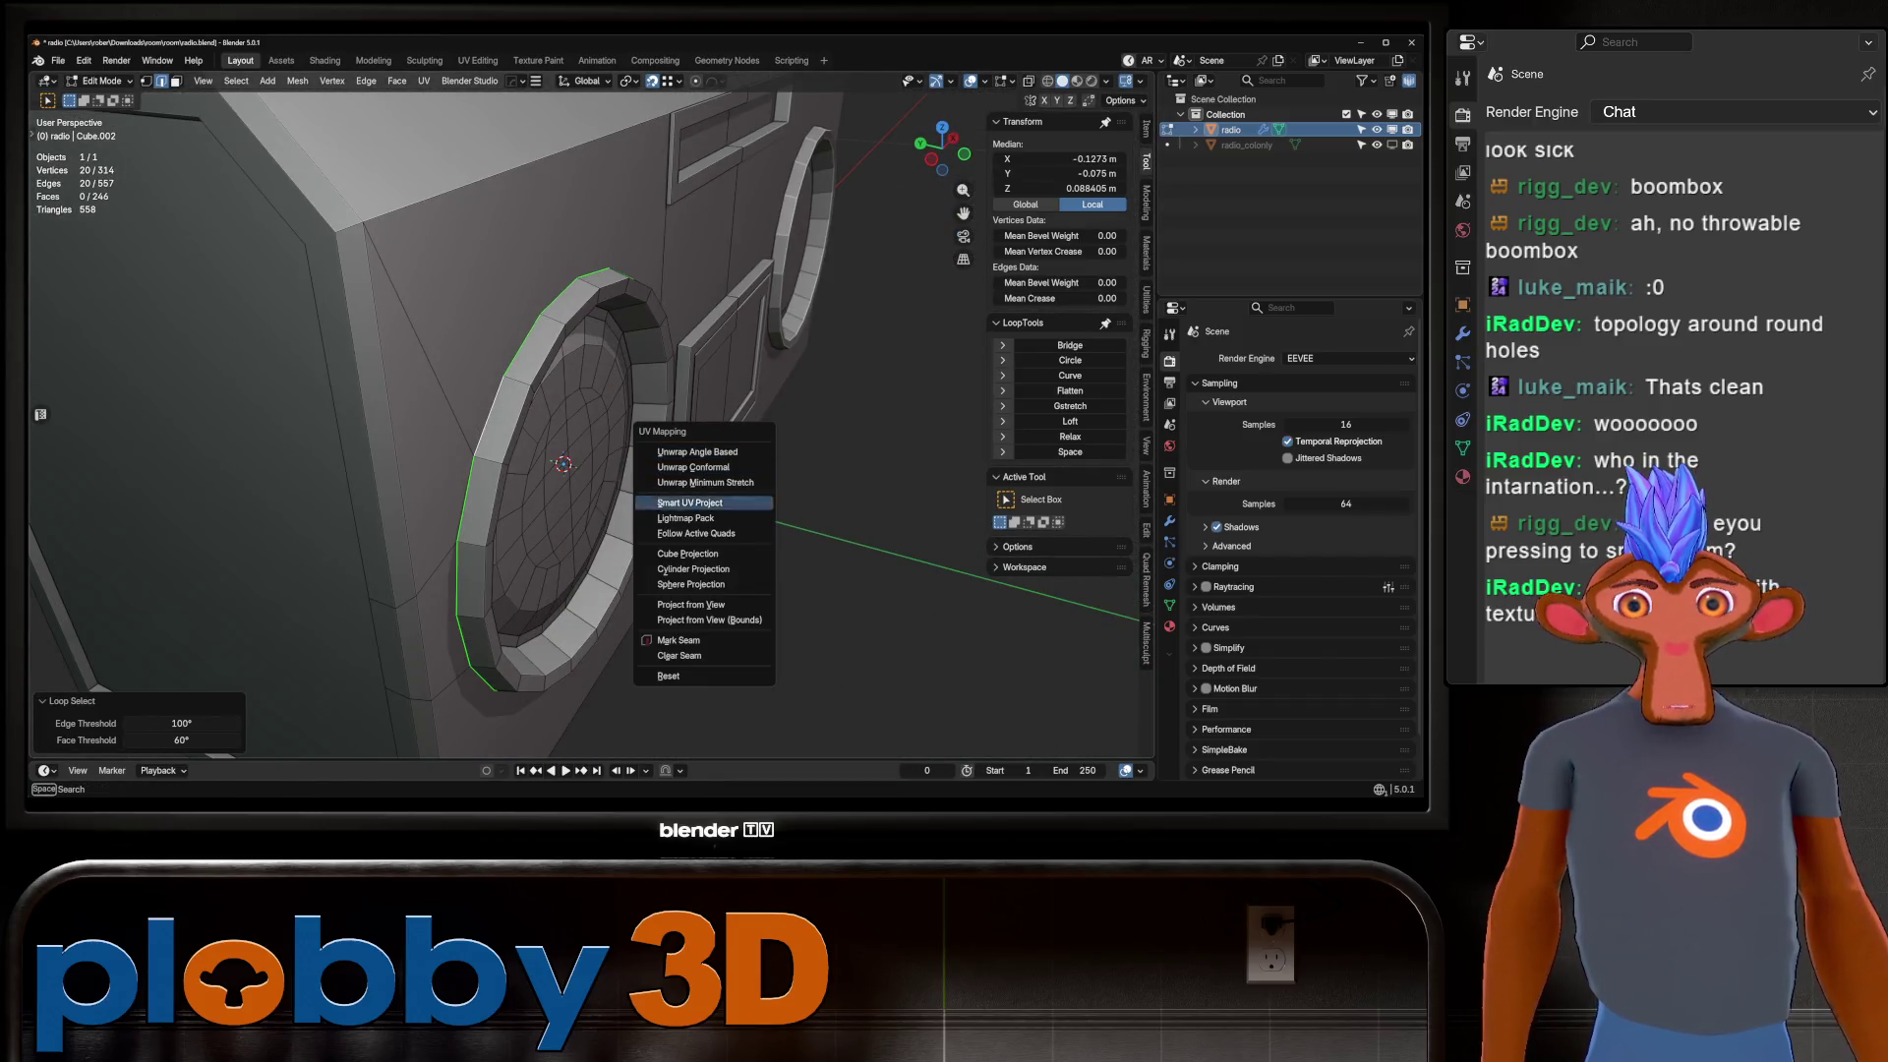
# Mark the selected left speaker rim loop as a seam.
pyautogui.click(679, 640)
pyautogui.scroll(-5, 679, 590)
pyautogui.moveTo(679, 590); pyautogui.dragTo(649, 550, button='middle')
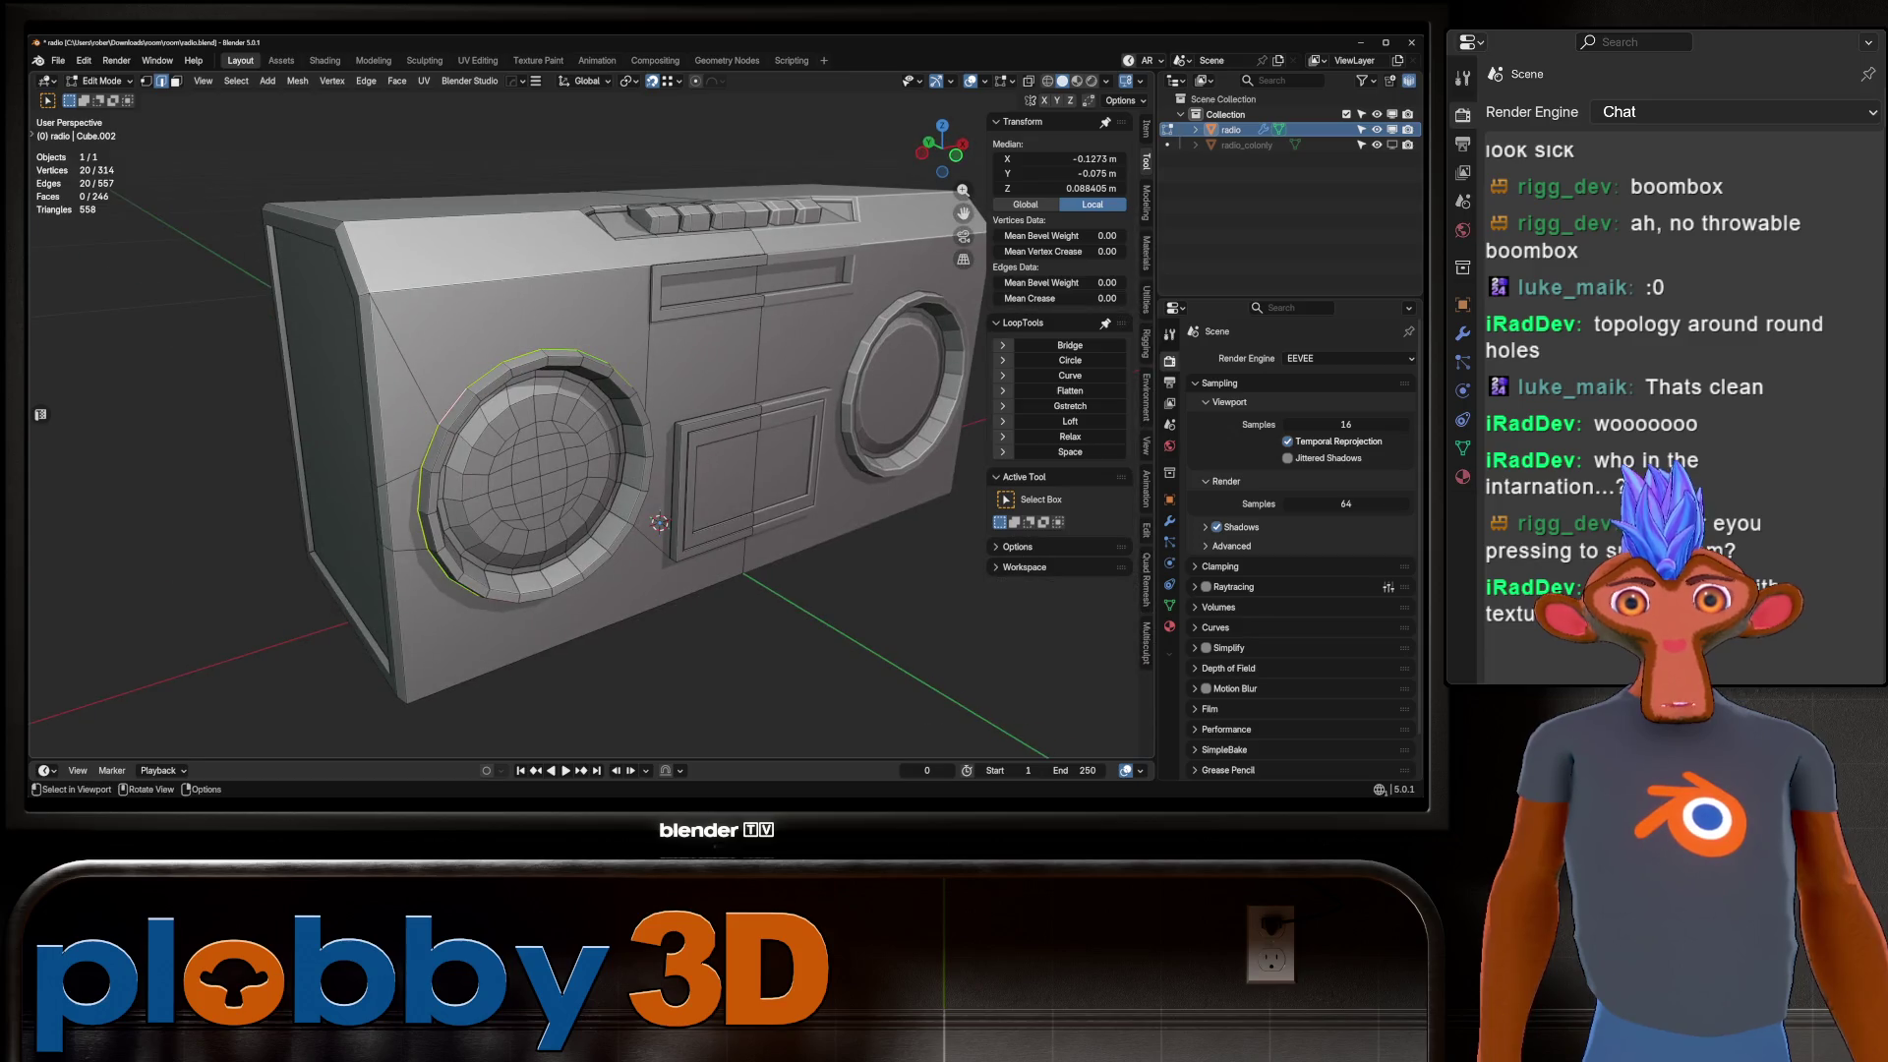
pyautogui.scroll(5, 590, 423)
pyautogui.moveTo(590, 422)
pyautogui.mouseDown(button='middle')
pyautogui.moveTo(551, 403)
pyautogui.moveTo(511, 422)
pyautogui.moveTo(590, 394)
pyautogui.moveTo(589, 334)
pyautogui.moveTo(551, 432)
pyautogui.moveTo(492, 393)
pyautogui.moveTo(511, 374)
pyautogui.moveTo(590, 383)
pyautogui.mouseUp(button='middle')
# Run MACHIN3 Clean Up on the mesh, then show the radio's Mirror modifier settings in Object Mode.
pyautogui.hotkey('alt', 'x')
pyautogui.scroll(-3, 491, 423)
pyautogui.scroll(3, 590, 423)
pyautogui.hotkey('alt', 'z')
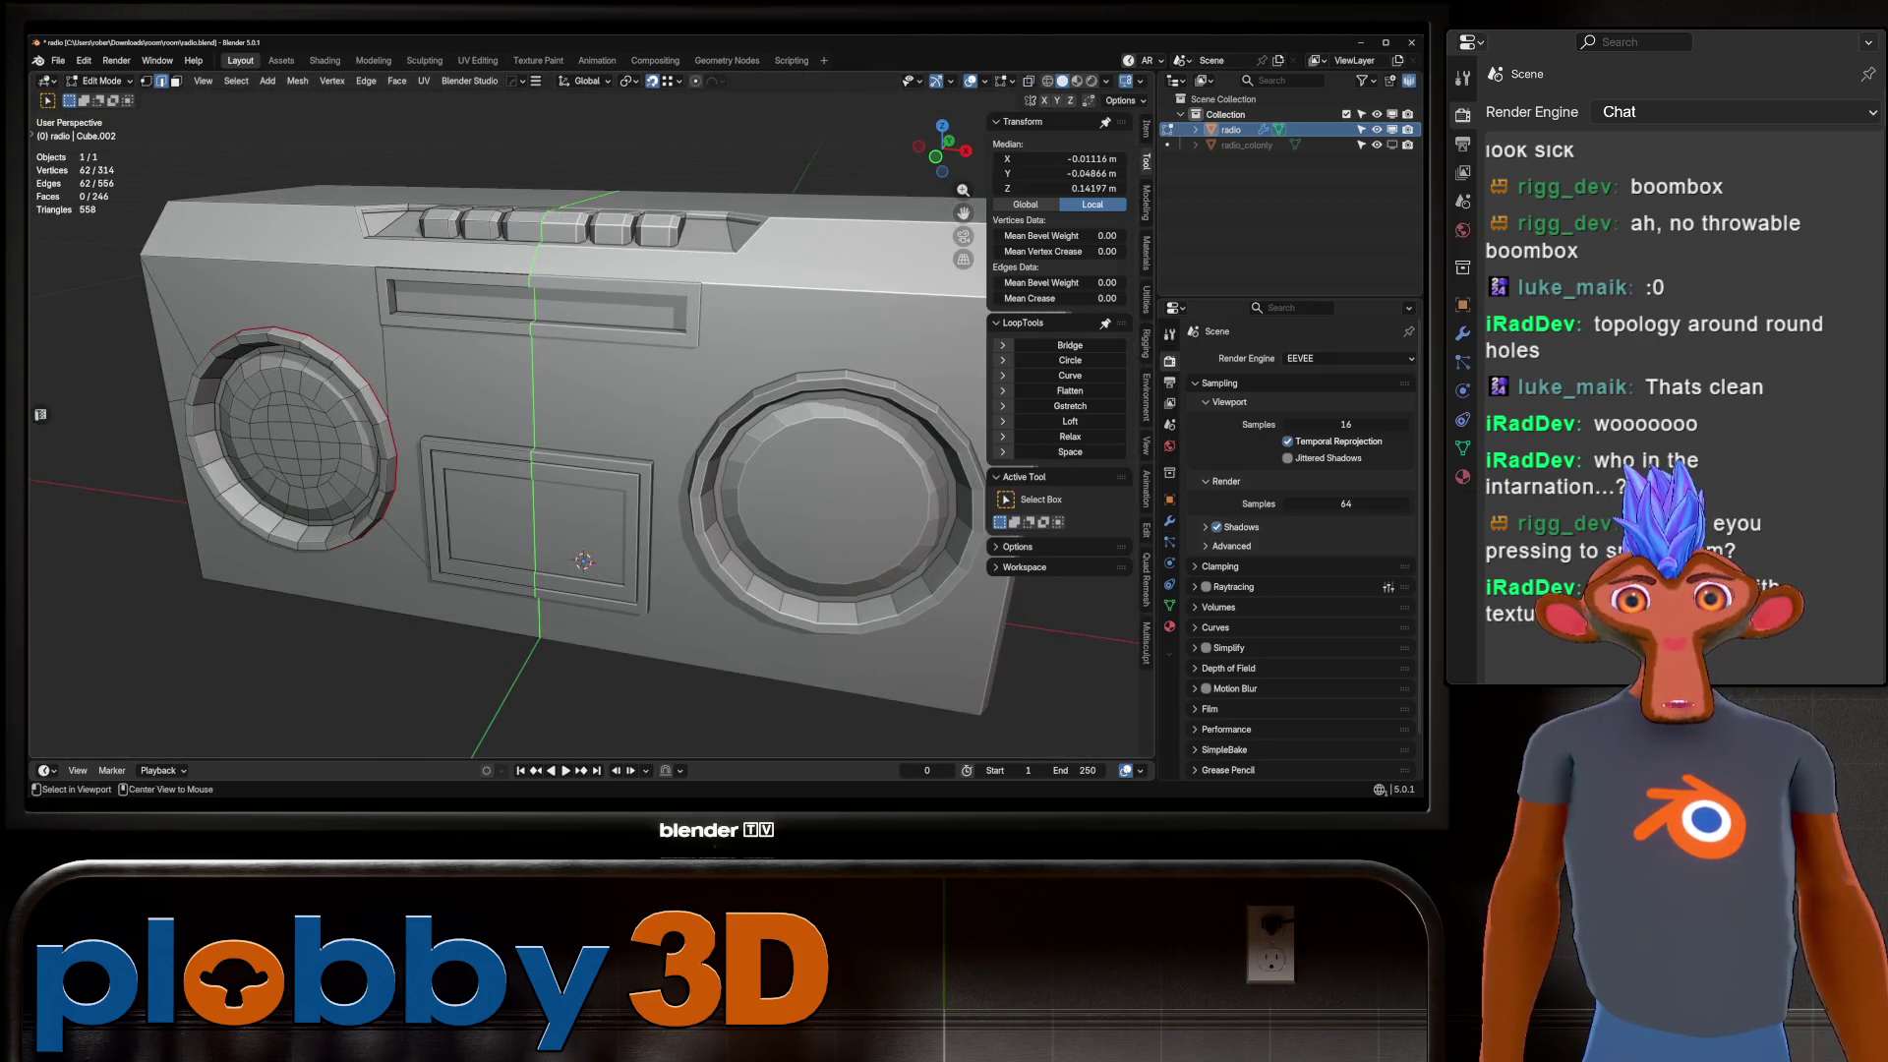
pyautogui.press('Tab')
pyautogui.click(1169, 520)
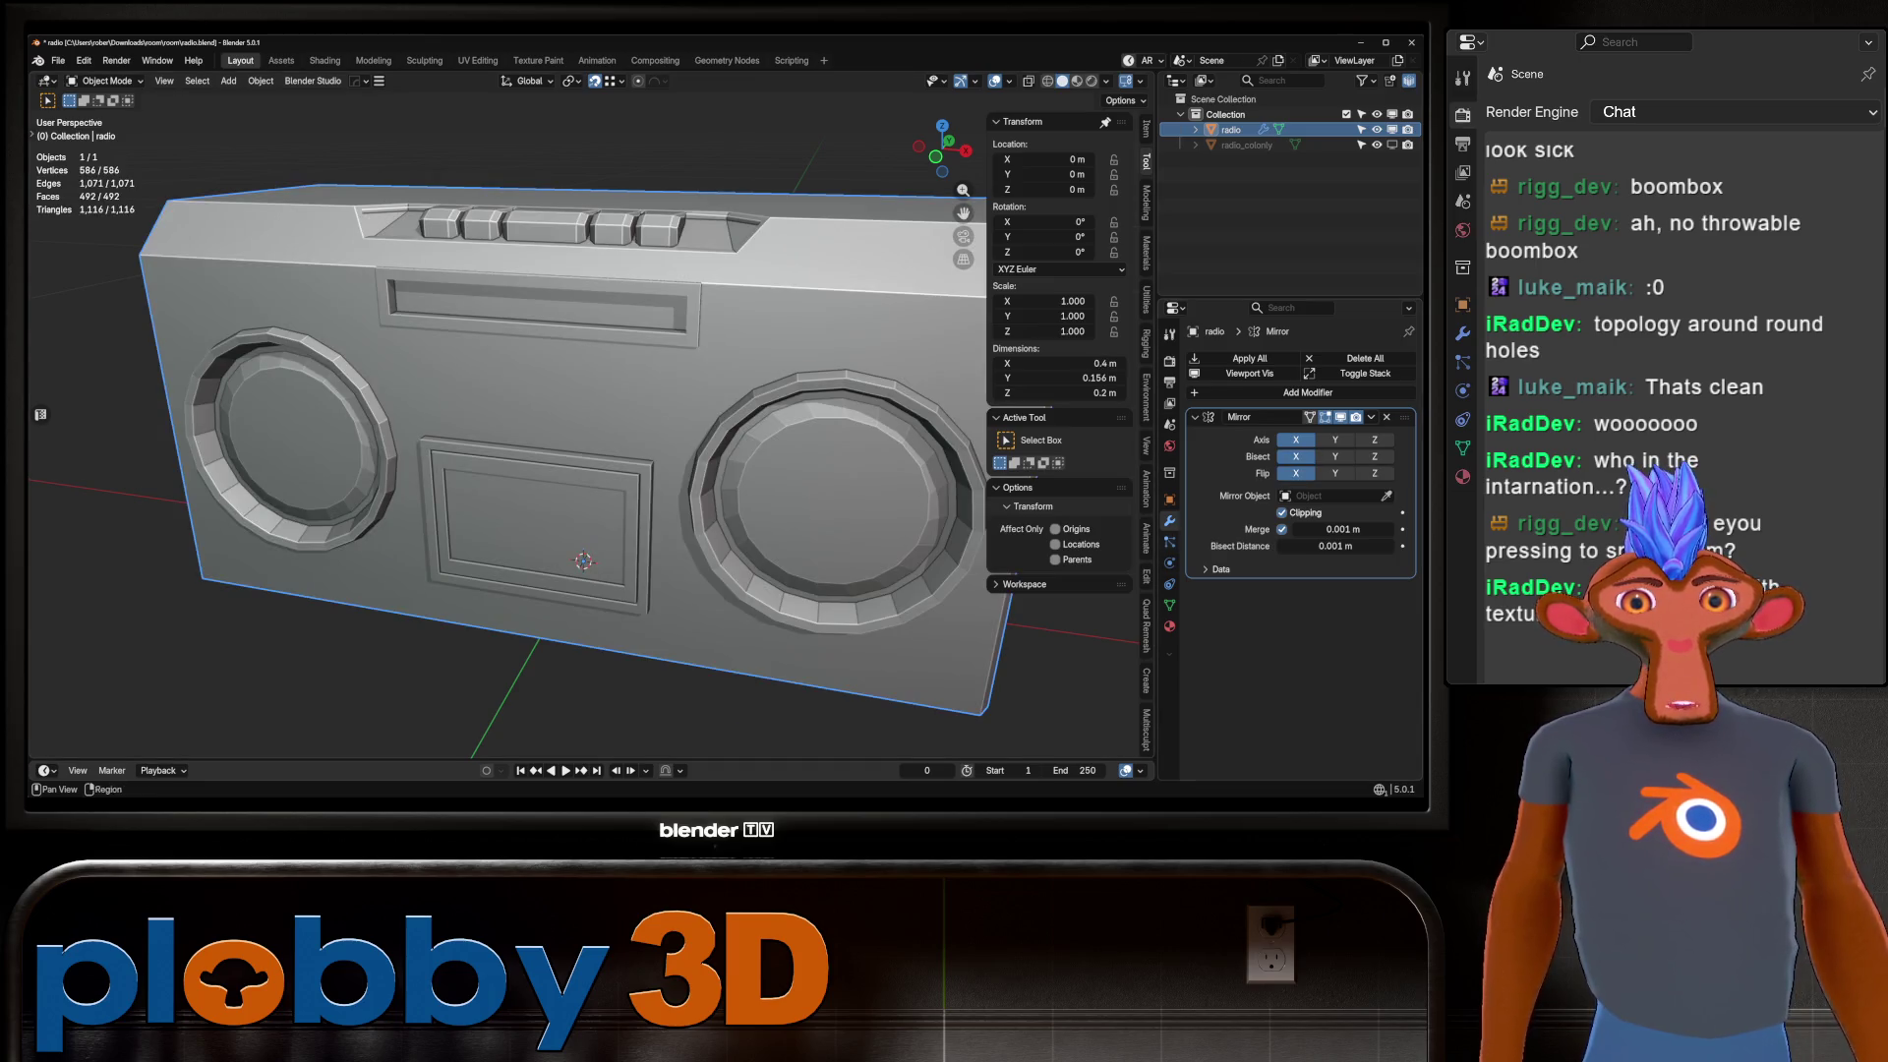
# Apply the Mirror modifier and inspect the merged radio's top buttons in Edit Mode.
pyautogui.hotkey('ctrl', 'a')
pyautogui.press('Tab')
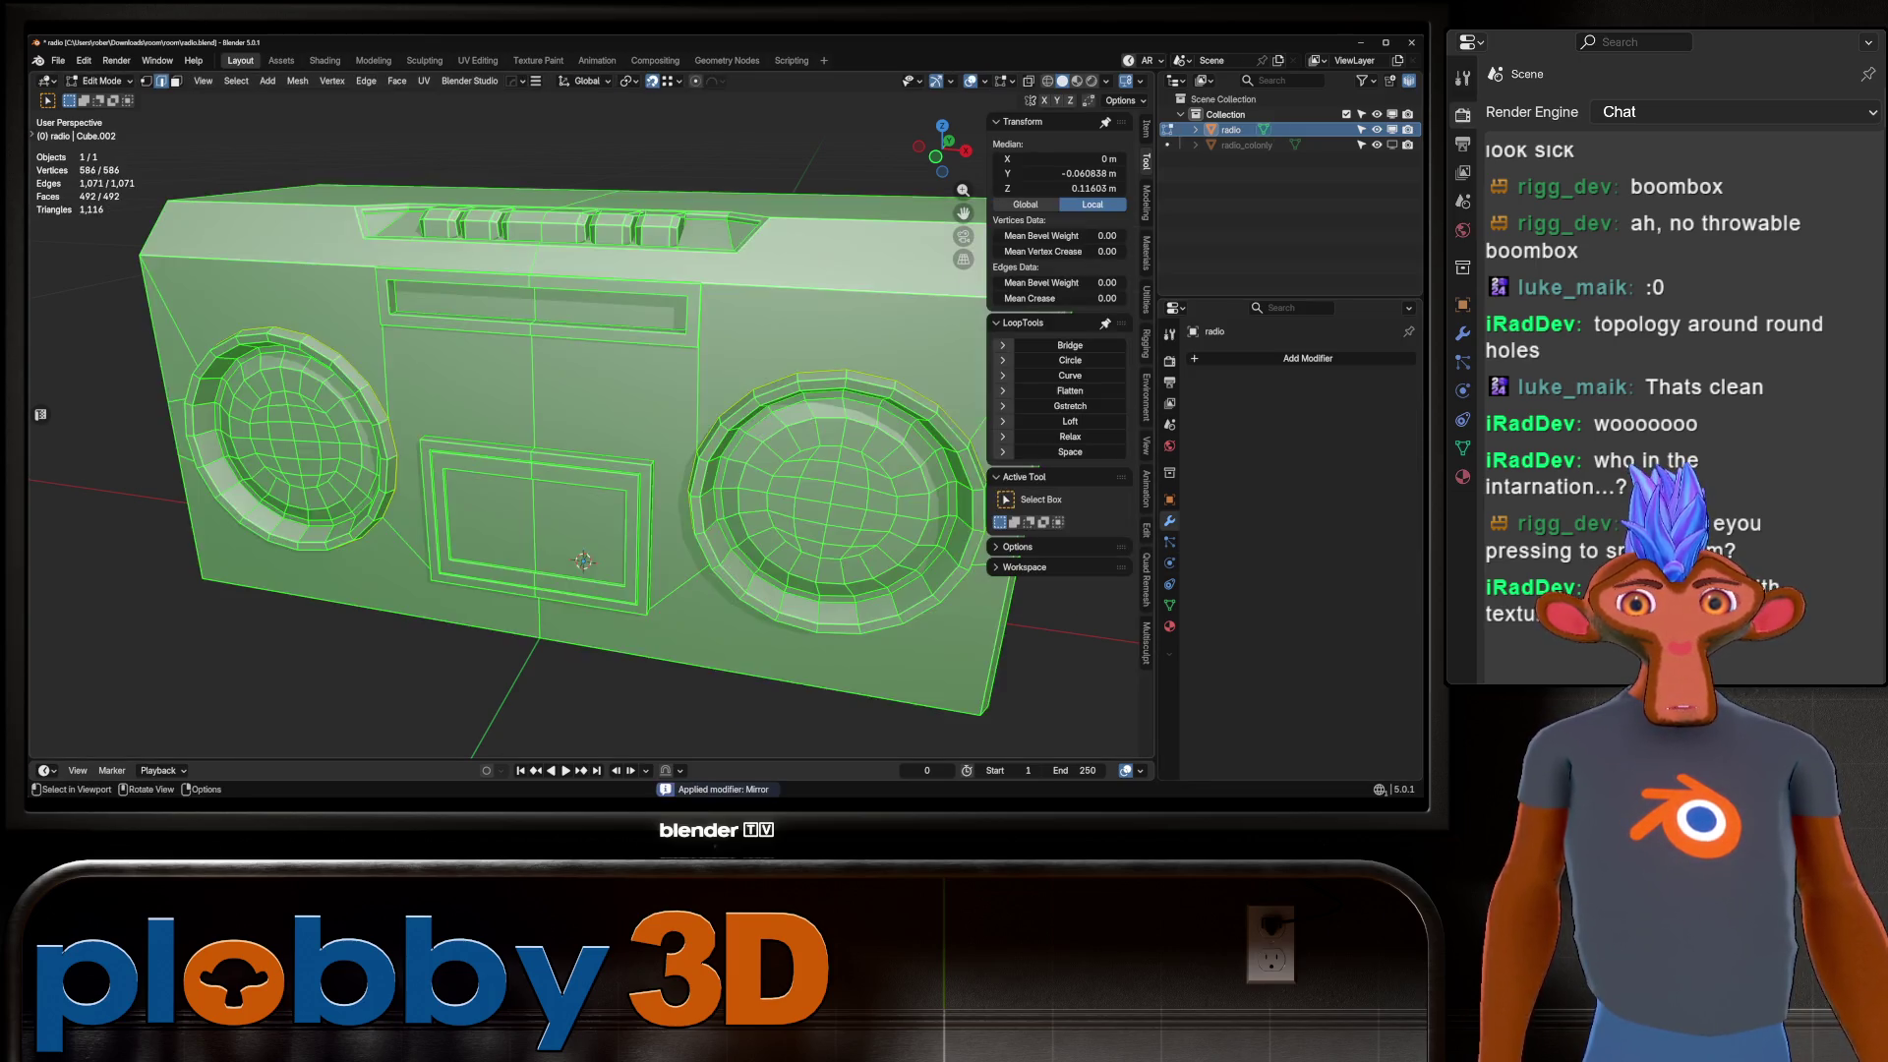
pyautogui.hotkey('alt', 'z')
pyautogui.moveTo(584, 561)
pyautogui.mouseDown(button='middle')
pyautogui.moveTo(590, 590)
pyautogui.moveTo(580, 550)
pyautogui.moveTo(550, 629)
pyautogui.moveTo(482, 661)
pyautogui.moveTo(530, 550)
pyautogui.moveTo(550, 629)
pyautogui.moveTo(590, 550)
pyautogui.moveTo(546, 634)
pyautogui.moveTo(600, 589)
pyautogui.moveTo(590, 669)
pyautogui.moveTo(629, 531)
pyautogui.moveTo(629, 629)
pyautogui.moveTo(639, 550)
pyautogui.mouseUp(button='middle')
pyautogui.scroll(5, 595, 612)
pyautogui.hotkey('alt', 'z')
# Re-enter Edit Mode and extend the edge selection along the frame's left edge.
pyautogui.press('Tab')
pyautogui.scroll(-4, 589, 551)
pyautogui.press('Tab')
pyautogui.scroll(5, 594, 624)
pyautogui.keyDown('ctrl'); pyautogui.click(532, 590); pyautogui.keyUp('ctrl')
# Select the display slot faces and convert them to their boundary edge loop.
pyautogui.press('3')
pyautogui.click(806, 243)
pyautogui.keyDown('ctrl'); pyautogui.click(575, 248); pyautogui.keyUp('ctrl')
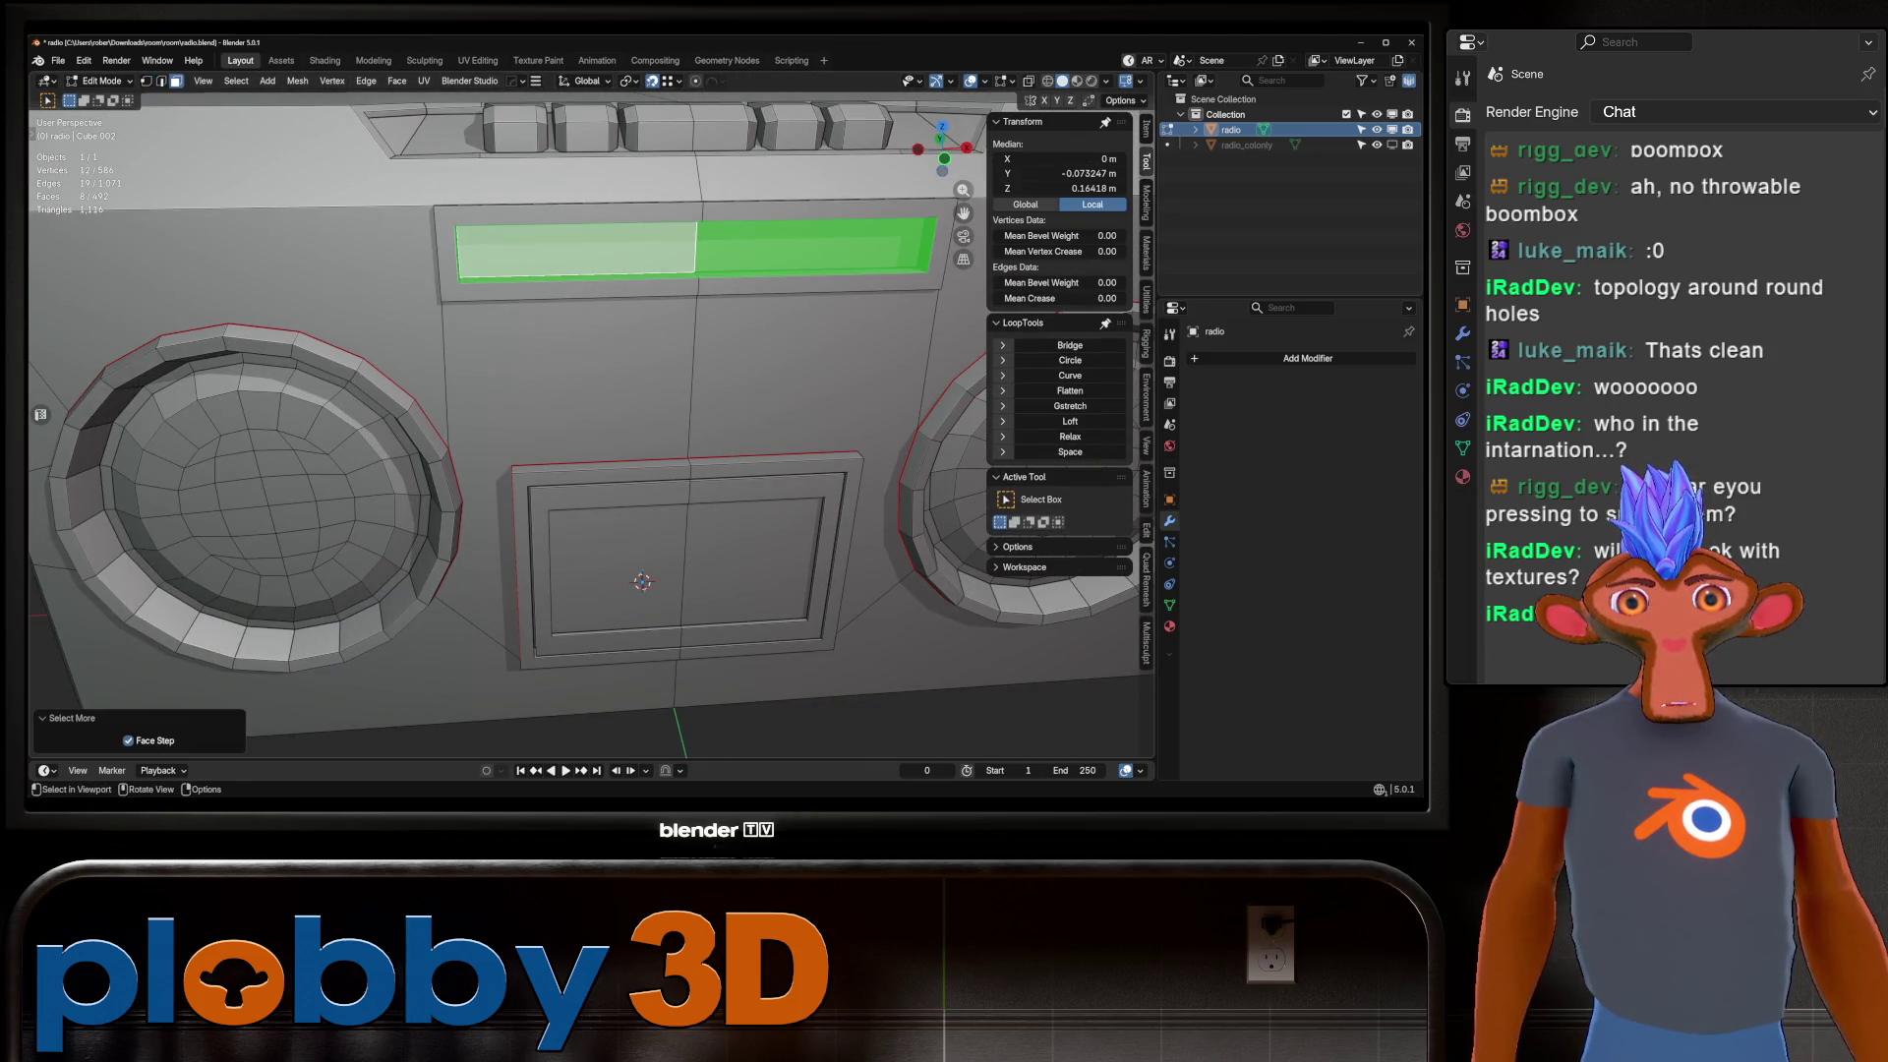
pyautogui.moveTo(639, 550)
pyautogui.mouseDown(button='middle')
pyautogui.moveTo(541, 551)
pyautogui.moveTo(678, 619)
pyautogui.moveTo(590, 354)
pyautogui.mouseUp(button='middle')
pyautogui.press('q')
pyautogui.click(578, 398)
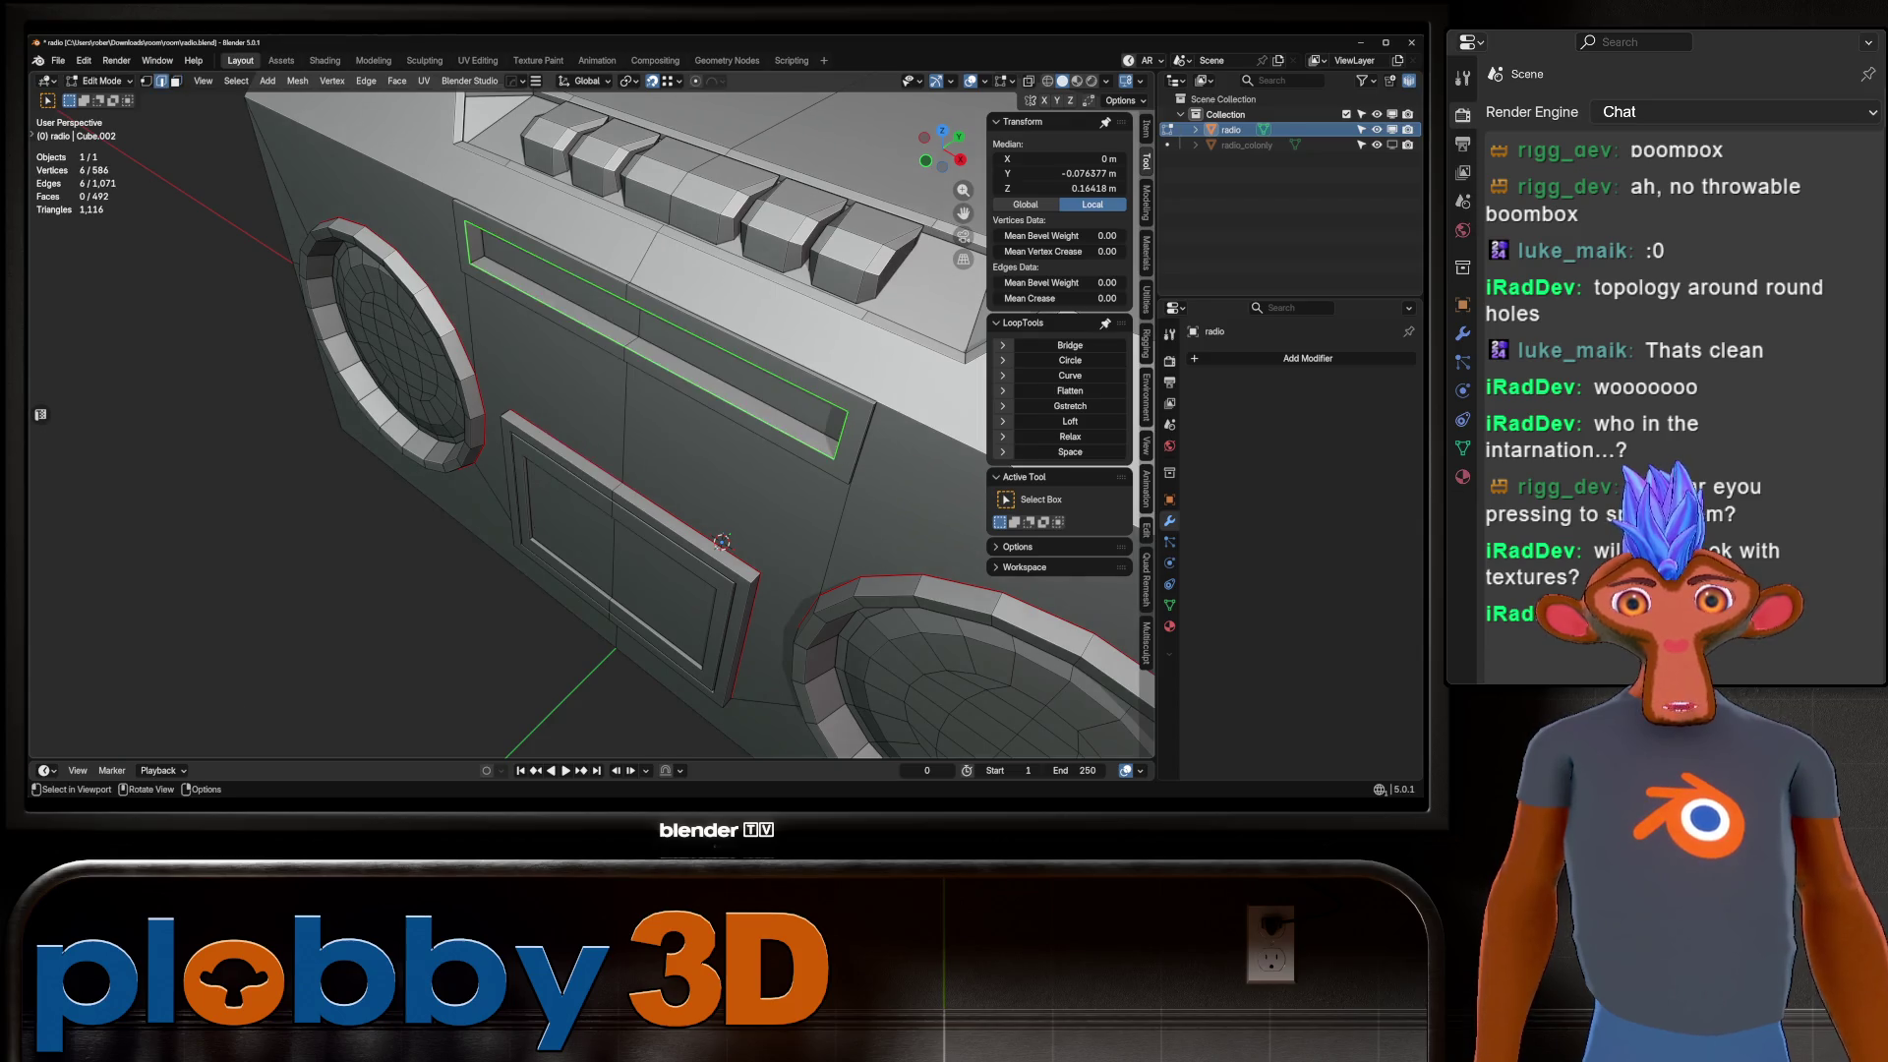
pyautogui.hotkey('ctrl', 'e')
pyautogui.press('Escape')
# Select the top button panel faces, take their boundary loop and mark it as a seam.
pyautogui.moveTo(688, 295); pyautogui.dragTo(512, 374, button='middle')
pyautogui.press('3')
pyautogui.click(368, 487)
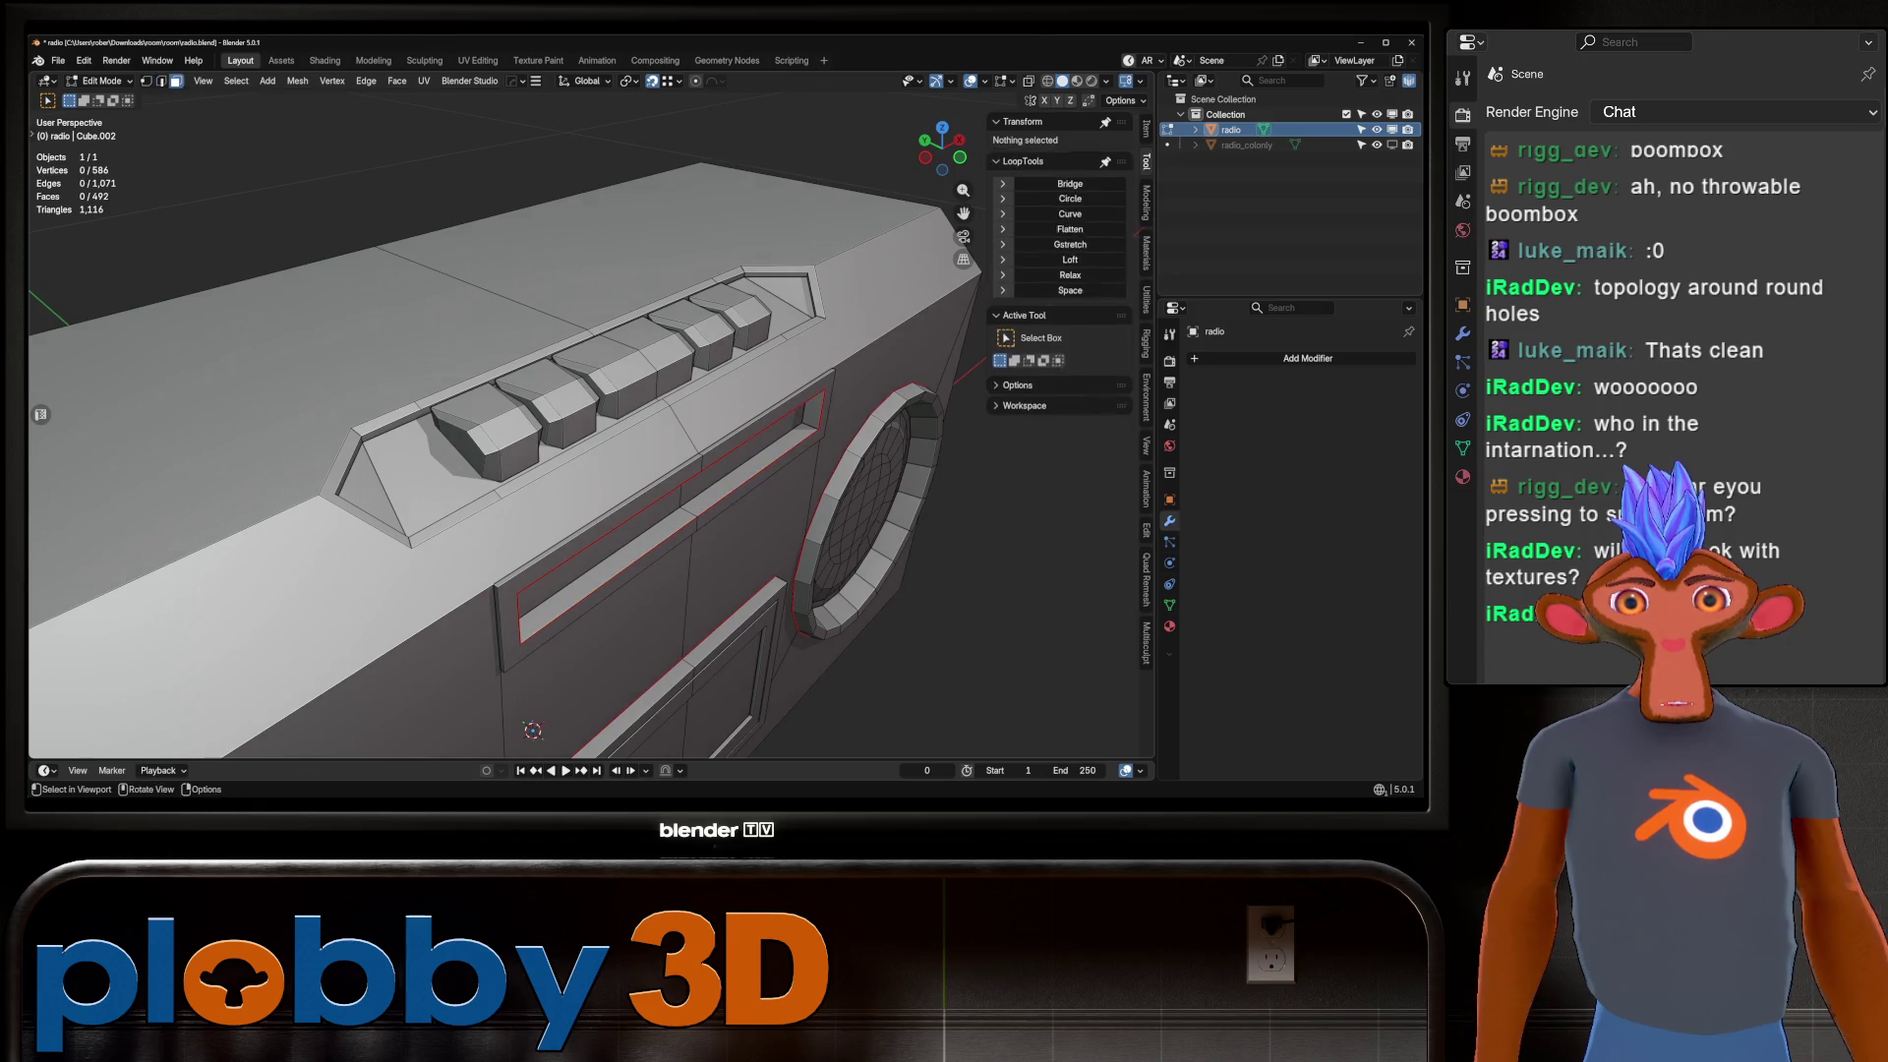
pyautogui.keyDown('ctrl'); pyautogui.click(462, 482); pyautogui.keyUp('ctrl')
pyautogui.moveTo(462, 481); pyautogui.dragTo(596, 448, button='middle')
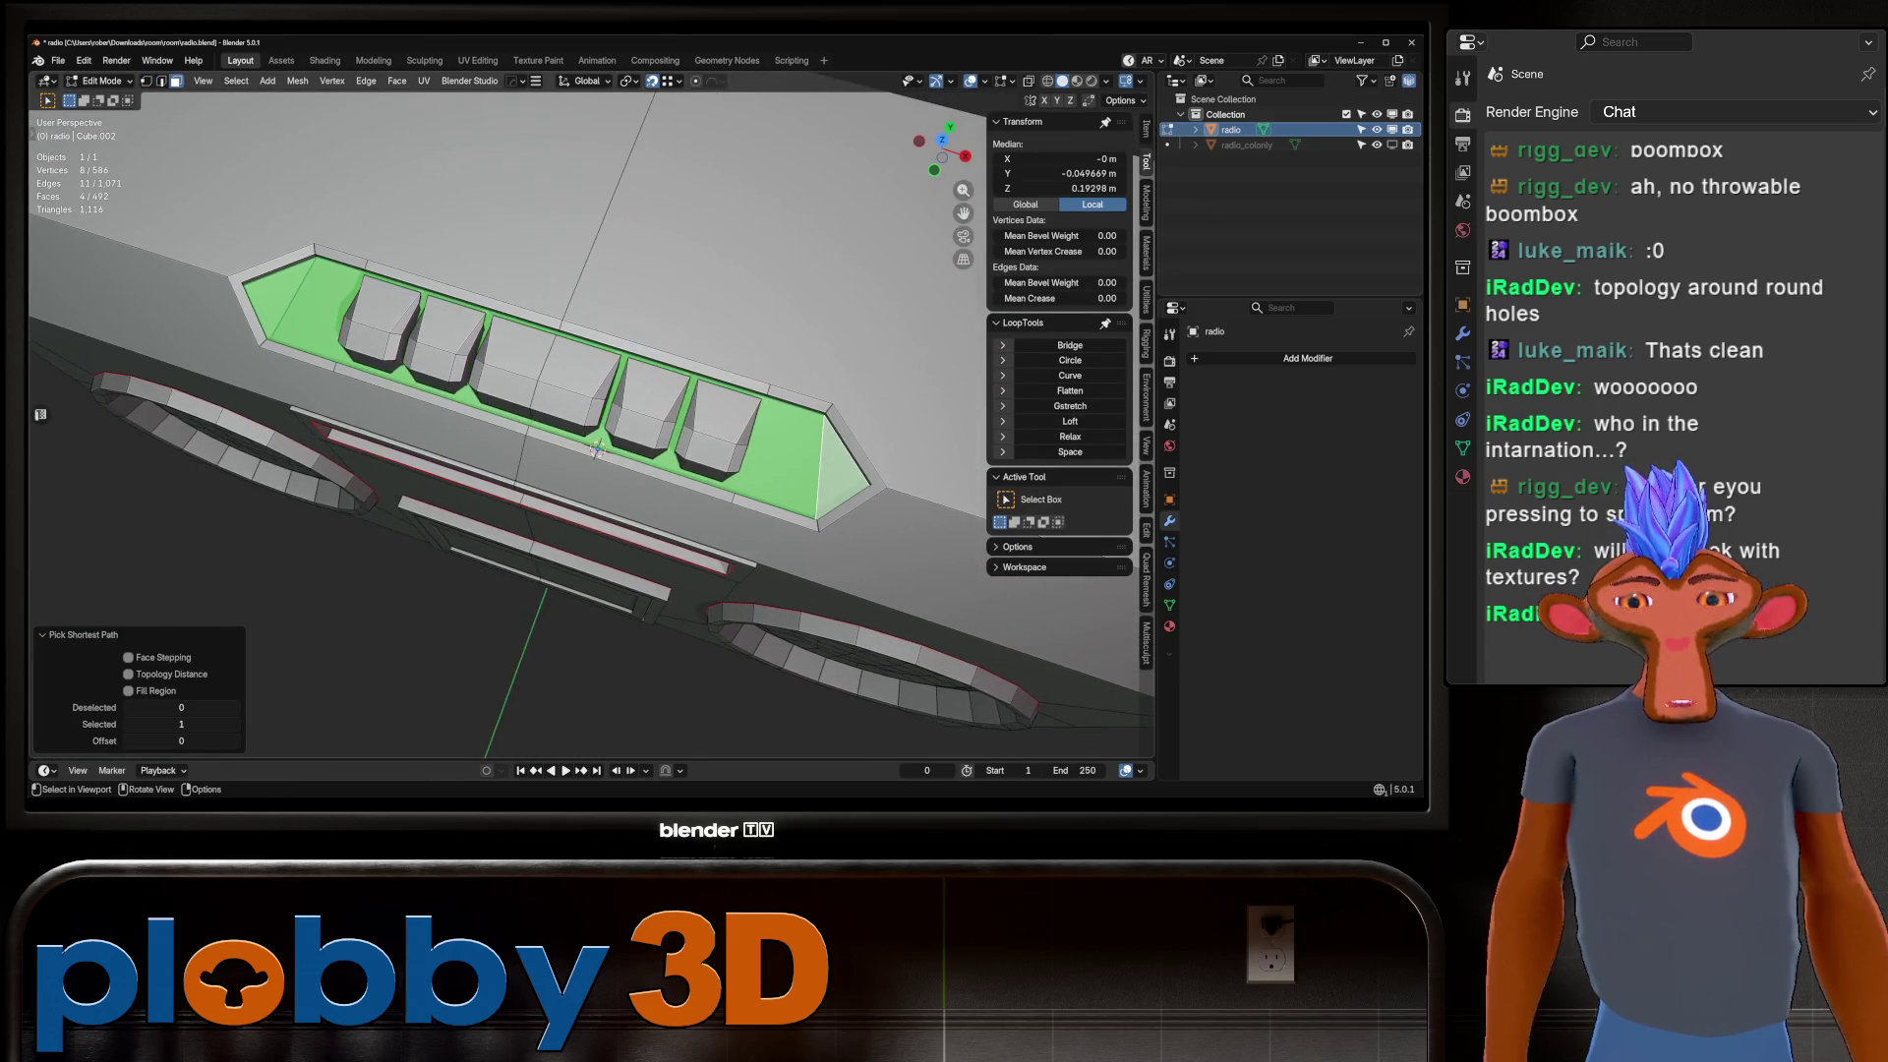
pyautogui.press('q')
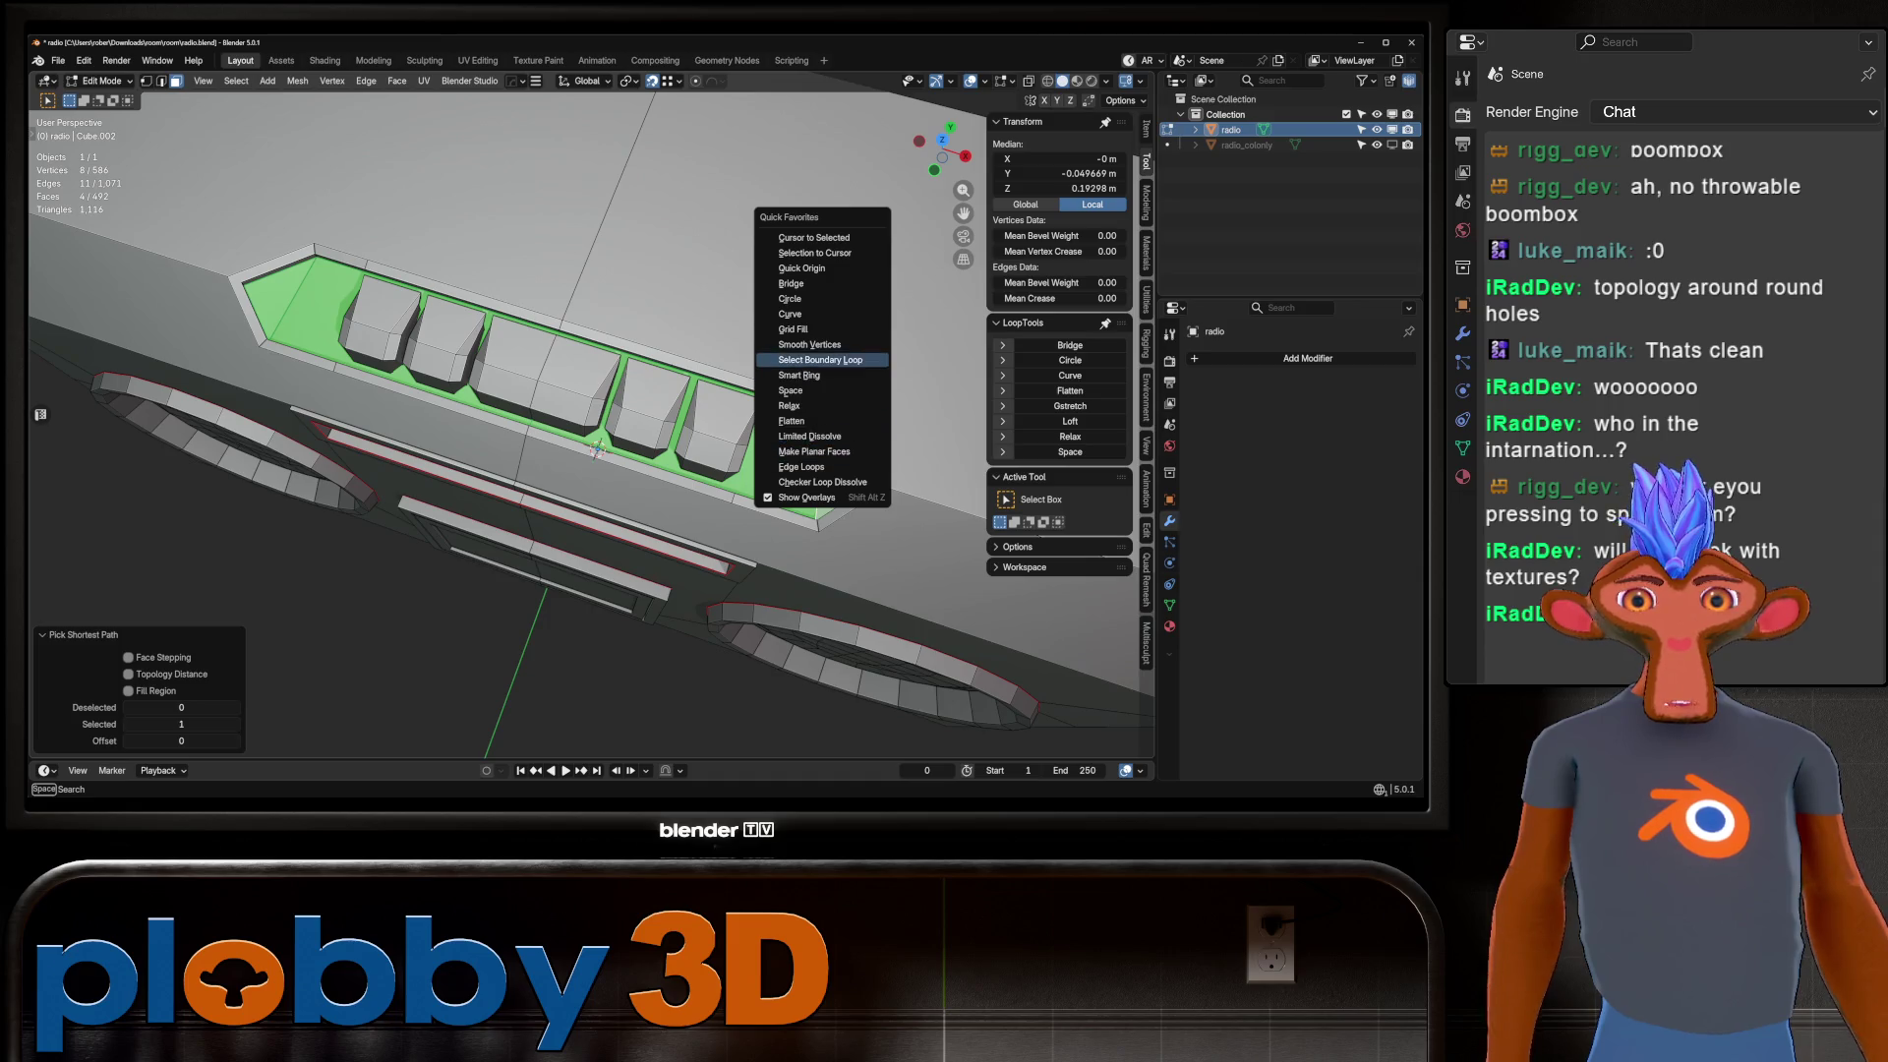
pyautogui.click(820, 359)
pyautogui.moveTo(597, 448); pyautogui.dragTo(668, 423, button='middle')
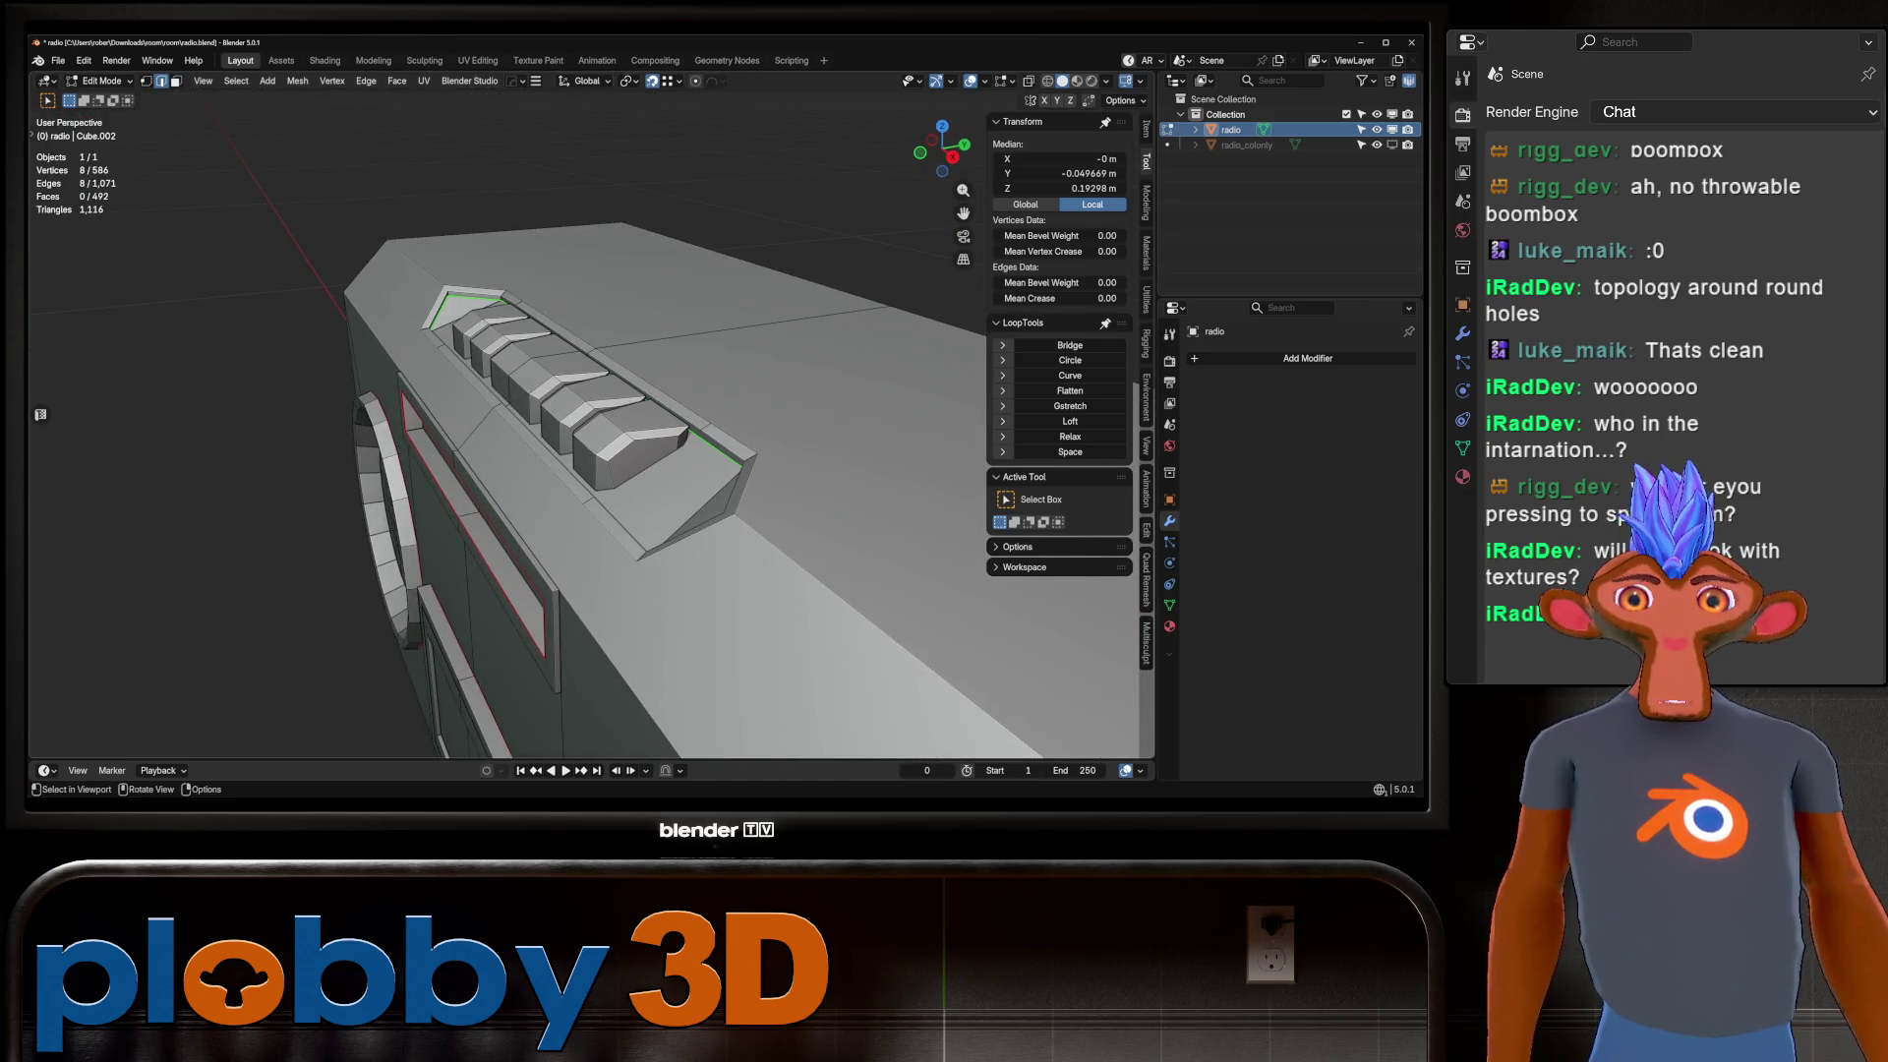
pyautogui.press('u')
pyautogui.click(623, 323)
pyautogui.scroll(-5, 623, 323)
pyautogui.moveTo(624, 323); pyautogui.dragTo(707, 315, button='middle')
# Orbit around the boombox's ends, front and top to review the seam layout.
pyautogui.moveTo(590, 442)
pyautogui.mouseDown(button='middle')
pyautogui.moveTo(767, 502)
pyautogui.moveTo(658, 236)
pyautogui.mouseUp(button='middle')
pyautogui.rightClick(659, 235)
pyautogui.press('Escape')
pyautogui.moveTo(589, 442); pyautogui.dragTo(766, 452, button='middle')
pyautogui.rightClick(777, 511)
pyautogui.press('Escape')
pyautogui.moveTo(777, 511)
pyautogui.mouseDown(button='middle')
pyautogui.moveTo(708, 590)
pyautogui.moveTo(685, 754)
pyautogui.mouseUp(button='middle')
pyautogui.moveTo(590, 442); pyautogui.dragTo(590, 344, button='middle')
pyautogui.scroll(2, 590, 443)
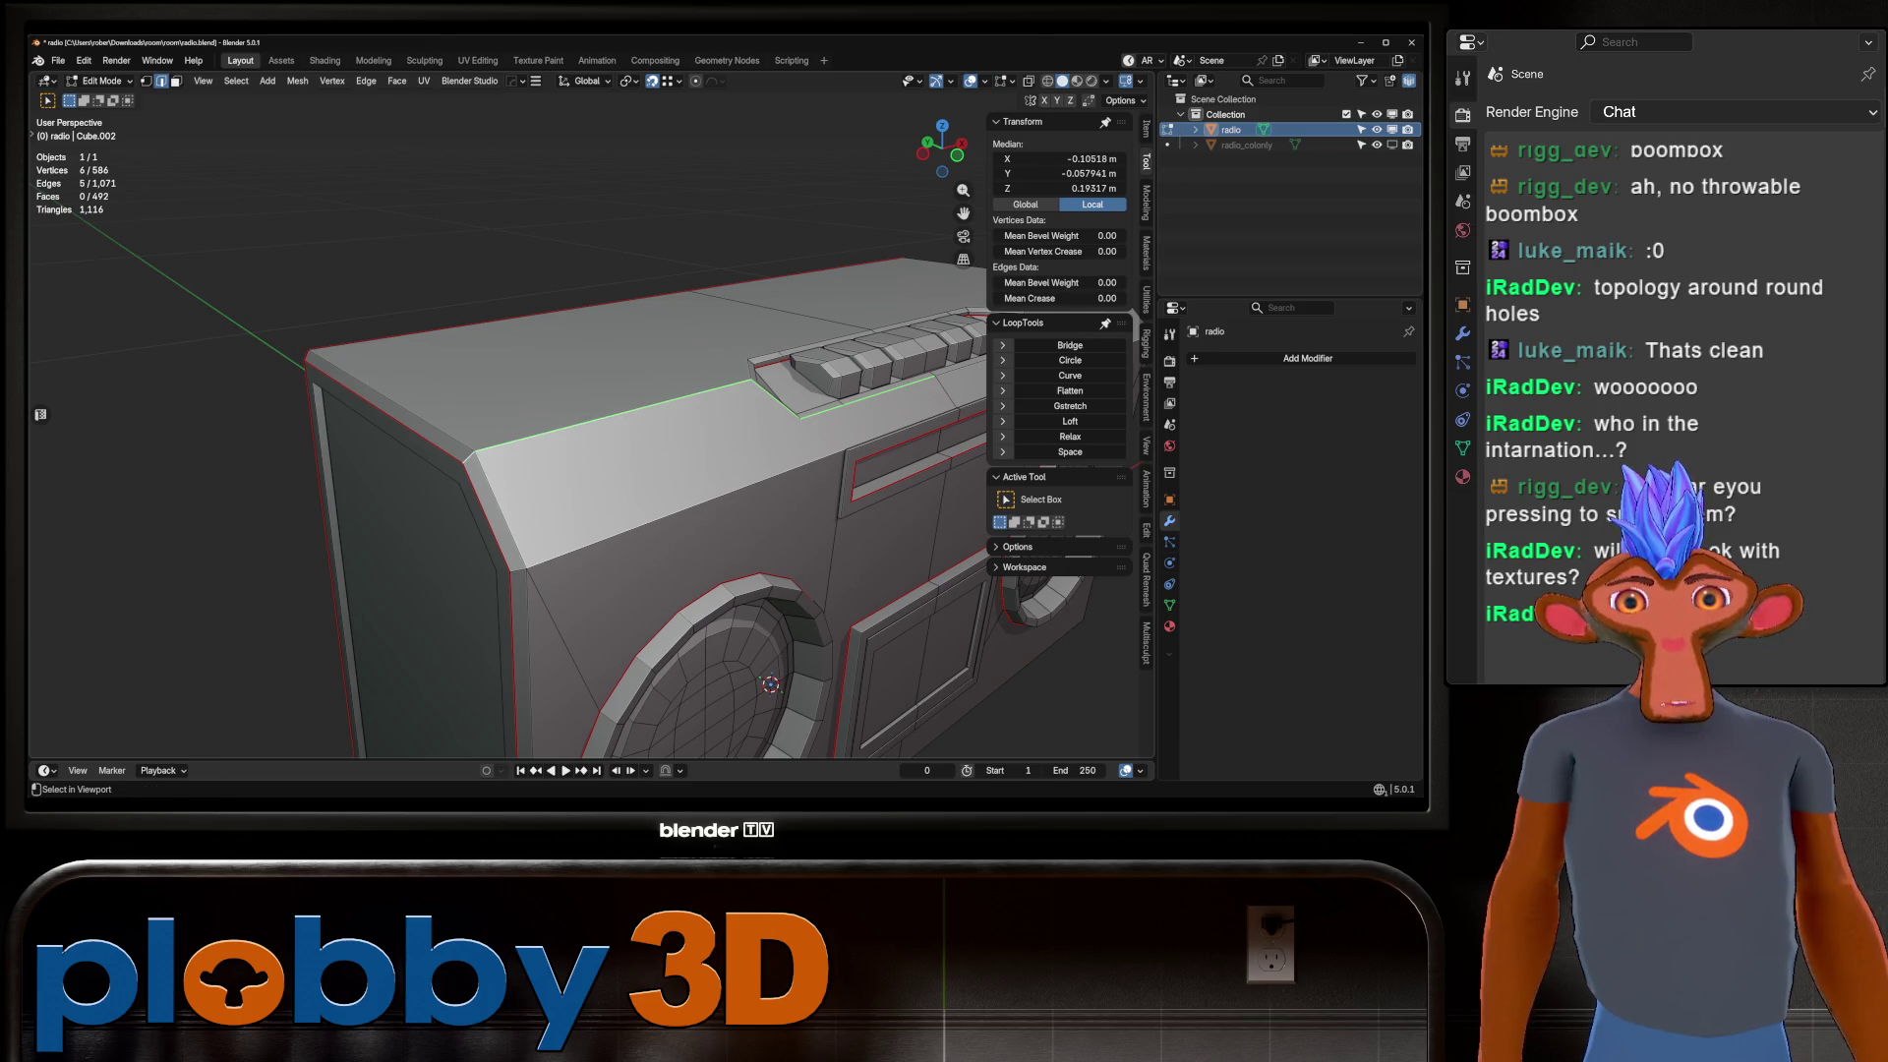
pyautogui.scroll(2, 590, 442)
pyautogui.moveTo(590, 442); pyautogui.dragTo(582, 315, button='middle')
# Mark the currently selected edges around the button recess as a seam.
pyautogui.scroll(2, 590, 442)
pyautogui.scroll(-3, 590, 442)
pyautogui.moveTo(590, 442); pyautogui.dragTo(777, 422, button='middle')
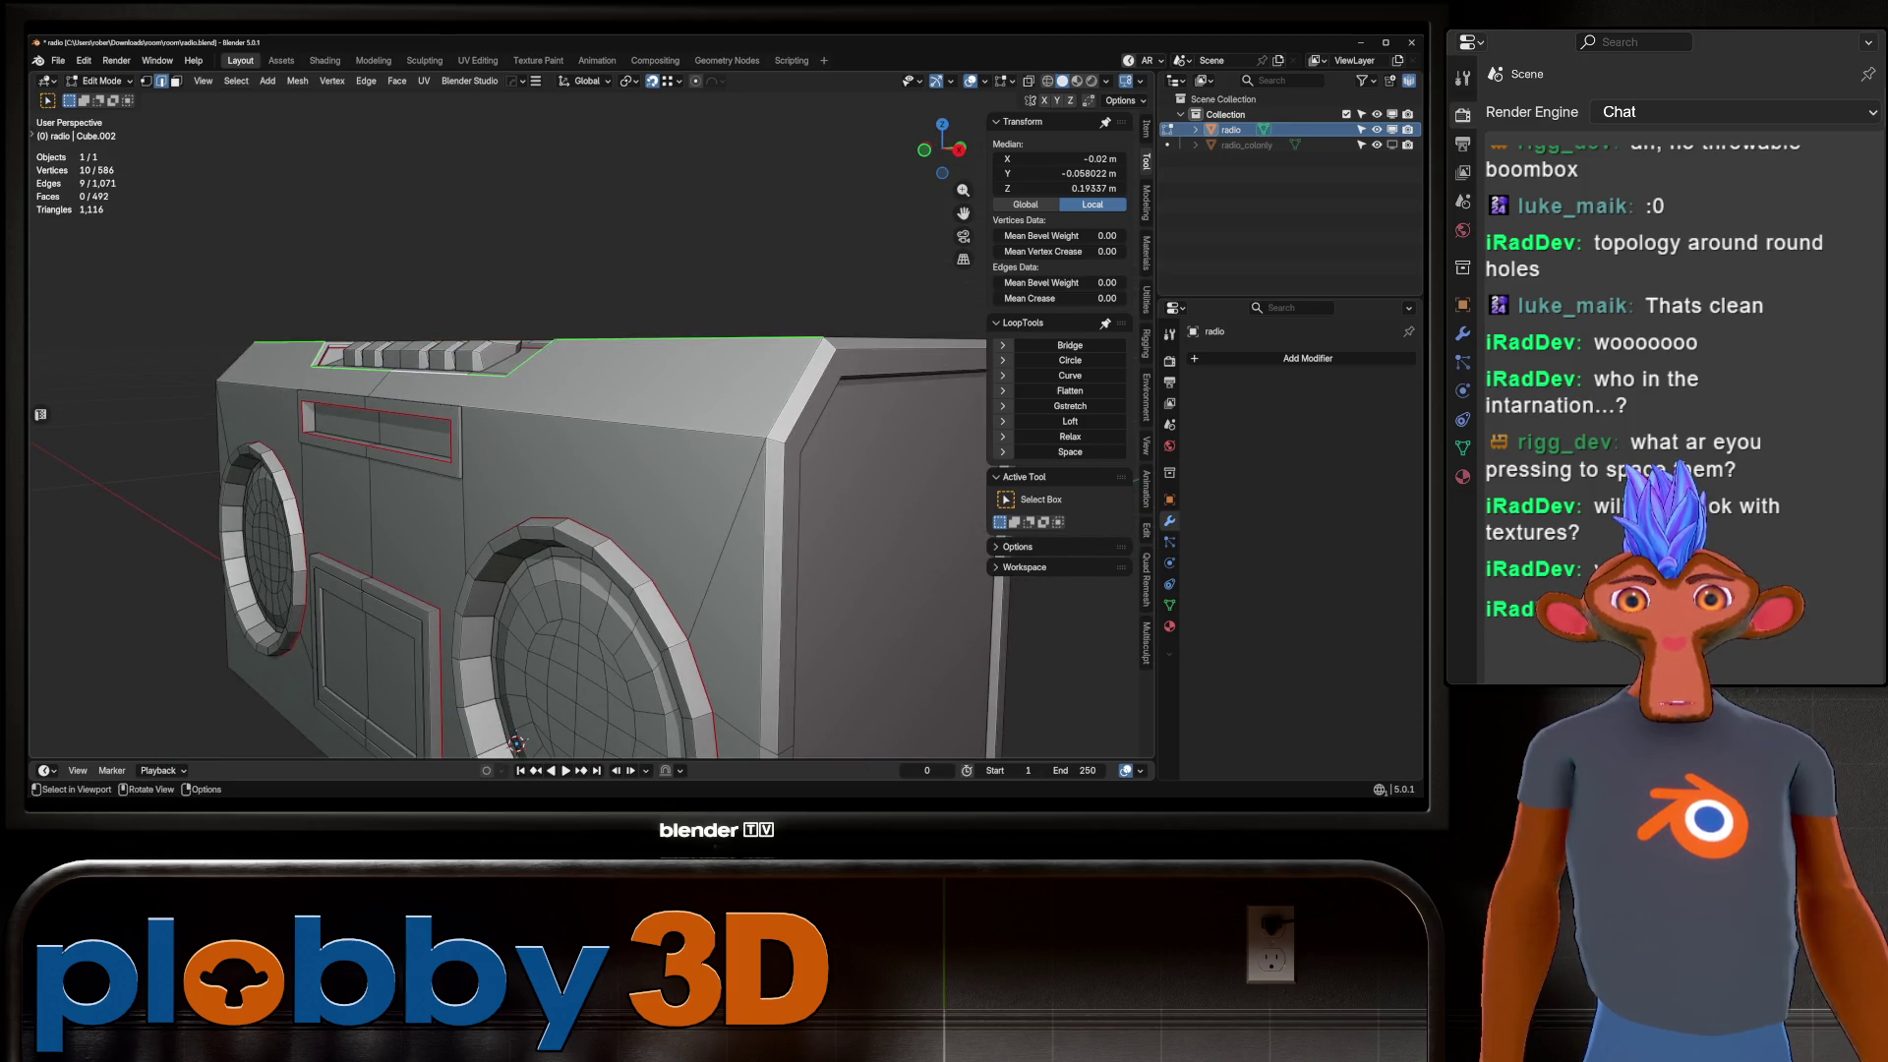
pyautogui.moveTo(688, 479)
pyautogui.mouseDown(button='middle')
pyautogui.moveTo(615, 478)
pyautogui.moveTo(550, 433)
pyautogui.mouseUp(button='middle')
pyautogui.press('u')
pyautogui.click(617, 479)
pyautogui.scroll(3, 551, 423)
pyautogui.scroll(-3, 589, 423)
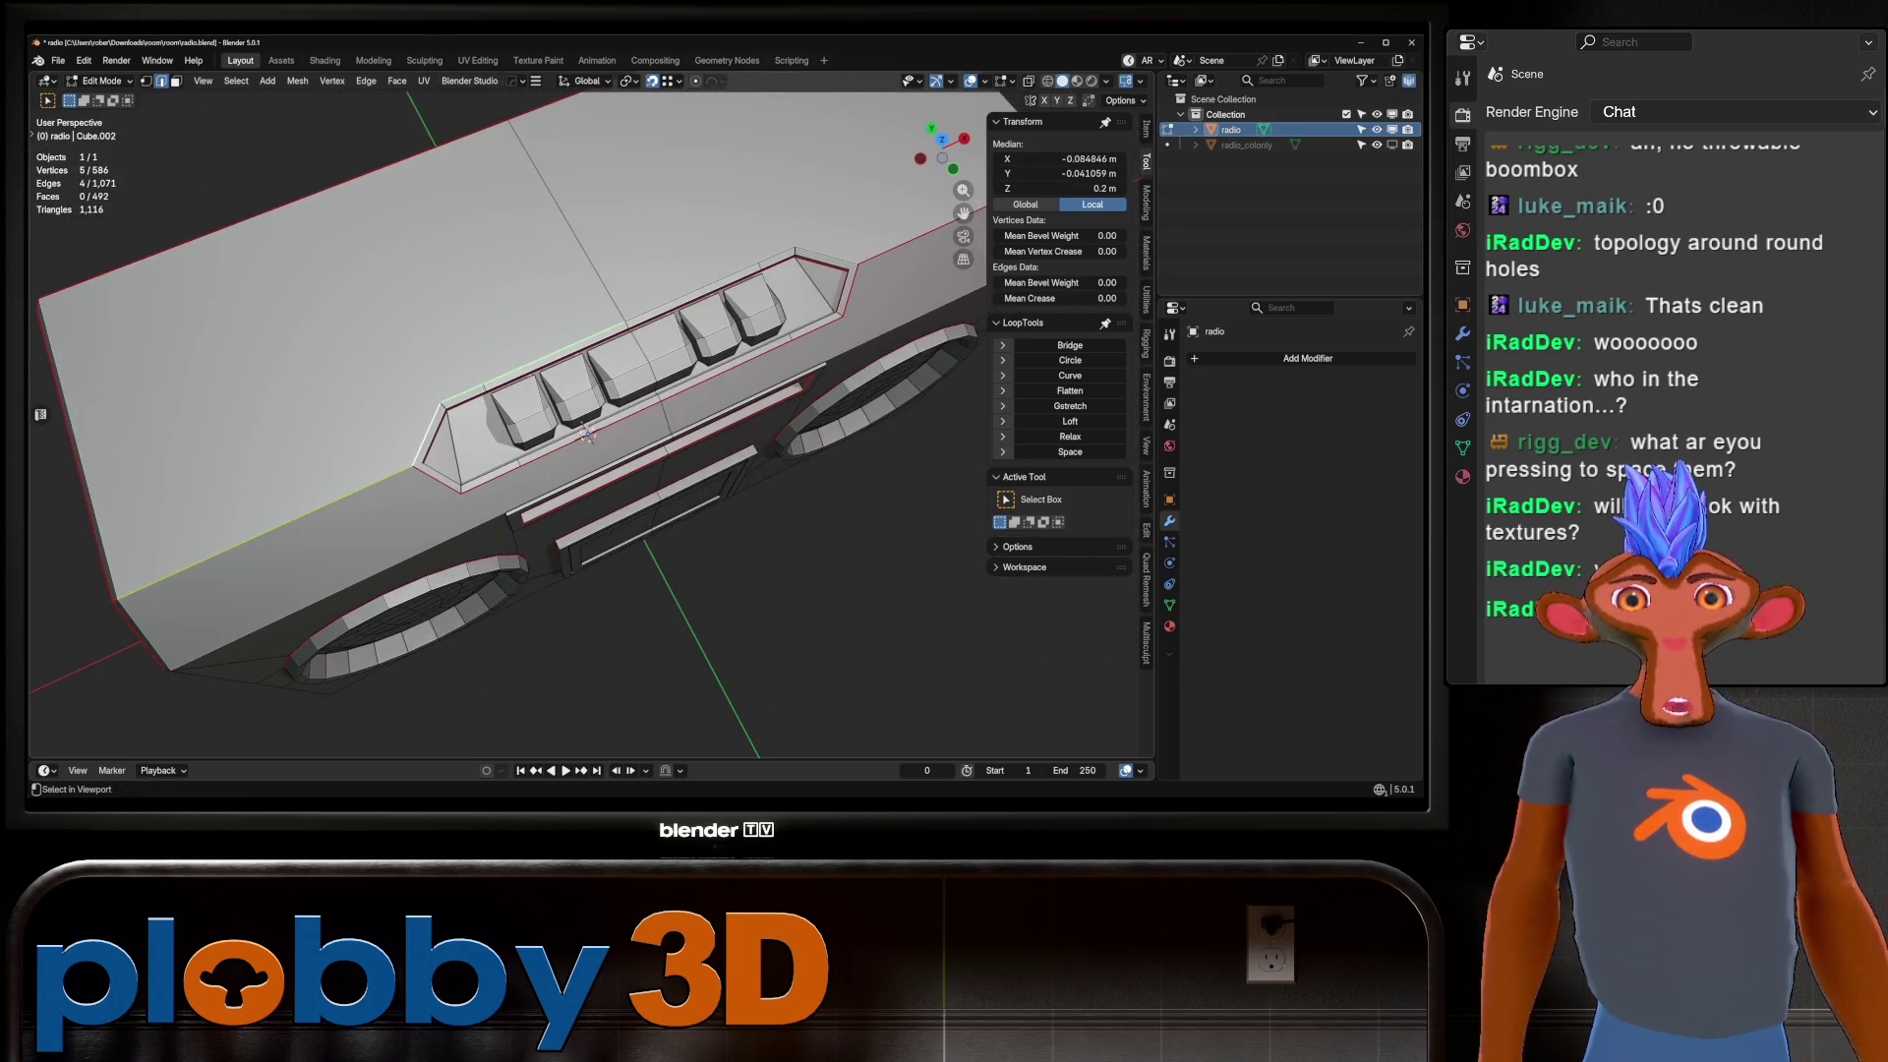
pyautogui.scroll(2, 551, 433)
# Mark the button panel border as a seam.
pyautogui.press('u')
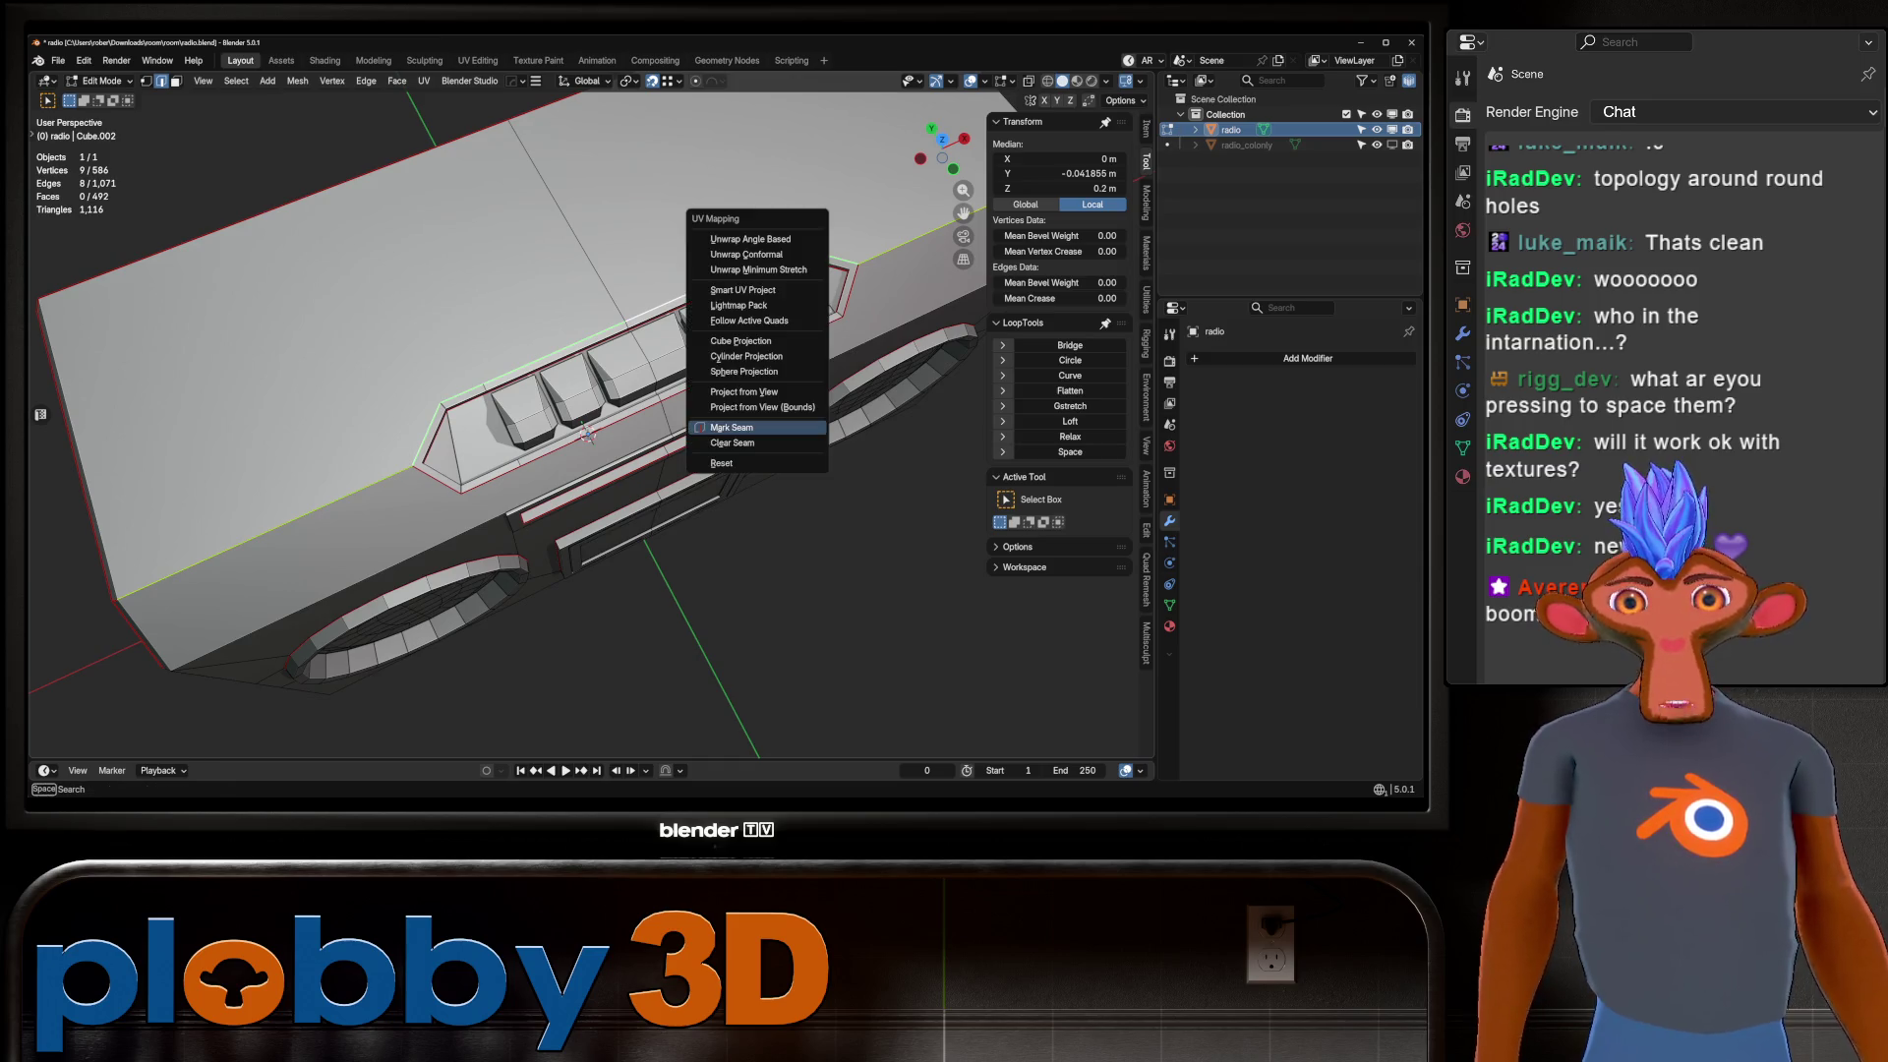
pyautogui.click(732, 427)
pyautogui.scroll(-4, 732, 427)
pyautogui.moveTo(732, 428)
pyautogui.mouseDown(button='middle')
pyautogui.moveTo(629, 433)
pyautogui.moveTo(846, 423)
pyautogui.mouseUp(button='middle')
# Mark seams around the inset end panel on the radio's side.
pyautogui.press('3')
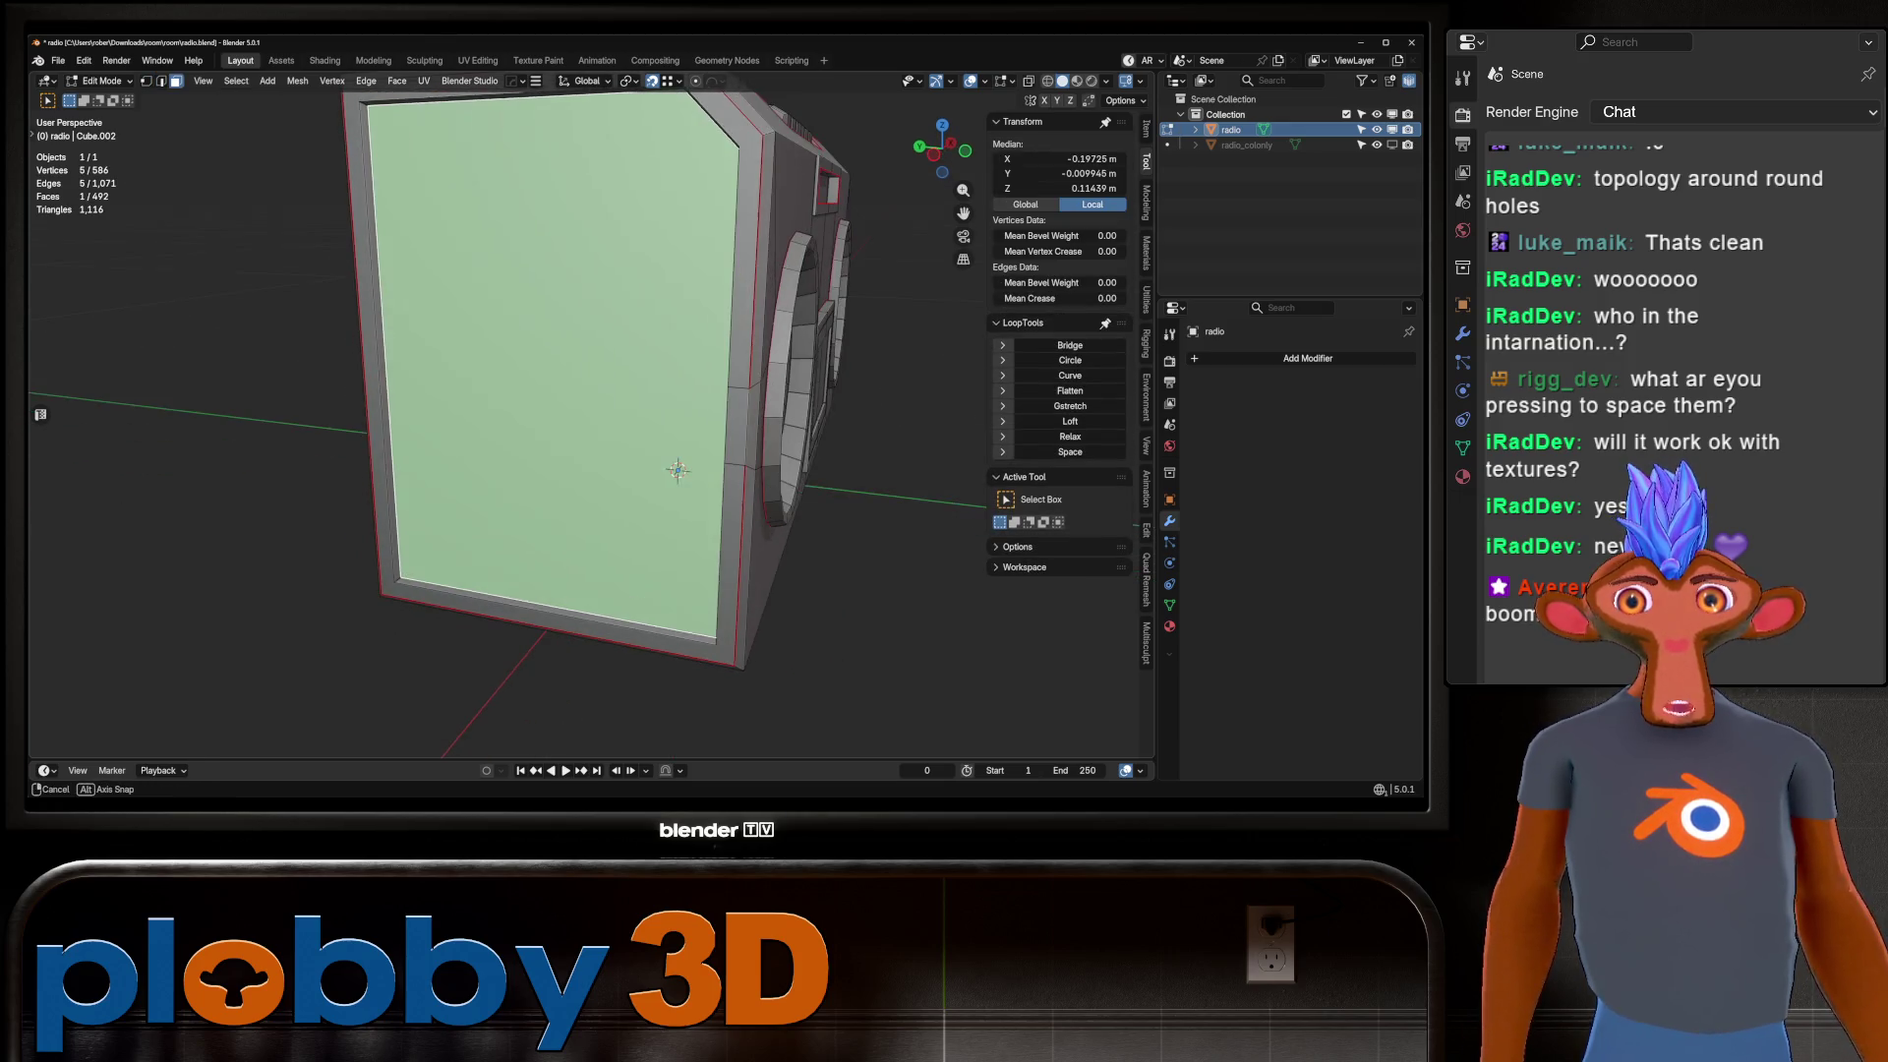
pyautogui.press('u')
pyautogui.click(688, 470)
pyautogui.scroll(-3, 688, 470)
pyautogui.moveTo(688, 470); pyautogui.dragTo(688, 403, button='middle')
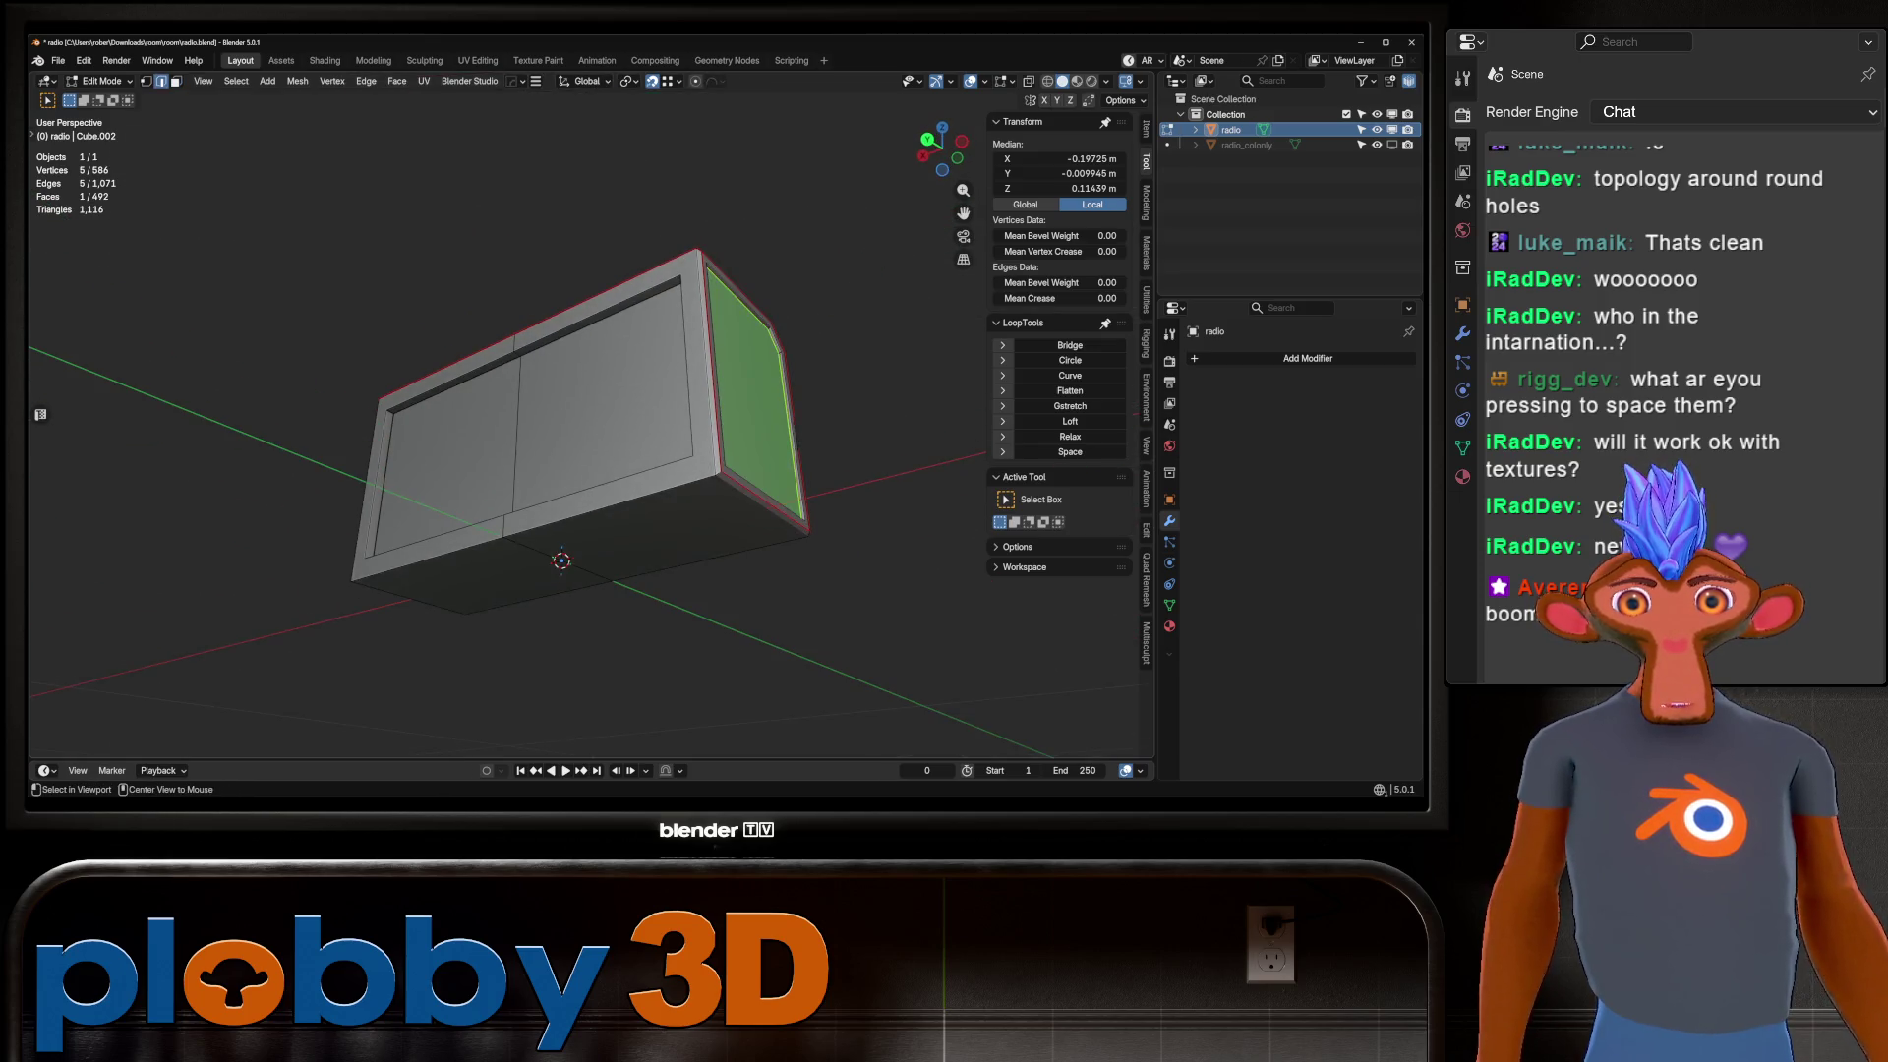
pyautogui.press('u')
pyautogui.click(865, 536)
pyautogui.moveTo(865, 536); pyautogui.dragTo(865, 491, button='middle')
# Select both front panel faces and mark their boundary loop as a seam.
pyautogui.click(439, 412)
pyautogui.keyDown('shift'); pyautogui.click(562, 517); pyautogui.keyUp('shift')
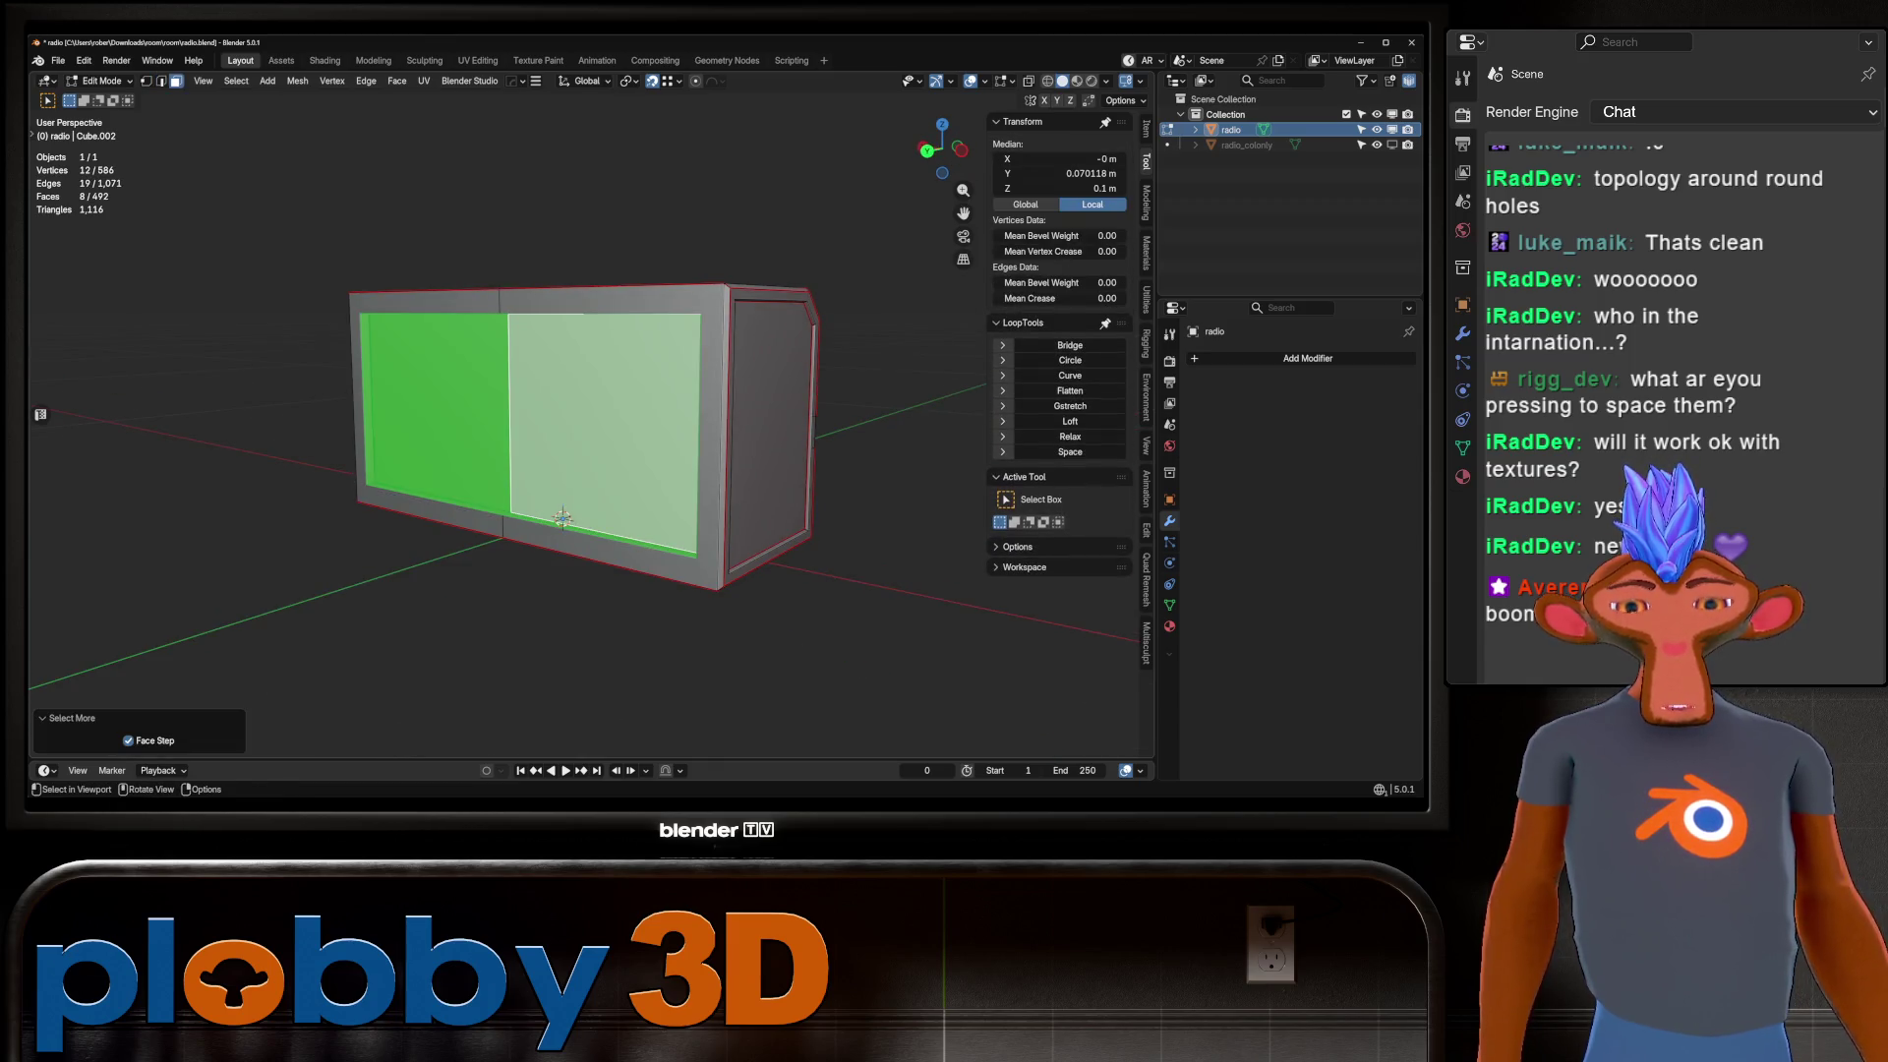
pyautogui.press('u')
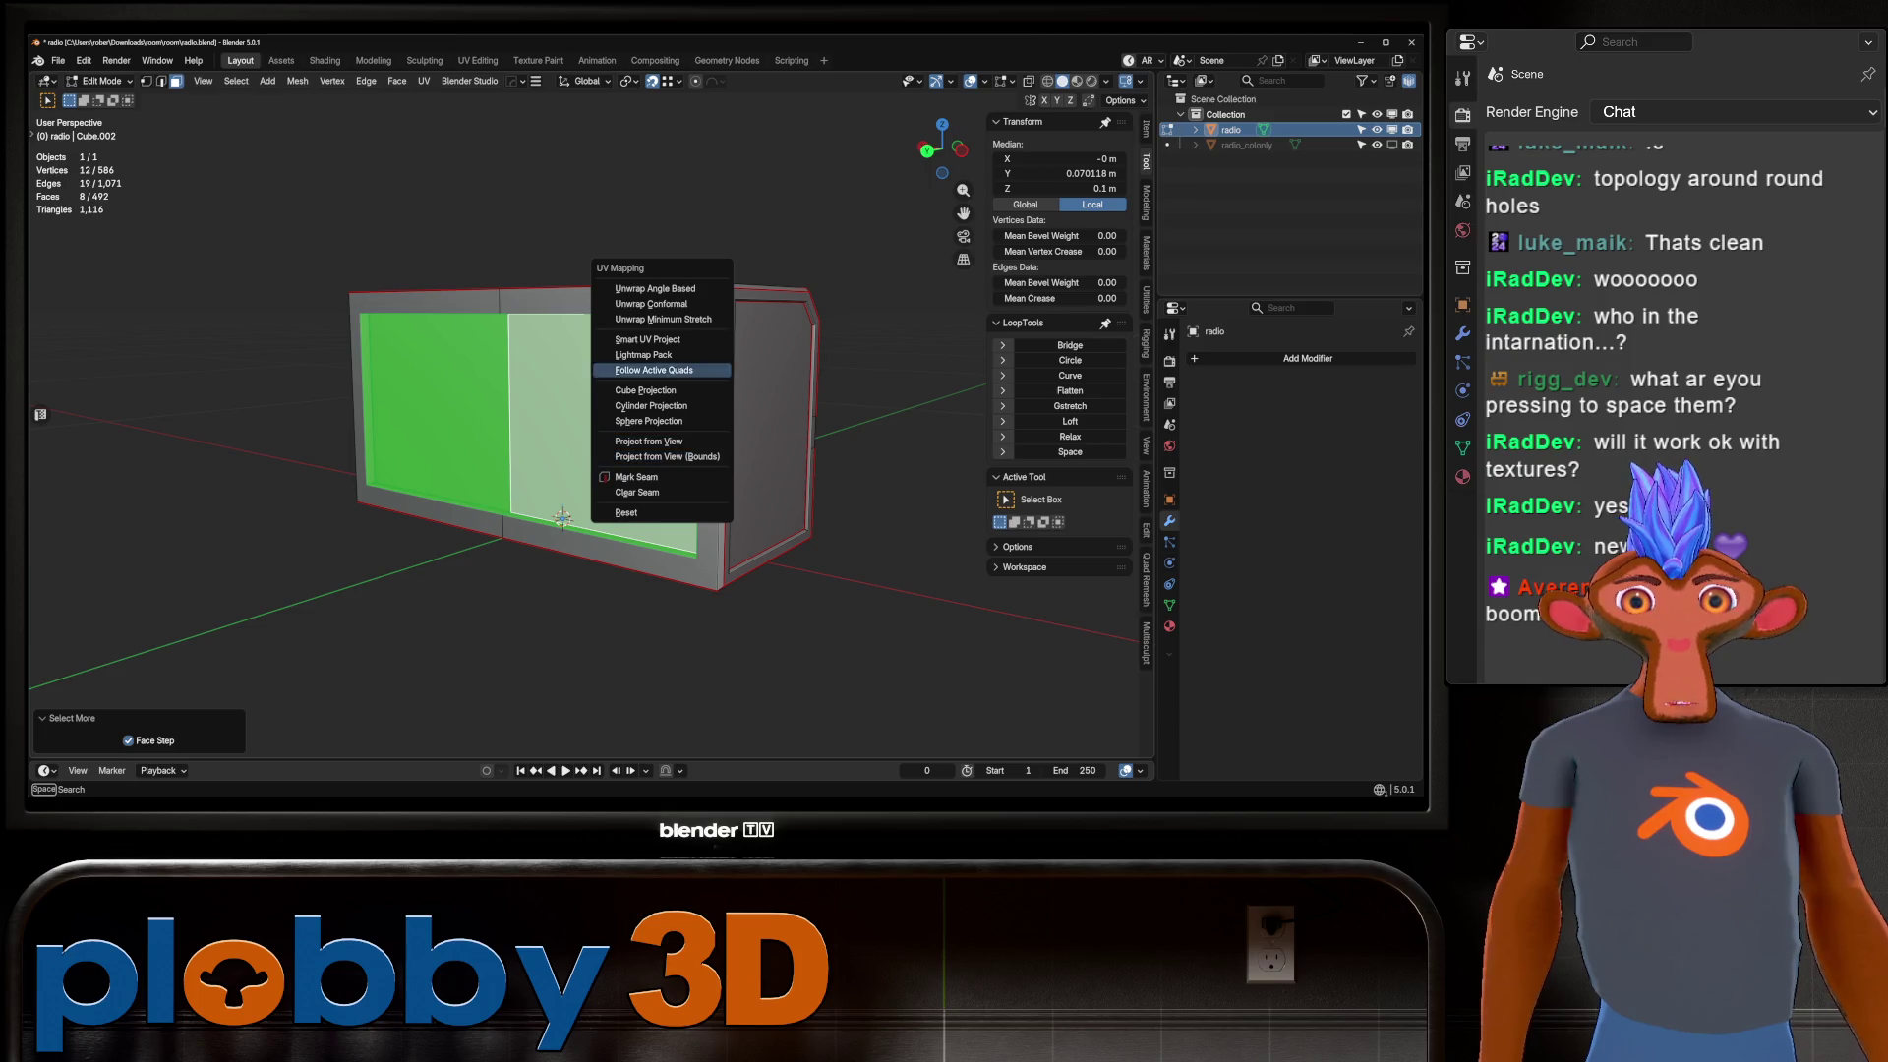
pyautogui.press('q')
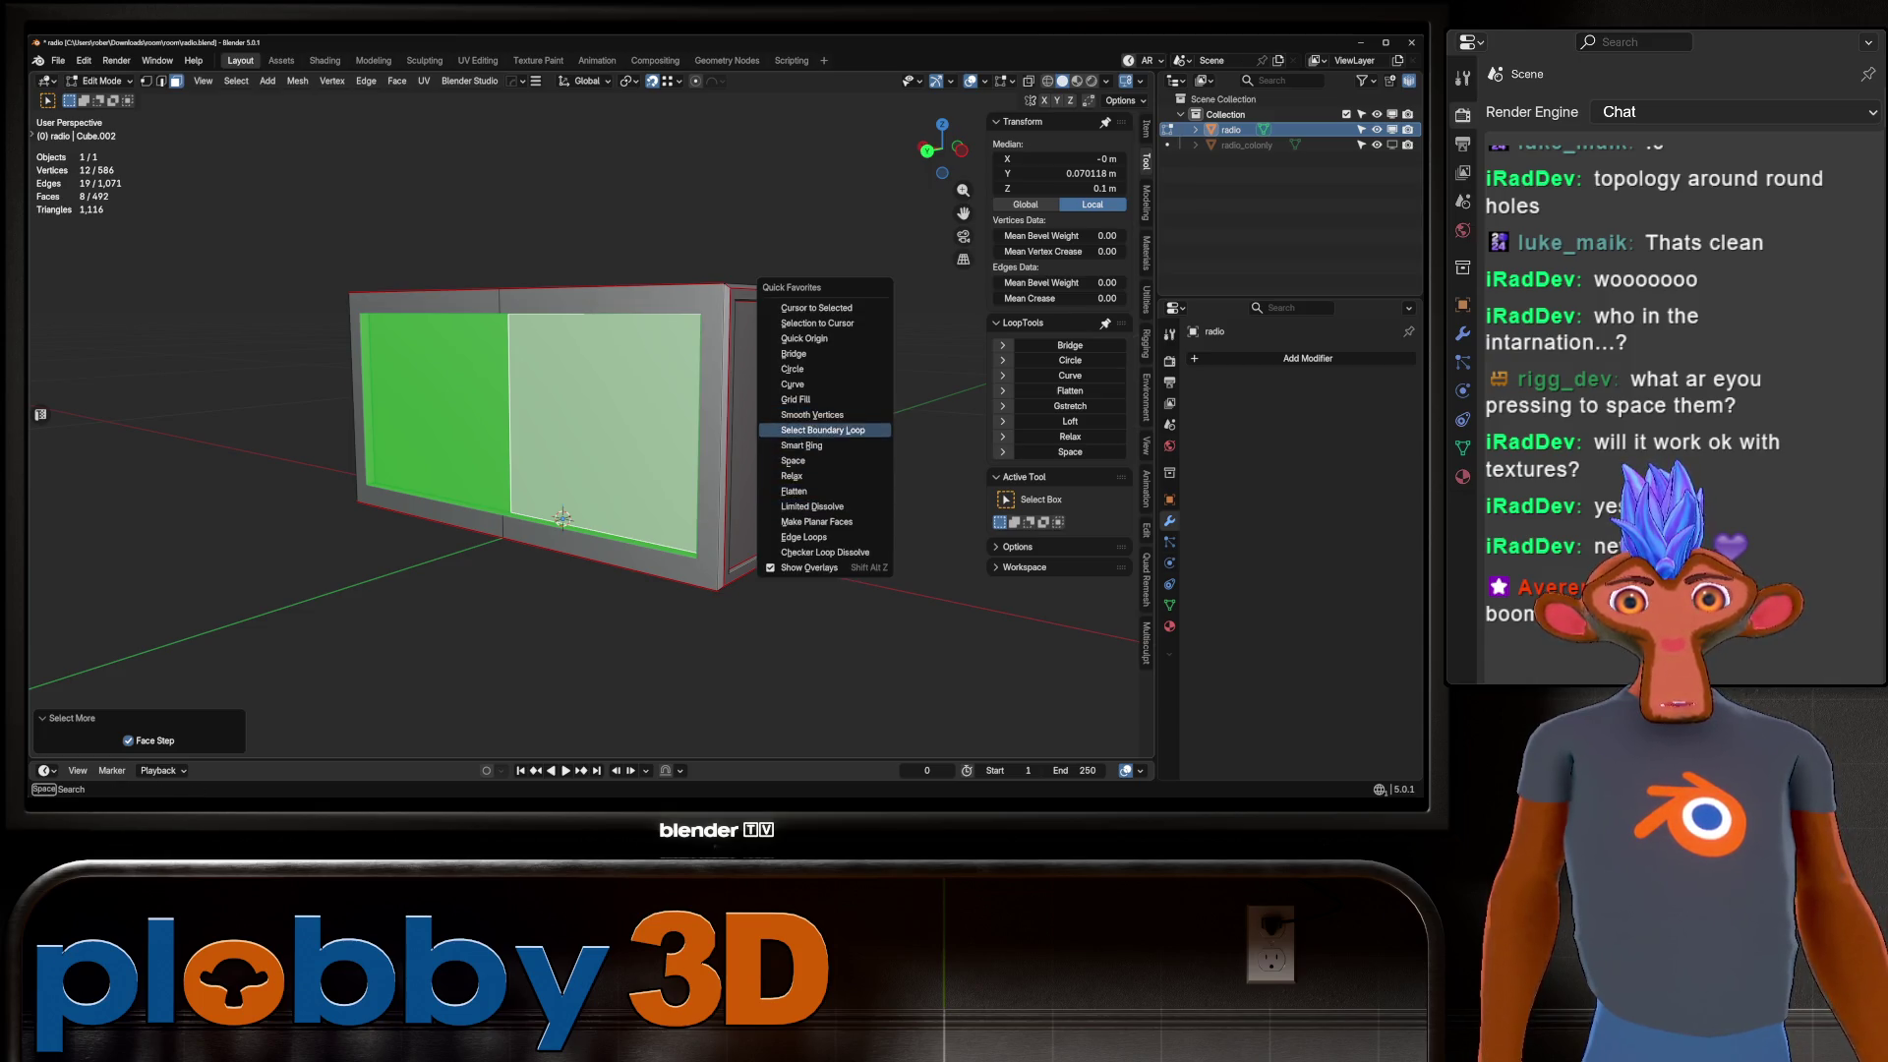
pyautogui.click(823, 429)
pyautogui.press('u')
pyautogui.click(686, 456)
# Mark the centre loop of the box as a seam.
pyautogui.moveTo(565, 491)
pyautogui.mouseDown(button='middle')
pyautogui.moveTo(609, 462)
pyautogui.moveTo(590, 472)
pyautogui.moveTo(610, 462)
pyautogui.moveTo(551, 442)
pyautogui.moveTo(708, 433)
pyautogui.moveTo(708, 550)
pyautogui.moveTo(708, 413)
pyautogui.moveTo(590, 472)
pyautogui.moveTo(610, 432)
pyautogui.moveTo(688, 462)
pyautogui.moveTo(708, 442)
pyautogui.mouseUp(button='middle')
pyautogui.scroll(3, 566, 492)
pyautogui.scroll(-5, 610, 462)
pyautogui.press('u')
pyautogui.click(639, 456)
# Select the whole mesh and frame it in the viewport.
pyautogui.hotkey('alt', 'a')
pyautogui.scroll(5, 609, 432)
pyautogui.hotkey('ctrl', 'z')
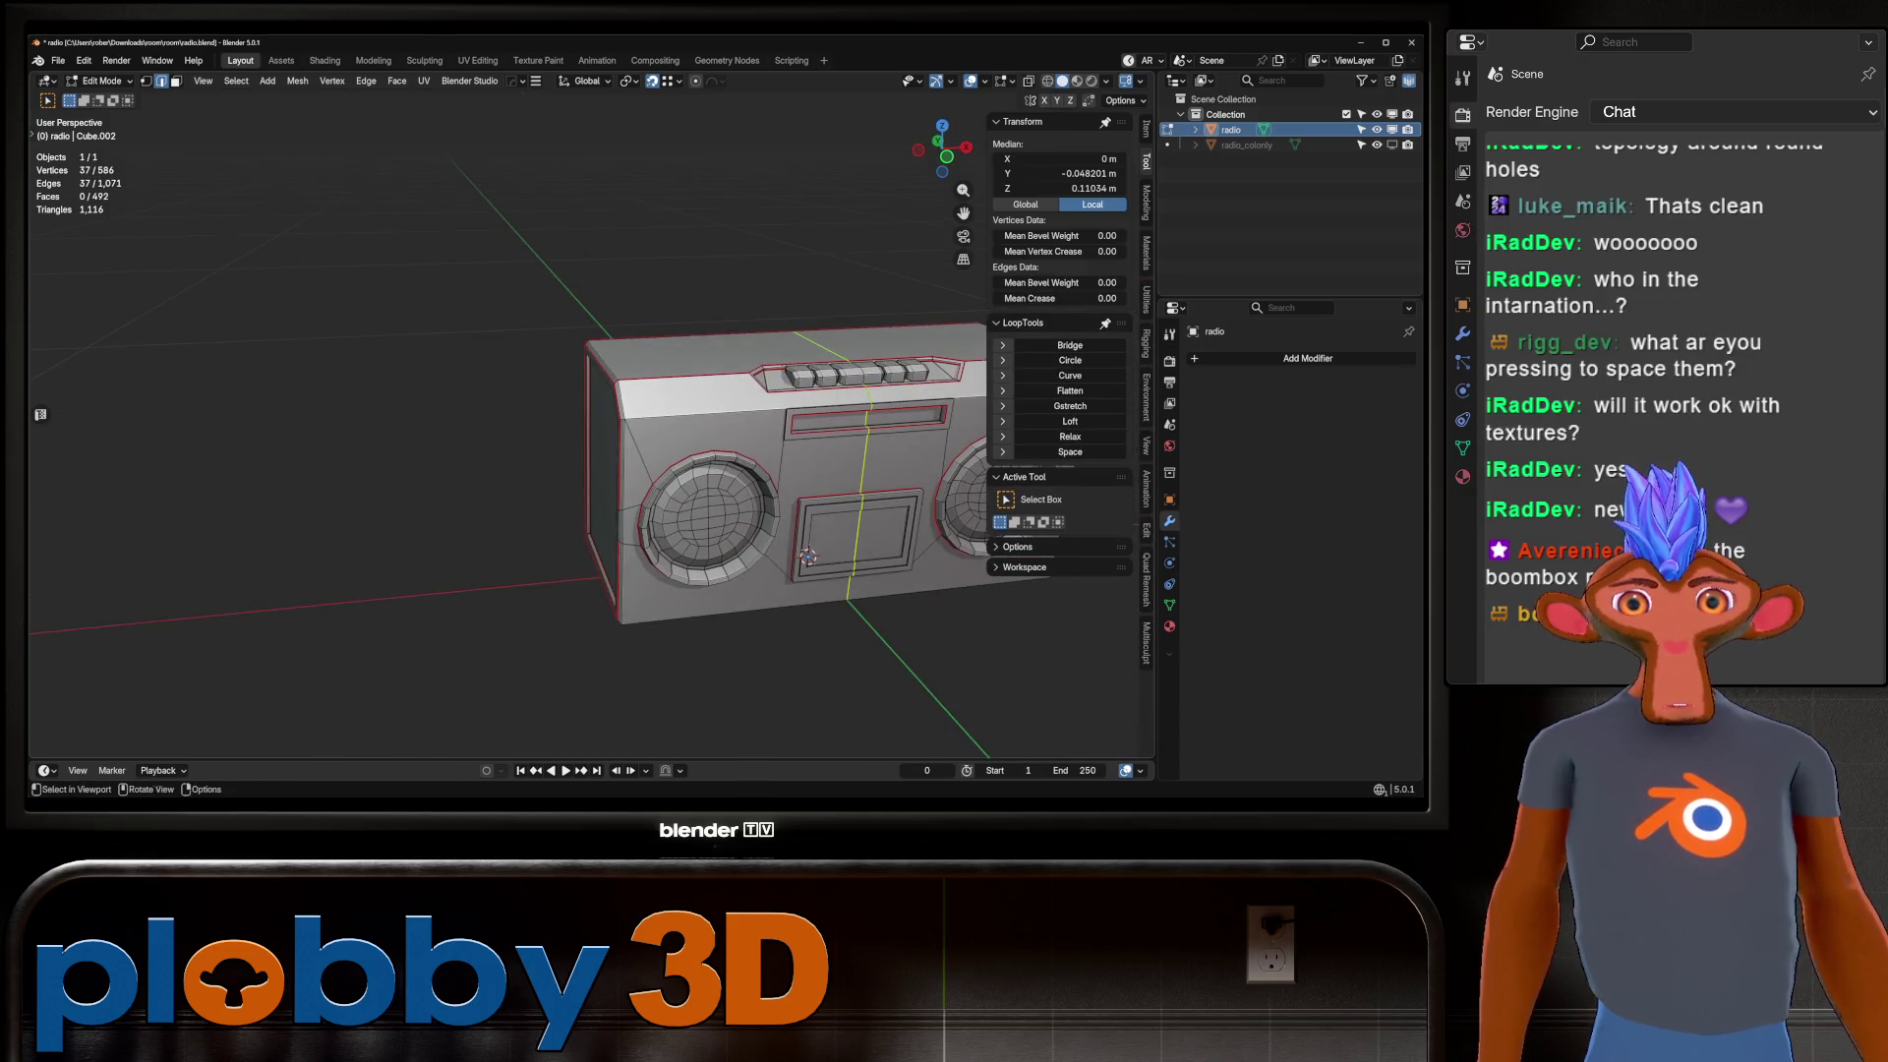
pyautogui.scroll(-3, 708, 442)
pyautogui.press('a')
pyautogui.press('KP_Decimal')
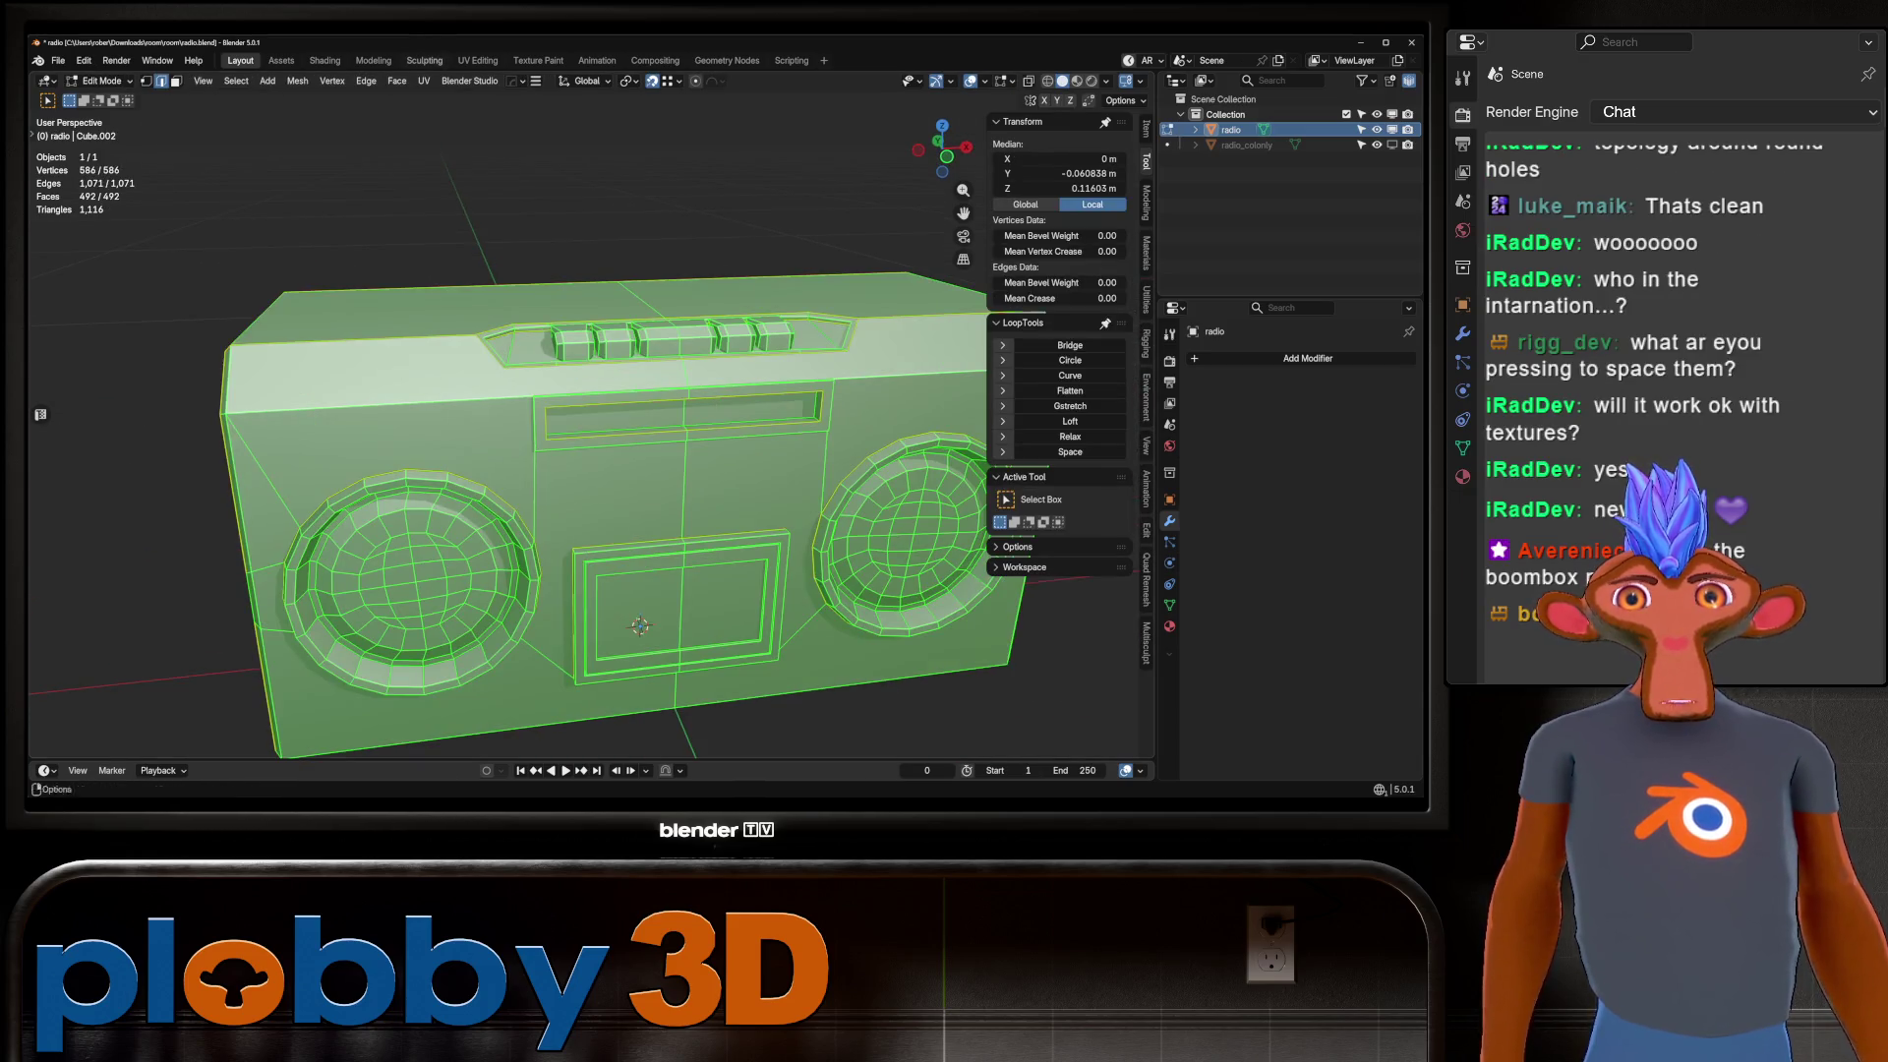
# In UV Editing, unwrap the boombox Conformal, then redo it with Angle Based.
pyautogui.click(478, 60)
pyautogui.press('Home')
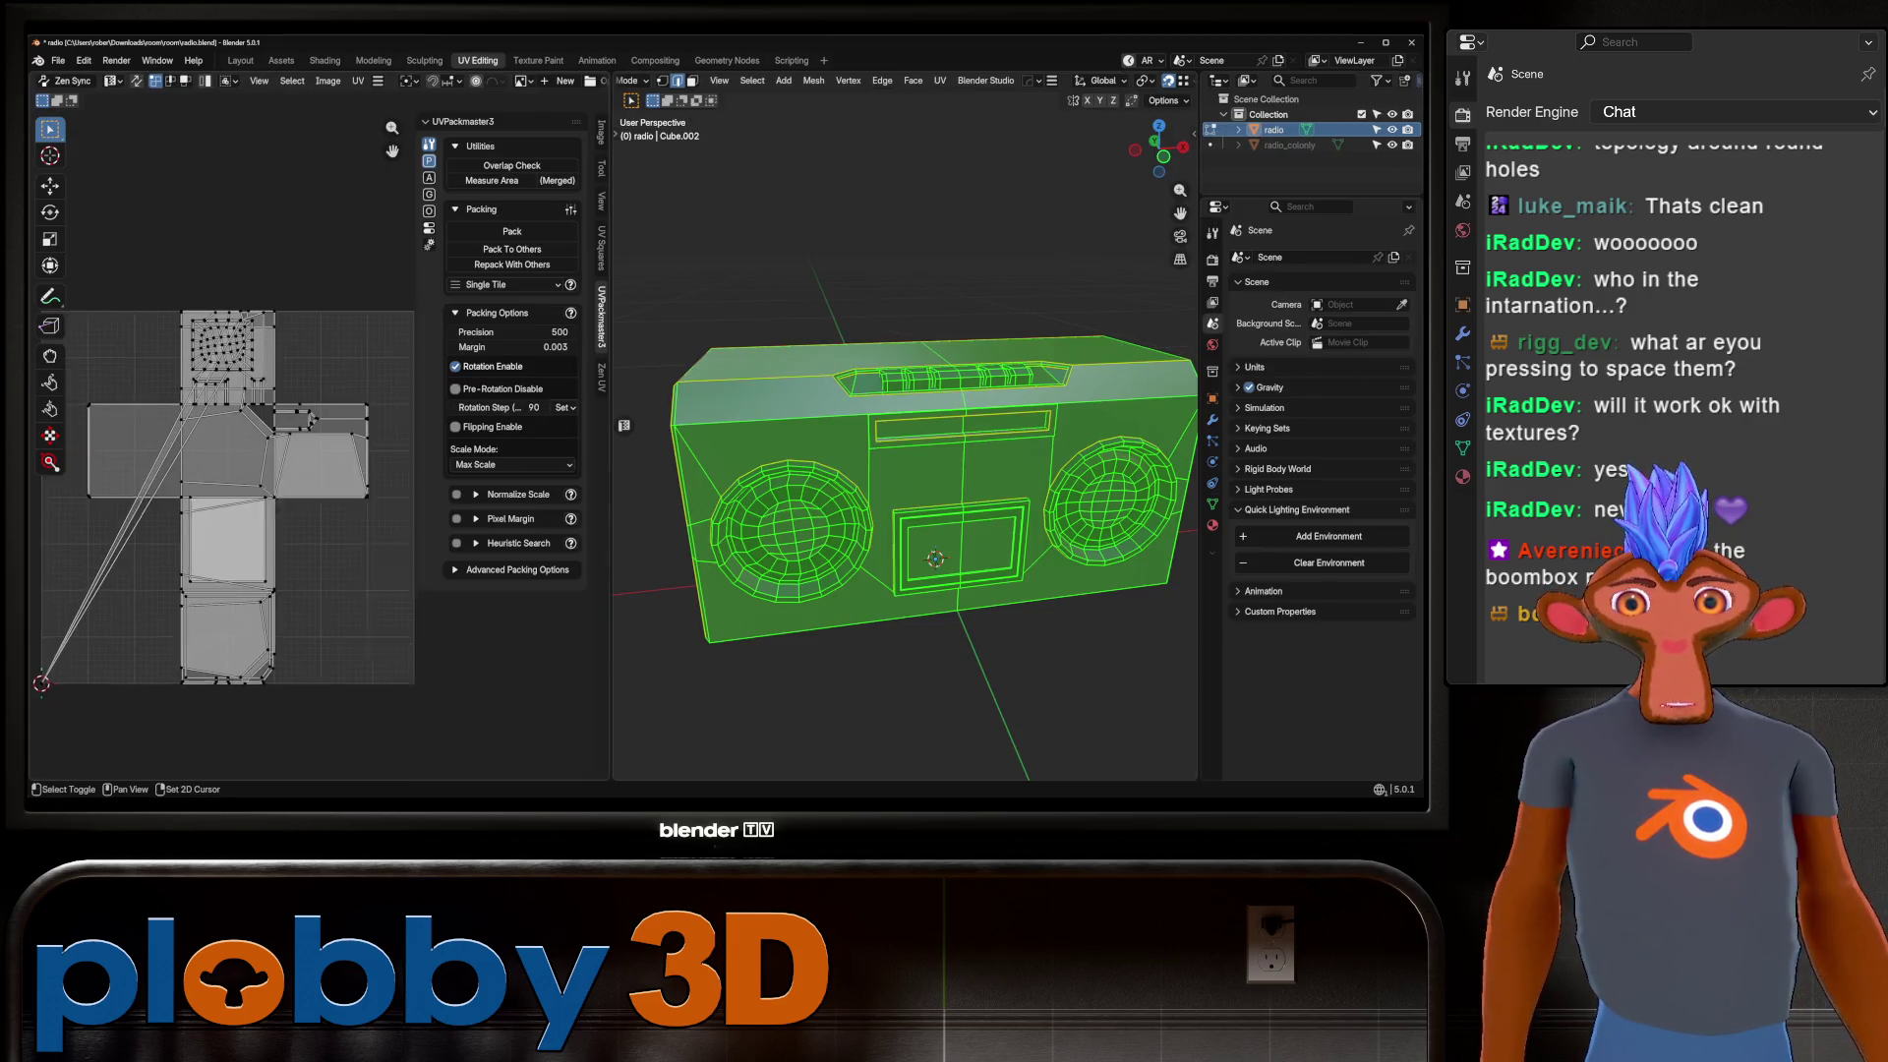
pyautogui.press('u')
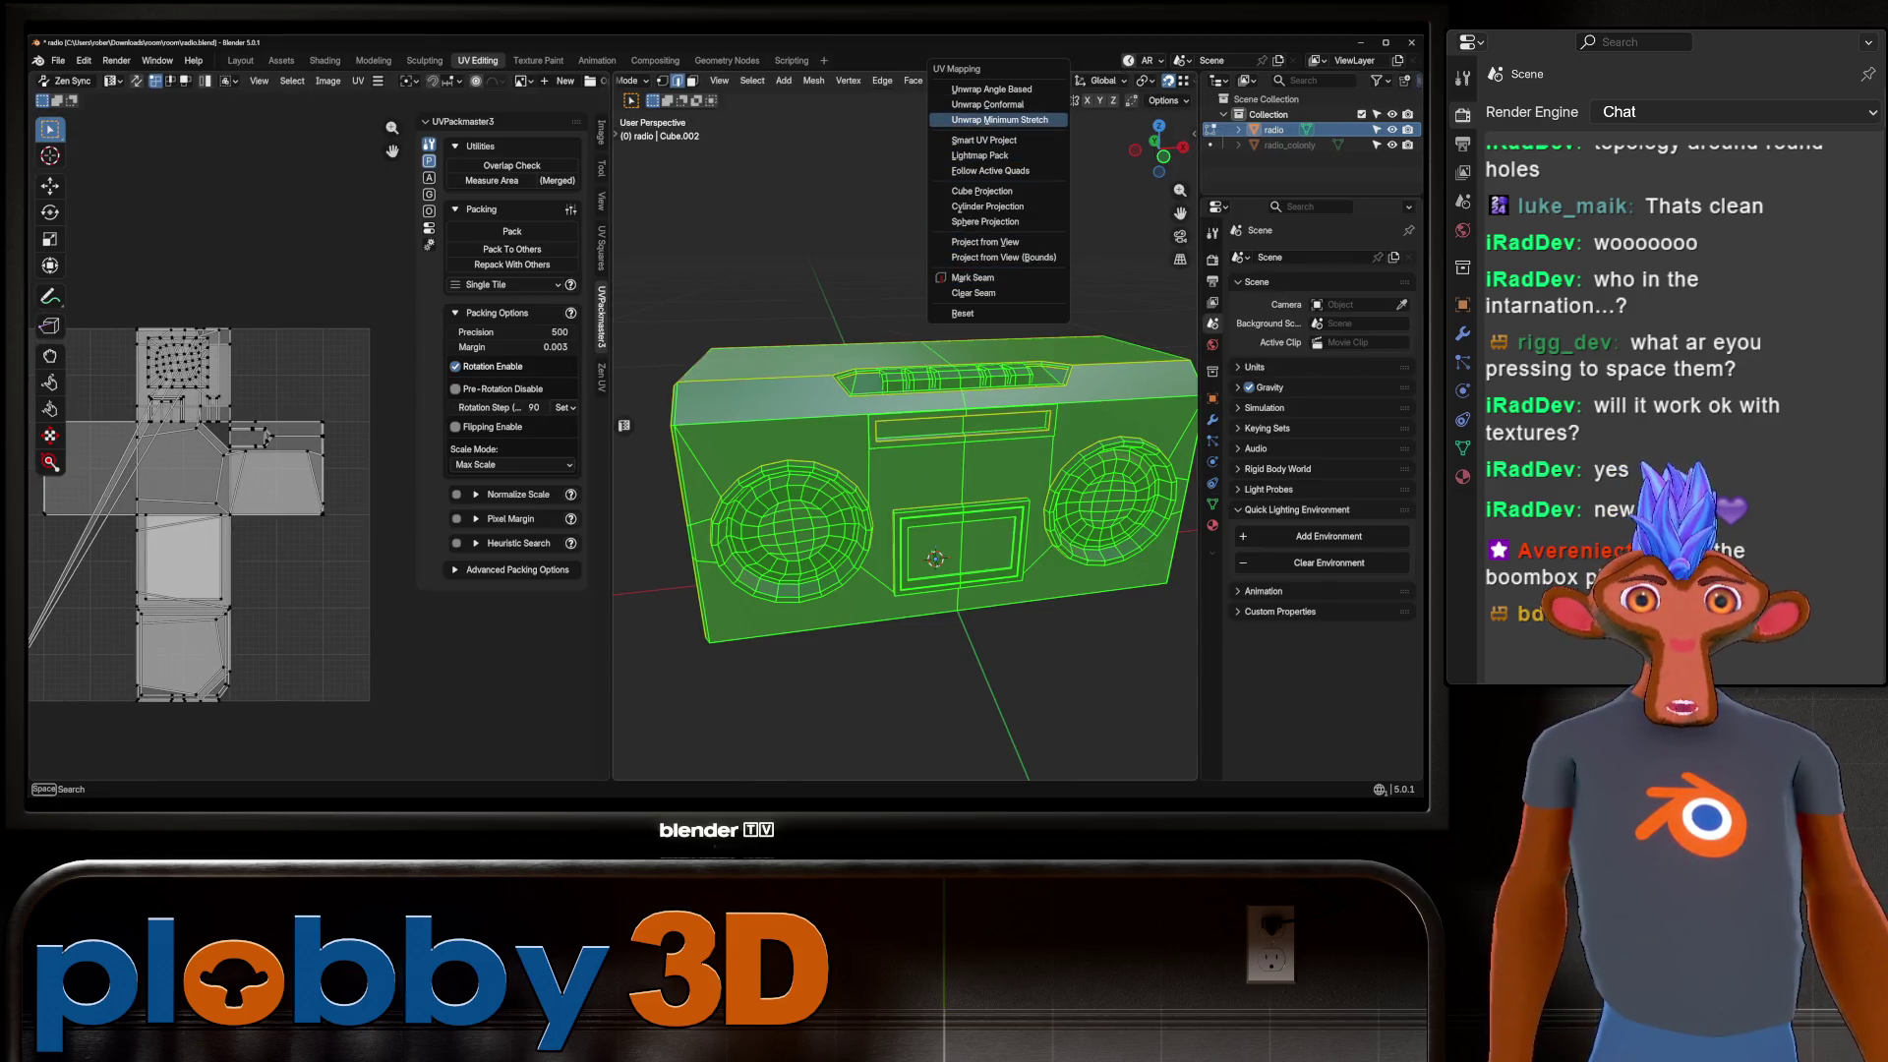
pyautogui.click(987, 105)
pyautogui.press('u')
pyautogui.click(767, 278)
pyautogui.scroll(-3, 285, 447)
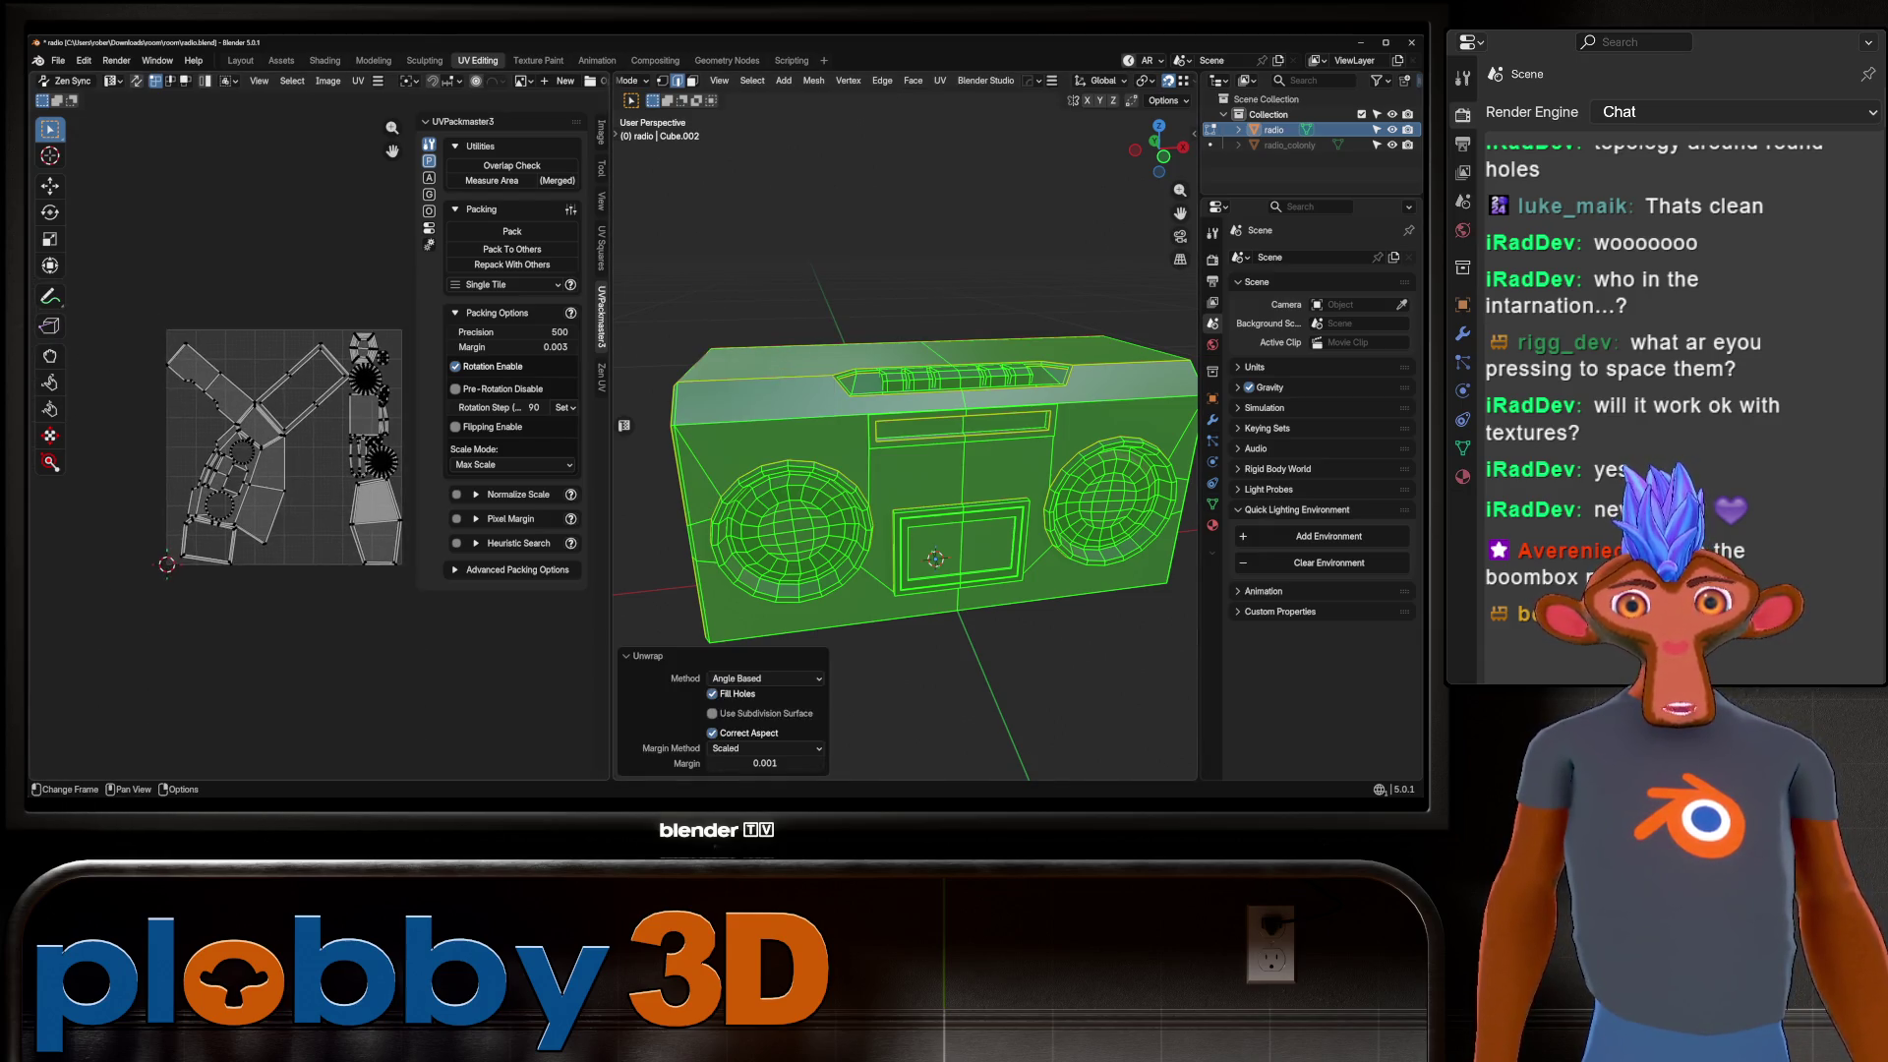
pyautogui.scroll(3, 266, 373)
pyautogui.moveTo(885, 492); pyautogui.dragTo(1022, 503, button='middle')
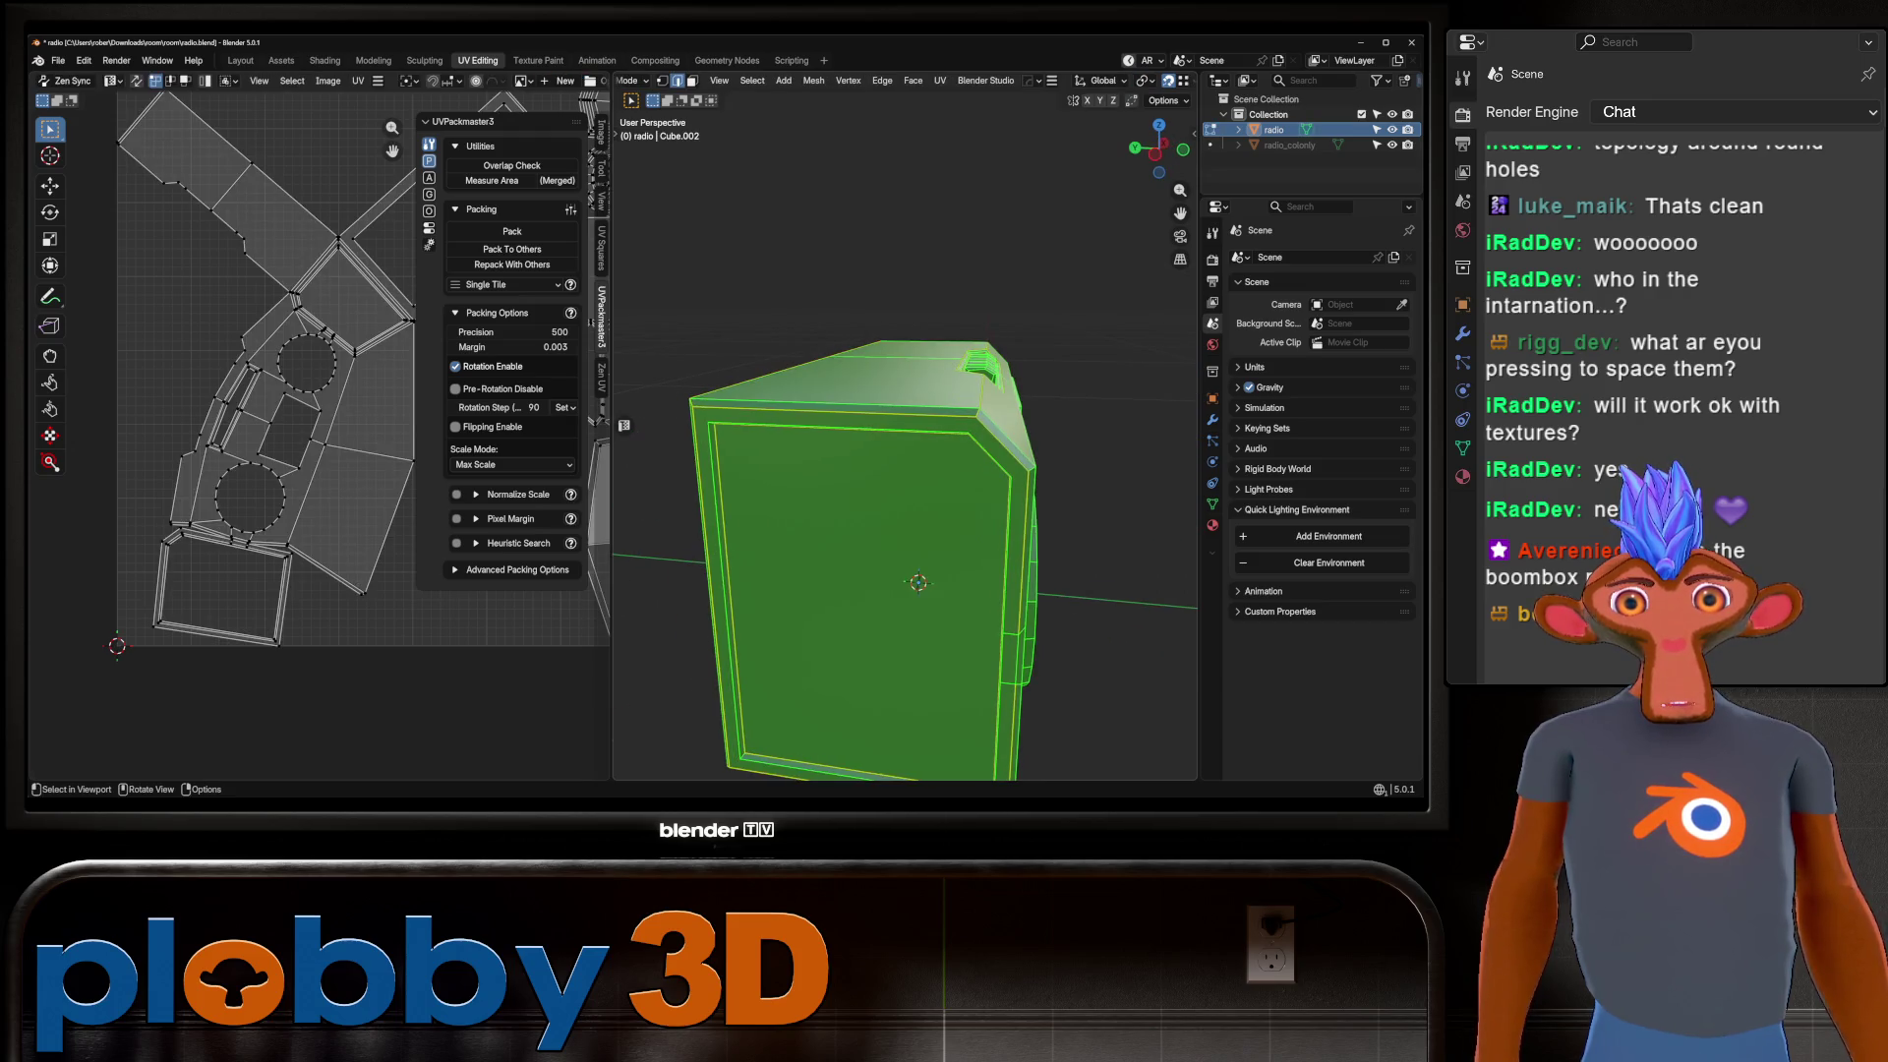
# Back in Layout, delete the two frame border faces and select the top strip face.
pyautogui.click(239, 60)
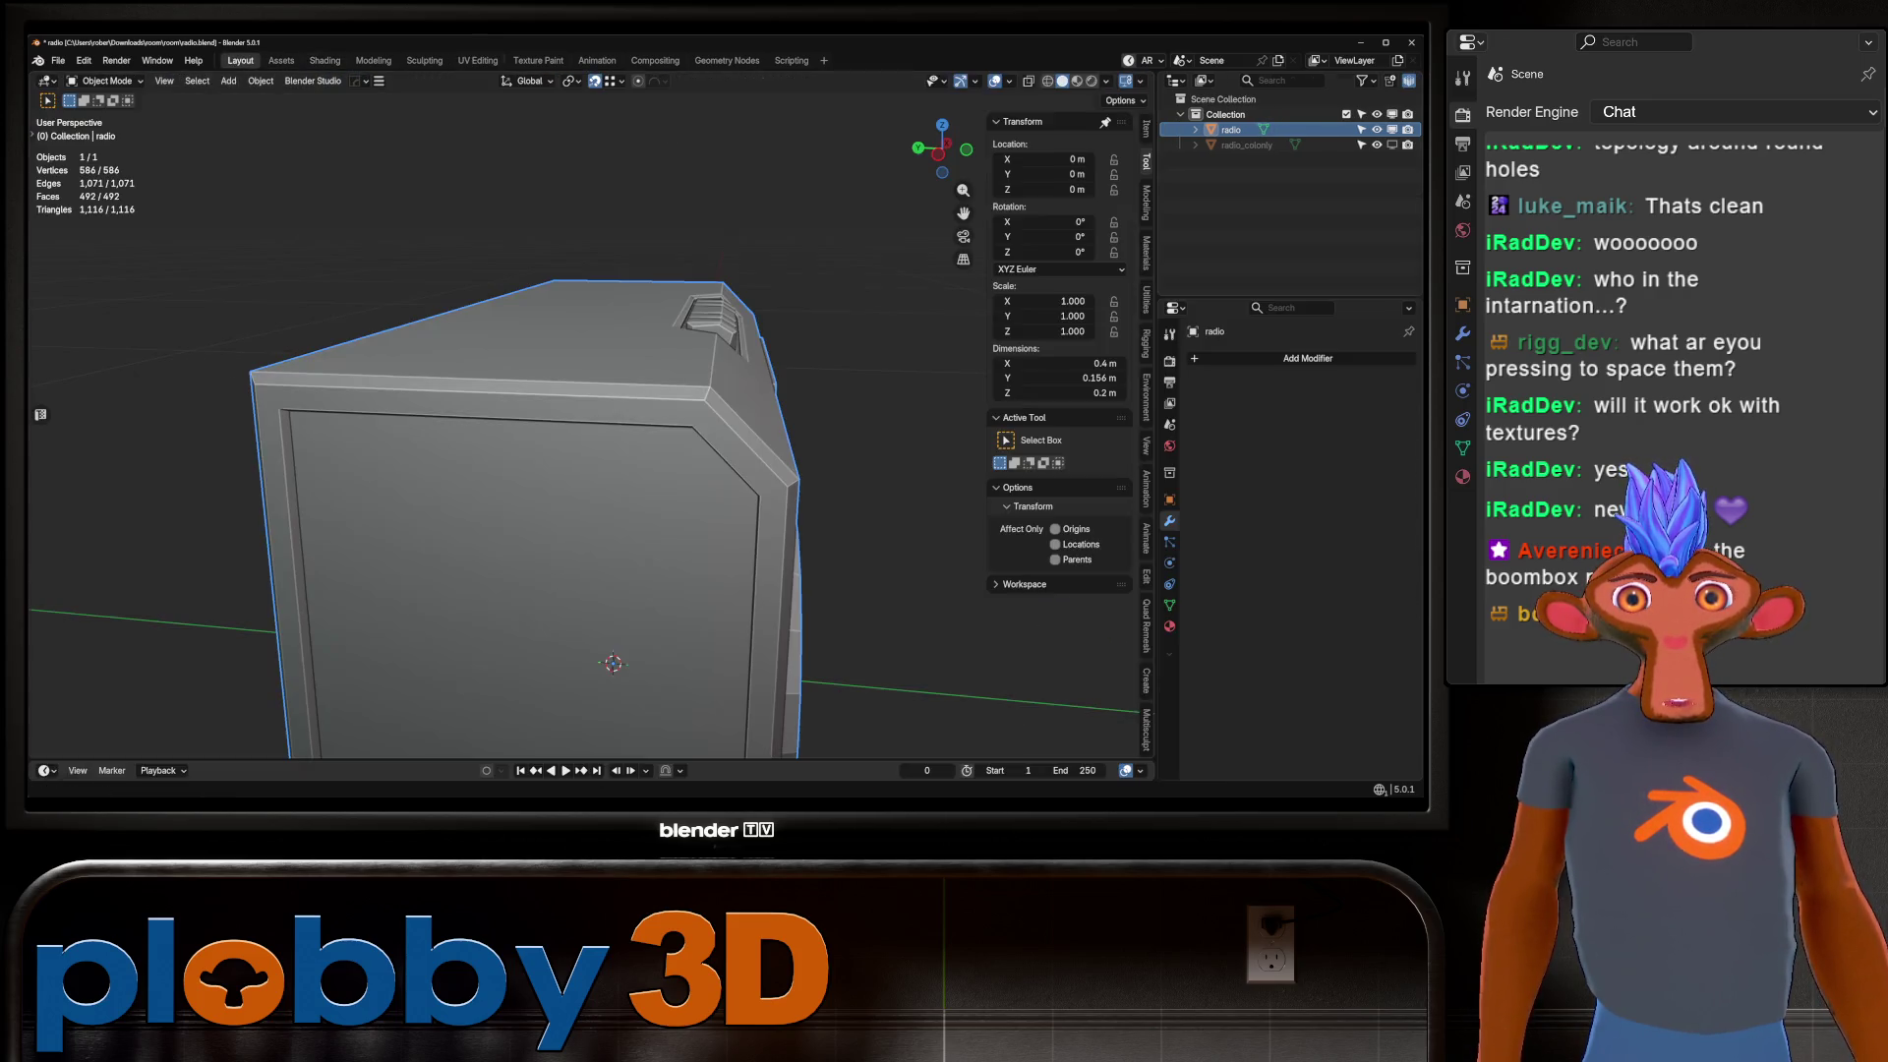
pyautogui.moveTo(688, 443); pyautogui.dragTo(492, 442, button='middle')
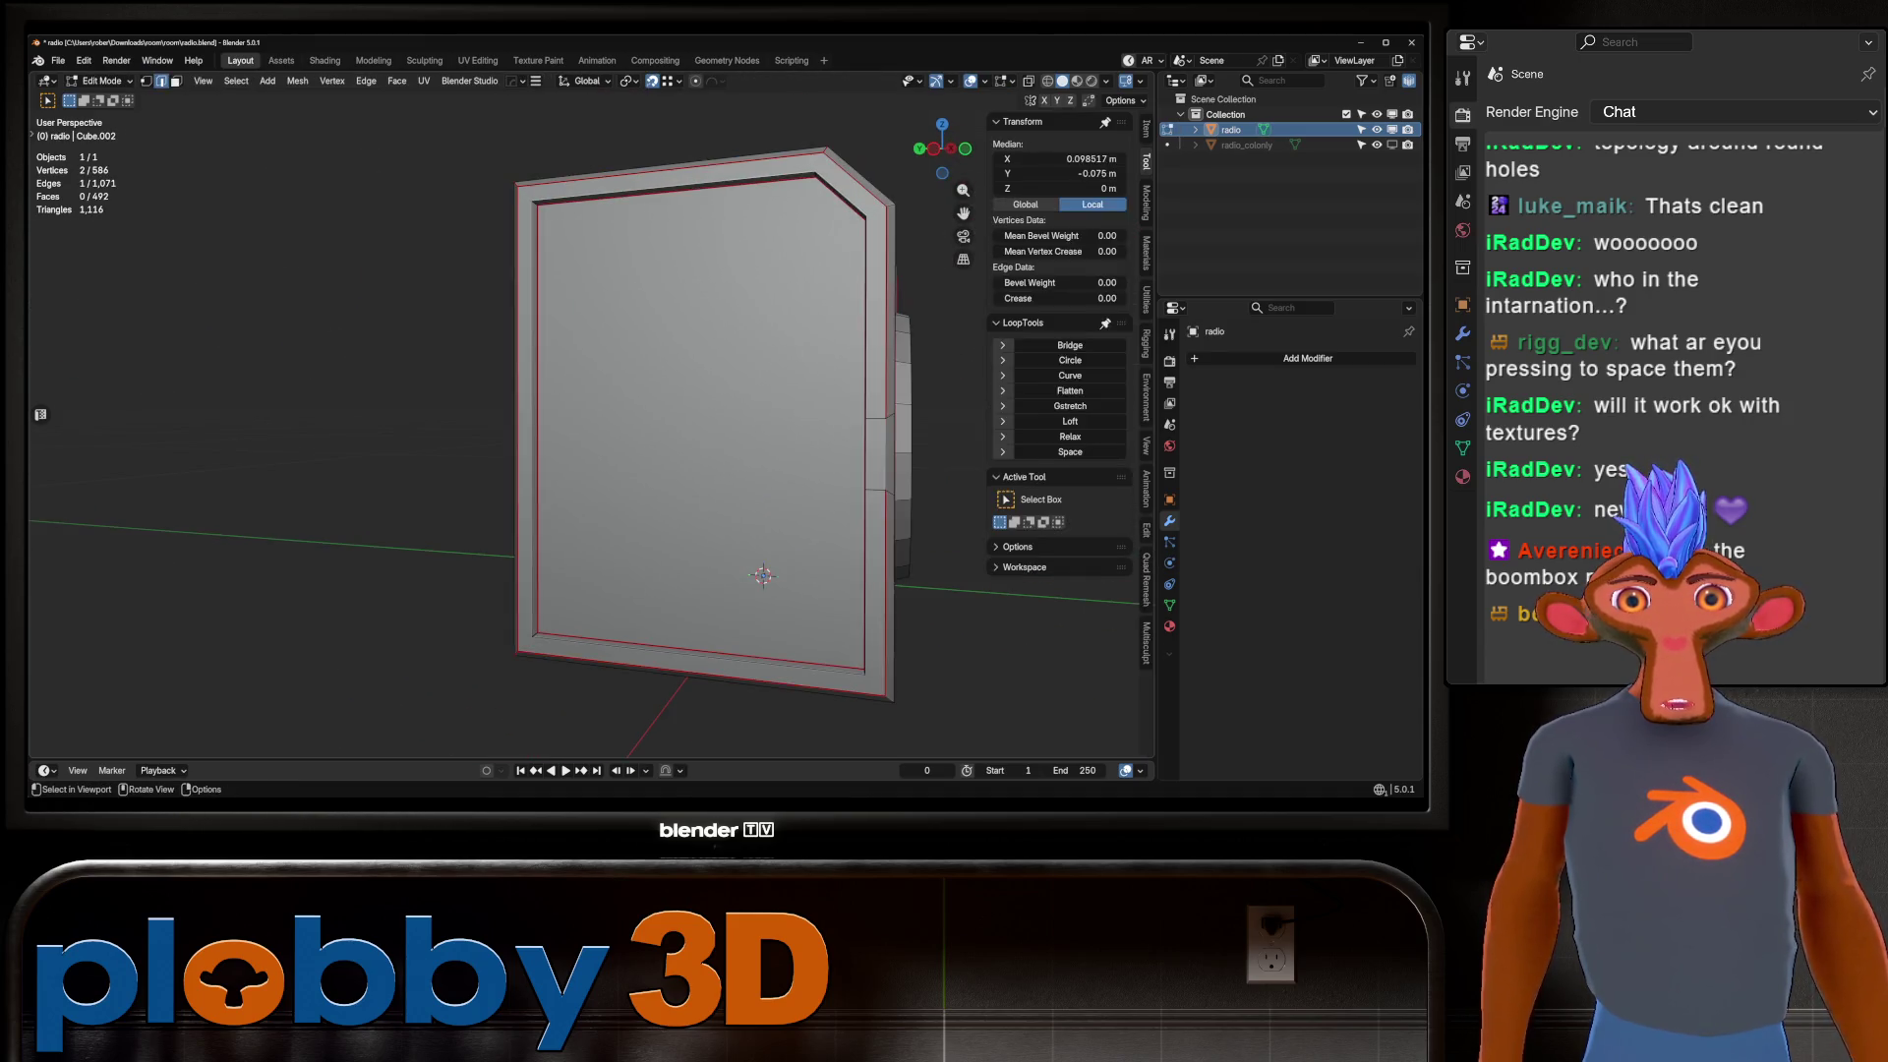
pyautogui.press('3')
pyautogui.click(526, 422)
pyautogui.keyDown('shift'); pyautogui.click(878, 452); pyautogui.keyUp('shift')
pyautogui.press('x')
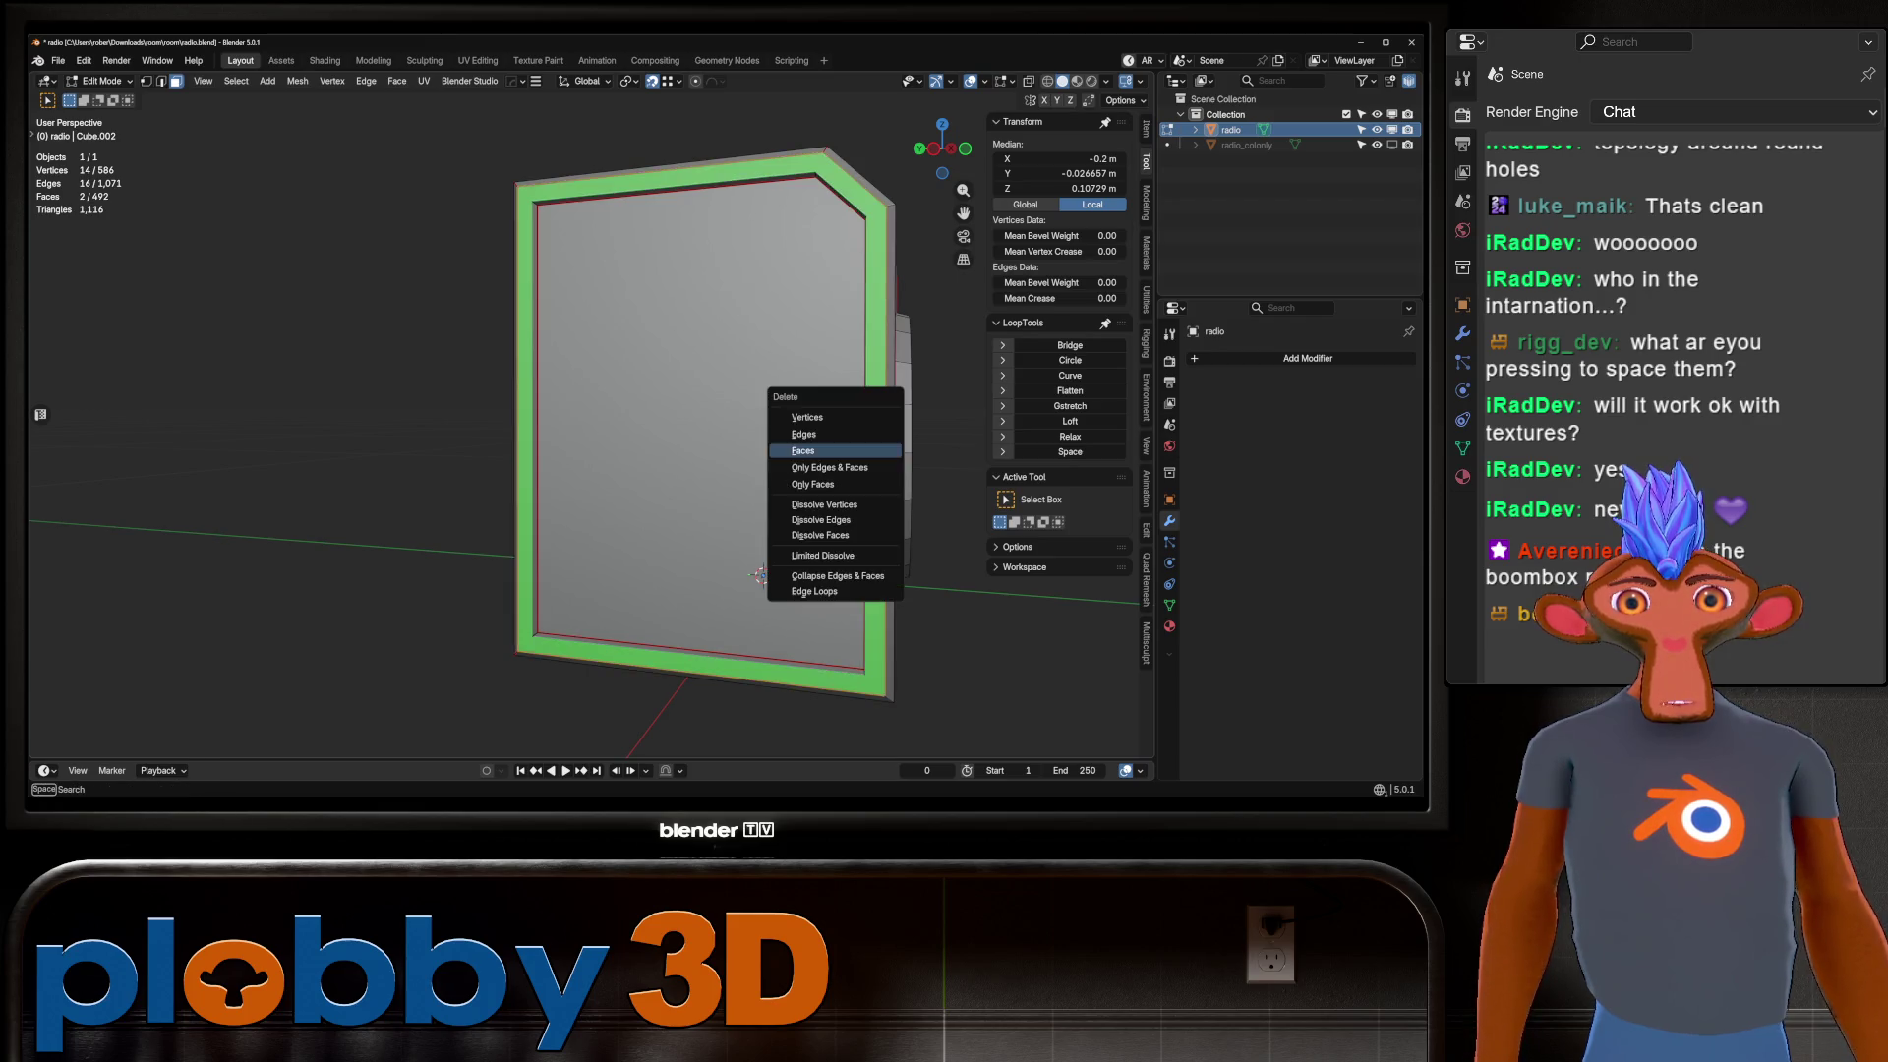
pyautogui.press('Return')
pyautogui.click(688, 168)
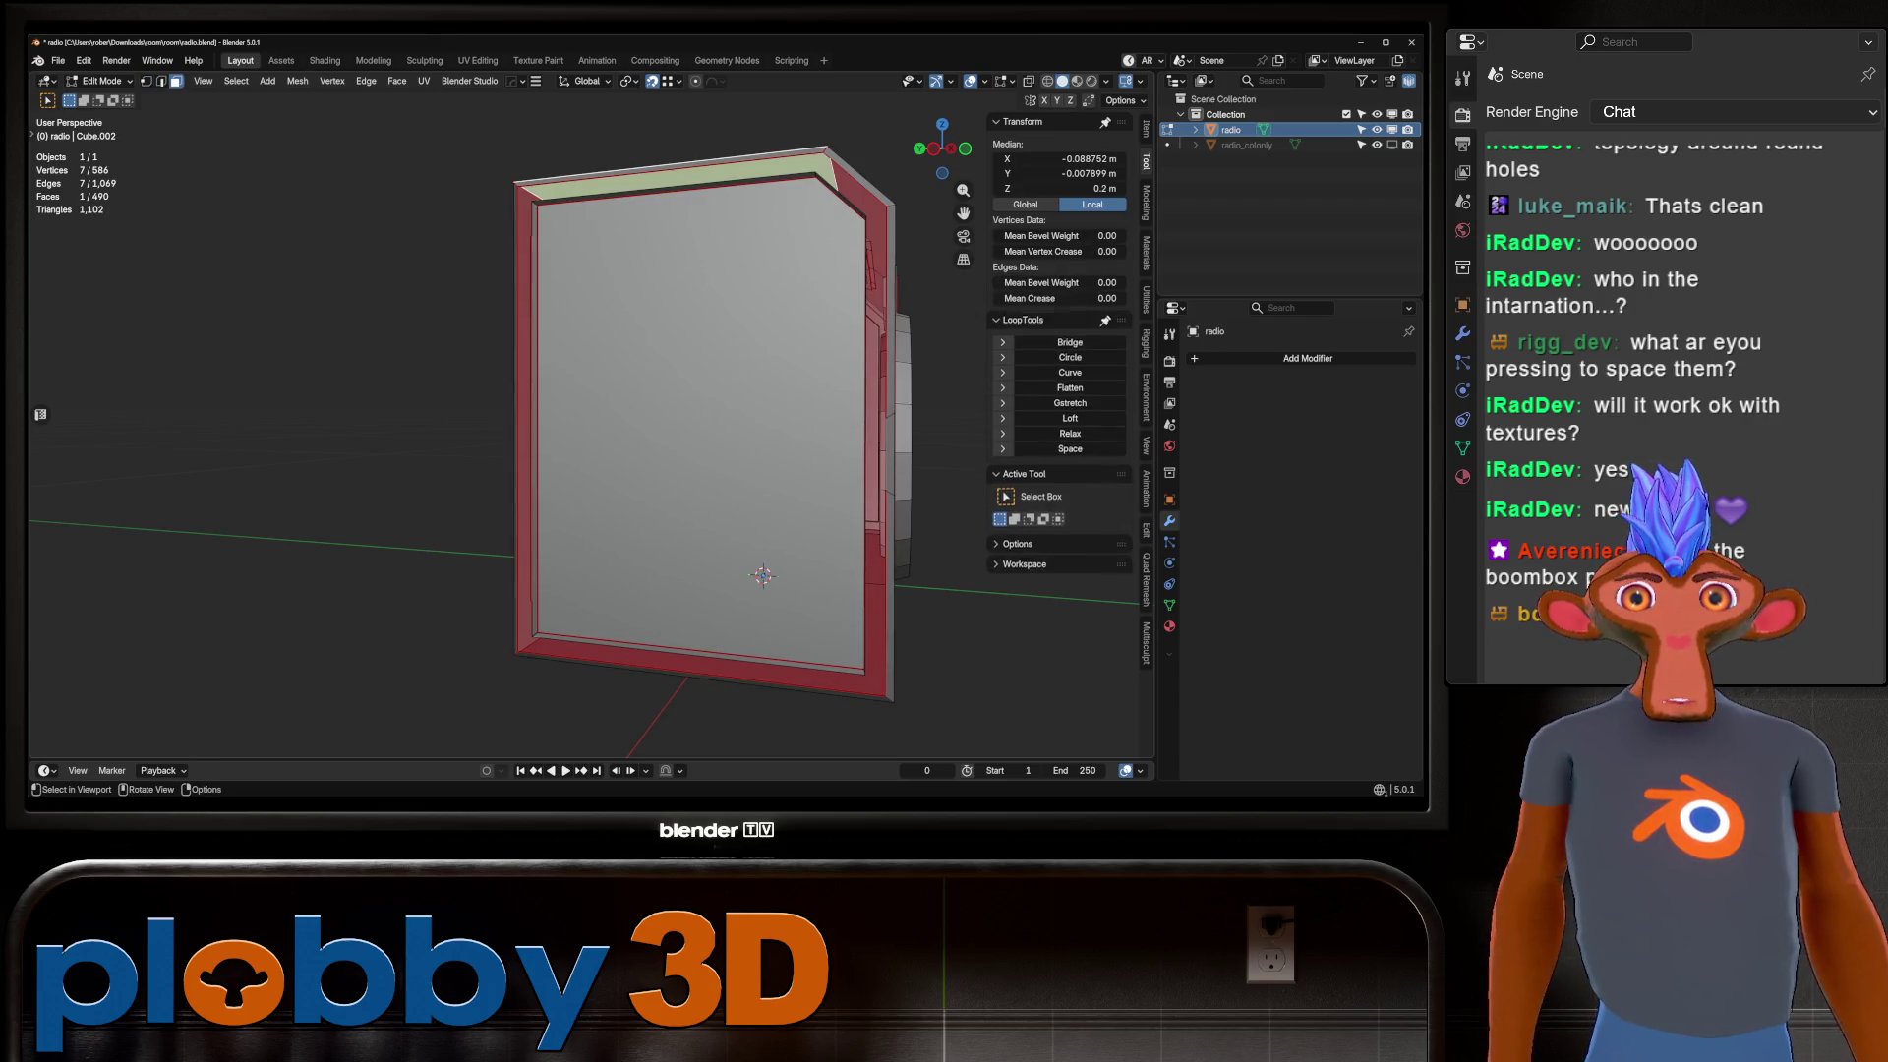
# Join the selected vertices and mark an edge on the speaker side as a UV seam.
pyautogui.moveTo(590, 442)
pyautogui.mouseDown(button='middle')
pyautogui.moveTo(688, 442)
pyautogui.moveTo(590, 442)
pyautogui.mouseUp(button='middle')
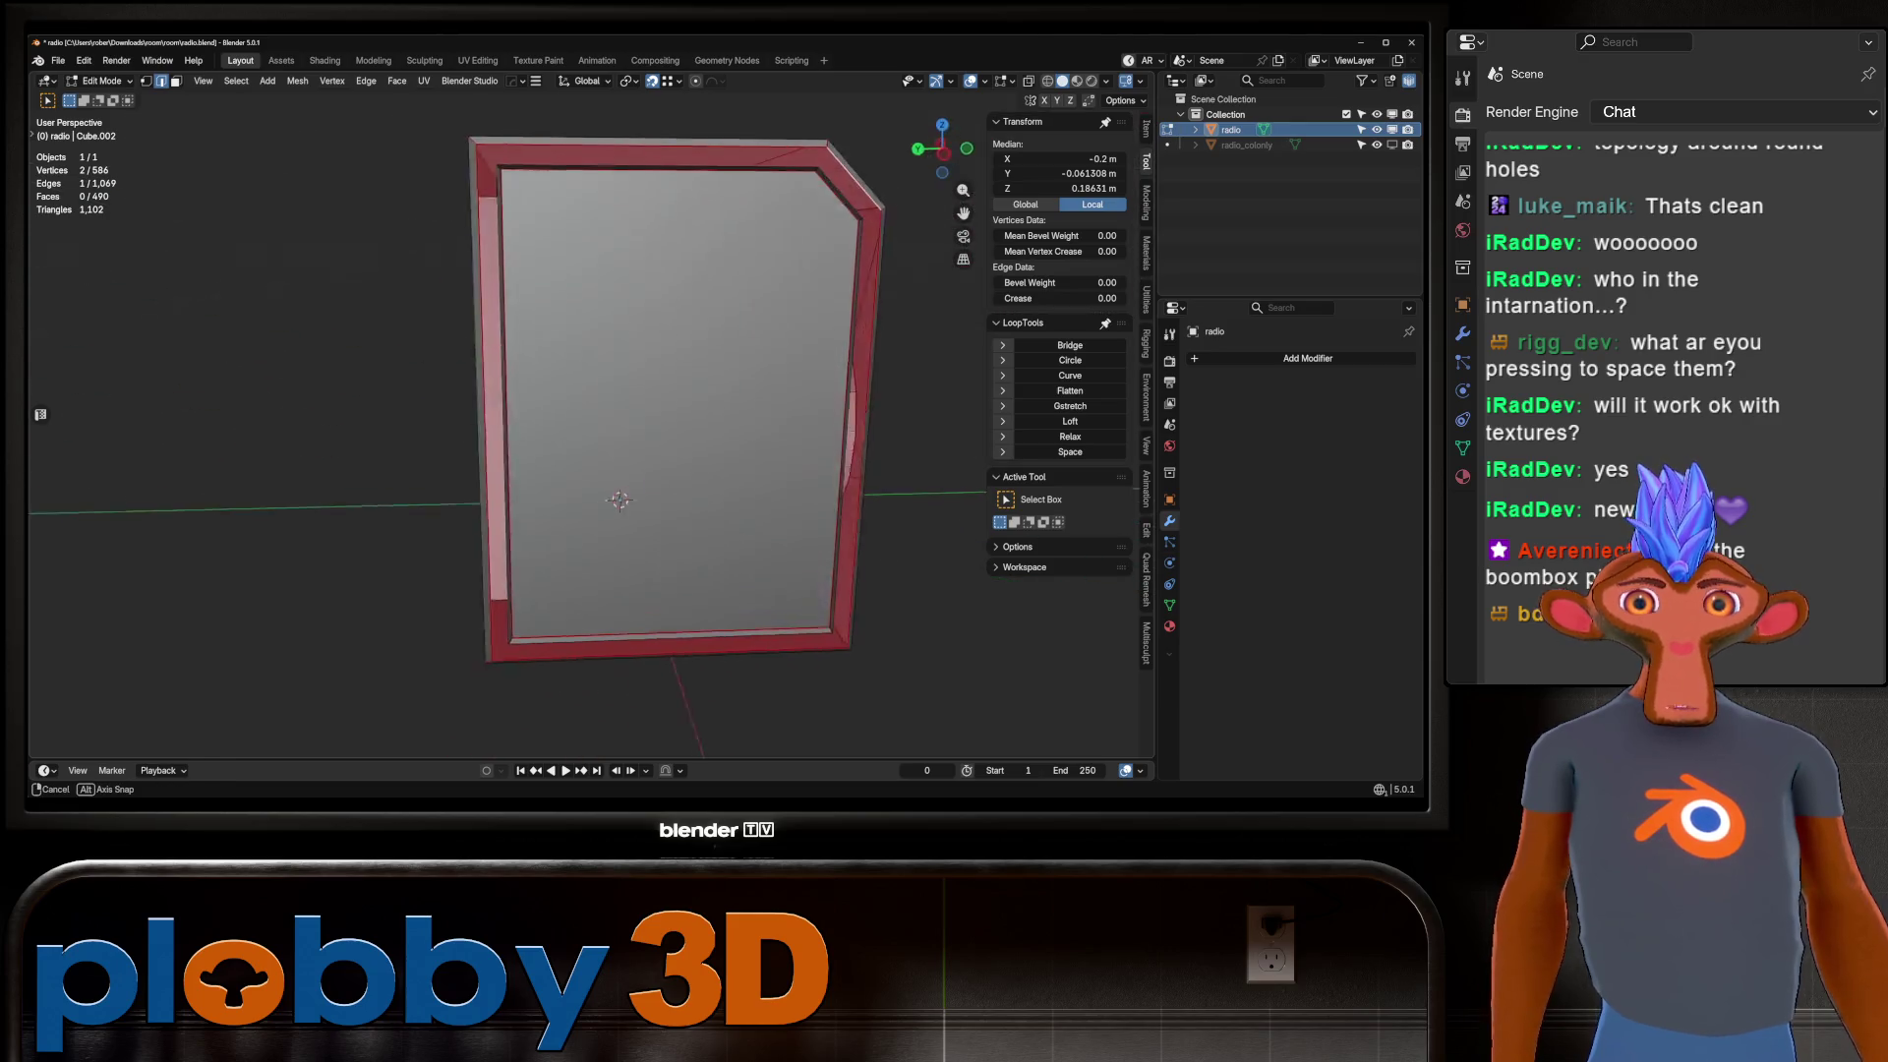
pyautogui.scroll(3, 492, 442)
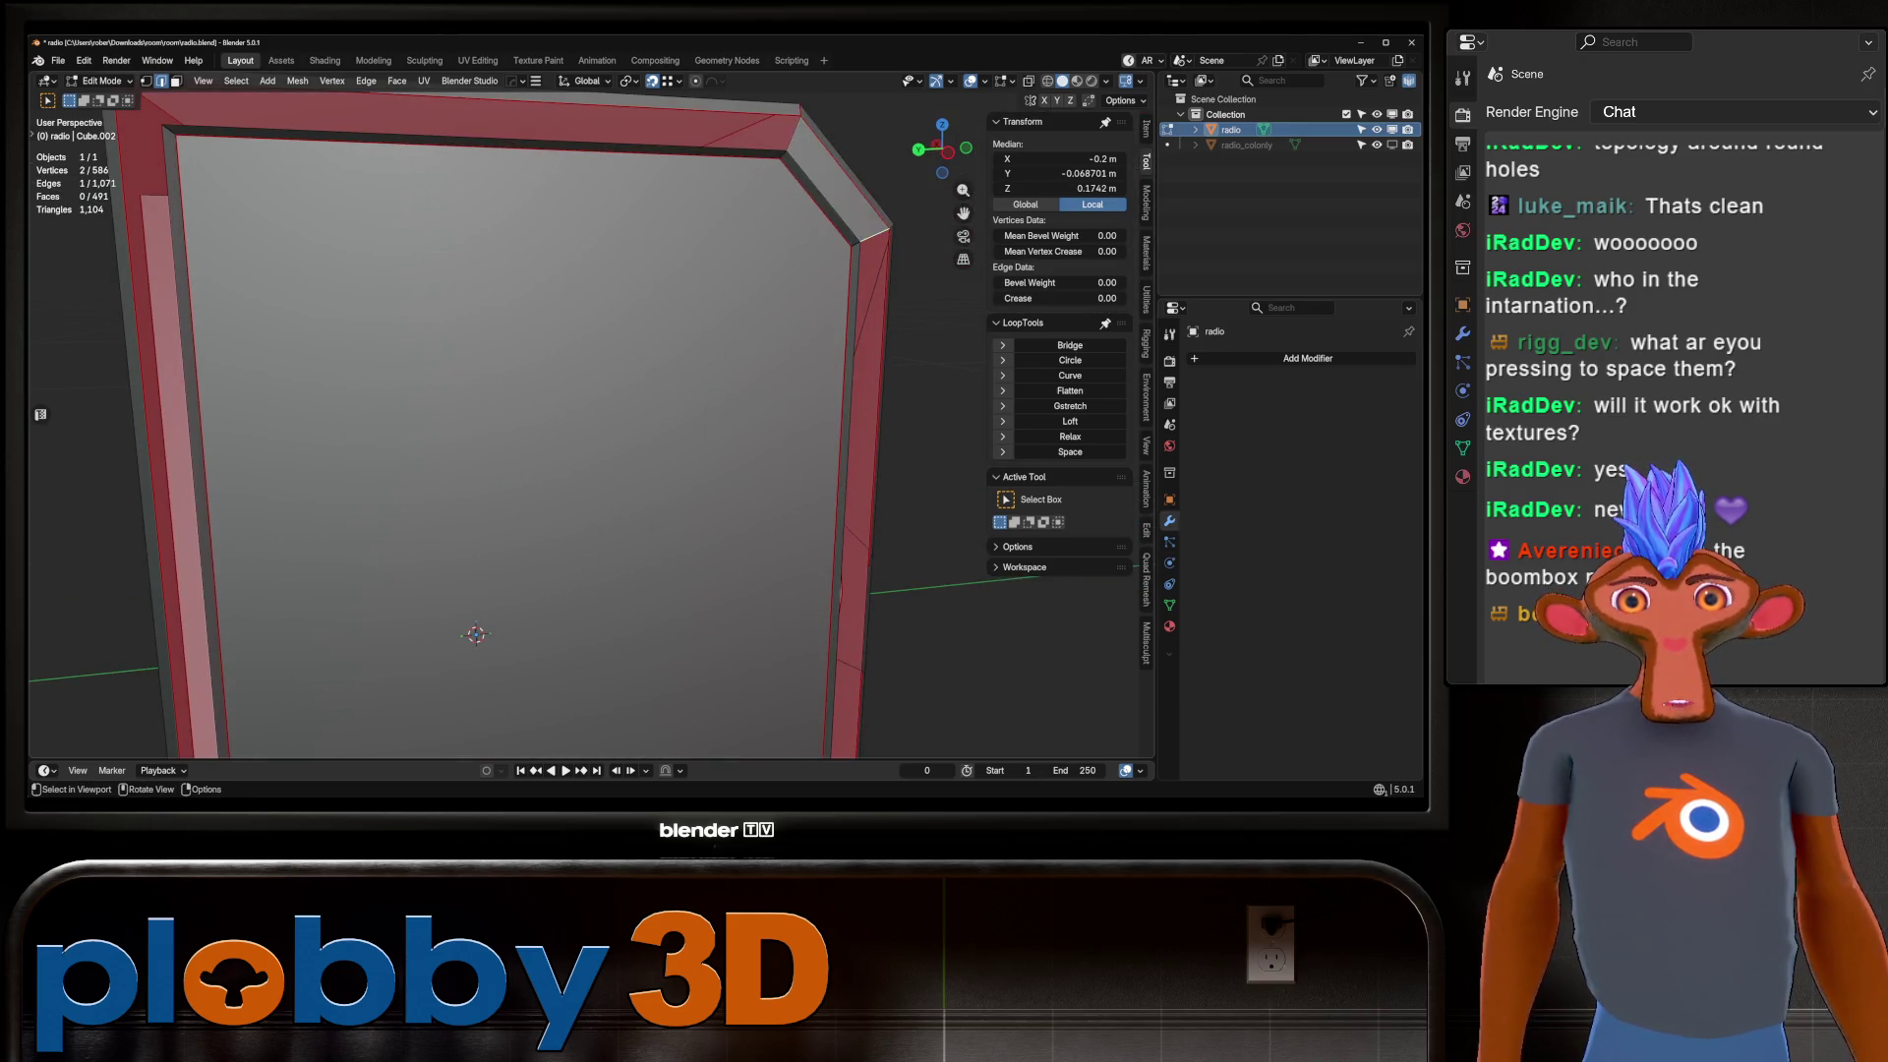
pyautogui.scroll(-5, 507, 414)
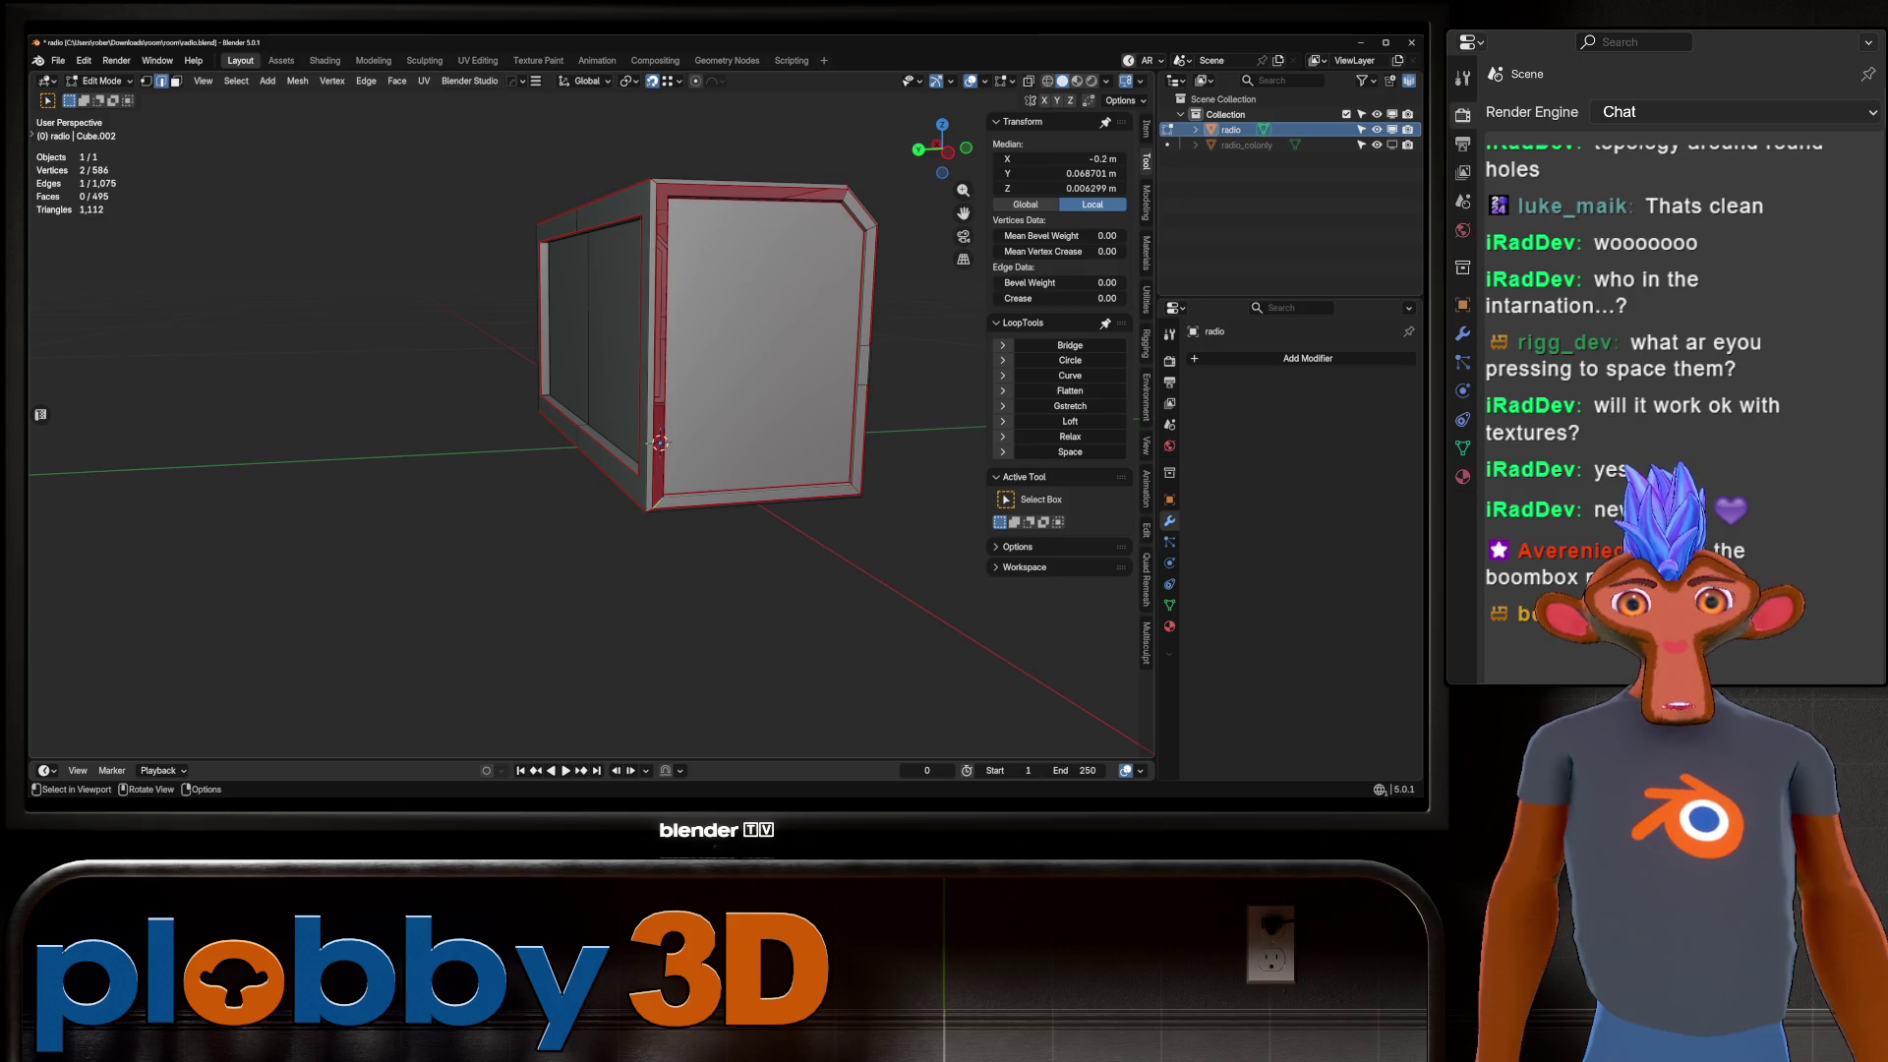
pyautogui.hotkey('ctrl', 'z')
pyautogui.moveTo(590, 413); pyautogui.dragTo(738, 393, button='middle')
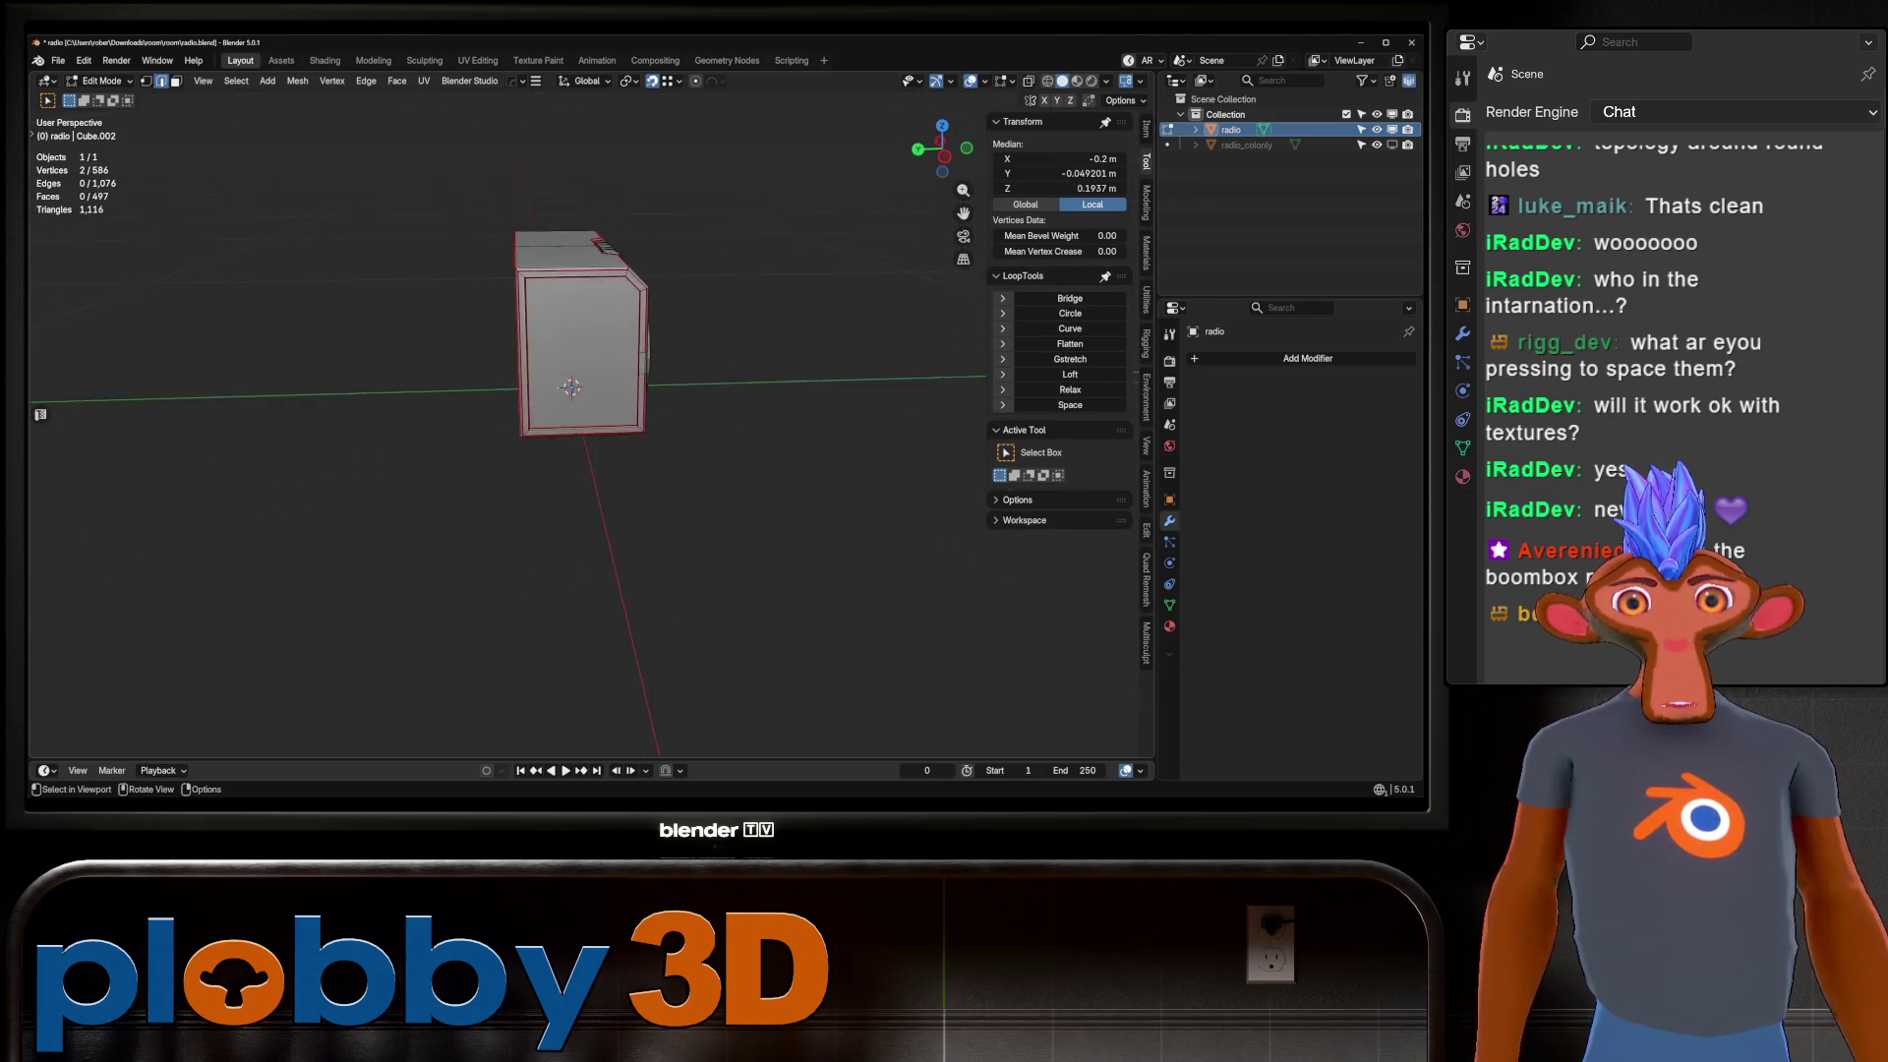
pyautogui.scroll(6, 570, 413)
pyautogui.scroll(-3, 570, 413)
pyautogui.moveTo(590, 442); pyautogui.dragTo(491, 443, button='middle')
pyautogui.scroll(3, 541, 442)
pyautogui.click(744, 462)
pyautogui.press('u')
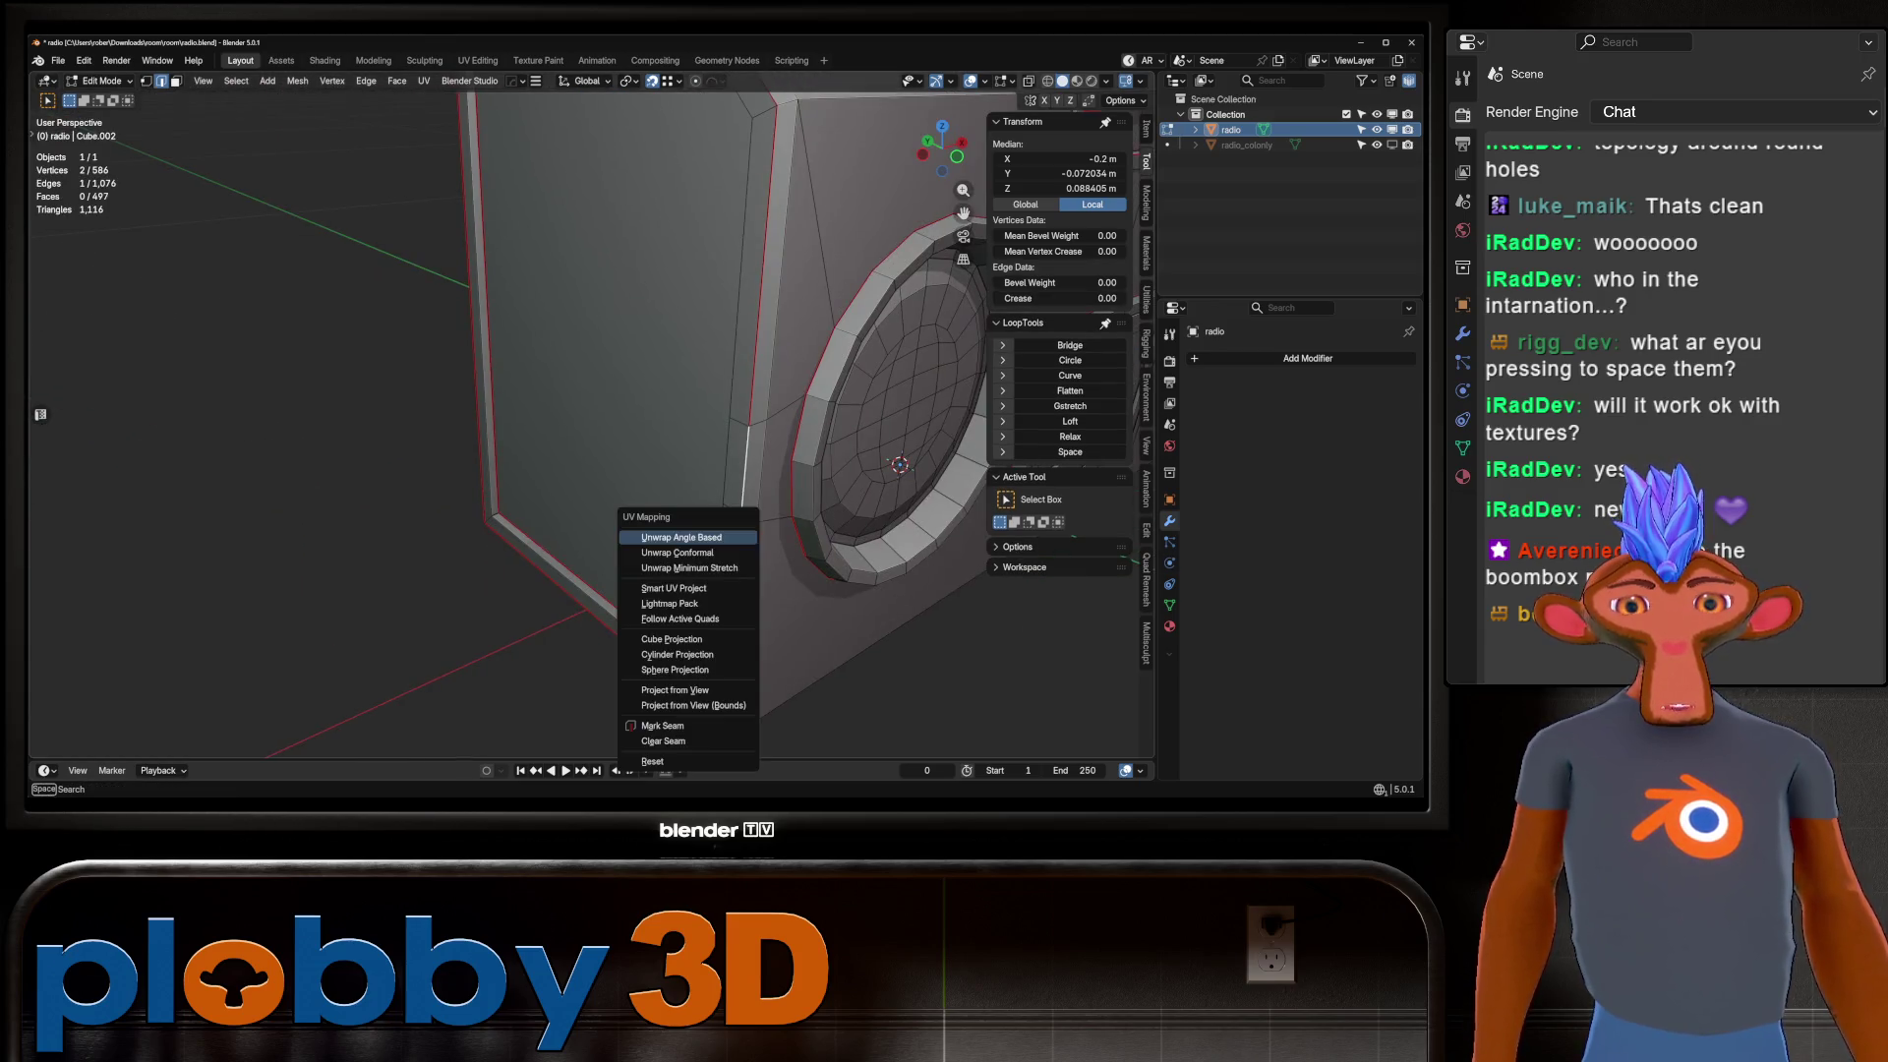
pyautogui.click(662, 726)
# Apply the HardOps Mirror modifier so the radio becomes one mesh, then re-enter edit mode.
pyautogui.moveTo(663, 725)
pyautogui.mouseDown(button='middle')
pyautogui.moveTo(629, 688)
pyautogui.moveTo(561, 668)
pyautogui.moveTo(550, 629)
pyautogui.mouseUp(button='middle')
pyautogui.scroll(3, 590, 442)
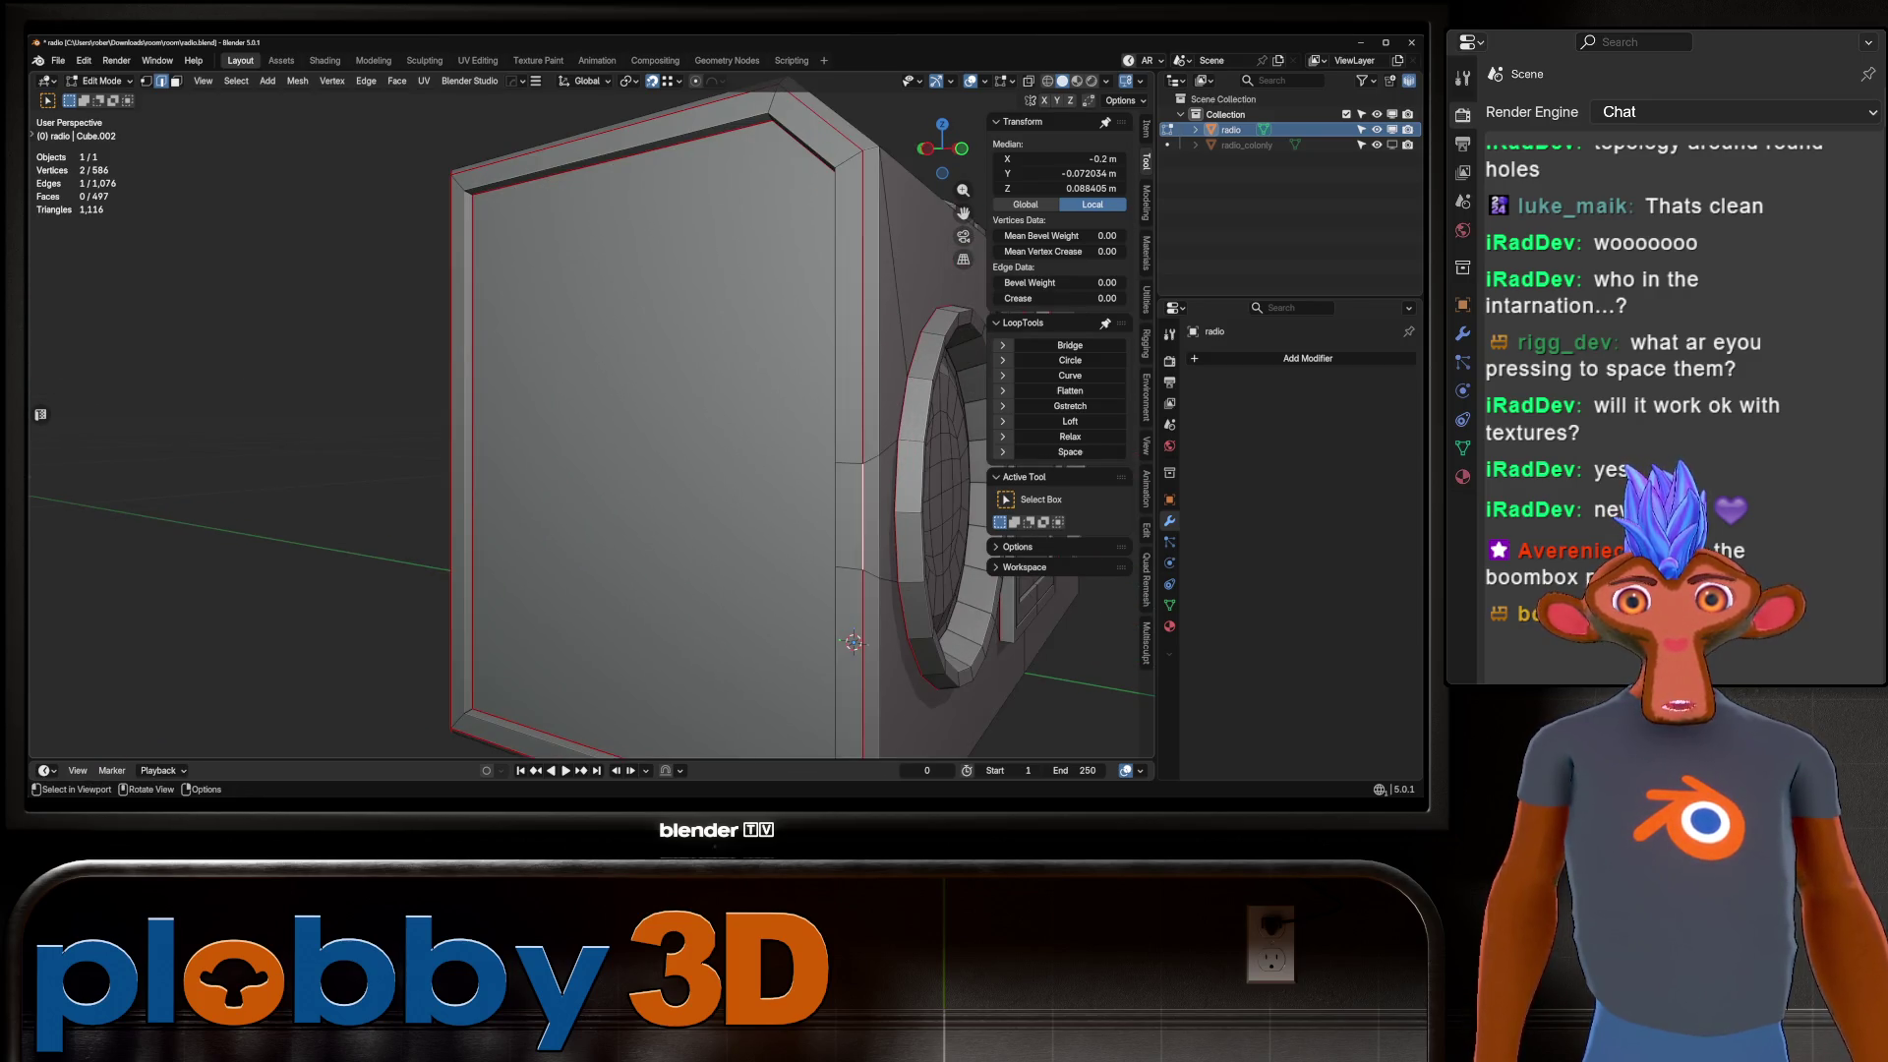
pyautogui.scroll(-5, 590, 443)
pyautogui.moveTo(590, 442)
pyautogui.mouseDown(button='middle')
pyautogui.moveTo(649, 403)
pyautogui.moveTo(806, 418)
pyautogui.moveTo(570, 393)
pyautogui.moveTo(275, 398)
pyautogui.mouseUp(button='middle')
pyautogui.press('Tab')
pyautogui.hotkey('alt', 'x')
pyautogui.click(811, 441)
pyautogui.press('Tab')
# Inspect the radio's end face, opening and dismissing the mesh context menu.
pyautogui.scroll(5, 630, 275)
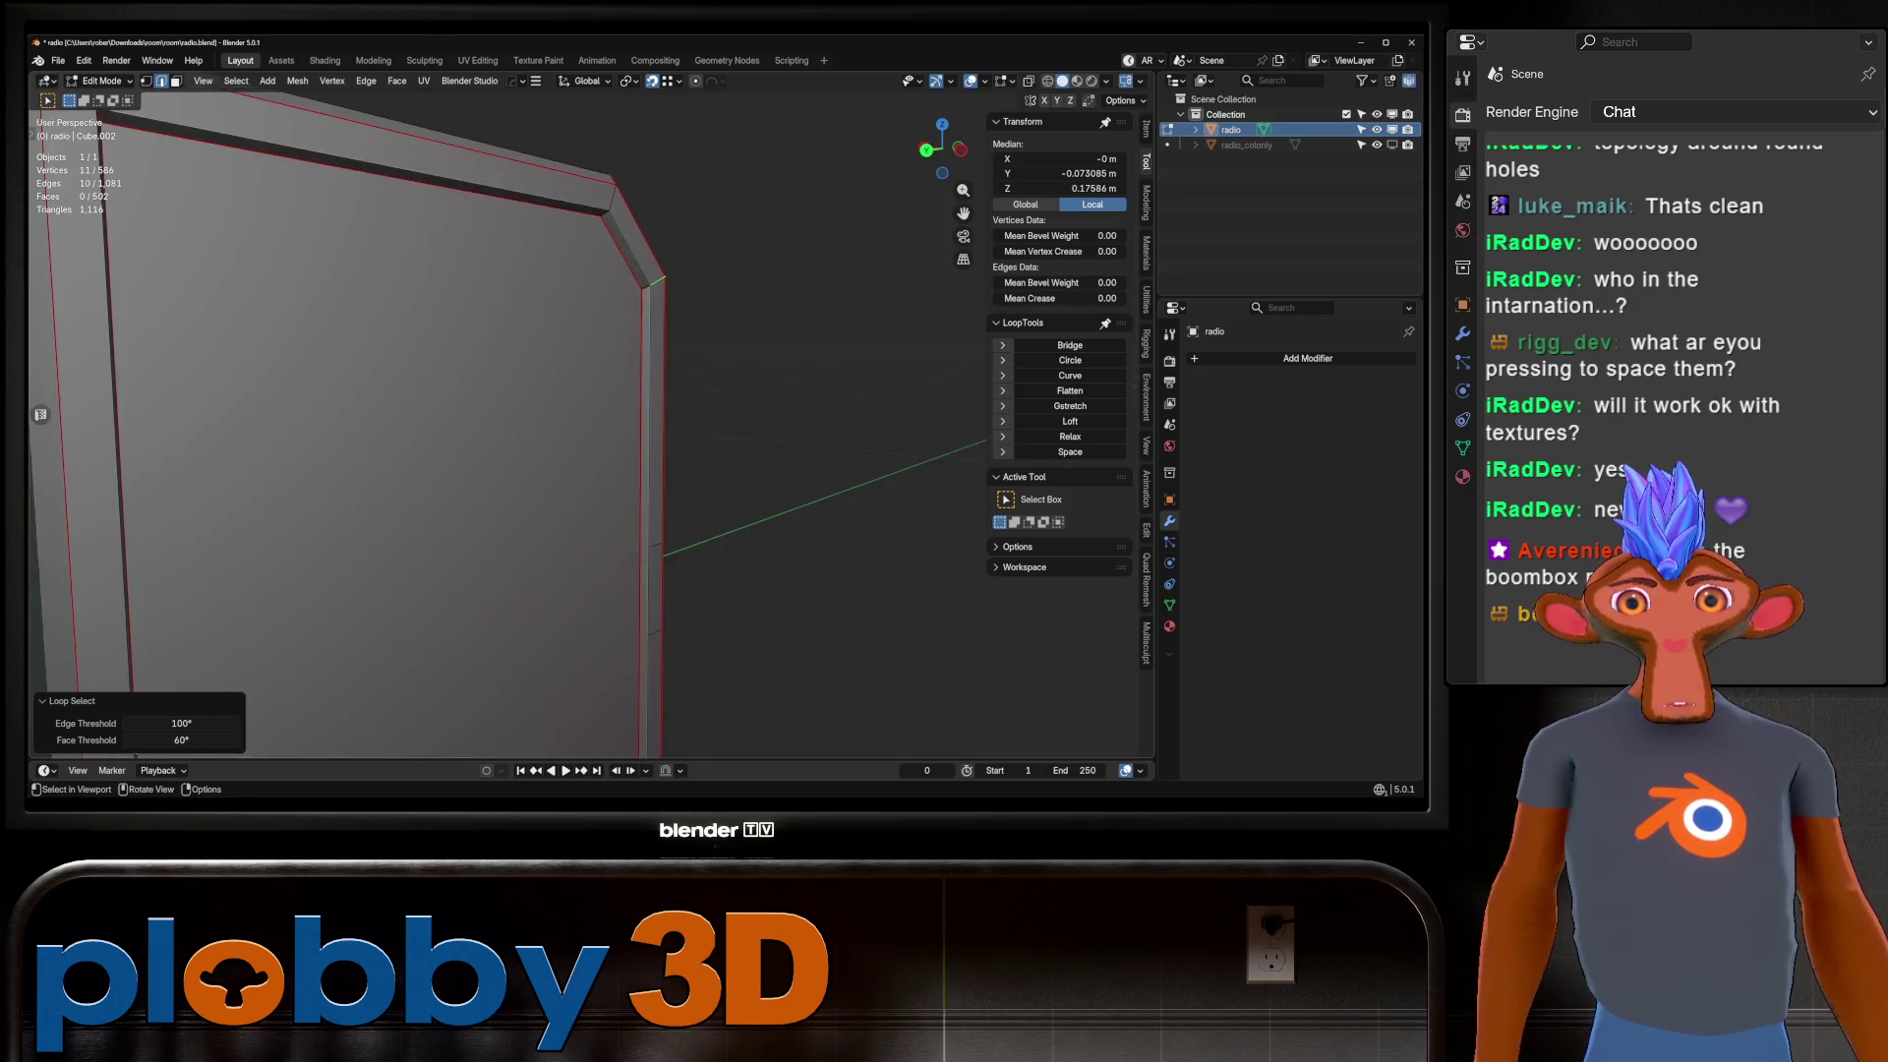
pyautogui.scroll(-5, 590, 413)
pyautogui.moveTo(590, 413)
pyautogui.mouseDown(button='middle')
pyautogui.moveTo(511, 413)
pyautogui.moveTo(463, 393)
pyautogui.moveTo(511, 393)
pyautogui.moveTo(462, 393)
pyautogui.moveTo(511, 393)
pyautogui.moveTo(472, 374)
pyautogui.moveTo(521, 423)
pyautogui.mouseUp(button='middle')
pyautogui.scroll(5, 511, 413)
pyautogui.rightClick(502, 388)
pyautogui.press('Escape')
pyautogui.scroll(-5, 501, 388)
pyautogui.scroll(-5, 512, 393)
pyautogui.scroll(6, 512, 394)
pyautogui.rightClick(565, 531)
pyautogui.press('Escape')
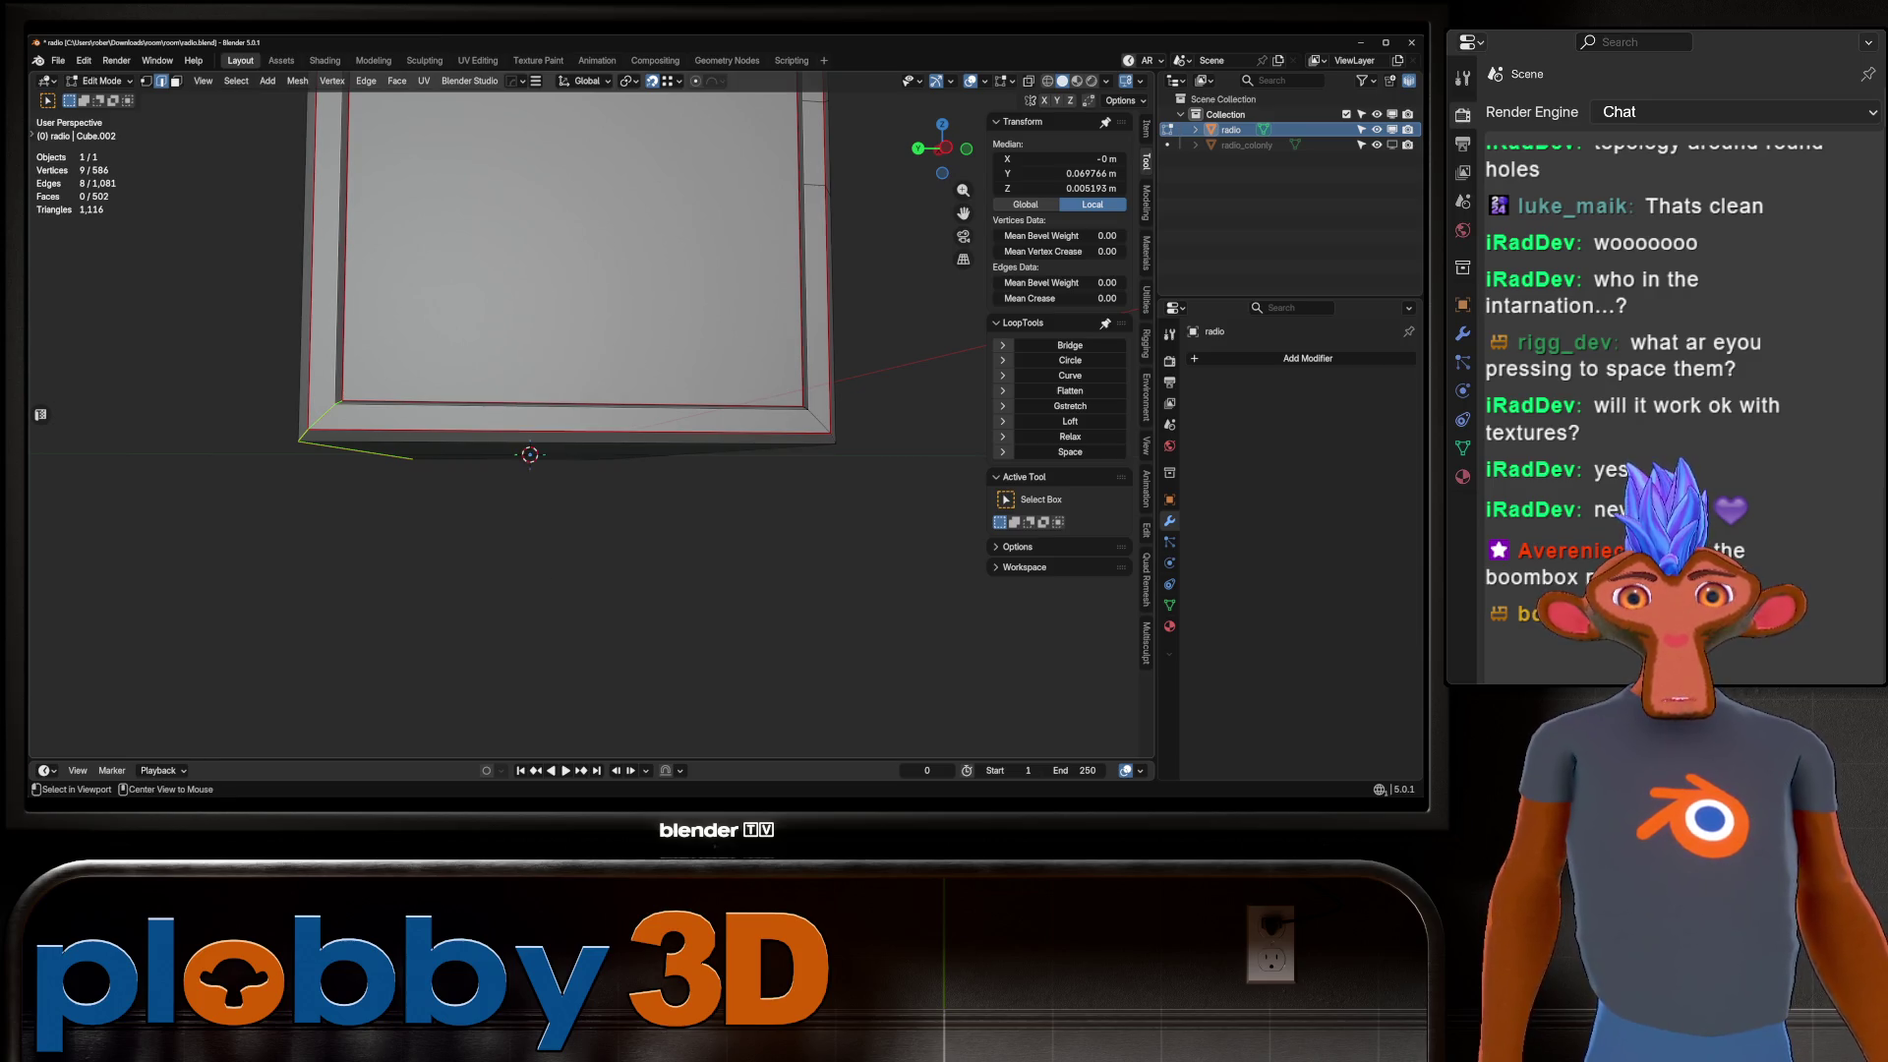
# Select the entire boombox mesh and frame it in view.
pyautogui.moveTo(511, 413)
pyautogui.mouseDown(button='middle')
pyautogui.moveTo(452, 413)
pyautogui.moveTo(531, 413)
pyautogui.mouseUp(button='middle')
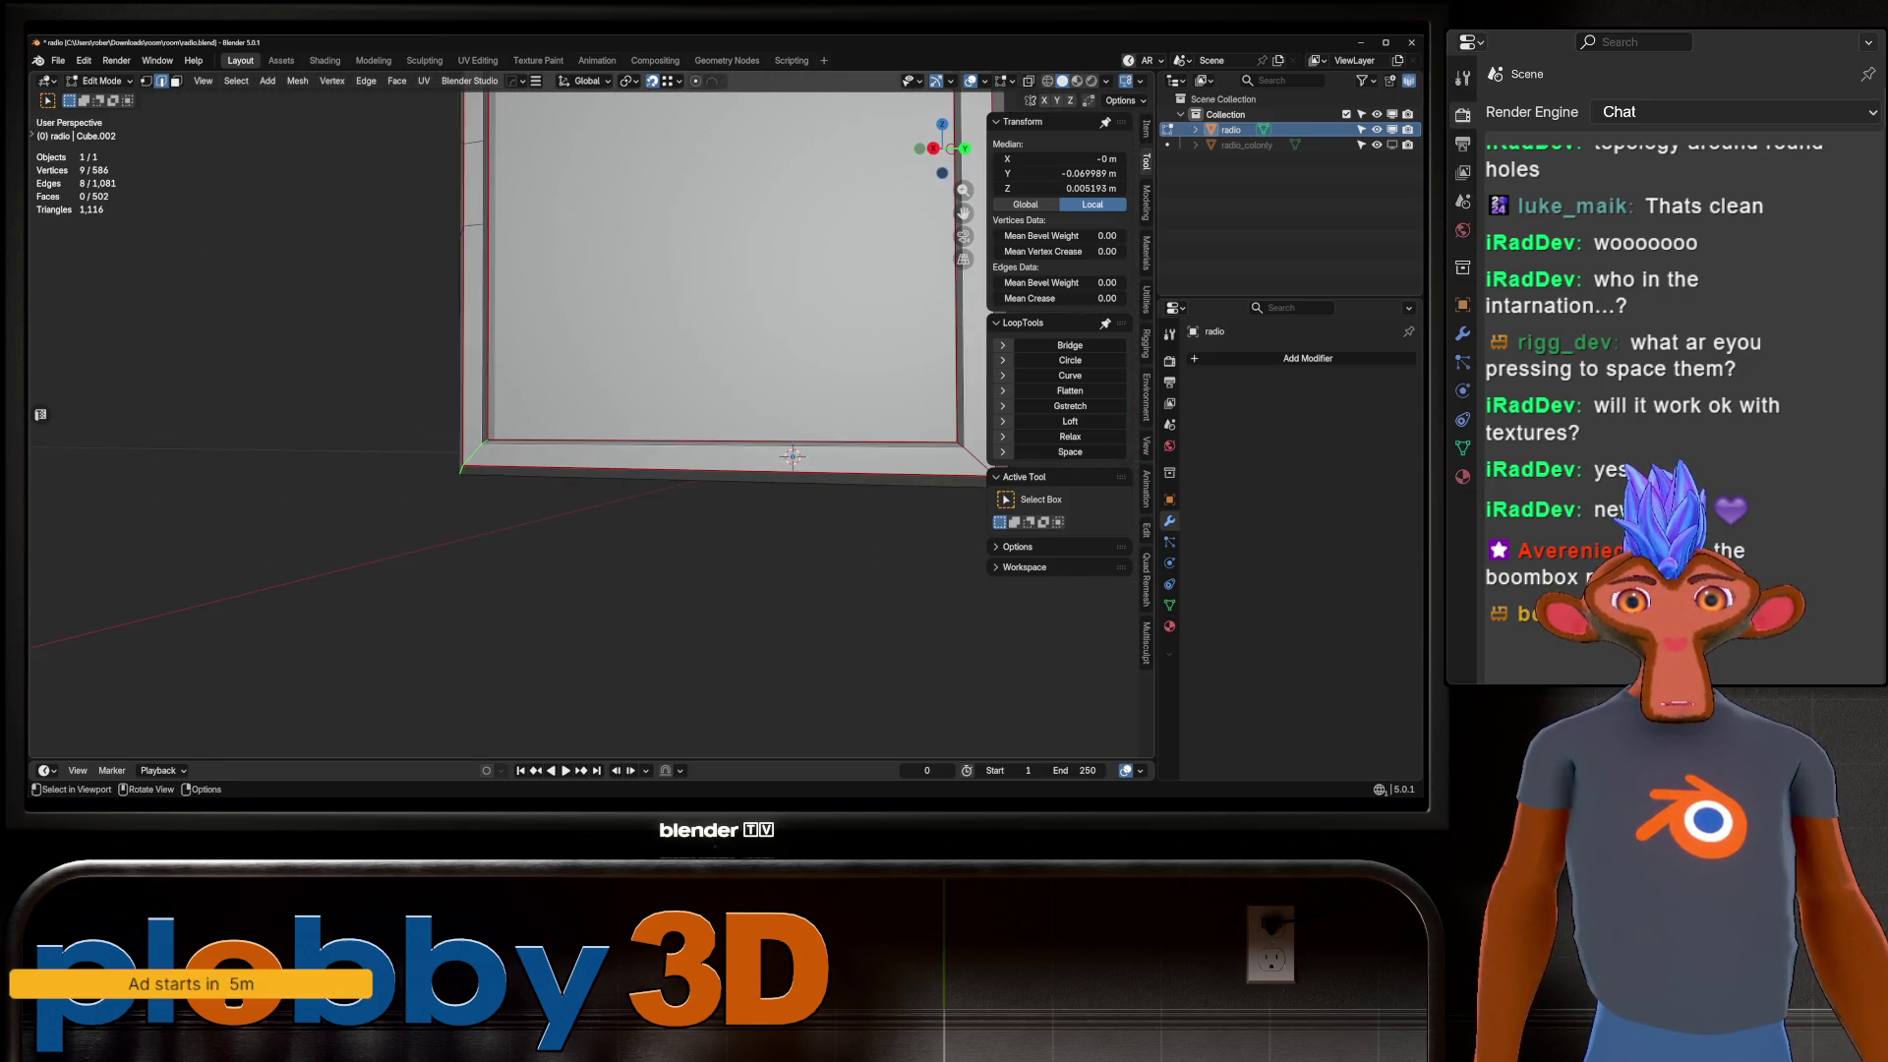
pyautogui.rightClick(674, 473)
pyautogui.press('Escape')
pyautogui.press('a')
pyautogui.press('KP_Decimal')
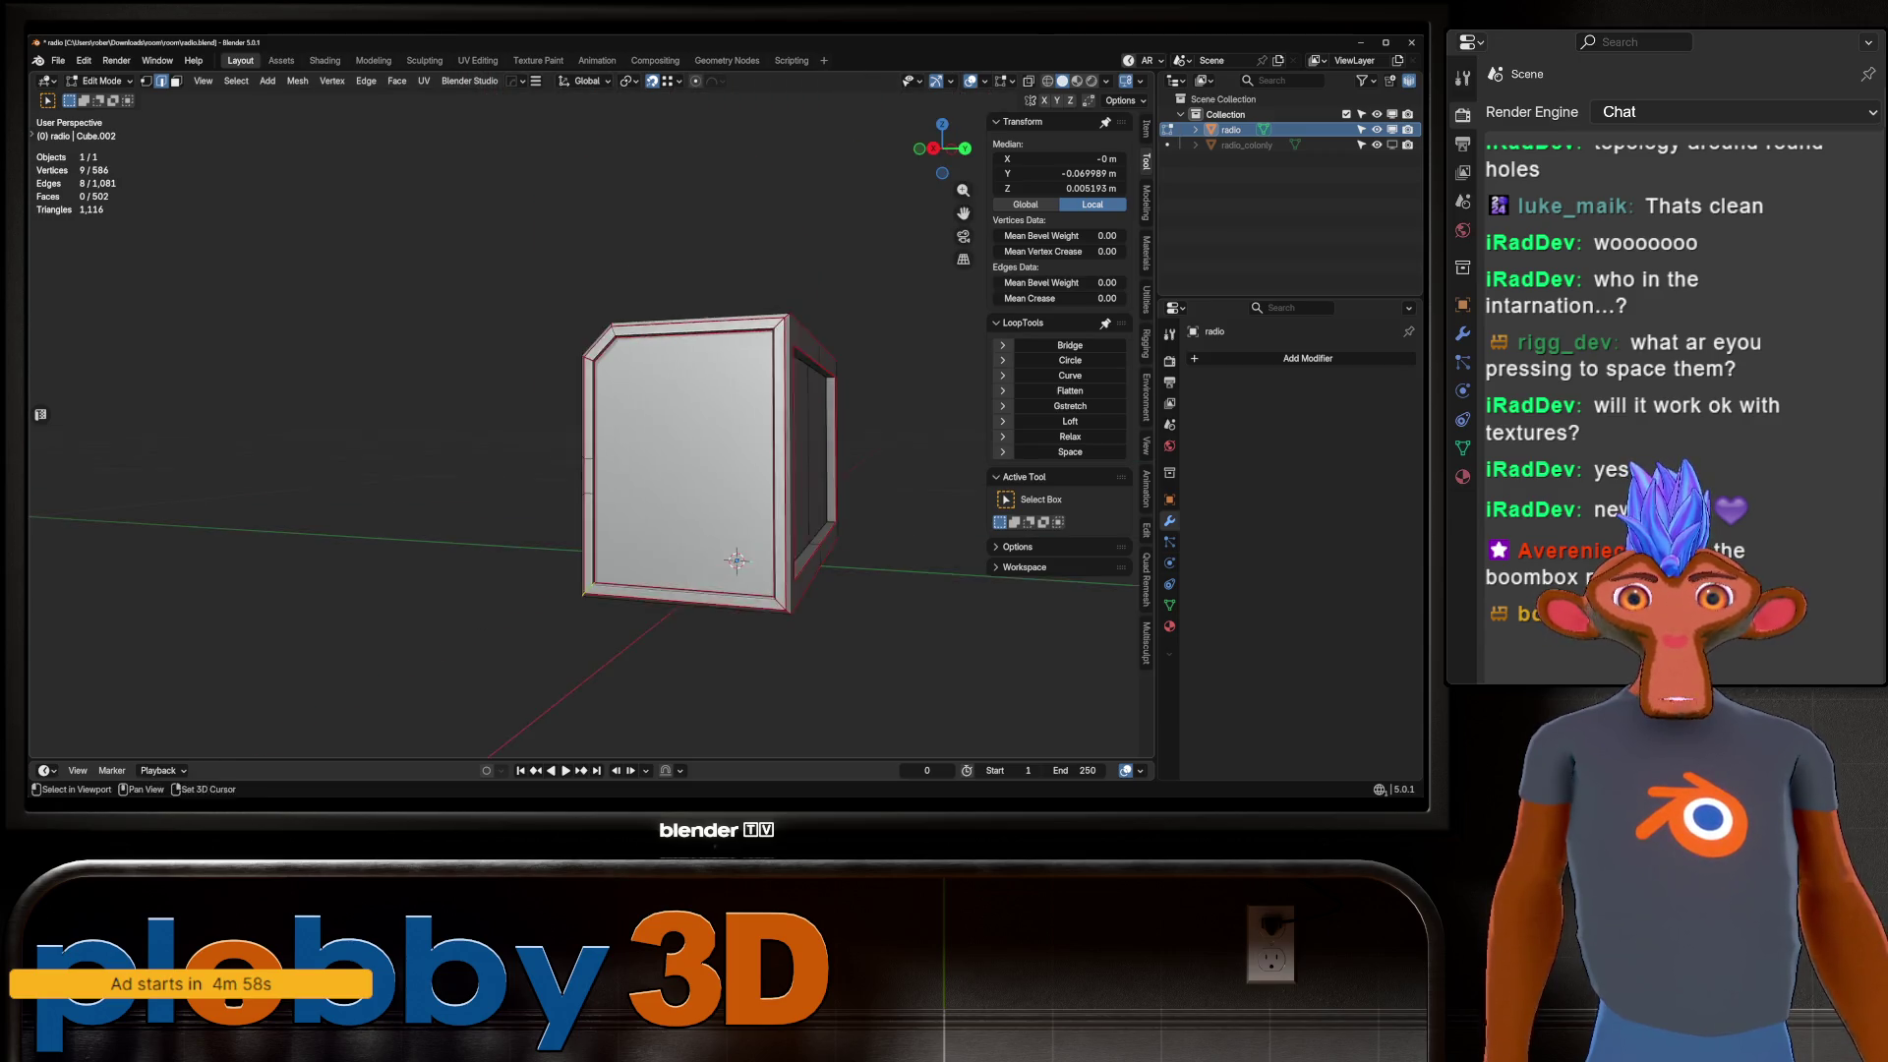
pyautogui.moveTo(674, 473); pyautogui.dragTo(648, 472, button='middle')
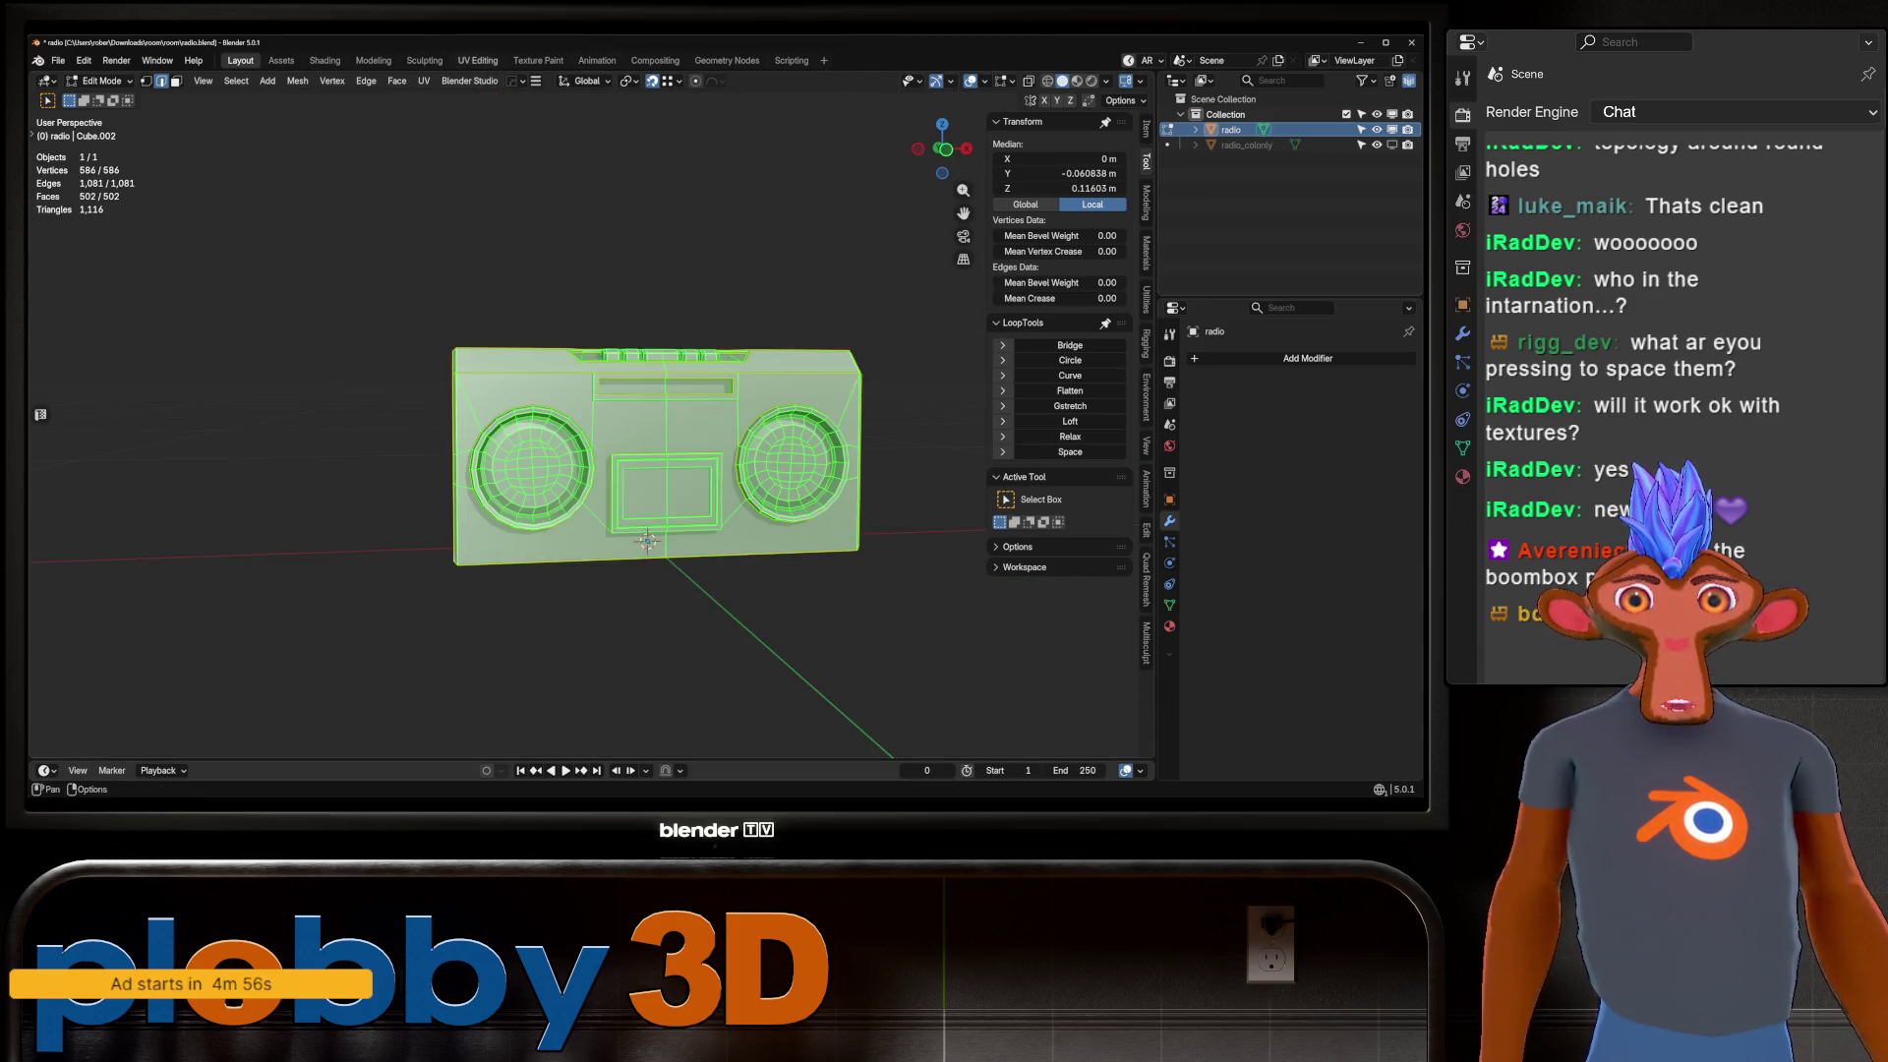
# In the UV Editing workspace, unwrap the whole boombox Angle Based and zoom onto the islands.
pyautogui.click(478, 60)
pyautogui.scroll(-4, 701, 582)
pyautogui.scroll(-6, 186, 480)
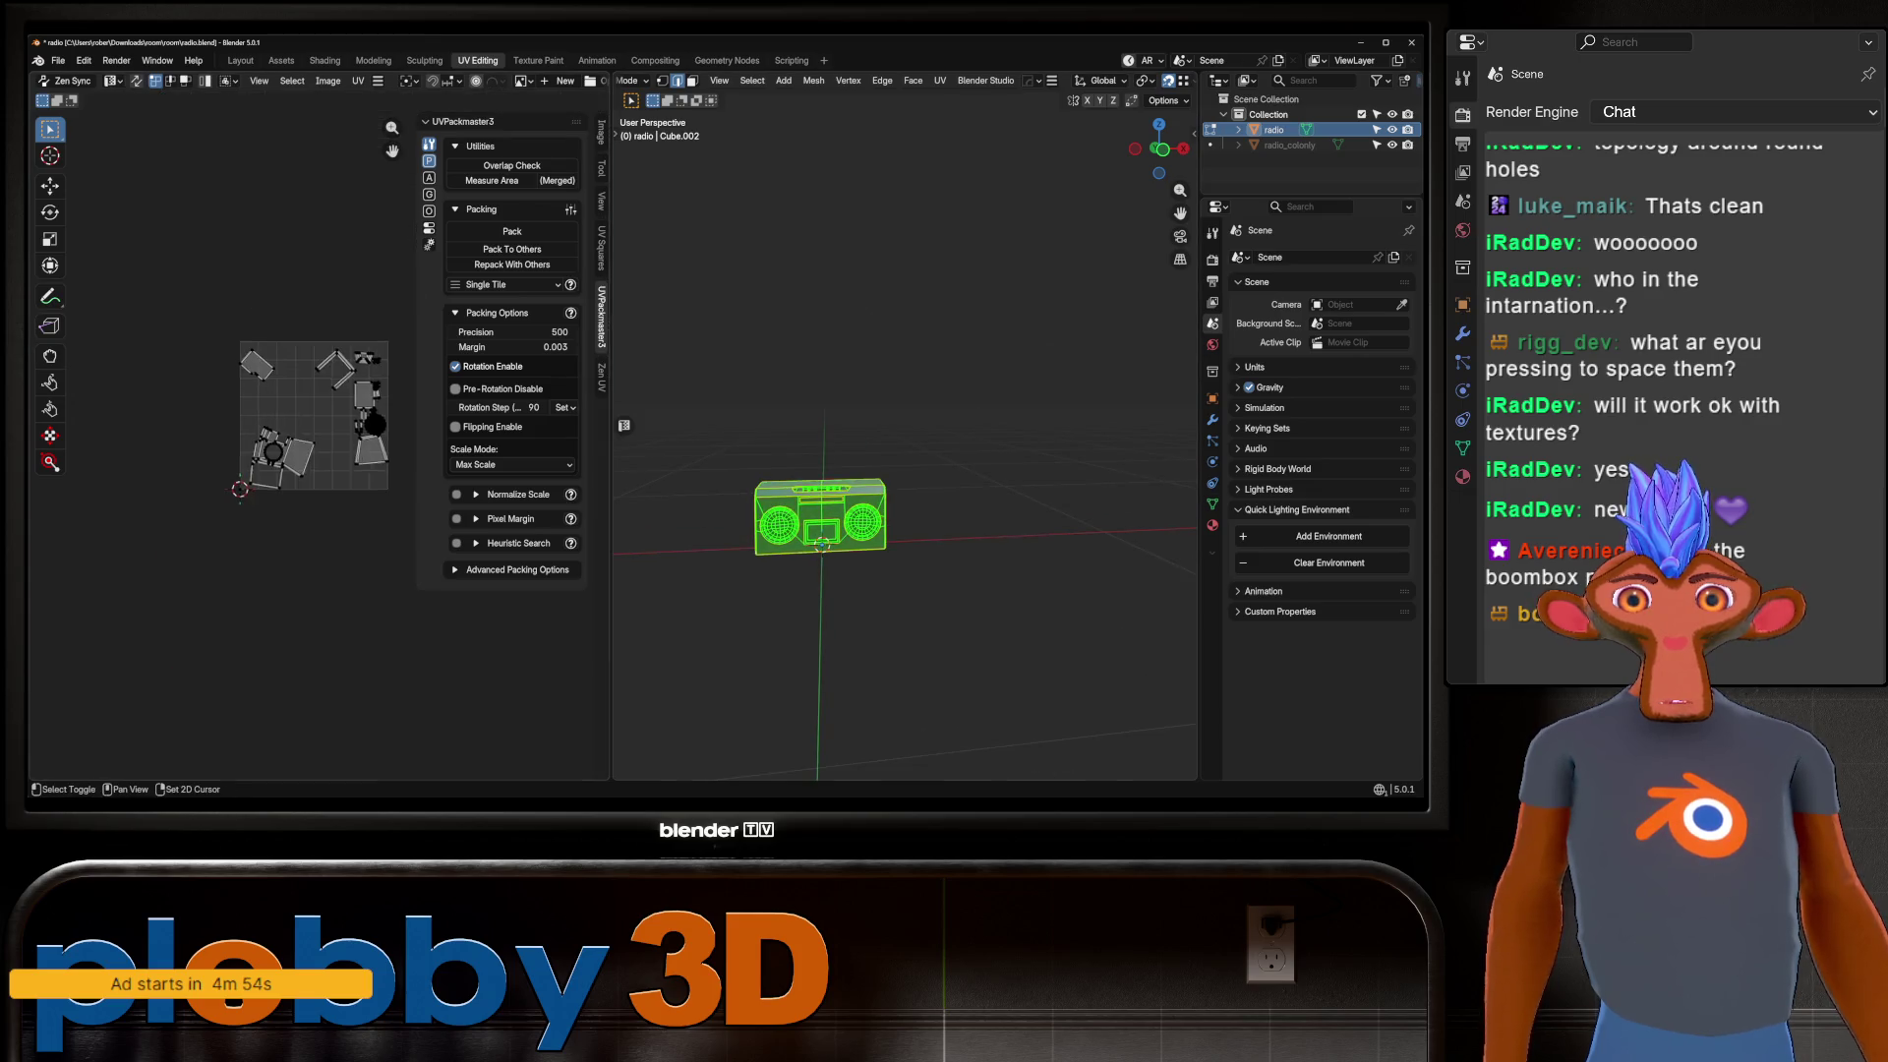
pyautogui.press('u')
pyautogui.click(898, 213)
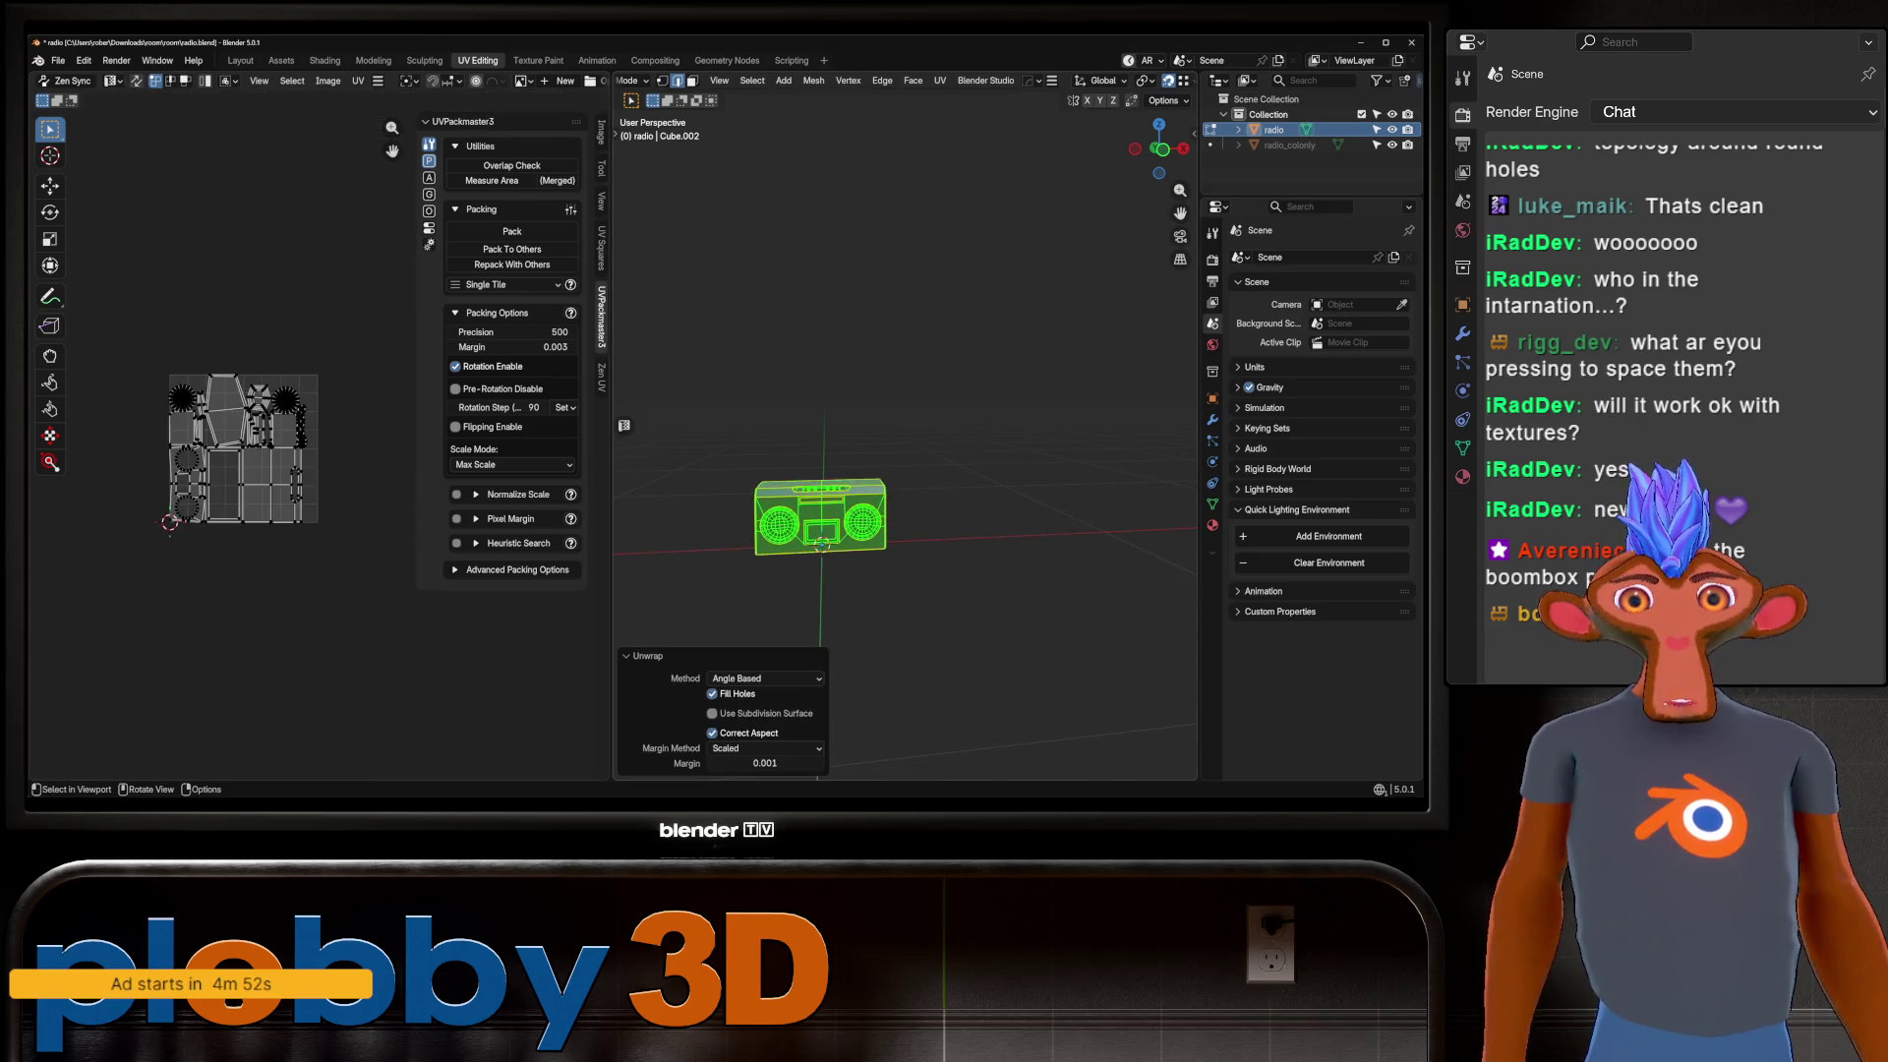
pyautogui.scroll(8, 246, 491)
pyautogui.moveTo(392, 128)
pyautogui.mouseDown()
pyautogui.moveTo(392, 155)
pyautogui.moveTo(391, 126)
pyautogui.mouseUp()
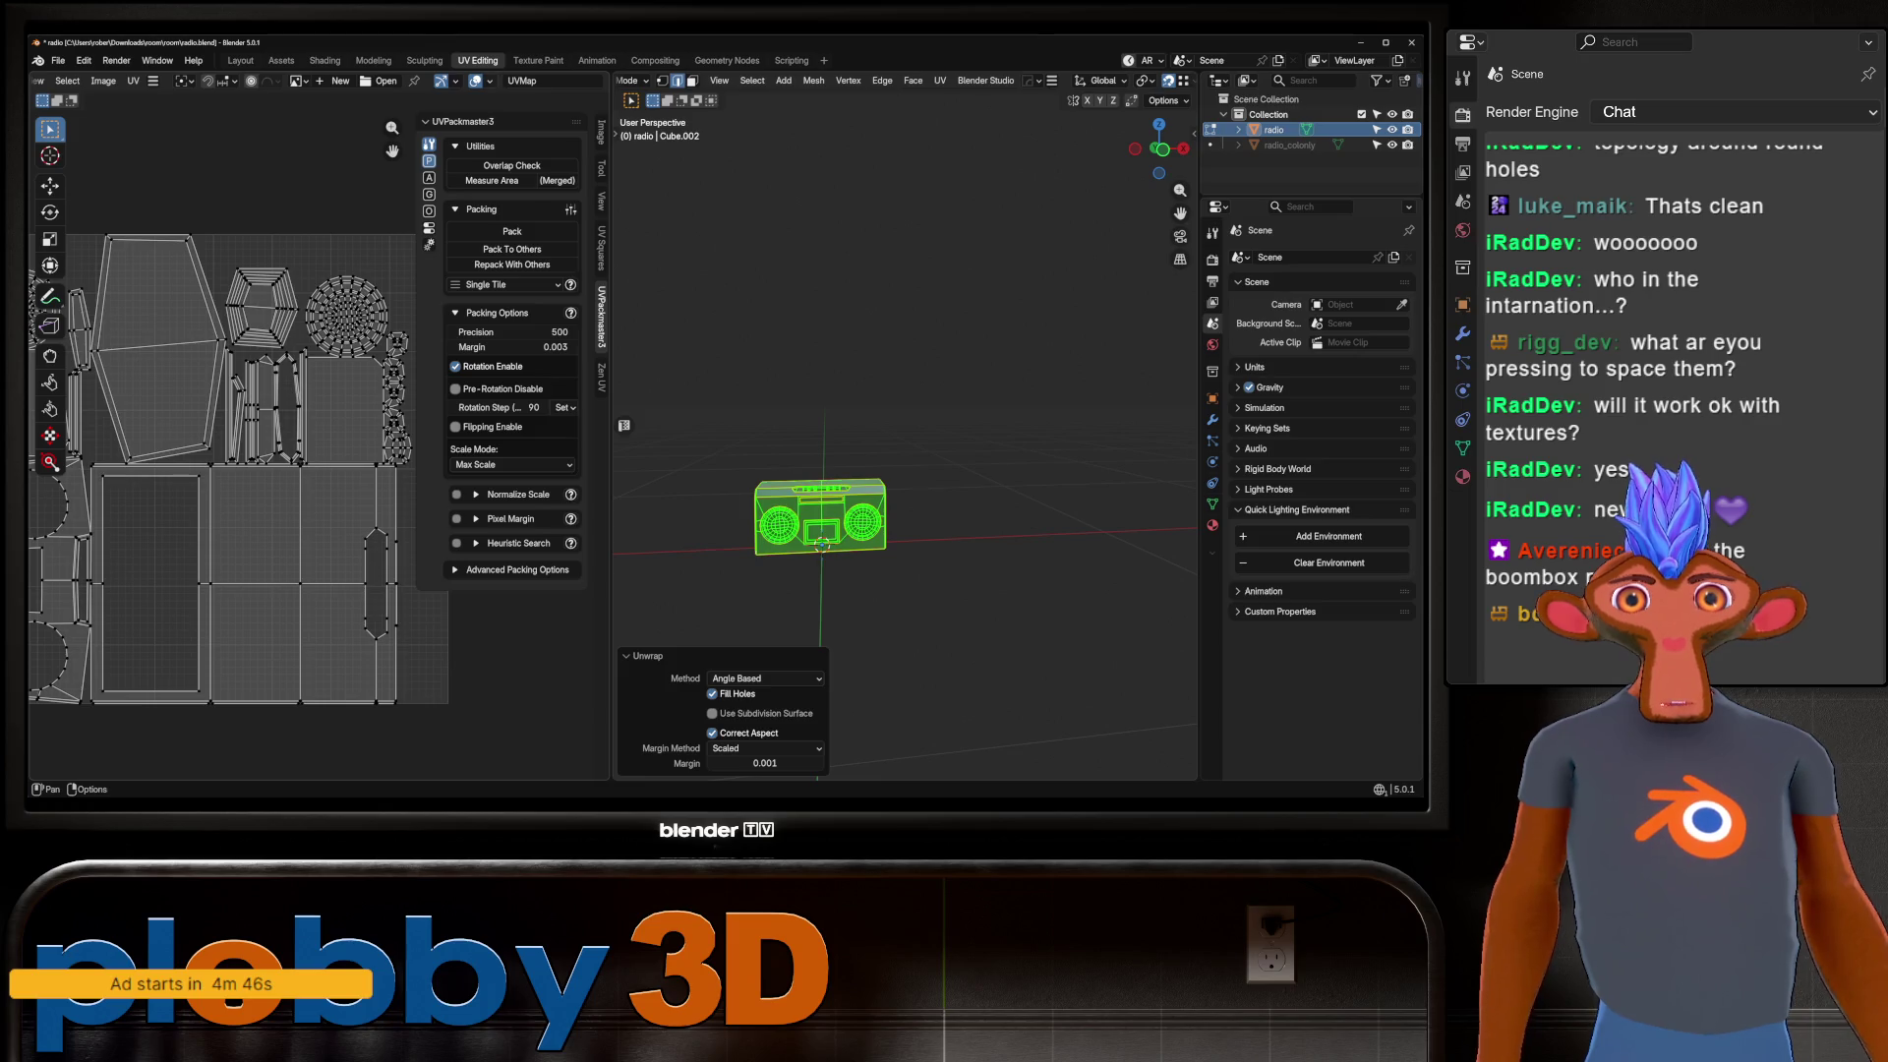
pyautogui.click(489, 80)
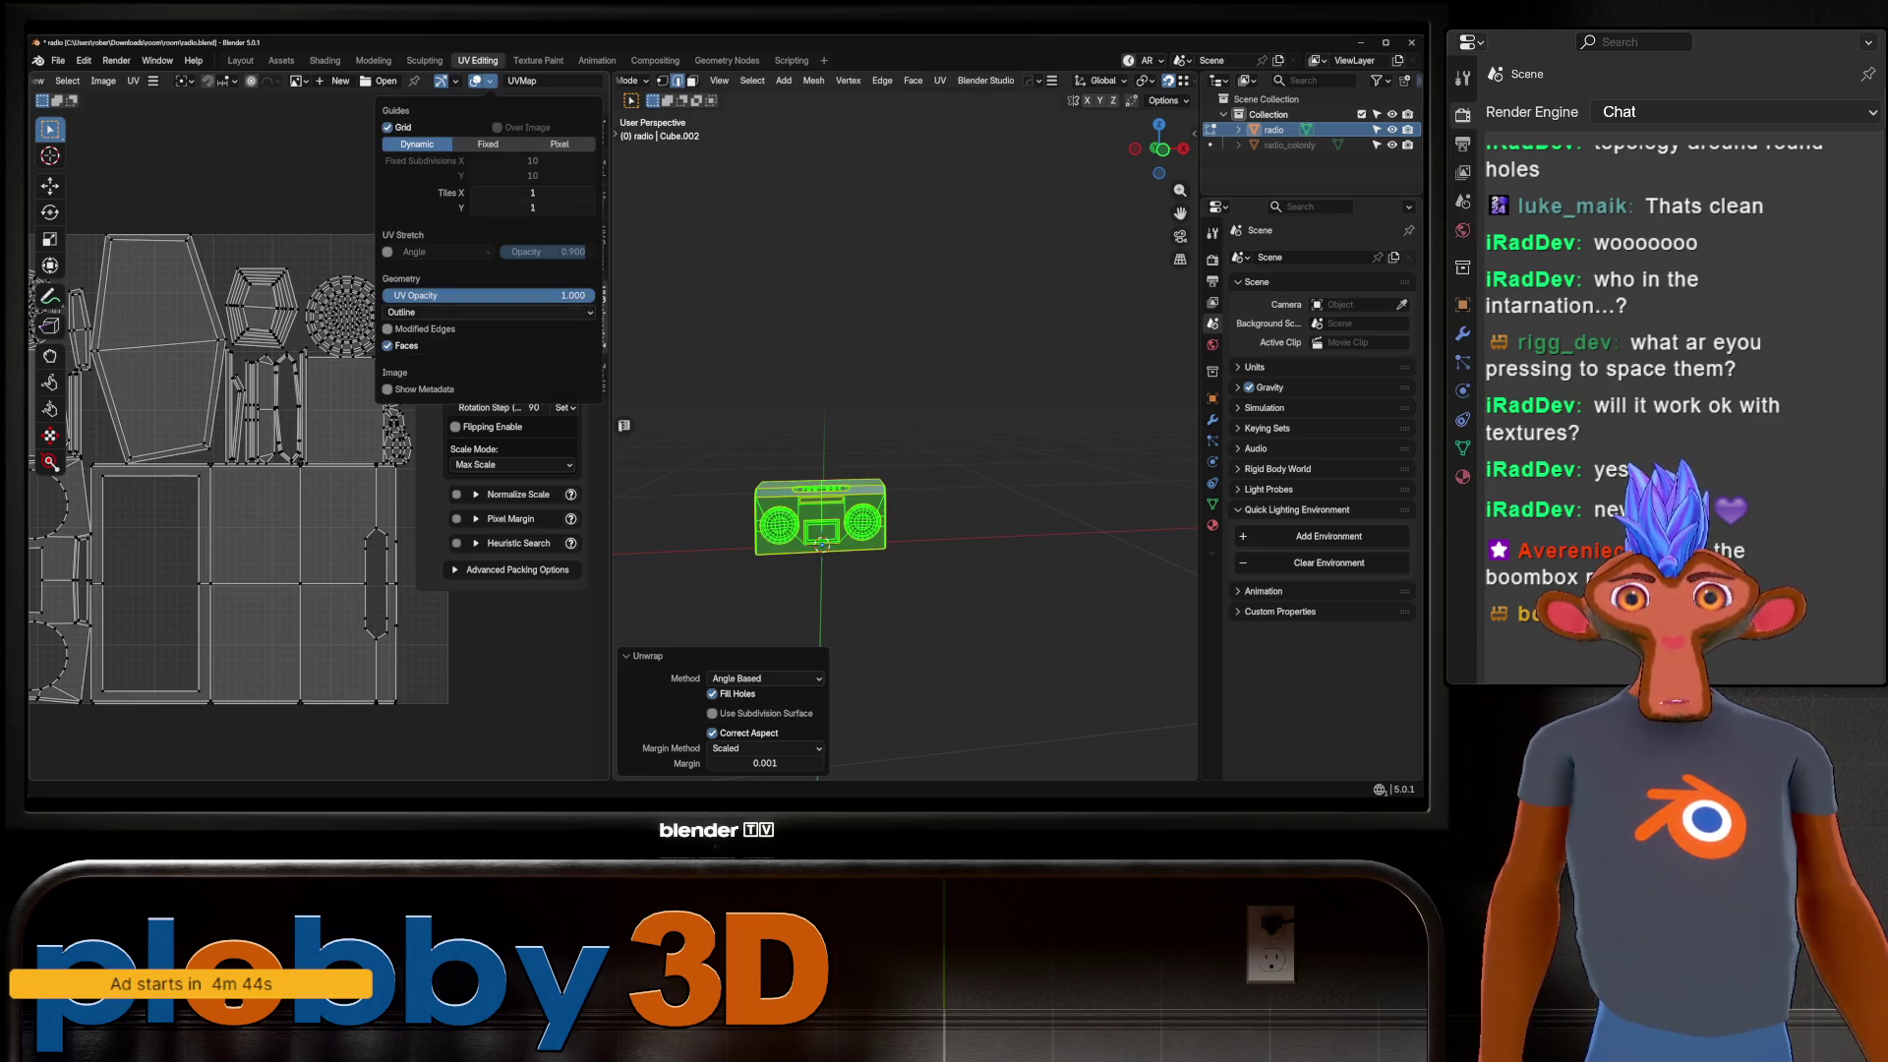
# Enable the UV Stretch overlay, frame the selection, and turn on UV sync selection.
pyautogui.click(387, 252)
pyautogui.scroll(2, 197, 442)
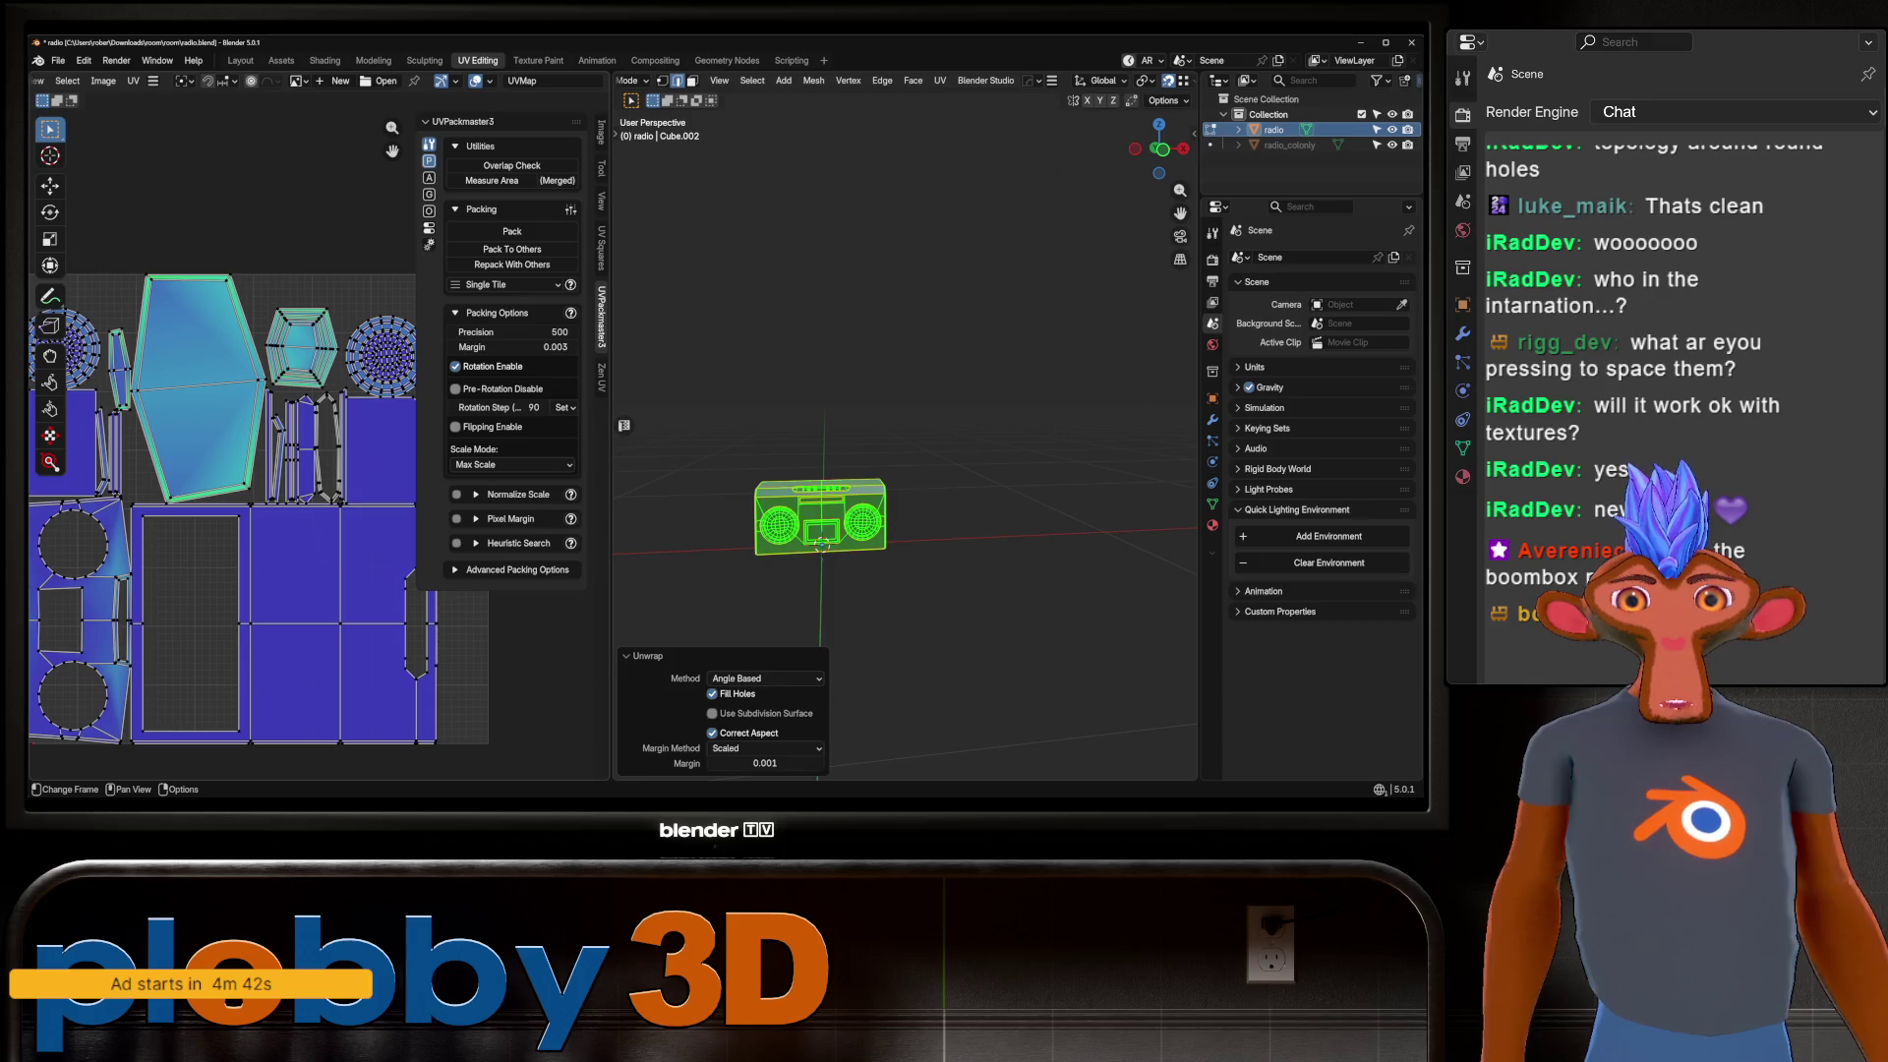
pyautogui.press('KP_Decimal')
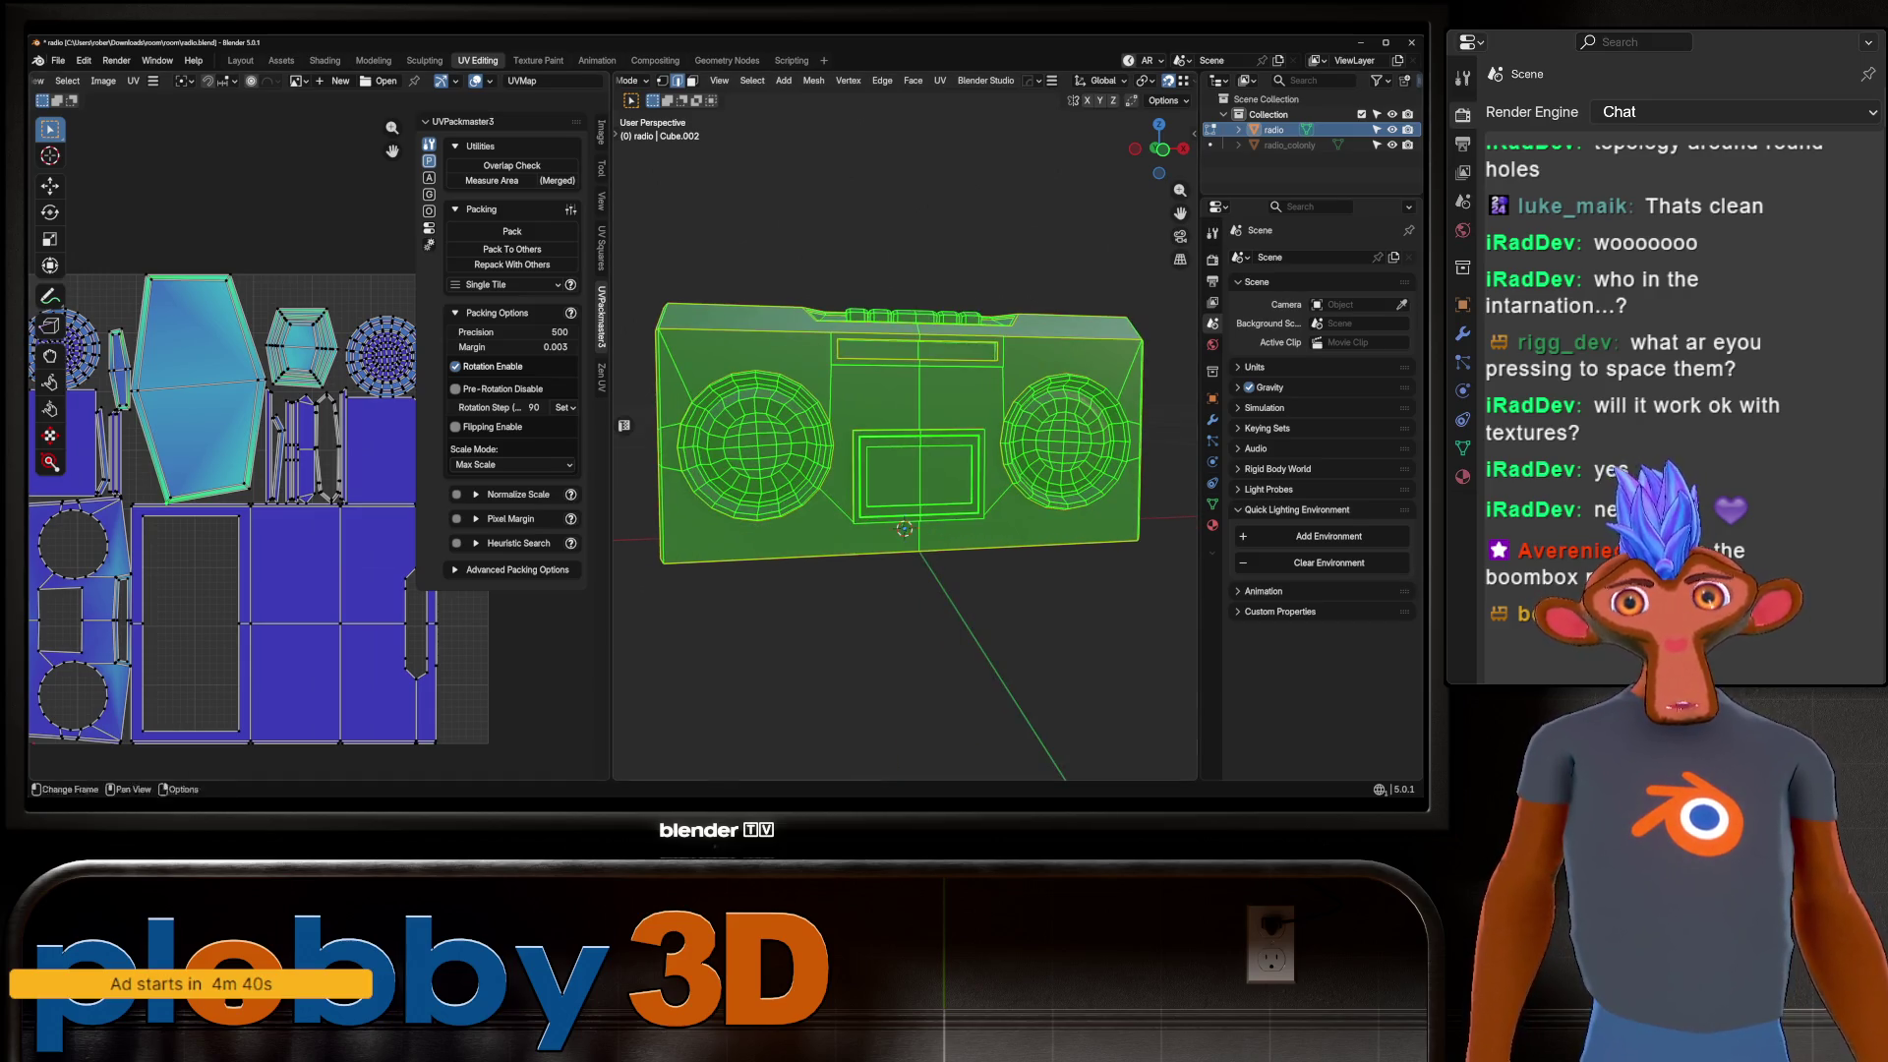
pyautogui.scroll(1, 246, 492)
pyautogui.hscroll(-3, 295, 81)
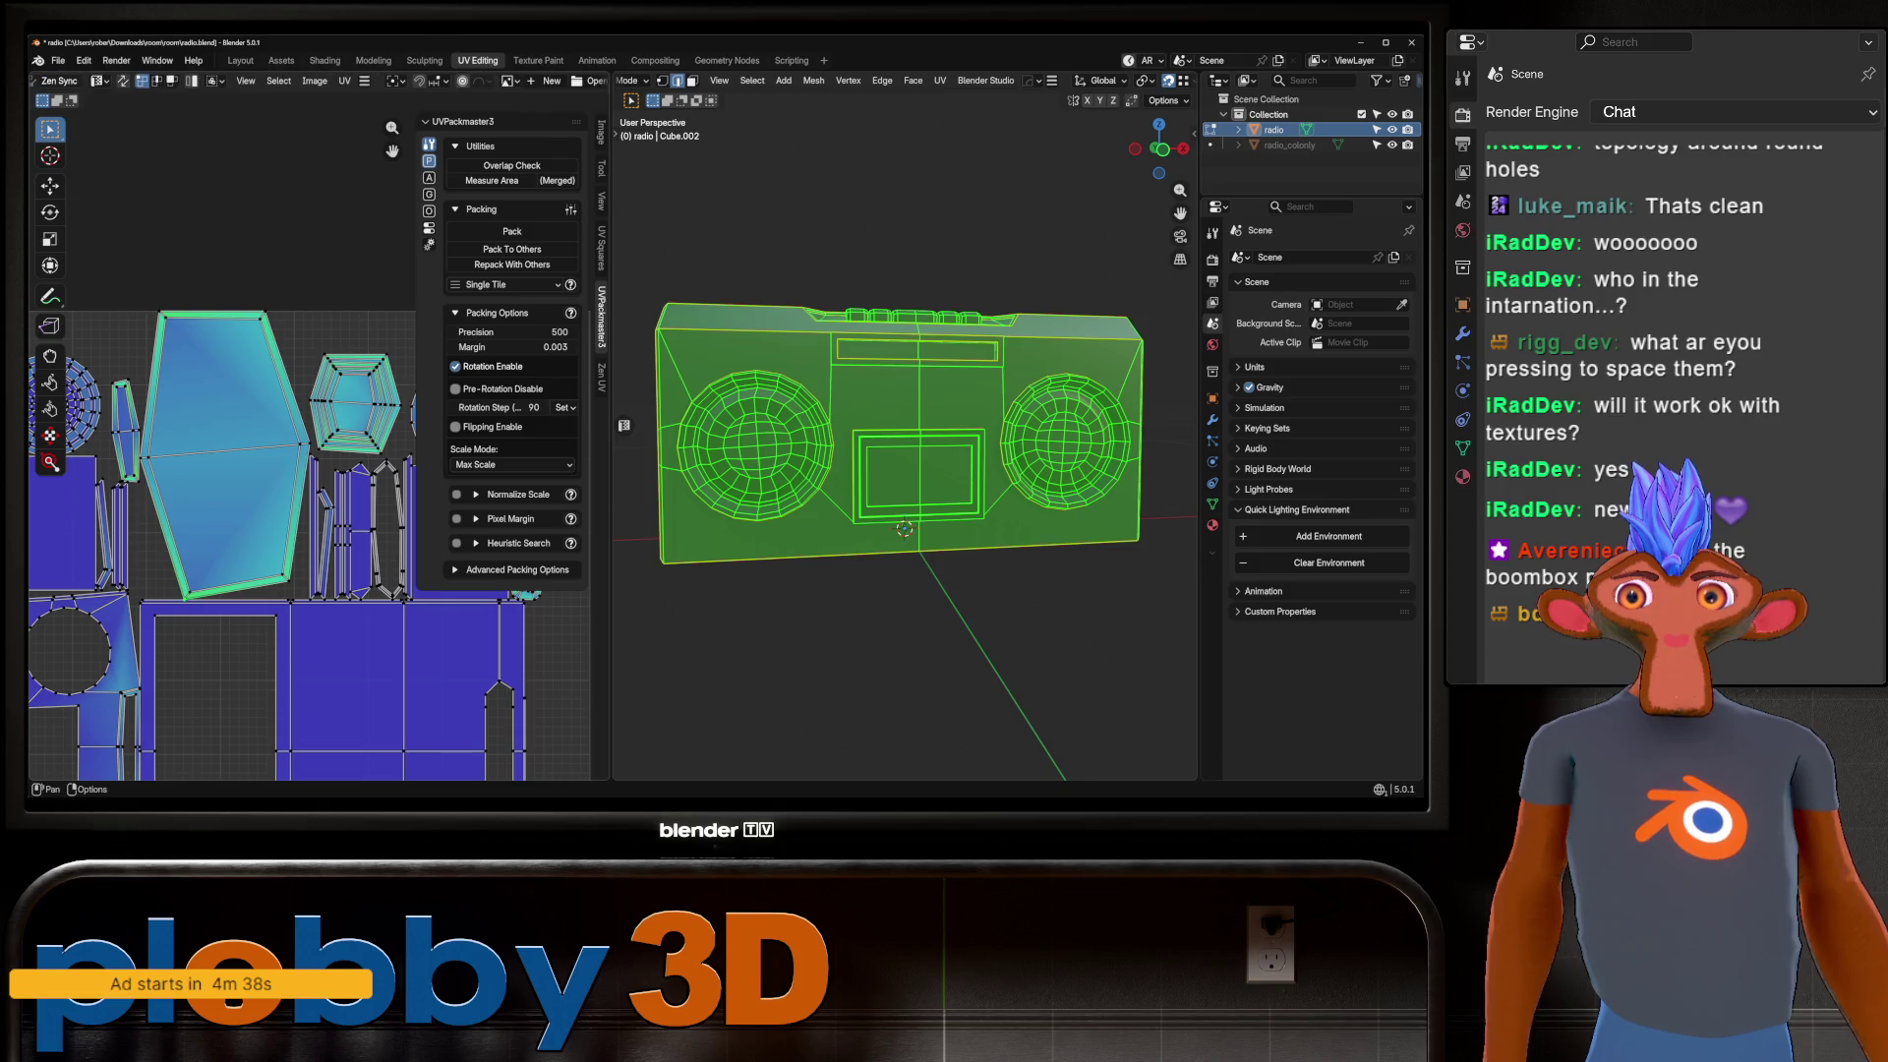
pyautogui.click(67, 81)
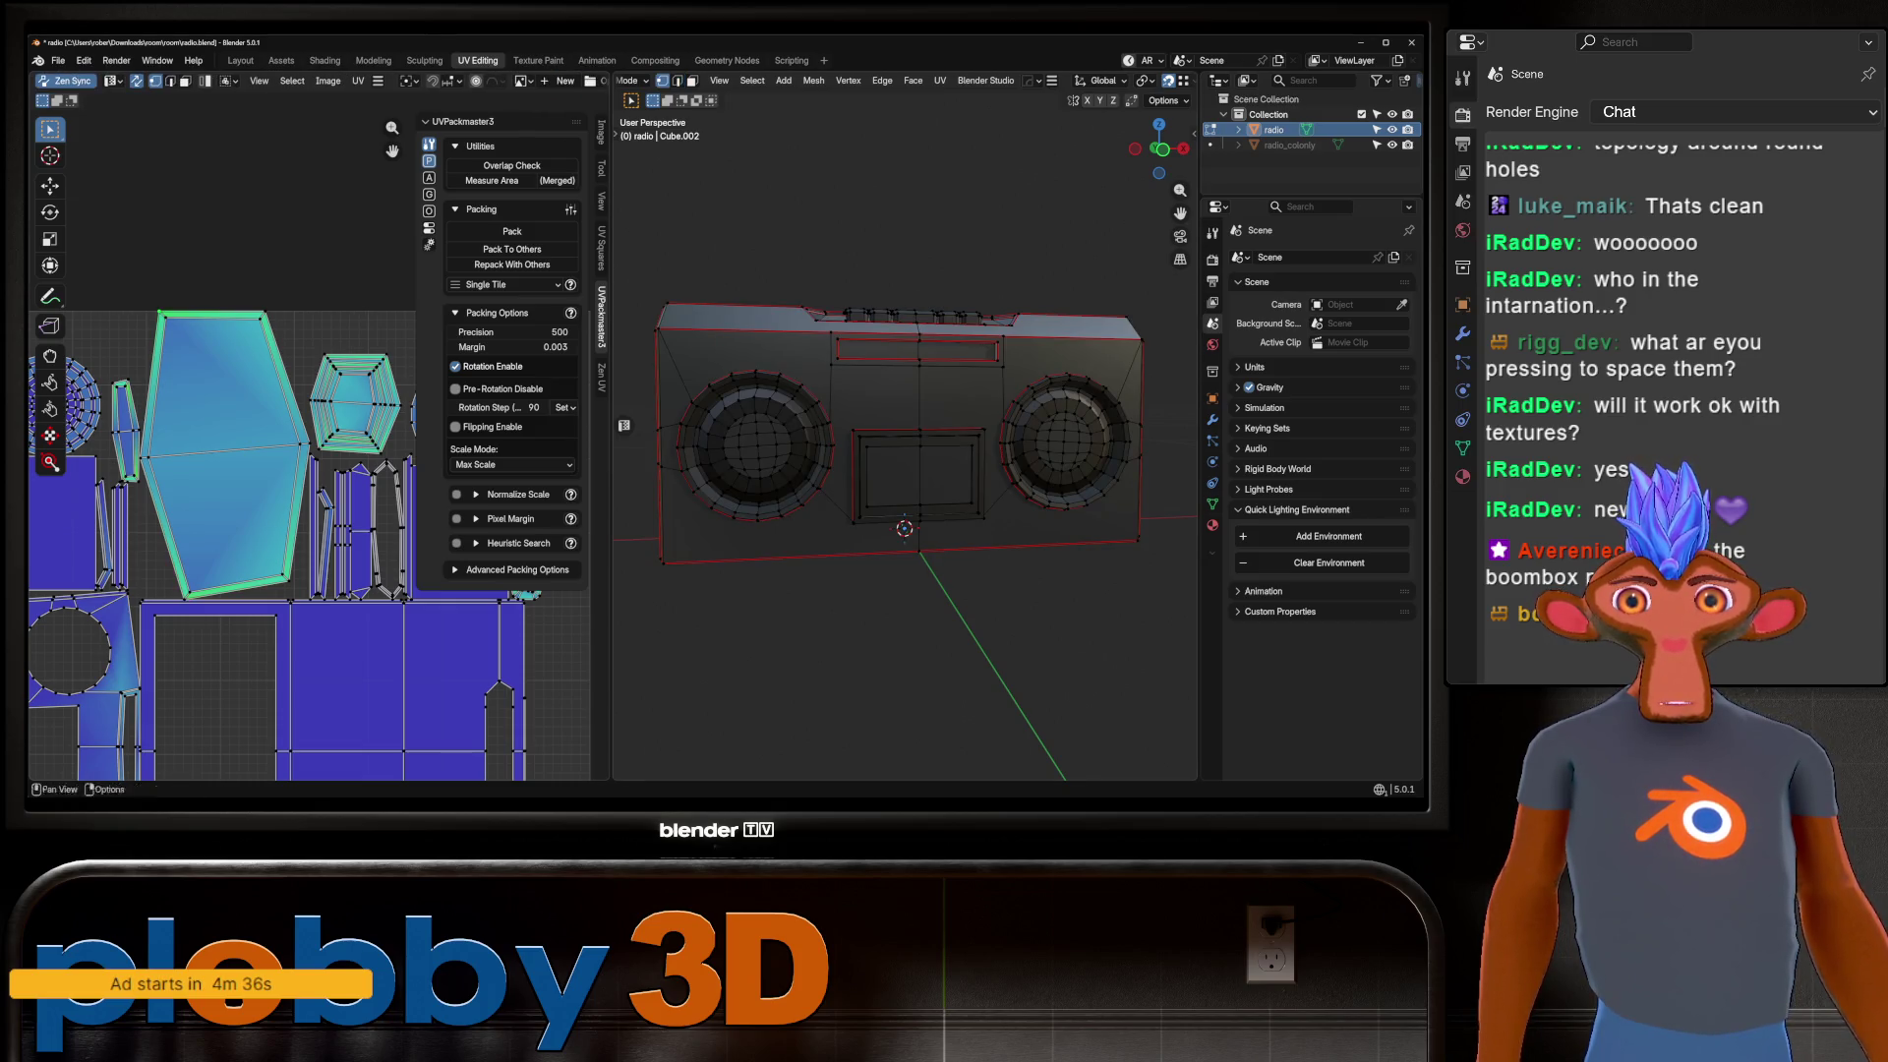
pyautogui.press('KP_Decimal')
# In face select mode, pick the radio's front faces at the mesh corner.
pyautogui.press('2')
pyautogui.moveTo(885, 442)
pyautogui.mouseDown(button='middle')
pyautogui.moveTo(816, 425)
pyautogui.moveTo(846, 472)
pyautogui.mouseUp(button='middle')
pyautogui.scroll(-8, 904, 433)
pyautogui.scroll(4, 846, 478)
pyautogui.press('3')
pyautogui.click(845, 463)
pyautogui.scroll(3, 885, 462)
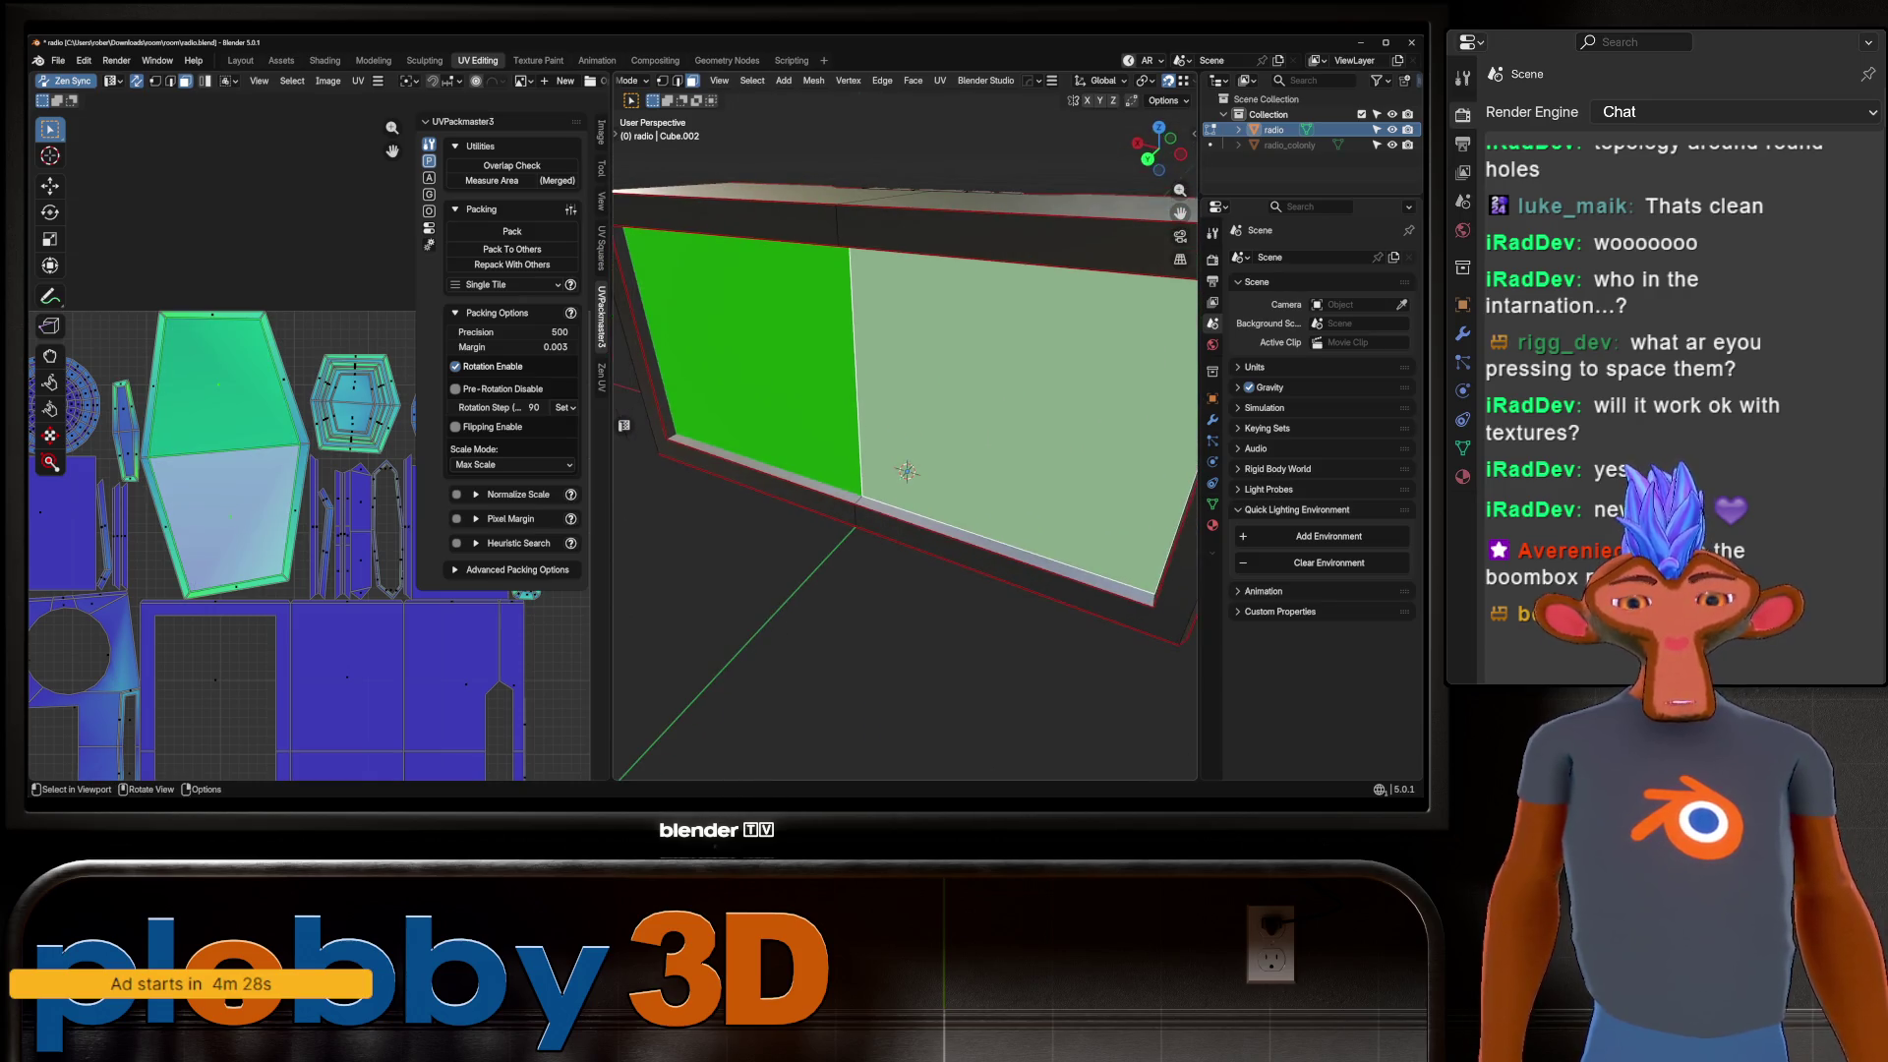
# Cancel the UV menu, deselect the faces, and inspect the frame edges from under the box.
pyautogui.press('u')
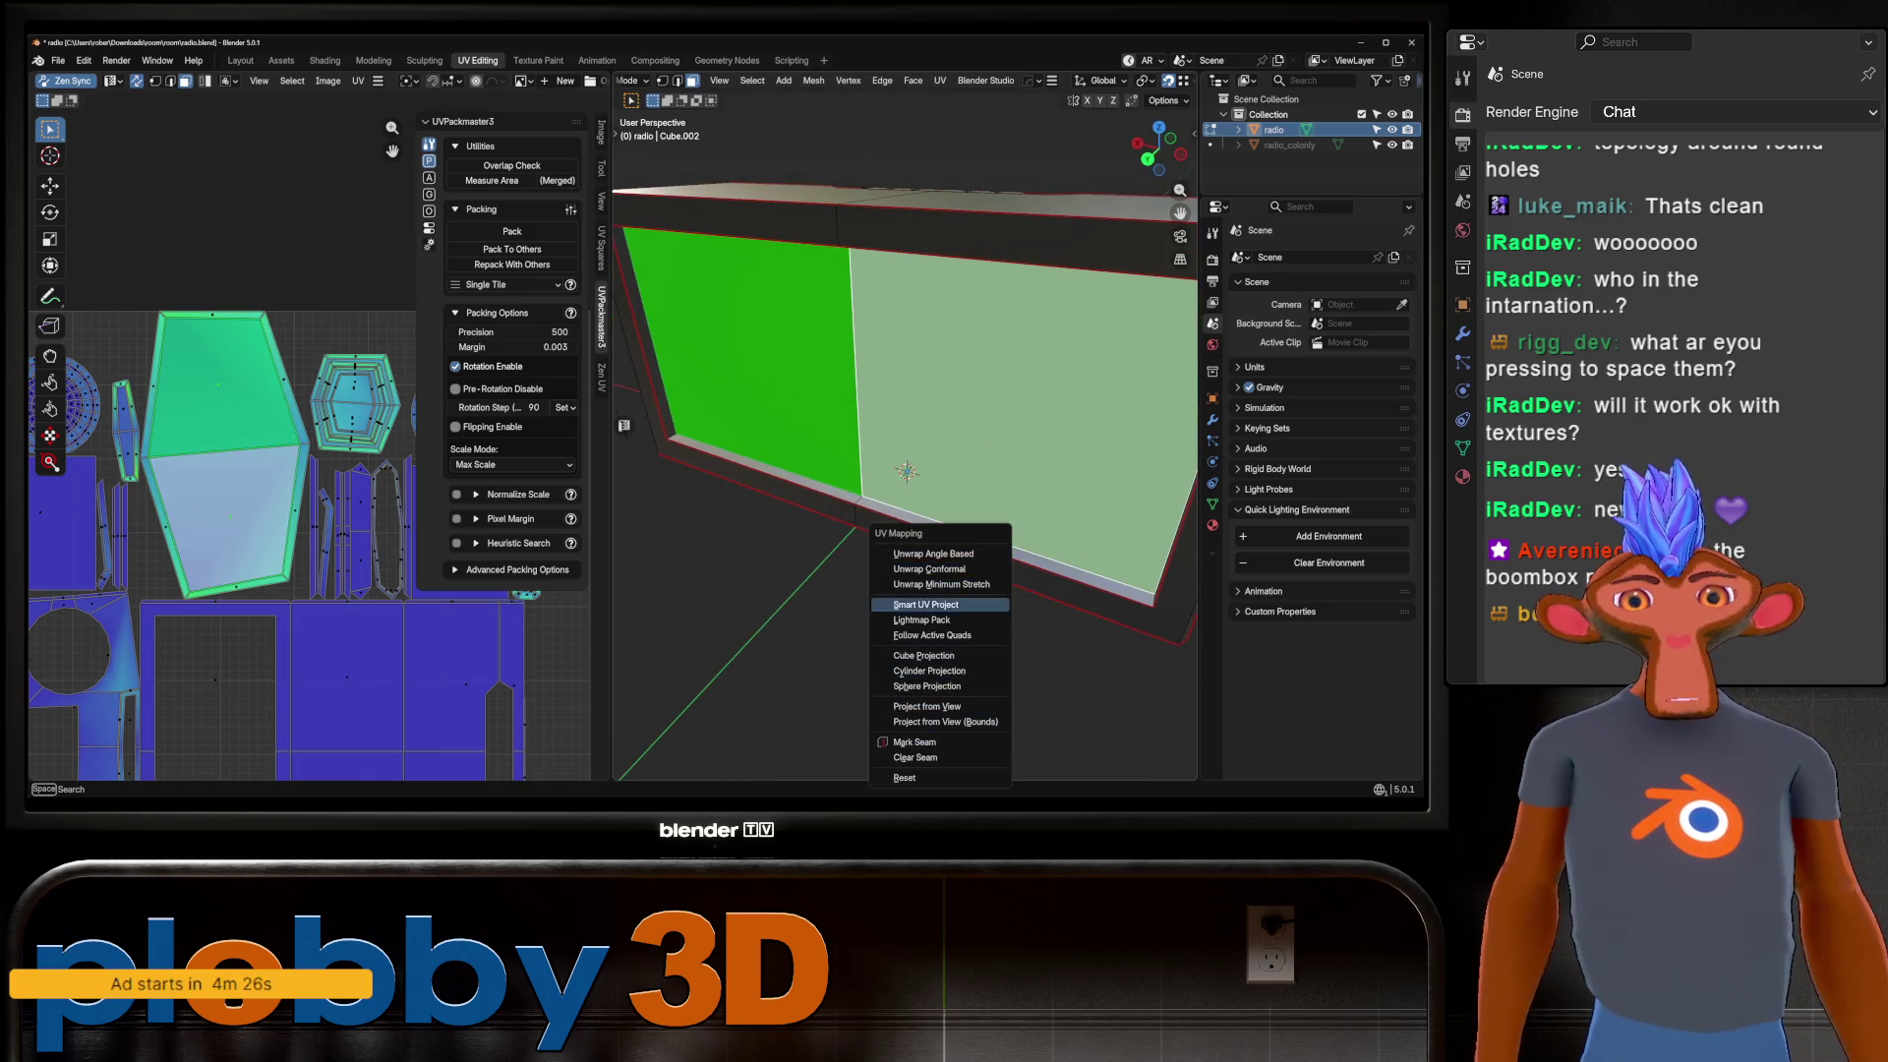
pyautogui.press('Escape')
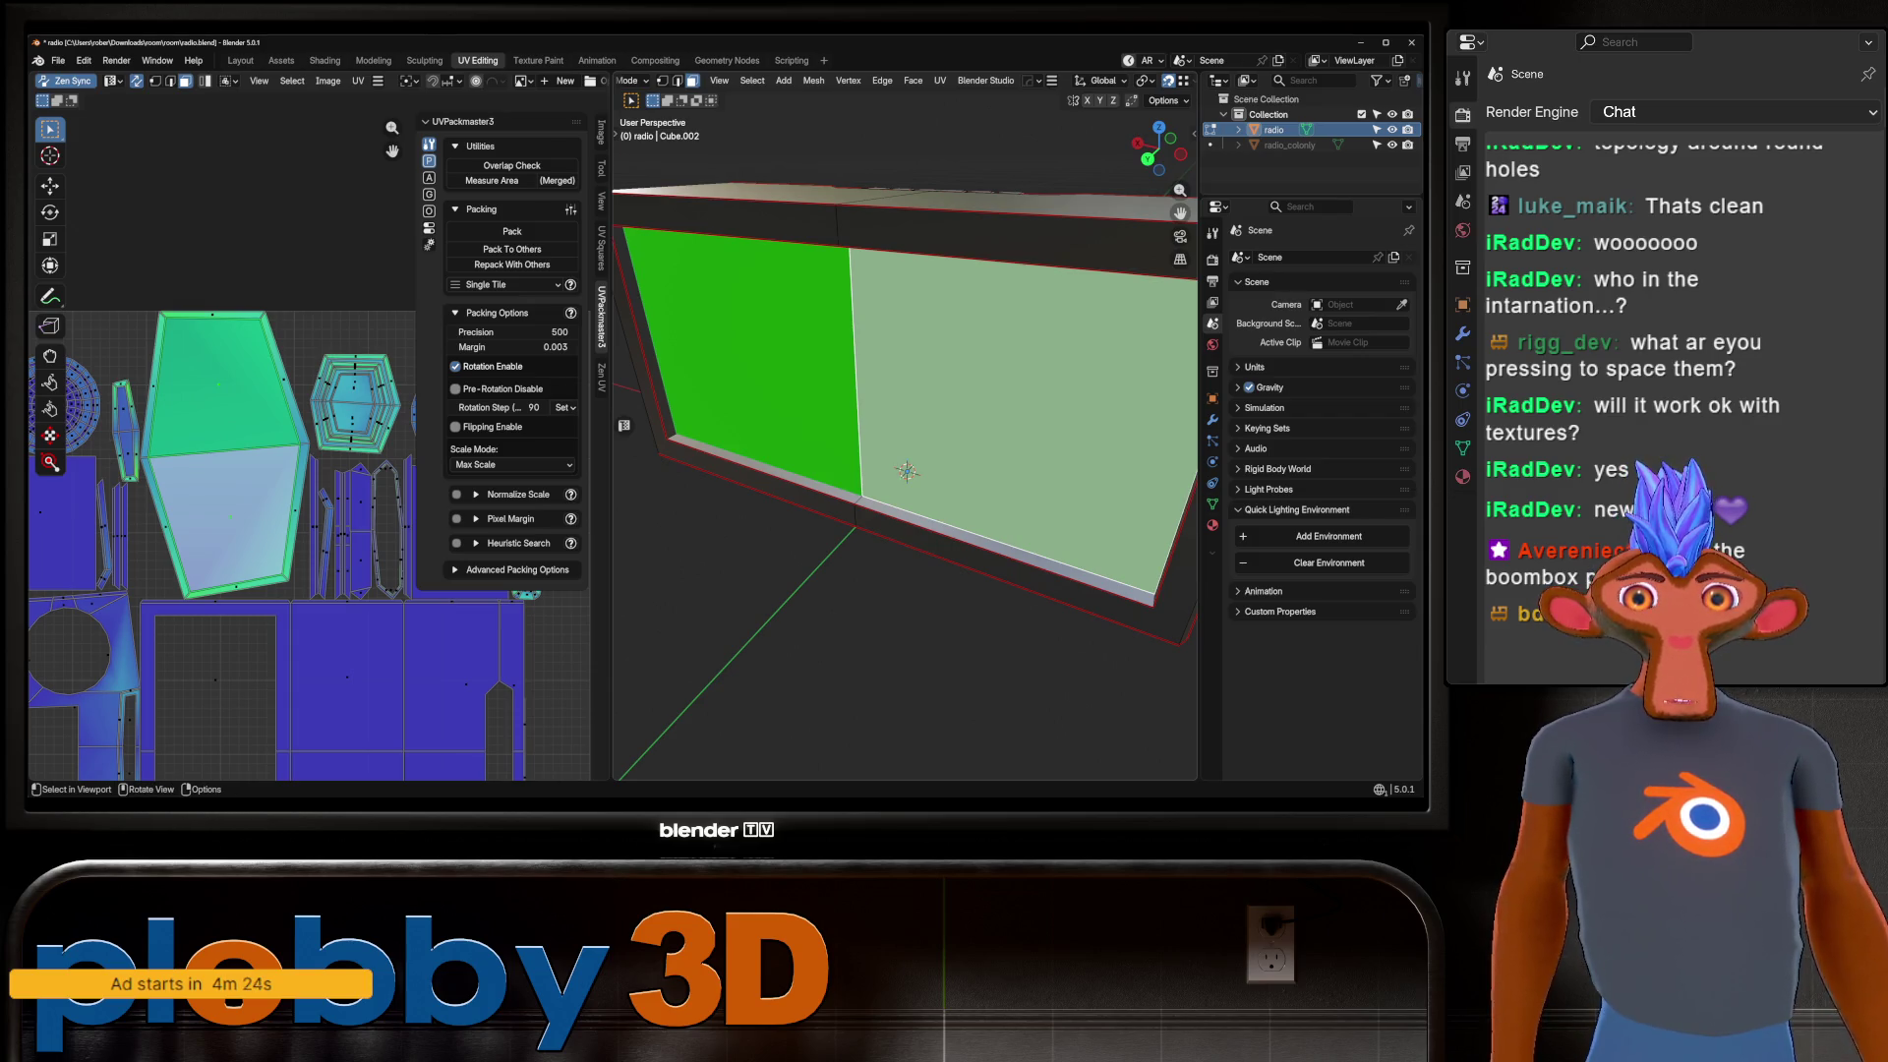
pyautogui.hotkey('alt', 'a')
pyautogui.press('2')
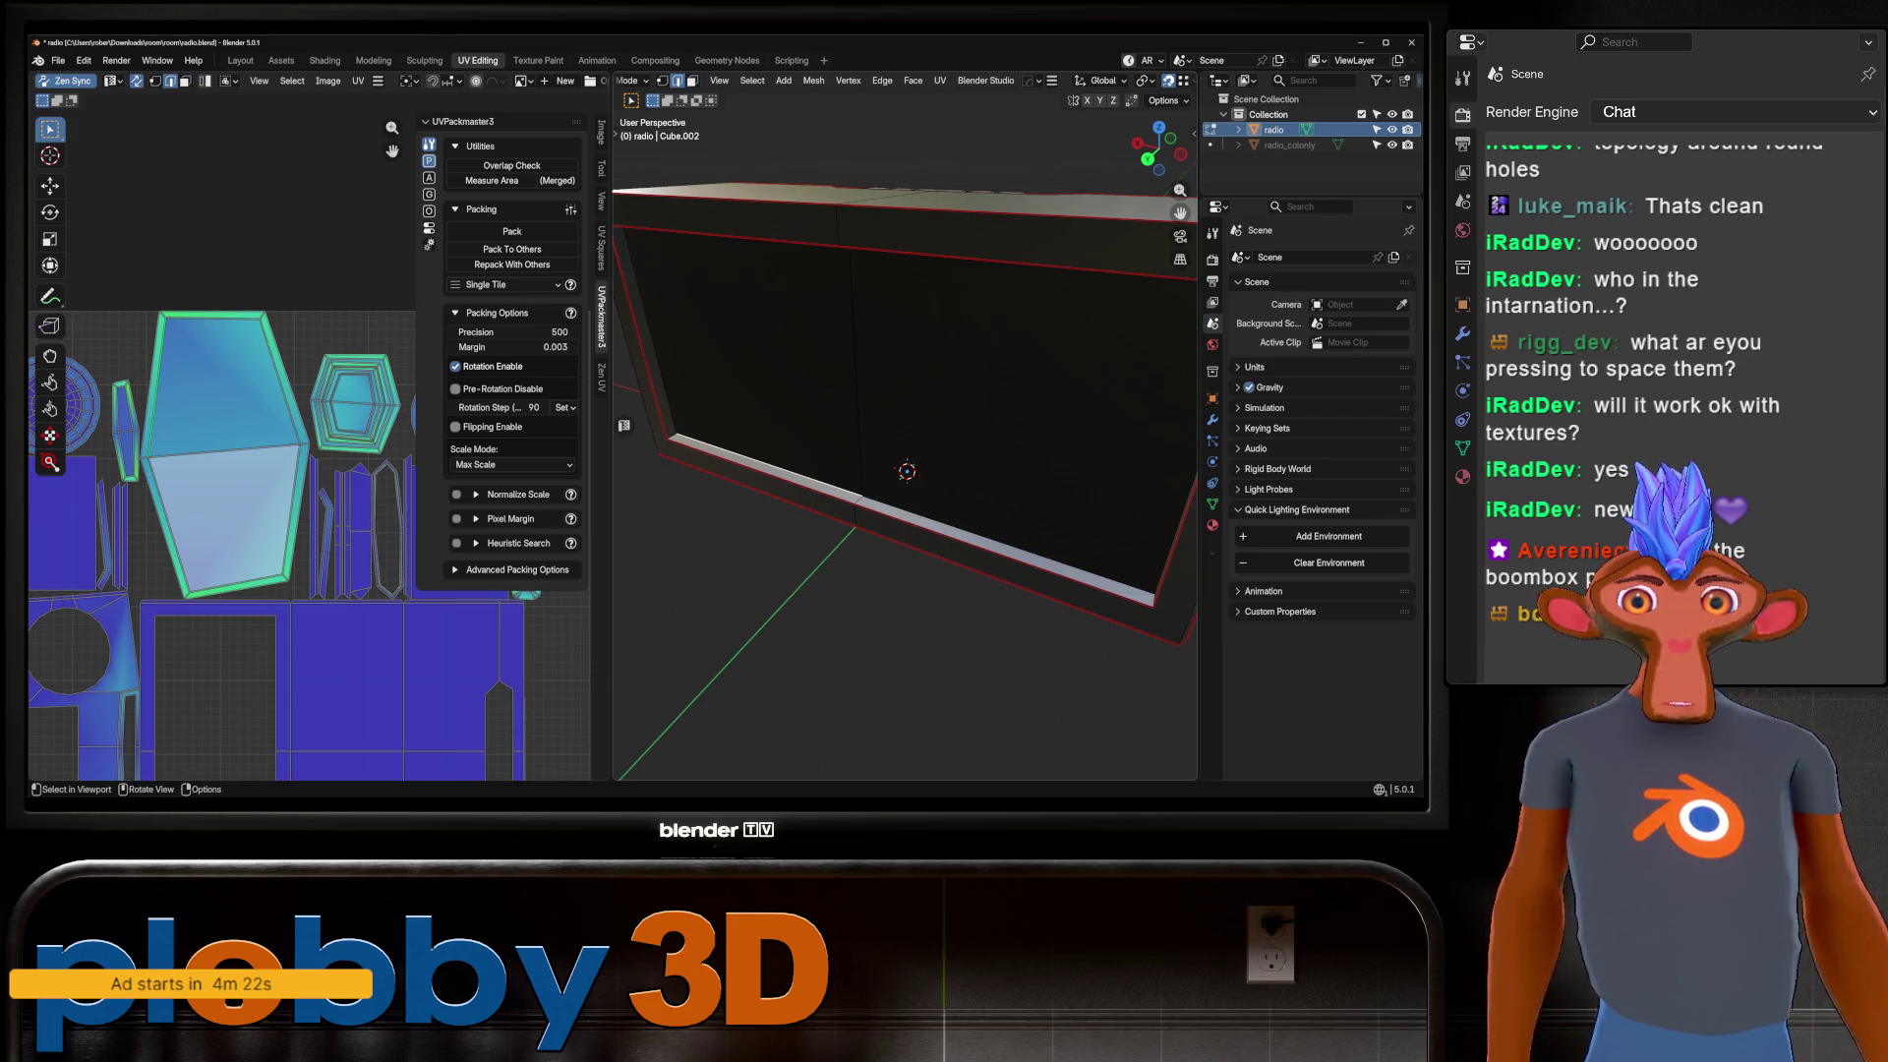
pyautogui.moveTo(904, 472)
pyautogui.mouseDown(button='middle')
pyautogui.moveTo(914, 394)
pyautogui.moveTo(856, 433)
pyautogui.moveTo(831, 383)
pyautogui.mouseUp(button='middle')
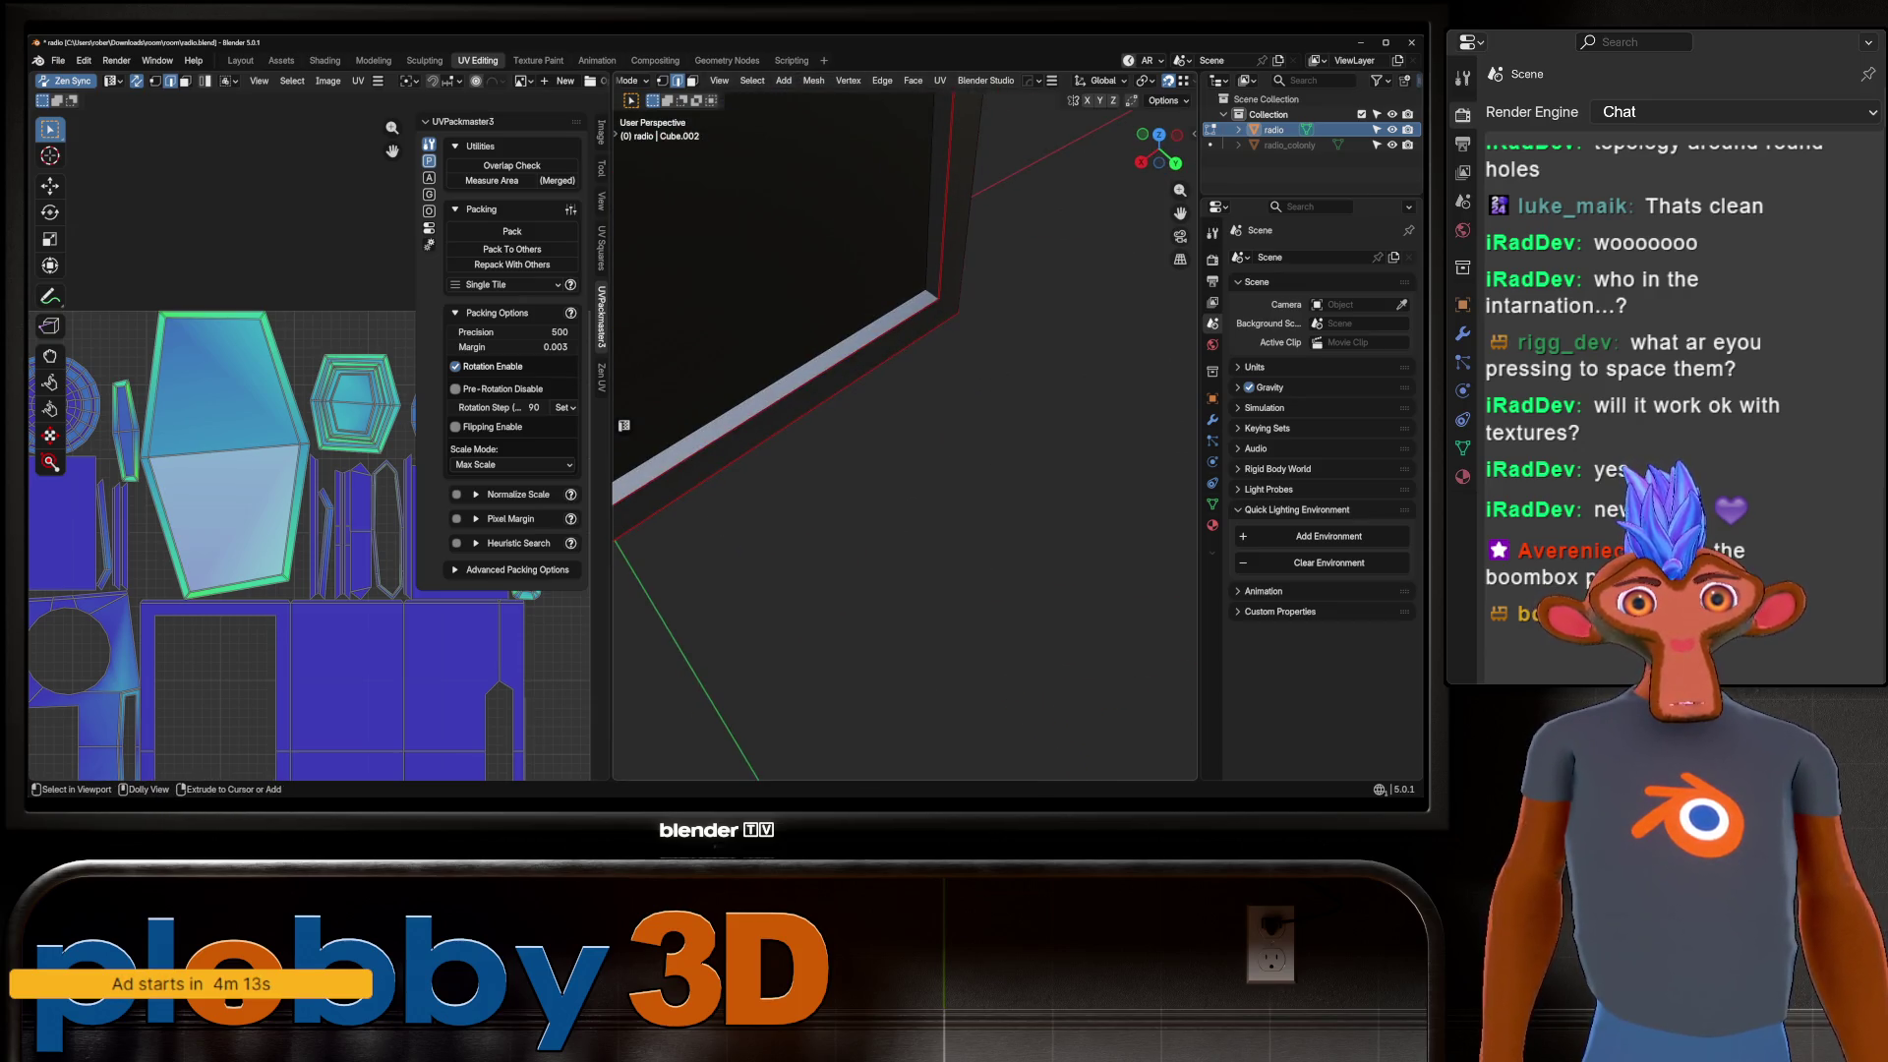
pyautogui.moveTo(624, 424)
pyautogui.mouseDown(button='middle')
pyautogui.moveTo(634, 413)
pyautogui.moveTo(624, 425)
pyautogui.mouseUp(button='middle')
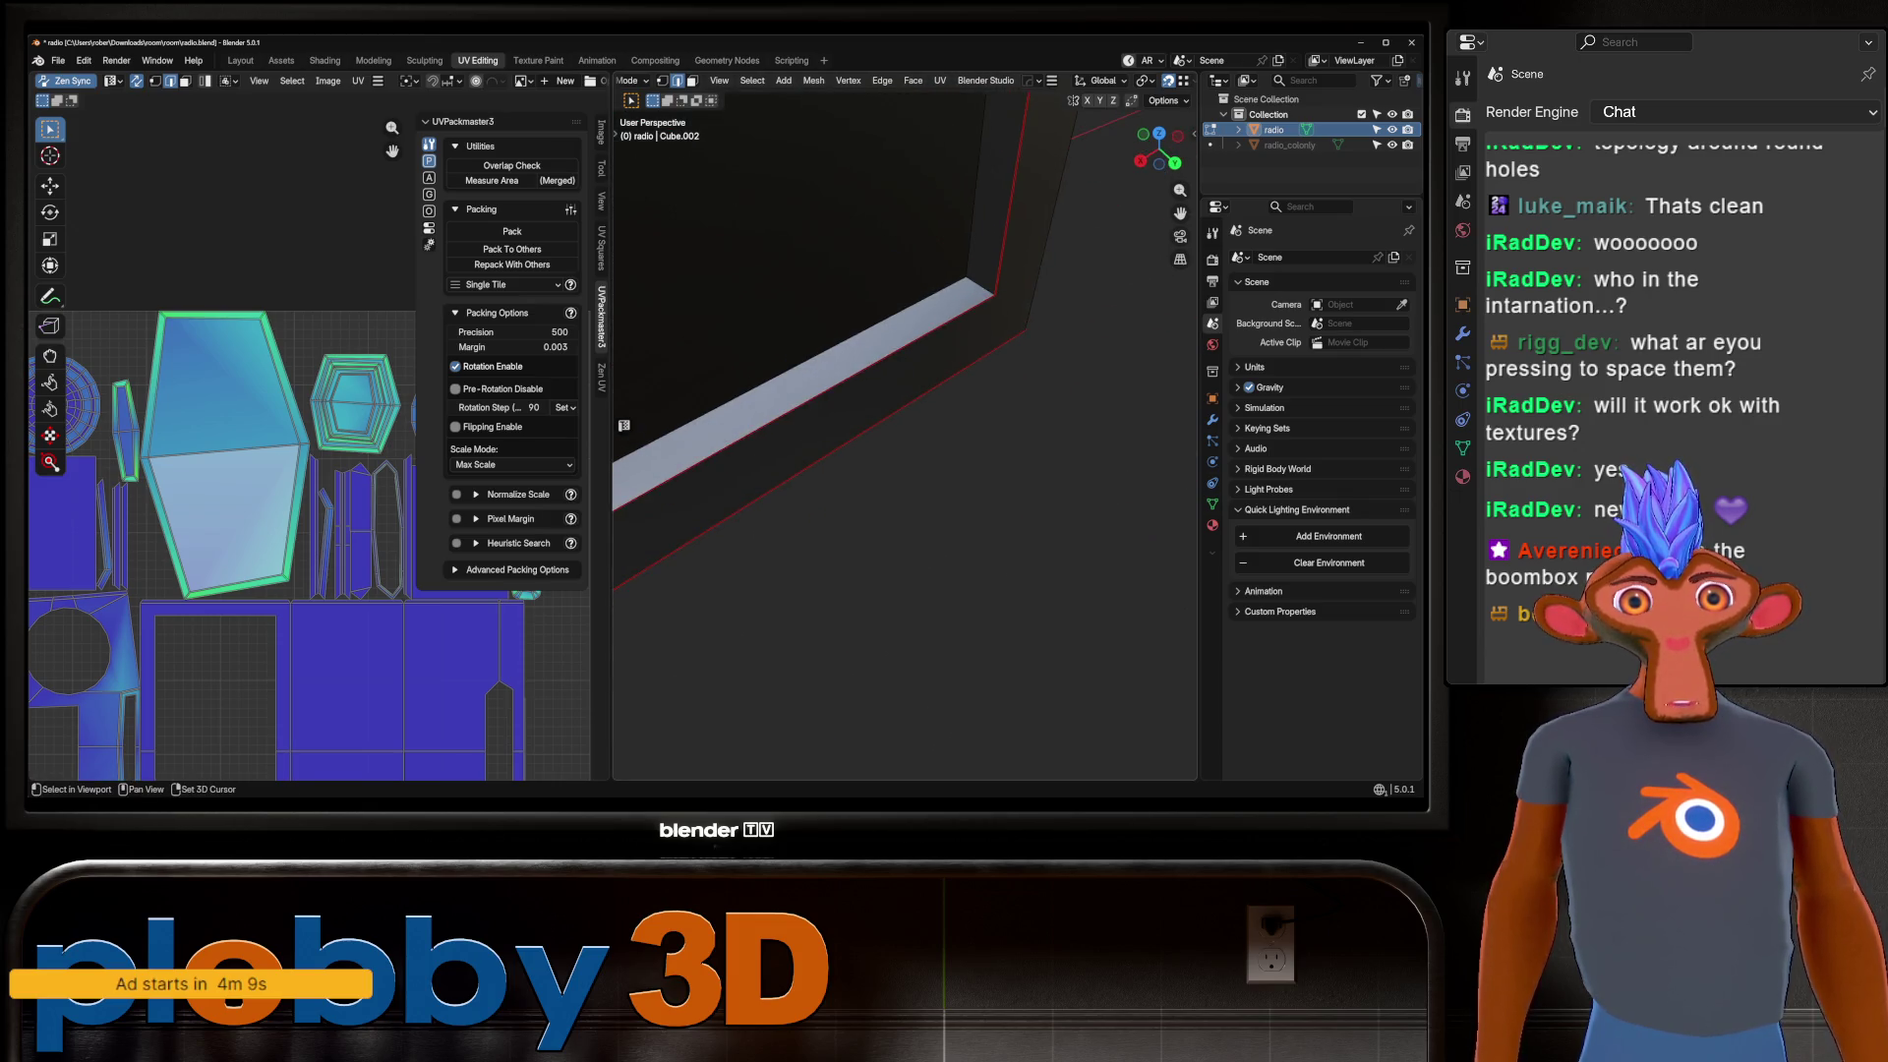
# Mark the selected edges as a seam and re-unwrap the whole mesh Angle Based.
pyautogui.press('u')
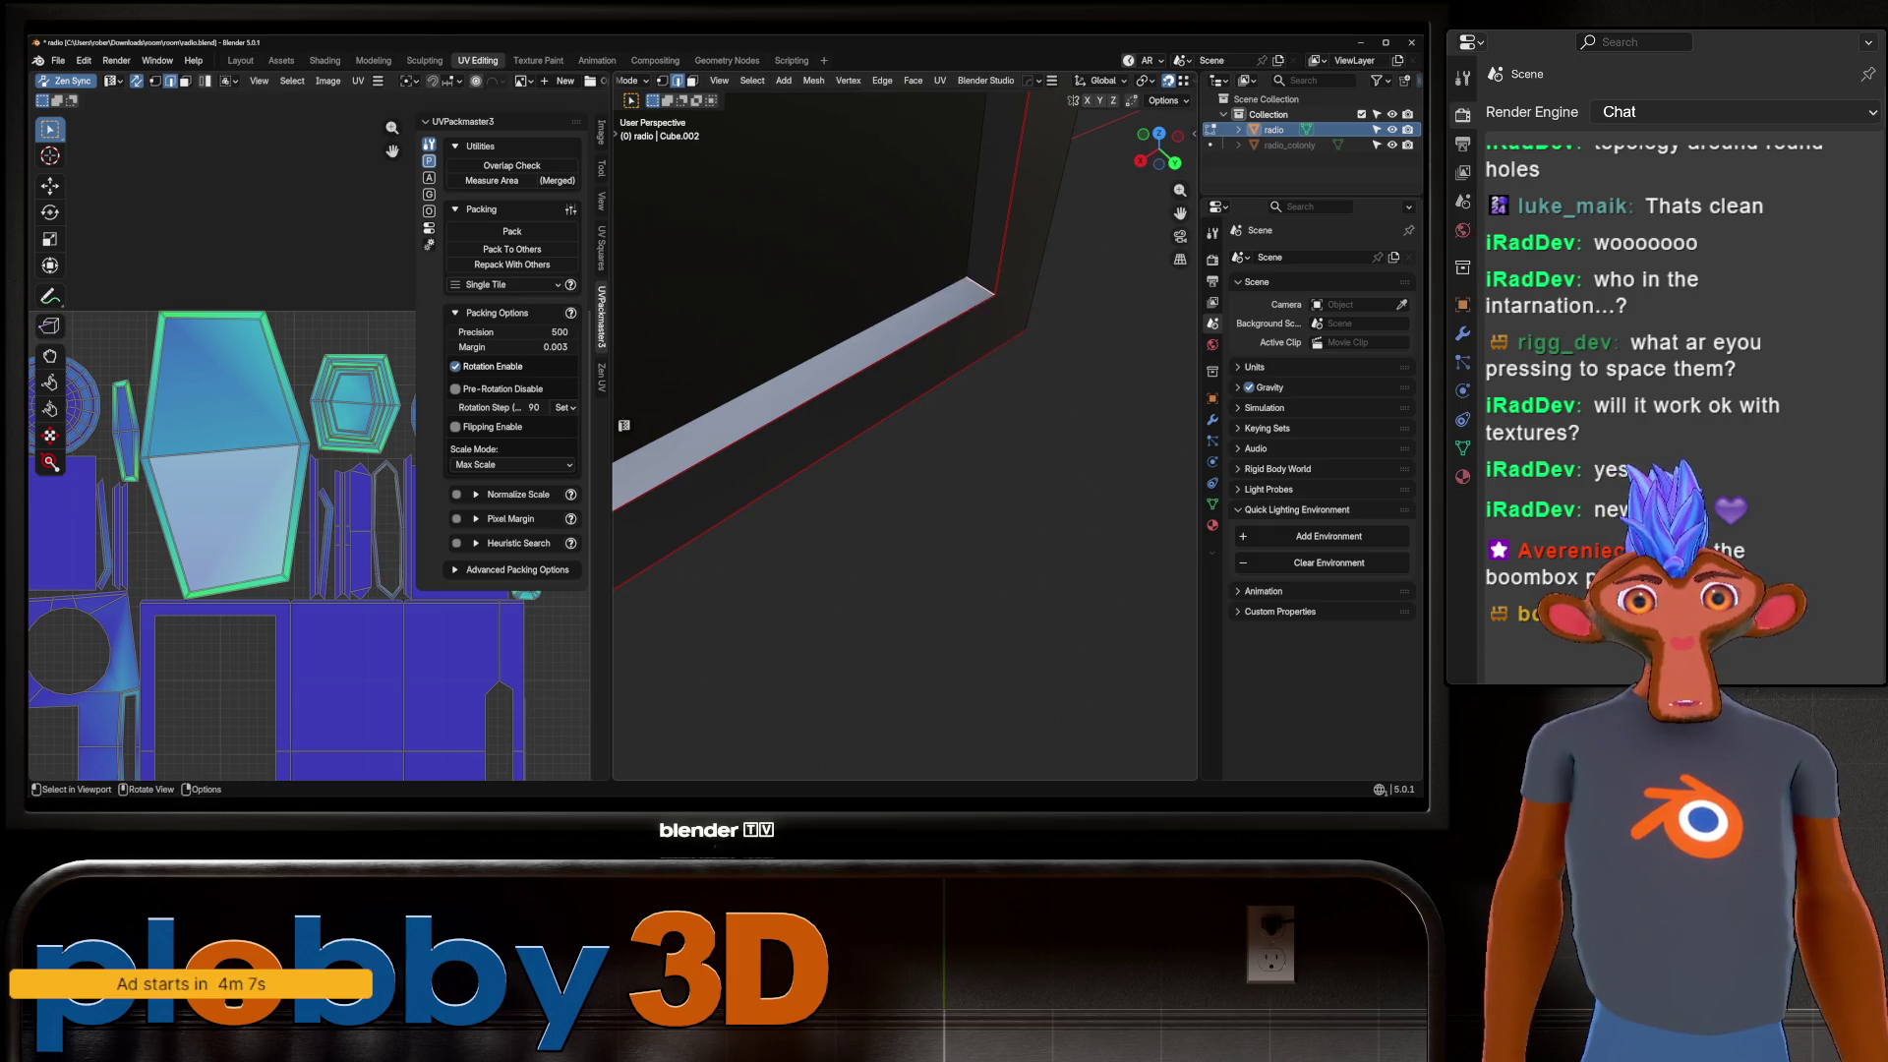
pyautogui.click(939, 484)
pyautogui.scroll(-5, 885, 491)
pyautogui.press('a')
pyautogui.press('u')
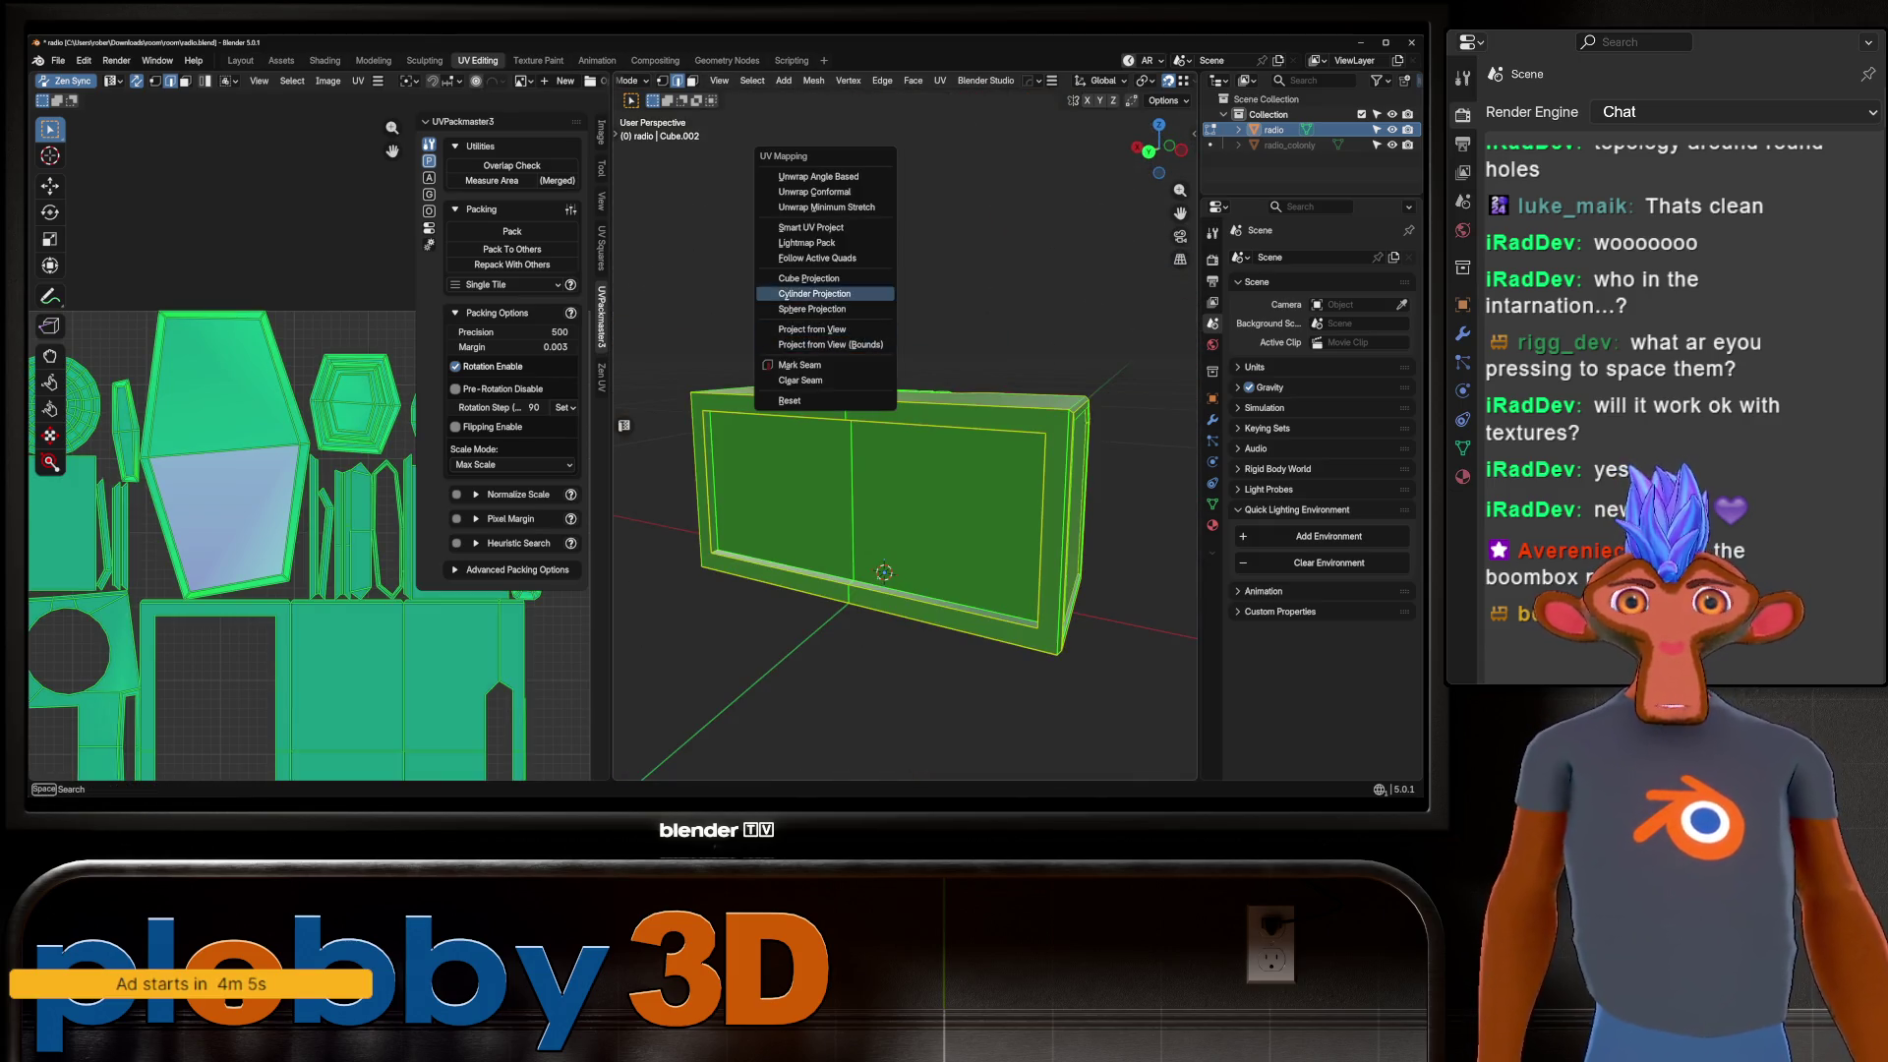
pyautogui.click(818, 176)
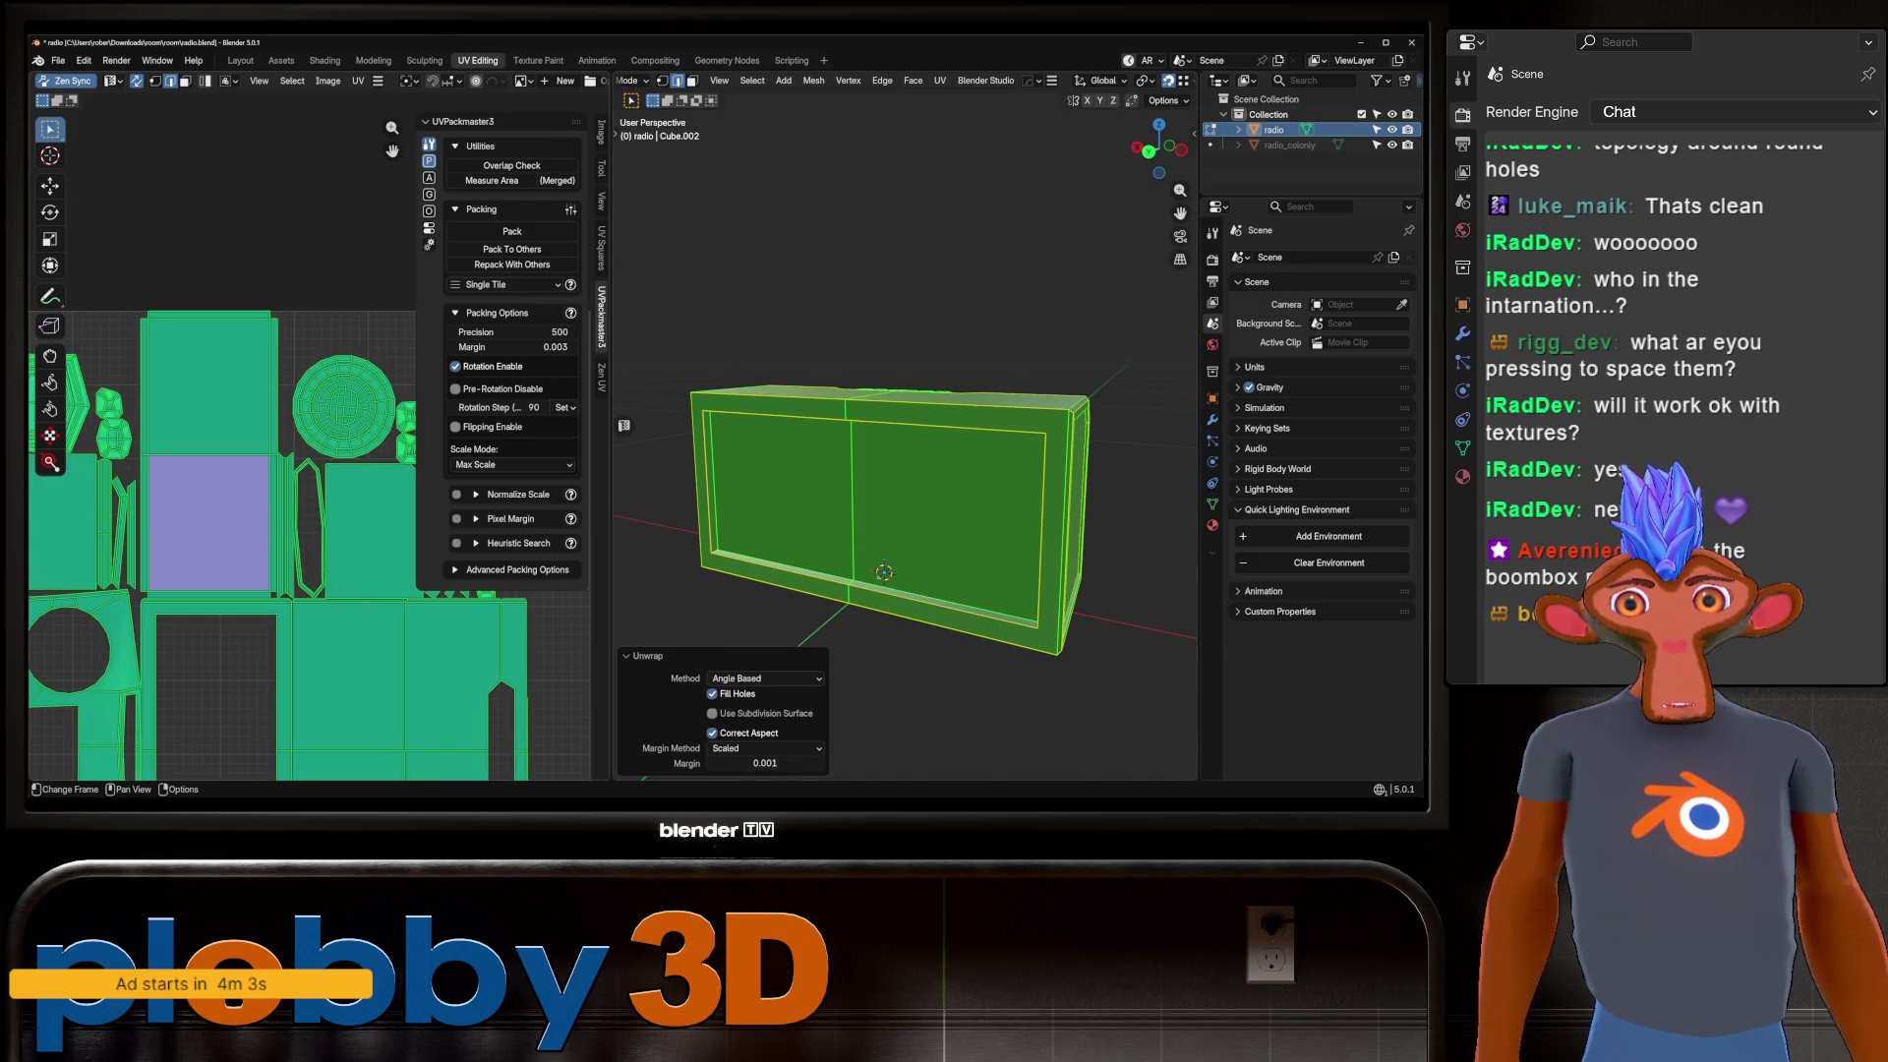
# Select both halves of the screen panel and the boundary loop around them.
pyautogui.hotkey('alt', 'a')
pyautogui.scroll(-3, 147, 305)
pyautogui.scroll(5, 147, 305)
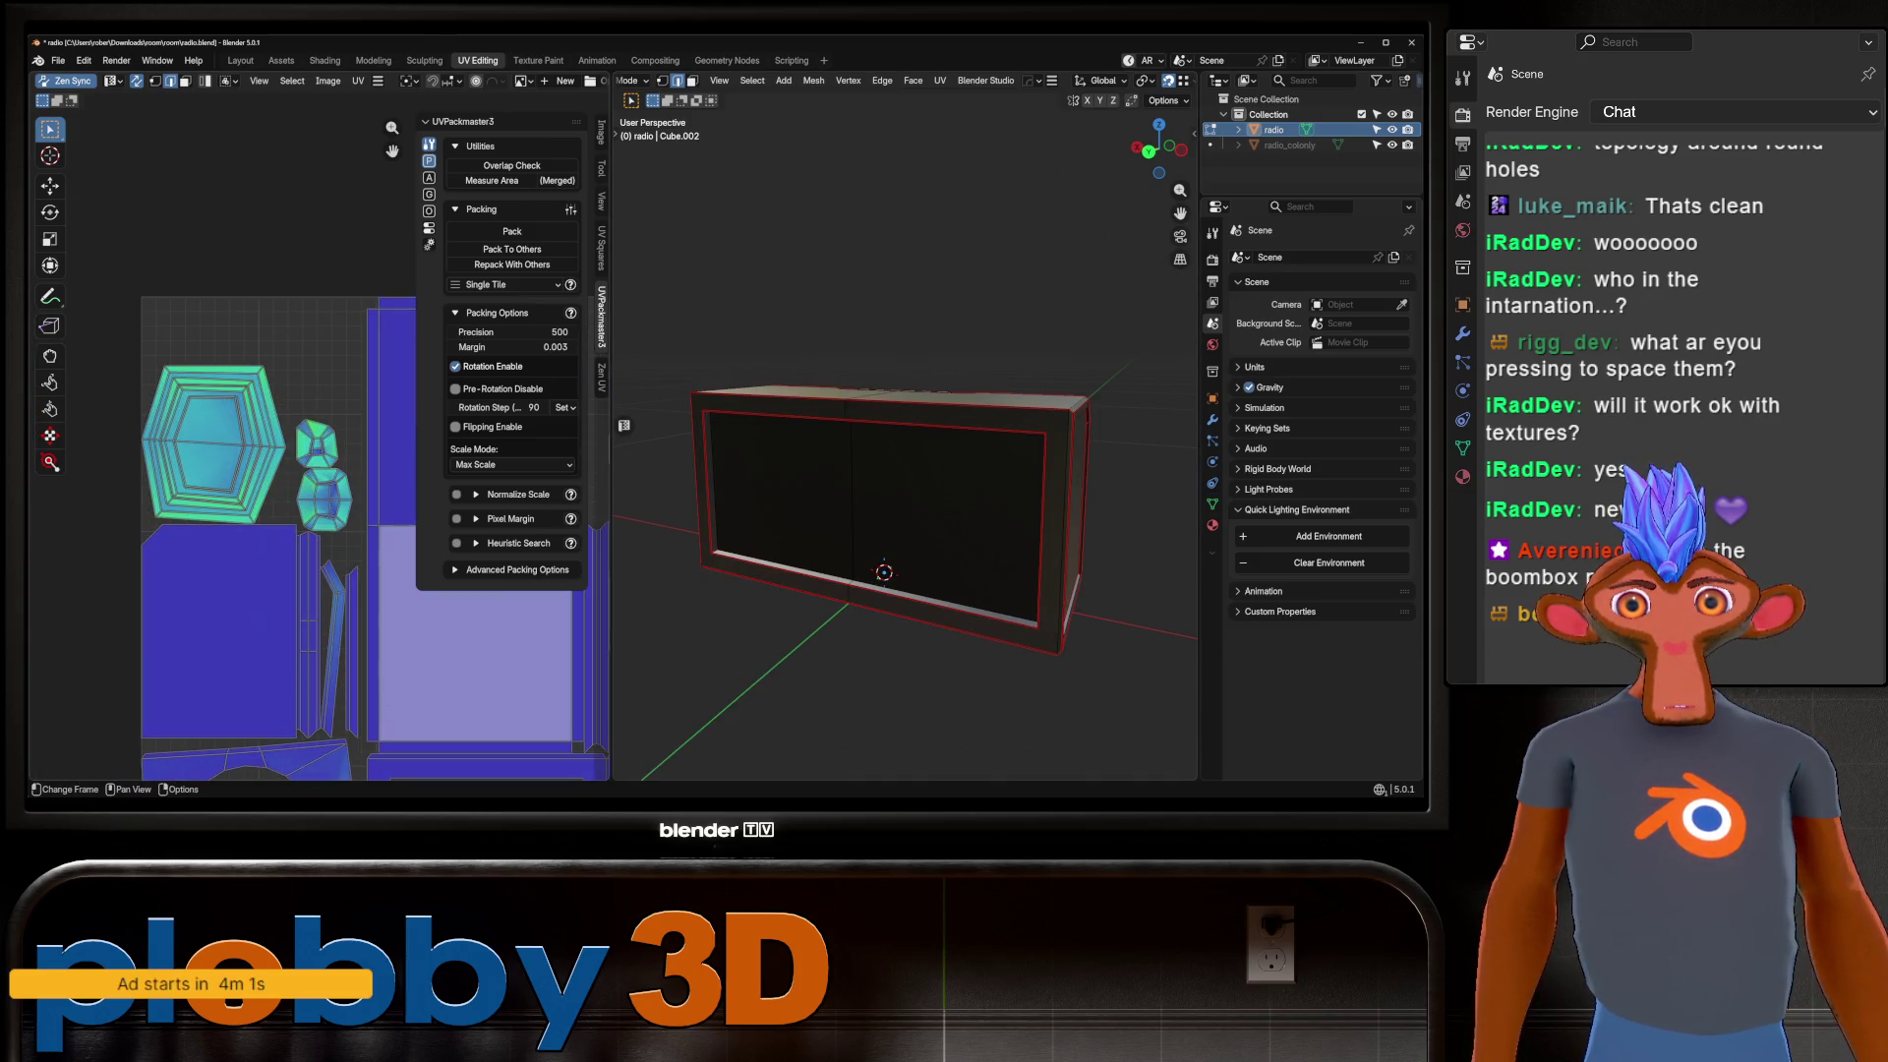
pyautogui.scroll(5, 885, 442)
pyautogui.moveTo(885, 442)
pyautogui.mouseDown(button='middle')
pyautogui.moveTo(885, 393)
pyautogui.moveTo(865, 462)
pyautogui.moveTo(826, 492)
pyautogui.moveTo(865, 432)
pyautogui.moveTo(826, 413)
pyautogui.mouseUp(button='middle')
pyautogui.press('3')
pyautogui.click(791, 393)
pyautogui.keyDown('shift'); pyautogui.click(988, 383); pyautogui.keyUp('shift')
pyautogui.rightClick(936, 295)
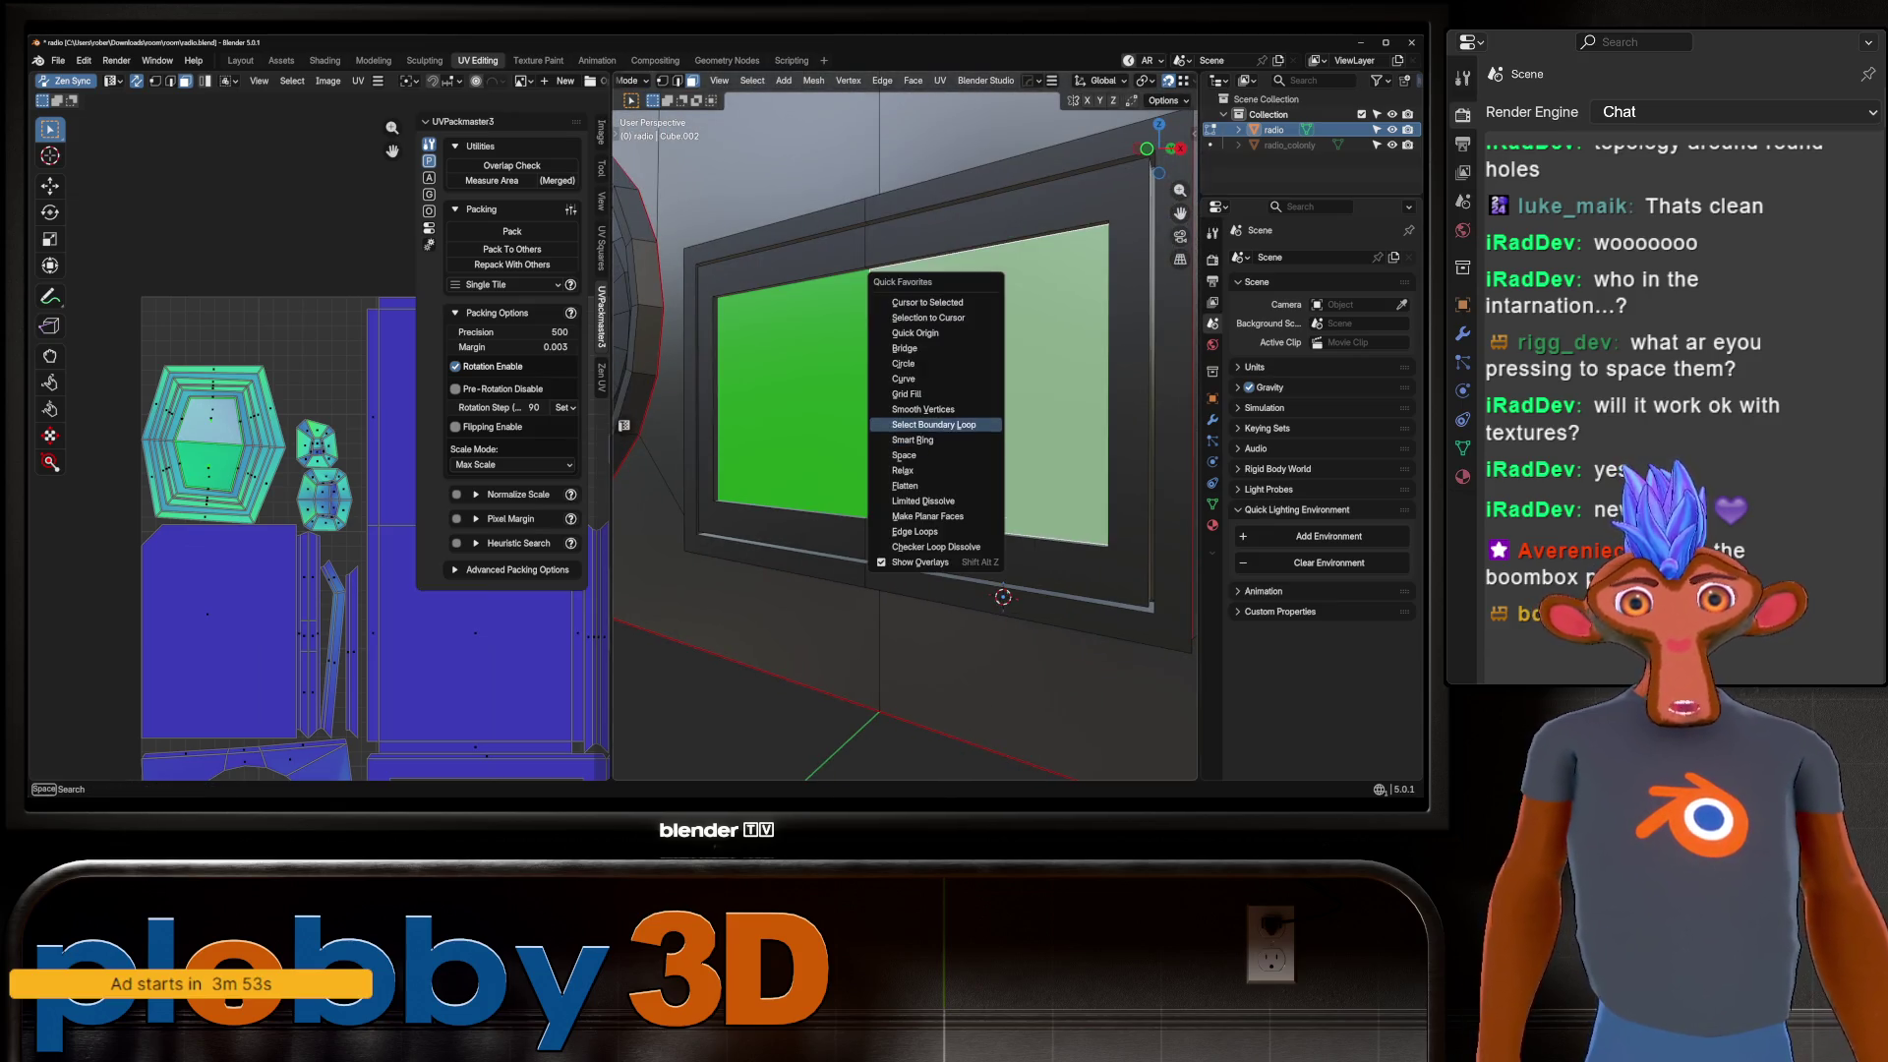
pyautogui.click(936, 442)
# Unwrap the whole radio with Fill Holes, Correct Aspect and 0.001 margin, framing all islands.
pyautogui.press('u')
pyautogui.press('Escape')
pyautogui.press('a')
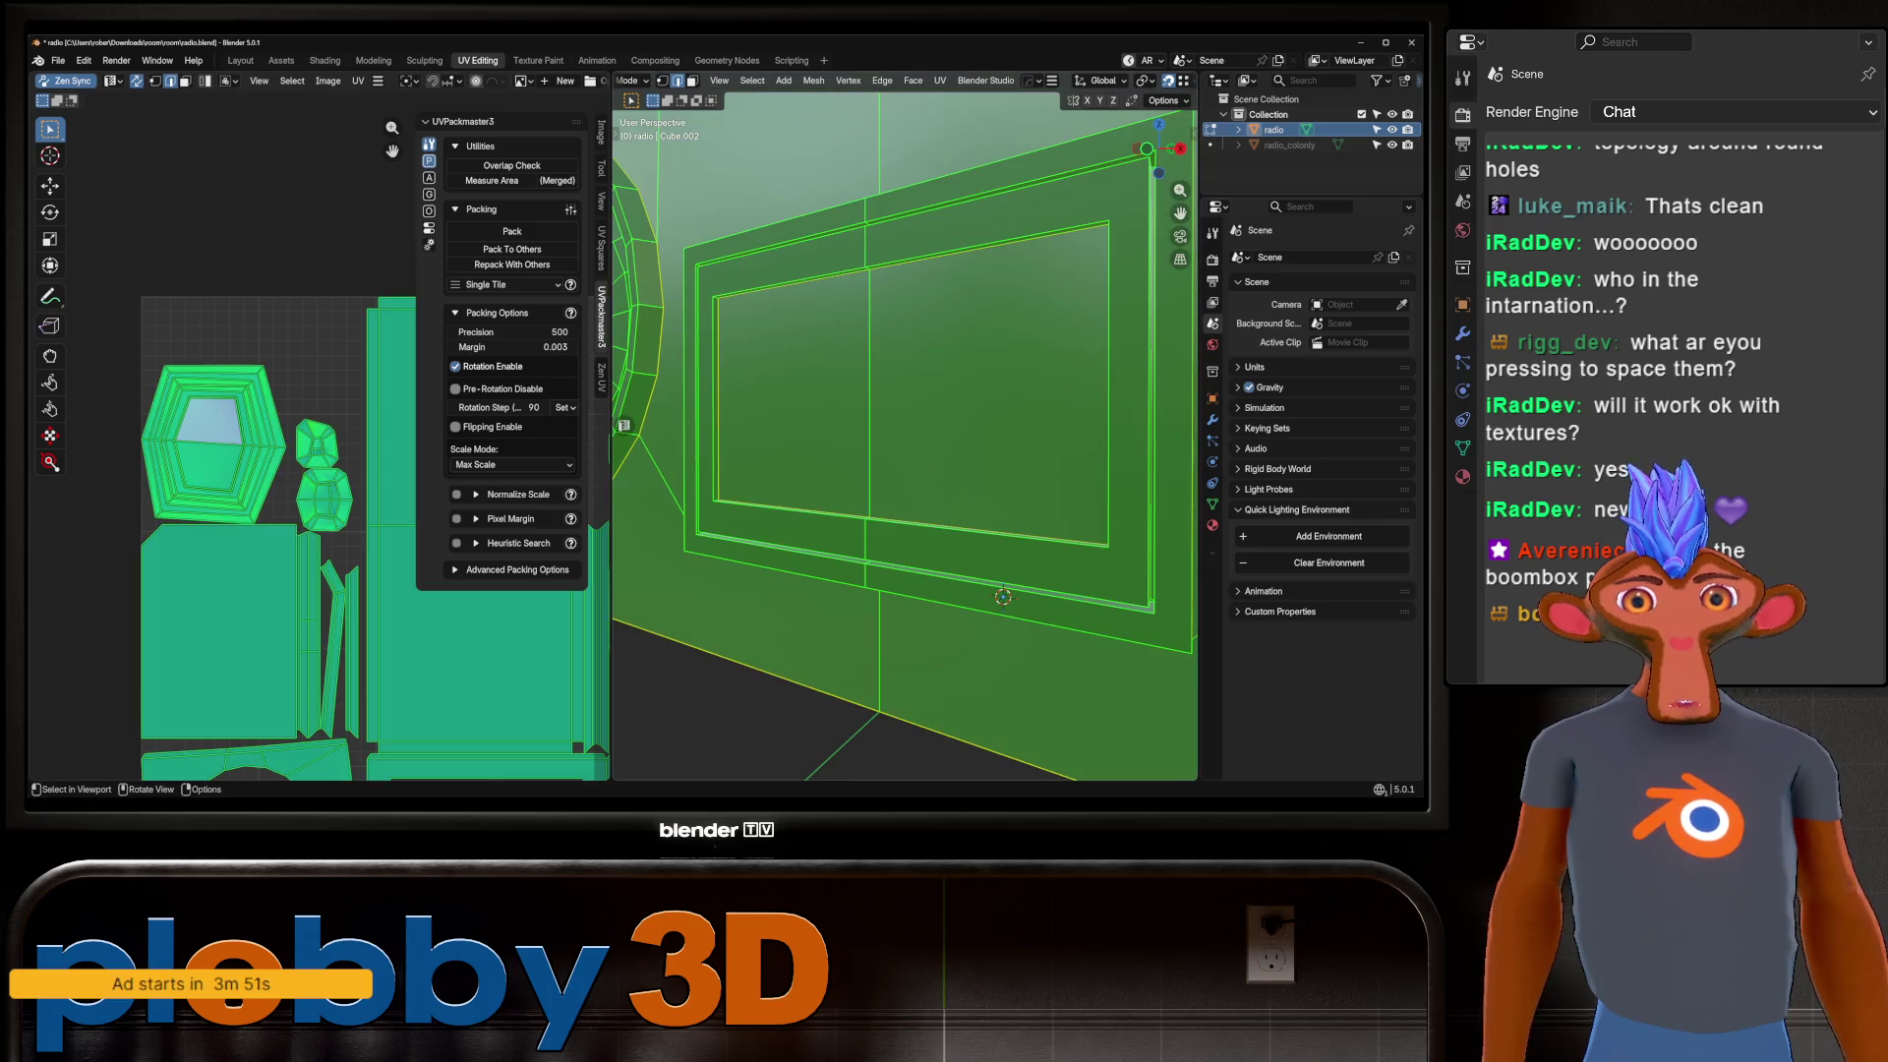
pyautogui.press('u')
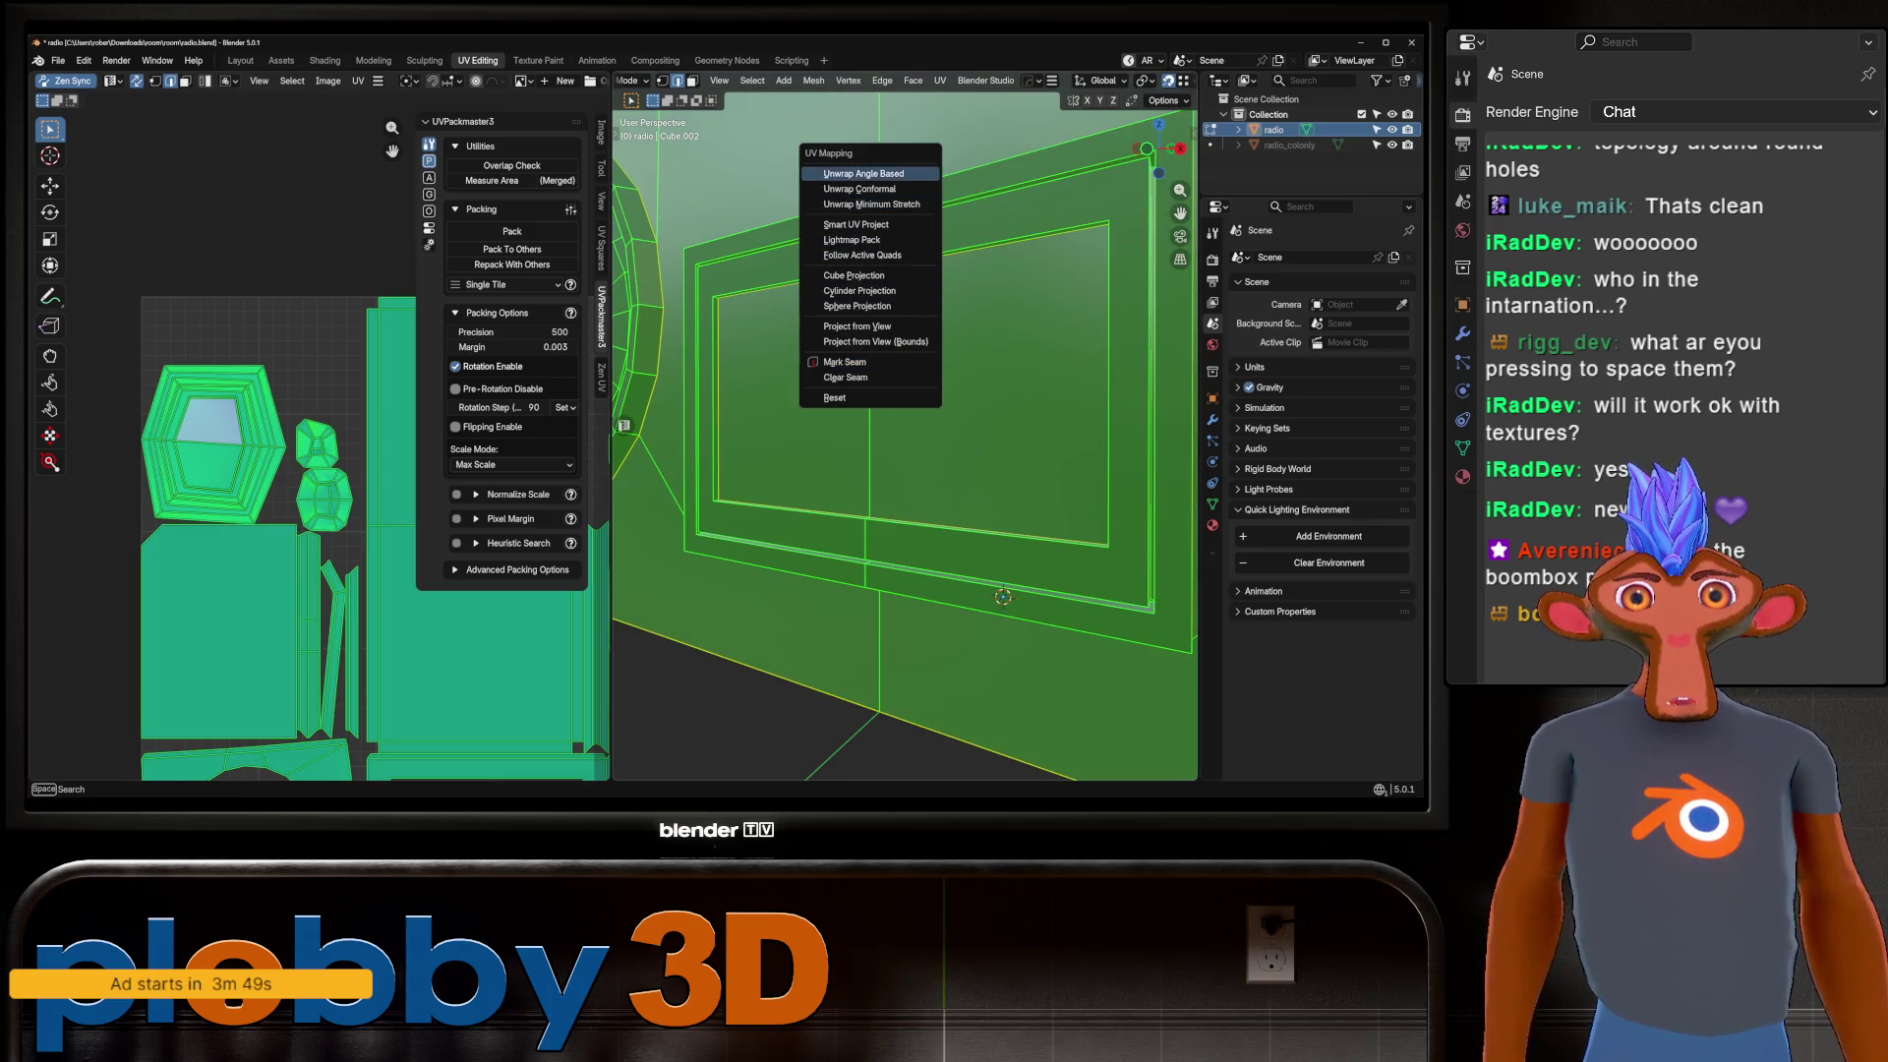
pyautogui.click(865, 172)
pyautogui.press('Home')
pyautogui.press('u')
pyautogui.press('Escape')
# Switch to front view and select the ring of faces around the screen frame.
pyautogui.press('1')
pyautogui.press('shift+KP_1')
pyautogui.press('3')
pyautogui.keyDown('alt'); pyautogui.click(926, 532); pyautogui.keyUp('alt')
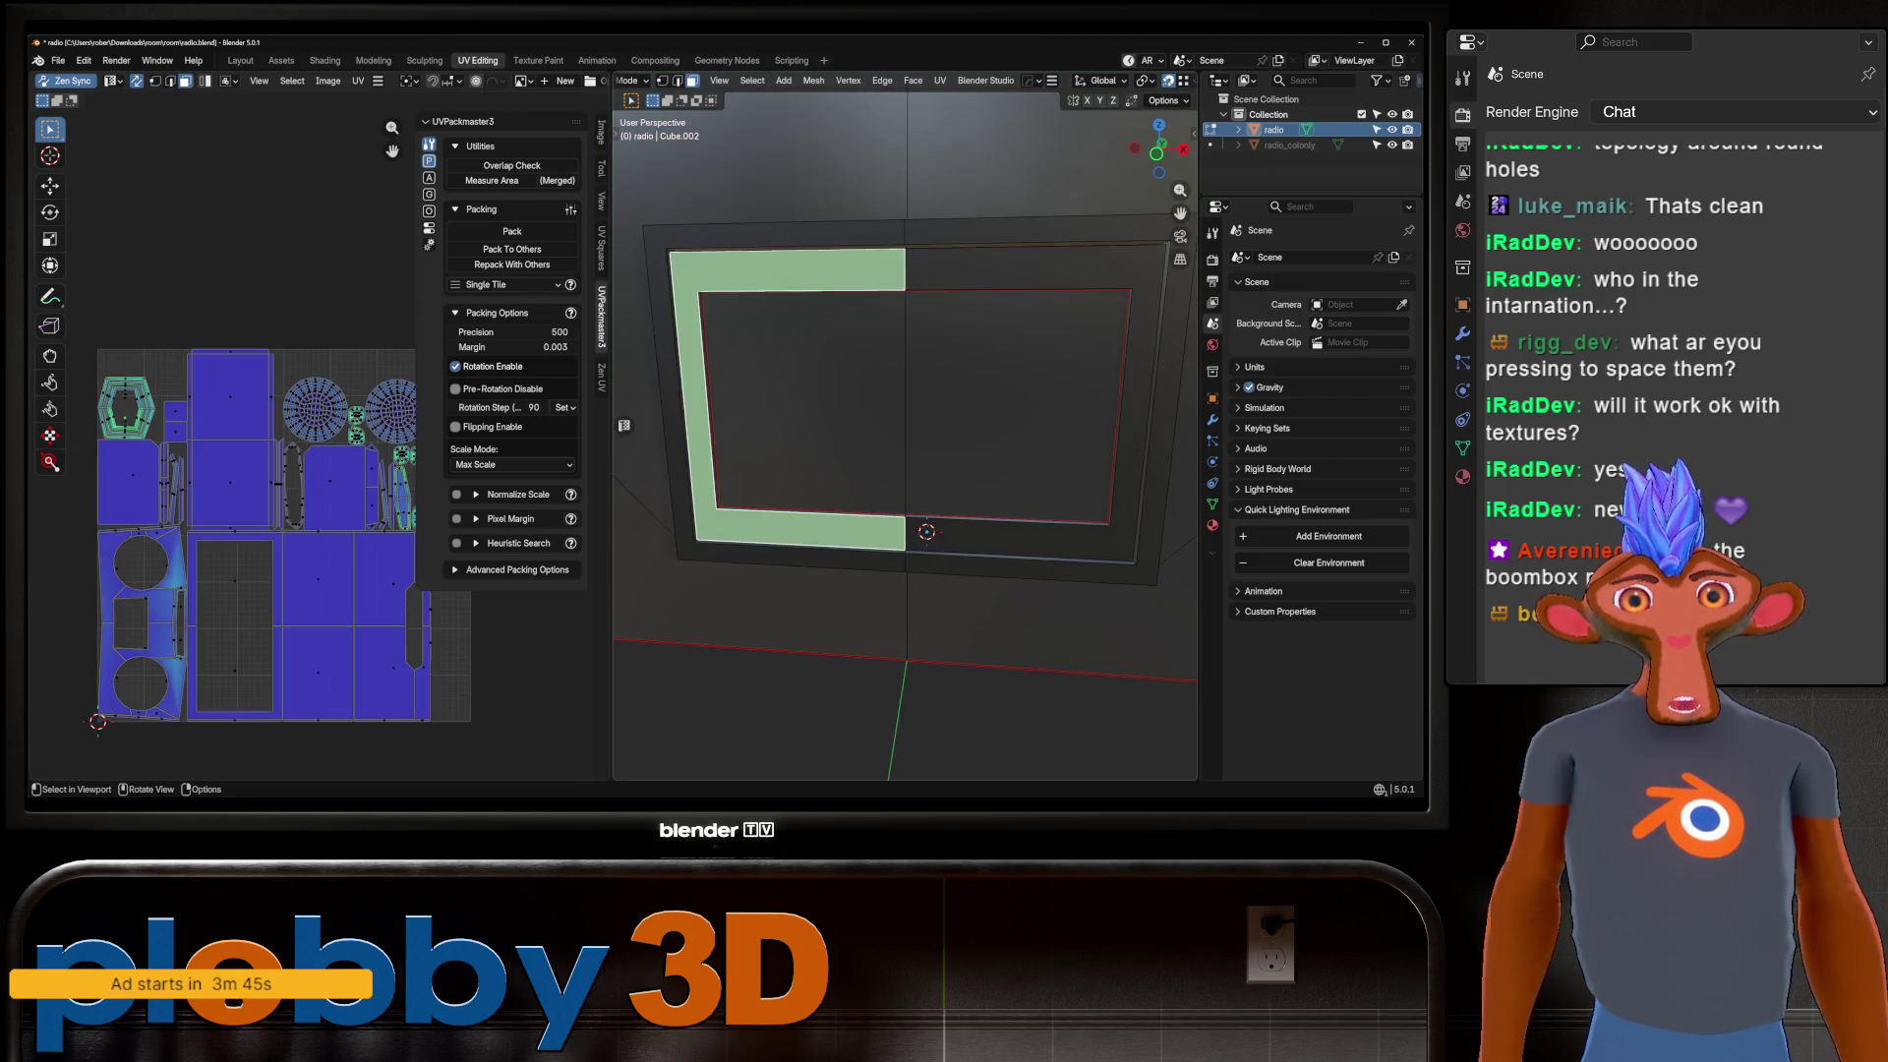
# Delete the selected frame faces, then the outer ring of frame faces.
pyautogui.press('u')
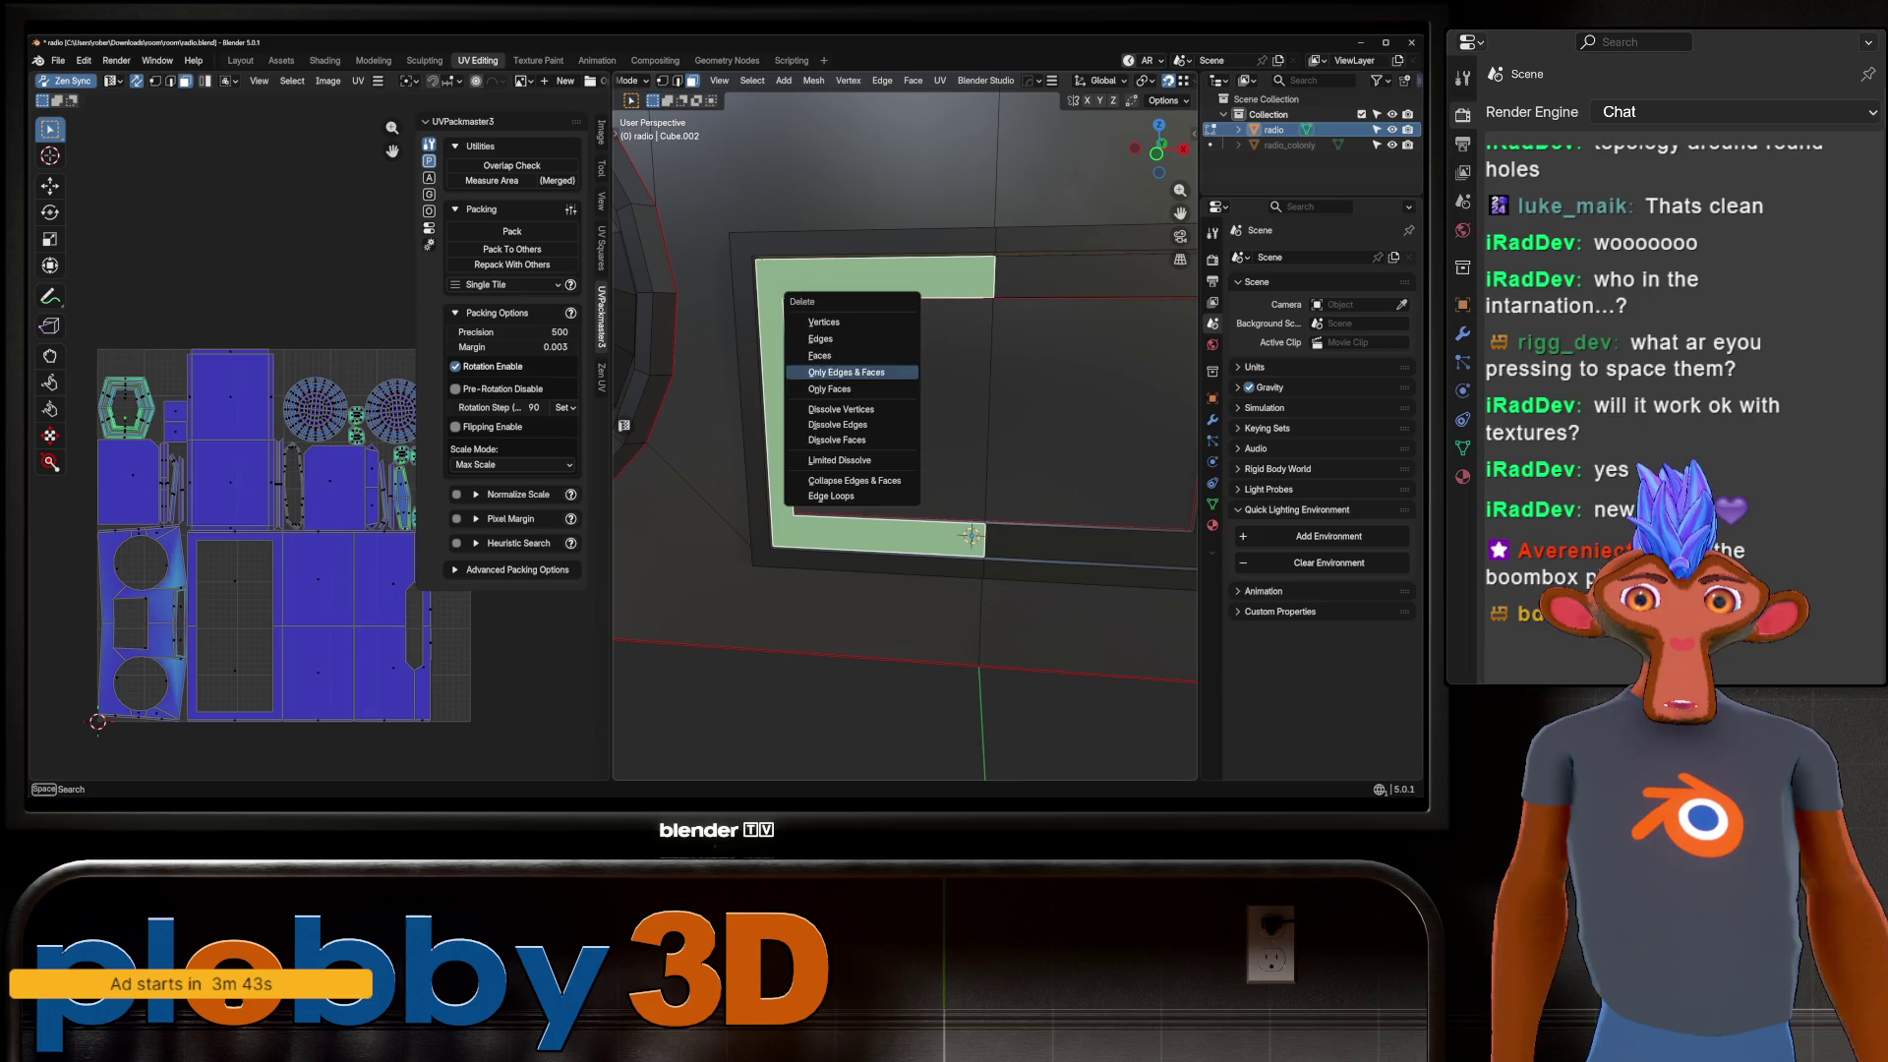
pyautogui.press('Return')
pyautogui.hotkey('alt', 'a')
pyautogui.press('2')
pyautogui.press('3')
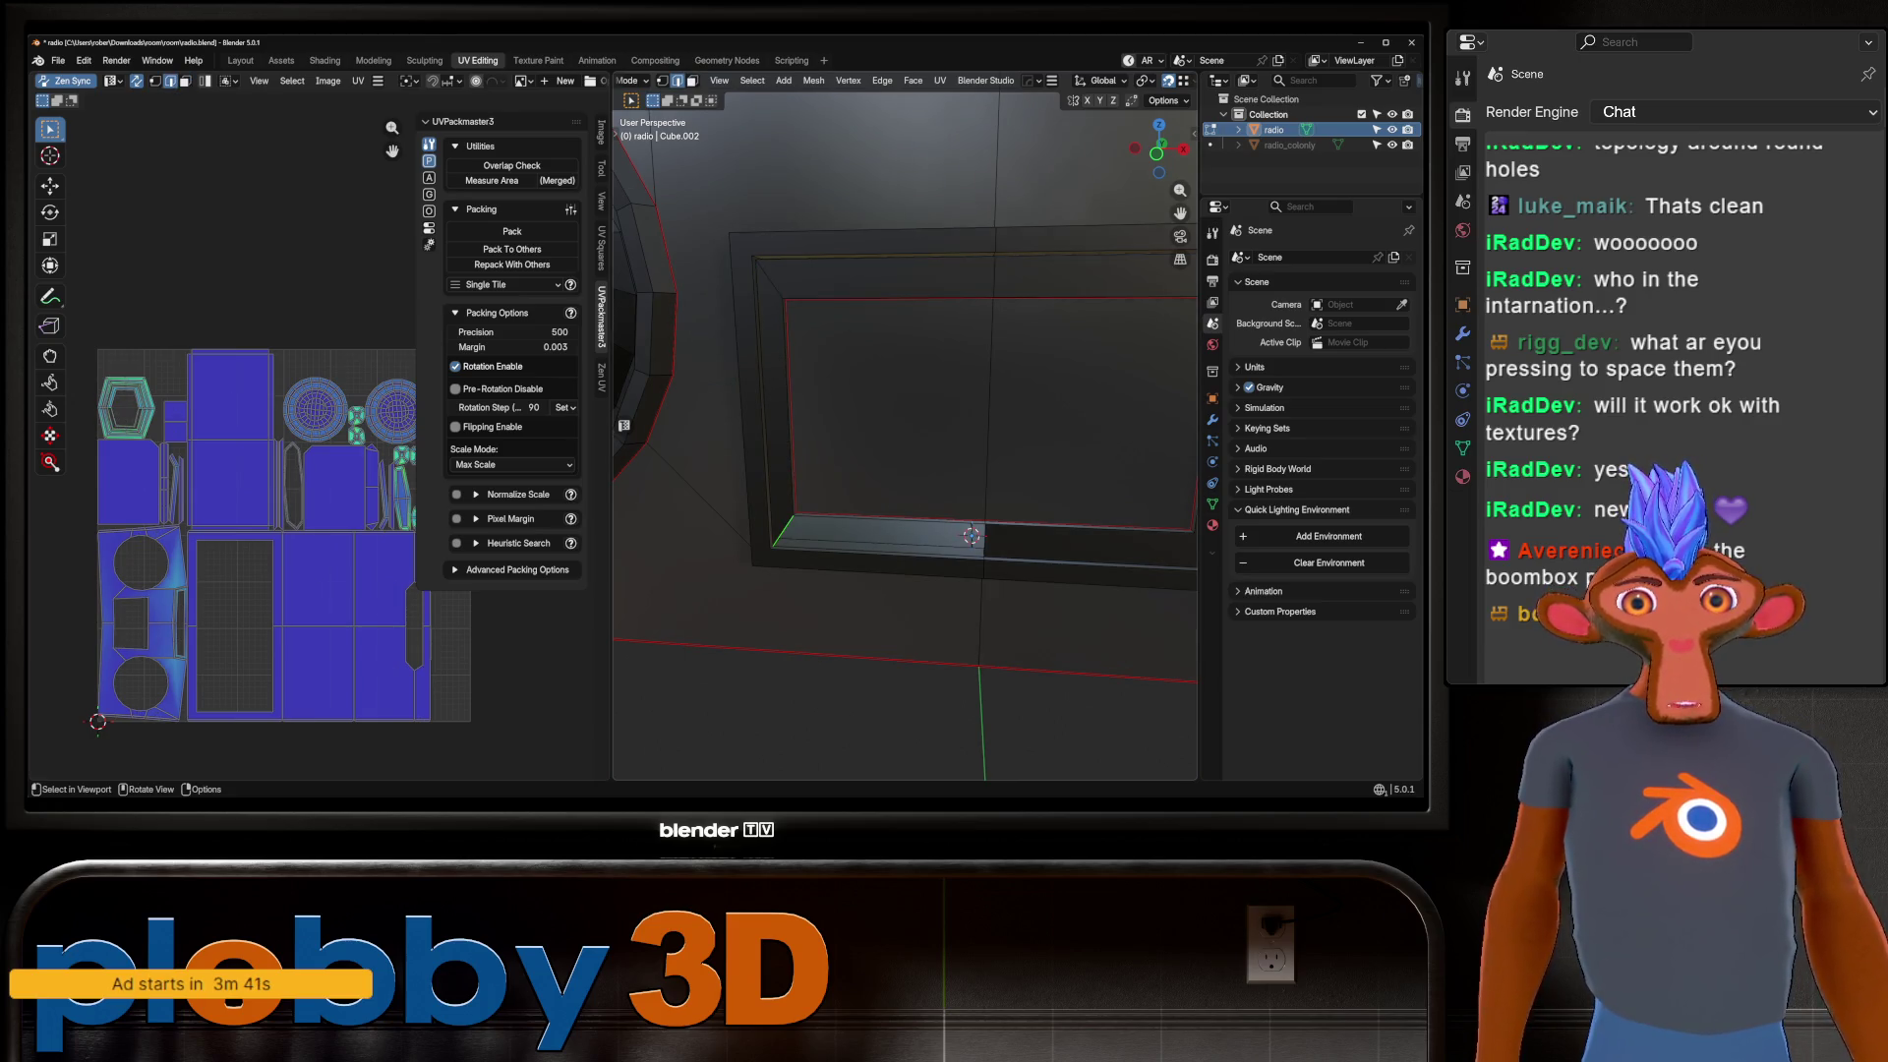
pyautogui.keyDown('alt'); pyautogui.click(889, 246); pyautogui.keyUp('alt')
pyautogui.press('x')
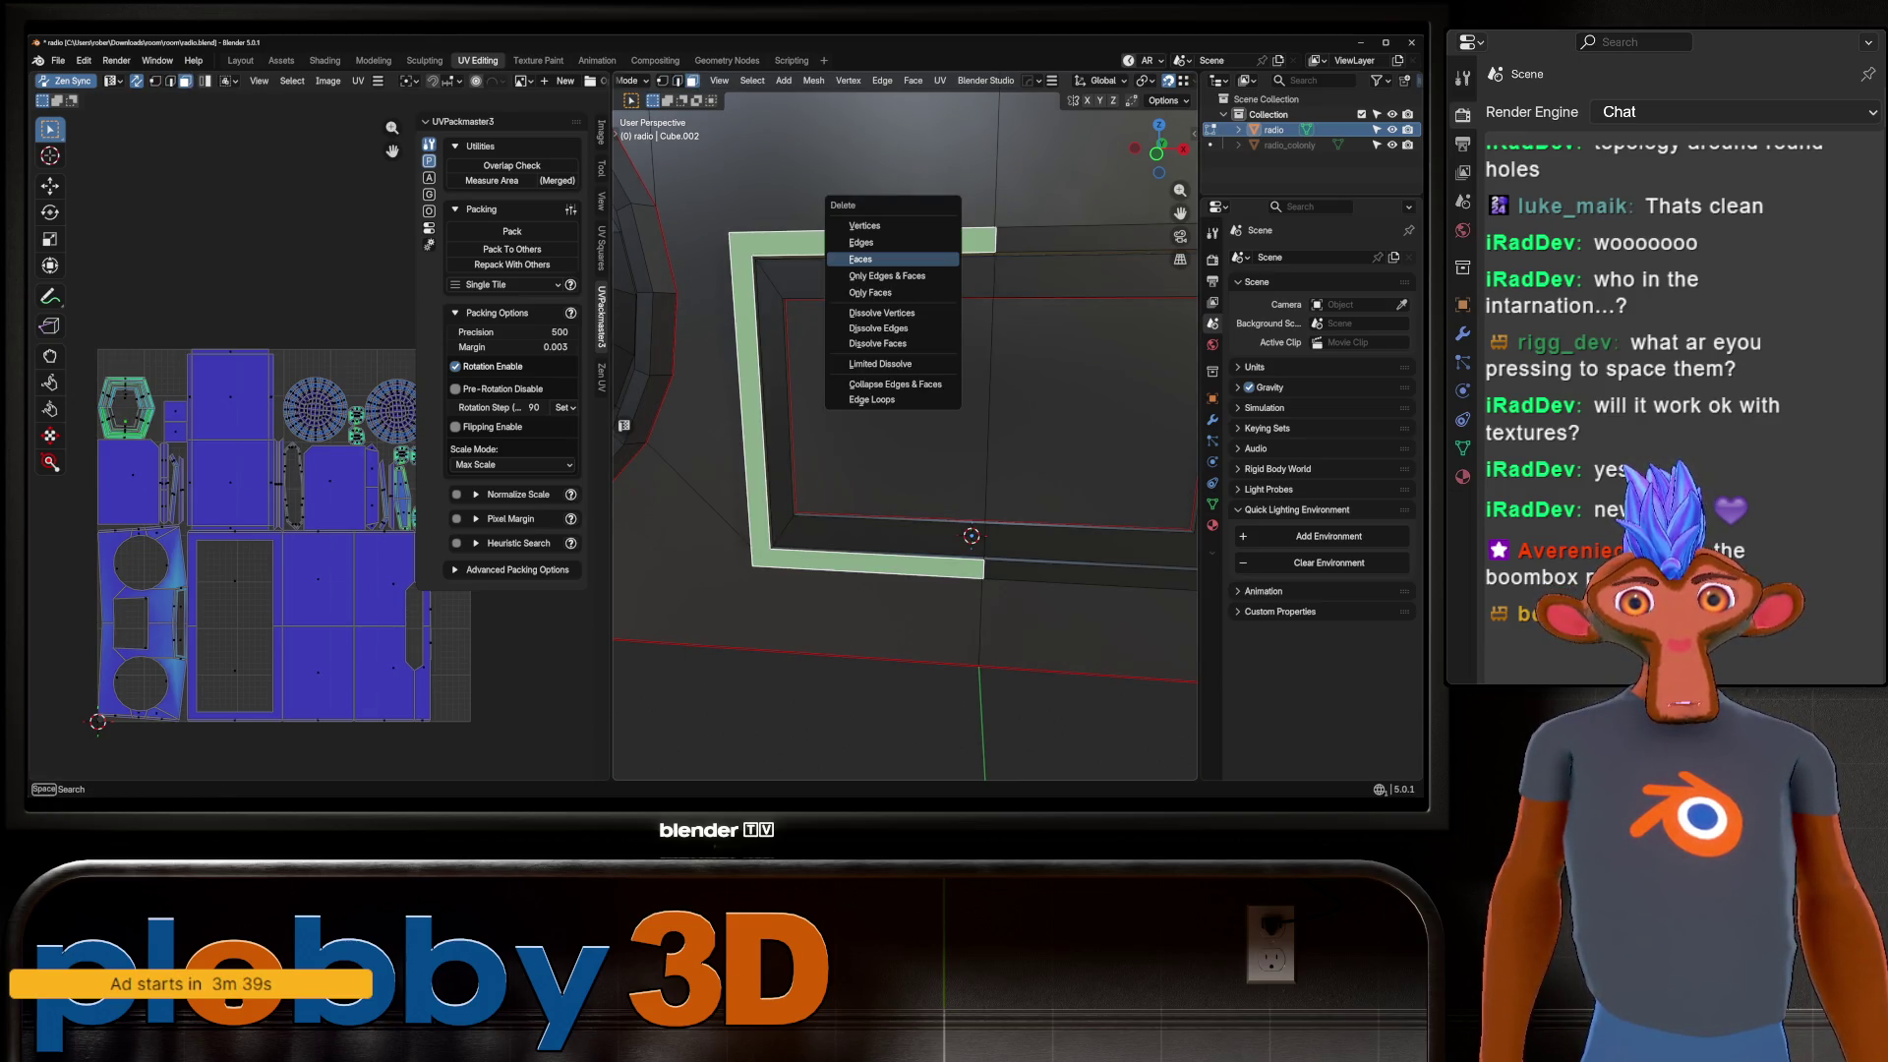
pyautogui.press('Return')
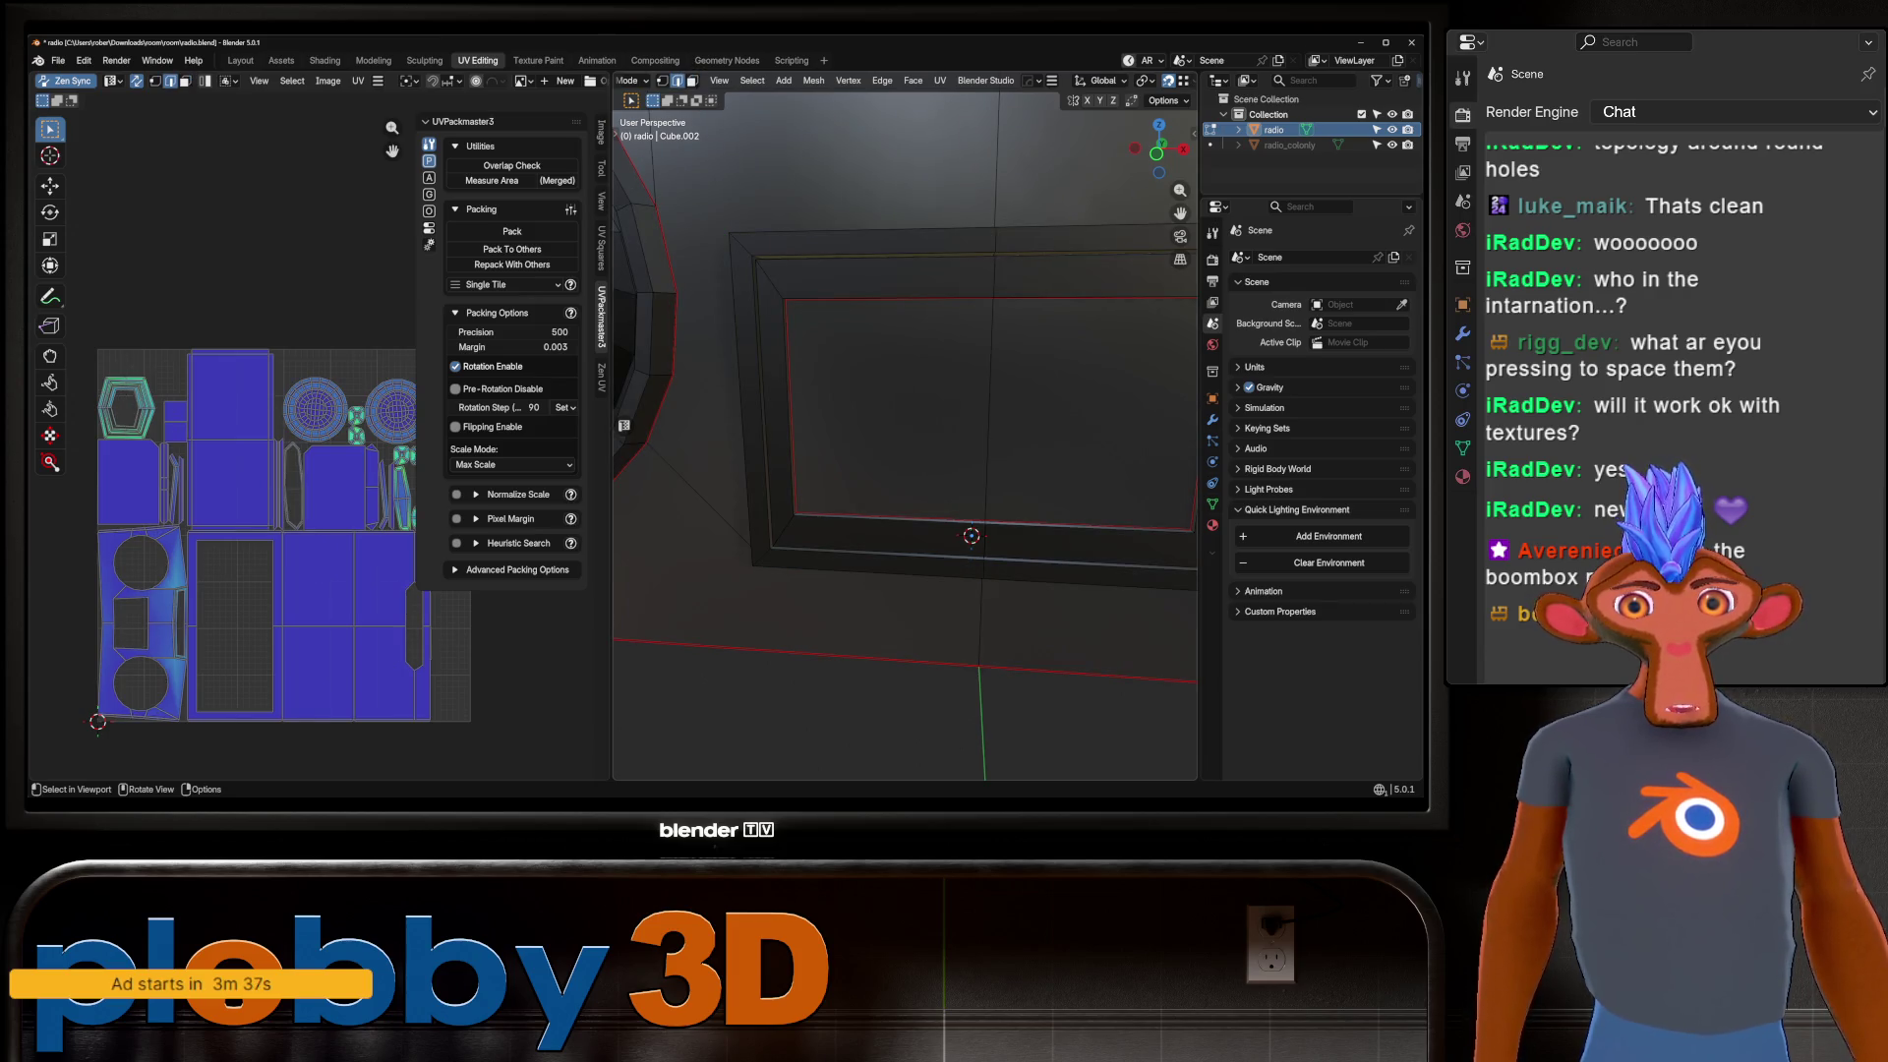
# Return to object mode and frame the whole boombox.
pyautogui.press('Tab')
pyautogui.scroll(-5, 905, 443)
pyautogui.hotkey('alt', 'z')
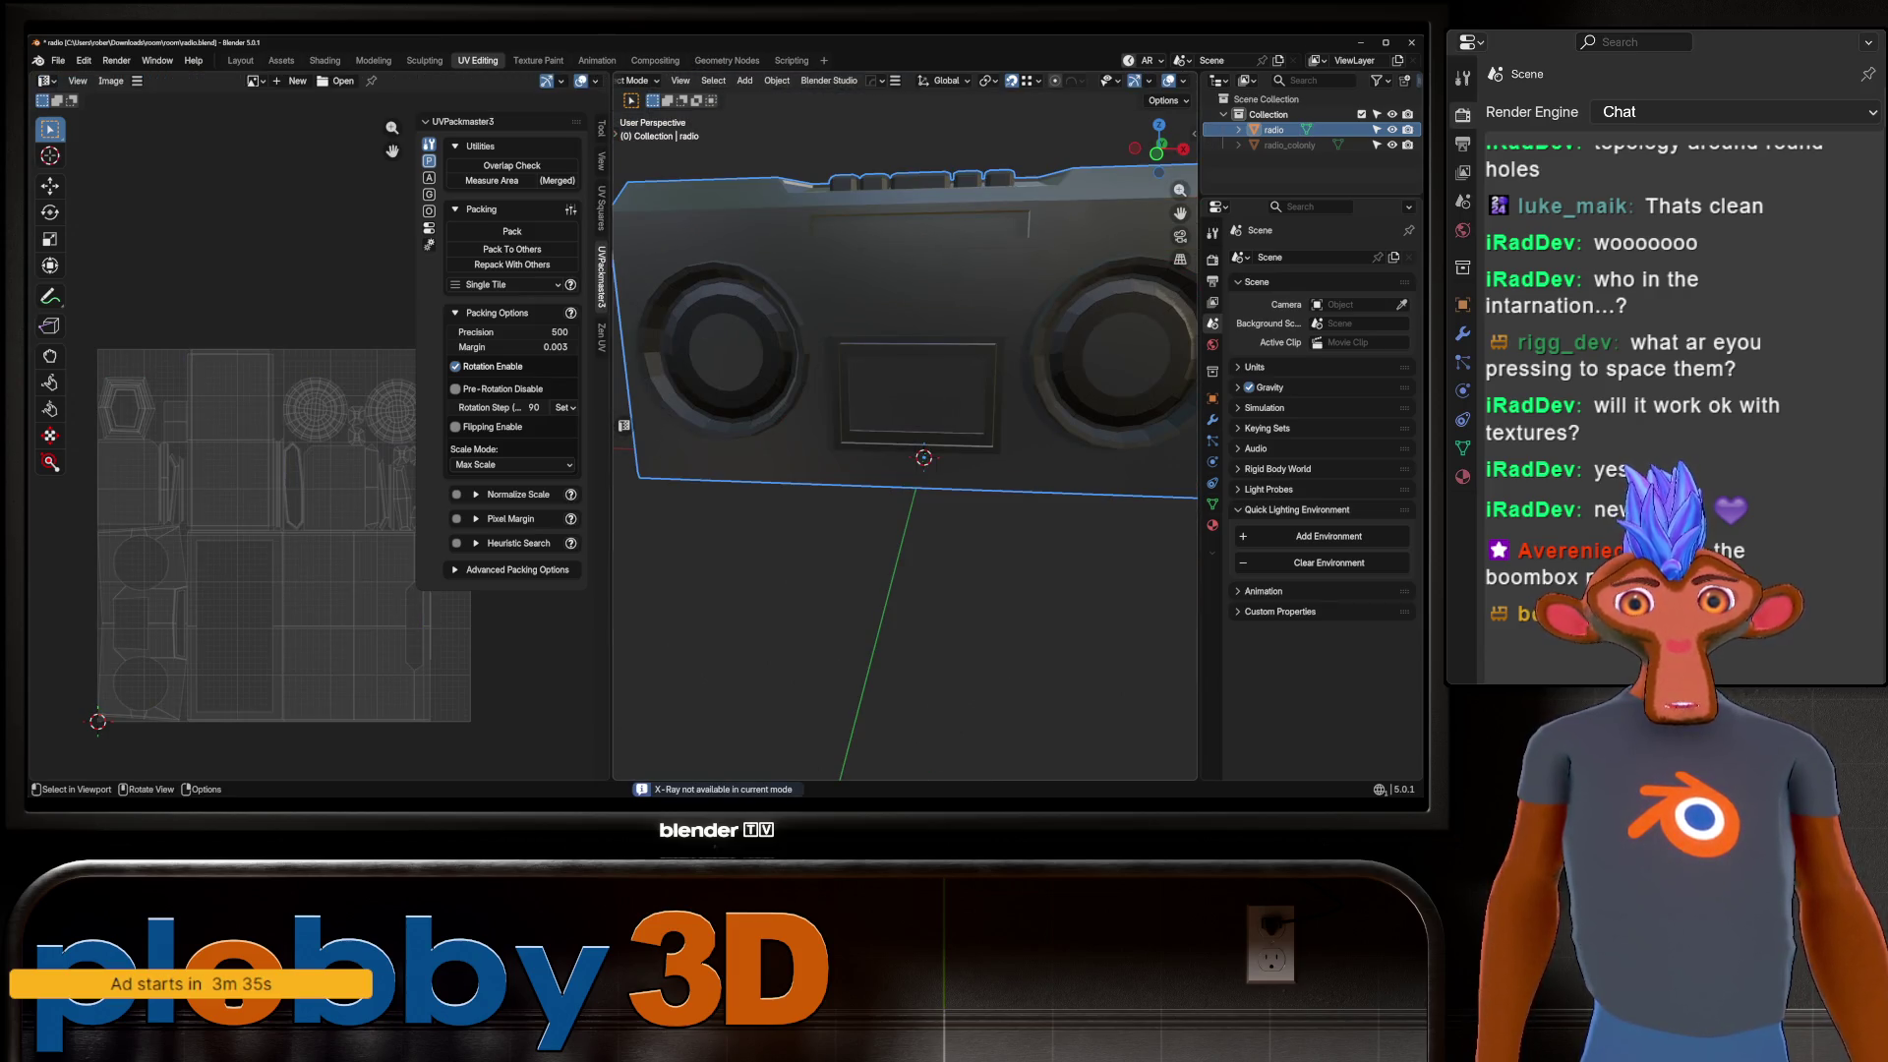
# Apply the mirror modifier to the radio and enter edit mode.
pyautogui.hotkey('ctrl', '2')
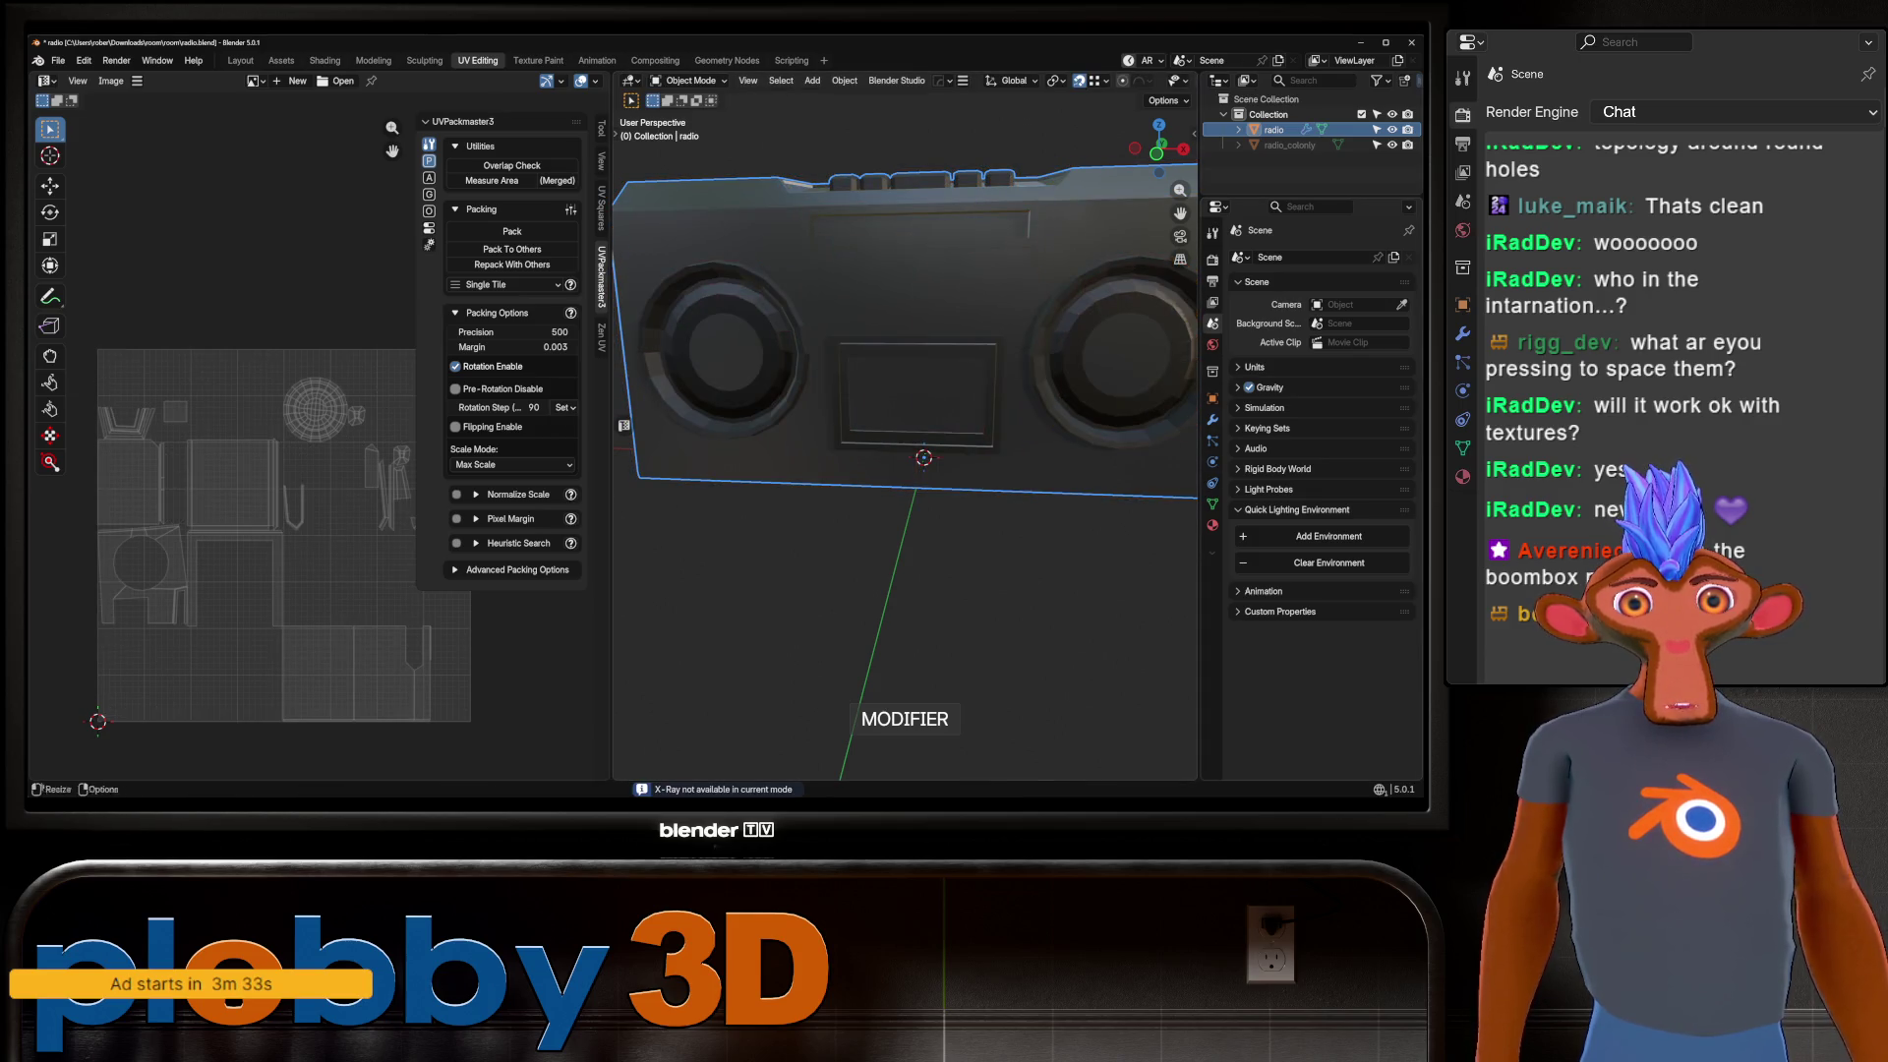
pyautogui.hotkey('ctrl', 'a')
pyautogui.press('Tab')
# Mark the screen frame's corner edge paths as UV seams.
pyautogui.scroll(5, 904, 423)
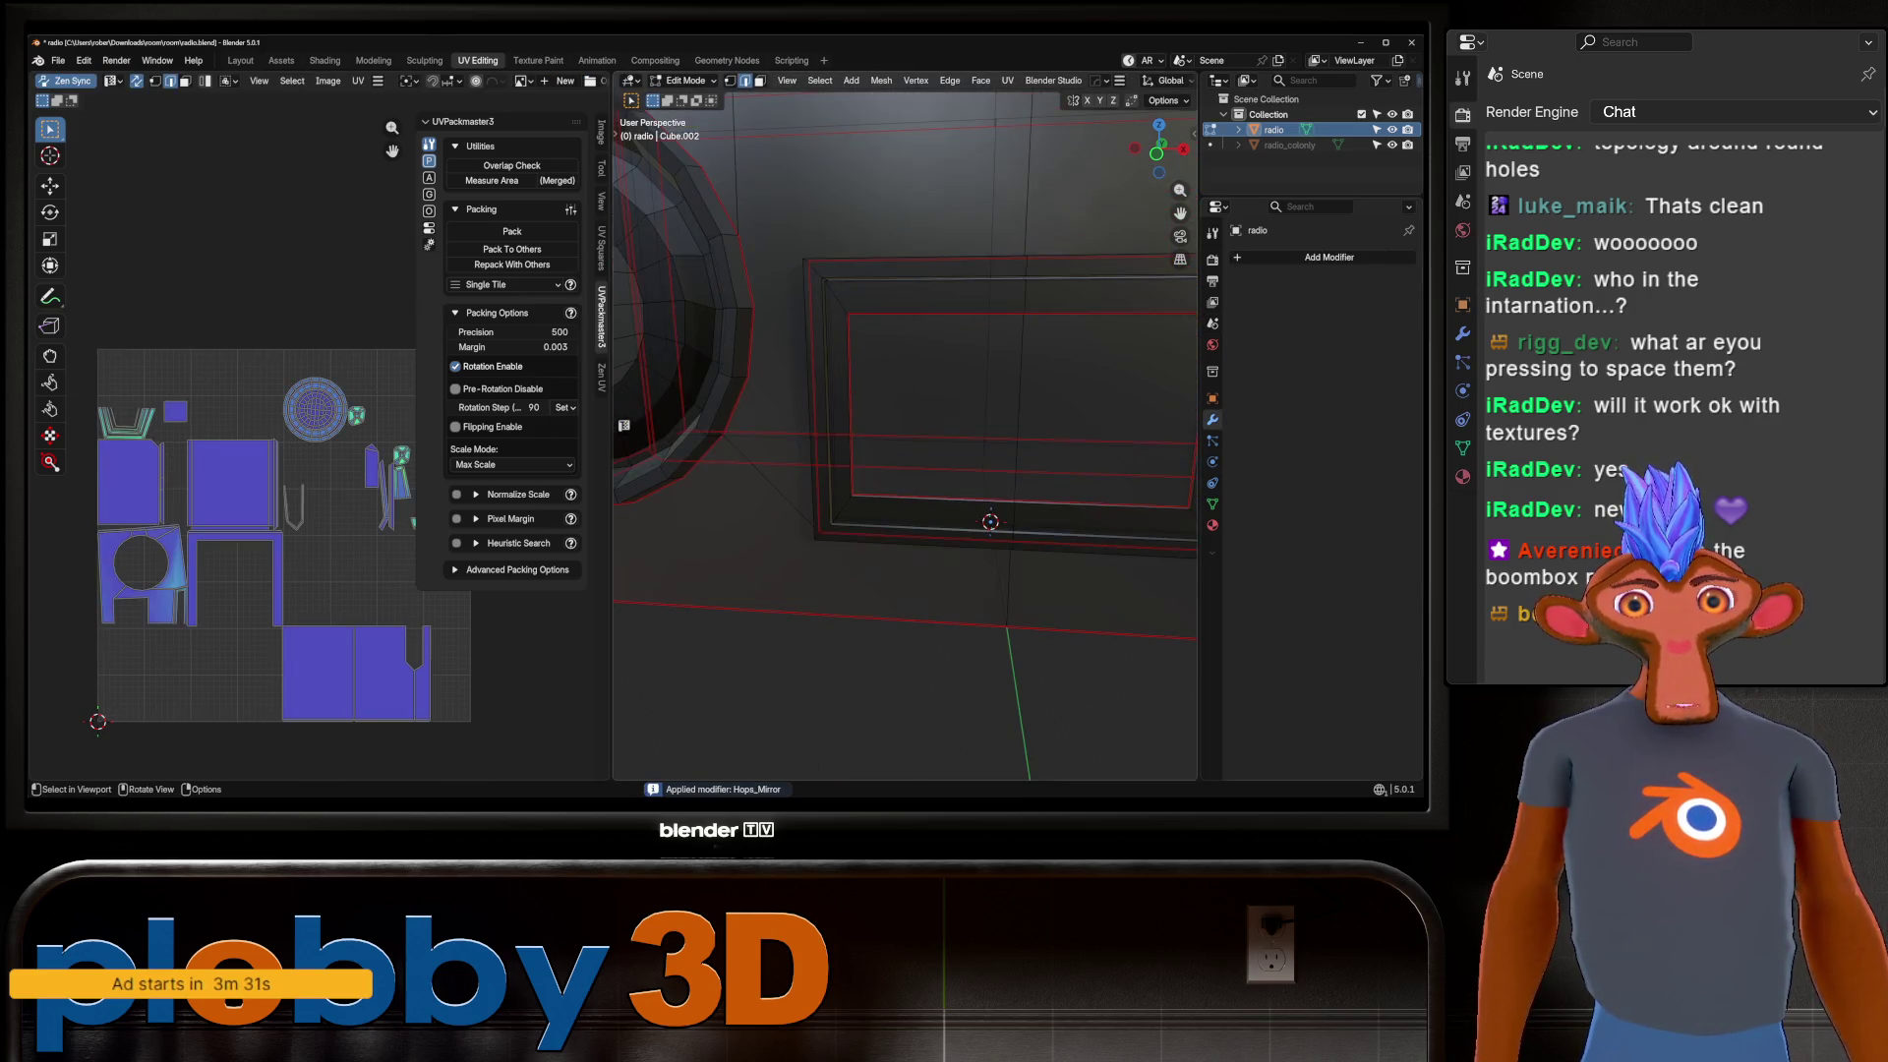
pyautogui.moveTo(905, 442); pyautogui.dragTo(865, 403, button='middle')
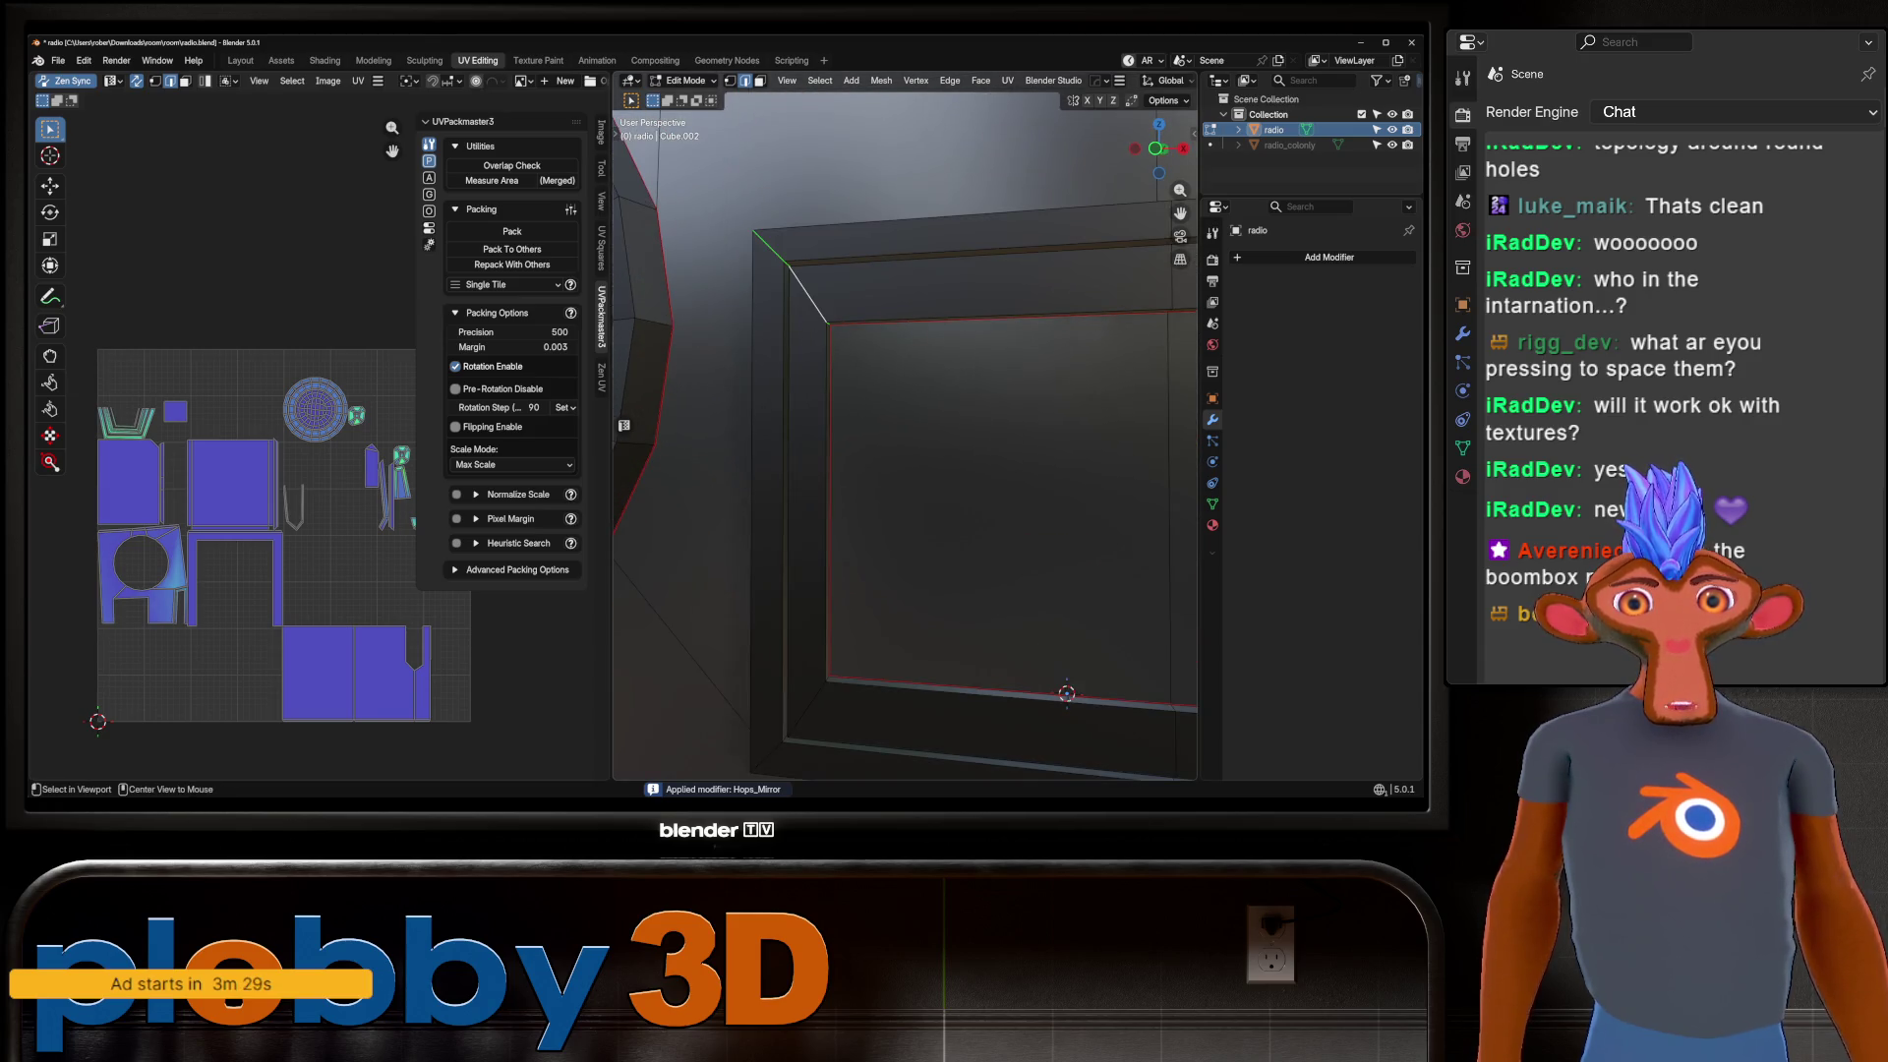
pyautogui.scroll(-5, 904, 442)
pyautogui.scroll(4, 904, 423)
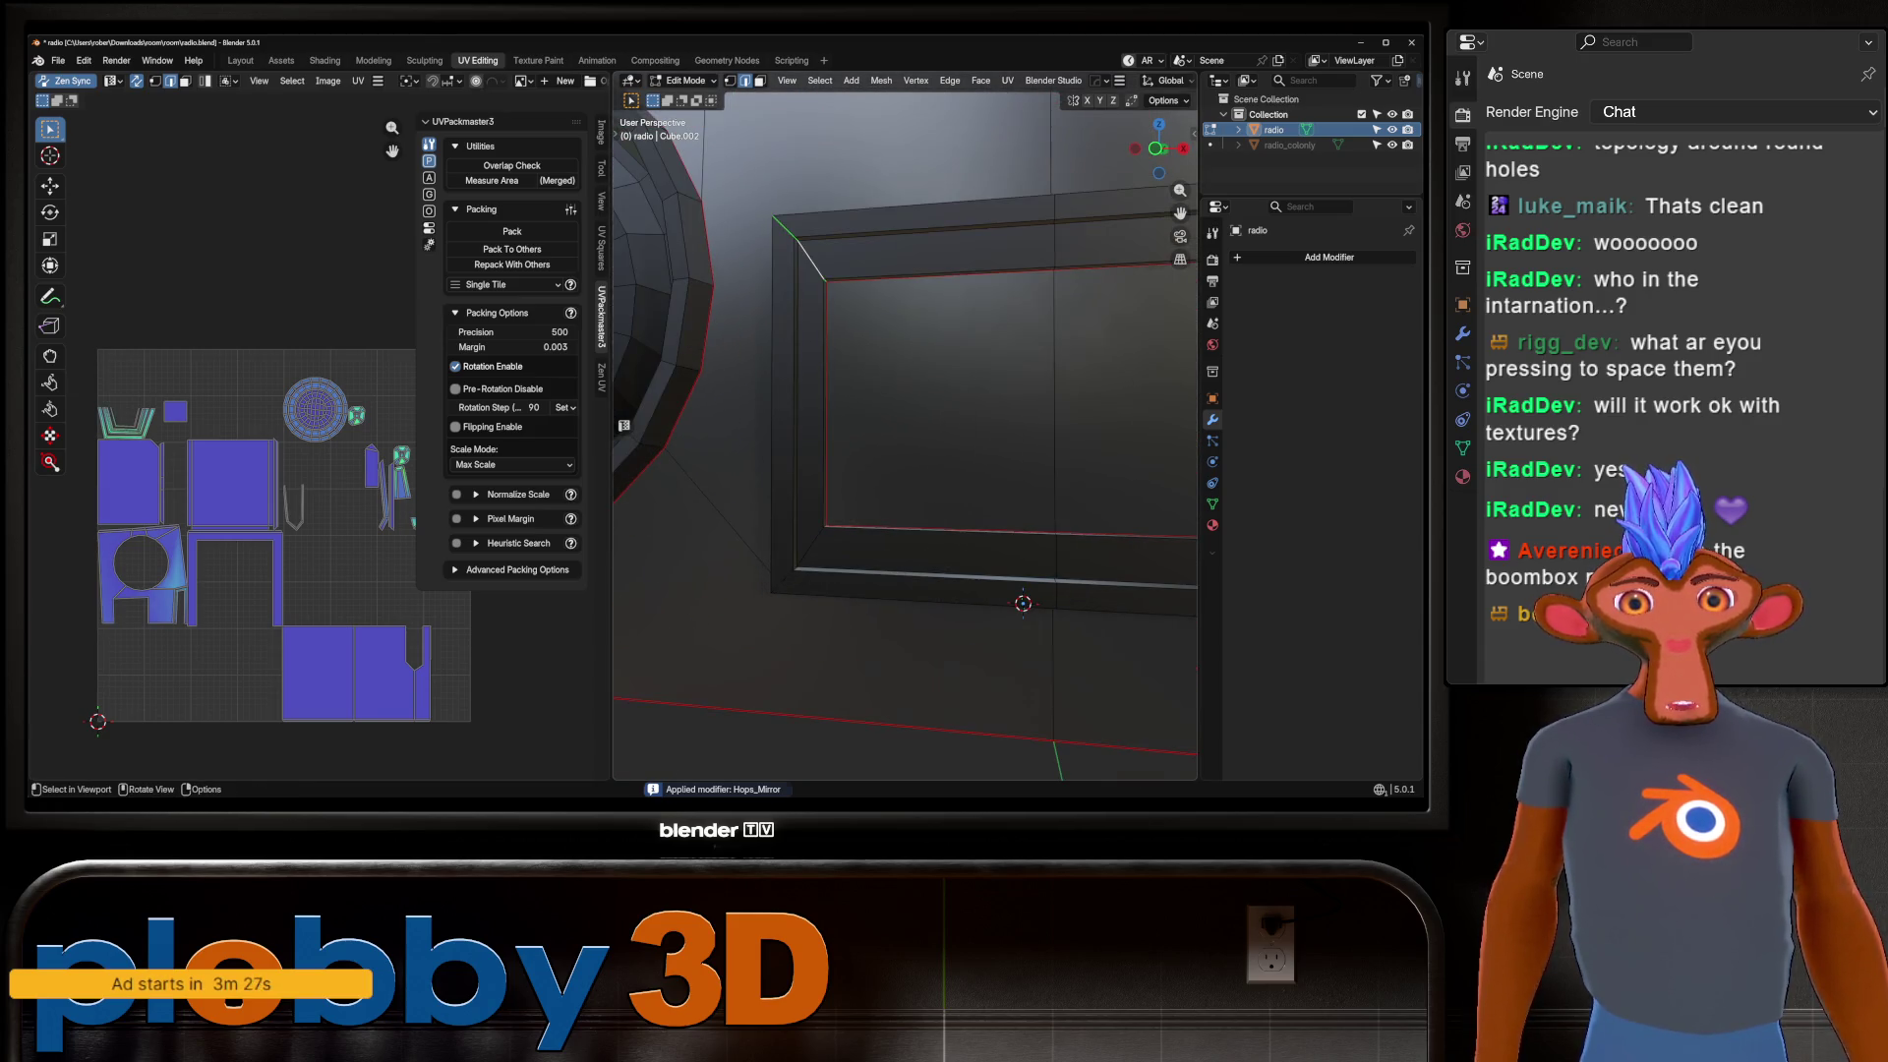
pyautogui.moveTo(904, 423)
pyautogui.mouseDown(button='middle')
pyautogui.moveTo(944, 432)
pyautogui.moveTo(865, 442)
pyautogui.moveTo(885, 413)
pyautogui.moveTo(904, 393)
pyautogui.moveTo(885, 516)
pyautogui.mouseUp(button='middle')
pyautogui.keyDown('ctrl'); pyautogui.click(890, 423); pyautogui.keyUp('ctrl')
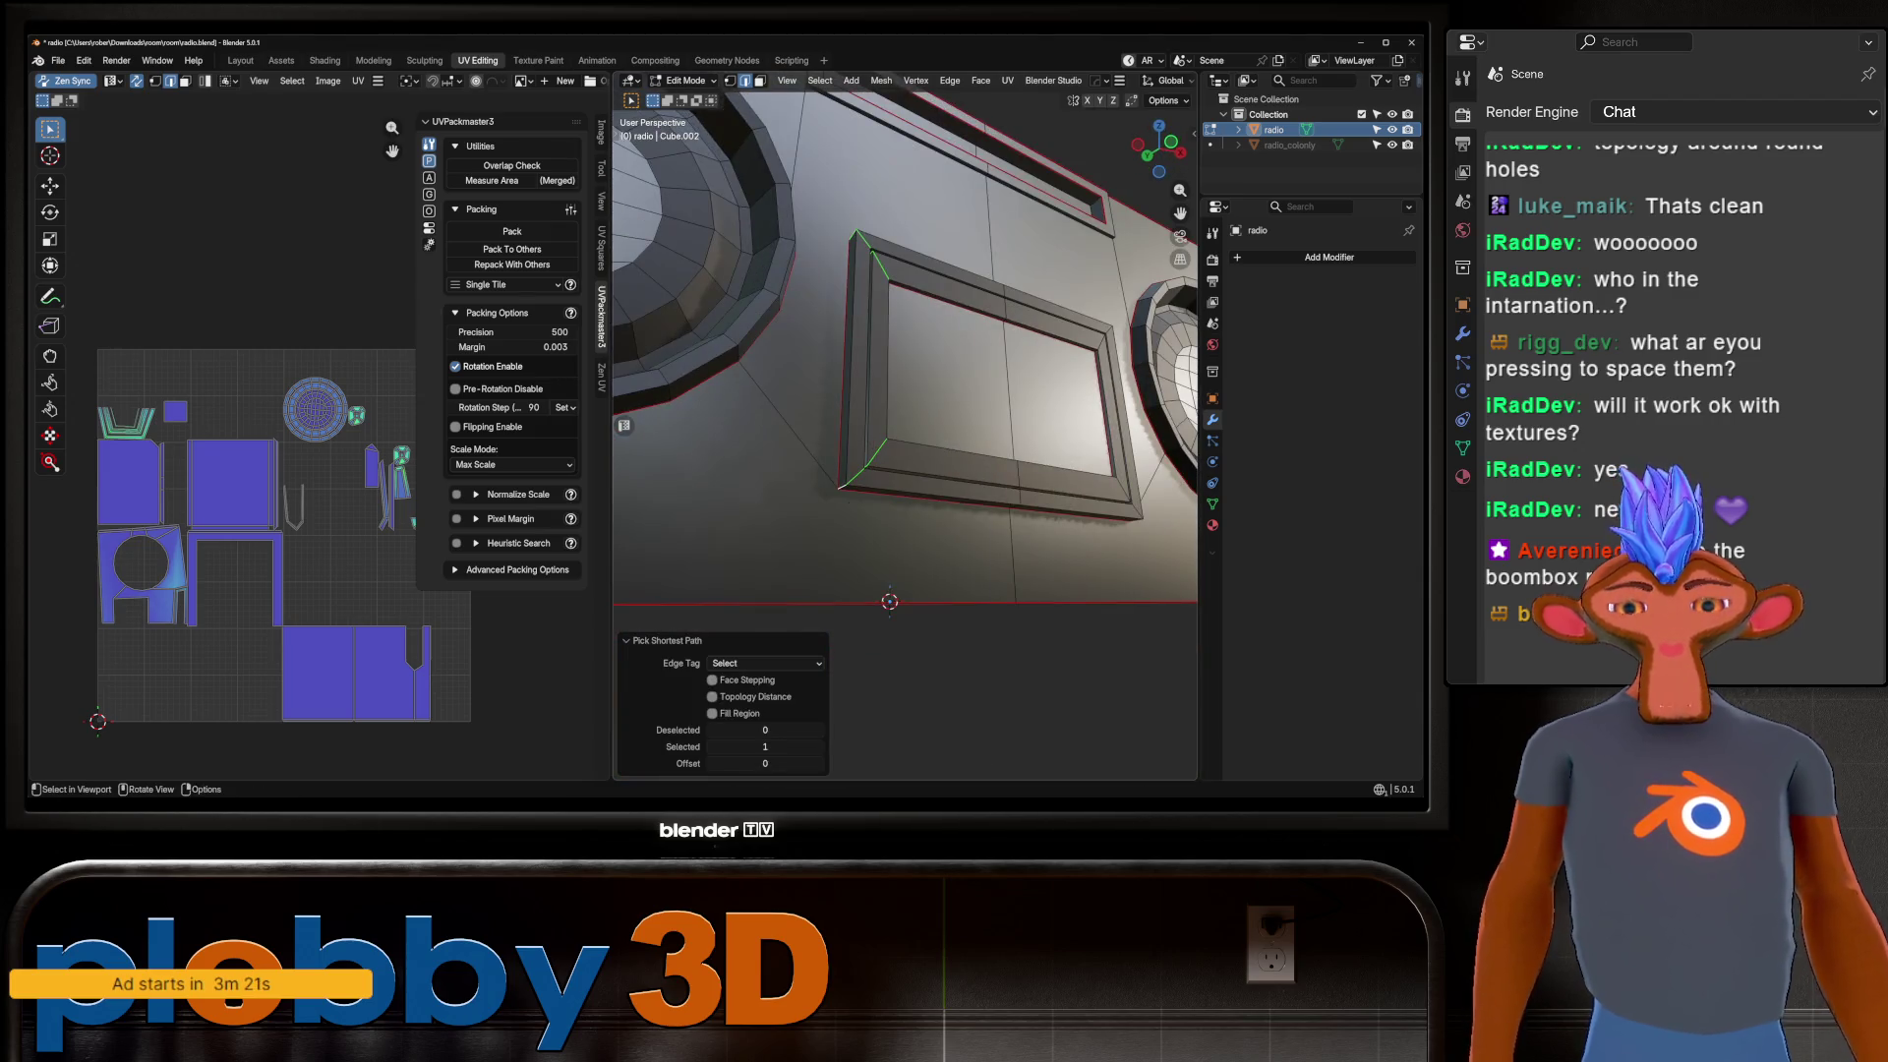
pyautogui.press('u')
pyautogui.click(890, 718)
pyautogui.moveTo(890, 719); pyautogui.dragTo(915, 491, button='middle')
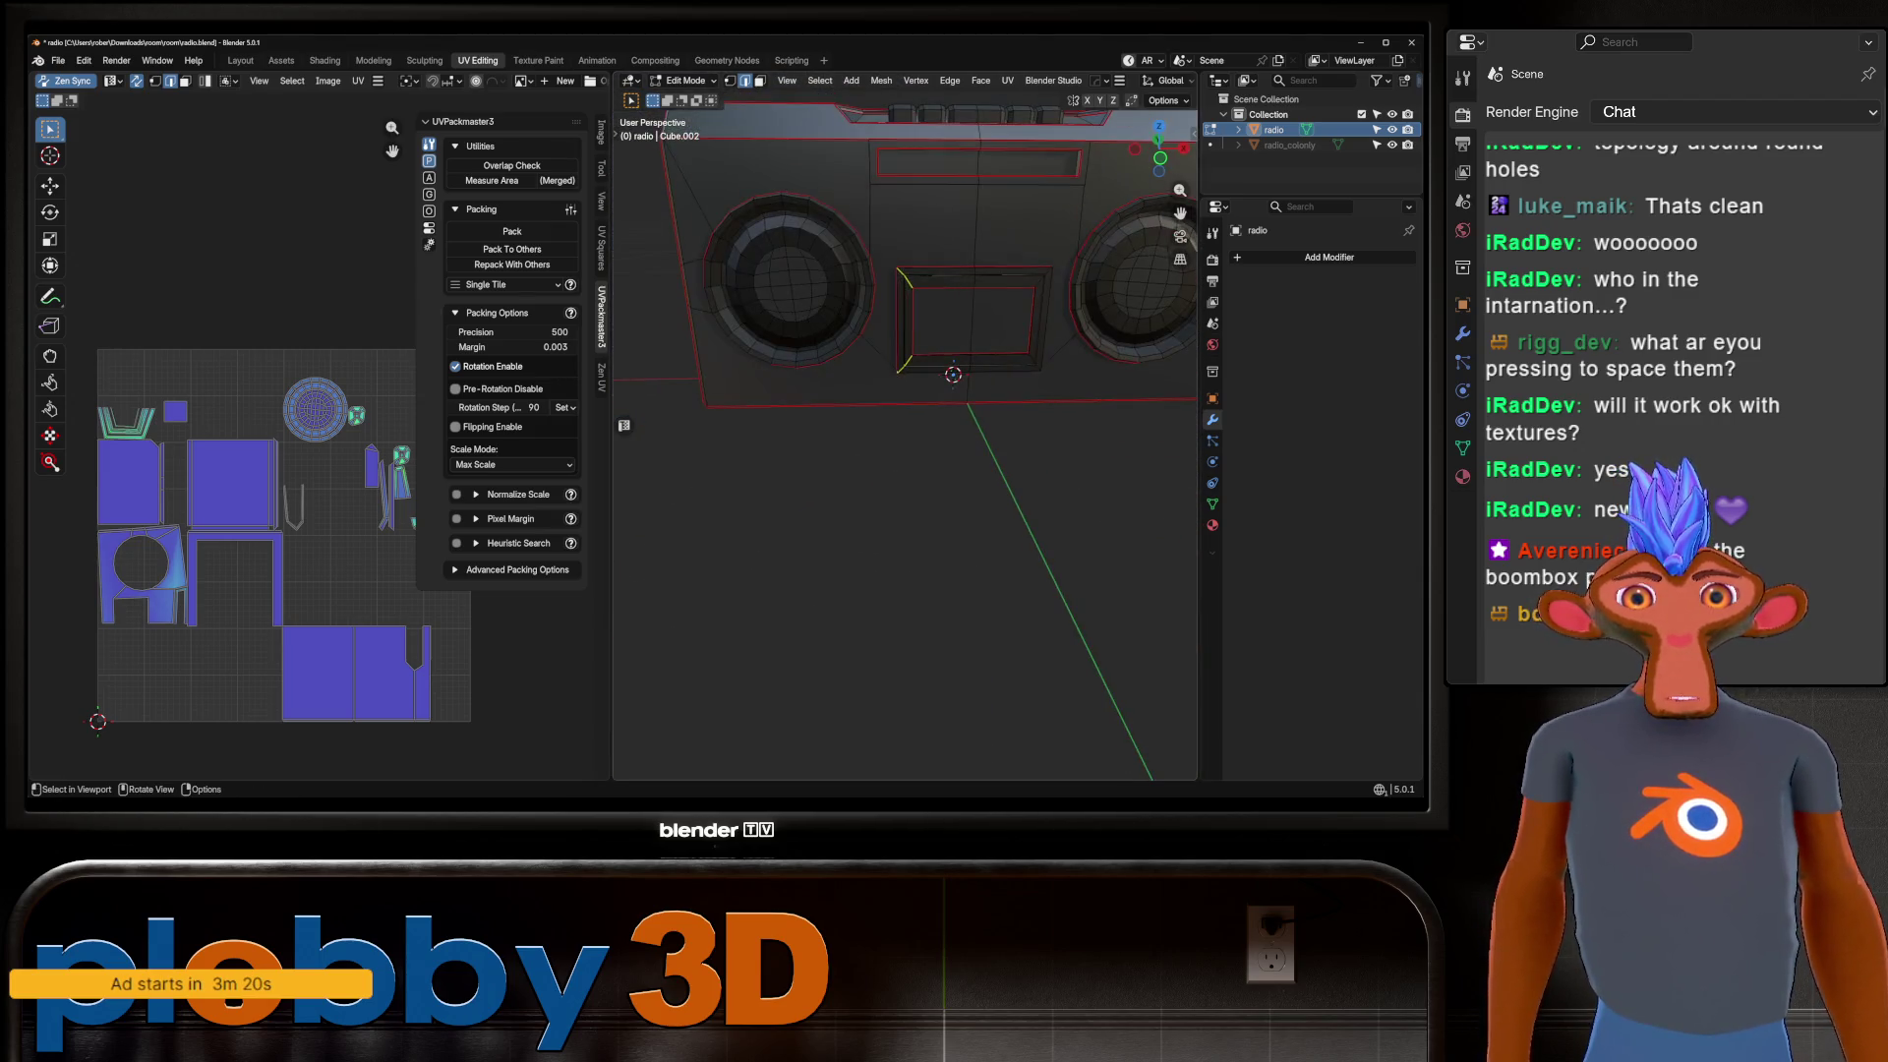
# Reapply the mirror, select all, and unwrap the whole mesh with the Conformal method.
pyautogui.press('Tab')
pyautogui.hotkey('alt', 'x')
pyautogui.hotkey('ctrl', 'a')
pyautogui.press('Tab')
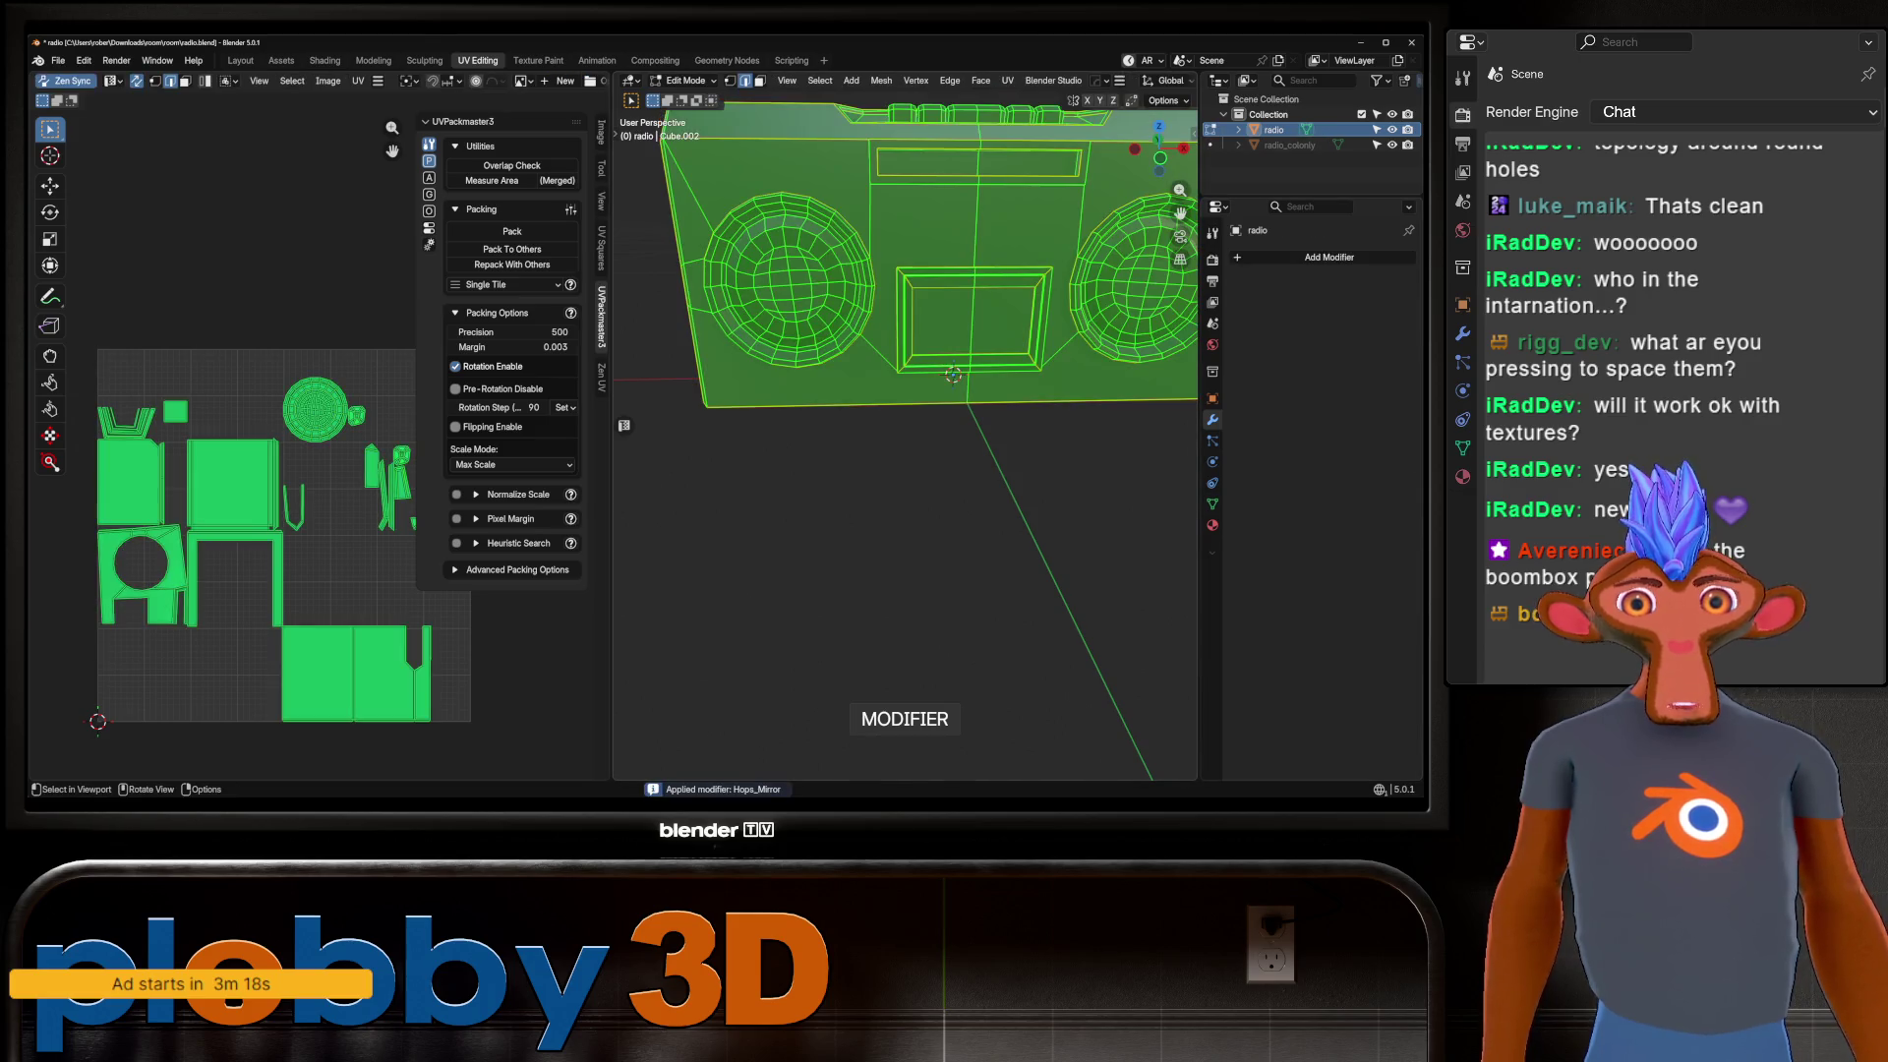
pyautogui.press('u')
pyautogui.press('Return')
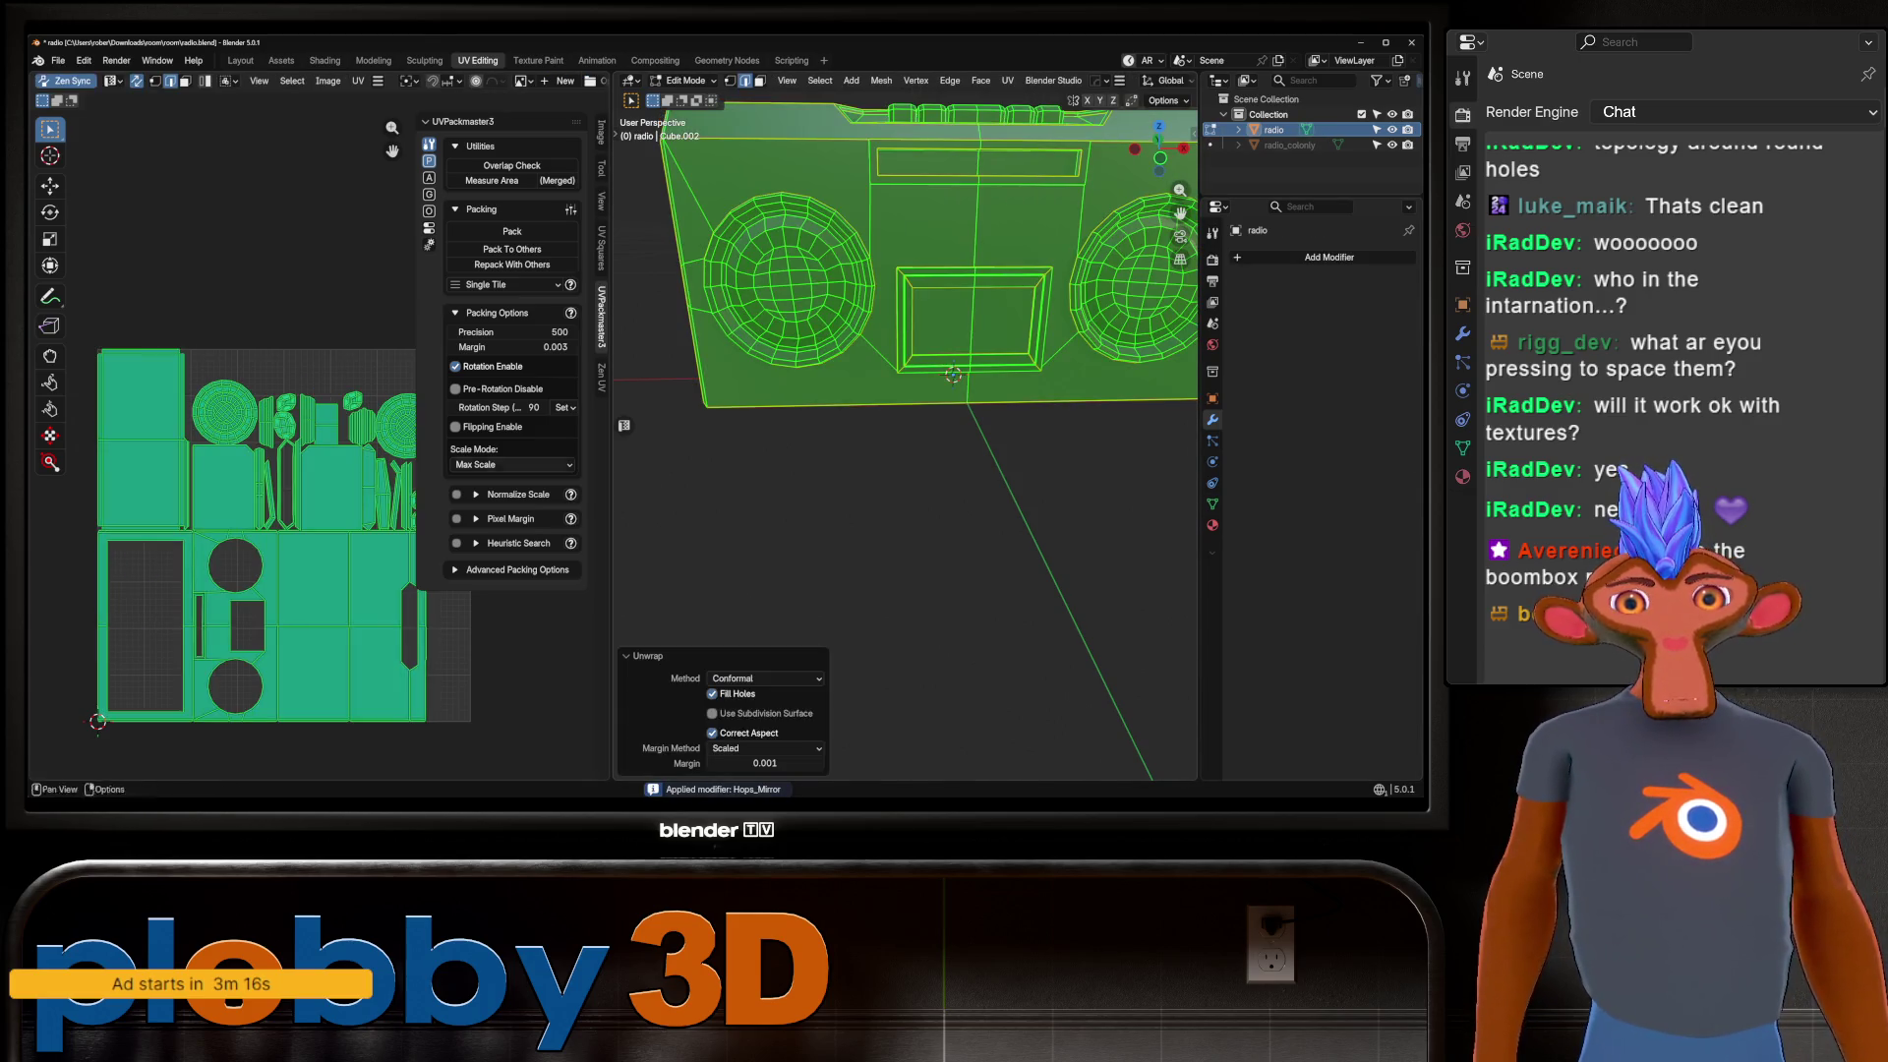
pyautogui.hotkey('alt', 'a')
pyautogui.scroll(3, 246, 491)
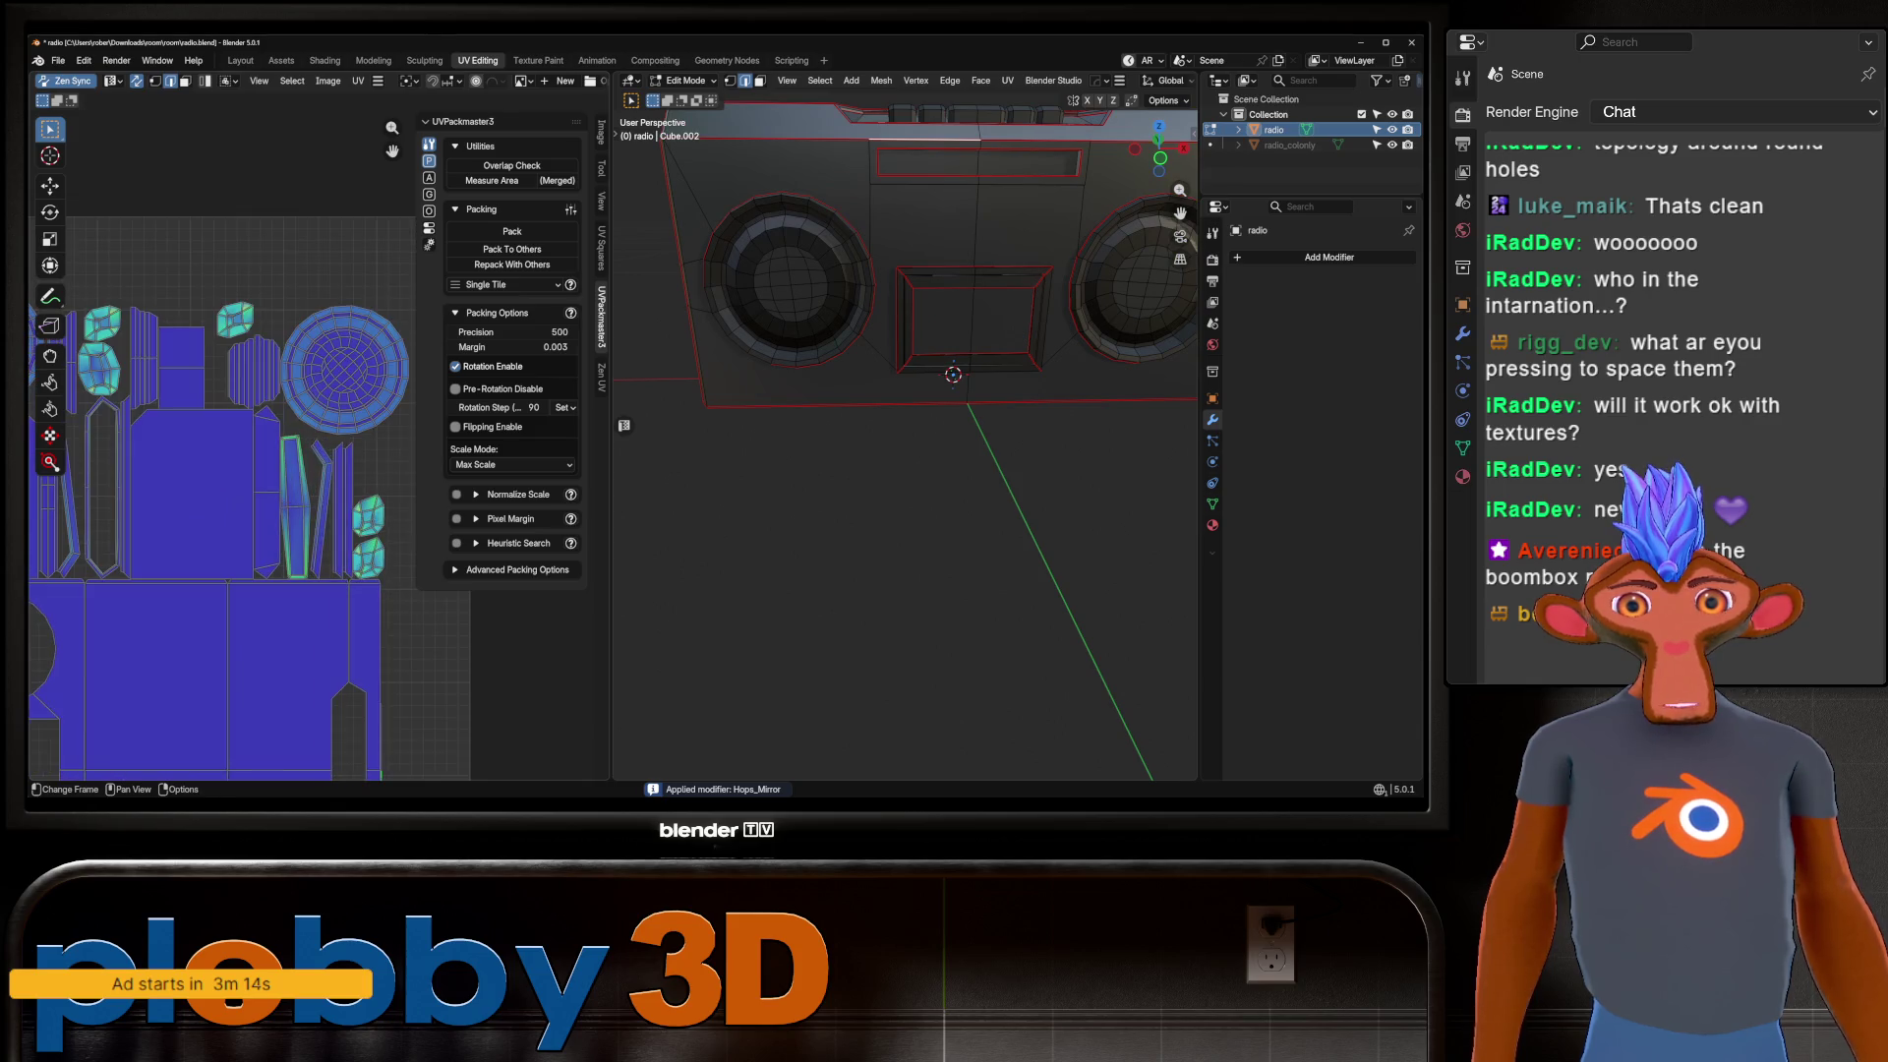
# Select the linked key pieces on the radio's top with L and hide everything else.
pyautogui.scroll(4, 905, 492)
pyautogui.moveTo(904, 413); pyautogui.dragTo(905, 570, button='middle')
pyautogui.moveTo(905, 442); pyautogui.dragTo(983, 531, button='middle')
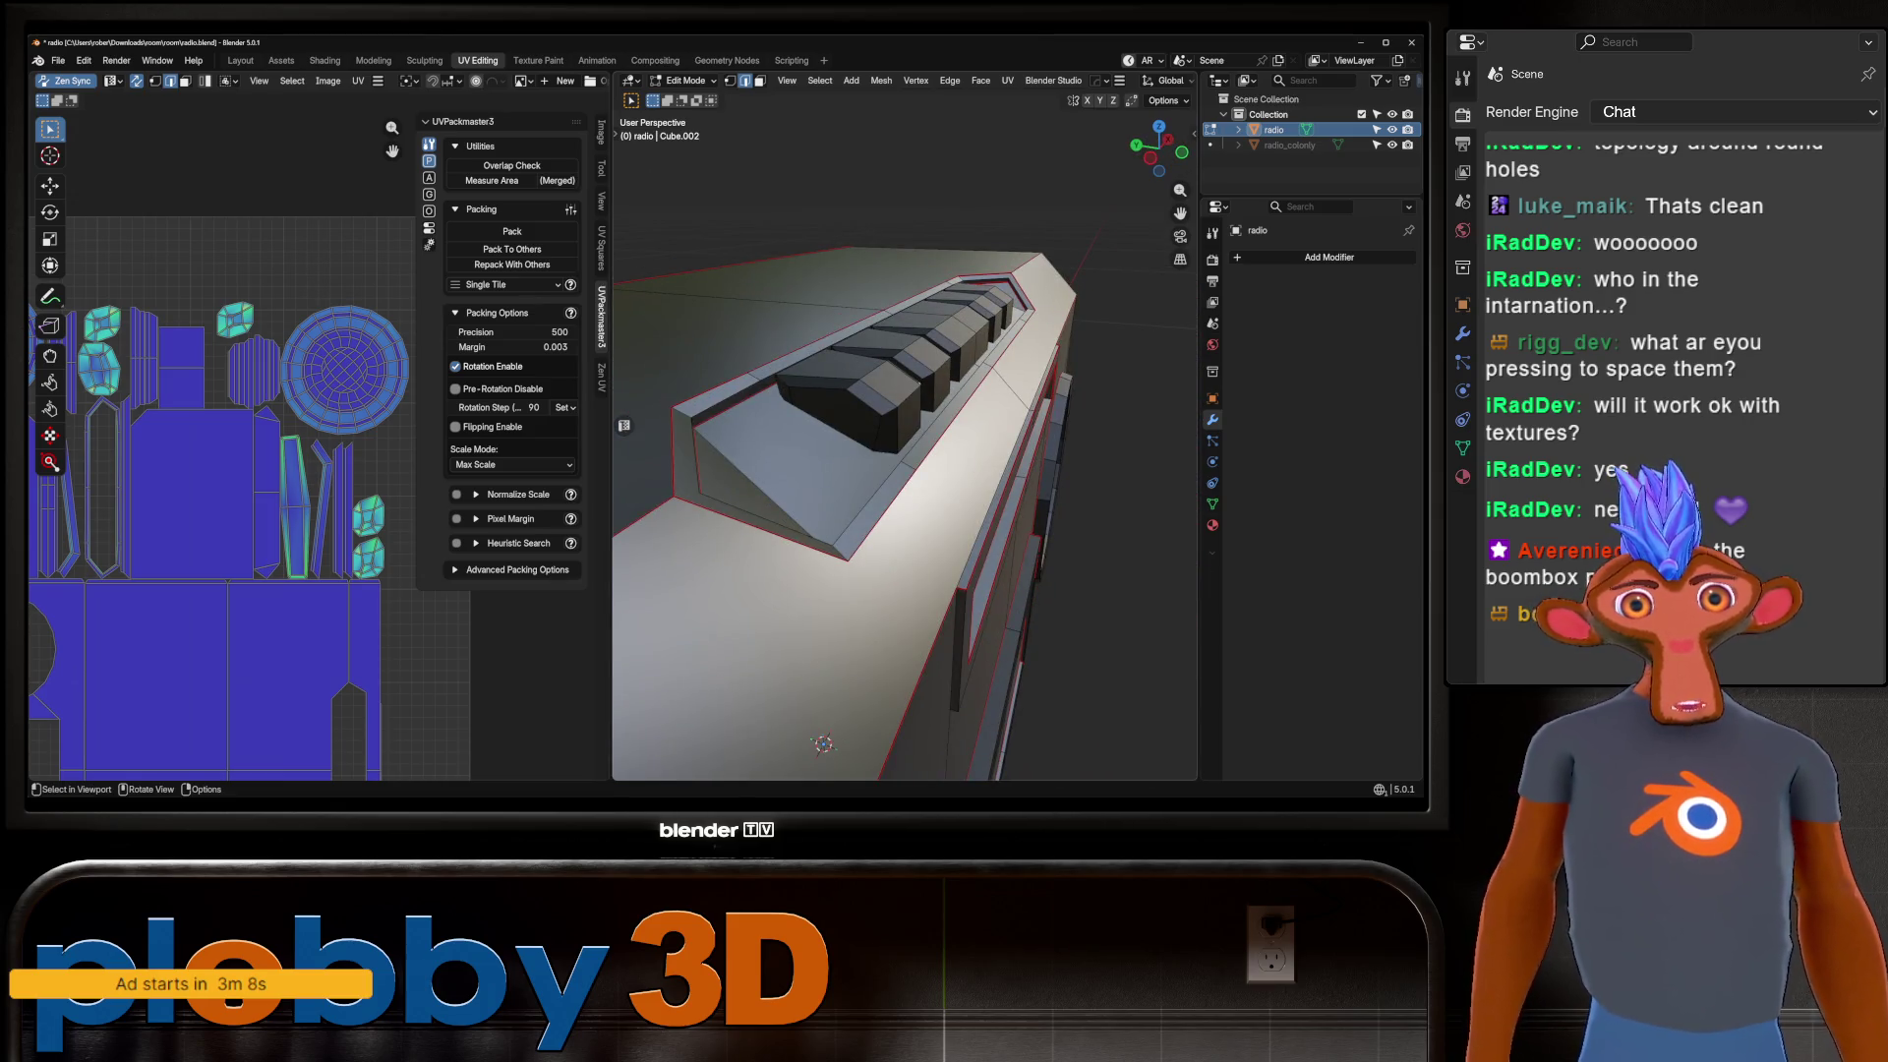
pyautogui.press('l')
pyautogui.press('l')
pyautogui.press('l')
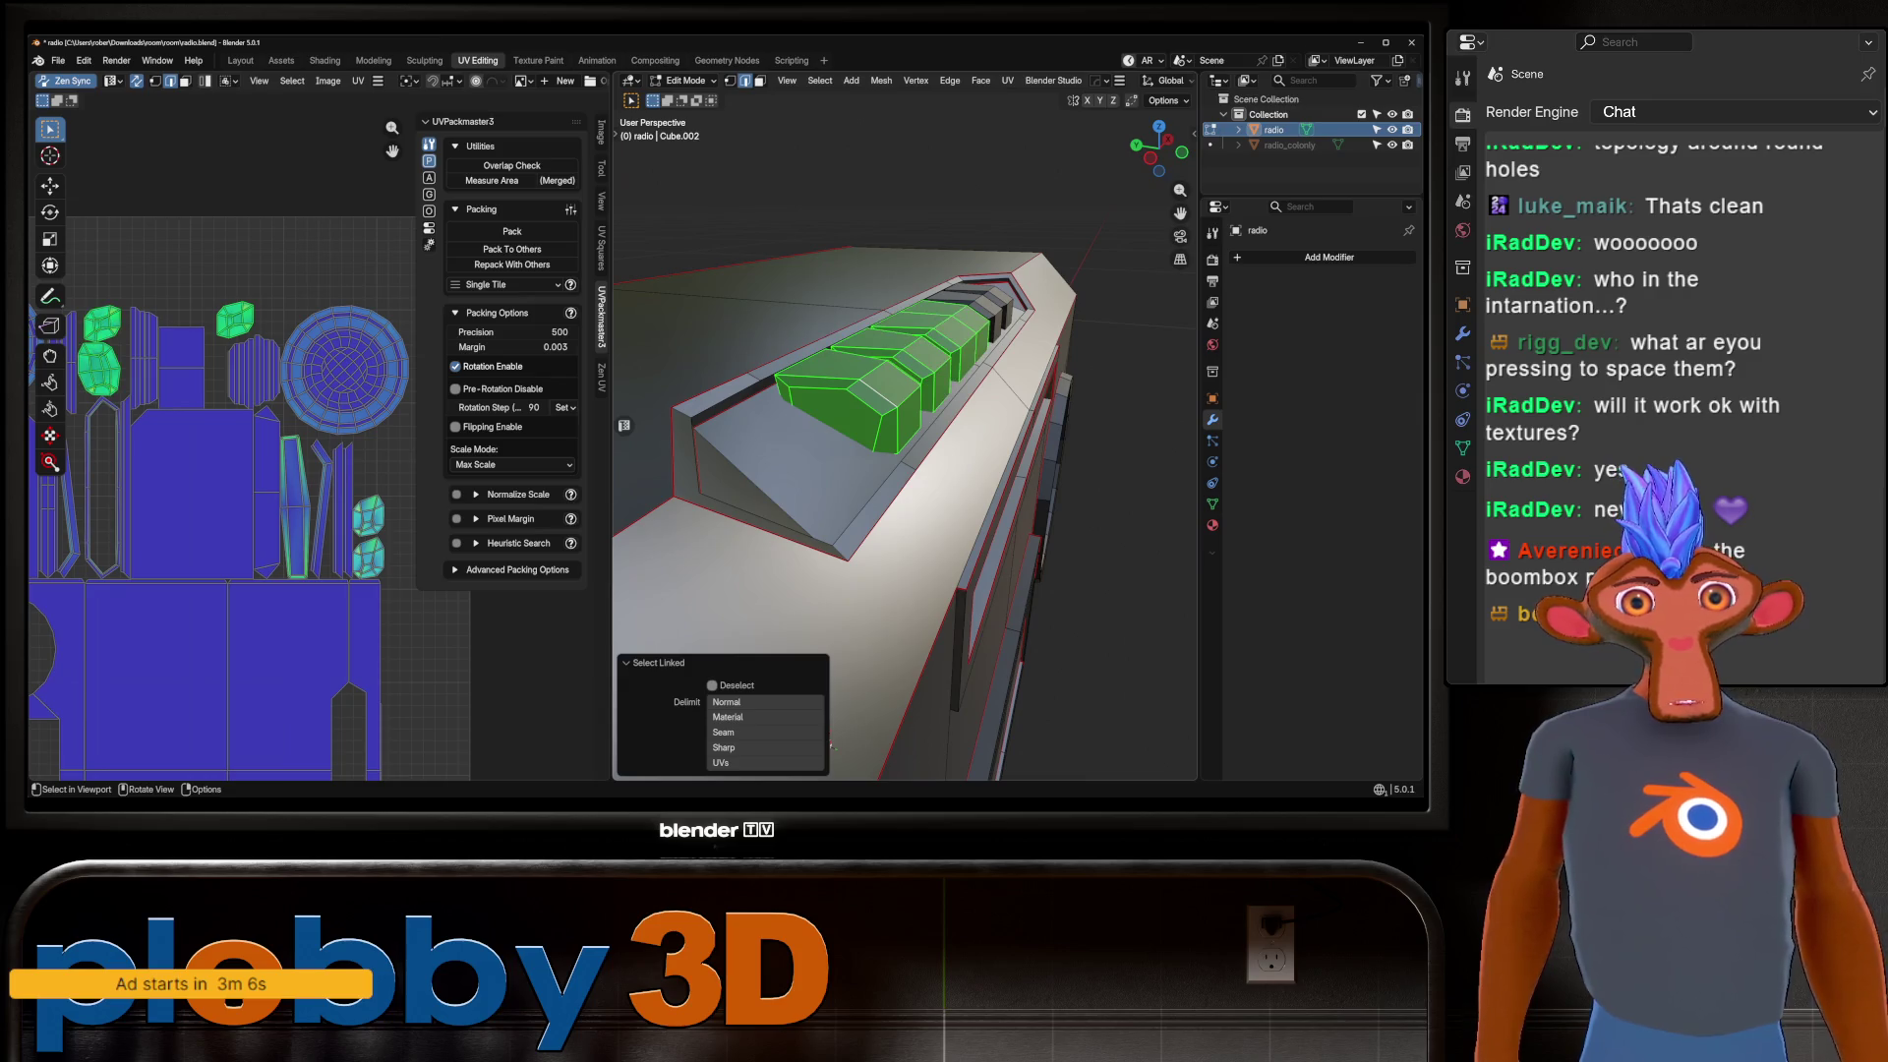
pyautogui.press('l')
pyautogui.moveTo(830, 744)
pyautogui.mouseDown(button='middle')
pyautogui.moveTo(870, 610)
pyautogui.moveTo(943, 521)
pyautogui.mouseUp(button='middle')
pyautogui.hotkey('shift', 'h')
pyautogui.press('space')
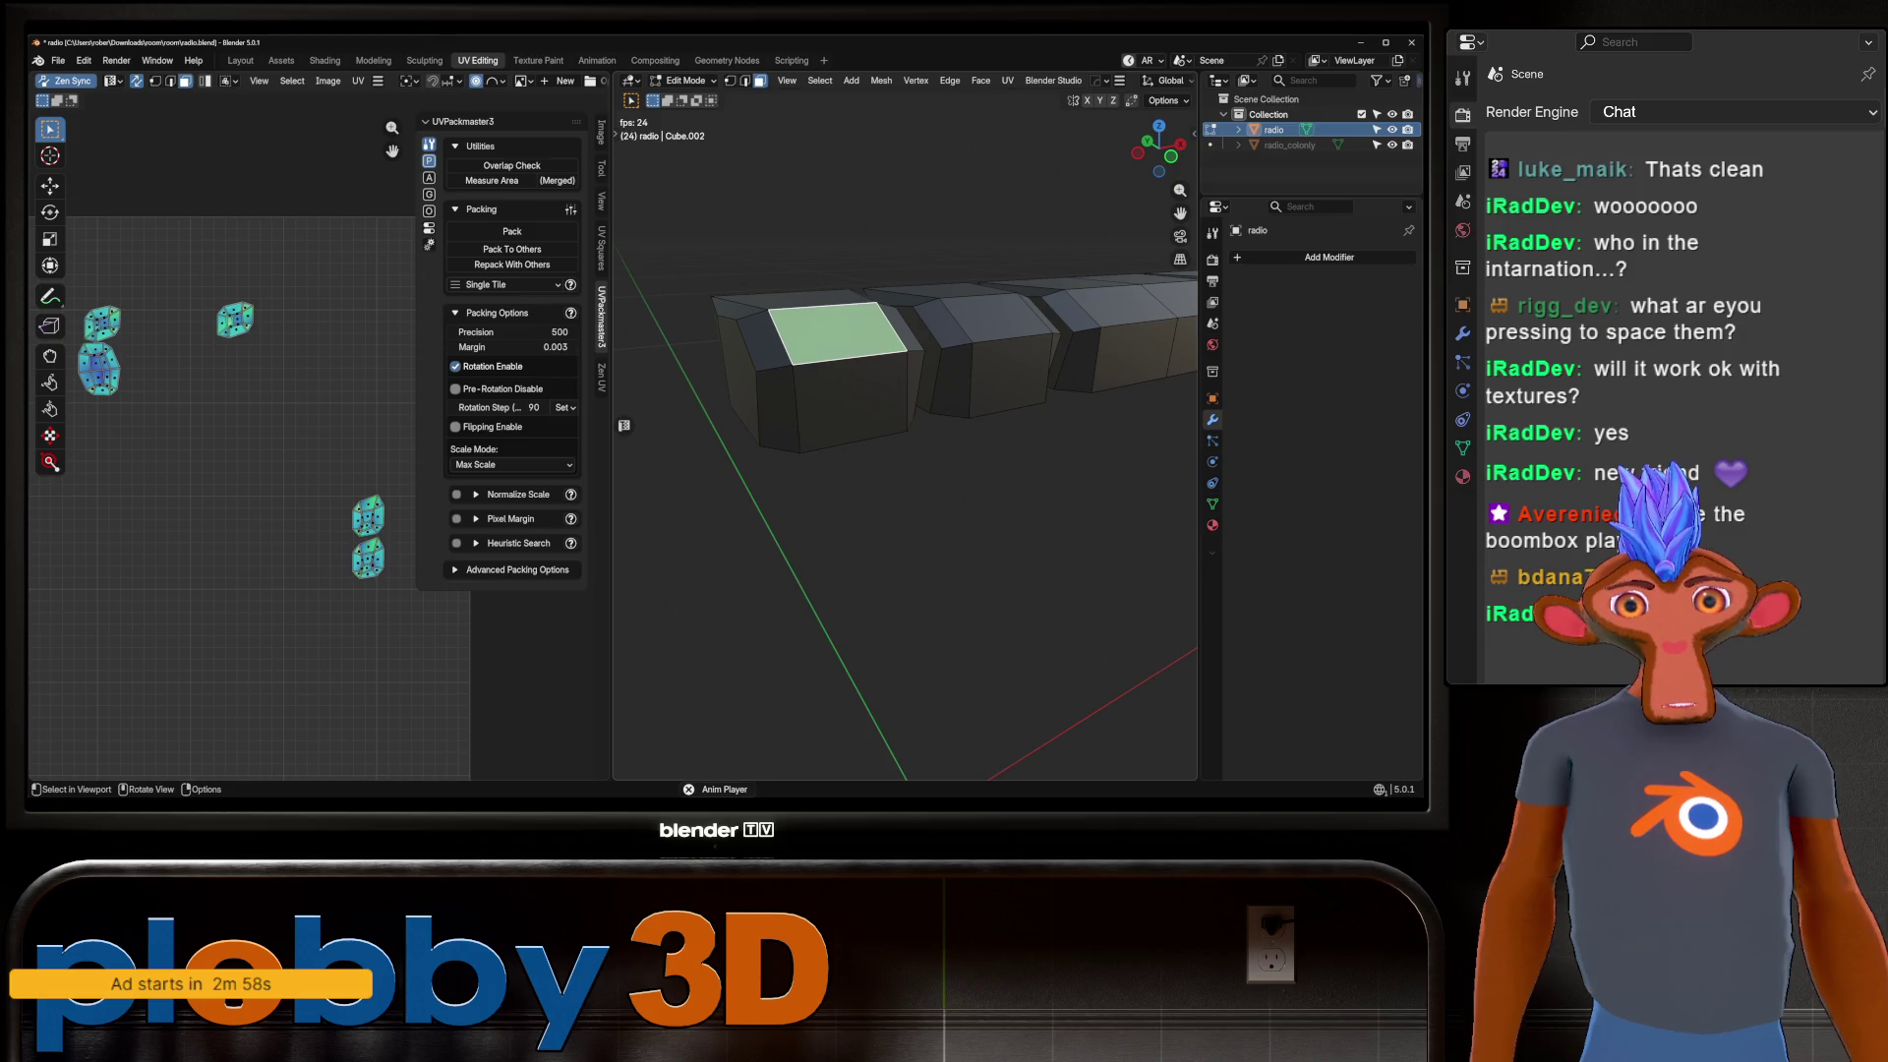
pyautogui.press('space')
# Select the whole key mesh and unwrap it with Minimum Stretch, 10 iterations, 0.001 margin.
pyautogui.click(850, 399)
pyautogui.press('2')
pyautogui.press('space')
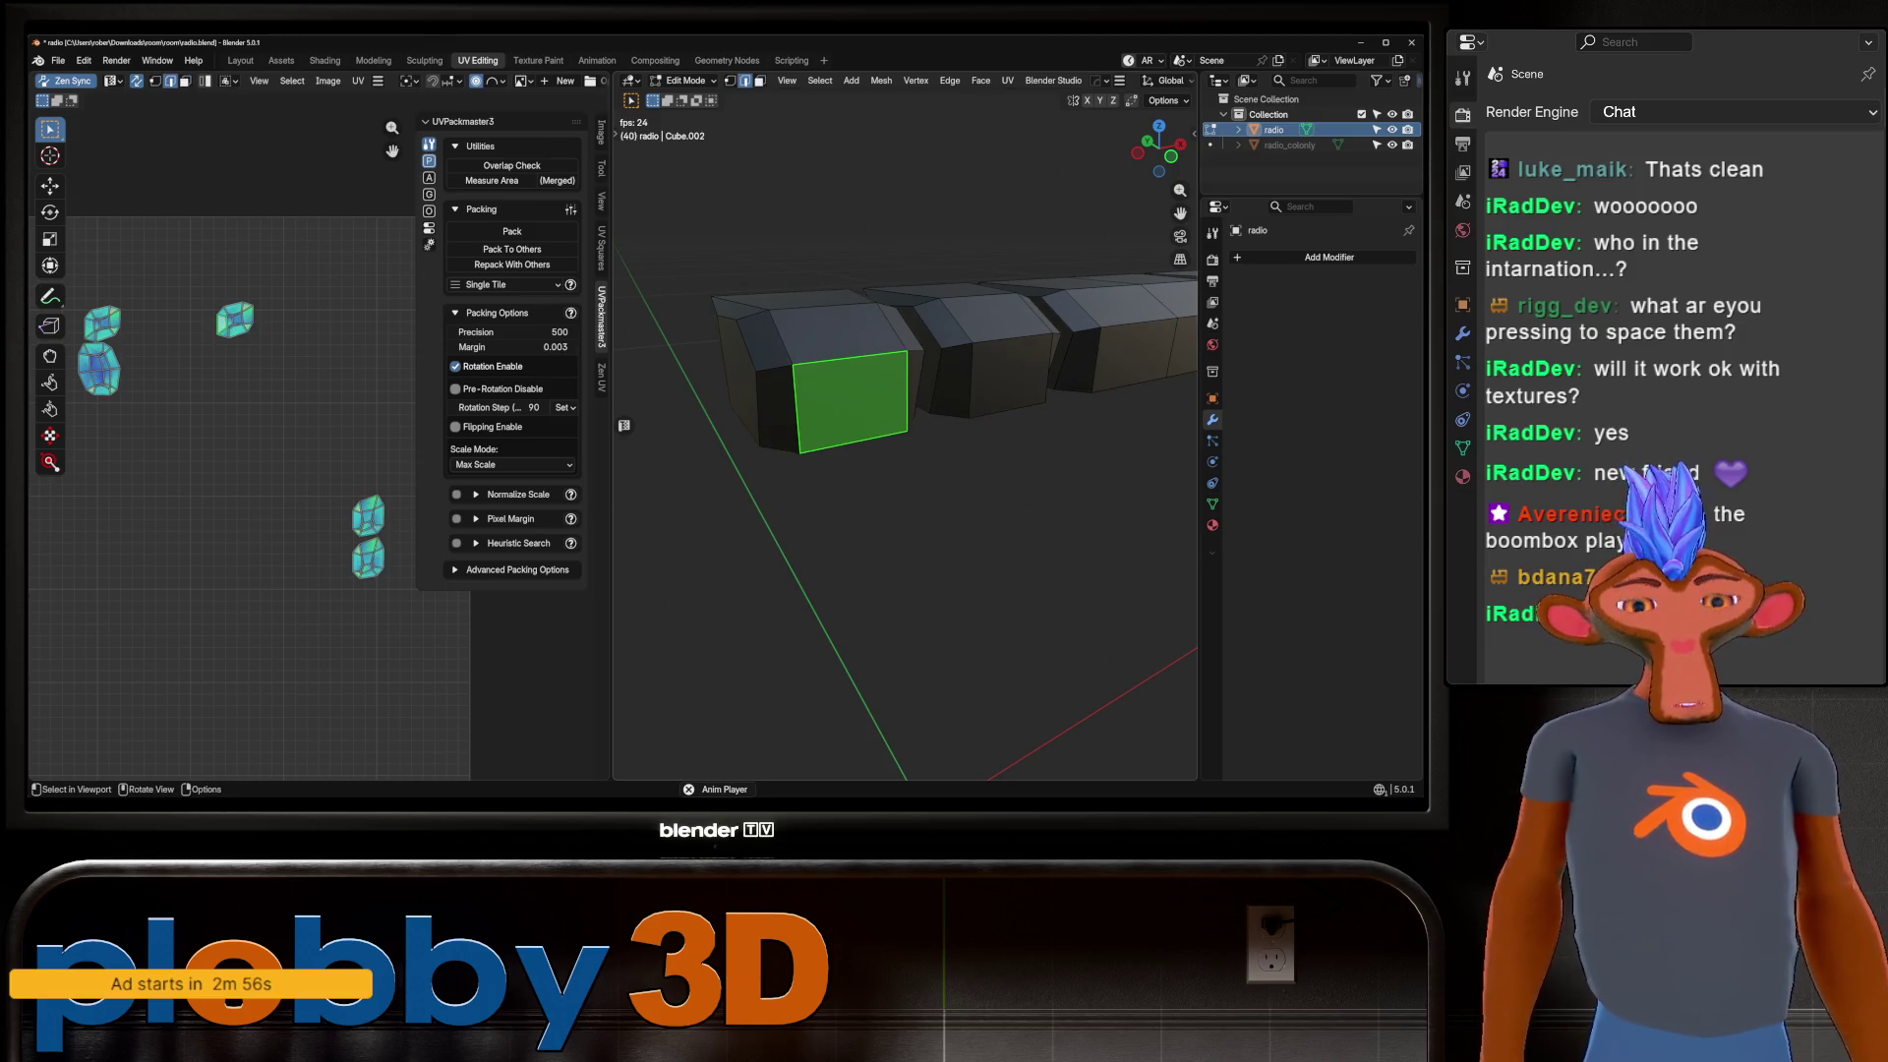
pyautogui.keyDown('alt'); pyautogui.click(840, 360); pyautogui.keyUp('alt')
pyautogui.moveTo(840, 360); pyautogui.dragTo(885, 364, button='middle')
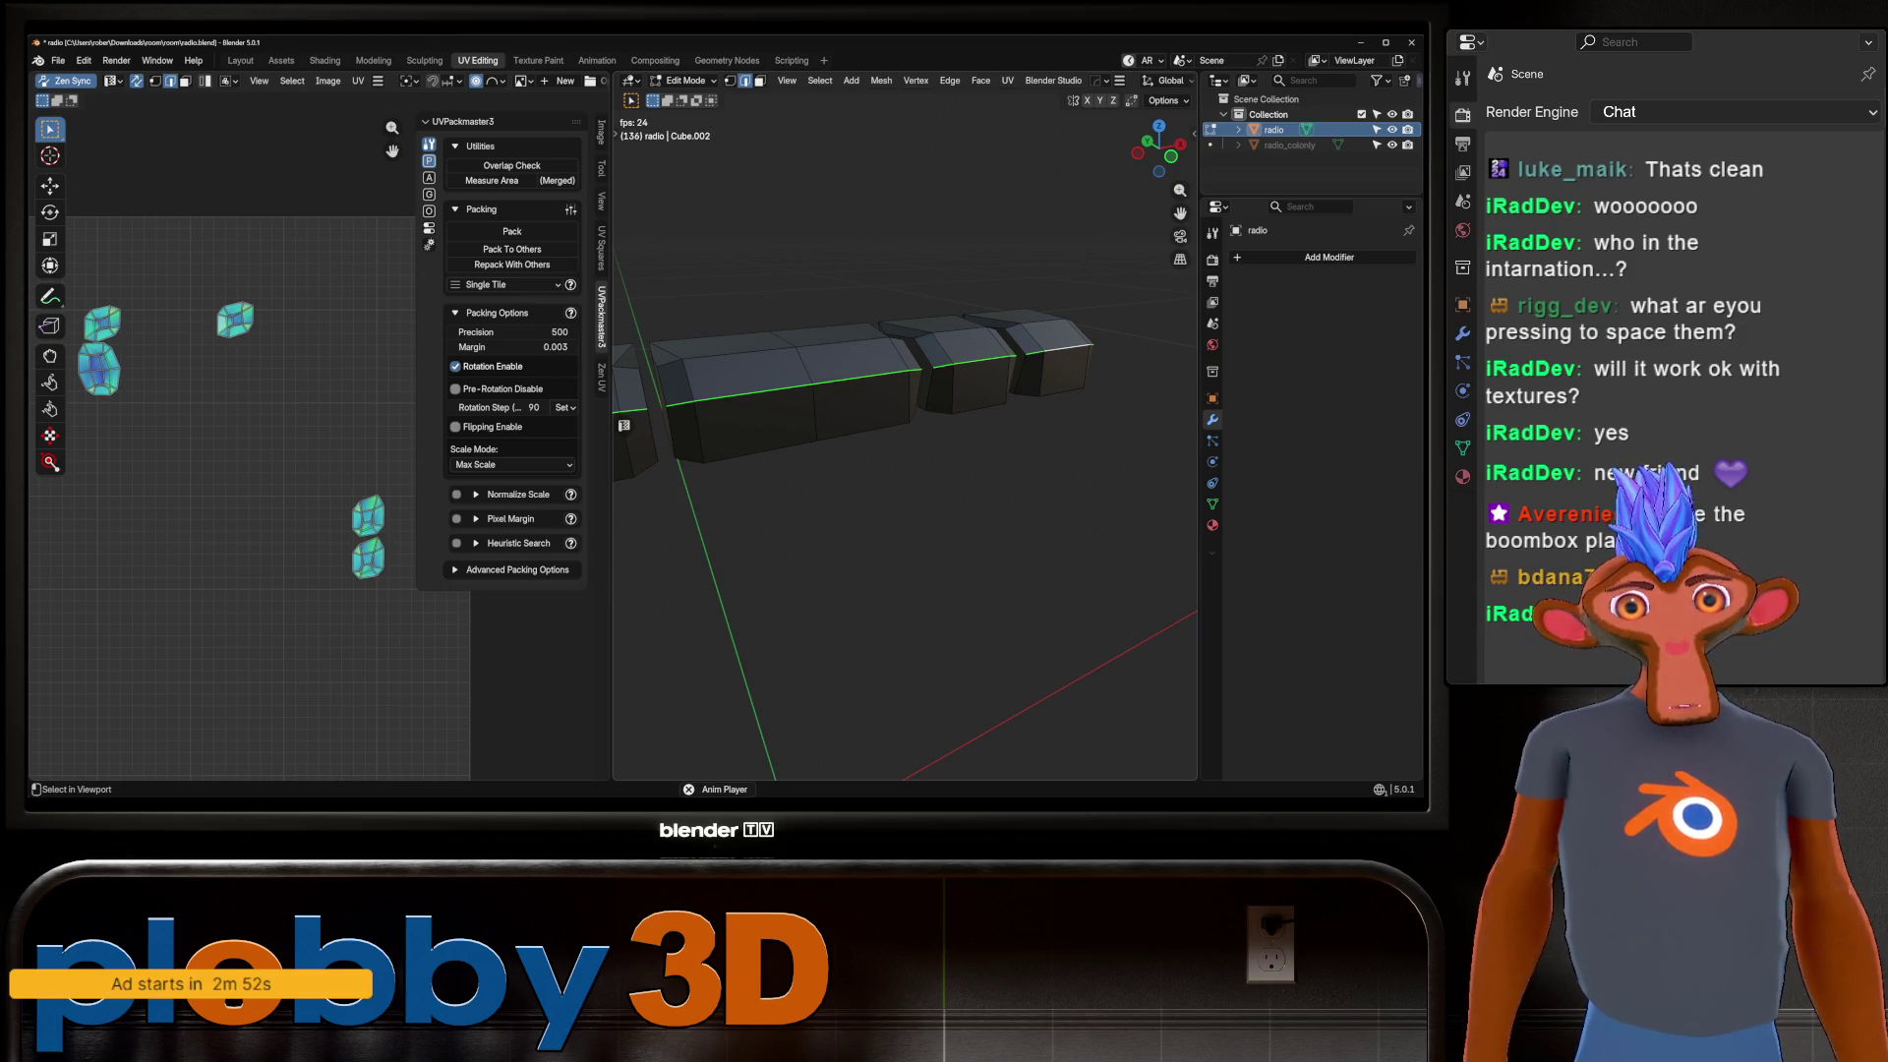
pyautogui.rightClick(963, 324)
pyautogui.click(1012, 536)
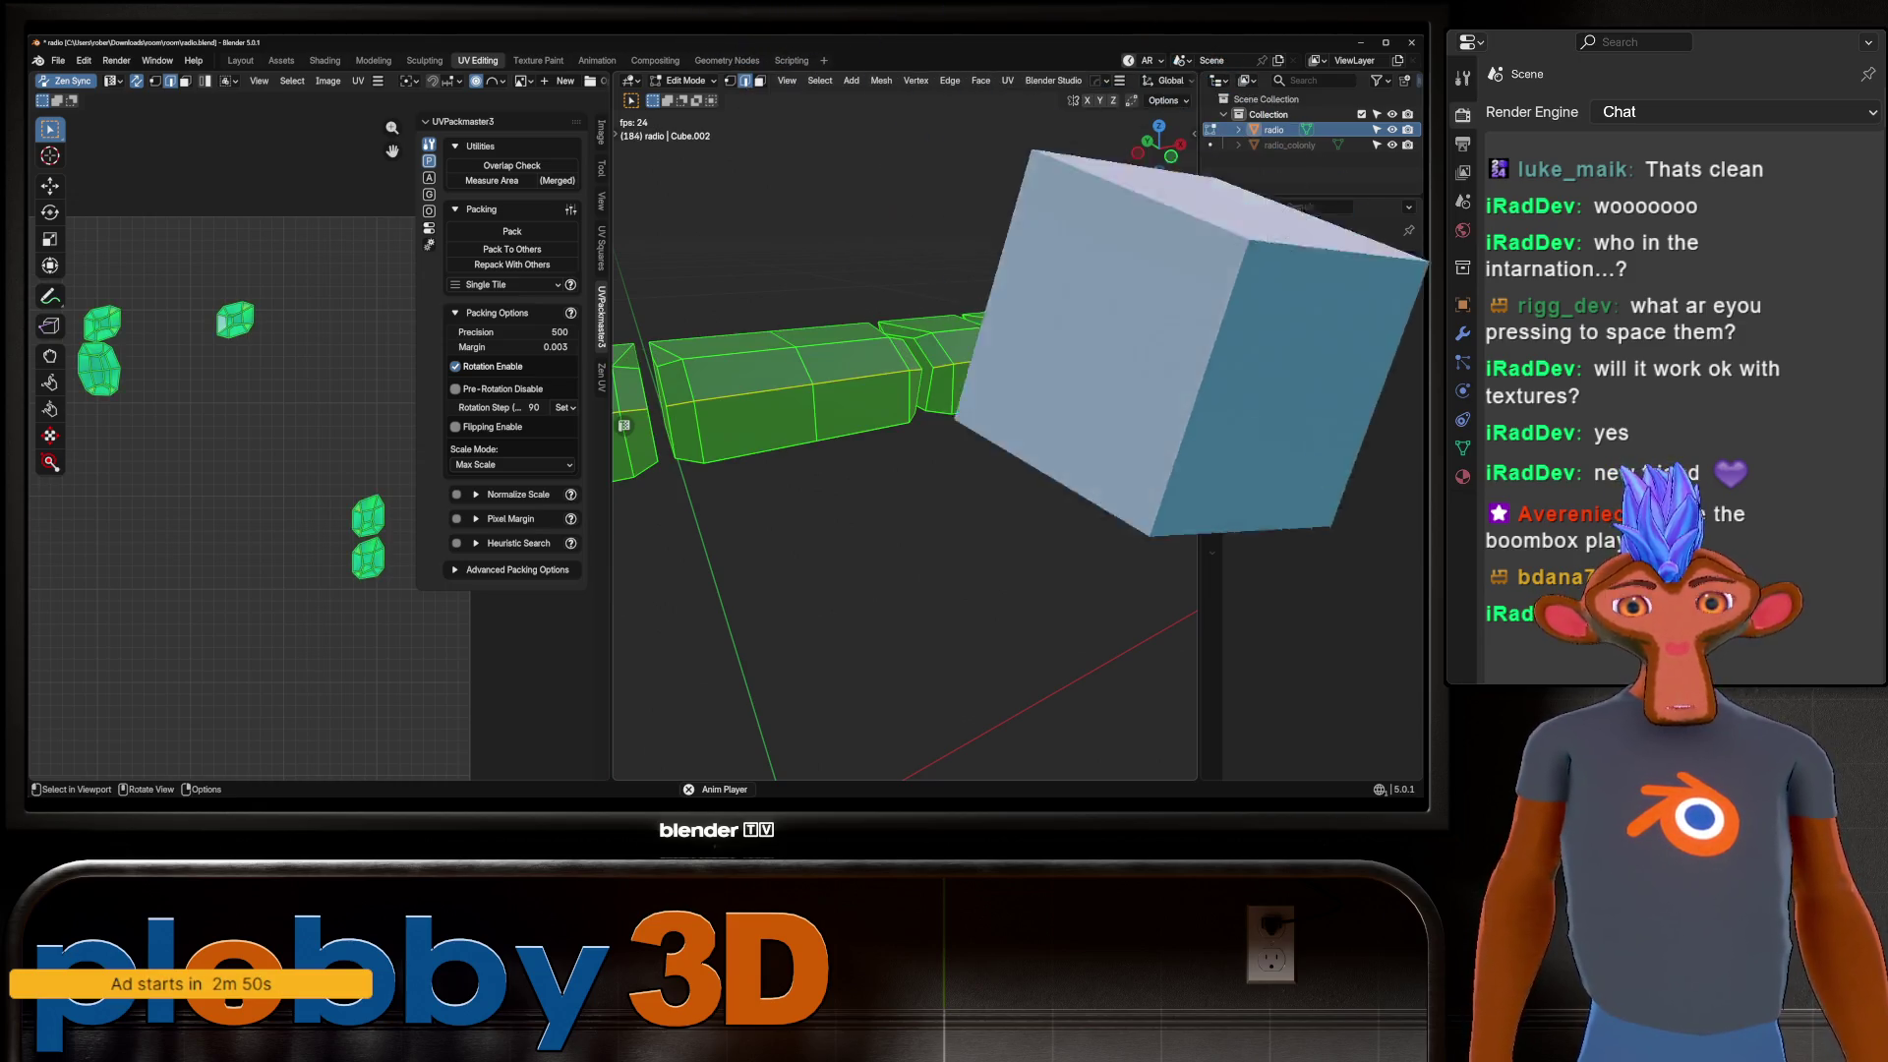
pyautogui.press('u')
pyautogui.click(974, 132)
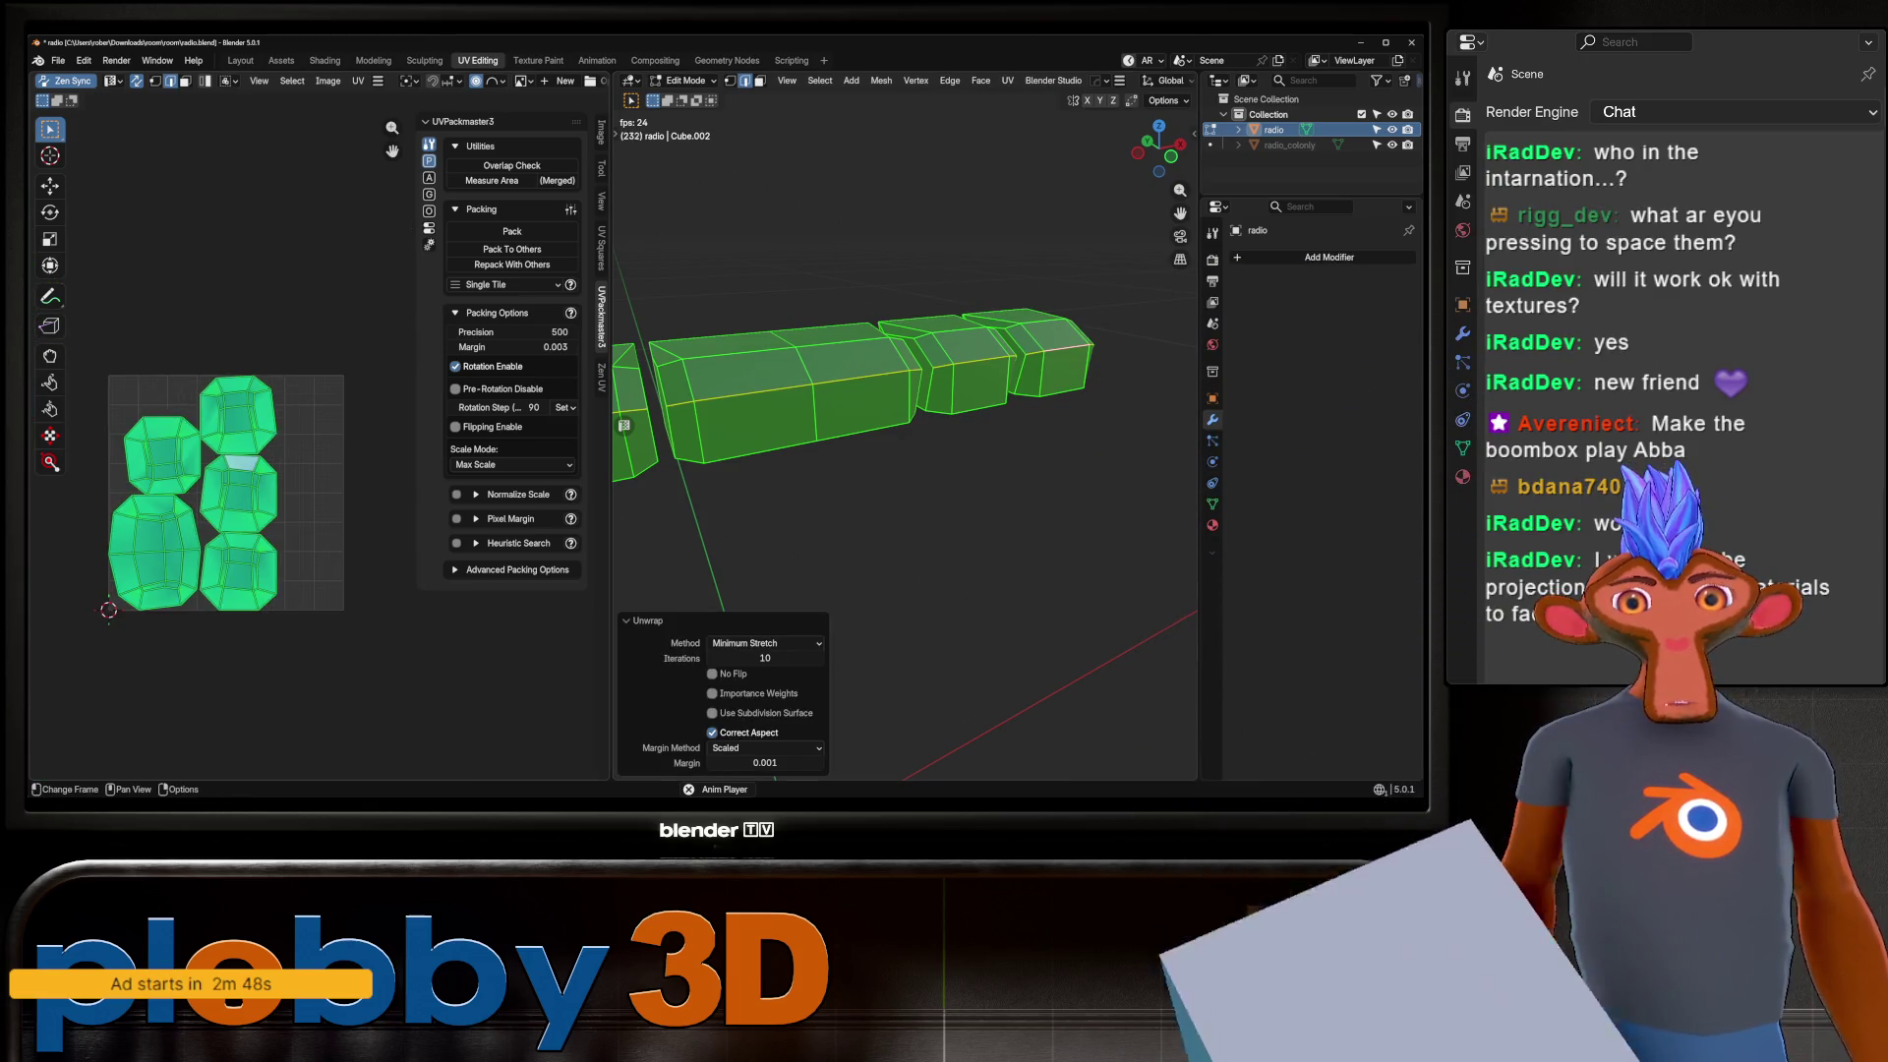
# Select all key faces and re-unwrap them with Smart UV Project into strip islands.
pyautogui.scroll(2, 262, 465)
pyautogui.moveTo(884, 442)
pyautogui.mouseDown(button='middle')
pyautogui.moveTo(934, 384)
pyautogui.moveTo(885, 472)
pyautogui.moveTo(934, 403)
pyautogui.moveTo(905, 433)
pyautogui.moveTo(884, 423)
pyautogui.moveTo(900, 442)
pyautogui.moveTo(909, 415)
pyautogui.mouseUp(button='middle')
pyautogui.hotkey('alt', 'a')
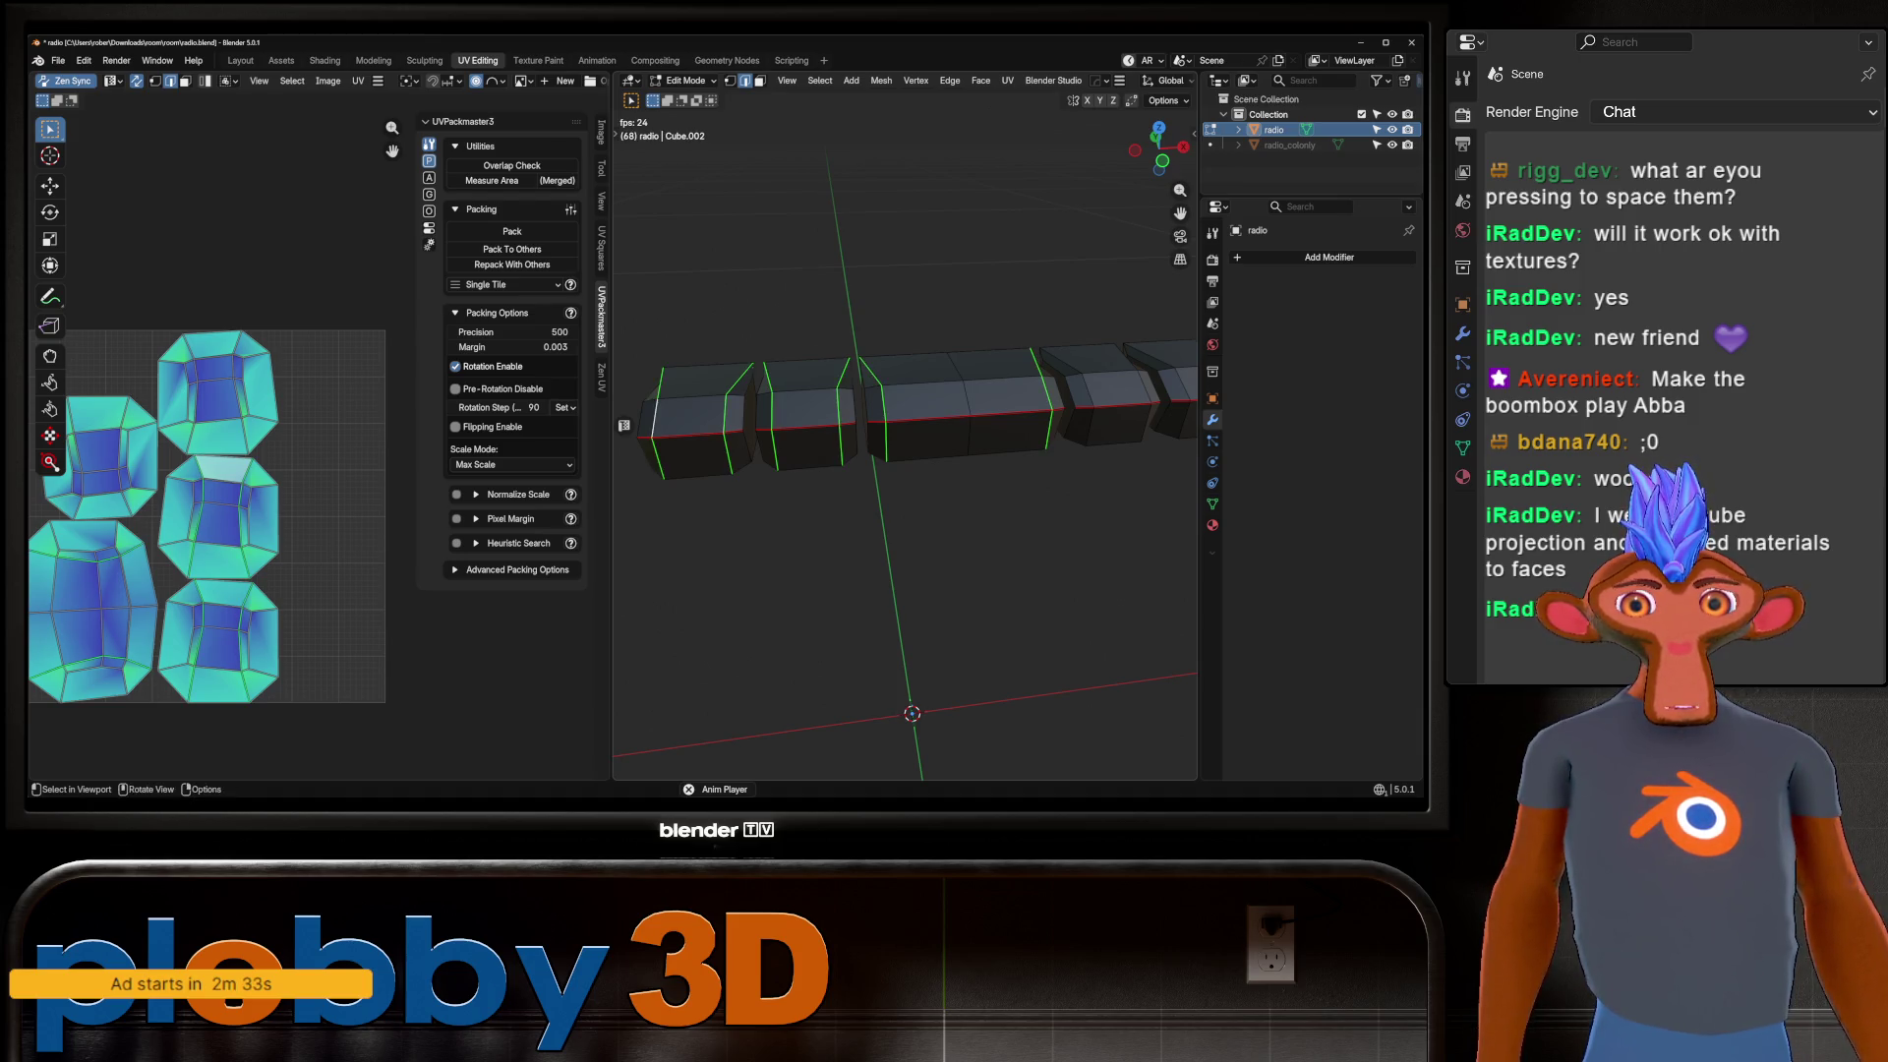
pyautogui.moveTo(904, 433); pyautogui.dragTo(865, 438, button='middle')
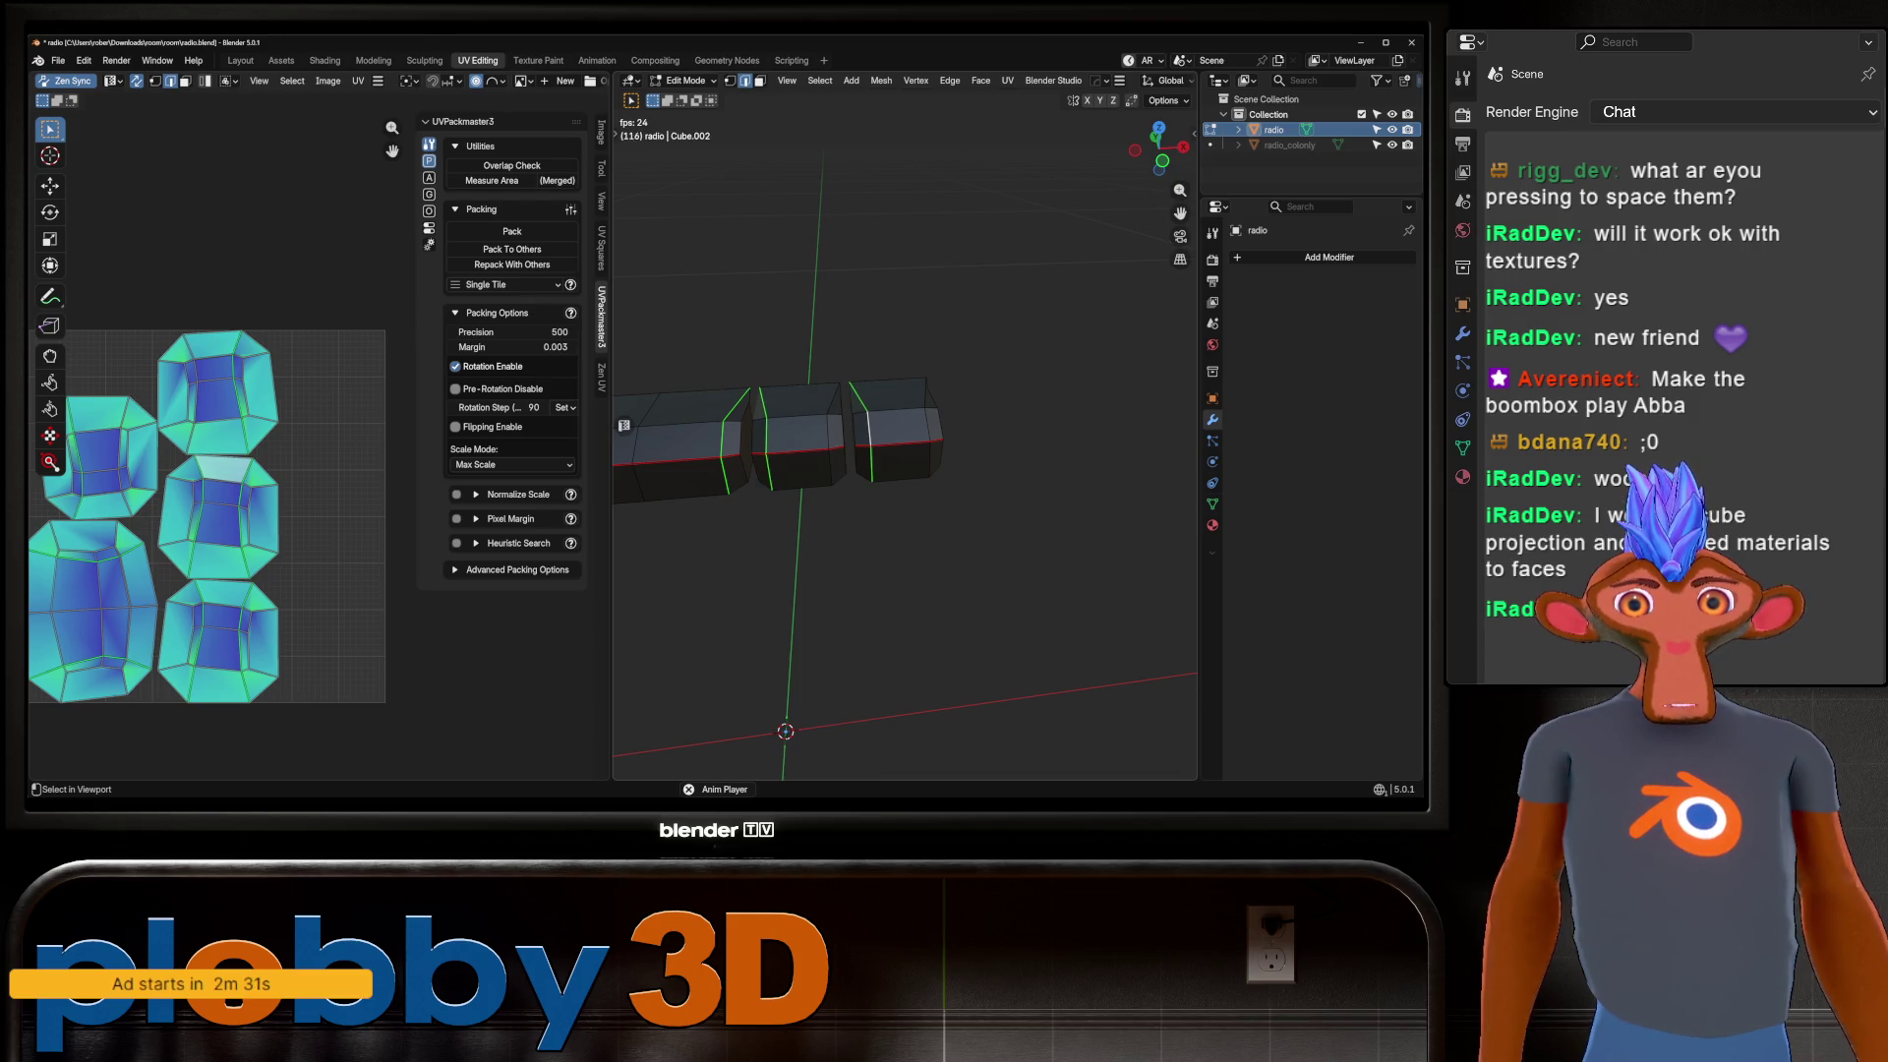
pyautogui.hotkey('shift', 'g')
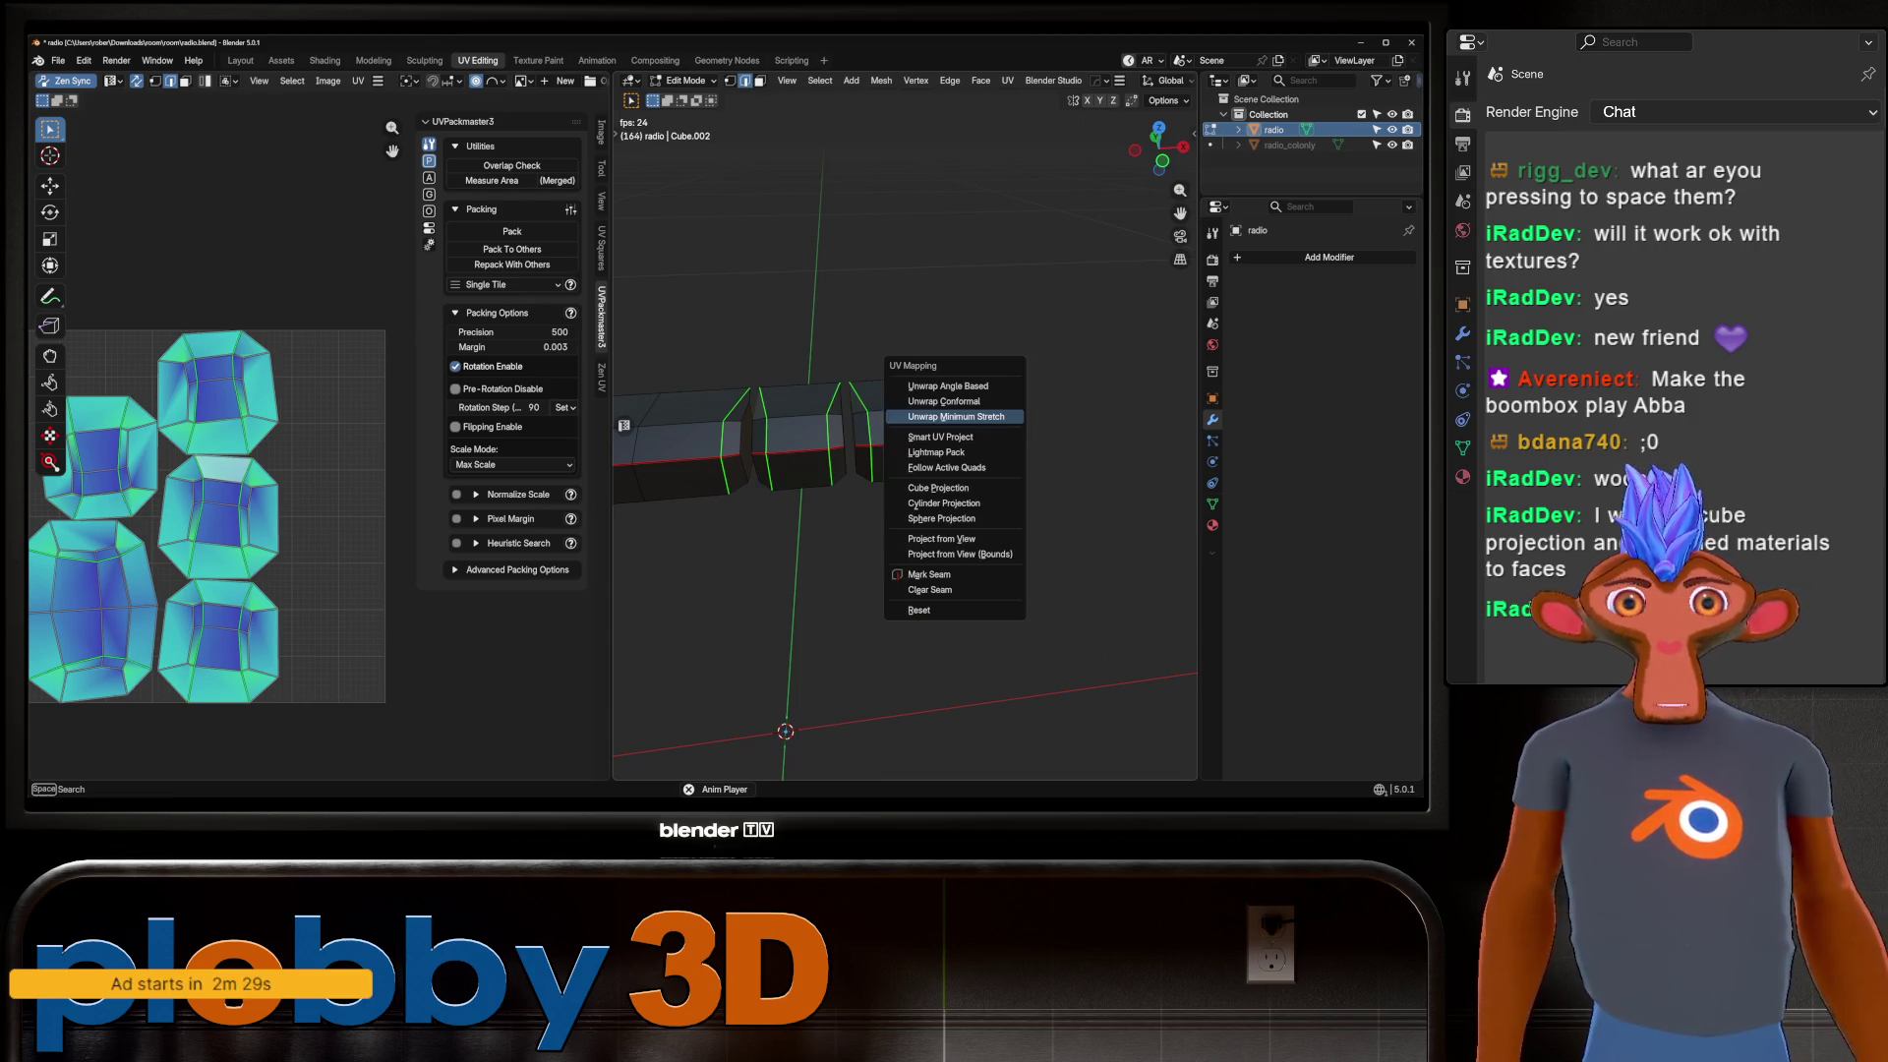
pyautogui.click(949, 575)
pyautogui.press('u')
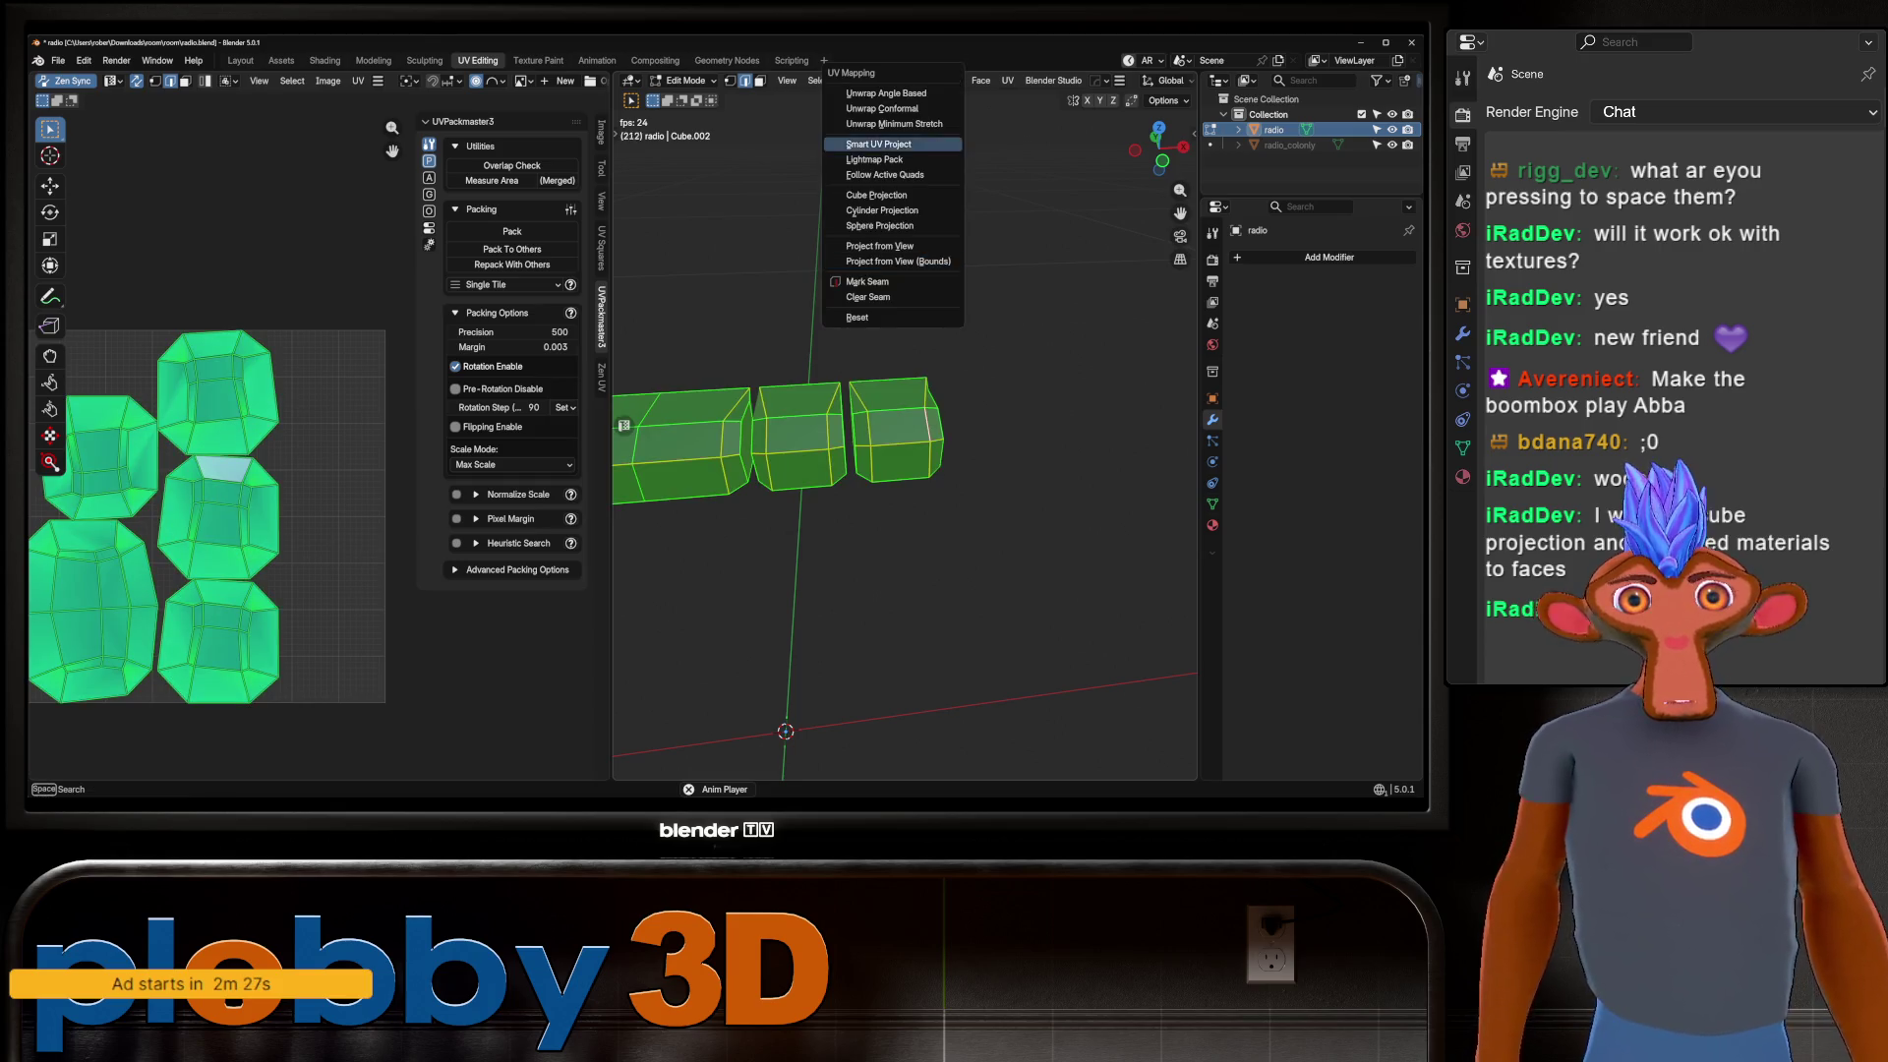
pyautogui.click(890, 109)
# Reveal the hidden boombox geometry with Alt+H and frame the whole radio.
pyautogui.press('Tab')
pyautogui.press('Tab')
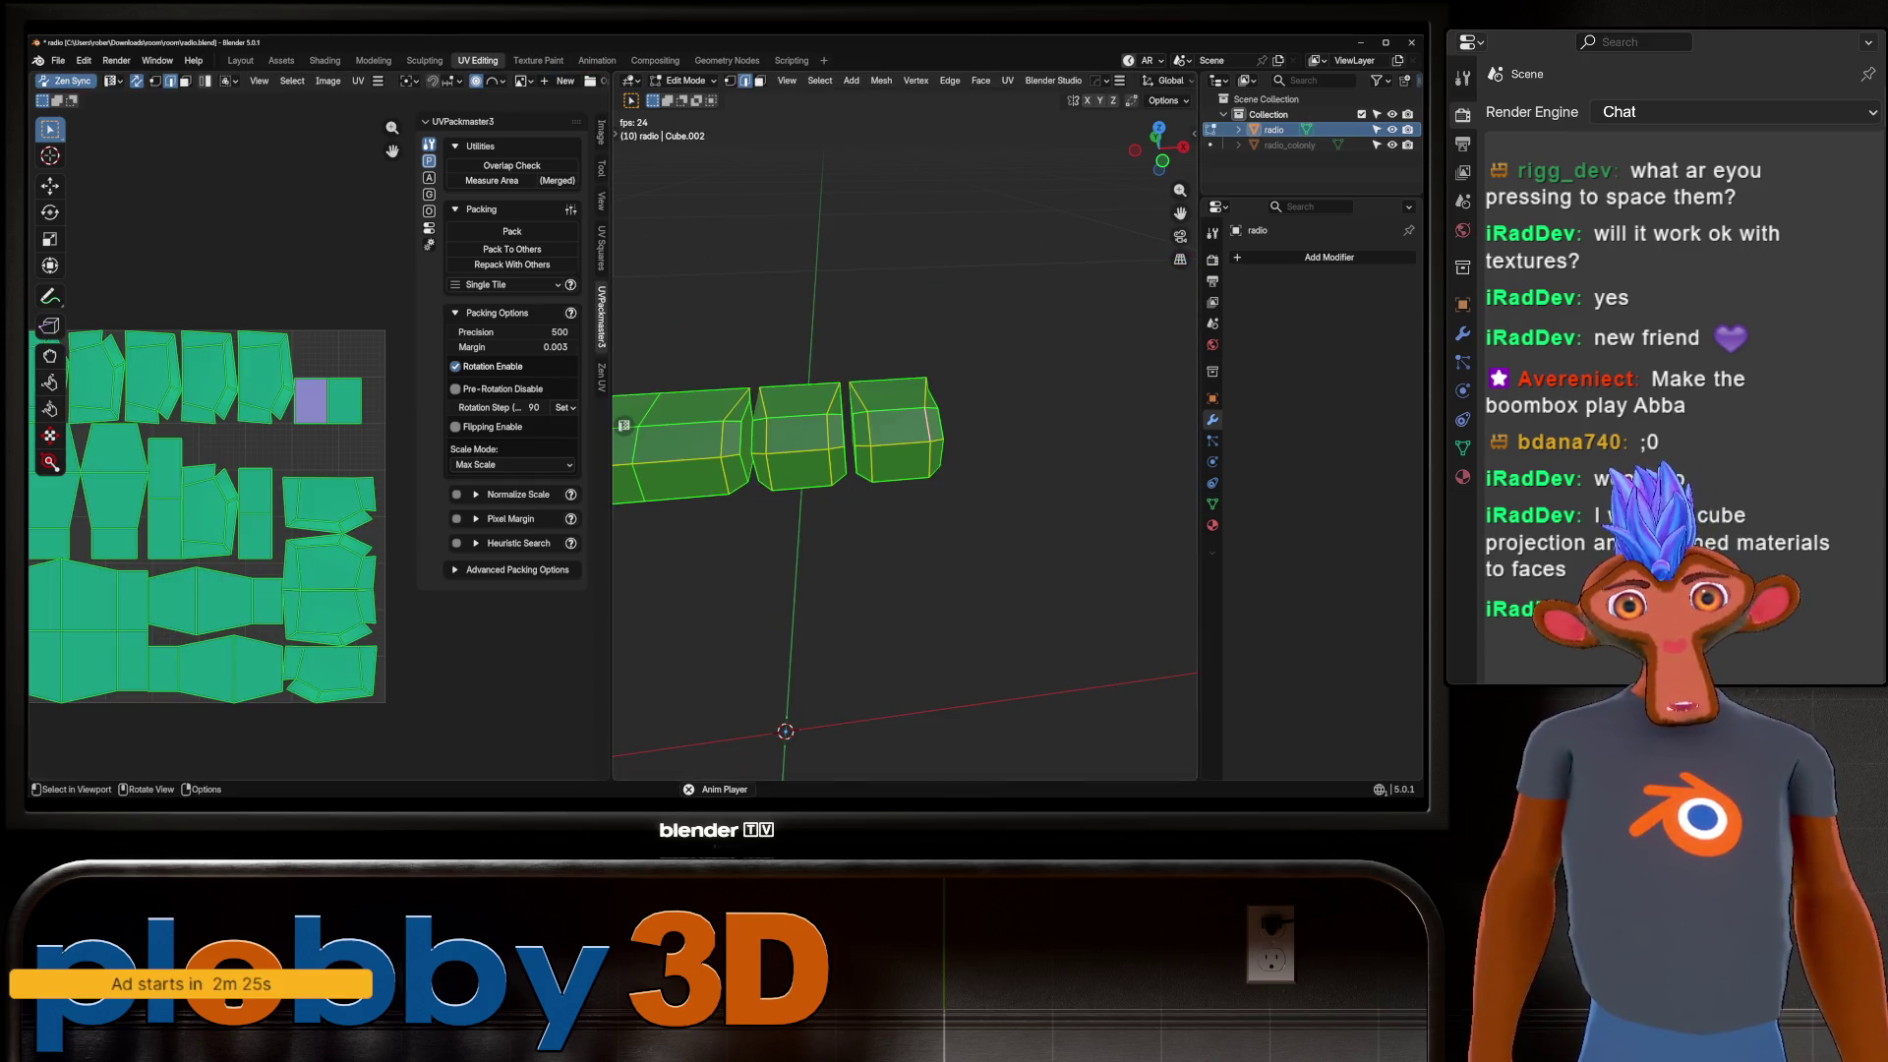
pyautogui.hotkey('alt', 'h')
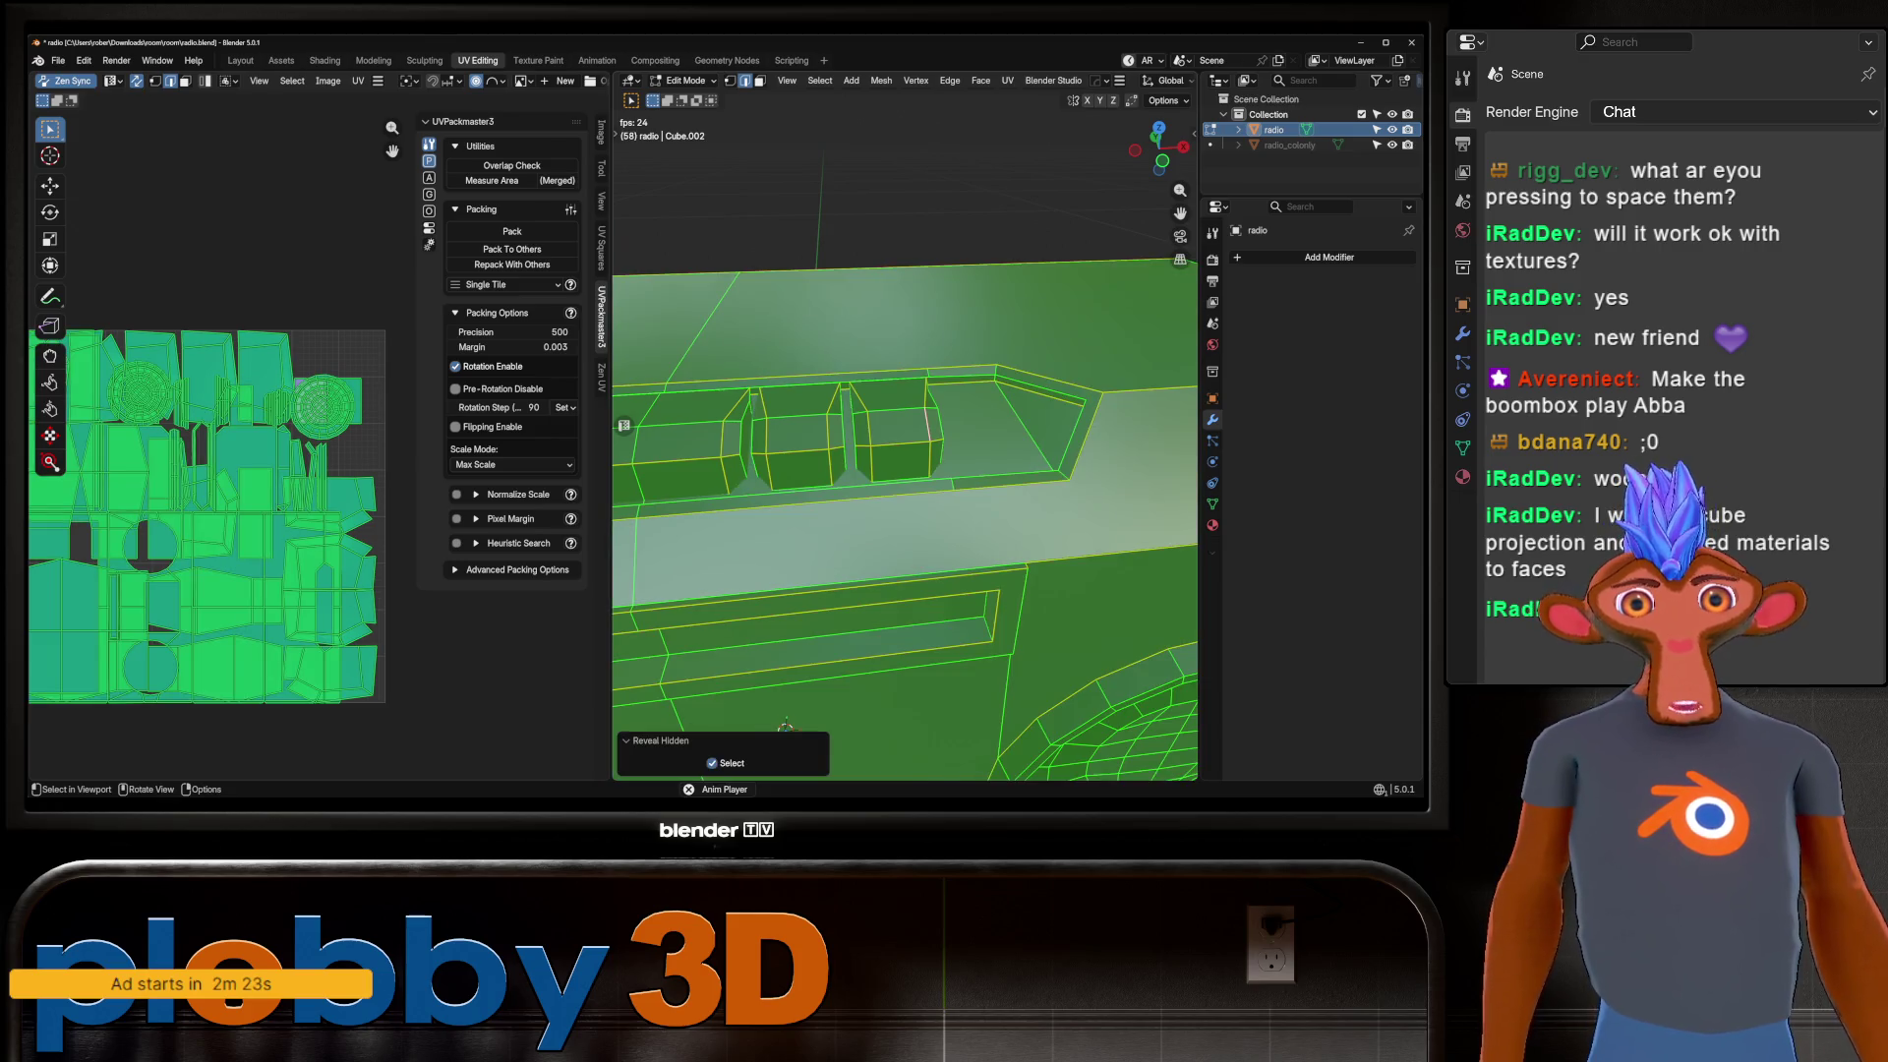
pyautogui.press('Home')
# Unwrap the mesh conformally, disable island rotation in UVPackmaster, and run a pack.
pyautogui.press('u')
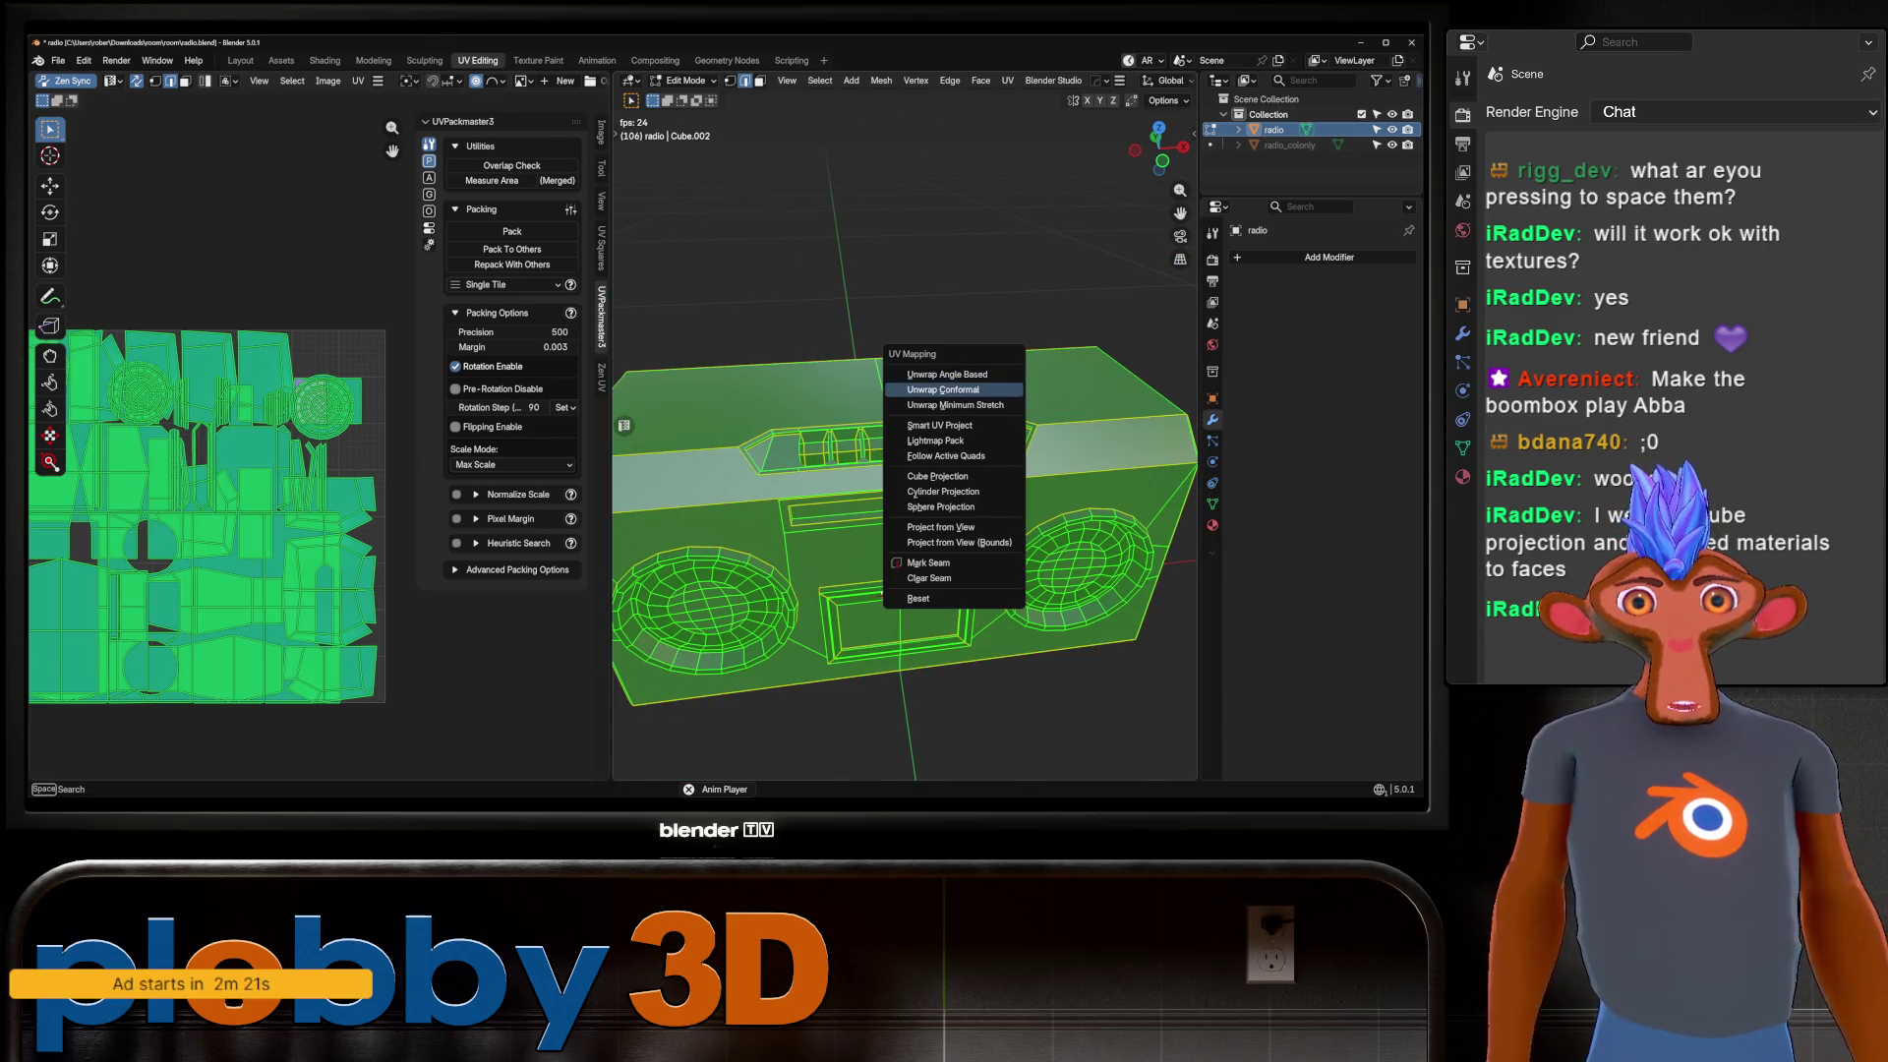
pyautogui.click(942, 389)
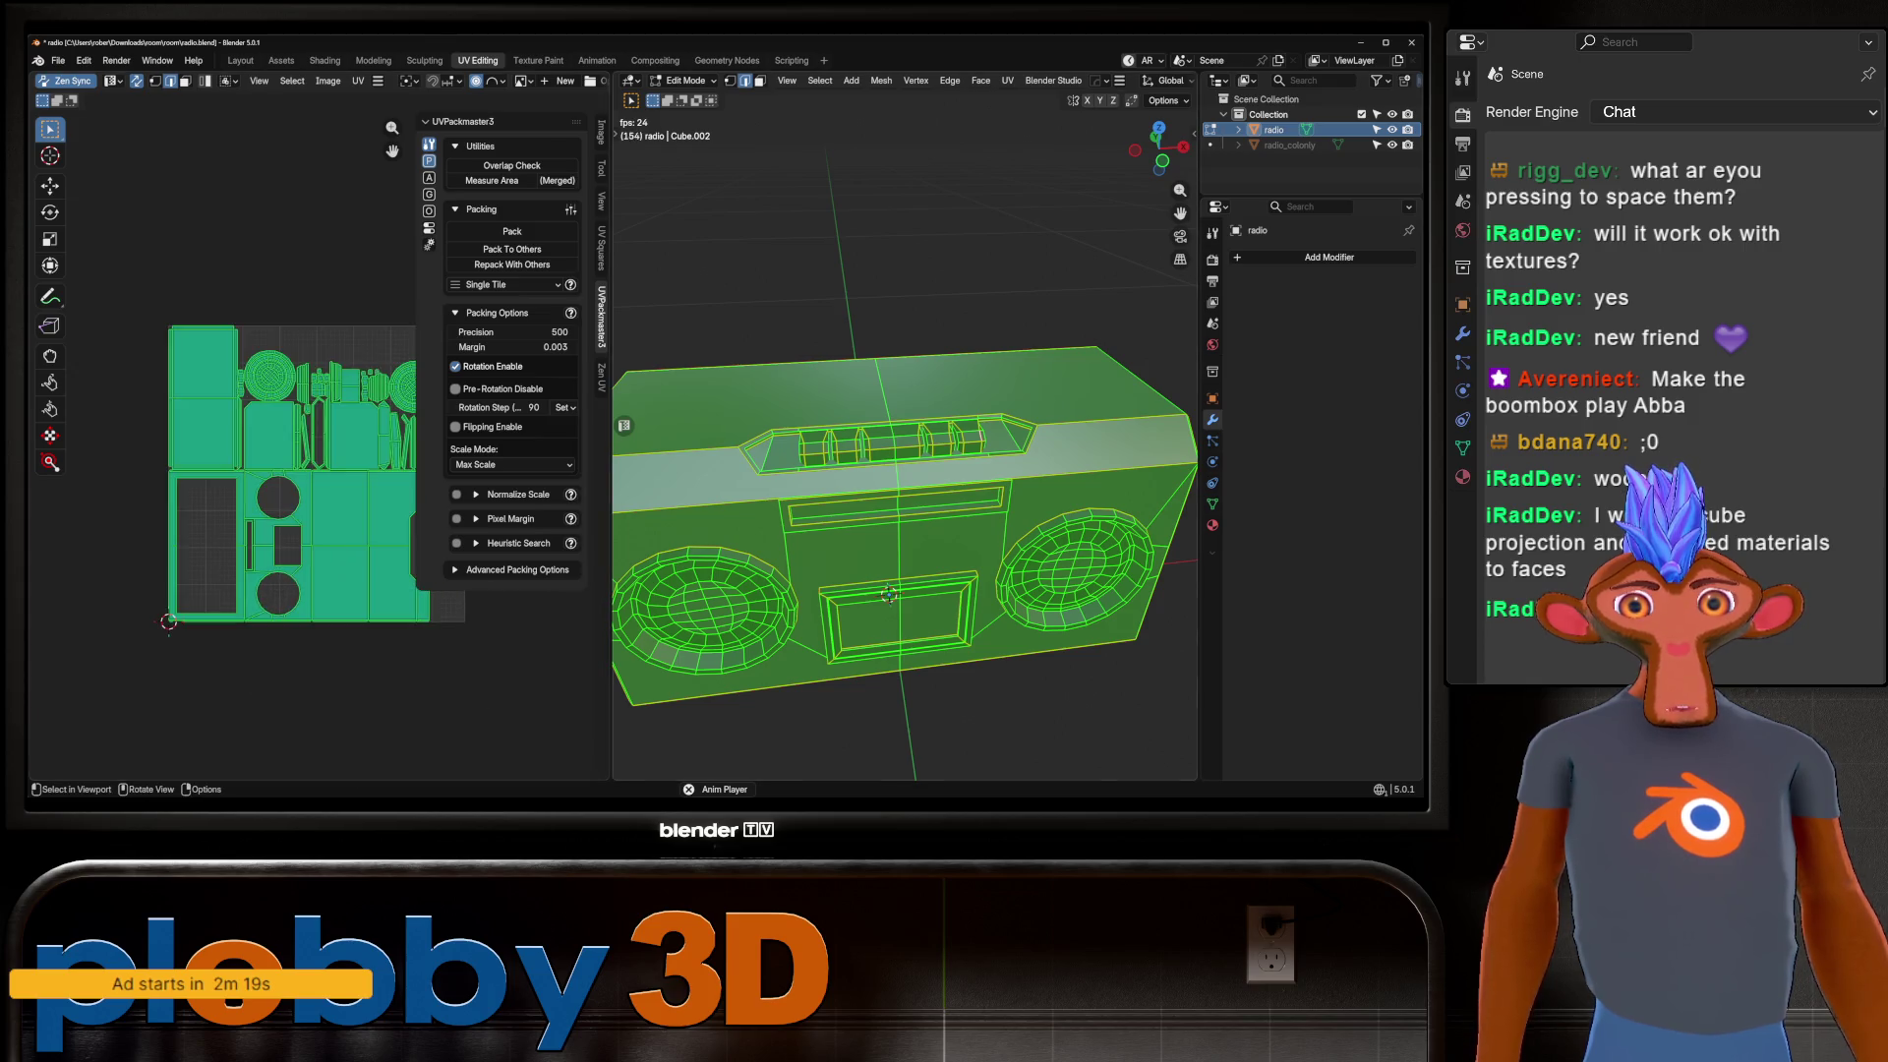
pyautogui.moveTo(295, 472); pyautogui.dragTo(254, 472, button='middle')
pyautogui.click(455, 365)
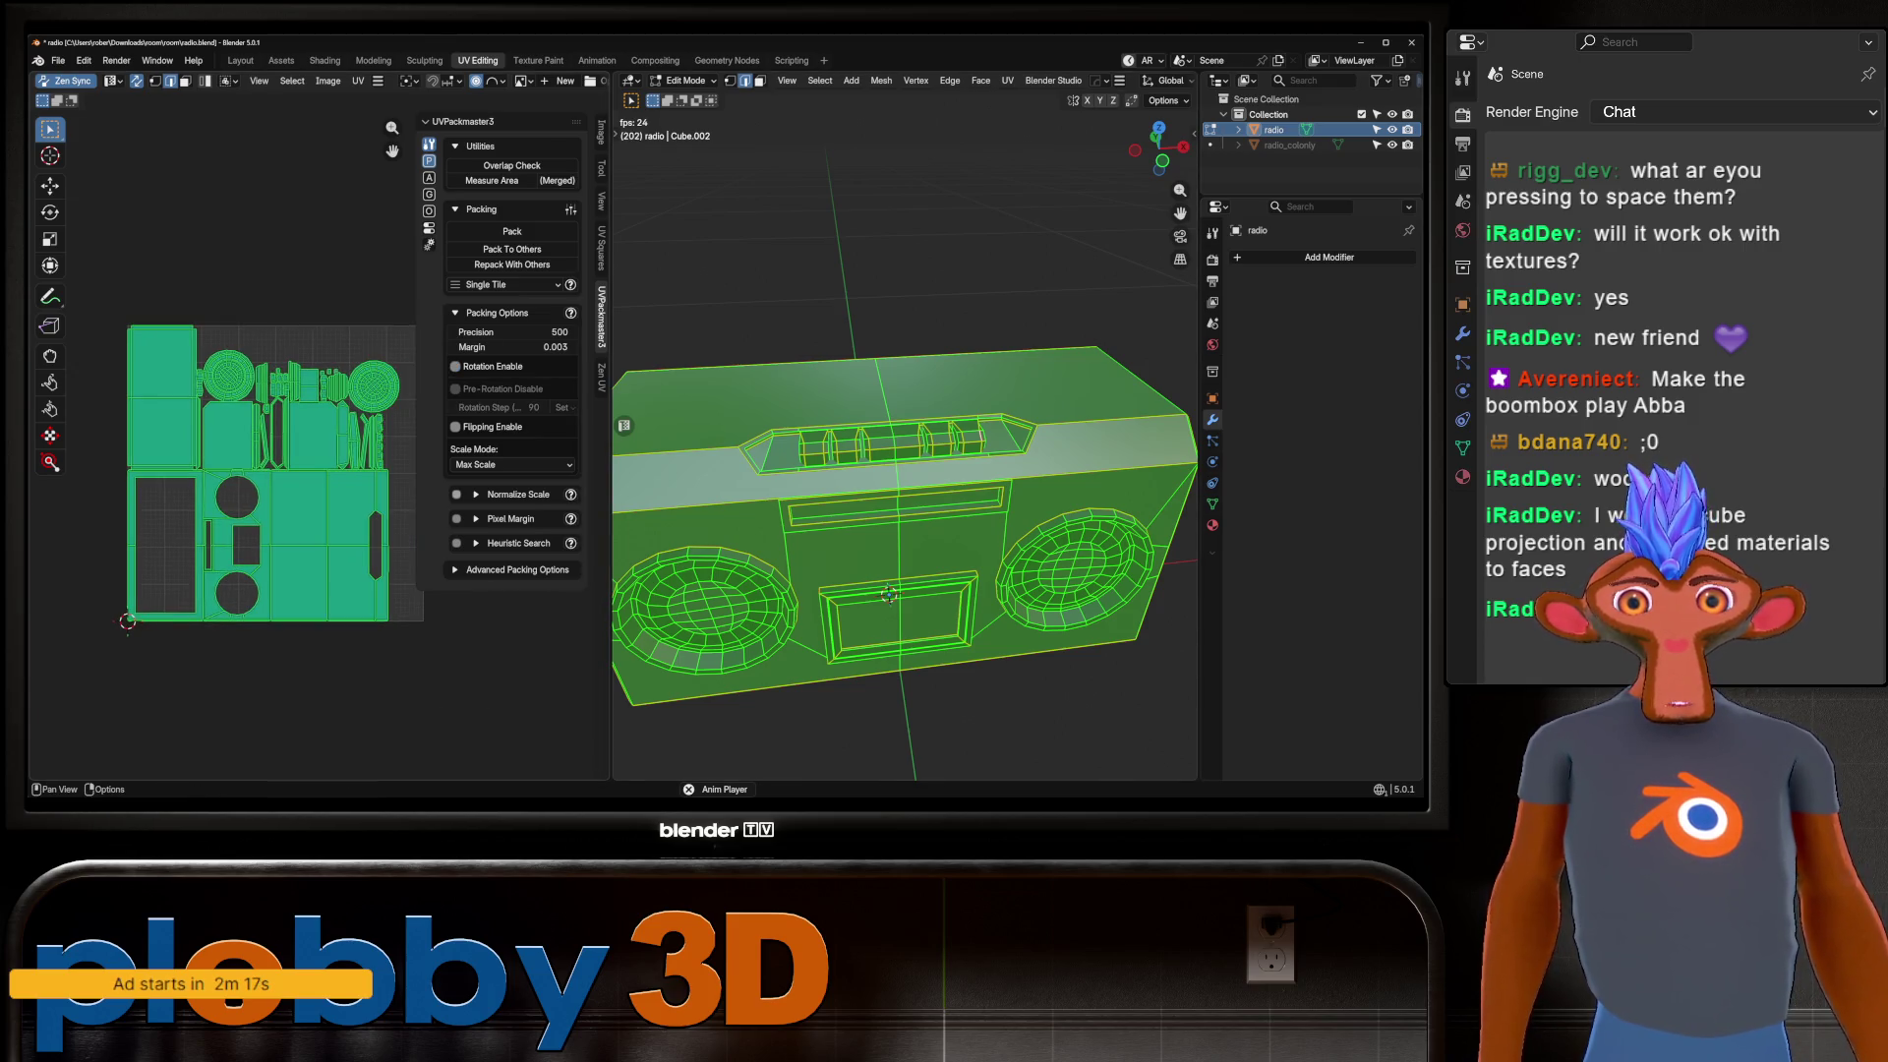
pyautogui.click(511, 231)
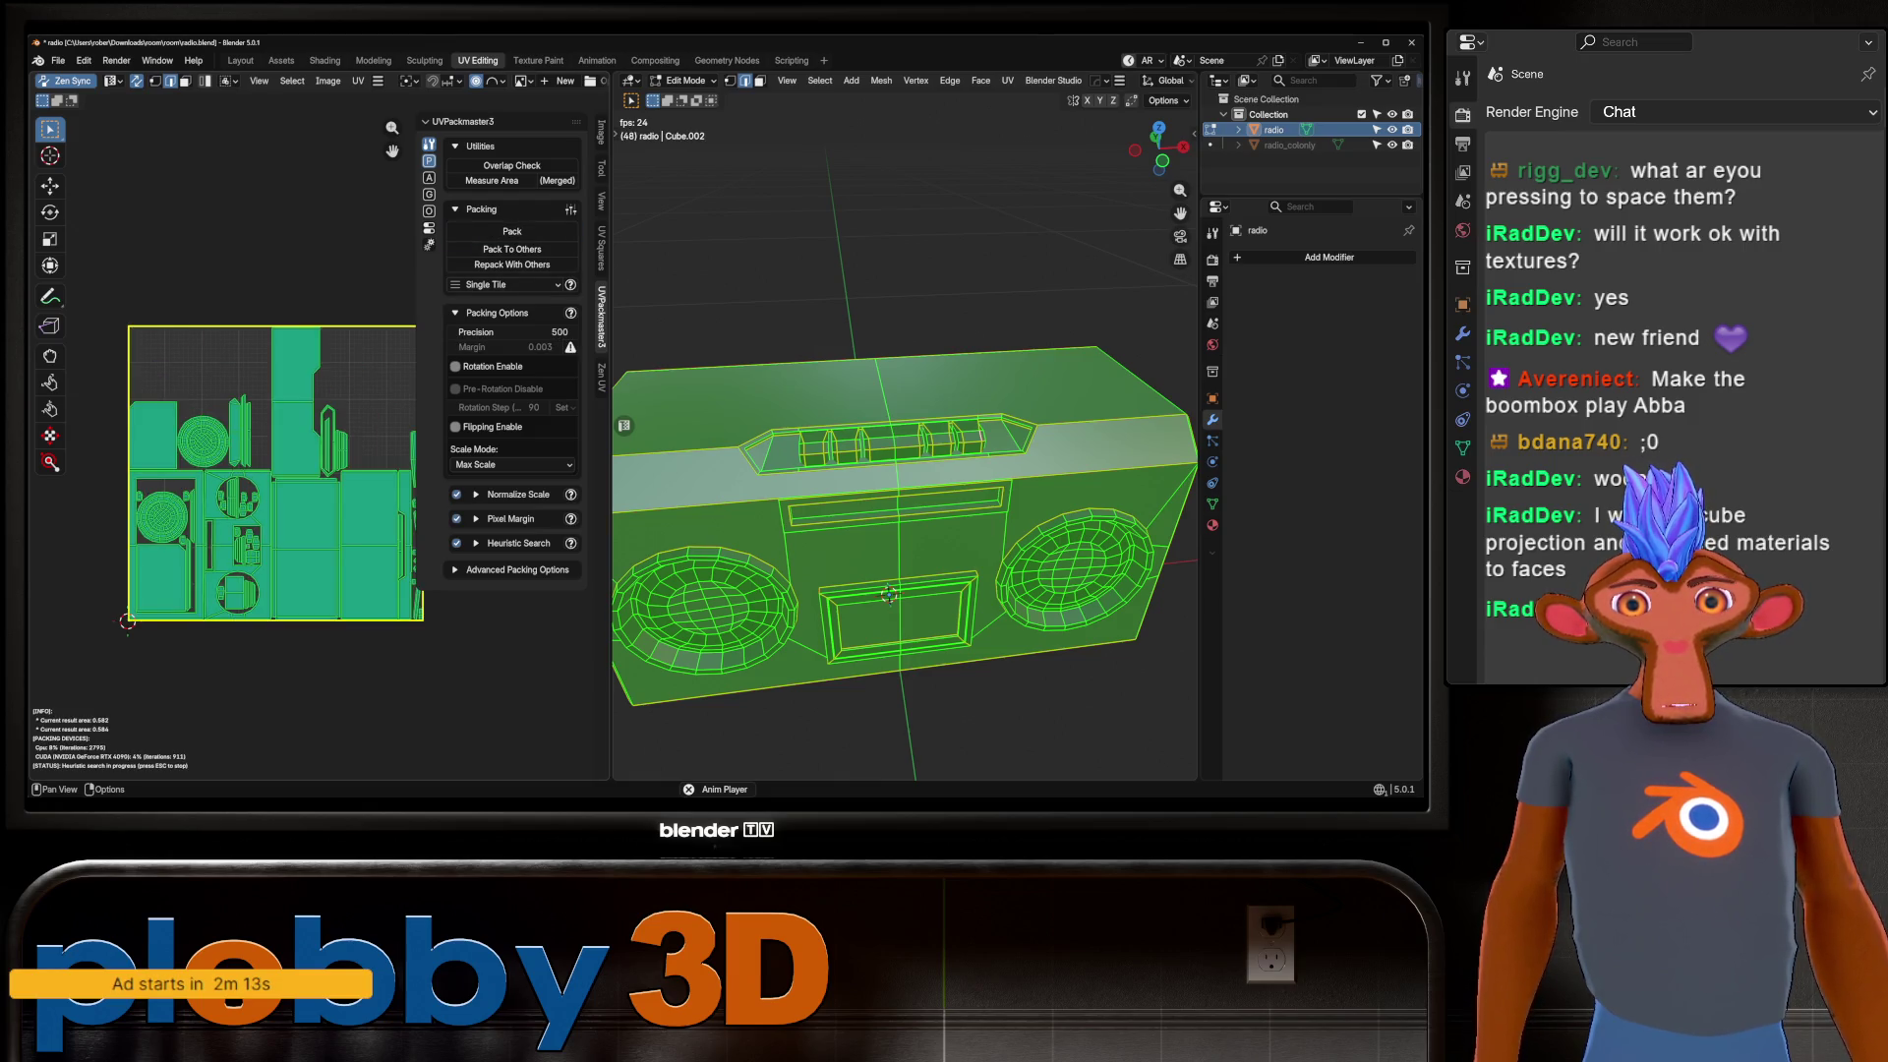
pyautogui.scroll(2, 413, 346)
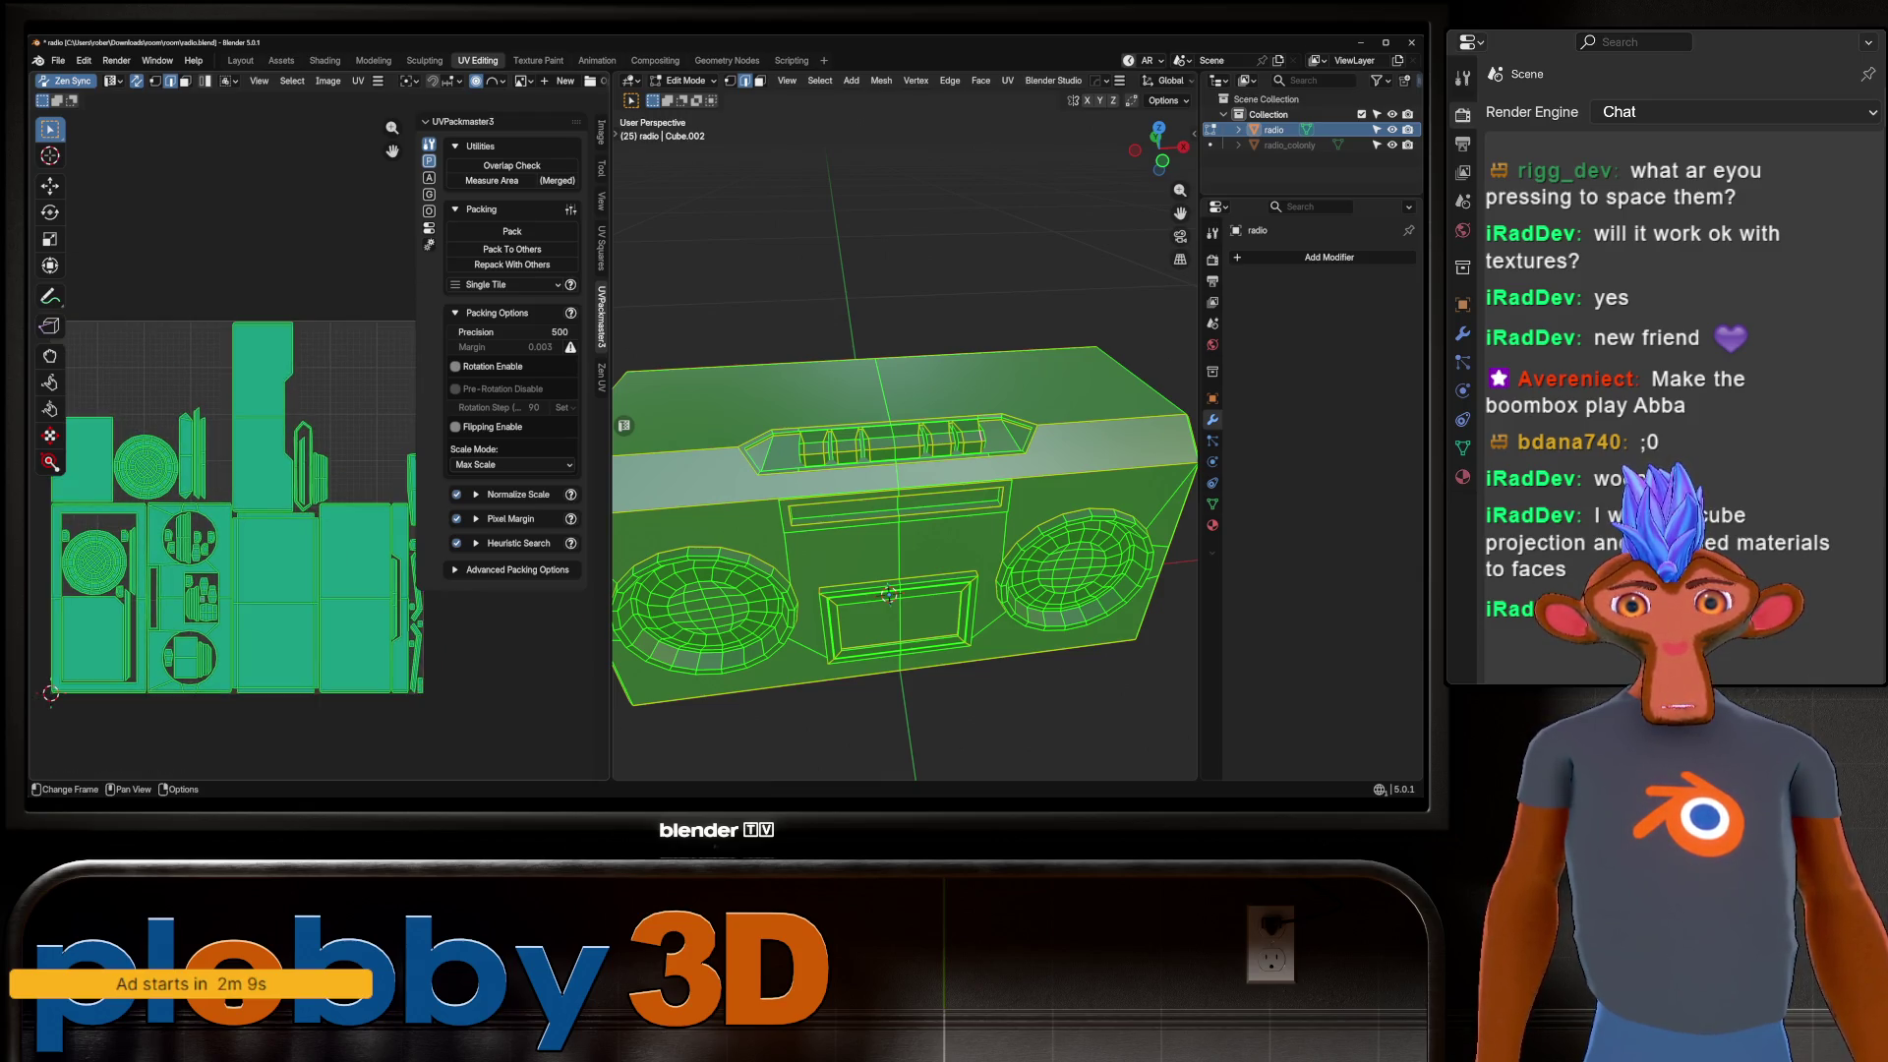
pyautogui.press('Escape')
# Select the entire mesh, re-unwrap all islands, and pack the new layout.
pyautogui.moveTo(904, 442)
pyautogui.mouseDown(button='middle')
pyautogui.moveTo(826, 448)
pyautogui.moveTo(885, 462)
pyautogui.mouseUp(button='middle')
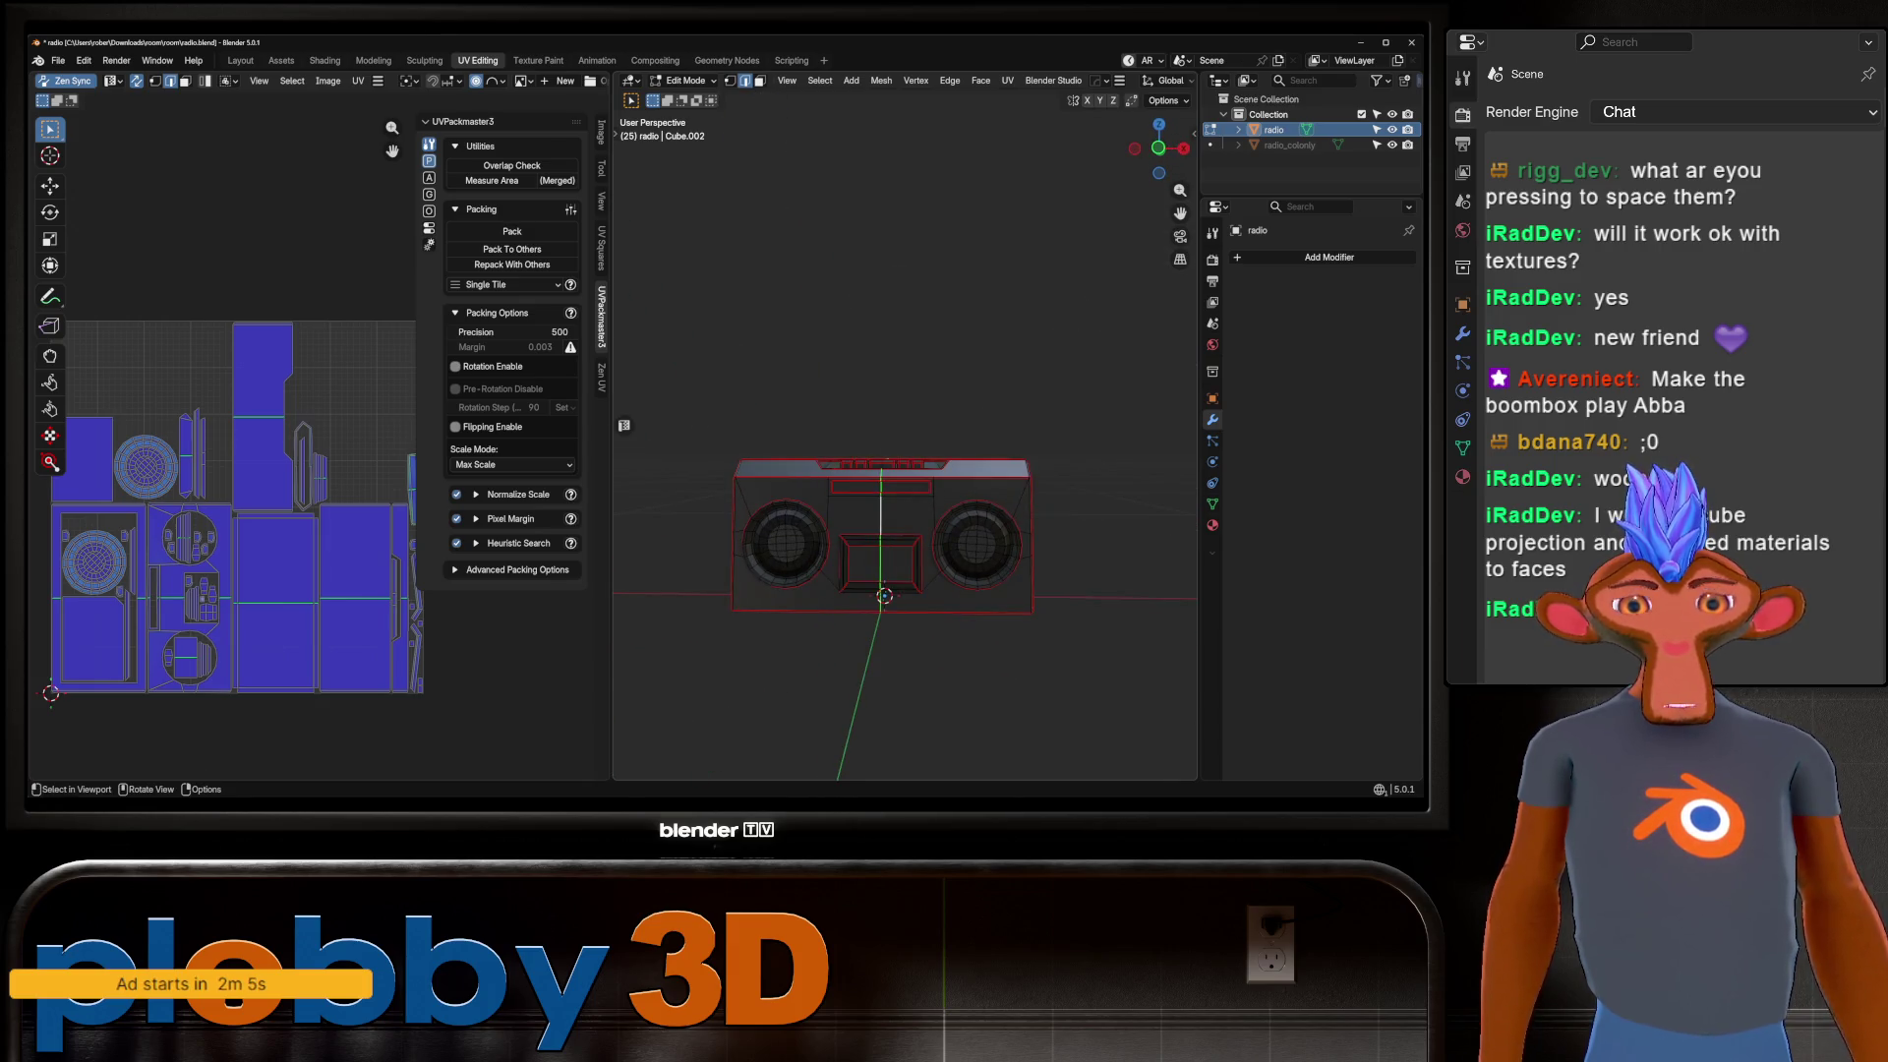
pyautogui.press('u')
pyautogui.click(903, 622)
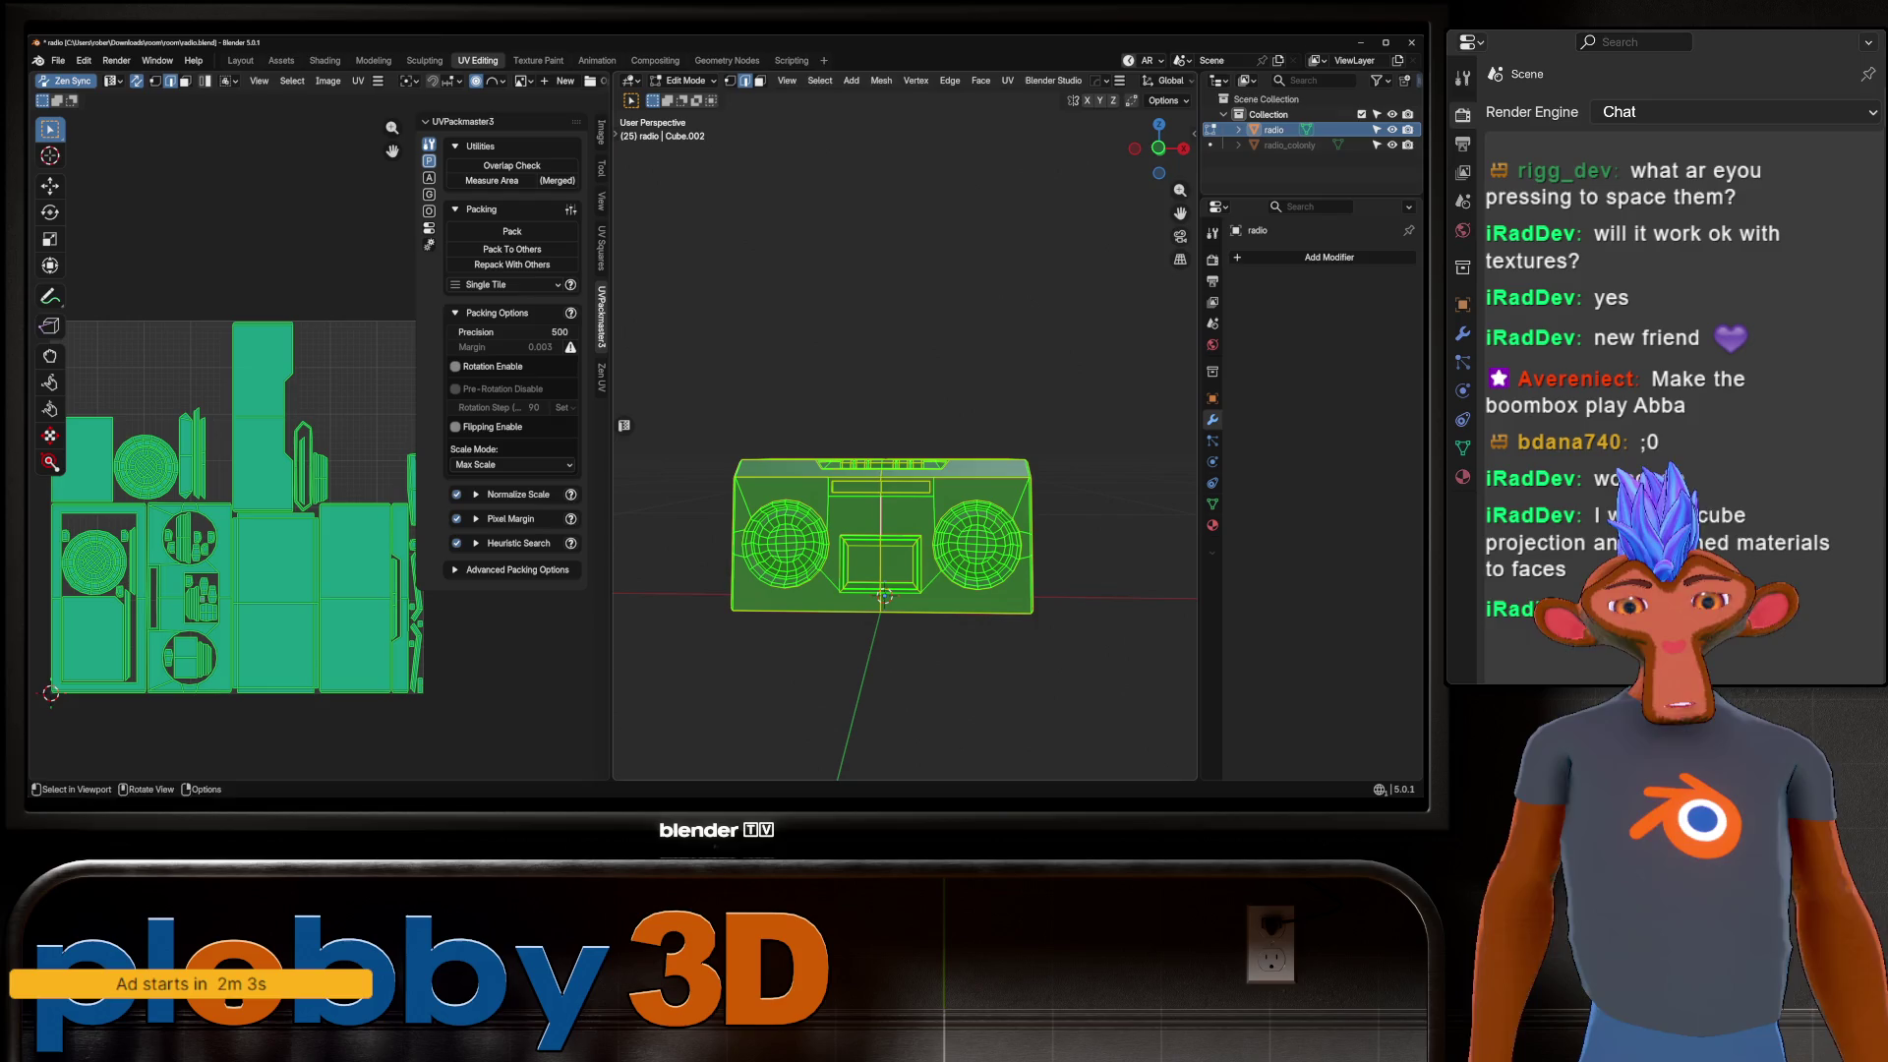
pyautogui.press('u')
pyautogui.click(865, 104)
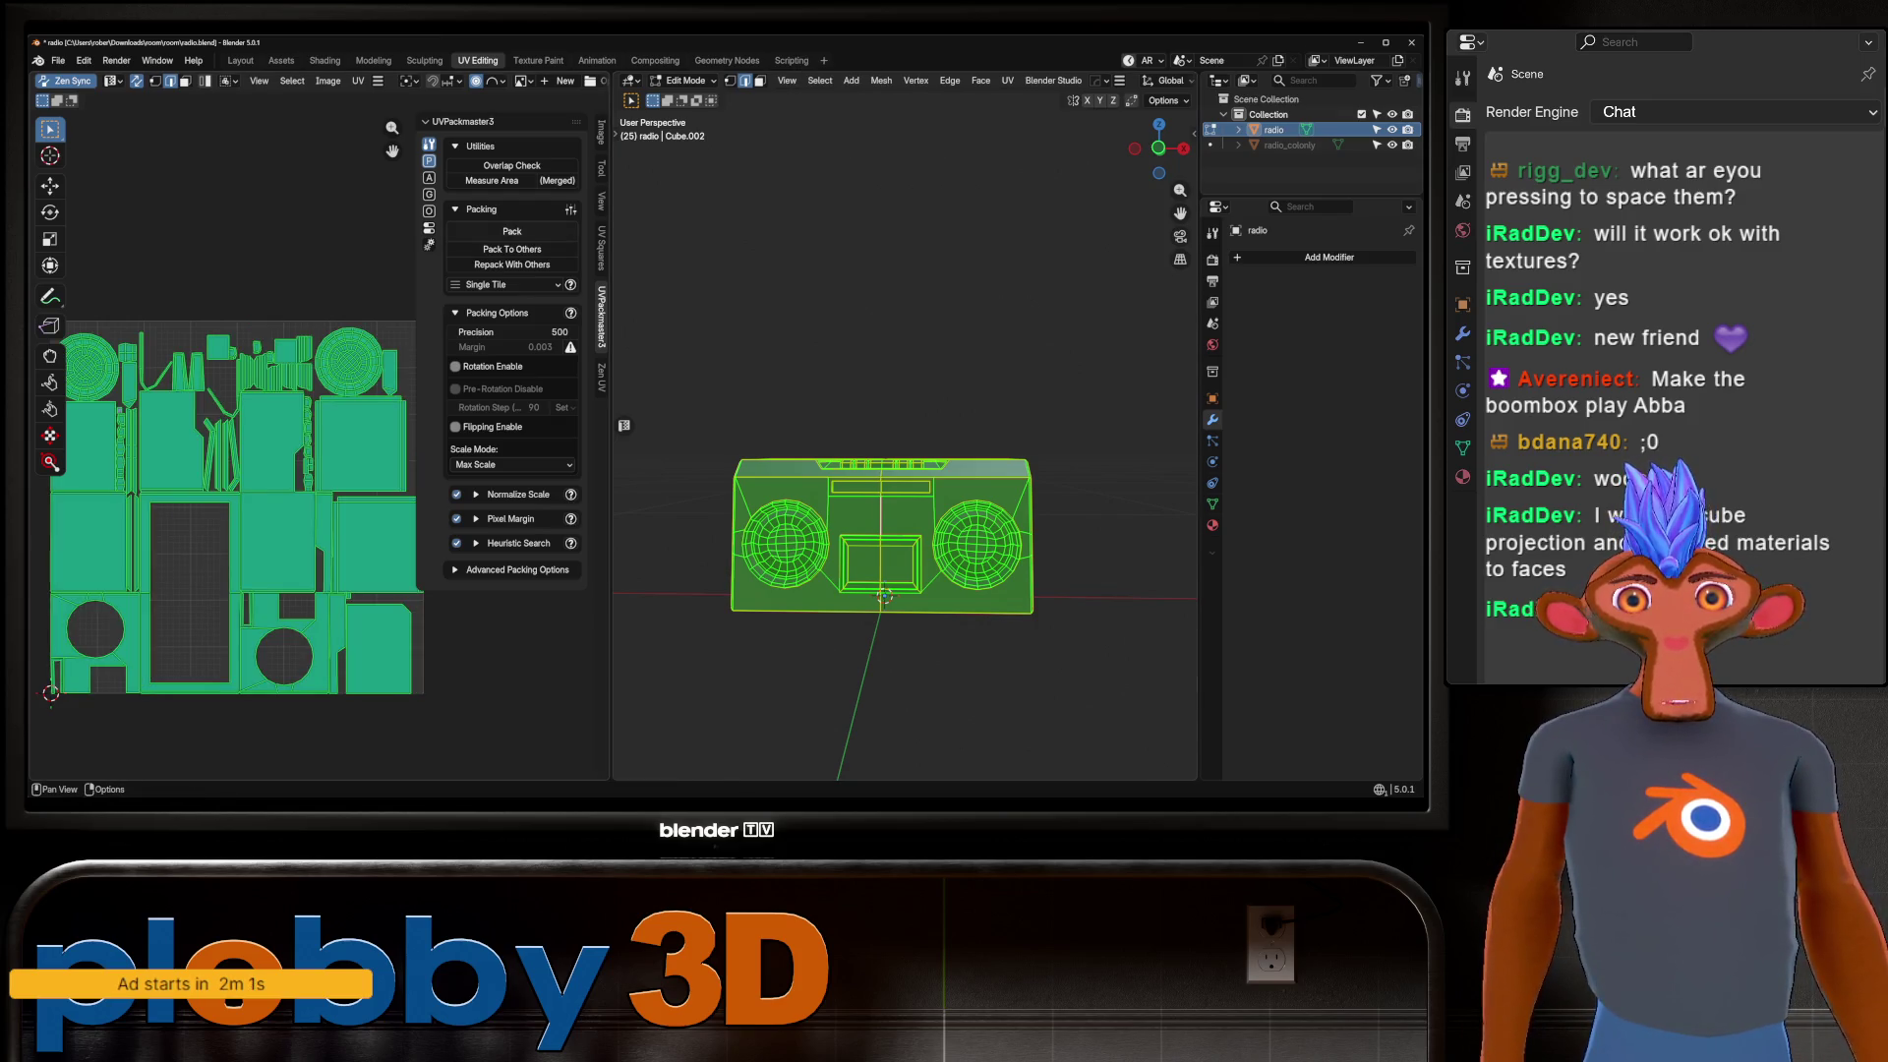
pyautogui.click(511, 231)
# Accept UVPackmaster's final heuristic layout and orbit around the boombox's back and speaker side.
pyautogui.moveTo(44, 690); pyautogui.dragTo(102, 702, button='middle')
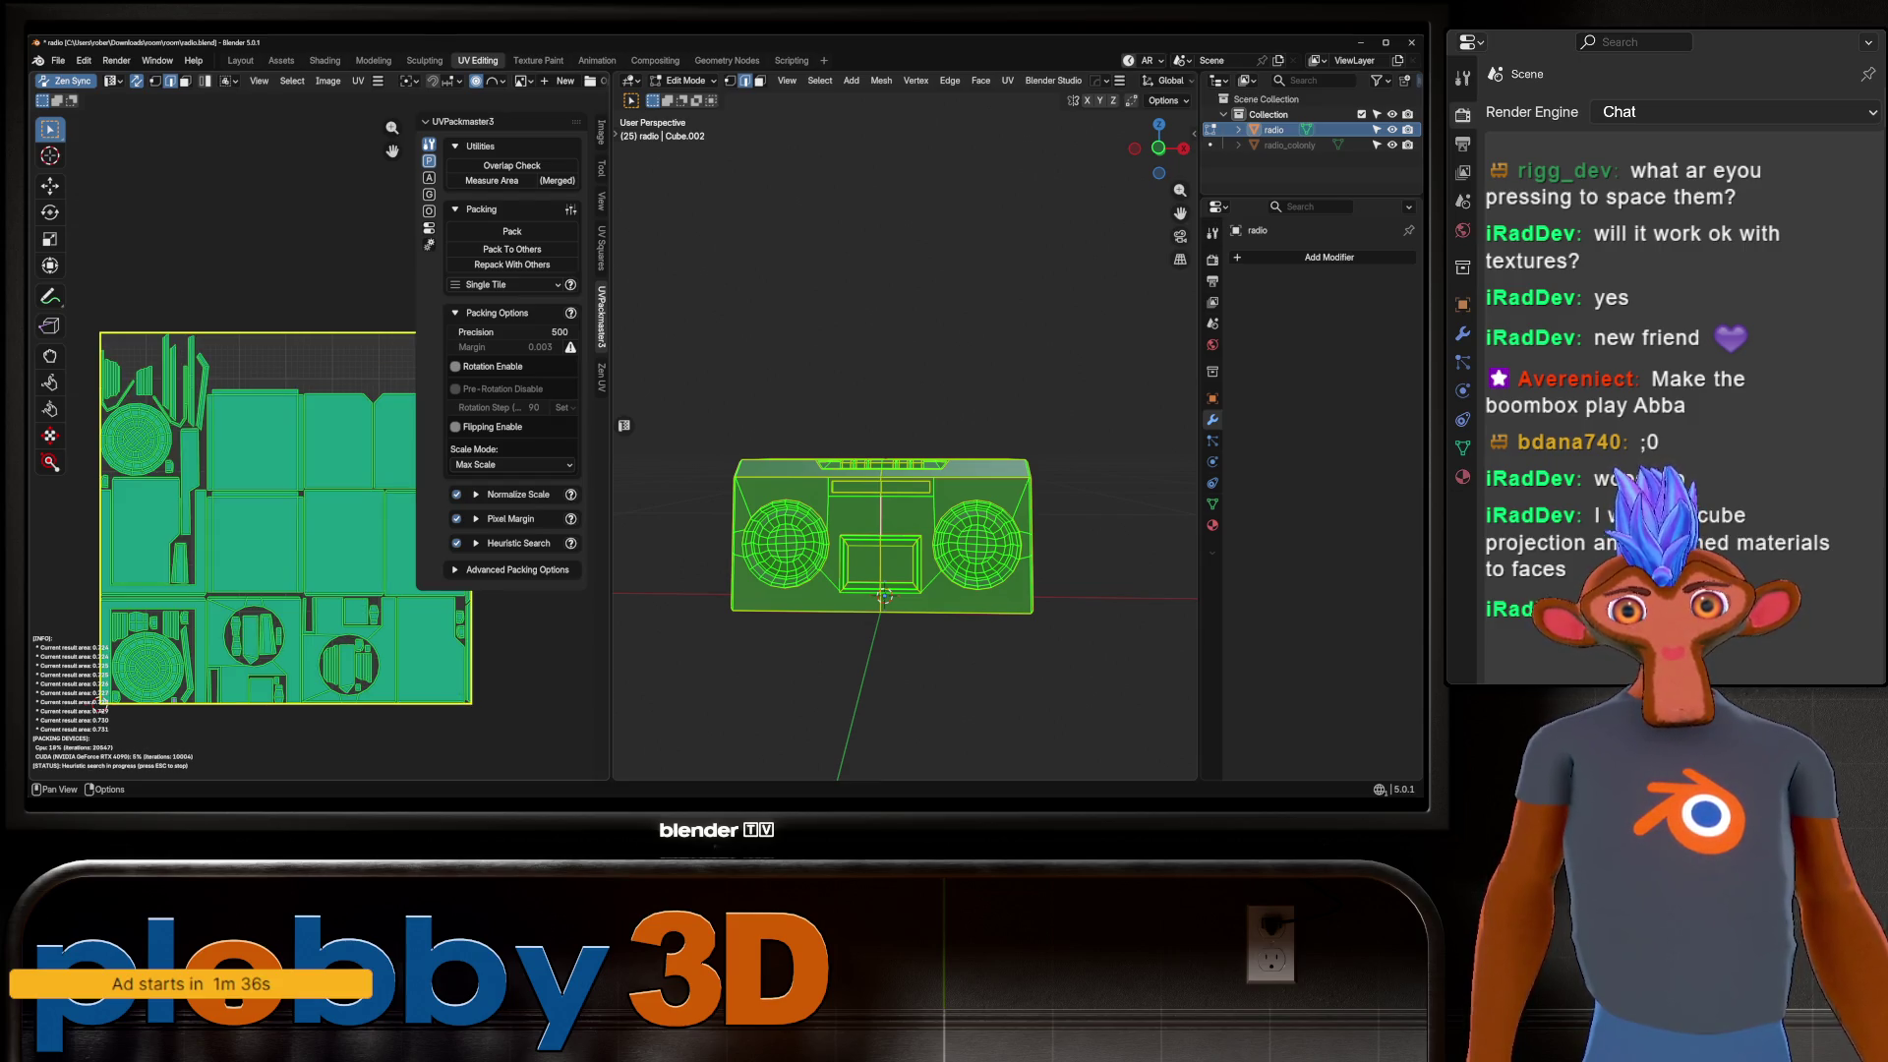
pyautogui.press('Escape')
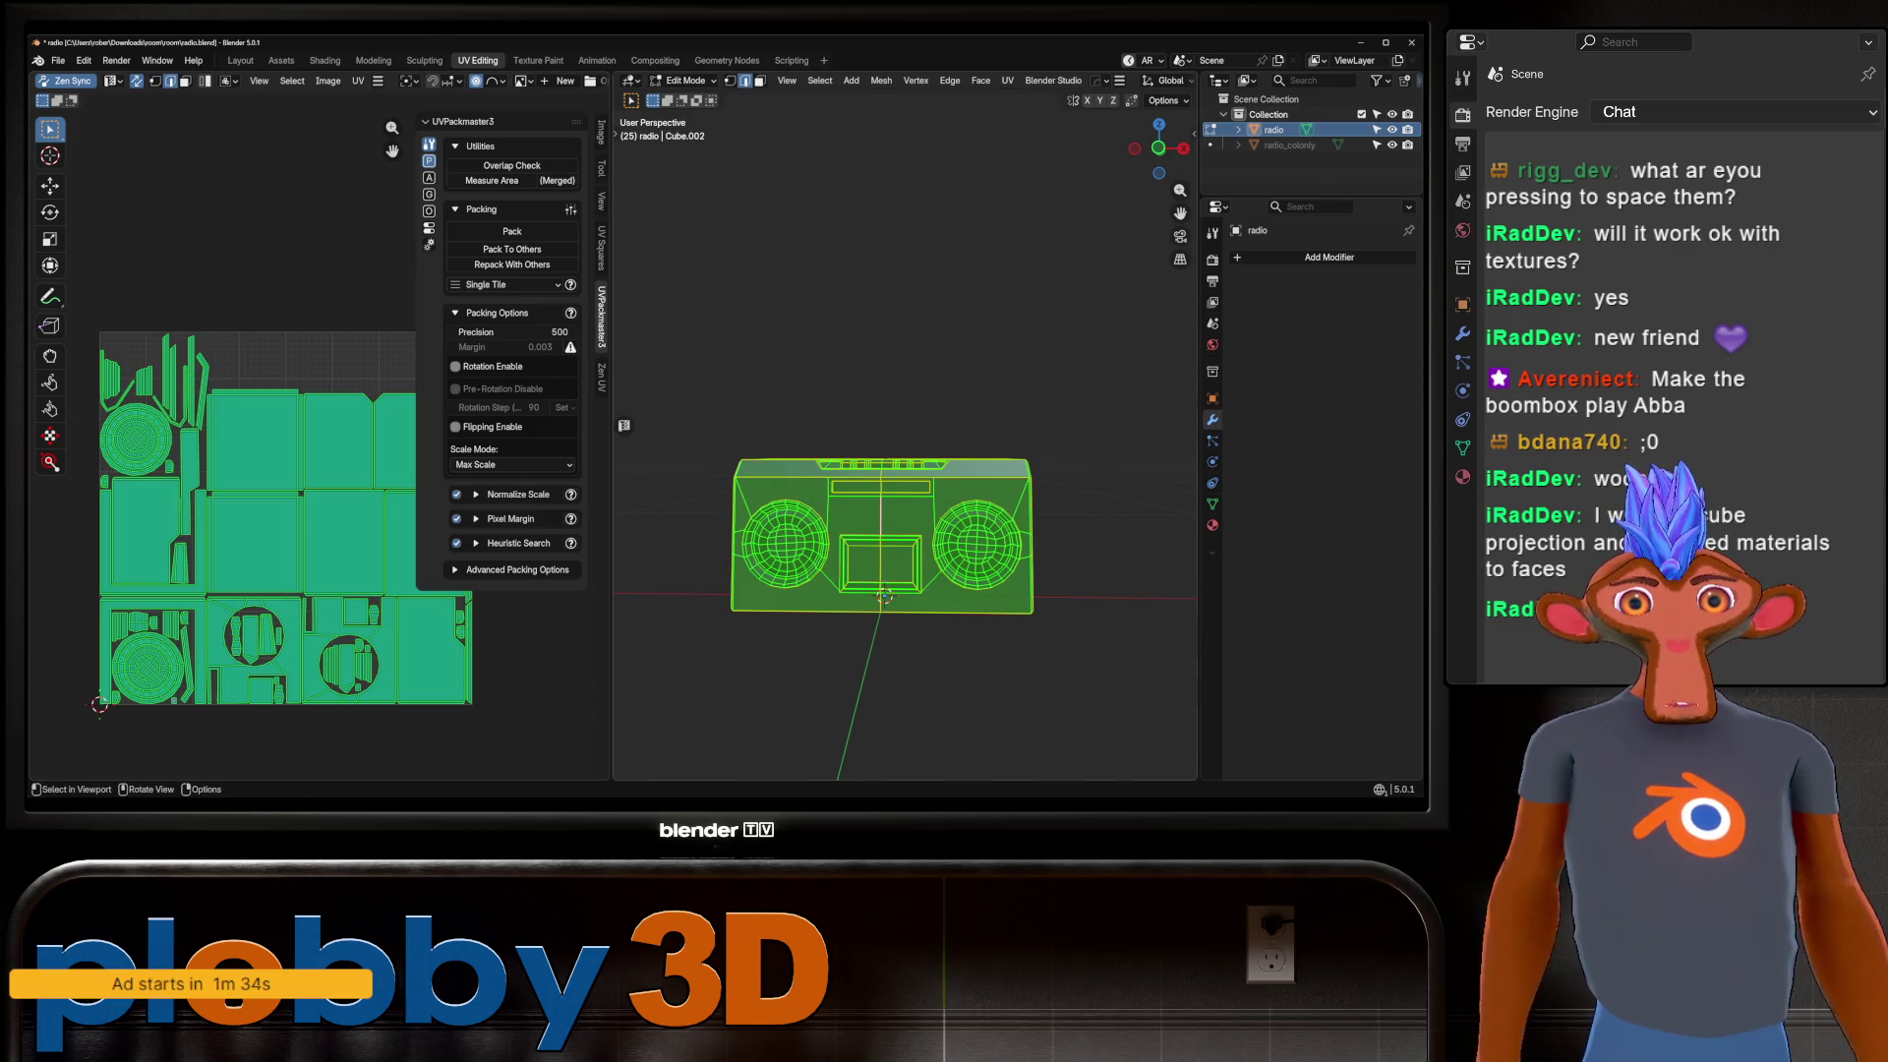
pyautogui.hotkey('alt', 'a')
pyautogui.moveTo(904, 443); pyautogui.dragTo(1061, 452, button='middle')
pyautogui.press('a')
pyautogui.moveTo(905, 442)
pyautogui.mouseDown(button='middle')
pyautogui.moveTo(983, 443)
pyautogui.moveTo(885, 442)
pyautogui.moveTo(983, 447)
pyautogui.moveTo(944, 452)
pyautogui.mouseUp(button='middle')
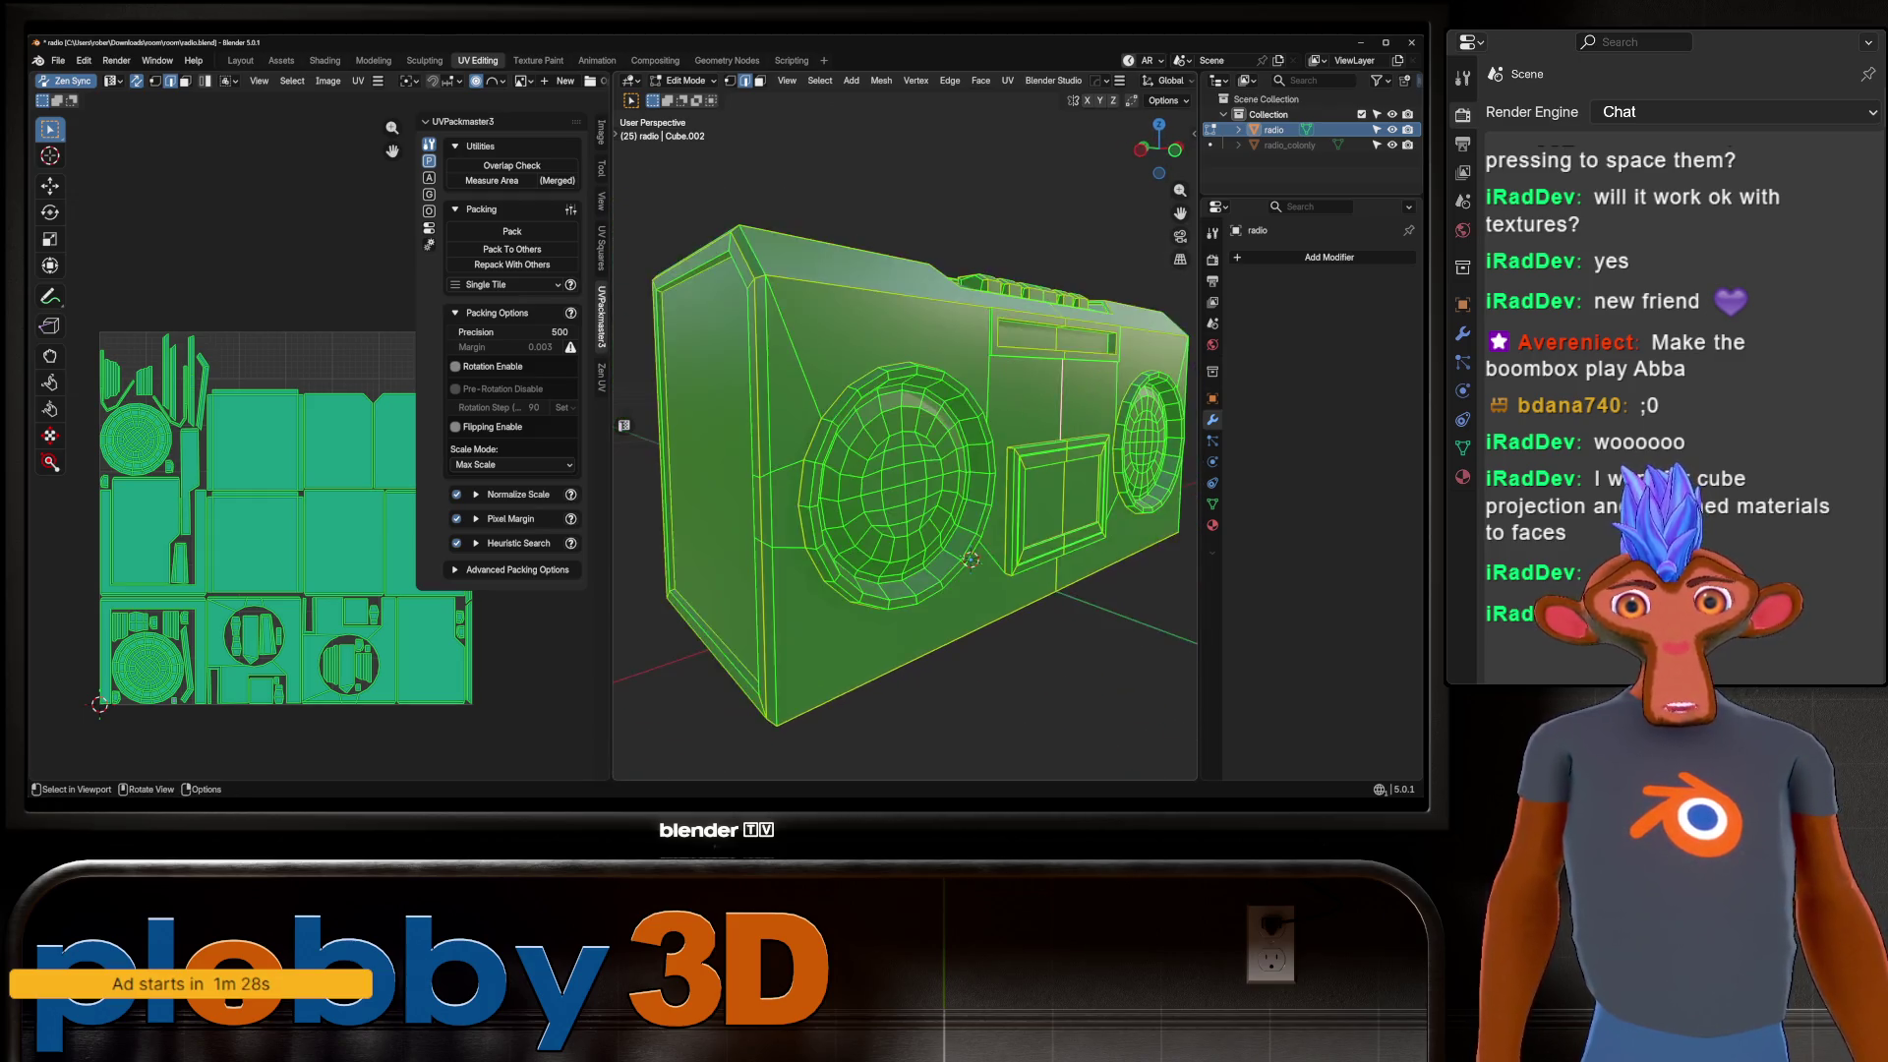
# Deselect the whole mesh and return the boombox to Object Mode.
pyautogui.scroll(3, 905, 443)
pyautogui.scroll(-6, 905, 432)
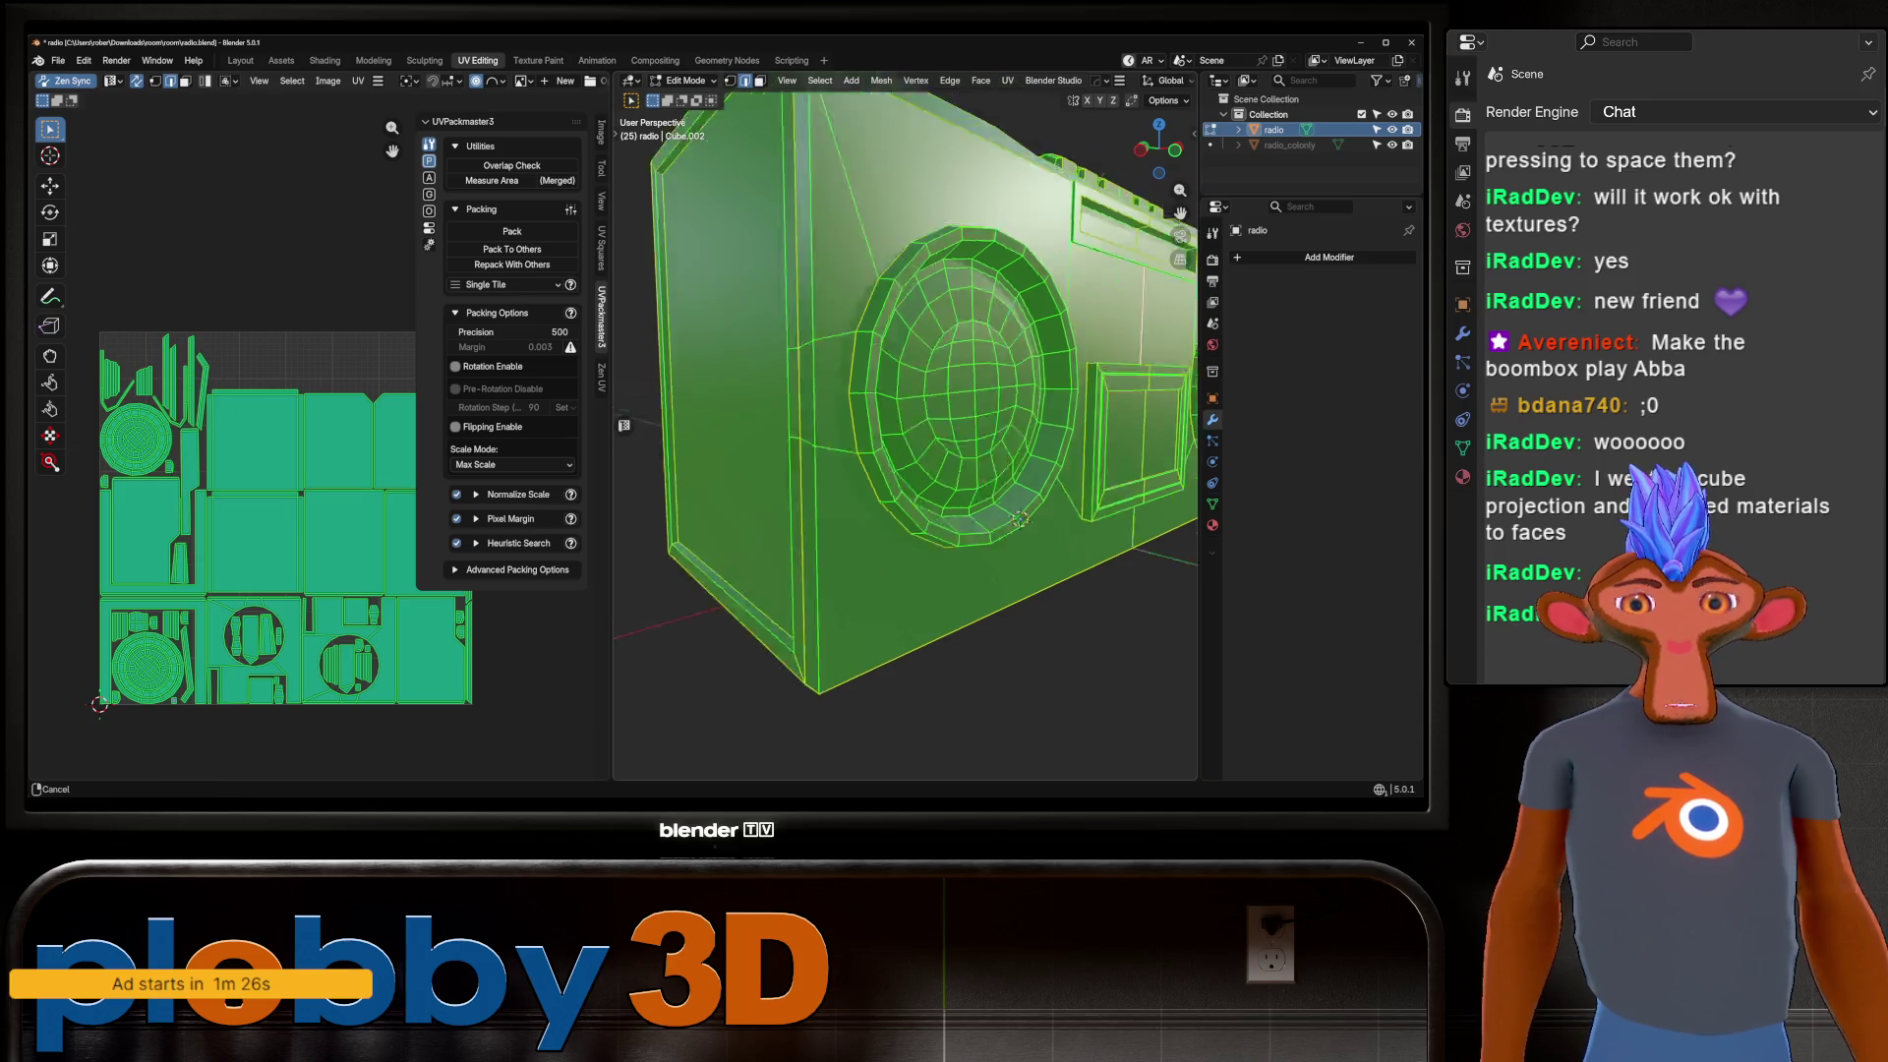
pyautogui.moveTo(905, 433)
pyautogui.mouseDown(button='middle')
pyautogui.moveTo(1003, 373)
pyautogui.moveTo(983, 433)
pyautogui.moveTo(924, 462)
pyautogui.mouseUp(button='middle')
pyautogui.scroll(-3, 905, 442)
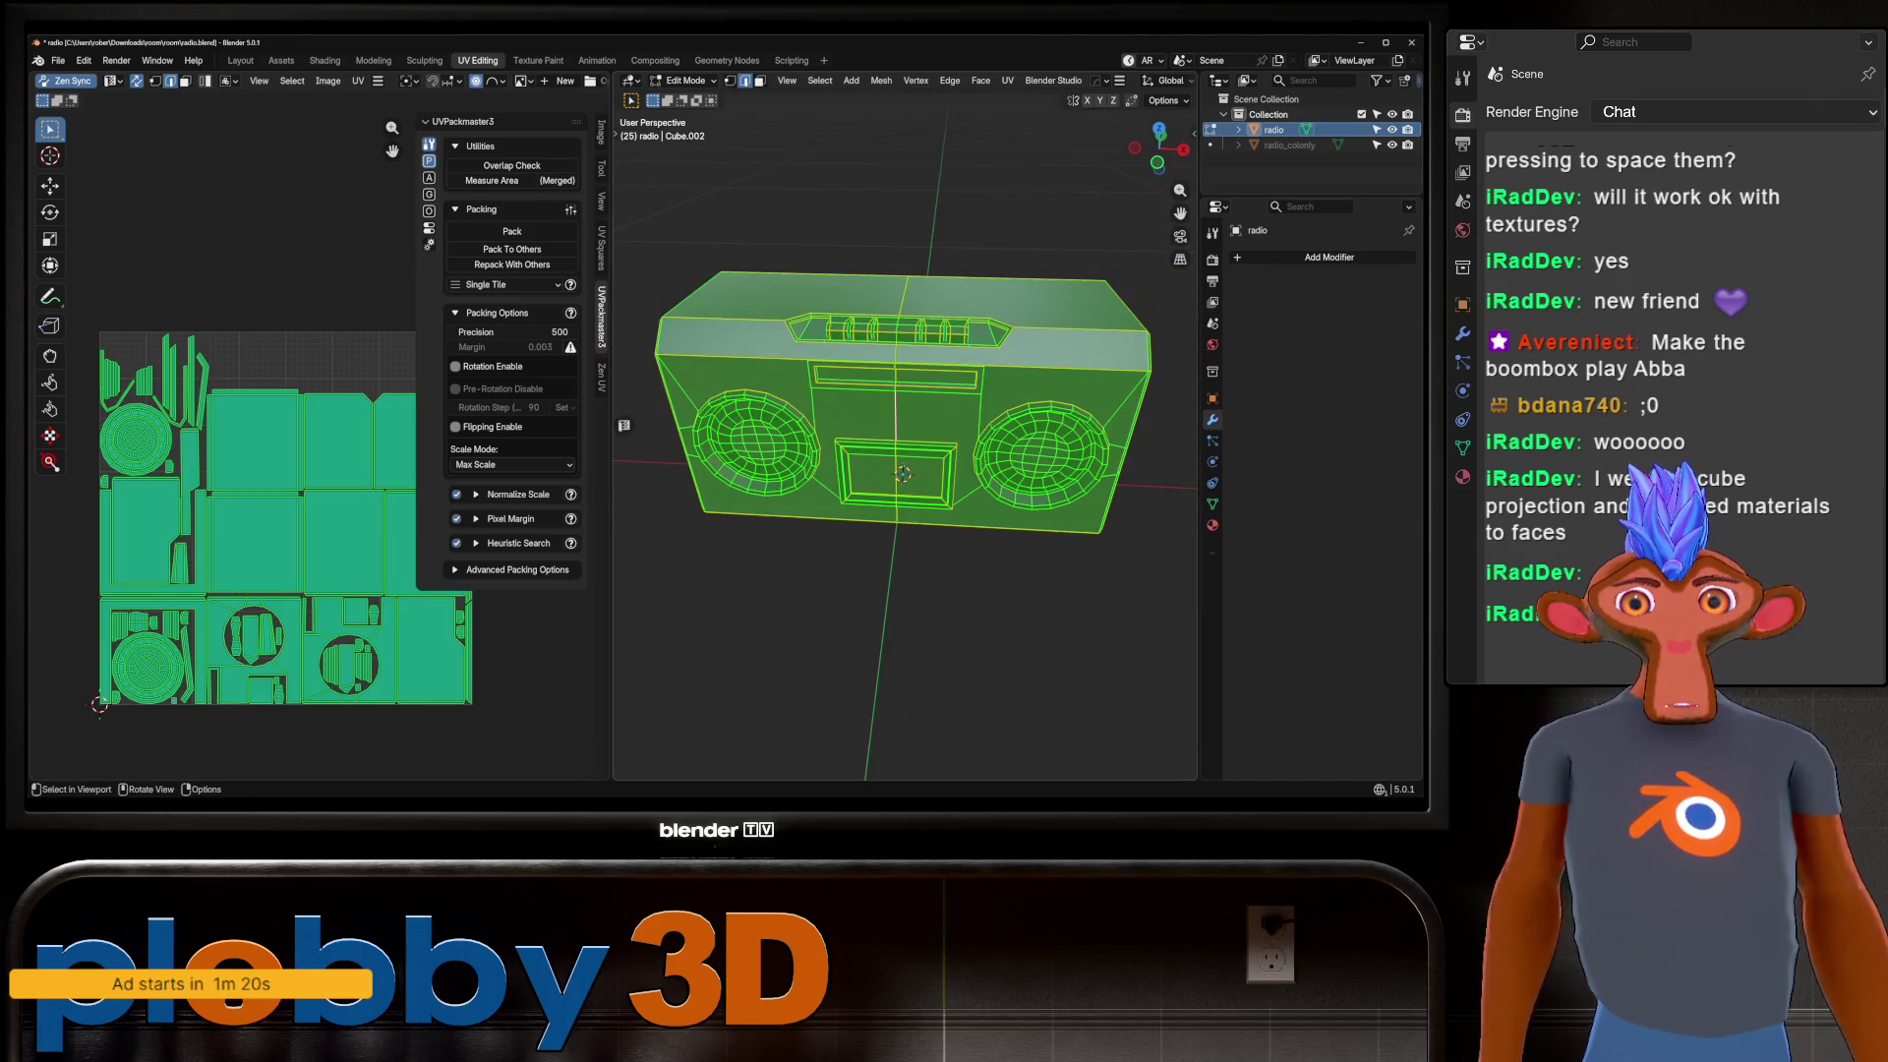
pyautogui.hotkey('alt', 'a')
pyautogui.moveTo(968, 563)
pyautogui.mouseDown(button='middle')
pyautogui.moveTo(1023, 550)
pyautogui.moveTo(892, 488)
pyautogui.moveTo(944, 462)
pyautogui.moveTo(885, 462)
pyautogui.moveTo(855, 531)
pyautogui.mouseUp(button='middle')
pyautogui.press('Tab')
pyautogui.scroll(5, 998, 595)
pyautogui.press('Tab')
pyautogui.scroll(-5, 904, 442)
pyautogui.press('Tab')
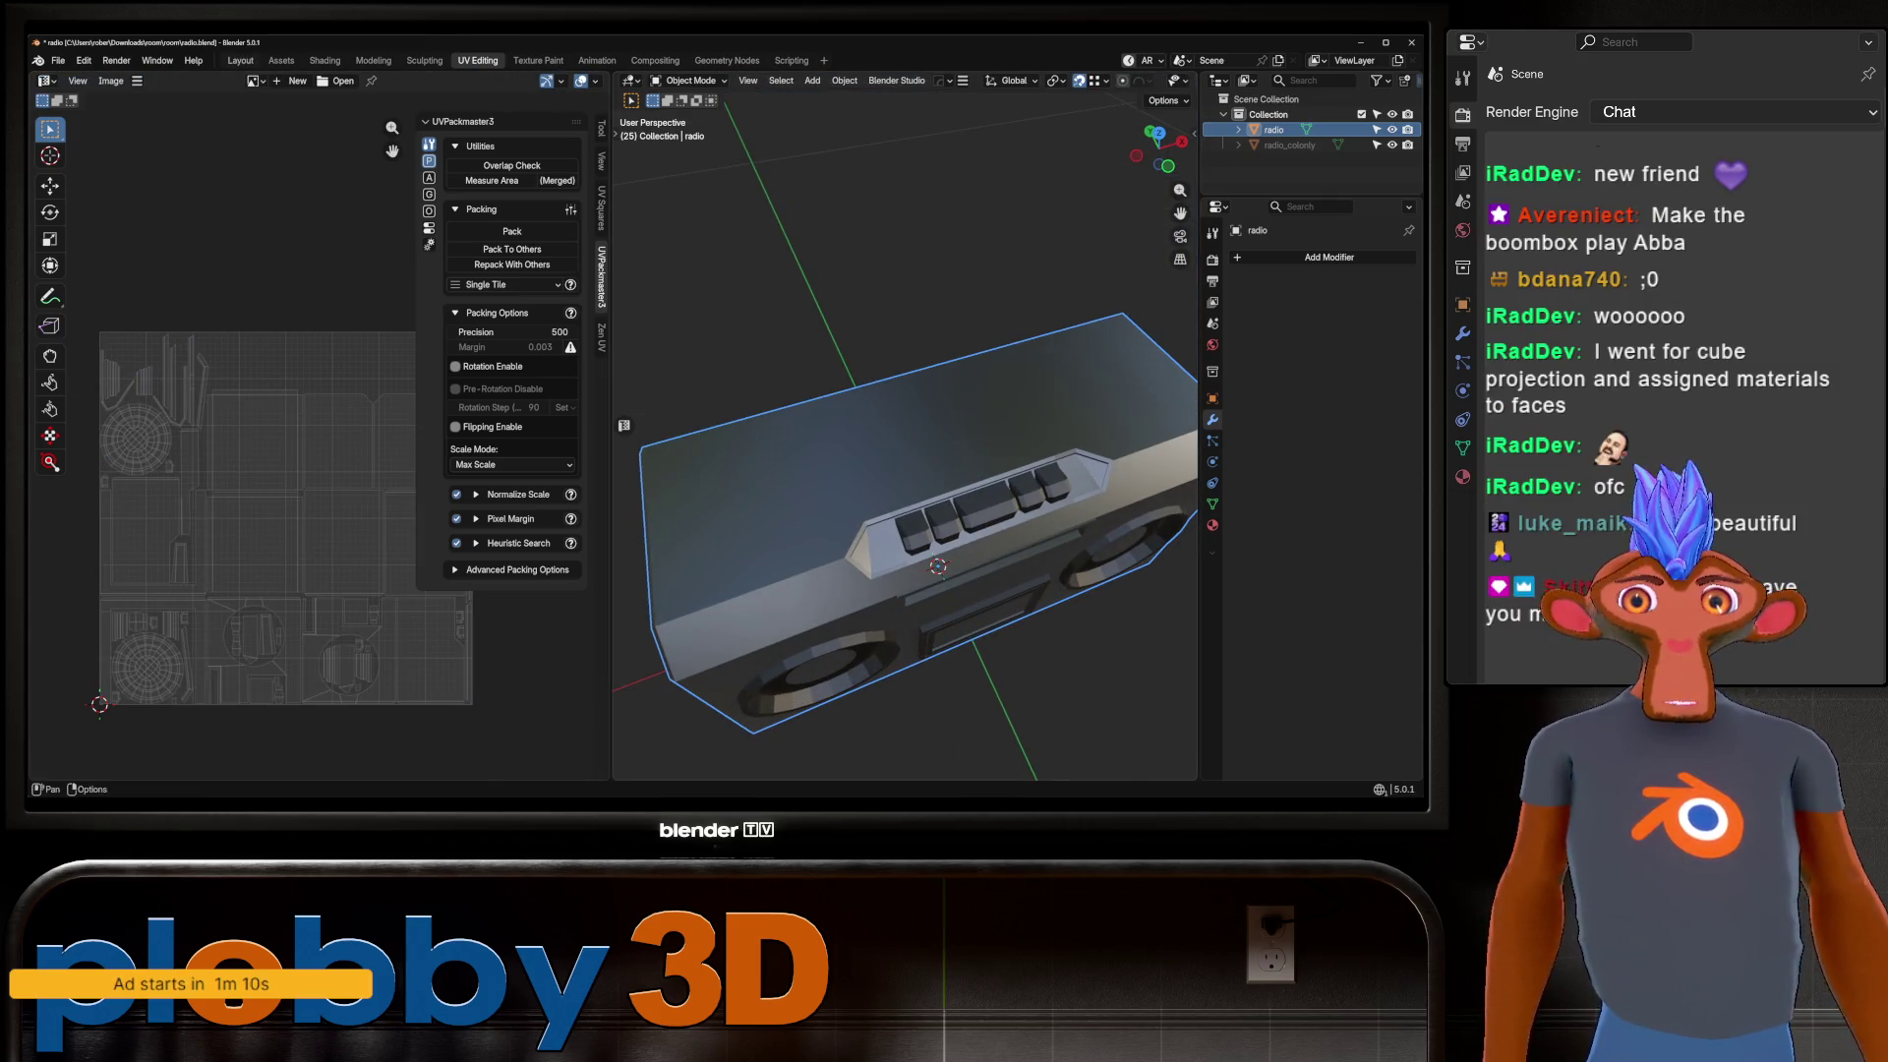
# Switch to the Layout workspace and bring up the Shift+A add menu.
pyautogui.click(241, 59)
pyautogui.moveTo(688, 491)
pyautogui.mouseDown(button='middle')
pyautogui.moveTo(668, 501)
pyautogui.moveTo(688, 491)
pyautogui.moveTo(688, 418)
pyautogui.moveTo(708, 462)
pyautogui.moveTo(668, 531)
pyautogui.moveTo(639, 418)
pyautogui.mouseUp(button='middle')
pyautogui.rightClick(688, 418)
pyautogui.press('Escape')
pyautogui.hotkey('shift', 'a')
# Add a plane, scale it down and raise it 0.2 m along Z.
pyautogui.moveTo(639, 437)
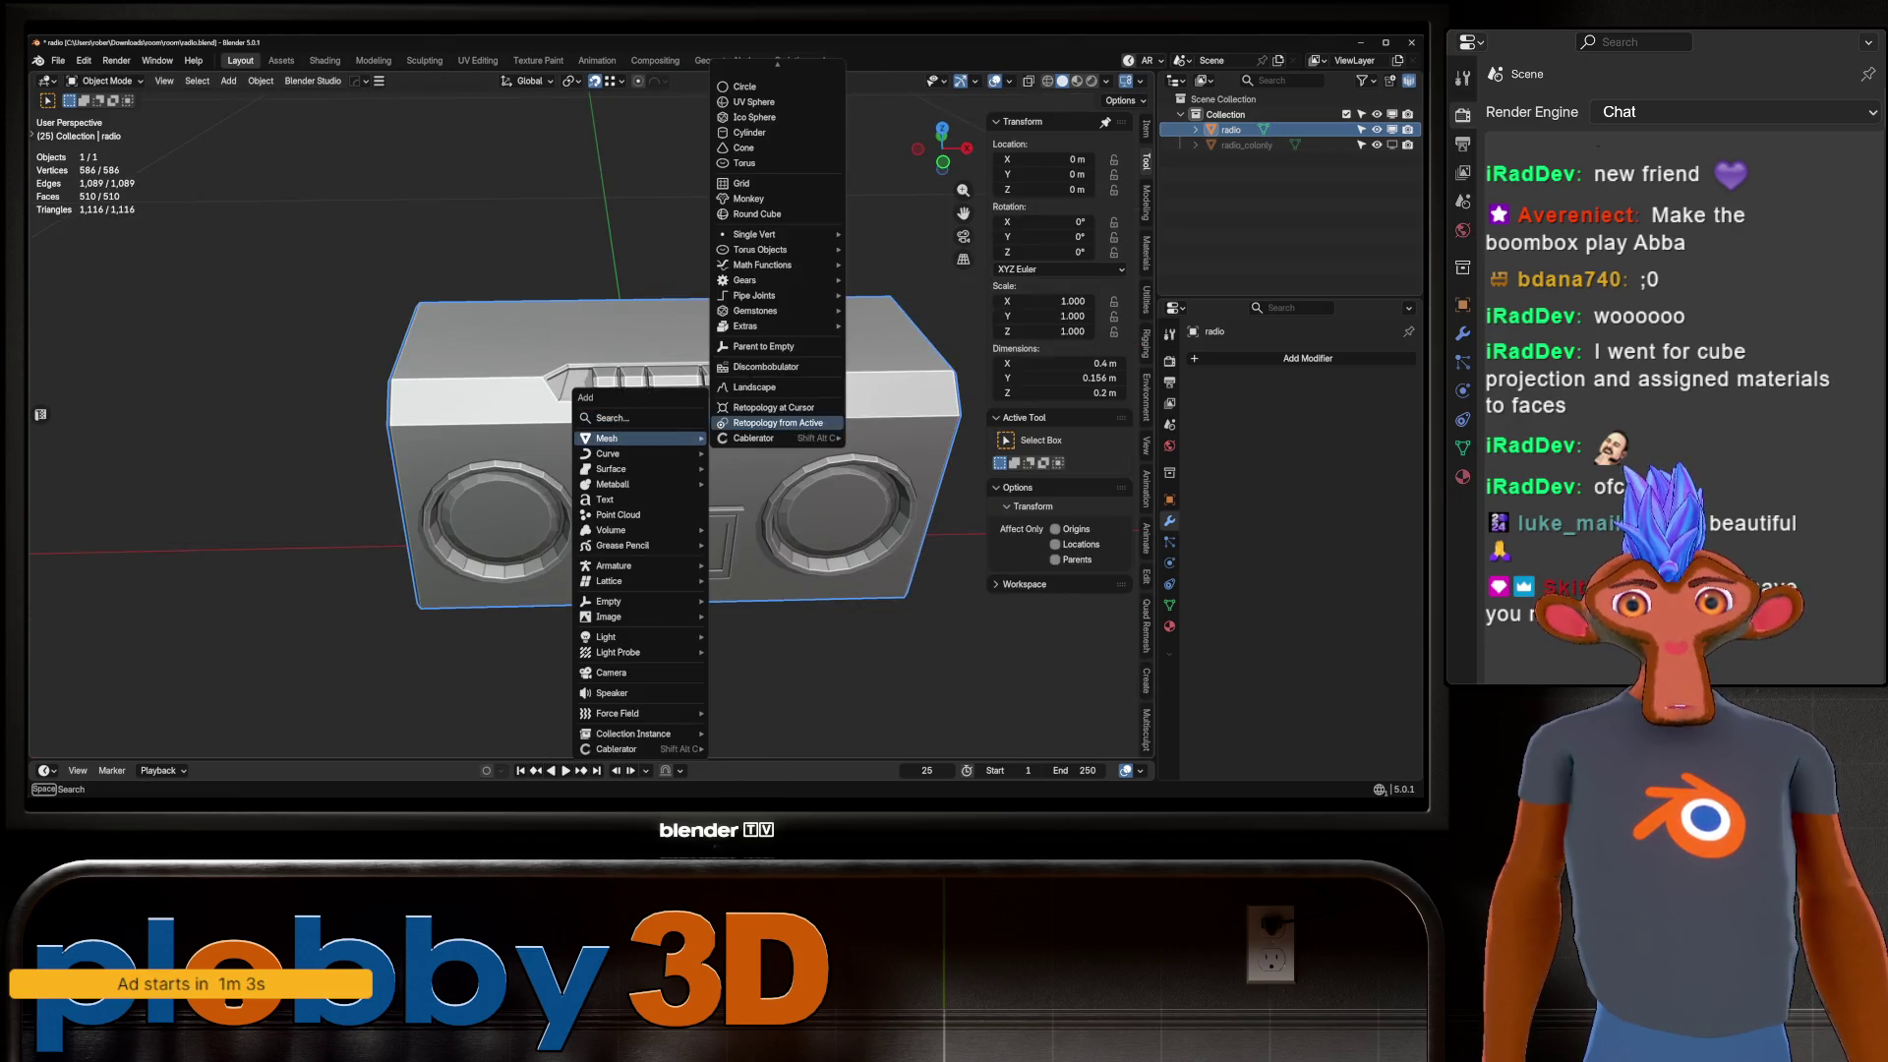
pyautogui.scroll(4, 777, 101)
pyautogui.click(745, 86)
pyautogui.press('s')
pyautogui.click(648, 352)
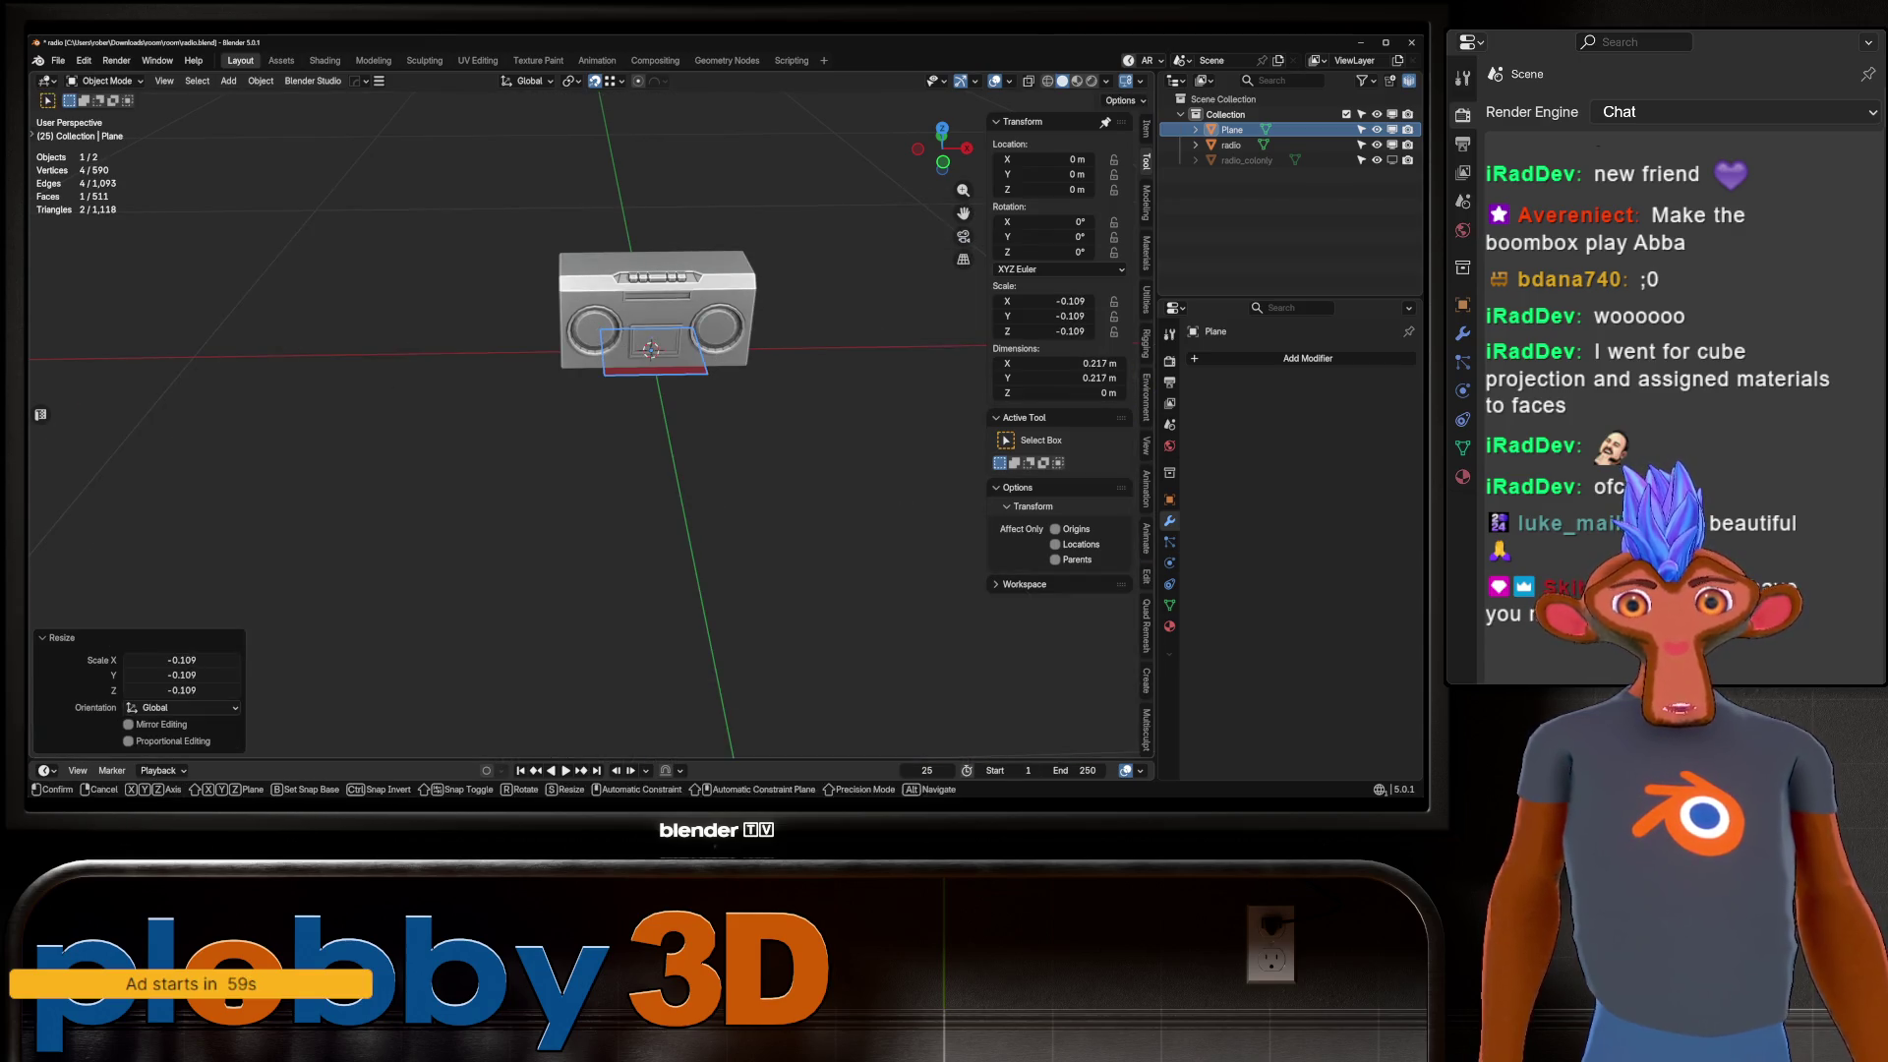
pyautogui.press('g')
pyautogui.press('z')
pyautogui.click(743, 251)
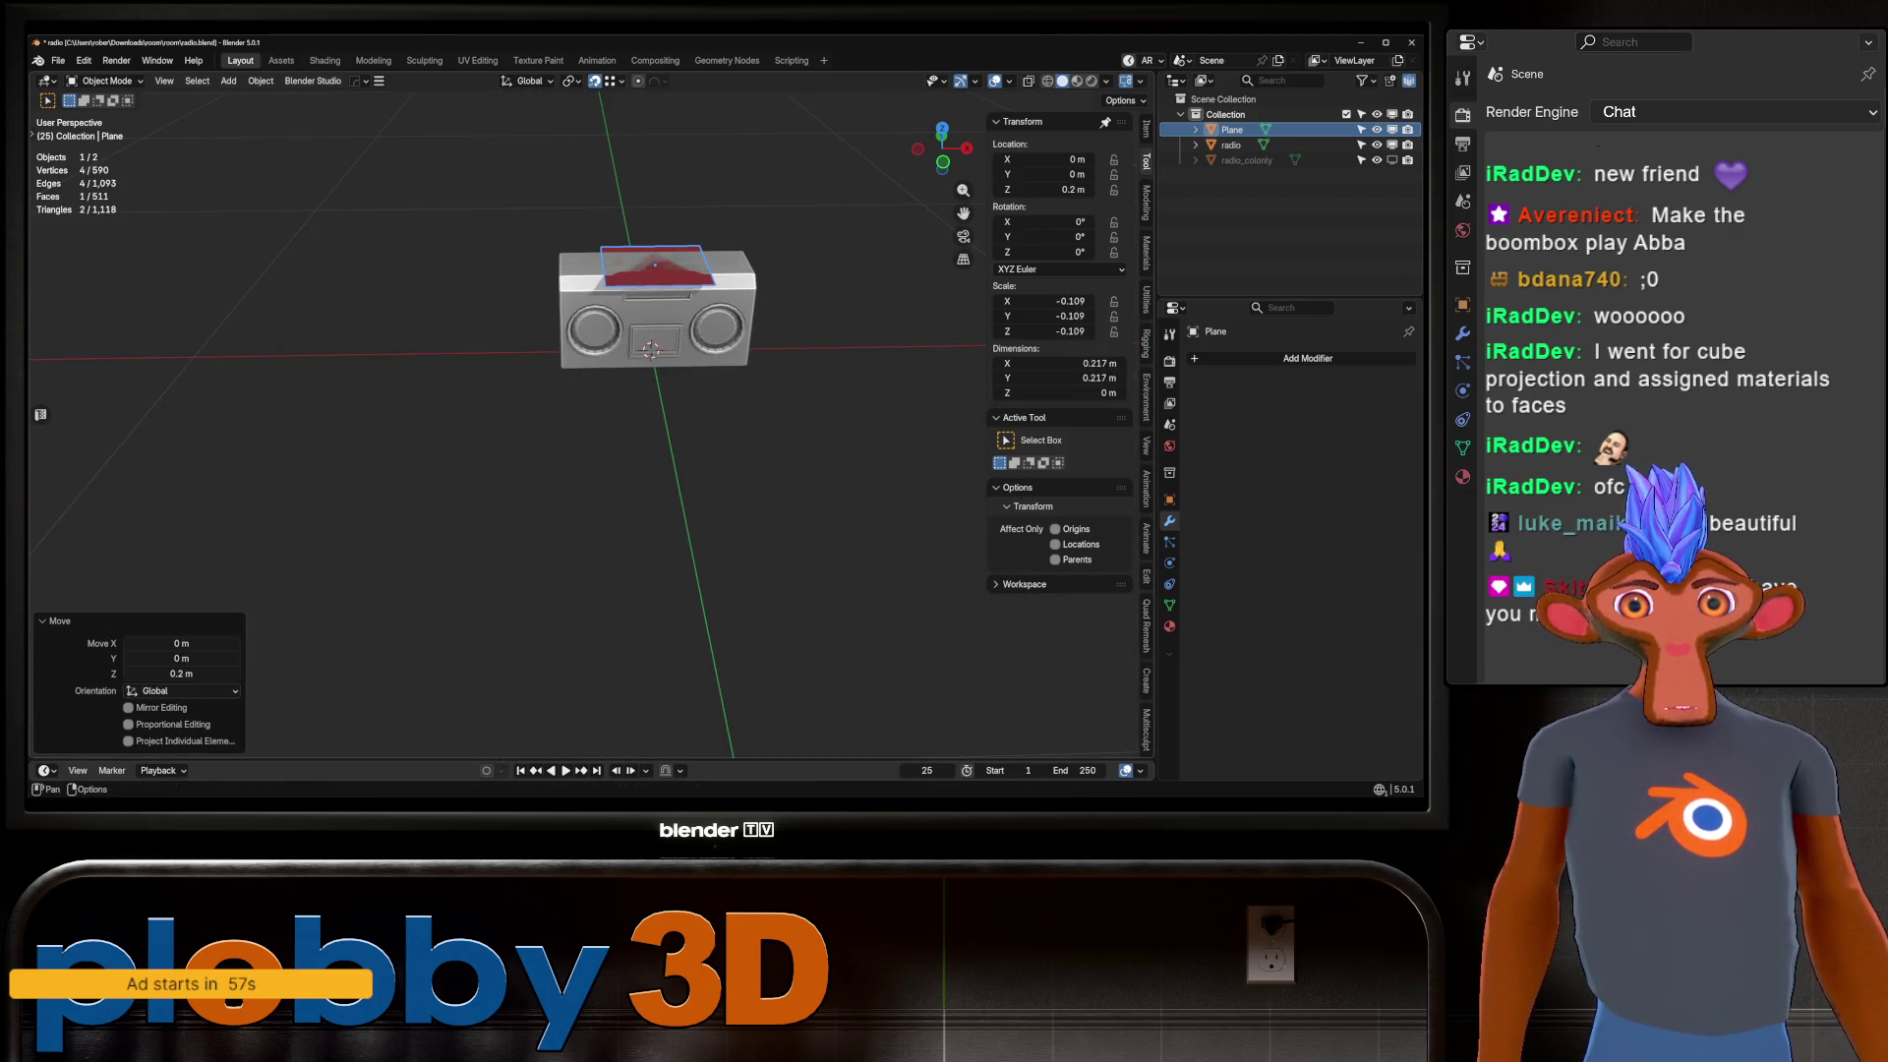
# Flip the plane 180° around X and shrink it to 0.304 scale.
pyautogui.write('rx')
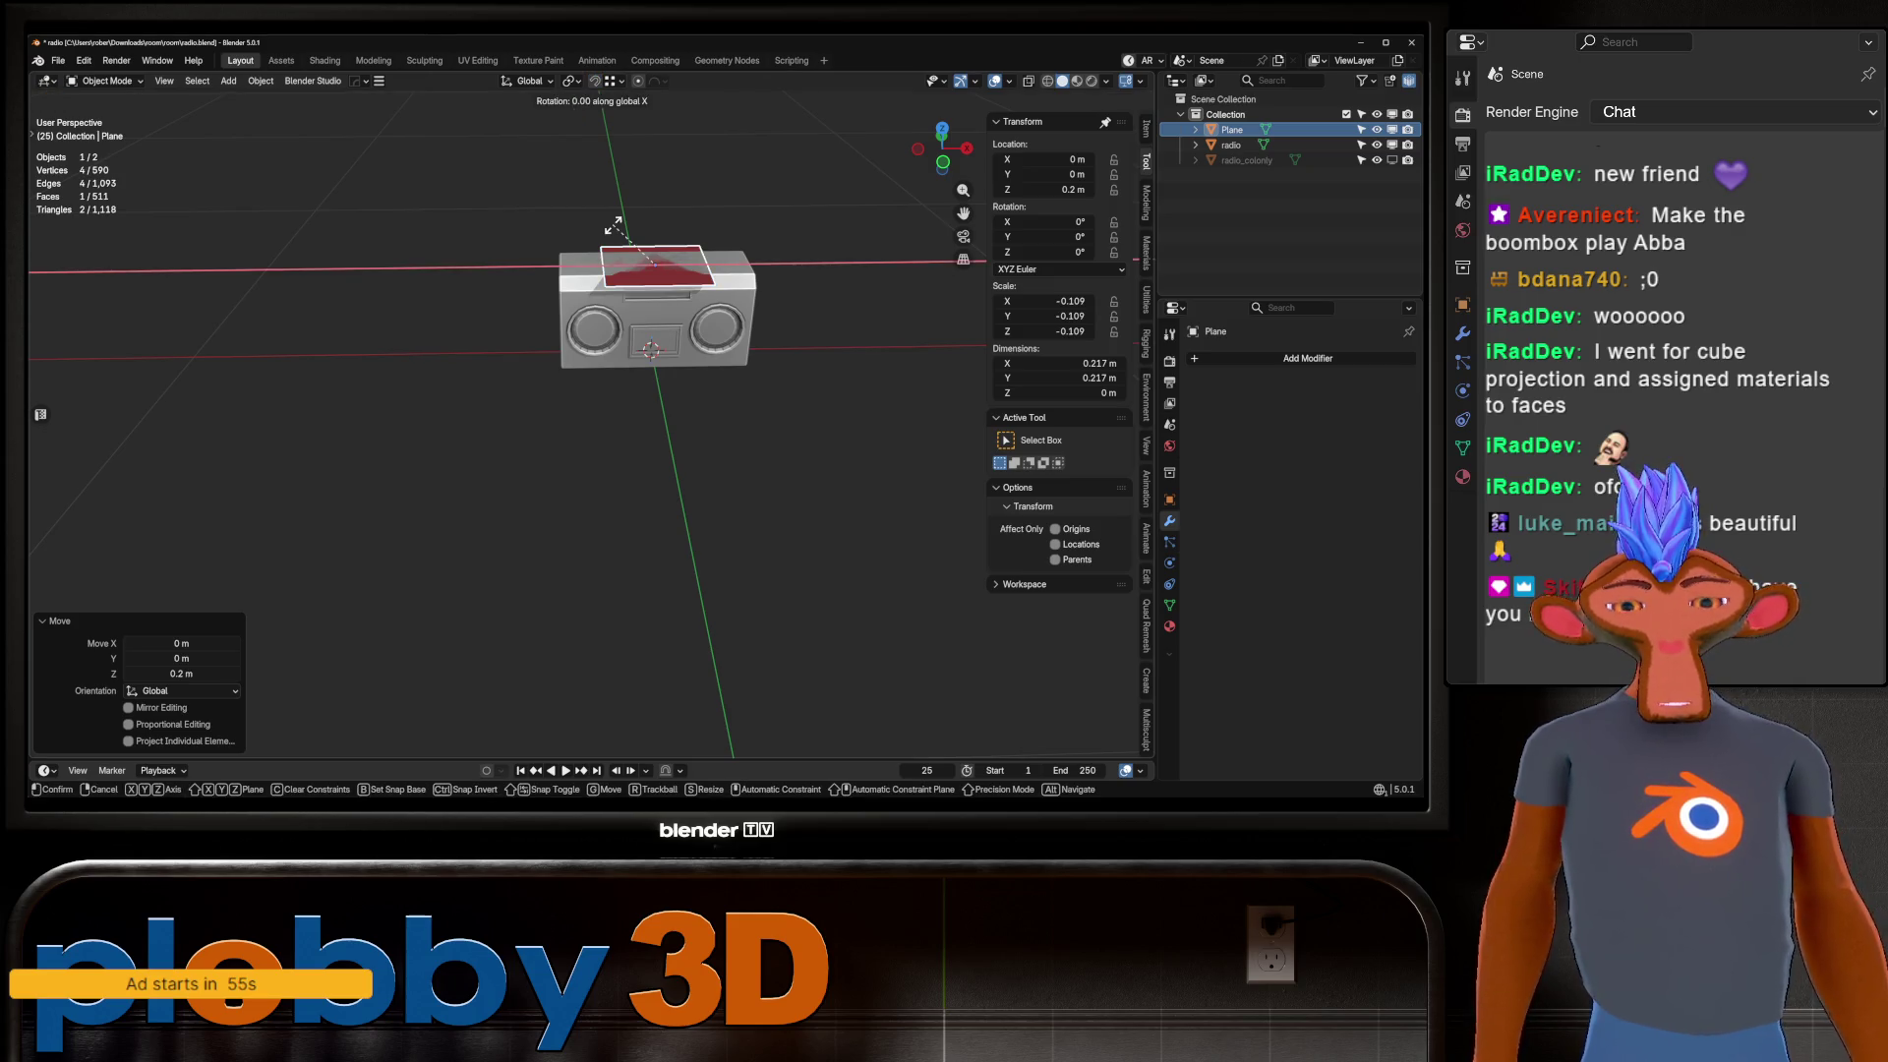
pyautogui.write('1890')
pyautogui.press('BackSpace')
pyautogui.press('BackSpace')
pyautogui.write('0')
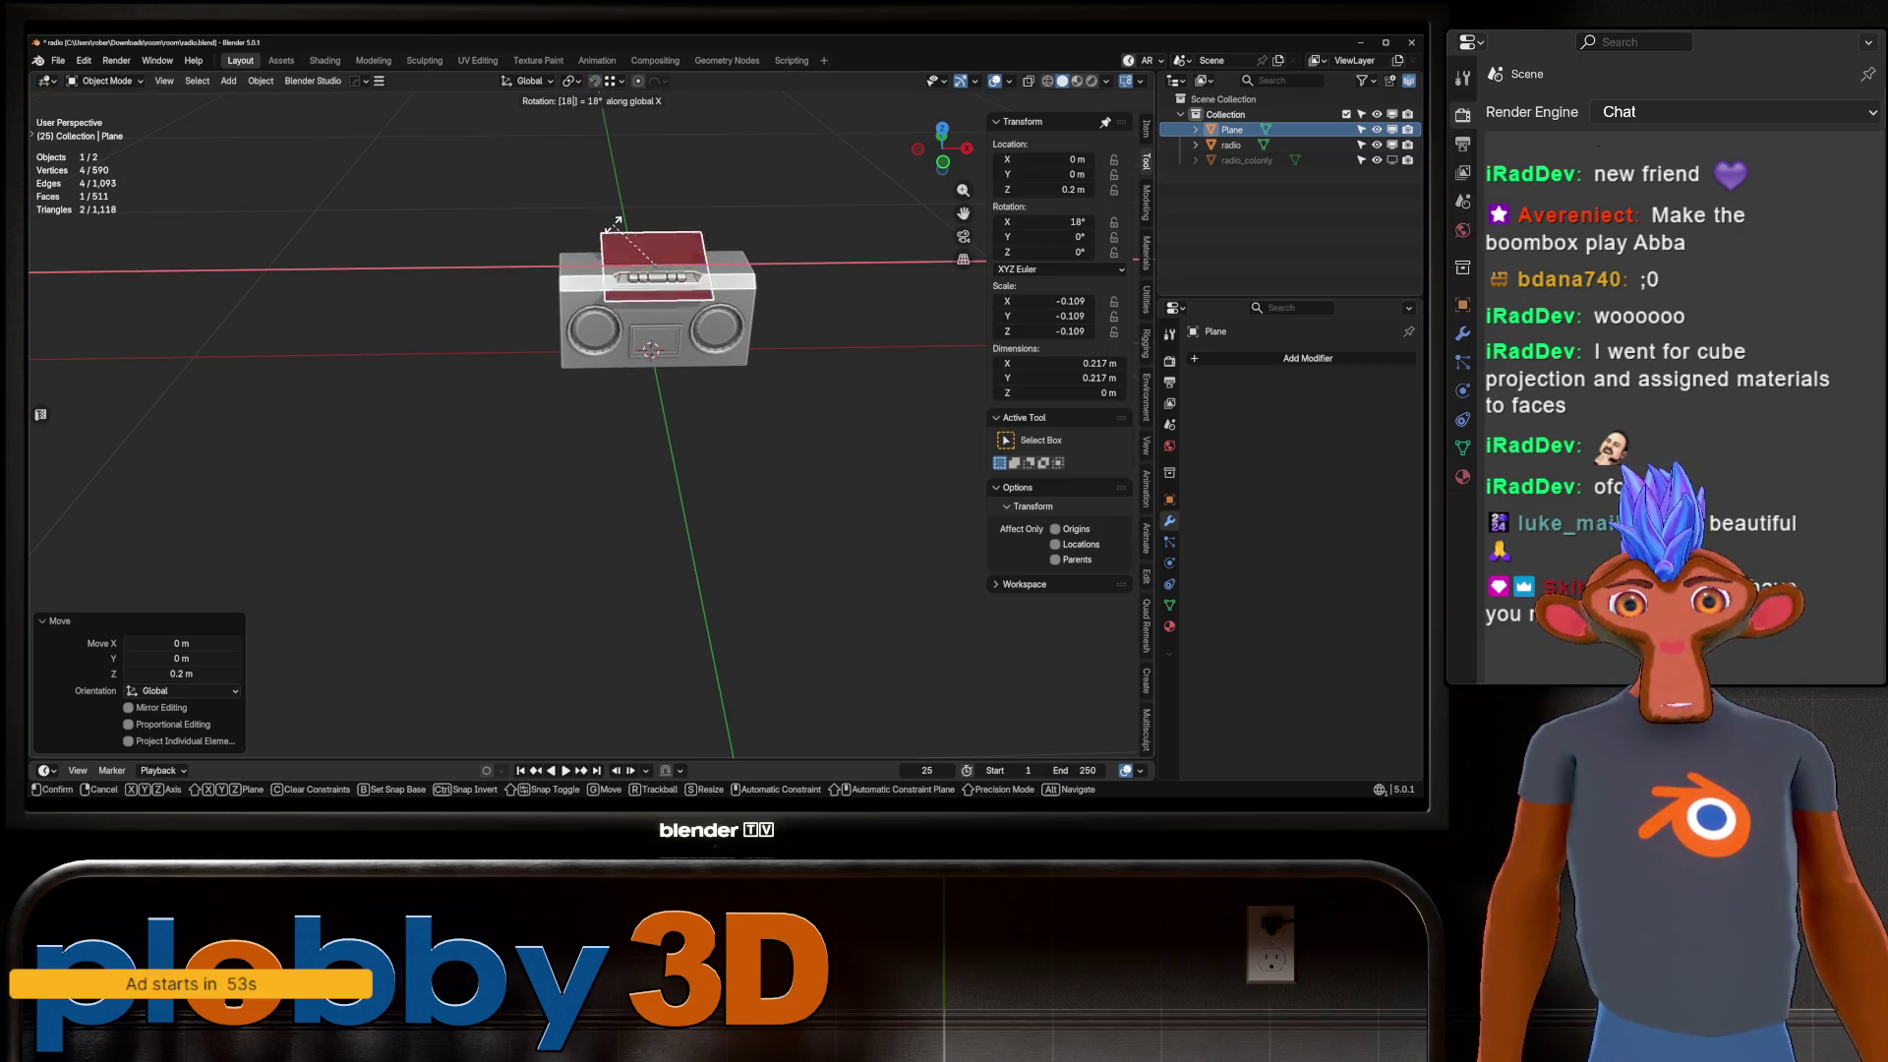
pyautogui.press('Return')
pyautogui.press('s')
pyautogui.press('Return')
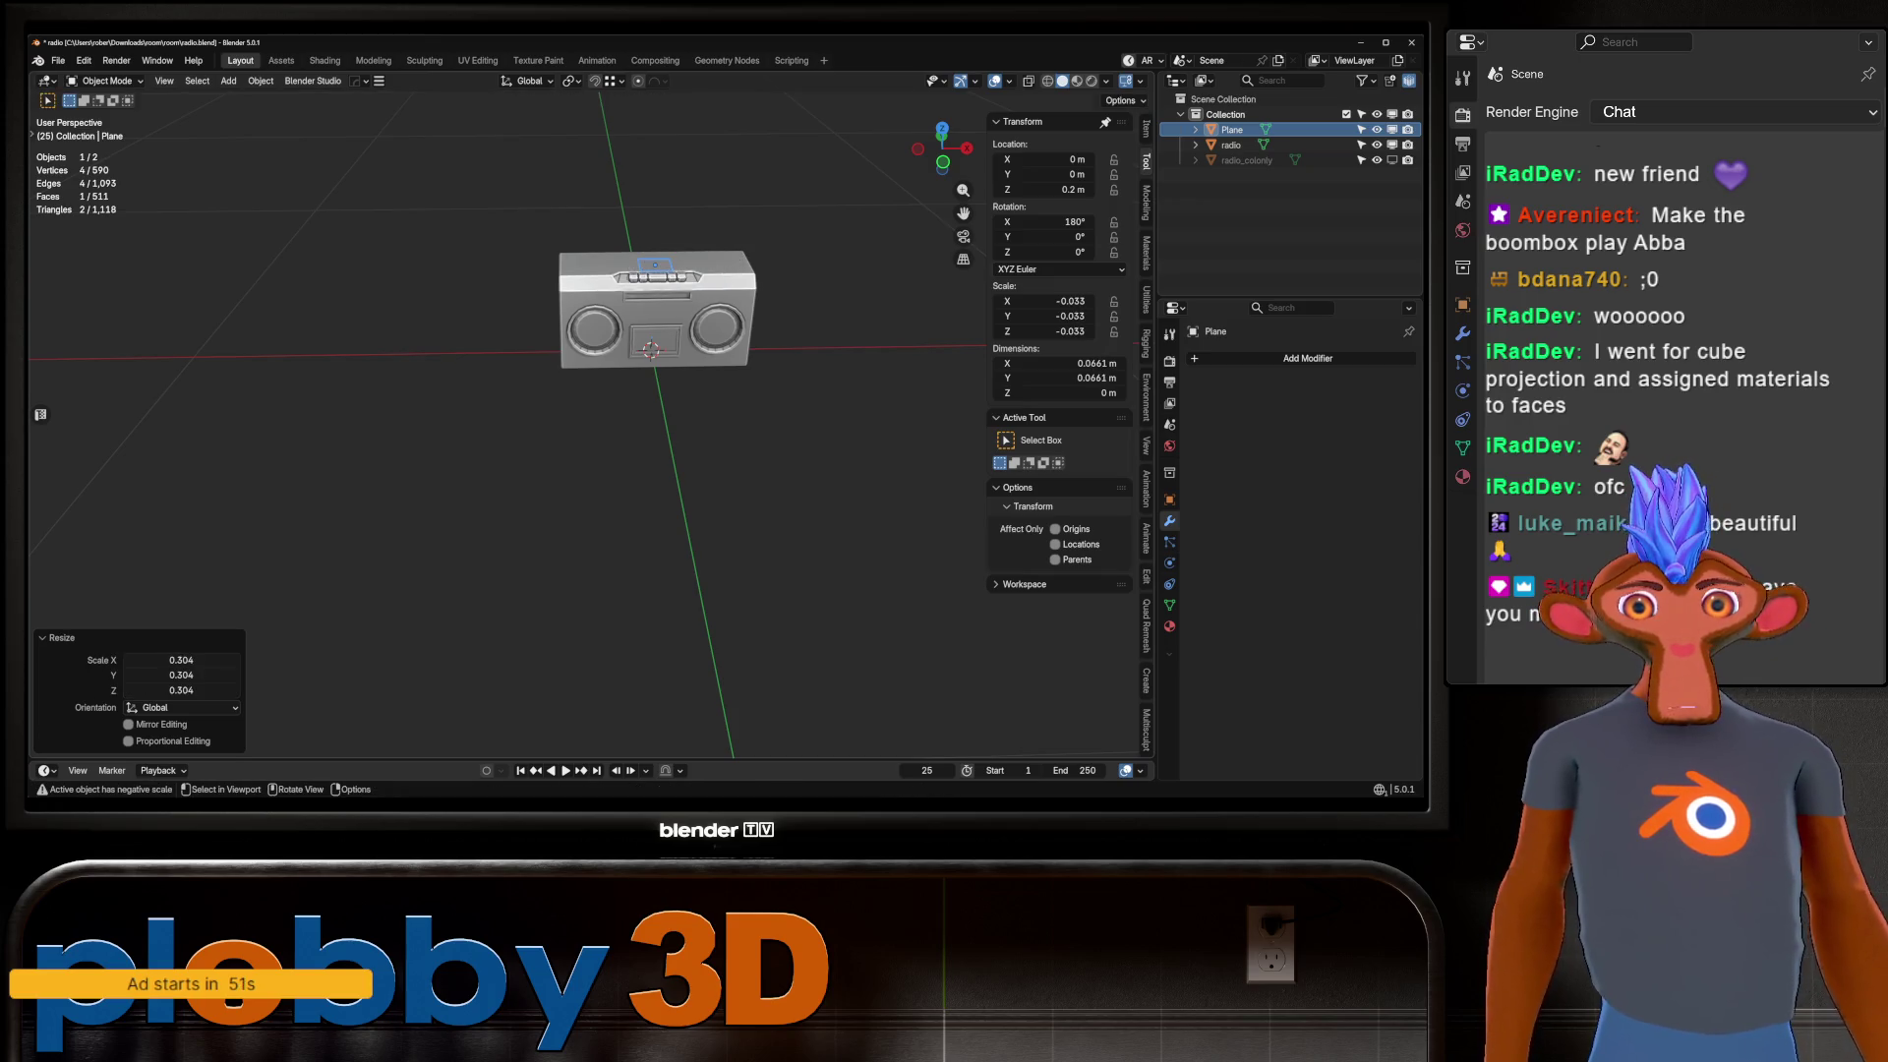
pyautogui.press('KP_Decimal')
# Move the plane along Y and stretch it wider along X.
pyautogui.press('g')
pyautogui.press('y')
pyautogui.press('Return')
pyautogui.press('s')
pyautogui.press('Return')
pyautogui.moveTo(748, 413); pyautogui.dragTo(985, 284, button='middle')
pyautogui.press('s')
pyautogui.press('x')
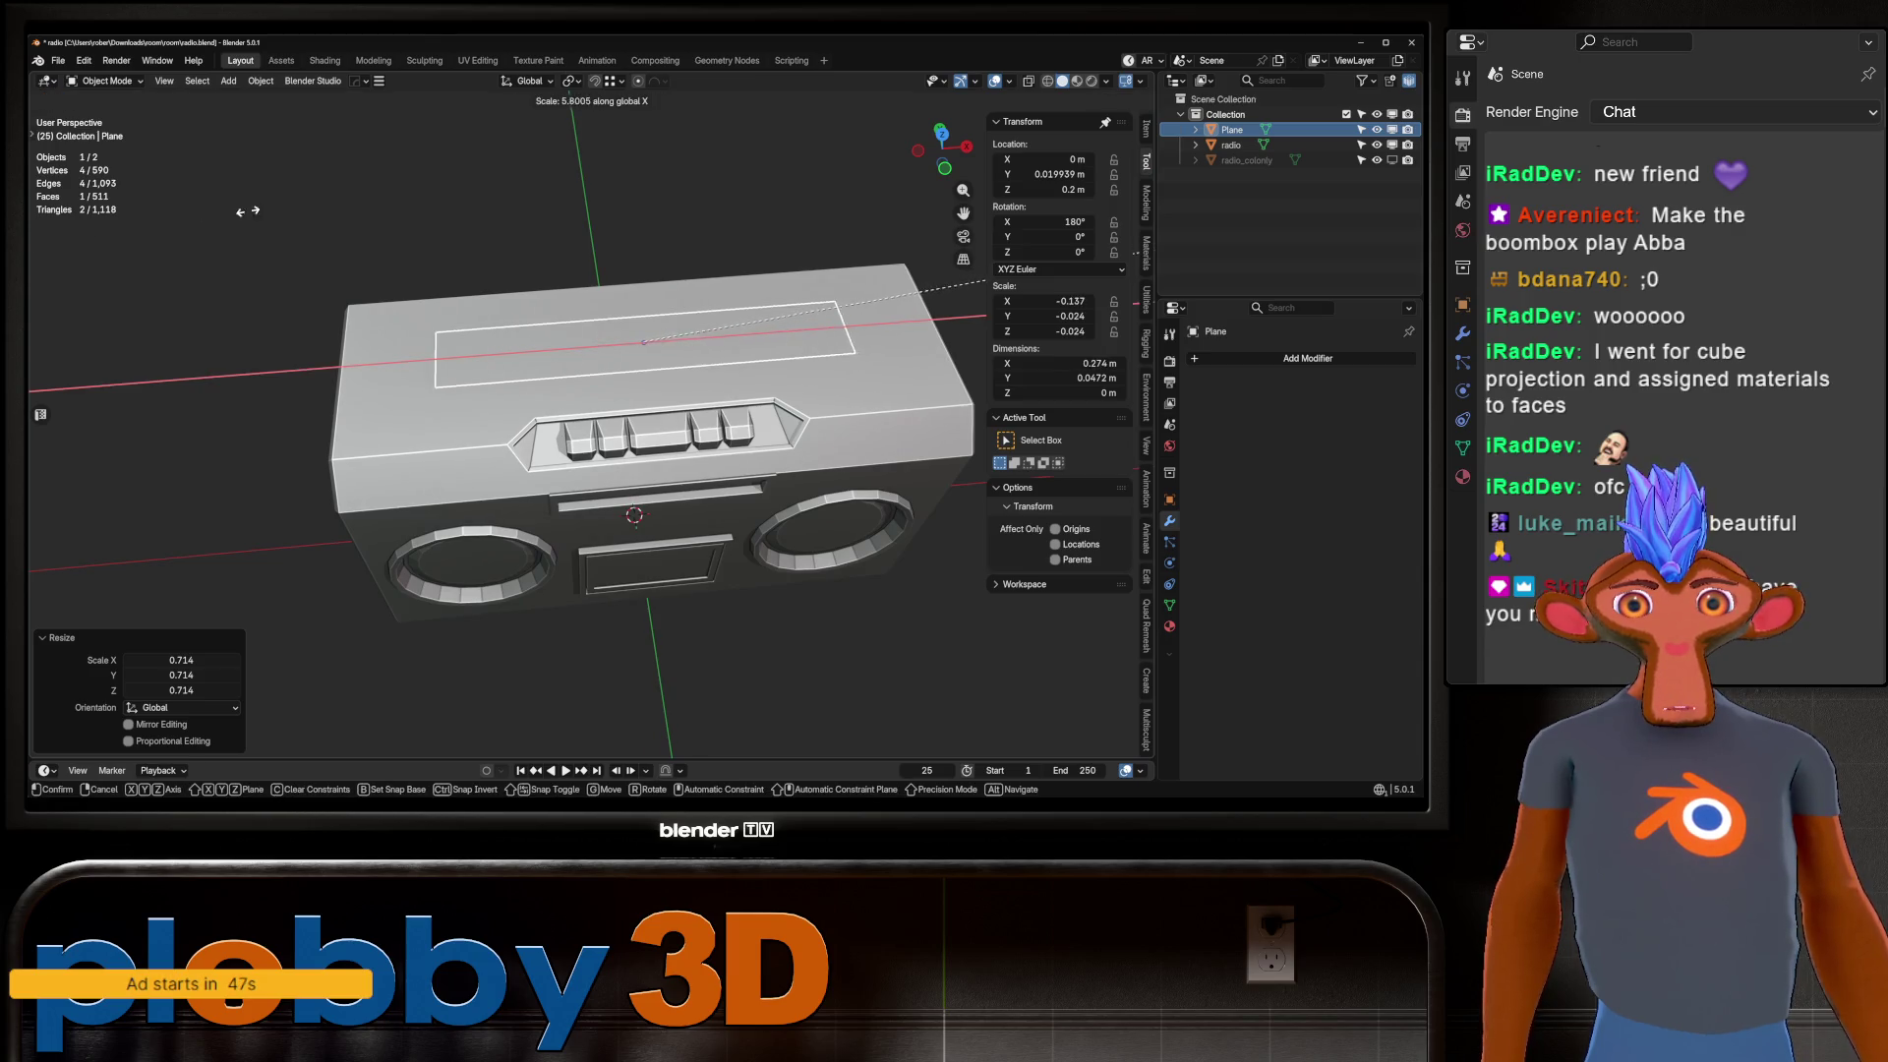
pyautogui.press('Return')
pyautogui.moveTo(239, 212); pyautogui.dragTo(566, 369, button='middle')
# Apply rotation and scale, flip the face 180° and extrude it into a raised block.
pyautogui.hotkey('ctrl', 'a')
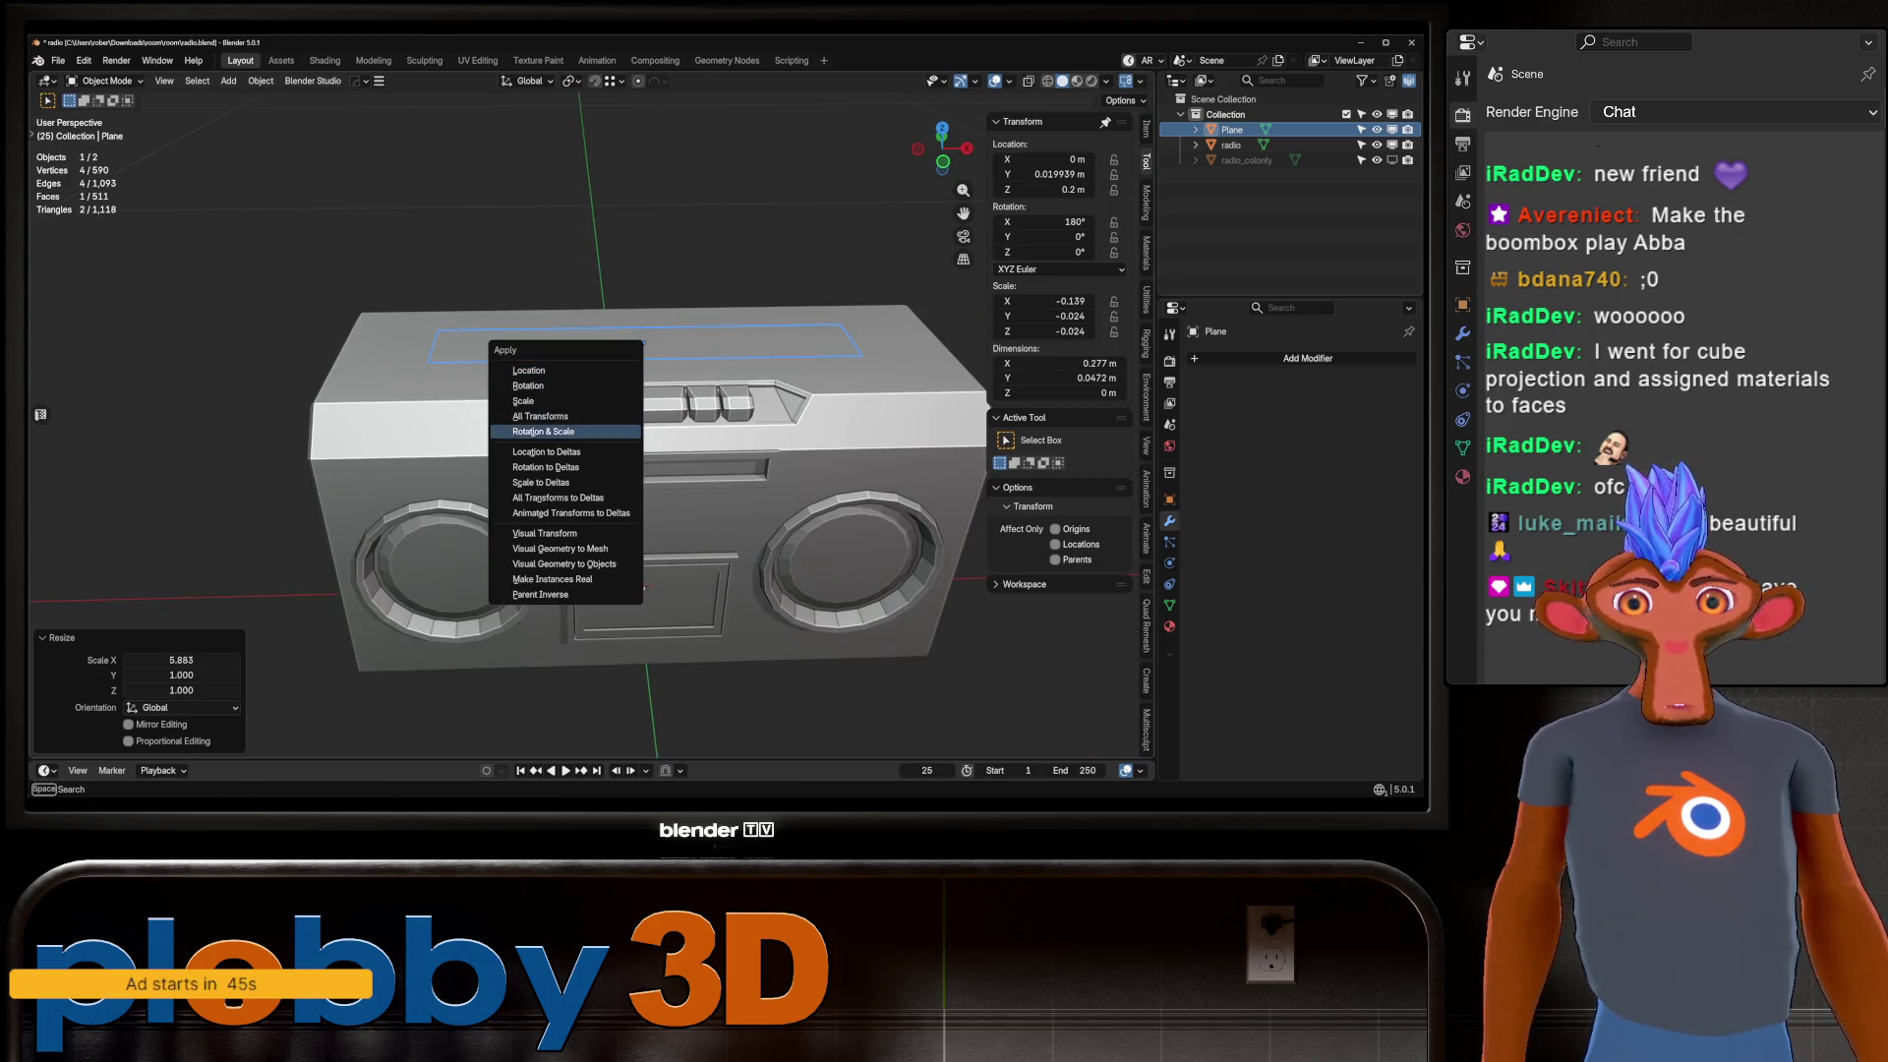
pyautogui.press('Down')
pyautogui.press('Return')
pyautogui.press('Tab')
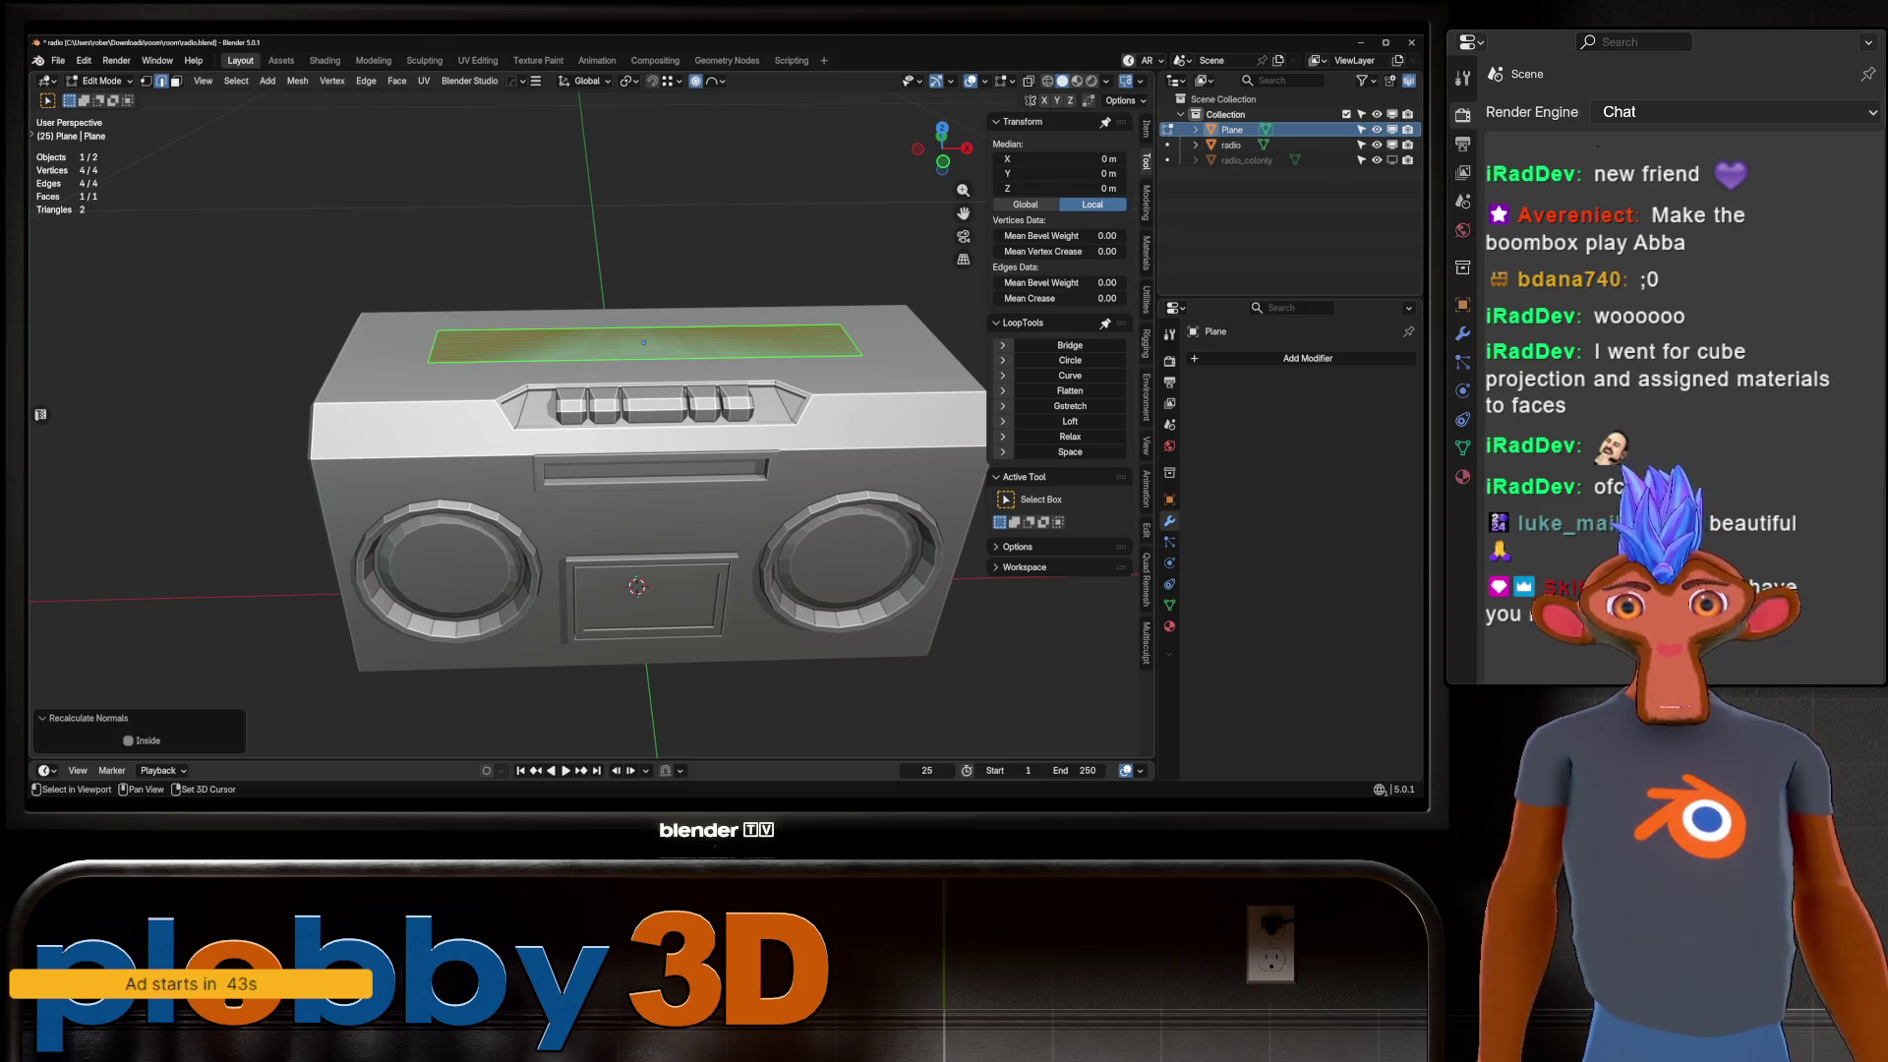
pyautogui.press('r')
pyautogui.press('x')
pyautogui.press('1')
pyautogui.press('8')
pyautogui.press('0')
pyautogui.press('Return')
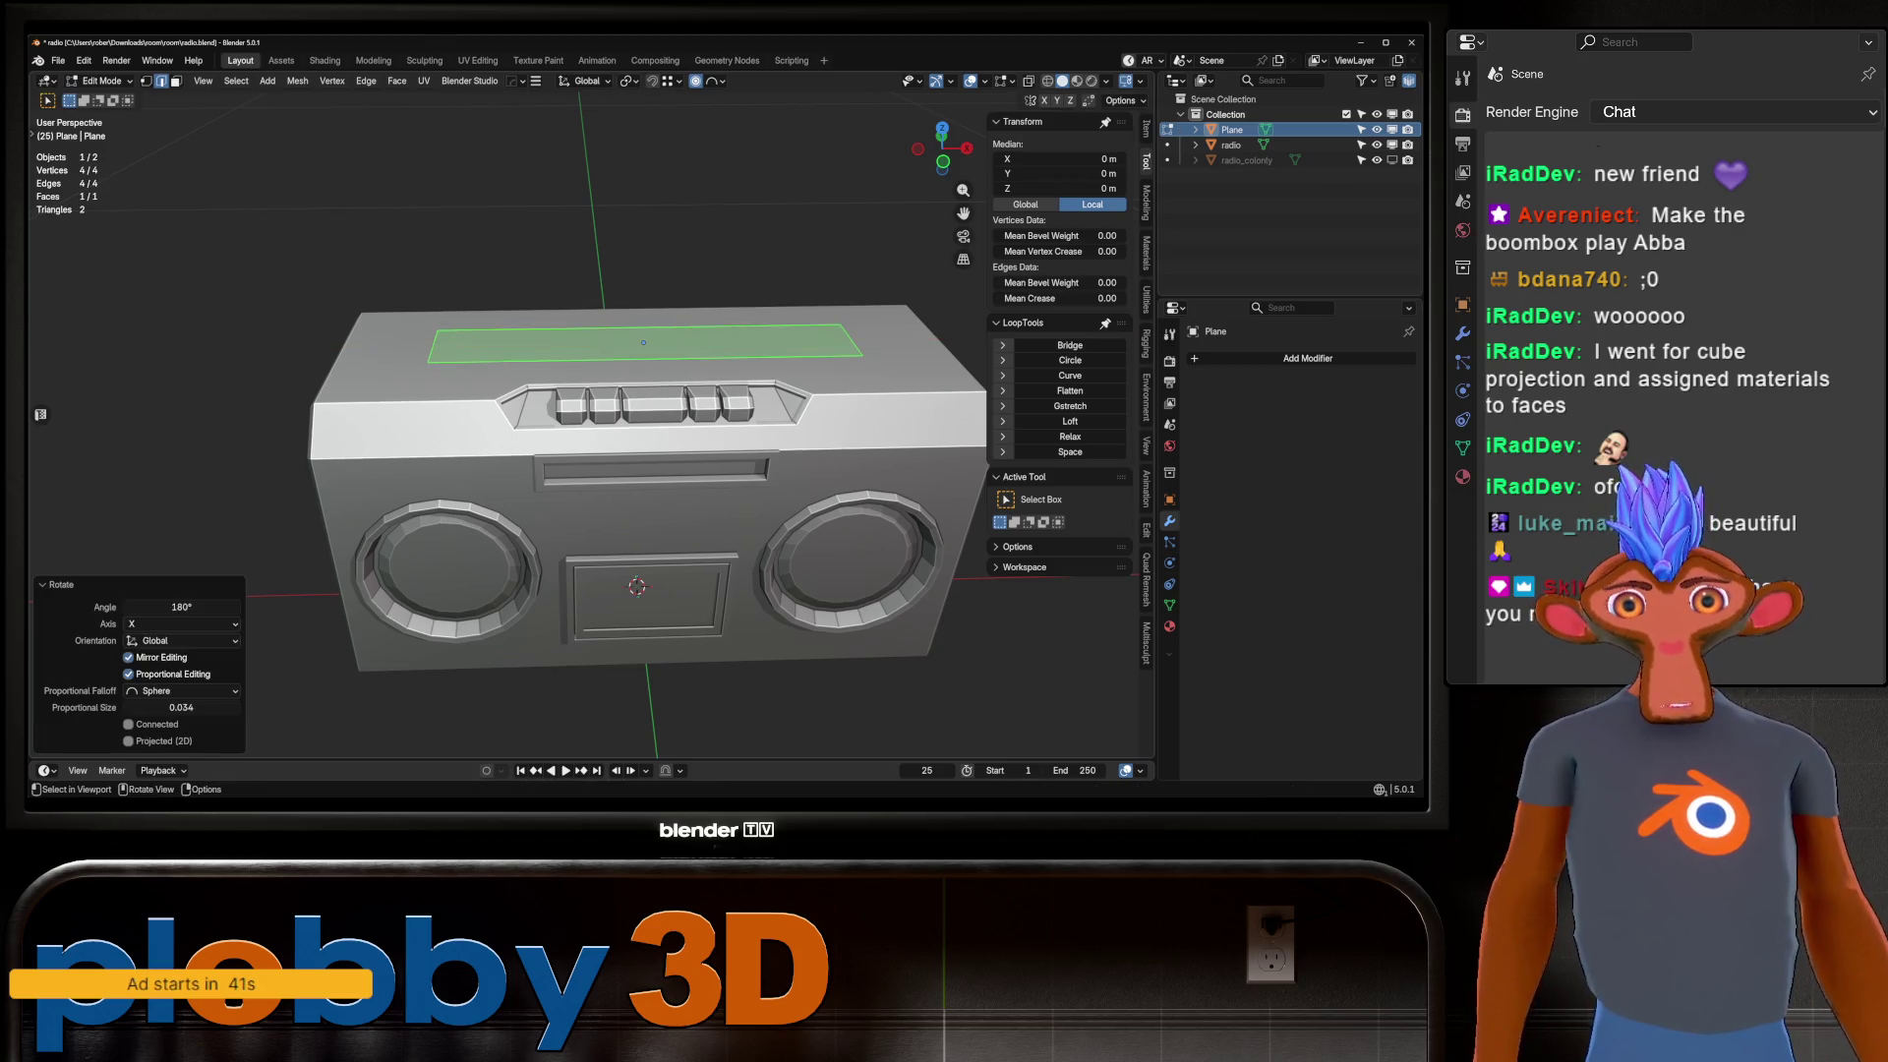
pyautogui.press('e')
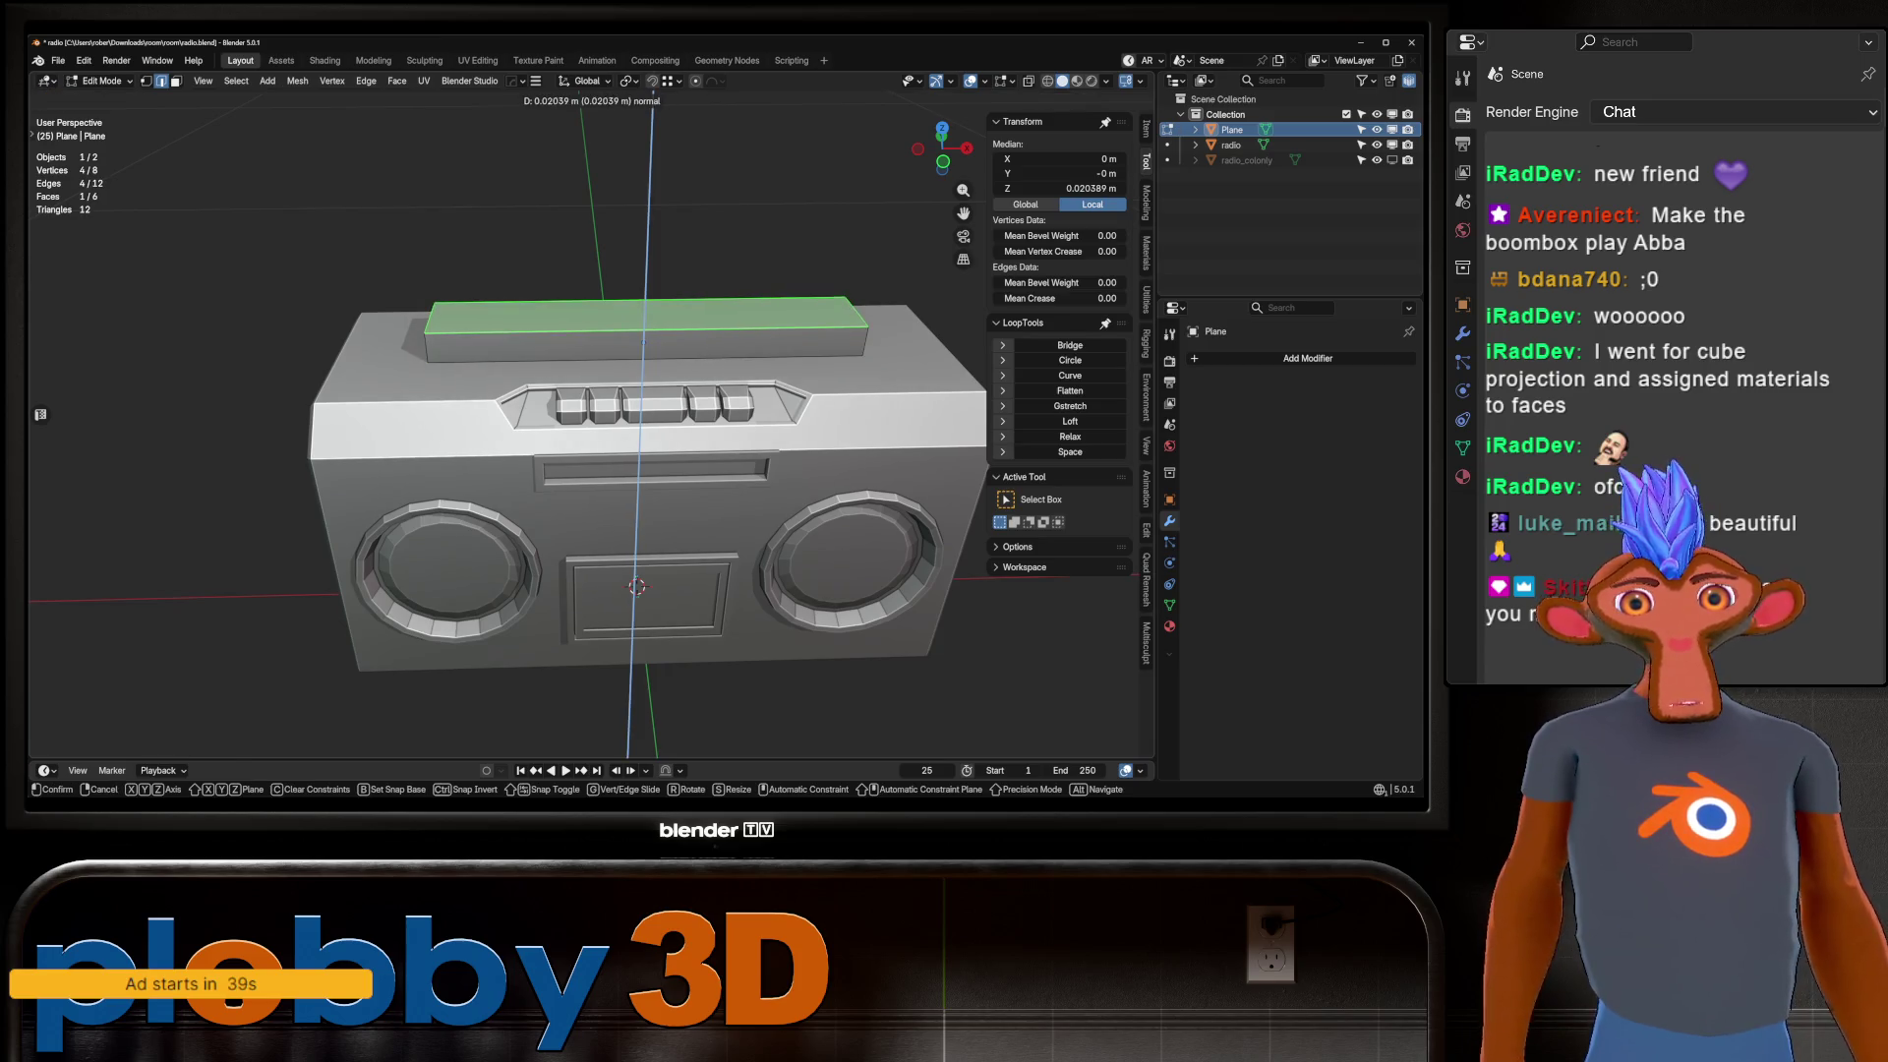
pyautogui.press('Return')
pyautogui.press('Tab')
# Select the boombox body too and subtract the block with a Manifold Difference boolean.
pyautogui.moveTo(688, 443); pyautogui.dragTo(551, 423, button='middle')
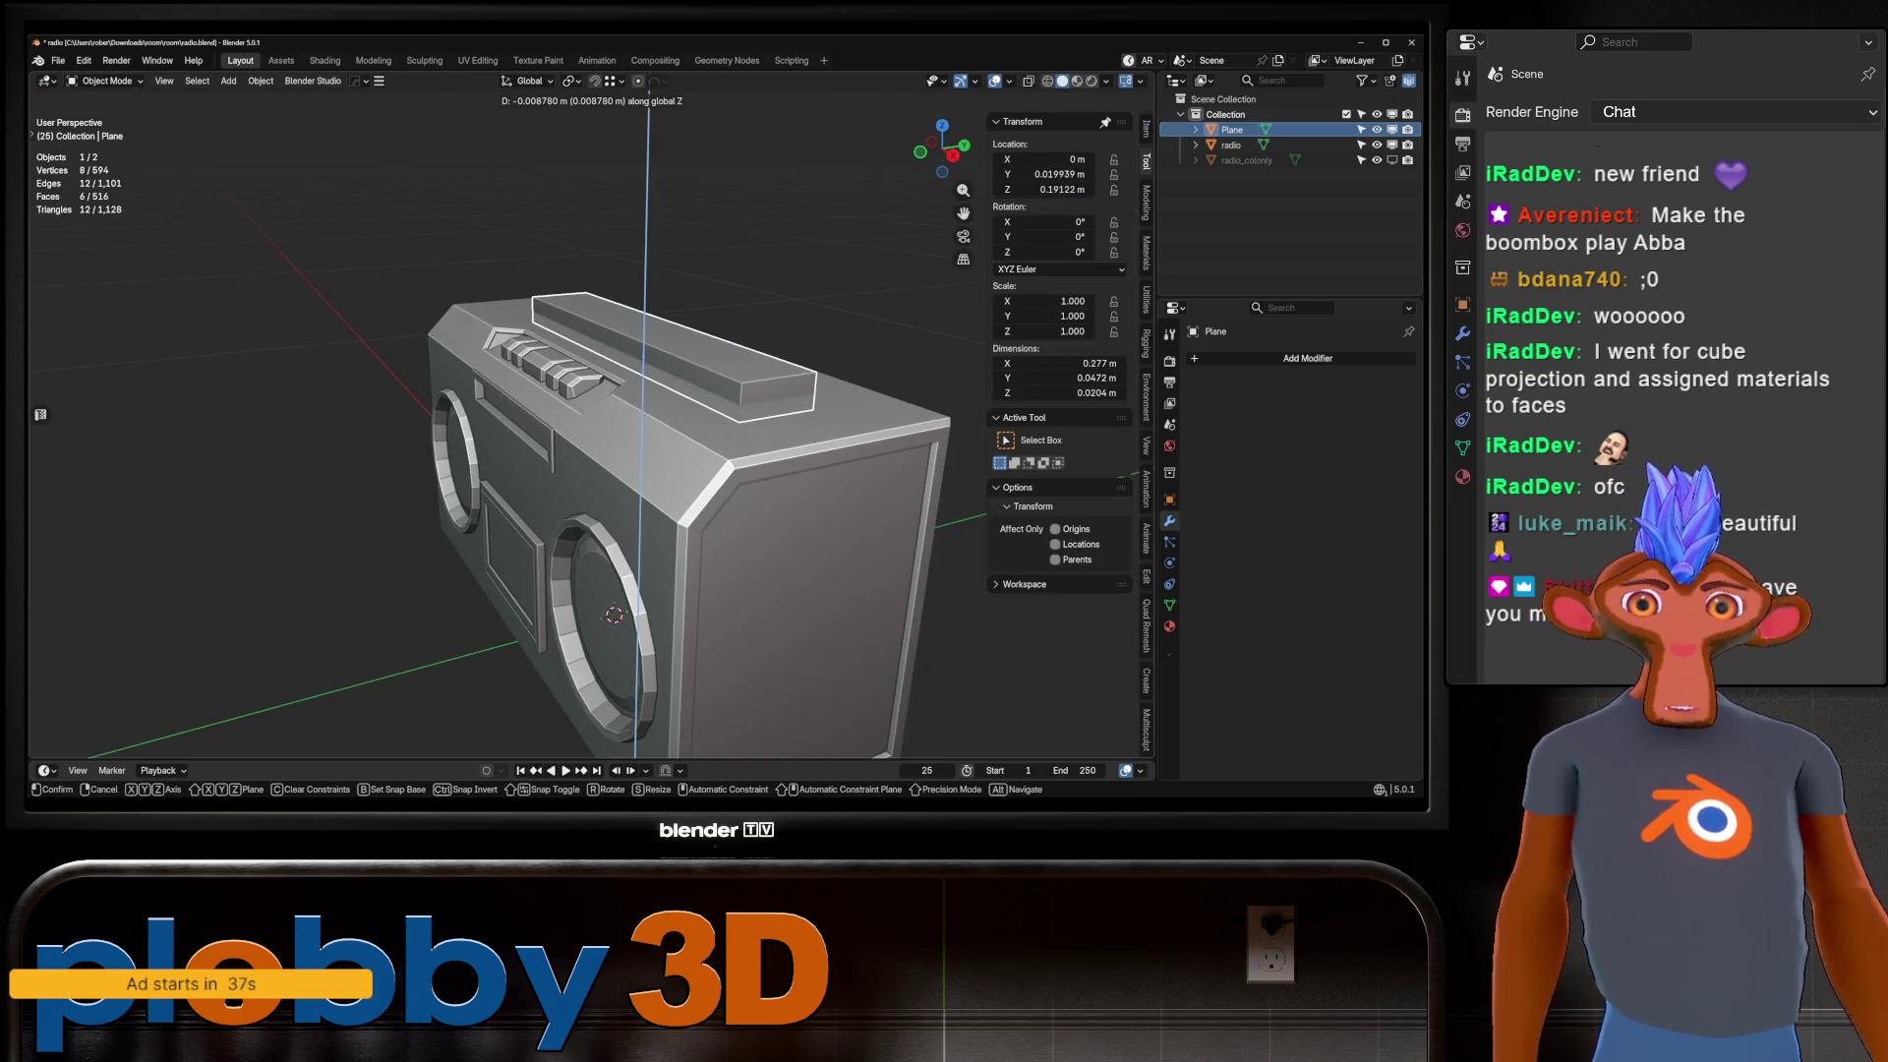
pyautogui.press('Return')
pyautogui.moveTo(629, 442); pyautogui.dragTo(570, 373, button='middle')
pyautogui.keyDown('shift'); pyautogui.click(669, 550); pyautogui.keyUp('shift')
pyautogui.hotkey('ctrl', '-')
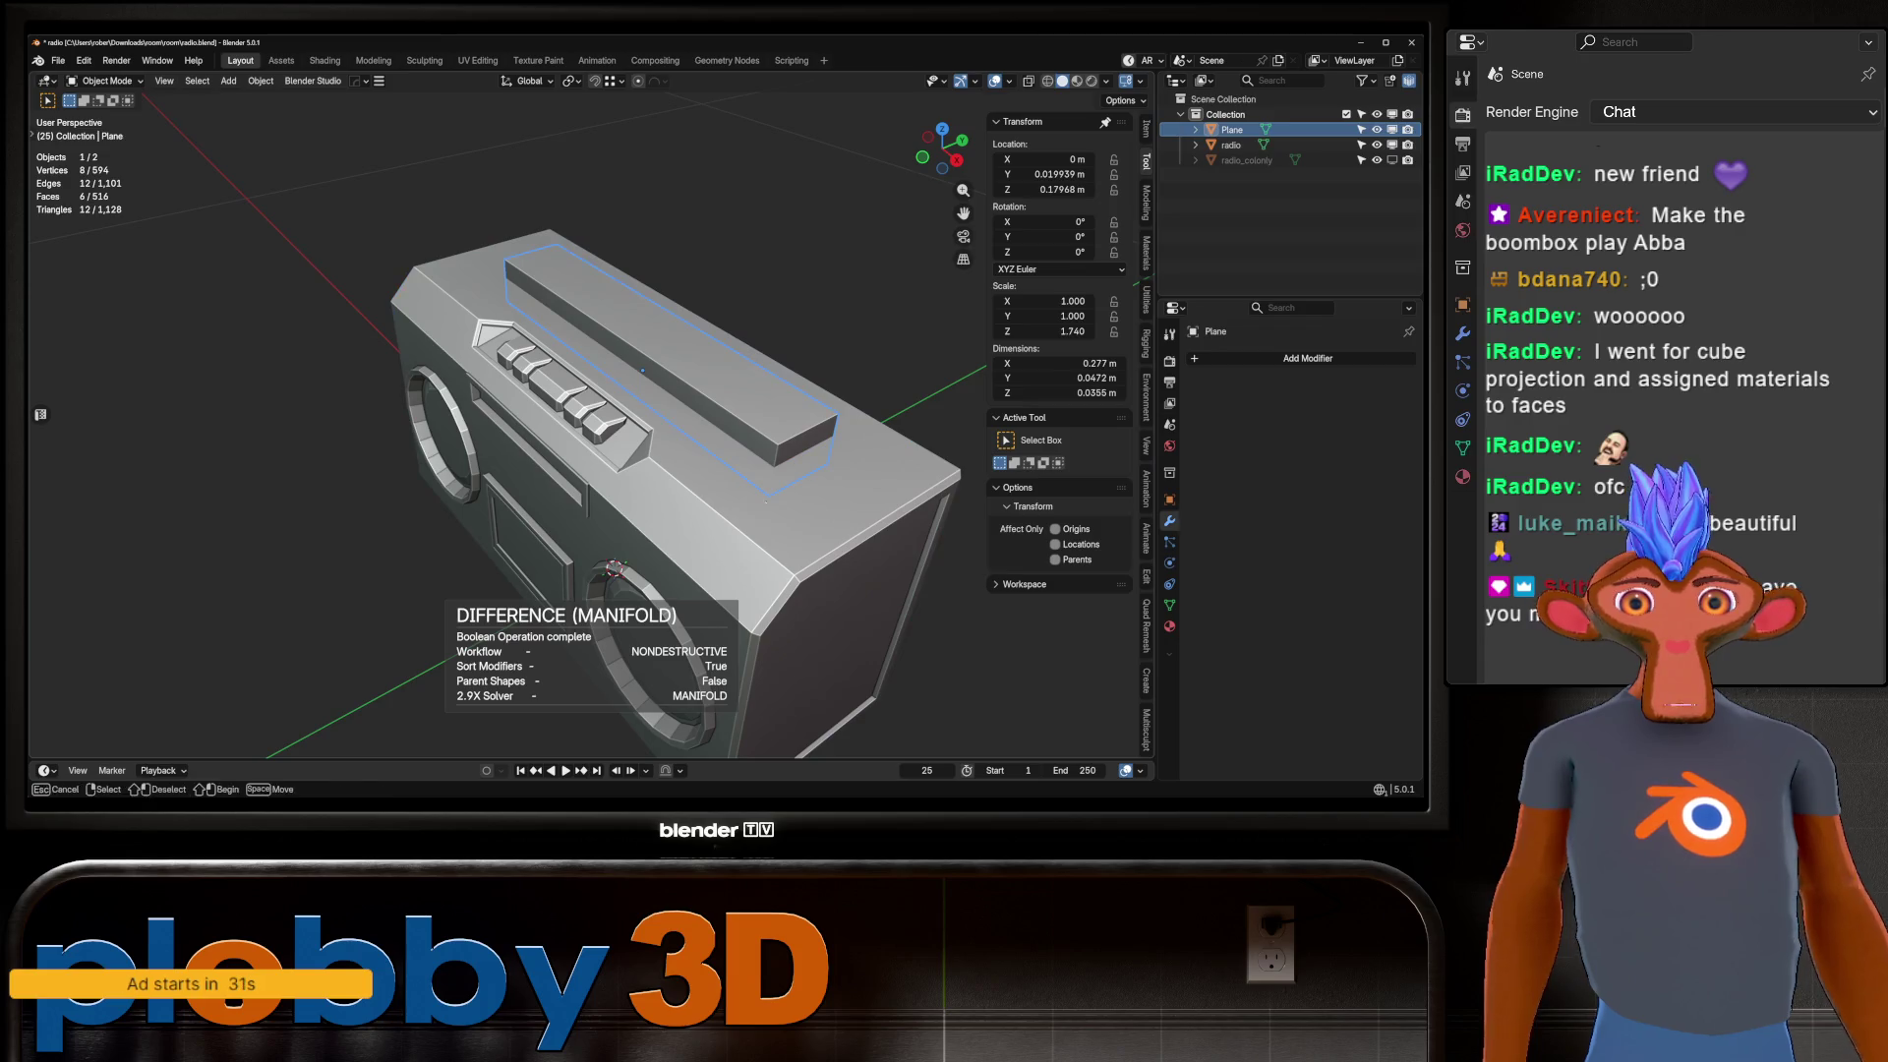
# Separate the linked top key faces from the radio body into the object radio.001.
pyautogui.click(1231, 145)
pyautogui.scroll(4, 590, 442)
pyautogui.moveTo(590, 442); pyautogui.dragTo(561, 413, button='middle')
pyautogui.press('Tab')
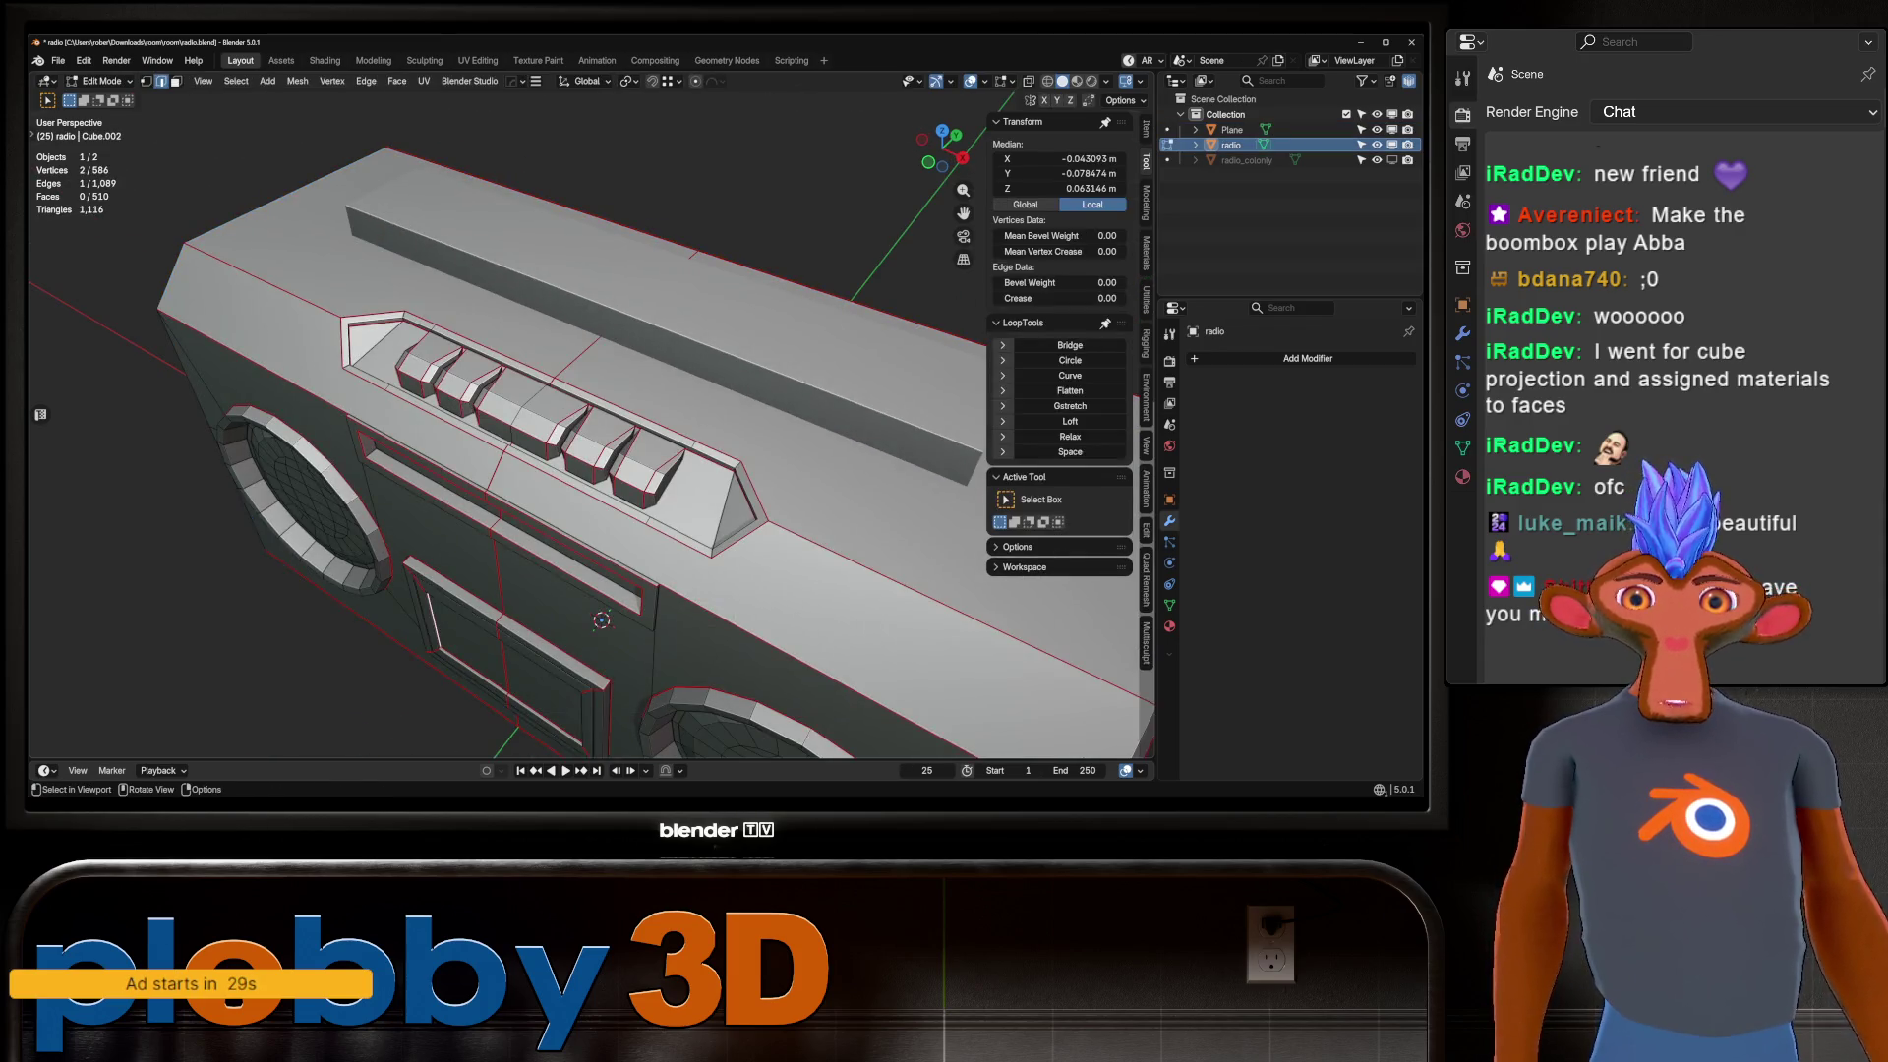
pyautogui.press('l')
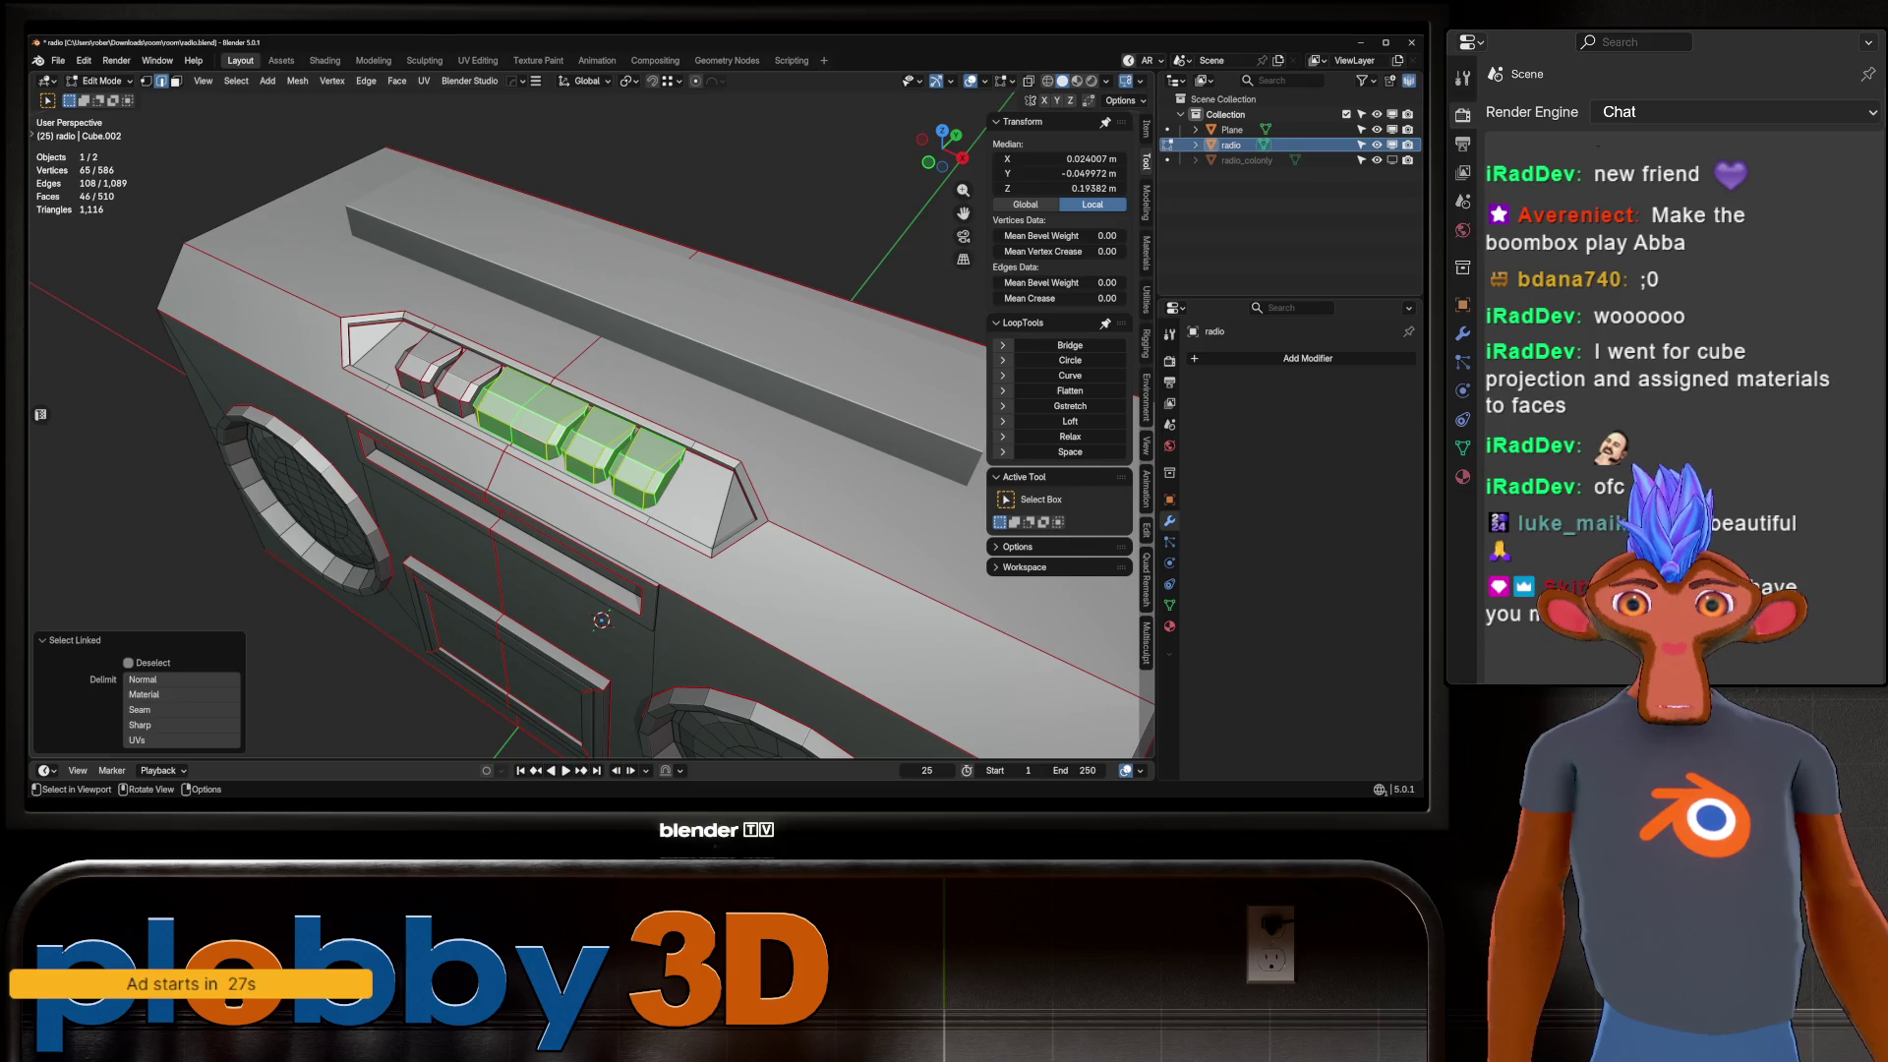
pyautogui.press('Return')
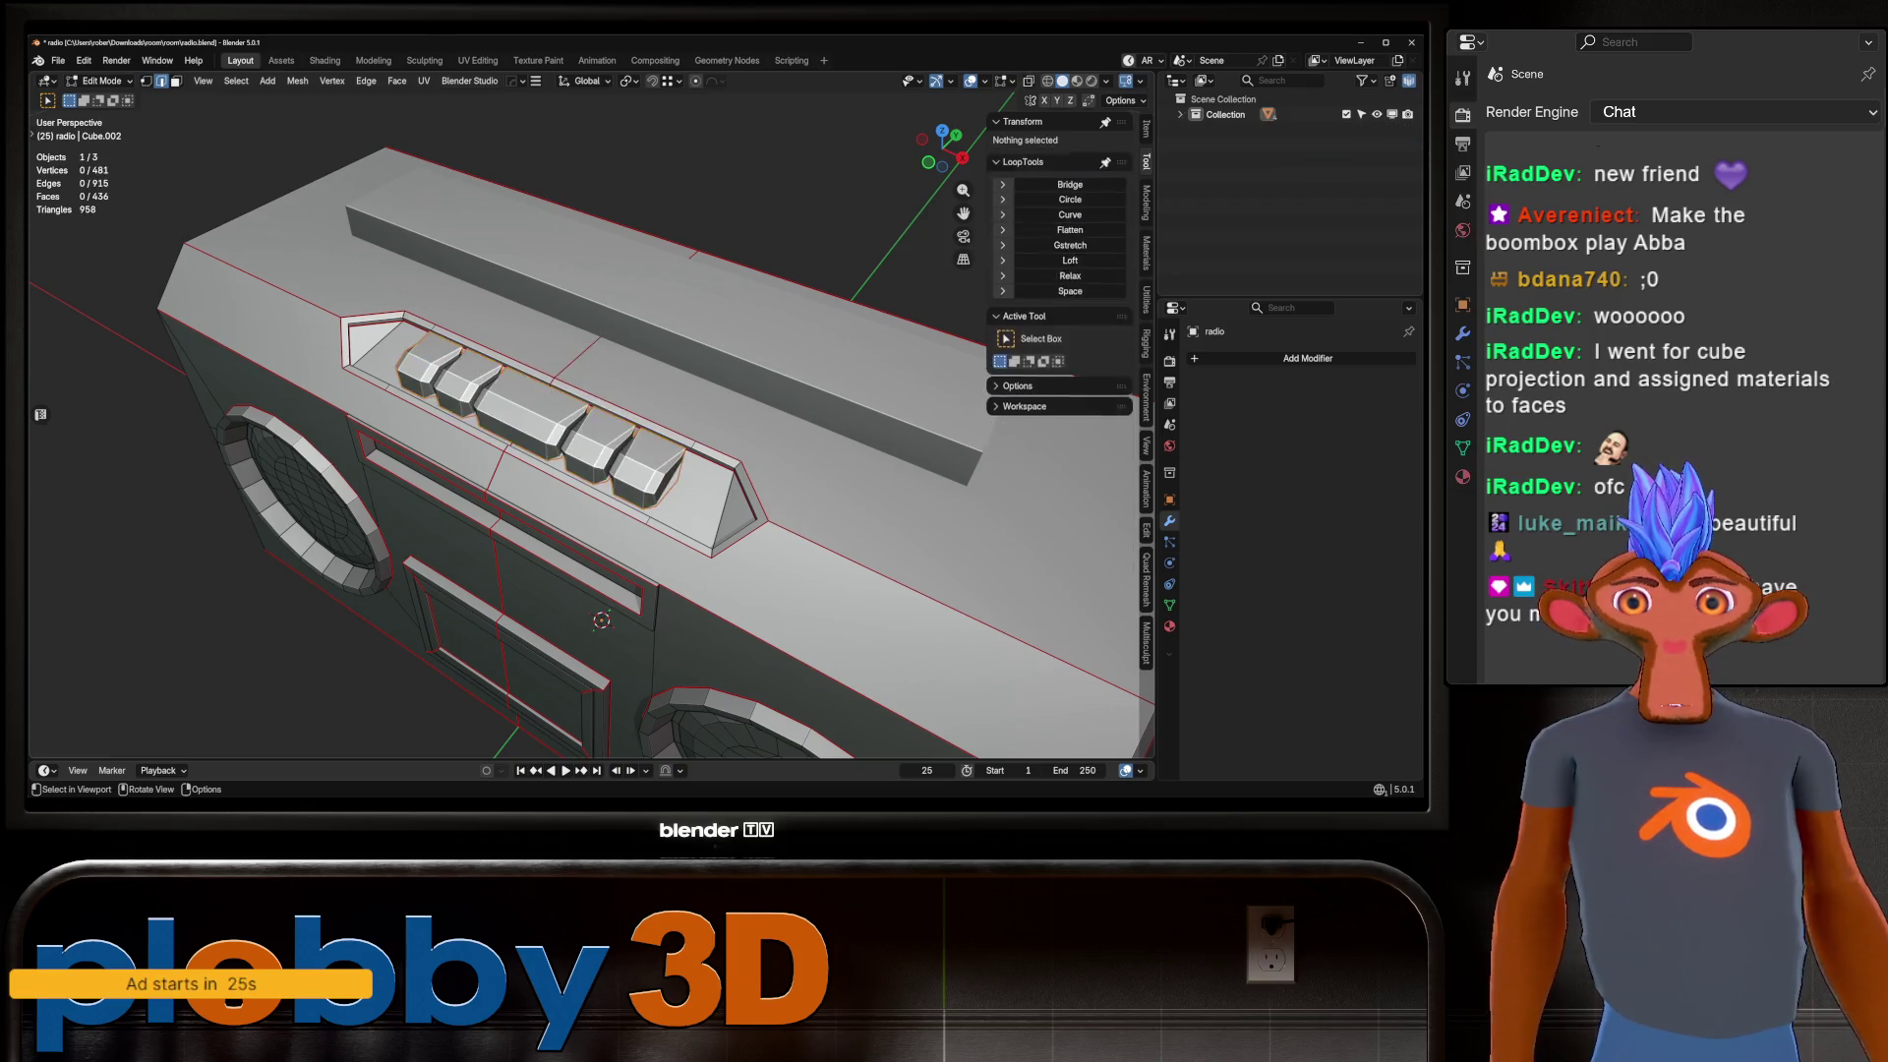
pyautogui.press('Tab')
pyautogui.click(630, 346)
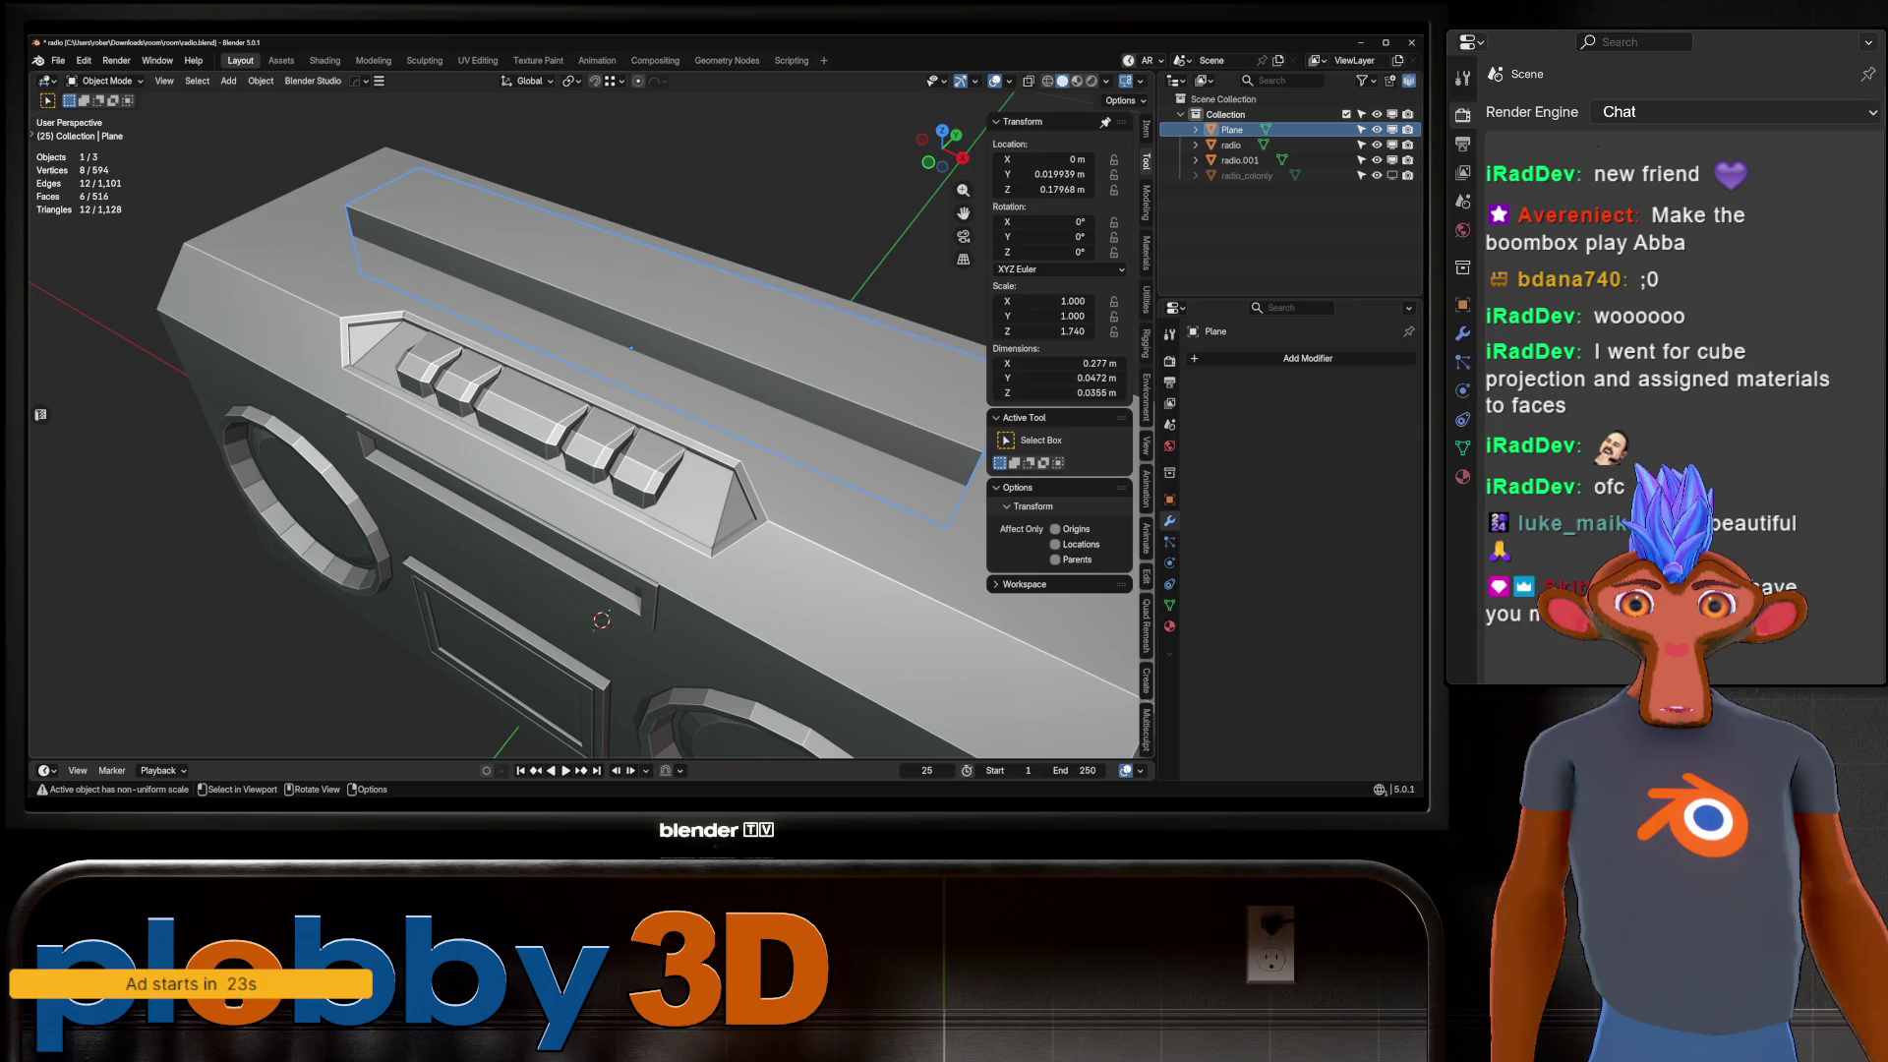
# Cut the slot into the boombox body with a Hard Ops difference boolean.
pyautogui.press('ctrl+KP_Subtract')
pyautogui.moveTo(629, 442)
pyautogui.mouseDown(button='middle')
pyautogui.moveTo(550, 393)
pyautogui.moveTo(639, 472)
pyautogui.moveTo(565, 388)
pyautogui.moveTo(511, 433)
pyautogui.mouseUp(button='middle')
pyautogui.scroll(3, 590, 413)
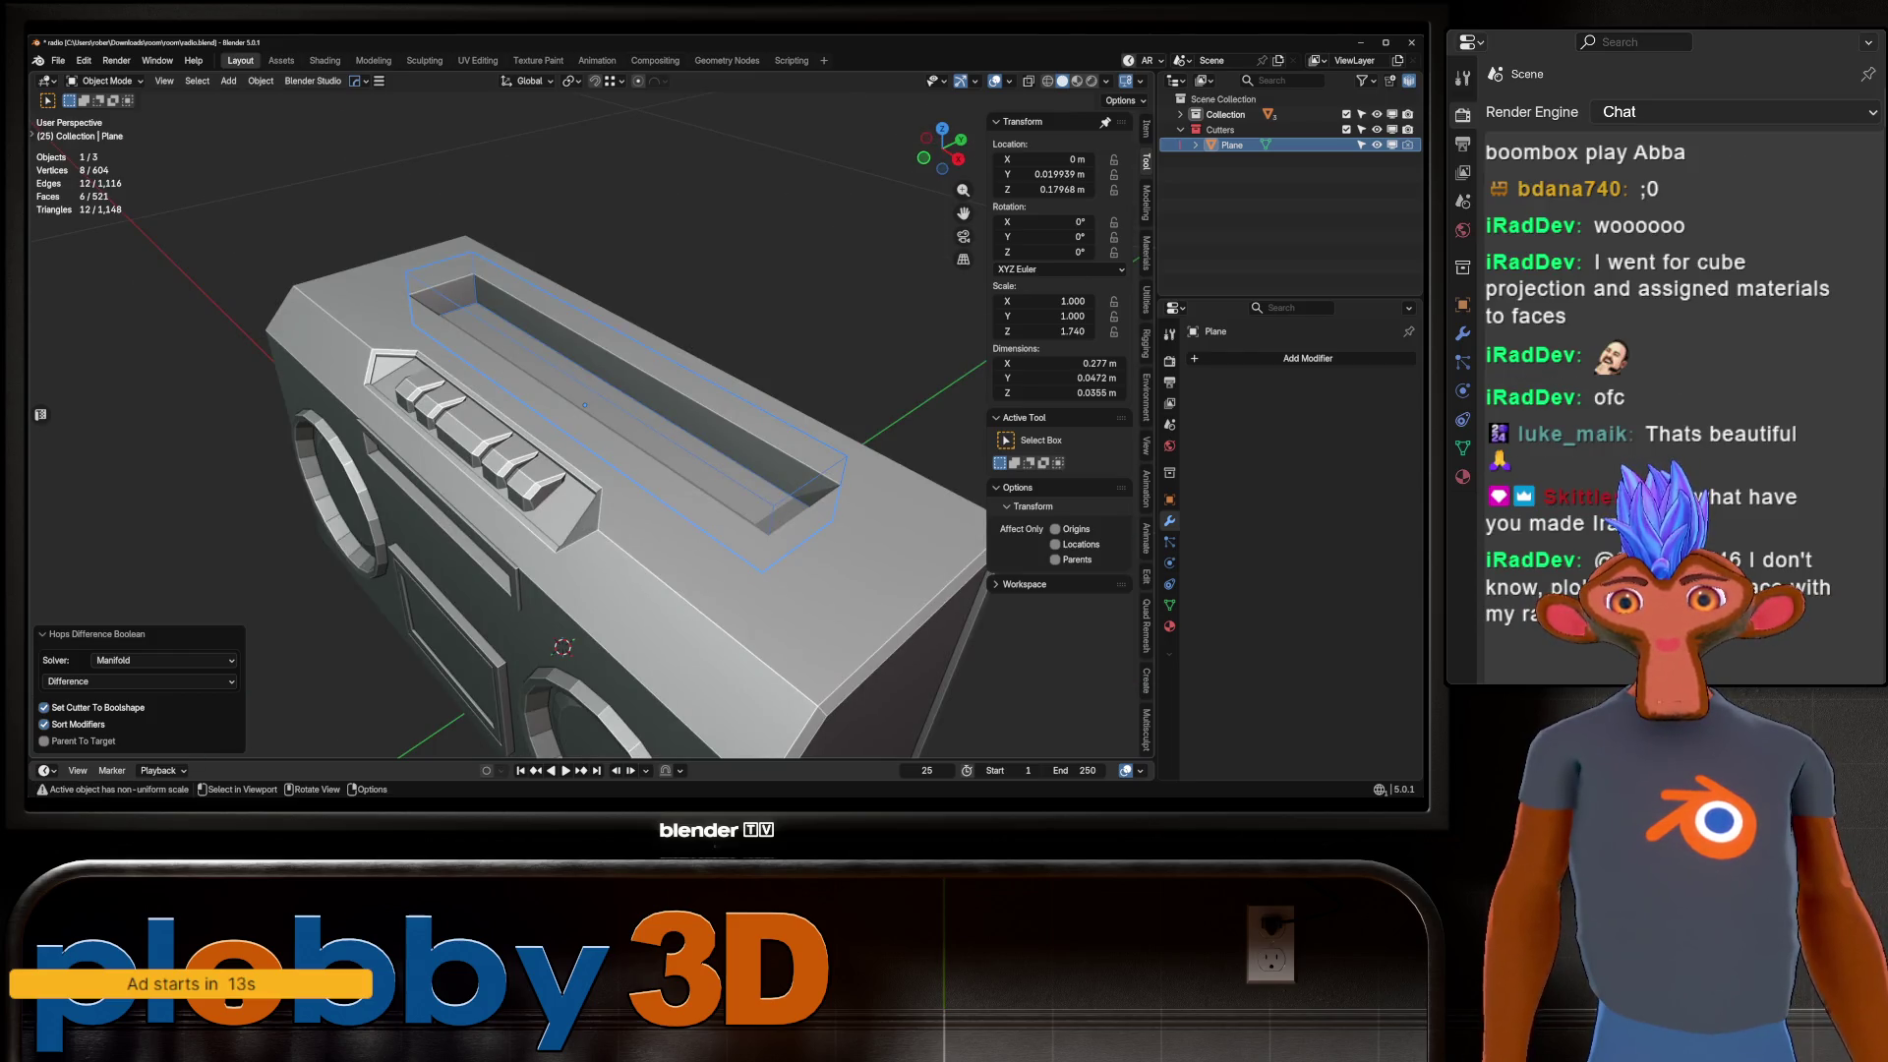
pyautogui.moveTo(512, 432); pyautogui.dragTo(561, 388, button='middle')
# Resize the slot cutter overall, then stretch its length along X and depth along Y.
pyautogui.press('s')
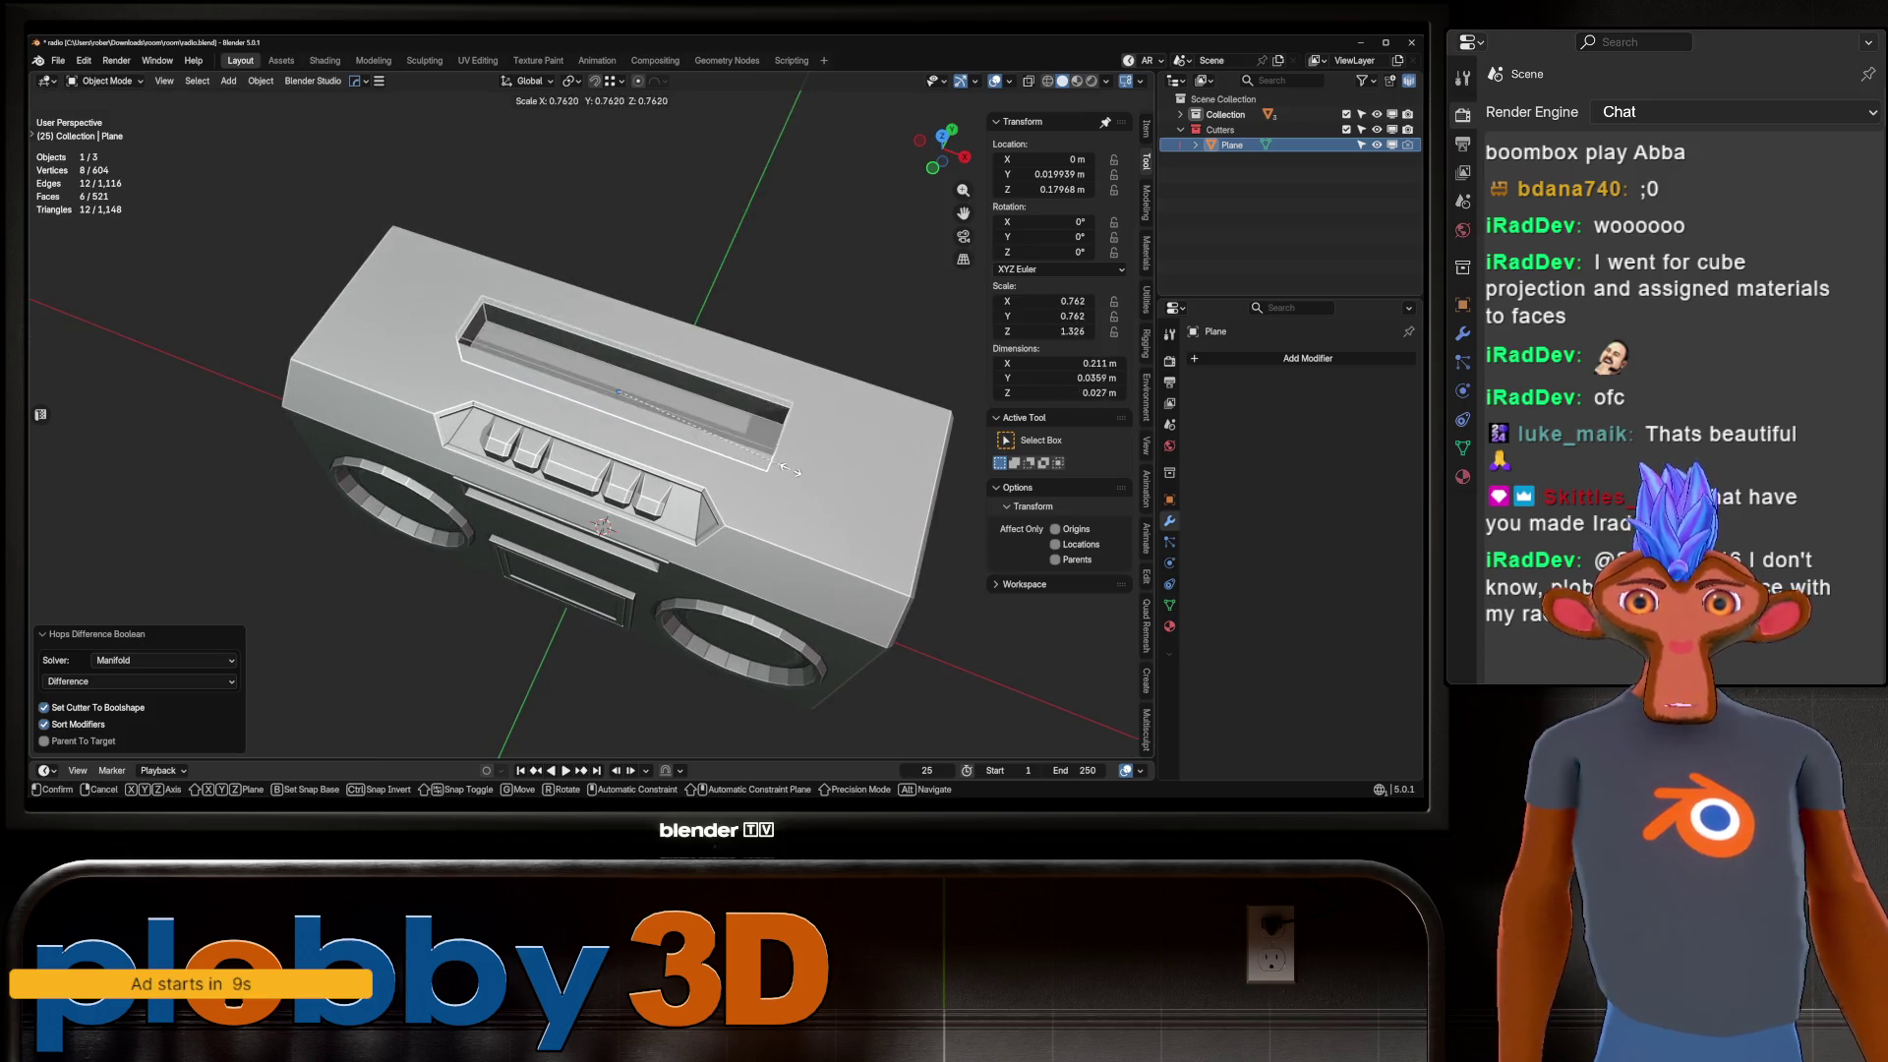
pyautogui.click(784, 468)
pyautogui.press('g')
pyautogui.press('z')
pyautogui.click(836, 470)
pyautogui.press('s')
pyautogui.press('x')
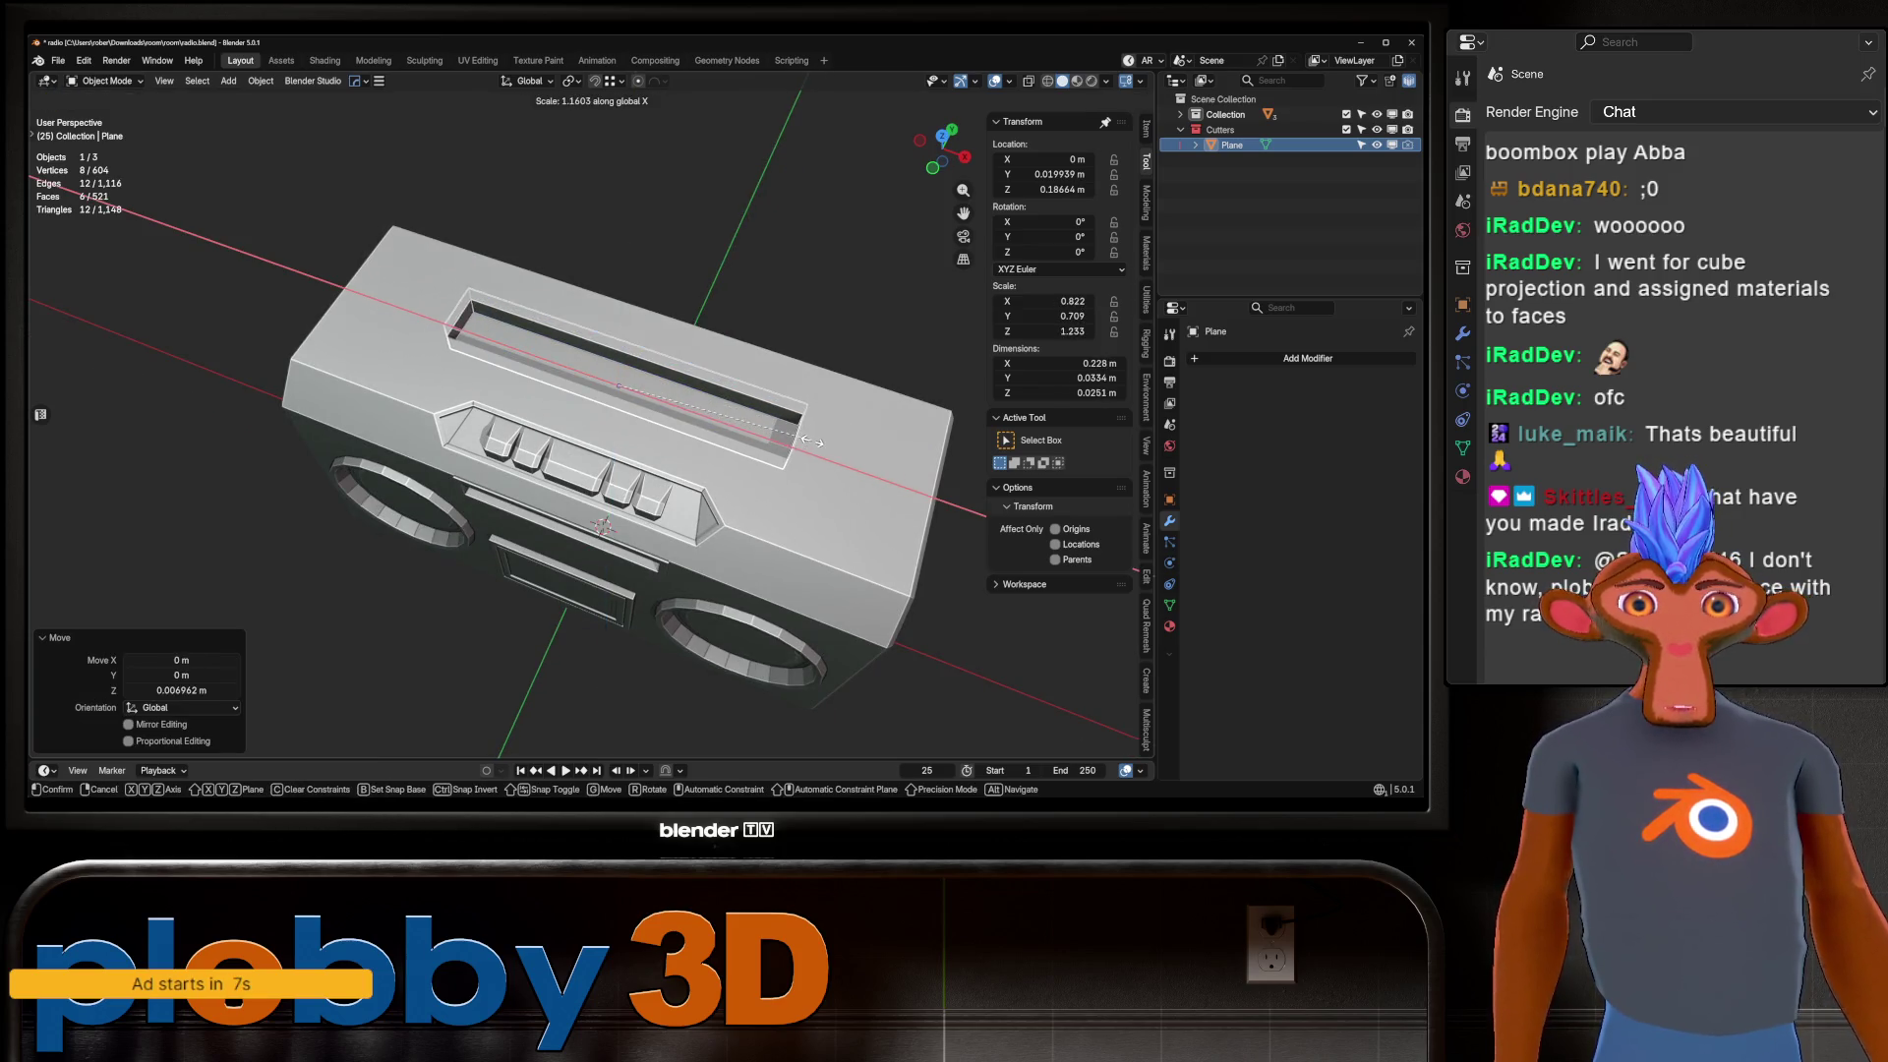
pyautogui.click(812, 441)
pyautogui.moveTo(812, 442)
pyautogui.mouseDown(button='middle')
pyautogui.moveTo(855, 506)
pyautogui.moveTo(747, 447)
pyautogui.mouseUp(button='middle')
pyautogui.press('s')
pyautogui.press('y')
pyautogui.click(869, 514)
# Delete the slot cutter so the boombox's top is solid again.
pyautogui.scroll(-5, 796, 476)
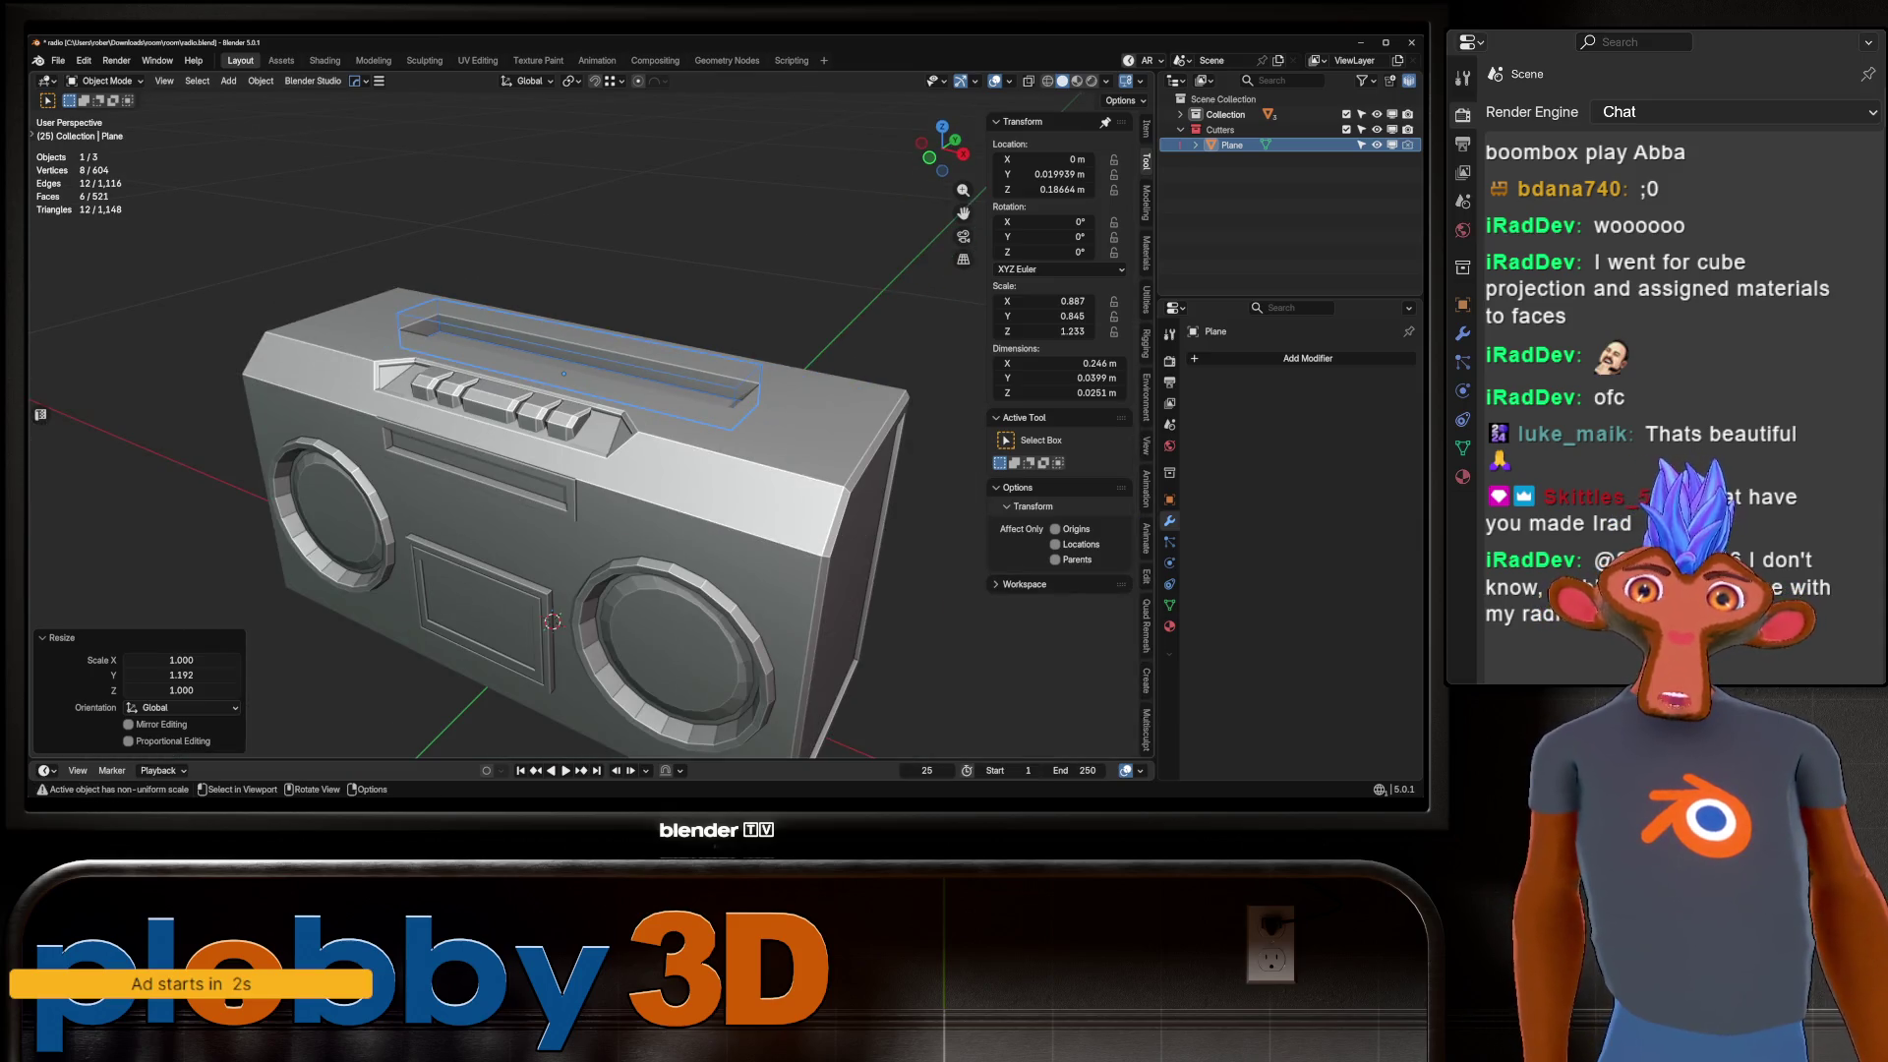
pyautogui.press('Delete')
pyautogui.moveTo(747, 448)
pyautogui.mouseDown(button='middle')
pyautogui.moveTo(688, 393)
pyautogui.moveTo(669, 422)
pyautogui.moveTo(679, 404)
pyautogui.mouseUp(button='middle')
pyautogui.scroll(-3, 511, 496)
pyautogui.moveTo(511, 497); pyautogui.dragTo(513, 429, button='middle')
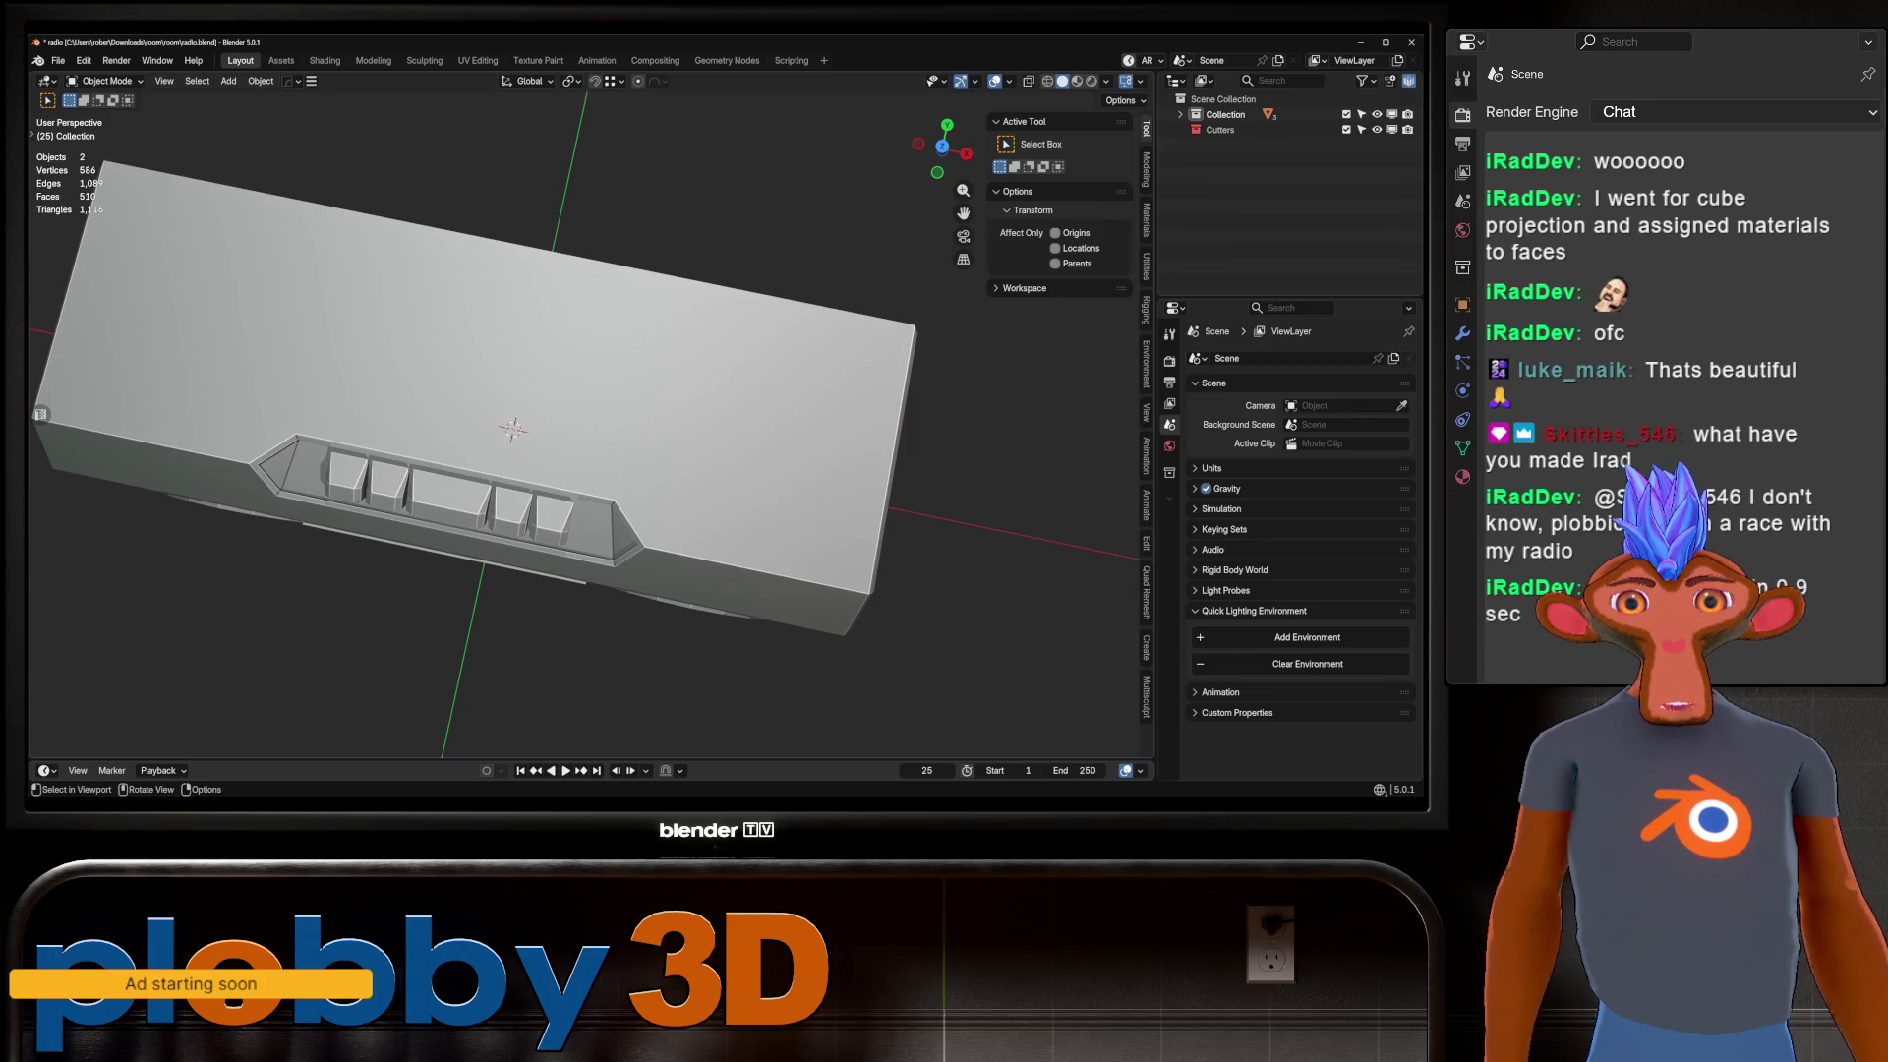
# Add a cube, shrink it well down, and move it toward the back above the boombox.
pyautogui.hotkey('shift', 'a')
pyautogui.moveTo(654, 397)
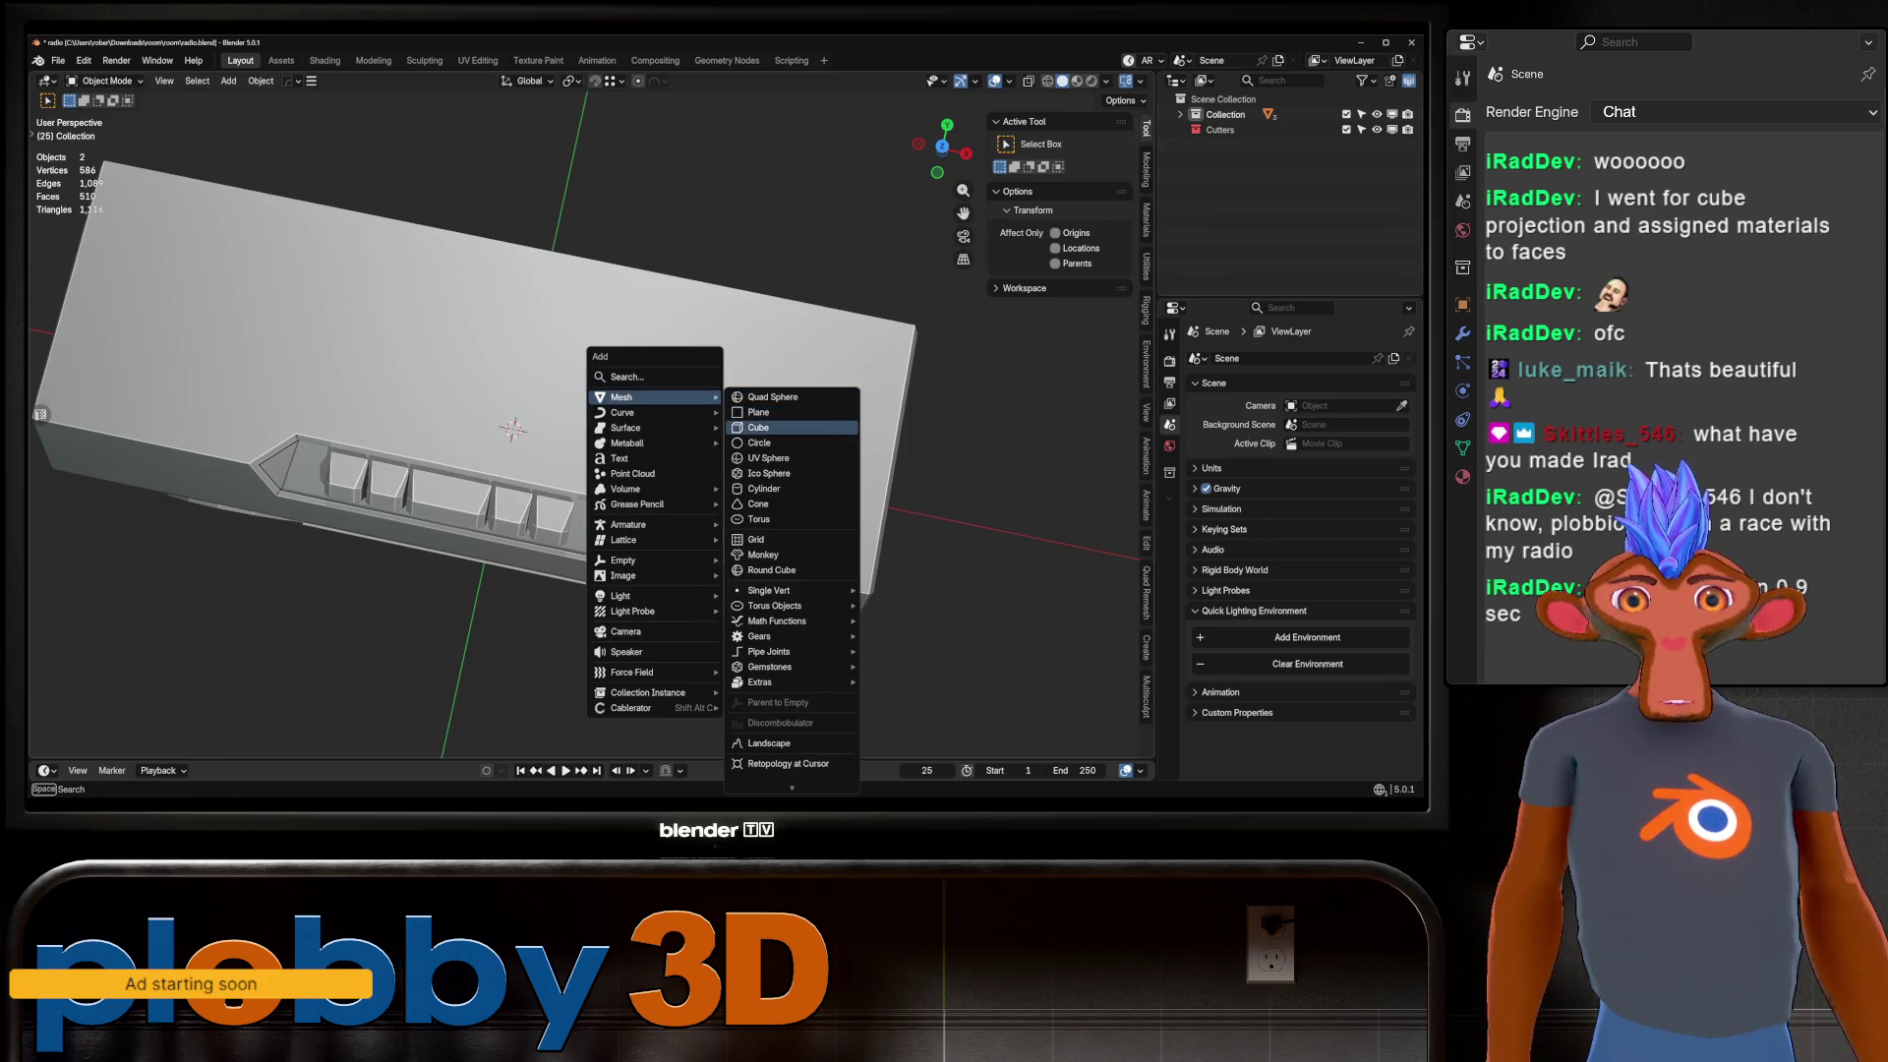
pyautogui.click(757, 428)
pyautogui.press('s')
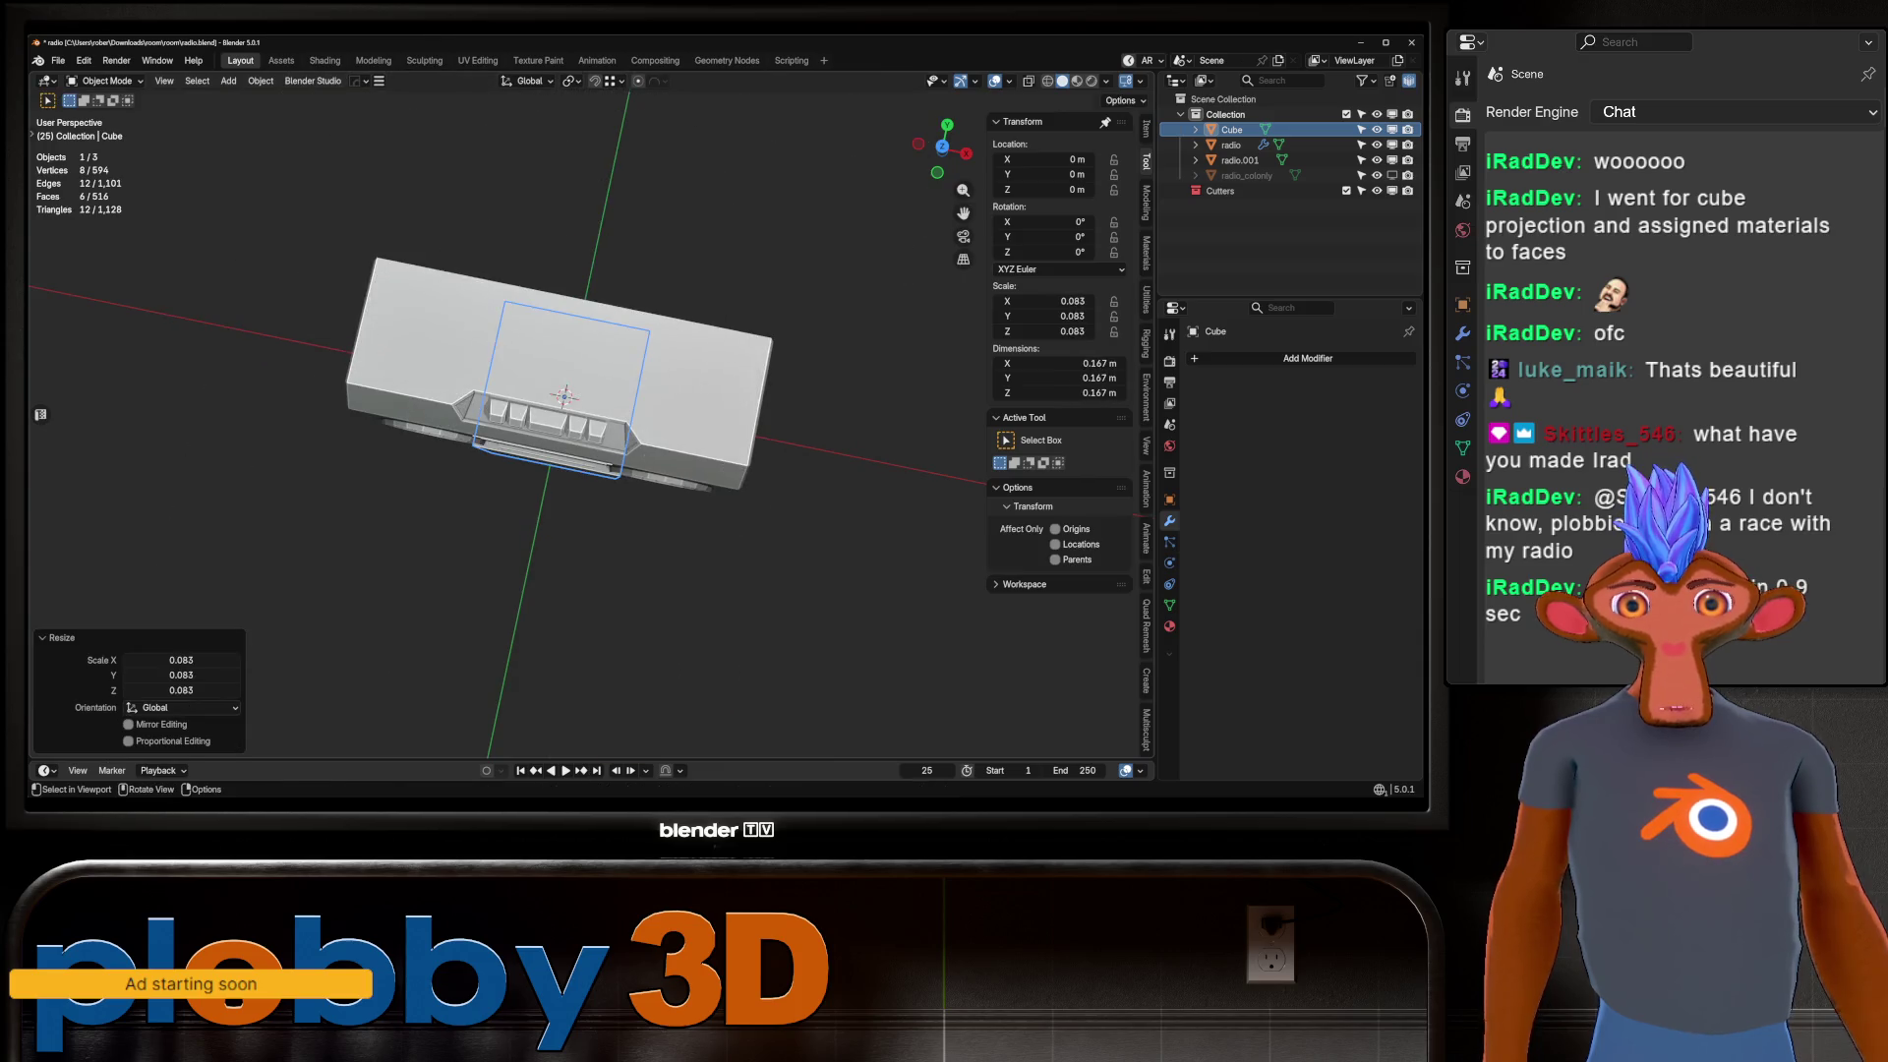
pyautogui.press('g')
pyautogui.press('z')
pyautogui.press('s')
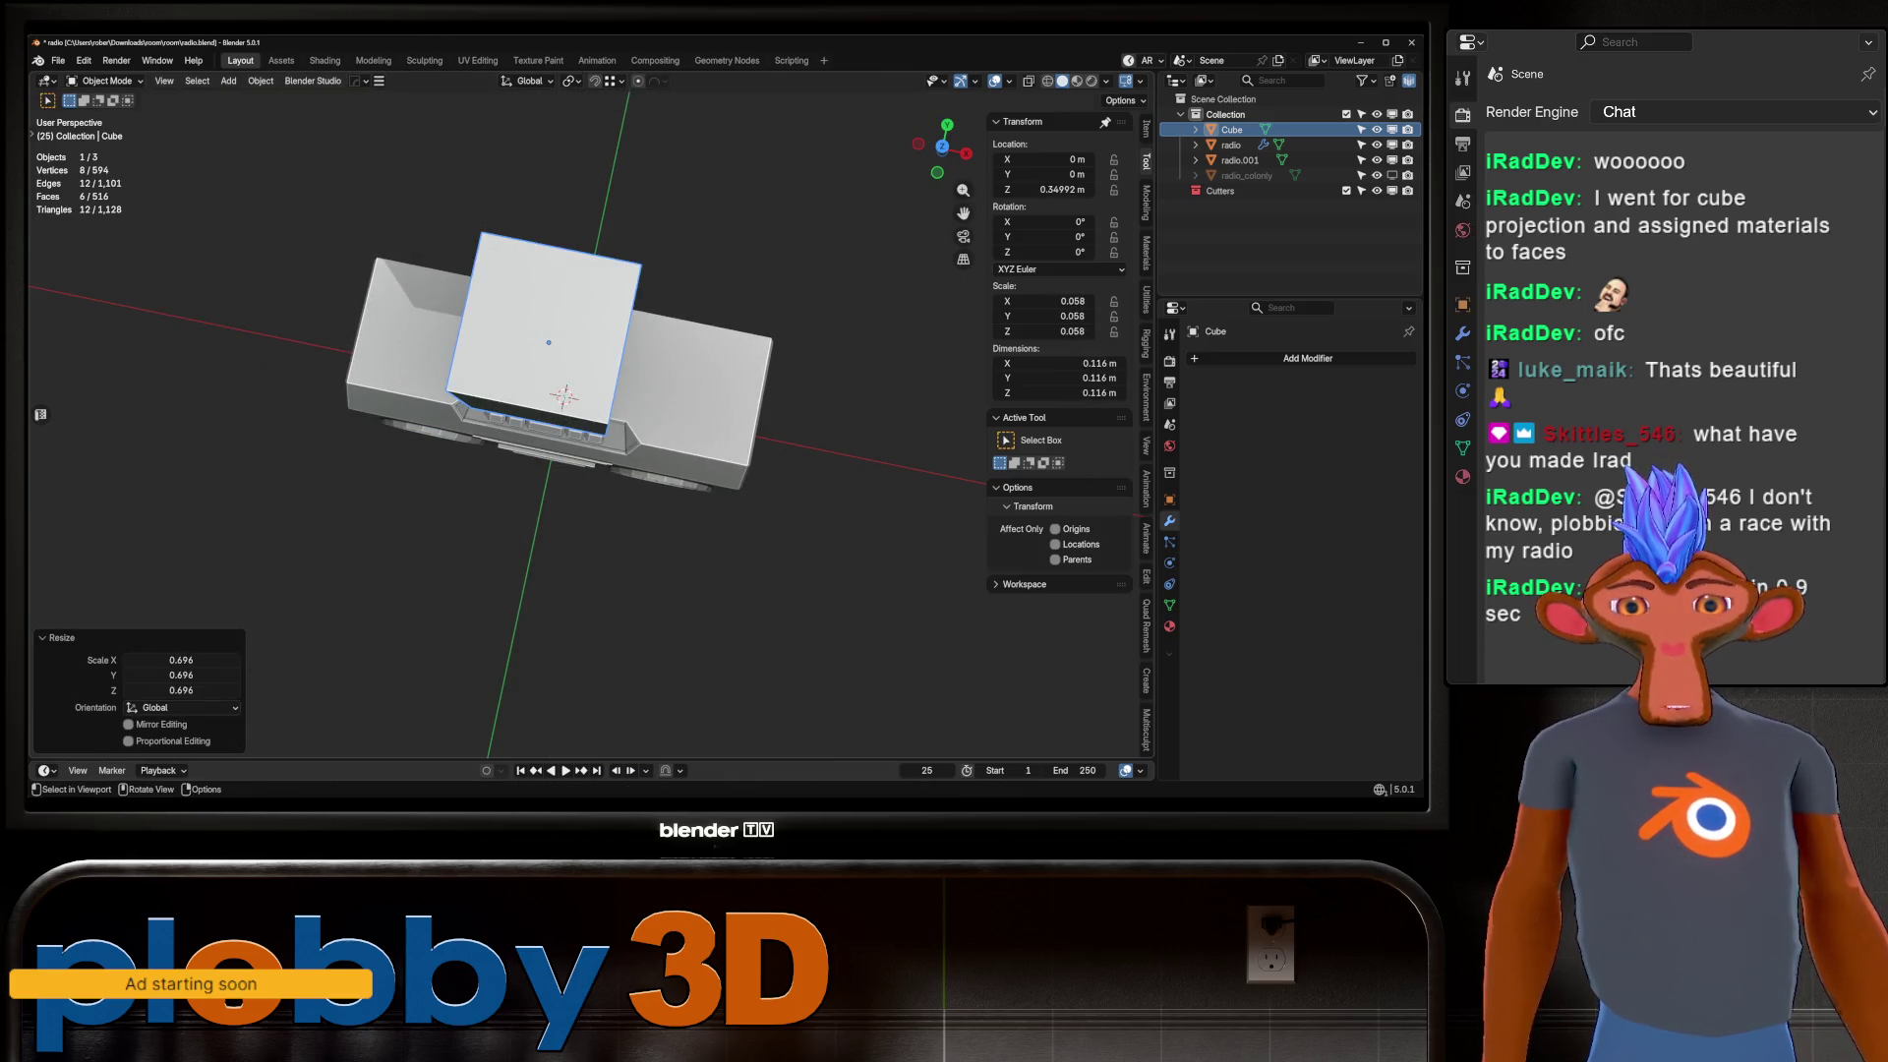
pyautogui.press('KP_7')
pyautogui.press('s')
pyautogui.click(624, 412)
pyautogui.press('g')
pyautogui.press('z')
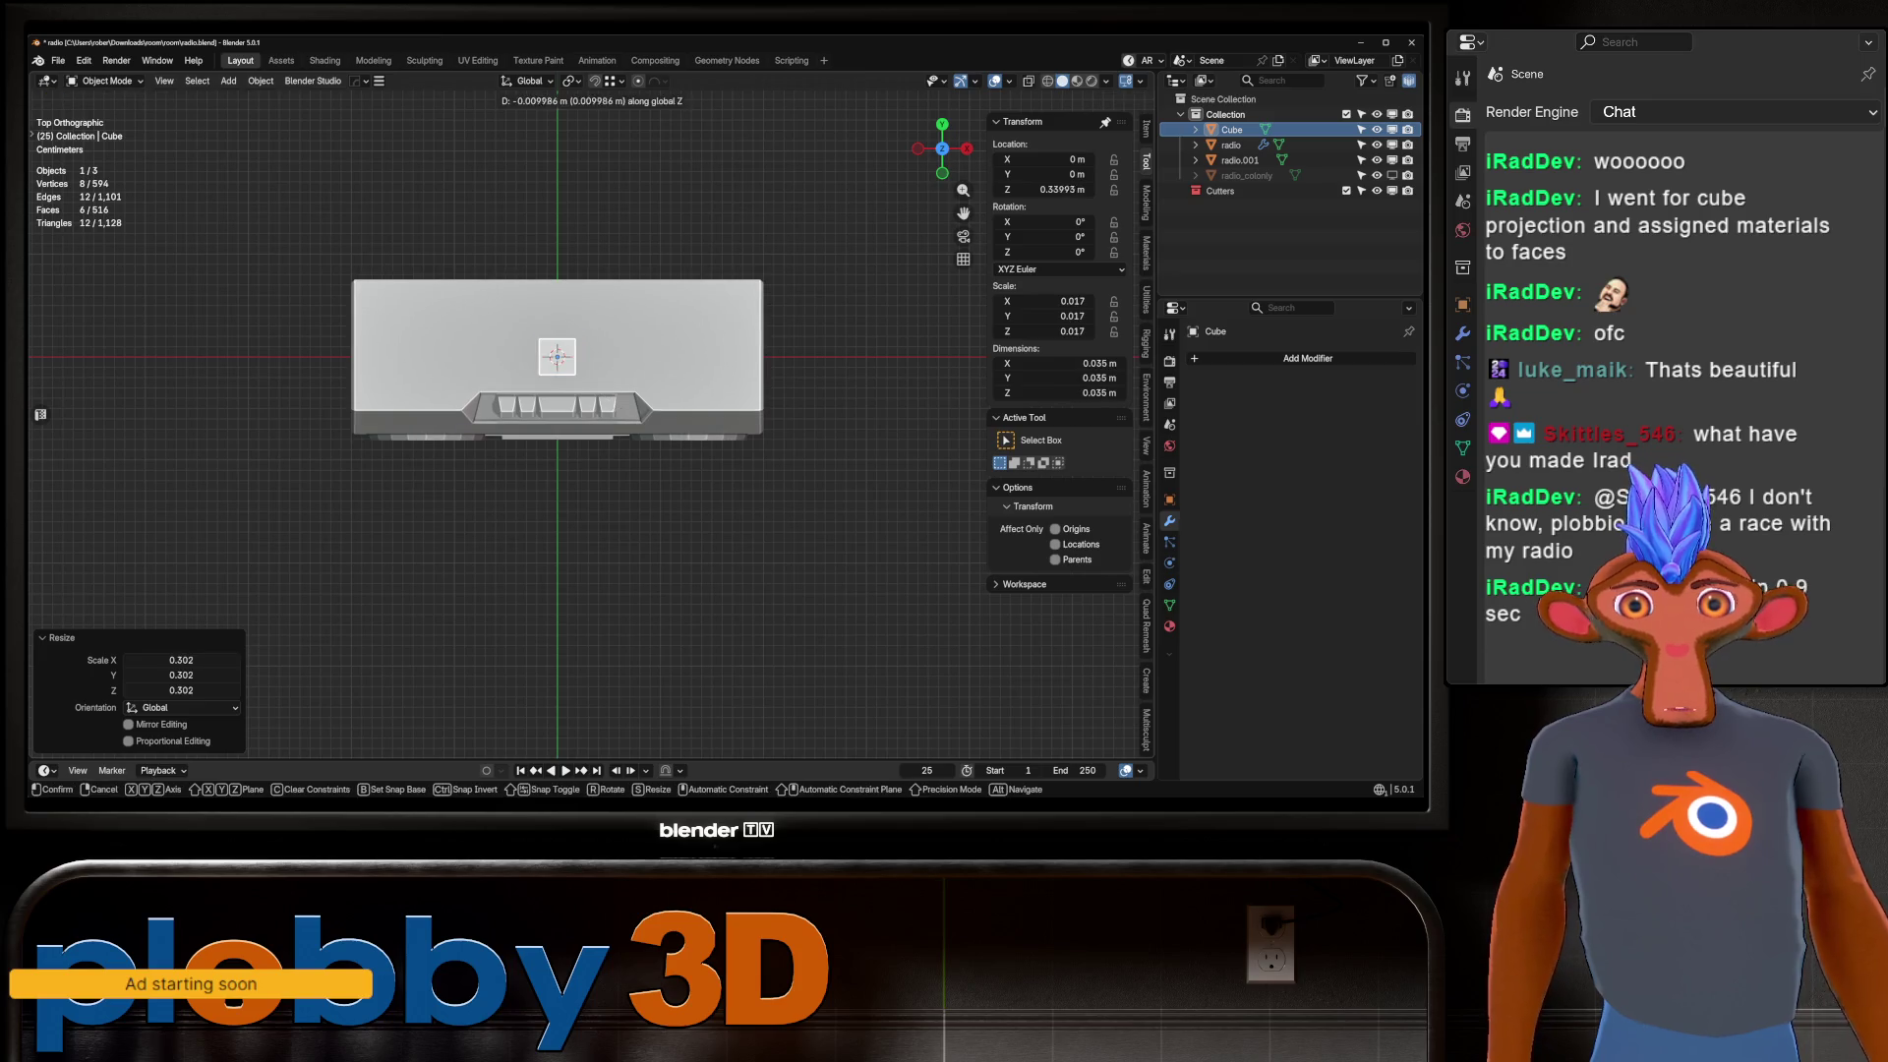
pyautogui.press('y')
pyautogui.press('Return')
# Stretch the cube along X into a long, thin strip.
pyautogui.press('s')
pyautogui.press('x')
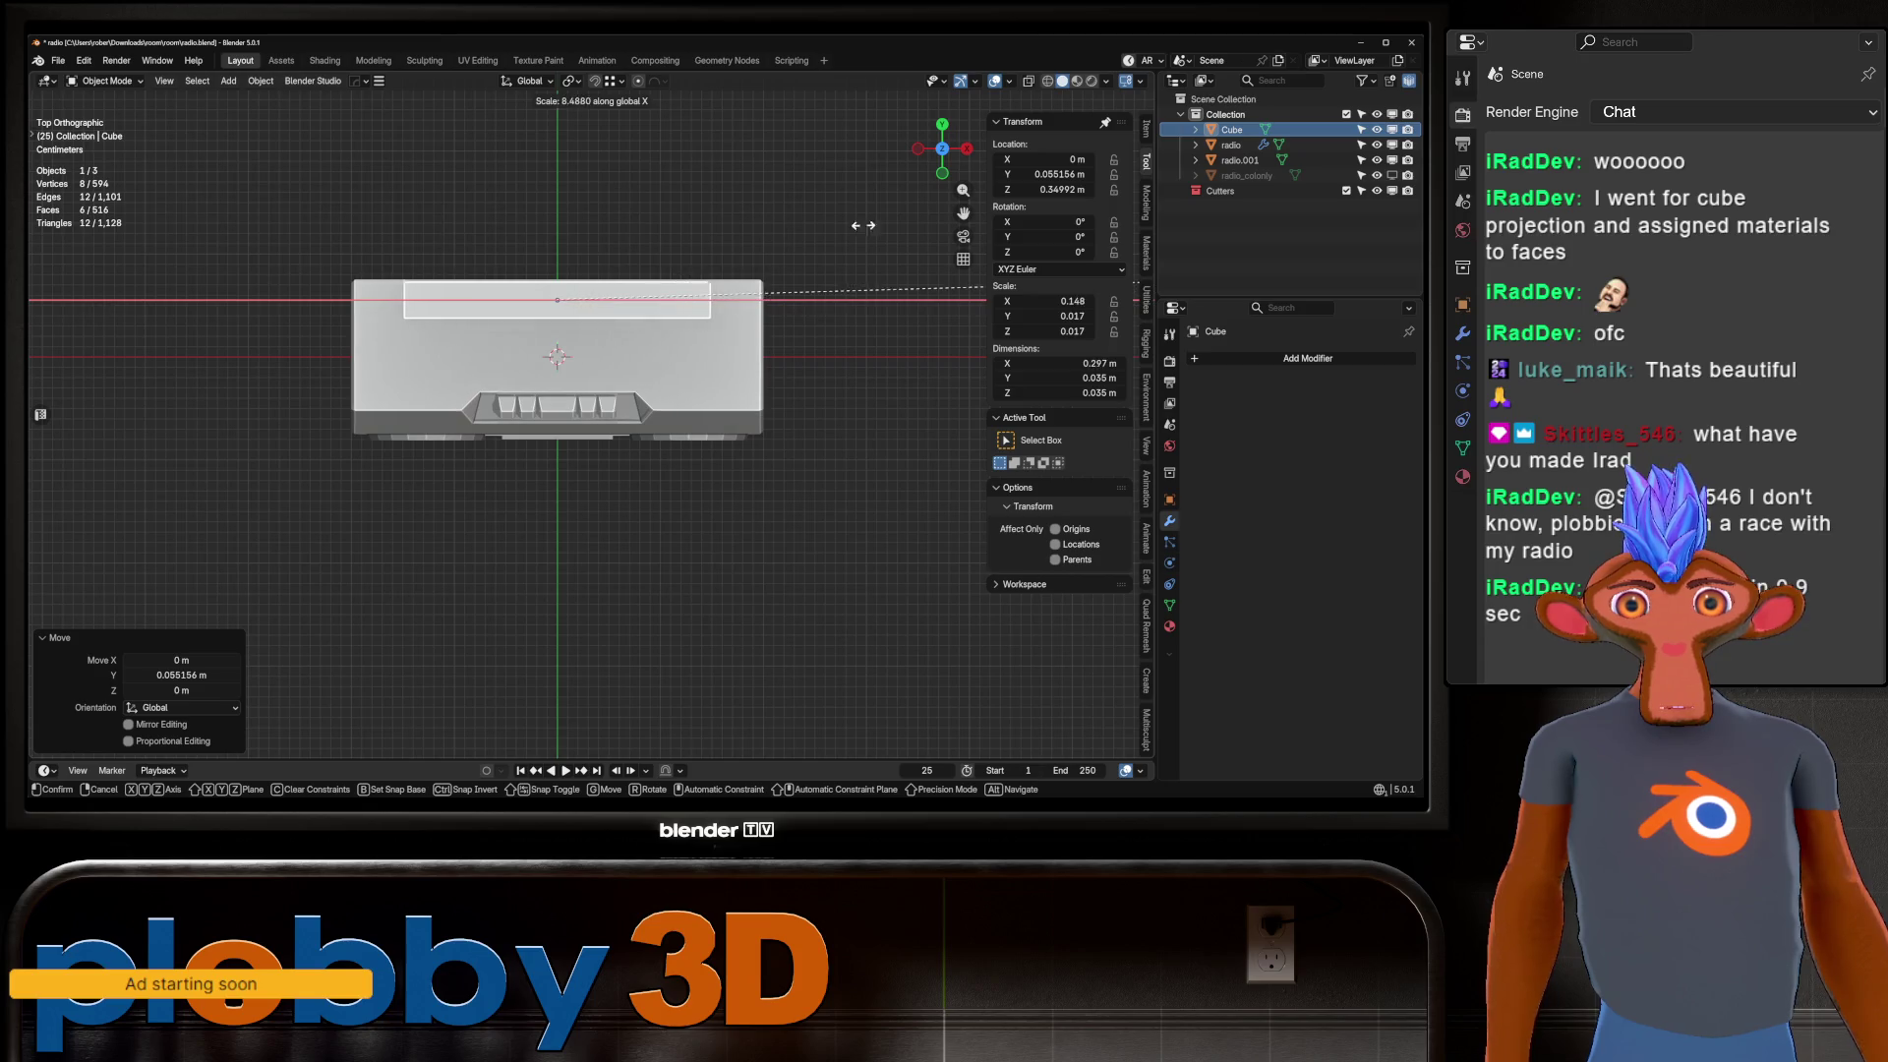
pyautogui.press('Return')
pyautogui.press('s')
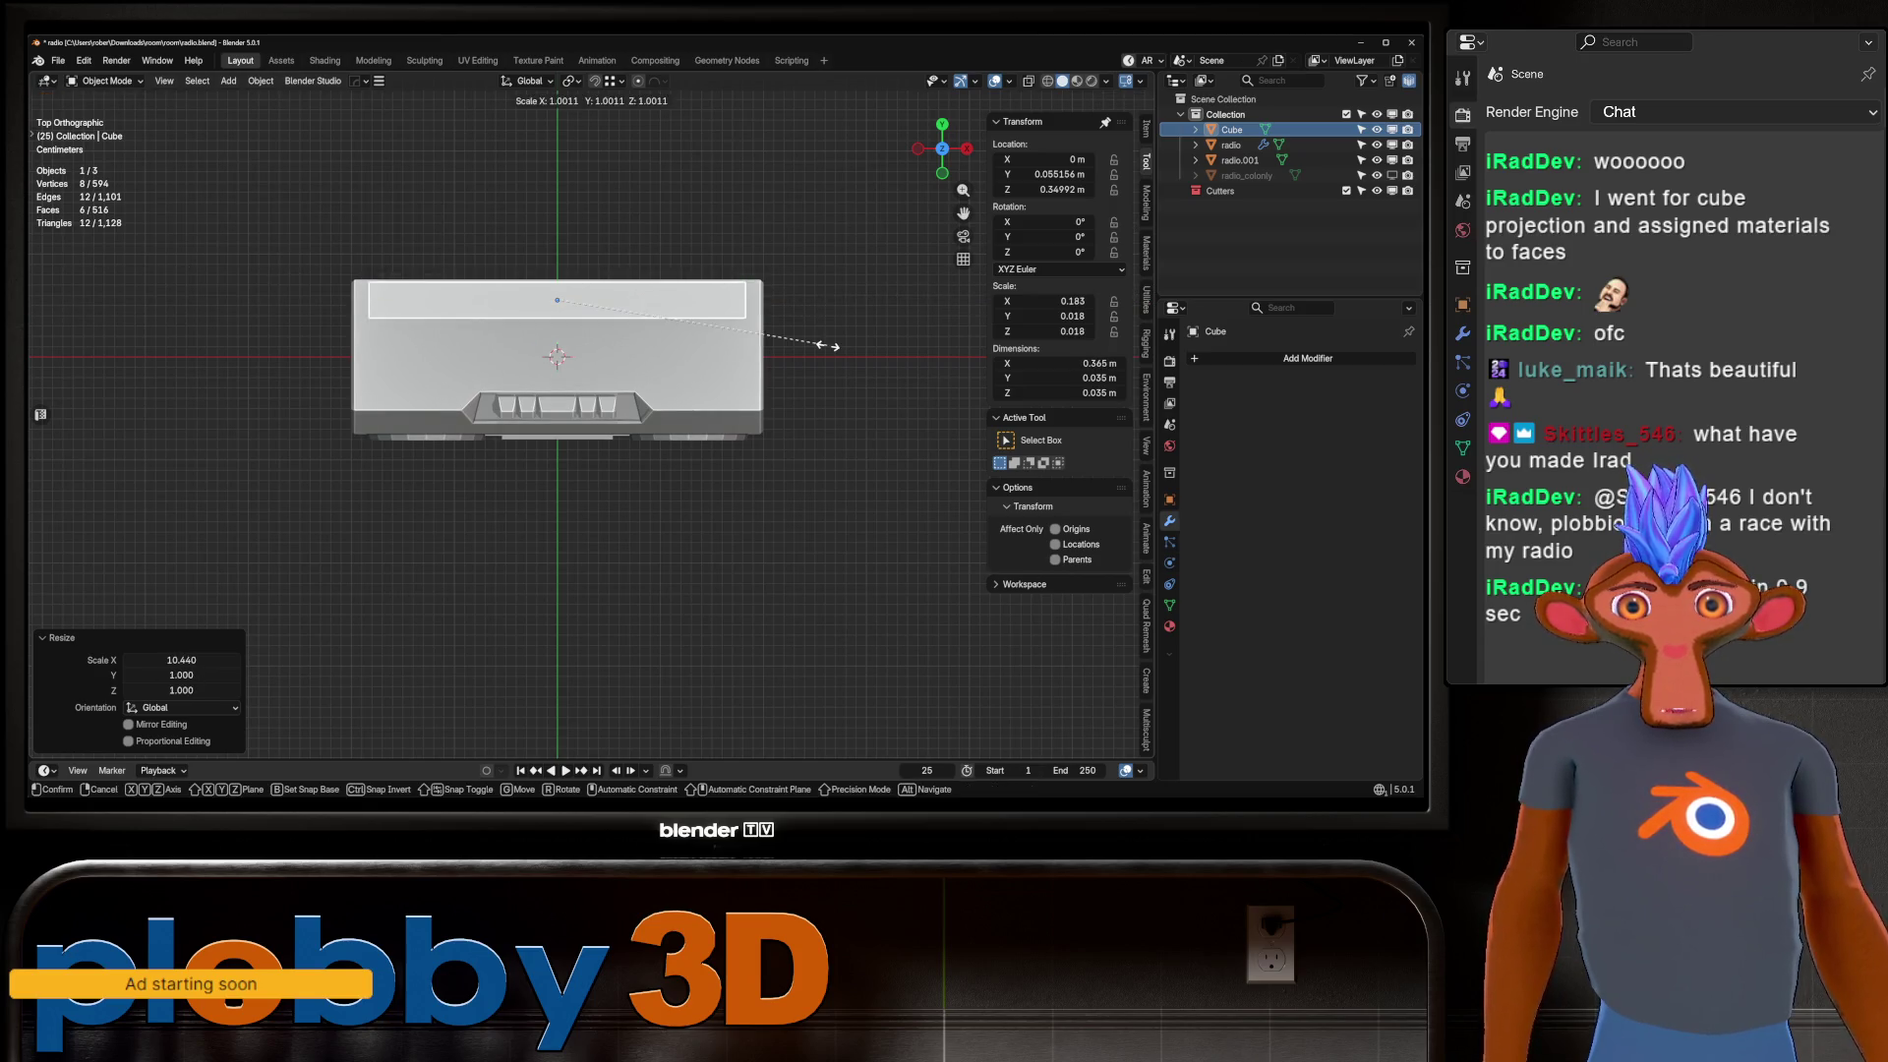
pyautogui.press('x')
pyautogui.press('Return')
pyautogui.press('s')
pyautogui.press('Escape')
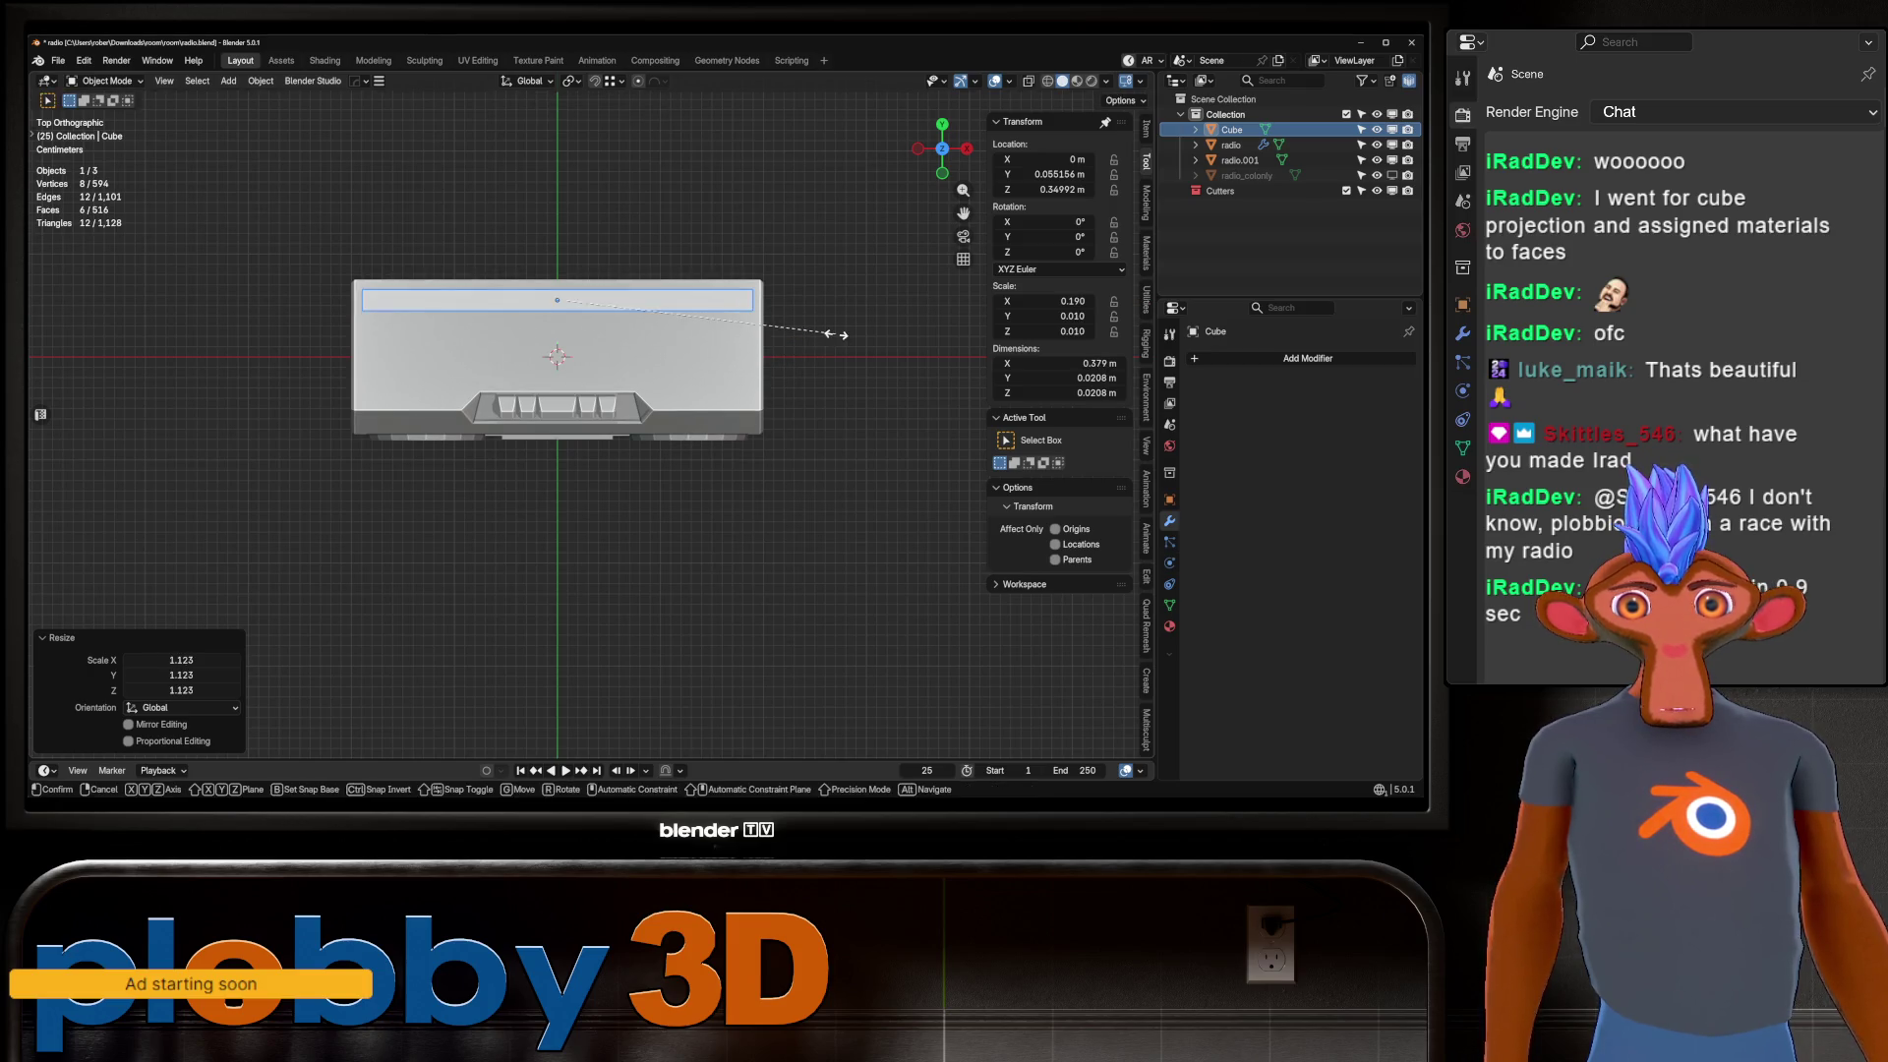
# In Edit Mode, add a centre loop cut across the strip and bevel it wide.
pyautogui.press('Tab')
pyautogui.hotkey('ctrl', 'r')
pyautogui.click(763, 284)
pyautogui.rightClick(763, 284)
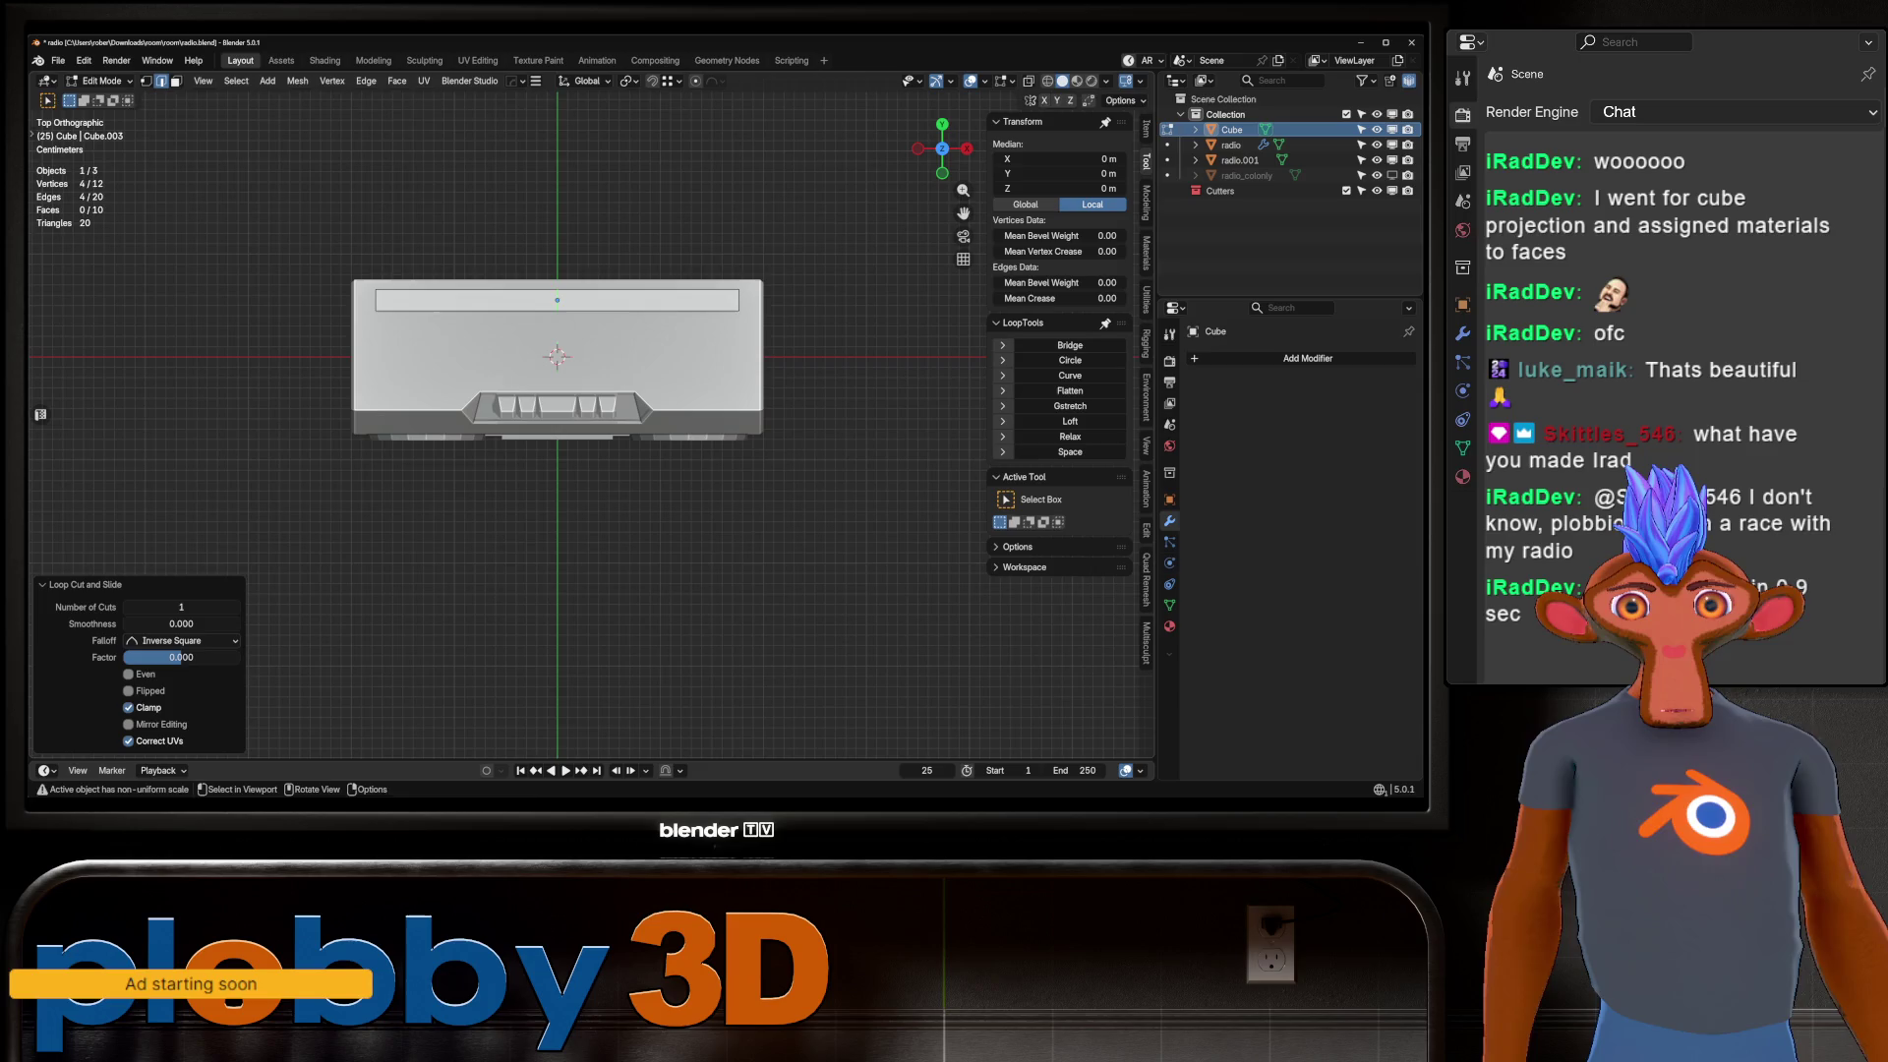
pyautogui.hotkey('ctrl', 'b')
pyautogui.click(765, 295)
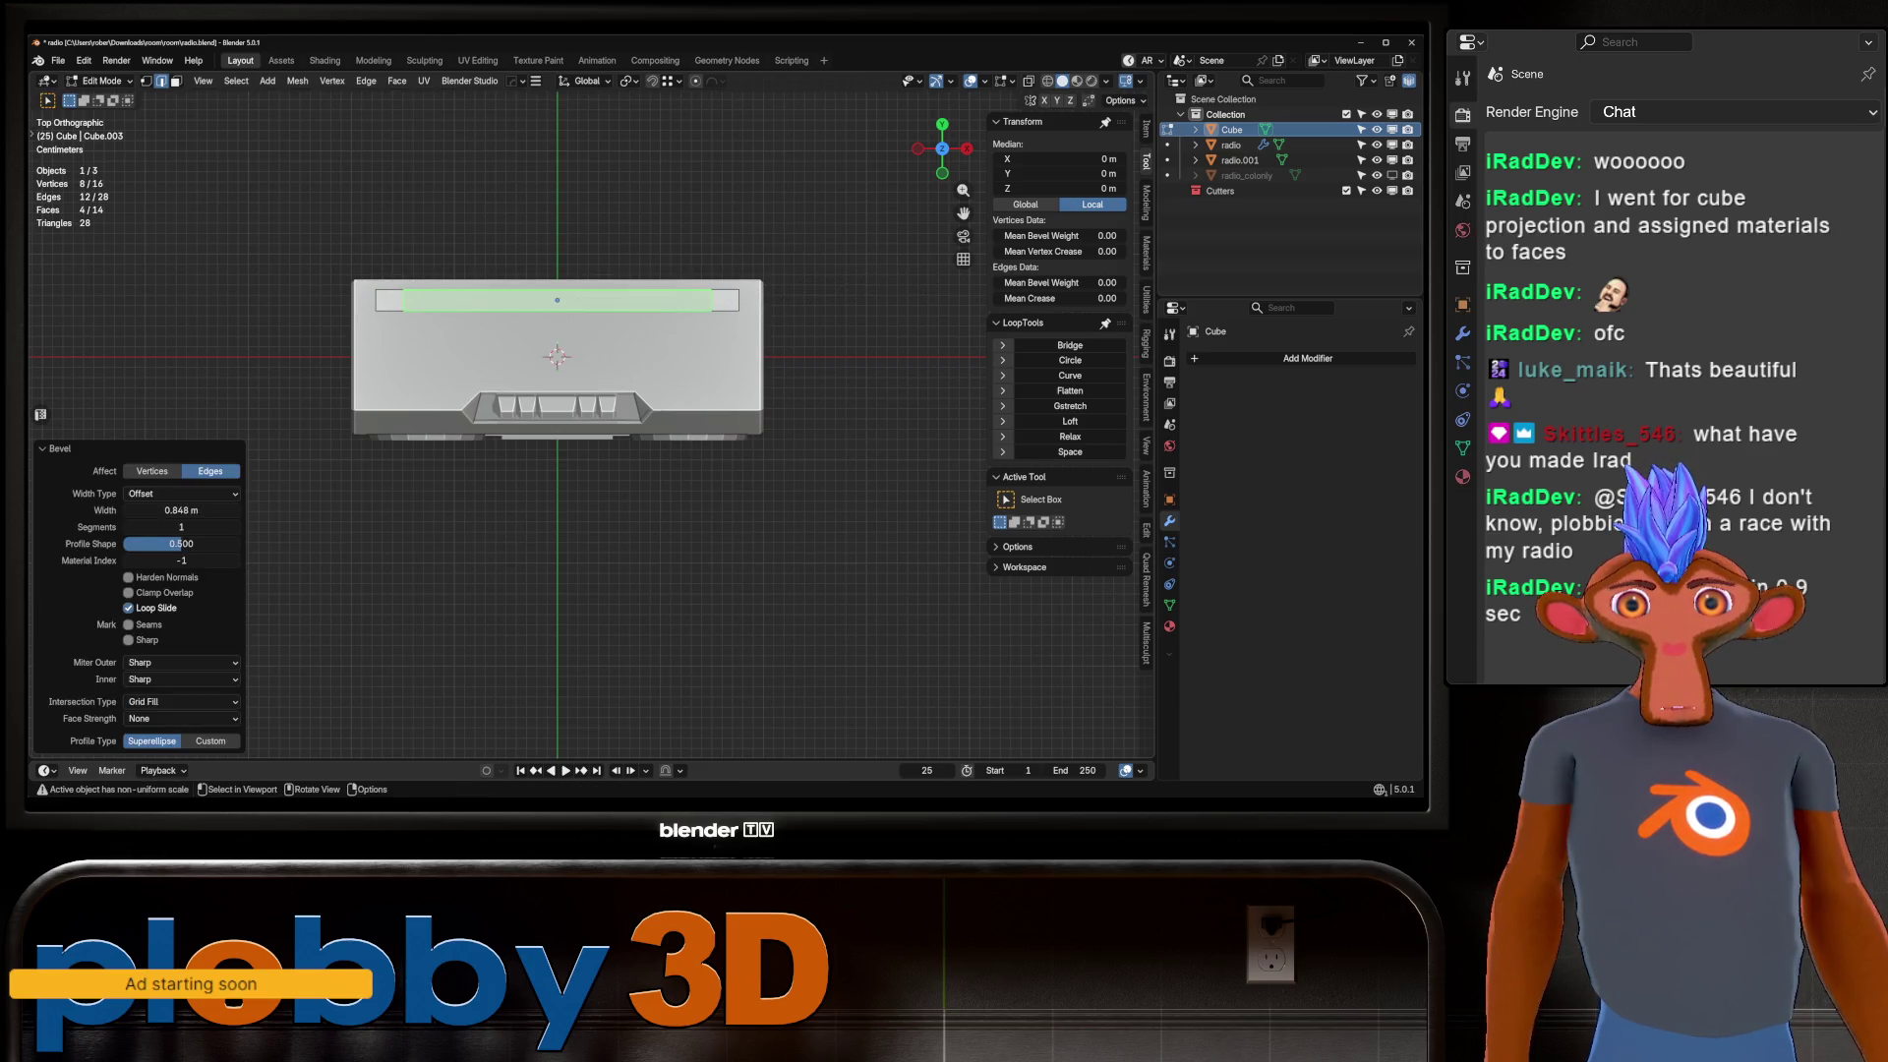
# Extrude both end faces of the strip downward to form the handle's legs.
pyautogui.moveTo(590, 492); pyautogui.dragTo(649, 433, button='middle')
pyautogui.press('3')
pyautogui.click(738, 299)
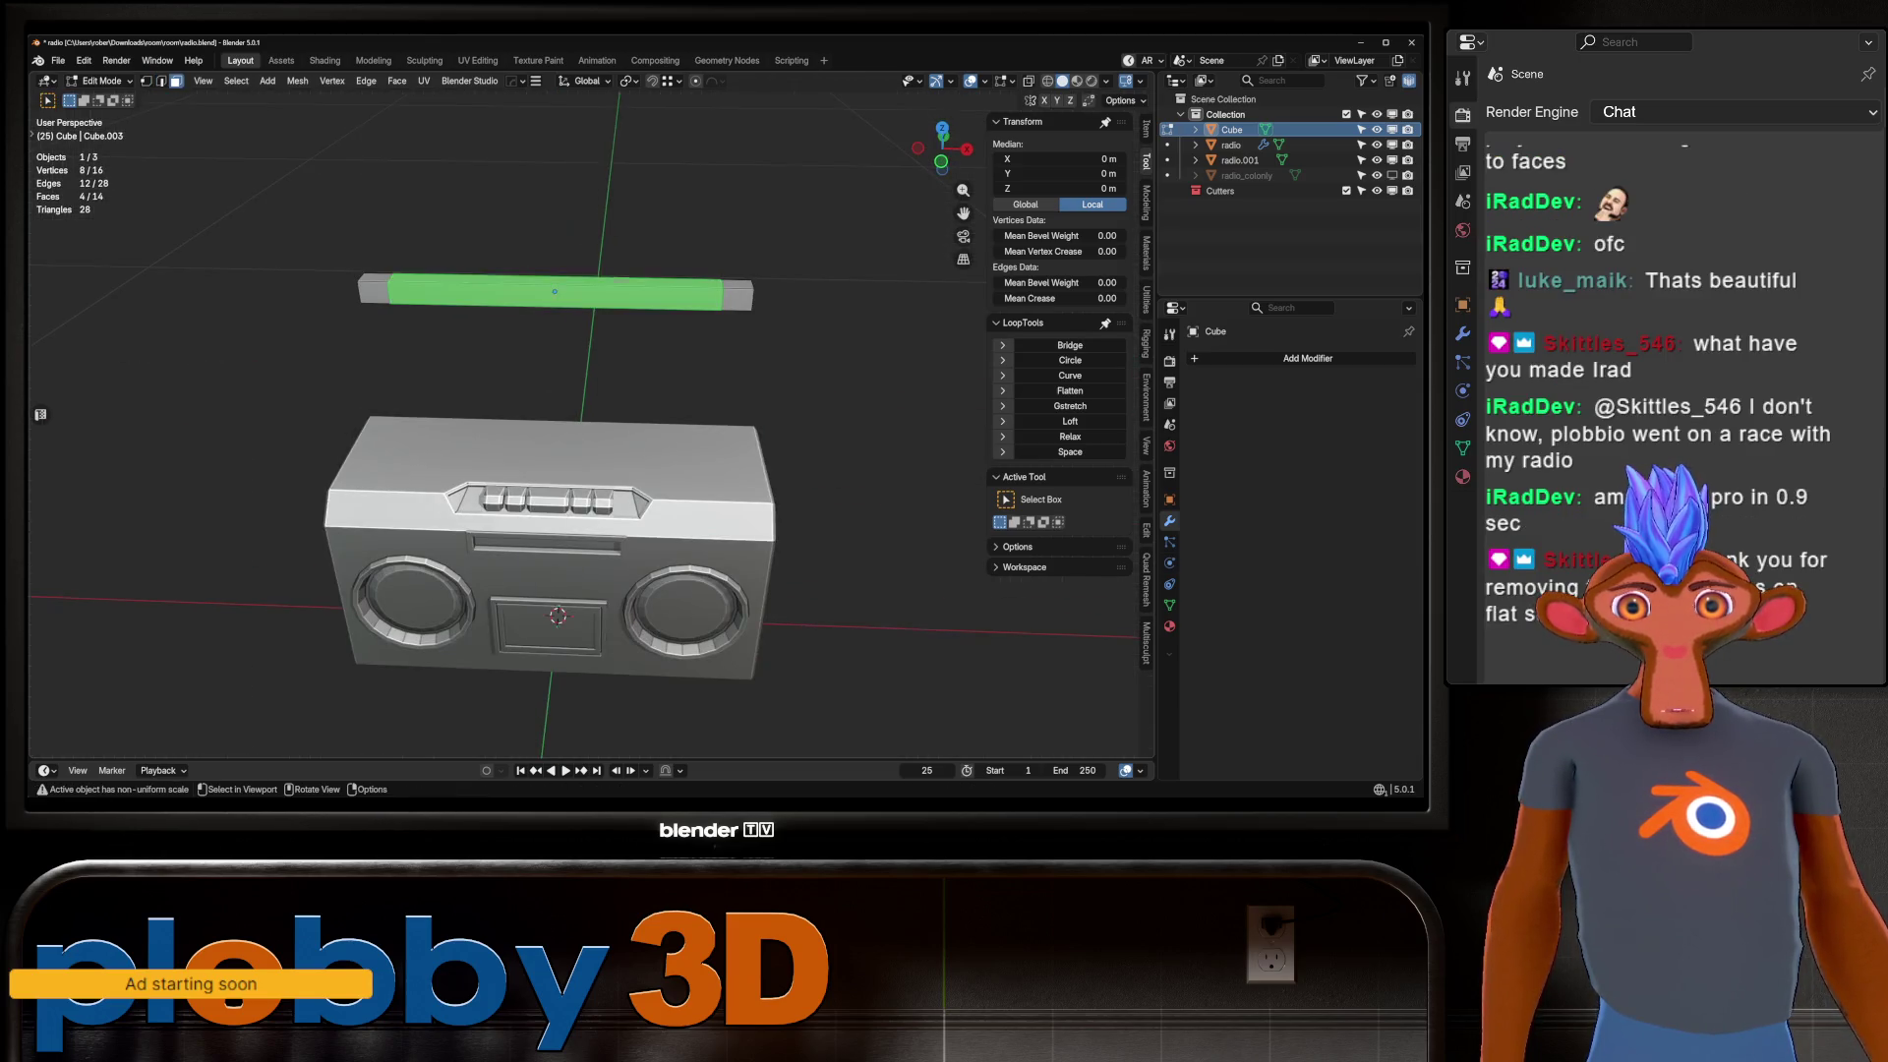
pyautogui.keyDown('shift'); pyautogui.click(373, 292); pyautogui.keyUp('shift')
pyautogui.moveTo(550, 492); pyautogui.dragTo(590, 433, button='middle')
pyautogui.press('e')
pyautogui.press('Return')
pyautogui.press('Tab')
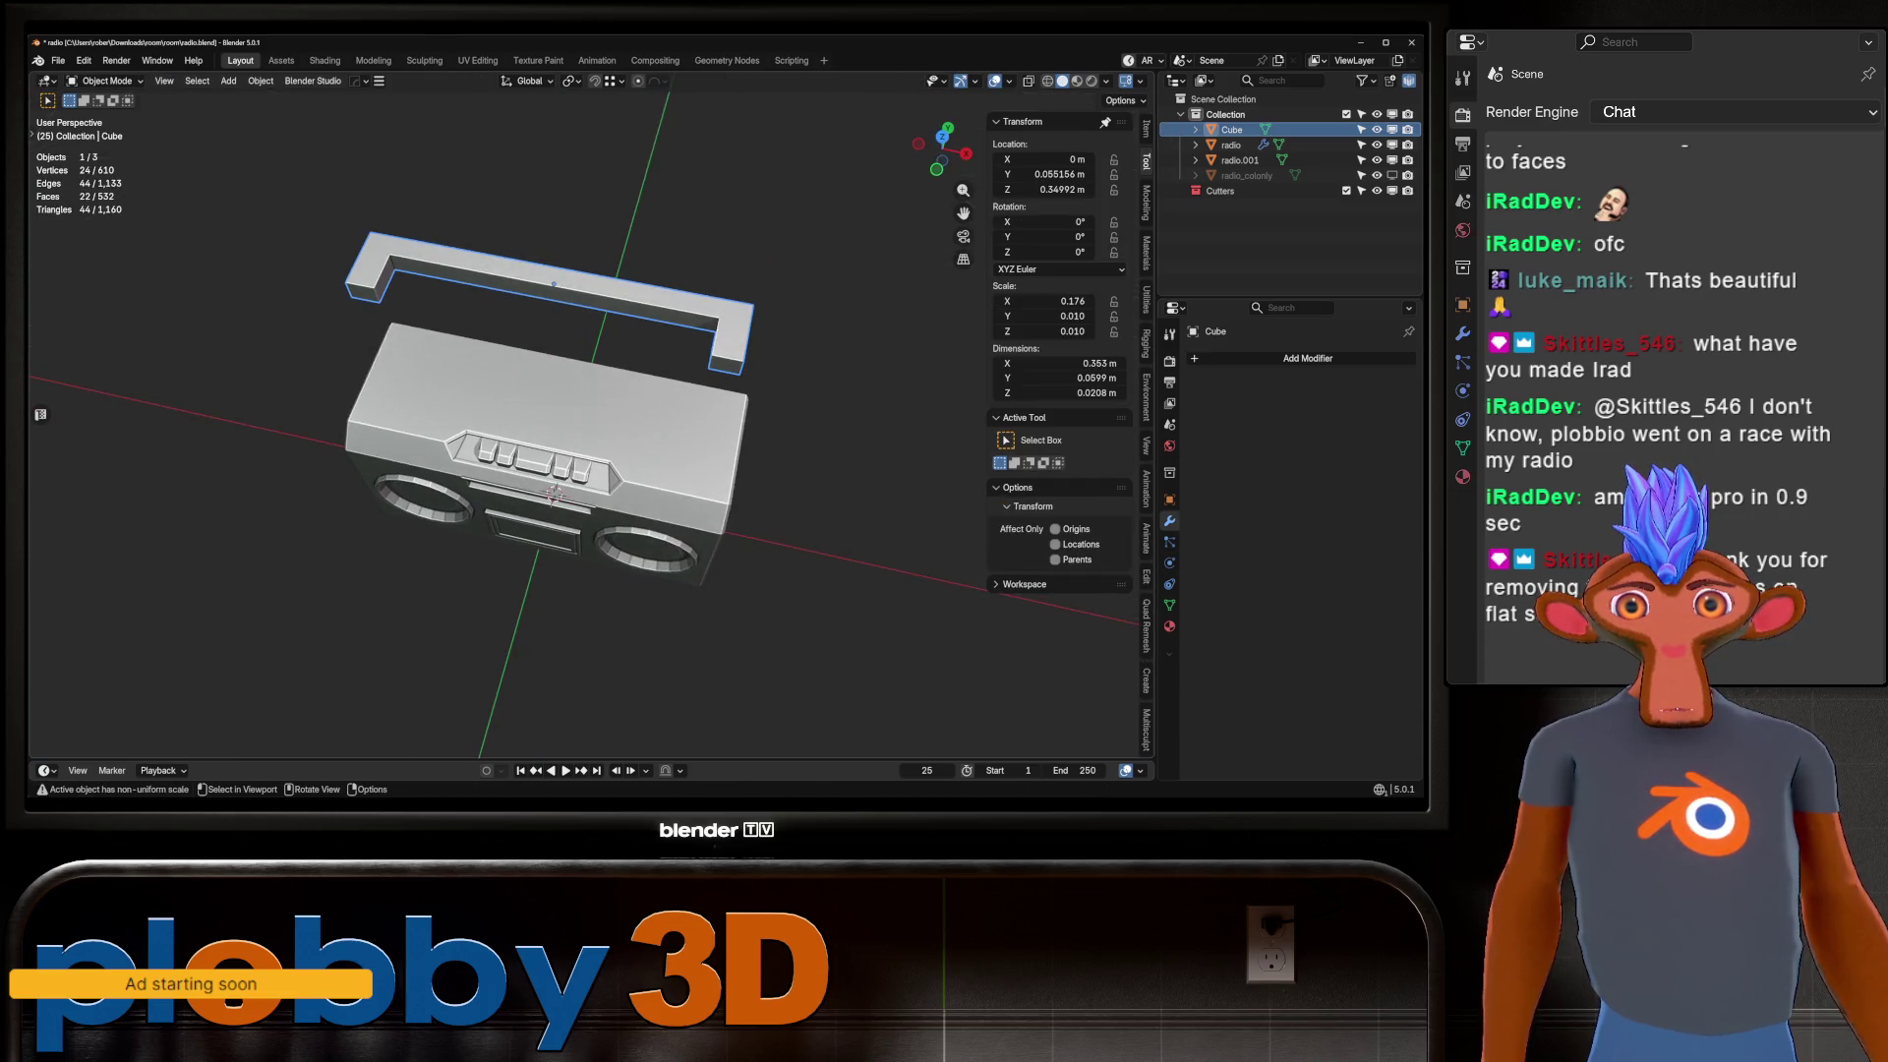
# Lower the handle onto the boombox top, position it front-to-back, and duplicate it in place.
pyautogui.press('g')
pyautogui.press('z')
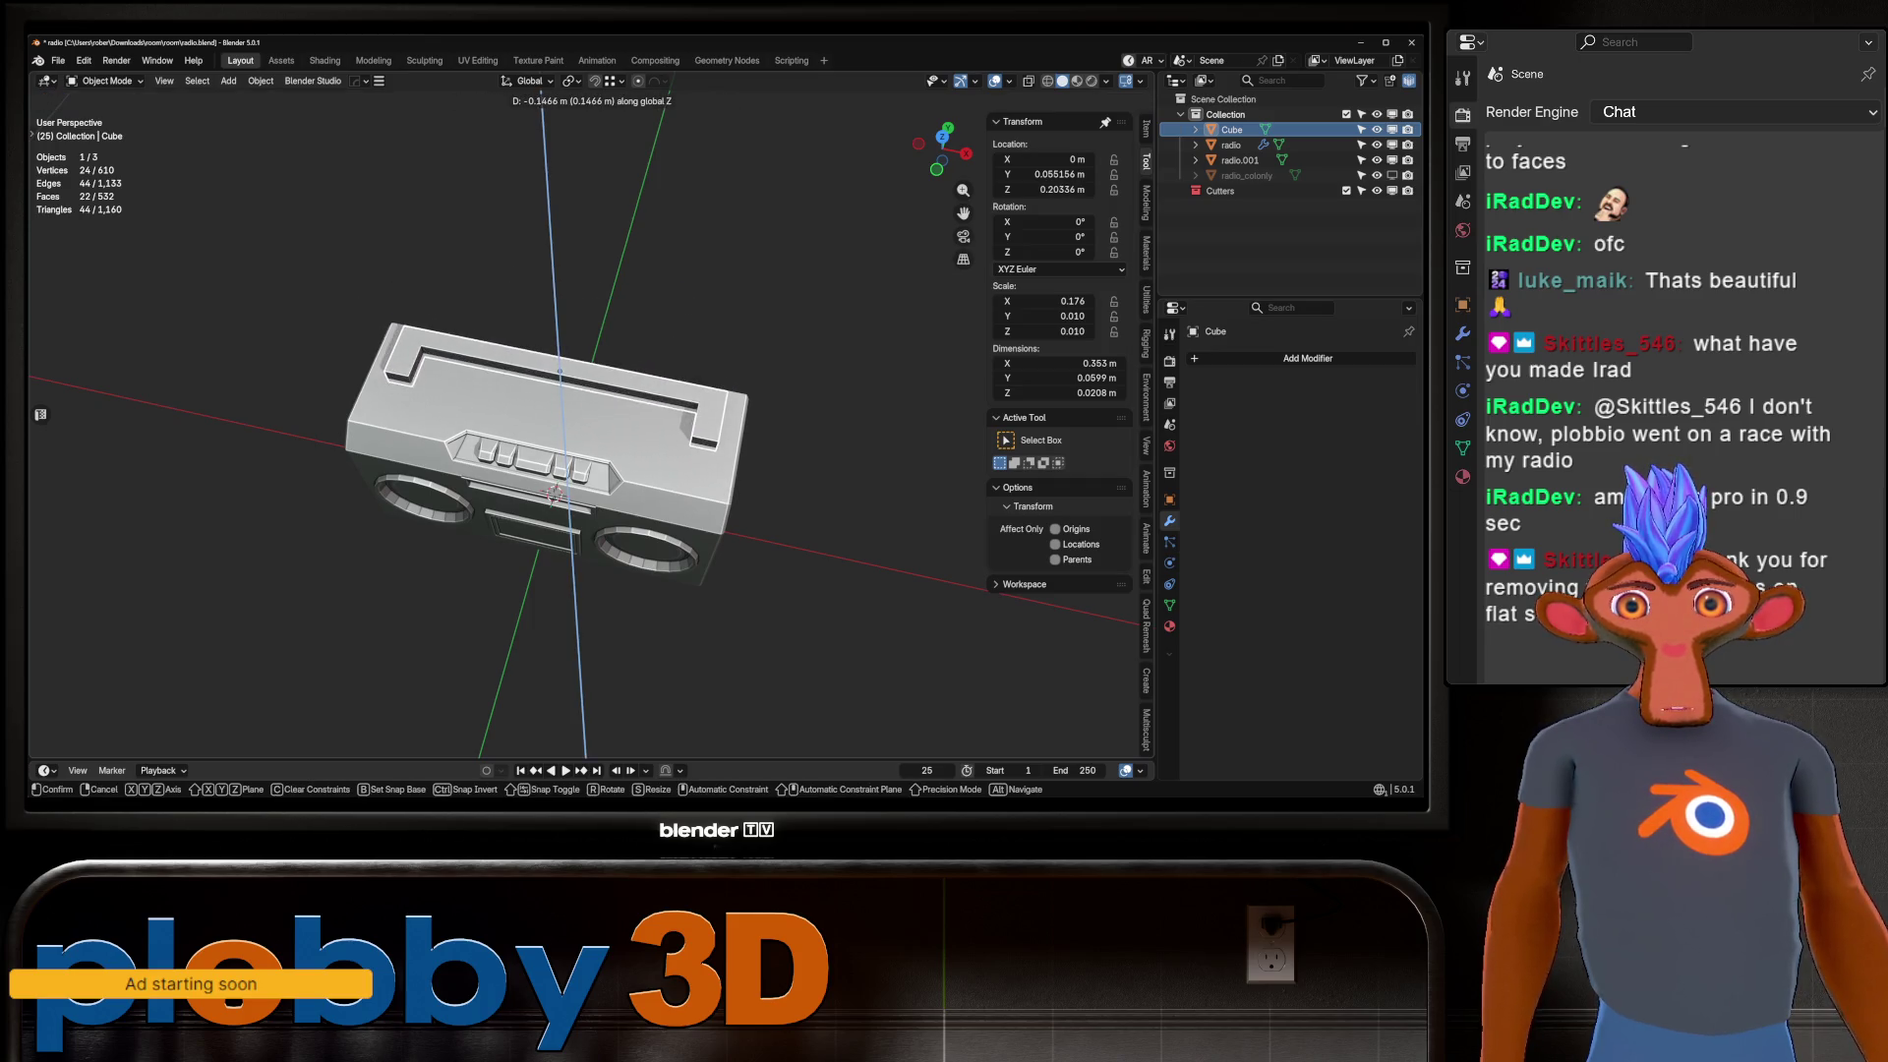
pyautogui.press('Return')
pyautogui.moveTo(557, 490)
pyautogui.mouseDown(button='middle')
pyautogui.moveTo(530, 531)
pyautogui.moveTo(590, 492)
pyautogui.mouseUp(button='middle')
pyautogui.press('g')
pyautogui.press('y')
pyautogui.press('Return')
pyautogui.scroll(5, 590, 492)
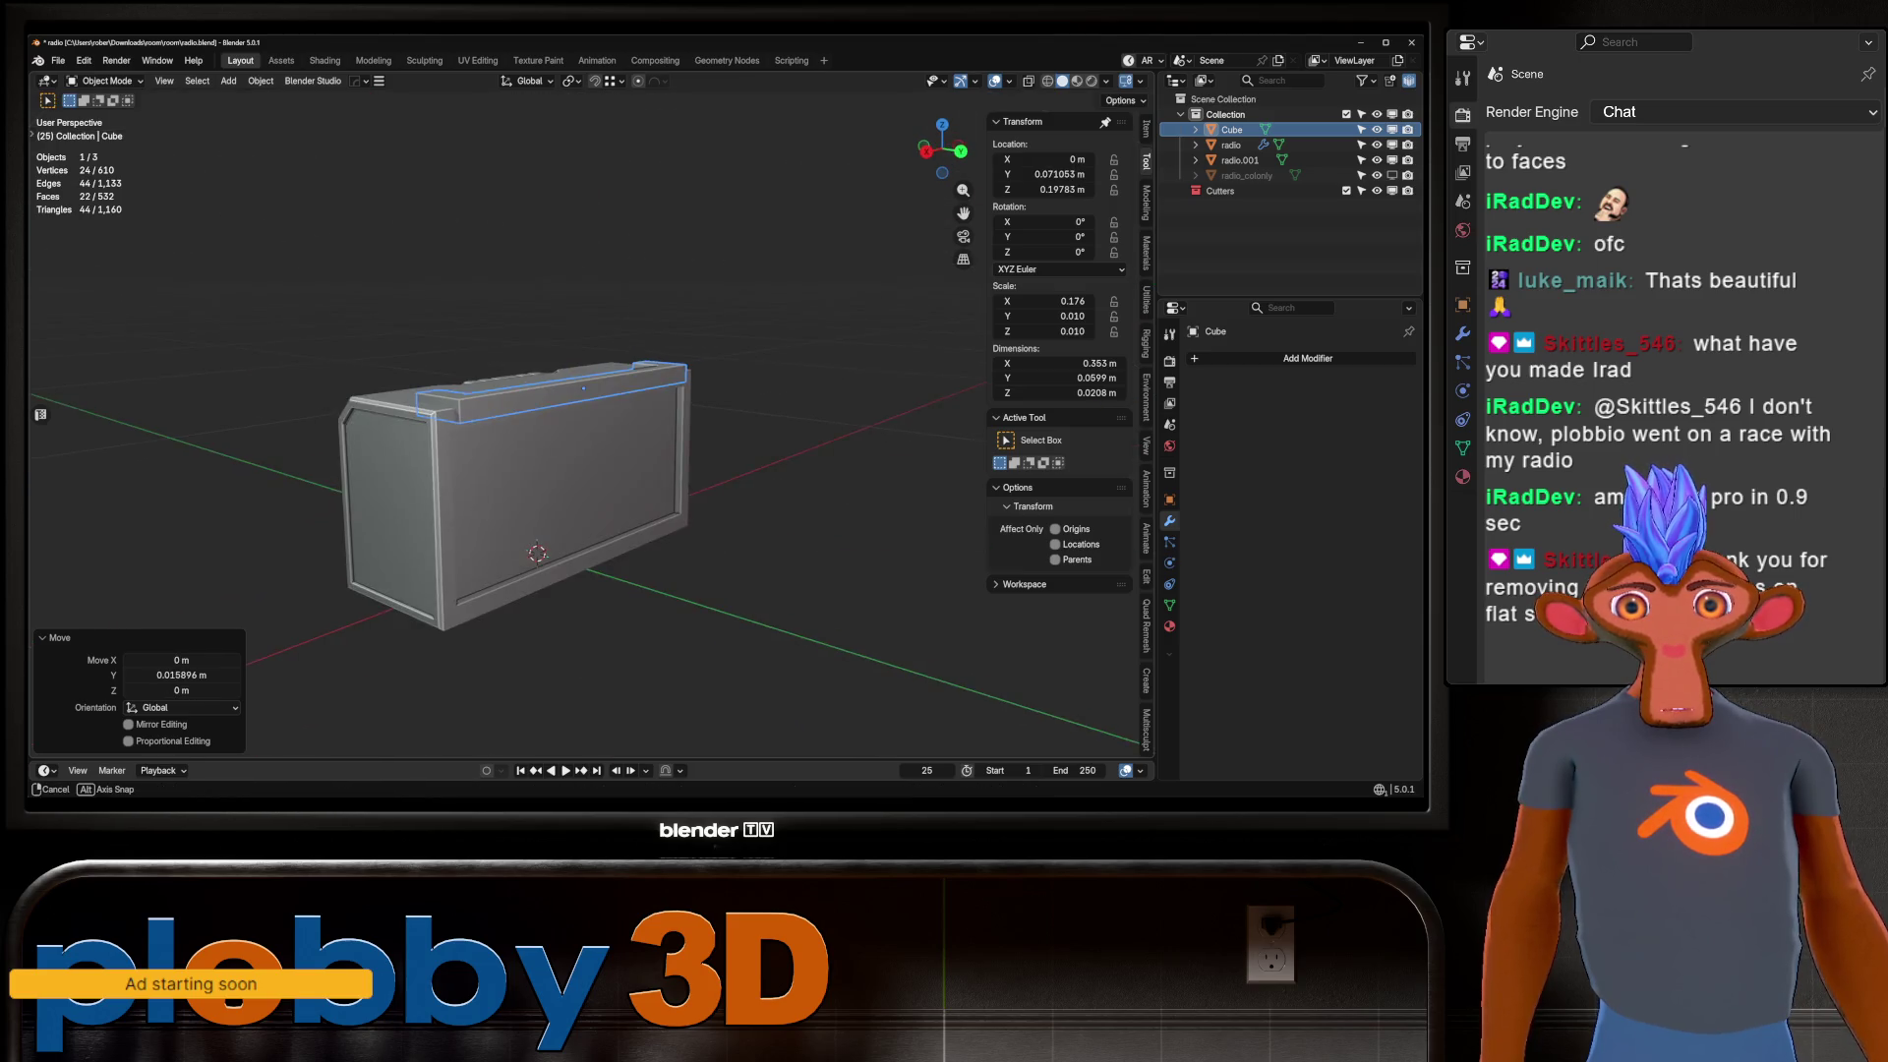
pyautogui.hotkey('shift', 'd')
pyautogui.press('Escape')
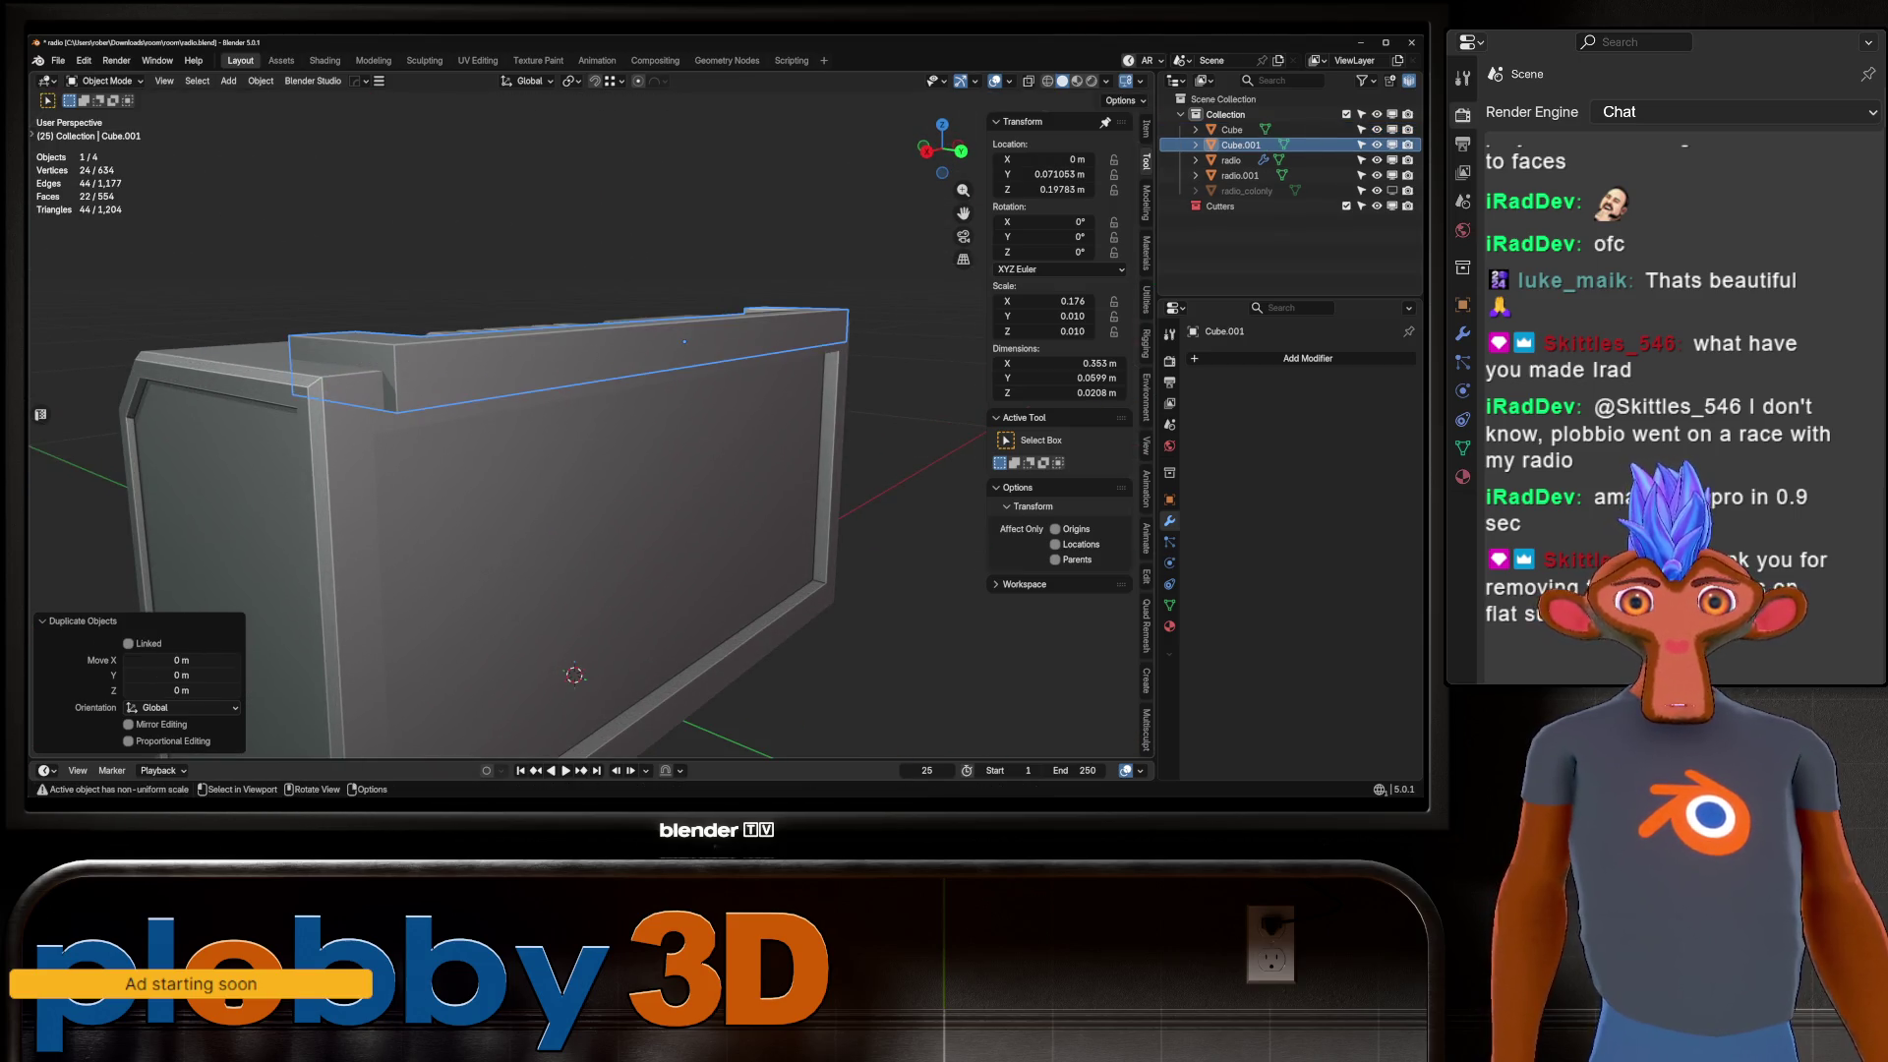
# Cut the handle copy into the body with a Hops Difference Boolean and apply it.
pyautogui.keyDown('shift'); pyautogui.click(574, 674); pyautogui.keyUp('shift')
pyautogui.press('ctrl+KP_Subtract')
pyautogui.click(574, 675)
pyautogui.moveTo(574, 674); pyautogui.dragTo(558, 627, button='middle')
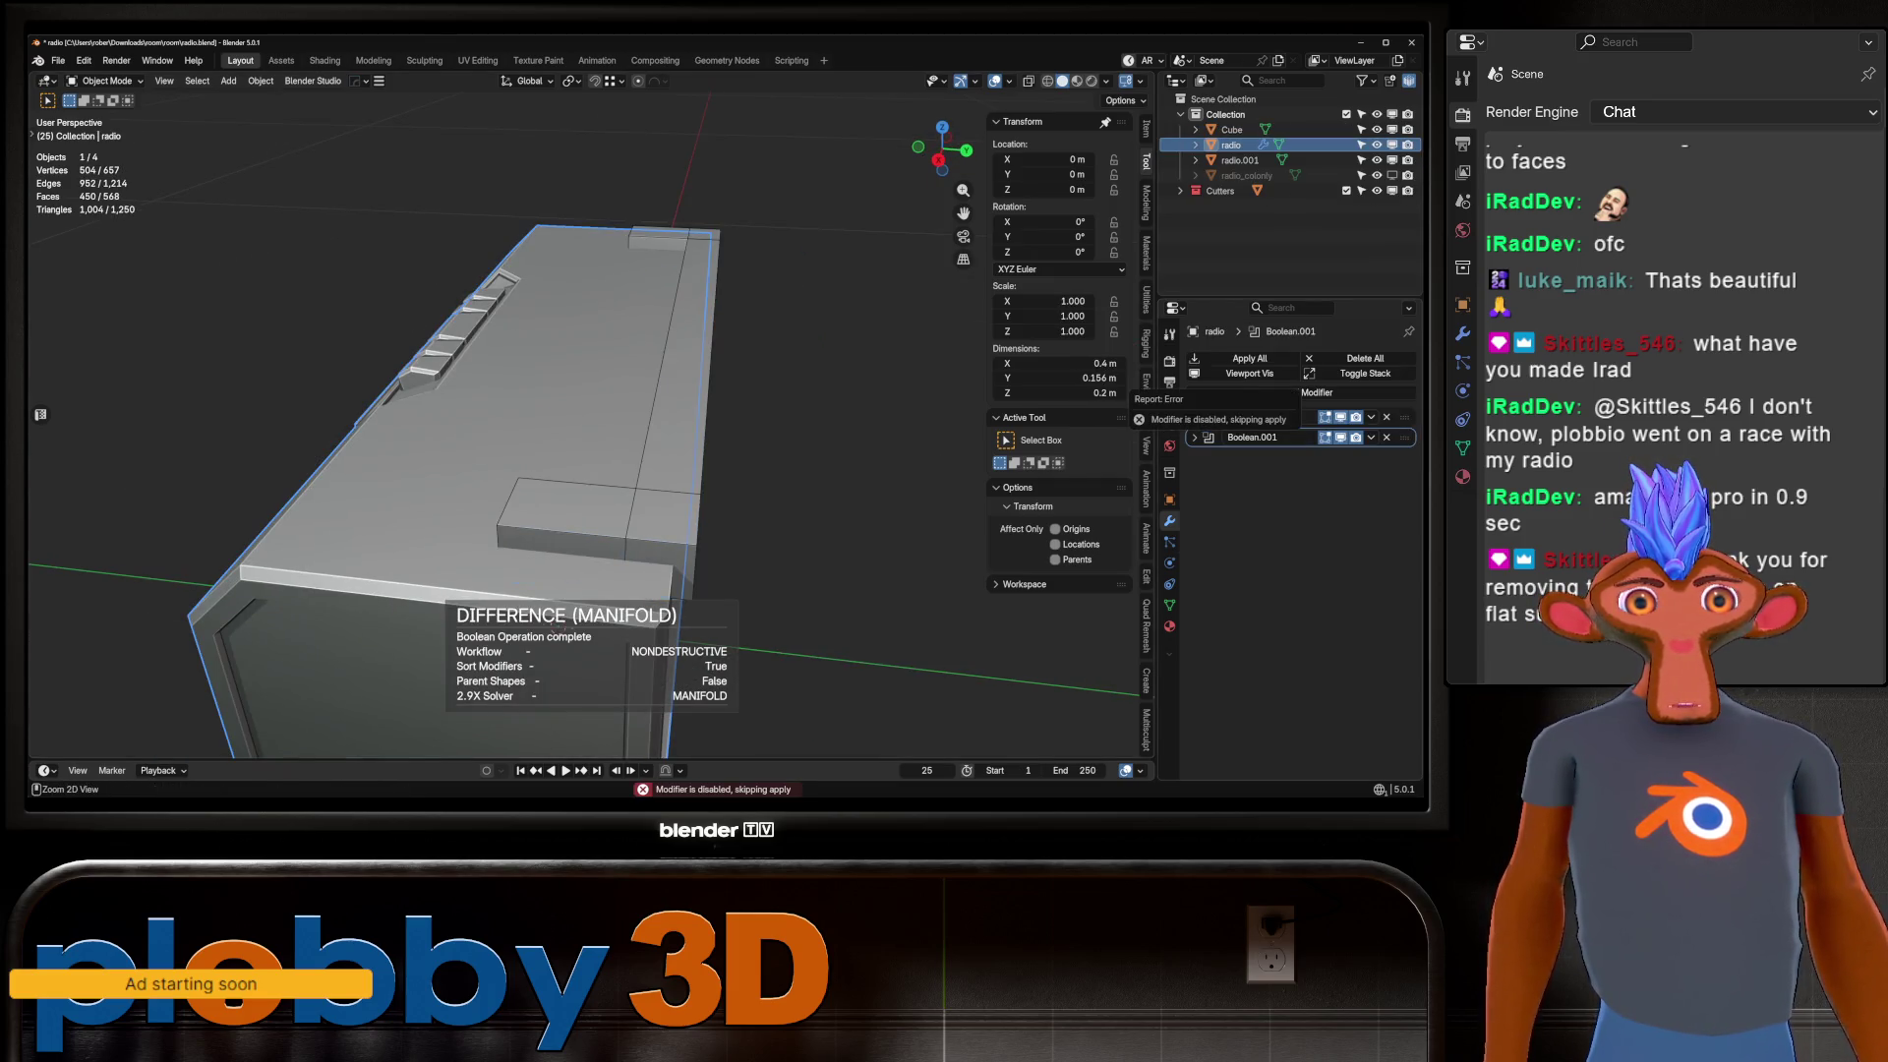
pyautogui.hotkey('ctrl', 'a')
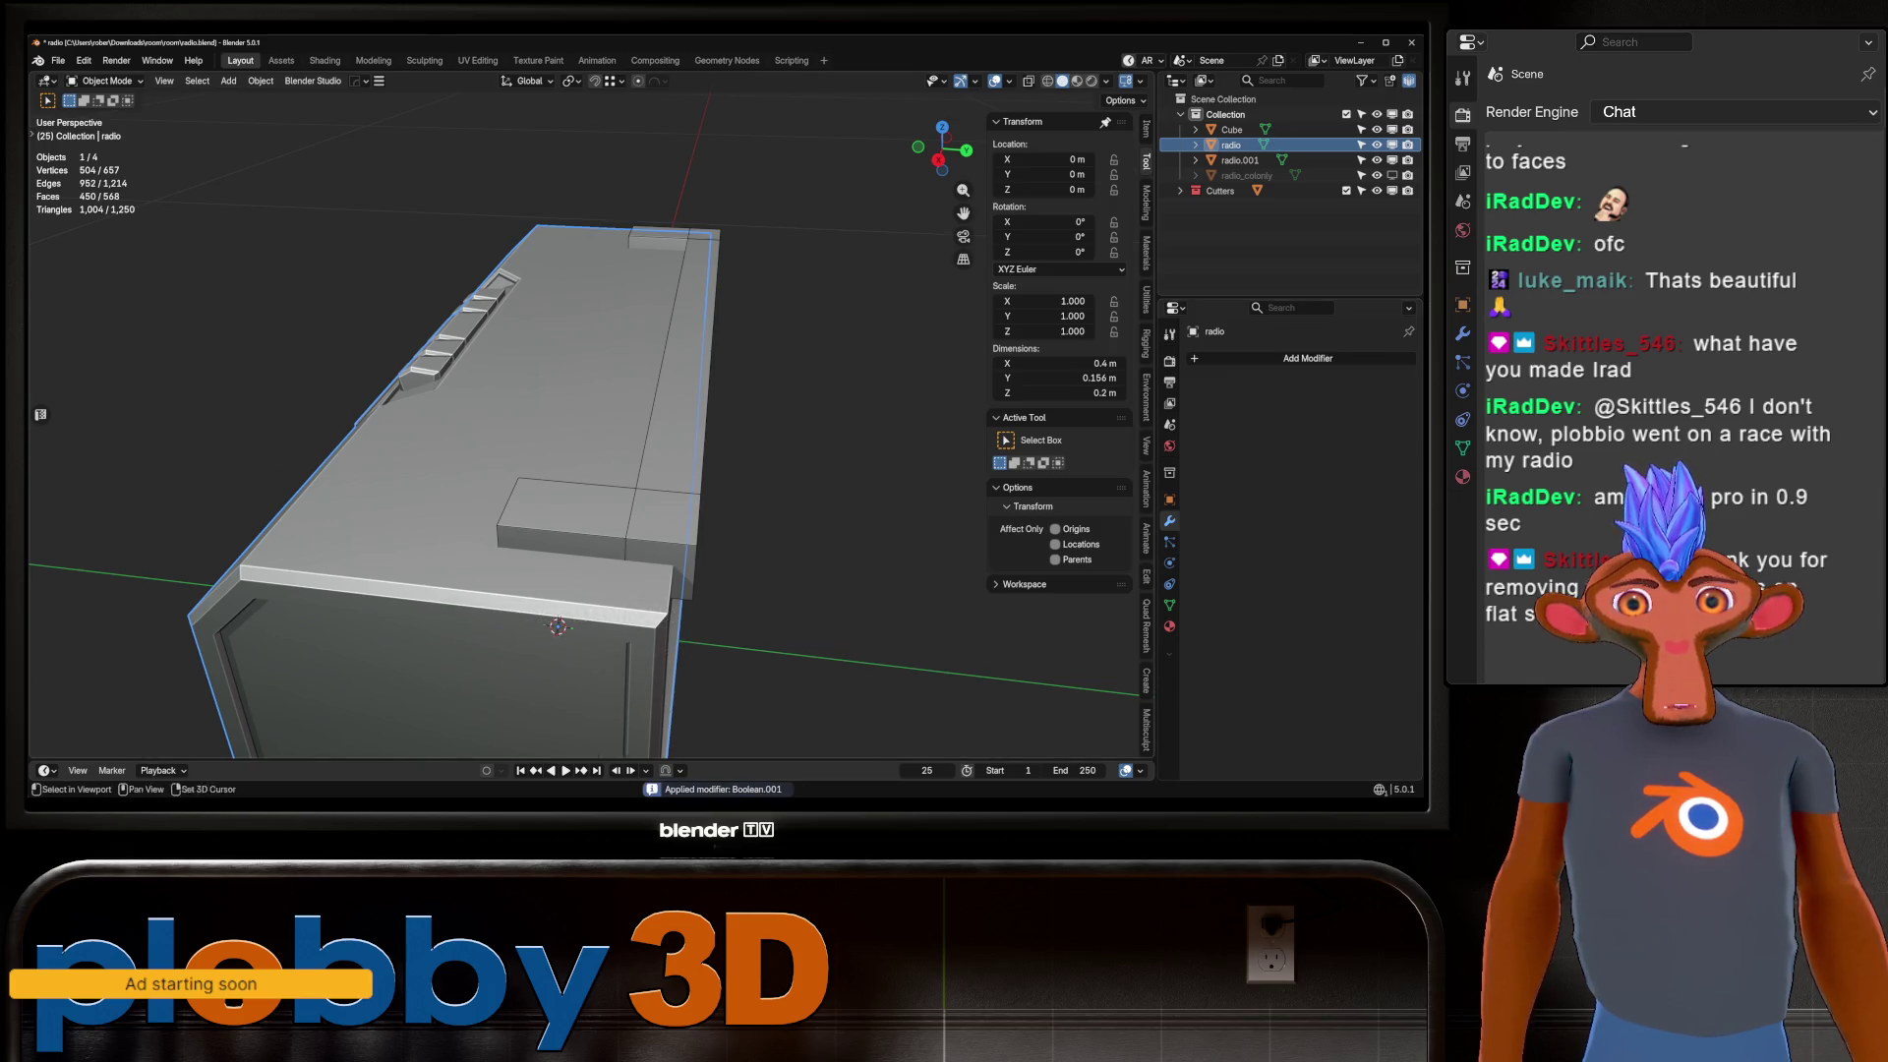
pyautogui.moveTo(590, 492); pyautogui.dragTo(561, 477, button='middle')
# Slim the handle with Shrink/Fatten at −0.00978 m, then return to Object Mode.
pyautogui.click(644, 393)
pyautogui.press('Tab')
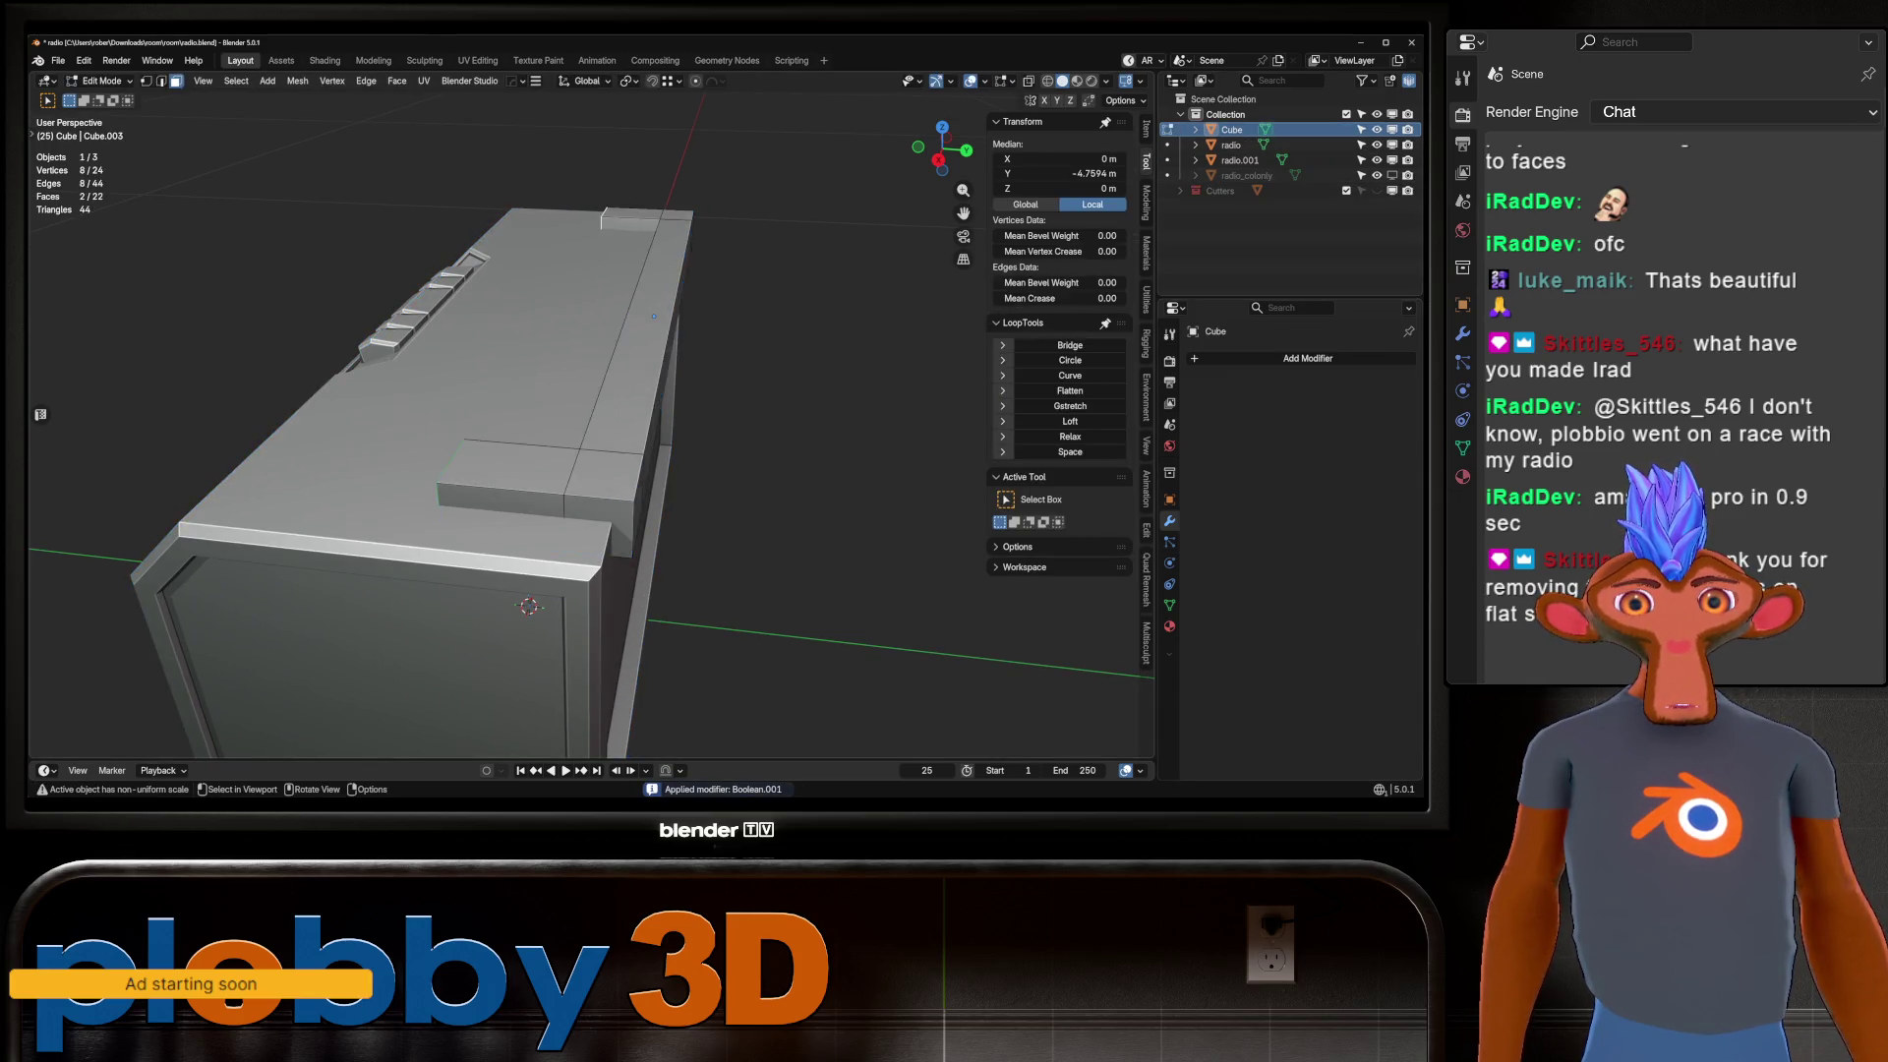
pyautogui.hotkey('alt', 's')
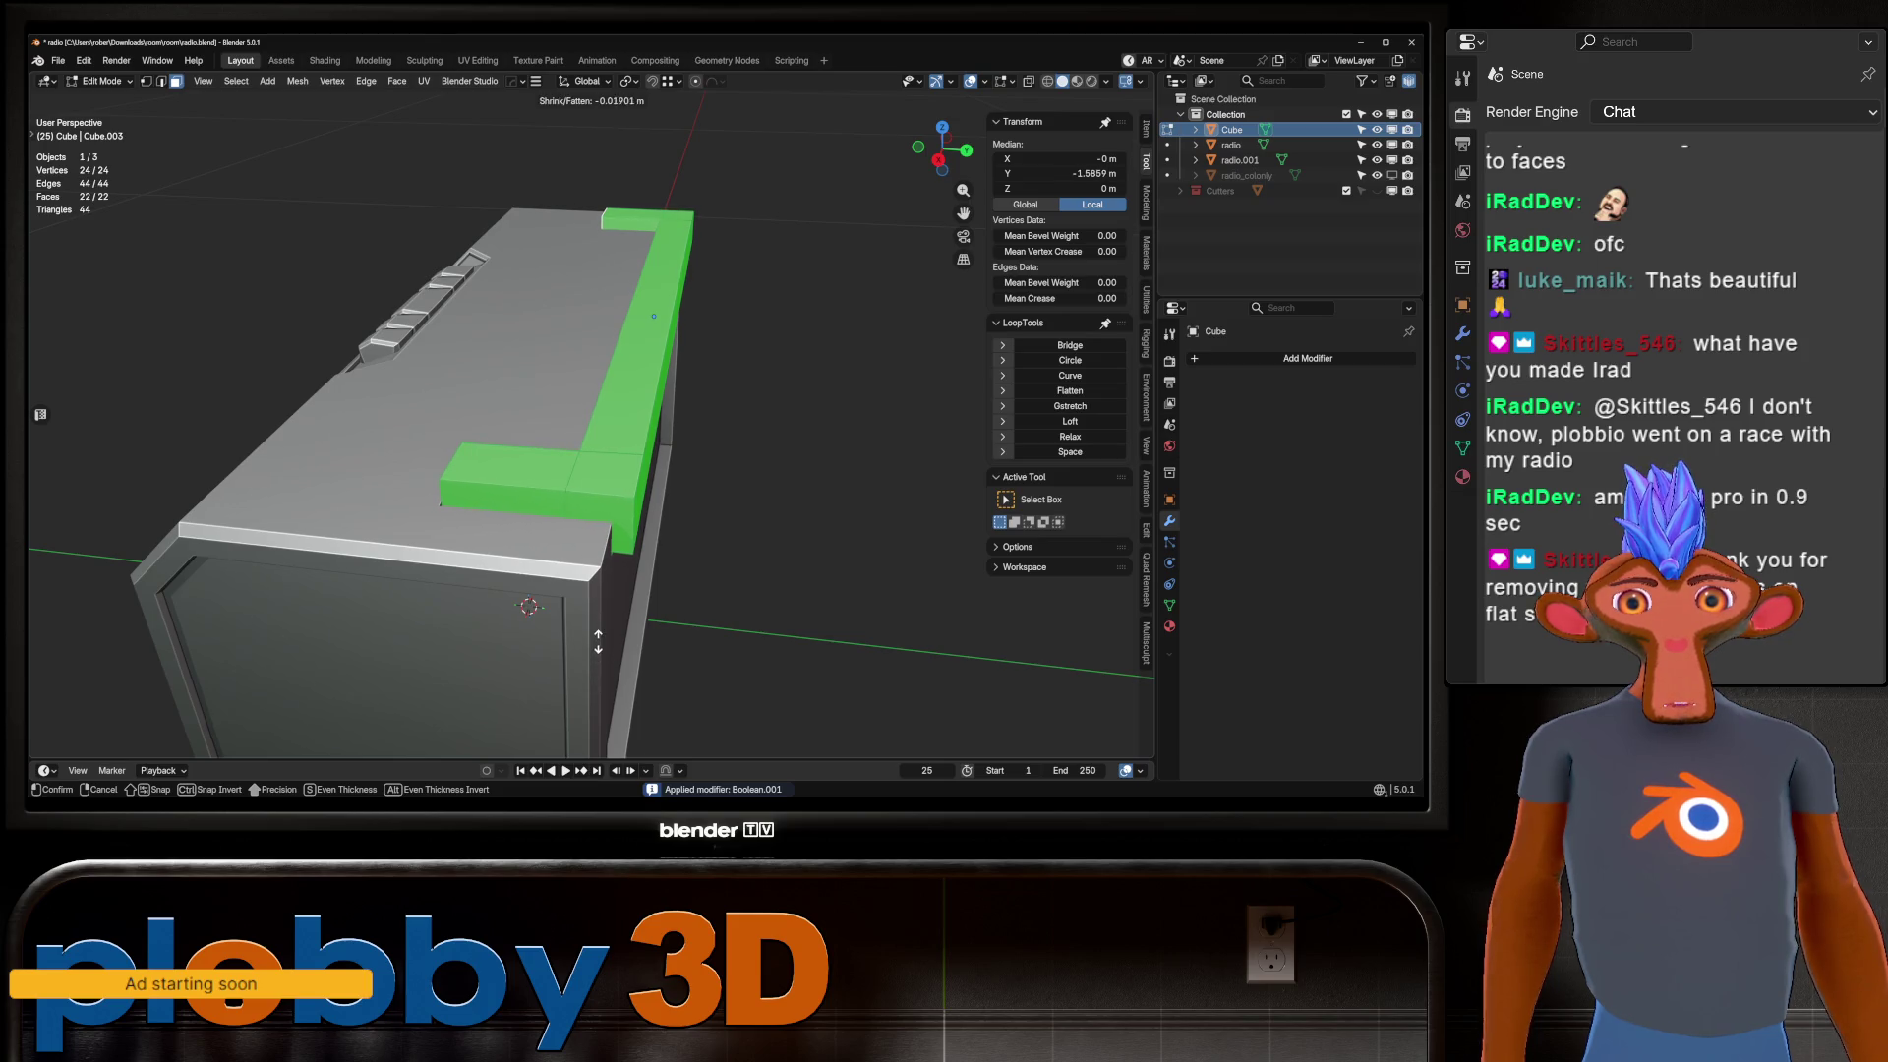
pyautogui.moveTo(688, 442); pyautogui.dragTo(893, 511, button='middle')
pyautogui.hotkey('alt', 's')
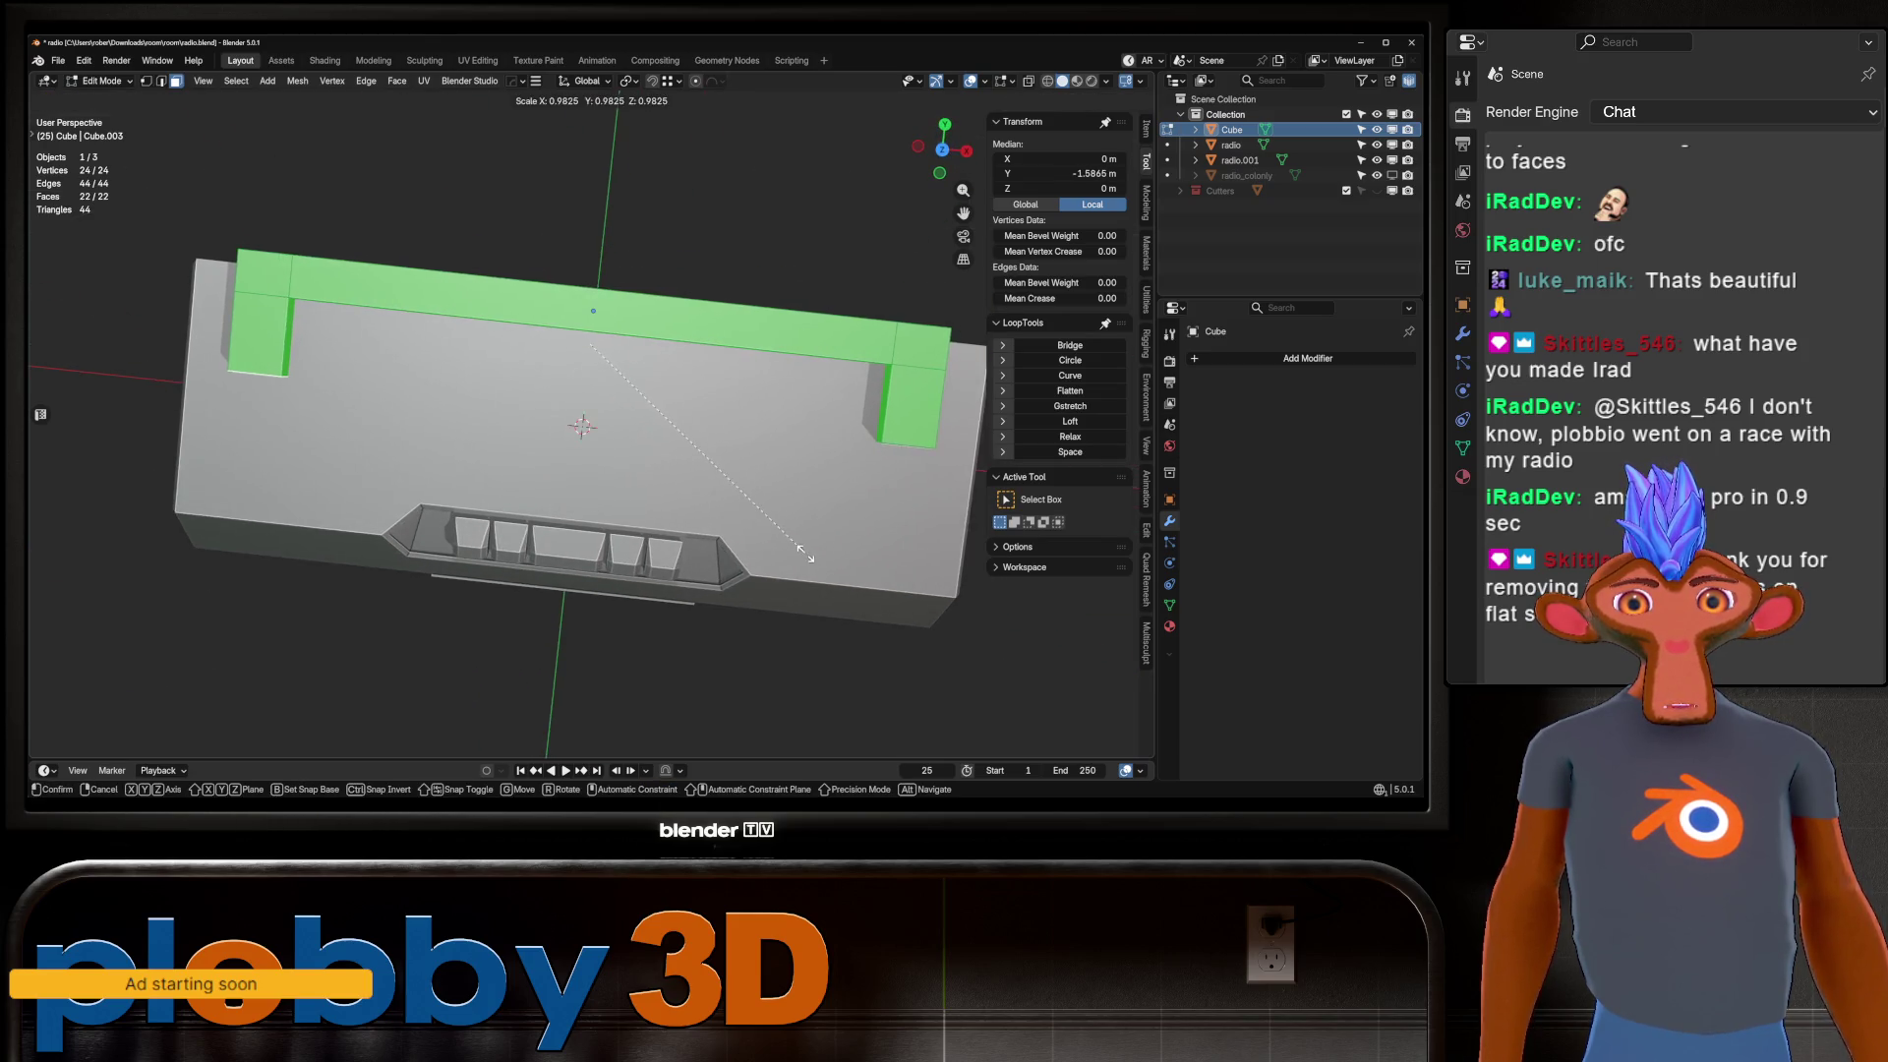
pyautogui.click(813, 638)
pyautogui.moveTo(688, 442)
pyautogui.mouseDown(button='middle')
pyautogui.moveTo(806, 452)
pyautogui.moveTo(865, 432)
pyautogui.moveTo(826, 393)
pyautogui.moveTo(747, 511)
pyautogui.mouseUp(button='middle')
pyautogui.press('Tab')
pyautogui.click(1231, 144)
pyautogui.press('KP_Decimal')
pyautogui.scroll(-5, 747, 511)
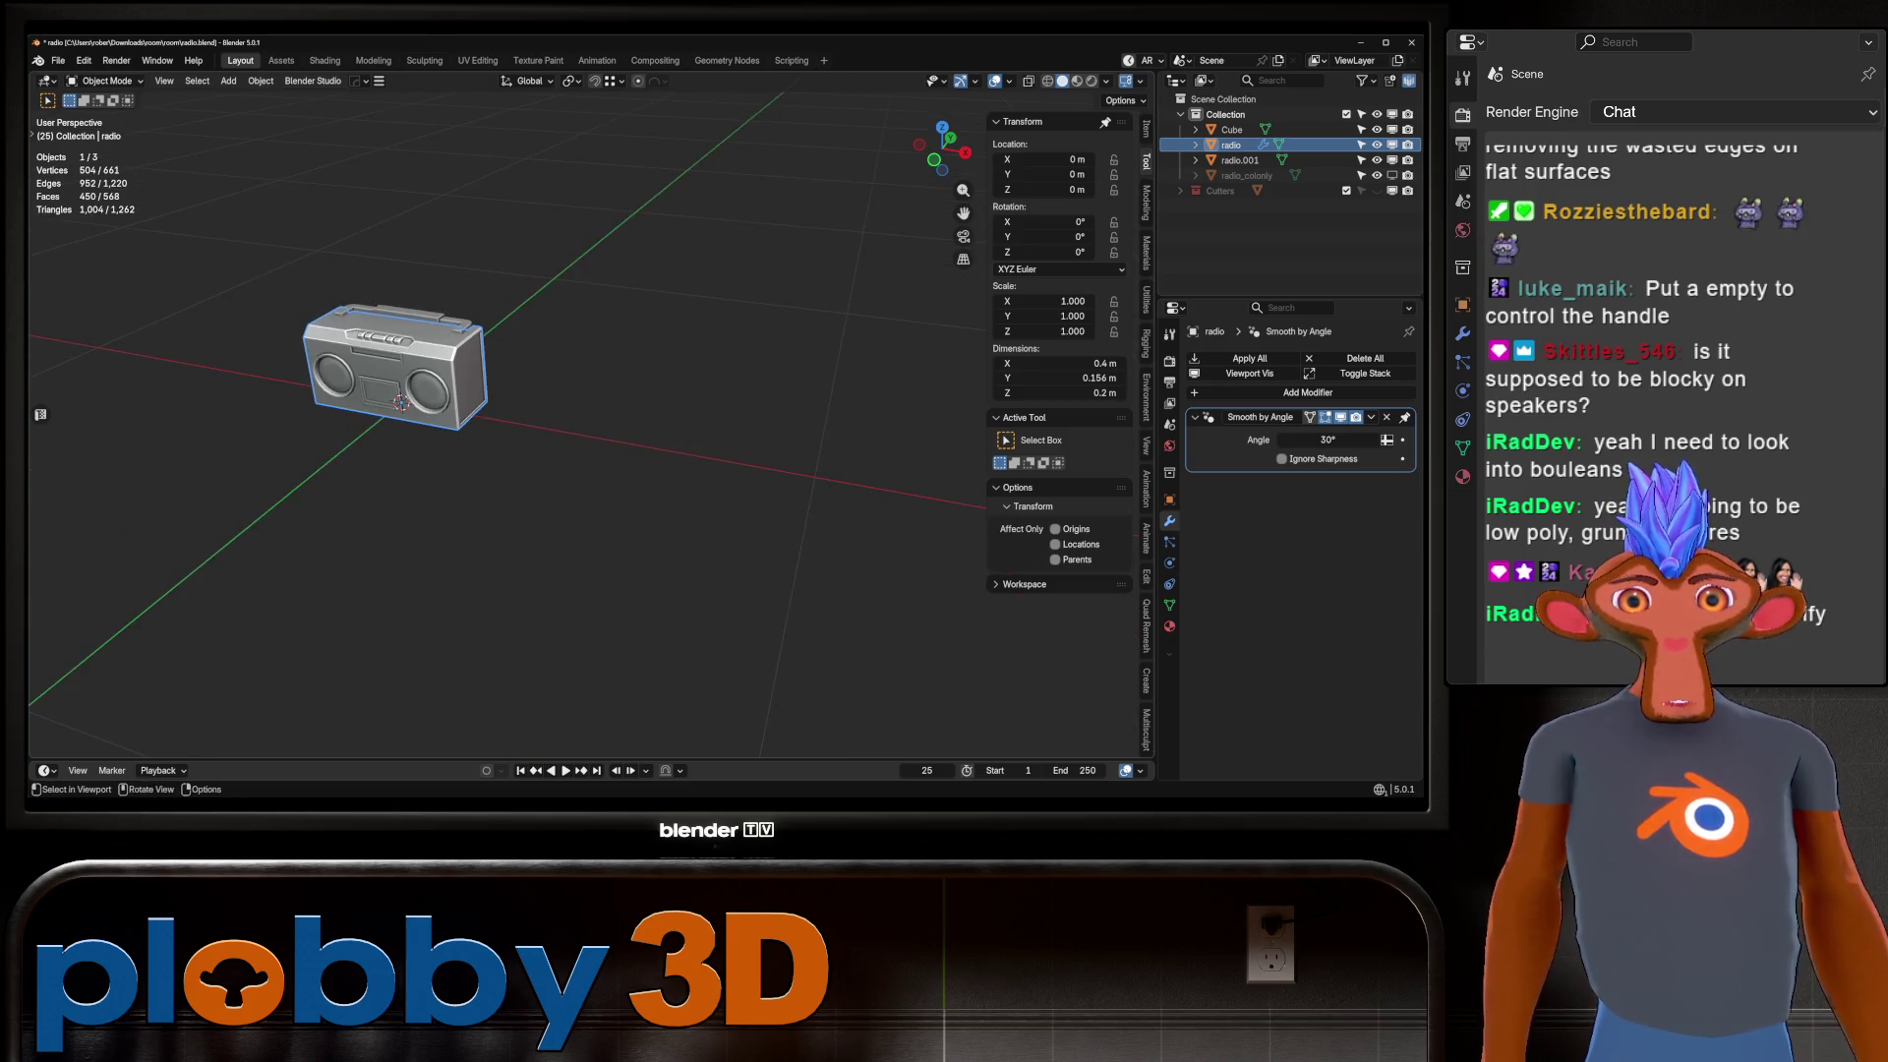
# Add a new cube and shrink it, undoing a trial vertical move.
pyautogui.keyDown('shift'); pyautogui.moveTo(747, 512); pyautogui.dragTo(560, 491, button='middle'); pyautogui.keyUp('shift')
pyautogui.hotkey('shift', 'a')
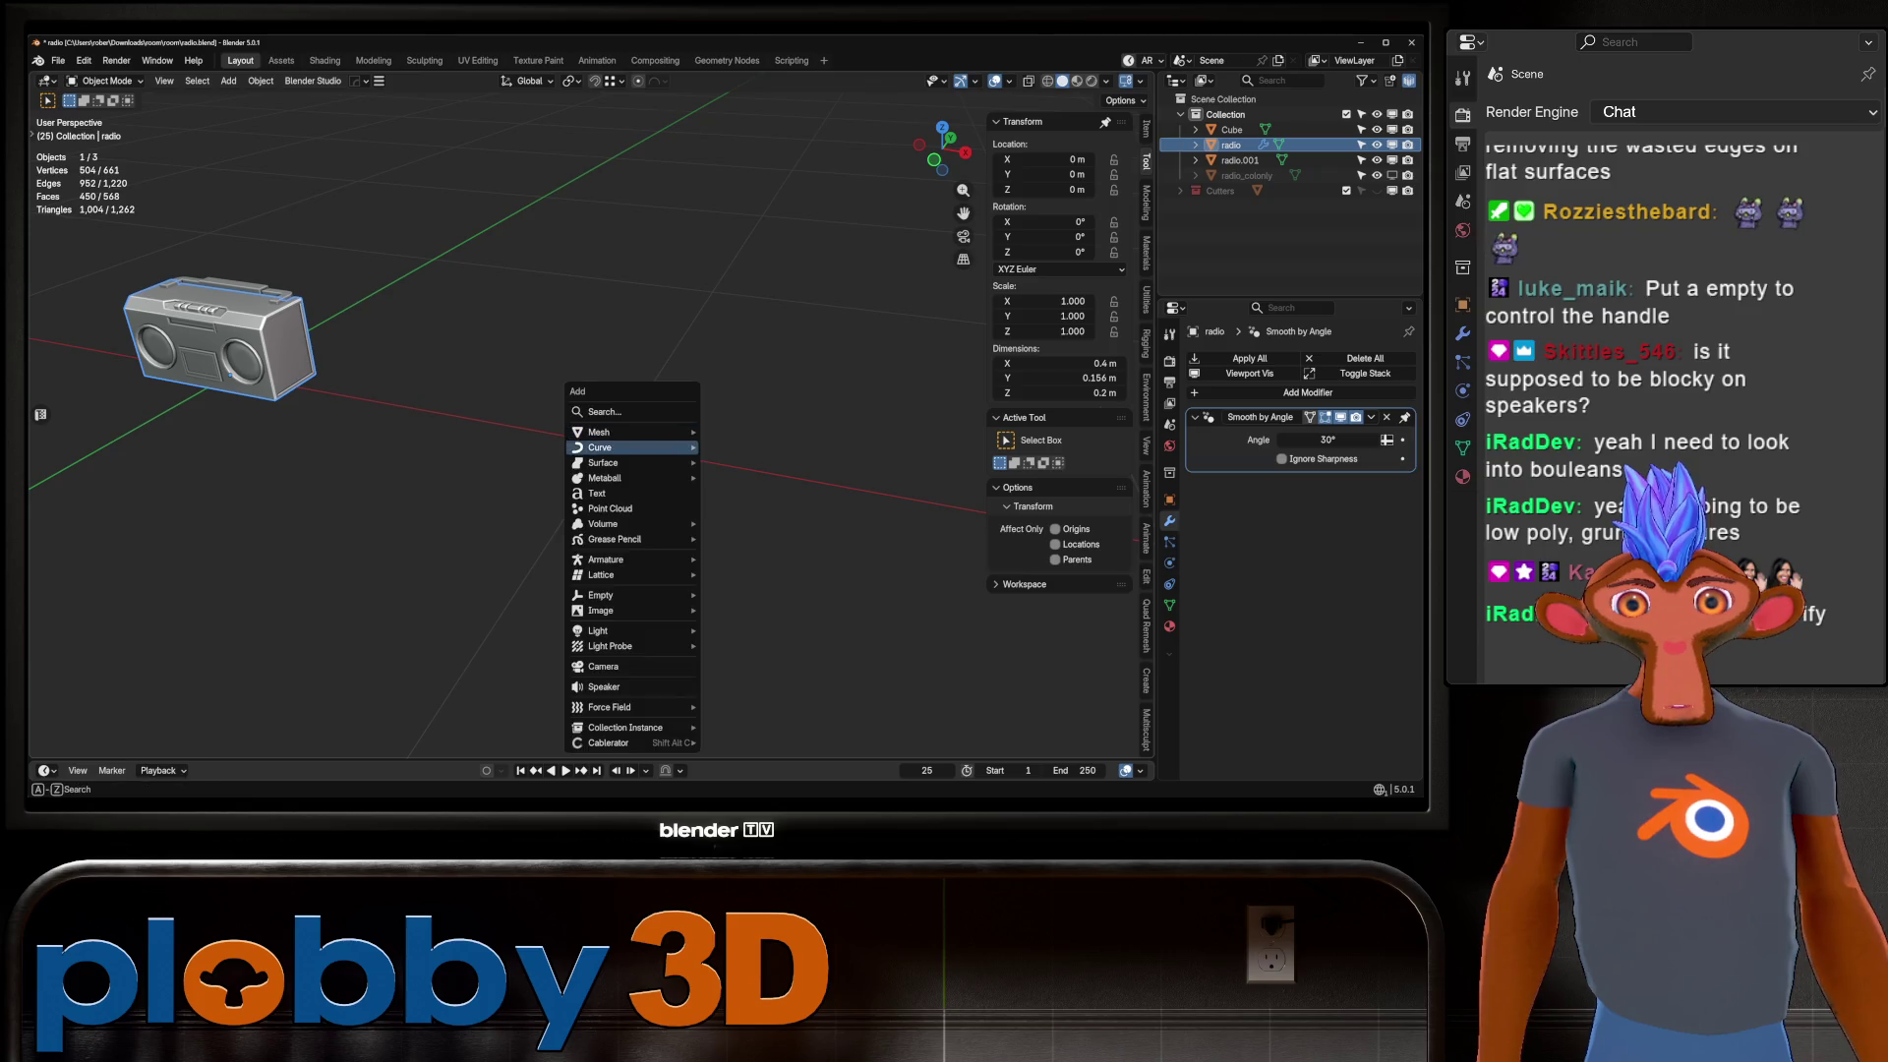
pyautogui.moveTo(629, 432)
pyautogui.scroll(3, 767, 98)
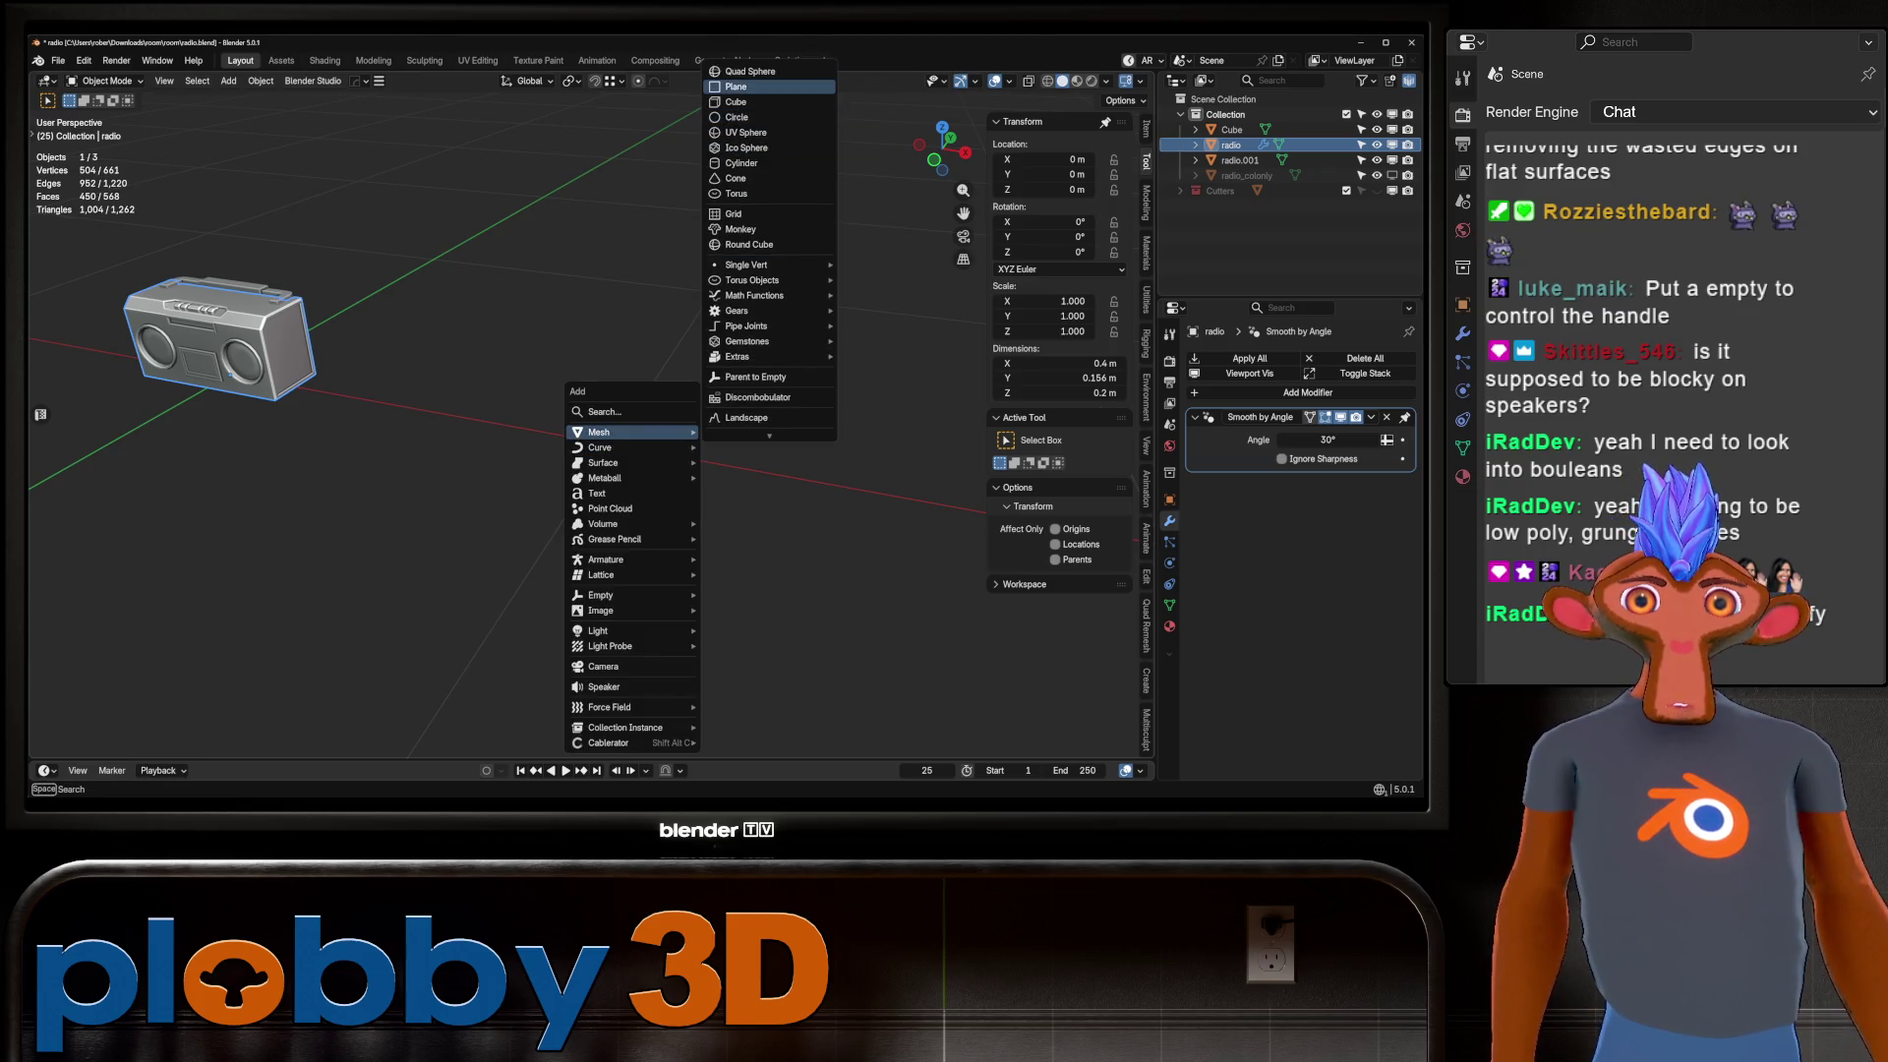
pyautogui.click(736, 101)
pyautogui.press('s')
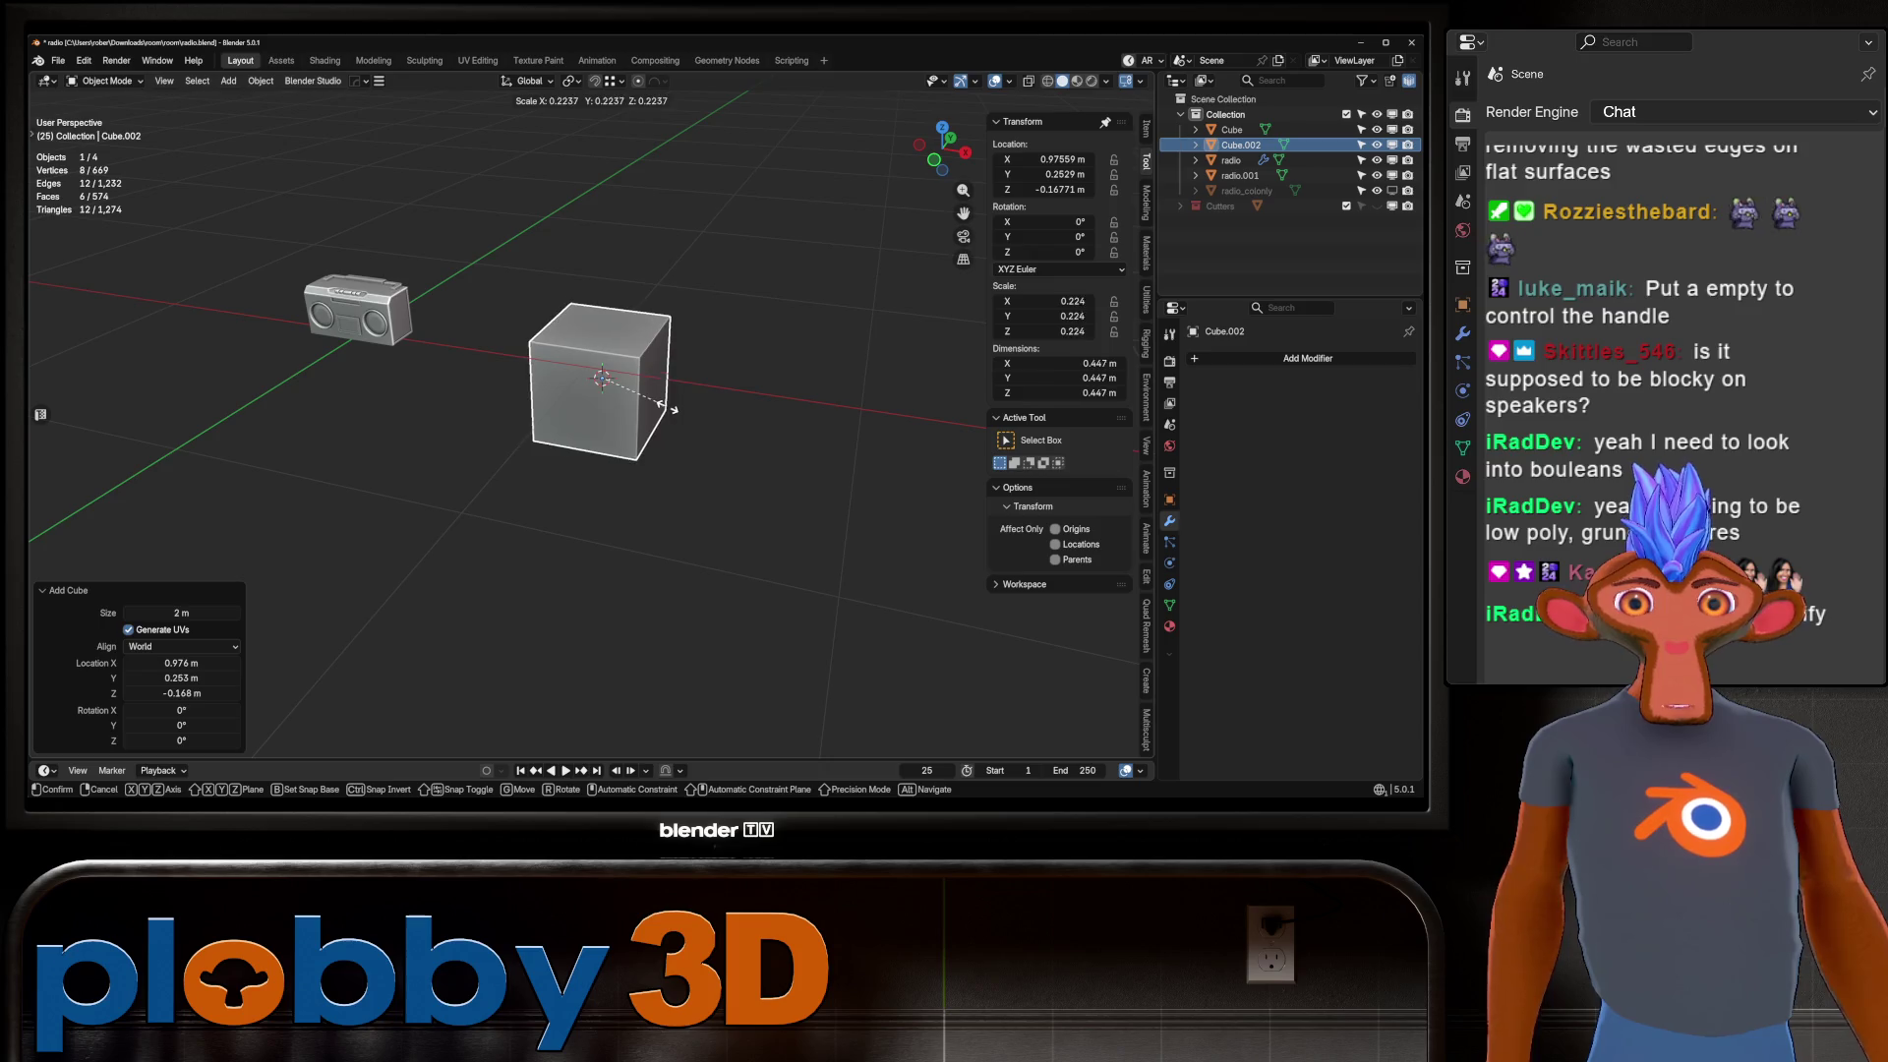
pyautogui.press('Return')
pyautogui.moveTo(629, 492); pyautogui.dragTo(689, 462, button='middle')
pyautogui.press('g')
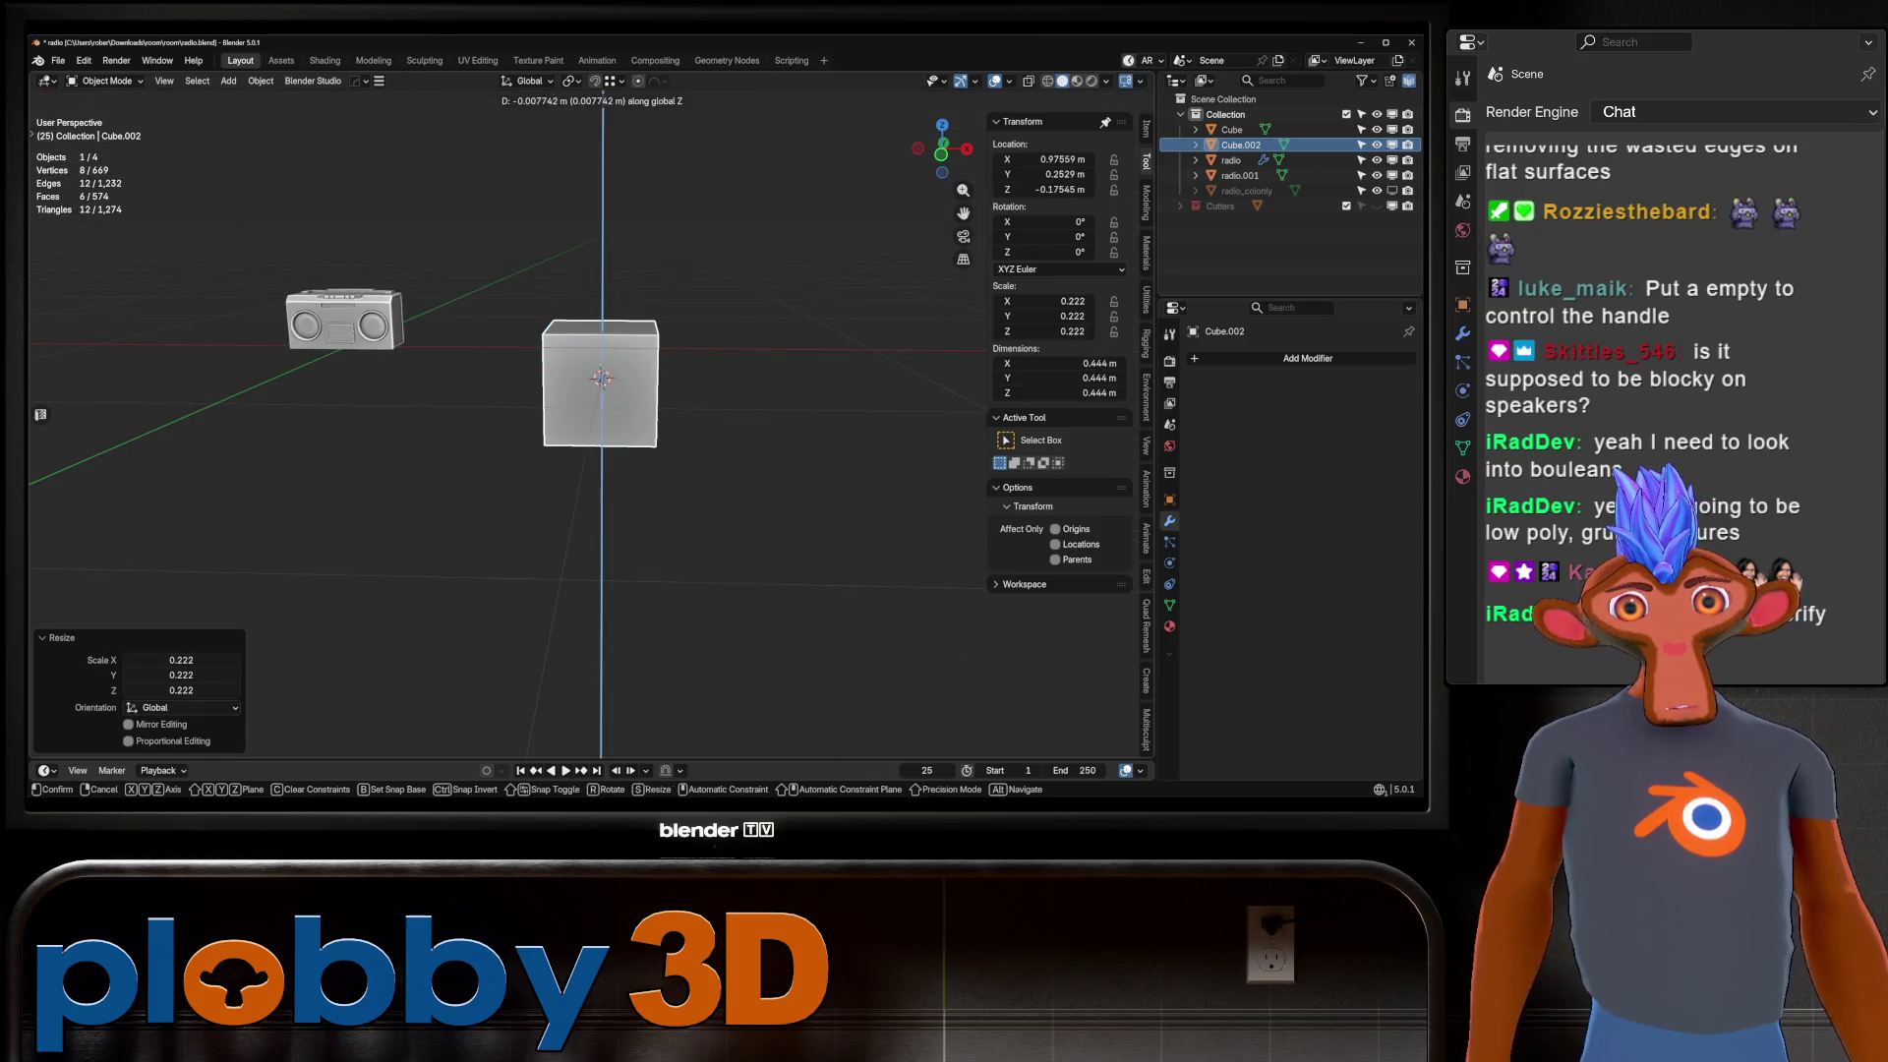
pyautogui.press('z')
pyautogui.press('Return')
pyautogui.hotkey('ctrl', 'z')
# Reset the cursor to world origin, move the box to X 1.1074 m, widen it, apply rotation and scale.
pyautogui.press('q')
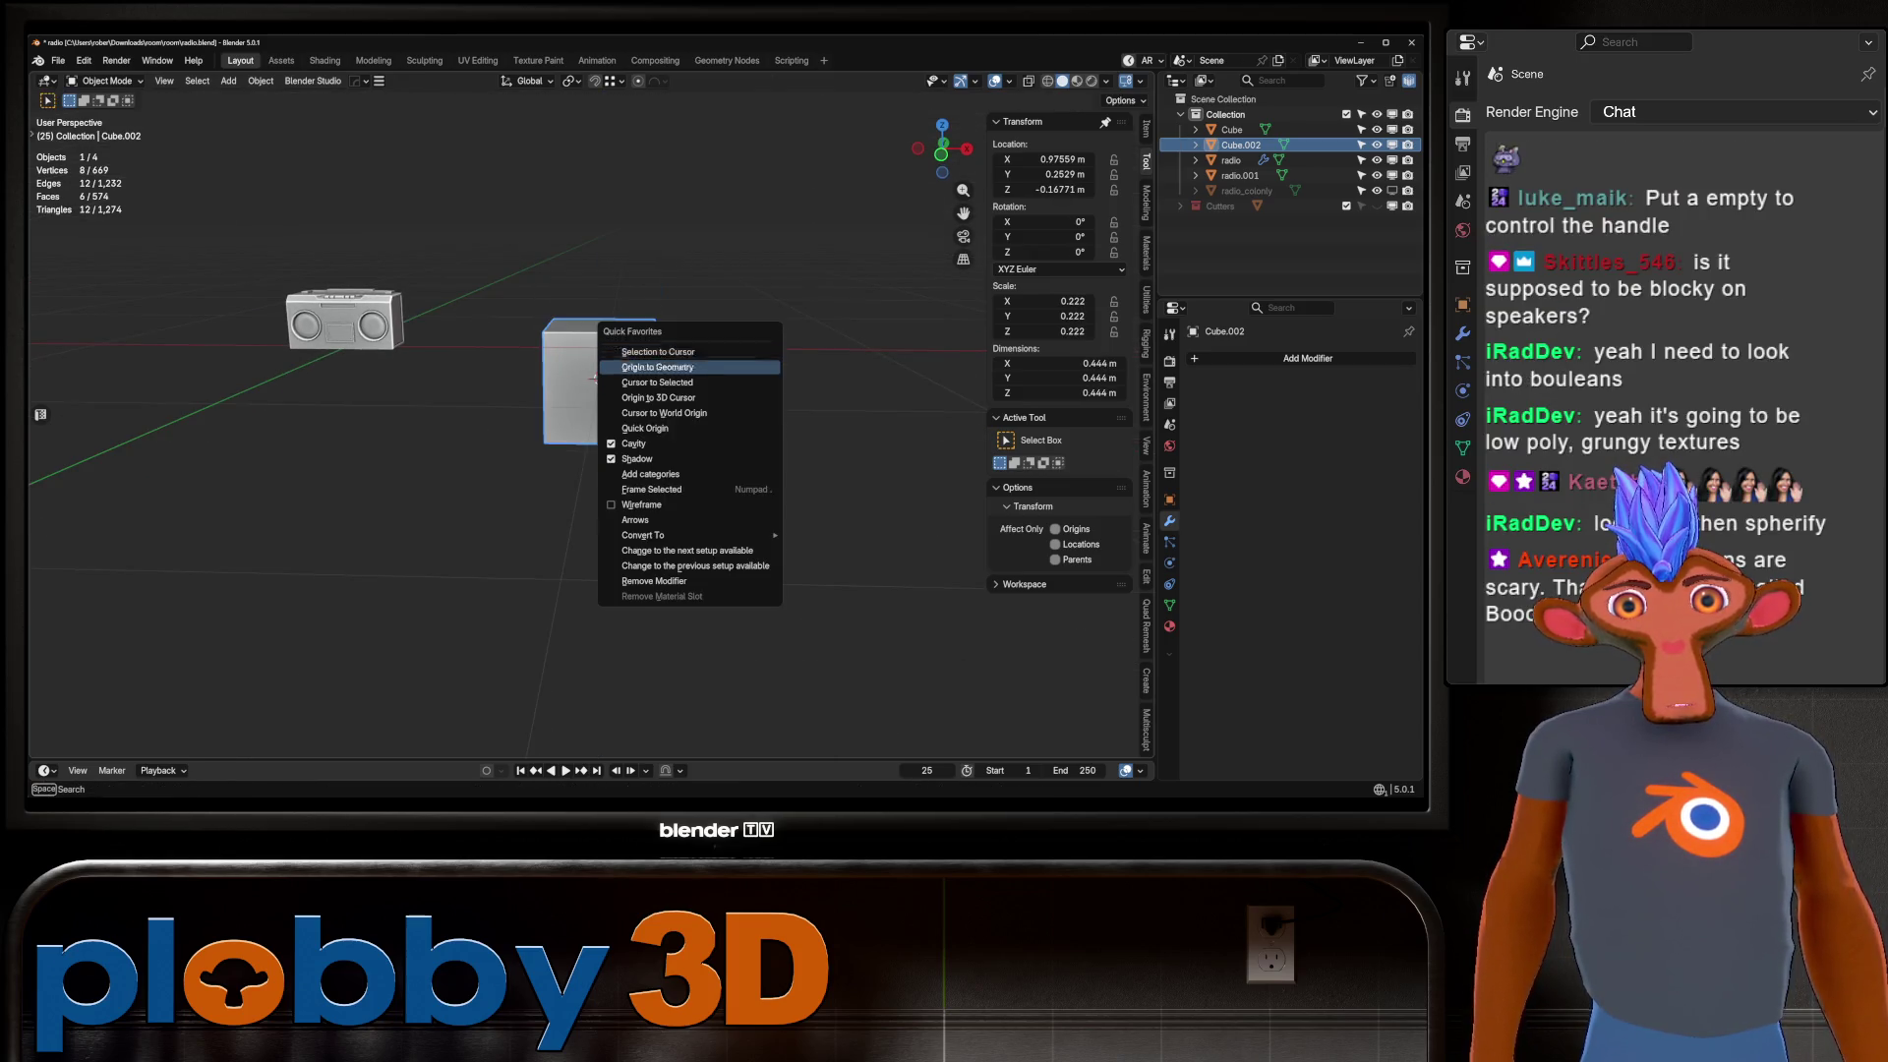
pyautogui.keyDown('shift'); pyautogui.rightClick(348, 344); pyautogui.keyUp('shift')
pyautogui.press('q')
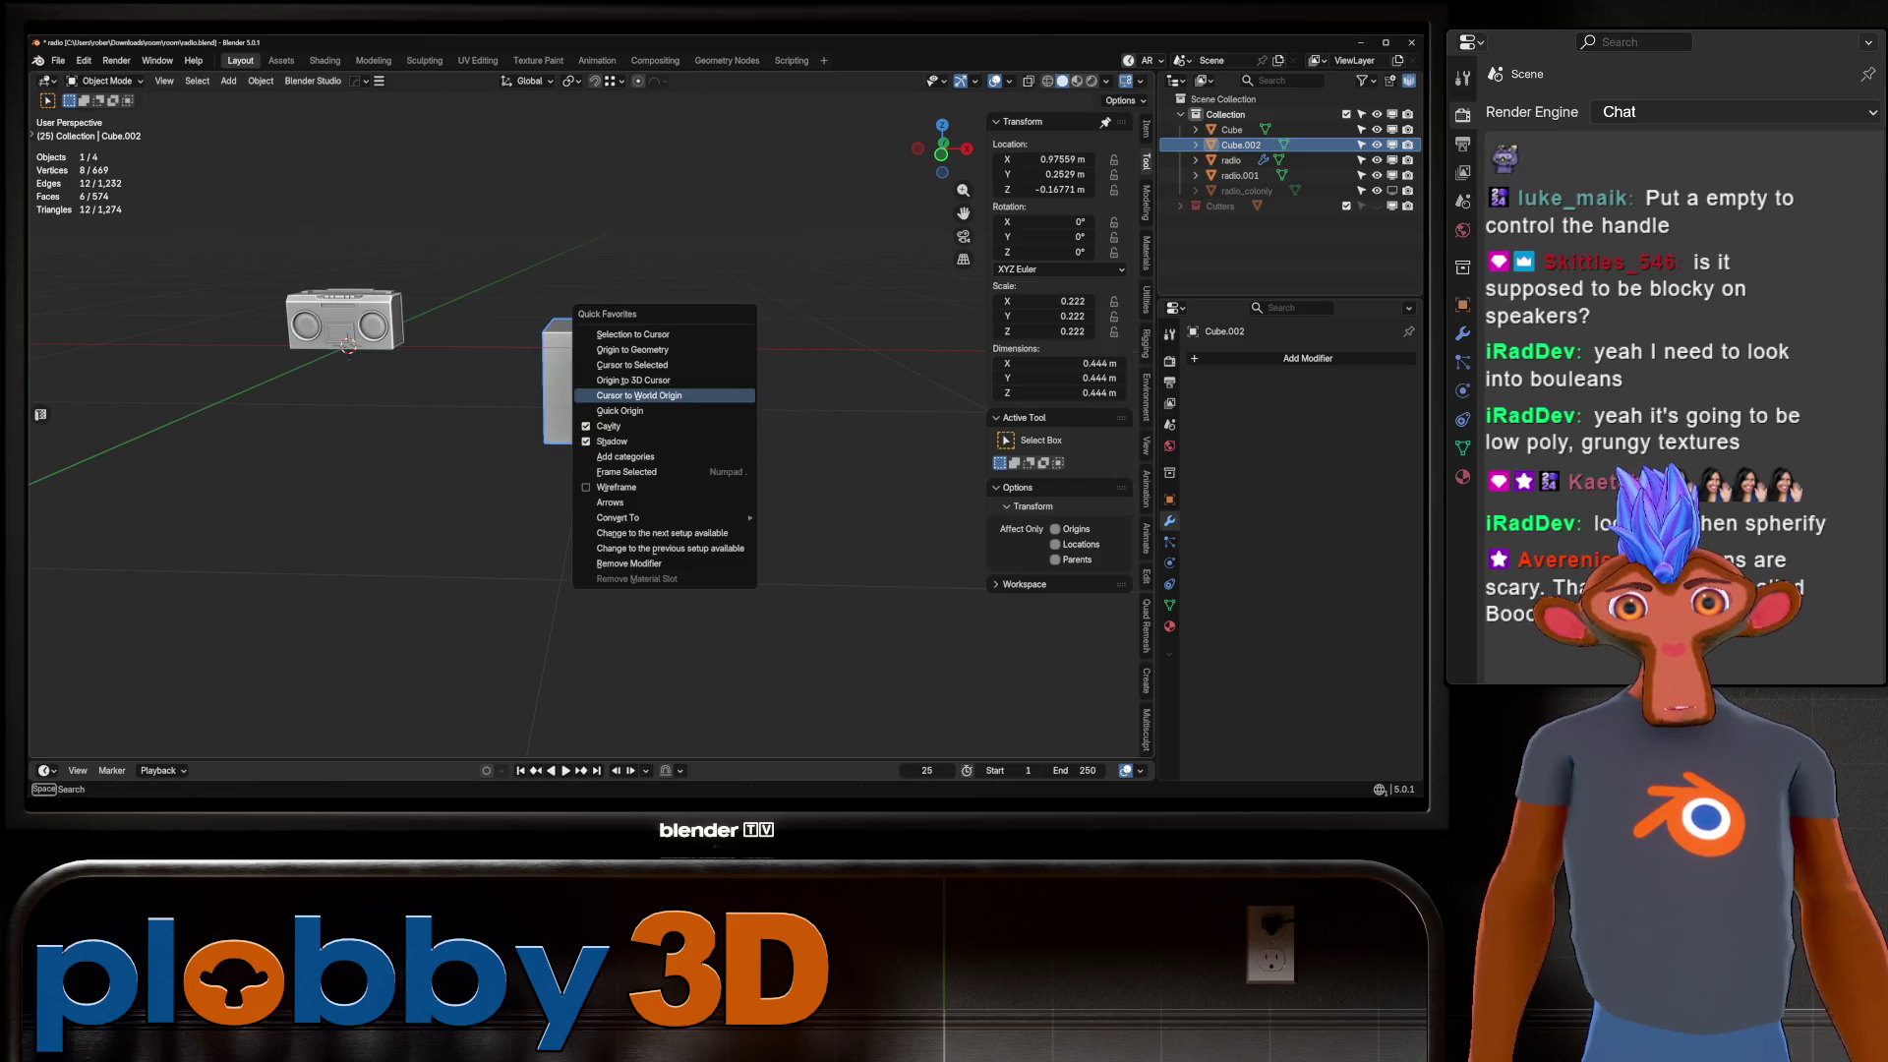
pyautogui.click(632, 334)
pyautogui.press('g')
pyautogui.press('x')
pyautogui.press('Return')
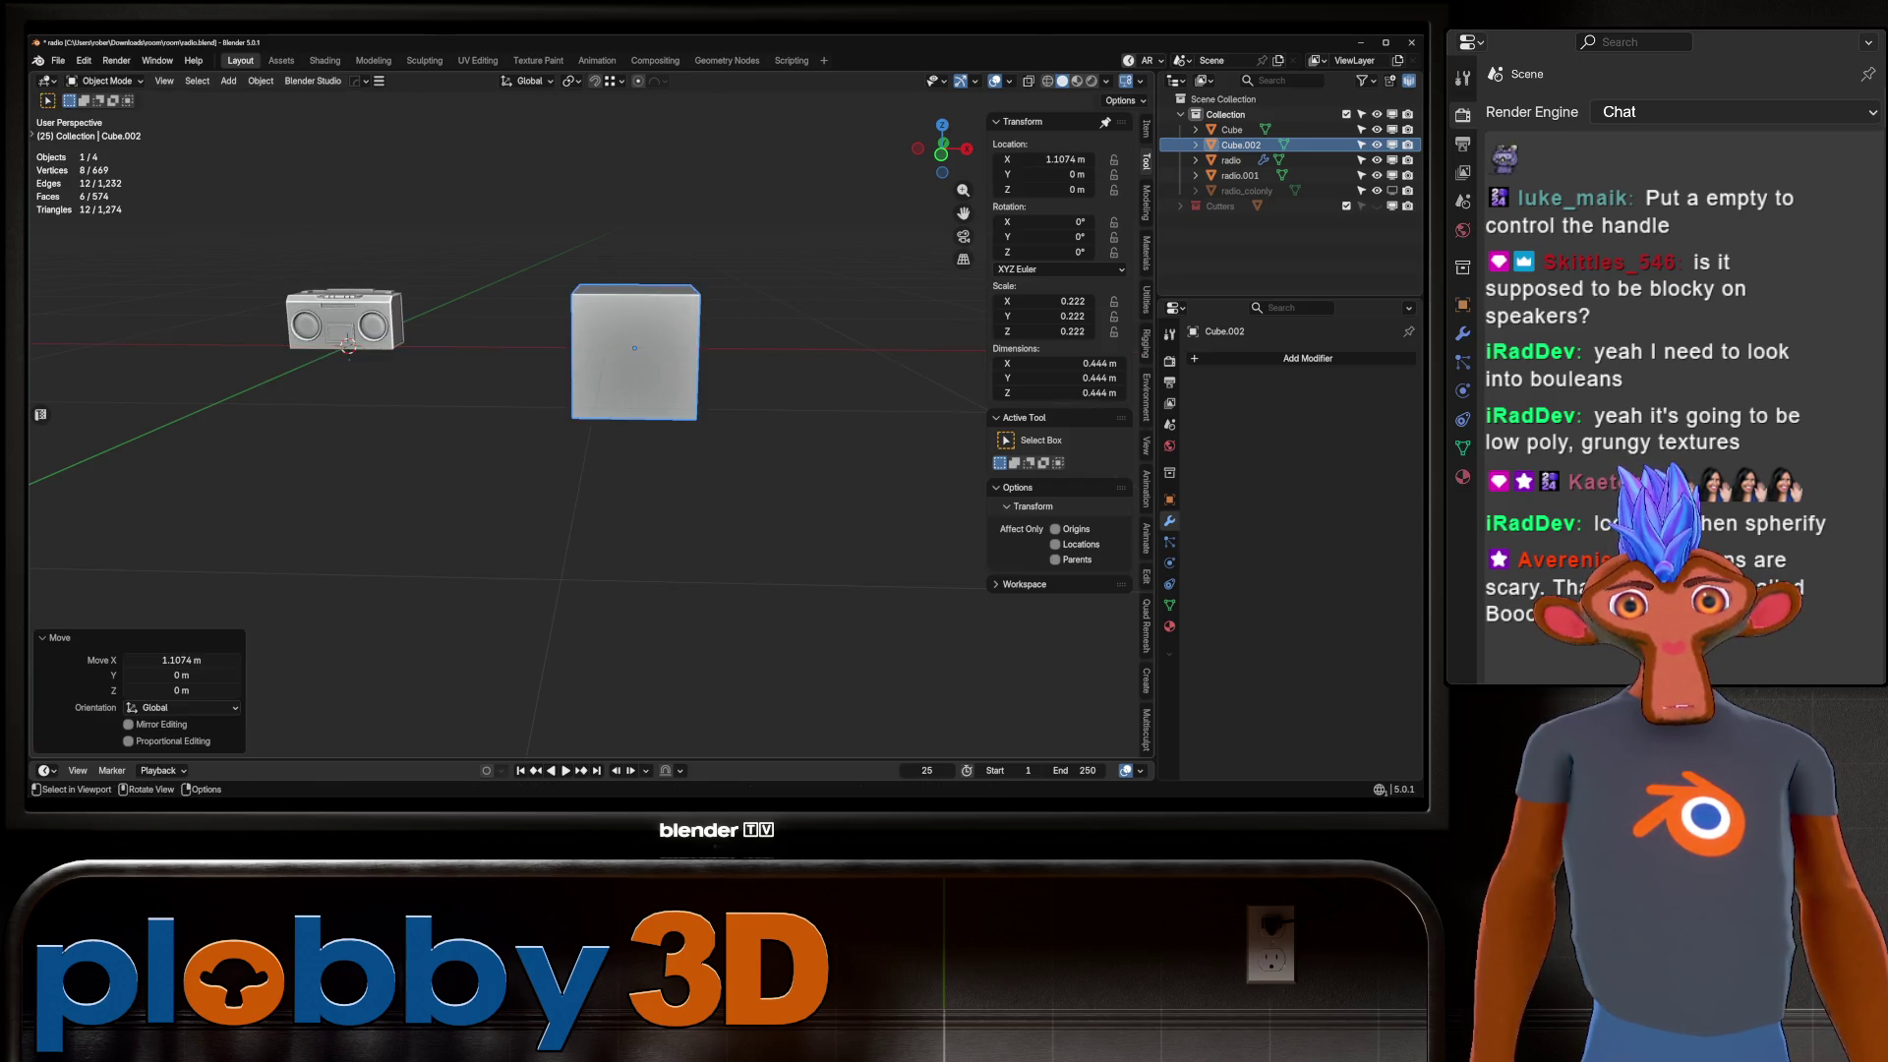
pyautogui.scroll(2, 787, 354)
pyautogui.press('g')
pyautogui.press('s')
pyautogui.press('x')
pyautogui.click(973, 354)
pyautogui.moveTo(973, 354)
pyautogui.mouseDown(button='middle')
pyautogui.moveTo(767, 295)
pyautogui.moveTo(637, 486)
pyautogui.mouseUp(button='middle')
pyautogui.hotkey('ctrl', 'a')
pyautogui.click(688, 398)
# Add a 32-vertex cylinder, radius 1 m and depth 2 m, at the 3D cursor.
pyautogui.hotkey('shift', 'a')
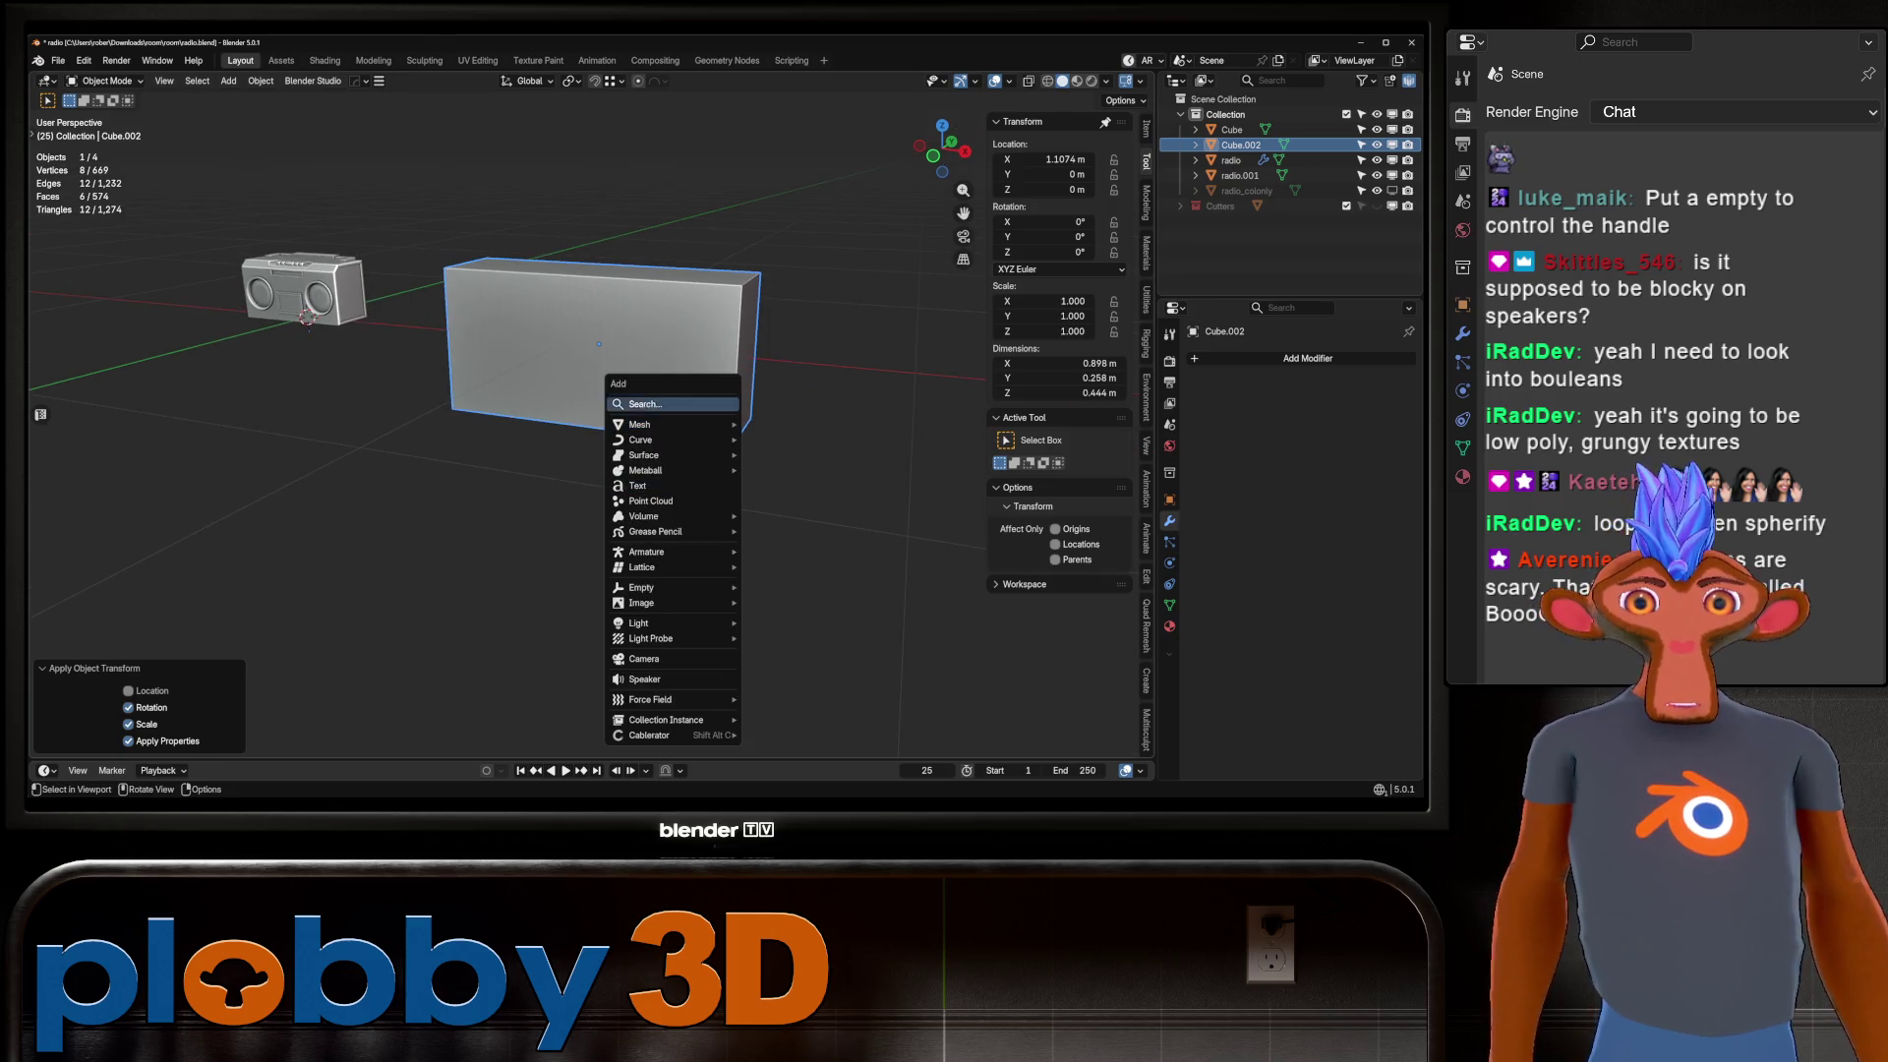
pyautogui.moveTo(678, 423)
pyautogui.click(782, 118)
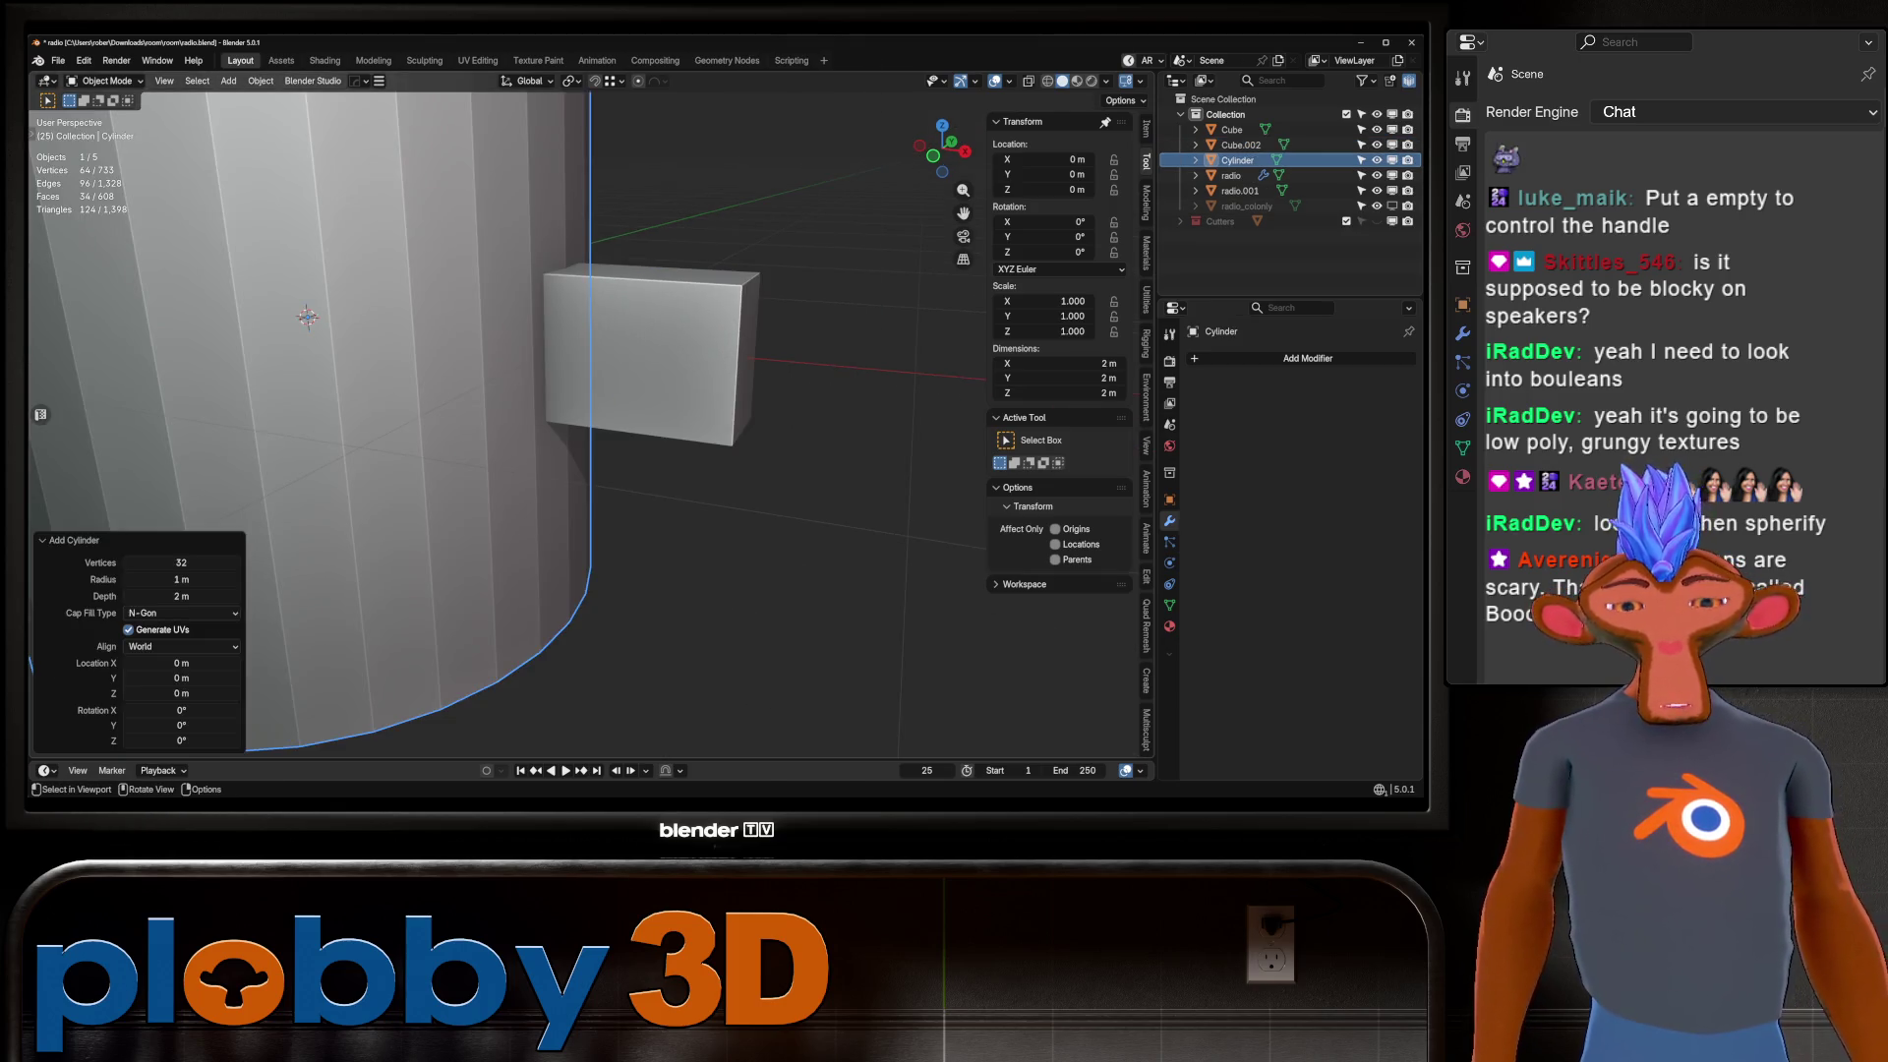
# Rotate the cylinder 90° around X and scale it down to 0.1.
pyautogui.press('r')
pyautogui.press('x')
pyautogui.press('9')
pyautogui.press('0')
pyautogui.press('Return')
pyautogui.press('s')
pyautogui.press('.')
pyautogui.press('1')
pyautogui.press('Return')
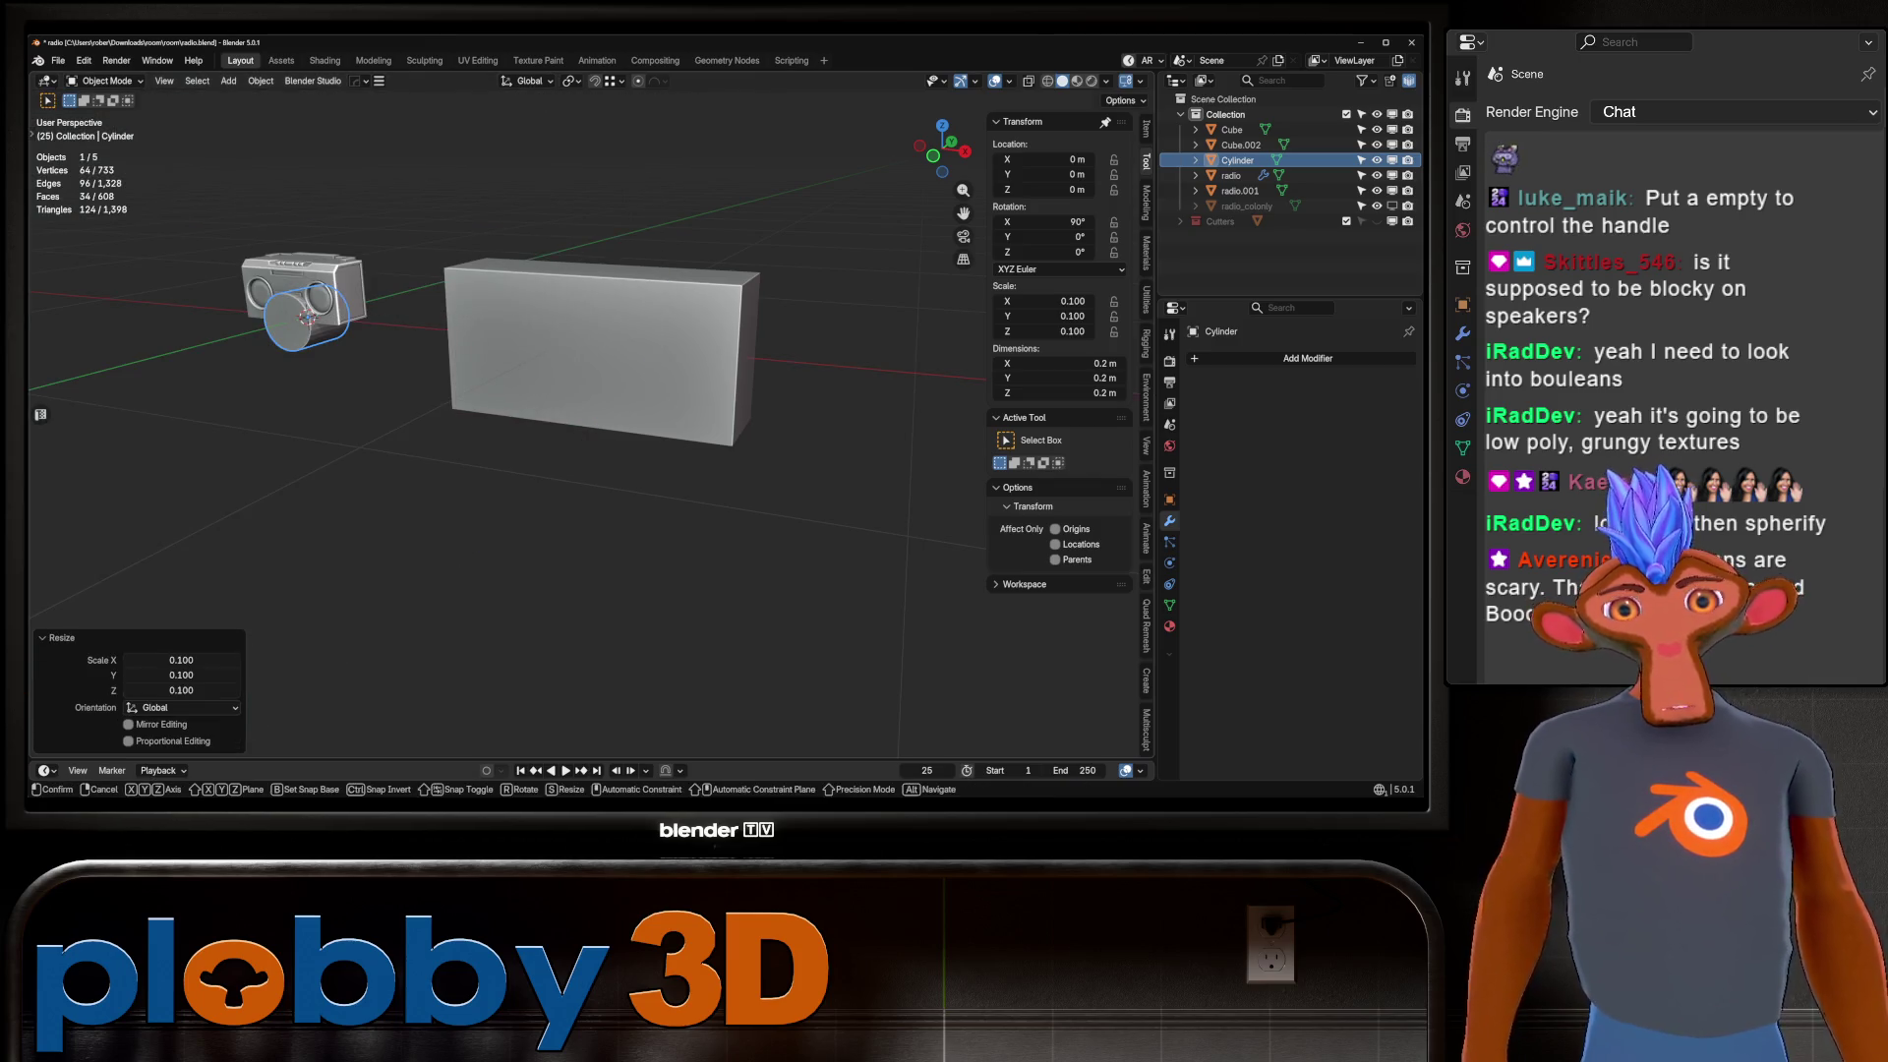
# Move the cylinder onto the radio box's front, shift it sideways, and enlarge it to speaker size.
pyautogui.press('g')
pyautogui.press('y')
pyautogui.press('Return')
pyautogui.press('g')
pyautogui.press('x')
pyautogui.press('Return')
pyautogui.press('s')
pyautogui.press('Return')
pyautogui.moveTo(688, 492); pyautogui.dragTo(767, 501, button='middle')
pyautogui.press('Return')
pyautogui.moveTo(590, 492); pyautogui.dragTo(703, 470, button='middle')
pyautogui.moveTo(472, 413)
pyautogui.mouseDown(button='middle')
pyautogui.moveTo(535, 391)
pyautogui.moveTo(688, 413)
pyautogui.mouseUp(button='middle')
# Apply the cylinder's rotation and scale, then mirror it on X across Cube.002.
pyautogui.hotkey('ctrl', 'a')
pyautogui.click(547, 392)
pyautogui.hotkey('alt', 'x')
pyautogui.click(705, 403)
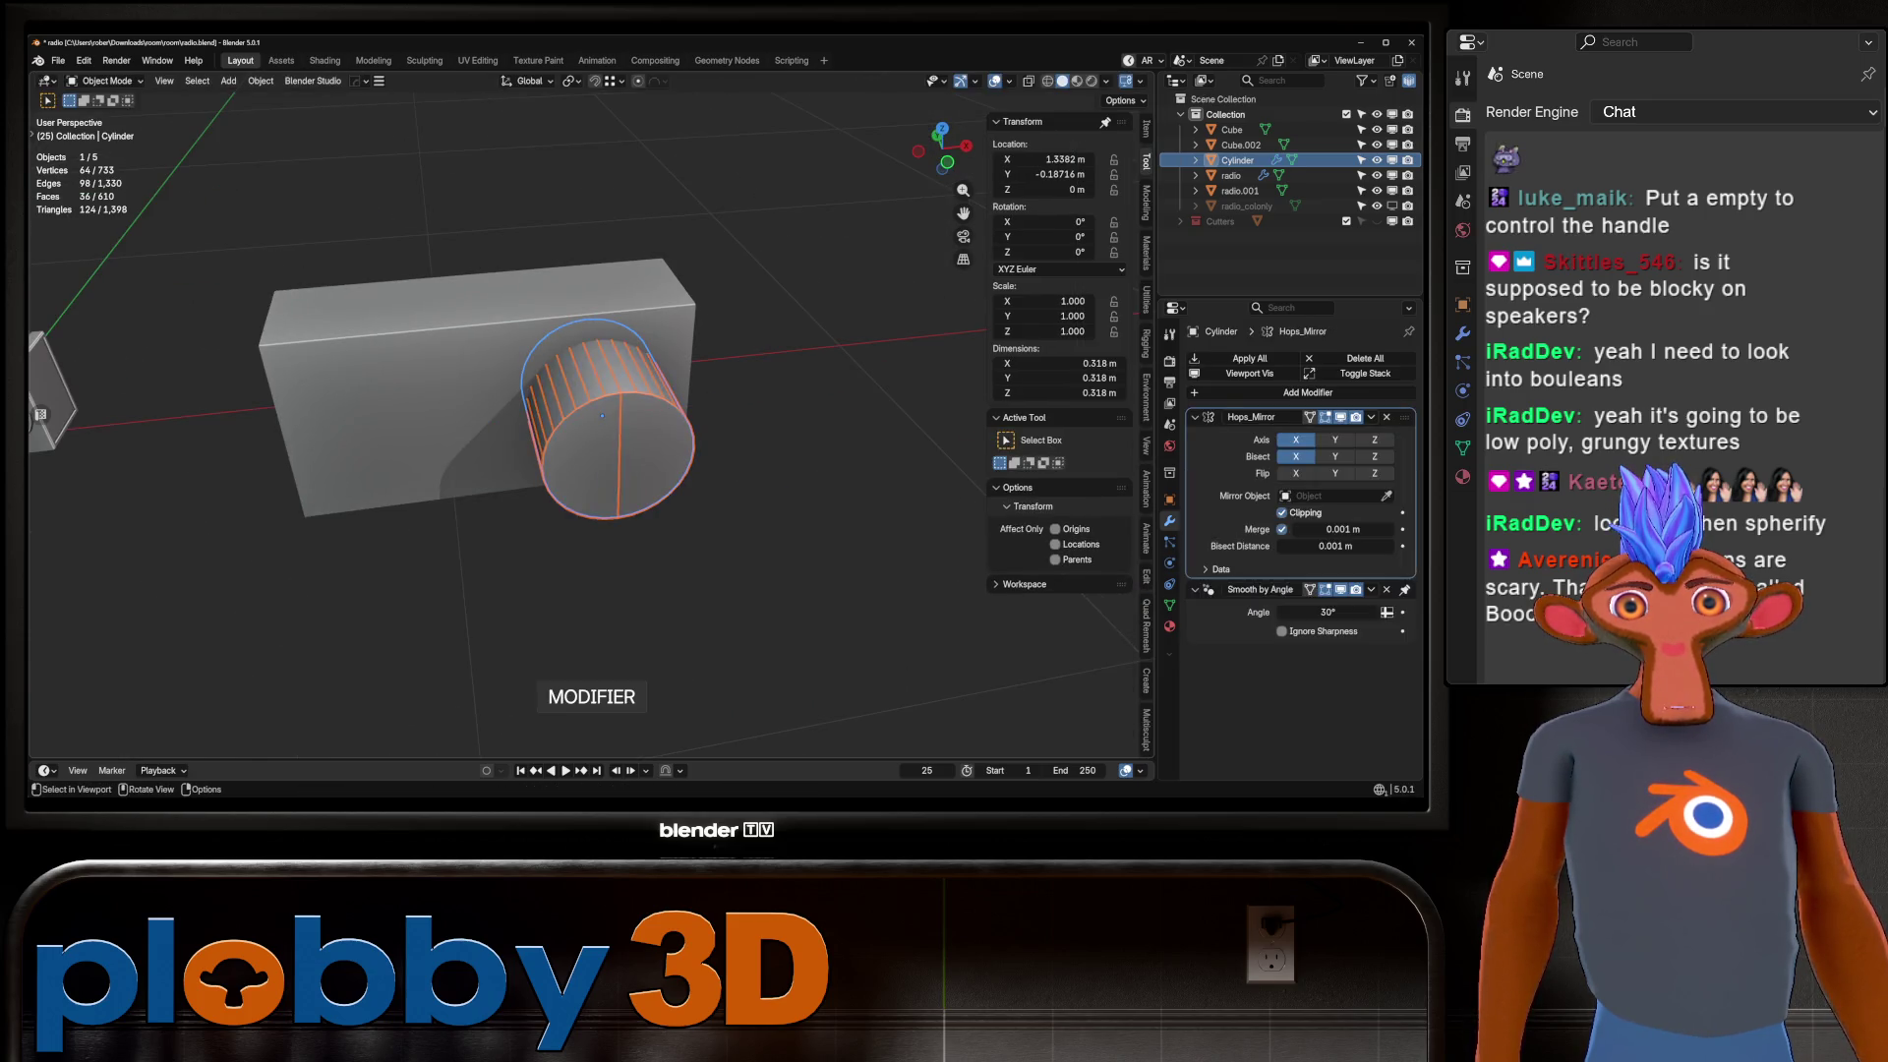
pyautogui.click(433, 385)
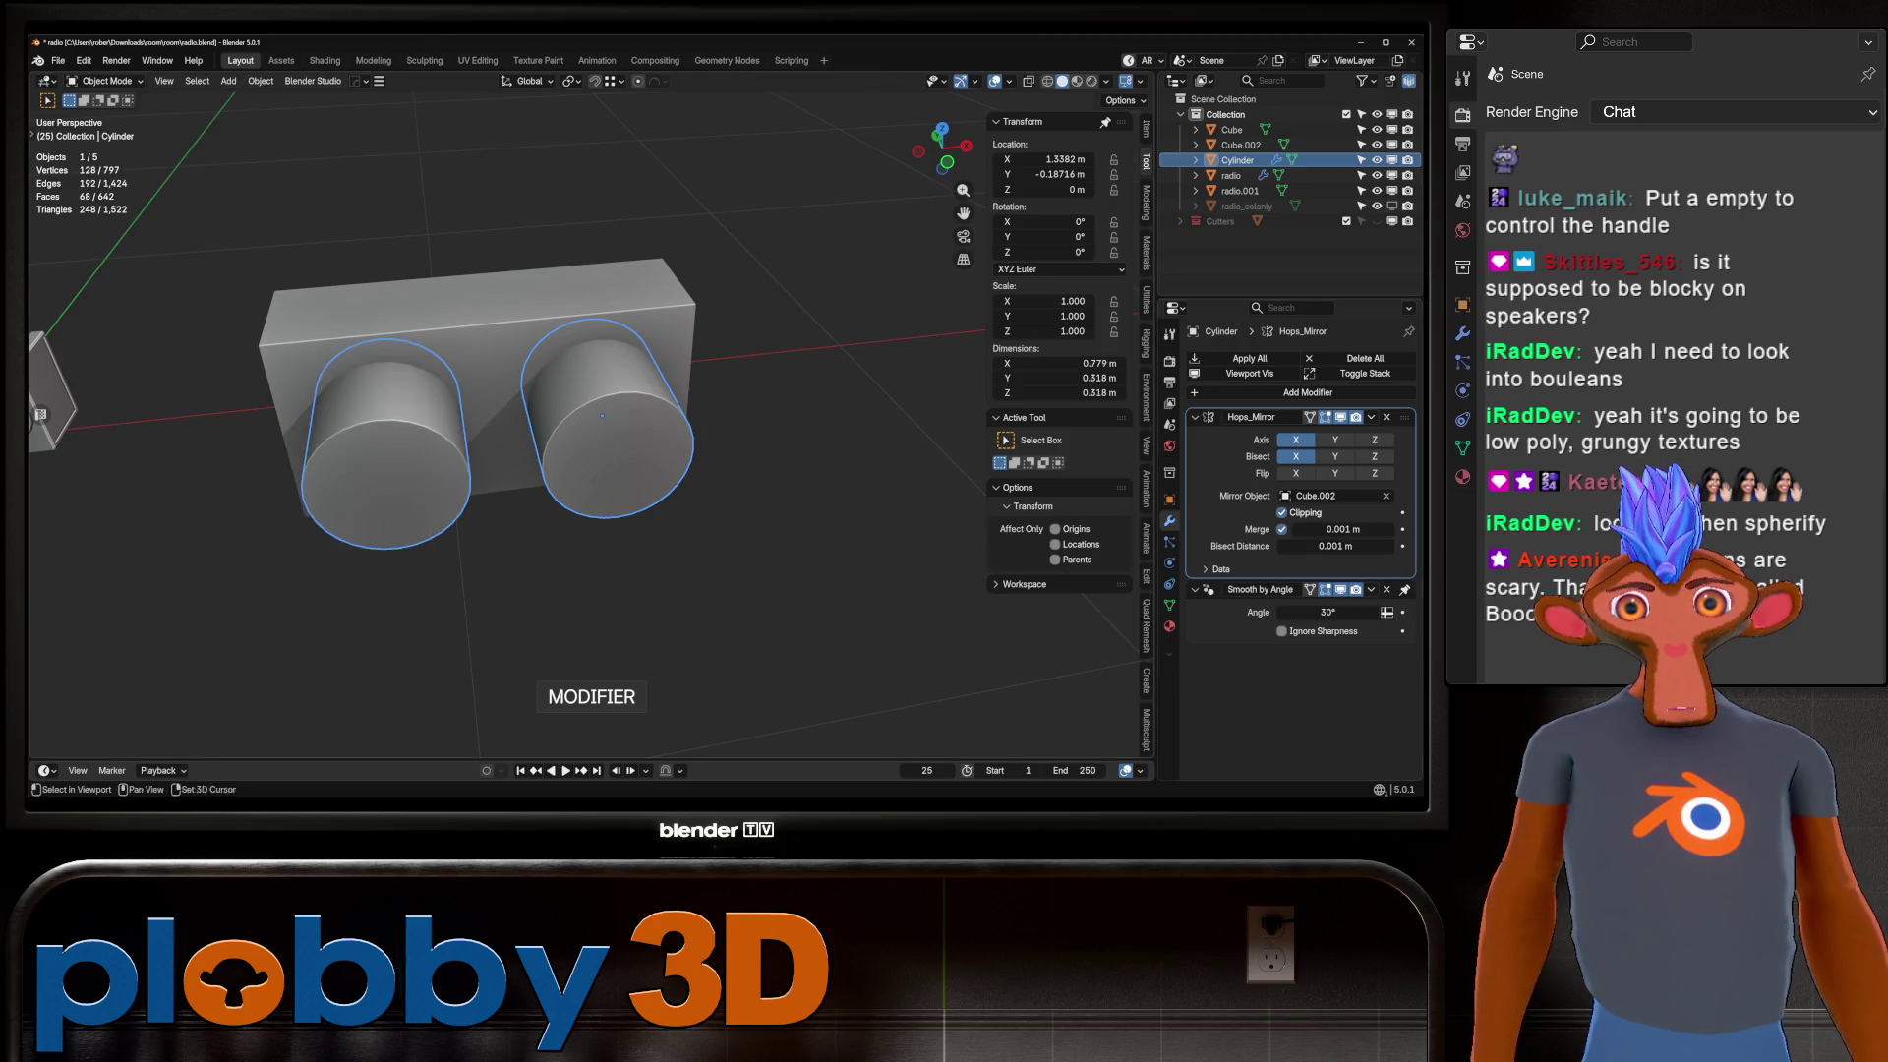
pyautogui.moveTo(433, 385); pyautogui.dragTo(531, 374, button='middle')
# Resize the speaker pair to 0.844 and spread them slightly apart along X.
pyautogui.press('s')
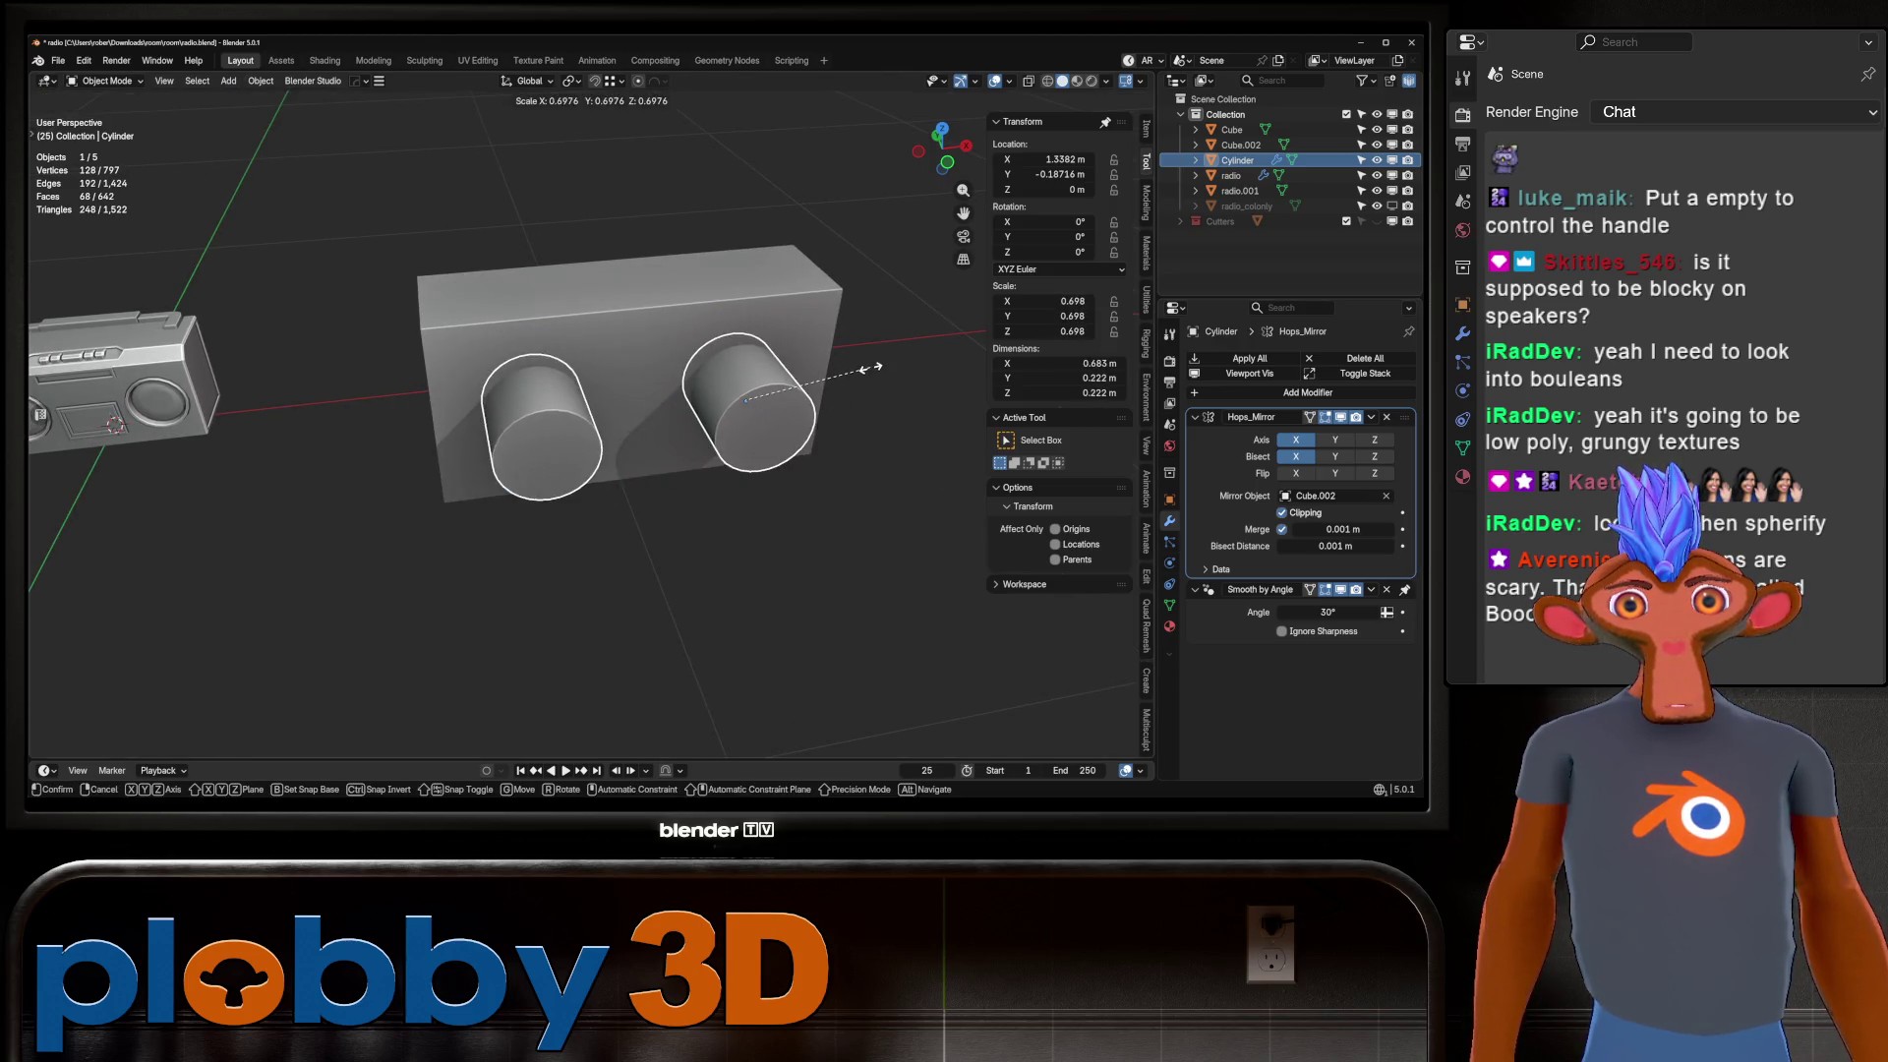
pyautogui.press('Return')
pyautogui.press('KP_1')
pyautogui.press('s')
pyautogui.press('Return')
pyautogui.press('g')
pyautogui.press('x')
pyautogui.press('Return')
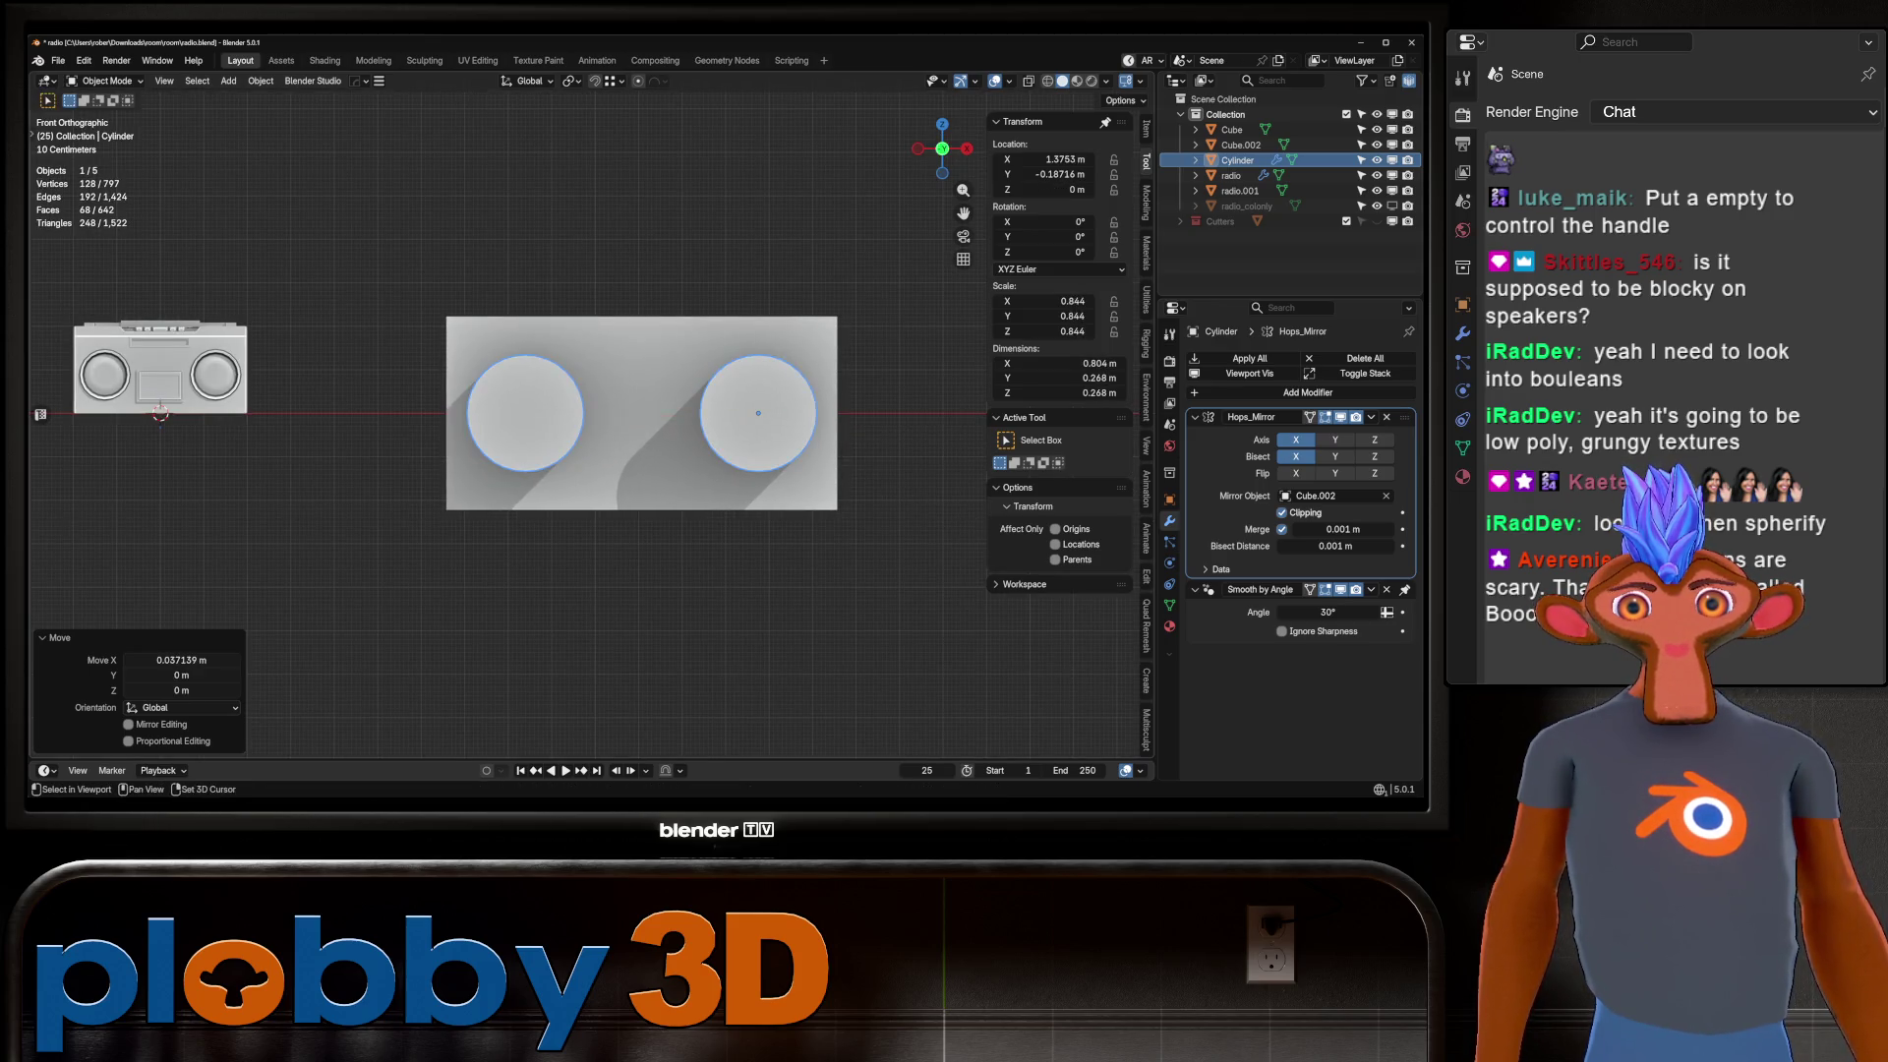
pyautogui.hotkey('shift', 'a')
# Add a cube scaled to 0.058 and centre it on X between the two speakers.
pyautogui.moveTo(639, 467)
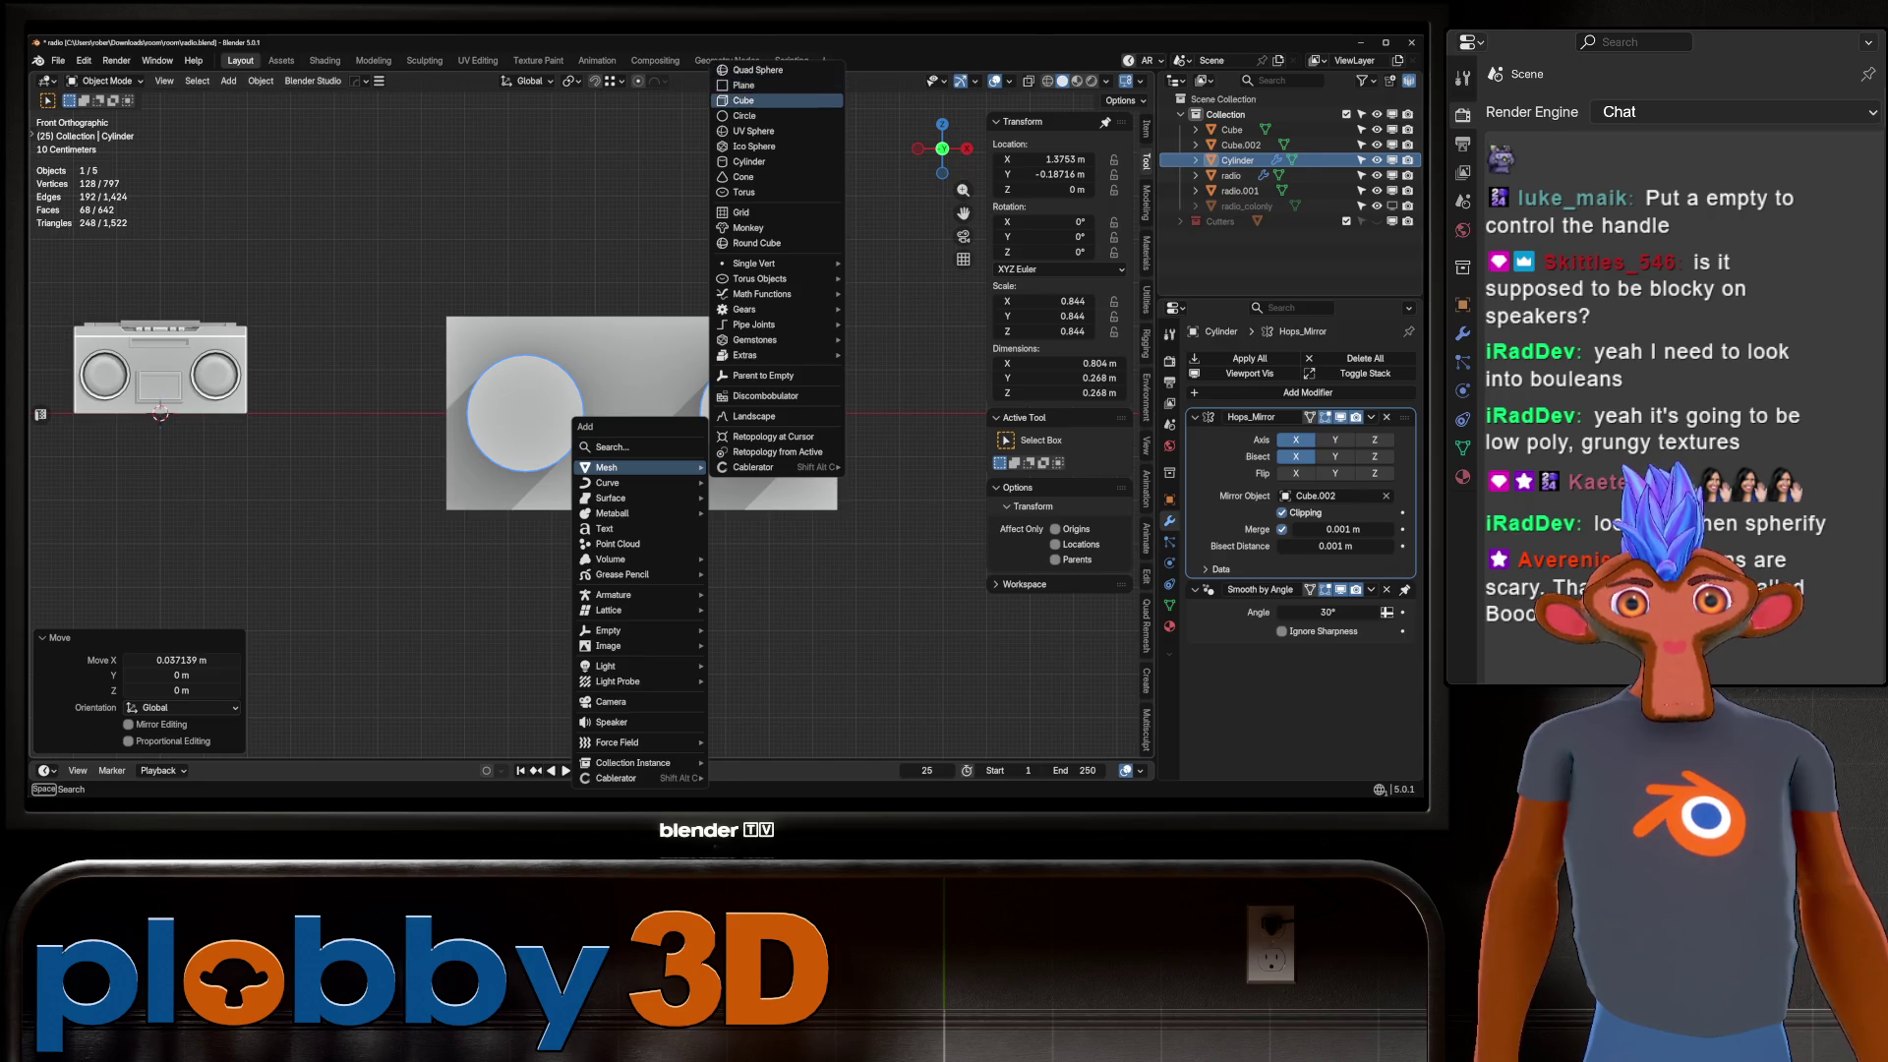
pyautogui.click(744, 100)
pyautogui.press('s')
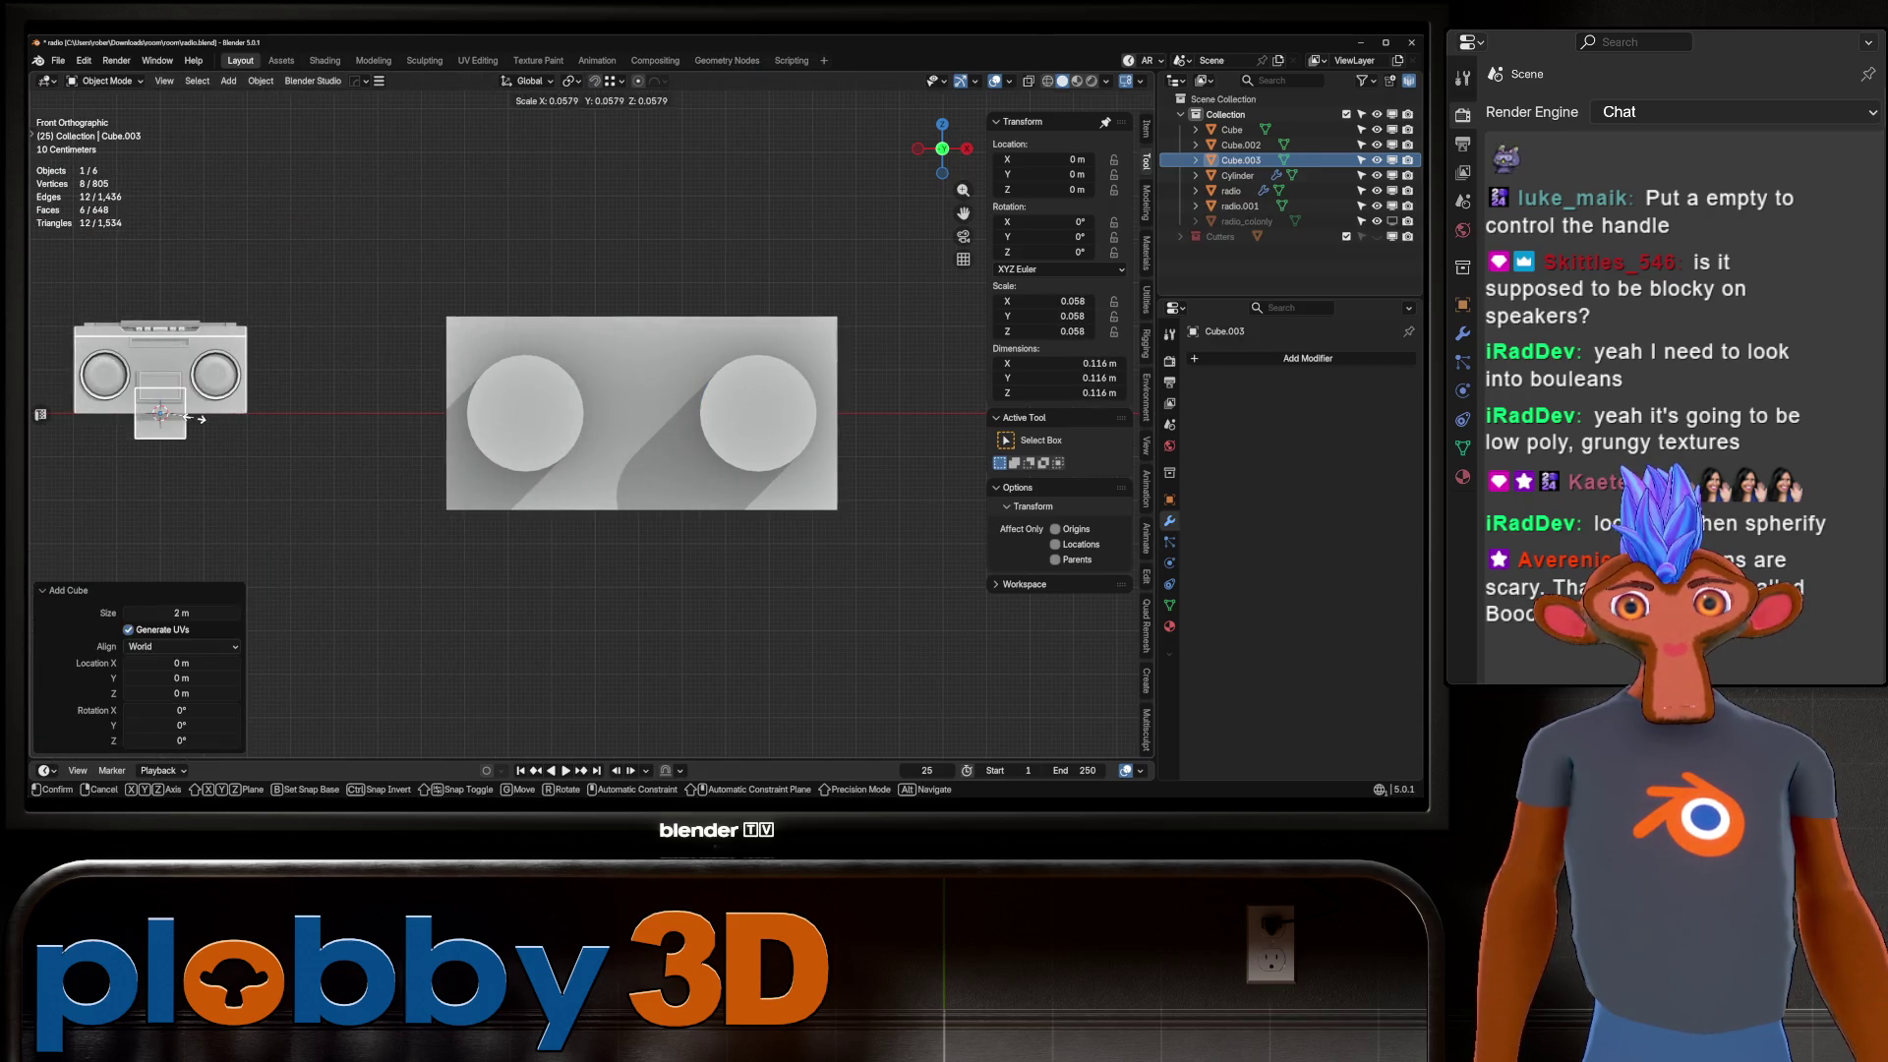
pyautogui.press('Return')
pyautogui.press('g')
pyautogui.press('x')
pyautogui.click(40, 414)
pyautogui.click(862, 485)
# Flatten the cube on Z, raise it onto the box, scale it 1.529 and narrow it on X.
pyautogui.press('s')
pyautogui.press('z')
pyautogui.click(846, 472)
pyautogui.press('g')
pyautogui.press('z')
pyautogui.press('Return')
pyautogui.press('s')
pyautogui.press('Return')
pyautogui.press('s')
pyautogui.press('x')
# Cut the speaker cylinders and the small cube out of the radio box with a HardOps difference boolean.
pyautogui.moveTo(590, 442)
pyautogui.mouseDown(button='middle')
pyautogui.moveTo(511, 482)
pyautogui.moveTo(570, 433)
pyautogui.moveTo(550, 423)
pyautogui.mouseUp(button='middle')
pyautogui.keyDown('shift'); pyautogui.click(698, 478); pyautogui.keyUp('shift')
pyautogui.keyDown('shift'); pyautogui.click(689, 325); pyautogui.keyUp('shift')
pyautogui.press('ctrl+KP_Subtract')
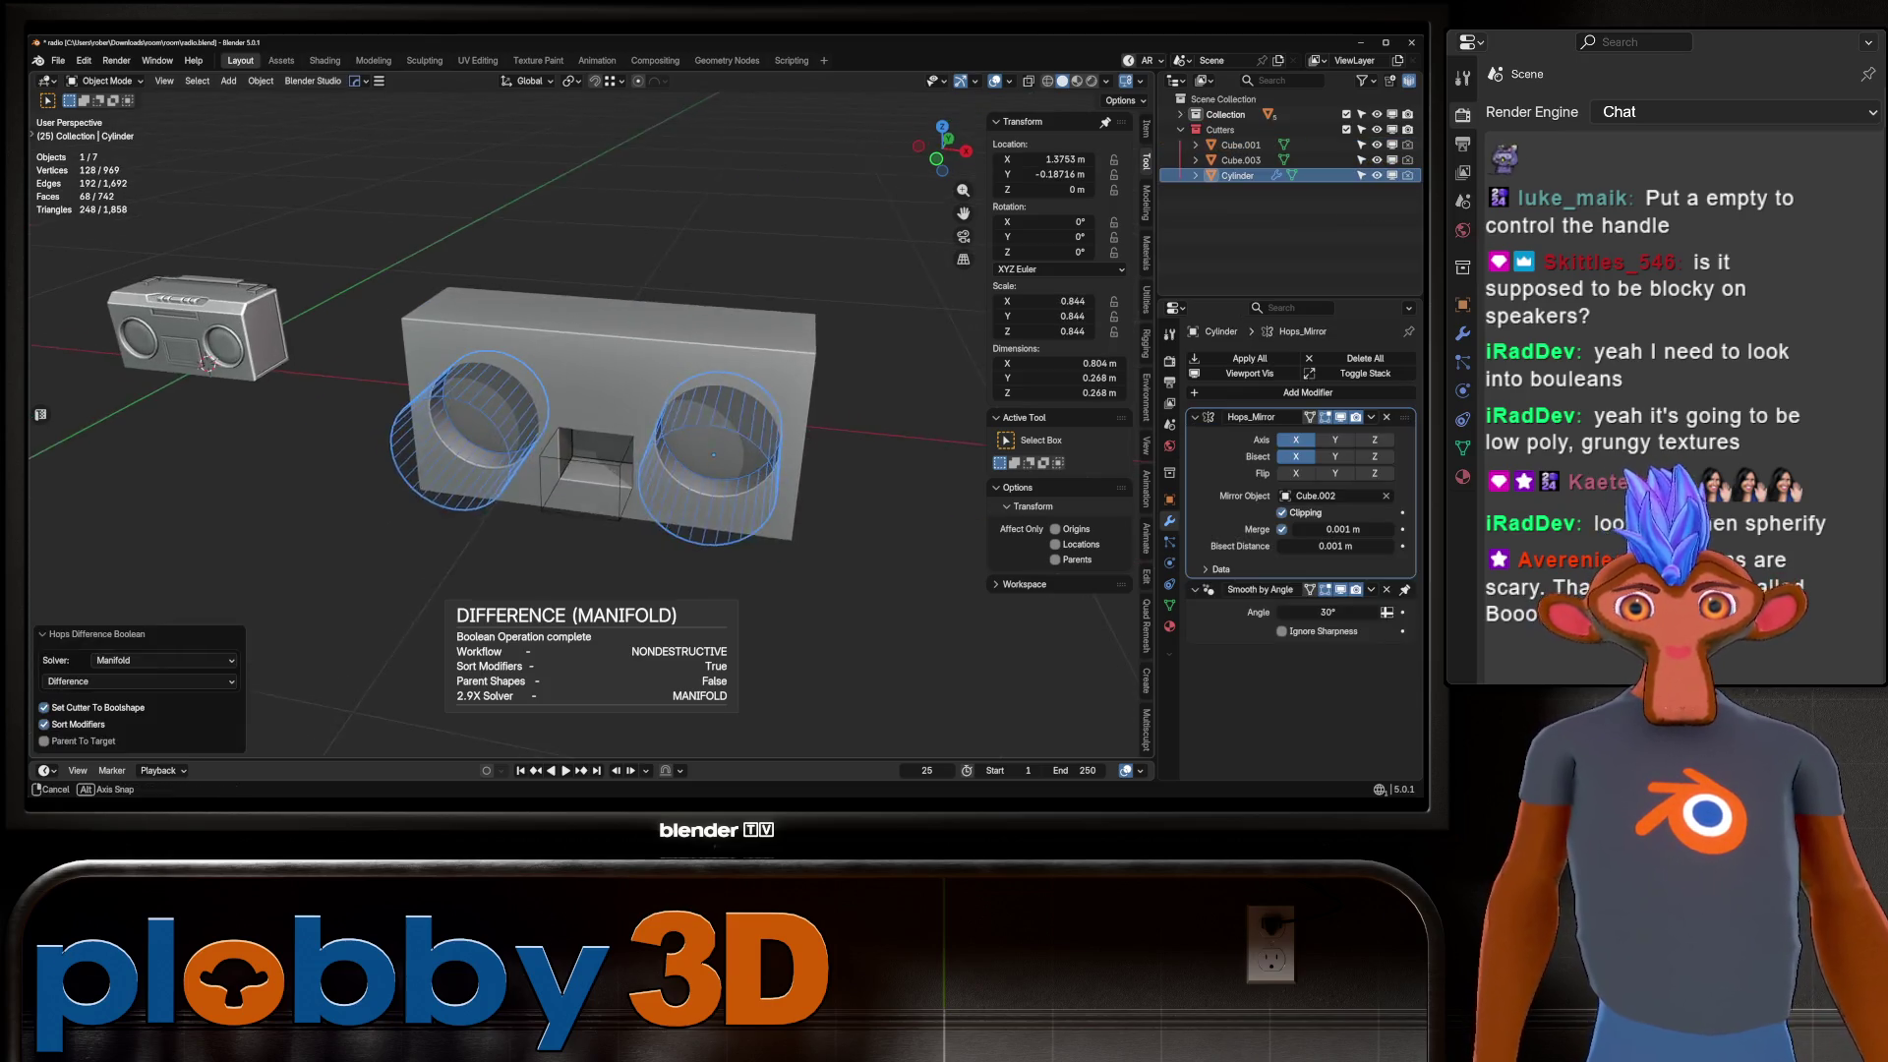
# Bevel the top front edge of the radio box.
pyautogui.click(624, 452)
pyautogui.scroll(4, 623, 452)
pyautogui.press('Tab')
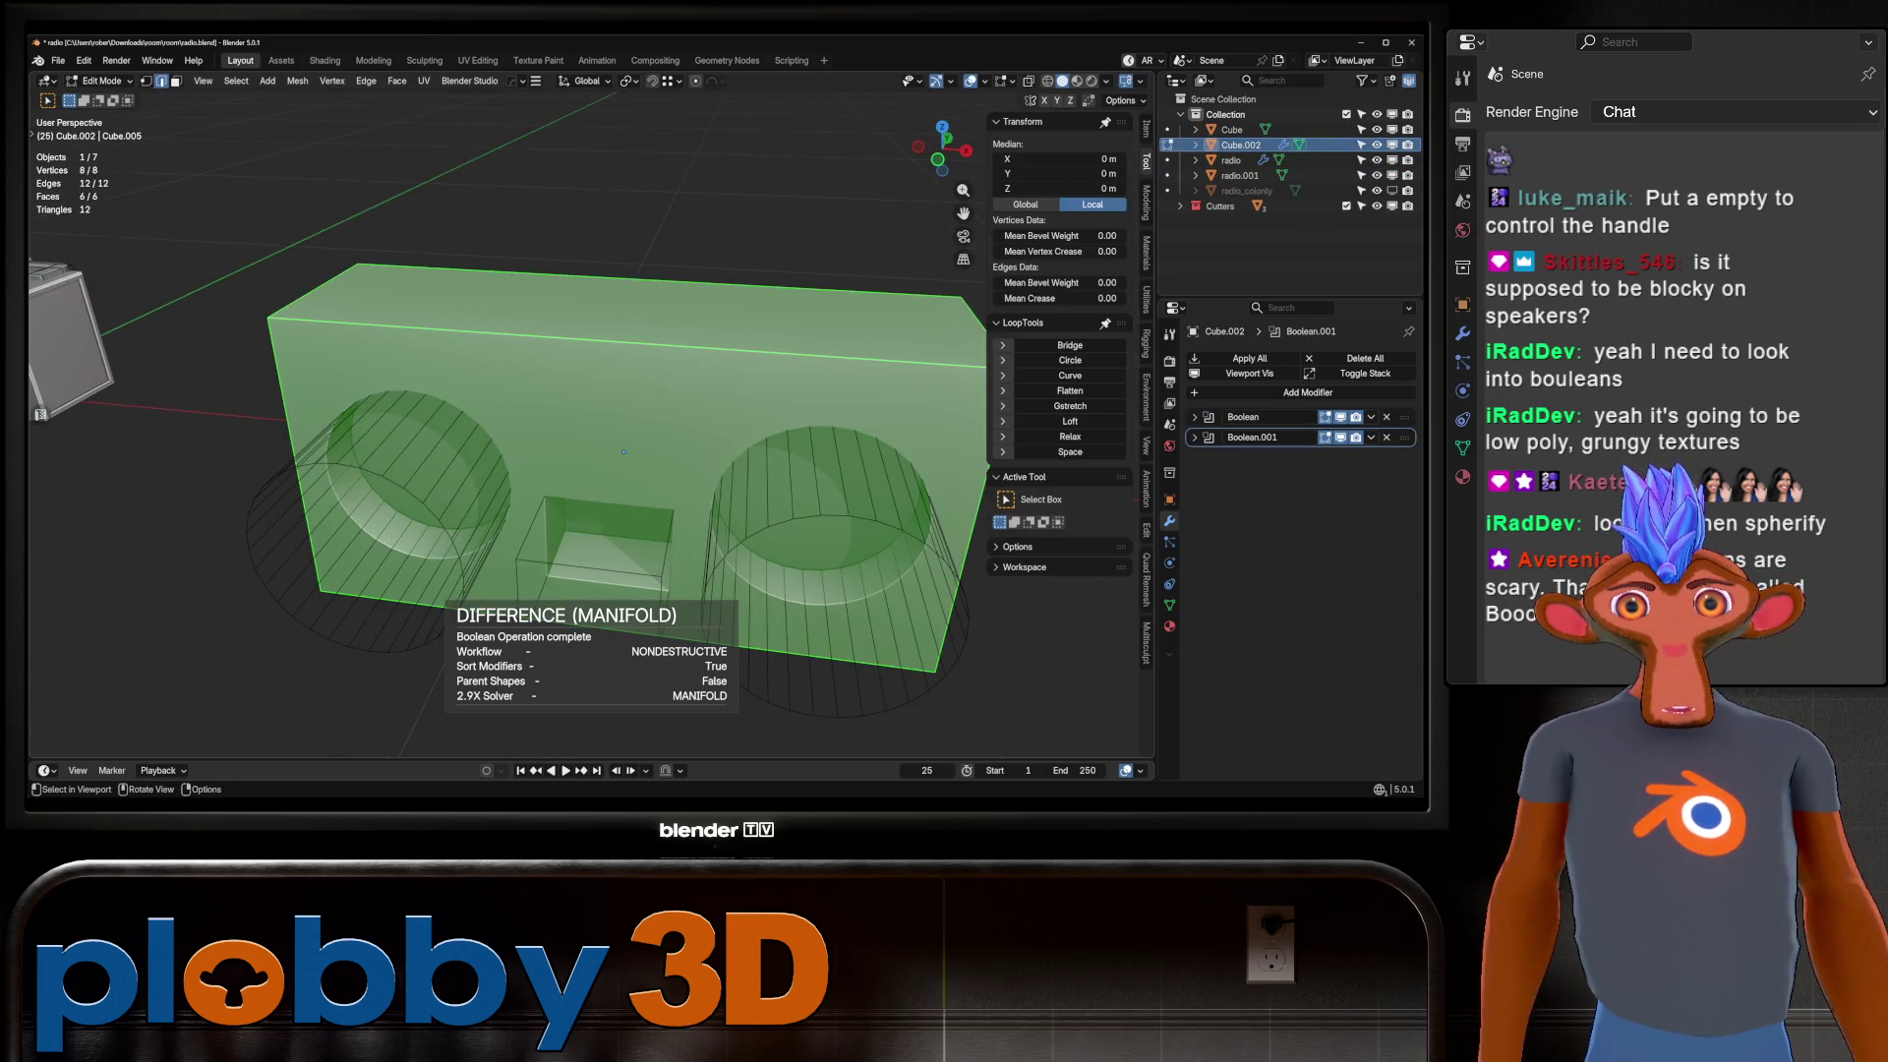
pyautogui.moveTo(623, 452); pyautogui.dragTo(669, 413, button='middle')
pyautogui.click(688, 373)
pyautogui.hotkey('ctrl', 'b')
pyautogui.click(677, 468)
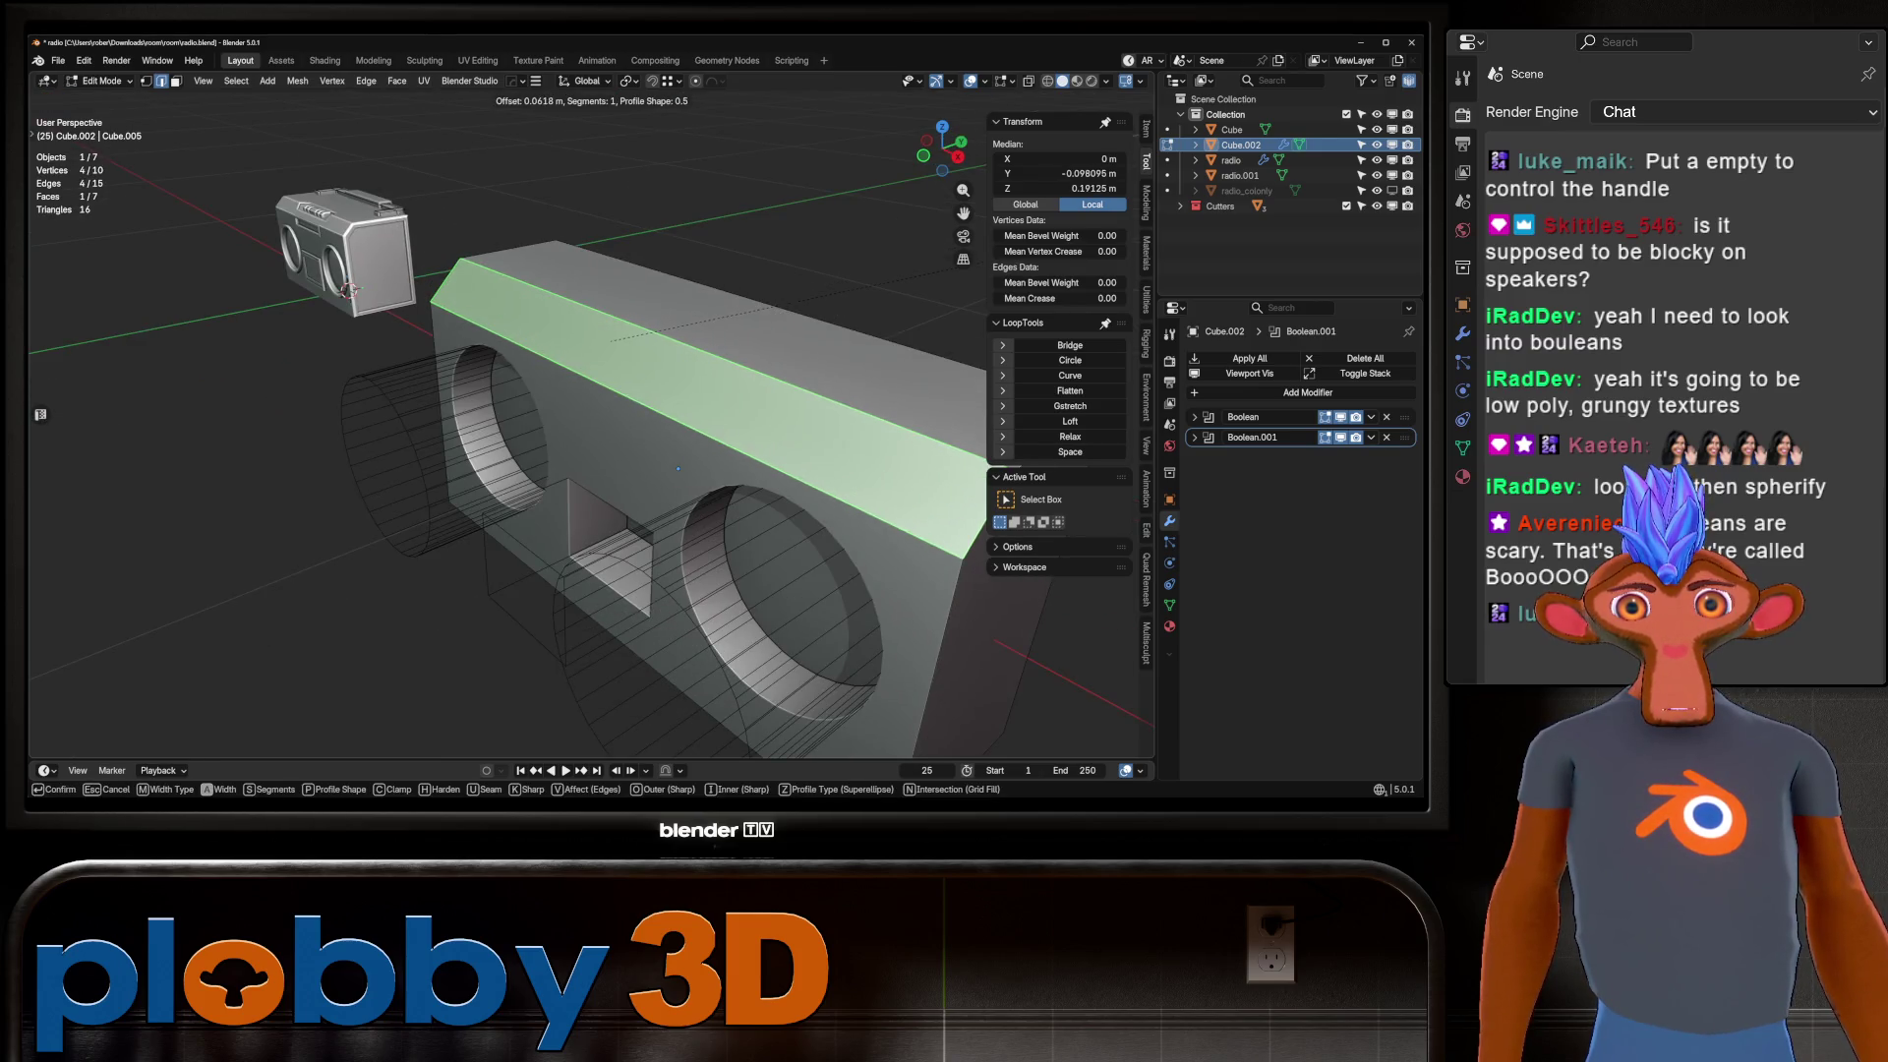
pyautogui.press('Tab')
# Apply the boolean cuts to the box and delete the leftover cutter.
pyautogui.scroll(-5, 678, 468)
pyautogui.moveTo(677, 468); pyautogui.dragTo(729, 445, button='middle')
pyautogui.hotkey('ctrl', 'a')
pyautogui.press('Delete')
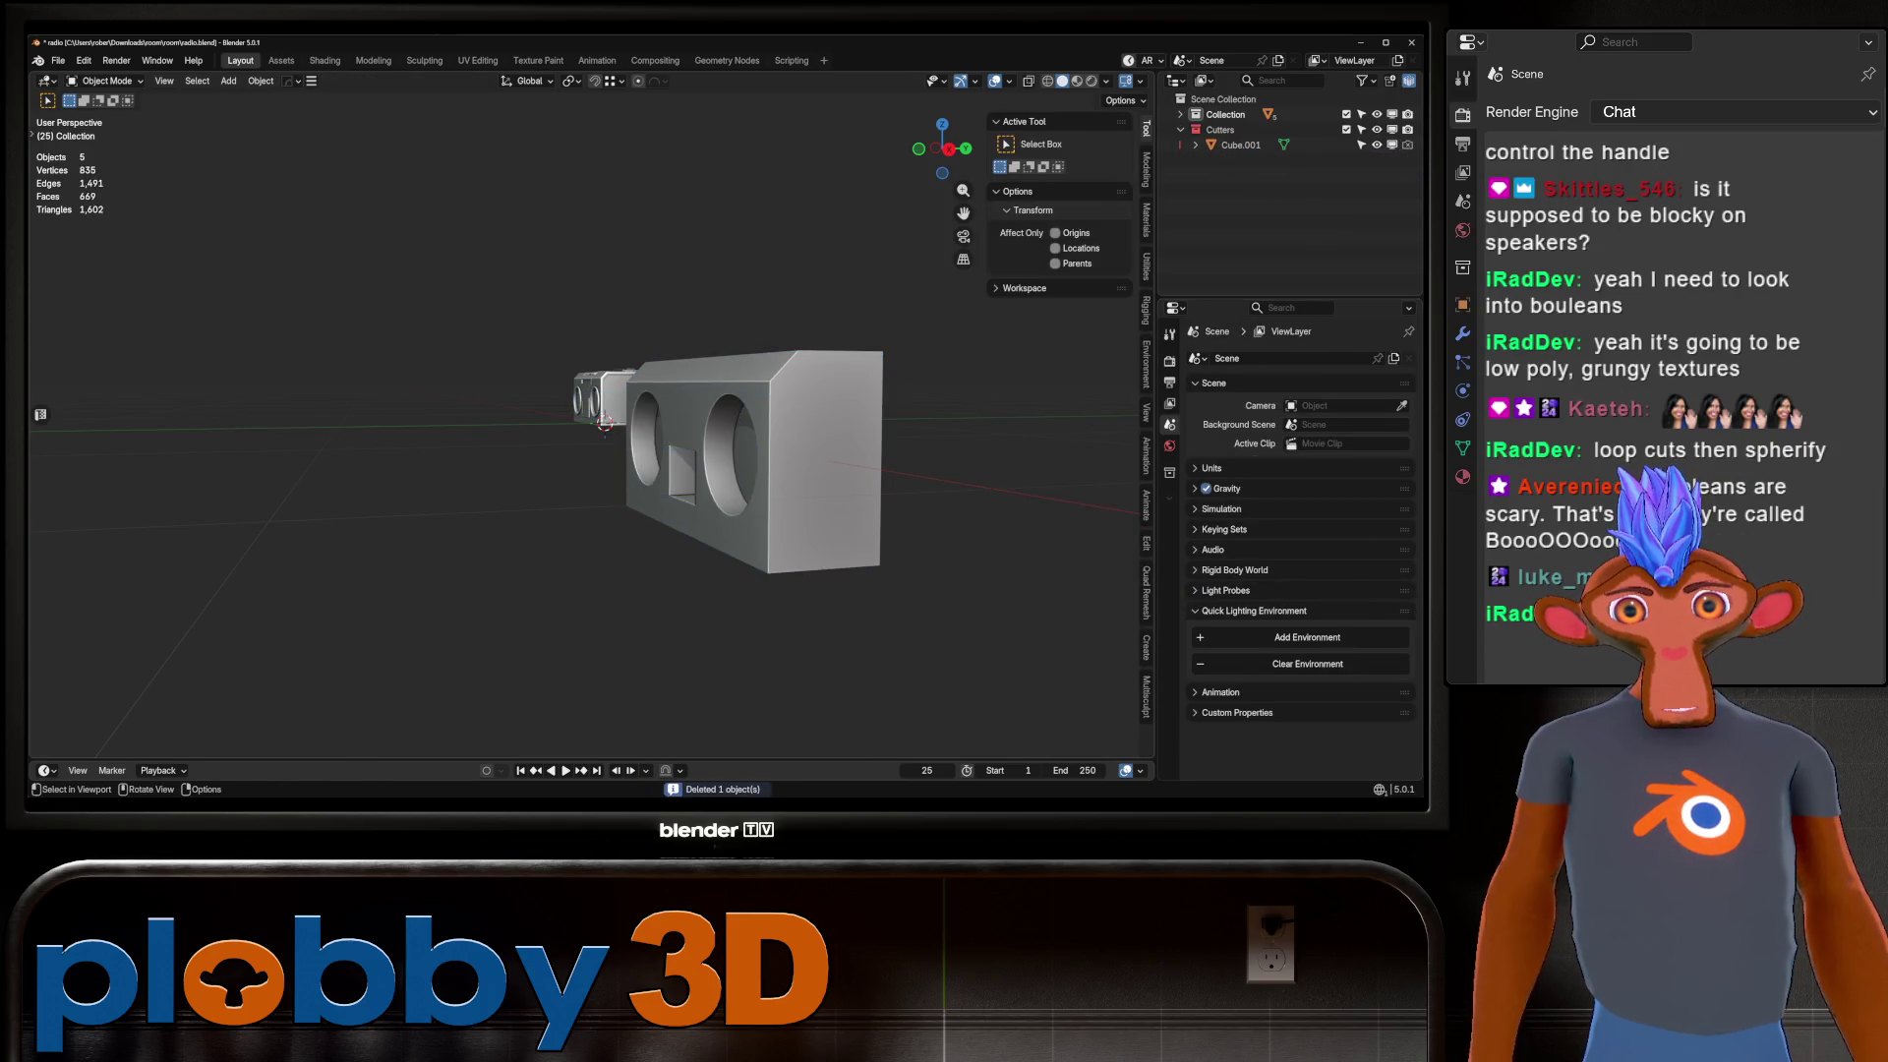
# Adjust the vertices around the speaker hole rims on the radio box.
pyautogui.moveTo(668, 423); pyautogui.dragTo(709, 406, button='middle')
pyautogui.scroll(4, 710, 406)
pyautogui.click(710, 406)
pyautogui.press('Tab')
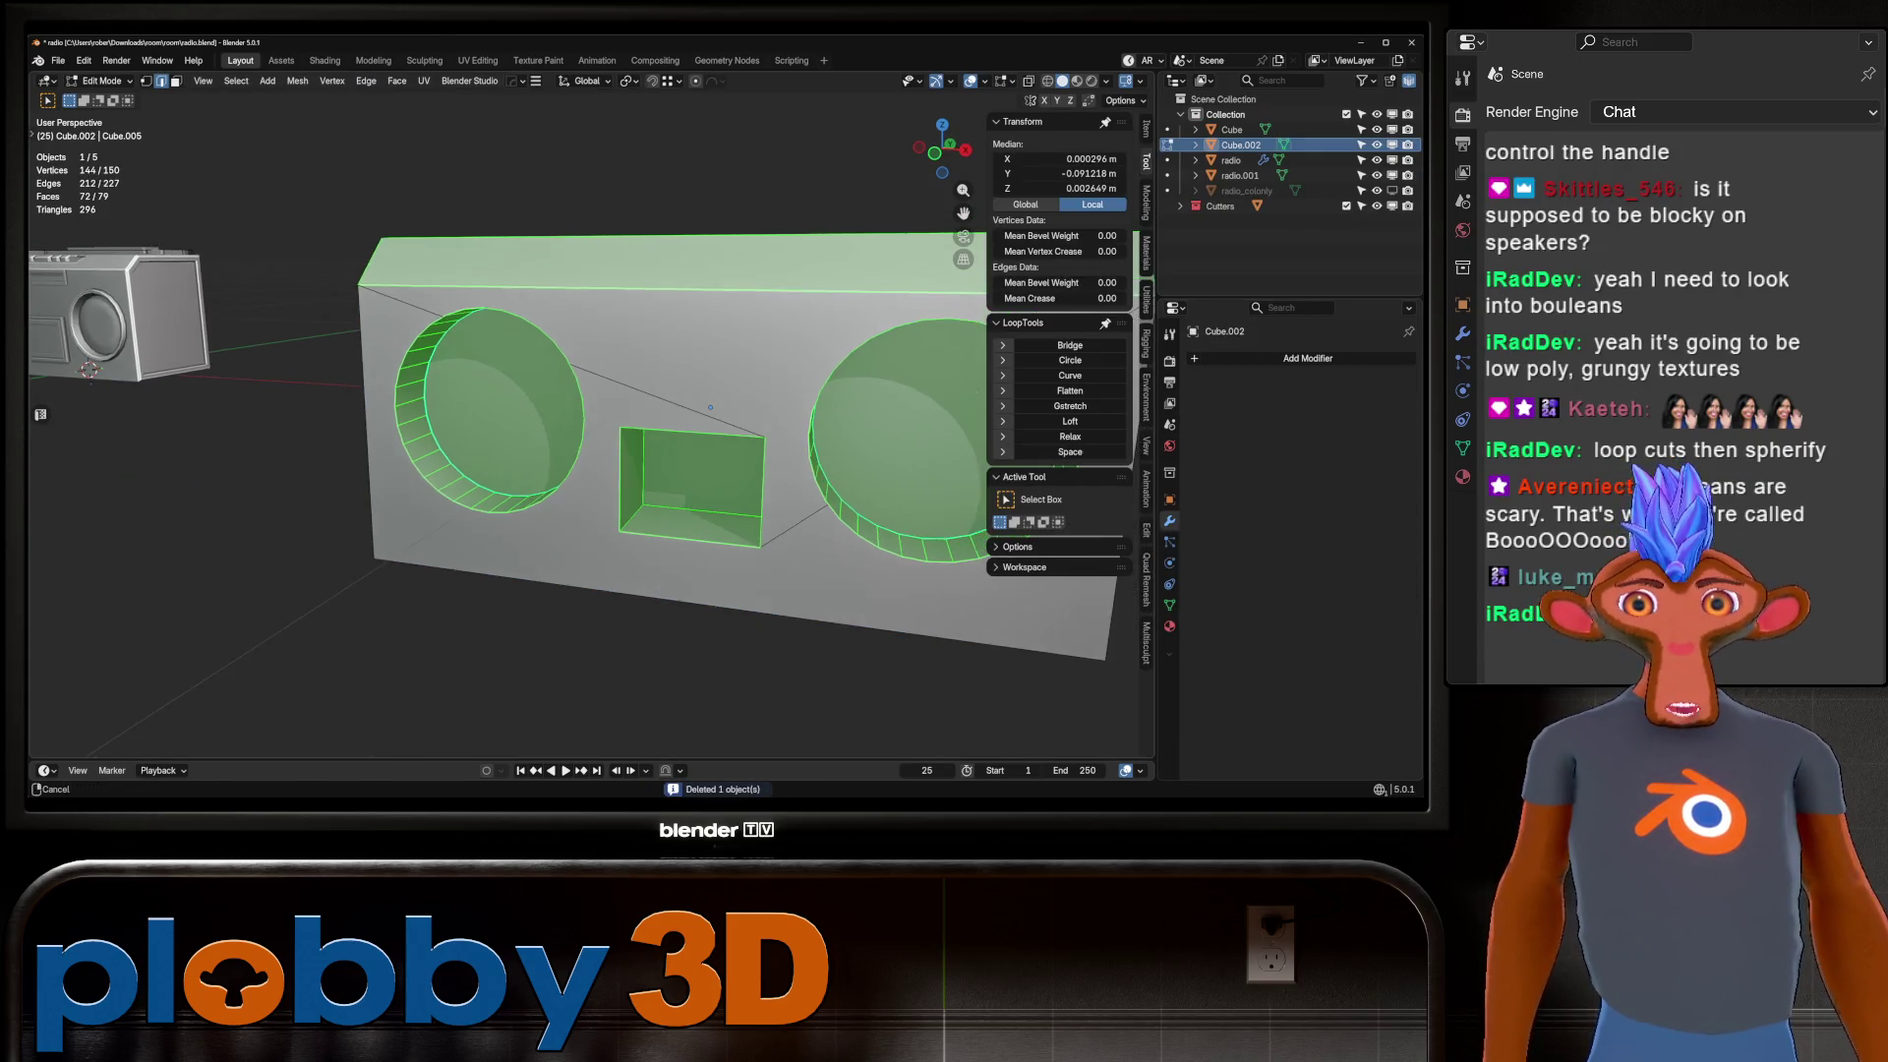
pyautogui.press('1')
pyautogui.scroll(5, 812, 473)
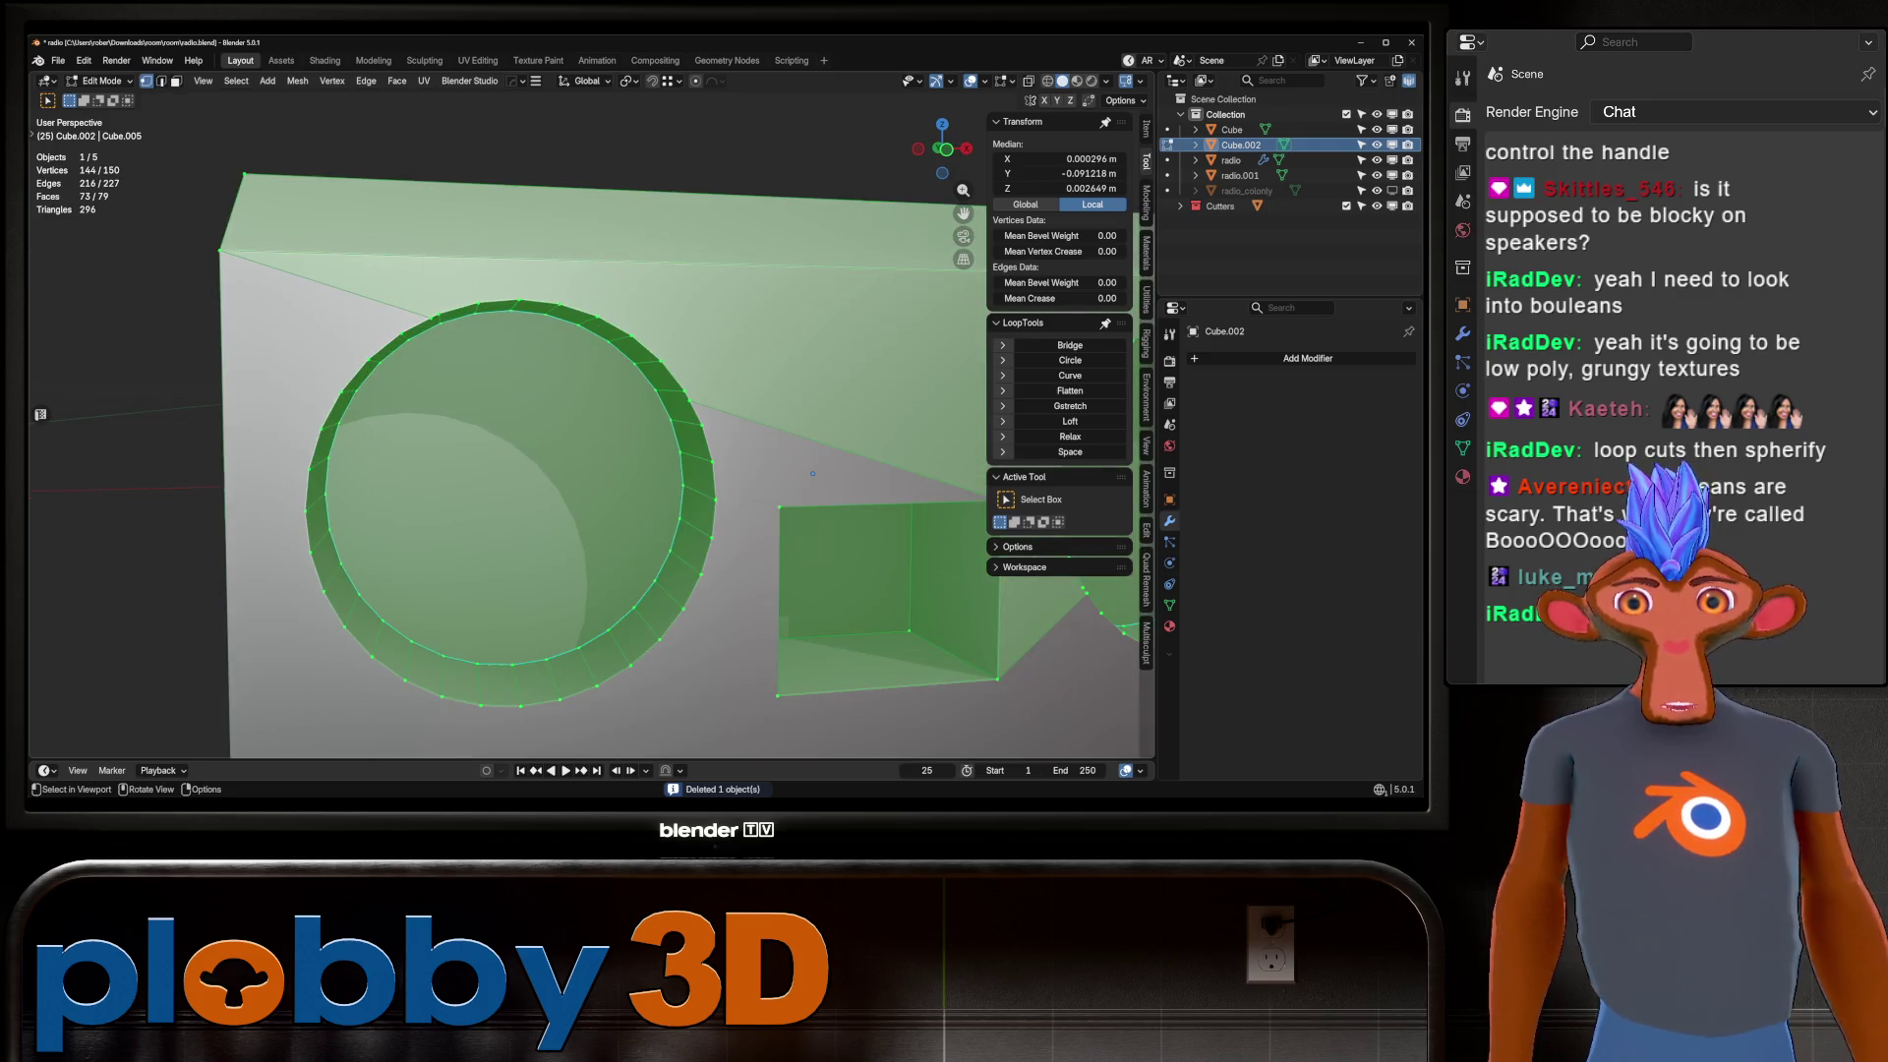
pyautogui.hotkey('ctrl', 'z')
pyautogui.hotkey('ctrl', 'z')
pyautogui.scroll(-4, 393, 442)
pyautogui.scroll(4, 166, 455)
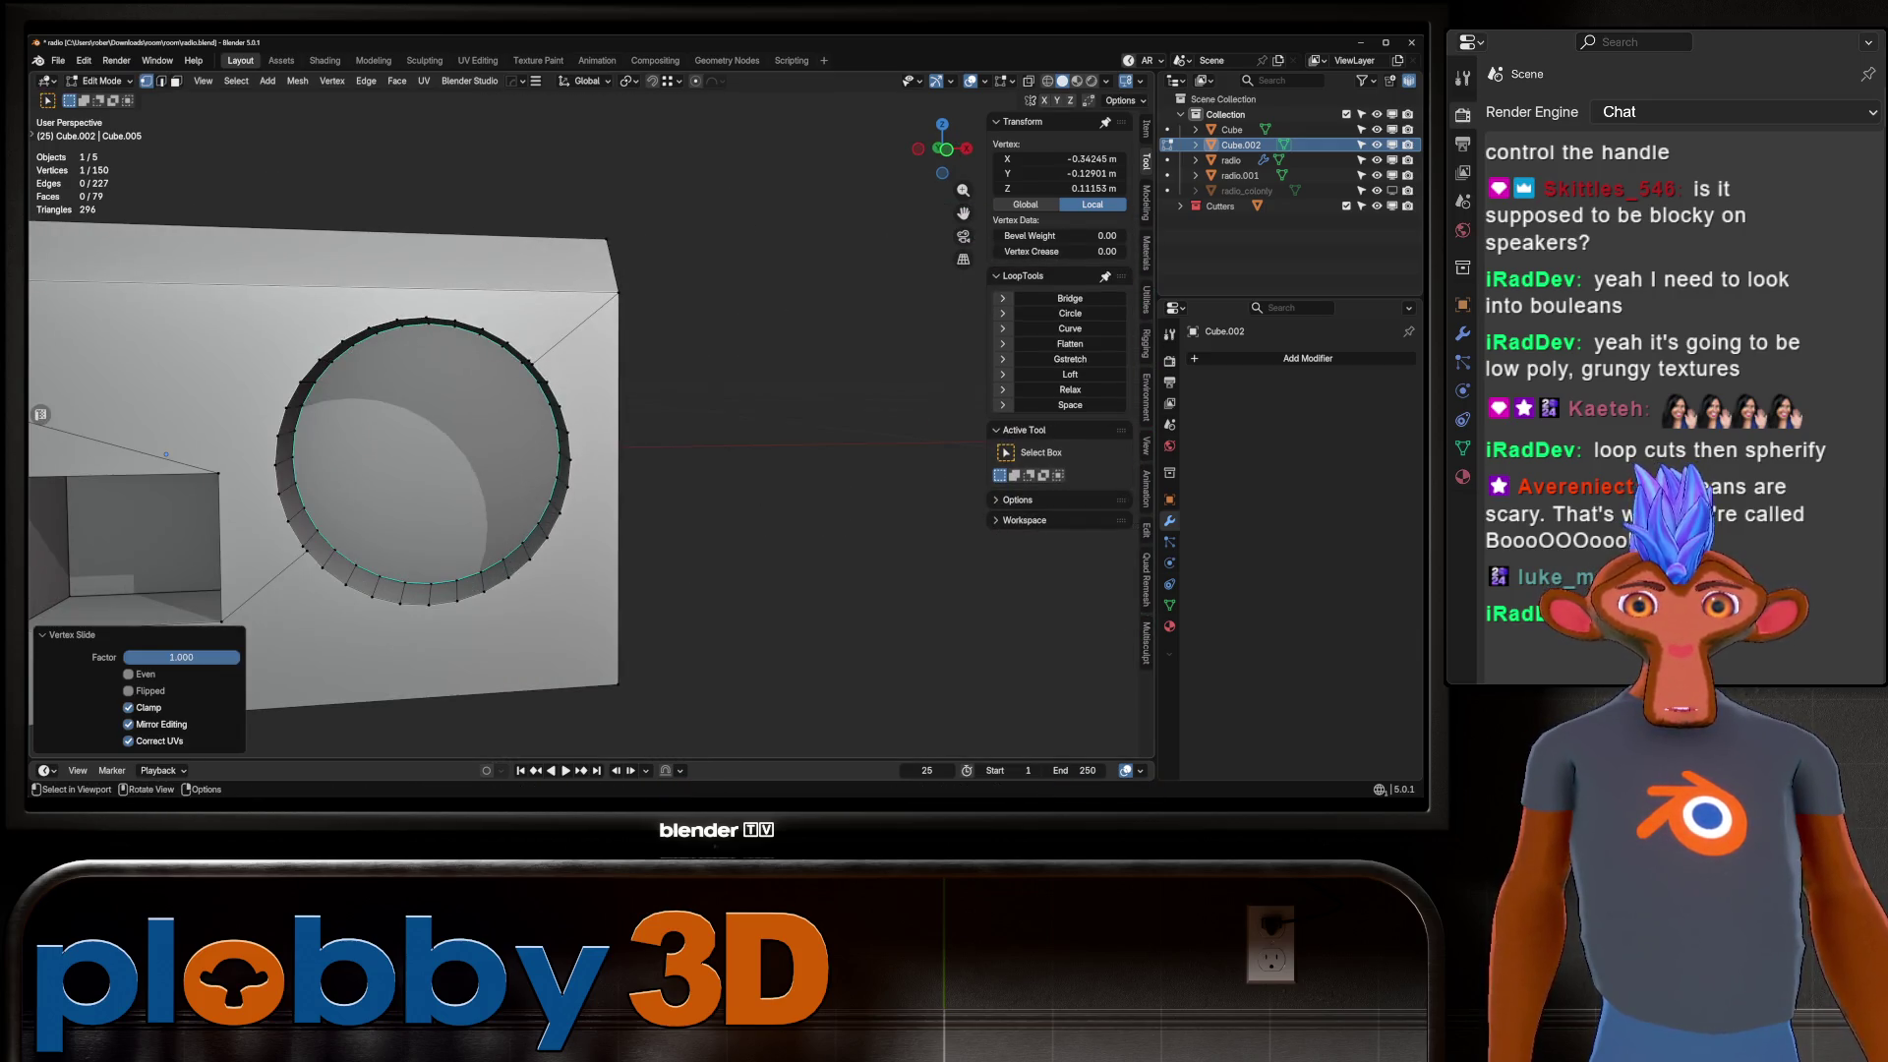
pyautogui.moveTo(492, 443)
pyautogui.keyDown('shift'); pyautogui.mouseDown(button='middle')
pyautogui.moveTo(491, 334)
pyautogui.moveTo(884, 305)
pyautogui.mouseUp(button='middle'); pyautogui.keyUp('shift')
pyautogui.hotkey('ctrl', 'z')
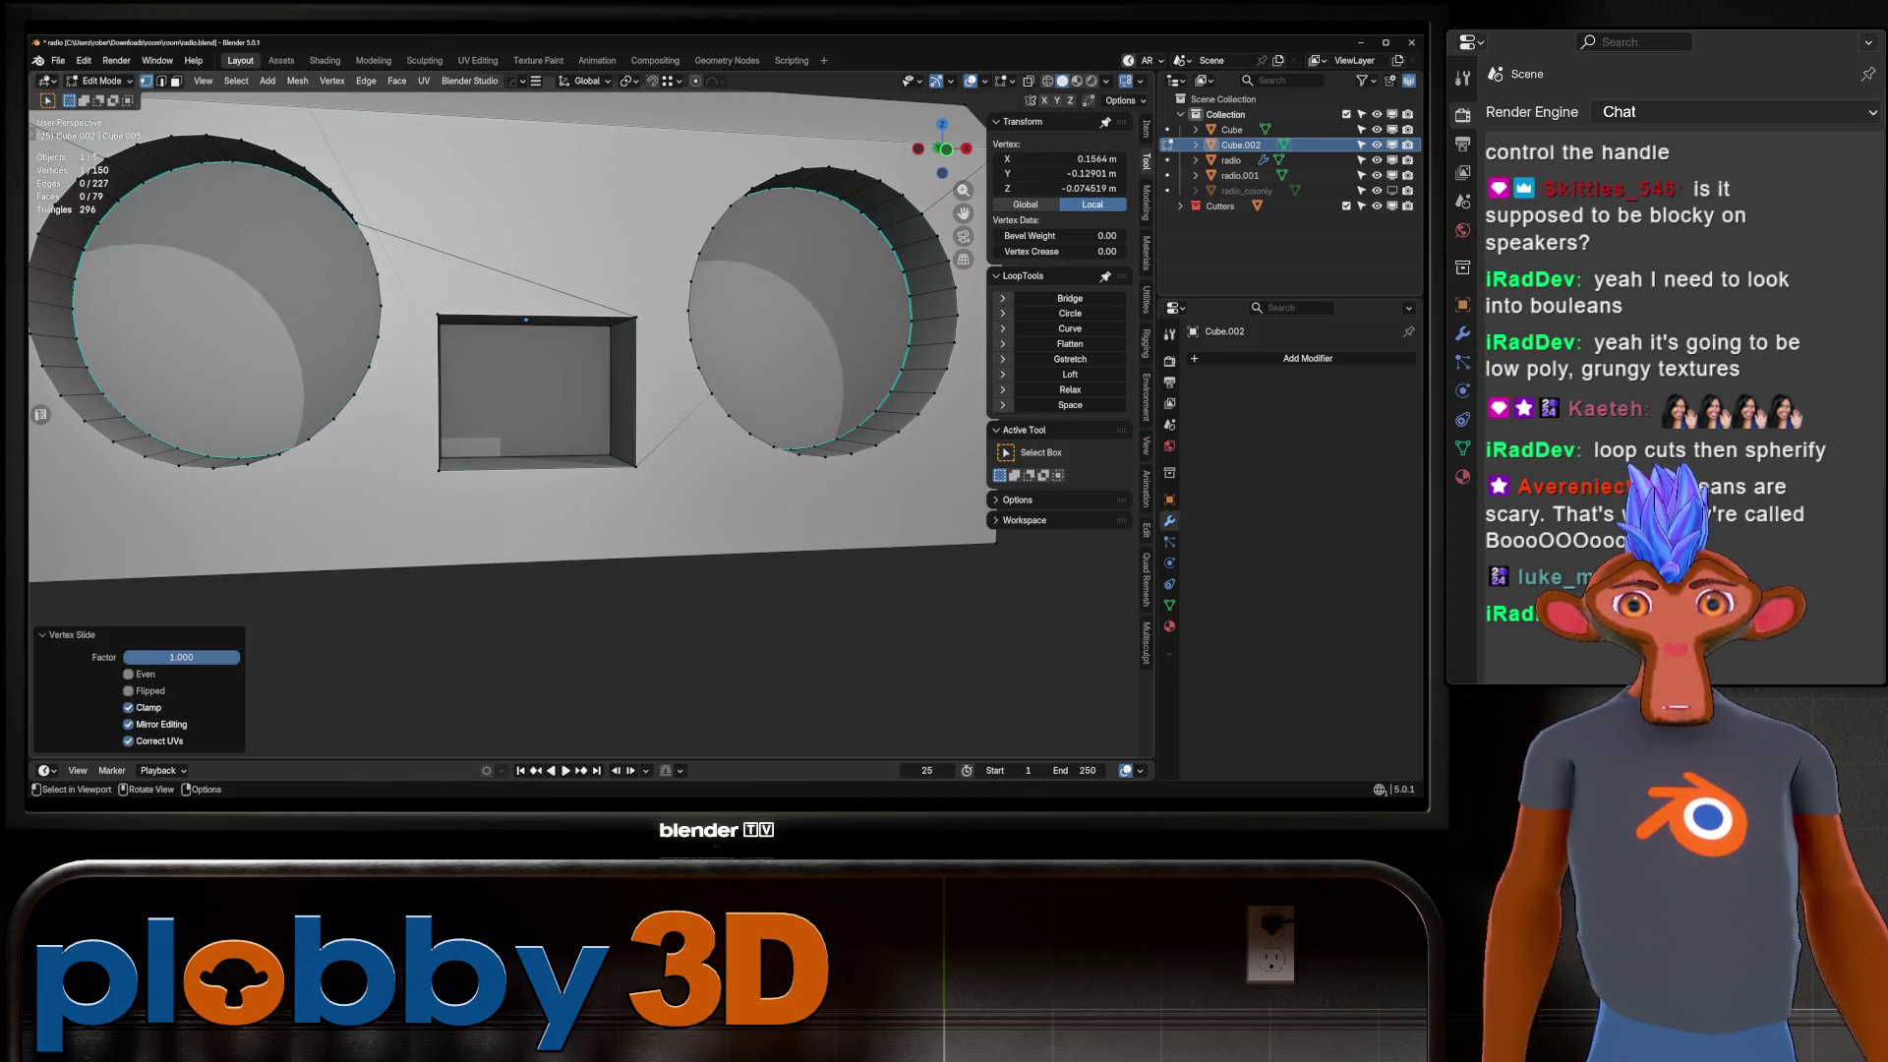
pyautogui.hotkey('ctrl', 'z')
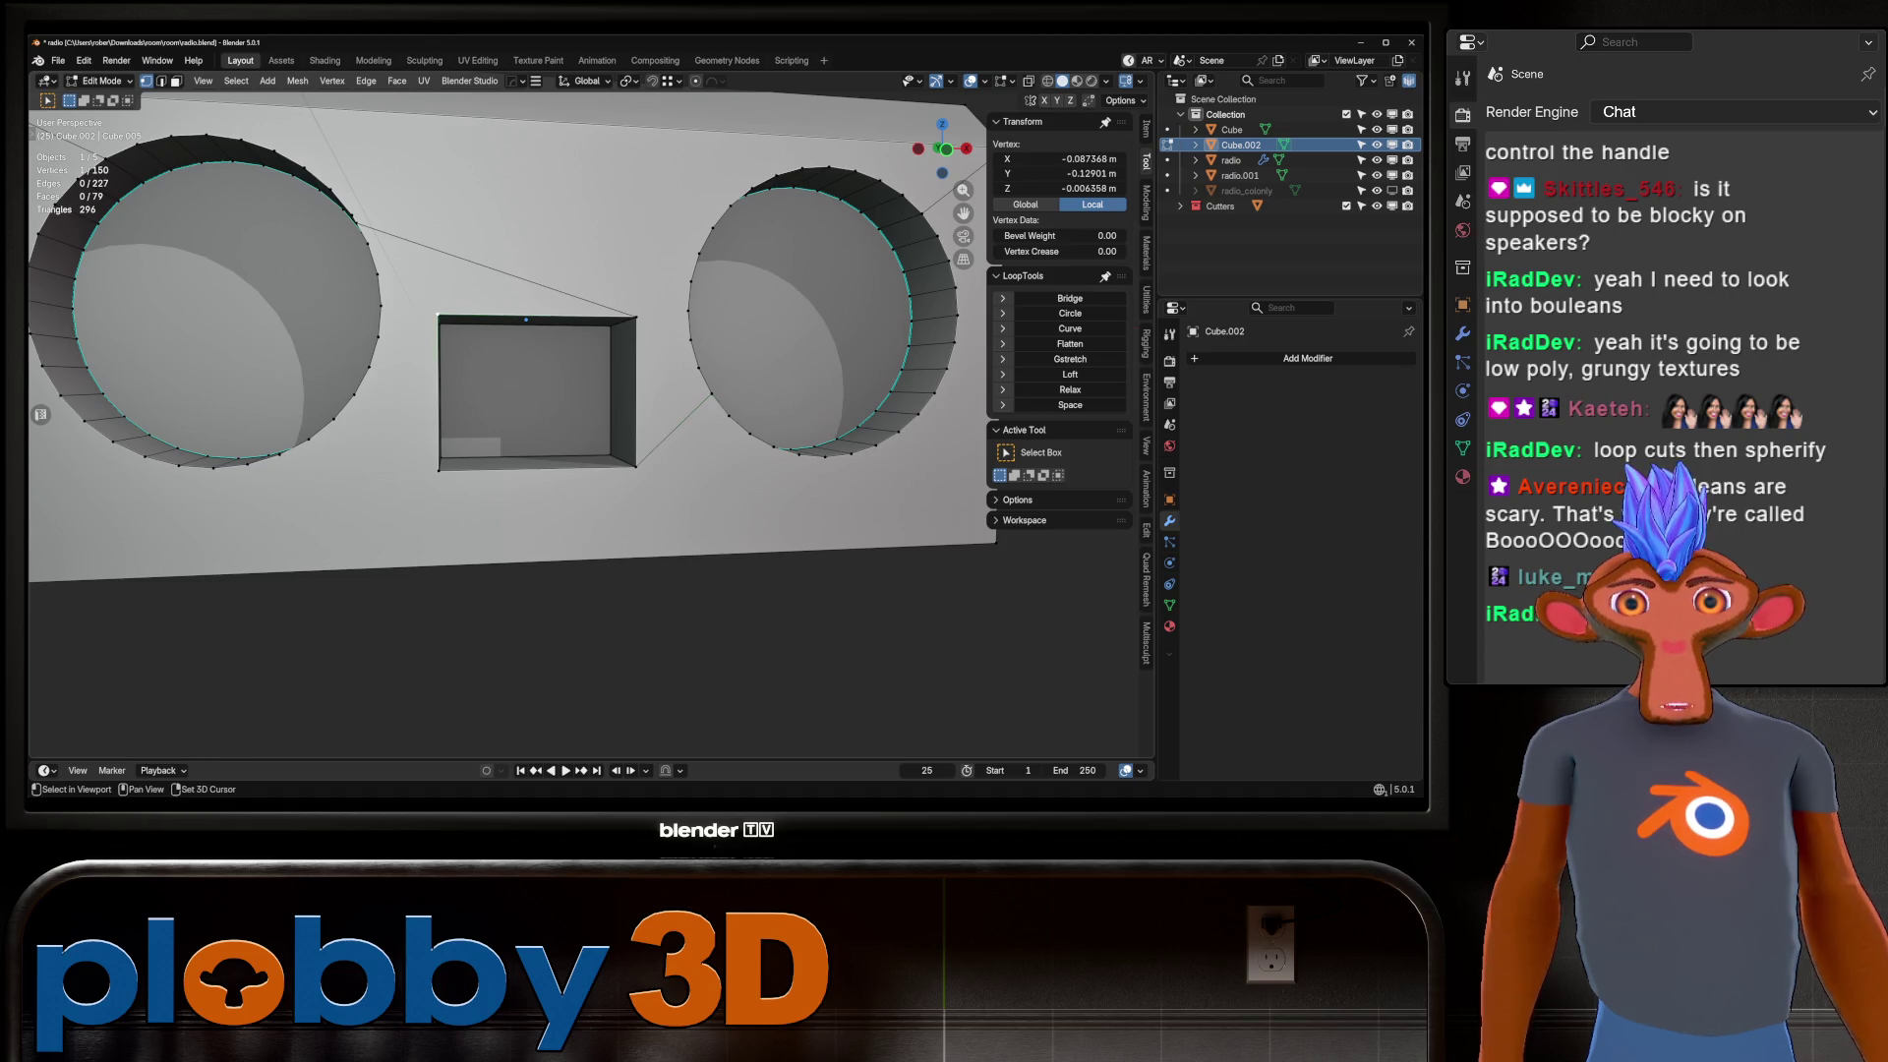
pyautogui.hotkey('ctrl', 'z')
# Merge the whole mesh's duplicate vertices by distance.
pyautogui.press('x')
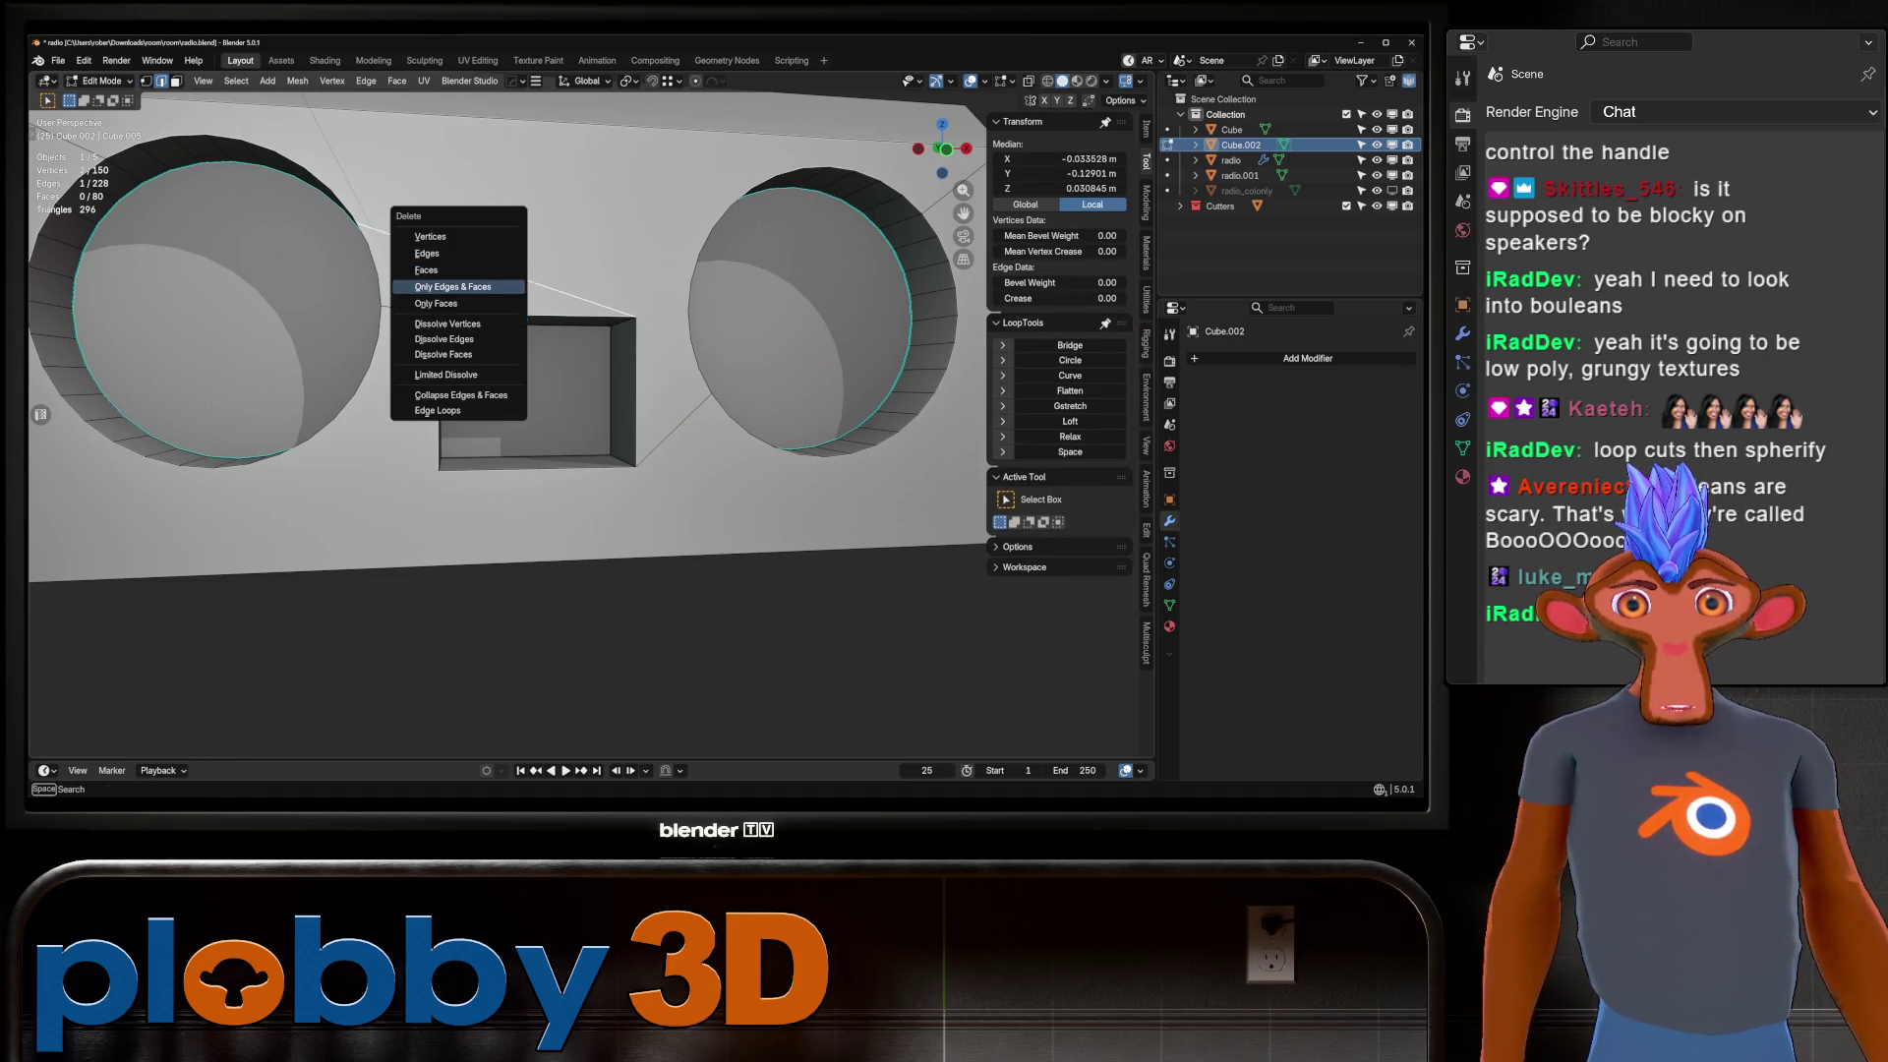
pyautogui.press('Escape')
pyautogui.press('a')
pyautogui.press('m')
pyautogui.click(777, 489)
# Select the left and right speaker faces and shift them along Y.
pyautogui.hotkey('alt', 'a')
pyautogui.press('3')
pyautogui.click(737, 308)
pyautogui.keyDown('shift'); pyautogui.click(398, 305); pyautogui.keyUp('shift')
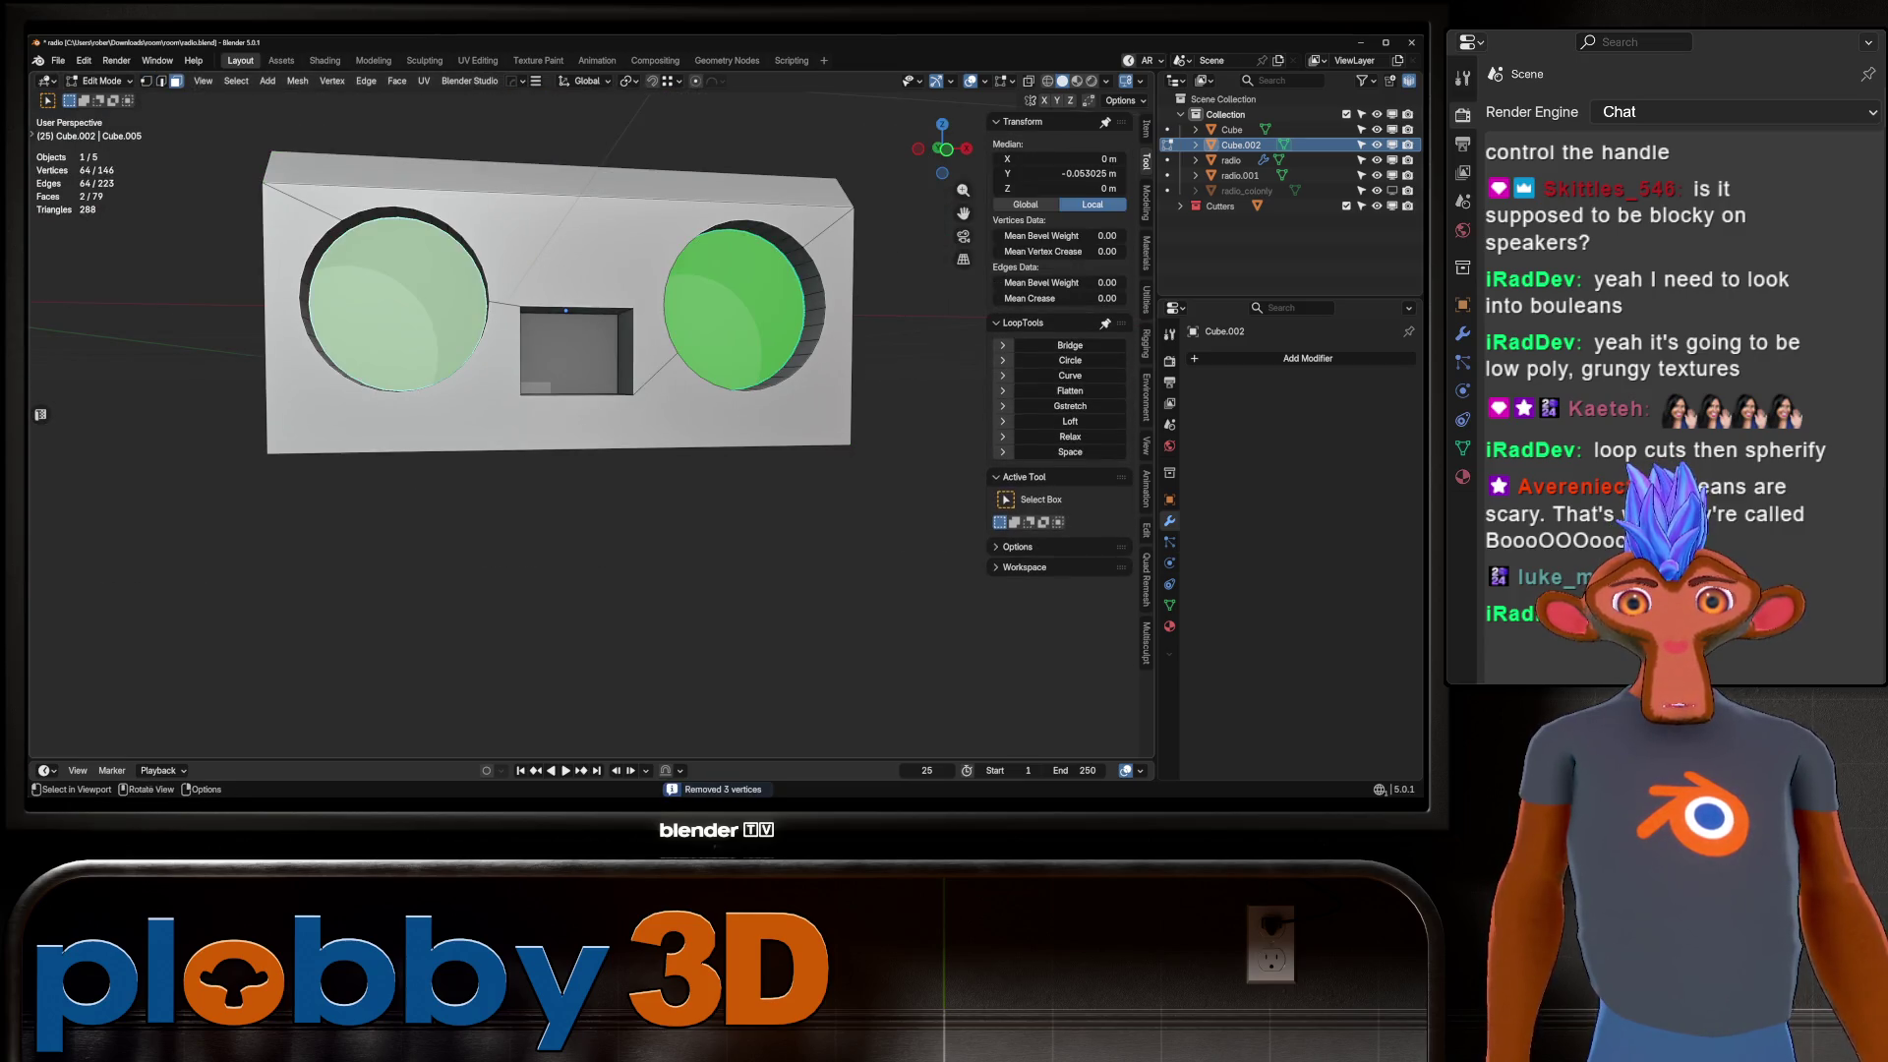
pyautogui.moveTo(551, 413)
pyautogui.mouseDown(button='middle')
pyautogui.moveTo(649, 452)
pyautogui.moveTo(551, 452)
pyautogui.mouseUp(button='middle')
pyautogui.press('g')
pyautogui.press('y')
pyautogui.press('Return')
pyautogui.moveTo(477, 318); pyautogui.dragTo(747, 423, button='middle')
pyautogui.press('g')
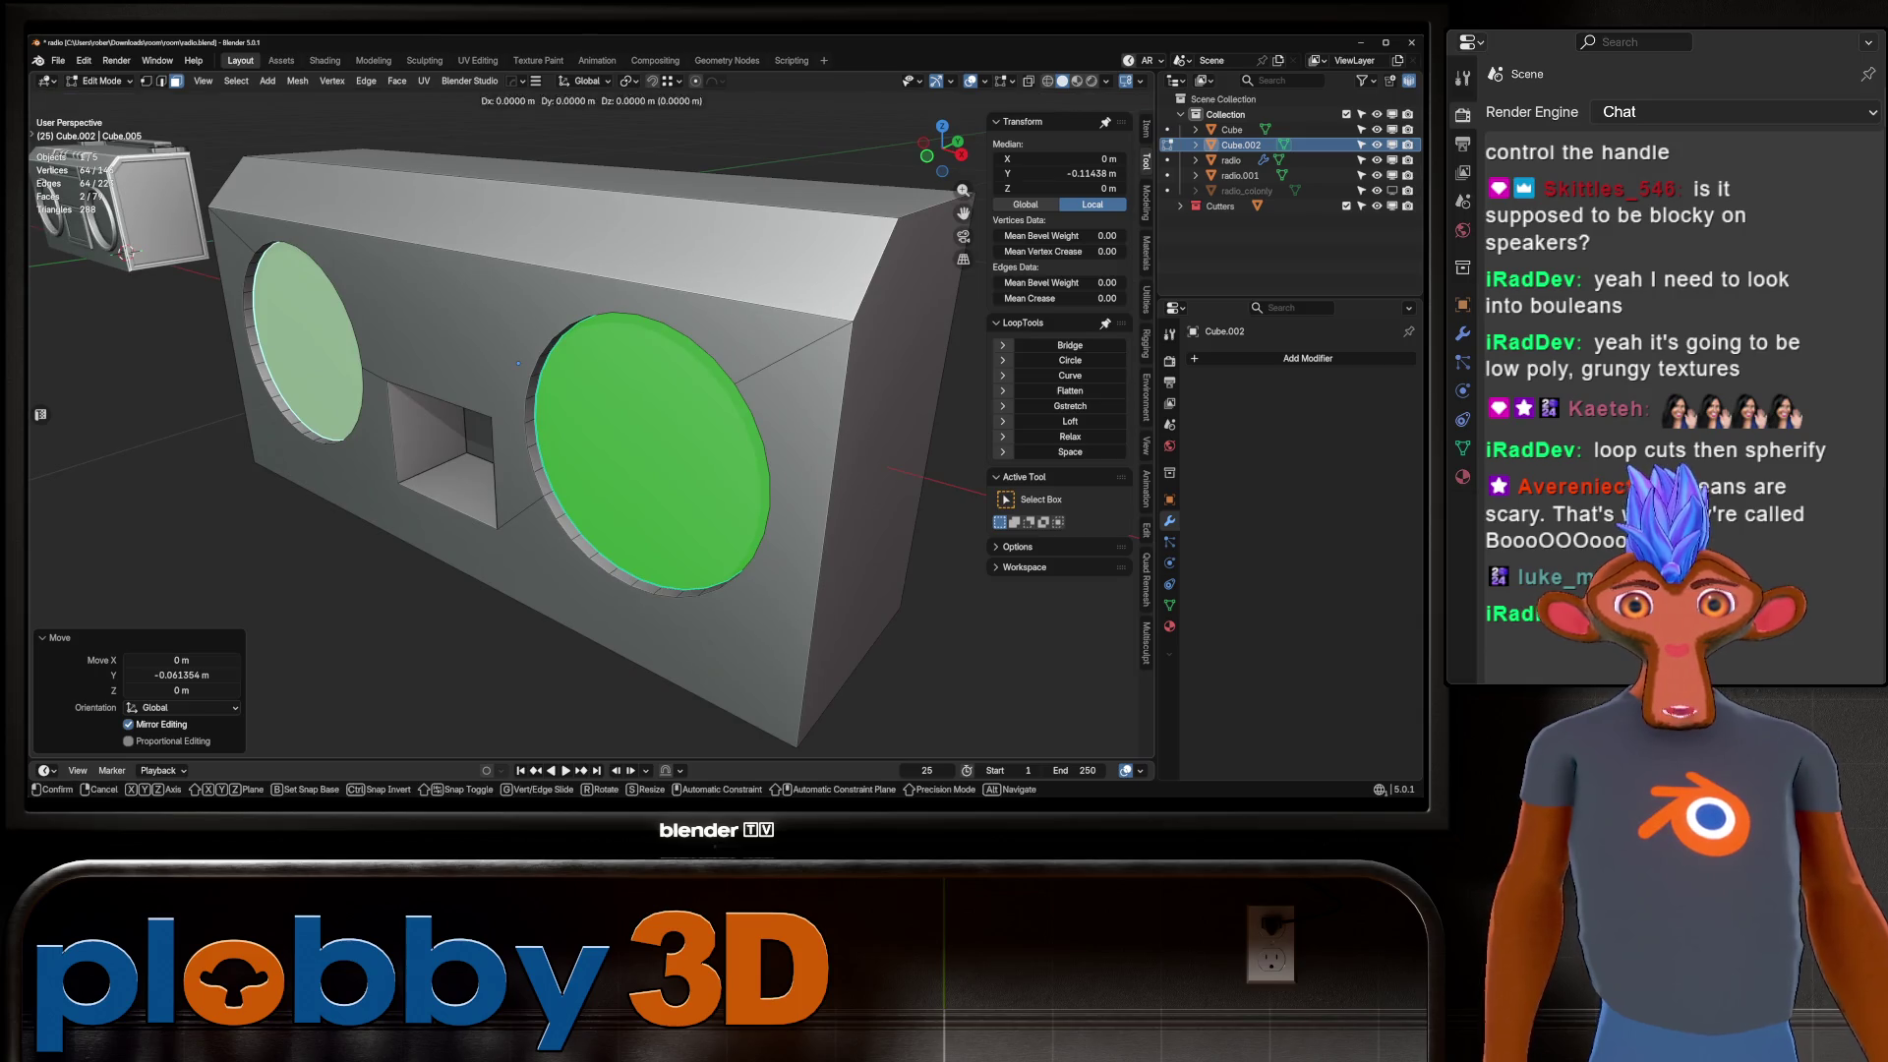
pyautogui.press('y')
pyautogui.press('Escape')
# Extrude the speaker faces inward and shrink them into recessed rings.
pyautogui.press('e')
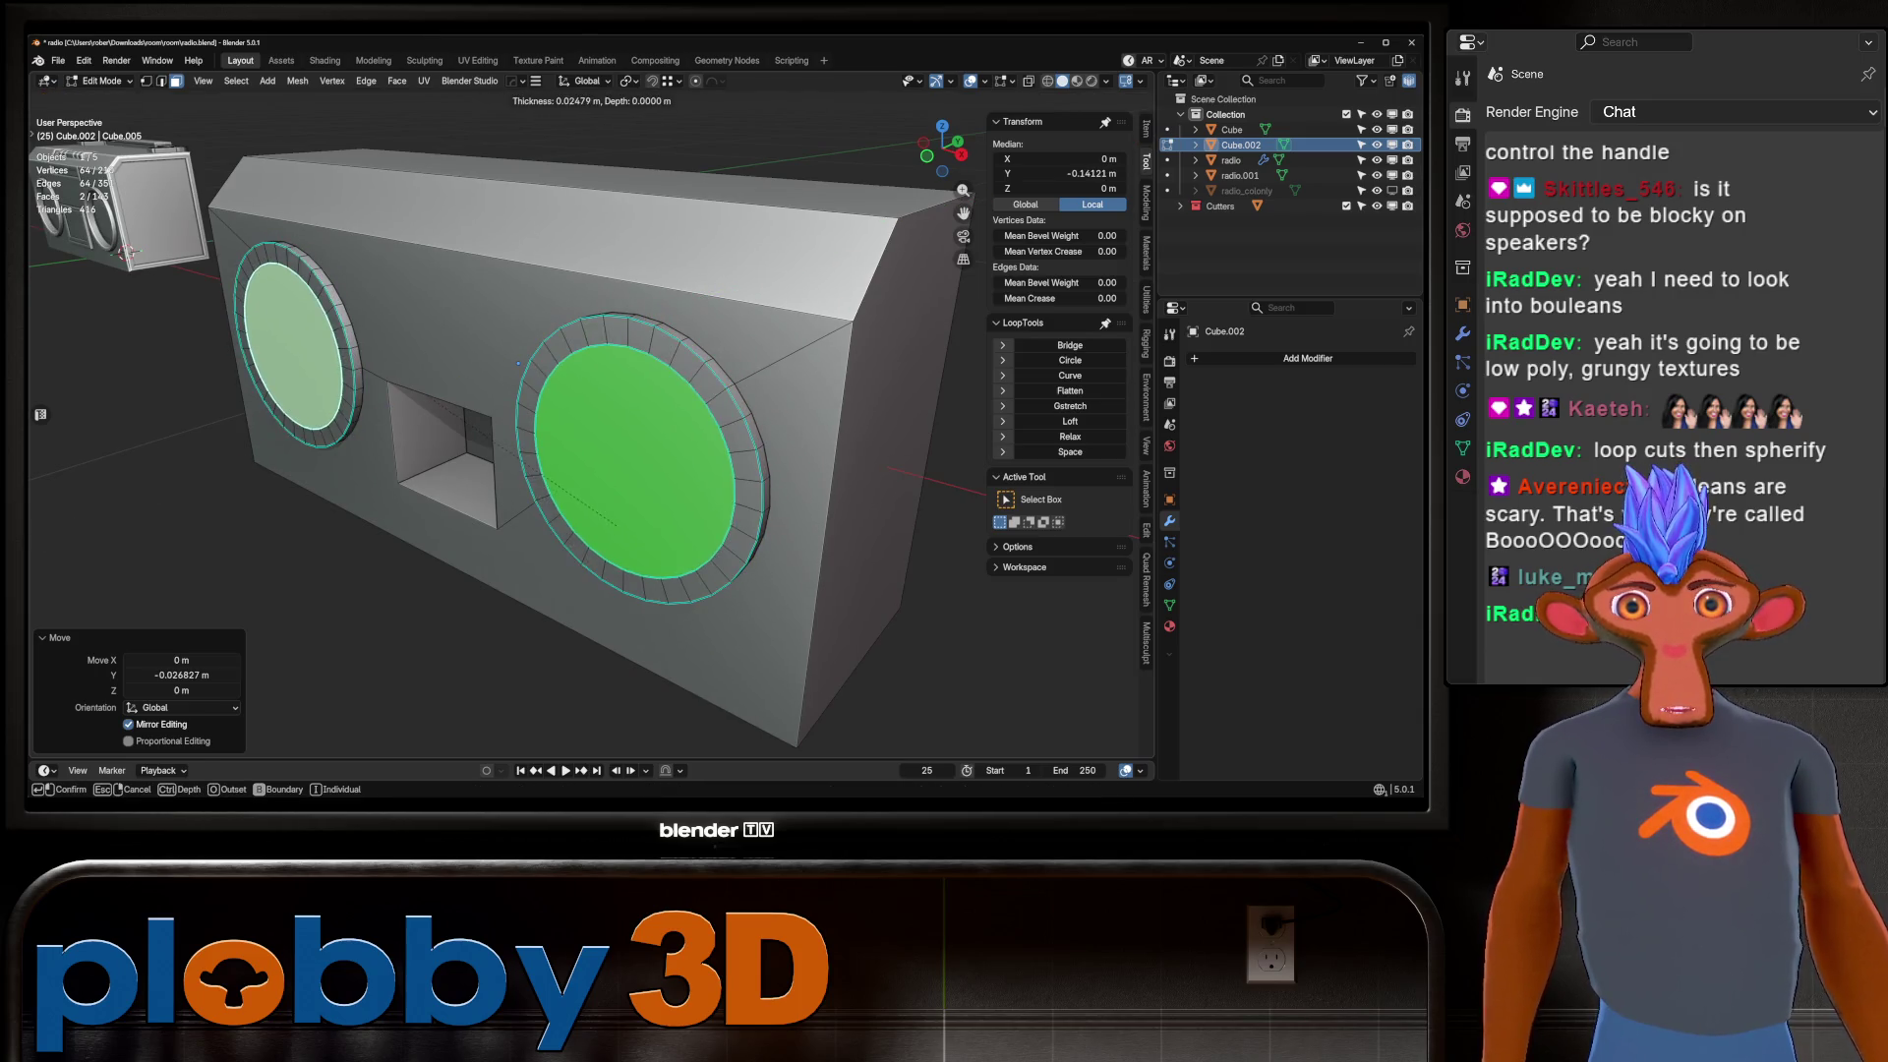
pyautogui.press('Return')
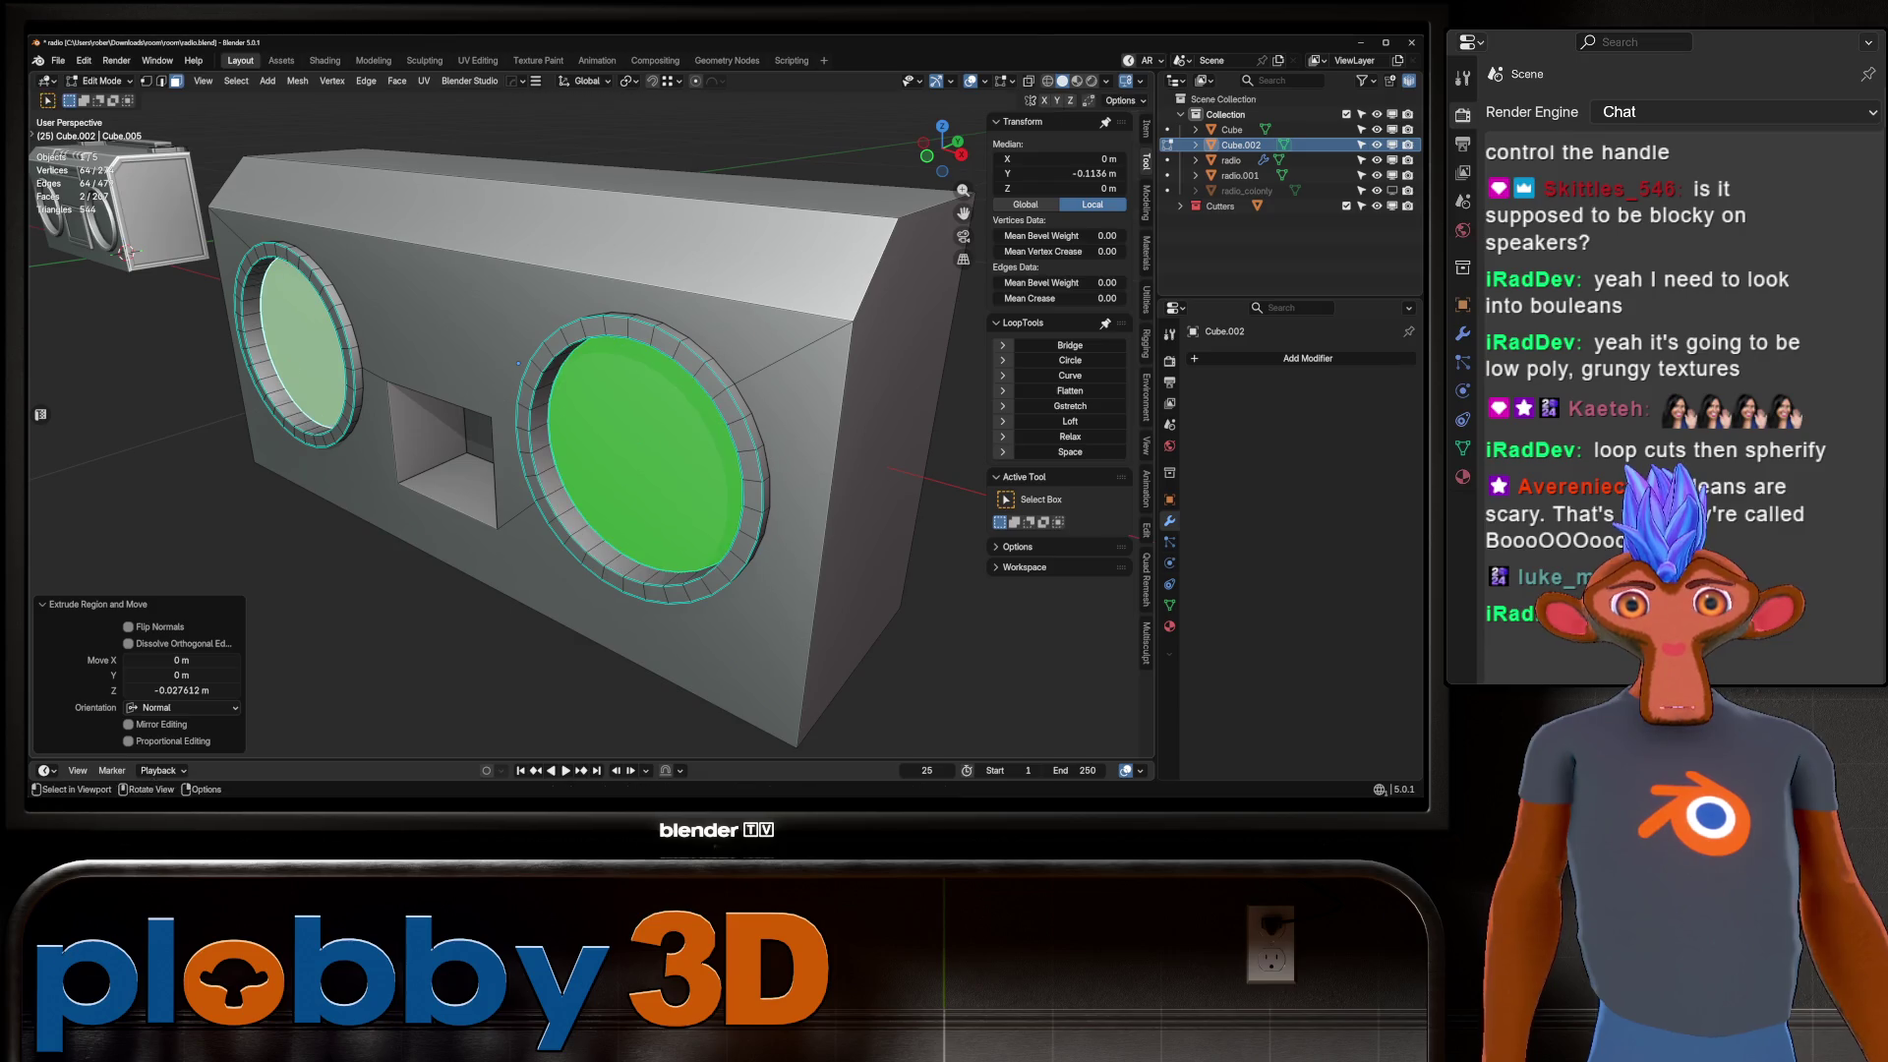
pyautogui.click(629, 80)
pyautogui.click(678, 153)
pyautogui.press('s')
pyautogui.press('Return')
pyautogui.press('g')
pyautogui.press('y')
pyautogui.press('Escape')
# Pull the centre square face outward along Y and inset it, then return to object mode.
pyautogui.moveTo(590, 443)
pyautogui.mouseDown(button='middle')
pyautogui.moveTo(511, 423)
pyautogui.moveTo(517, 364)
pyautogui.mouseUp(button='middle')
pyautogui.click(462, 422)
pyautogui.press('g')
pyautogui.press('y')
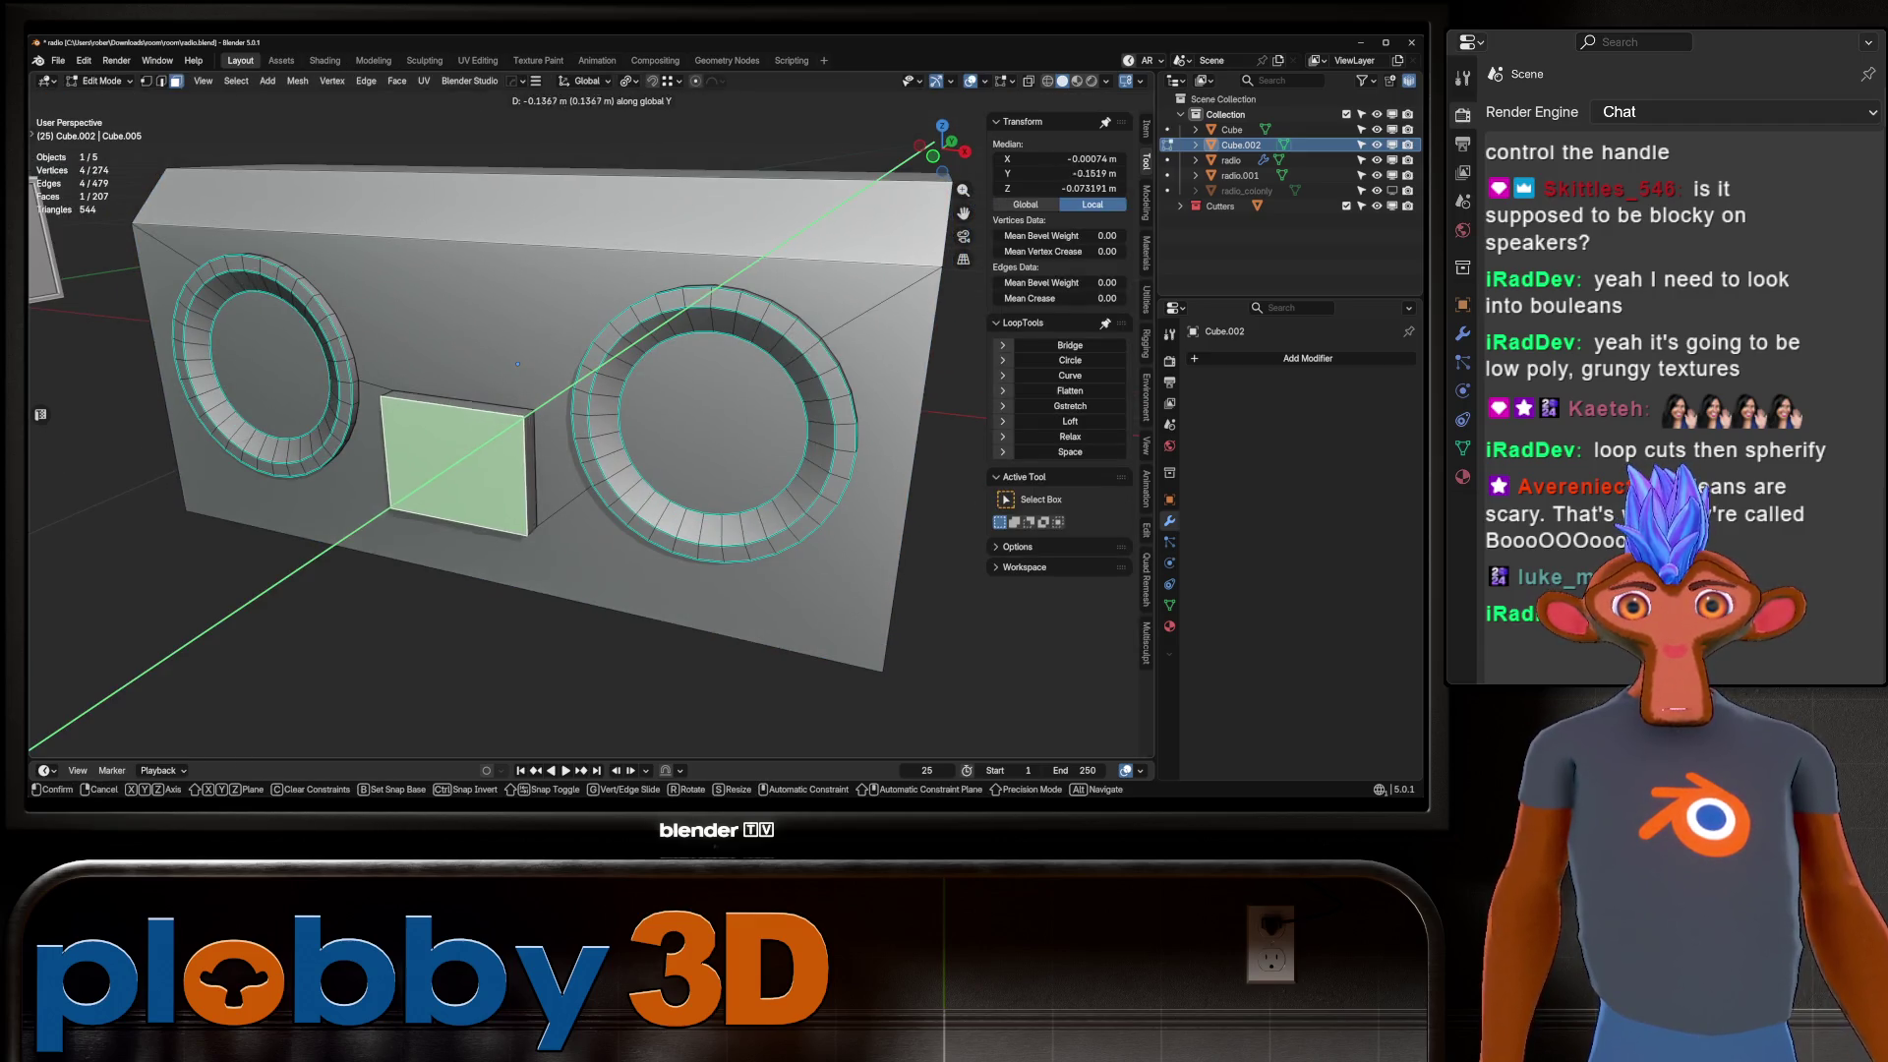
pyautogui.press('Return')
pyautogui.press('i')
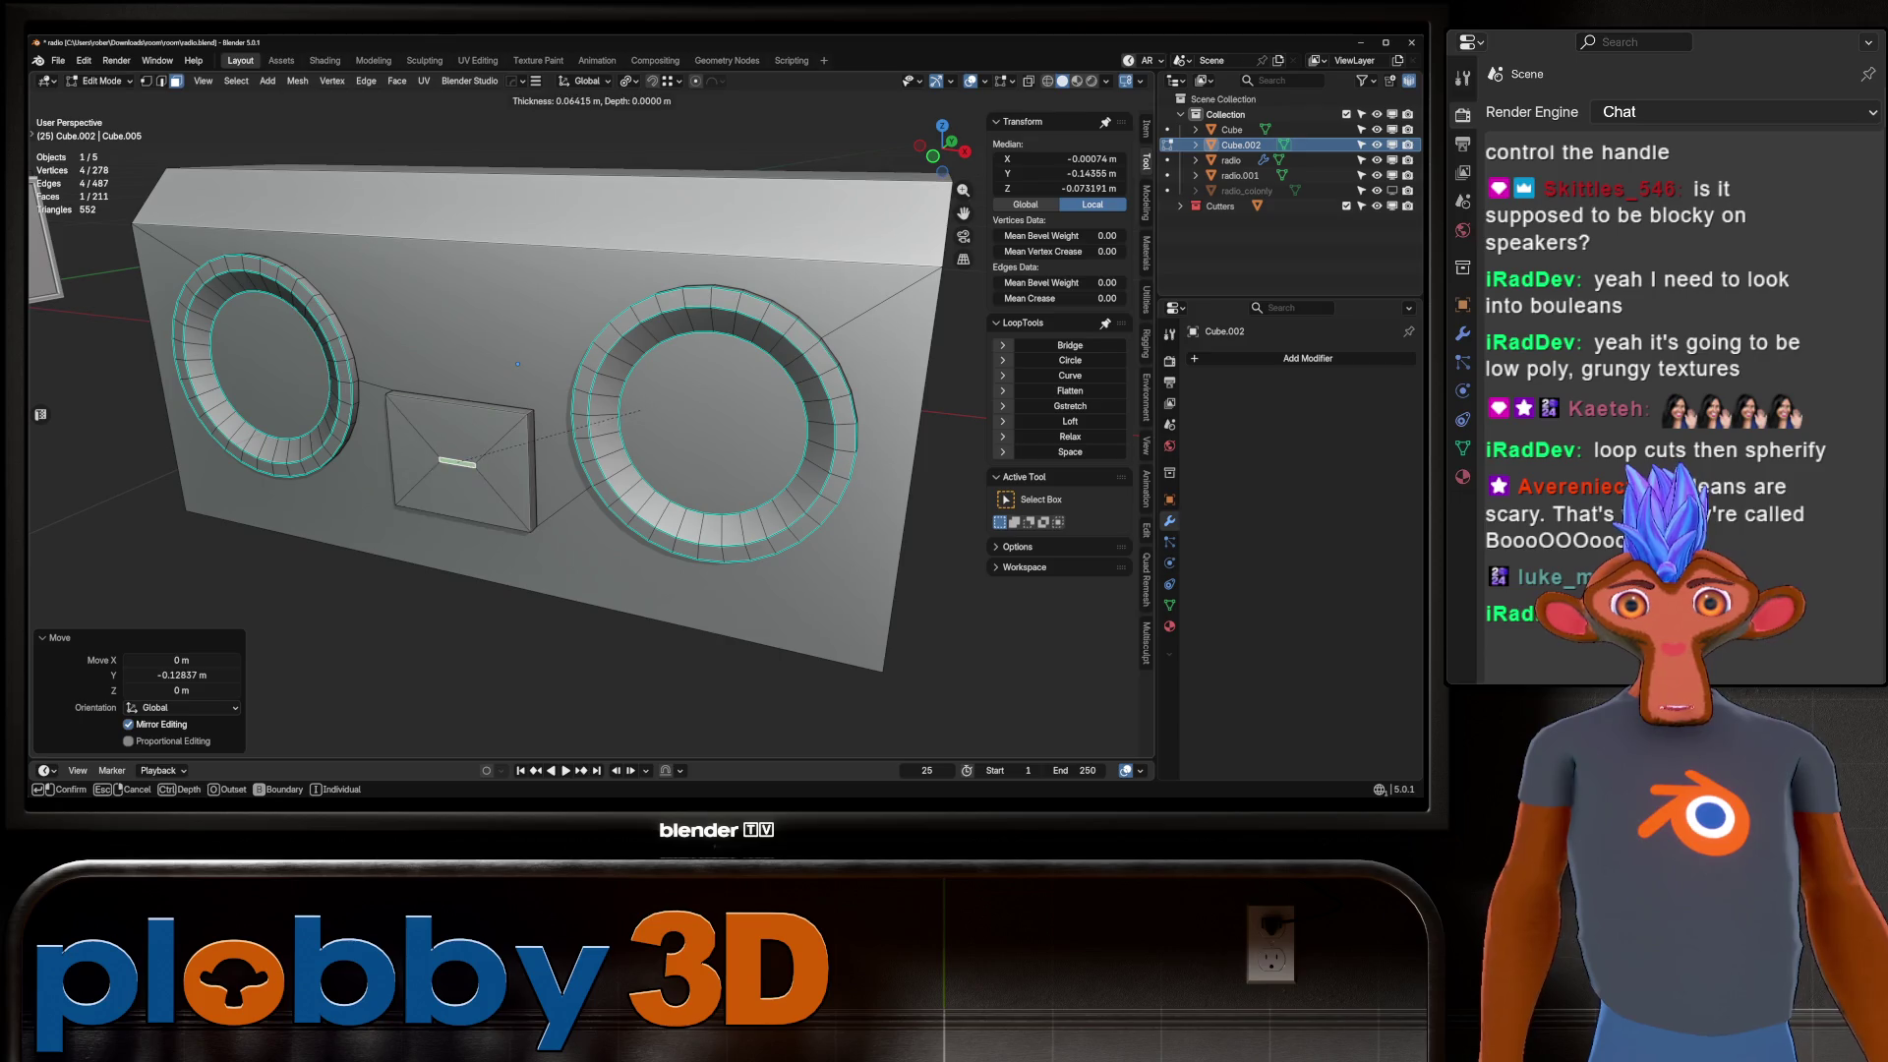
pyautogui.press('Return')
pyautogui.press('Tab')
pyautogui.scroll(-5, 517, 393)
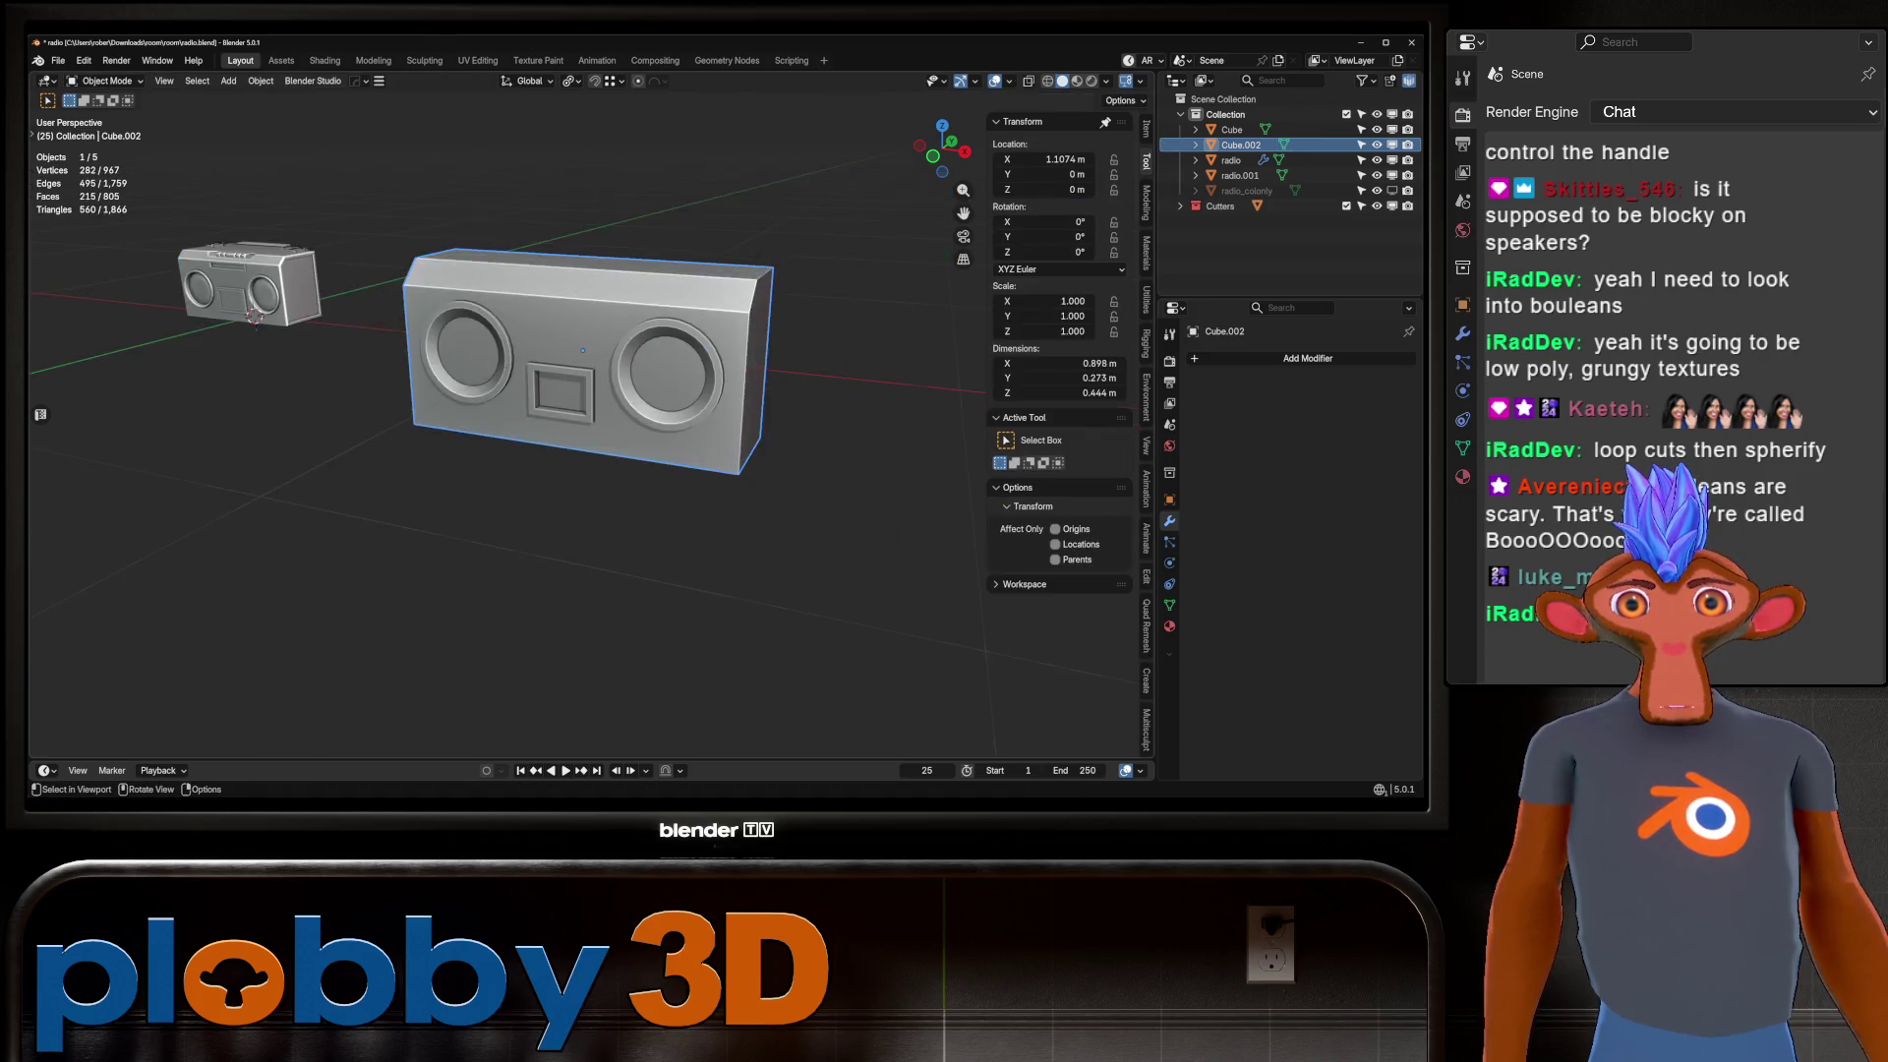
# Inset the box's end face by 0.01507 m.
pyautogui.moveTo(517, 393); pyautogui.dragTo(531, 374, button='middle')
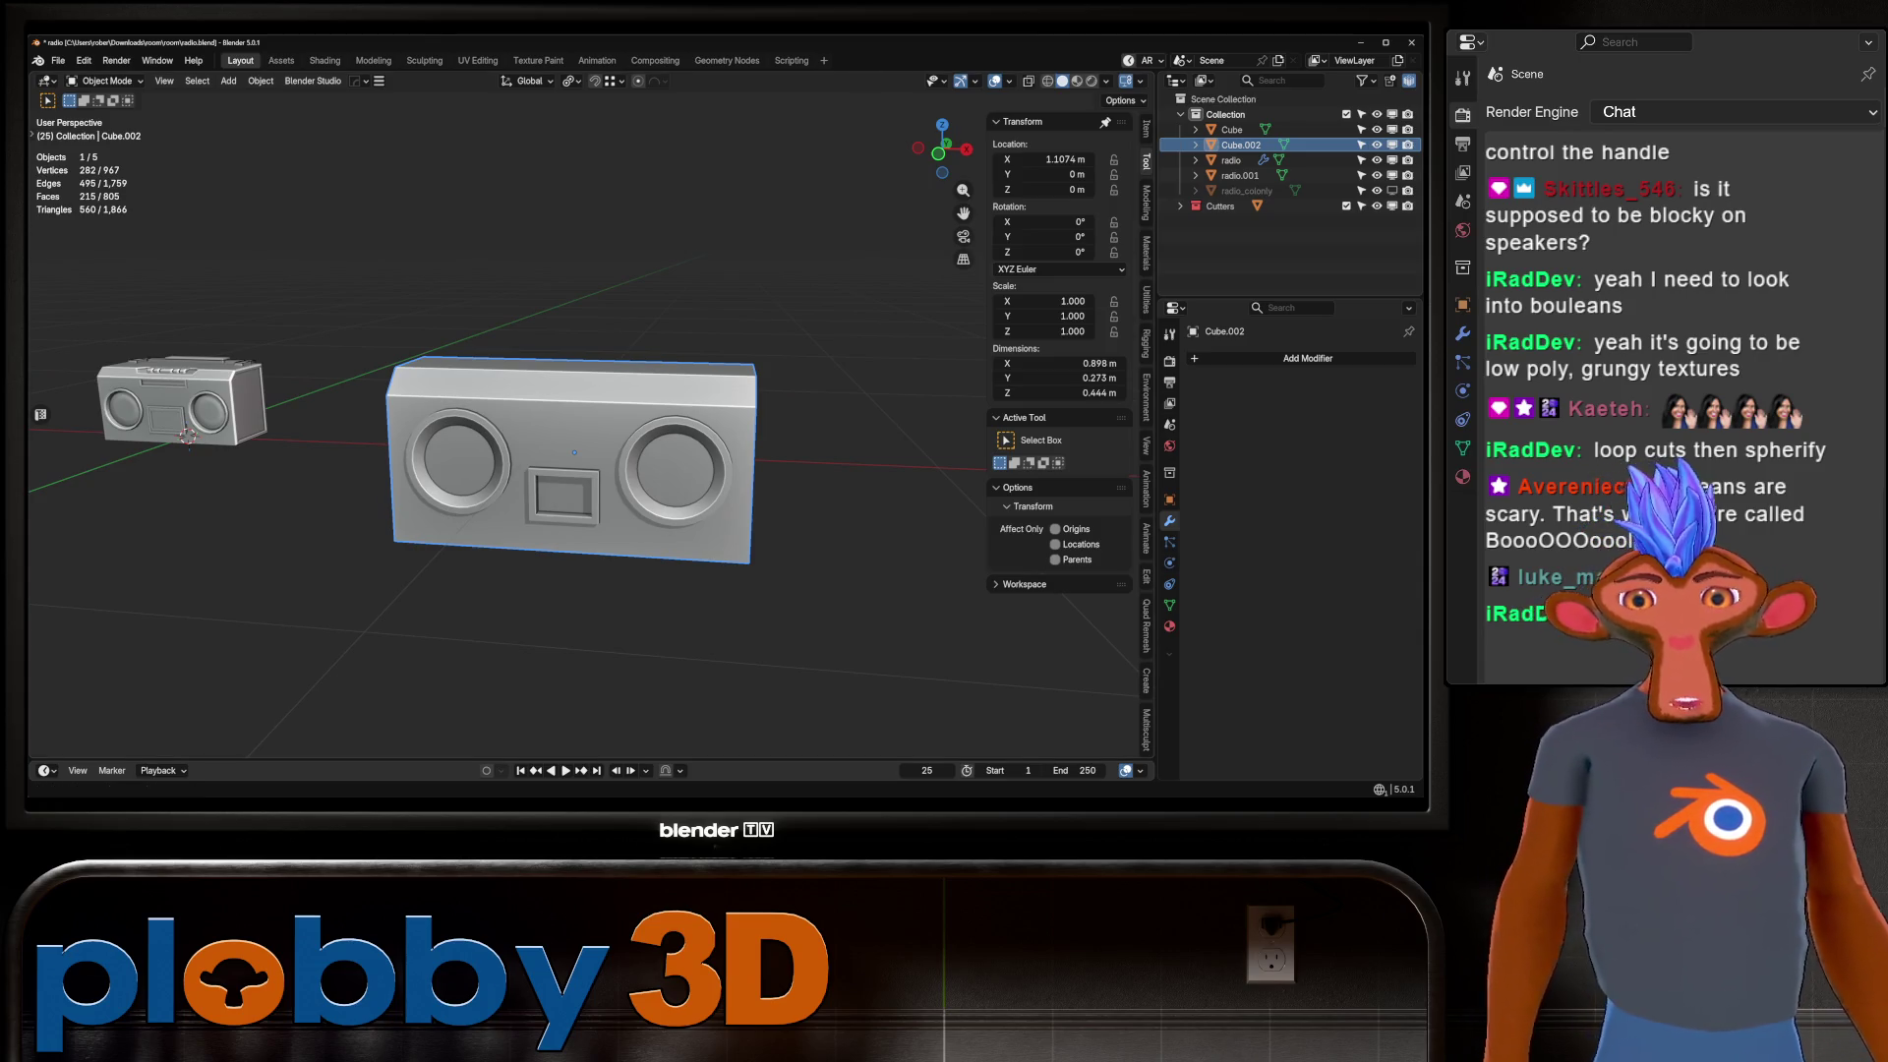
pyautogui.moveTo(530, 373)
pyautogui.mouseDown(button='middle')
pyautogui.moveTo(688, 382)
pyautogui.moveTo(629, 384)
pyautogui.moveTo(590, 413)
pyautogui.moveTo(609, 463)
pyautogui.moveTo(589, 433)
pyautogui.moveTo(610, 423)
pyautogui.moveTo(708, 432)
pyautogui.moveTo(629, 462)
pyautogui.mouseUp(button='middle')
pyautogui.press('Tab')
pyautogui.keyDown('shift'); pyautogui.click(388, 551); pyautogui.keyUp('shift')
pyautogui.moveTo(388, 551); pyautogui.dragTo(590, 491, button='middle')
pyautogui.press('Return')
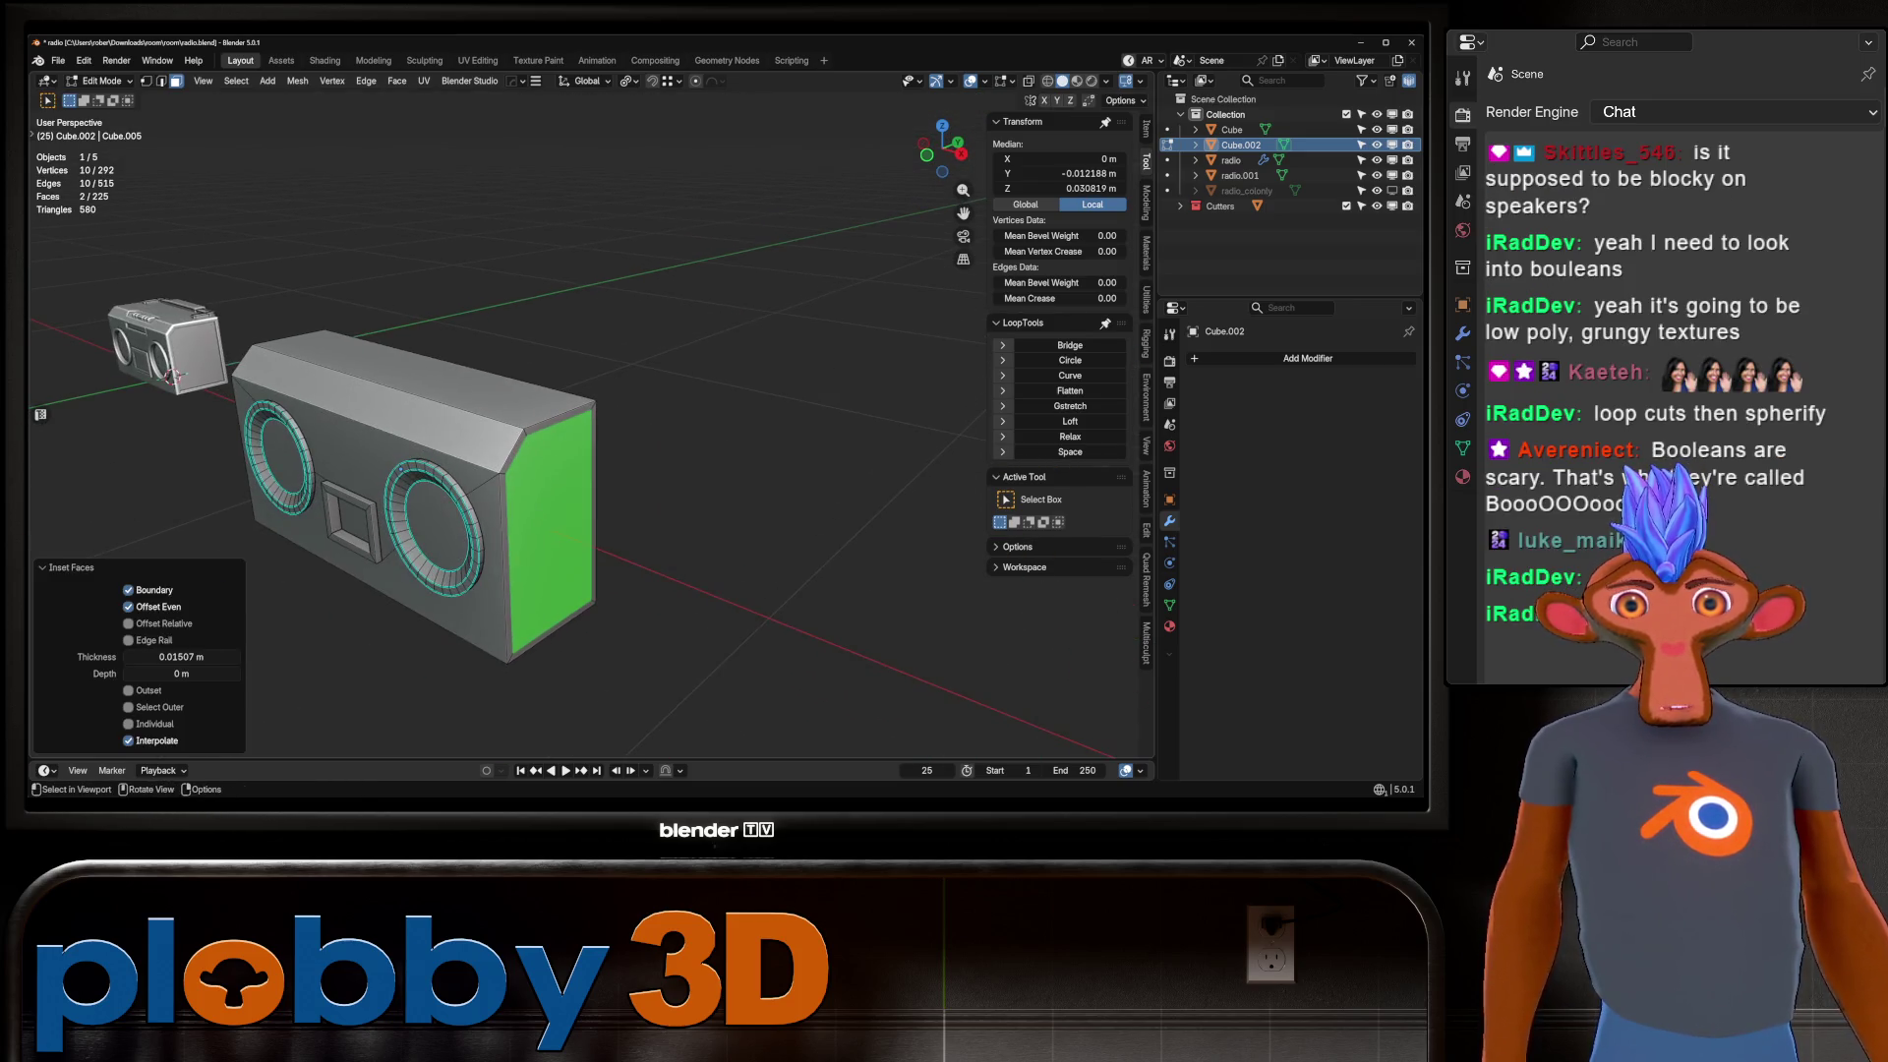
# Extrude the inset face in place and recess it by −0.0141 m into a sunken side panel.
pyautogui.rightClick(589, 462)
pyautogui.click(590, 497)
pyautogui.rightClick(590, 496)
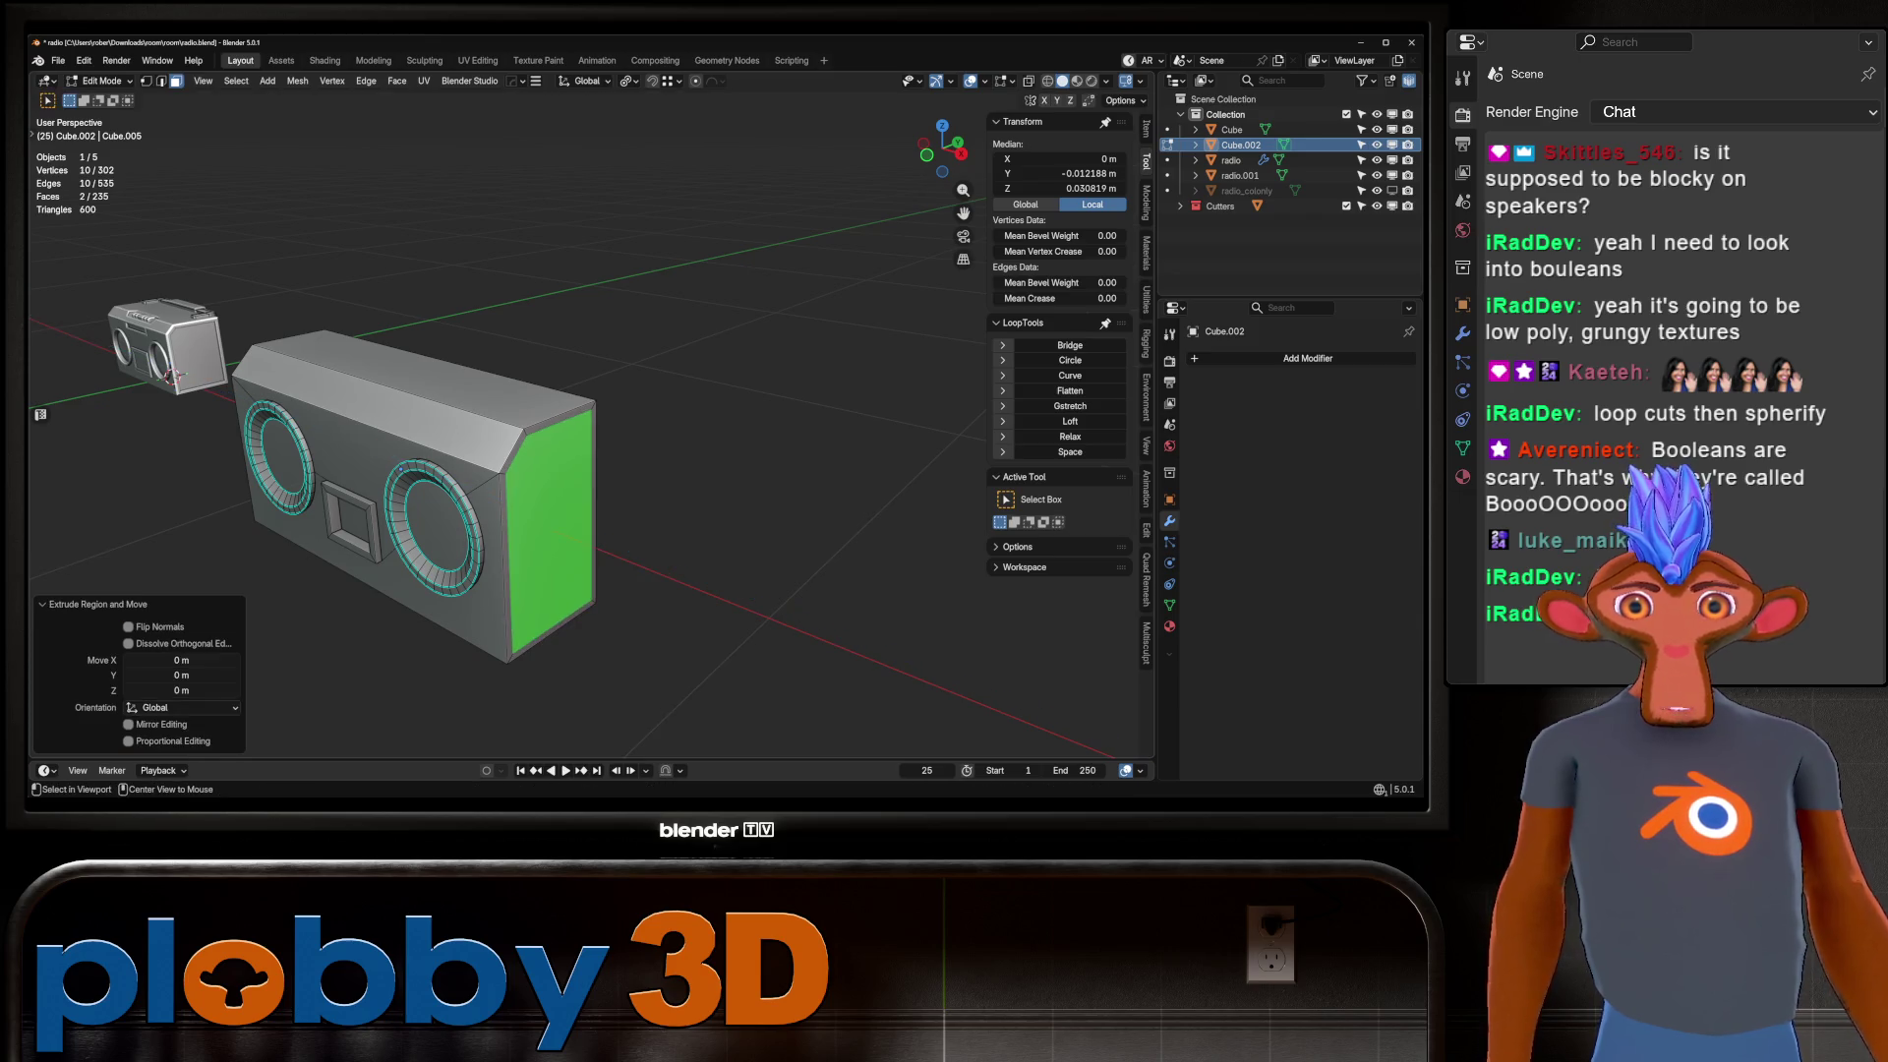
pyautogui.click(702, 567)
pyautogui.moveTo(702, 567)
pyautogui.mouseDown(button='middle')
pyautogui.moveTo(678, 551)
pyautogui.moveTo(708, 531)
pyautogui.moveTo(590, 531)
pyautogui.moveTo(698, 530)
pyautogui.mouseUp(button='middle')
pyautogui.press('Tab')
pyautogui.press('Tab')
pyautogui.moveTo(588, 478); pyautogui.dragTo(587, 462, button='middle')
pyautogui.hotkey('ctrl', 'r')
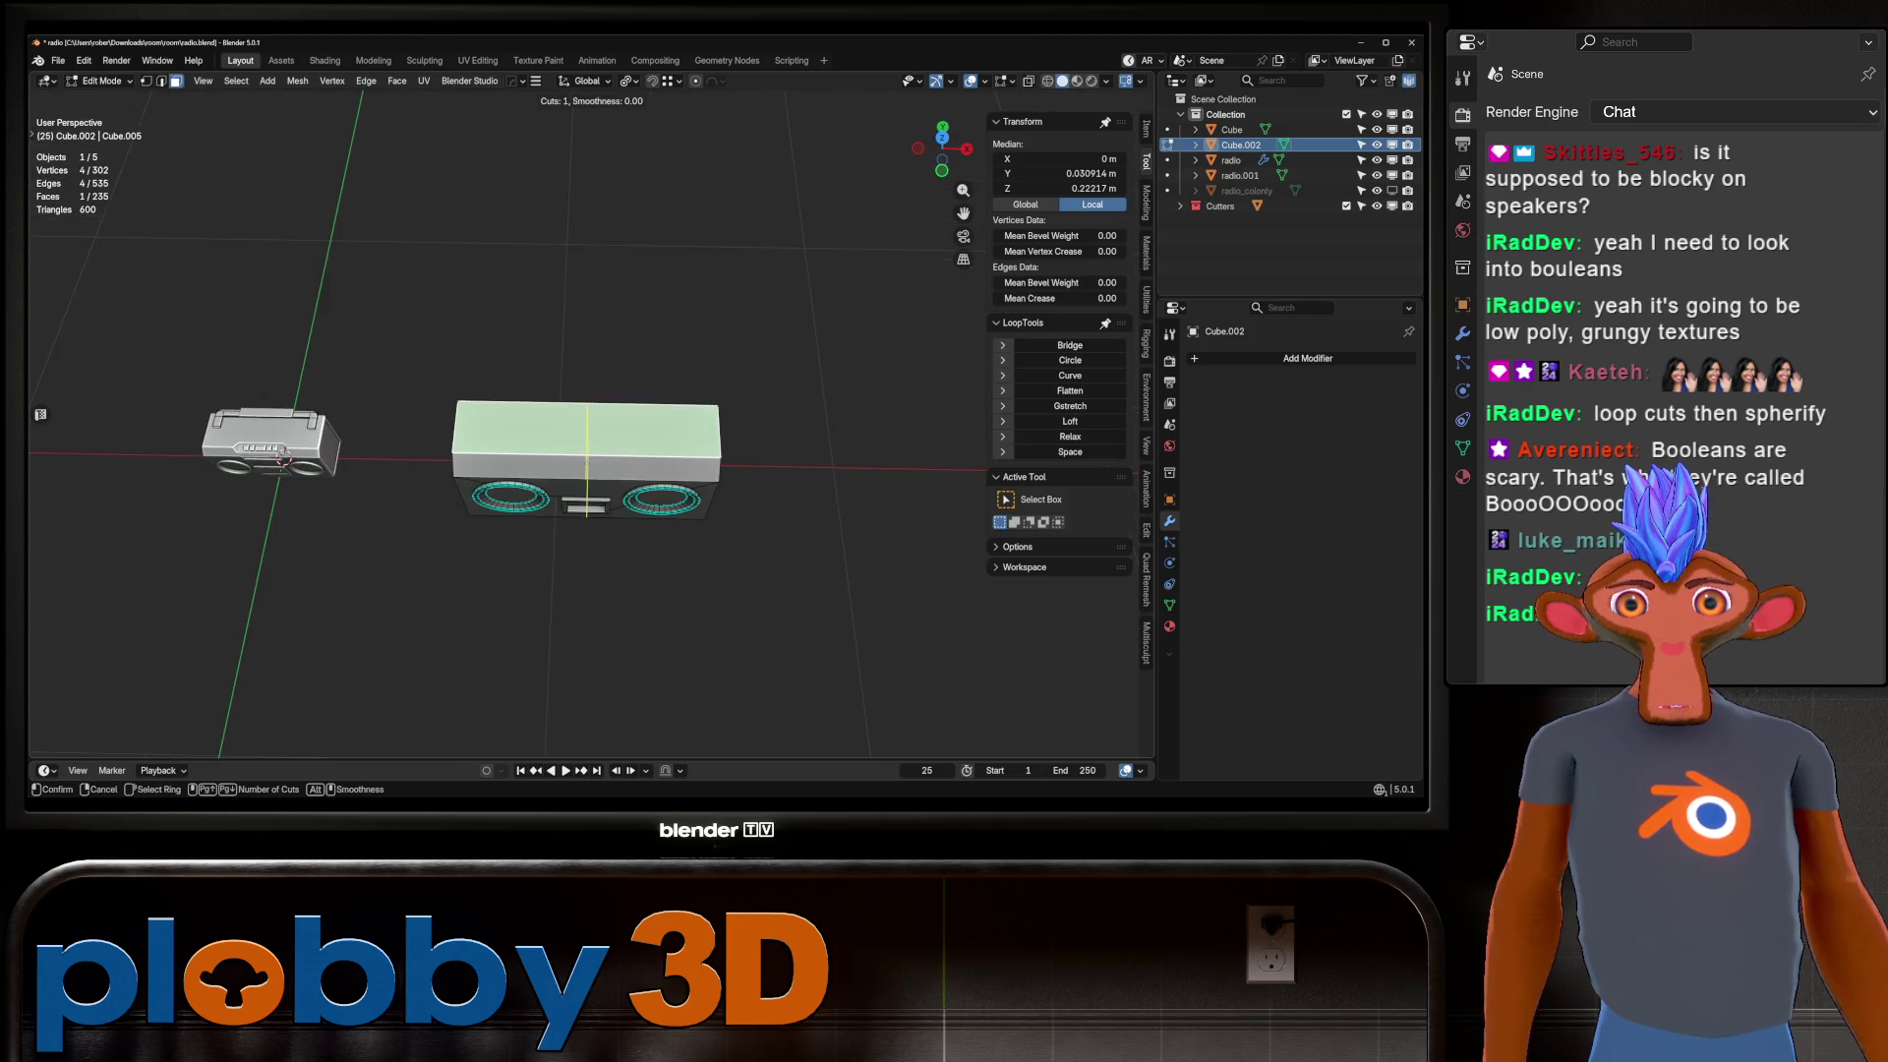
# Add three loop cuts across the top, then inset and shift the two middle top faces along Y.
pyautogui.click(587, 463)
pyautogui.rightClick(587, 462)
pyautogui.scroll(3, 586, 462)
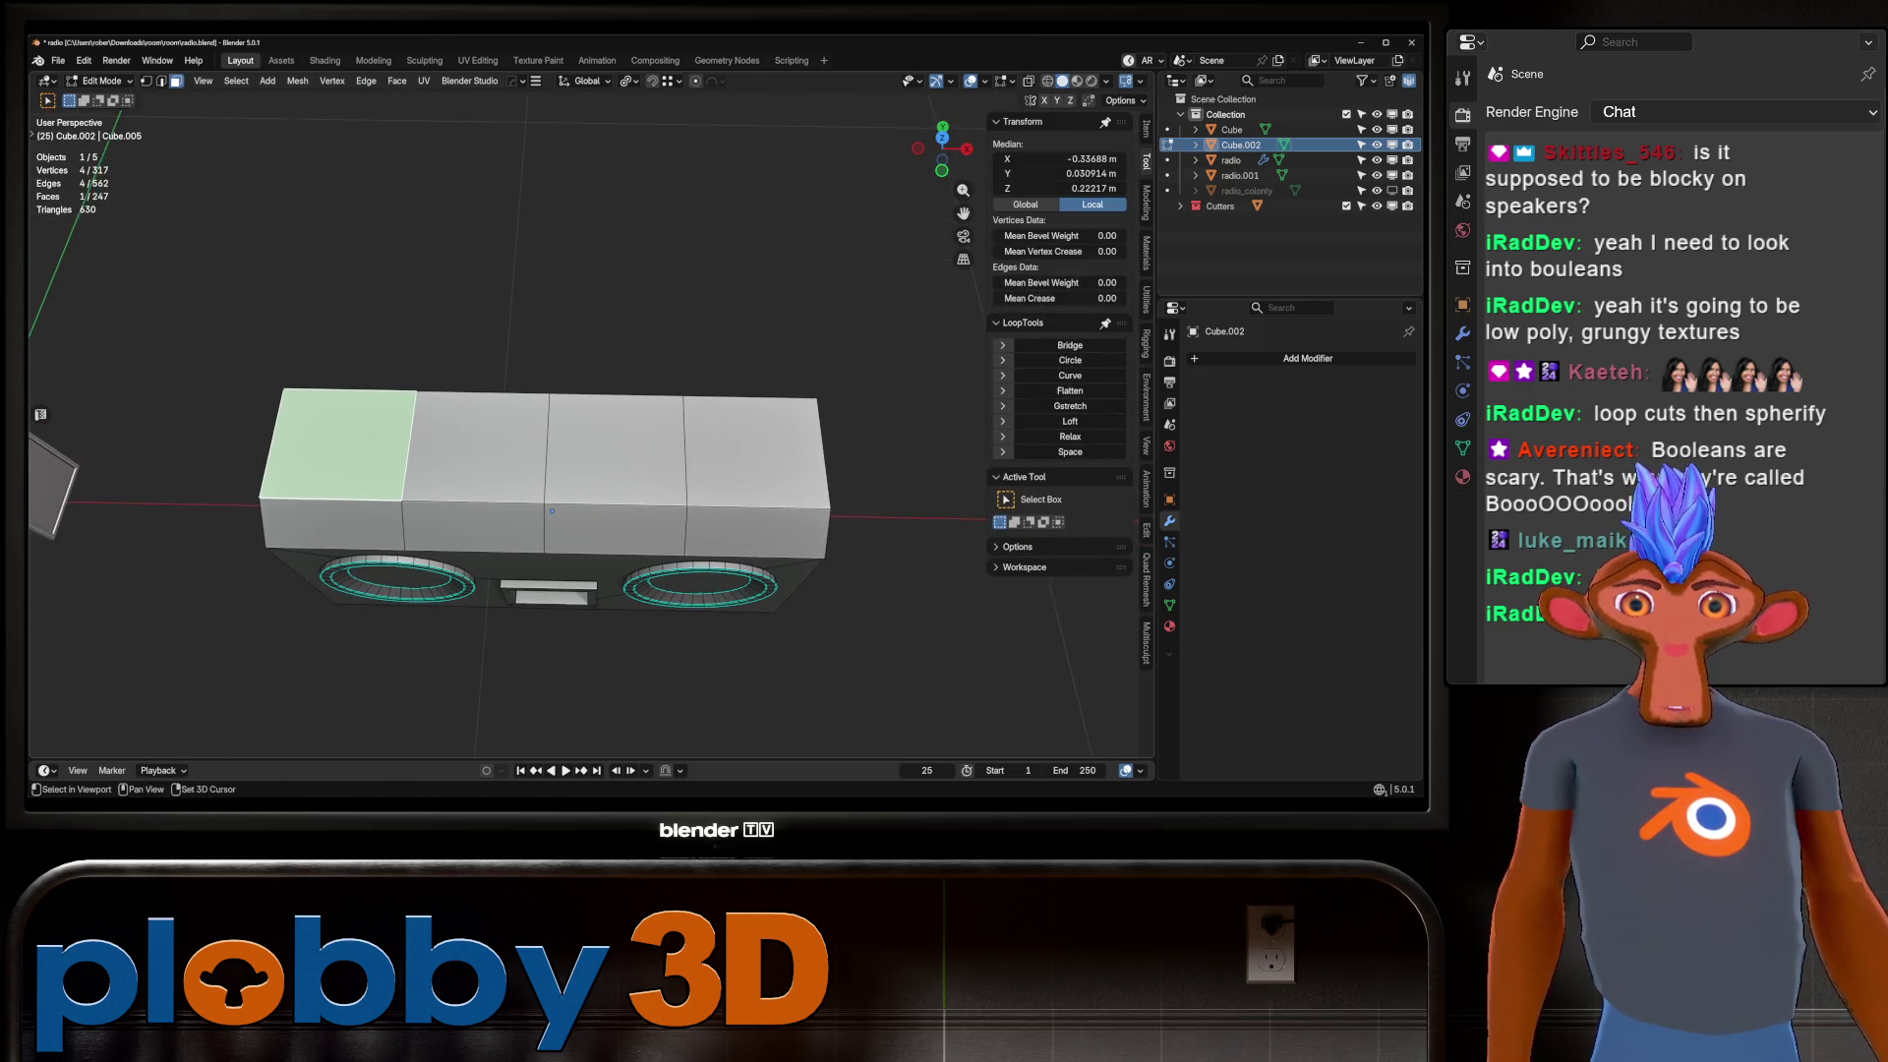
pyautogui.click(616, 448)
pyautogui.keyDown('shift'); pyautogui.click(477, 447); pyautogui.keyUp('shift')
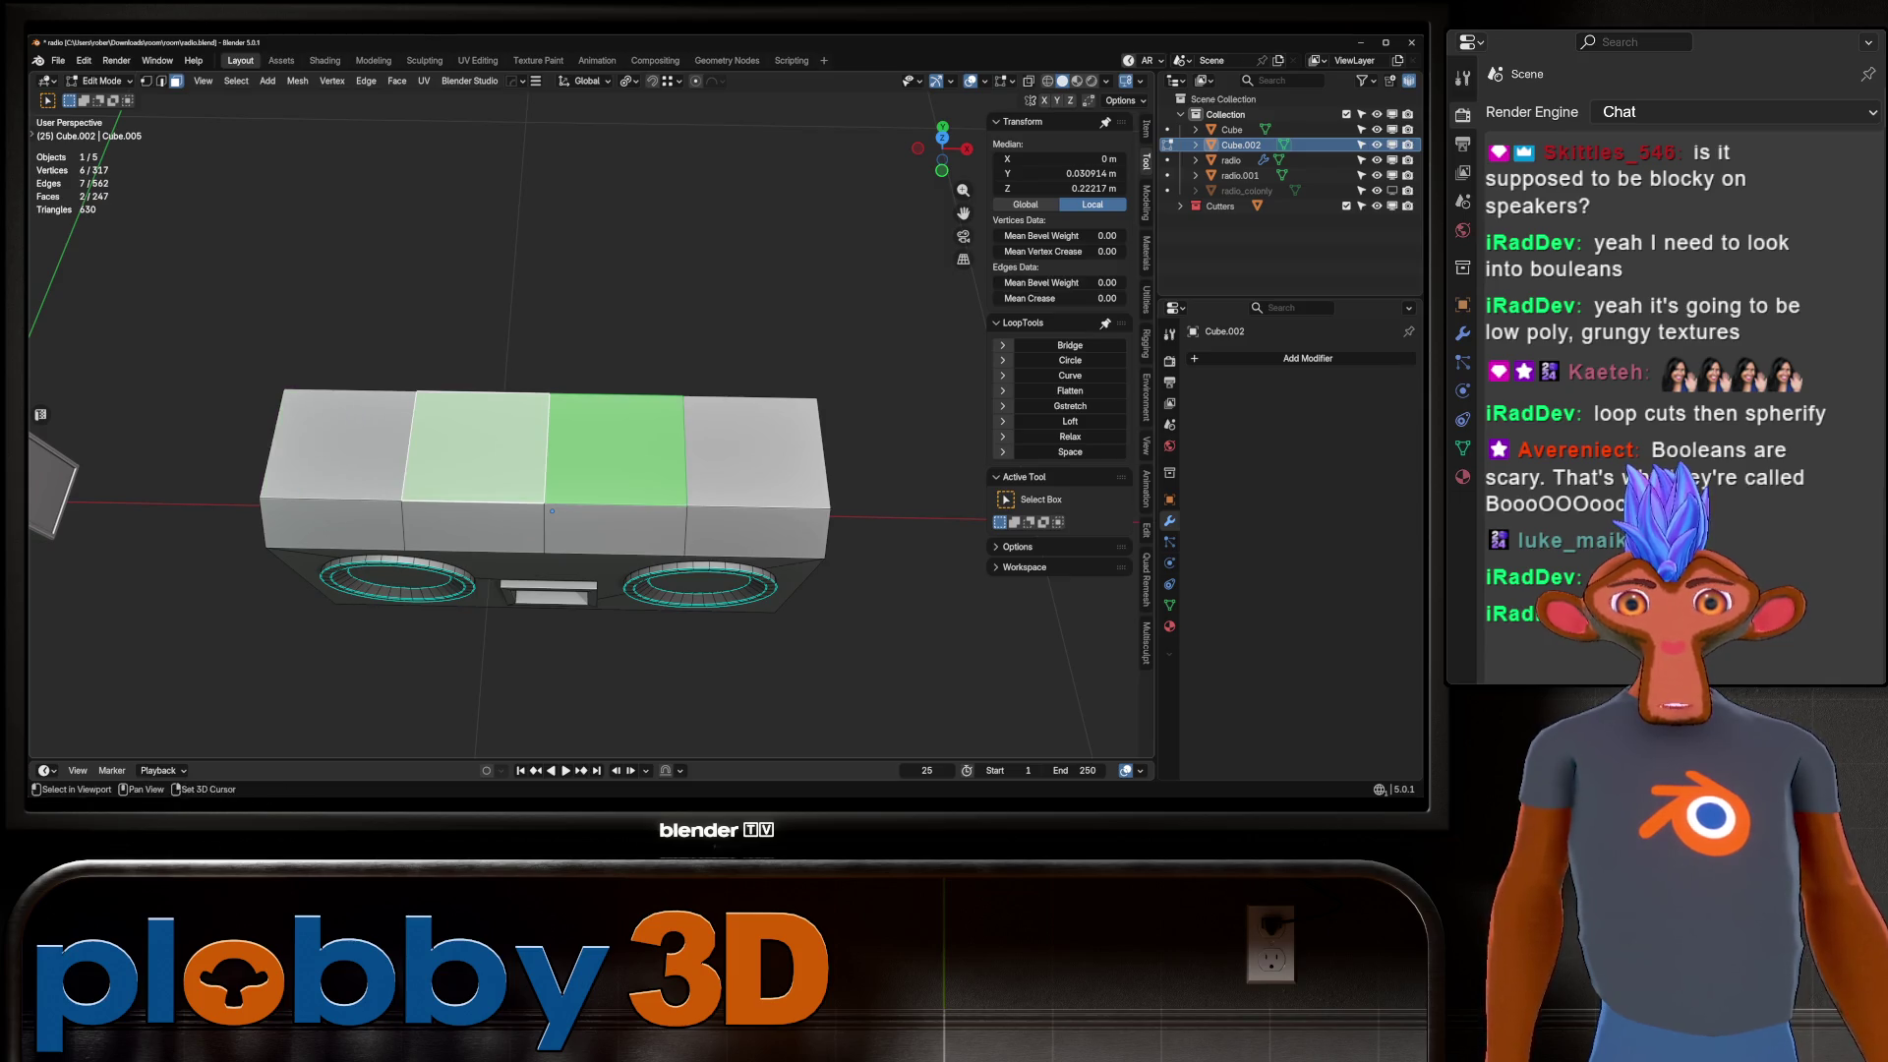
pyautogui.press('Return')
pyautogui.press('g')
pyautogui.press('y')
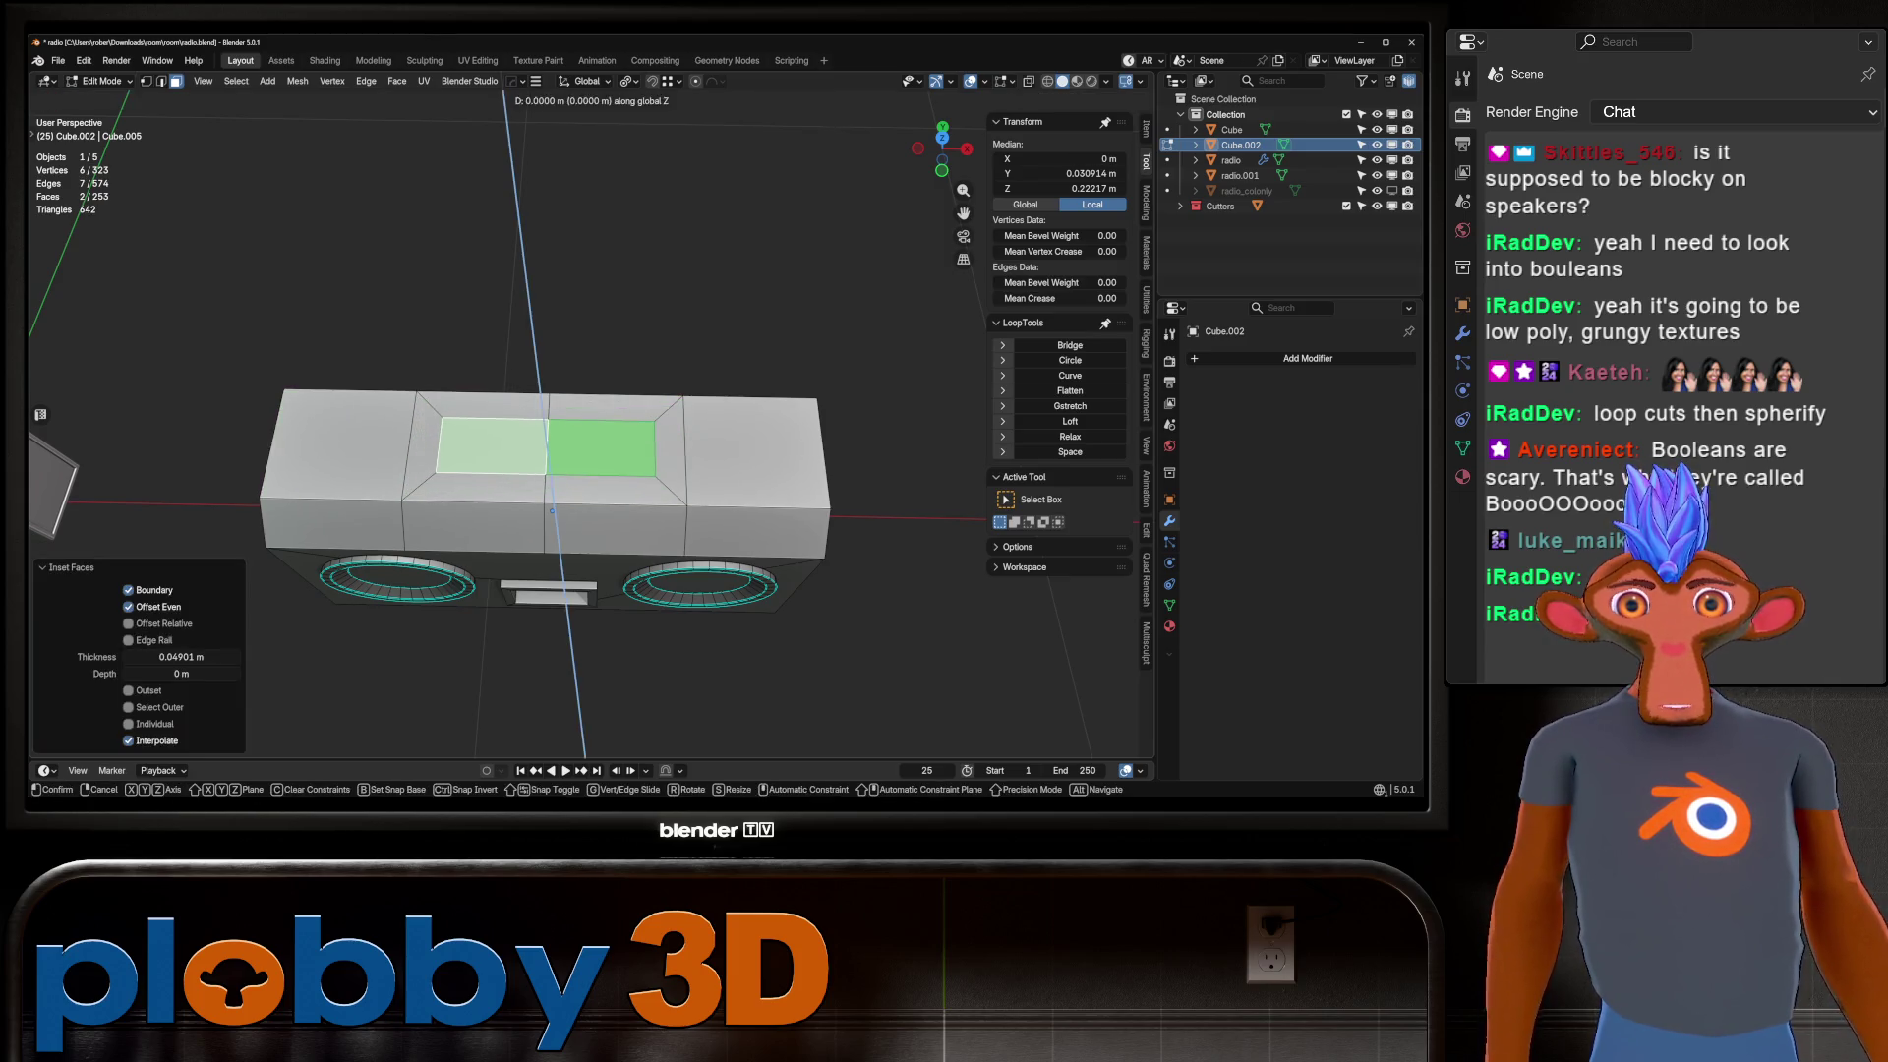
pyautogui.press('Return')
# Loop-cut the inset strip into four faces and poke them into triangles.
pyautogui.hotkey('ctrl', 'r')
pyautogui.click(552, 510)
pyautogui.rightClick(552, 510)
pyautogui.click(464, 456)
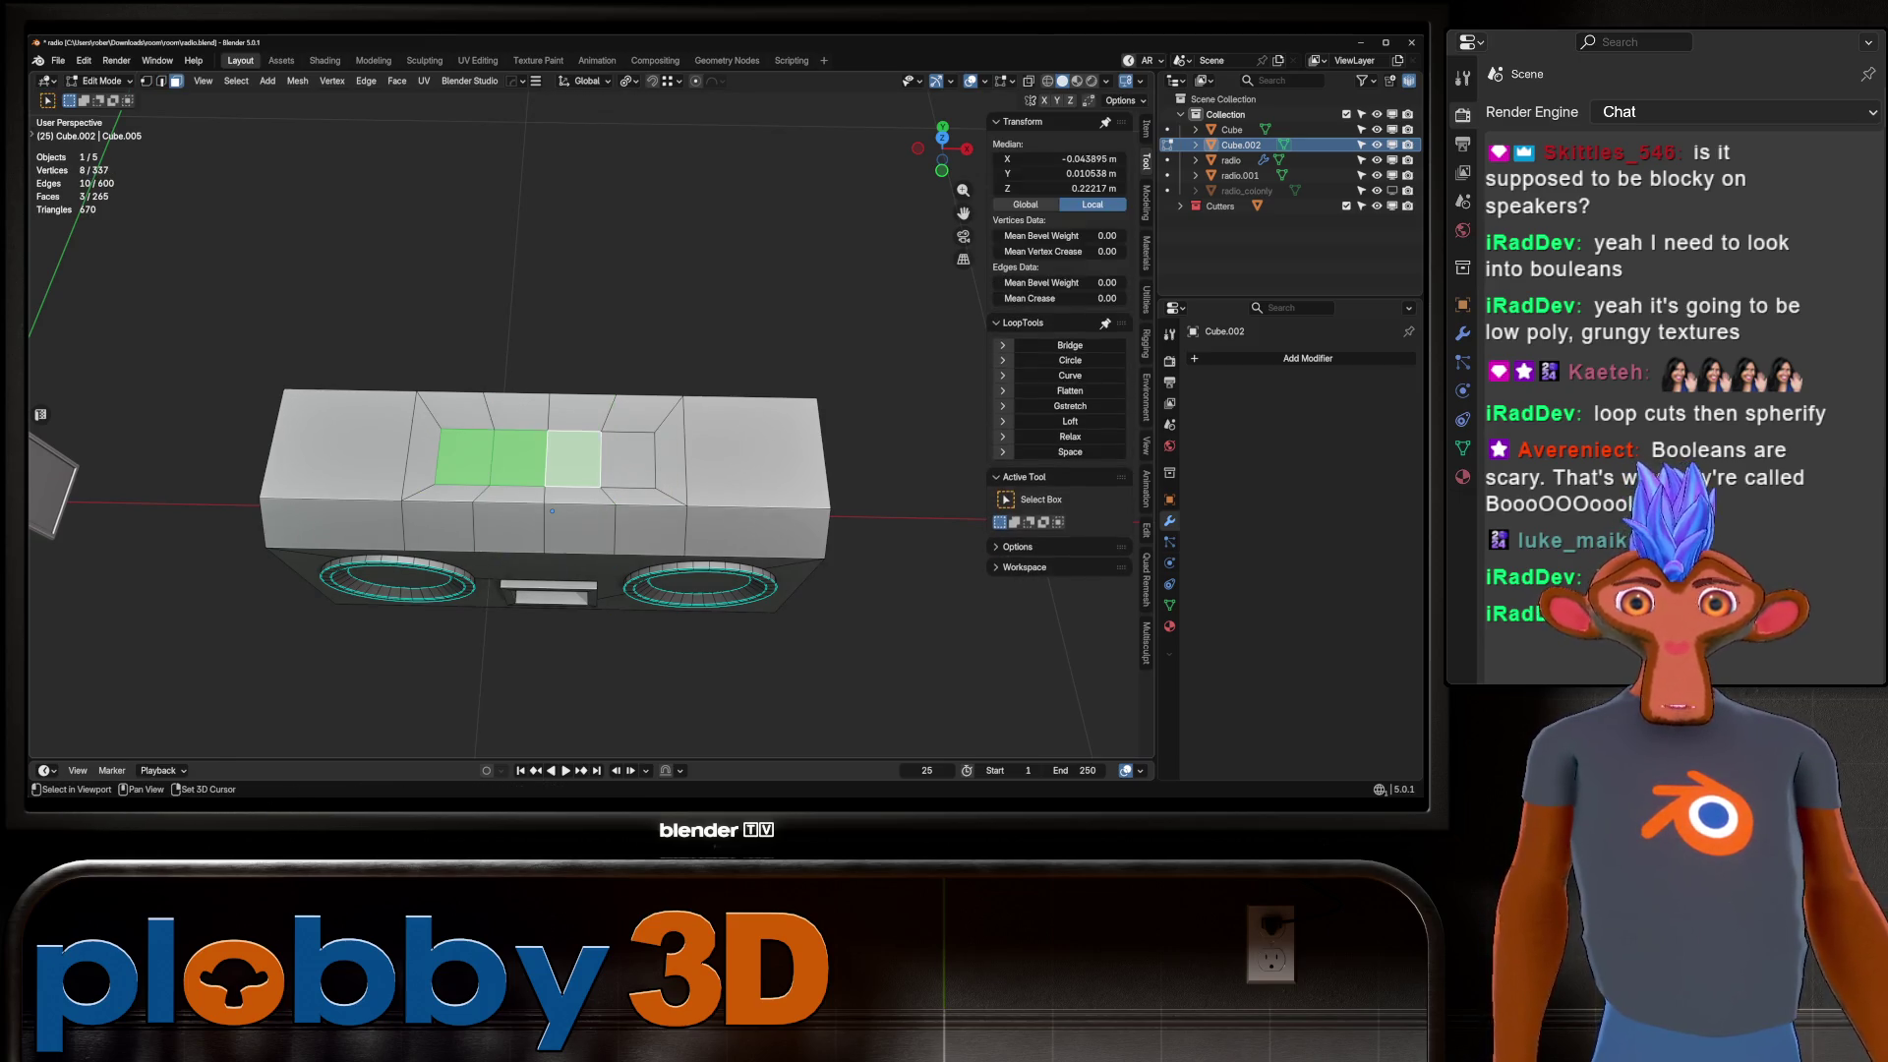
pyautogui.rightClick(772, 260)
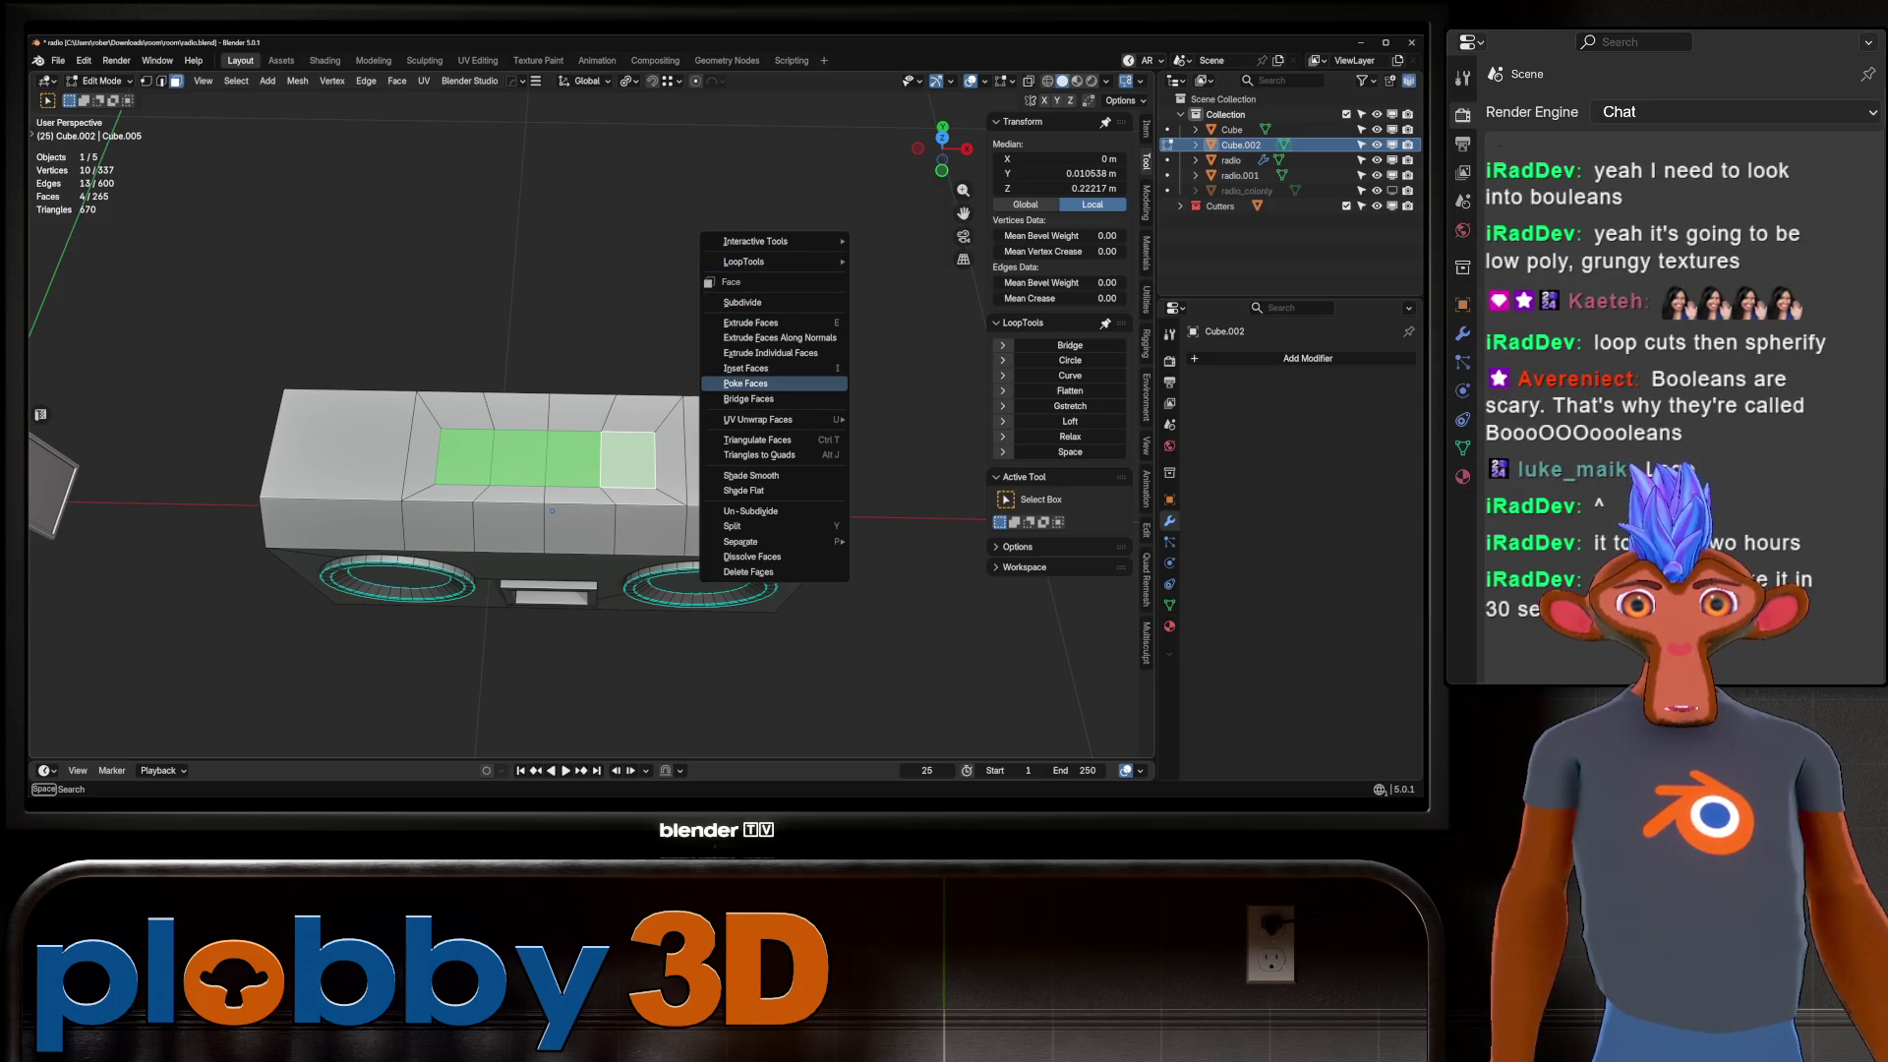
pyautogui.click(772, 354)
# Bevel the four poked centre vertices into round button circles, 0.0371 m with 6 segments.
pyautogui.press('1')
pyautogui.click(465, 456)
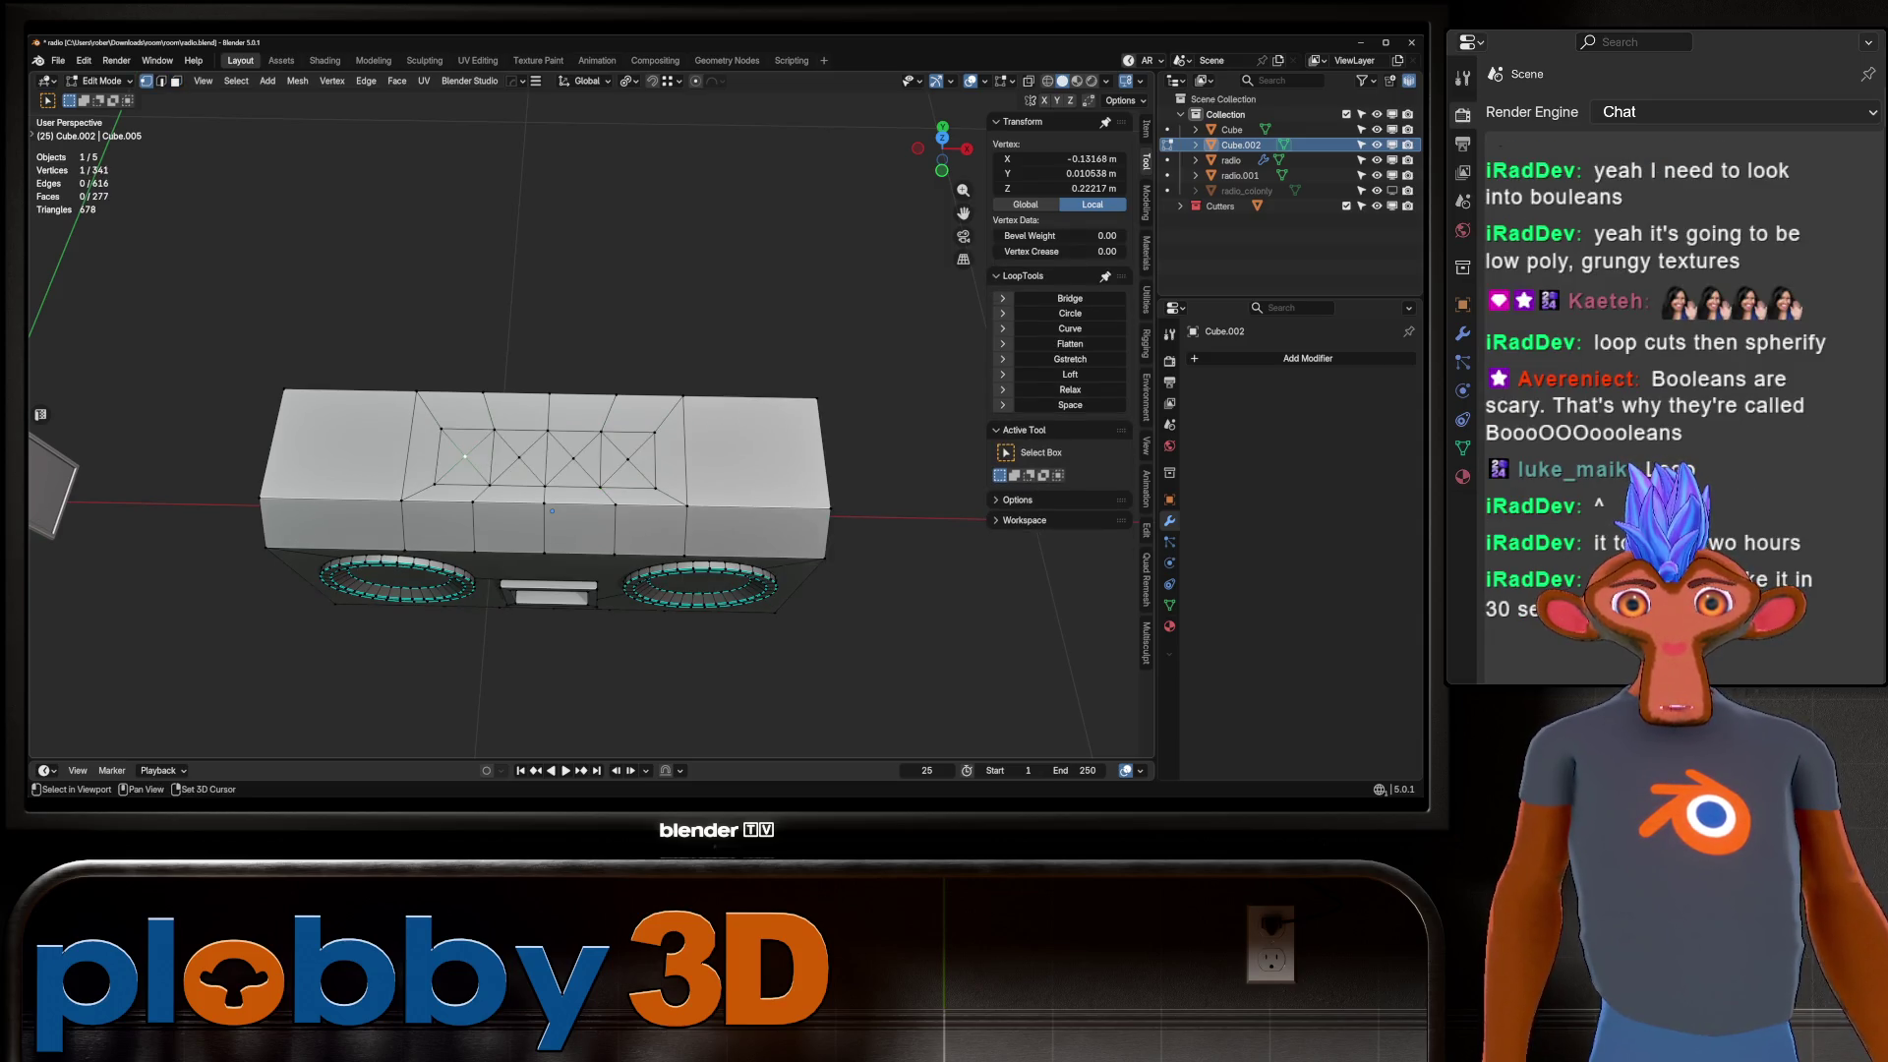
pyautogui.hotkey('ctrl', 'shift', 'b')
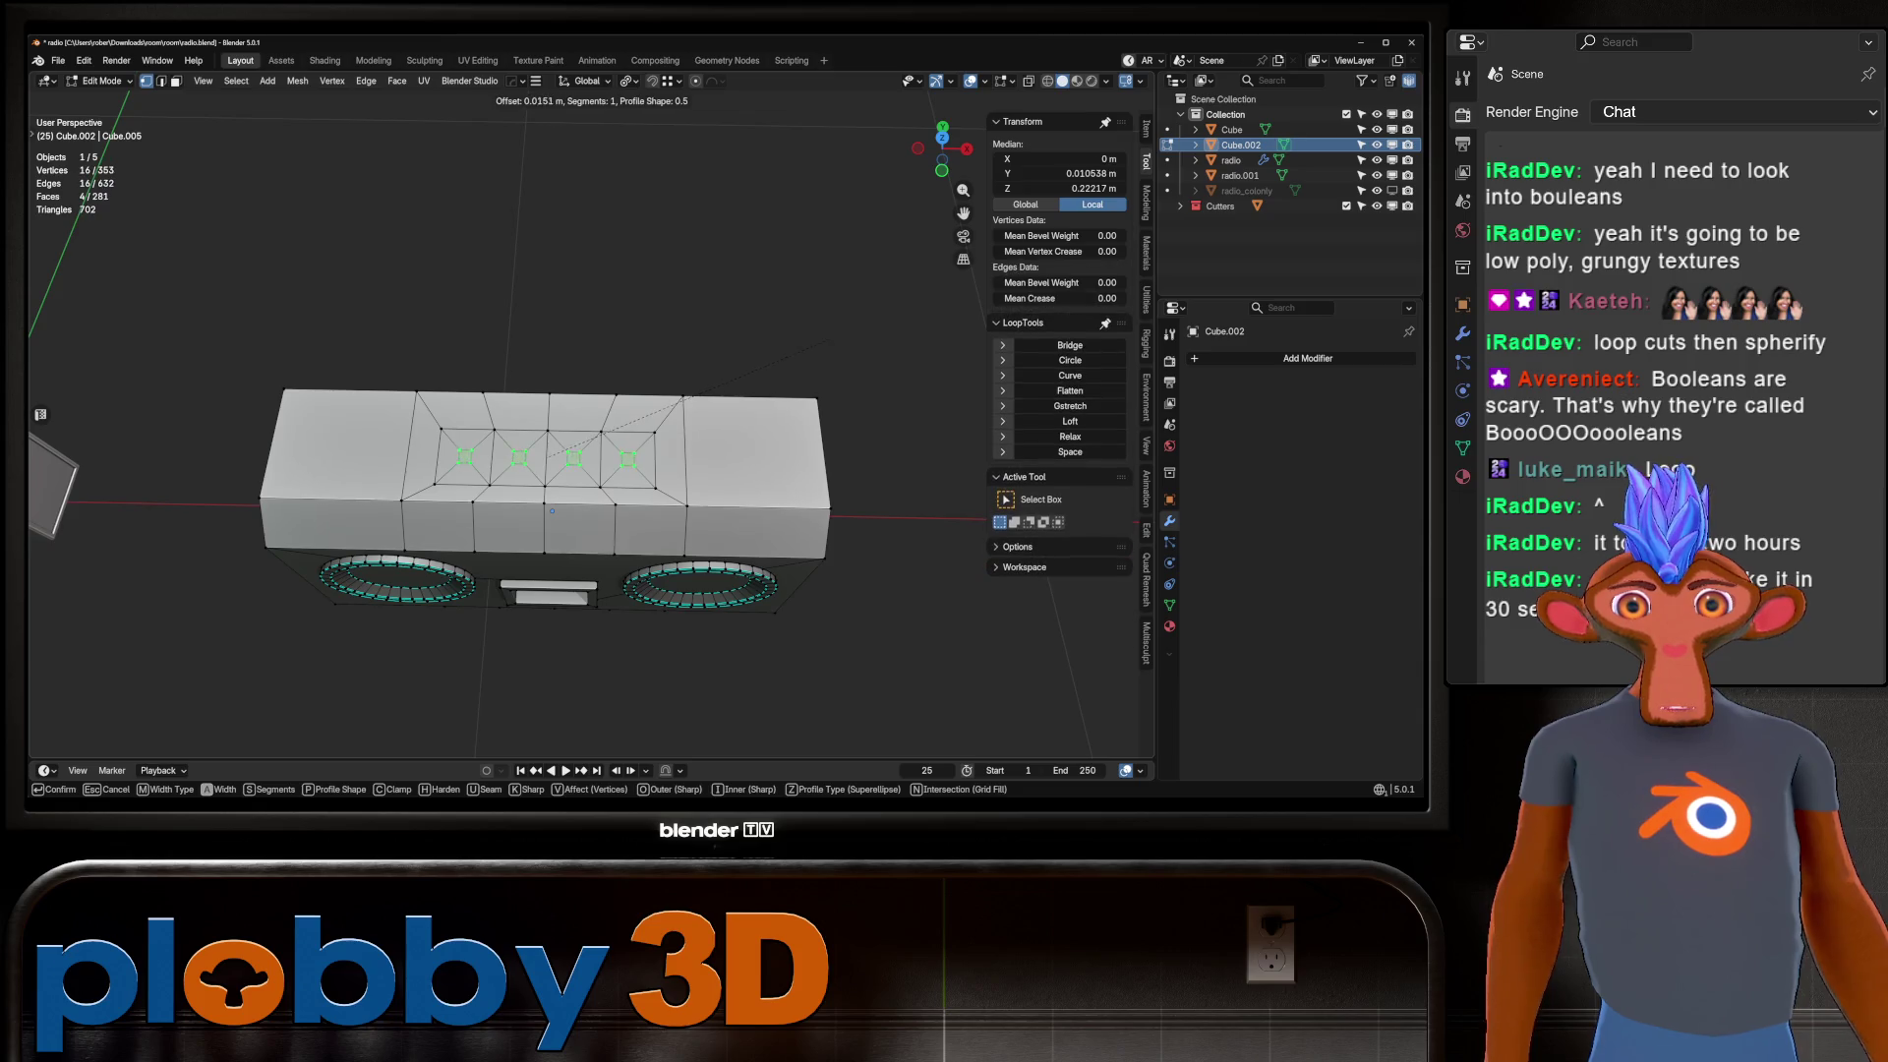
pyautogui.scroll(2, 550, 482)
pyautogui.press('Return')
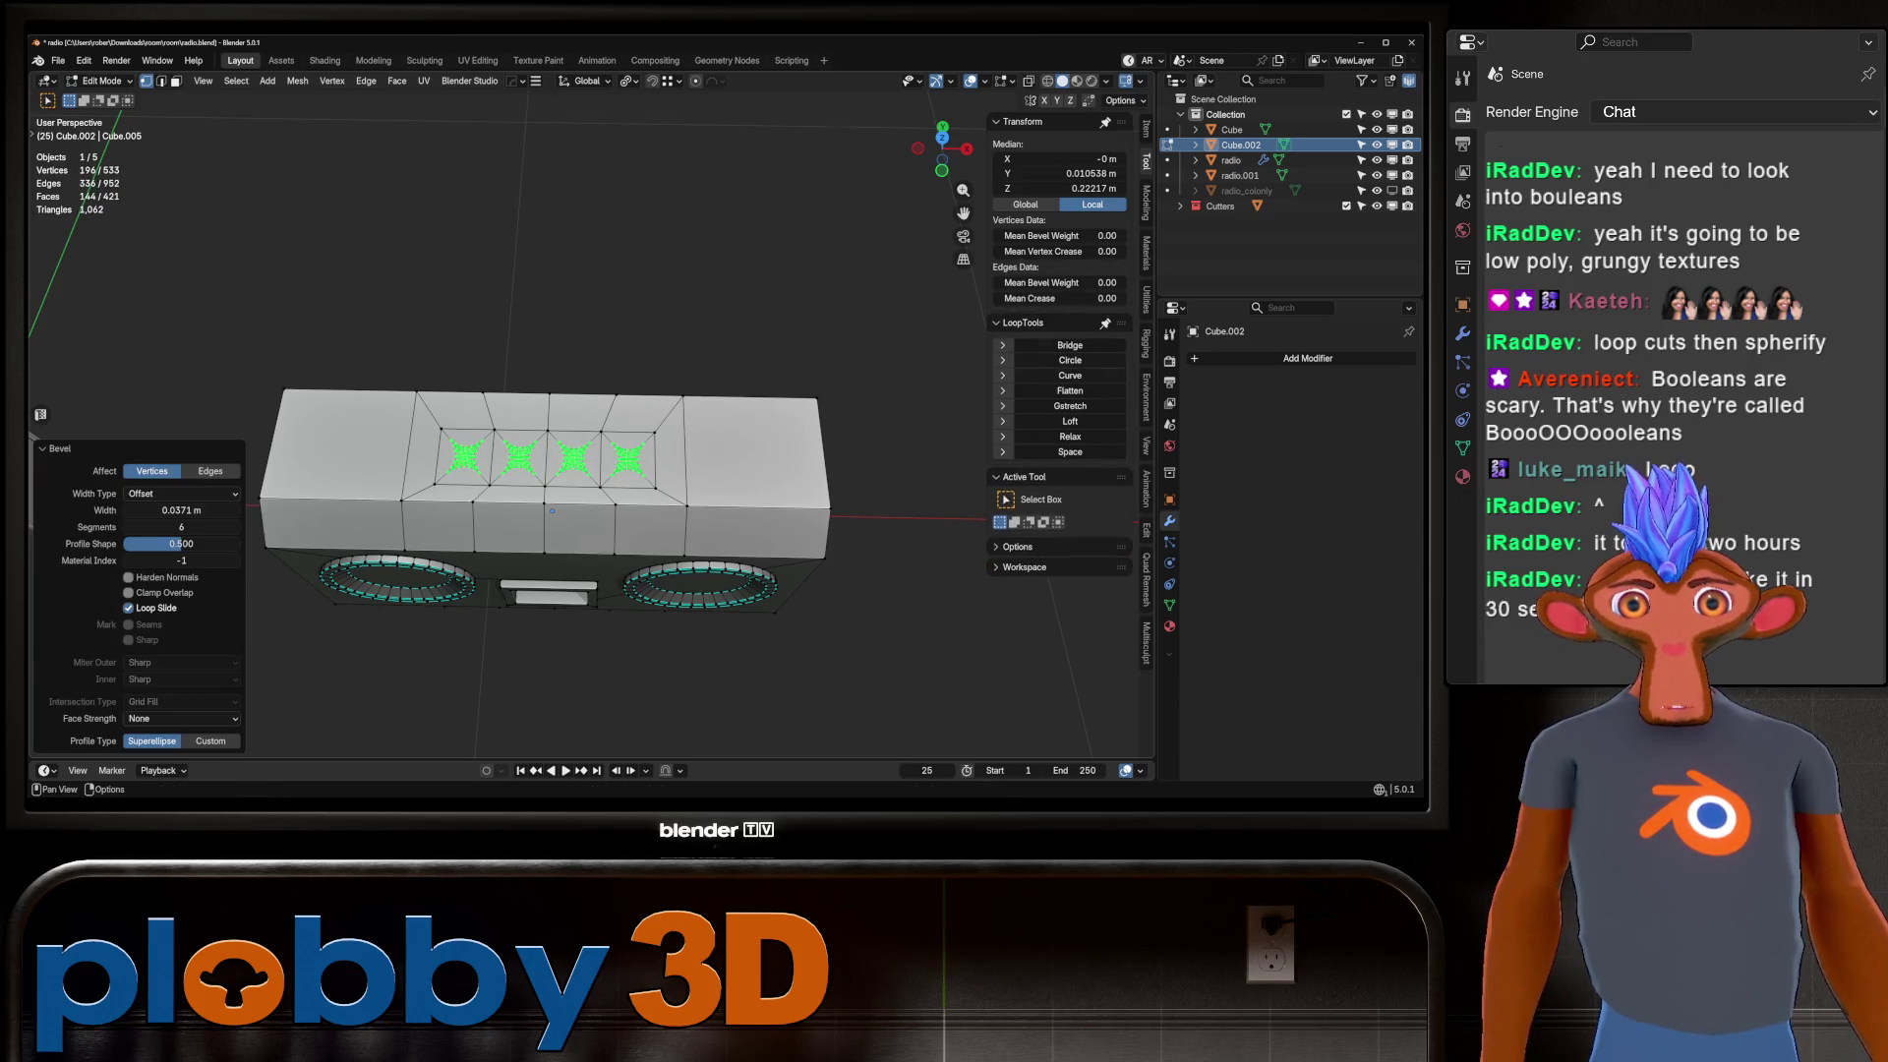
pyautogui.press('3')
pyautogui.moveTo(552, 511); pyautogui.dragTo(530, 619, button='middle')
# Apply Shade Auto Smooth to the quick box remake.
pyautogui.press('e')
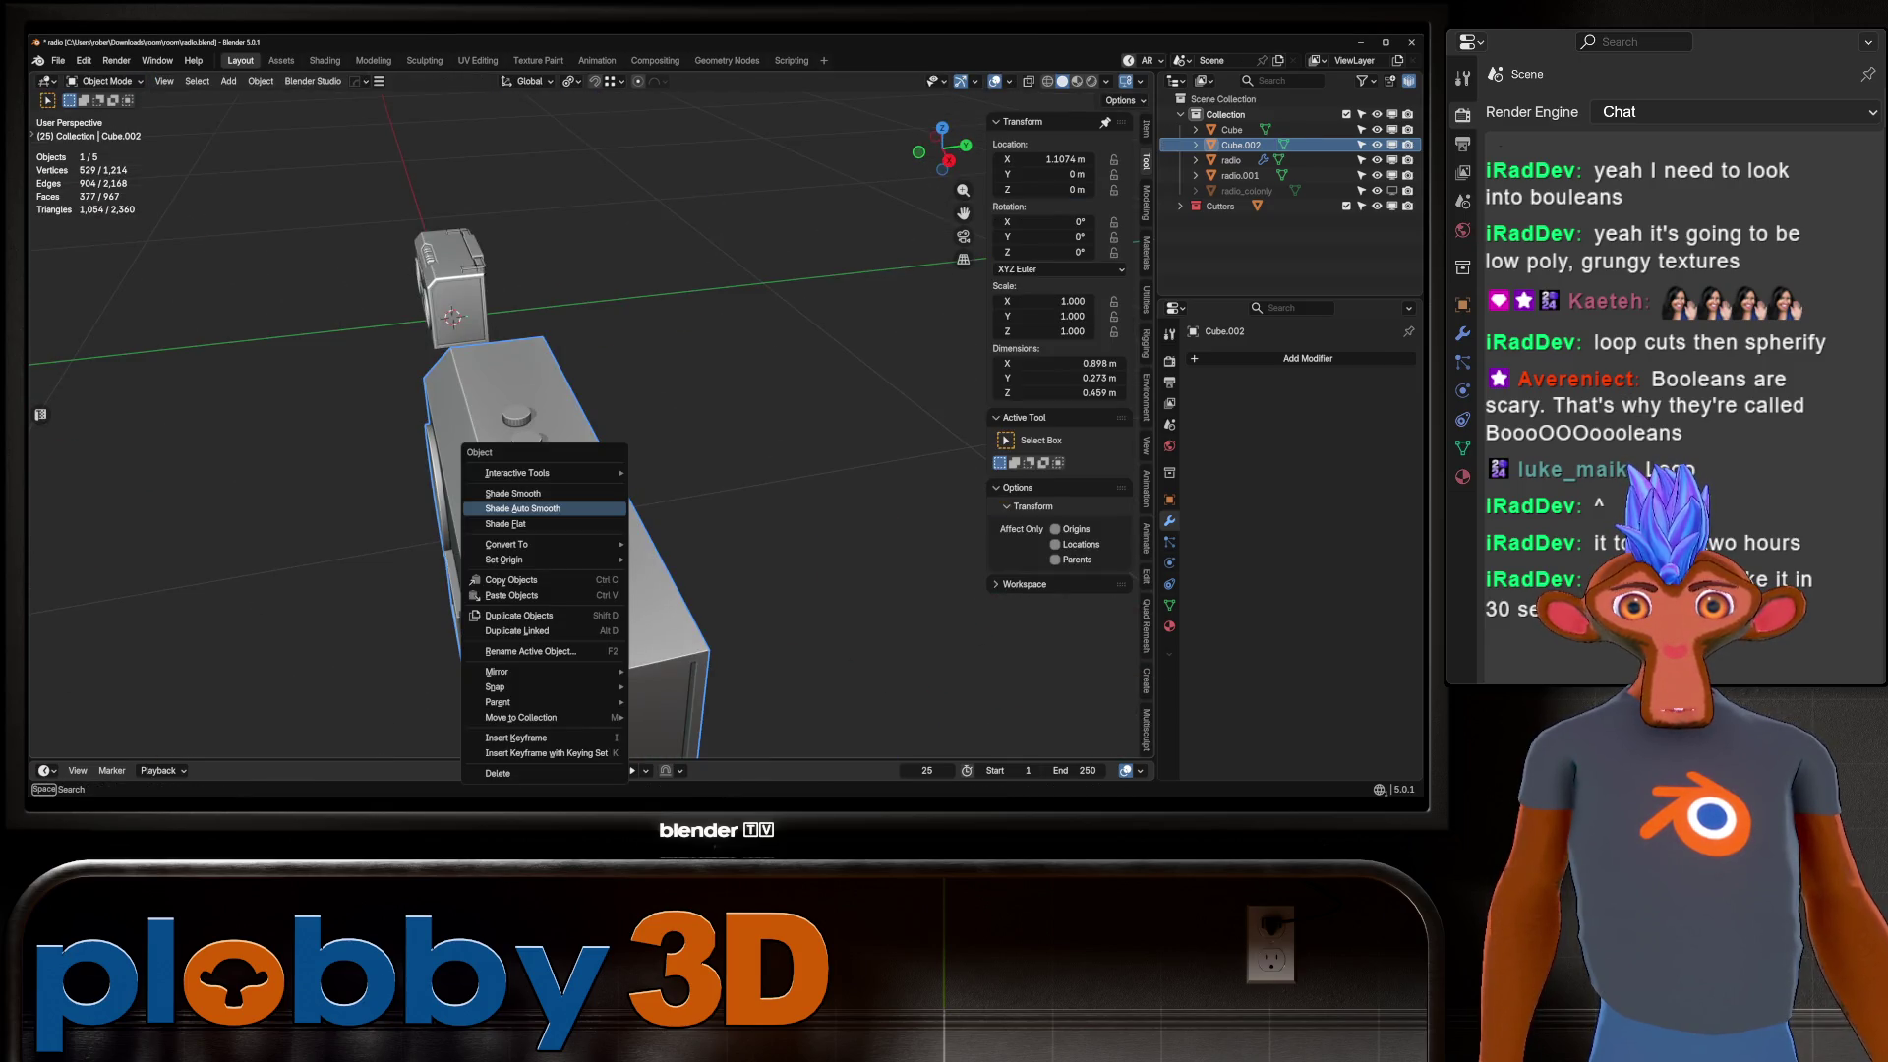
pyautogui.click(522, 508)
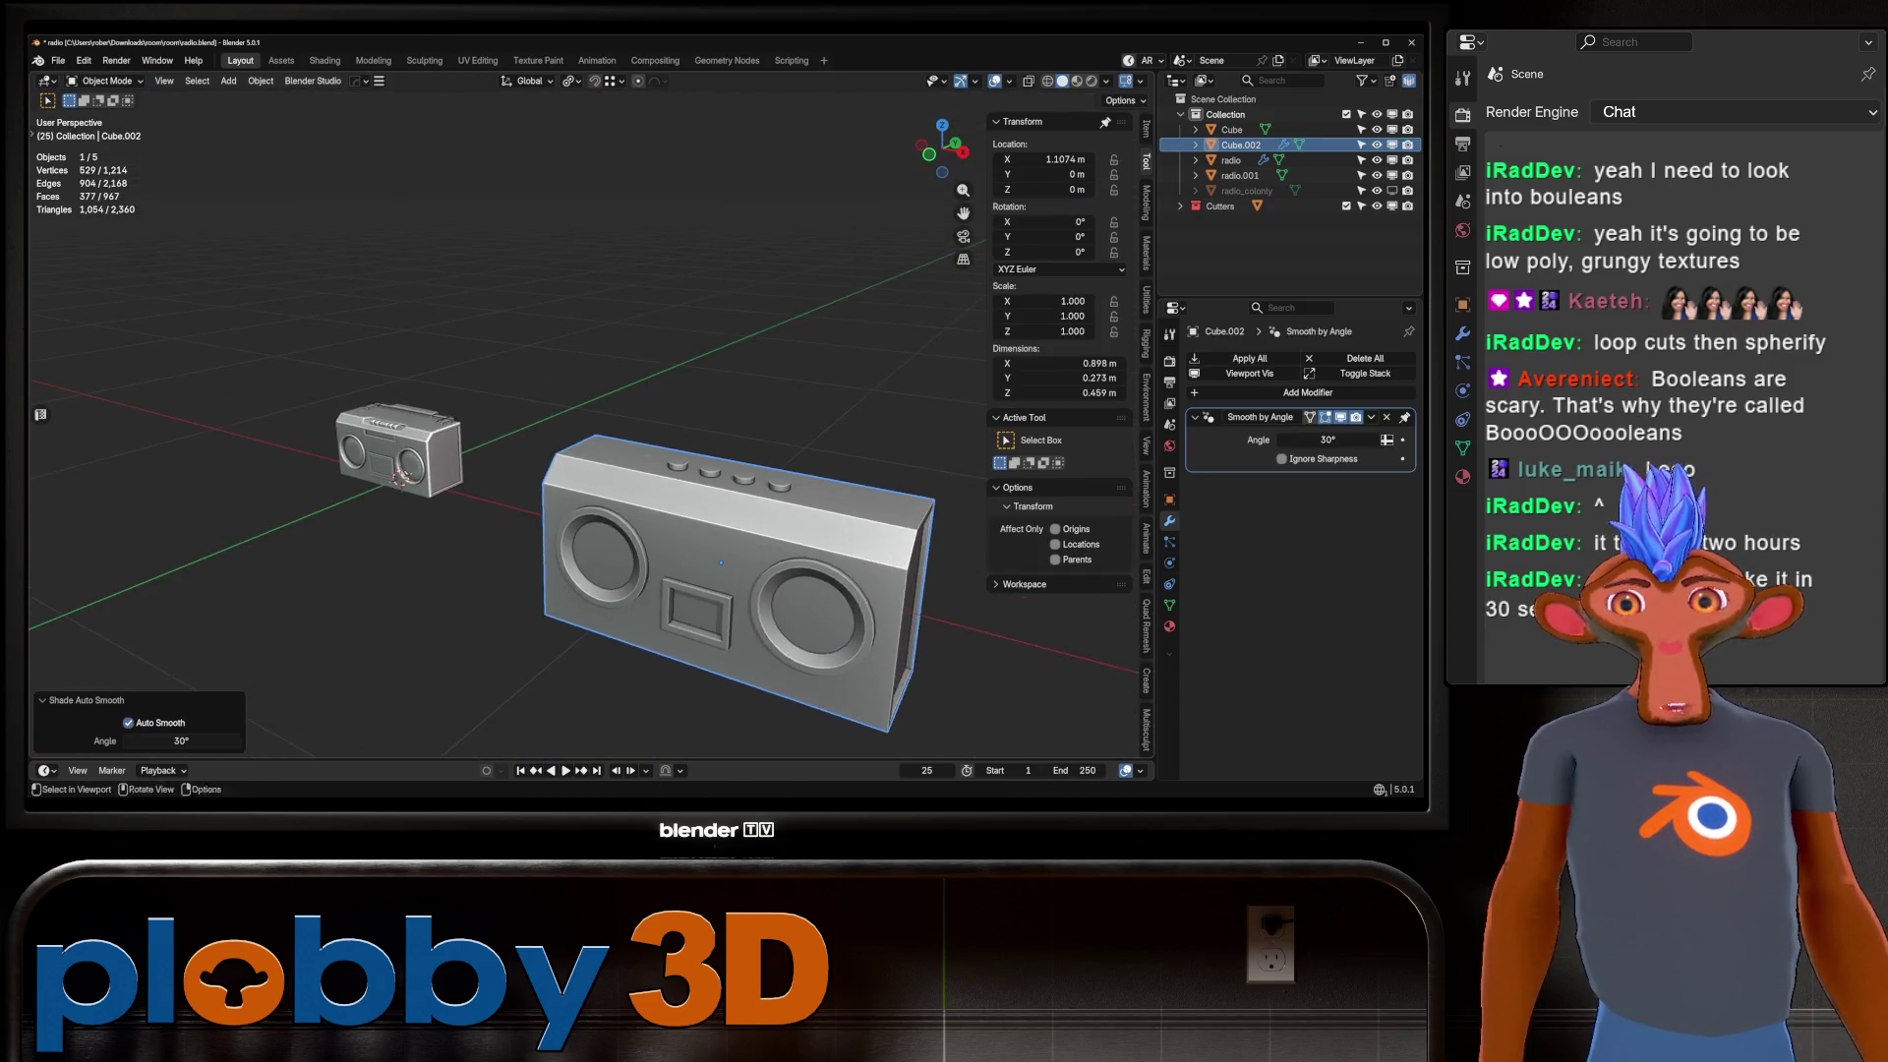
pyautogui.moveTo(721, 562); pyautogui.dragTo(757, 551, button='middle')
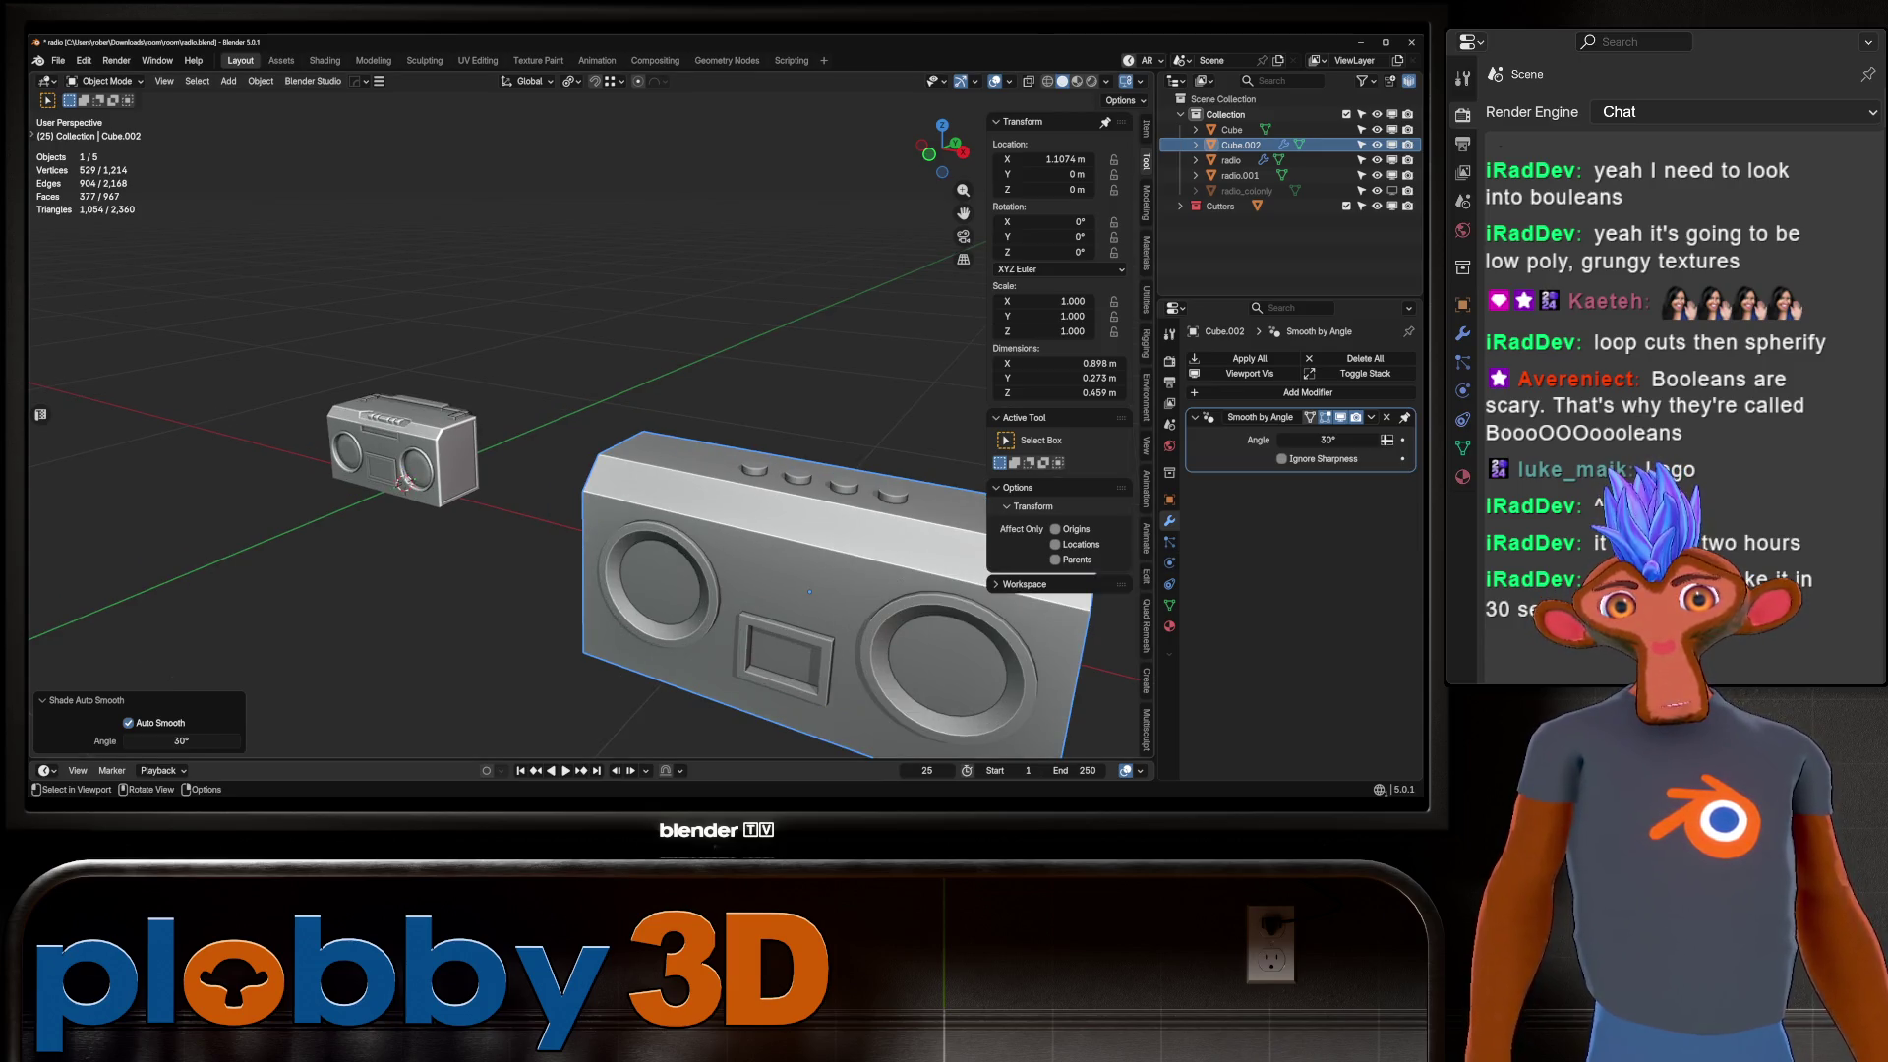
pyautogui.scroll(5, 809, 591)
pyautogui.scroll(-5, 809, 591)
# Delete the quick box remake and bring the original boombox into a high three-quarter view.
pyautogui.press('Delete')
pyautogui.moveTo(688, 442)
pyautogui.mouseDown(button='middle')
pyautogui.moveTo(747, 492)
pyautogui.moveTo(689, 561)
pyautogui.mouseUp(button='middle')
pyautogui.scroll(5, 747, 472)
pyautogui.scroll(-3, 688, 491)
pyautogui.moveTo(688, 492); pyautogui.dragTo(511, 511, button='middle')
pyautogui.scroll(4, 511, 511)
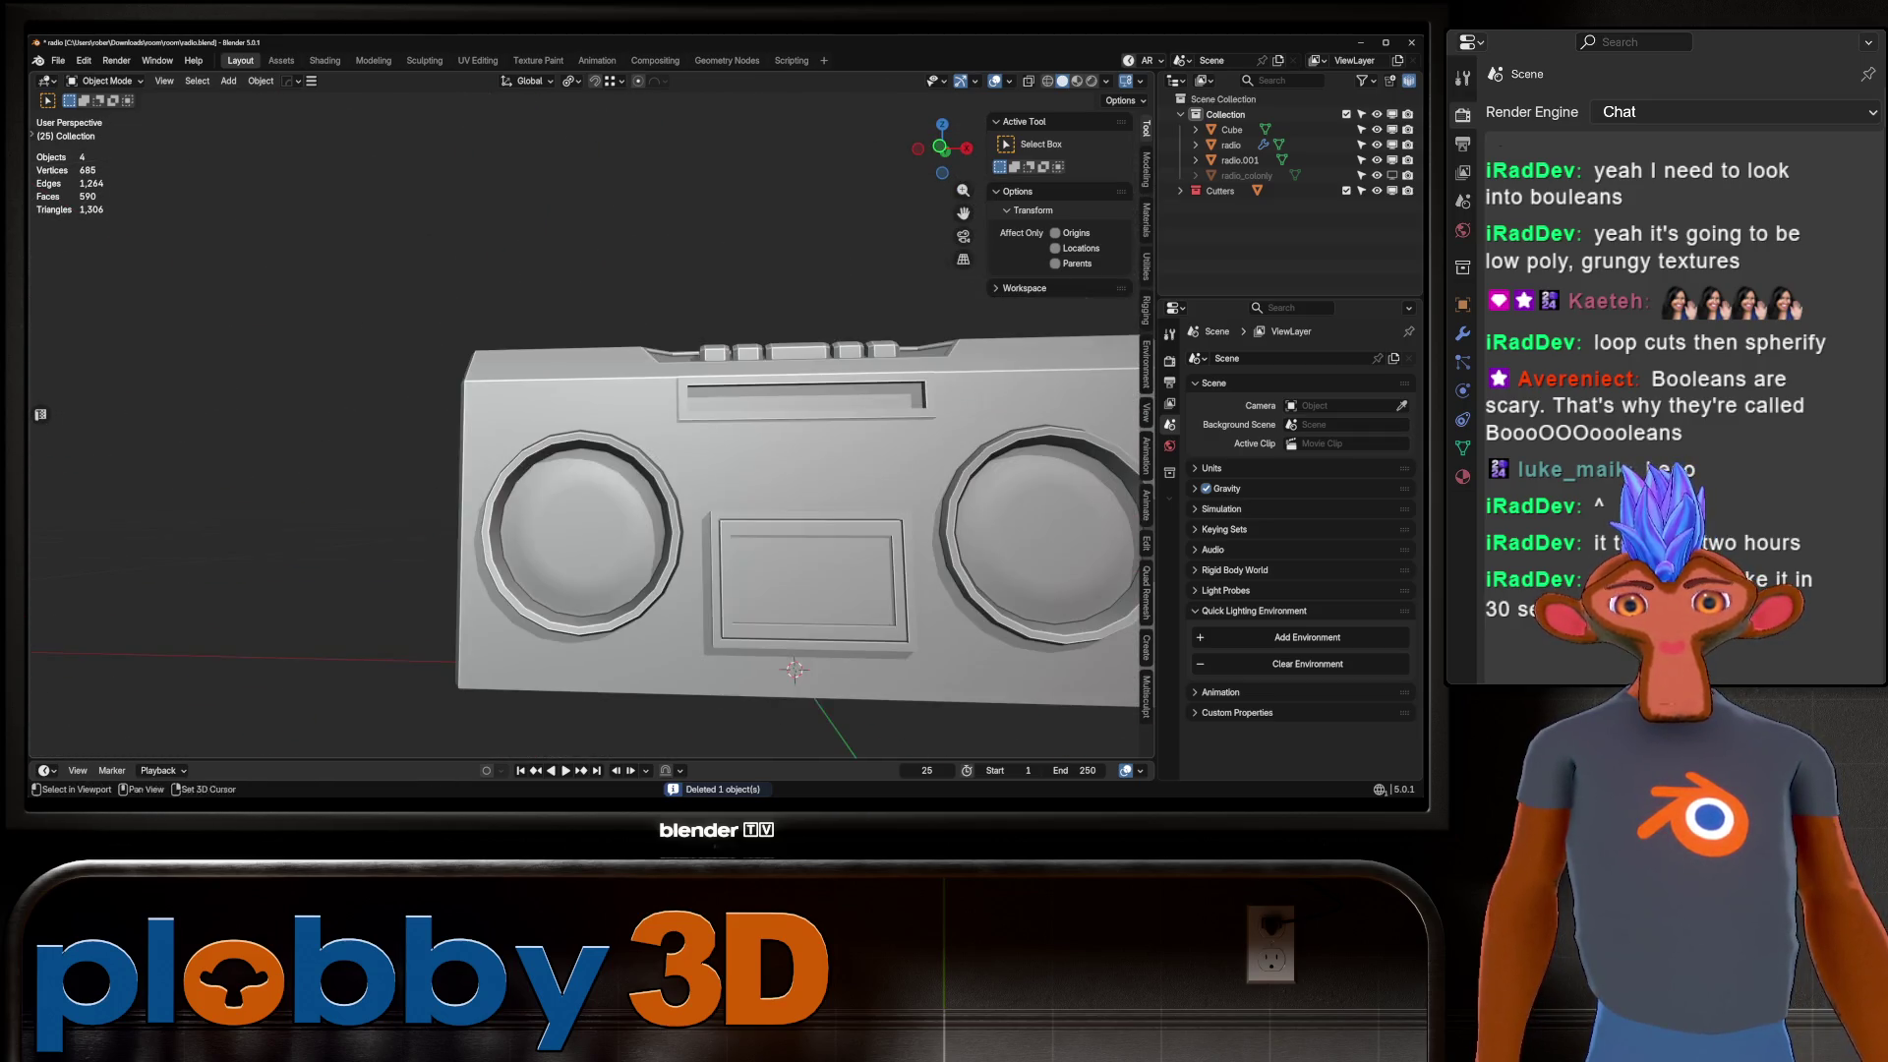
pyautogui.moveTo(688, 492); pyautogui.dragTo(571, 453, button='middle')
# Select the radio body and enter Edit Mode on its mesh.
pyautogui.click(590, 442)
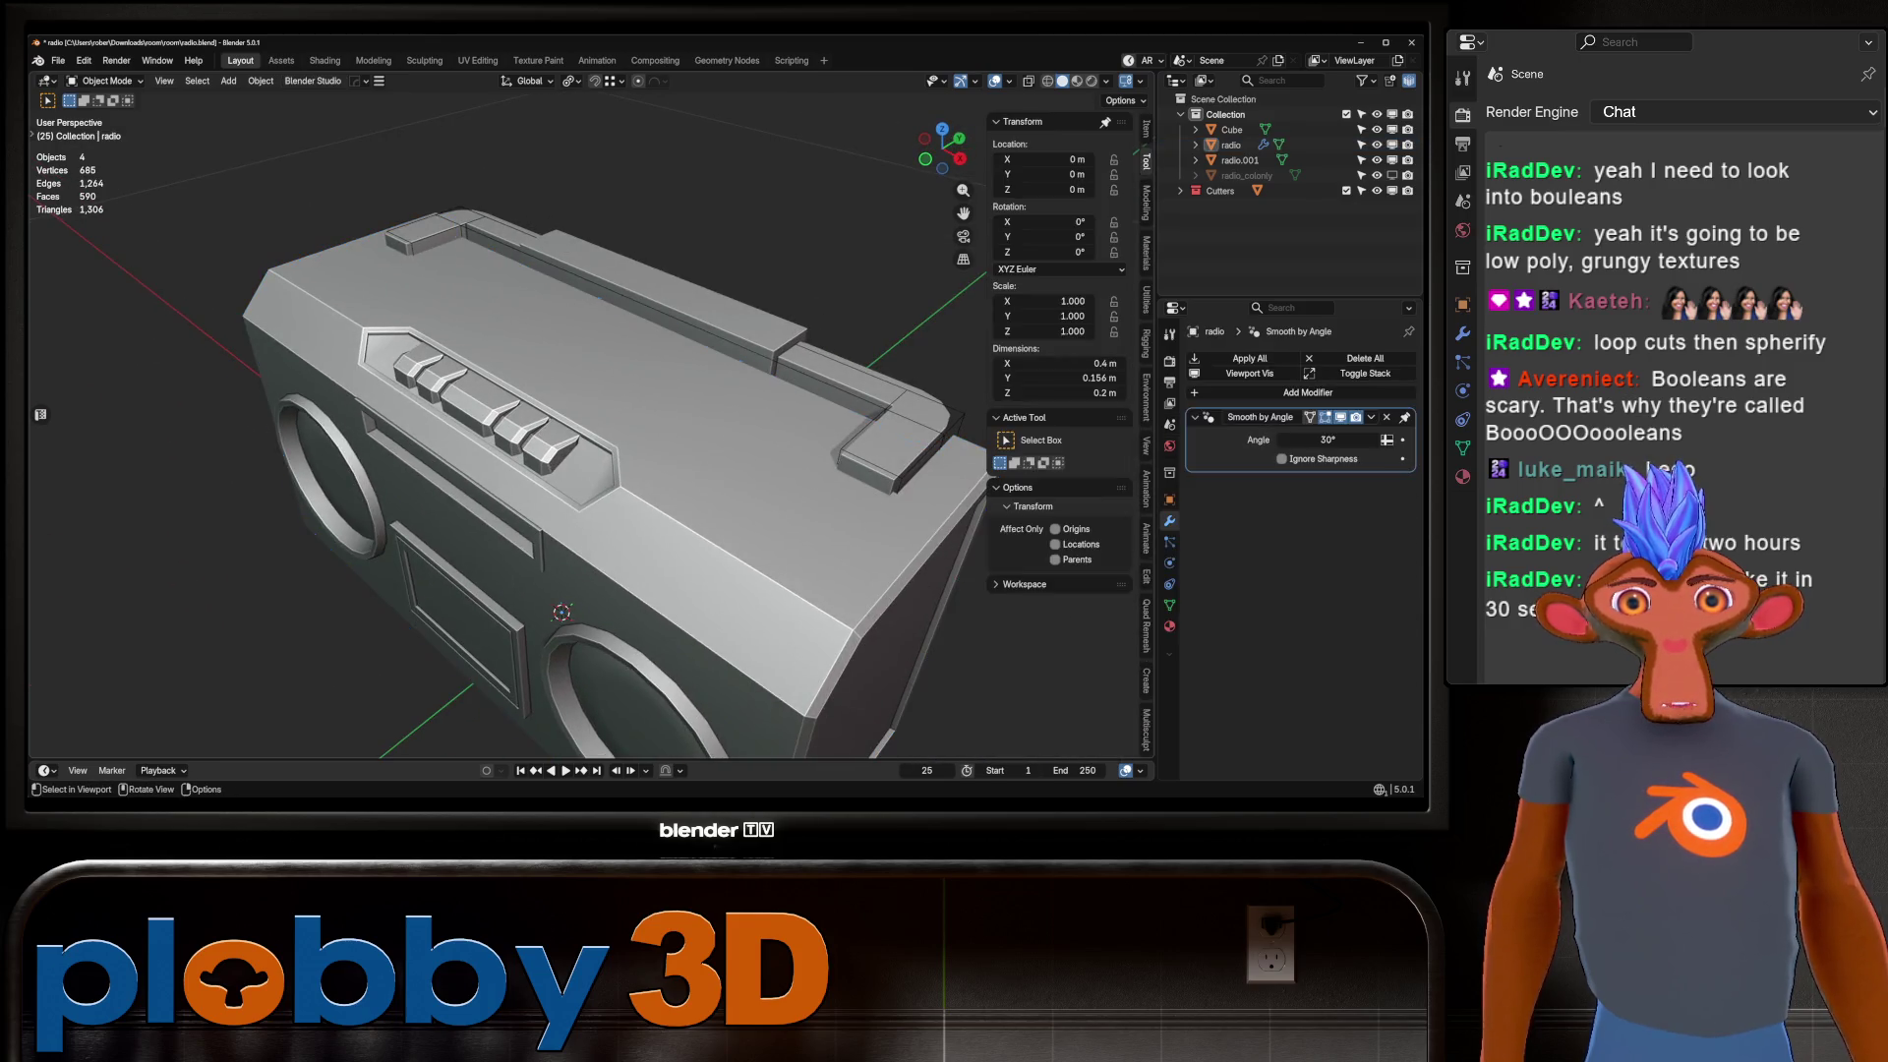
pyautogui.click(885, 438)
pyautogui.scroll(-3, 609, 472)
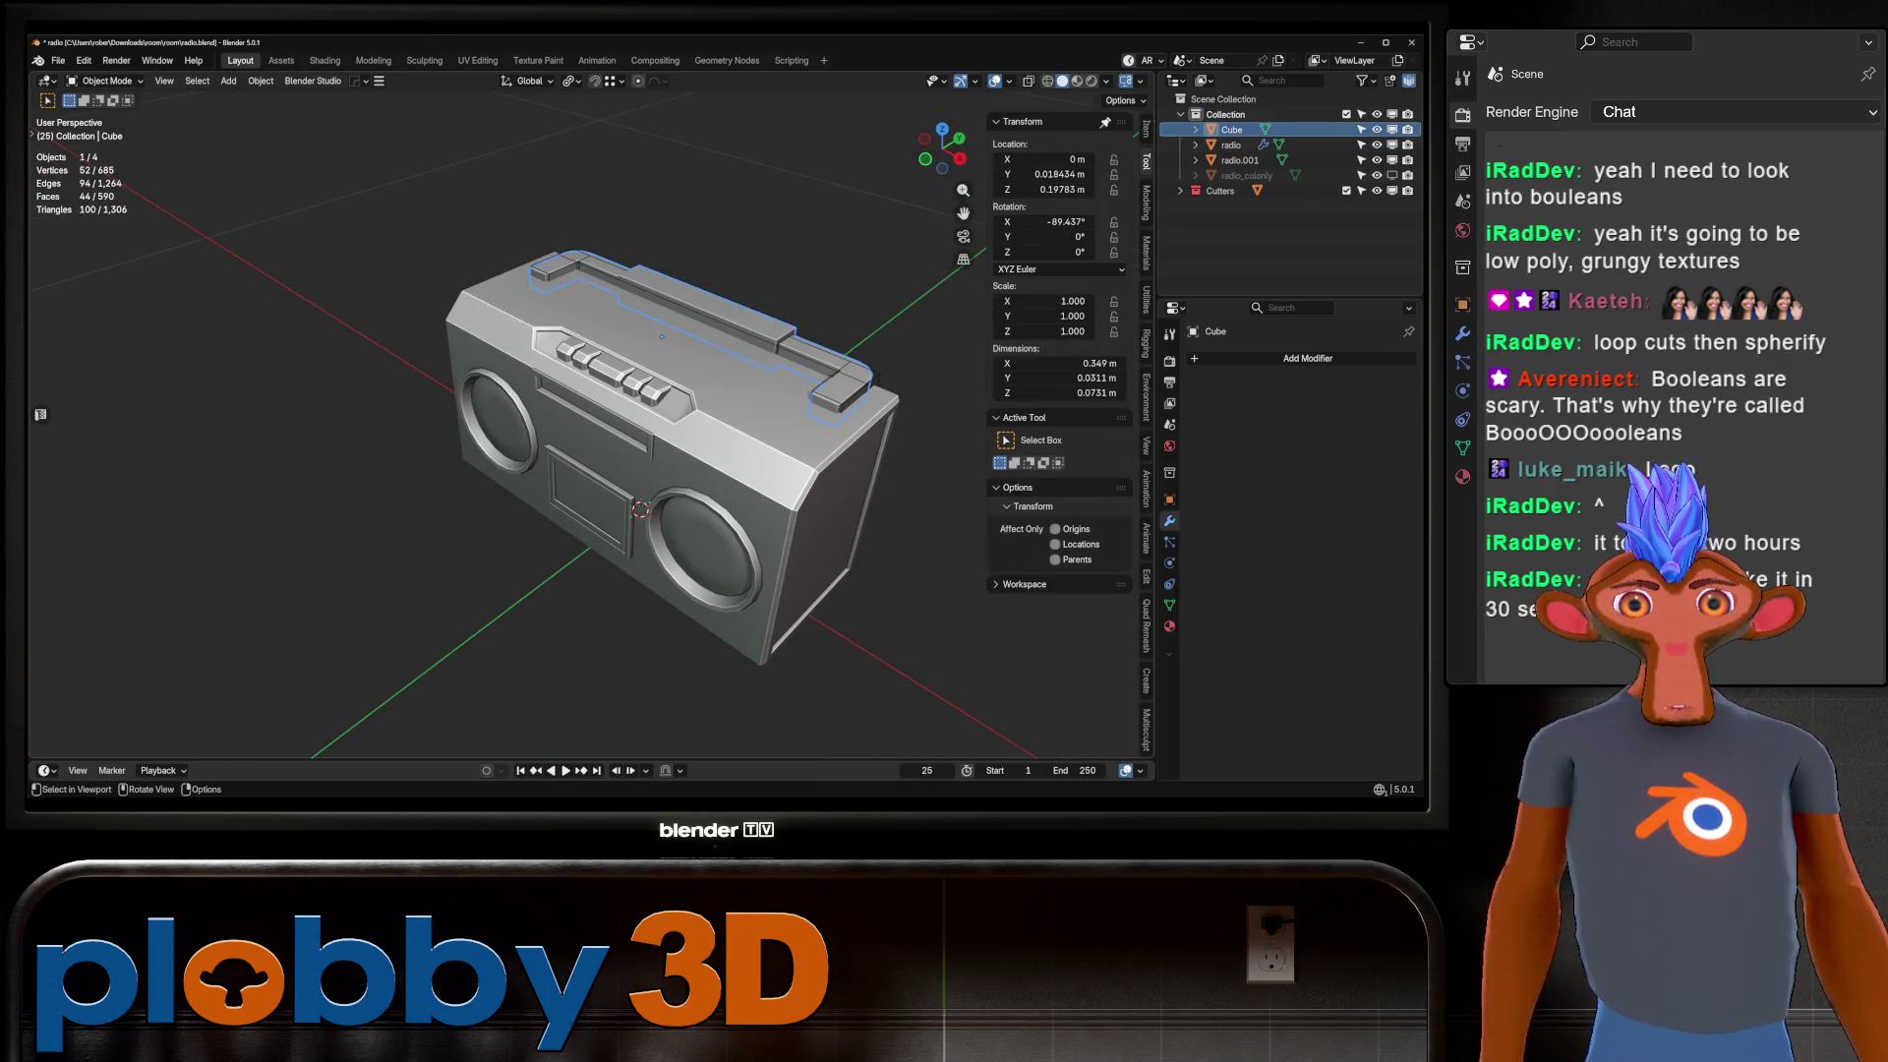
pyautogui.click(1230, 145)
pyautogui.moveTo(590, 443)
pyautogui.mouseDown(button='middle')
pyautogui.moveTo(610, 551)
pyautogui.moveTo(600, 394)
pyautogui.moveTo(595, 413)
pyautogui.moveTo(452, 413)
pyautogui.moveTo(629, 403)
pyautogui.moveTo(629, 462)
pyautogui.moveTo(609, 423)
pyautogui.moveTo(531, 418)
pyautogui.moveTo(629, 423)
pyautogui.moveTo(492, 408)
pyautogui.moveTo(590, 394)
pyautogui.moveTo(669, 433)
pyautogui.moveTo(708, 394)
pyautogui.moveTo(688, 374)
pyautogui.moveTo(678, 412)
pyautogui.moveTo(590, 324)
pyautogui.mouseUp(button='middle')
pyautogui.press('Tab')
pyautogui.press('Tab')
pyautogui.press('Tab')
pyautogui.press('Tab')
pyautogui.scroll(3, 582, 492)
# Switch the viewport to Material Preview shading to see the boombox materials.
pyautogui.click(1077, 81)
pyautogui.scroll(-2, 590, 443)
pyautogui.scroll(5, 629, 422)
pyautogui.scroll(-4, 590, 442)
# Select the handle, cancel a trial X rotation, and show its material properties.
pyautogui.click(632, 358)
pyautogui.press('r')
pyautogui.press('x')
pyautogui.press('Escape')
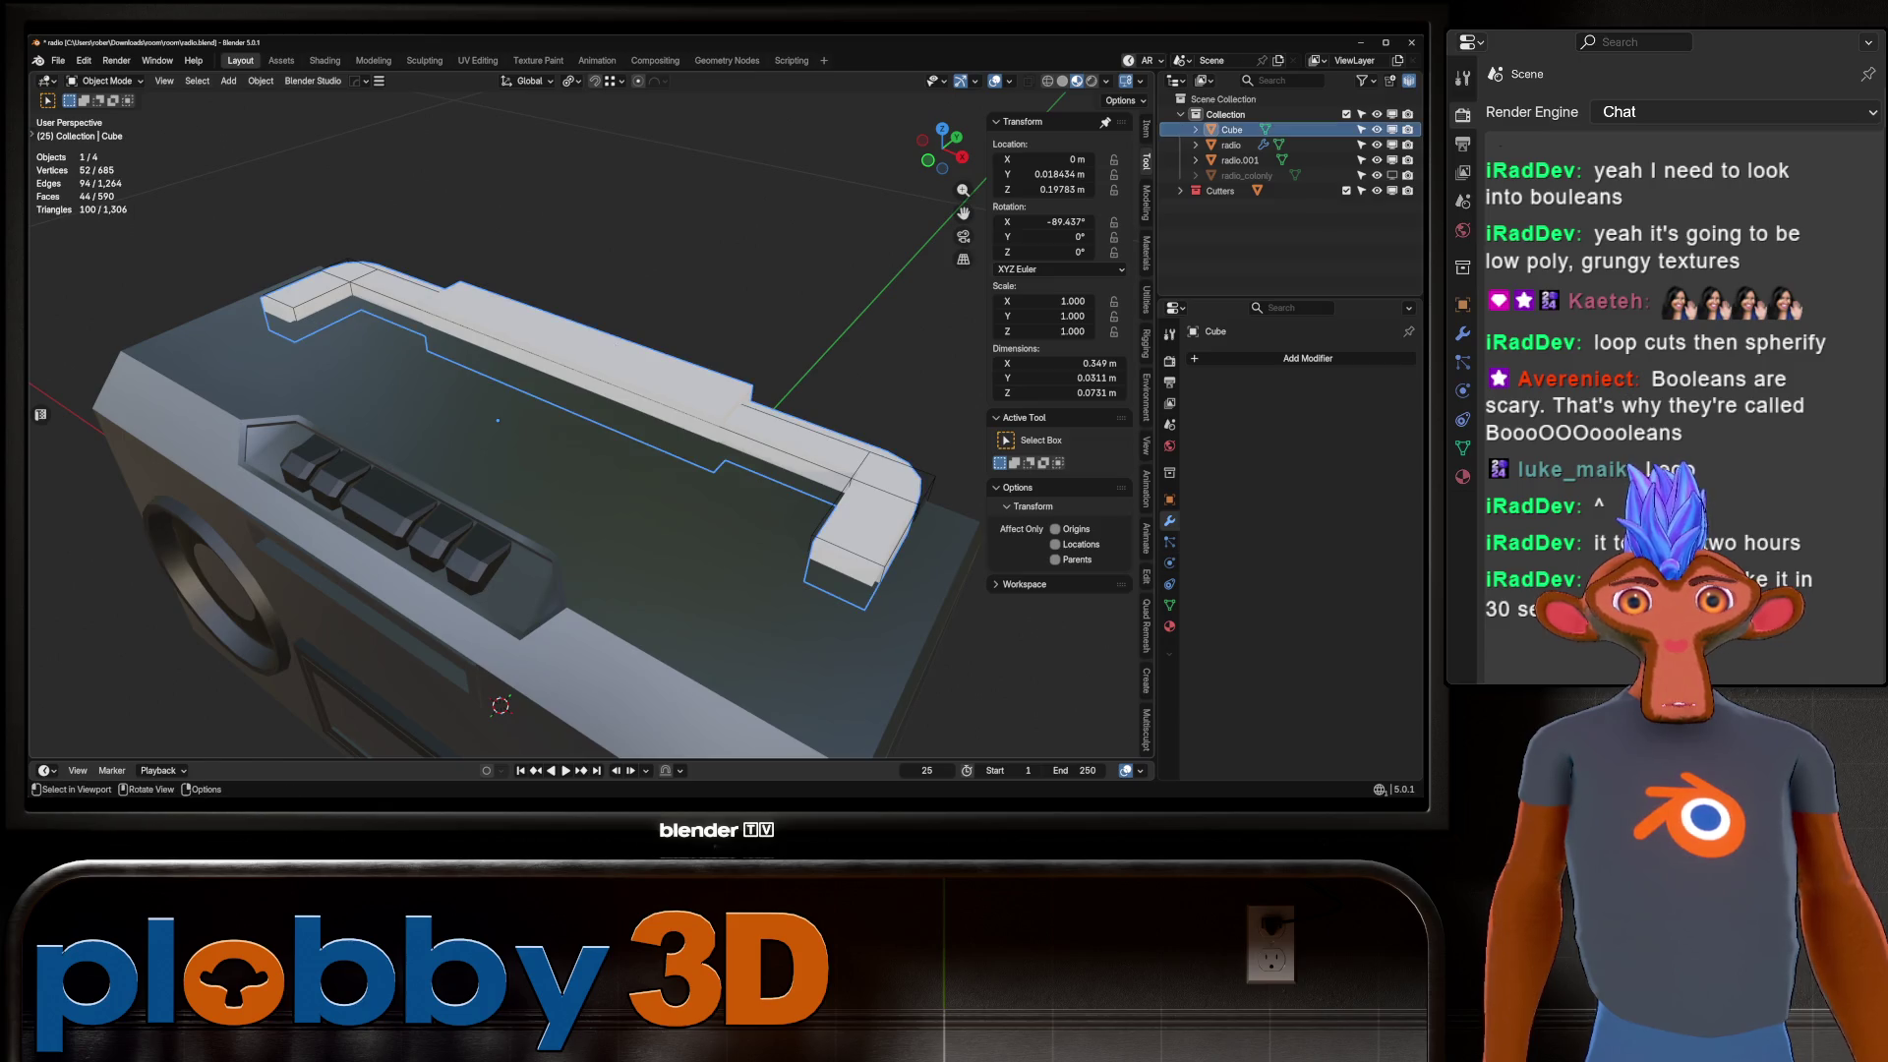
pyautogui.click(1169, 626)
# Assign the existing radio_body material to the handle.
pyautogui.click(1196, 422)
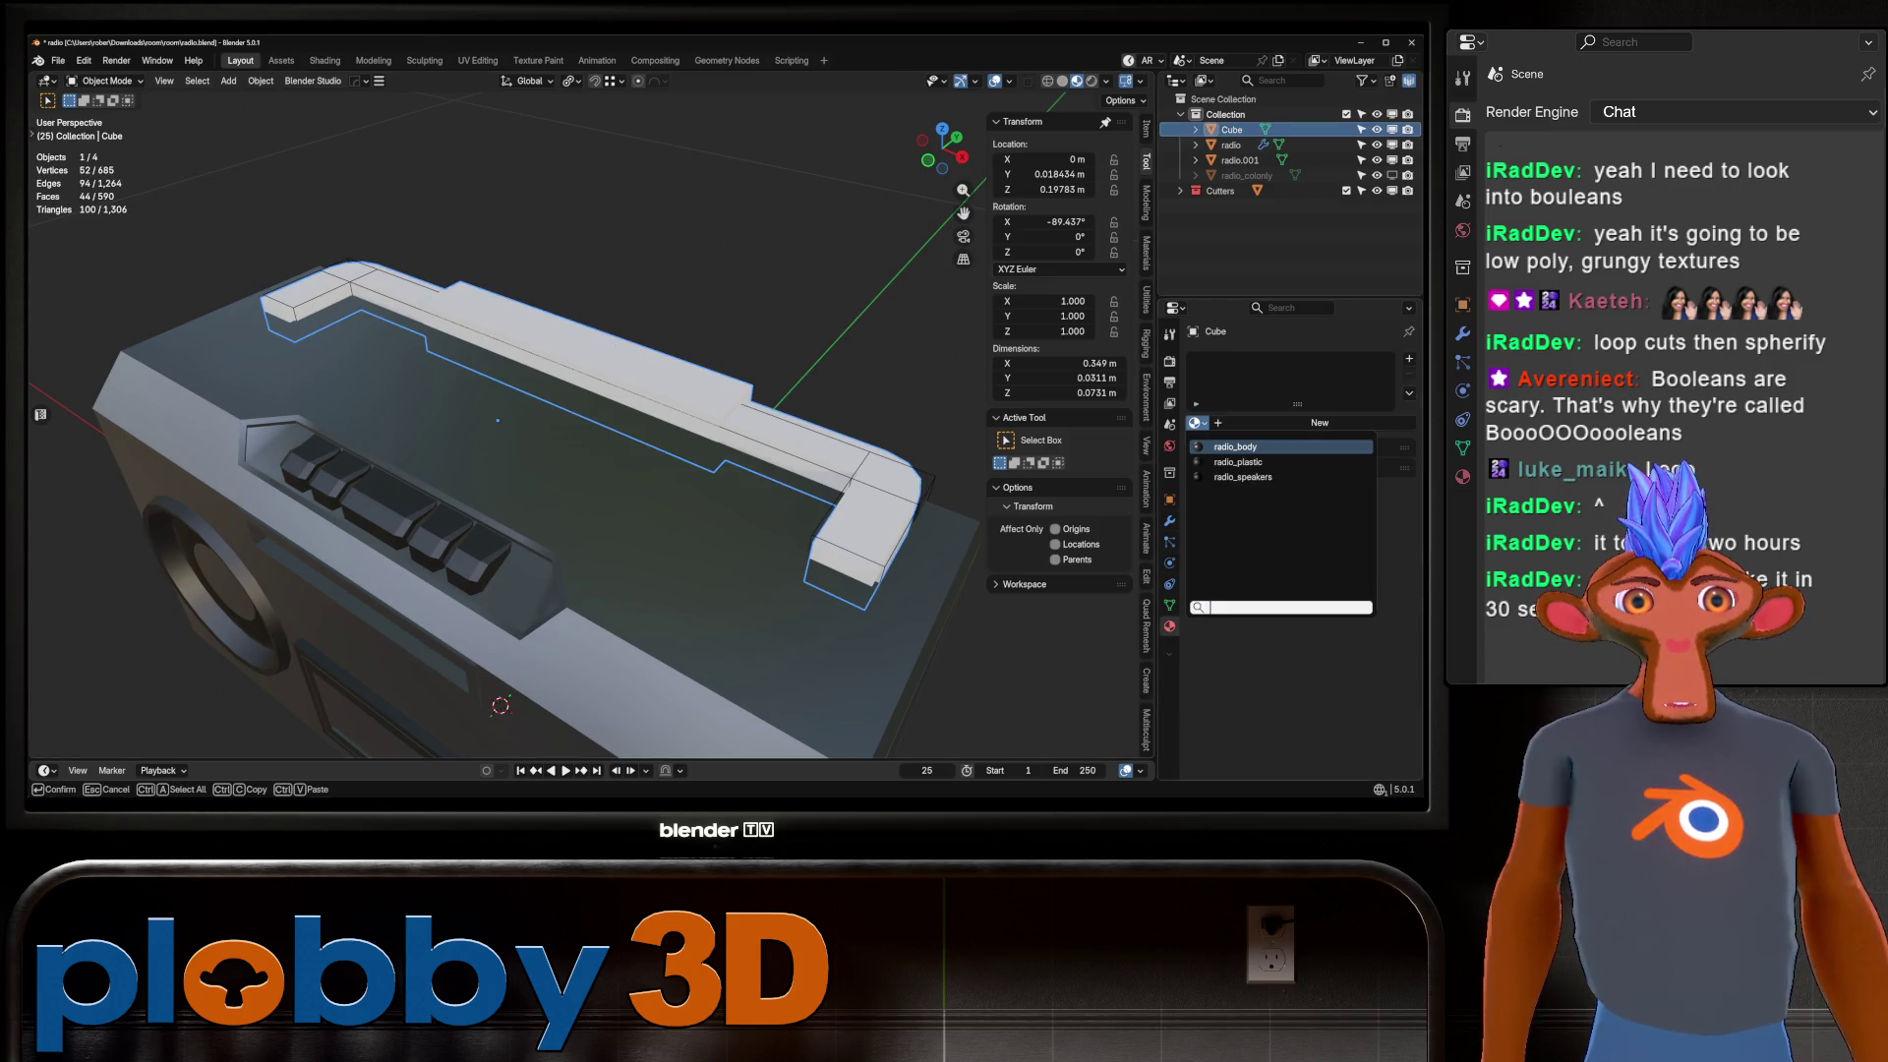
pyautogui.click(1235, 447)
pyautogui.moveTo(589, 393); pyautogui.dragTo(590, 491, button='middle')
# Select the handle's grip faces and give them a new radio_plastic material slot.
pyautogui.press('Tab')
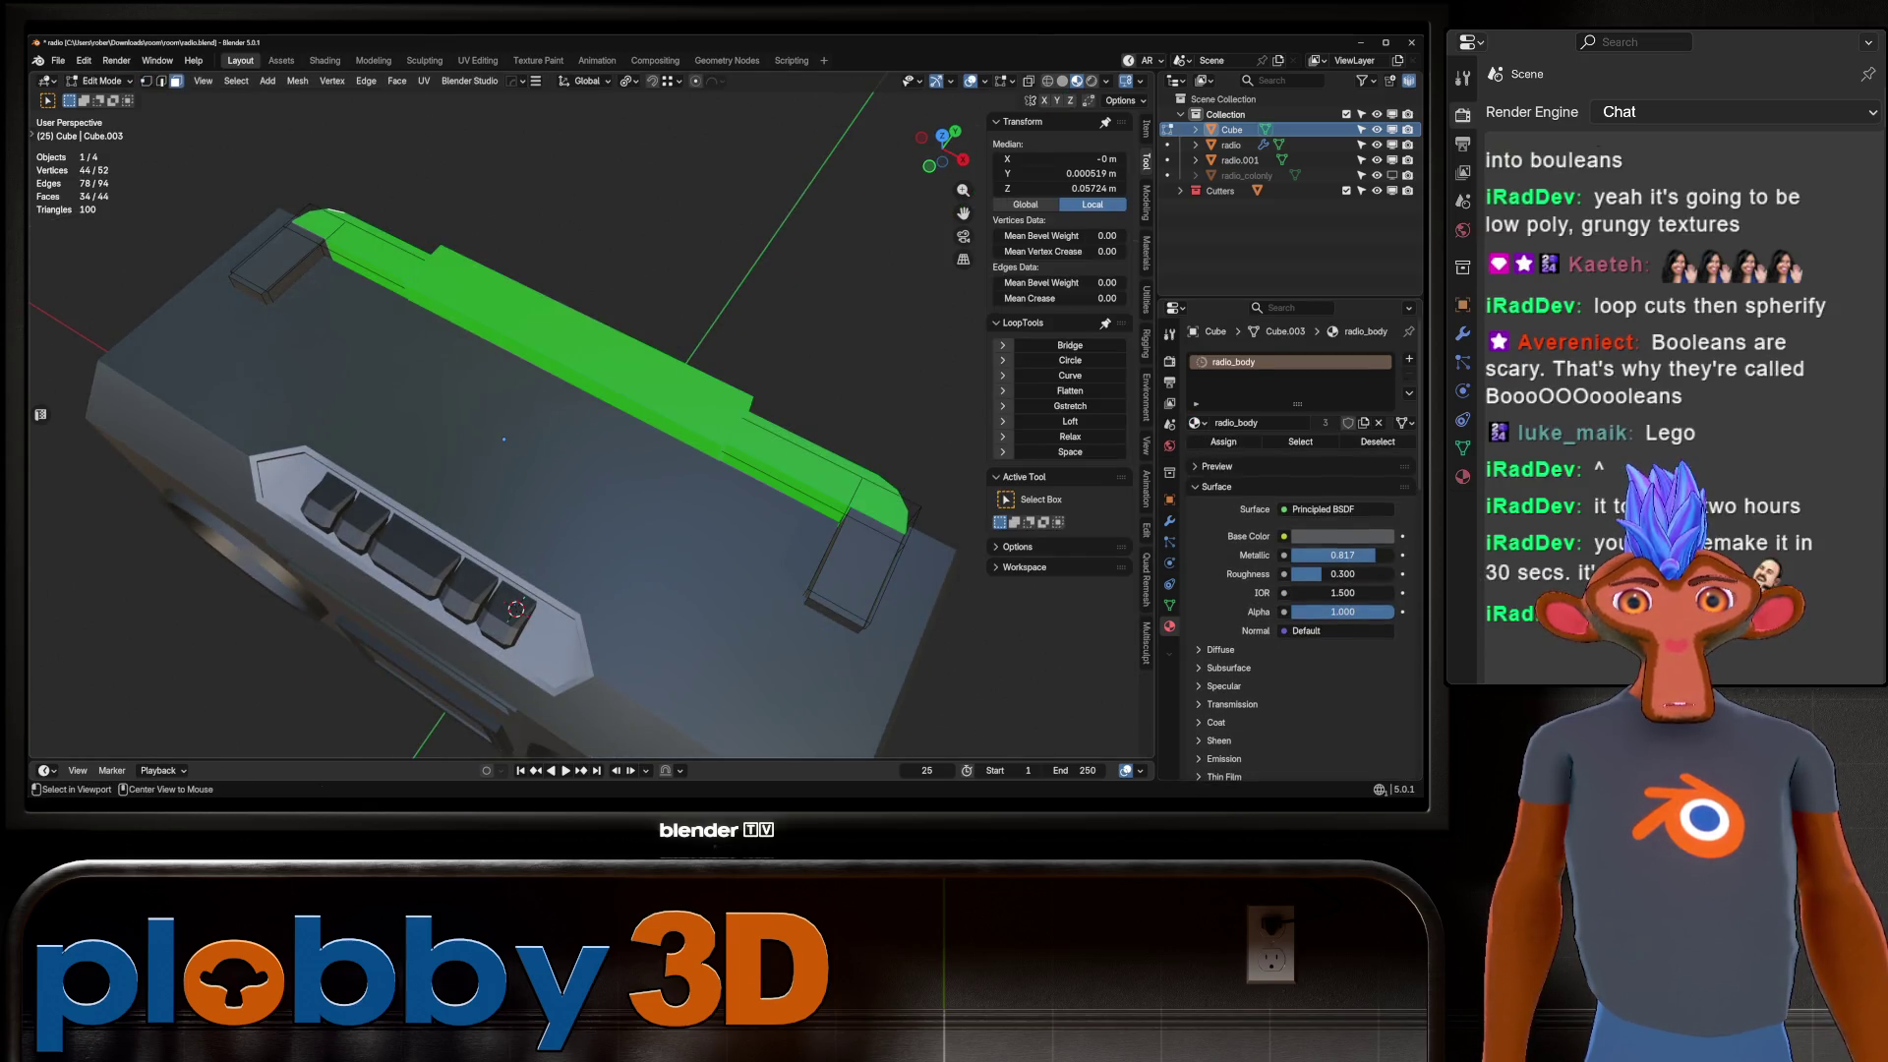
pyautogui.press('ctrl+KP_Subtract')
pyautogui.moveTo(590, 491); pyautogui.dragTo(619, 394, button='middle')
pyautogui.press('ctrl+KP_Add')
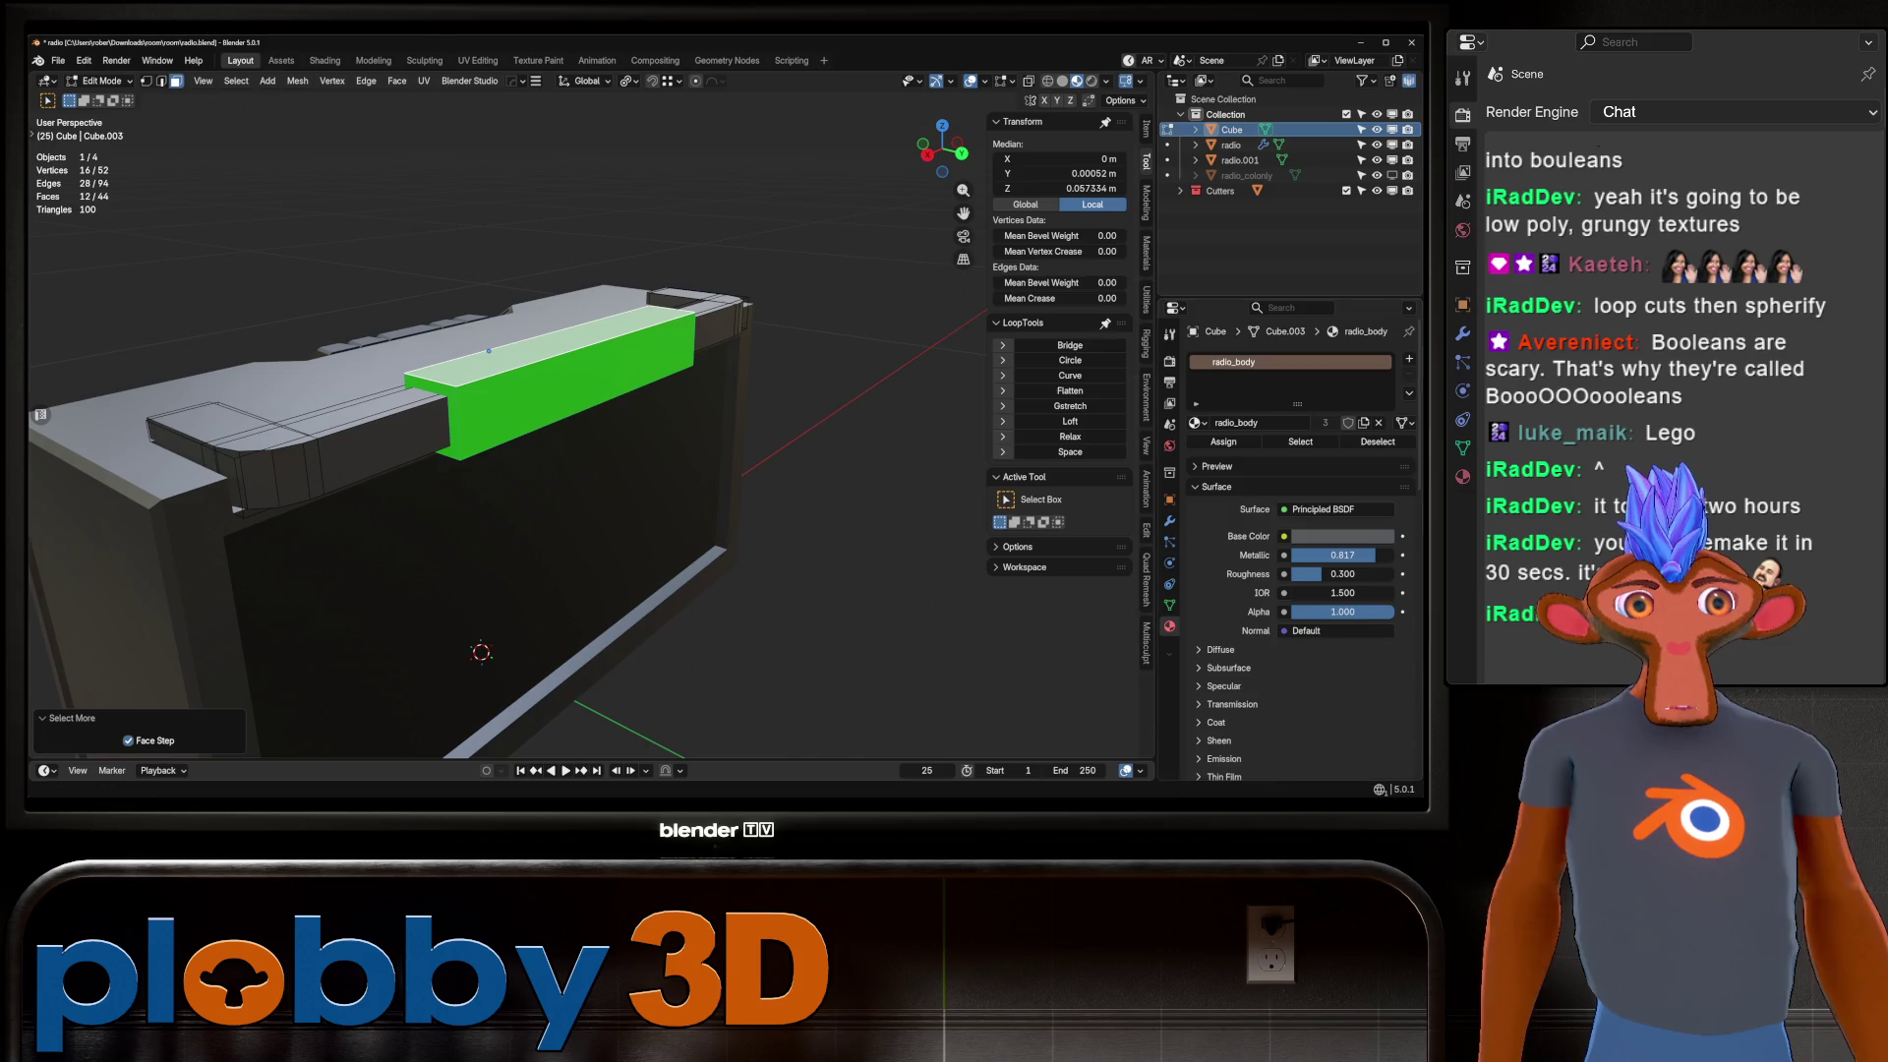
pyautogui.click(1409, 359)
pyautogui.click(1196, 453)
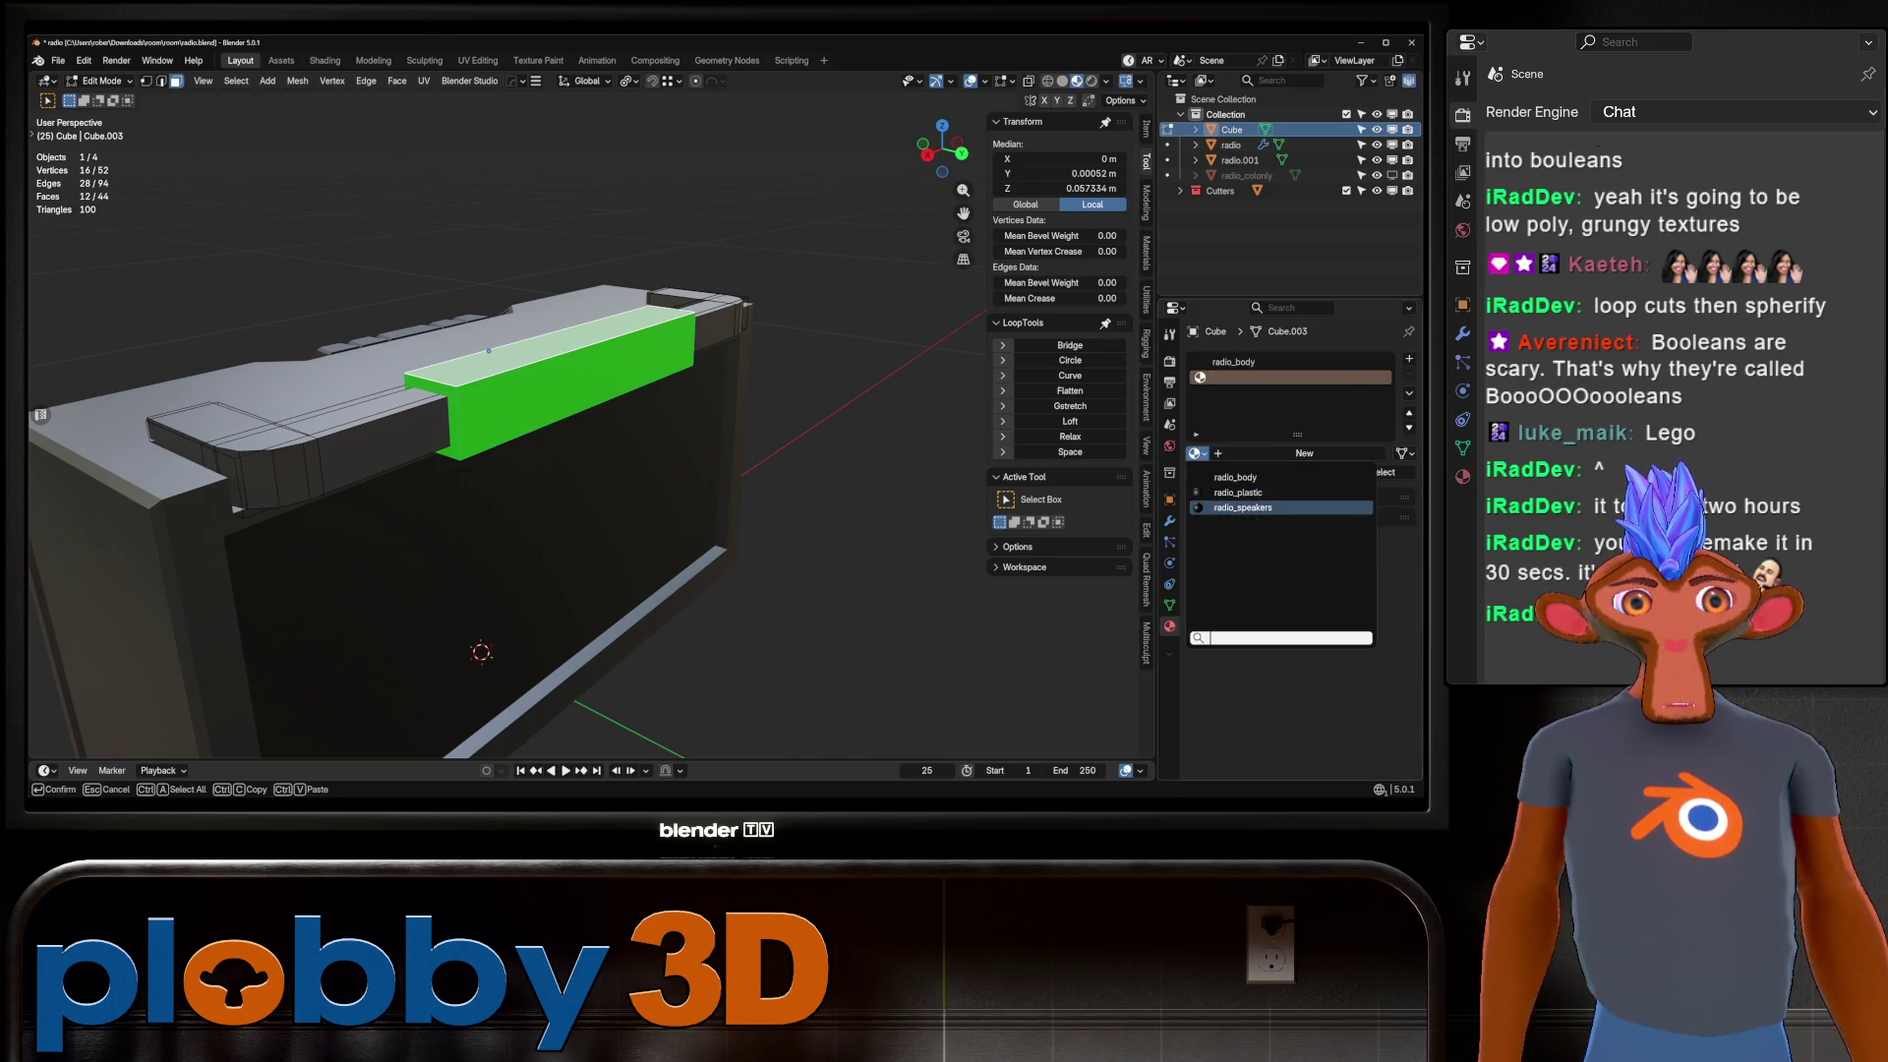
pyautogui.click(1237, 491)
pyautogui.press('Tab')
# Rotate the handle 90° about X to stand it upright.
pyautogui.moveTo(610, 471)
pyautogui.mouseDown(button='middle')
pyautogui.moveTo(560, 442)
pyautogui.moveTo(590, 453)
pyautogui.mouseUp(button='middle')
pyautogui.press('r')
pyautogui.press('x')
pyautogui.click(809, 467)
pyautogui.moveTo(808, 467); pyautogui.dragTo(688, 452, button='middle')
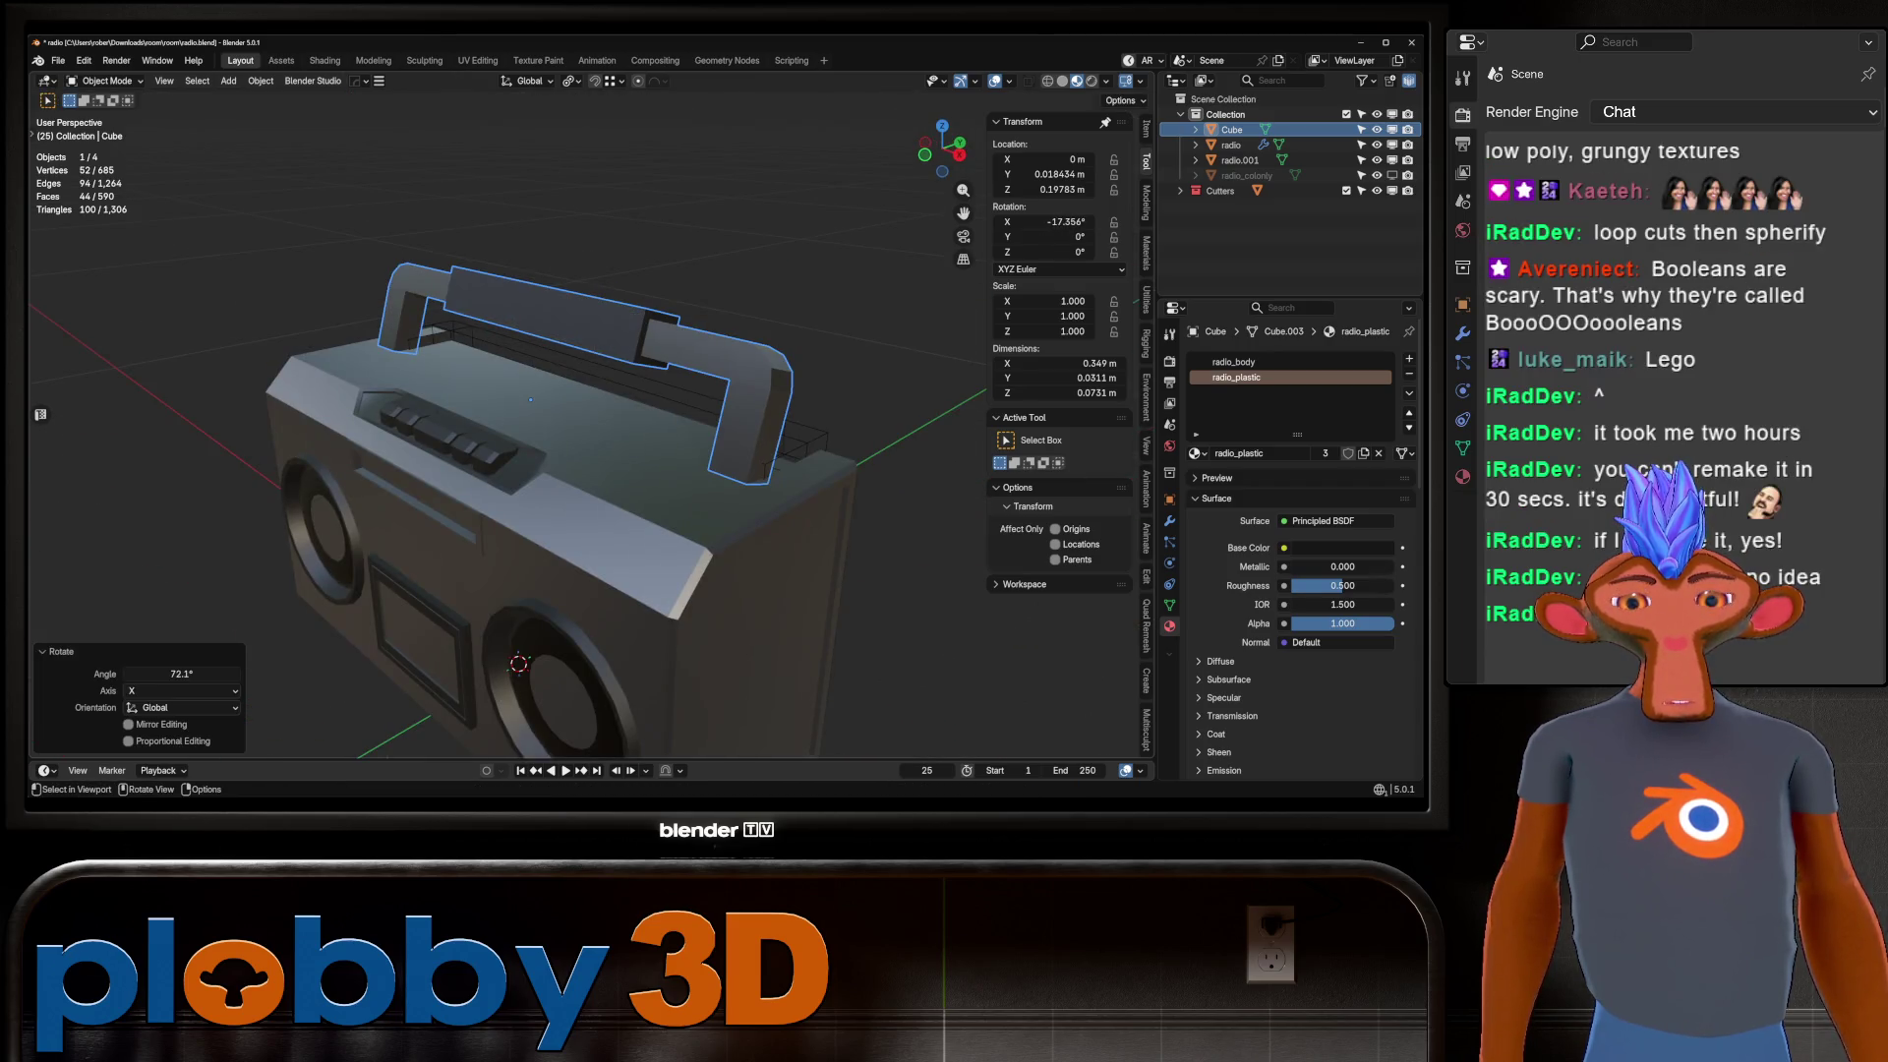
pyautogui.write('rx90')
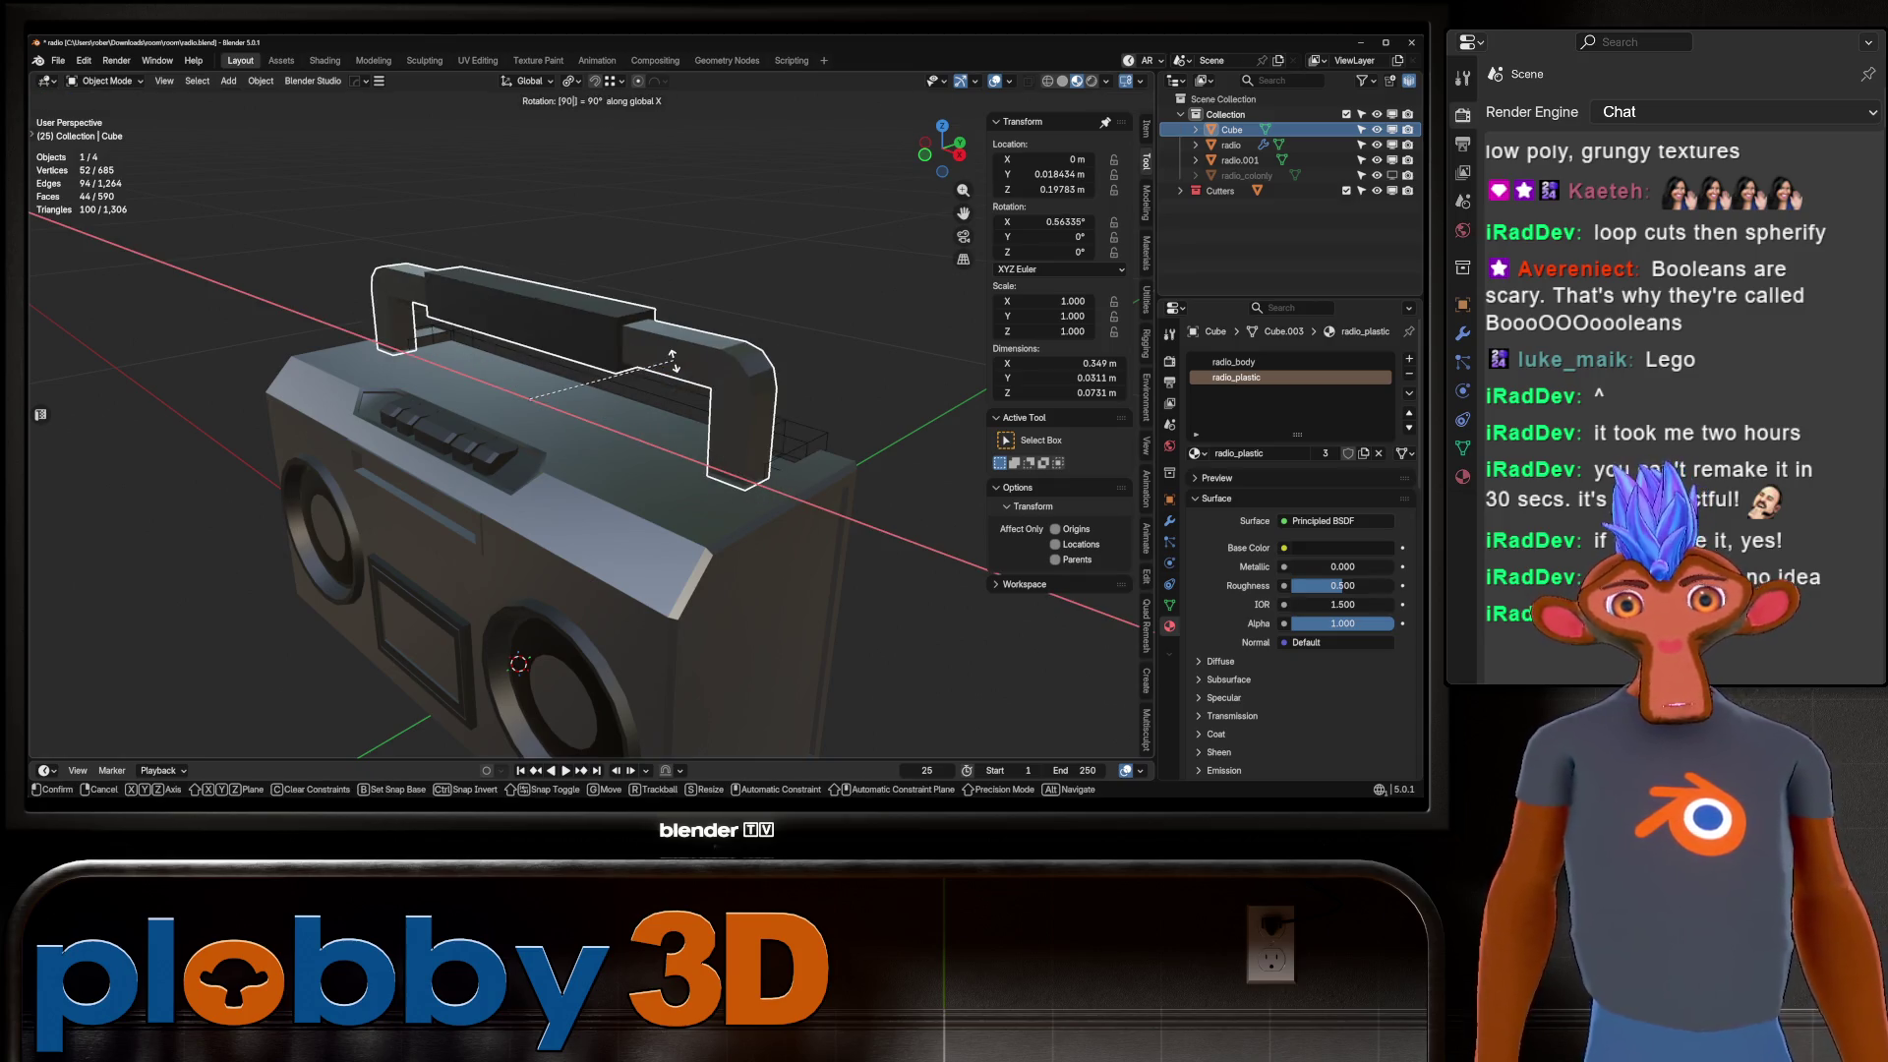
pyautogui.press('Return')
# Select the radio body and switch to the Shading workspace.
pyautogui.moveTo(531, 400)
pyautogui.mouseDown(button='middle')
pyautogui.moveTo(516, 356)
pyautogui.moveTo(583, 324)
pyautogui.moveTo(526, 337)
pyautogui.mouseUp(button='middle')
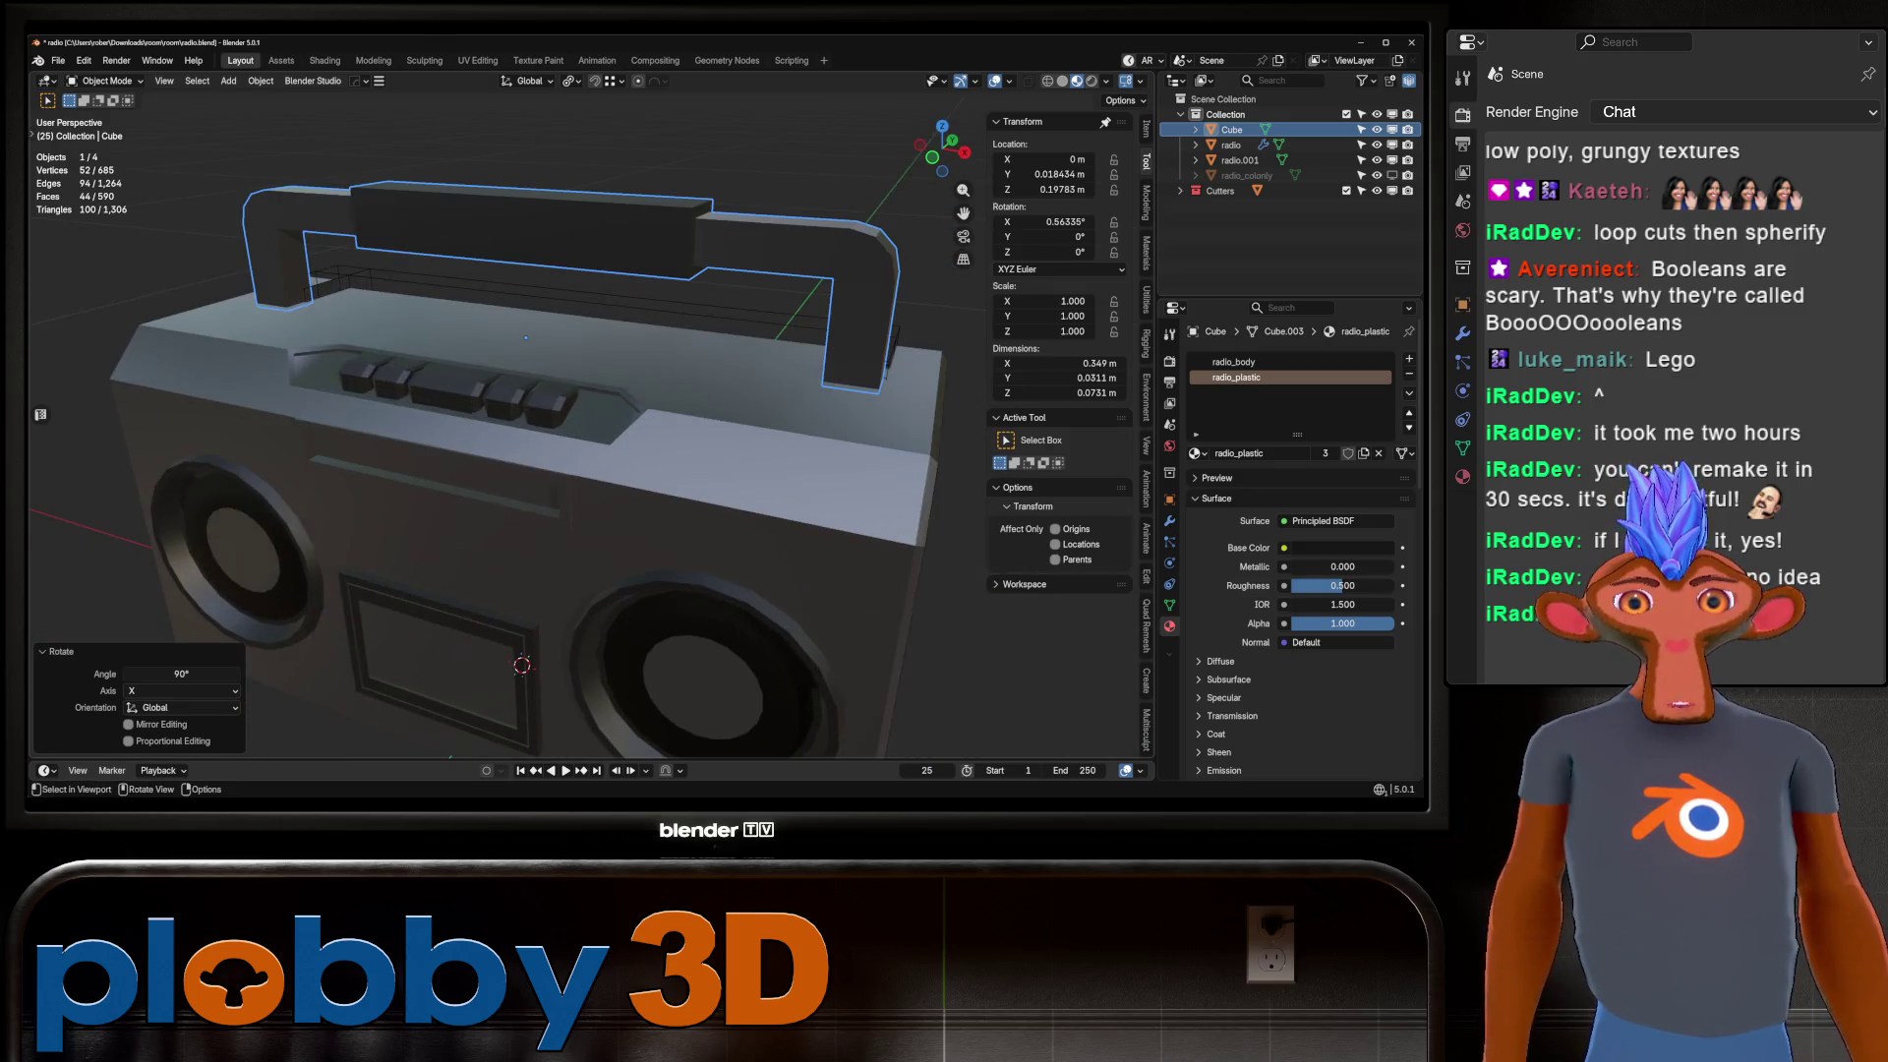
pyautogui.click(525, 337)
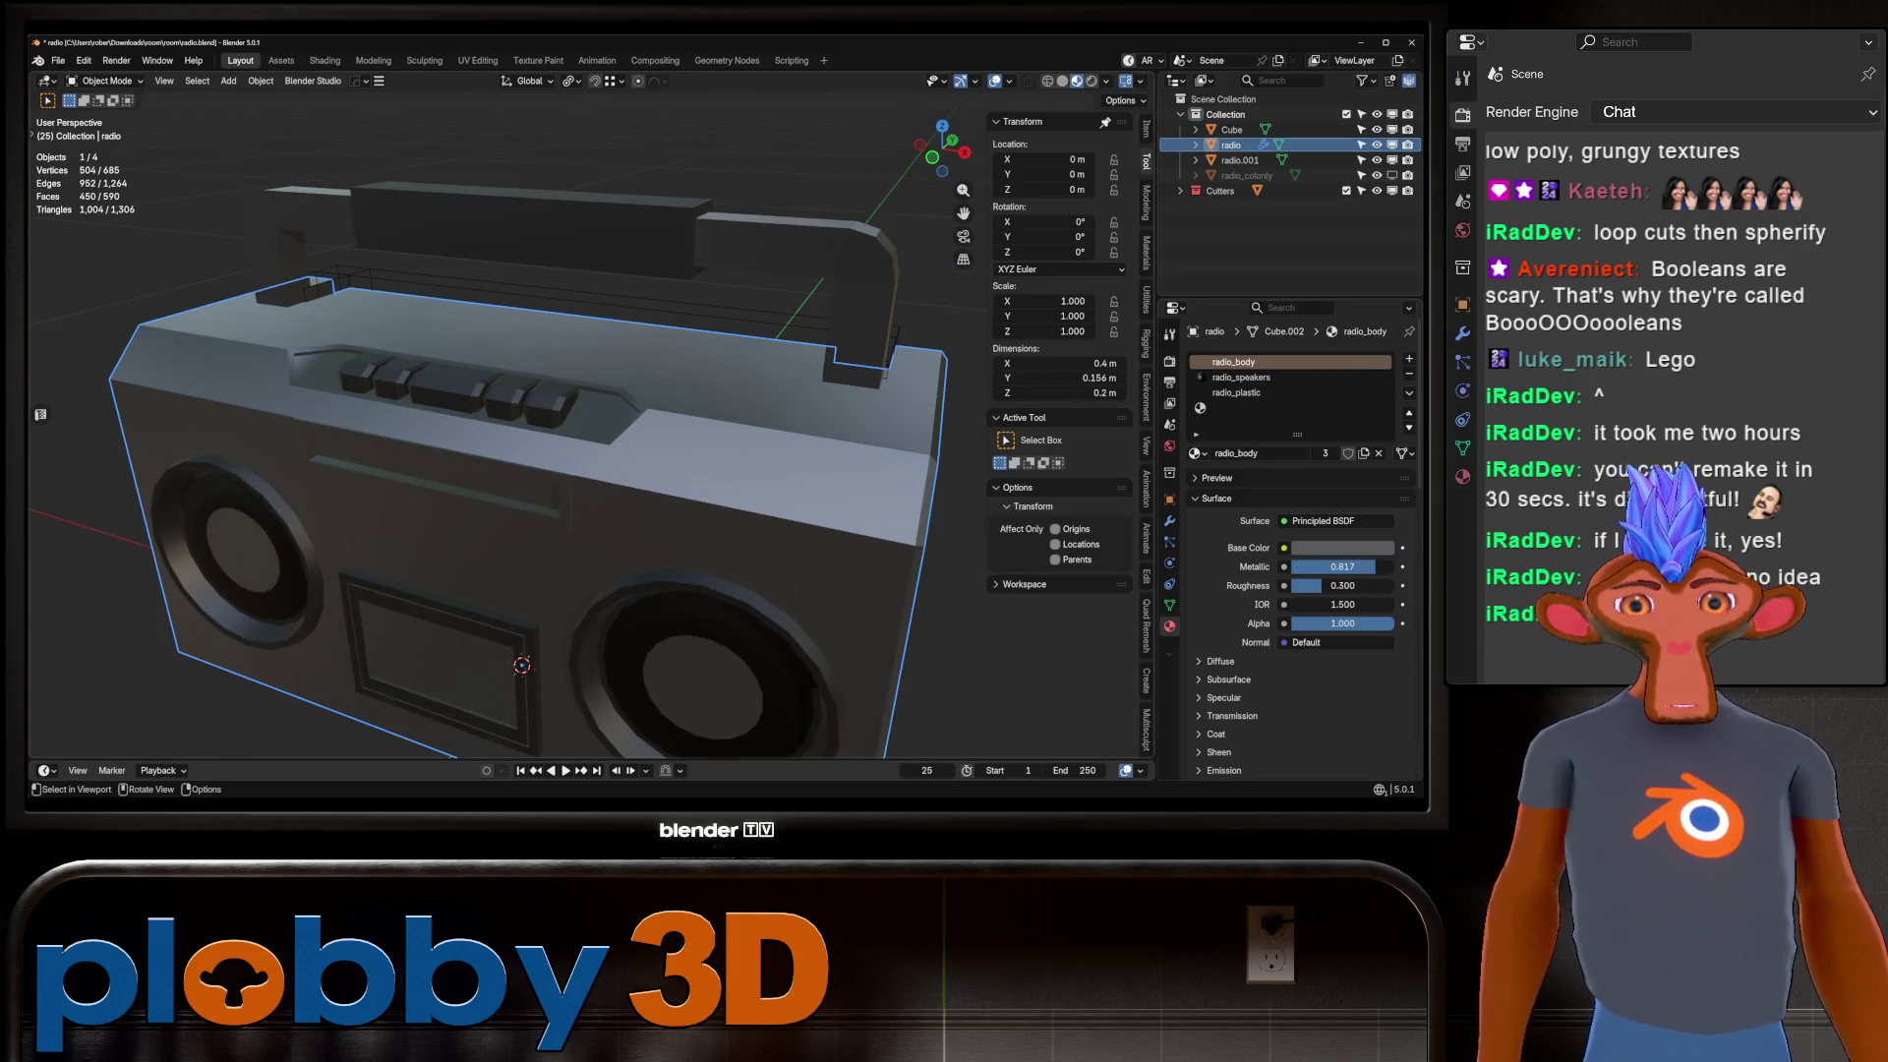
pyautogui.hotkey('ctrl', 'pagedown')
pyautogui.hotkey('ctrl', 'pagedown')
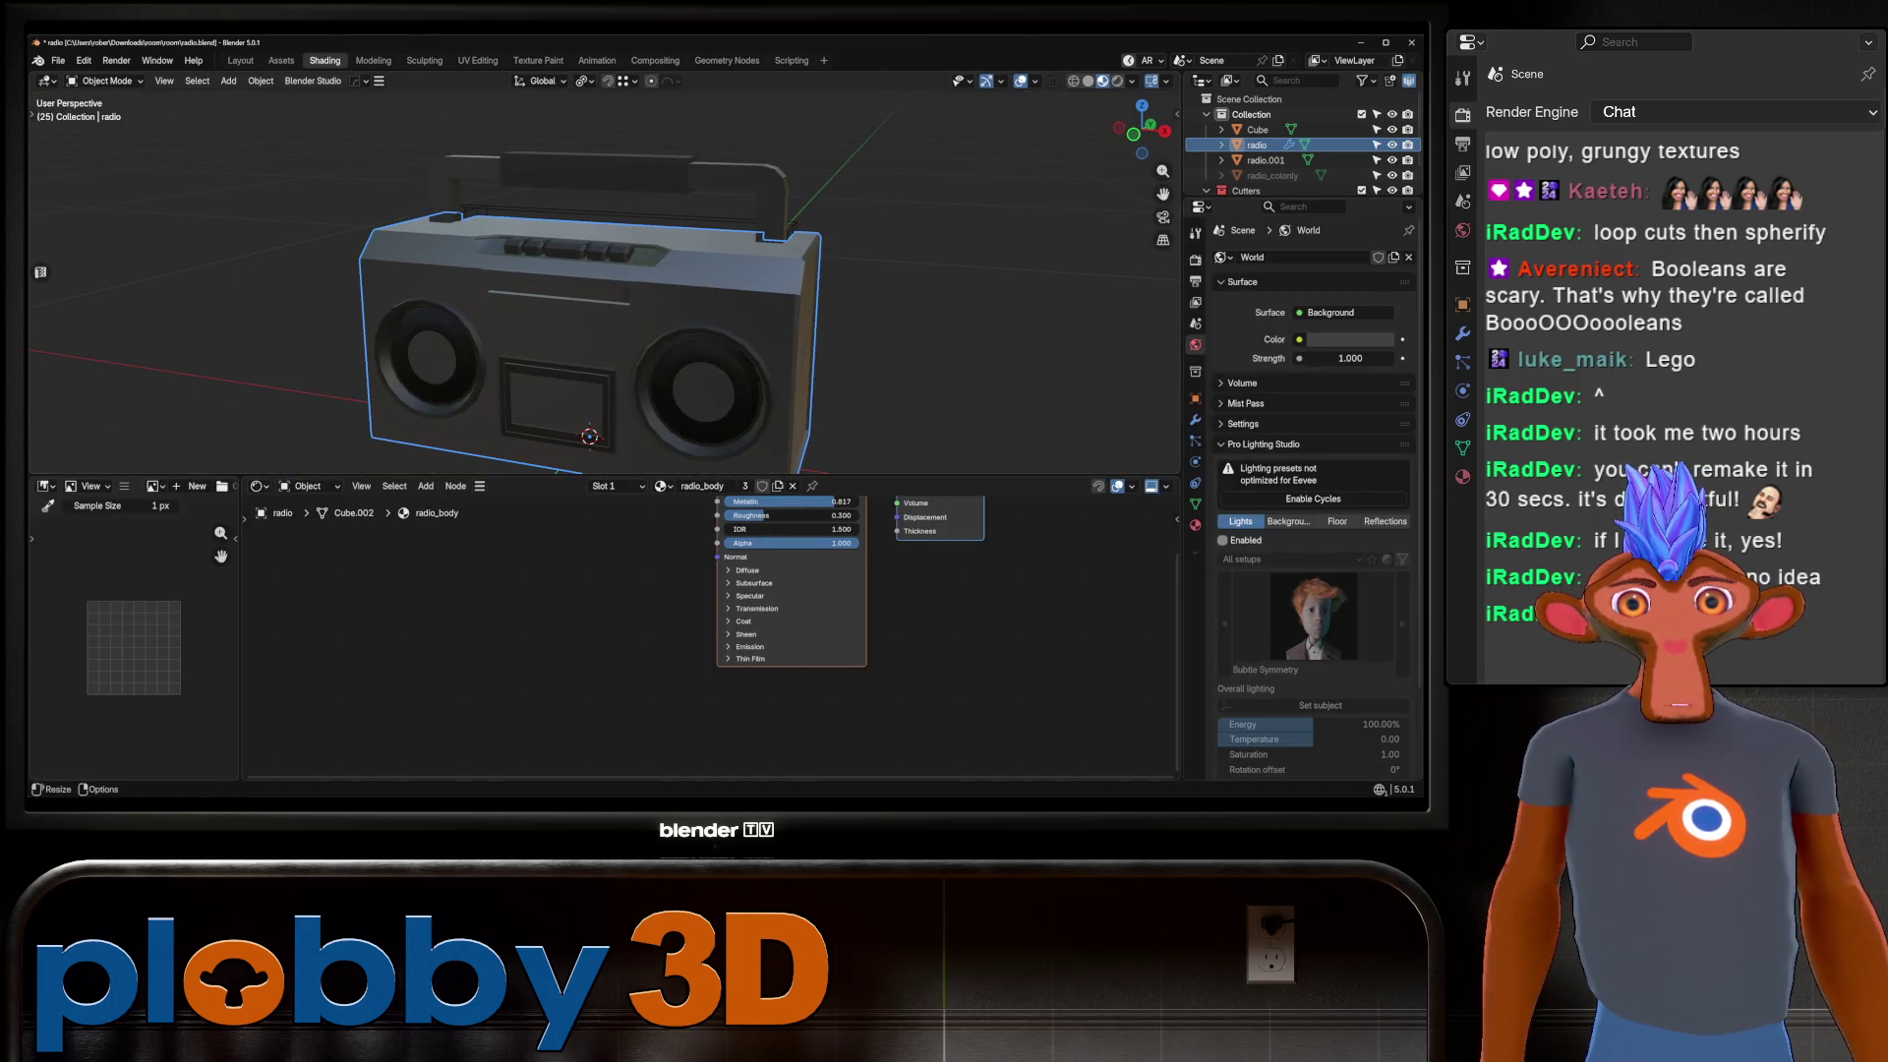
# Add a Noise Texture left of the shader with Texture Coordinate and Mapping nodes.
pyautogui.scroll(-2, 792, 590)
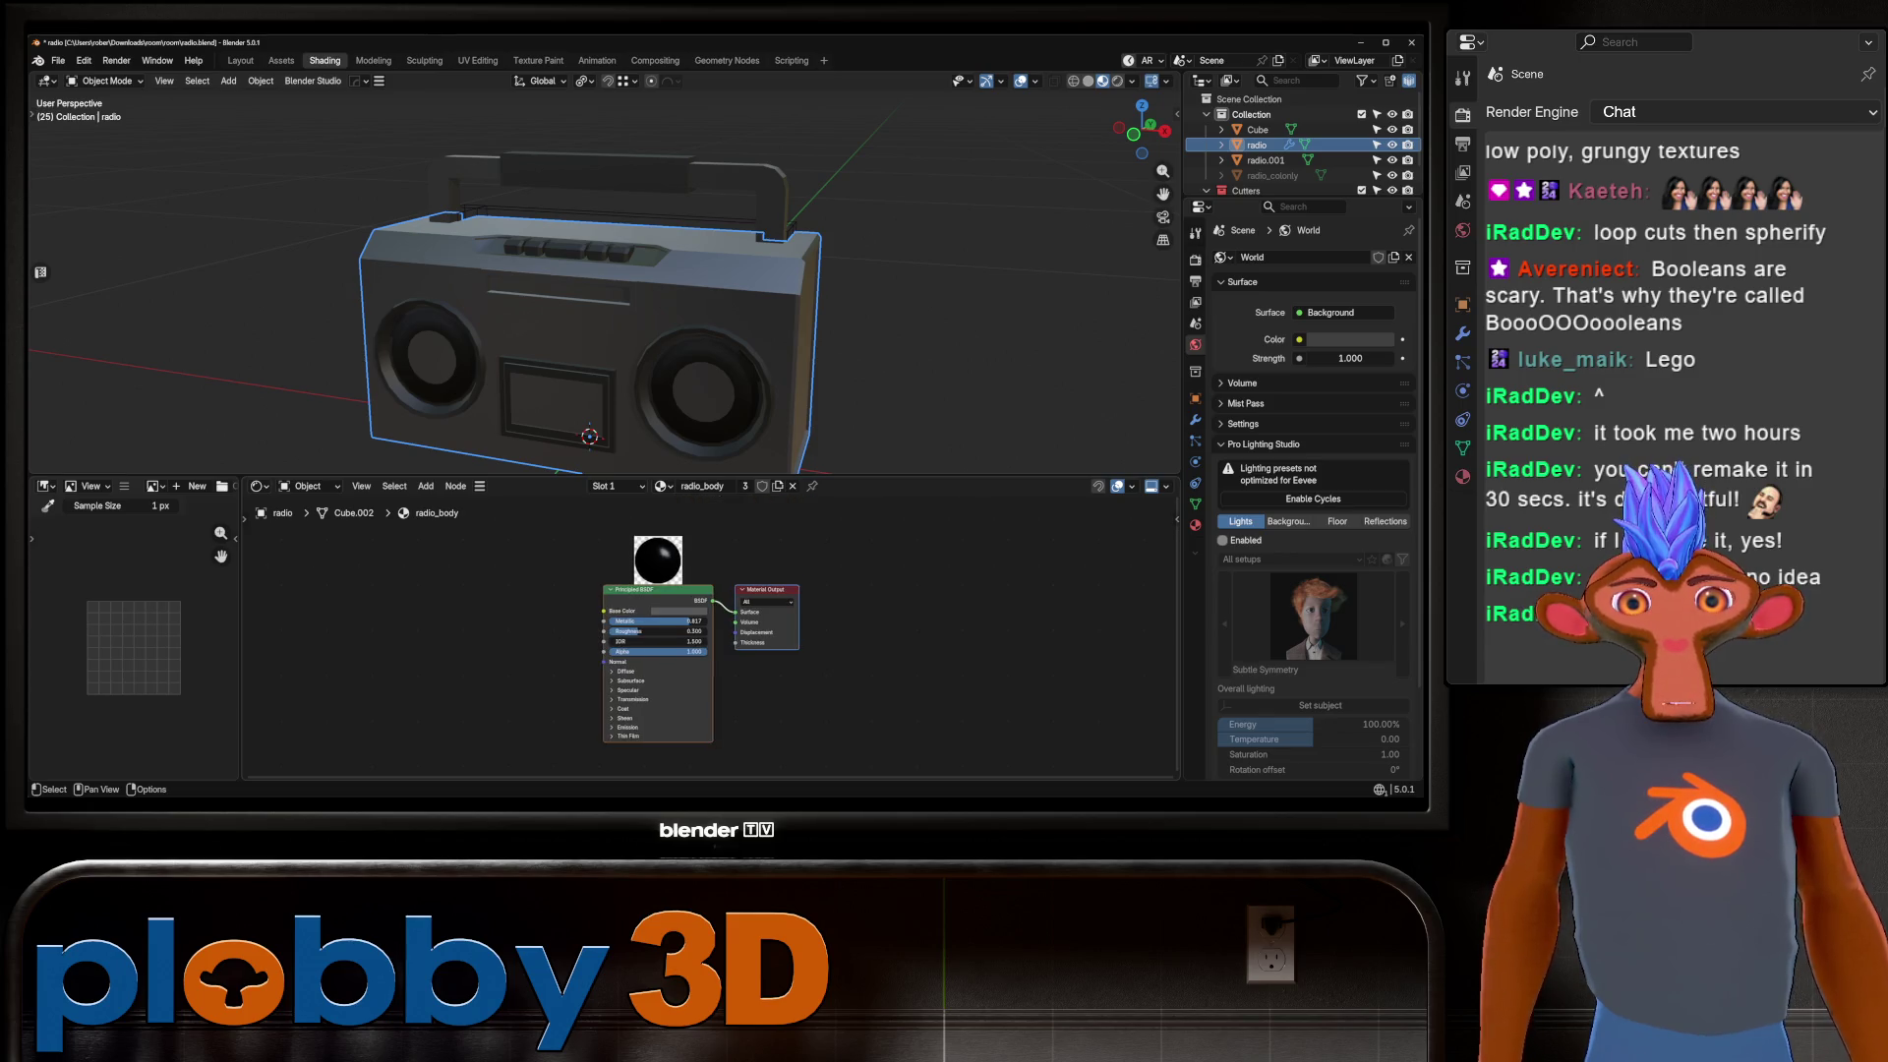
pyautogui.moveTo(688, 629); pyautogui.dragTo(600, 630, button='middle')
pyautogui.hotkey('shift', 'a')
pyautogui.moveTo(711, 630)
pyautogui.click(738, 732)
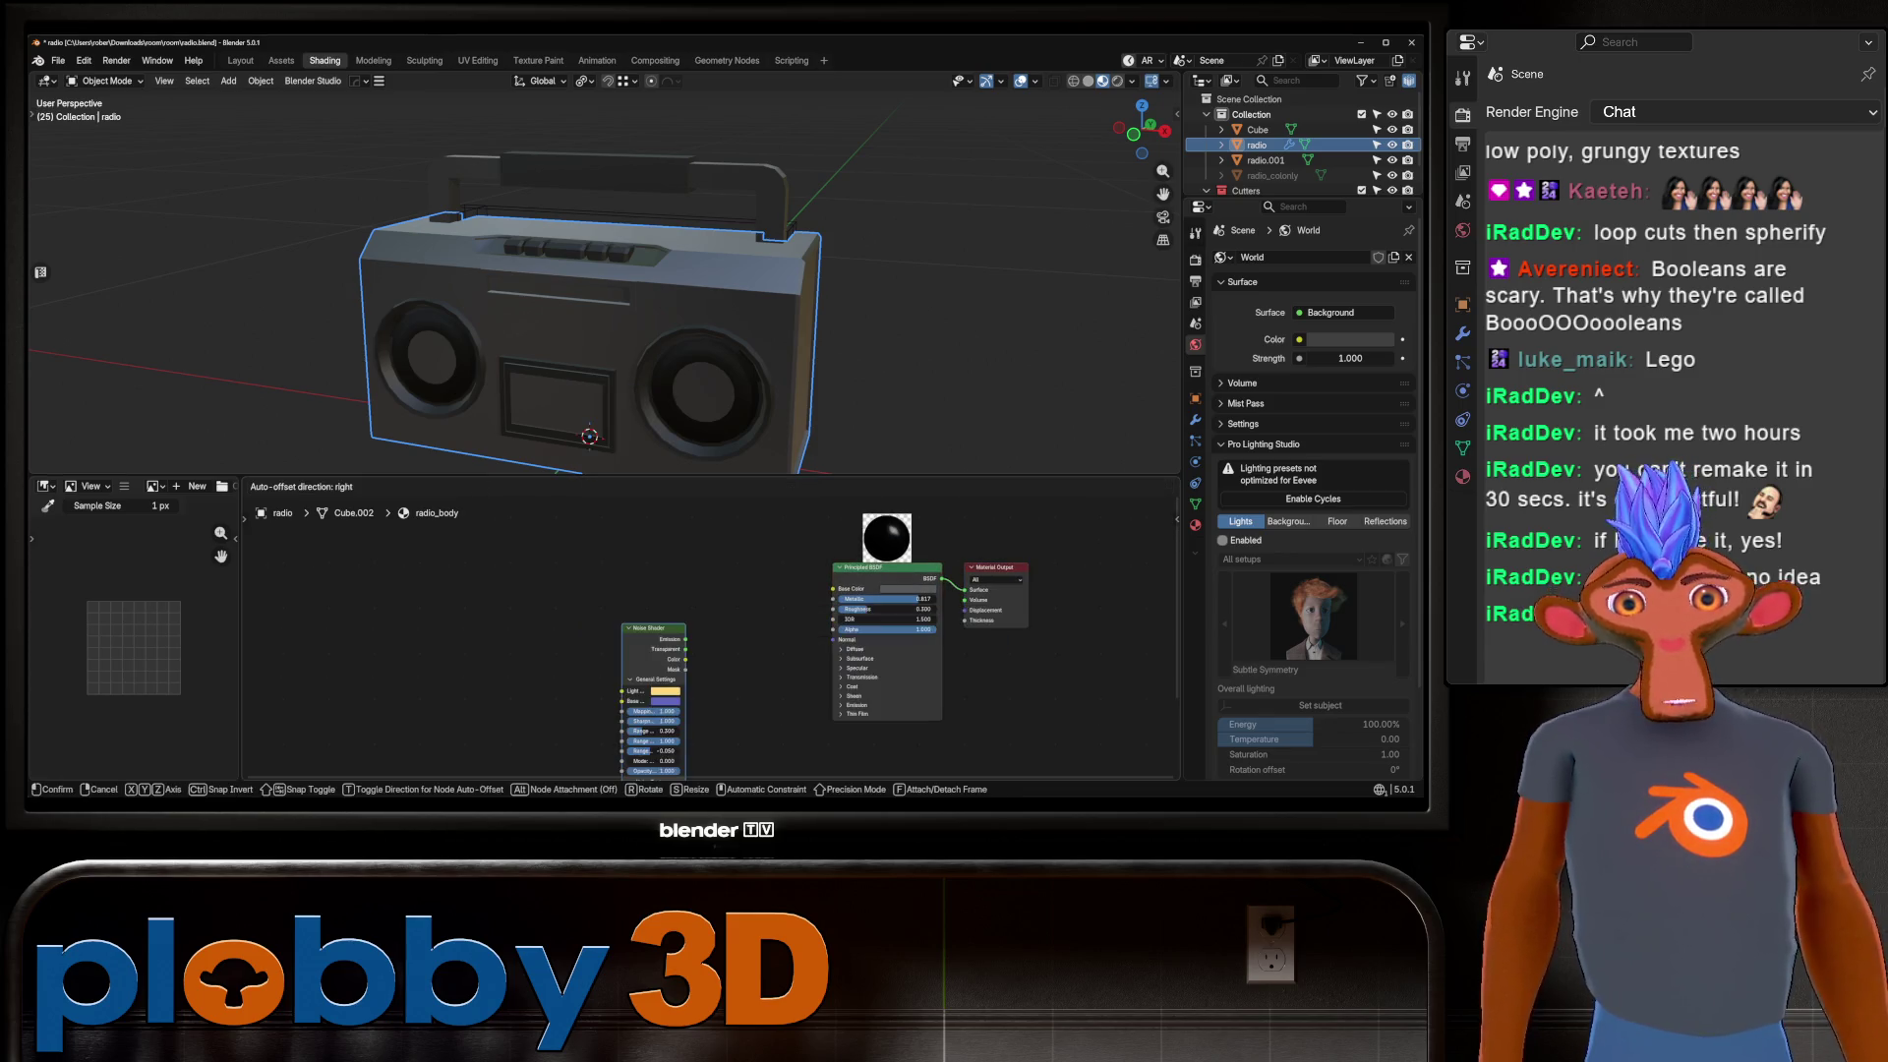
pyautogui.press('Escape')
pyautogui.hotkey('shift', 'a')
pyautogui.write('noise')
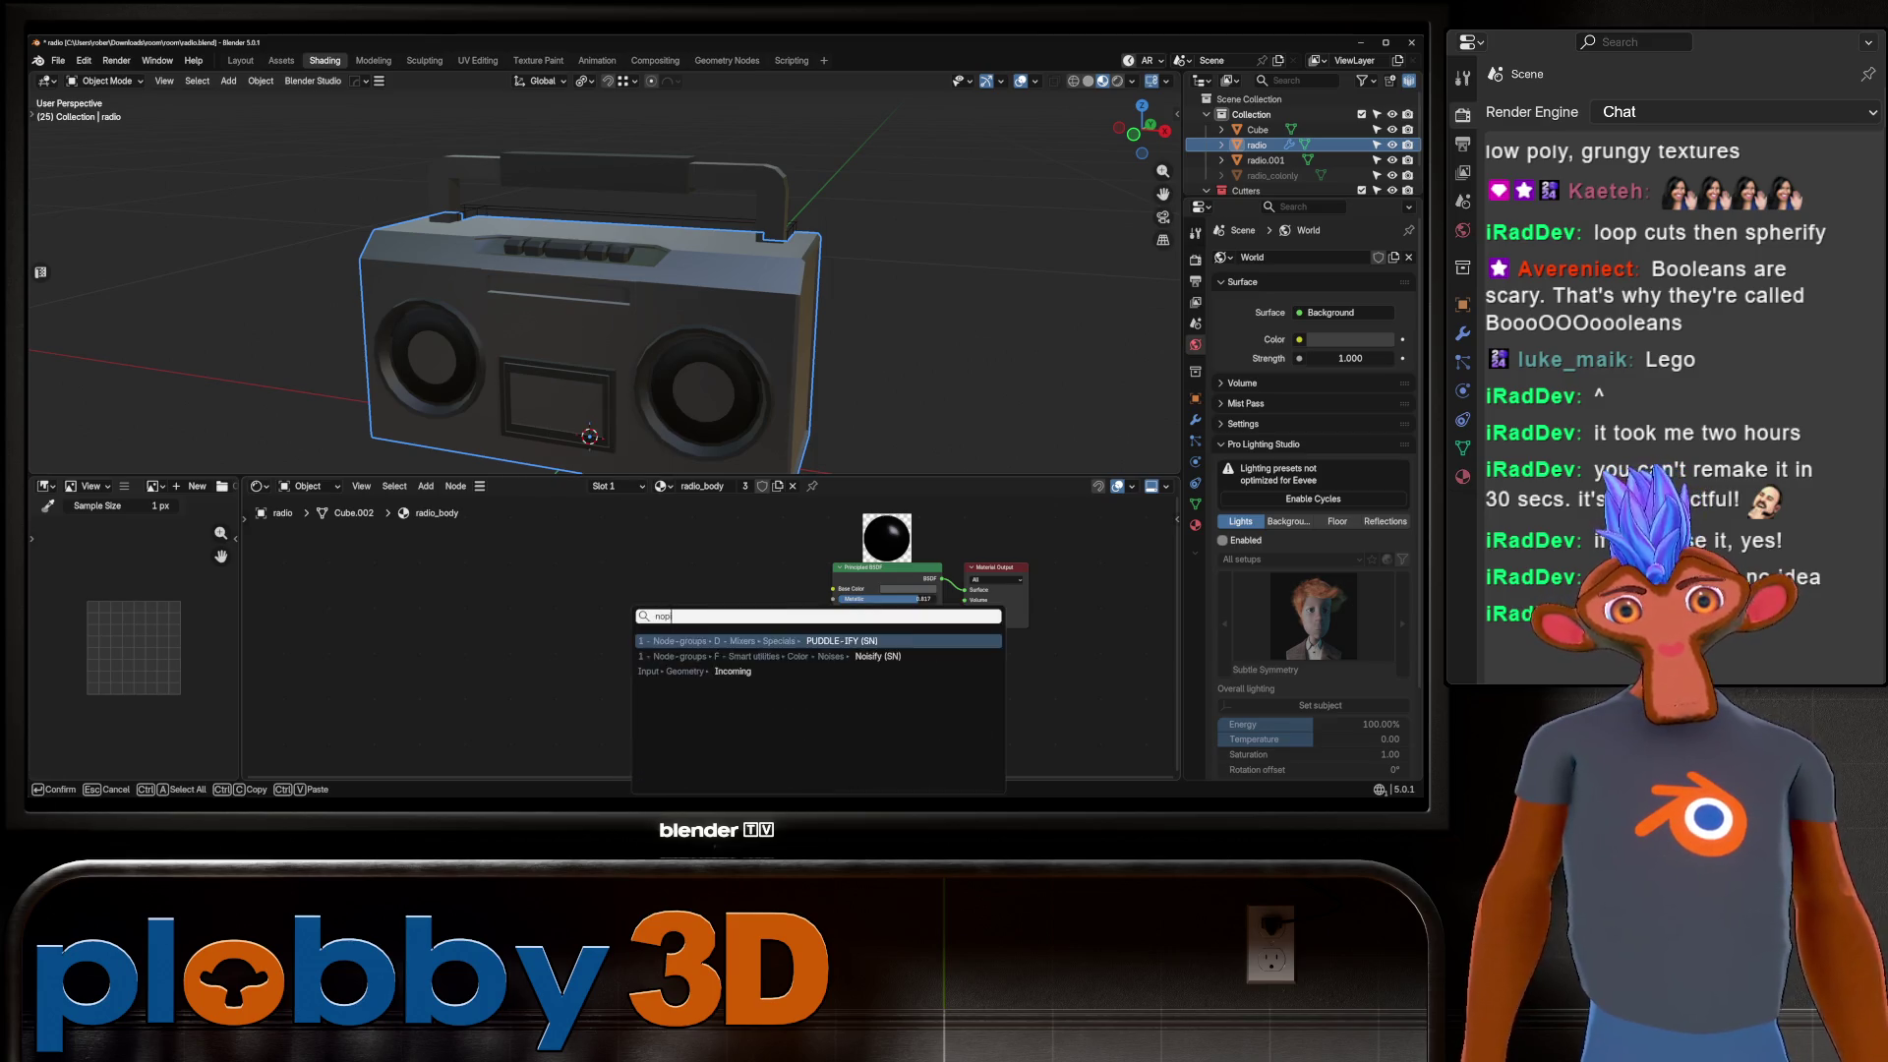
pyautogui.click(704, 671)
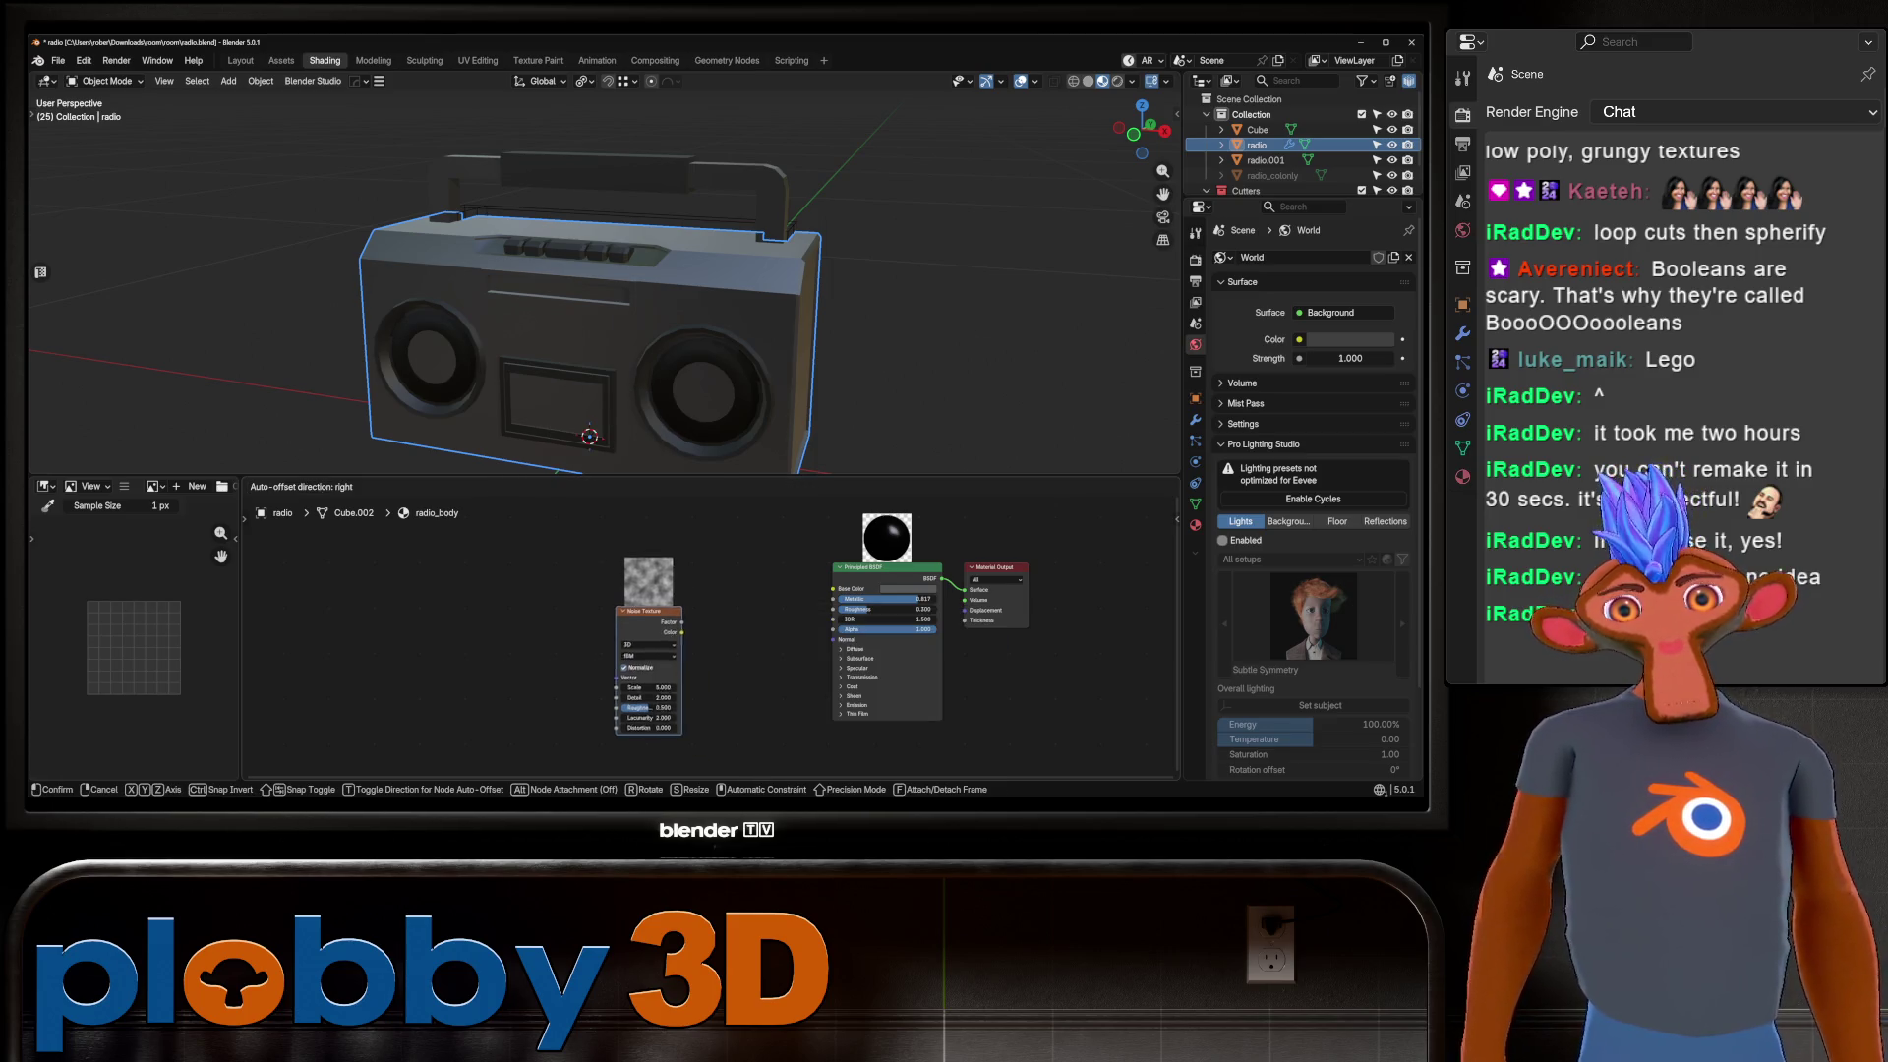
pyautogui.click(525, 590)
pyautogui.hotkey('ctrl', 't')
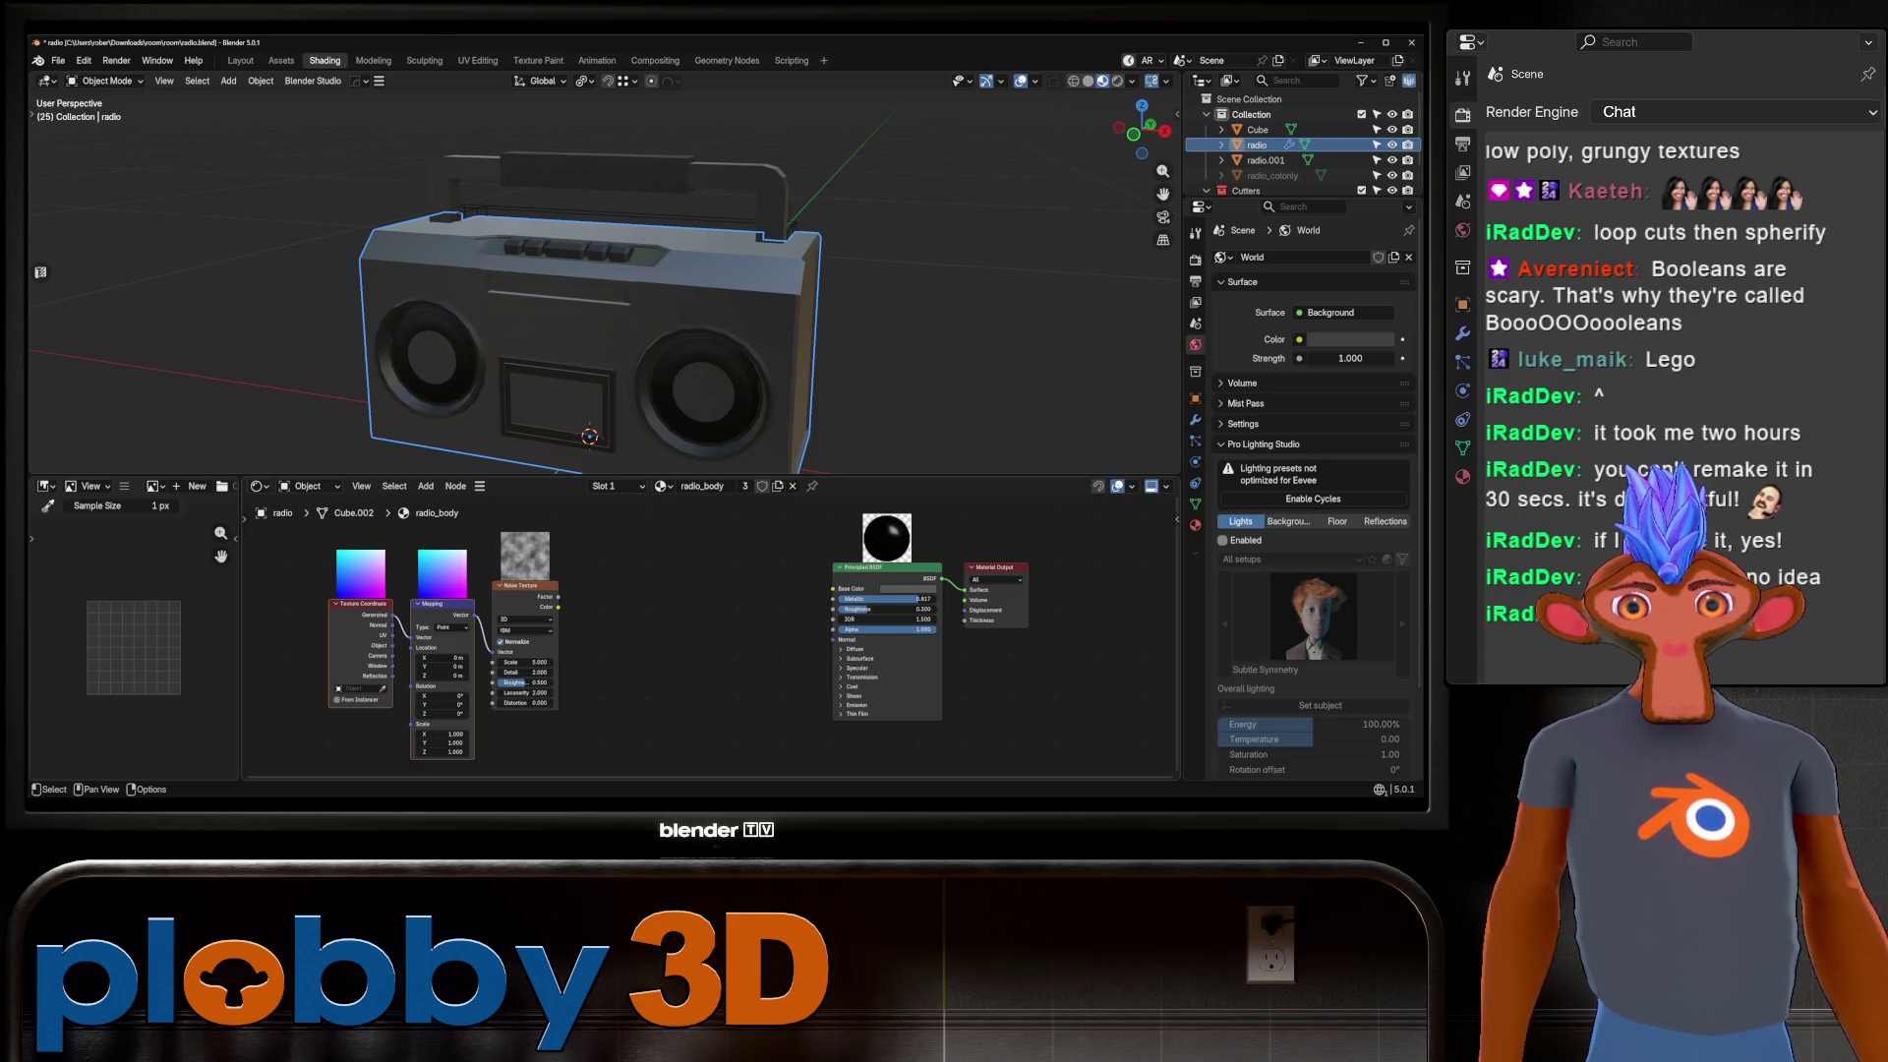
pyautogui.scroll(3, 909, 564)
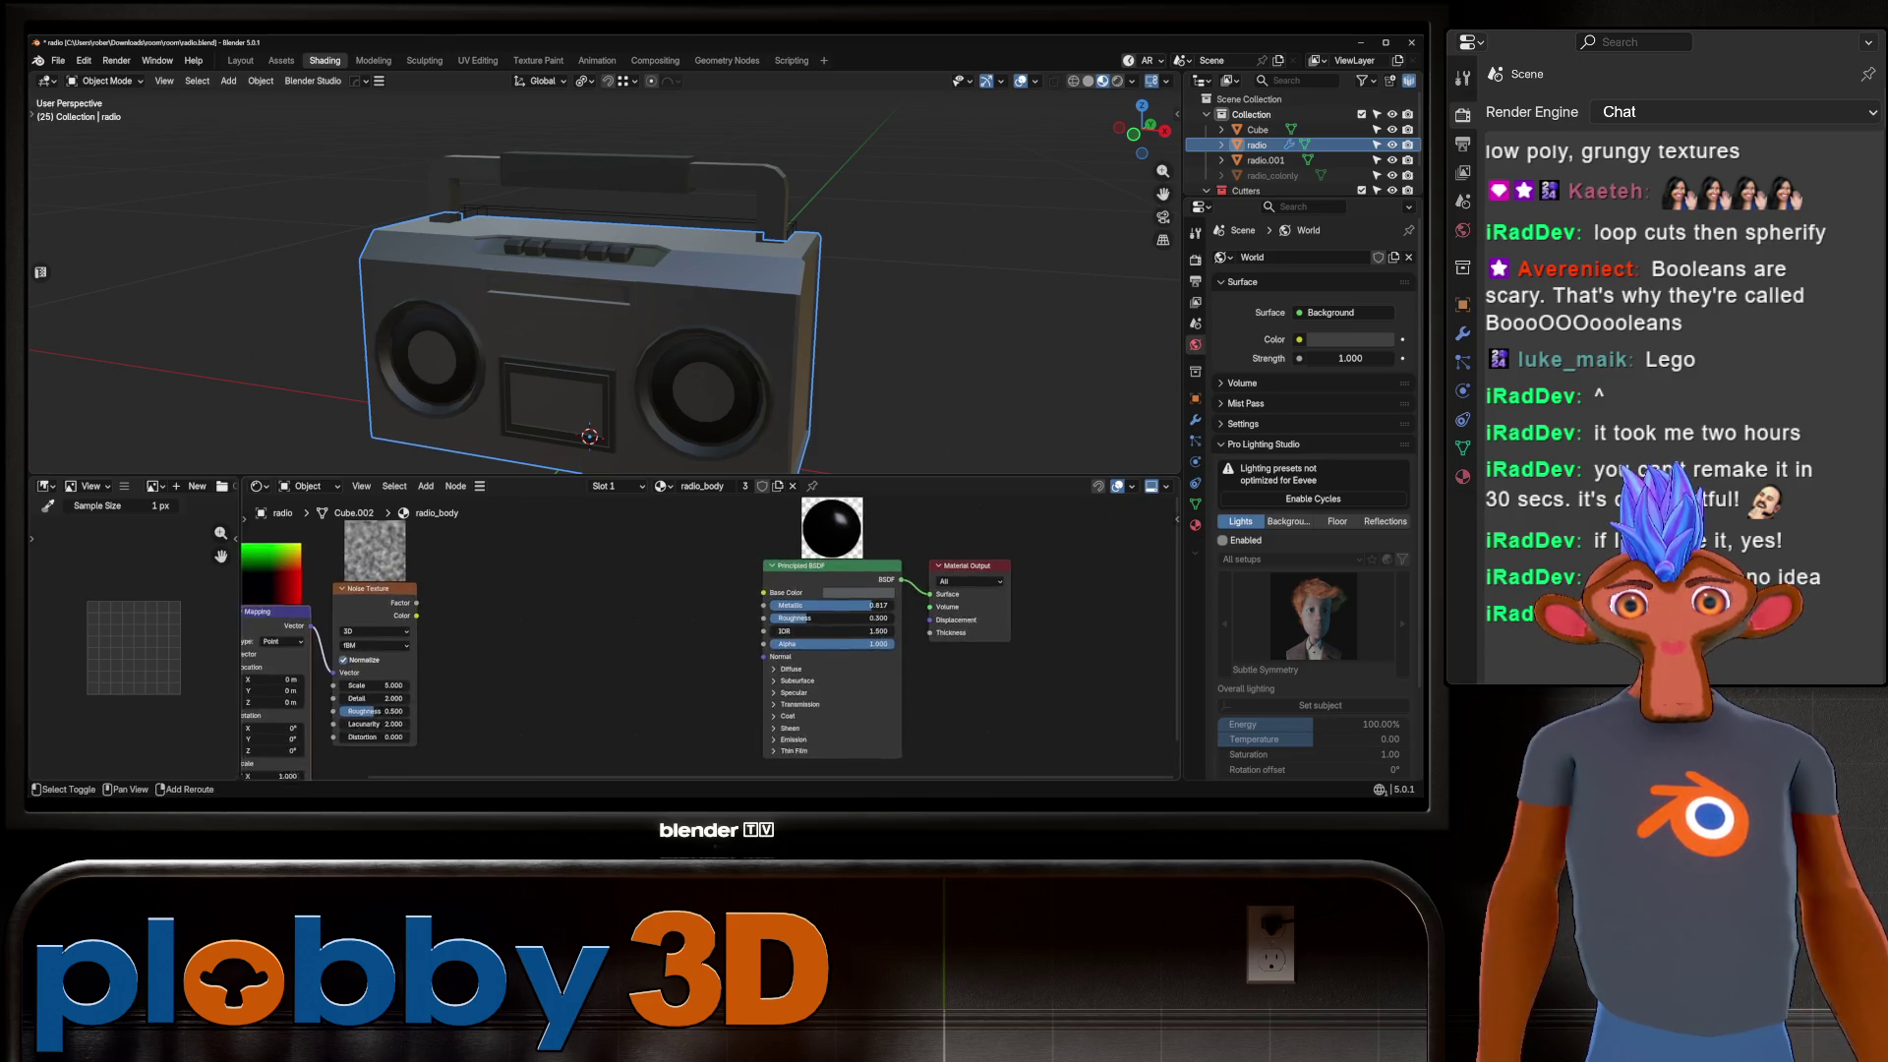
pyautogui.moveTo(909, 563); pyautogui.dragTo(958, 536, button='middle')
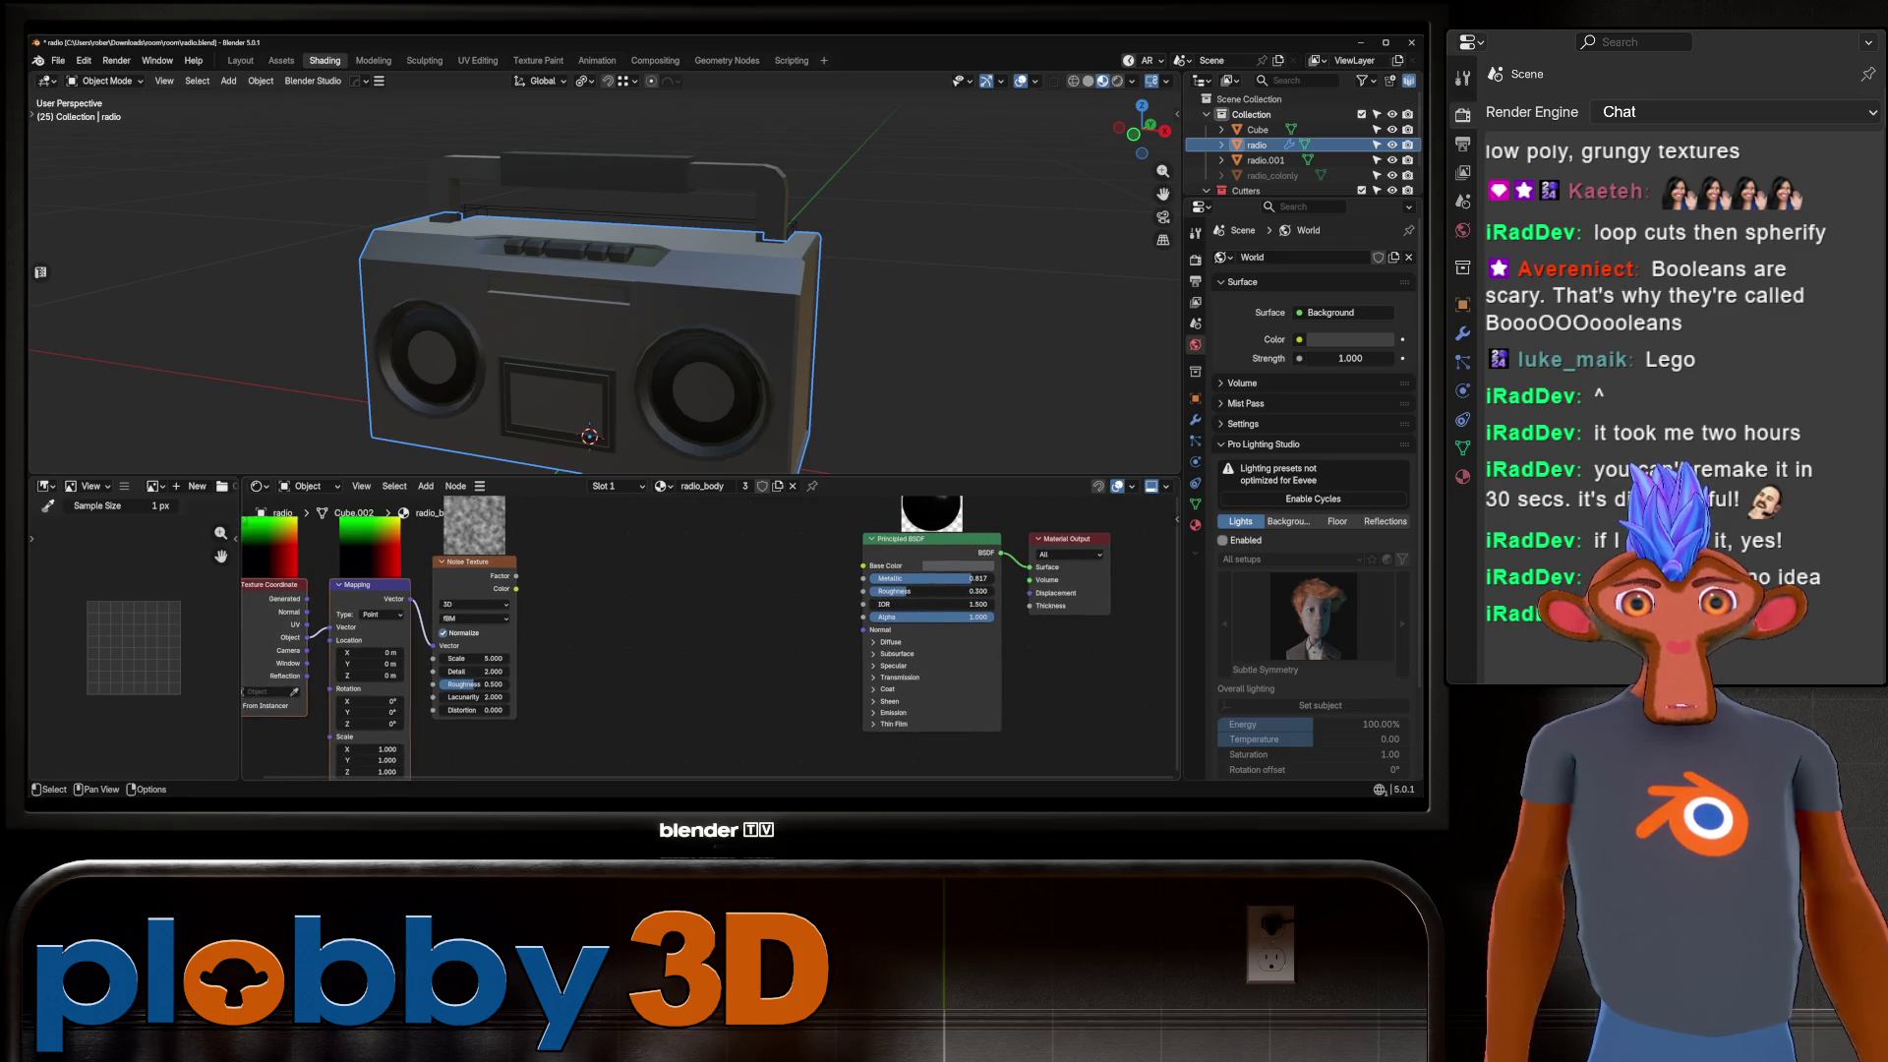
# Add a Mix Color node with two dark grey colours.
pyautogui.hotkey('shift', 'a')
pyautogui.write('mix c')
pyautogui.press('Return')
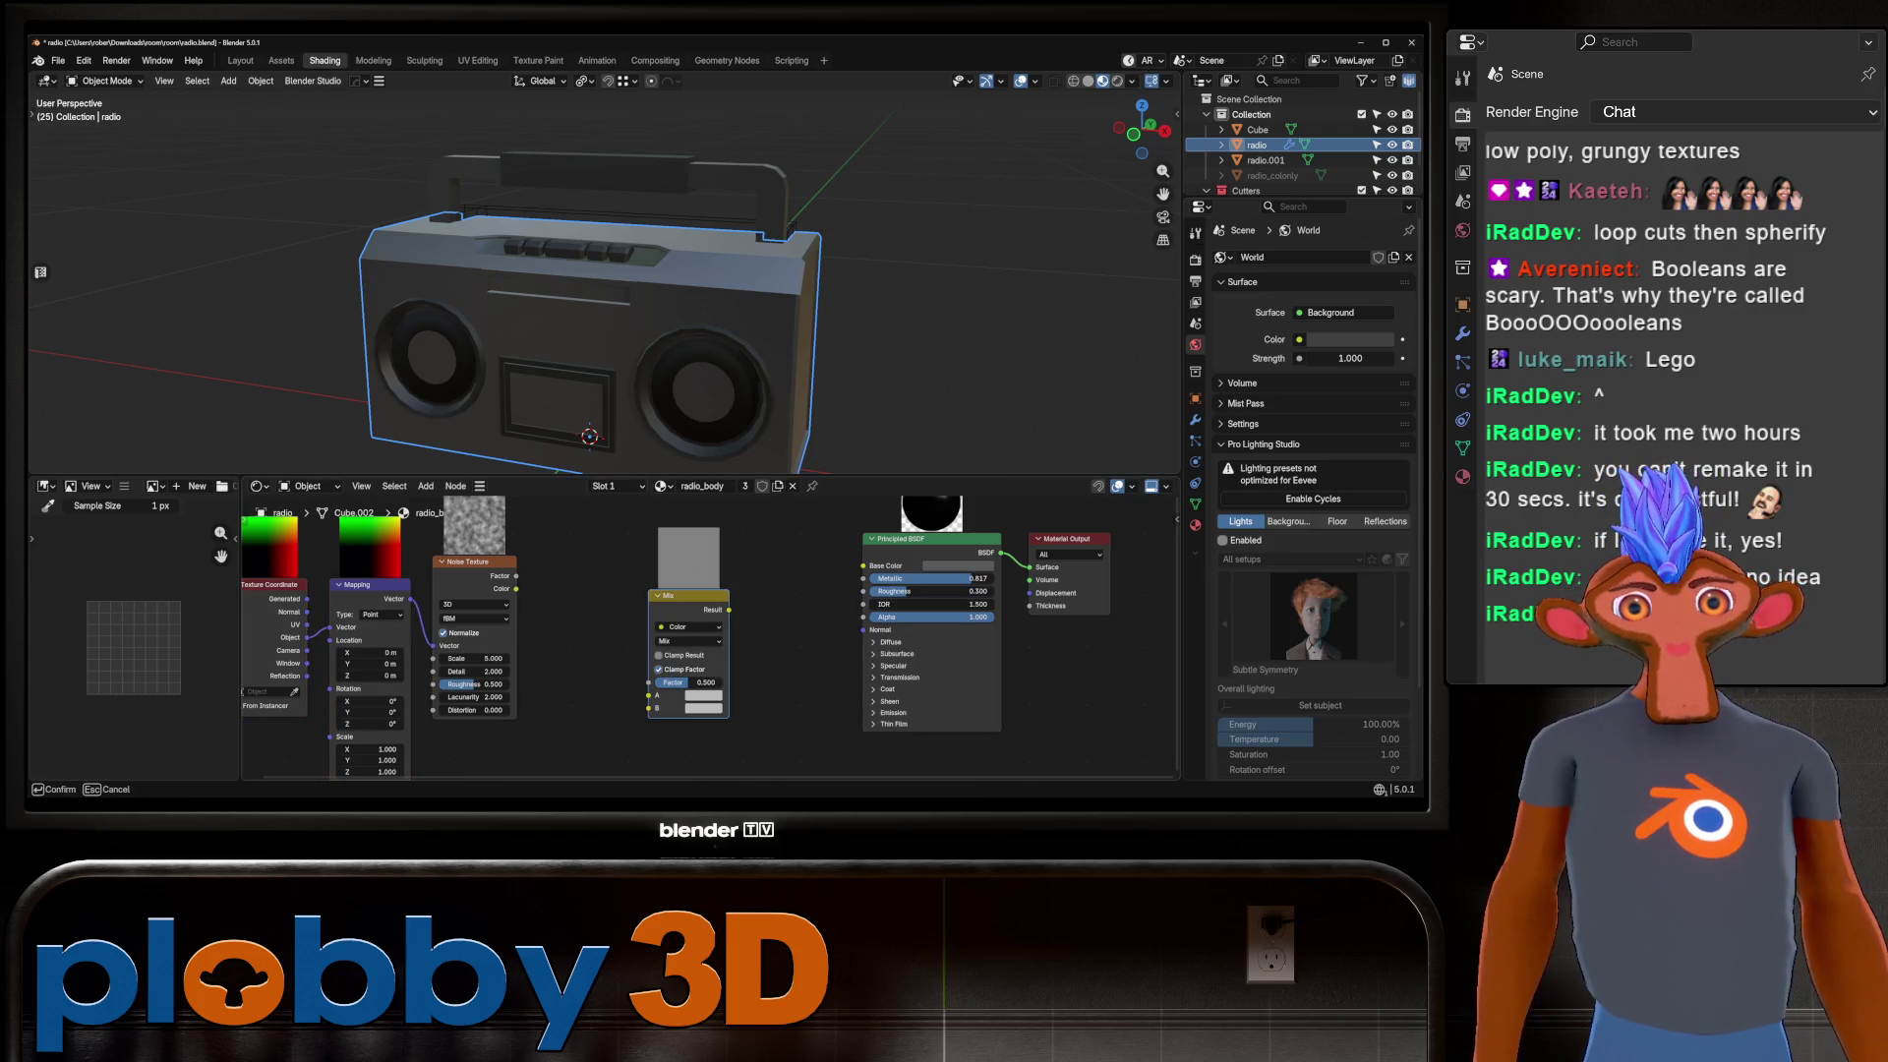
pyautogui.press('Return')
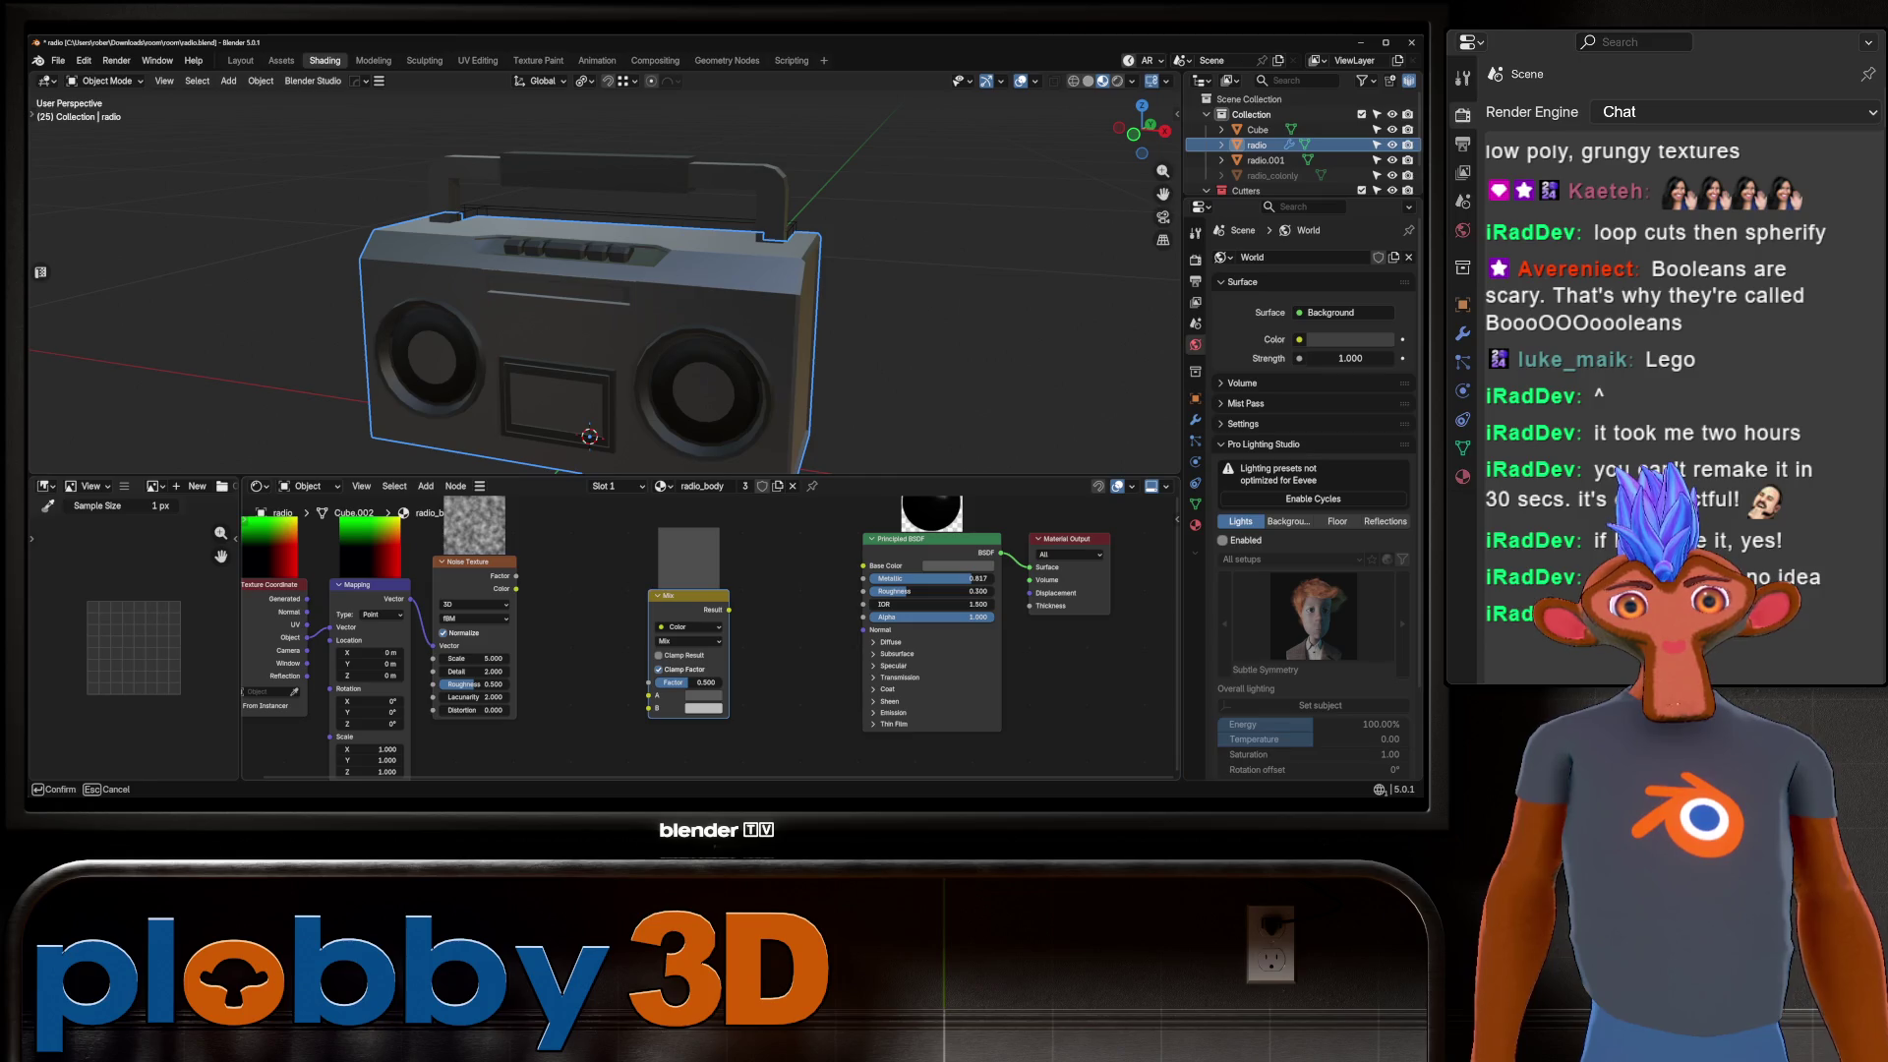
pyautogui.press('Return')
pyautogui.click(703, 708)
pyautogui.moveTo(757, 662); pyautogui.dragTo(759, 662)
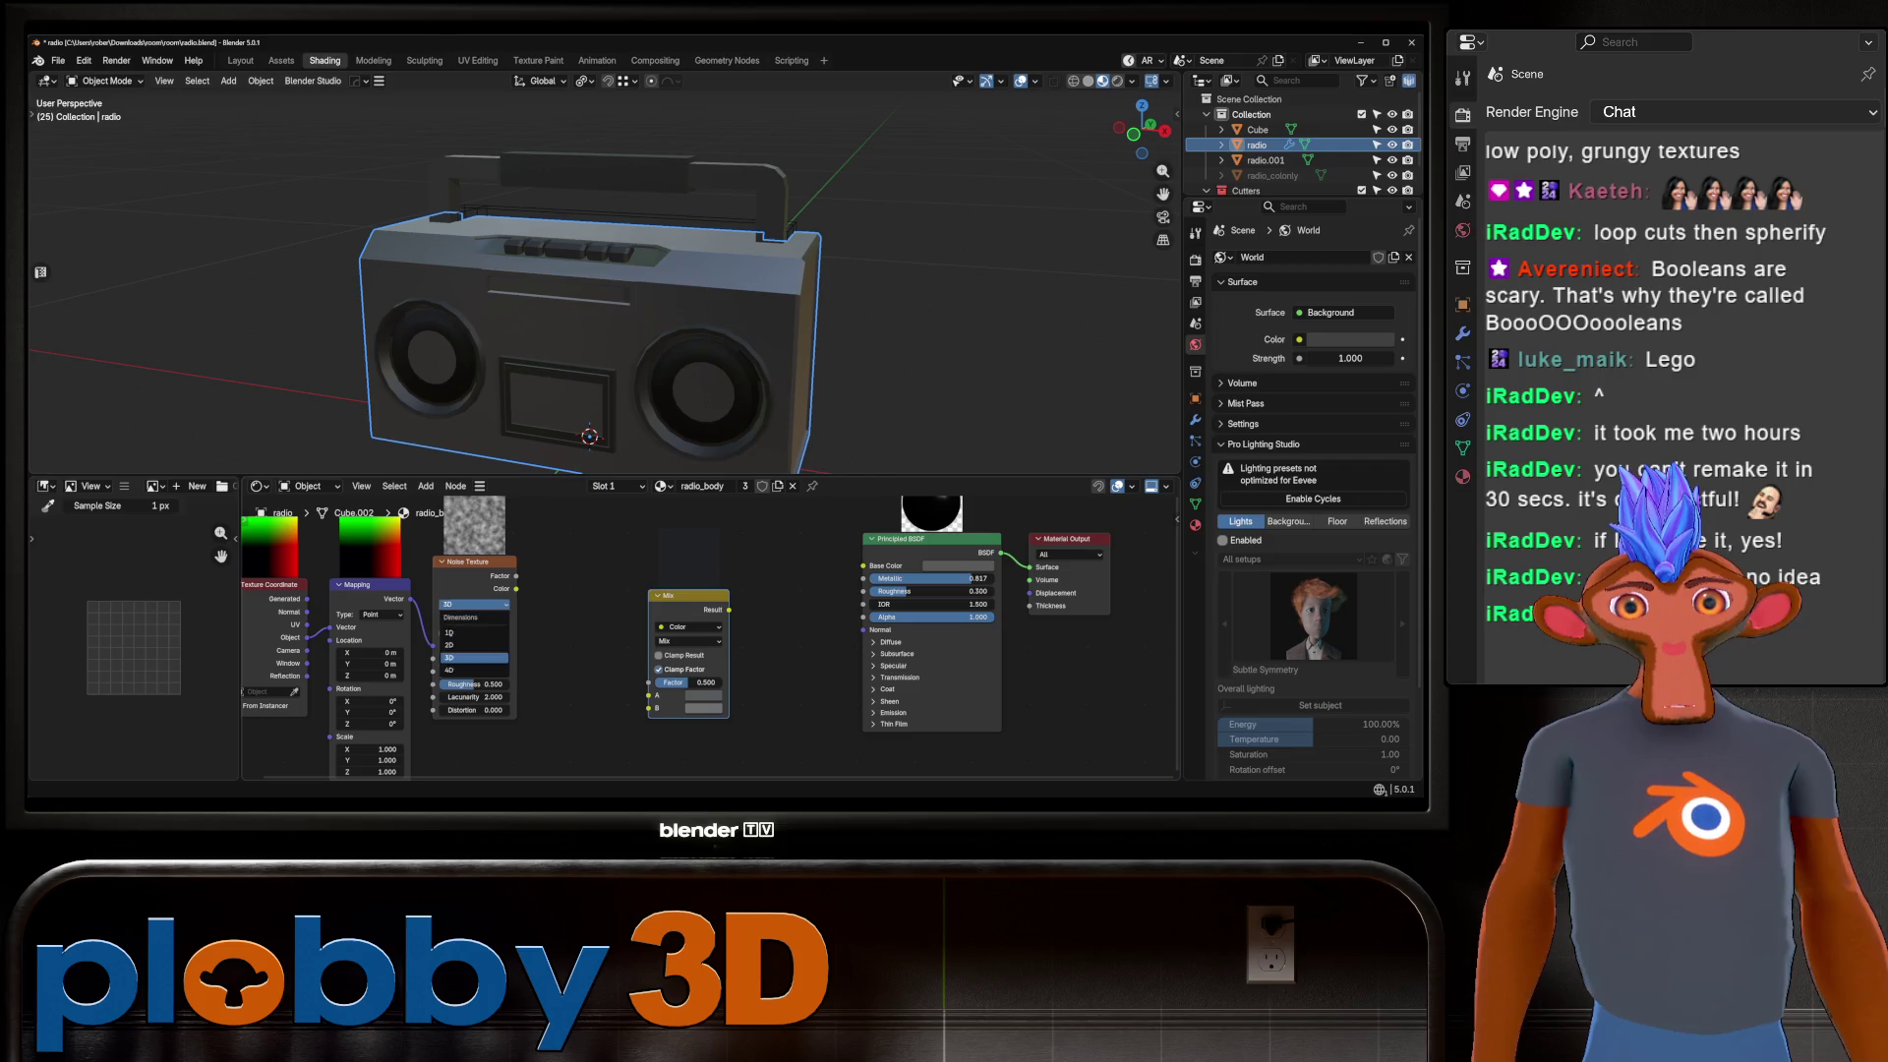
# Wire Noise Factor through a Color Ramp into the Mix factor, and Mix into Base Color.
pyautogui.hotkey('shift', 'a')
pyautogui.write('color ramp')
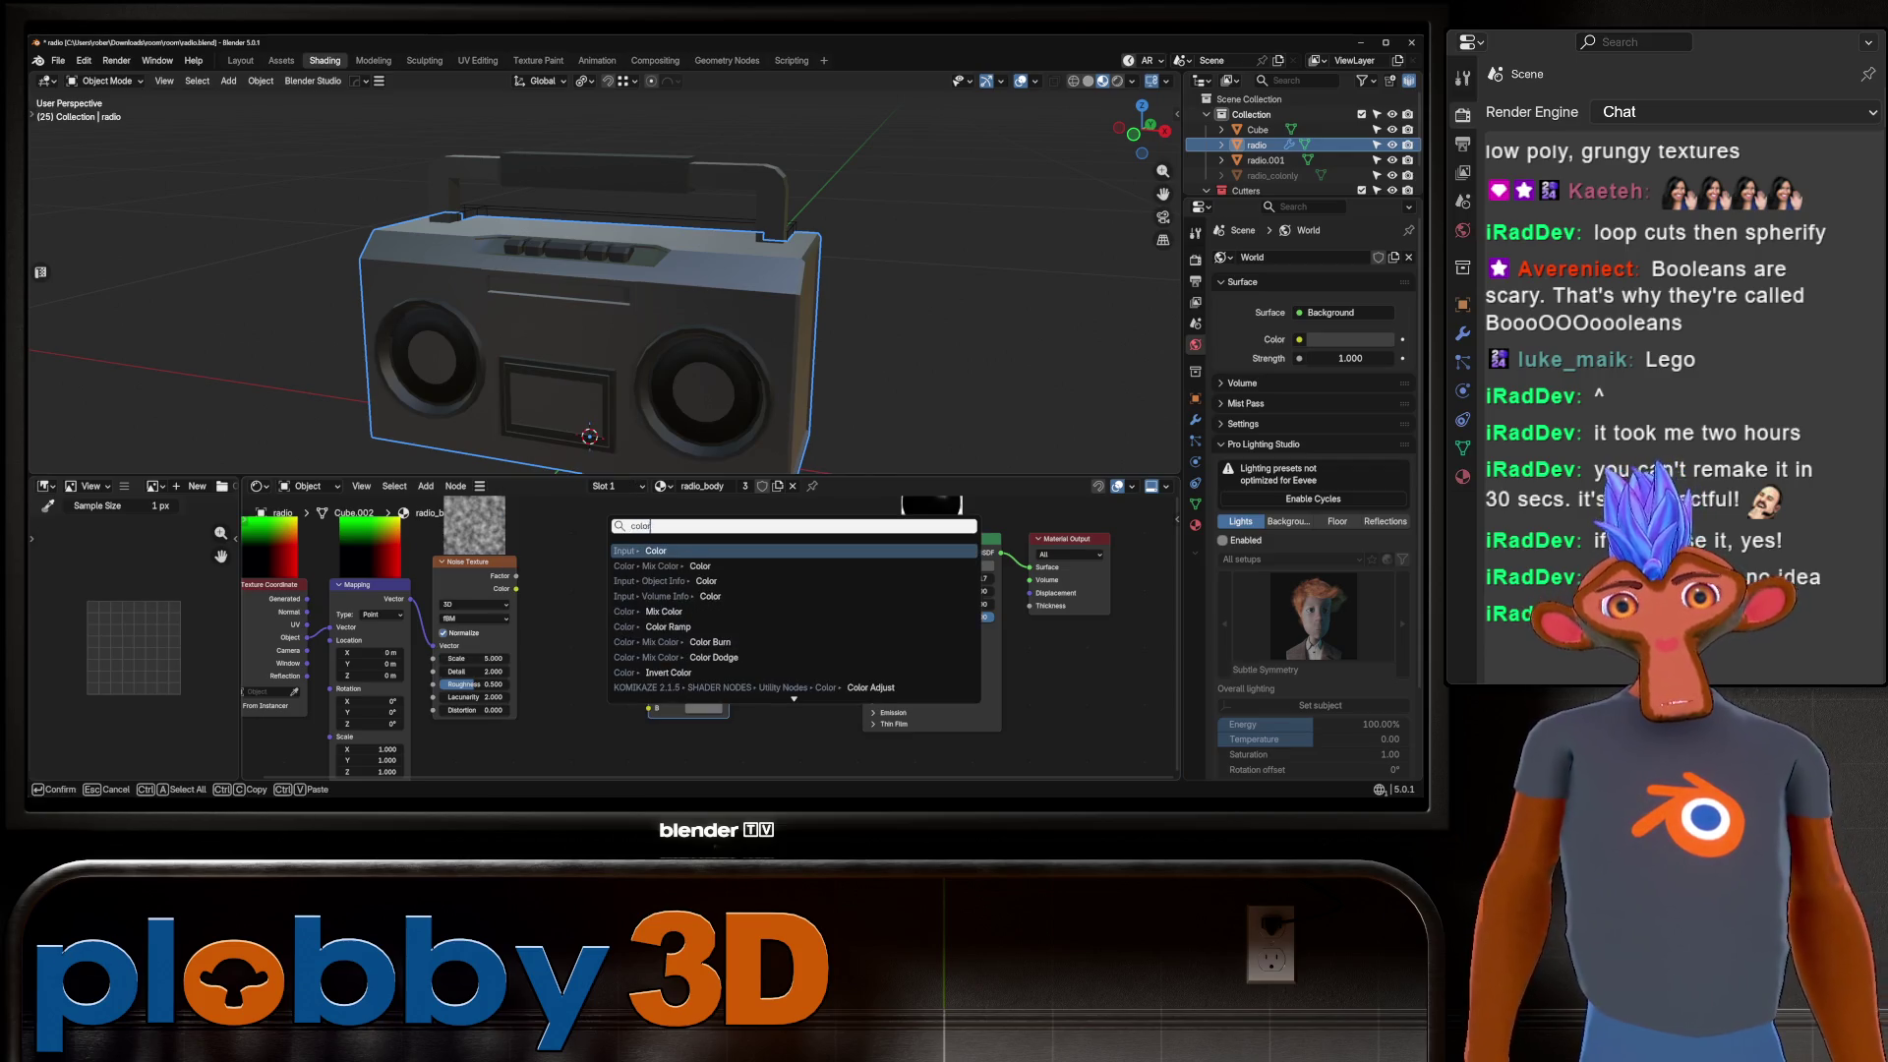
pyautogui.press('Return')
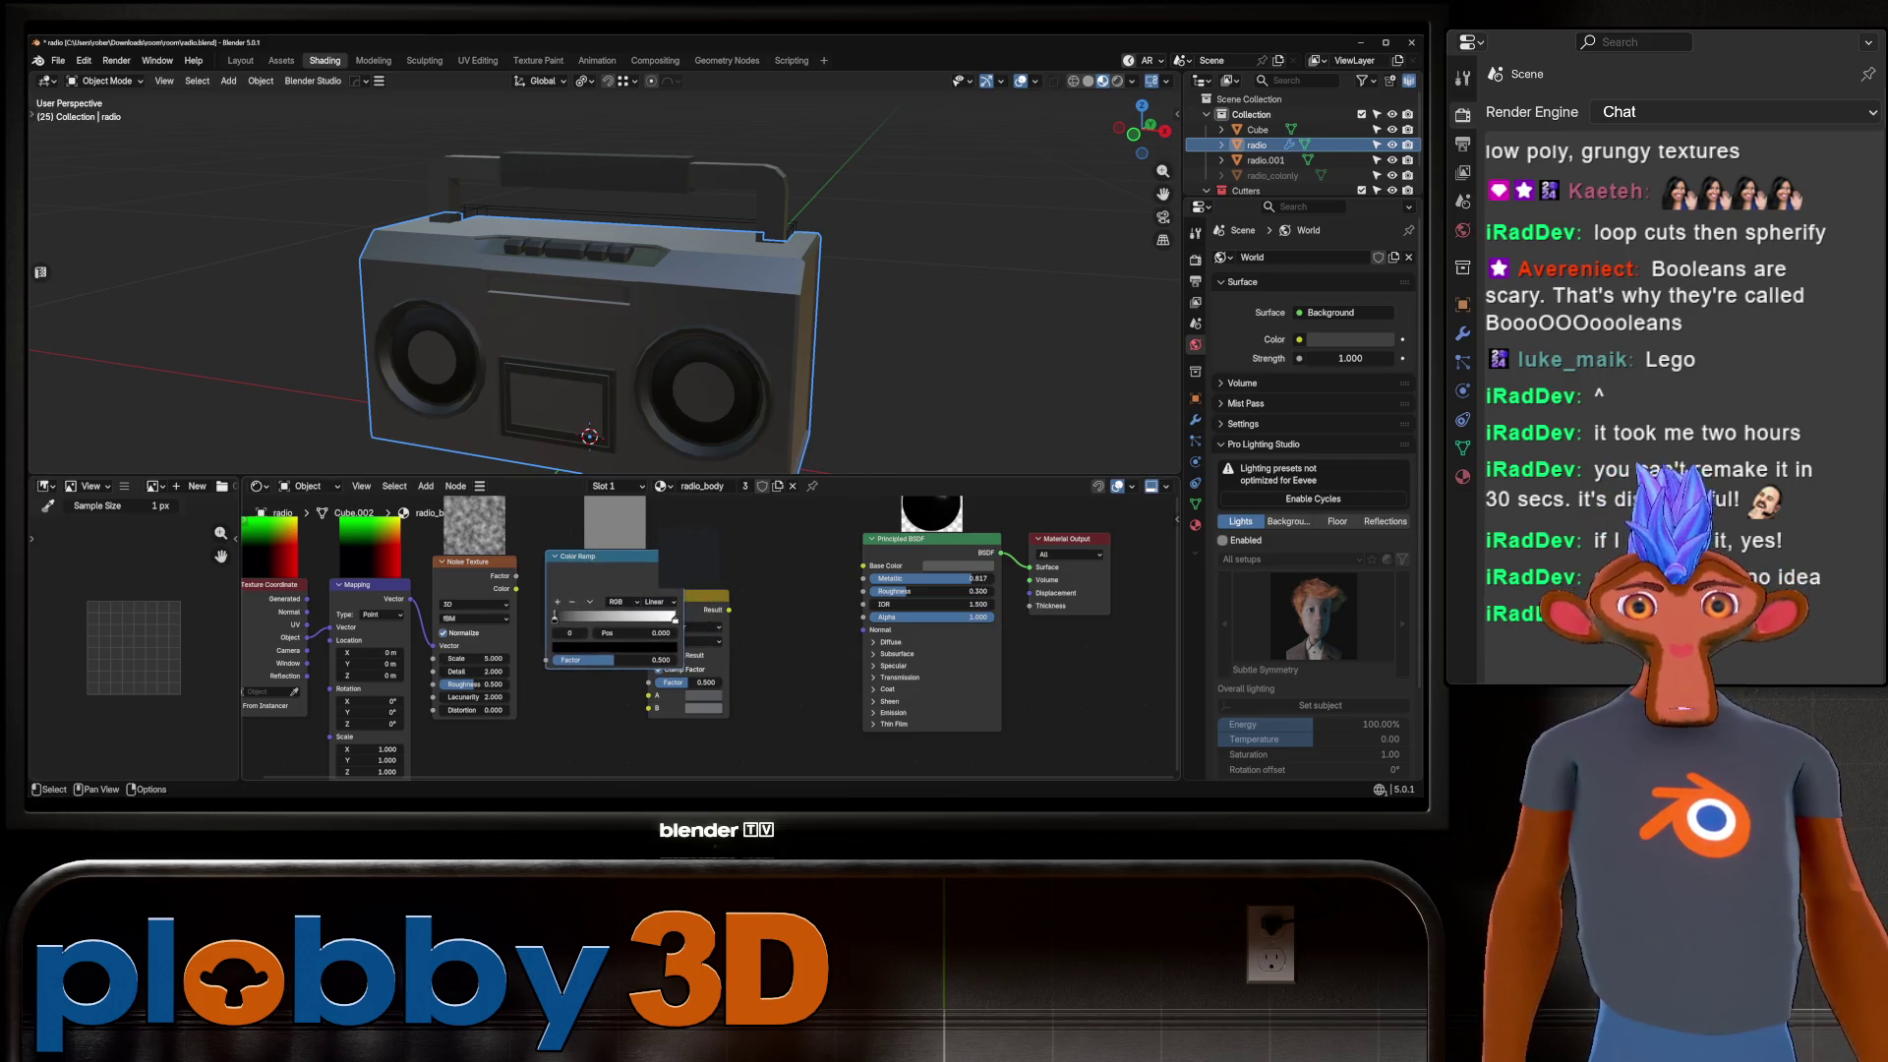
pyautogui.click(614, 590)
pyautogui.moveTo(515, 576); pyautogui.dragTo(546, 659)
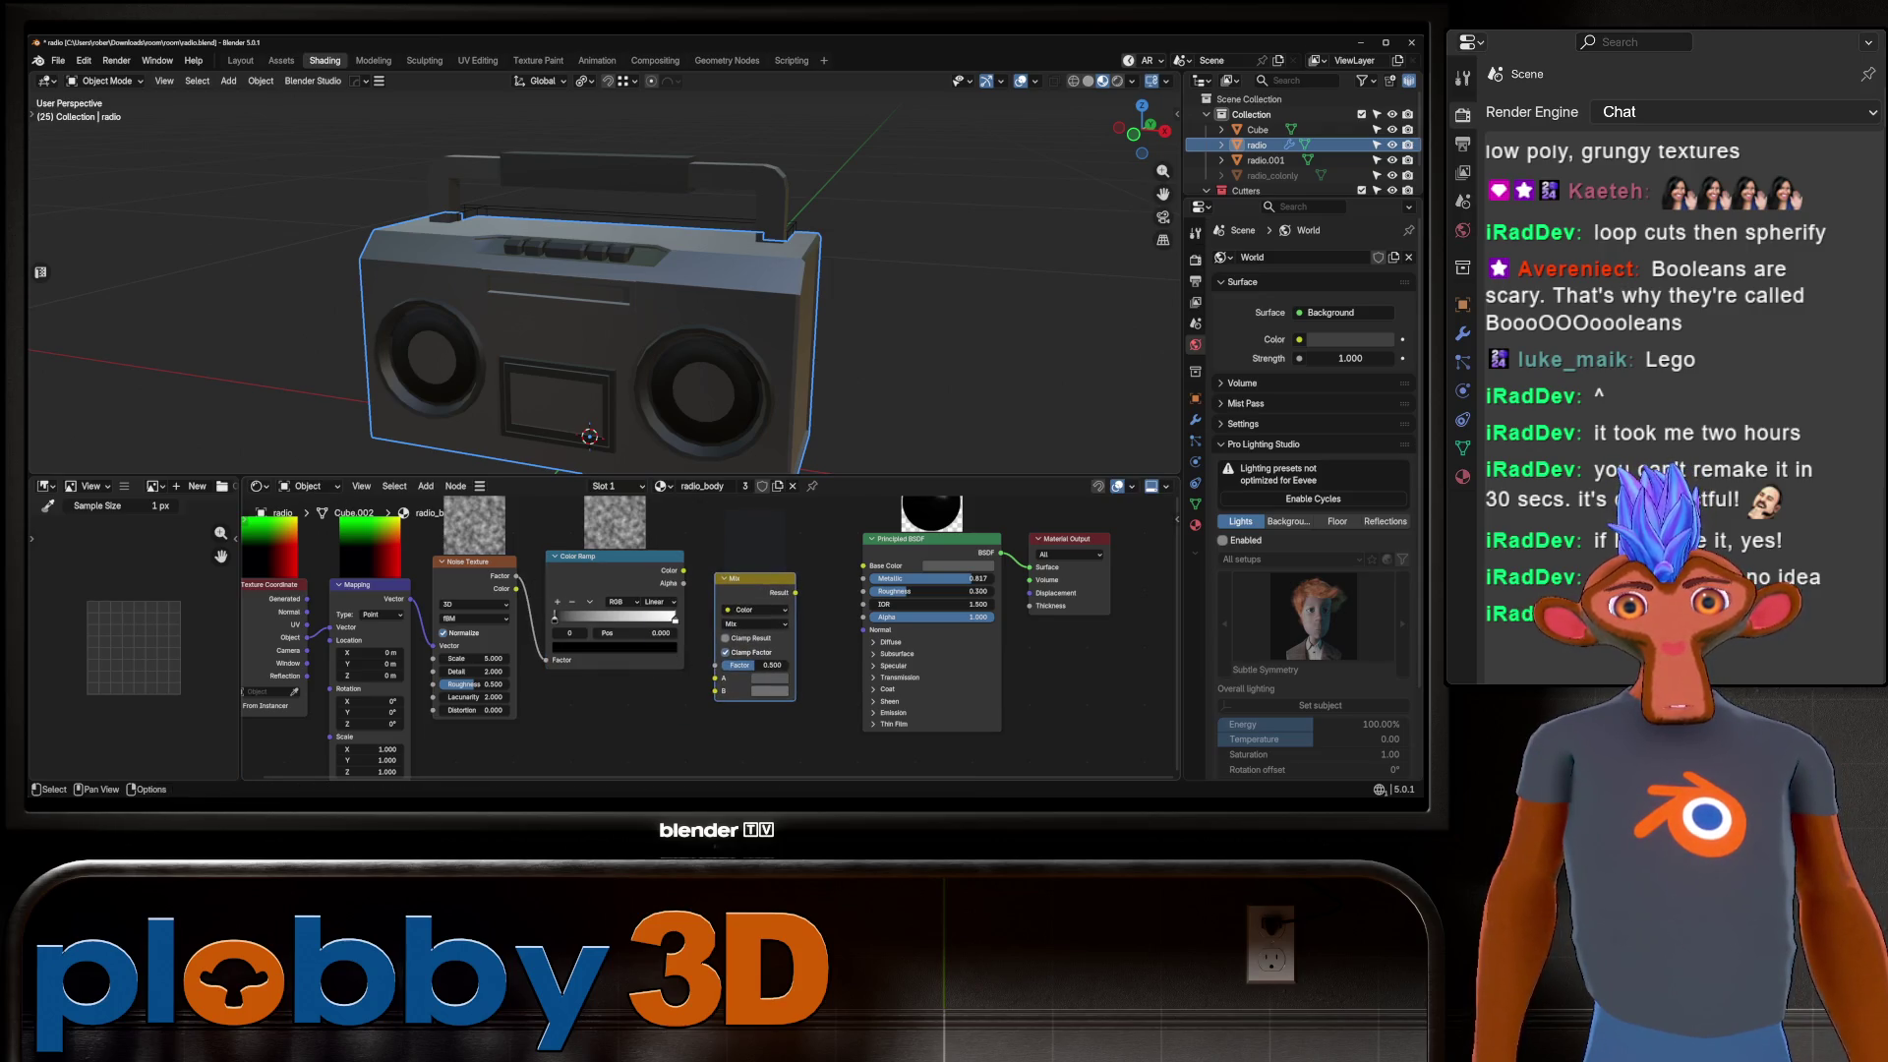
pyautogui.moveTo(684, 570); pyautogui.dragTo(716, 664)
pyautogui.moveTo(794, 592); pyautogui.dragTo(863, 565)
# Tighten the Color Ramp (white stop 0.690), set noise Detail 15, and adjust Roughness.
pyautogui.moveTo(639, 344)
pyautogui.mouseDown(button='middle')
pyautogui.moveTo(629, 314)
pyautogui.moveTo(566, 303)
pyautogui.mouseUp(button='middle')
pyautogui.moveTo(554, 620)
pyautogui.mouseDown()
pyautogui.moveTo(669, 619)
pyautogui.moveTo(638, 621)
pyautogui.mouseUp()
pyautogui.moveTo(590, 393); pyautogui.dragTo(590, 373, button='middle')
pyautogui.moveTo(475, 671); pyautogui.dragTo(541, 658)
pyautogui.scroll(-2, 590, 295)
pyautogui.moveTo(590, 294)
pyautogui.mouseDown(button='middle')
pyautogui.moveTo(747, 354)
pyautogui.moveTo(689, 354)
pyautogui.moveTo(787, 359)
pyautogui.moveTo(718, 353)
pyautogui.mouseUp(button='middle')
pyautogui.moveTo(462, 683); pyautogui.dragTo(474, 683)
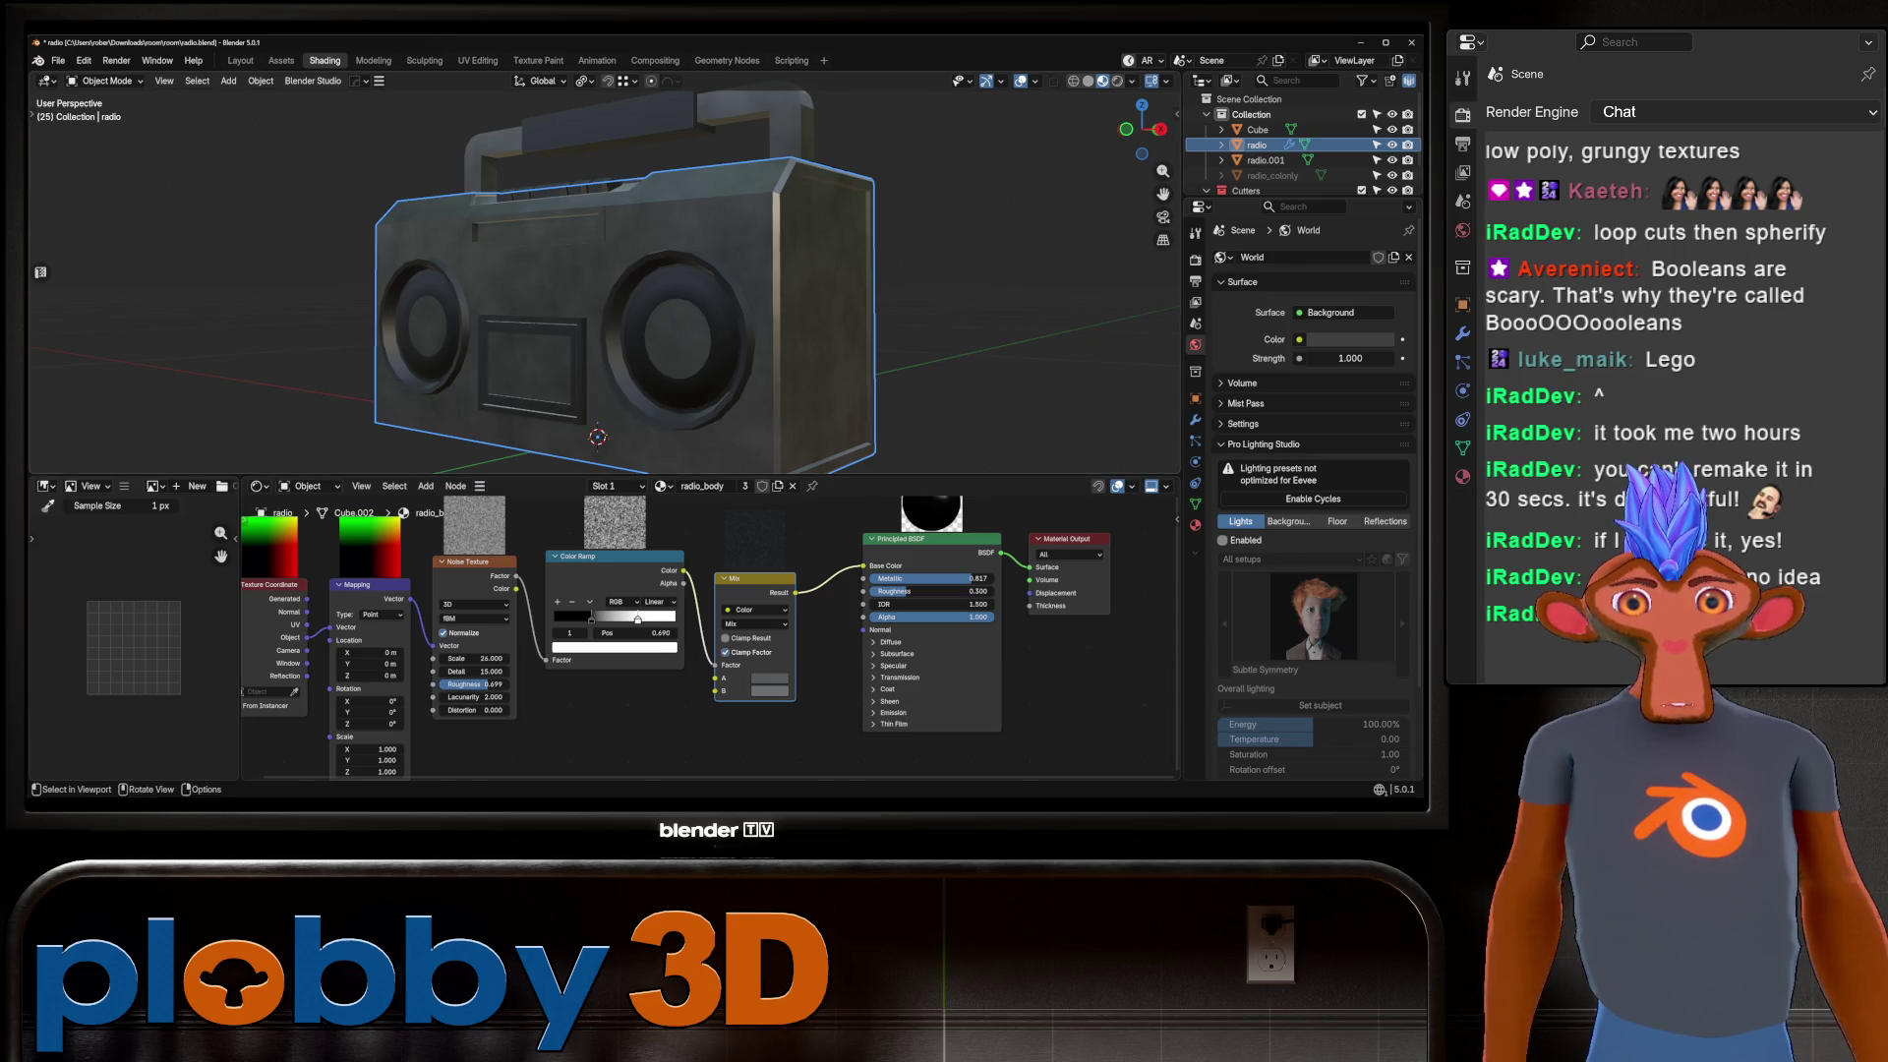
pyautogui.scroll(-2, 1064, 621)
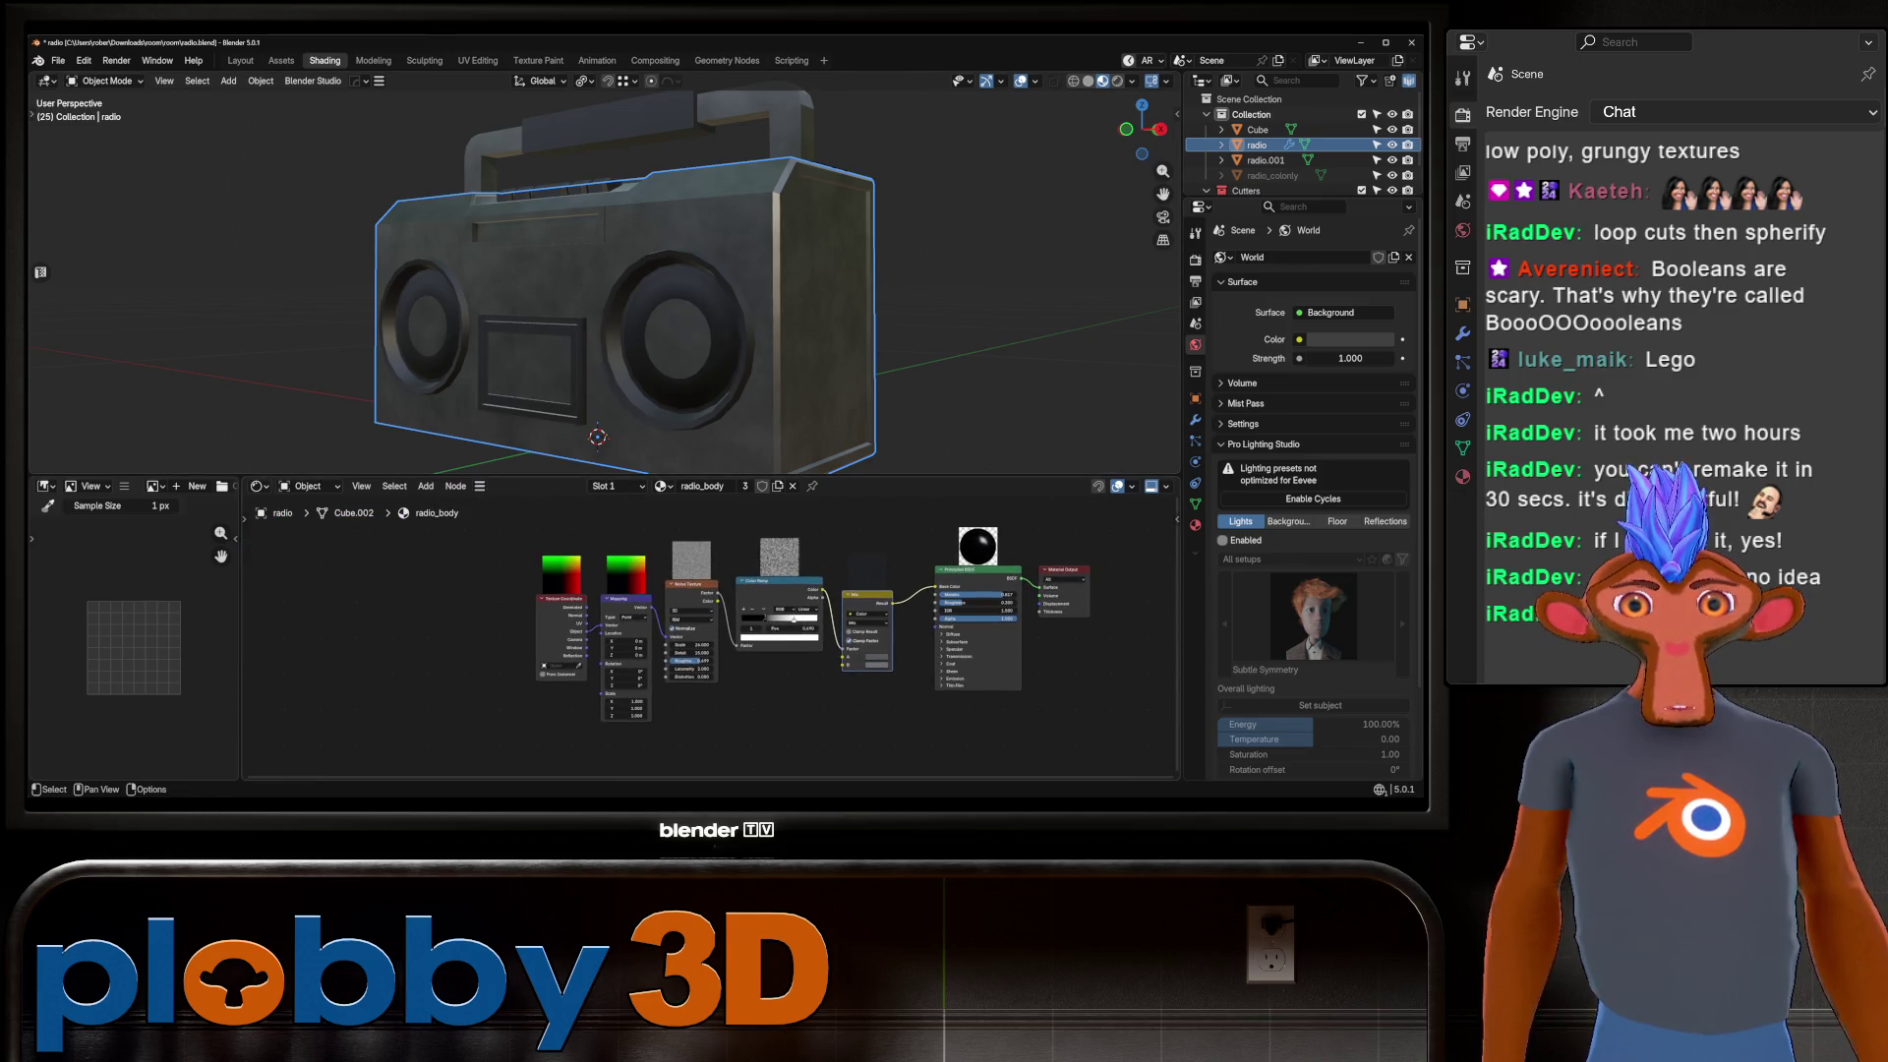
pyautogui.moveTo(590, 295); pyautogui.dragTo(708, 265, button='middle')
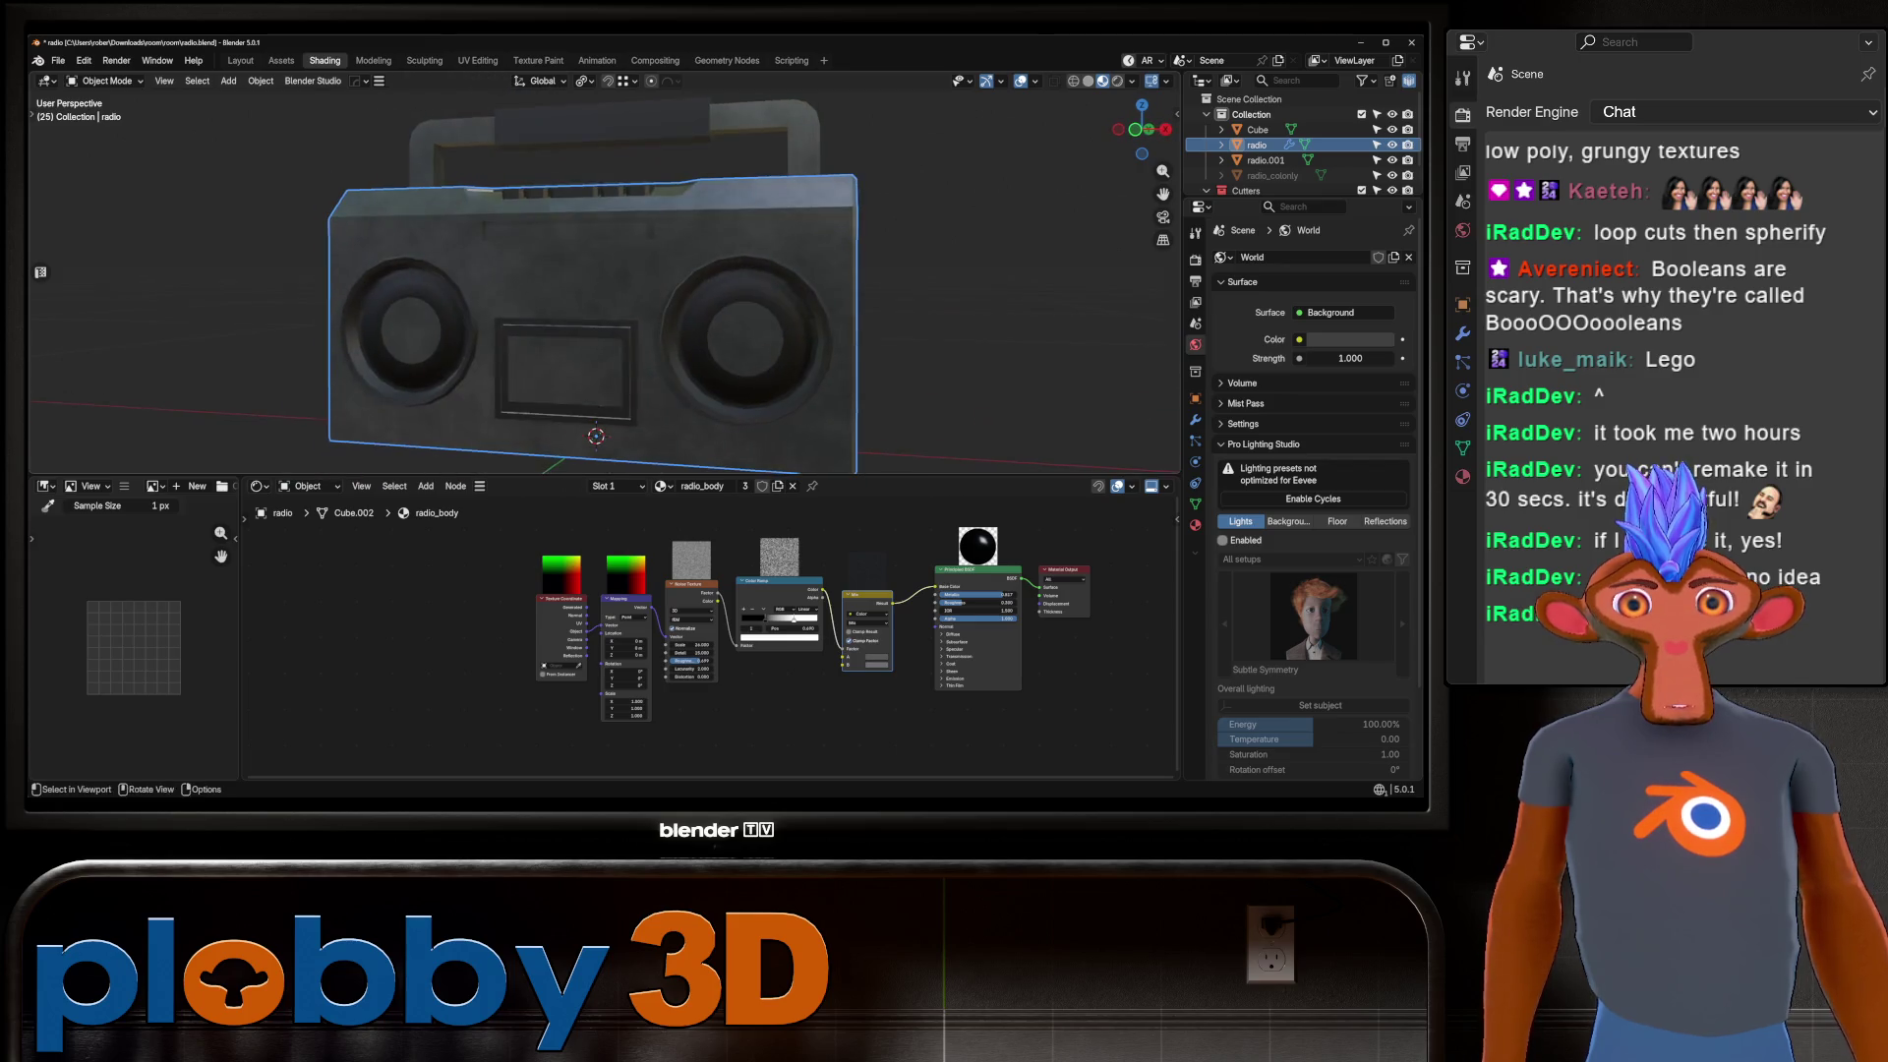
# Move the Texture Coordinate and Mapping nodes further left to make room.
pyautogui.moveTo(560, 598); pyautogui.dragTo(334, 588)
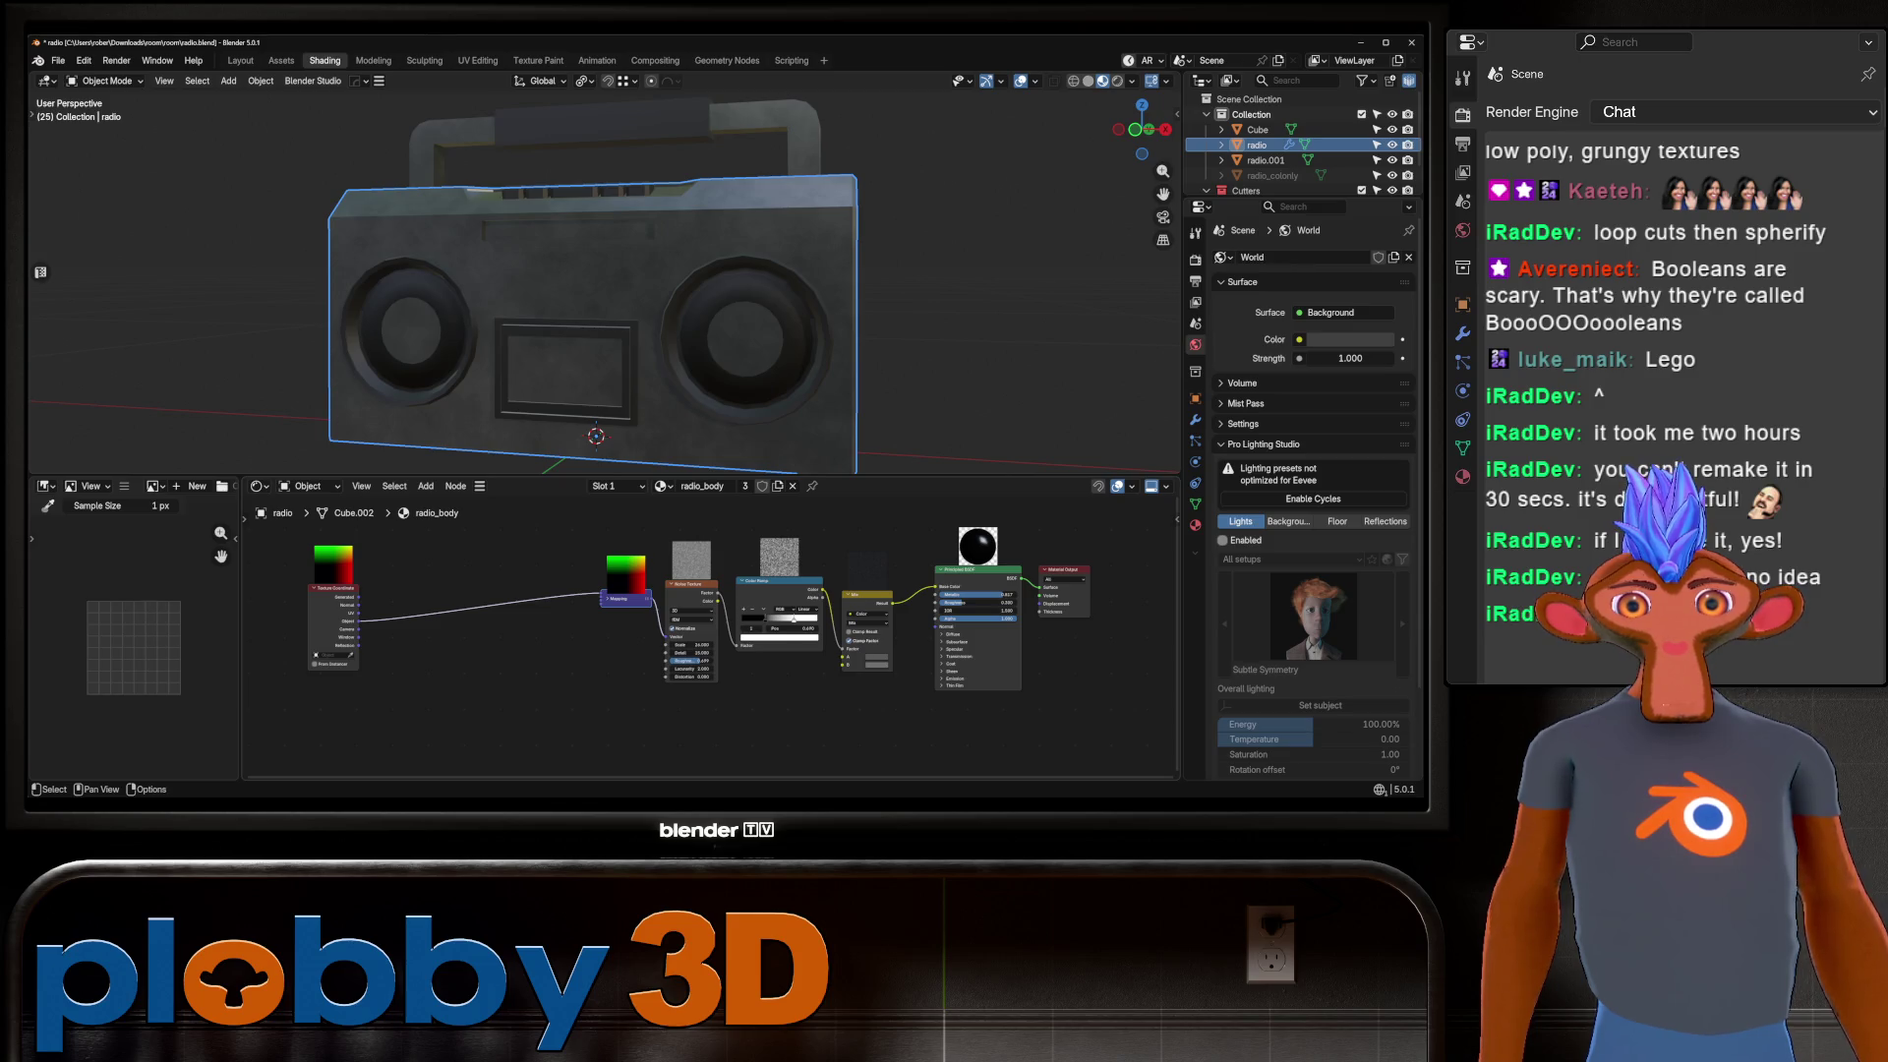
pyautogui.moveTo(625, 598); pyautogui.dragTo(413, 599)
pyautogui.hotkey('shift', 'a')
# Insert a Voronoi Texture between Mapping and Noise, feeding Position into the noise Vector.
pyautogui.moveTo(433, 600)
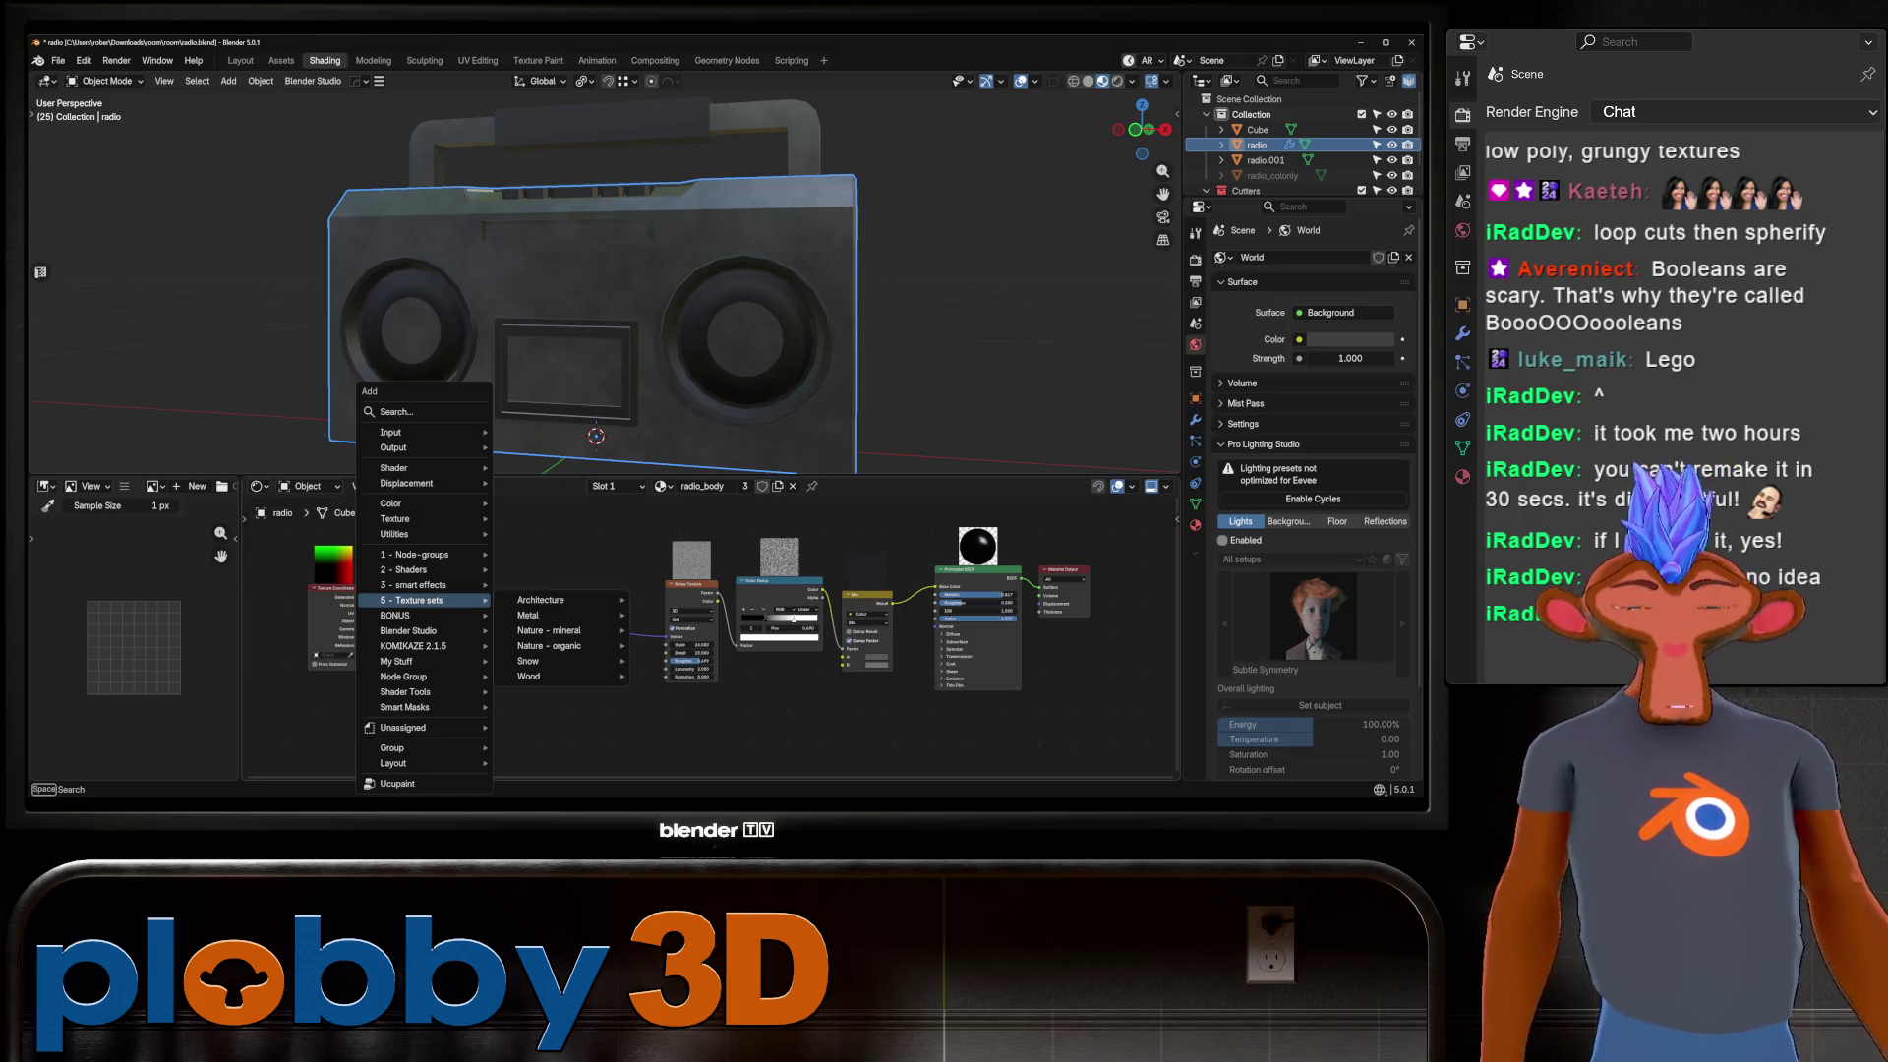
pyautogui.write('voron')
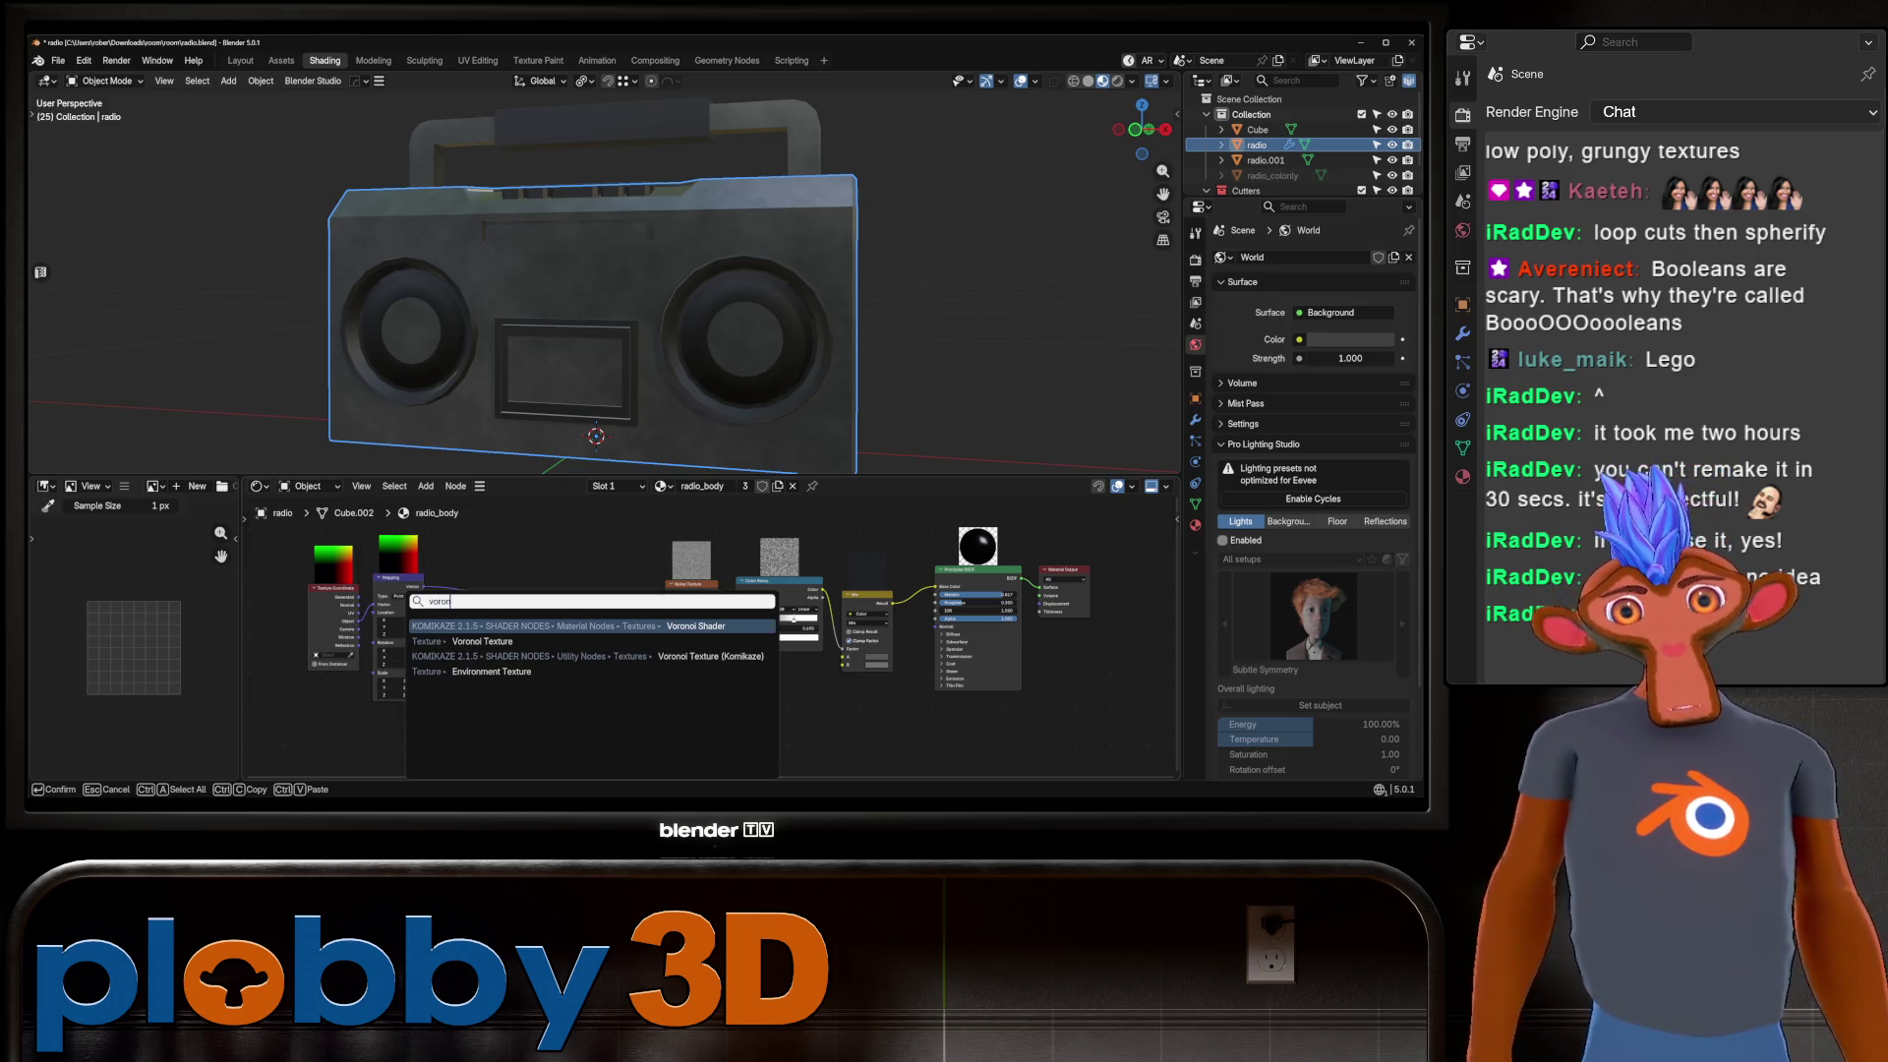
pyautogui.click(481, 641)
pyautogui.click(524, 580)
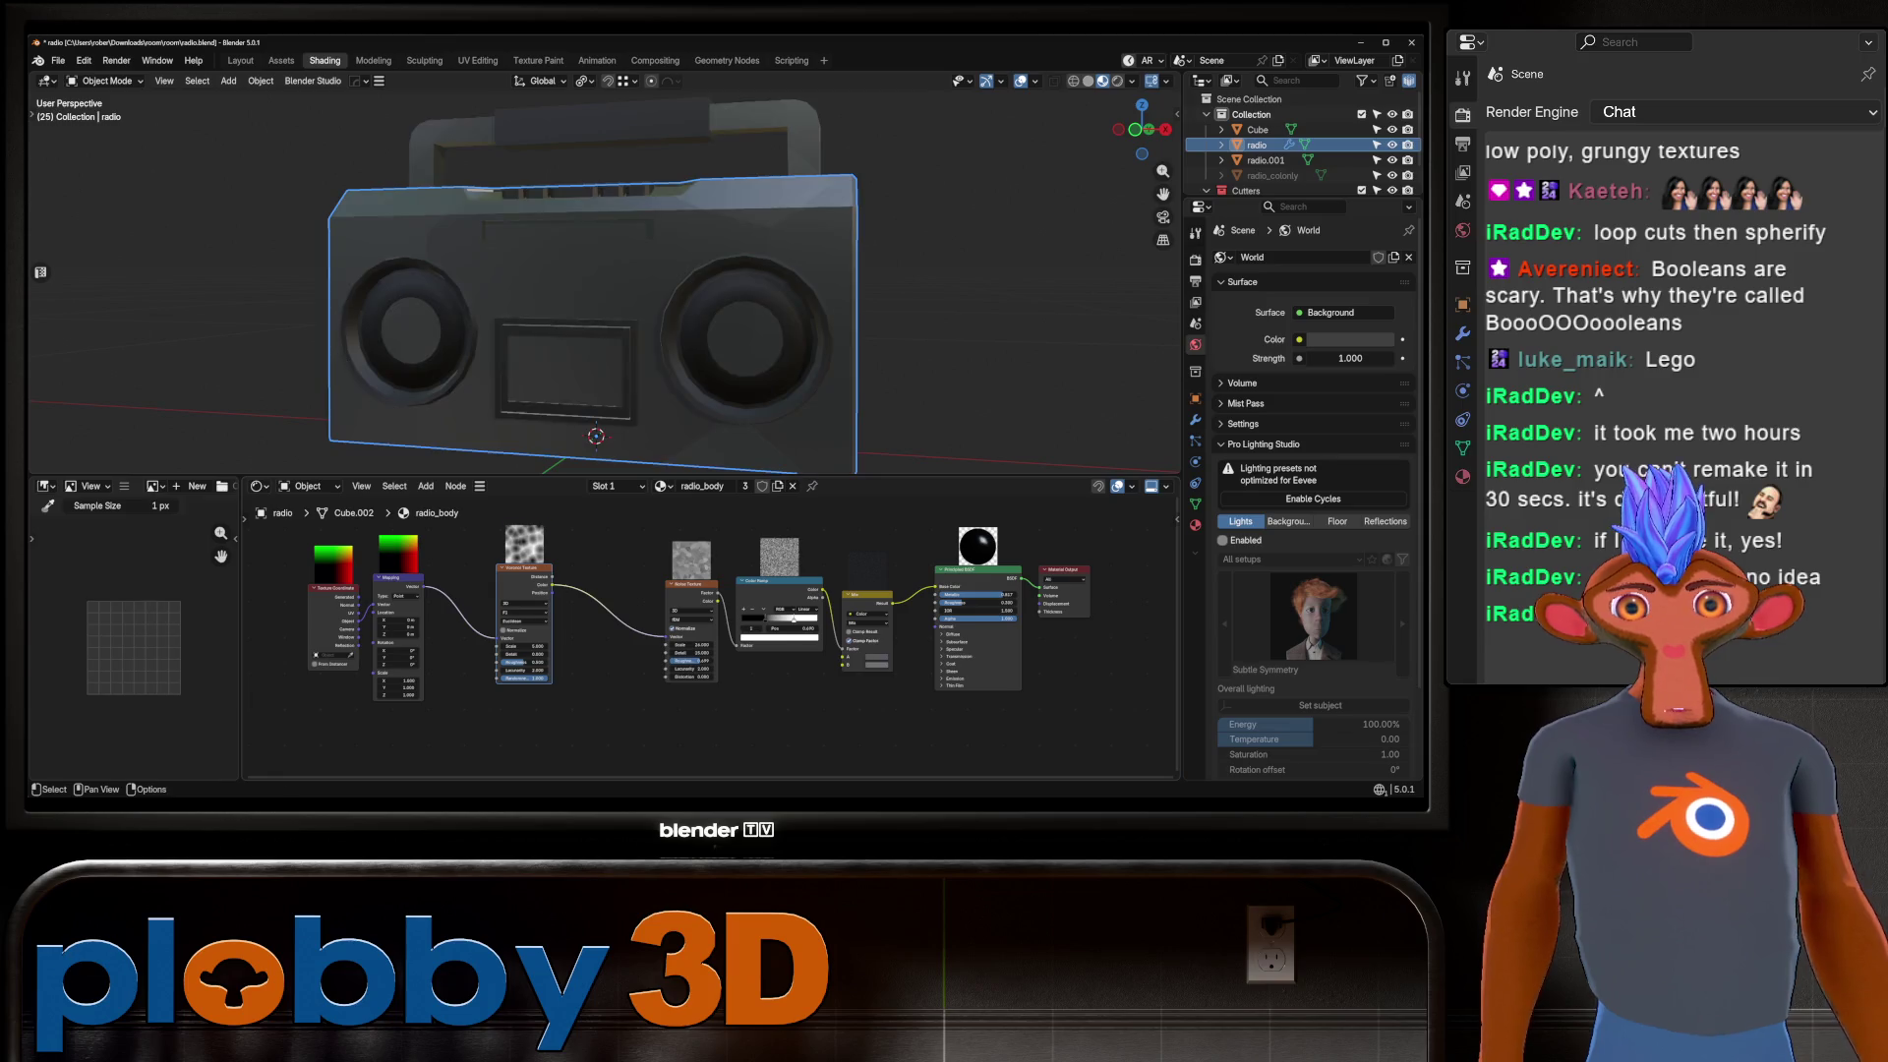
pyautogui.moveTo(552, 593); pyautogui.dragTo(666, 637)
pyautogui.scroll(1, 604, 275)
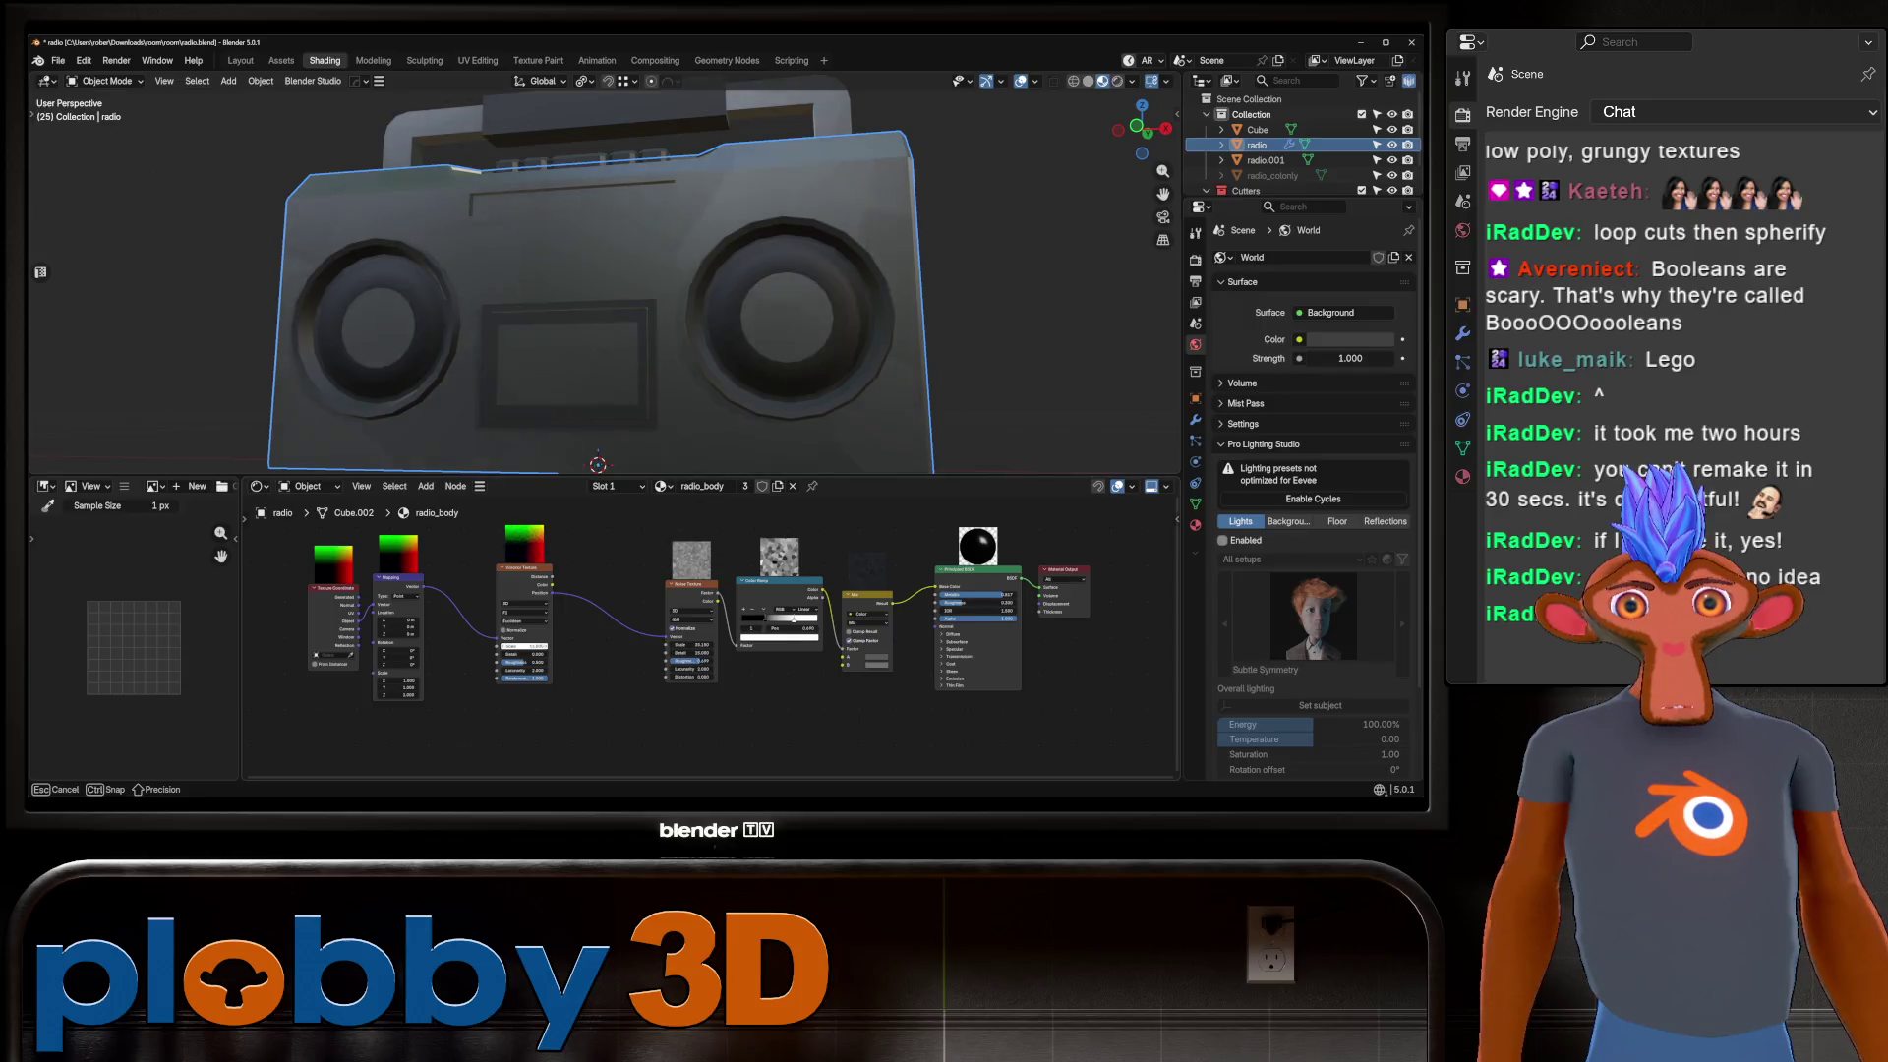
# Set the Voronoi Scale to 65.2 and slide the ramp's black stop to 0.484.
pyautogui.moveTo(524, 646); pyautogui.dragTo(531, 646)
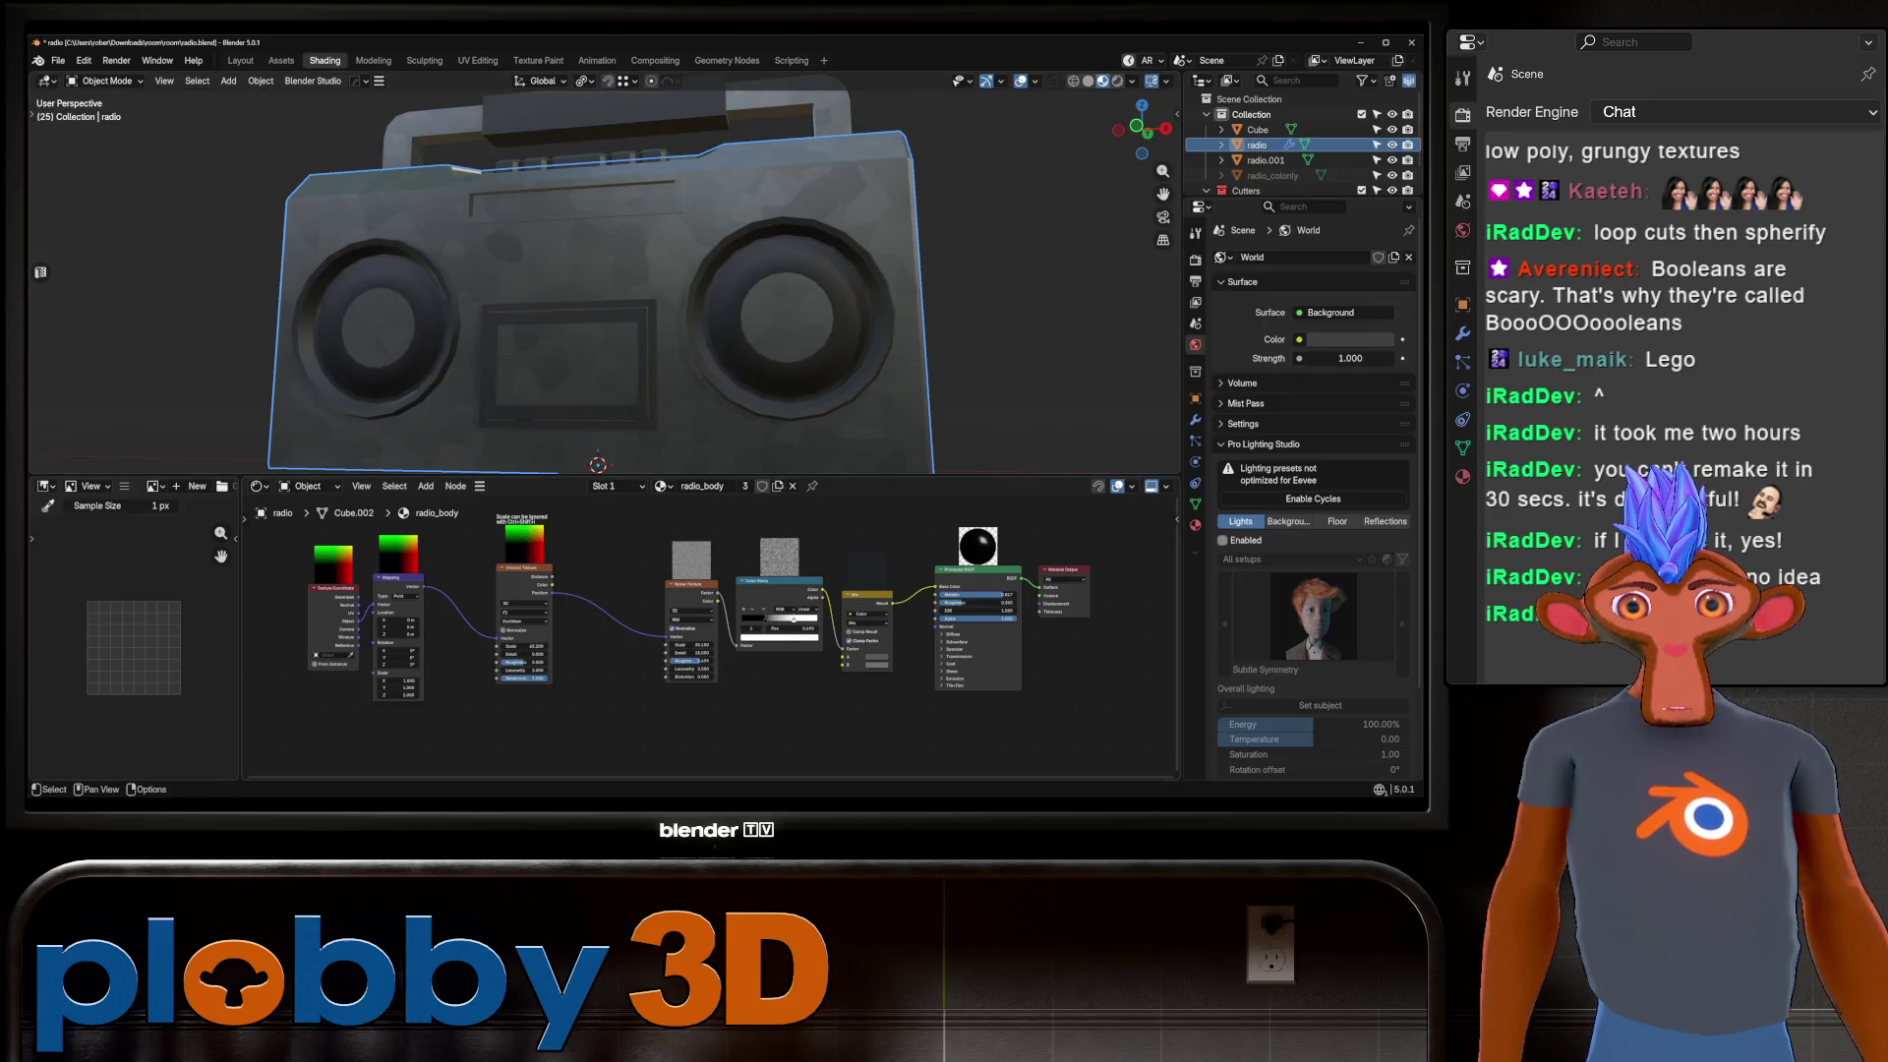
pyautogui.moveTo(590, 295)
pyautogui.mouseDown(button='middle')
pyautogui.moveTo(561, 266)
pyautogui.moveTo(599, 305)
pyautogui.moveTo(787, 314)
pyautogui.moveTo(688, 315)
pyautogui.moveTo(649, 452)
pyautogui.moveTo(605, 290)
pyautogui.mouseUp(button='middle')
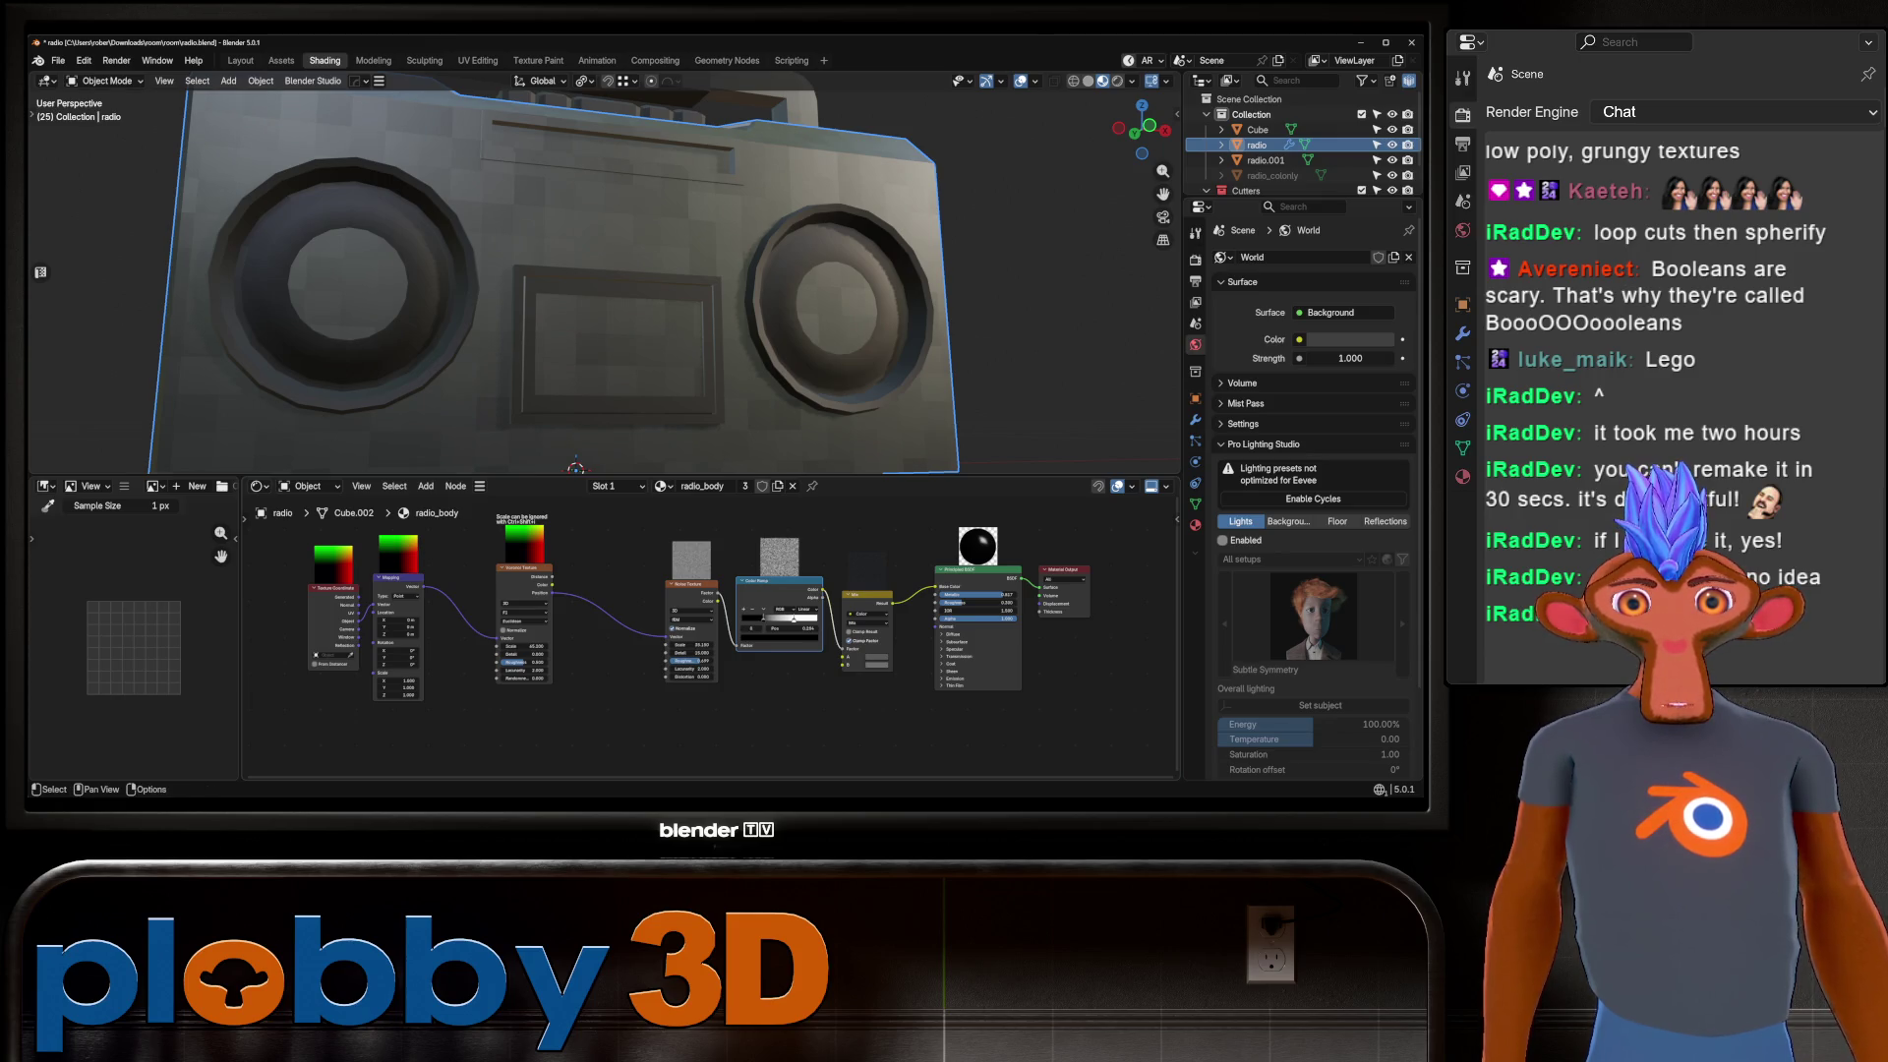
pyautogui.scroll(3, 781, 635)
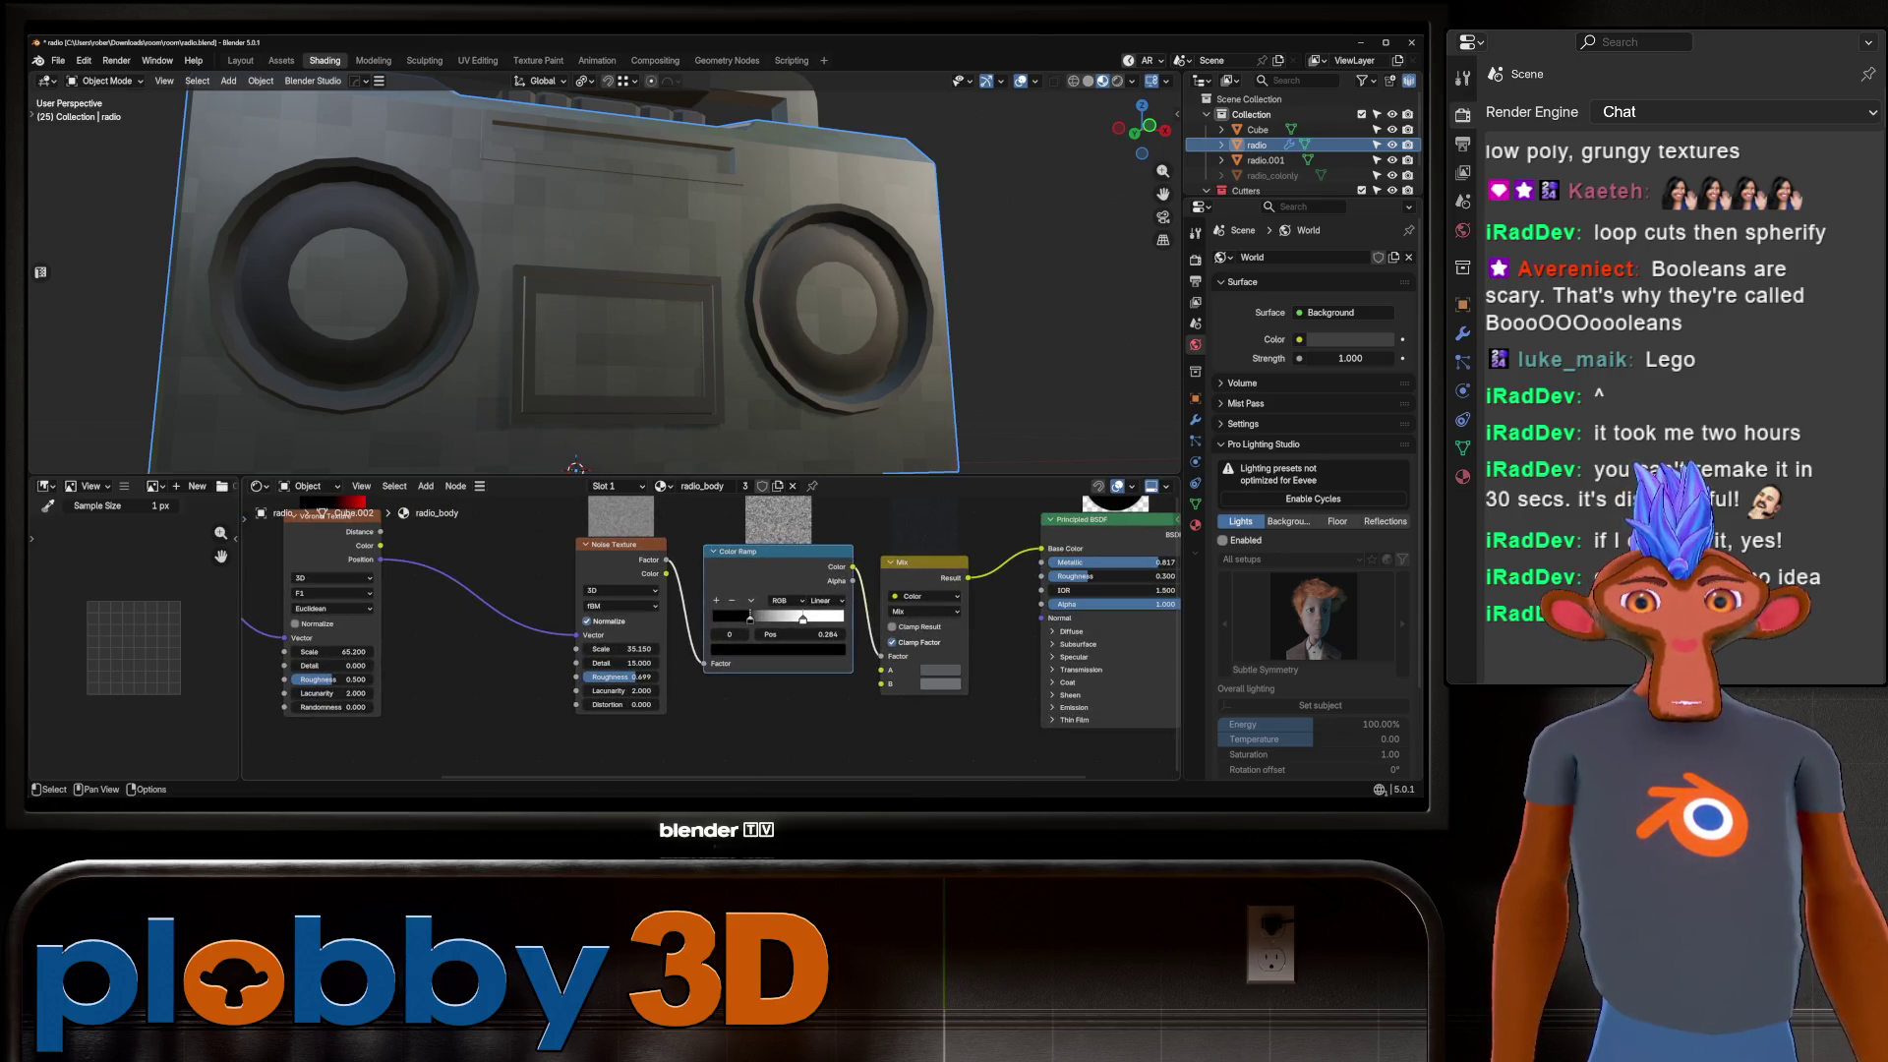
pyautogui.moveTo(750, 617); pyautogui.dragTo(789, 617)
pyautogui.scroll(-4, 604, 295)
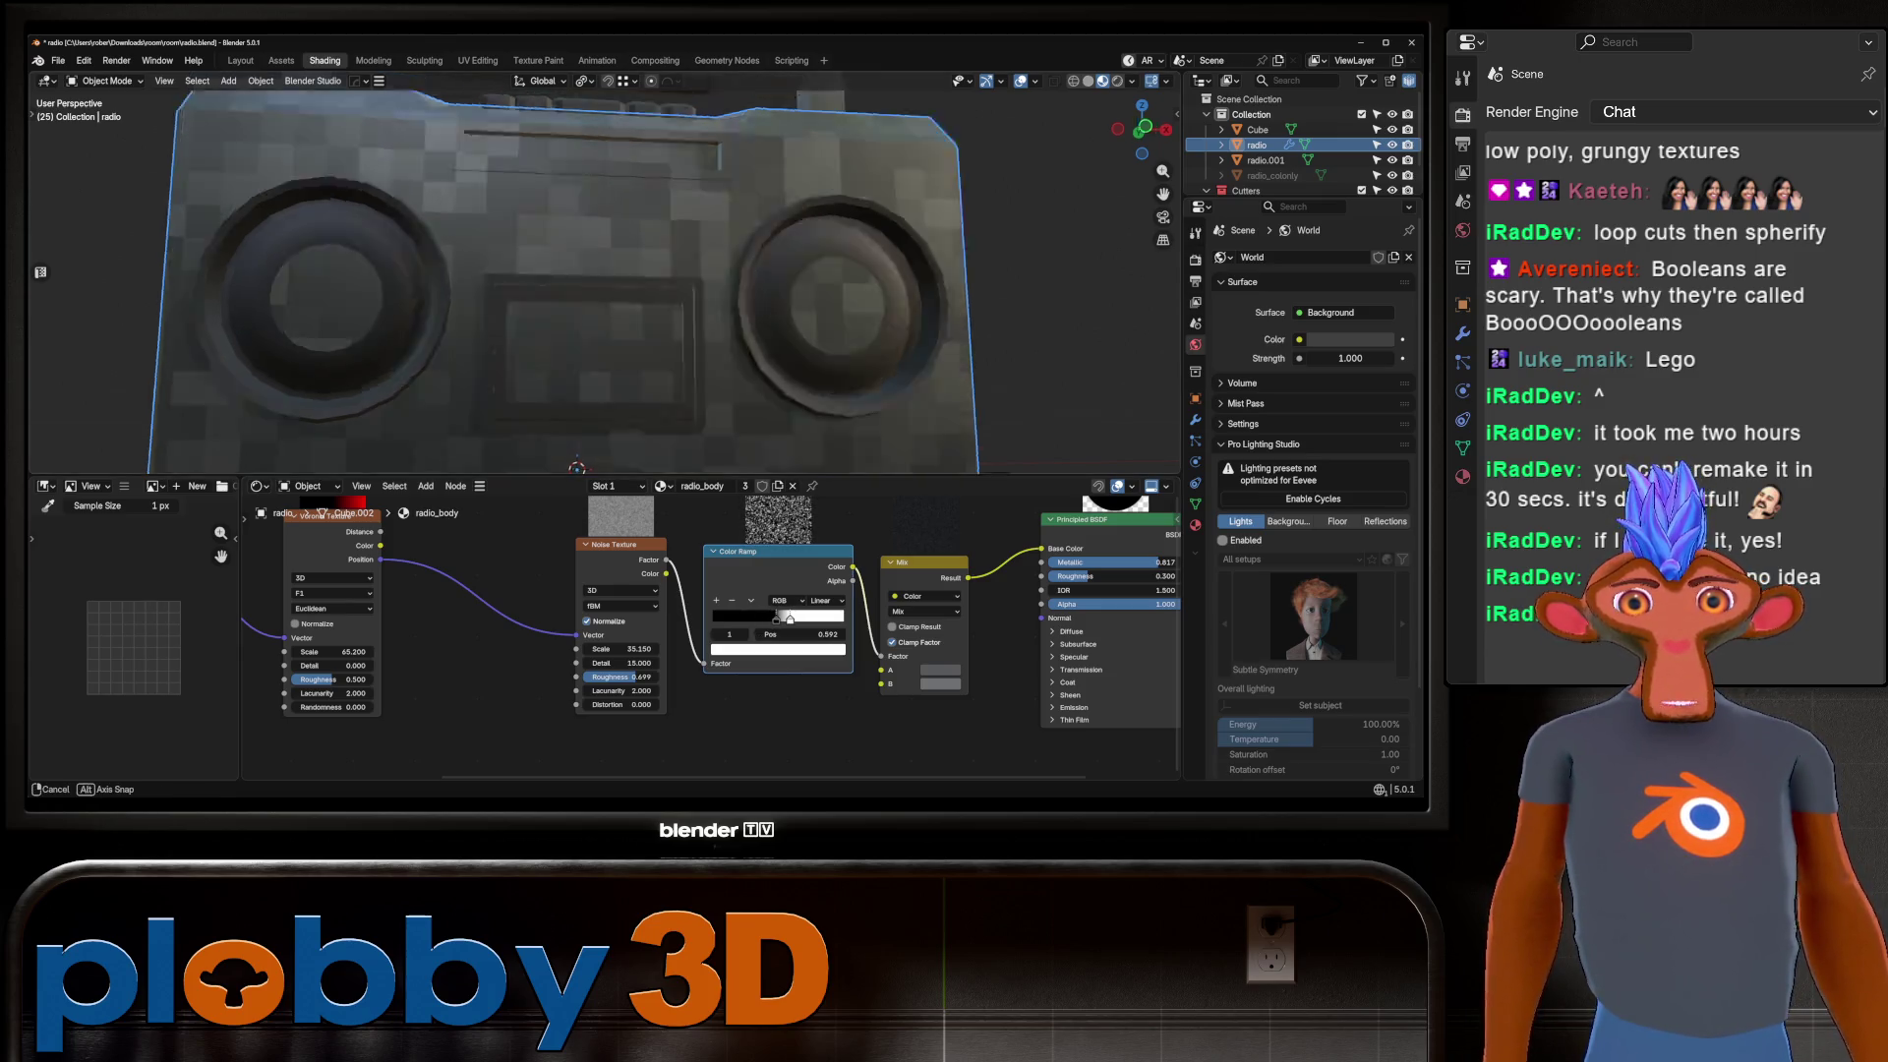
pyautogui.moveTo(605, 295); pyautogui.dragTo(649, 290, button='middle')
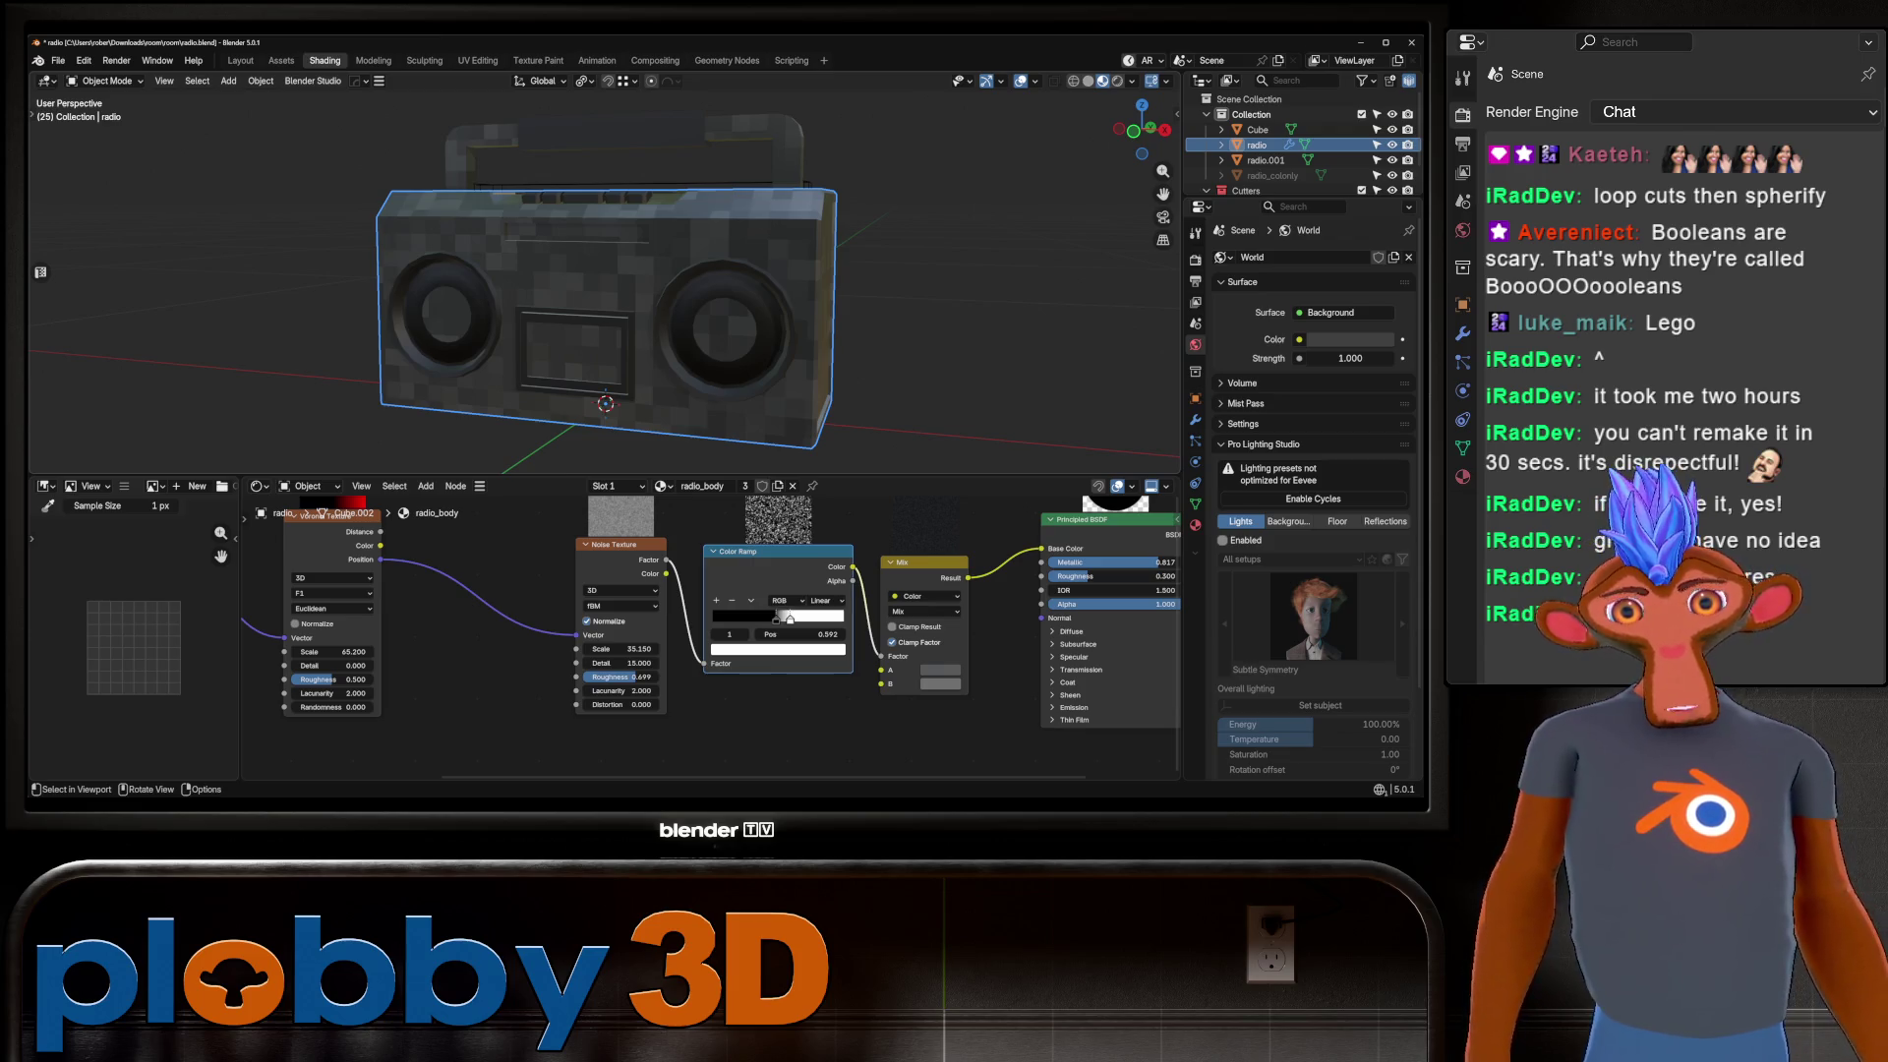
# Raise the Voronoi Detail and set its Roughness to 0.524.
pyautogui.moveTo(335, 665); pyautogui.dragTo(359, 665)
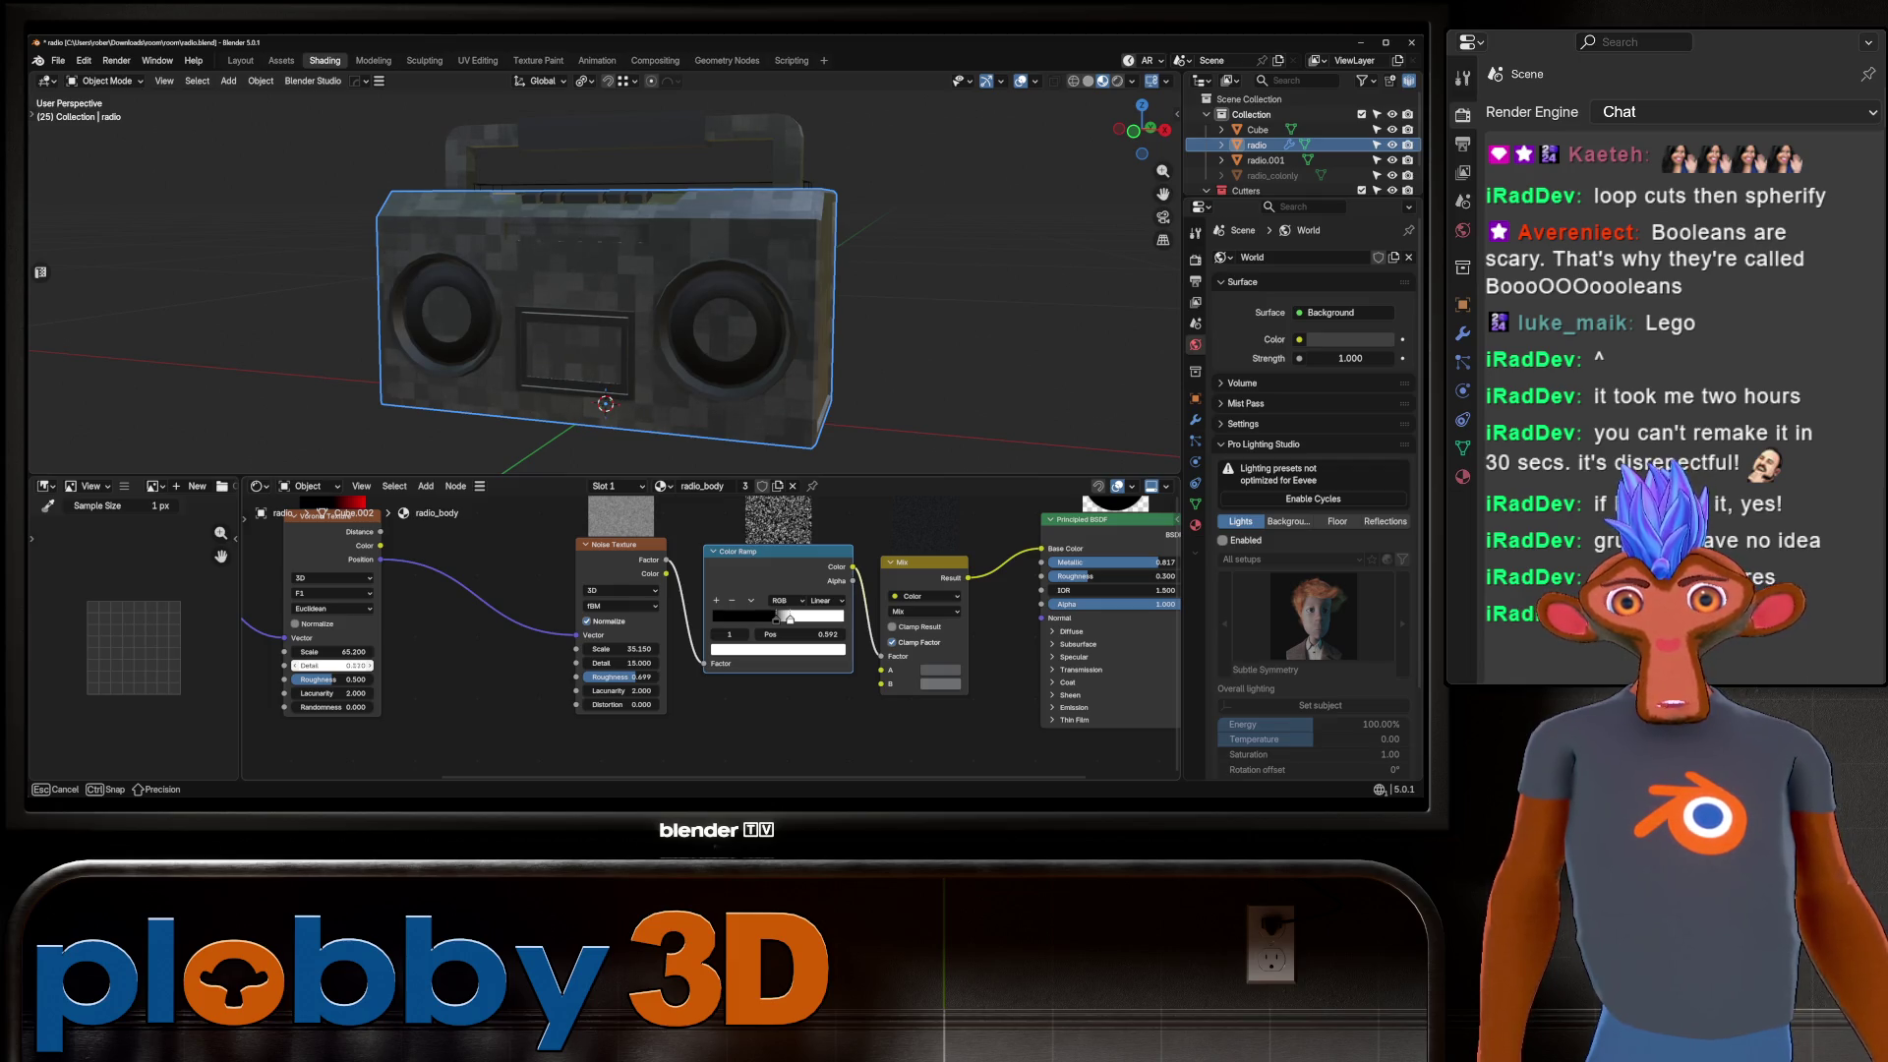
pyautogui.moveTo(590, 245)
pyautogui.mouseDown(button='middle')
pyautogui.moveTo(629, 393)
pyautogui.moveTo(629, 285)
pyautogui.mouseUp(button='middle')
pyautogui.moveTo(335, 666); pyautogui.dragTo(334, 680)
pyautogui.moveTo(629, 295)
pyautogui.mouseDown(button='middle')
pyautogui.moveTo(531, 334)
pyautogui.moveTo(629, 280)
pyautogui.mouseUp(button='middle')
pyautogui.scroll(3, 639, 285)
pyautogui.scroll(-4, 688, 619)
pyautogui.scroll(-3, 590, 295)
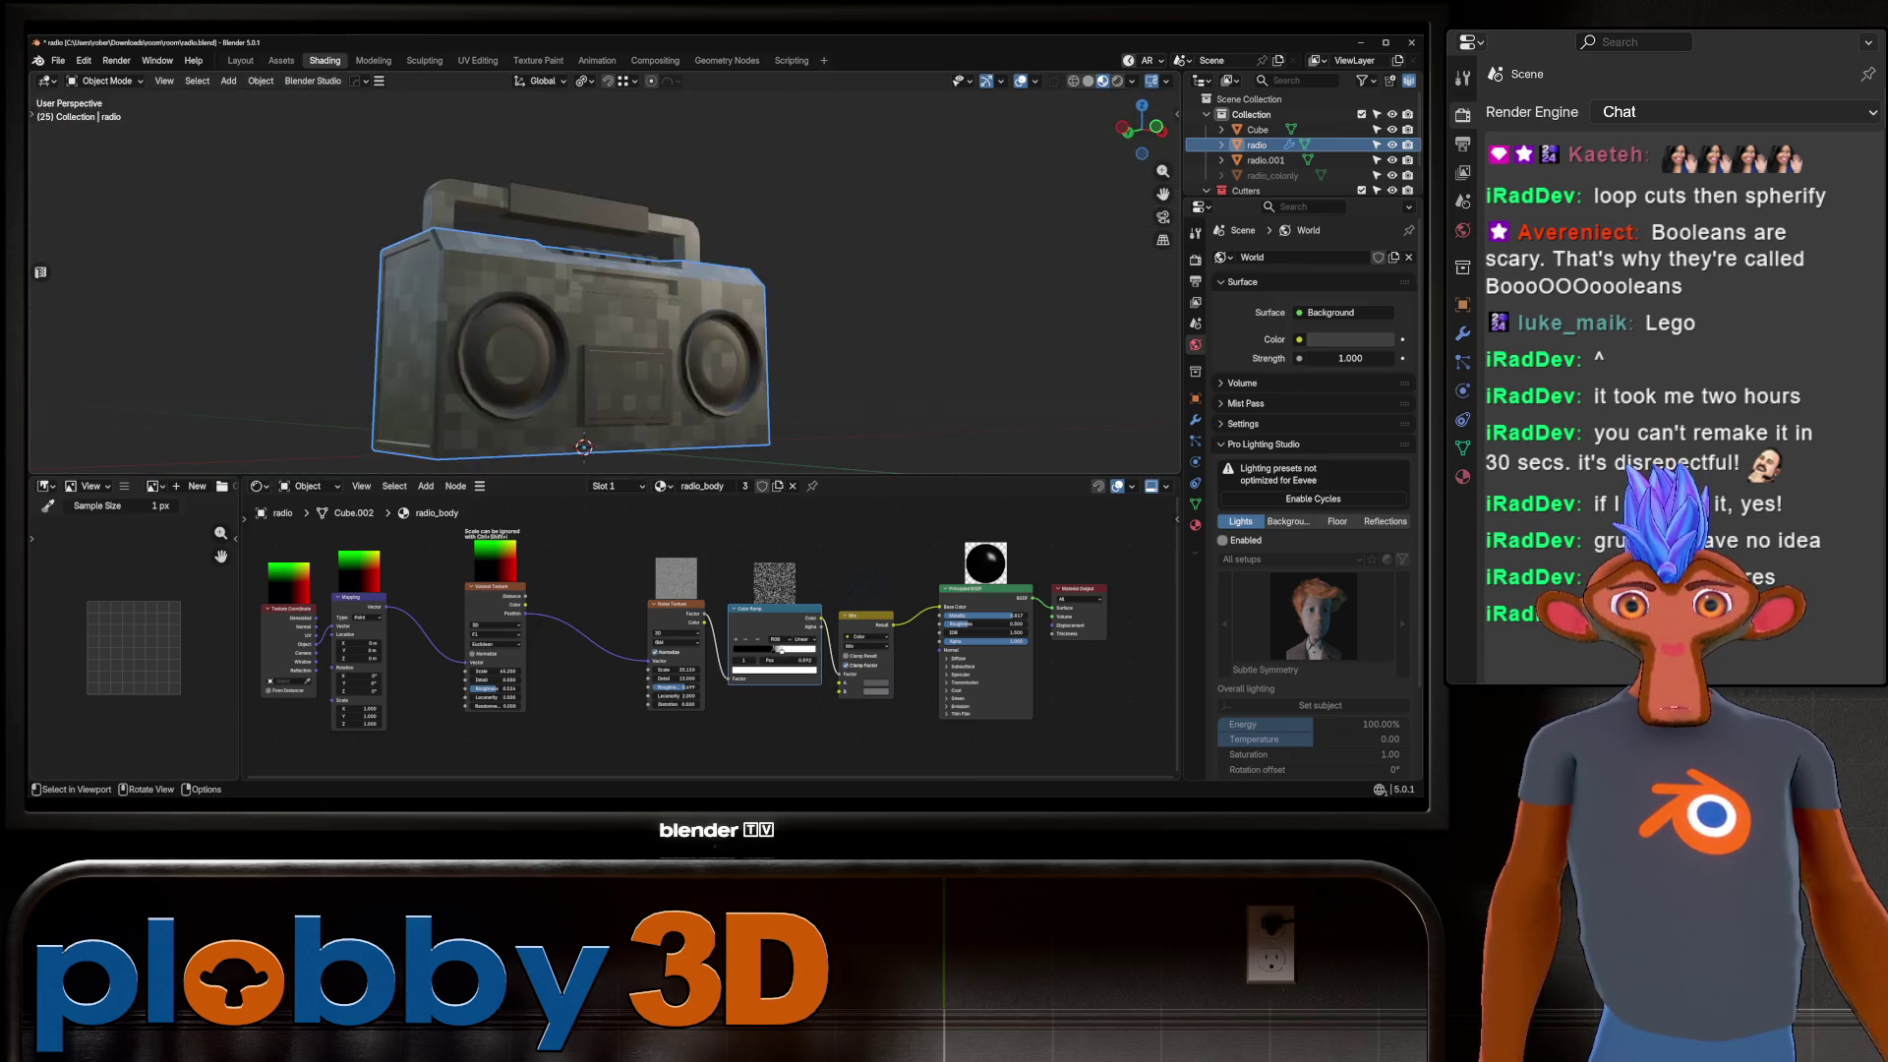
pyautogui.scroll(3, 590, 295)
pyautogui.scroll(-2, 688, 629)
pyautogui.moveTo(550, 629); pyautogui.dragTo(685, 648, button='middle')
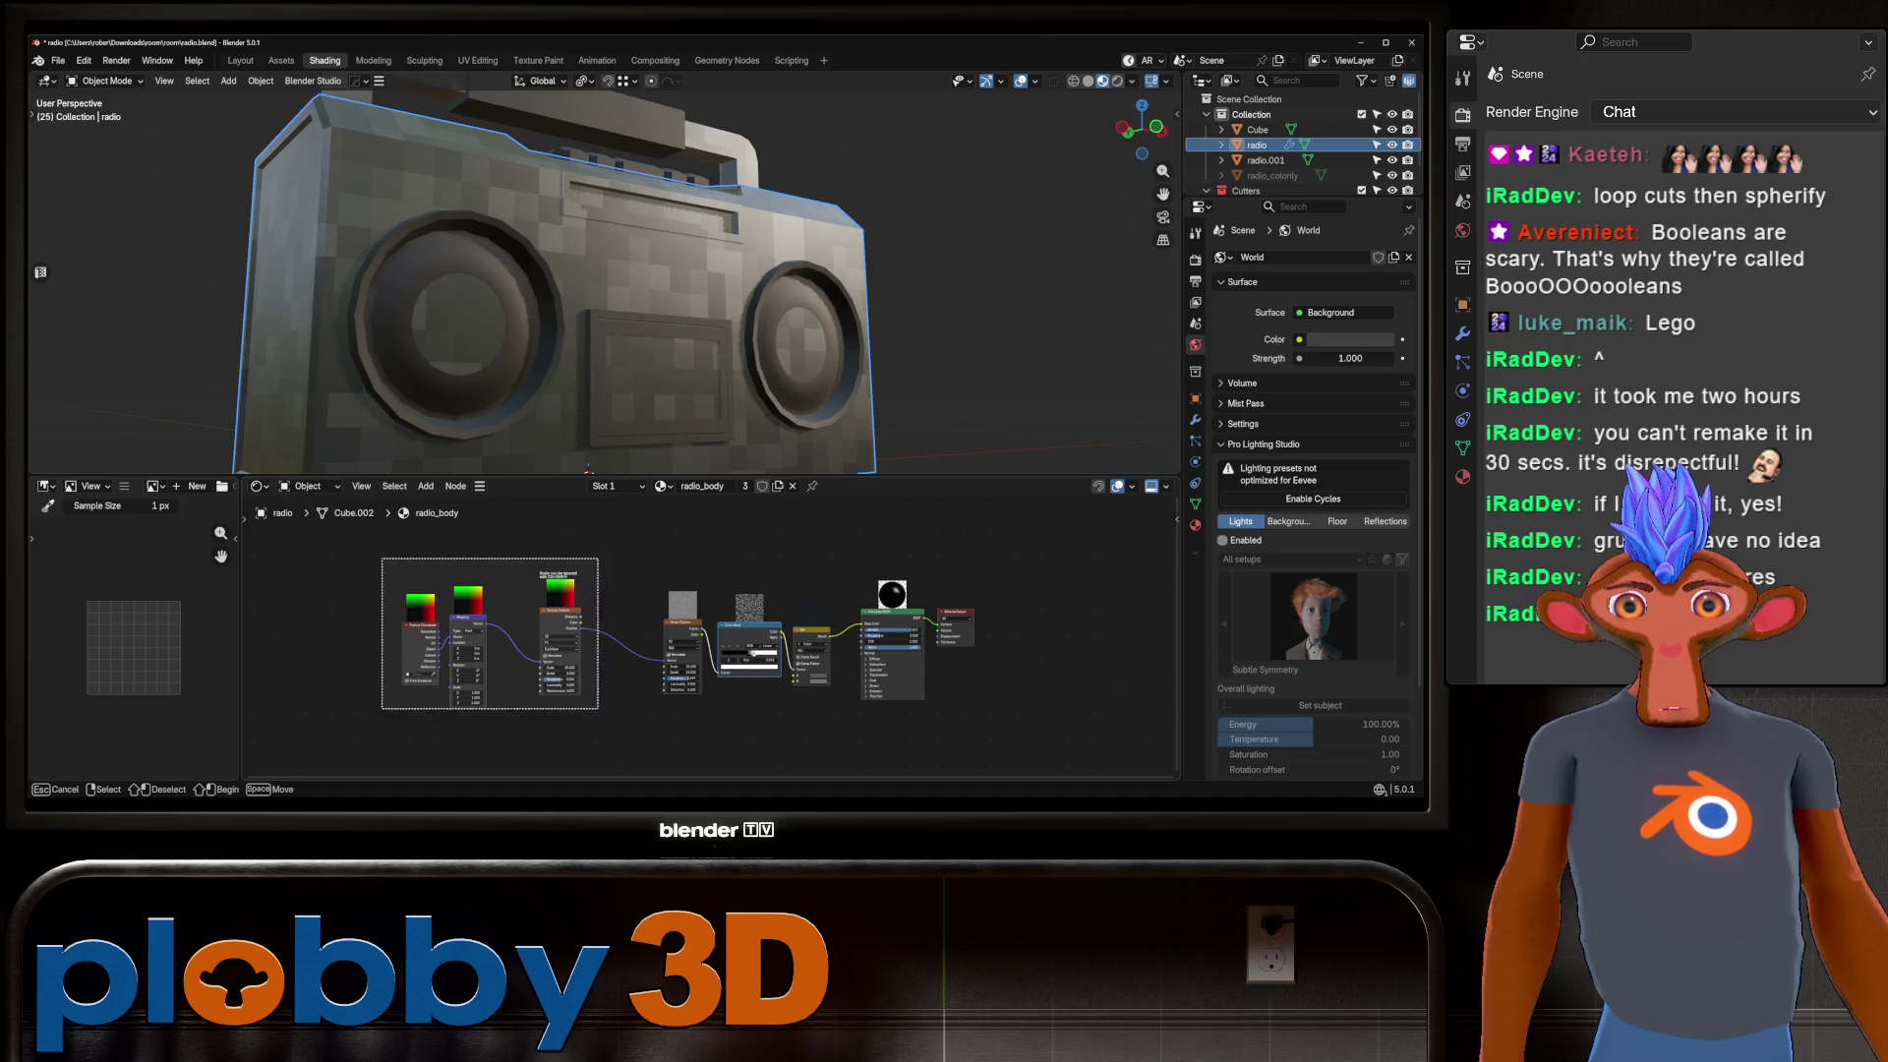
# Darken the speaker Mix Color's first colour and connect the mix to Base Color.
pyautogui.press('ctrl')
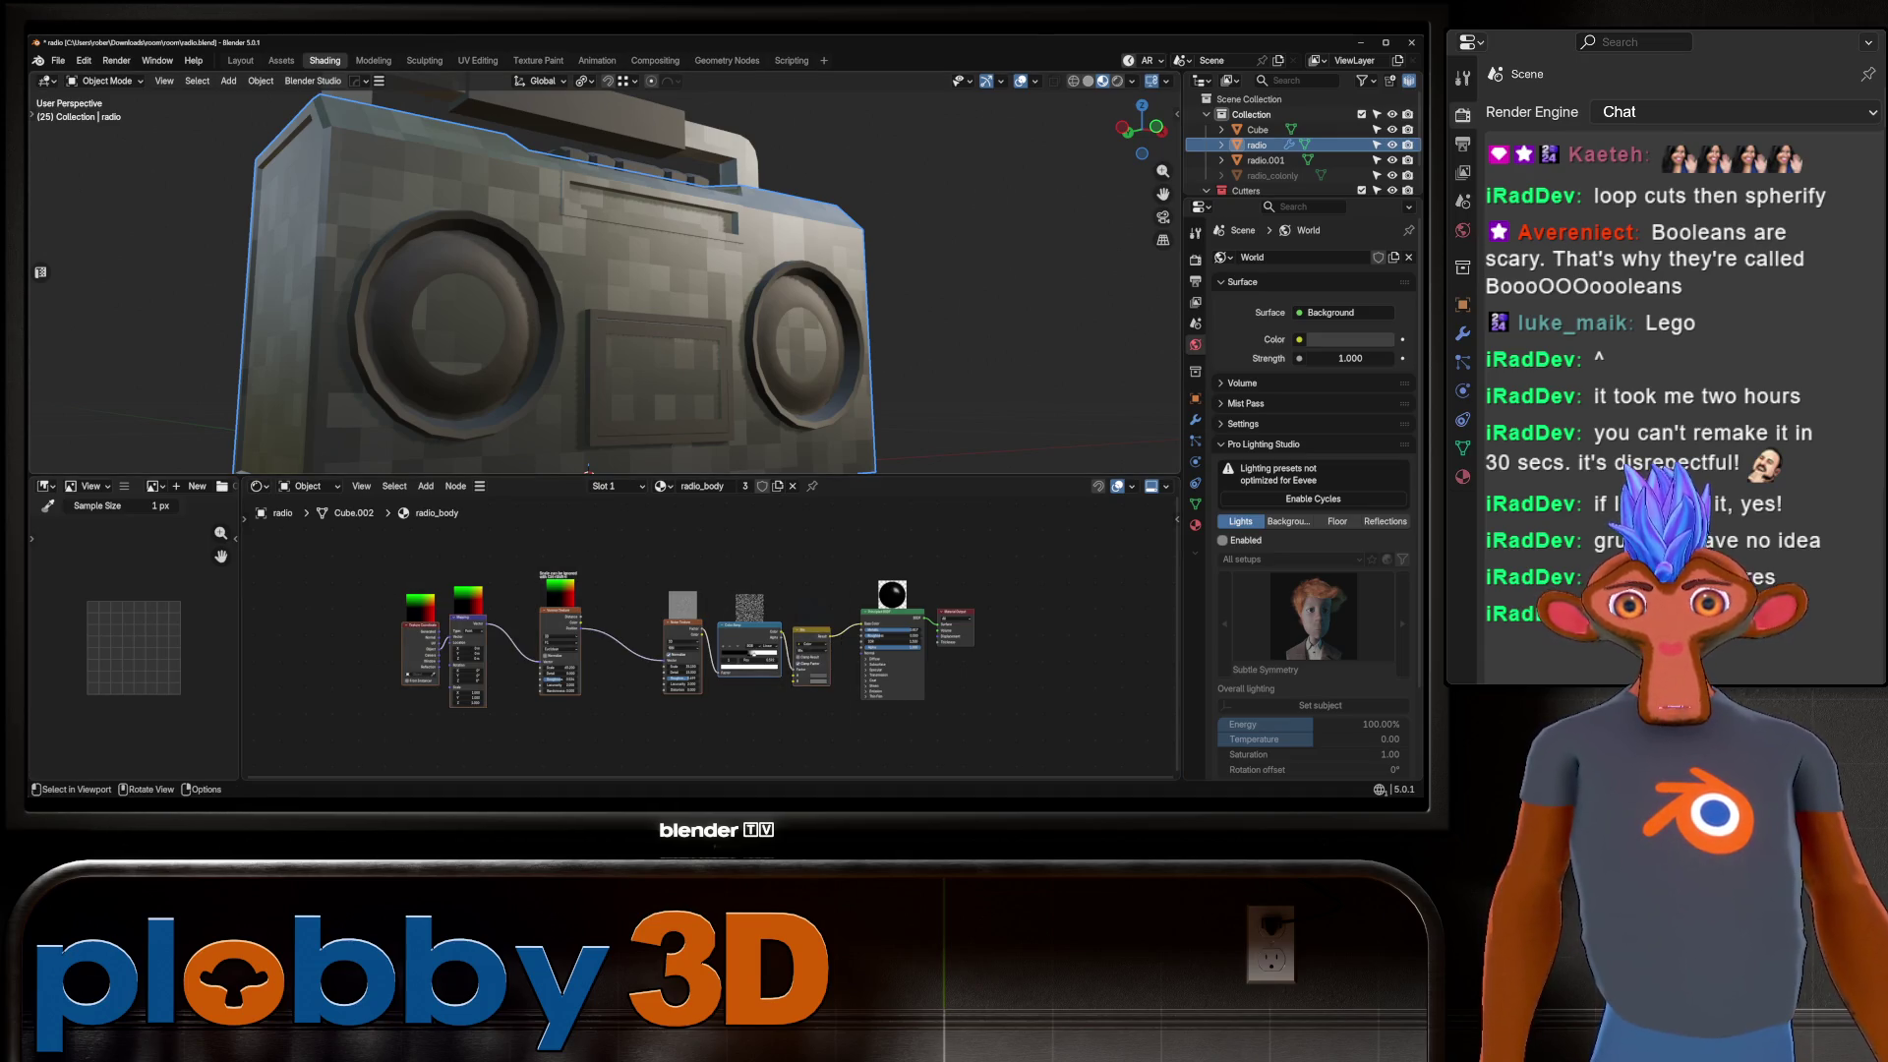
pyautogui.keyDown('ctrl'); pyautogui.scroll(-1, 614, 486); pyautogui.keyUp('ctrl')
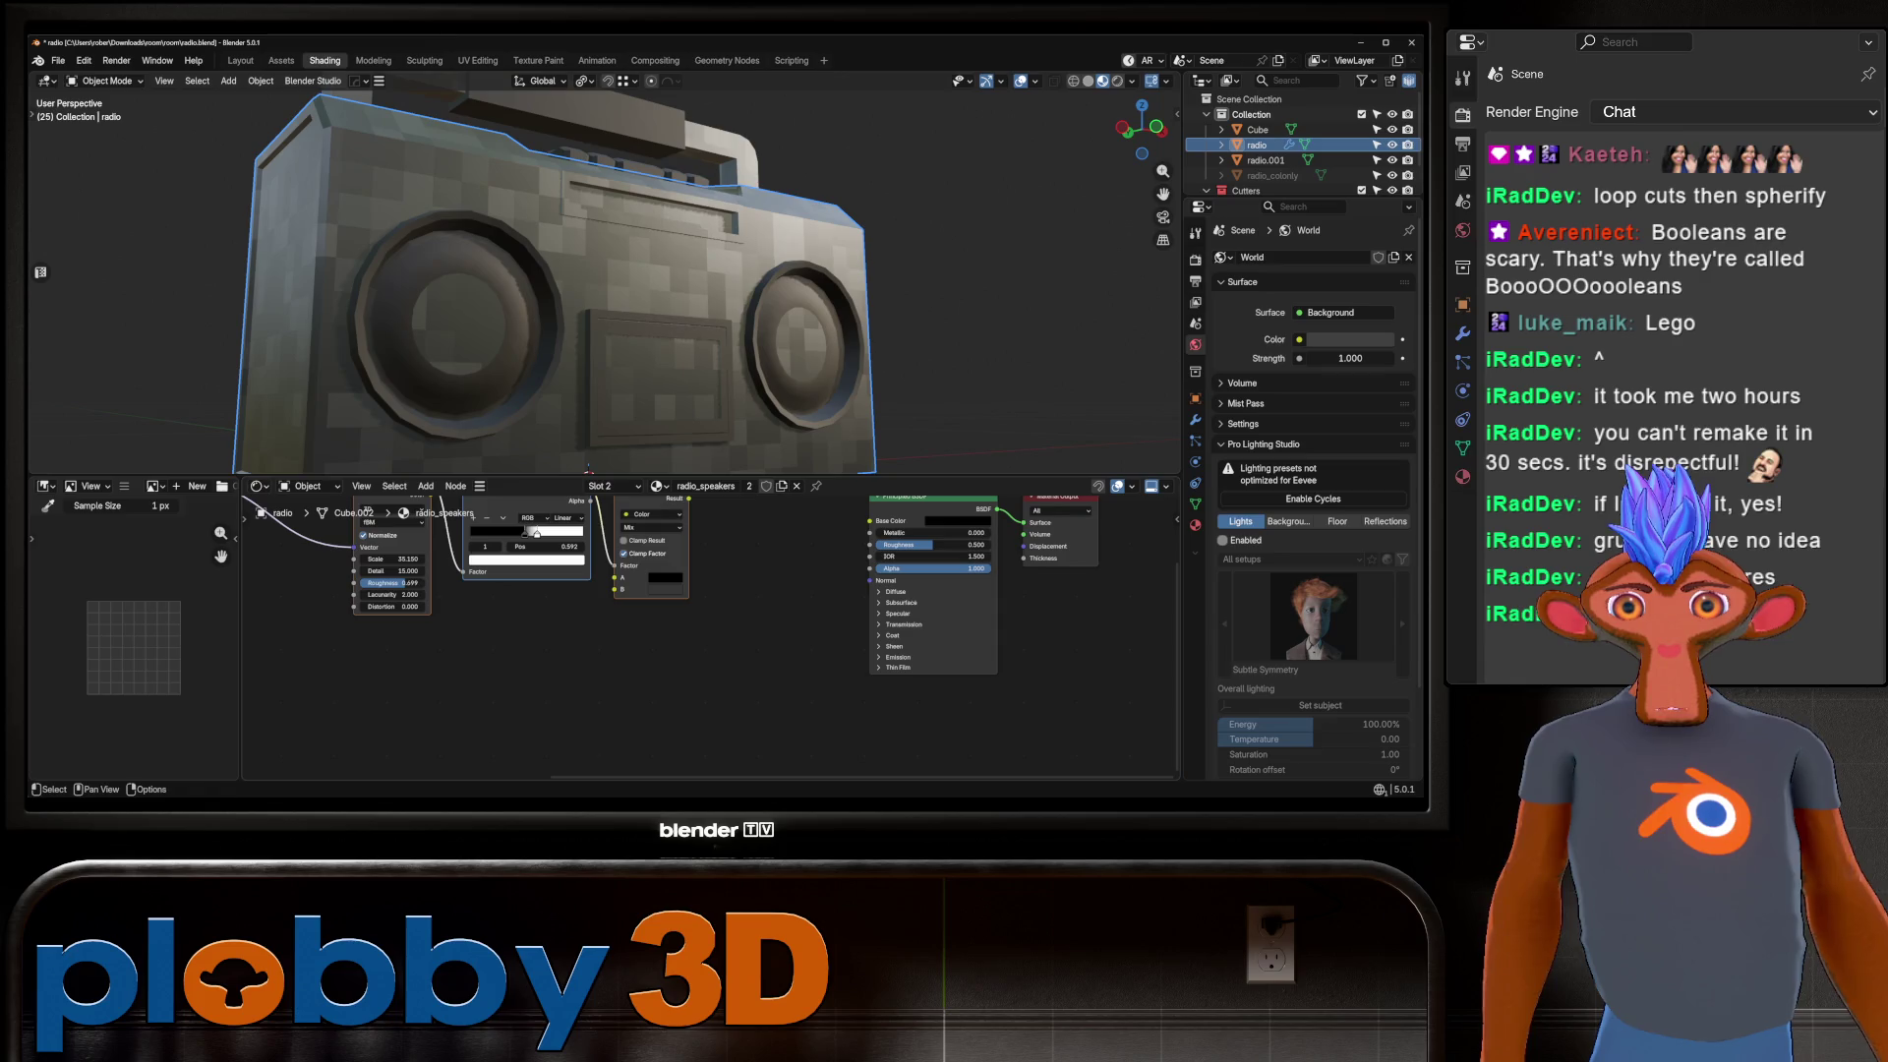
pyautogui.click(664, 578)
pyautogui.moveTo(689, 547)
pyautogui.mouseDown()
pyautogui.moveTo(732, 547)
pyautogui.moveTo(688, 546)
pyautogui.mouseUp()
pyautogui.moveTo(688, 531); pyautogui.dragTo(632, 622, button='middle')
pyautogui.moveTo(634, 588); pyautogui.dragTo(814, 611)
pyautogui.scroll(2, 590, 295)
# In Edit Mode, grow and shrink the speaker face selection to cover the cones.
pyautogui.press('Tab')
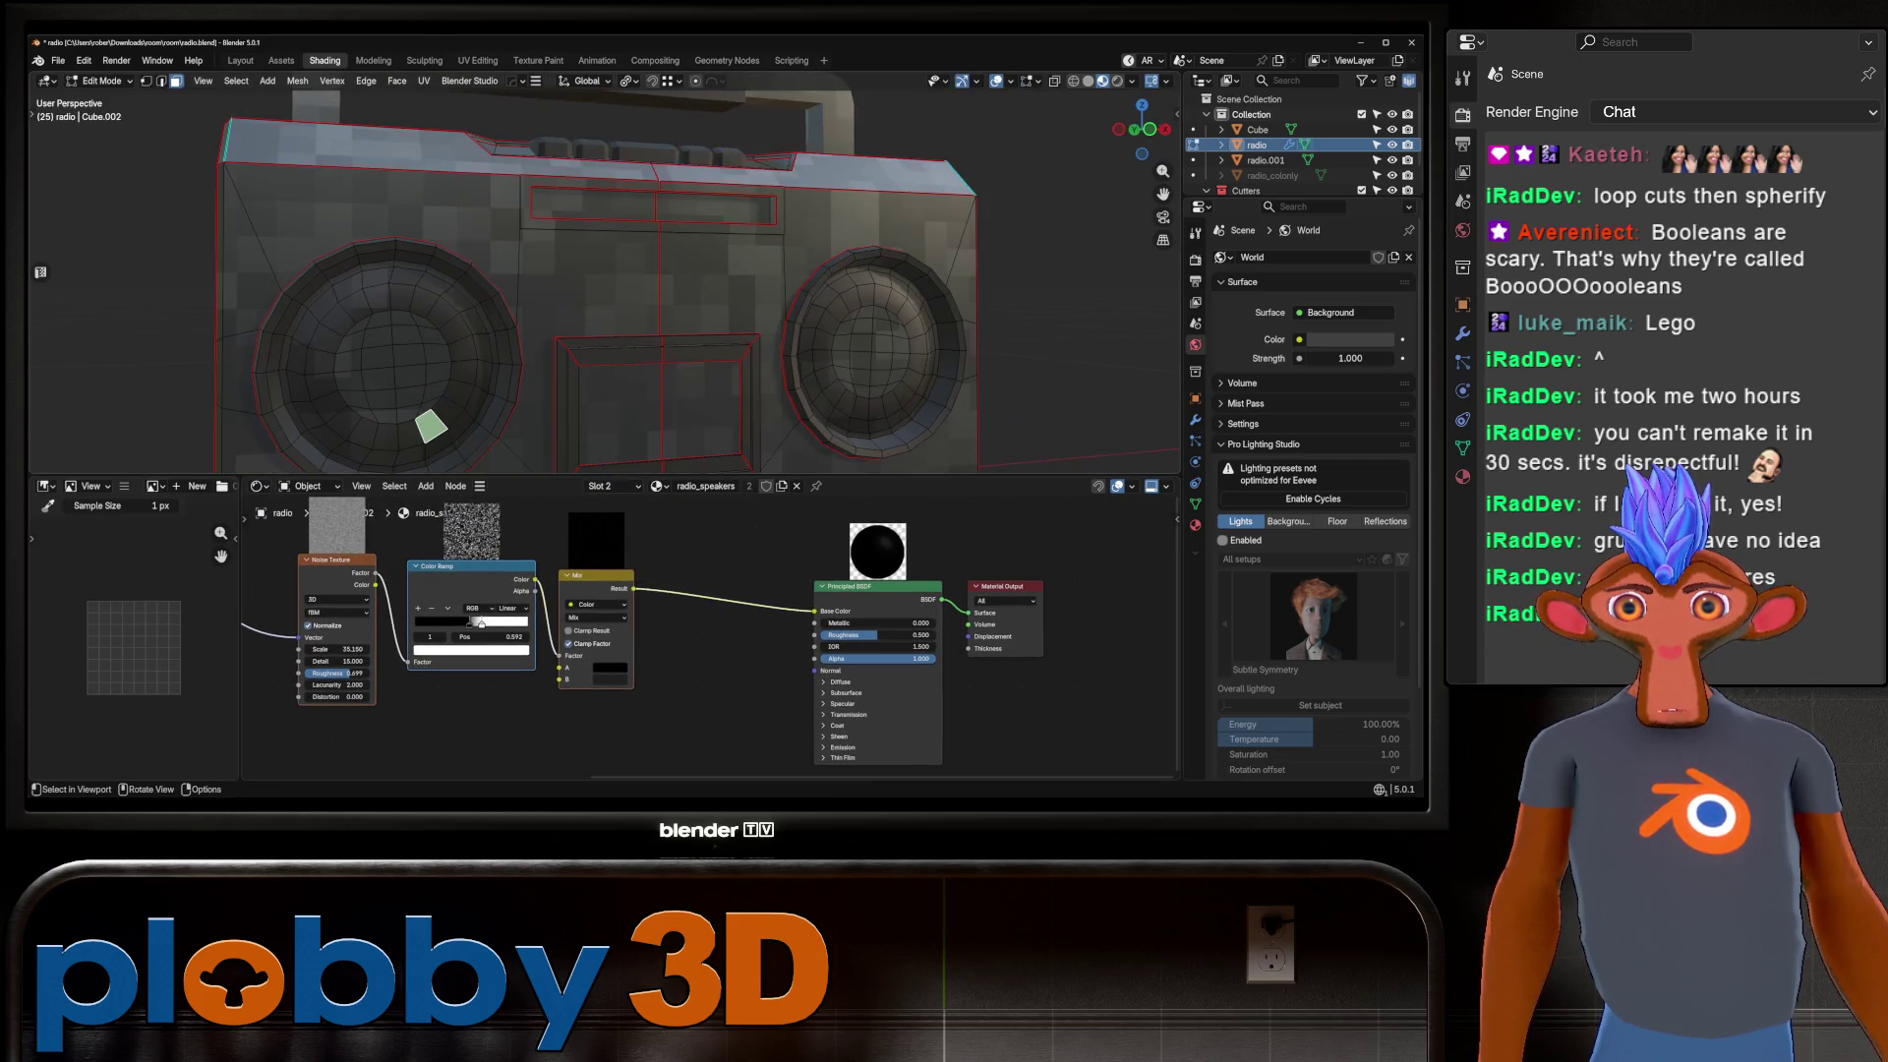
pyautogui.press('ctrl+KP_Add')
pyautogui.press('ctrl+KP_Add')
pyautogui.press('ctrl+KP_Add')
pyautogui.press('ctrl+KP_Subtract')
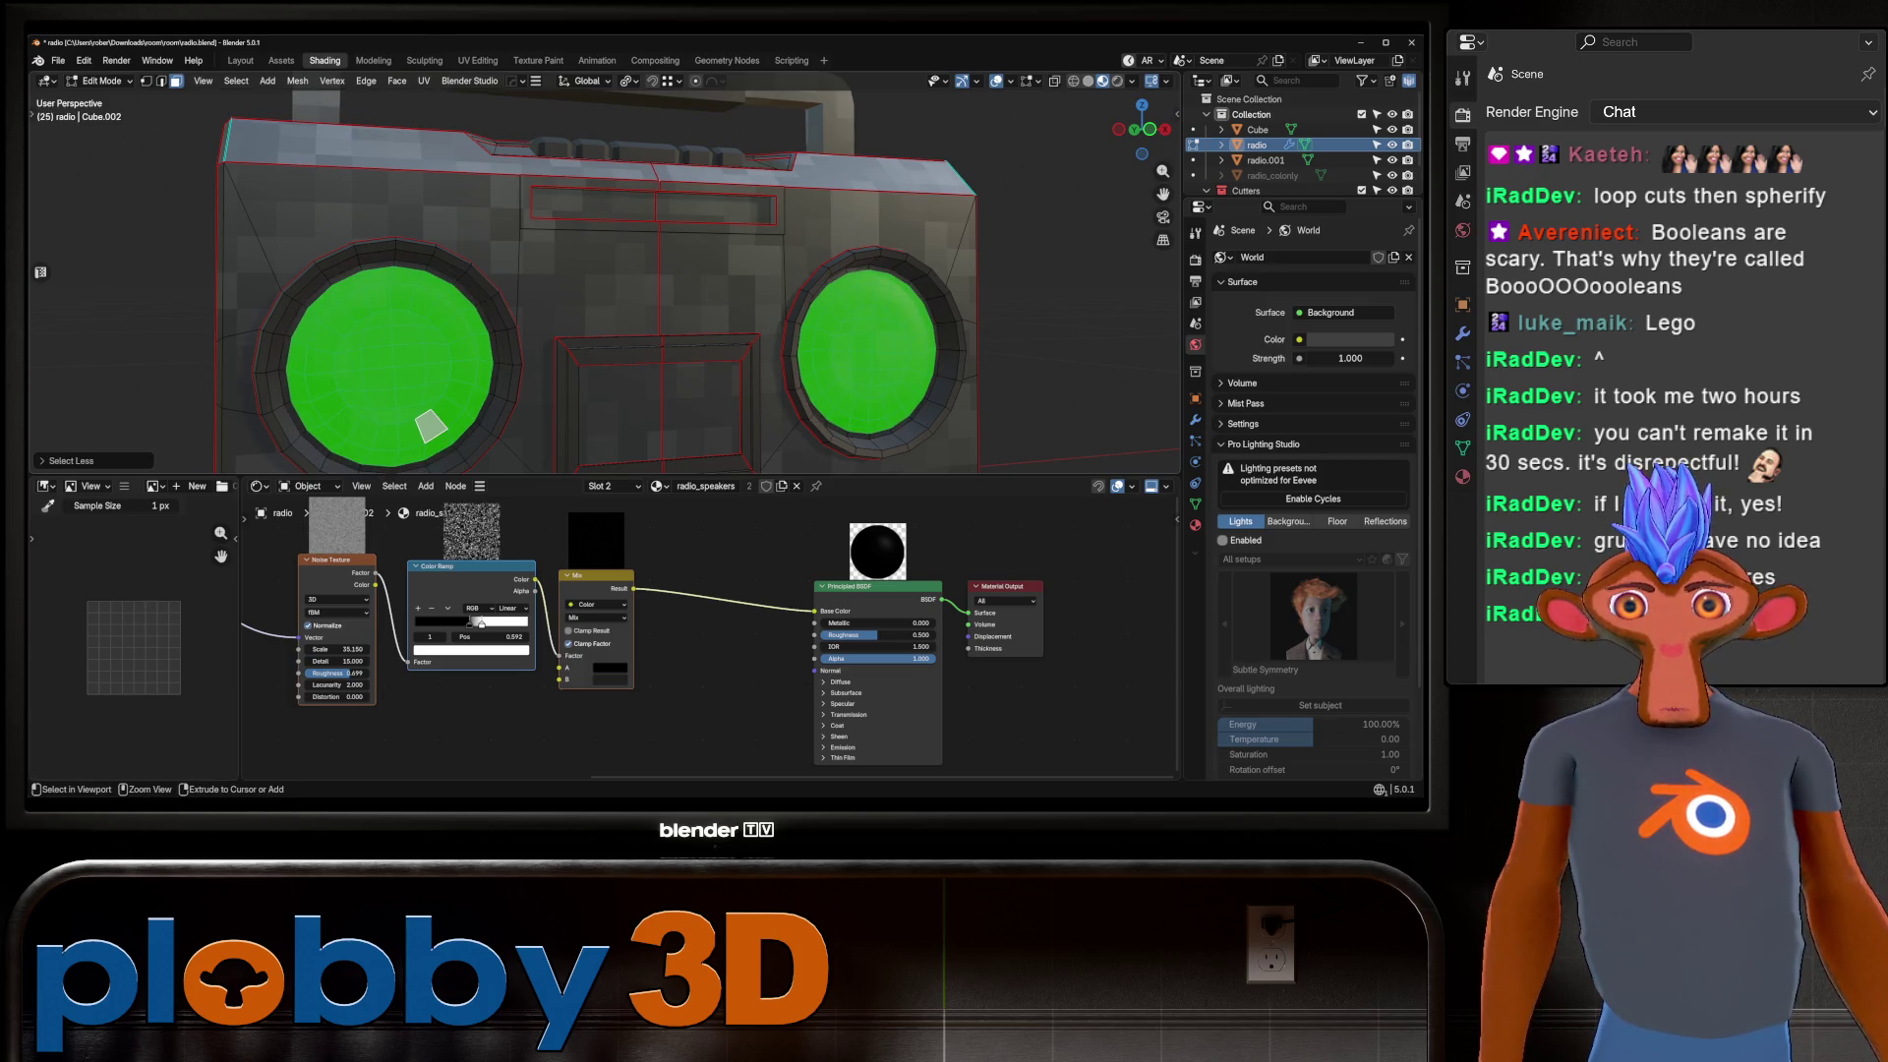
pyautogui.press('ctrl+KP_Add')
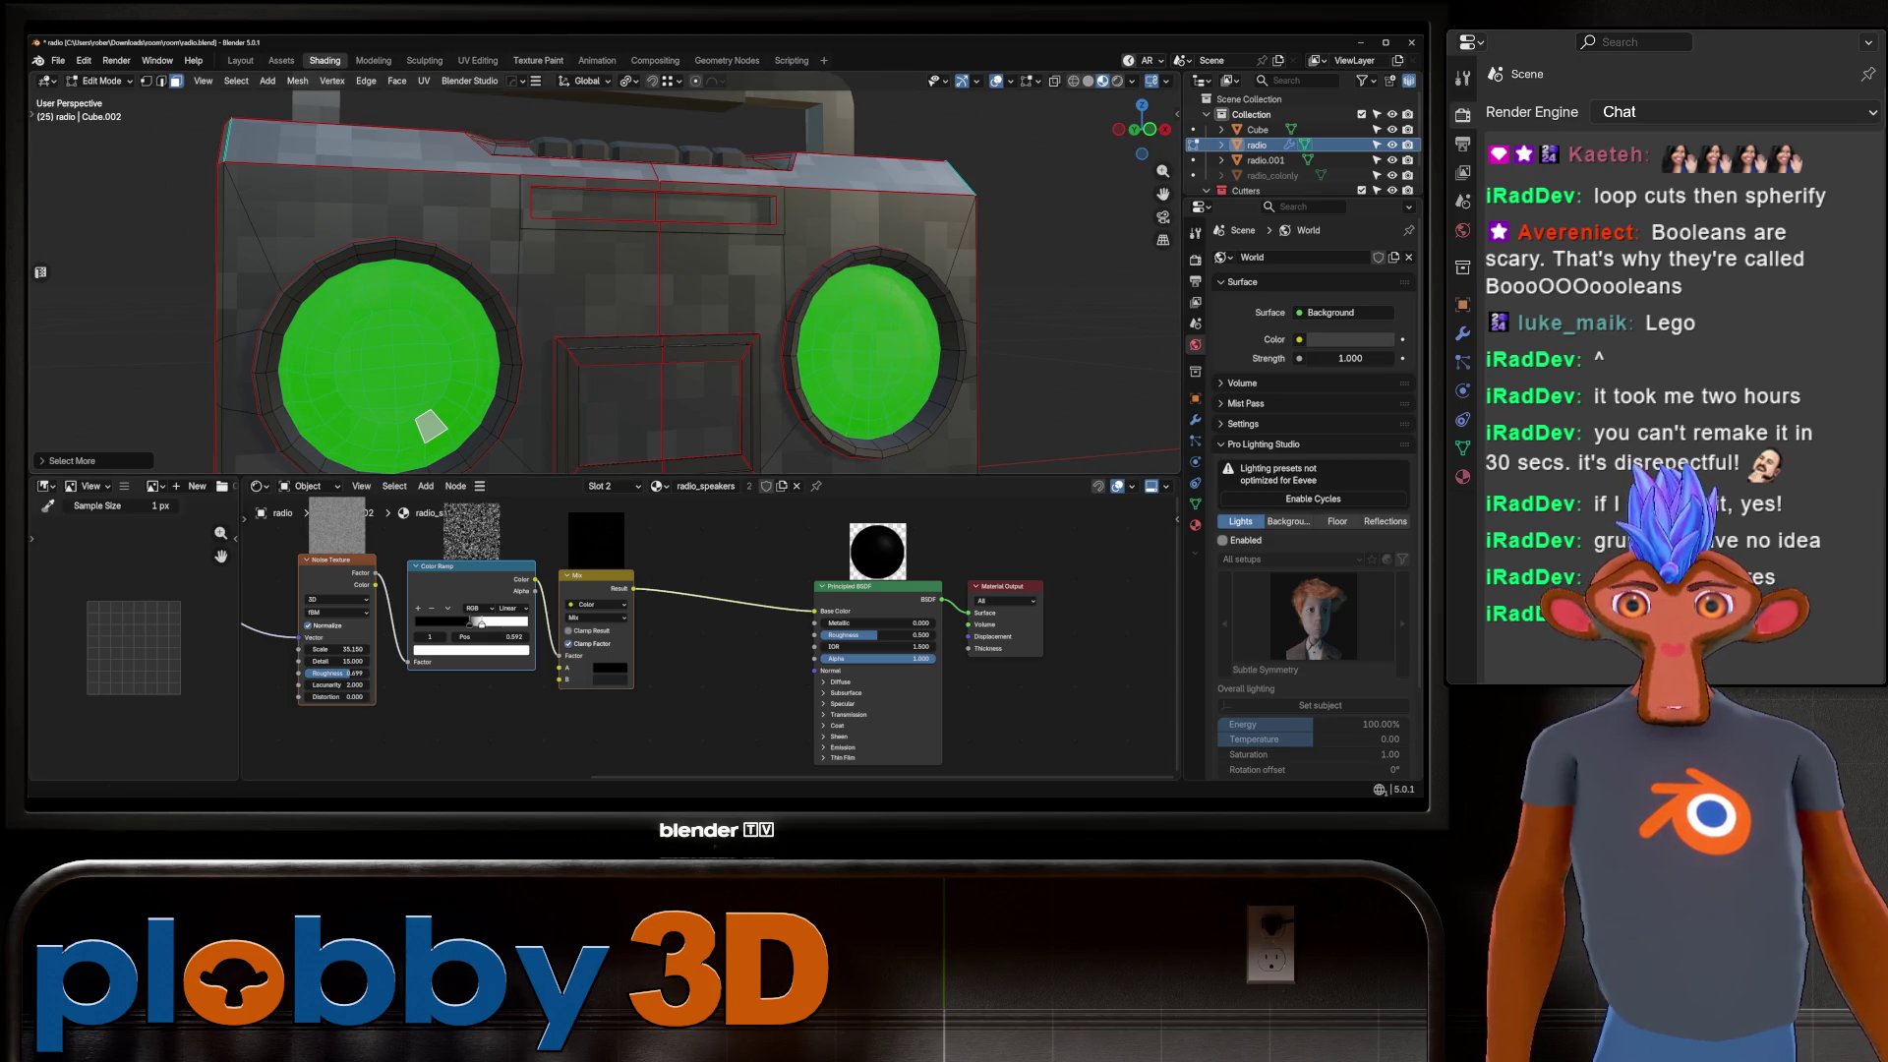
pyautogui.press('ctrl+KP_Subtract')
pyautogui.scroll(-3, 604, 275)
pyautogui.moveTo(604, 276)
pyautogui.mouseDown(button='middle')
pyautogui.moveTo(511, 285)
pyautogui.moveTo(885, 295)
pyautogui.mouseUp(button='middle')
pyautogui.press('ctrl+KP_Add')
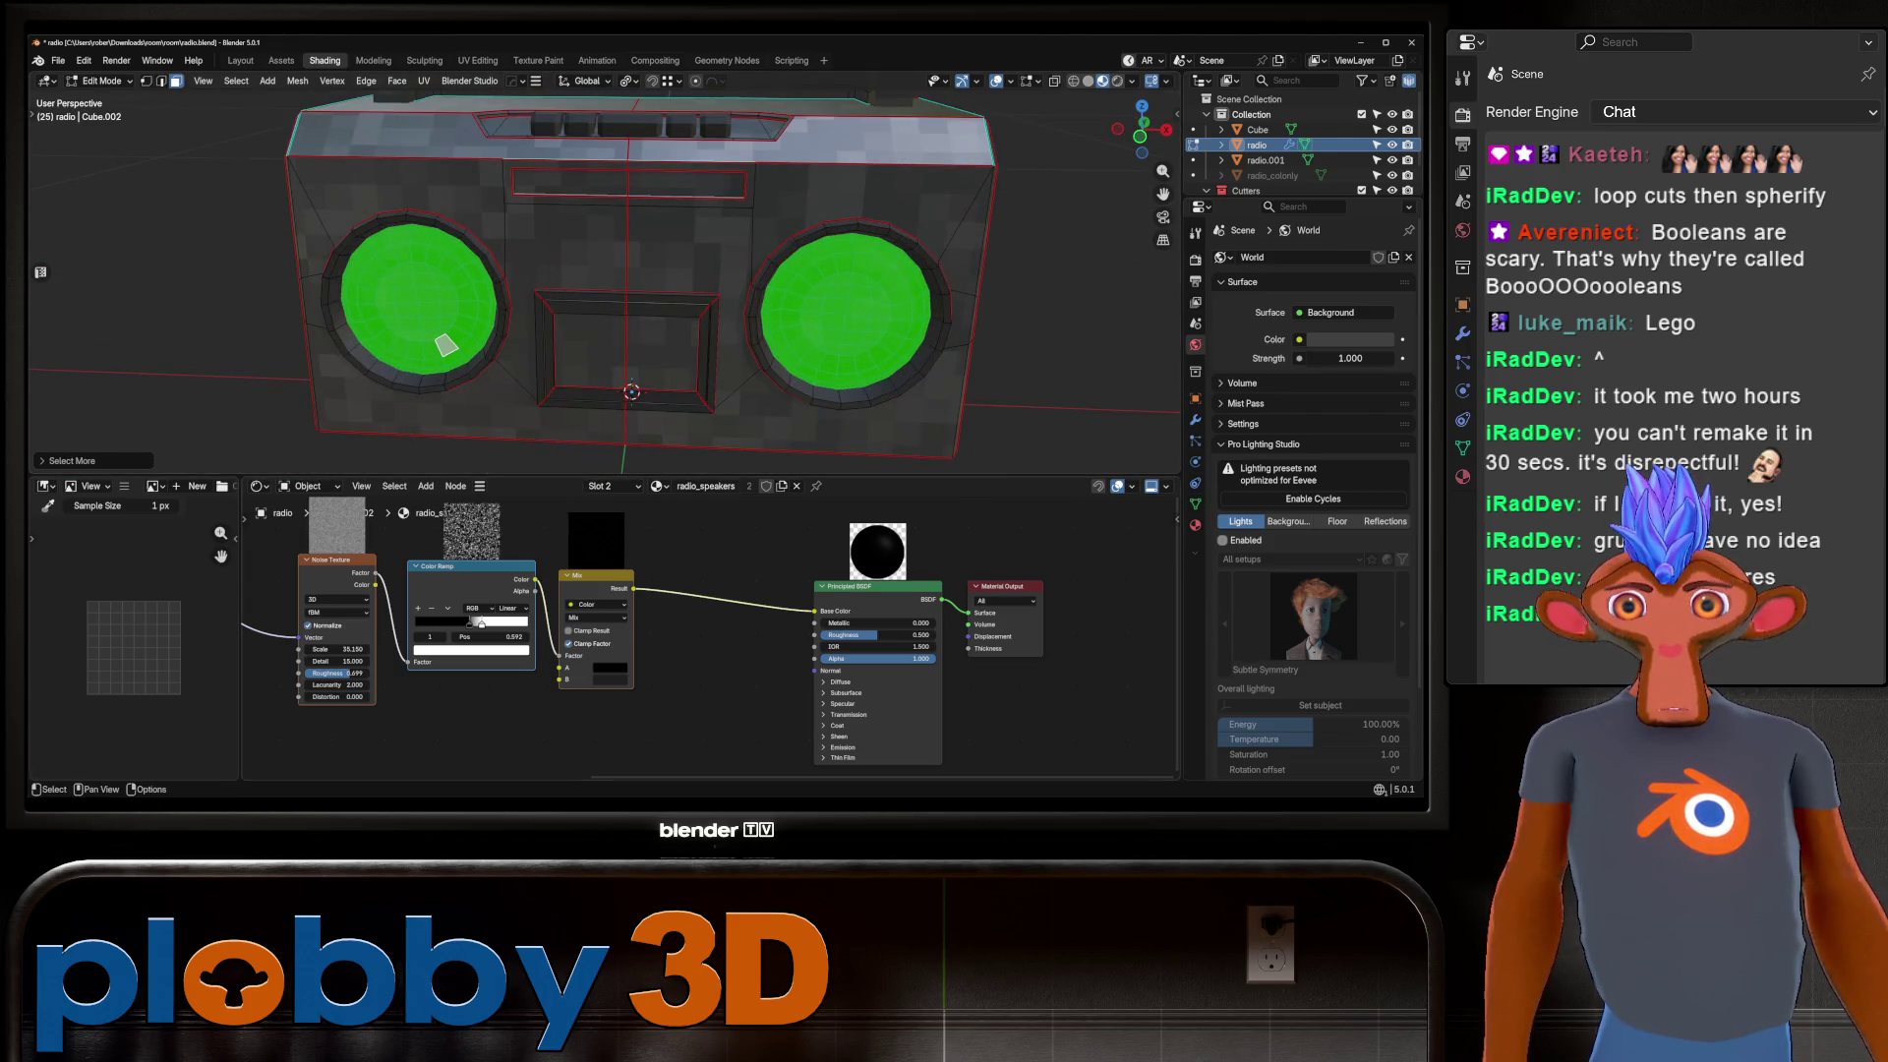
# Show the radio's material settings and return to Object Mode.
pyautogui.click(1196, 524)
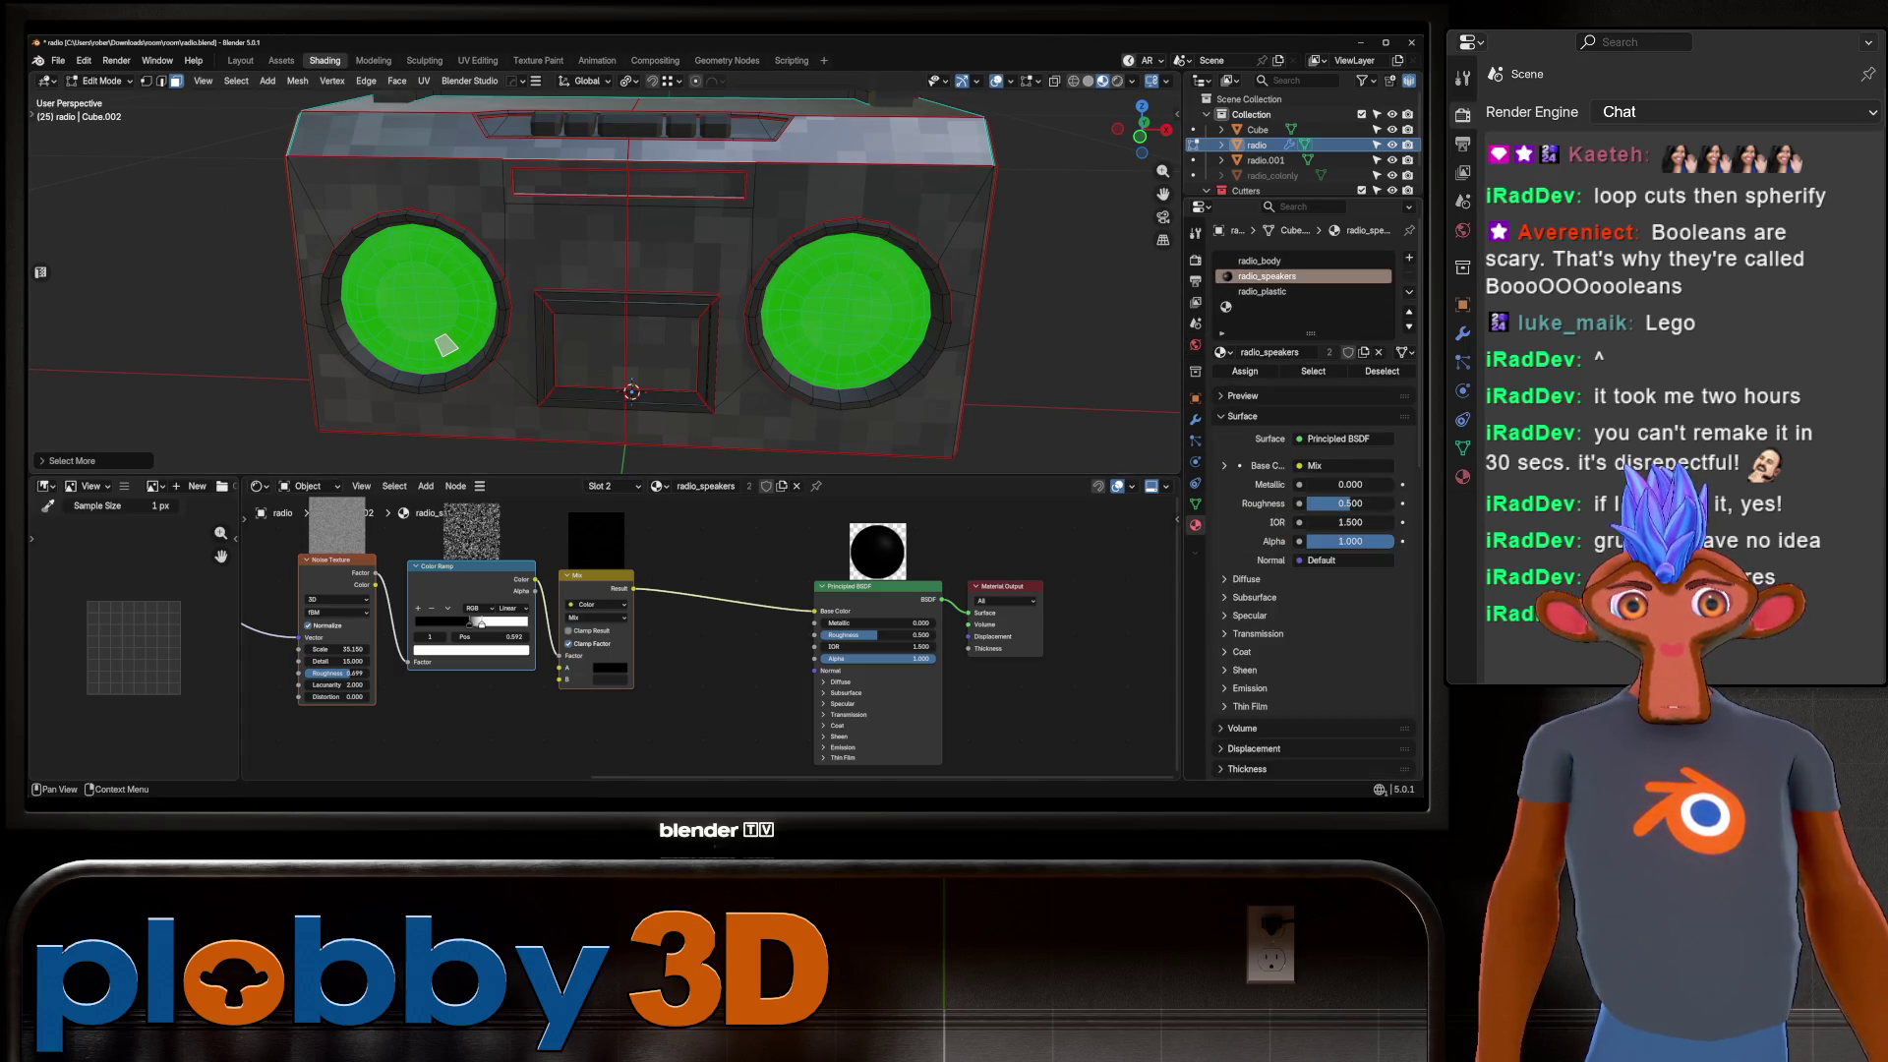
pyautogui.press('Tab')
pyautogui.moveTo(688, 295); pyautogui.dragTo(471, 285, button='middle')
pyautogui.scroll(-5, 604, 276)
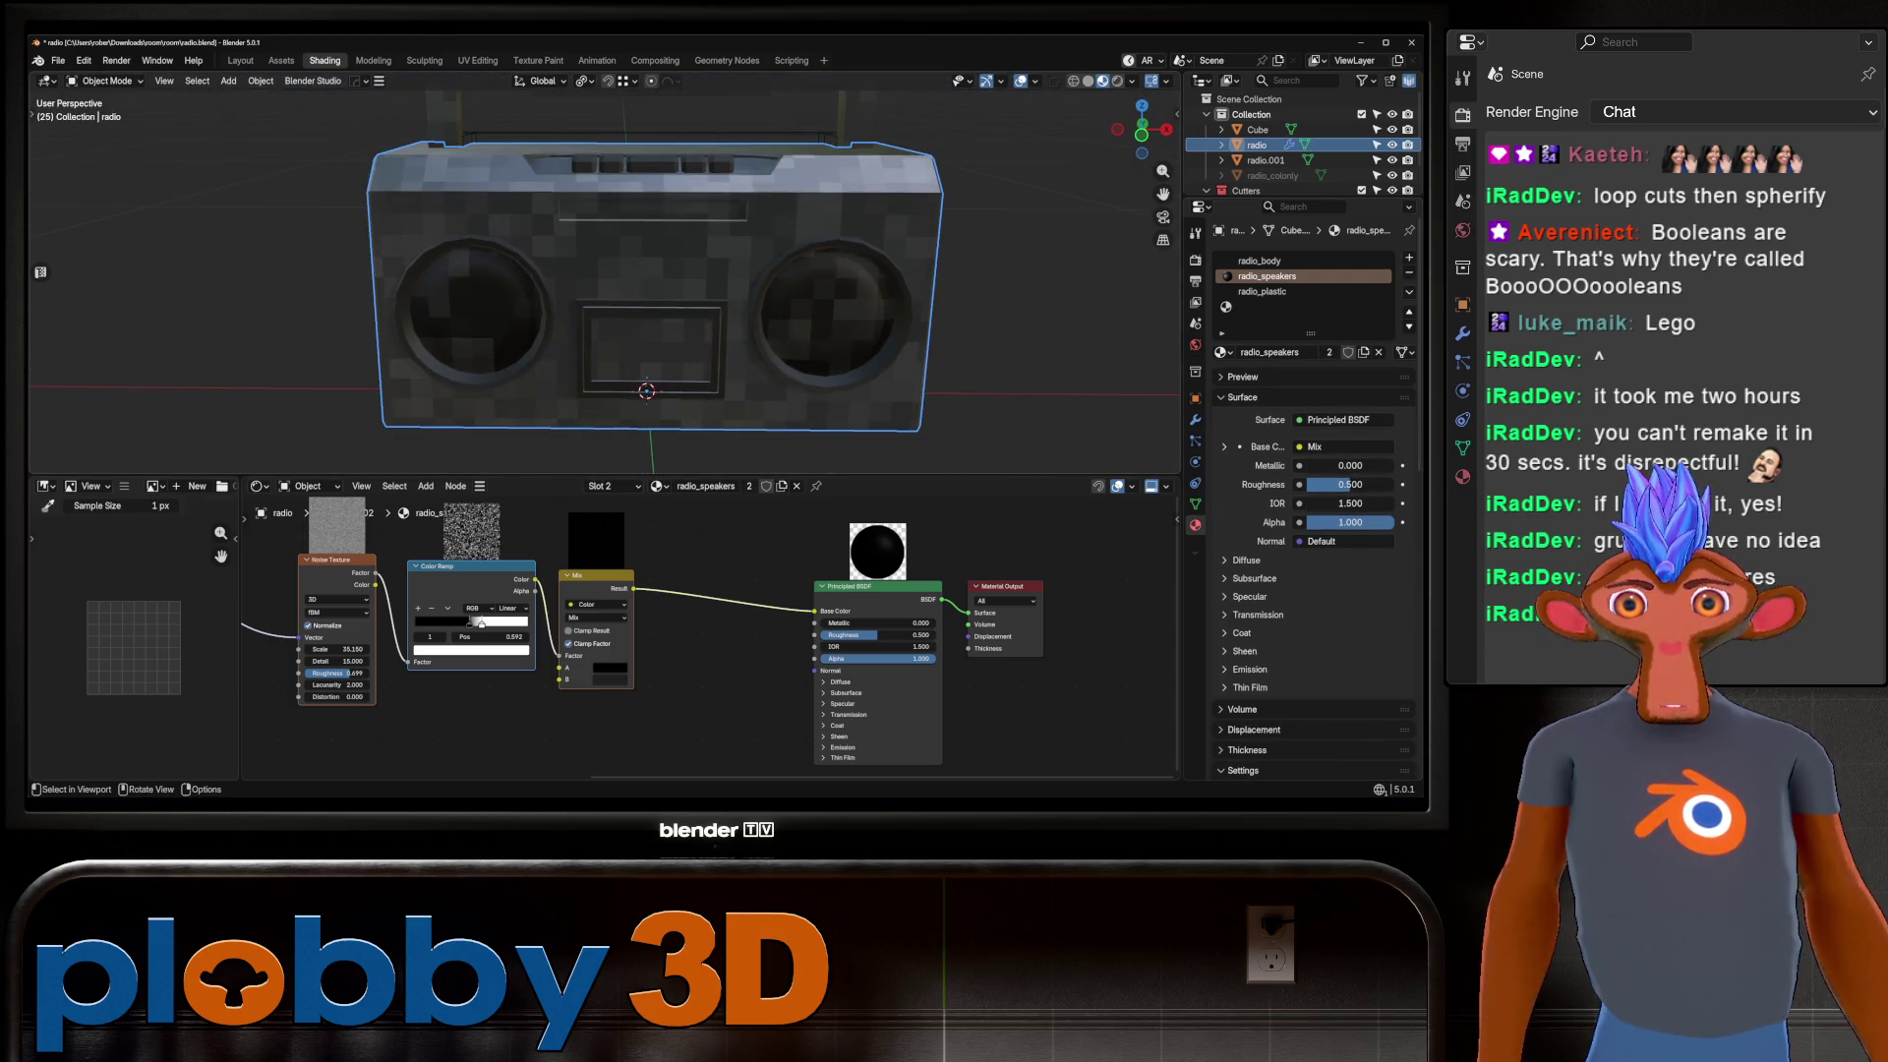
pyautogui.scroll(4, 605, 275)
# Orbit around the boombox to inspect the pixelated speakers and the handle.
pyautogui.moveTo(605, 275)
pyautogui.mouseDown(button='middle')
pyautogui.moveTo(605, 374)
pyautogui.moveTo(575, 413)
pyautogui.moveTo(575, 295)
pyautogui.mouseUp(button='middle')
pyautogui.scroll(2, 590, 295)
pyautogui.scroll(-3, 689, 629)
pyautogui.moveTo(688, 639); pyautogui.dragTo(688, 550, button='middle')
pyautogui.scroll(-4, 590, 324)
pyautogui.moveTo(590, 324)
pyautogui.mouseDown(button='middle')
pyautogui.moveTo(541, 295)
pyautogui.moveTo(570, 324)
pyautogui.mouseUp(button='middle')
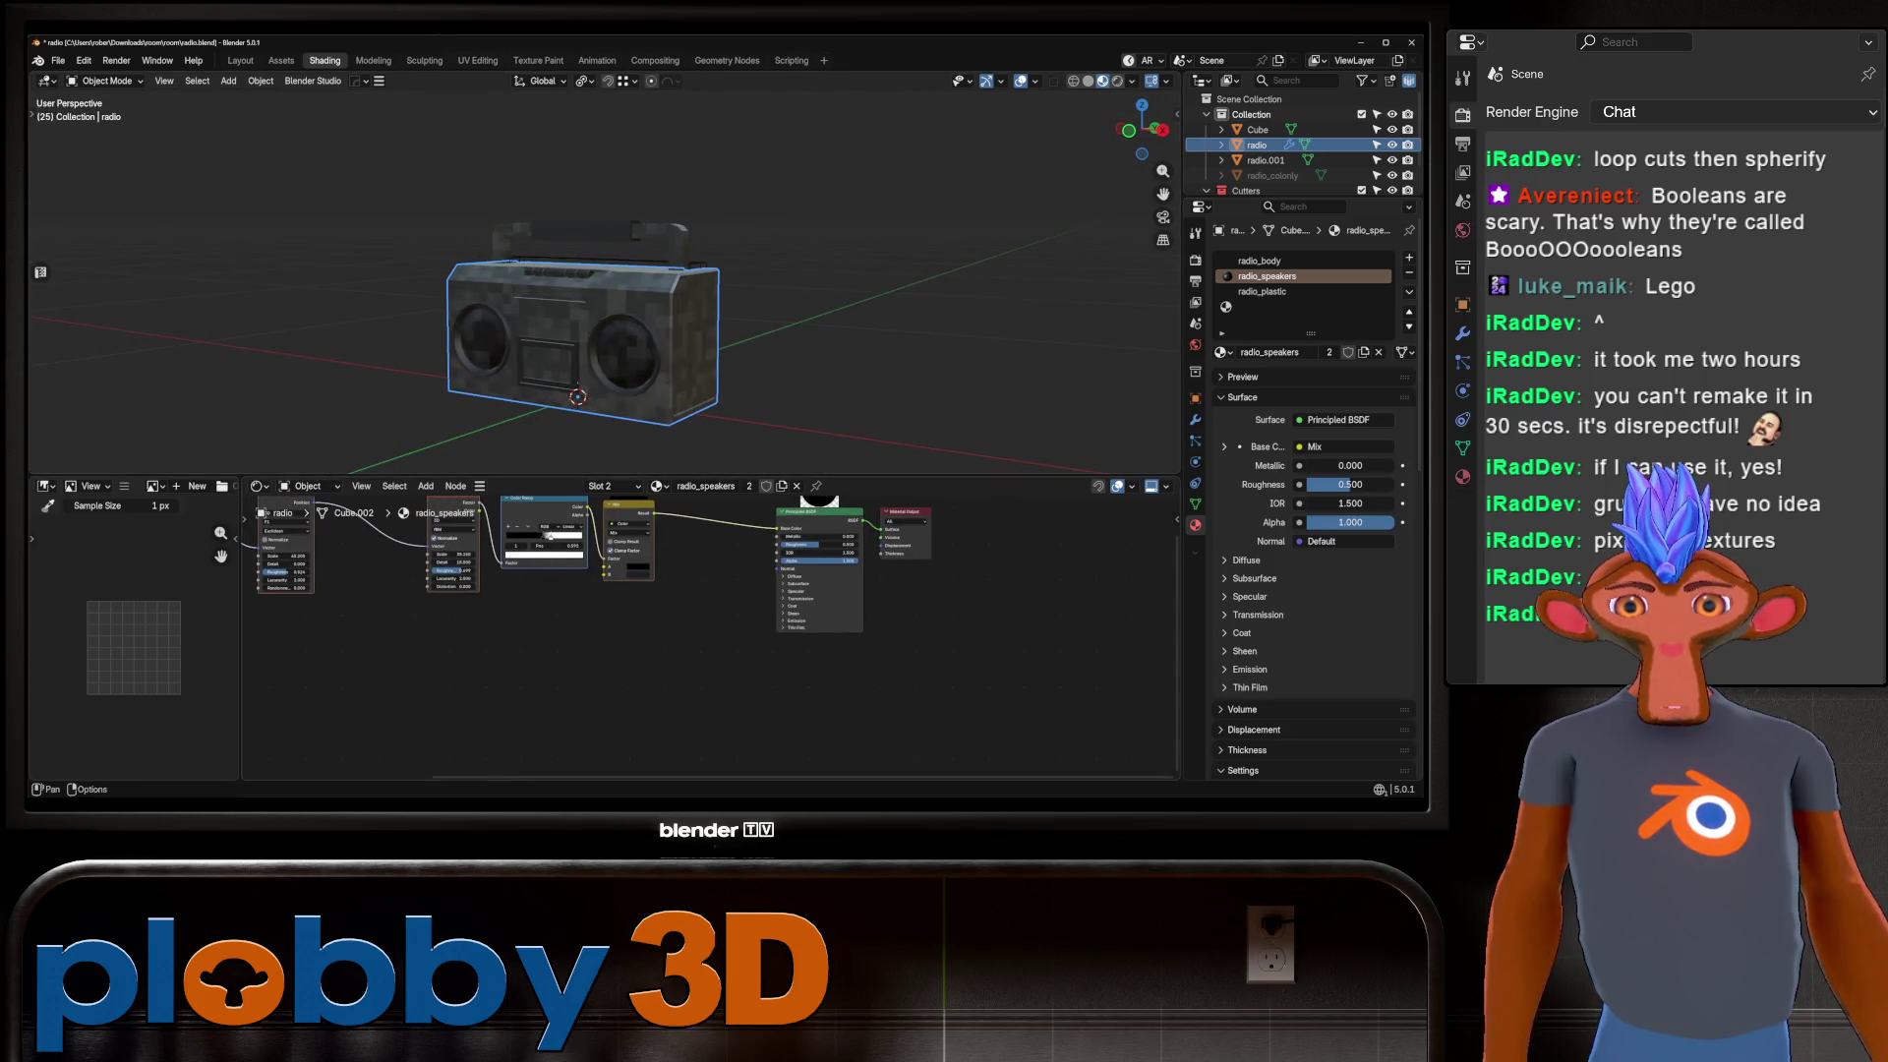
pyautogui.scroll(2, 629, 570)
pyautogui.scroll(4, 580, 324)
pyautogui.moveTo(553, 468)
pyautogui.mouseDown(button='middle')
pyautogui.moveTo(597, 315)
pyautogui.moveTo(629, 373)
pyautogui.moveTo(614, 350)
pyautogui.moveTo(928, 357)
pyautogui.mouseUp(button='middle')
# Delete the radio.001 object from the scene.
pyautogui.press('Tab')
pyautogui.click(597, 307)
pyautogui.press('Tab')
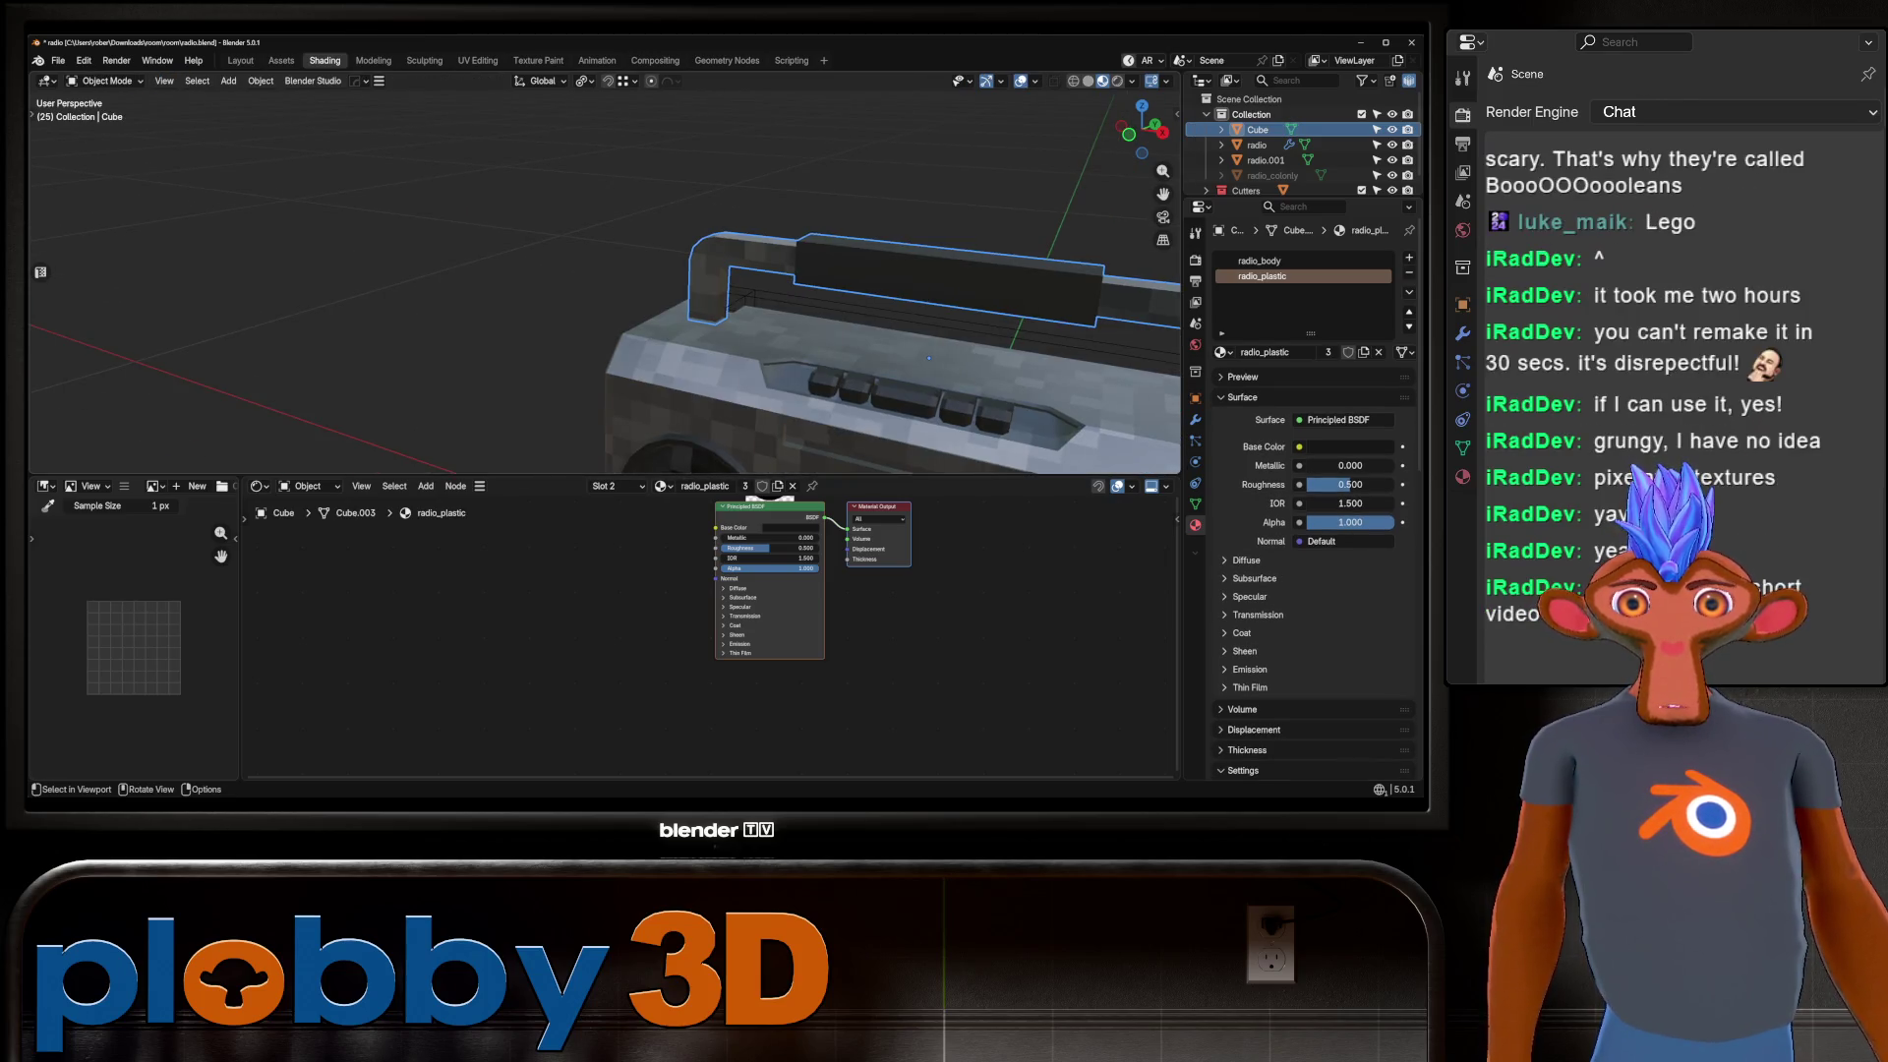
pyautogui.click(929, 357)
pyautogui.press('Delete')
# Add a Value node of about 2.340 driving the Mapping node's Scale input.
pyautogui.scroll(-3, 928, 357)
pyautogui.moveTo(929, 357); pyautogui.dragTo(816, 295, button='middle')
pyautogui.moveTo(861, 551); pyautogui.dragTo(1175, 511, button='middle')
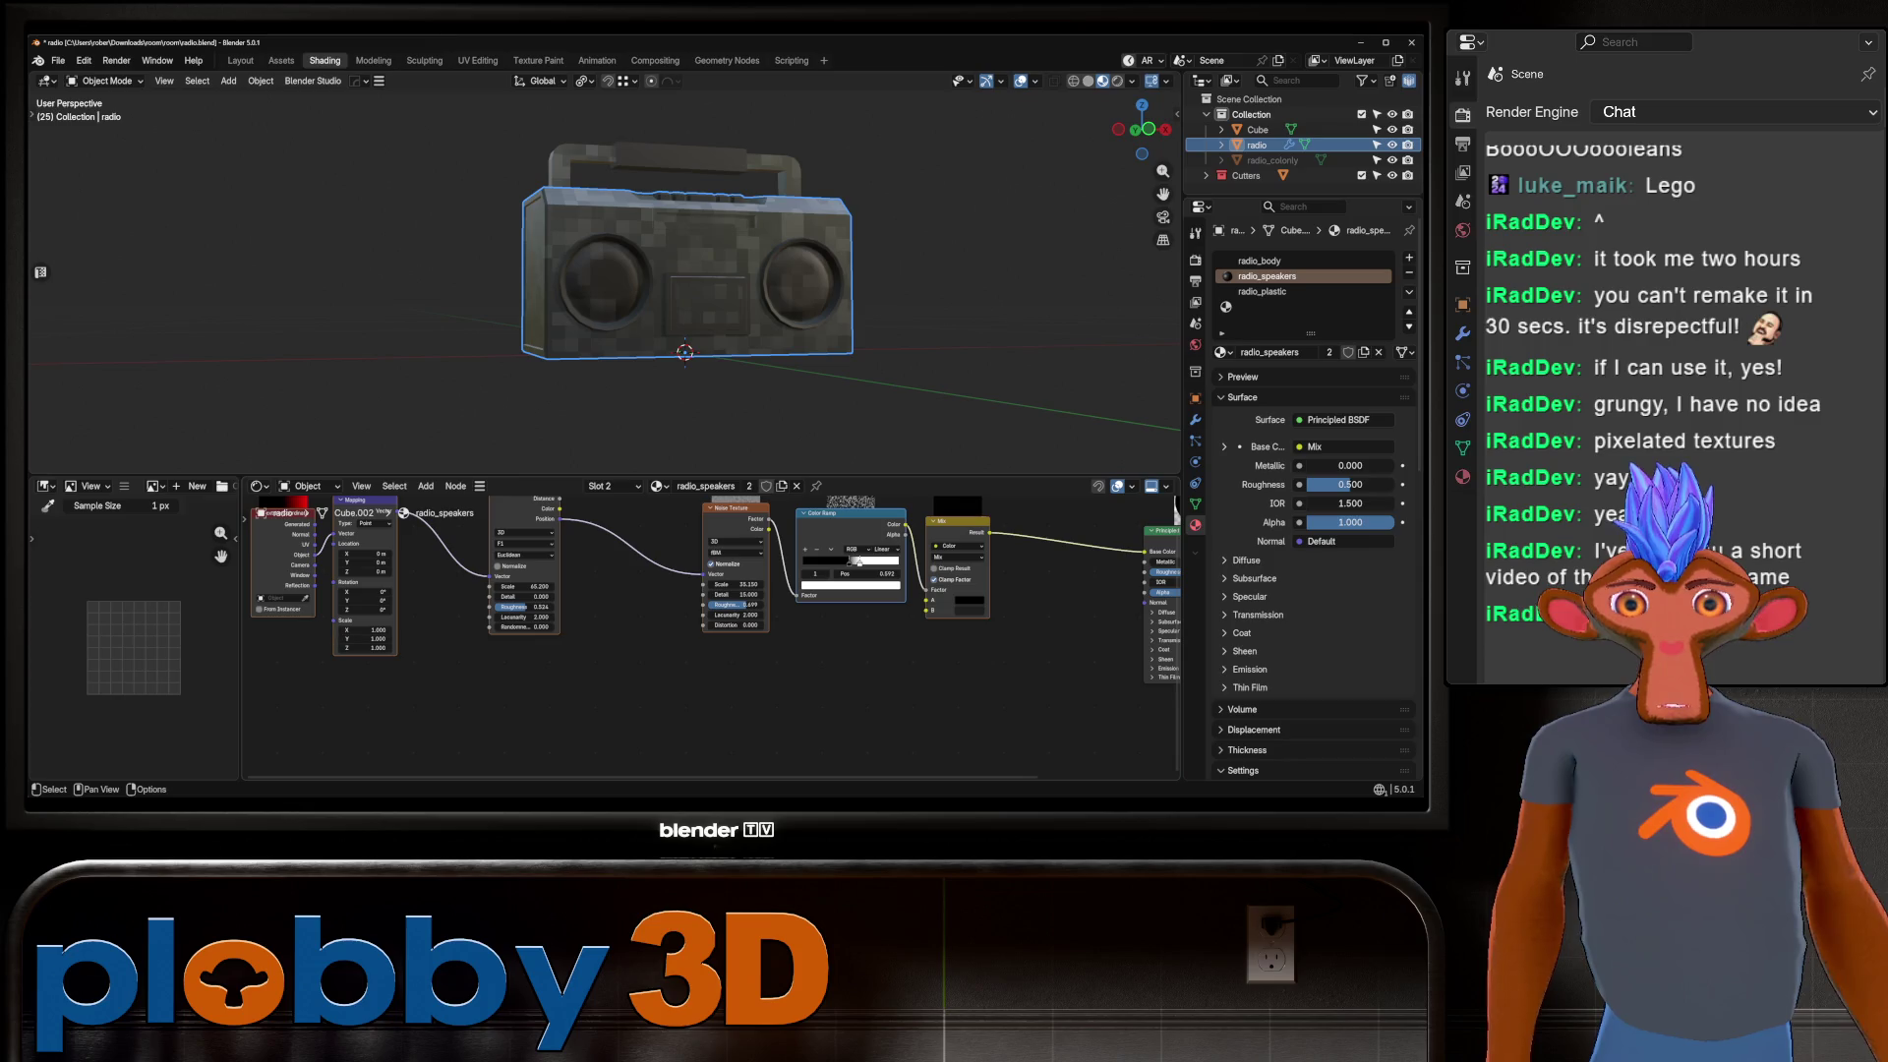
pyautogui.moveTo(334, 619); pyautogui.dragTo(287, 679)
pyautogui.write('value')
pyautogui.press('Return')
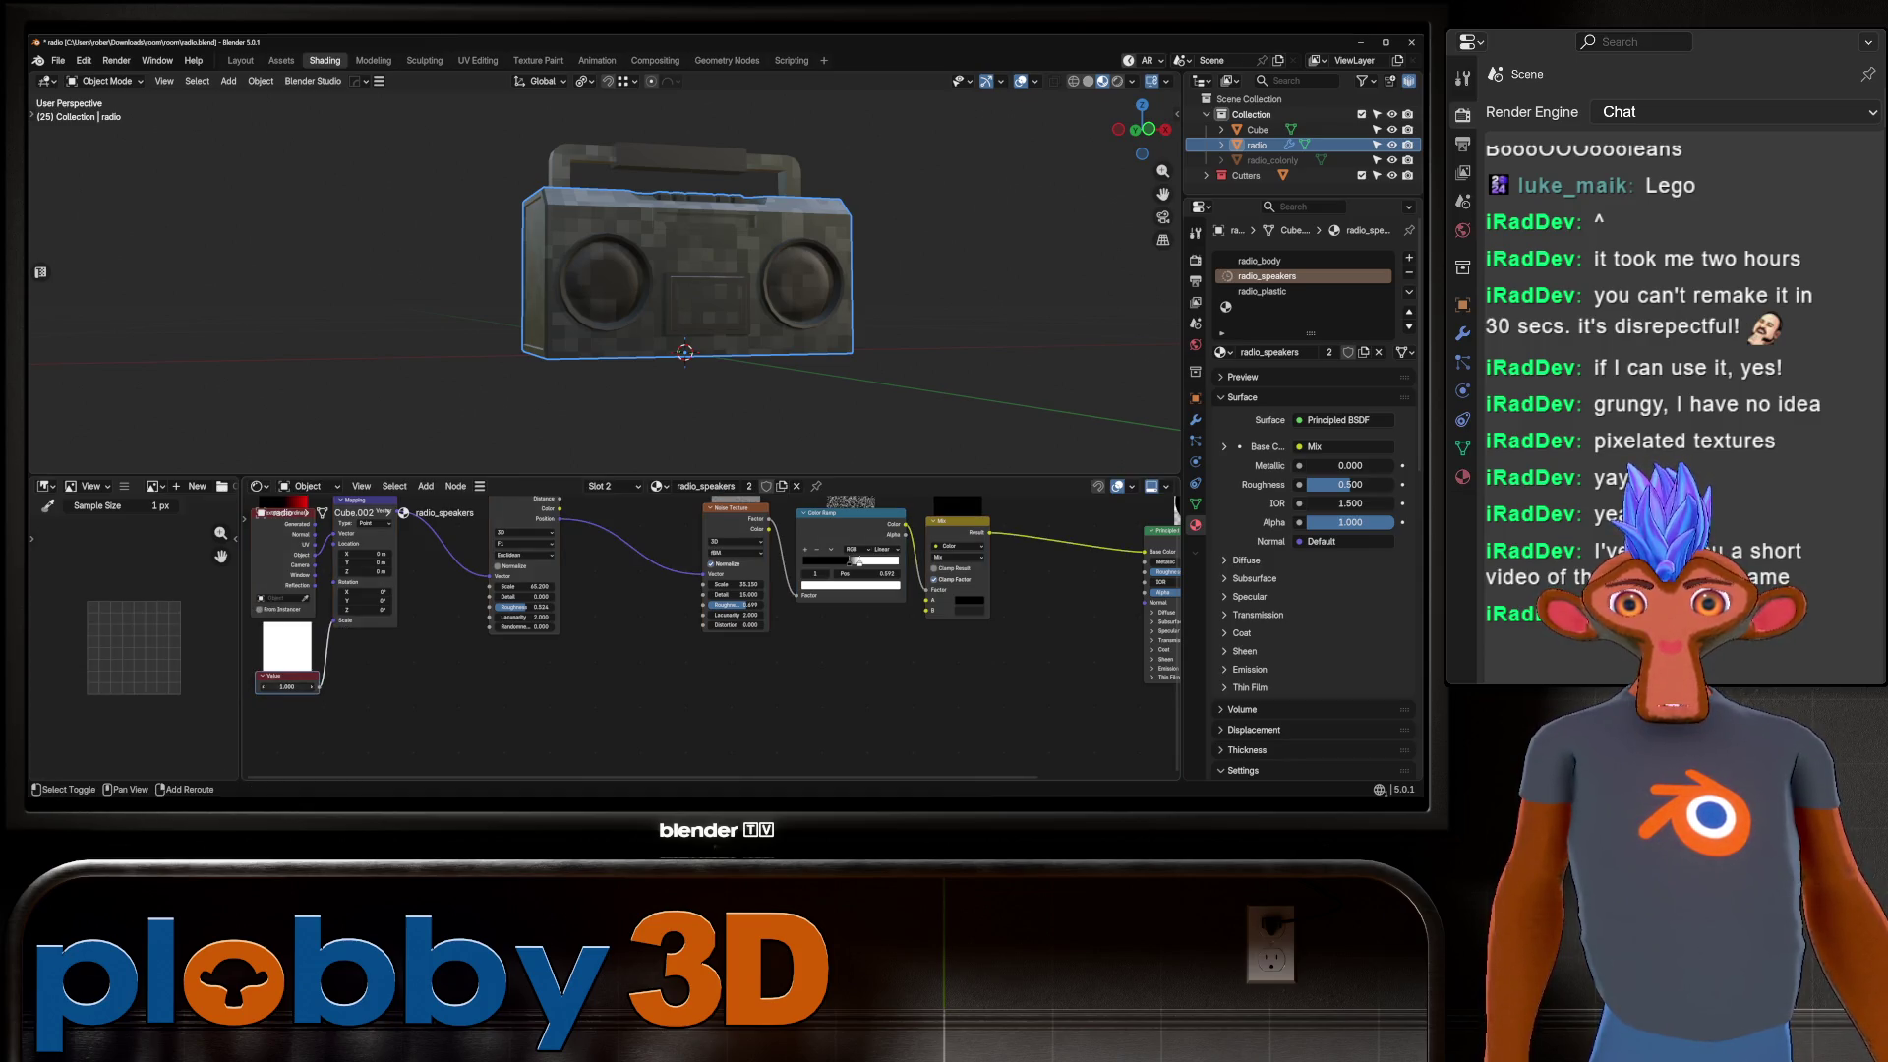
pyautogui.moveTo(287, 686); pyautogui.dragTo(304, 687)
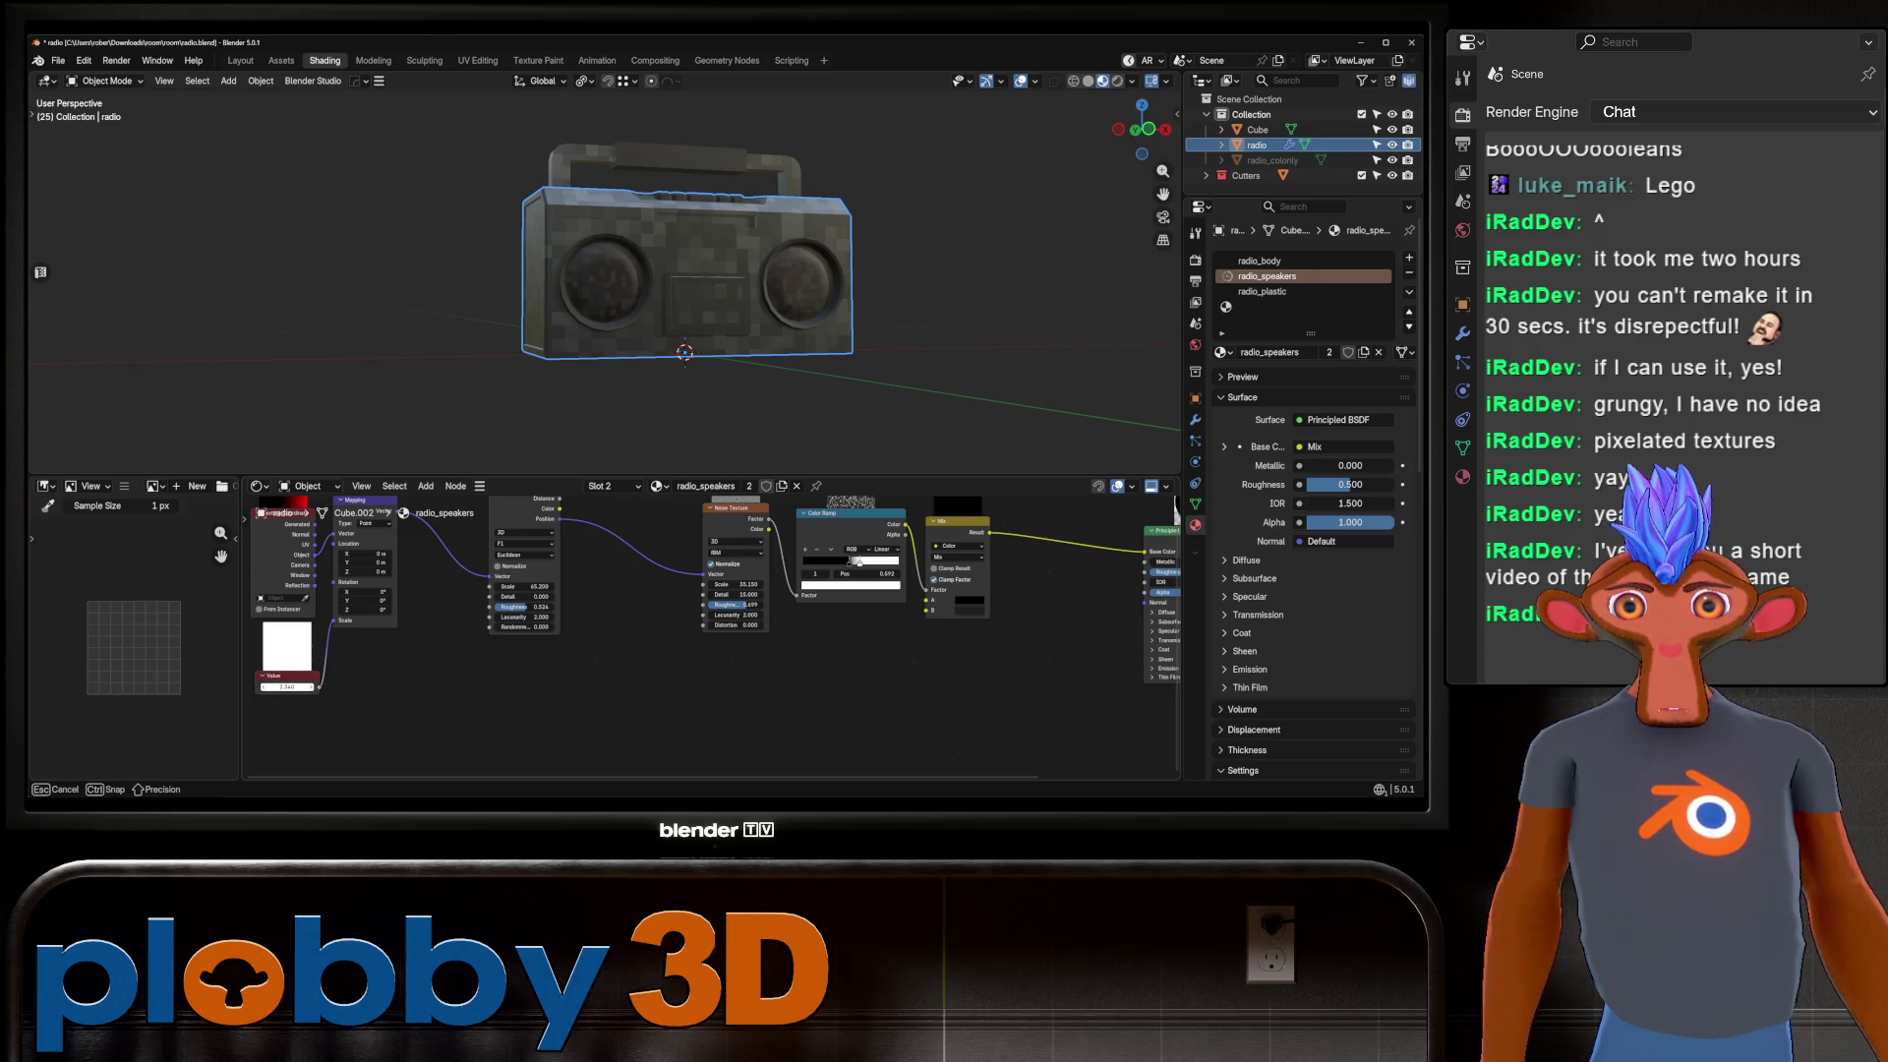
pyautogui.moveTo(688, 345)
pyautogui.mouseDown(button='middle')
pyautogui.moveTo(689, 295)
pyautogui.moveTo(629, 276)
pyautogui.mouseUp(button='middle')
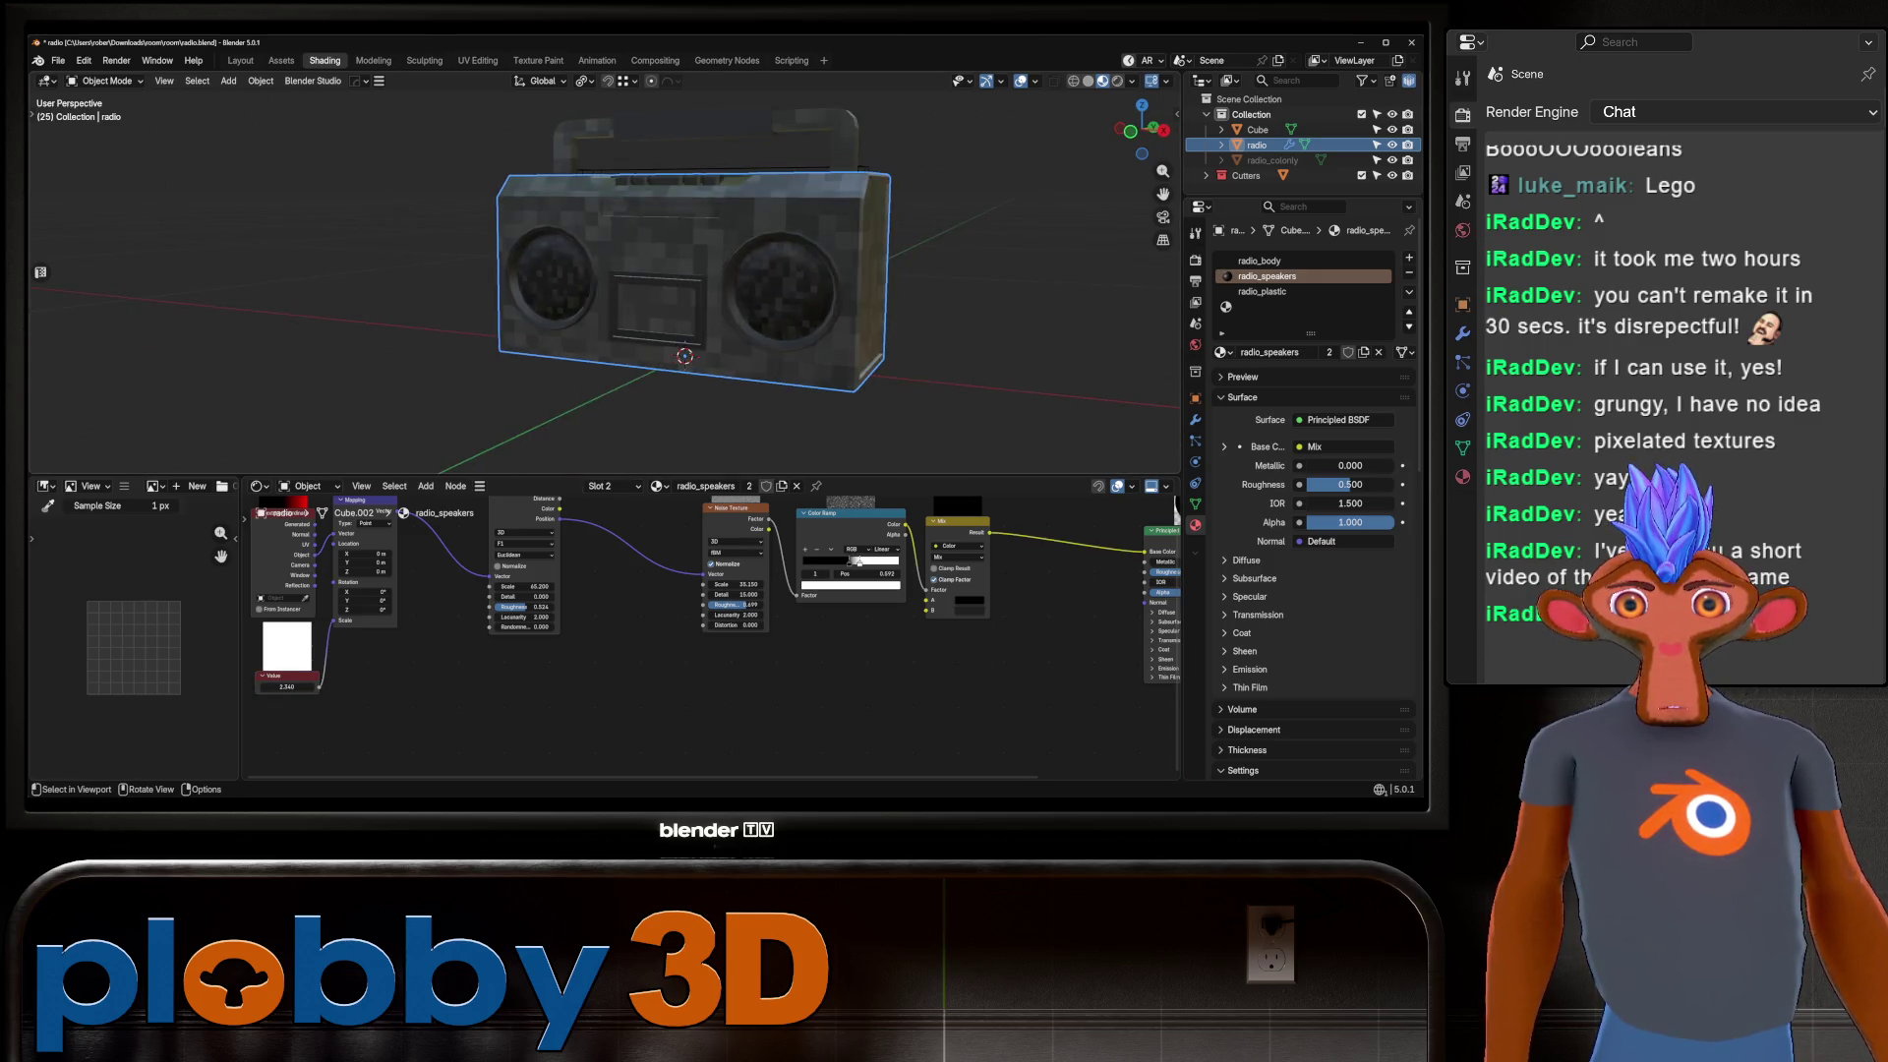
# Connect the Value node to Mapping Scale in the radio_speakers and radio_body materials.
pyautogui.press('Tab')
pyautogui.press('Tab')
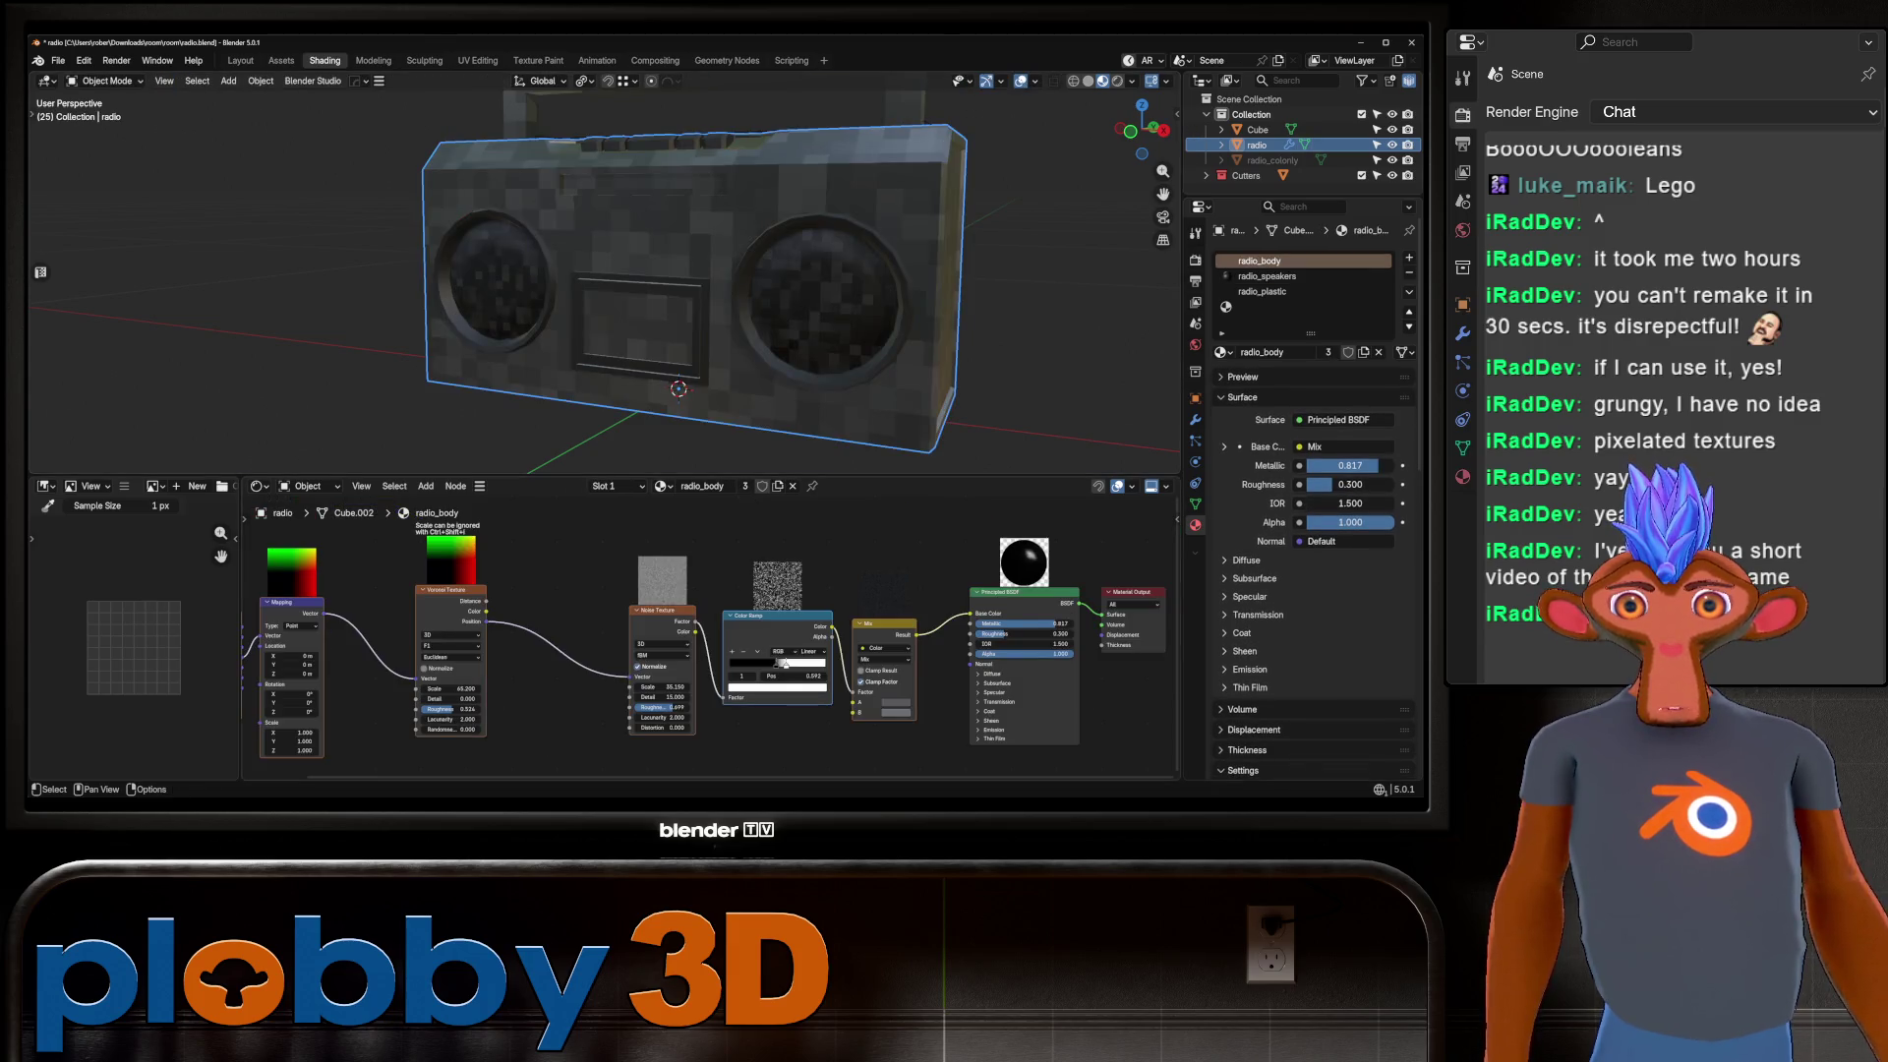
pyautogui.click(1267, 277)
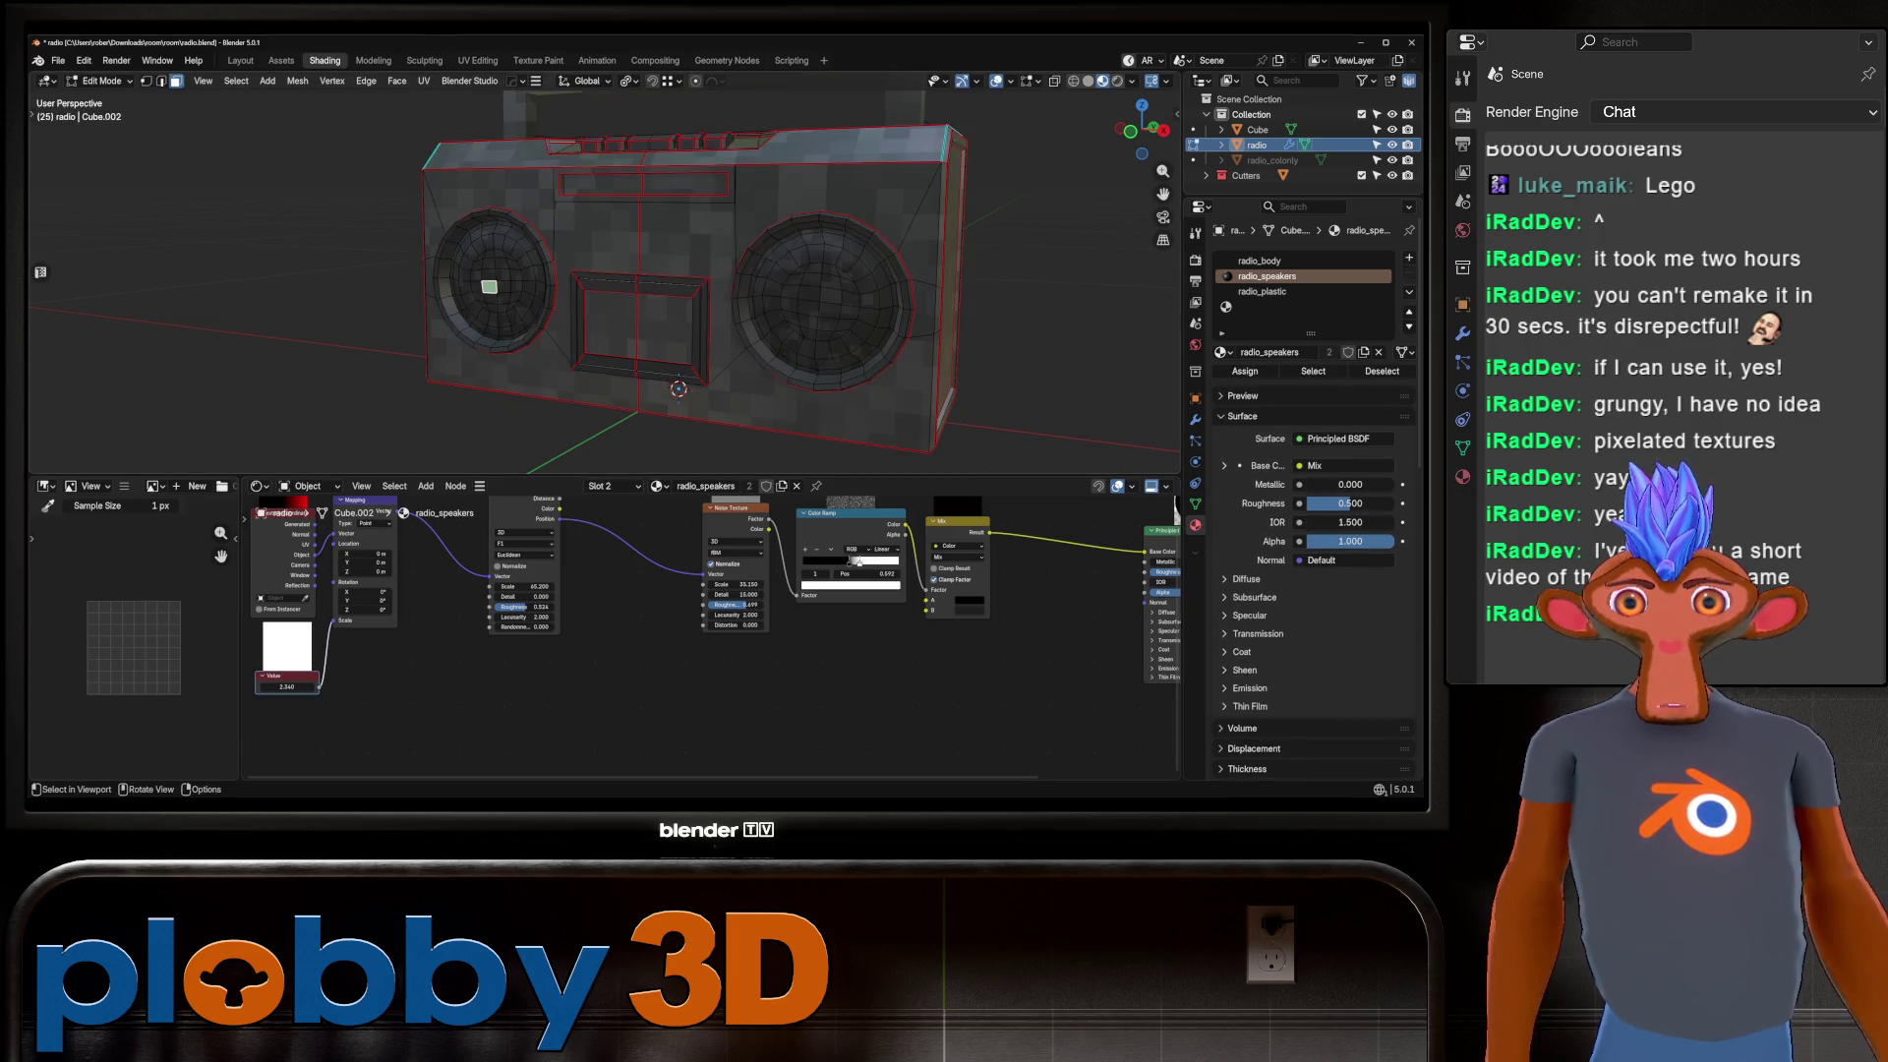
pyautogui.click(1266, 261)
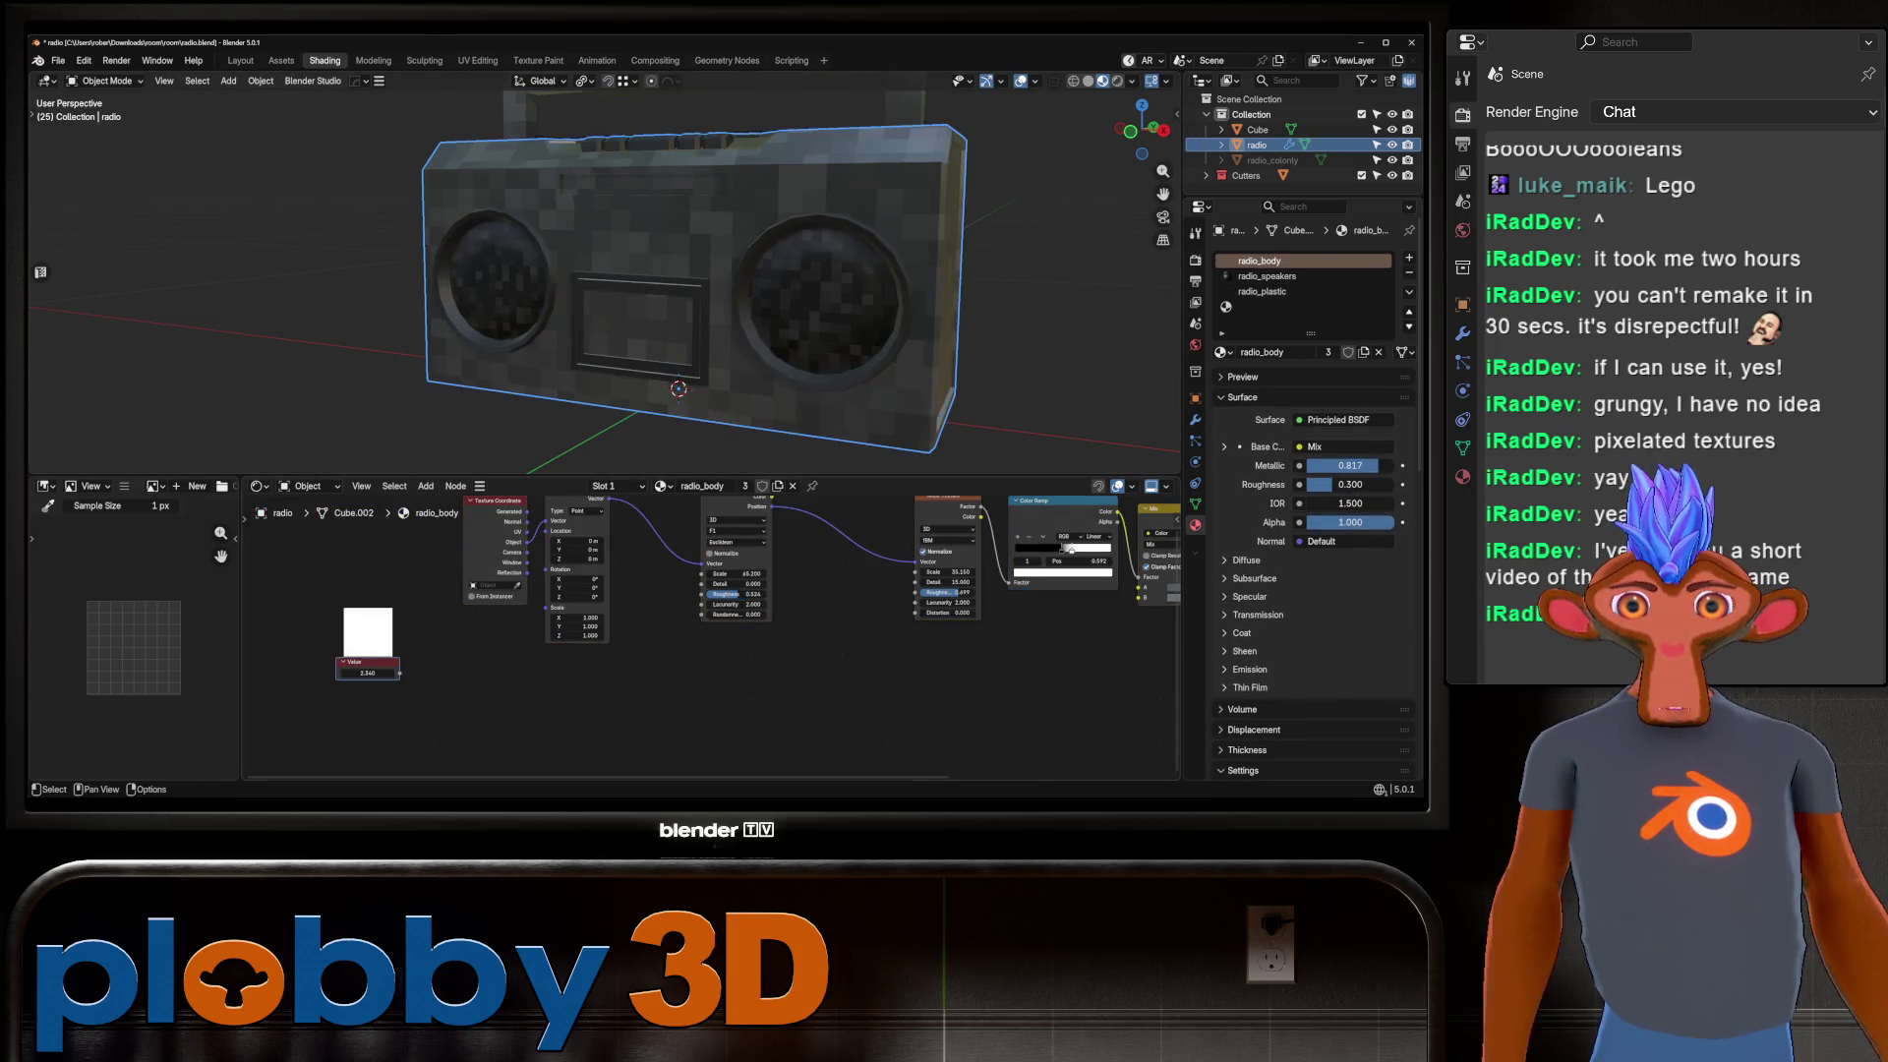
pyautogui.moveTo(399, 672)
pyautogui.mouseDown()
pyautogui.moveTo(556, 629)
pyautogui.moveTo(547, 608)
pyautogui.mouseUp()
pyautogui.moveTo(689, 295)
pyautogui.mouseDown(button='middle')
pyautogui.moveTo(649, 275)
pyautogui.moveTo(727, 305)
pyautogui.mouseUp(button='middle')
# Select the boombox handle and enter Edit Mode on its mesh.
pyautogui.scroll(3, 590, 275)
pyautogui.moveTo(590, 275)
pyautogui.mouseDown(button='middle')
pyautogui.moveTo(629, 295)
pyautogui.moveTo(590, 276)
pyautogui.moveTo(491, 285)
pyautogui.moveTo(590, 315)
pyautogui.moveTo(590, 354)
pyautogui.mouseUp(button='middle')
pyautogui.scroll(-3, 590, 295)
pyautogui.scroll(-2, 689, 610)
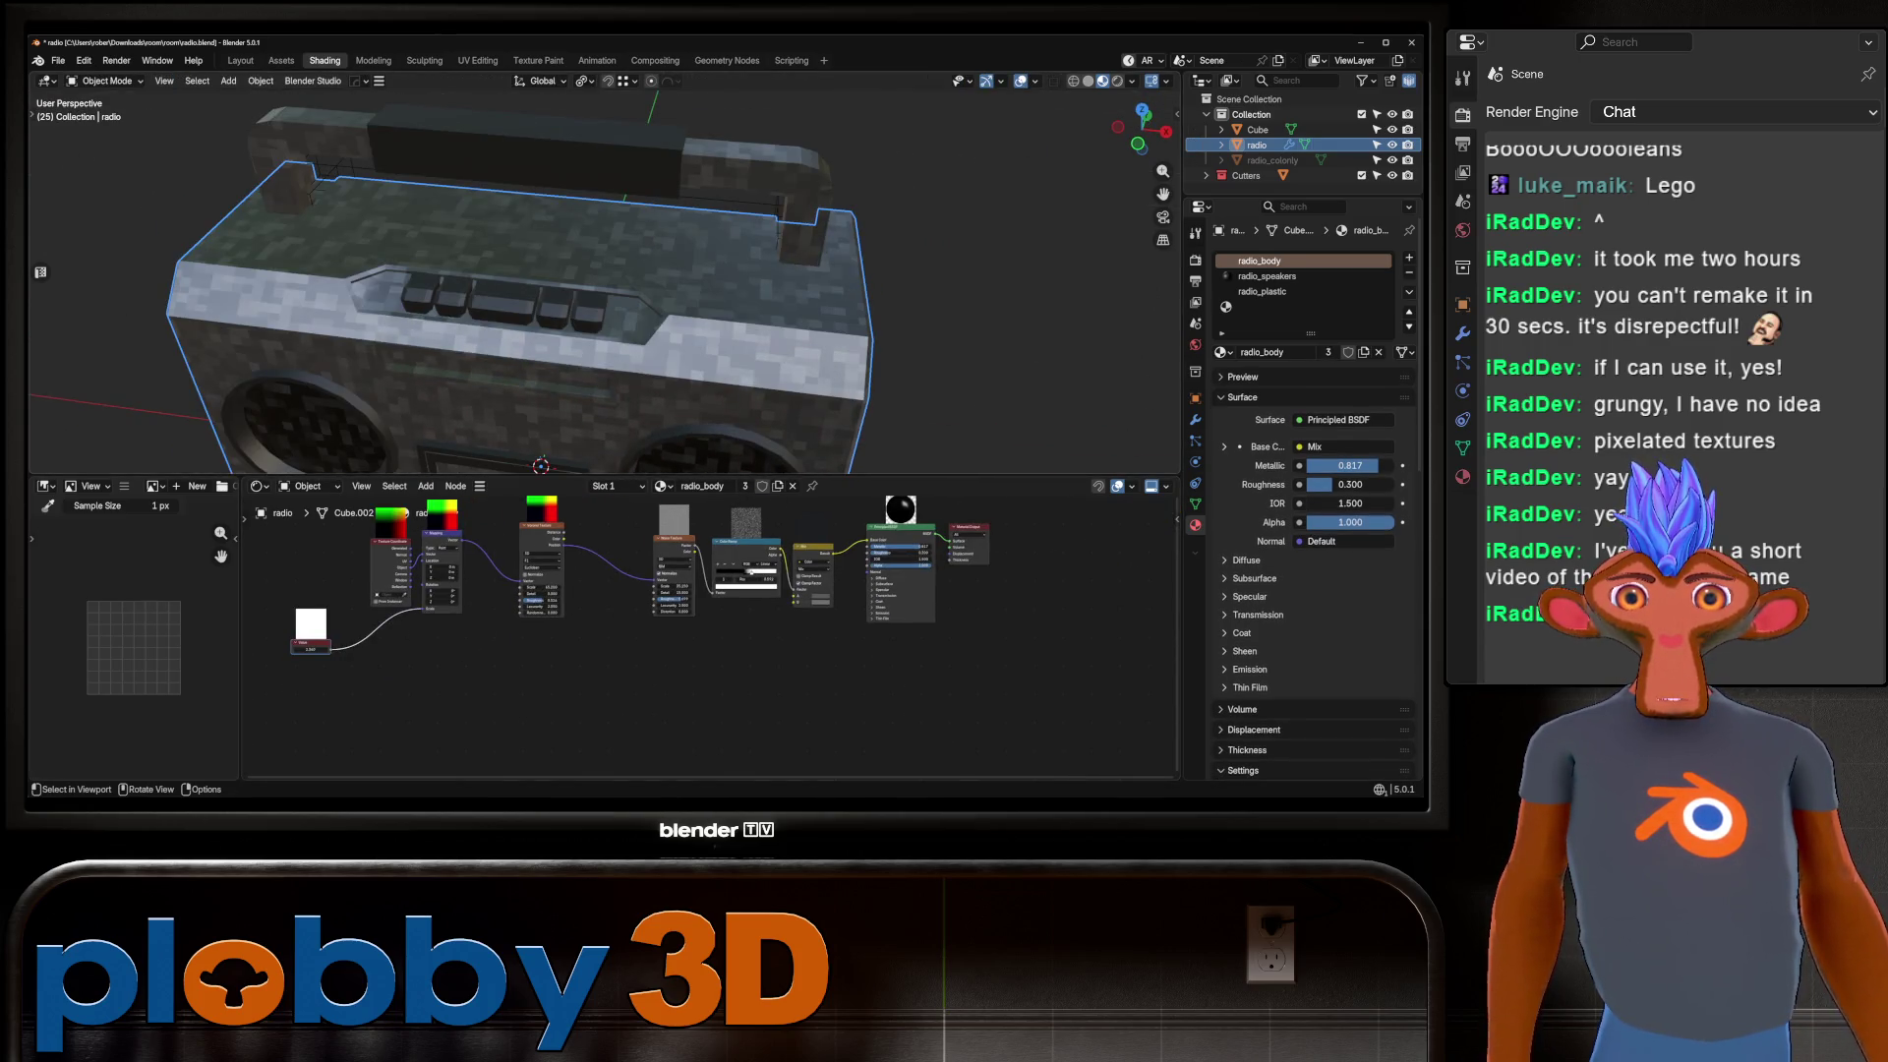
pyautogui.click(531, 157)
pyautogui.moveTo(530, 295)
pyautogui.mouseDown(button='middle')
pyautogui.moveTo(531, 335)
pyautogui.moveTo(639, 290)
pyautogui.moveTo(550, 324)
pyautogui.mouseUp(button='middle')
pyautogui.press('Tab')
# Isolate the handle in Local view with edge select mode, framed in a level view.
pyautogui.press('KP_Divide')
pyautogui.scroll(3, 467, 391)
pyautogui.press('2')
pyautogui.scroll(-3, 590, 295)
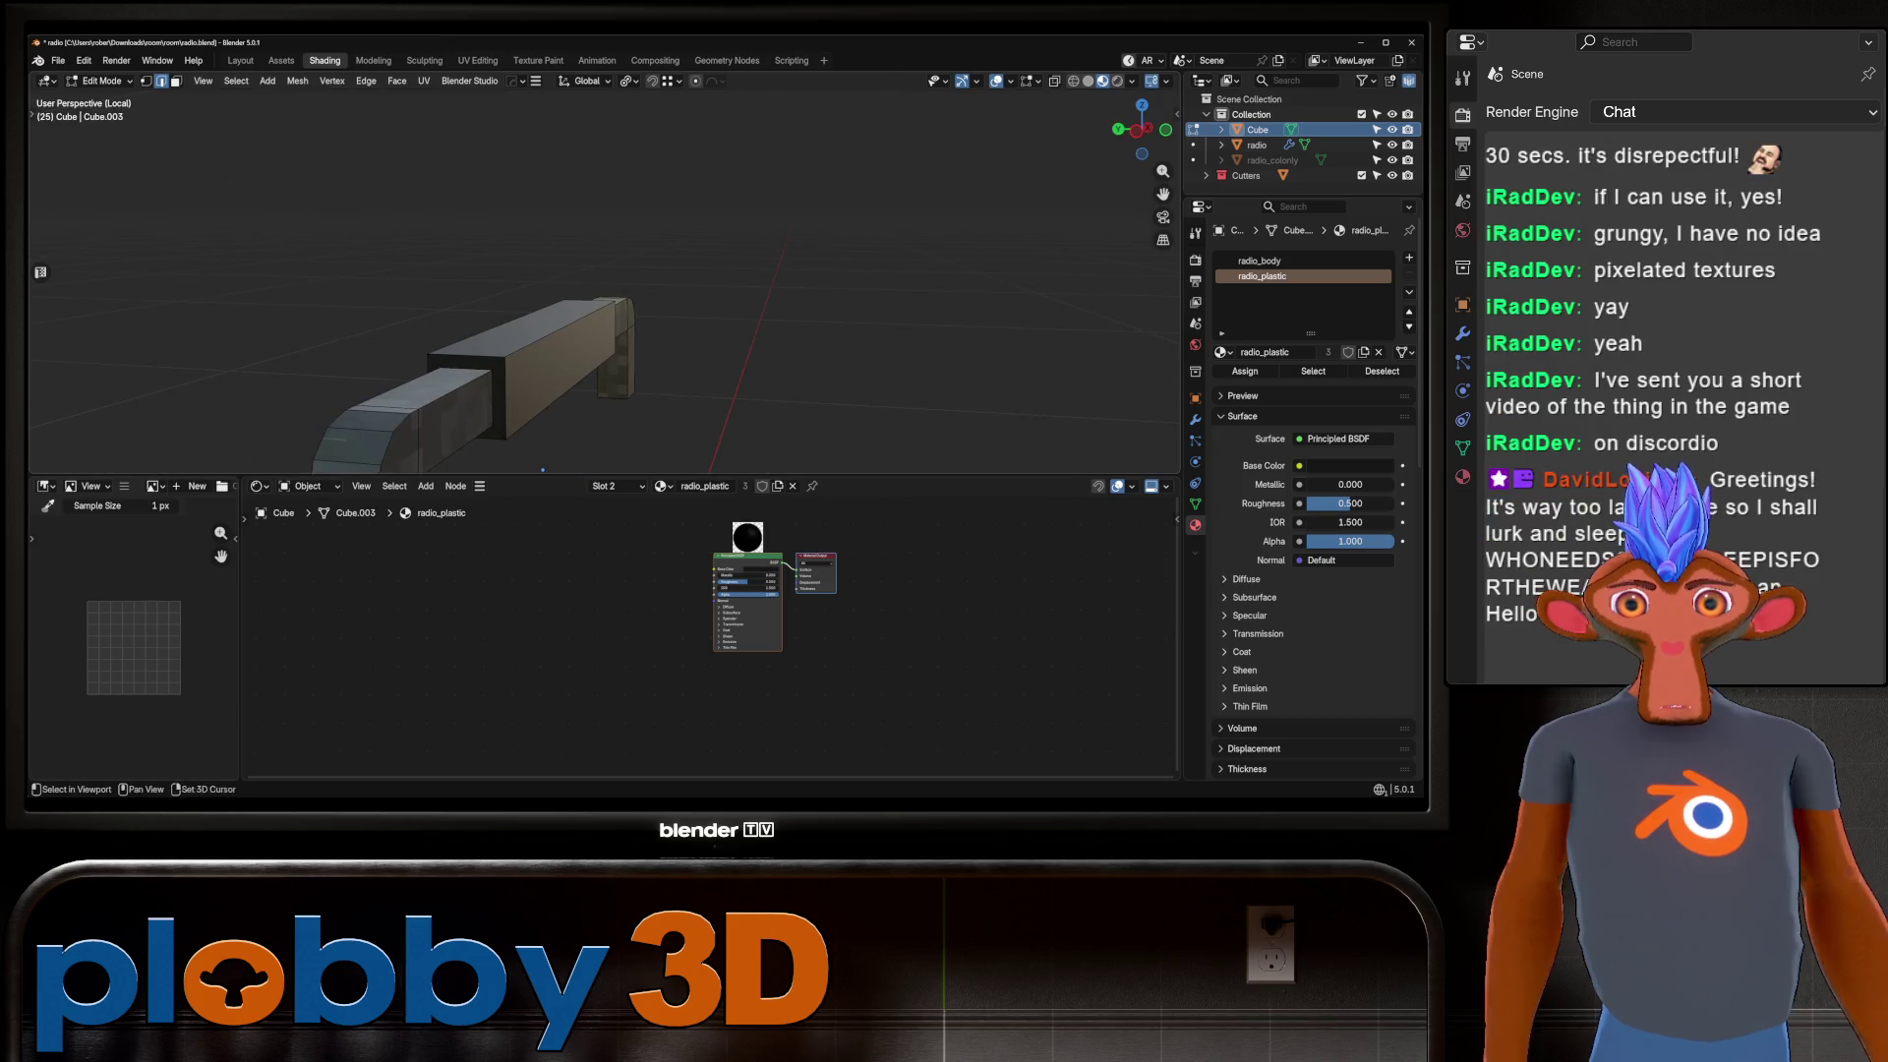
pyautogui.press('KP_Decimal')
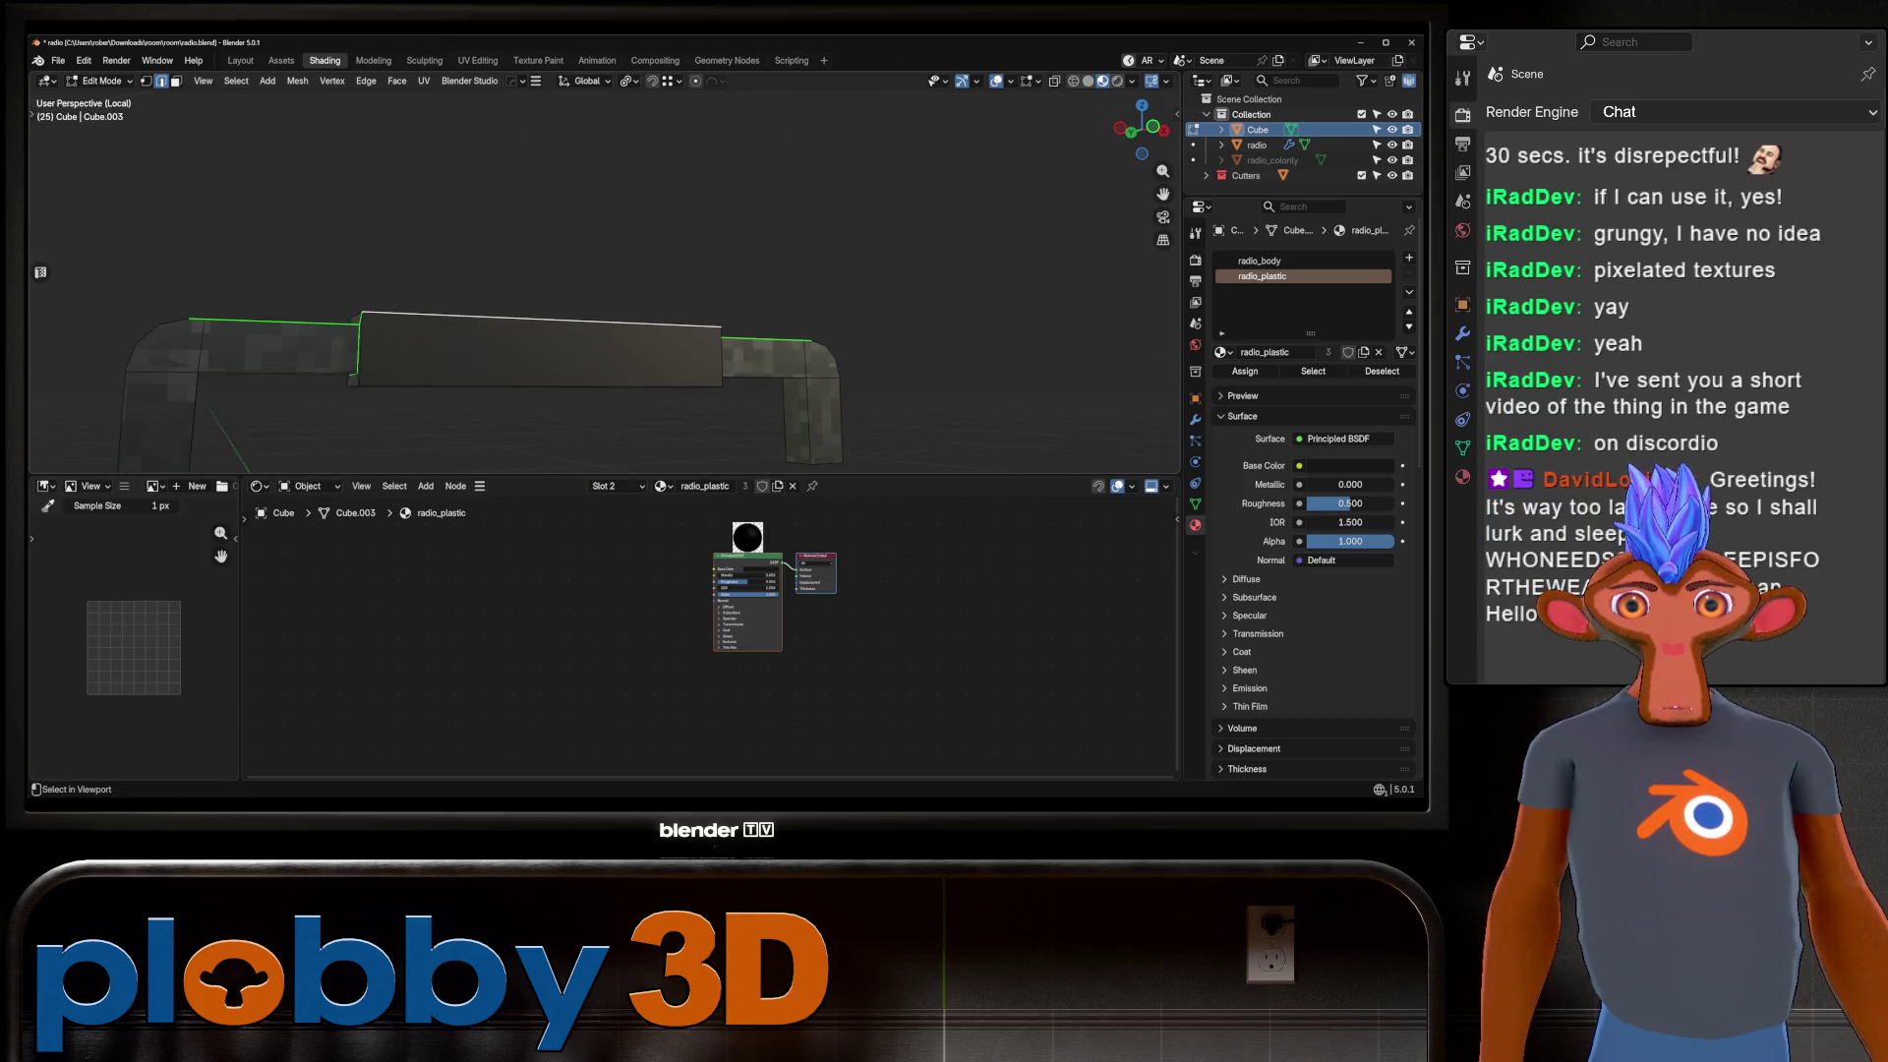
pyautogui.press('KP_8')
pyautogui.press('KP_2')
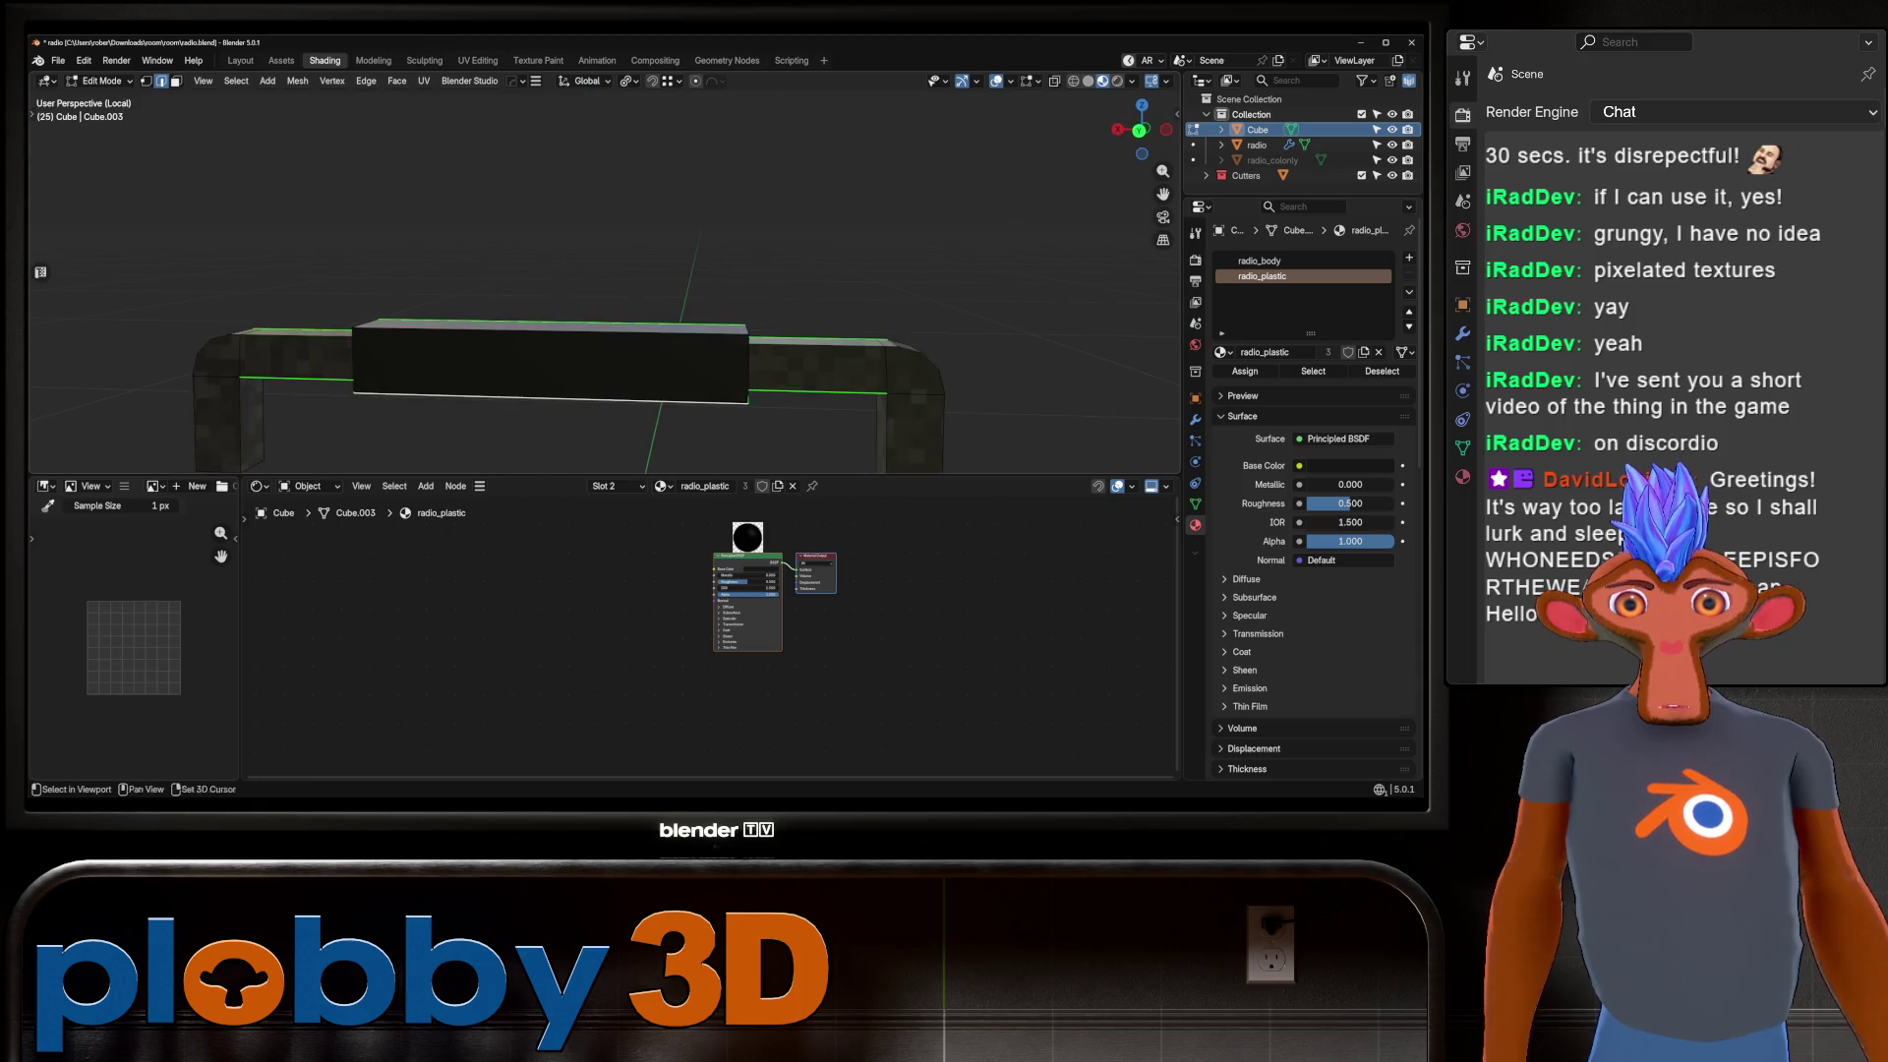
pyautogui.press('KP_6')
pyautogui.press('KP_6')
pyautogui.press('KP_6')
pyautogui.moveTo(550, 399)
pyautogui.mouseDown(button='middle')
pyautogui.moveTo(543, 415)
pyautogui.moveTo(586, 407)
pyautogui.moveTo(582, 373)
pyautogui.moveTo(669, 375)
pyautogui.moveTo(495, 329)
pyautogui.moveTo(462, 350)
pyautogui.mouseUp(button='middle')
# Mirror the edge selection, mark it as seams, and unwrap the whole handle Conformal.
pyautogui.hotkey('ctrl', 'shift', 'm')
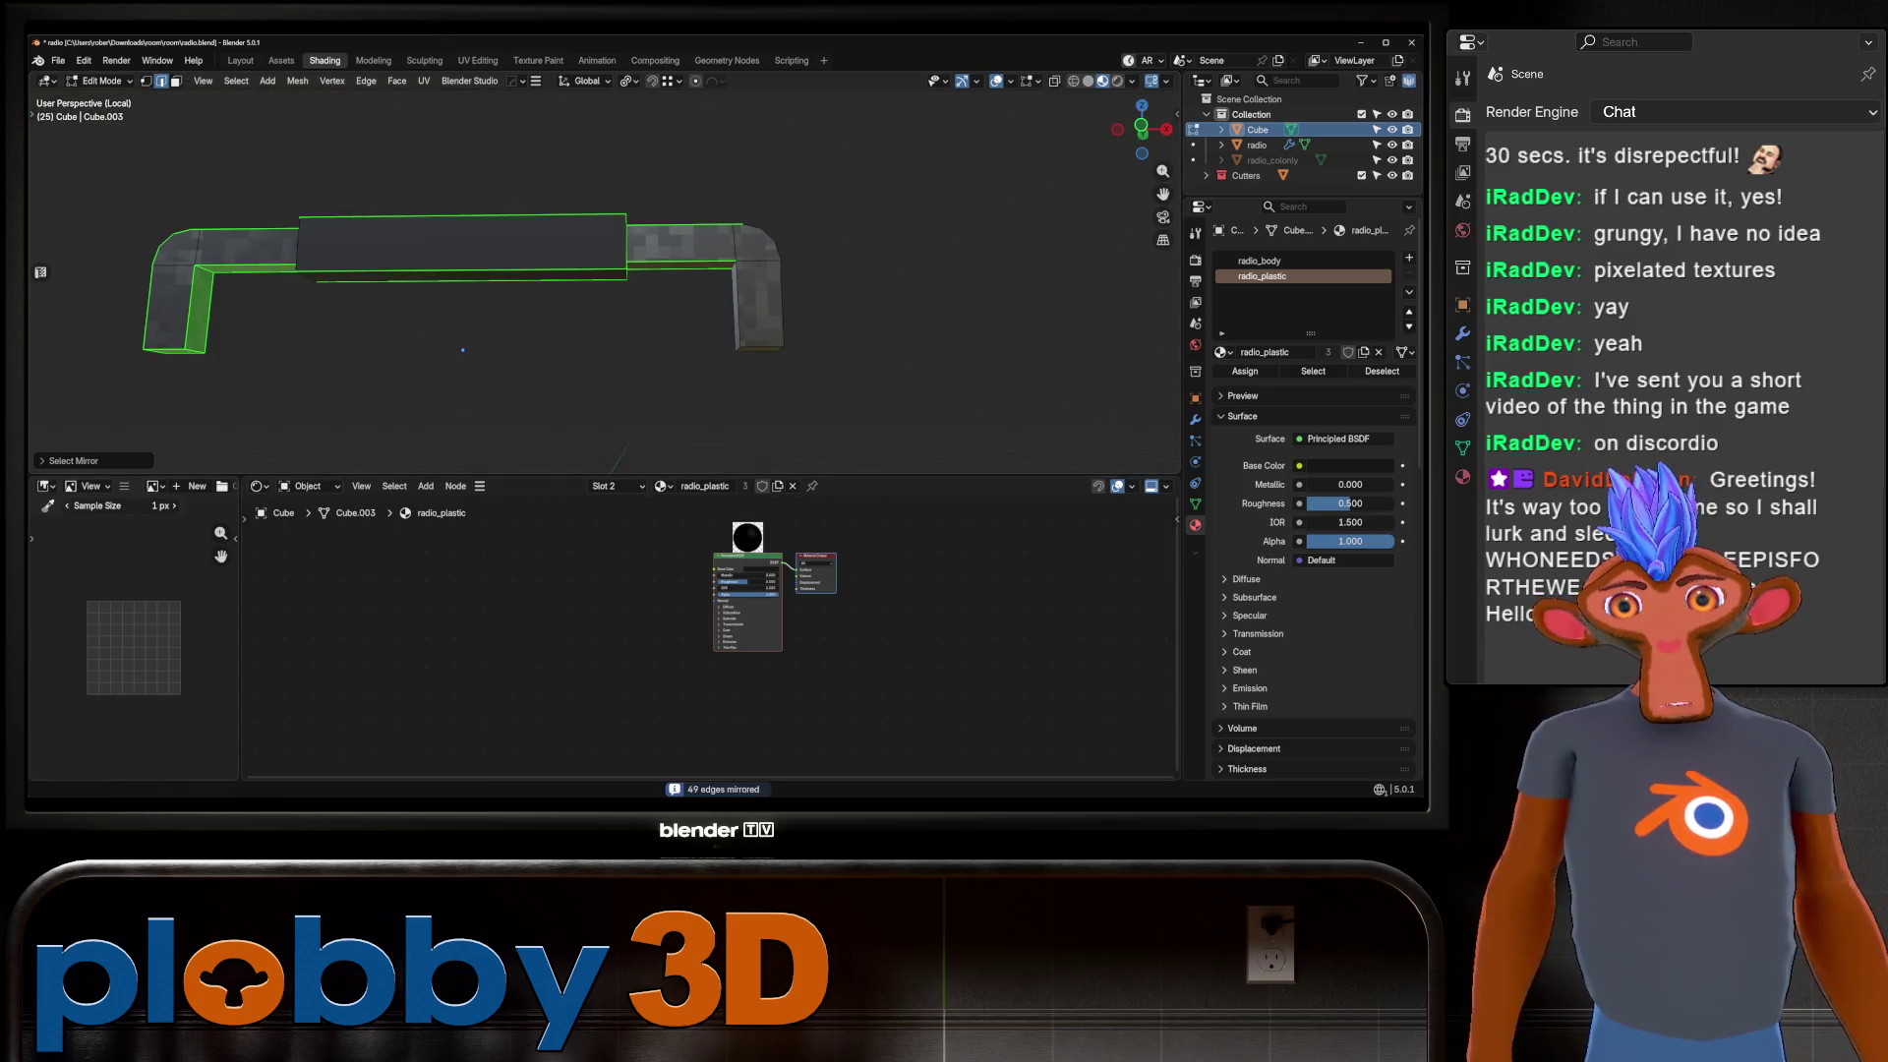
pyautogui.rightClick(661, 259)
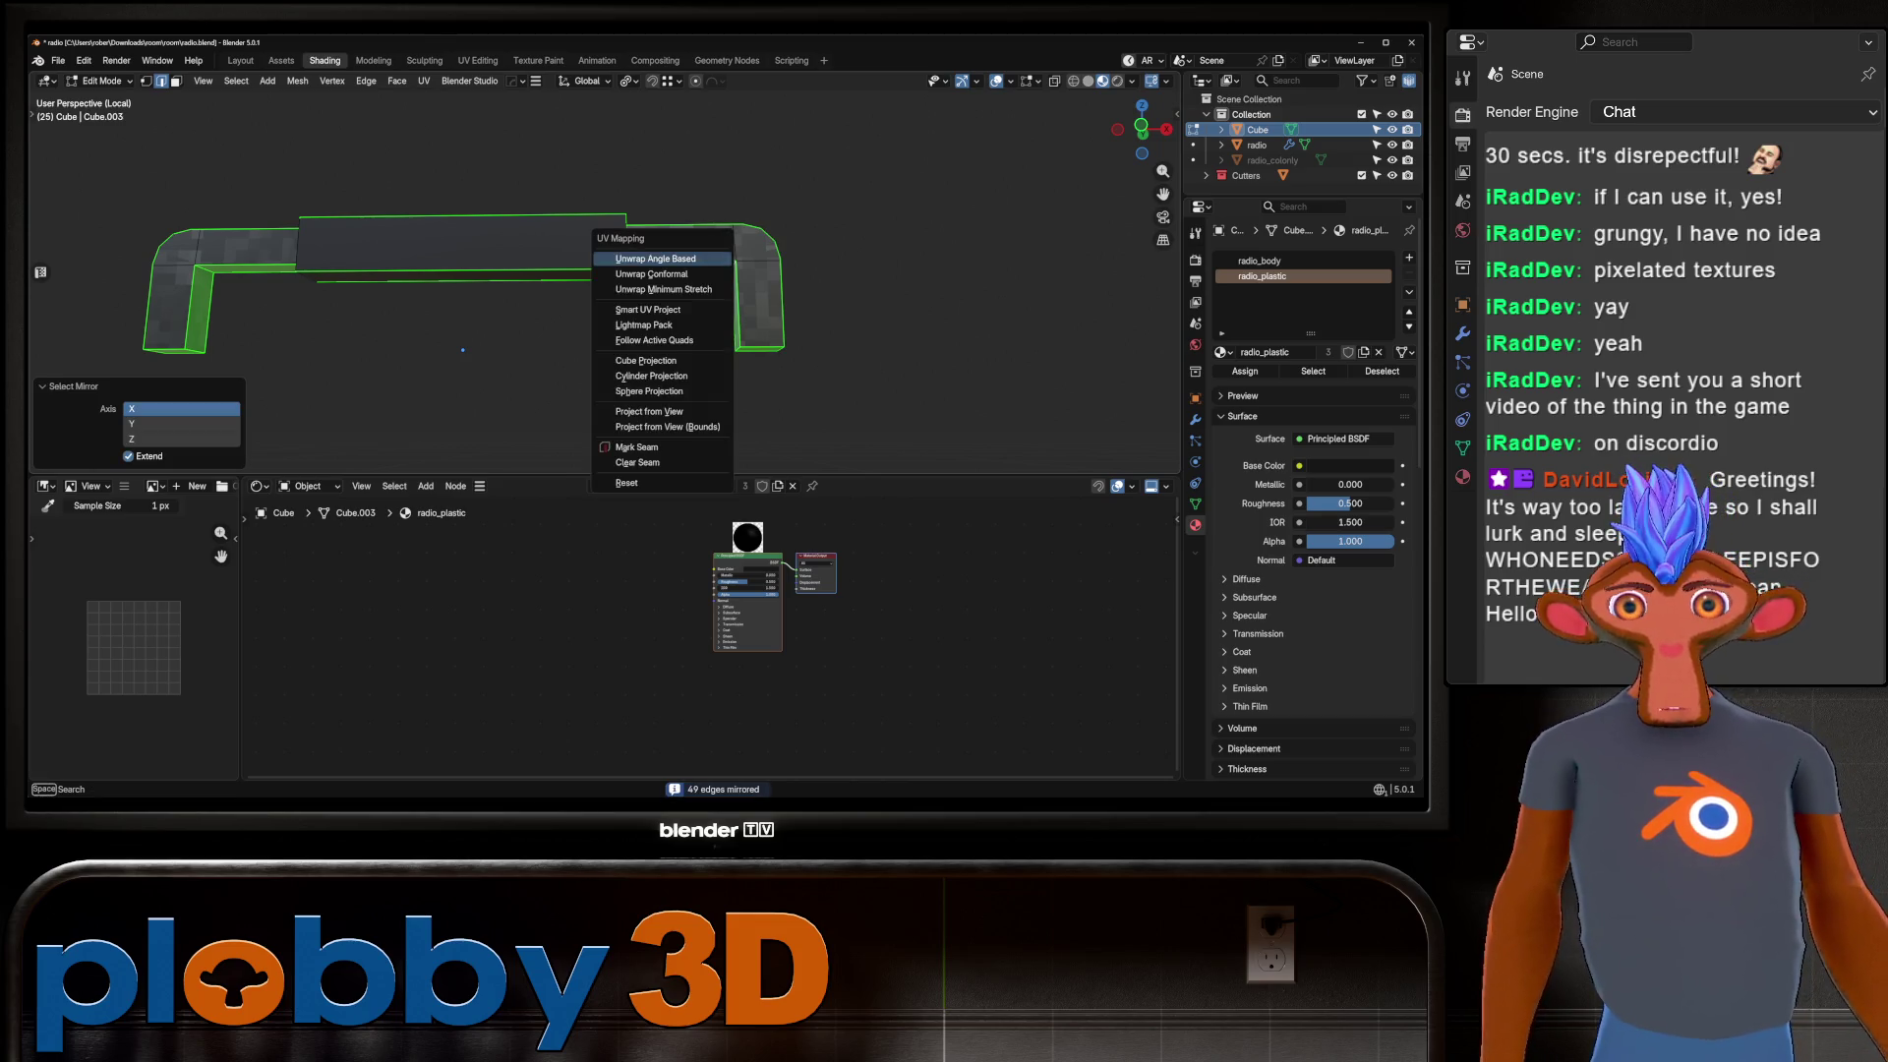
pyautogui.click(662, 446)
pyautogui.press('a')
pyautogui.press('u')
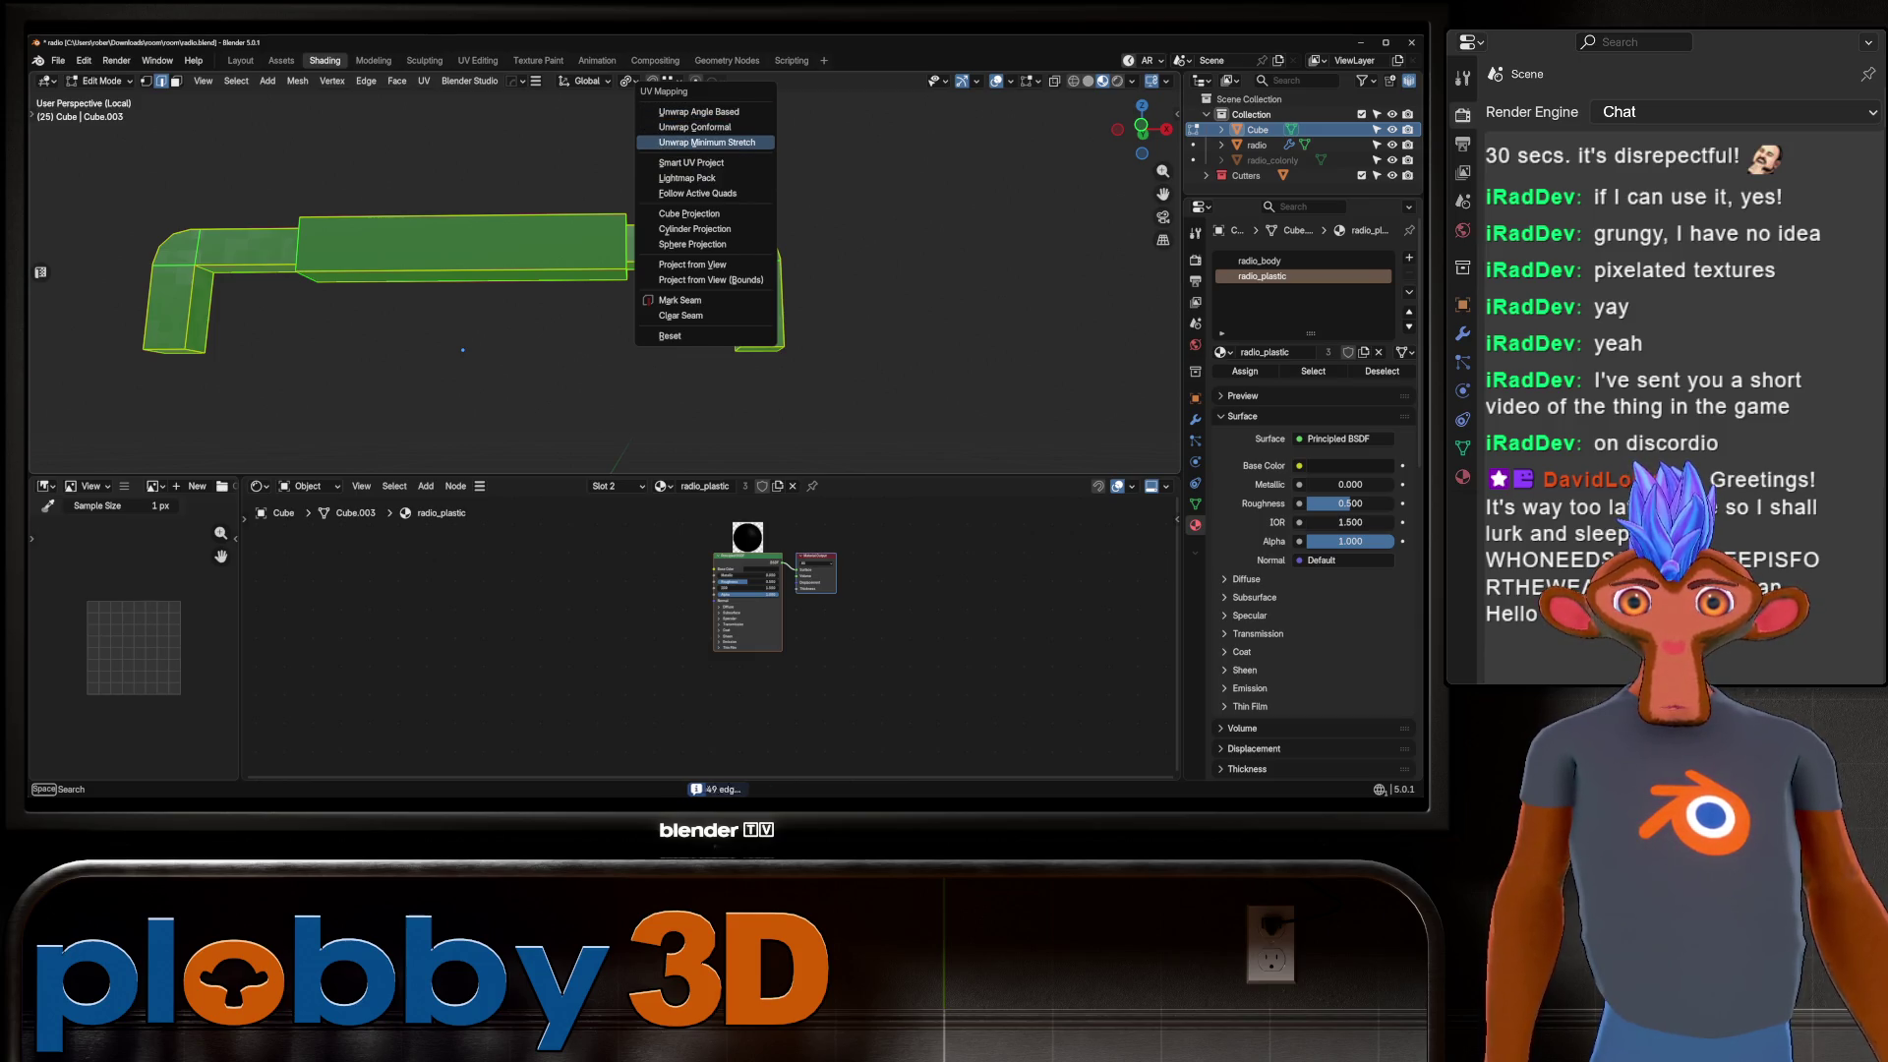
pyautogui.click(694, 127)
pyautogui.keyDown('shift'); pyautogui.moveTo(462, 295); pyautogui.dragTo(551, 427, button='middle'); pyautogui.keyUp('shift')
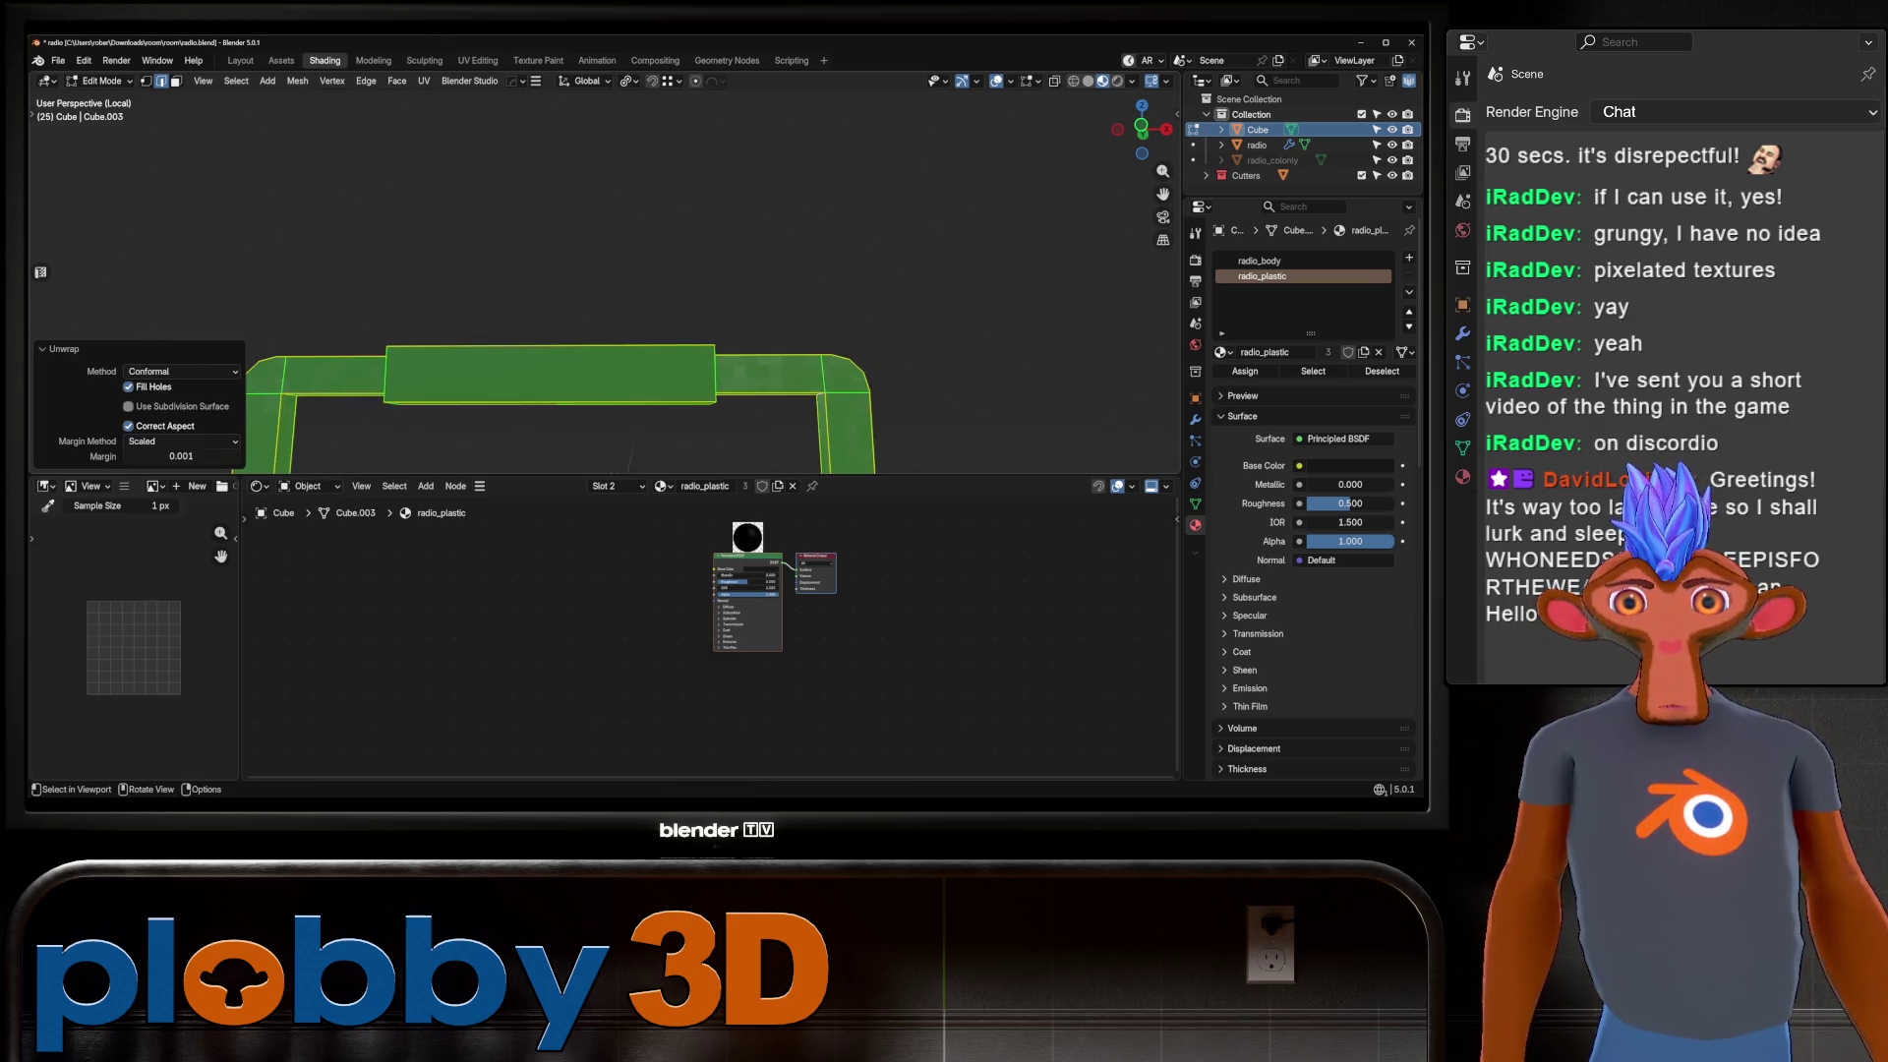
# Return to the full scene and repack the radio's UV islands with UVPackmaster.
pyautogui.press('Tab')
pyautogui.press('KP_Divide')
pyautogui.click(521, 325)
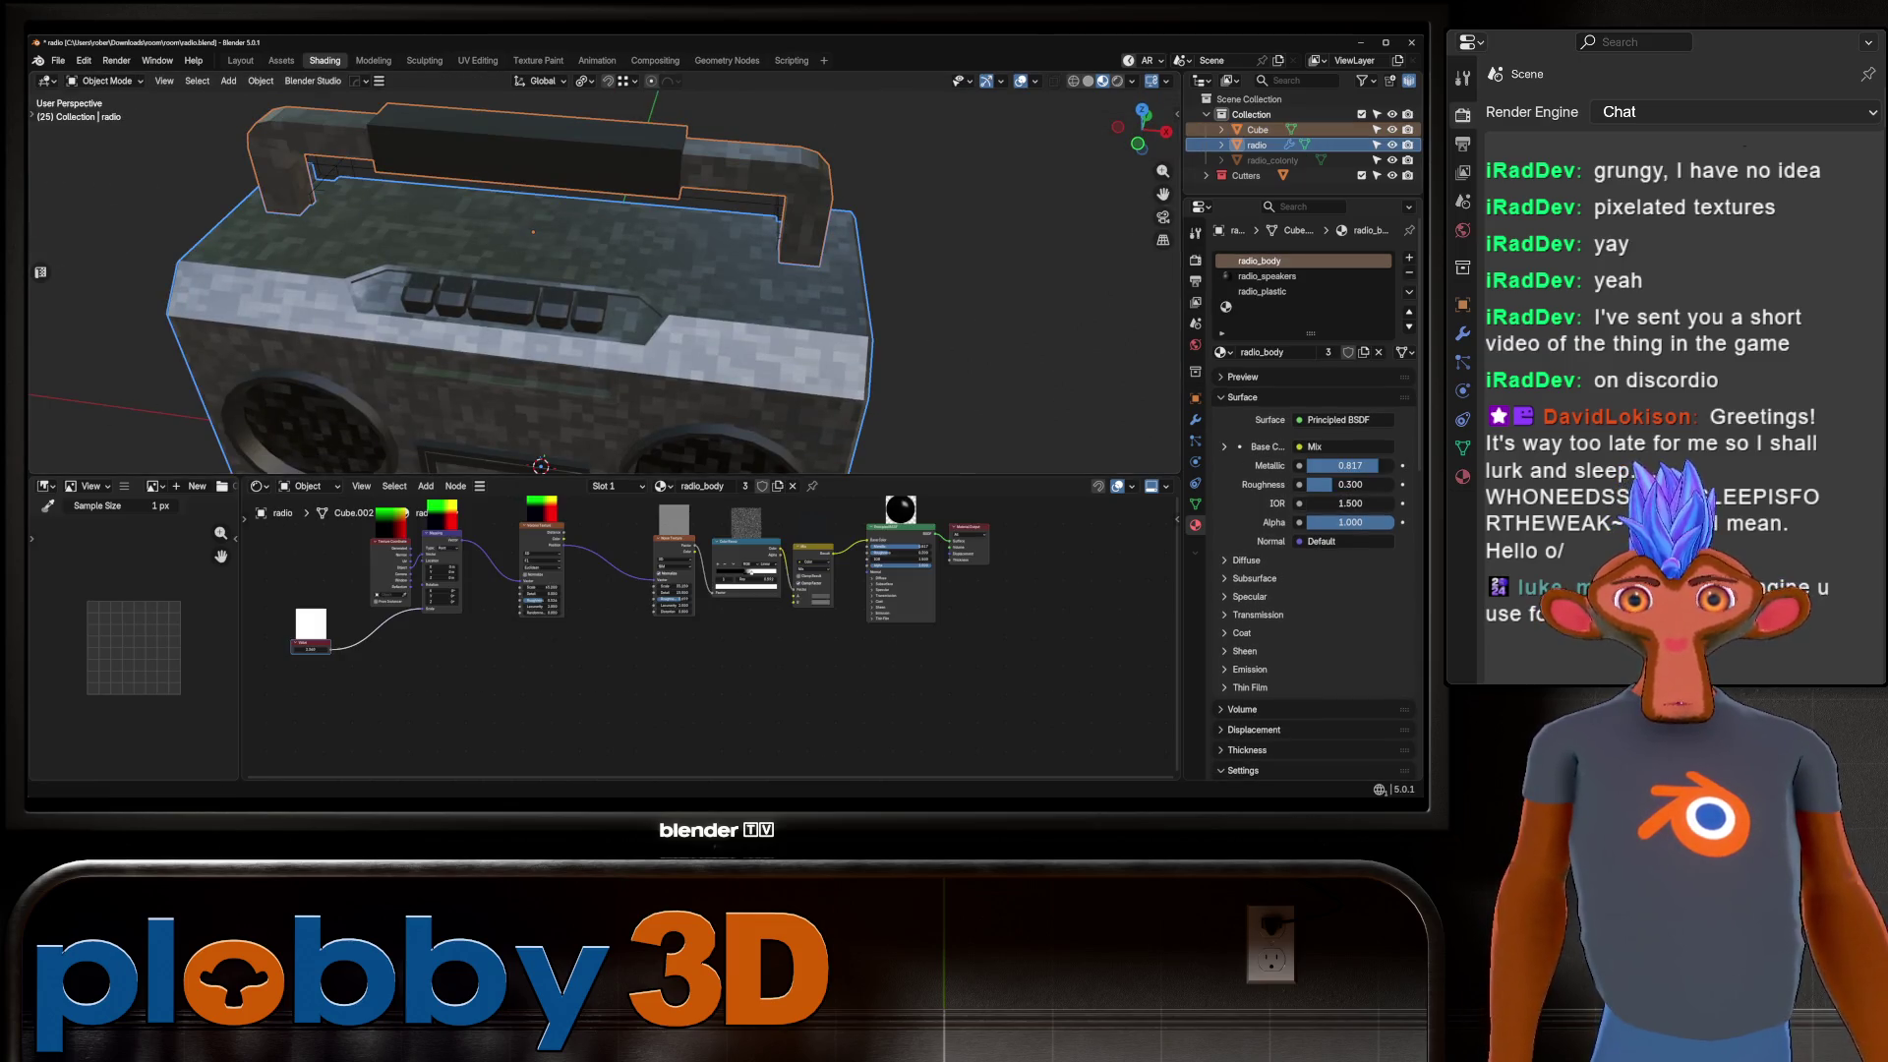
pyautogui.hotkey('ctrl', 'pageup')
pyautogui.hotkey('ctrl', 'pageup')
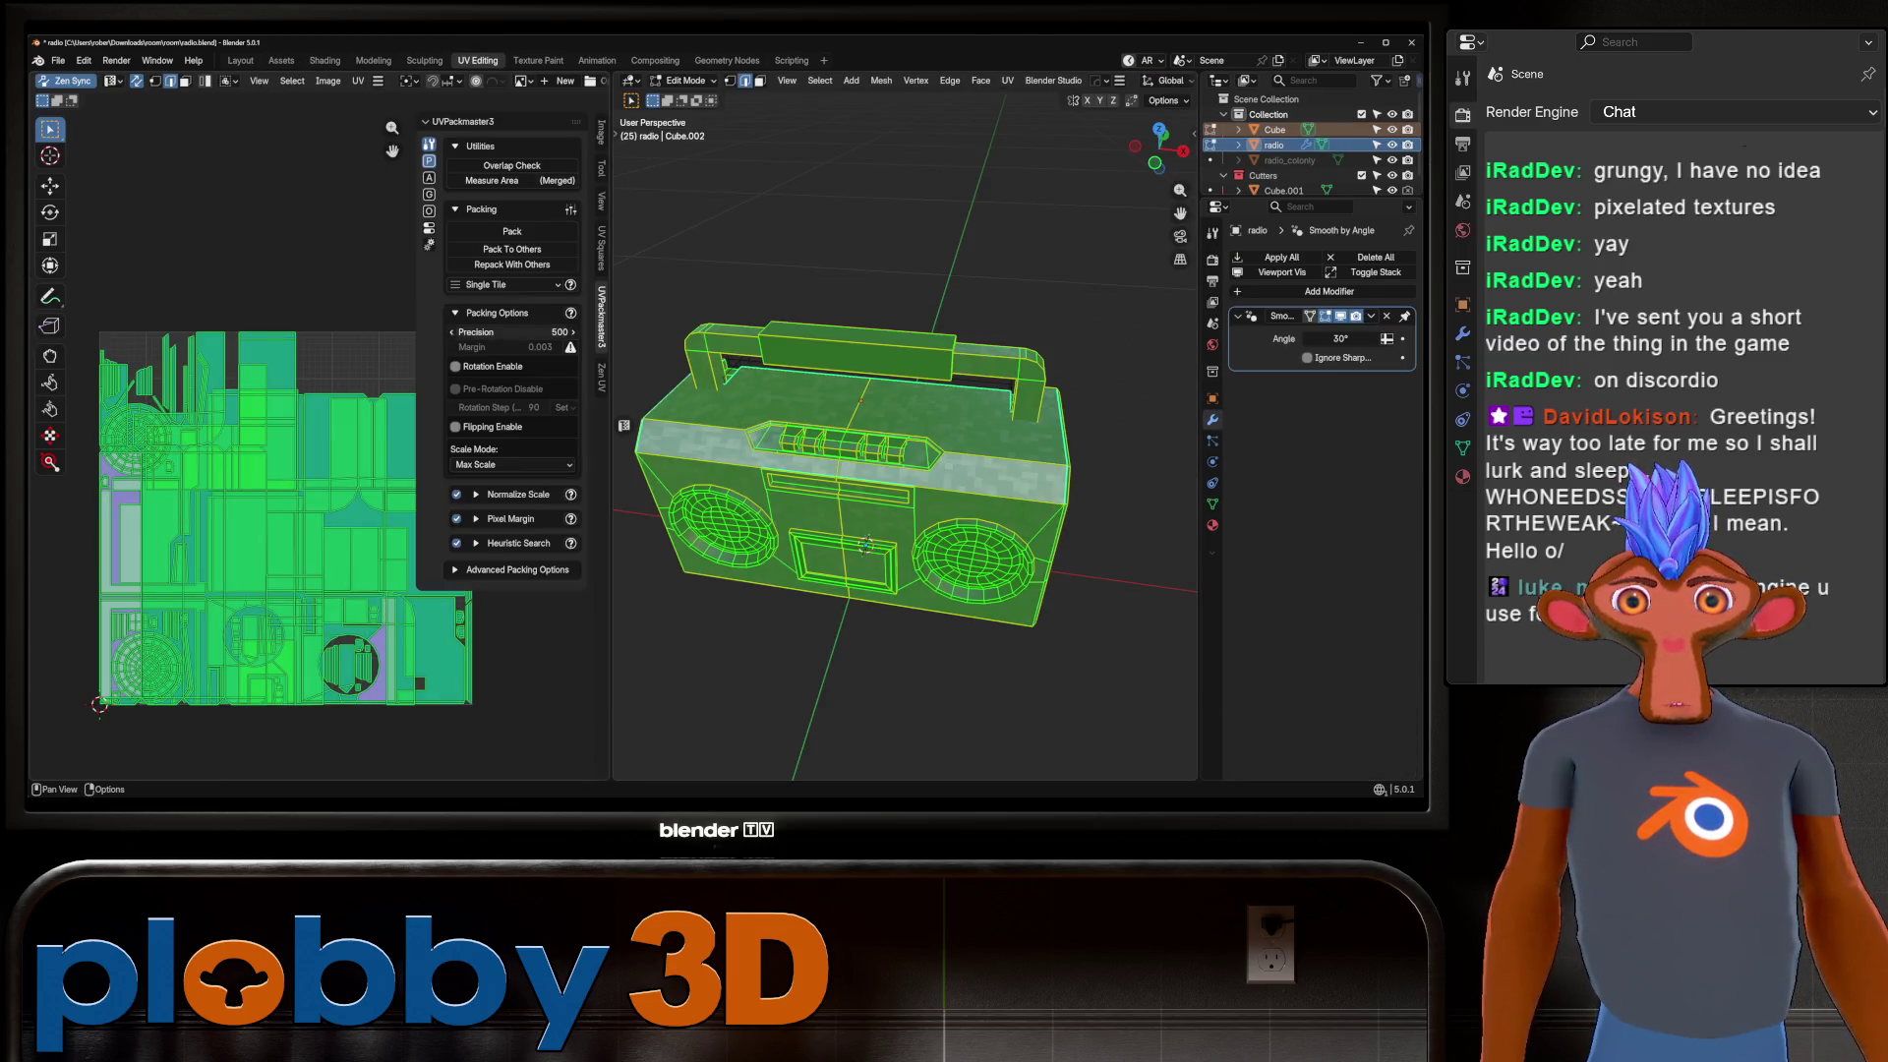
pyautogui.hotkey('ctrl', 'p')
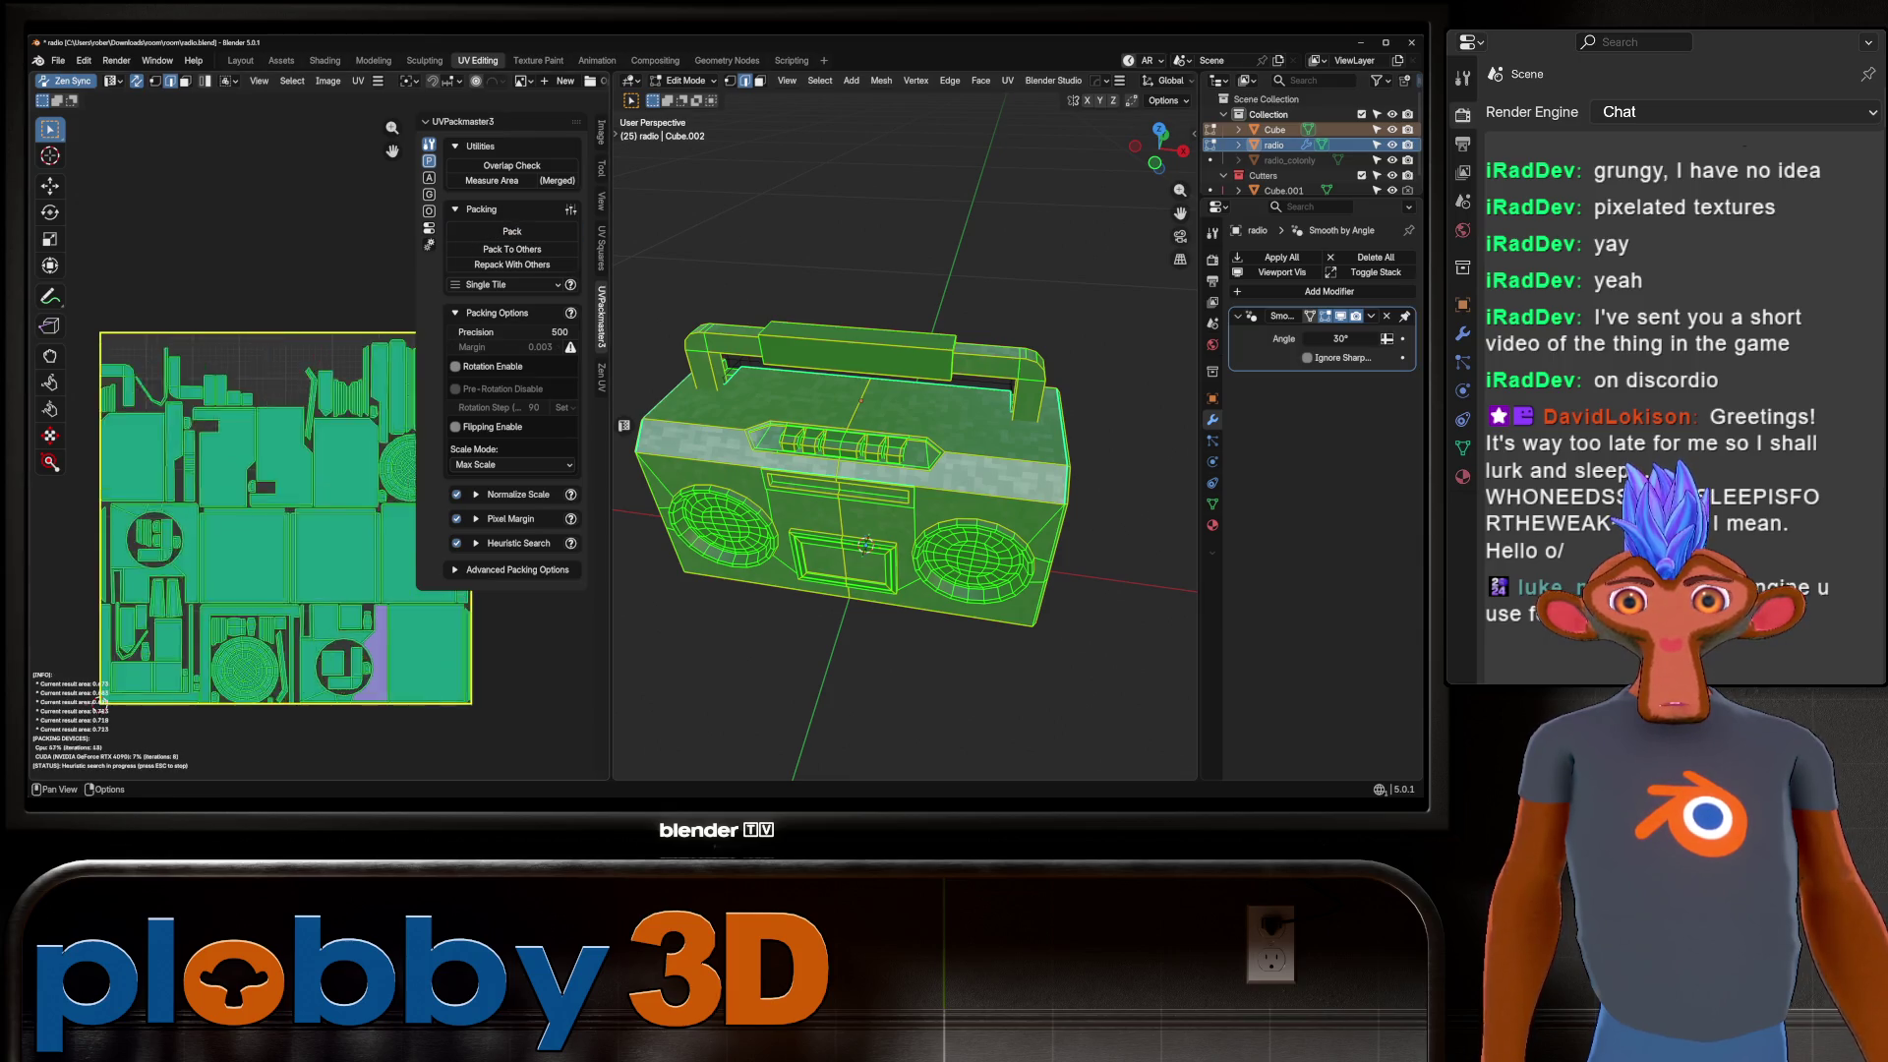
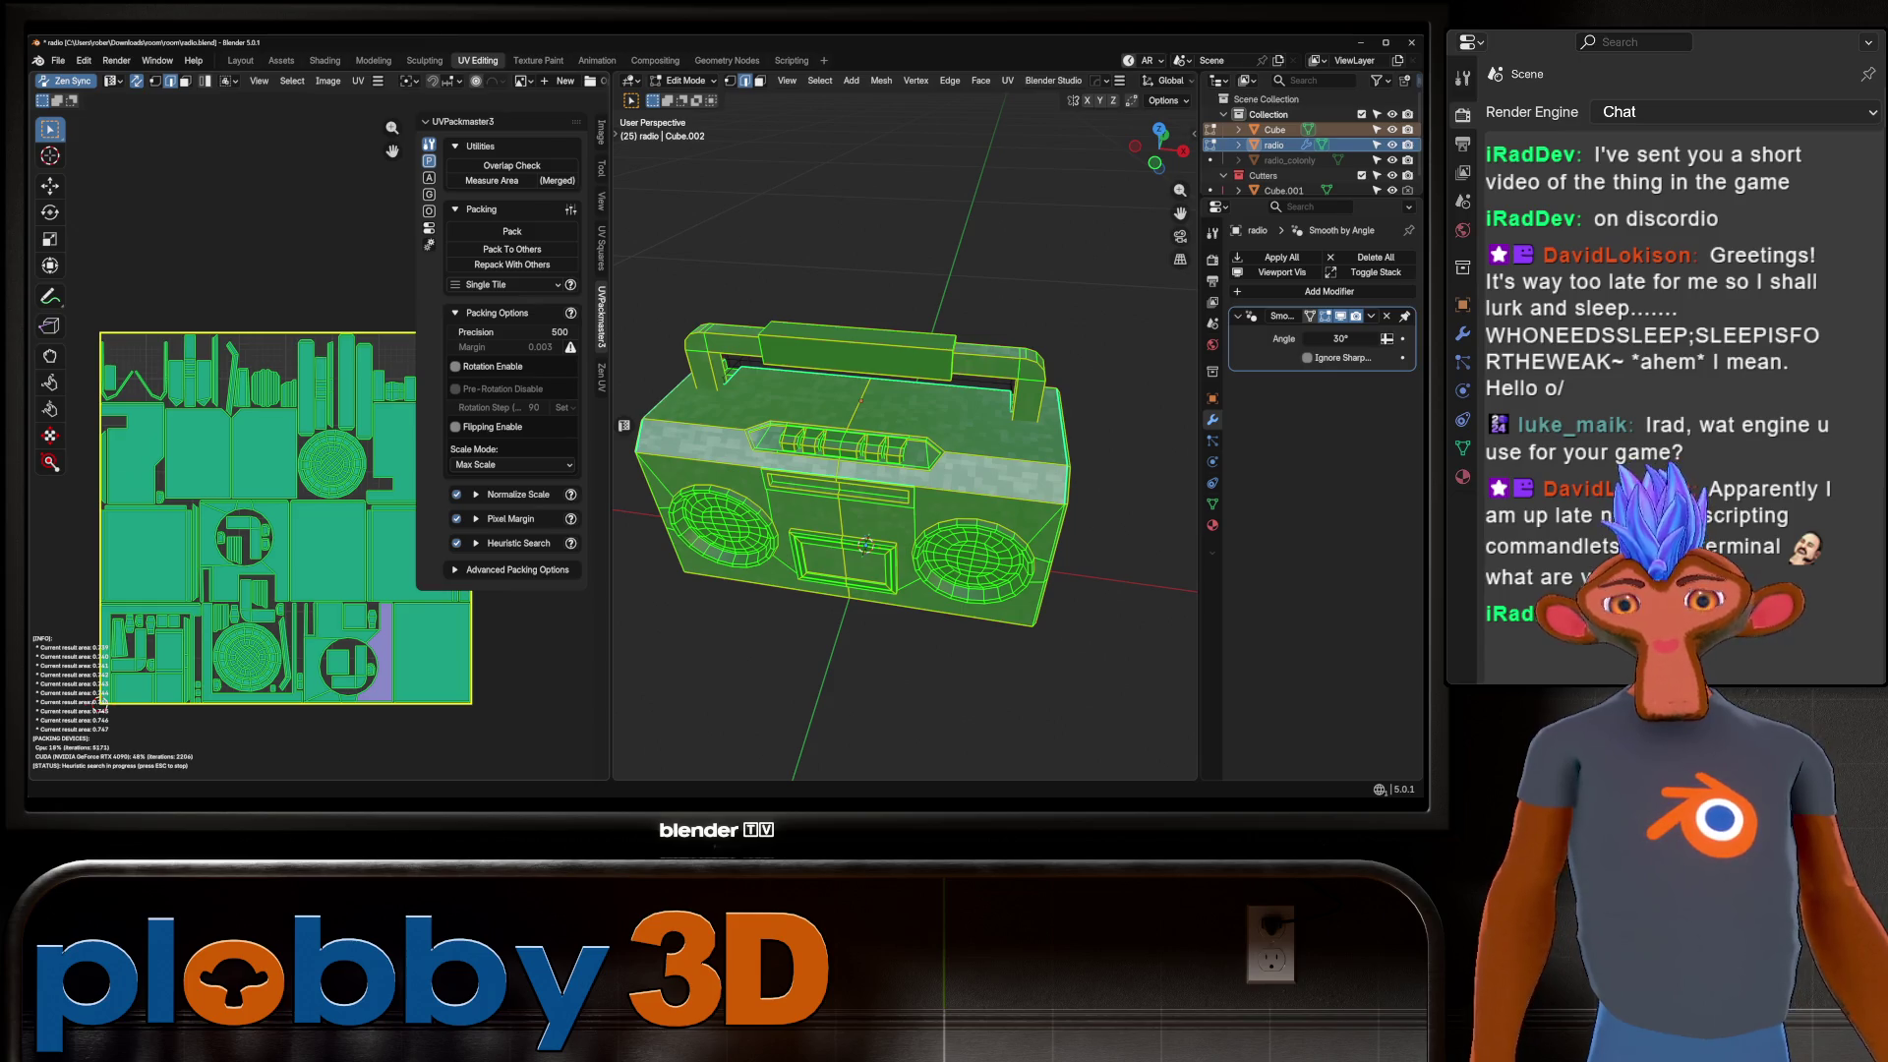
# Stop the UVPackmaster search, return to Object Mode, and open the Shading workspace on a front view of the boombox.
pyautogui.press('Escape')
pyautogui.press('Tab')
pyautogui.moveTo(865, 442)
pyautogui.mouseDown(button='middle')
pyautogui.moveTo(899, 413)
pyautogui.moveTo(983, 442)
pyautogui.mouseUp(button='middle')
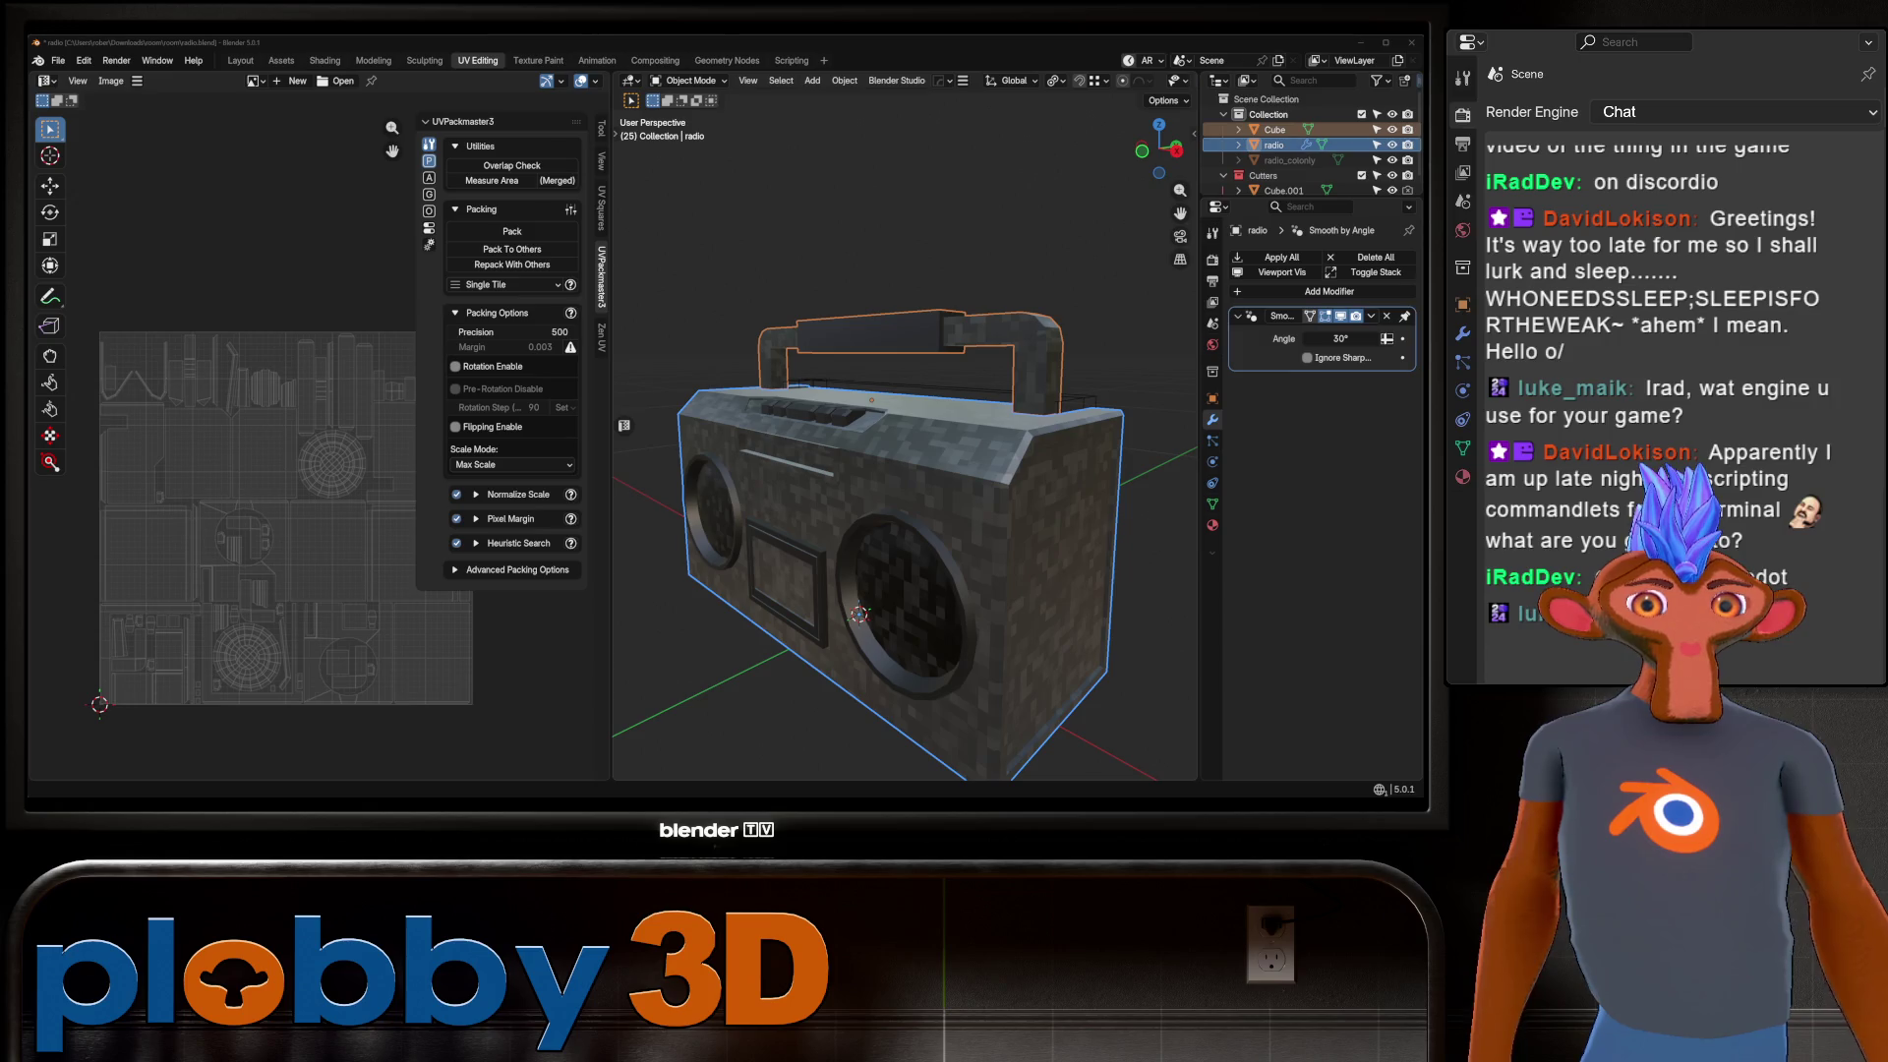
pyautogui.moveTo(905, 511)
pyautogui.mouseDown(button='middle')
pyautogui.moveTo(816, 492)
pyautogui.moveTo(767, 442)
pyautogui.moveTo(826, 413)
pyautogui.mouseUp(button='middle')
pyautogui.press('KP_1')
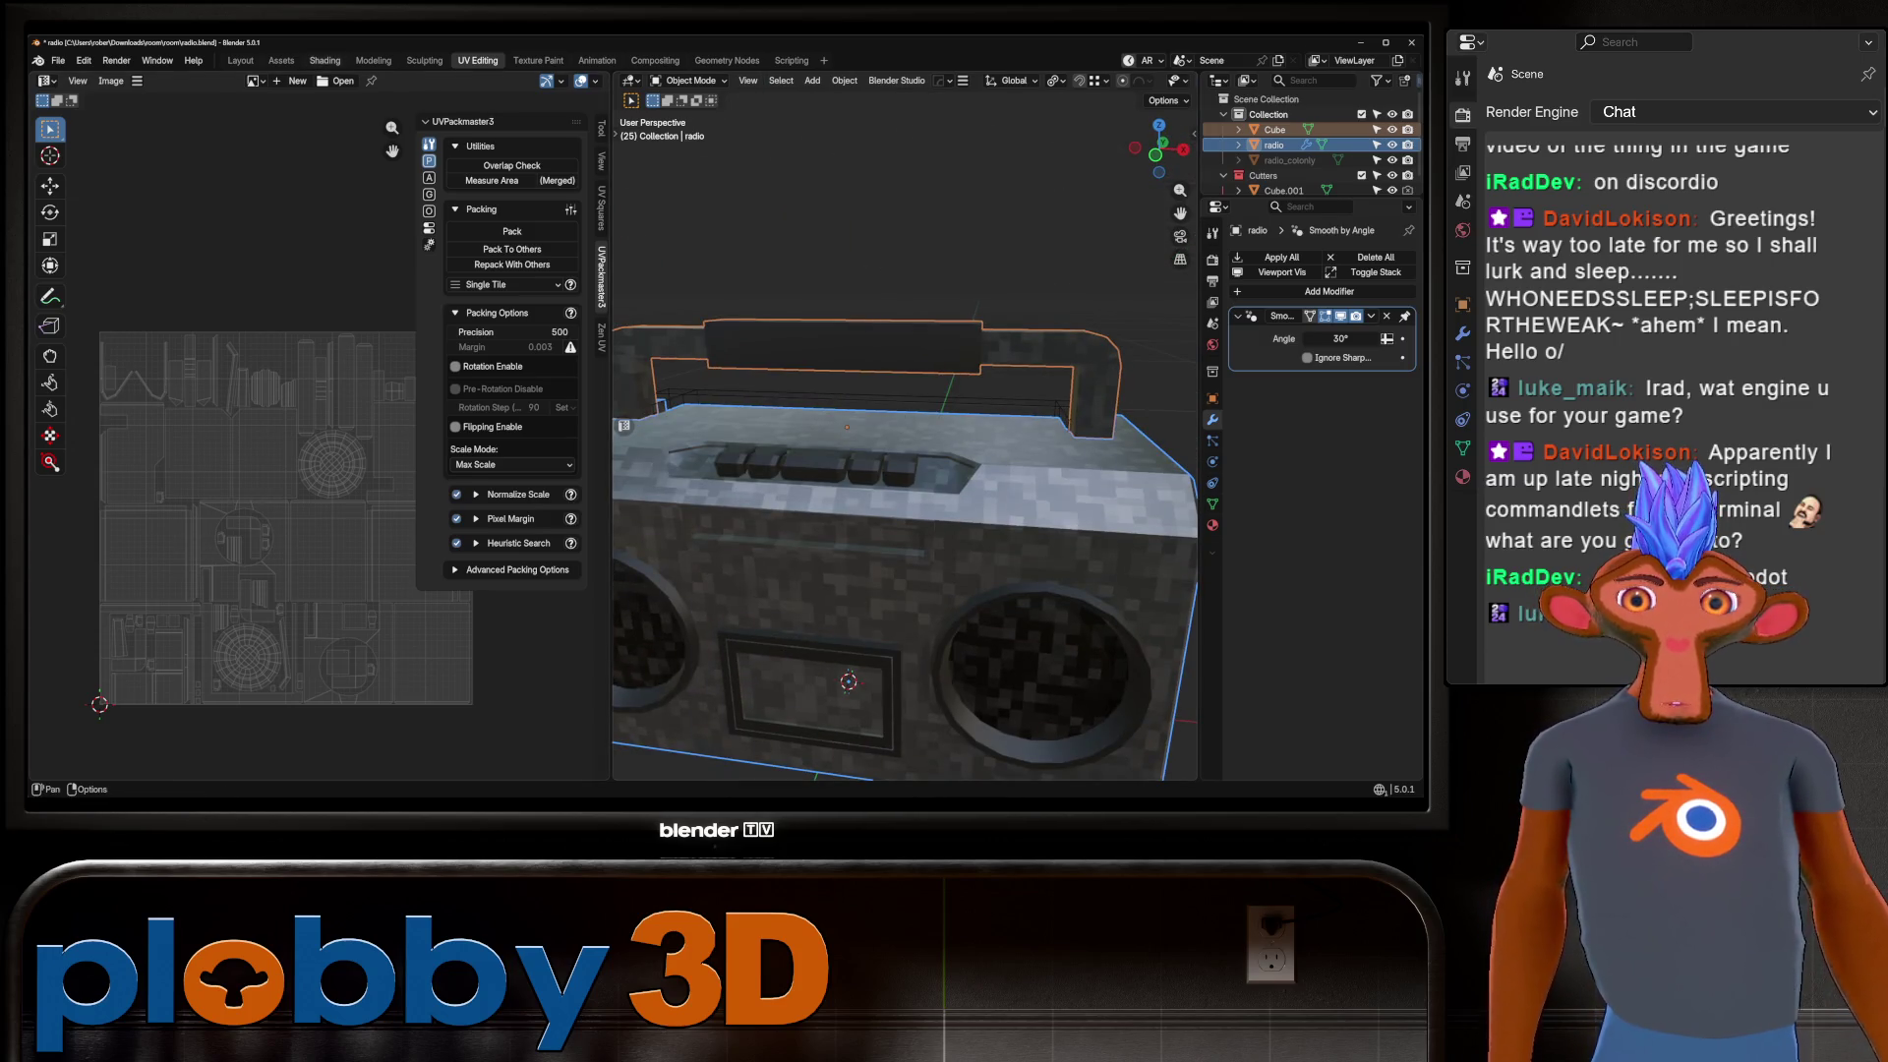
pyautogui.click(325, 60)
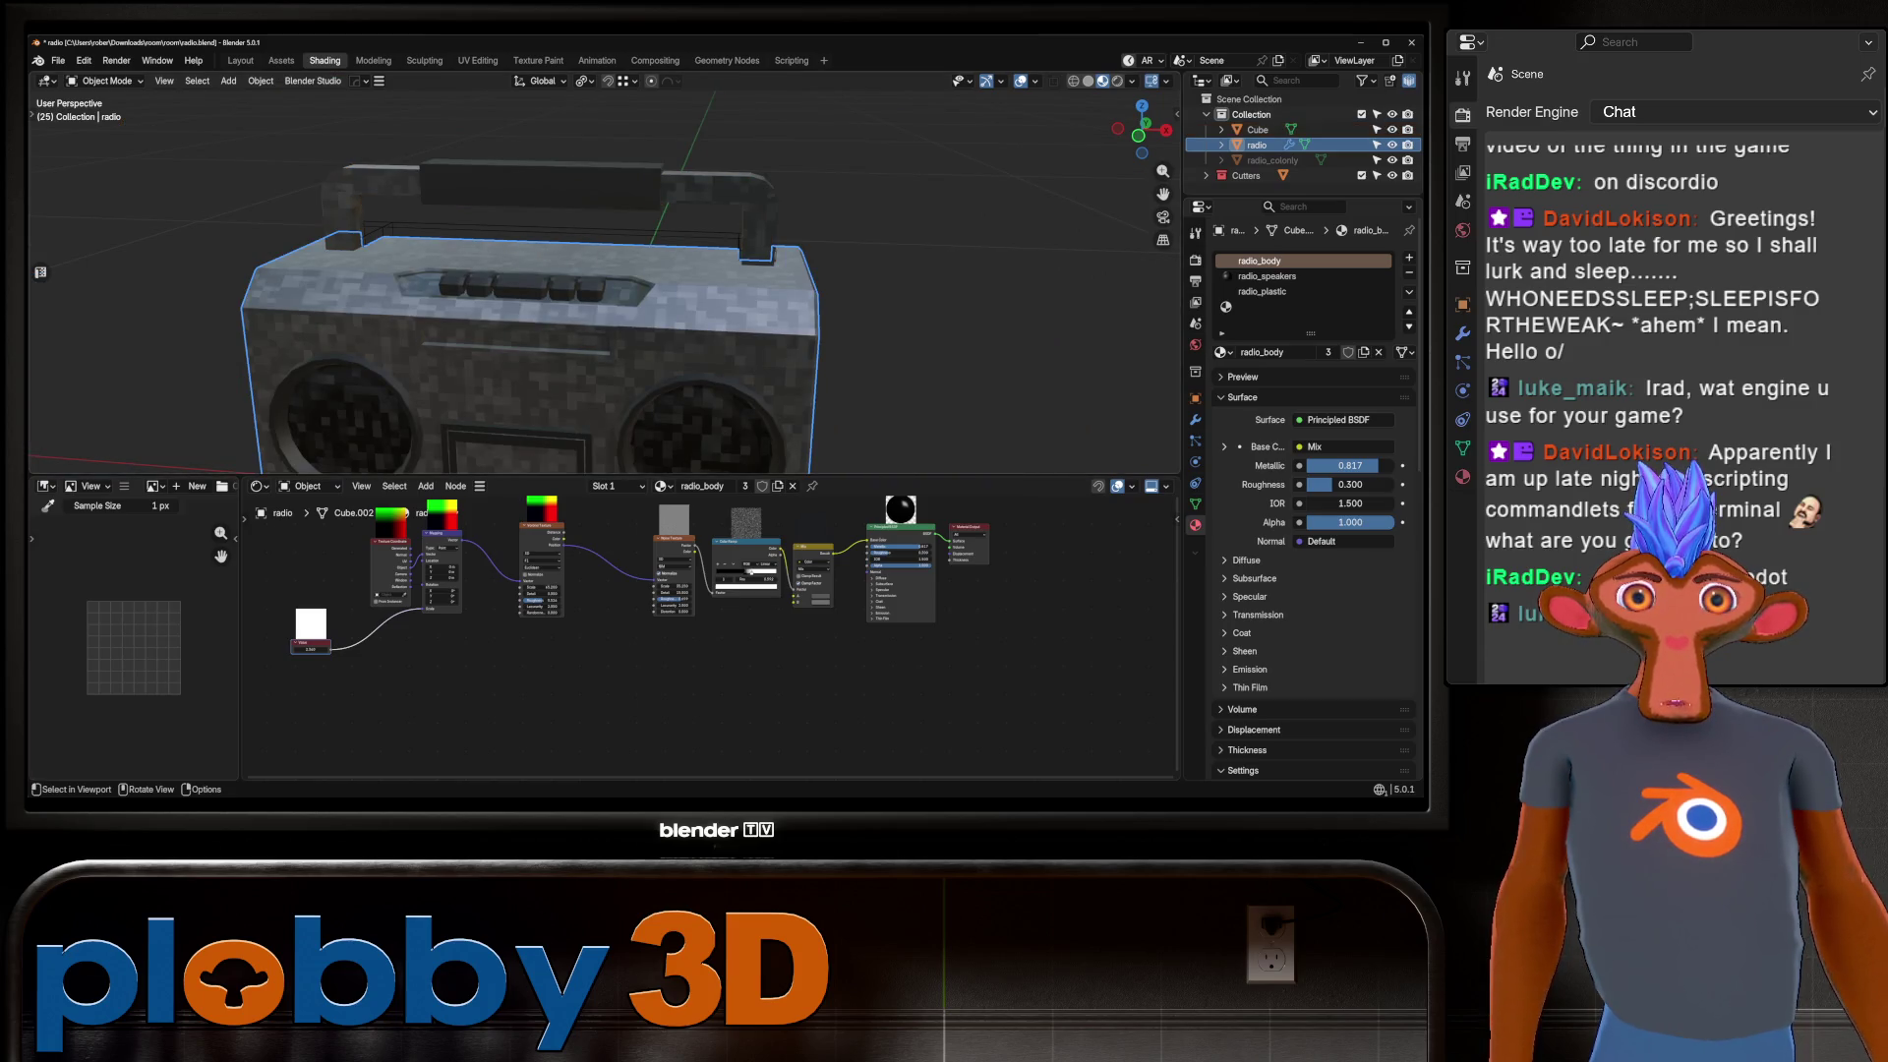
# Replace radio_plastic with radio_speakers on the radio's third material slot.
pyautogui.click(1261, 291)
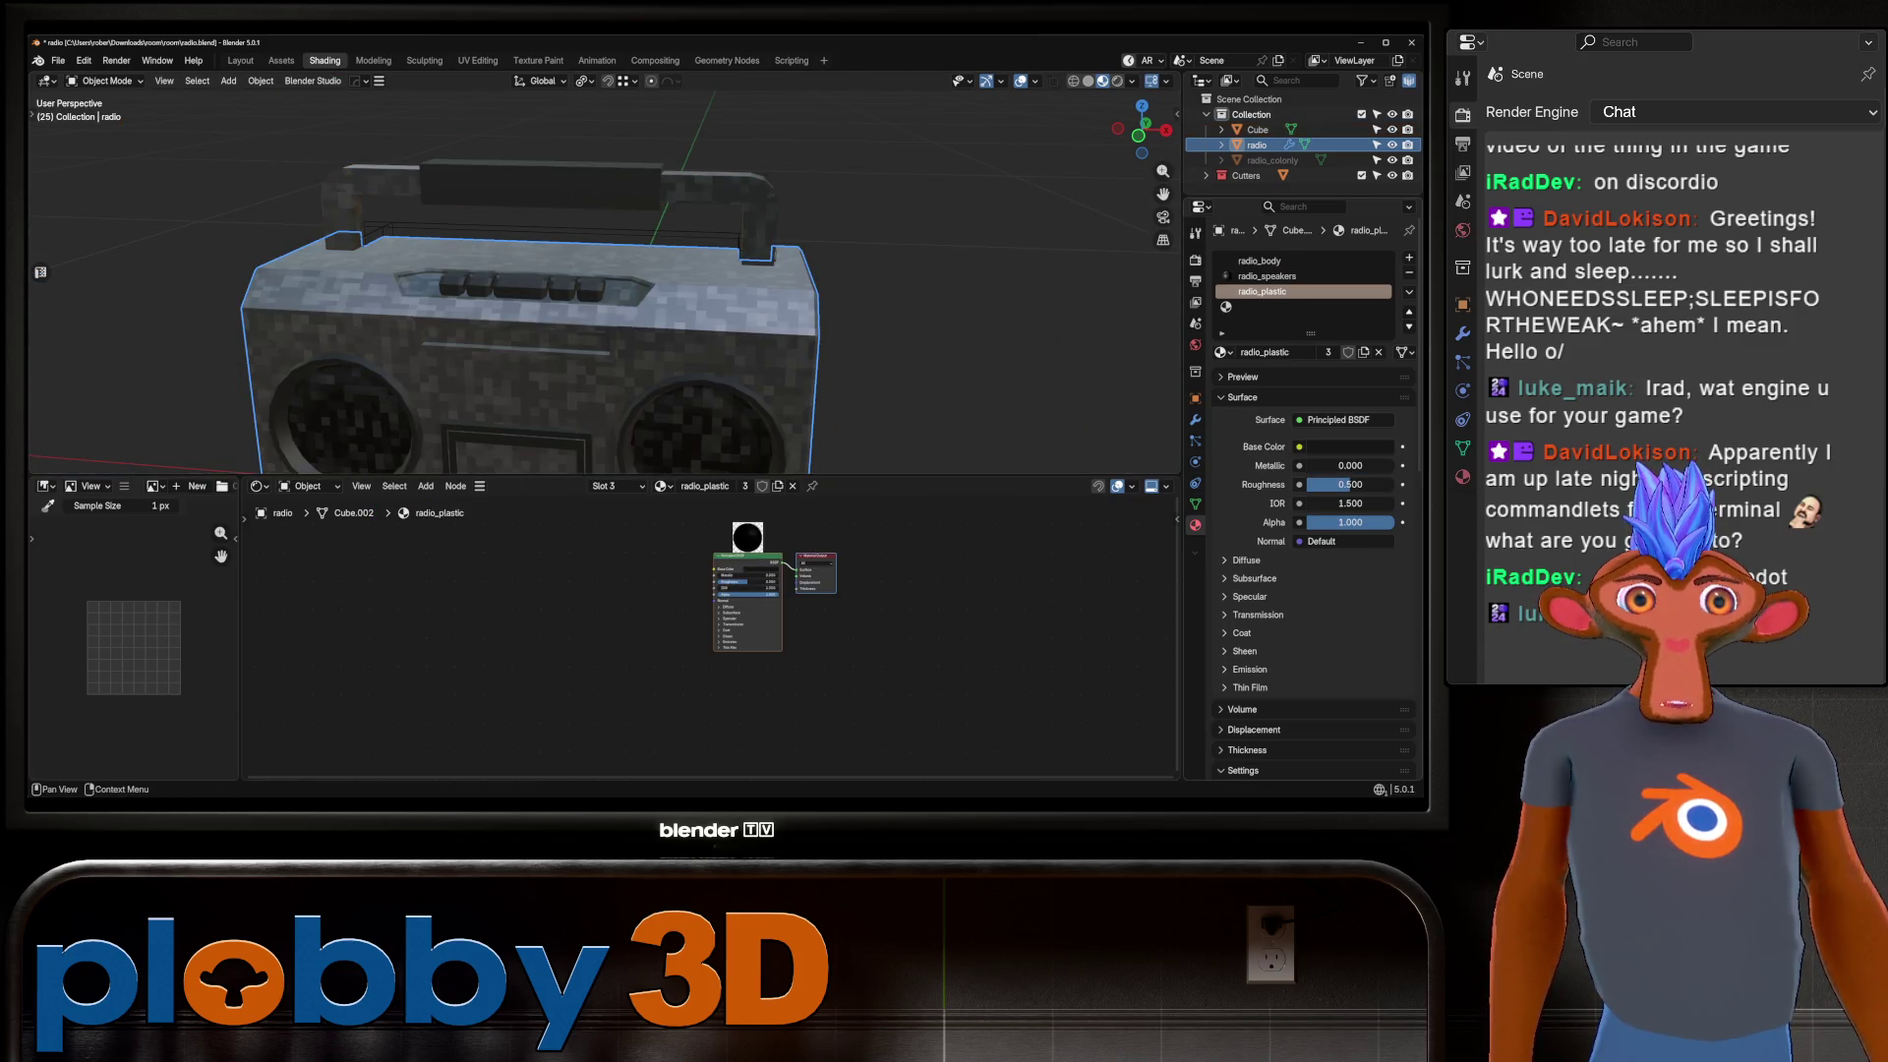
pyautogui.press('Up')
pyautogui.press('Down')
pyautogui.press('Up')
pyautogui.press('Down')
pyautogui.press('Up')
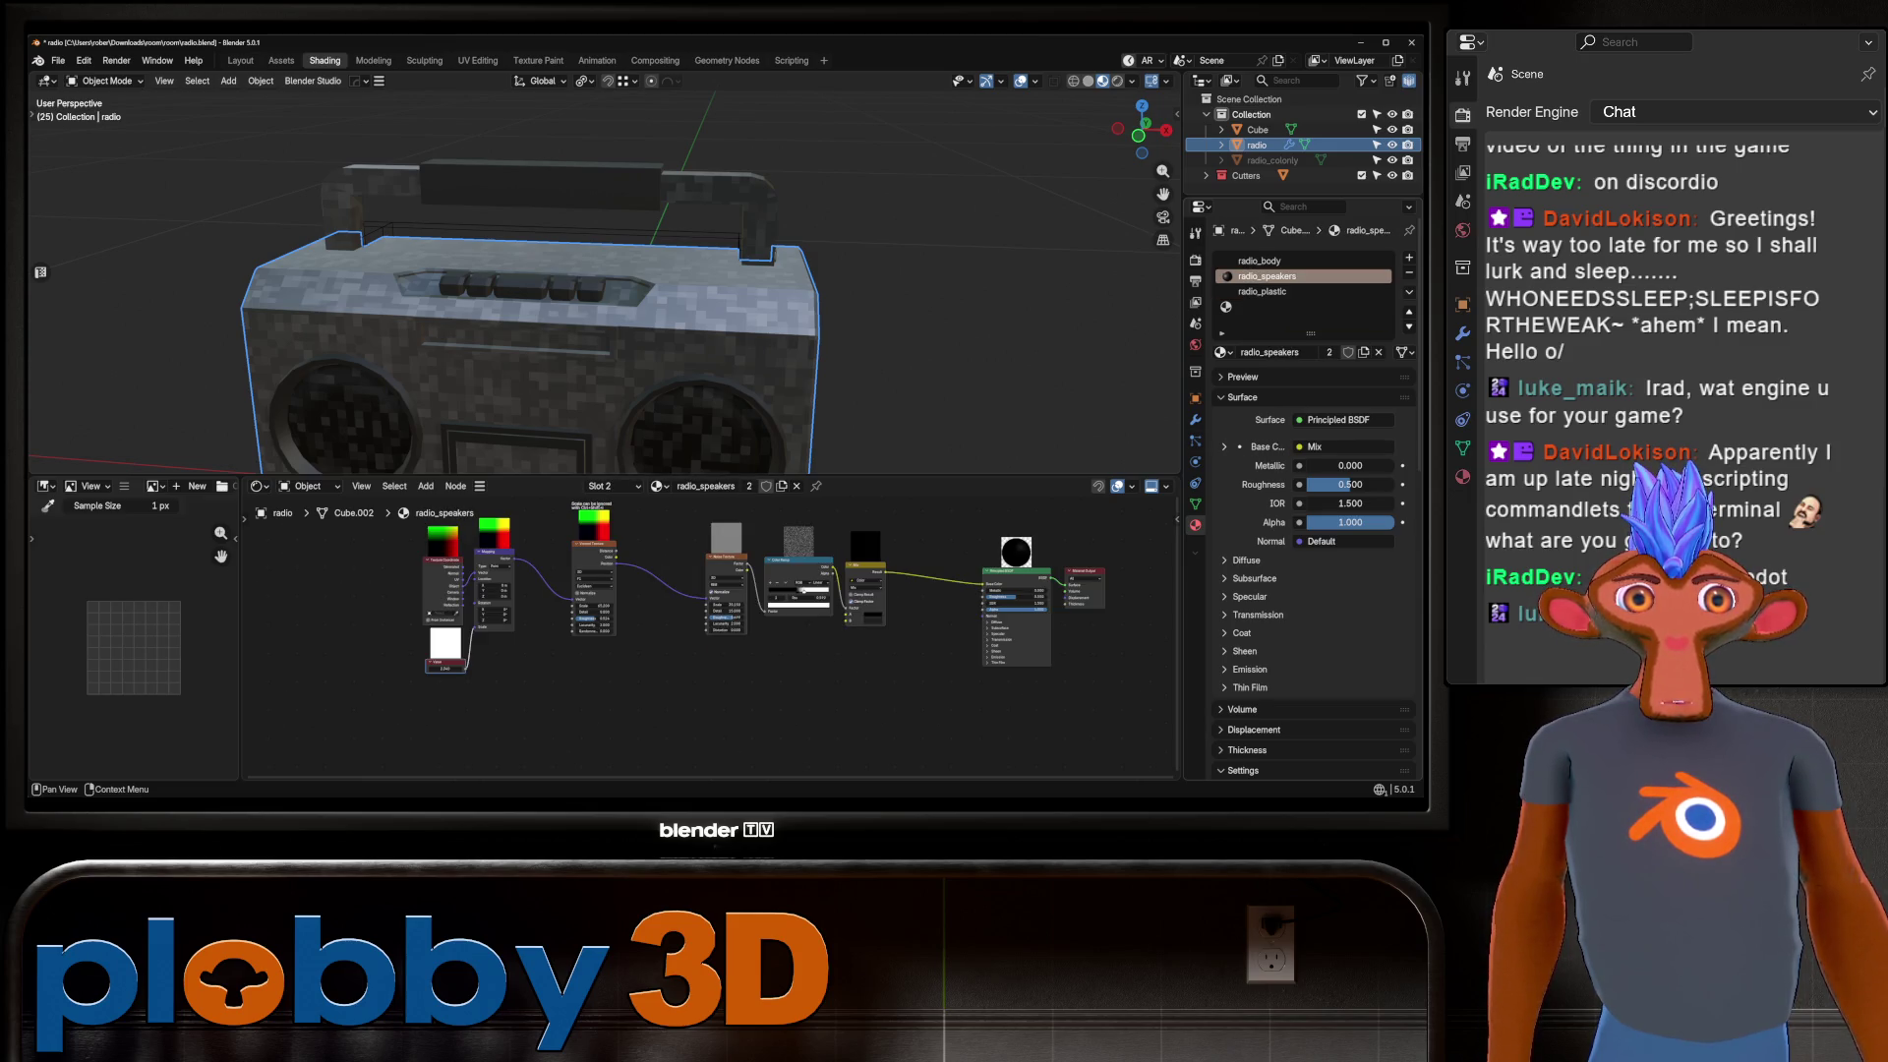
pyautogui.press('Down')
pyautogui.press('Up')
pyautogui.press('Down')
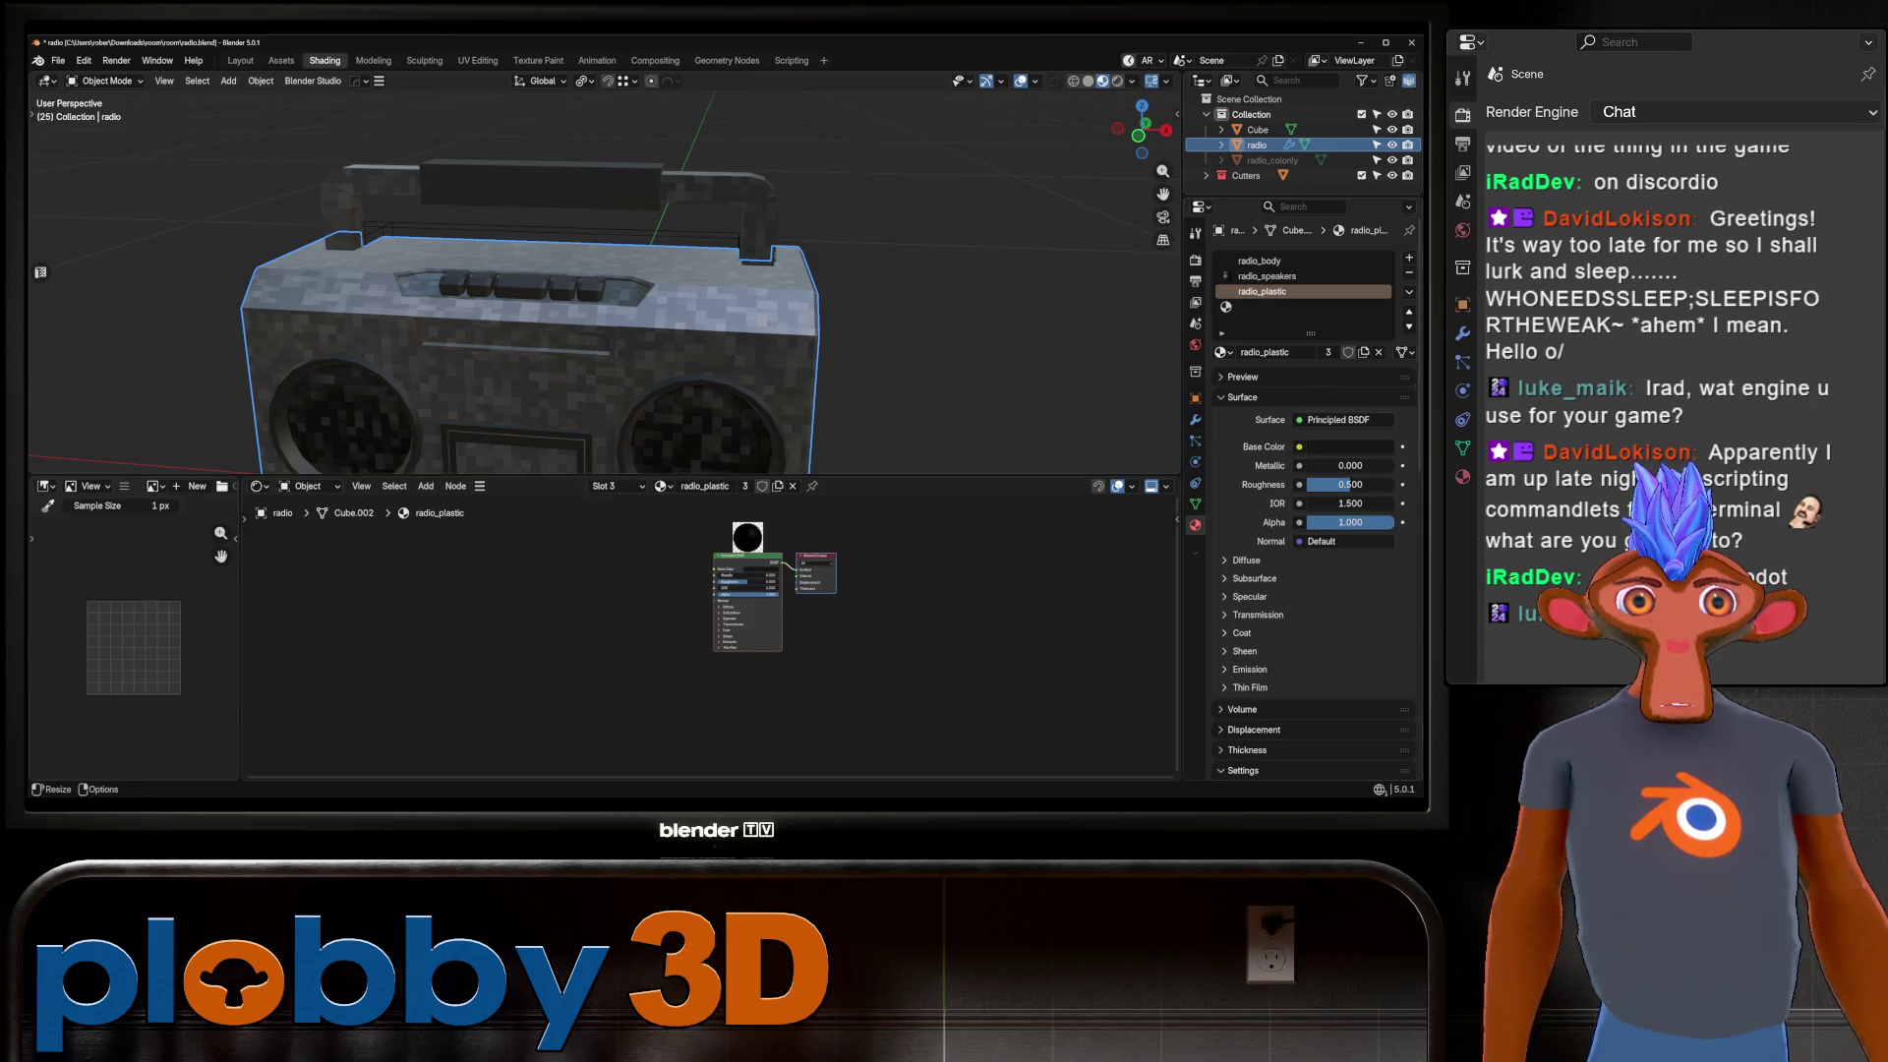
pyautogui.click(1224, 352)
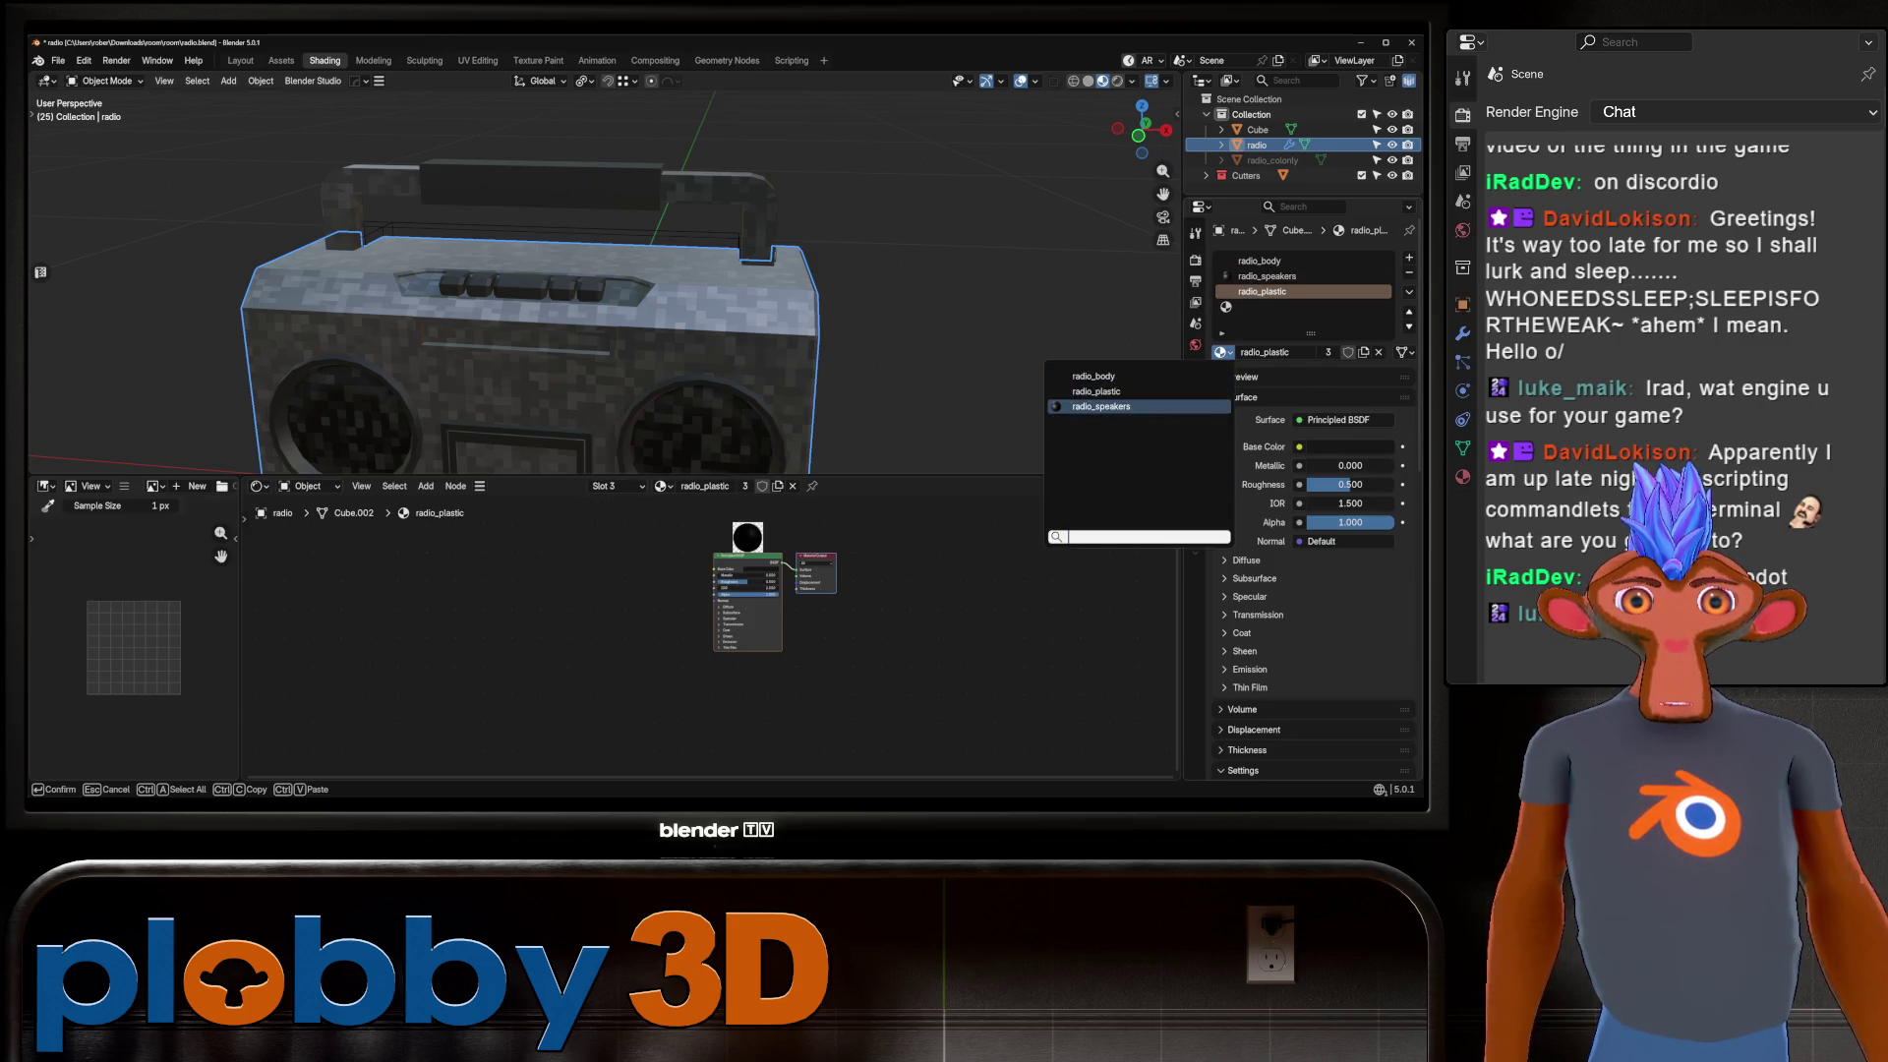
pyautogui.click(1130, 403)
# Select the handle (Cube) and assign it the radio_speakers material too.
pyautogui.moveTo(550, 295)
pyautogui.mouseDown(button='middle')
pyautogui.moveTo(445, 318)
pyautogui.moveTo(553, 361)
pyautogui.mouseUp(button='middle')
pyautogui.click(445, 316)
pyautogui.press('Tab')
pyautogui.hotkey('alt', 'a')
pyautogui.press('3')
pyautogui.press('a')
pyautogui.press('Tab')
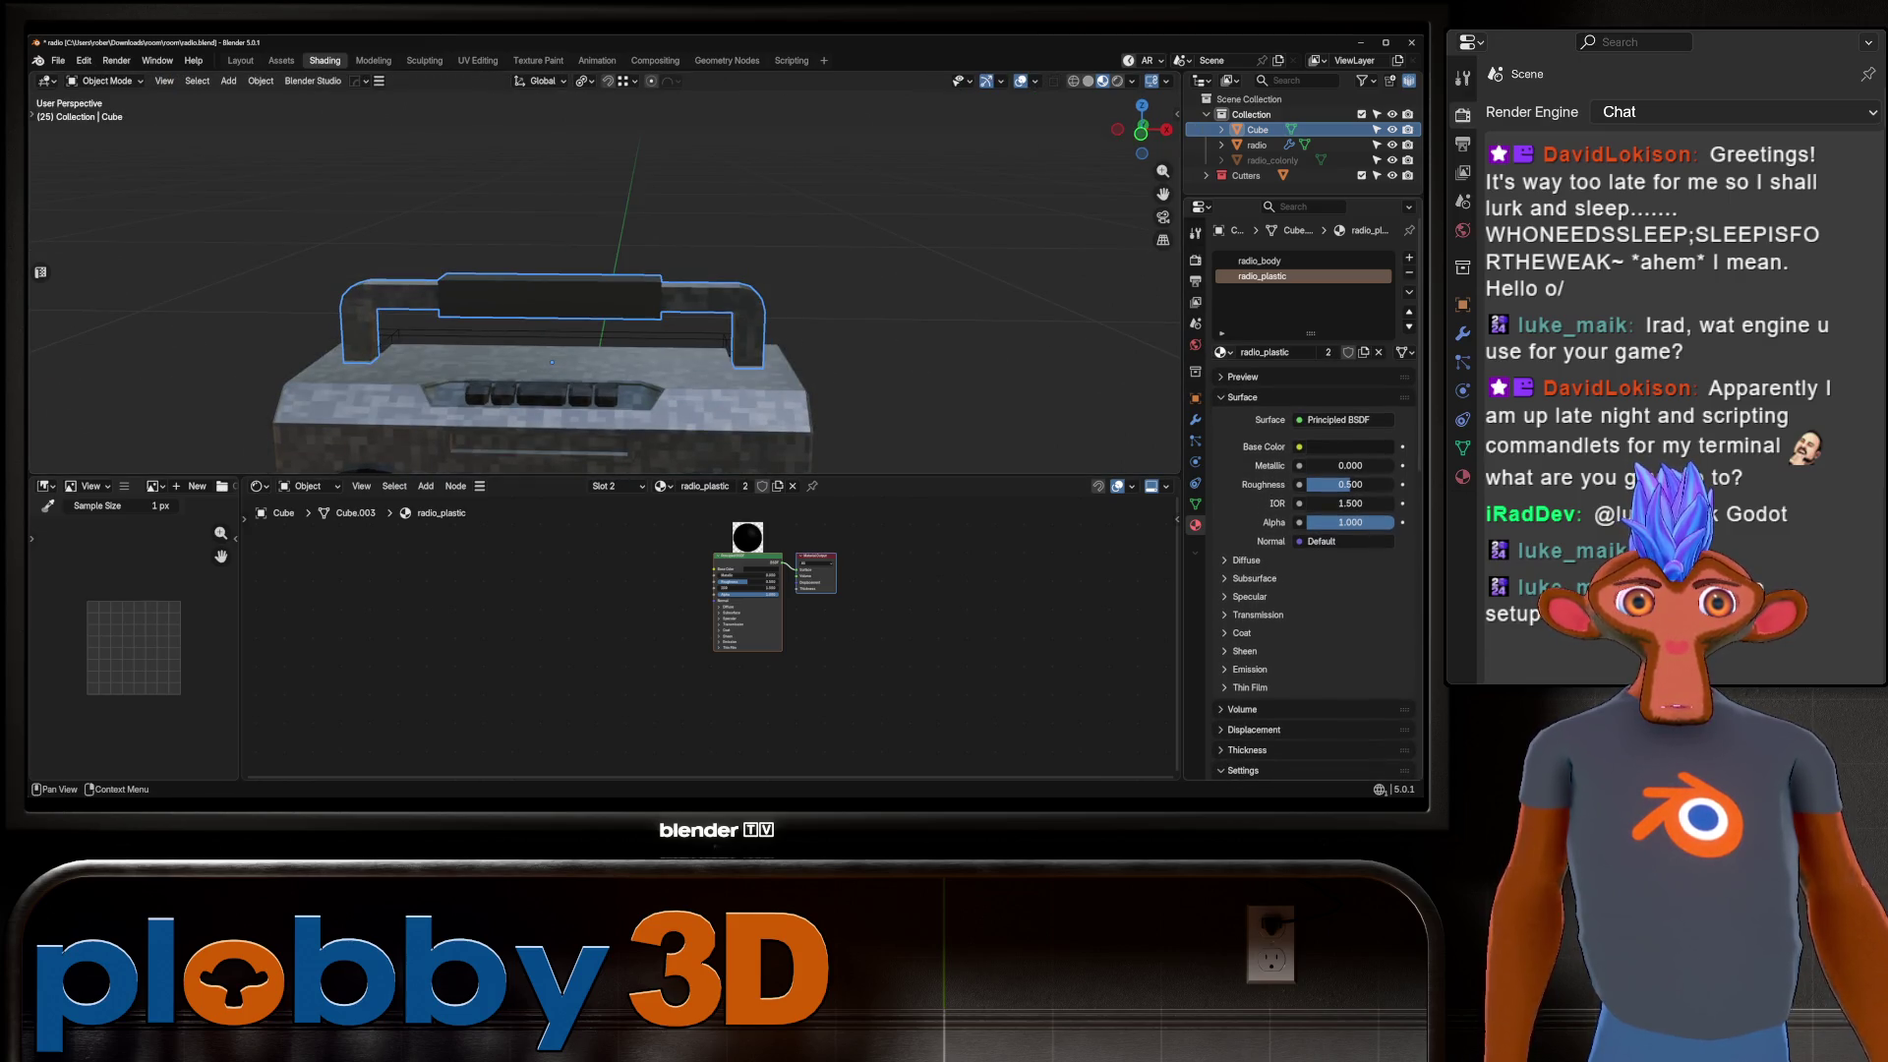
pyautogui.click(1222, 352)
pyautogui.click(1170, 407)
pyautogui.moveTo(553, 362)
pyautogui.mouseDown(button='middle')
pyautogui.moveTo(551, 388)
pyautogui.moveTo(432, 385)
pyautogui.mouseUp(button='middle')
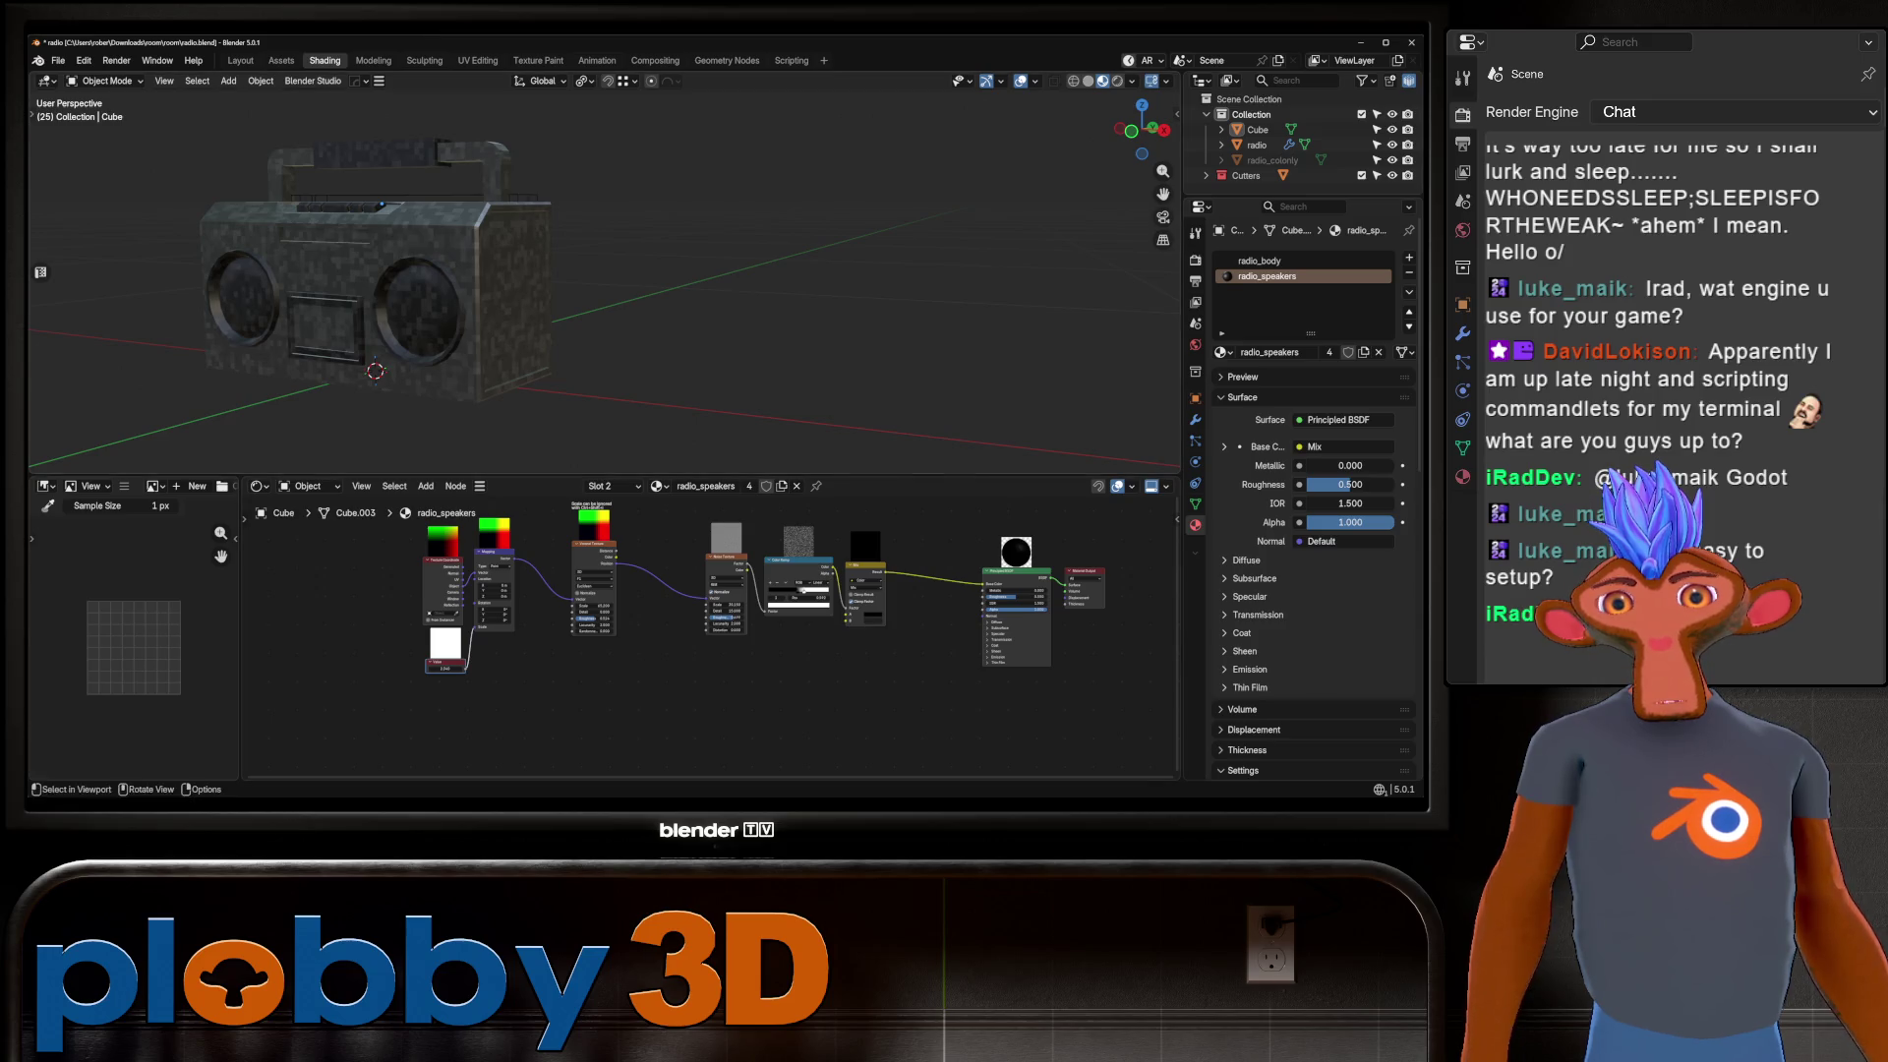
pyautogui.moveTo(433, 385); pyautogui.dragTo(747, 408, button='middle')
# Select all objects and load the Bake to Targ SimpleBake preset.
pyautogui.press('a')
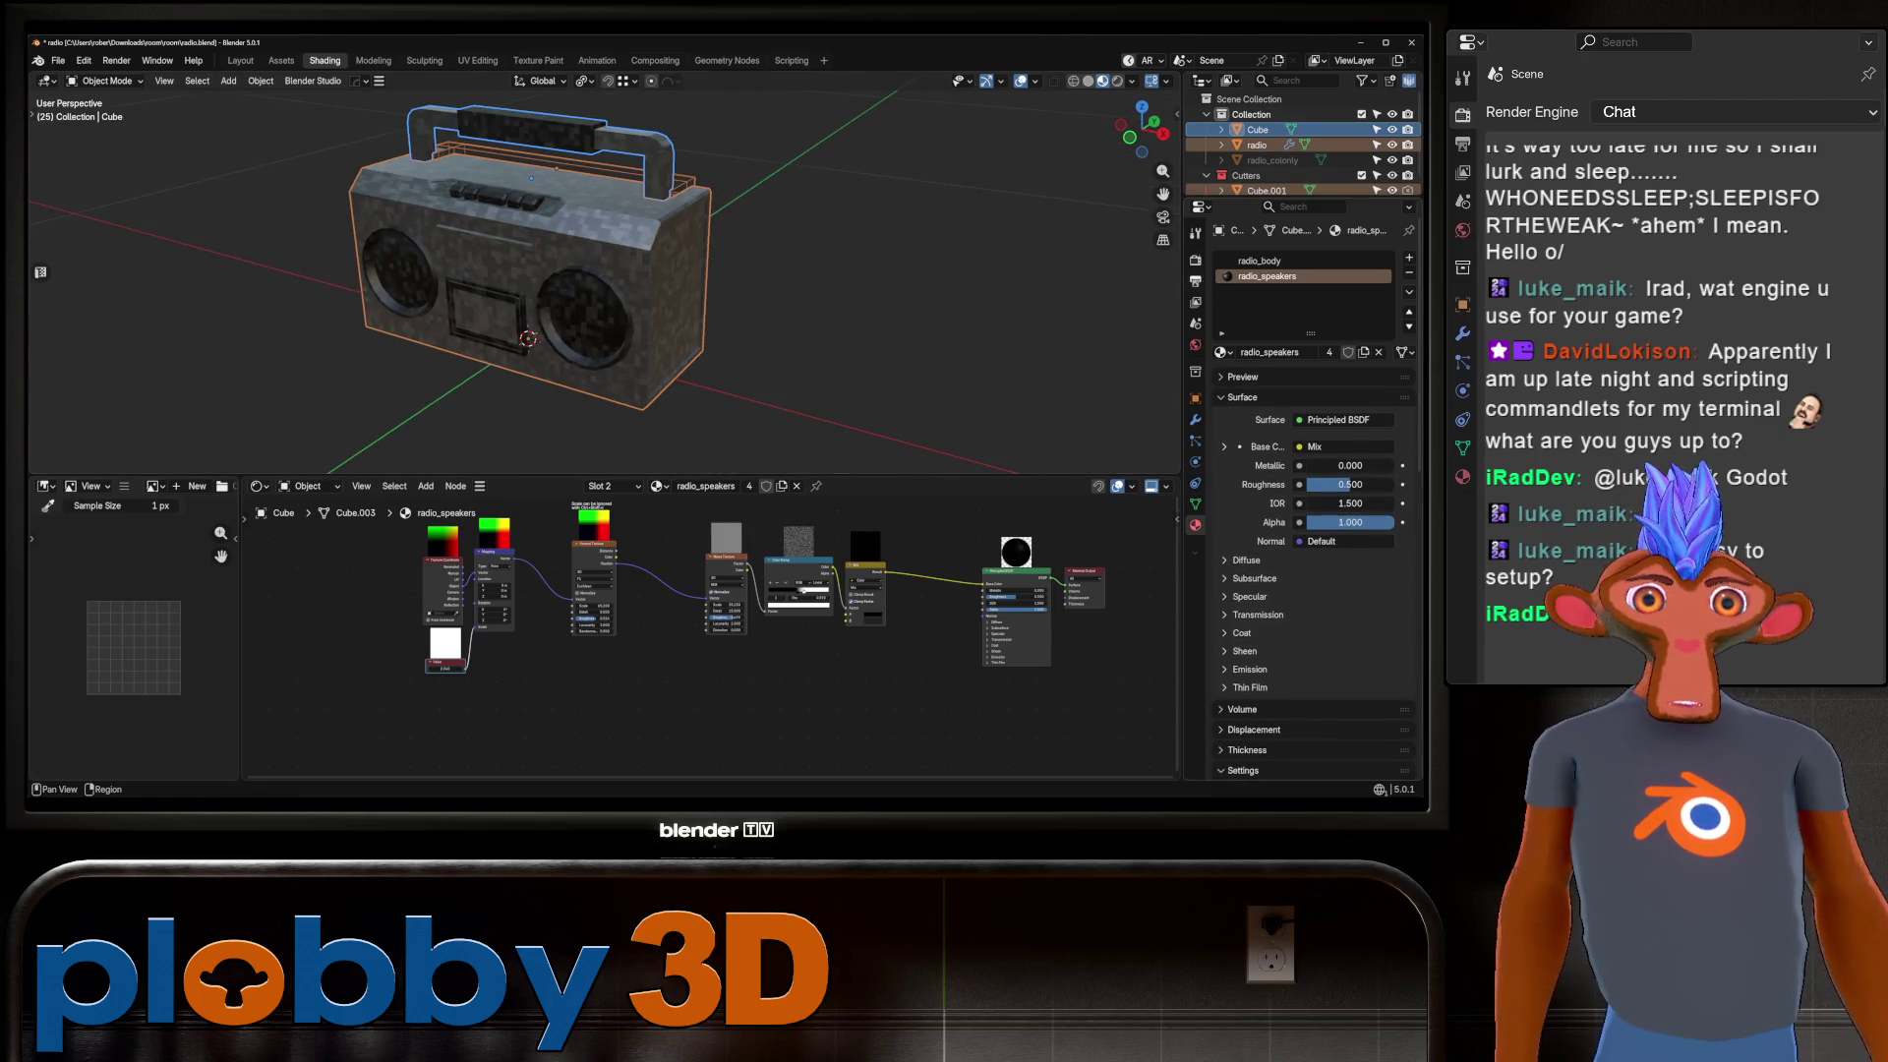
pyautogui.click(1194, 260)
pyautogui.scroll(-5, 1312, 492)
pyautogui.click(1319, 431)
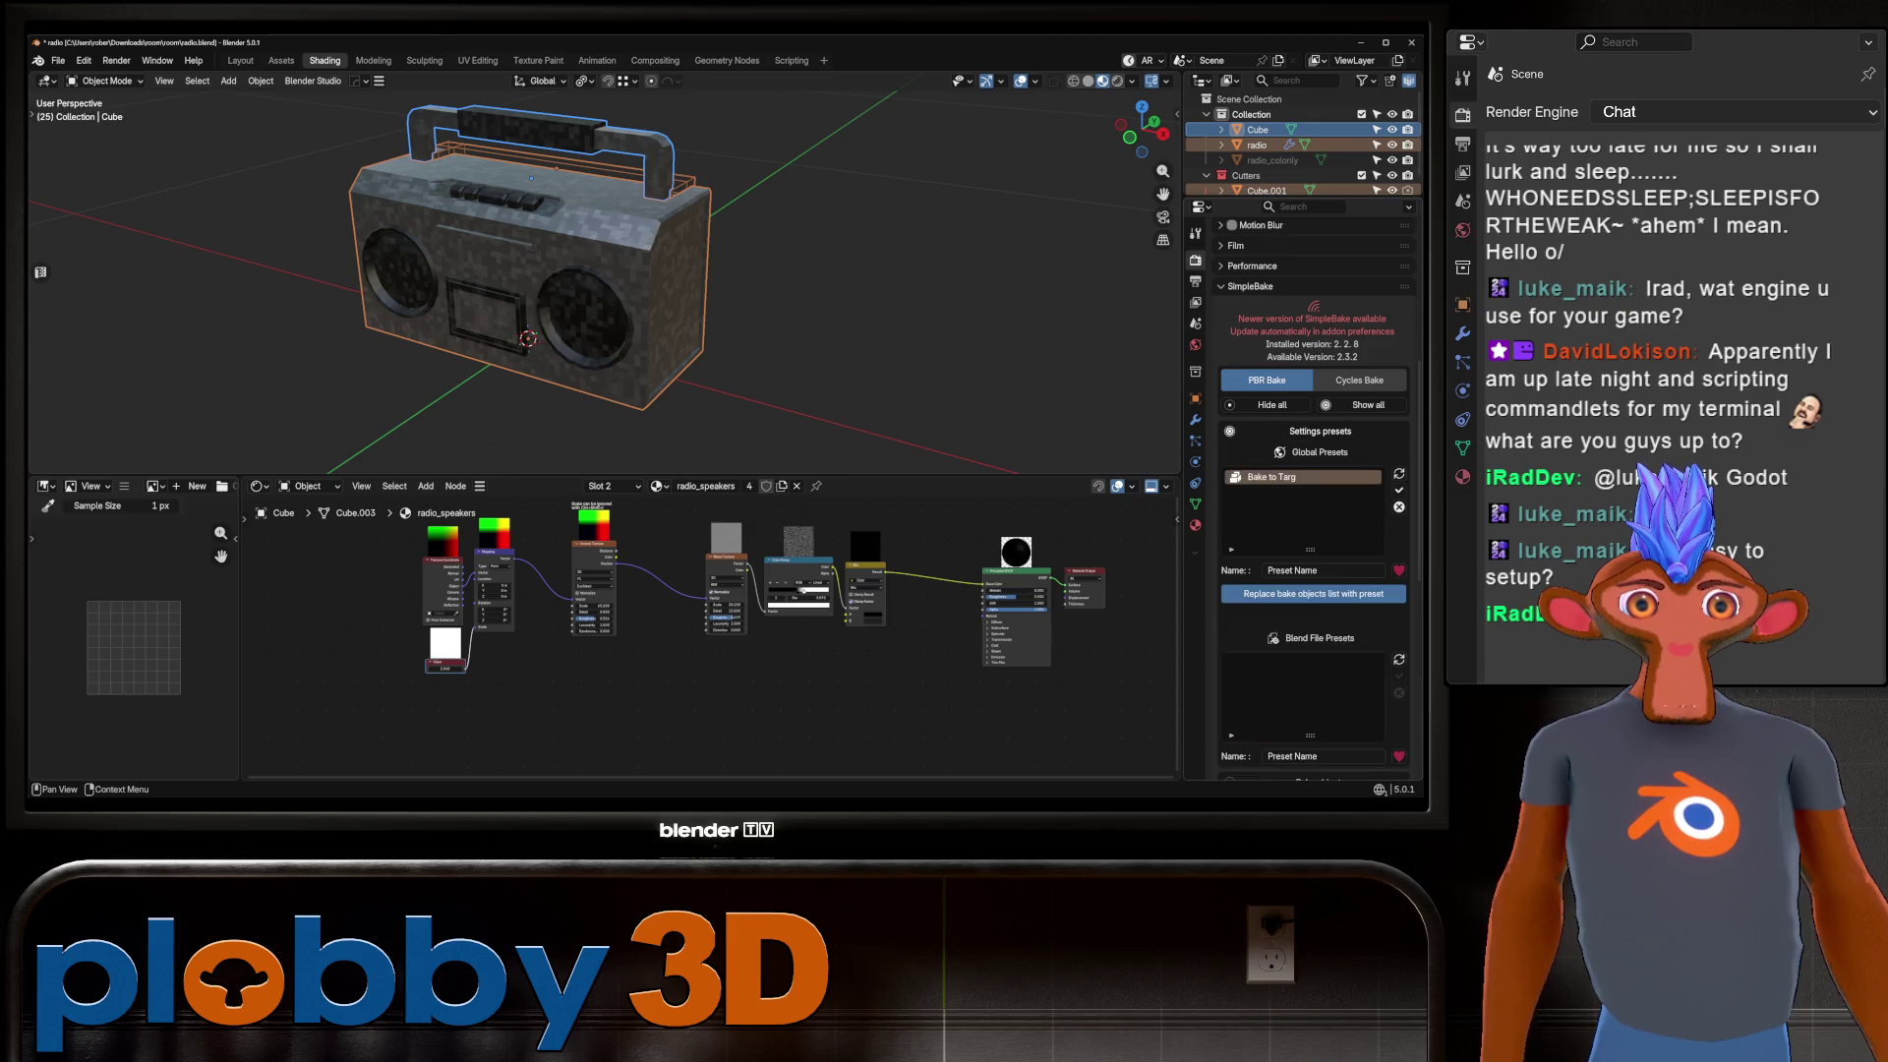
pyautogui.click(1398, 490)
pyautogui.scroll(-7, 1312, 491)
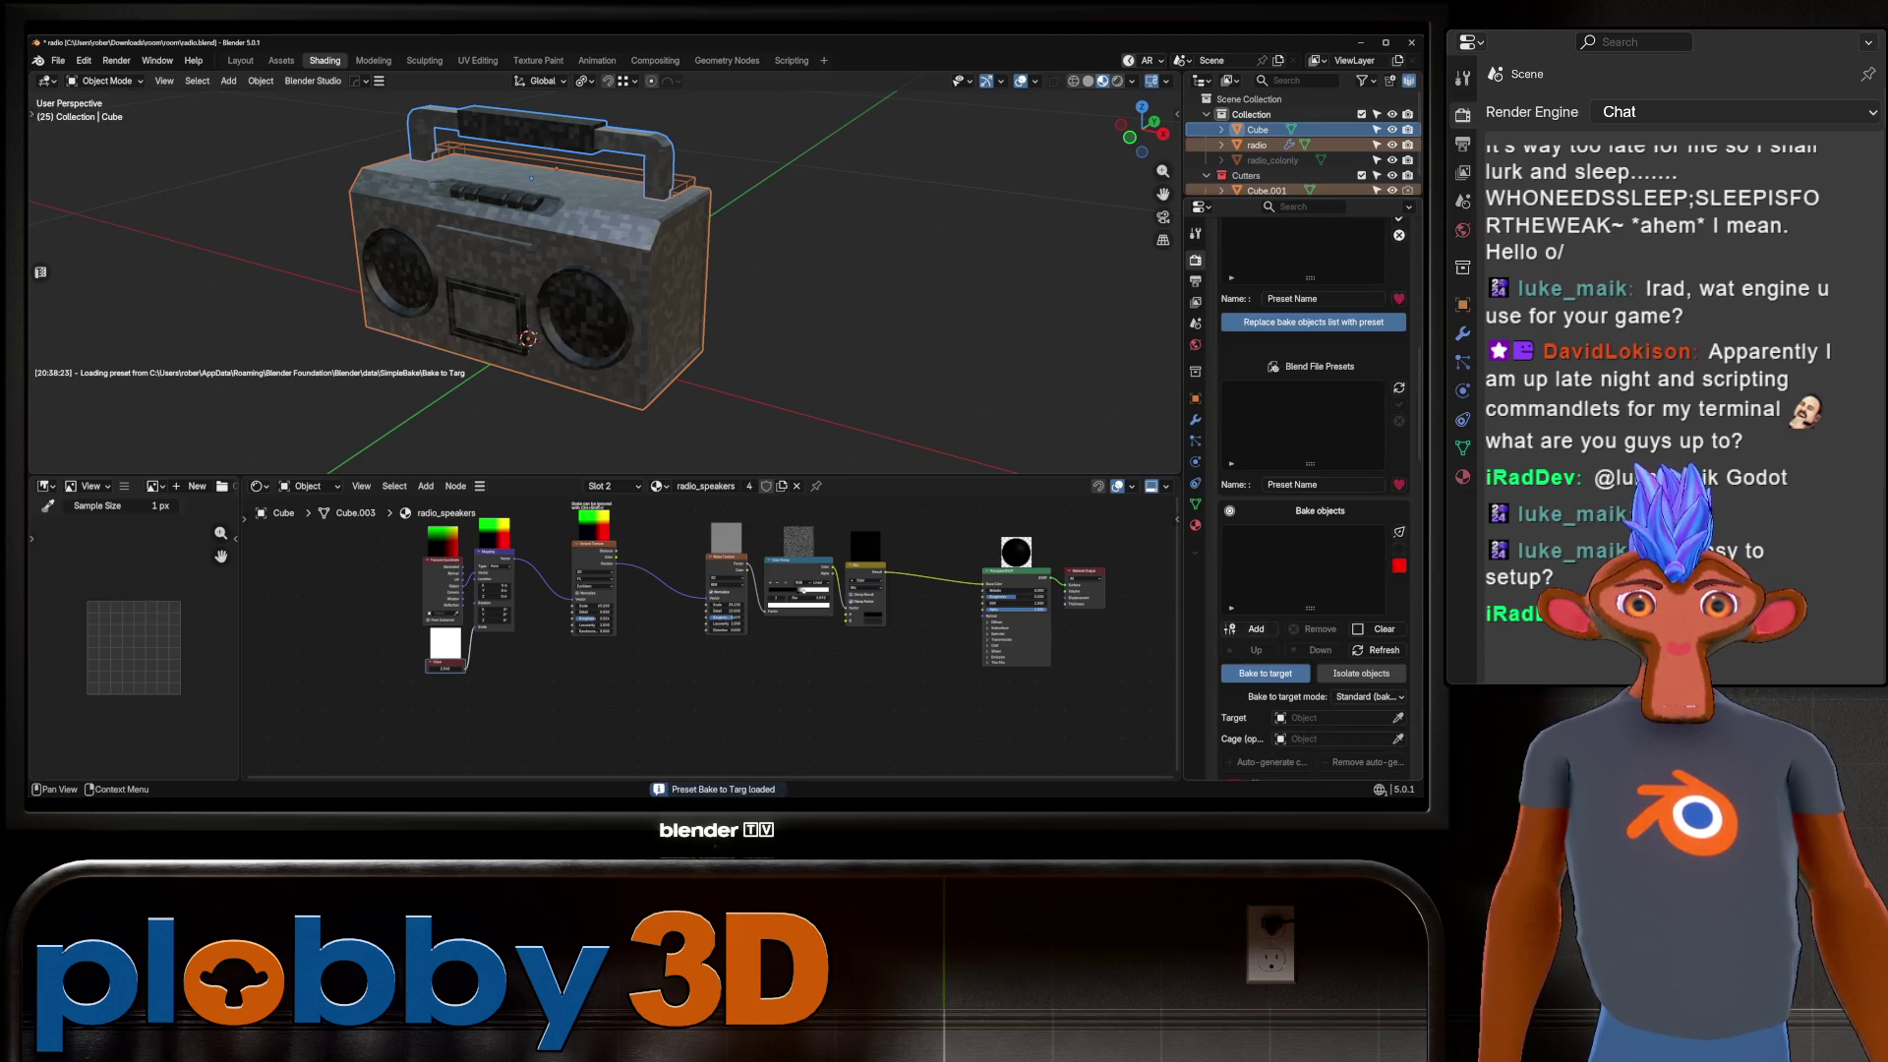
pyautogui.moveTo(590, 295); pyautogui.dragTo(599, 265, button='middle')
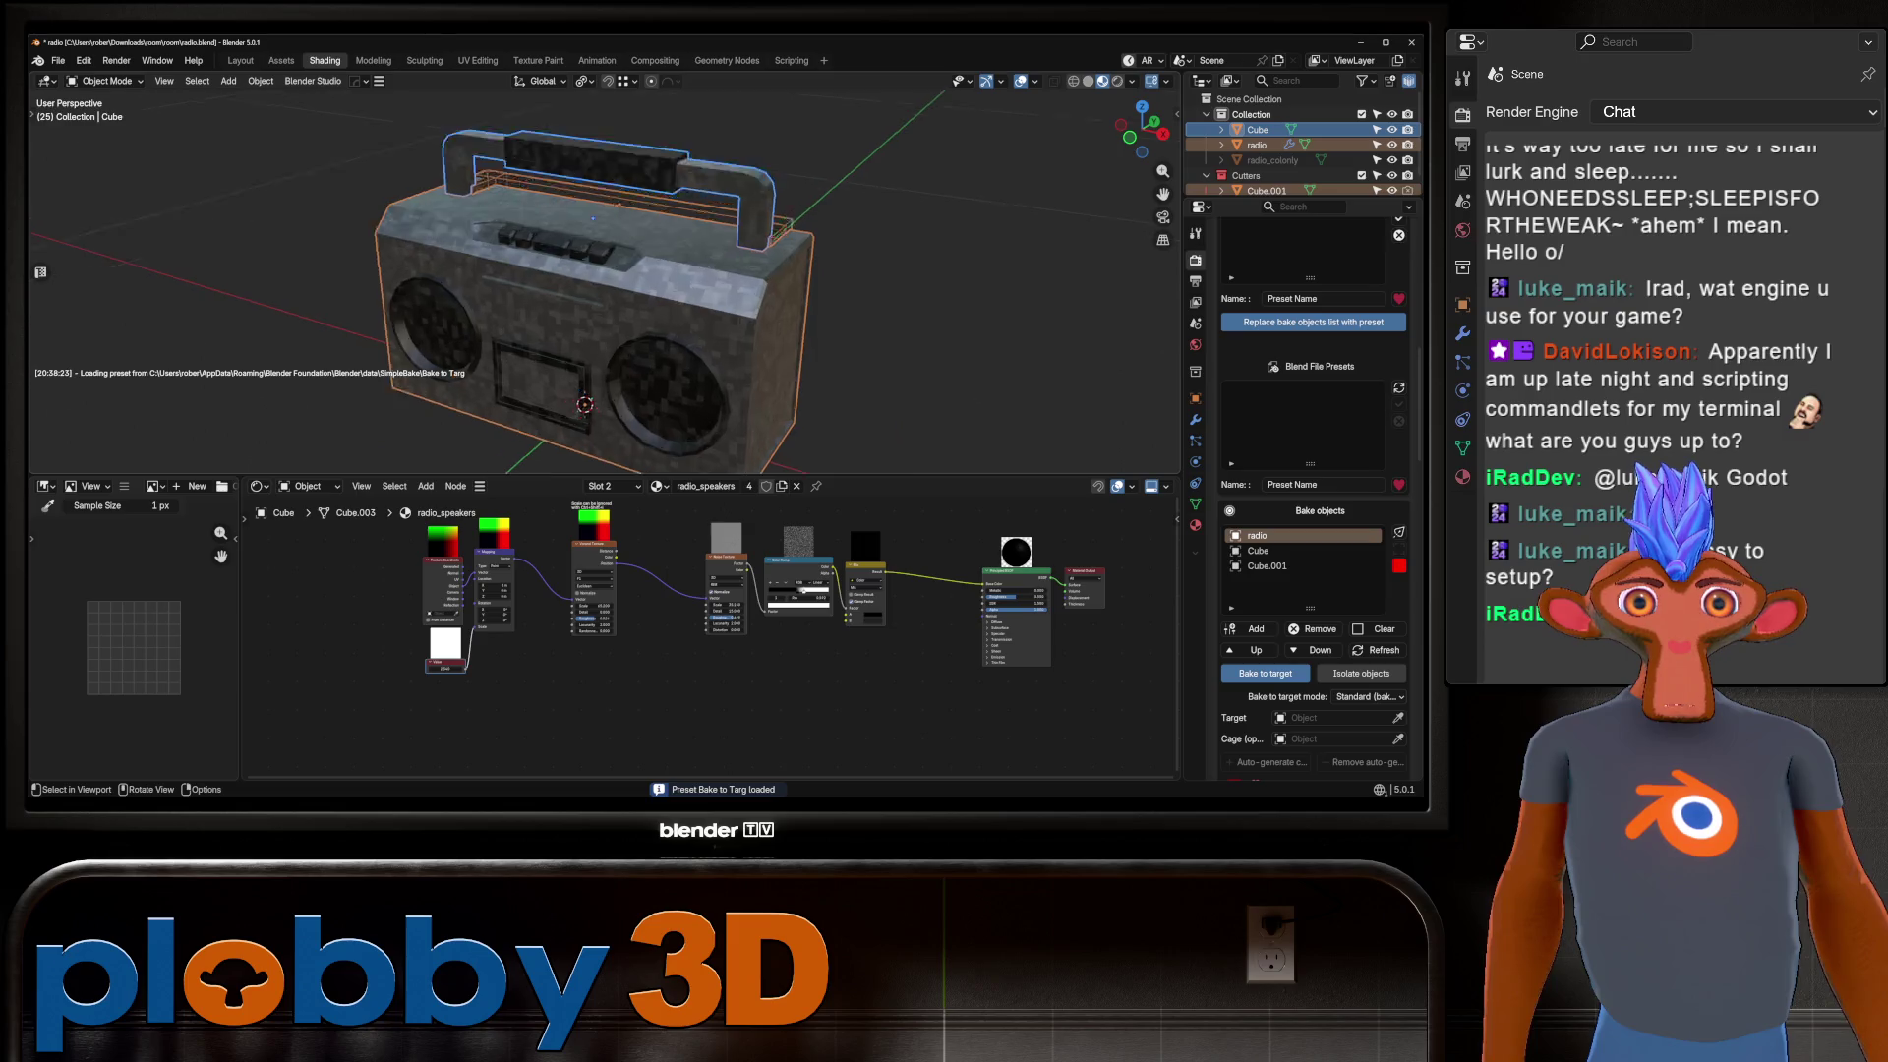
pyautogui.scroll(3, 600, 265)
pyautogui.keyDown('ctrl'); pyautogui.click(1319, 510); pyautogui.keyUp('ctrl')
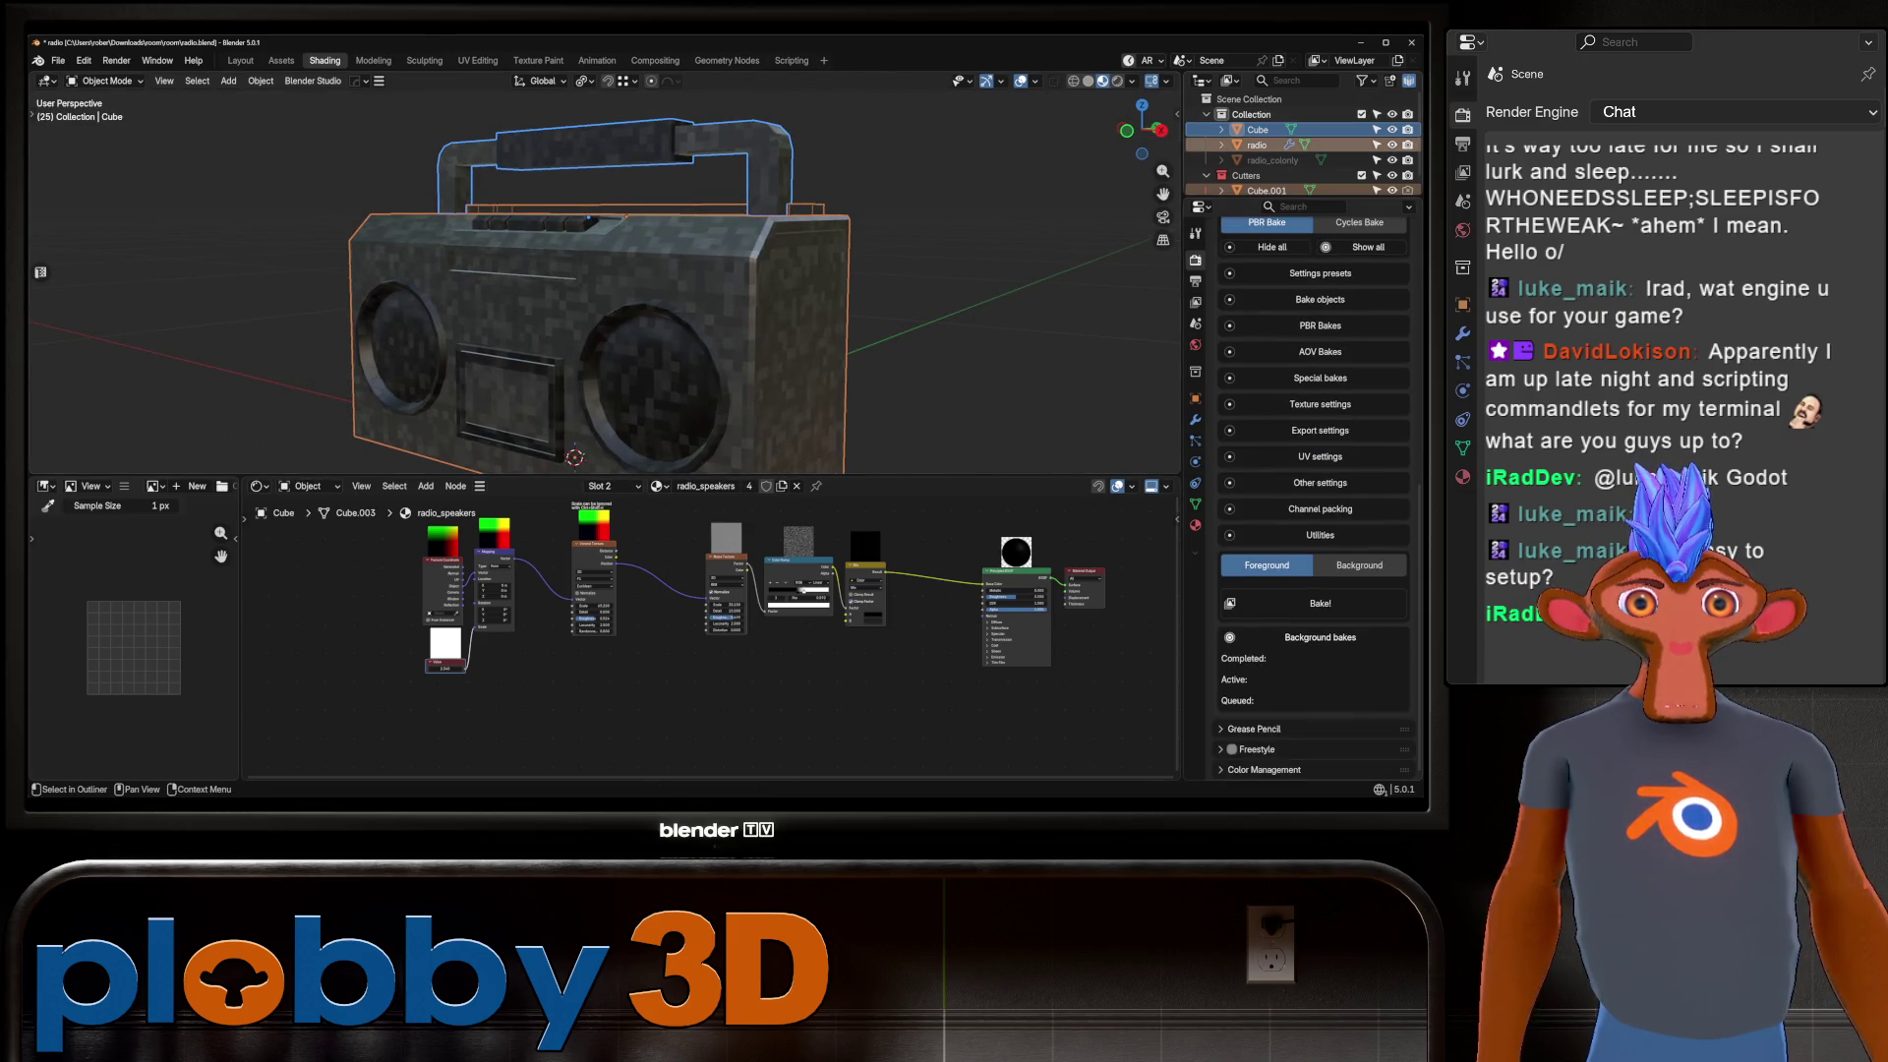
# Delete the Cutters collection along with its Cube.001.
pyautogui.click(1246, 175)
pyautogui.press('x')
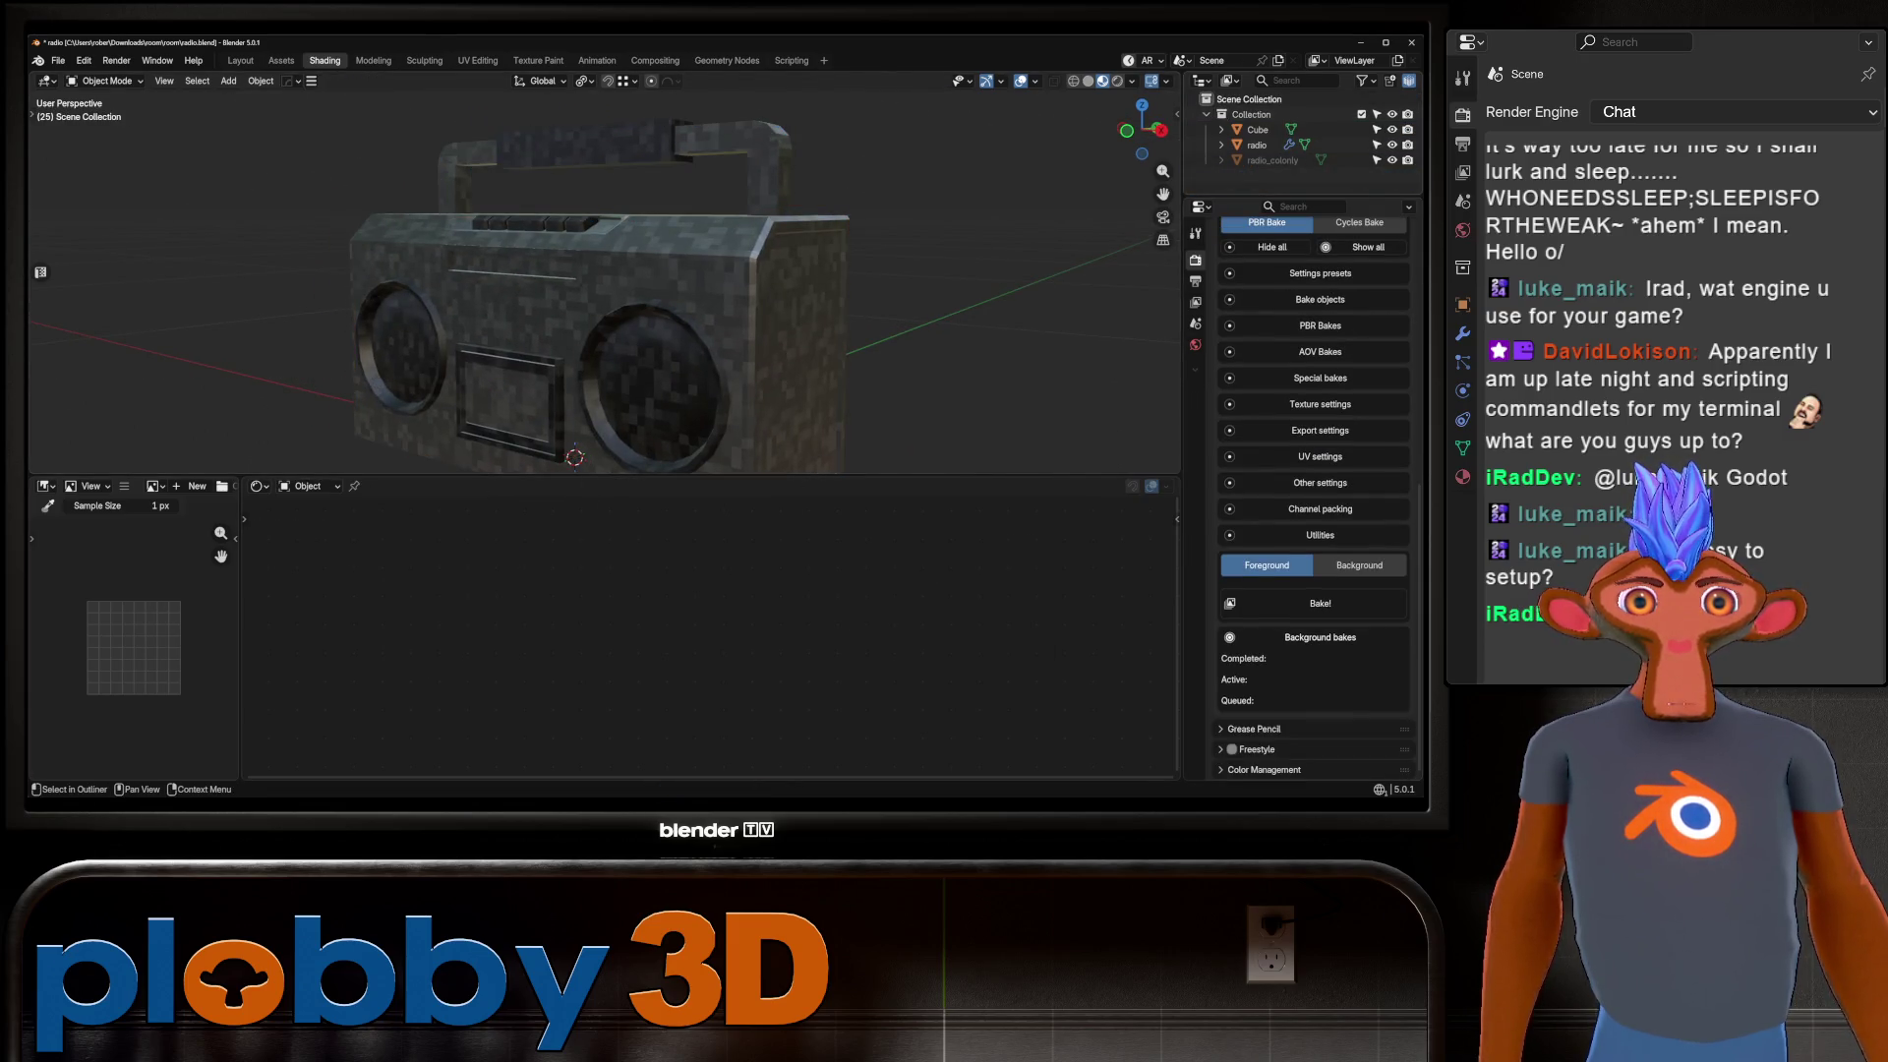
pyautogui.moveTo(590, 295); pyautogui.dragTo(571, 295, button='middle')
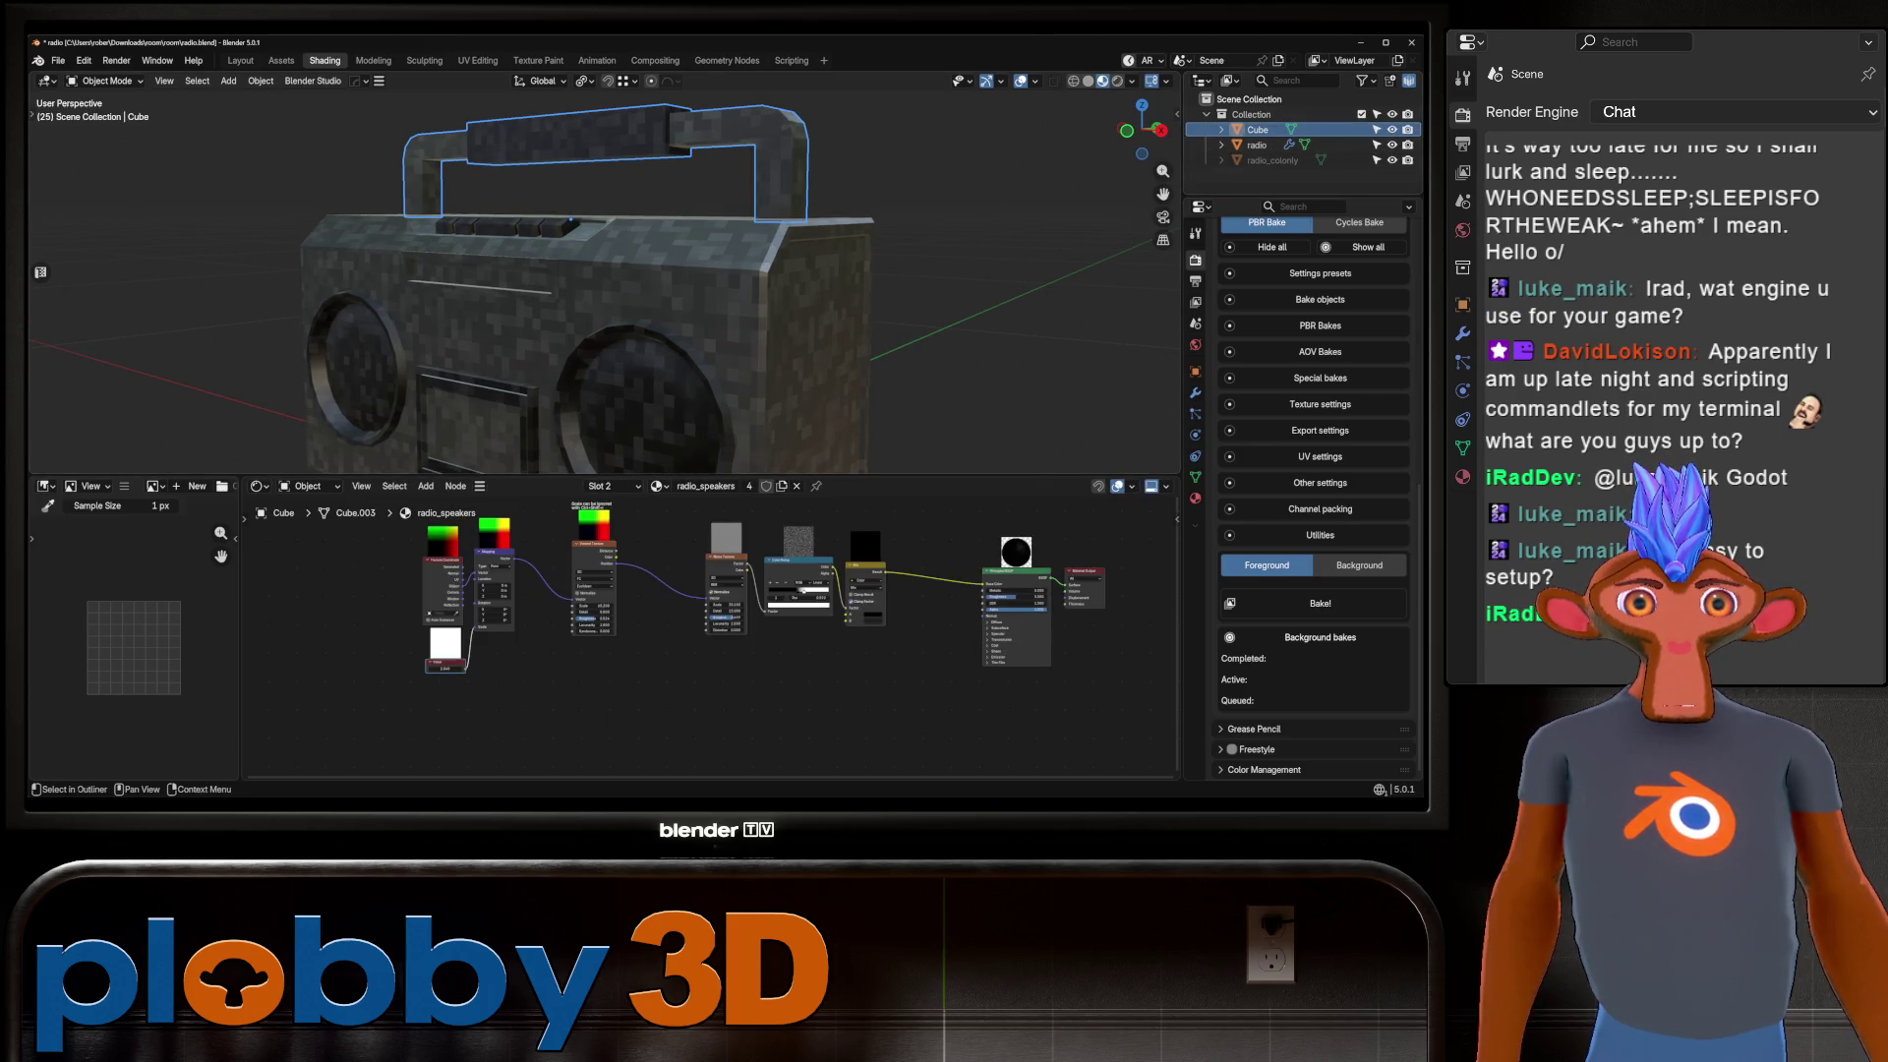
pyautogui.press('F2')
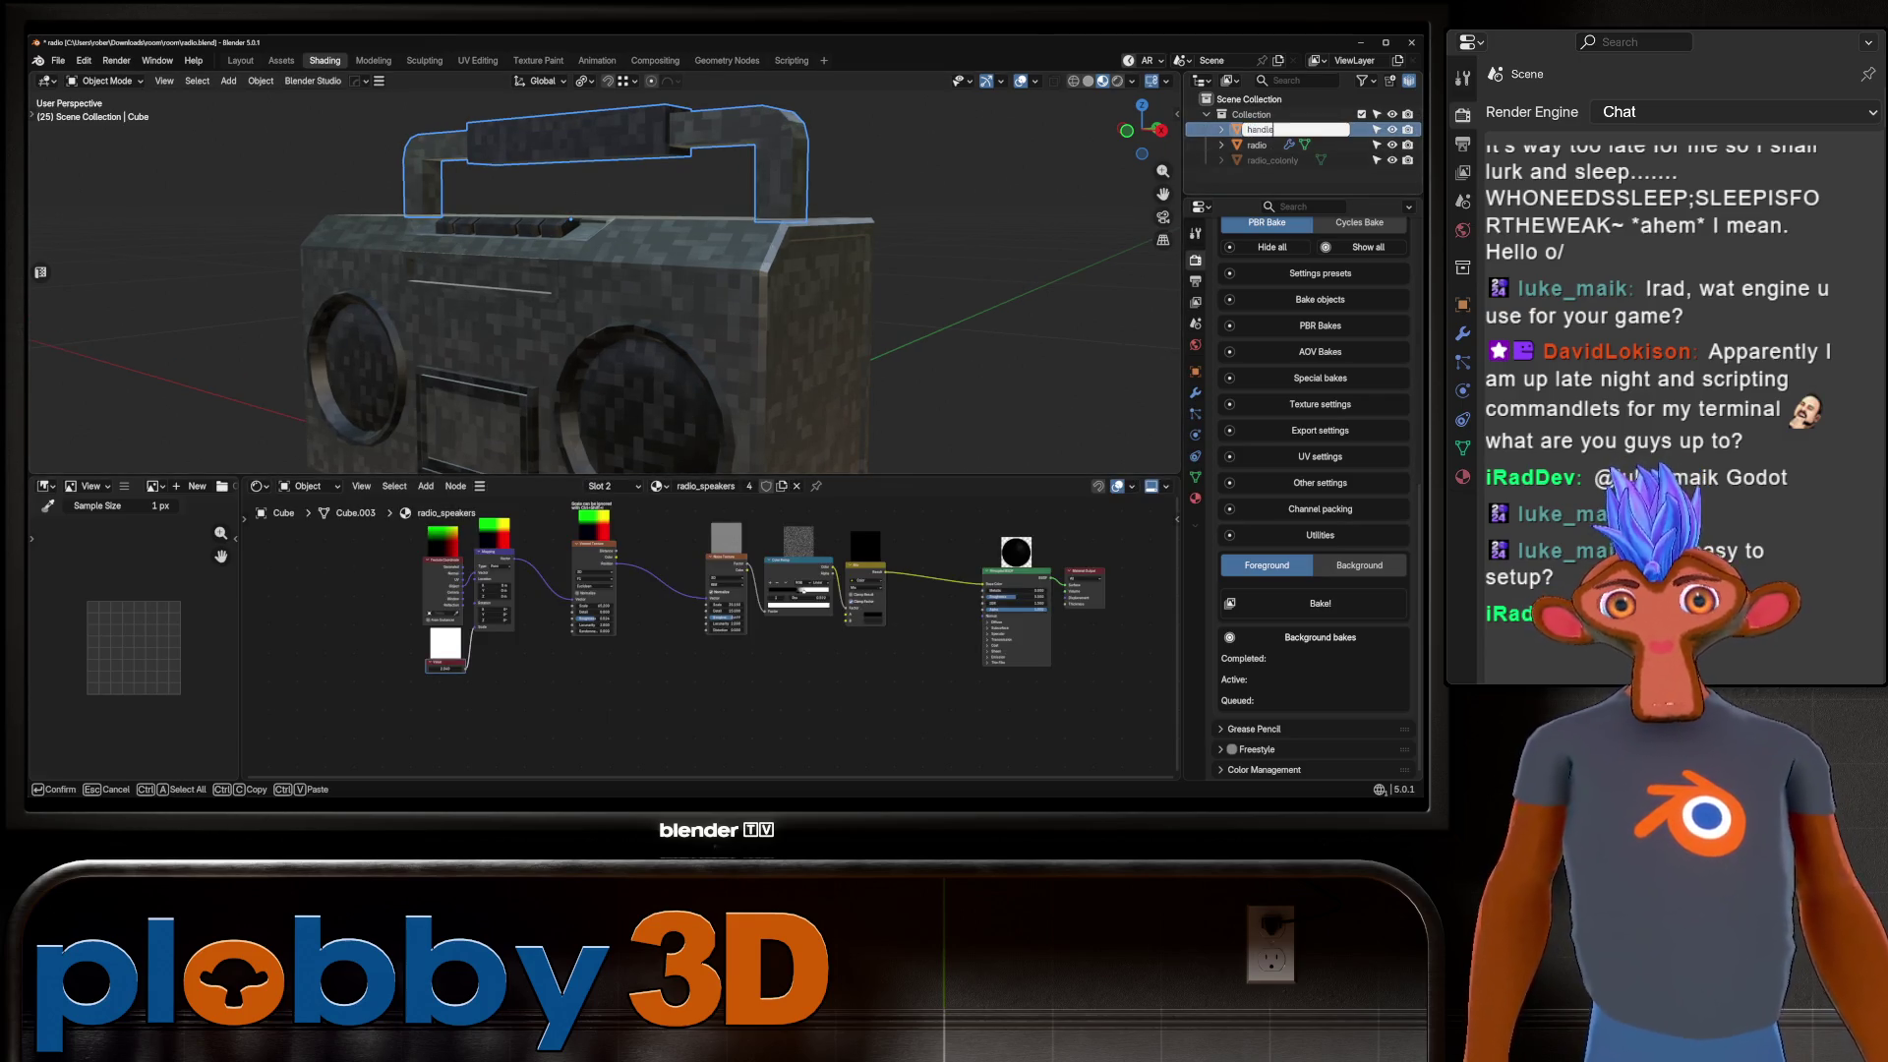
# Confirm the Cube object's new name, handle.
pyautogui.press('Return')
pyautogui.moveTo(689, 295)
pyautogui.mouseDown(button='middle')
pyautogui.moveTo(619, 295)
pyautogui.moveTo(685, 275)
pyautogui.mouseUp(button='middle')
pyautogui.scroll(-3, 590, 295)
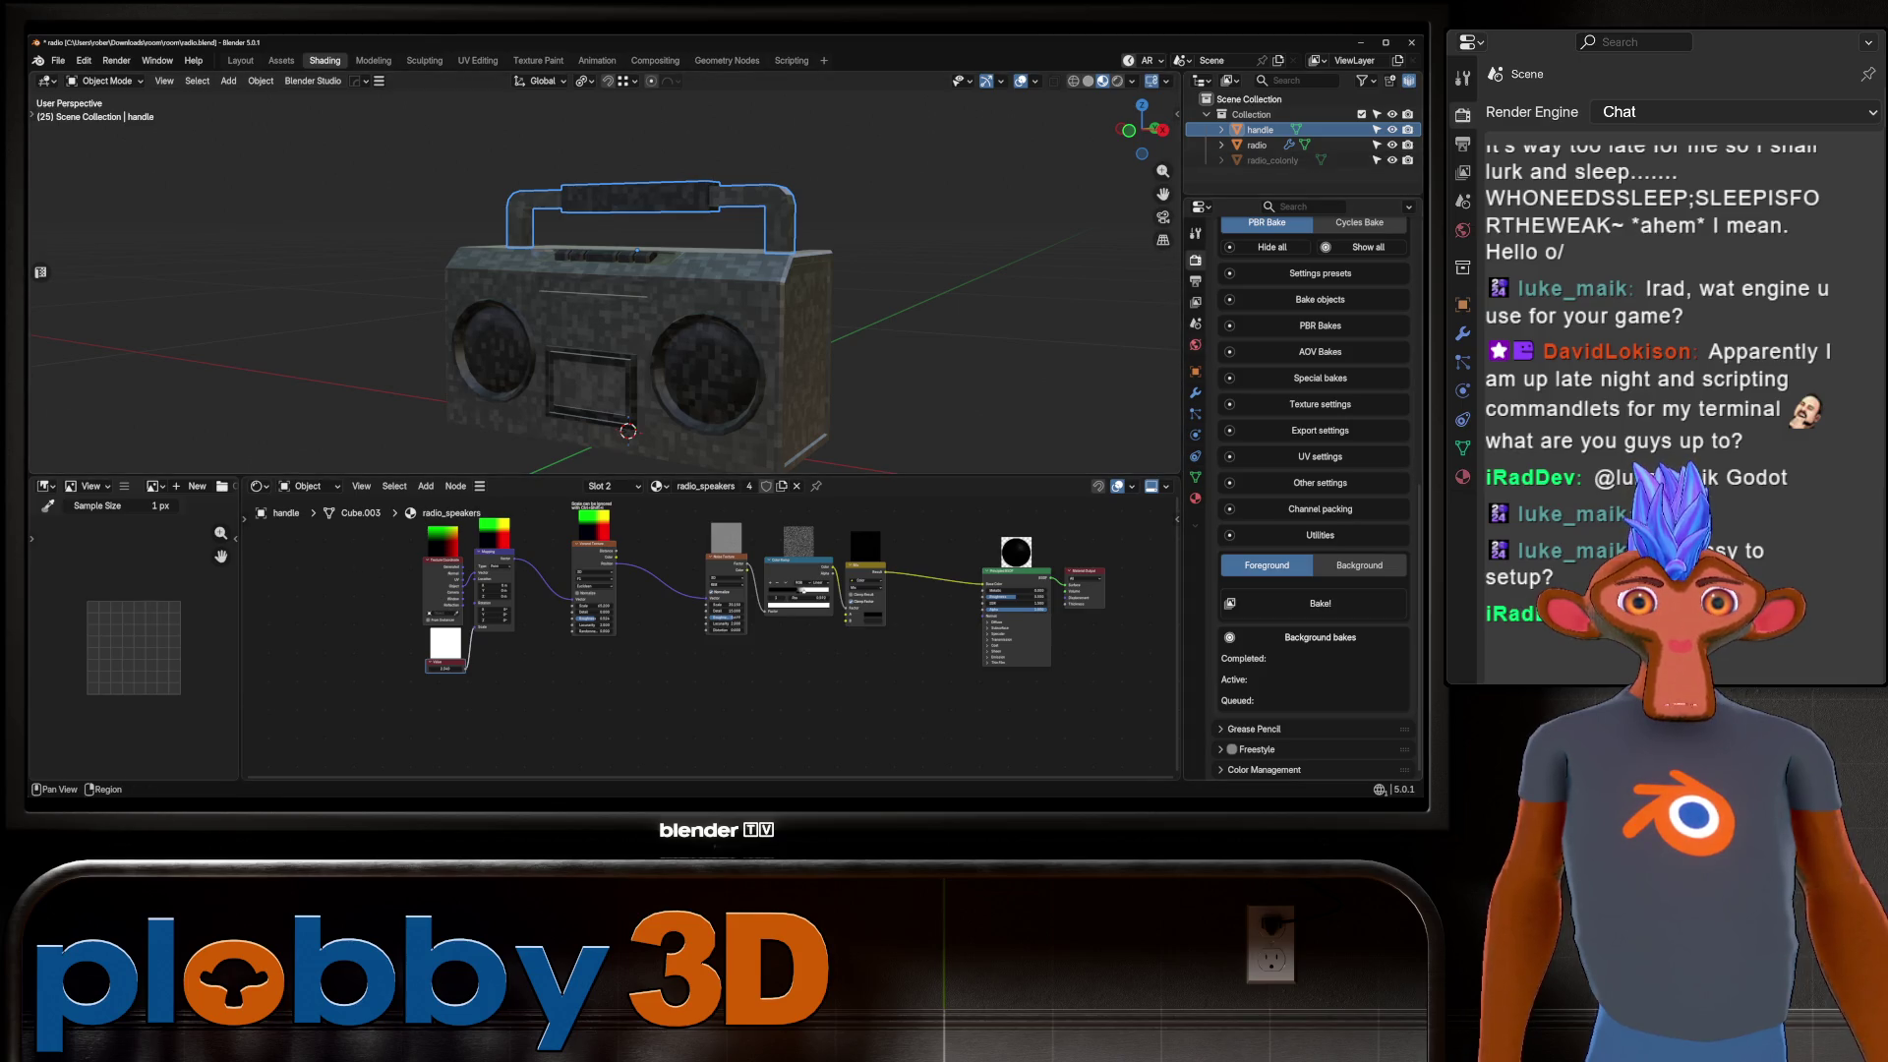
pyautogui.scroll(10, 1312, 492)
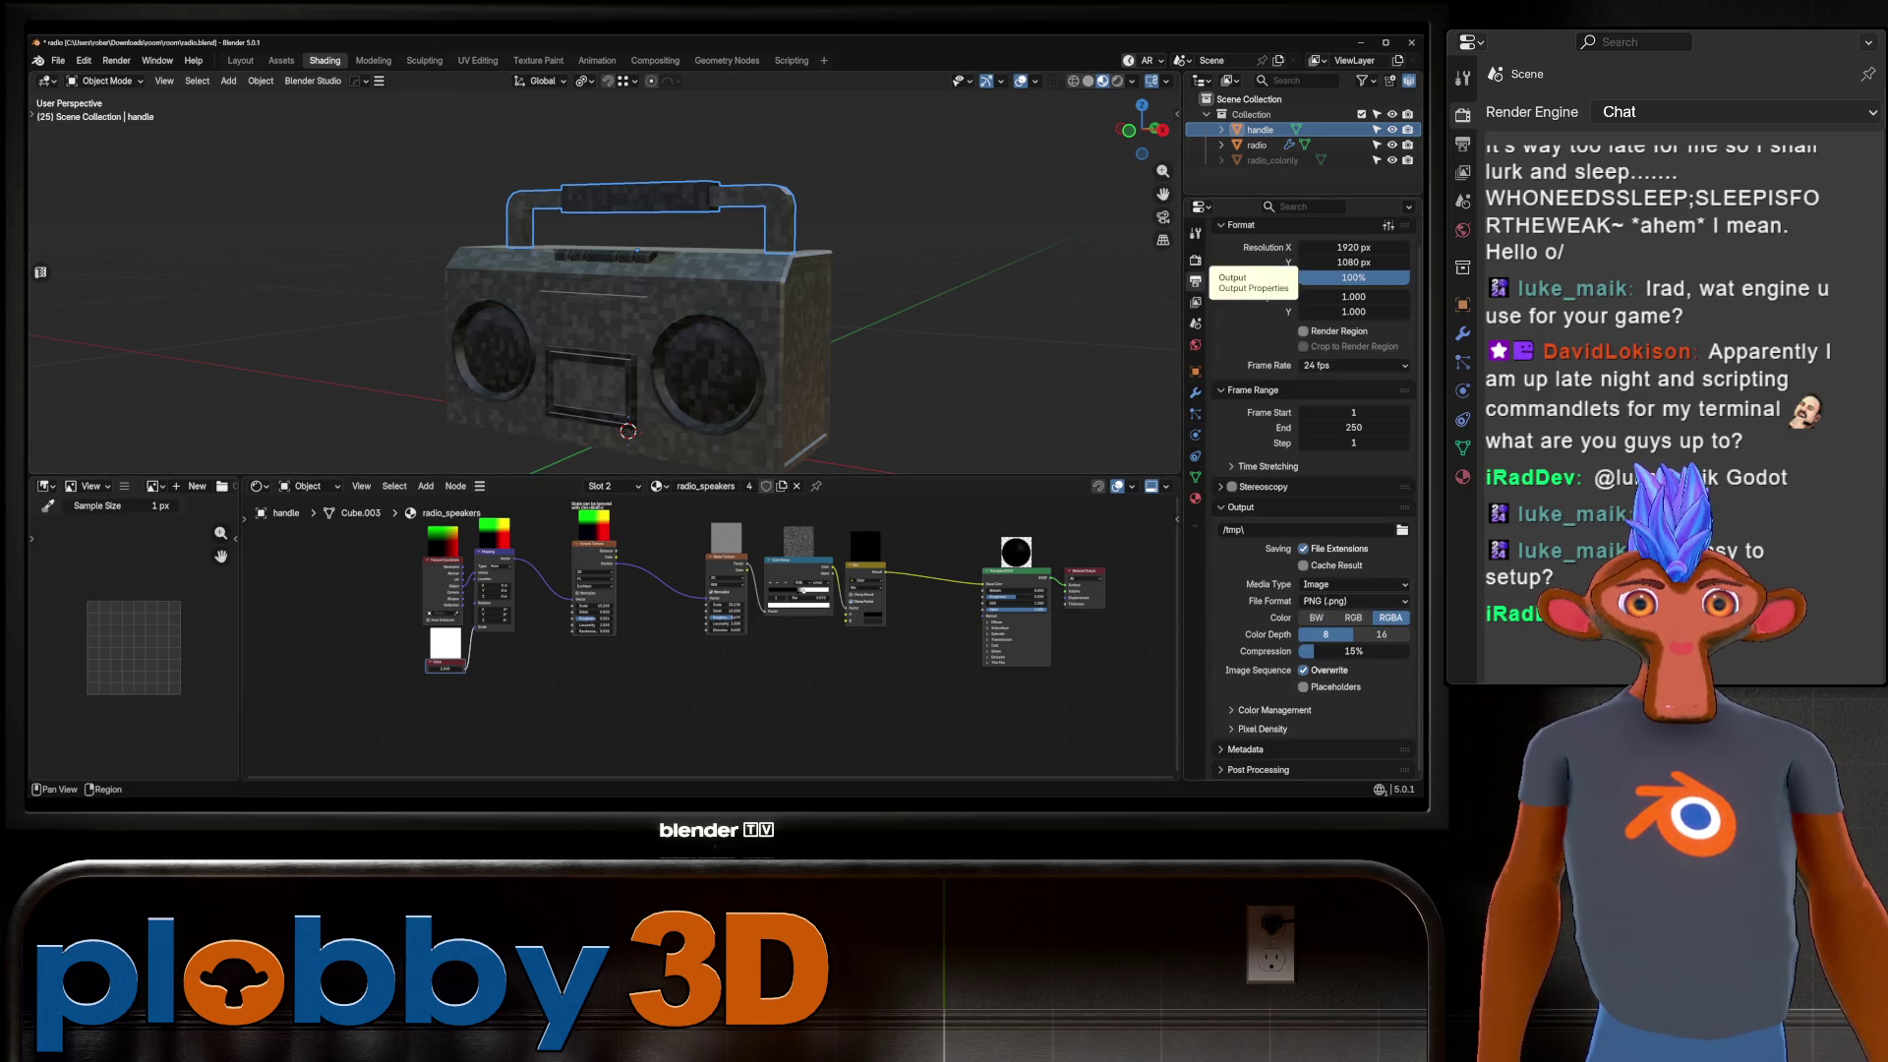
# Add the radio and handle to SimpleBake's bake objects list with the Bake to Targ preset.
pyautogui.scroll(-10, 1313, 491)
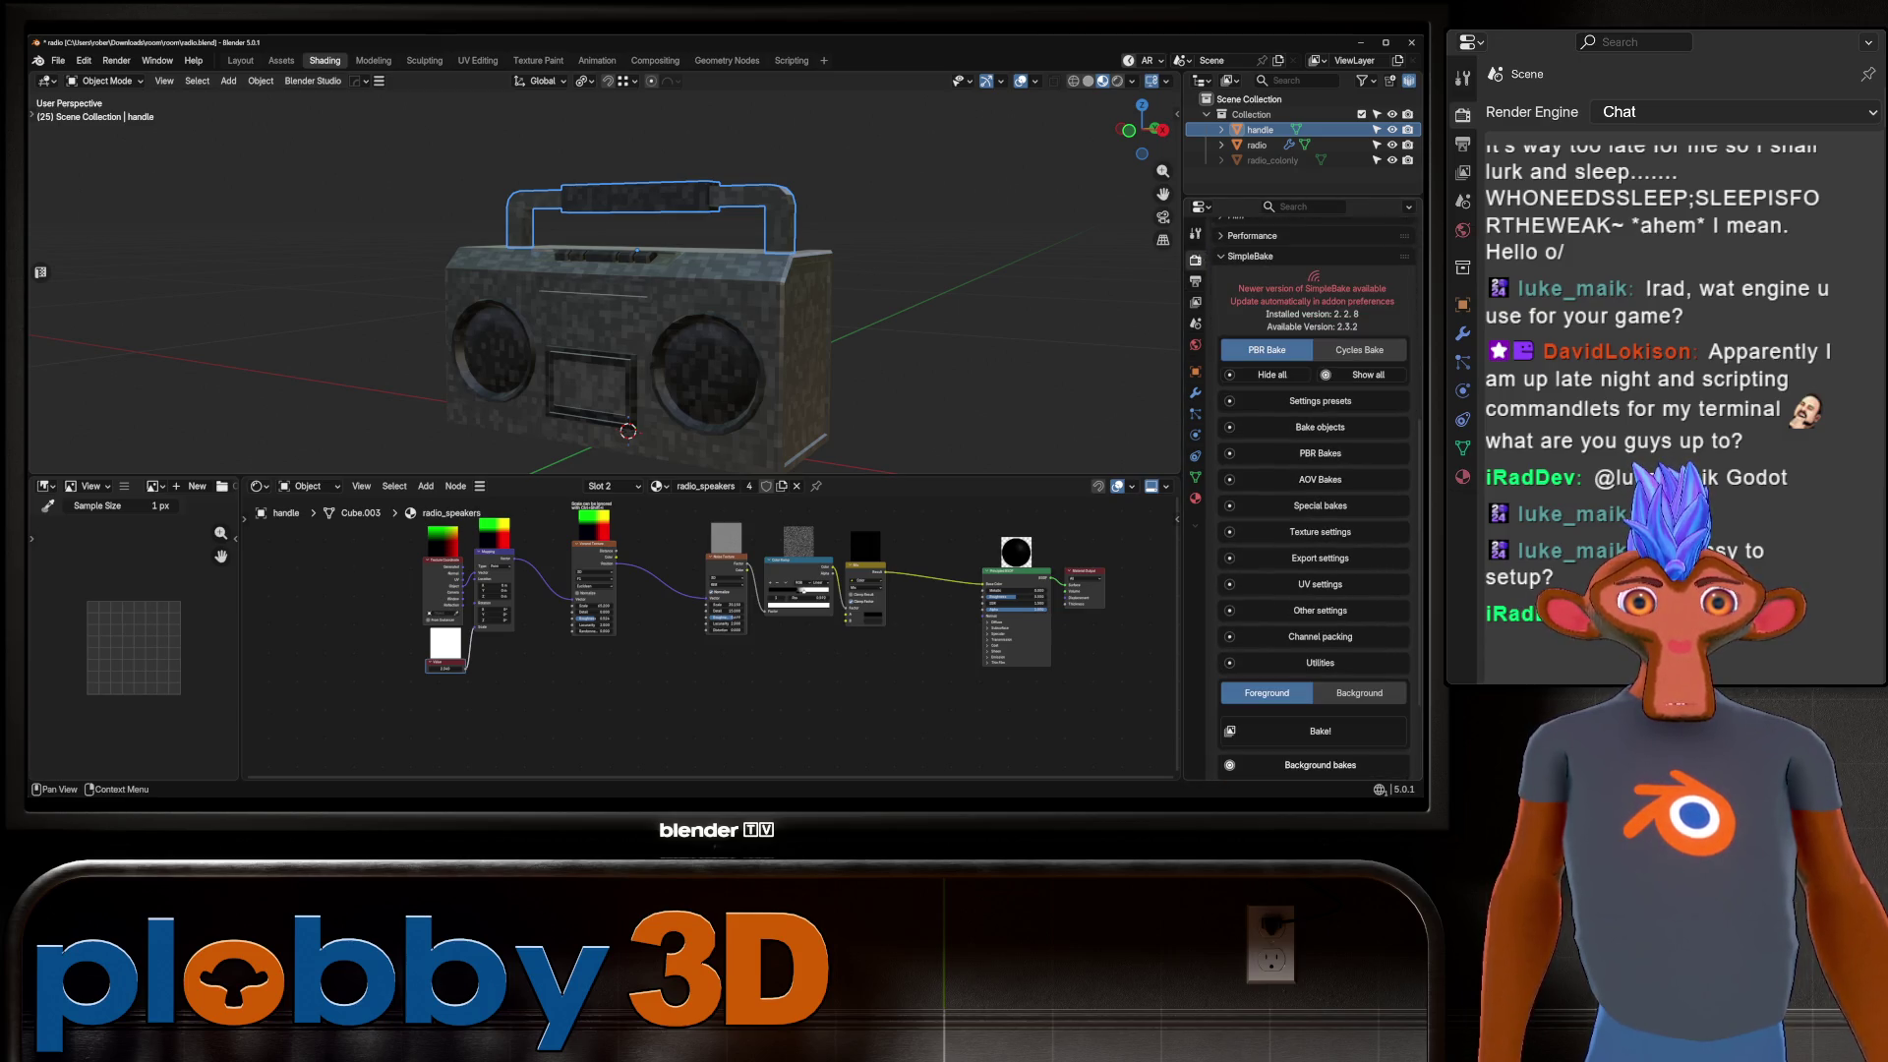
pyautogui.click(1319, 400)
pyautogui.scroll(-4, 1312, 492)
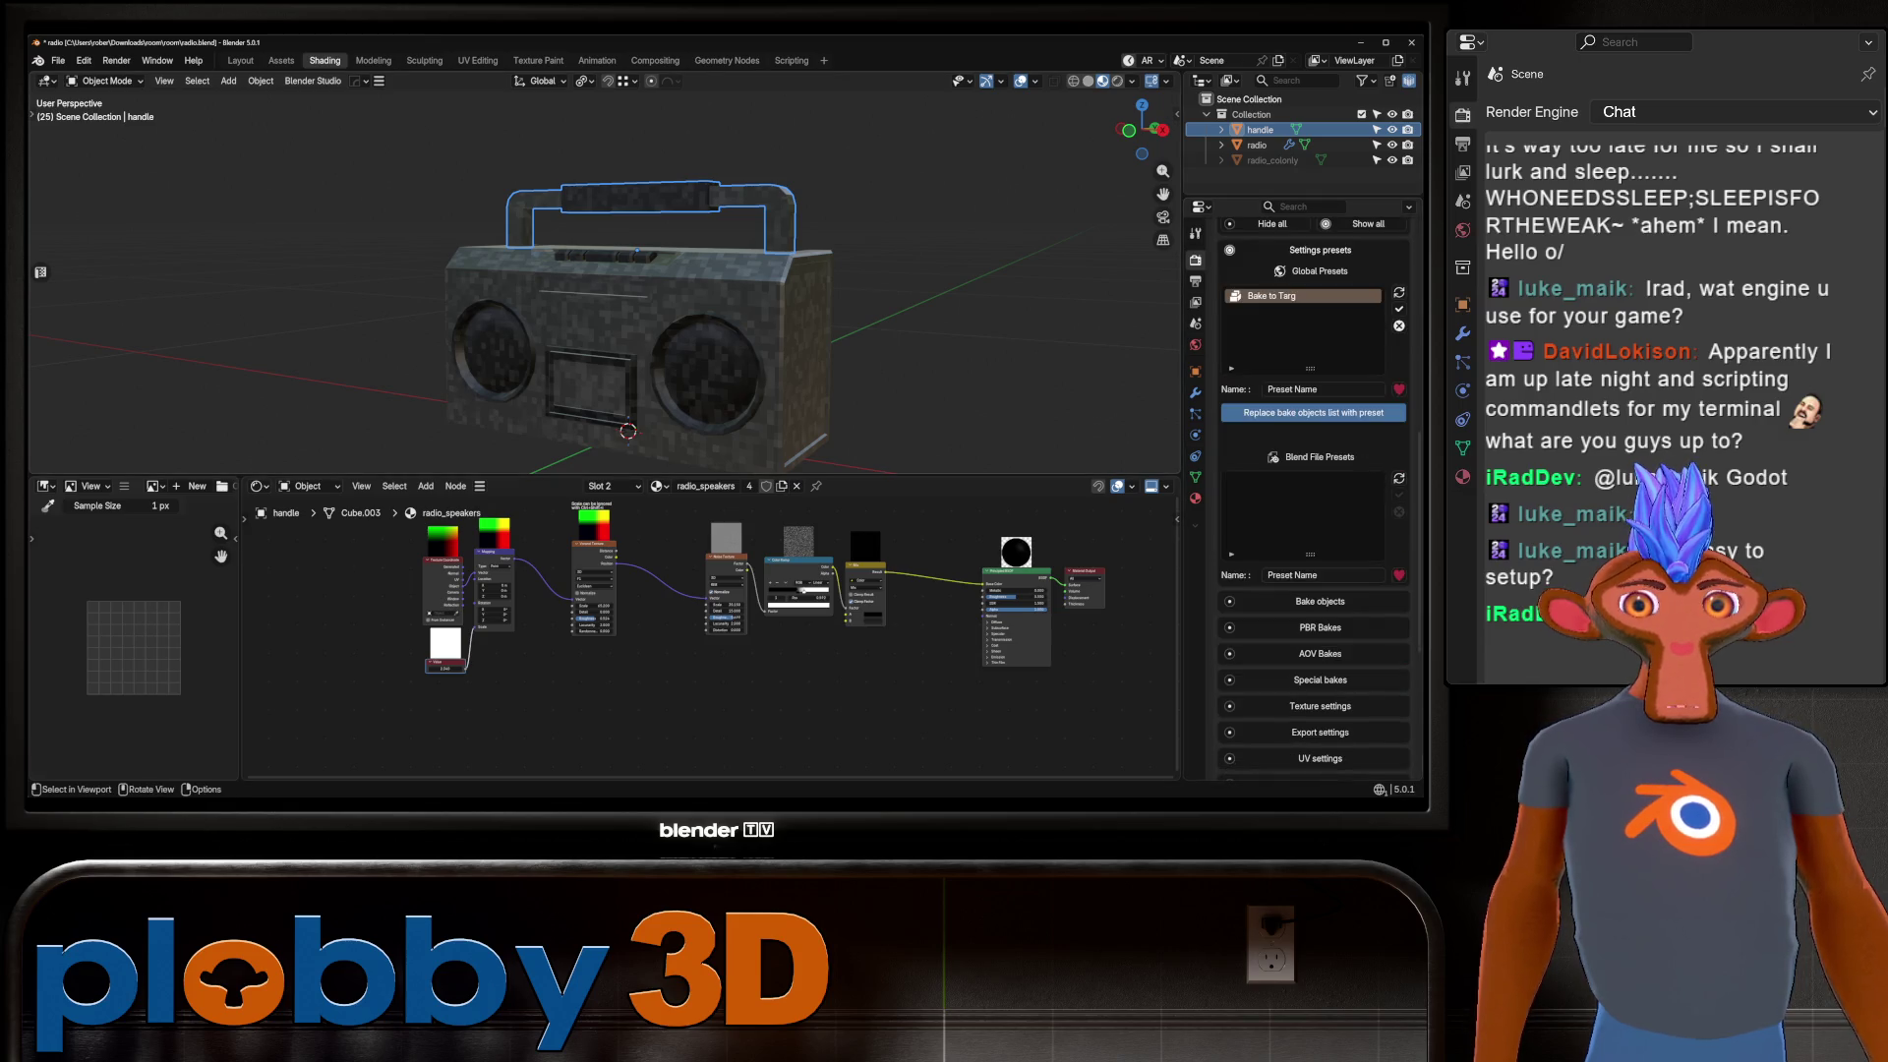
pyautogui.keyDown('ctrl'); pyautogui.click(1257, 145); pyautogui.keyUp('ctrl')
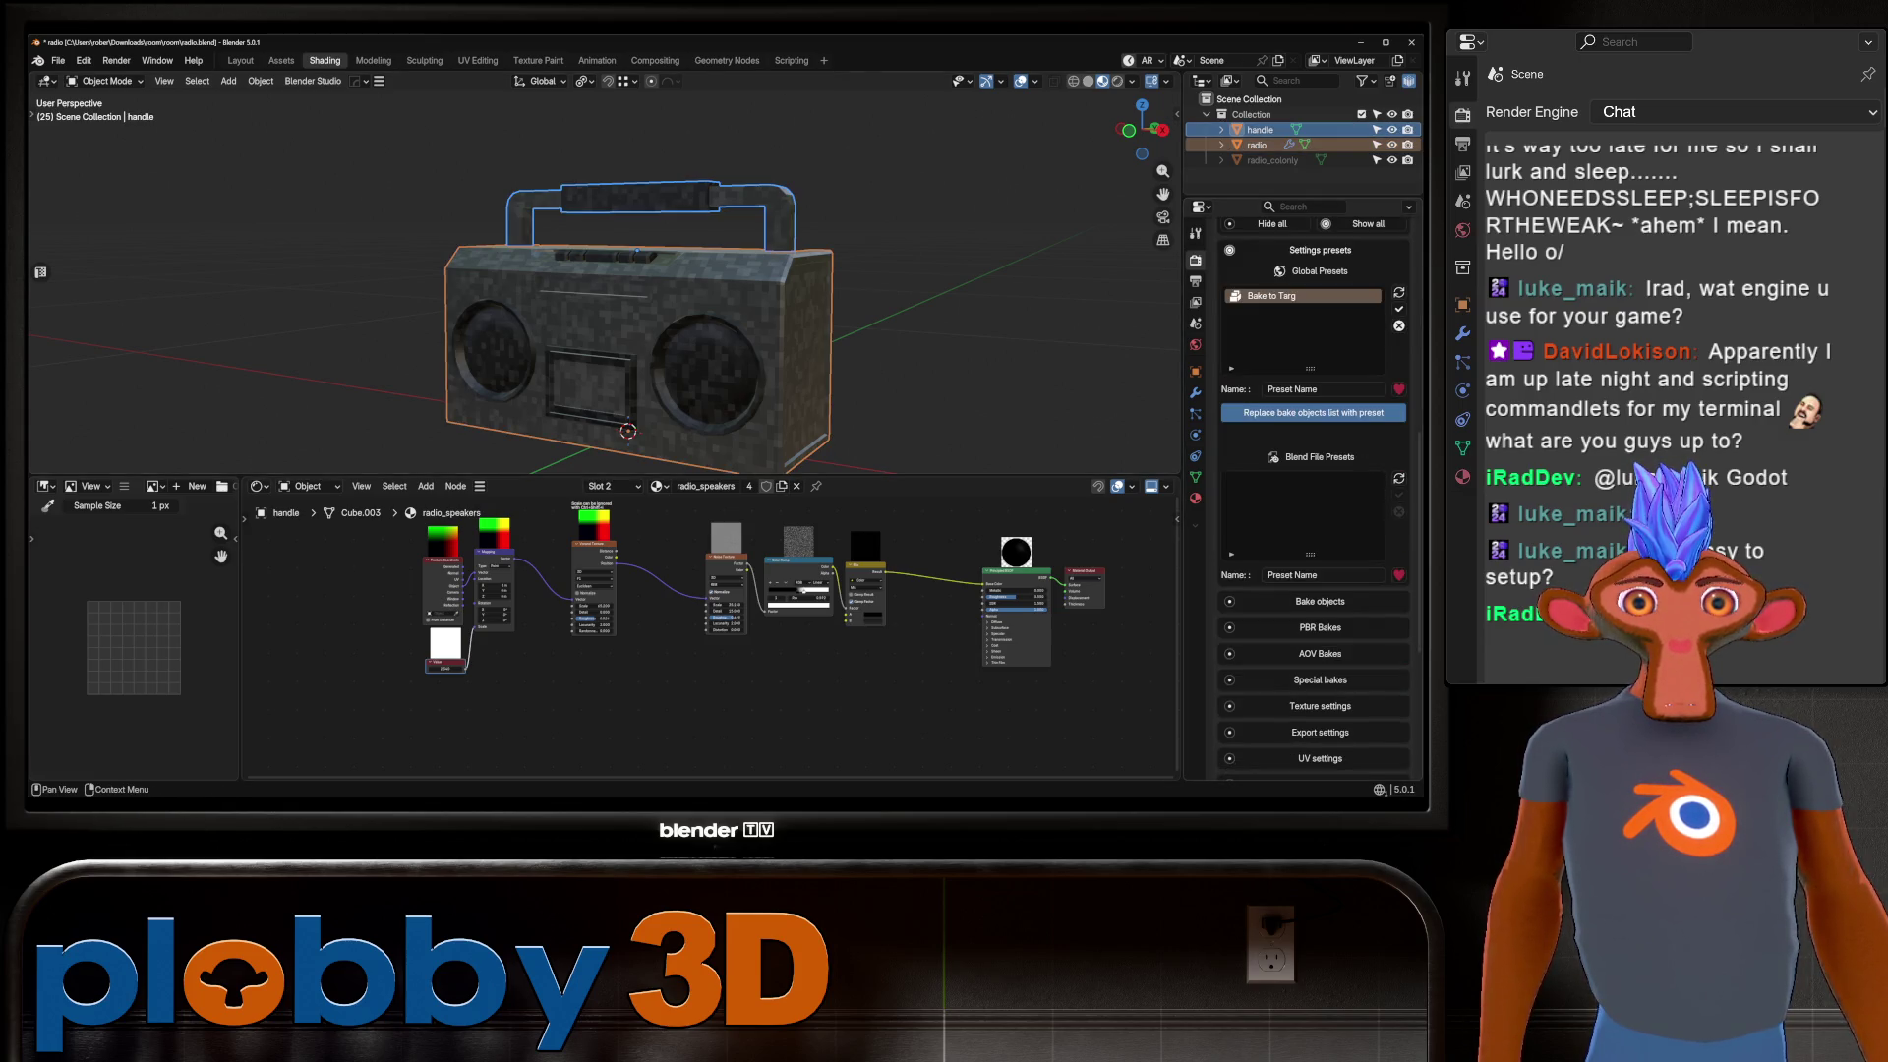
pyautogui.click(1320, 600)
pyautogui.scroll(-5, 1313, 589)
pyautogui.click(1250, 507)
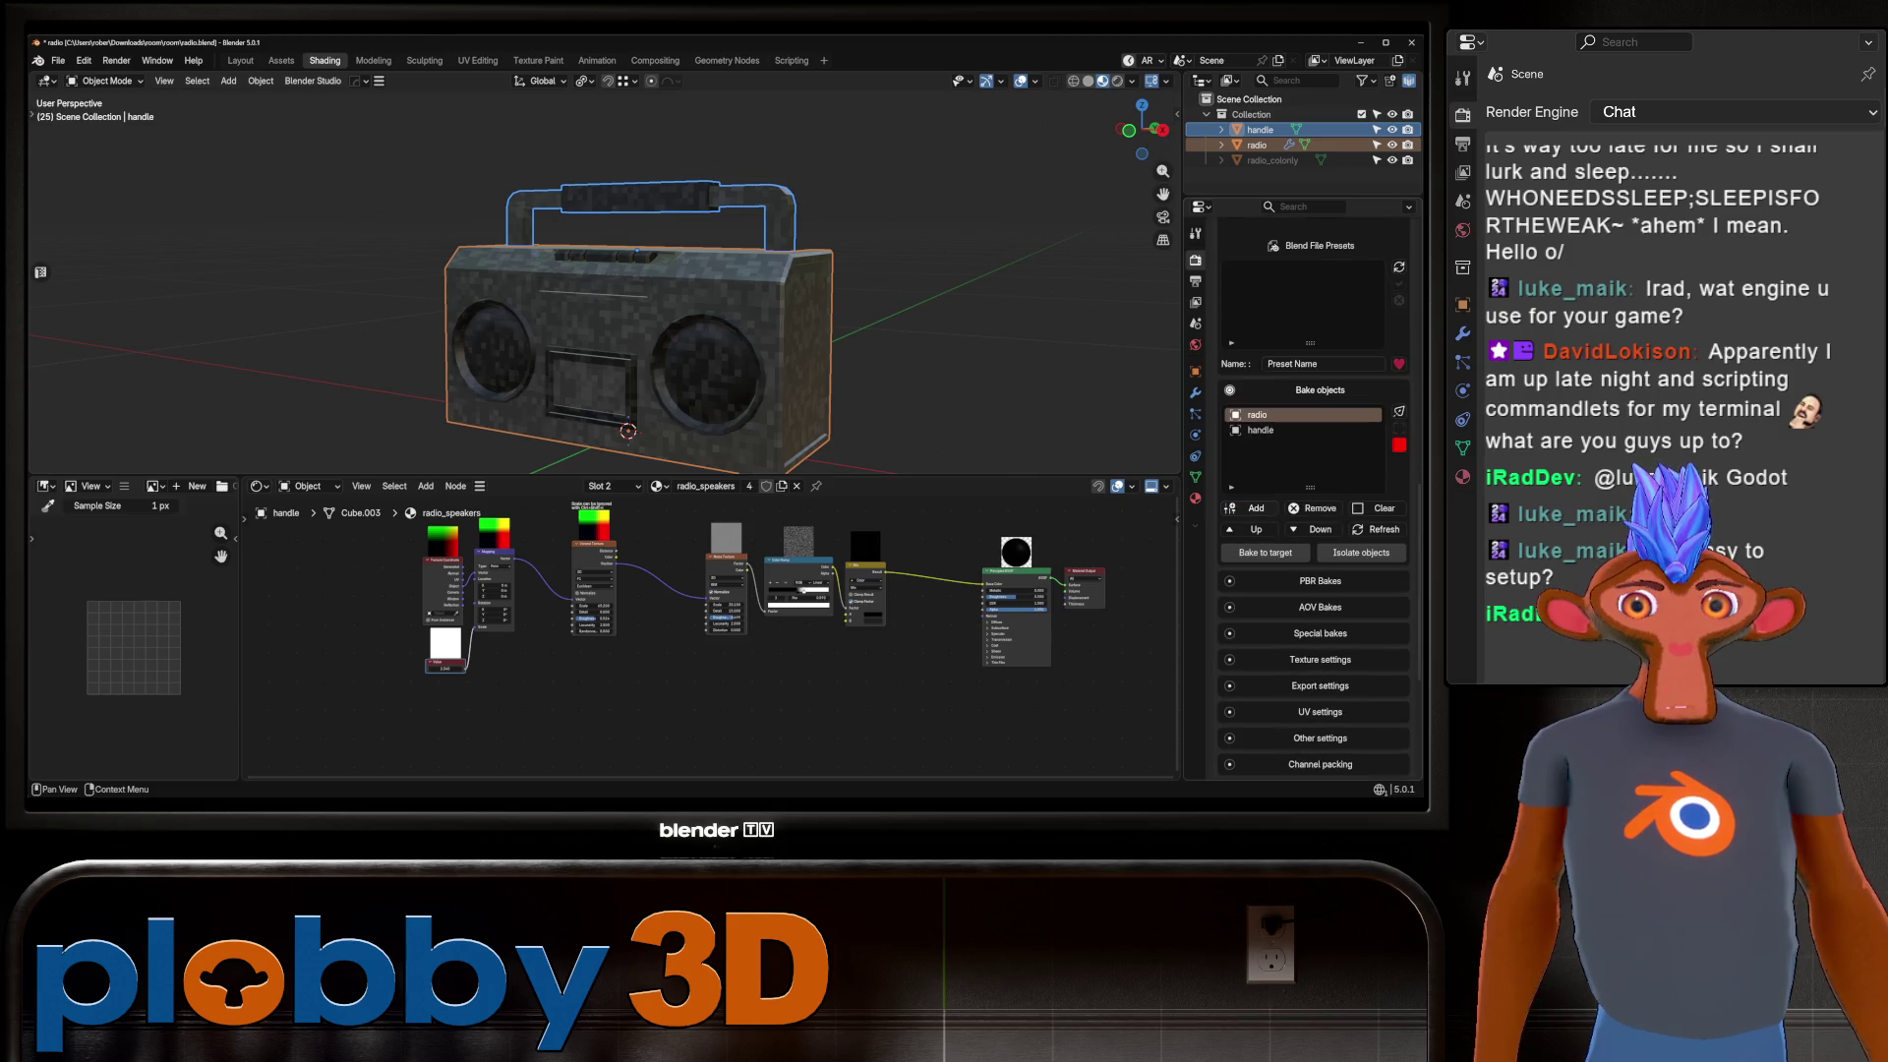
pyautogui.scroll(5, 1312, 491)
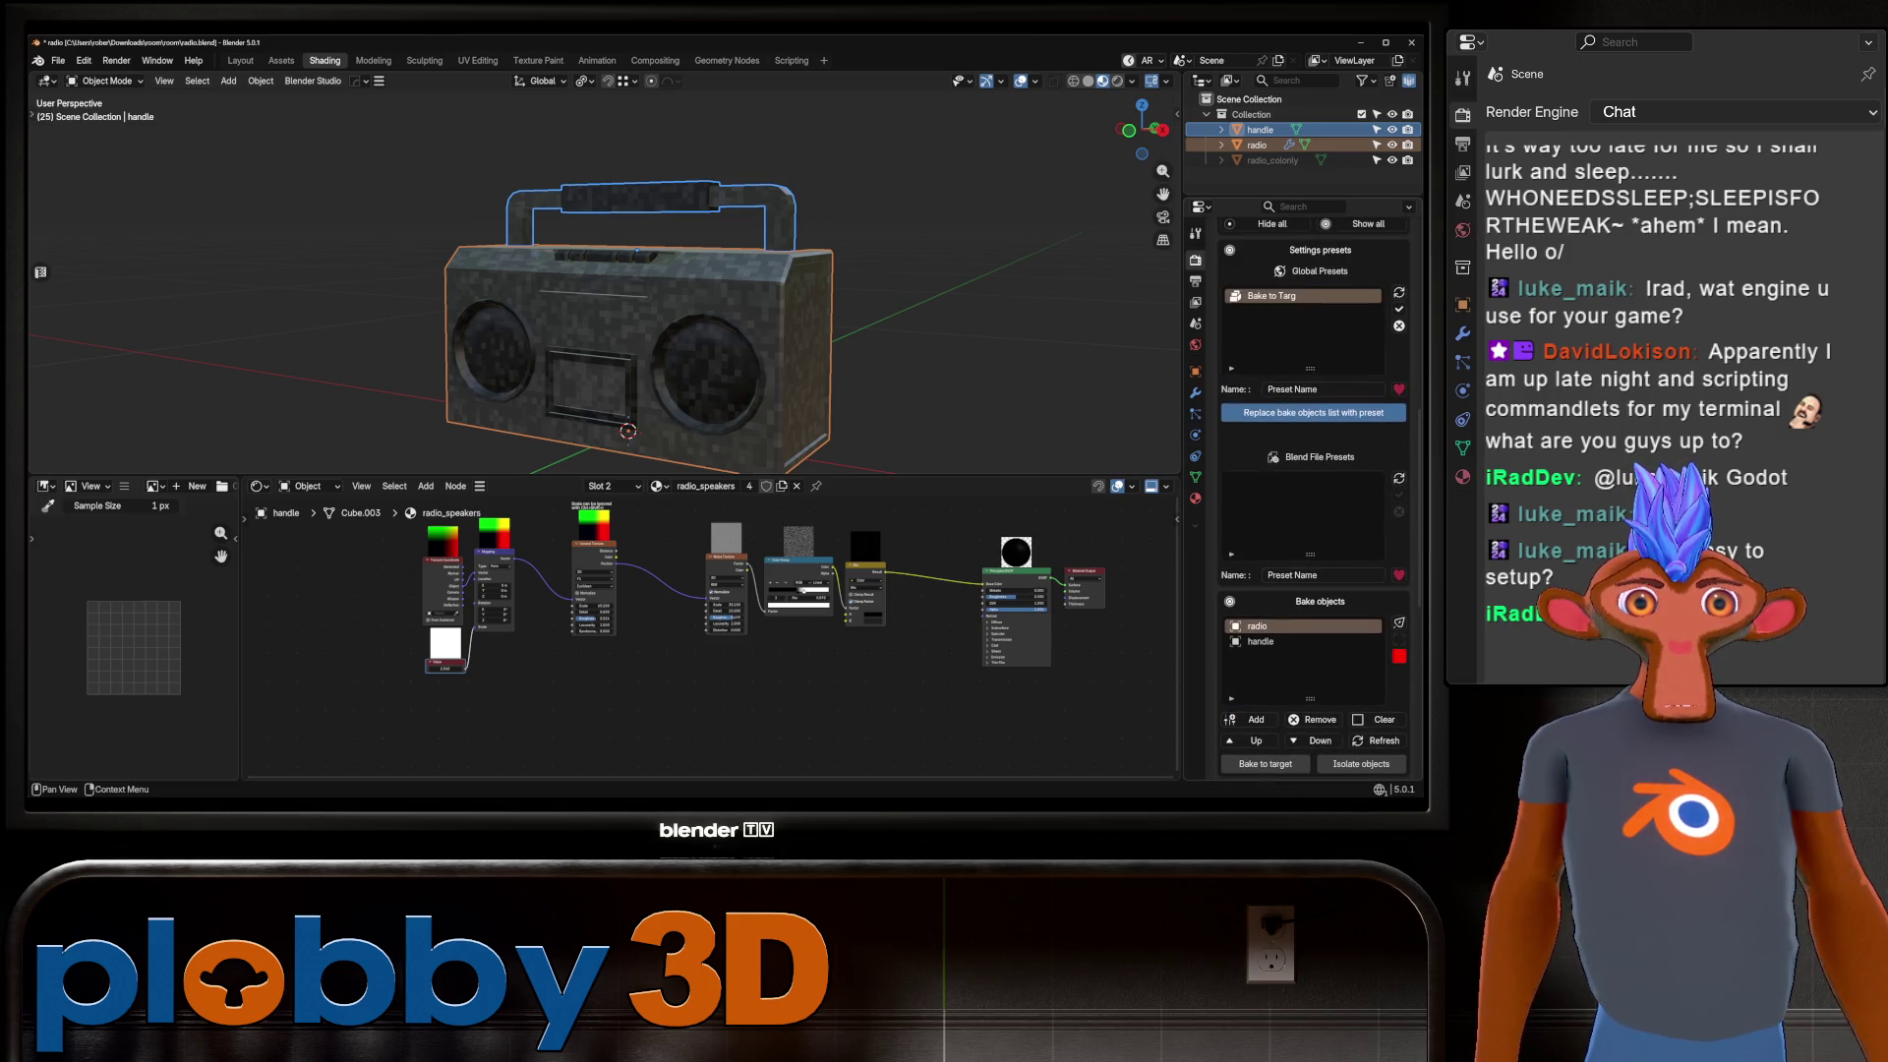
pyautogui.click(1398, 309)
pyautogui.scroll(-5, 1398, 311)
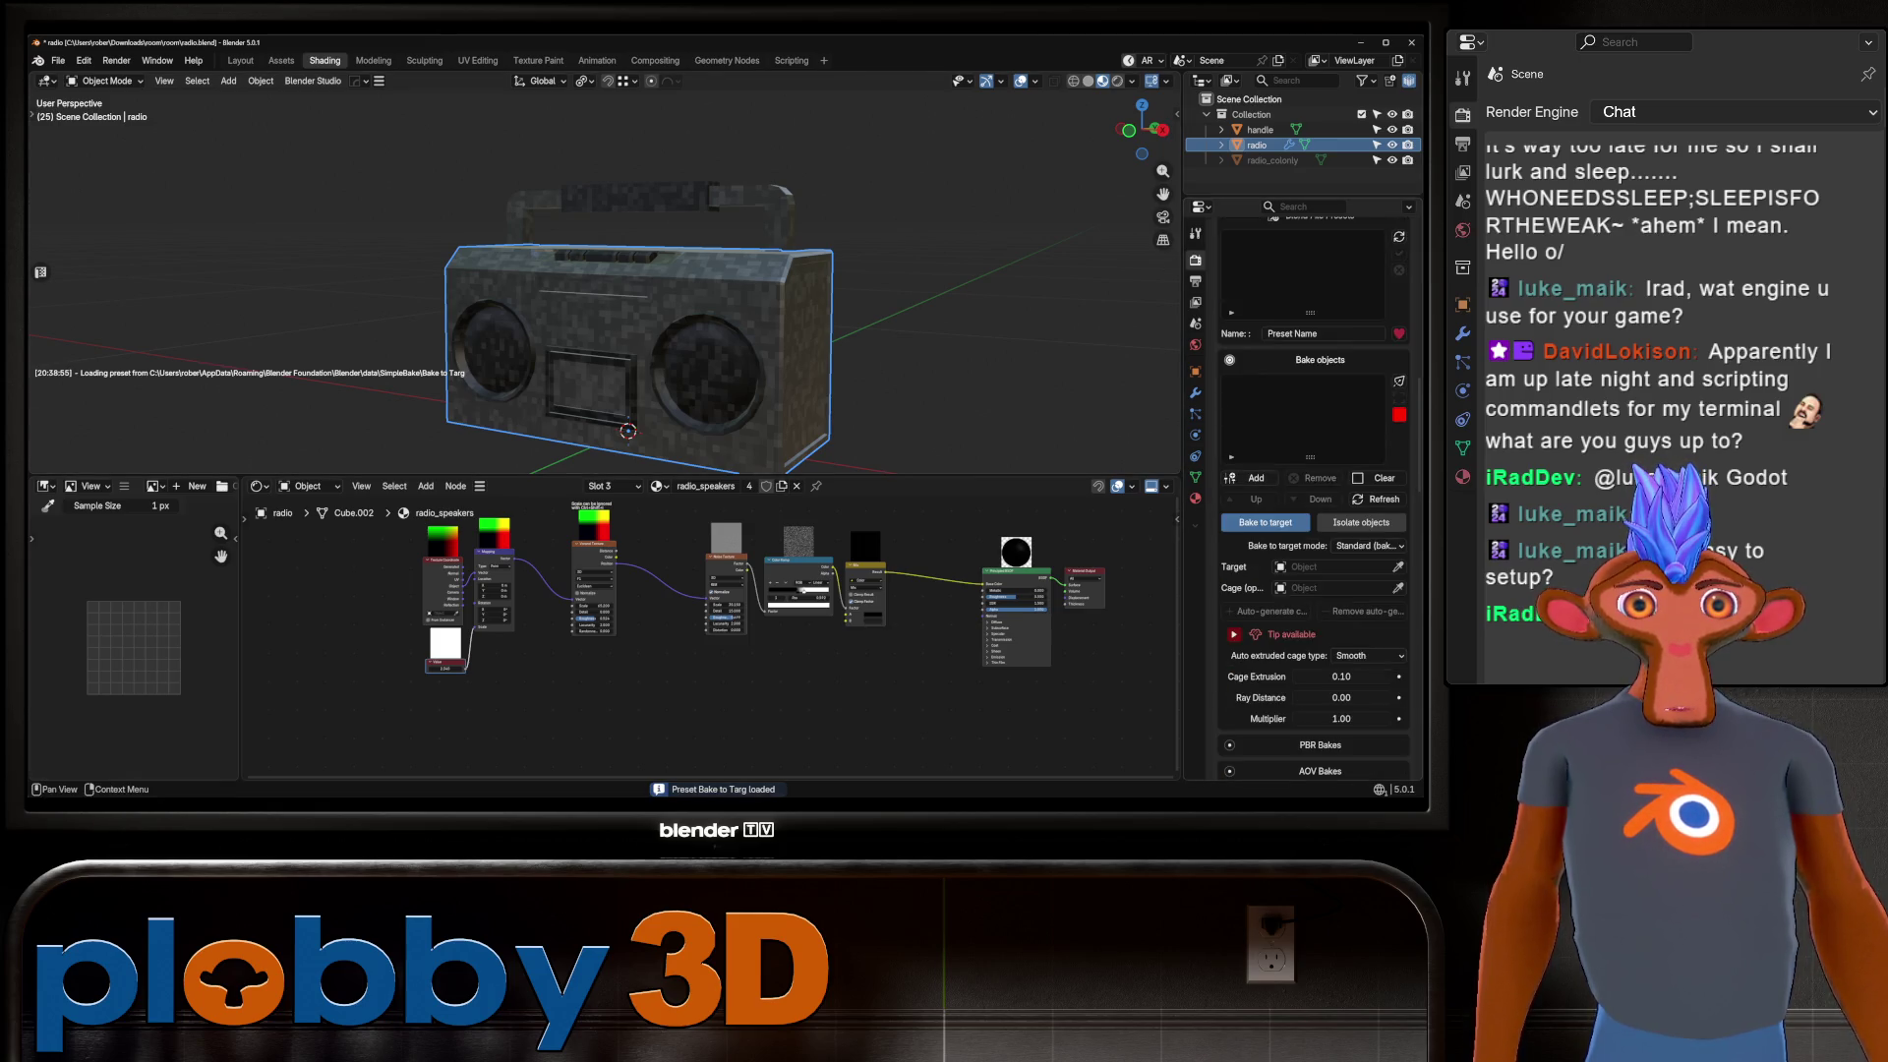
pyautogui.keyDown('shift'); pyautogui.click(688, 196); pyautogui.keyUp('shift')
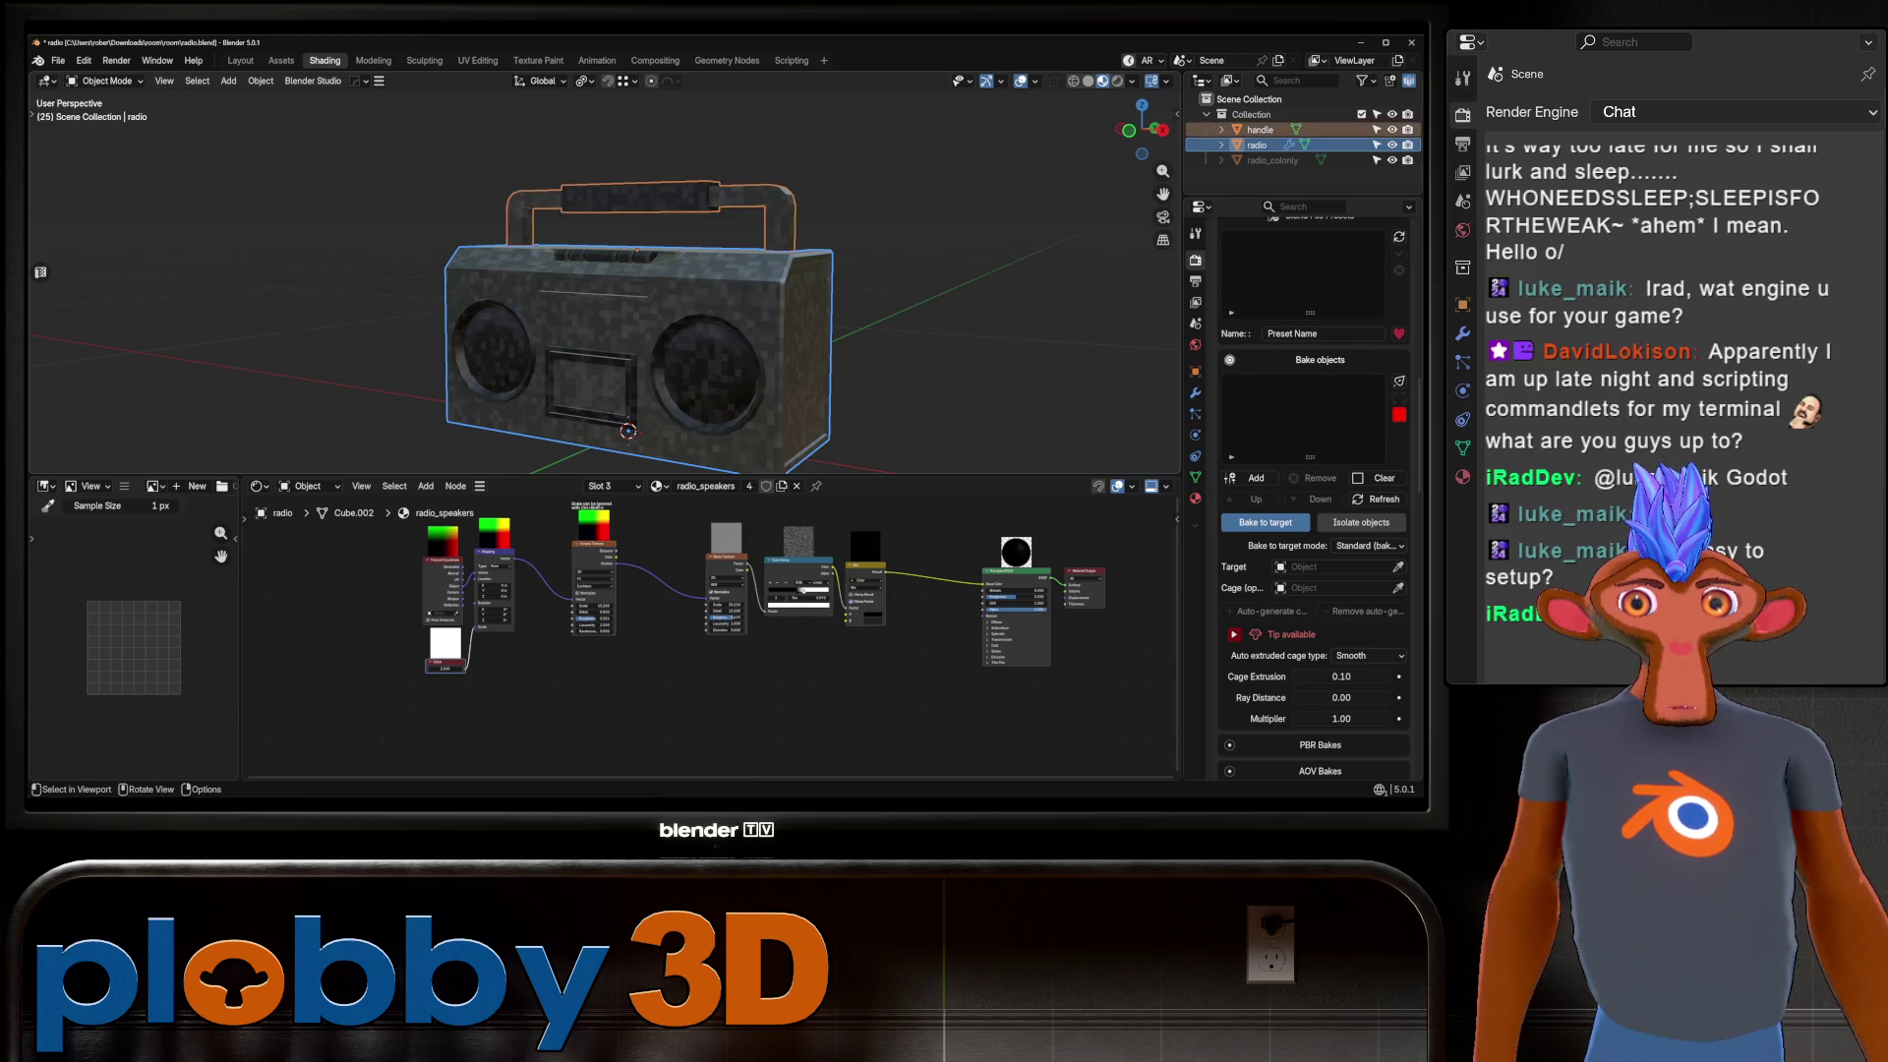
pyautogui.click(1251, 478)
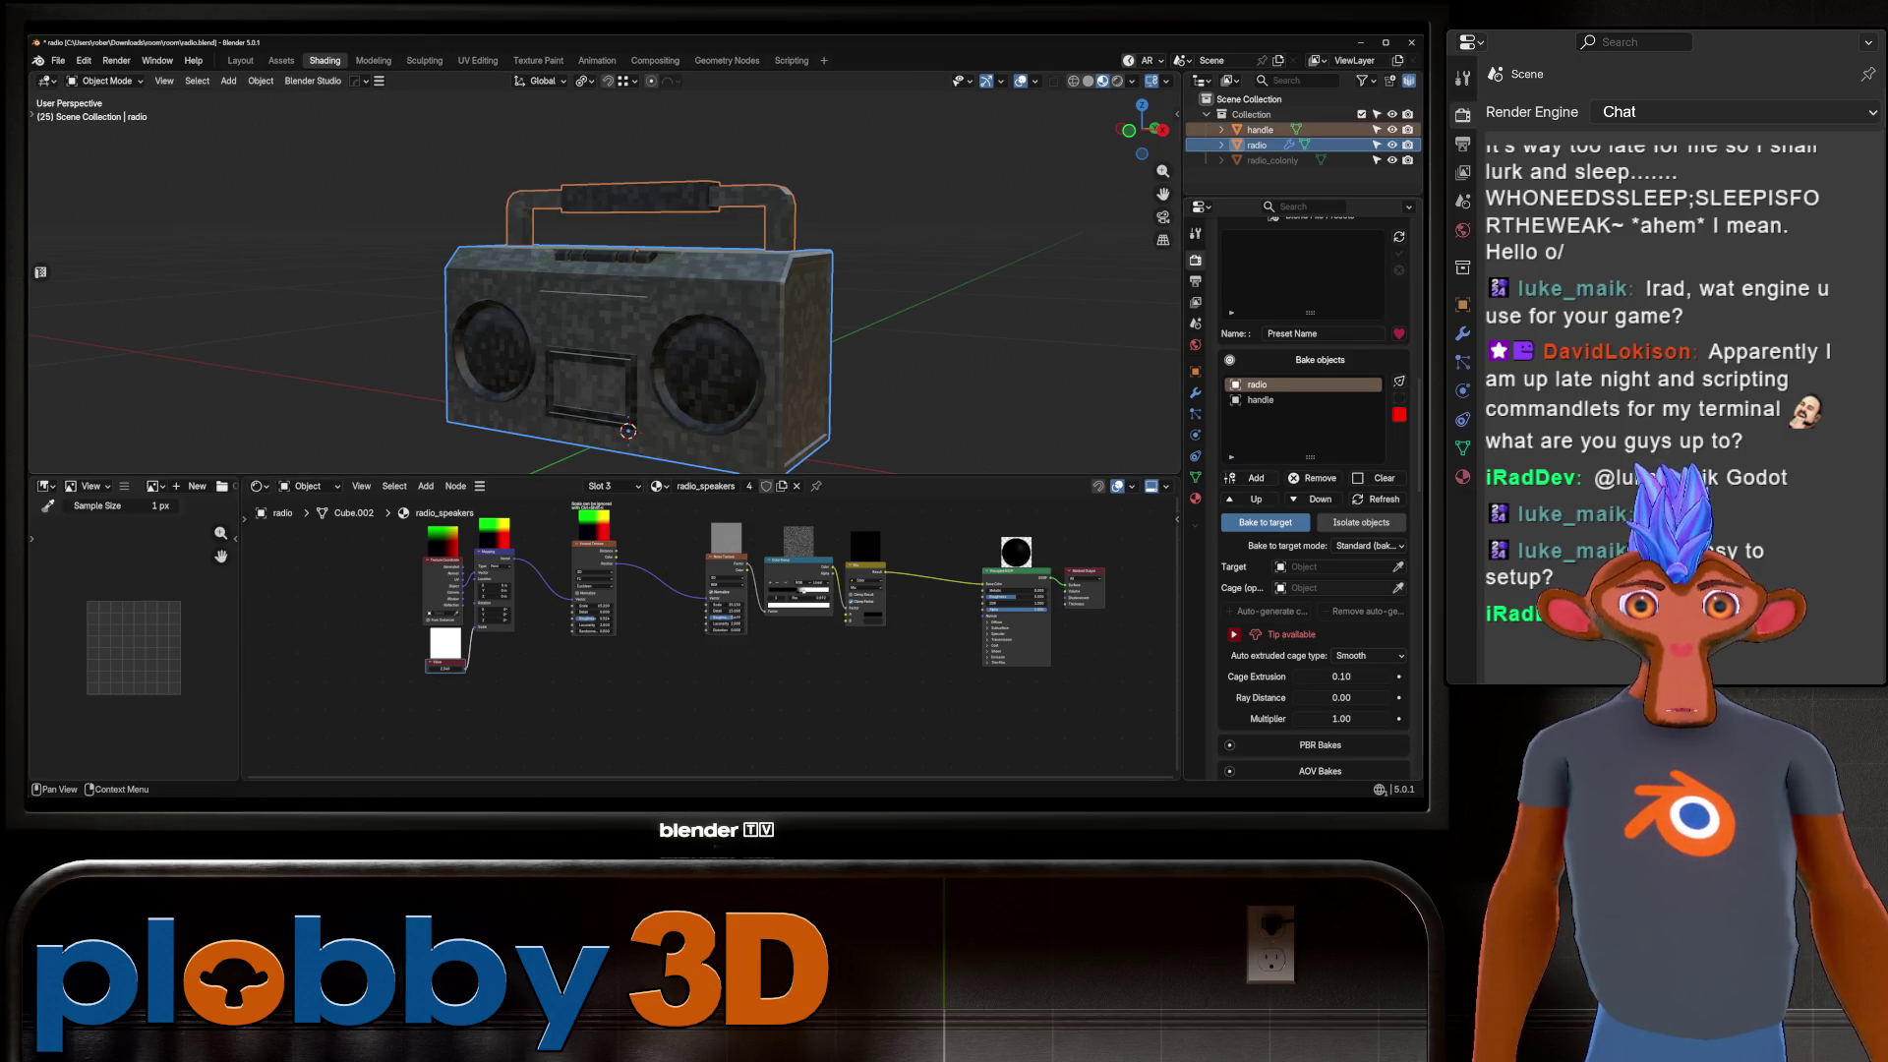
# Turn off baking to a target, enable Metalness and Normal PBR bakes, and select only the radio body.
pyautogui.click(1266, 522)
pyautogui.scroll(-2, 1313, 443)
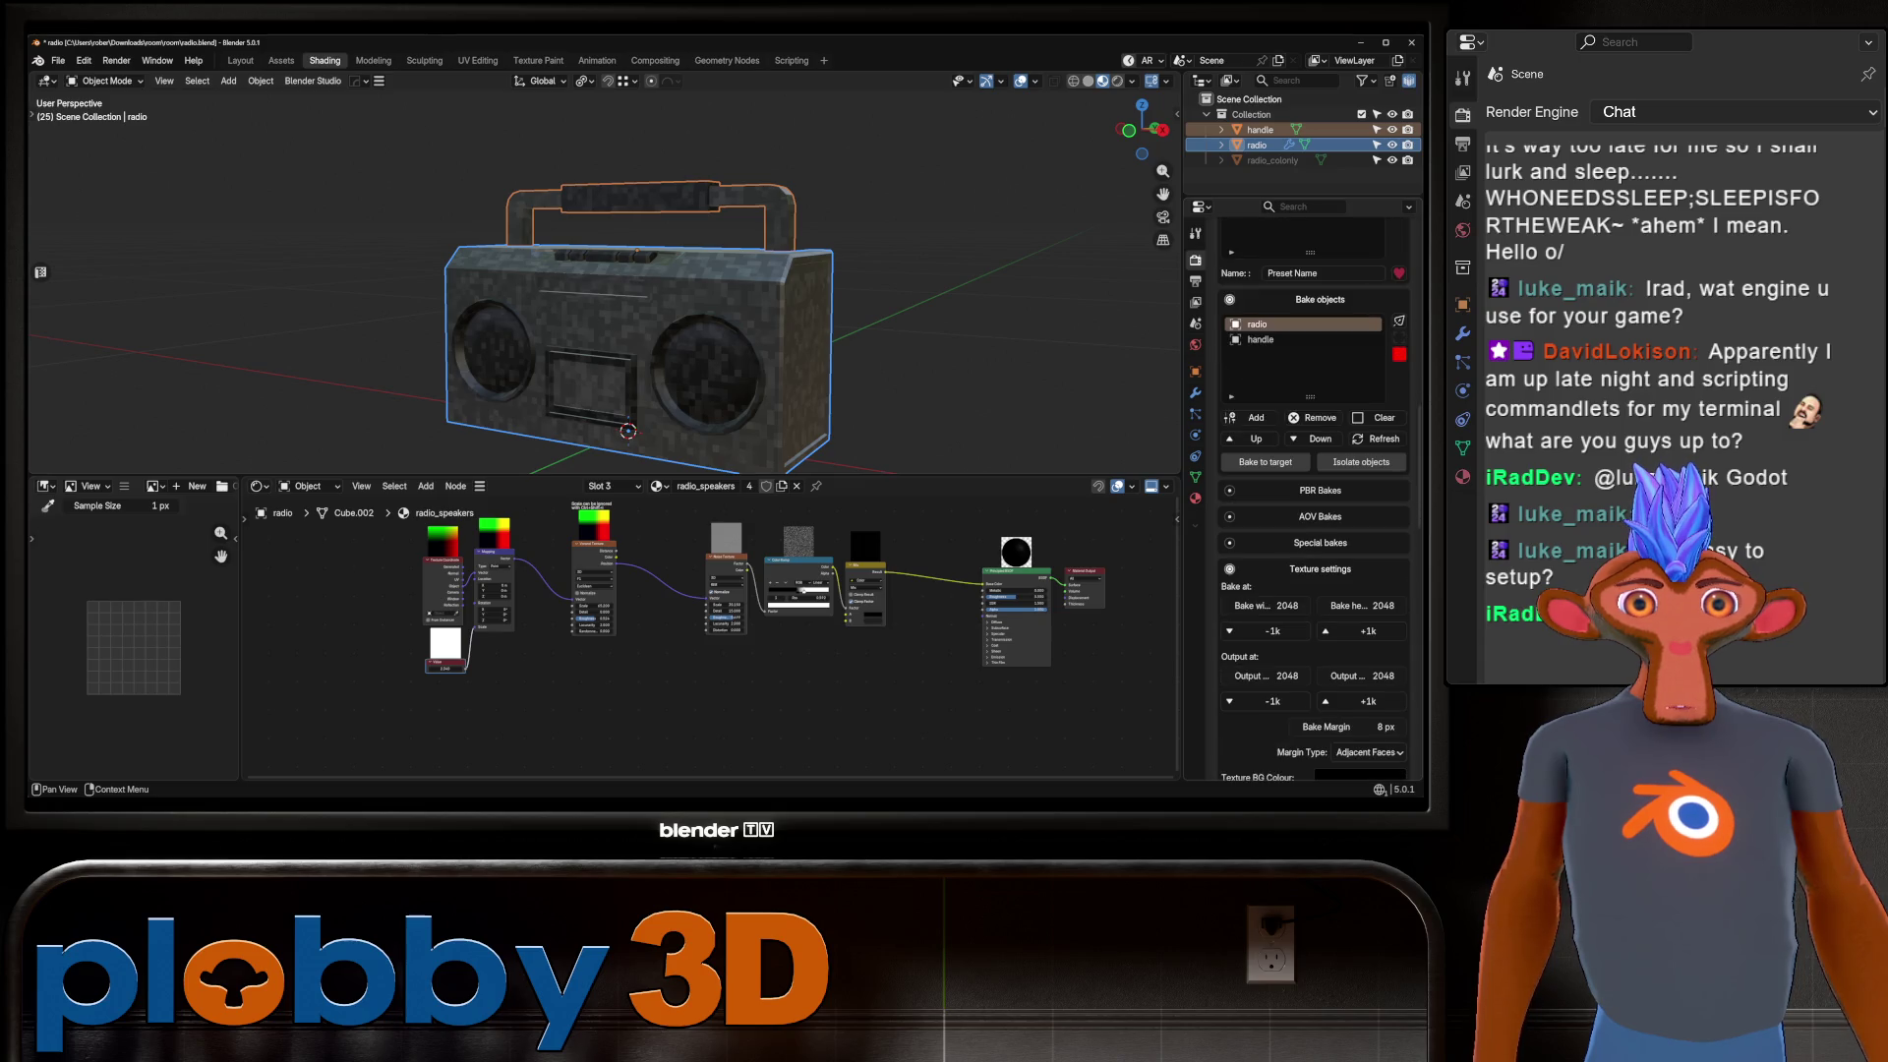
pyautogui.click(1319, 489)
pyautogui.scroll(-1, 1312, 492)
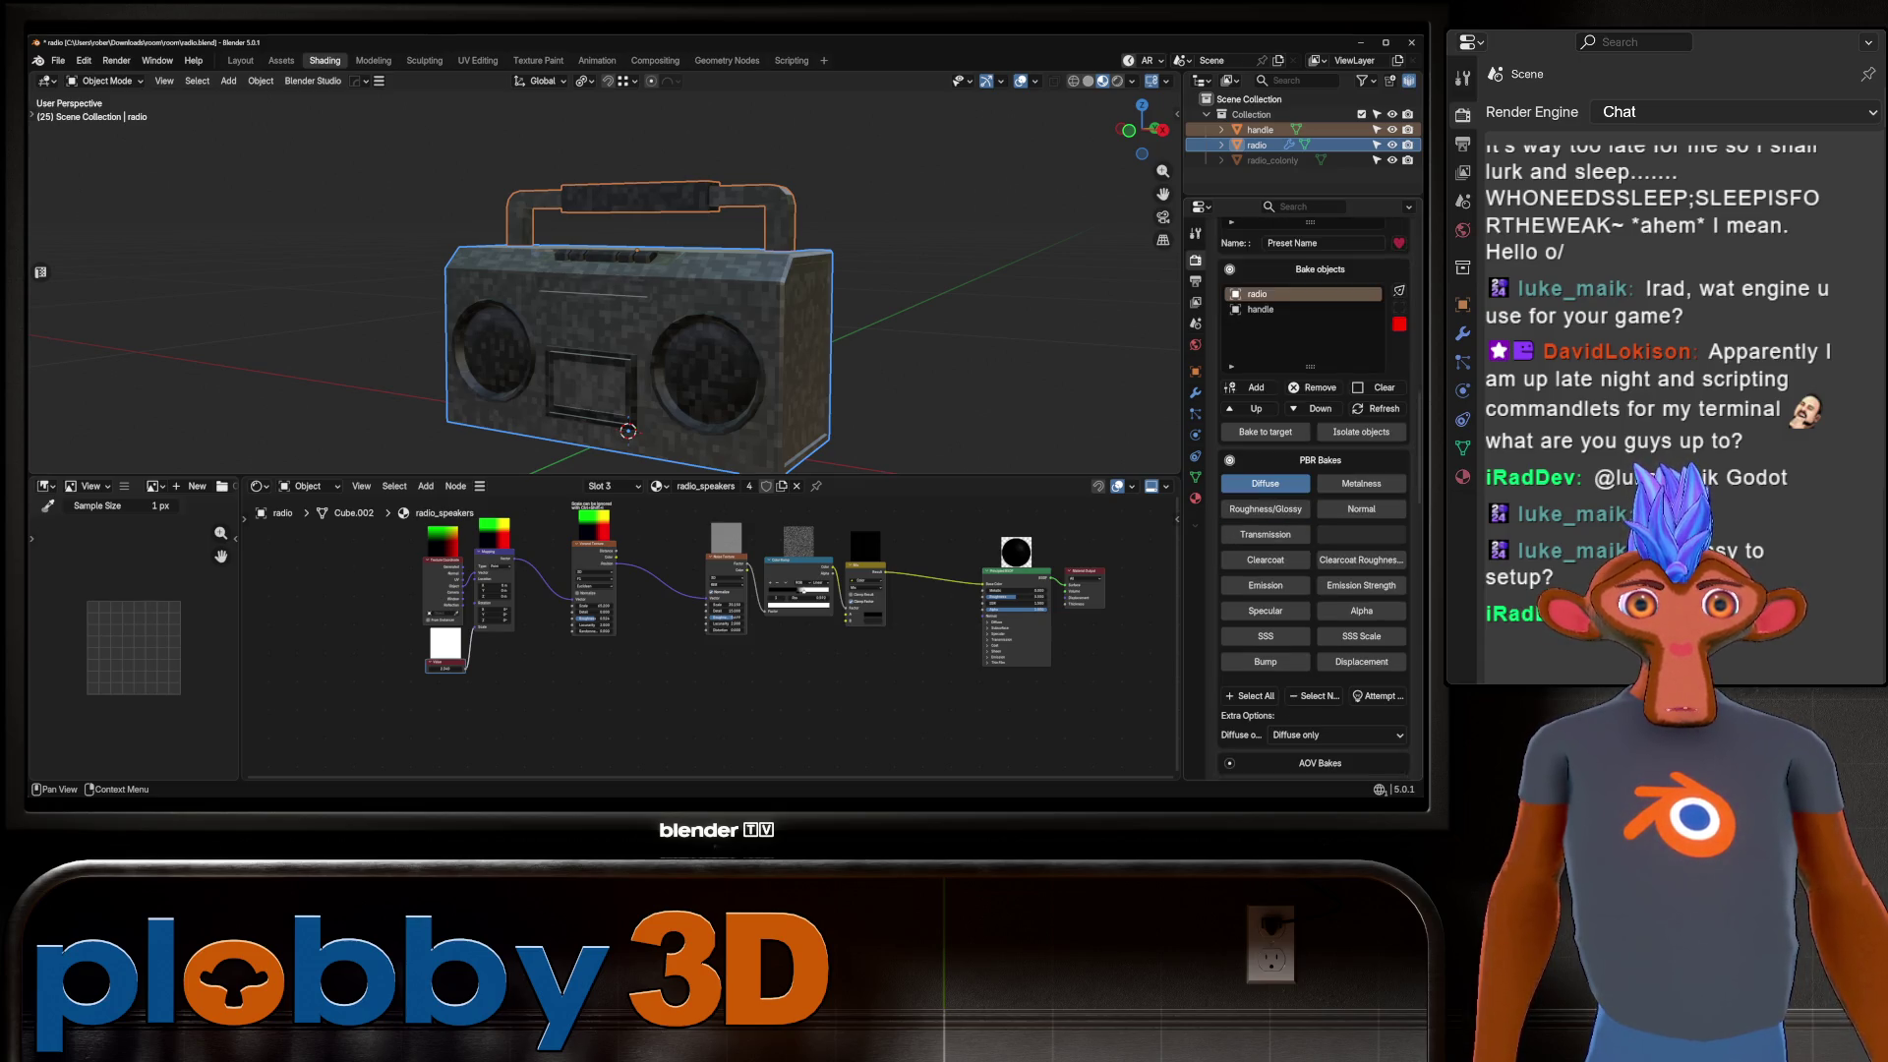
pyautogui.click(1360, 483)
pyautogui.click(1361, 509)
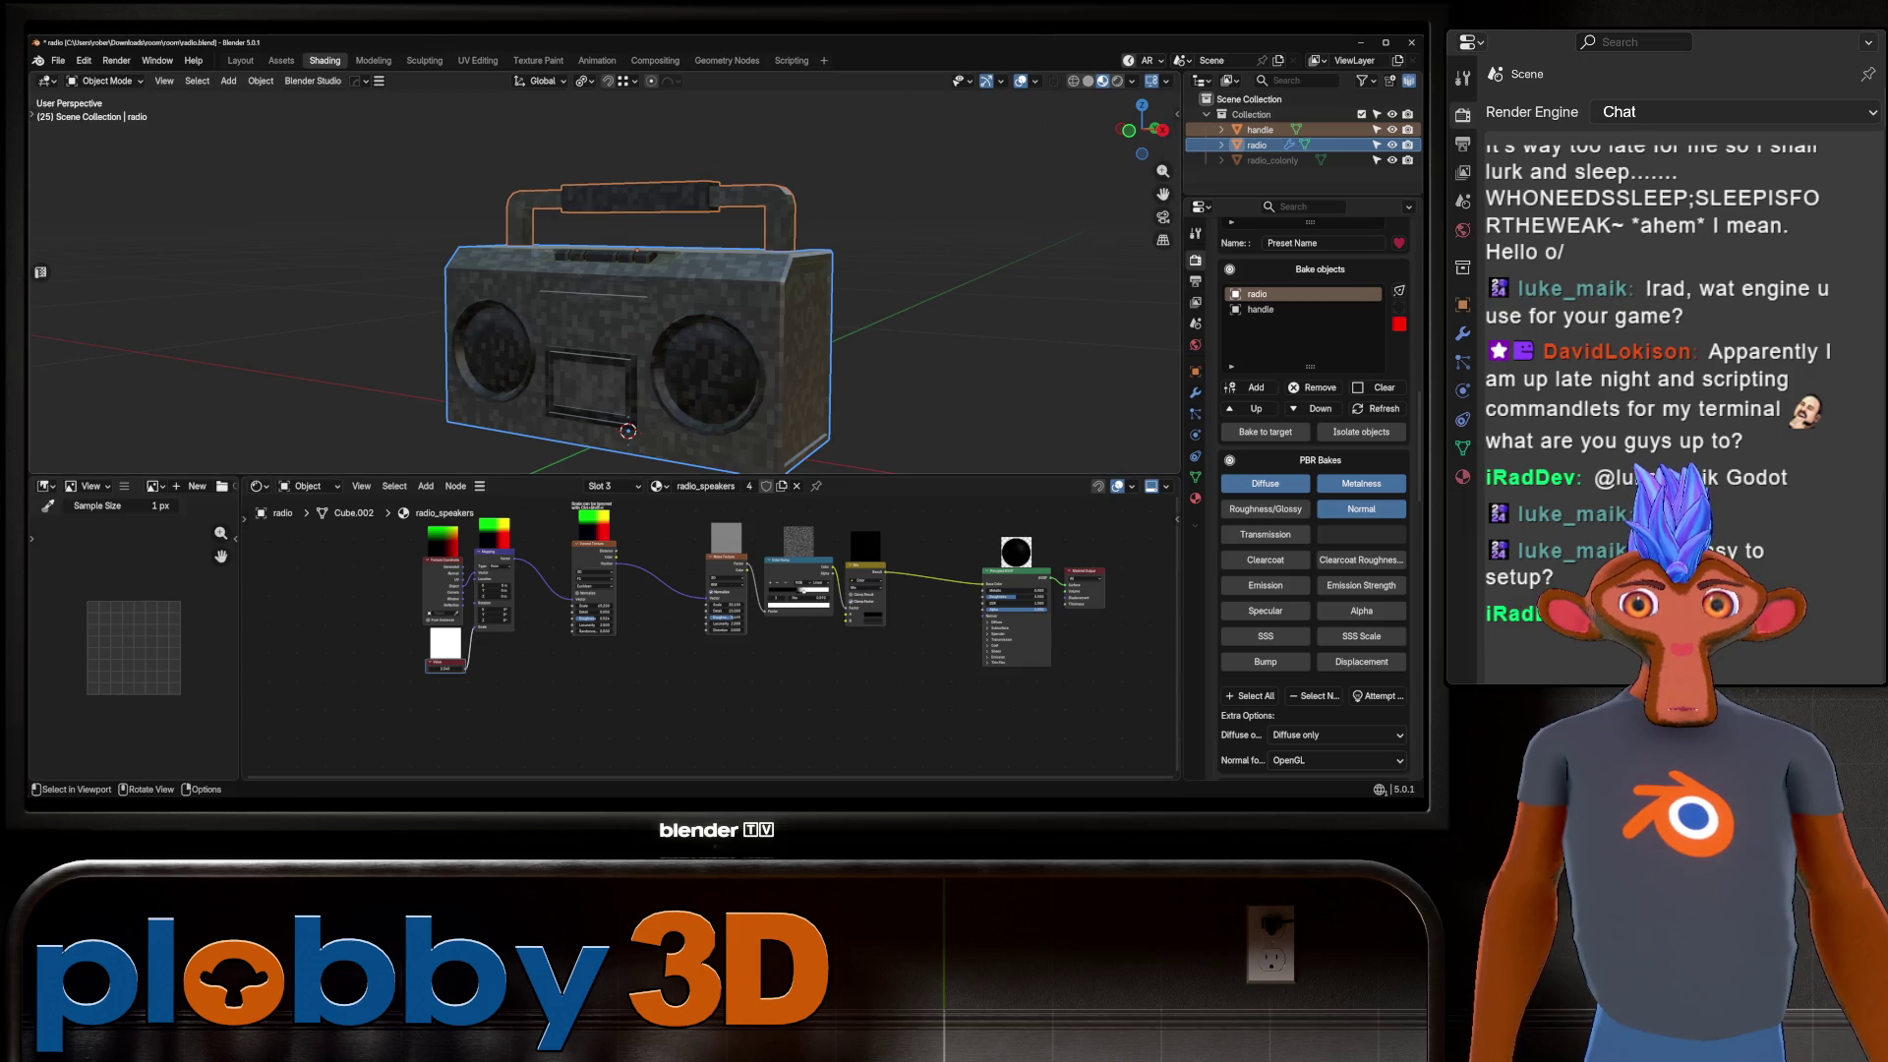
pyautogui.click(639, 325)
pyautogui.moveTo(639, 324); pyautogui.dragTo(737, 305, button='middle')
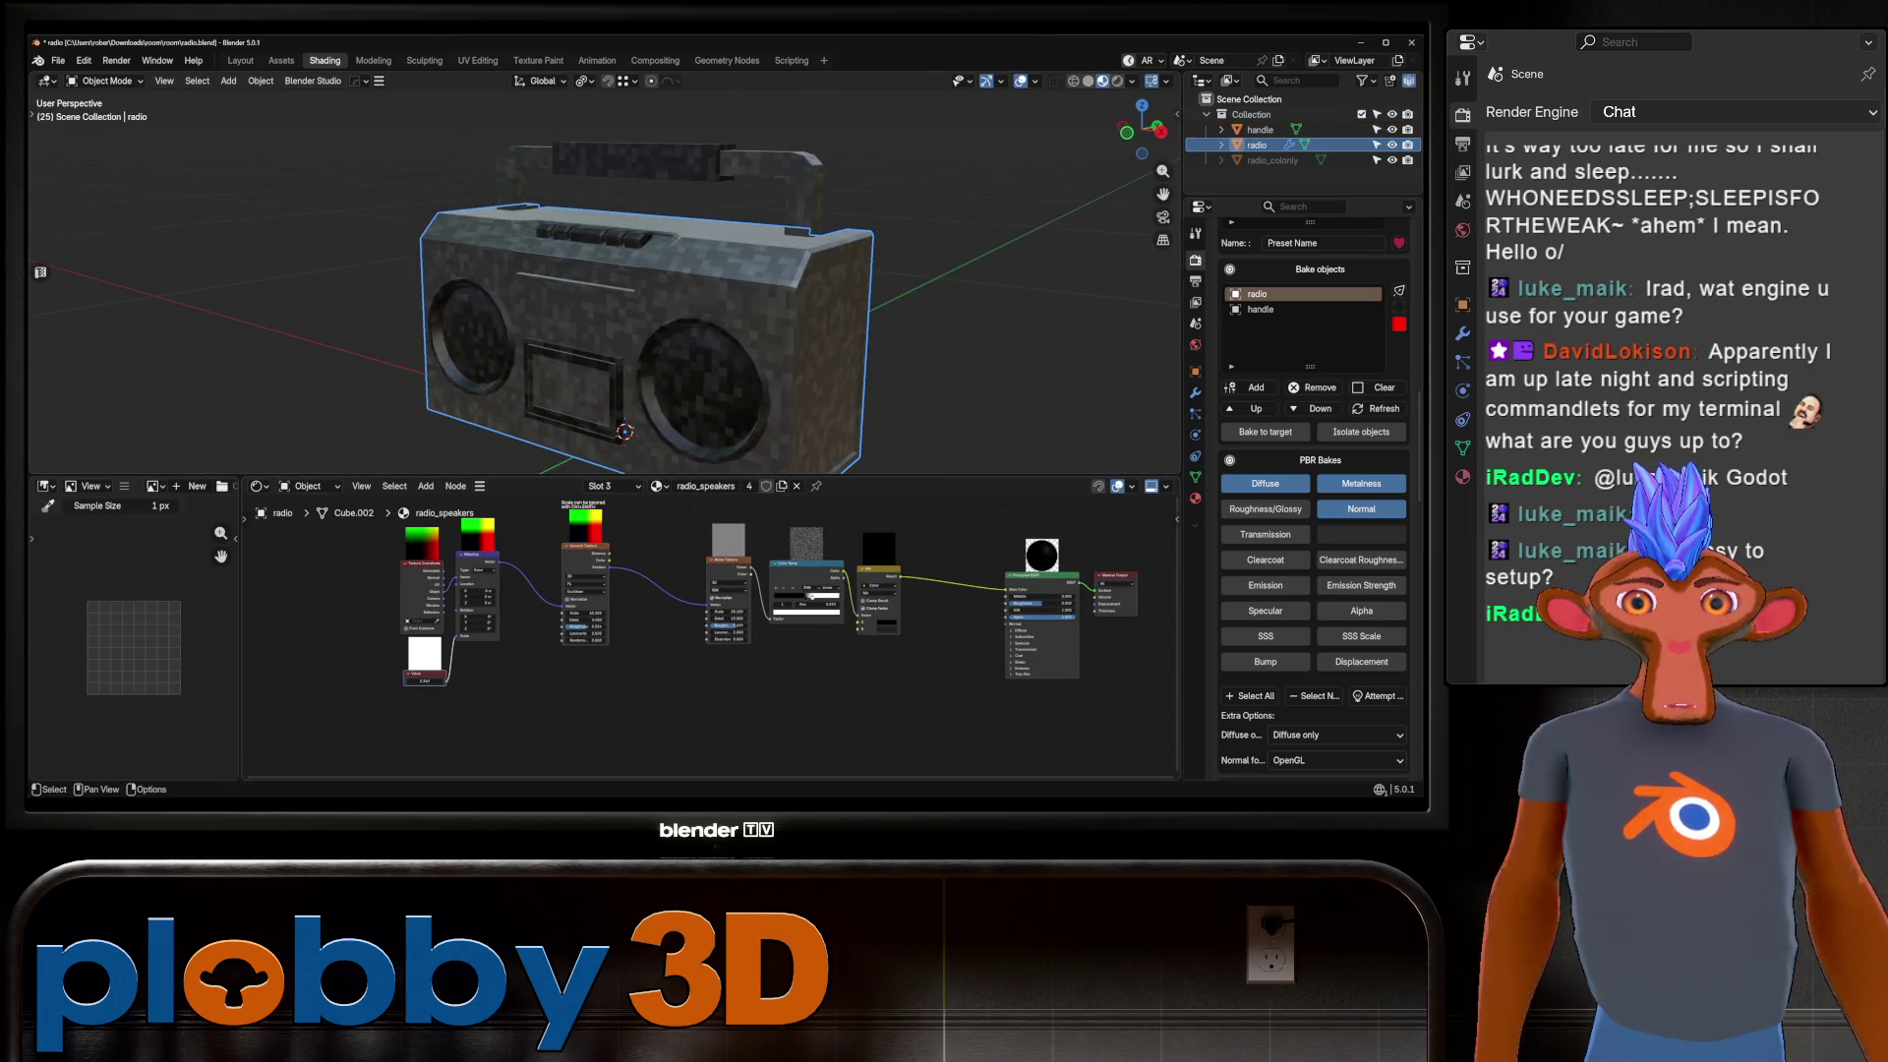
pyautogui.click(1117, 80)
# Add an Area light, raise it above the boombox, and scale it down to 0.807.
pyautogui.hotkey('shift', 'a')
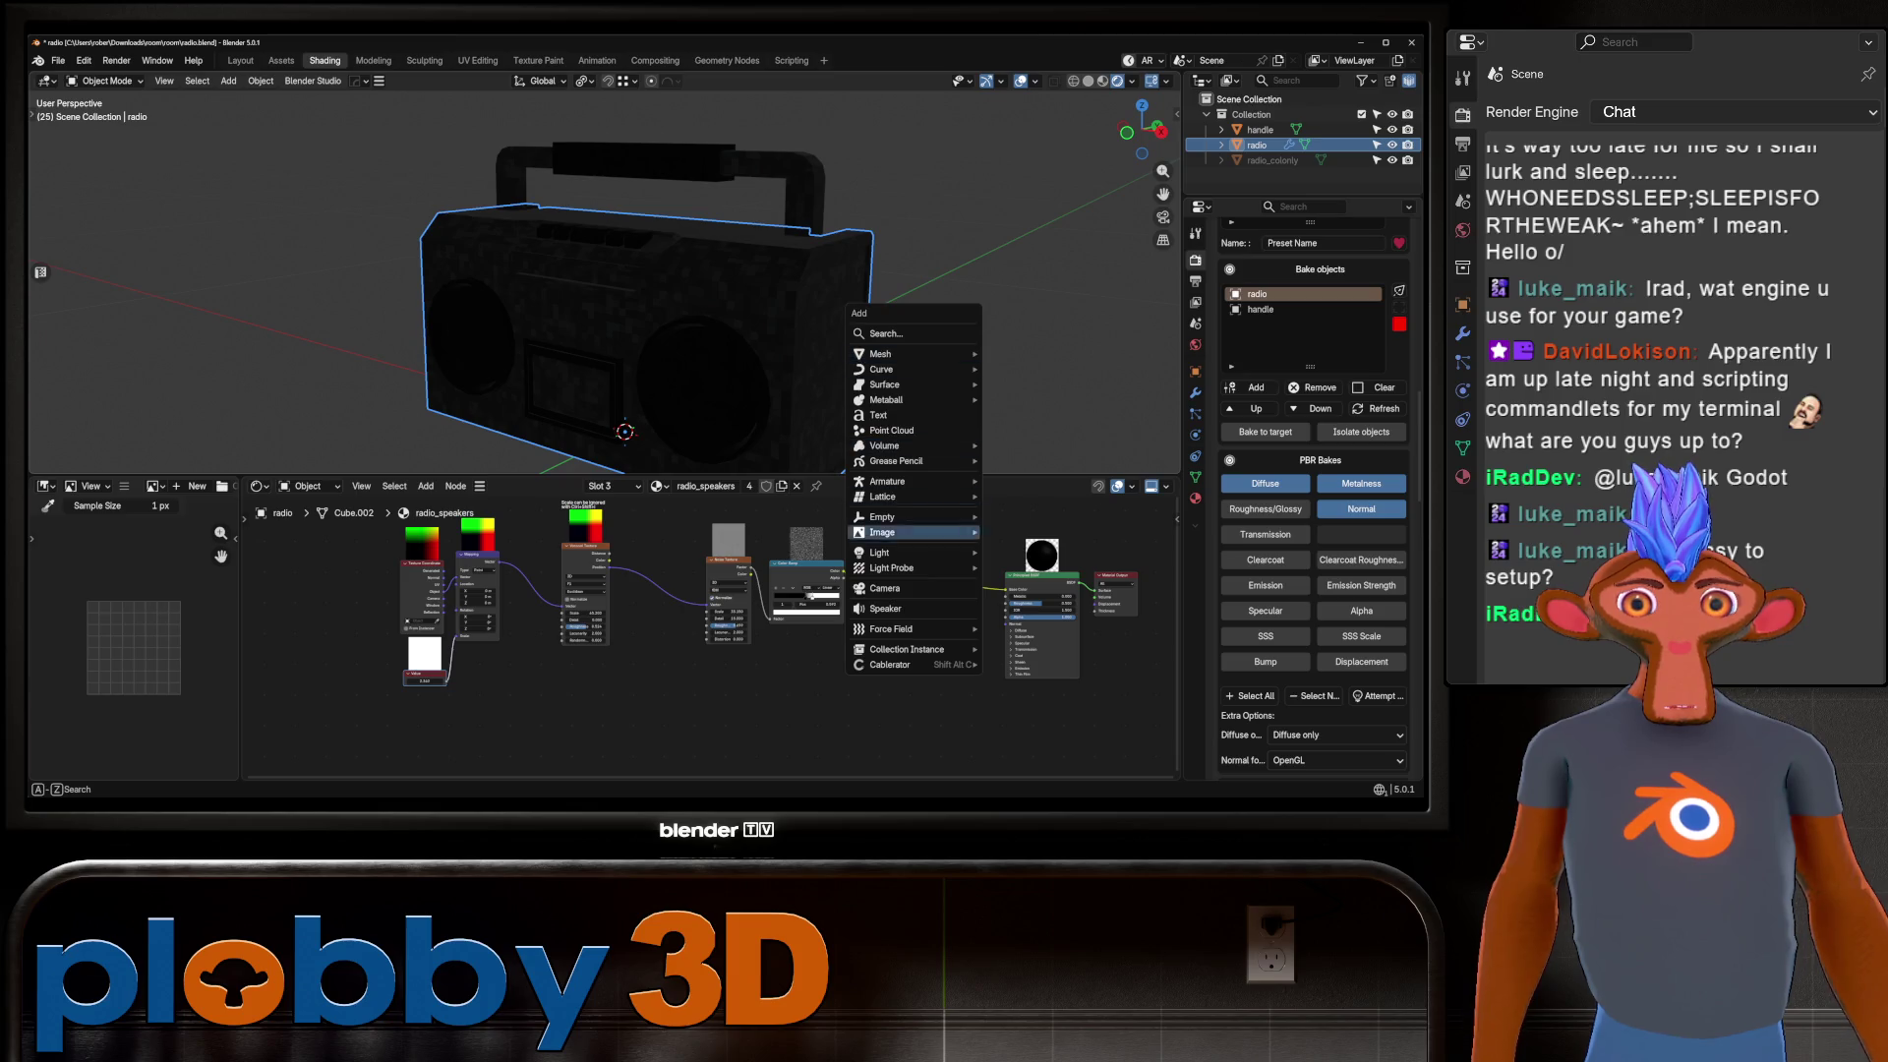
pyautogui.moveTo(905, 553)
pyautogui.click(1022, 602)
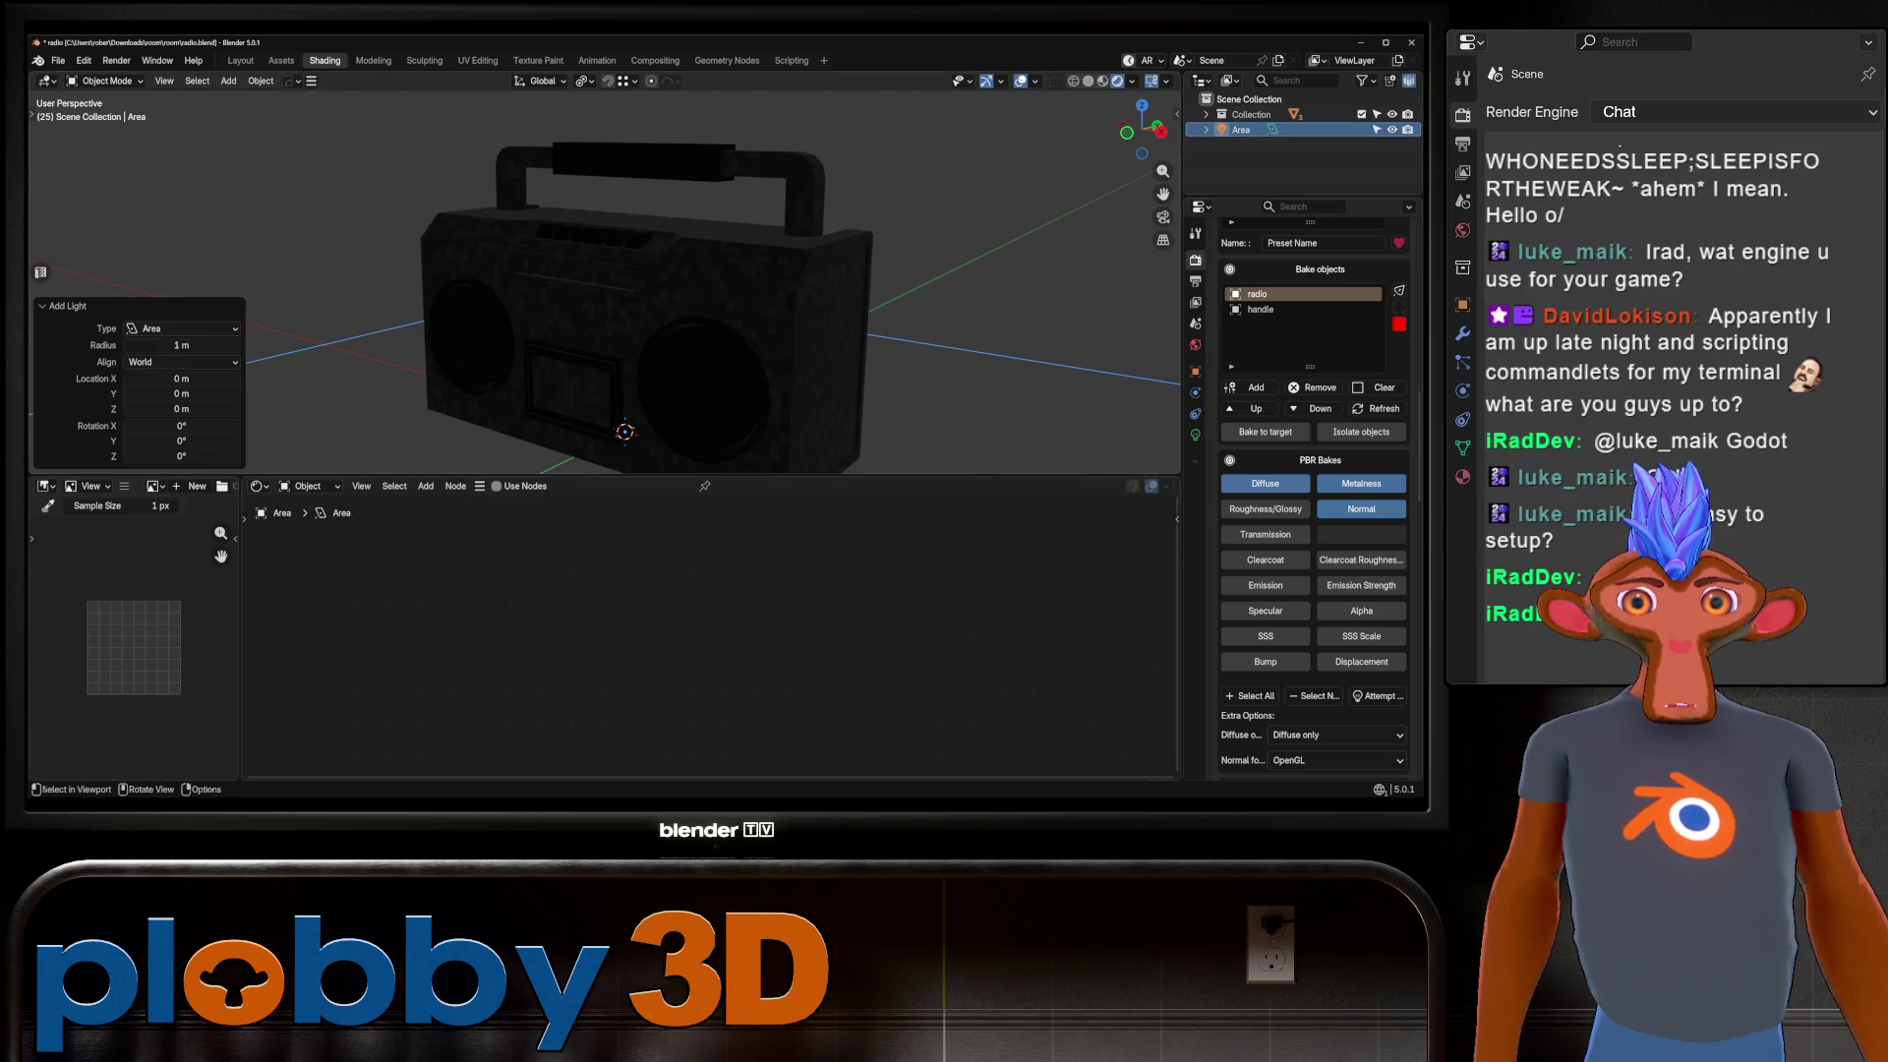
pyautogui.press('g')
pyautogui.press('z')
pyautogui.press('Return')
pyautogui.press('r')
pyautogui.press('x')
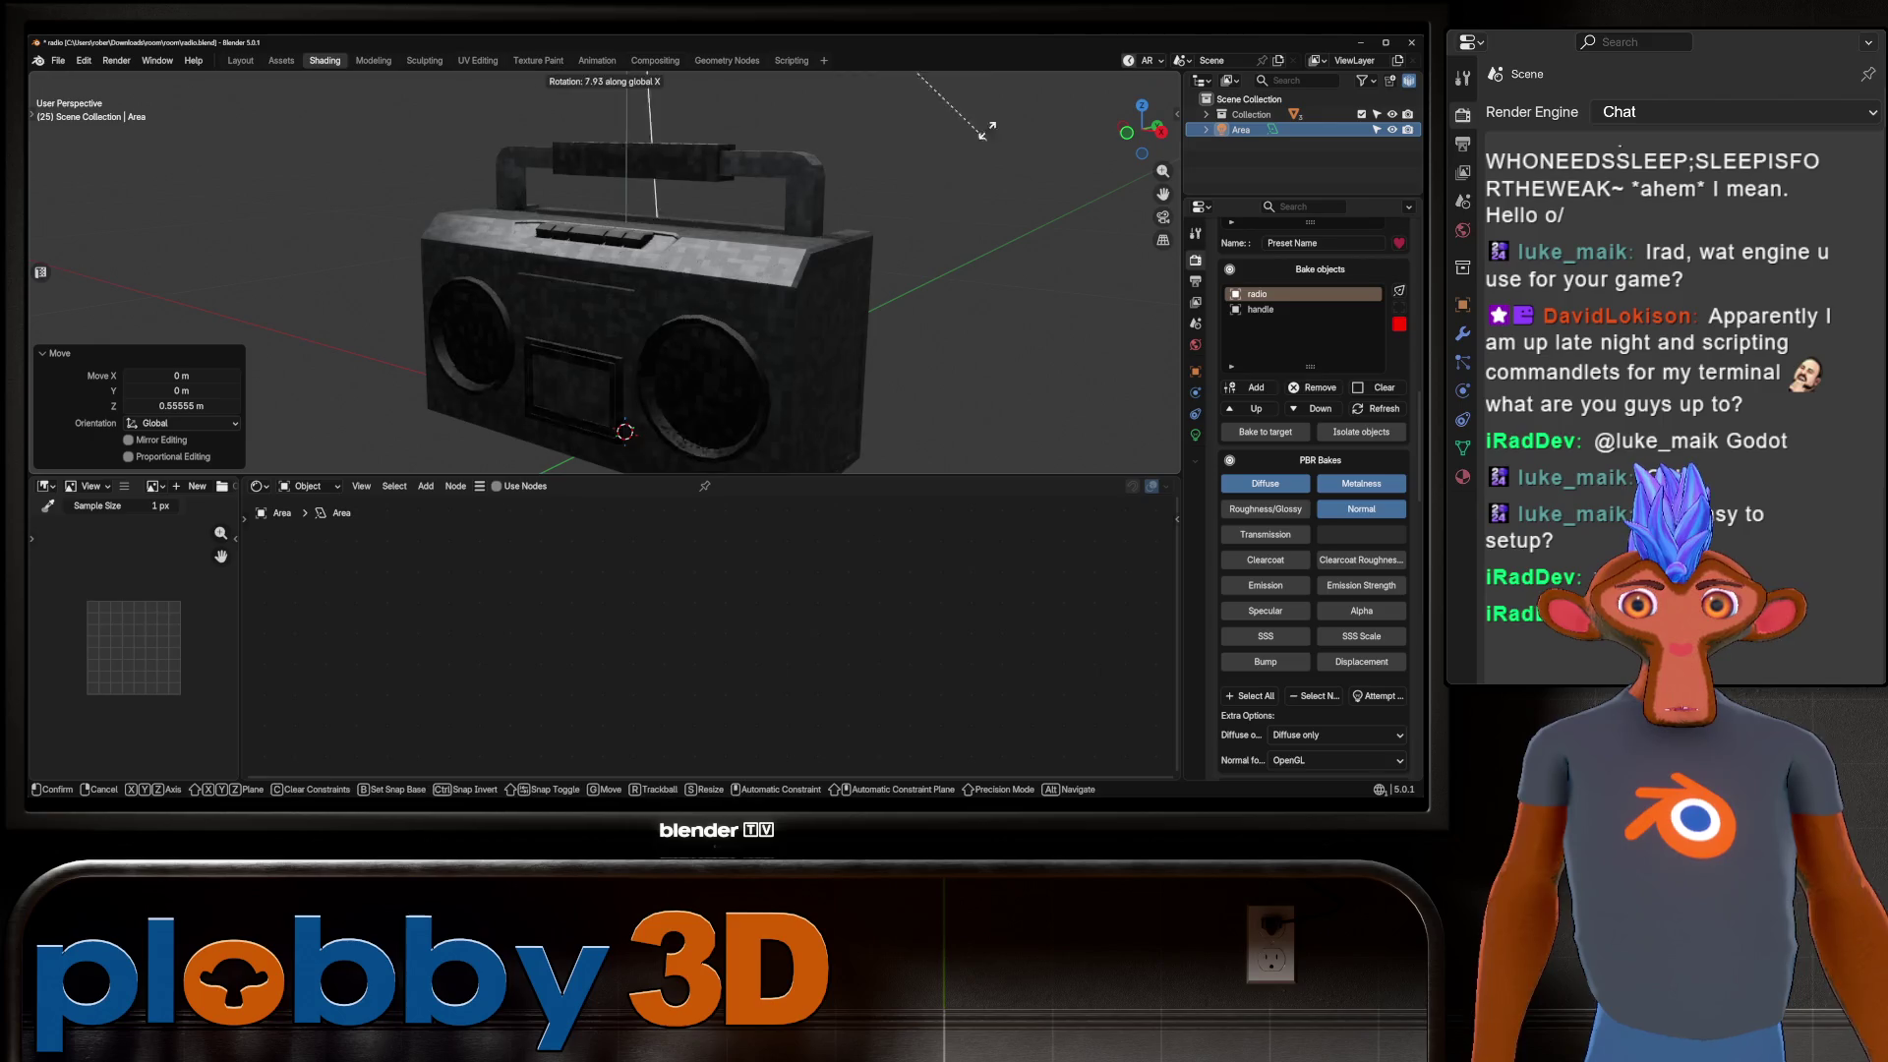
pyautogui.press('Escape')
pyautogui.press('s')
pyautogui.press('Return')
pyautogui.press('g')
pyautogui.press('z')
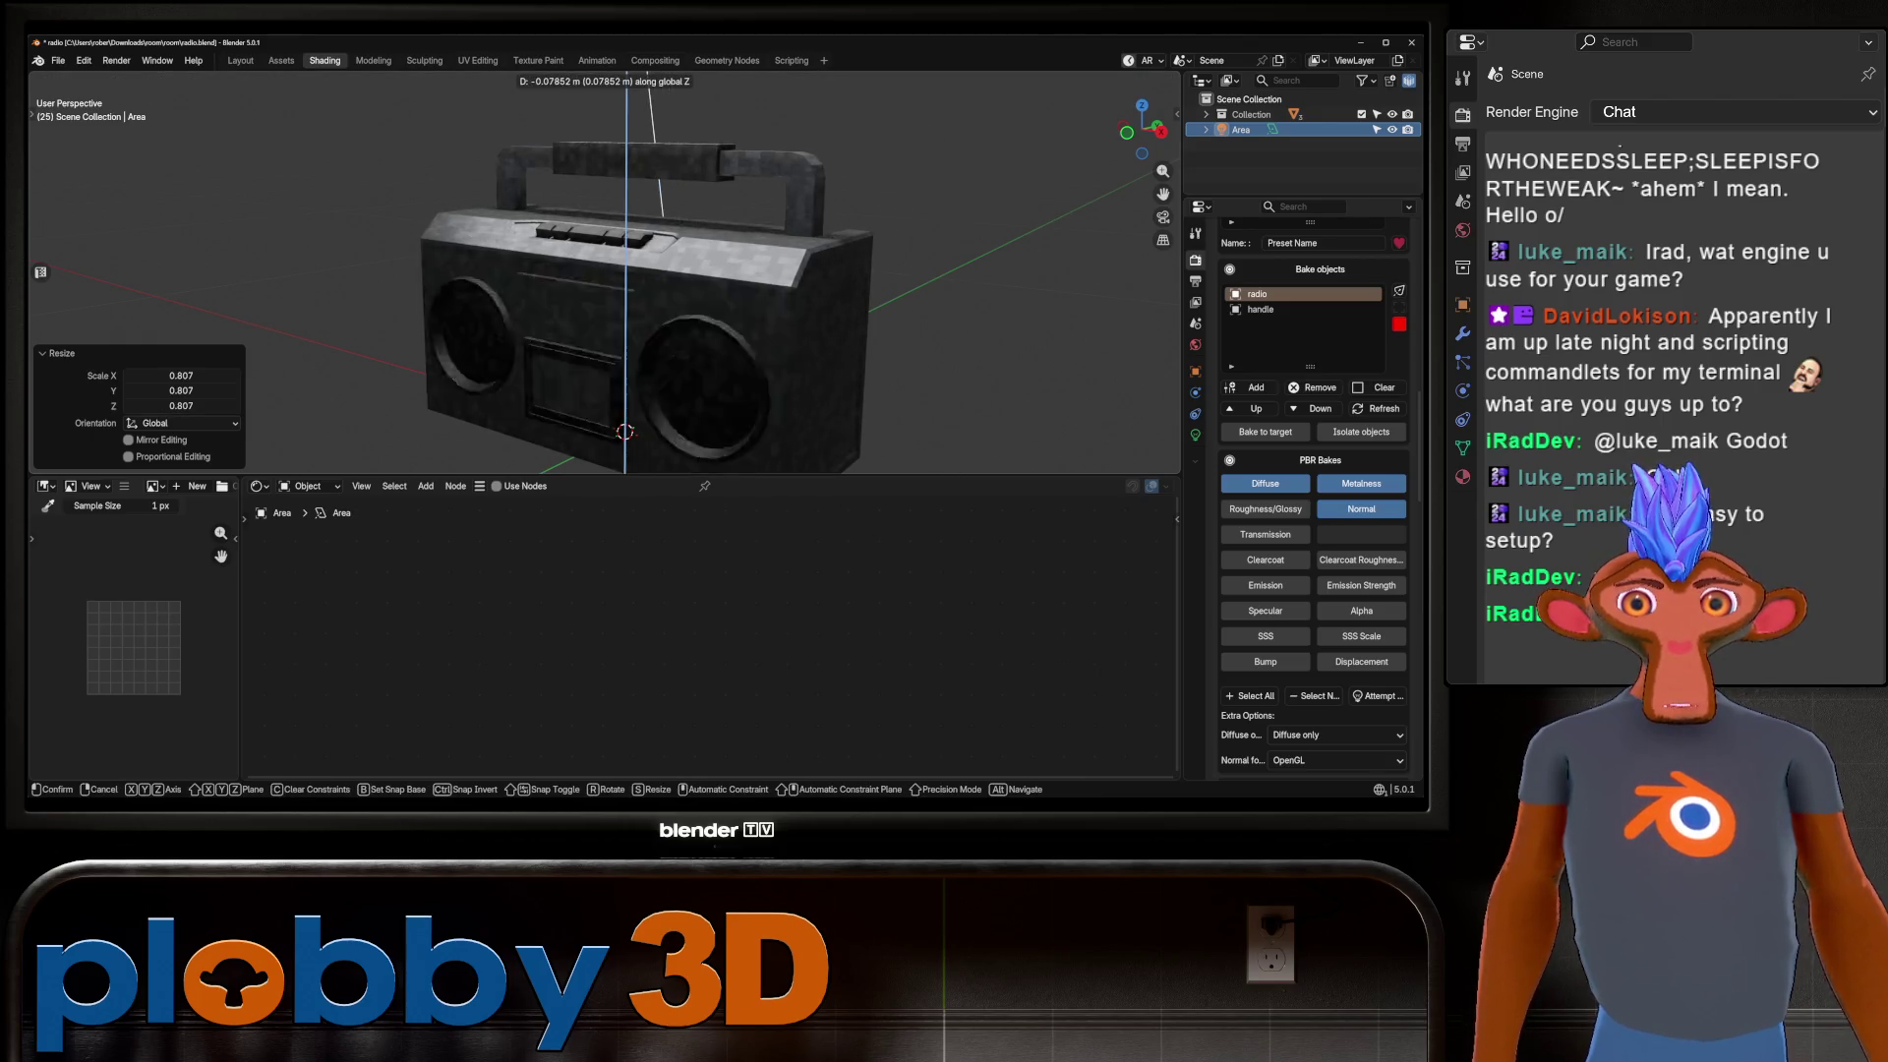
pyautogui.press('Return')
# Raise the Area light's power from 10 to 33.
pyautogui.click(1194, 434)
pyautogui.moveTo(1343, 387); pyautogui.dragTo(1396, 387)
pyautogui.scroll(4, 491, 295)
pyautogui.scroll(-5, 747, 324)
pyautogui.rightClick(777, 361)
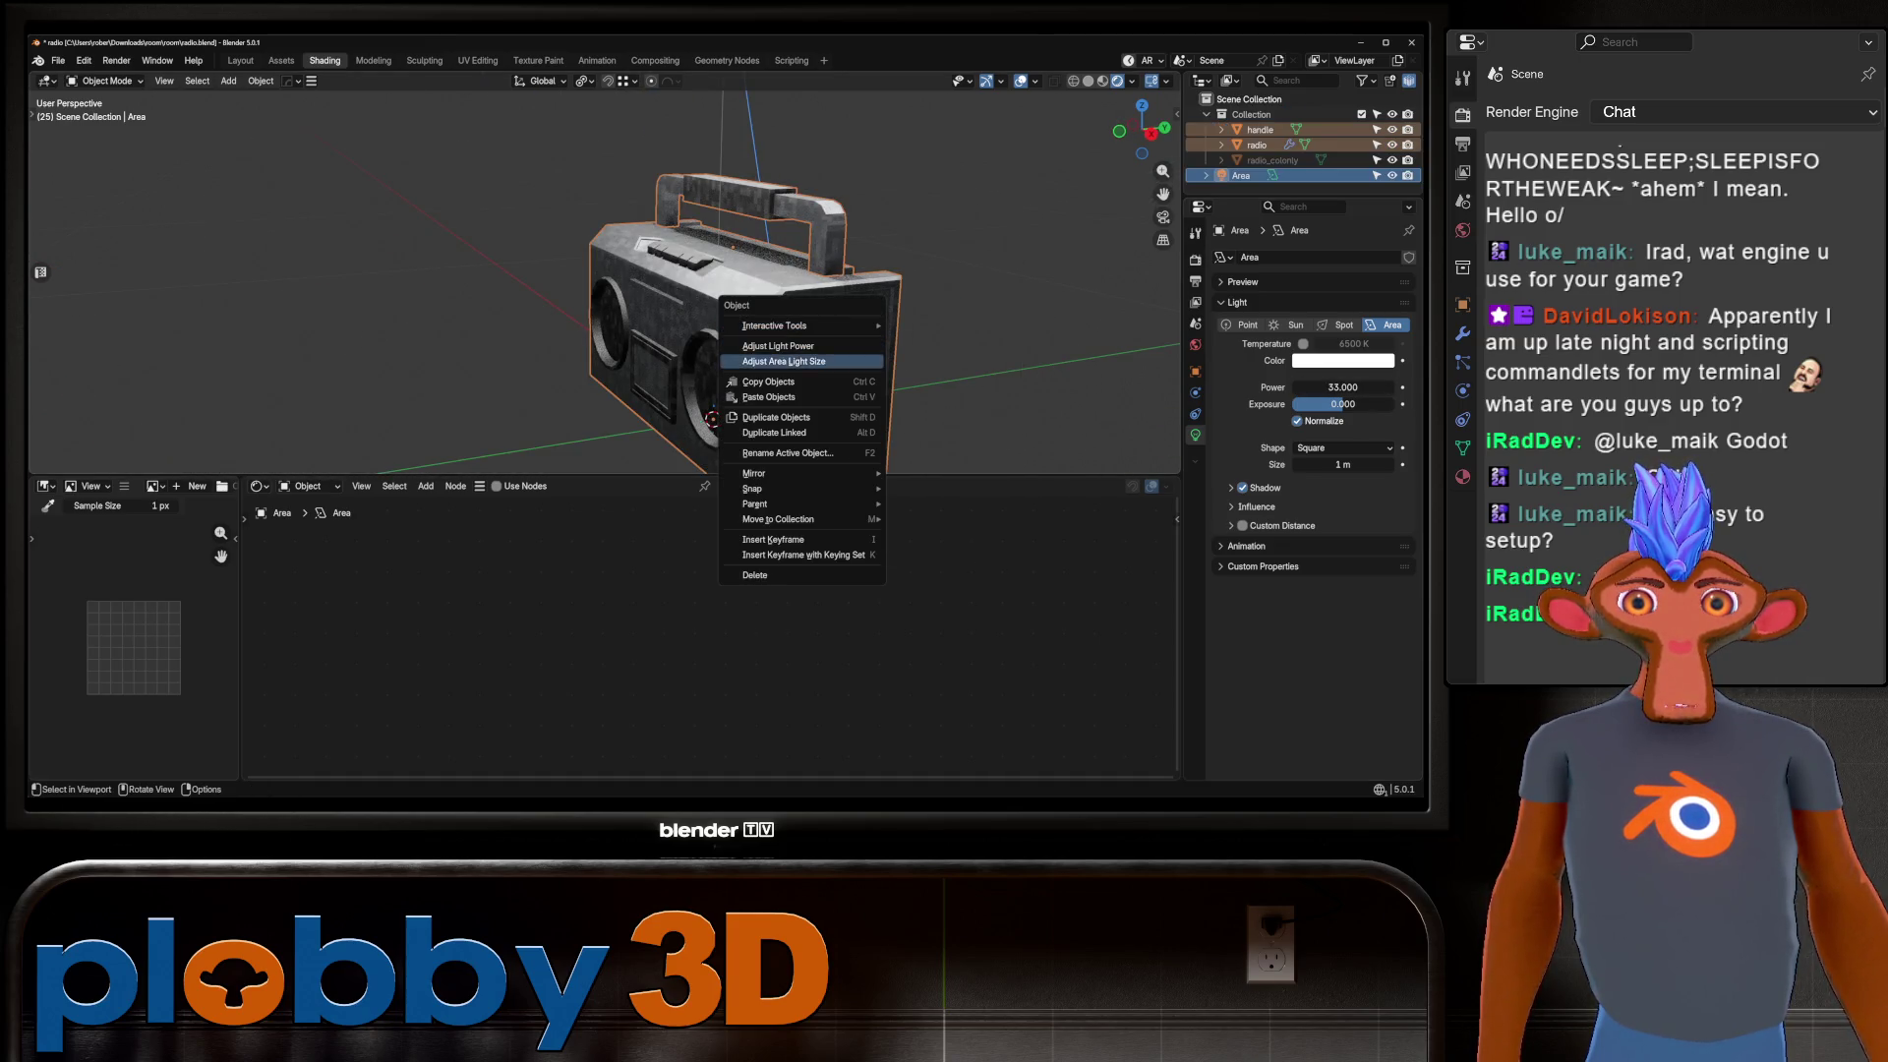
pyautogui.click(737, 211)
pyautogui.rightClick(737, 211)
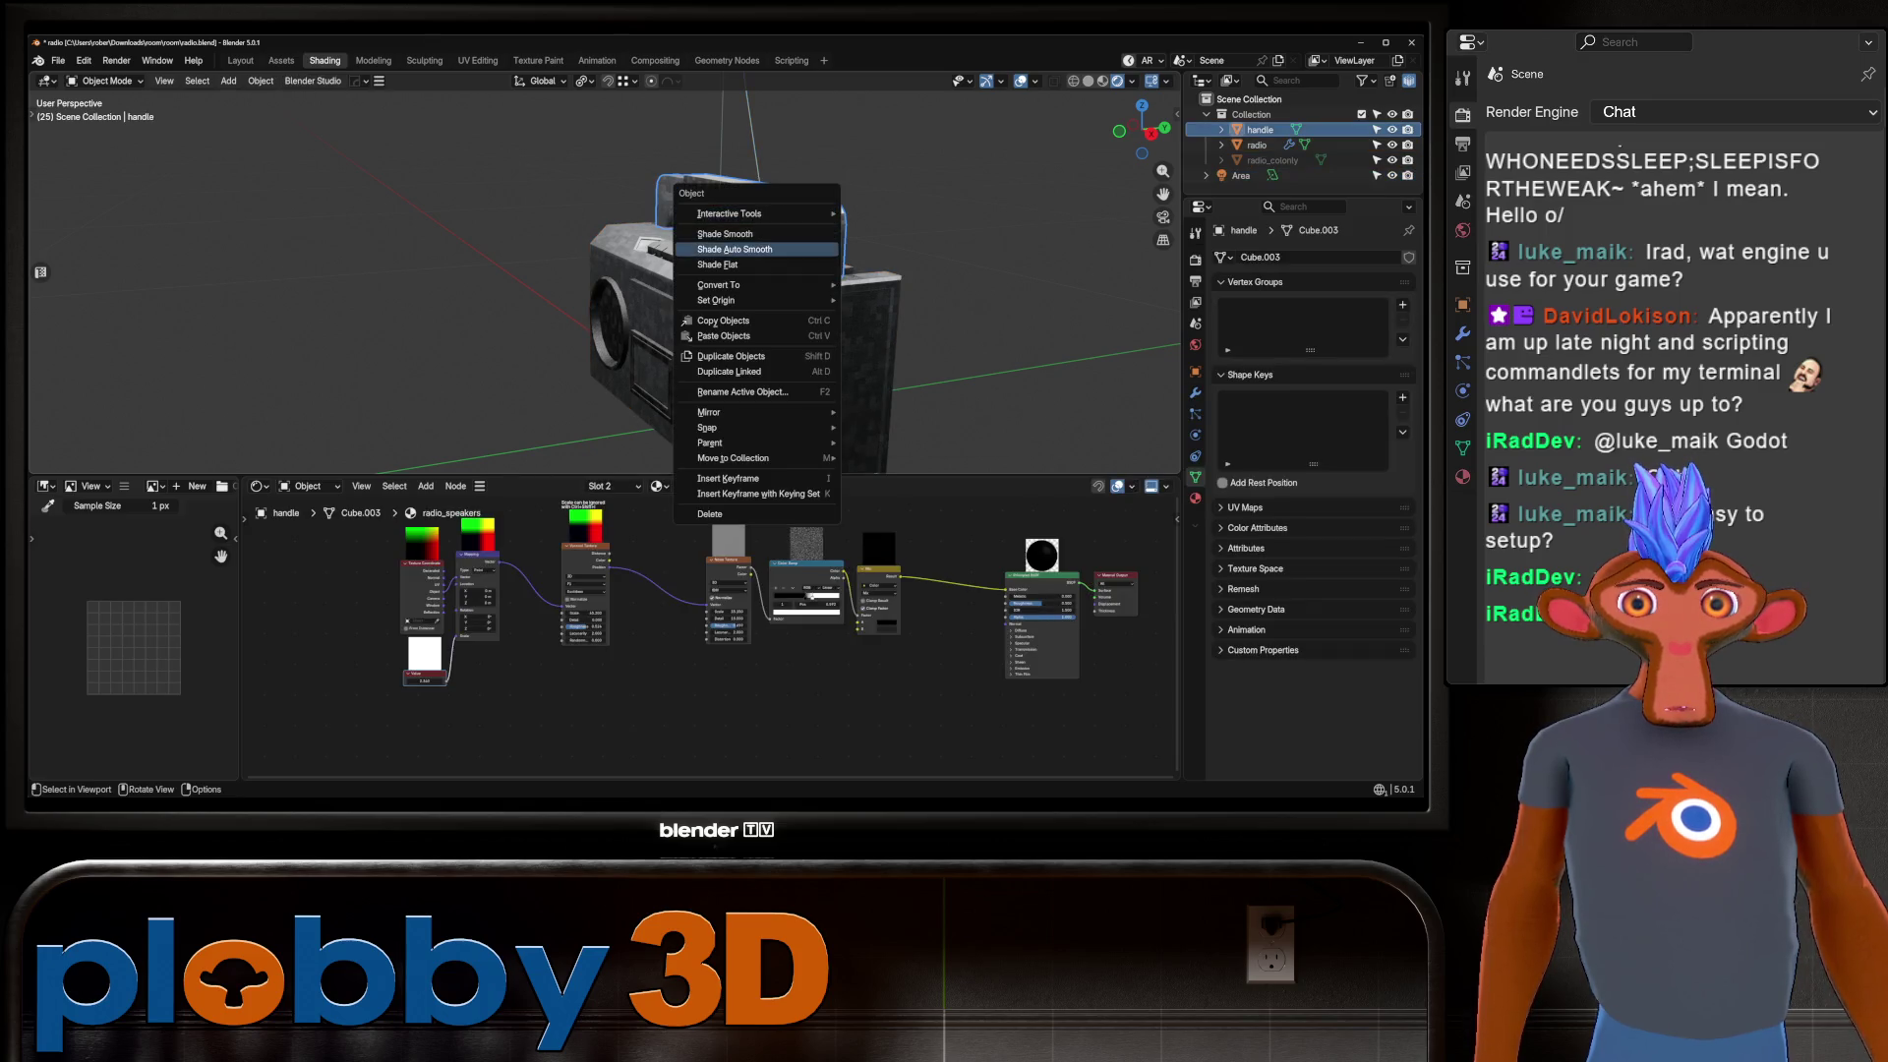
# Give the handle Shade Auto Smooth shading.
pyautogui.click(735, 249)
pyautogui.hotkey('alt', 'a')
pyautogui.moveTo(734, 294); pyautogui.dragTo(639, 285, button='middle')
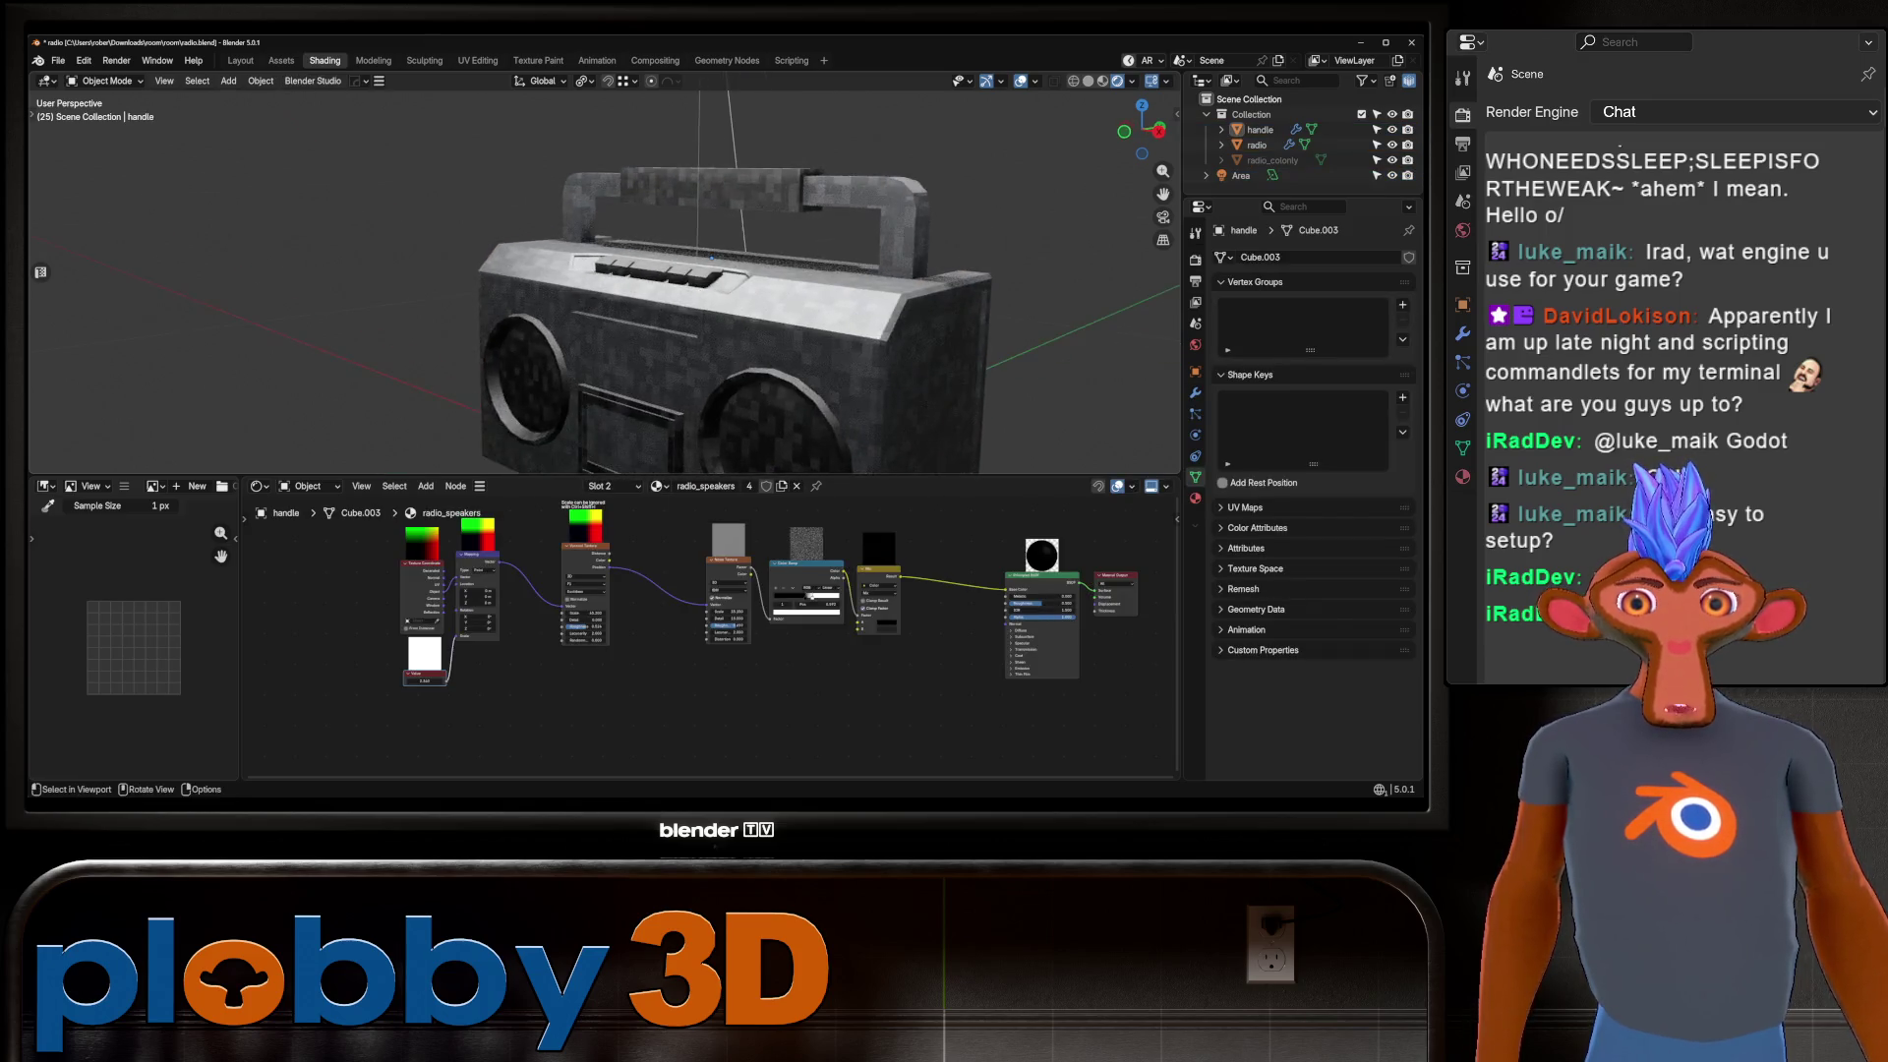
pyautogui.scroll(3, 688, 285)
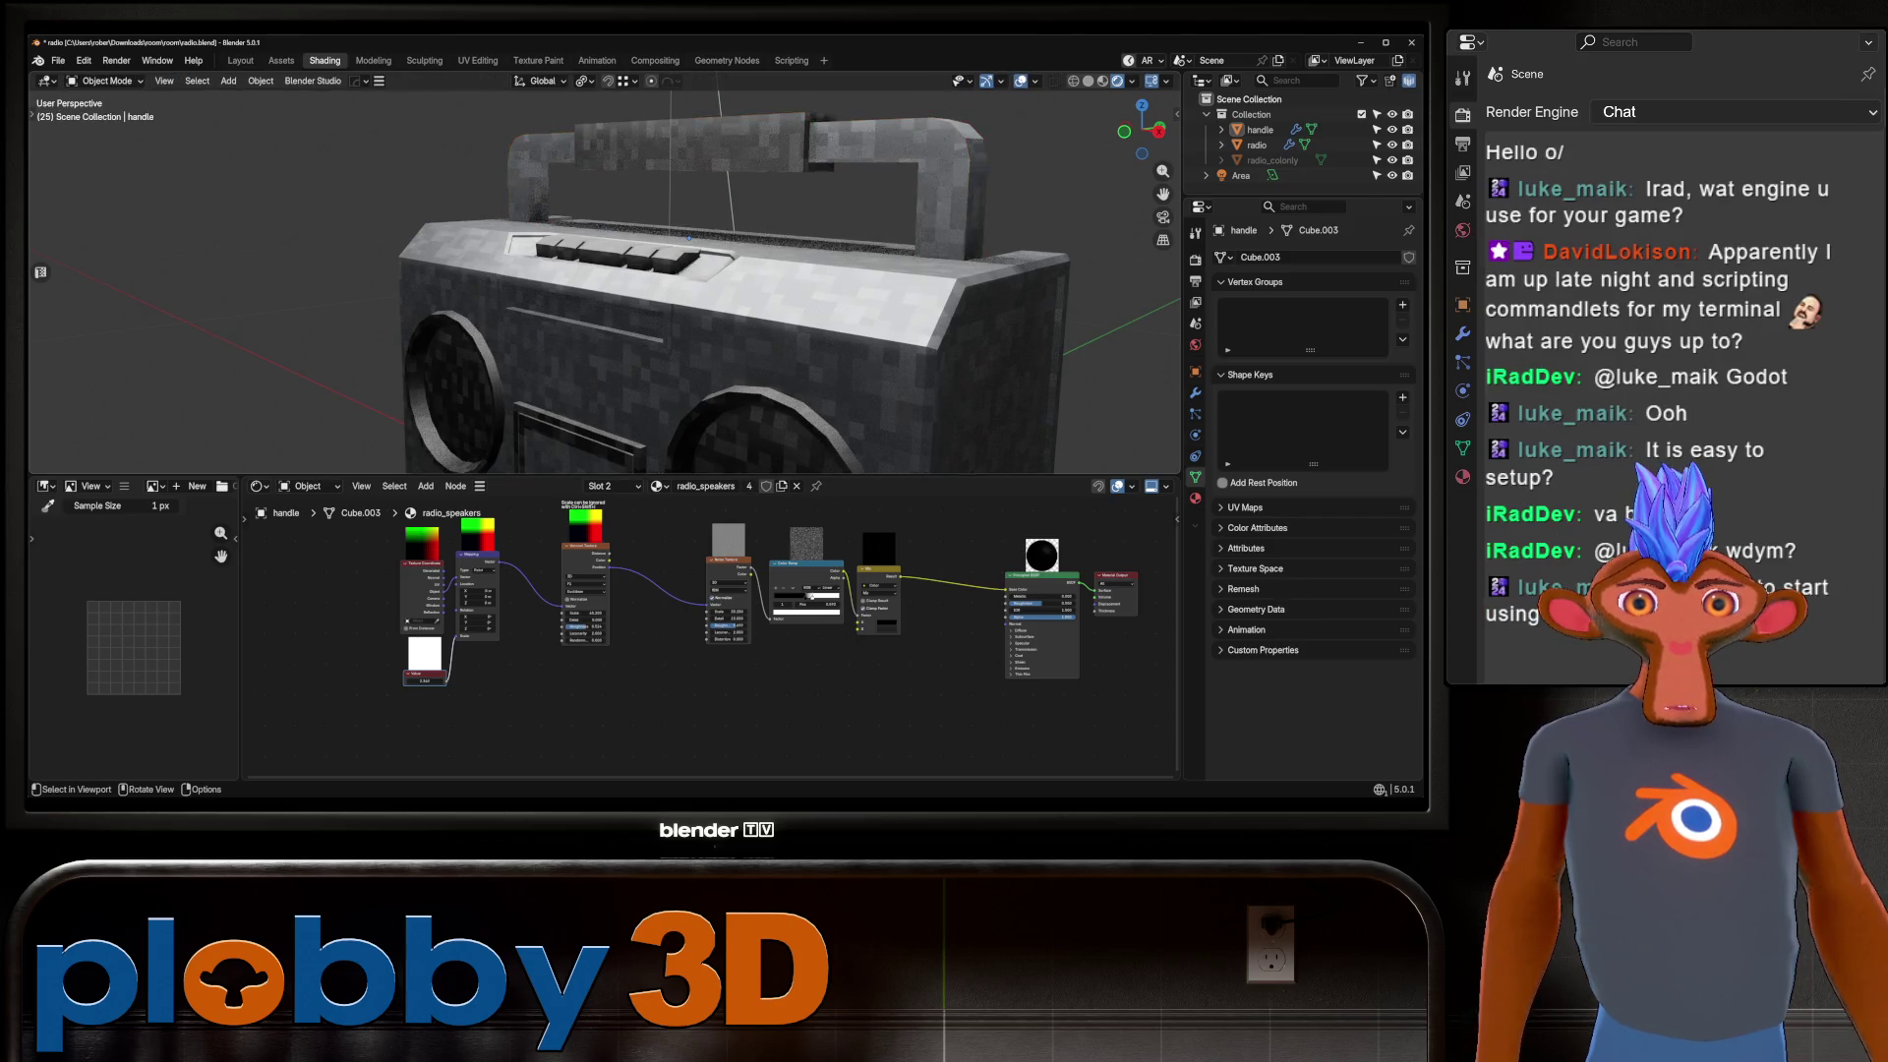
# Add a Bevel node with 16 samples to the radio body's radio_body material.
pyautogui.click(688, 295)
pyautogui.scroll(2, 732, 600)
pyautogui.hotkey('shift', 'a')
pyautogui.write('bevel')
pyautogui.press('Return')
pyautogui.click(610, 668)
pyautogui.moveTo(610, 681)
pyautogui.mouseDown()
pyautogui.moveTo(629, 681)
pyautogui.moveTo(658, 564)
pyautogui.mouseUp()
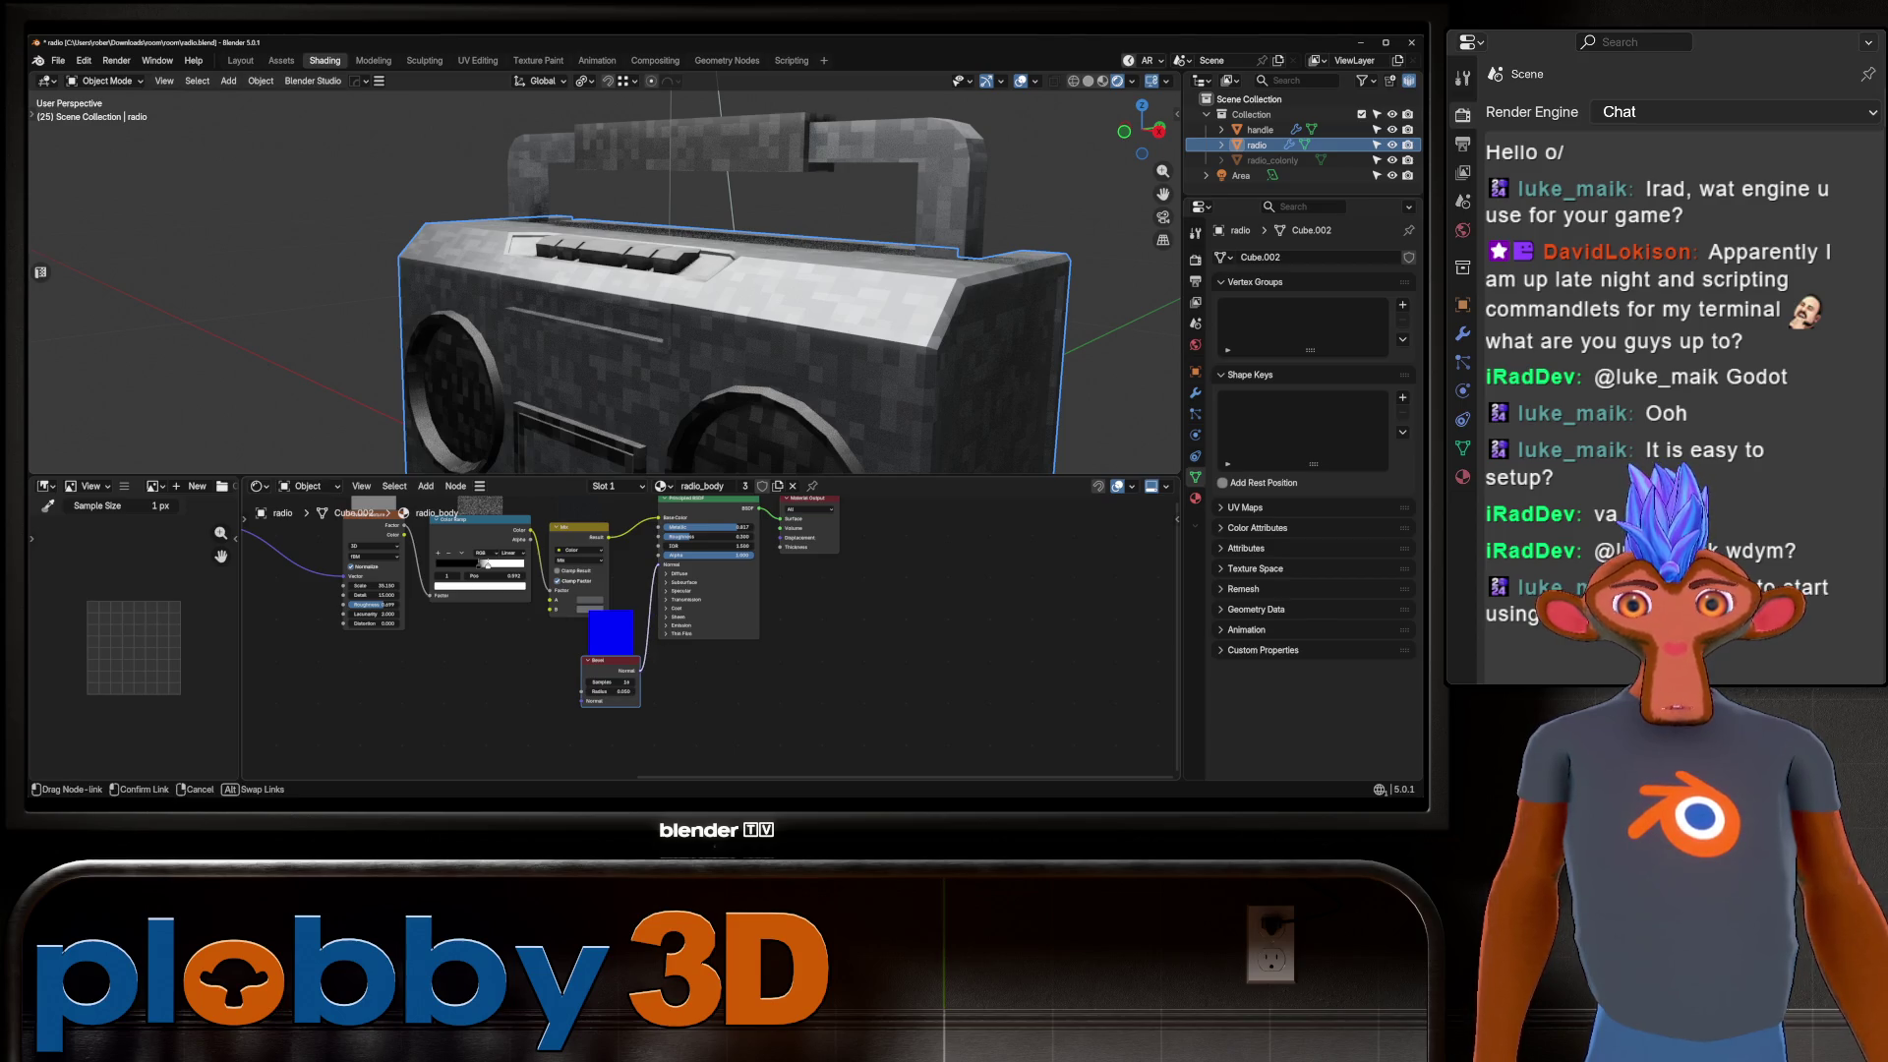
# Set the Bevel radius to 0.013 and switch the render engine to Cycles.
pyautogui.click(609, 691)
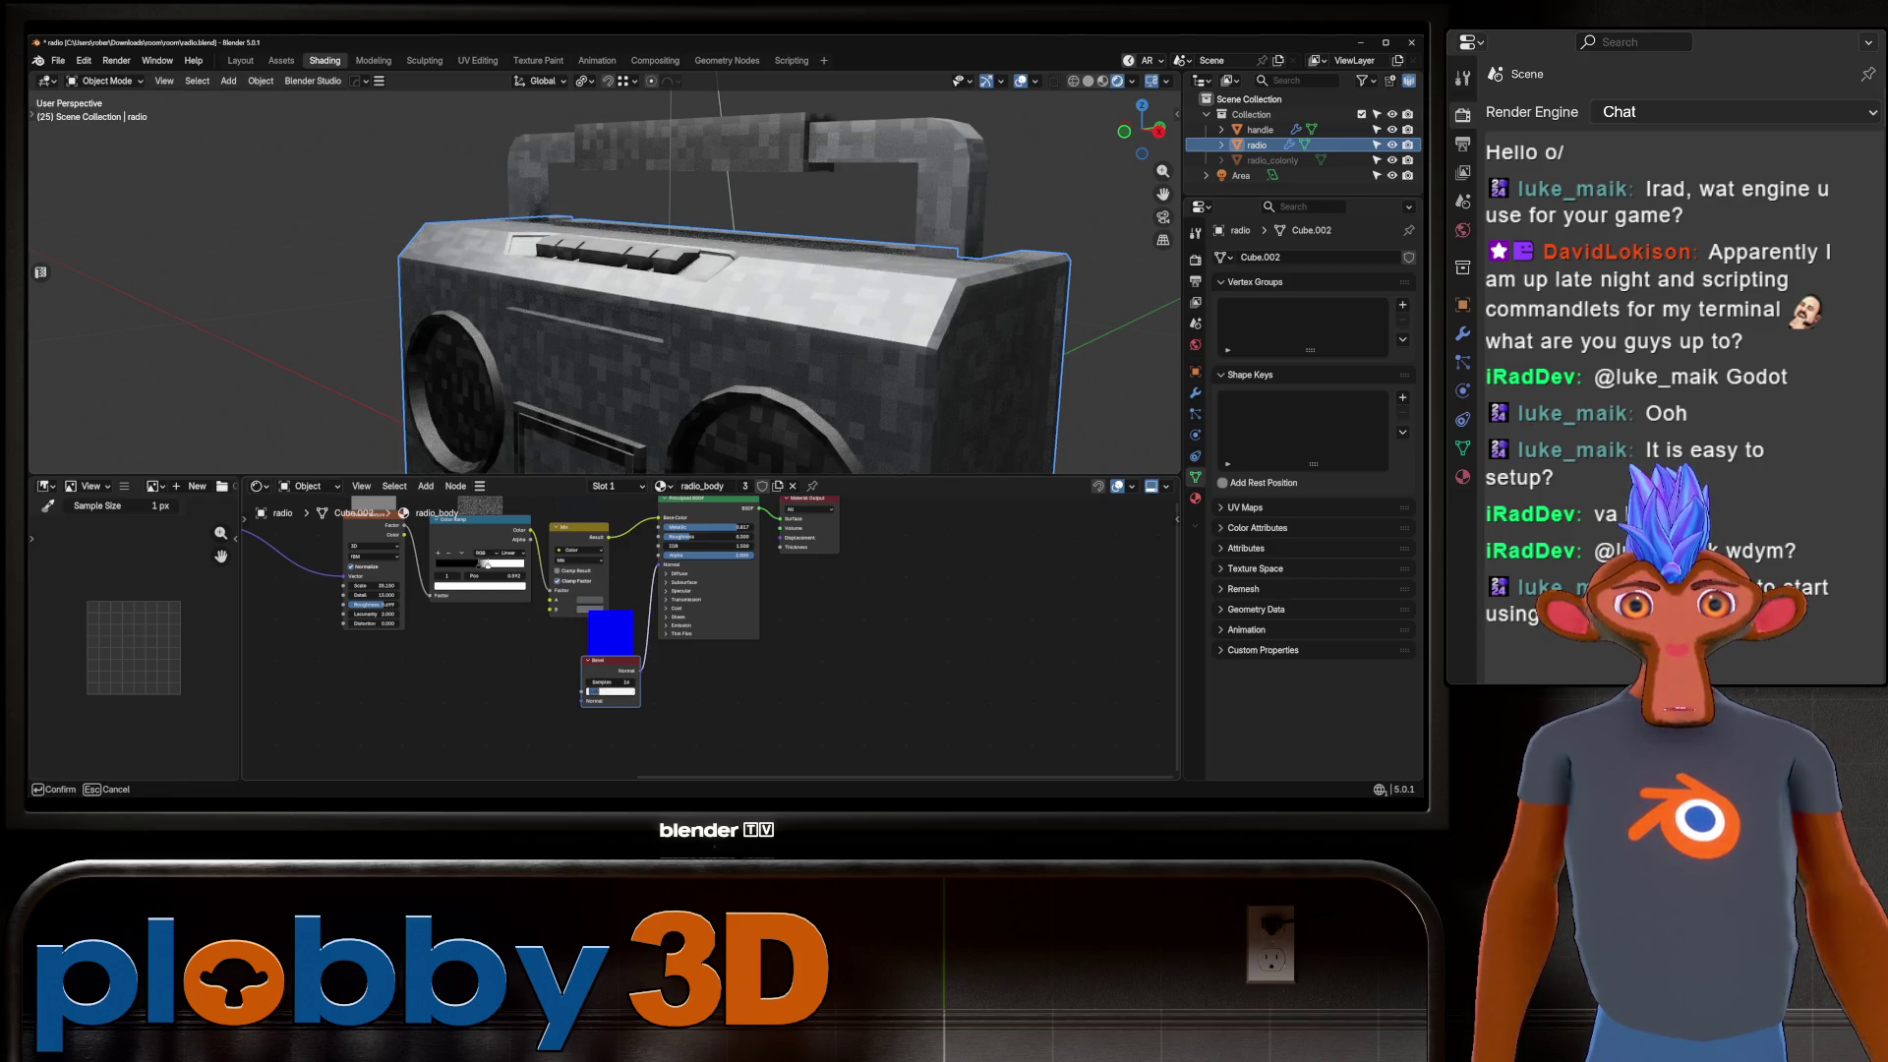
pyautogui.press('Return')
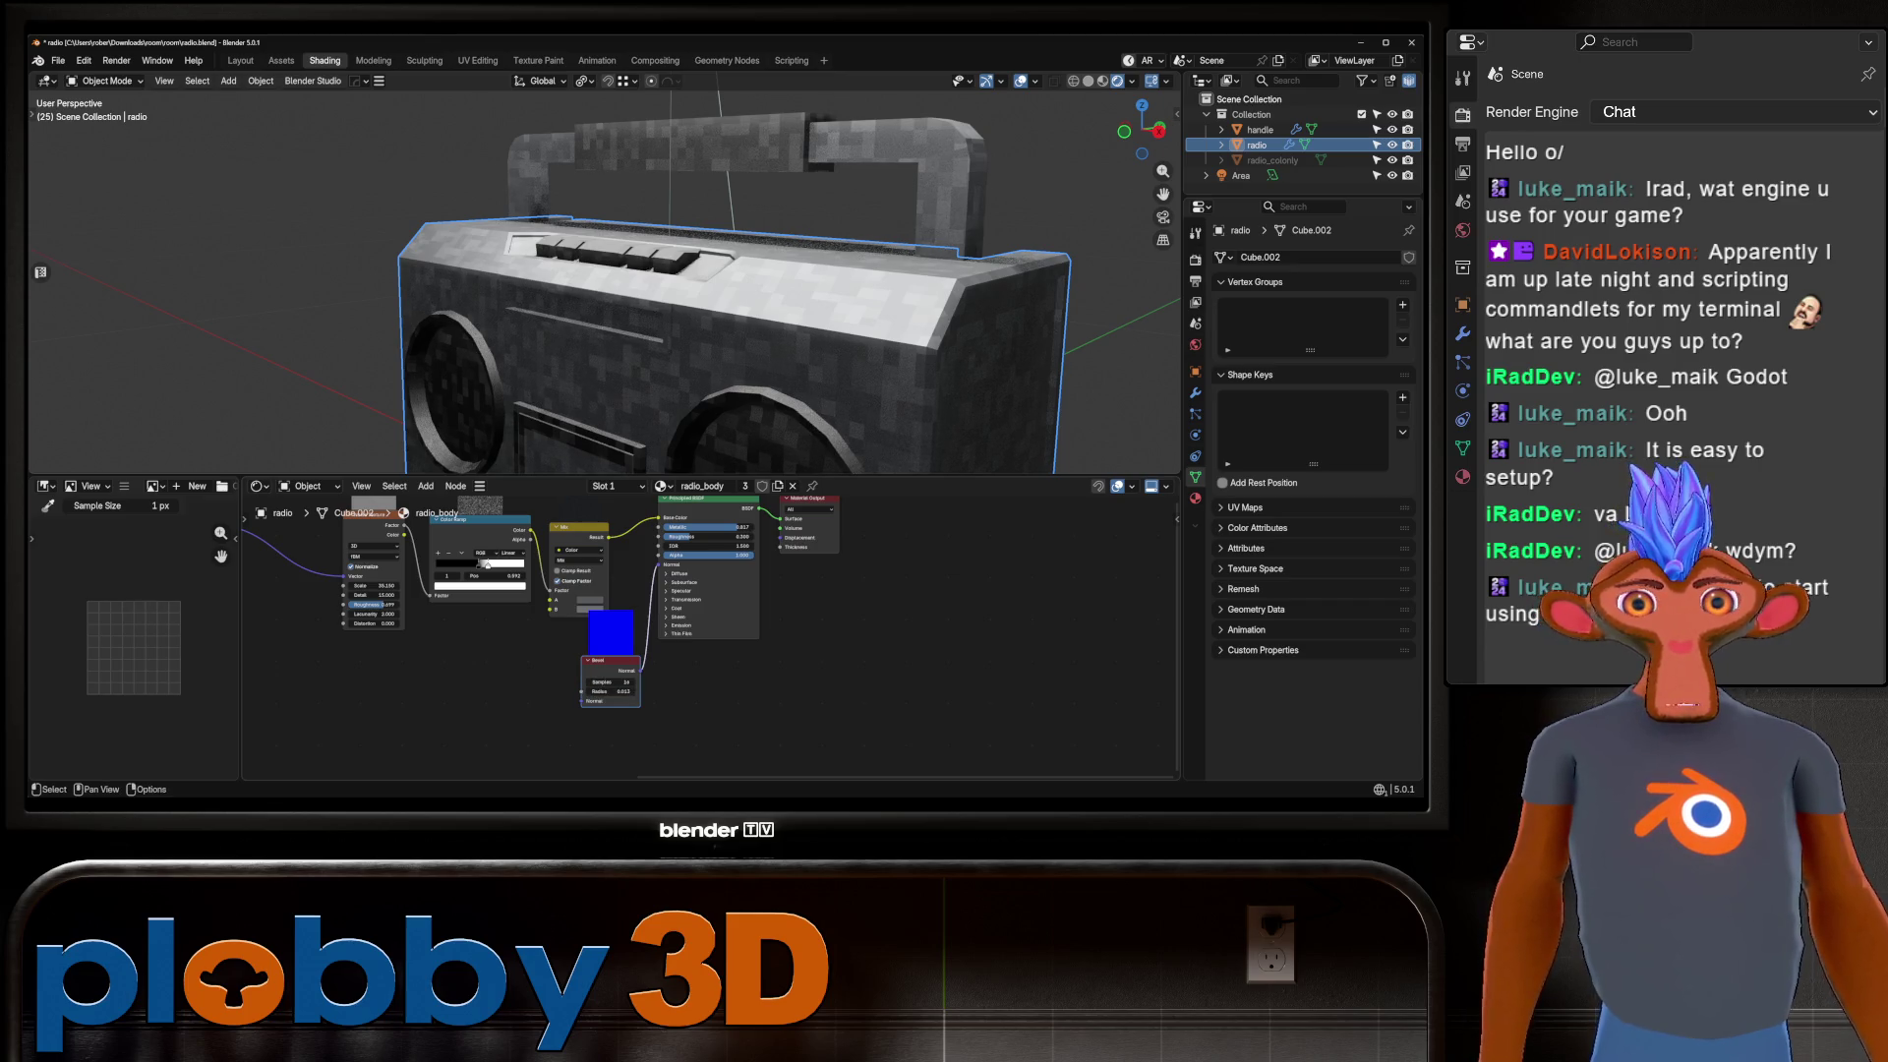
pyautogui.click(1195, 259)
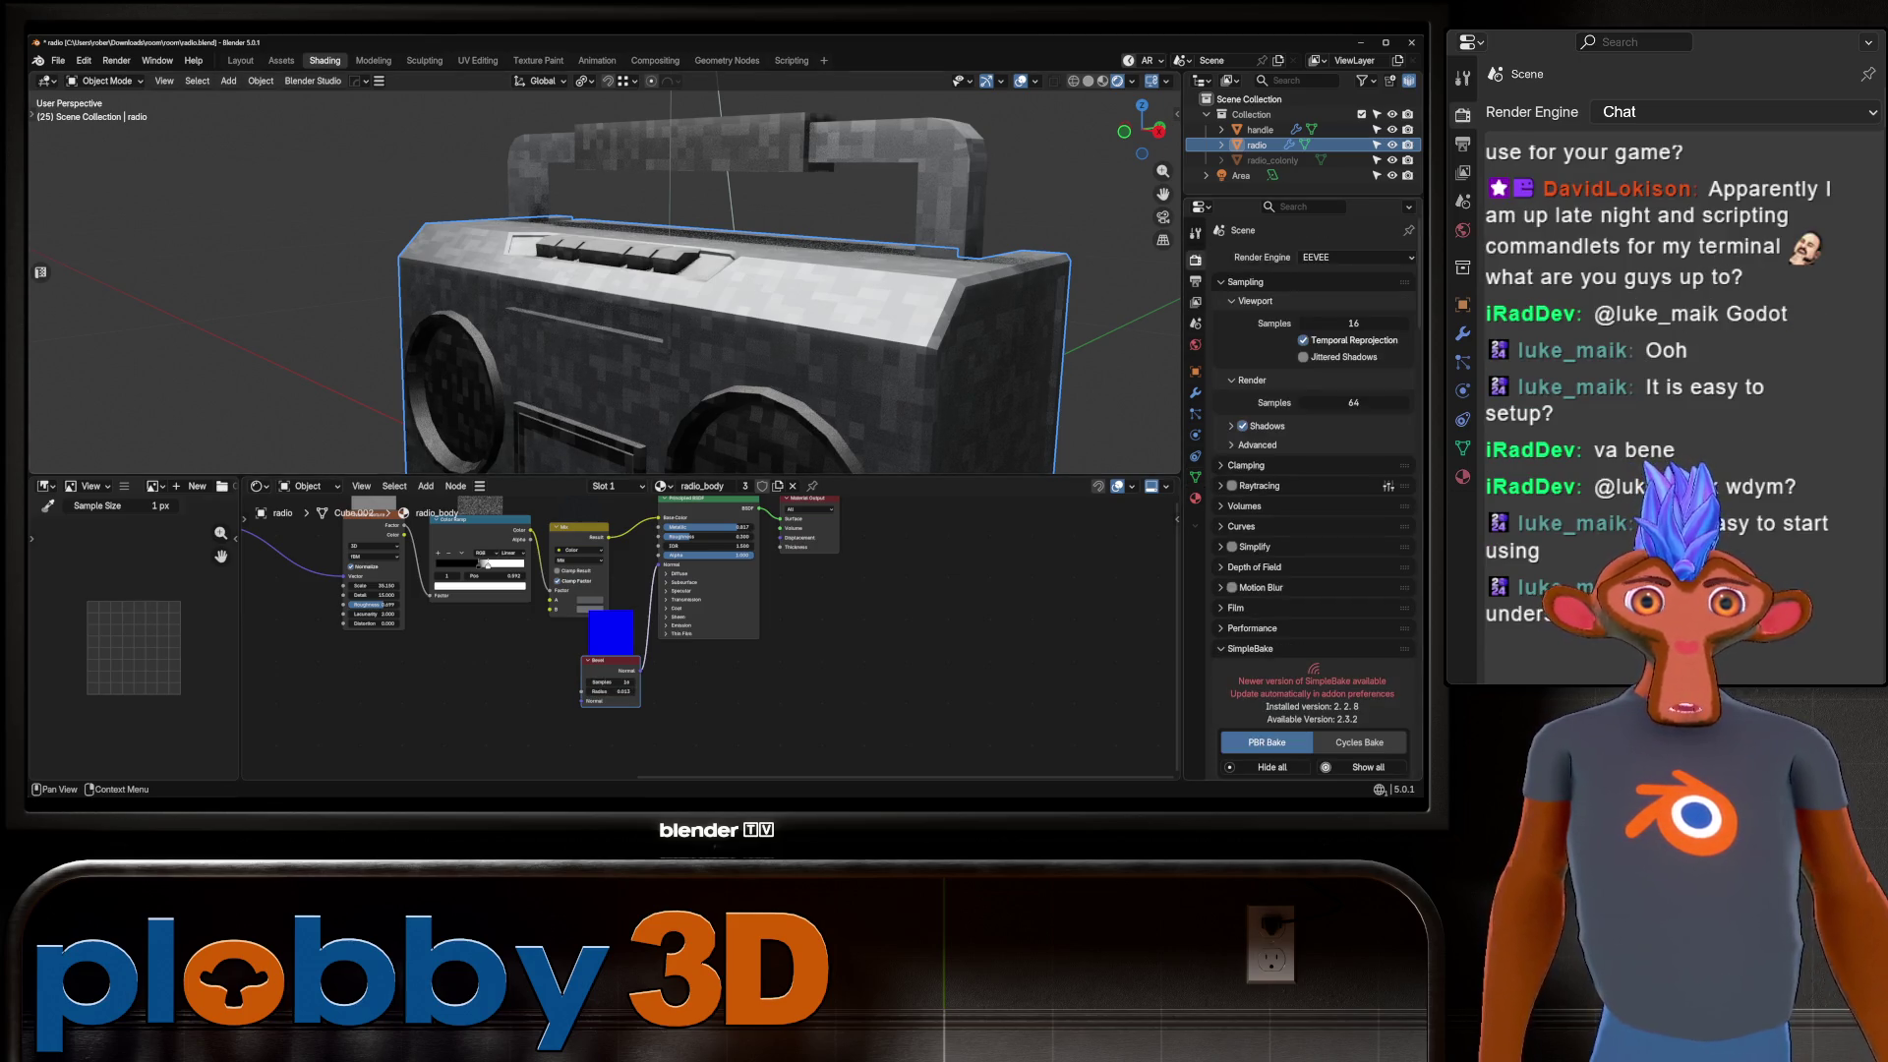
pyautogui.click(1355, 256)
pyautogui.click(1317, 308)
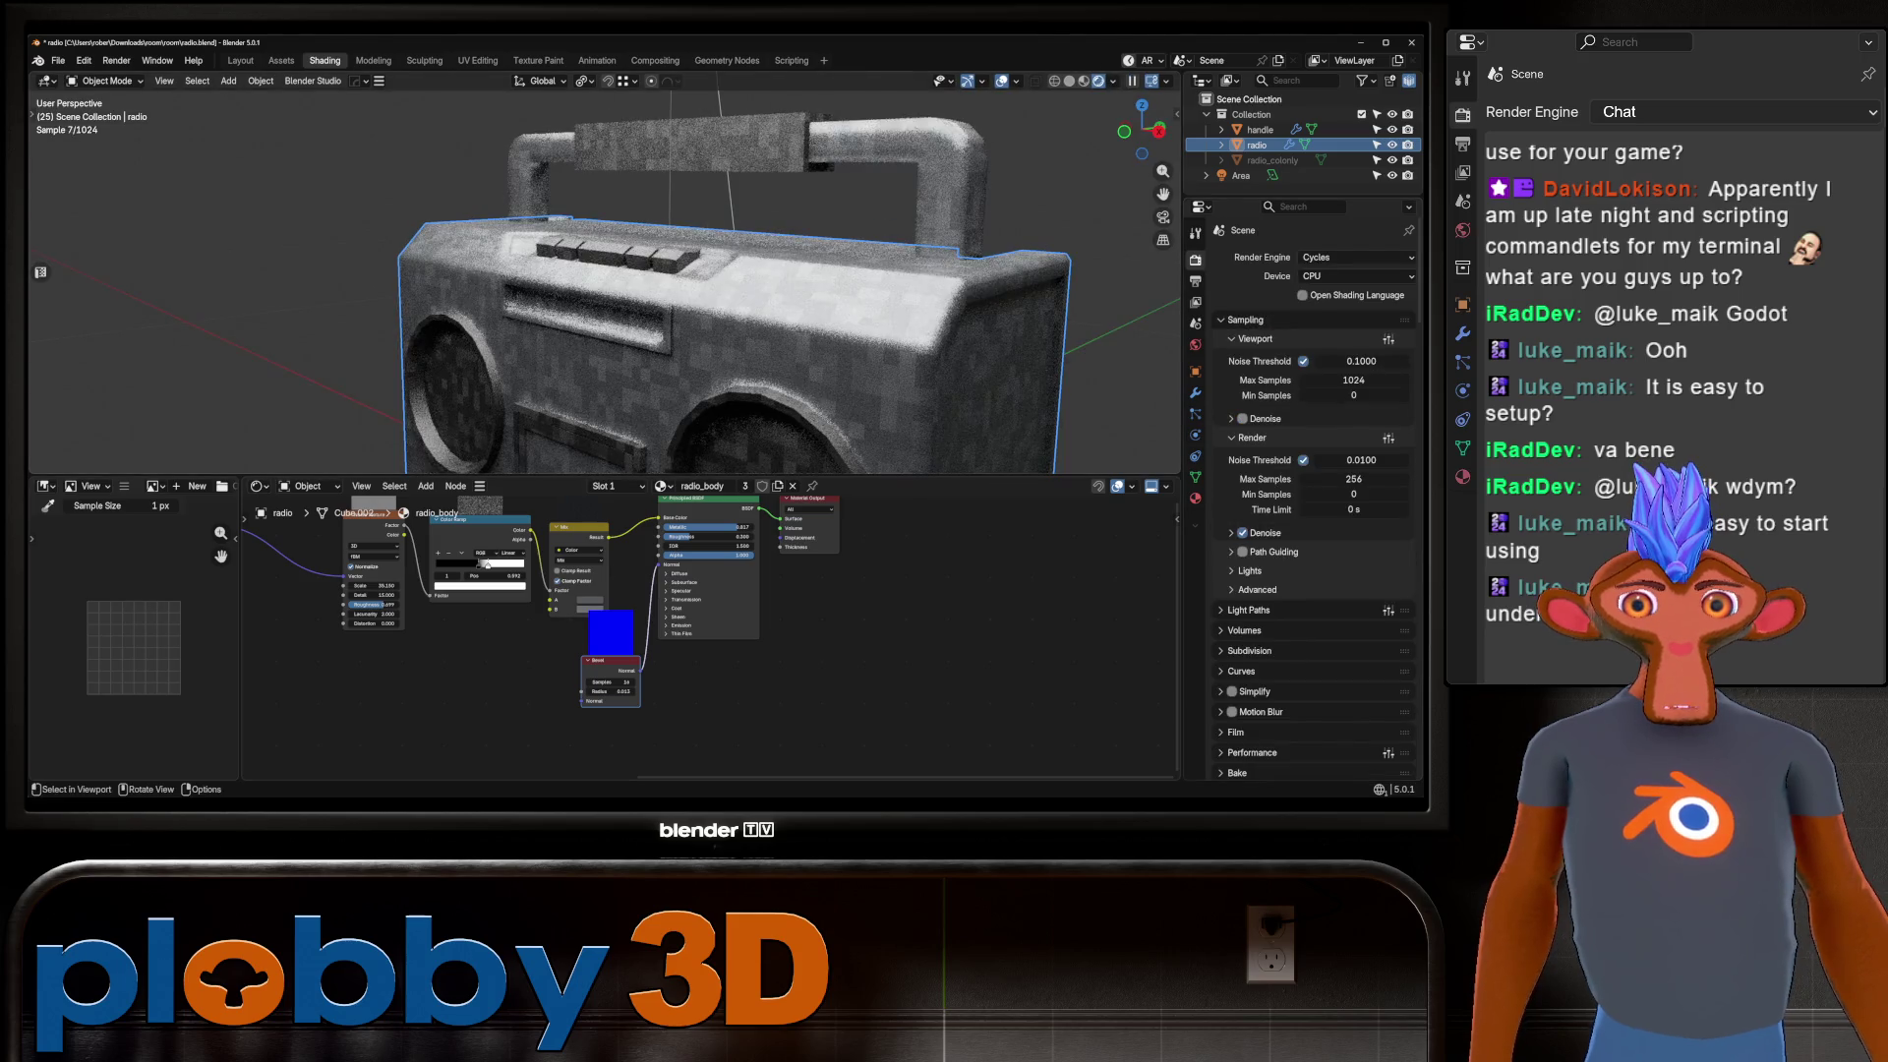
pyautogui.moveTo(1163, 171); pyautogui.dragTo(1163, 206)
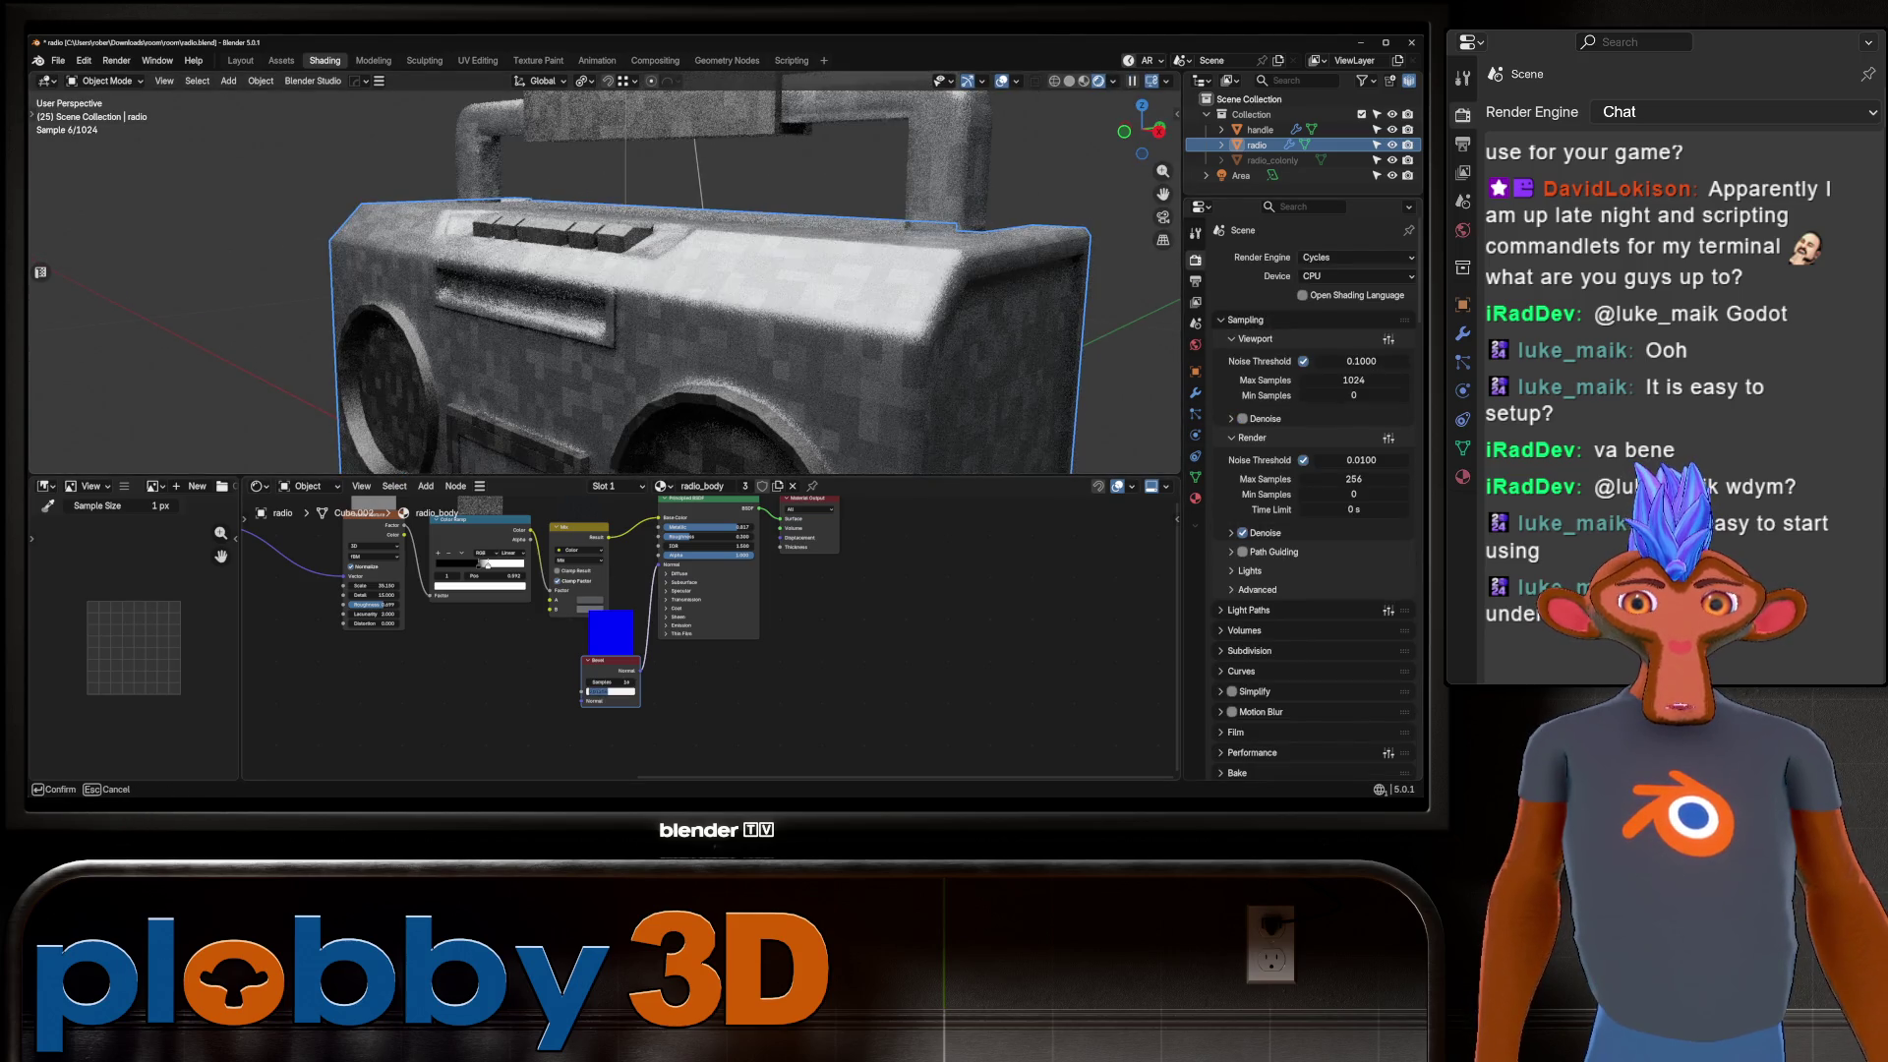
# Lower the Bevel radius to 0.001 and return the viewport to Solid shading.
pyautogui.press('Return')
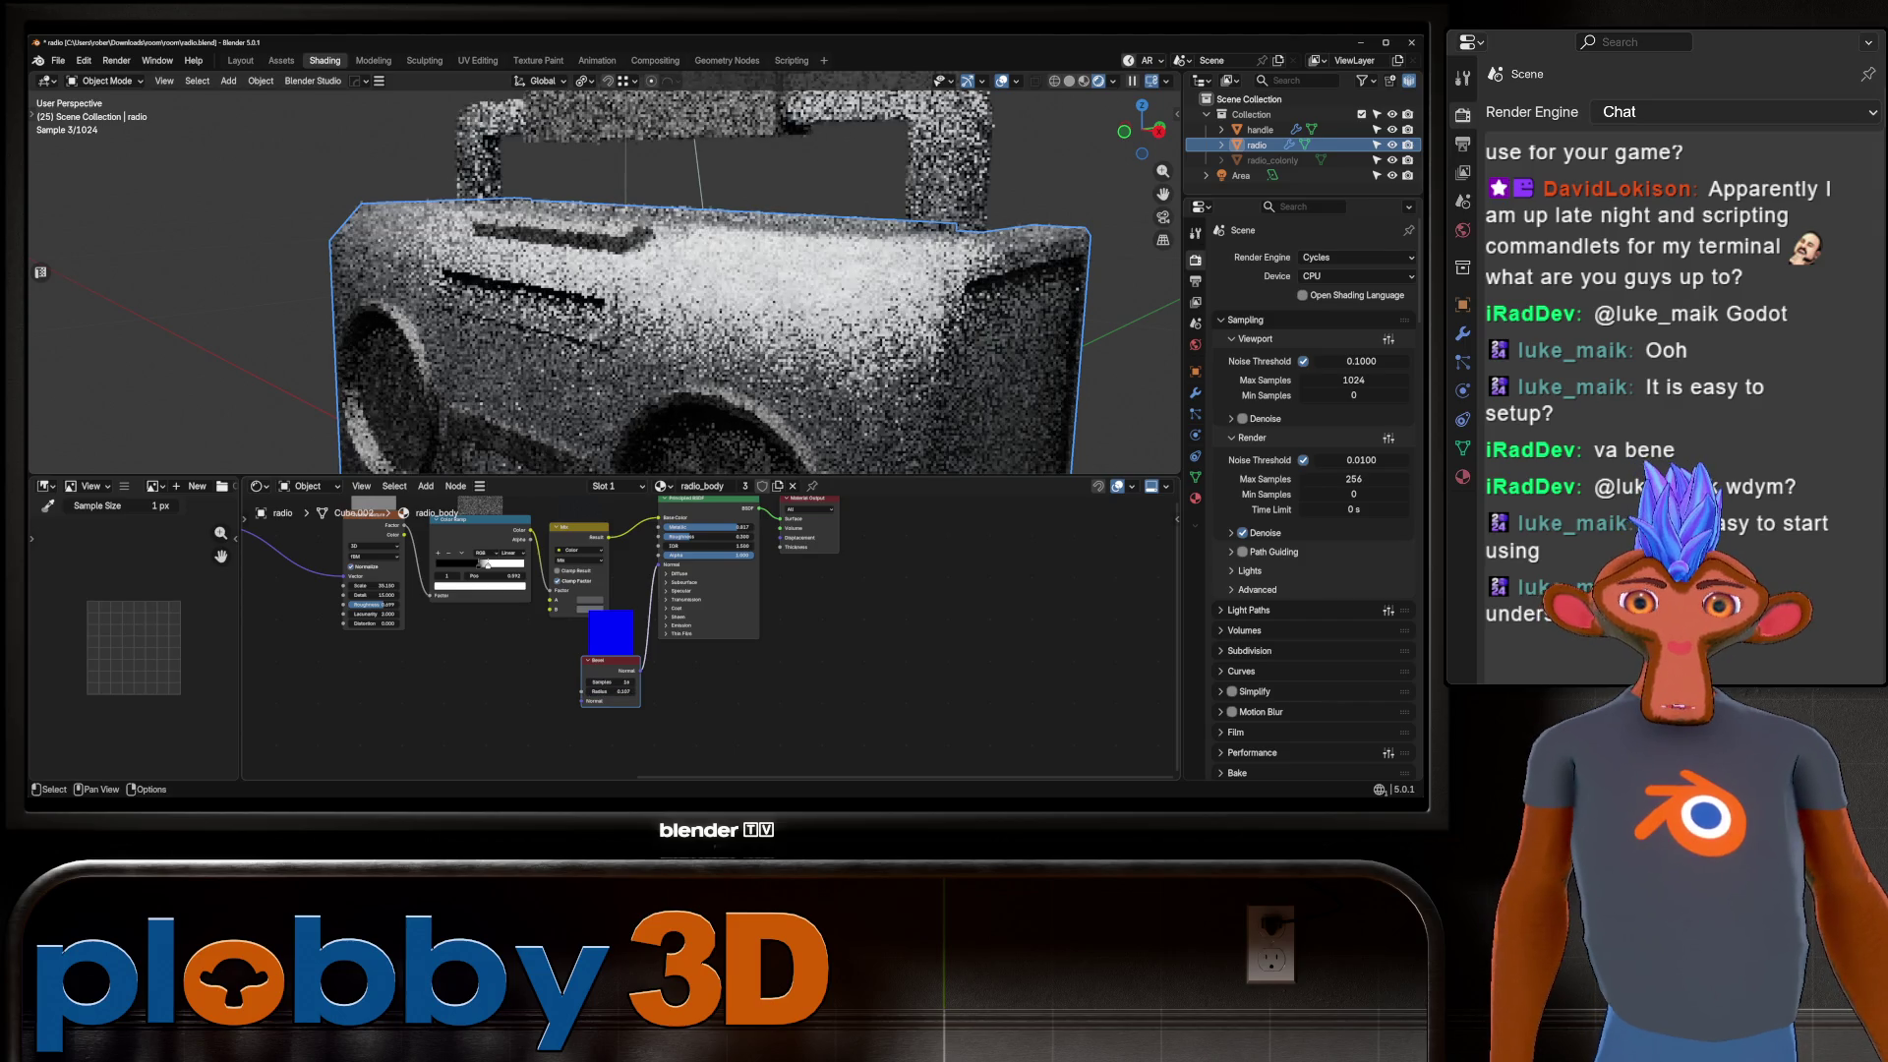
pyautogui.moveTo(610, 691); pyautogui.dragTo(610, 692)
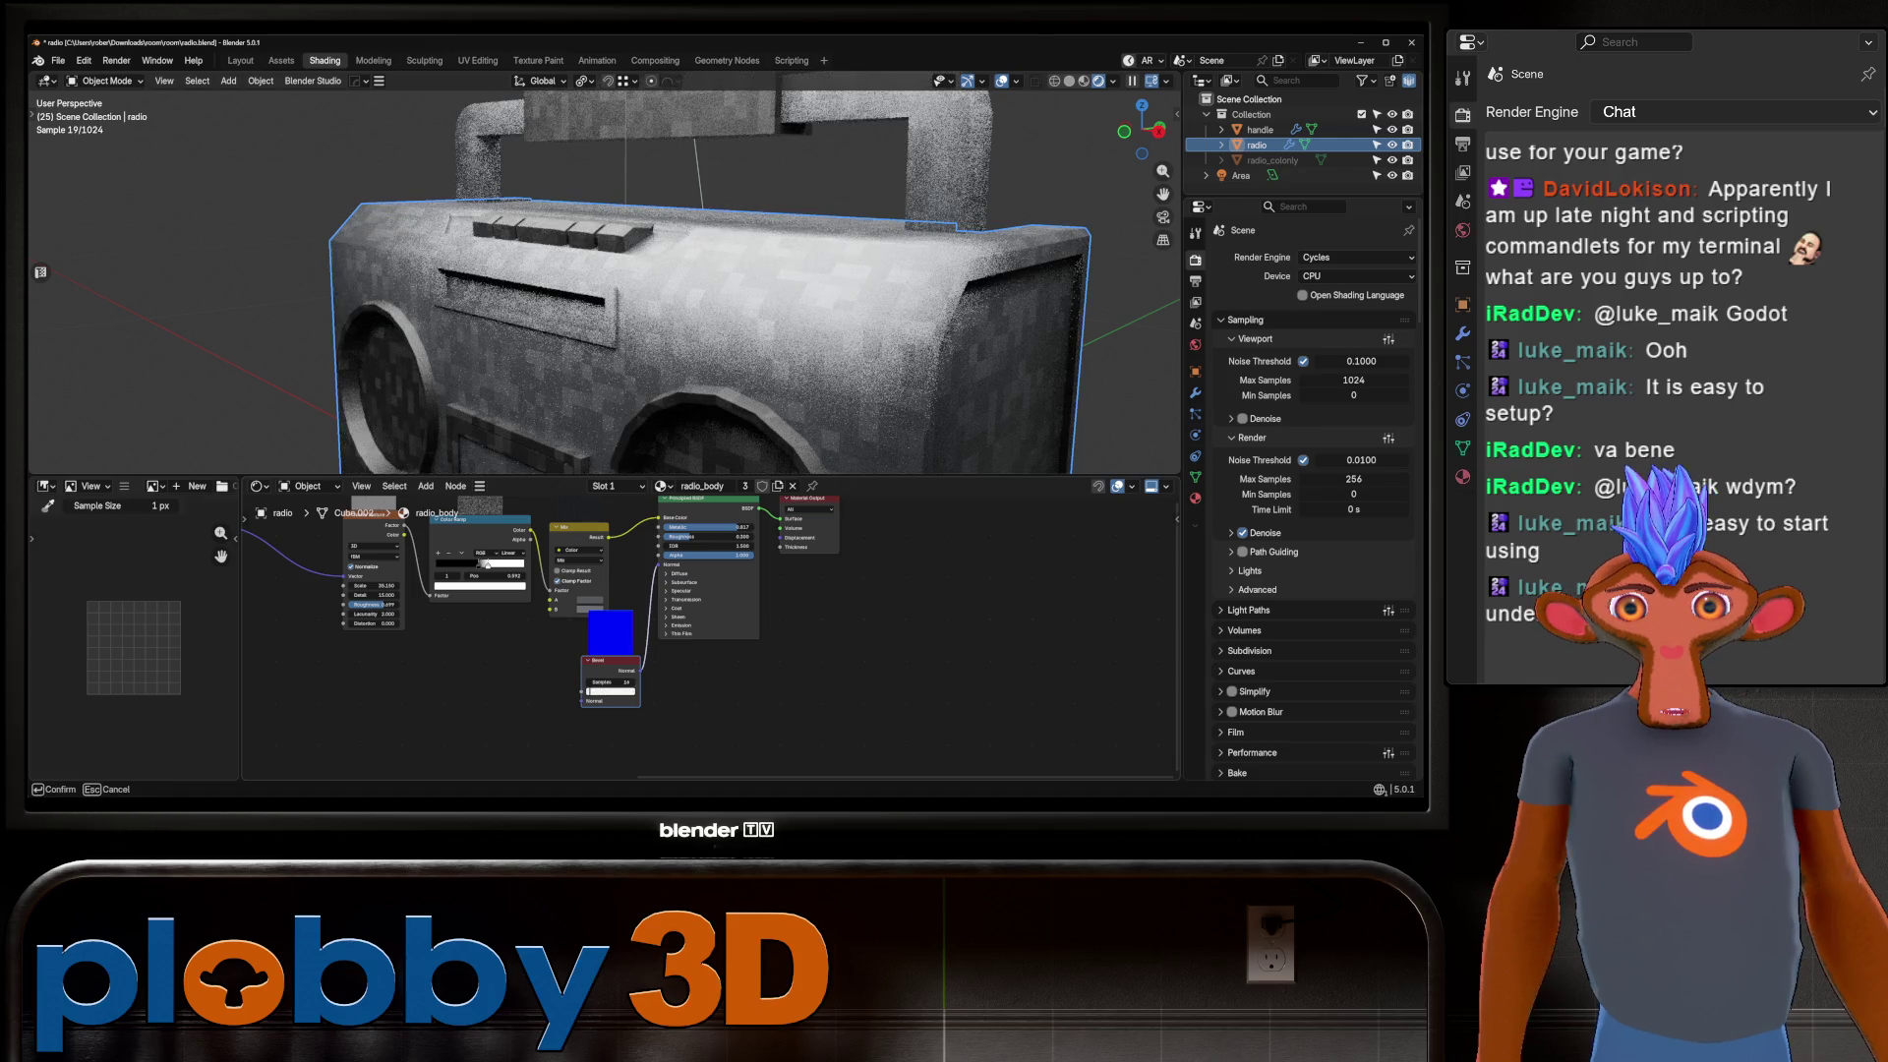
pyautogui.press('Return')
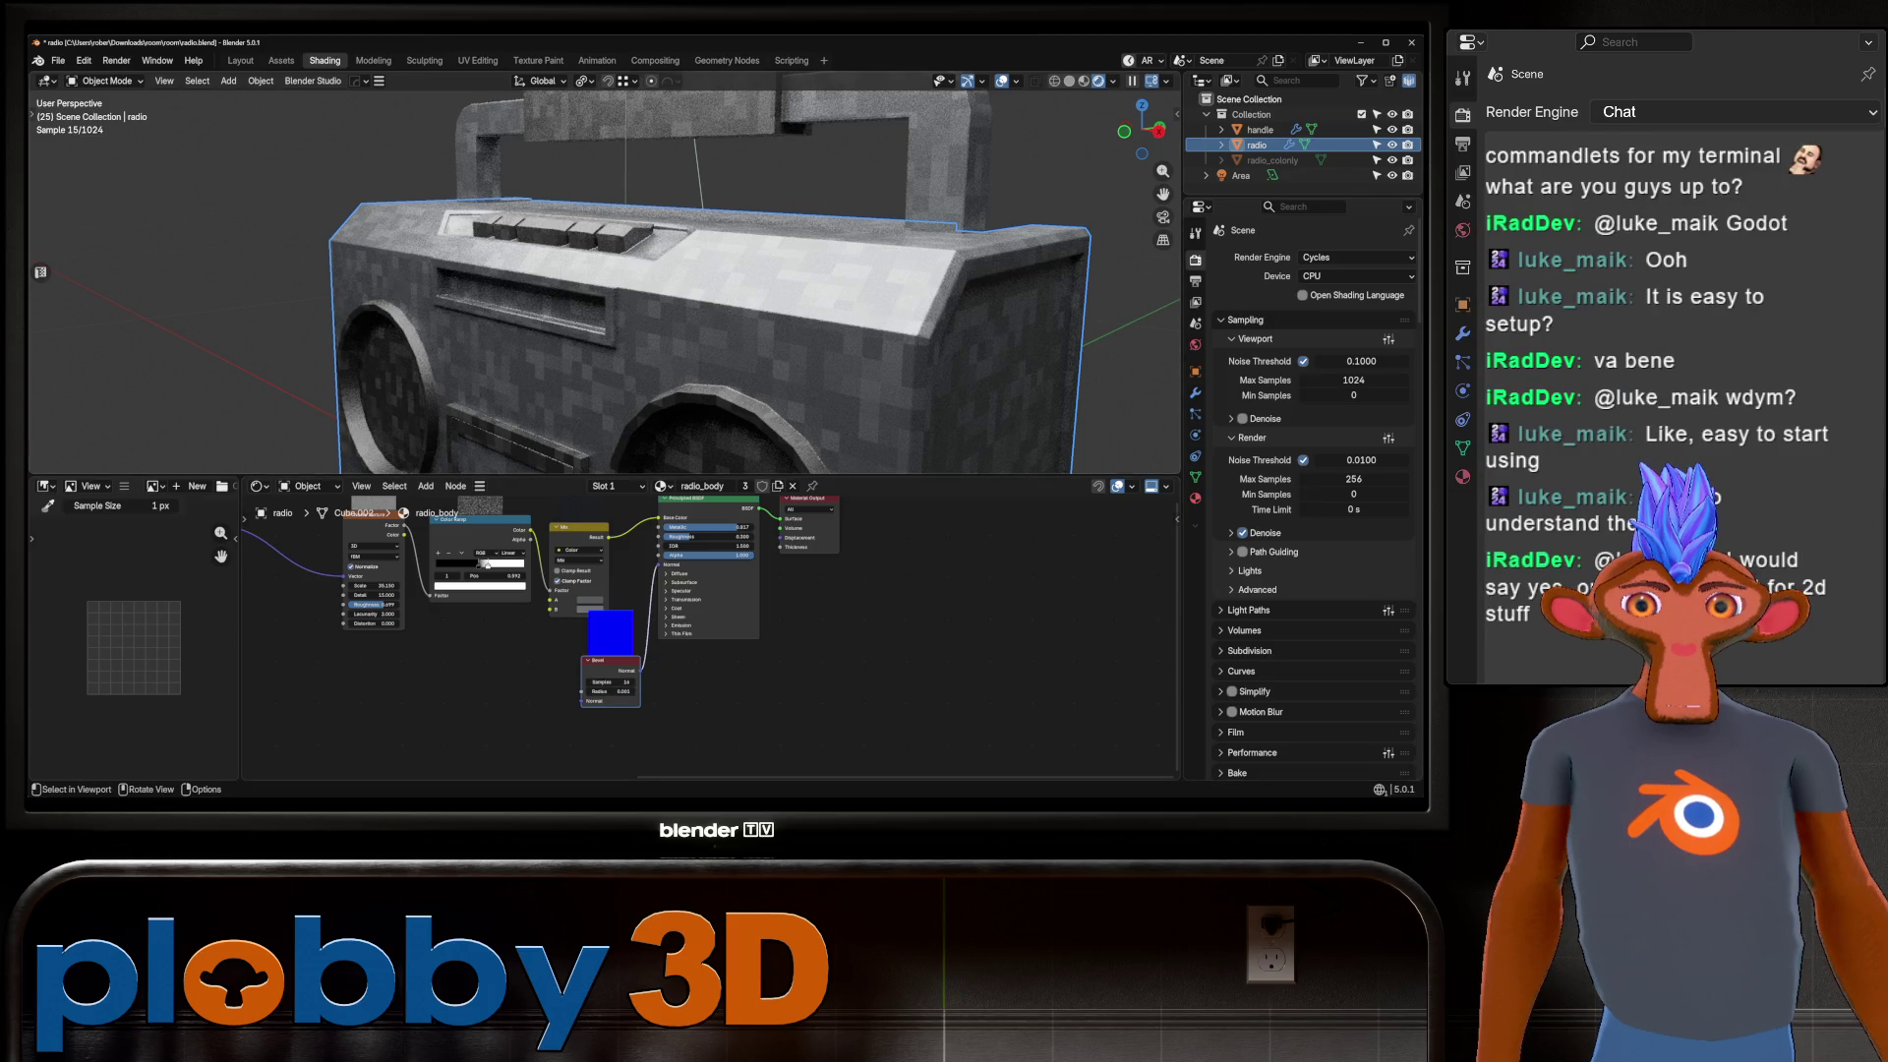
pyautogui.click(1069, 80)
pyautogui.click(1356, 277)
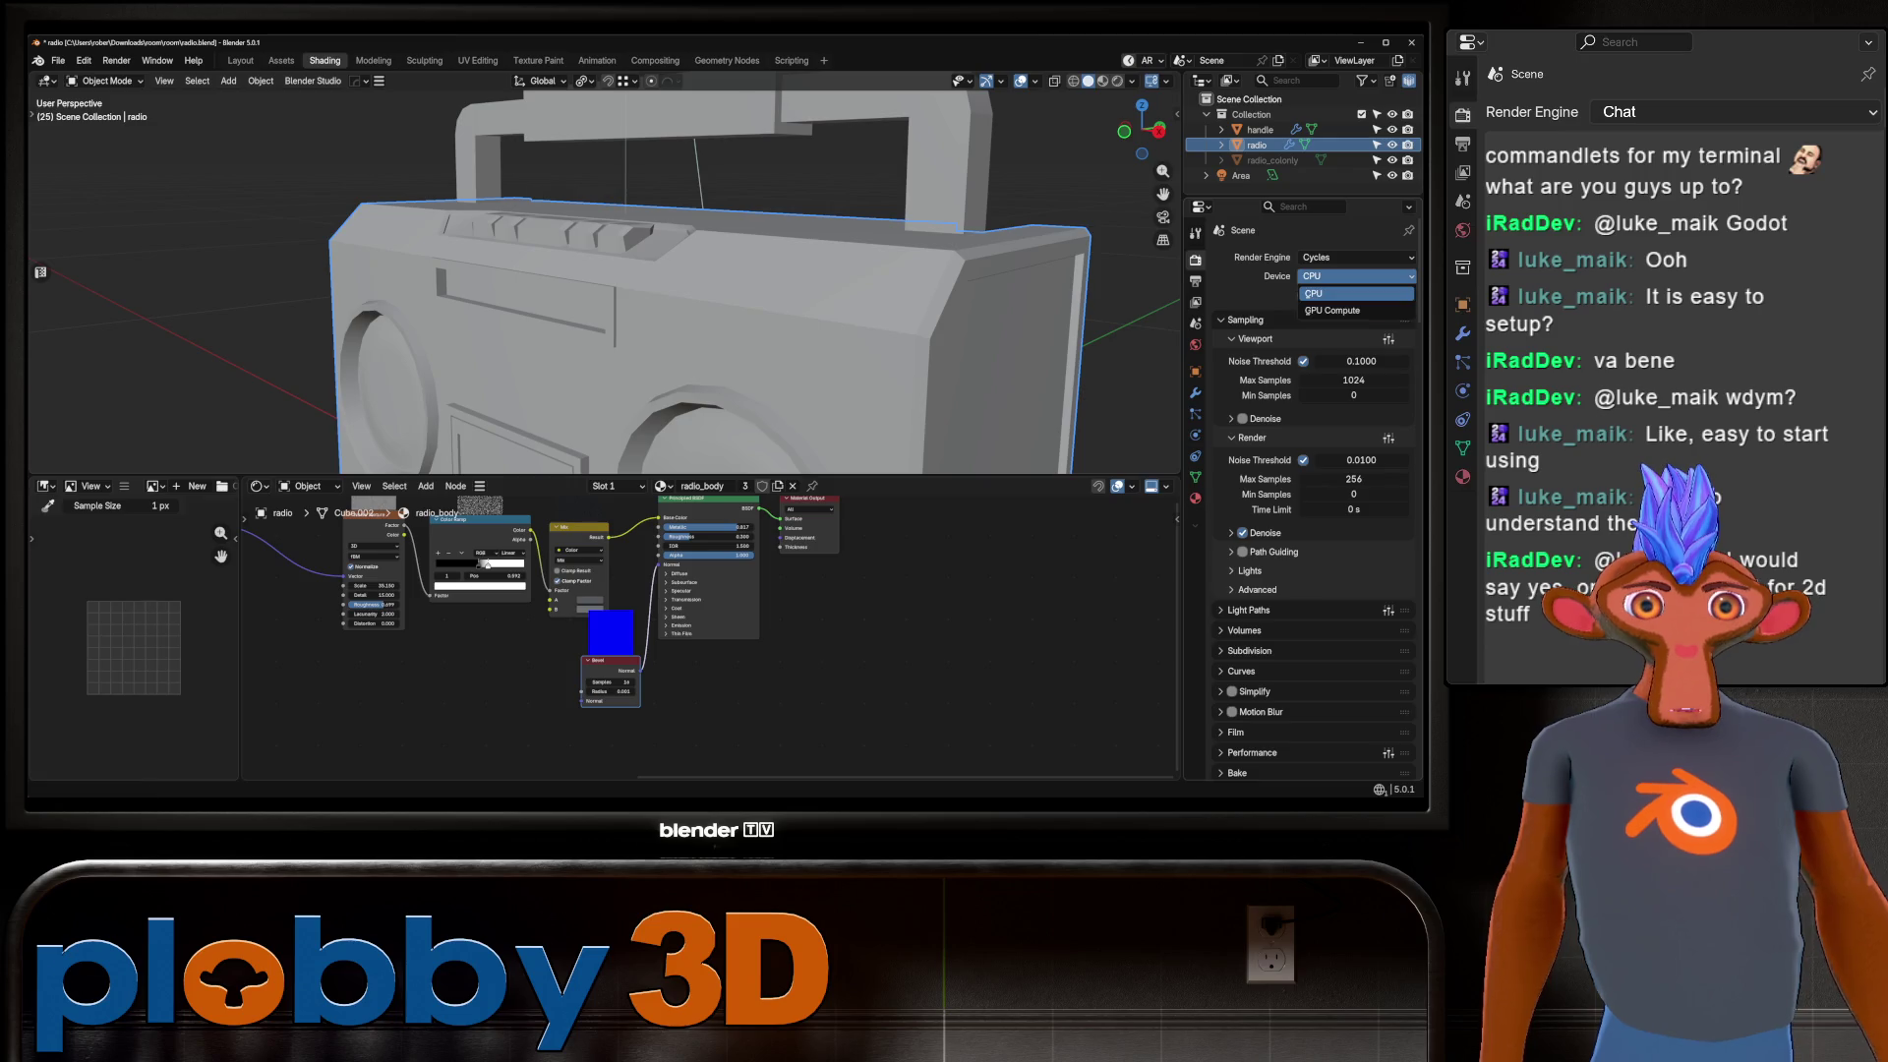
# Render on GPU Compute and check the radio's button faces in Material Preview.
pyautogui.click(1347, 298)
pyautogui.moveTo(688, 295); pyautogui.dragTo(747, 216, button='middle')
pyautogui.moveTo(604, 275); pyautogui.dragTo(629, 295, button='middle')
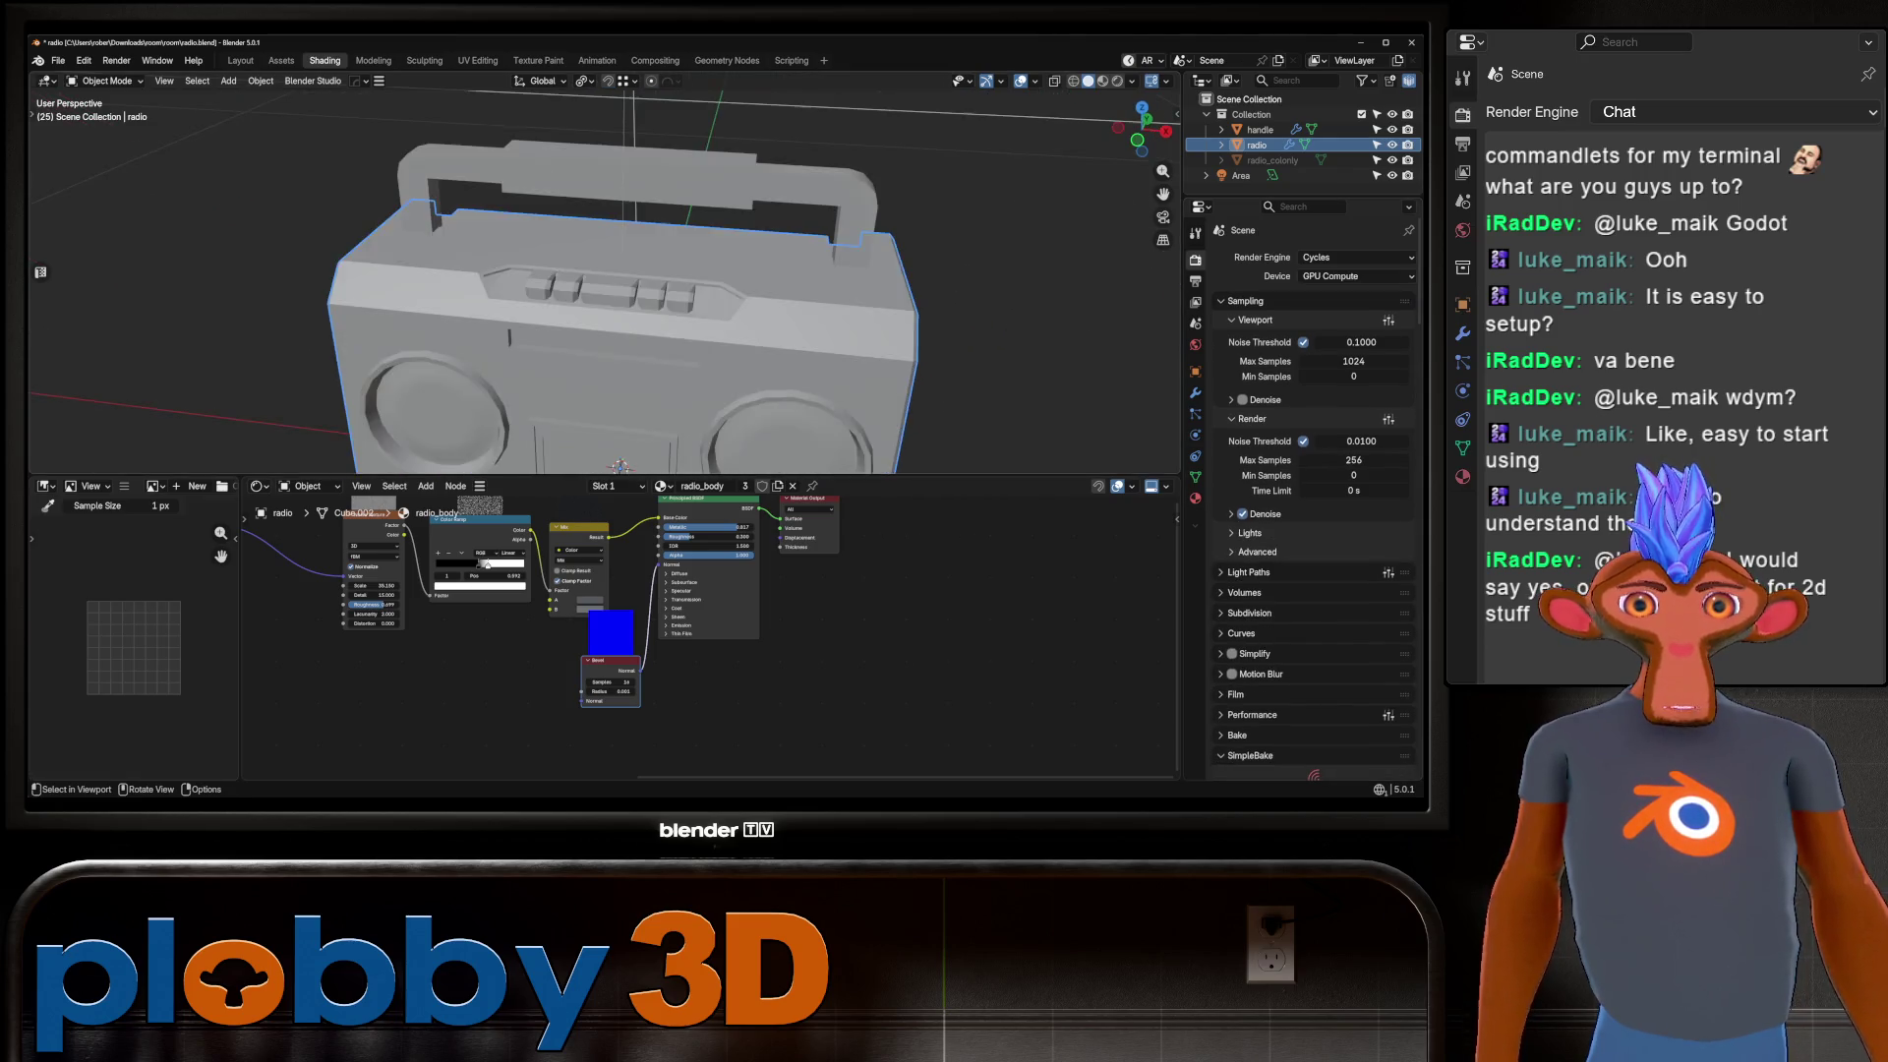
pyautogui.scroll(4, 605, 276)
pyautogui.scroll(-4, 605, 275)
pyautogui.press('Tab')
pyautogui.press('Tab')
pyautogui.scroll(3, 604, 275)
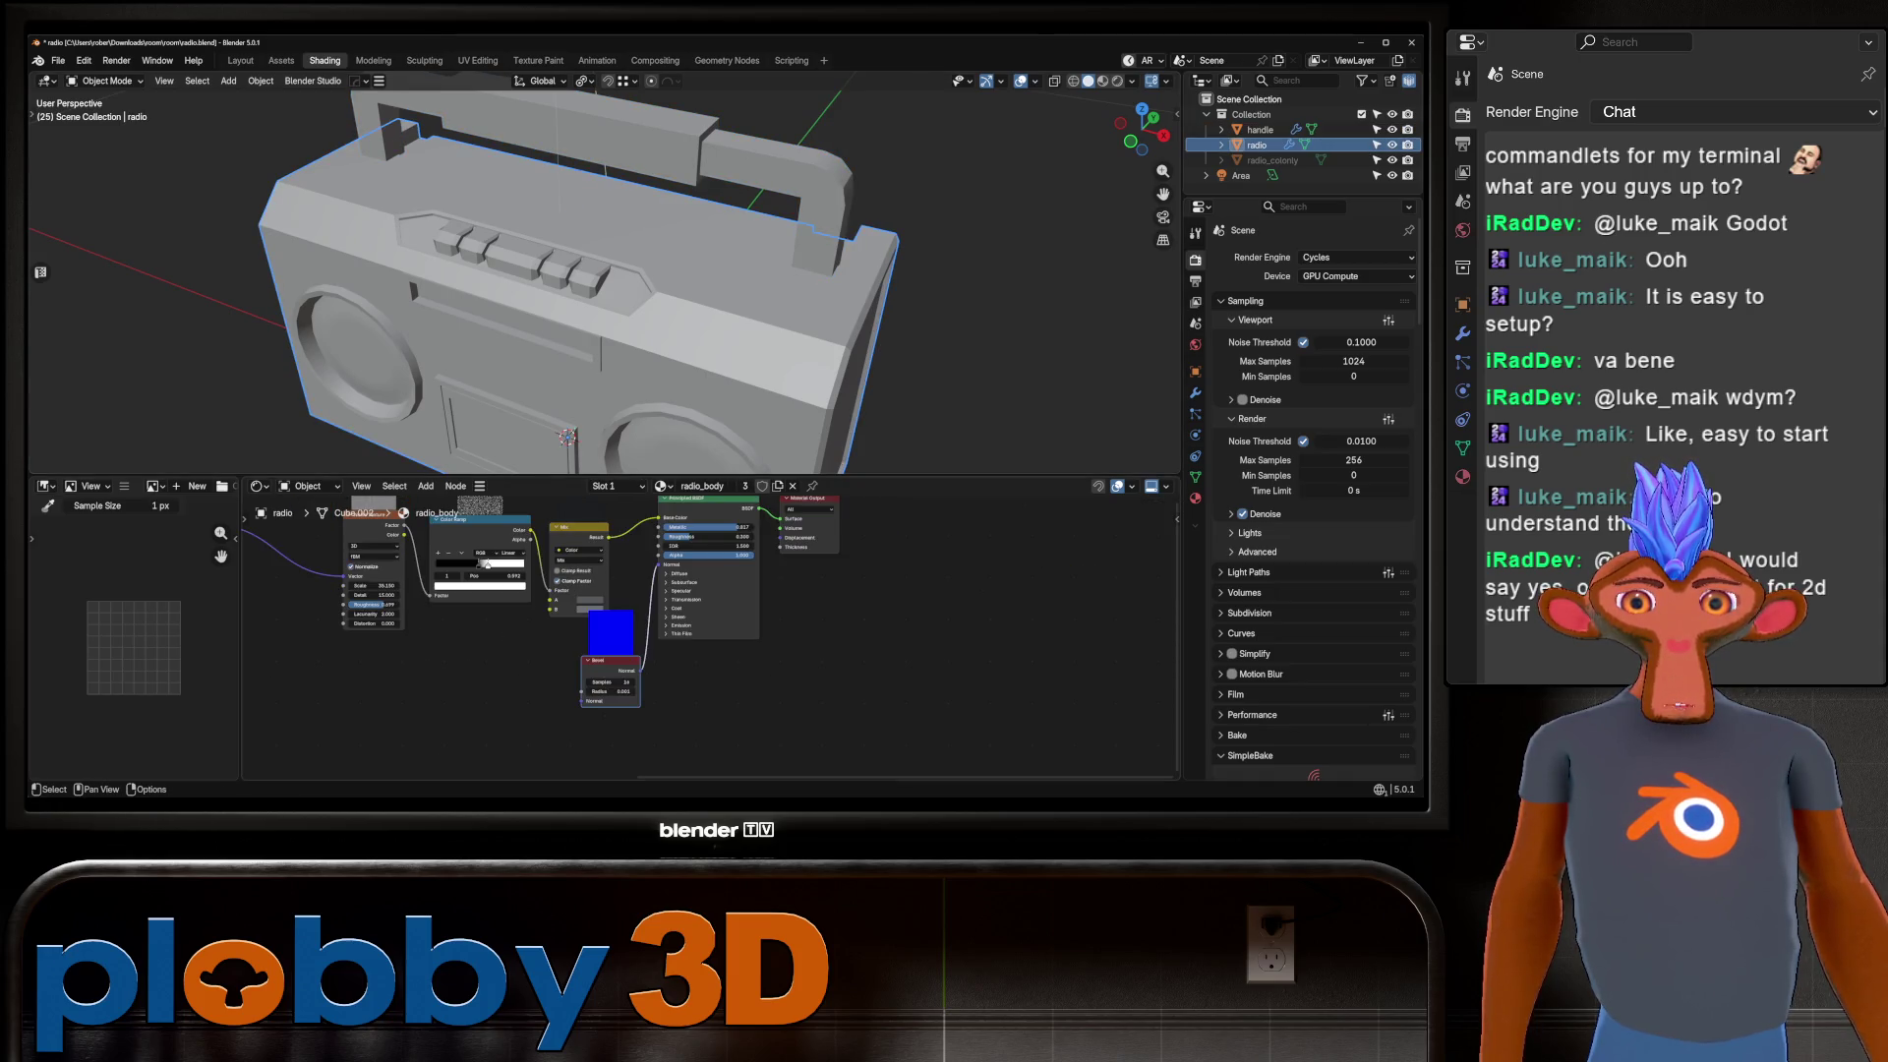
pyautogui.press('Tab')
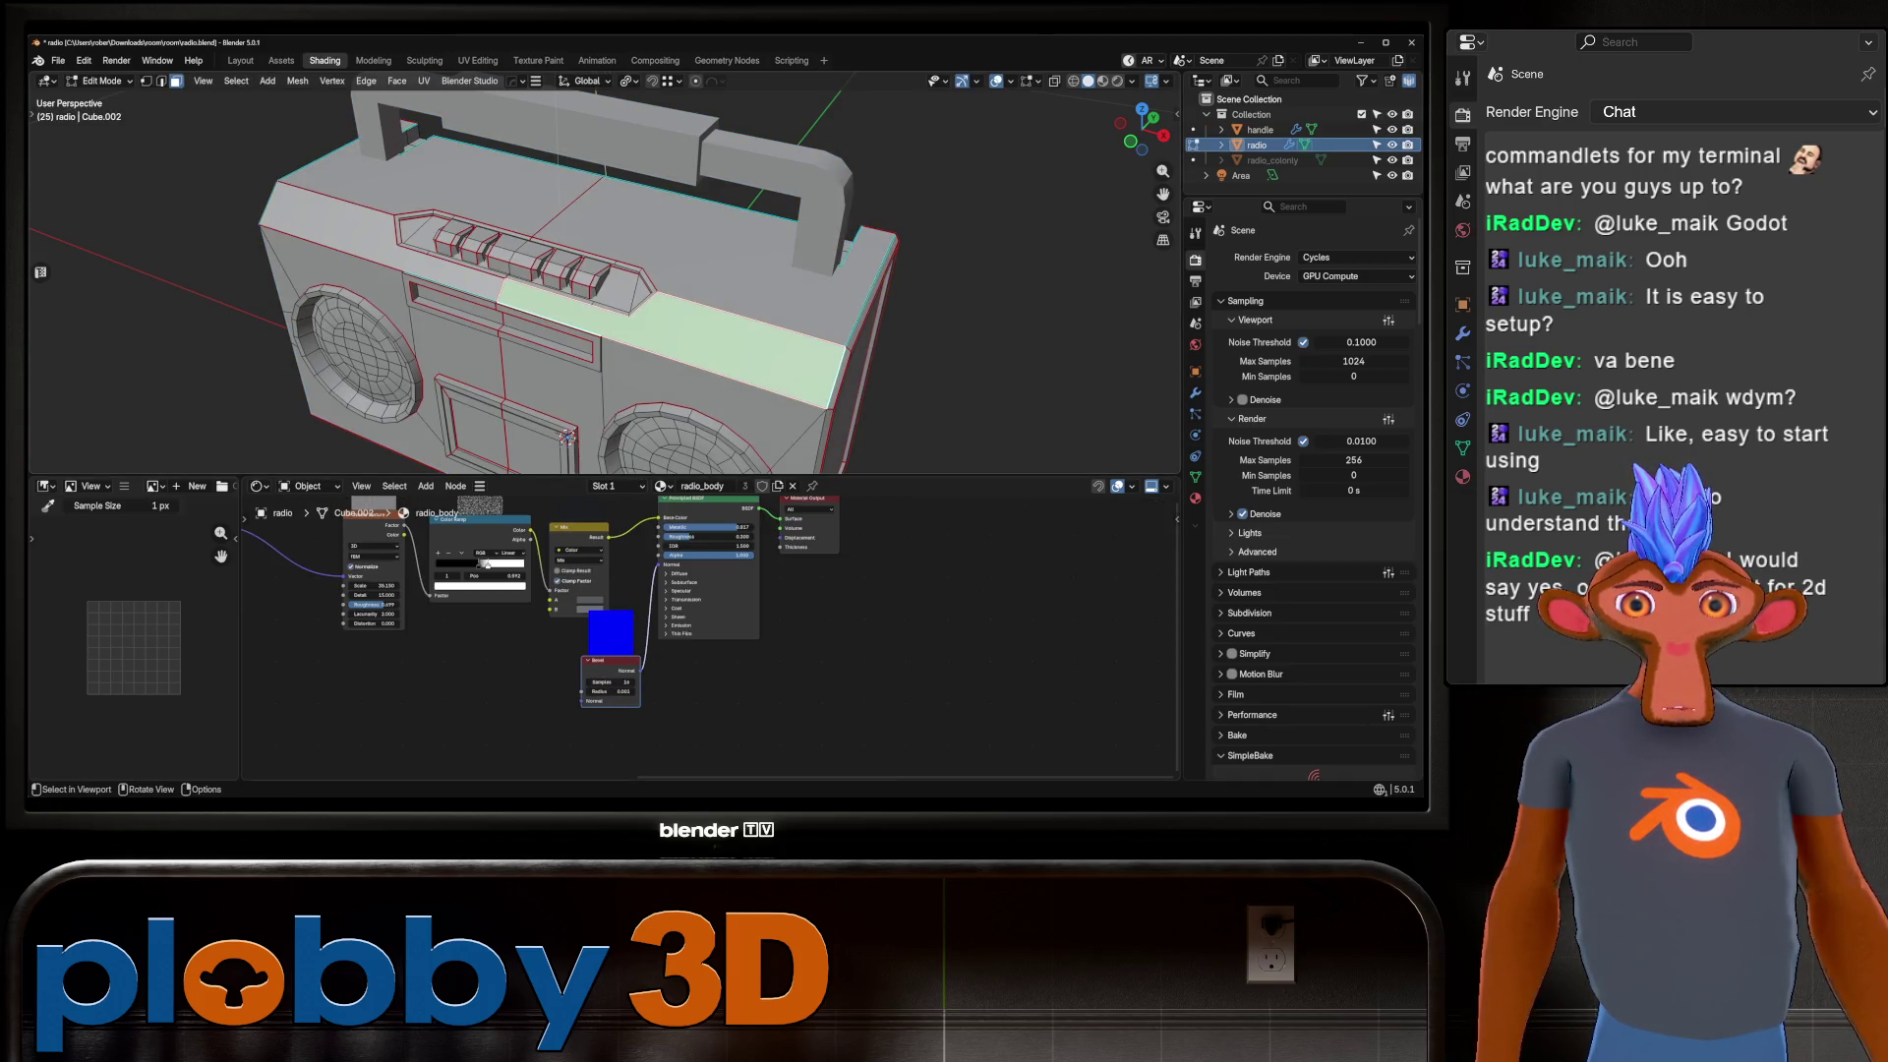
pyautogui.click(594, 282)
pyautogui.click(1102, 80)
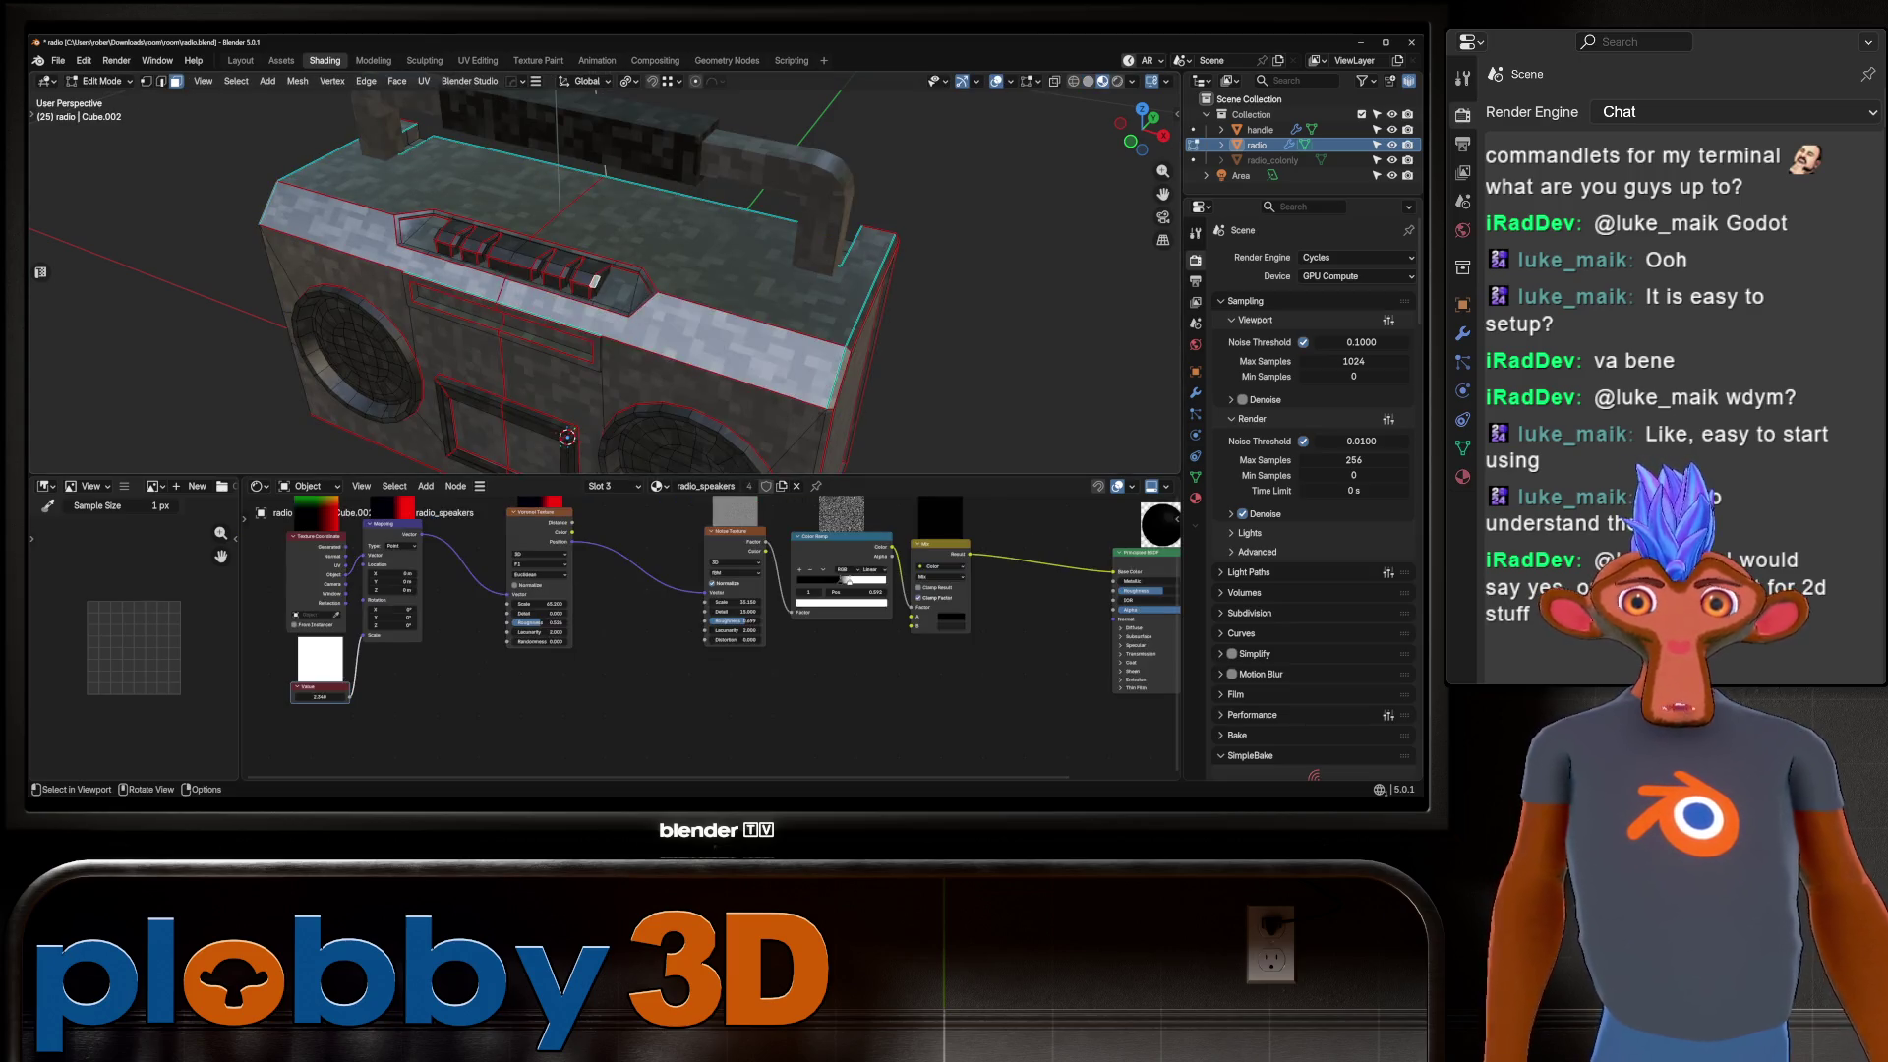
pyautogui.press('Tab')
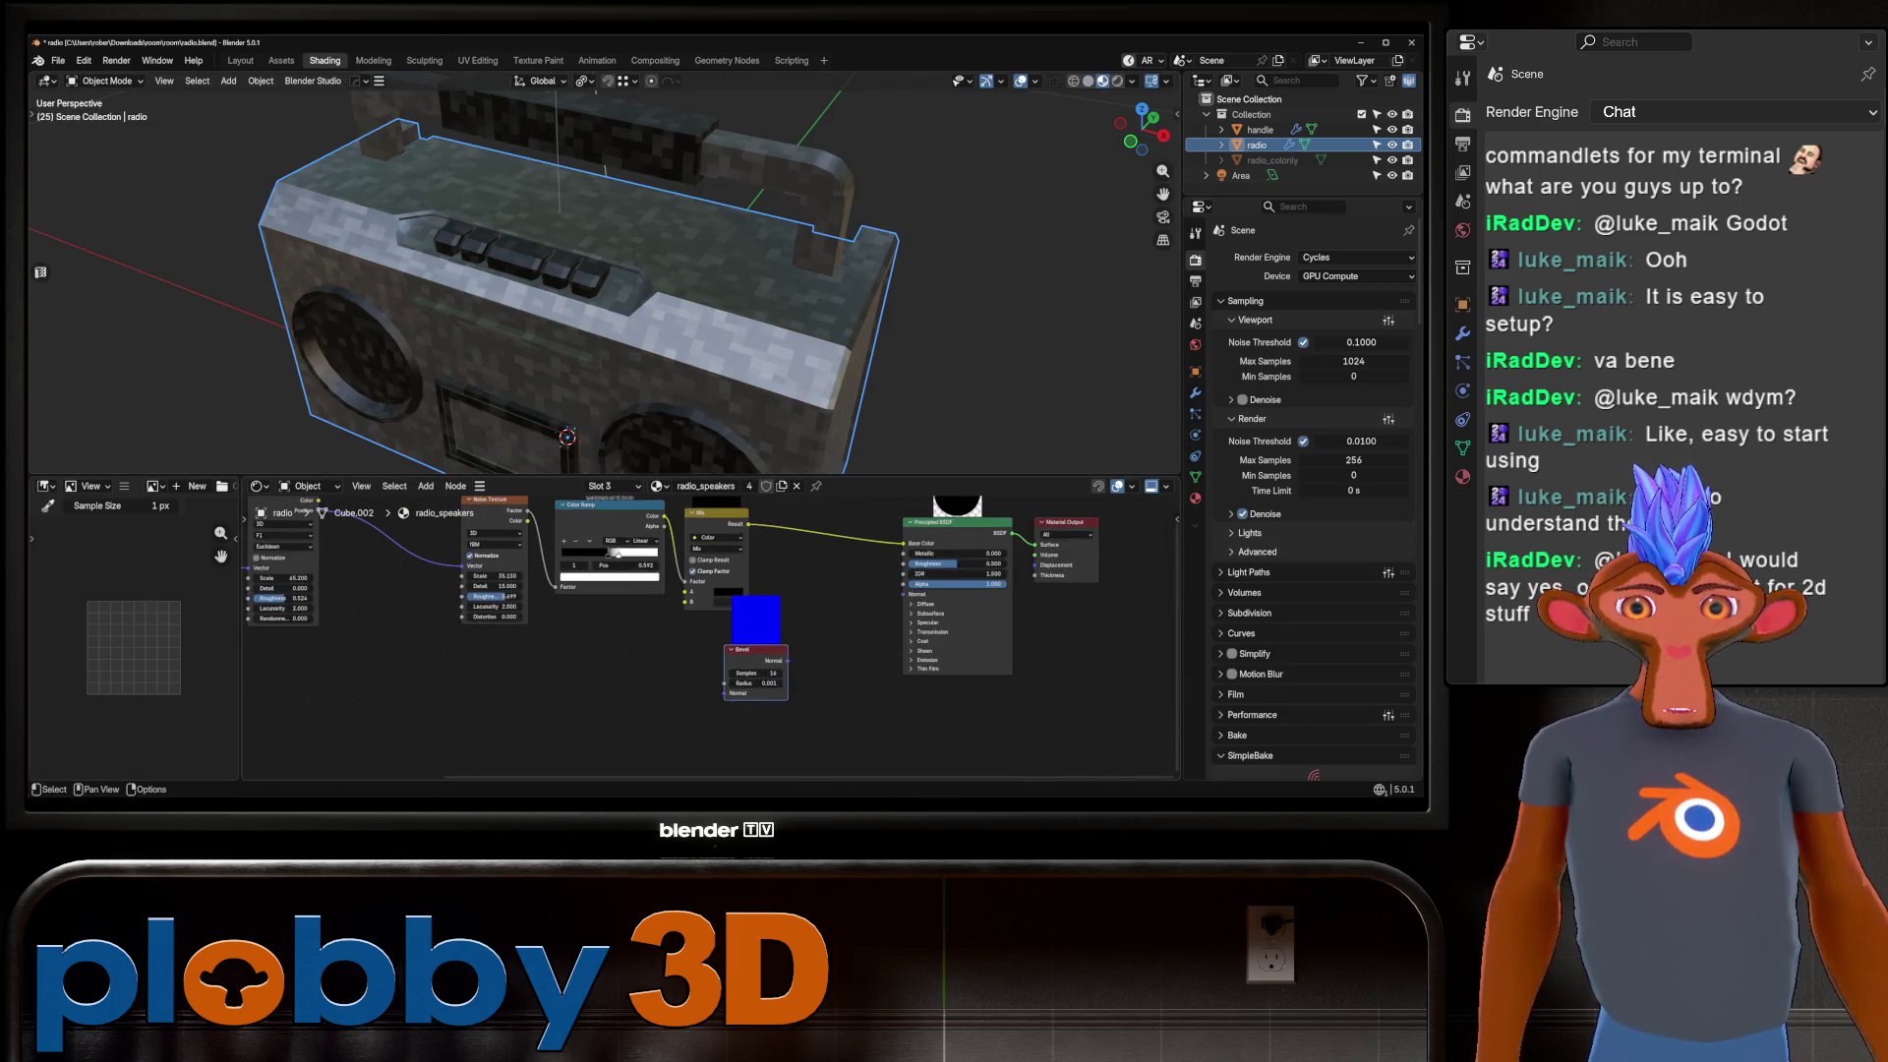
# Connect the Bevel node's Normal to the Principled BSDF Normal and save radio.blend.
pyautogui.moveTo(787, 660); pyautogui.dragTo(903, 594)
pyautogui.moveTo(629, 295)
pyautogui.mouseDown(button='middle')
pyautogui.moveTo(506, 275)
pyautogui.moveTo(589, 236)
pyautogui.moveTo(639, 295)
pyautogui.moveTo(649, 245)
pyautogui.mouseUp(button='middle')
pyautogui.scroll(3, 506, 275)
pyautogui.scroll(-6, 604, 280)
pyautogui.hotkey('ctrl', 's')
# Enable the Roughness/Glossy map in SimpleBake's PBR bakes.
pyautogui.scroll(-12, 1313, 491)
pyautogui.scroll(10, 1314, 492)
pyautogui.click(1265, 283)
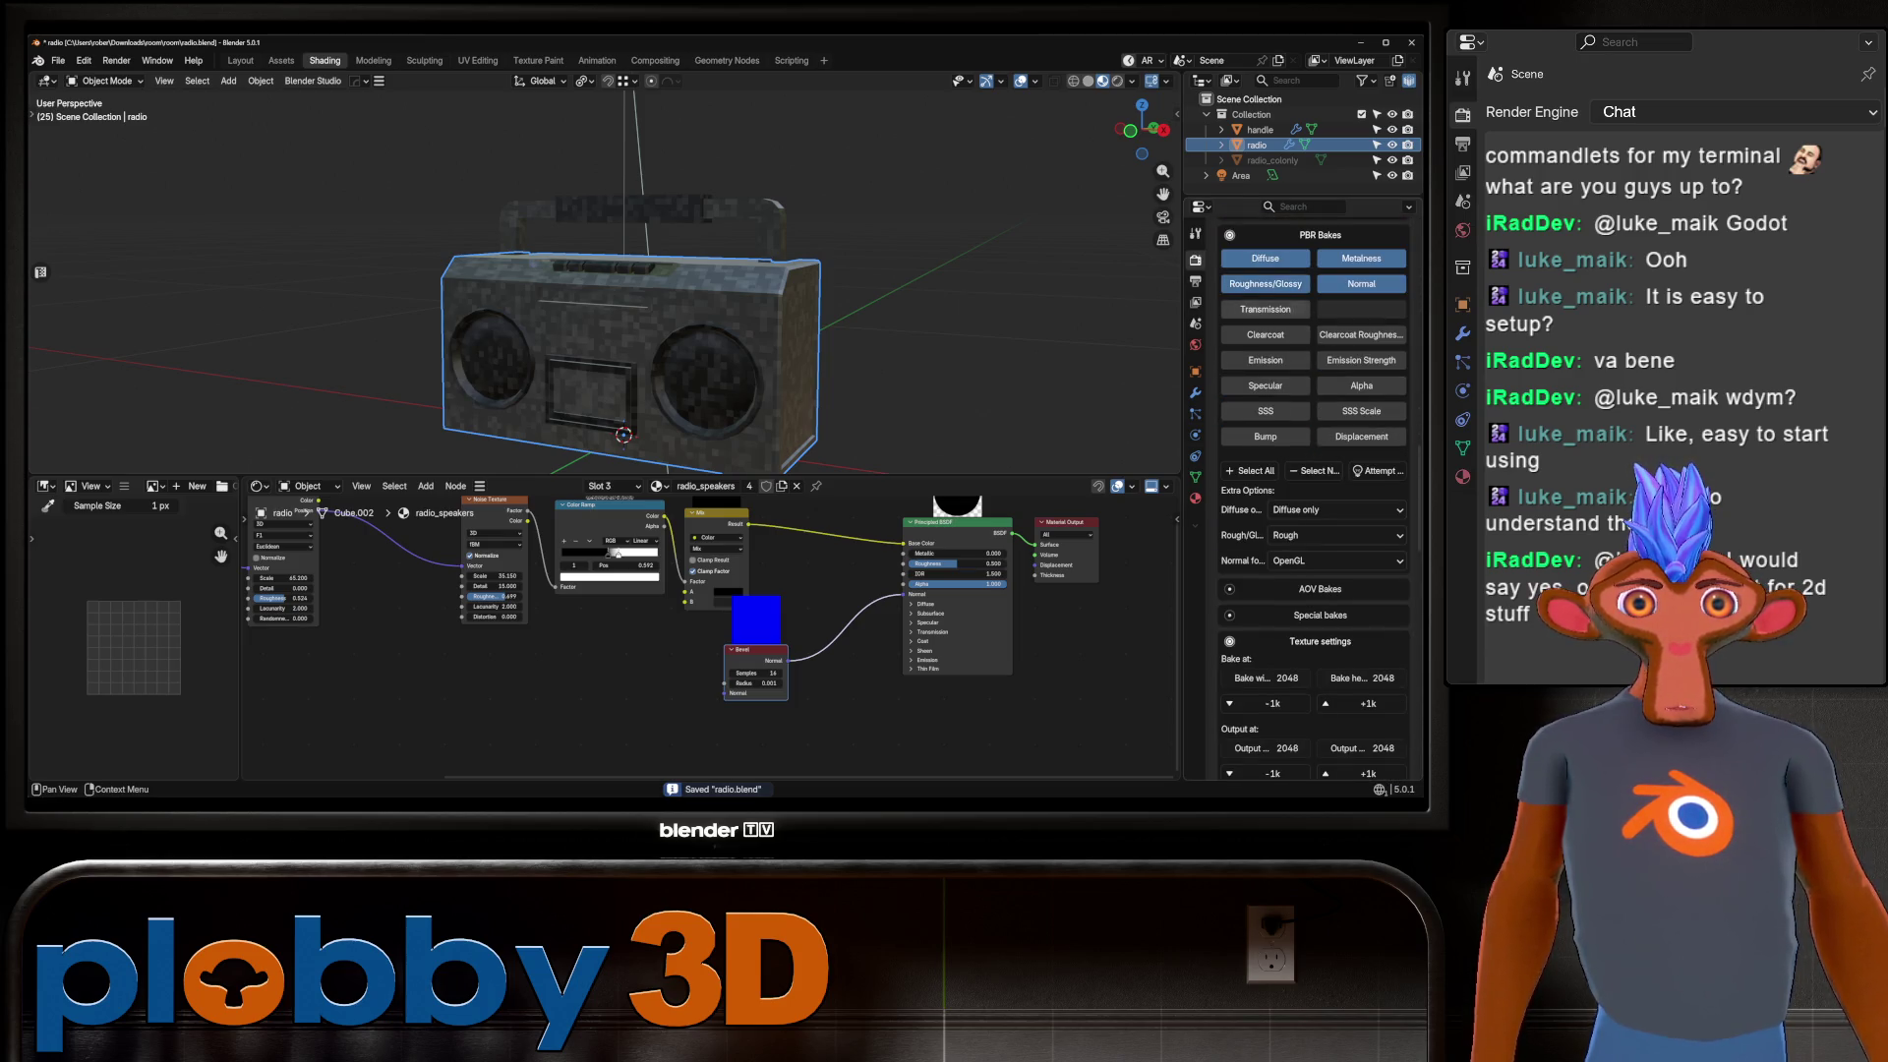
# Reduce bake and output size to 1024 and enable 'Multiple objects to one texture set'.
pyautogui.scroll(-5, 1314, 492)
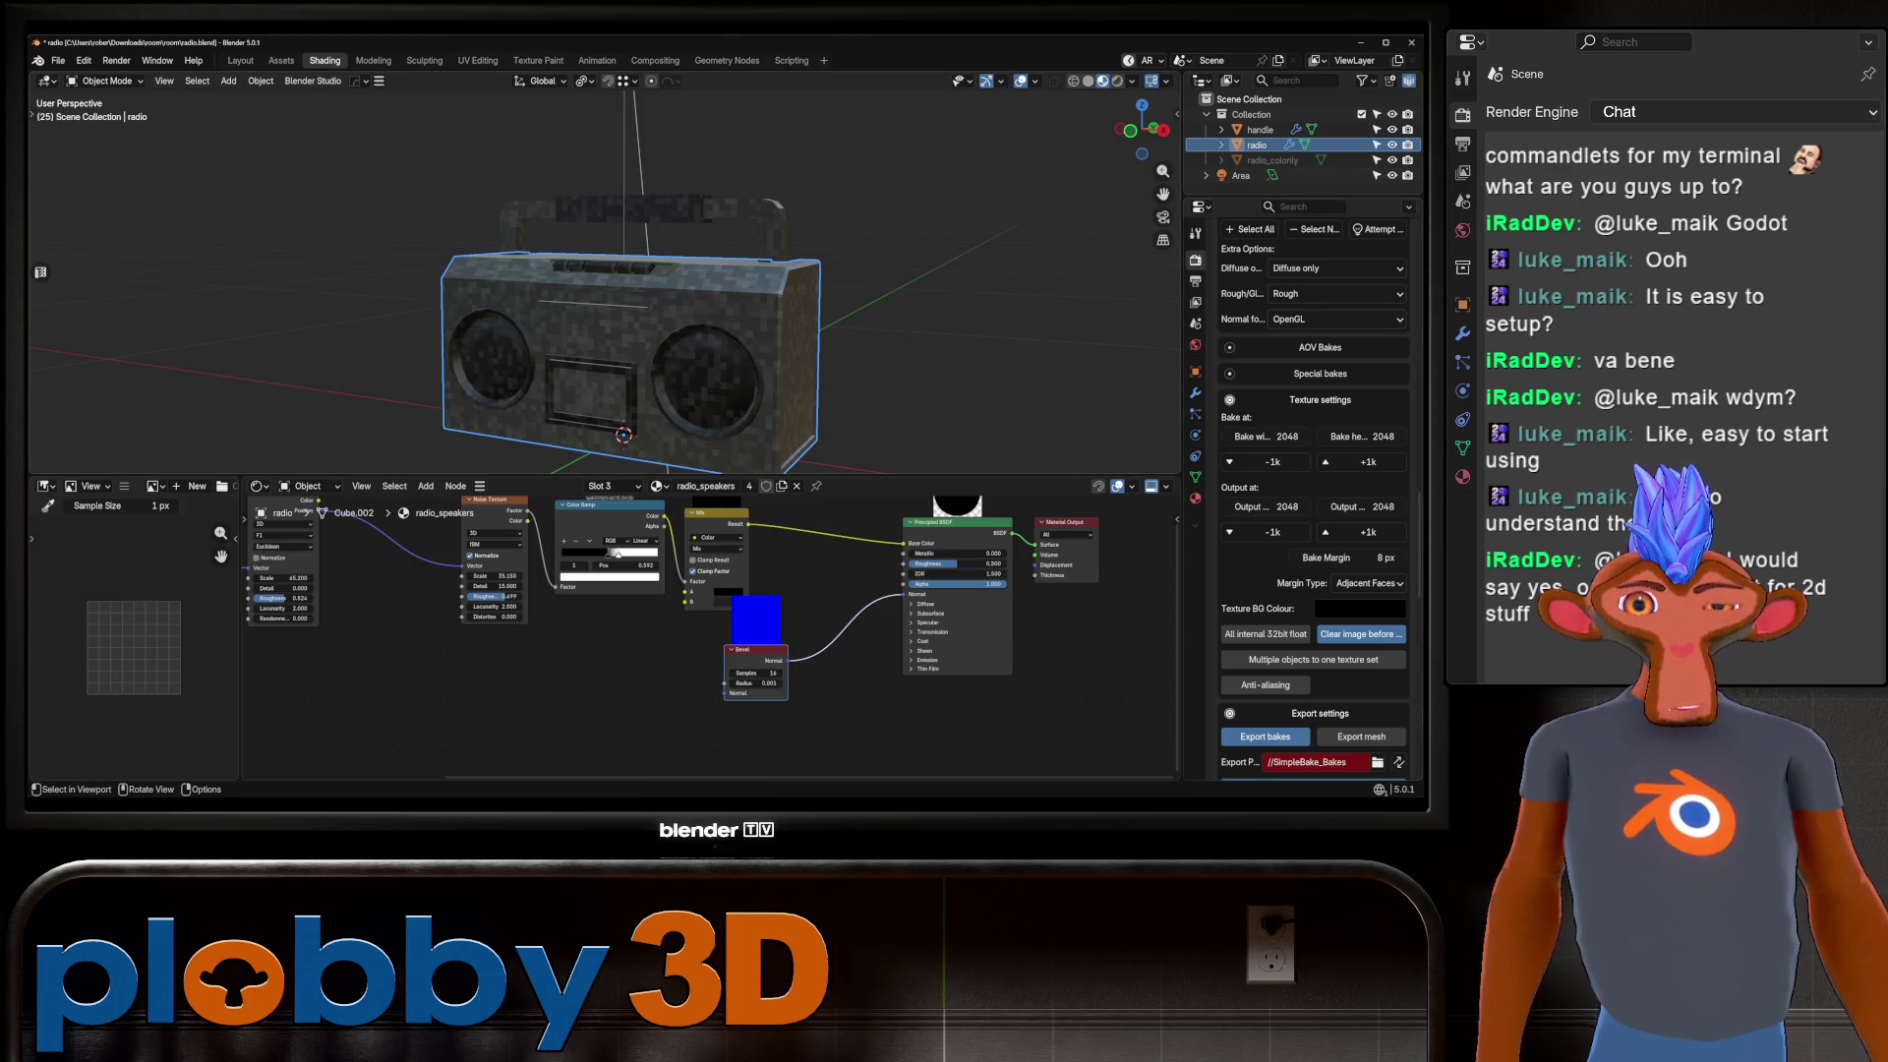
pyautogui.click(1272, 461)
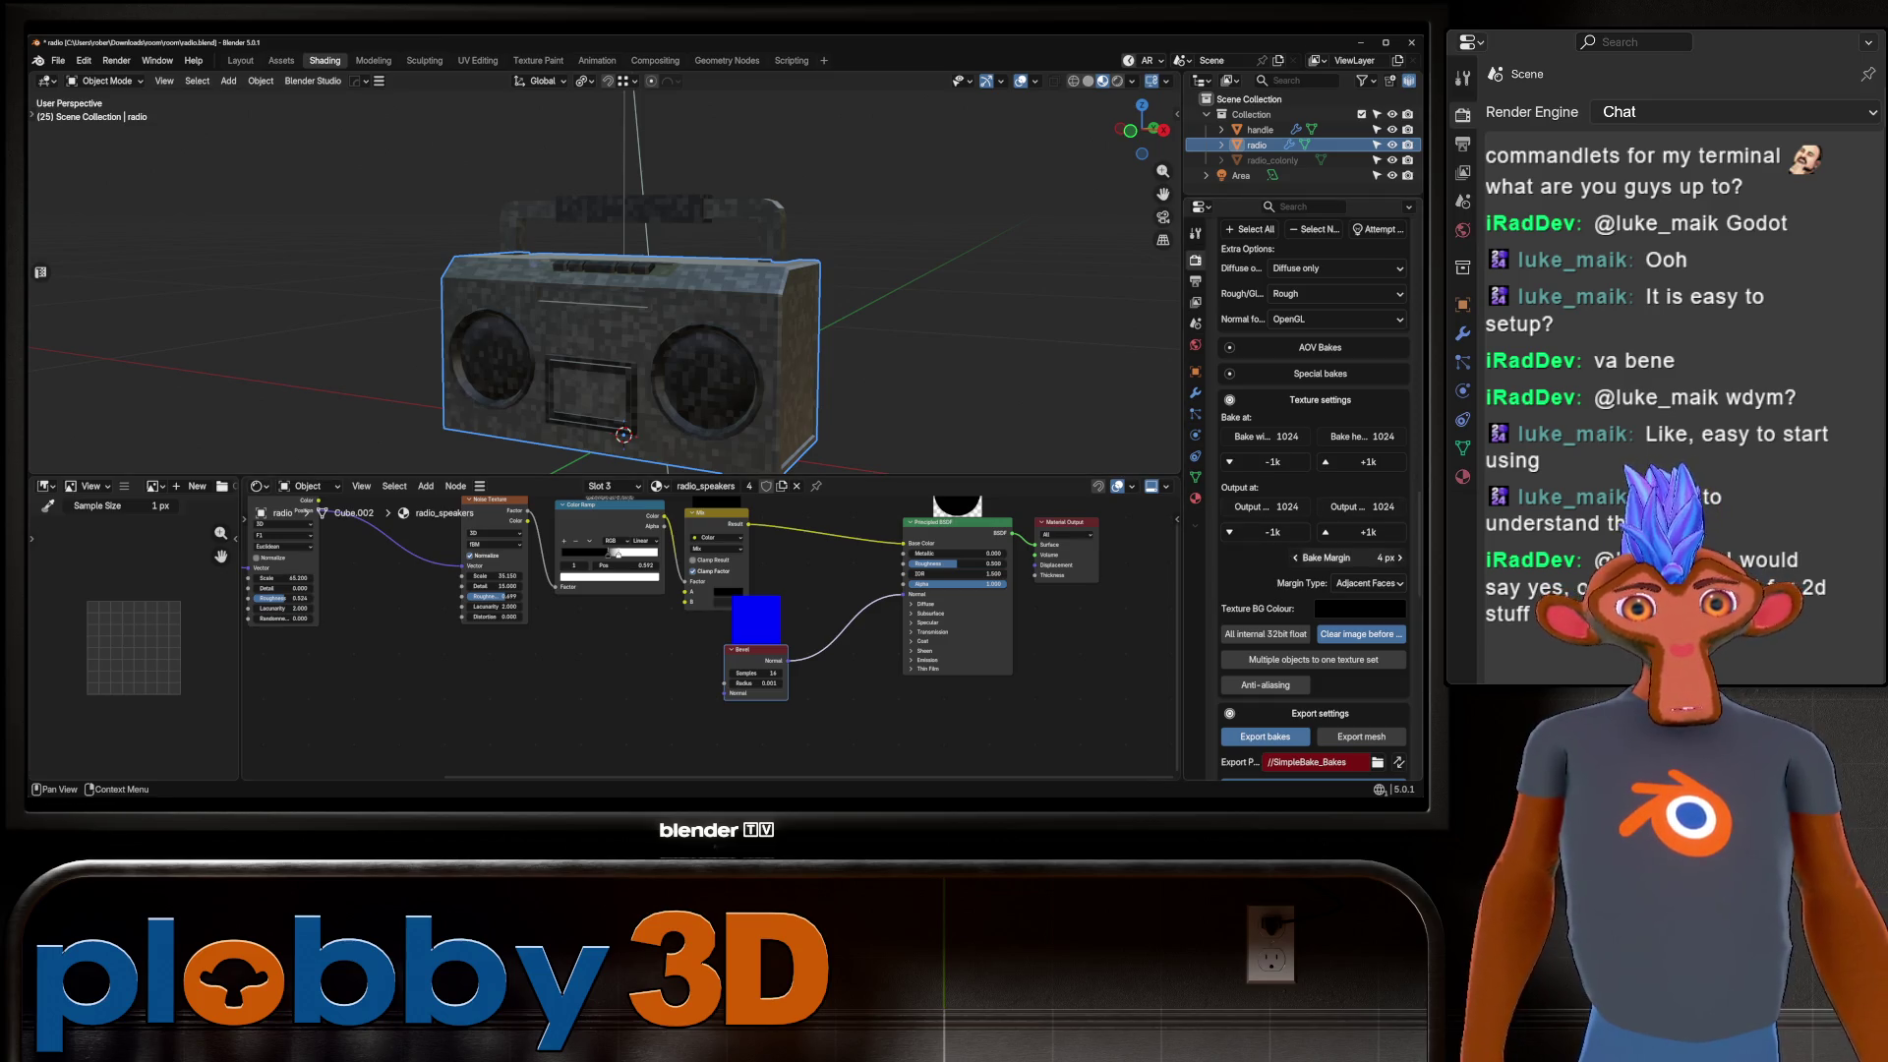
pyautogui.scroll(-4, 1377, 580)
pyautogui.click(1378, 581)
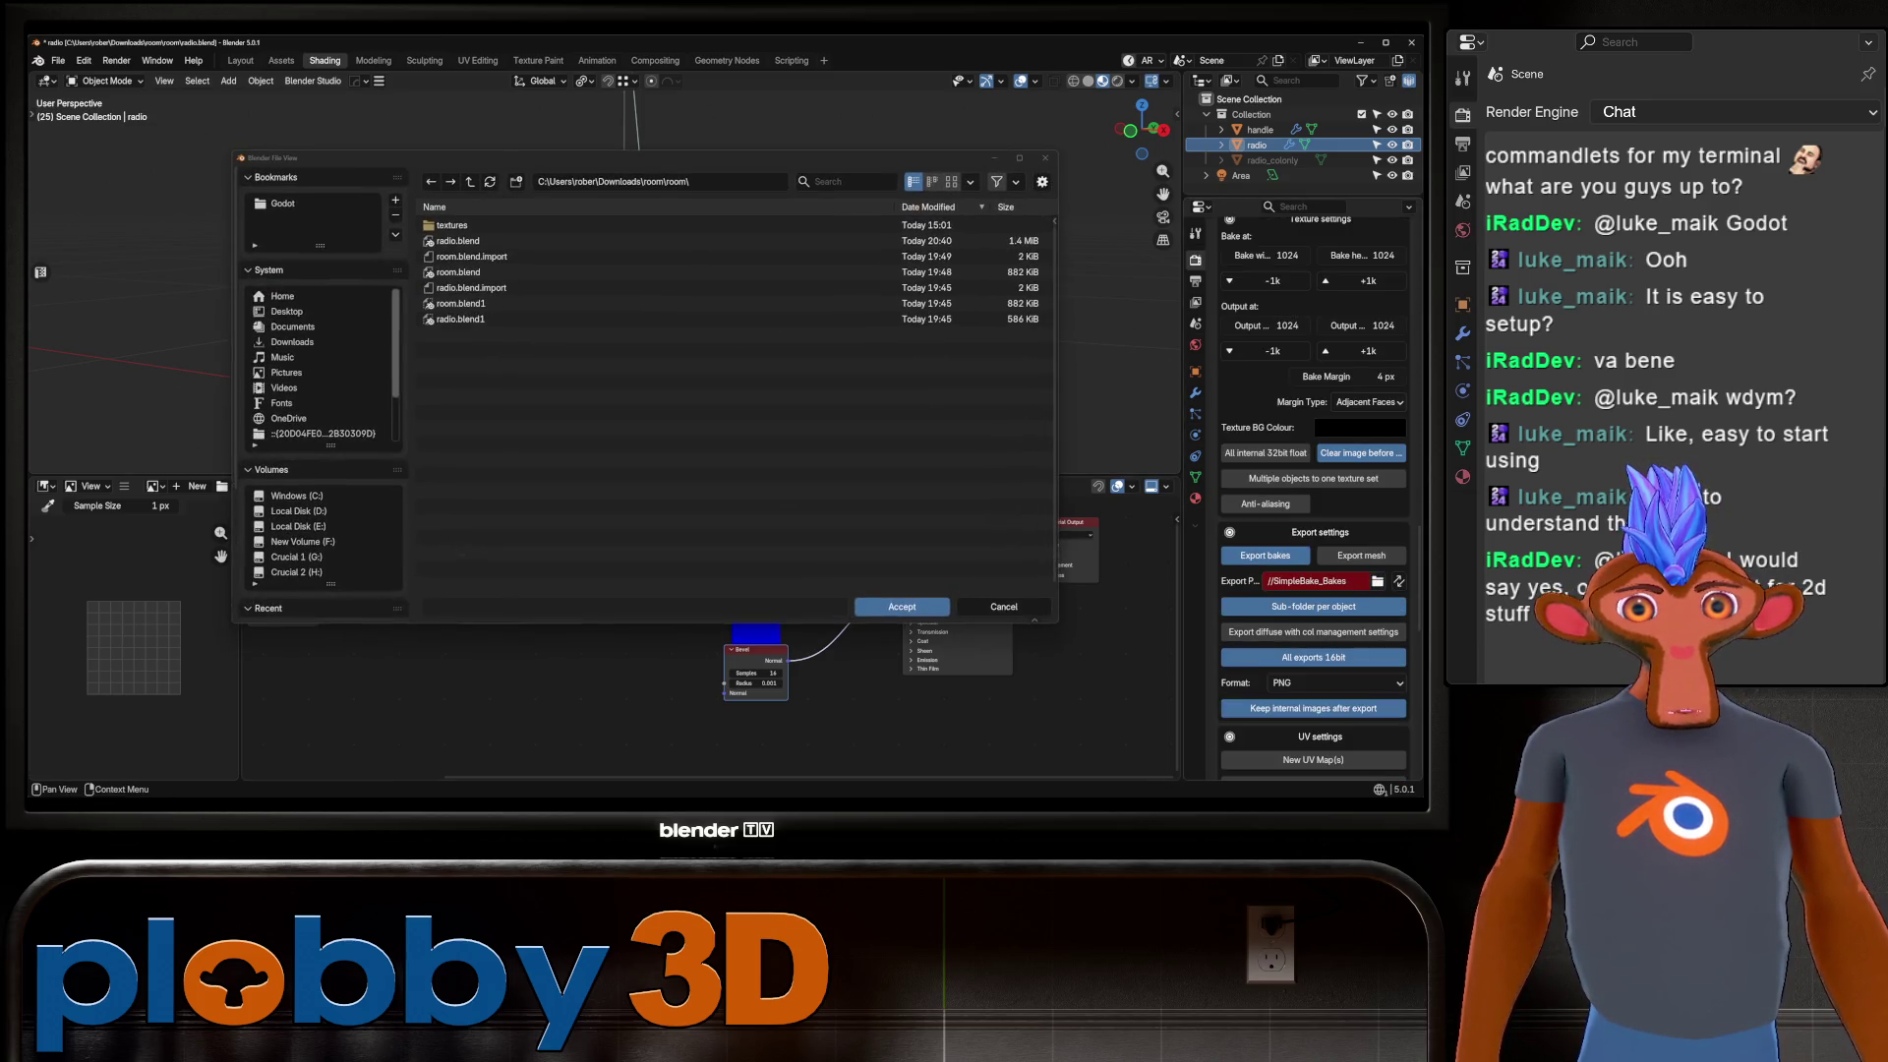
pyautogui.press('Escape')
pyautogui.click(1313, 478)
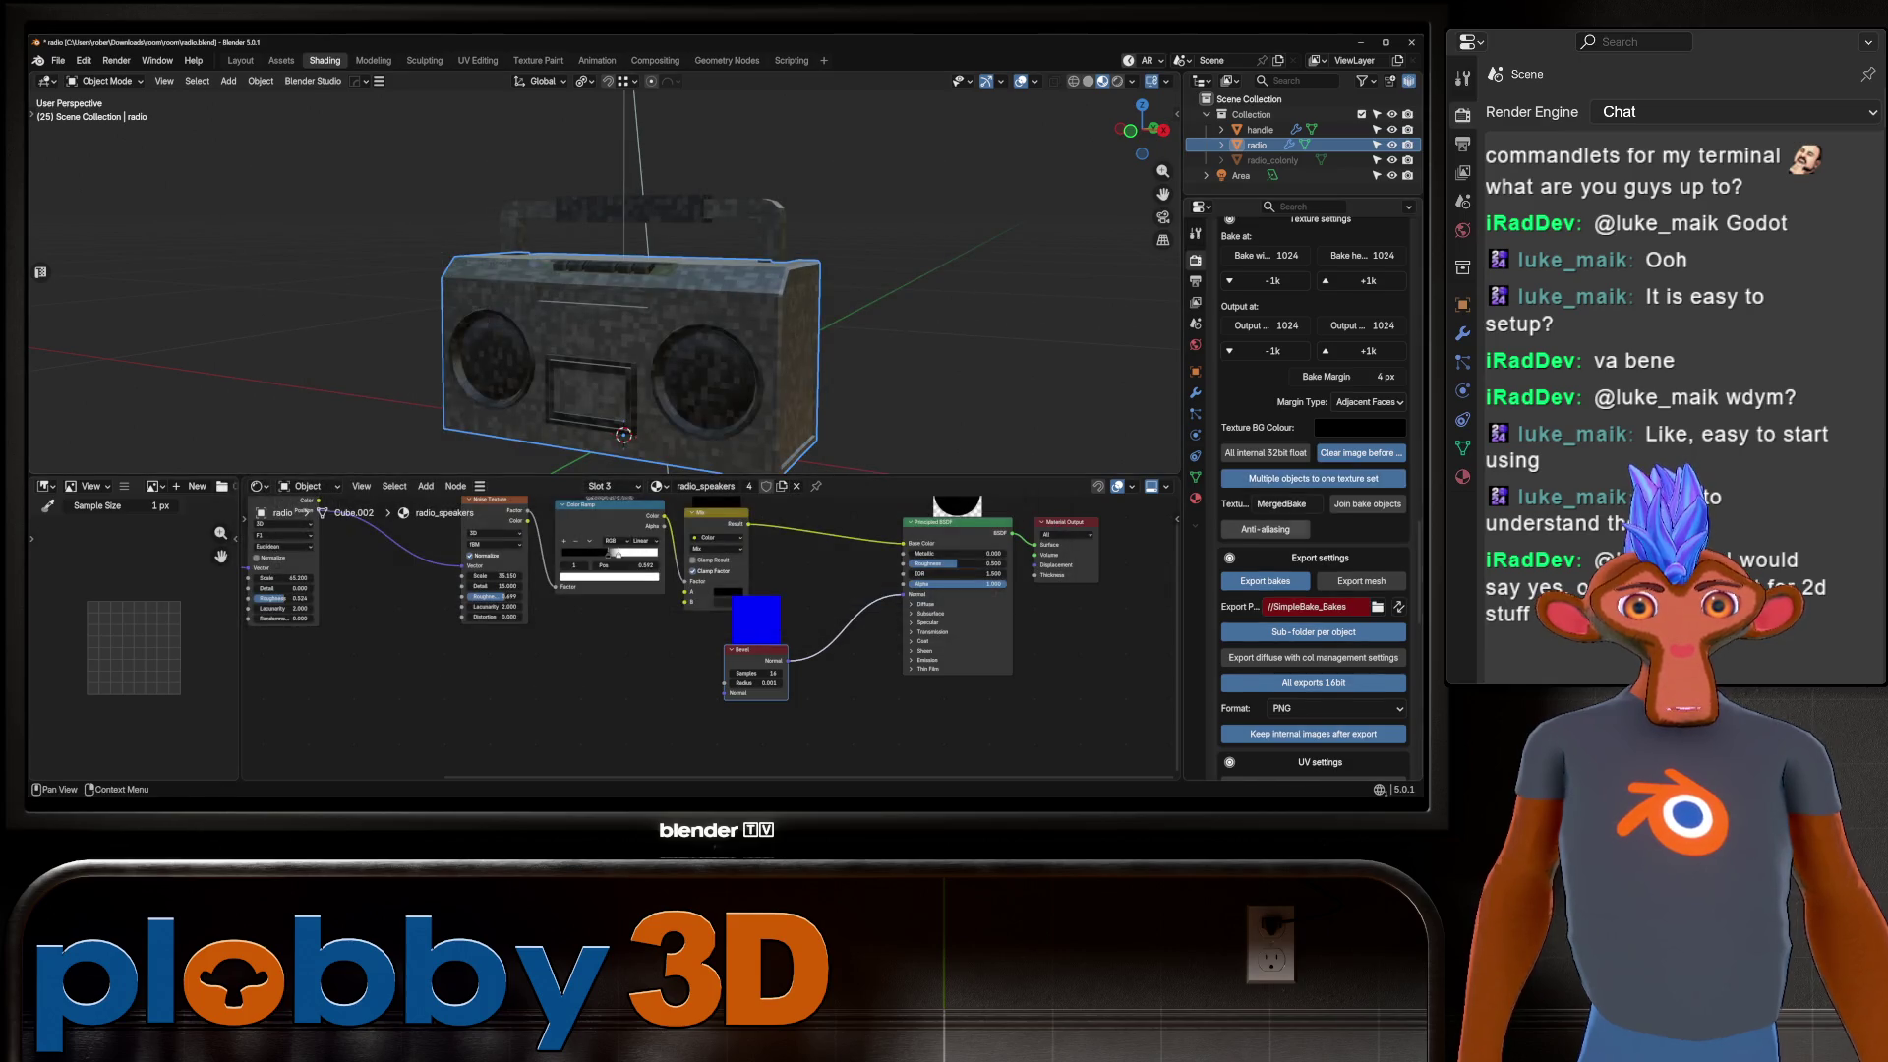
# Set the export path to a new 'bake' folder inside room and start the bake.
pyautogui.click(1377, 606)
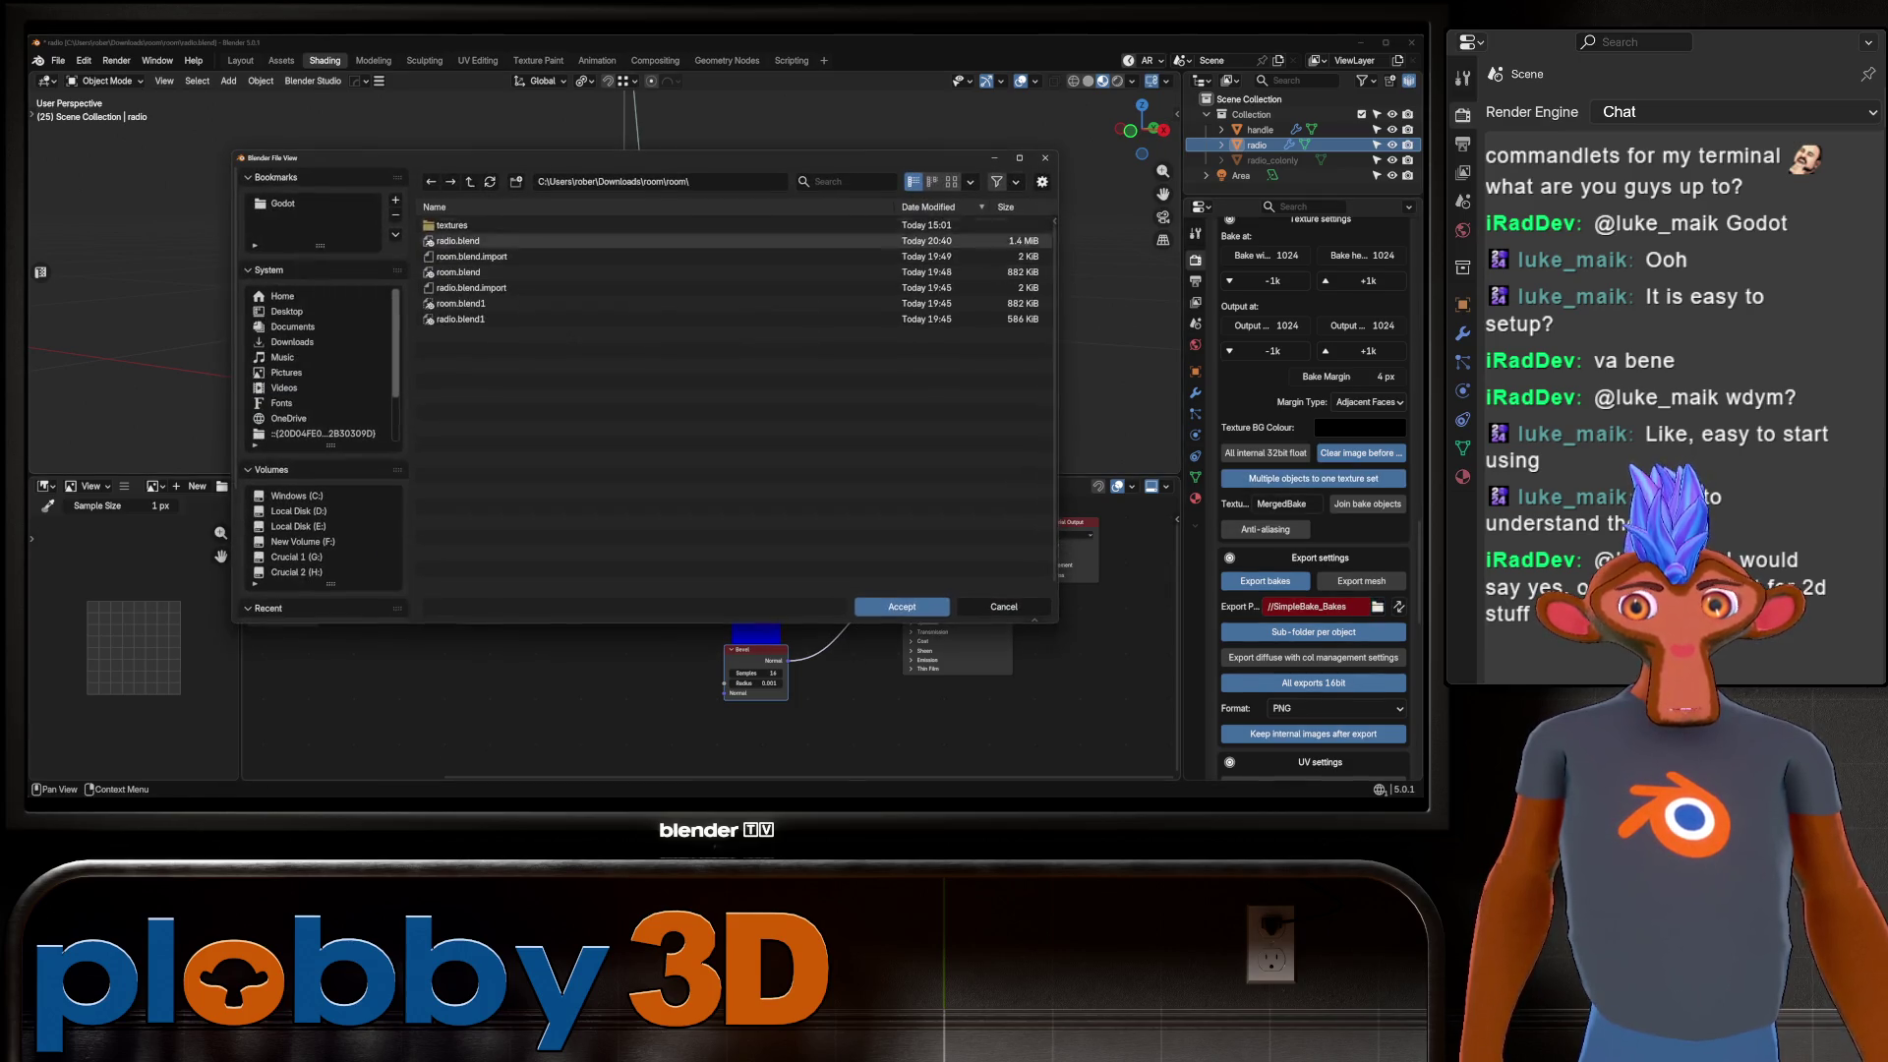
pyautogui.click(515, 181)
pyautogui.write('bake')
pyautogui.press('Return')
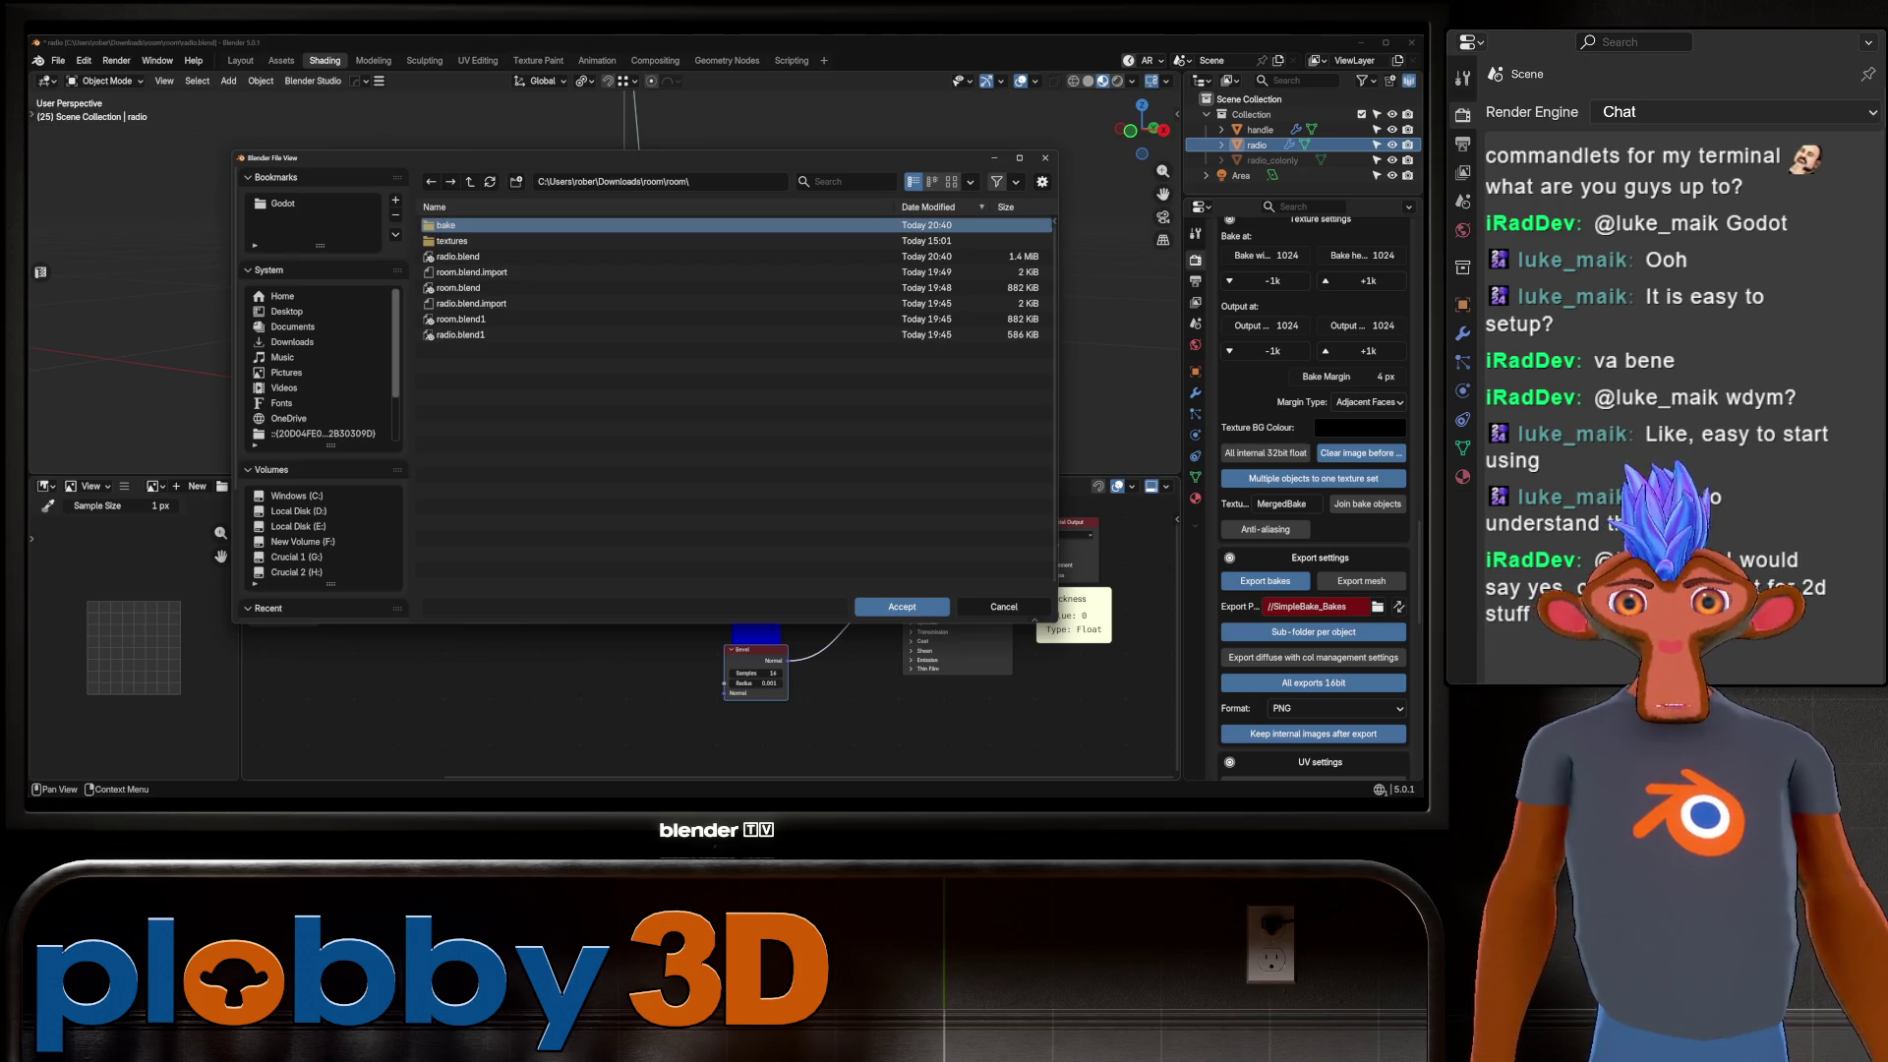
pyautogui.doubleClick(446, 225)
pyautogui.click(902, 607)
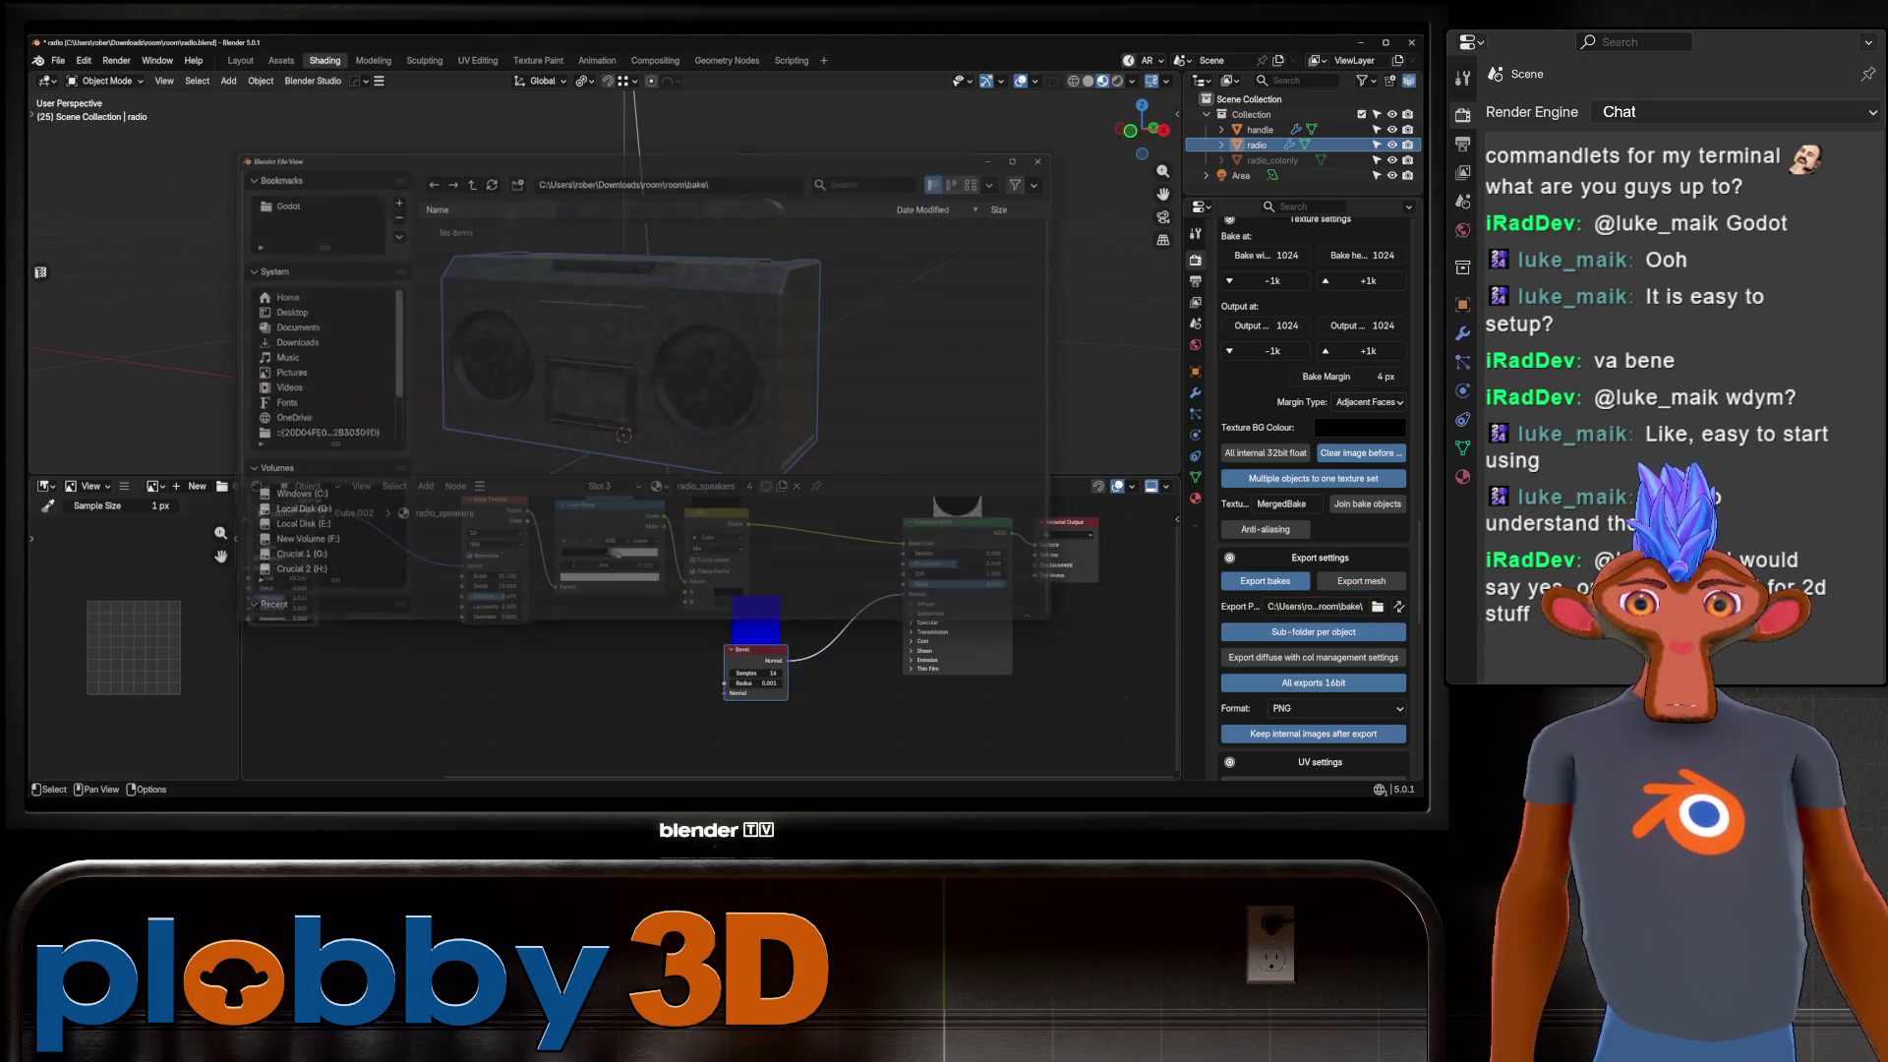
pyautogui.scroll(-10, 1314, 491)
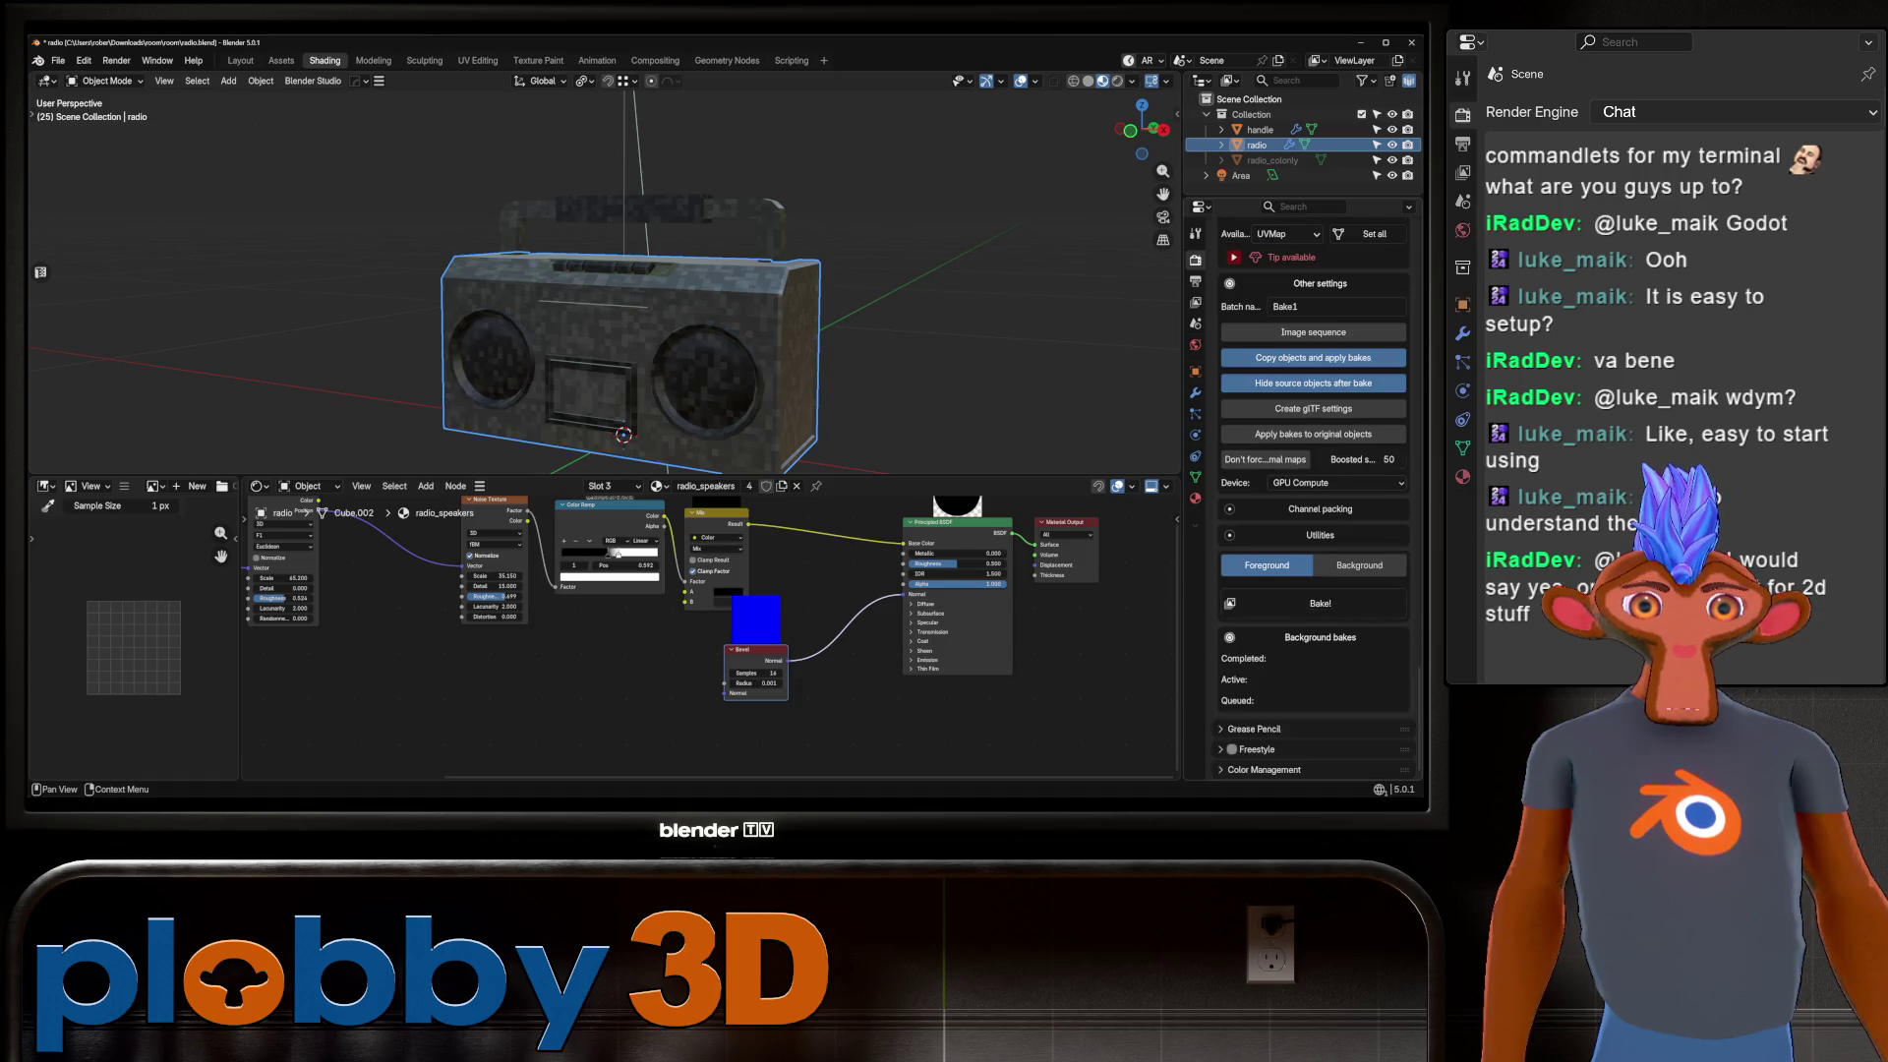
pyautogui.click(1319, 602)
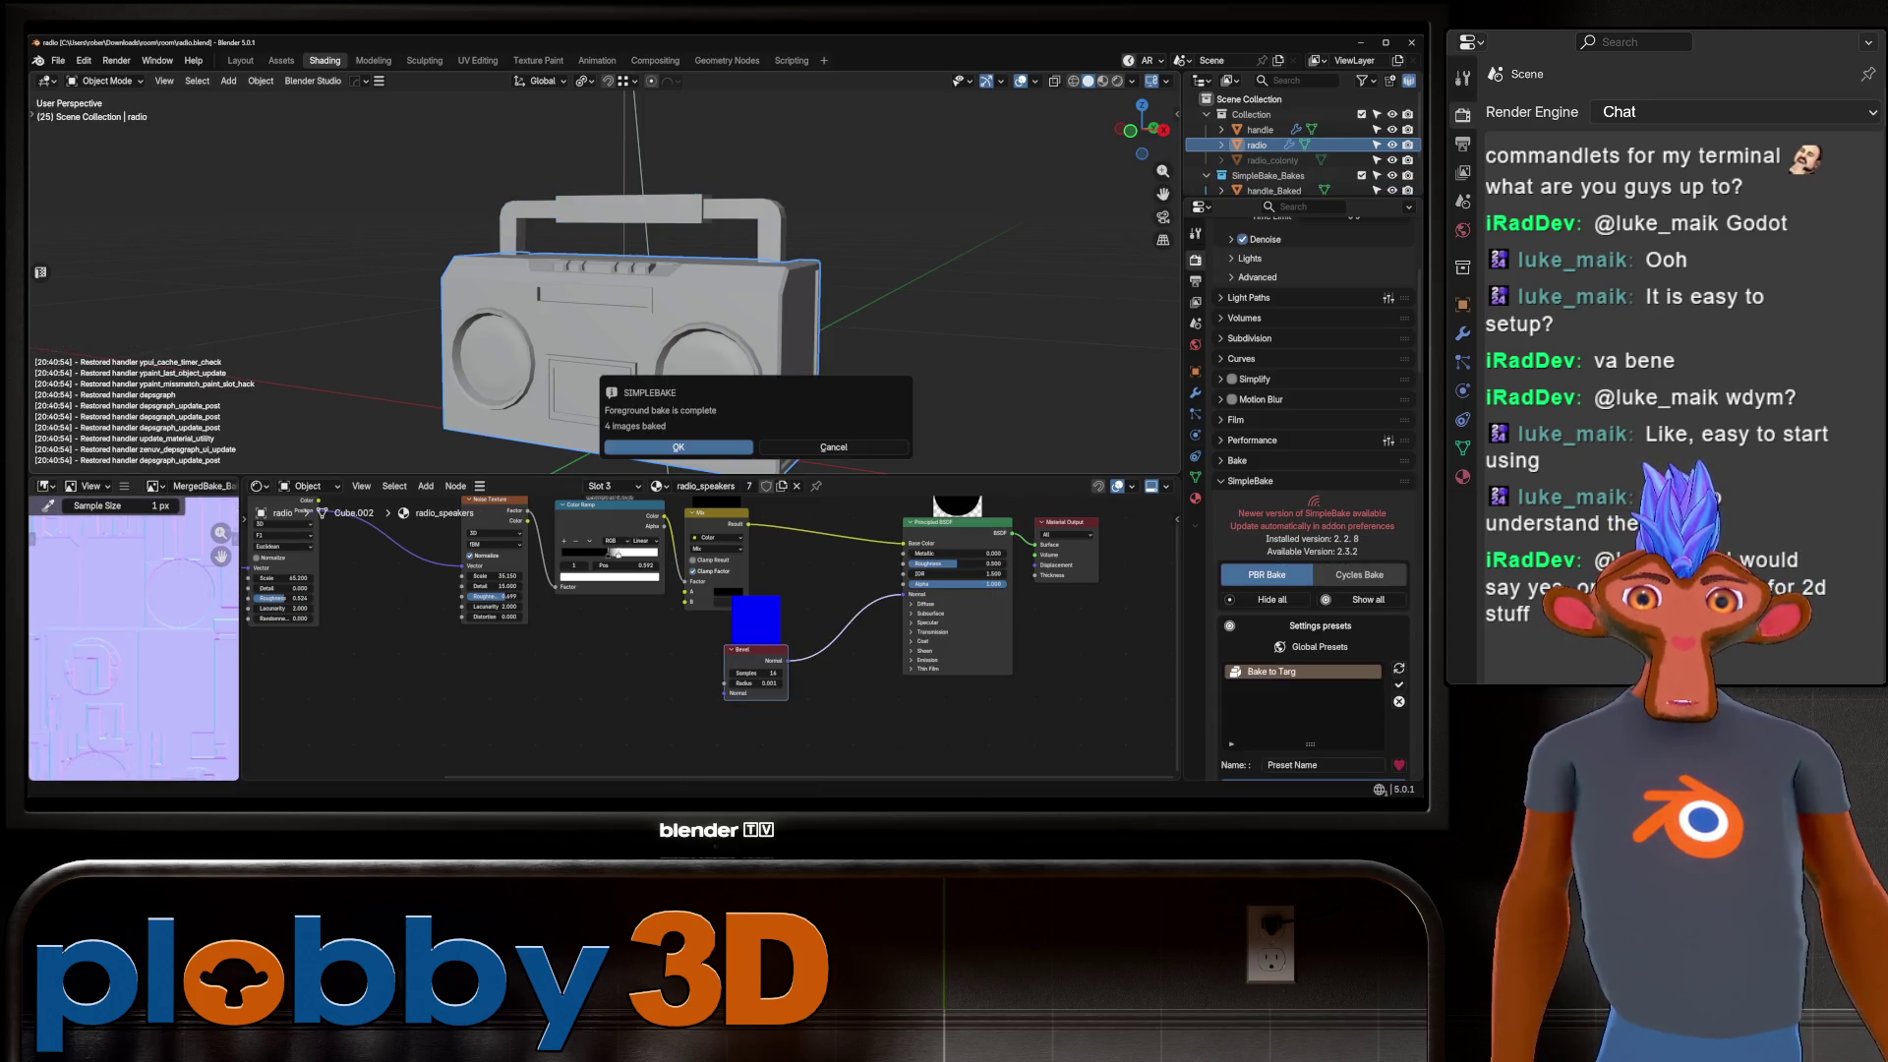
# Dismiss the bake-complete message, then expand the Diffuse image node and move it upward.
pyautogui.press('Return')
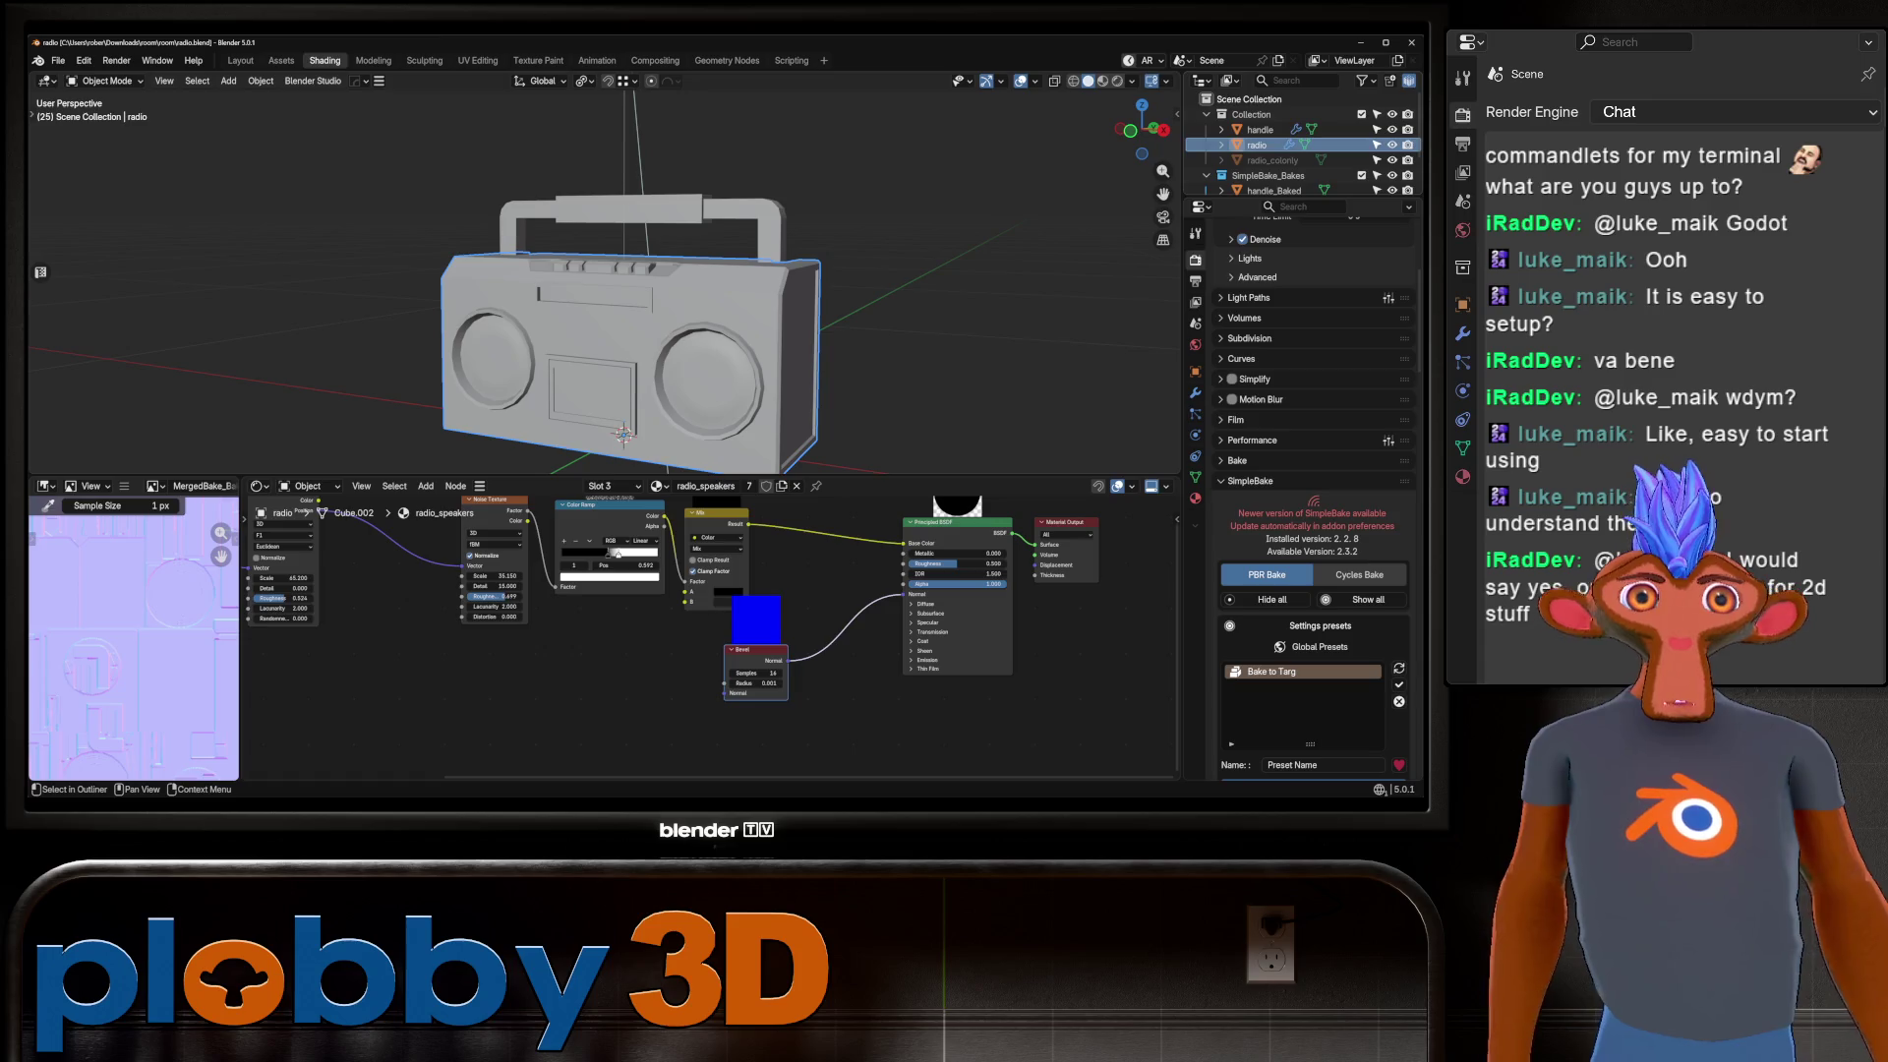
pyautogui.scroll(3, 604, 282)
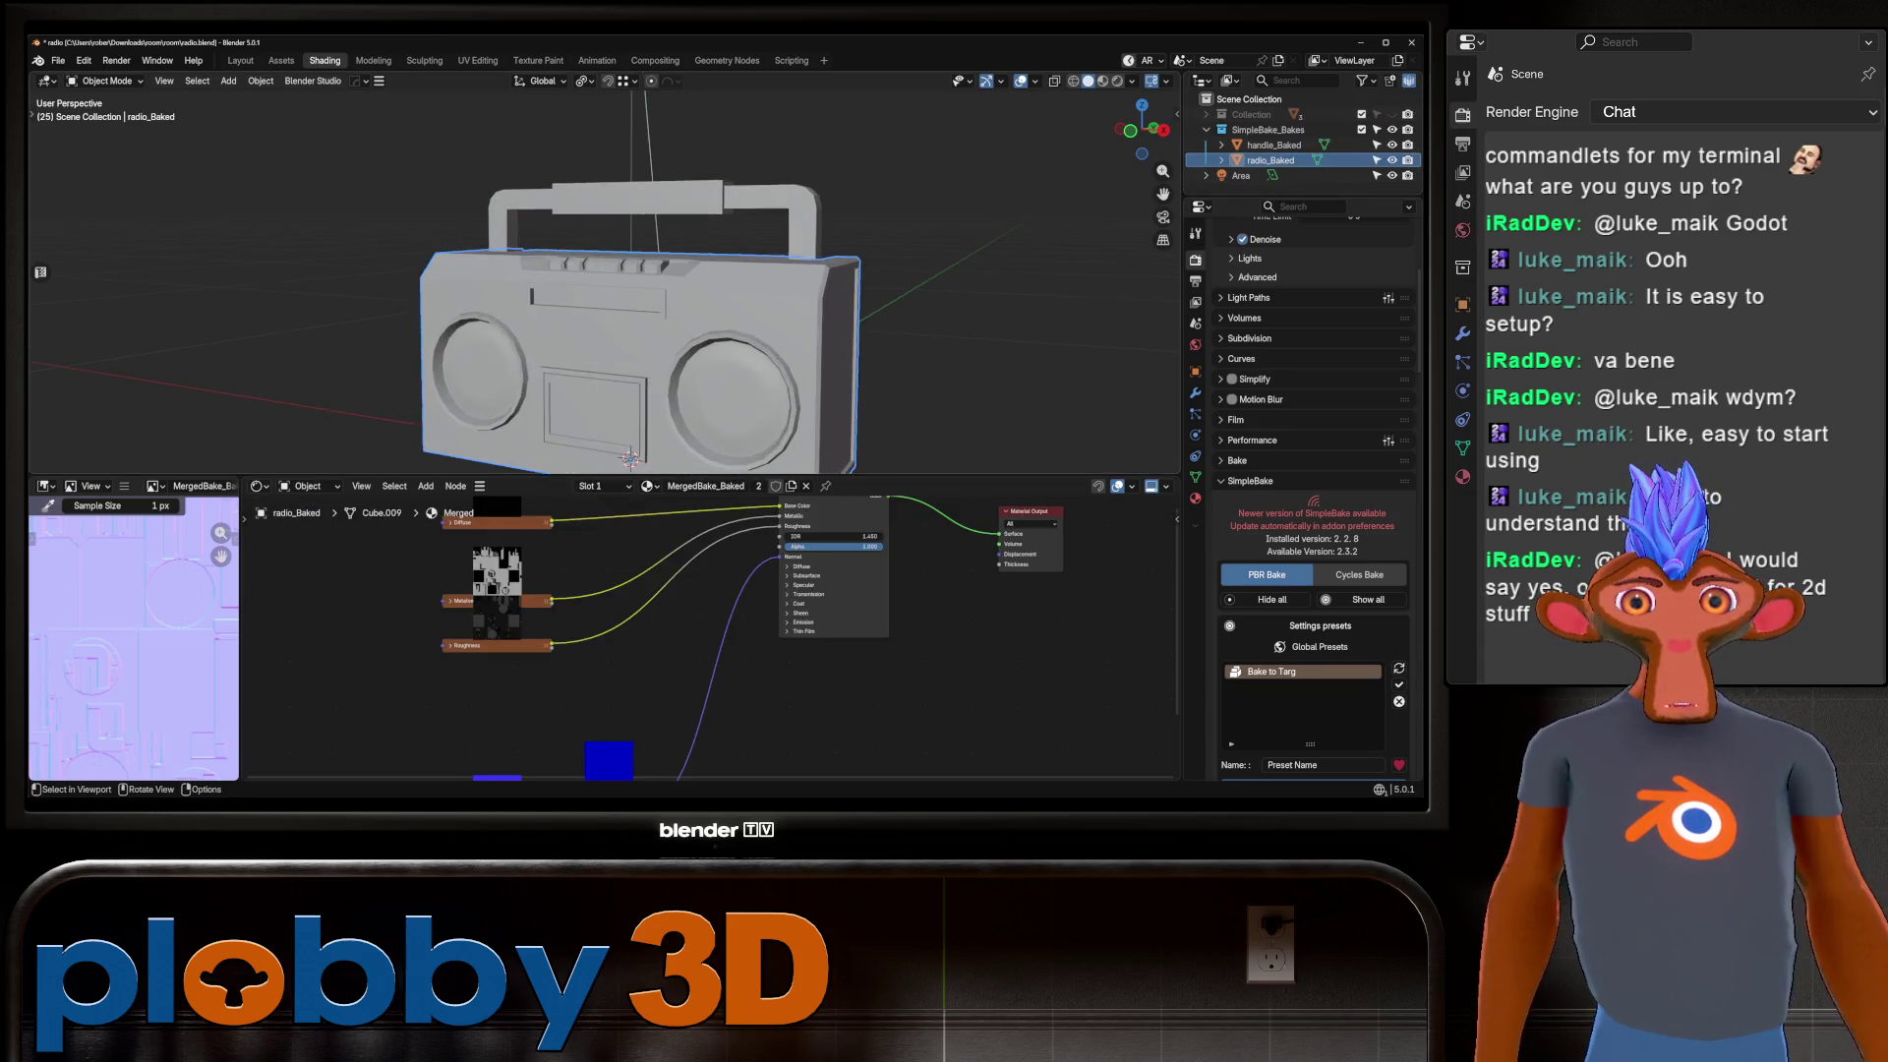
pyautogui.scroll(3, 708, 630)
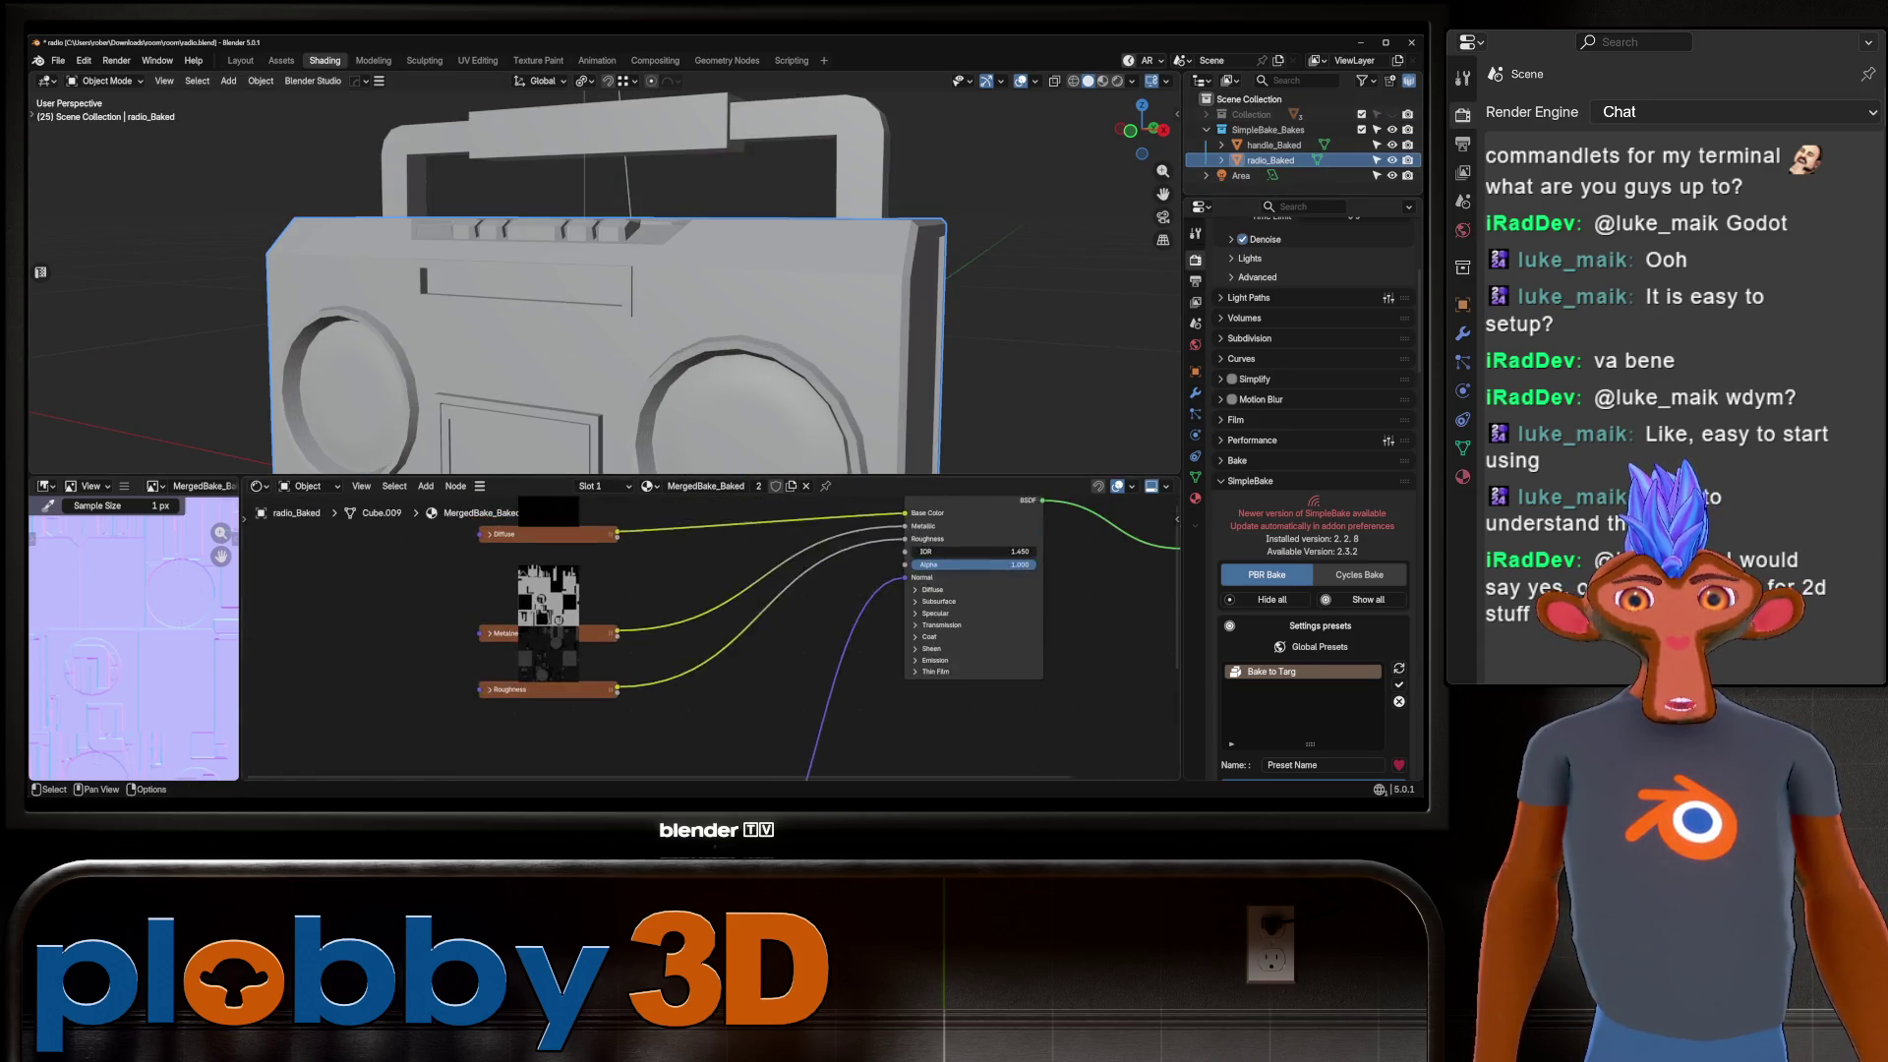
pyautogui.scroll(1, 708, 629)
pyautogui.click(460, 604)
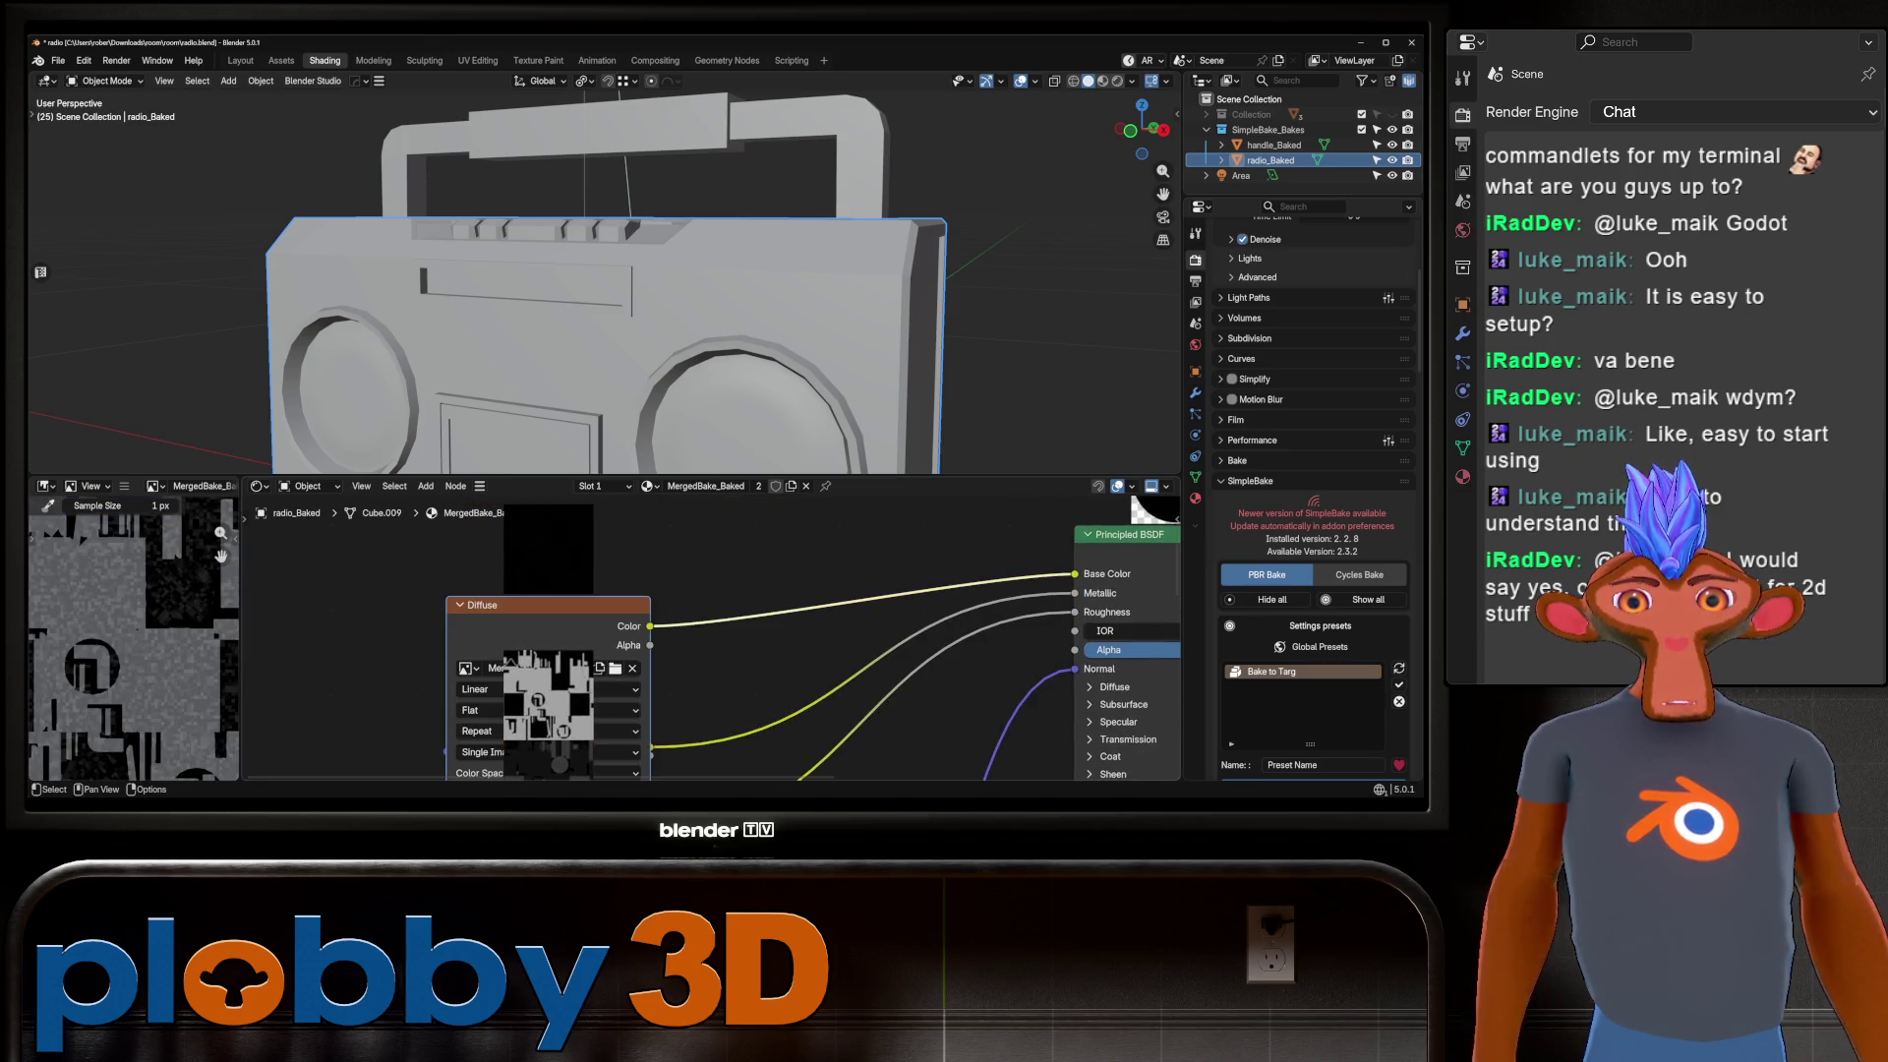
pyautogui.moveTo(531, 605); pyautogui.dragTo(547, 537)
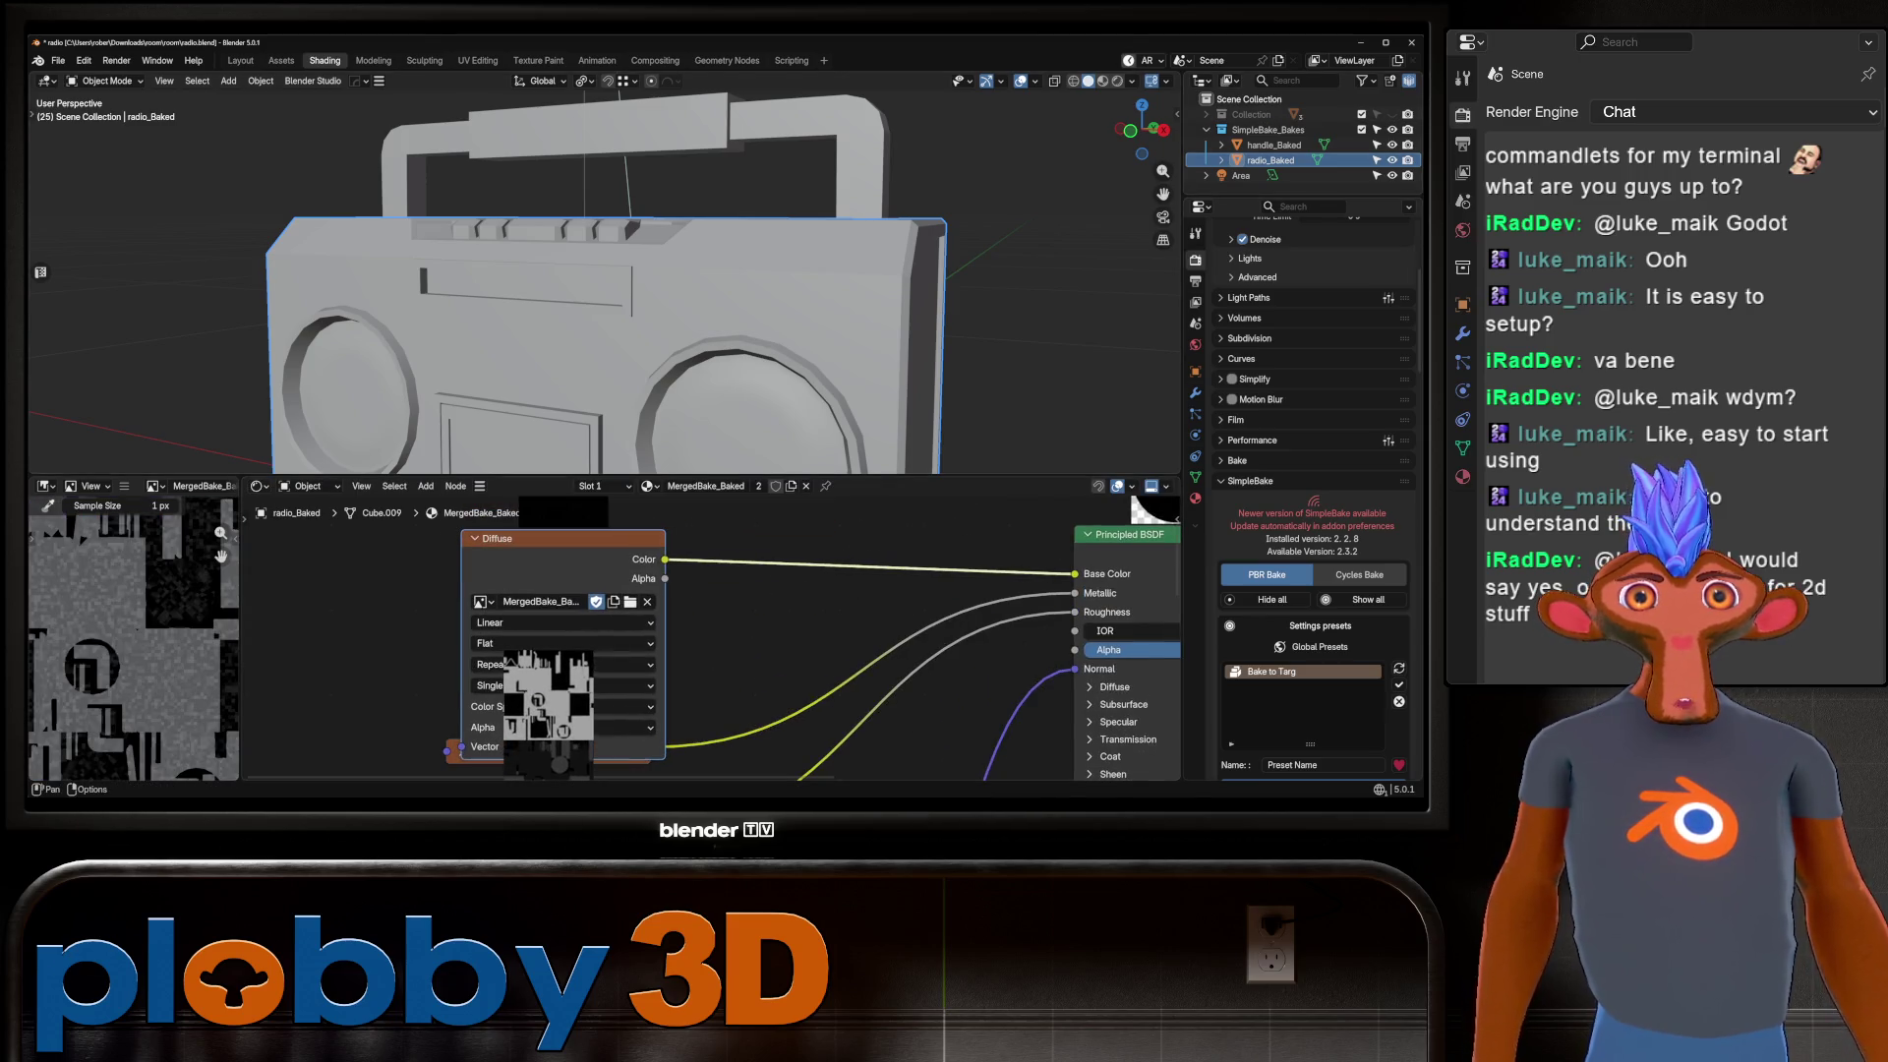
# Preview the baked radio_Baked boombox in Rendered shading from a few orbiting angles.
pyautogui.press('z')
pyautogui.moveTo(590, 413)
pyautogui.mouseDown(button='middle')
pyautogui.moveTo(629, 394)
pyautogui.moveTo(593, 470)
pyautogui.moveTo(639, 394)
pyautogui.moveTo(570, 354)
pyautogui.moveTo(590, 374)
pyautogui.mouseUp(button='middle')
pyautogui.scroll(5, 593, 469)
pyautogui.scroll(-8, 610, 295)
pyautogui.moveTo(609, 295); pyautogui.dragTo(700, 340, button='middle')
pyautogui.click(58, 60)
# Pack resources via File > External Data, save radio.blend, and close Blender.
pyautogui.moveTo(88, 292)
pyautogui.moveTo(88, 327)
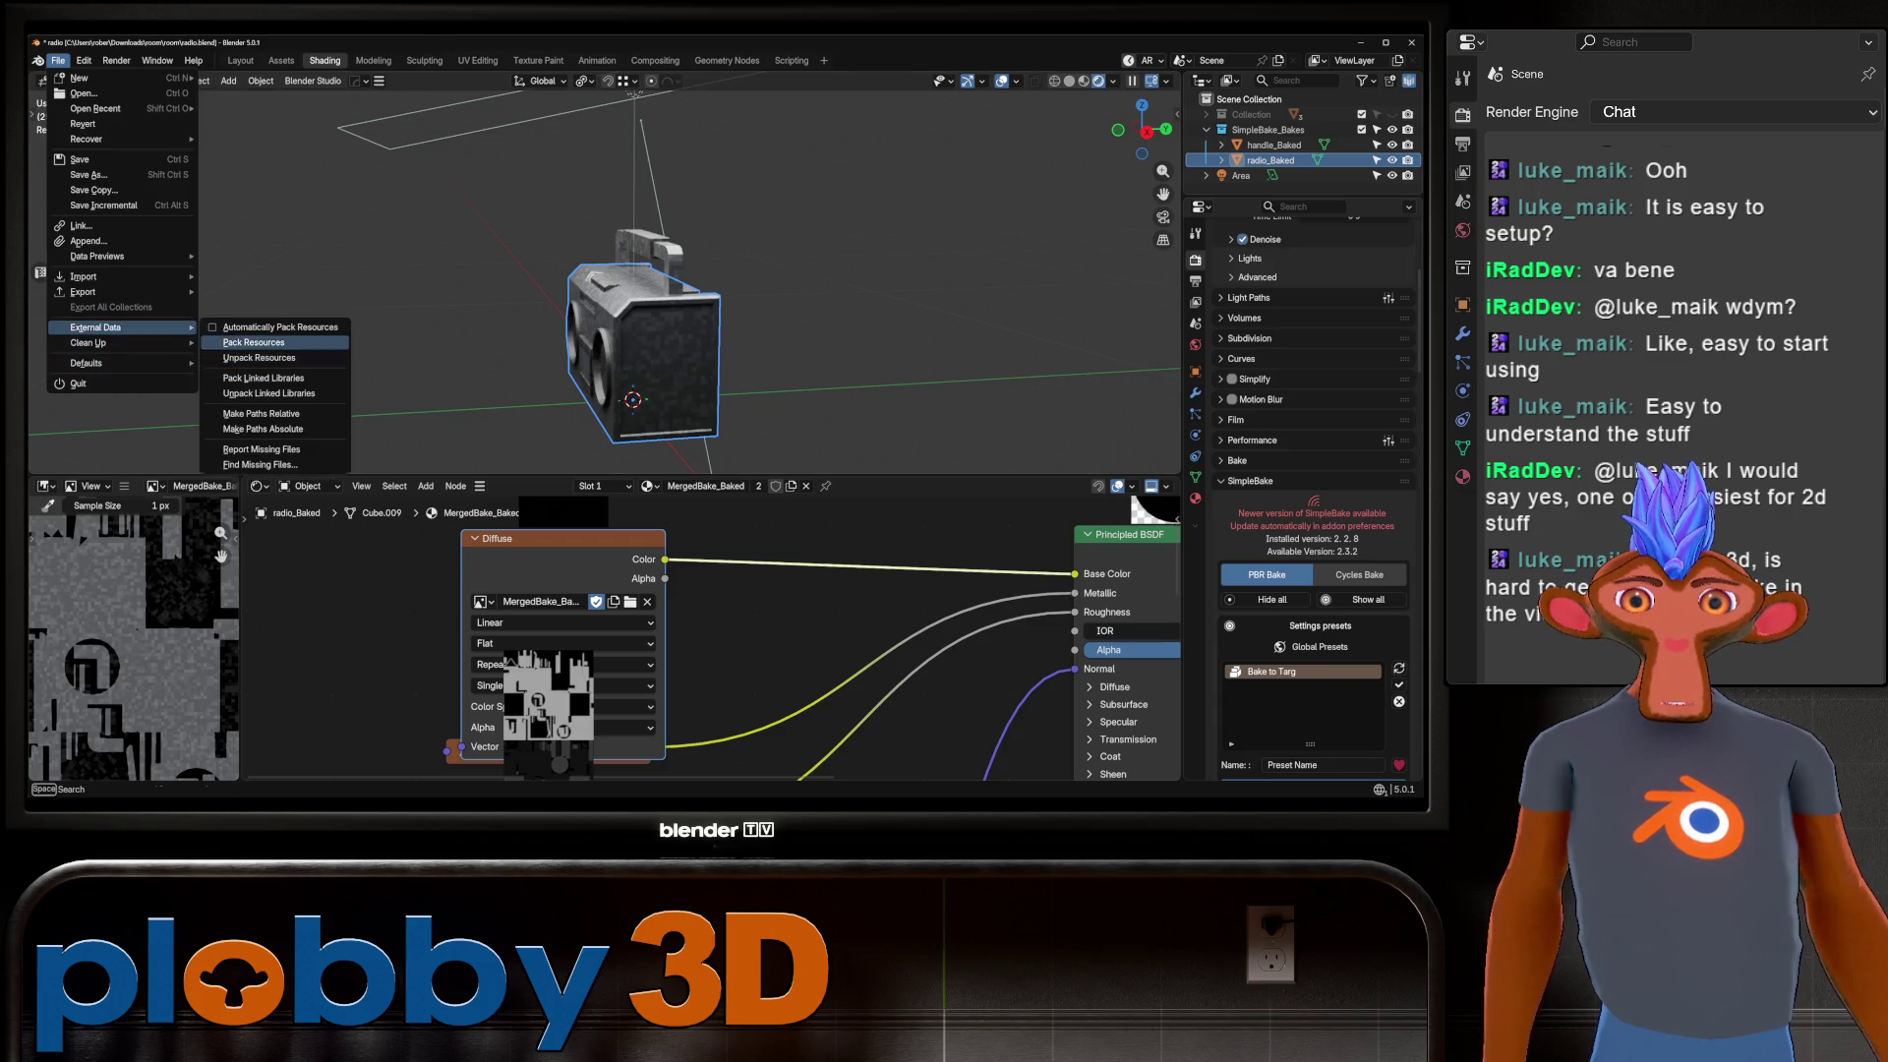
pyautogui.click(255, 342)
pyautogui.hotkey('ctrl', 's')
pyautogui.moveTo(629, 295)
pyautogui.mouseDown(button='middle')
pyautogui.moveTo(589, 285)
pyautogui.moveTo(610, 245)
pyautogui.moveTo(639, 265)
pyautogui.moveTo(492, 280)
pyautogui.moveTo(630, 280)
pyautogui.mouseUp(button='middle')
pyautogui.click(1410, 42)
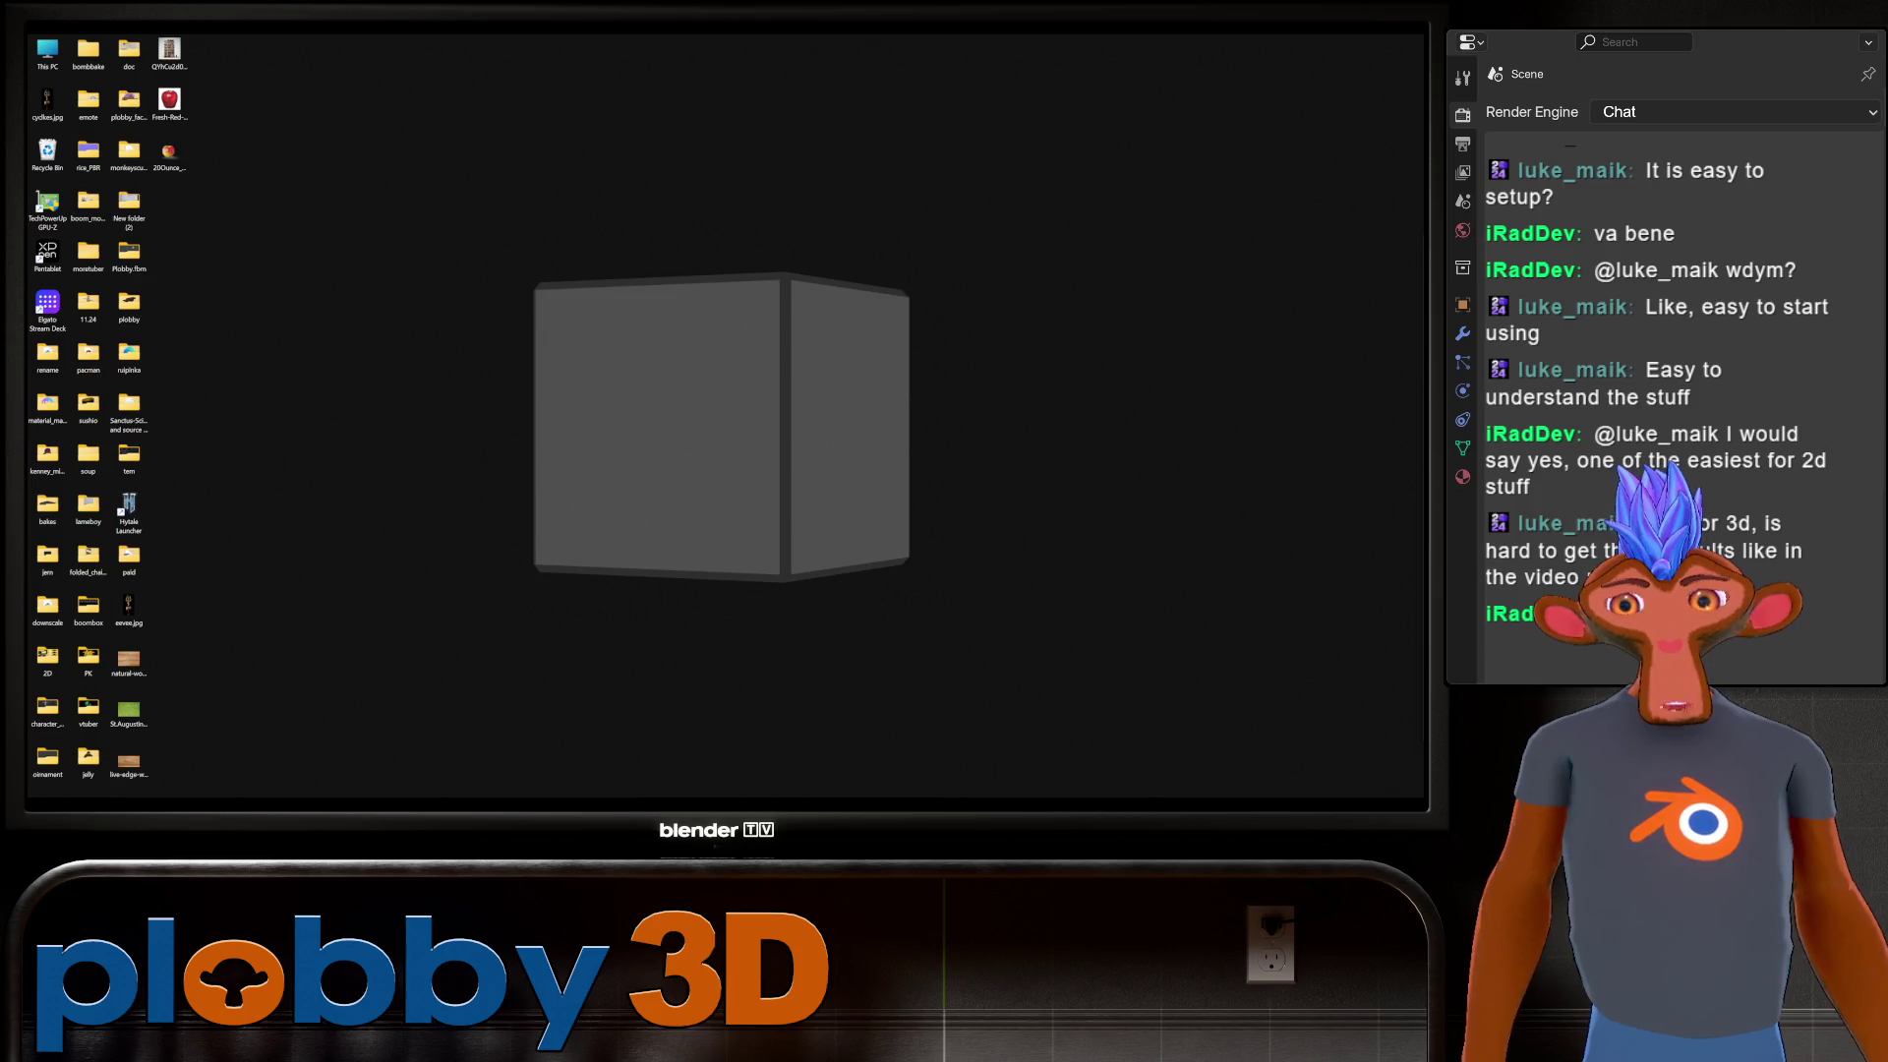
# Compress the room folder into room.zip with NanaZip's Add to archive and select it.
pyautogui.moveTo(429, 801)
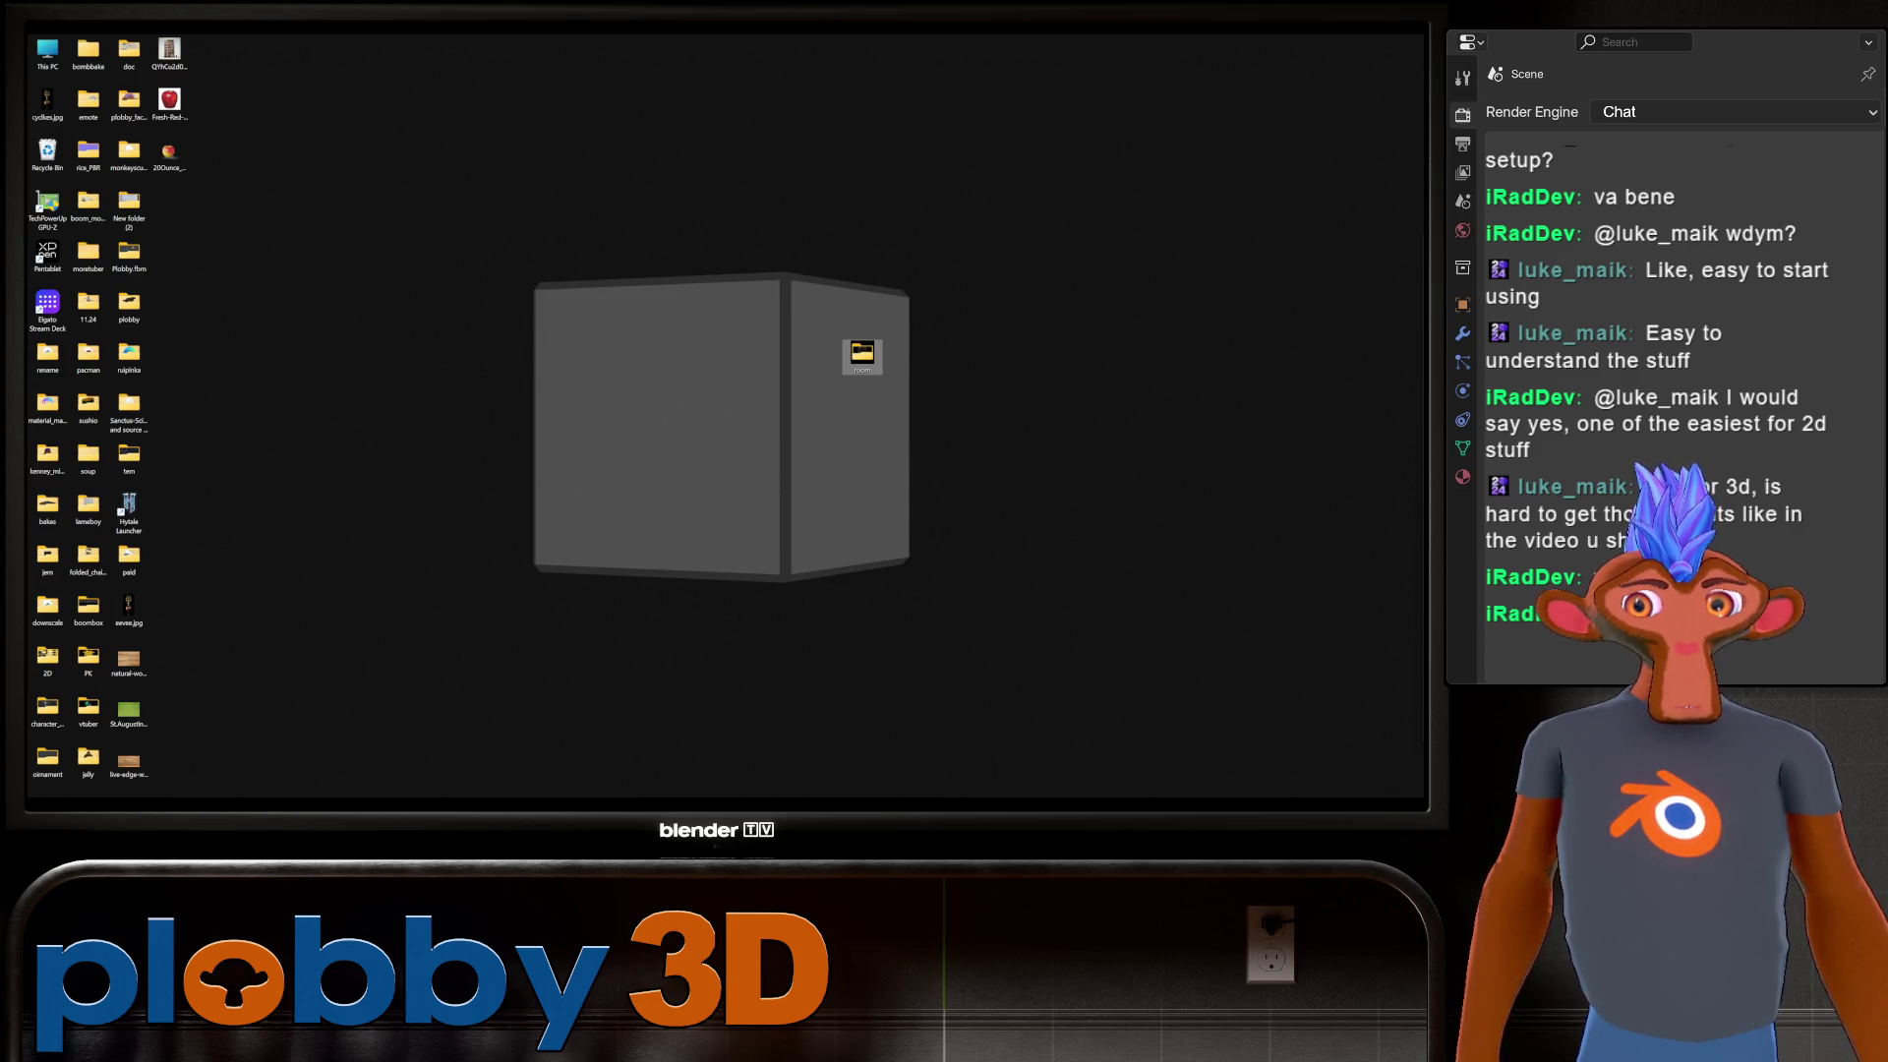
pyautogui.rightClick(874, 359)
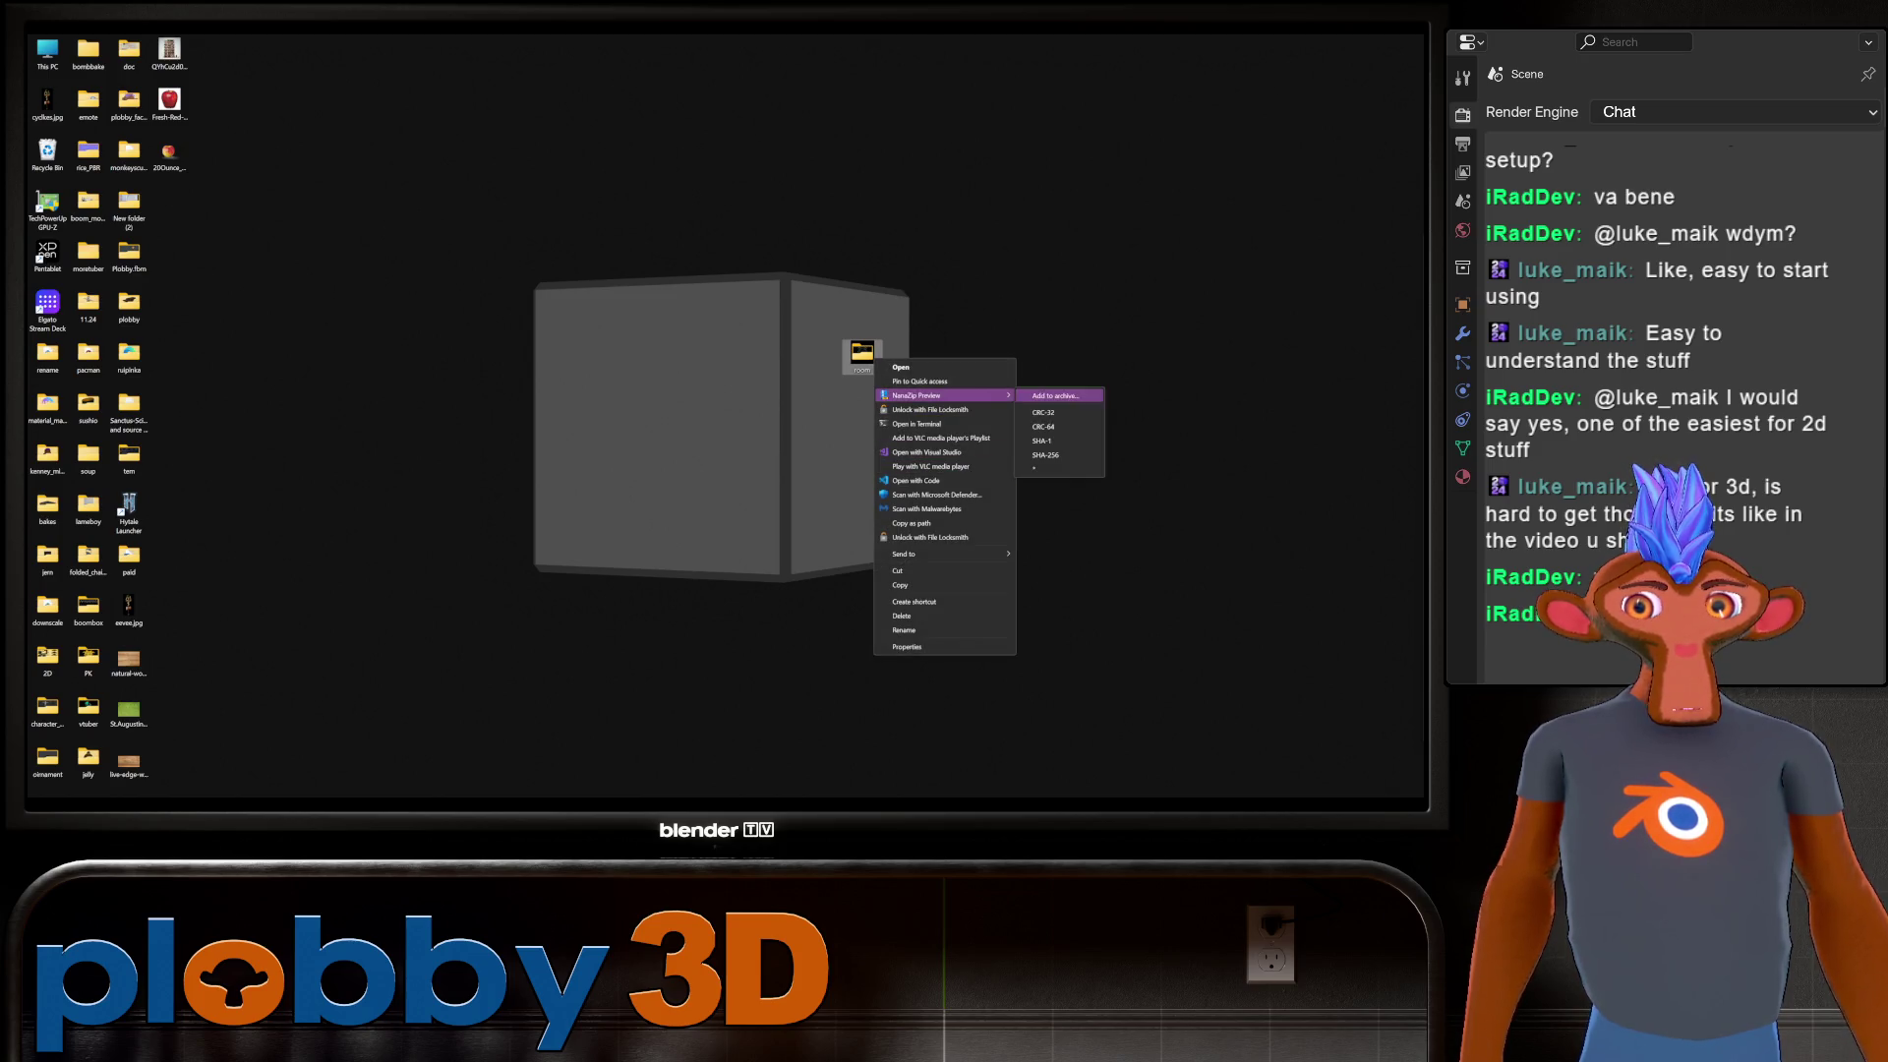
pyautogui.click(1057, 398)
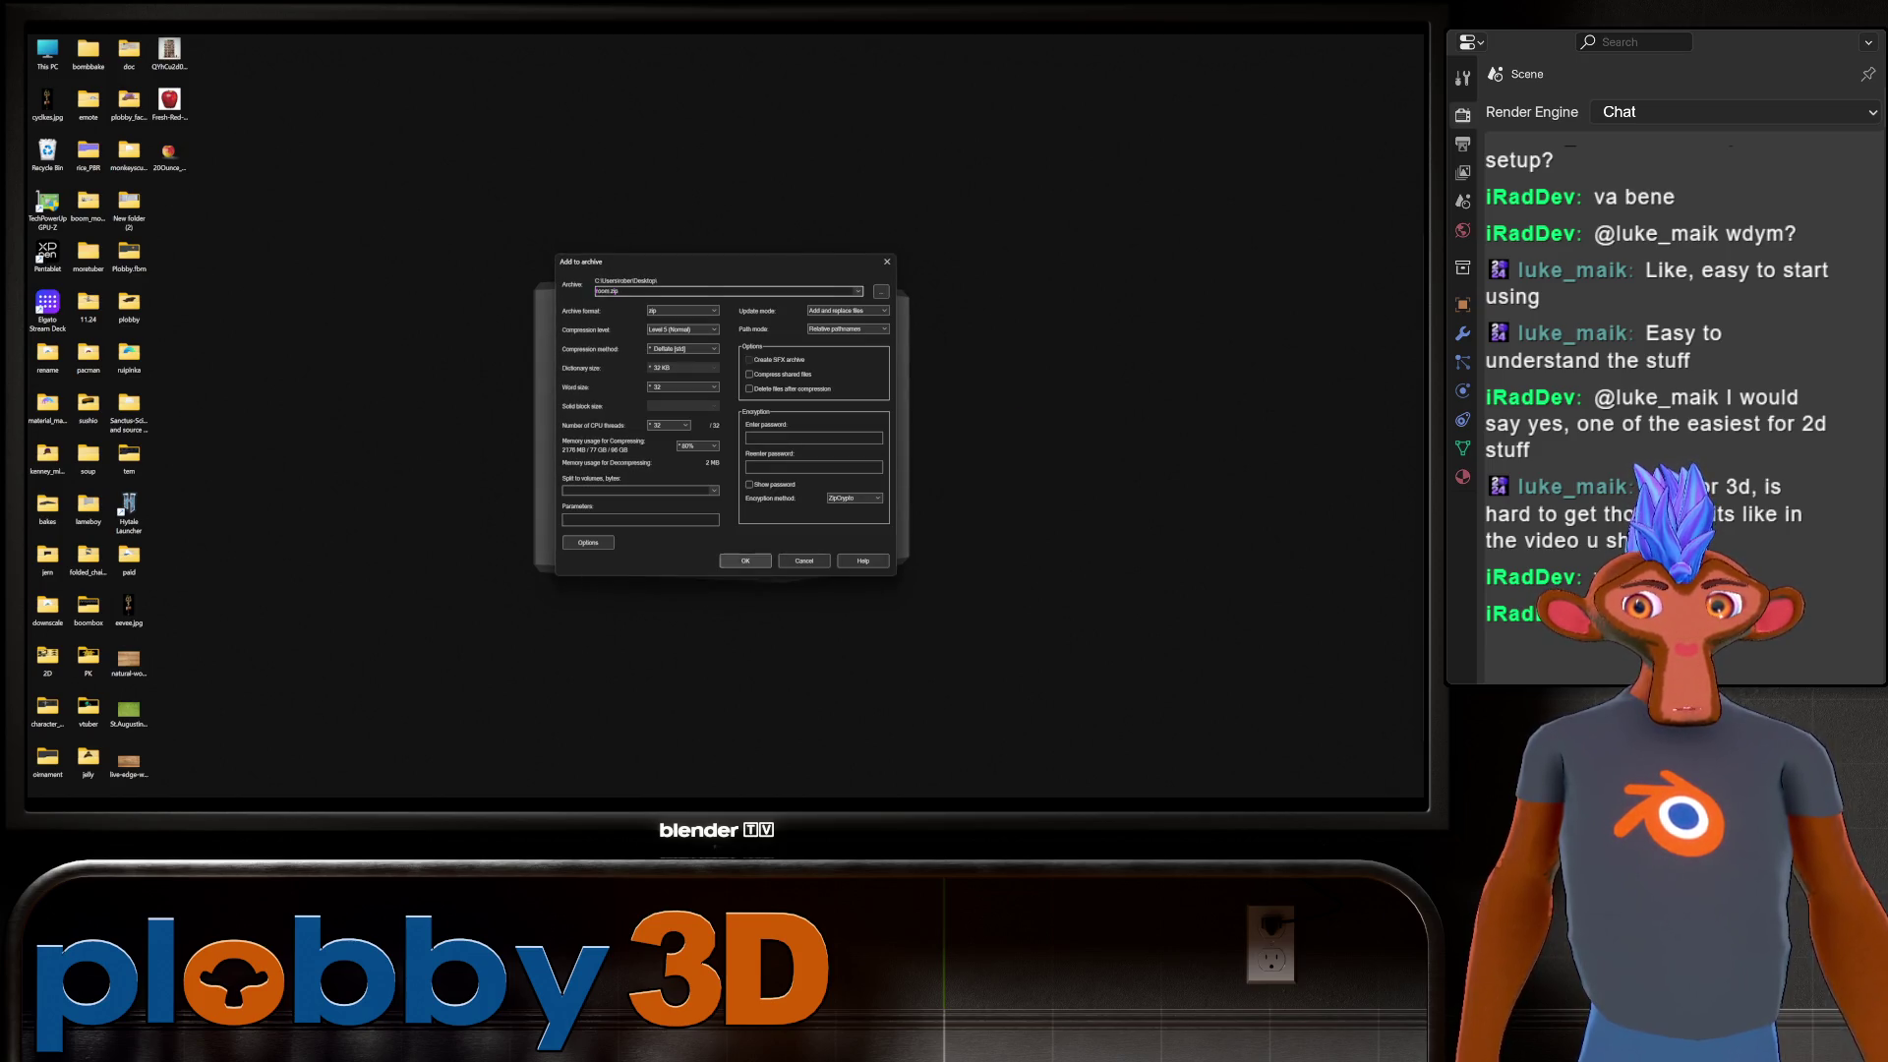
pyautogui.press('Return')
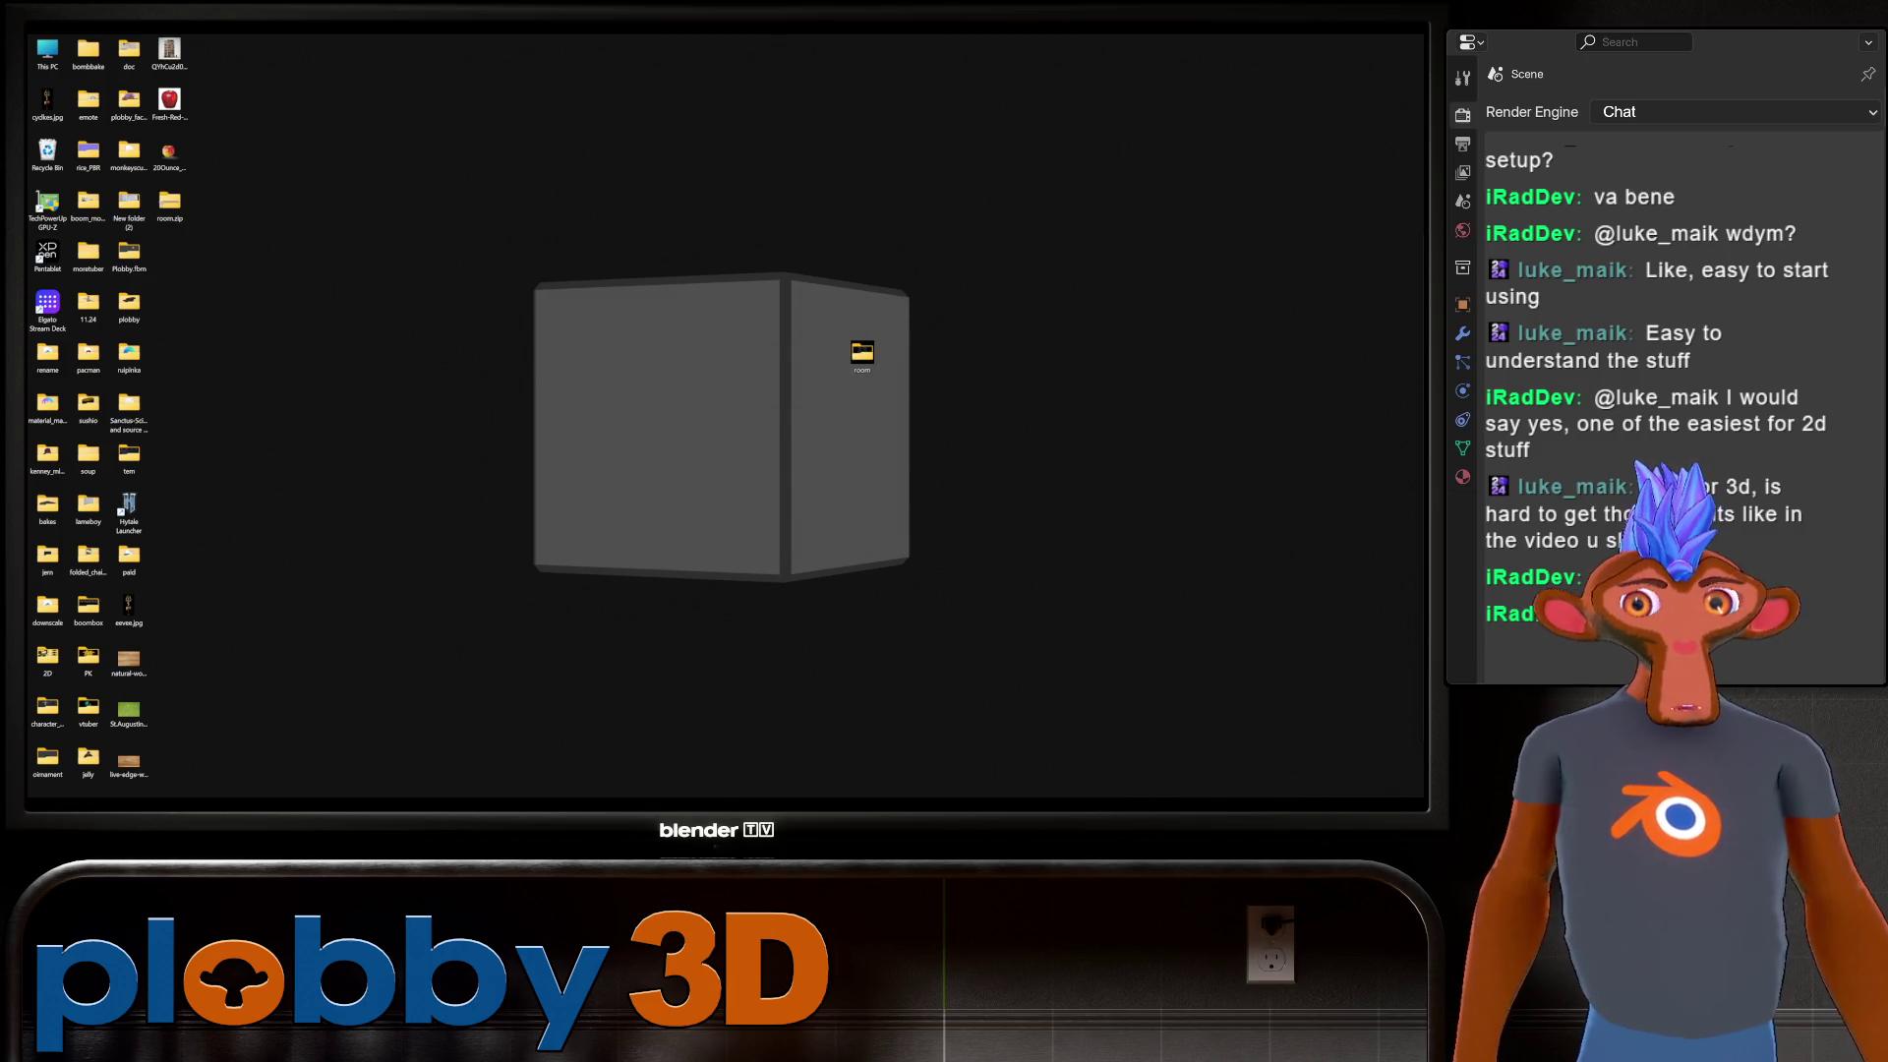
pyautogui.click(169, 204)
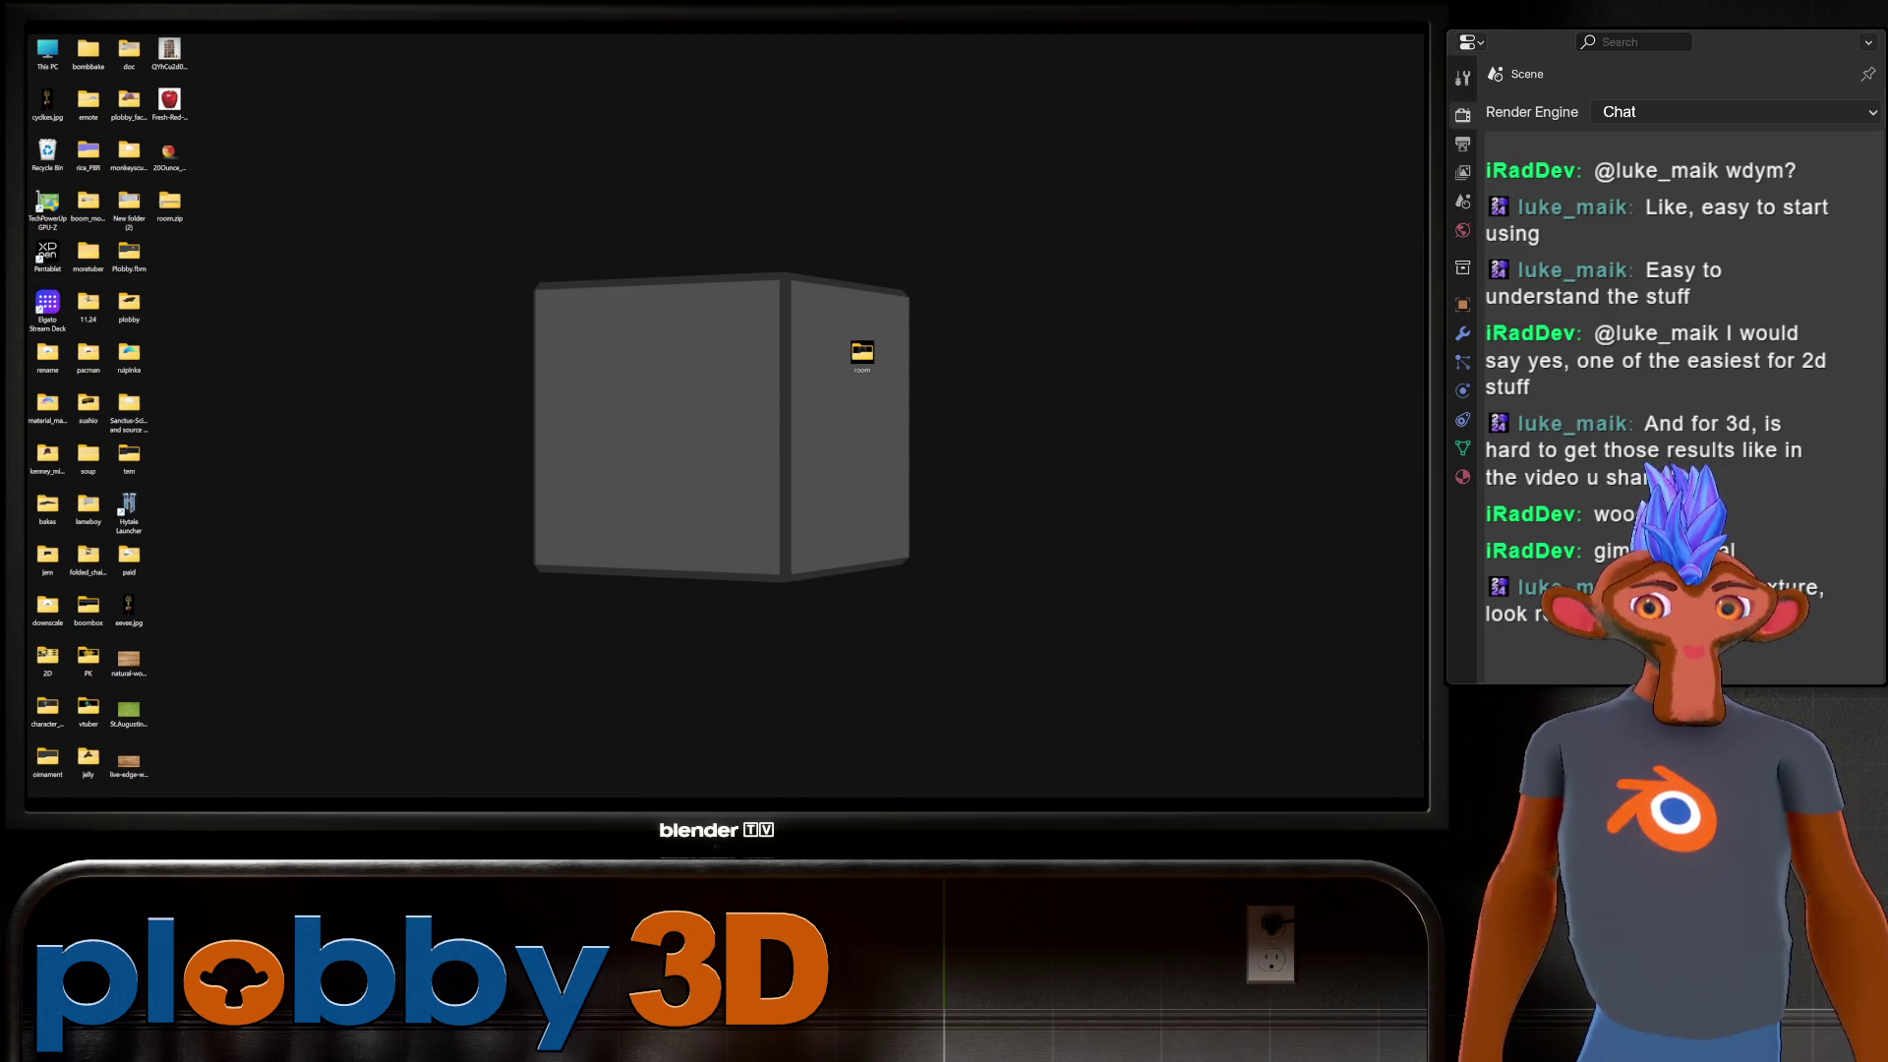
# Select the room folder and delete it from its right-click menu.
pyautogui.moveTo(1015, 280); pyautogui.dragTo(852, 497)
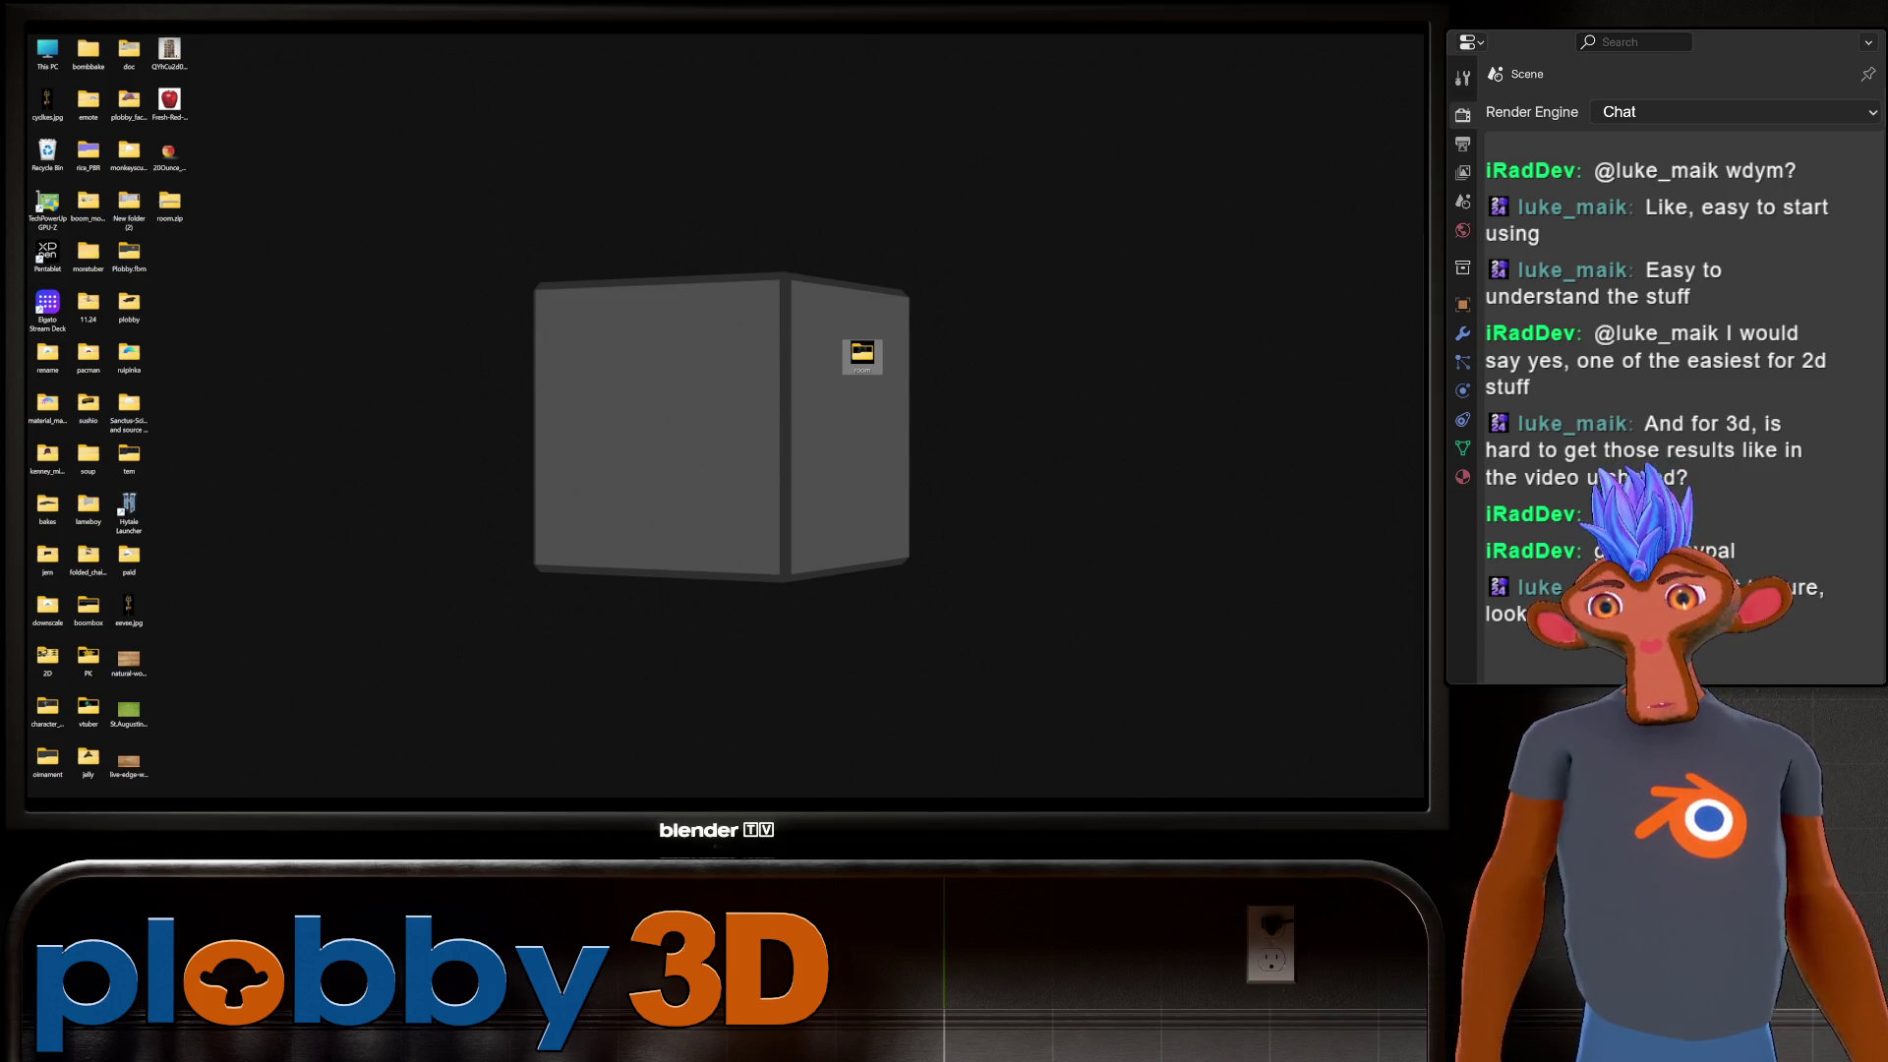
pyautogui.rightClick(865, 352)
pyautogui.click(818, 481)
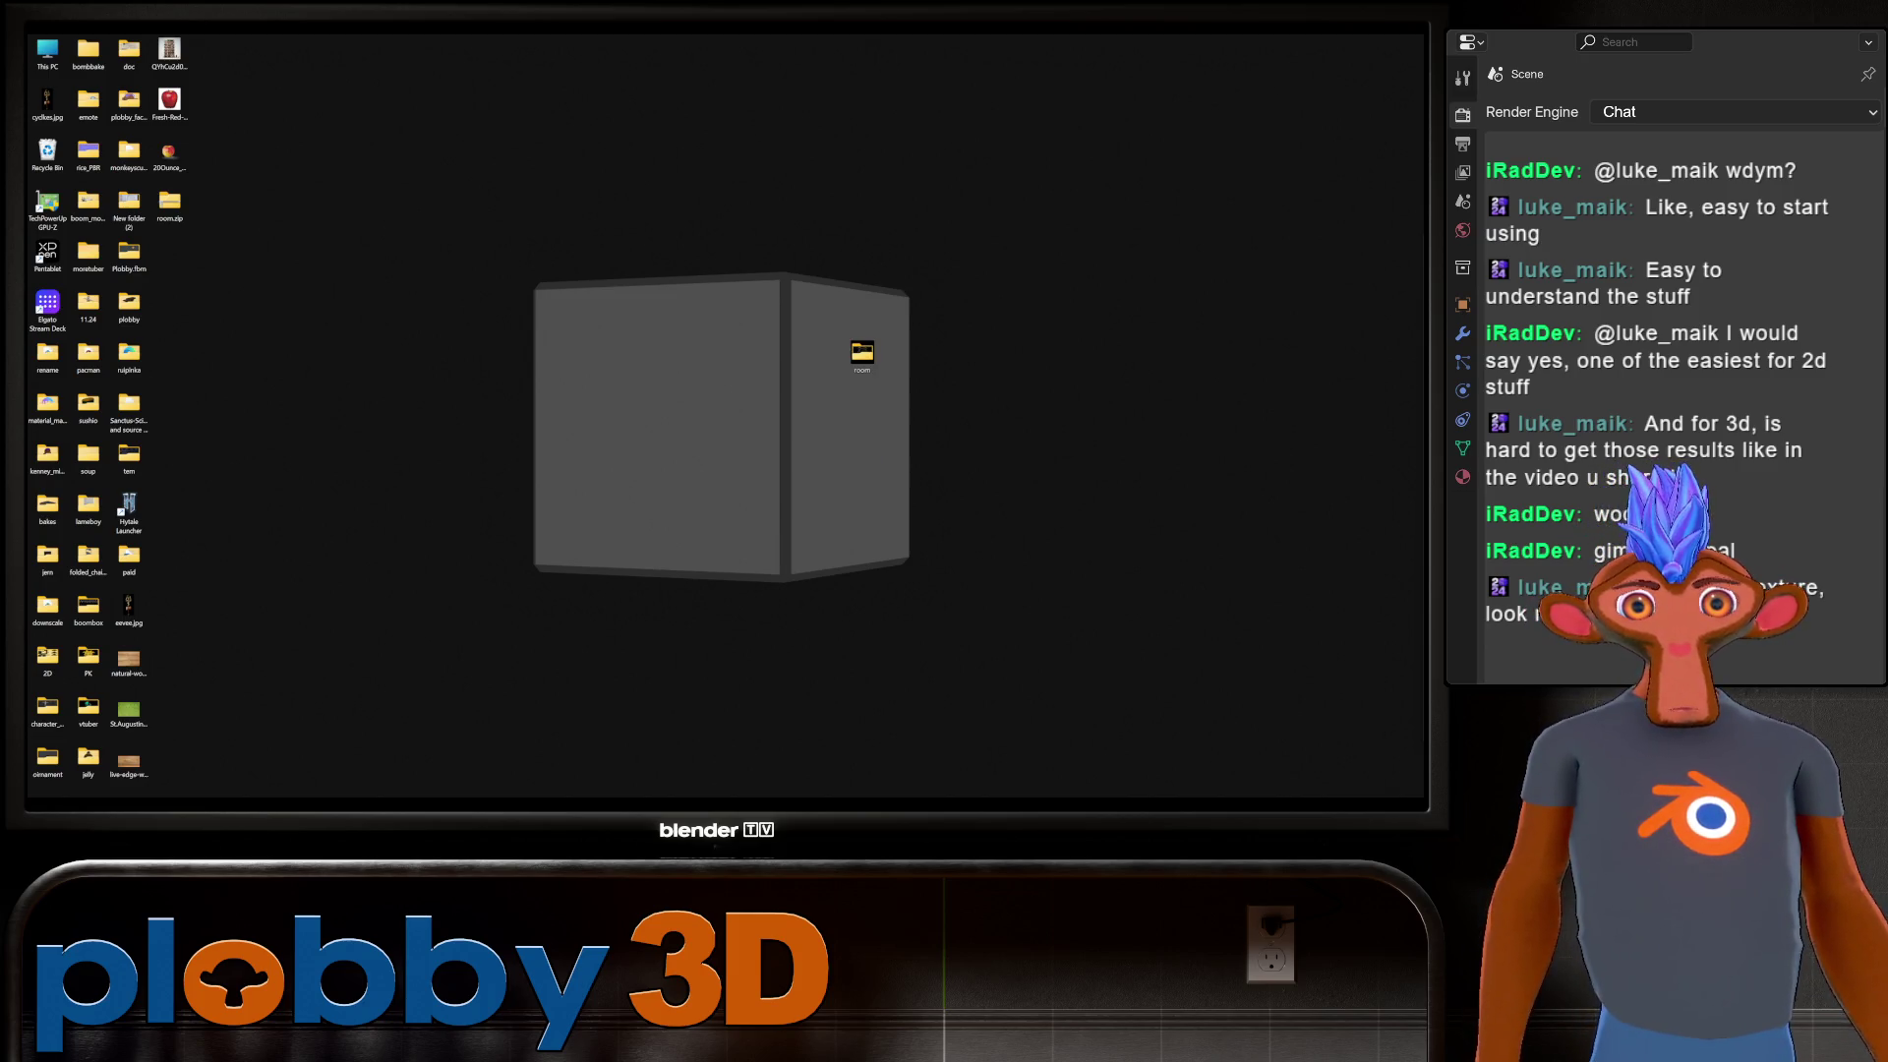
pyautogui.rightClick(858, 345)
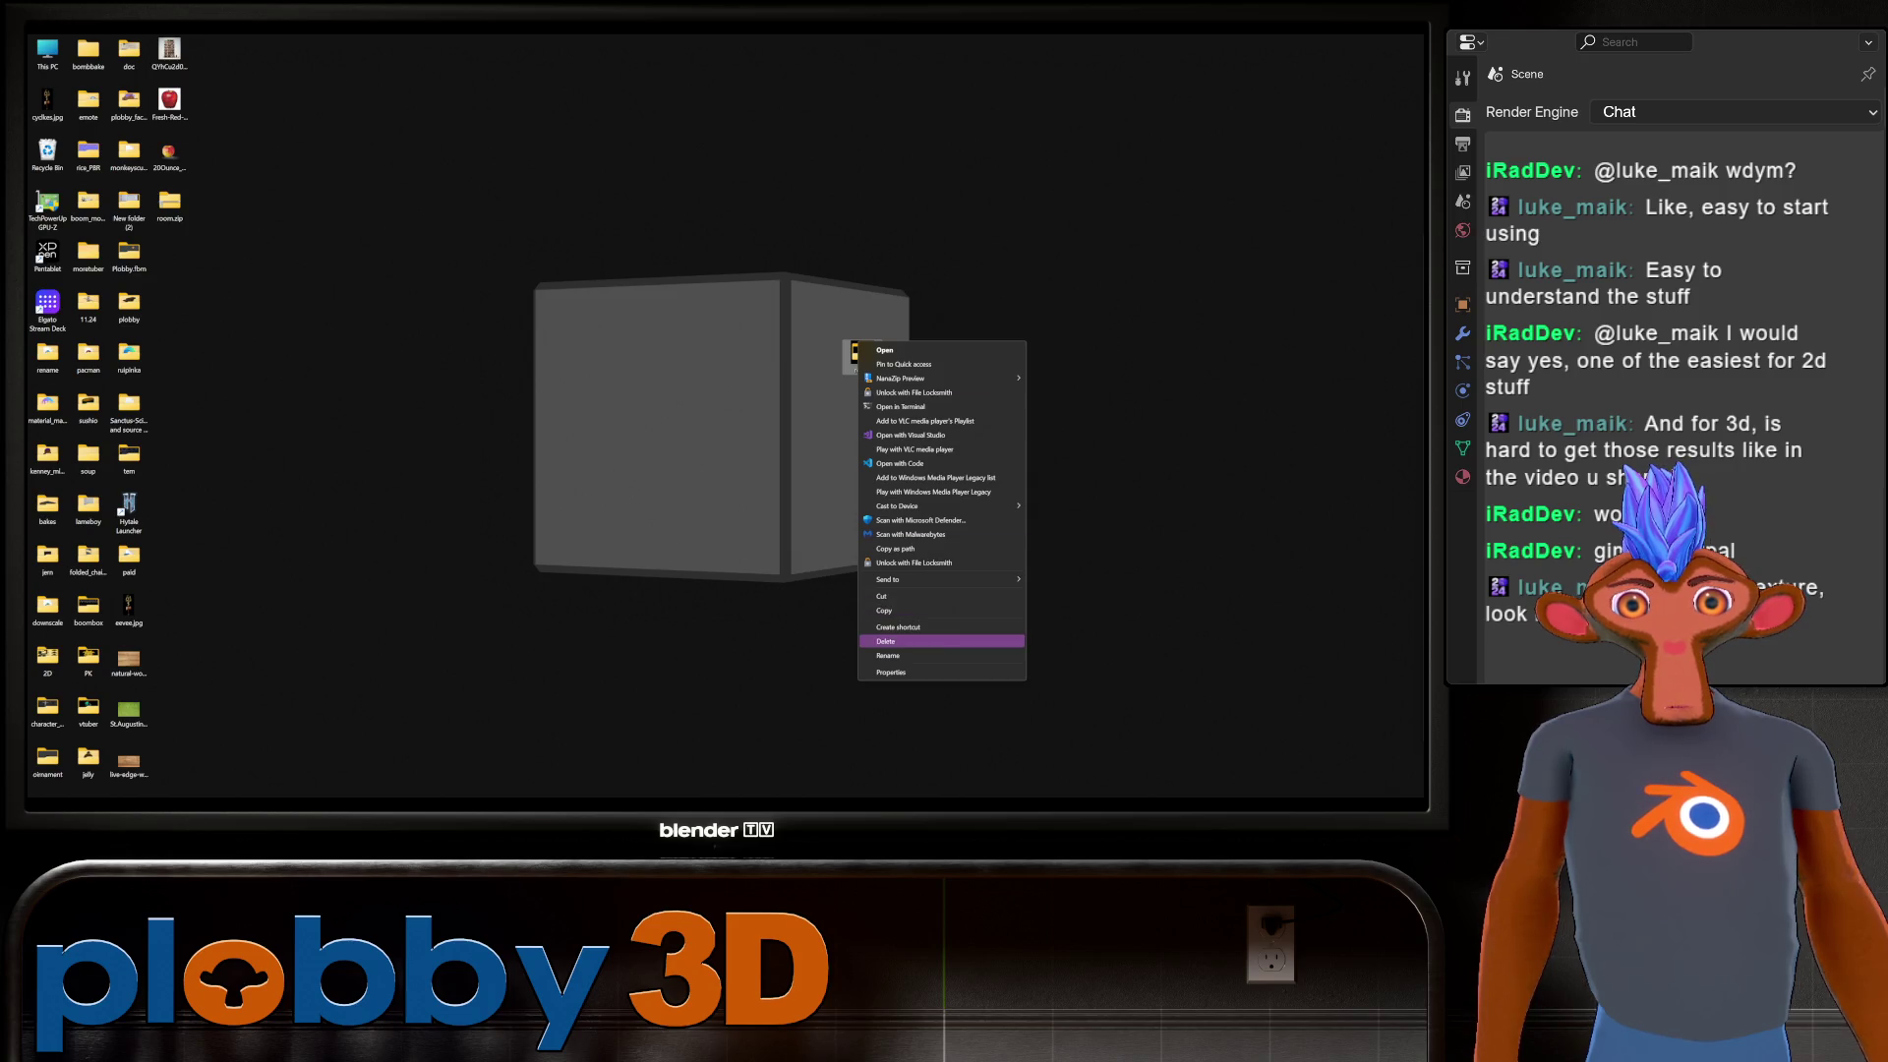
pyautogui.click(889, 641)
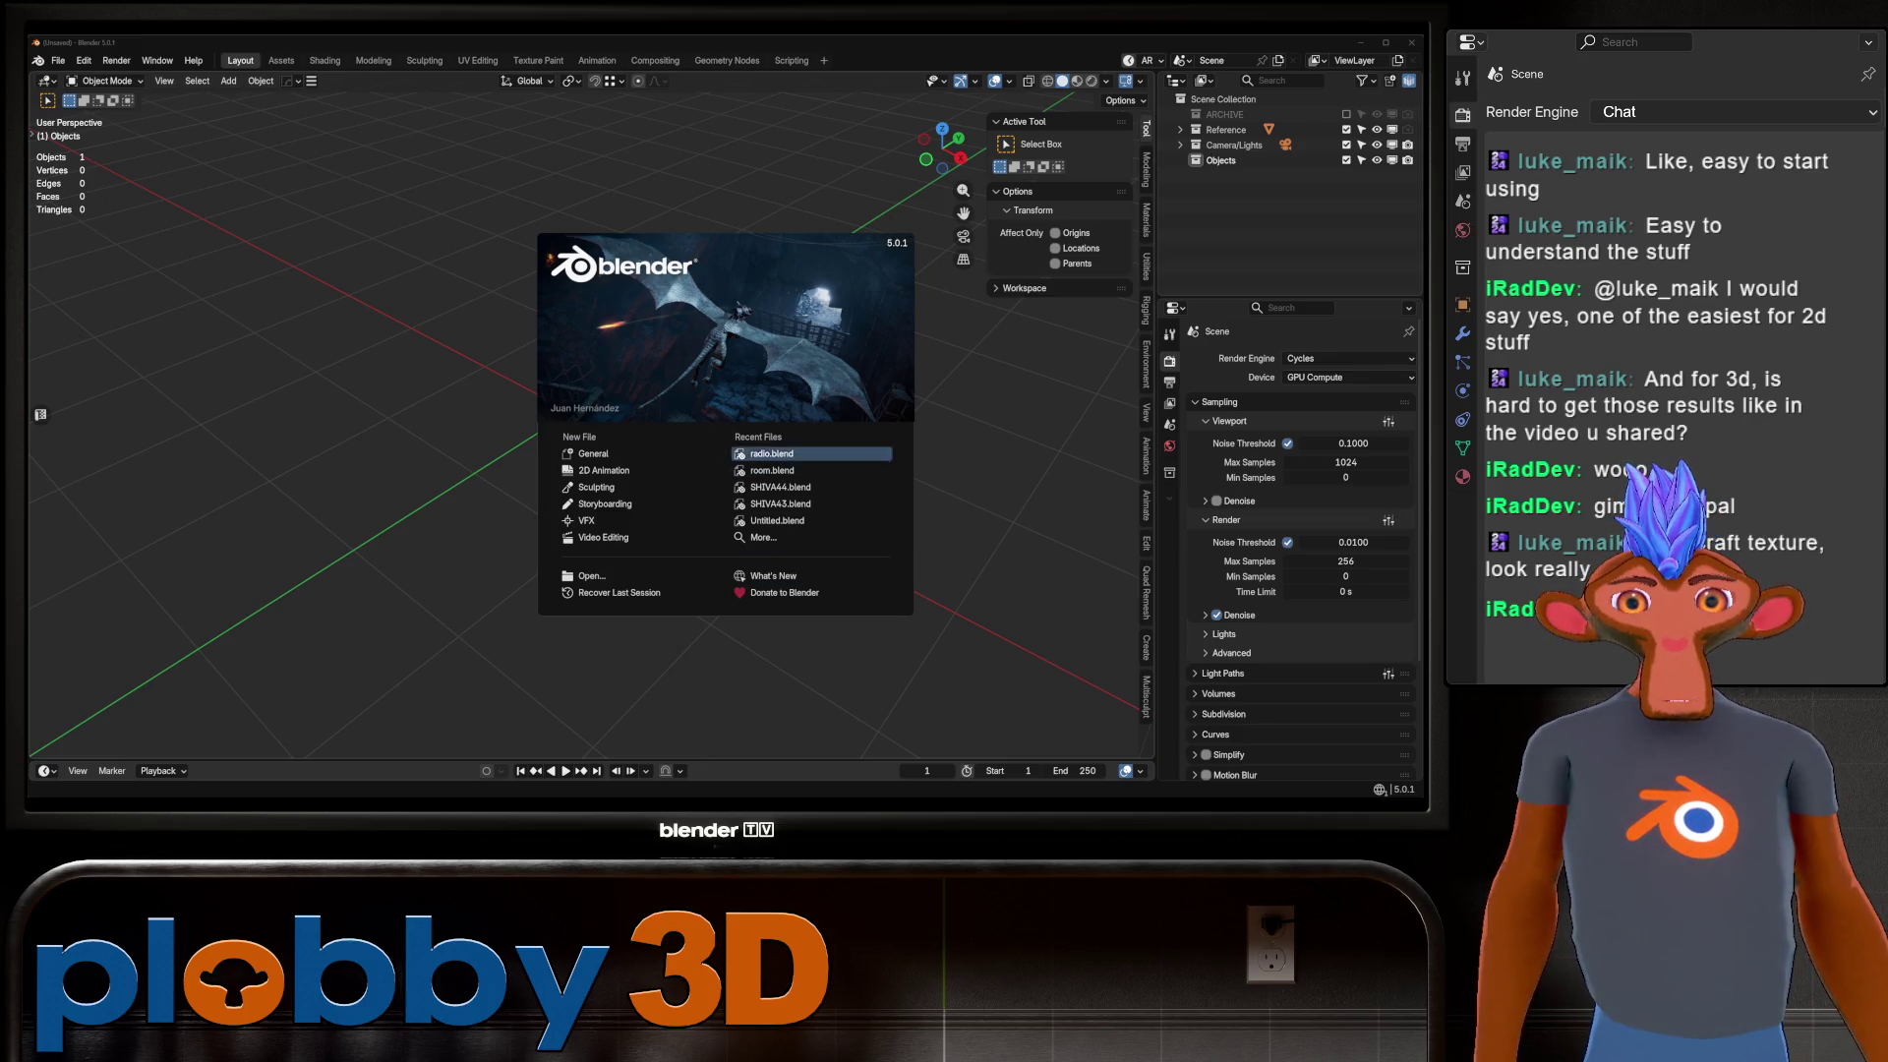
# Open SHIVA44.blend from Recent Files, play its animation, and frame and orbit the trident.
pyautogui.click(780, 487)
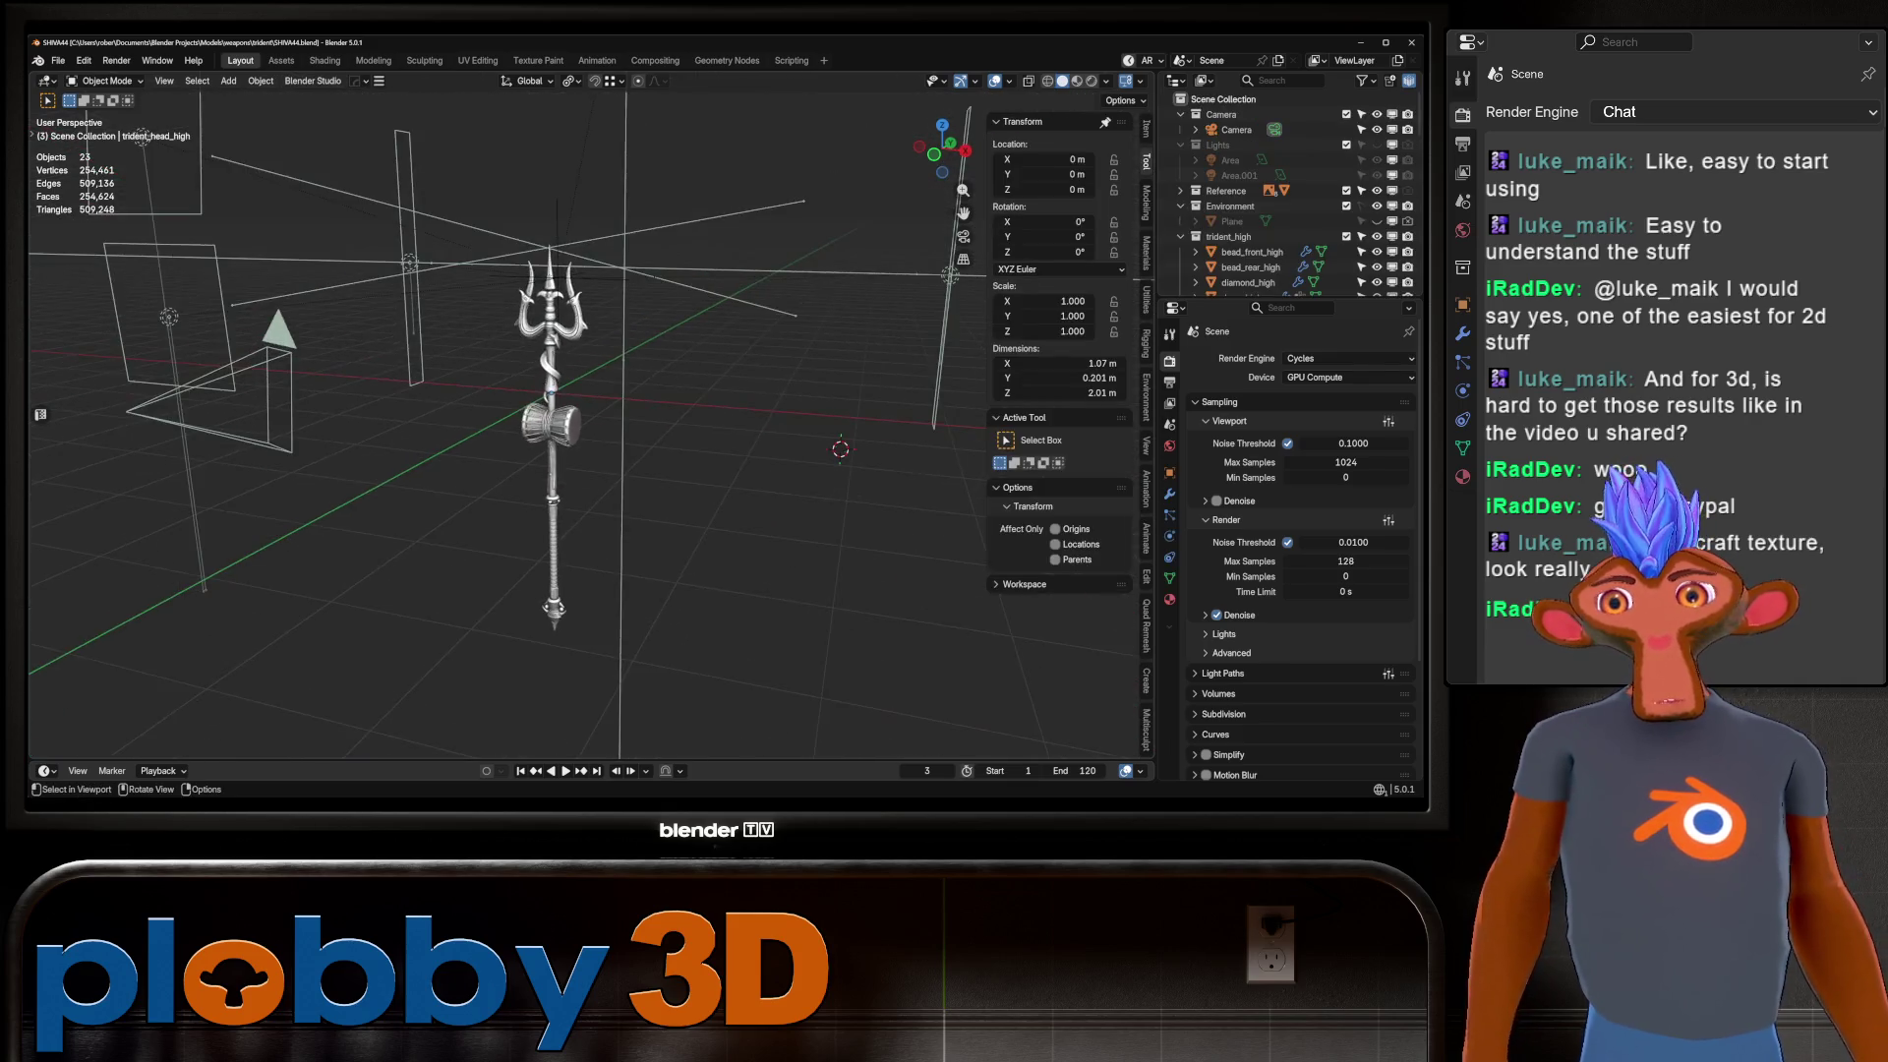
pyautogui.press('space')
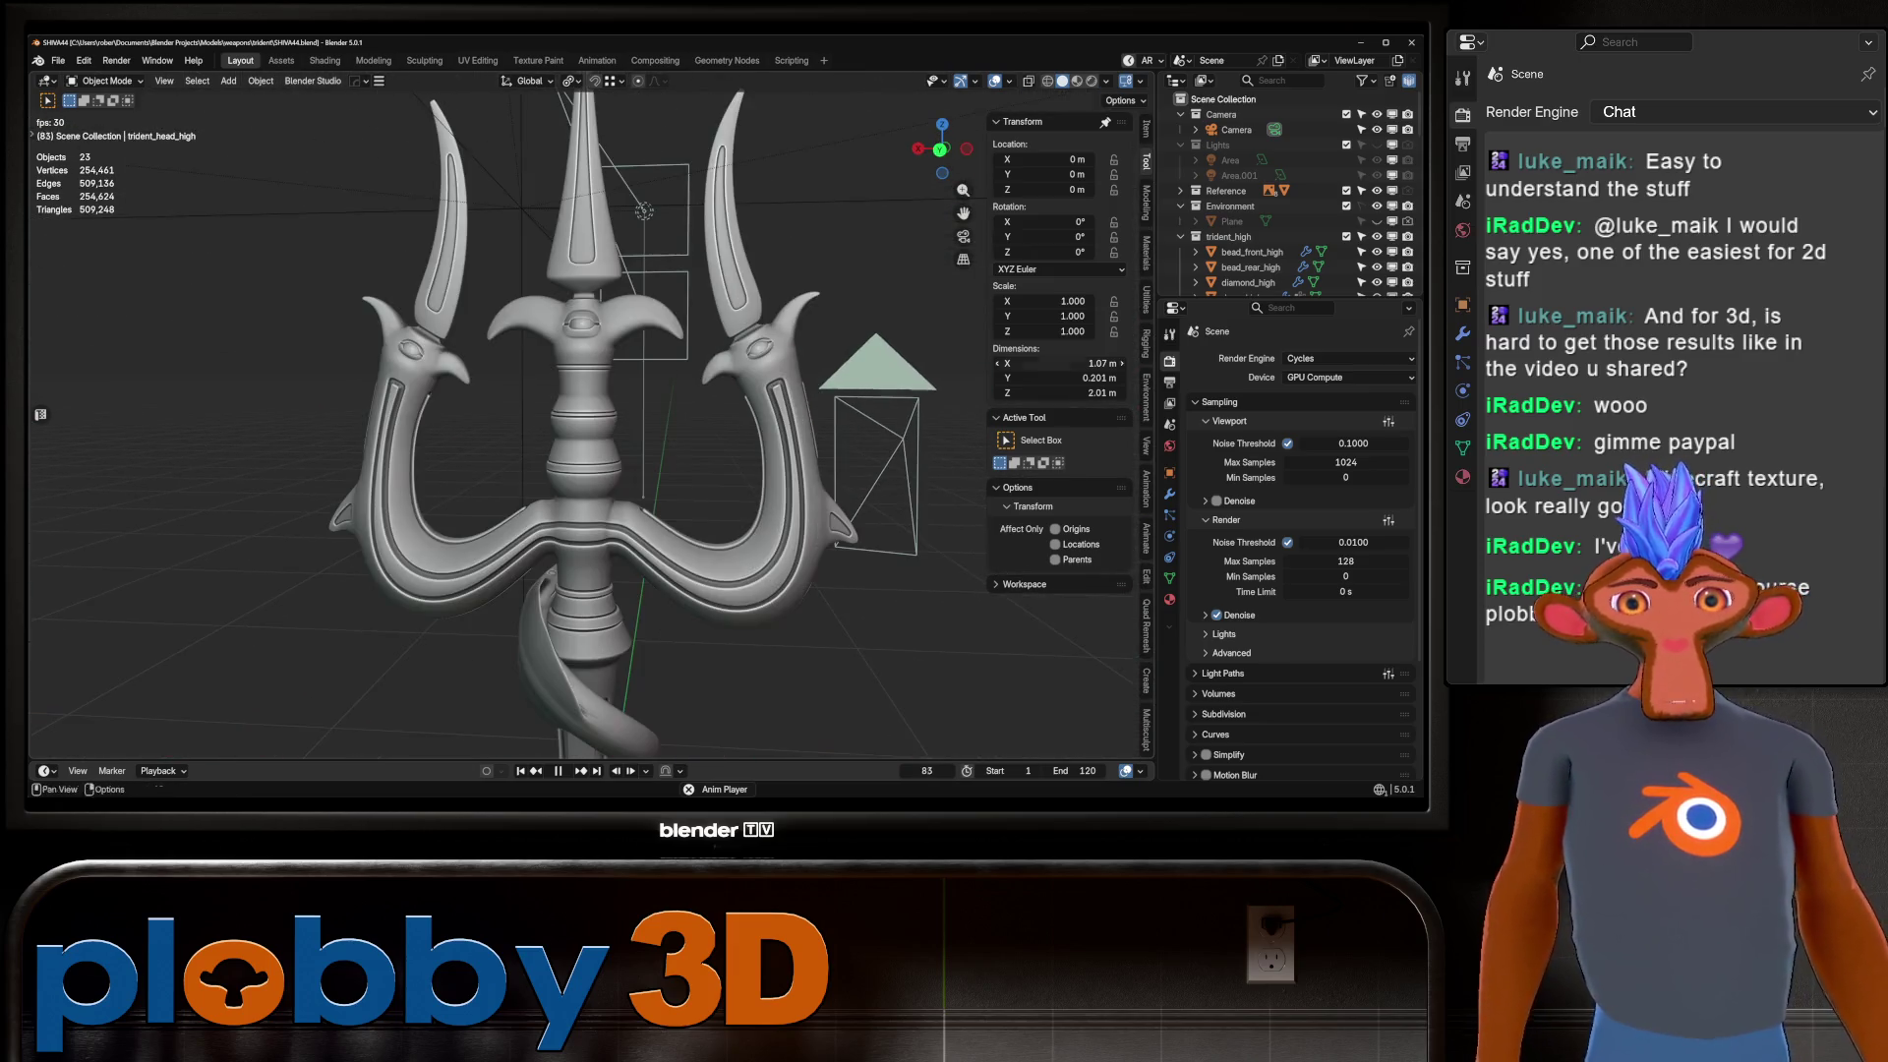
pyautogui.press('Home')
pyautogui.press('KP_Decimal')
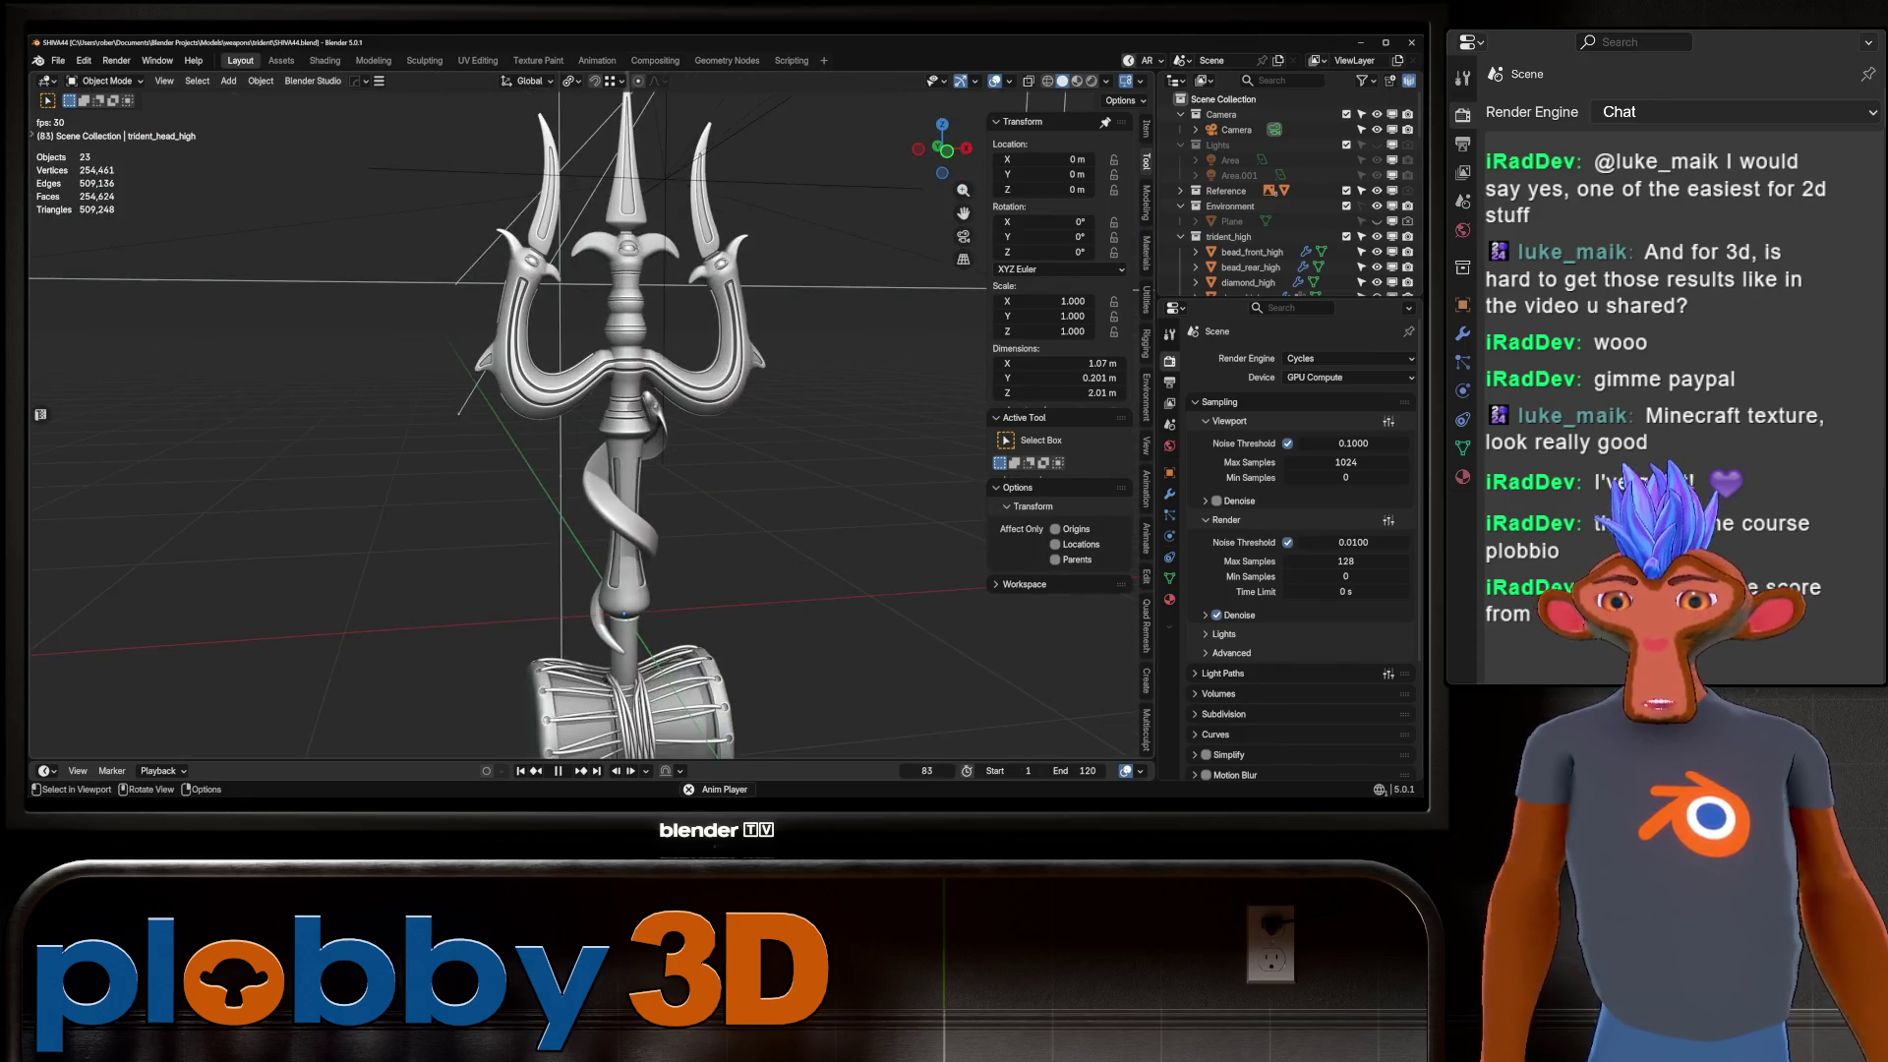
pyautogui.moveTo(590, 443); pyautogui.dragTo(610, 433, button='middle')
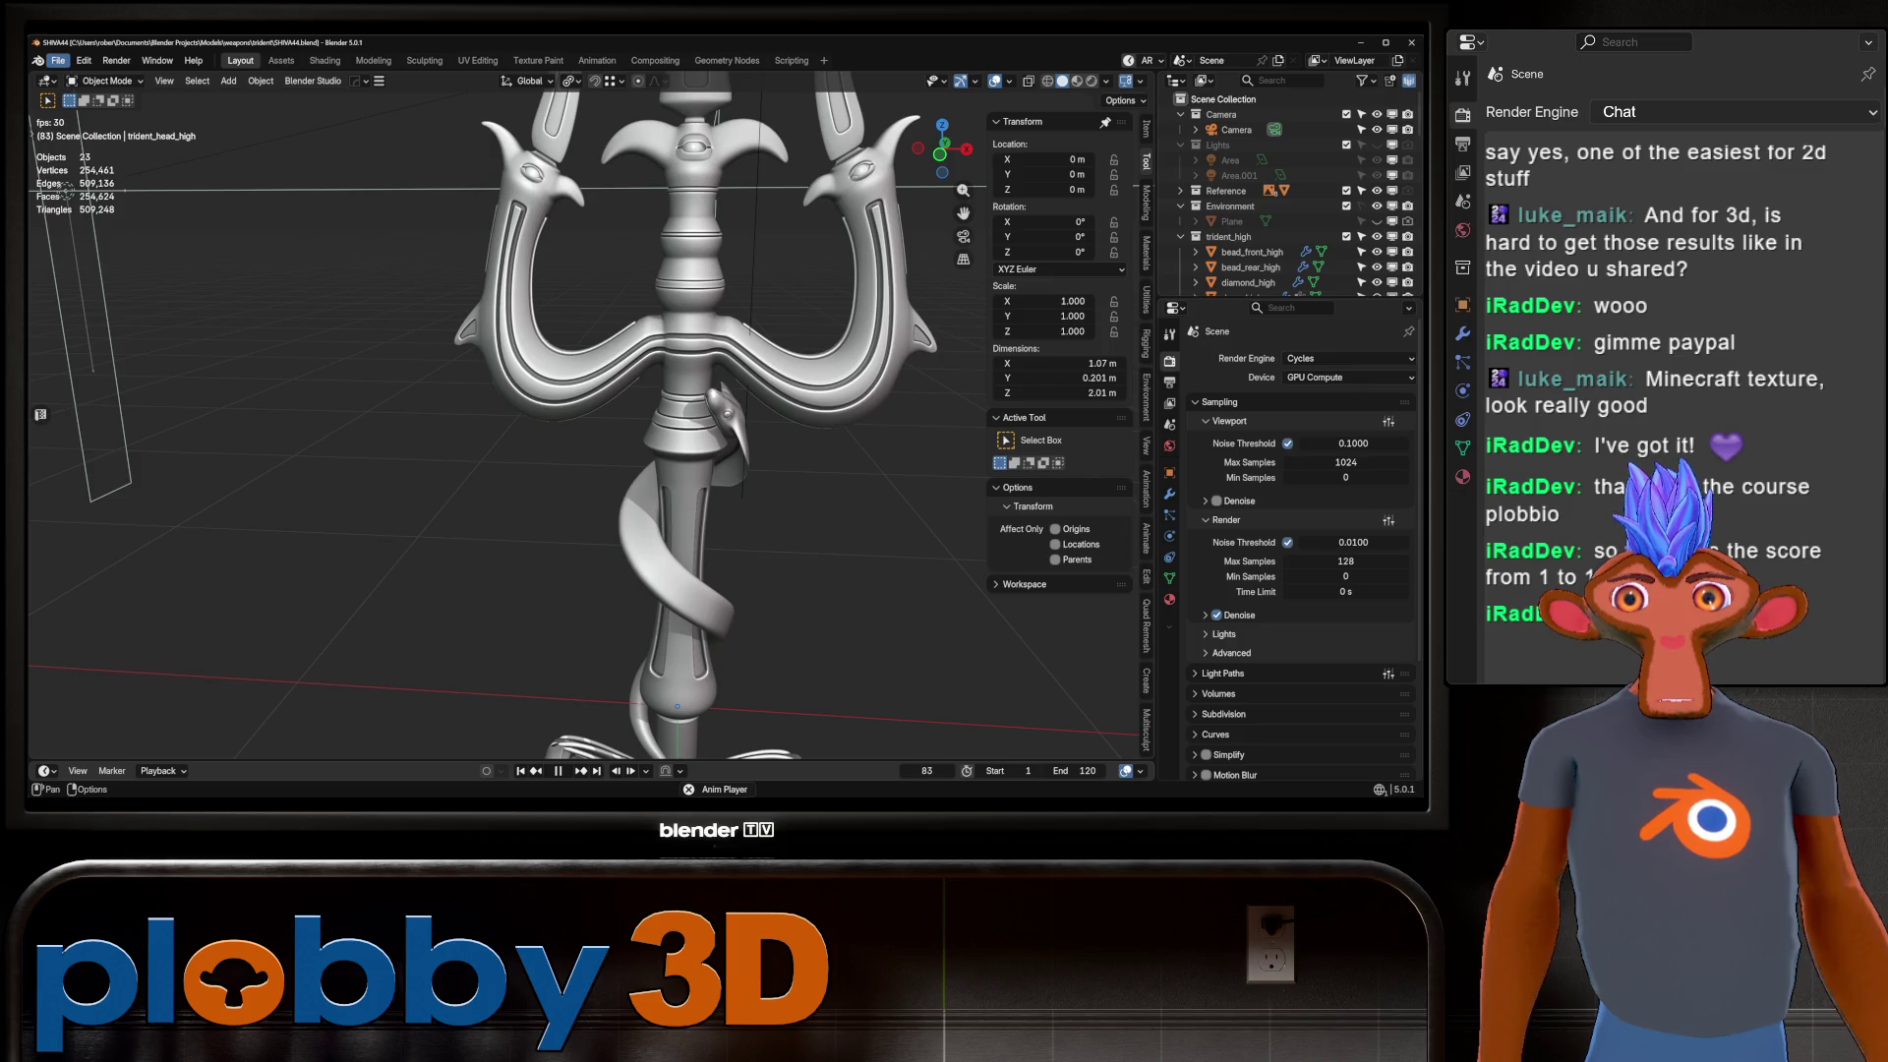
pyautogui.scroll(-5, 66, 190)
pyautogui.scroll(3, 118, 226)
pyautogui.keyDown('shift'); pyautogui.moveTo(118, 226); pyautogui.dragTo(163, 250, button='middle'); pyautogui.keyUp('shift')
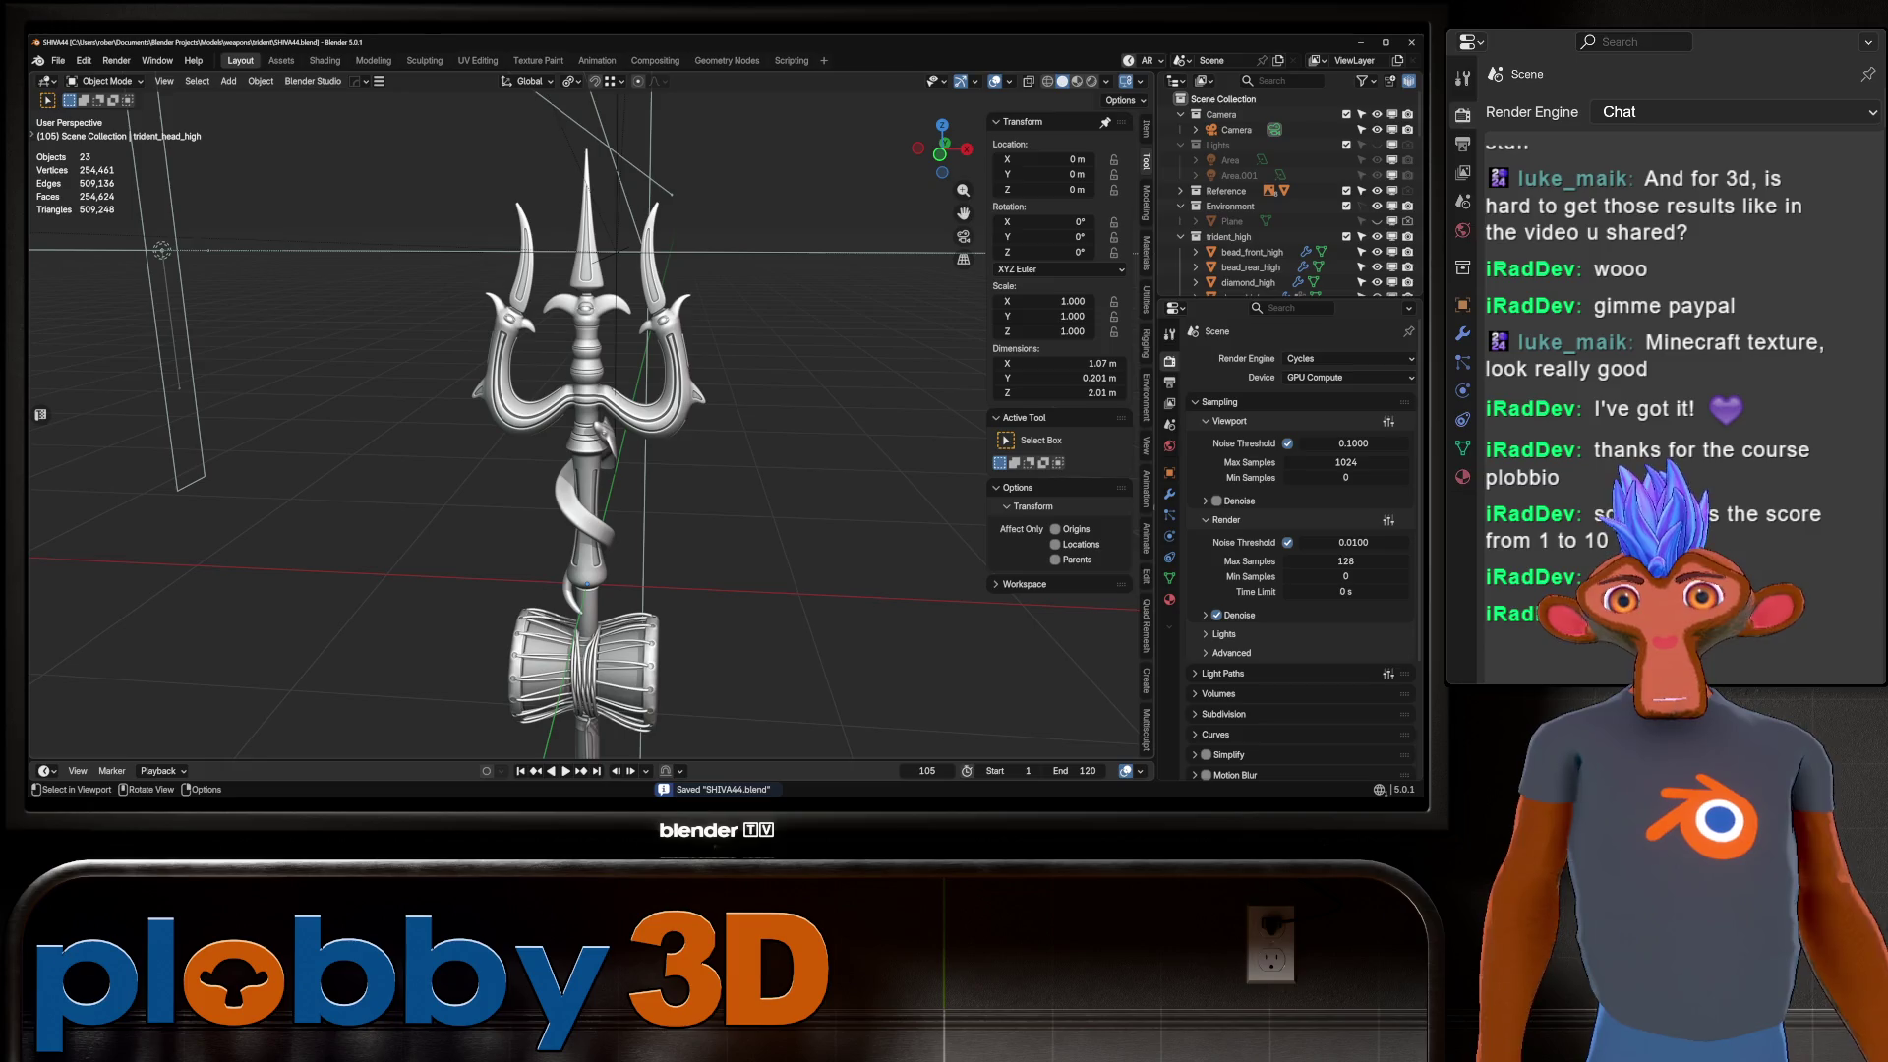
# Cancel the file browser after stepping up to weapons, then reorient the trident upright.
pyautogui.click(58, 60)
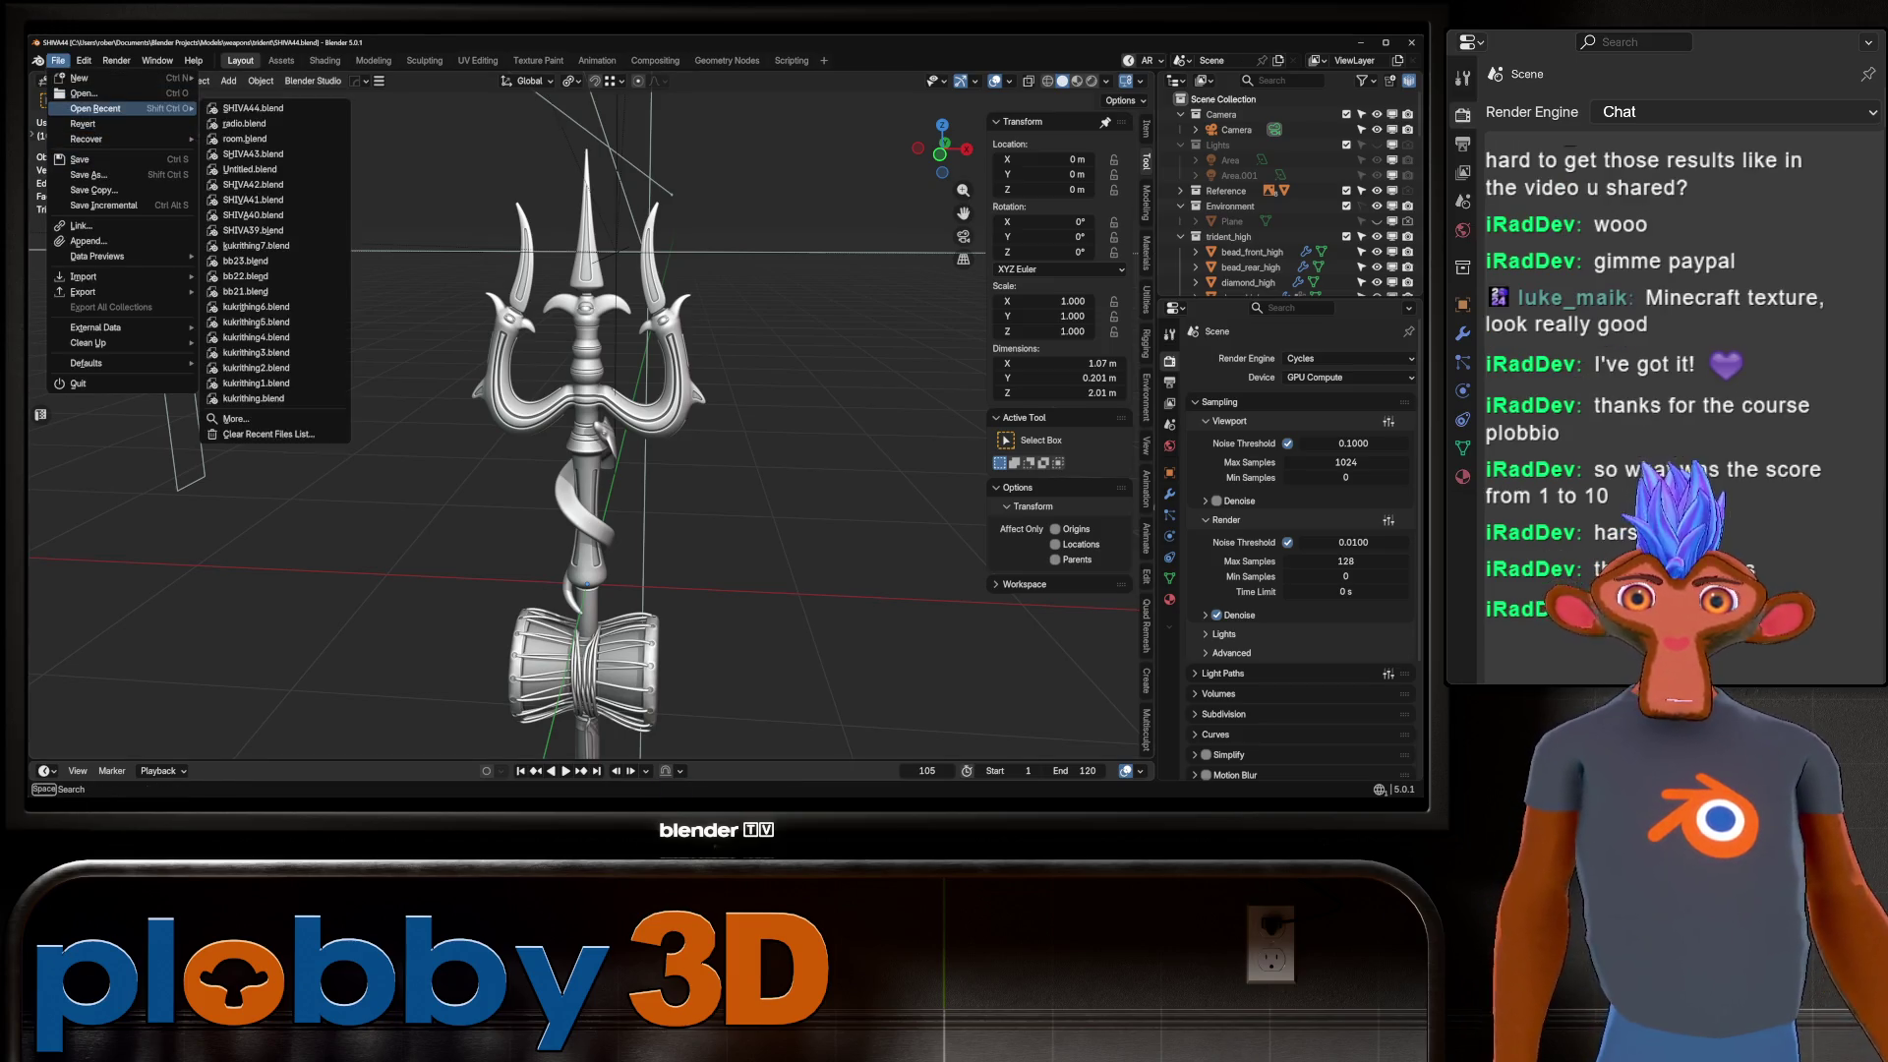
pyautogui.click(84, 93)
pyautogui.press('BackSpace')
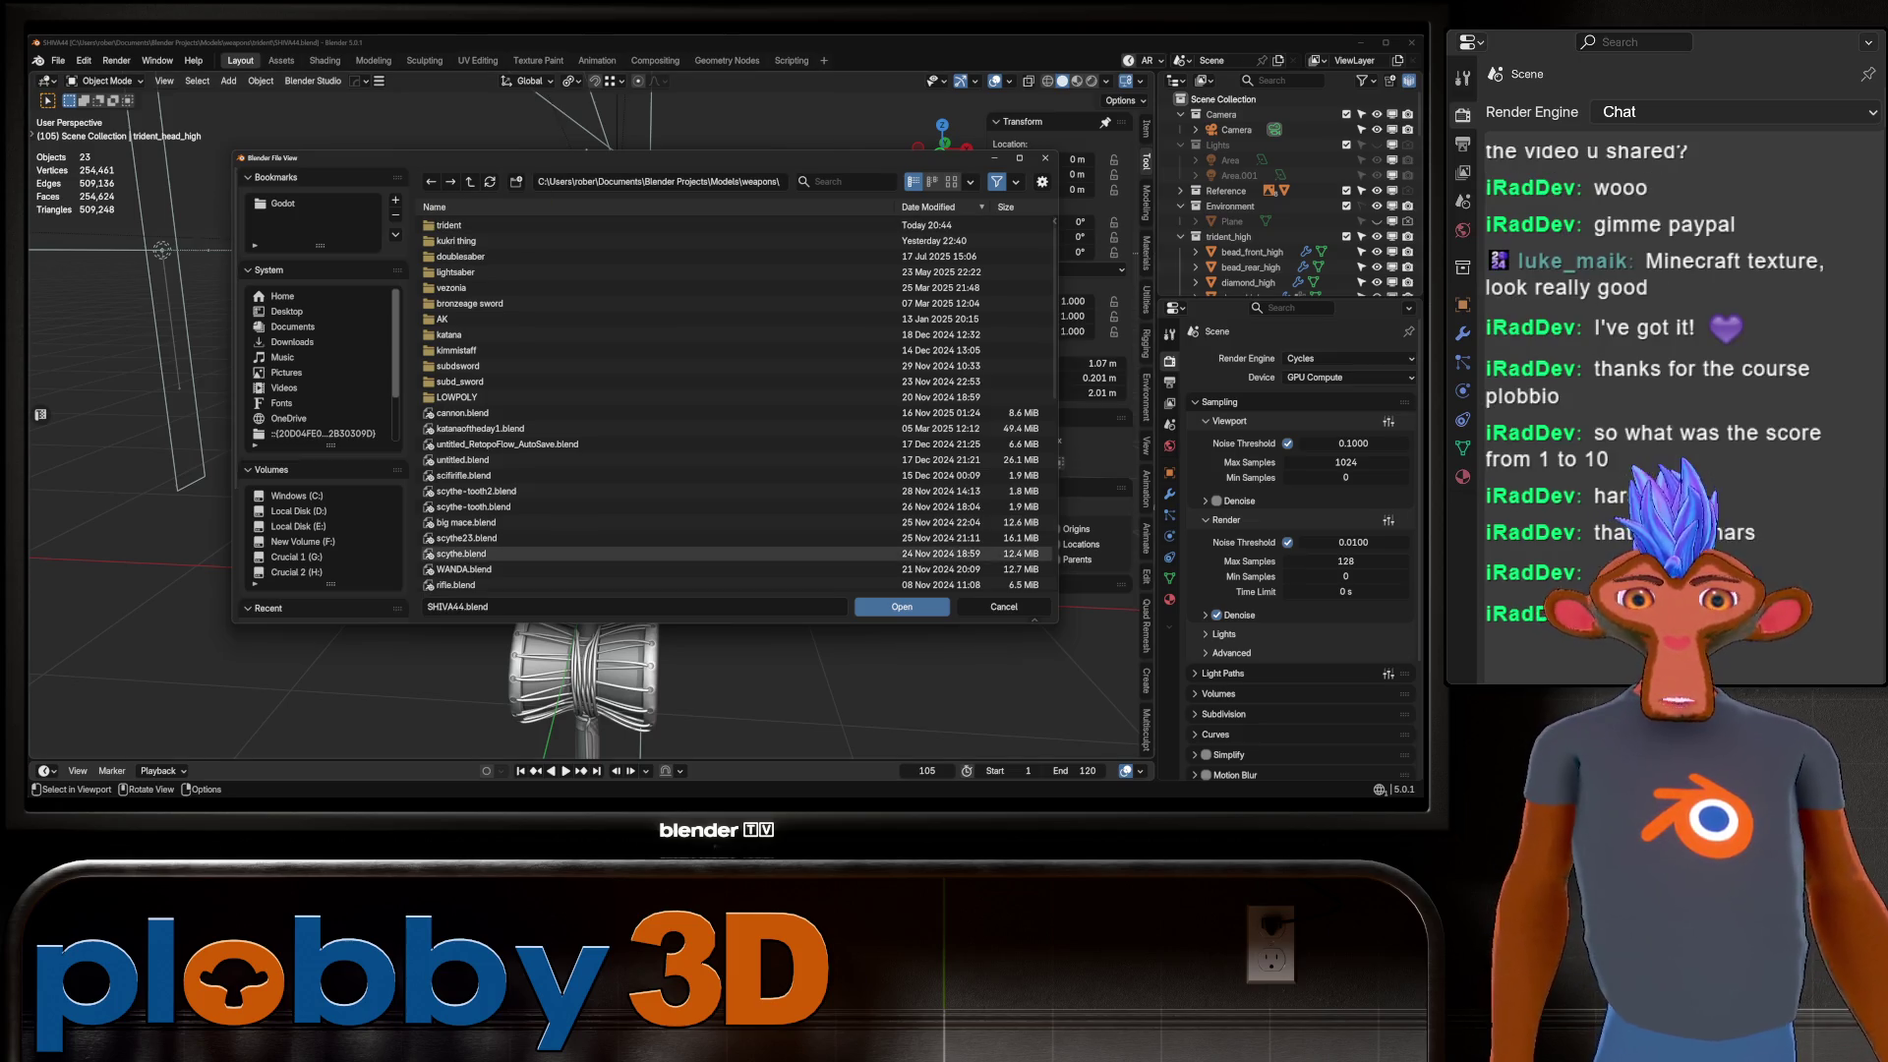
pyautogui.click(1003, 606)
pyautogui.scroll(4, 590, 413)
pyautogui.moveTo(590, 413)
pyautogui.mouseDown(button='middle')
pyautogui.moveTo(669, 354)
pyautogui.moveTo(629, 315)
pyautogui.mouseUp(button='middle')
pyautogui.scroll(-5, 590, 413)
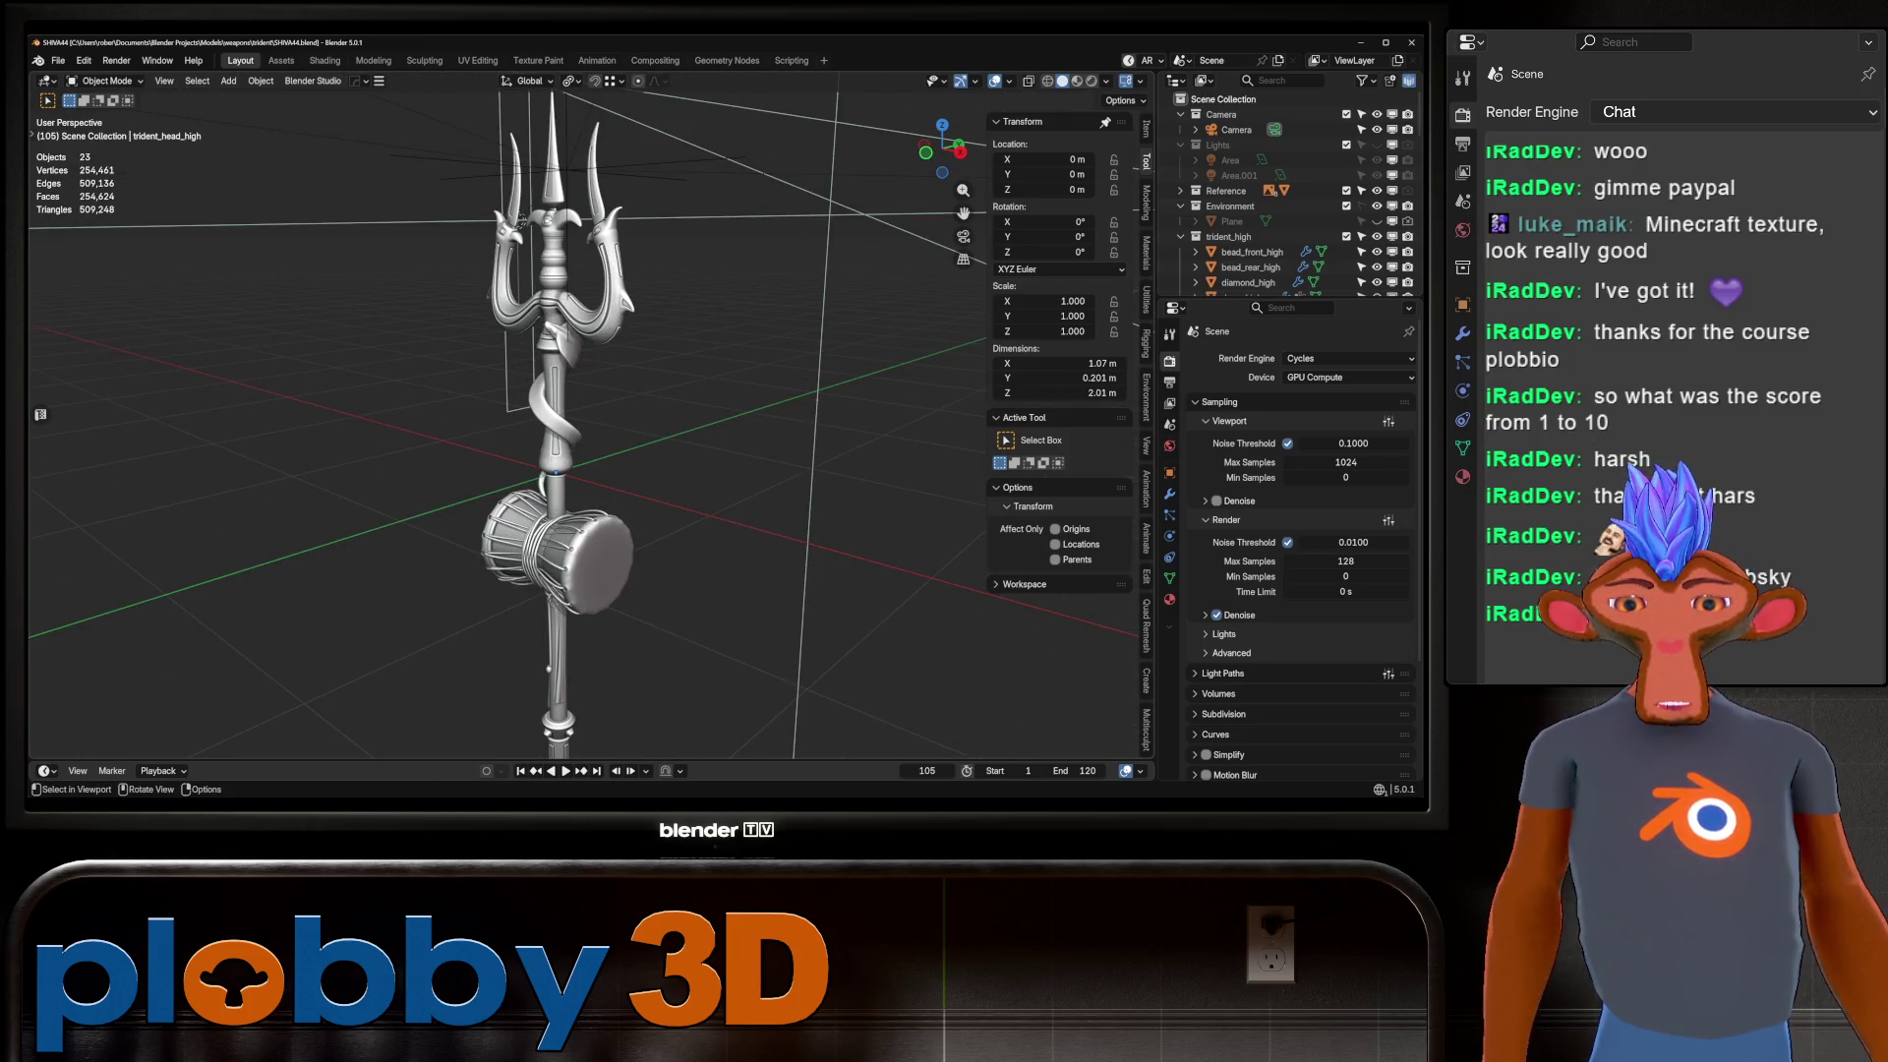
pyautogui.moveTo(522, 219); pyautogui.dragTo(517, 240, button='middle')
# Open boombox33.blend from Blender Projects\STREAM ASSETS\boombox.
pyautogui.click(58, 60)
pyautogui.moveTo(95, 108)
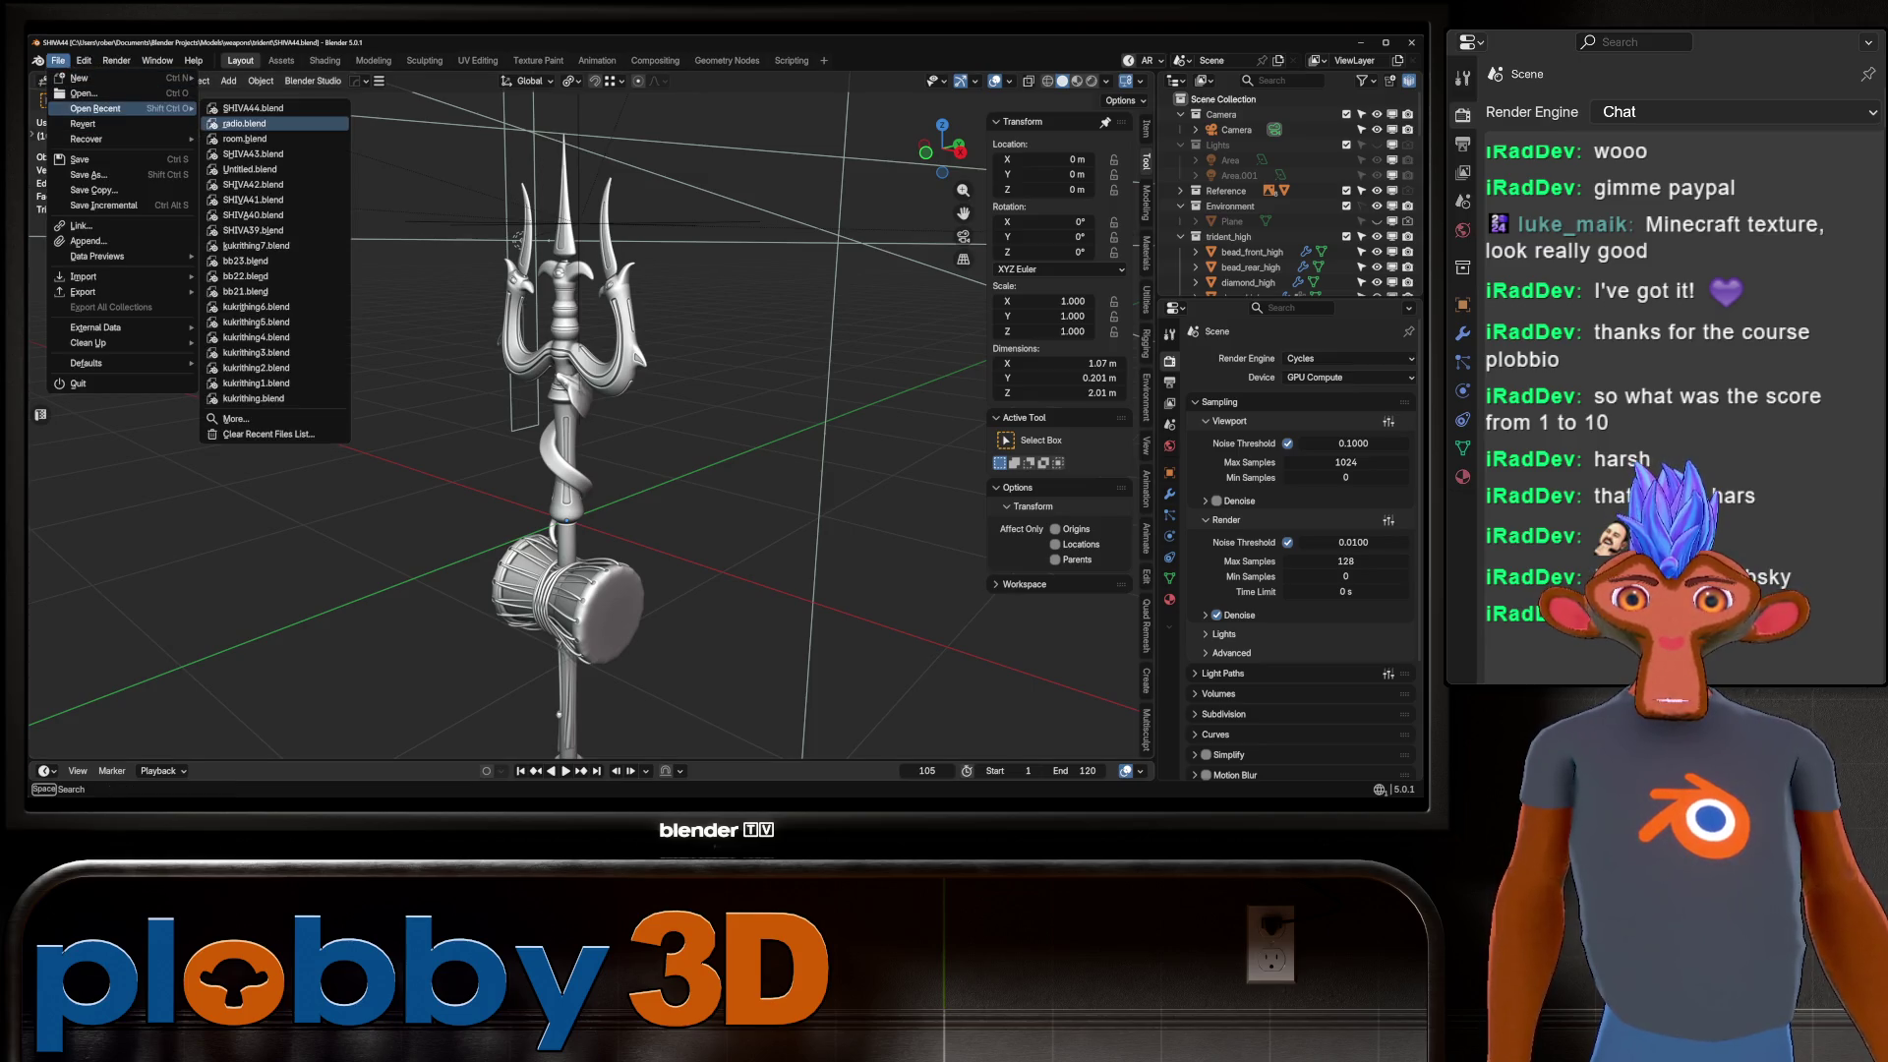
pyautogui.click(83, 93)
pyautogui.click(470, 182)
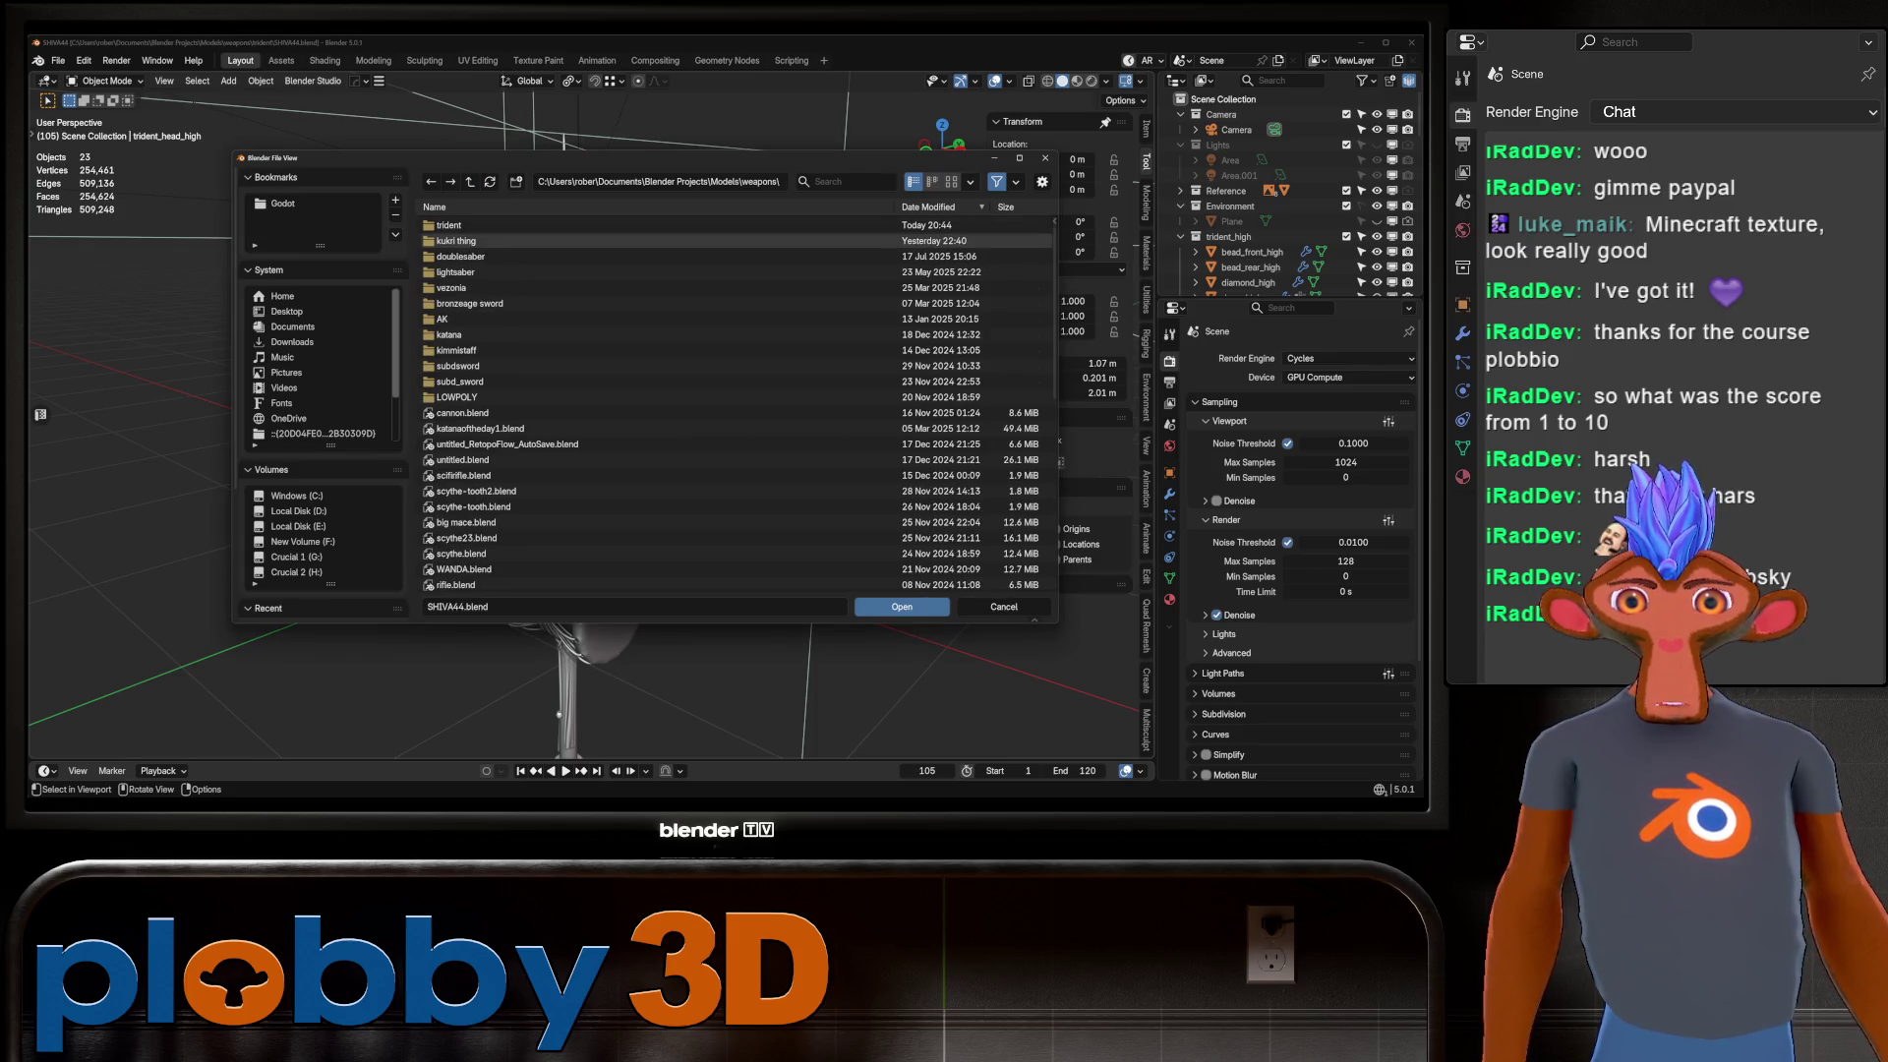
pyautogui.click(470, 182)
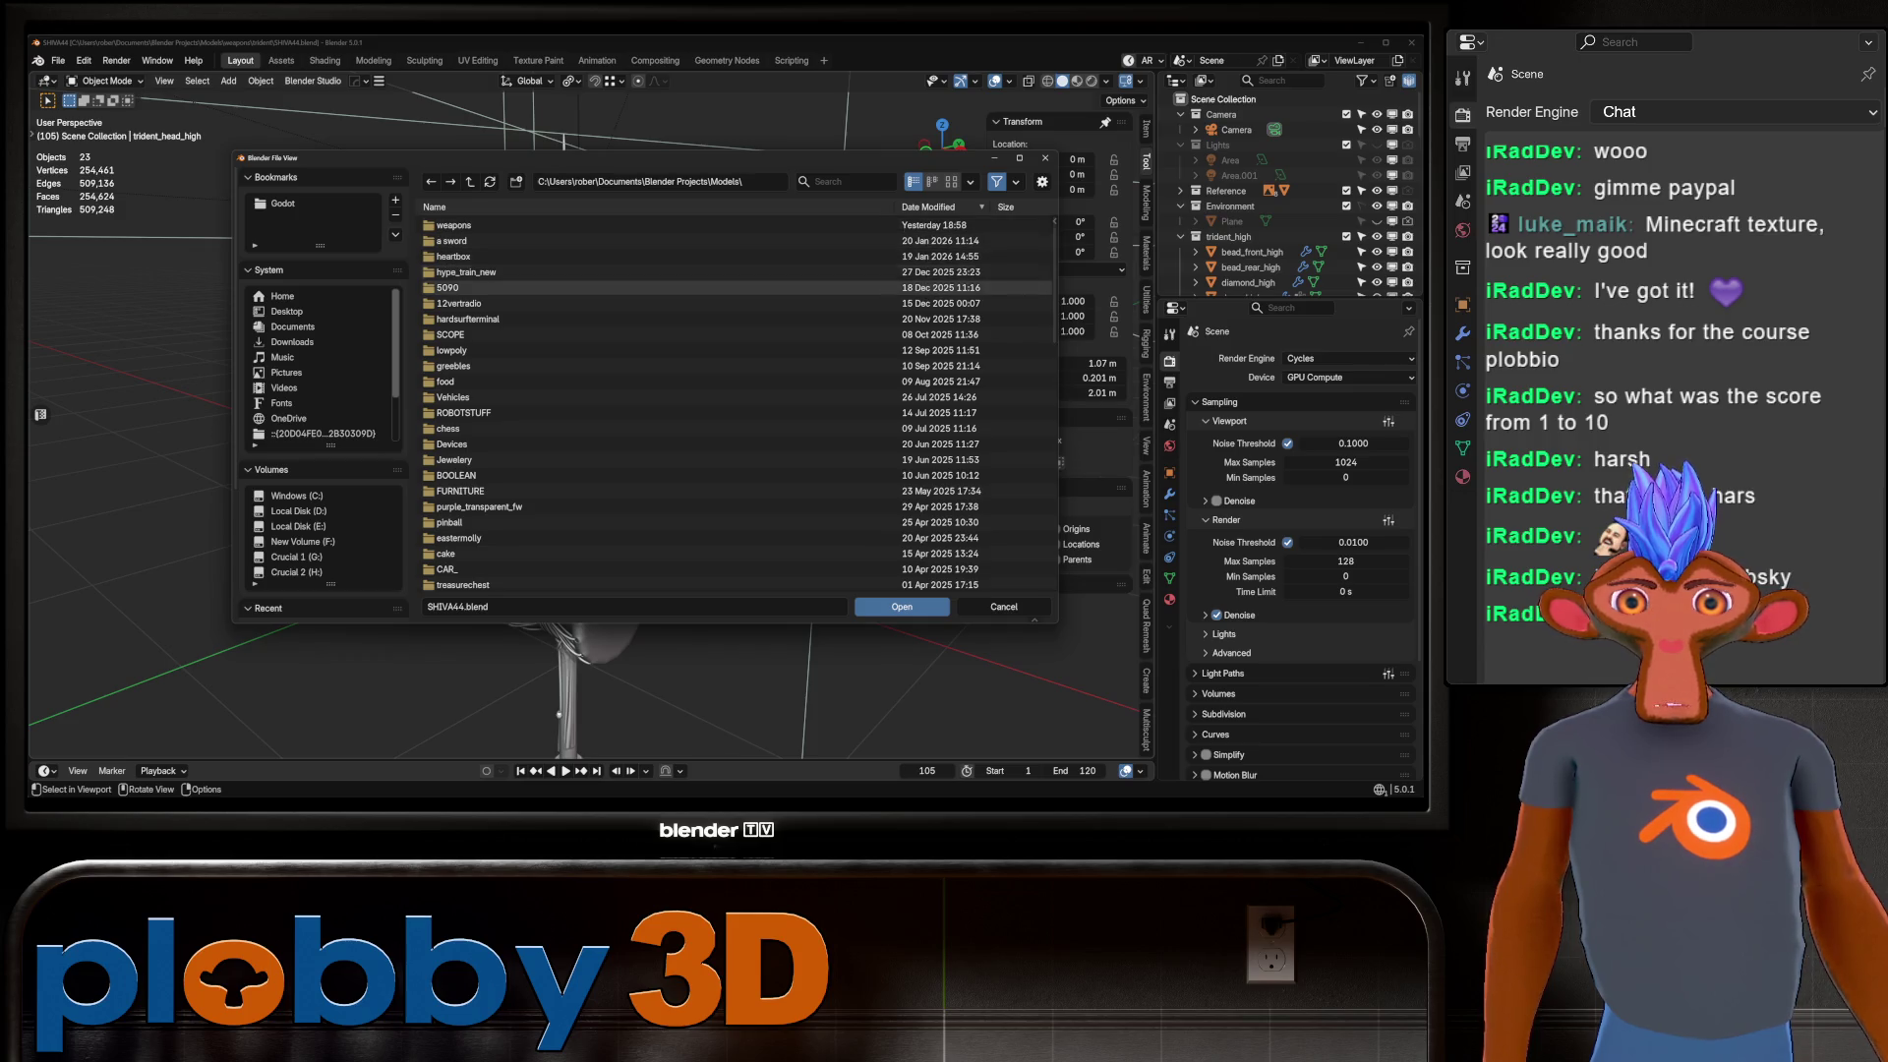
pyautogui.click(470, 182)
pyautogui.doubleClick(452, 241)
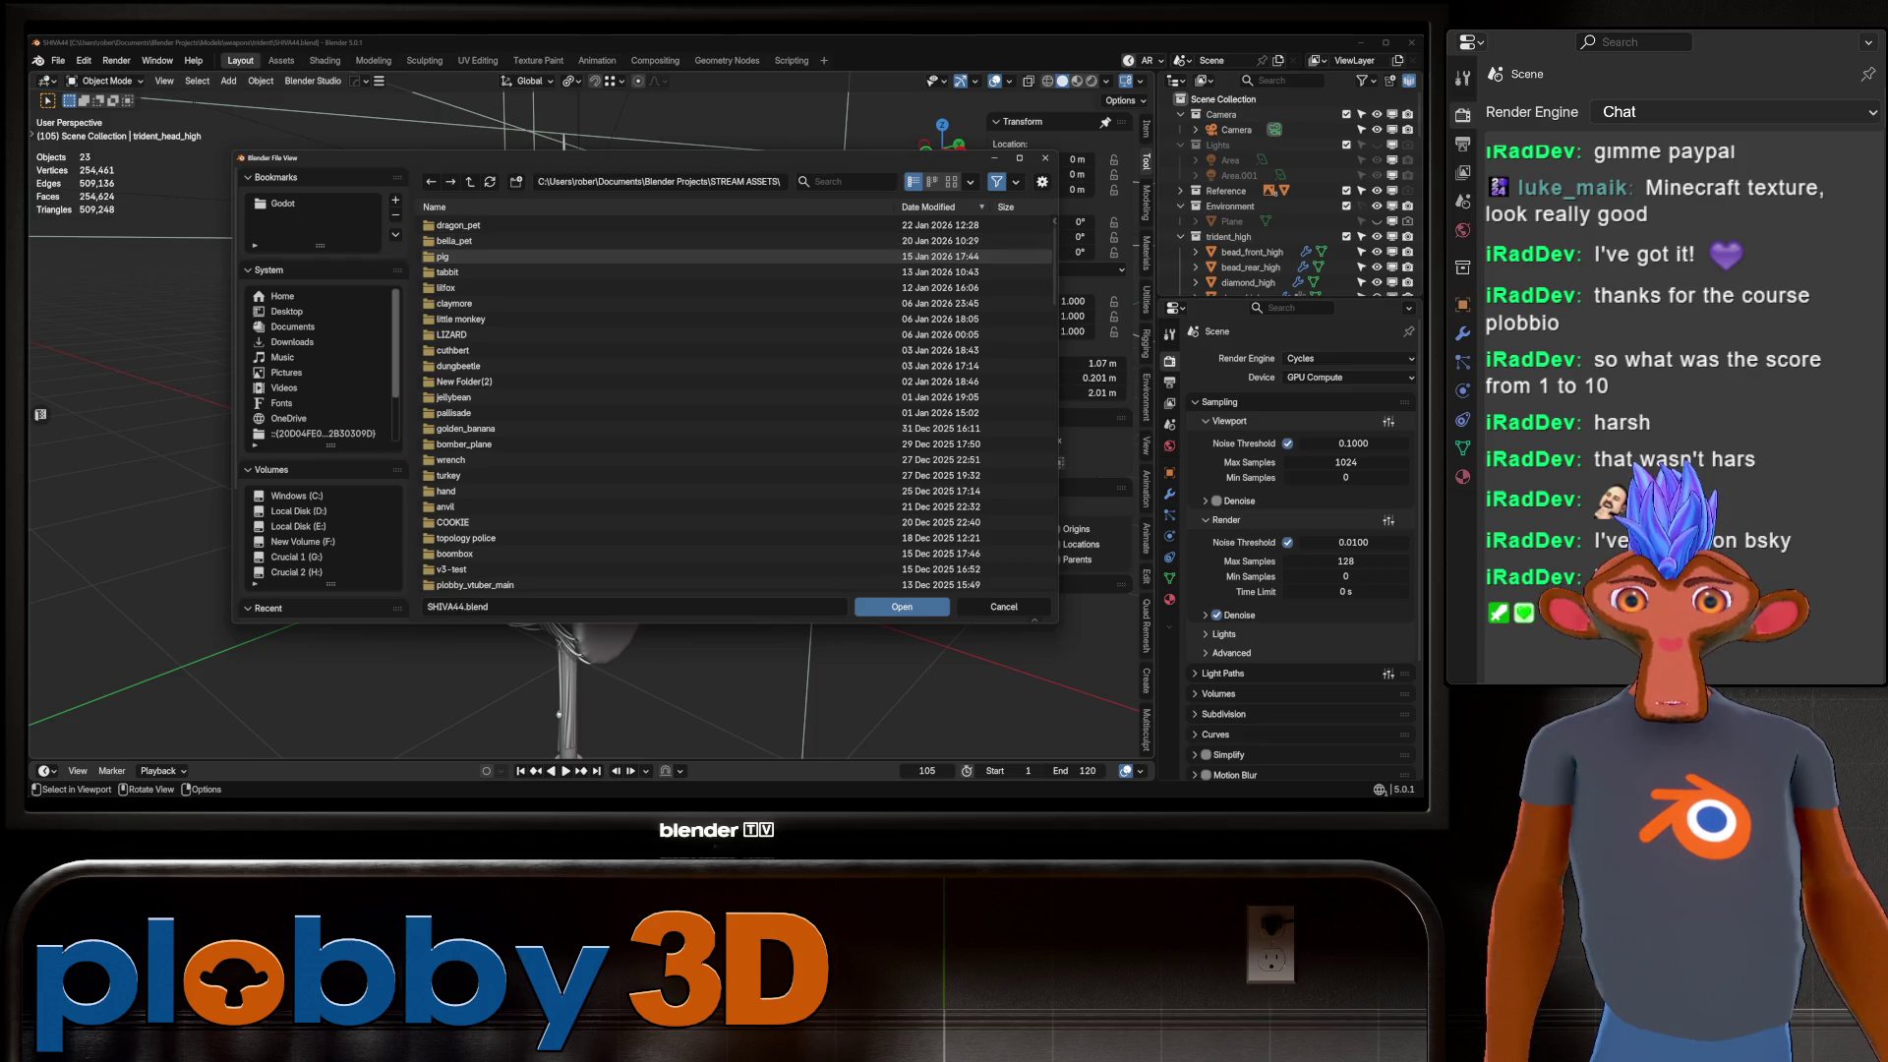
pyautogui.doubleClick(934, 553)
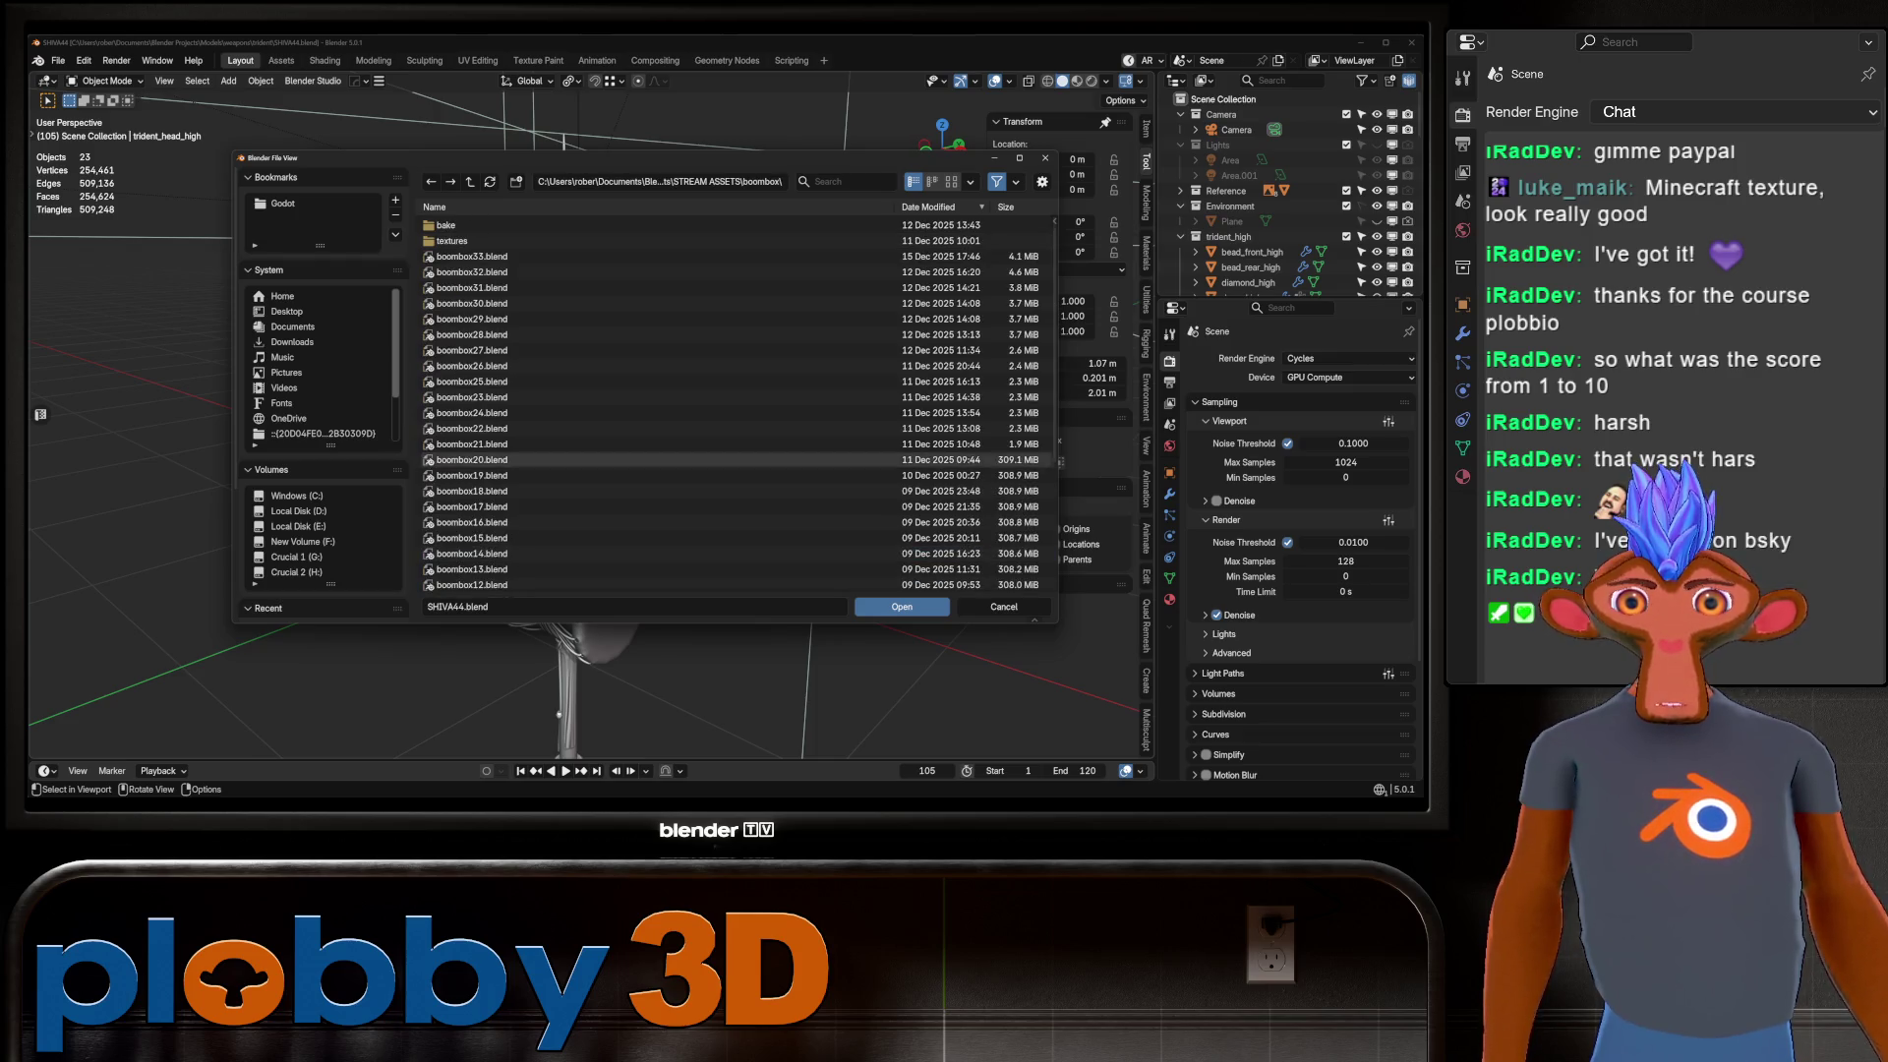
pyautogui.doubleClick(962, 260)
# Select the tape deck glass and frame it in the view.
pyautogui.moveTo(590, 442)
pyautogui.mouseDown(button='middle')
pyautogui.moveTo(511, 423)
pyautogui.moveTo(747, 393)
pyautogui.moveTo(531, 432)
pyautogui.moveTo(648, 394)
pyautogui.moveTo(589, 393)
pyautogui.moveTo(629, 393)
pyautogui.mouseUp(button='middle')
pyautogui.click(278, 501)
pyautogui.press('KP_Decimal')
# Turn off the Pro Lighting Studio floor in World properties.
pyautogui.scroll(-5, 550, 394)
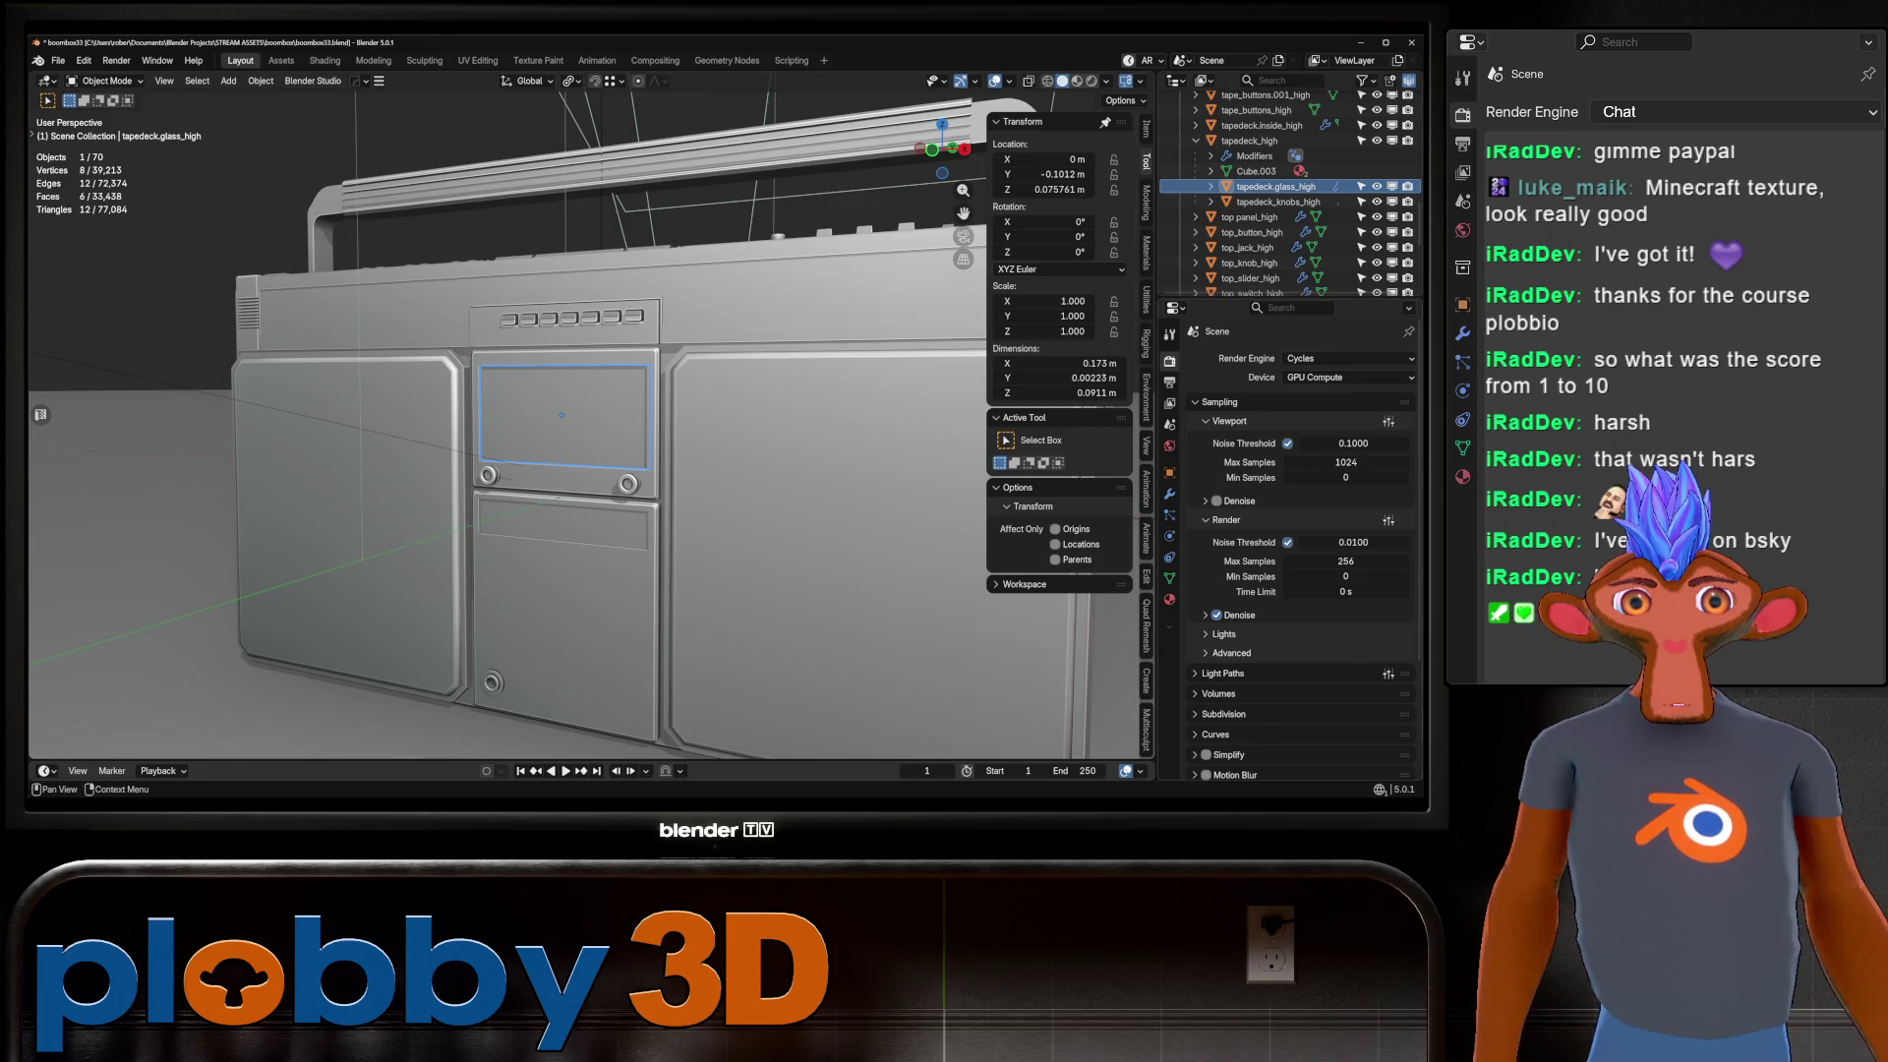
pyautogui.click(1169, 446)
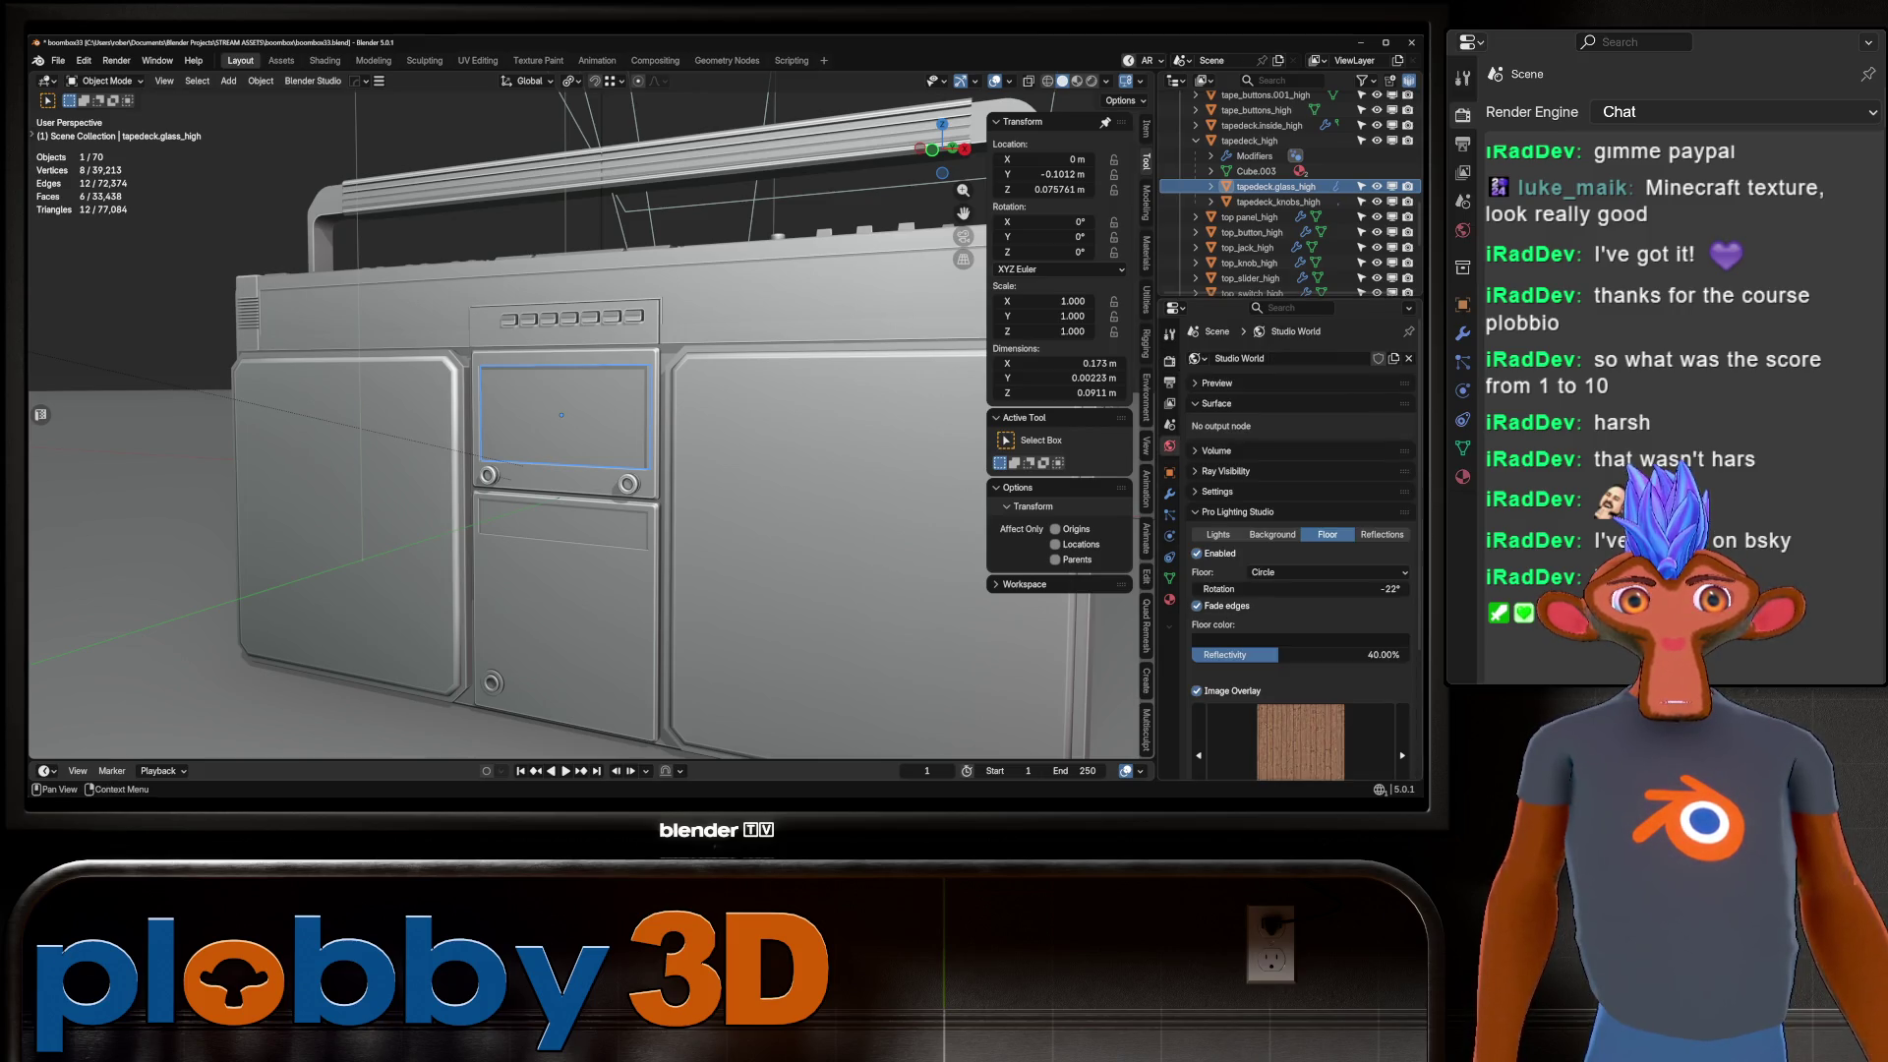
pyautogui.click(1197, 552)
pyautogui.click(1217, 533)
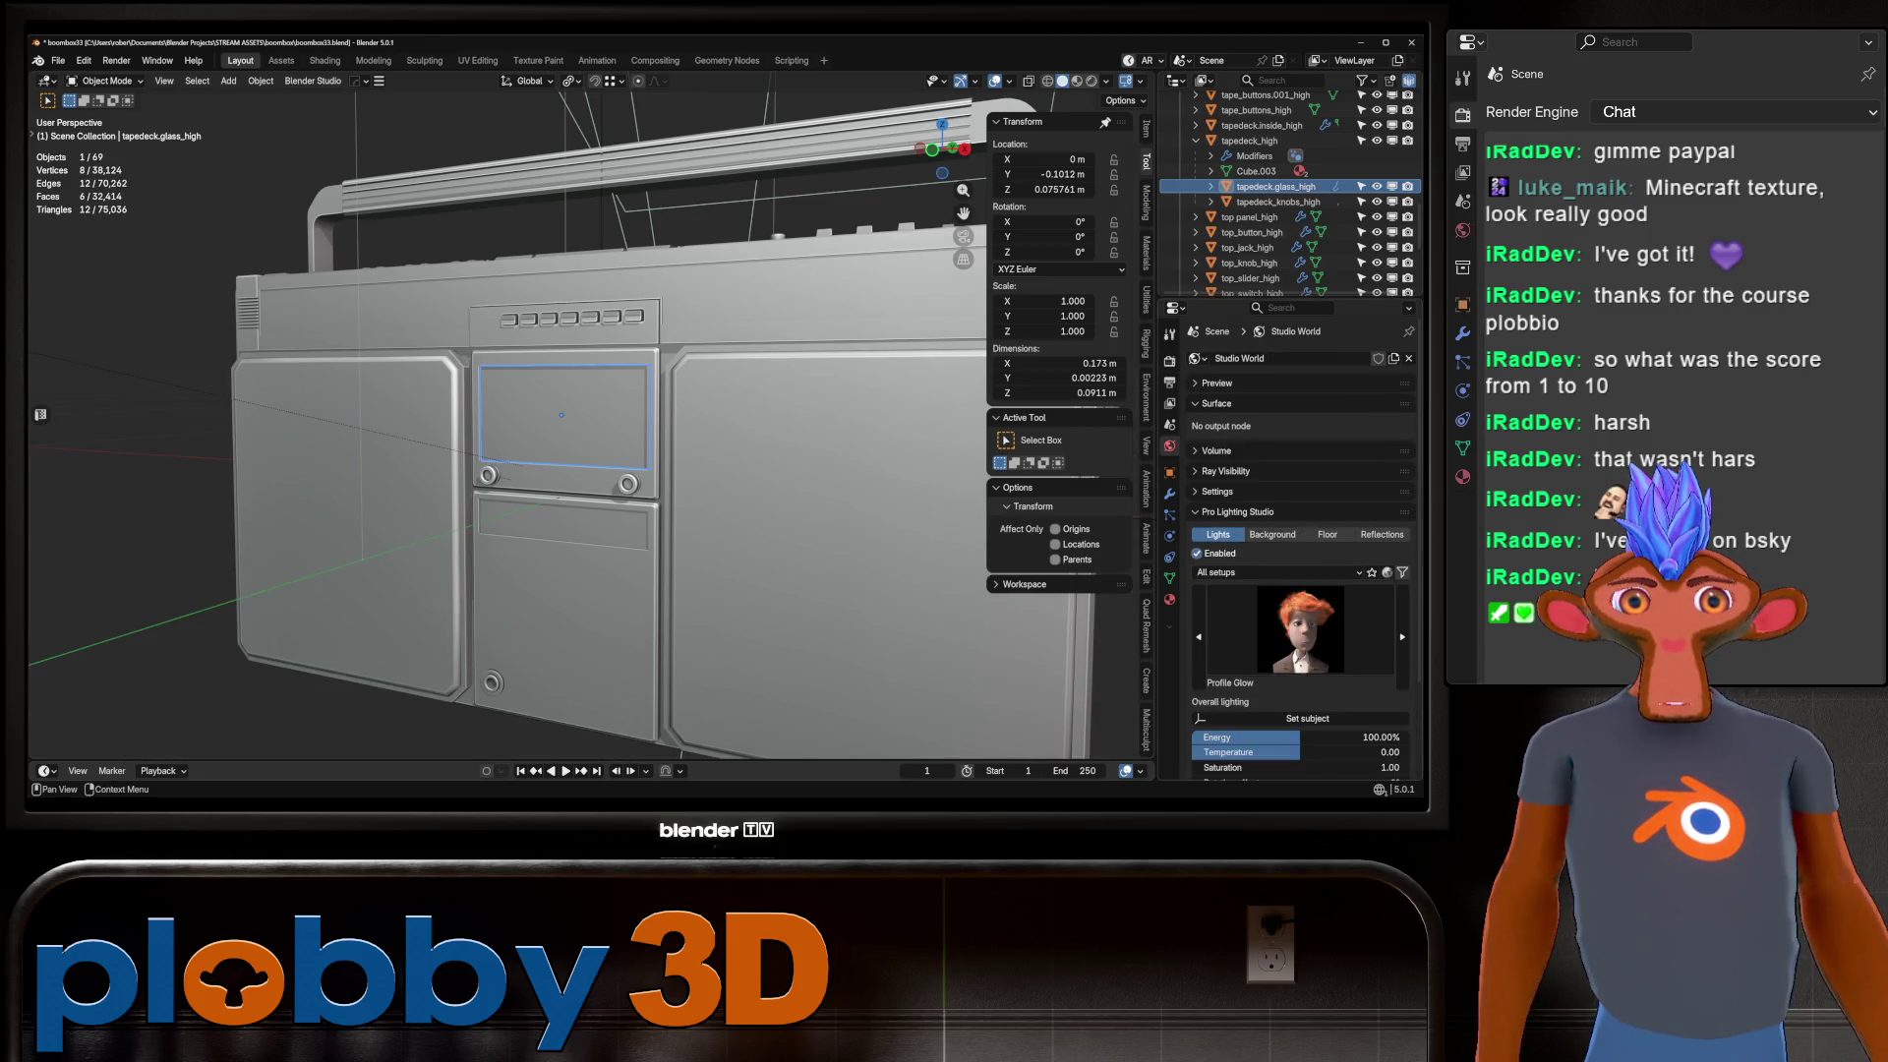
pyautogui.scroll(-7, 580, 423)
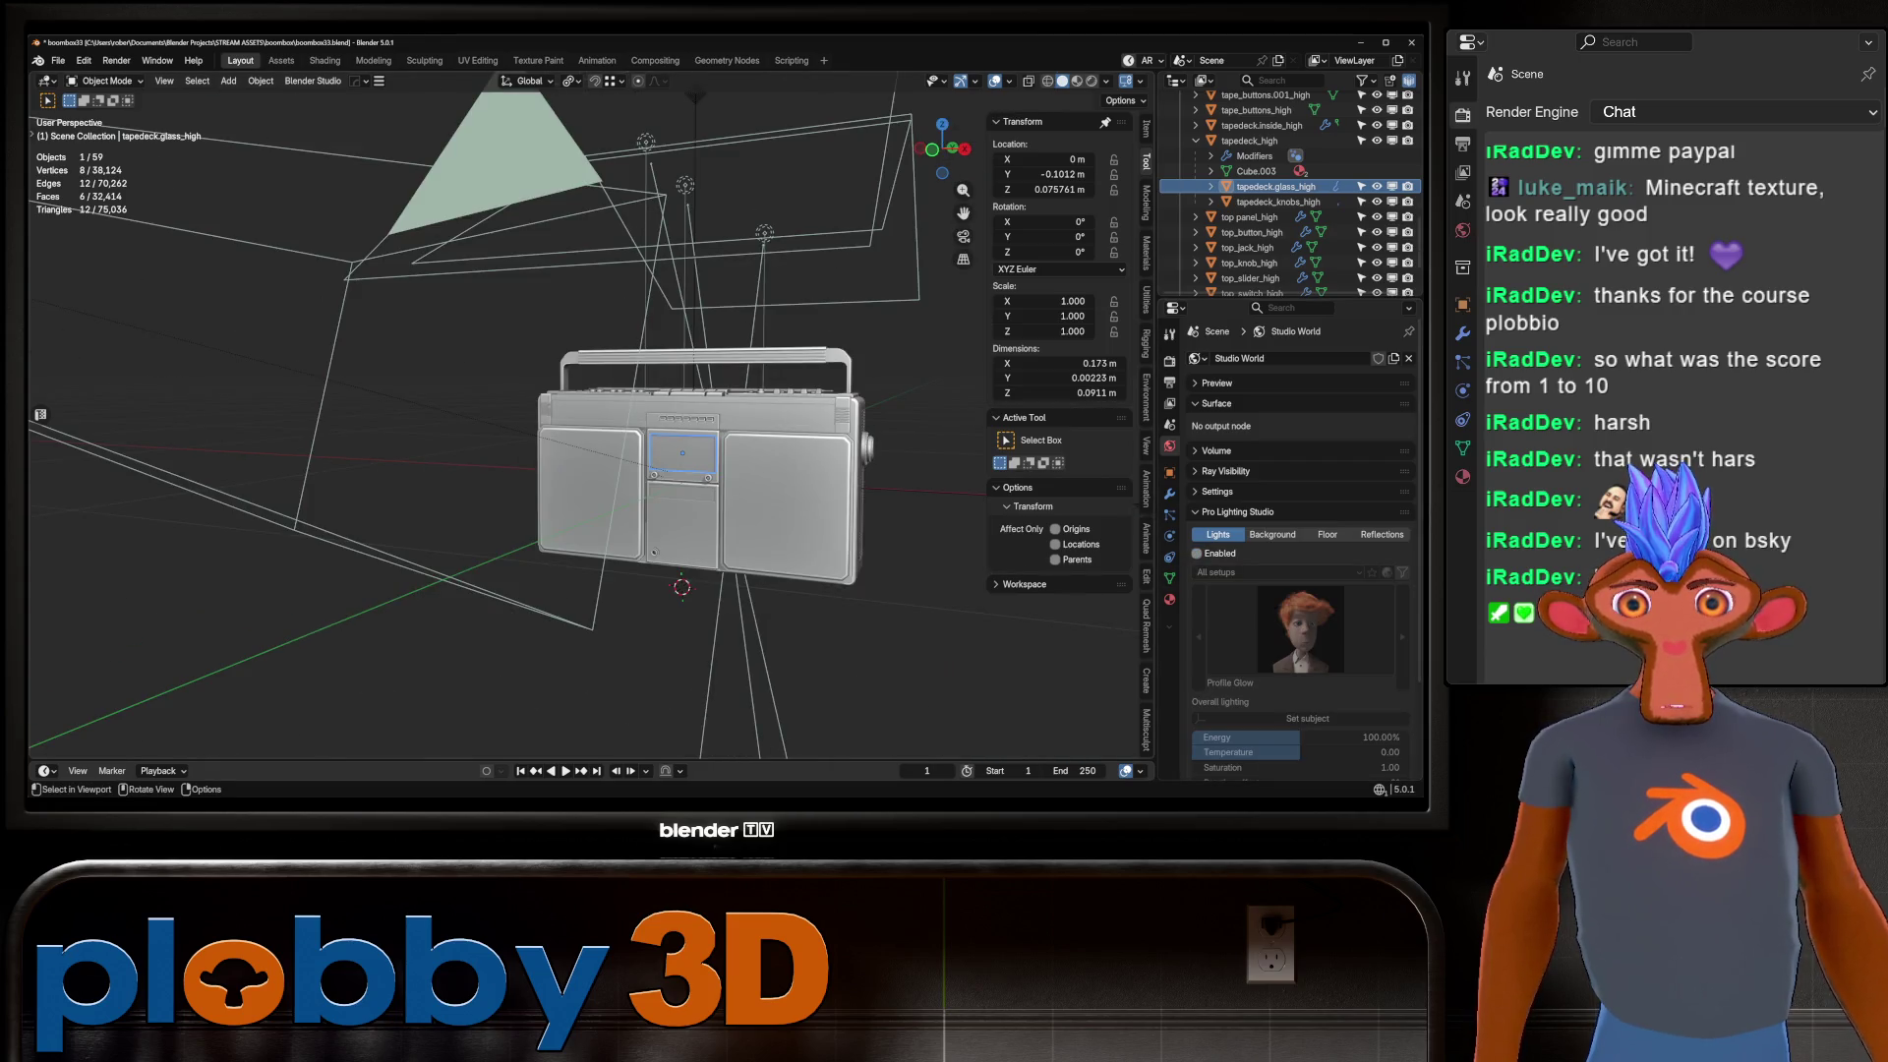
pyautogui.scroll(5, 580, 423)
# Clear the selection and enable the Wireframe overlay, orbiting to the boombox side.
pyautogui.click(1279, 245)
pyautogui.moveTo(580, 423); pyautogui.dragTo(541, 378, button='middle')
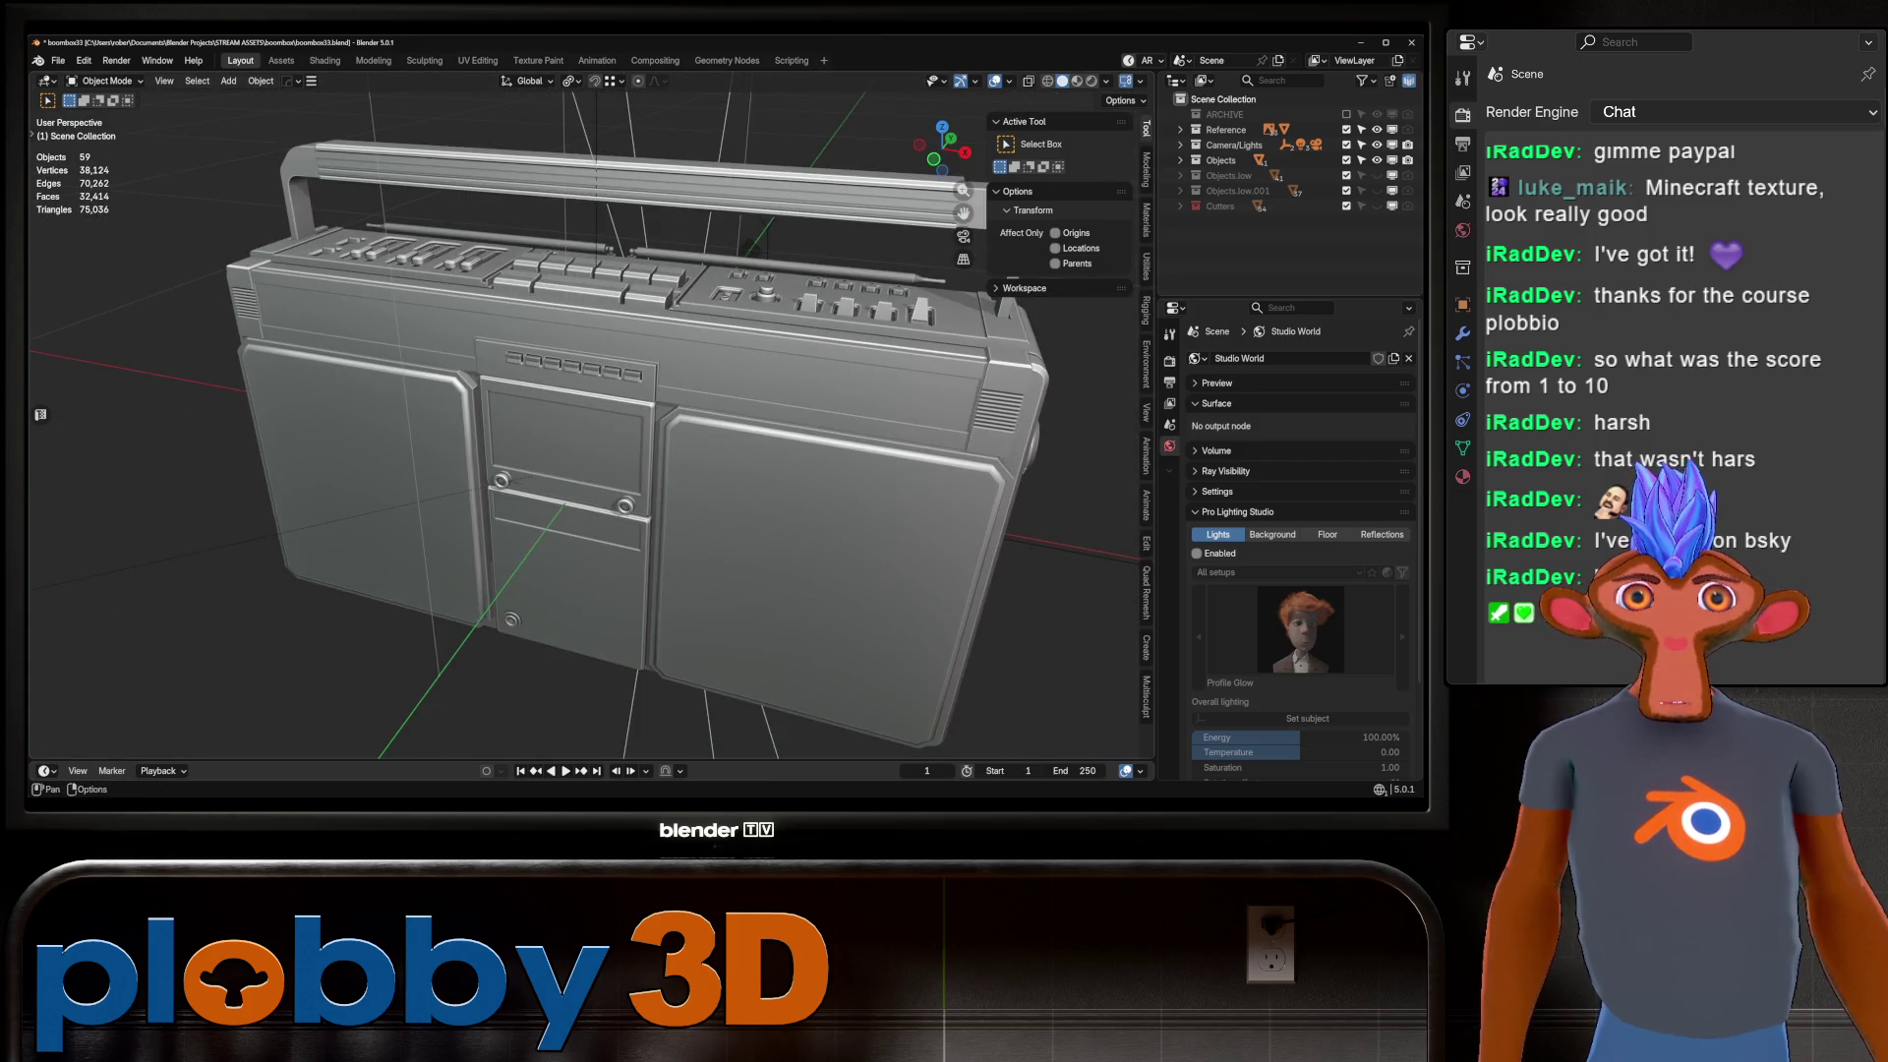
pyautogui.click(1009, 80)
pyautogui.moveTo(580, 423)
pyautogui.mouseDown(button='middle')
pyautogui.moveTo(364, 380)
pyautogui.moveTo(481, 361)
pyautogui.moveTo(884, 369)
pyautogui.moveTo(865, 492)
pyautogui.moveTo(639, 423)
pyautogui.moveTo(610, 295)
pyautogui.moveTo(639, 492)
pyautogui.moveTo(609, 315)
pyautogui.moveTo(570, 315)
pyautogui.mouseUp(button='middle')
pyautogui.scroll(-5, 589, 413)
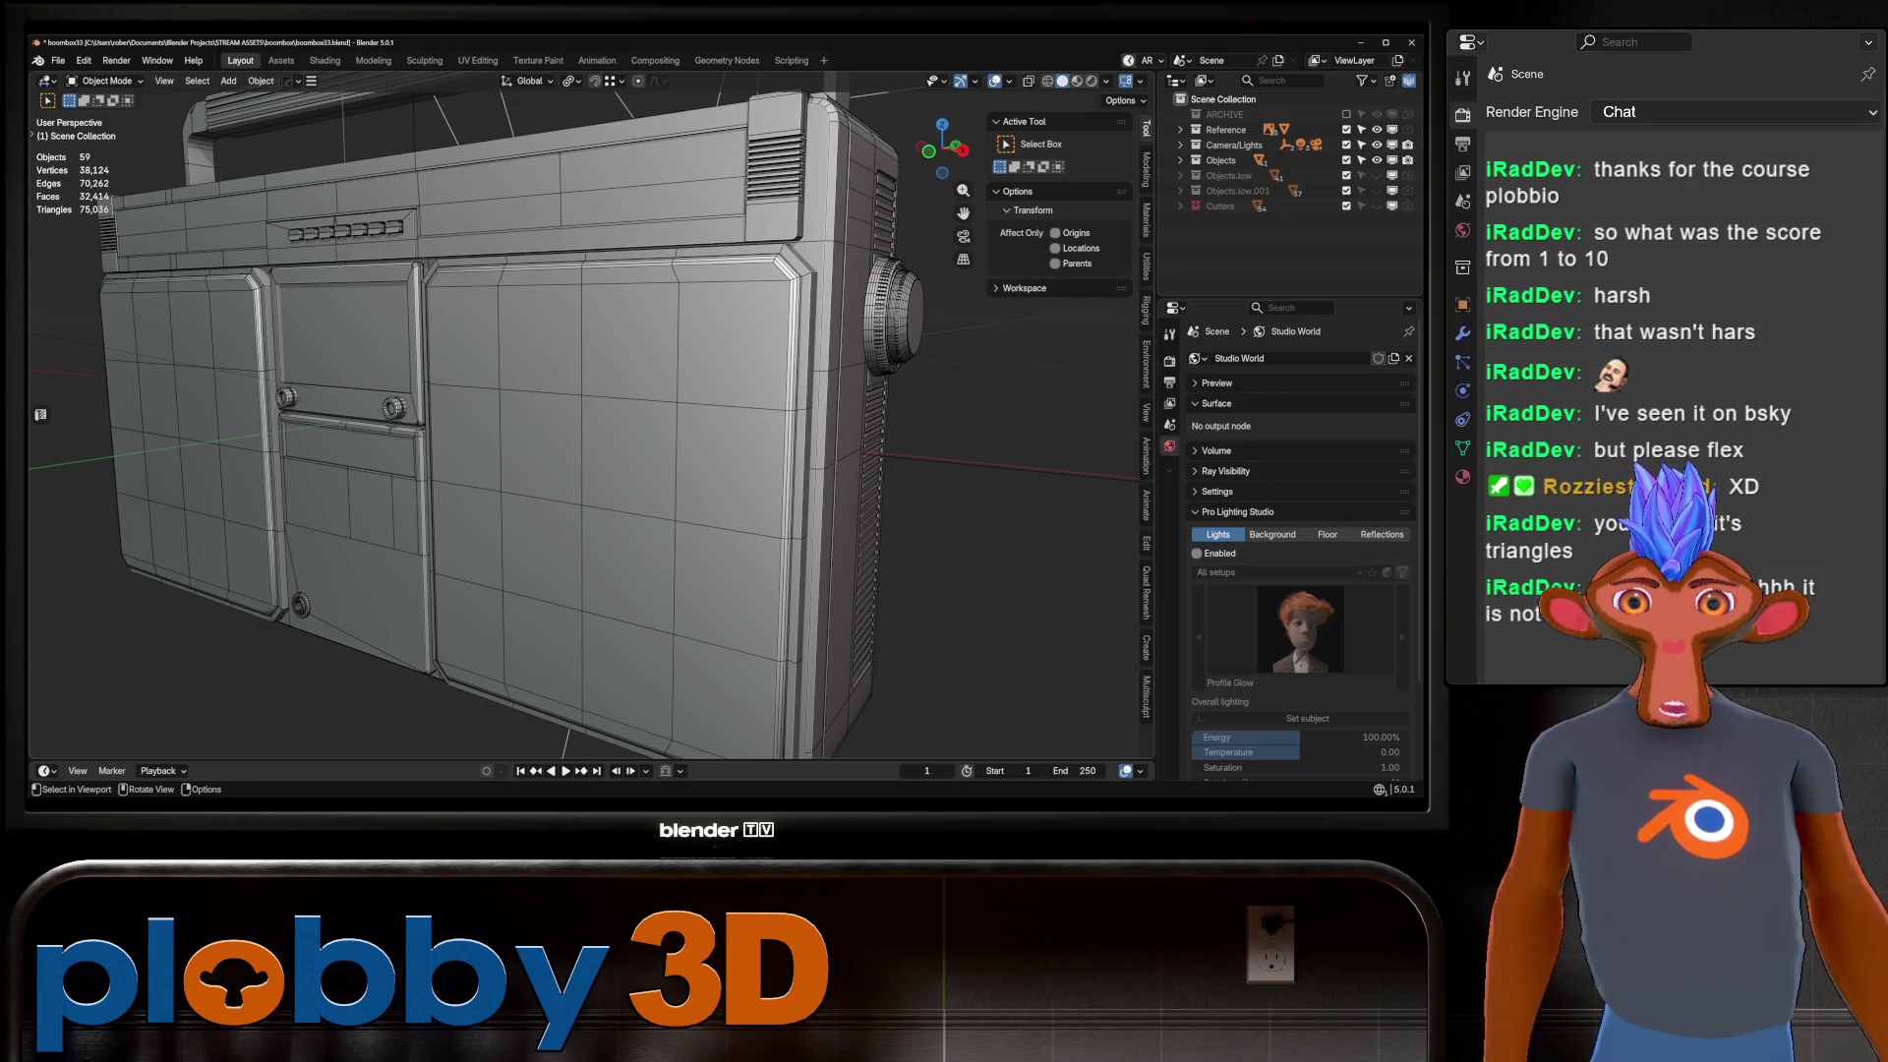
pyautogui.click(609, 491)
pyautogui.press('Tab')
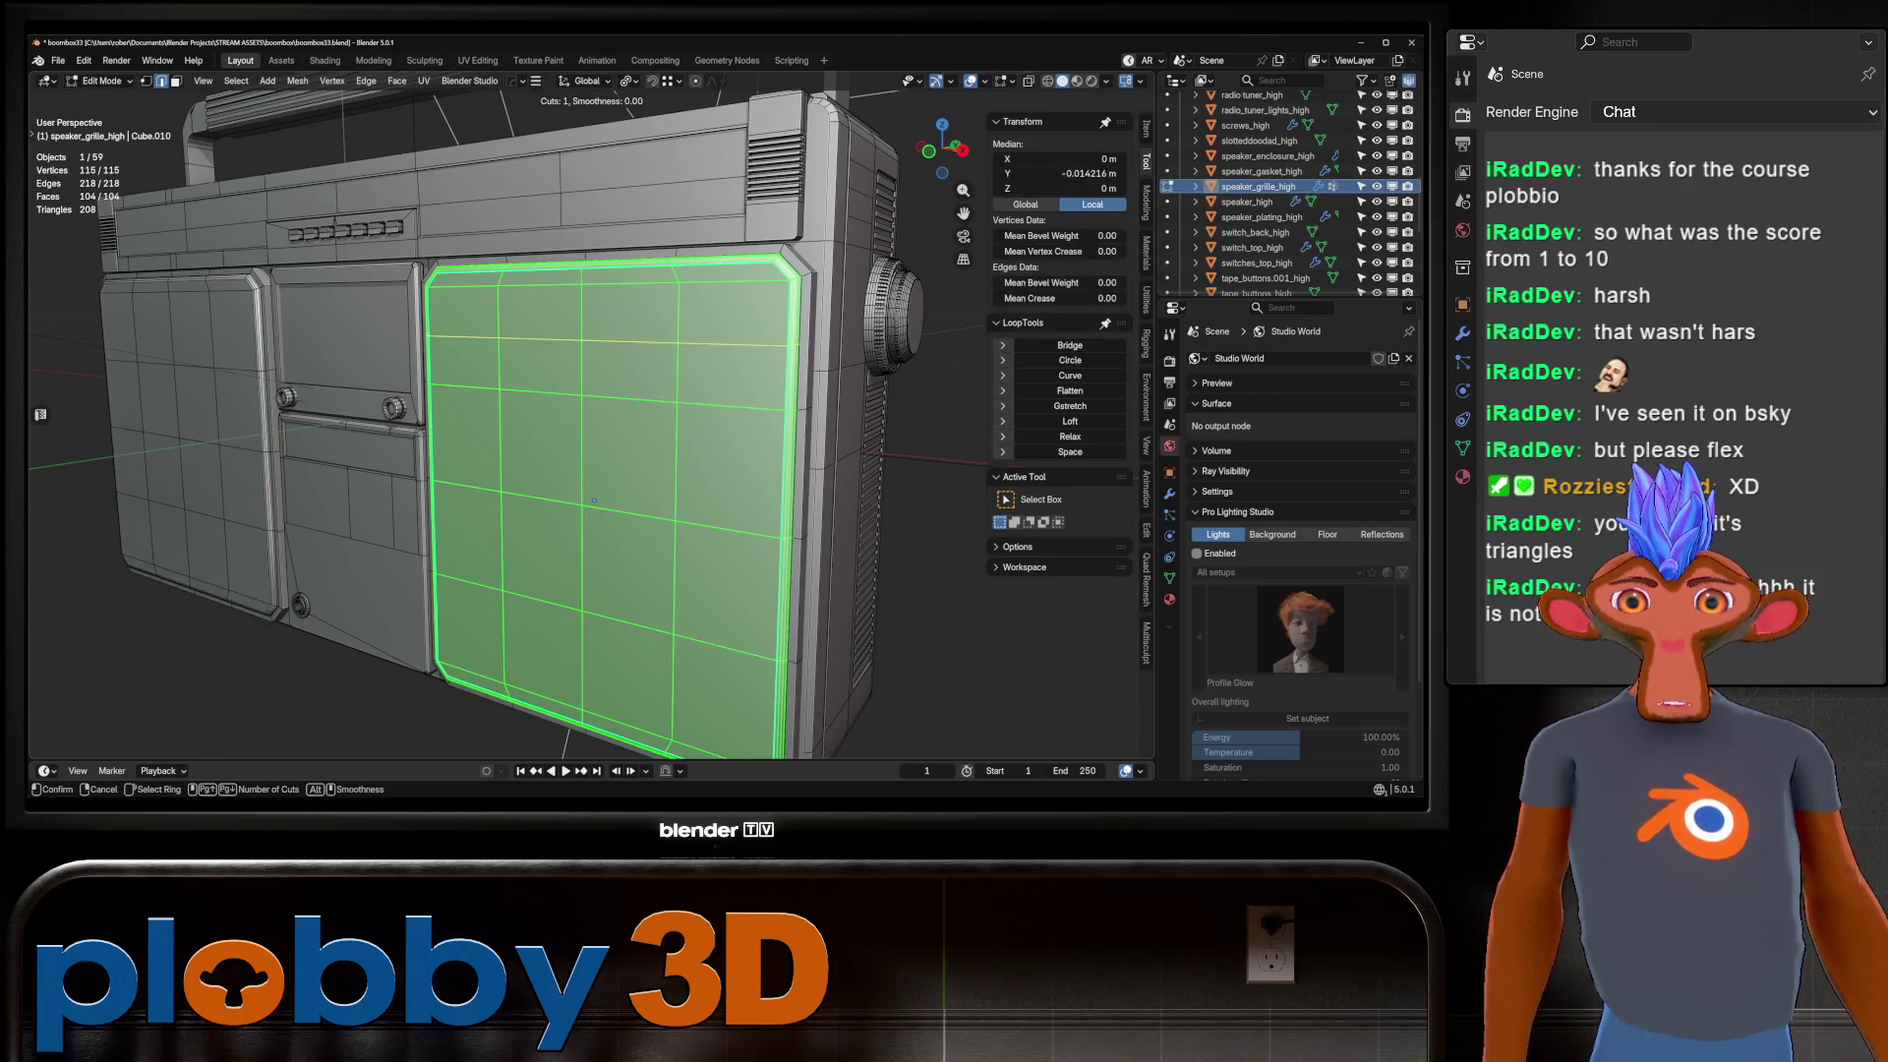
pyautogui.press('Escape')
pyautogui.press('Tab')
pyautogui.moveTo(594, 500)
pyautogui.mouseDown(button='middle')
pyautogui.moveTo(374, 549)
pyautogui.moveTo(681, 442)
pyautogui.mouseUp(button='middle')
pyautogui.click(681, 441)
pyautogui.press('Tab')
pyautogui.hotkey('ctrl', 'r')
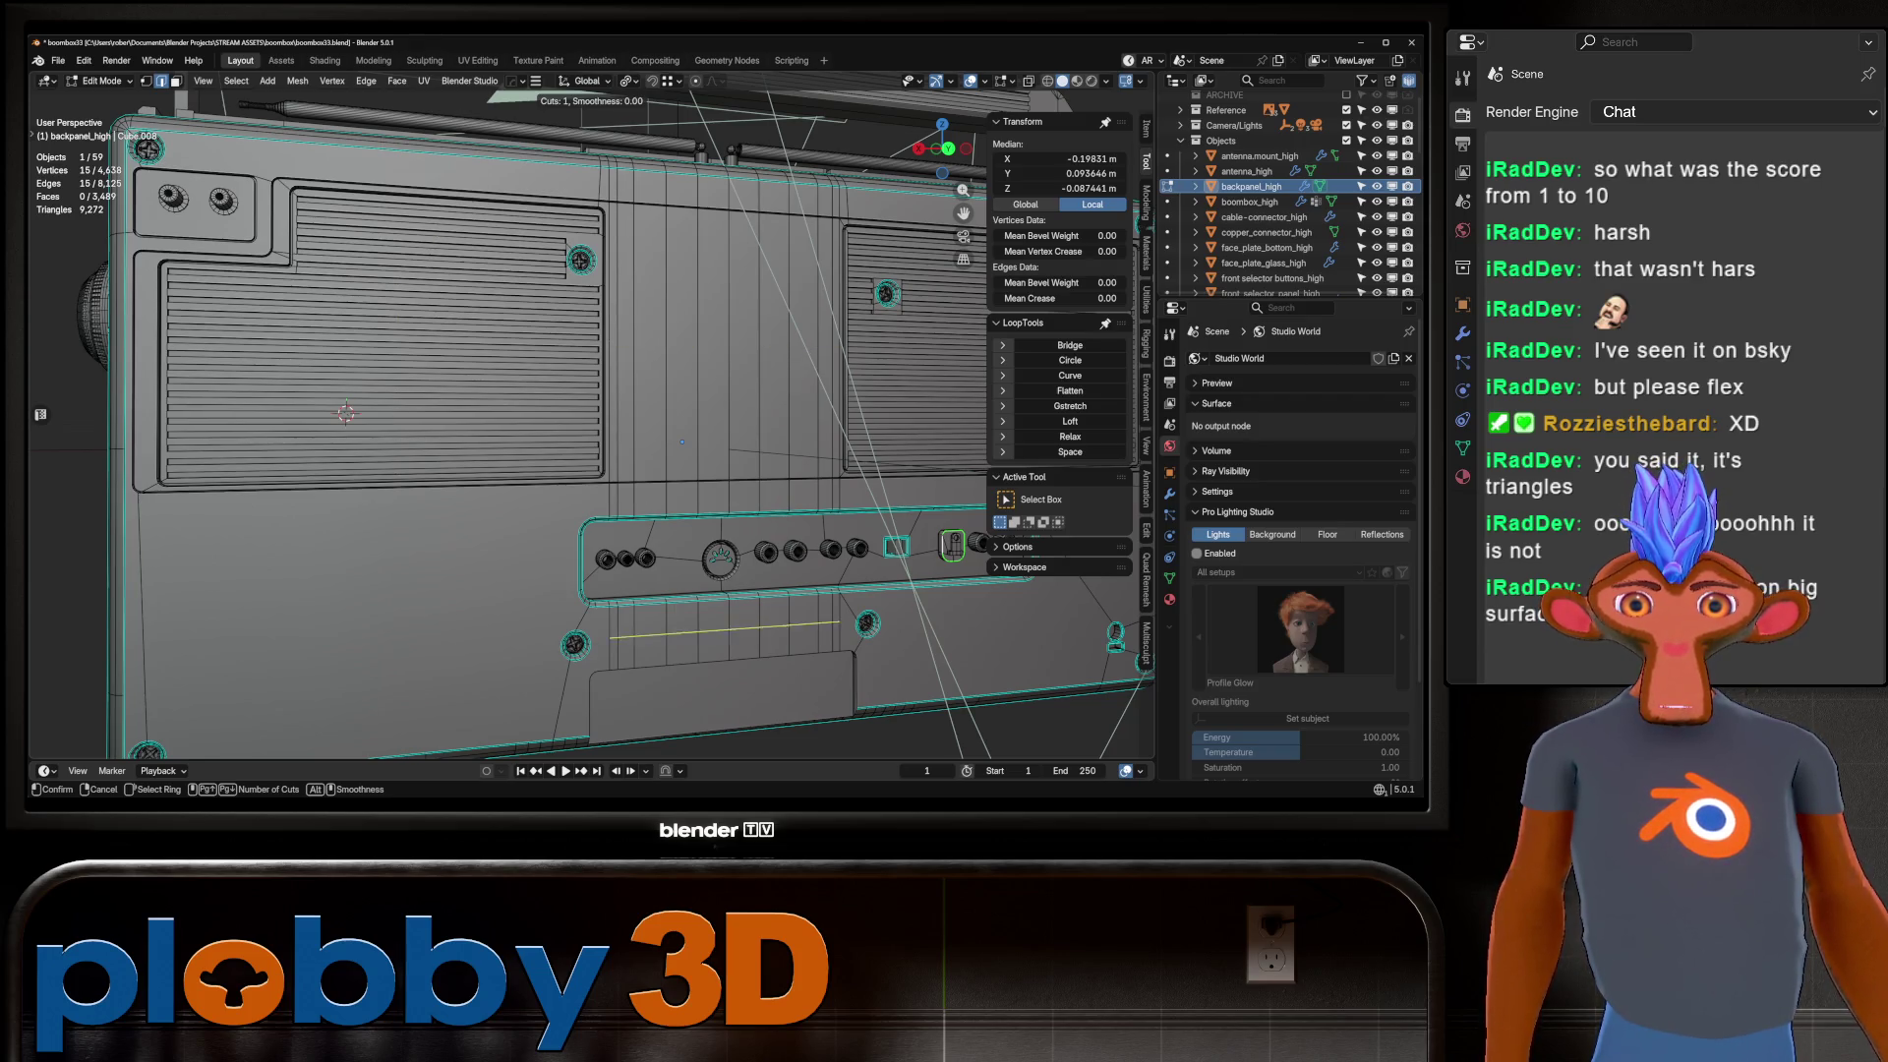
pyautogui.press('Escape')
pyautogui.moveTo(682, 441)
pyautogui.mouseDown(button='middle')
pyautogui.moveTo(301, 123)
pyautogui.moveTo(345, 73)
pyautogui.mouseUp(button='middle')
pyautogui.press('Tab')
pyautogui.scroll(-5, 551, 413)
pyautogui.moveTo(362, 227); pyautogui.dragTo(708, 540)
pyautogui.hotkey('alt', 'a')
pyautogui.scroll(10, 546, 387)
pyautogui.moveTo(546, 387)
pyautogui.mouseDown(button='middle')
pyautogui.moveTo(362, 530)
pyautogui.moveTo(624, 439)
pyautogui.moveTo(555, 437)
pyautogui.mouseUp(button='middle')
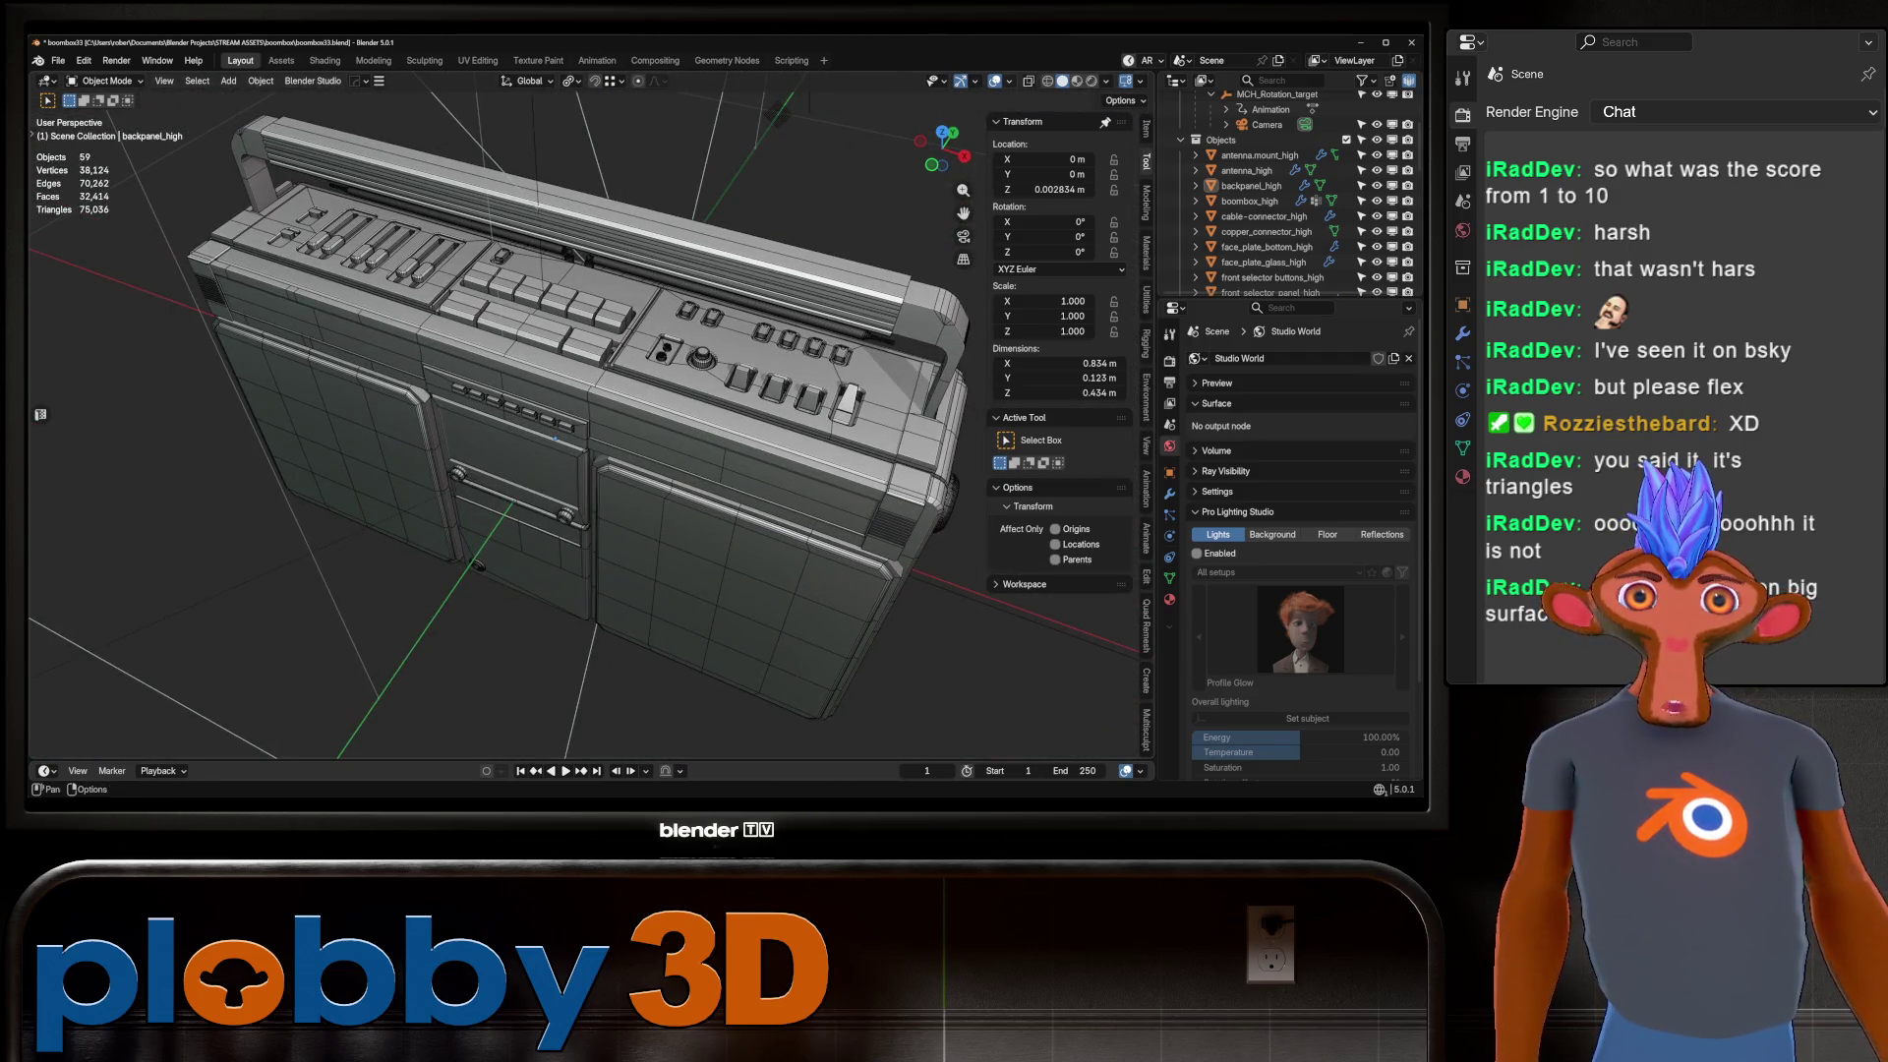
pyautogui.click(1008, 81)
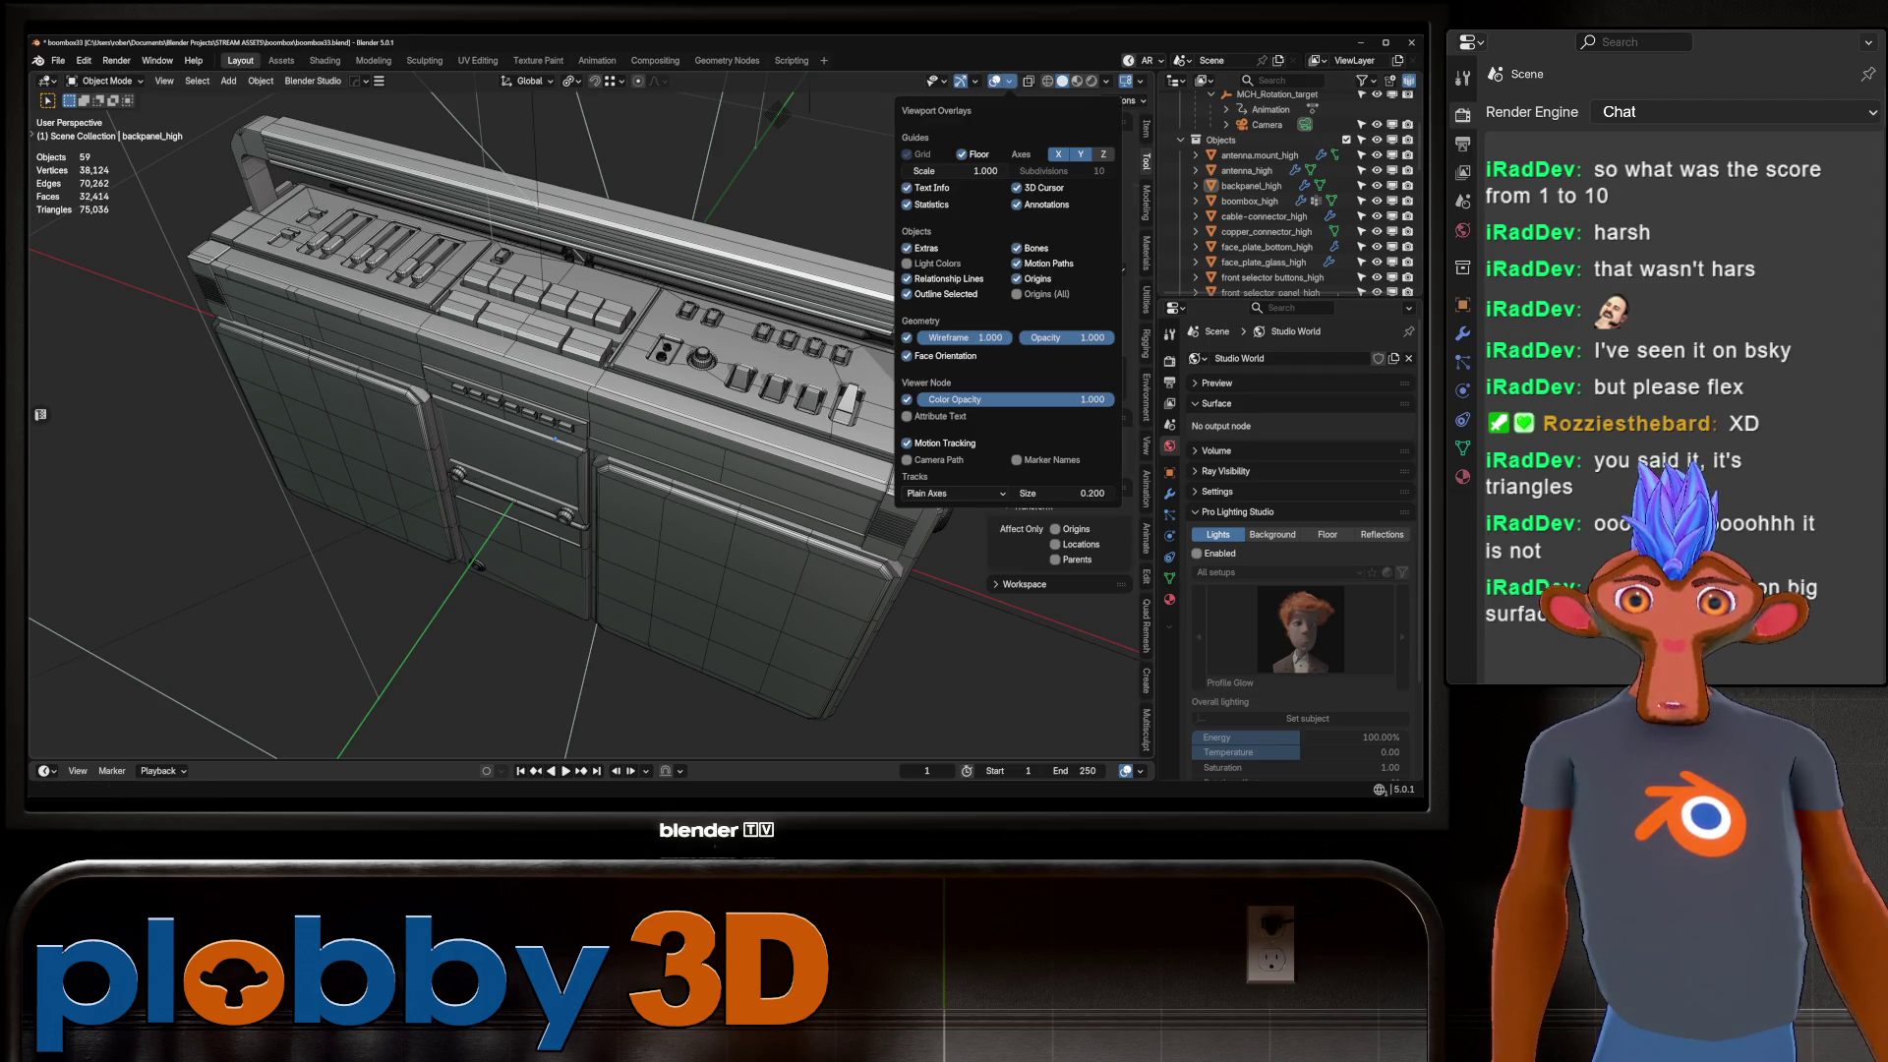
# Orbit from a near-frontal view down to the boombox's top controls.
pyautogui.moveTo(590, 442)
pyautogui.mouseDown(button='middle')
pyautogui.moveTo(530, 383)
pyautogui.moveTo(629, 452)
pyautogui.moveTo(551, 423)
pyautogui.moveTo(491, 443)
pyautogui.mouseUp(button='middle')
pyautogui.scroll(-5, 531, 383)
pyautogui.scroll(5, 629, 452)
pyautogui.scroll(-4, 590, 443)
pyautogui.moveTo(441, 540); pyautogui.dragTo(583, 463, button='middle')
pyautogui.scroll(3, 583, 464)
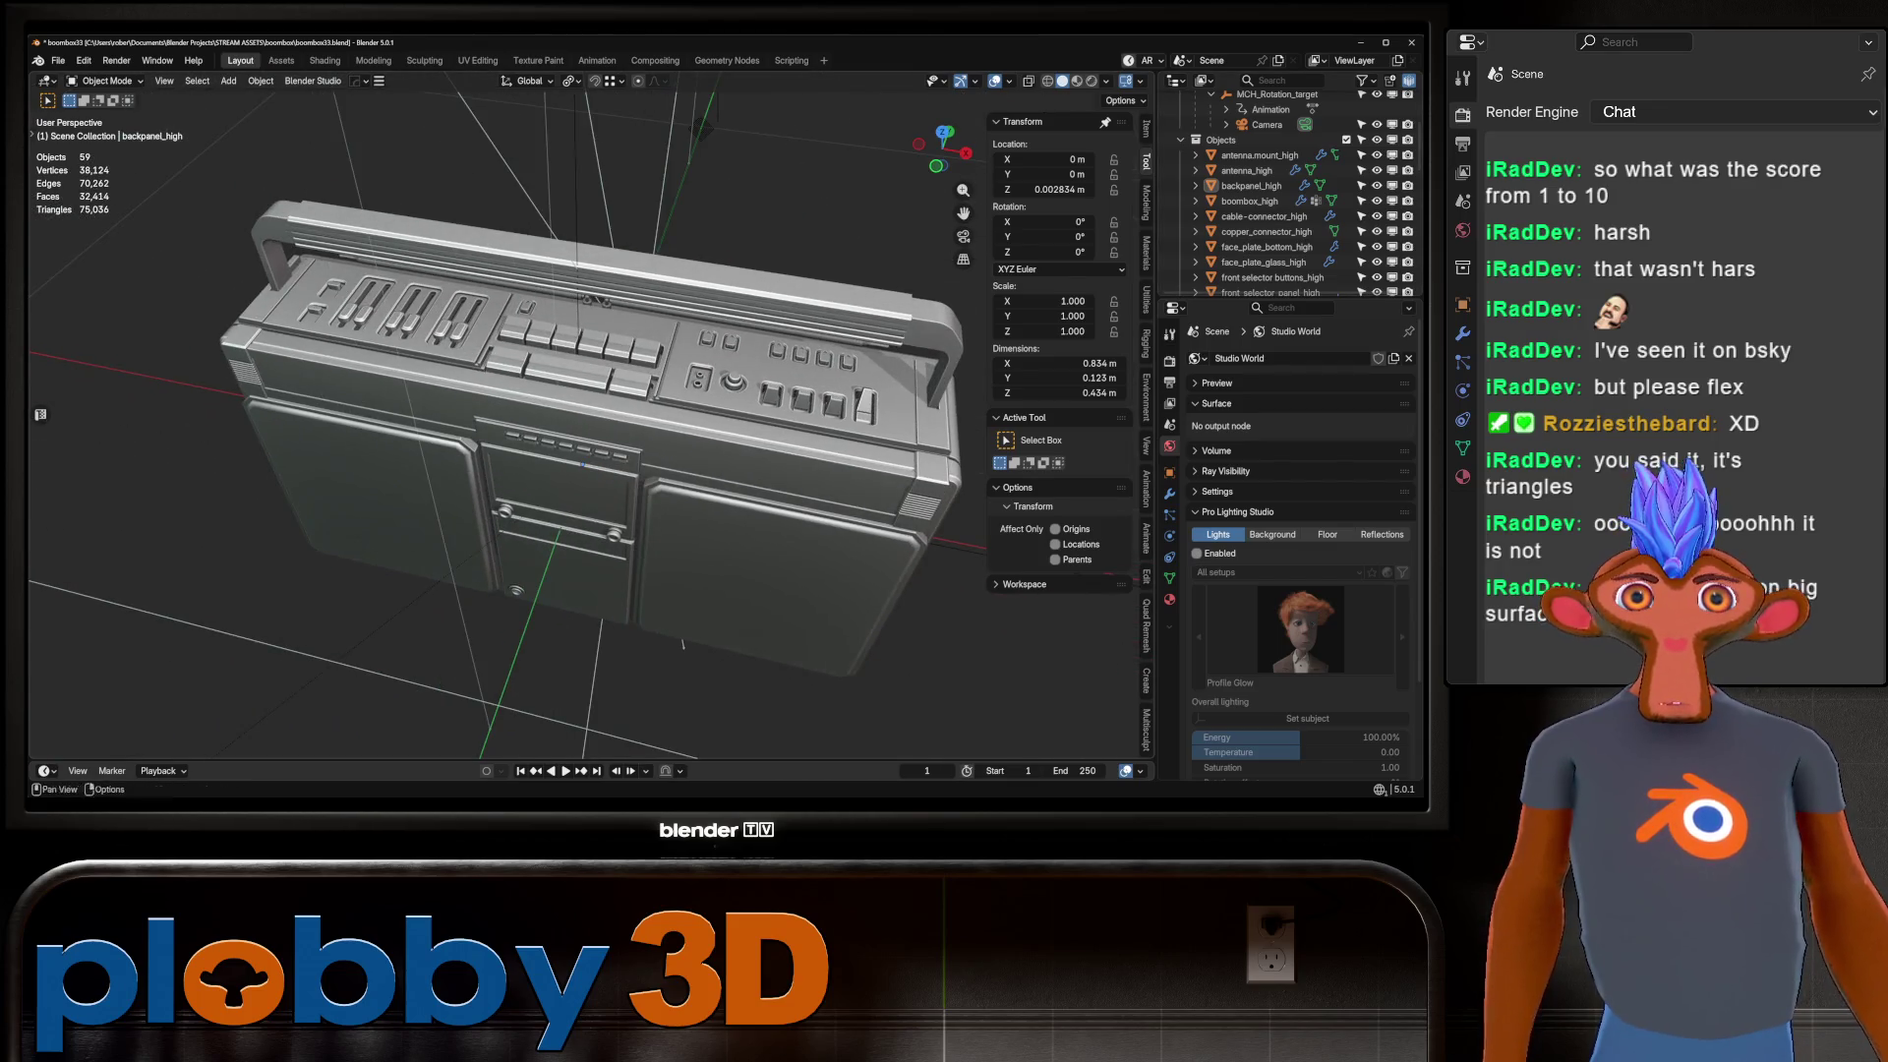
# Switch the viewport to Rendered shading and snap to a straight front view.
pyautogui.press('z')
pyautogui.scroll(-3, 582, 463)
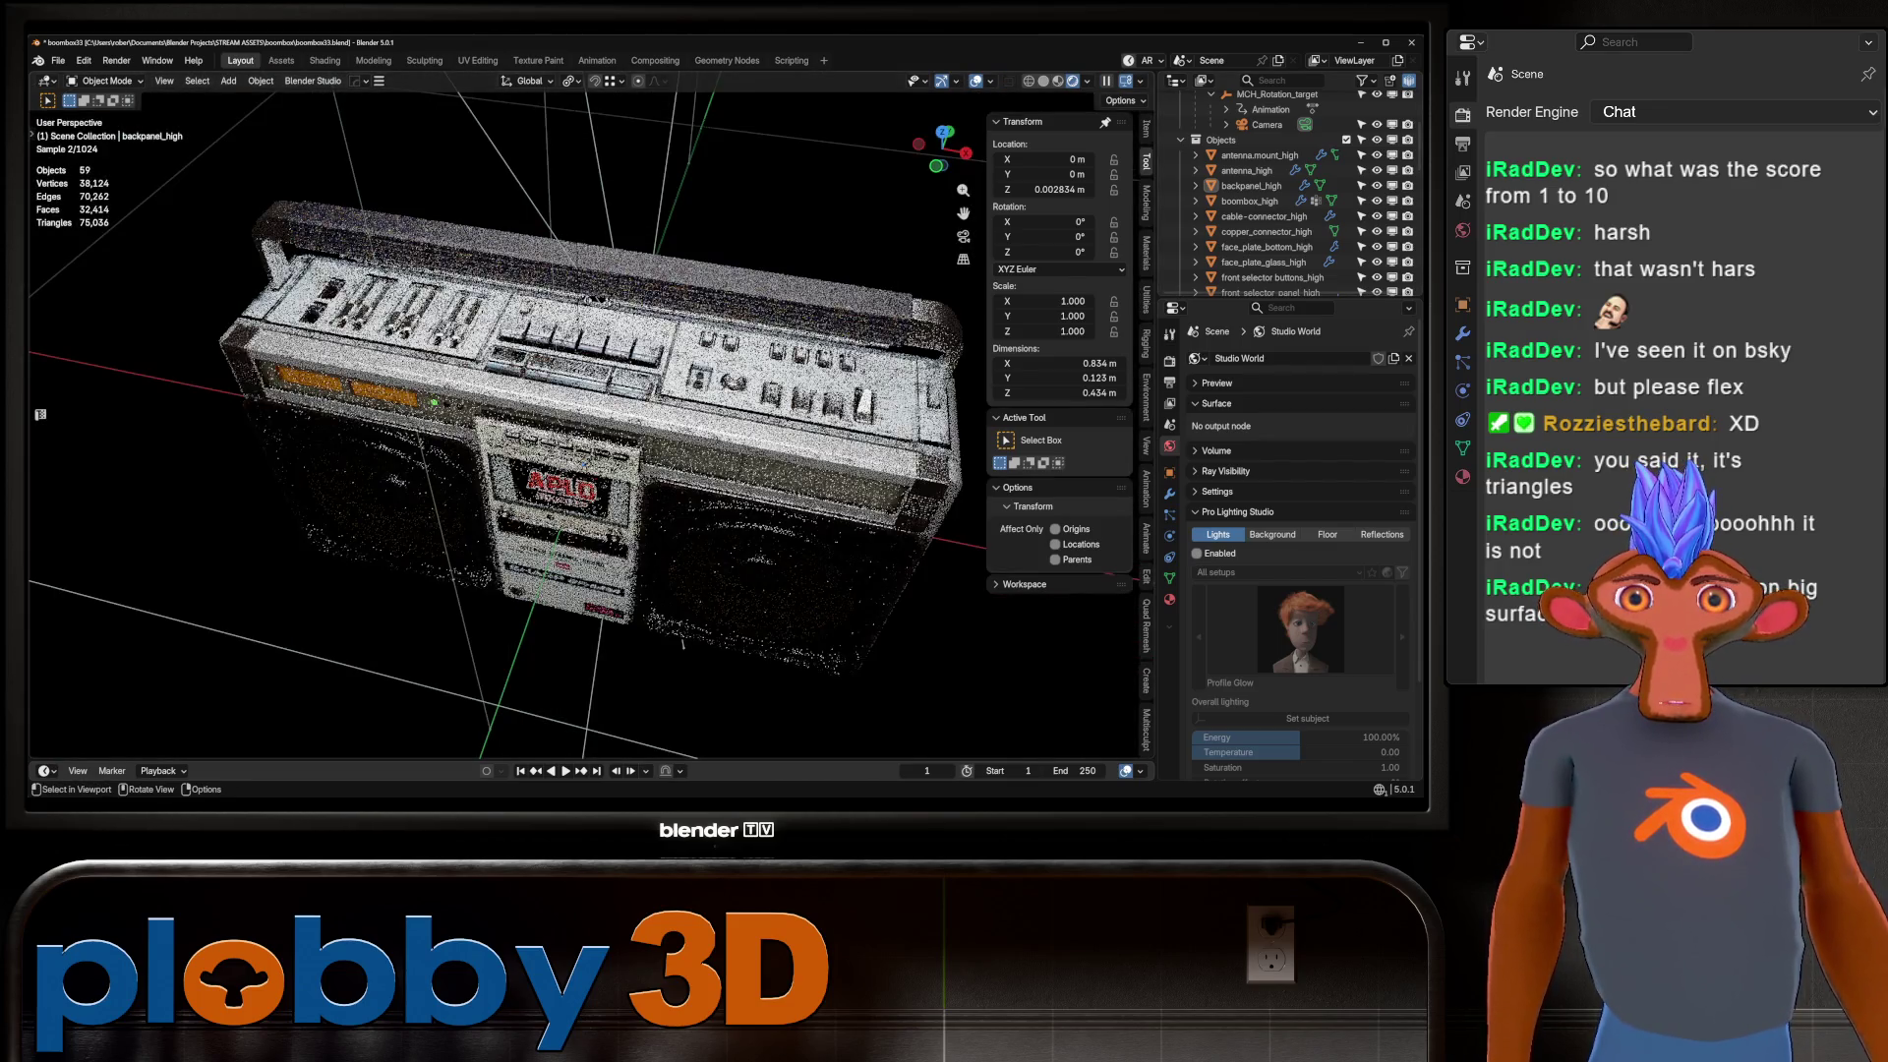
pyautogui.press('KP_1')
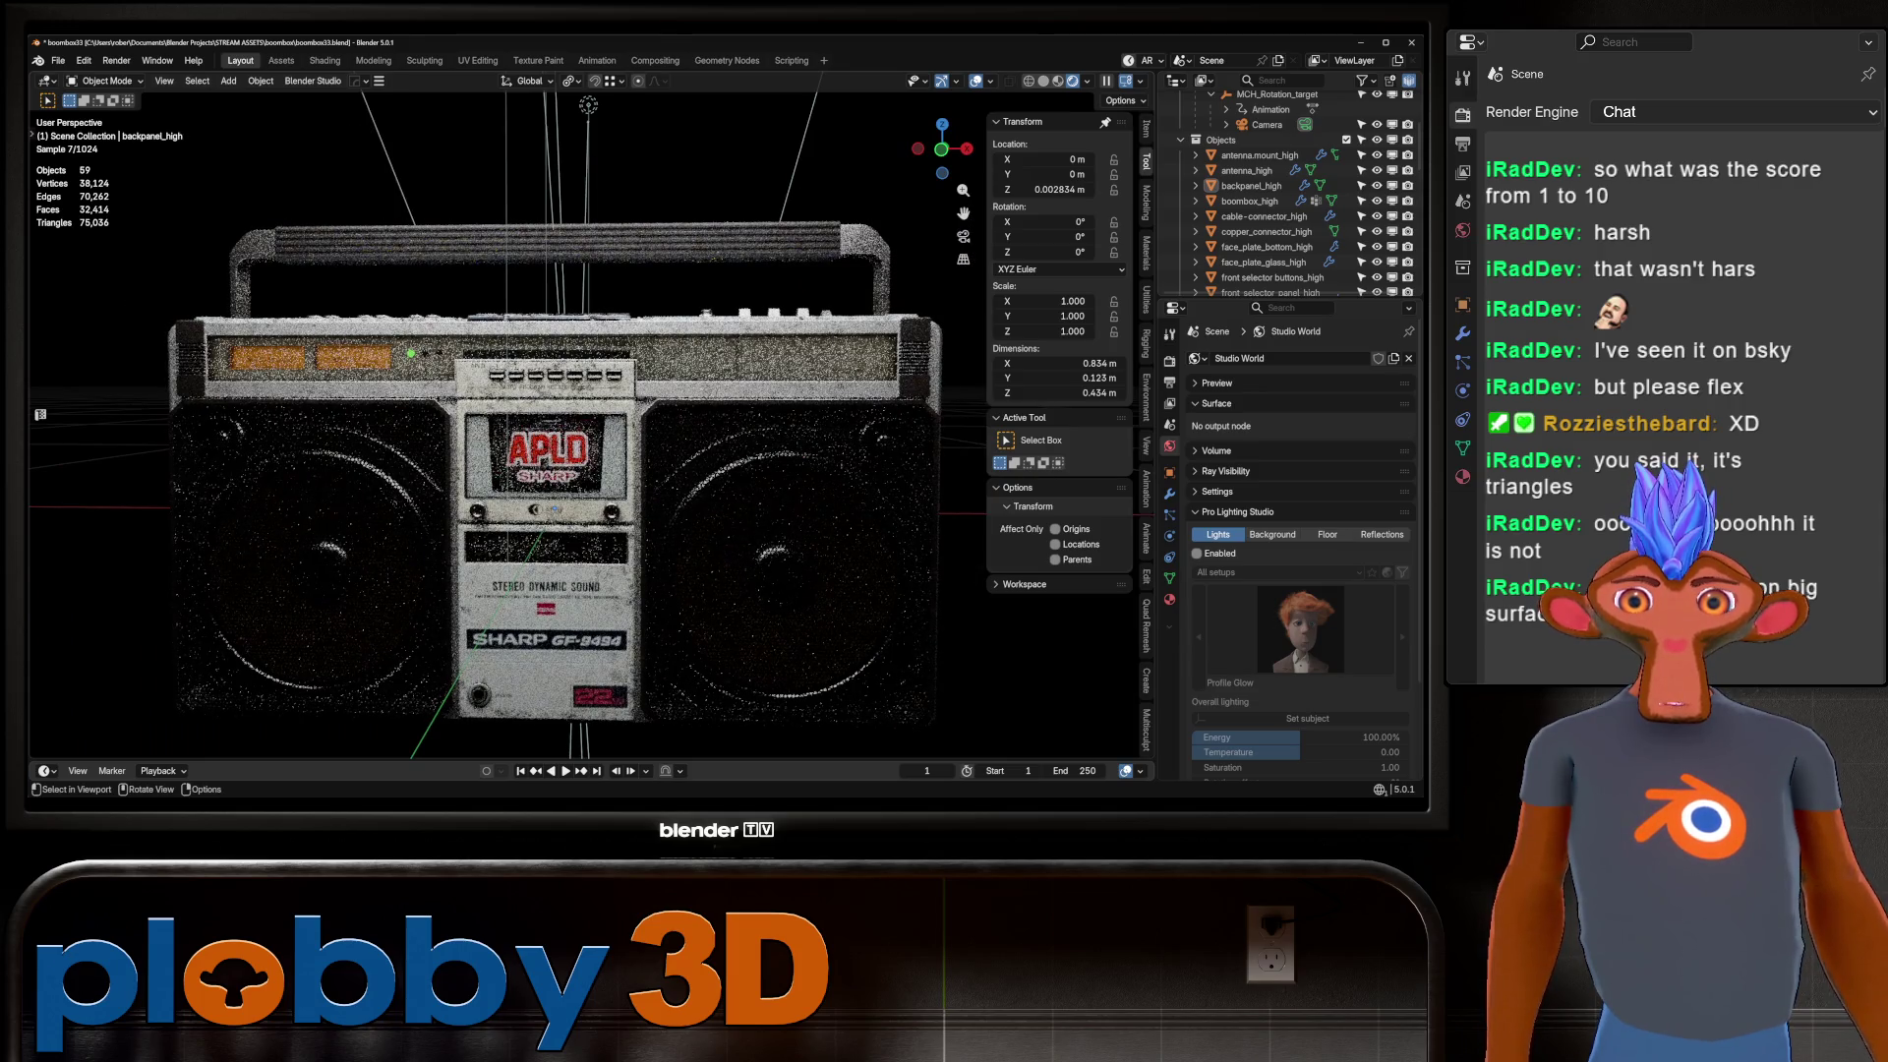
pyautogui.scroll(-2, 582, 463)
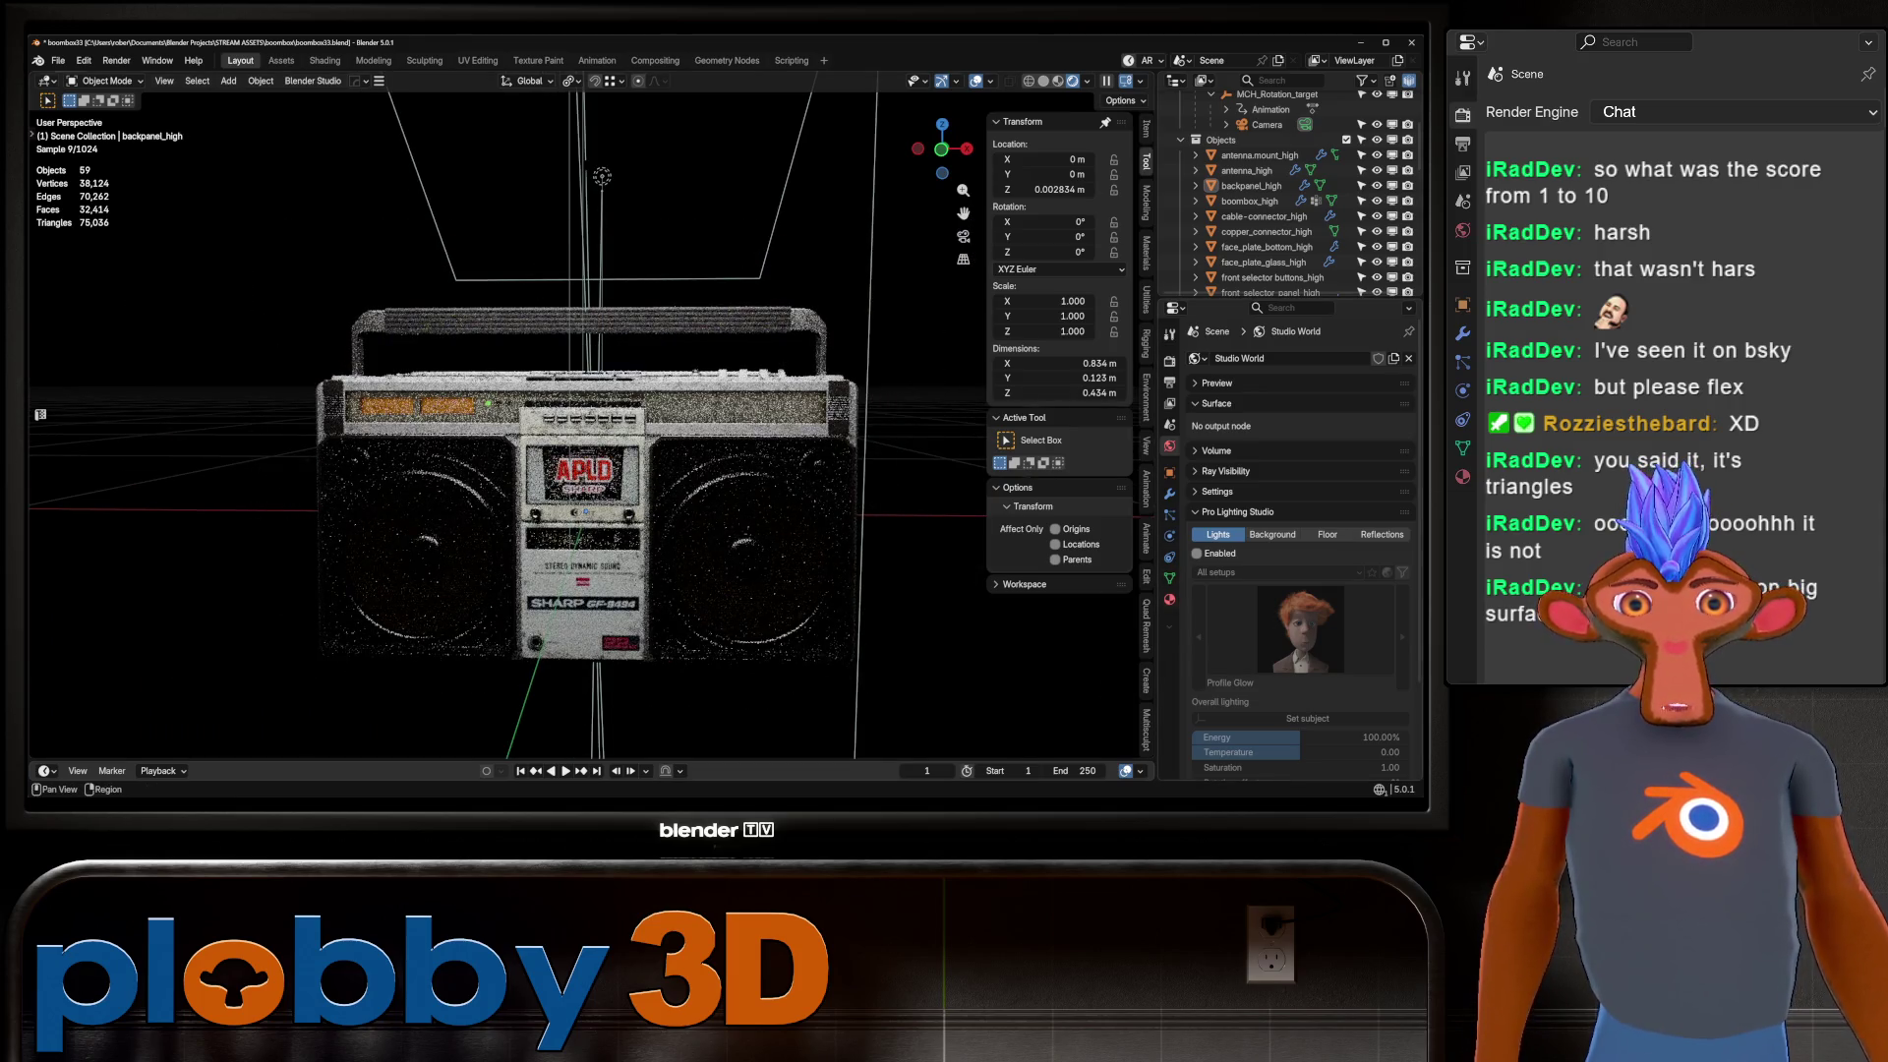
pyautogui.click(1197, 552)
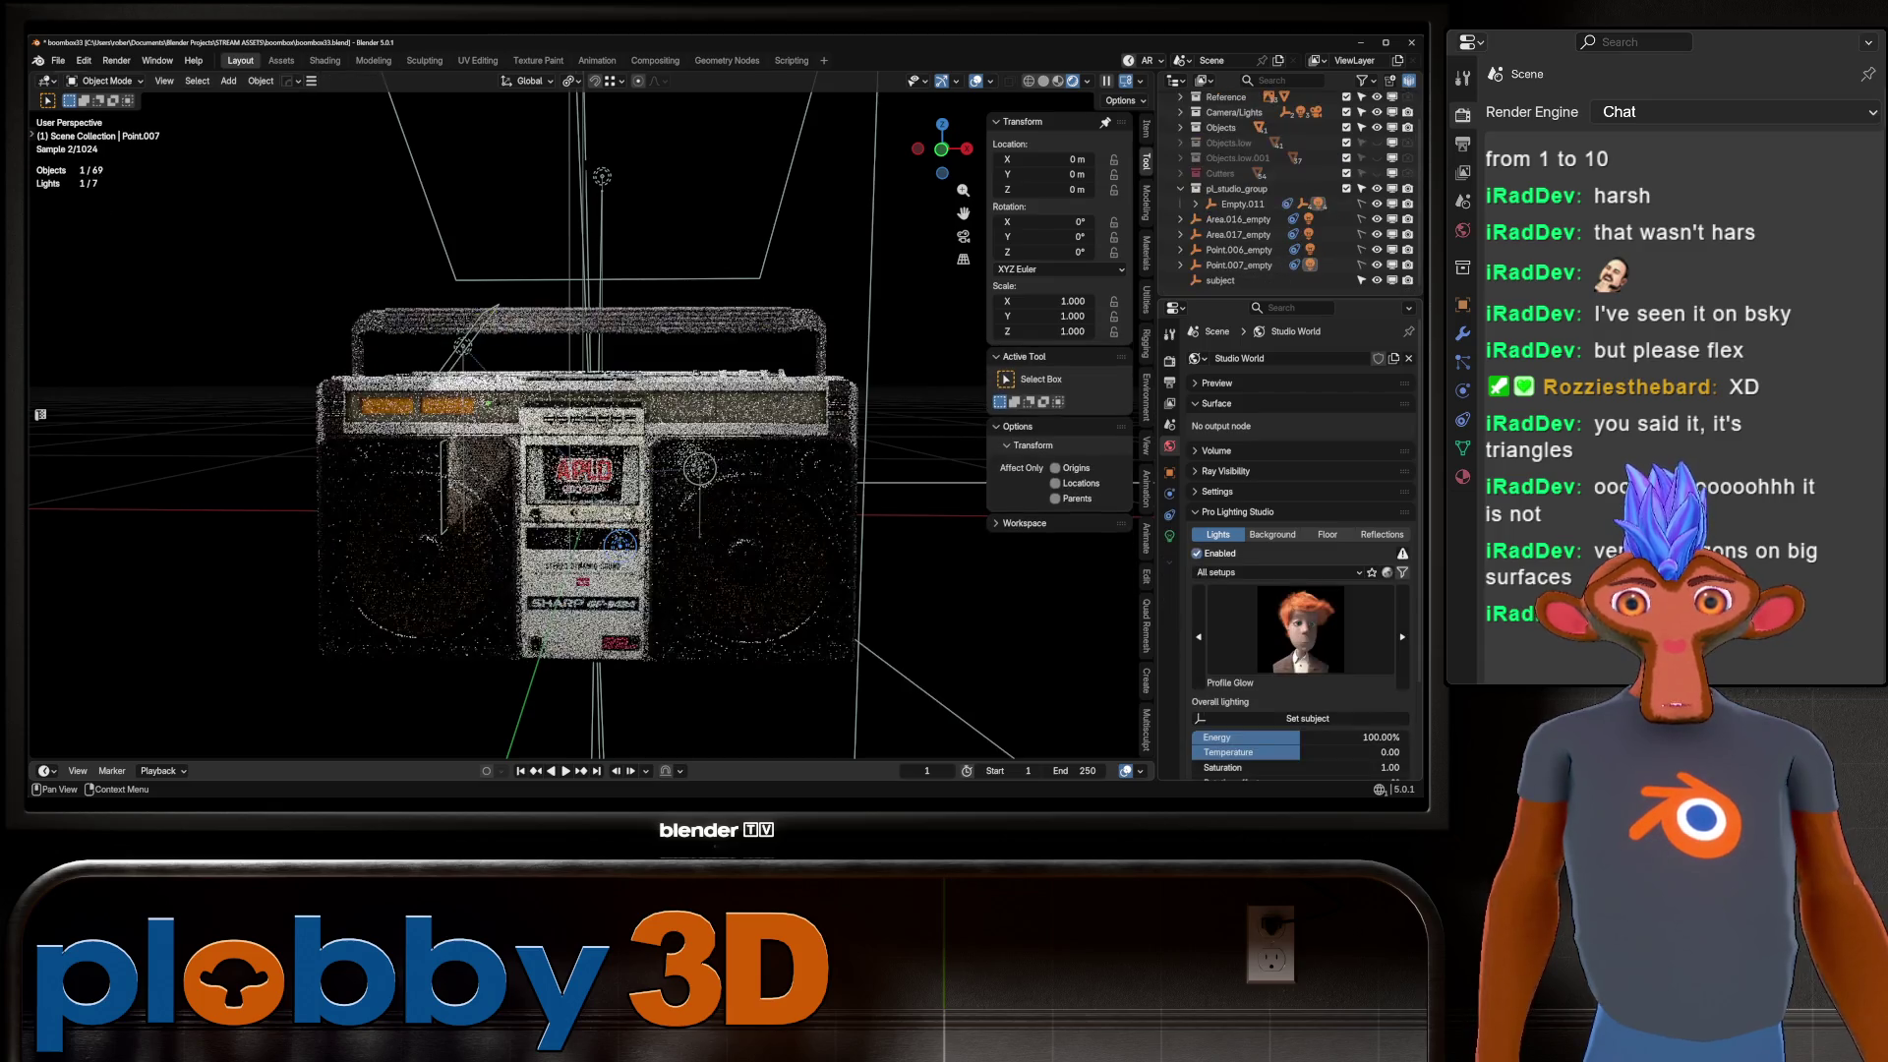
# Enable the Pro Lighting Studio floor and move it vertically to Z -0.24451 m.
pyautogui.click(1197, 552)
pyautogui.click(1327, 534)
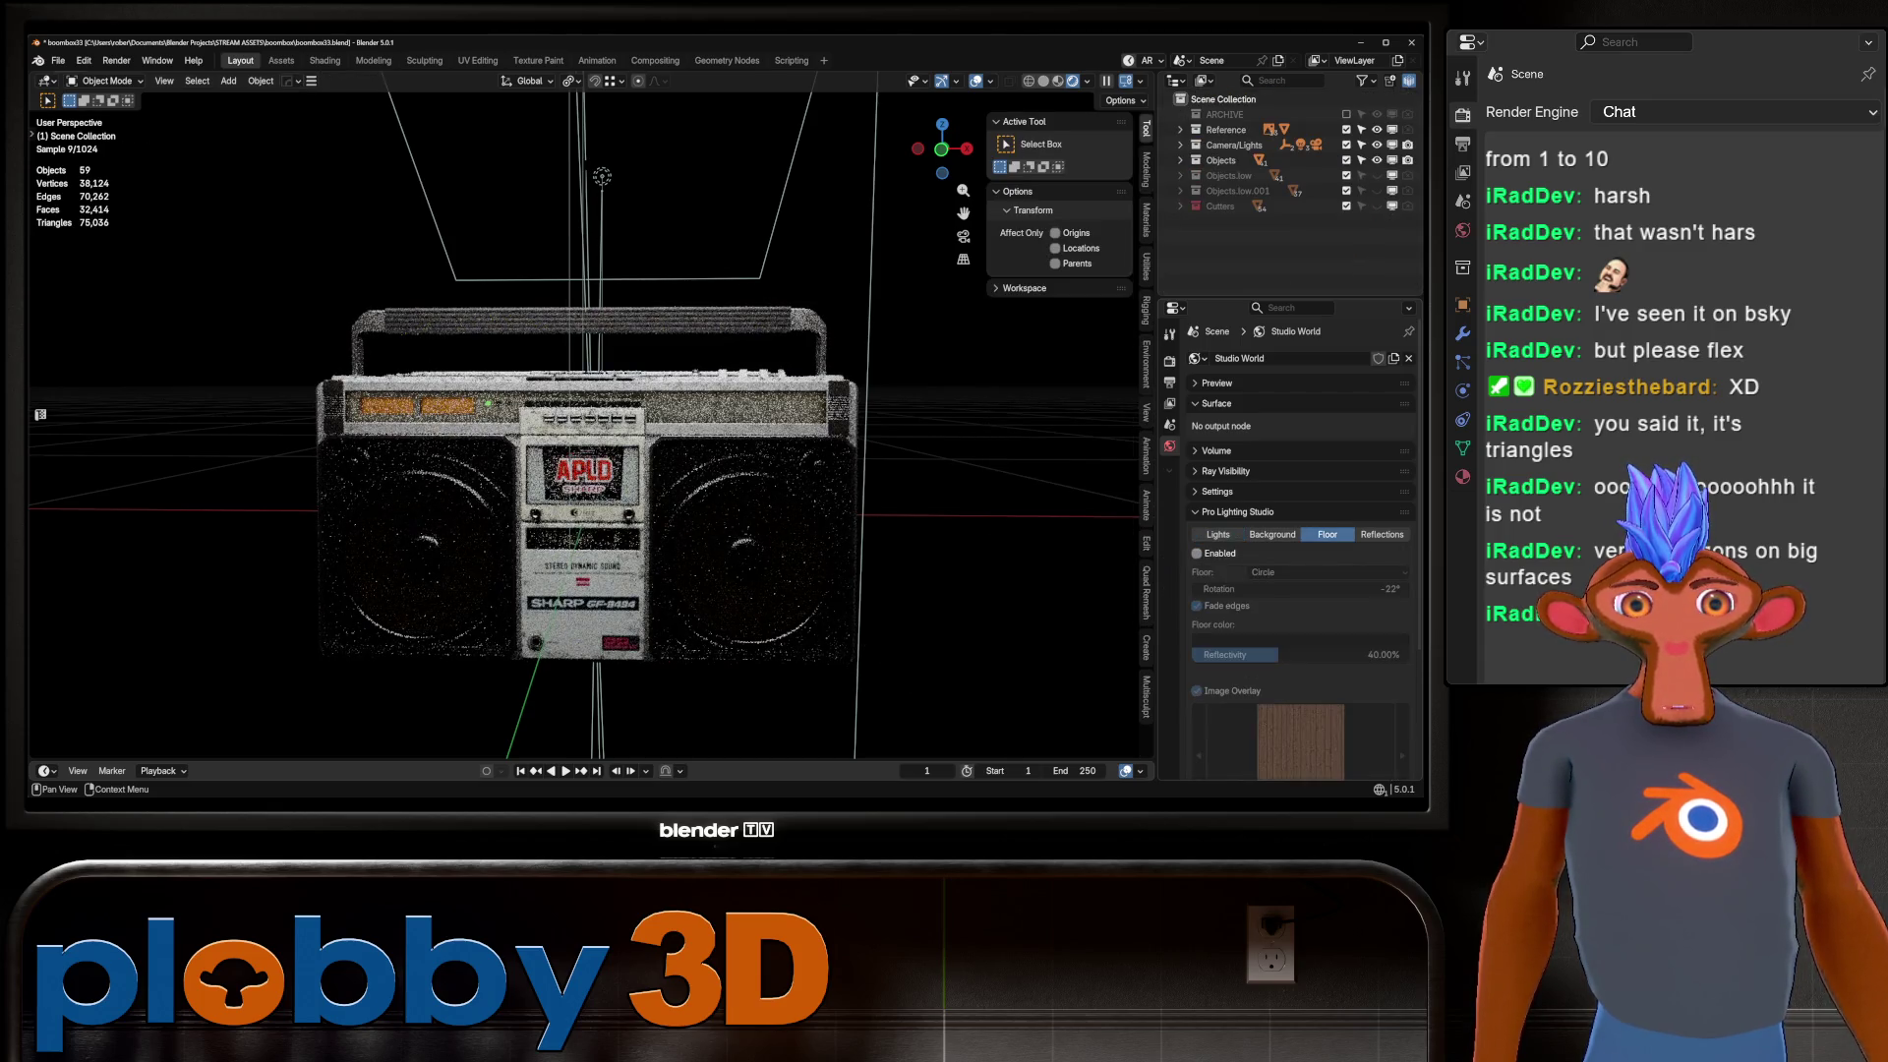
pyautogui.click(1197, 553)
pyautogui.press('g')
pyautogui.press('z')
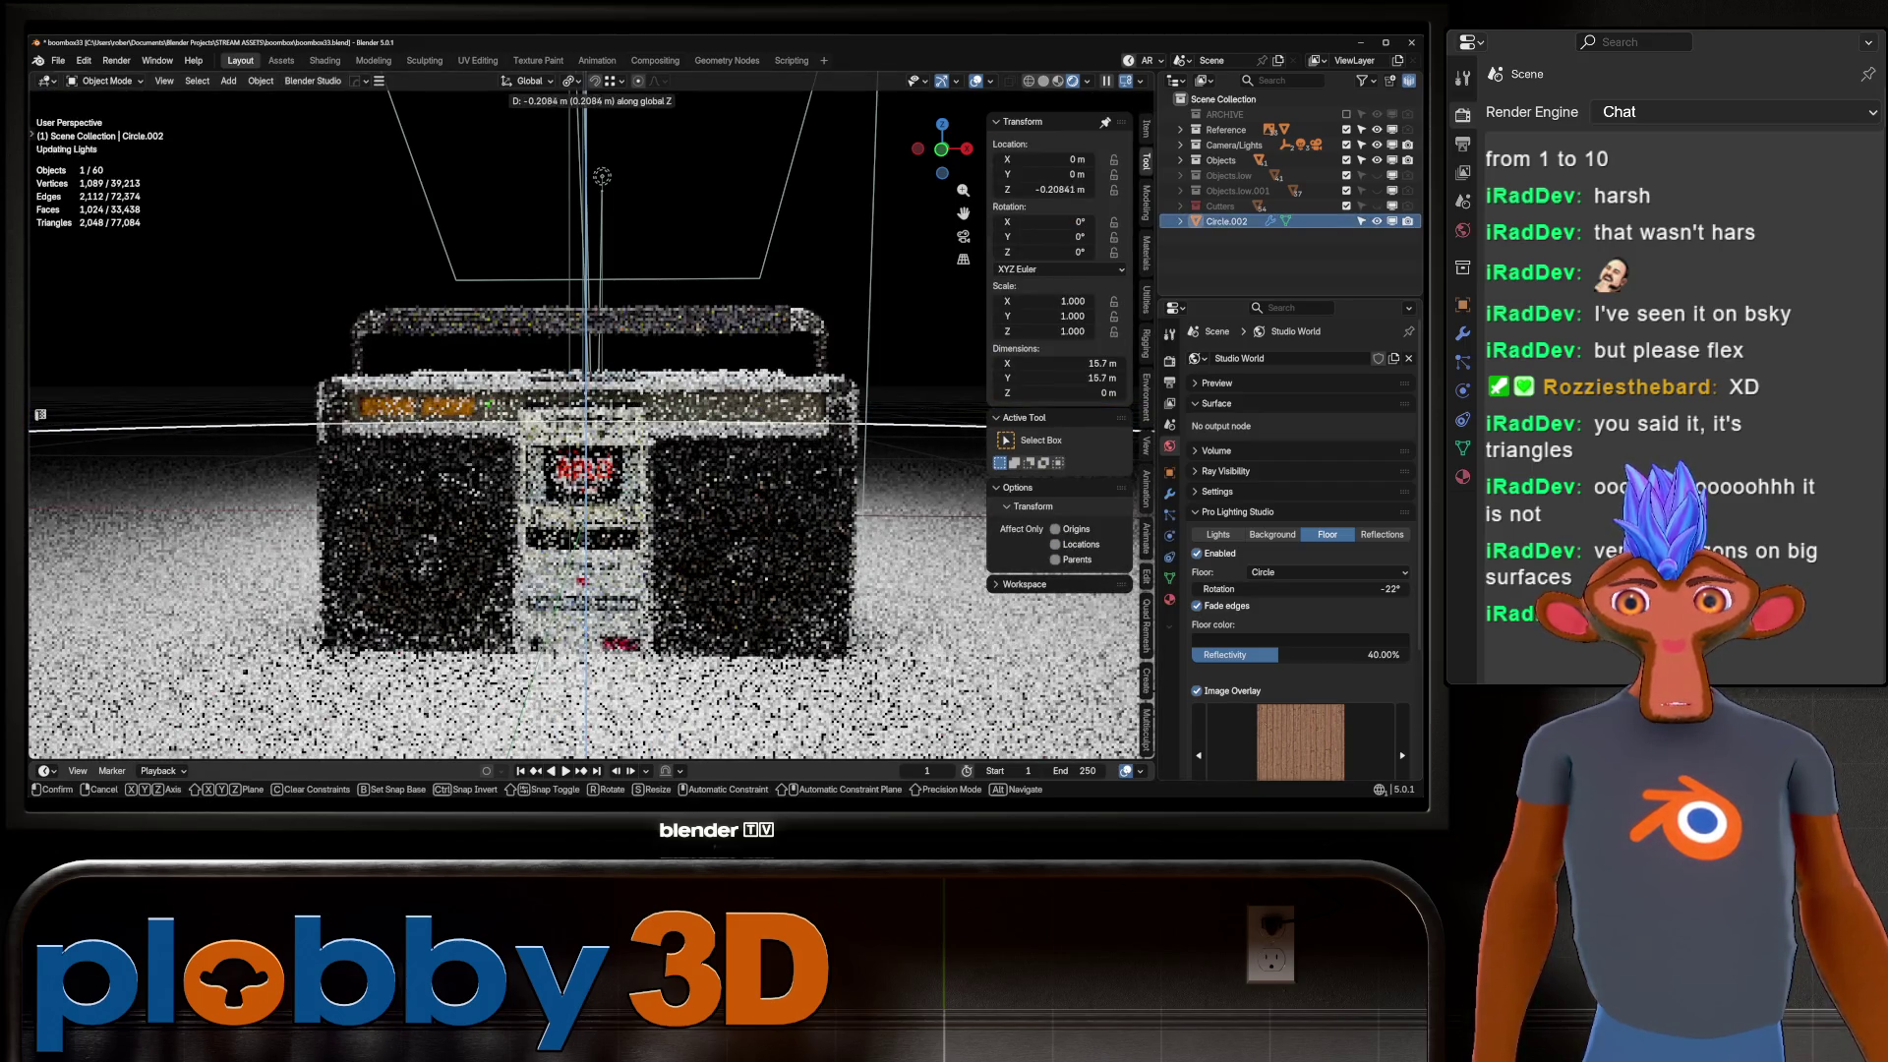
pyautogui.press('Return')
pyautogui.press('g')
pyautogui.press('z')
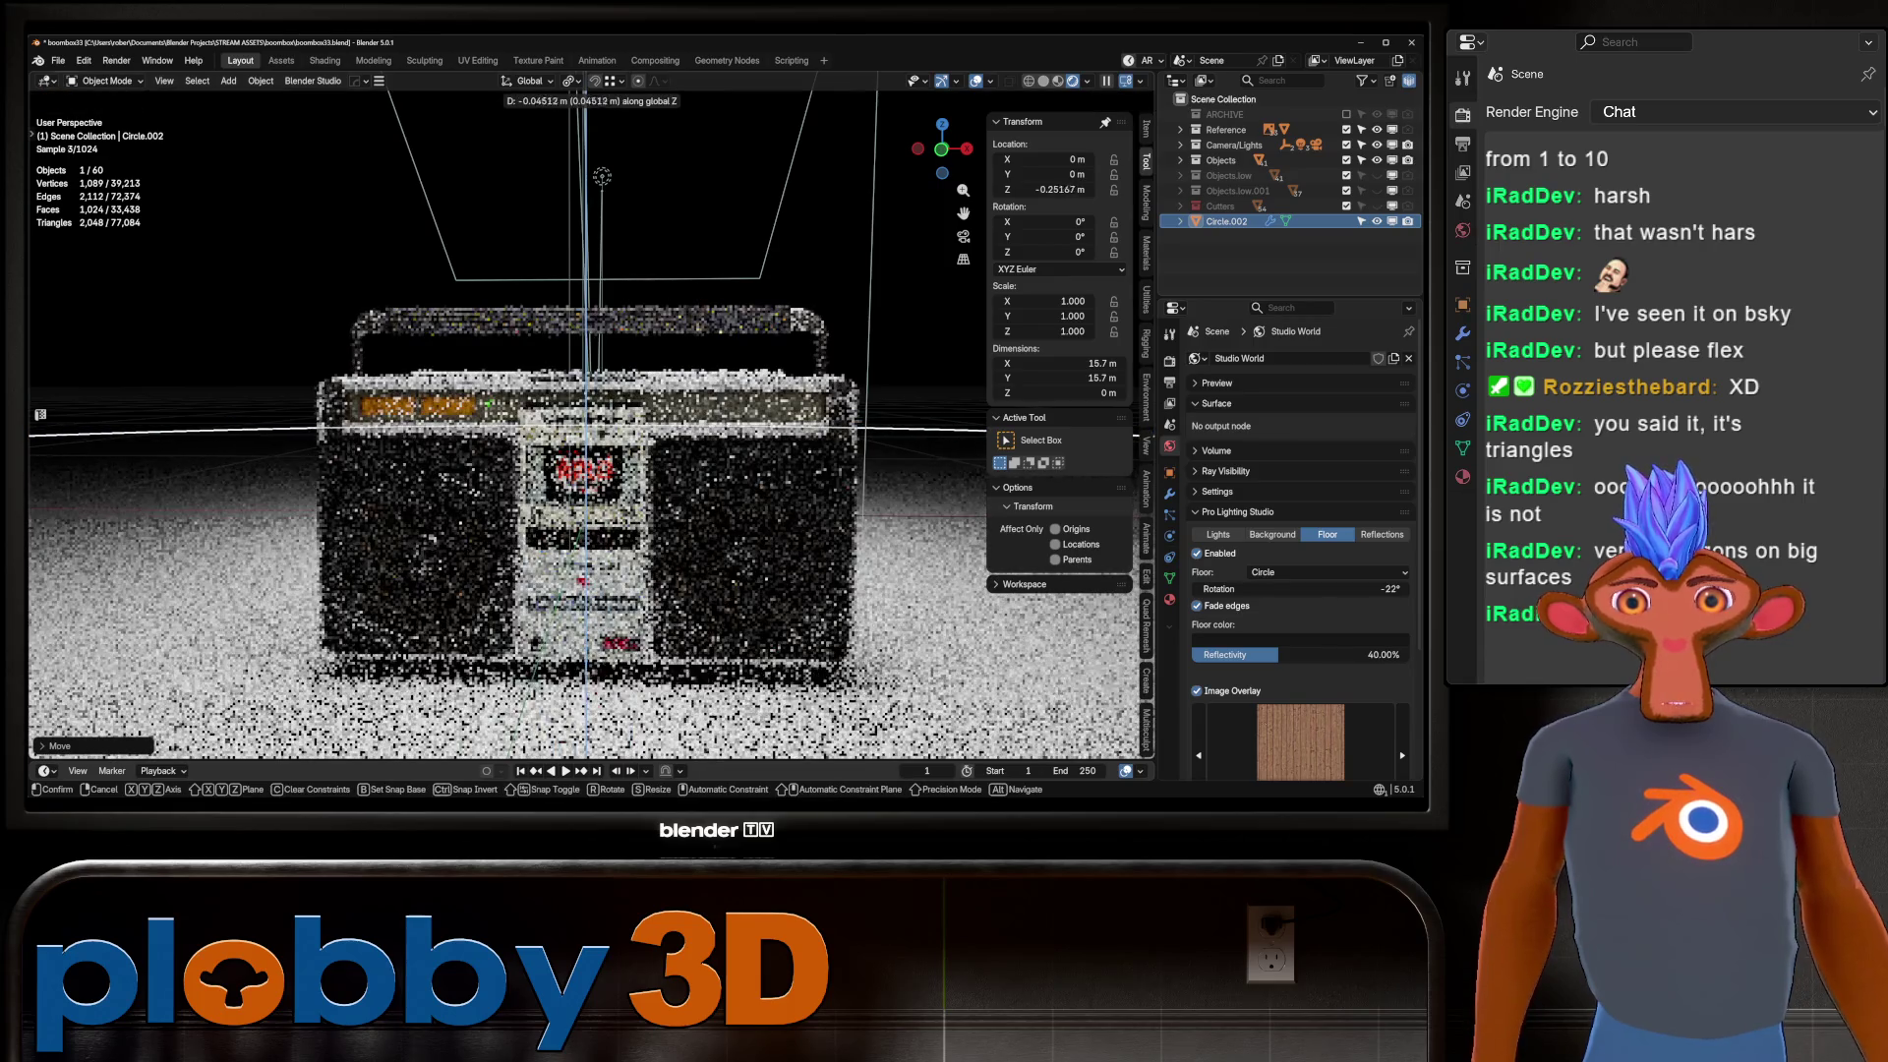
pyautogui.press('Return')
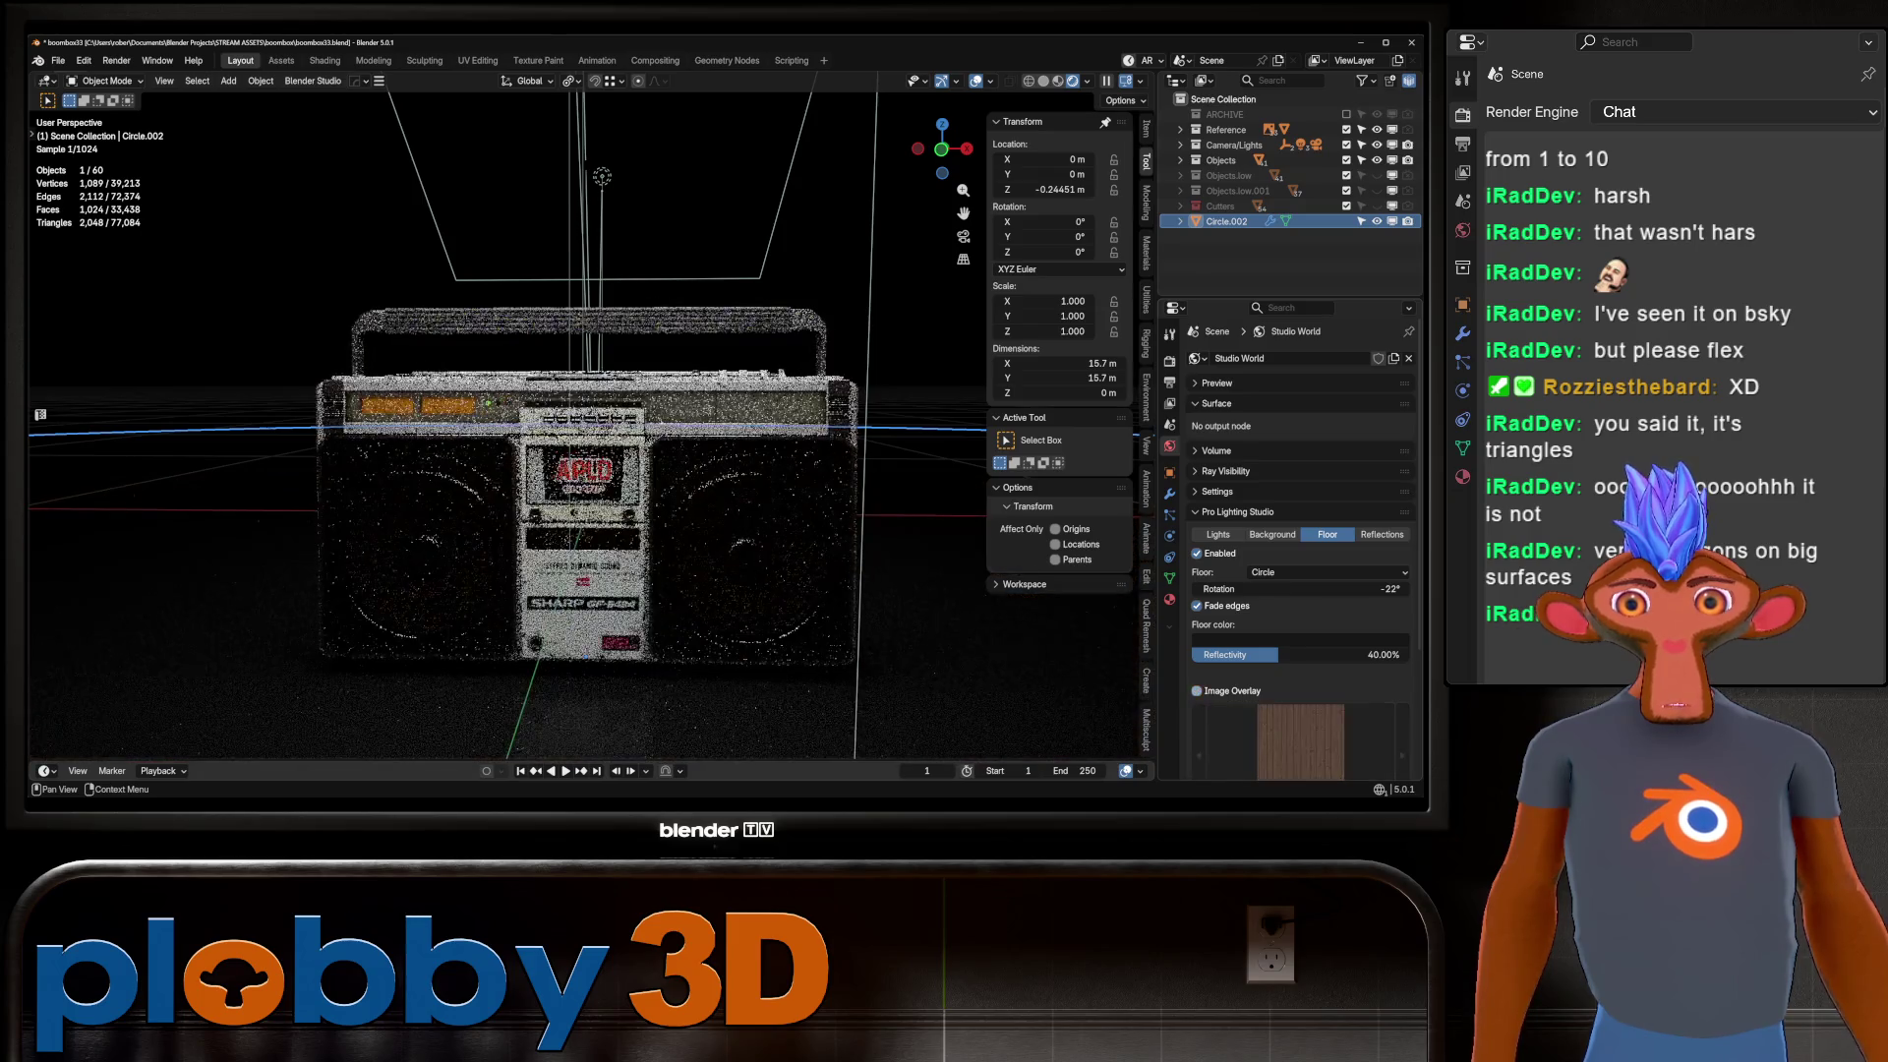
# Orbit to a three-quarter top view and lower Circle.002 slightly along Z.
pyautogui.moveTo(589, 442); pyautogui.dragTo(610, 413, button='middle')
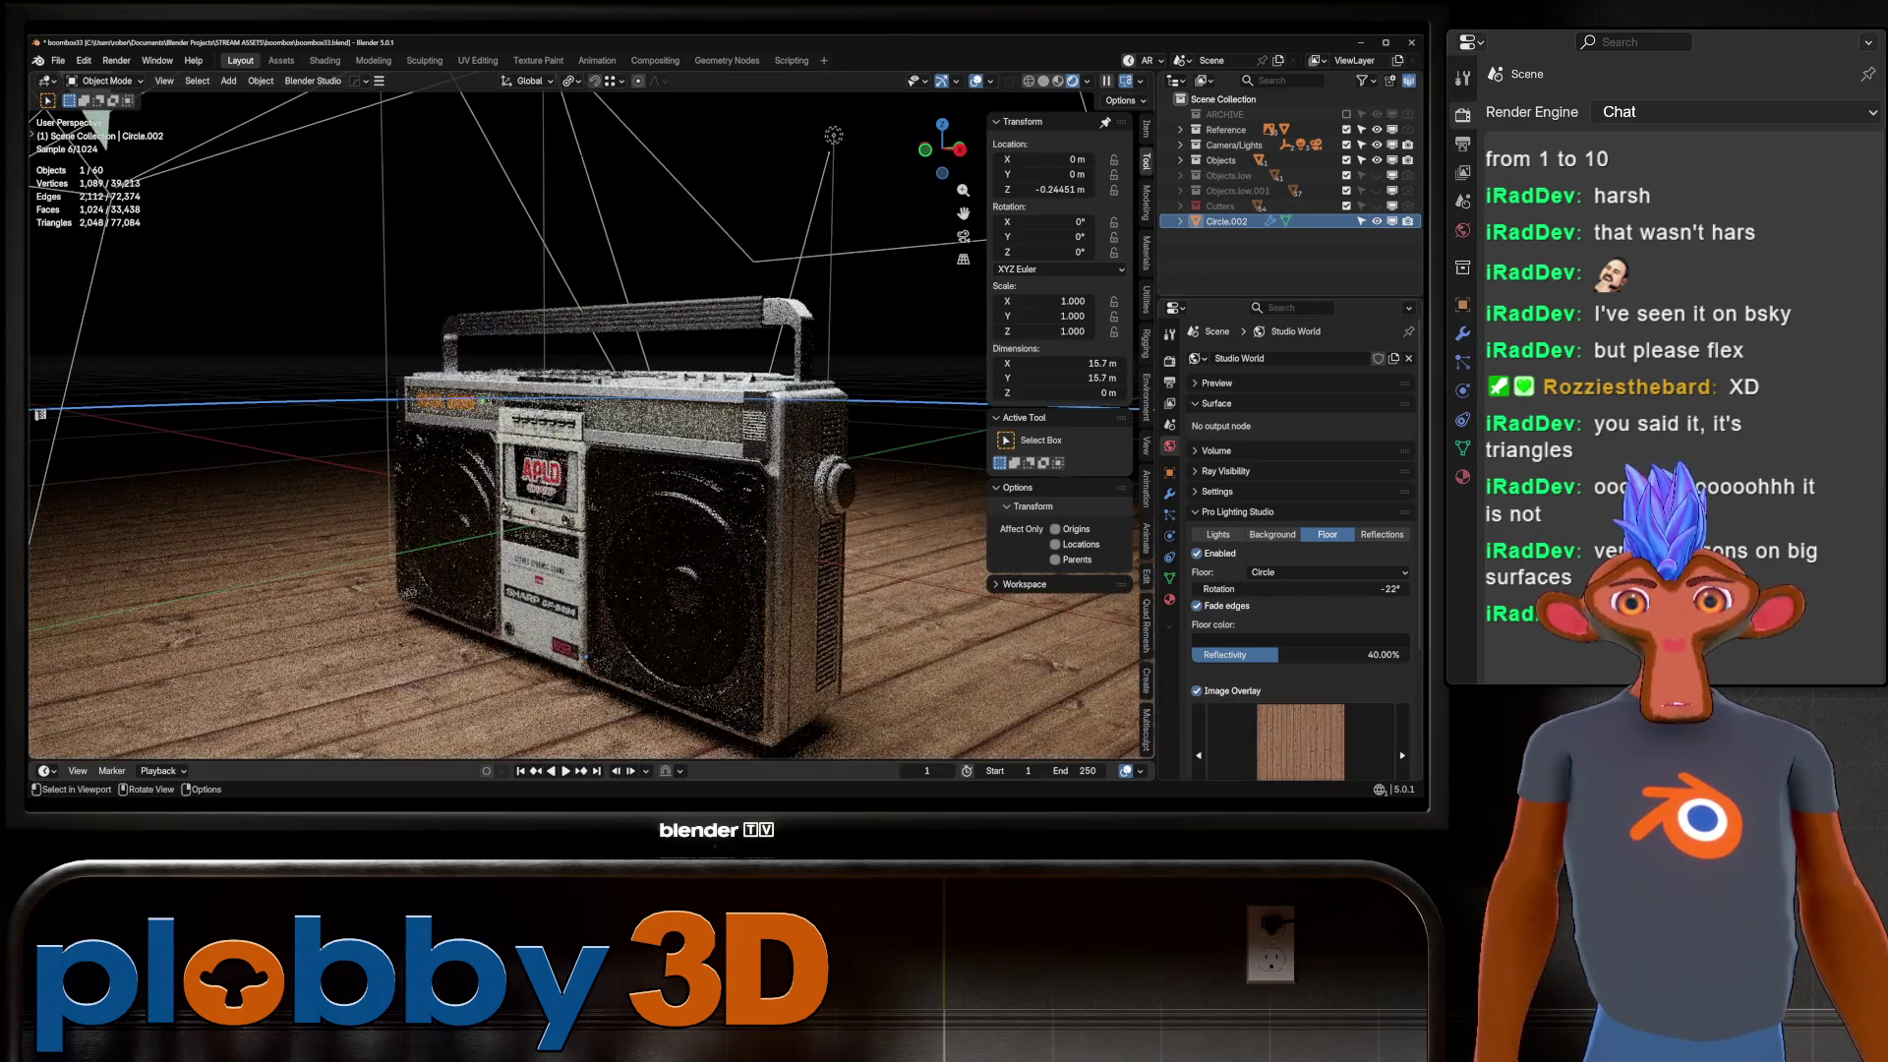
pyautogui.scroll(5, 590, 423)
pyautogui.moveTo(590, 423)
pyautogui.mouseDown(button='middle')
pyautogui.moveTo(389, 332)
pyautogui.moveTo(422, 294)
pyautogui.mouseUp(button='middle')
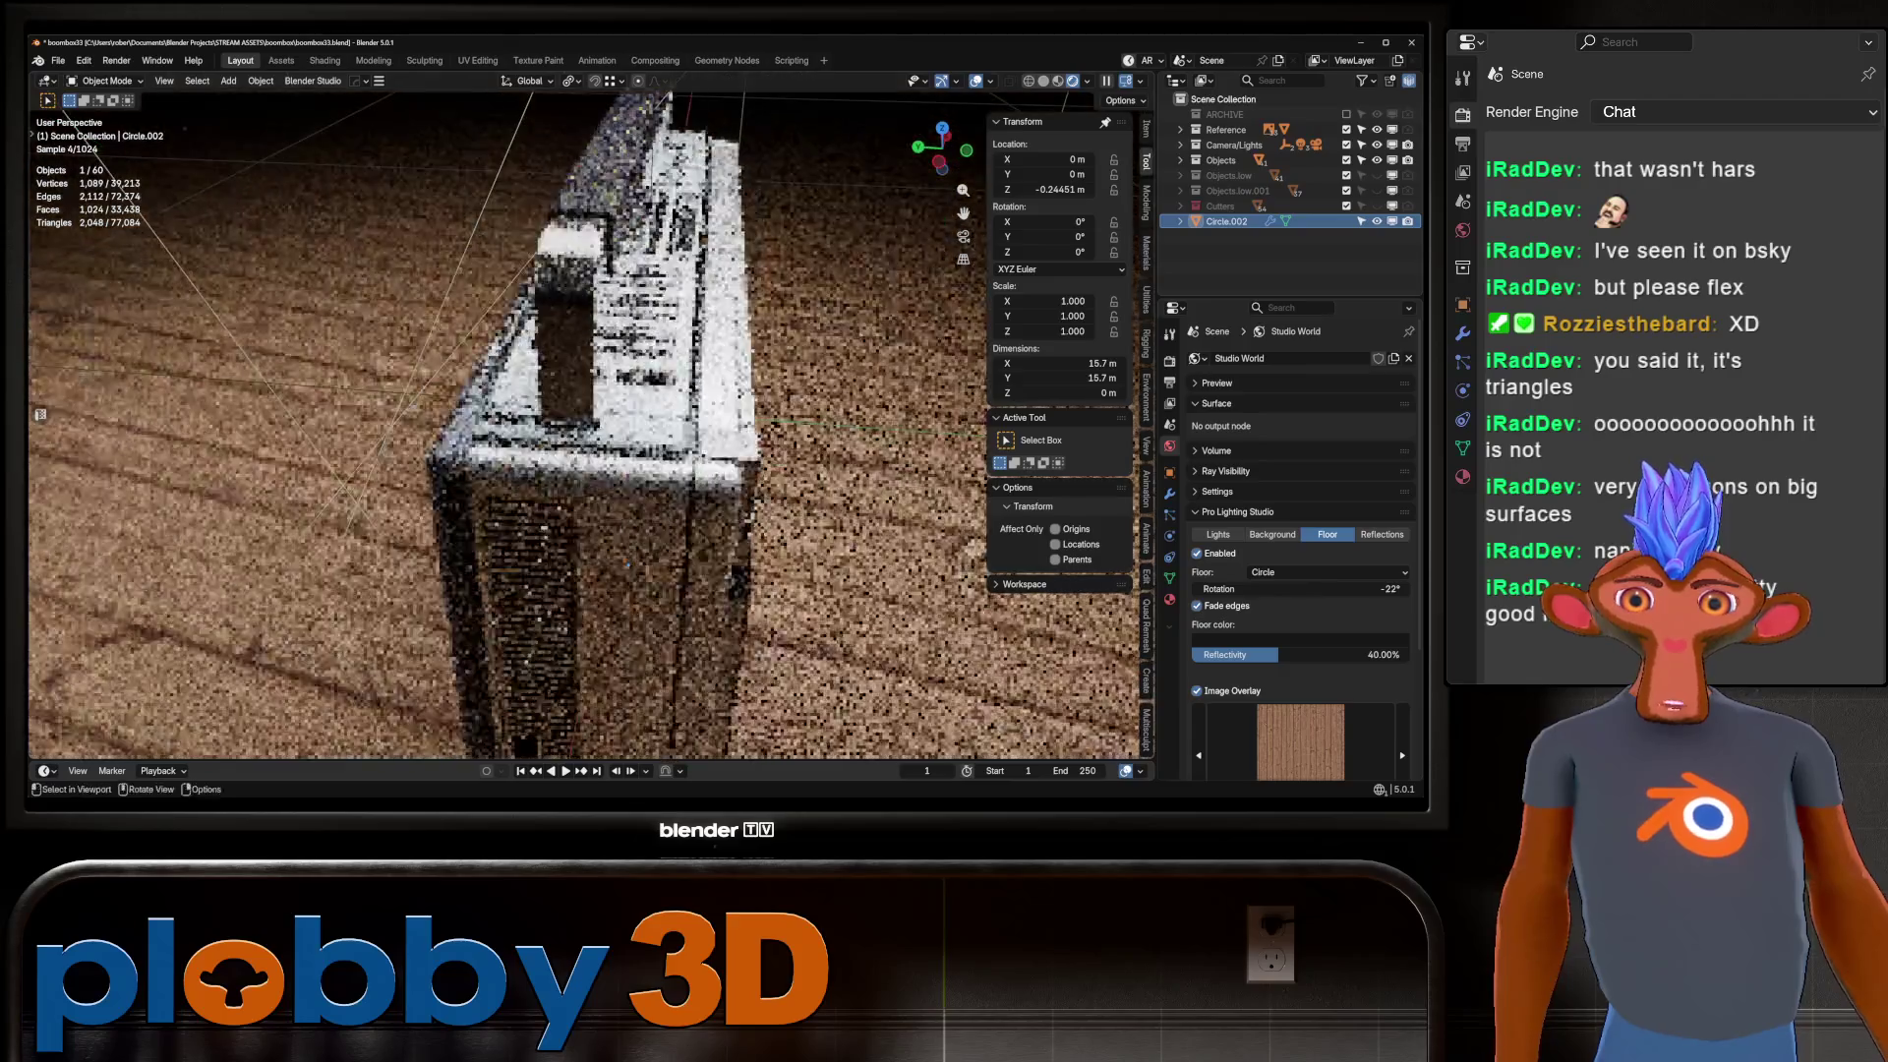
pyautogui.moveTo(628, 566)
pyautogui.mouseDown(button='middle')
pyautogui.moveTo(811, 541)
pyautogui.moveTo(836, 432)
pyautogui.mouseUp(button='middle')
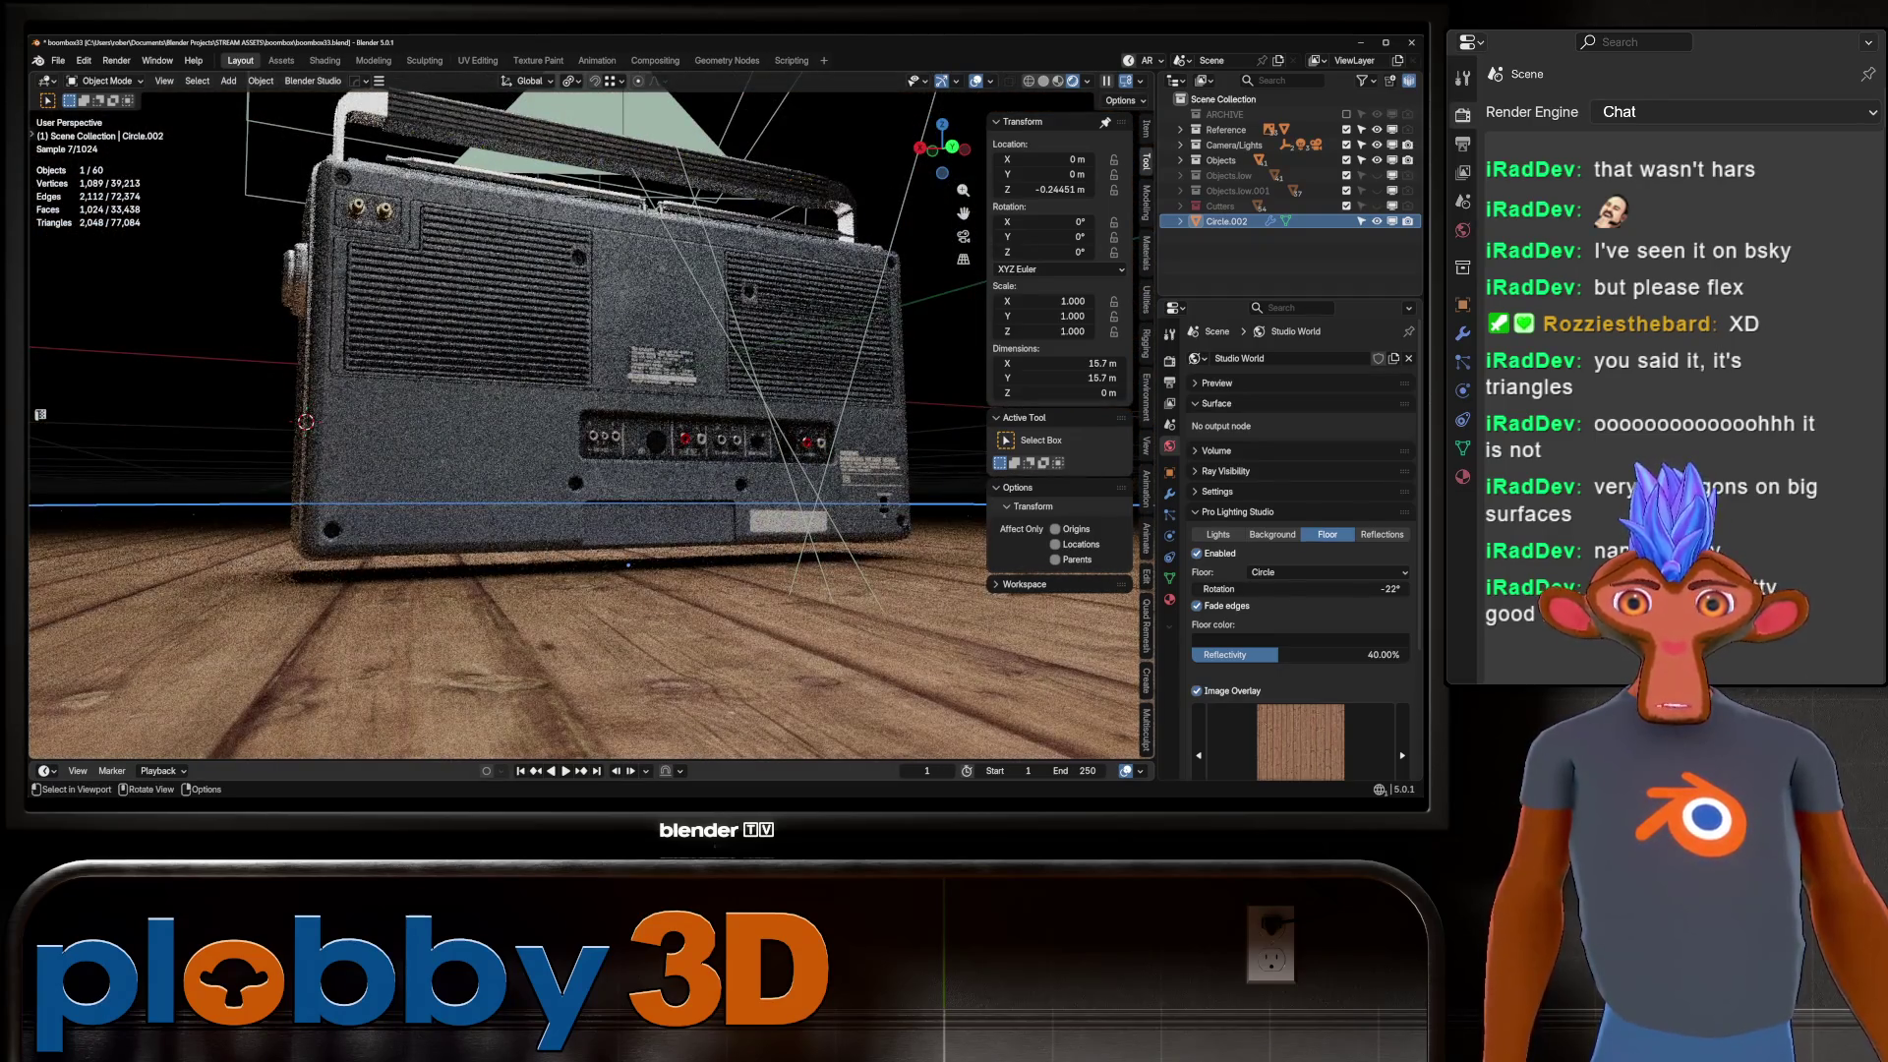
pyautogui.press('z')
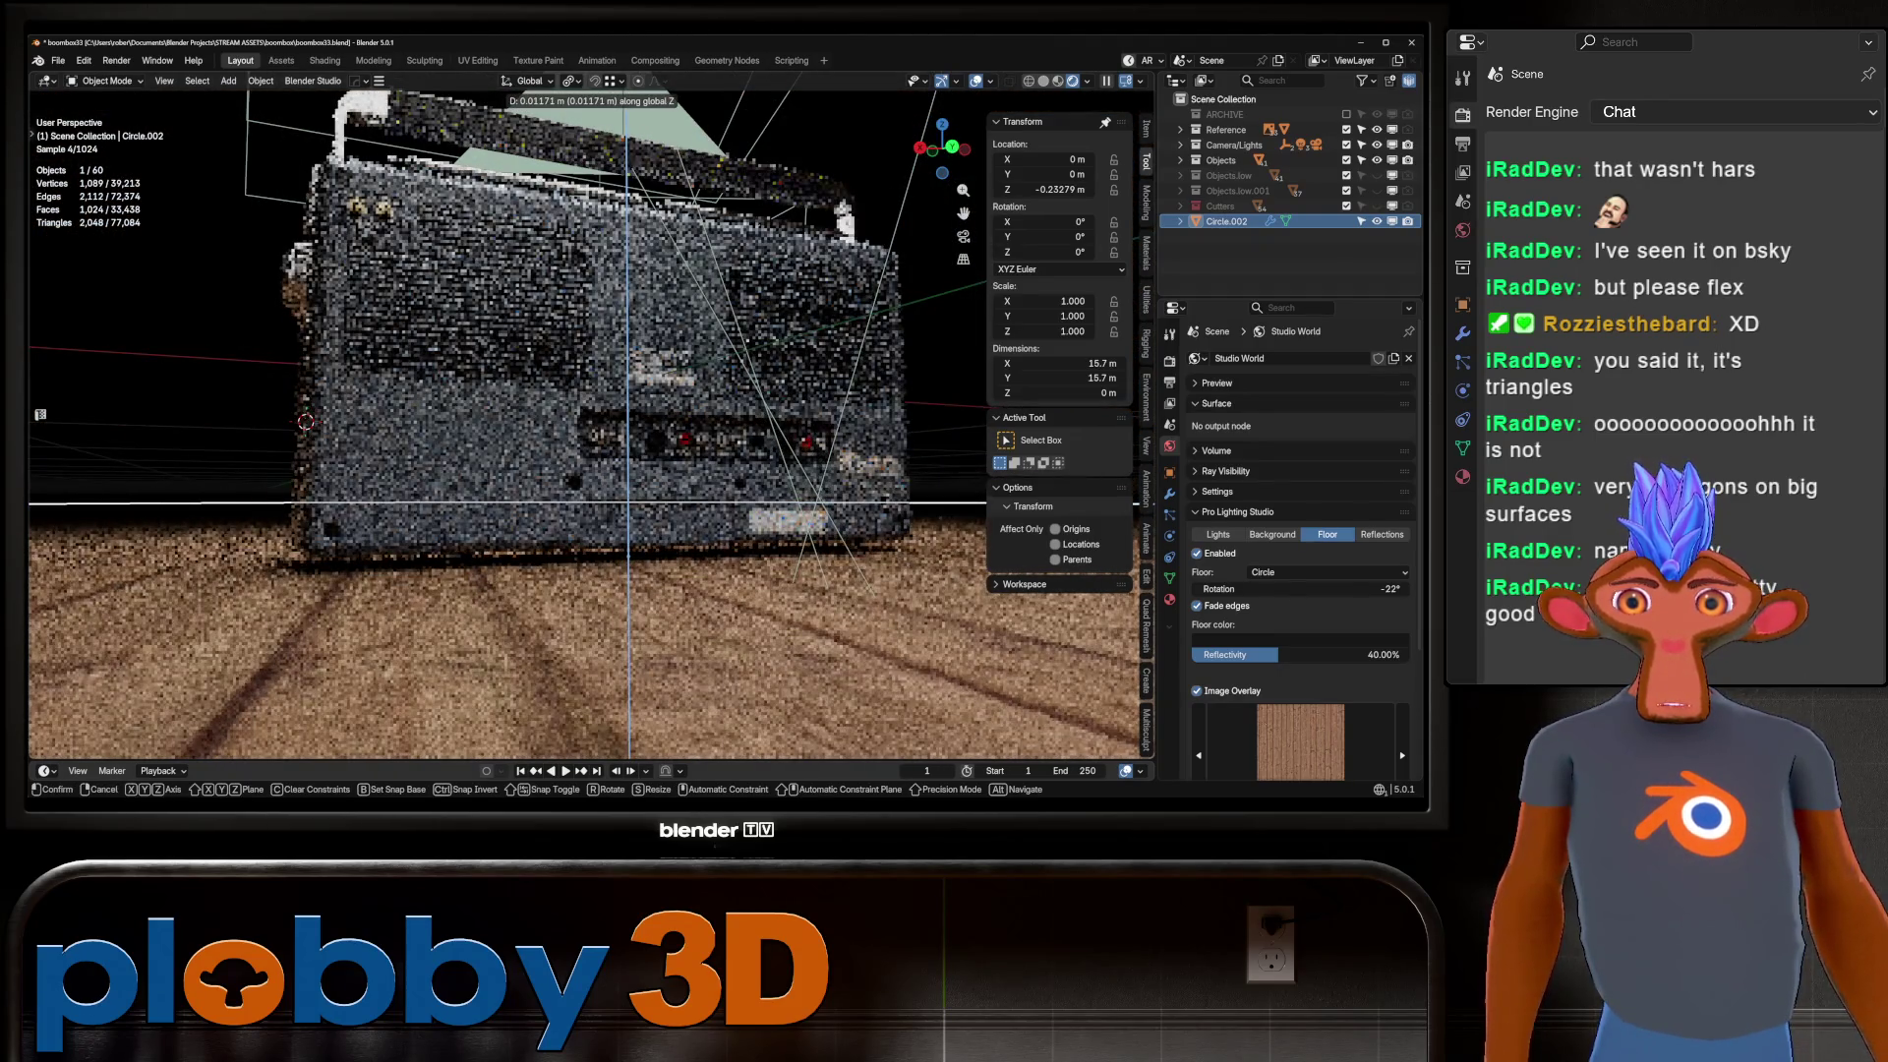
pyautogui.press('Return')
# Orbit and zoom around the rendered boombox to inspect its vented side and front.
pyautogui.moveTo(835, 432); pyautogui.dragTo(639, 442, button='middle')
pyautogui.moveTo(628, 556)
pyautogui.mouseDown(button='middle')
pyautogui.moveTo(671, 278)
pyautogui.moveTo(691, 291)
pyautogui.moveTo(713, 447)
pyautogui.moveTo(806, 511)
pyautogui.moveTo(826, 472)
pyautogui.mouseUp(button='middle')
pyautogui.scroll(5, 672, 278)
pyautogui.scroll(5, 826, 471)
pyautogui.scroll(-3, 826, 472)
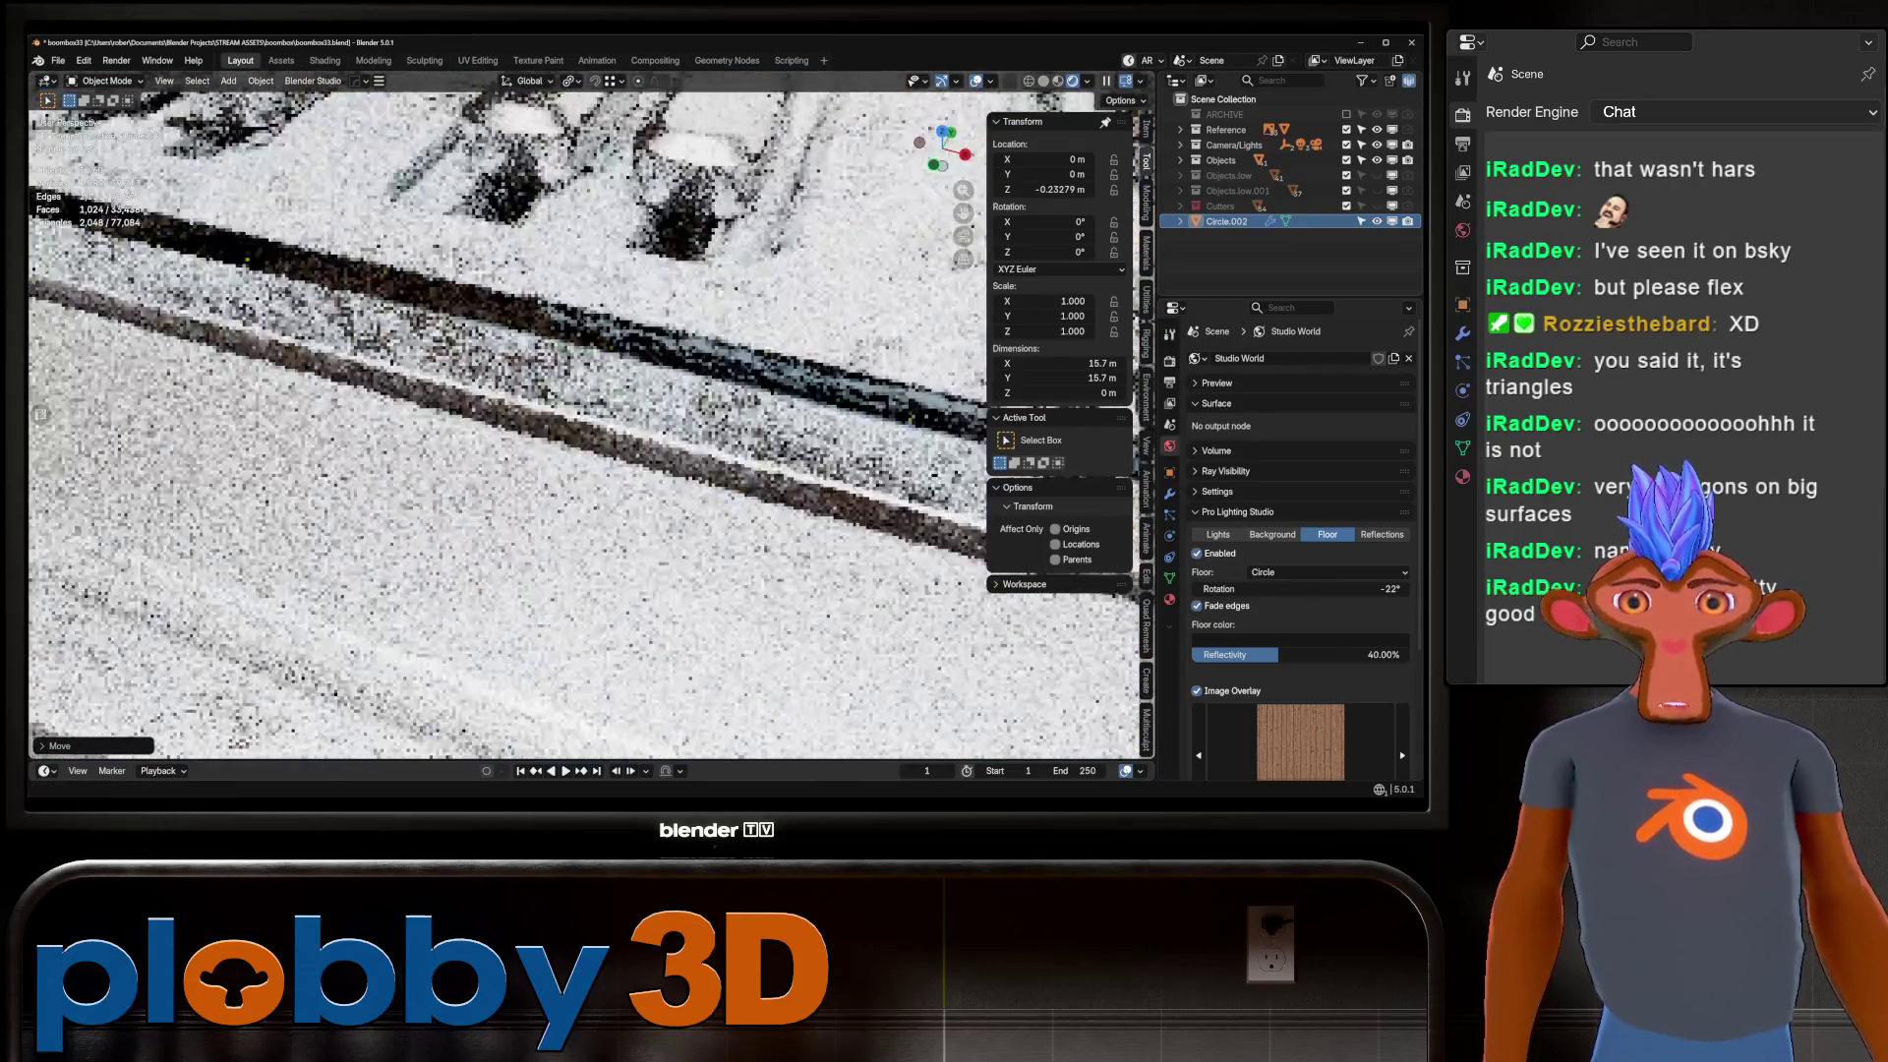
pyautogui.scroll(-5, 590, 423)
pyautogui.moveTo(590, 423); pyautogui.dragTo(612, 324, button='middle')
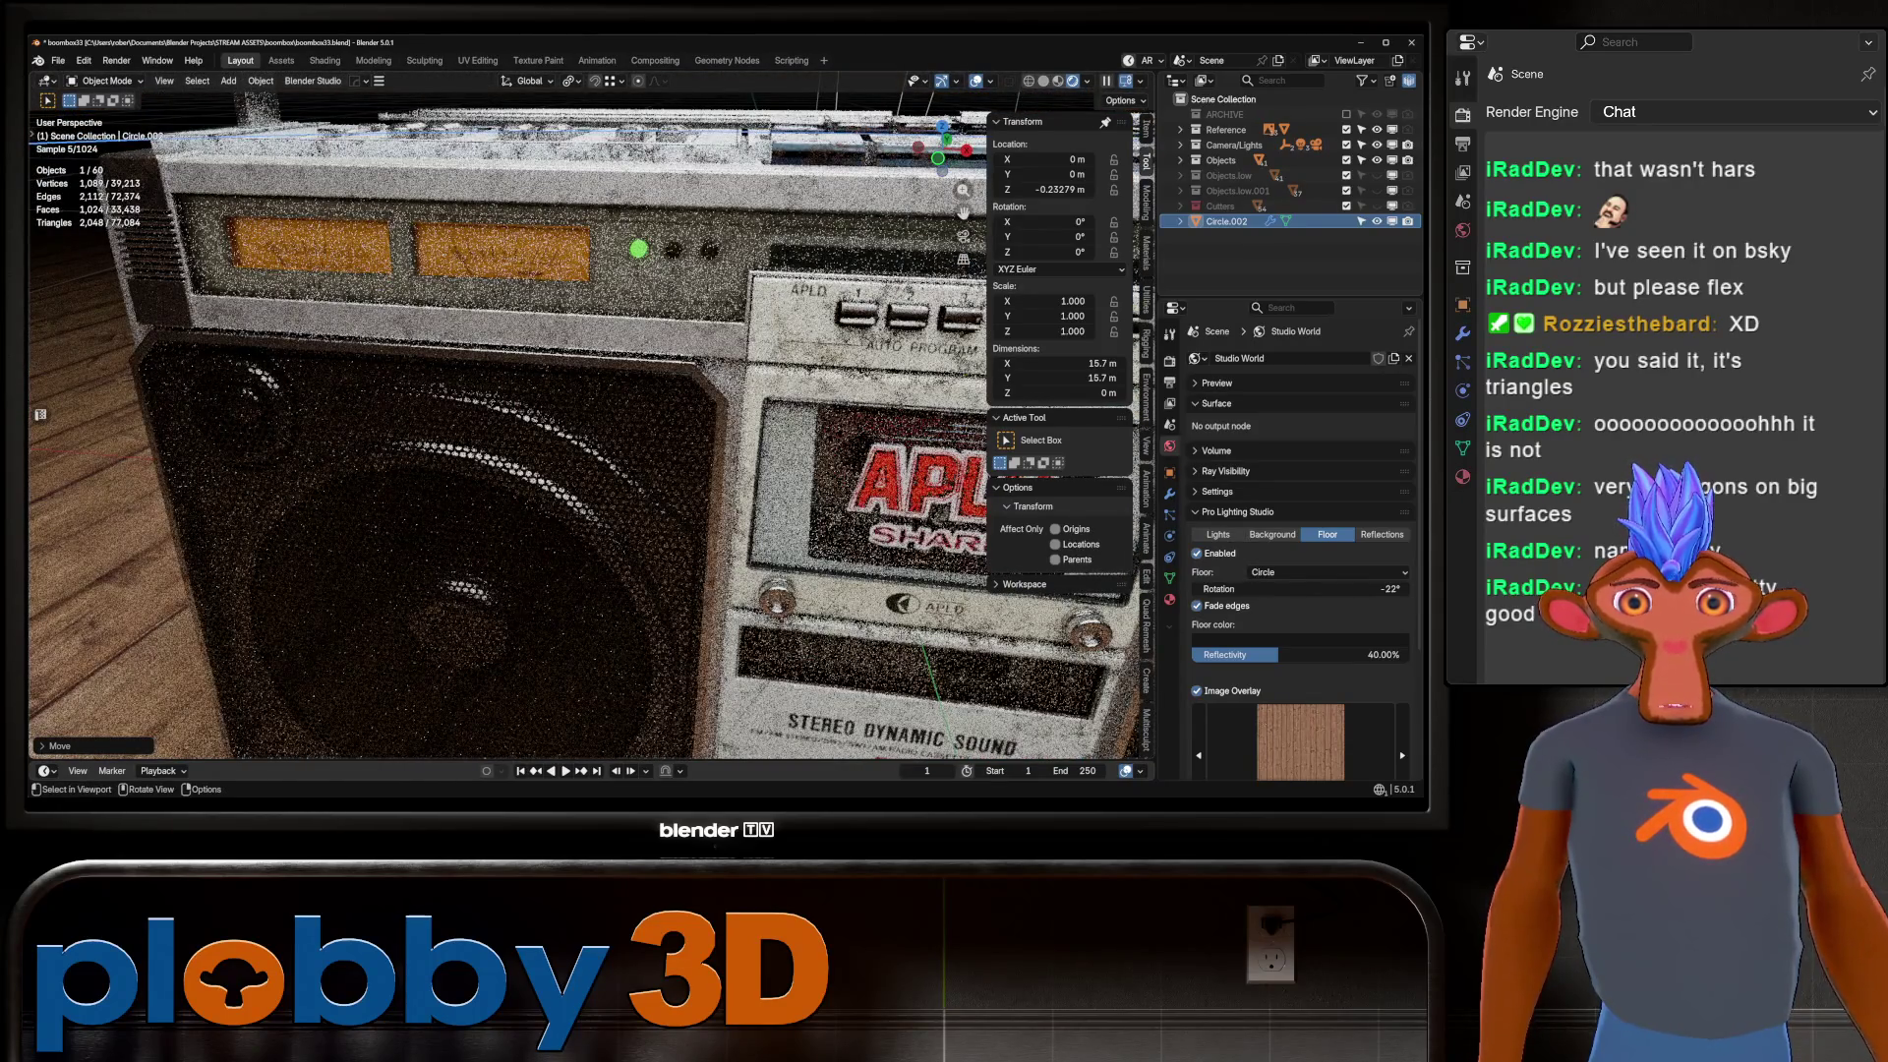
pyautogui.scroll(-5, 590, 422)
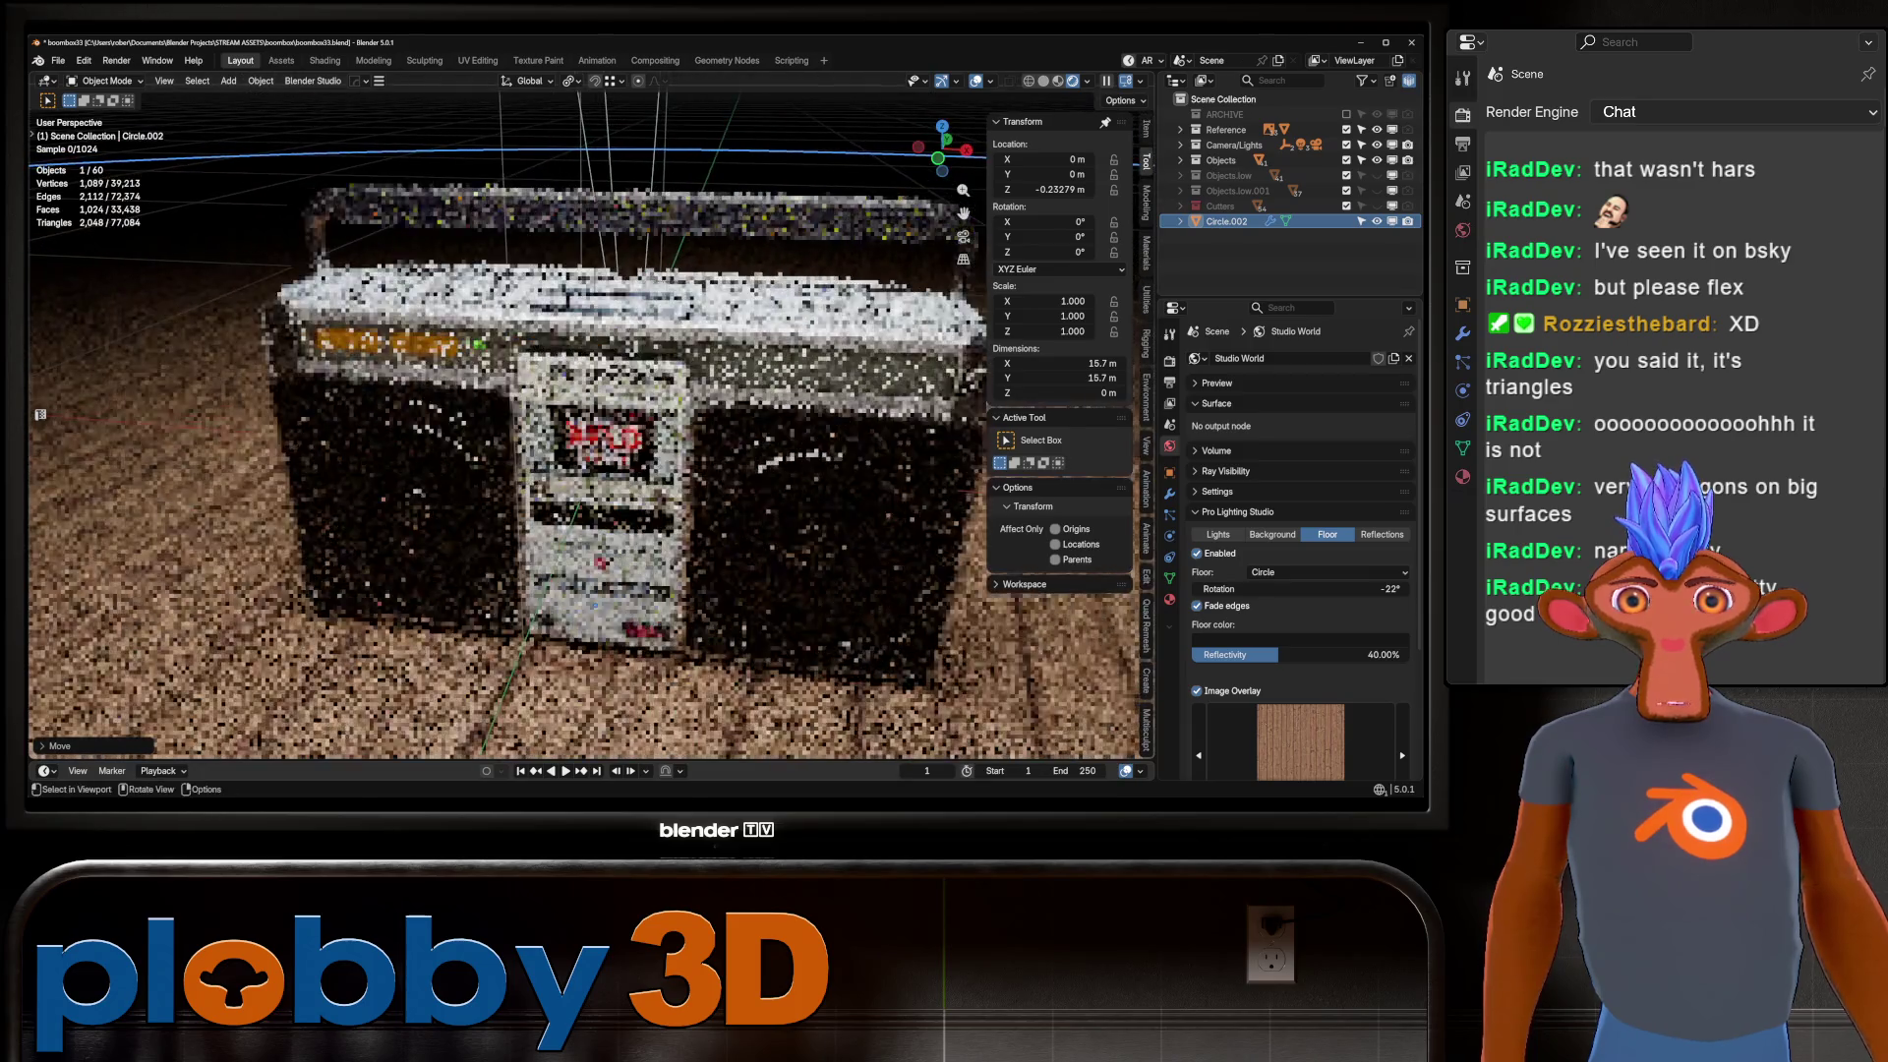
pyautogui.moveTo(589, 422)
pyautogui.mouseDown(button='middle')
pyautogui.moveTo(551, 413)
pyautogui.moveTo(540, 374)
pyautogui.moveTo(629, 433)
pyautogui.moveTo(786, 477)
pyautogui.moveTo(610, 461)
pyautogui.moveTo(492, 500)
pyautogui.moveTo(580, 476)
pyautogui.mouseUp(button='middle')
pyautogui.scroll(3, 590, 423)
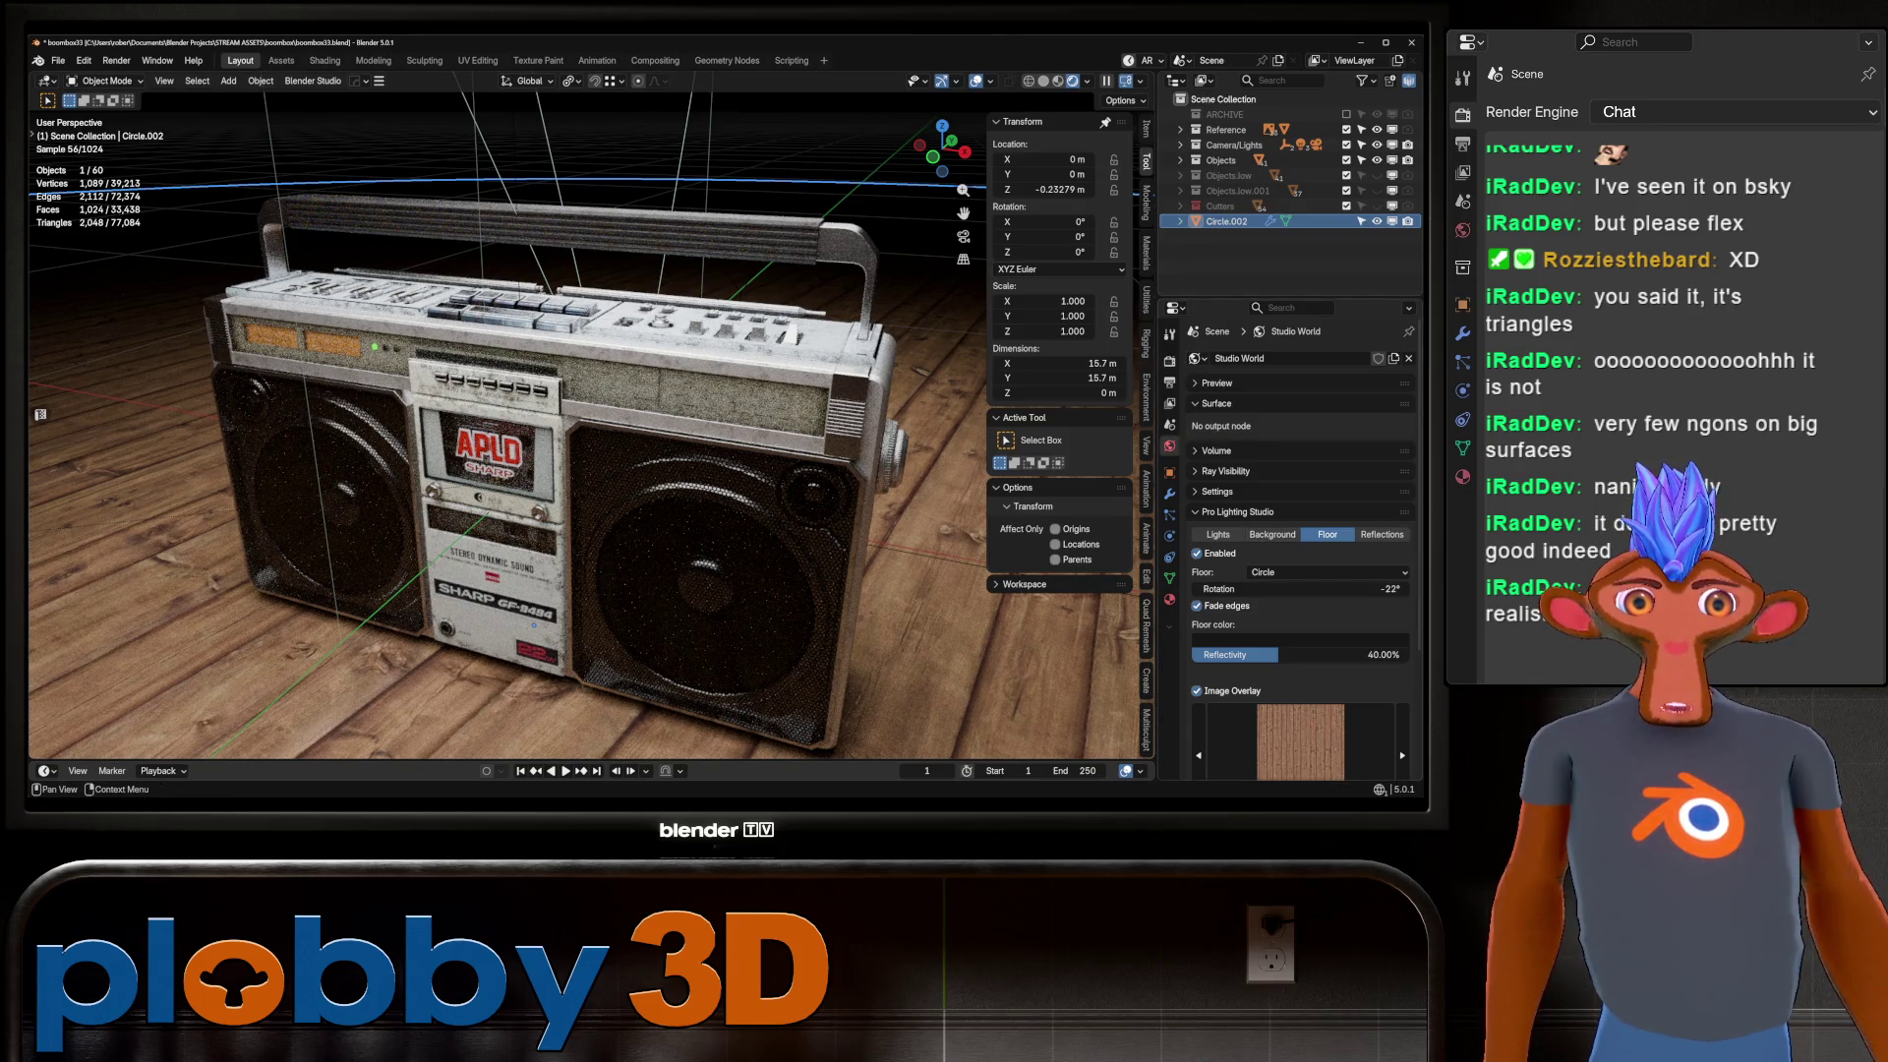
pyautogui.click(1217, 534)
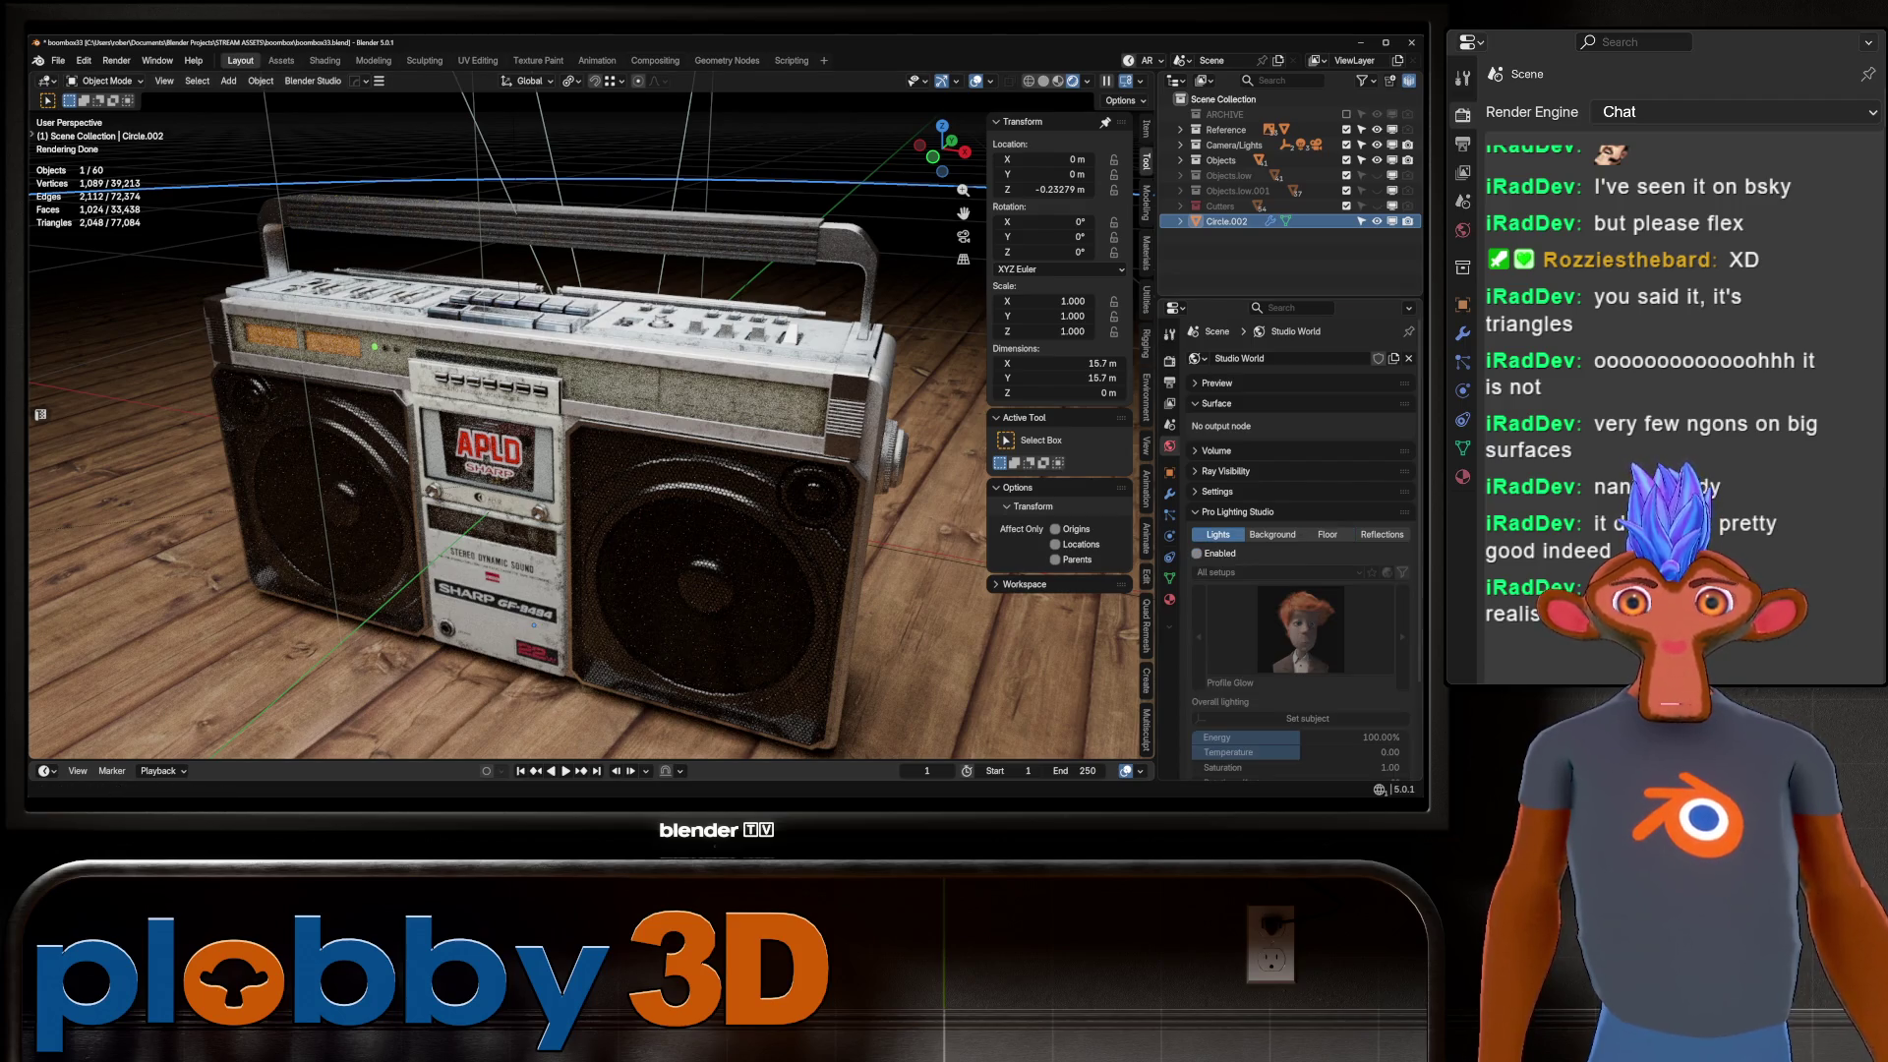
# In the Assets workspace, browse the Poly Haven library's HDRIs.
pyautogui.hotkey('ctrl', 'pagedown')
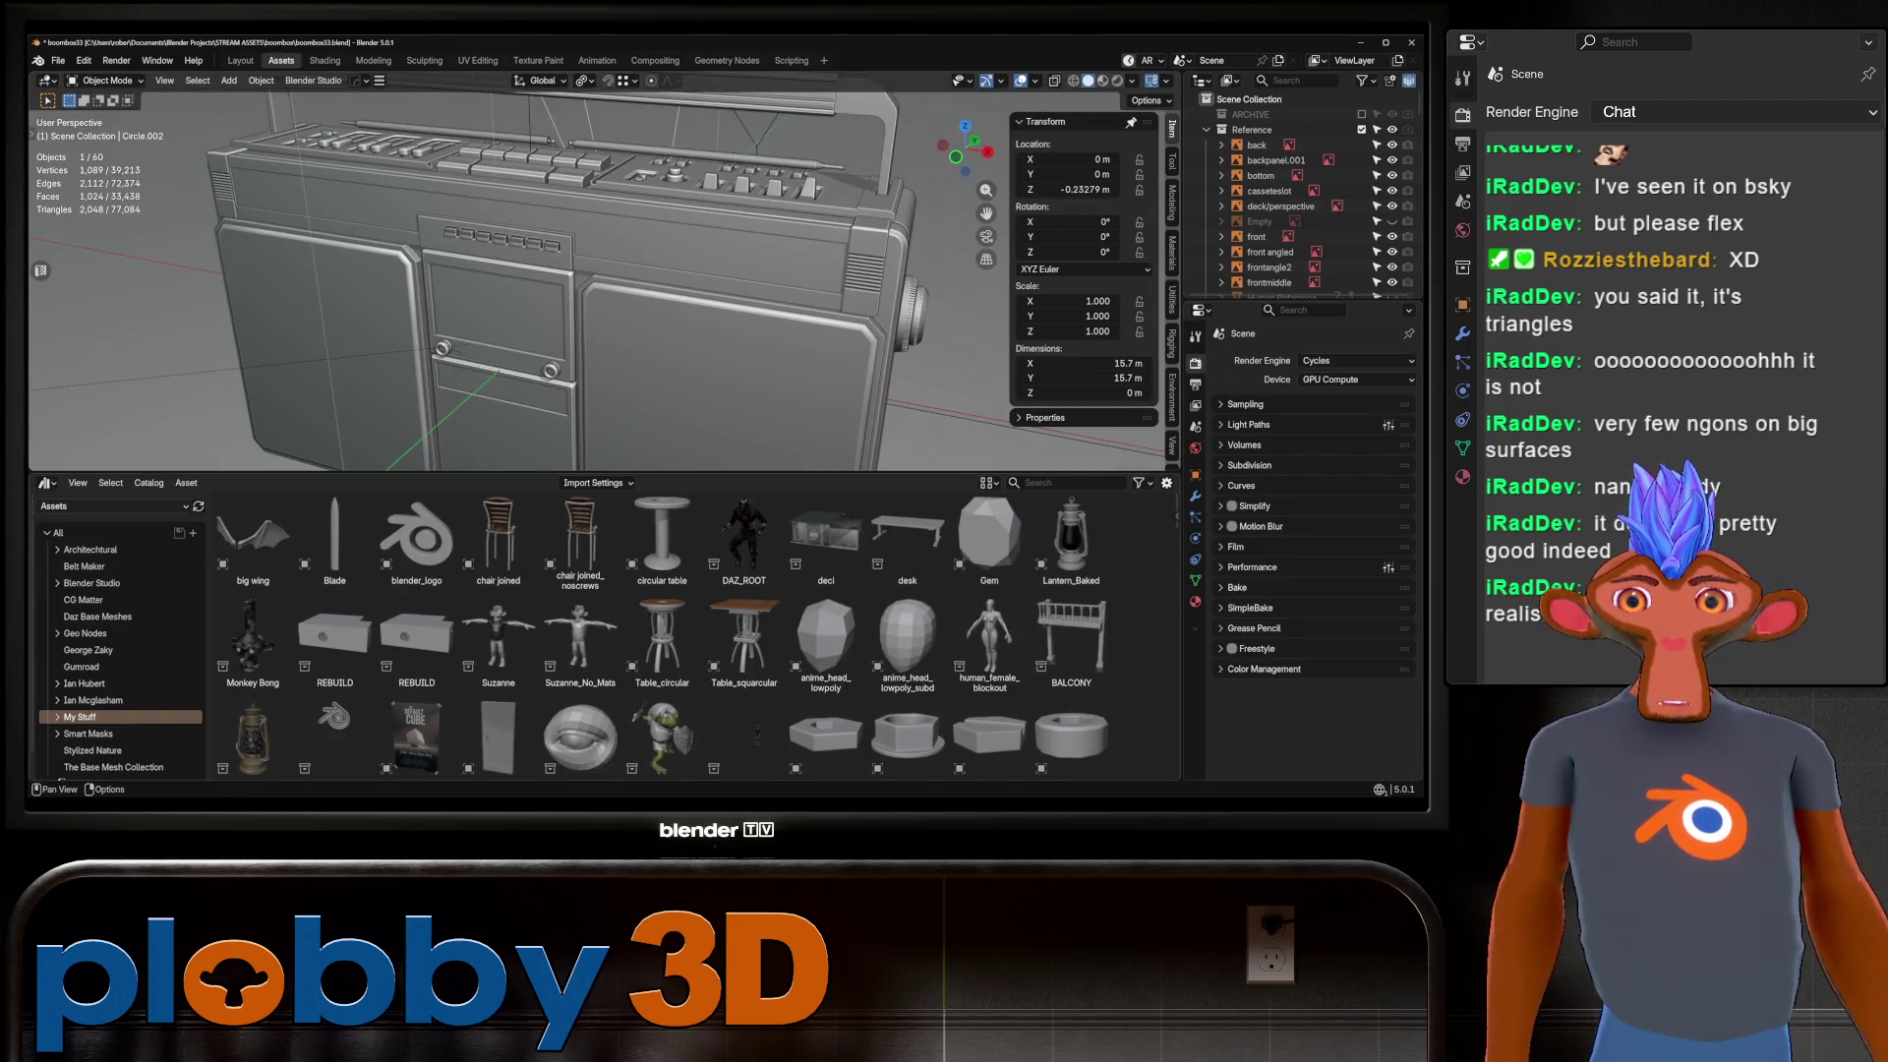
pyautogui.click(113, 506)
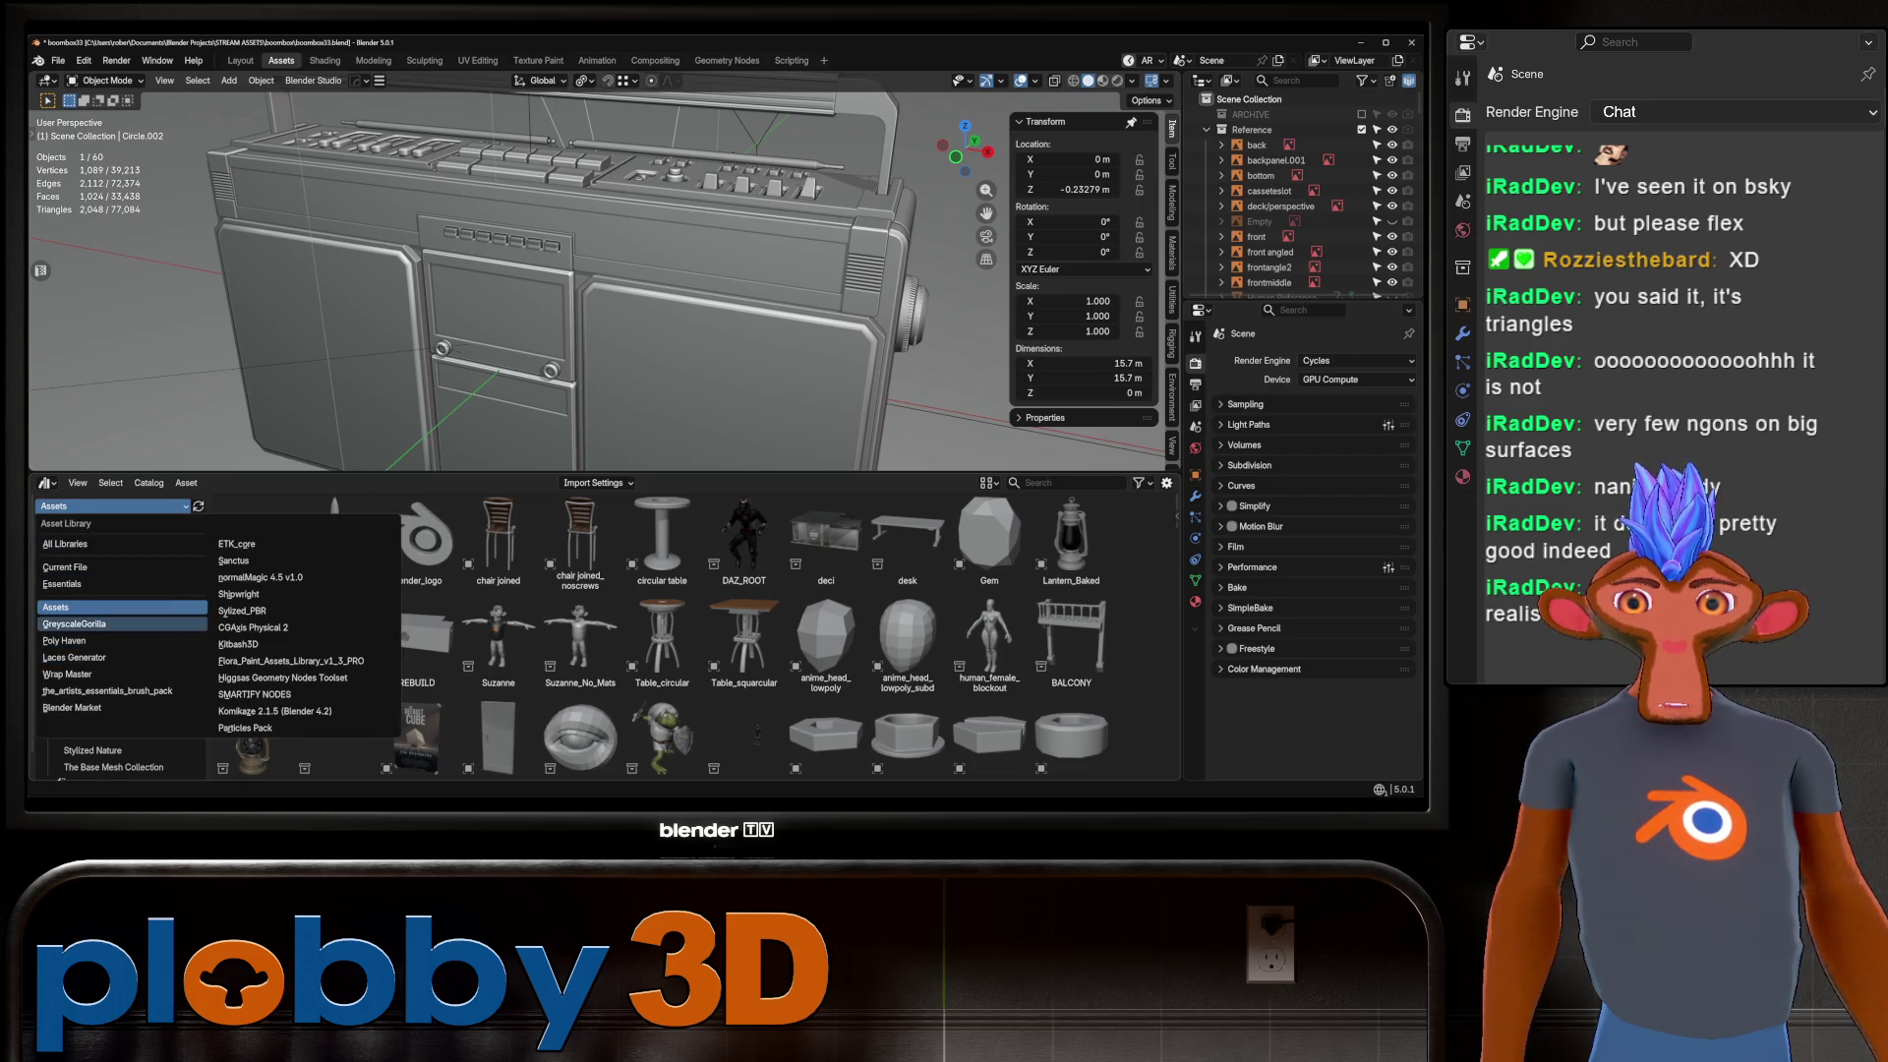
pyautogui.click(74, 623)
pyautogui.click(113, 506)
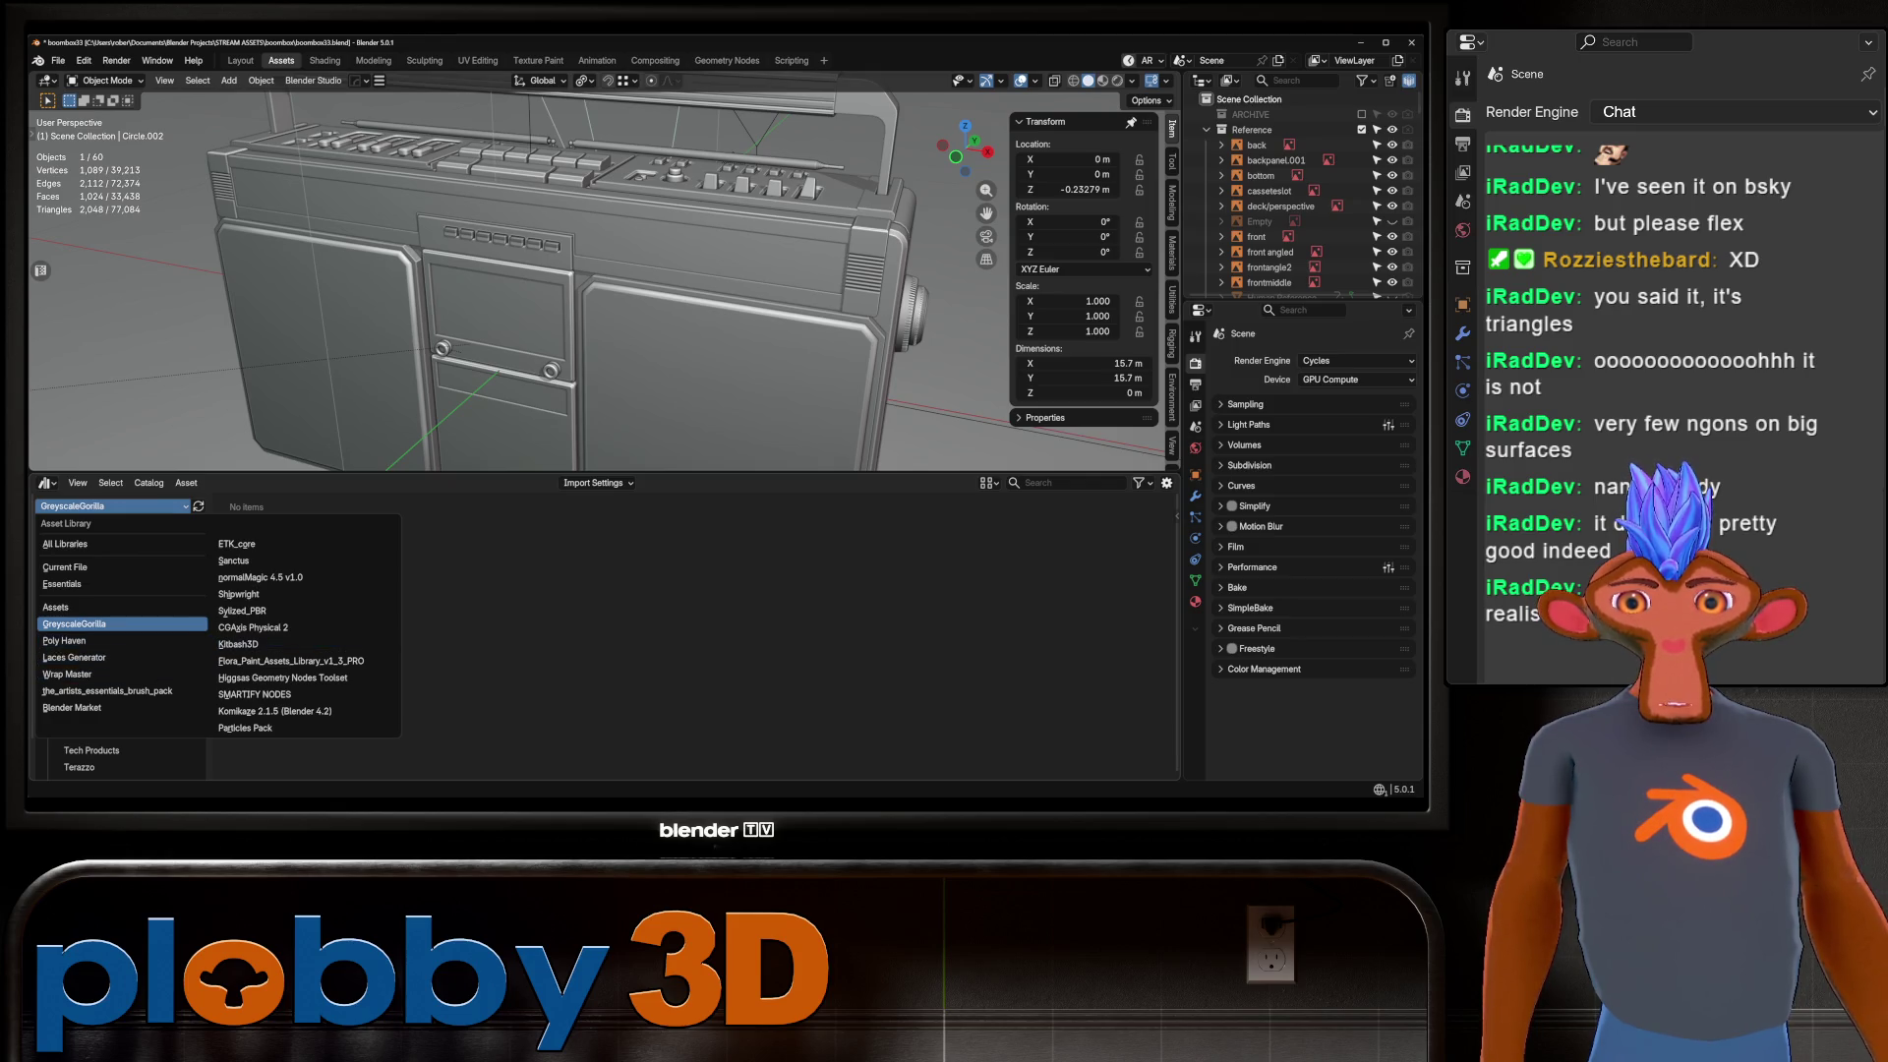
pyautogui.click(73, 640)
pyautogui.click(77, 550)
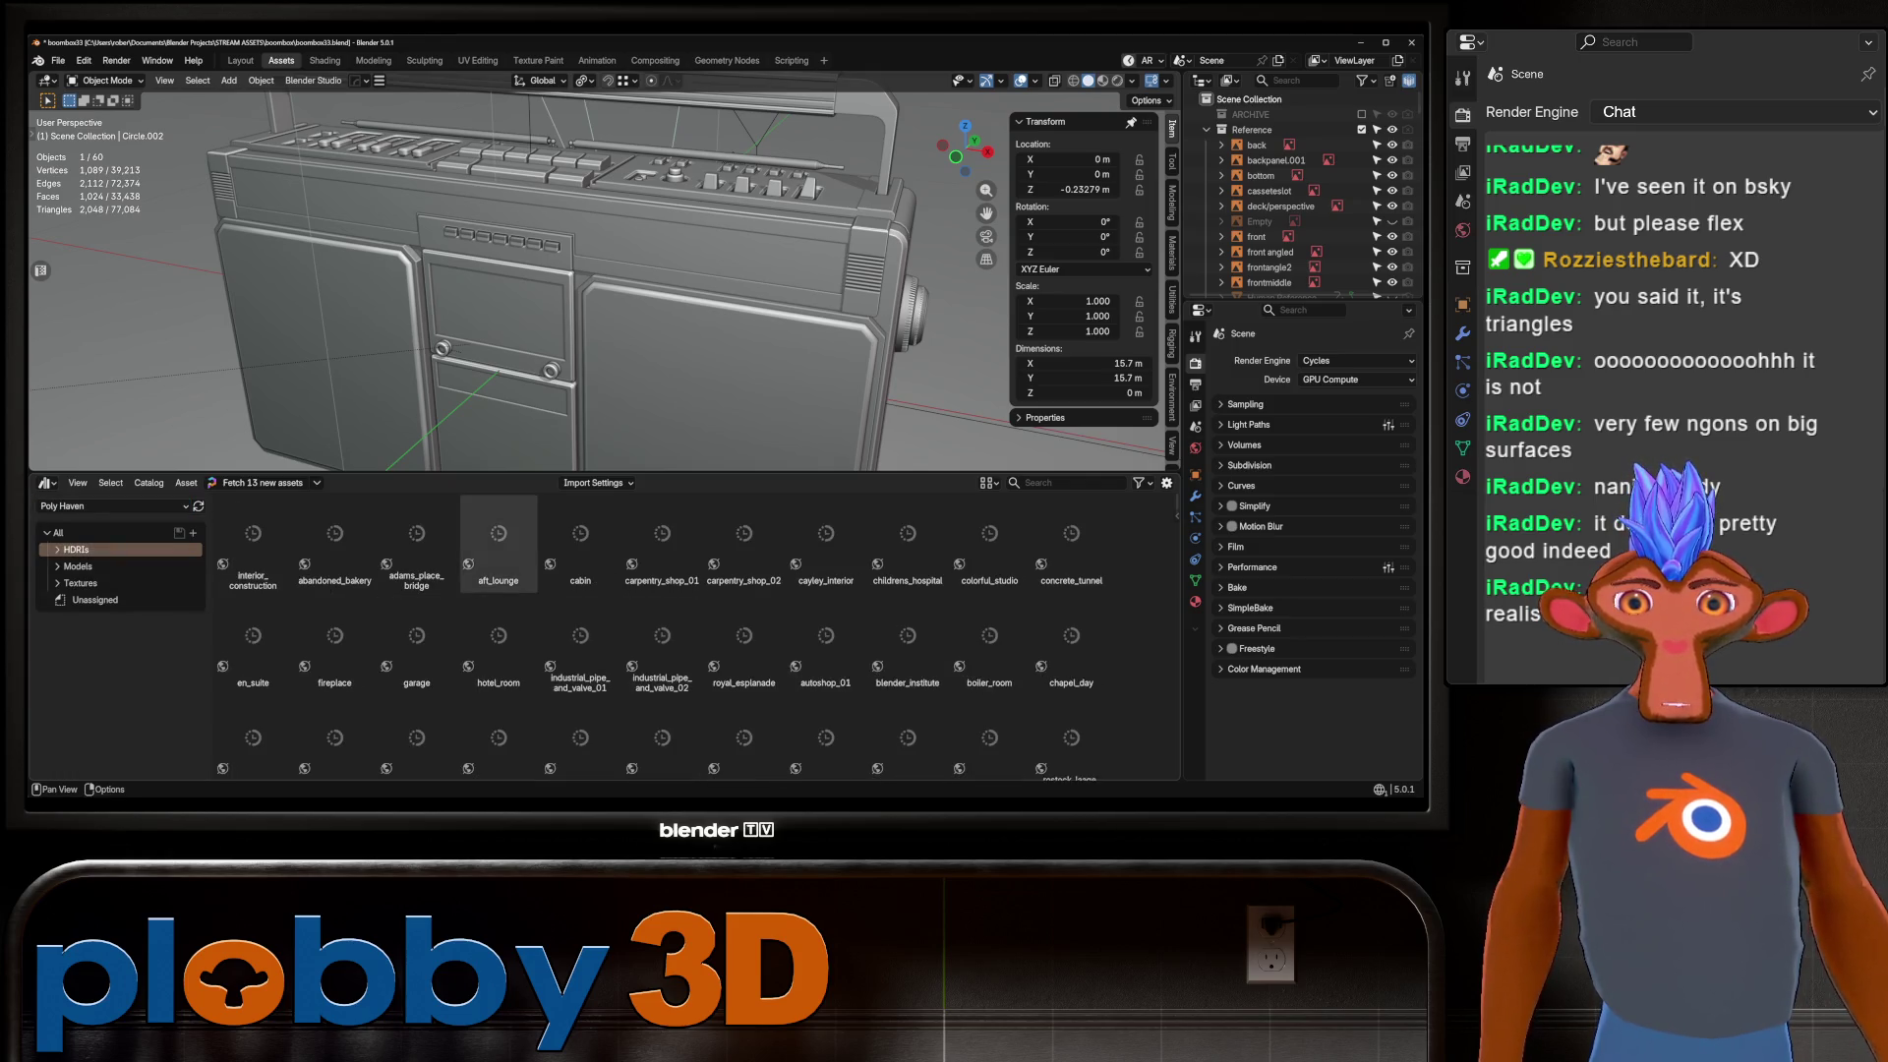
# Switch to rendered shading and light the boombox with the royal_esplanade HDRI.
pyautogui.doubleClick(580, 546)
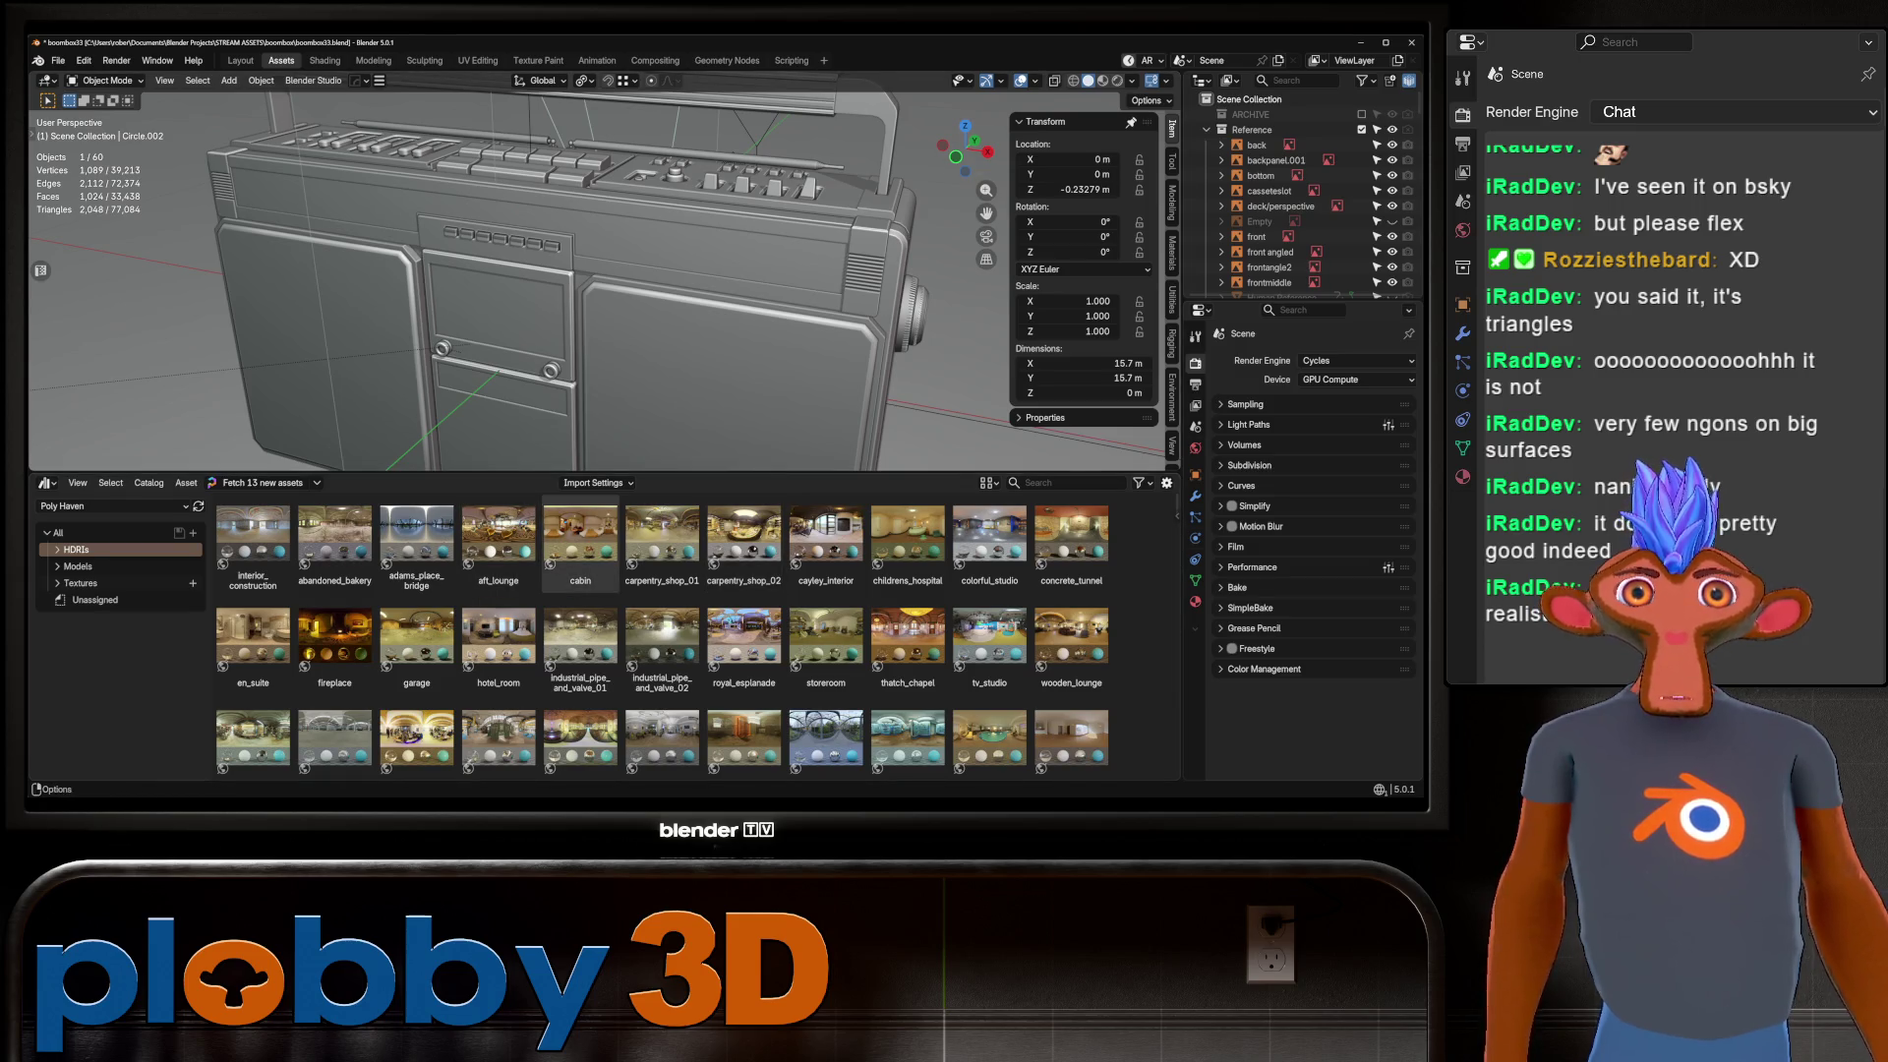
pyautogui.moveTo(498, 540)
pyautogui.mouseDown()
pyautogui.moveTo(1003, 251)
pyautogui.moveTo(949, 236)
pyautogui.mouseUp()
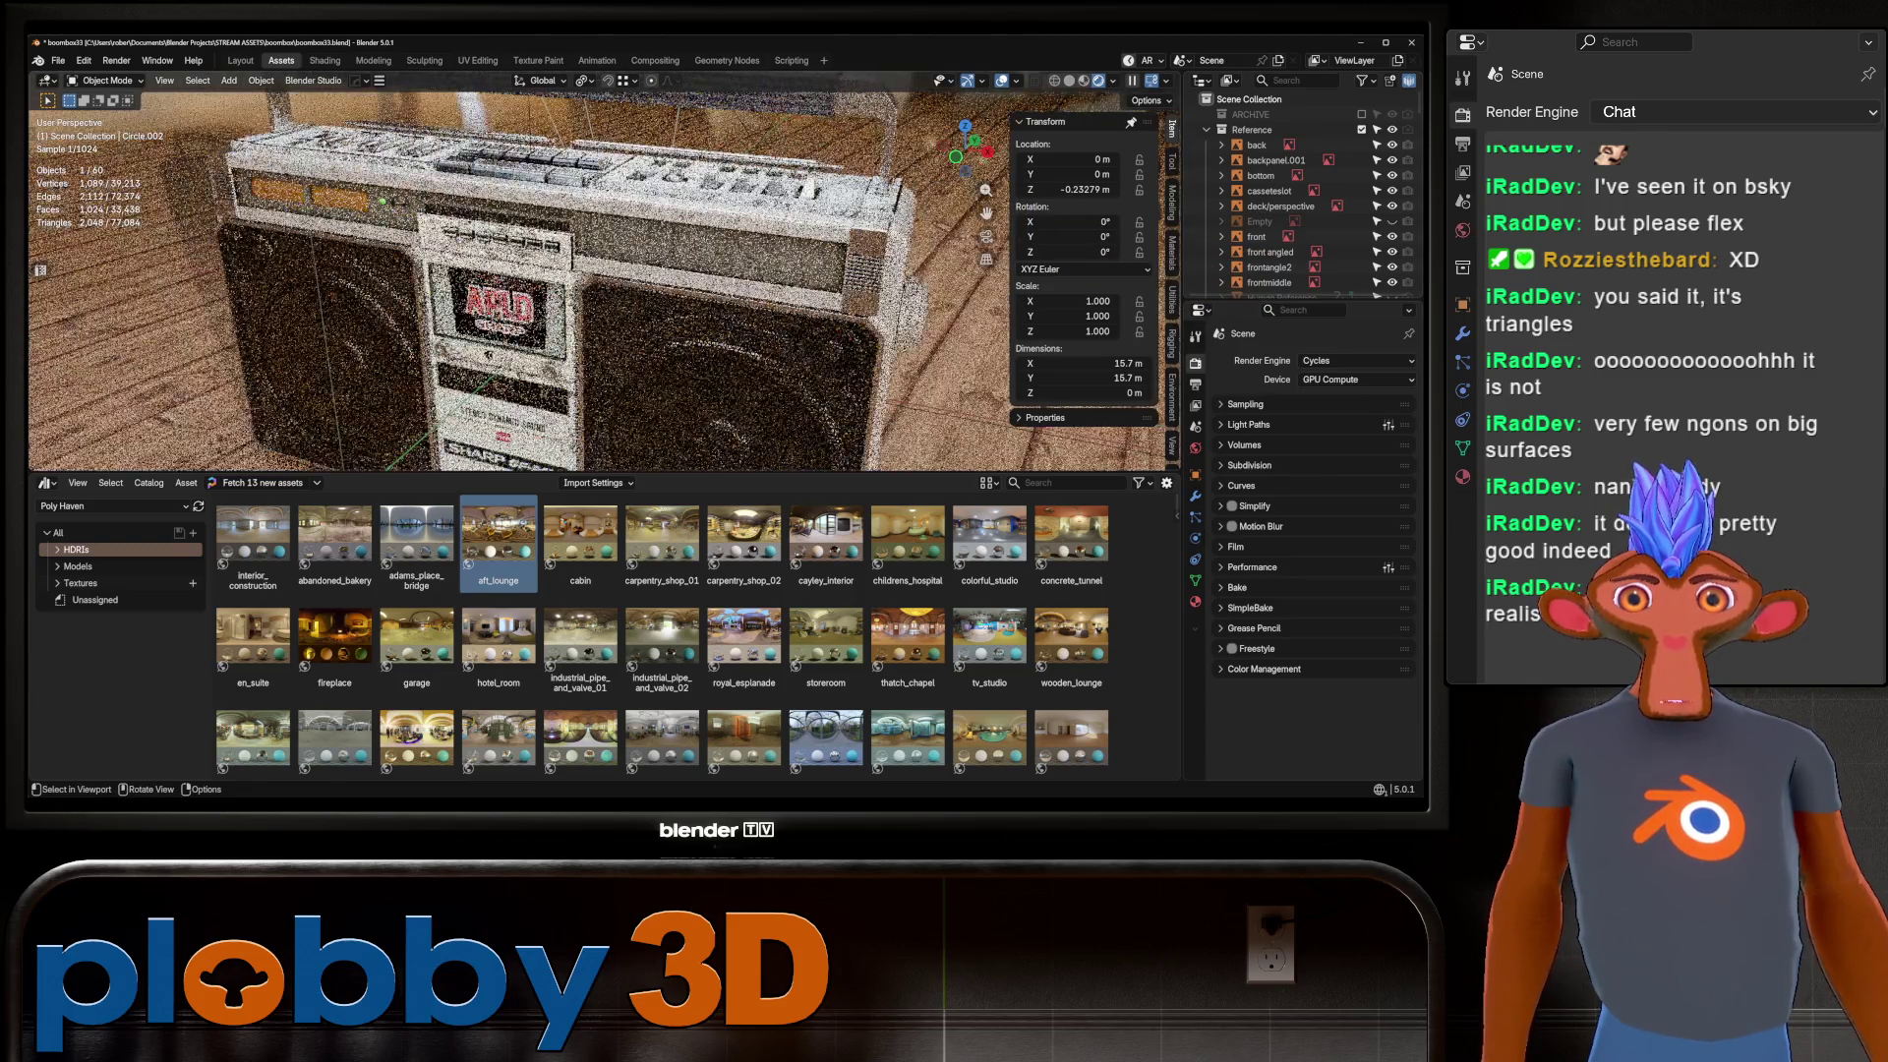
pyautogui.moveTo(949, 236); pyautogui.dragTo(904, 192, button='middle')
pyautogui.click(744, 639)
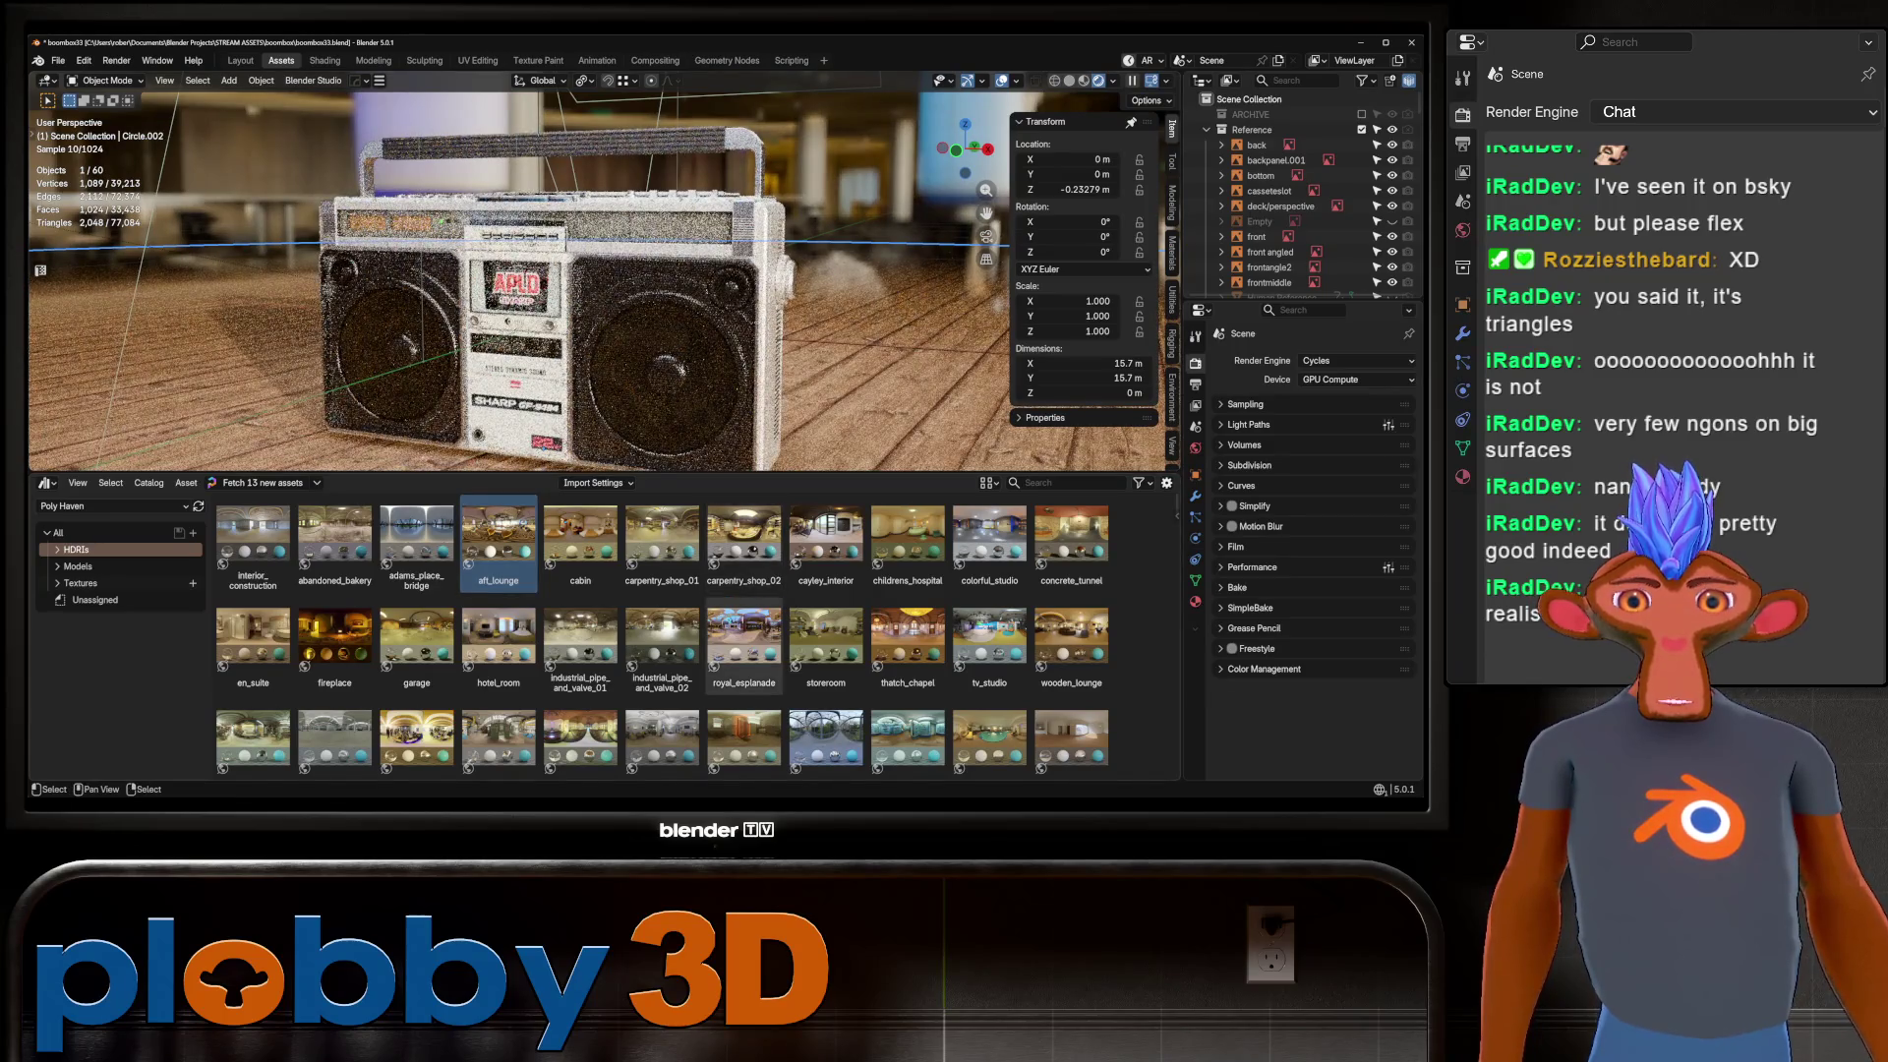
pyautogui.scroll(-2, 744, 639)
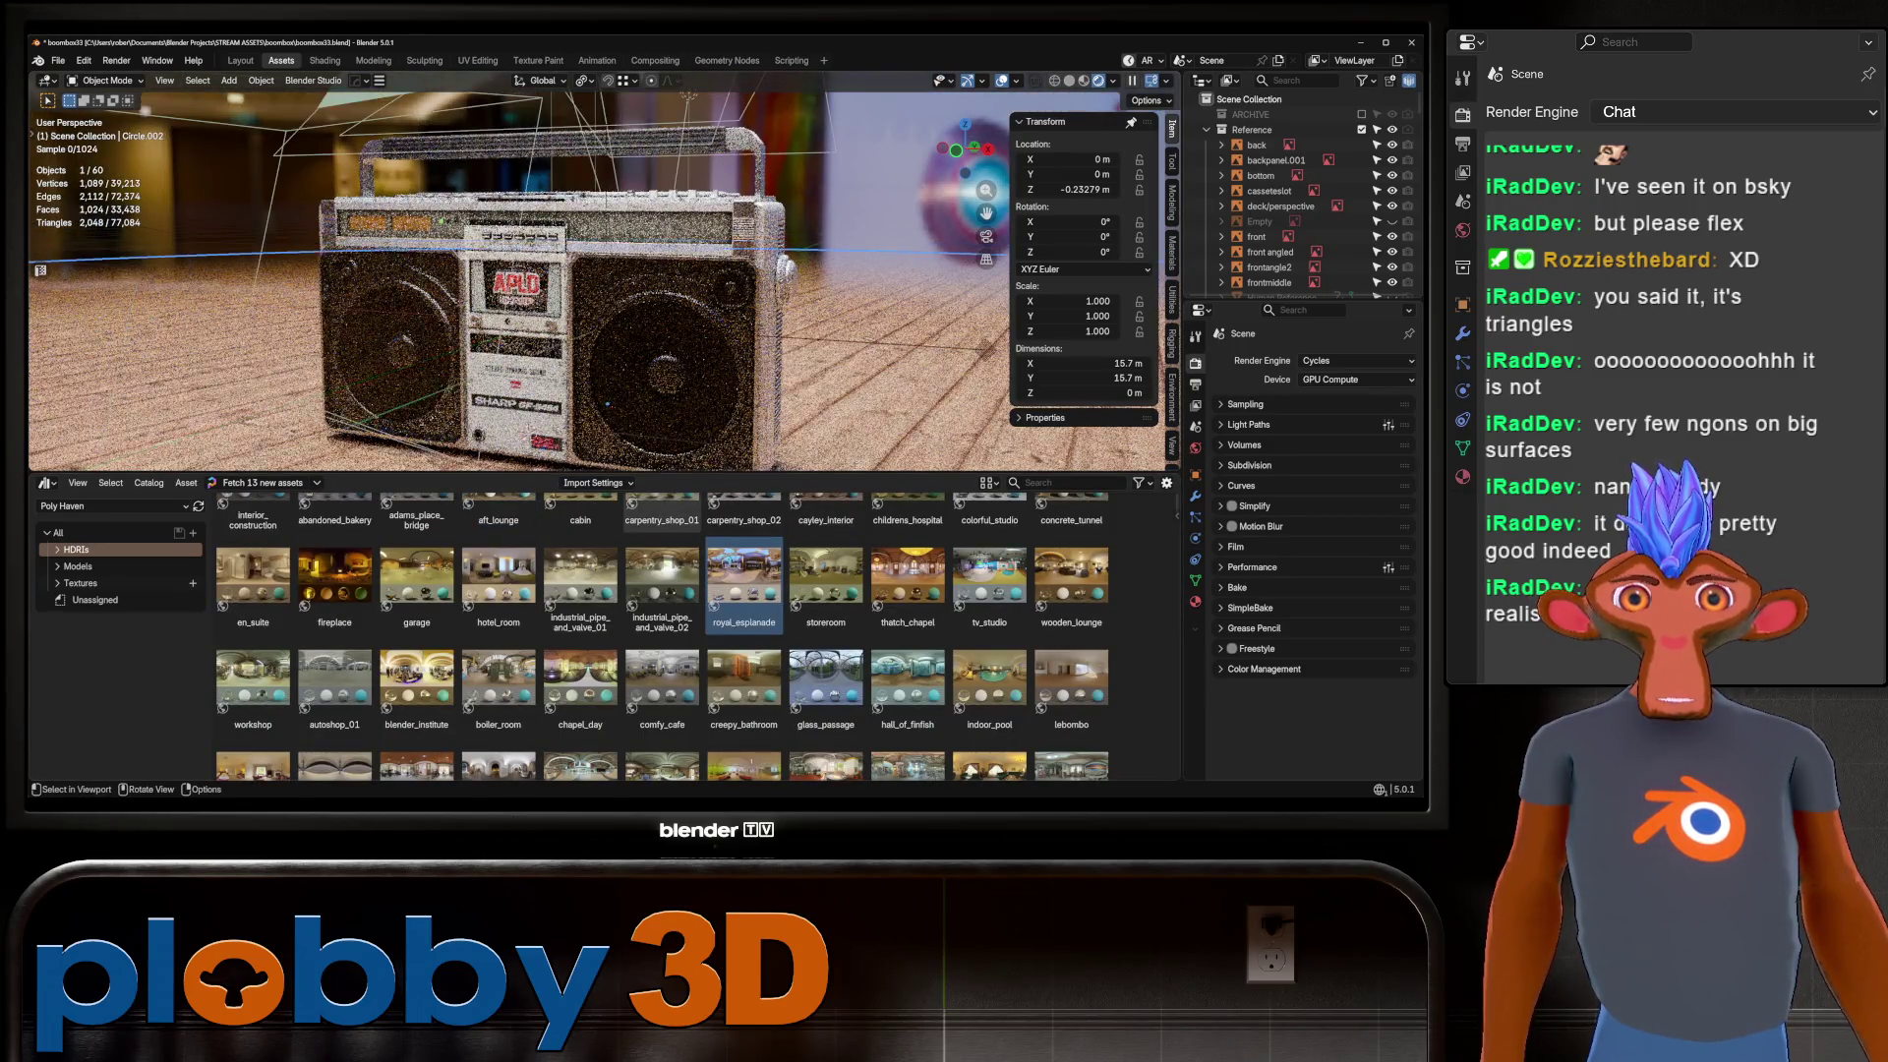
# Delete the floor object and set the World HDRI resolution to 8K.
pyautogui.press('Delete')
pyautogui.moveTo(904, 193); pyautogui.dragTo(986, 212, button='middle')
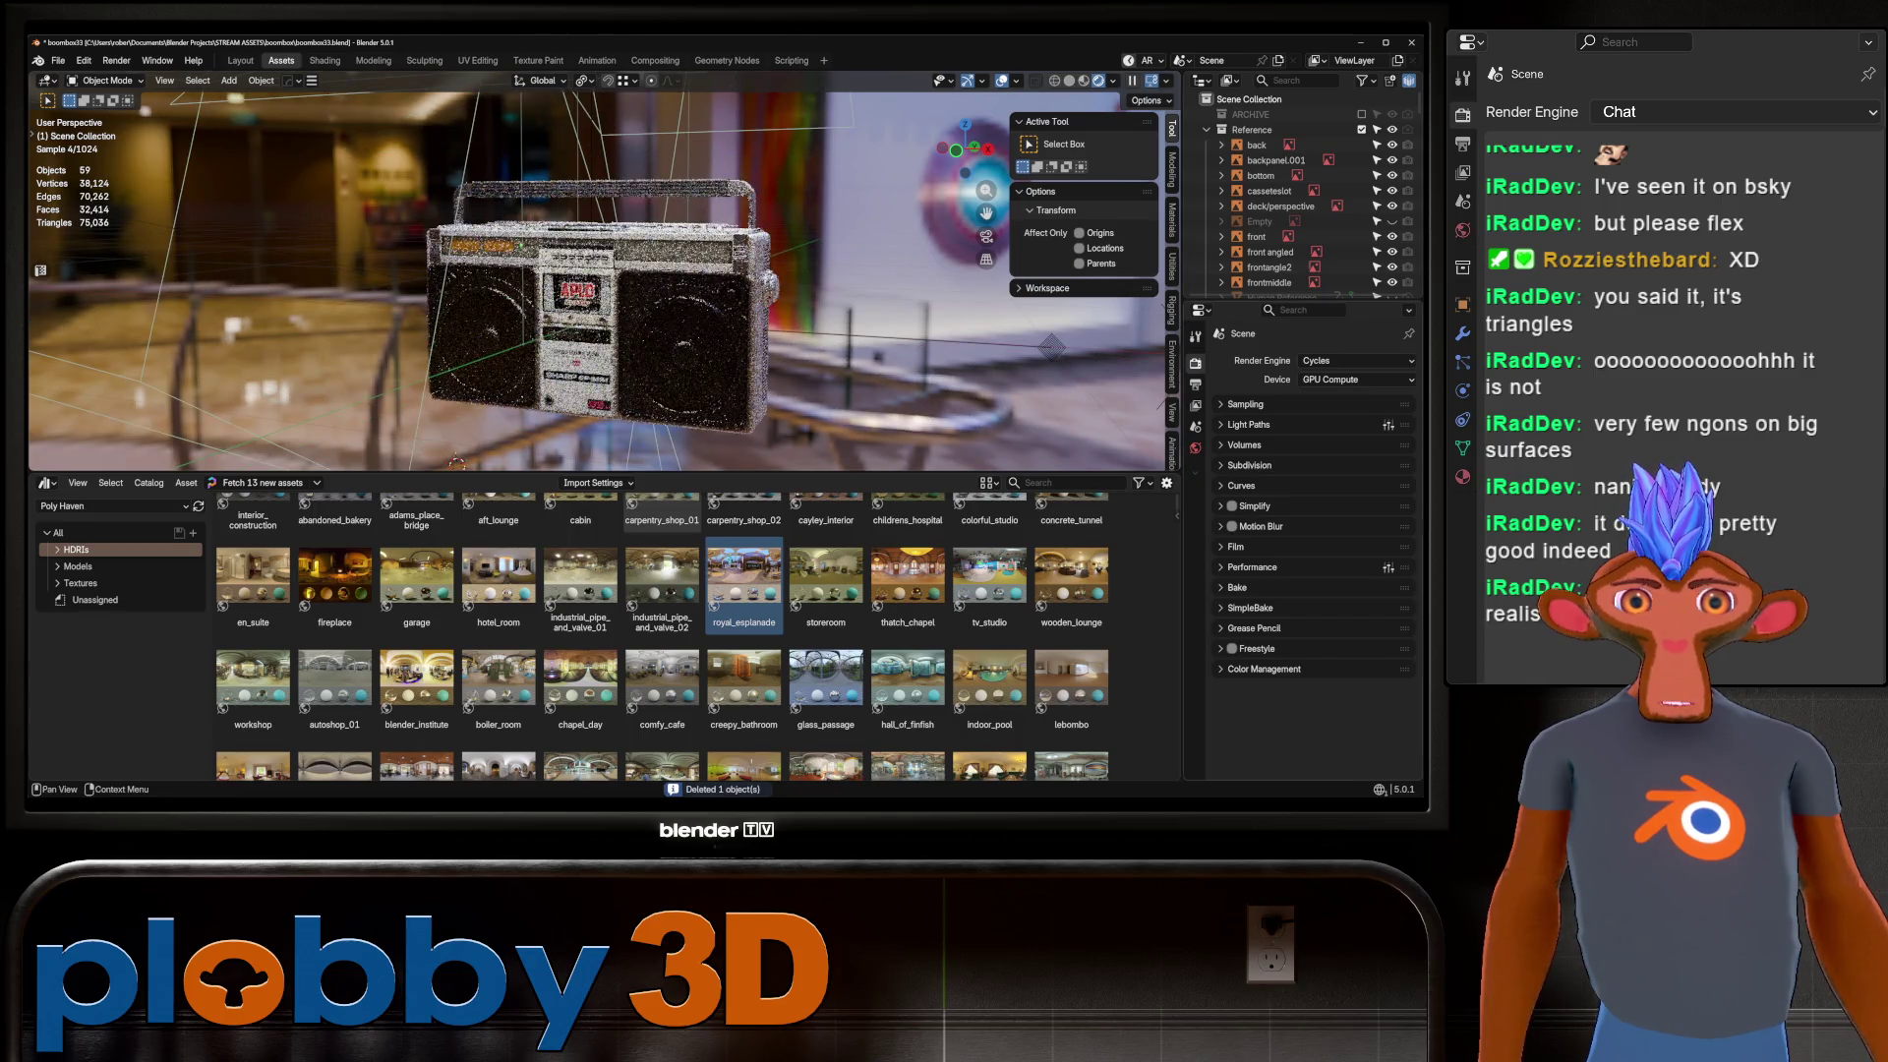
pyautogui.scroll(8, 986, 213)
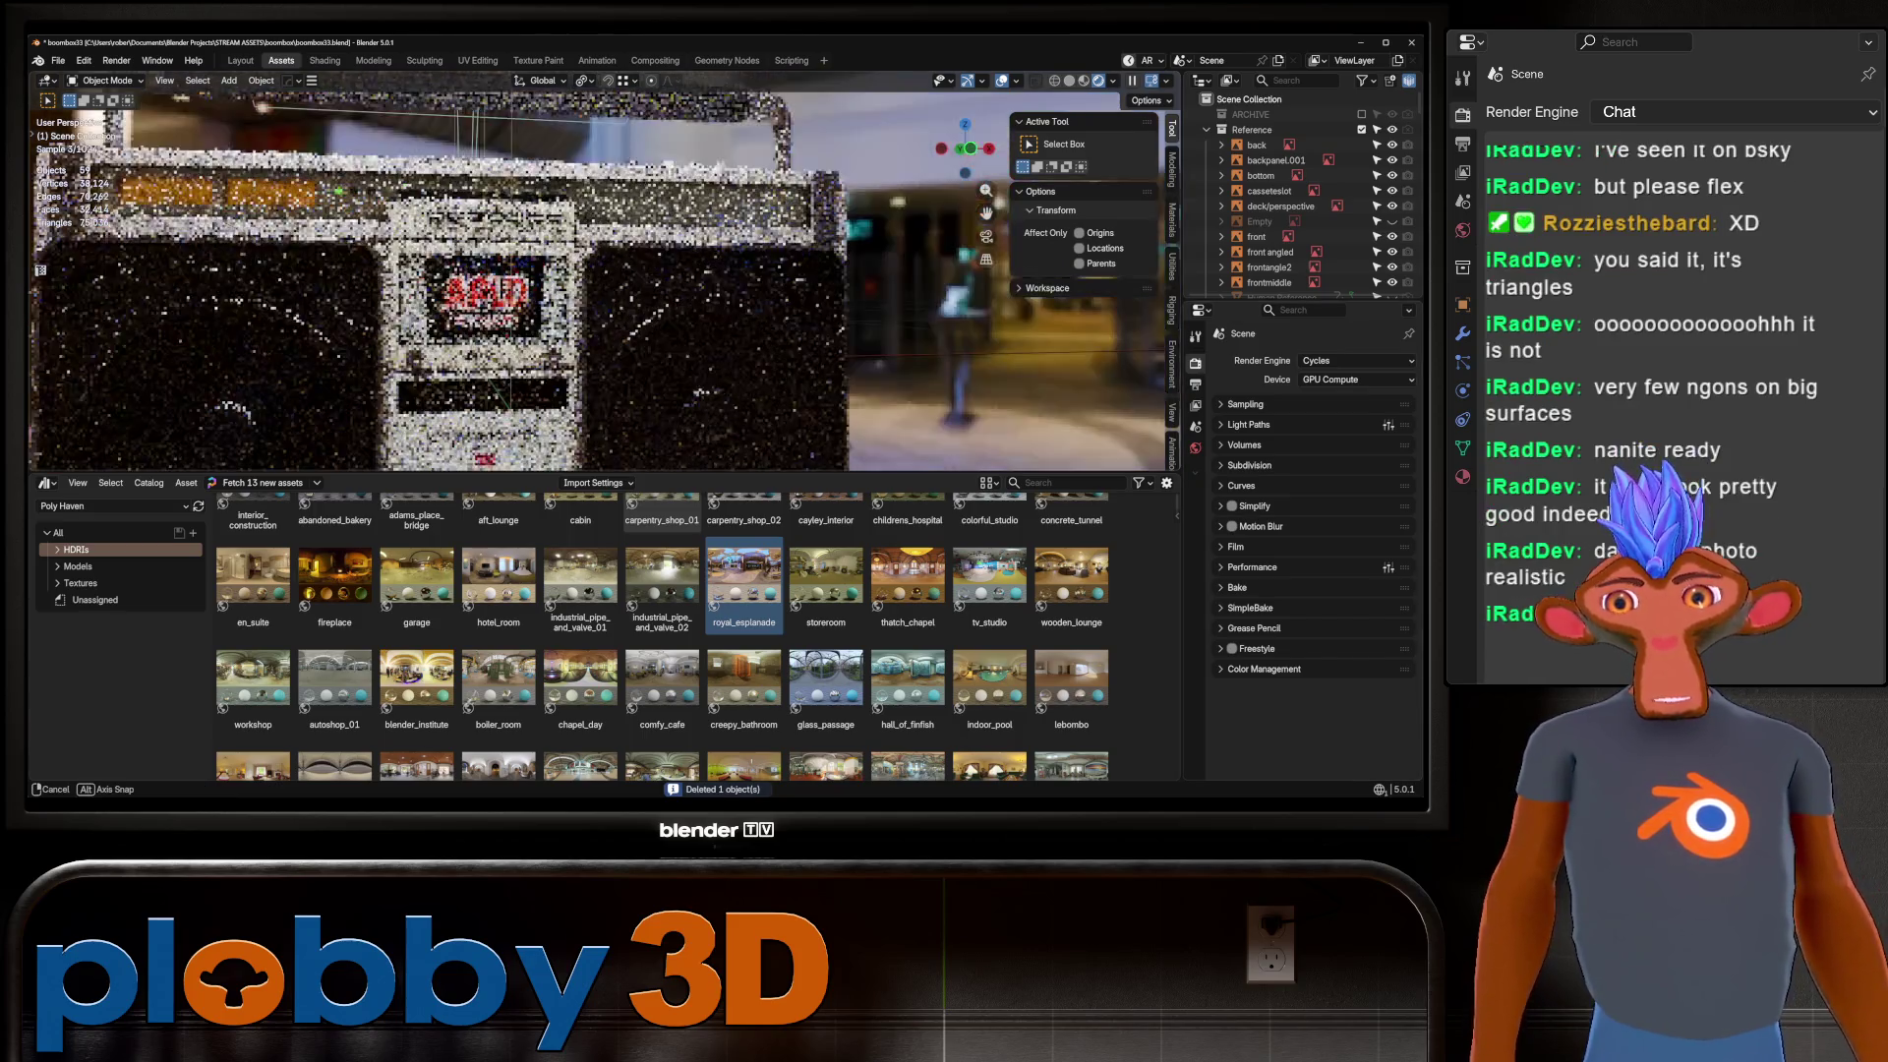
pyautogui.scroll(-5, 986, 213)
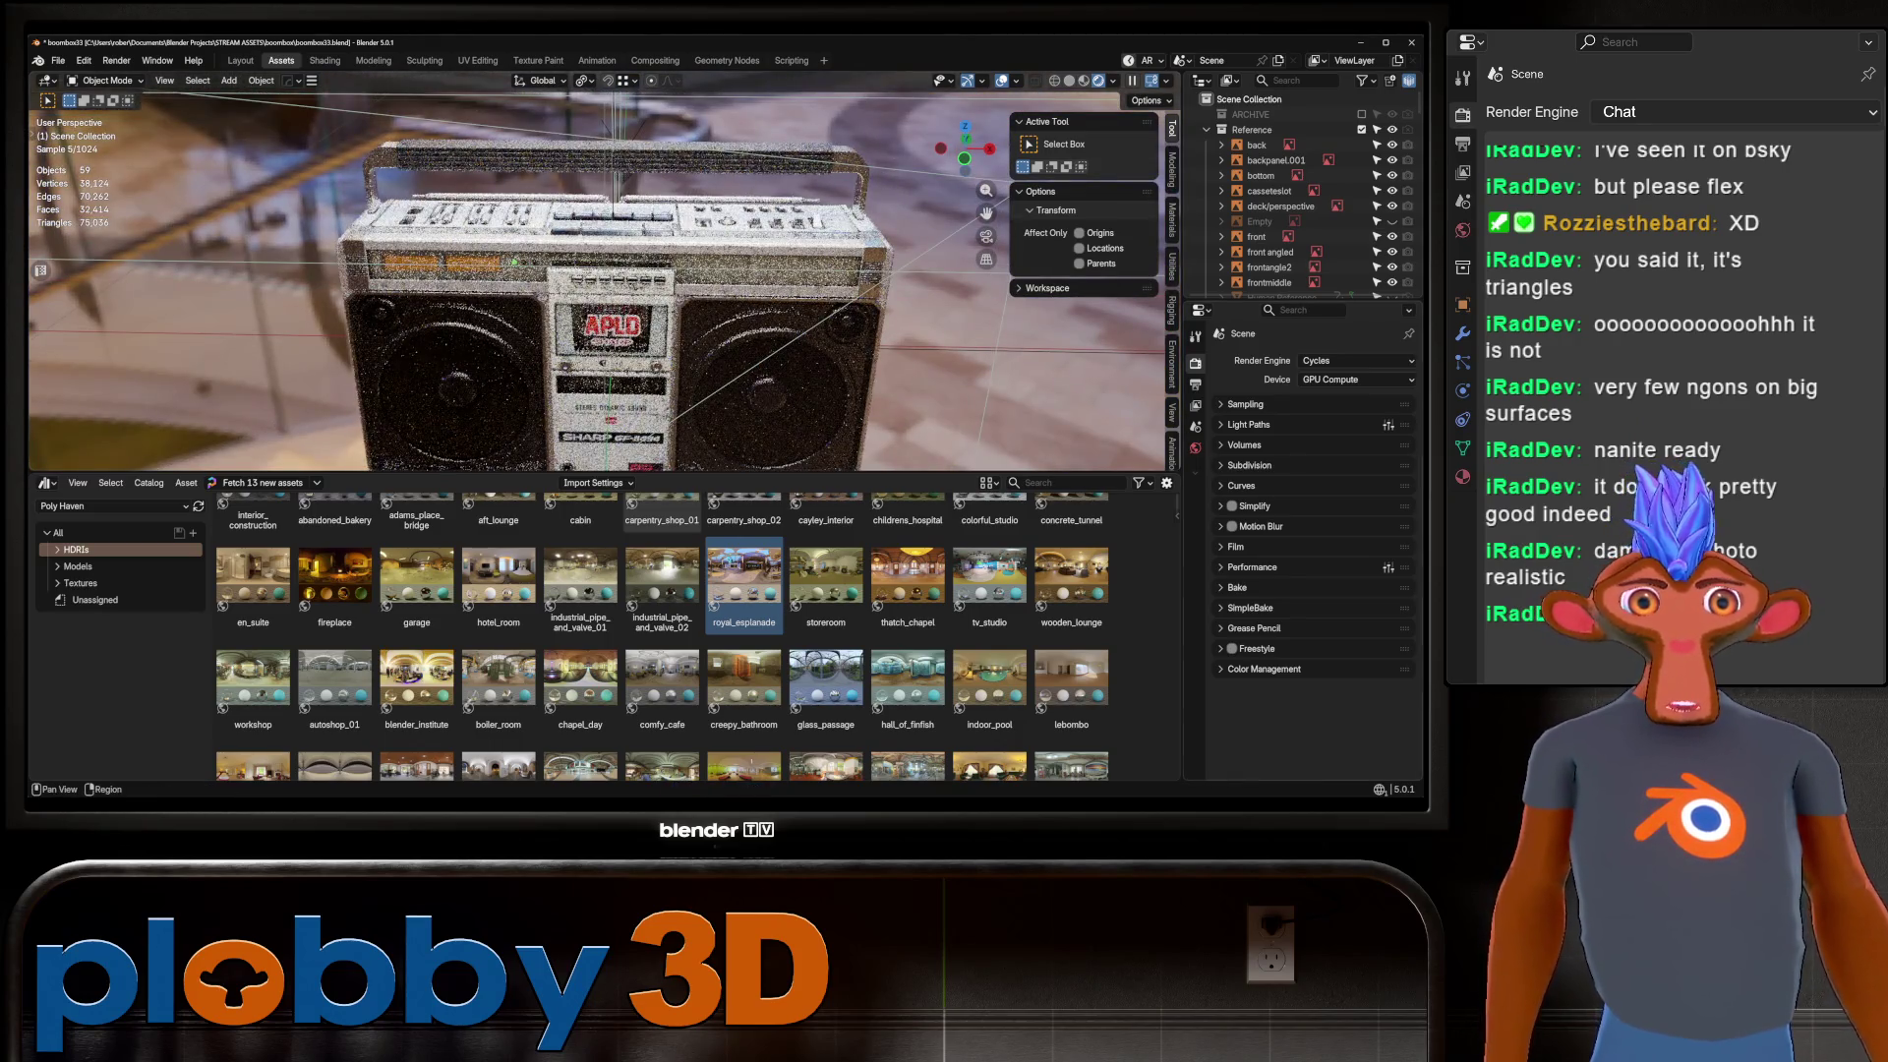
pyautogui.click(1396, 384)
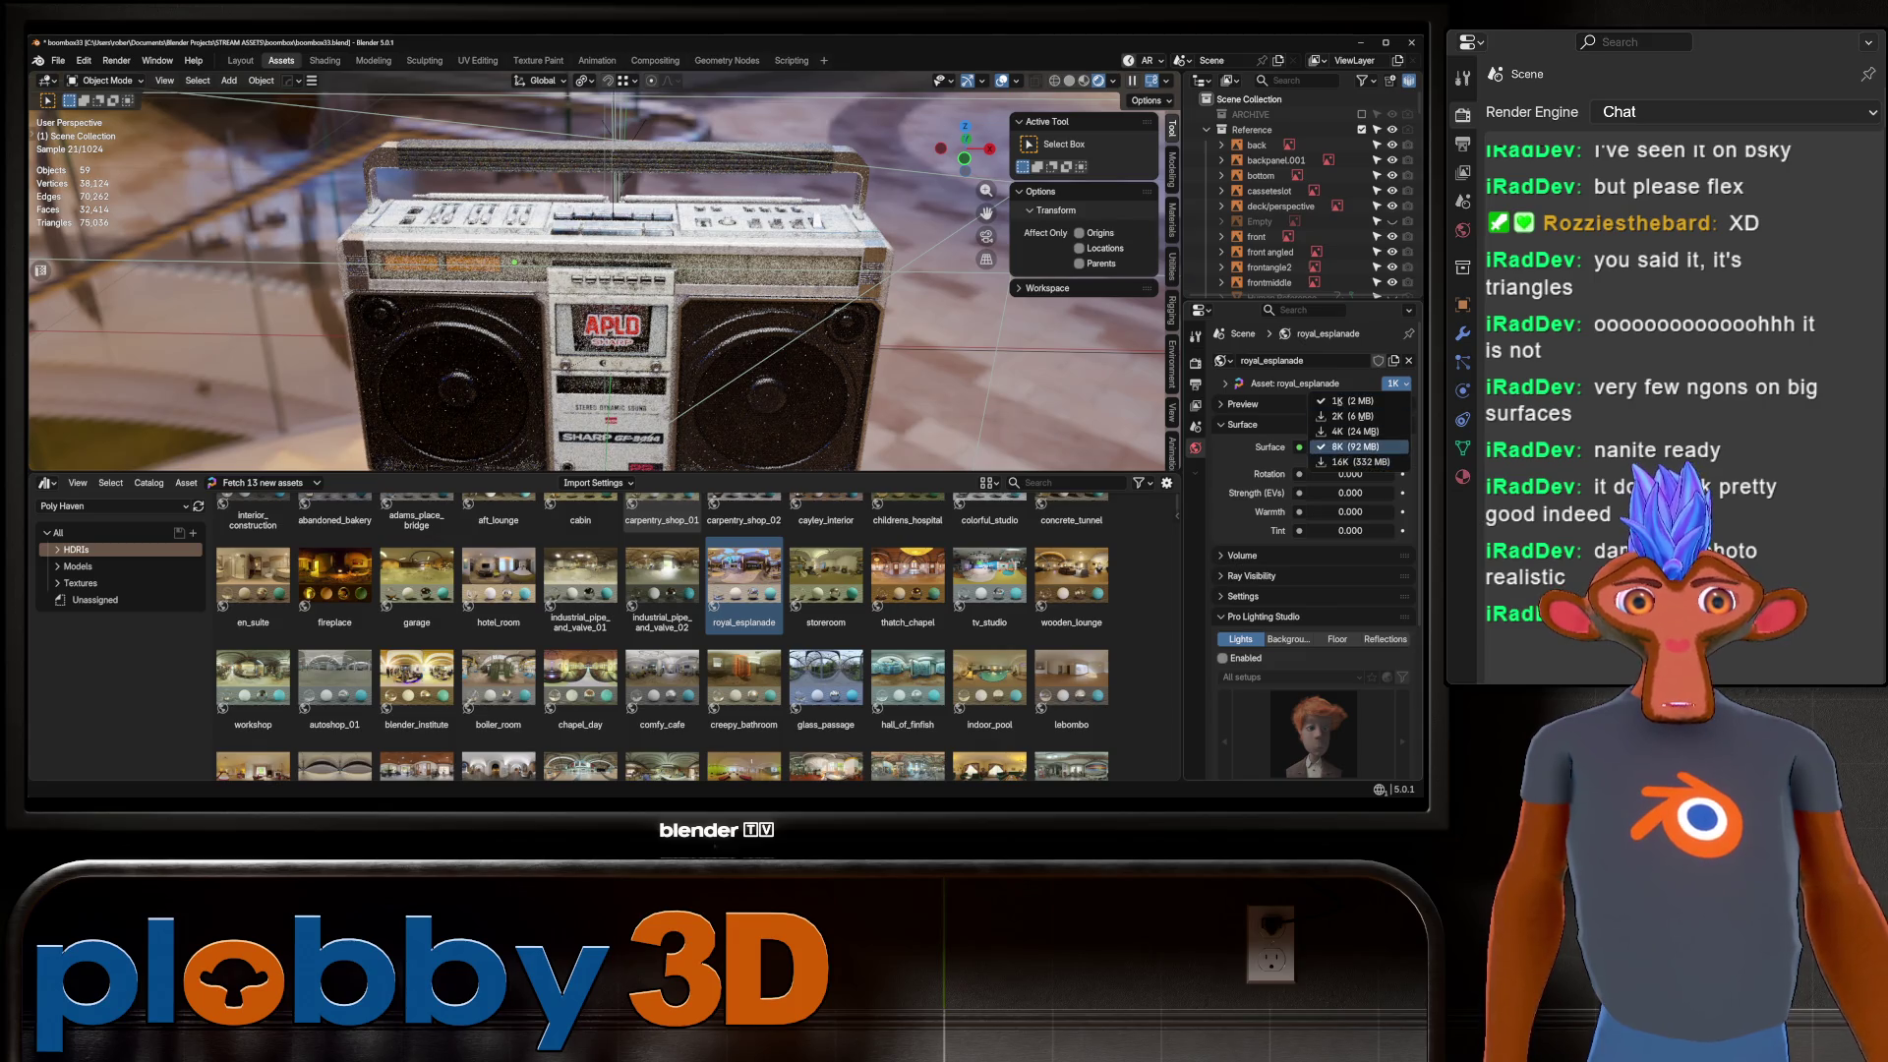
pyautogui.click(1377, 460)
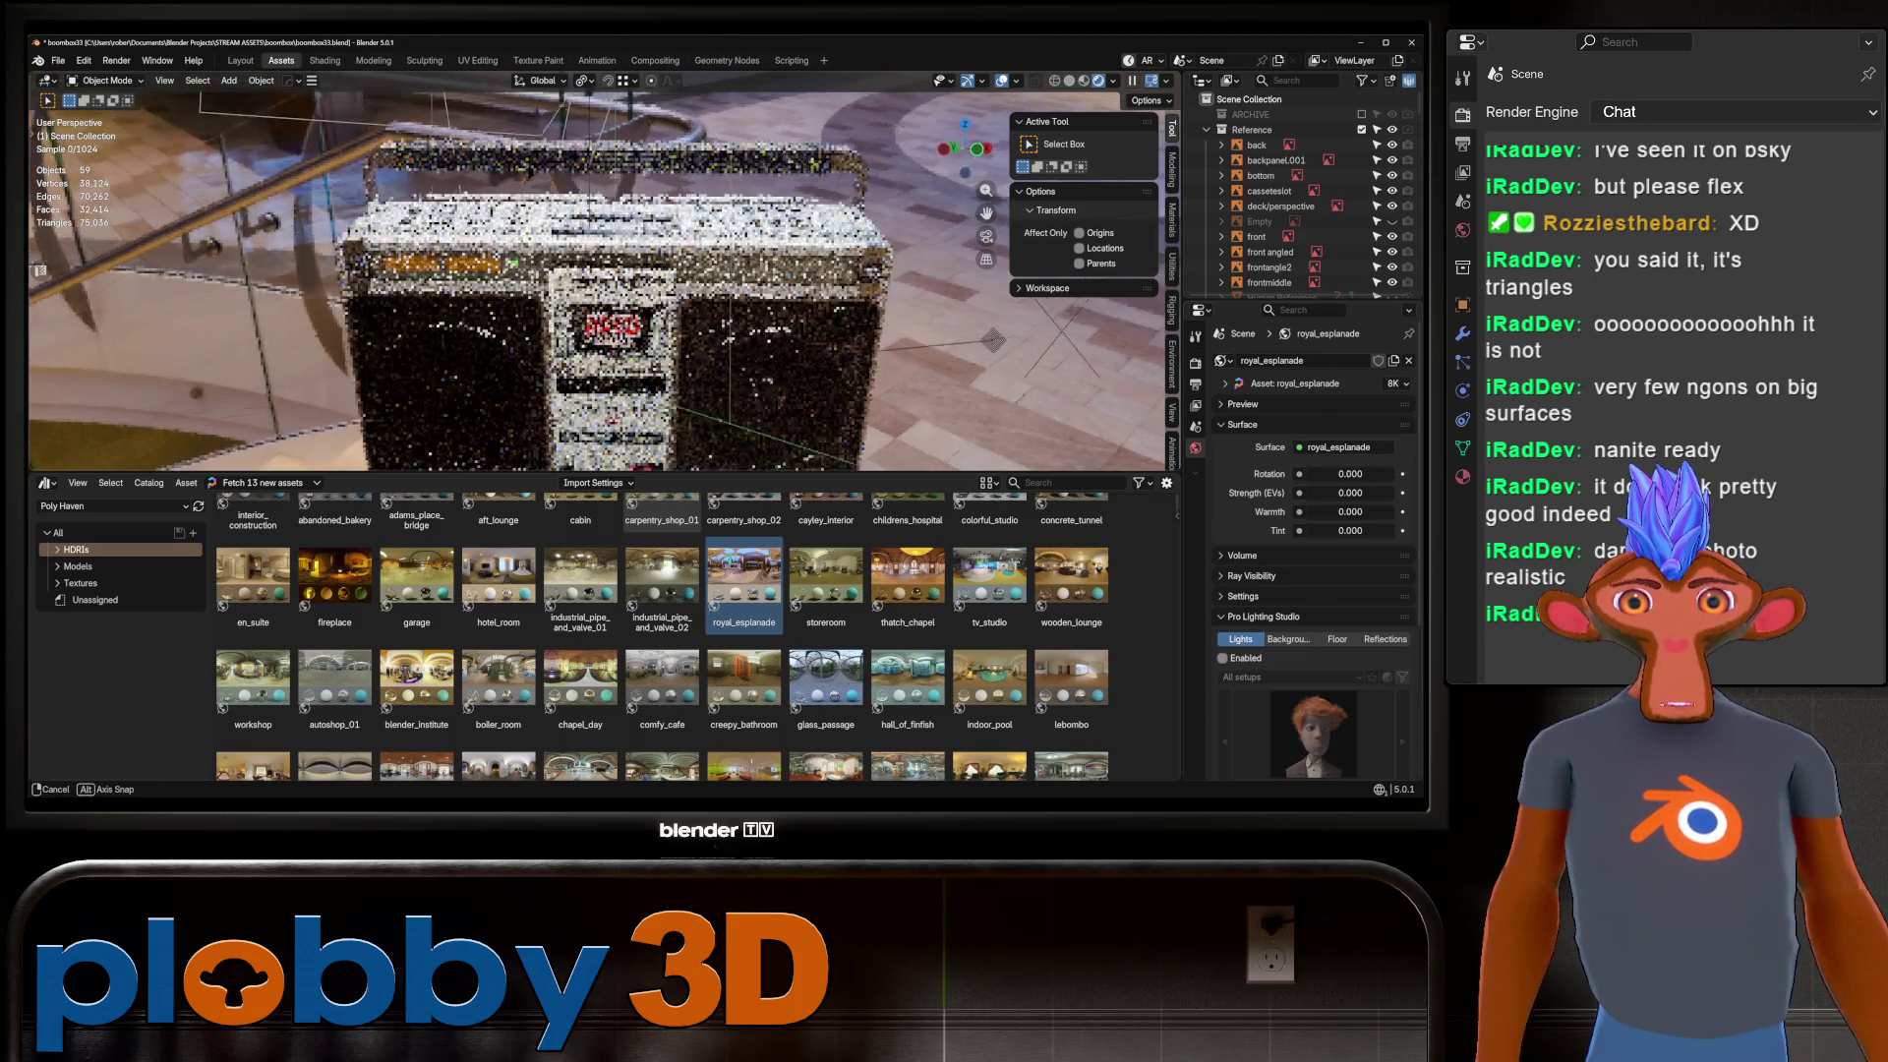
pyautogui.hotkey('shift', 'a')
# Add a plane and position it under the boombox along the Y and Z axes.
pyautogui.moveTo(639, 440)
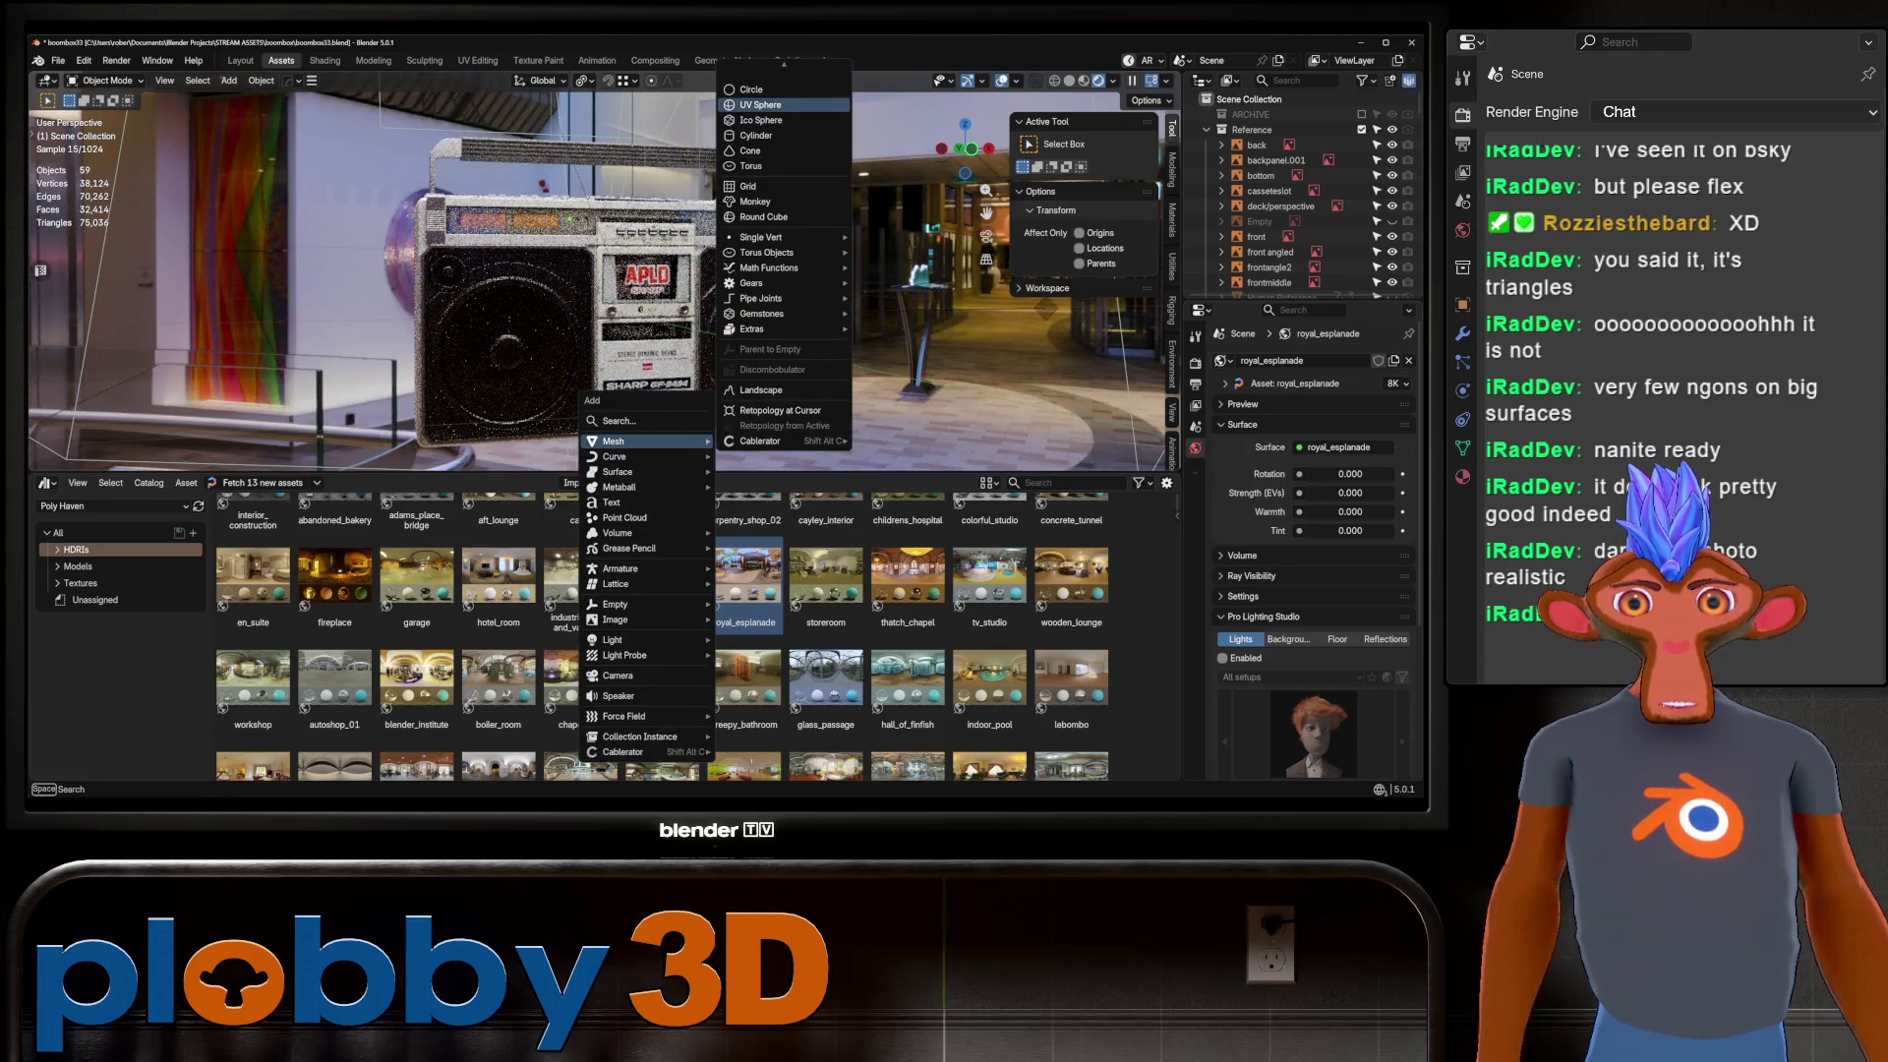
pyautogui.click(753, 74)
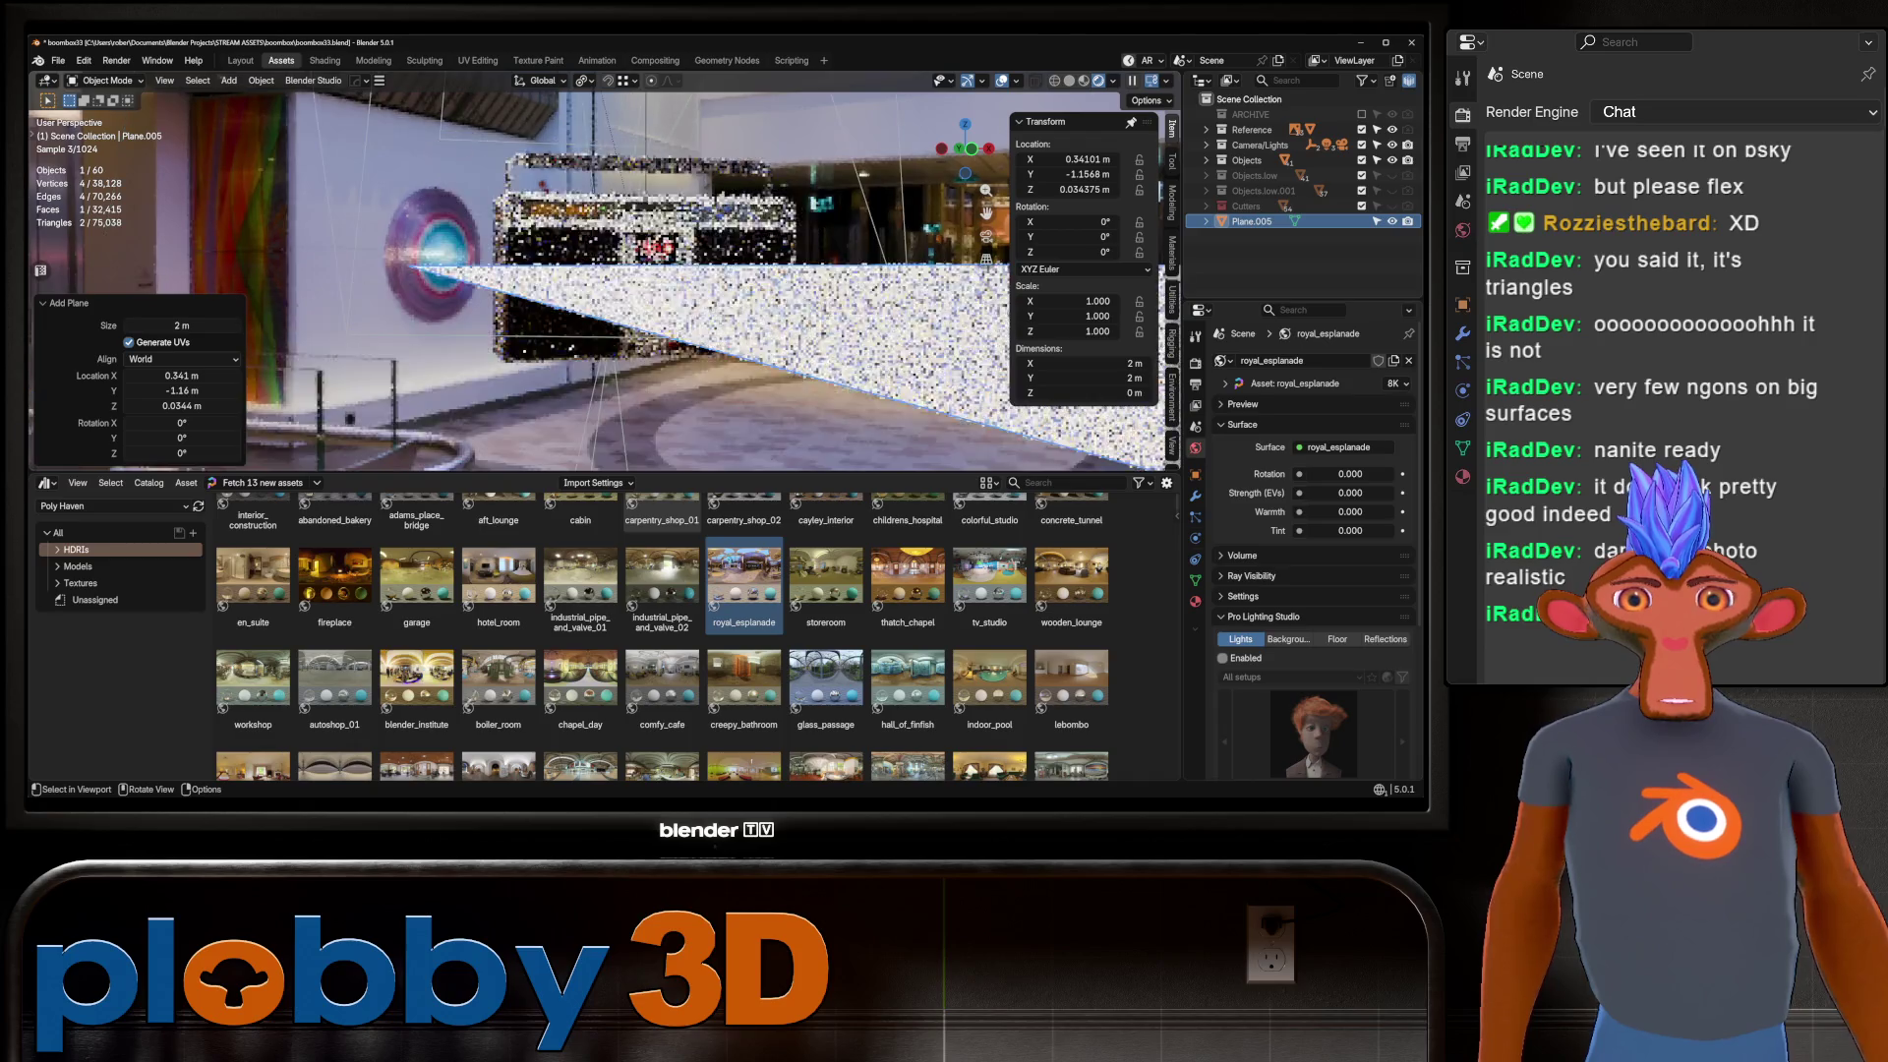
pyautogui.press('g')
pyautogui.press('y')
pyautogui.press('Return')
pyautogui.press('g')
pyautogui.press('z')
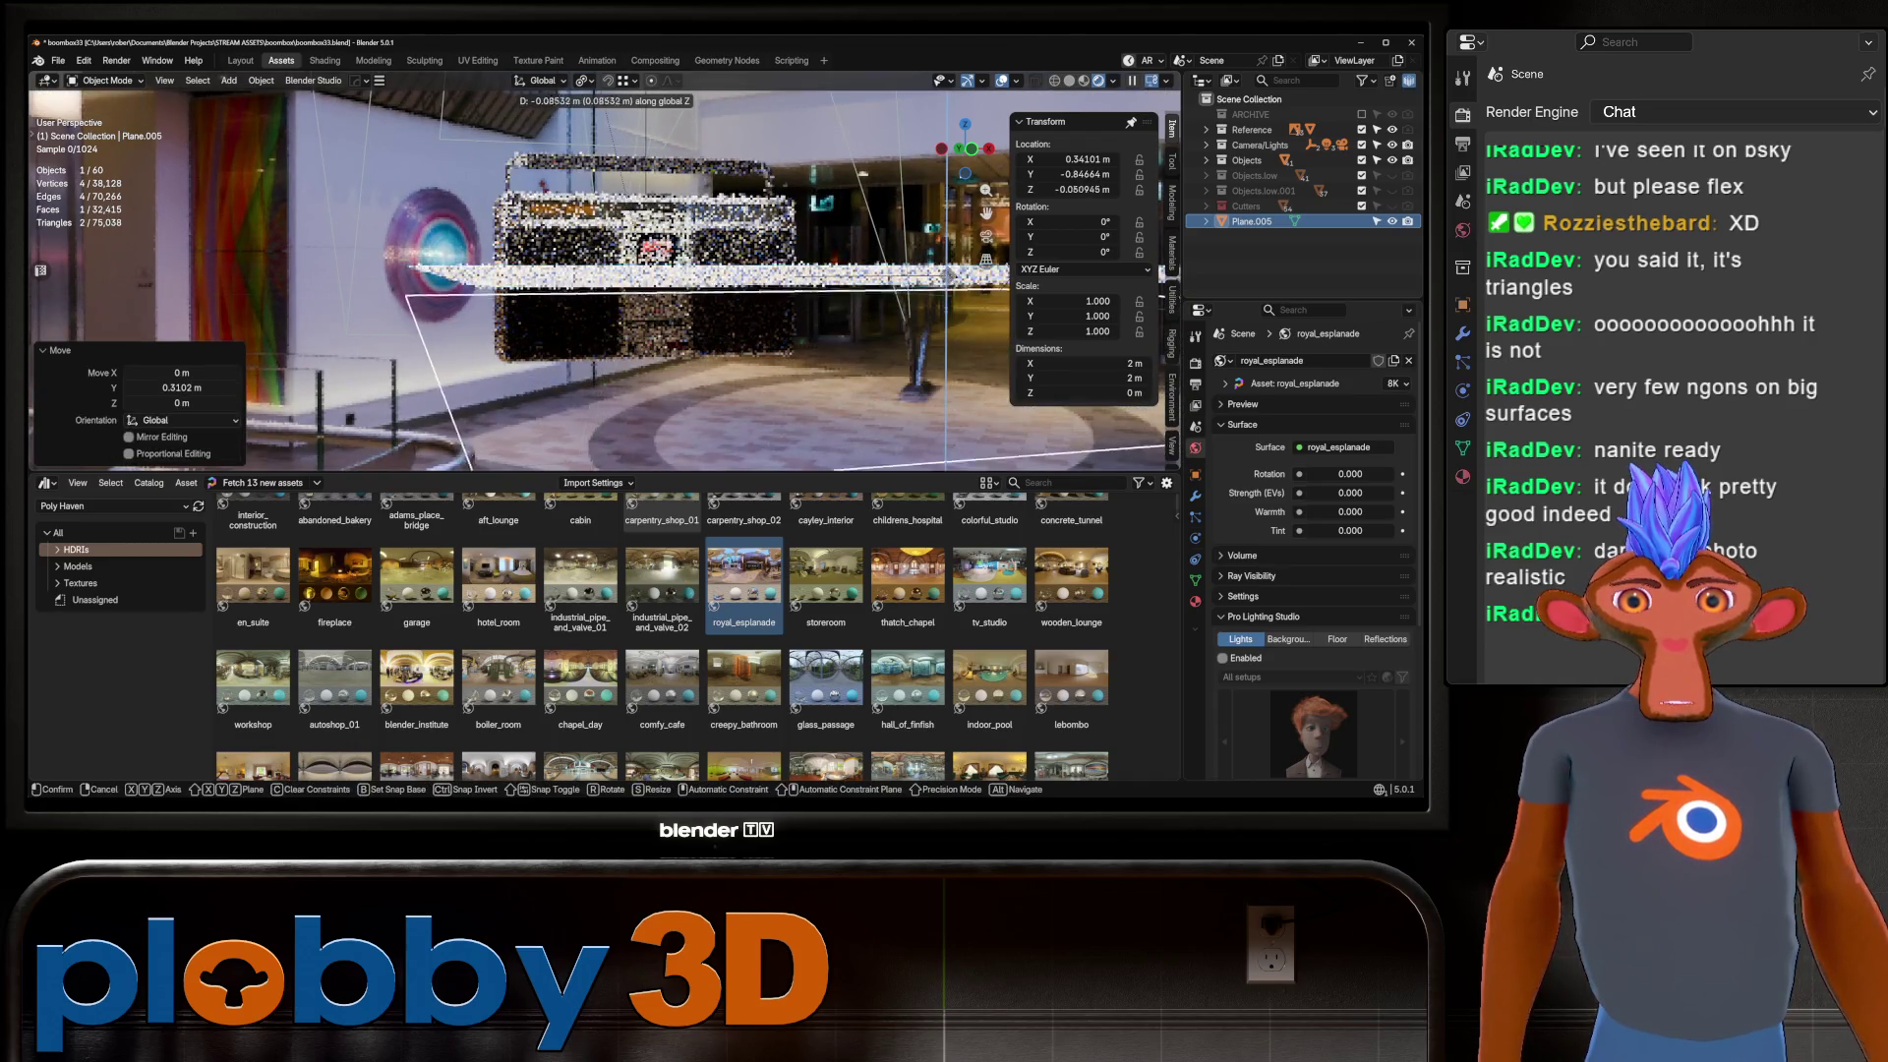
pyautogui.press('Return')
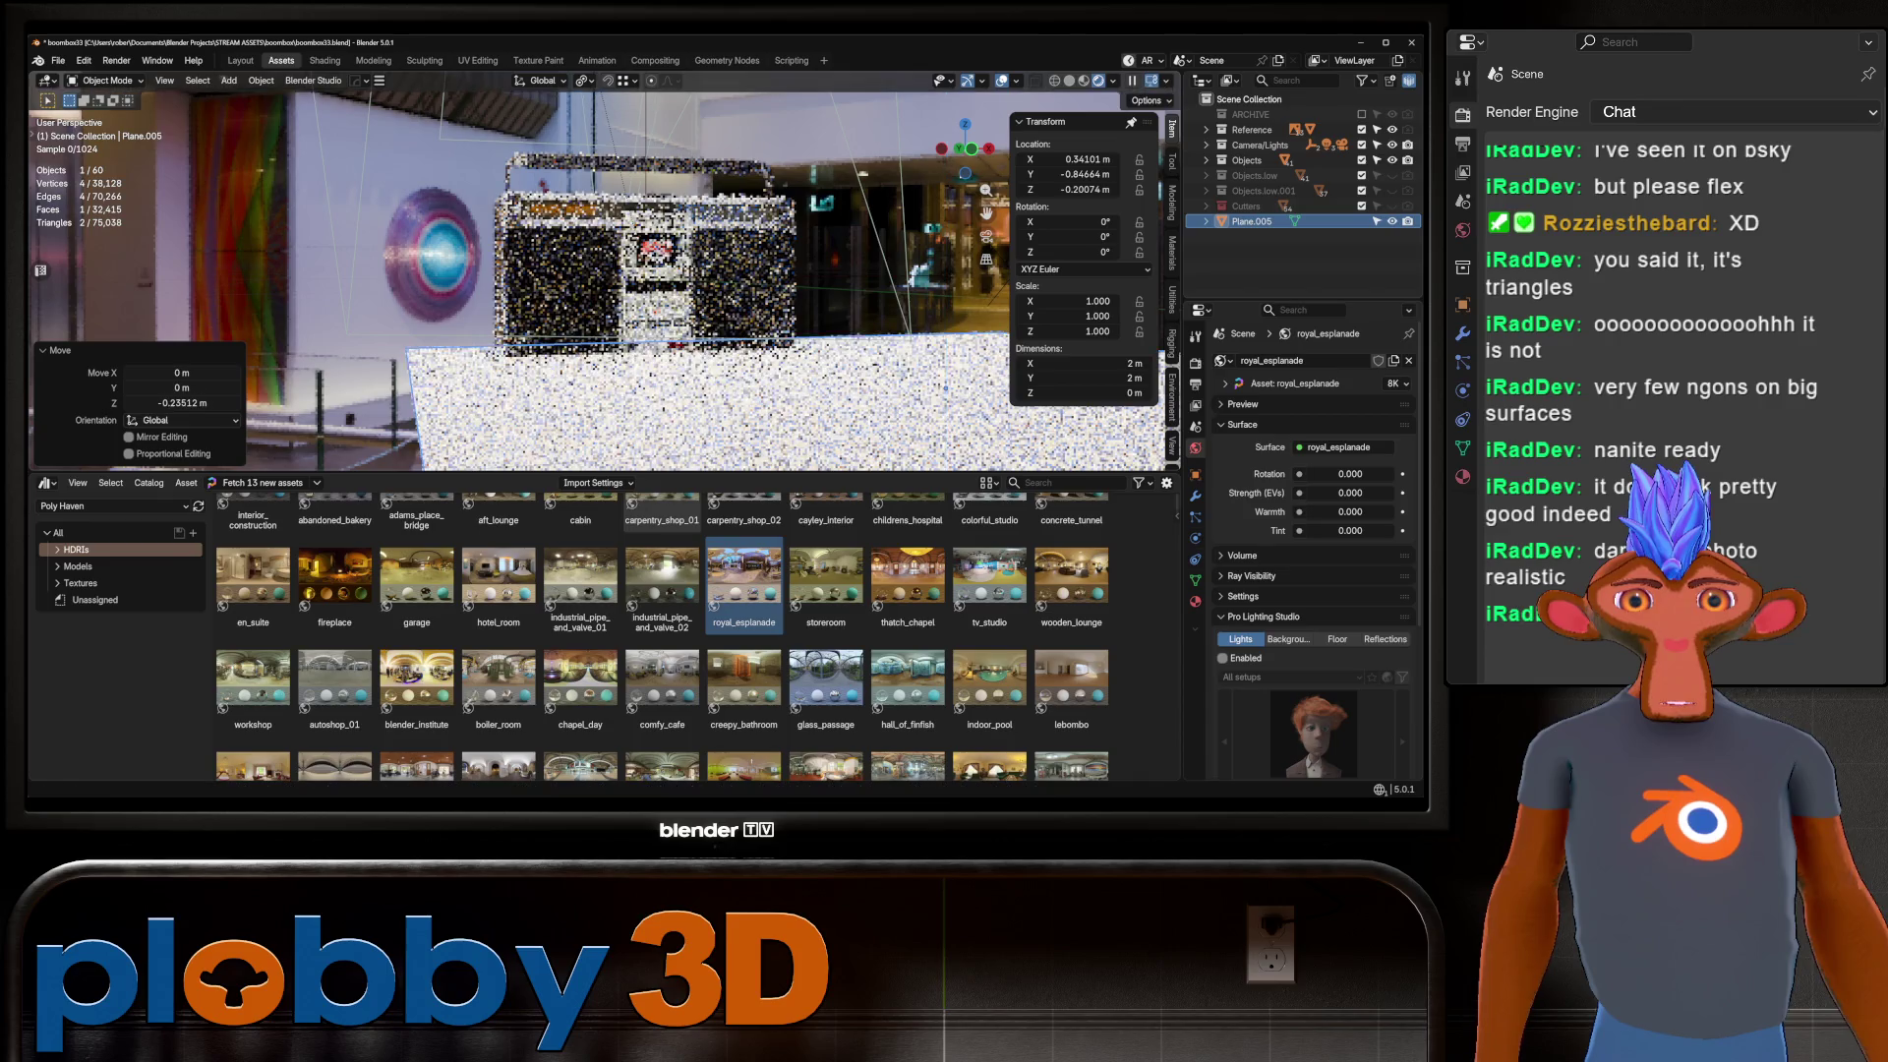
pyautogui.press('g')
pyautogui.press('y')
pyautogui.press('Return')
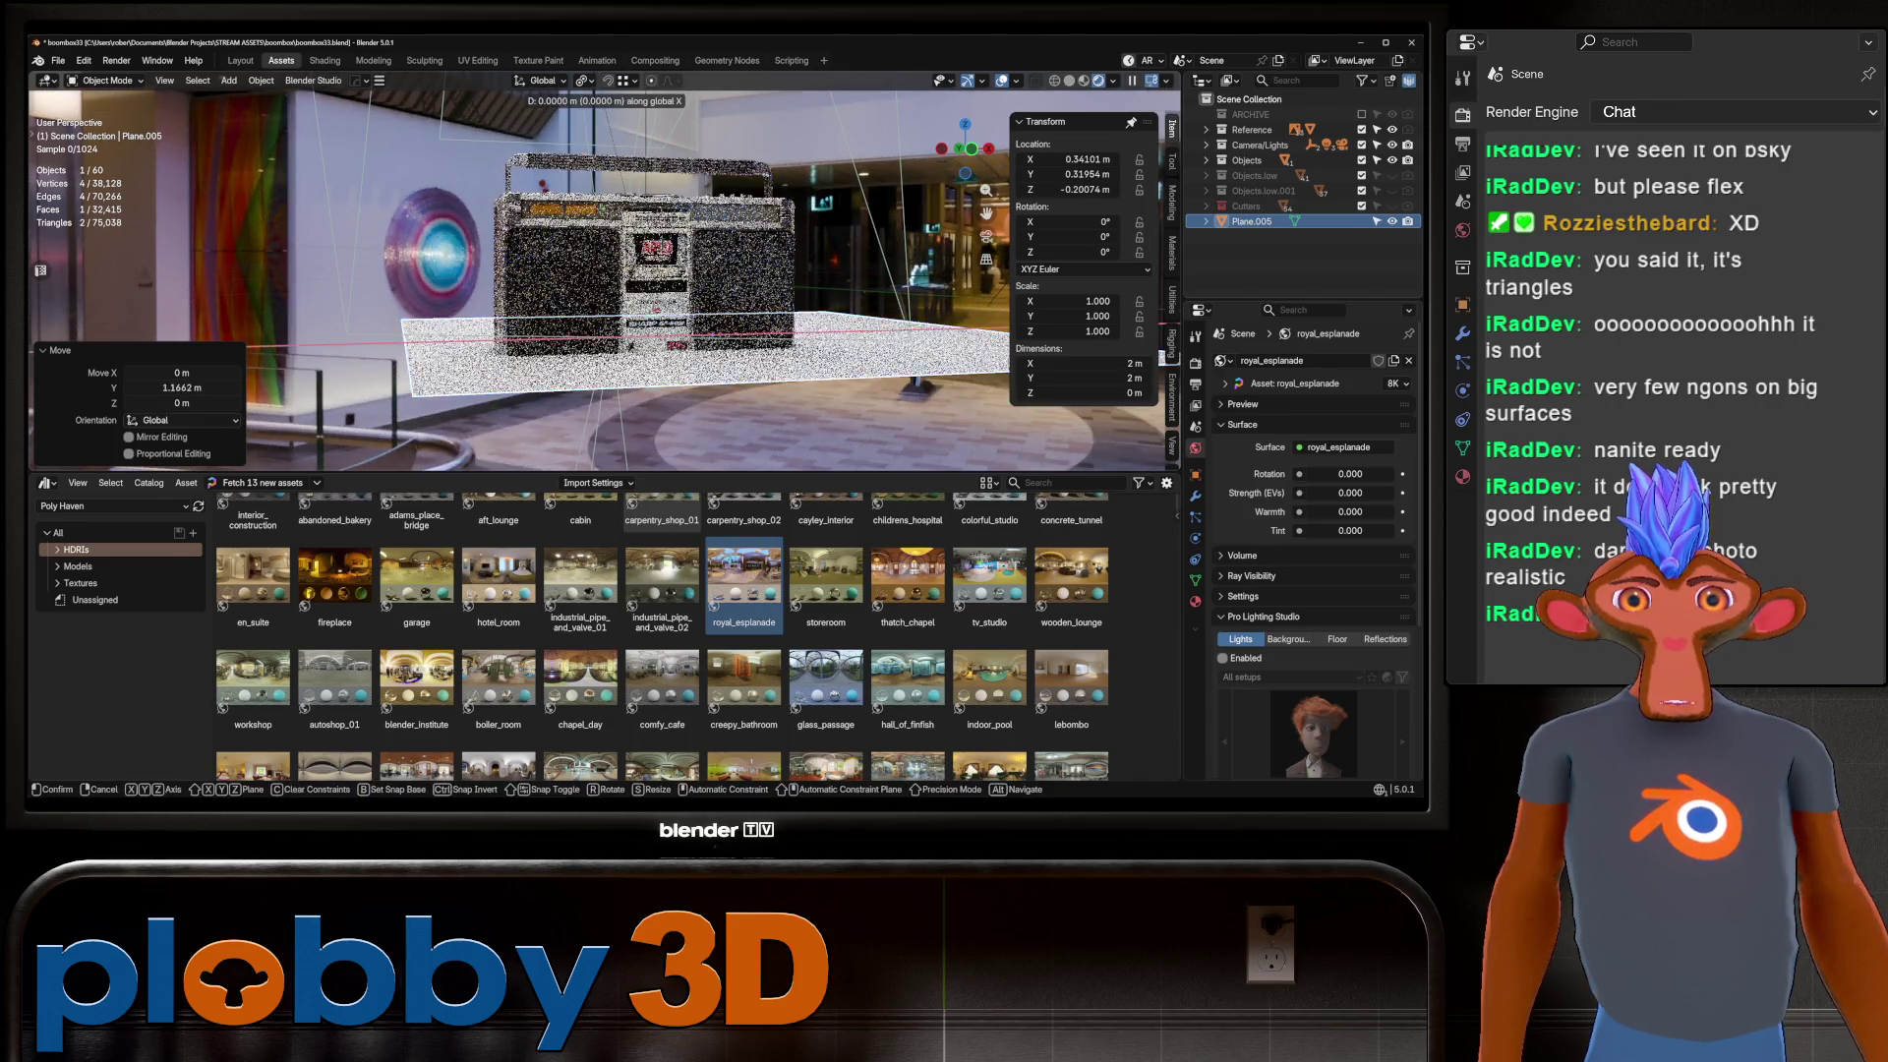
# Extrude the plane down into a box and apply all its transforms.
pyautogui.press('Tab')
pyautogui.press('e')
pyautogui.press('Return')
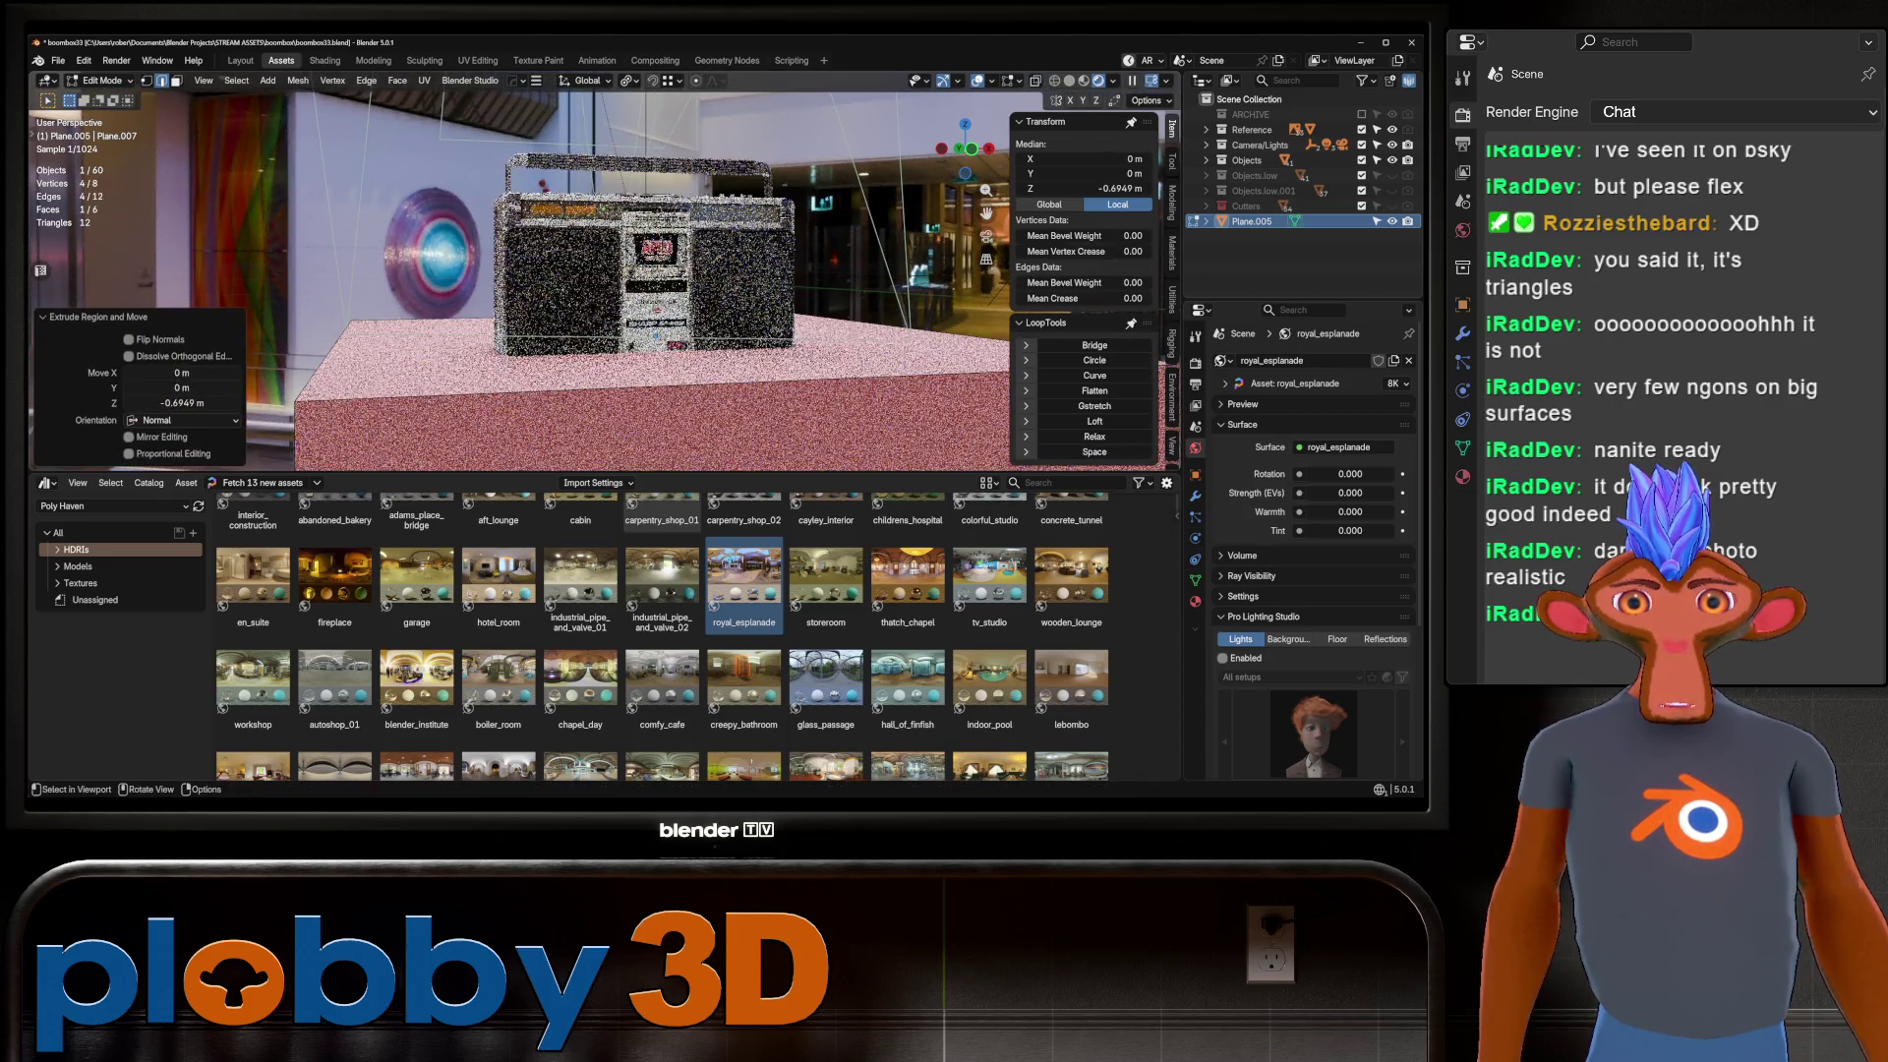
pyautogui.press('Tab')
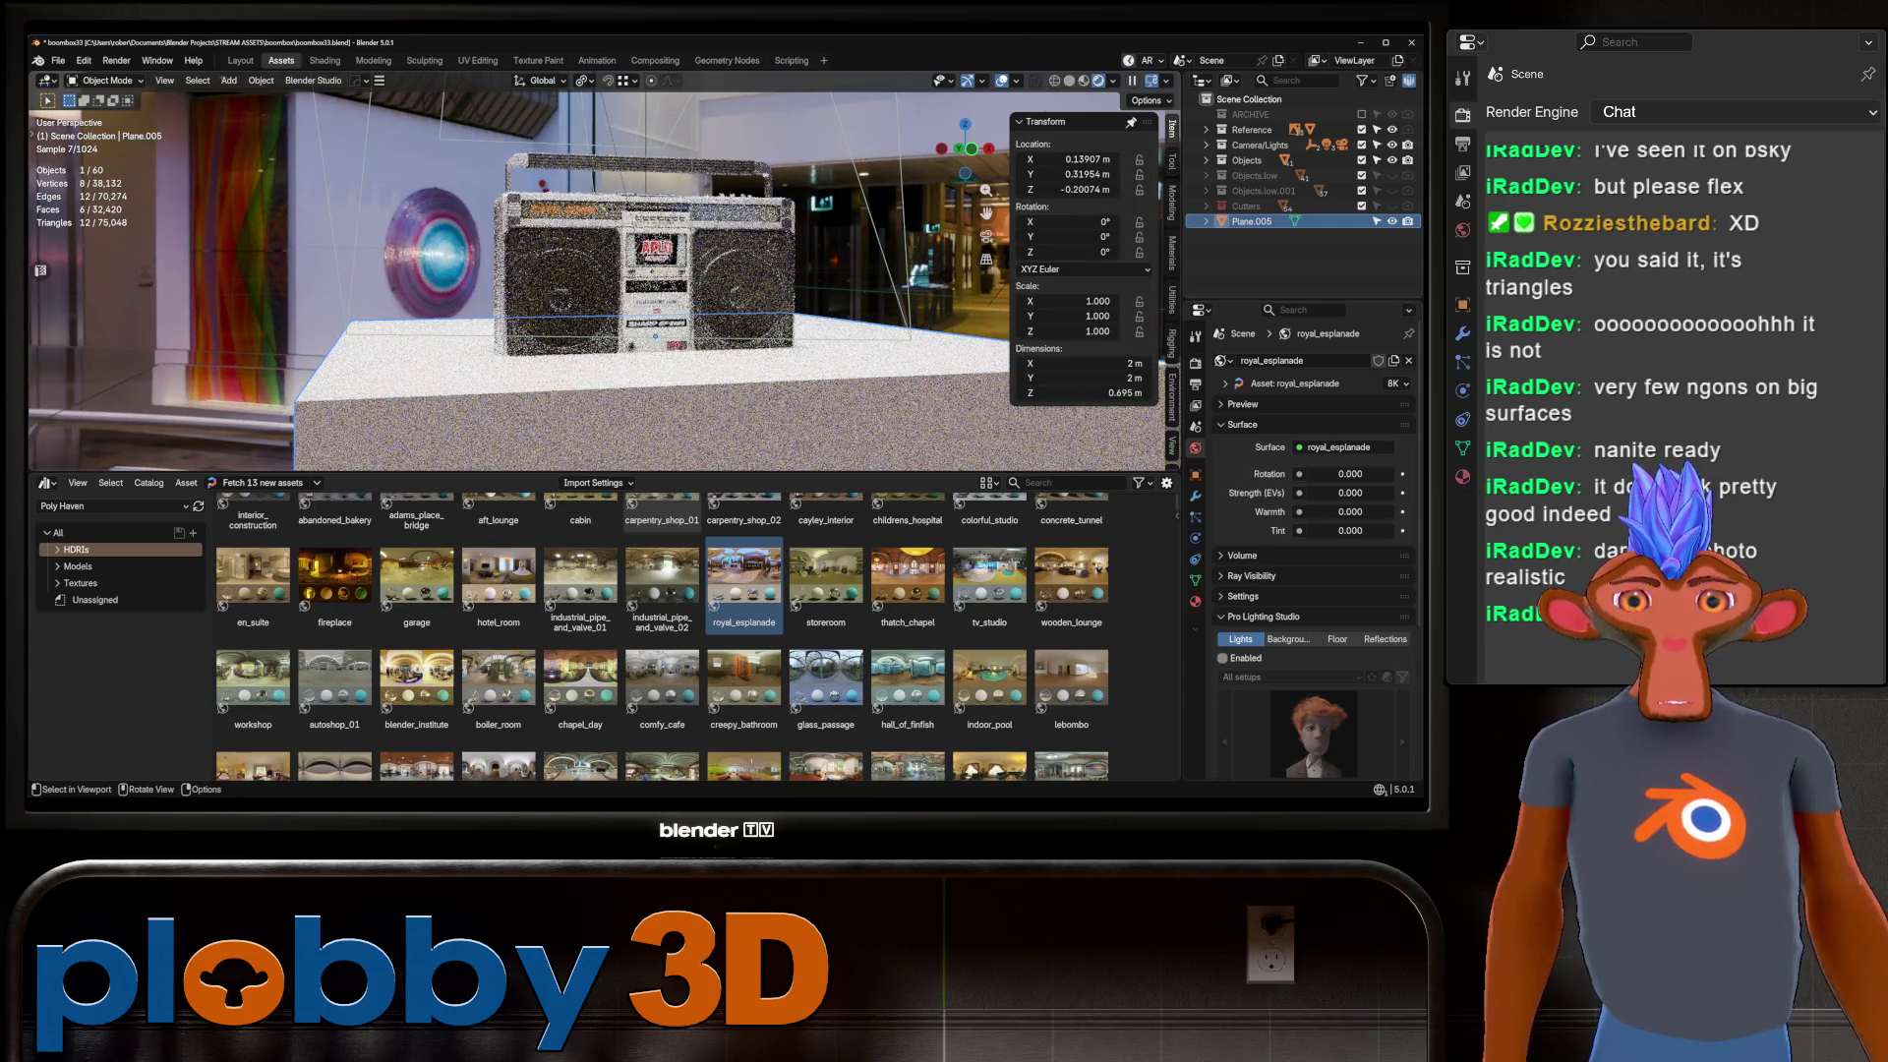
pyautogui.press('Tab')
pyautogui.press('Tab')
pyautogui.hotkey('ctrl', 'a')
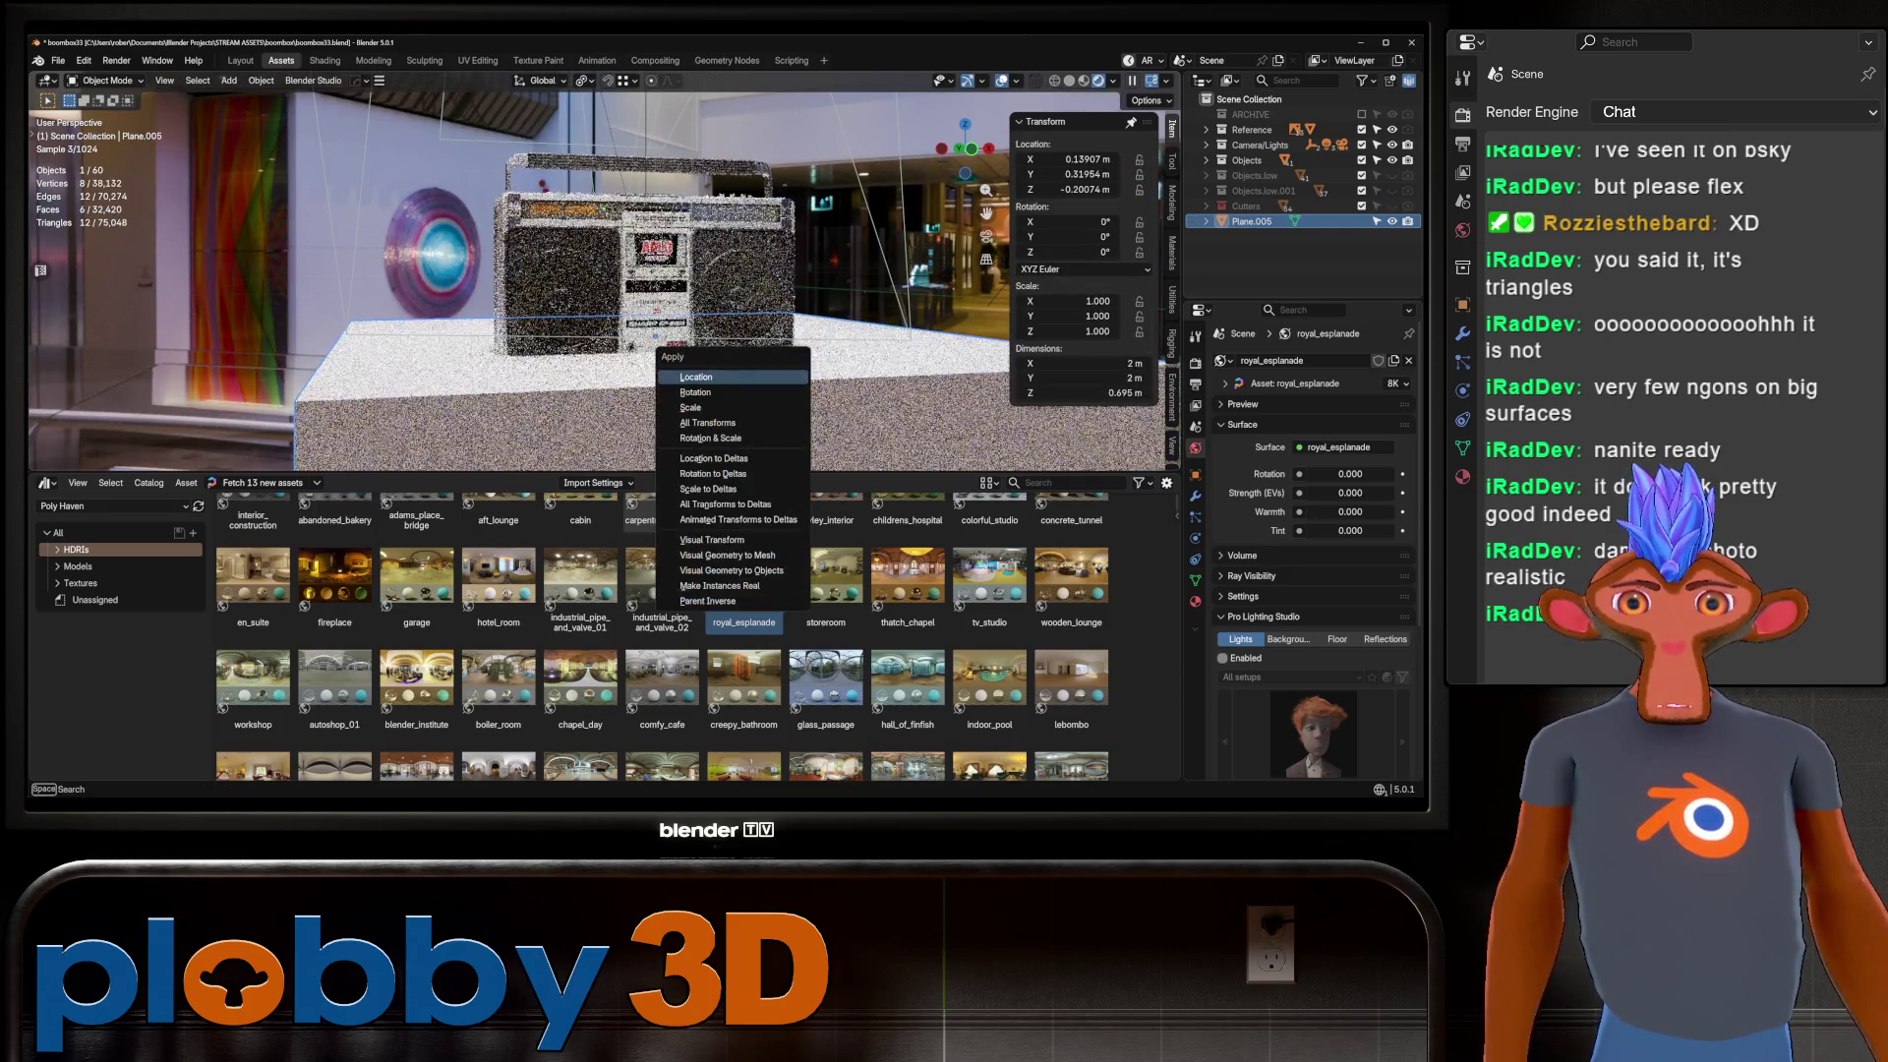
pyautogui.press('Return')
# Bevel the box's rim edges to form a rounded pedestal.
pyautogui.press('Tab')
pyautogui.hotkey('ctrl', 'b')
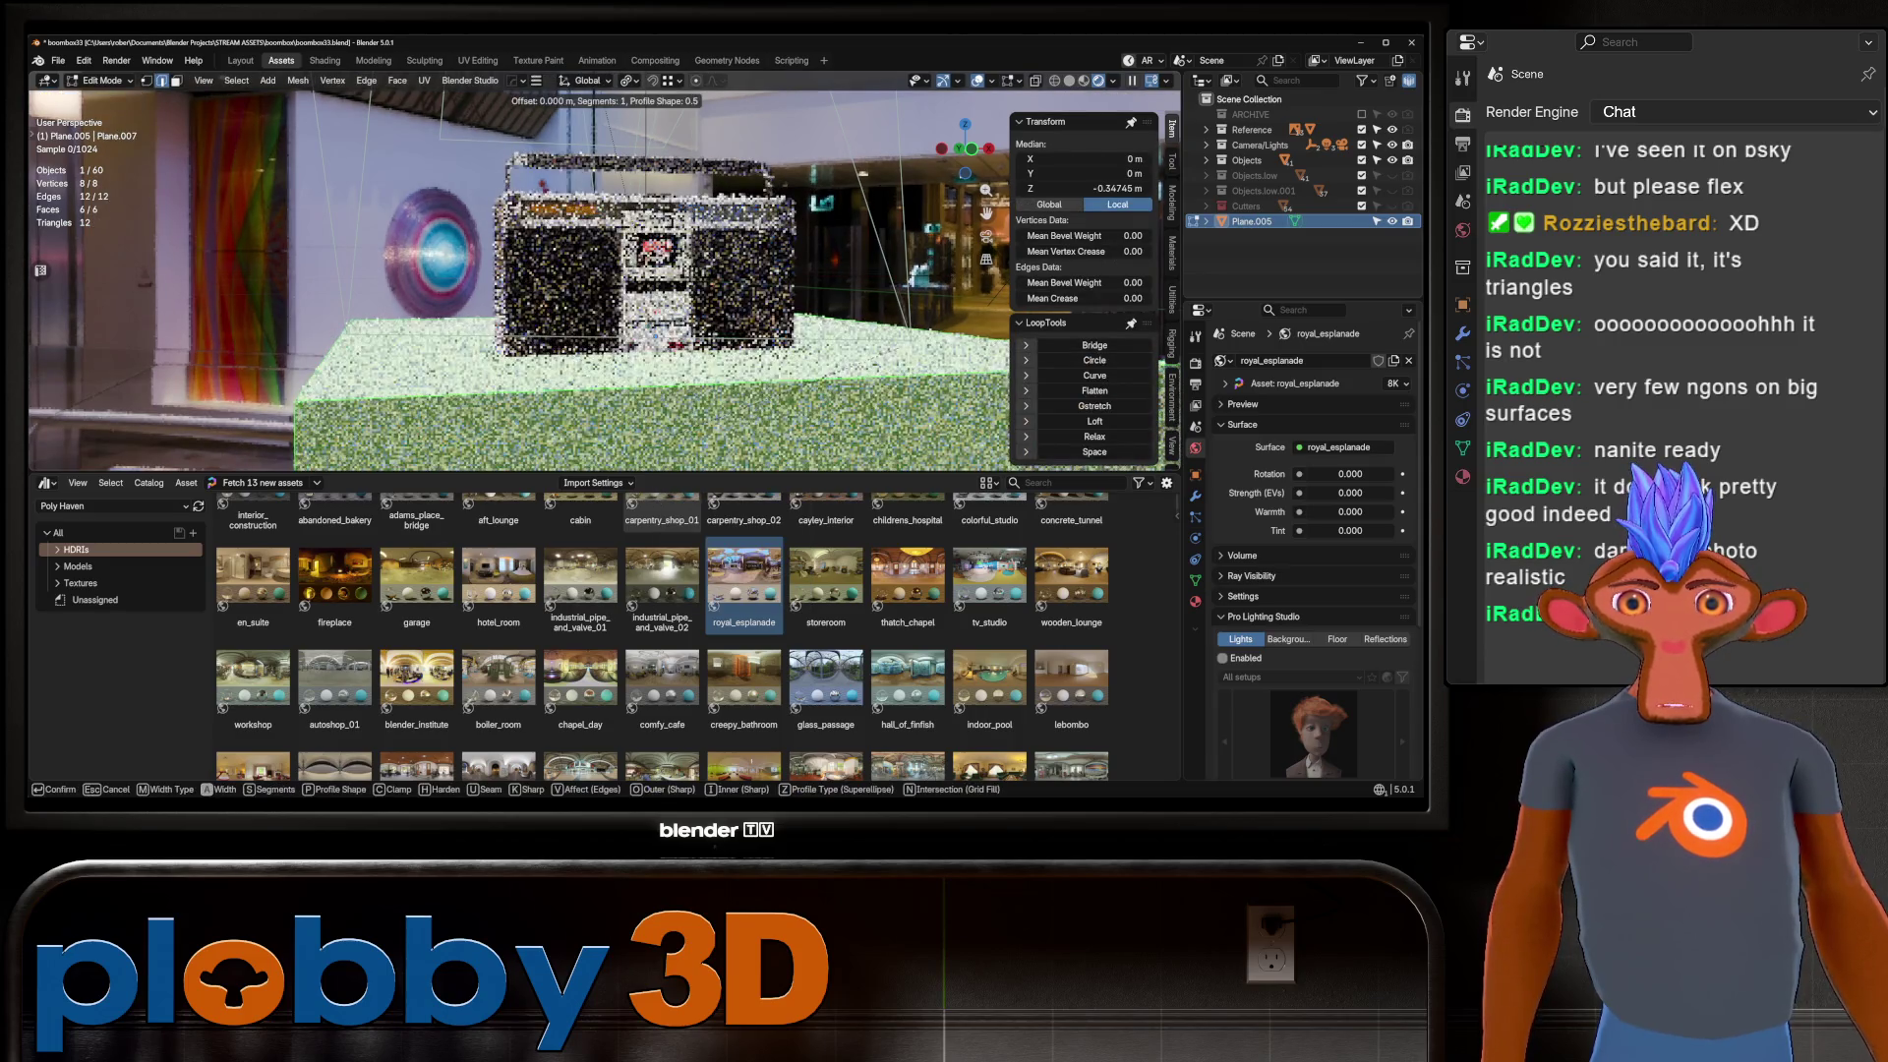
pyautogui.scroll(5, 967, 251)
pyautogui.press('Return')
pyautogui.press('Tab')
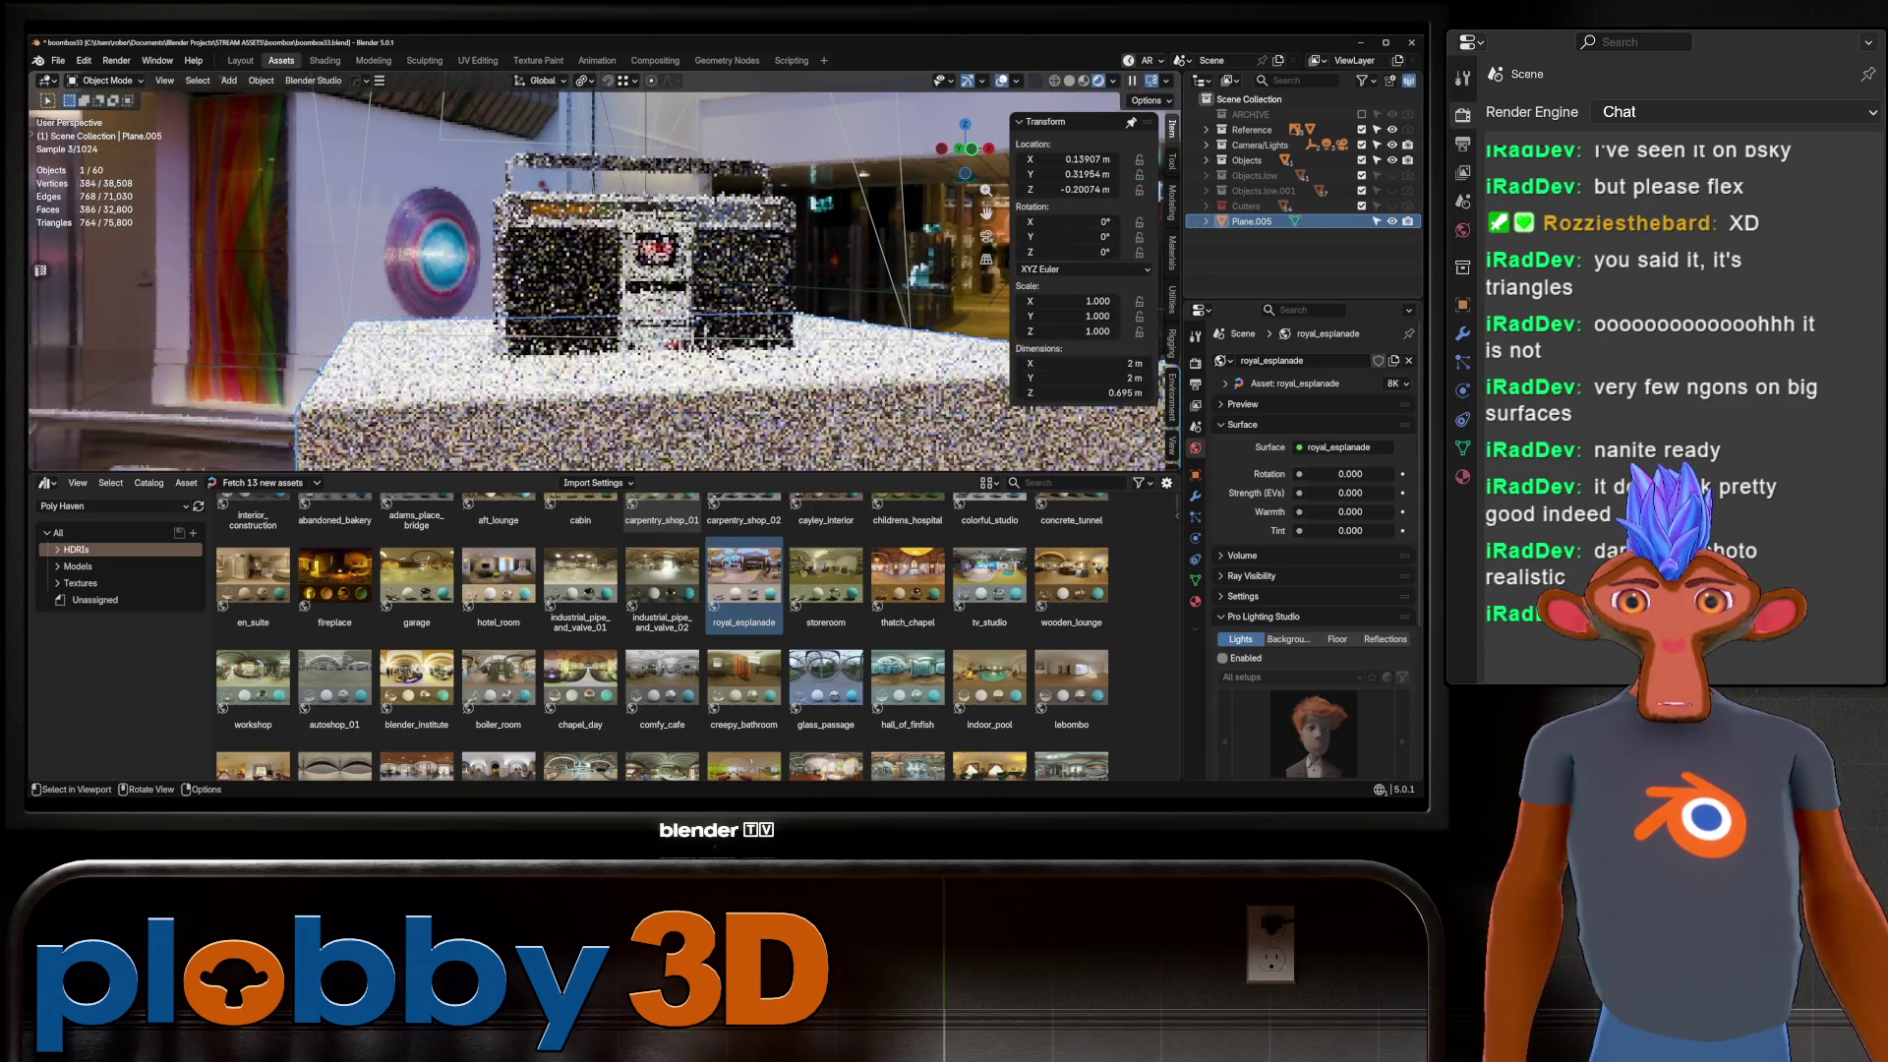
pyautogui.scroll(4, 604, 280)
# Lower the pedestal slightly along Z and switch the asset library to GreyscaleGorilla.
pyautogui.press('g')
pyautogui.press('z')
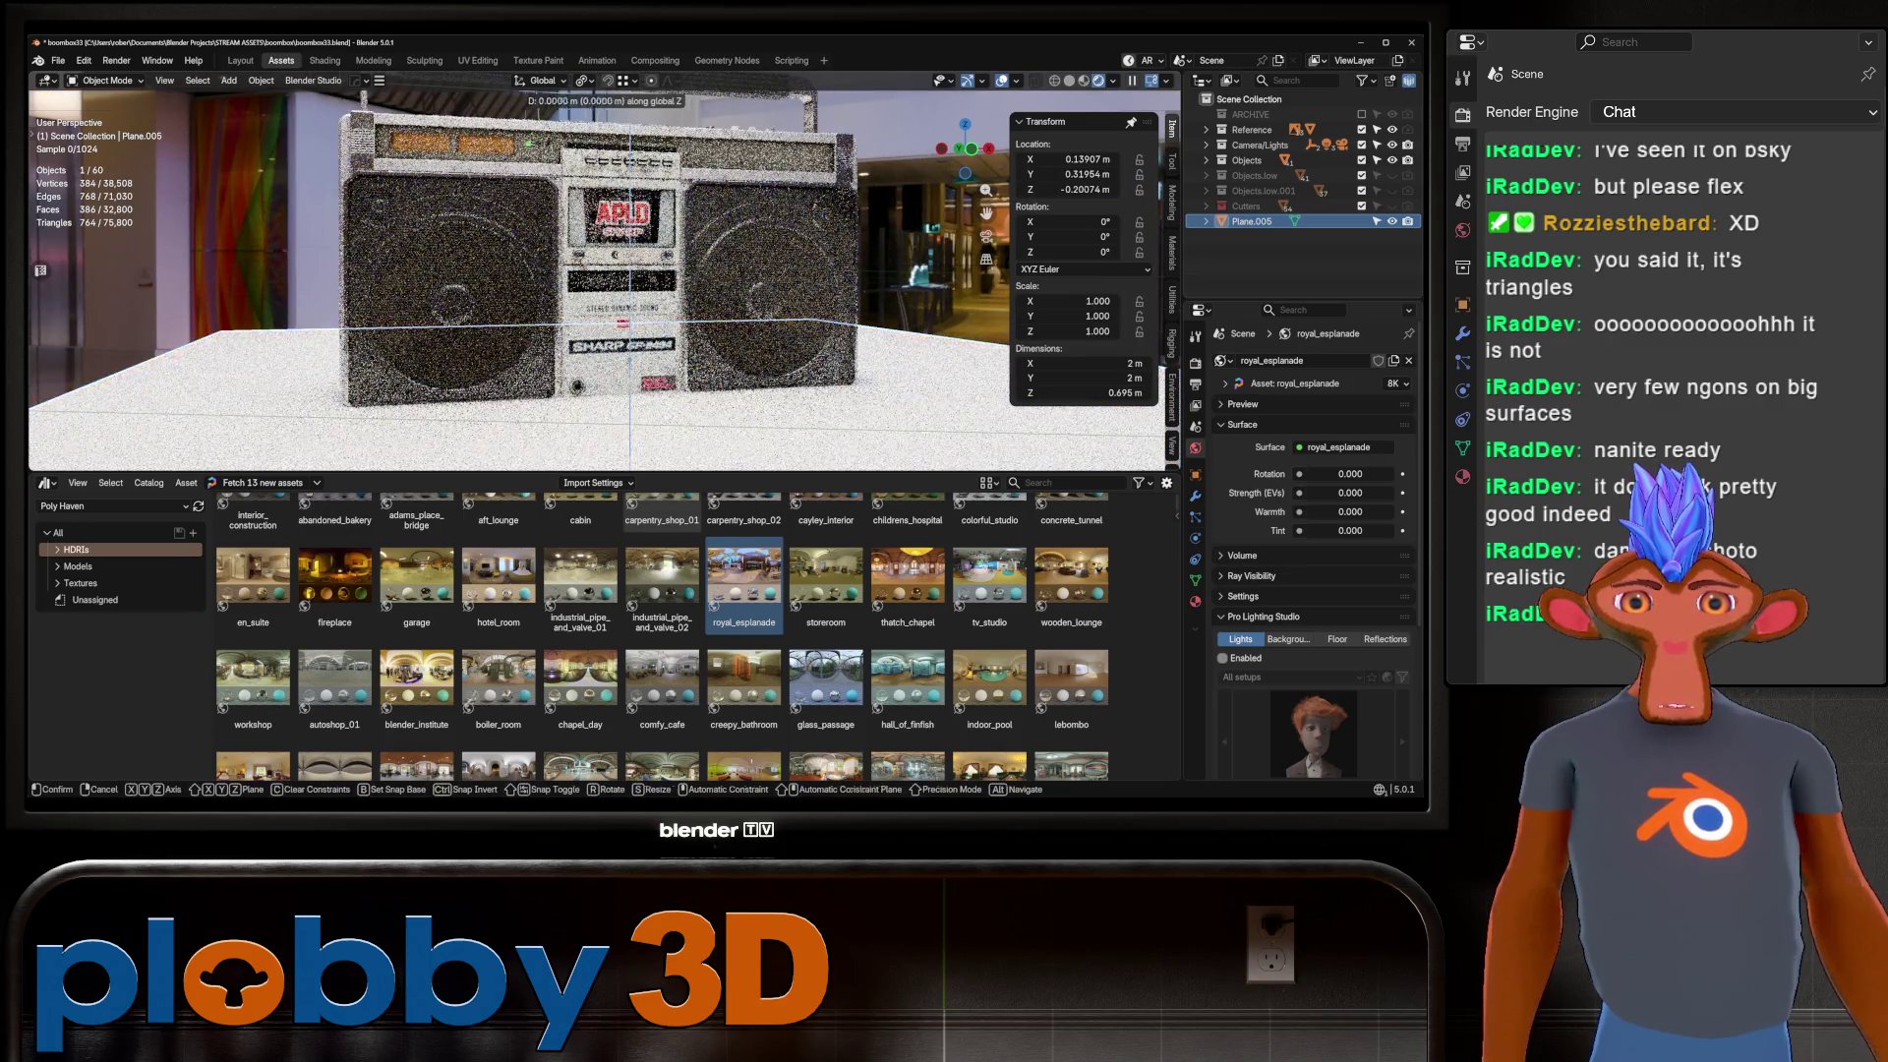
pyautogui.press('Return')
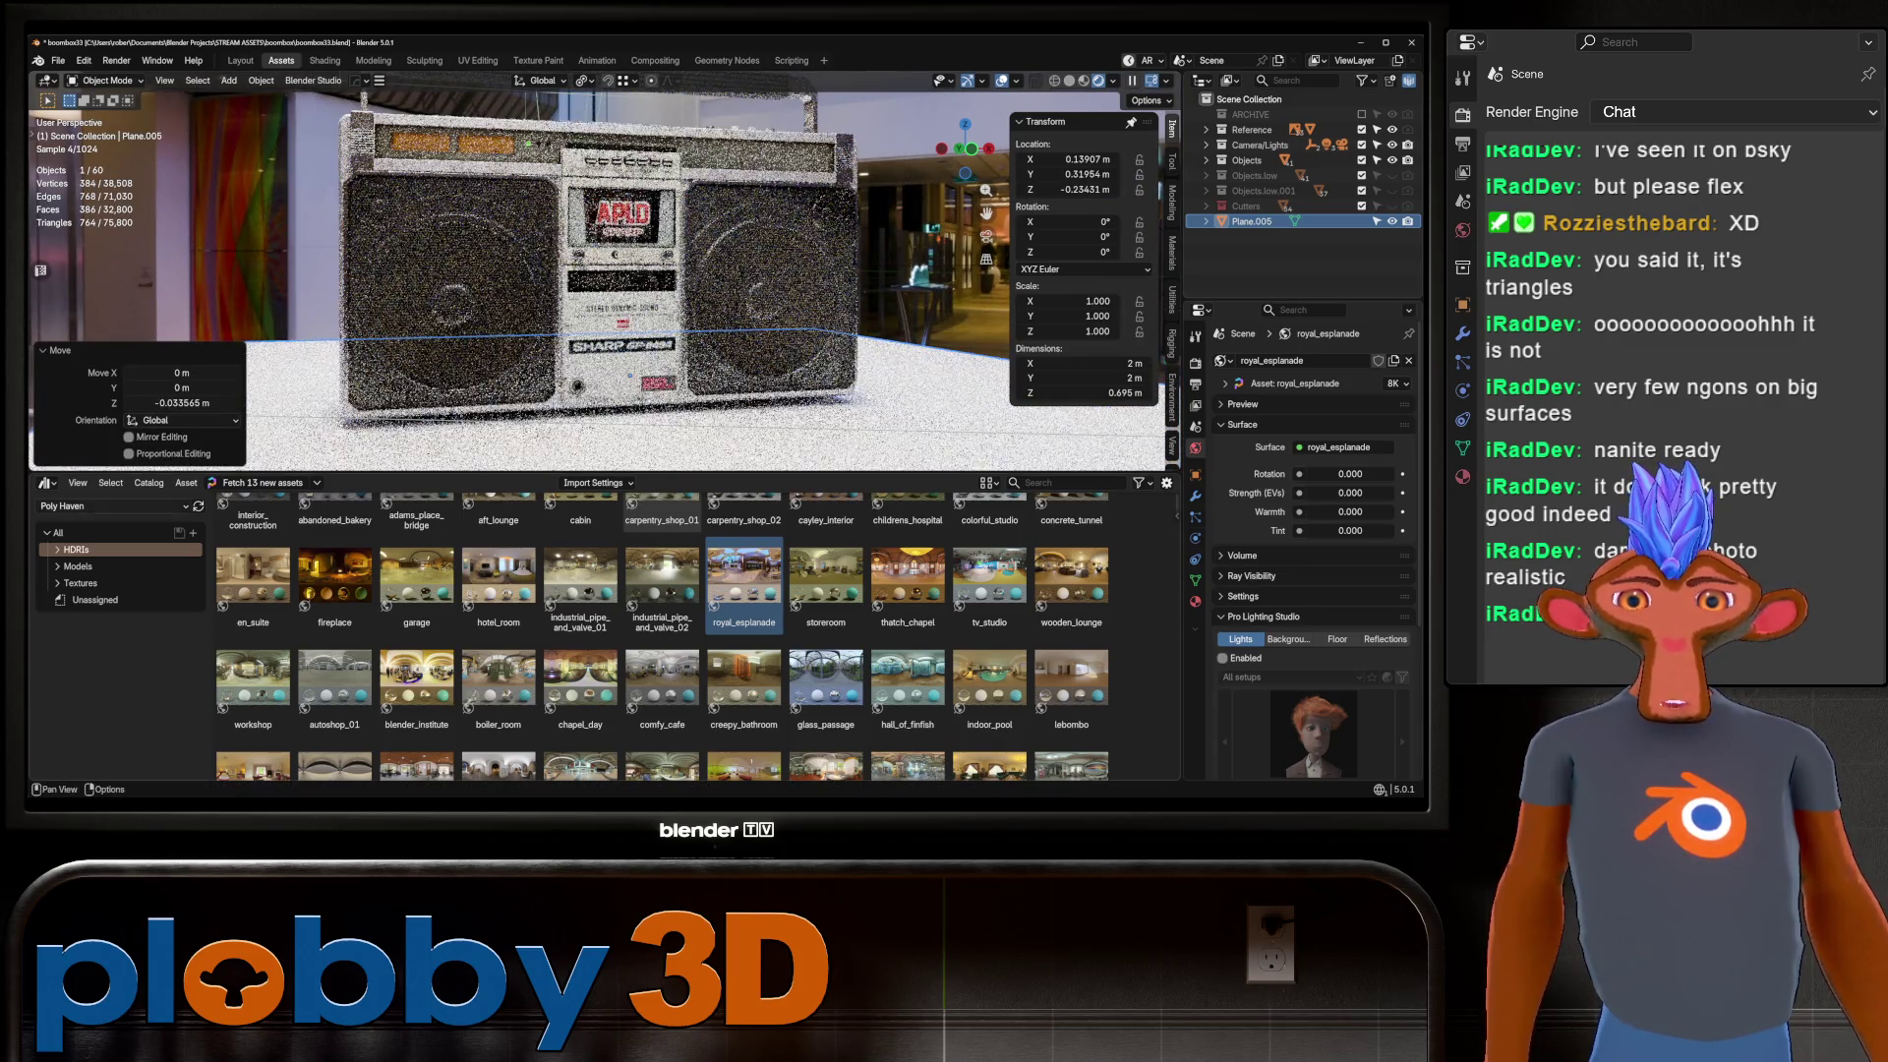
pyautogui.click(113, 505)
pyautogui.click(73, 623)
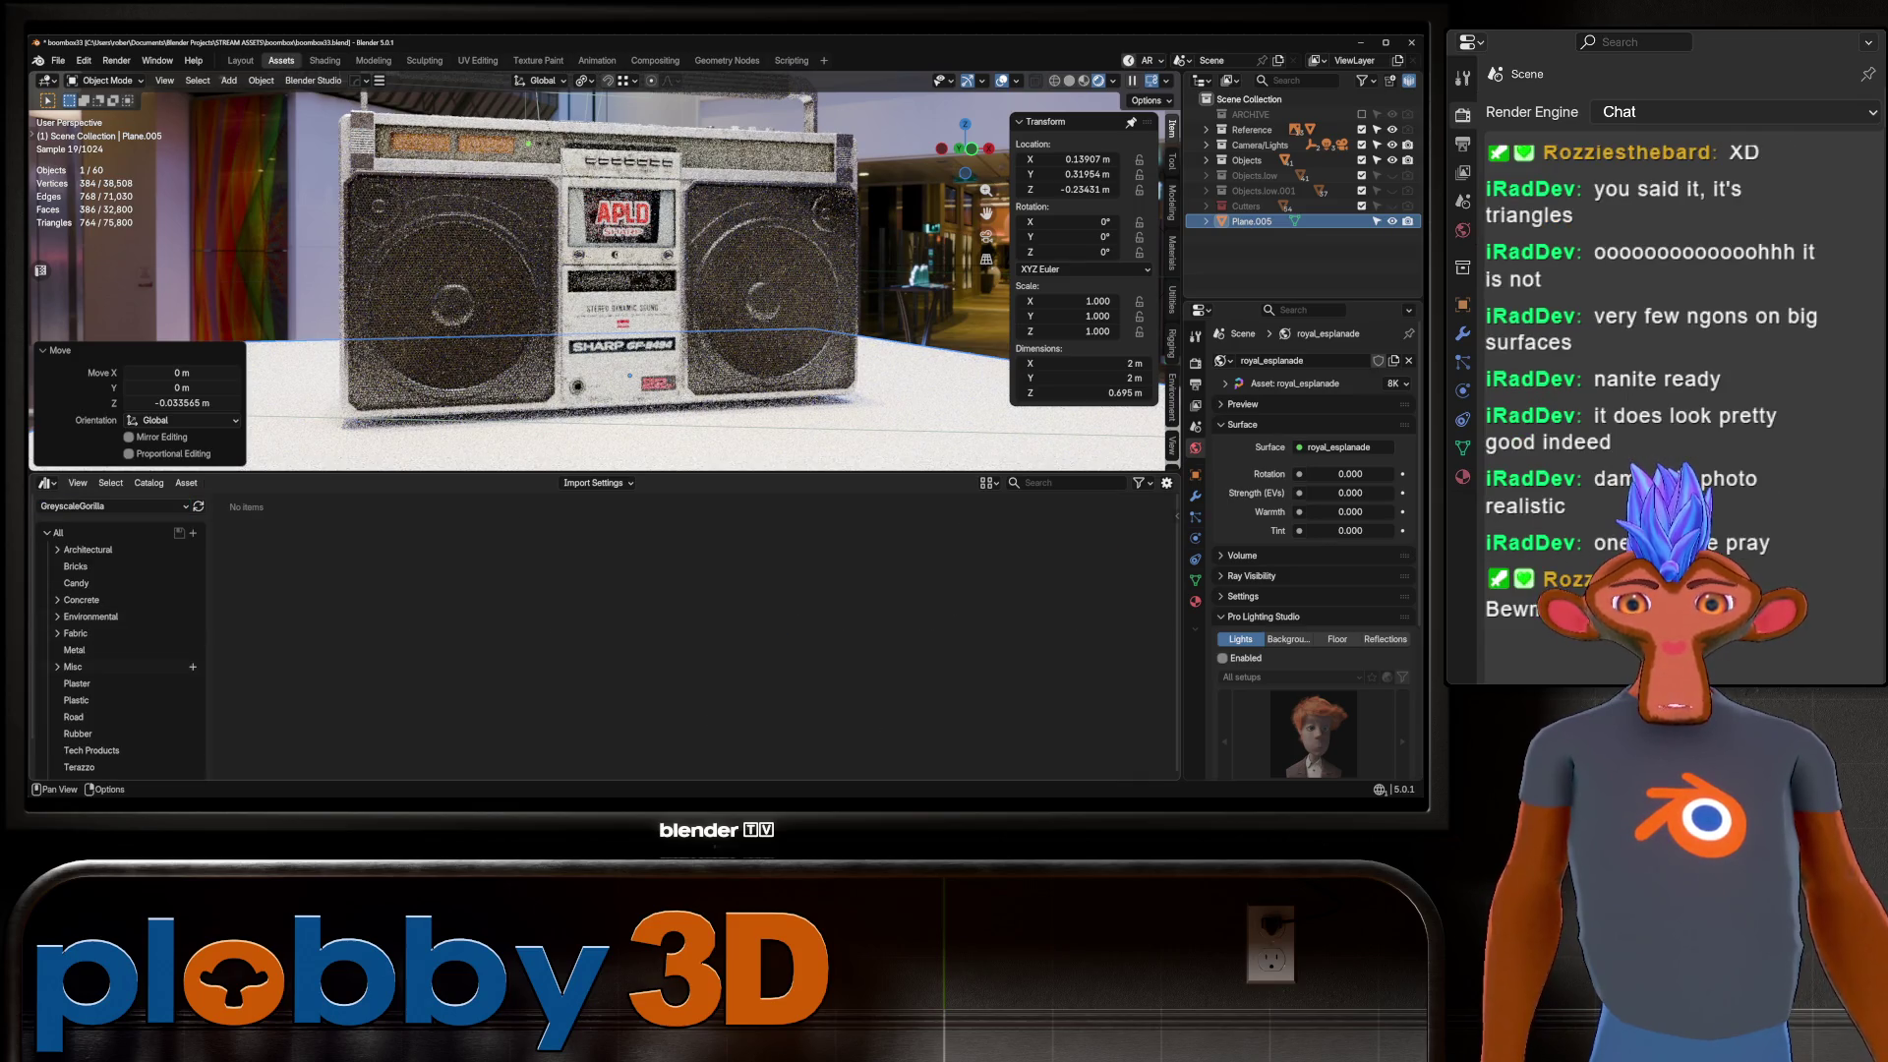
# Apply the D_Wood_Dark_Oak_Plank_01 wood material from the Wood catalog to the floor.
pyautogui.scroll(-2, 118, 650)
pyautogui.click(75, 745)
pyautogui.moveTo(498, 639)
pyautogui.mouseDown()
pyautogui.moveTo(934, 531)
pyautogui.moveTo(983, 413)
pyautogui.mouseUp()
pyautogui.moveTo(983, 413); pyautogui.dragTo(1091, 421, button='middle')
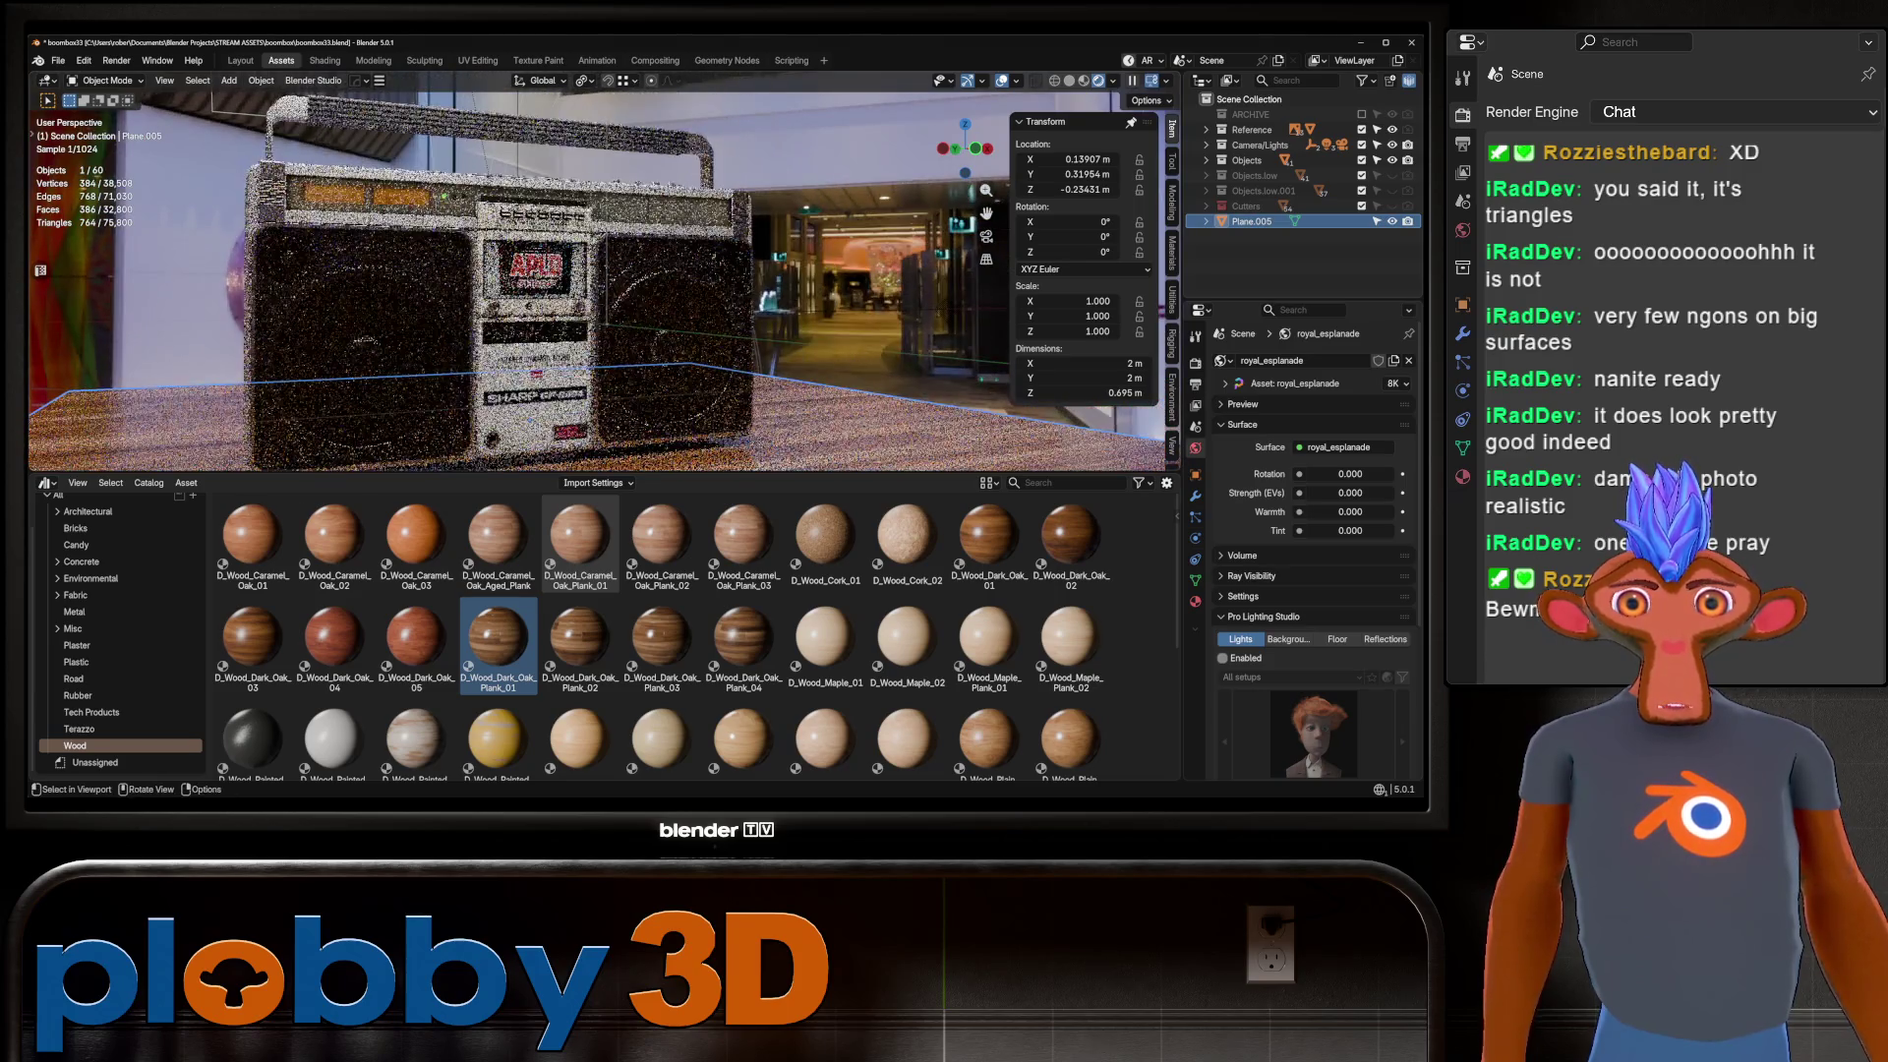
# Look through the scene camera and move it to reframe the boombox.
pyautogui.press('KP_0')
pyautogui.scroll(-3, 553, 270)
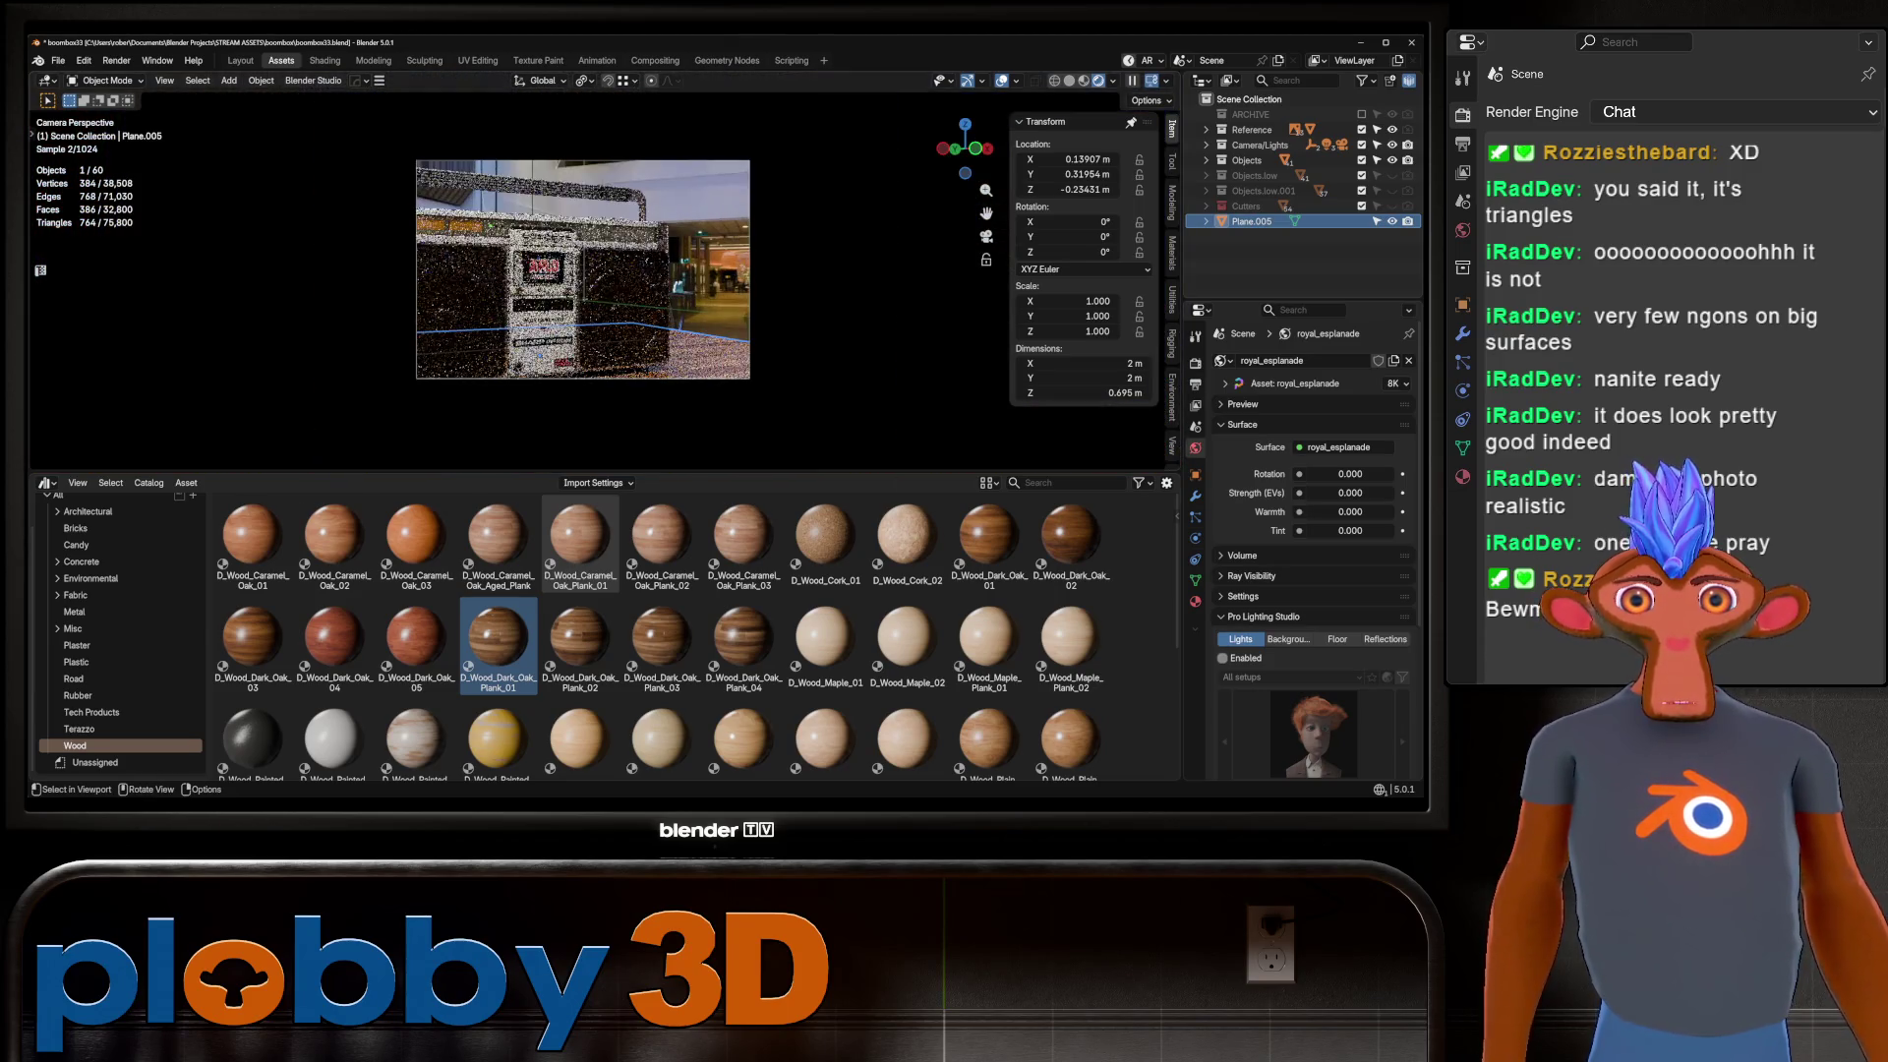
pyautogui.press('g')
pyautogui.press('z')
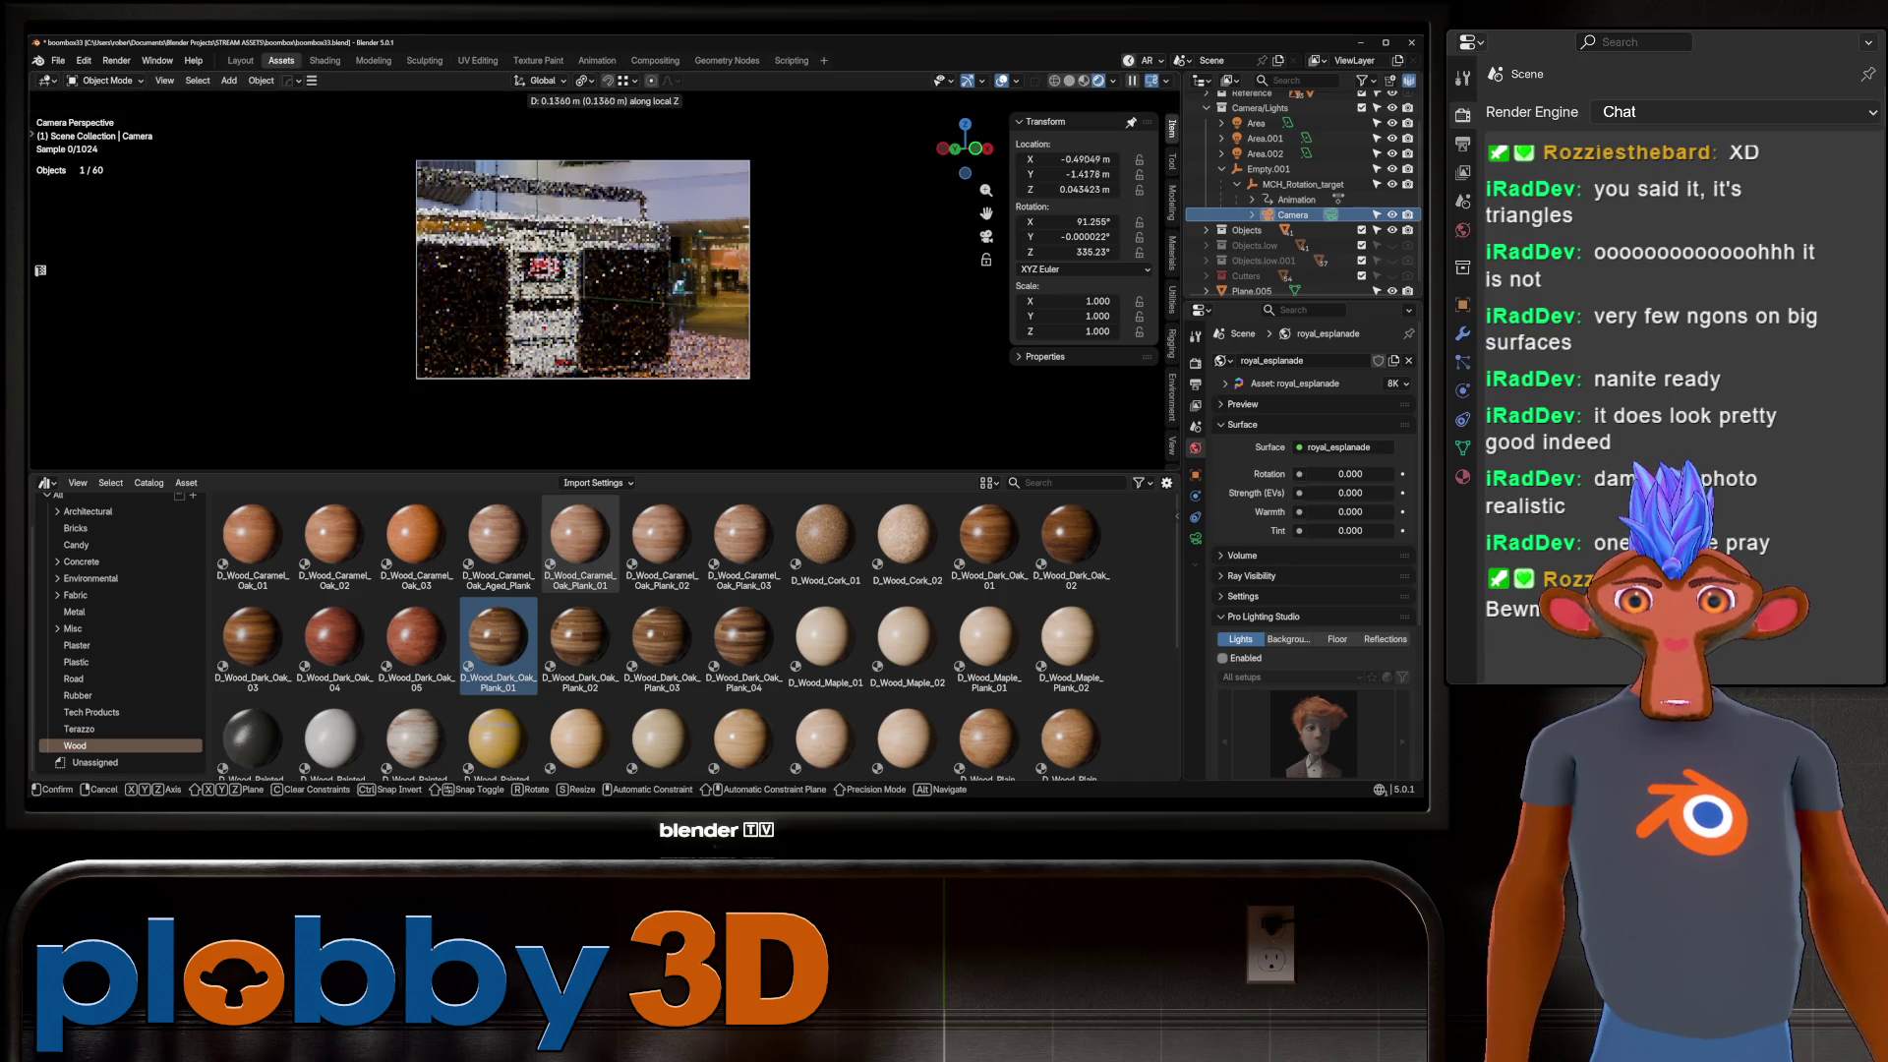
pyautogui.press('Return')
pyautogui.press('g')
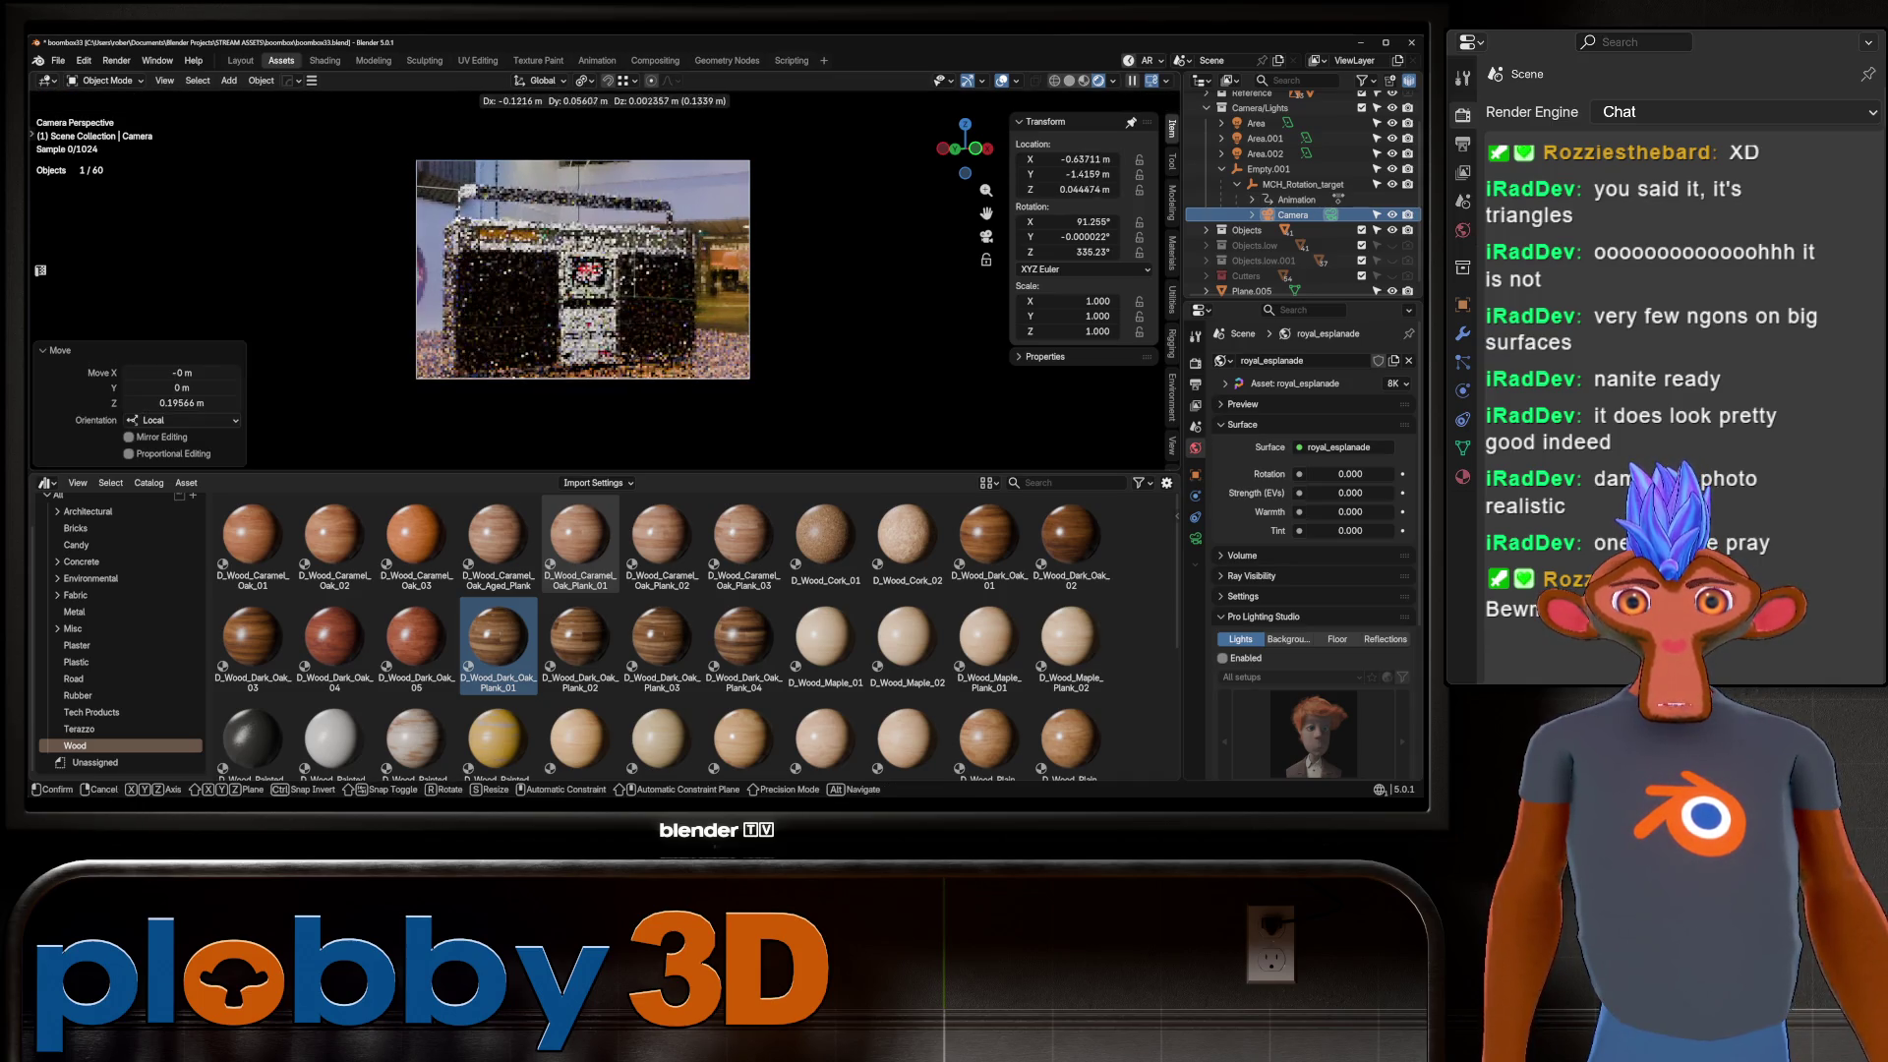
pyautogui.press('Return')
pyautogui.scroll(3, 578, 256)
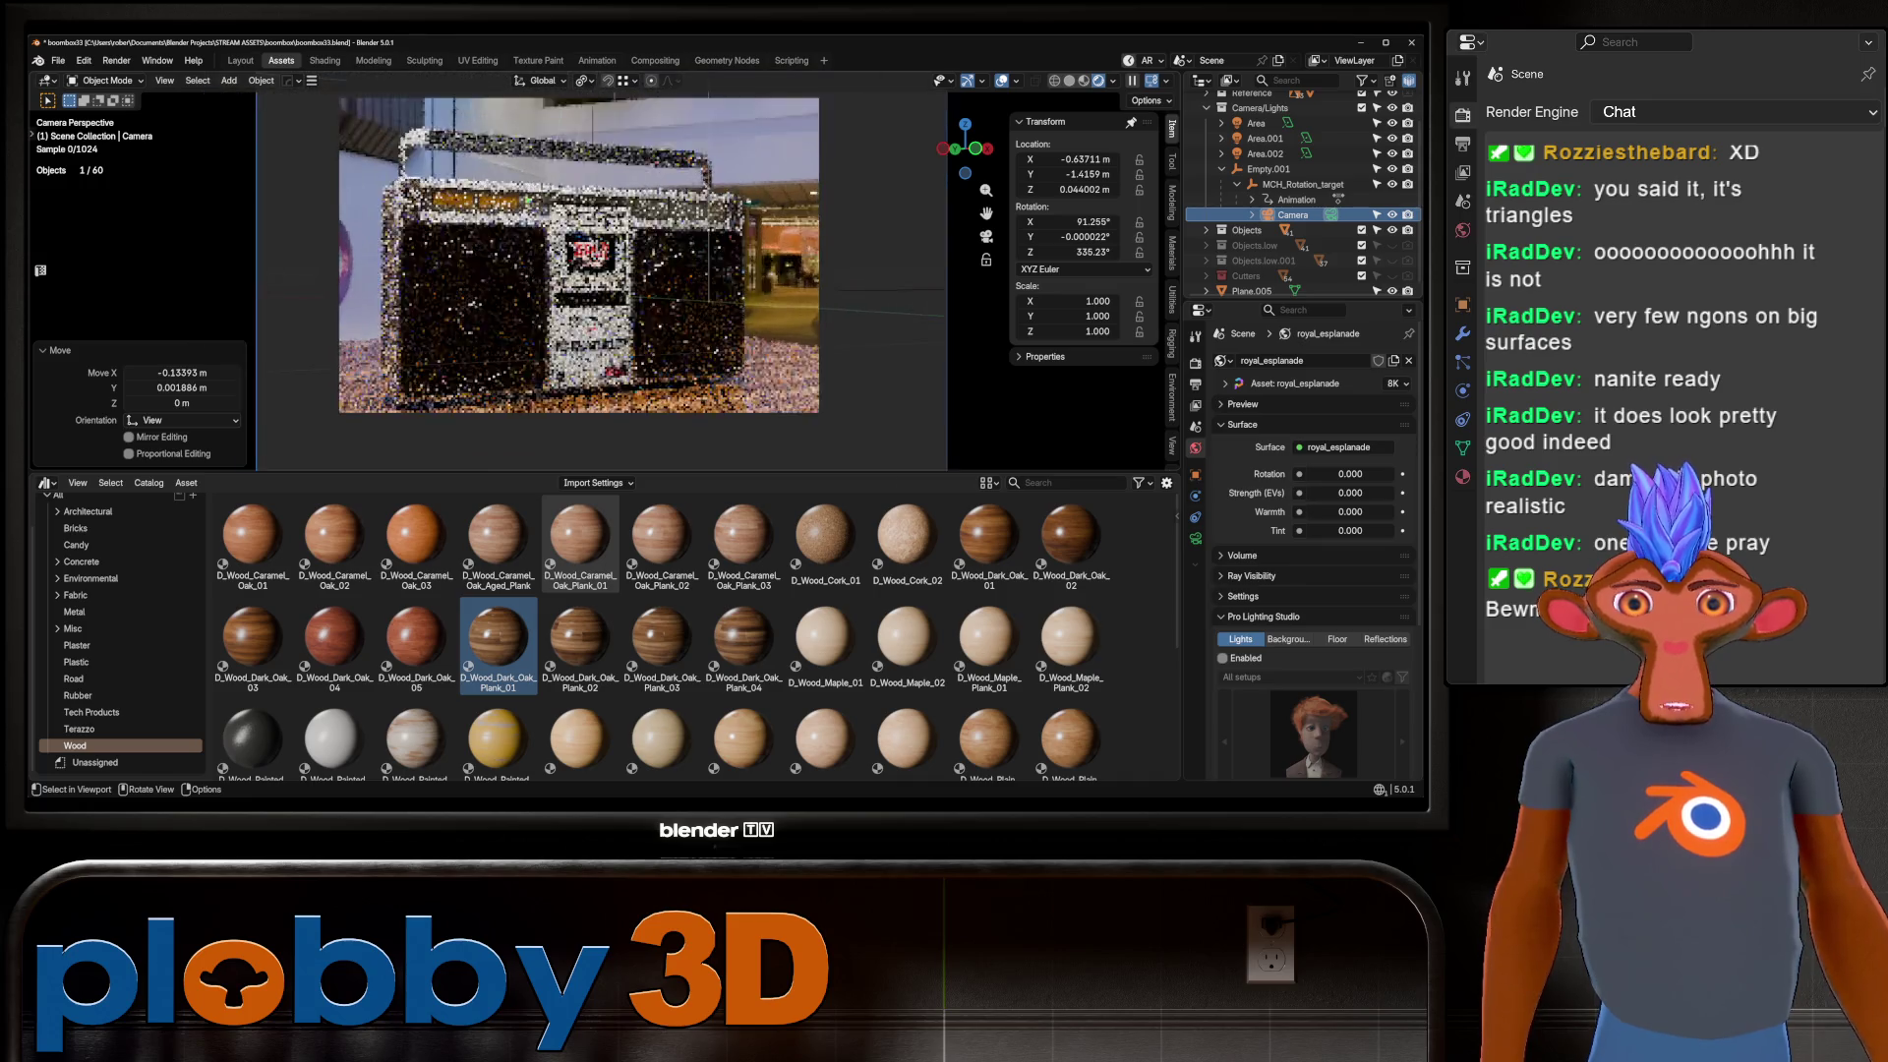
pyautogui.scroll(2, 595, 266)
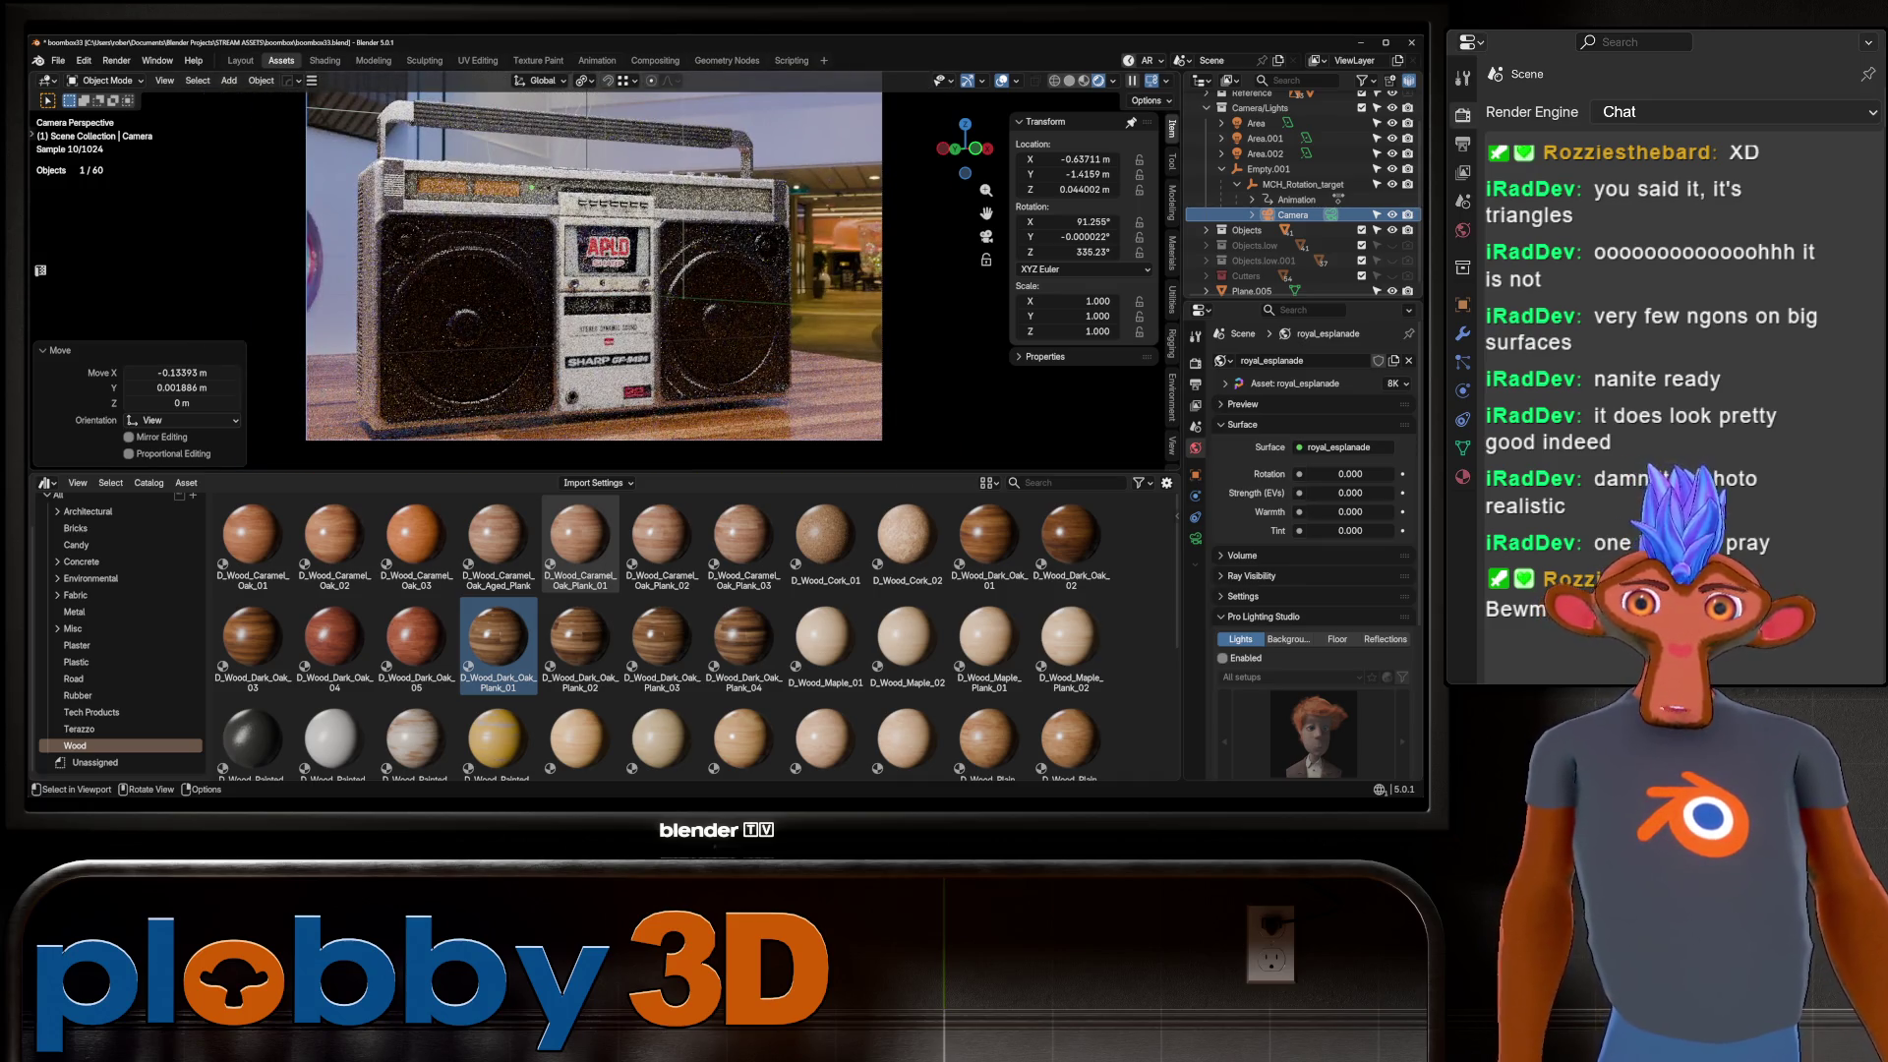
# Undo the last change and deselect everything for a clean render.
pyautogui.hotkey('ctrl', 'z')
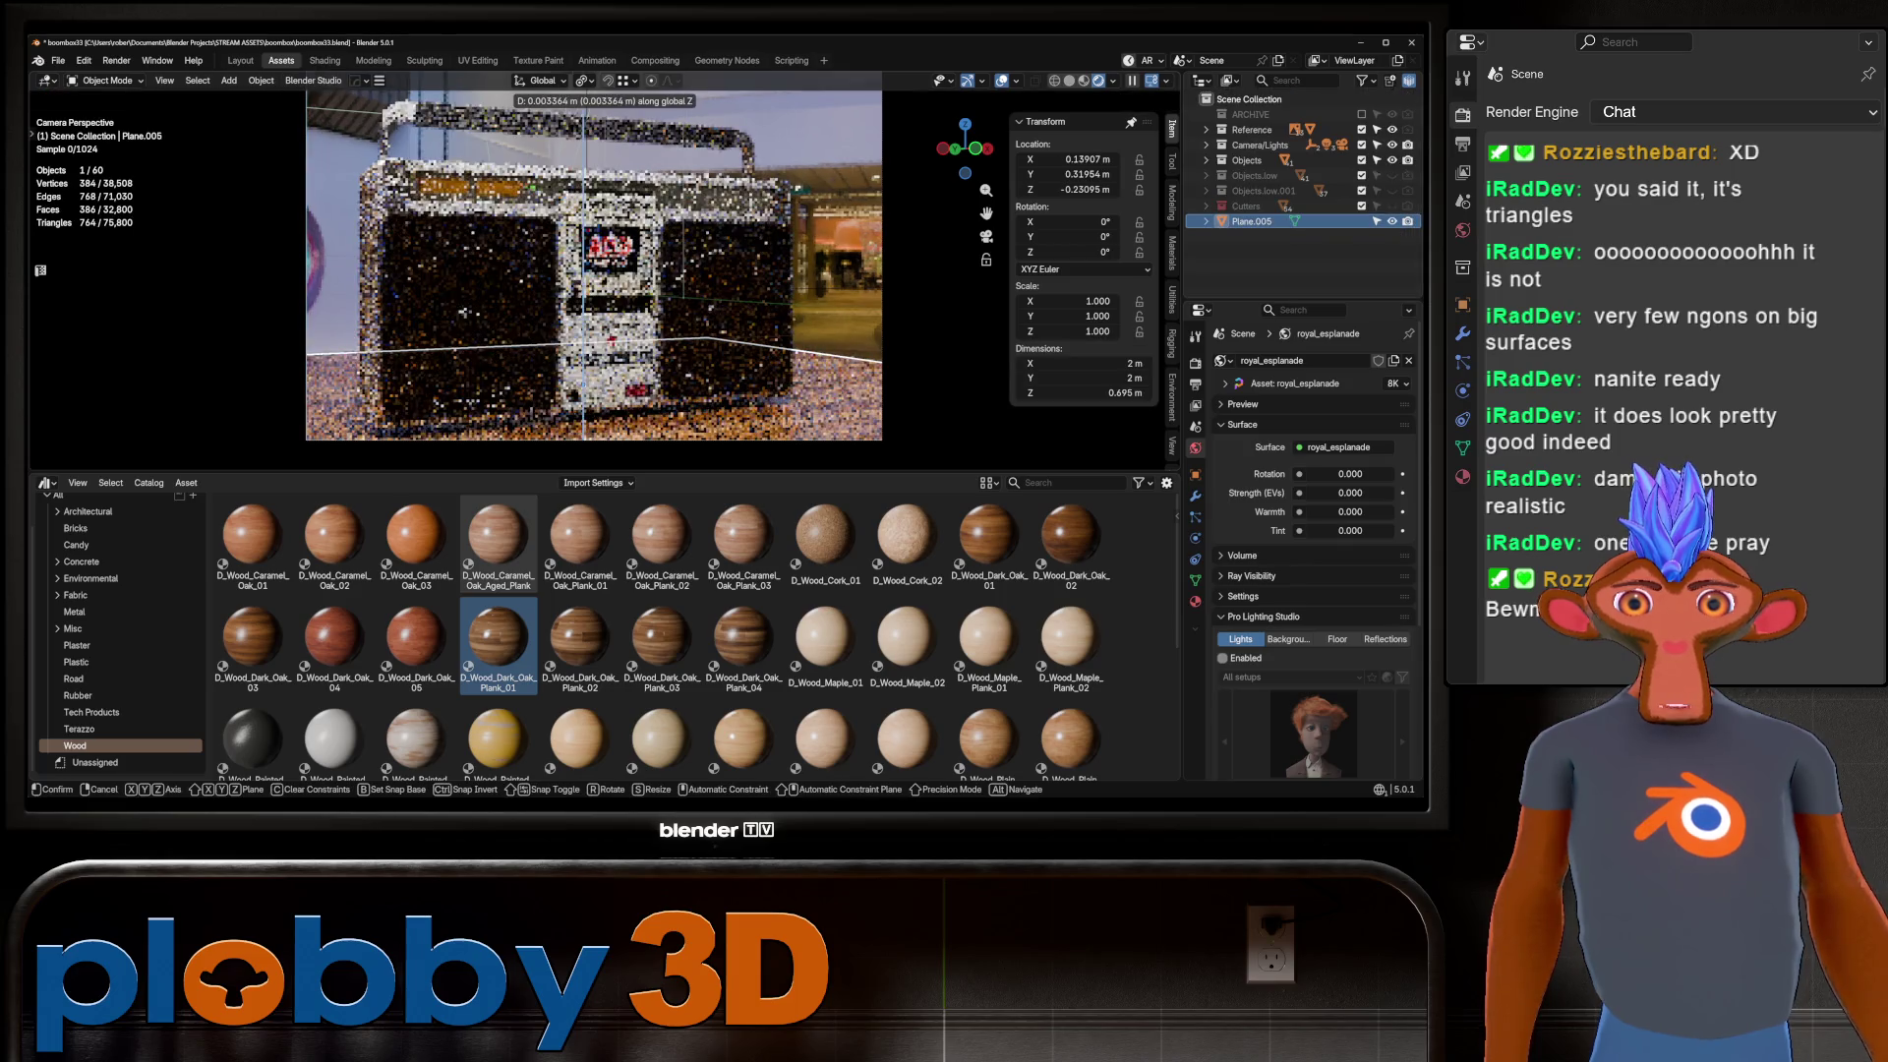
pyautogui.scroll(-2, 595, 304)
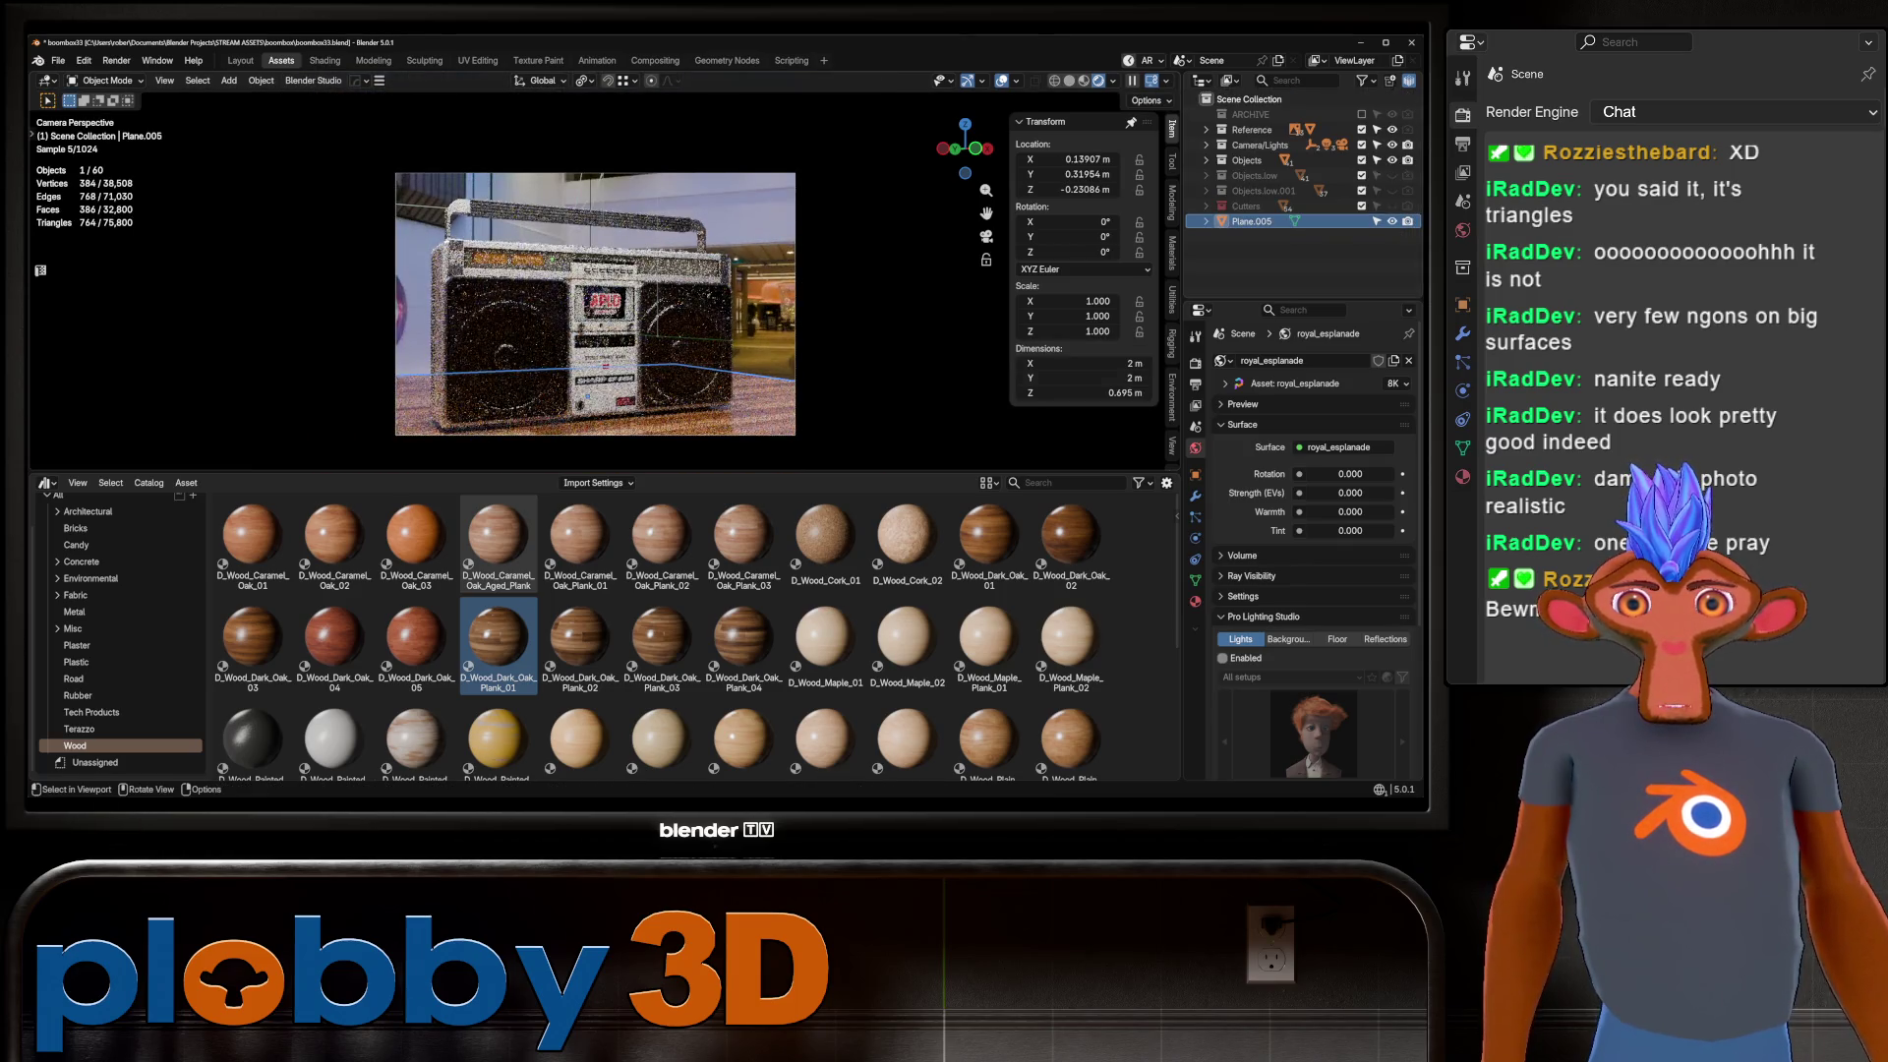
pyautogui.hotkey('alt', 'a')
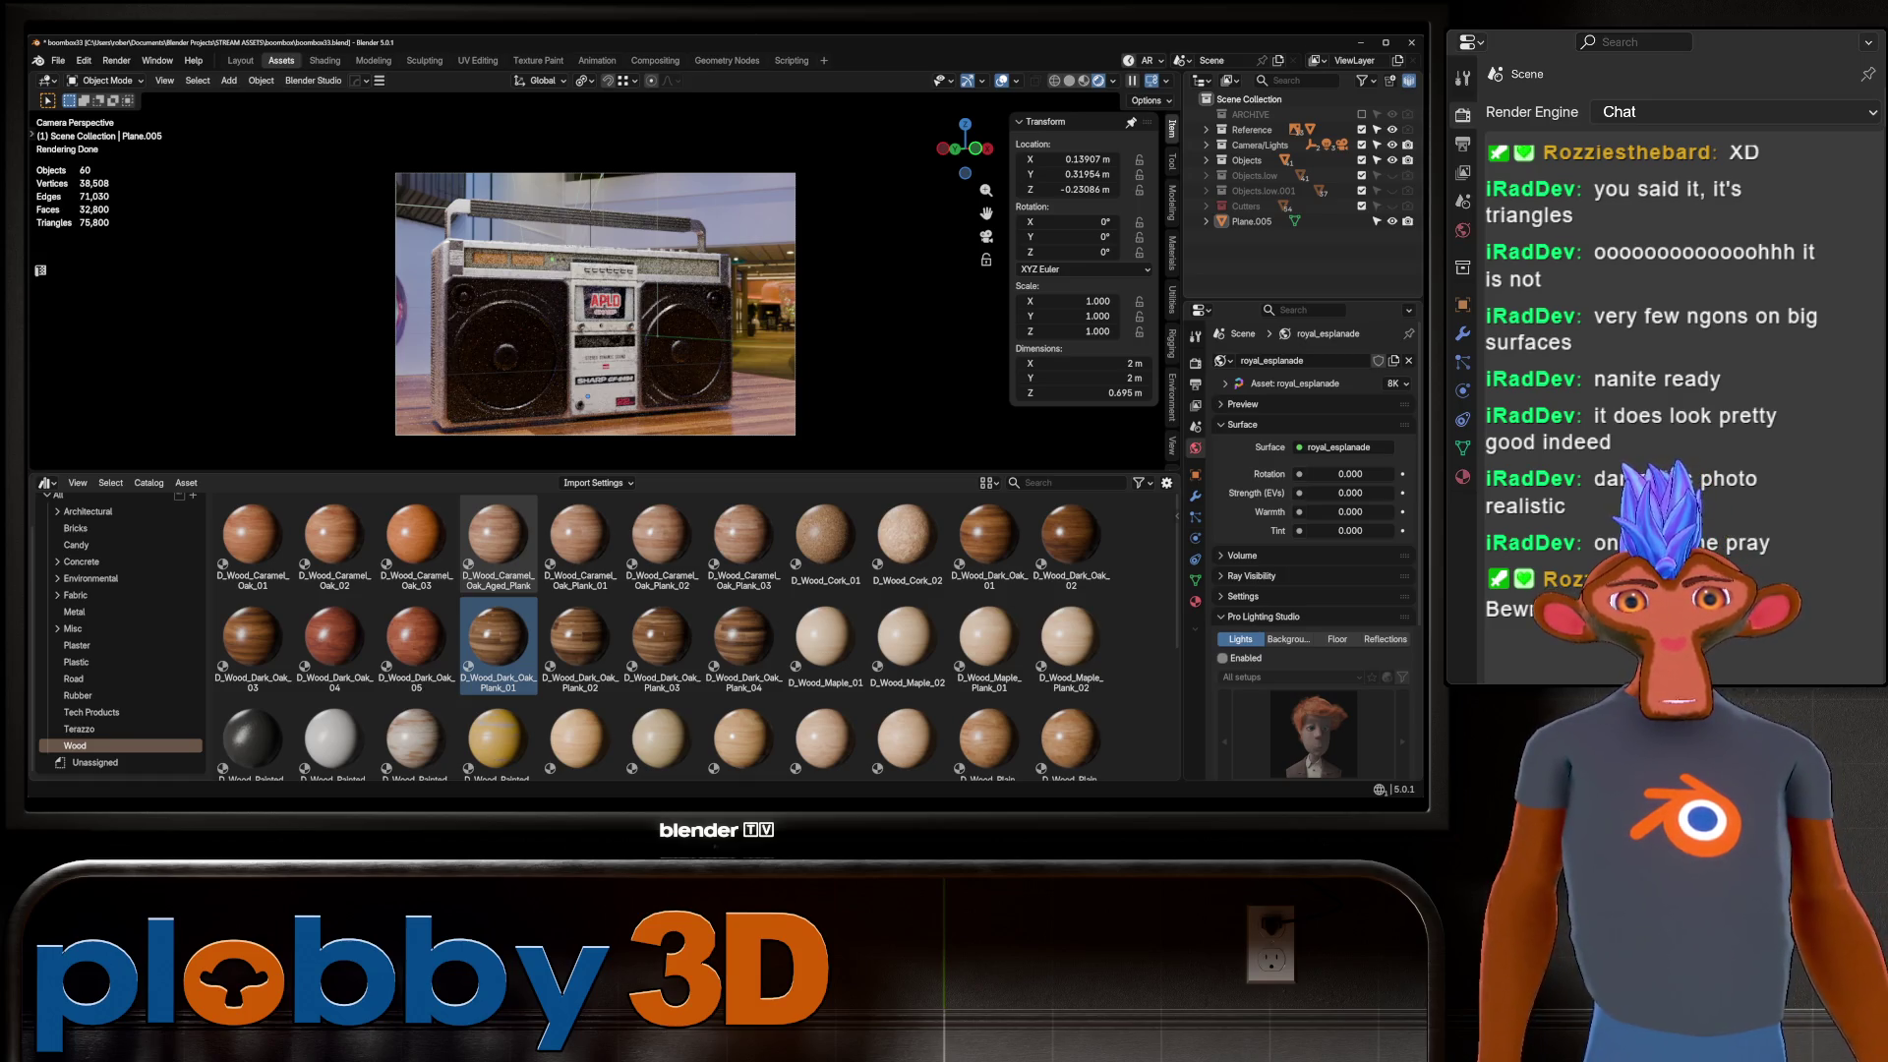
pyautogui.scroll(-2, 583, 289)
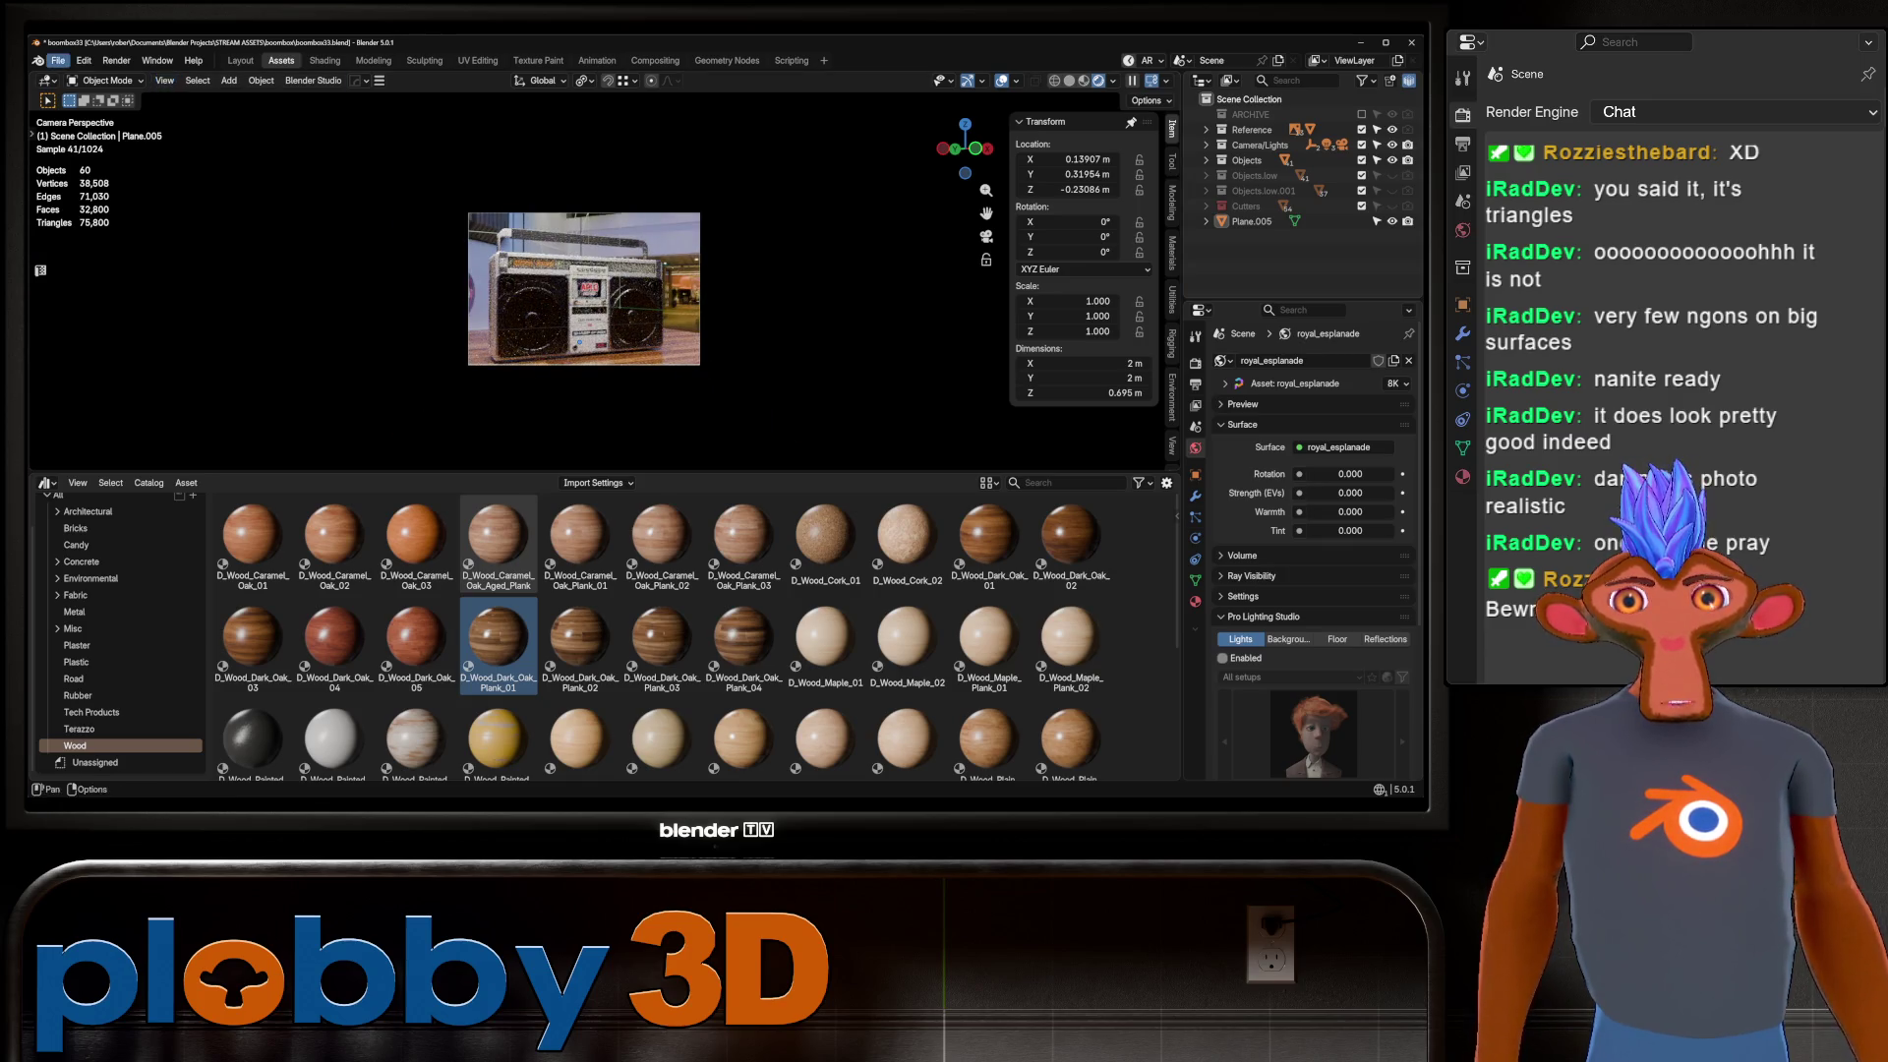
# Open SHIV44.blend from Open Recent, answering the save-changes prompt.
pyautogui.click(58, 60)
pyautogui.moveTo(108, 123)
pyautogui.click(265, 116)
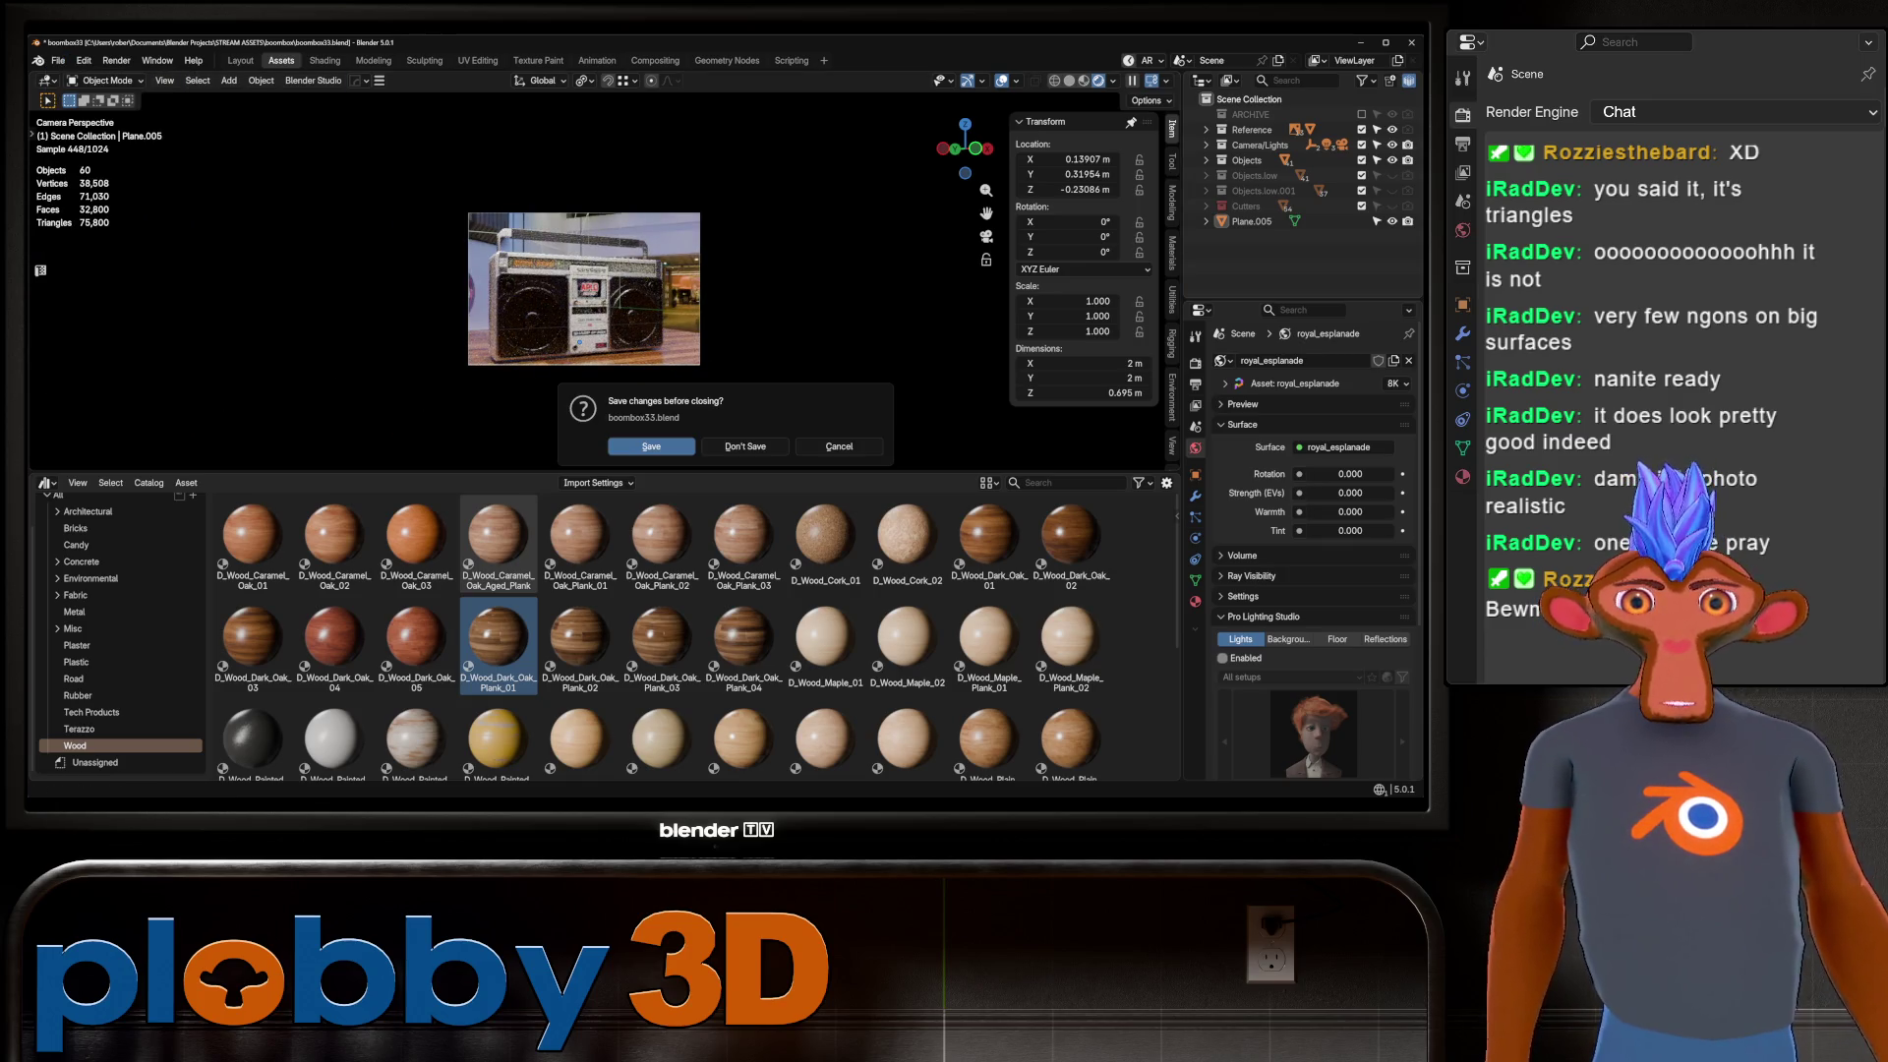
pyautogui.click(745, 447)
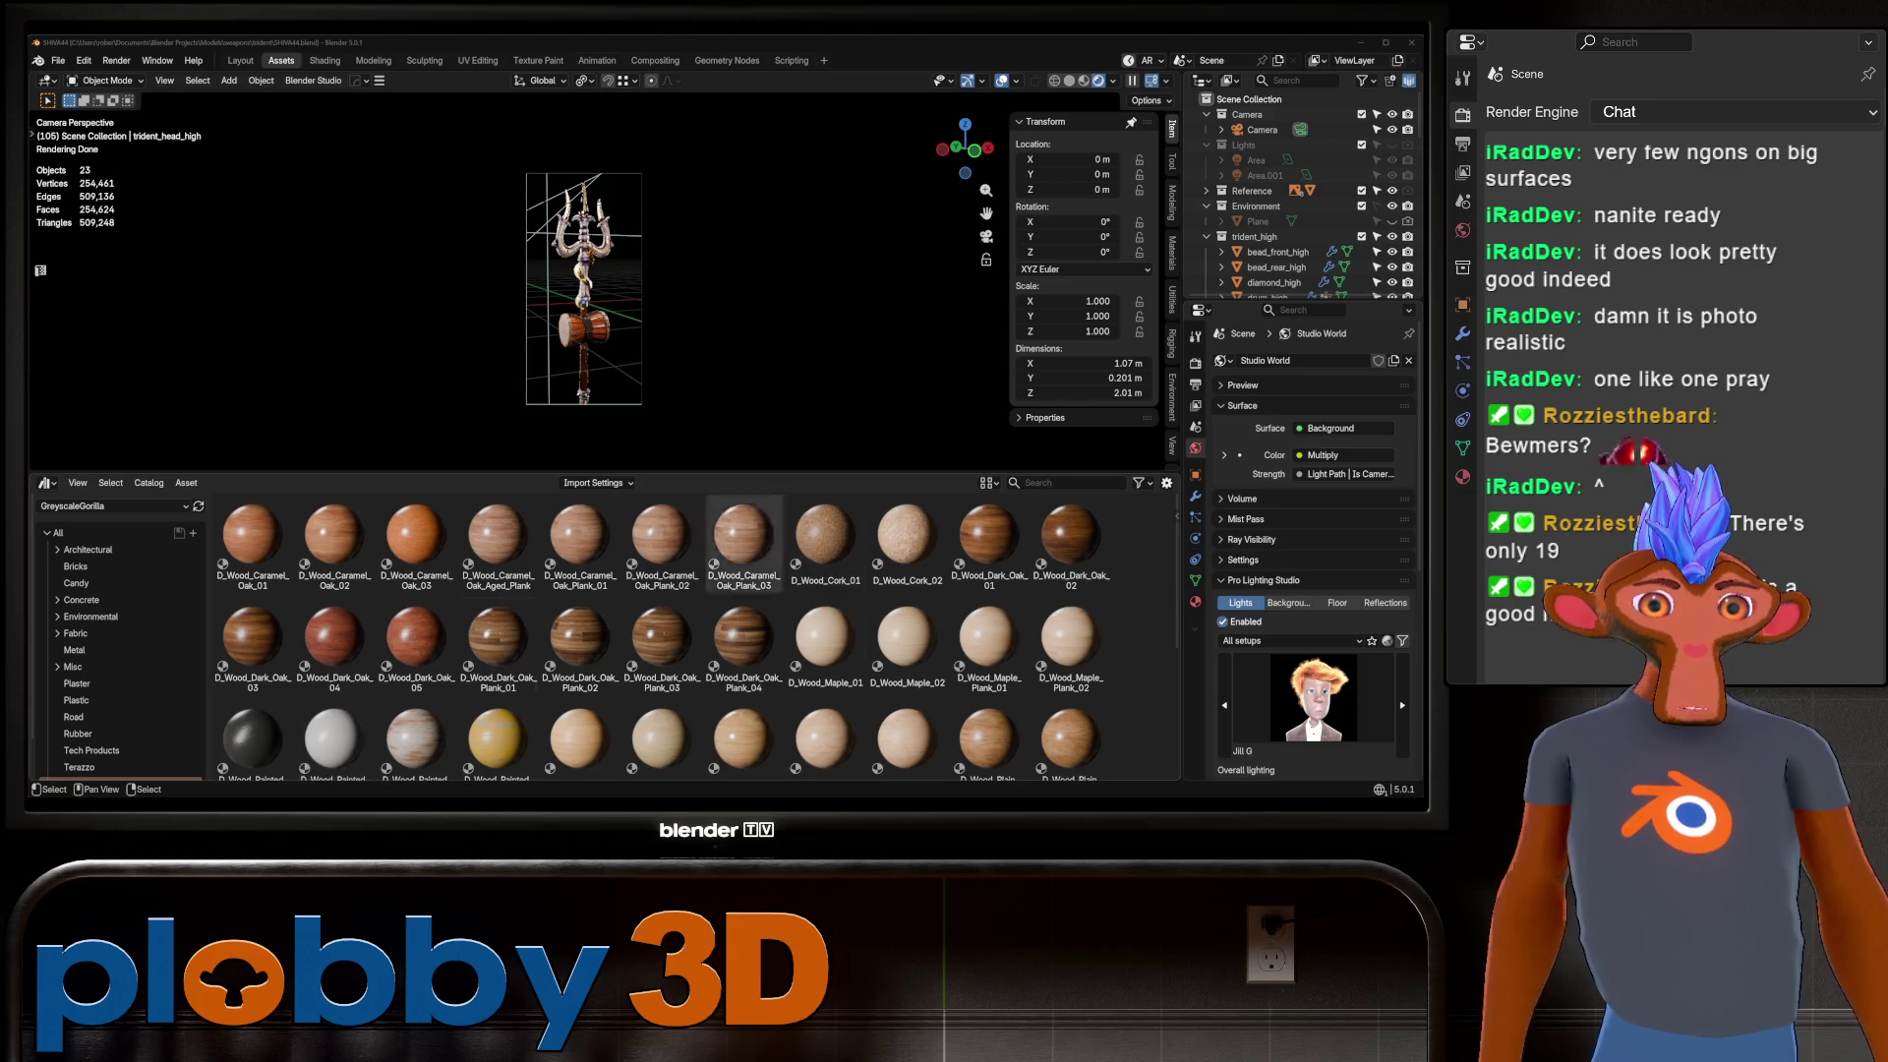
# Switch to the Layout workspace with Solid viewport shading, orbiting out of the camera view.
pyautogui.scroll(7, 585, 285)
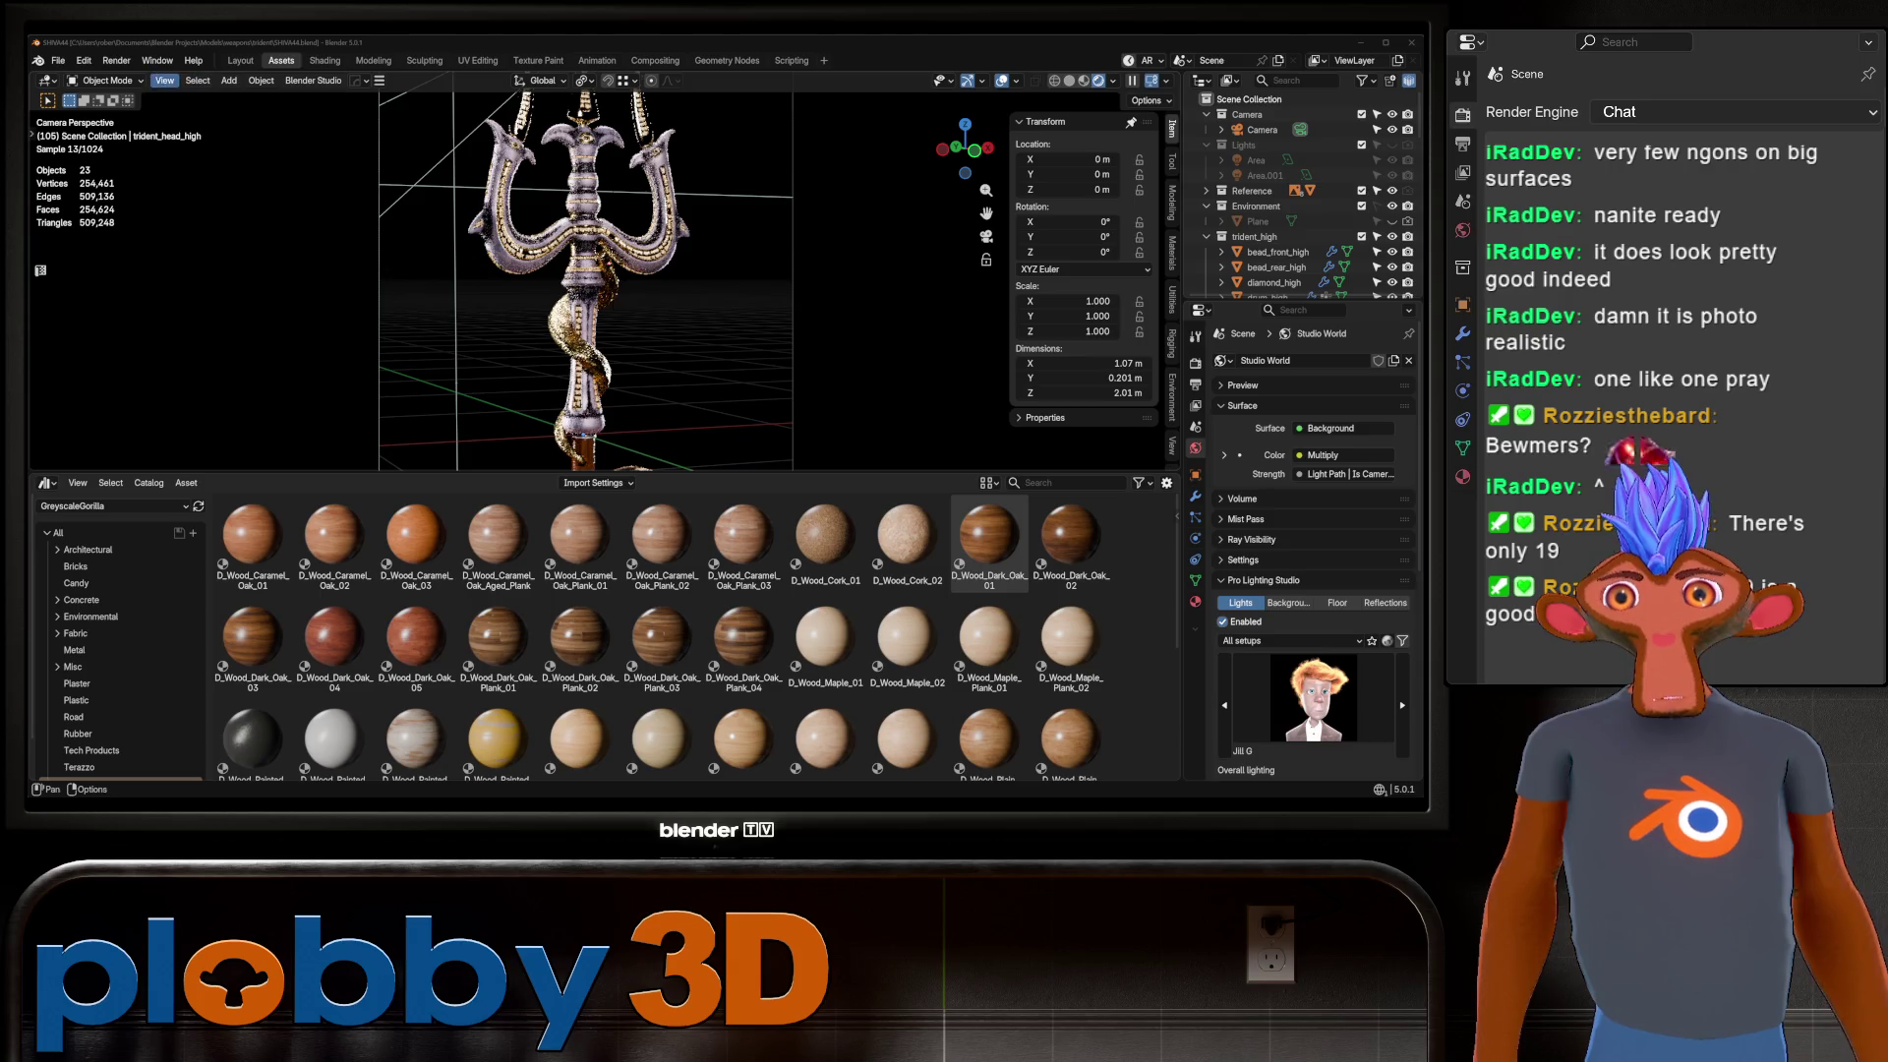
pyautogui.hotkey('ctrl', 'pageup')
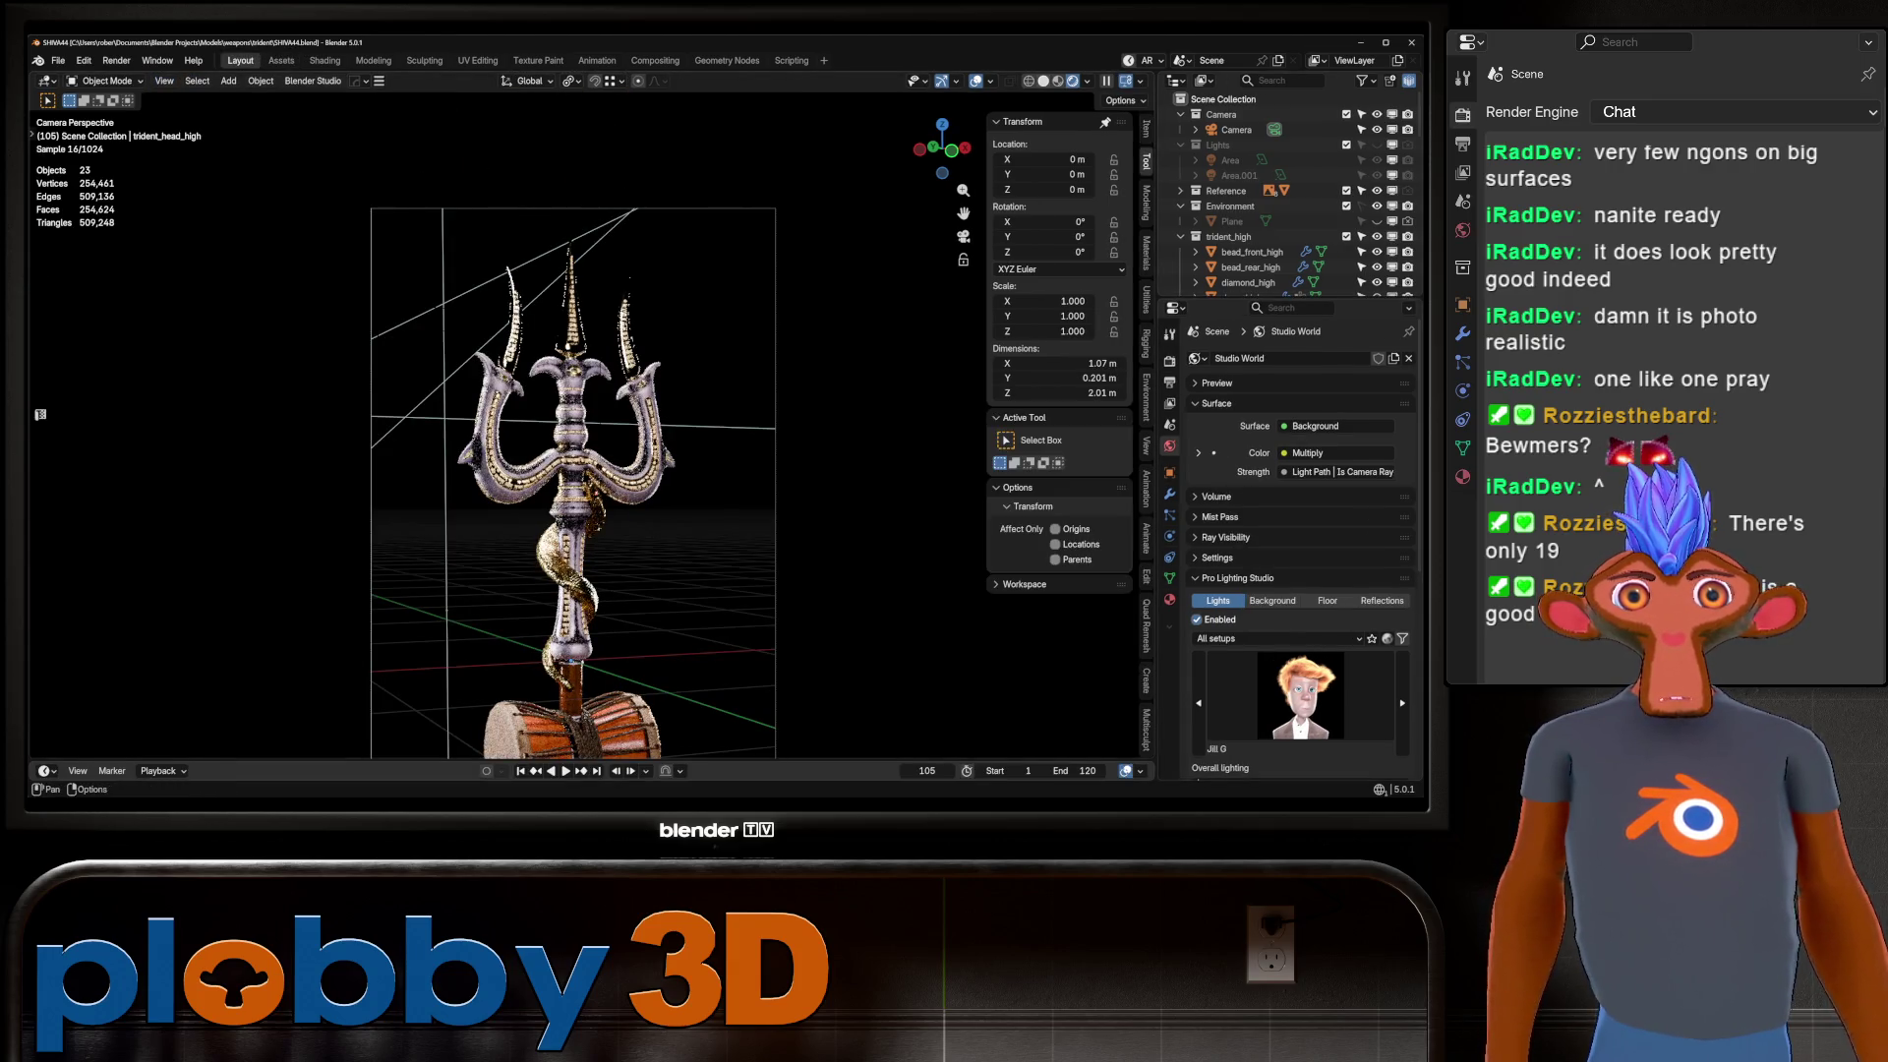
pyautogui.press('z')
pyautogui.scroll(3, 585, 413)
pyautogui.moveTo(585, 413)
pyautogui.mouseDown(button='middle')
pyautogui.moveTo(688, 433)
pyautogui.moveTo(639, 383)
pyautogui.moveTo(629, 403)
pyautogui.mouseUp(button='middle')
pyautogui.scroll(3, 669, 423)
pyautogui.scroll(-2, 629, 393)
pyautogui.scroll(3, 629, 393)
pyautogui.scroll(3, 630, 403)
pyautogui.scroll(-6, 1268, 221)
pyautogui.scroll(6, 1278, 196)
# Hide the trident_high collection, show trident_low, and inspect it from front and angled views.
pyautogui.click(1377, 176)
pyautogui.scroll(-6, 1278, 197)
pyautogui.click(1376, 164)
pyautogui.moveTo(590, 413)
pyautogui.mouseDown(button='middle')
pyautogui.moveTo(551, 422)
pyautogui.moveTo(688, 393)
pyautogui.moveTo(688, 266)
pyautogui.mouseUp(button='middle')
pyautogui.scroll(-8, 629, 413)
pyautogui.moveTo(629, 413)
pyautogui.mouseDown(button='middle')
pyautogui.moveTo(649, 394)
pyautogui.moveTo(630, 418)
pyautogui.mouseUp(button='middle')
pyautogui.press('KP_1')
pyautogui.scroll(10, 590, 413)
pyautogui.moveTo(589, 413)
pyautogui.mouseDown(button='middle')
pyautogui.moveTo(403, 487)
pyautogui.moveTo(550, 432)
pyautogui.mouseUp(button='middle')
pyautogui.scroll(3, 688, 393)
pyautogui.scroll(-2, 551, 433)
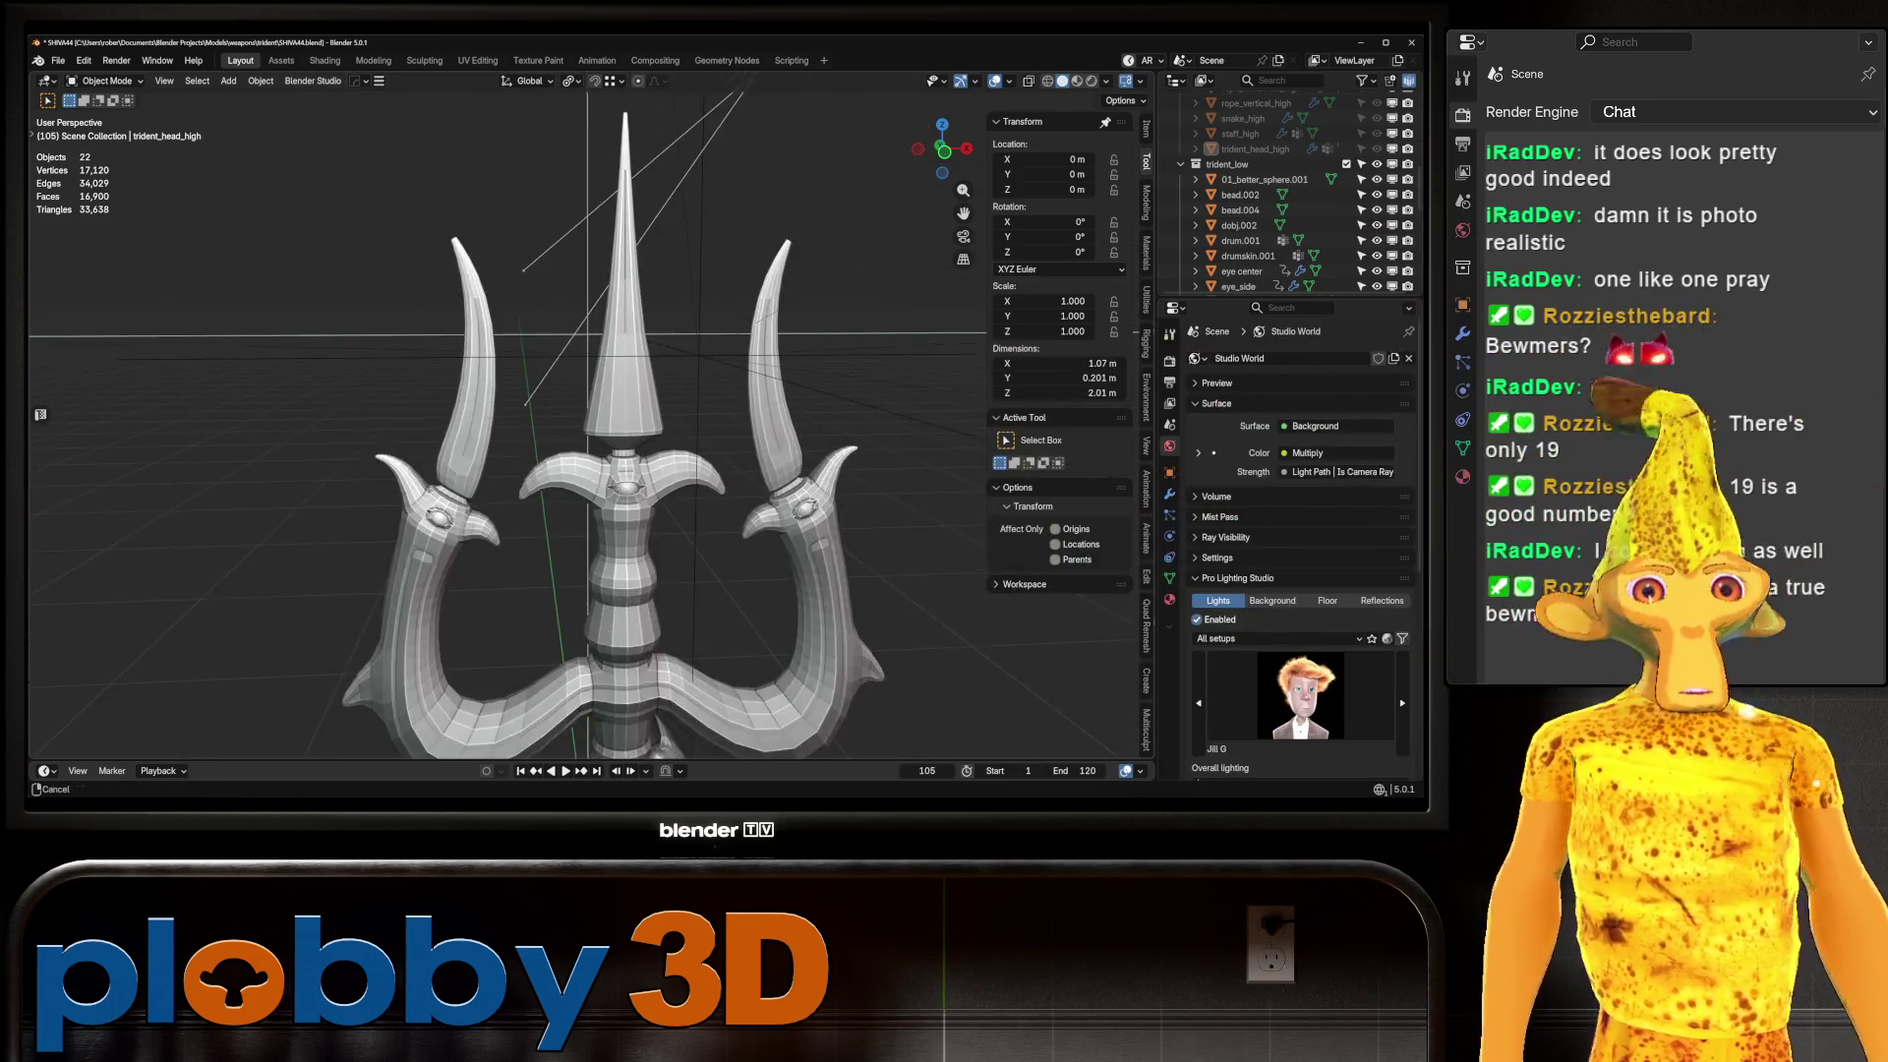
pyautogui.moveTo(511, 413)
pyautogui.mouseDown(button='middle')
pyautogui.moveTo(432, 433)
pyautogui.moveTo(163, 310)
pyautogui.mouseUp(button='middle')
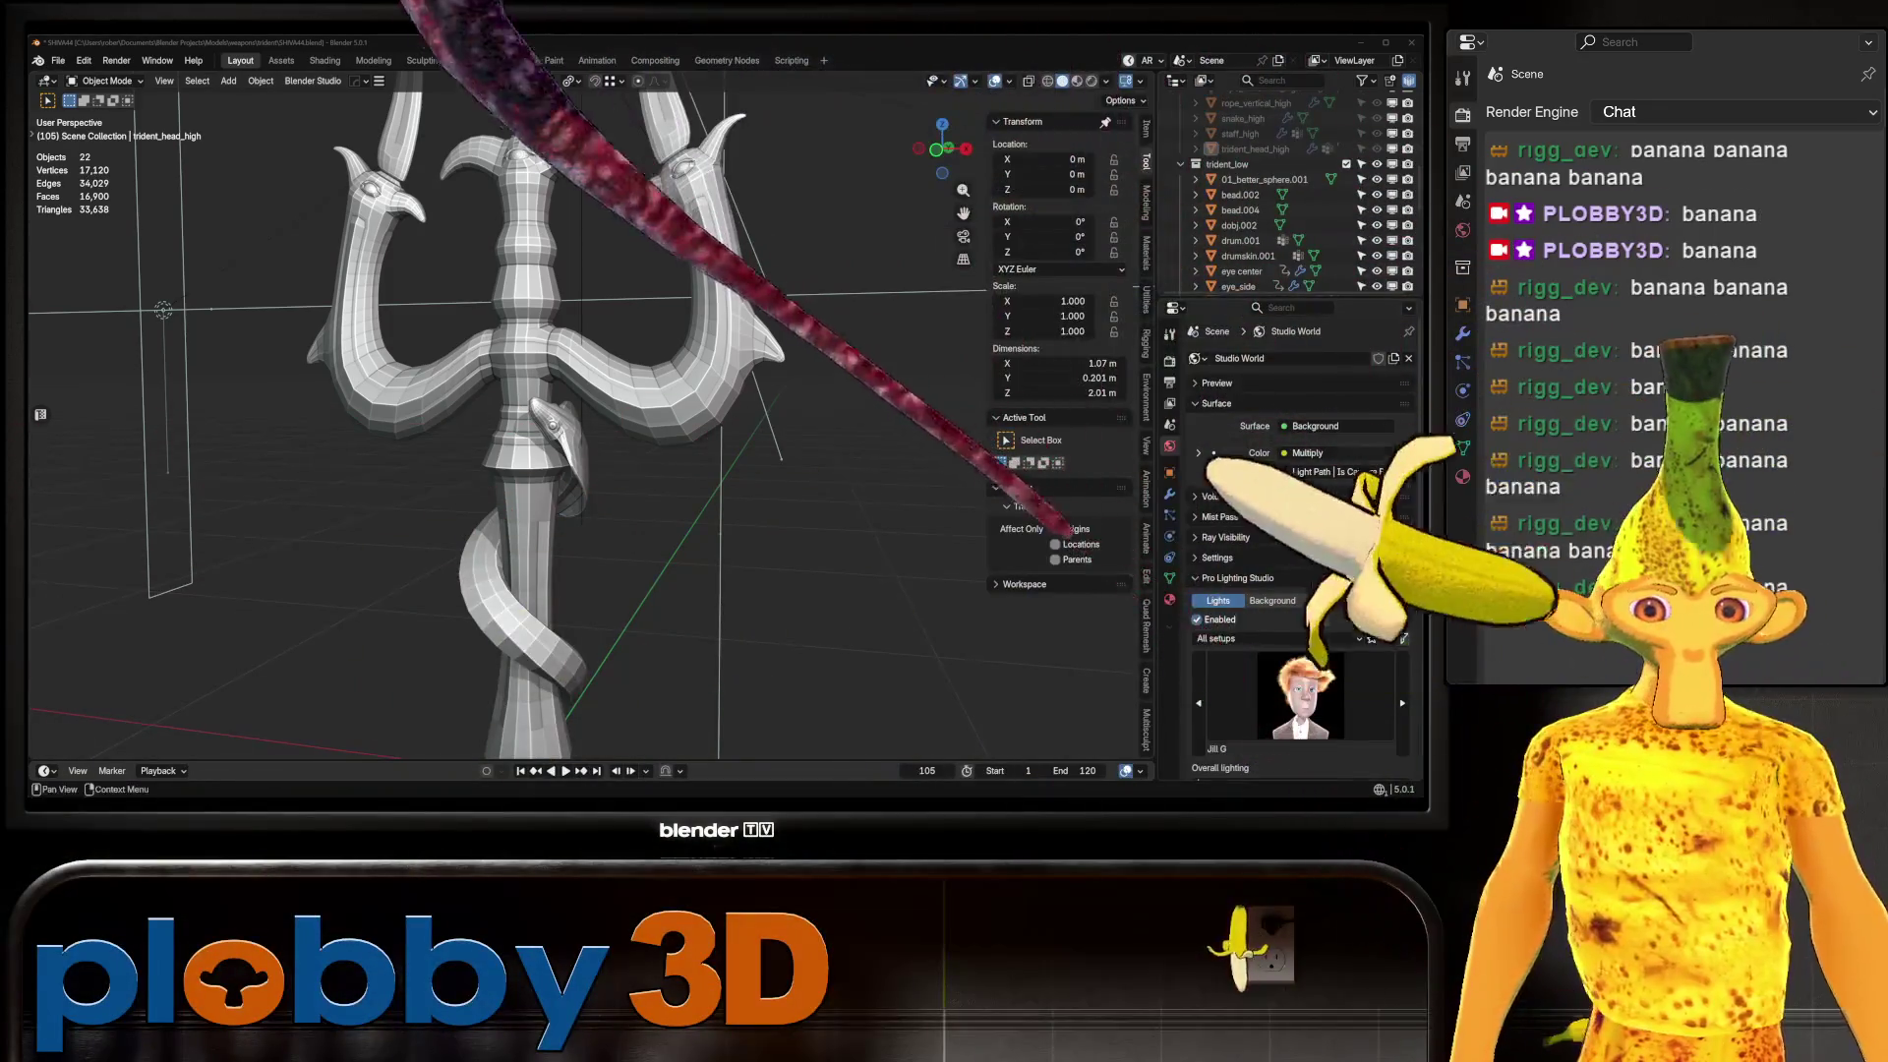
pyautogui.moveTo(590, 442)
pyautogui.mouseDown(button='middle')
pyautogui.moveTo(599, 393)
pyautogui.moveTo(639, 372)
pyautogui.mouseUp(button='middle')
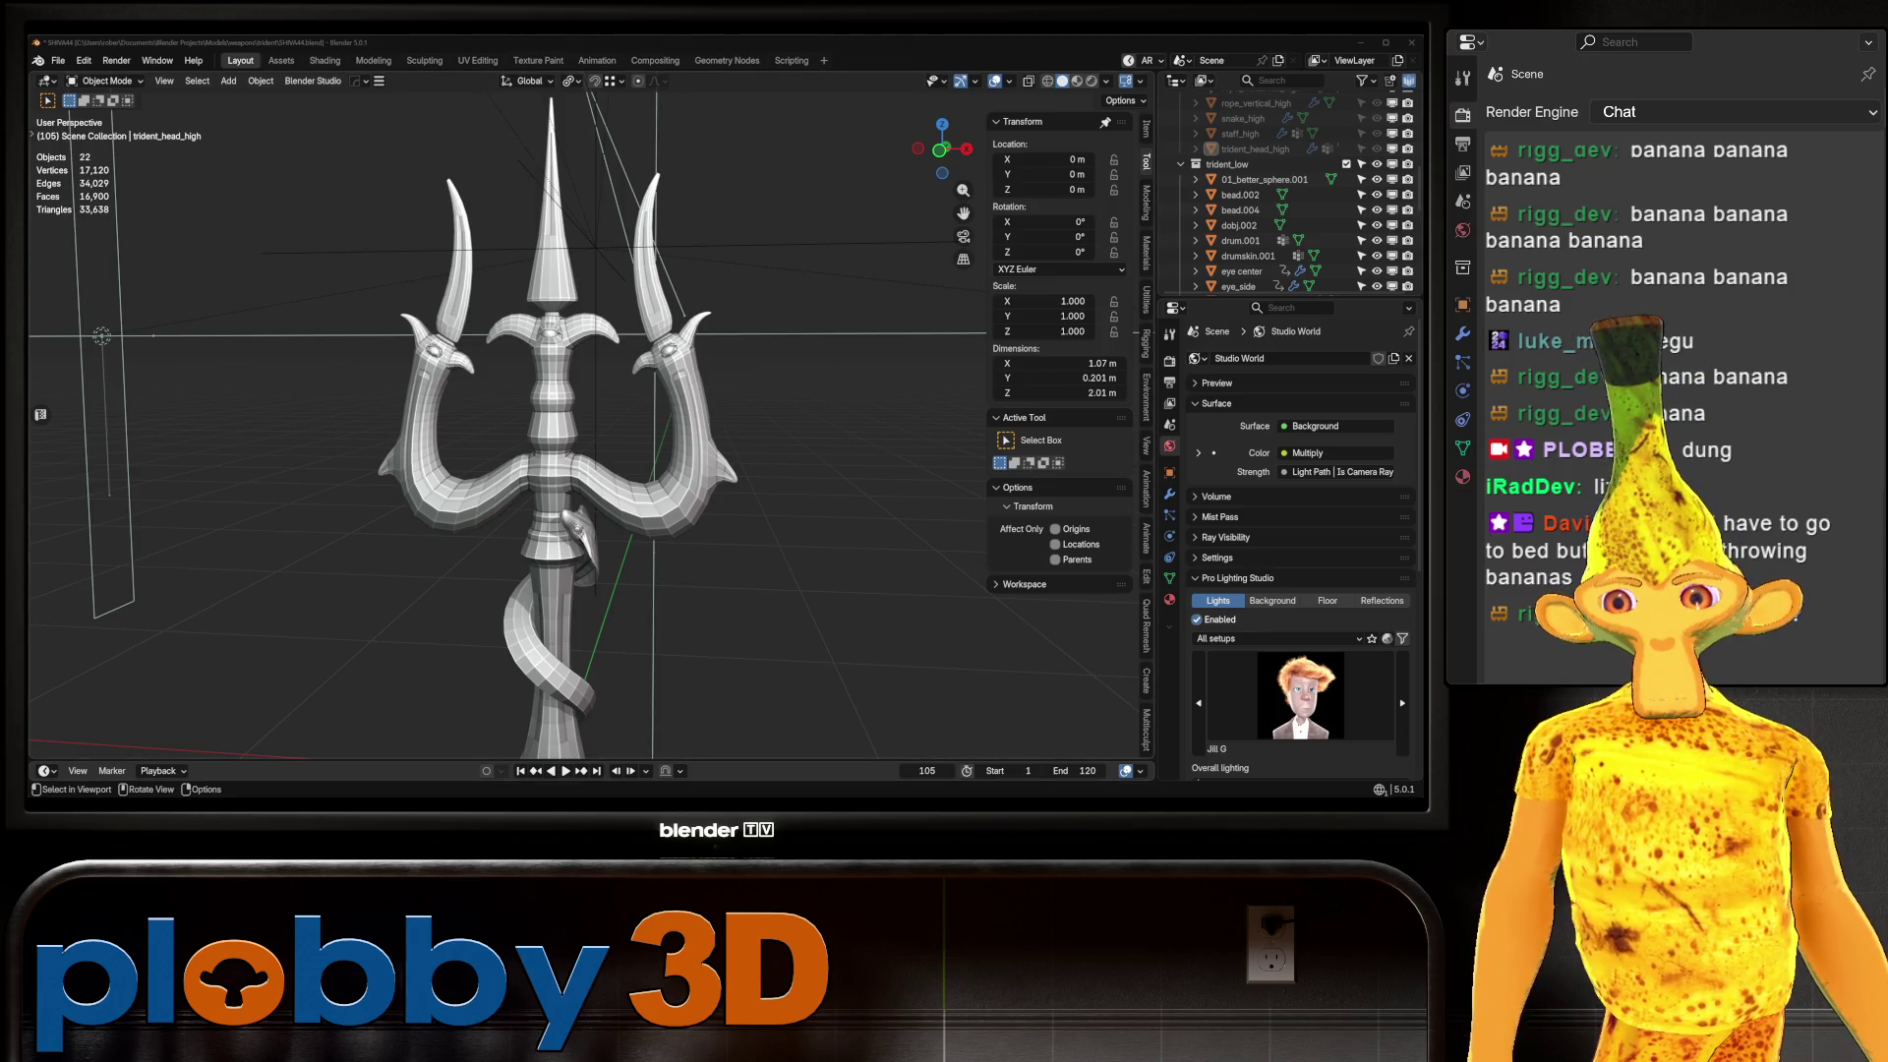
pyautogui.moveTo(550, 393)
pyautogui.mouseDown(button='middle')
pyautogui.moveTo(550, 511)
pyautogui.moveTo(718, 388)
pyautogui.moveTo(718, 580)
pyautogui.moveTo(619, 550)
pyautogui.mouseUp(button='middle')
pyautogui.scroll(4, 619, 550)
pyautogui.scroll(5, 1288, 192)
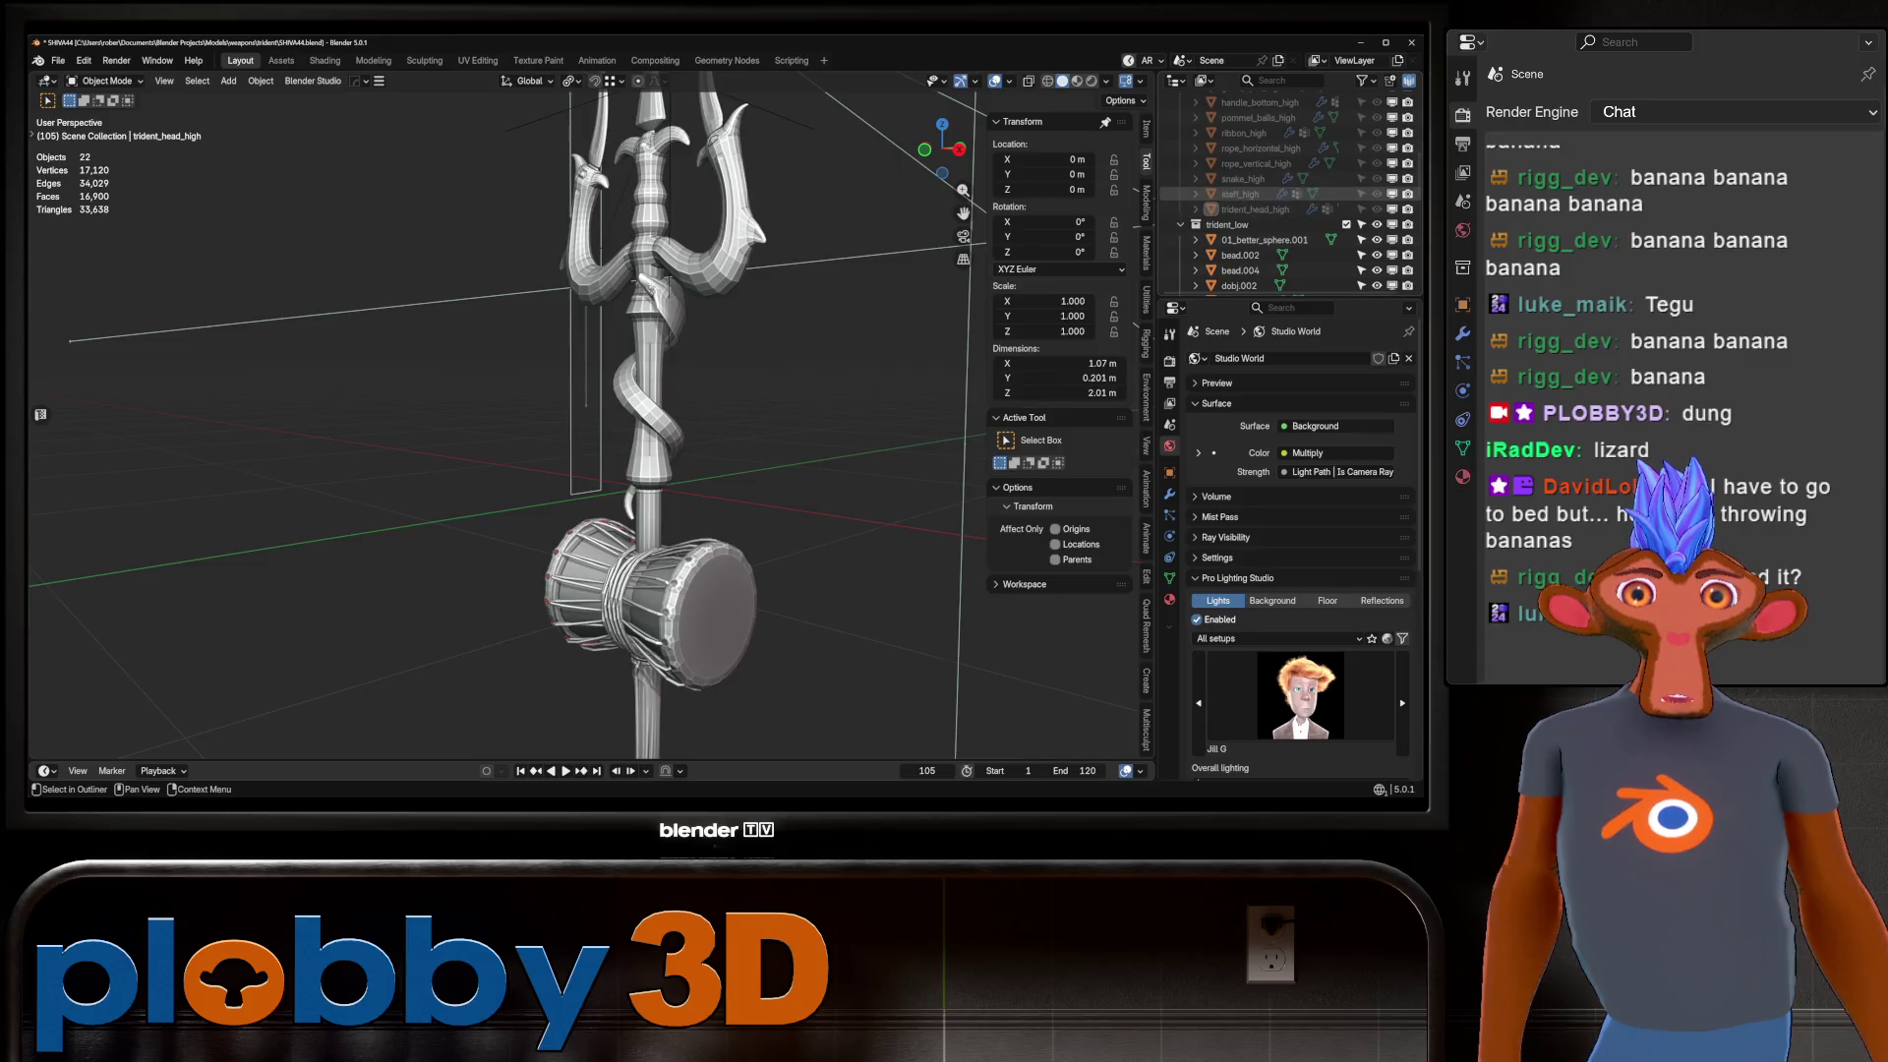
# Rename 01_better_sphere.001 to pommel_balls and handle_bottom.001 to handle_bottom.
pyautogui.doubleClick(1263, 269)
pyautogui.write('pommel_ba')
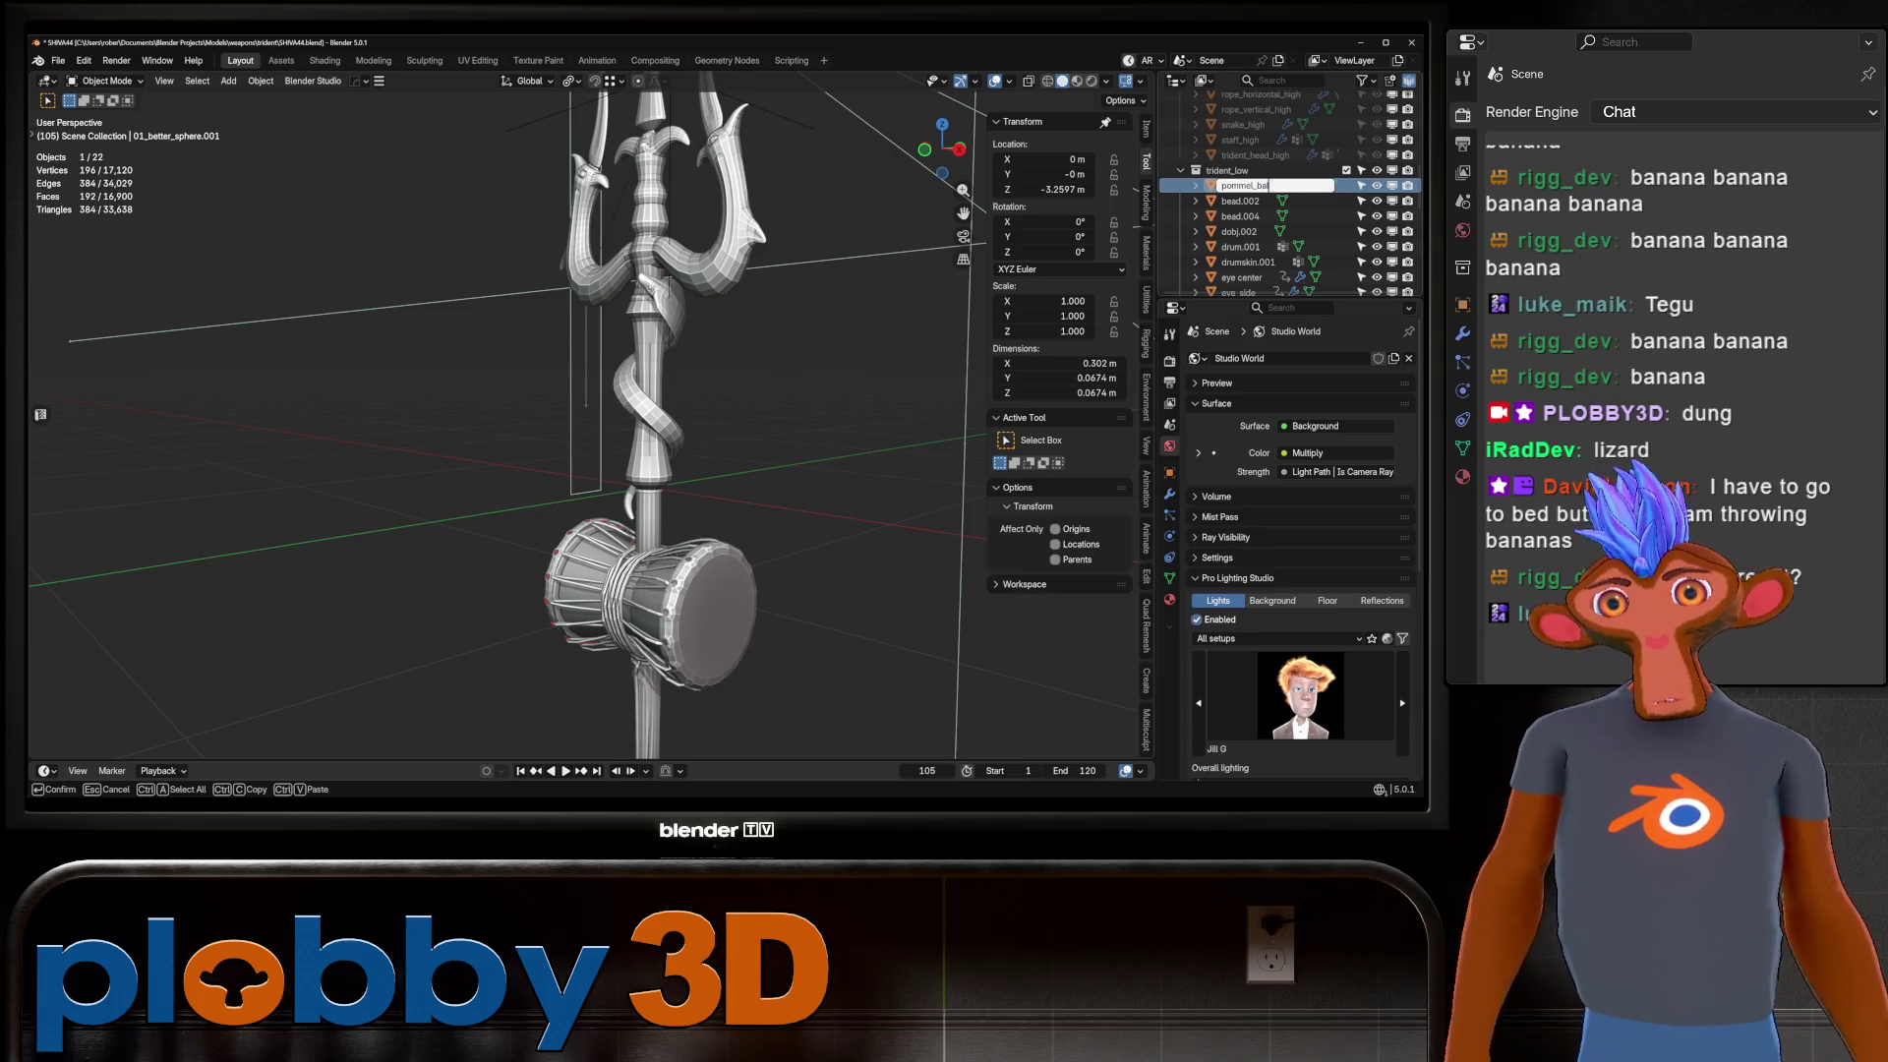
pyautogui.write('ls')
pyautogui.press('Return')
pyautogui.scroll(3, 1278, 197)
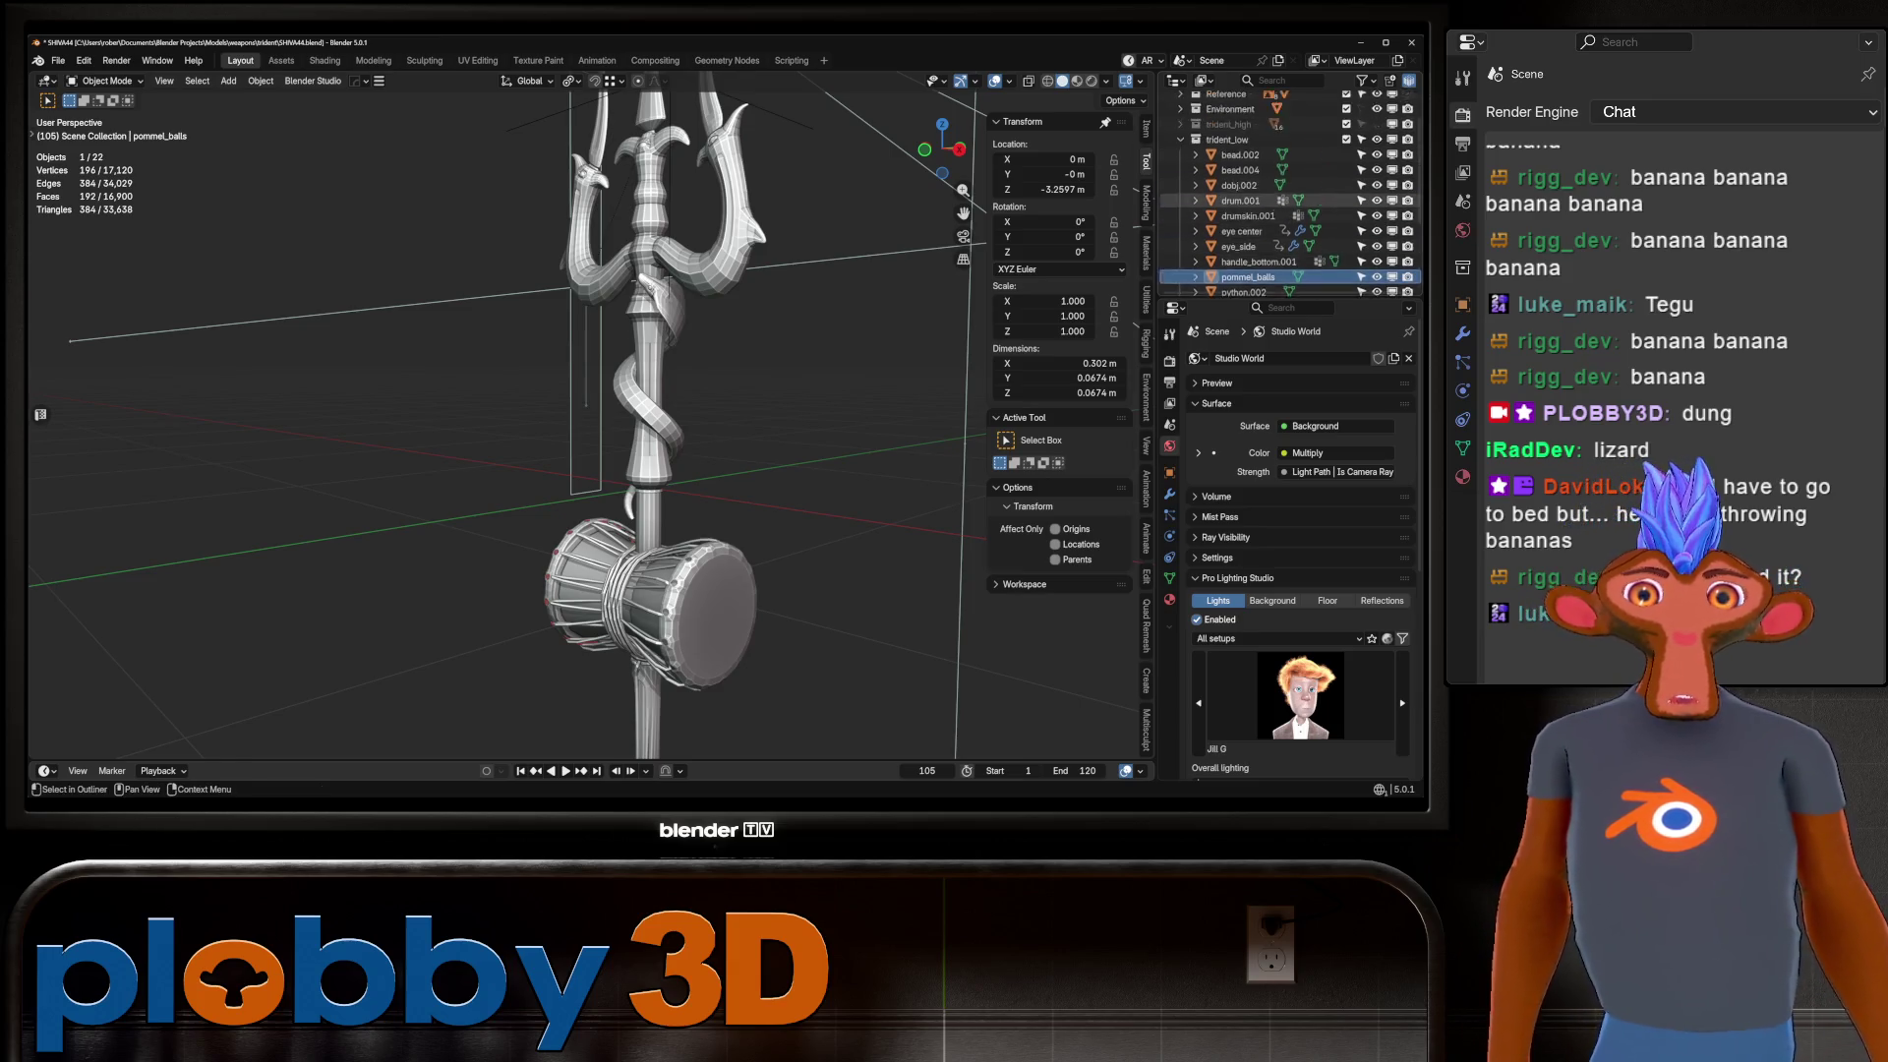
pyautogui.scroll(-6, 1278, 206)
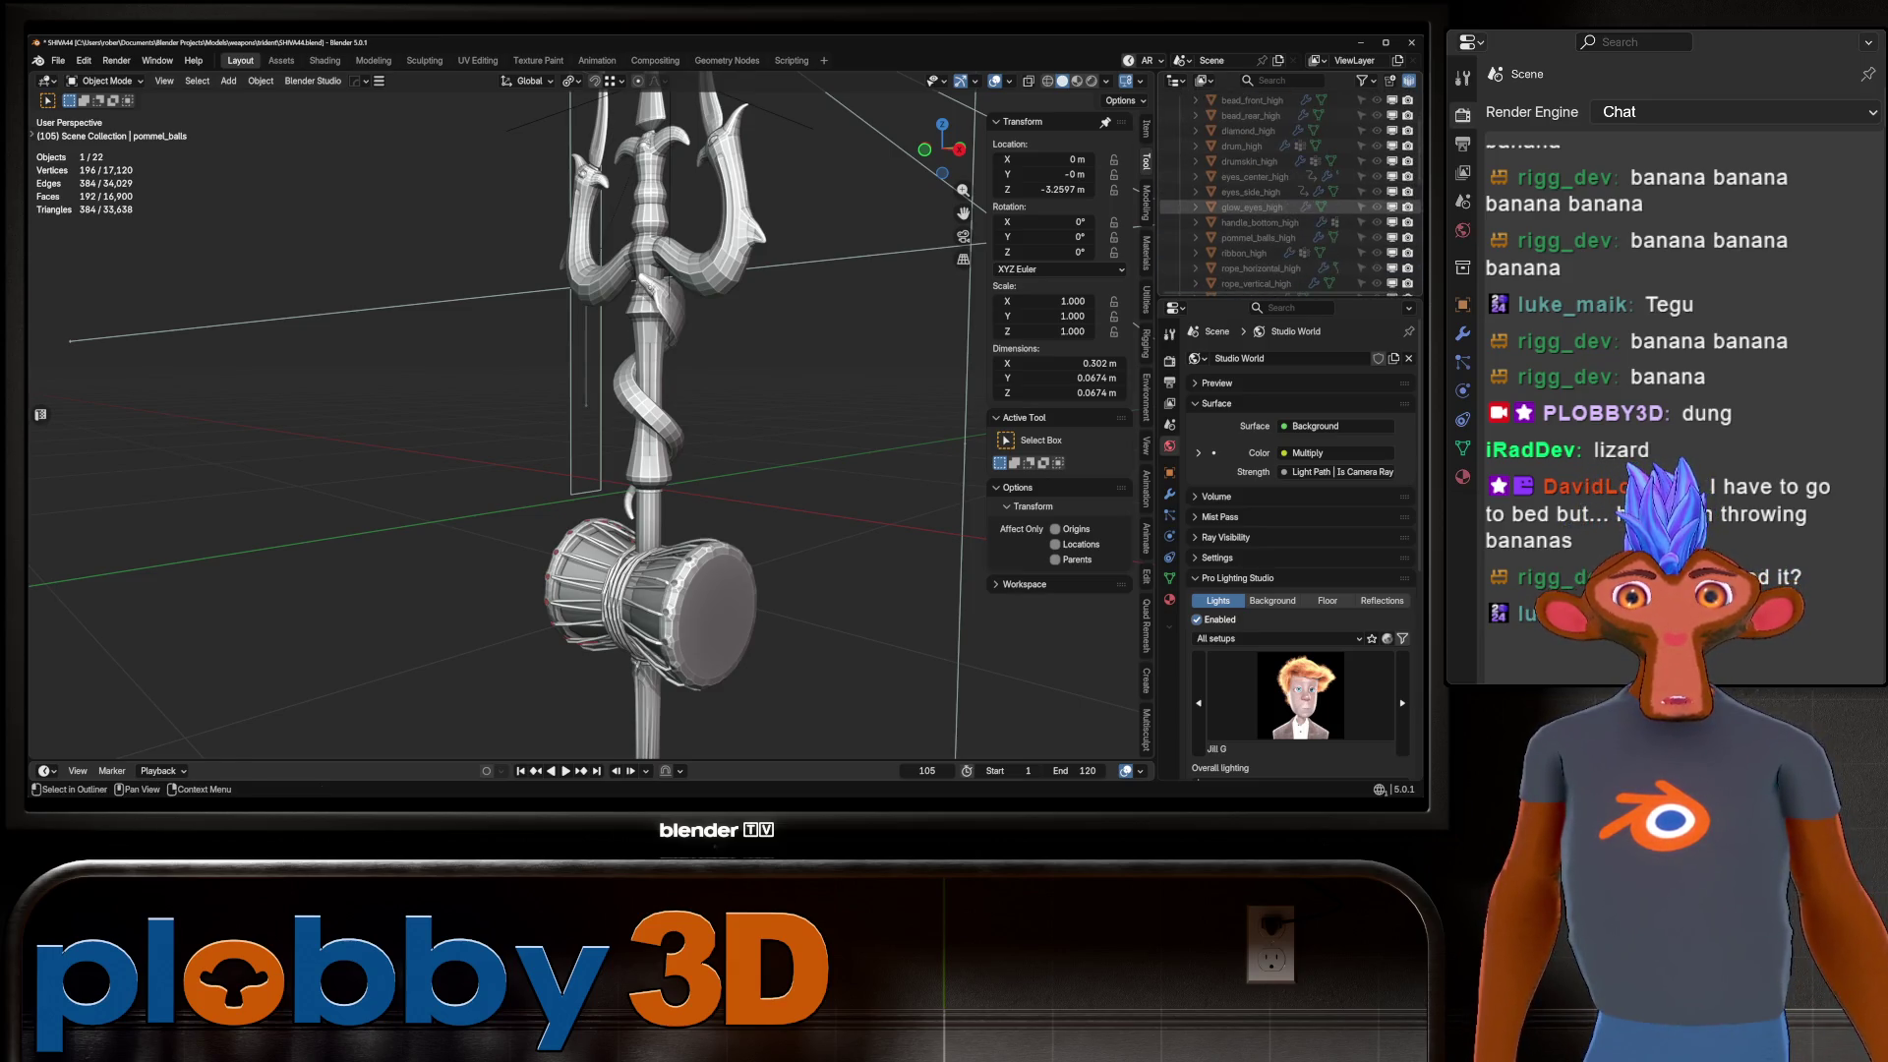
pyautogui.scroll(-5, 1278, 238)
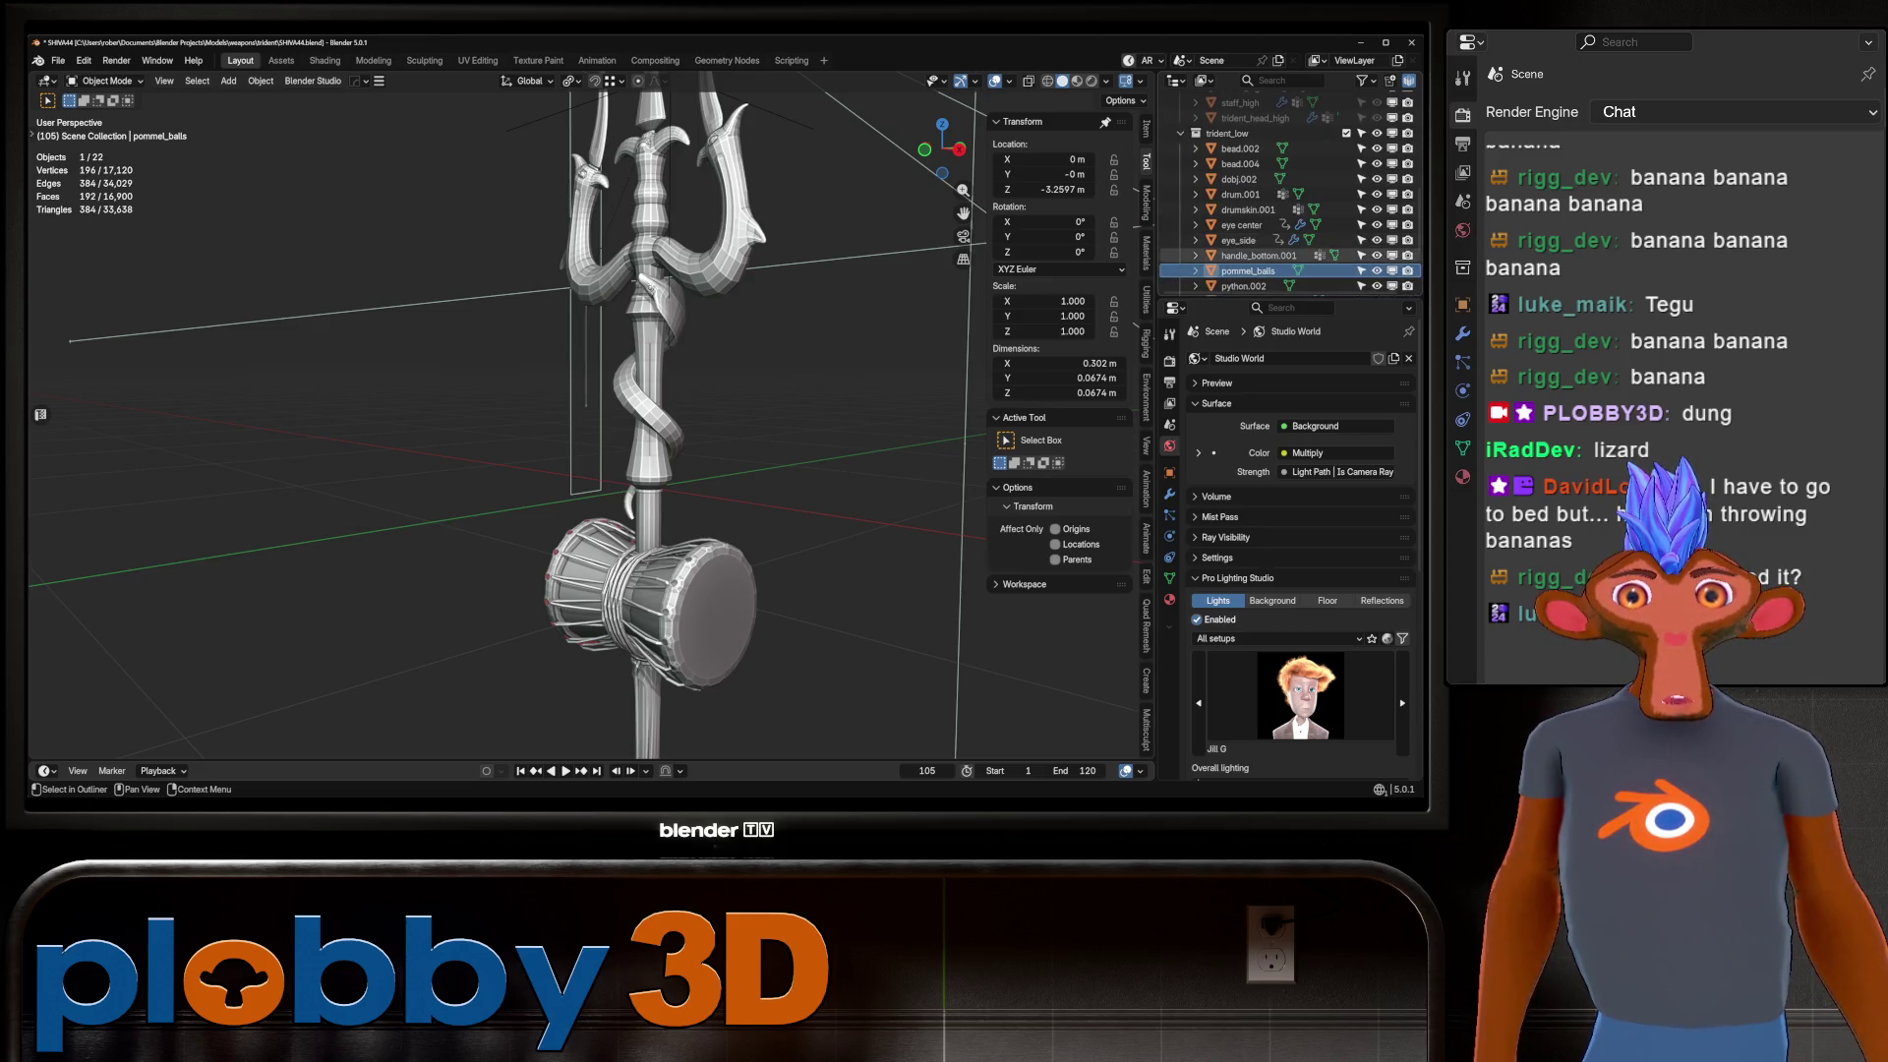
pyautogui.scroll(-5, 1269, 238)
pyautogui.doubleClick(1258, 185)
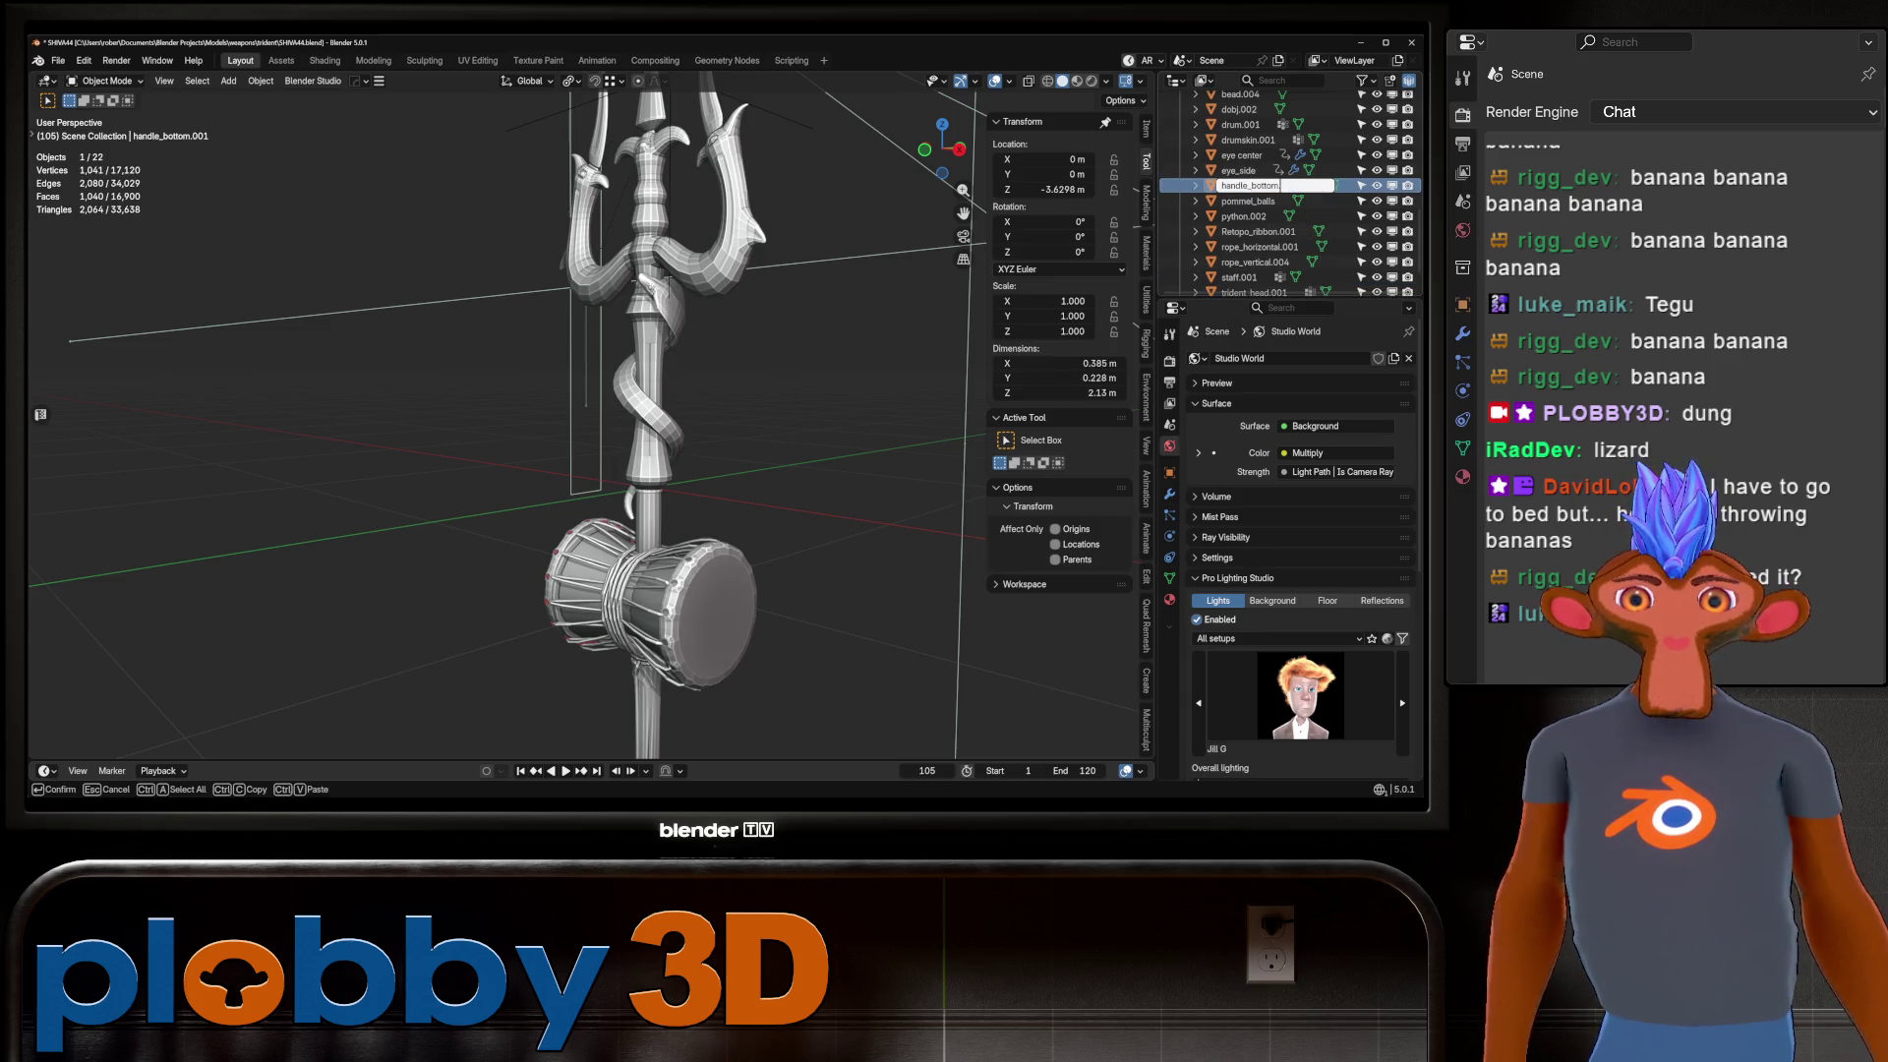
pyautogui.press('Return')
pyautogui.scroll(15, 1268, 177)
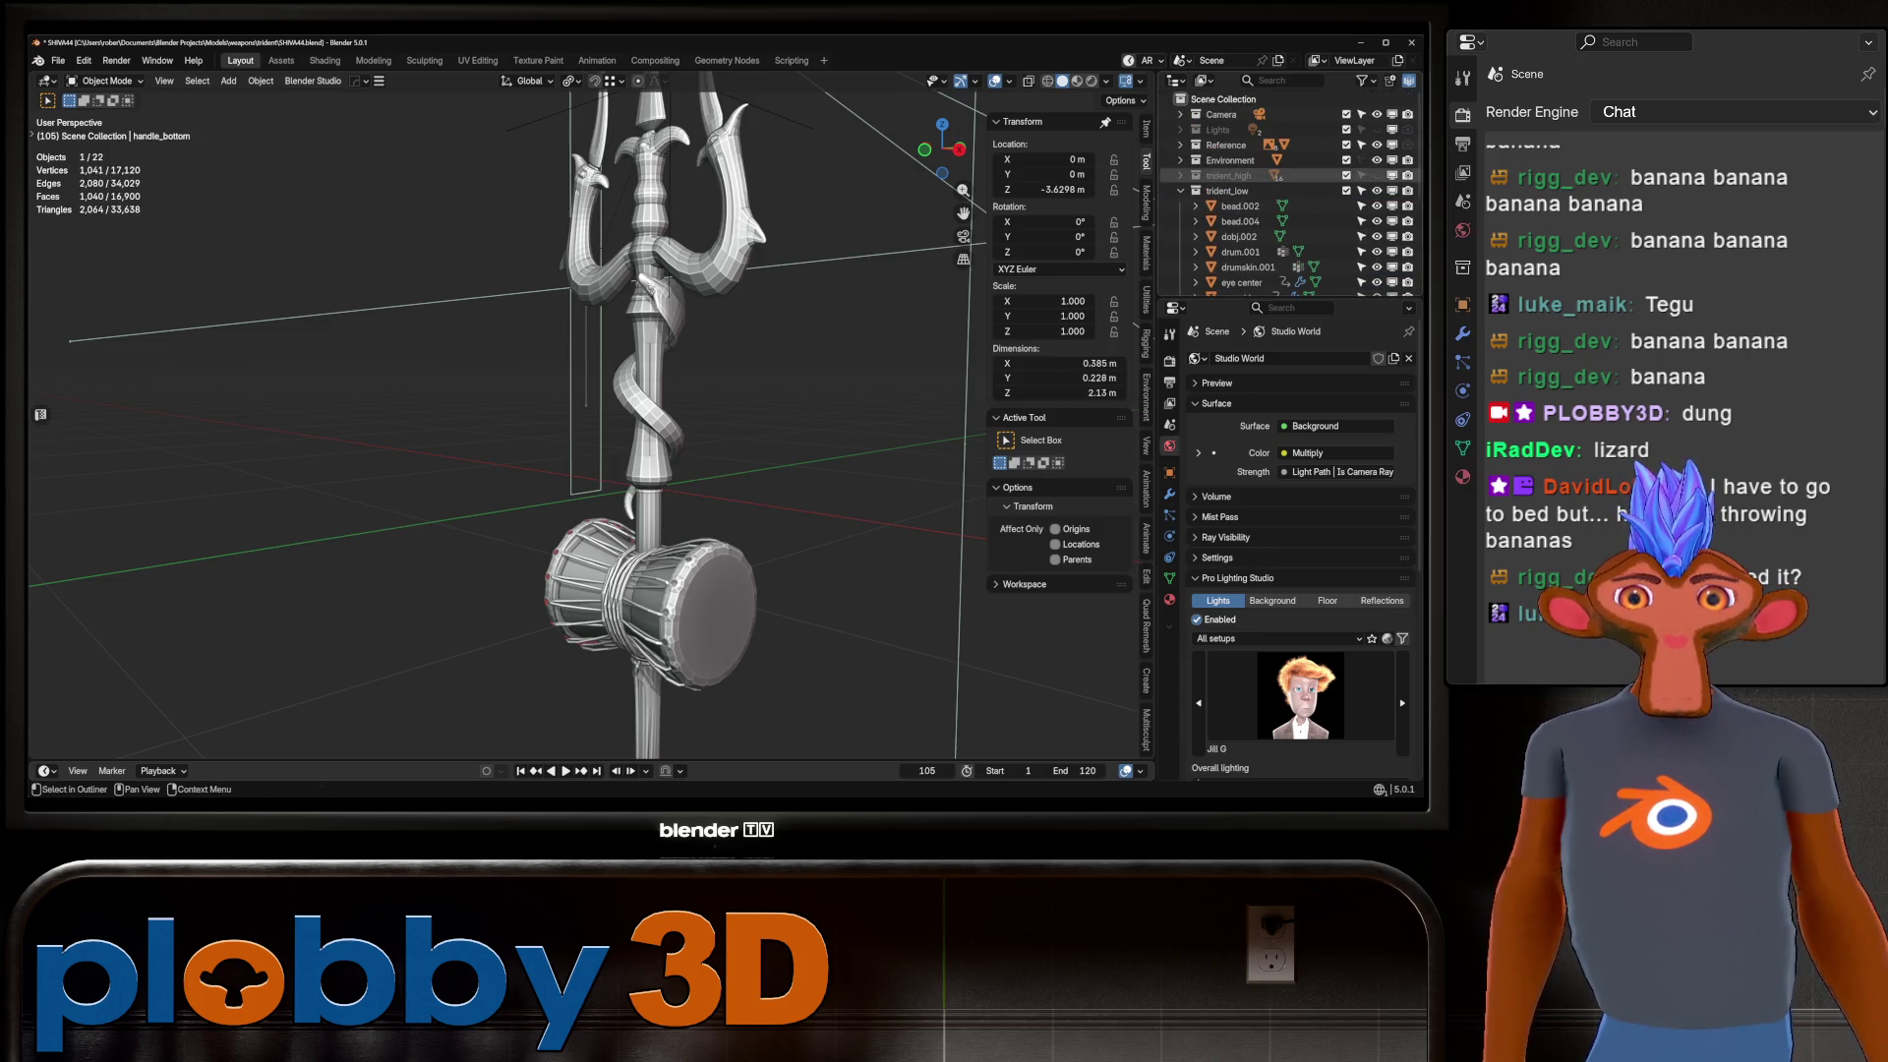
# Expand and enlarge the Outliner list, then frame the drum and staff in front orthographic view.
pyautogui.click(1181, 175)
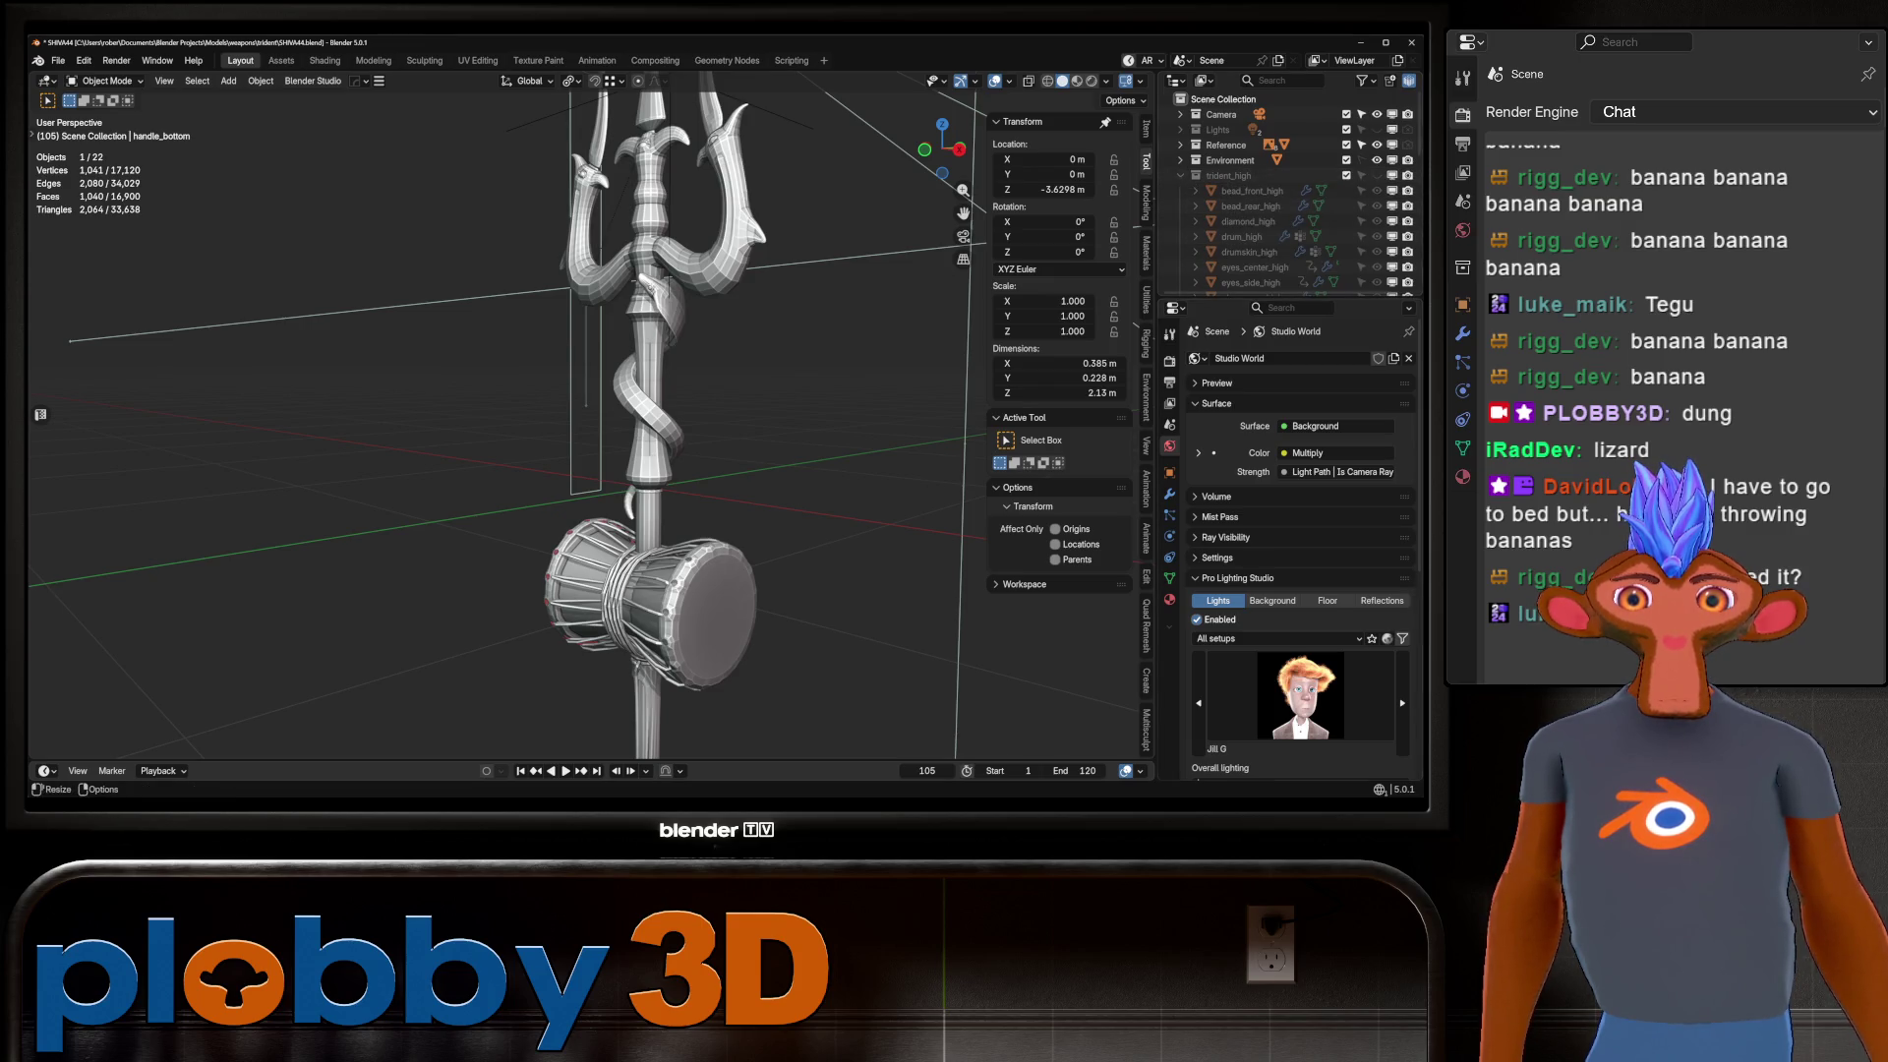
pyautogui.moveTo(1288, 295); pyautogui.dragTo(1288, 610)
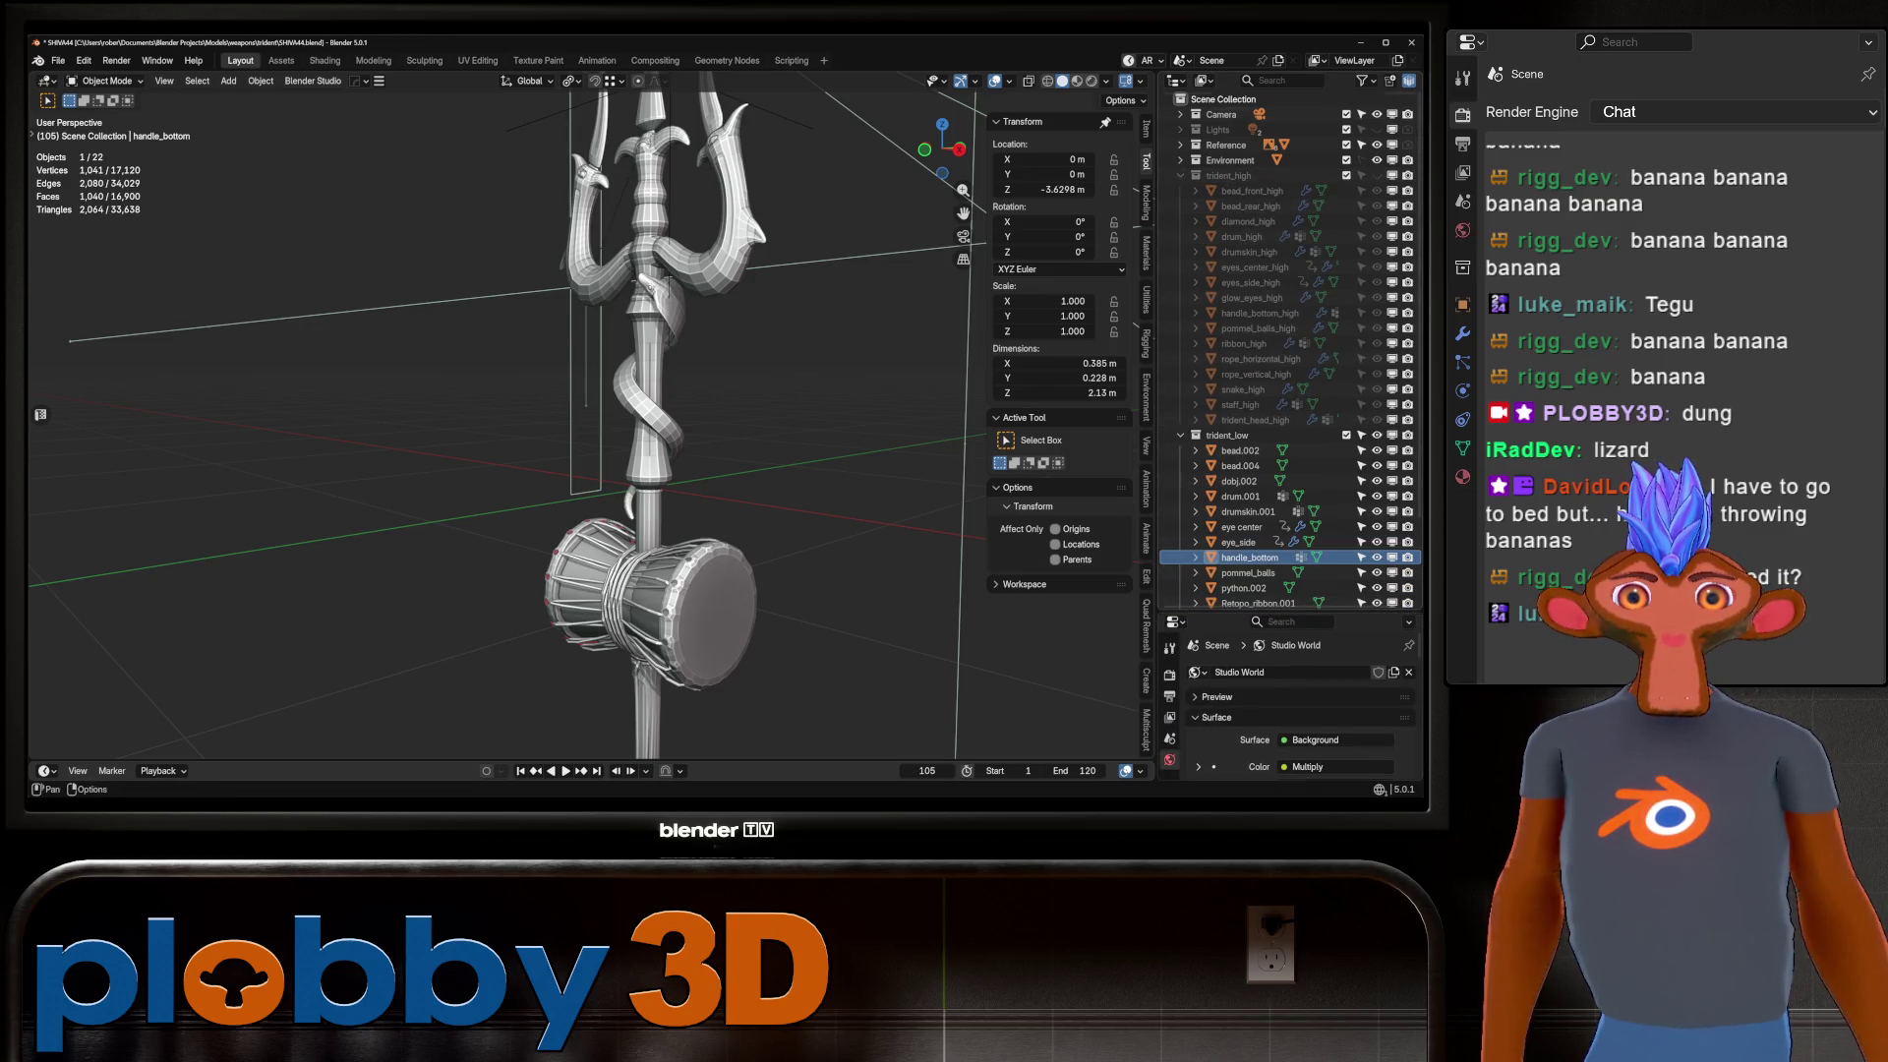
pyautogui.scroll(-3, 1268, 268)
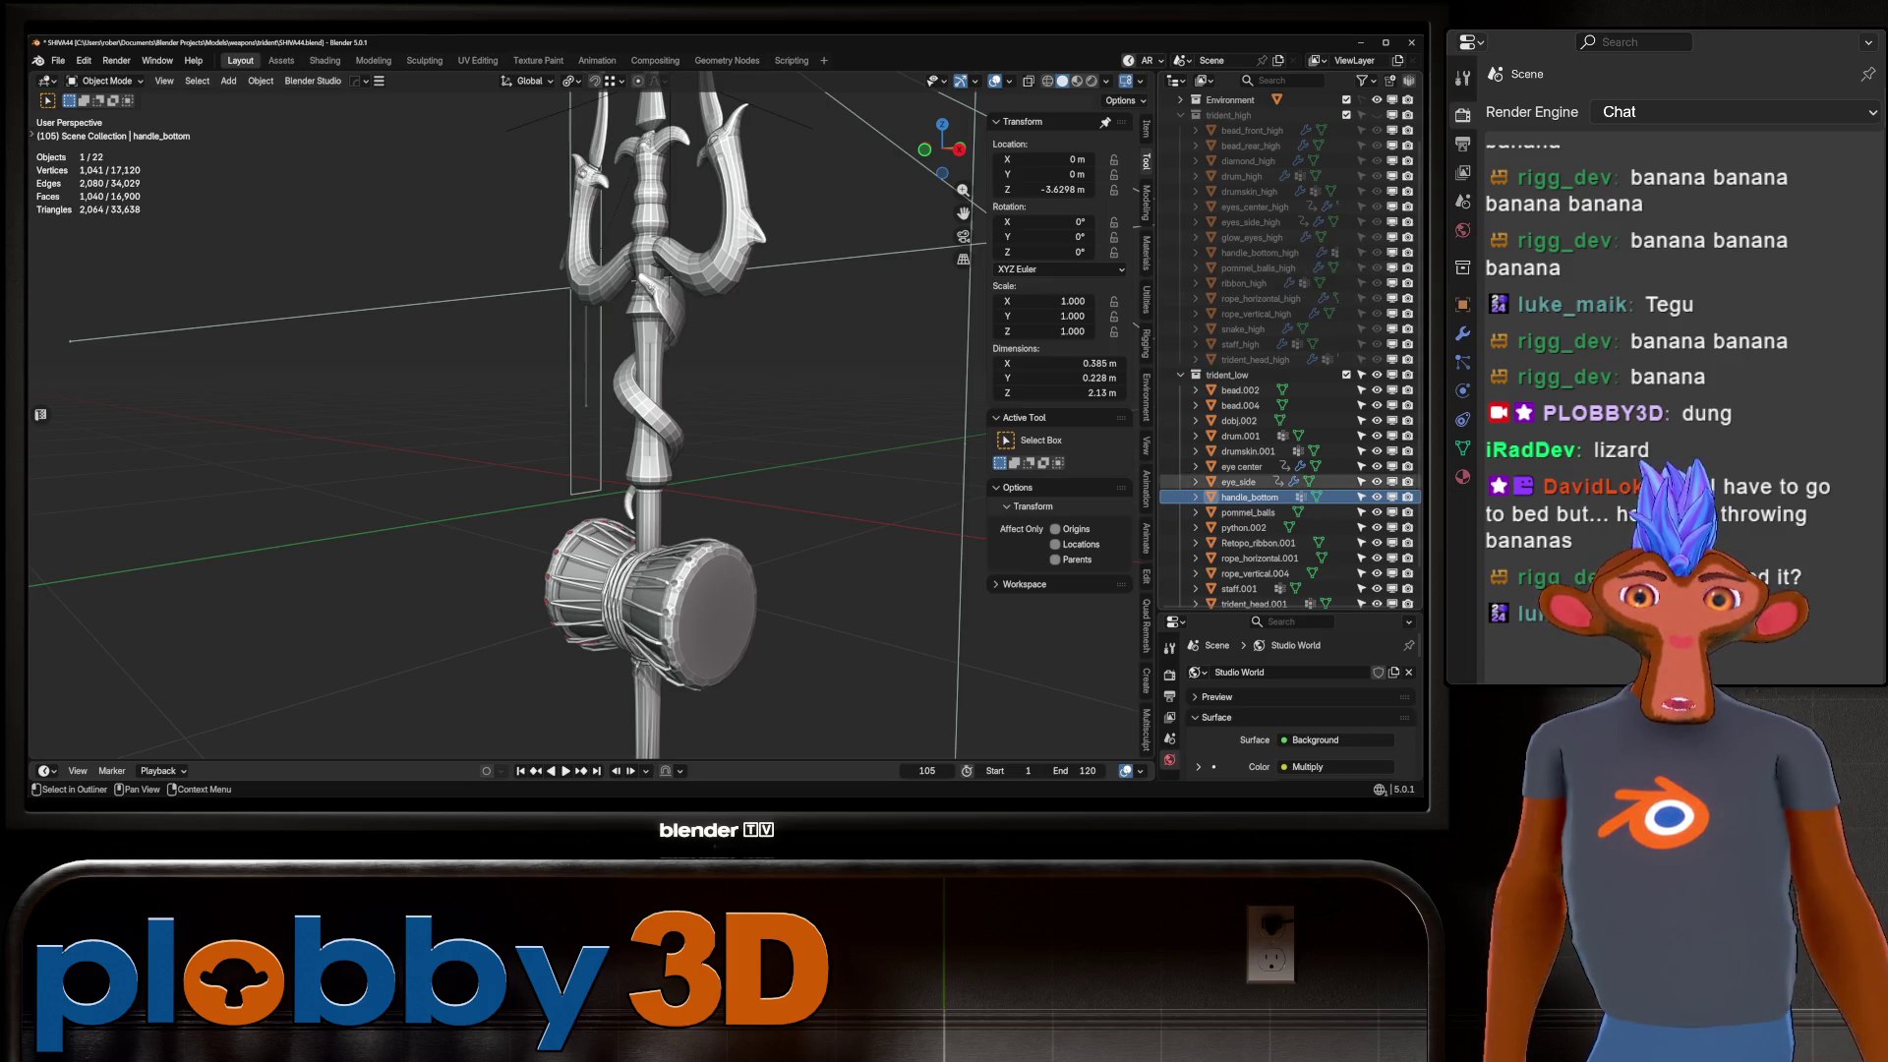
pyautogui.click(1240, 389)
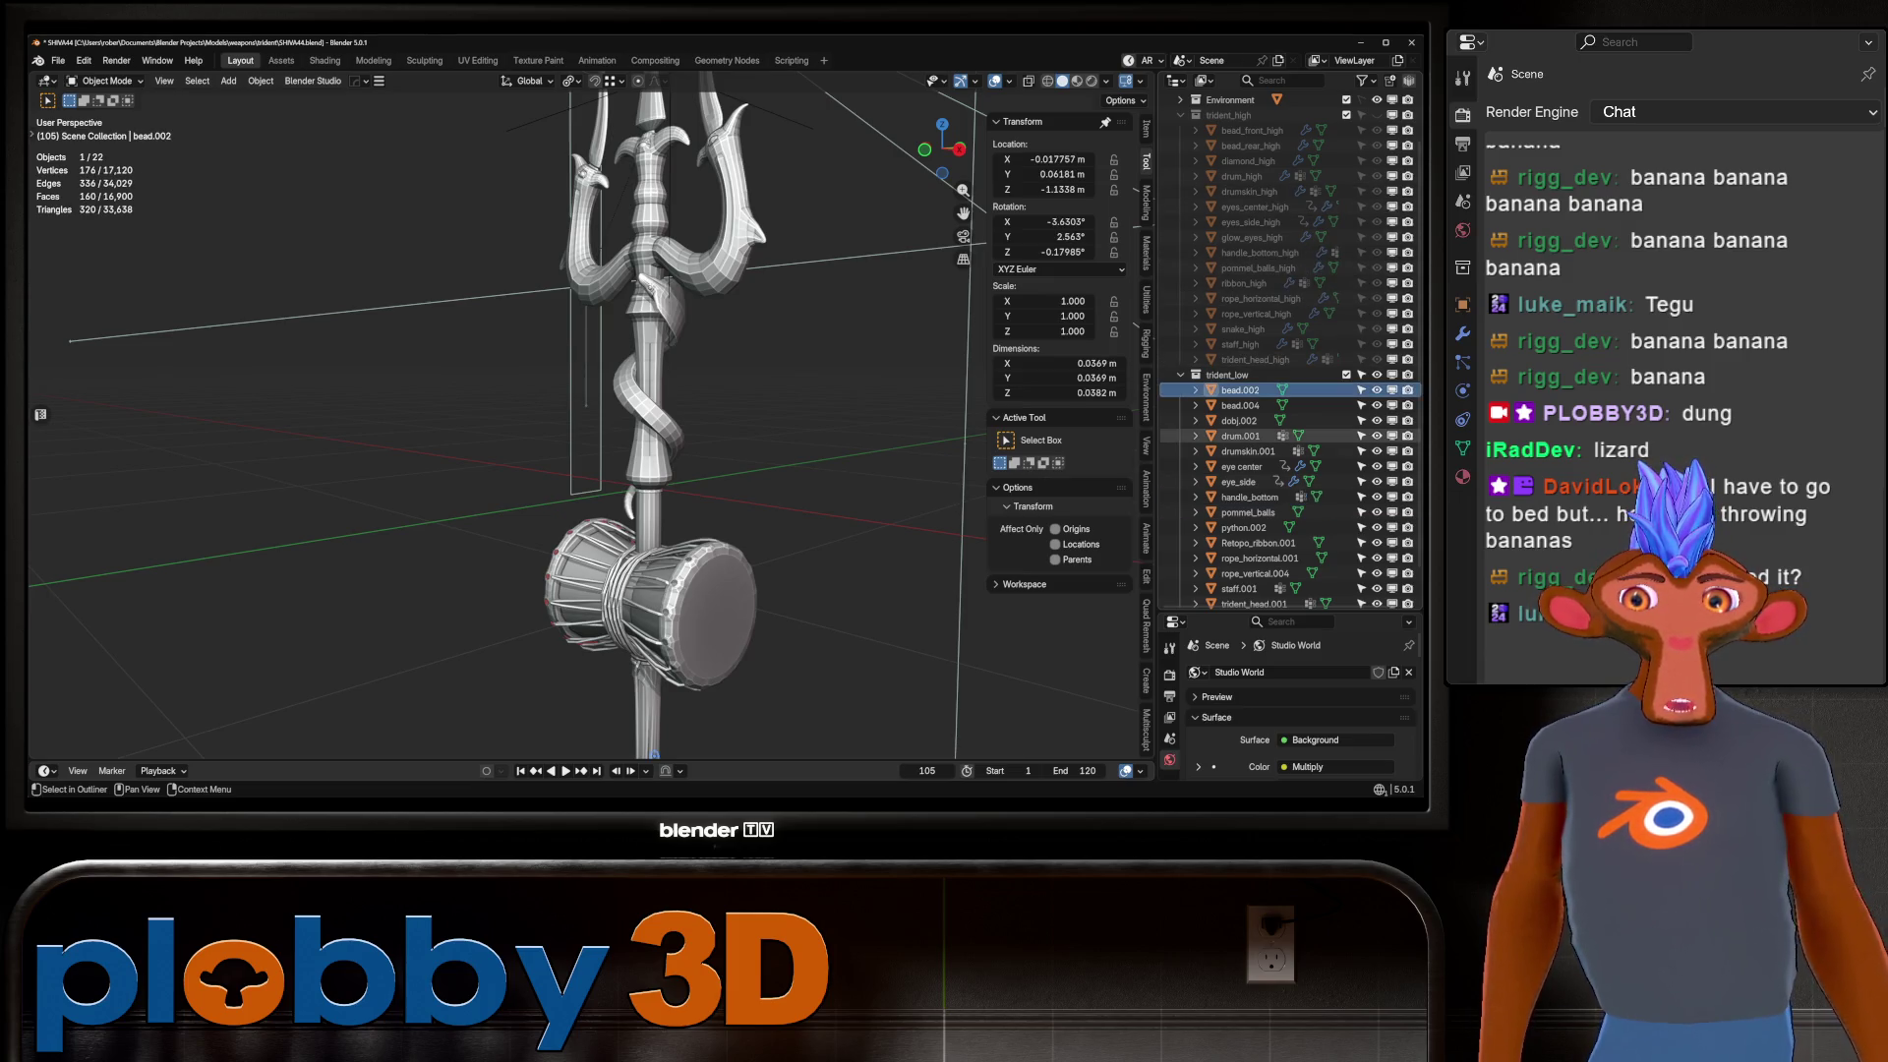
pyautogui.press('KP_1')
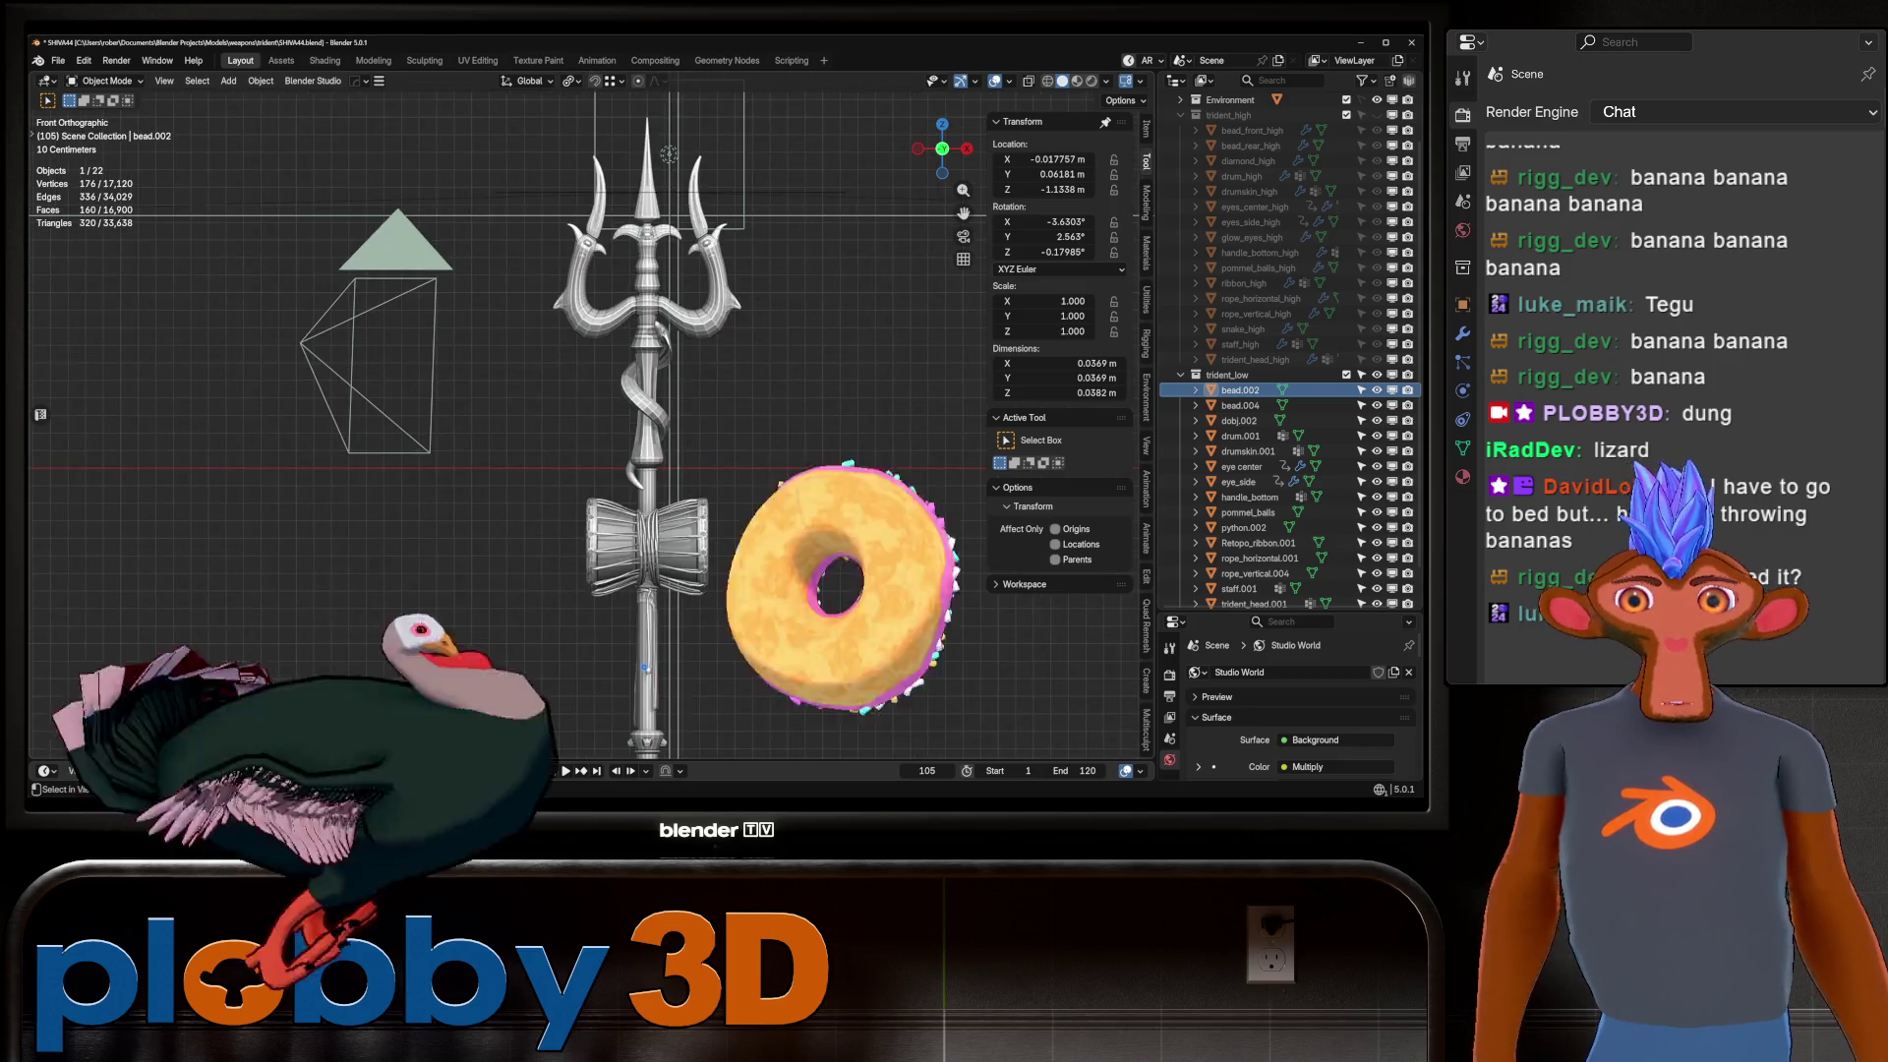
pyautogui.scroll(5, 644, 601)
pyautogui.keyDown('shift'); pyautogui.moveTo(644, 718); pyautogui.dragTo(644, 602, button='middle'); pyautogui.keyUp('shift')
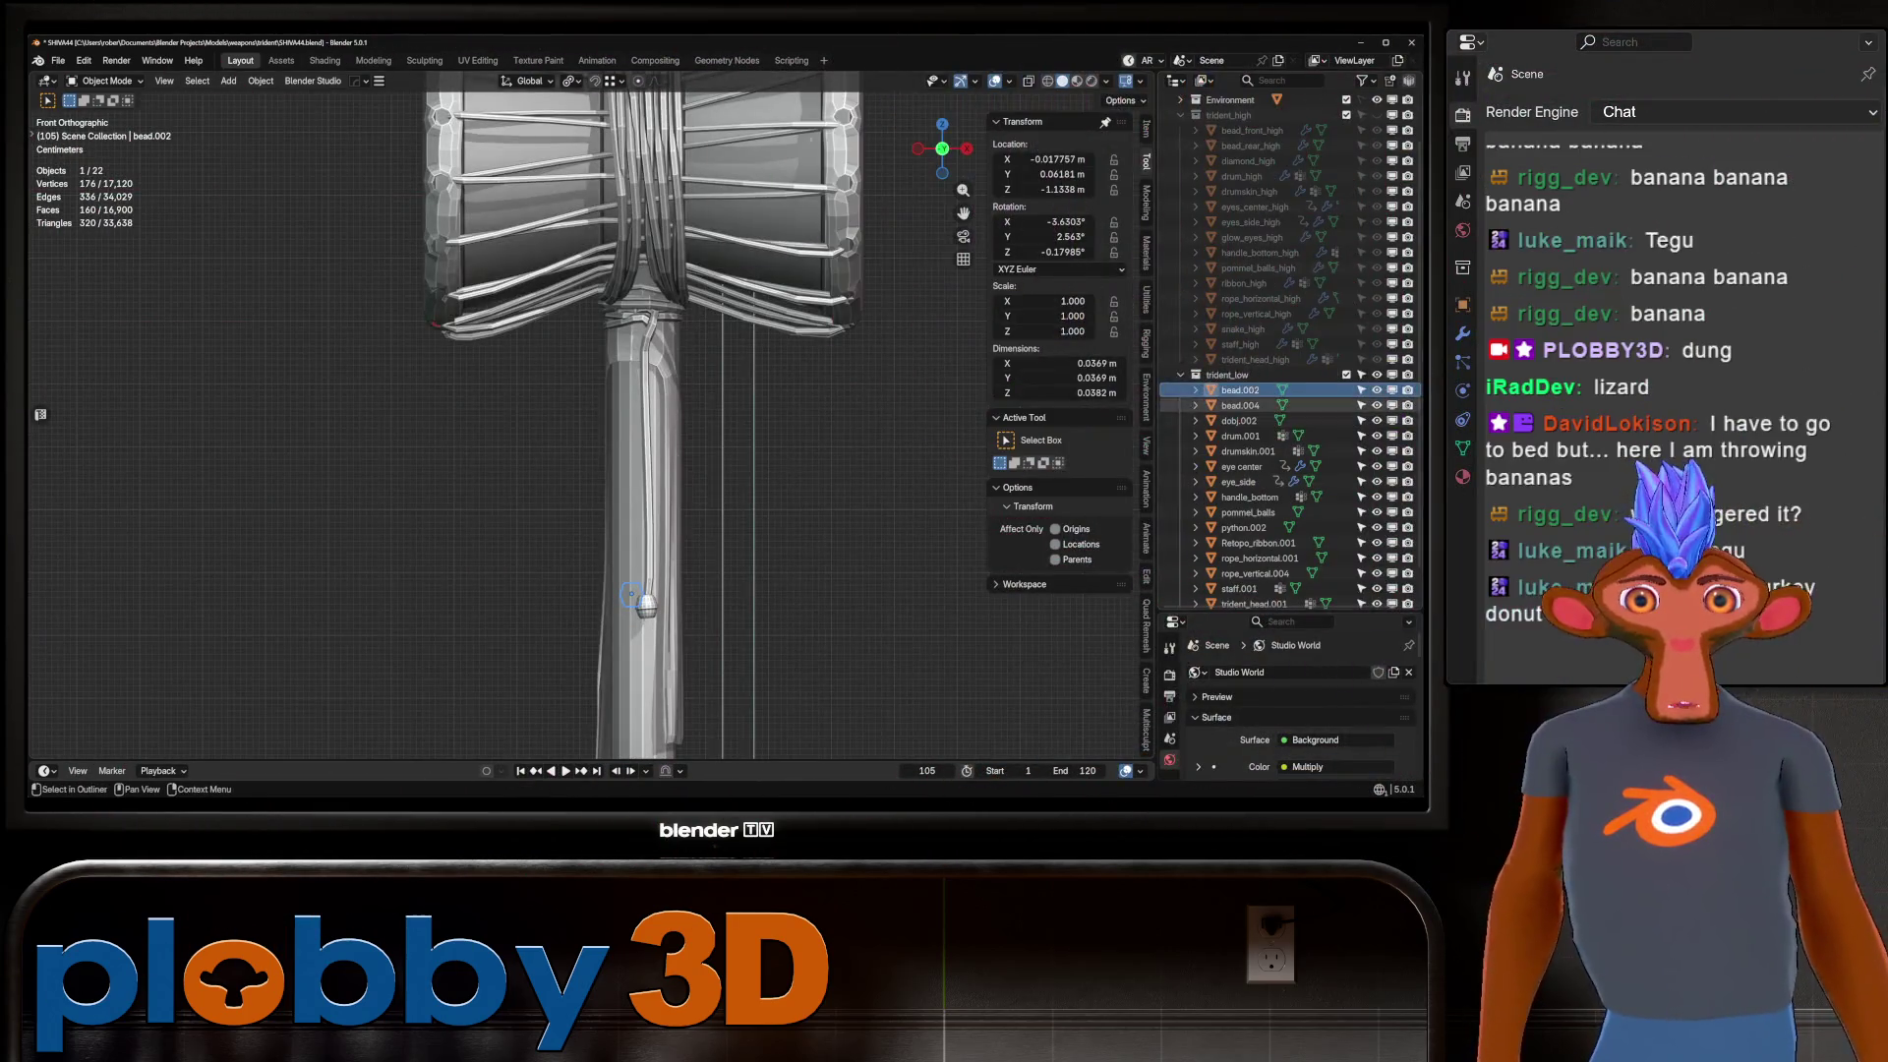
# Rename the beads to bead_rear and bead_front, and dobj.002 to diamond.
pyautogui.press('F2')
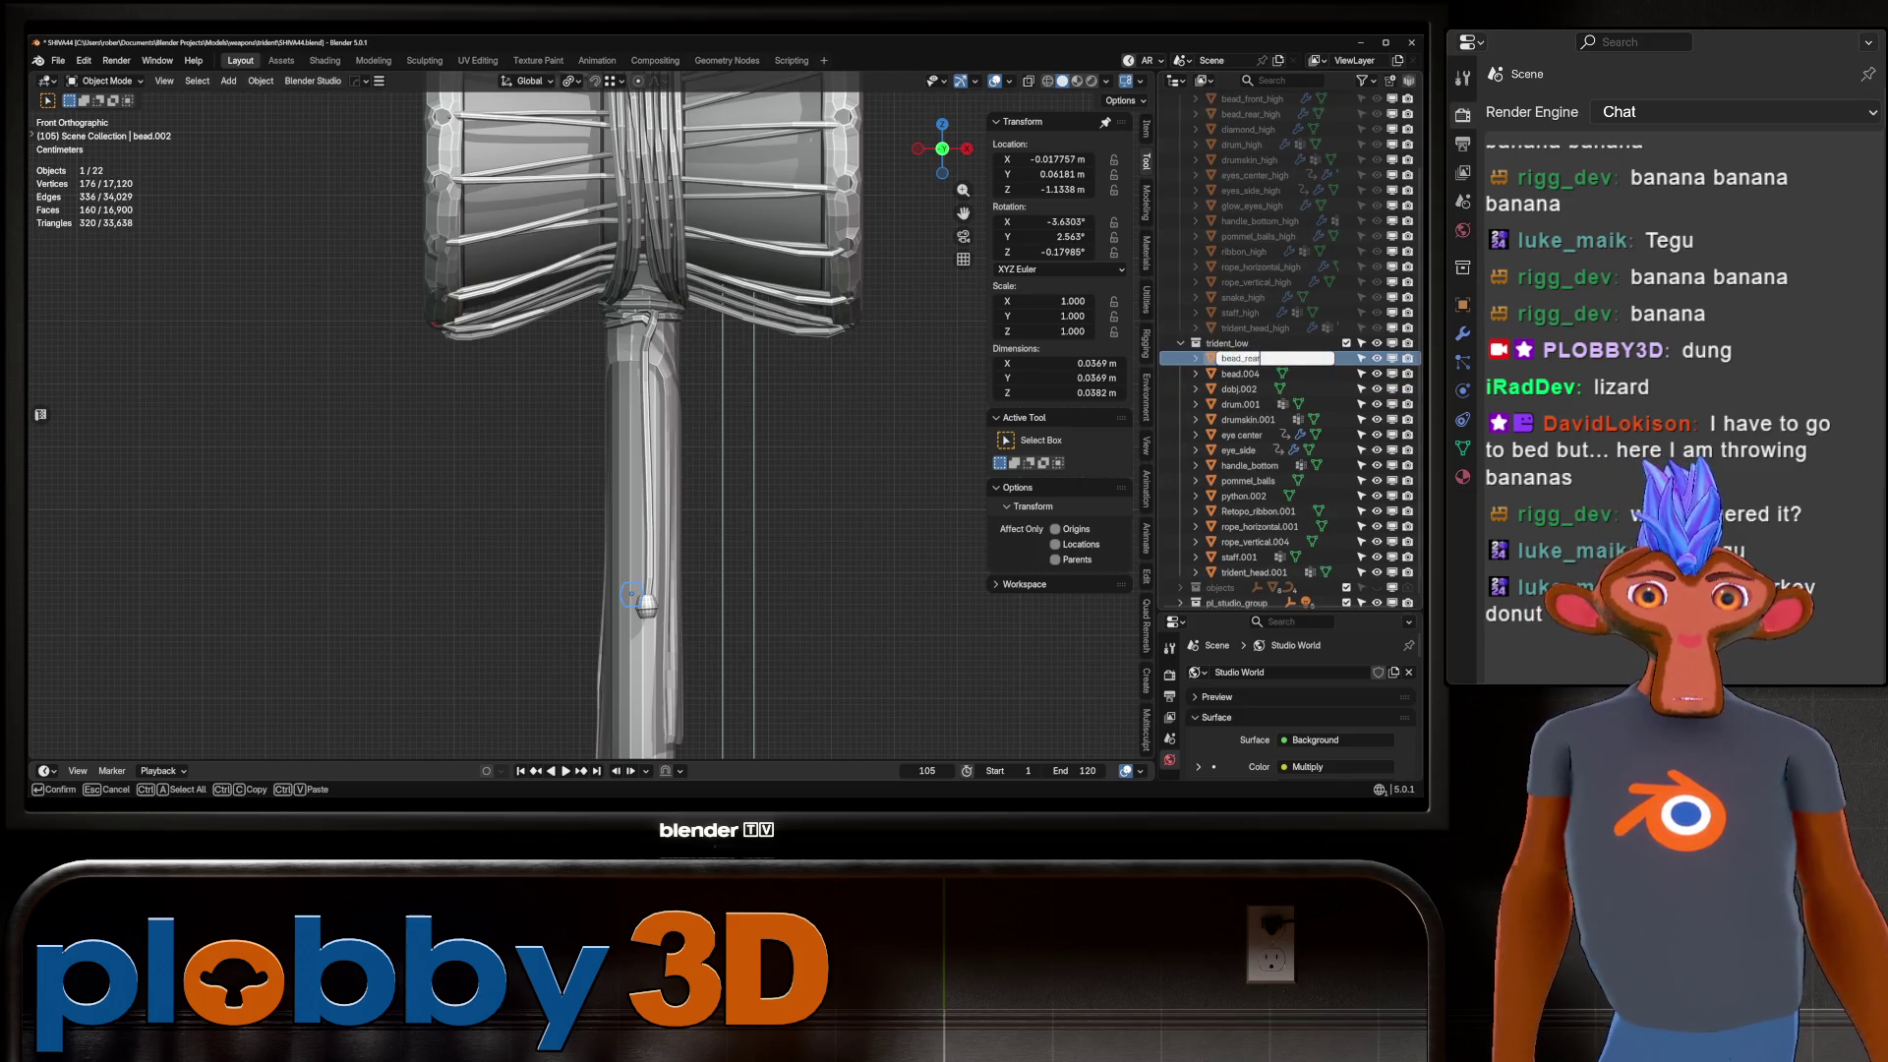
pyautogui.press('Return')
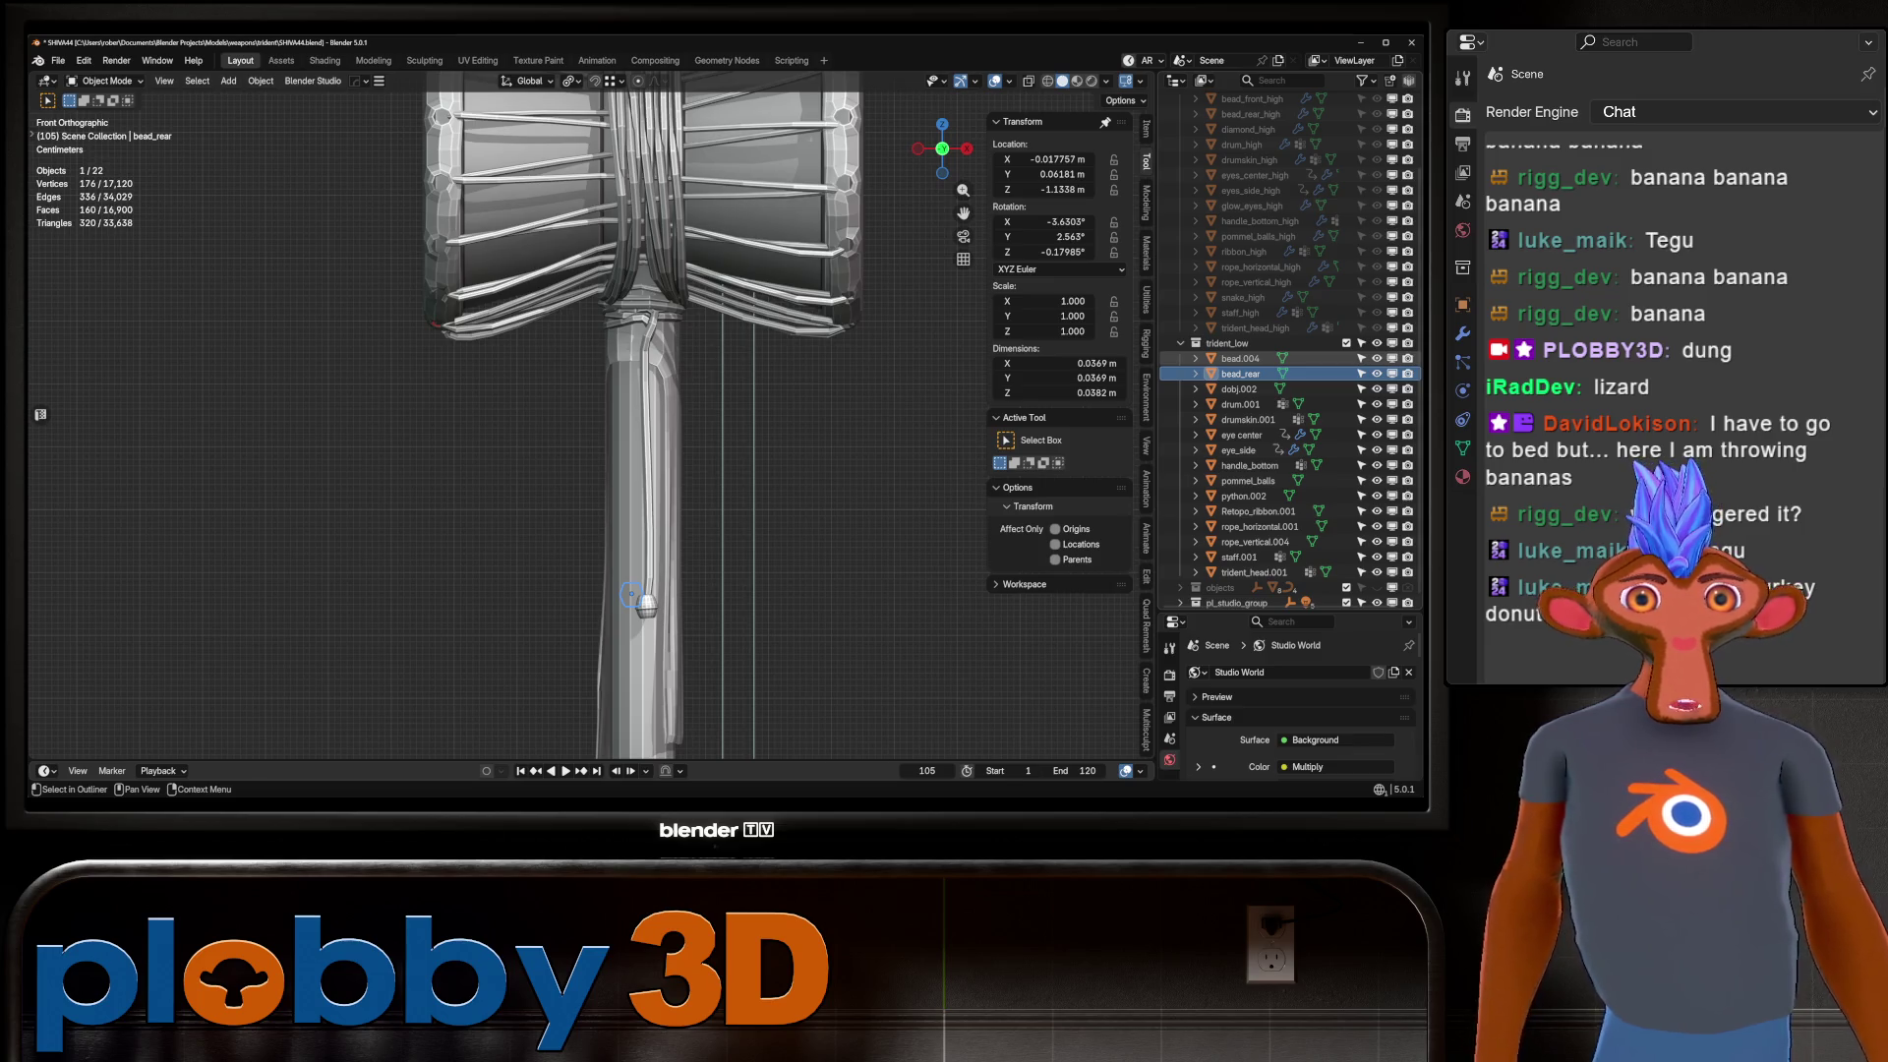
pyautogui.click(646, 605)
pyautogui.press('F2')
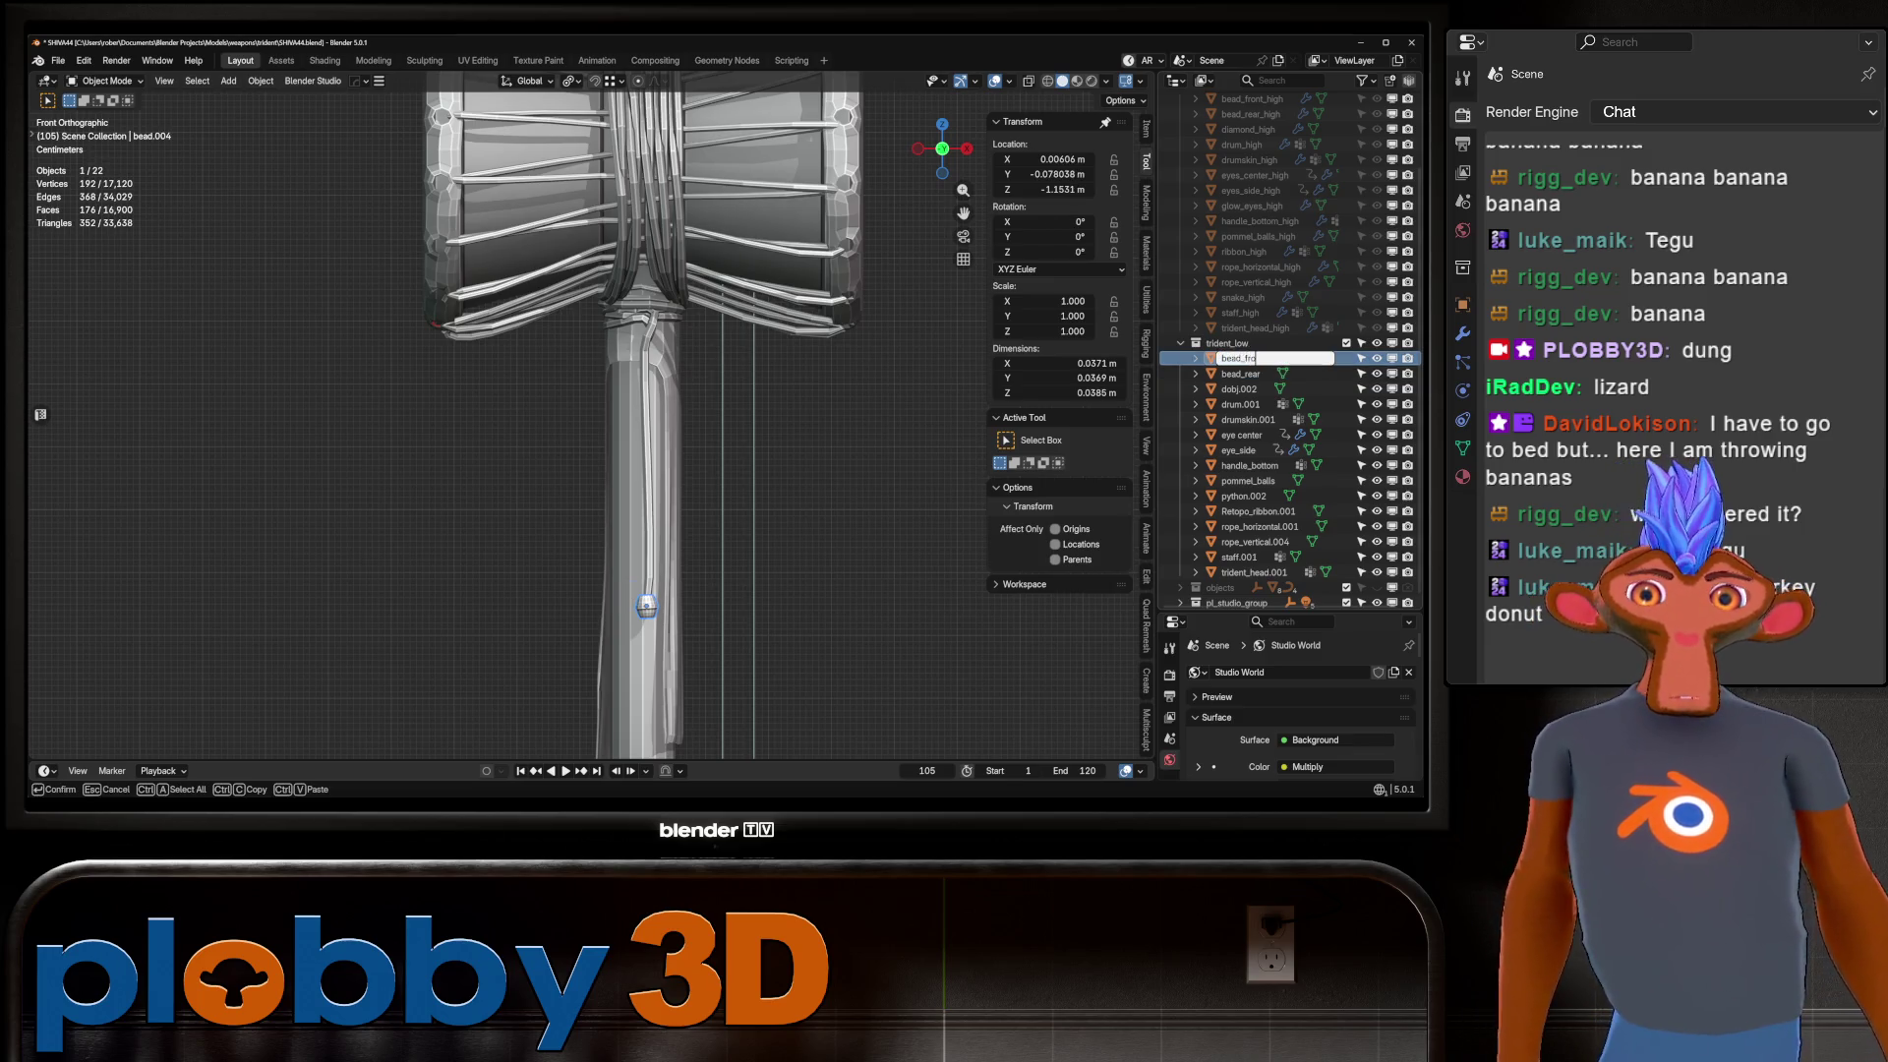
pyautogui.write('nt')
pyautogui.press('Return')
pyautogui.click(646, 605)
pyautogui.click(646, 605)
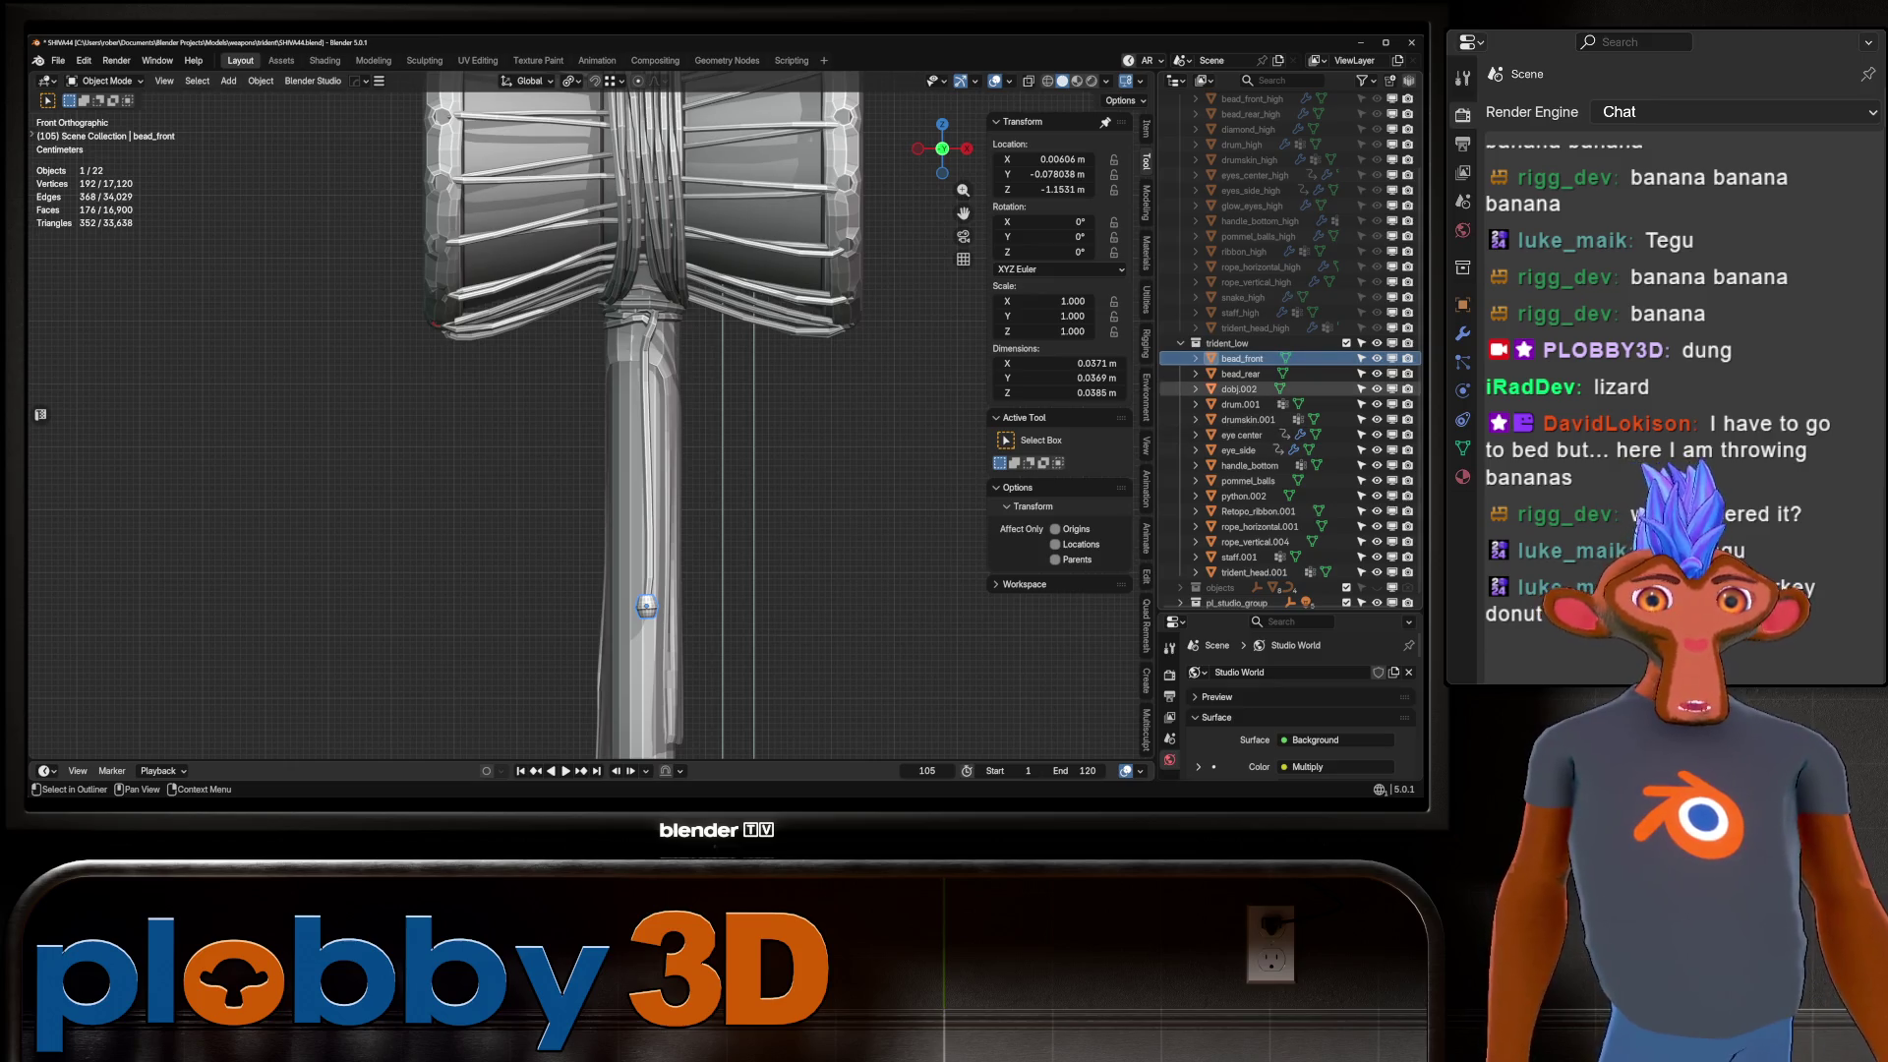
pyautogui.press('F2')
pyautogui.write('diamond')
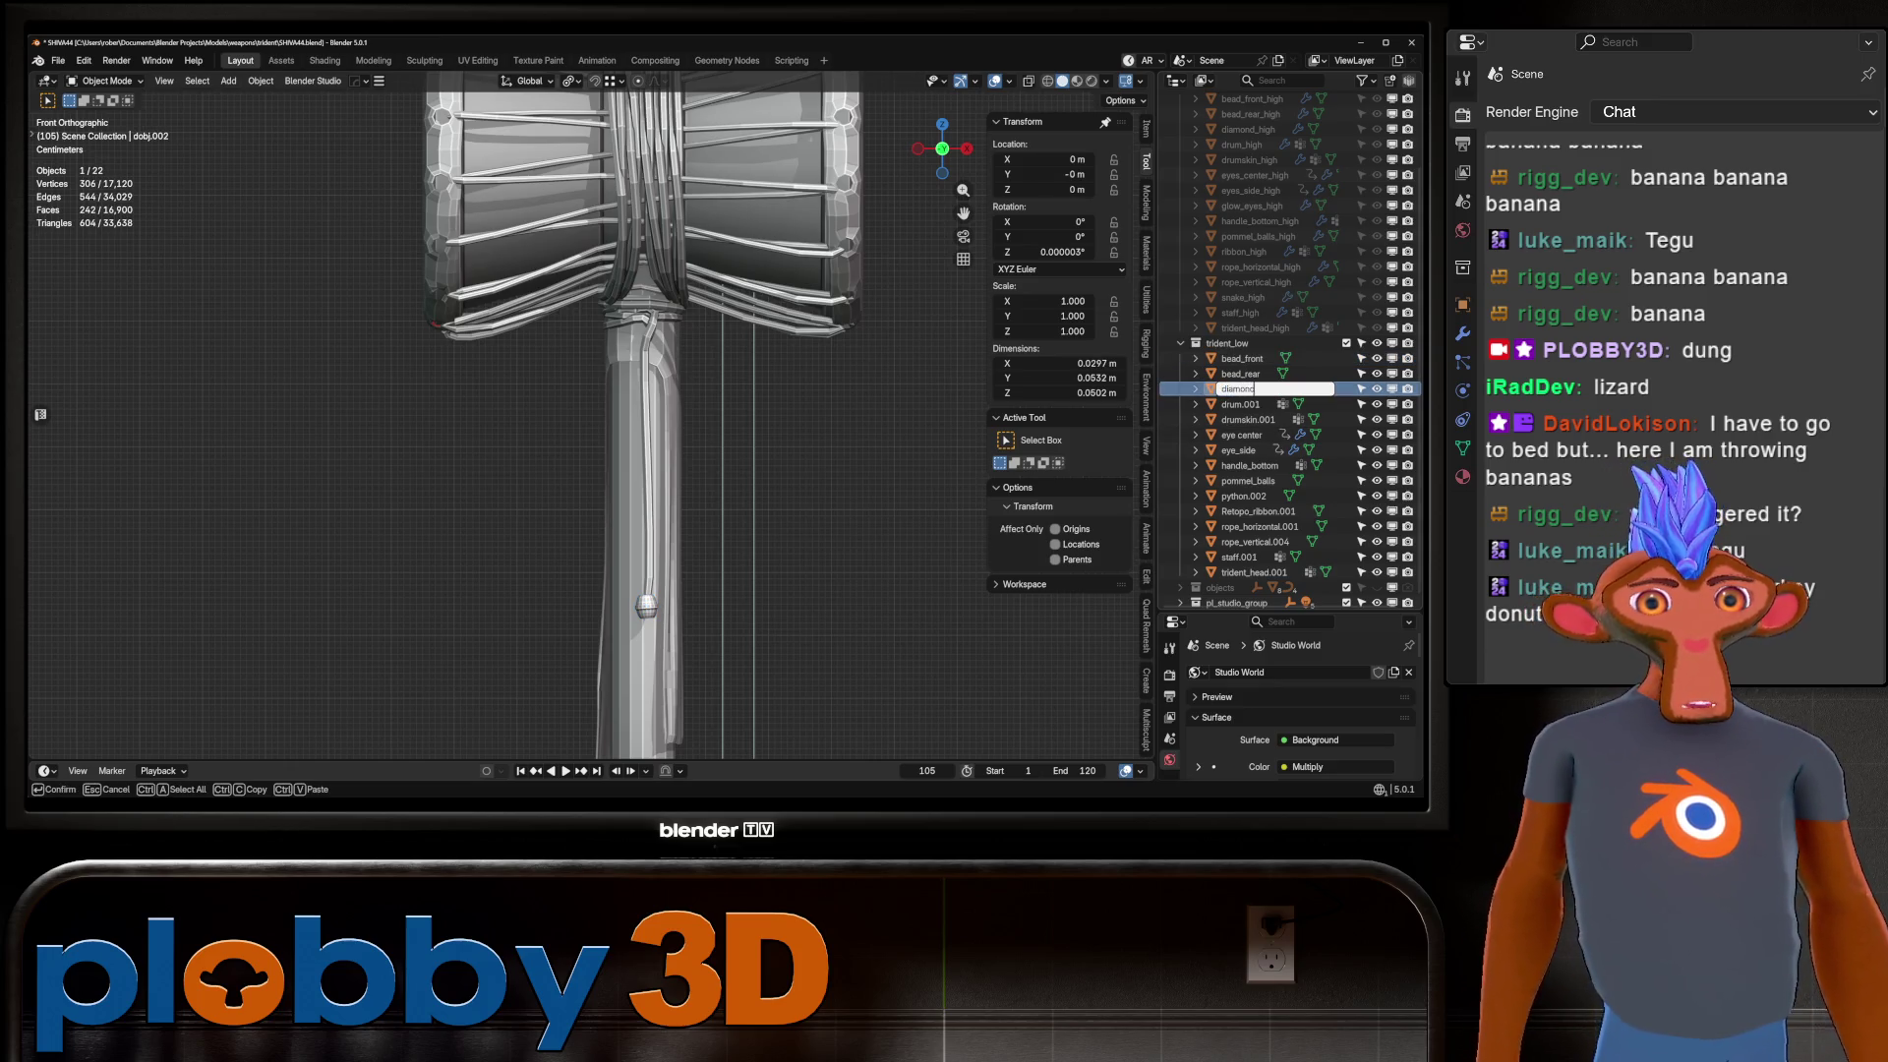
pyautogui.press('Return')
# Rename the drum, drumskin and eye center pieces to drum, drumskin and eyes_center.
pyautogui.click(645, 605)
pyautogui.click(646, 606)
pyautogui.click(646, 605)
pyautogui.click(646, 606)
pyautogui.press('F2')
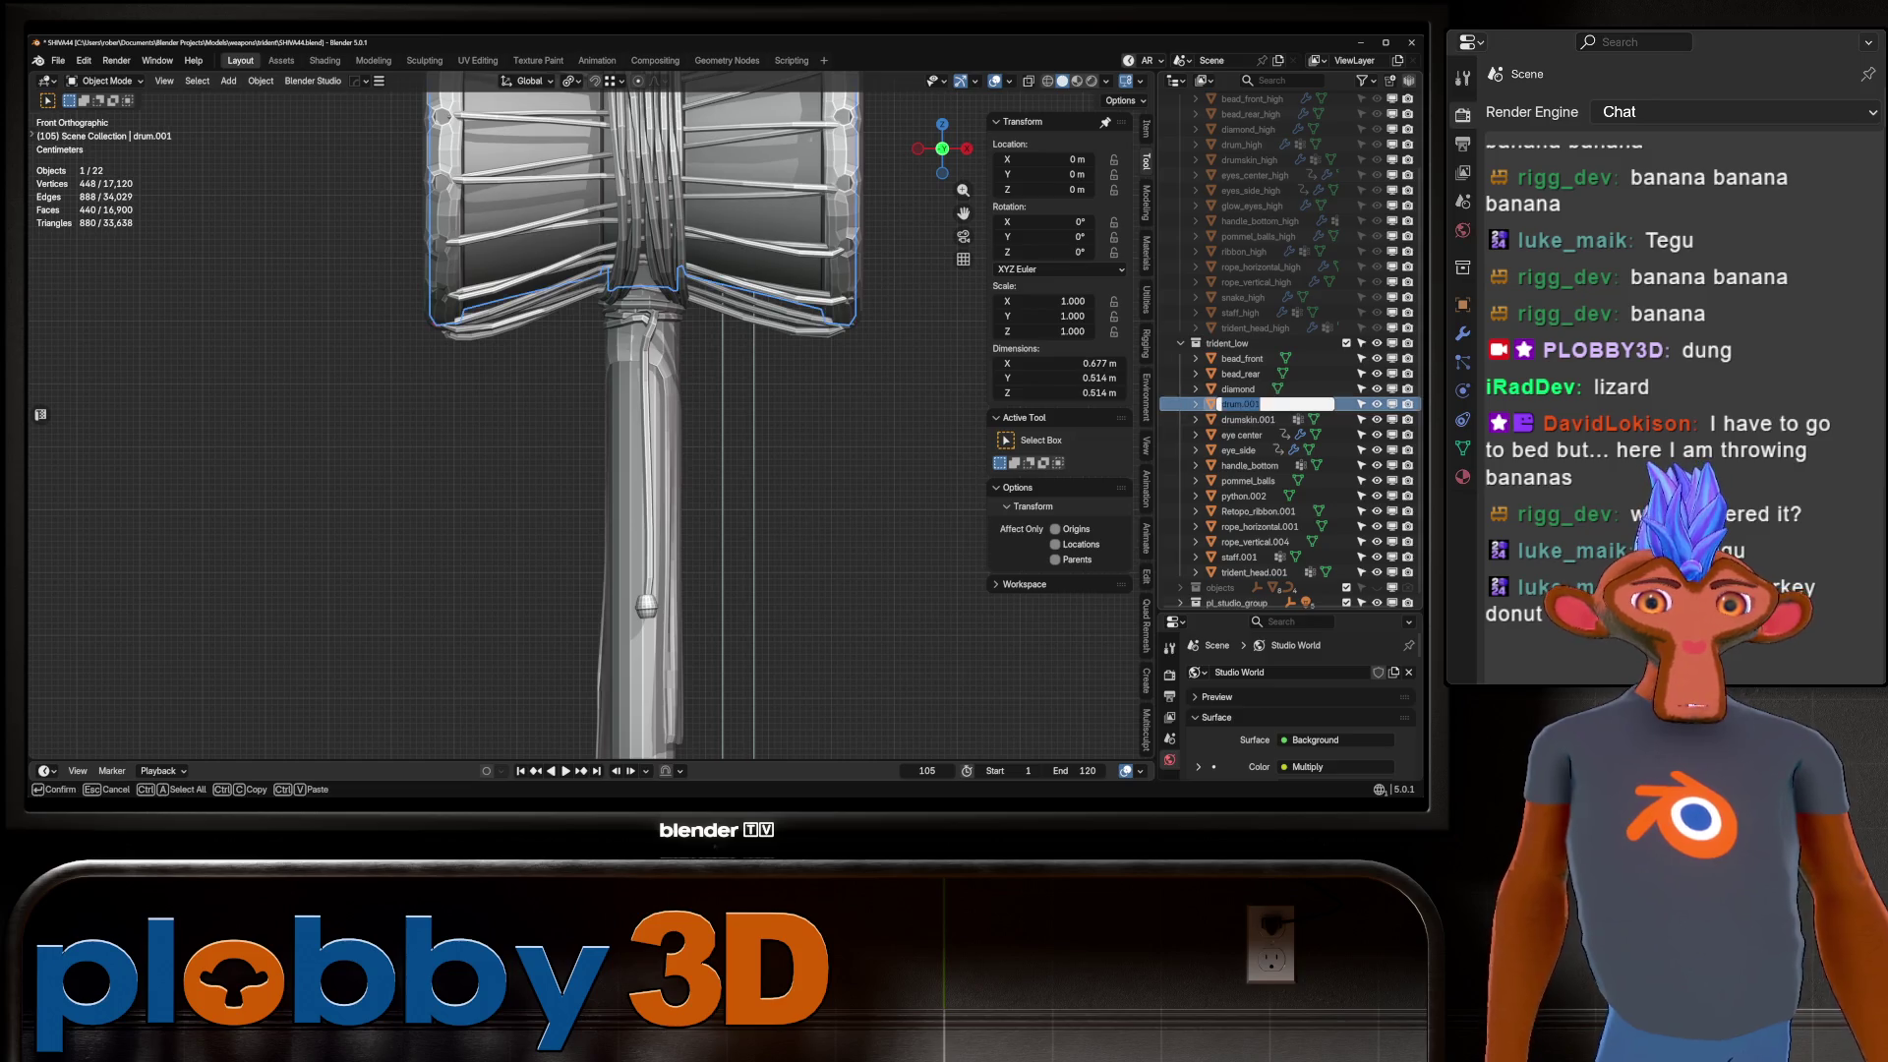
pyautogui.write('um')
pyautogui.press('Return')
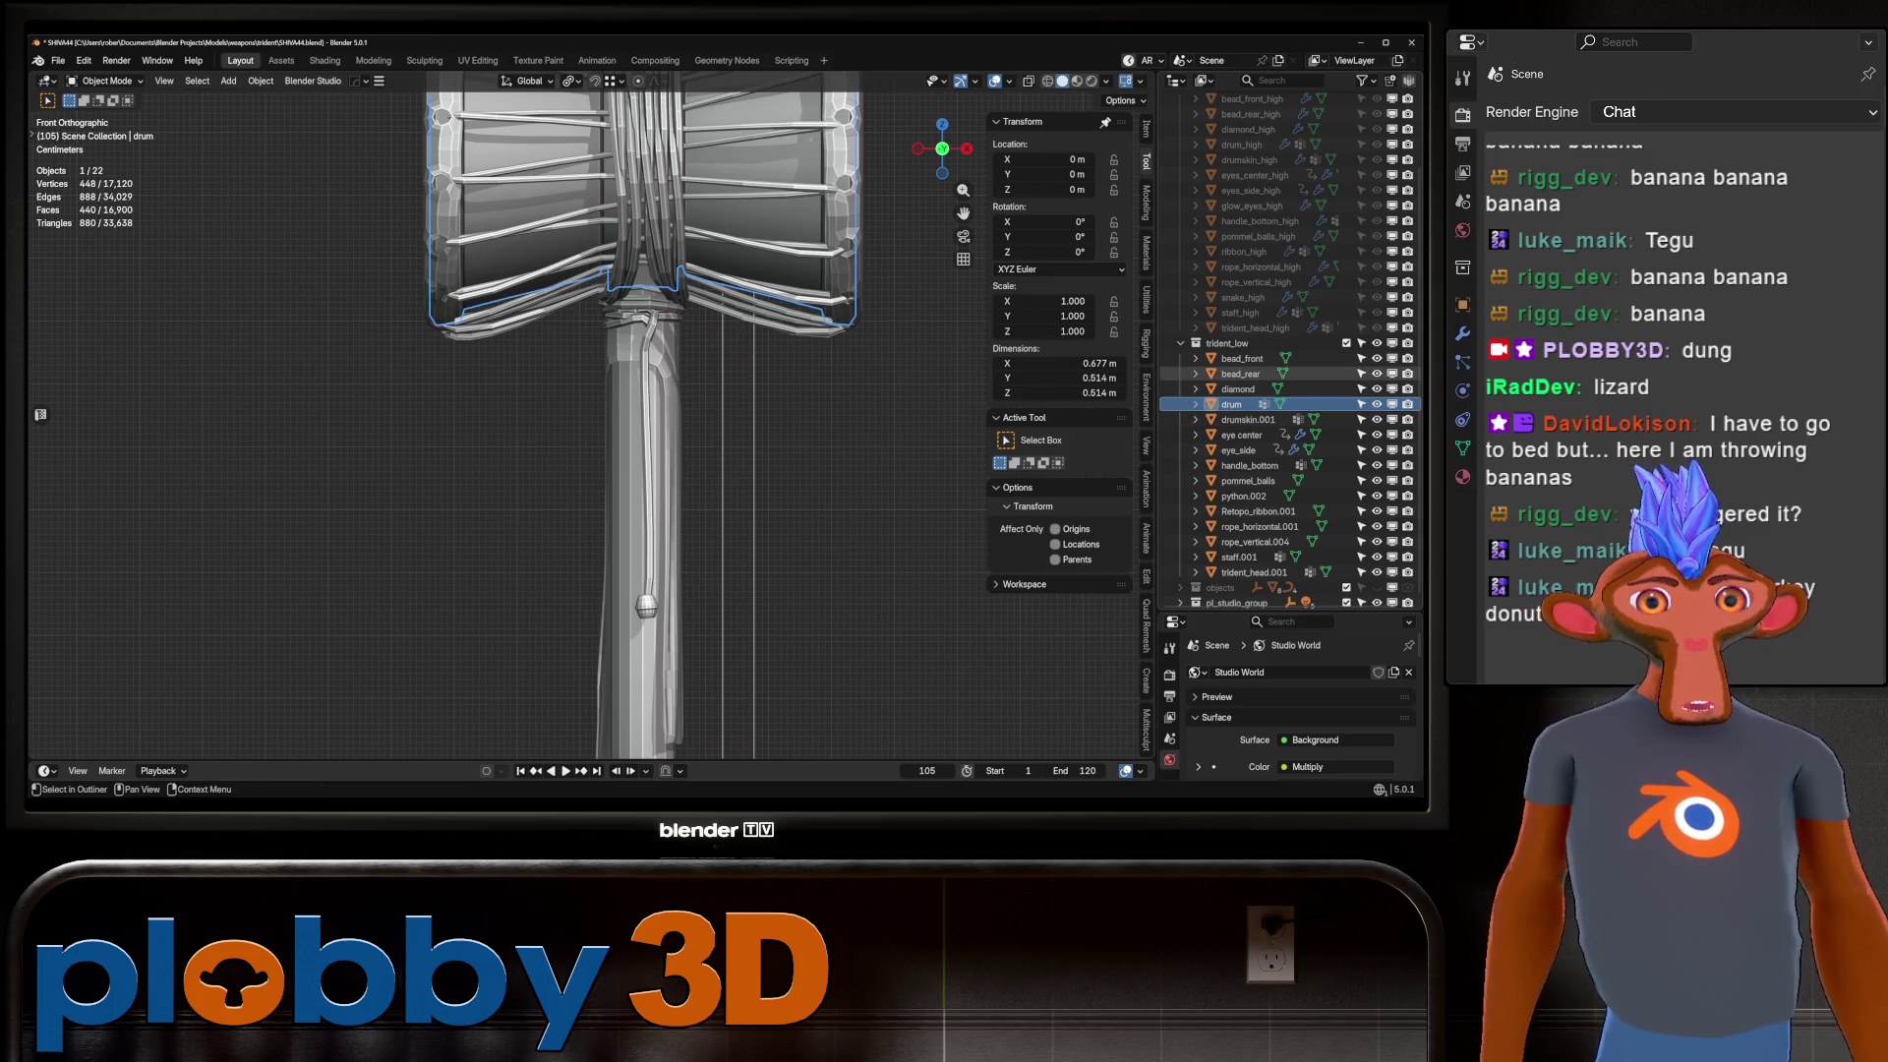
pyautogui.click(1247, 419)
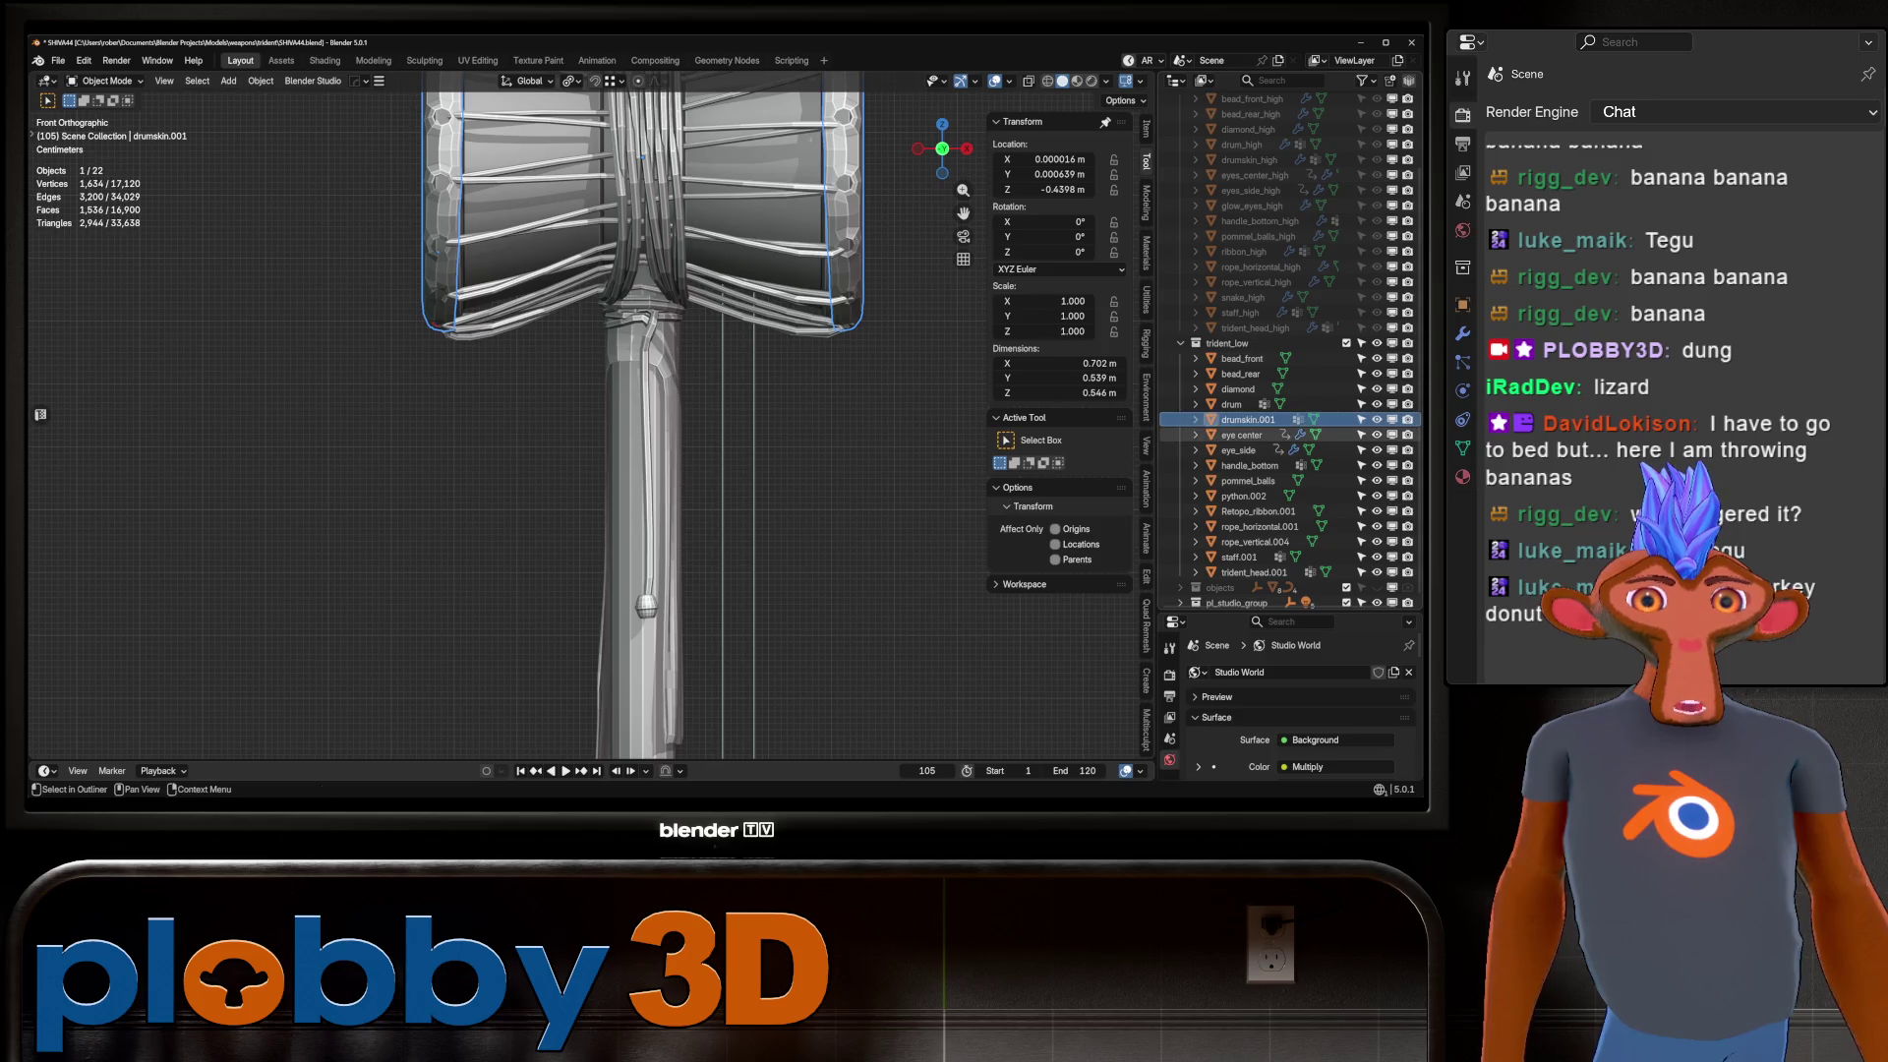
pyautogui.press('F2')
pyautogui.press('Return')
pyautogui.press('Down')
pyautogui.press('F2')
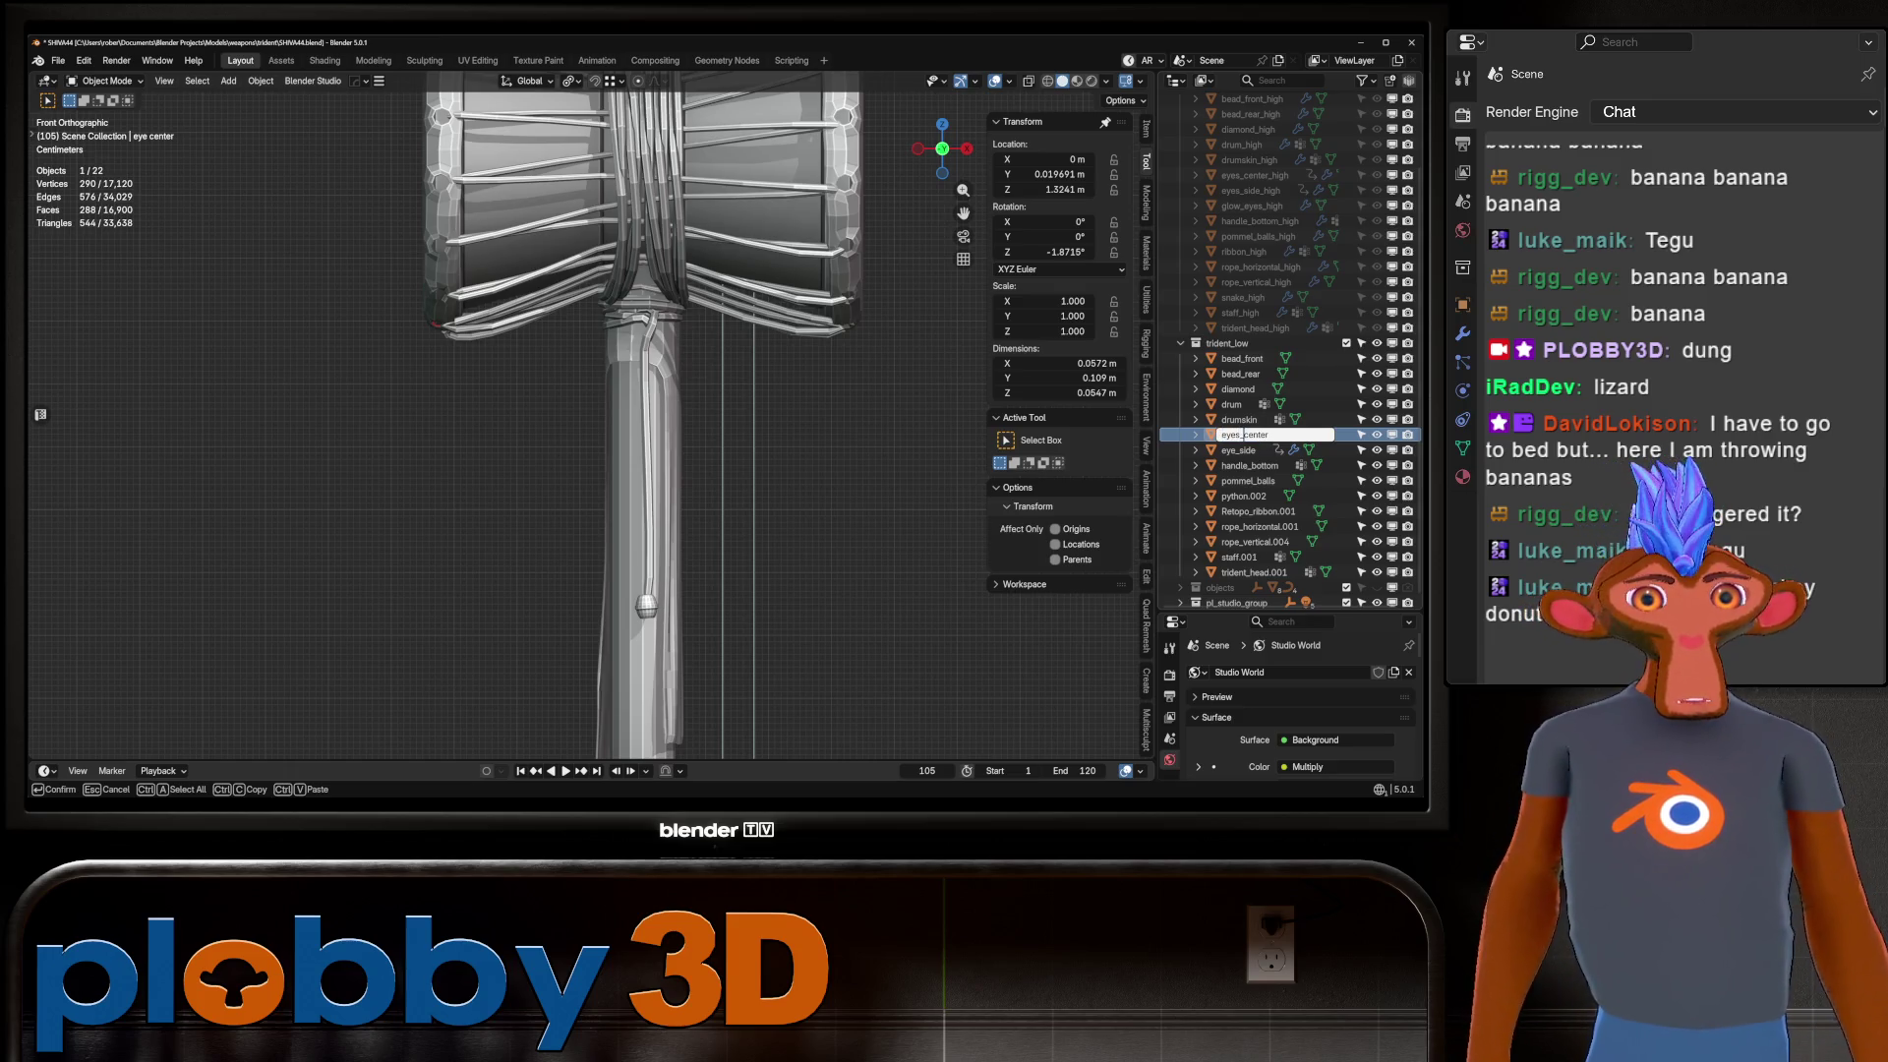
pyautogui.press('Return')
# Rename eye_side to eyes_side, python.002 to snake, and Retopo_ribbon.001 to ribbon.
pyautogui.click(1238, 433)
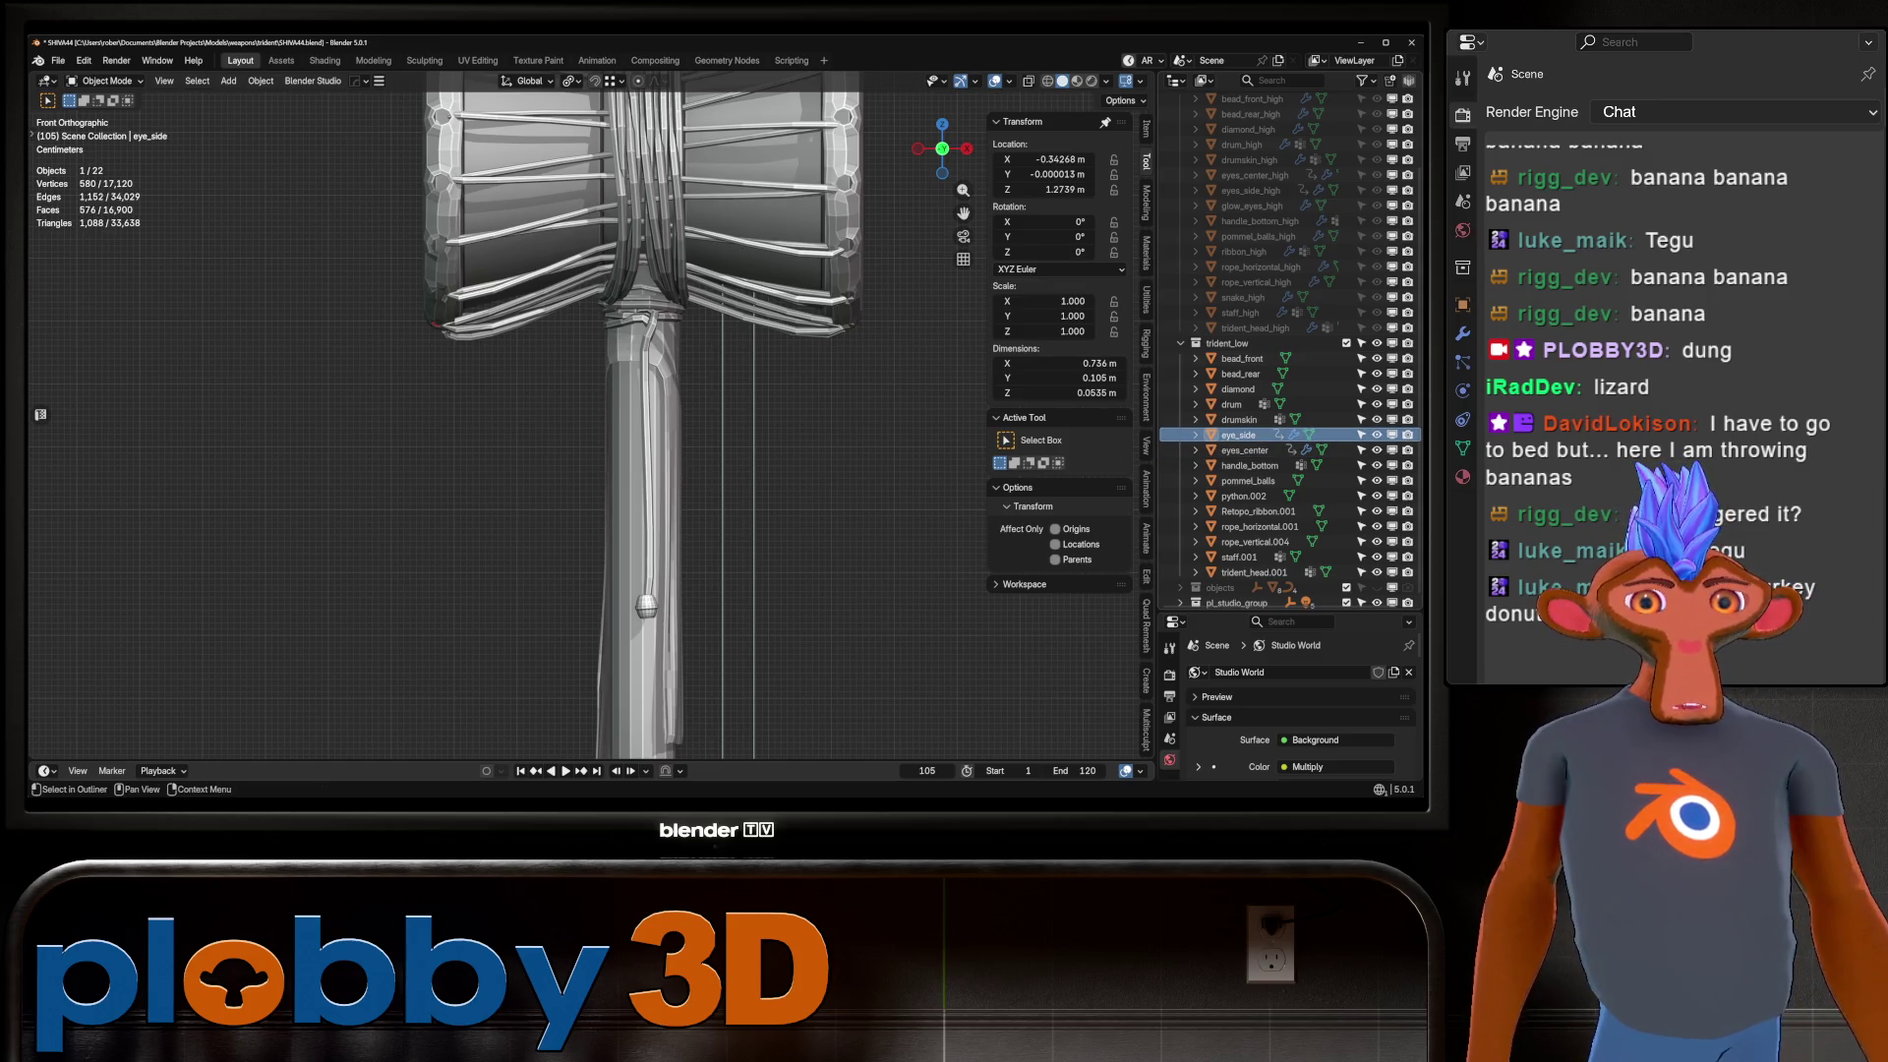
pyautogui.press('F2')
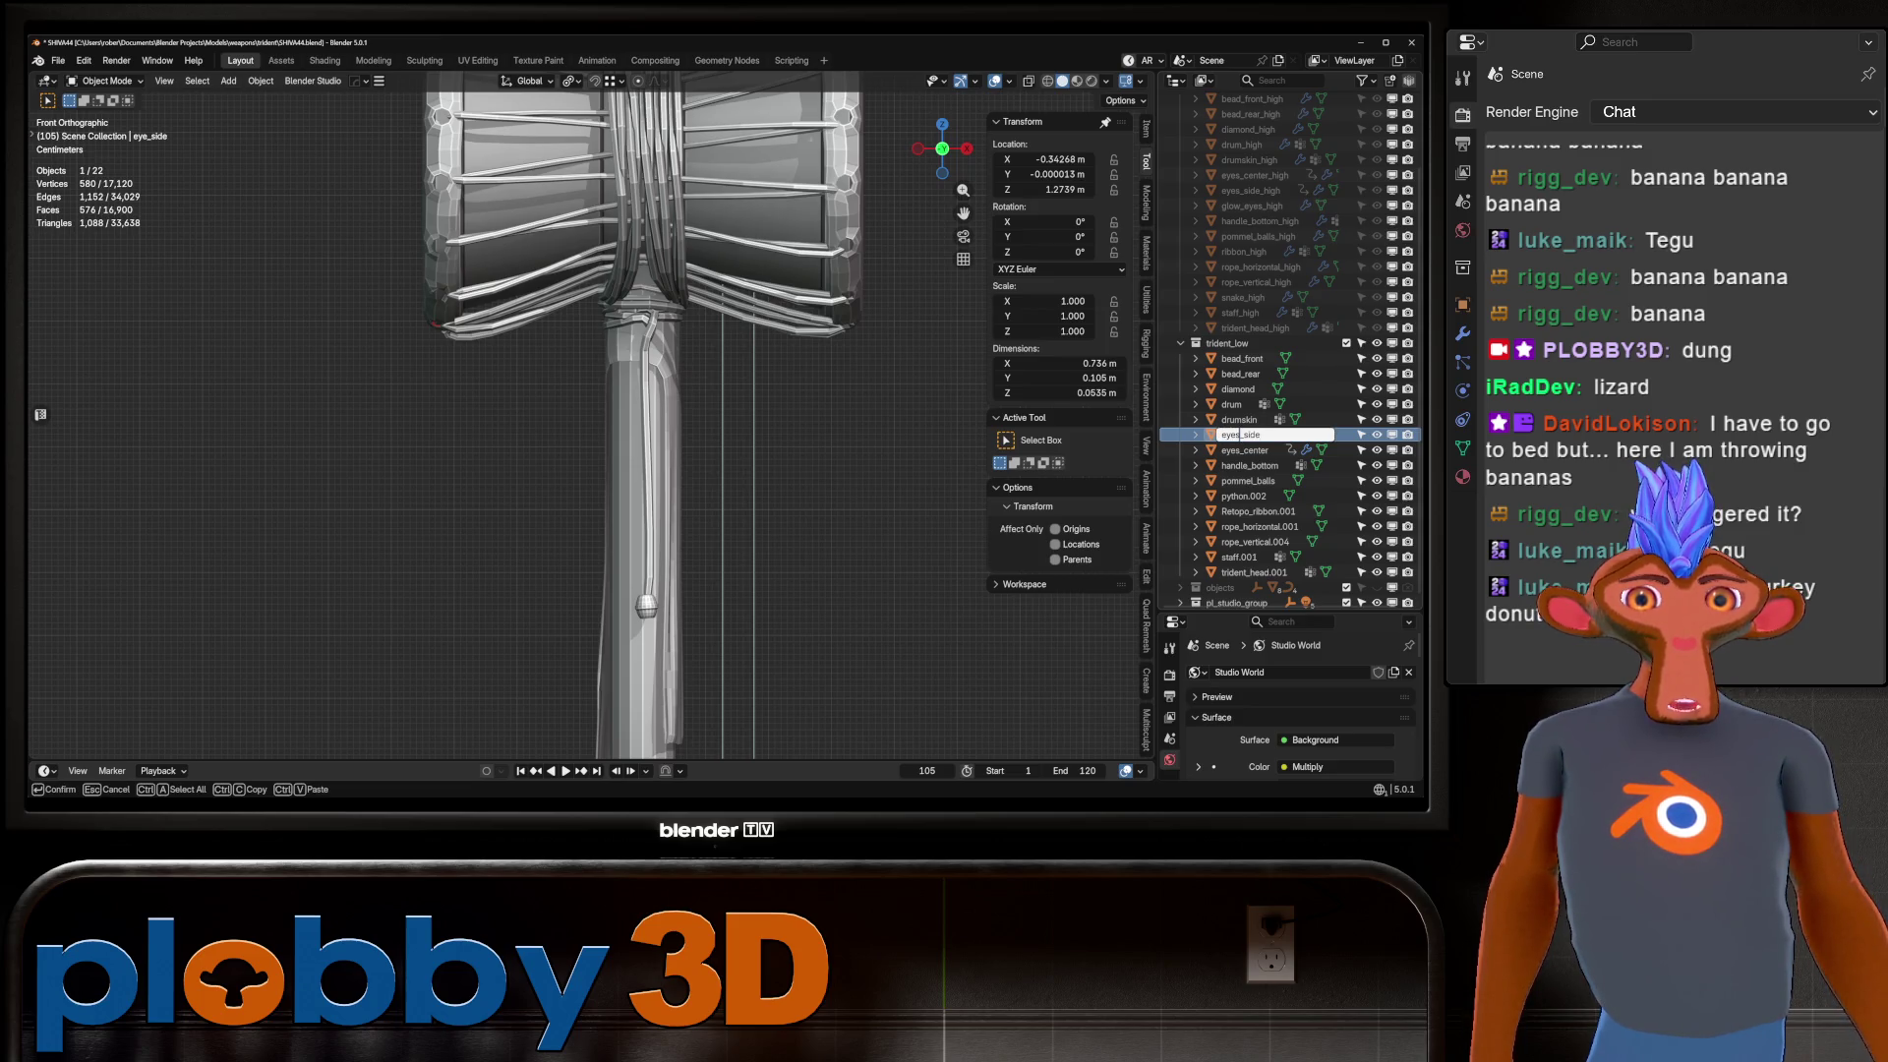
pyautogui.press('Return')
pyautogui.press('Down')
pyautogui.press('Down')
pyautogui.press('Down')
pyautogui.press('F2')
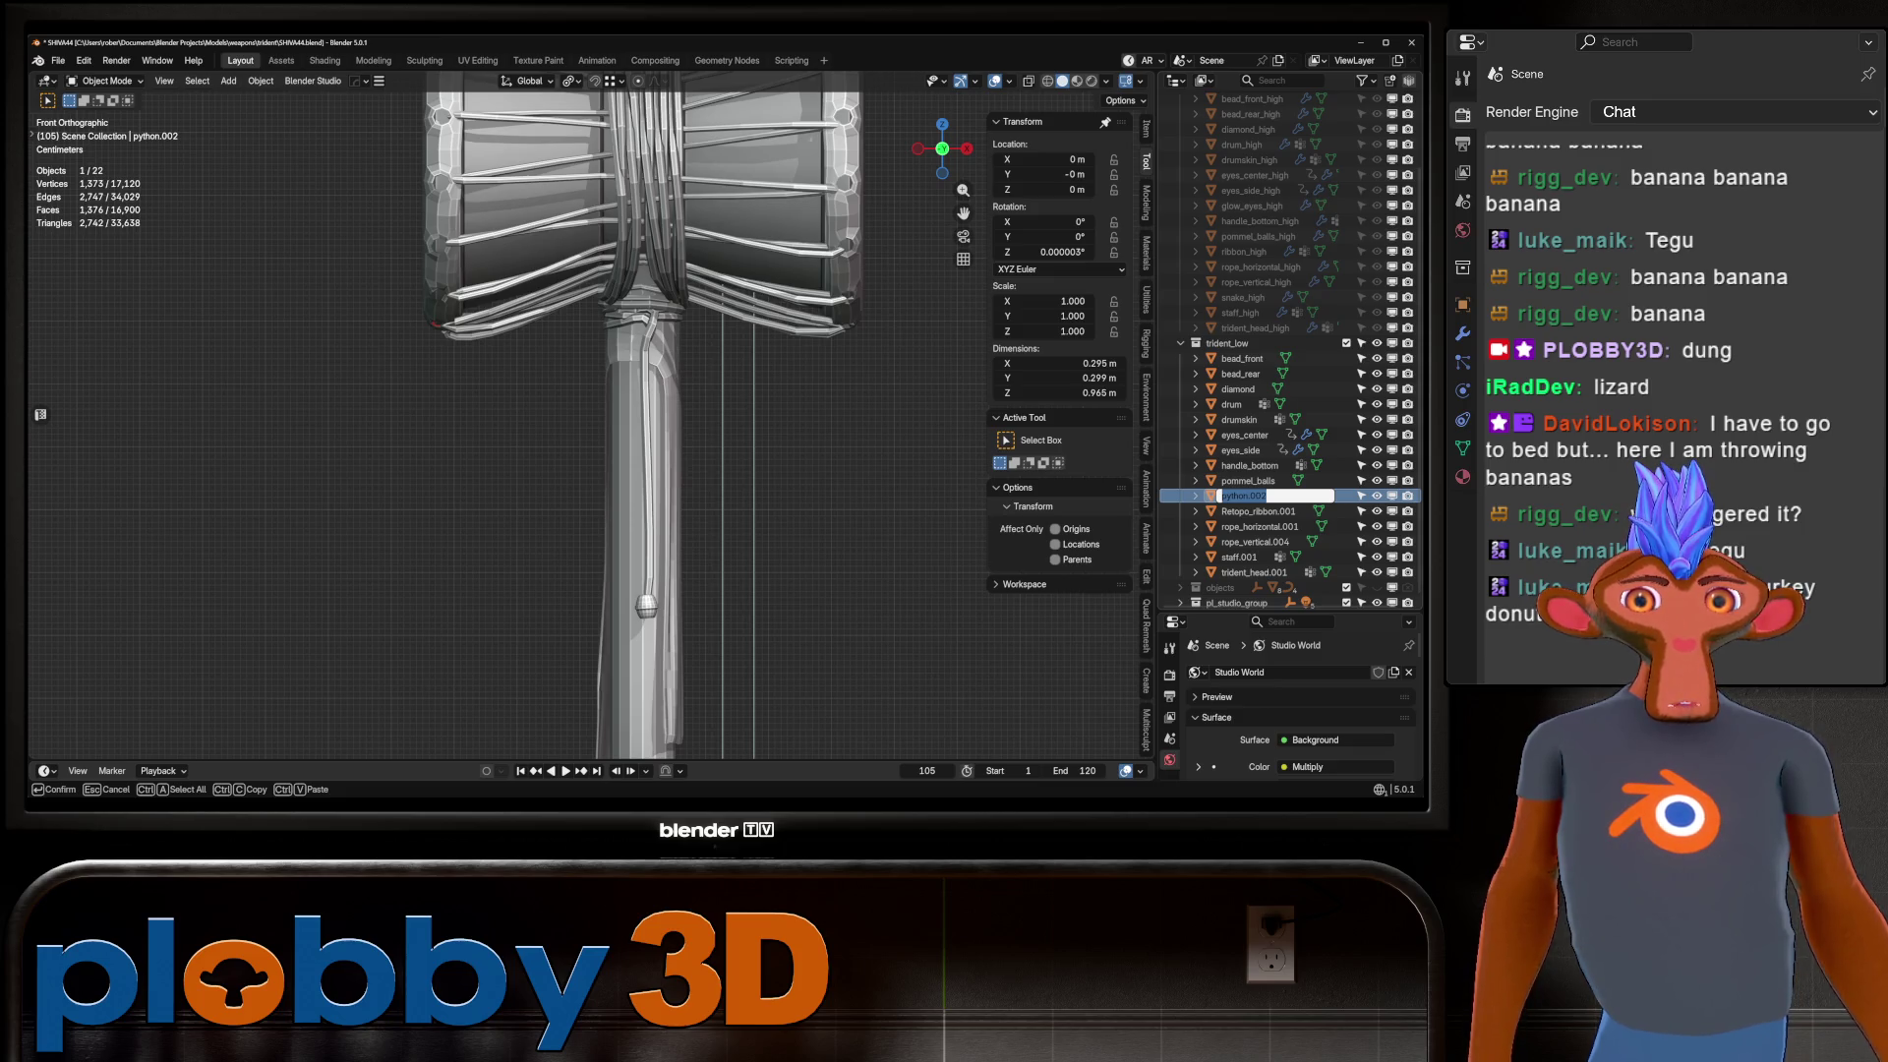
pyautogui.write('snake')
pyautogui.press('Return')
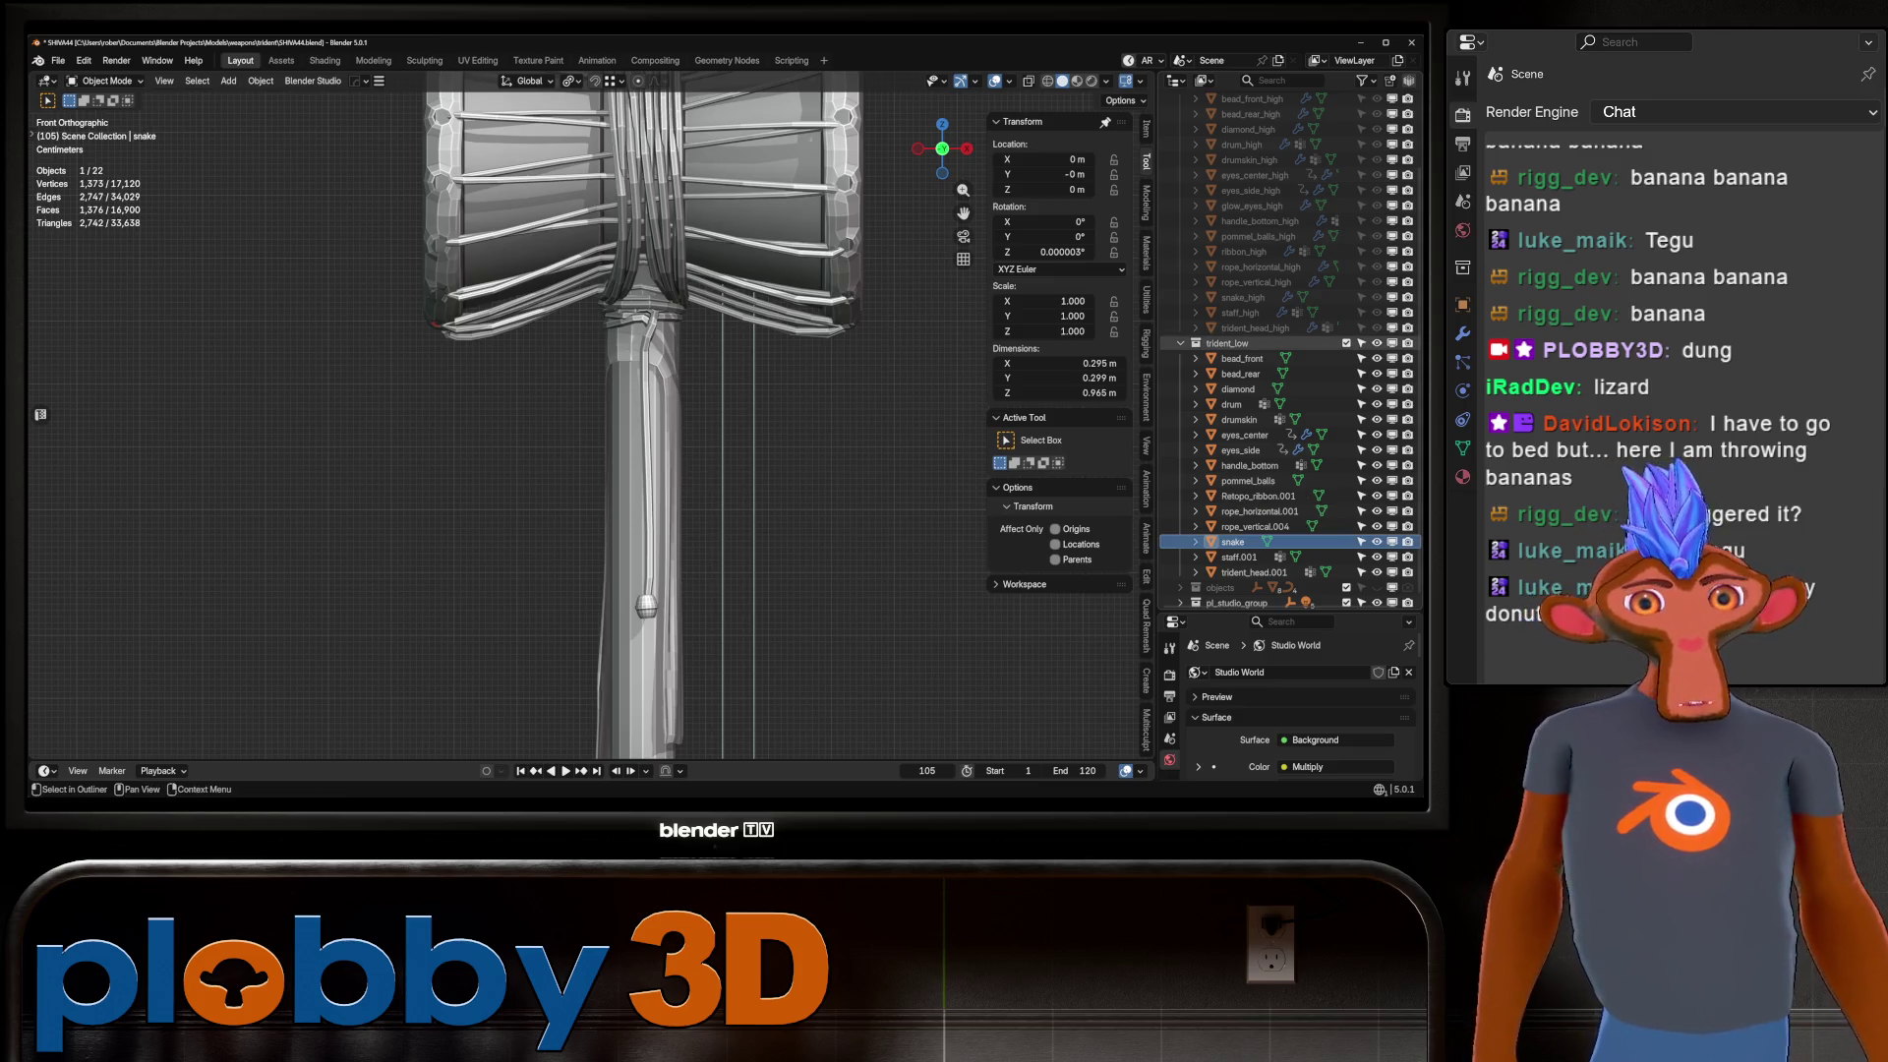
pyautogui.click(1257, 496)
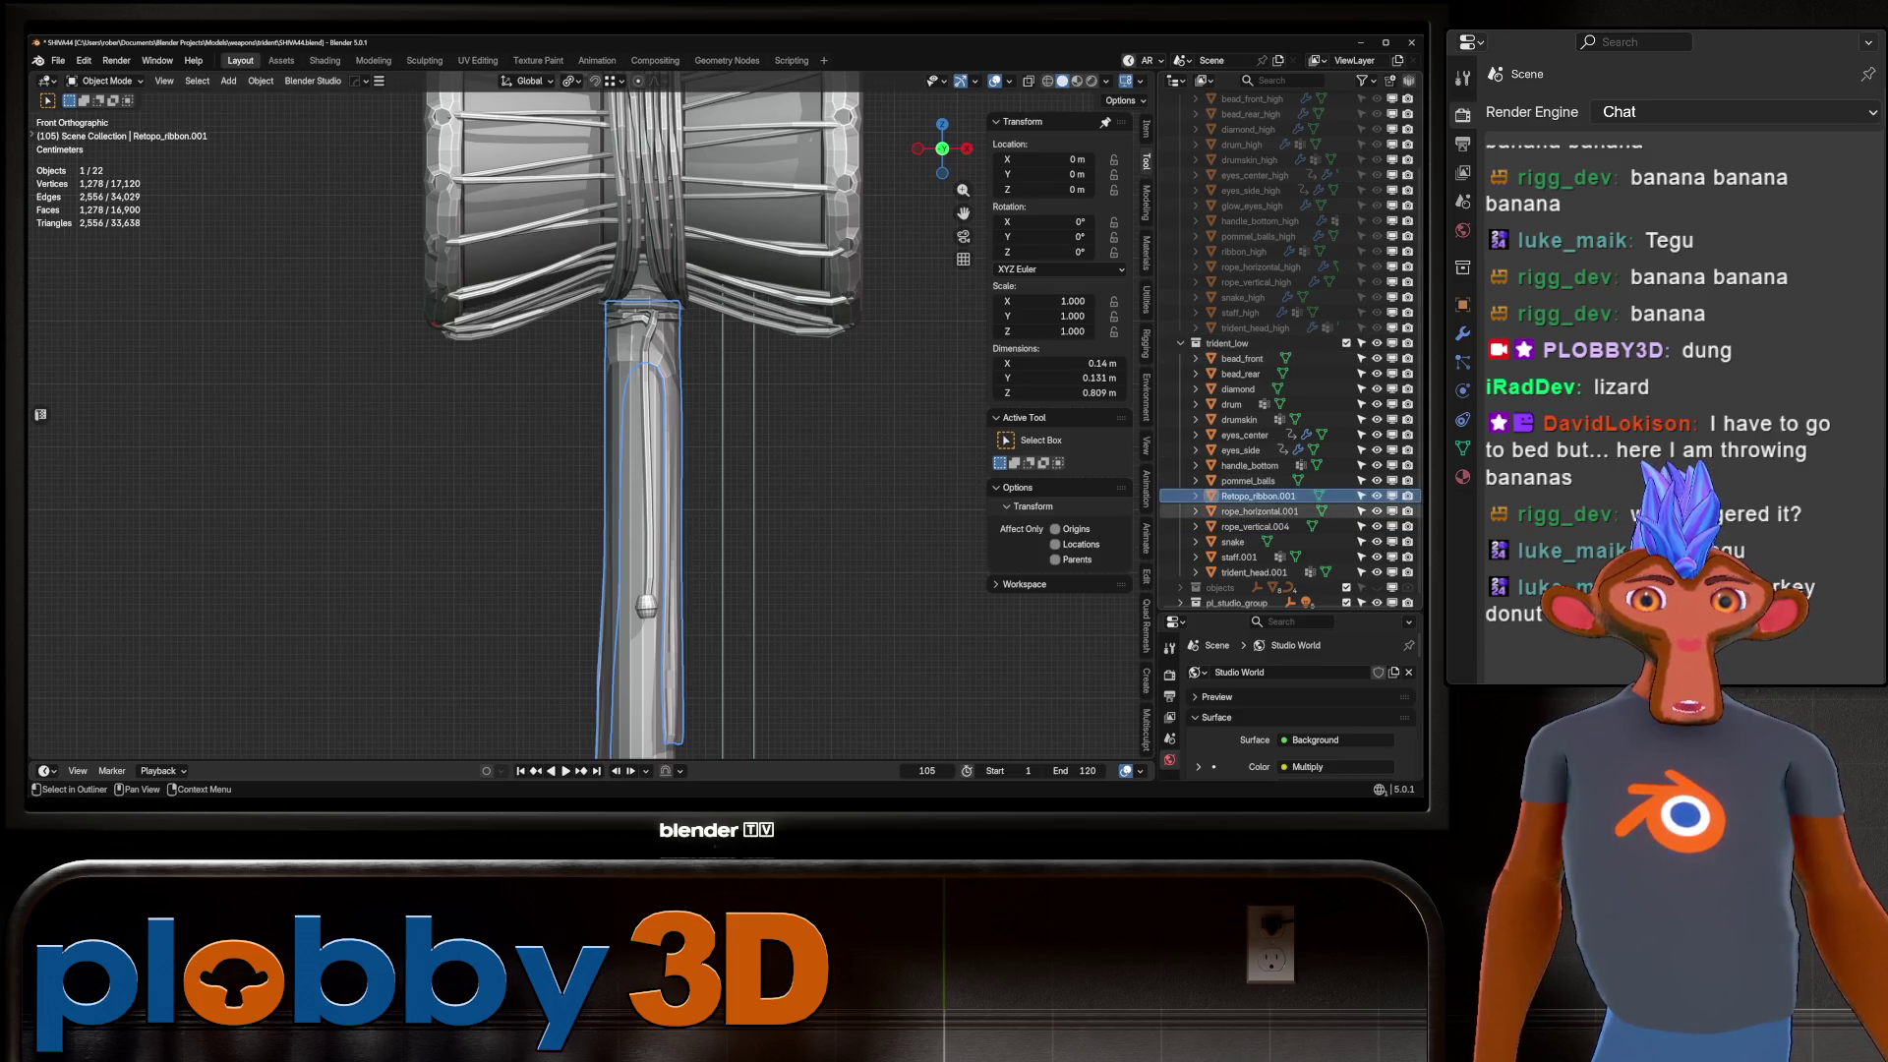
pyautogui.press('F2')
pyautogui.write('ribbon')
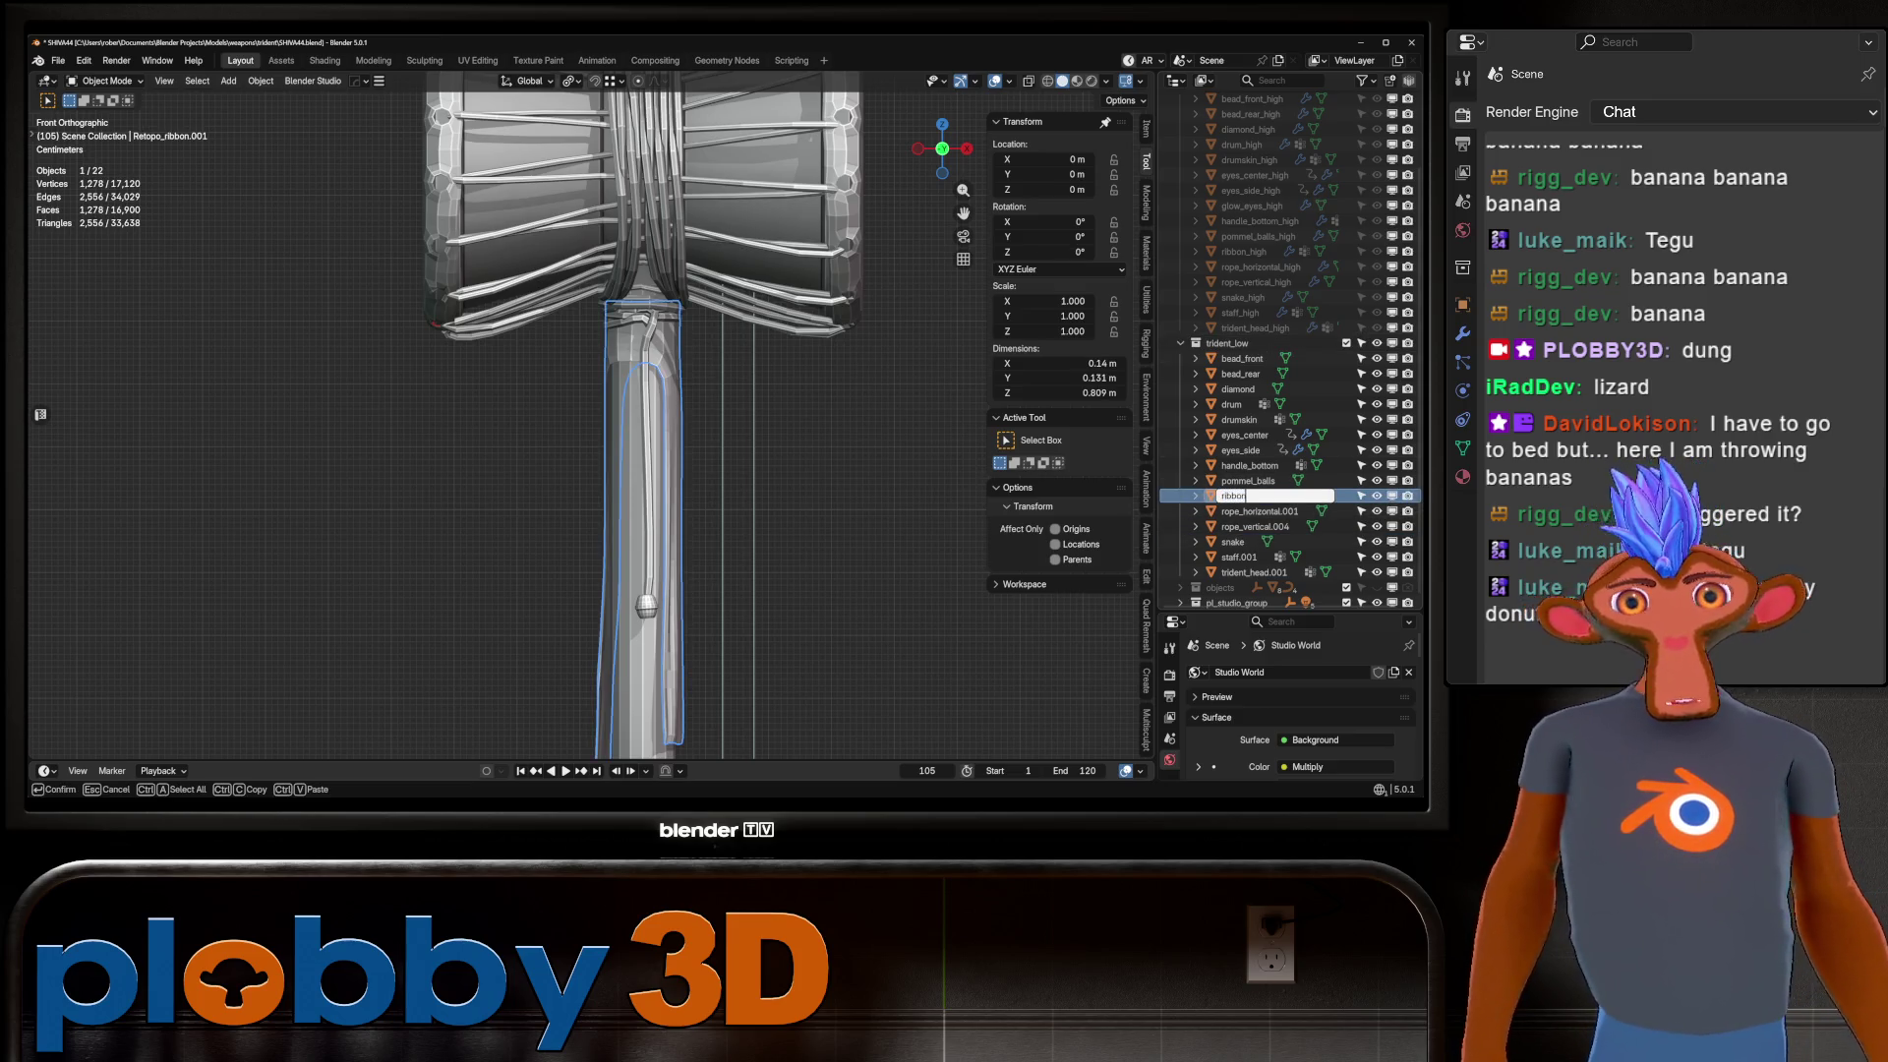
pyautogui.press('Return')
# Strip the numeric suffixes to get rope_horizontal, rope_vertical and staff.
pyautogui.doubleClick(1254, 511)
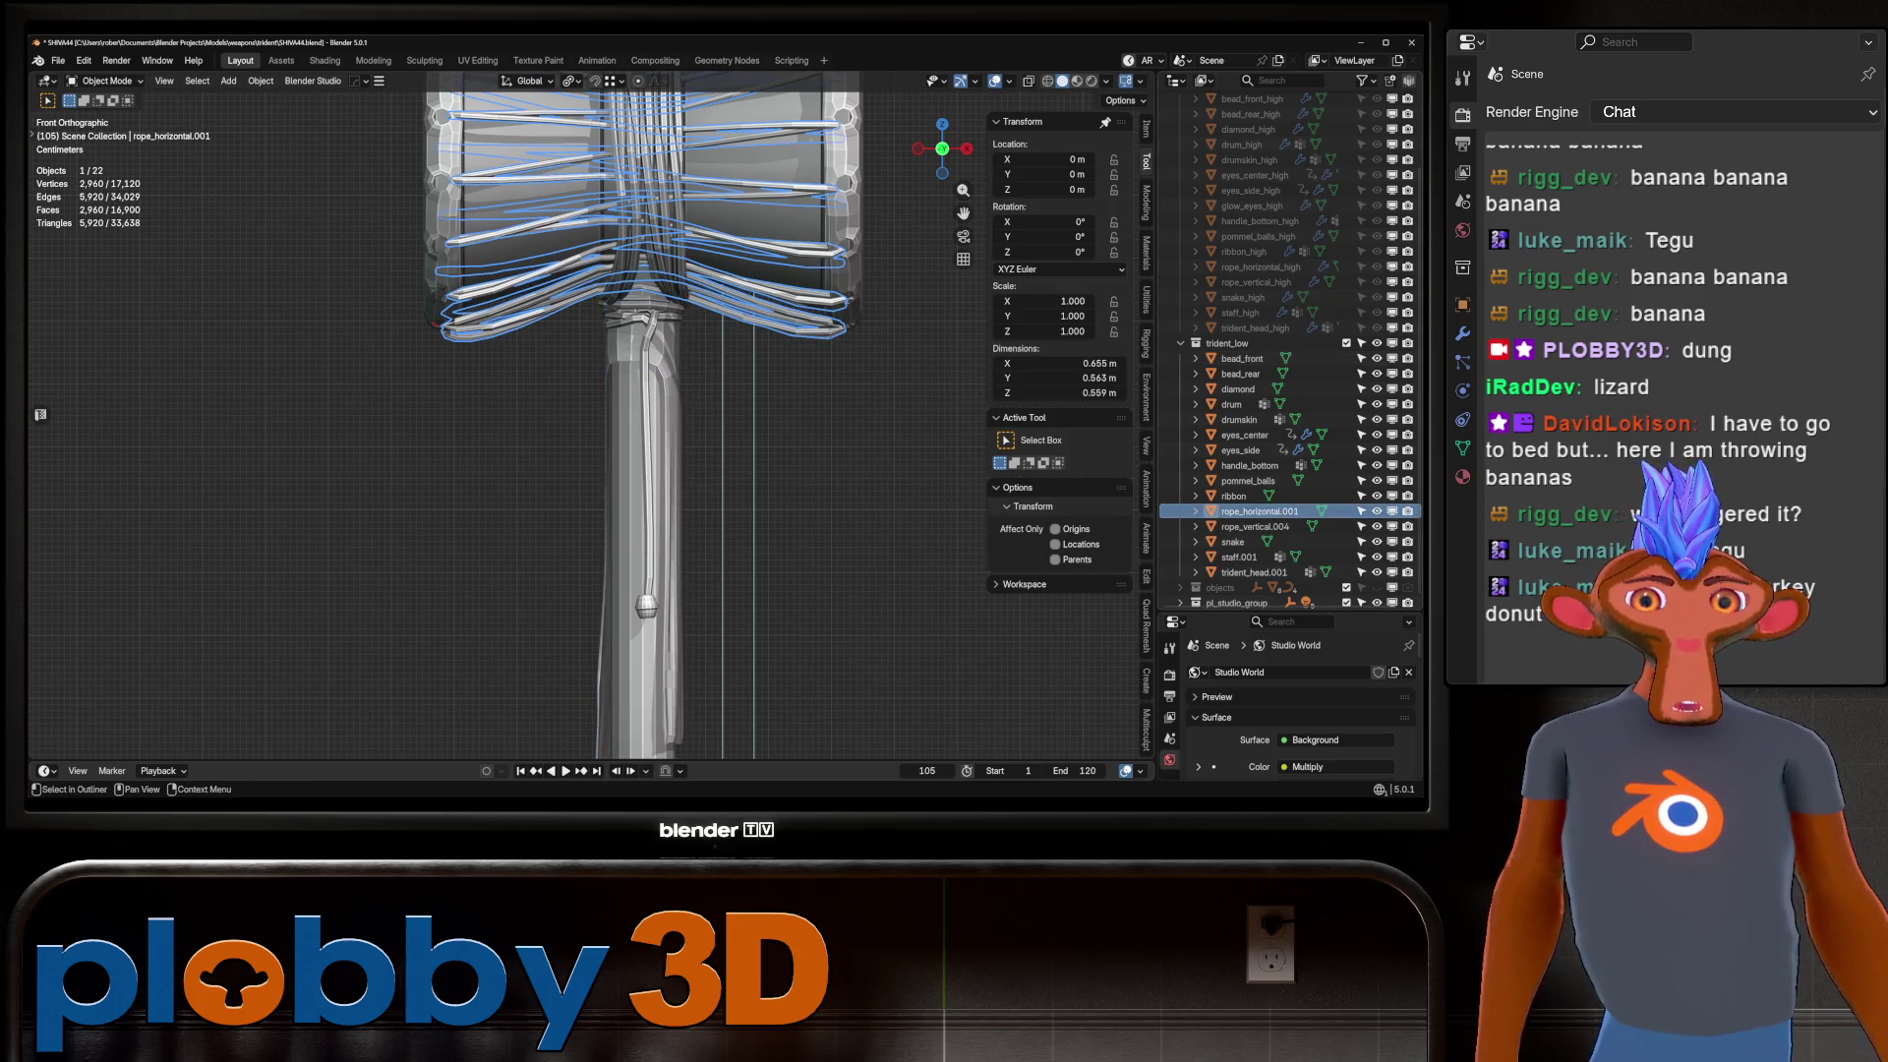
pyautogui.press('End')
pyautogui.press('BackSpace')
pyautogui.press('Return')
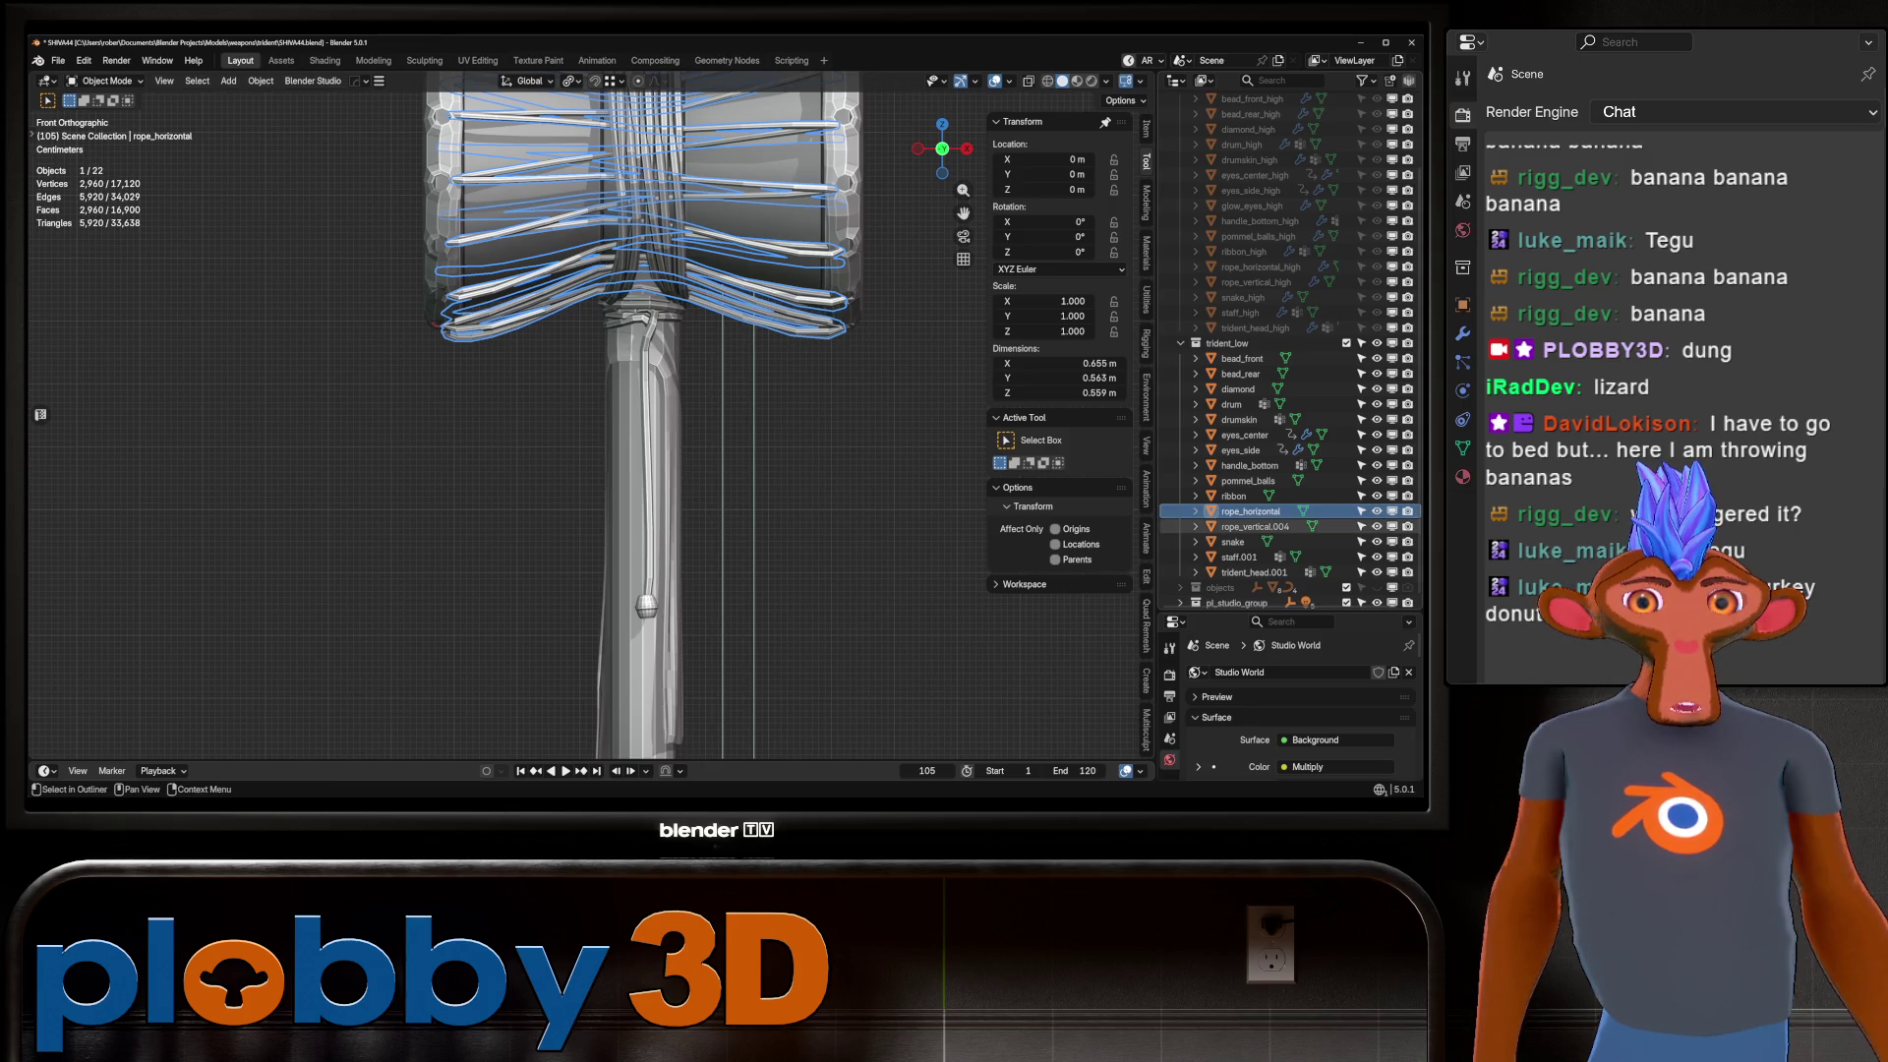
pyautogui.click(1253, 526)
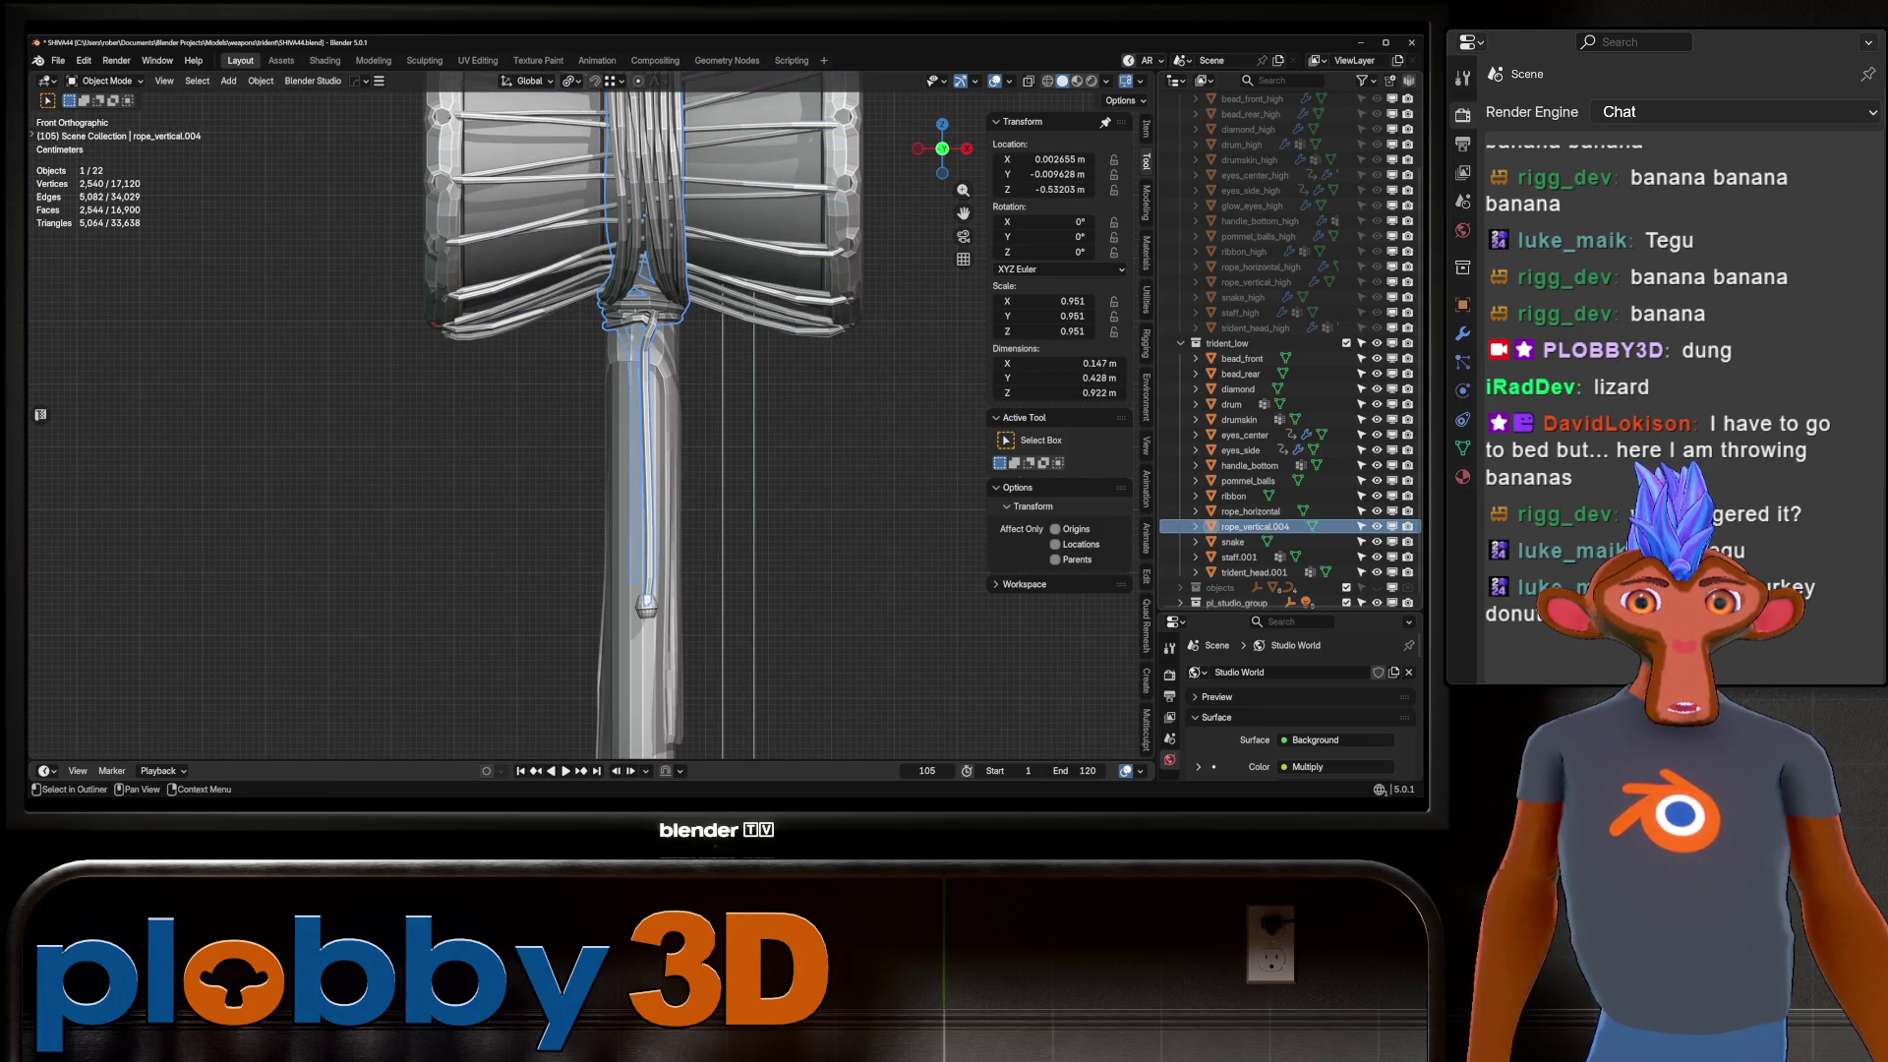
pyautogui.doubleClick(1253, 526)
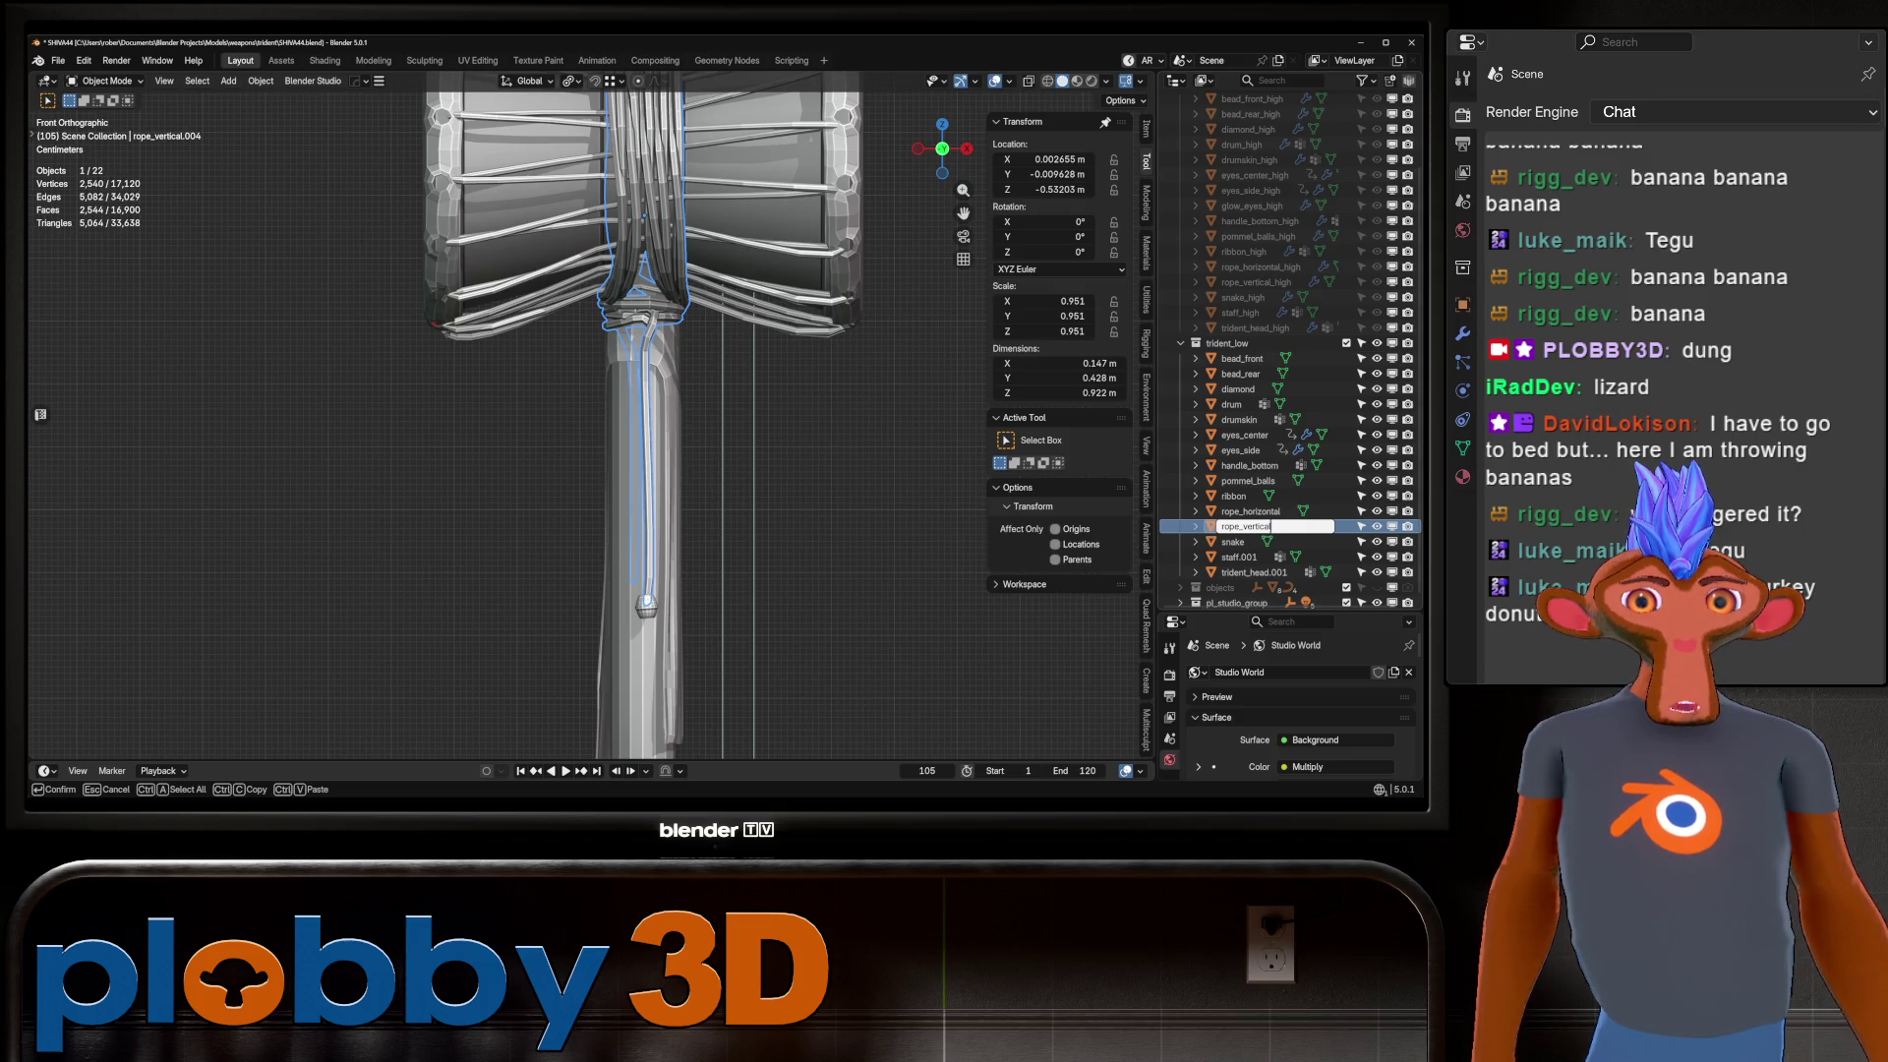
pyautogui.press('Return')
pyautogui.click(1239, 557)
pyautogui.doubleClick(1239, 557)
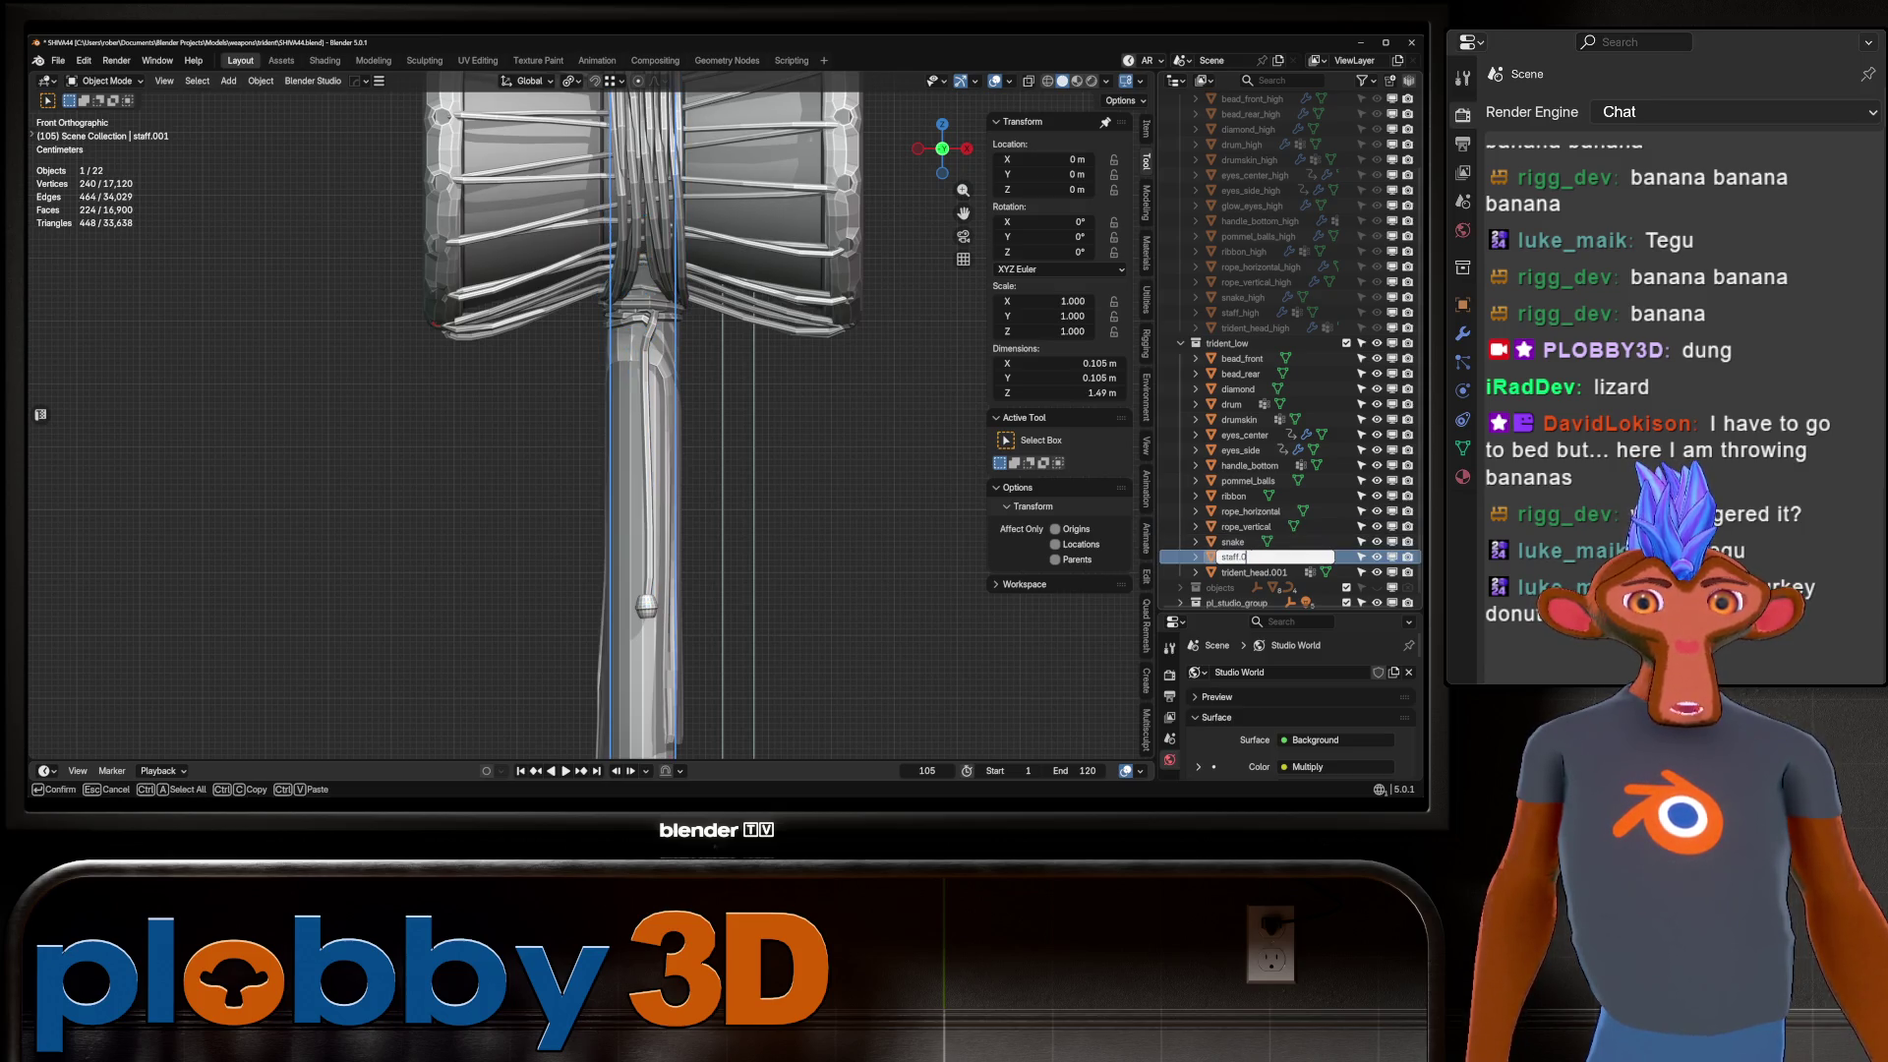
pyautogui.press('Return')
# Rename trident_head.001 to trident_head and select all trident_low pieces from bead_front down.
pyautogui.doubleClick(1252, 571)
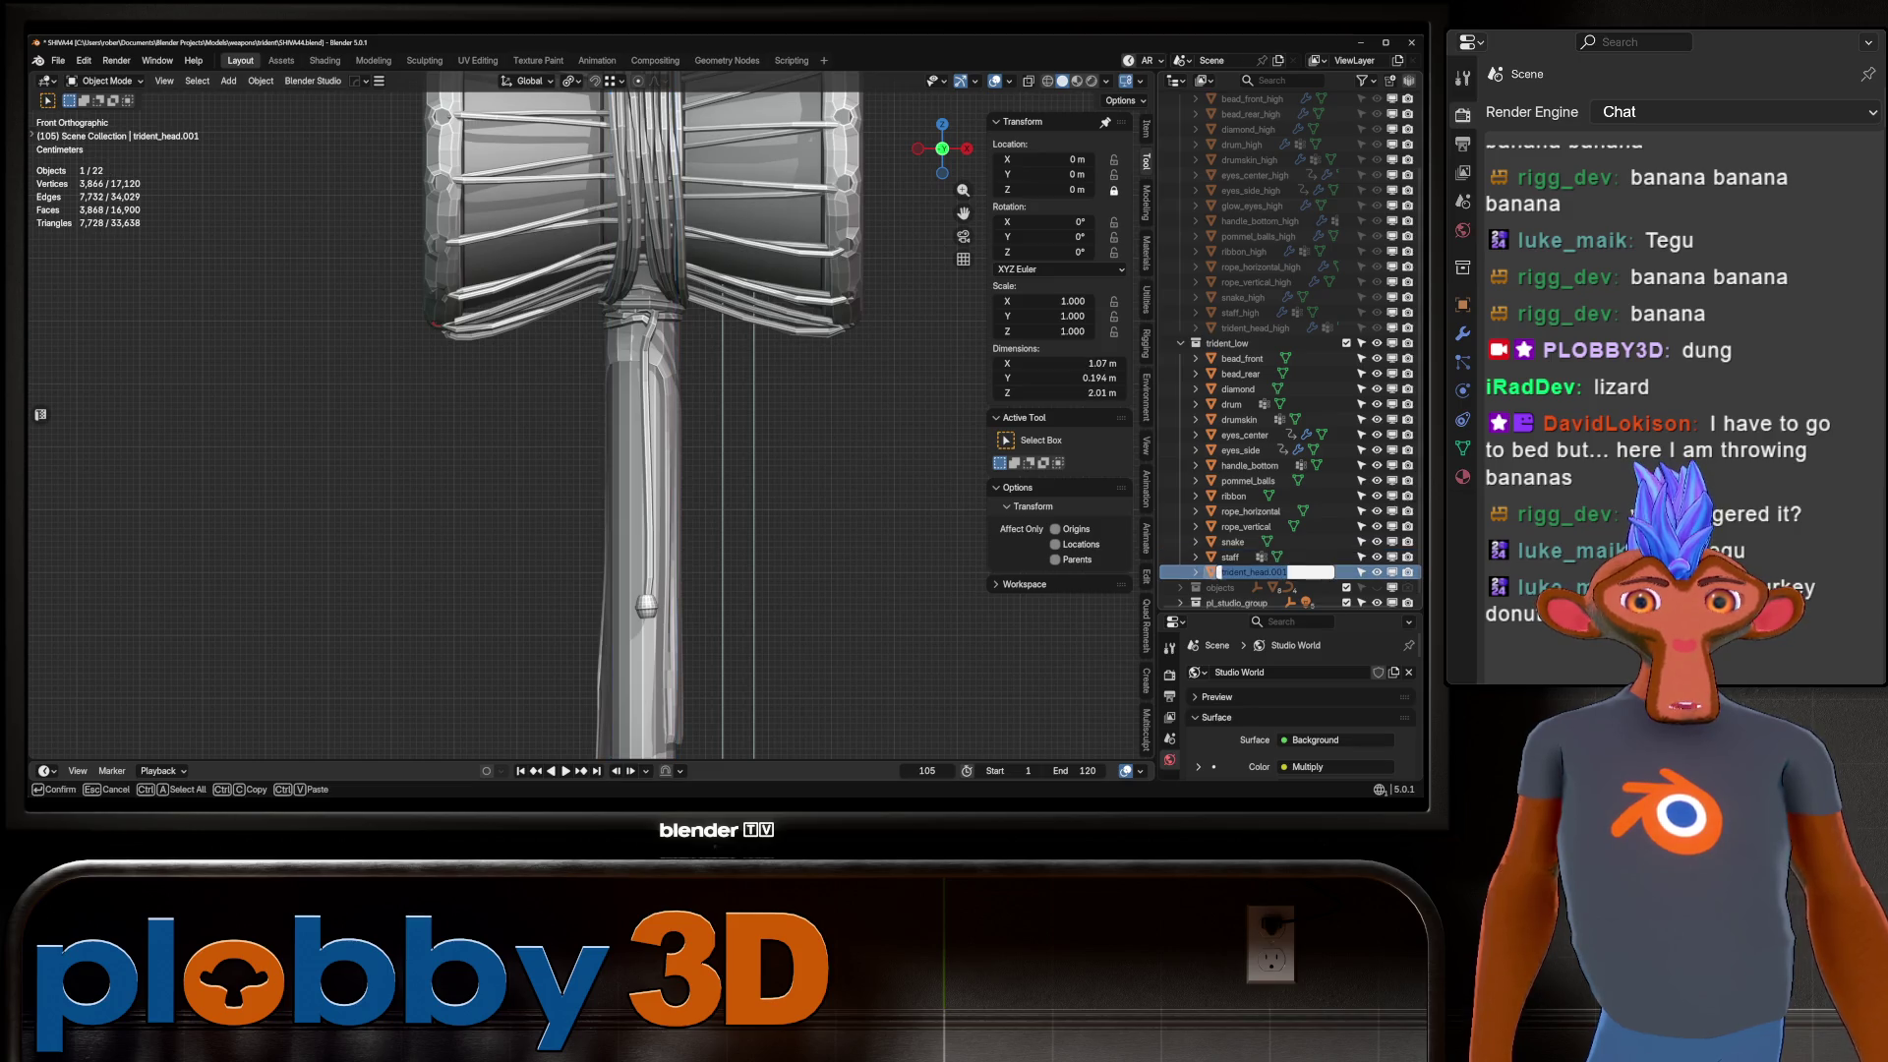
pyautogui.press('End')
pyautogui.press('BackSpace')
pyautogui.press('BackSpace')
pyautogui.press('Return')
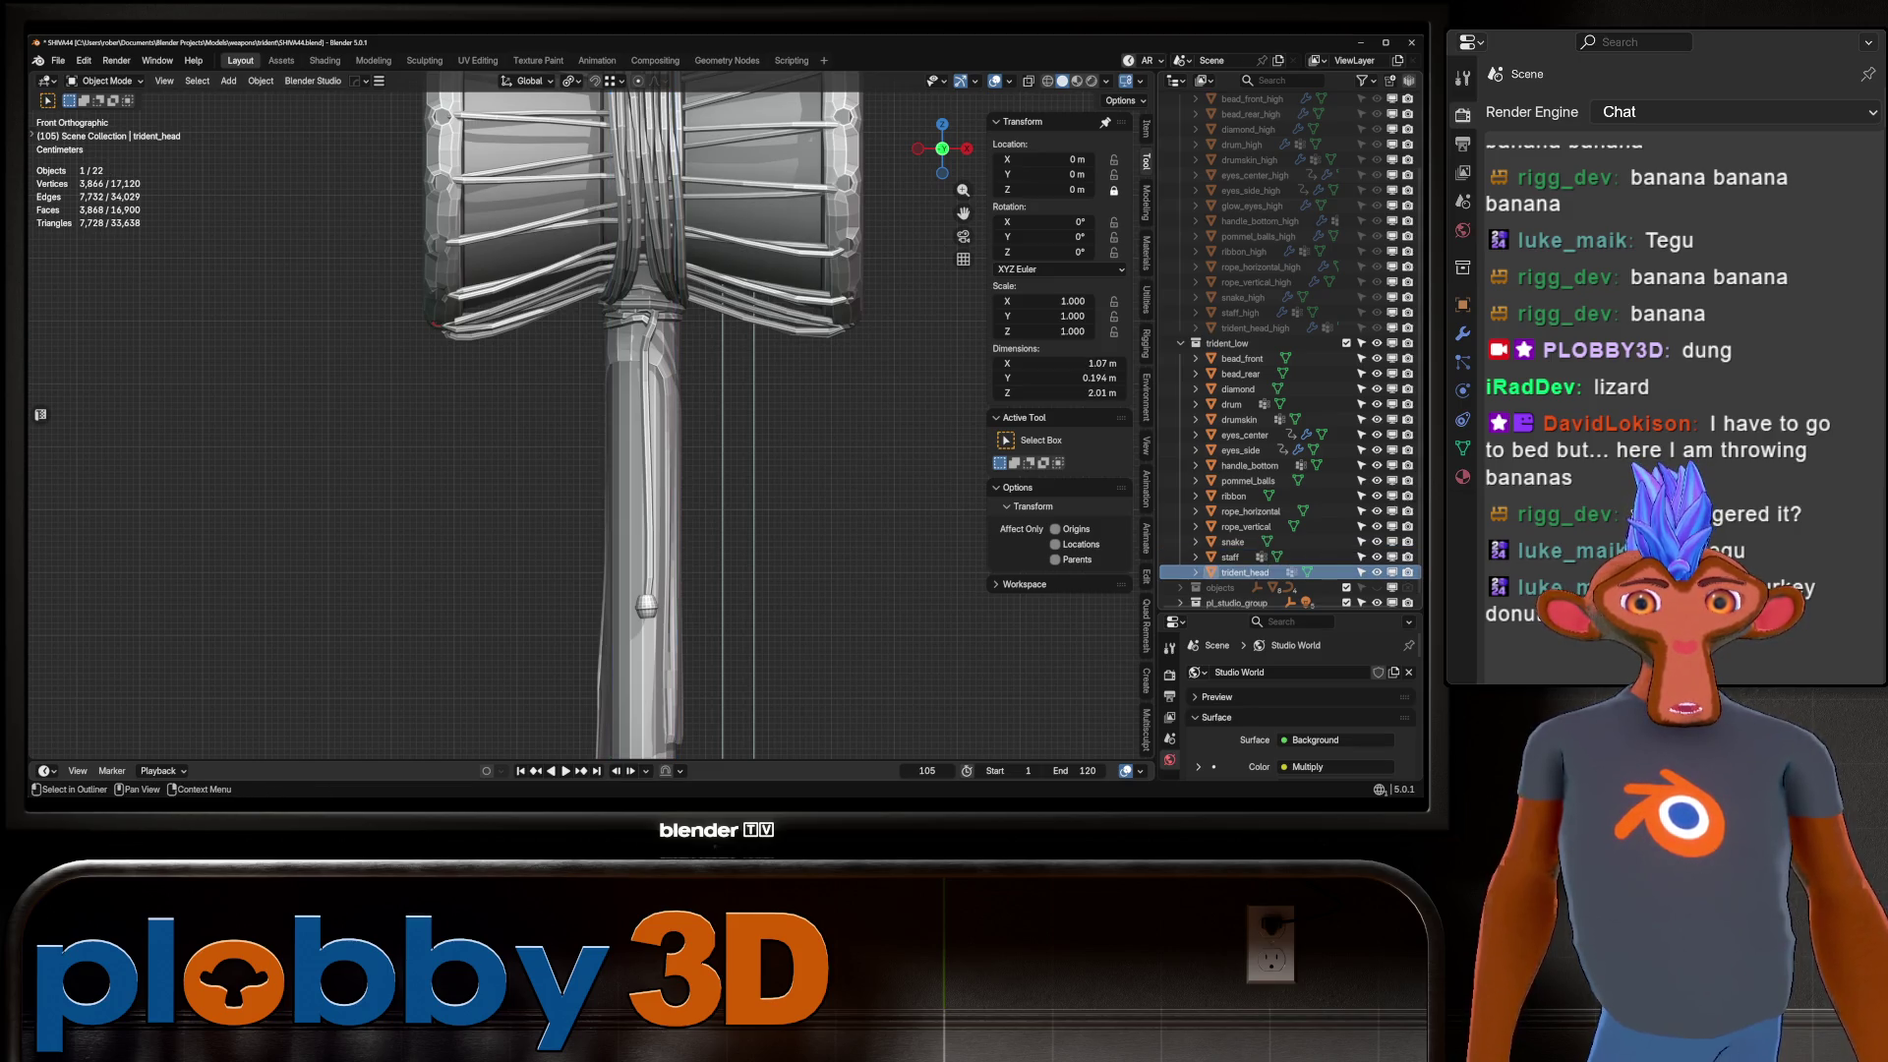
pyautogui.keyDown('shift'); pyautogui.click(1240, 358); pyautogui.keyUp('shift')
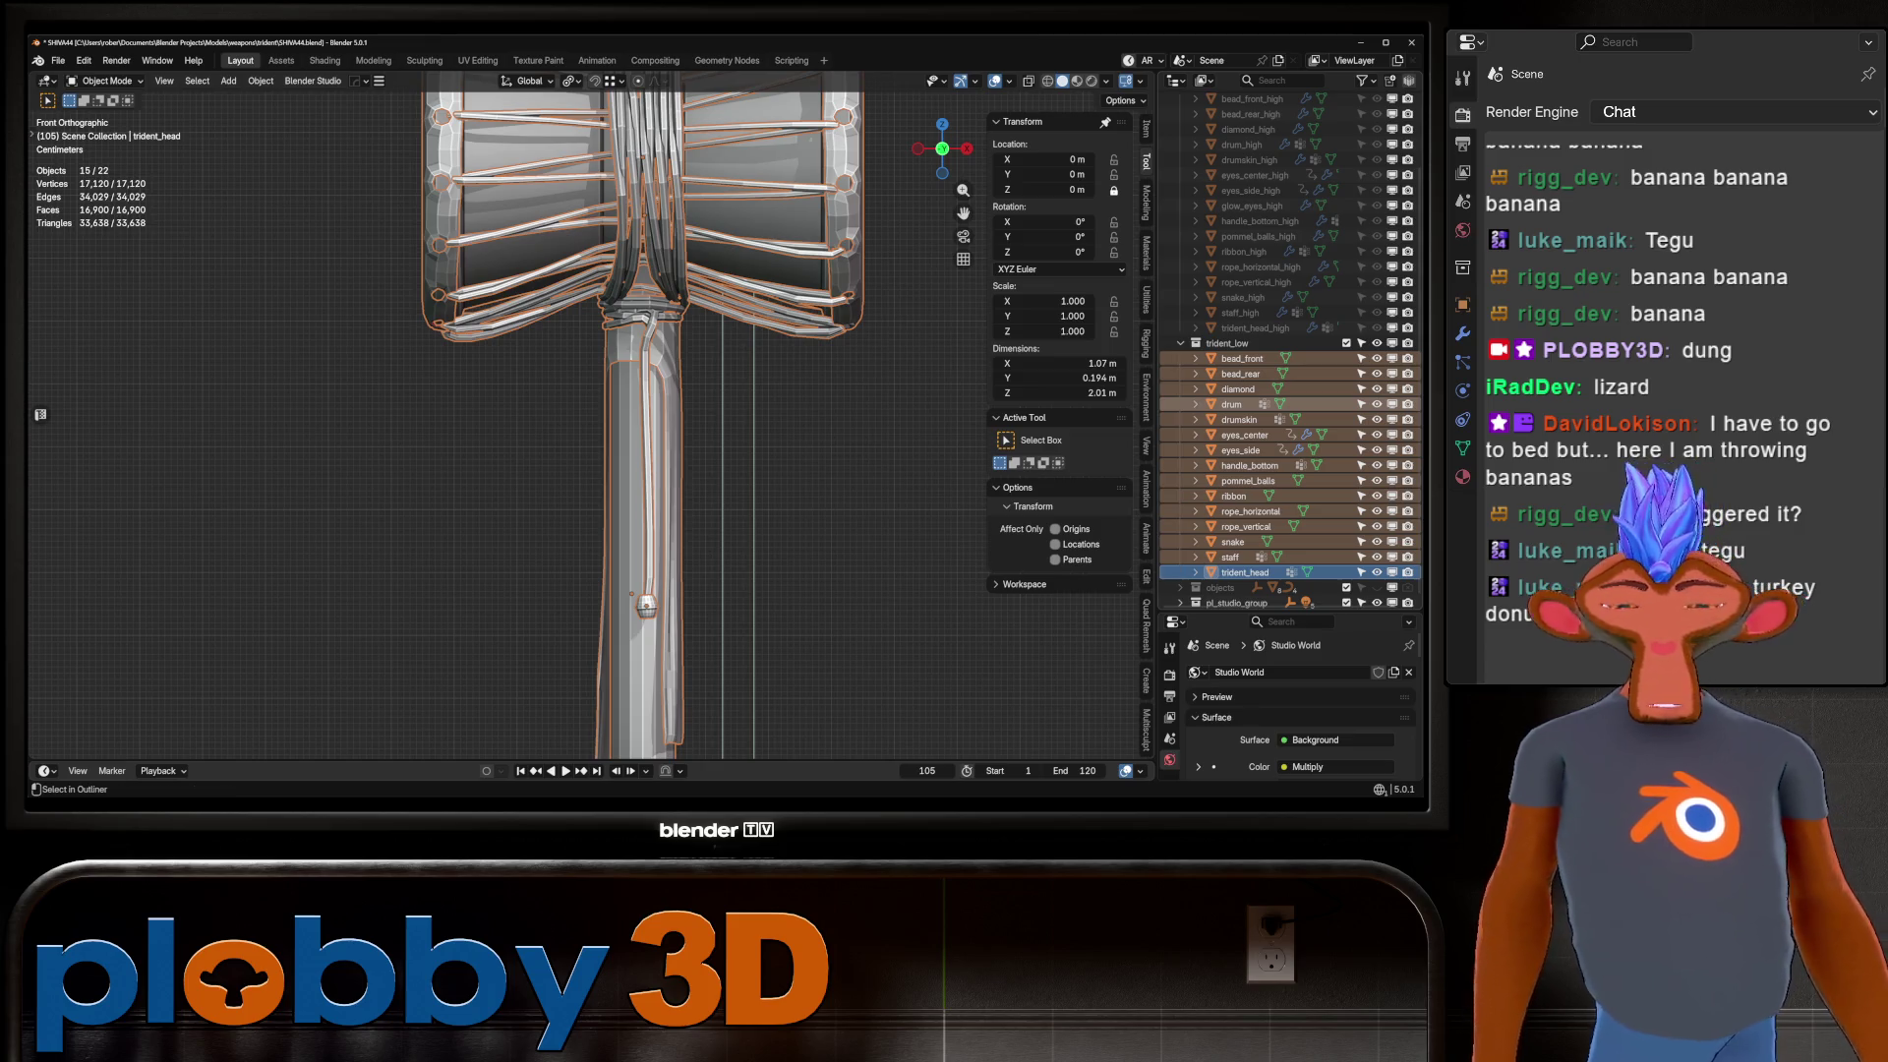
# Batch-rename the 15 selected objects with a _low suffix and save SHIVA44.blend.
pyautogui.hotkey('ctrl', 'F2')
pyautogui.click(1274, 439)
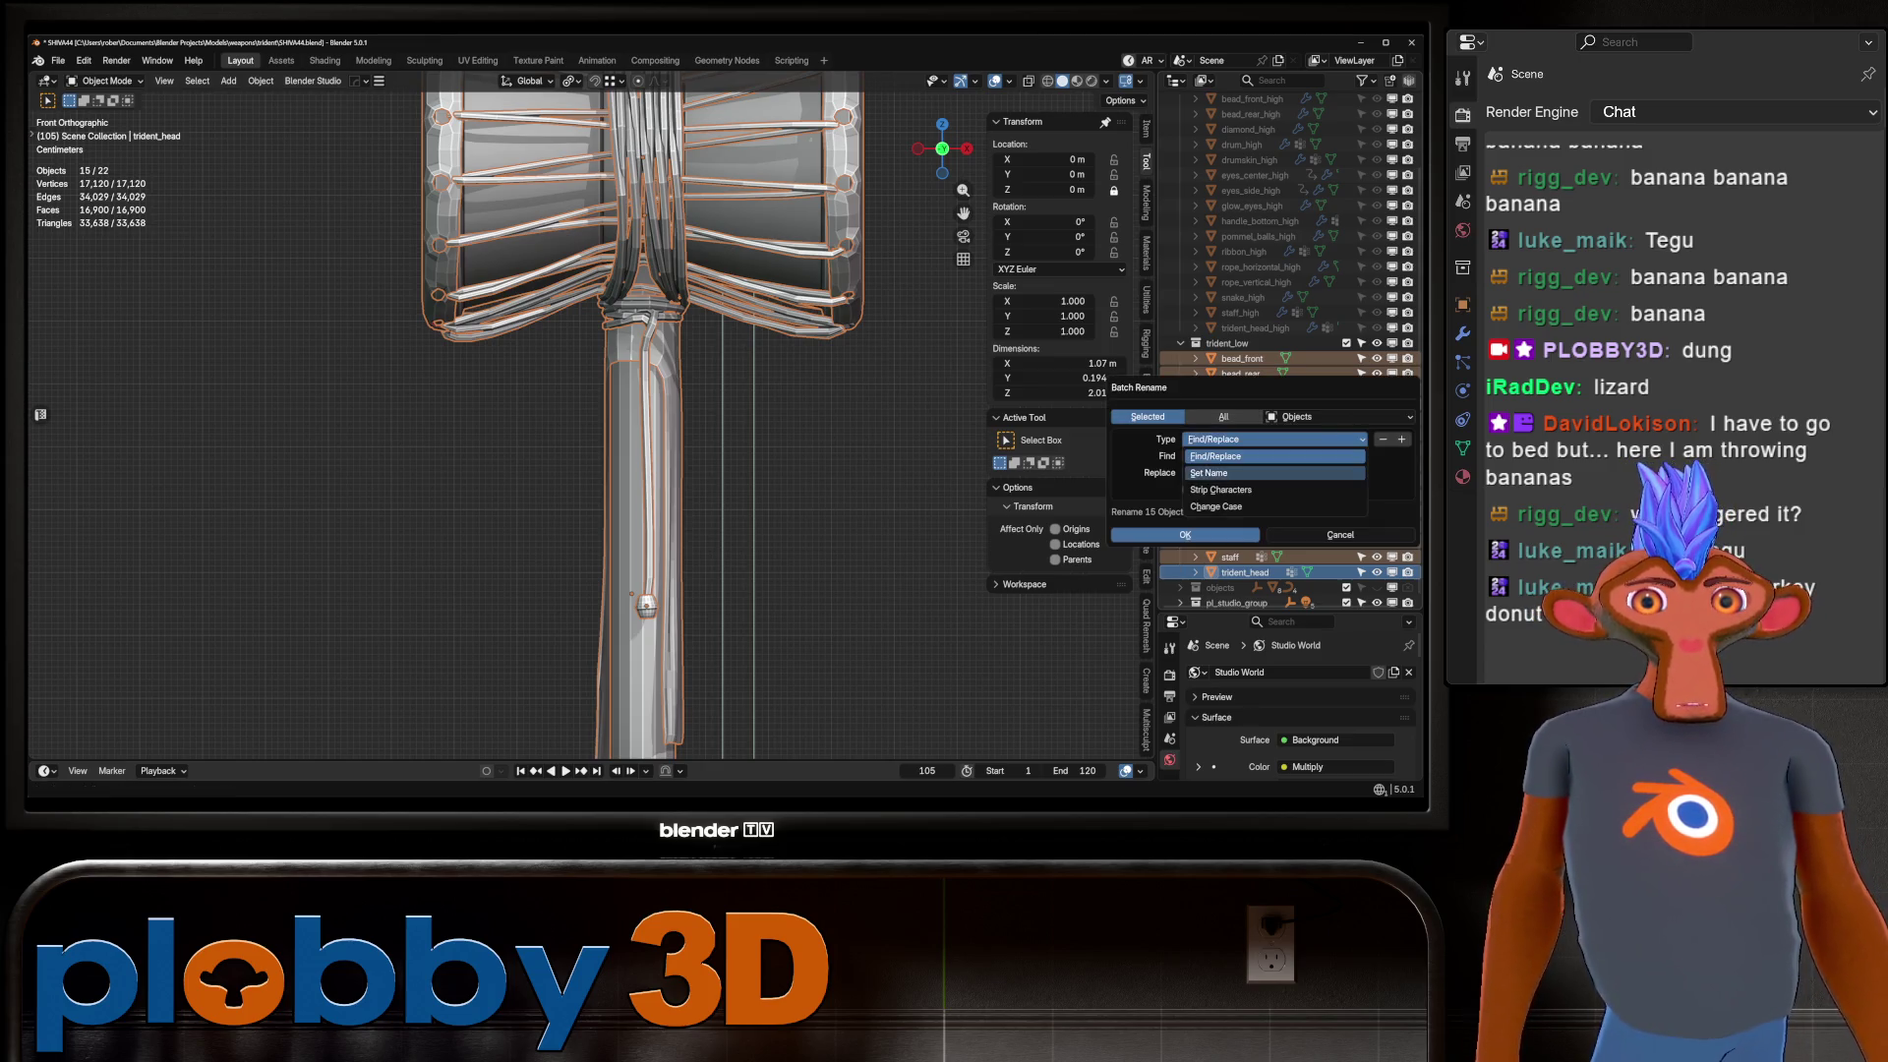
pyautogui.click(1274, 455)
pyautogui.click(1274, 472)
pyautogui.write('_low')
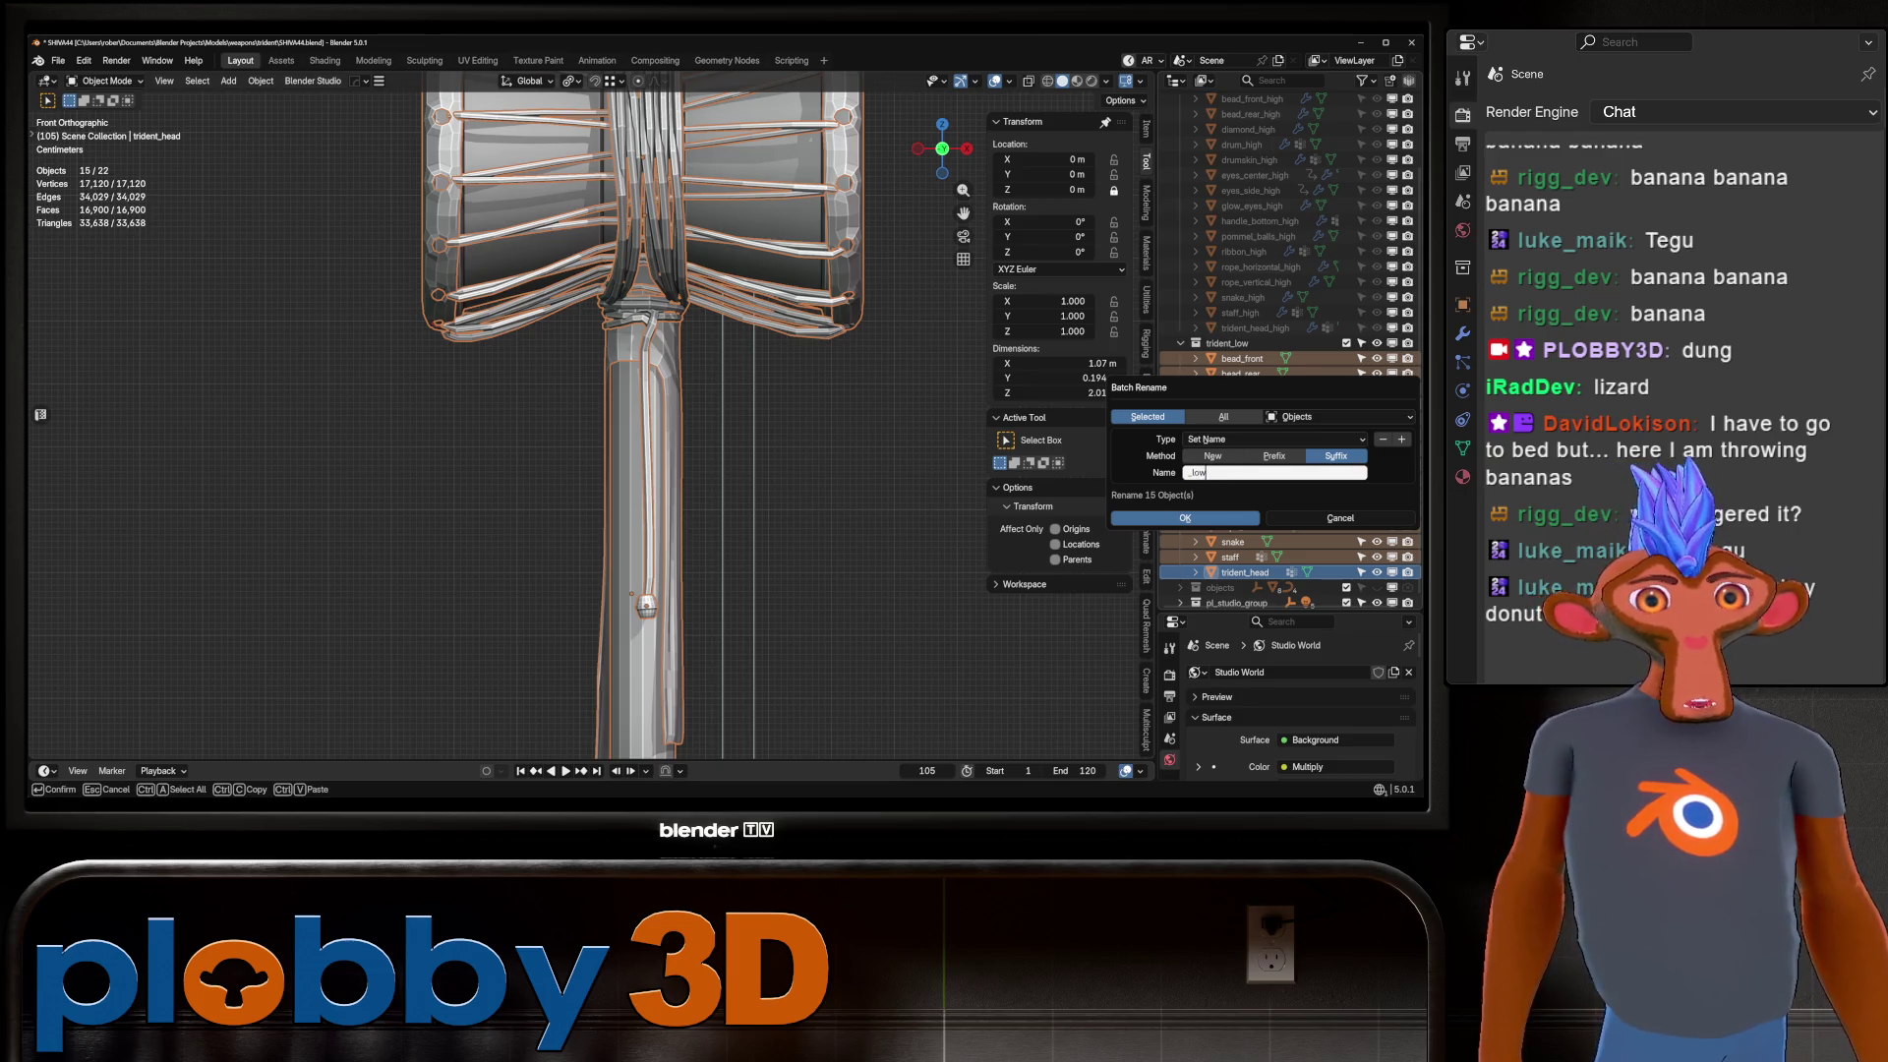
pyautogui.press('Return')
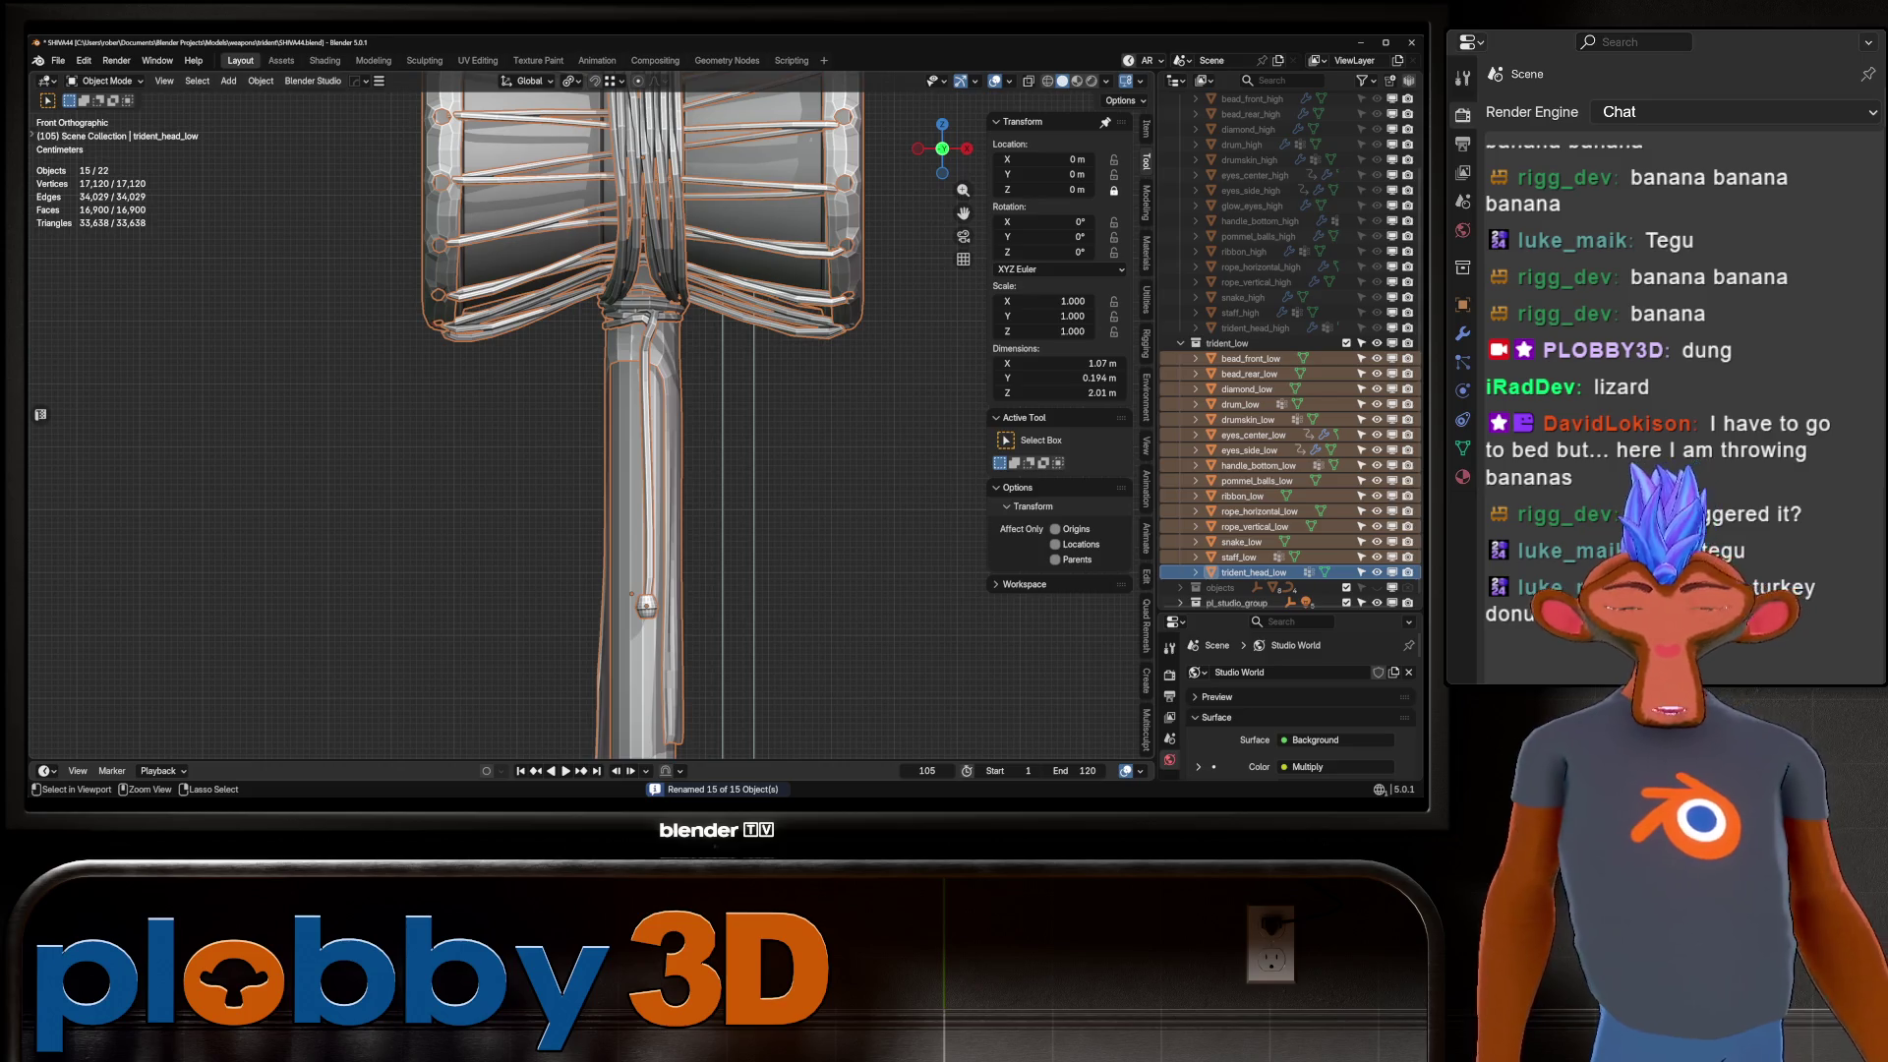
pyautogui.hotkey('ctrl', 's')
pyautogui.moveTo(590, 442)
pyautogui.mouseDown(button='middle')
pyautogui.moveTo(610, 546)
pyautogui.moveTo(629, 550)
pyautogui.mouseUp(button='middle')
# Inspect the diamond eye's mesh on the snake head in Edit Mode, then return to Object Mode.
pyautogui.scroll(6, 629, 413)
pyautogui.scroll(-6, 630, 413)
pyautogui.scroll(10, 703, 310)
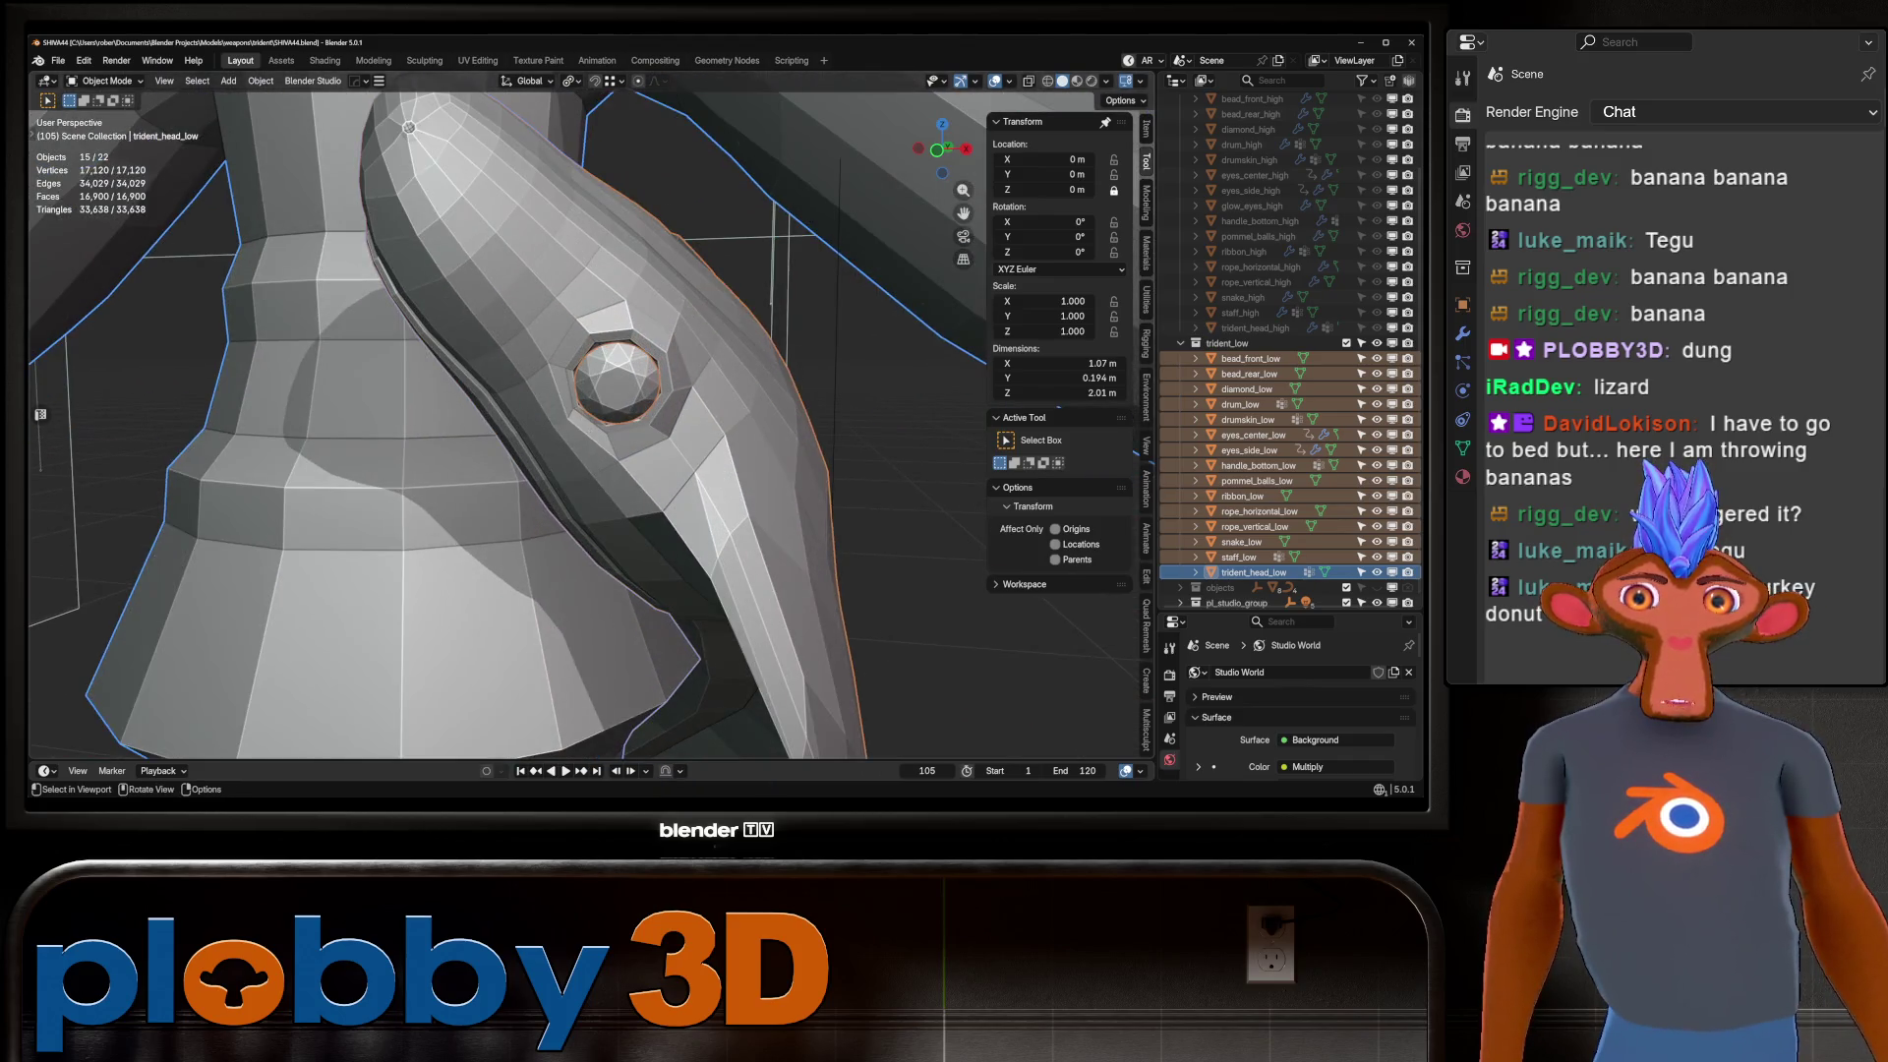
pyautogui.click(617, 378)
pyautogui.press('Tab')
pyautogui.scroll(3, 617, 379)
pyautogui.scroll(-3, 617, 379)
pyautogui.moveTo(618, 379); pyautogui.dragTo(590, 364, button='middle')
pyautogui.scroll(-10, 590, 413)
pyautogui.press('Tab')
# Turn off Pro Lighting Studio, box-select all low-poly trident pieces and enter Edit Mode.
pyautogui.scroll(2, 590, 413)
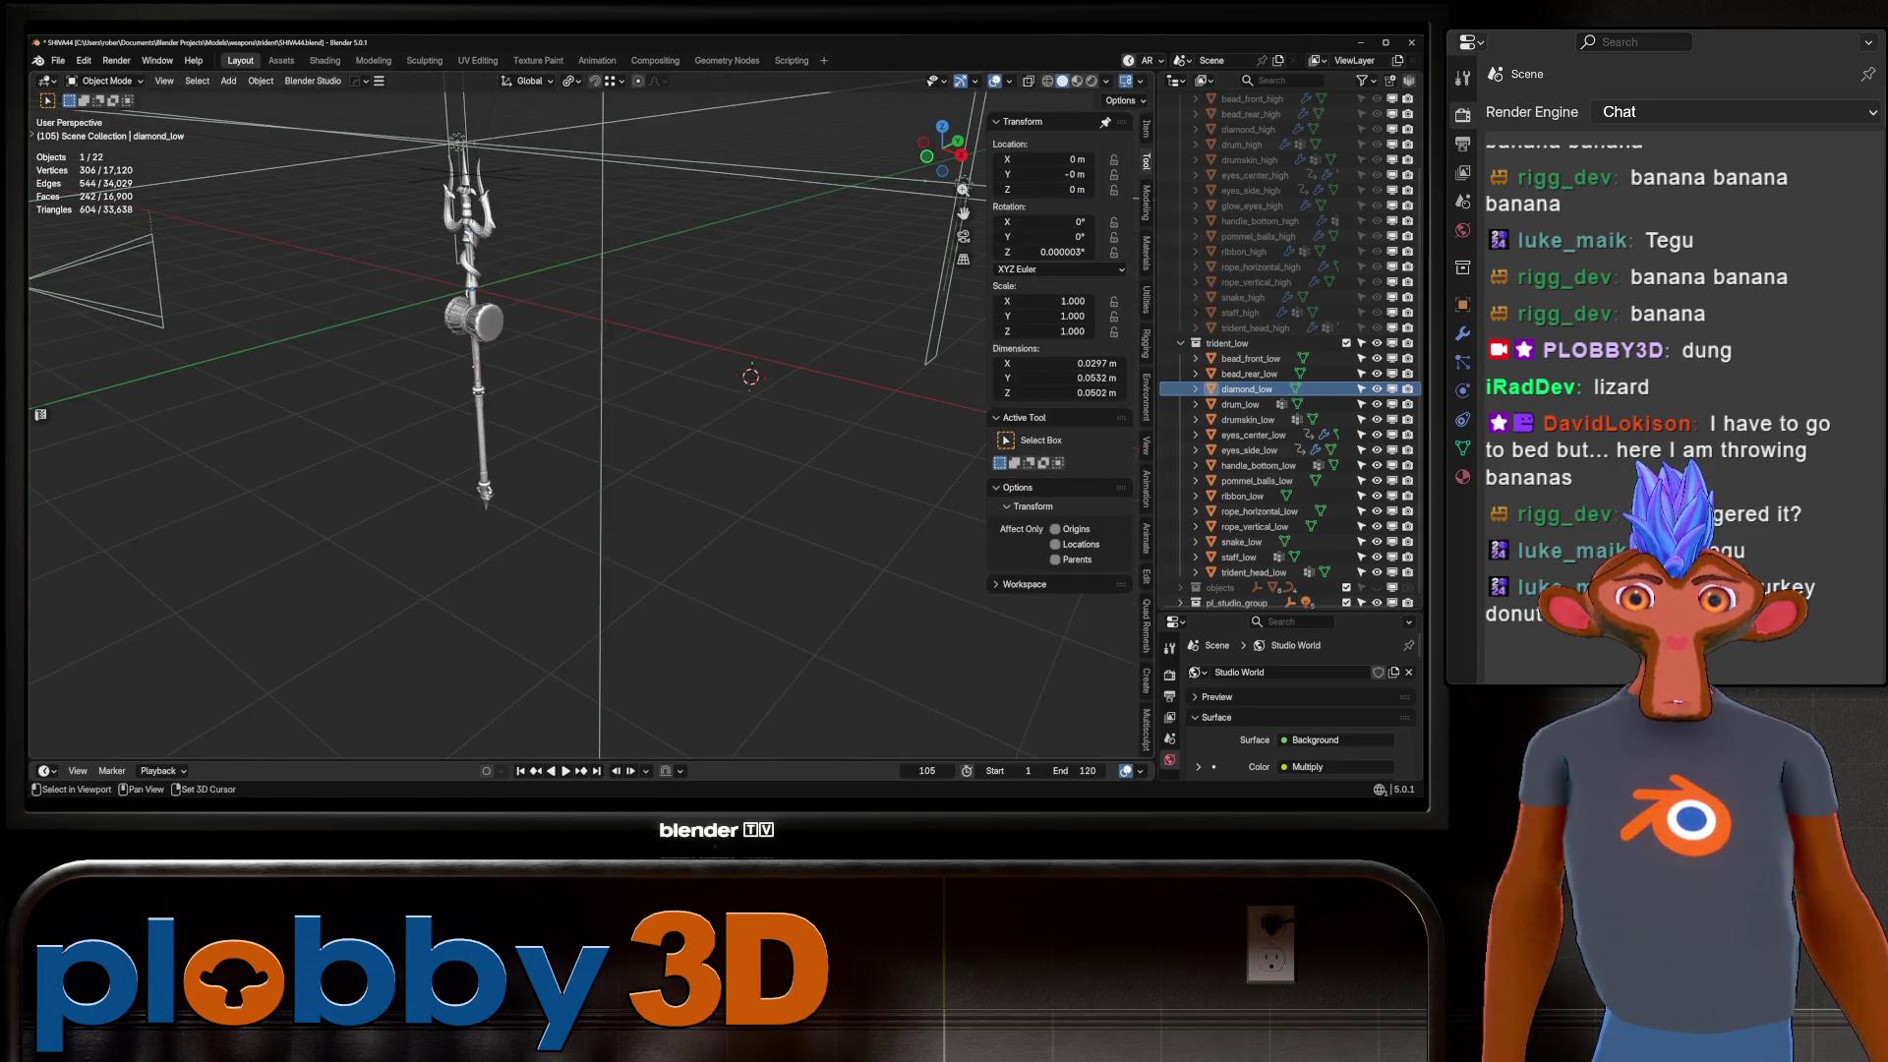
pyautogui.scroll(-5, 1288, 707)
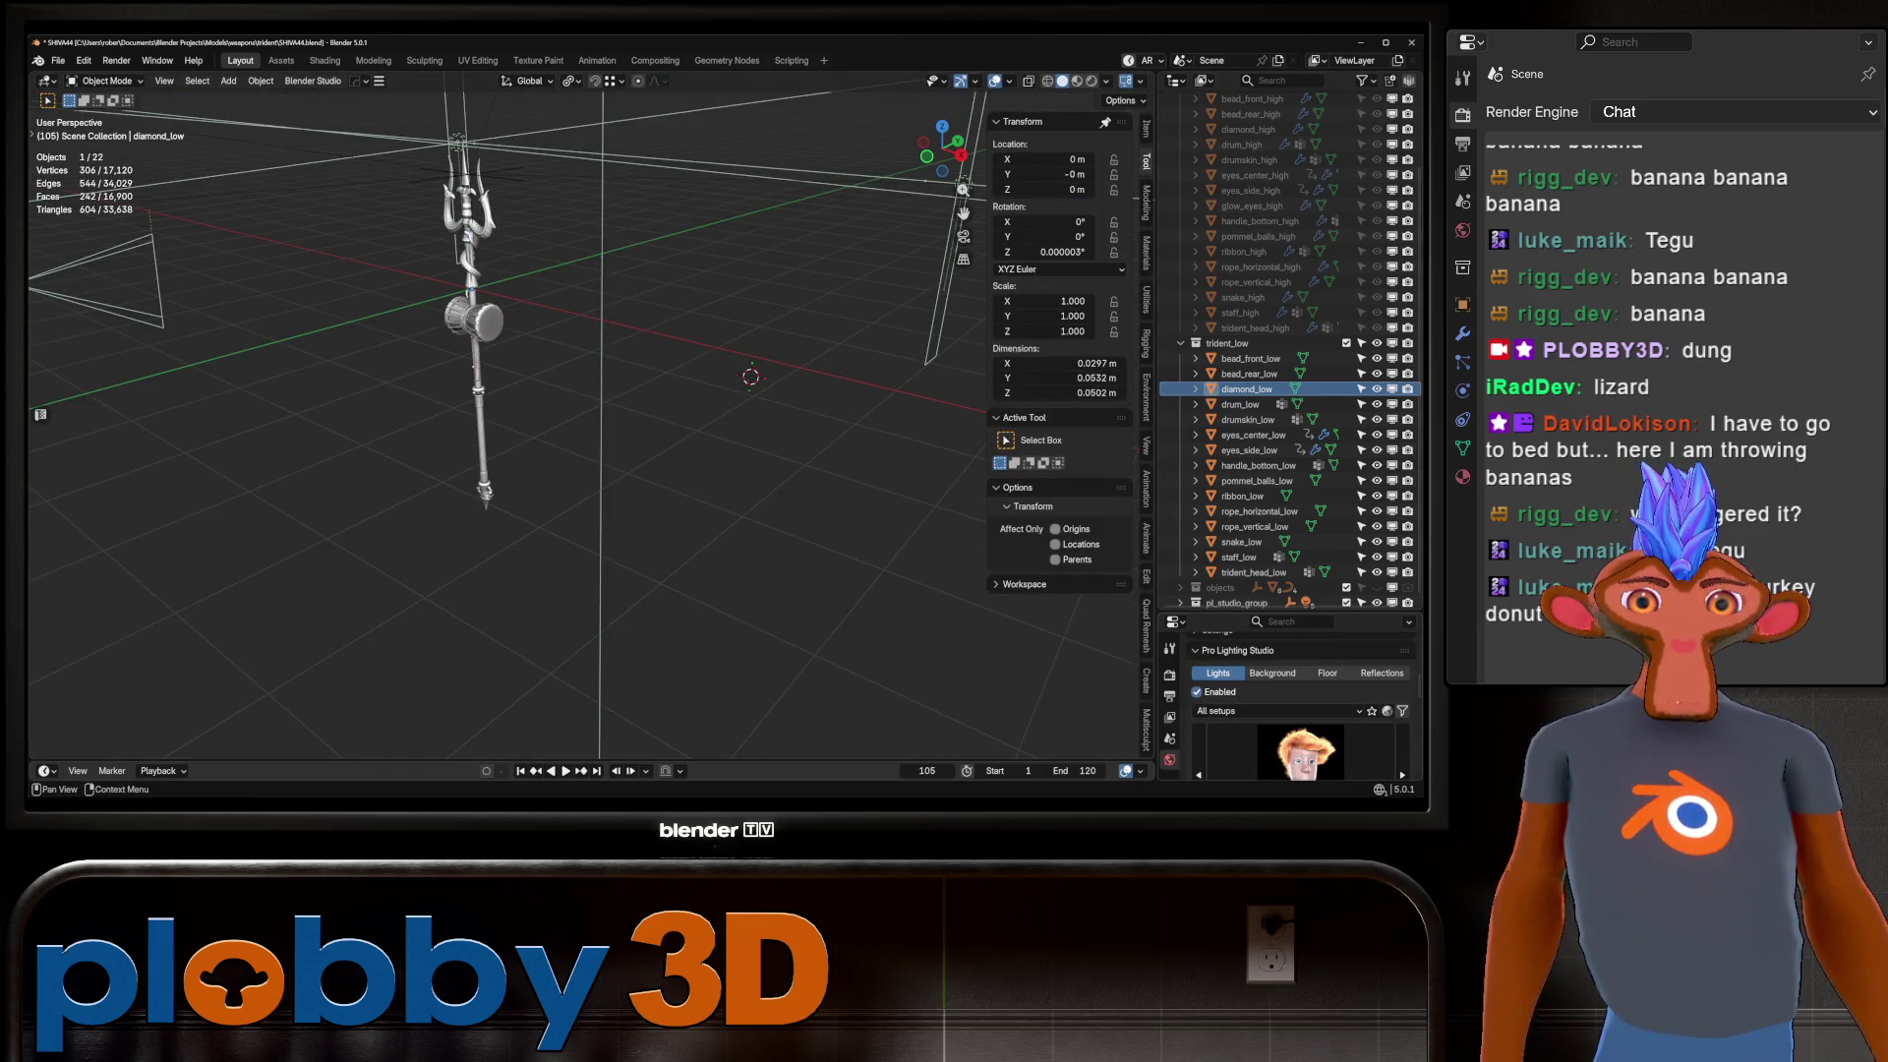
pyautogui.click(1197, 691)
pyautogui.moveTo(491, 412); pyautogui.dragTo(423, 403, button='middle')
pyautogui.moveTo(527, 198); pyautogui.dragTo(699, 674)
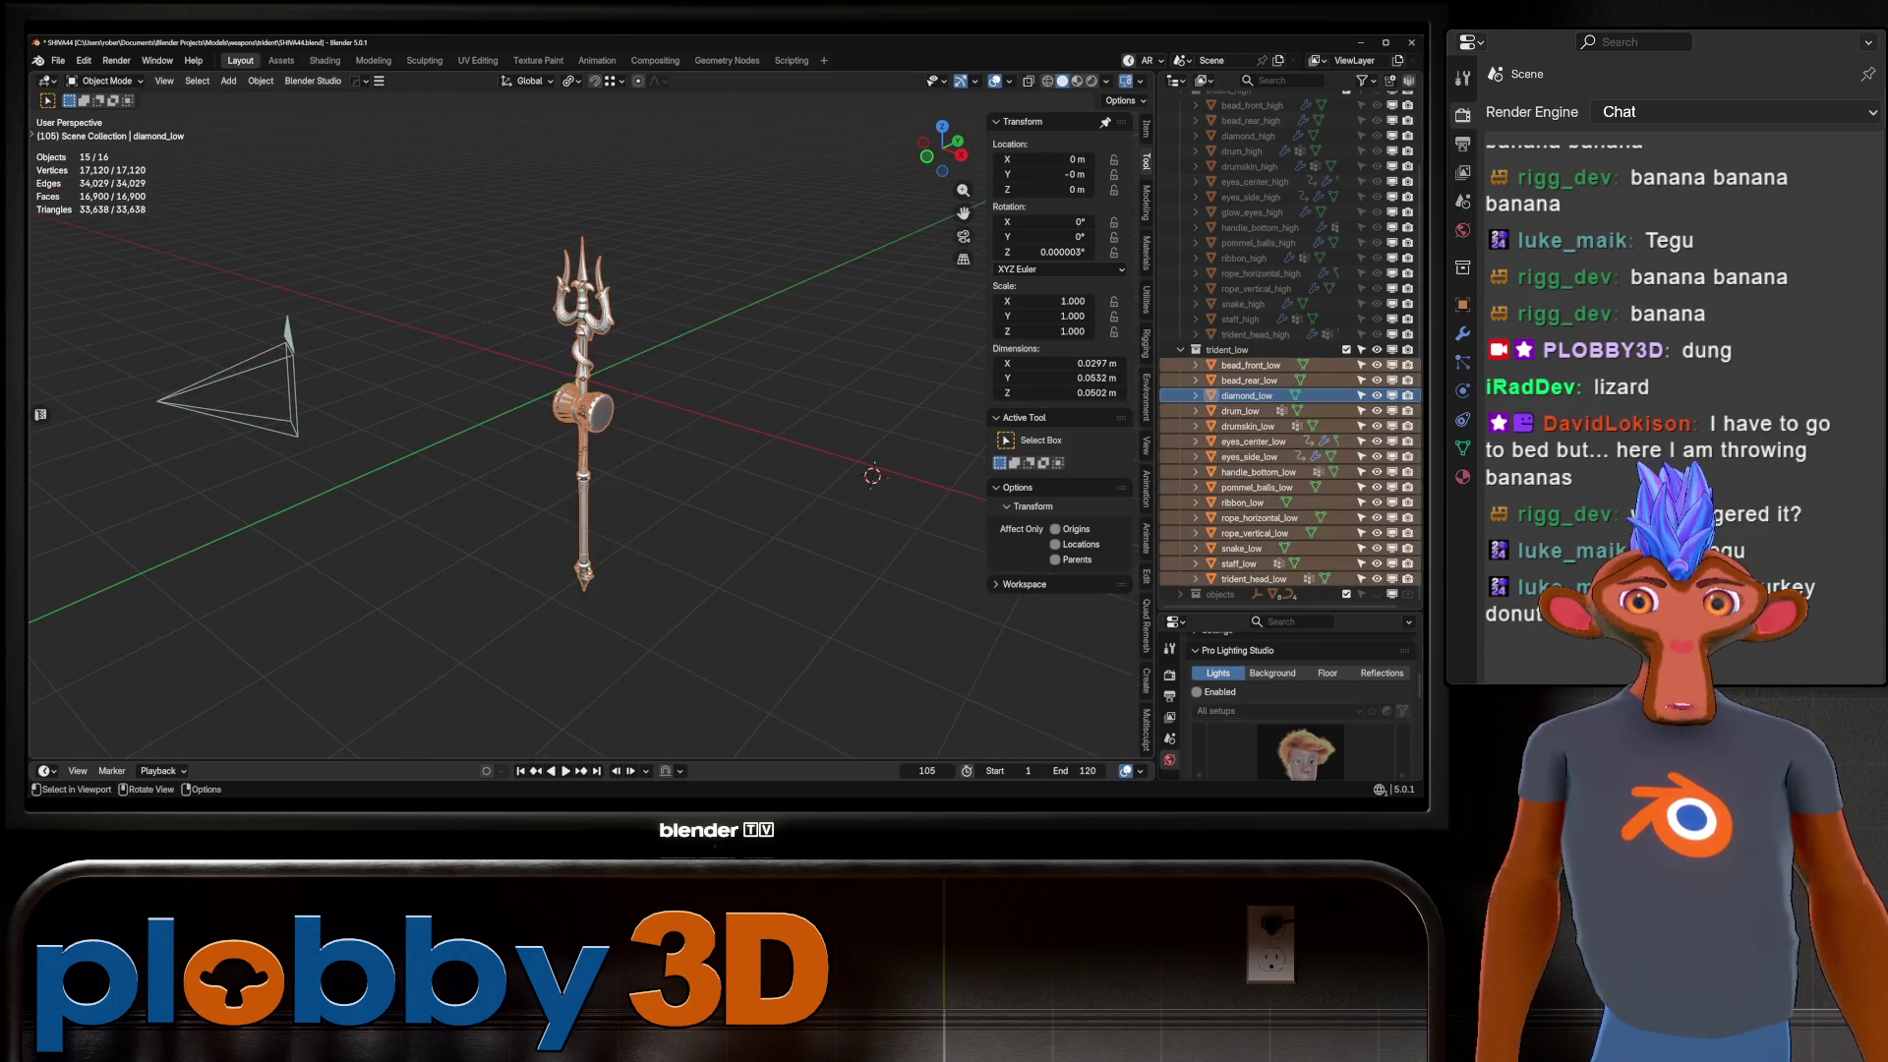
pyautogui.press('Tab')
pyautogui.click(478, 61)
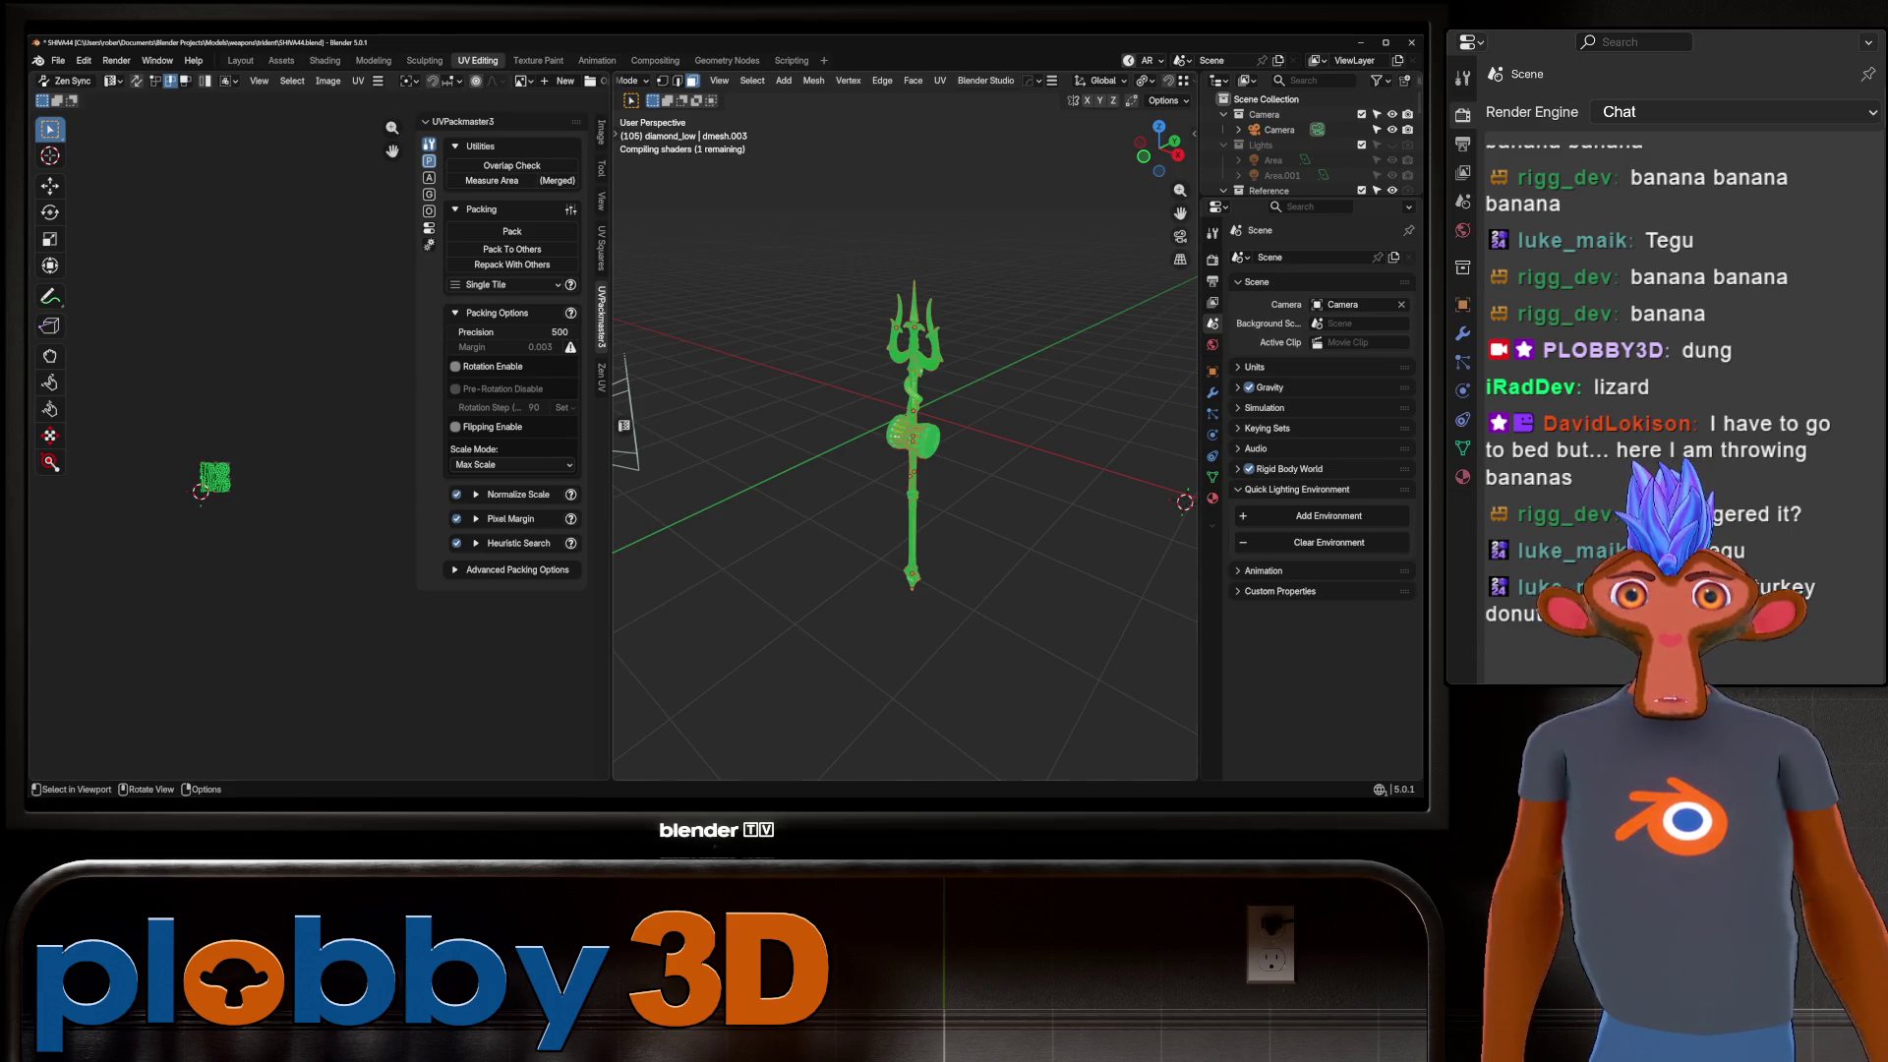
# Frame the UV layout and enable Rotation in the UVPackmaster settings.
pyautogui.scroll(-5, 905, 80)
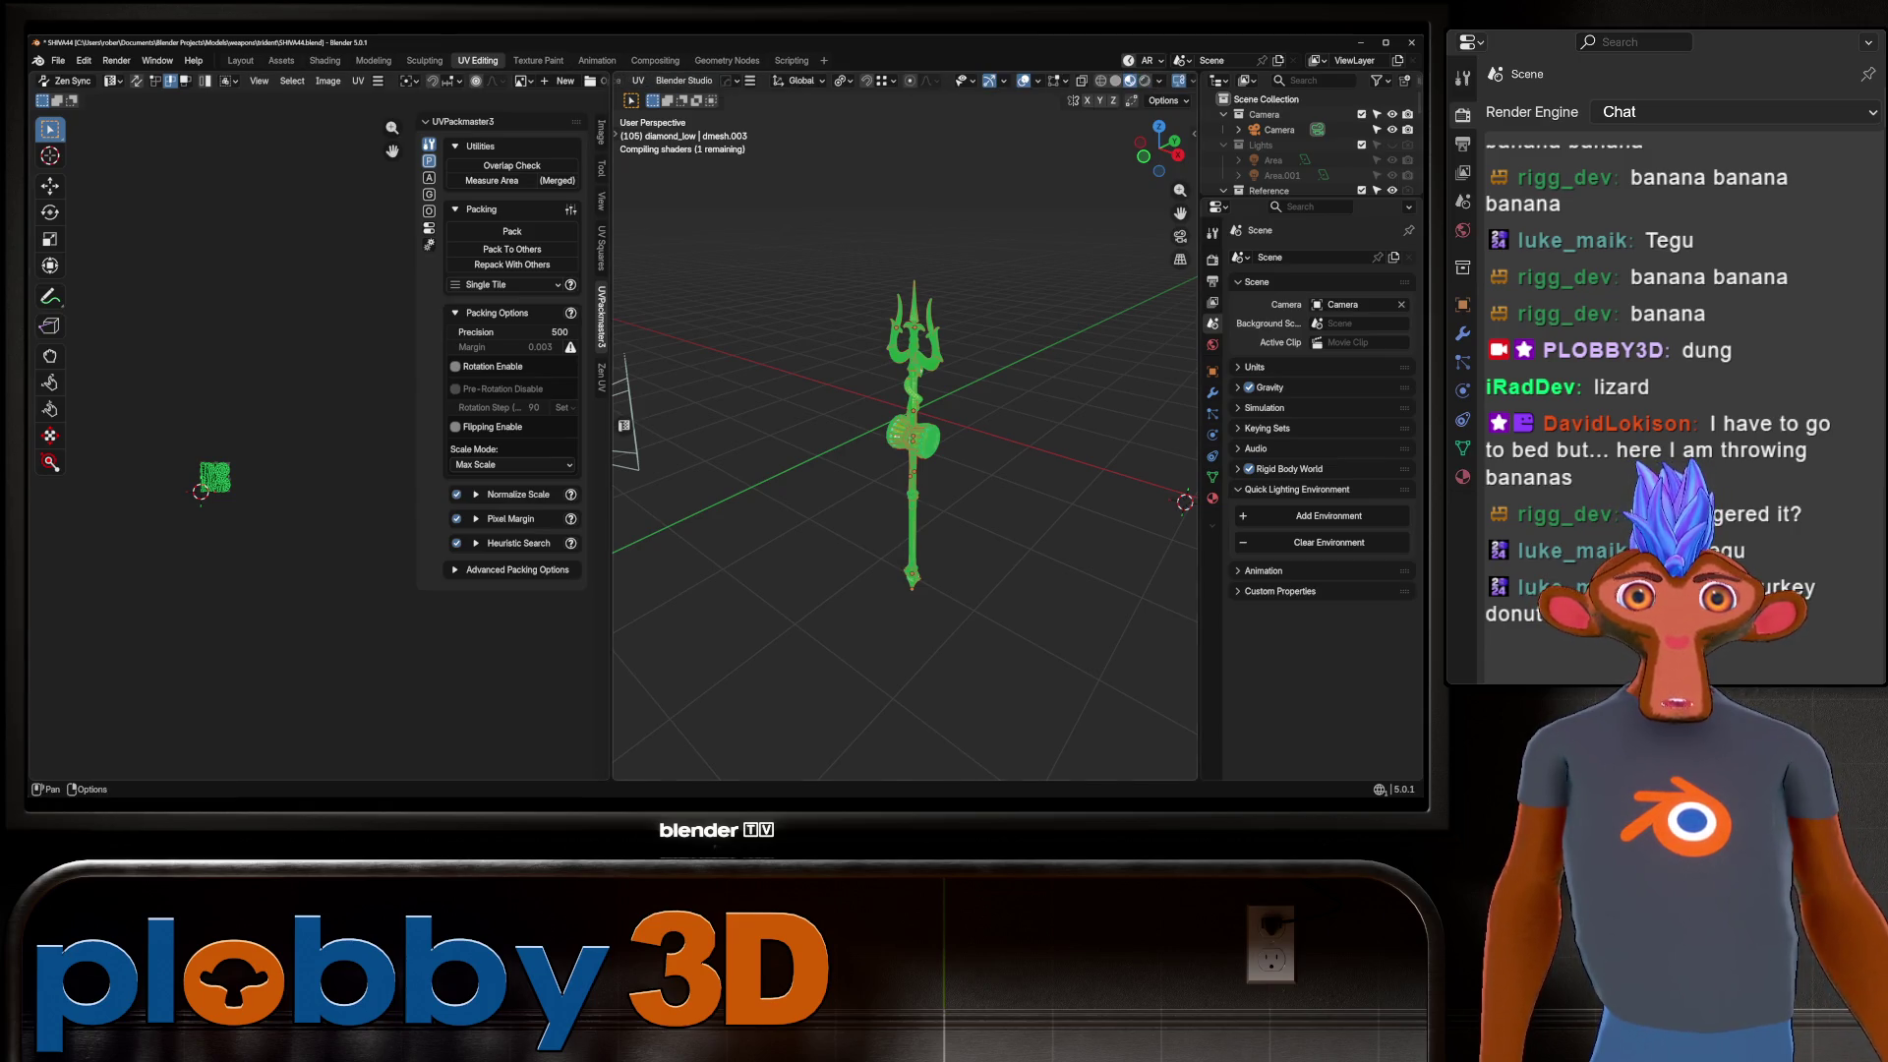
pyautogui.scroll(5, 900, 353)
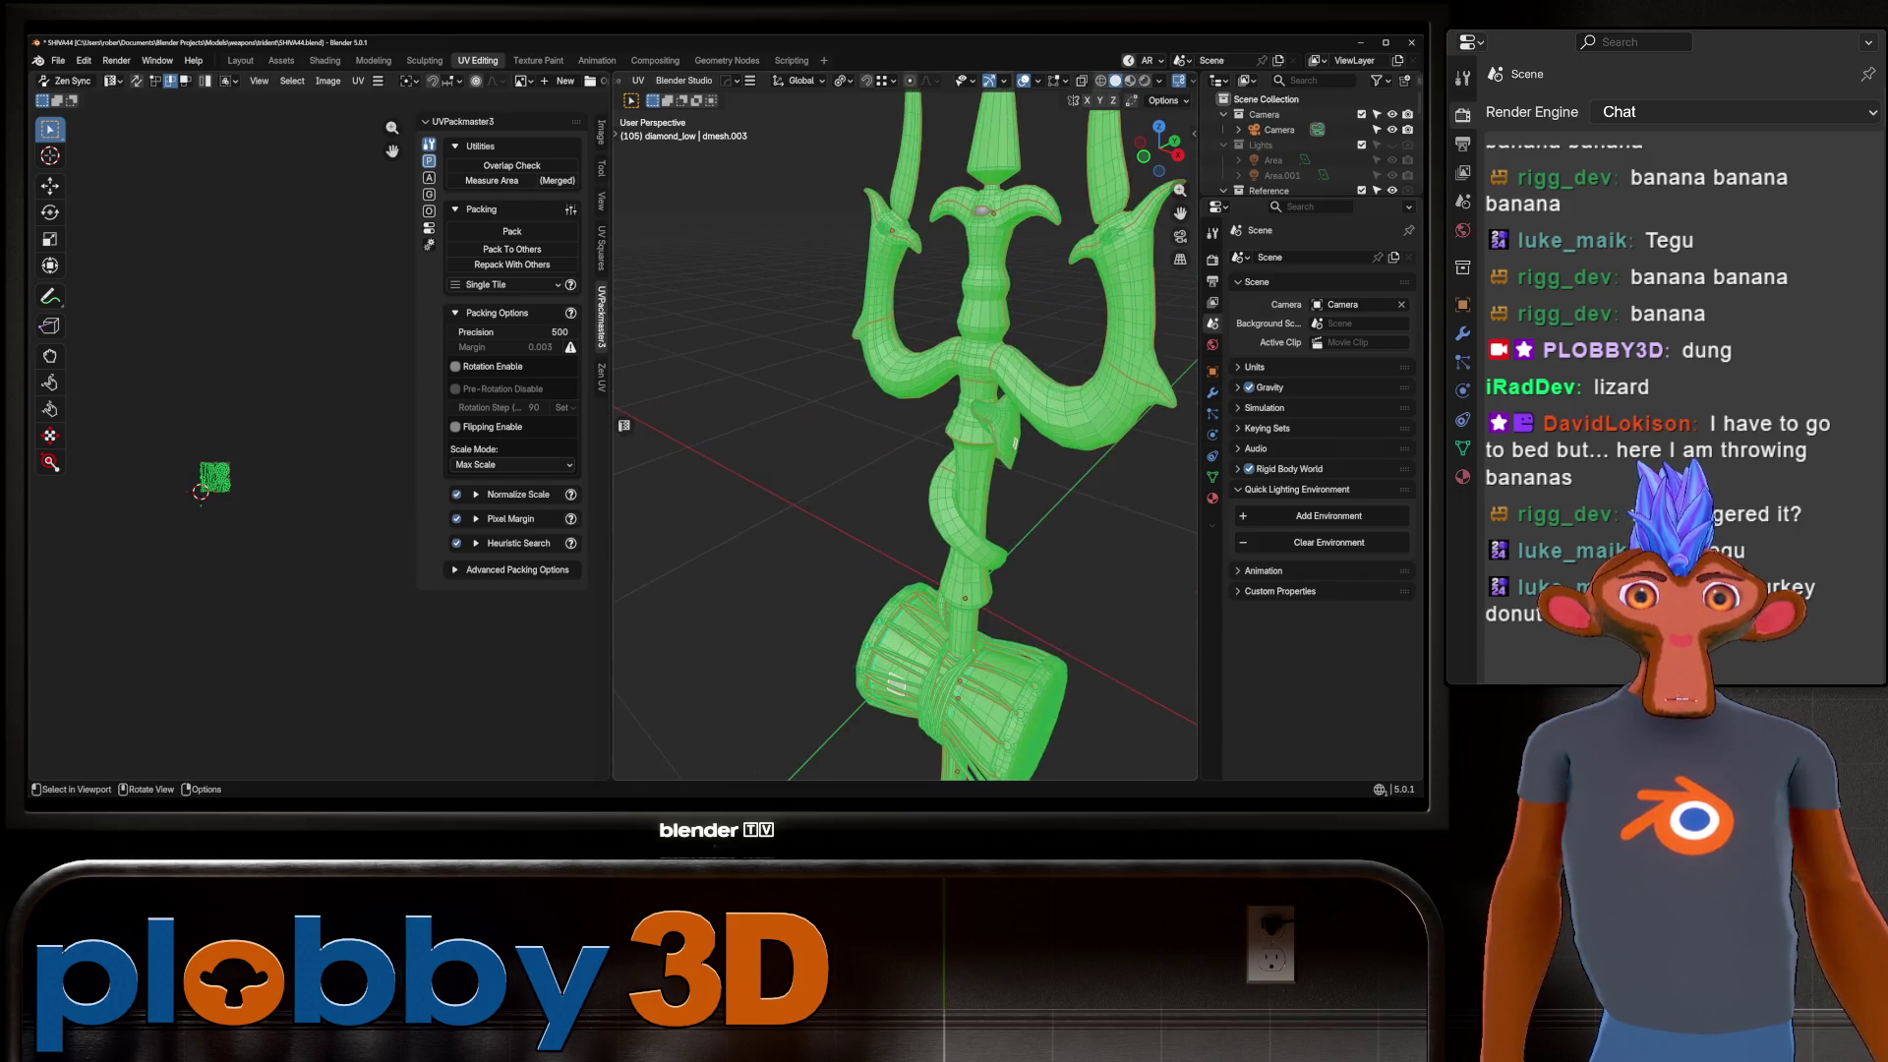
pyautogui.press('Home')
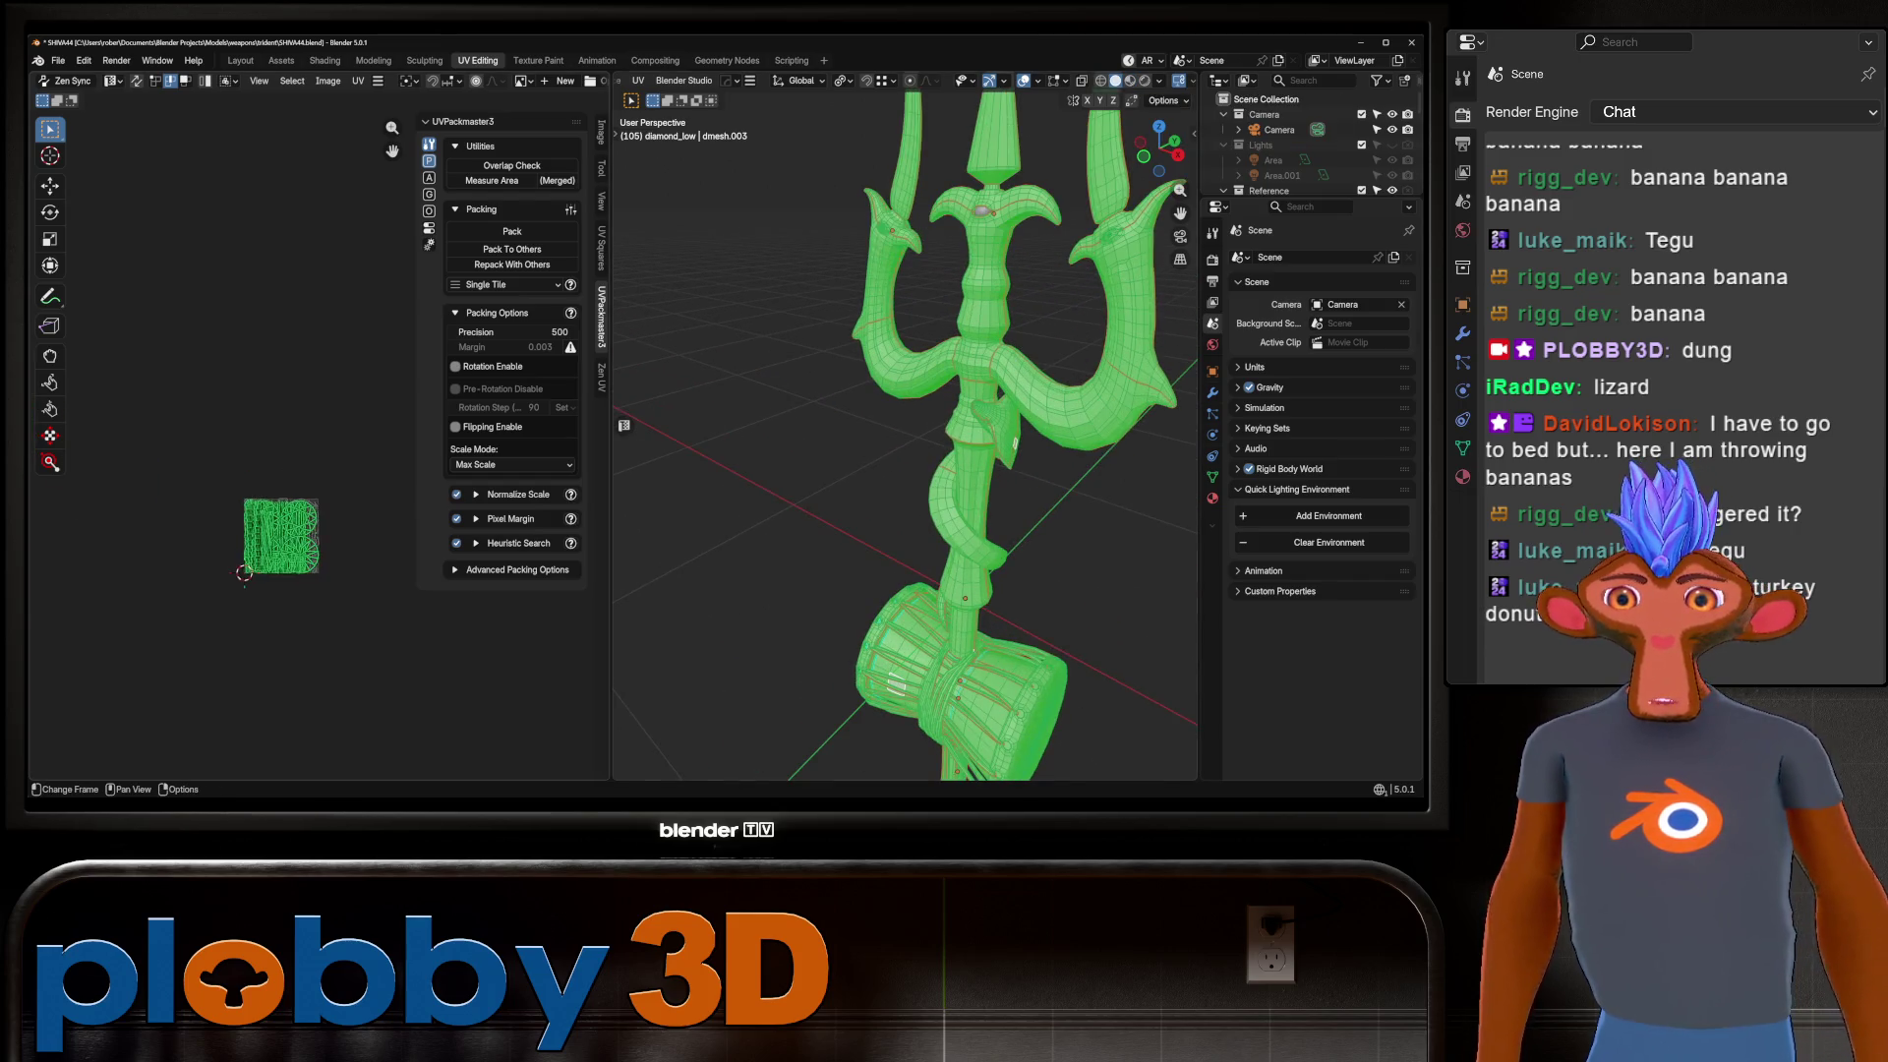
pyautogui.scroll(2, 295, 580)
pyautogui.scroll(-5, 294, 580)
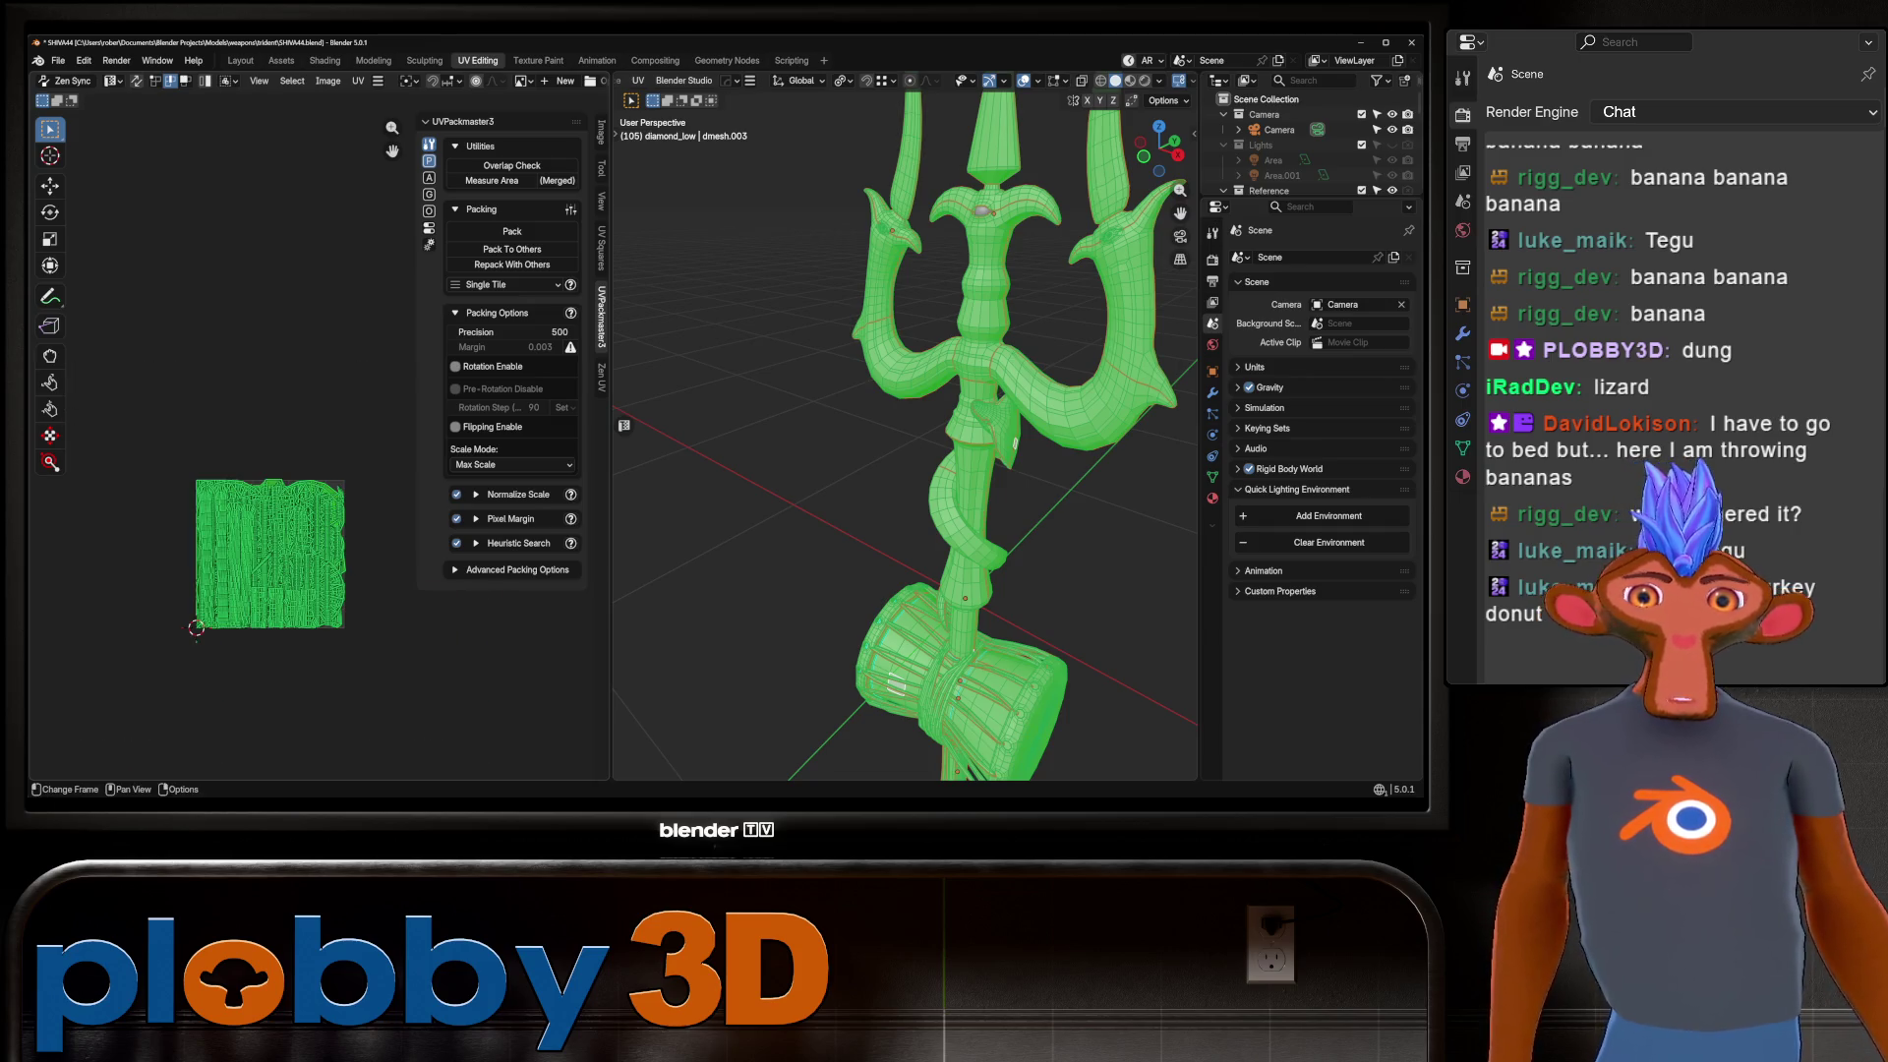
pyautogui.scroll(6, 197, 639)
pyautogui.click(455, 366)
pyautogui.press('Home')
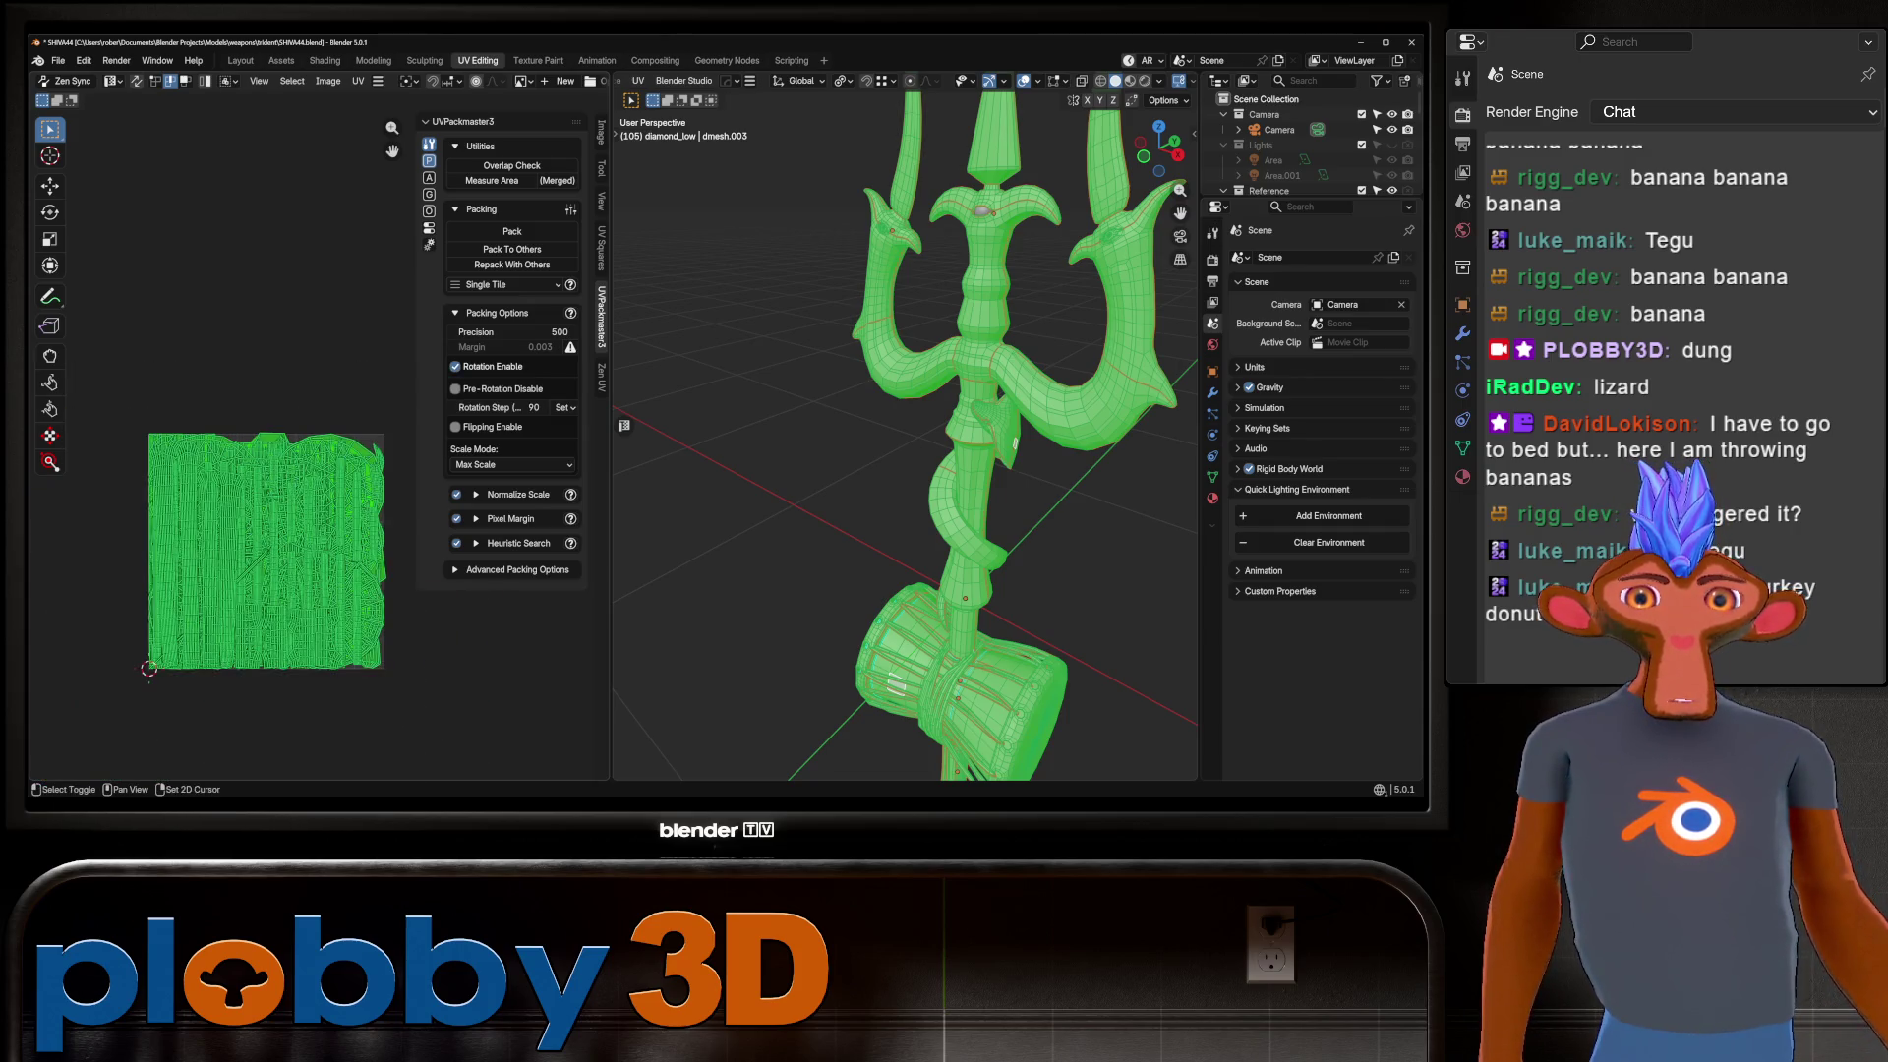
# Set the UVPackmaster texture size to 2048 and precision to 1000.
pyautogui.click(476, 518)
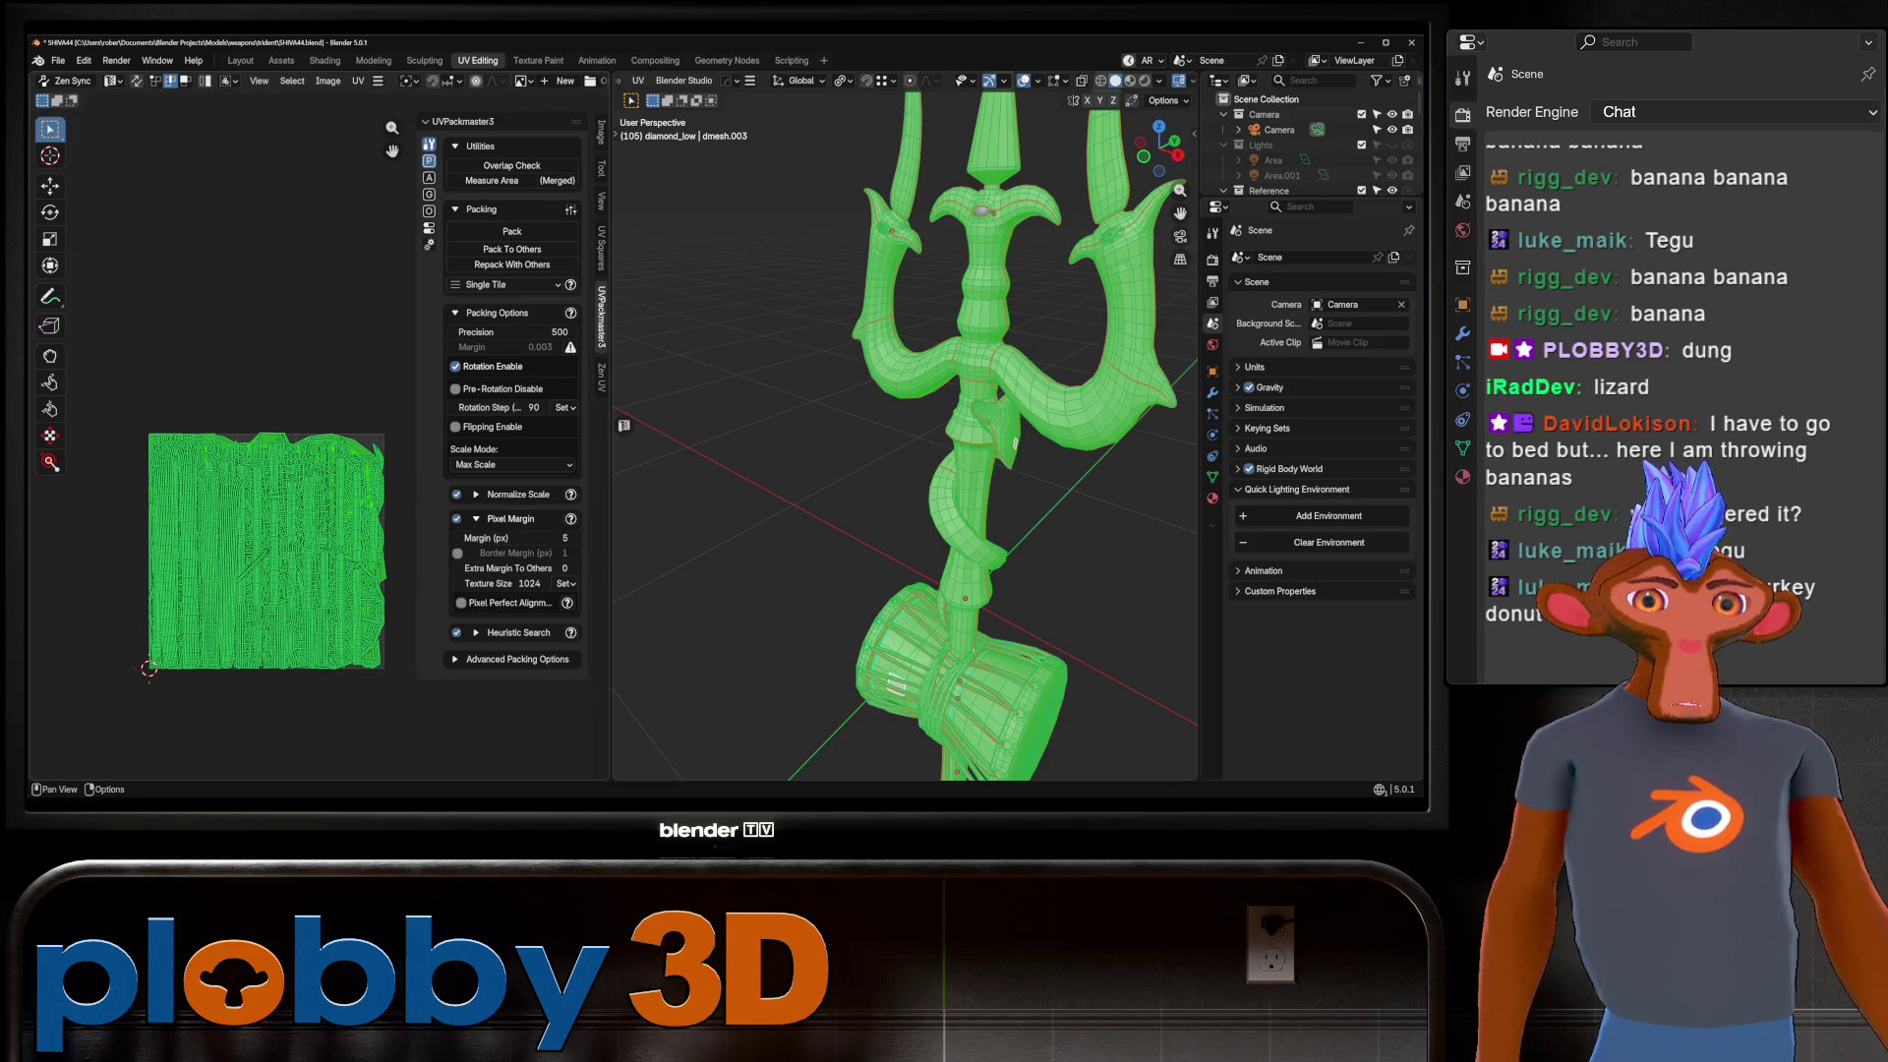
pyautogui.click(565, 583)
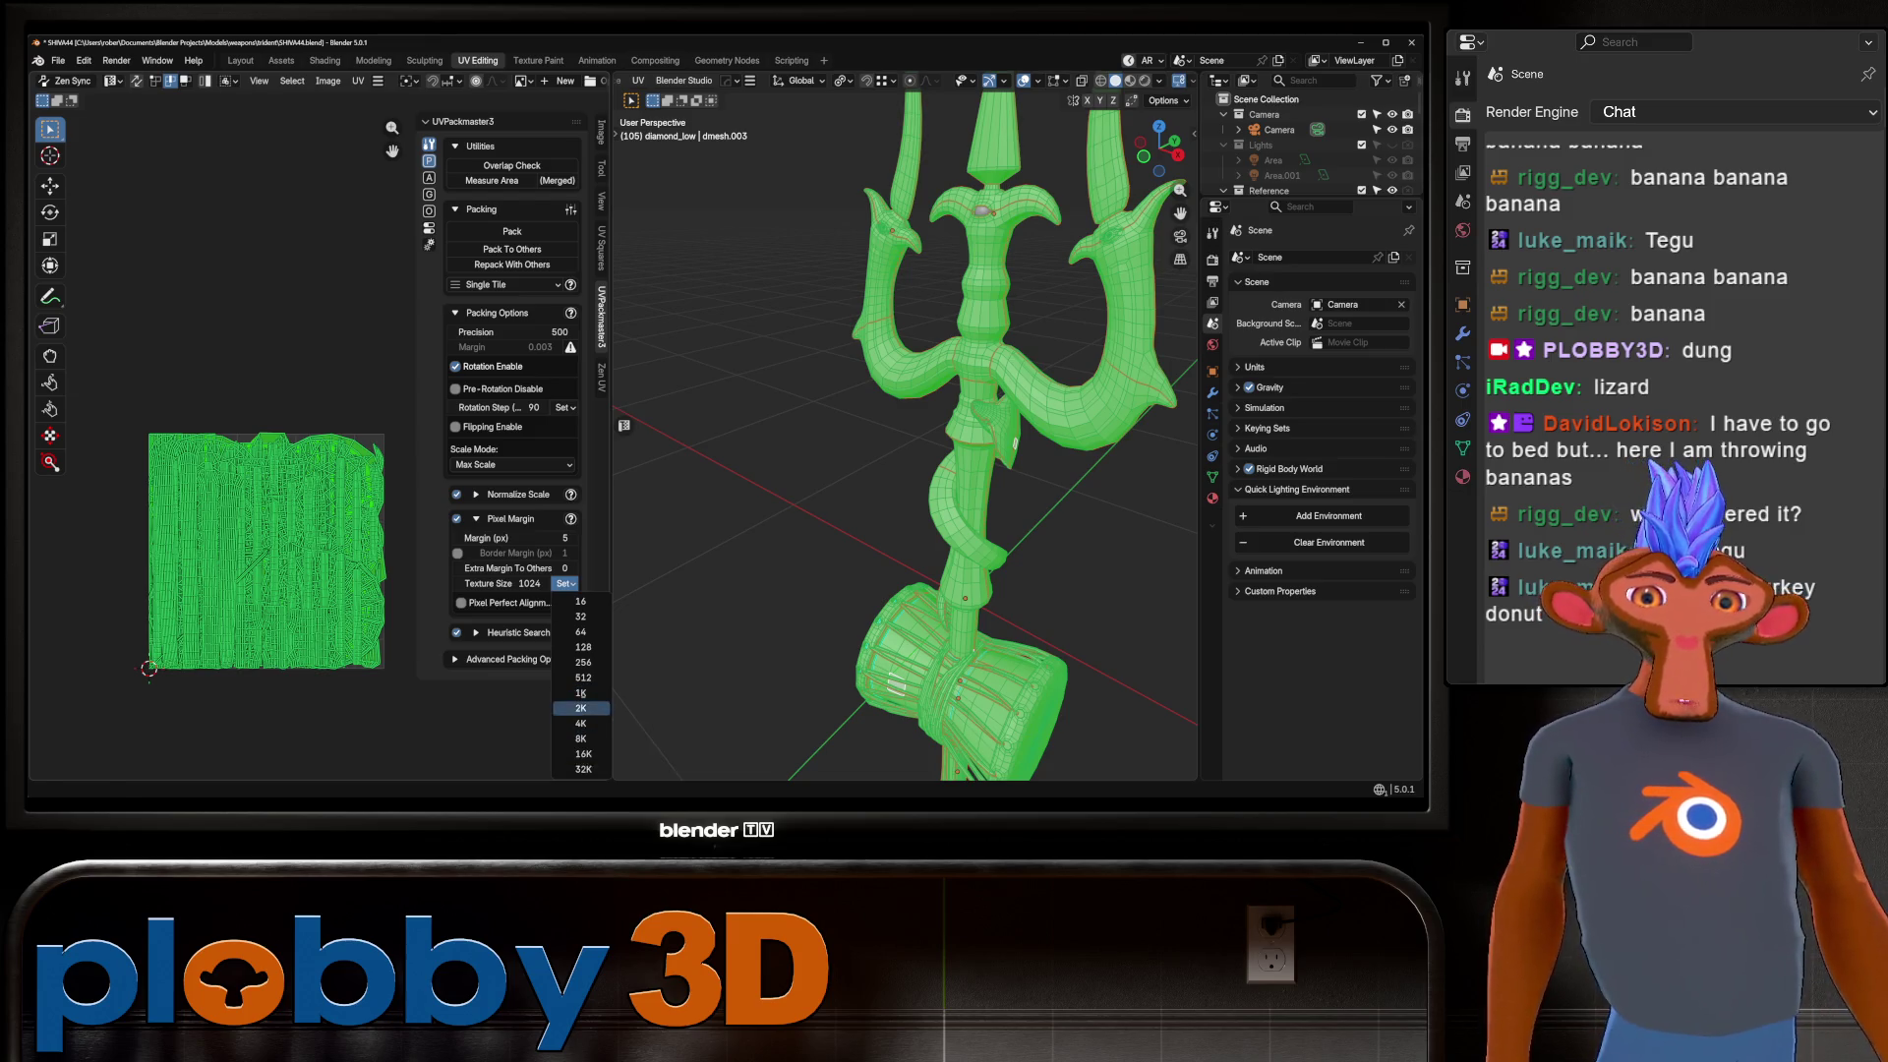
pyautogui.click(580, 708)
pyautogui.click(512, 332)
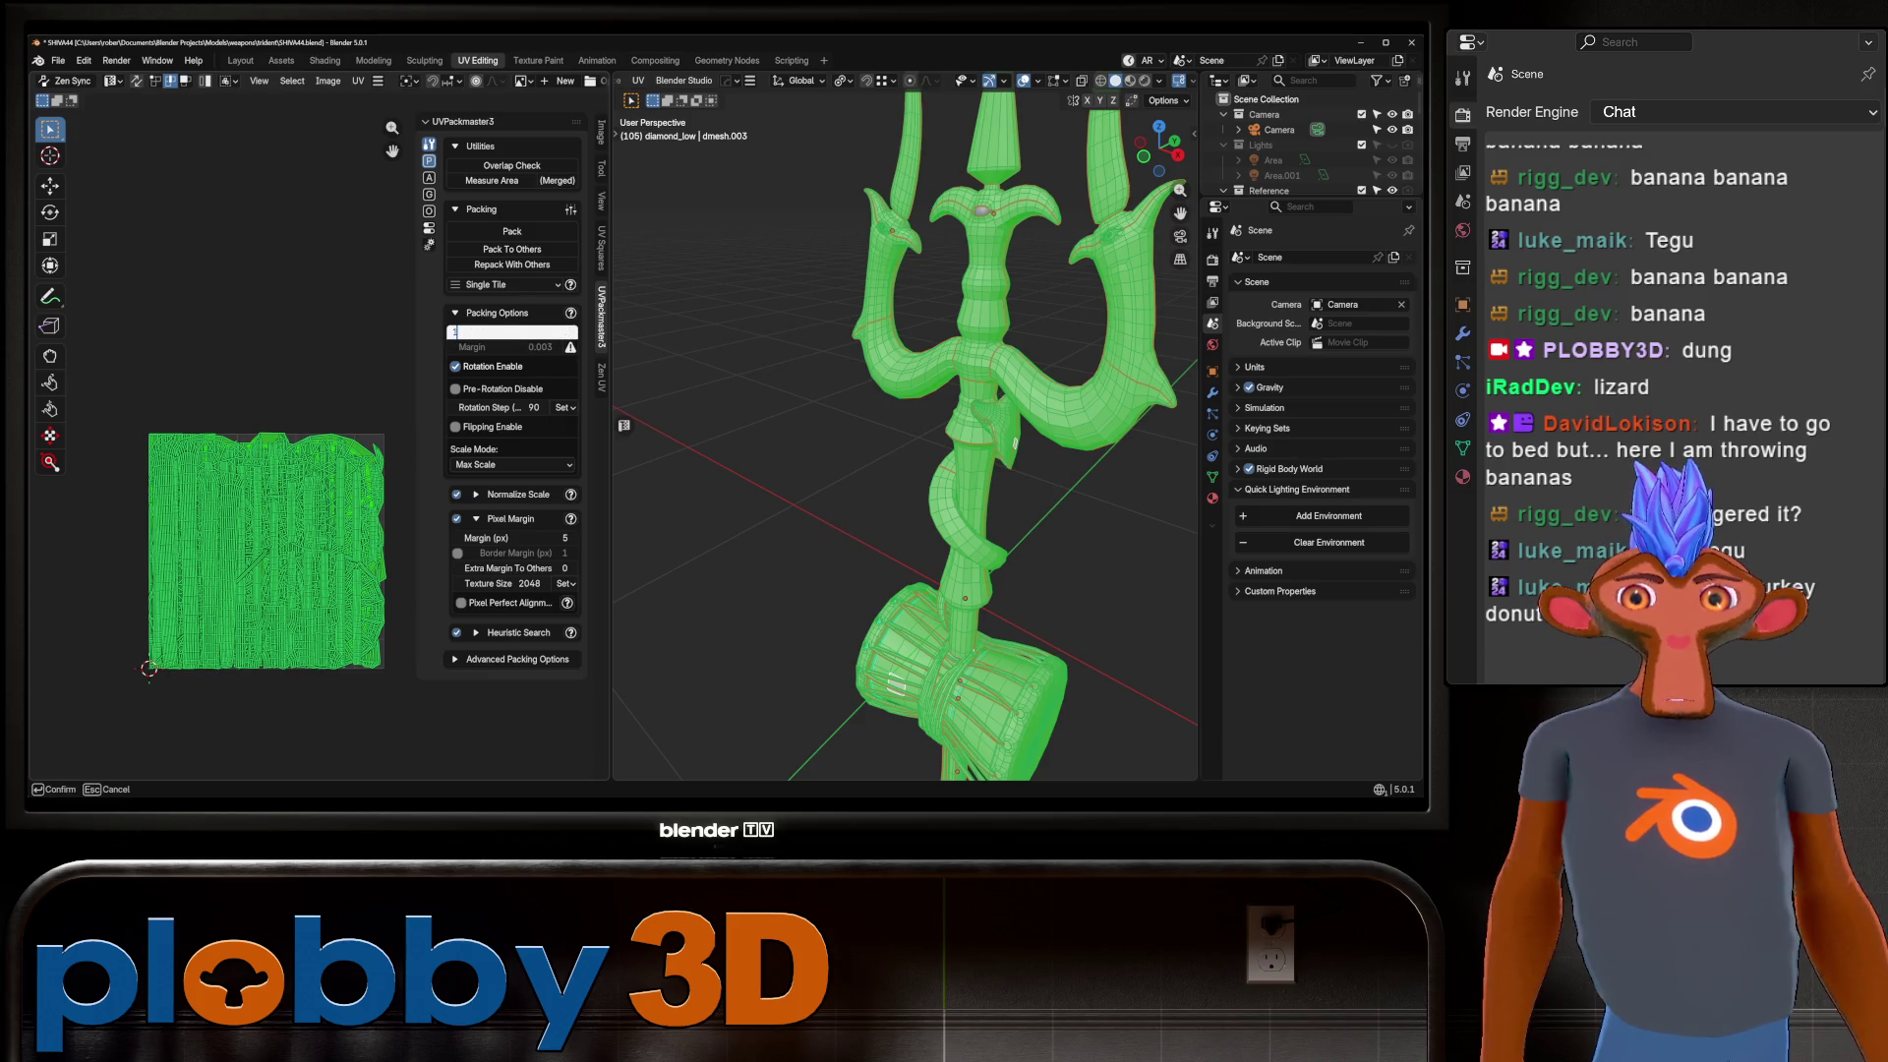
pyautogui.write('1000')
pyautogui.press('Return')
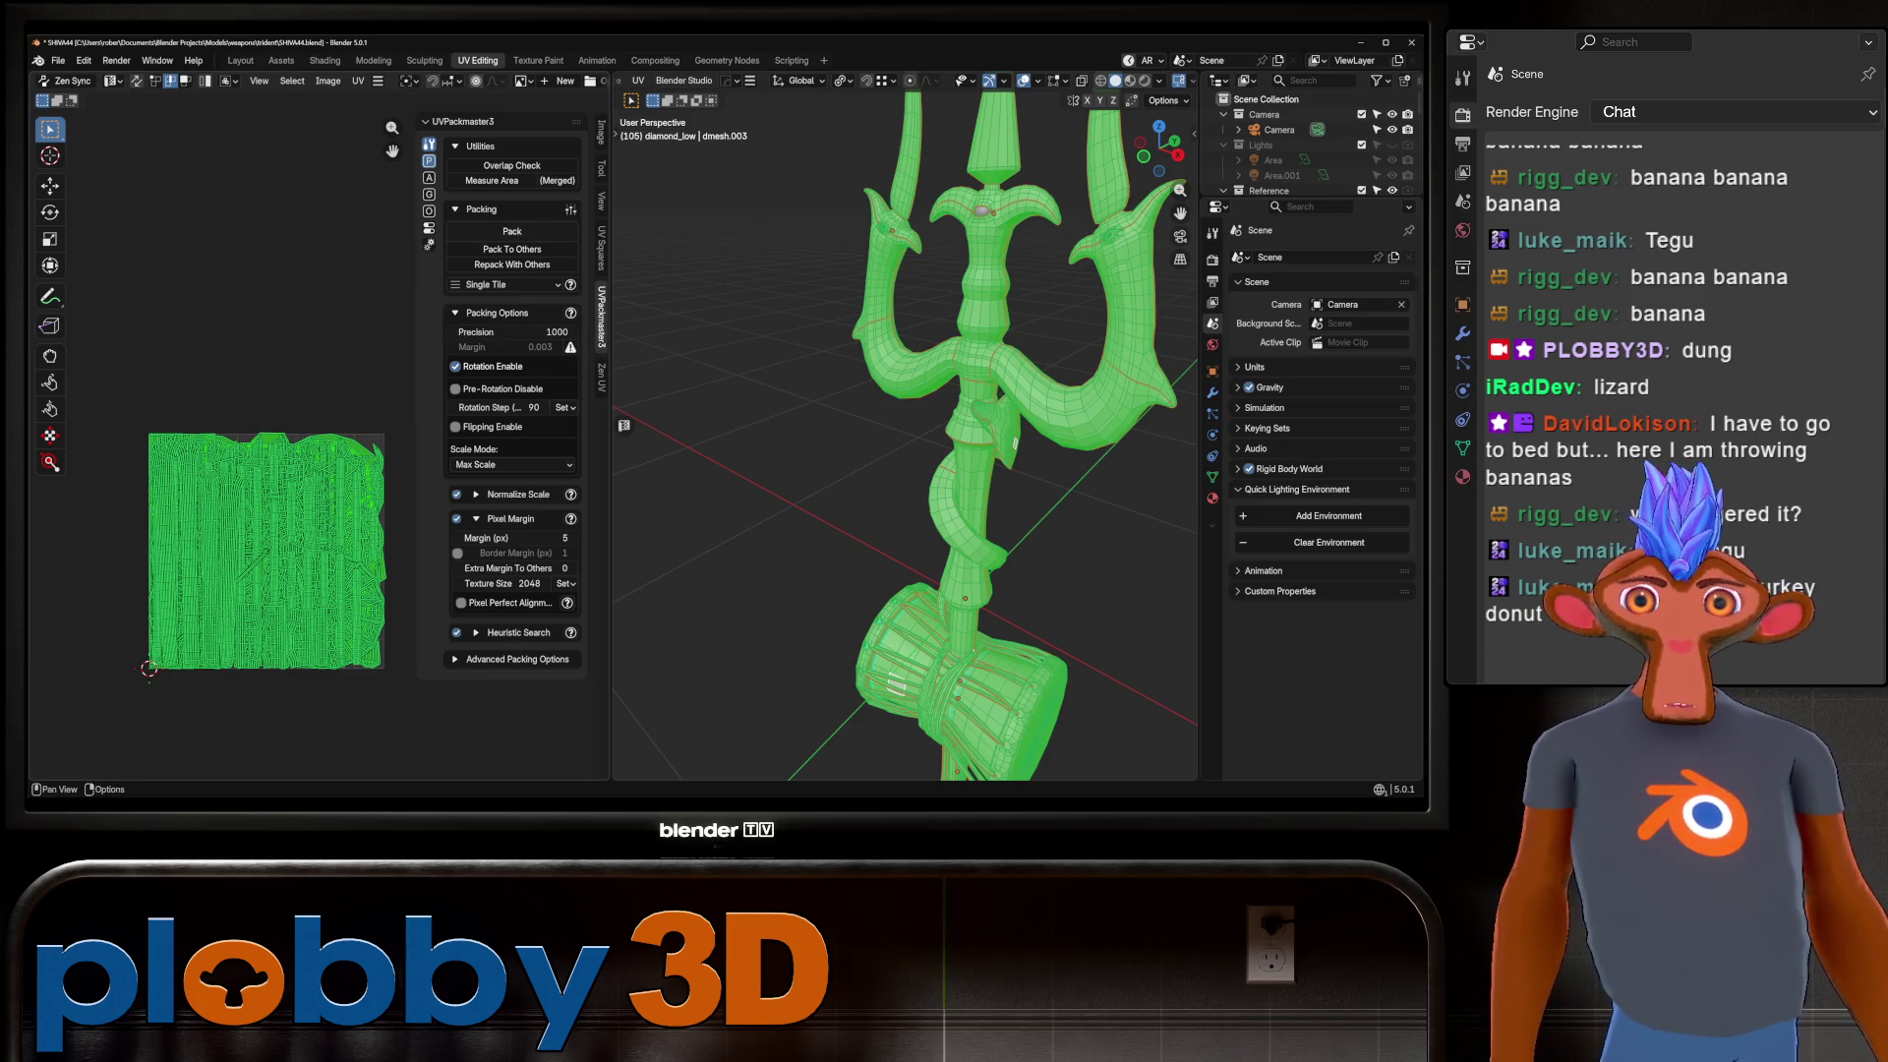
# Pack all UV islands into one tile and keep the packed layout.
pyautogui.click(512, 231)
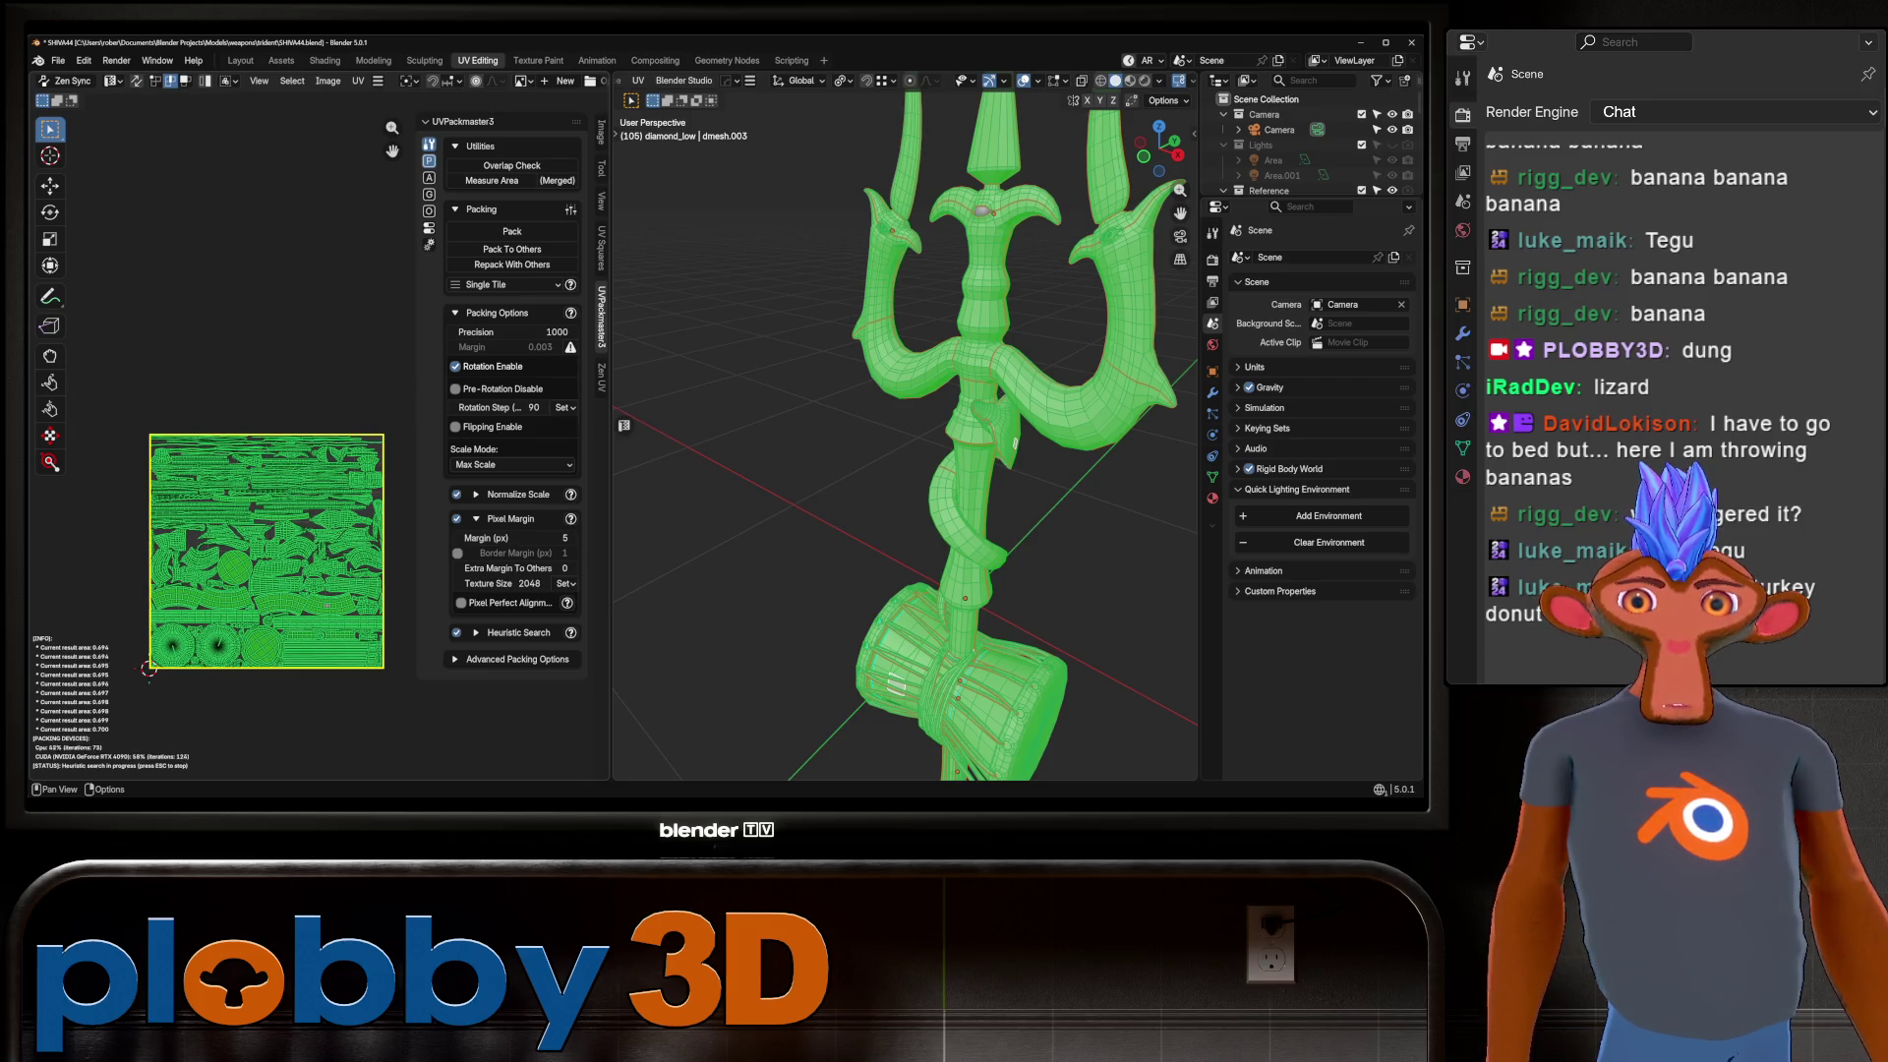
pyautogui.scroll(5, 295, 649)
pyautogui.scroll(-4, 295, 648)
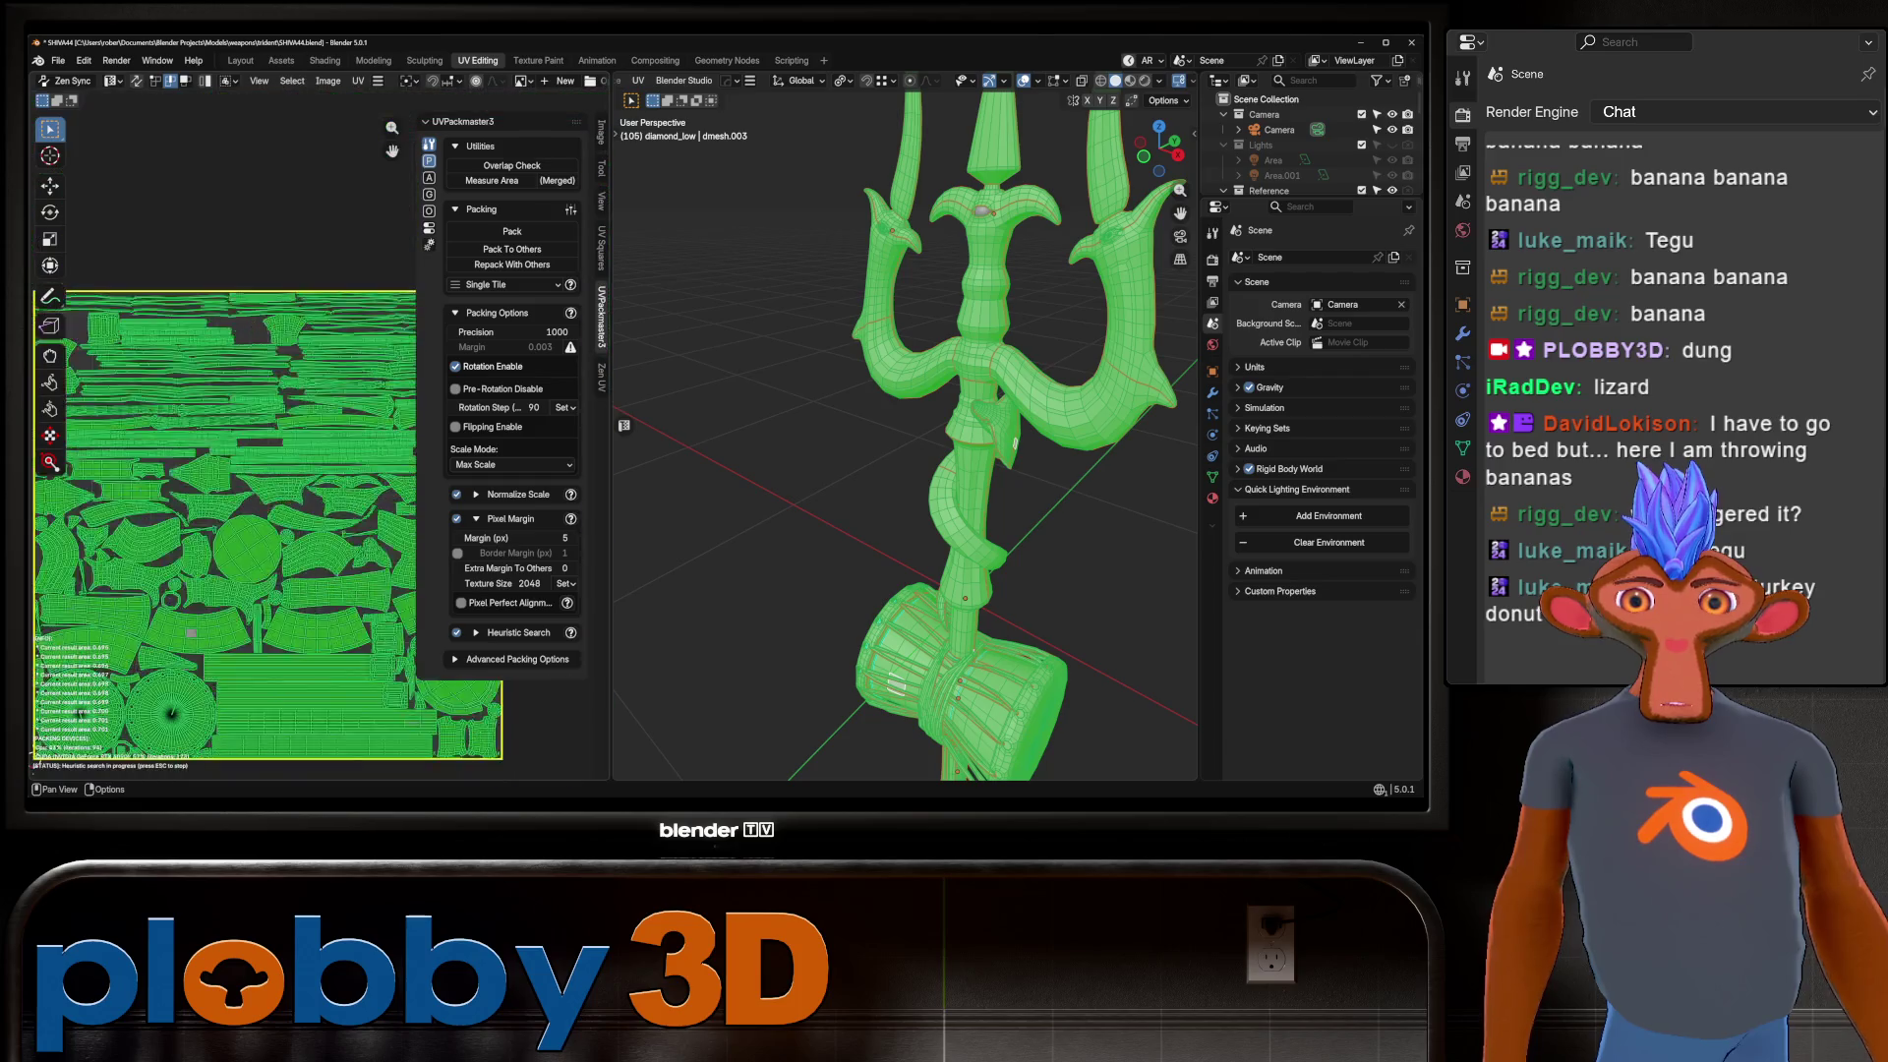
pyautogui.scroll(4, 325, 472)
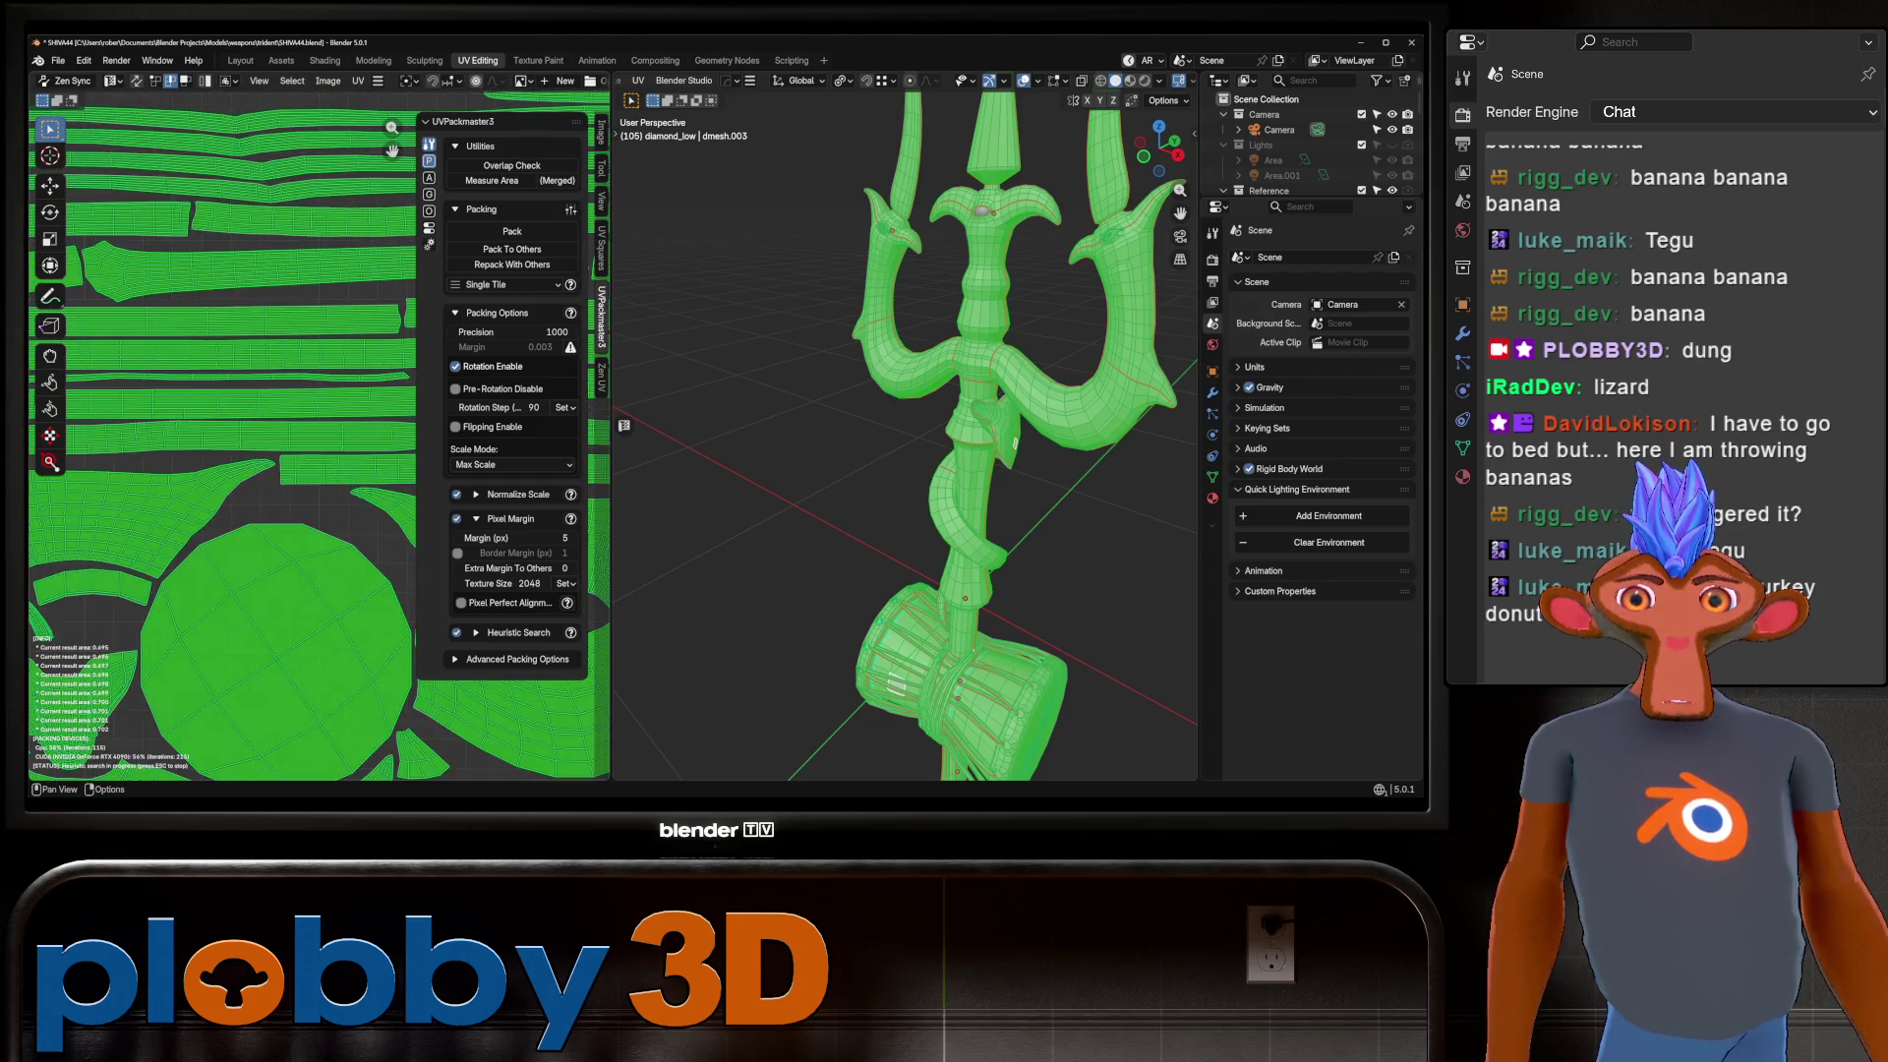
pyautogui.scroll(5, 324, 472)
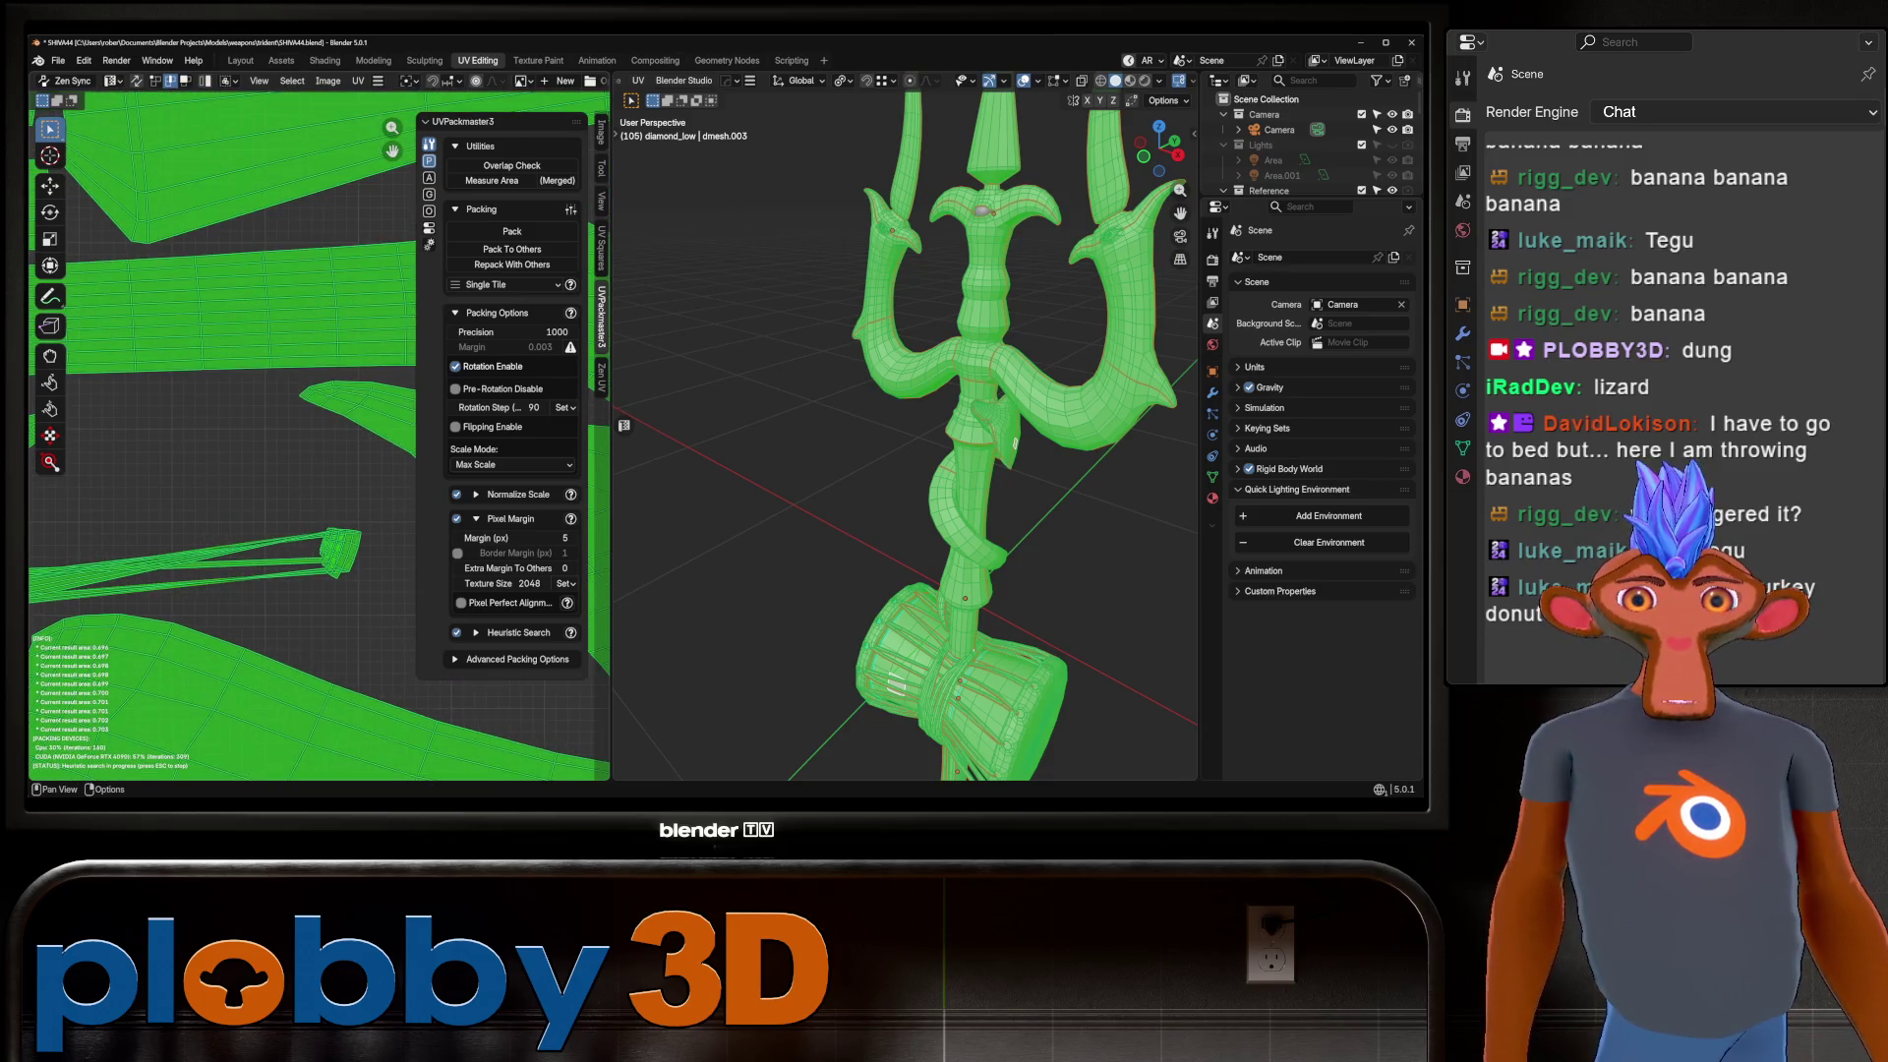
pyautogui.press('Escape')
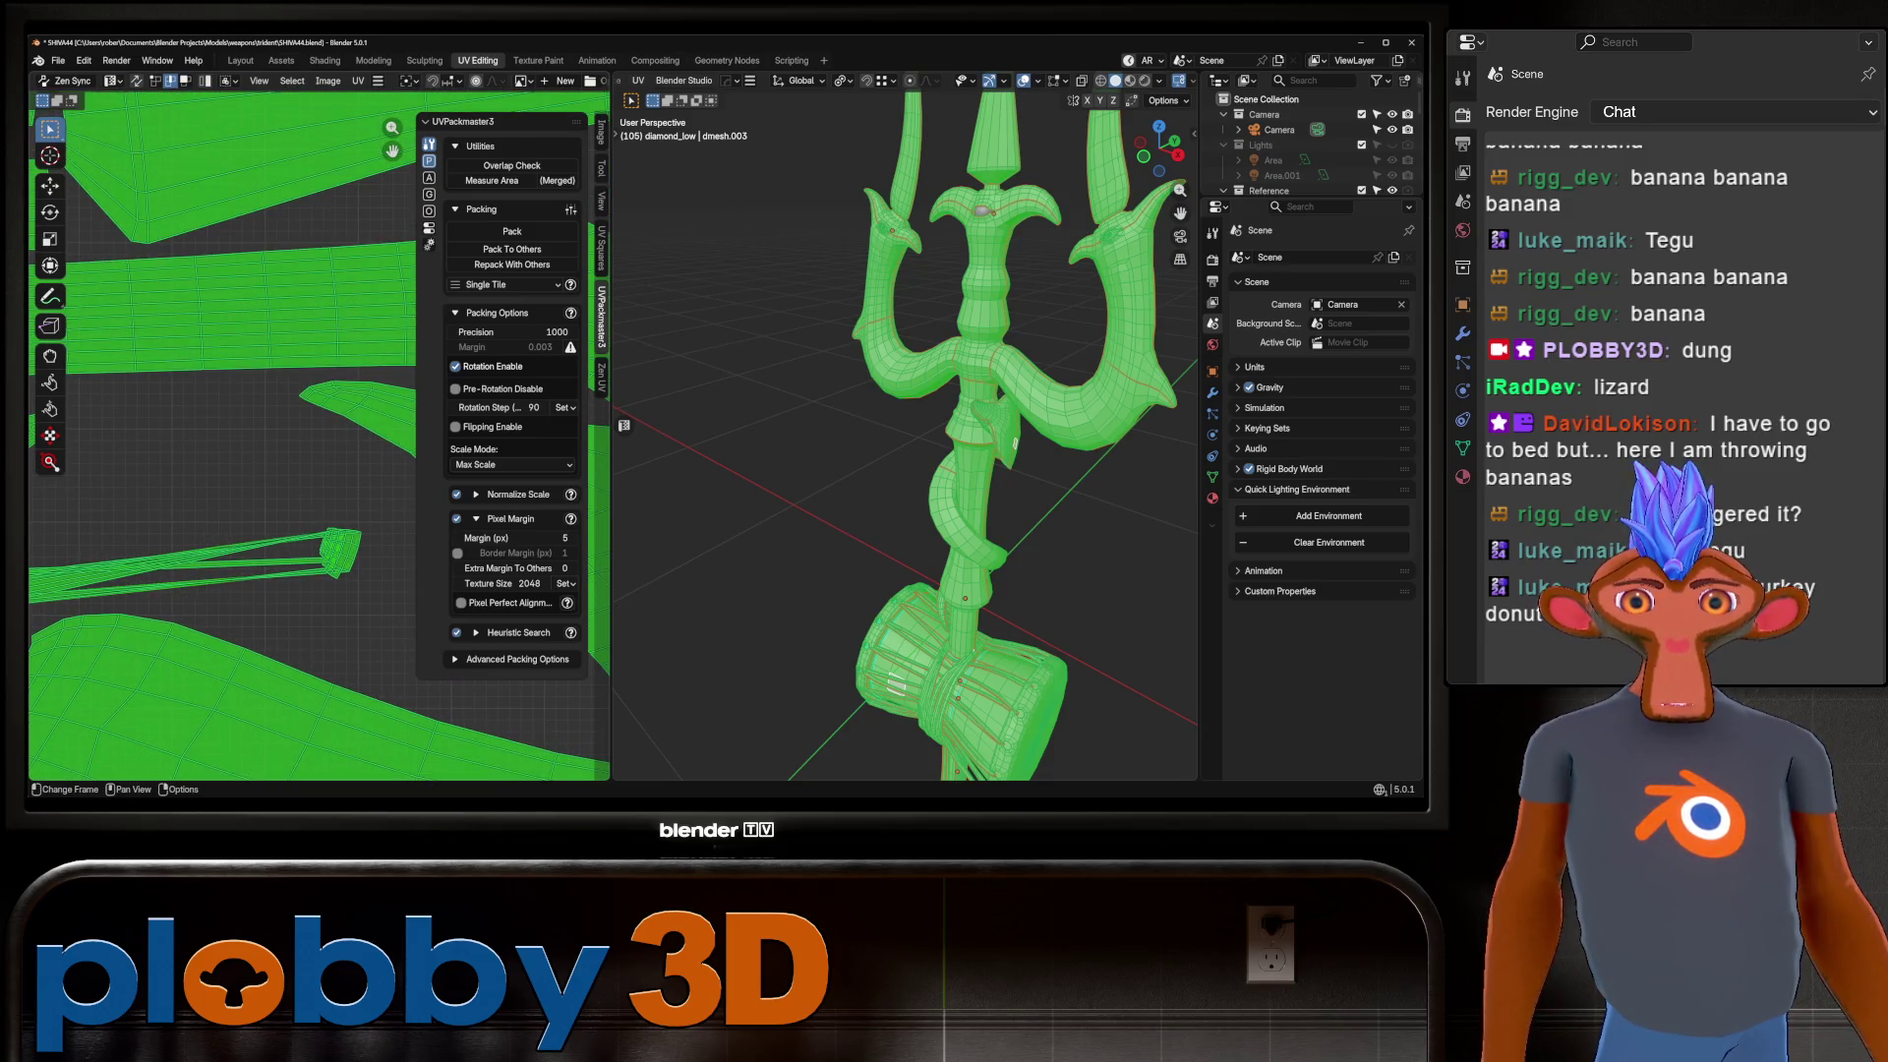
# Deselect everything, enable UV sync selection, inspect the mesh, and exit to Object Mode.
pyautogui.hotkey('alt', 'a')
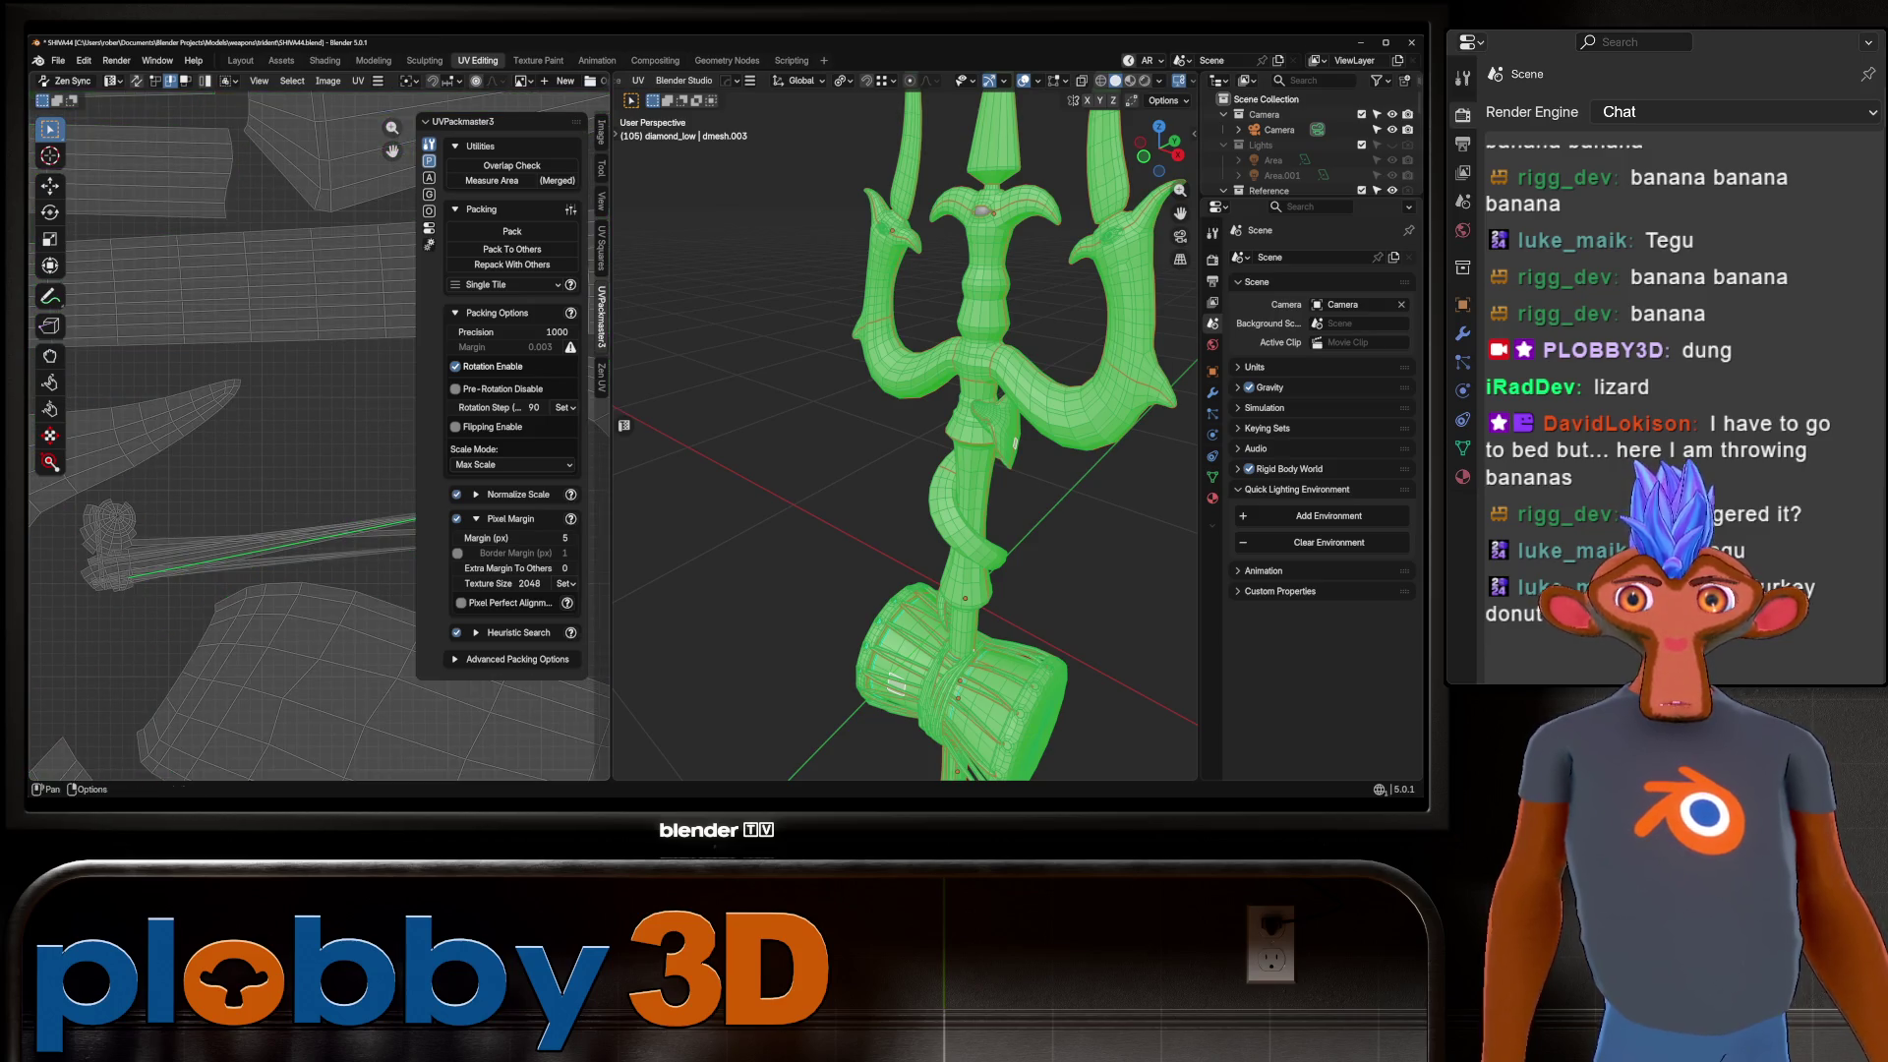
pyautogui.click(69, 81)
pyautogui.moveTo(623, 425); pyautogui.dragTo(623, 425, button='middle')
pyautogui.press('Tab')
pyautogui.press('Tab')
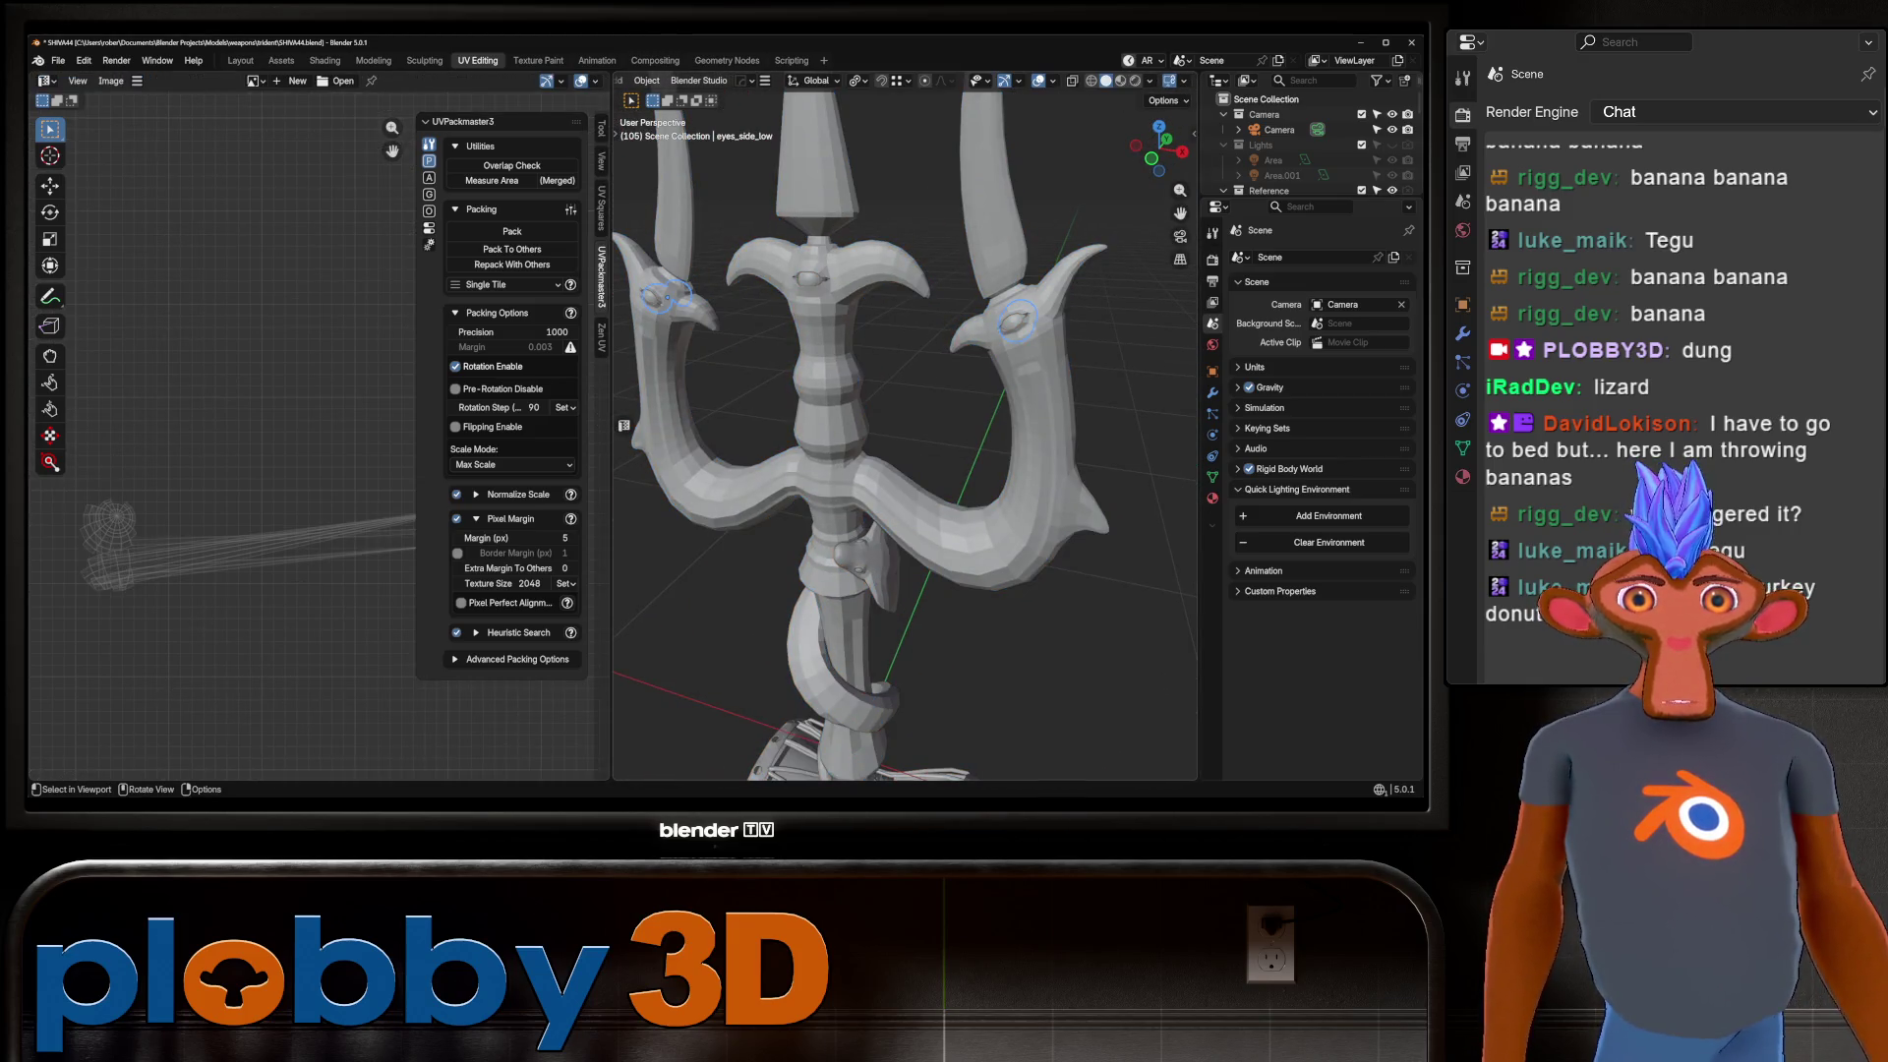
pyautogui.scroll(-10, 1307, 124)
pyautogui.scroll(4, 1308, 124)
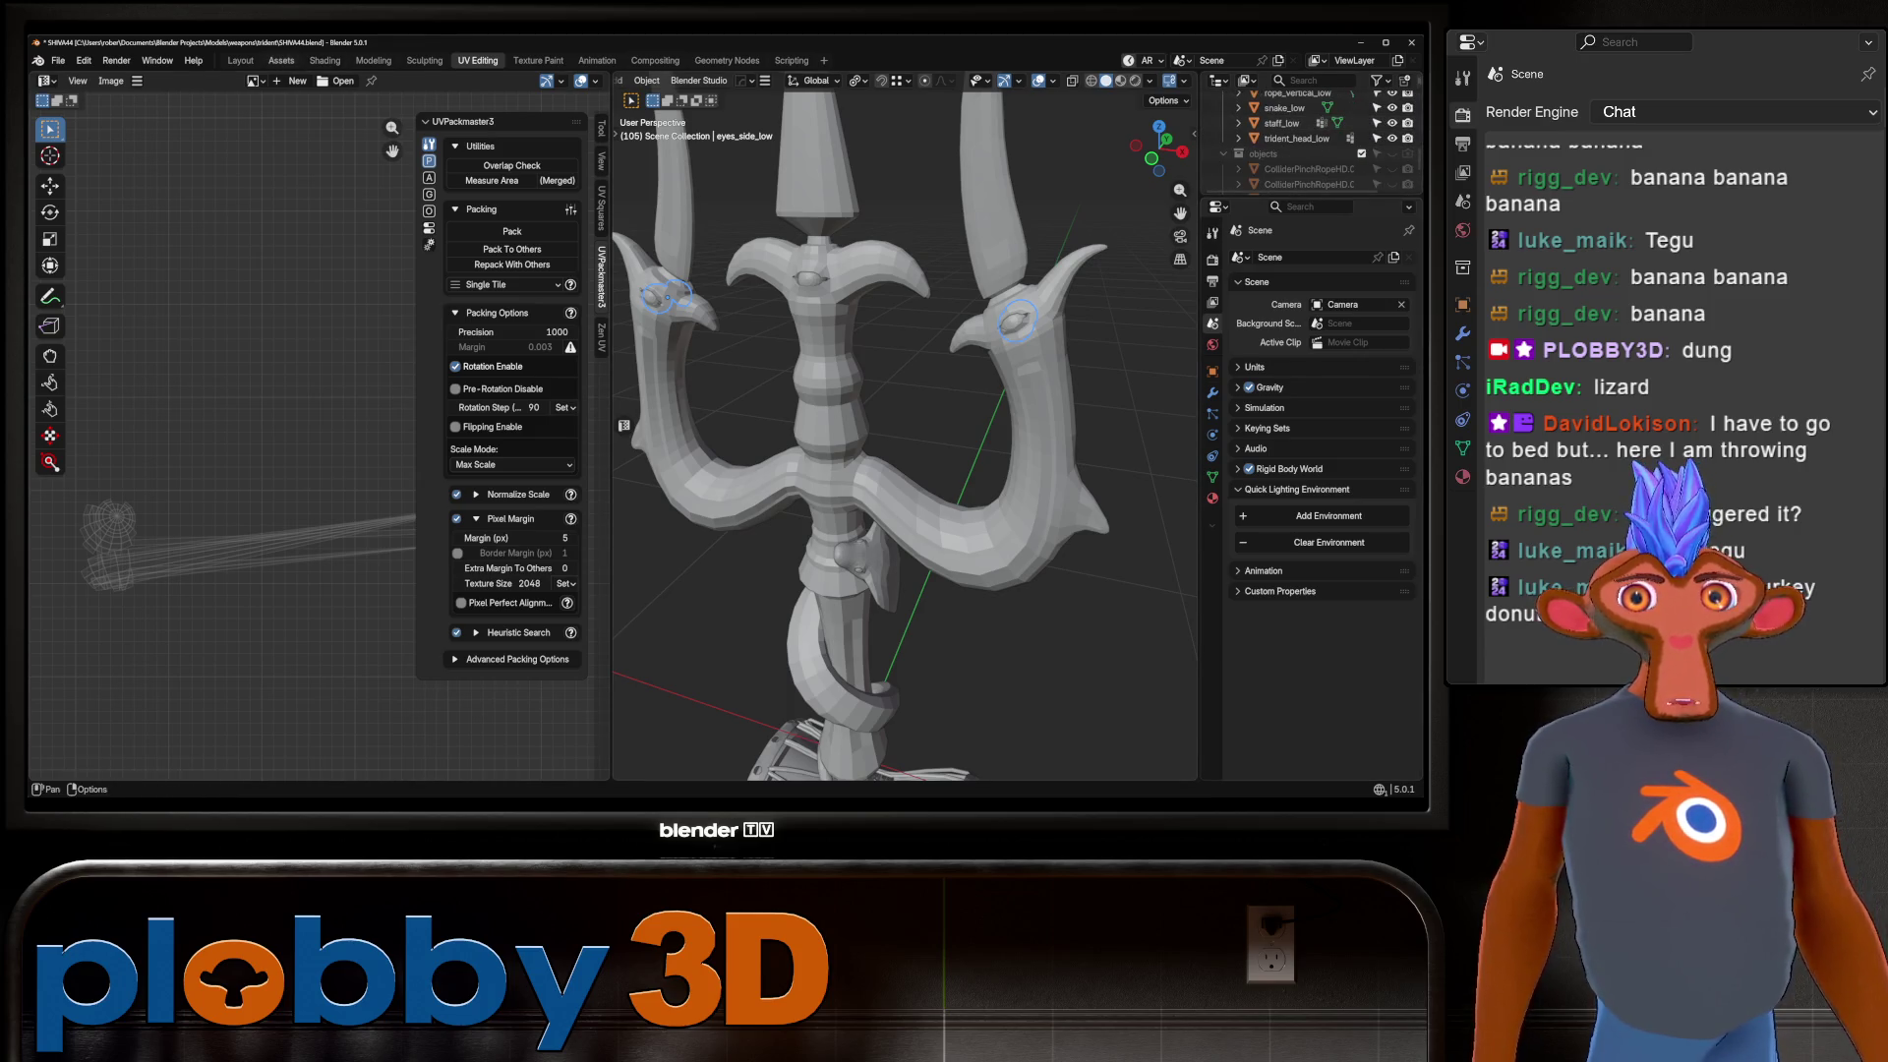
pyautogui.click(240, 60)
# Unwrap the side eyes and the centre eye meshes.
pyautogui.press('Tab')
pyautogui.press('a')
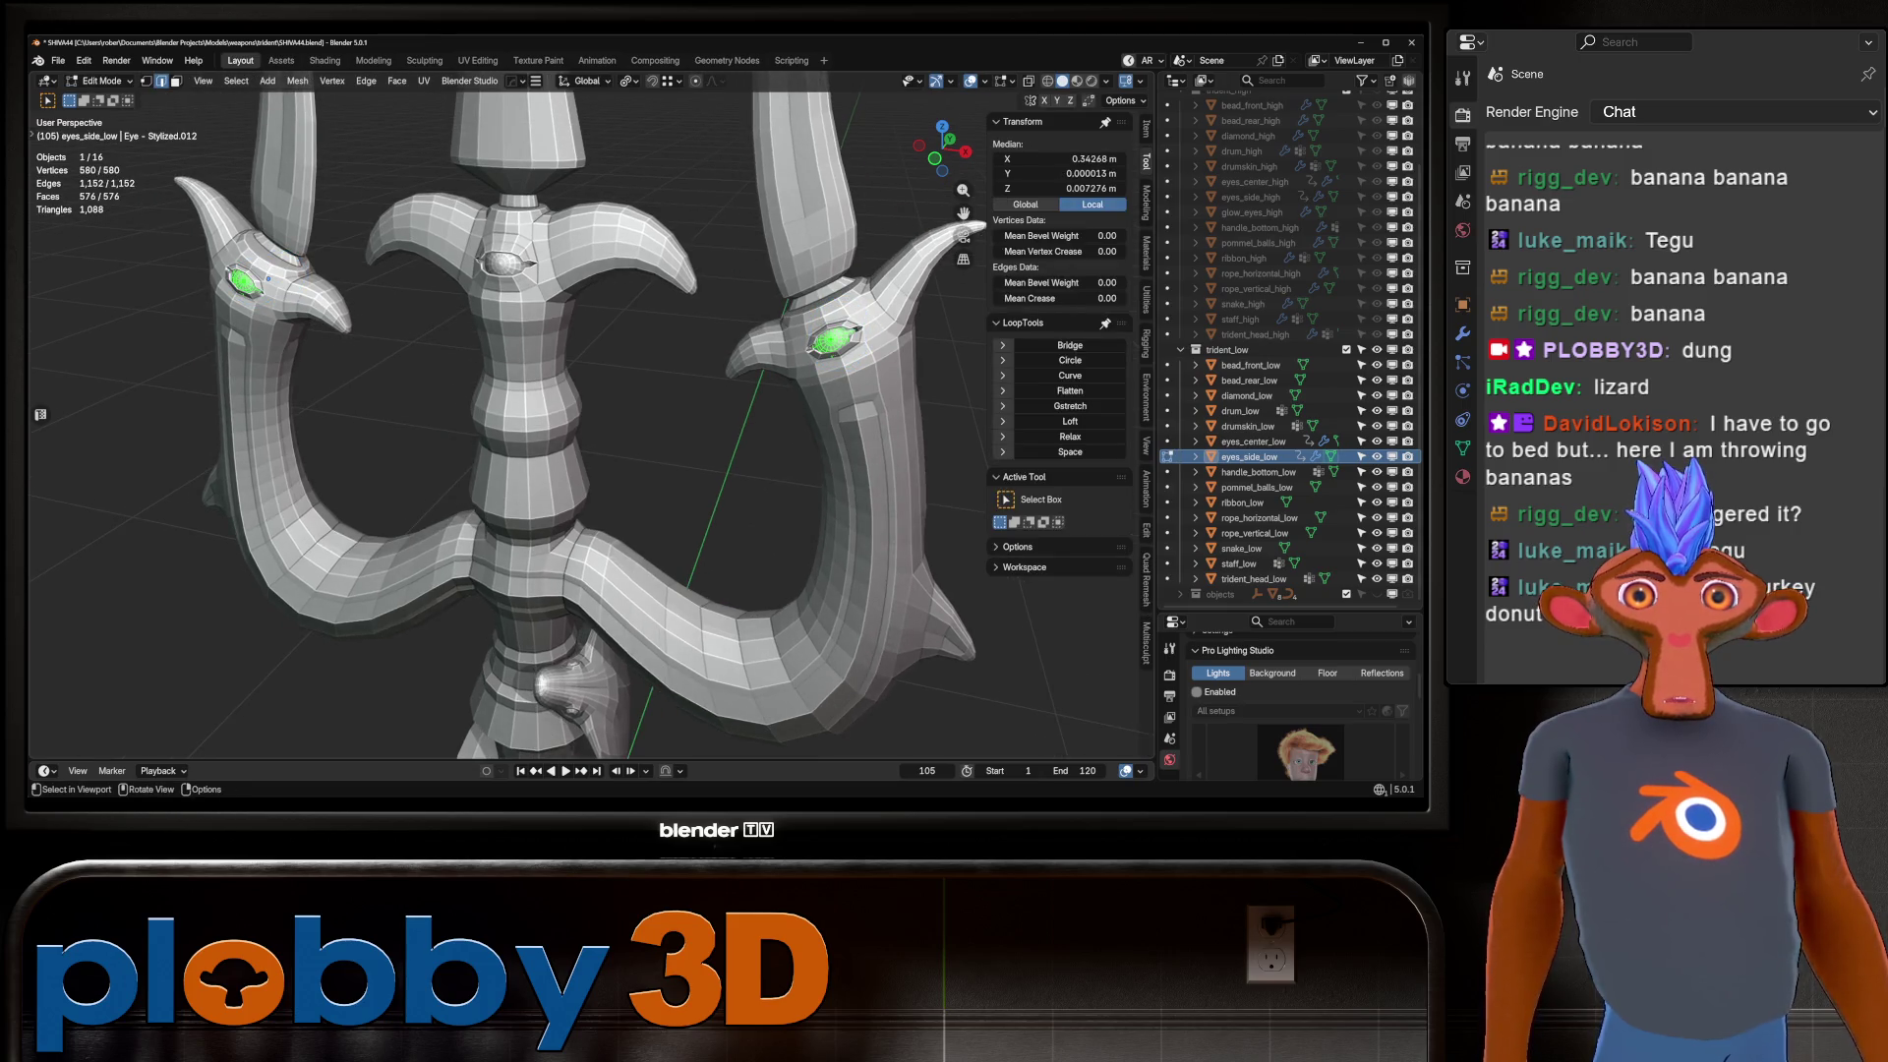
pyautogui.press('u')
pyautogui.press('Return')
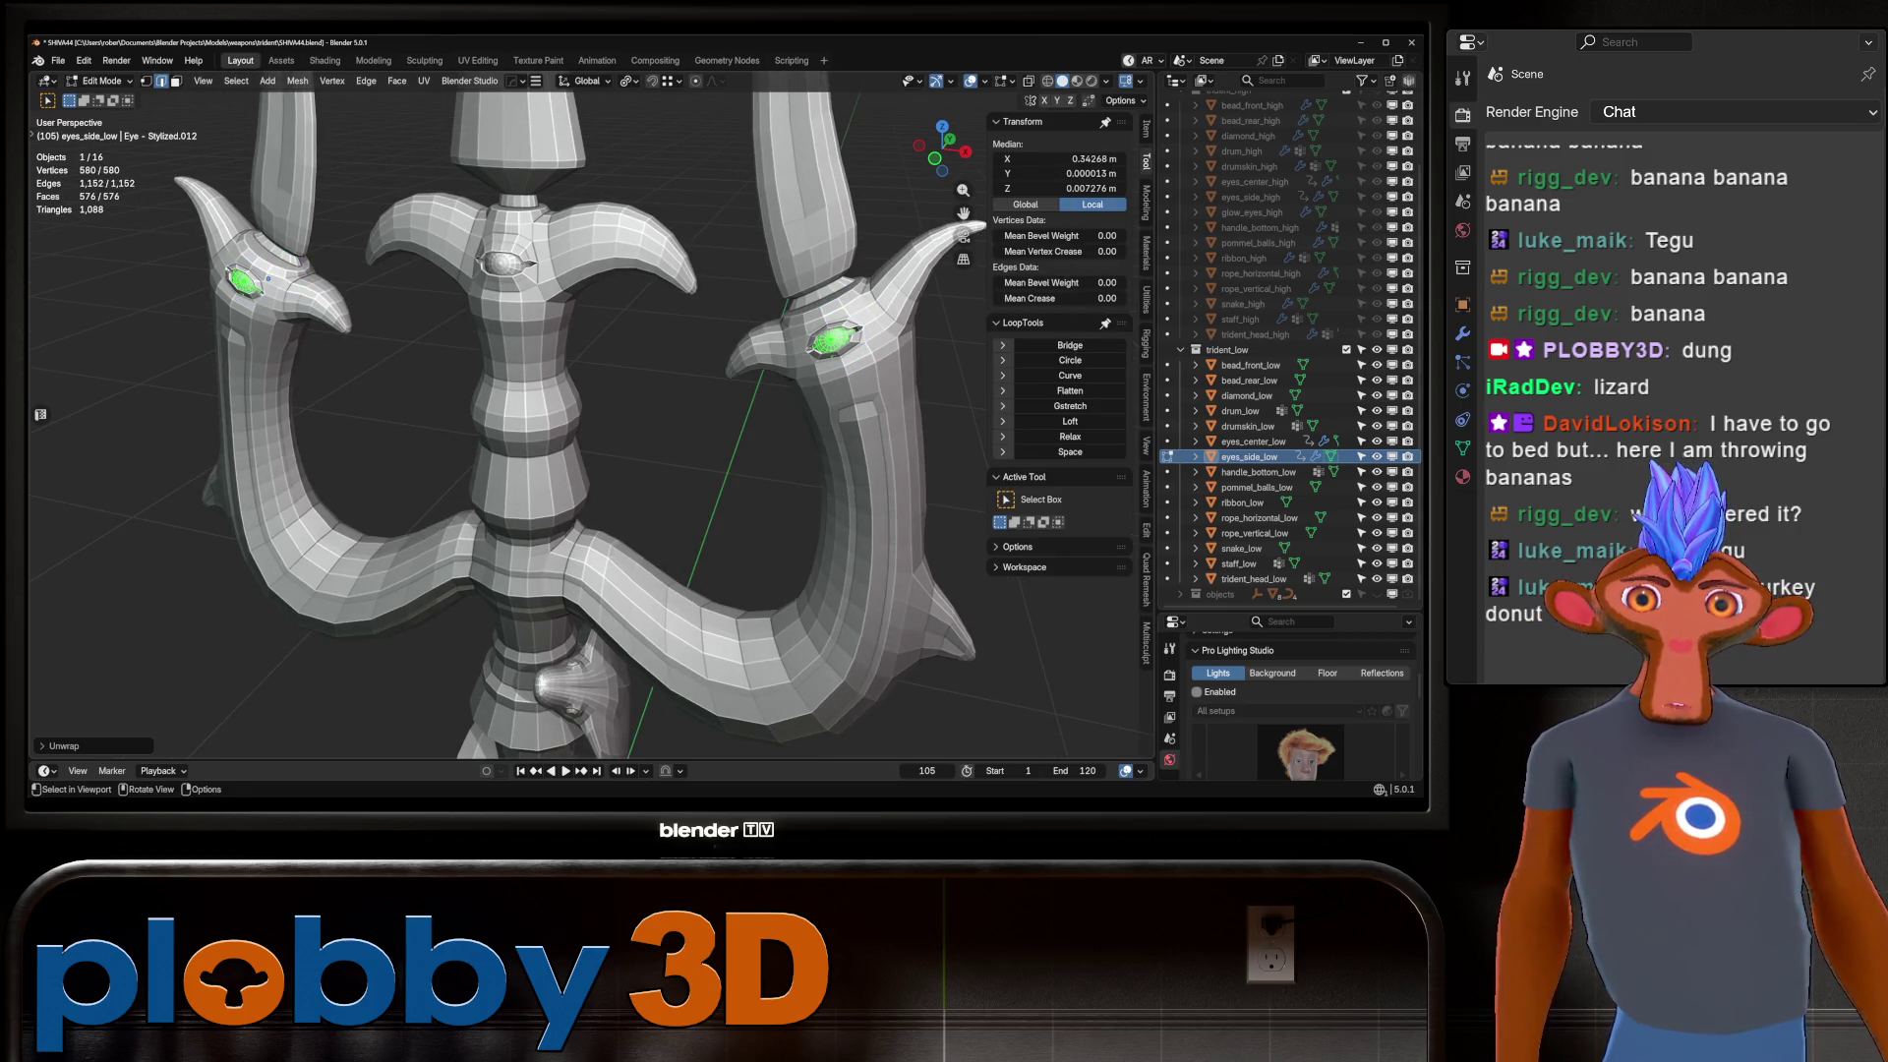
pyautogui.hotkey('alt', 'q')
pyautogui.moveTo(492, 393); pyautogui.dragTo(885, 393, button='middle')
pyautogui.press('u')
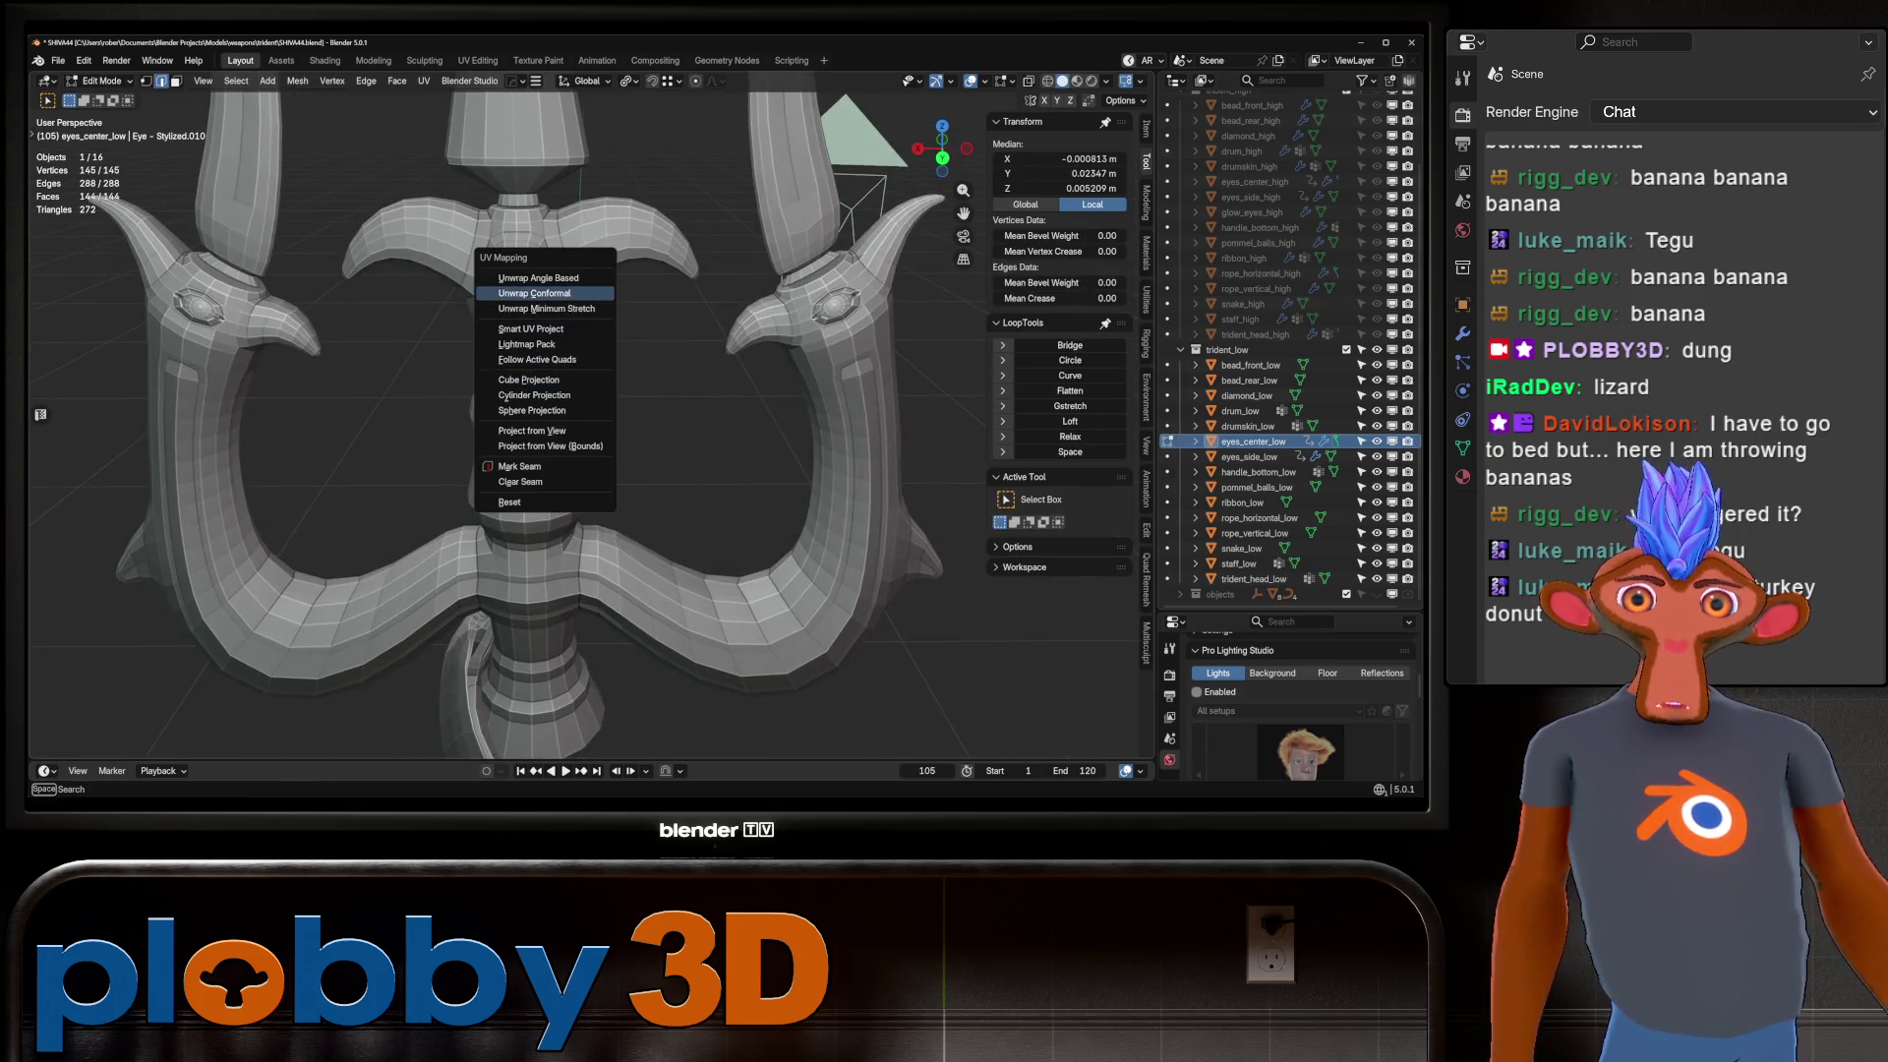
pyautogui.press('Return')
pyautogui.press('Tab')
# Frame the whole trident and delete the camera.
pyautogui.press('a')
pyautogui.press('Home')
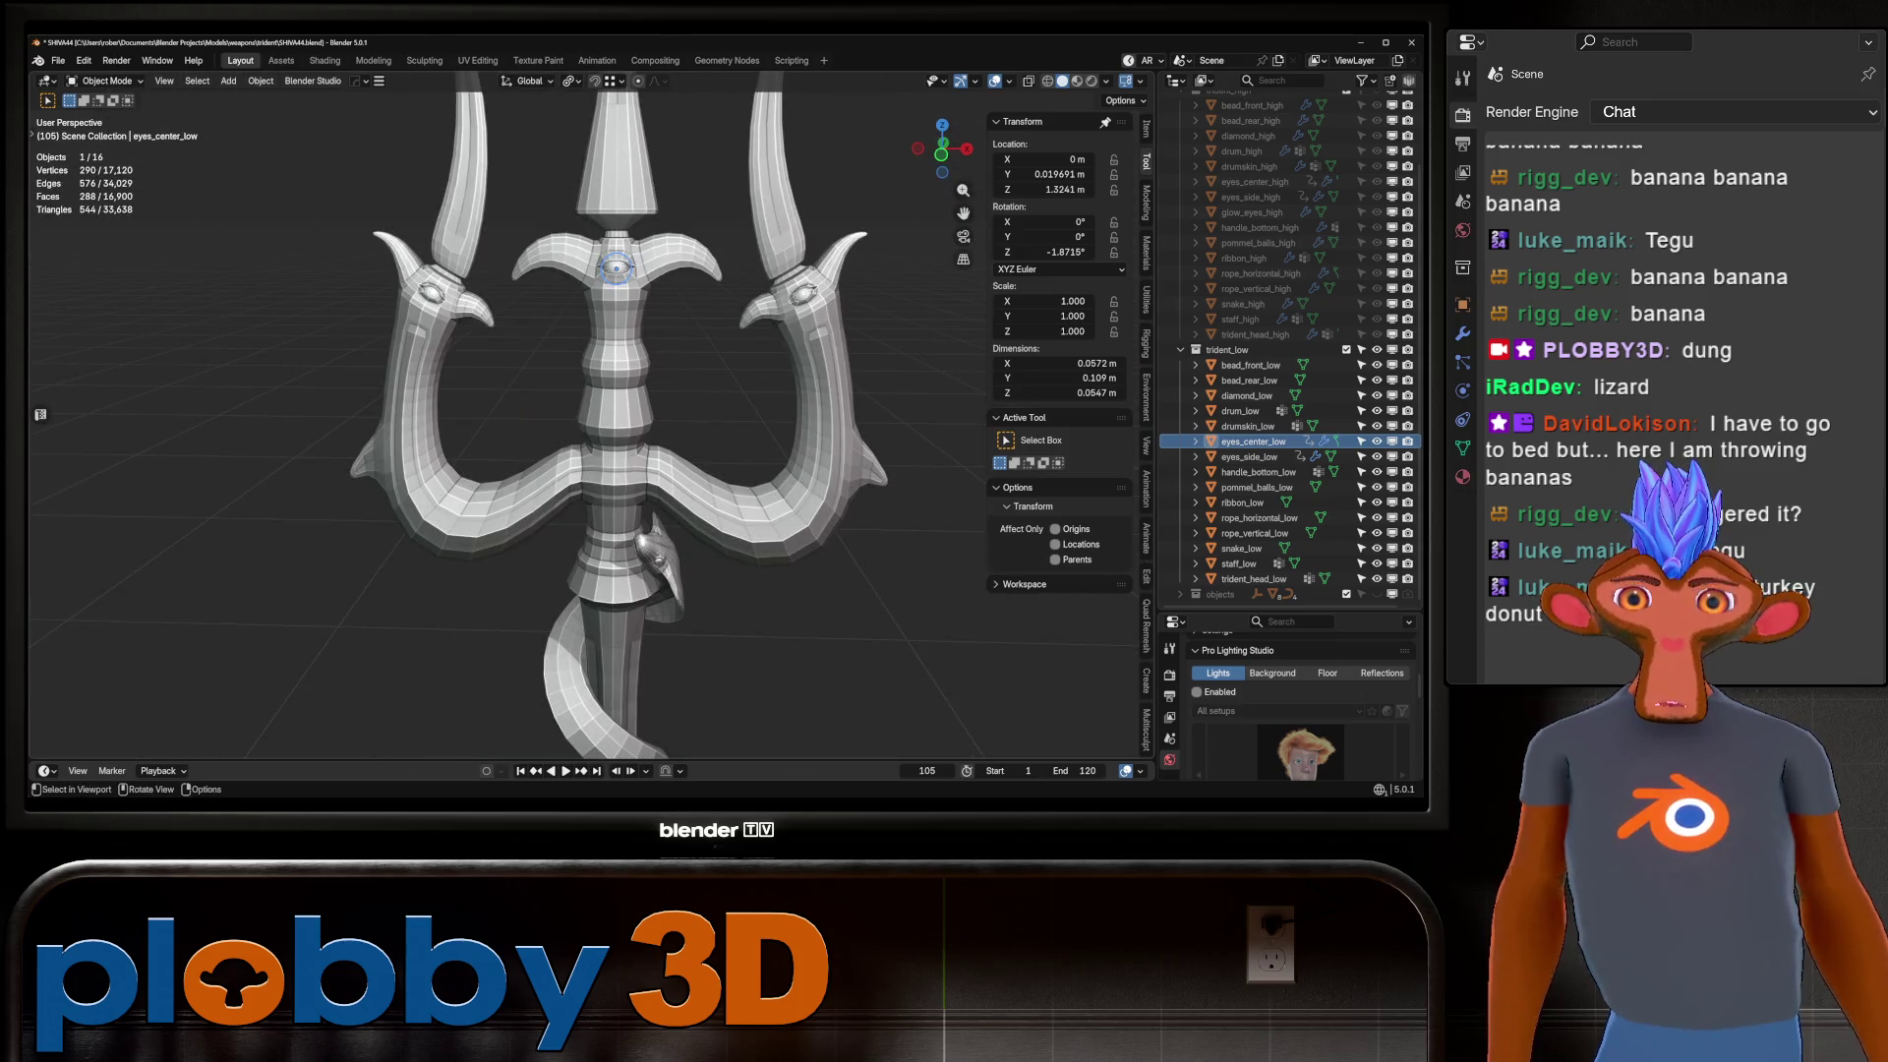
pyautogui.scroll(-5, 584, 416)
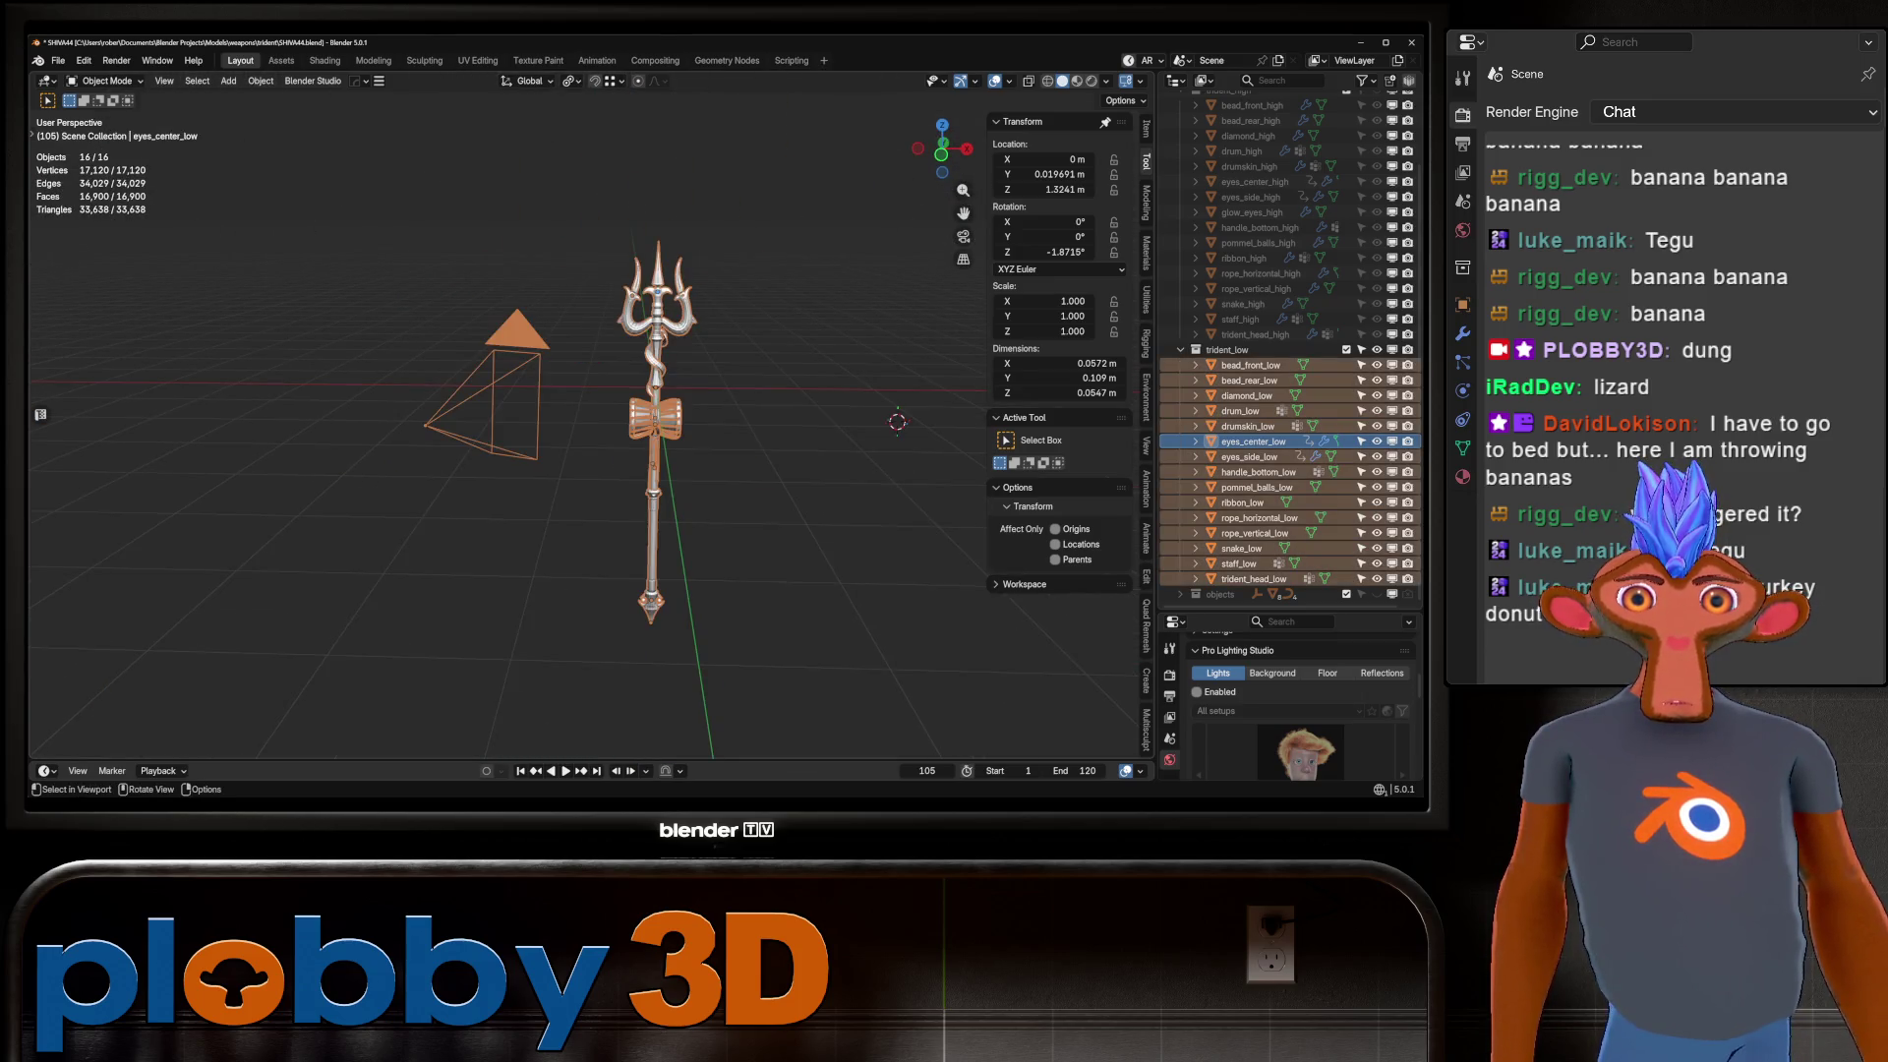
pyautogui.click(515, 330)
pyautogui.press('Delete')
# Box-select all low-poly trident parts with the trident head active and enter Edit Mode.
pyautogui.moveTo(519, 141); pyautogui.dragTo(849, 735)
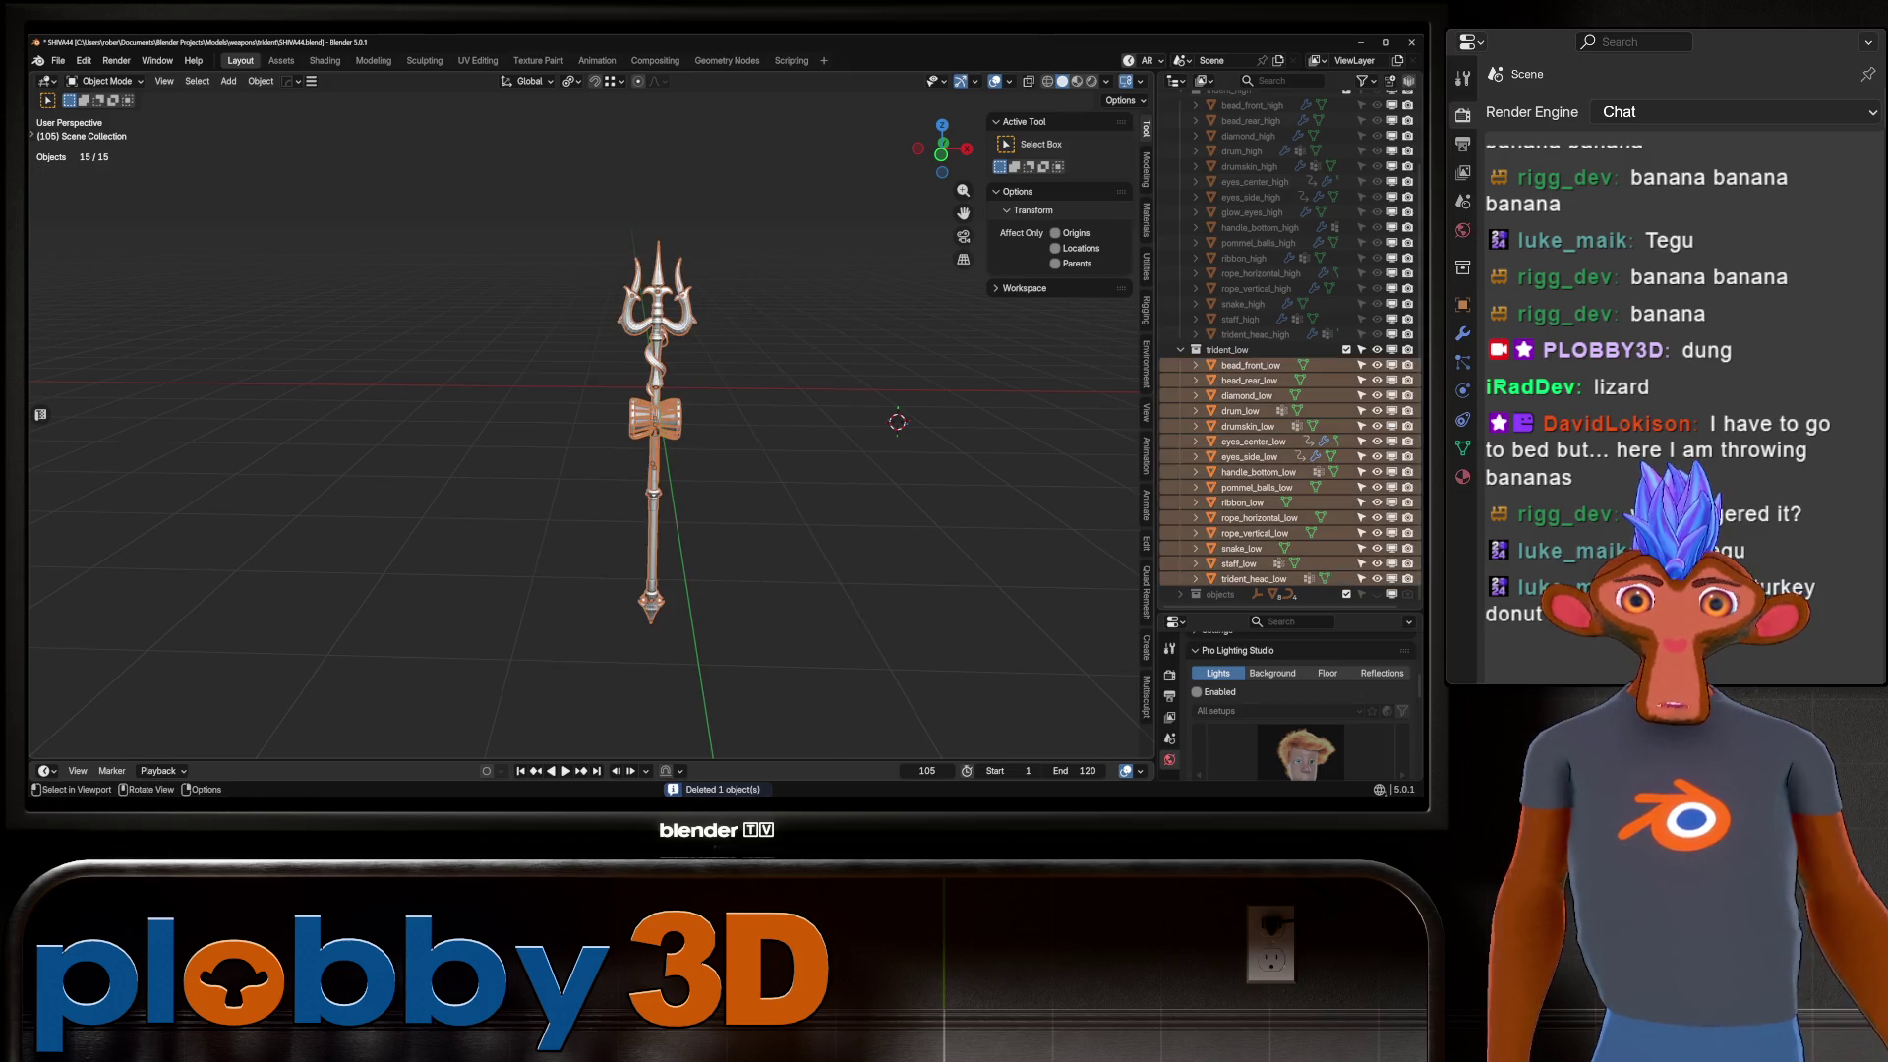
pyautogui.scroll(8, 658, 349)
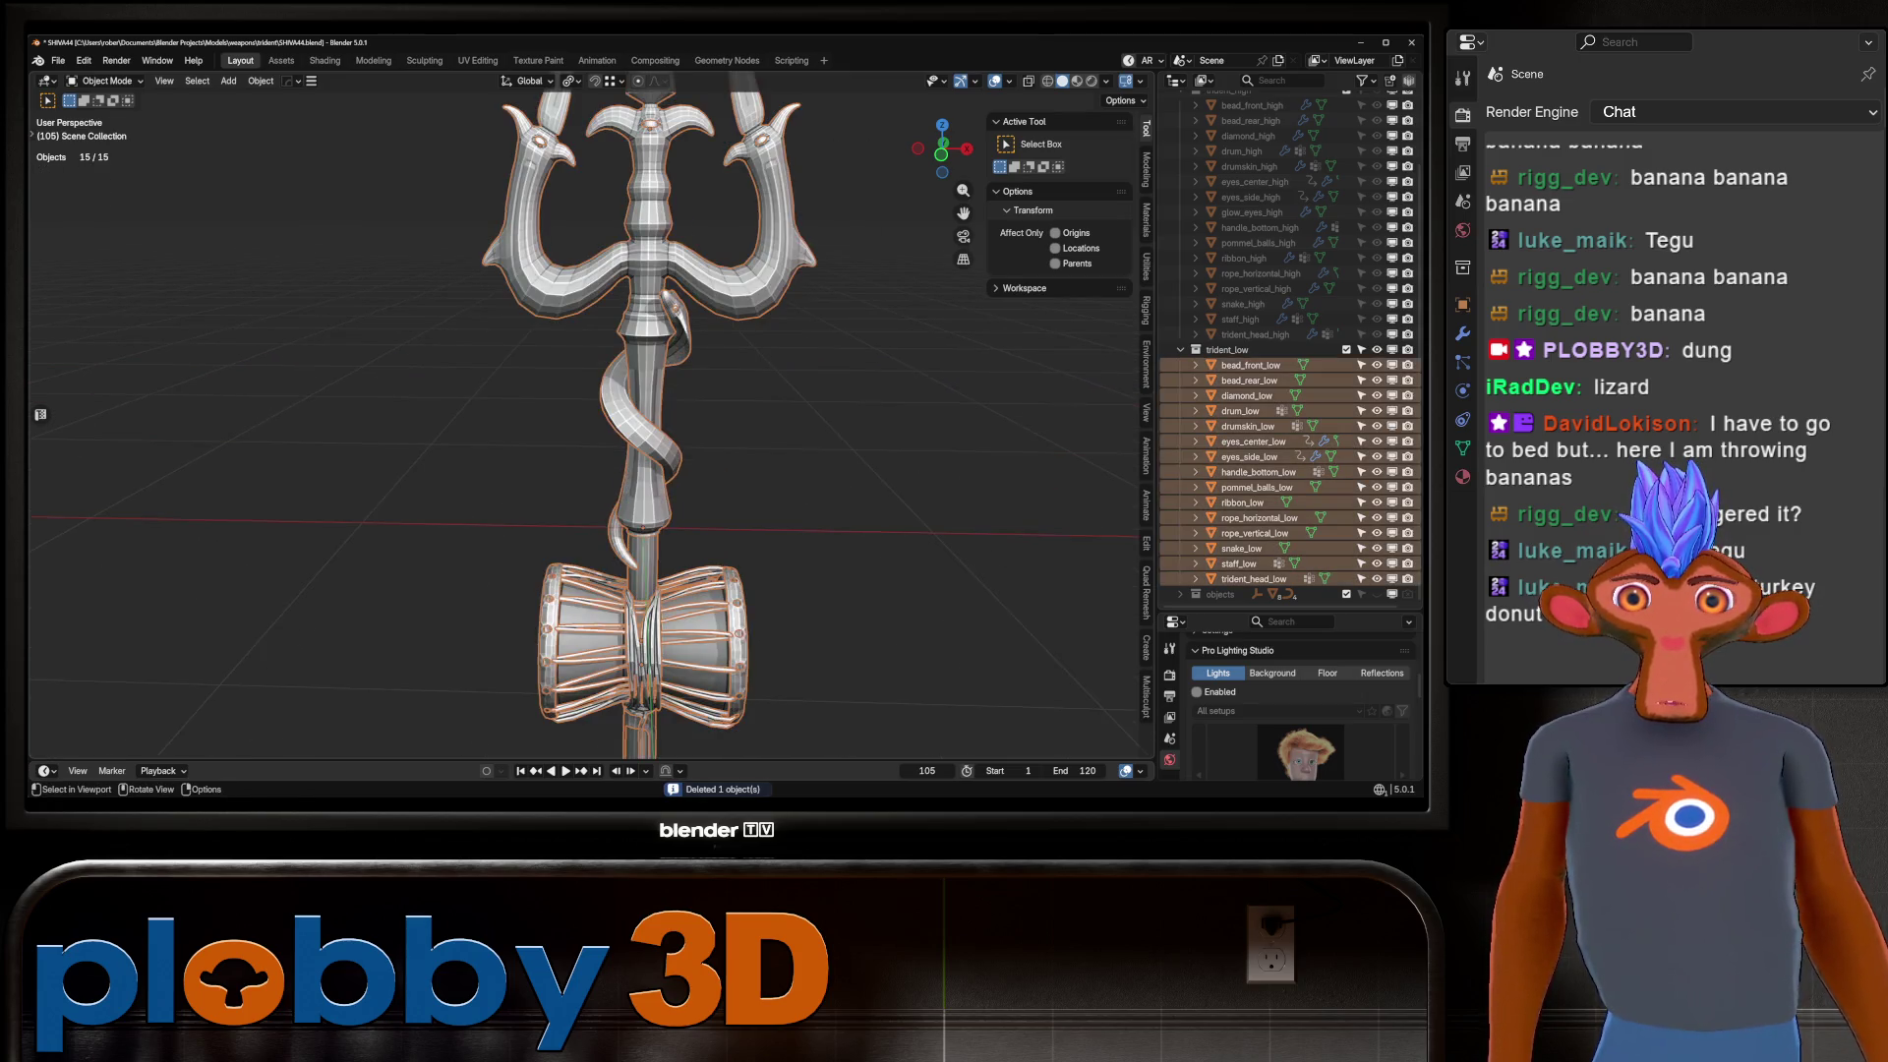
pyautogui.click(644, 226)
pyautogui.scroll(-8, 649, 413)
pyautogui.moveTo(547, 148); pyautogui.dragTo(779, 717)
pyautogui.press('Tab')
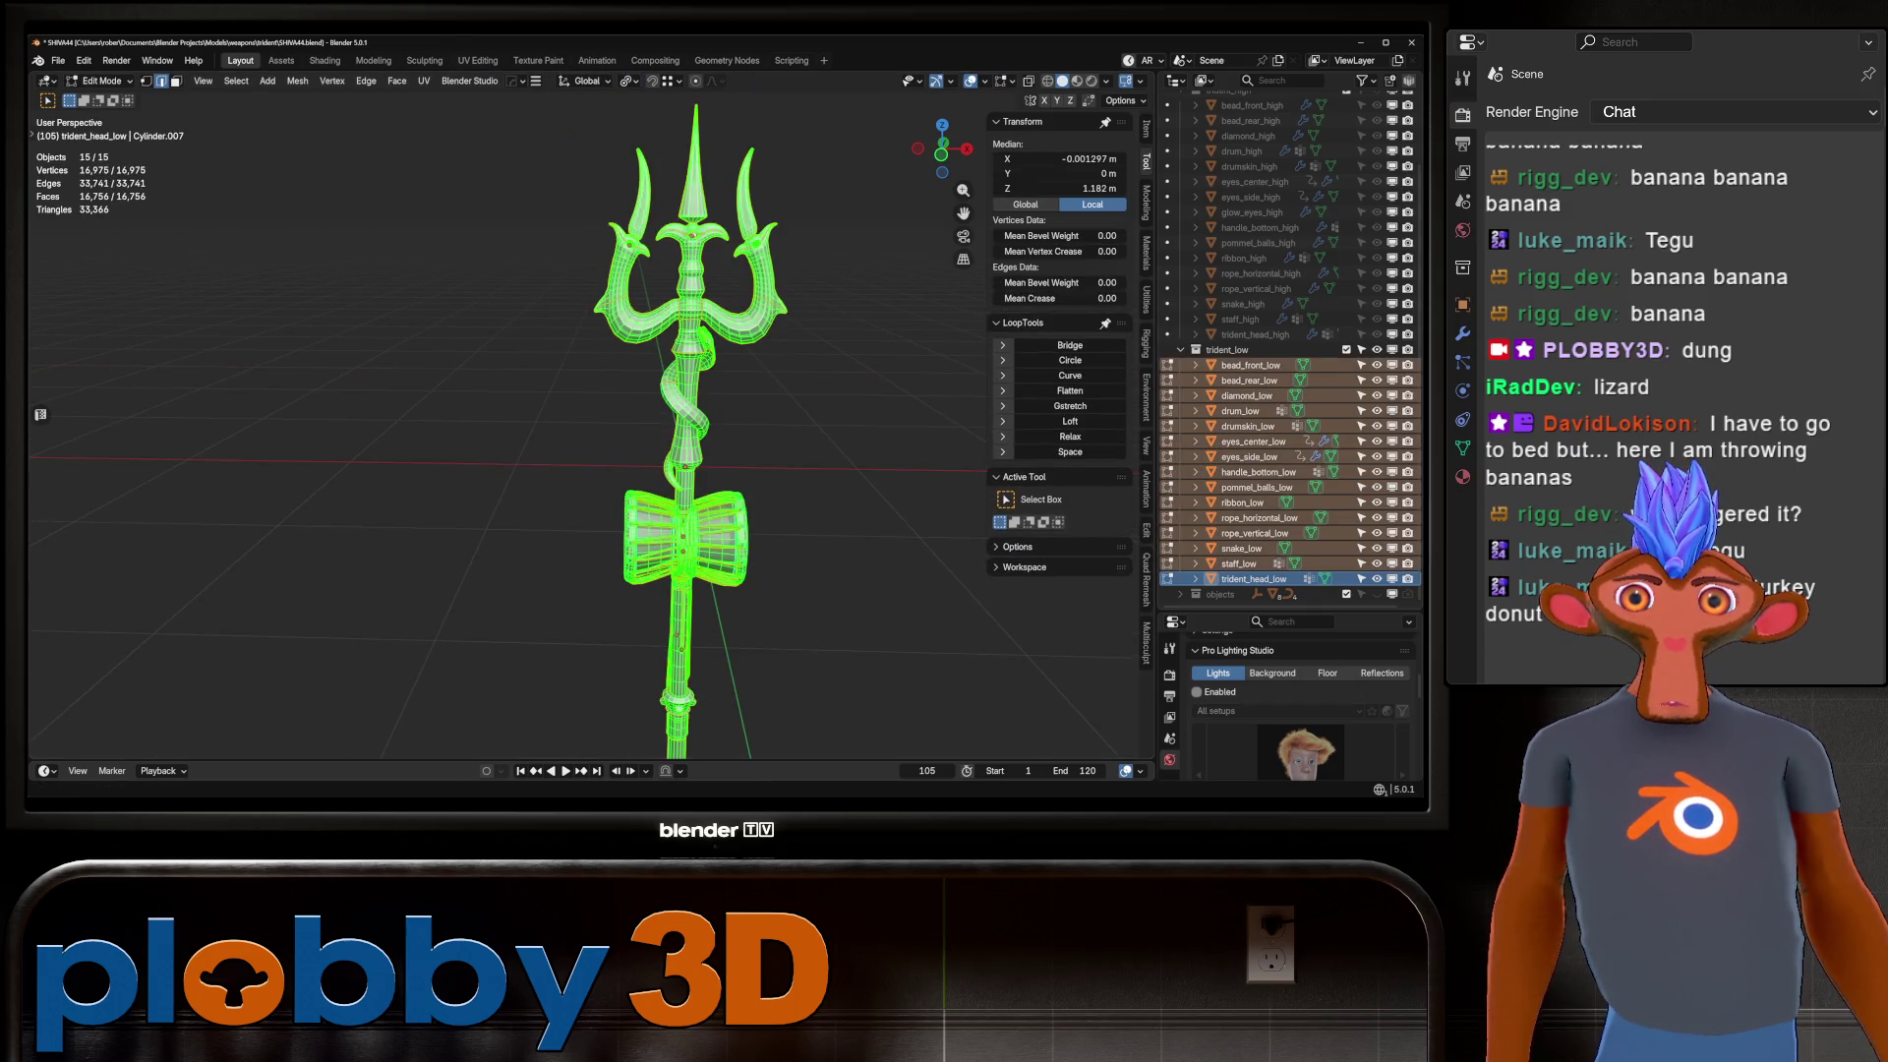
# In the UV Editing workspace, pack all trident UV islands with UVPackmaster3.
pyautogui.click(477, 60)
pyautogui.scroll(-10, 216, 324)
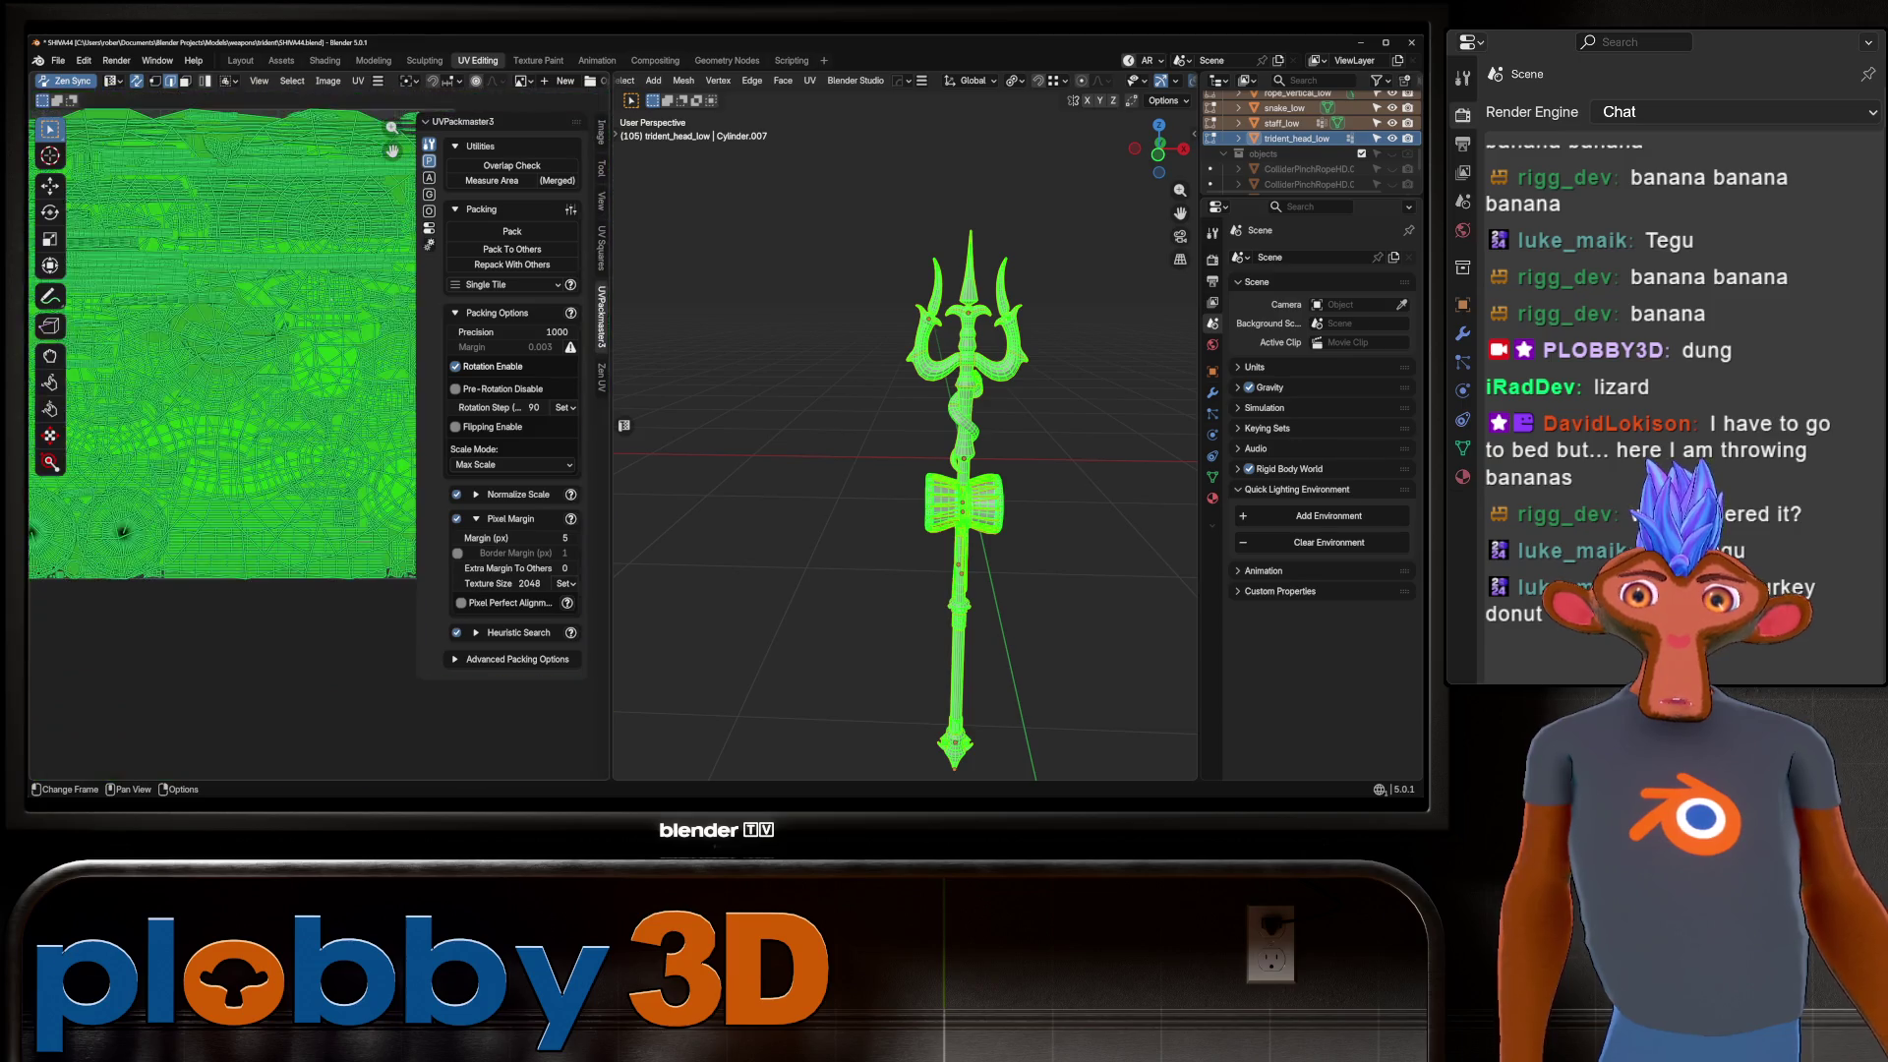
pyautogui.click(511, 231)
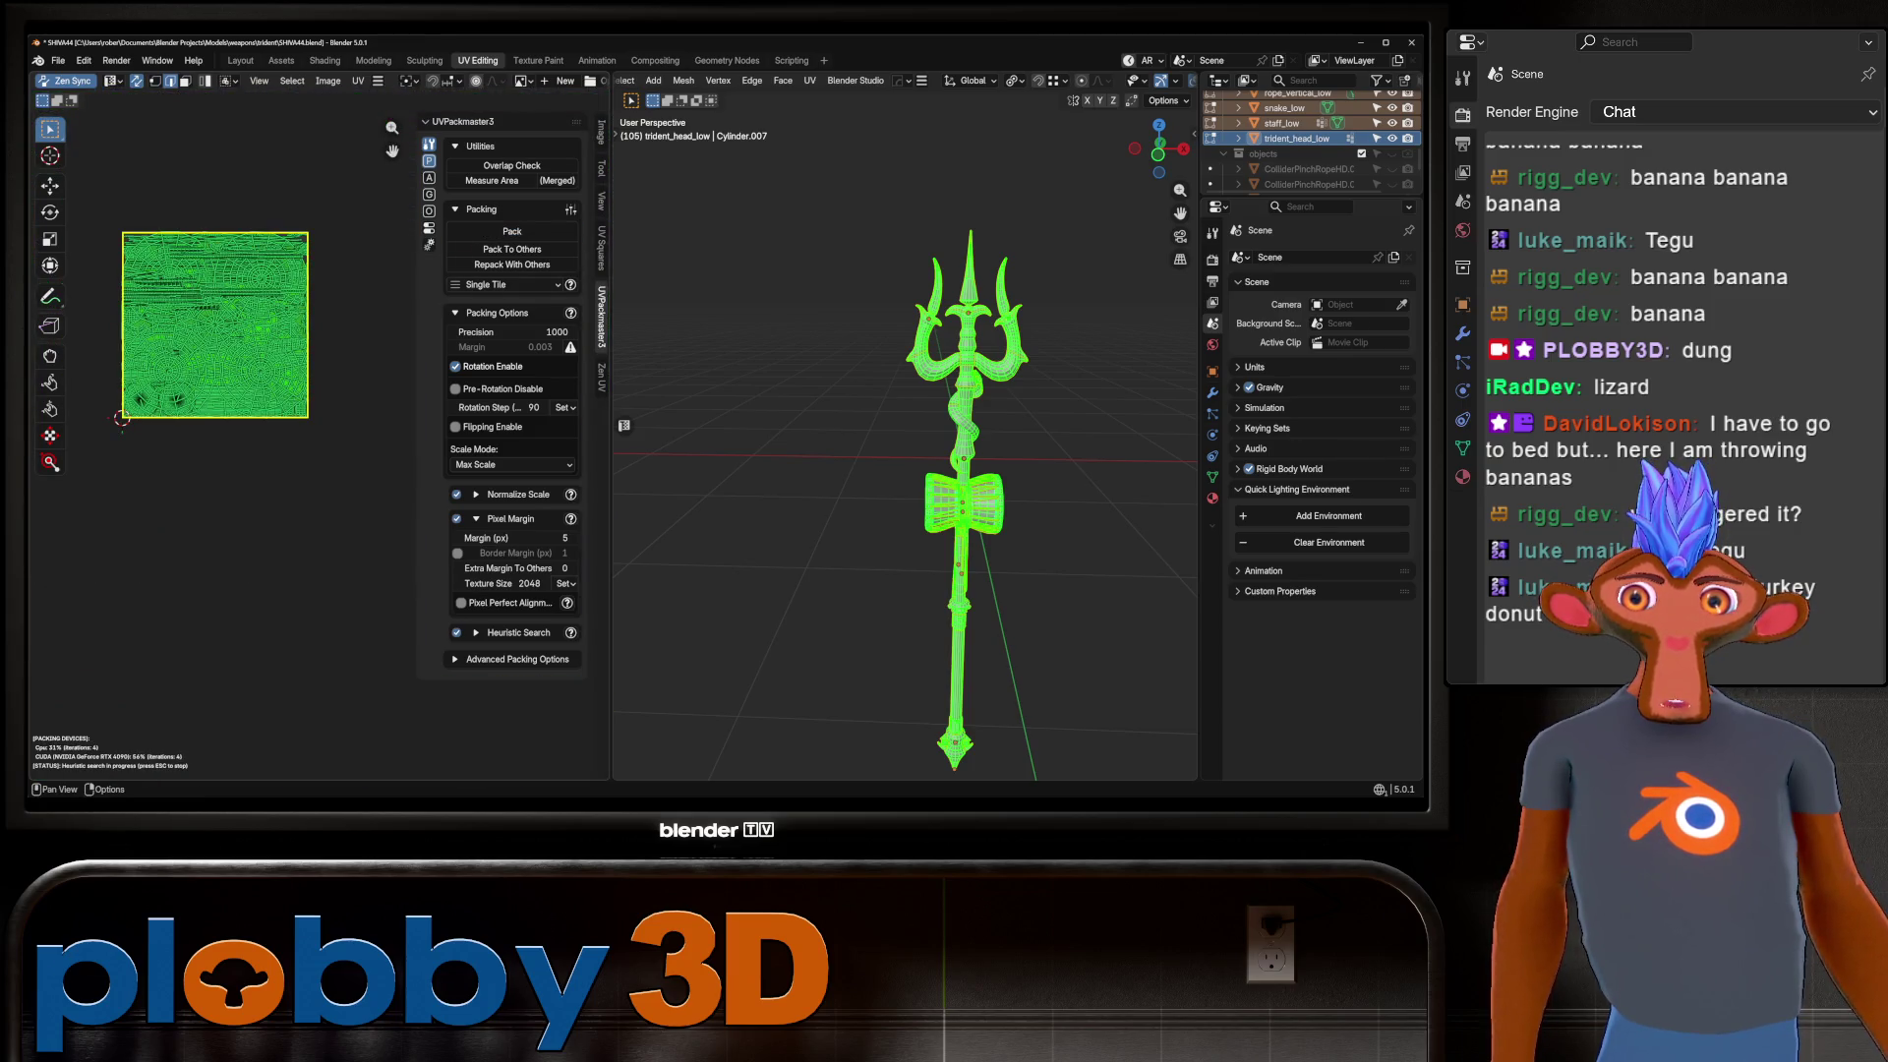
# Stop the packing search once the single-tile layout settles, then deselect everything.
pyautogui.scroll(3, 193, 343)
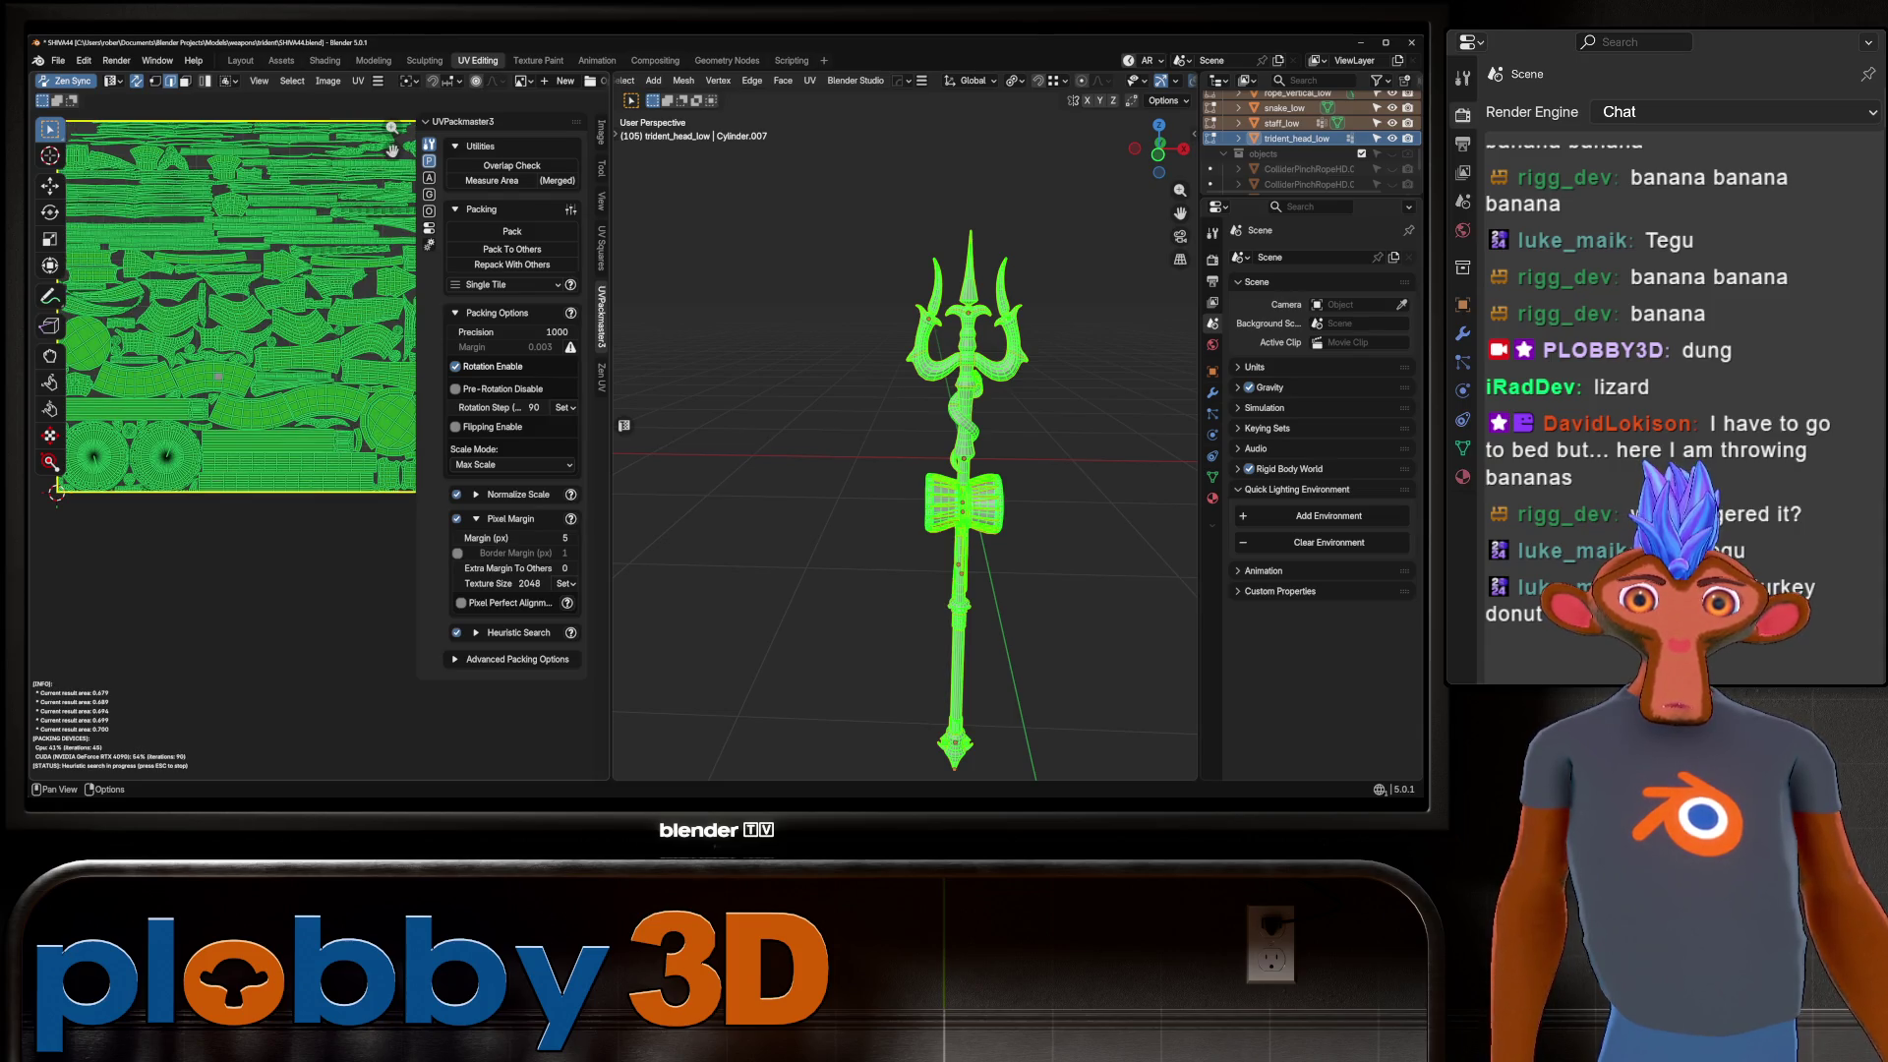
pyautogui.scroll(2, 98, 325)
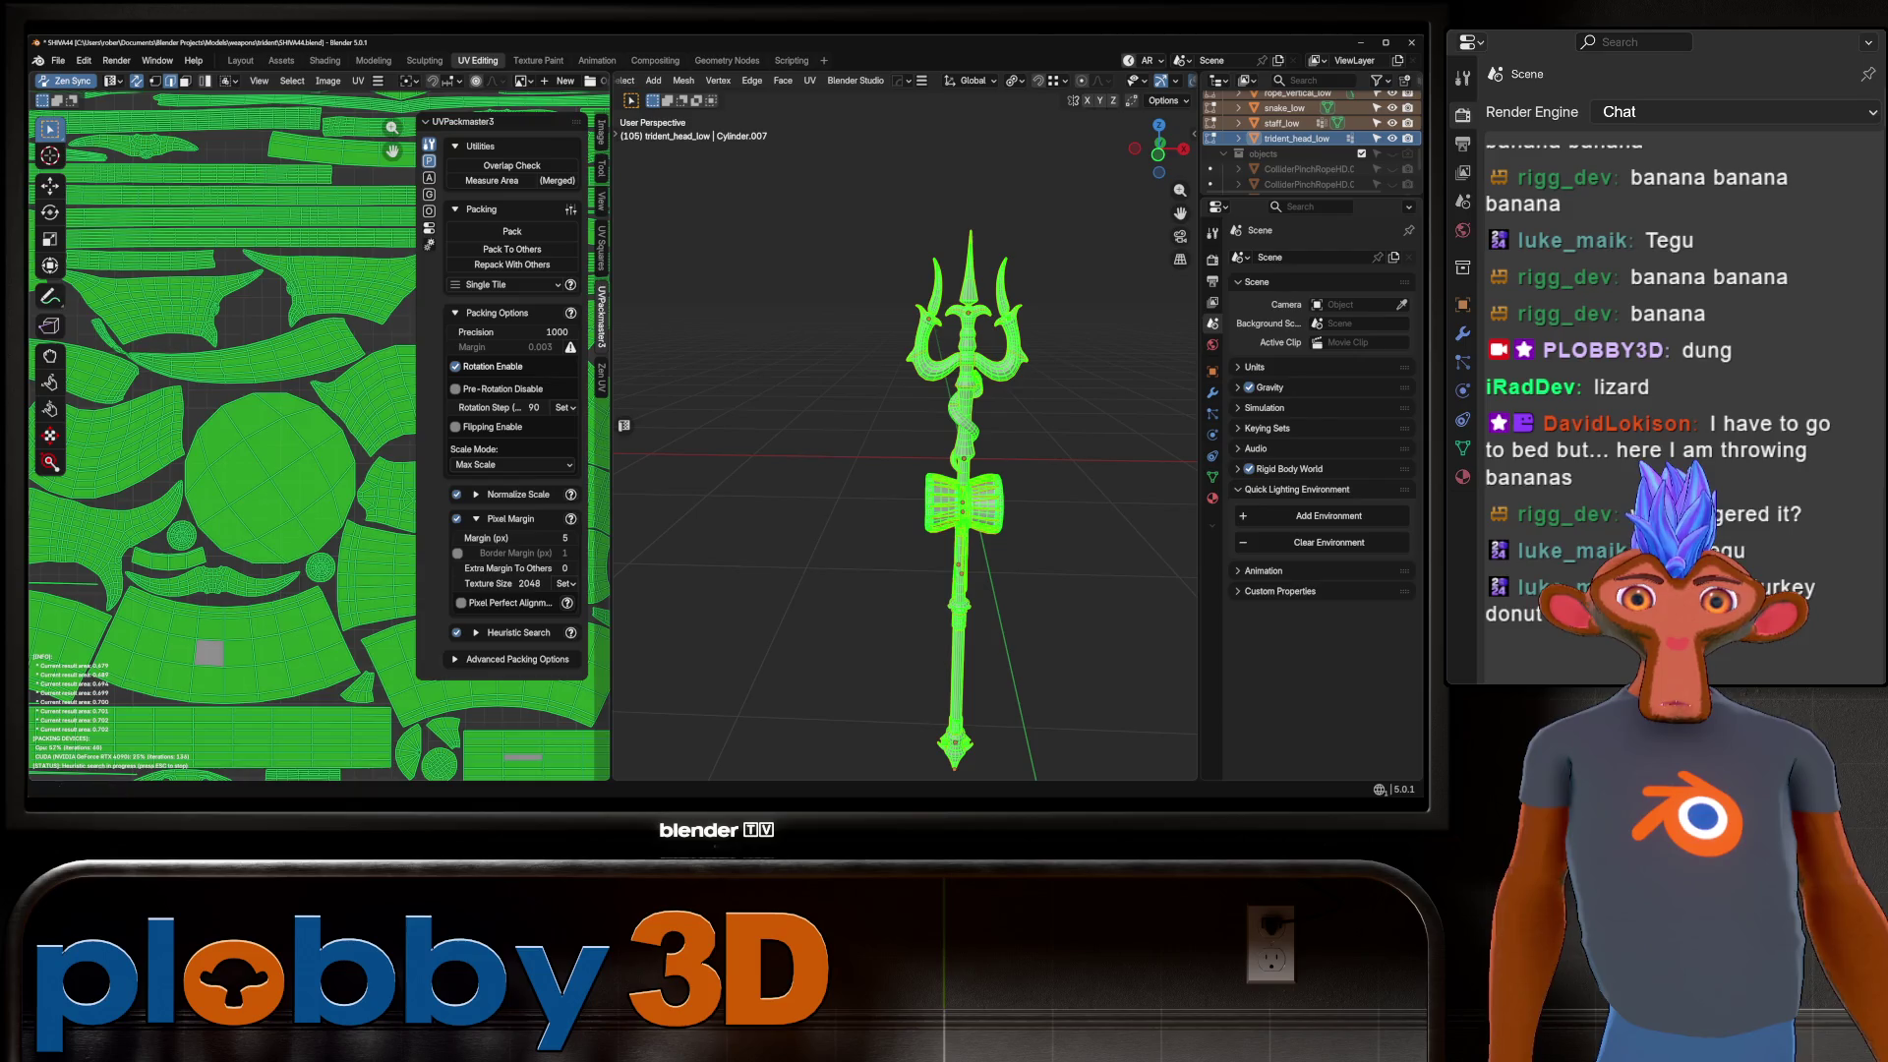
pyautogui.scroll(2, 99, 324)
pyautogui.scroll(3, 295, 443)
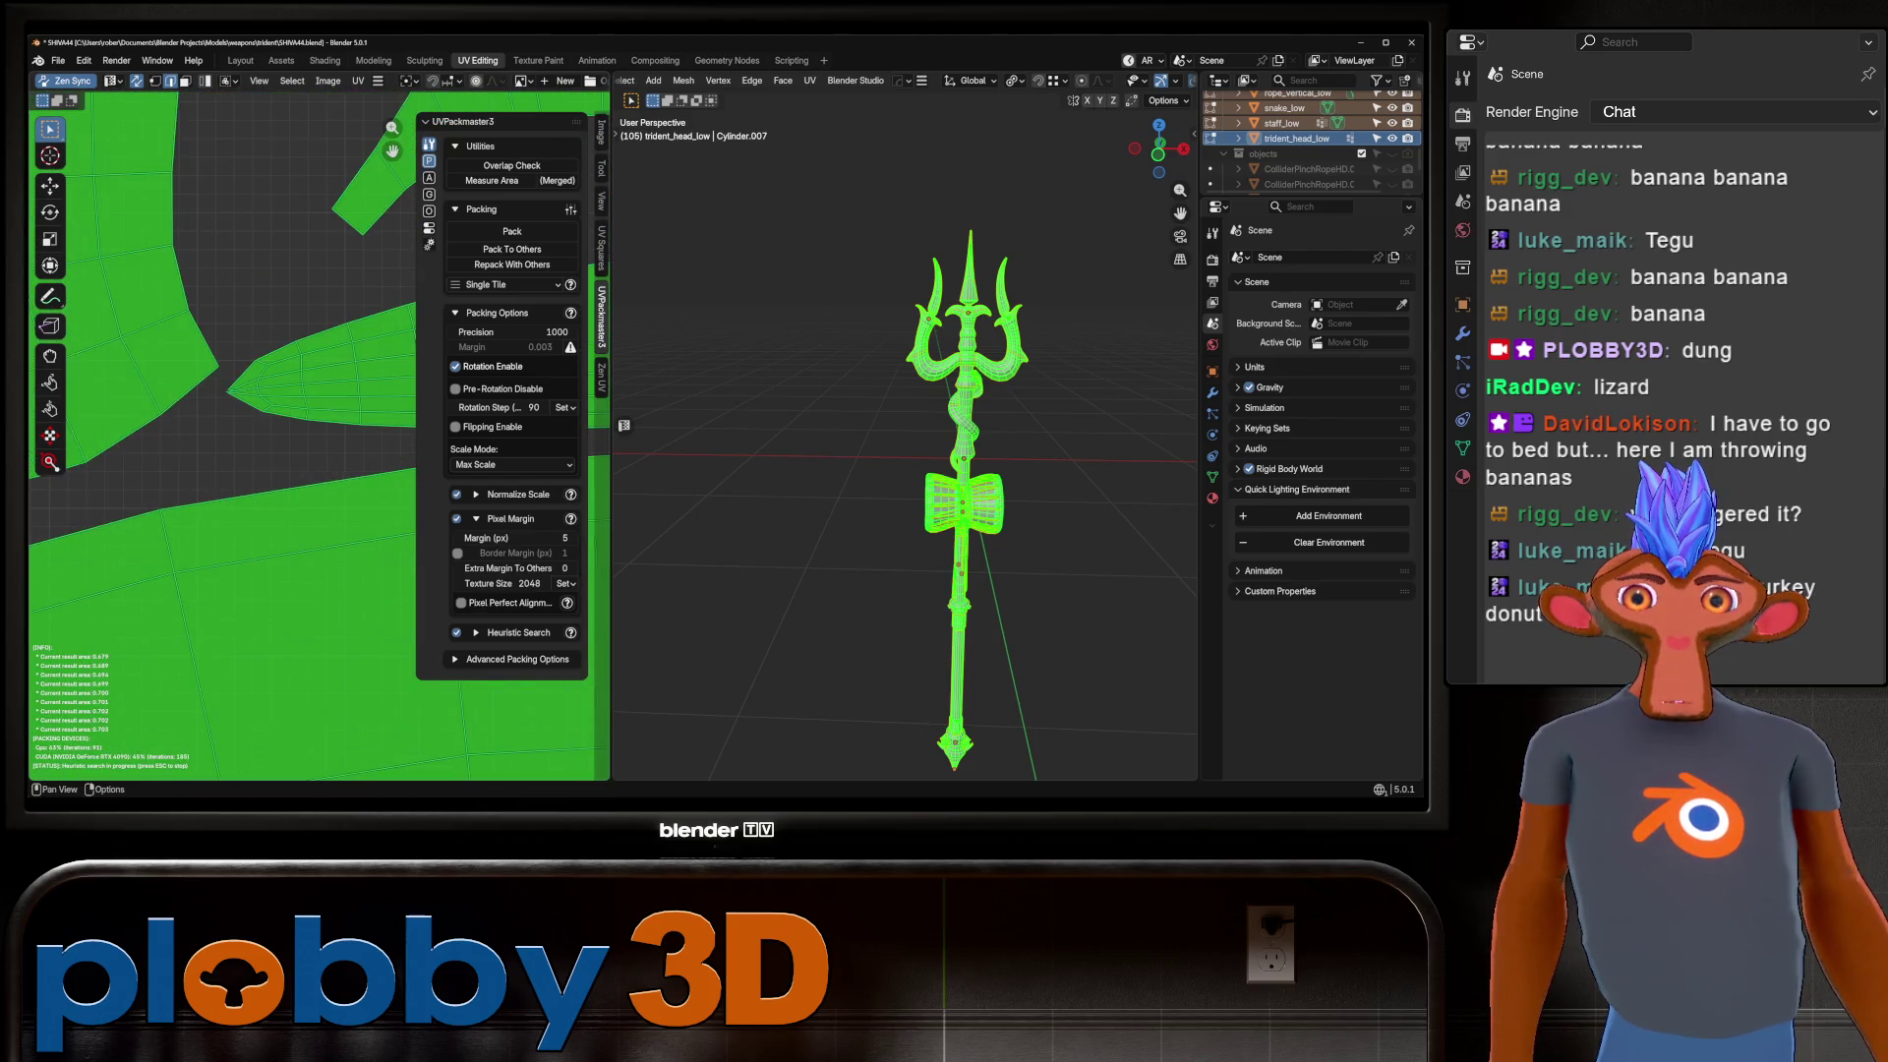
pyautogui.scroll(-4, 295, 443)
pyautogui.moveTo(136, 775); pyautogui.dragTo(27, 673, button='middle')
pyautogui.press('Escape')
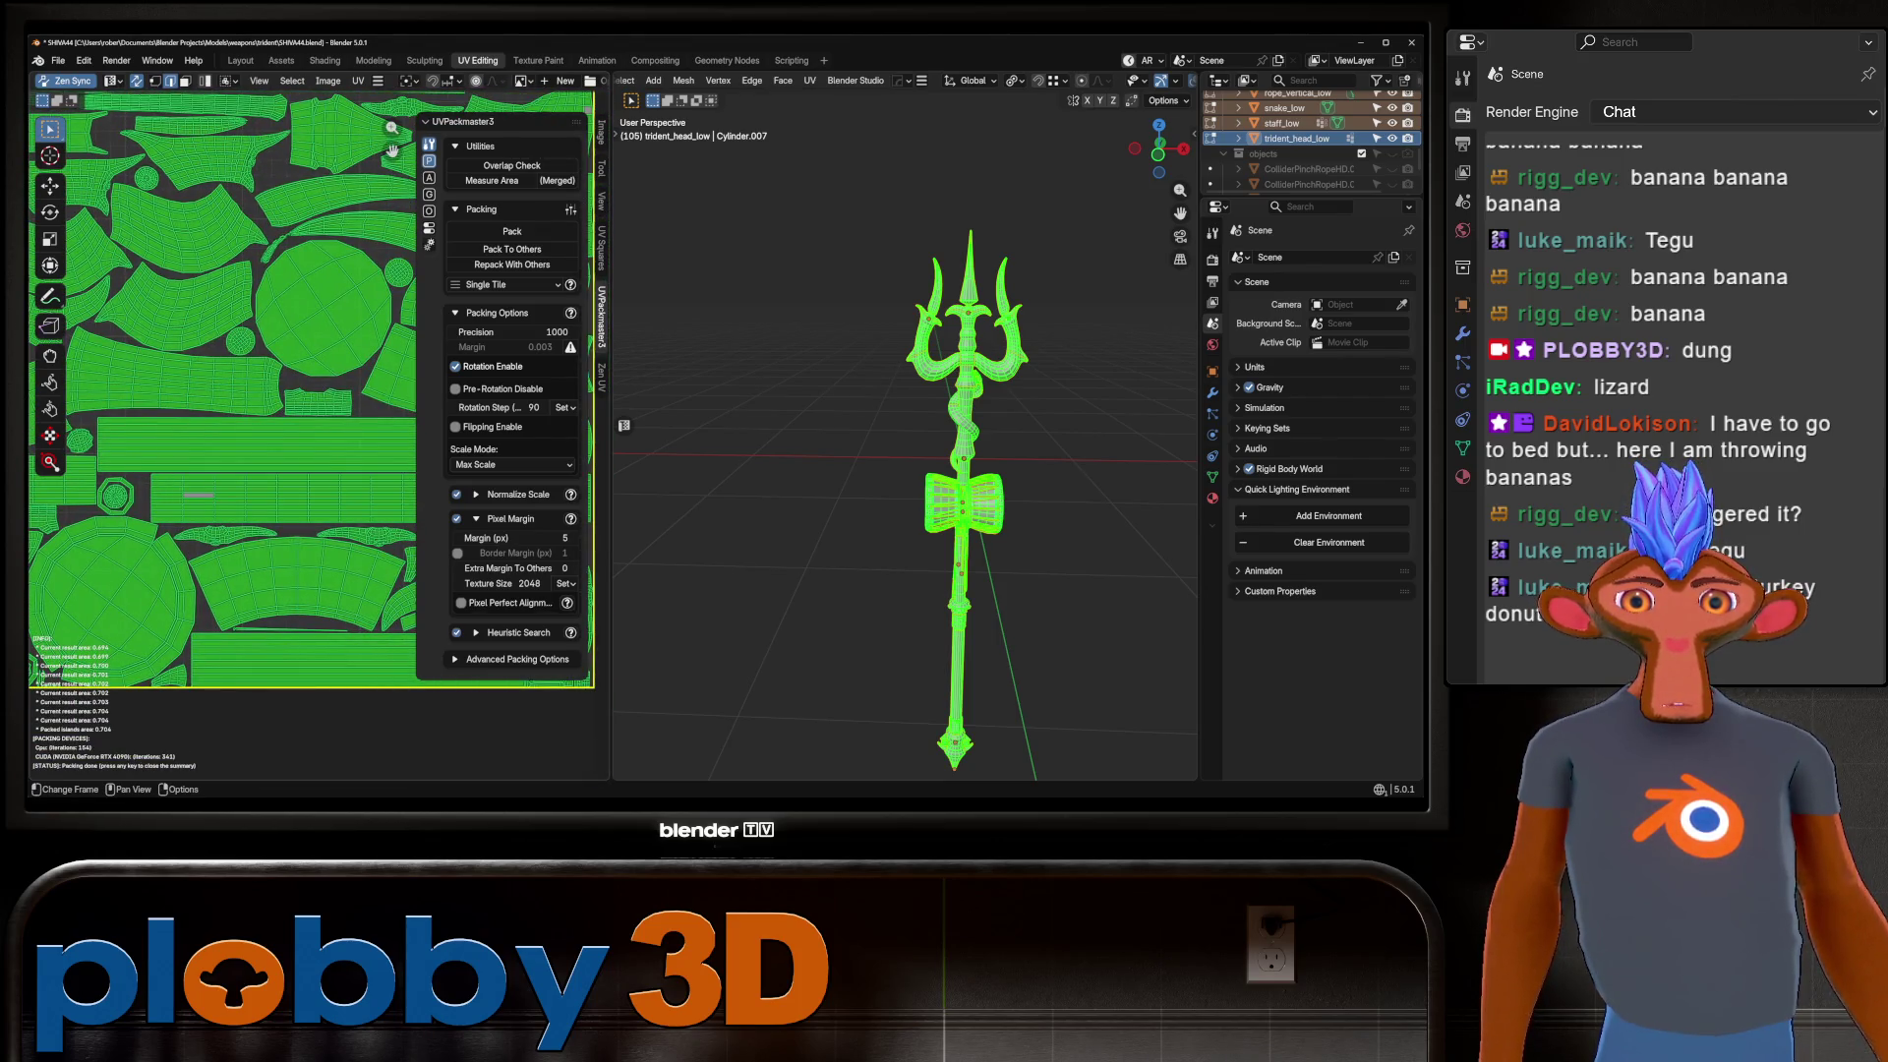
pyautogui.scroll(10, 131, 637)
pyautogui.hotkey('alt', 'a')
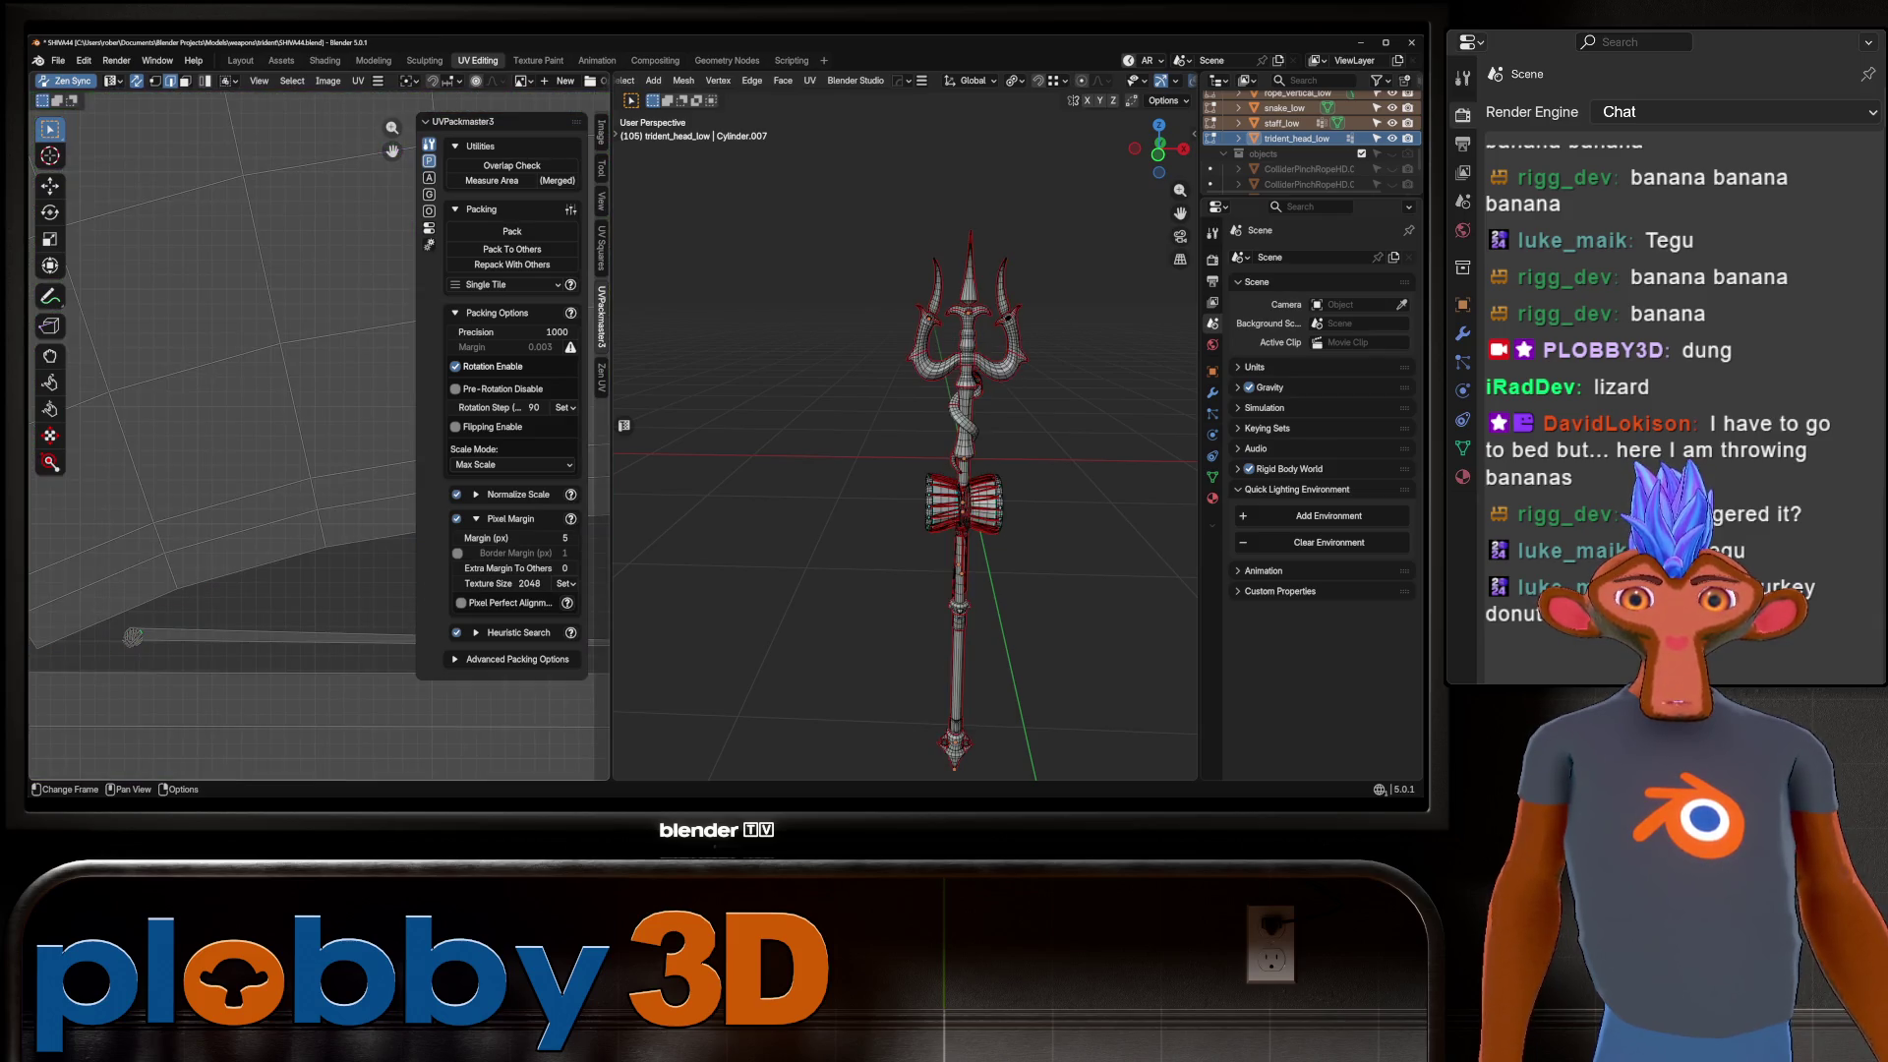
# Mark a seam along an edge loop around the small sphere.
pyautogui.scroll(10, 904, 442)
pyautogui.moveTo(905, 442)
pyautogui.mouseDown(button='middle')
pyautogui.moveTo(846, 412)
pyautogui.moveTo(845, 363)
pyautogui.mouseUp(button='middle')
pyautogui.moveTo(846, 442); pyautogui.dragTo(889, 378, button='middle')
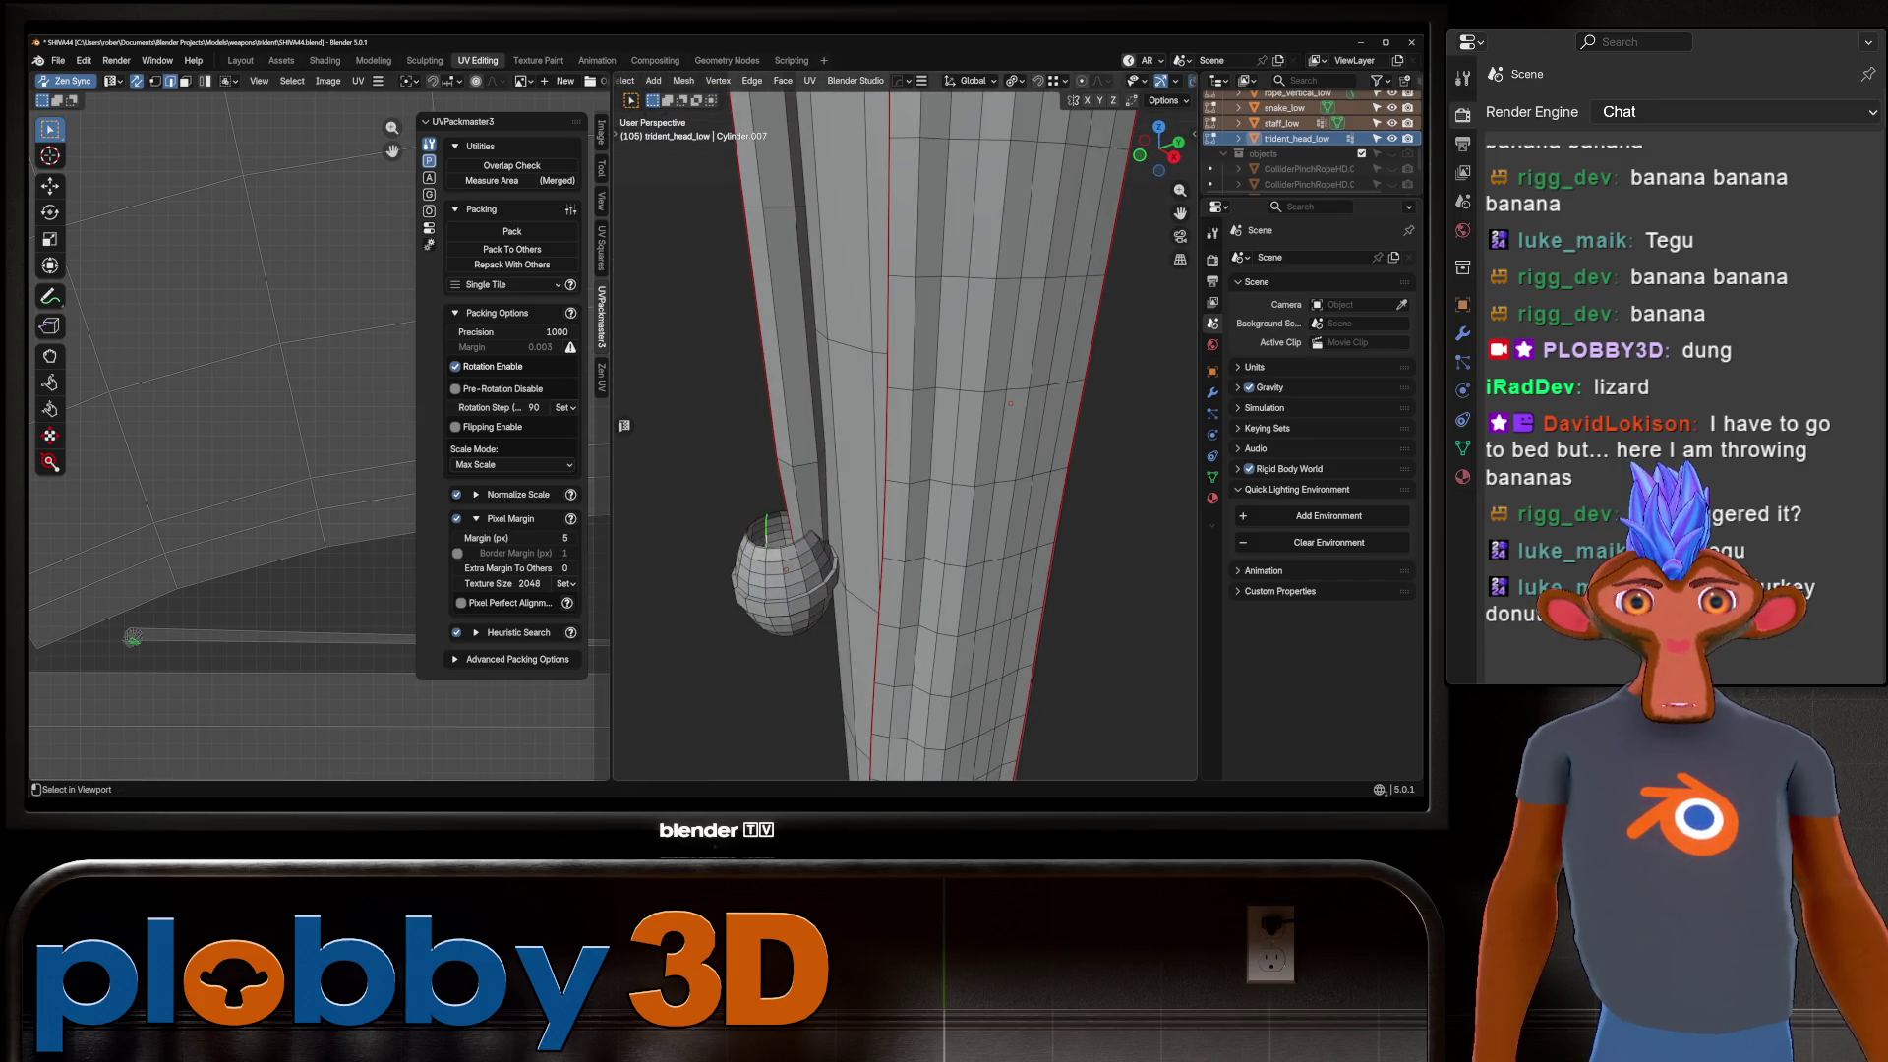
pyautogui.moveTo(890, 378); pyautogui.dragTo(905, 379, button='middle')
pyautogui.keyDown('alt'); pyautogui.click(789, 590); pyautogui.keyUp('alt')
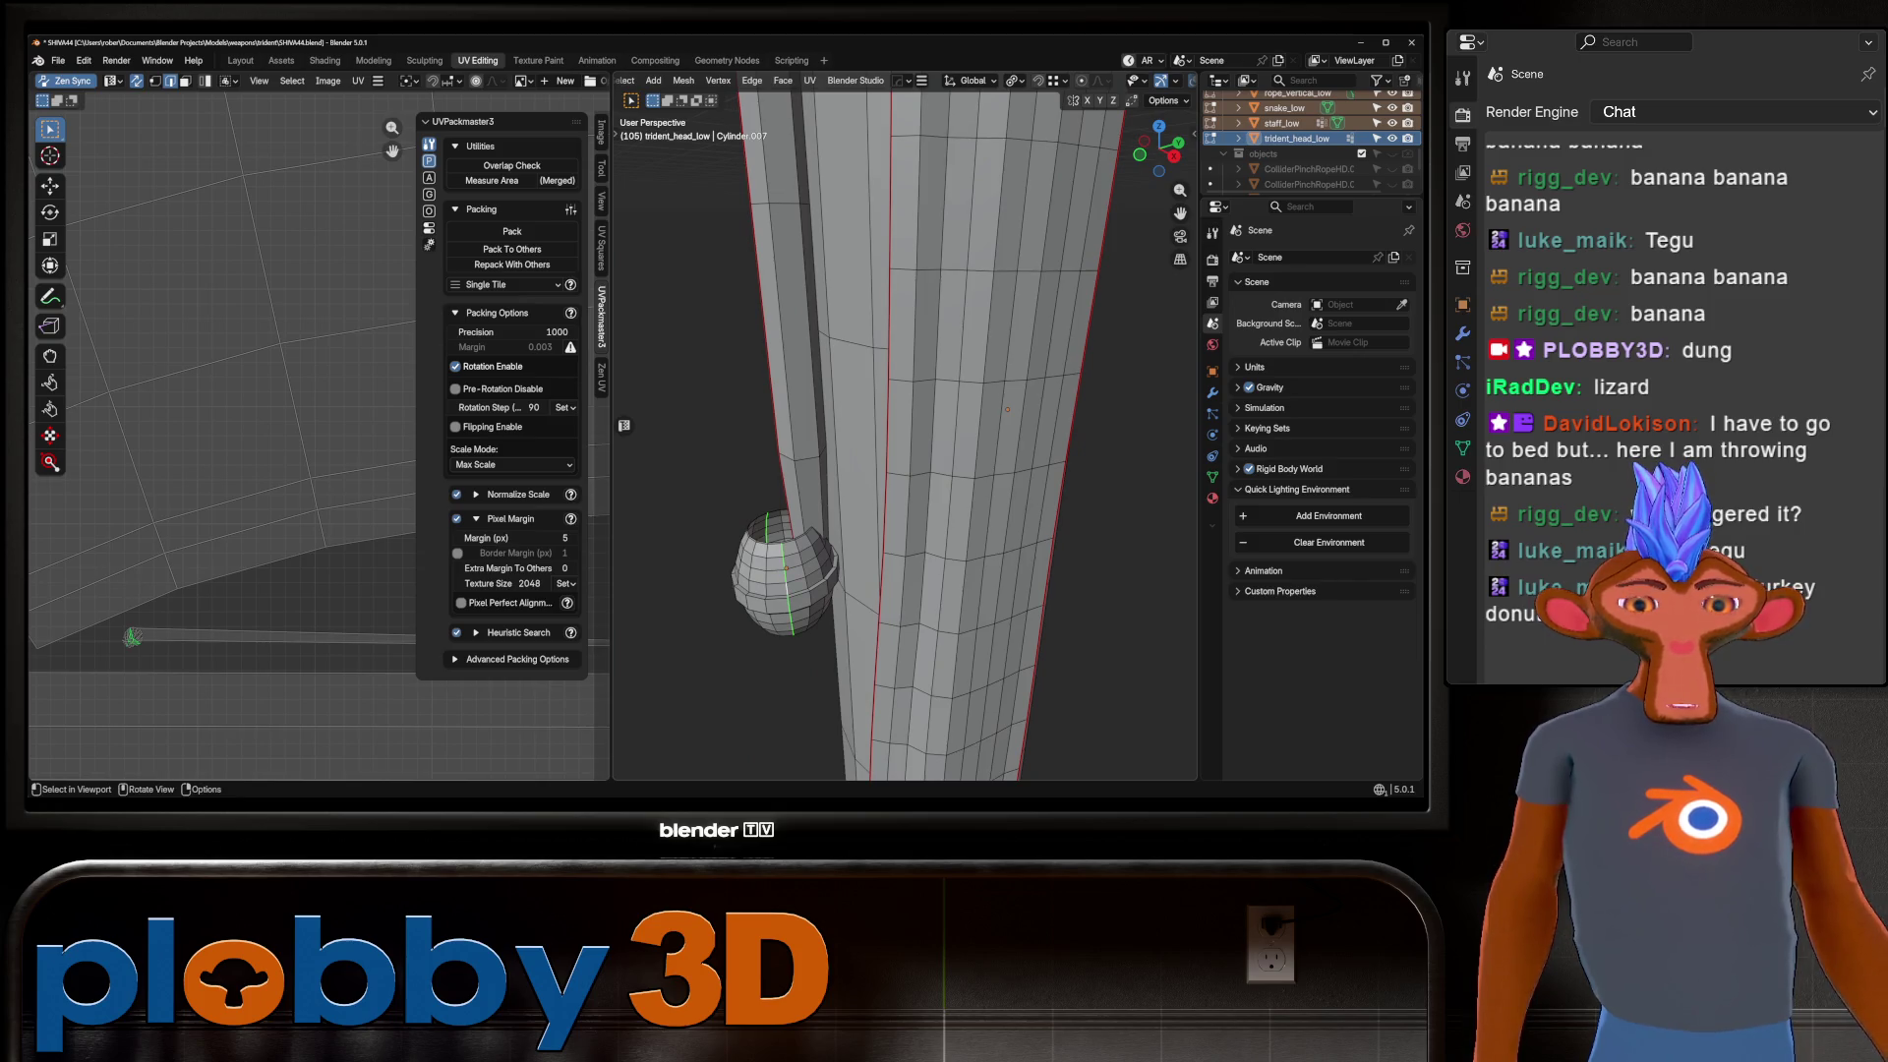
pyautogui.press('u')
pyautogui.moveTo(905, 433); pyautogui.dragTo(998, 398, button='middle')
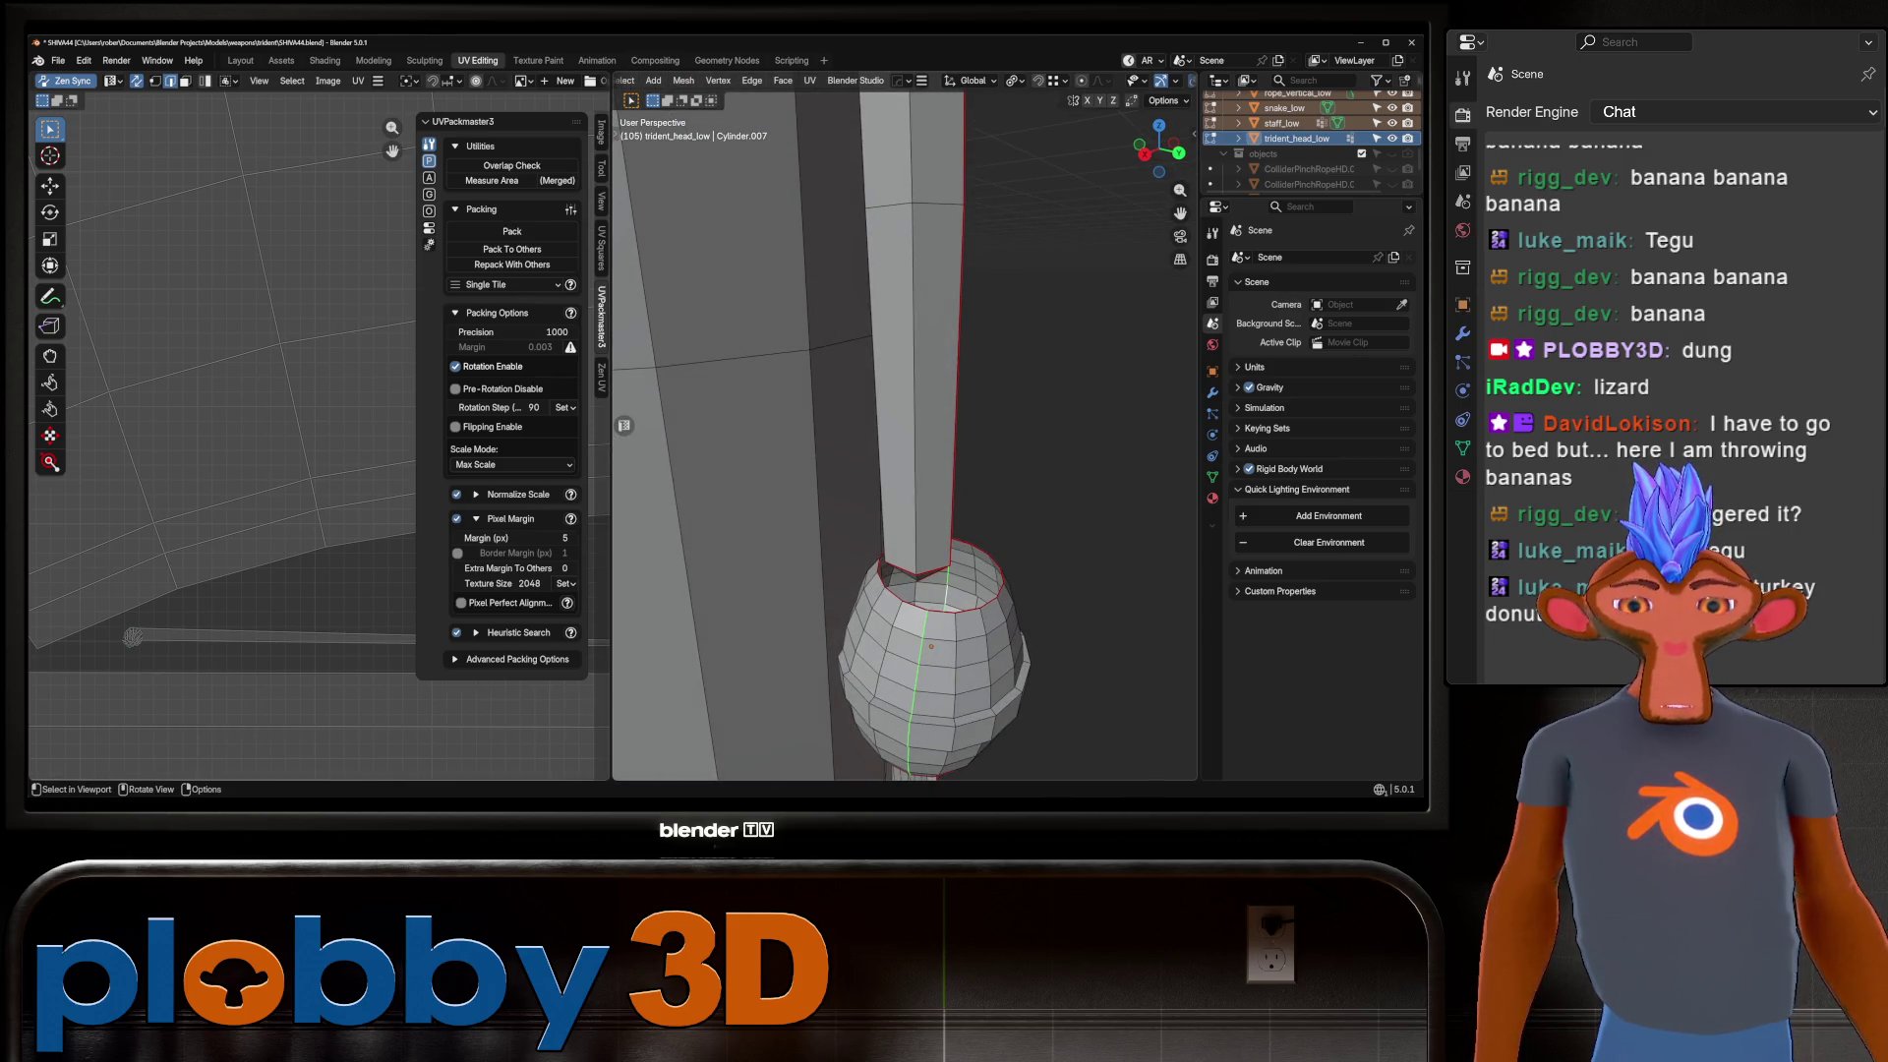
# Unwrap the whole trident with Conformal, repack its islands into the tile, and leave Edit Mode.
pyautogui.press('Home')
pyautogui.press('a')
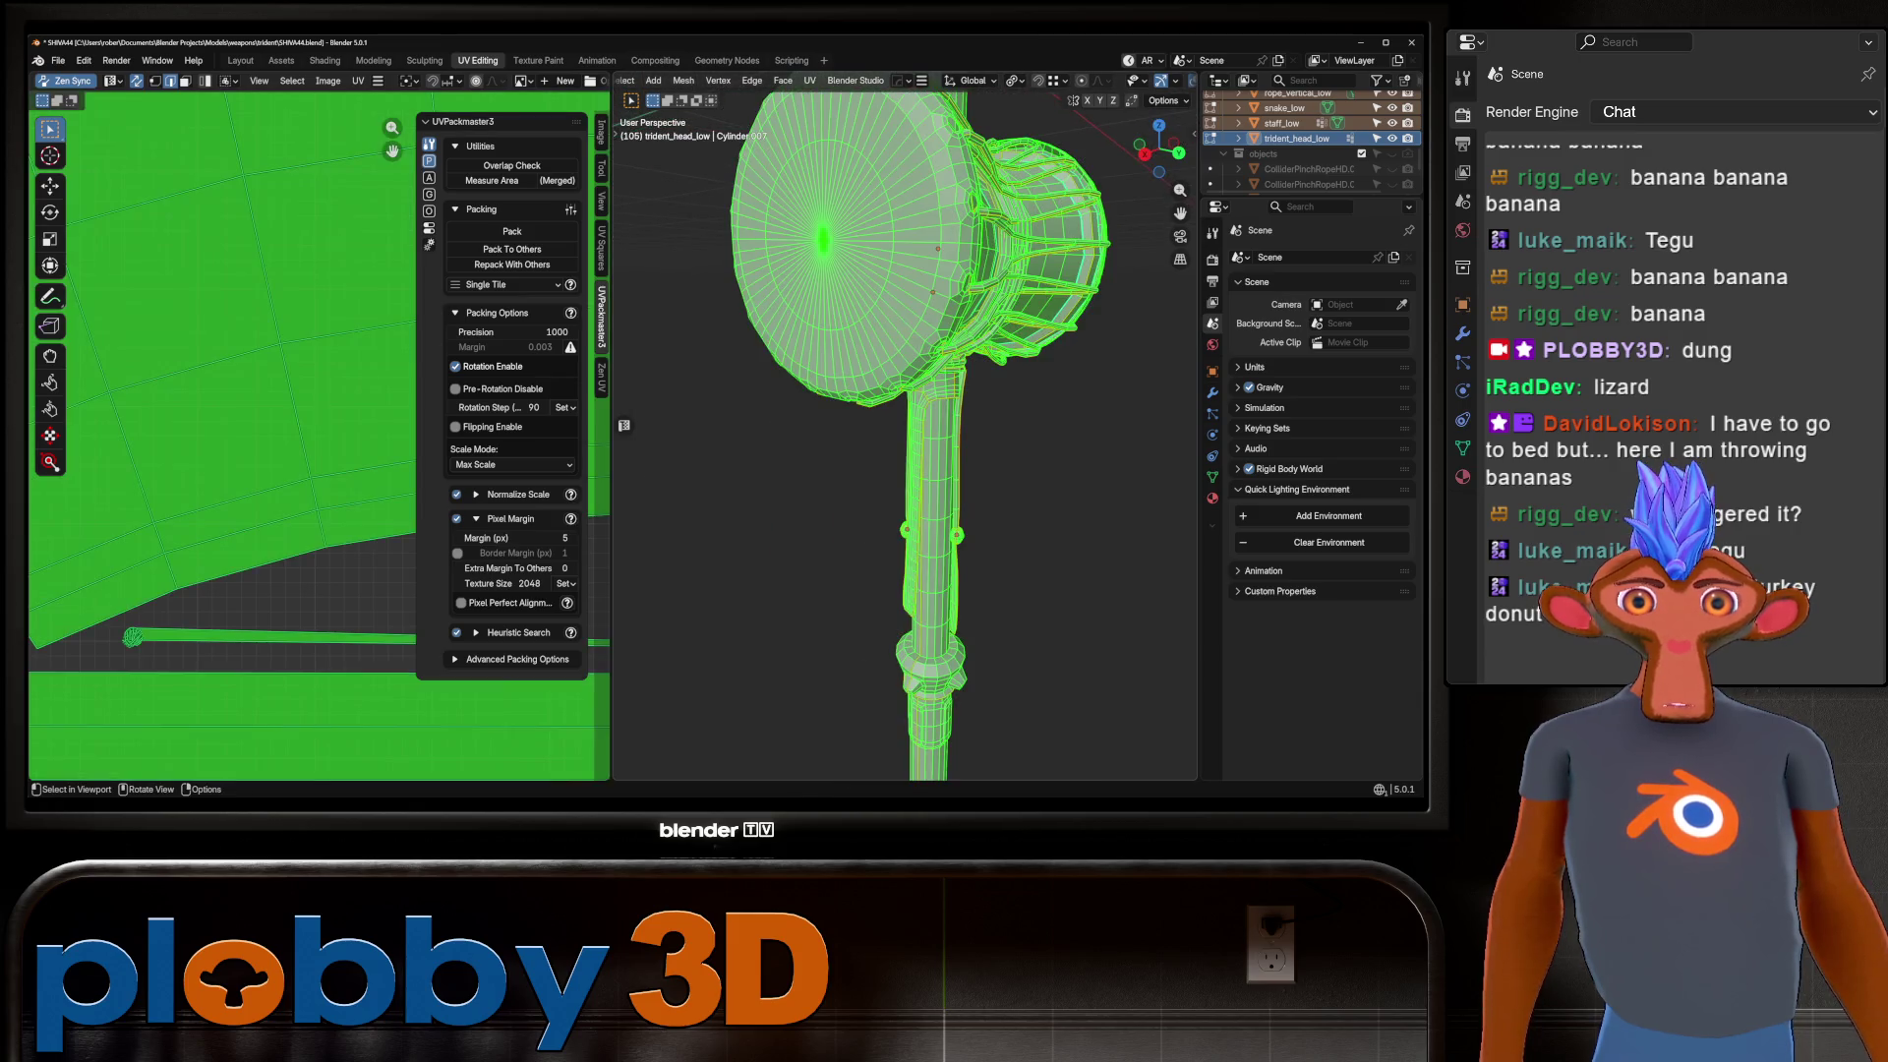
pyautogui.press('u')
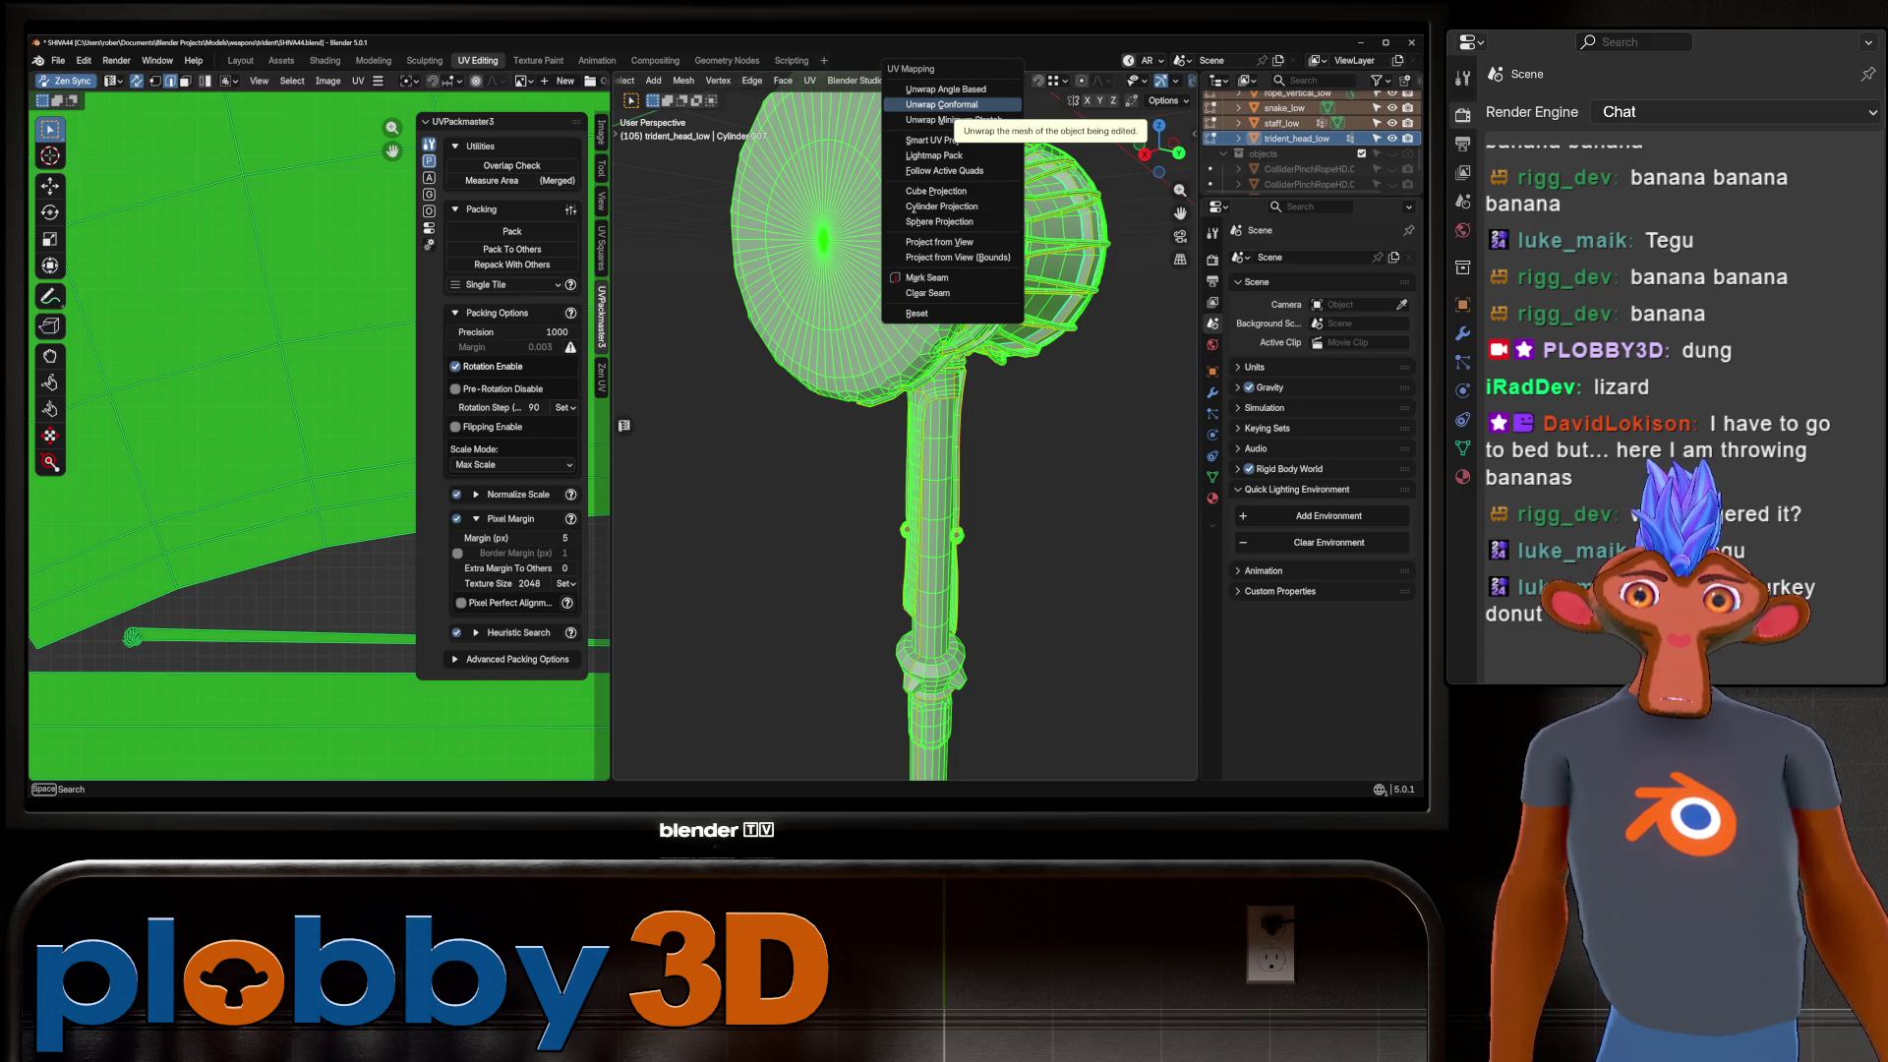
pyautogui.click(941, 104)
pyautogui.press('Home')
pyautogui.hotkey('ctrl', 'p')
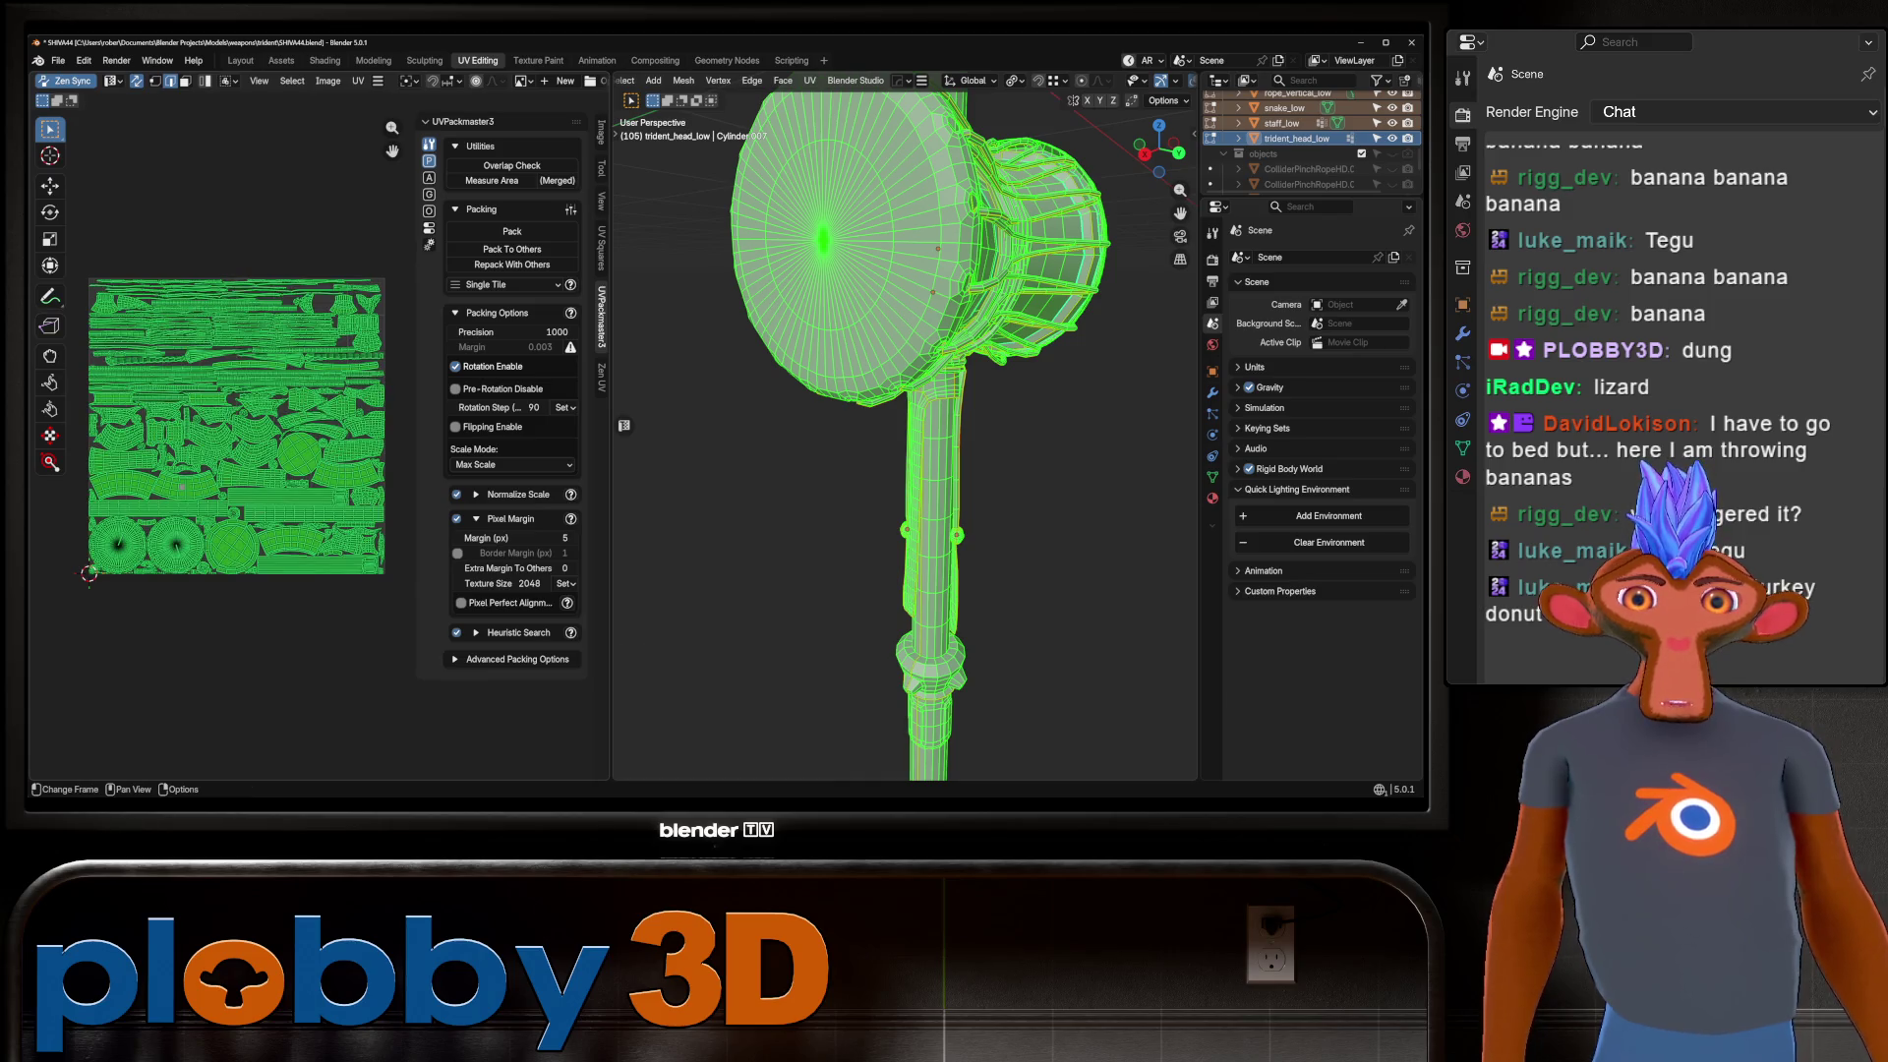
pyautogui.scroll(5, 905, 433)
pyautogui.press('Tab')
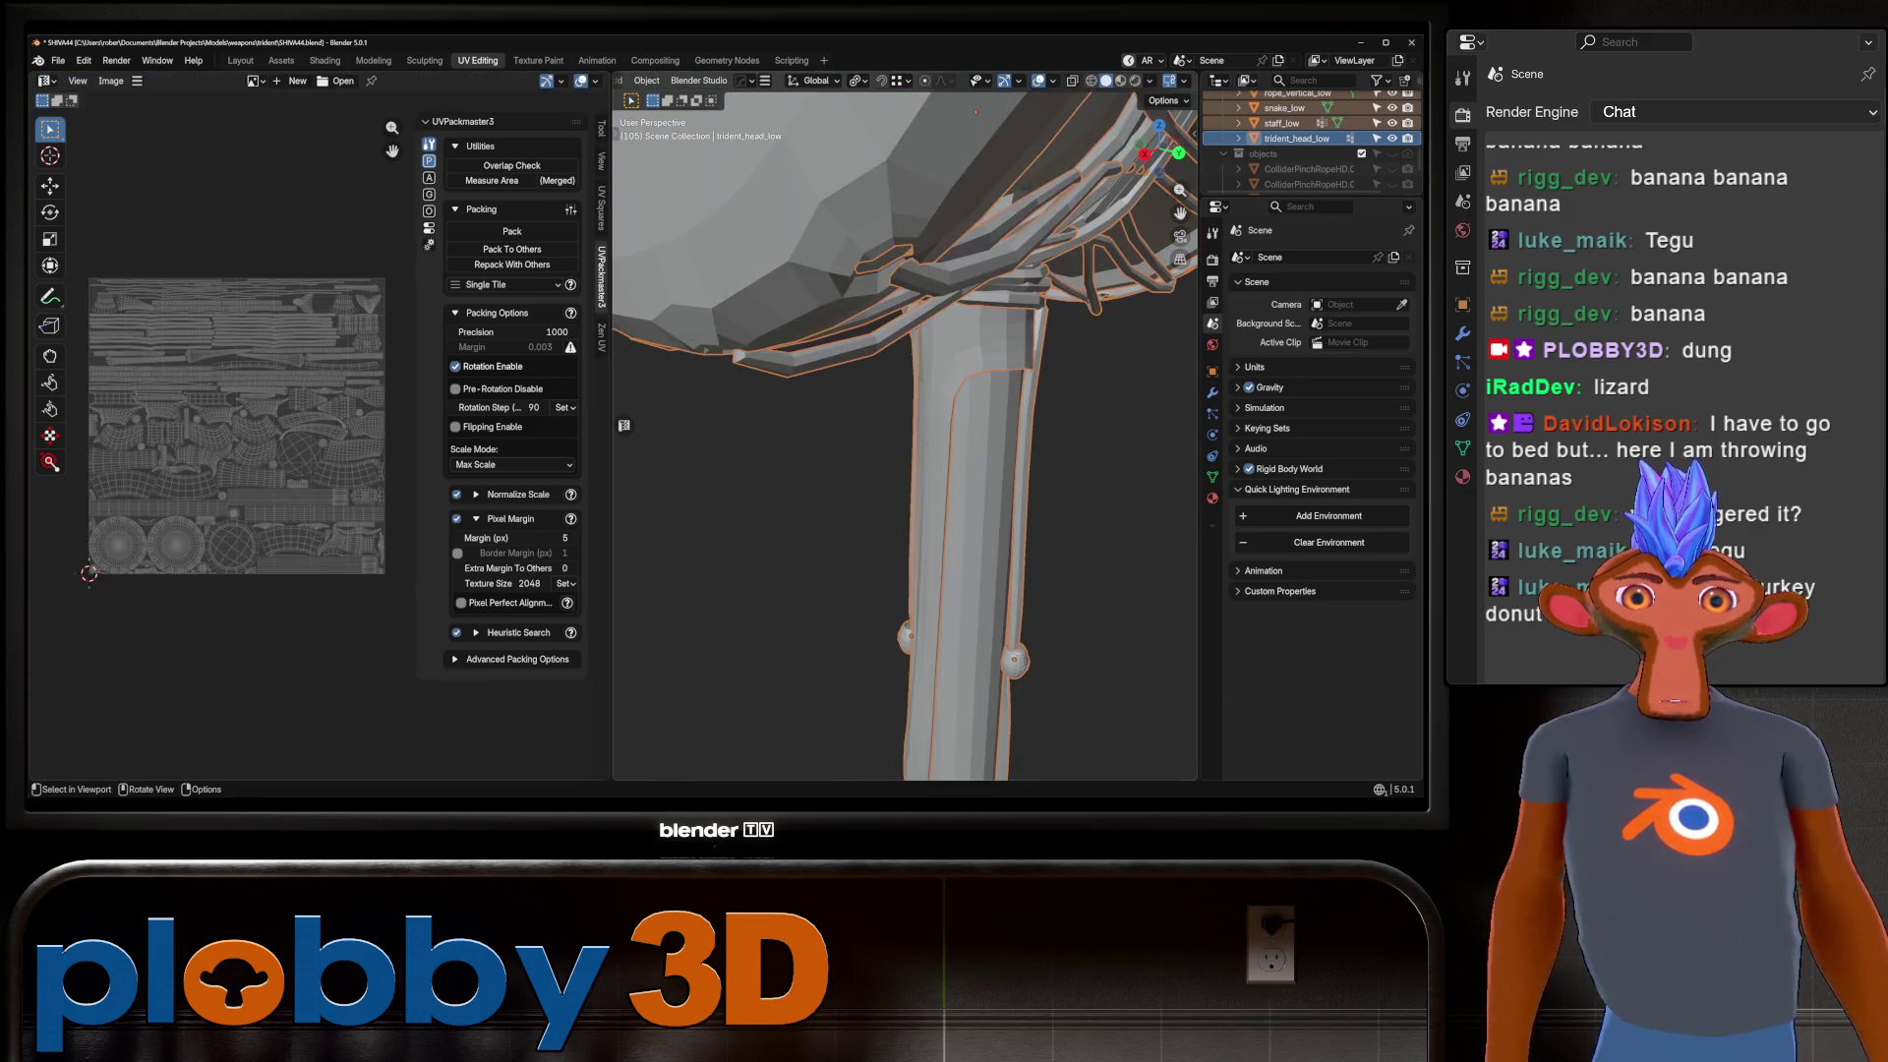
# Unwrap bead_front_low and bead_rear_low with Angle Based.
pyautogui.click(906, 638)
pyautogui.press('u')
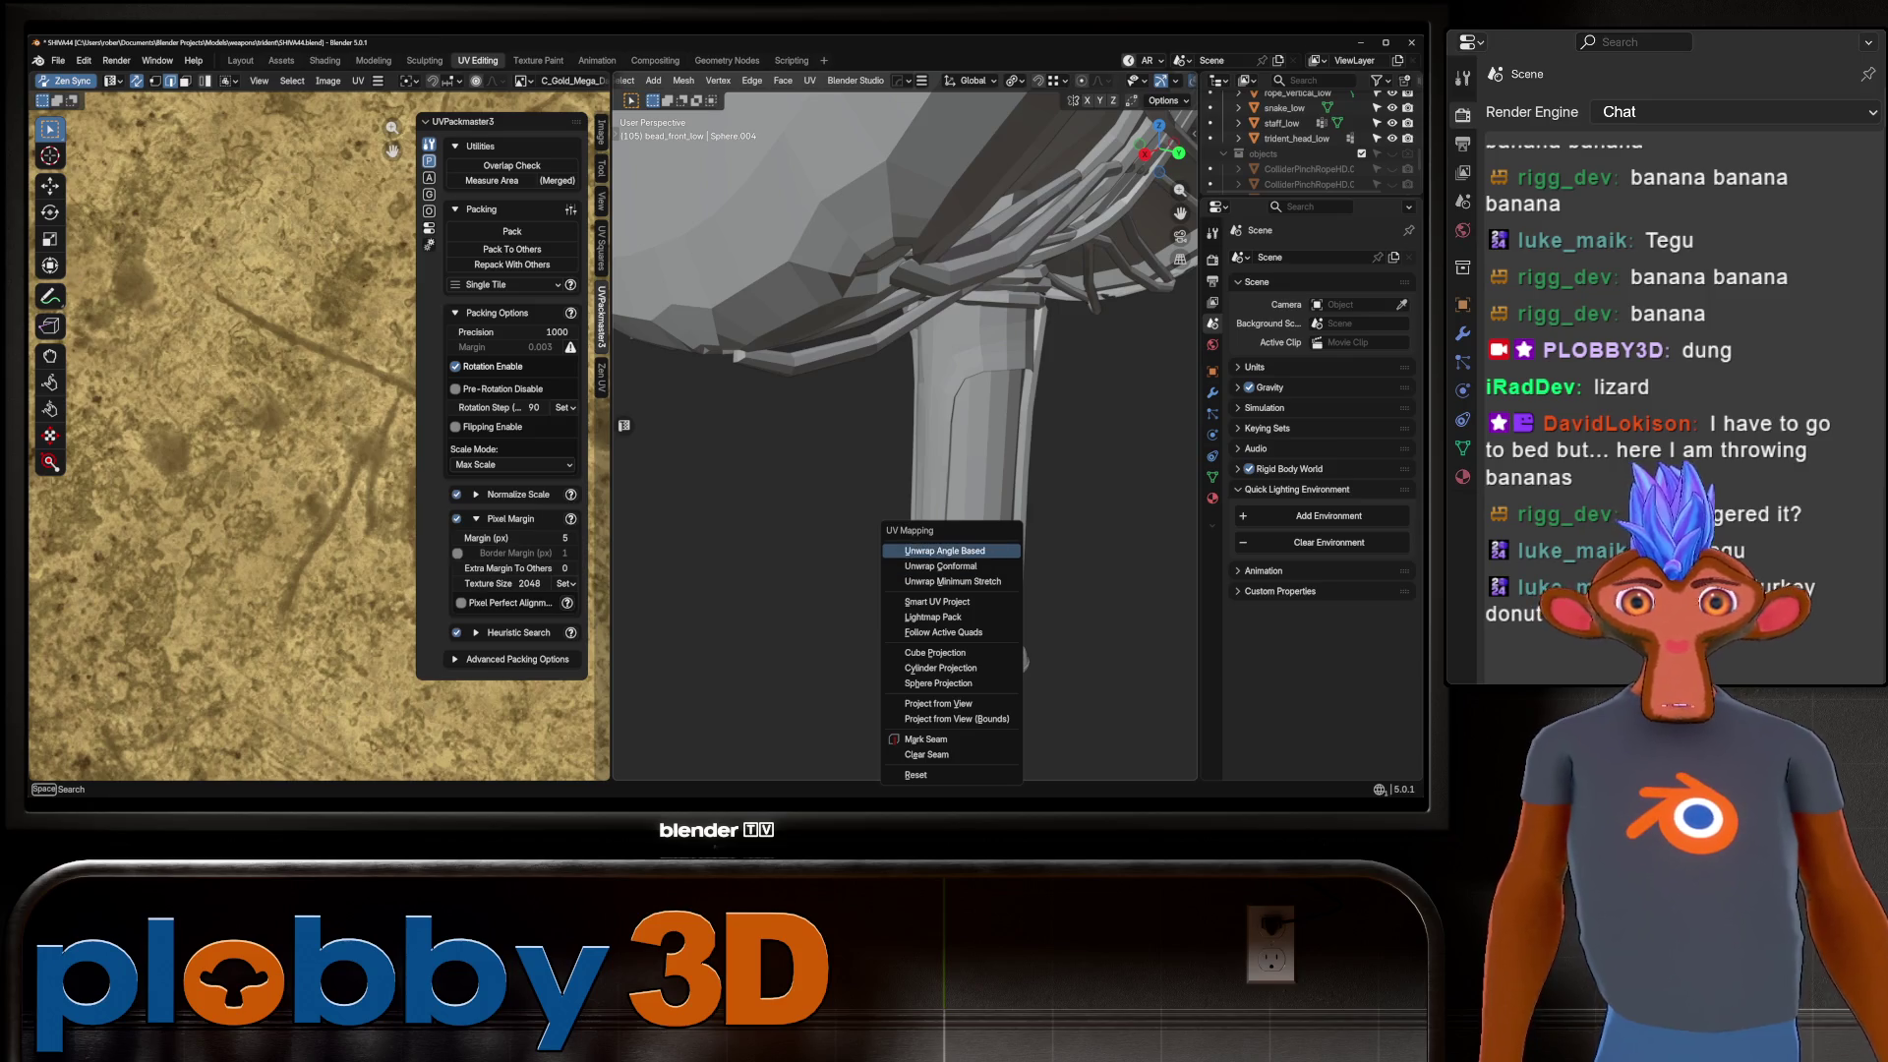
pyautogui.click(907, 547)
pyautogui.scroll(-4, 295, 492)
pyautogui.click(1014, 661)
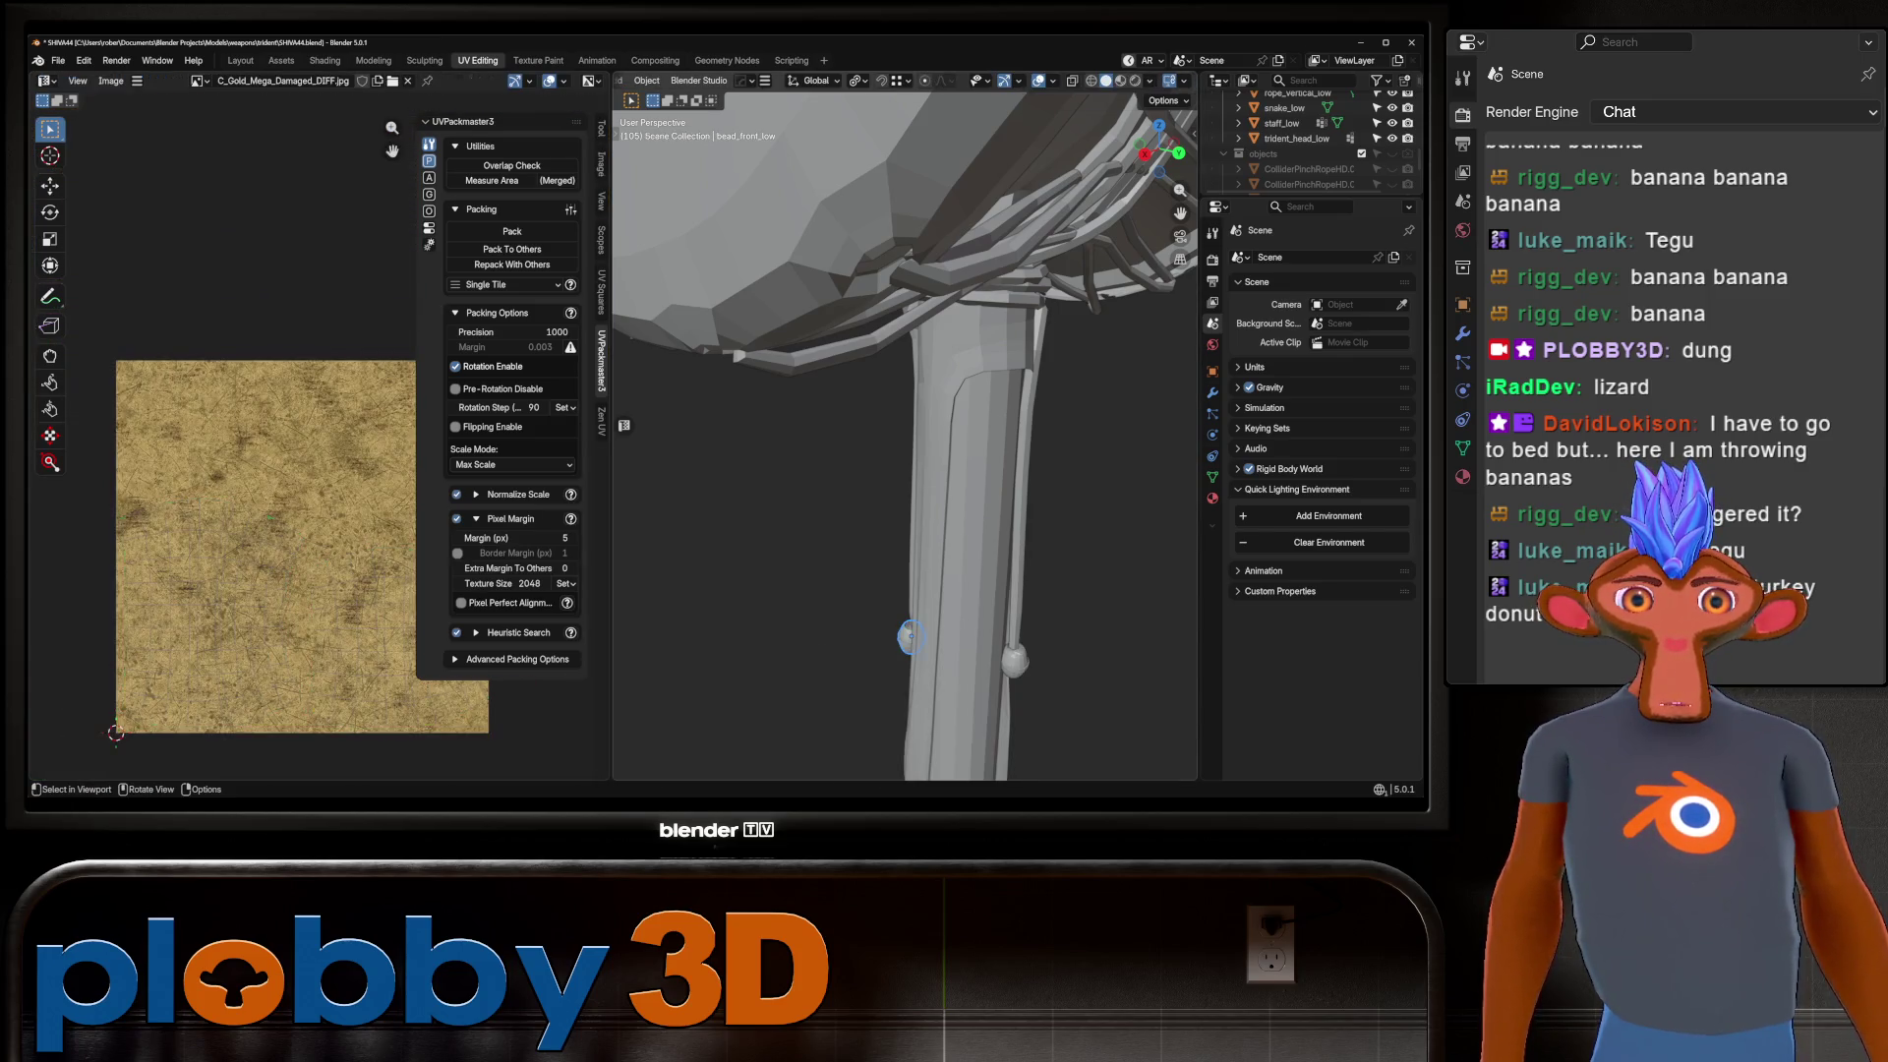
pyautogui.press('u')
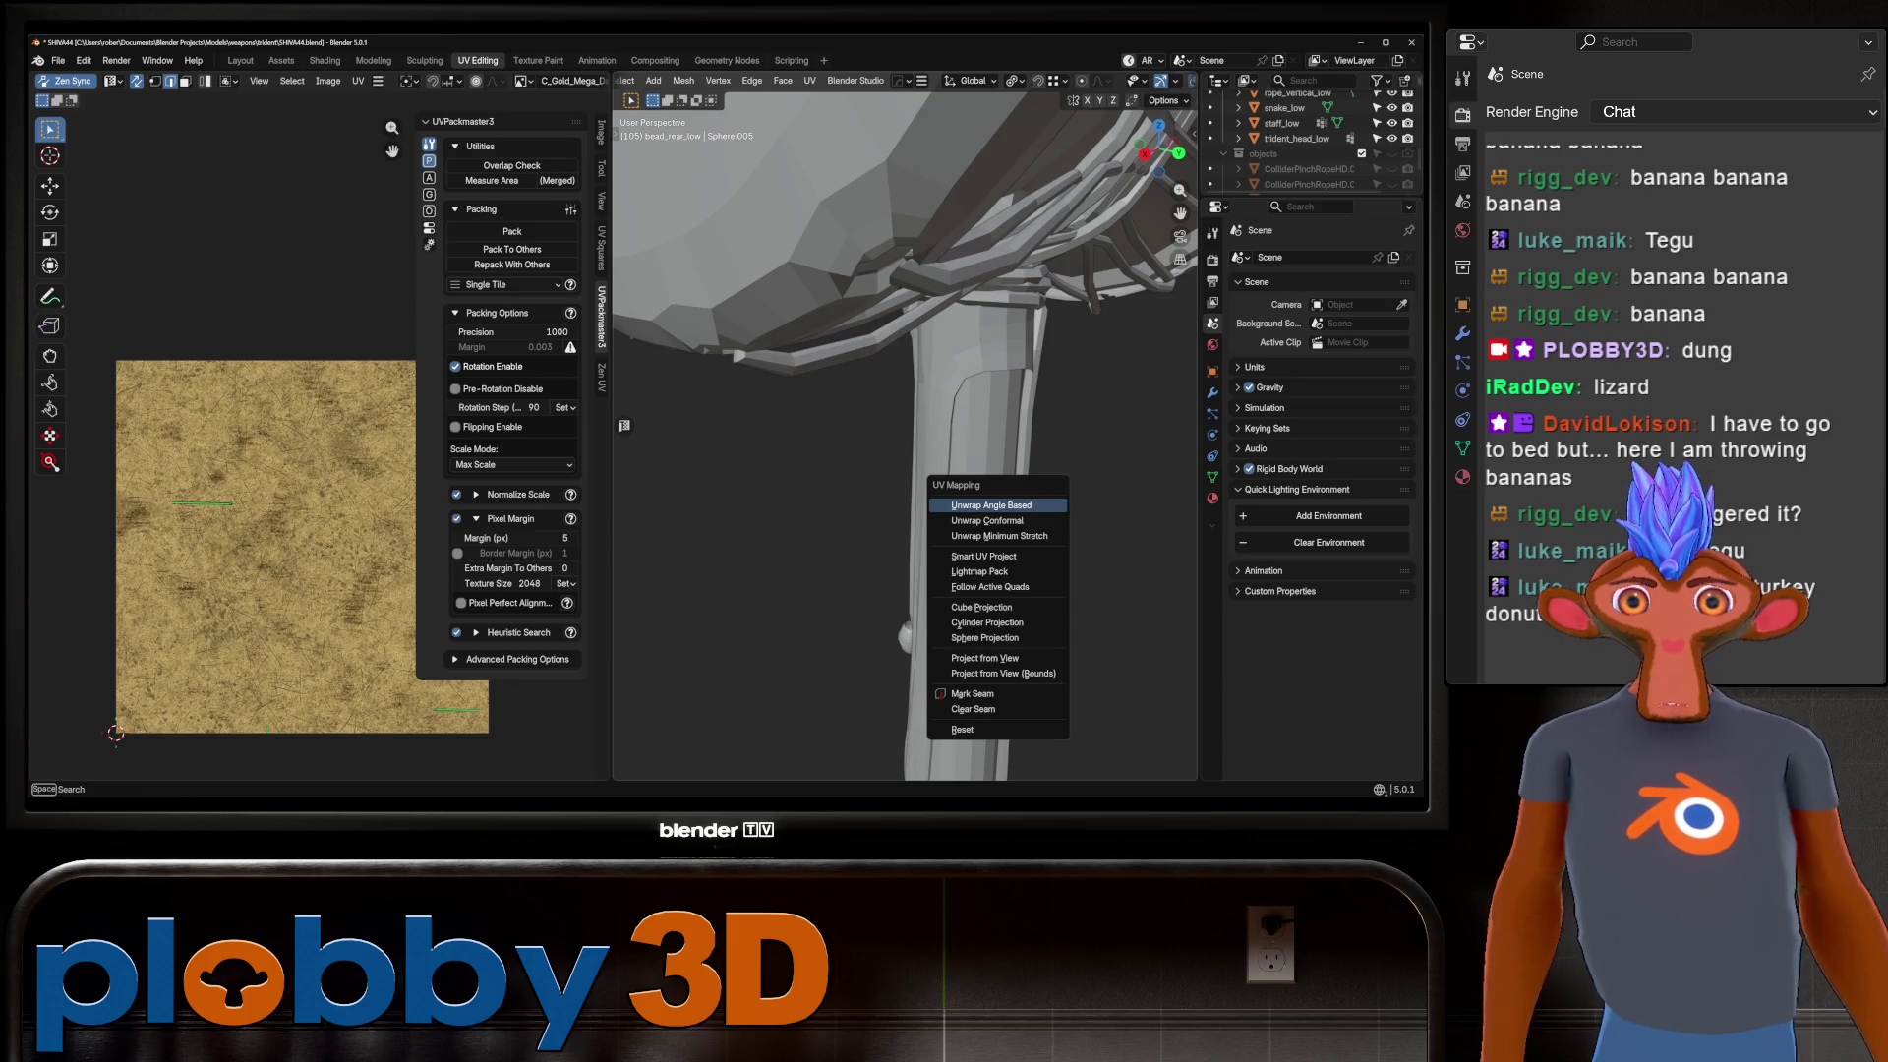
pyautogui.click(983, 498)
pyautogui.press('Tab')
pyautogui.scroll(-5, 905, 432)
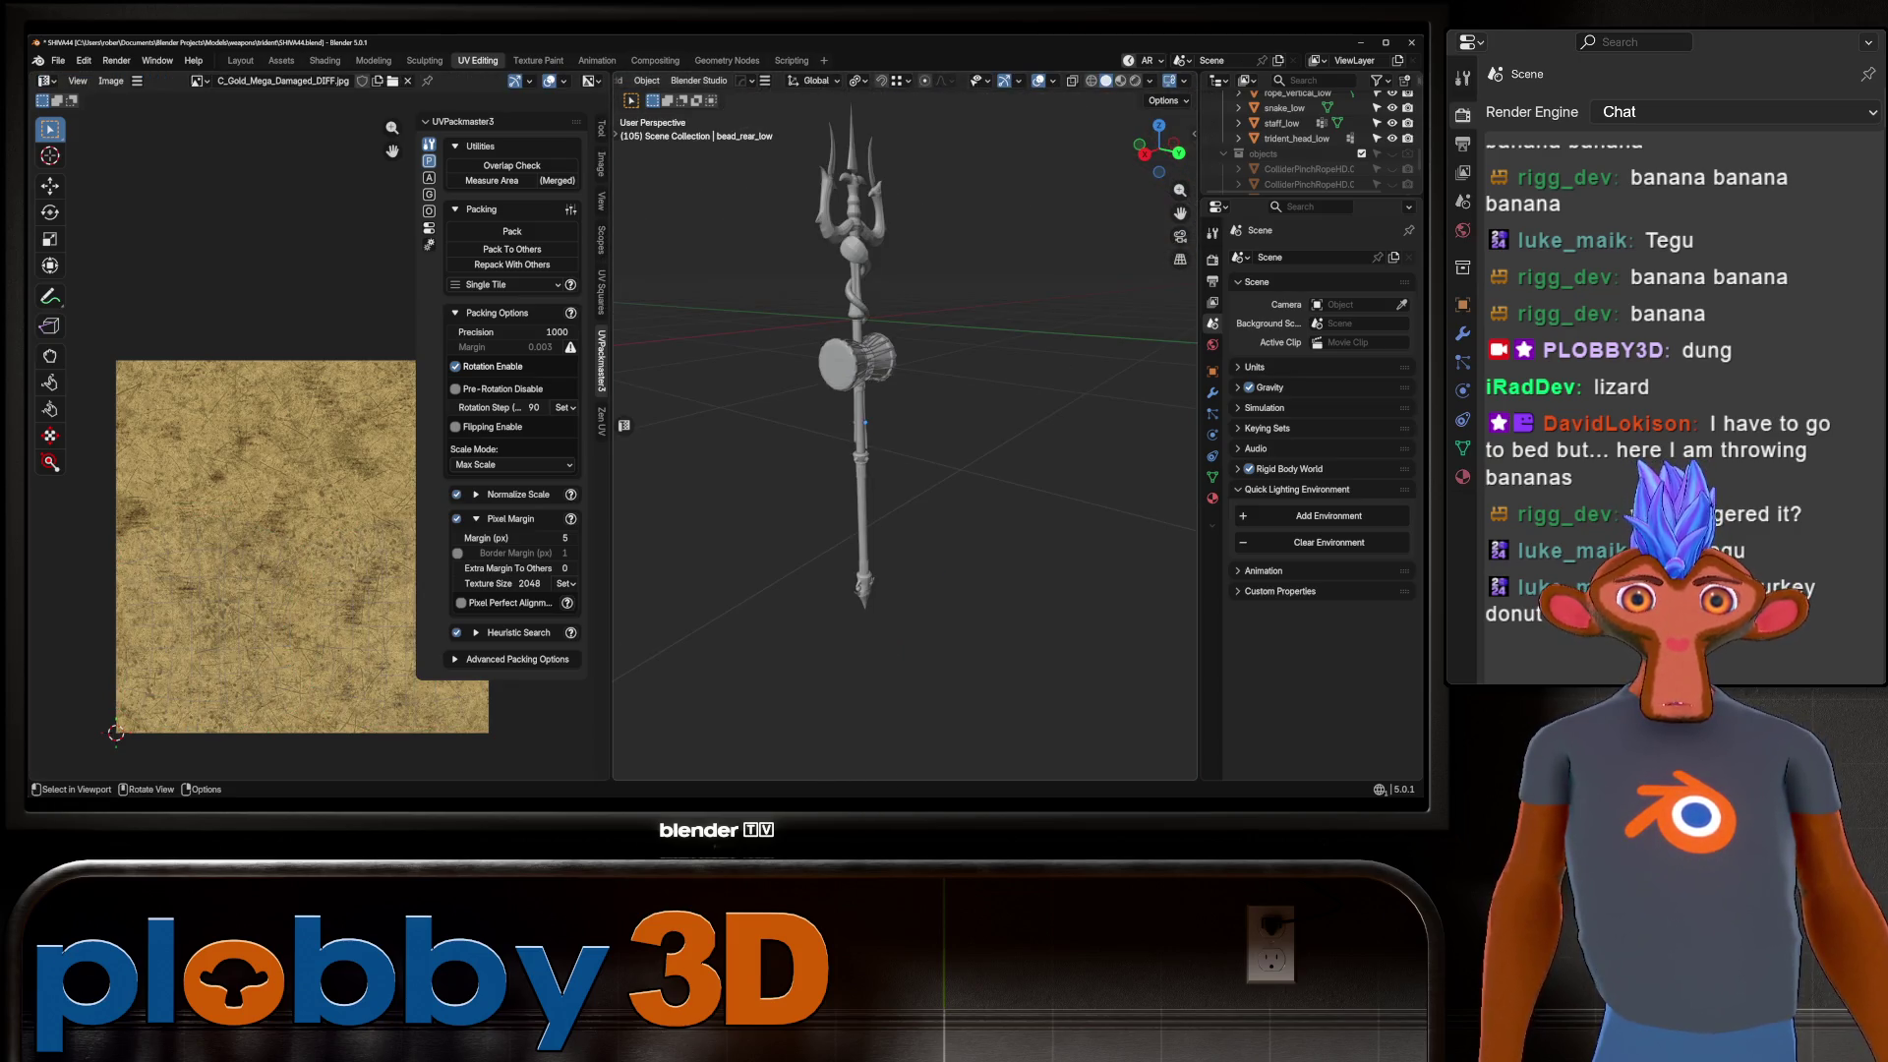
# Pack the UVs of all selected trident parts together with UVPackmaster3.
pyautogui.moveTo(817, 118); pyautogui.dragTo(982, 645)
pyautogui.press('Tab')
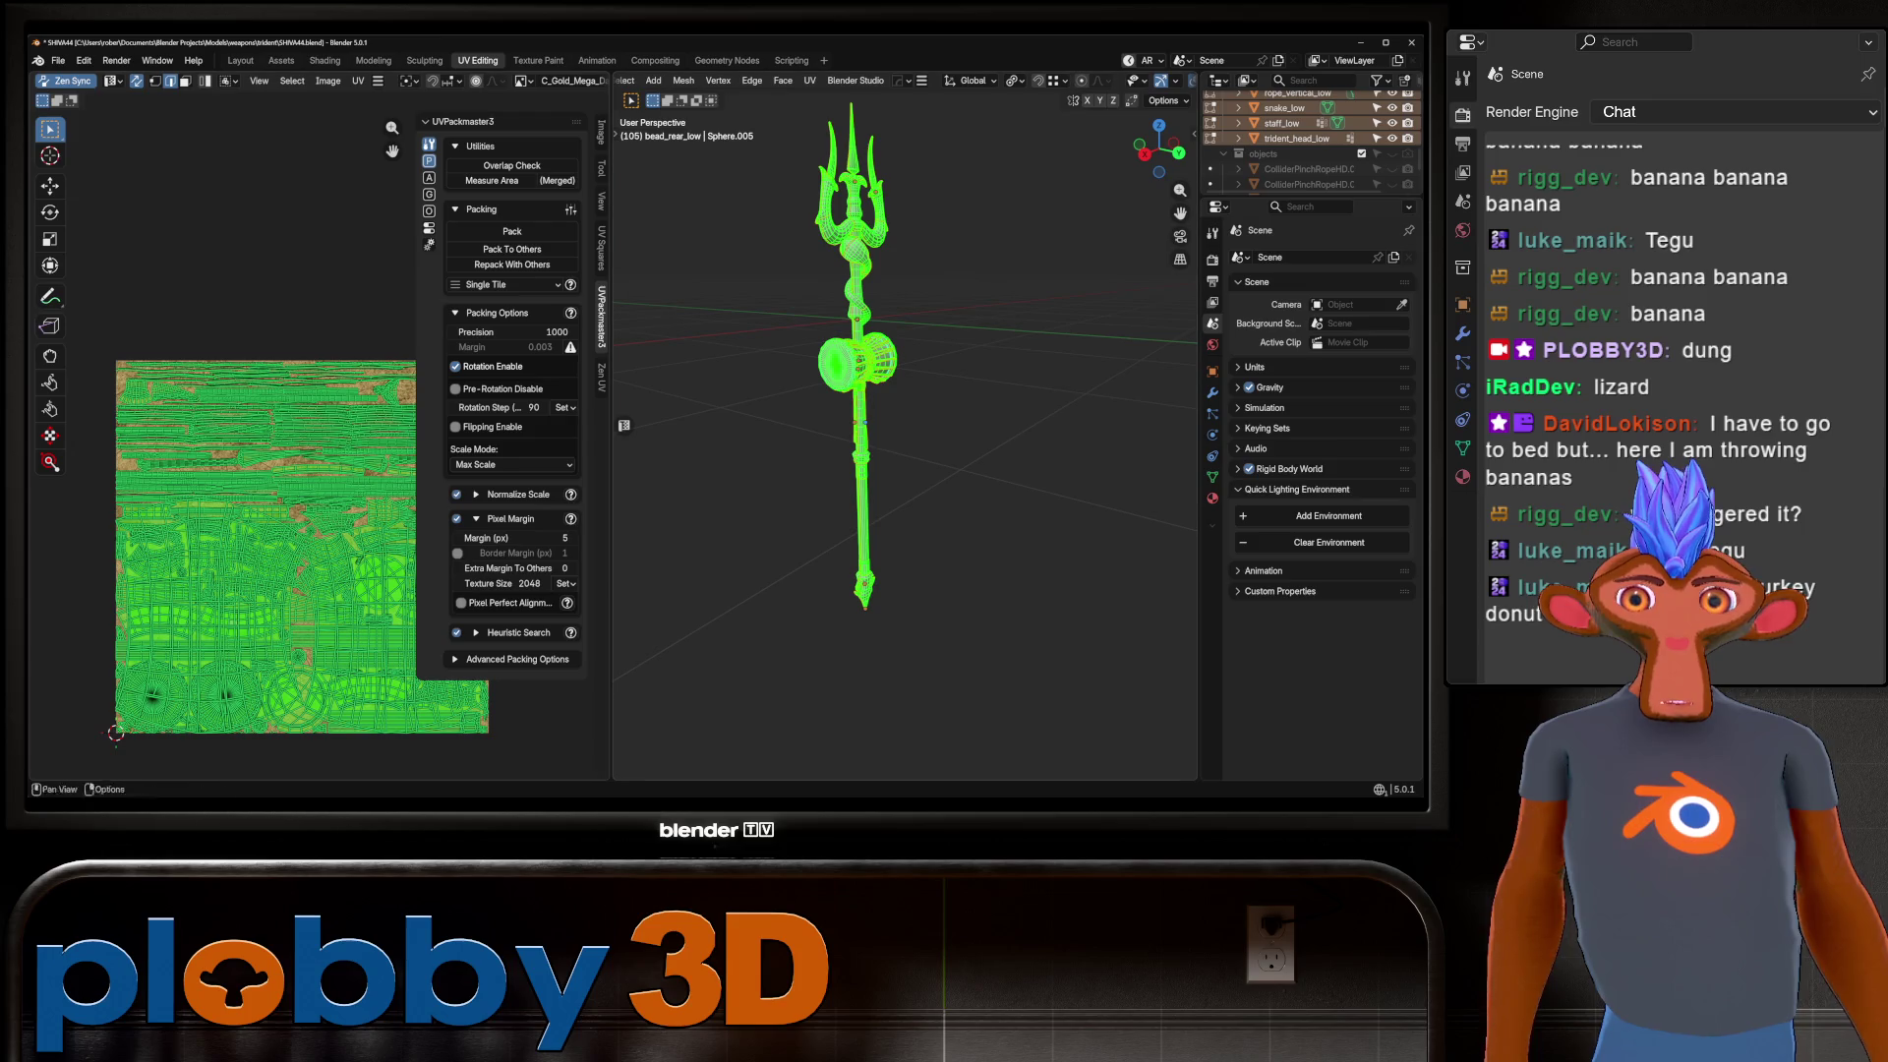
pyautogui.click(511, 231)
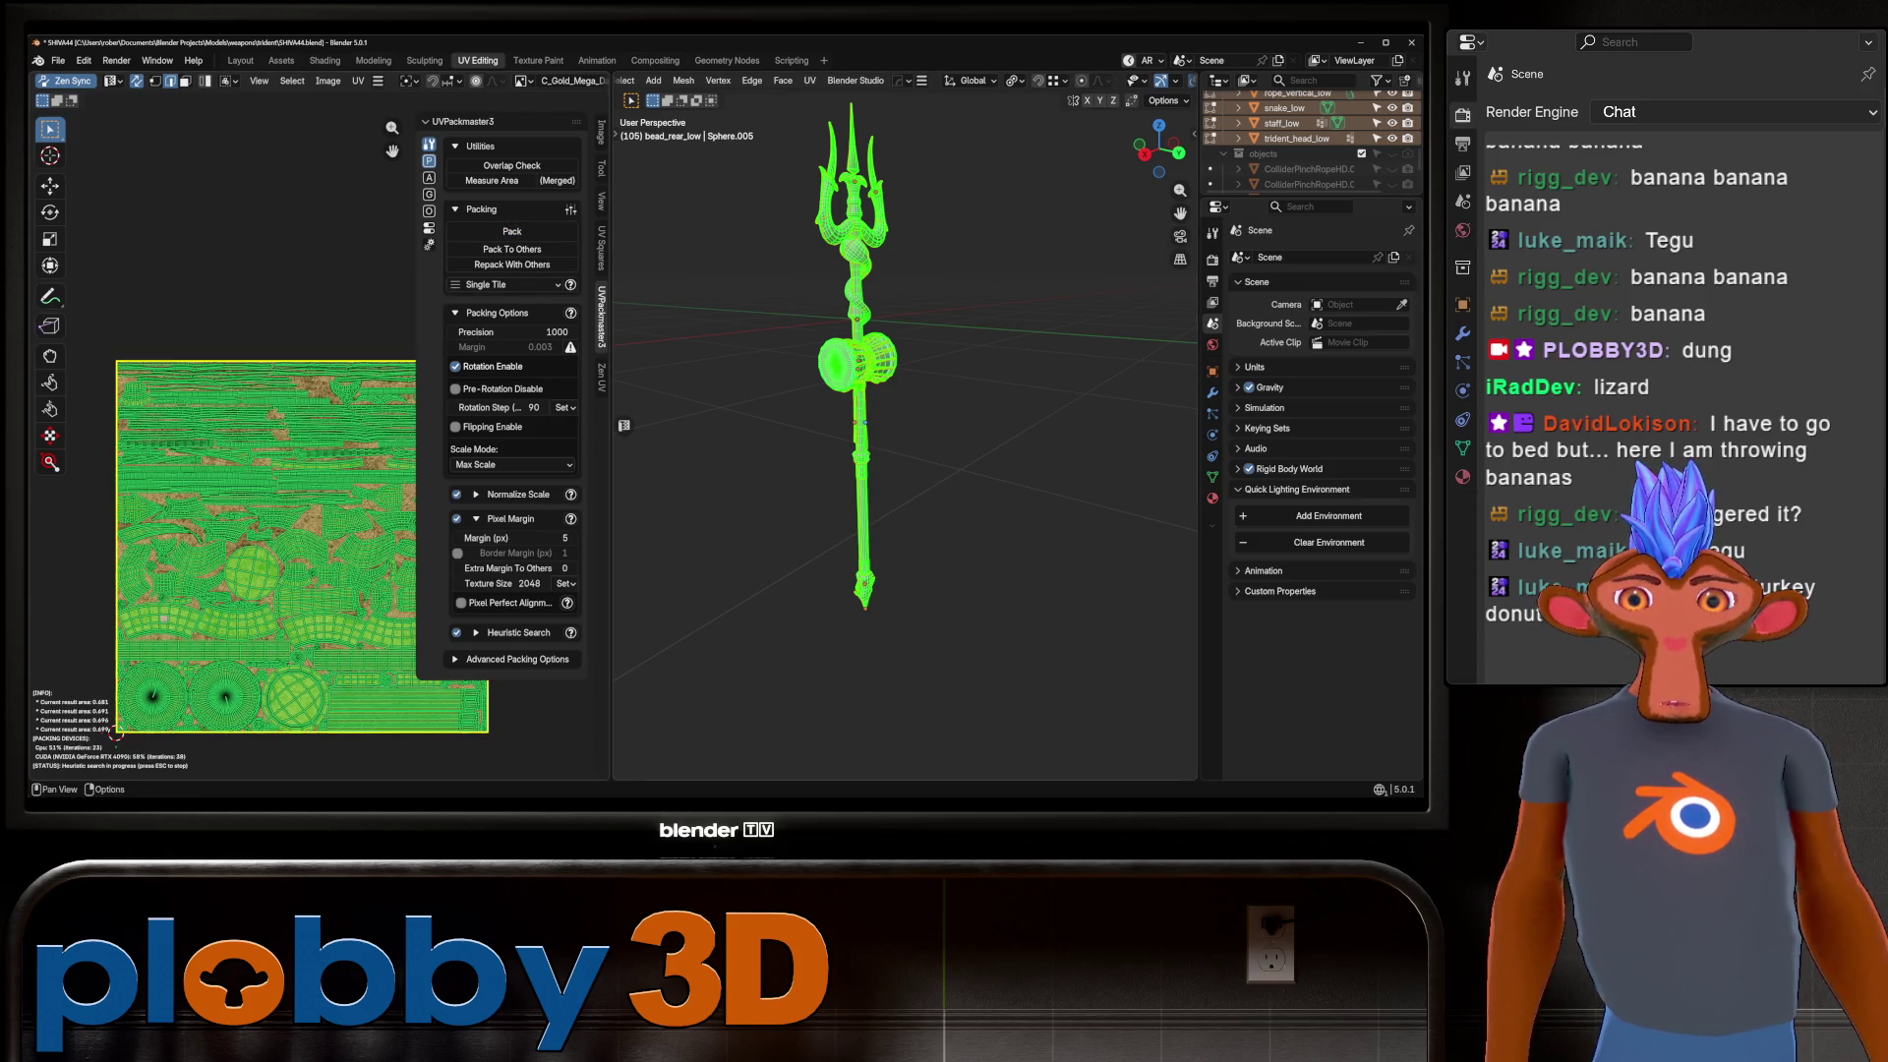
# Pan and zoom the UV view to watch the packing search refine the layout.
pyautogui.scroll(5, 320, 432)
pyautogui.moveTo(69, 392); pyautogui.dragTo(163, 359, button='middle')
pyautogui.scroll(6, 163, 360)
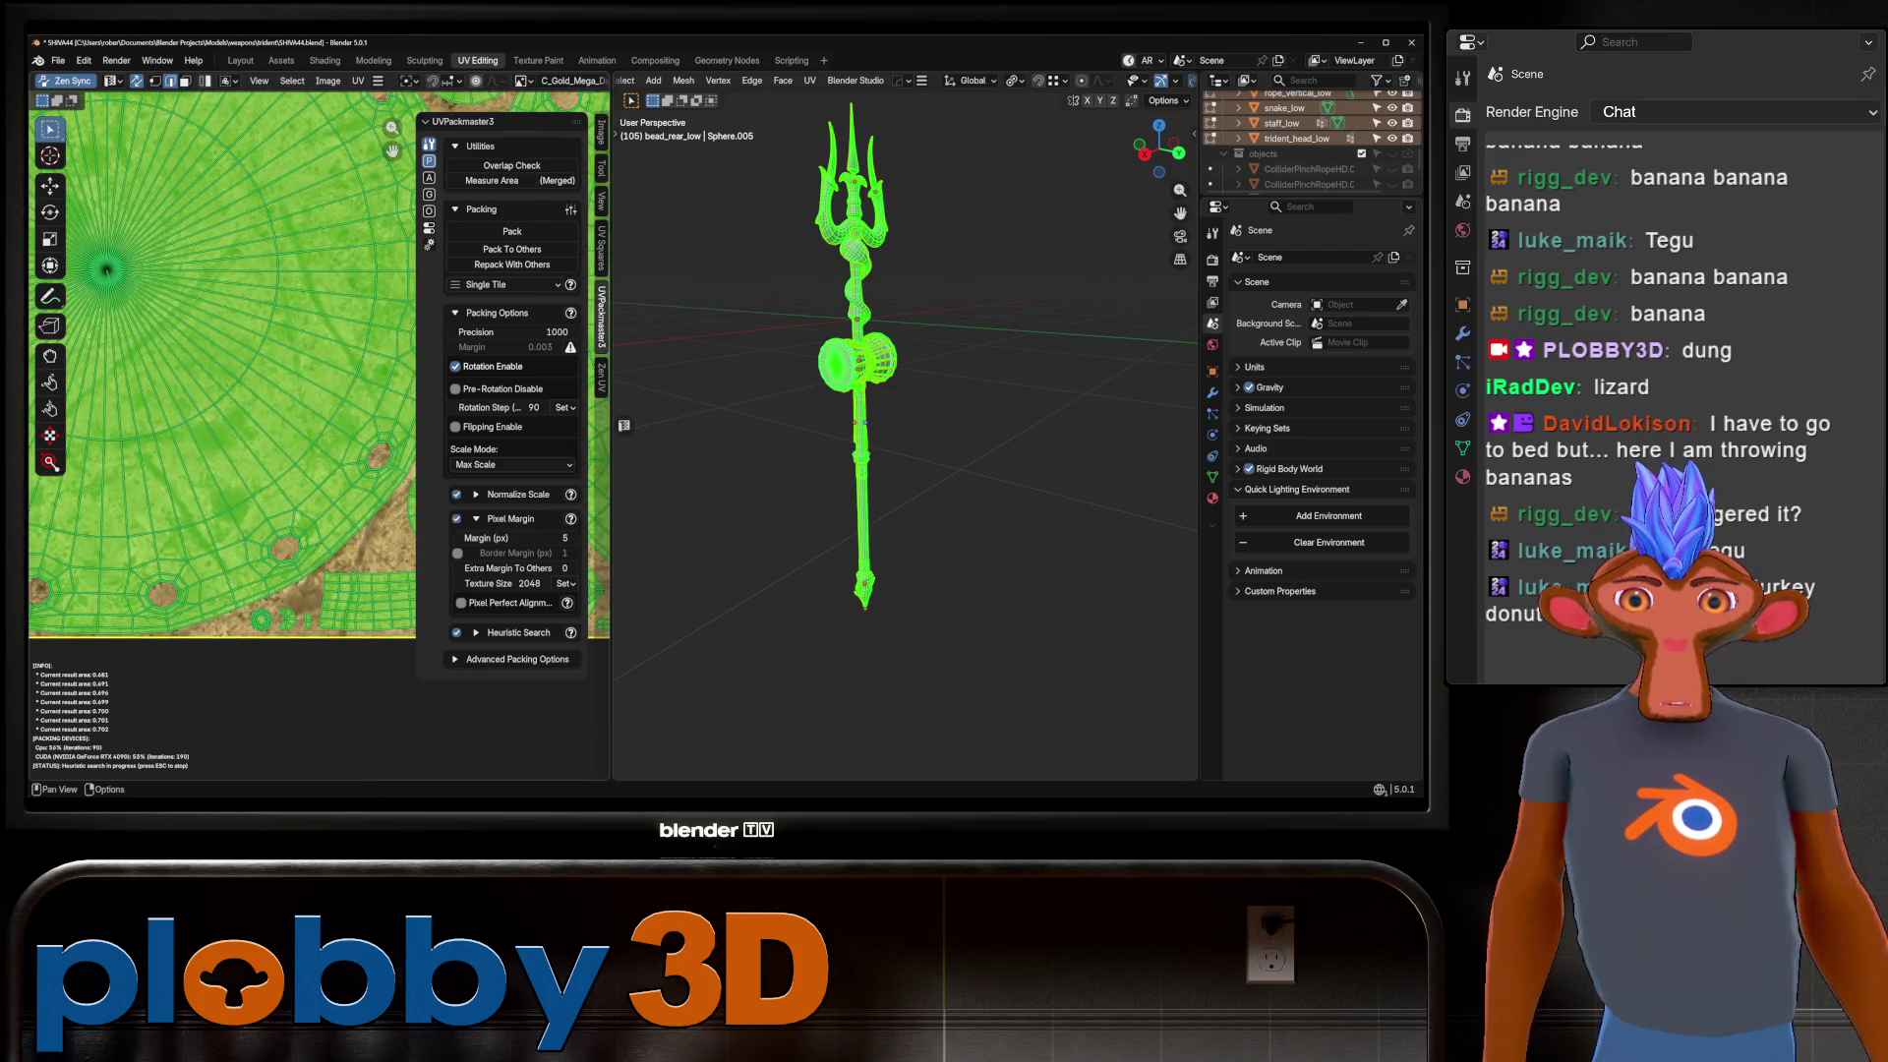
pyautogui.scroll(-6, 221, 368)
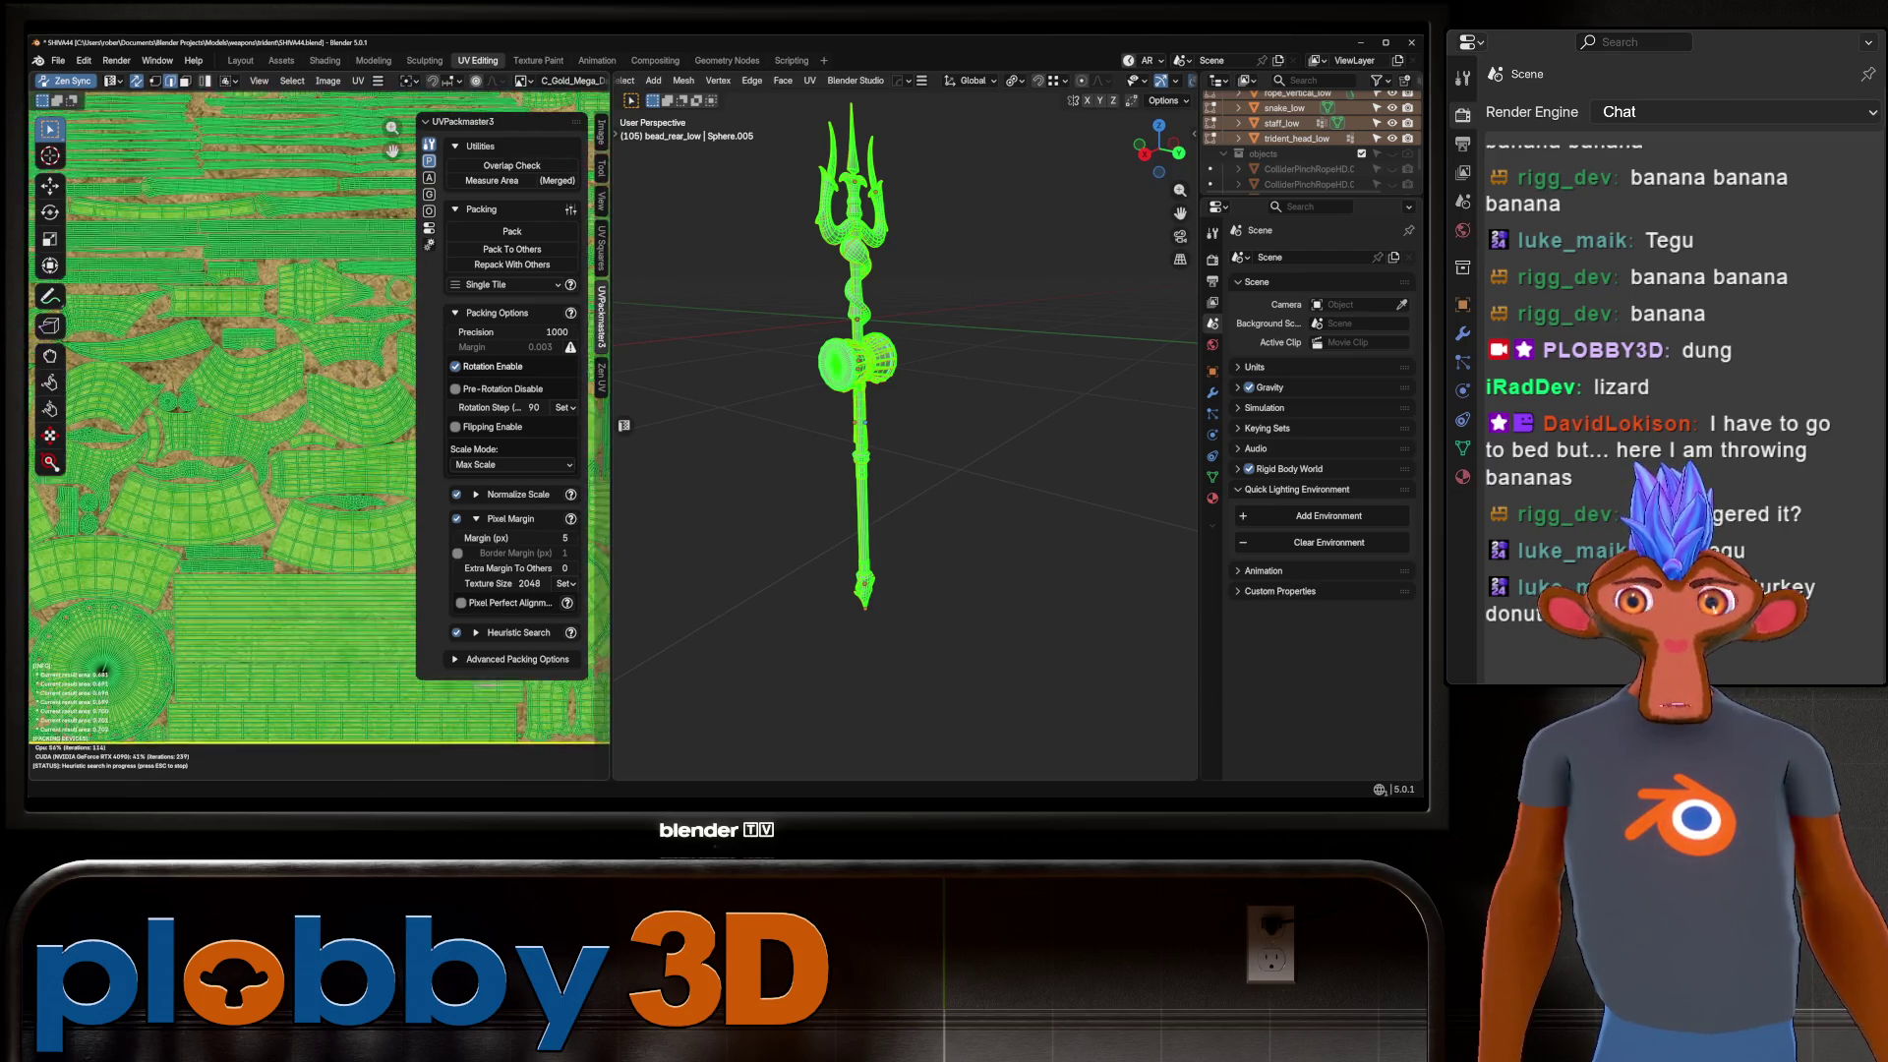
pyautogui.scroll(3, 226, 413)
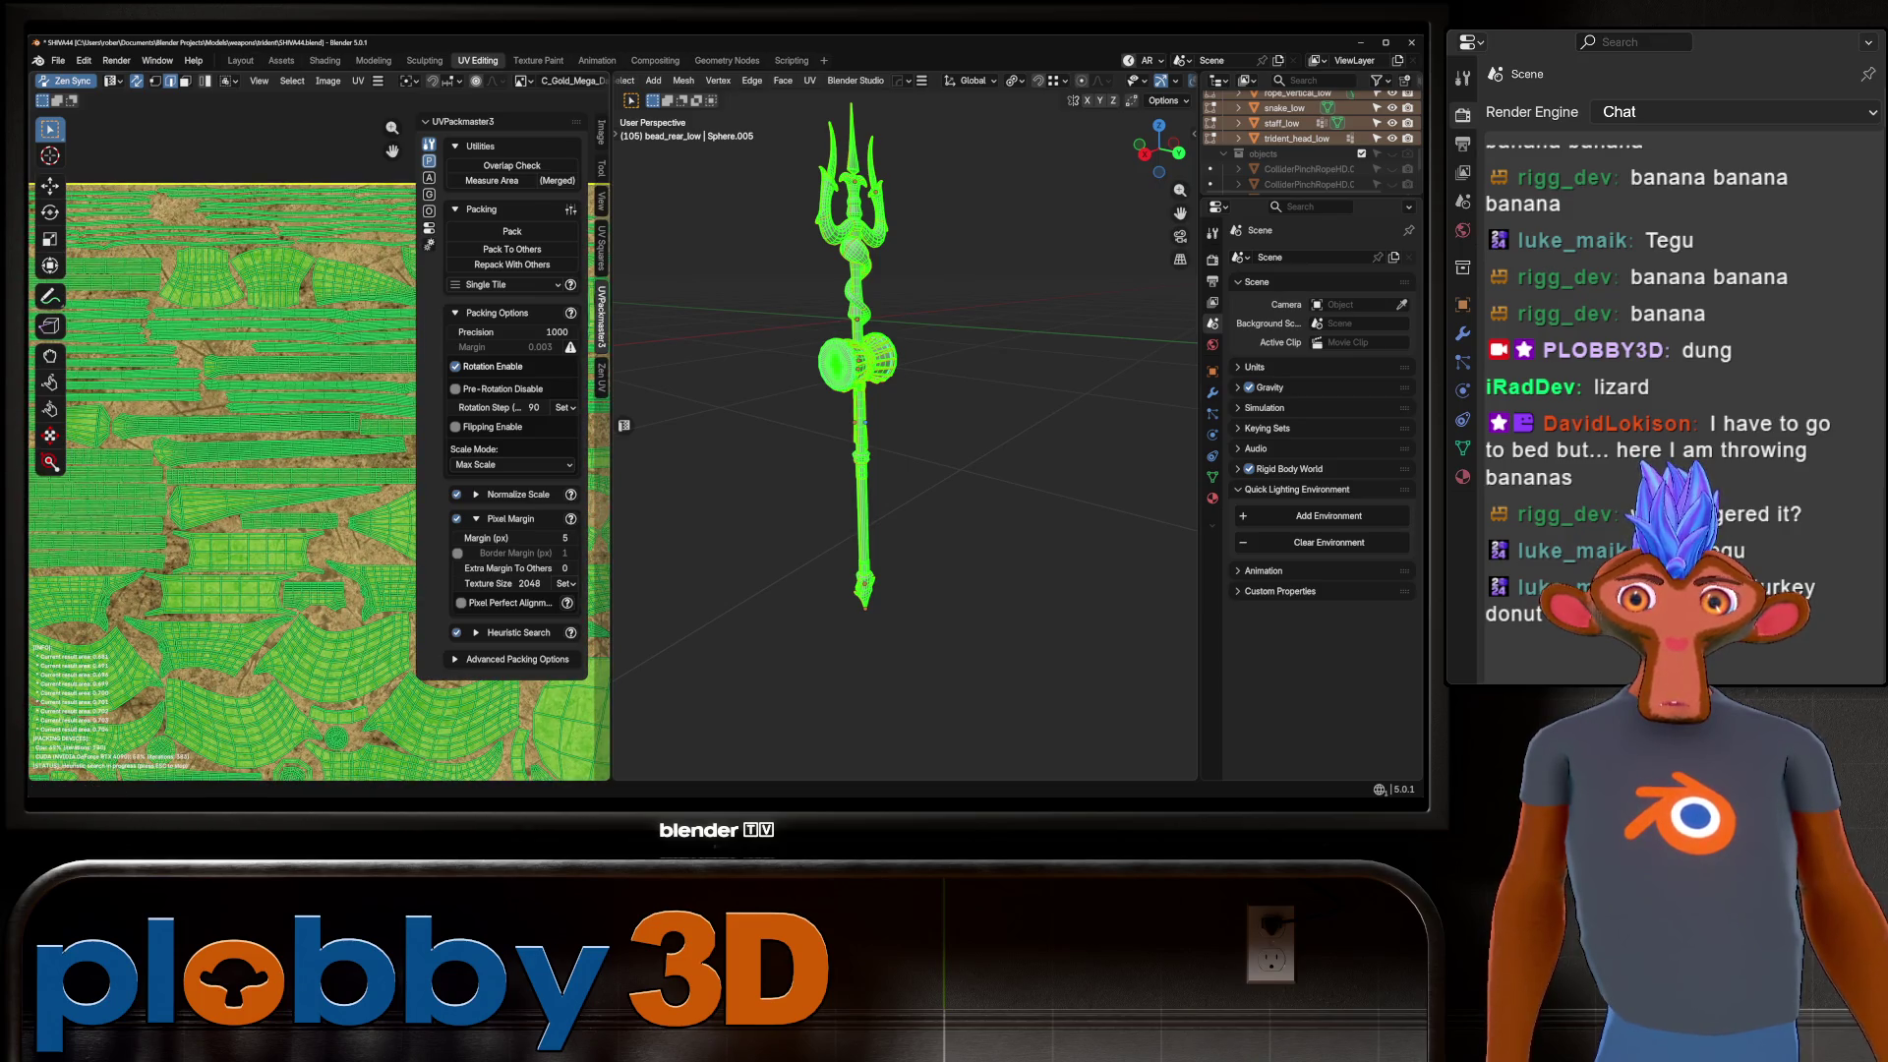
pyautogui.scroll(3, 325, 442)
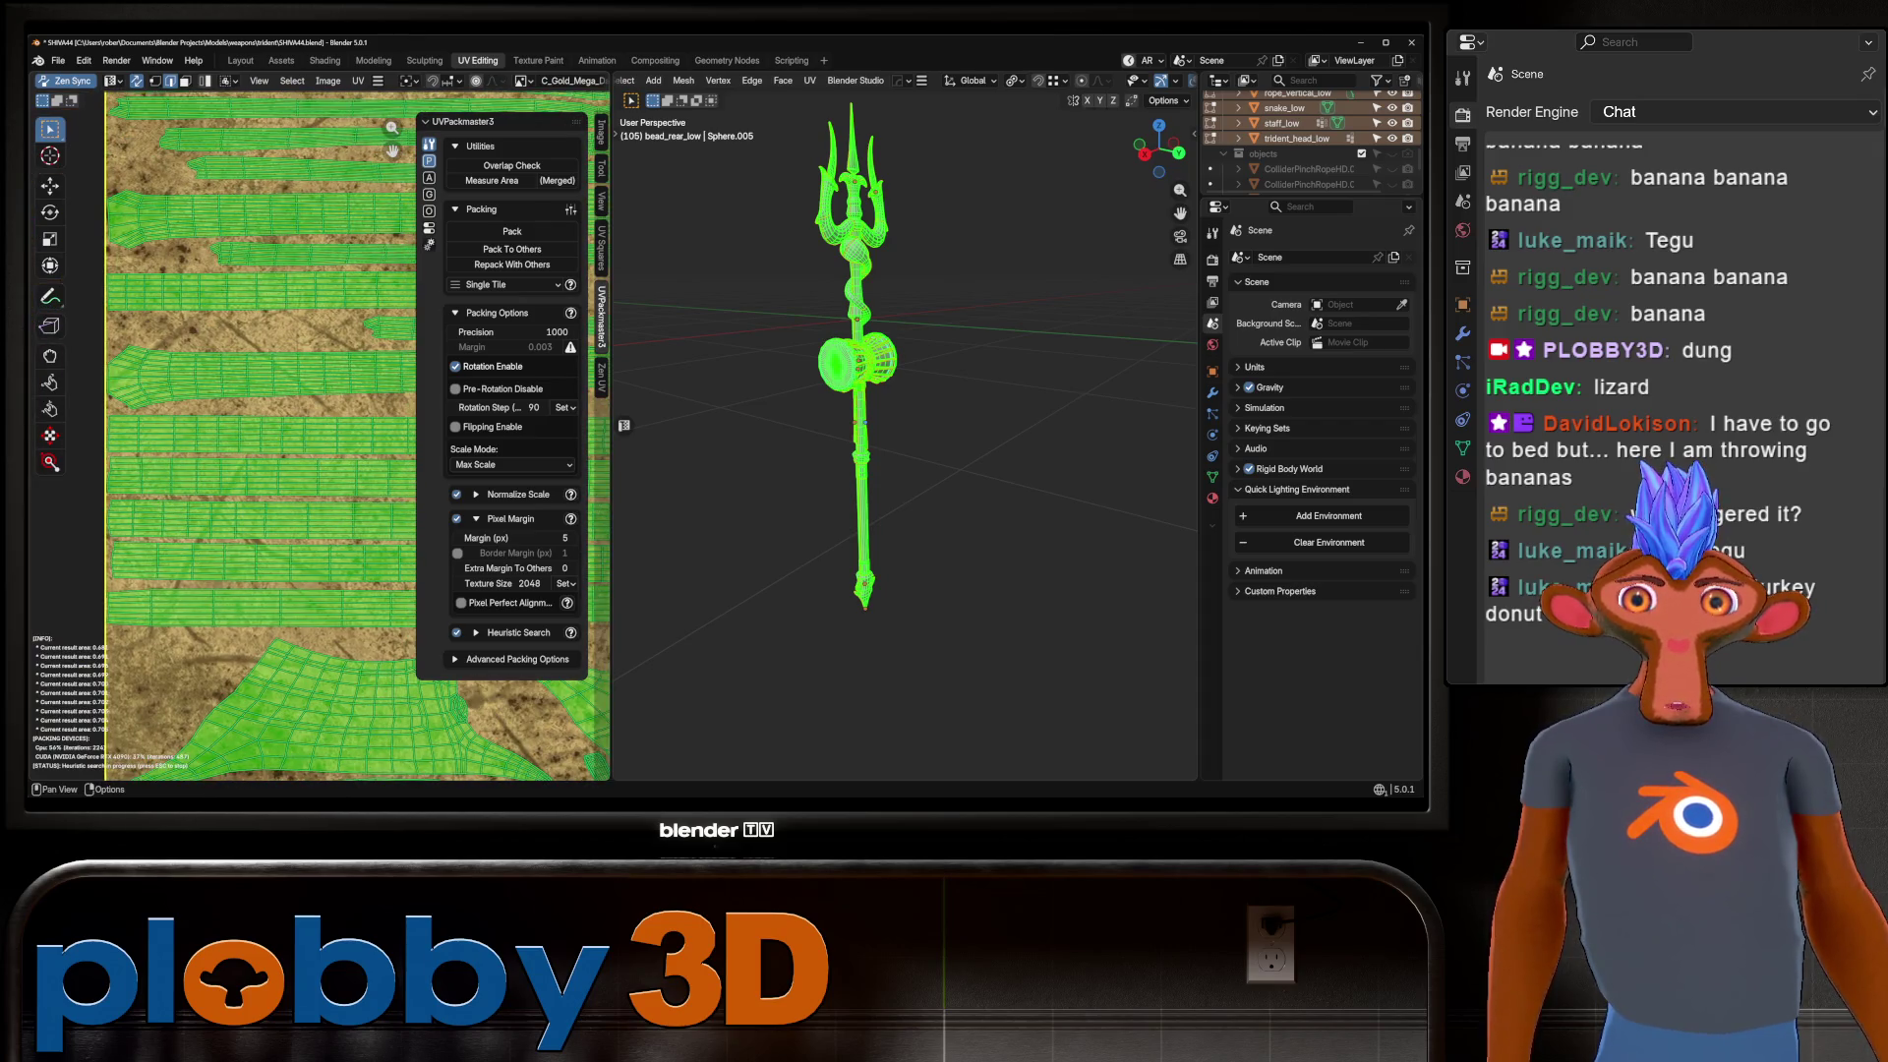
pyautogui.scroll(-4, 245, 472)
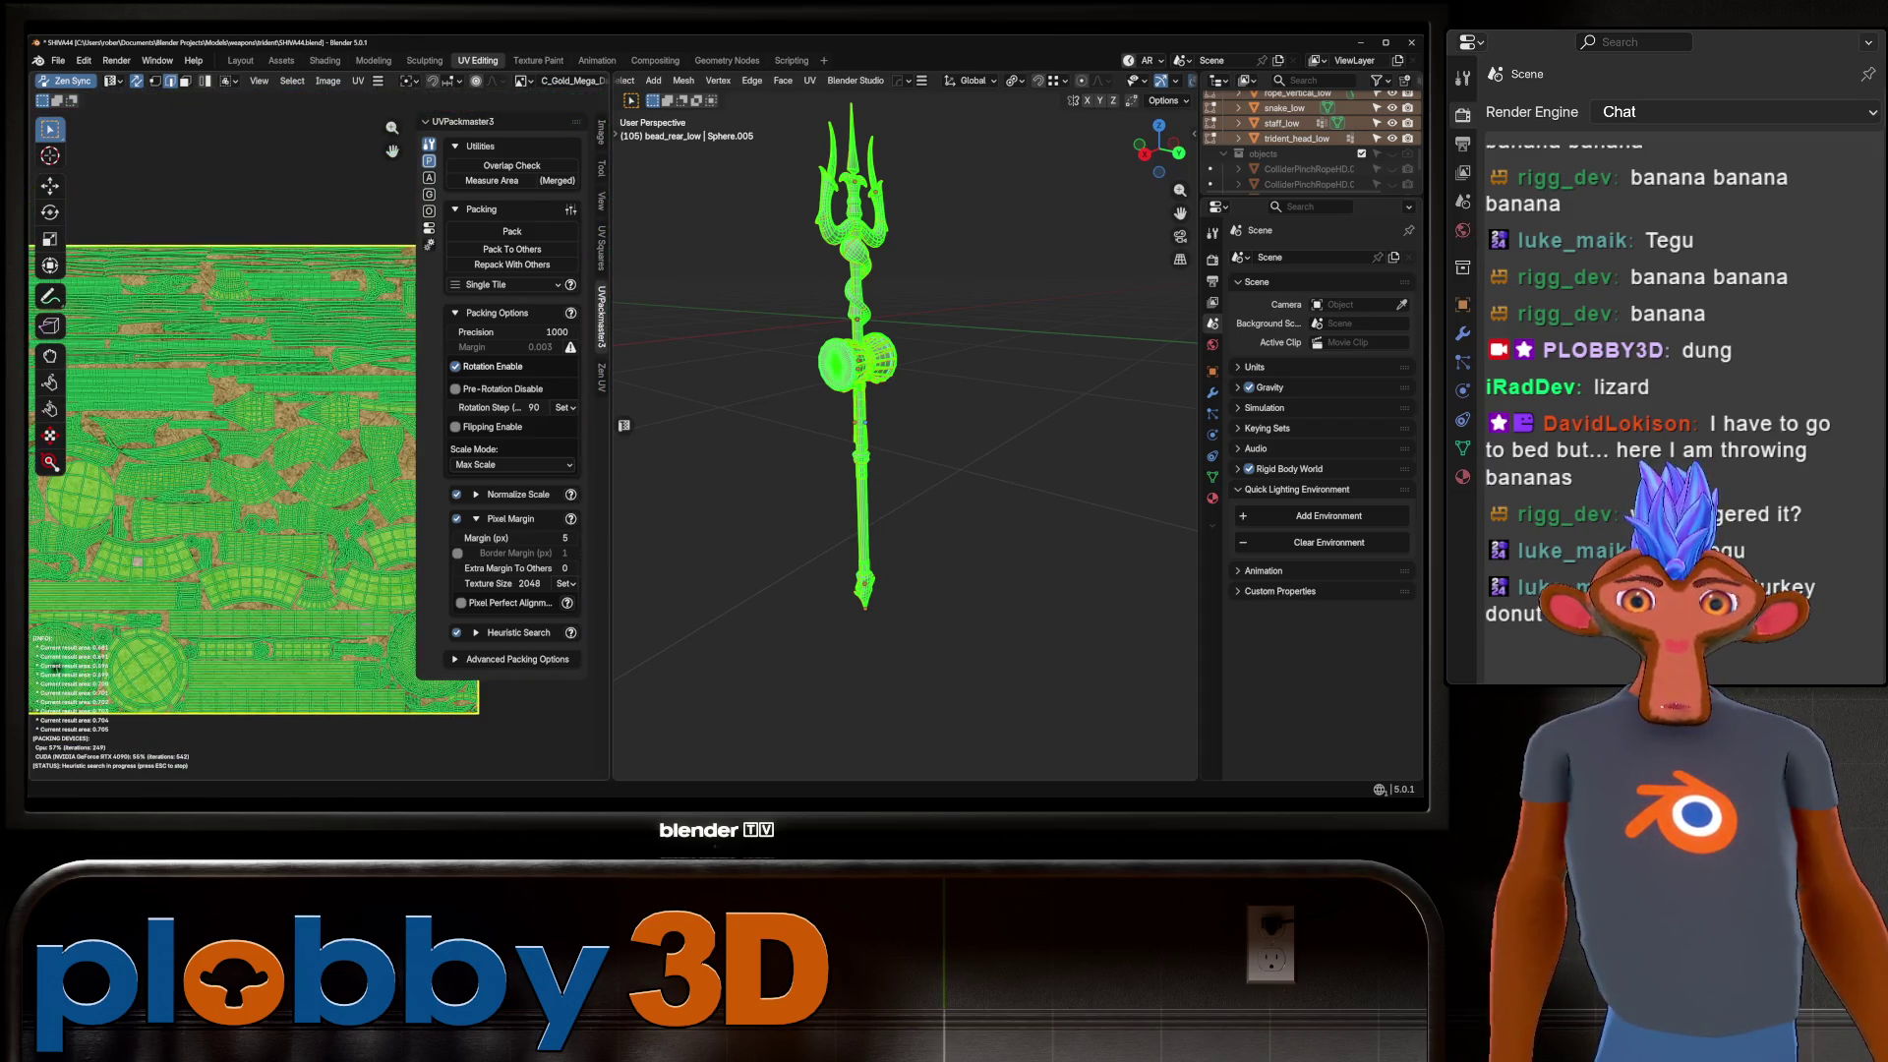
pyautogui.scroll(-3, 245, 471)
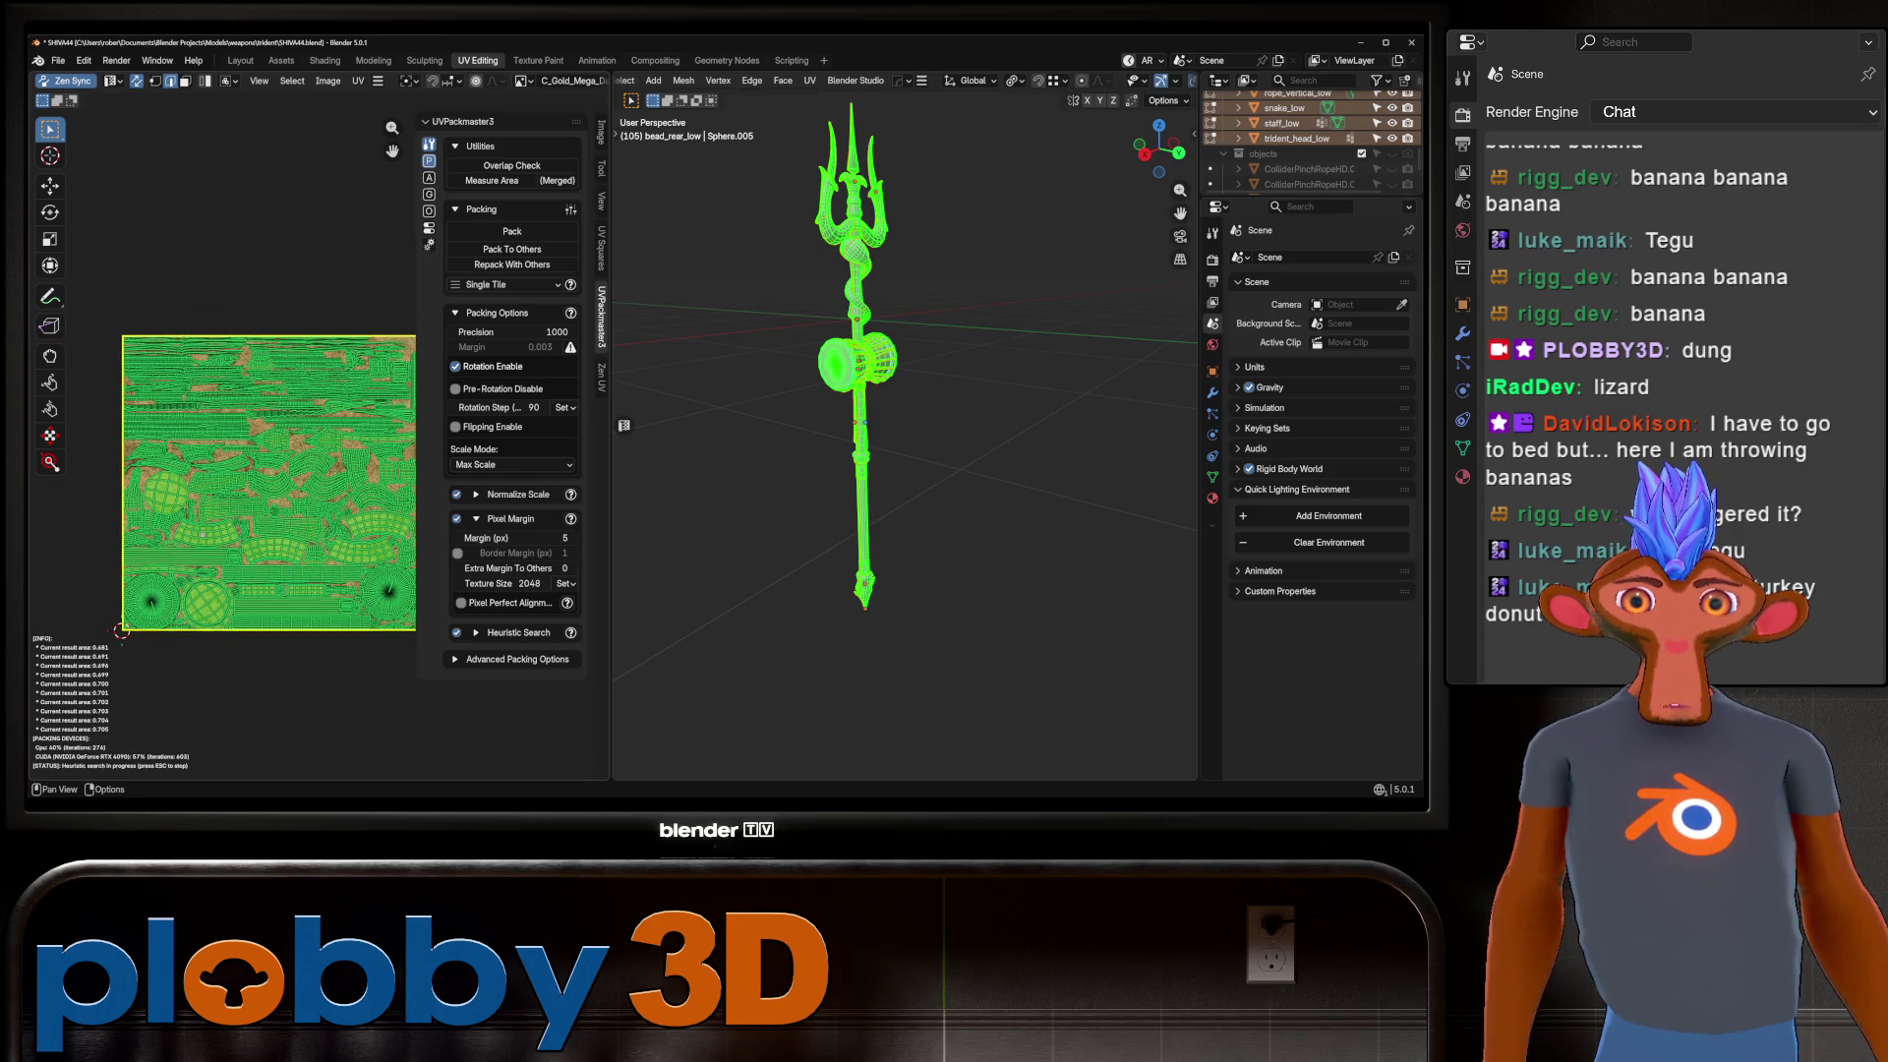
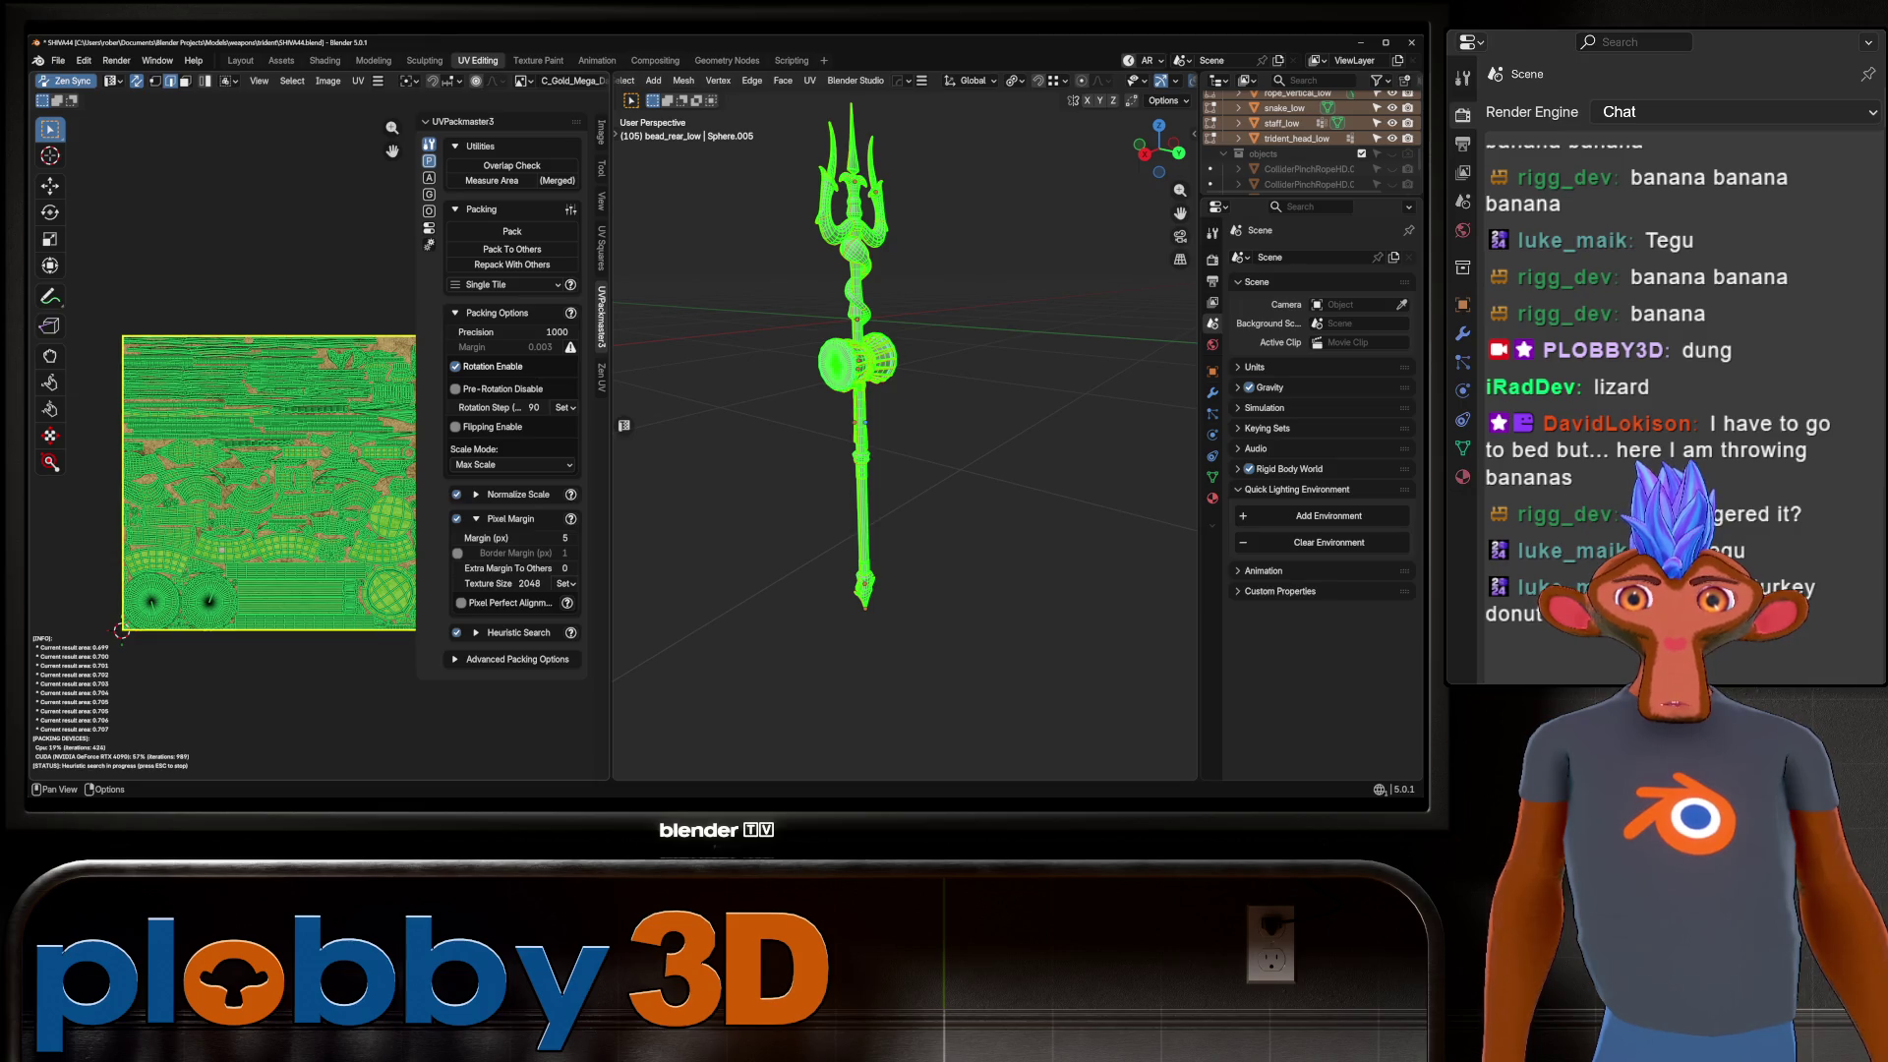
# Keep the UVPackmaster packing result, return to Object Mode and deselect the trident.
pyautogui.scroll(8, 226, 492)
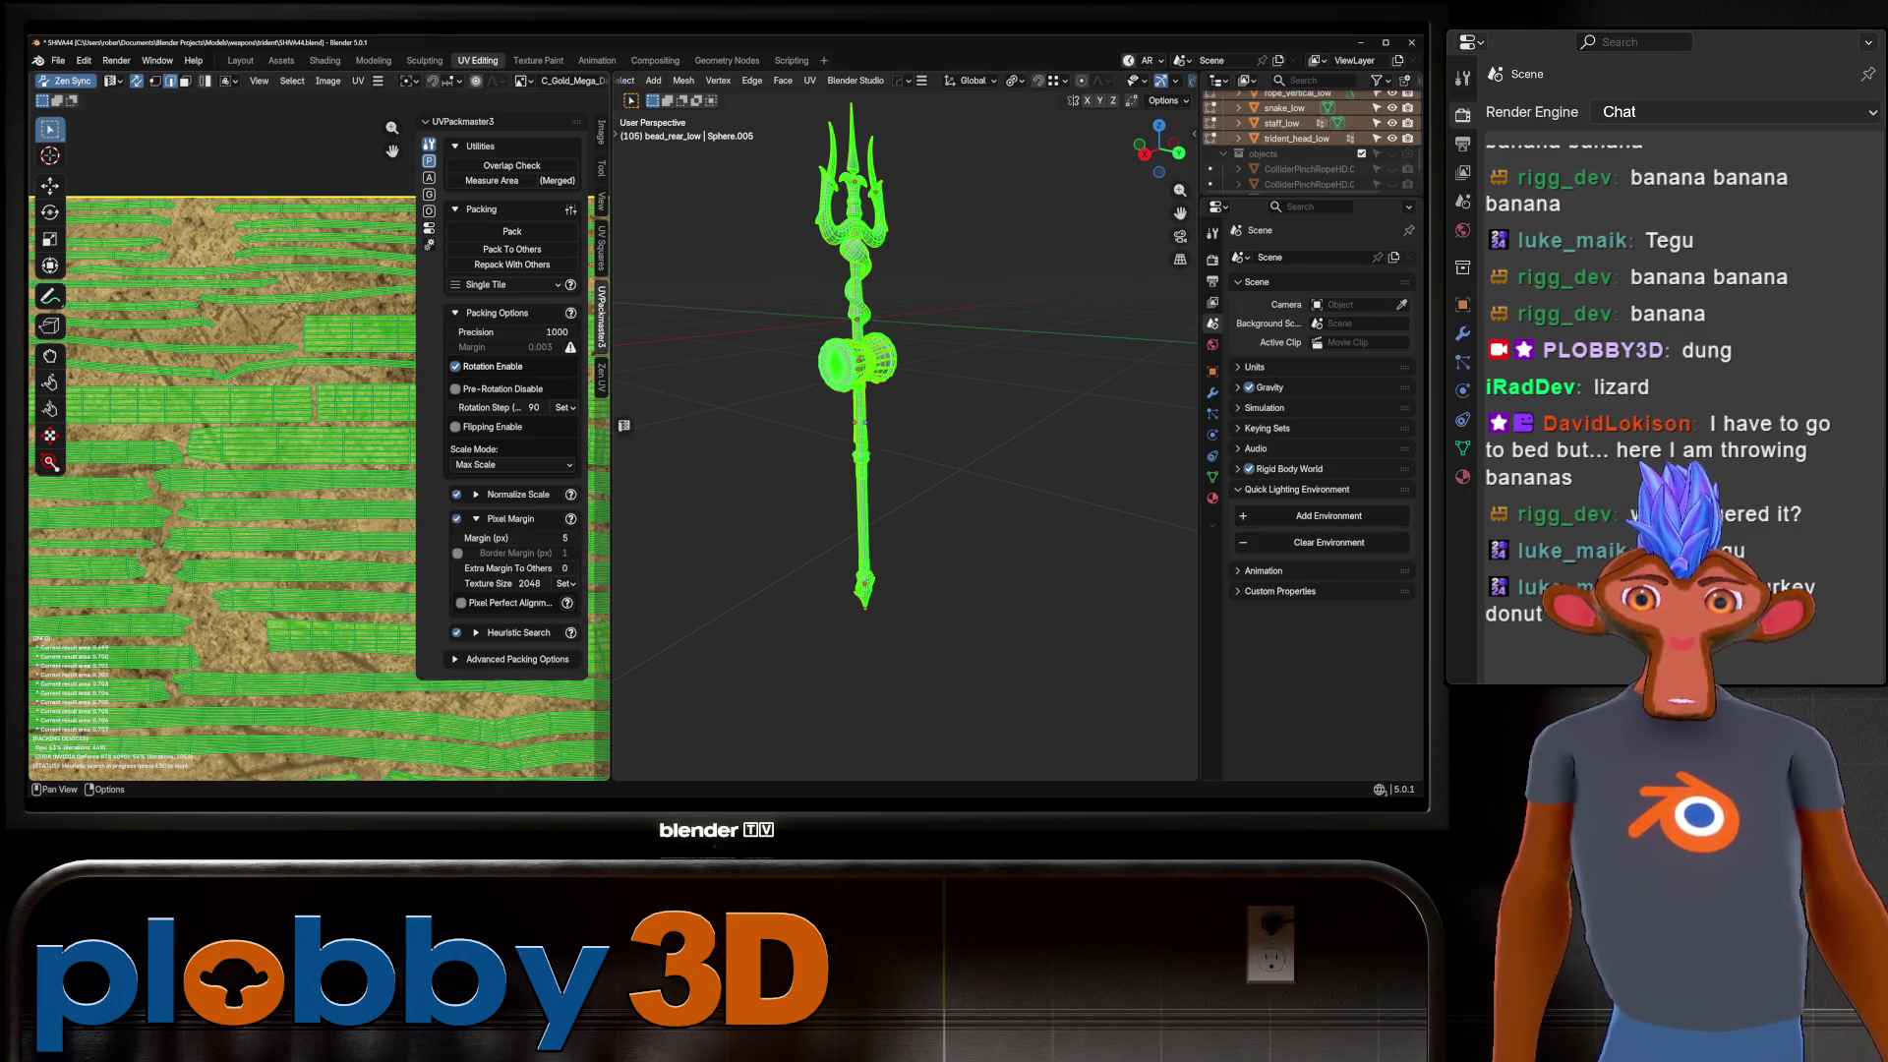
pyautogui.scroll(10, 856, 359)
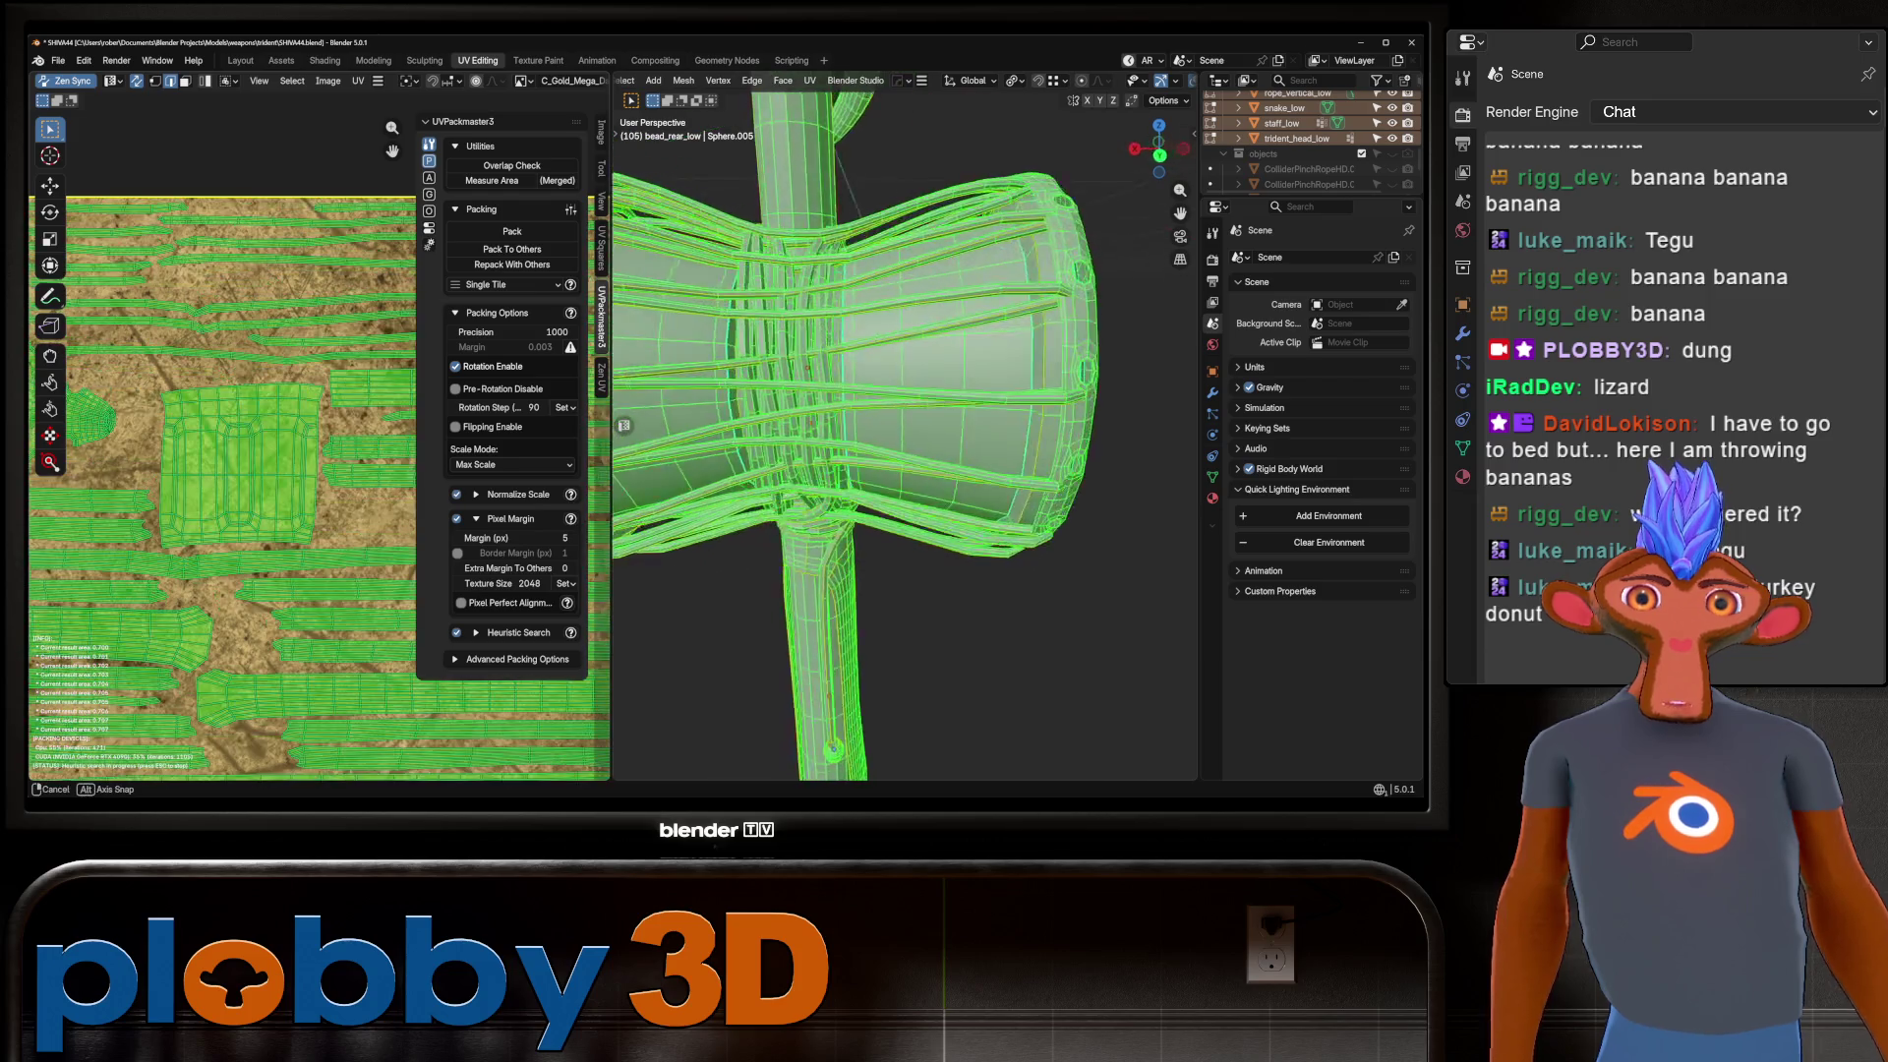
pyautogui.scroll(-10, 816, 432)
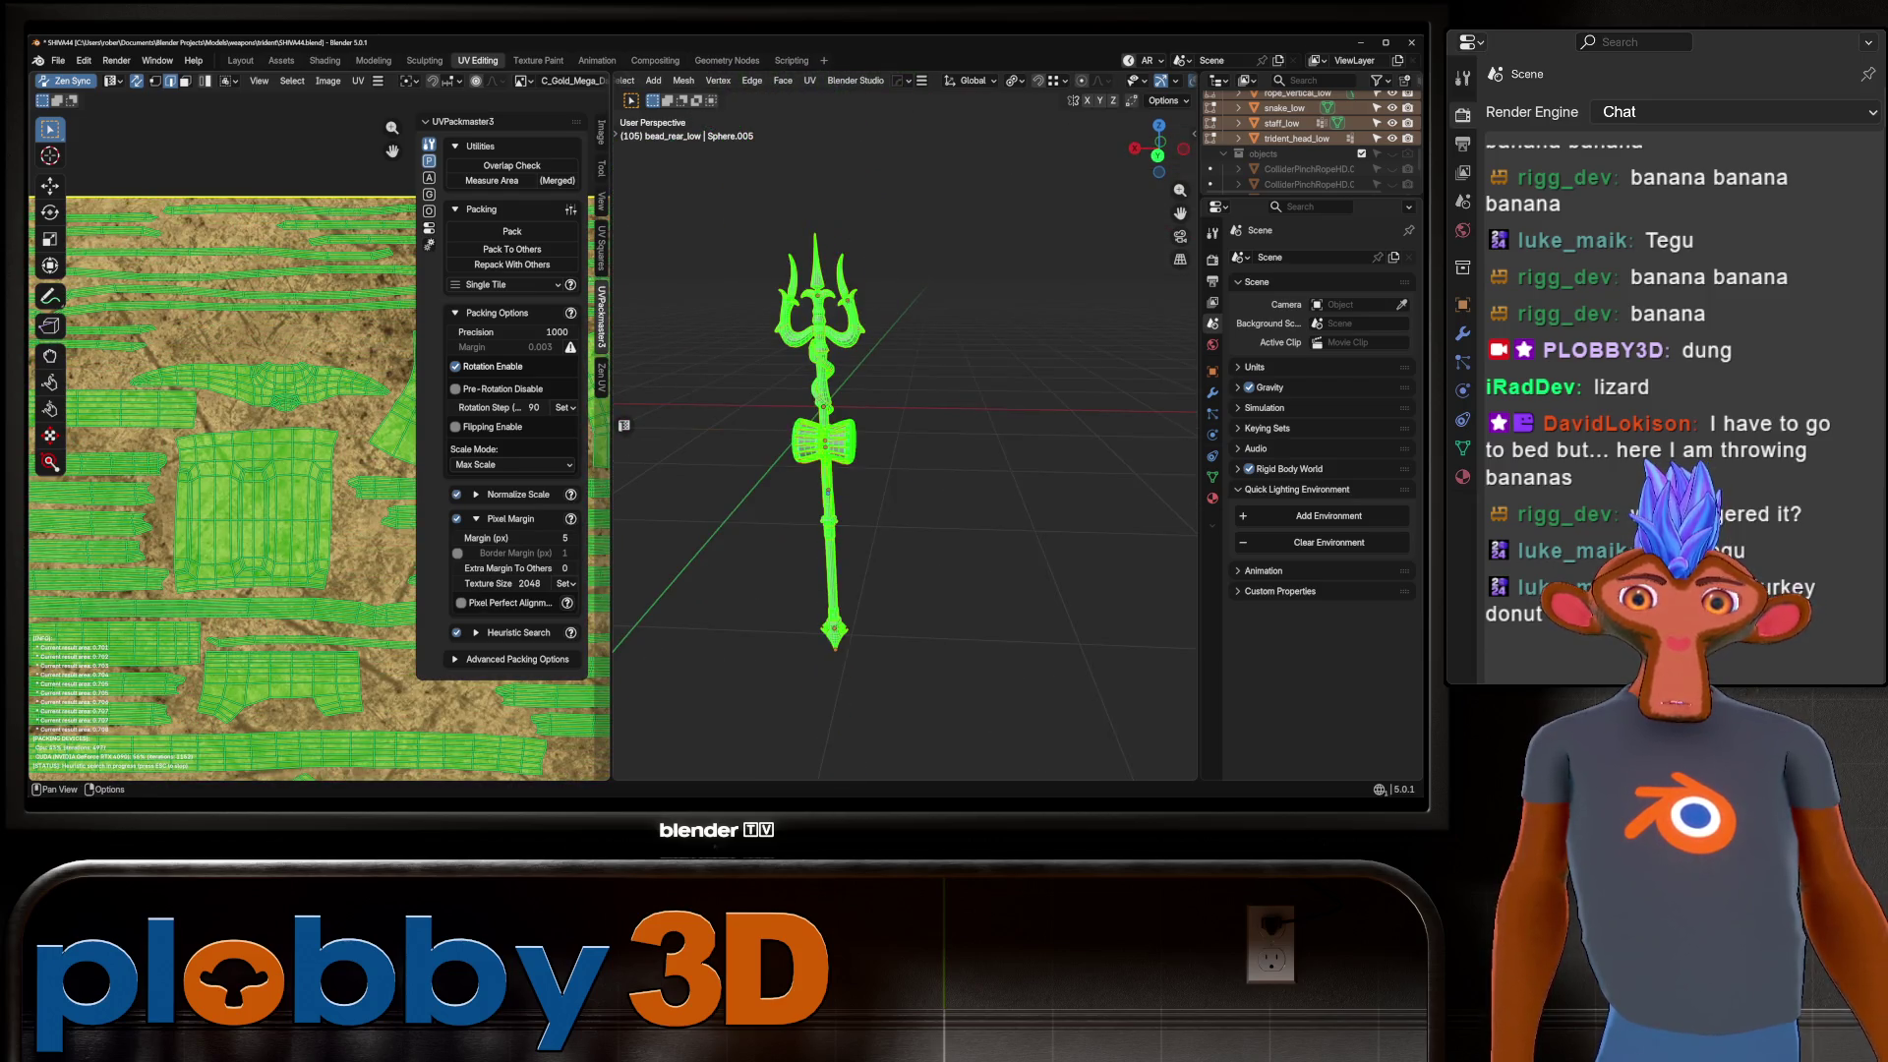
pyautogui.scroll(-5, 226, 492)
pyautogui.scroll(-3, 95, 694)
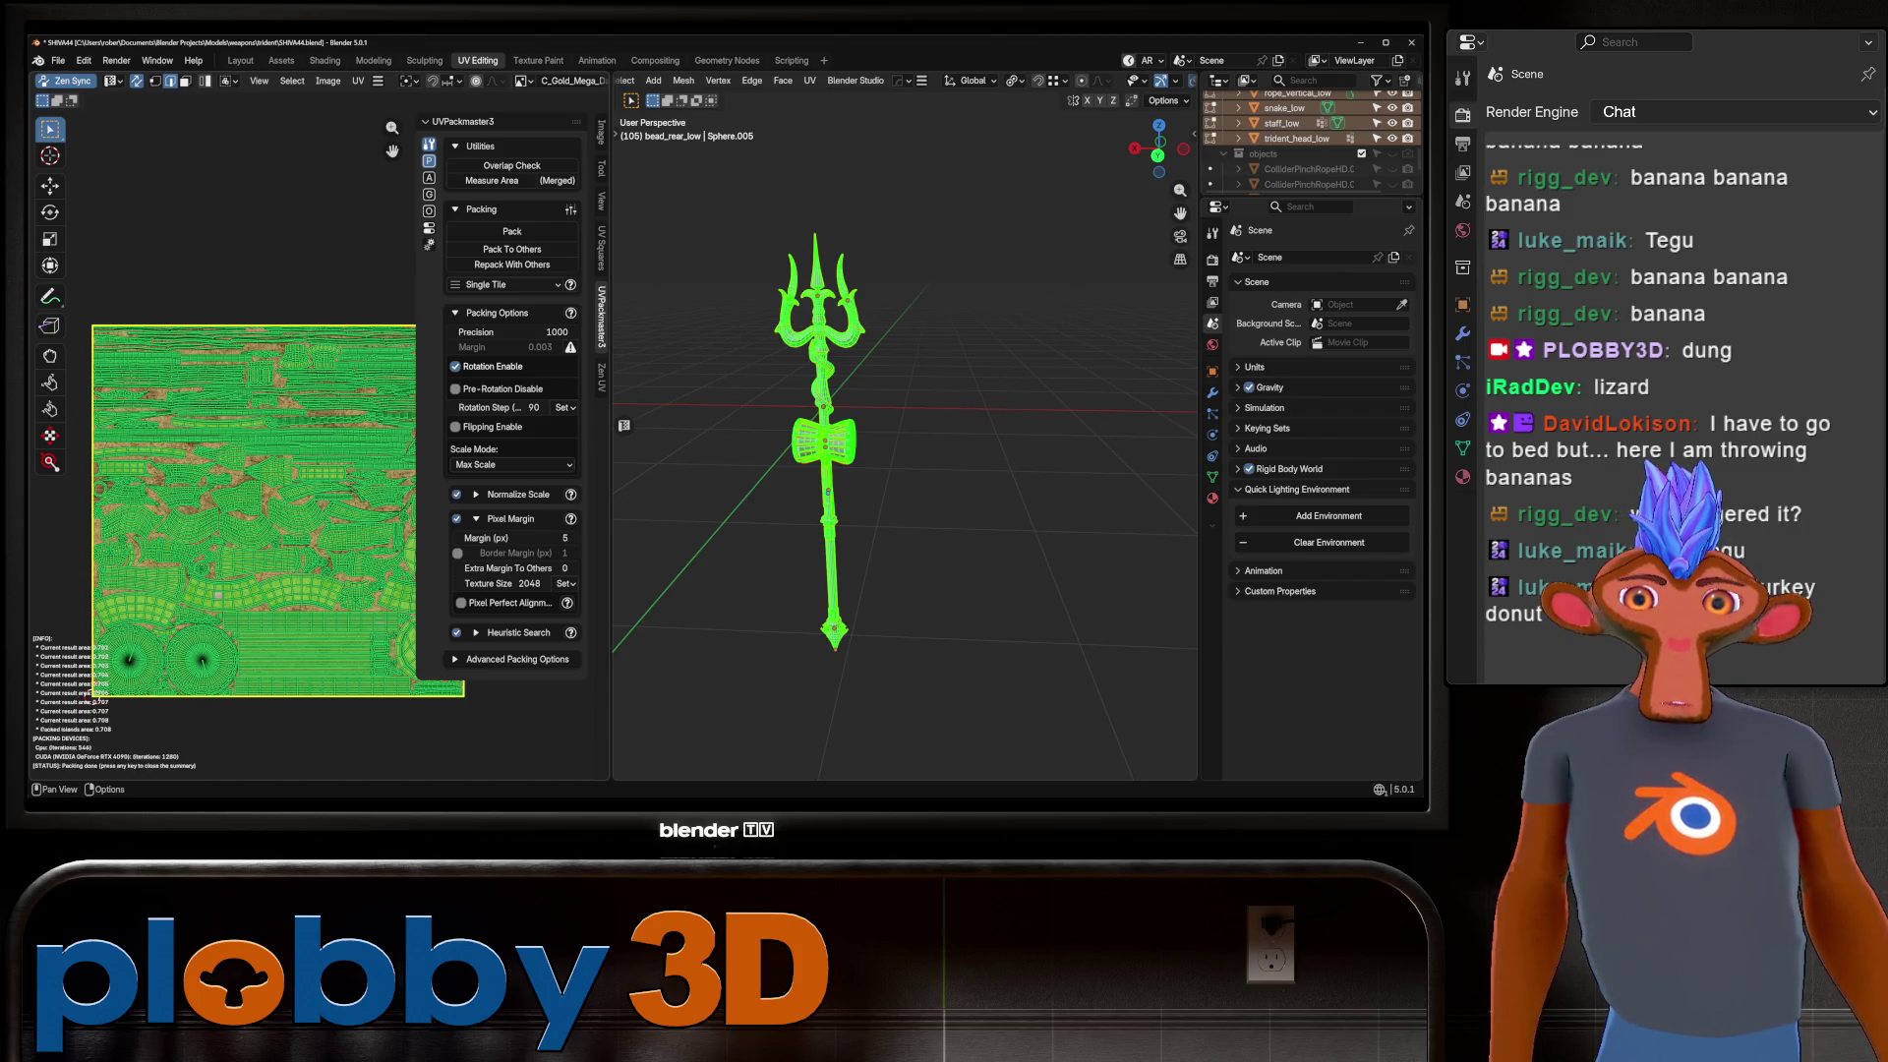
pyautogui.press('Escape')
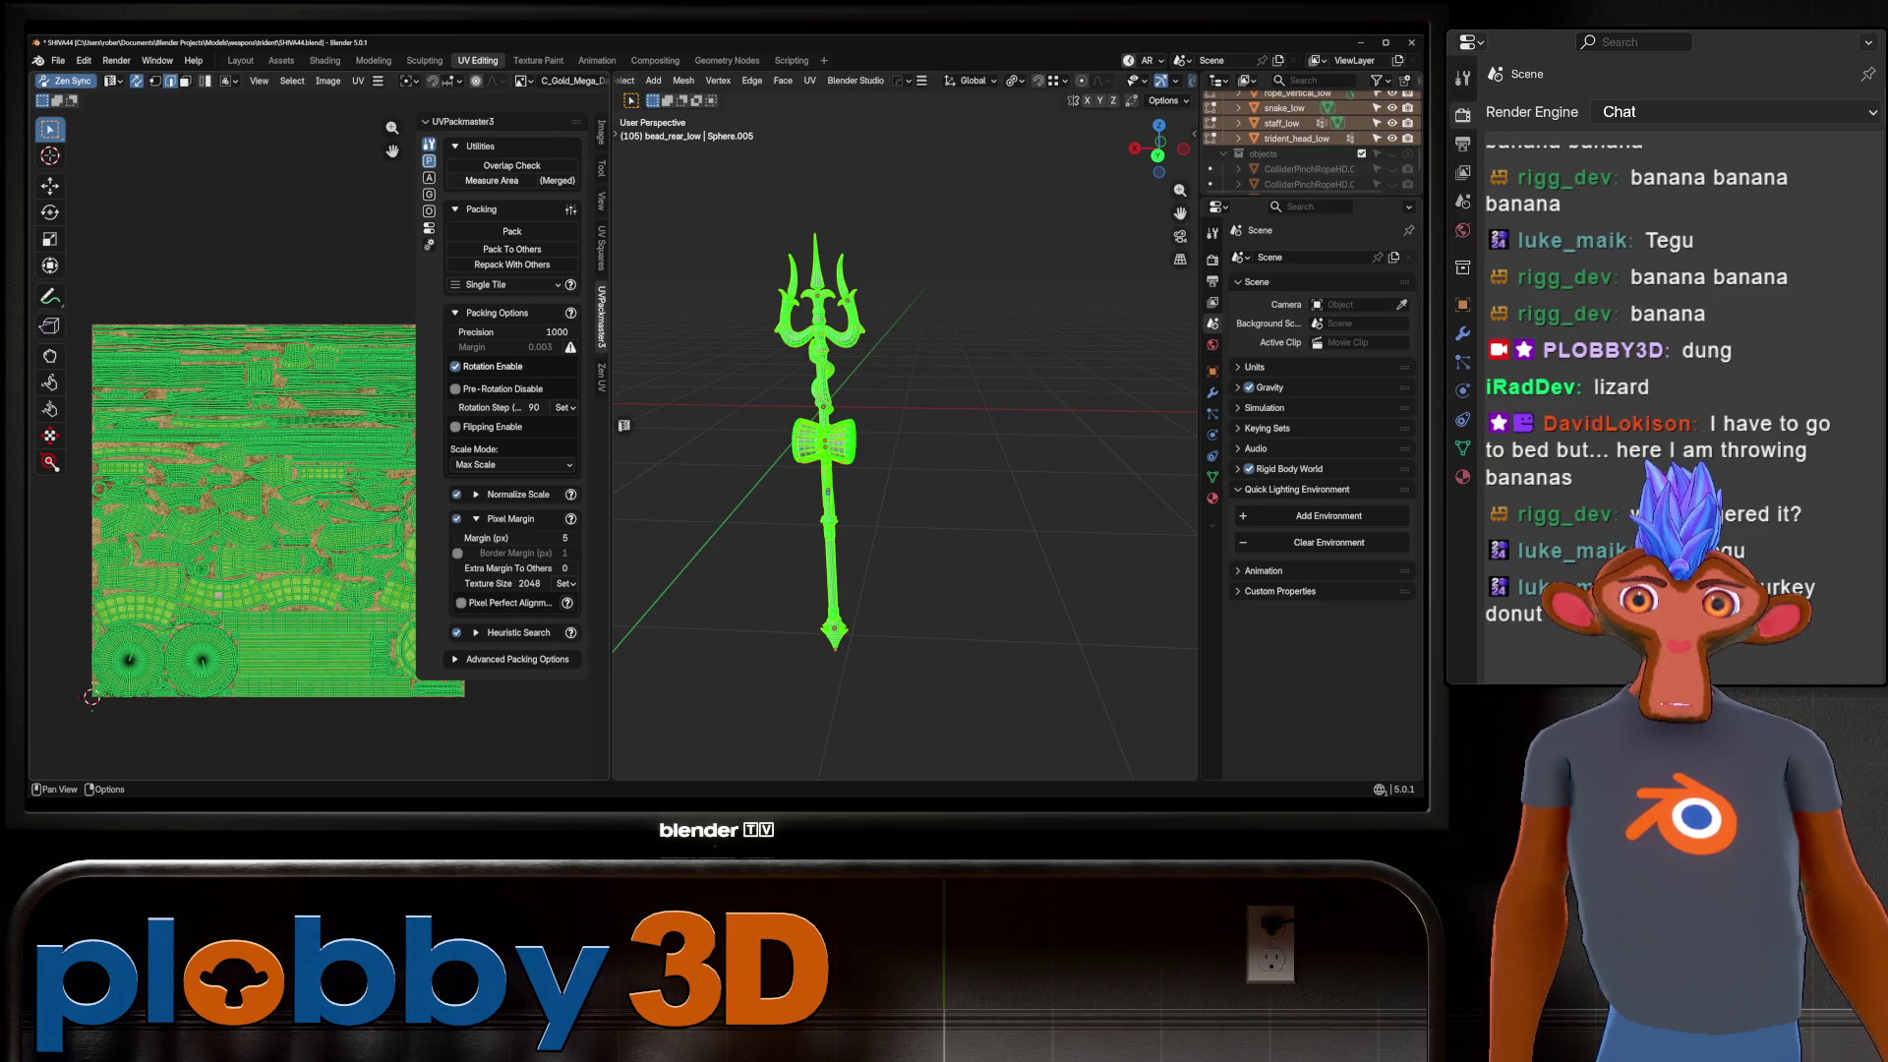
pyautogui.press('Tab')
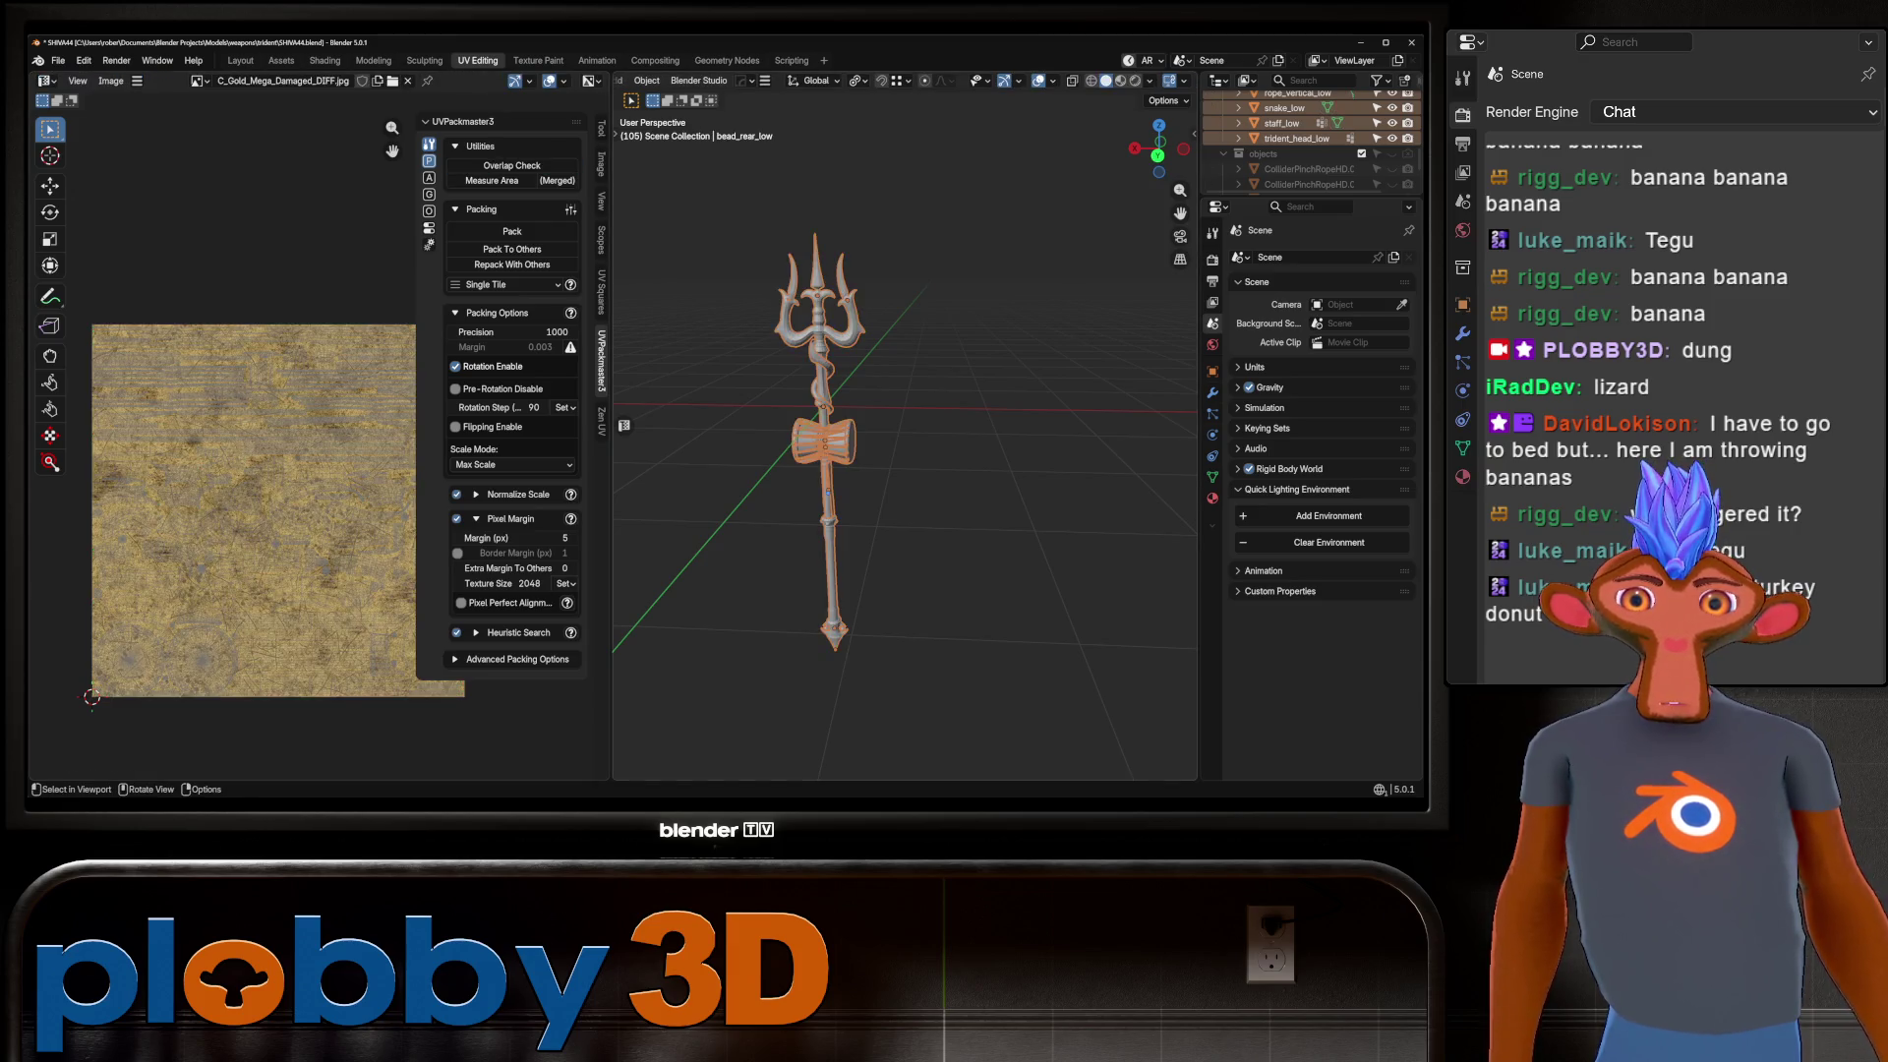
pyautogui.hotkey('alt', 'a')
# Switch to the Layout workspace and save SHIVA44.blend.
pyautogui.scroll(4, 904, 433)
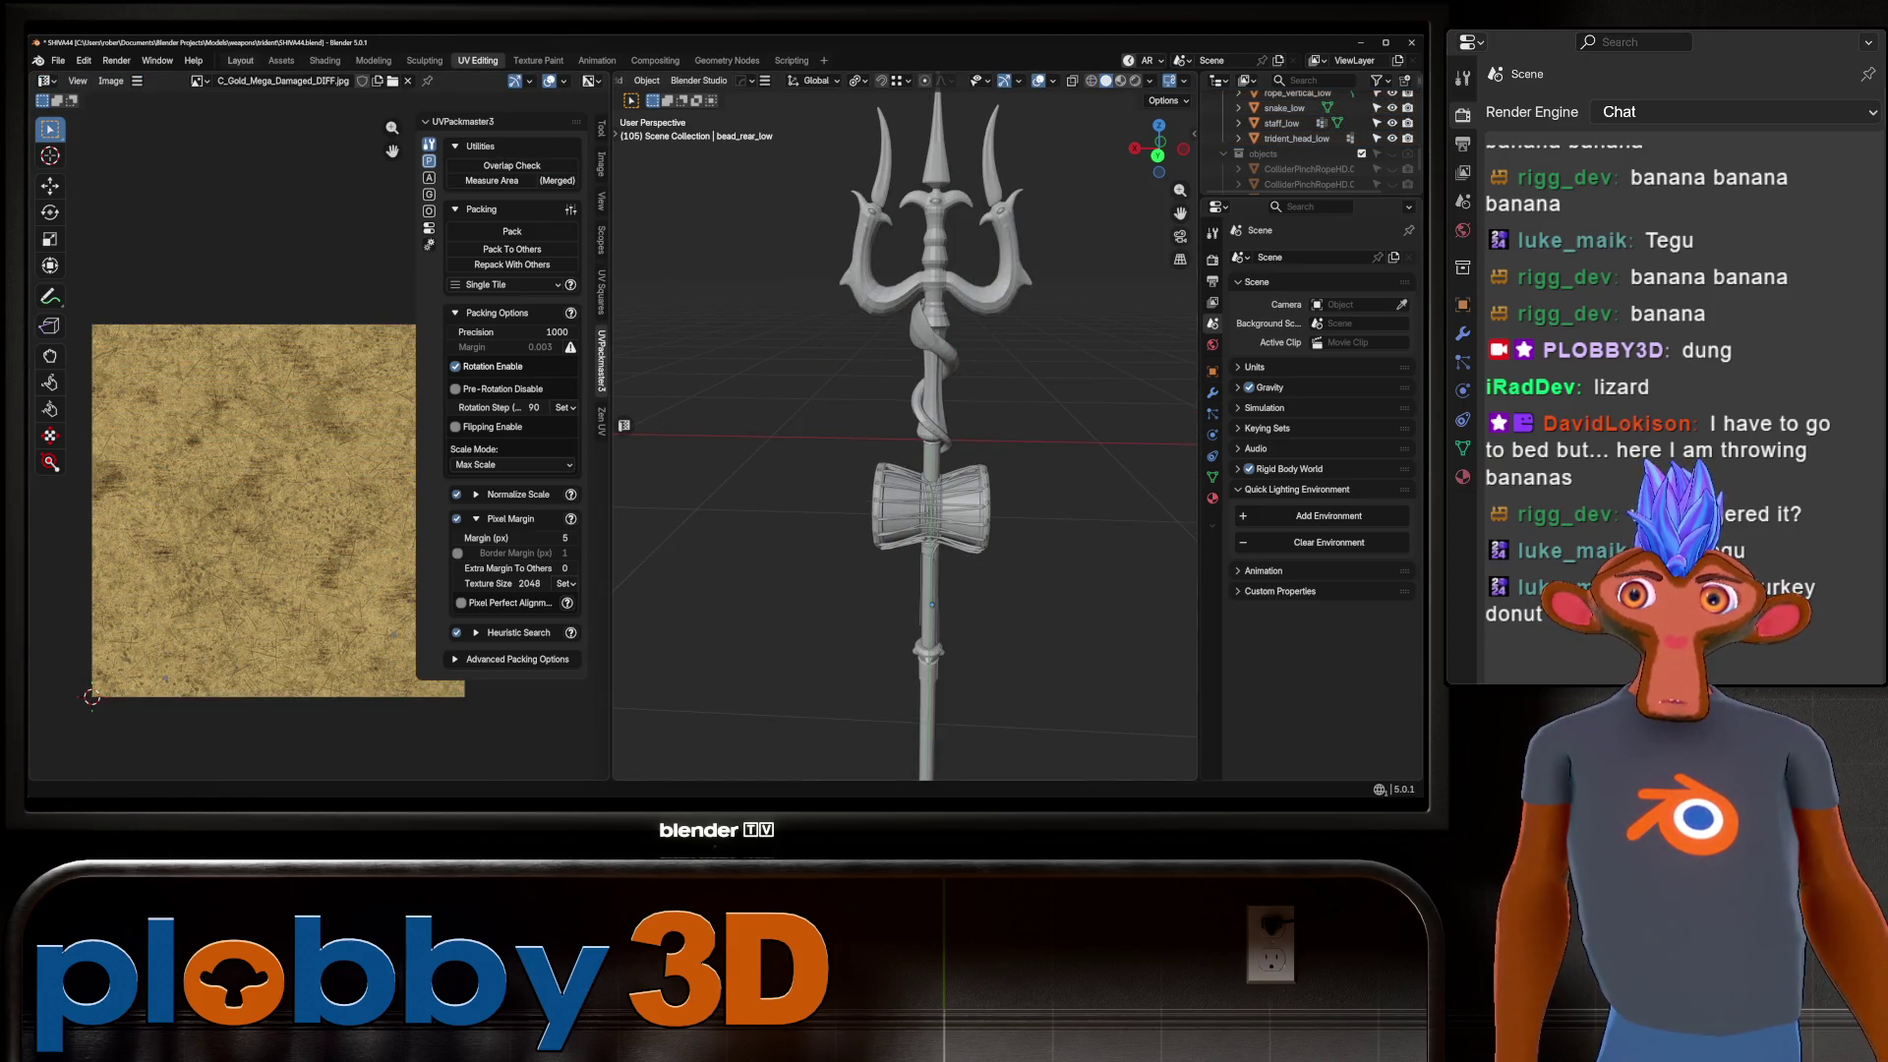
pyautogui.click(240, 60)
pyautogui.scroll(-4, 630, 413)
pyautogui.hotkey('ctrl', 's')
# Box-select all the low-poly trident pieces.
pyautogui.moveTo(629, 413); pyautogui.dragTo(649, 403, button='middle')
pyautogui.scroll(5, 649, 403)
pyautogui.click(679, 197)
pyautogui.moveTo(679, 196); pyautogui.dragTo(688, 226, button='middle')
pyautogui.scroll(-2, 648, 403)
pyautogui.moveTo(548, 148); pyautogui.dragTo(659, 629)
pyautogui.scroll(4, 609, 394)
pyautogui.rightClick(580, 366)
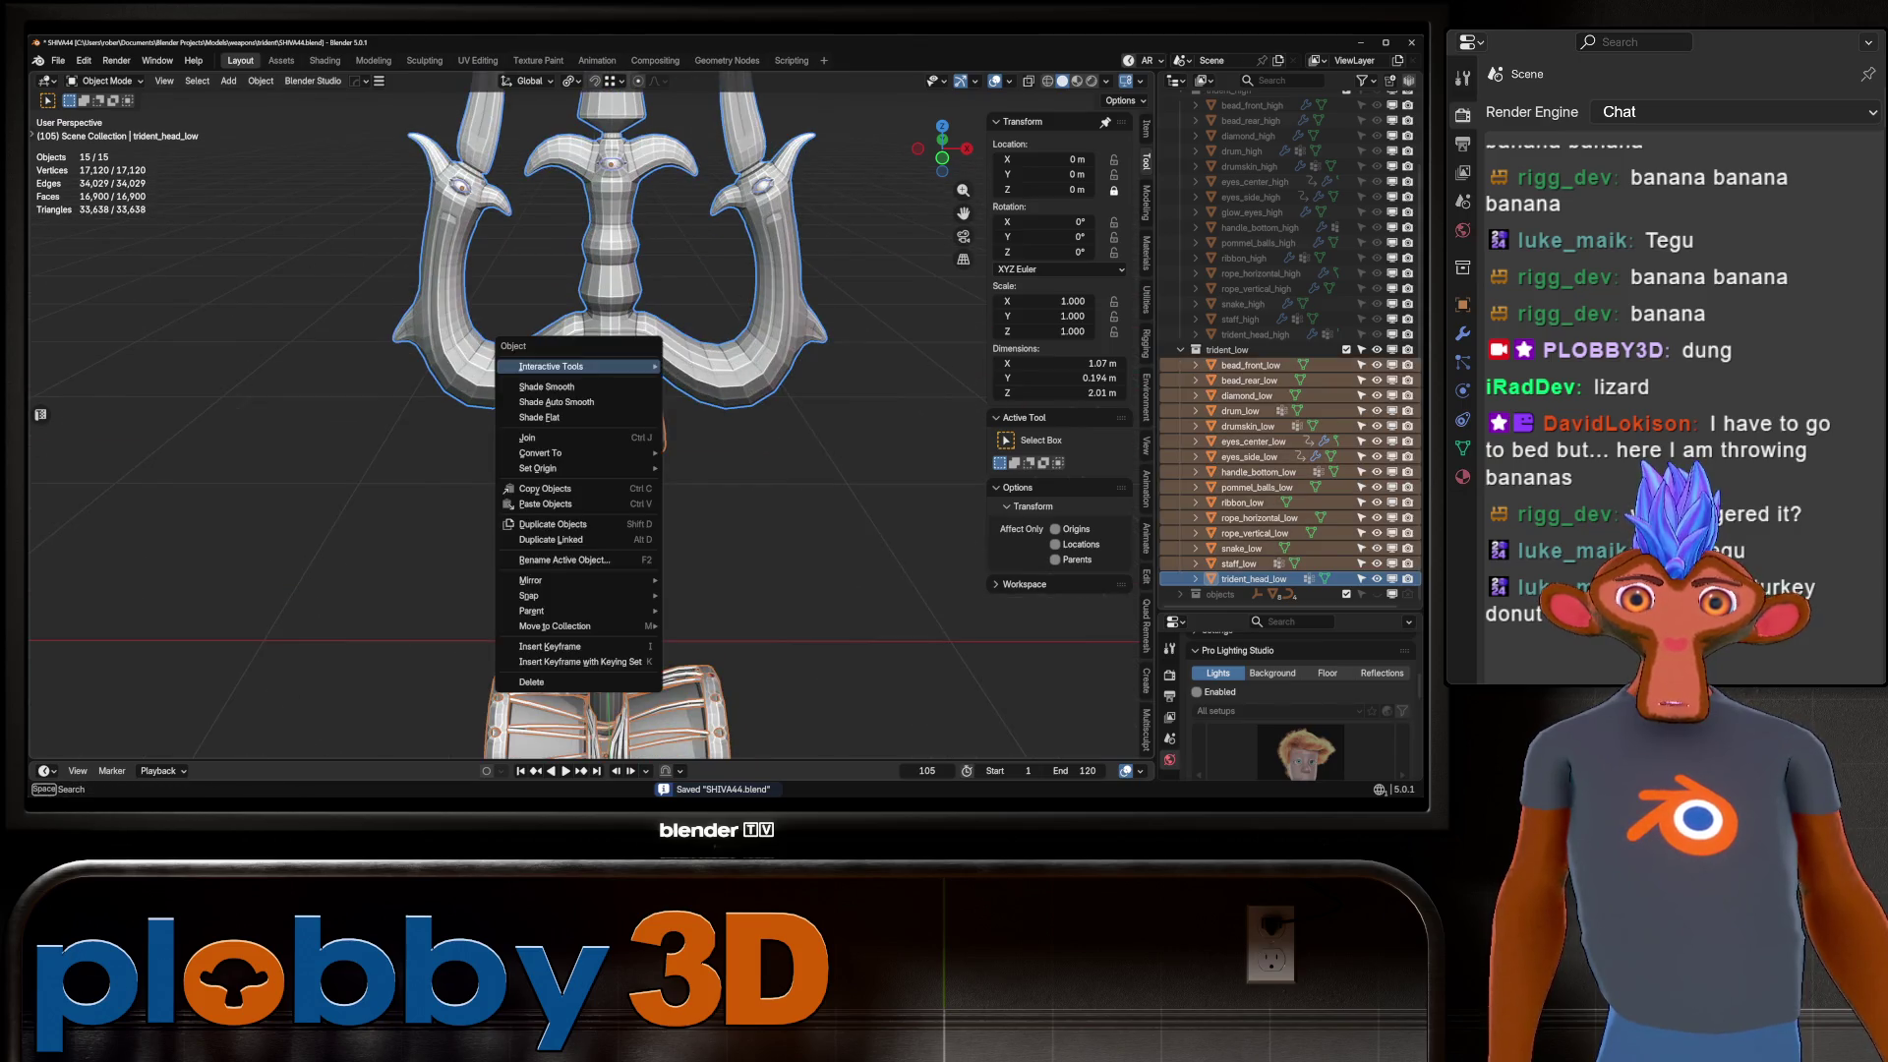
# Shade Smooth all low-poly pieces, trying Auto Smooth then plain Smooth on the trident head.
pyautogui.click(546, 387)
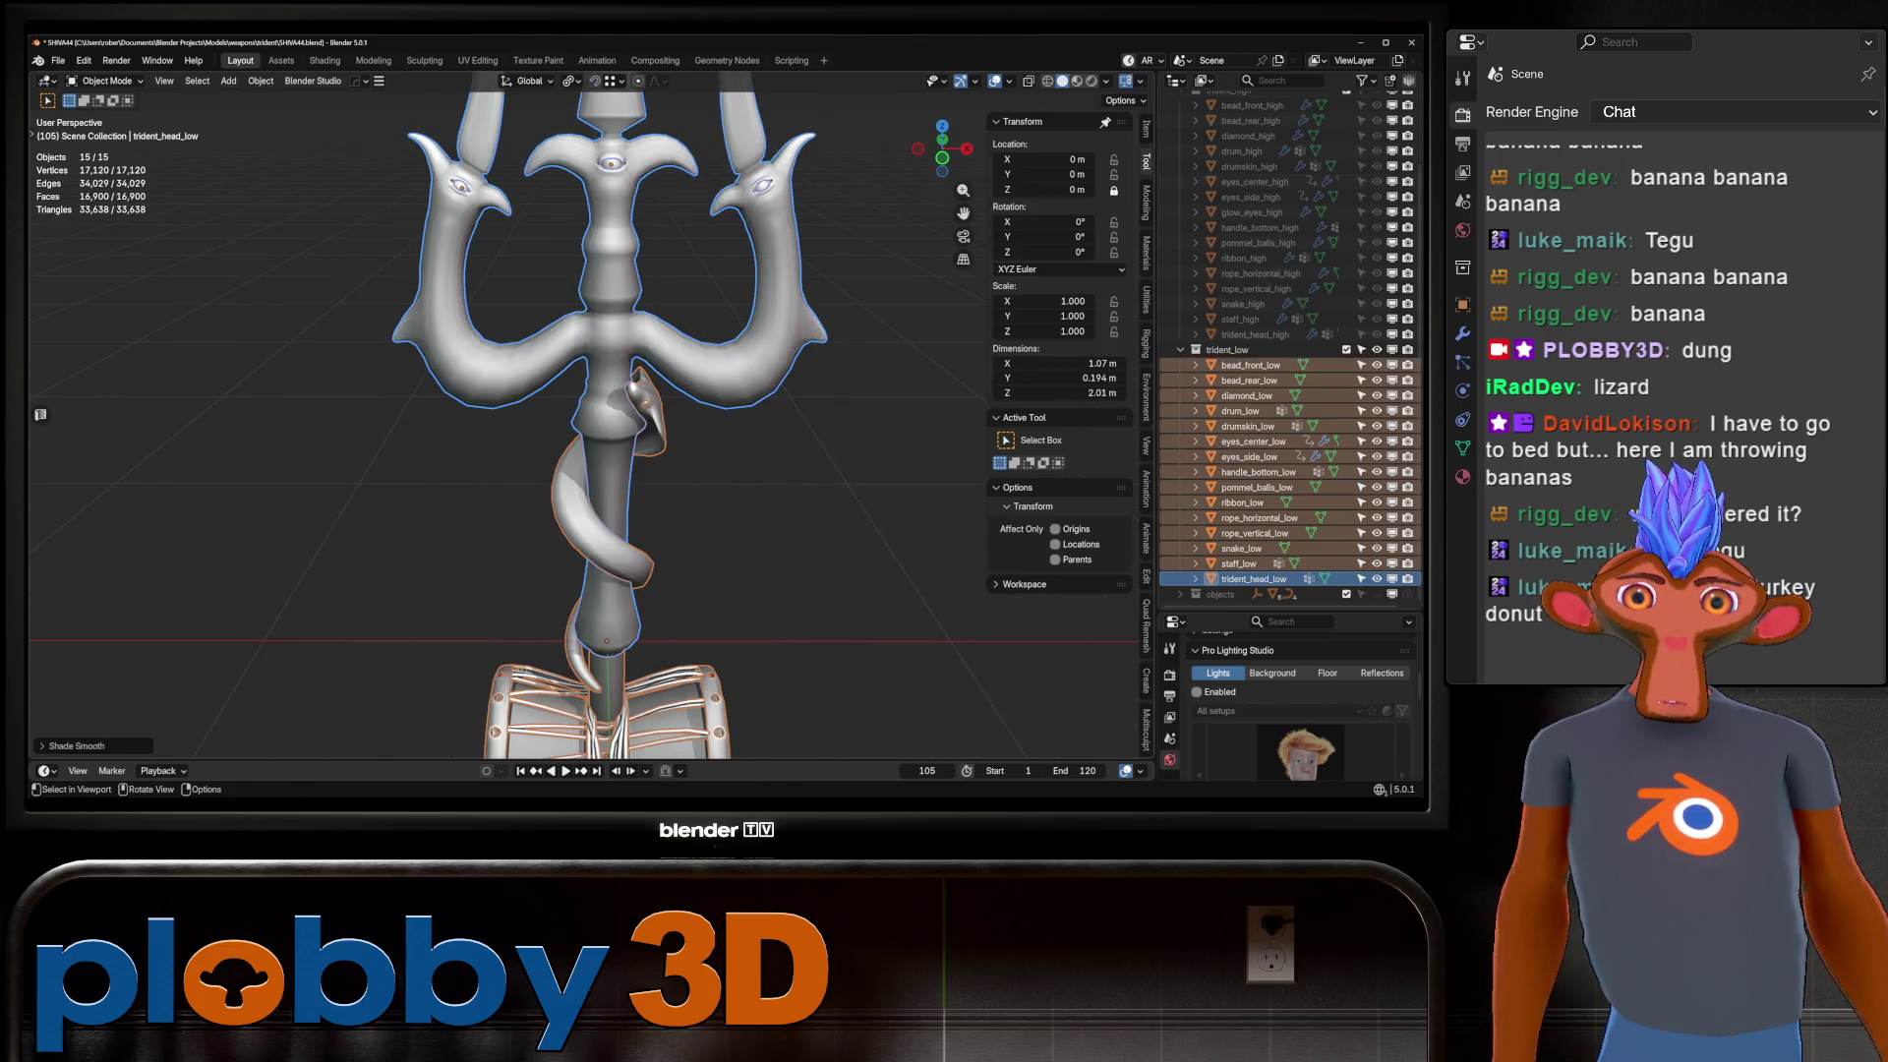
pyautogui.hotkey('alt', 'a')
pyautogui.click(580, 334)
pyautogui.rightClick(580, 334)
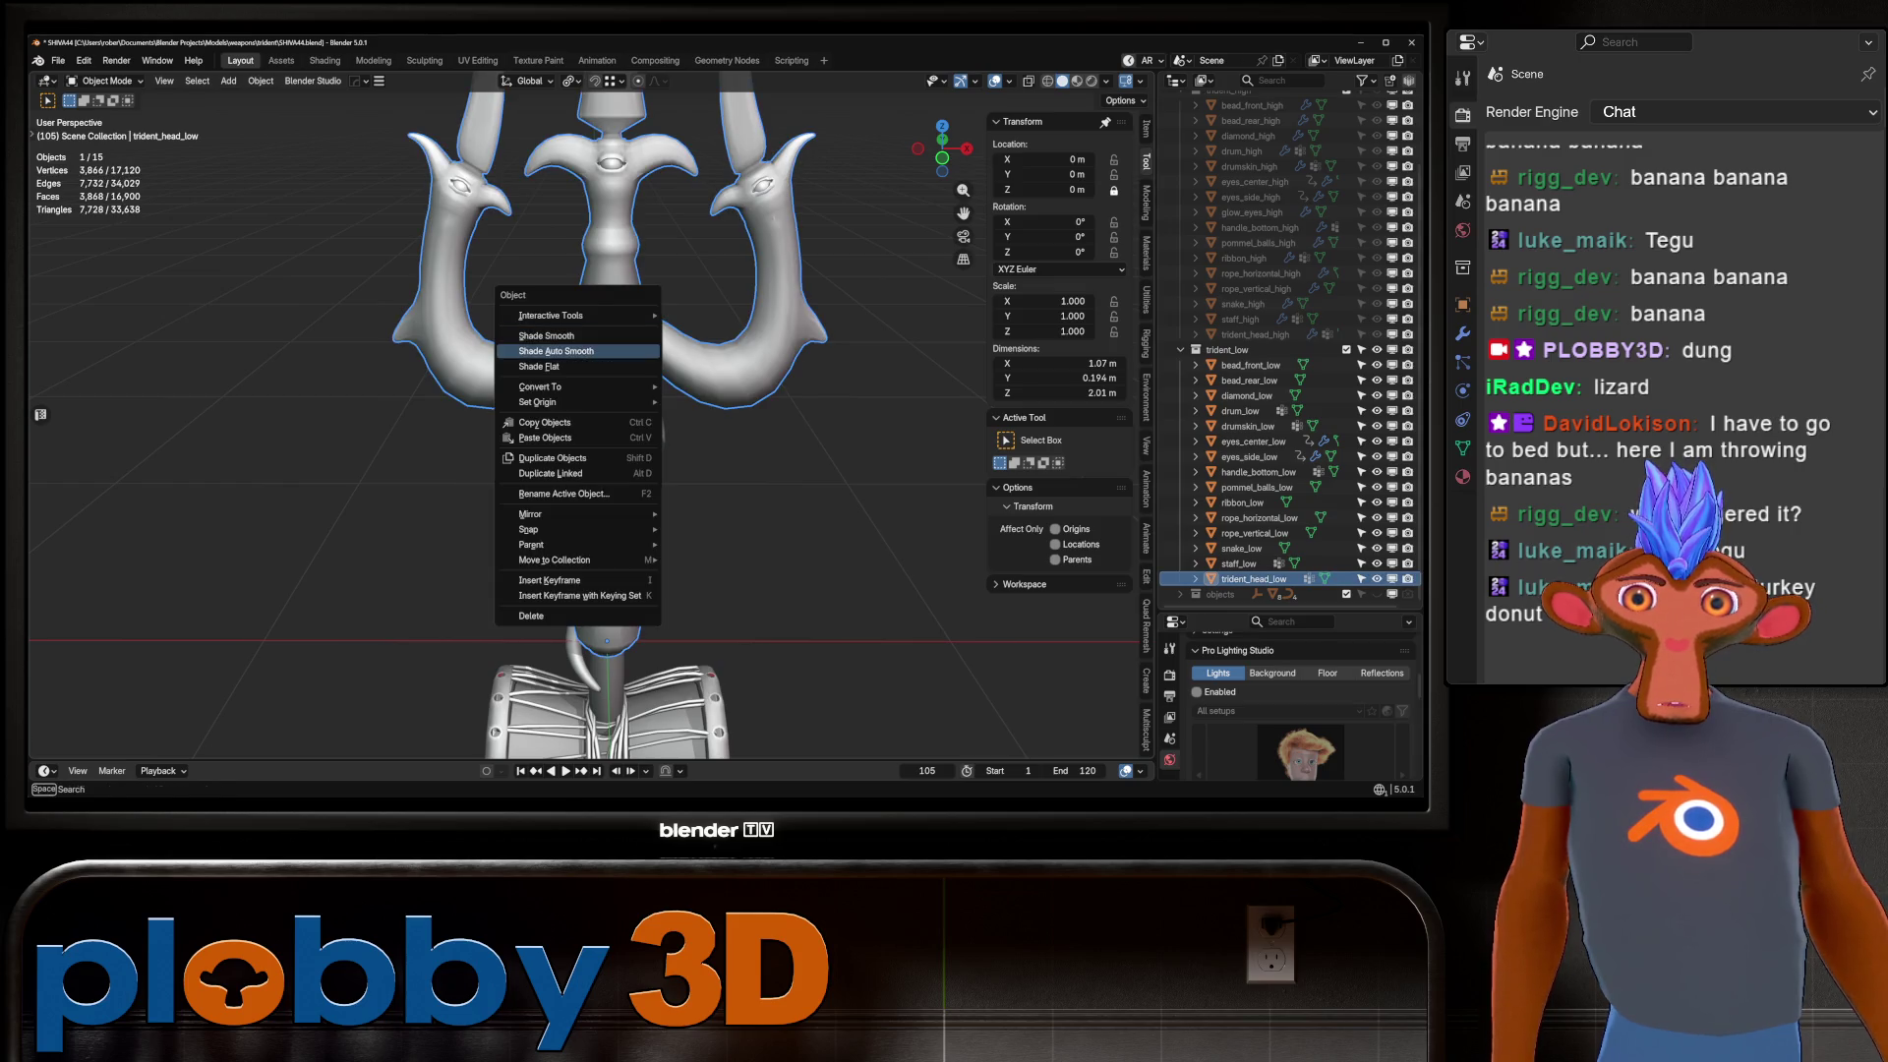
pyautogui.click(580, 352)
pyautogui.moveTo(689, 442)
pyautogui.mouseDown(button='middle')
pyautogui.moveTo(739, 419)
pyautogui.moveTo(688, 413)
pyautogui.moveTo(566, 325)
pyautogui.mouseUp(button='middle')
pyautogui.rightClick(566, 326)
pyautogui.click(536, 310)
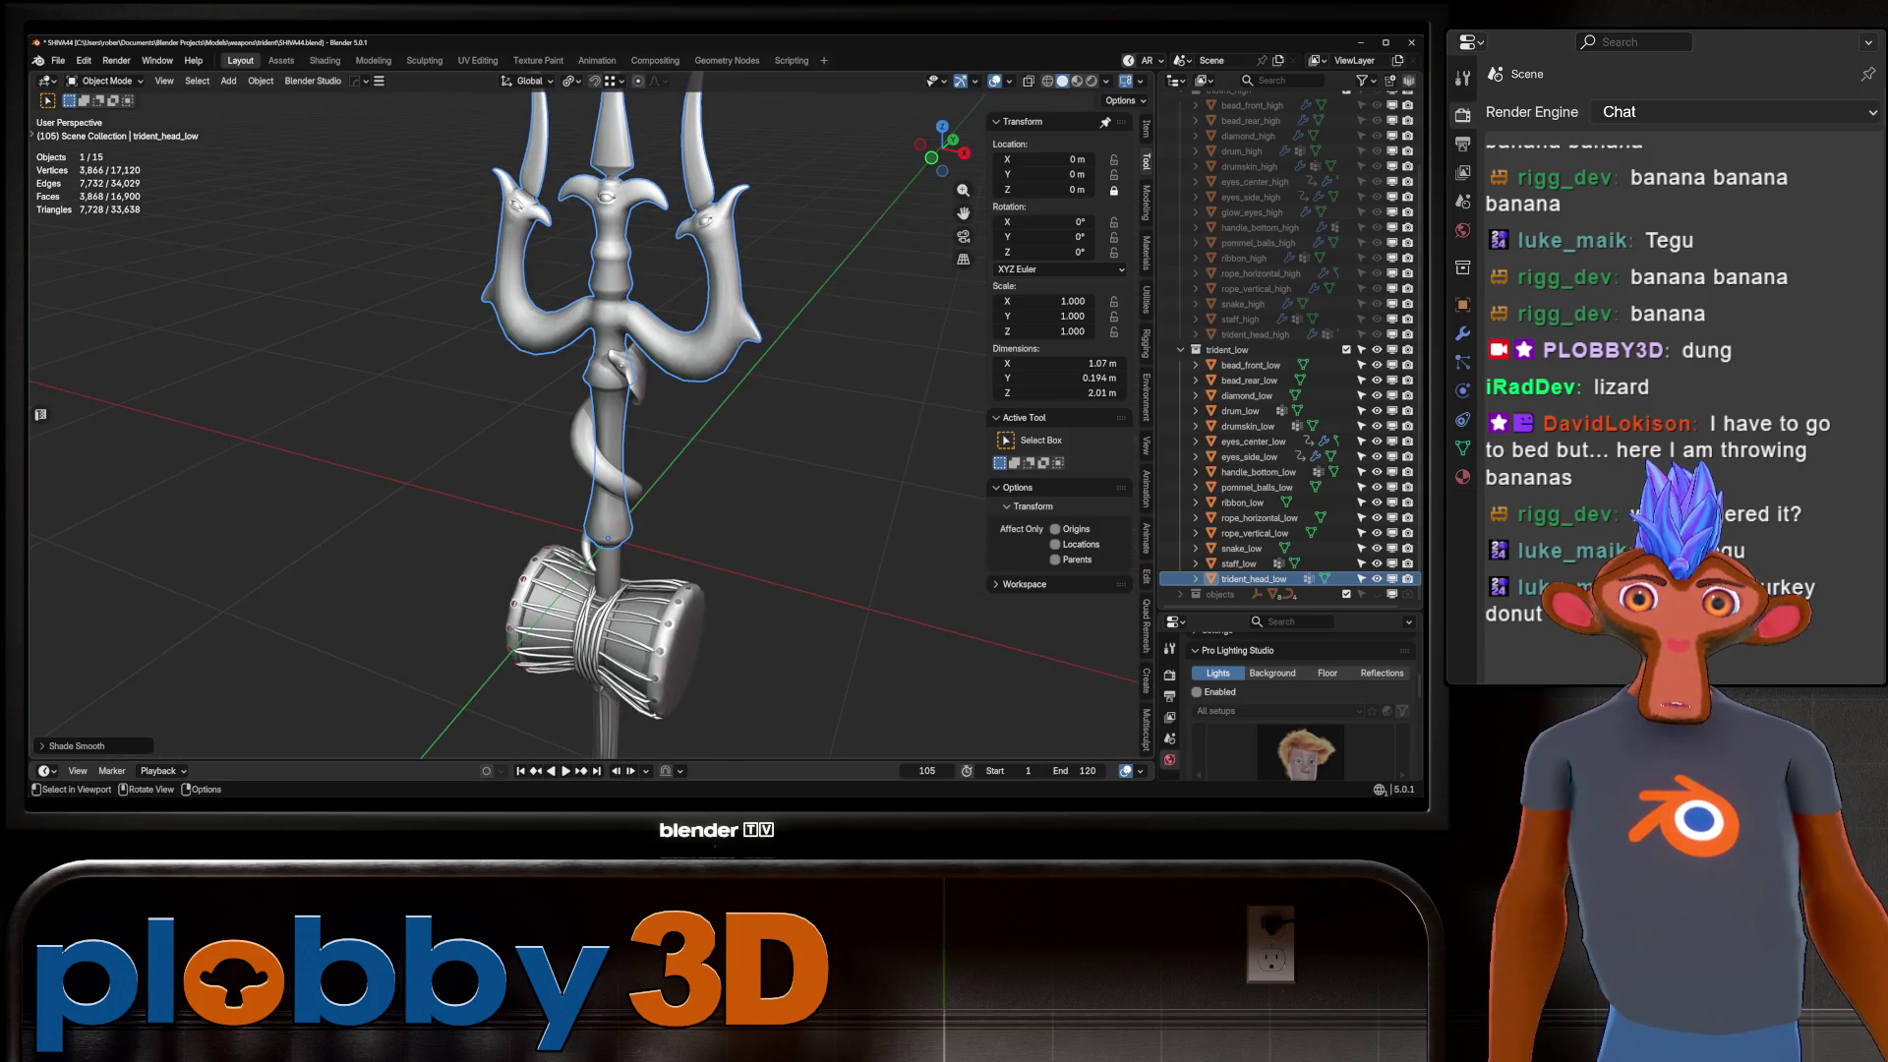
# Inspect the trident head and handle_bottom_low meshes in Edit Mode, framing the staff from the front.
pyautogui.press('Tab')
pyautogui.press('KP_Decimal')
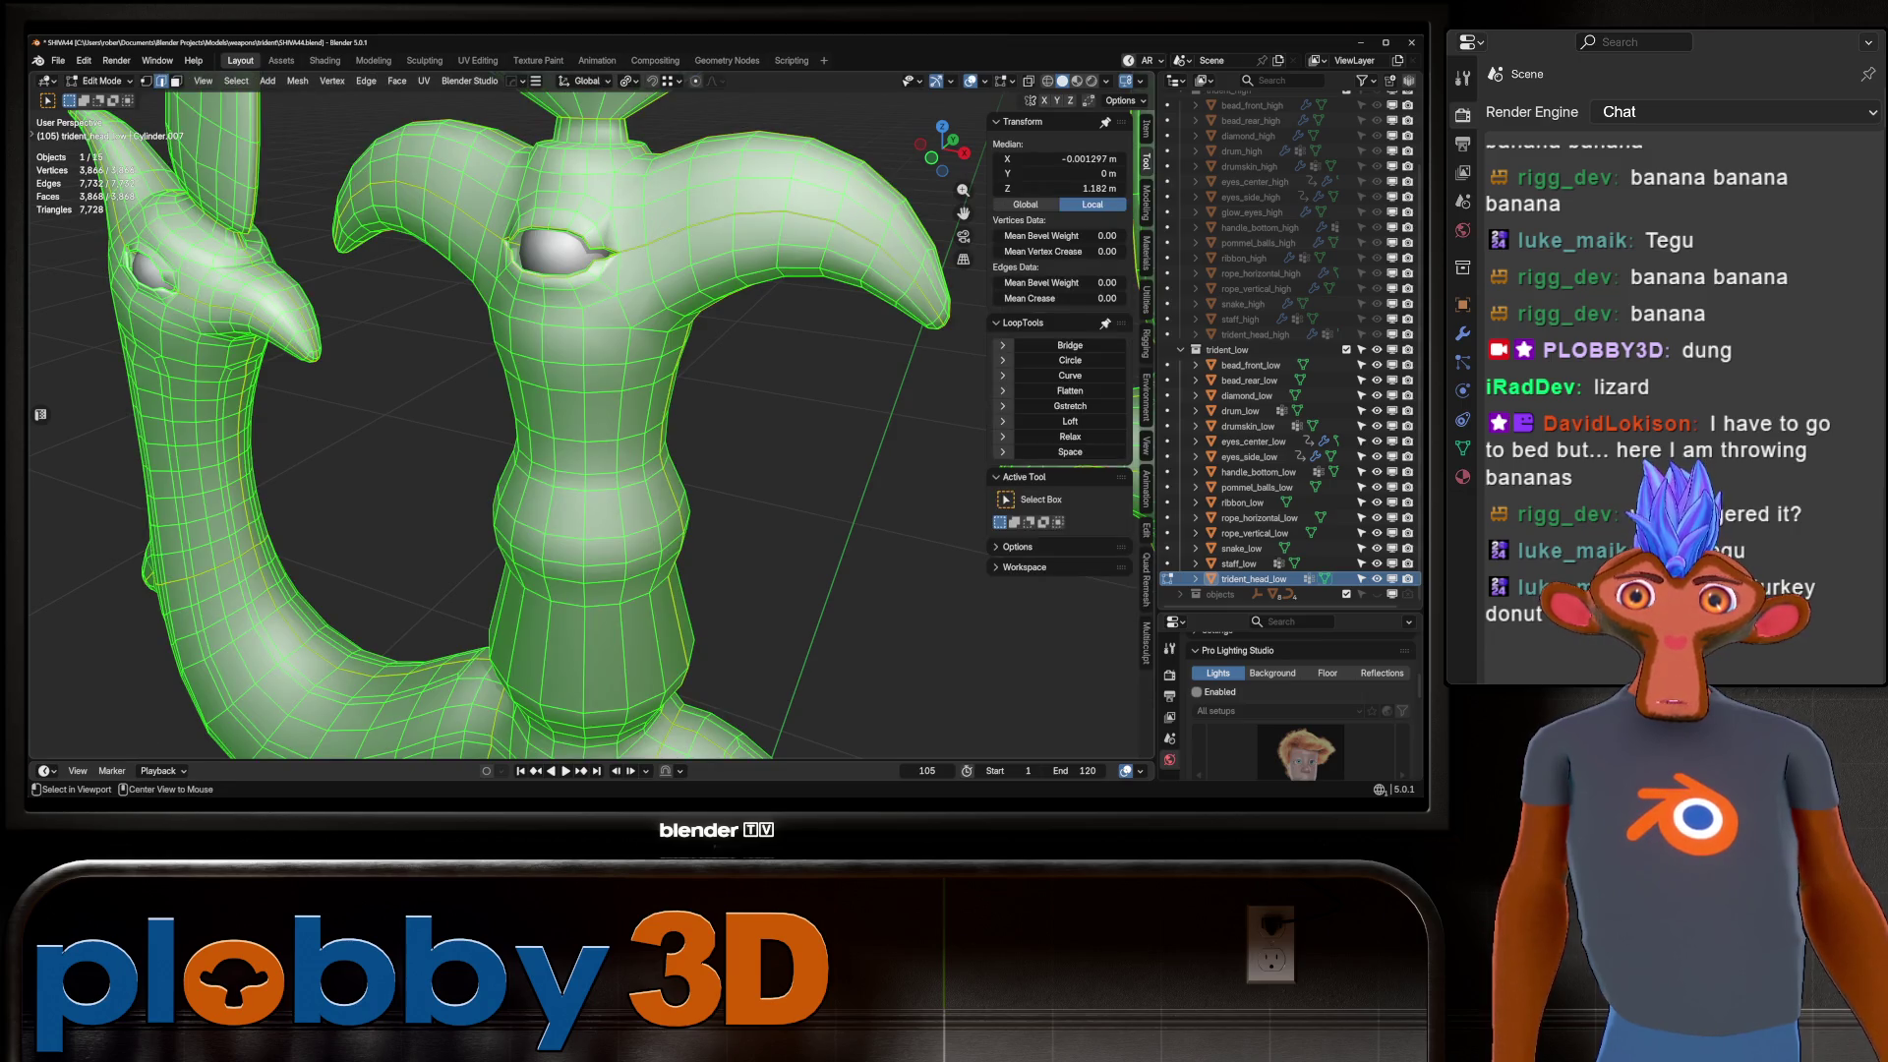
pyautogui.scroll(-4, 590, 423)
pyautogui.press('Tab')
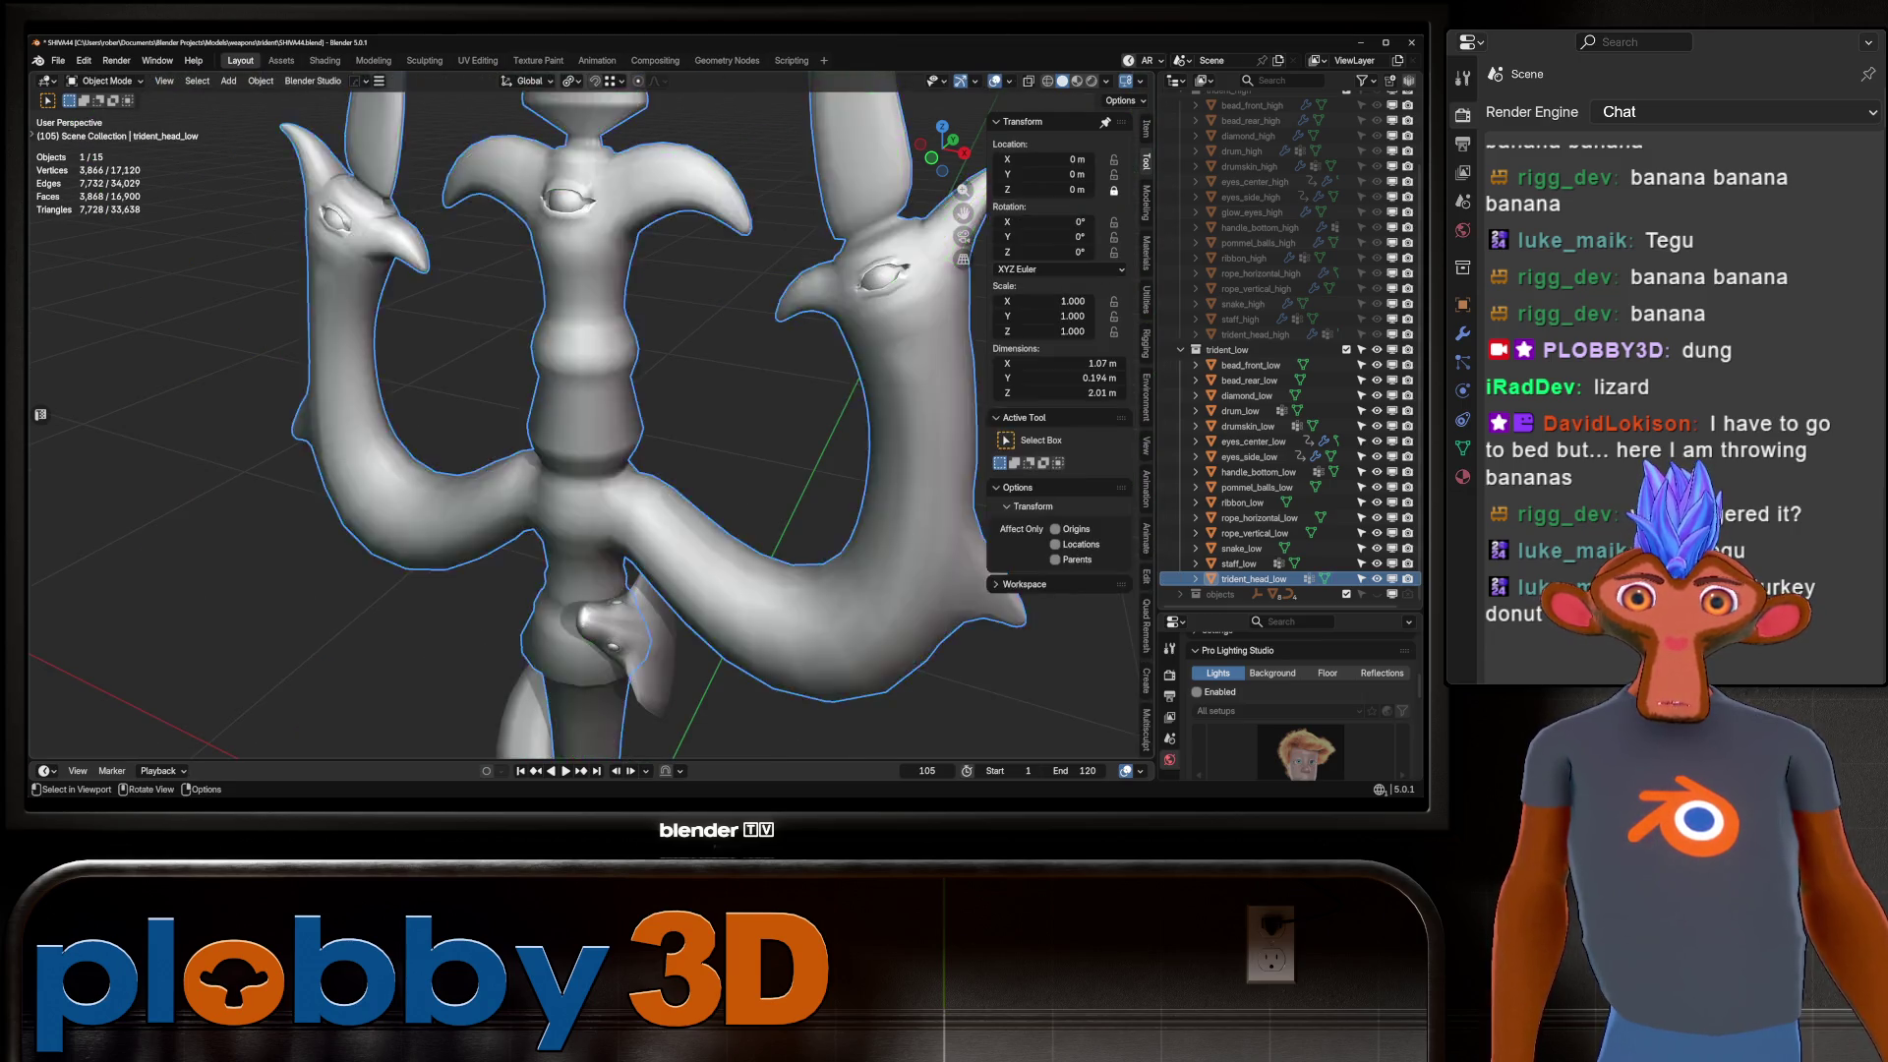
pyautogui.press('Home')
pyautogui.press('KP_1')
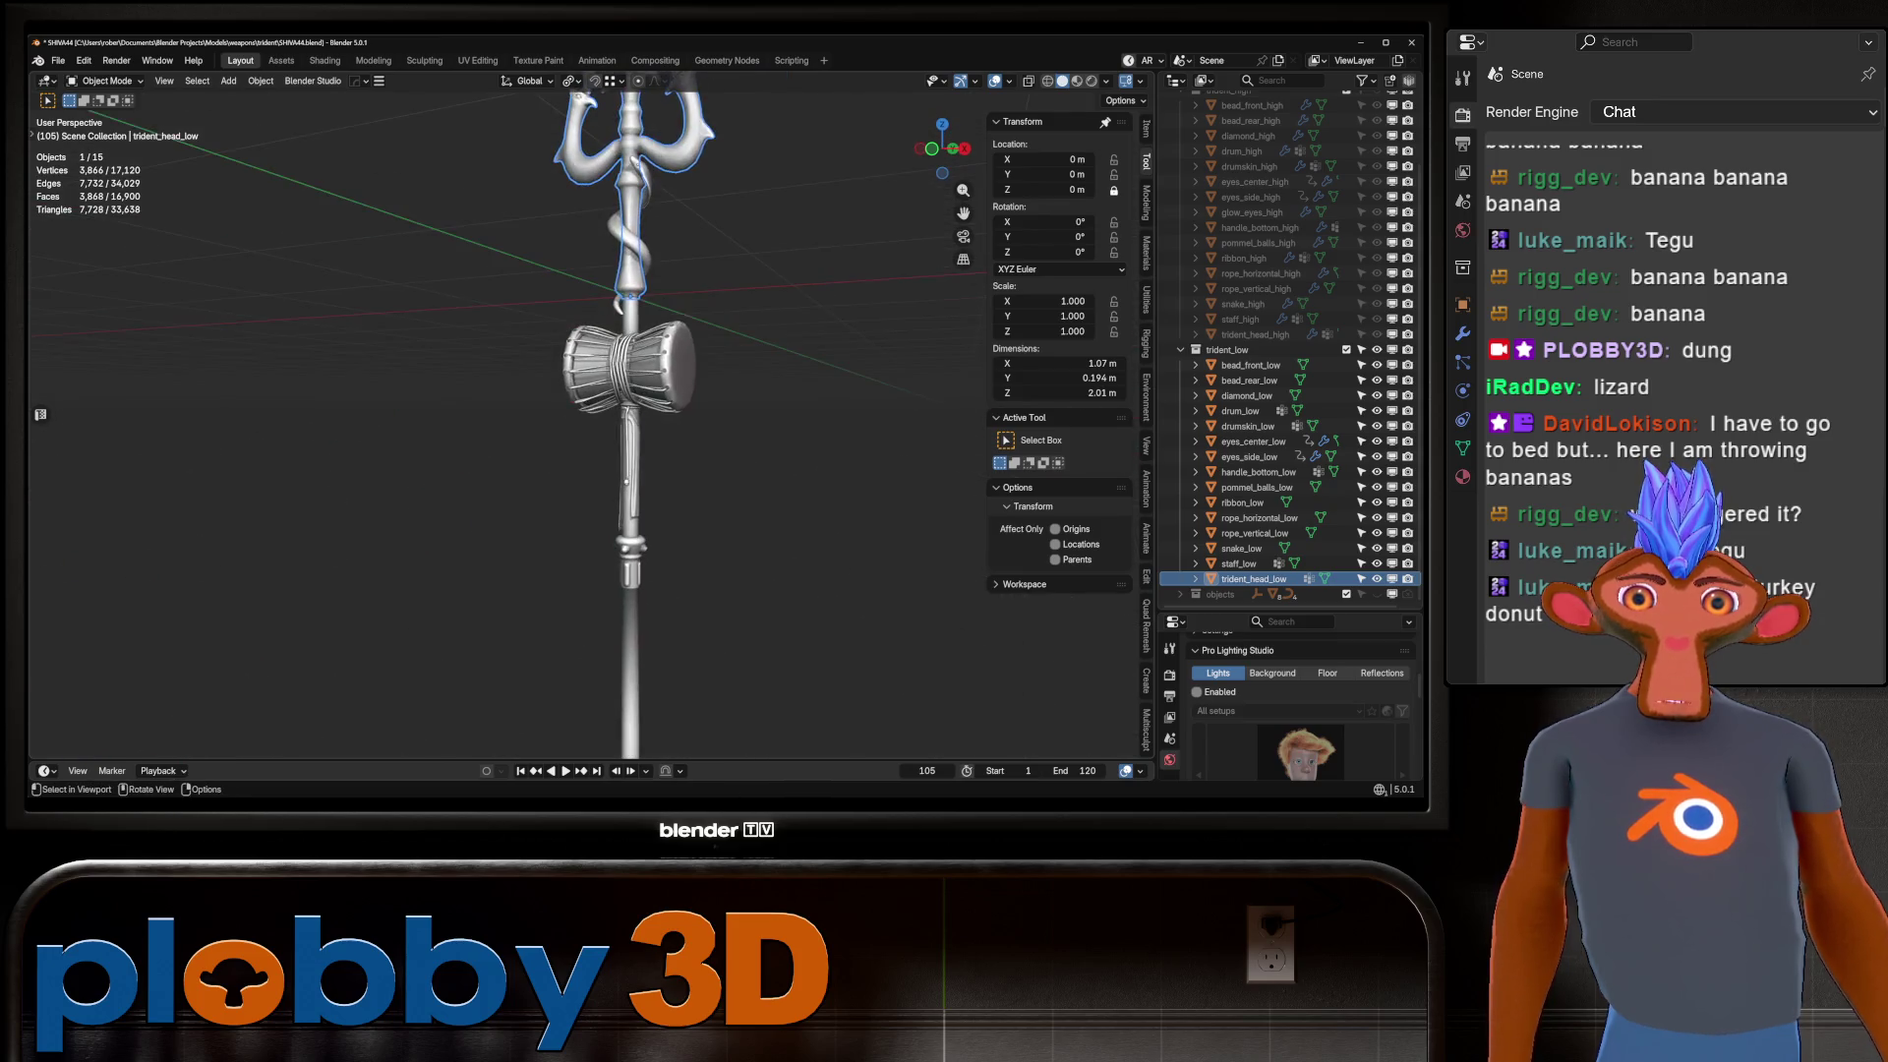
pyautogui.scroll(5, 630, 413)
pyautogui.click(1258, 472)
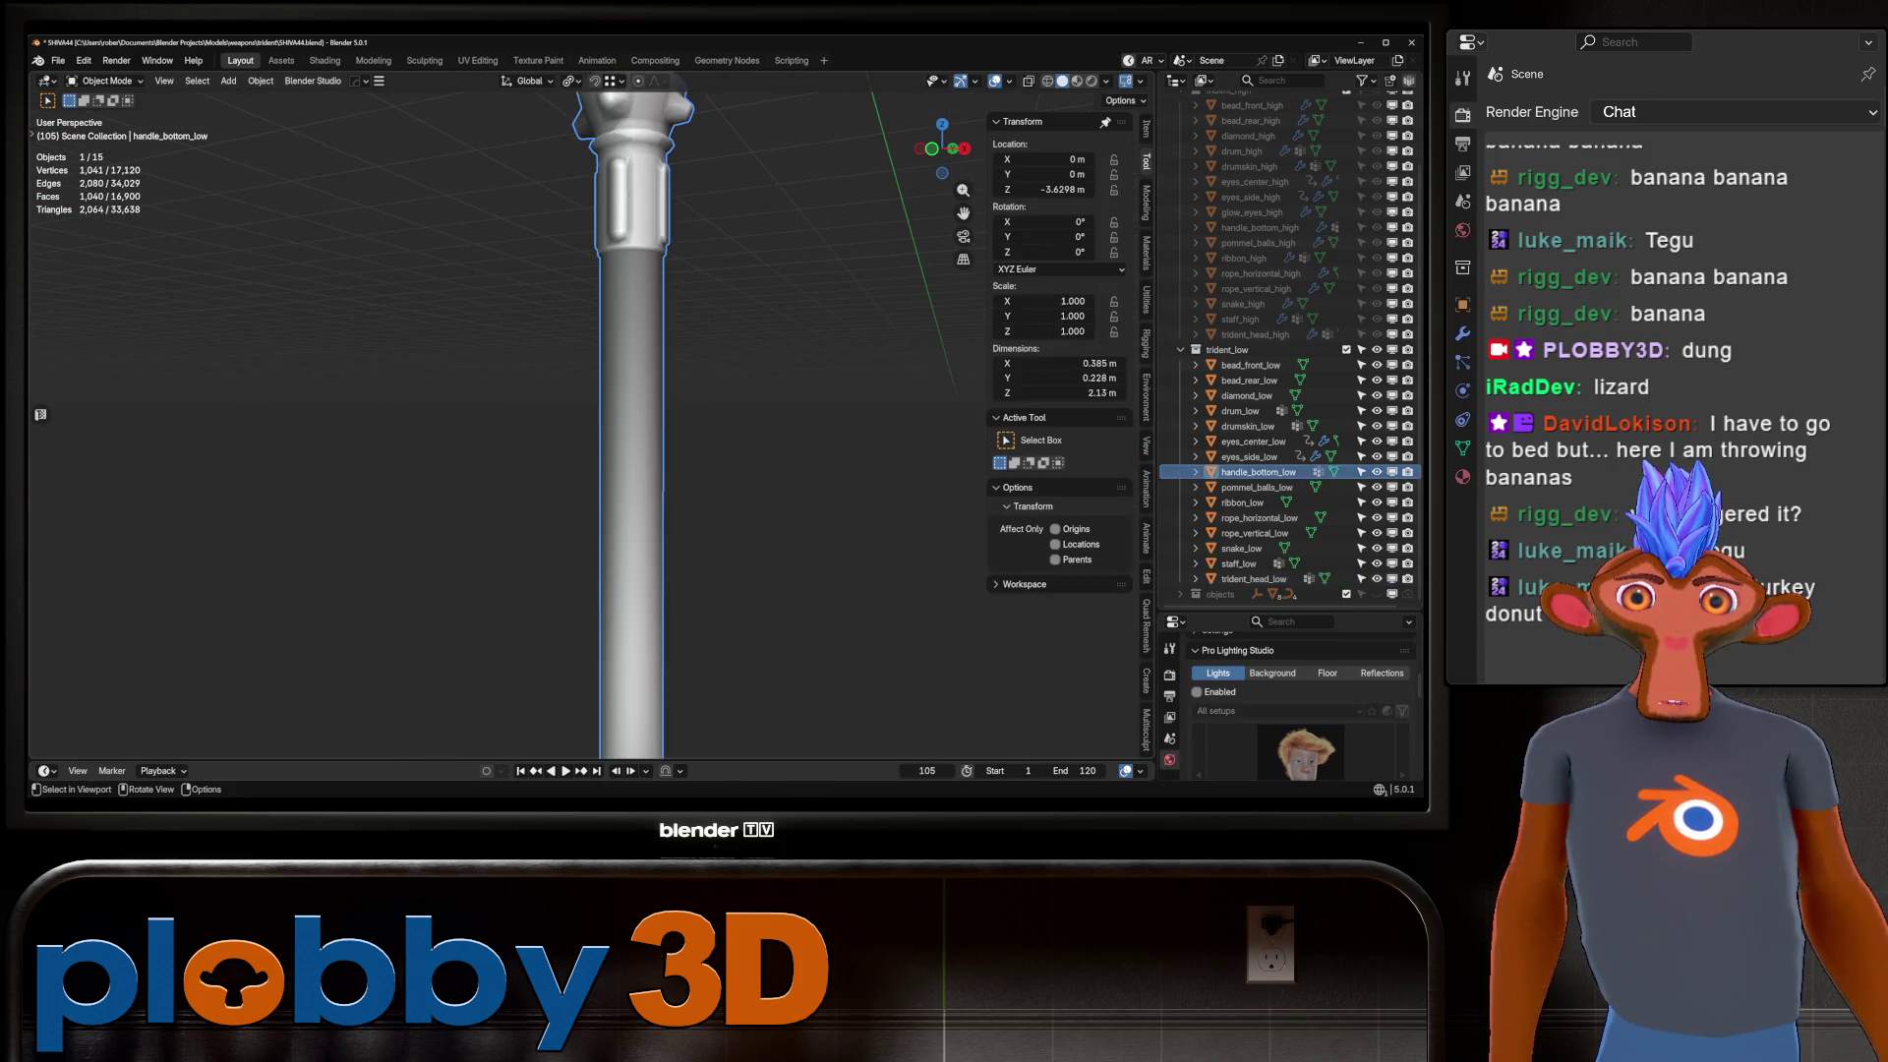
pyautogui.press('Tab')
pyautogui.press('Tab')
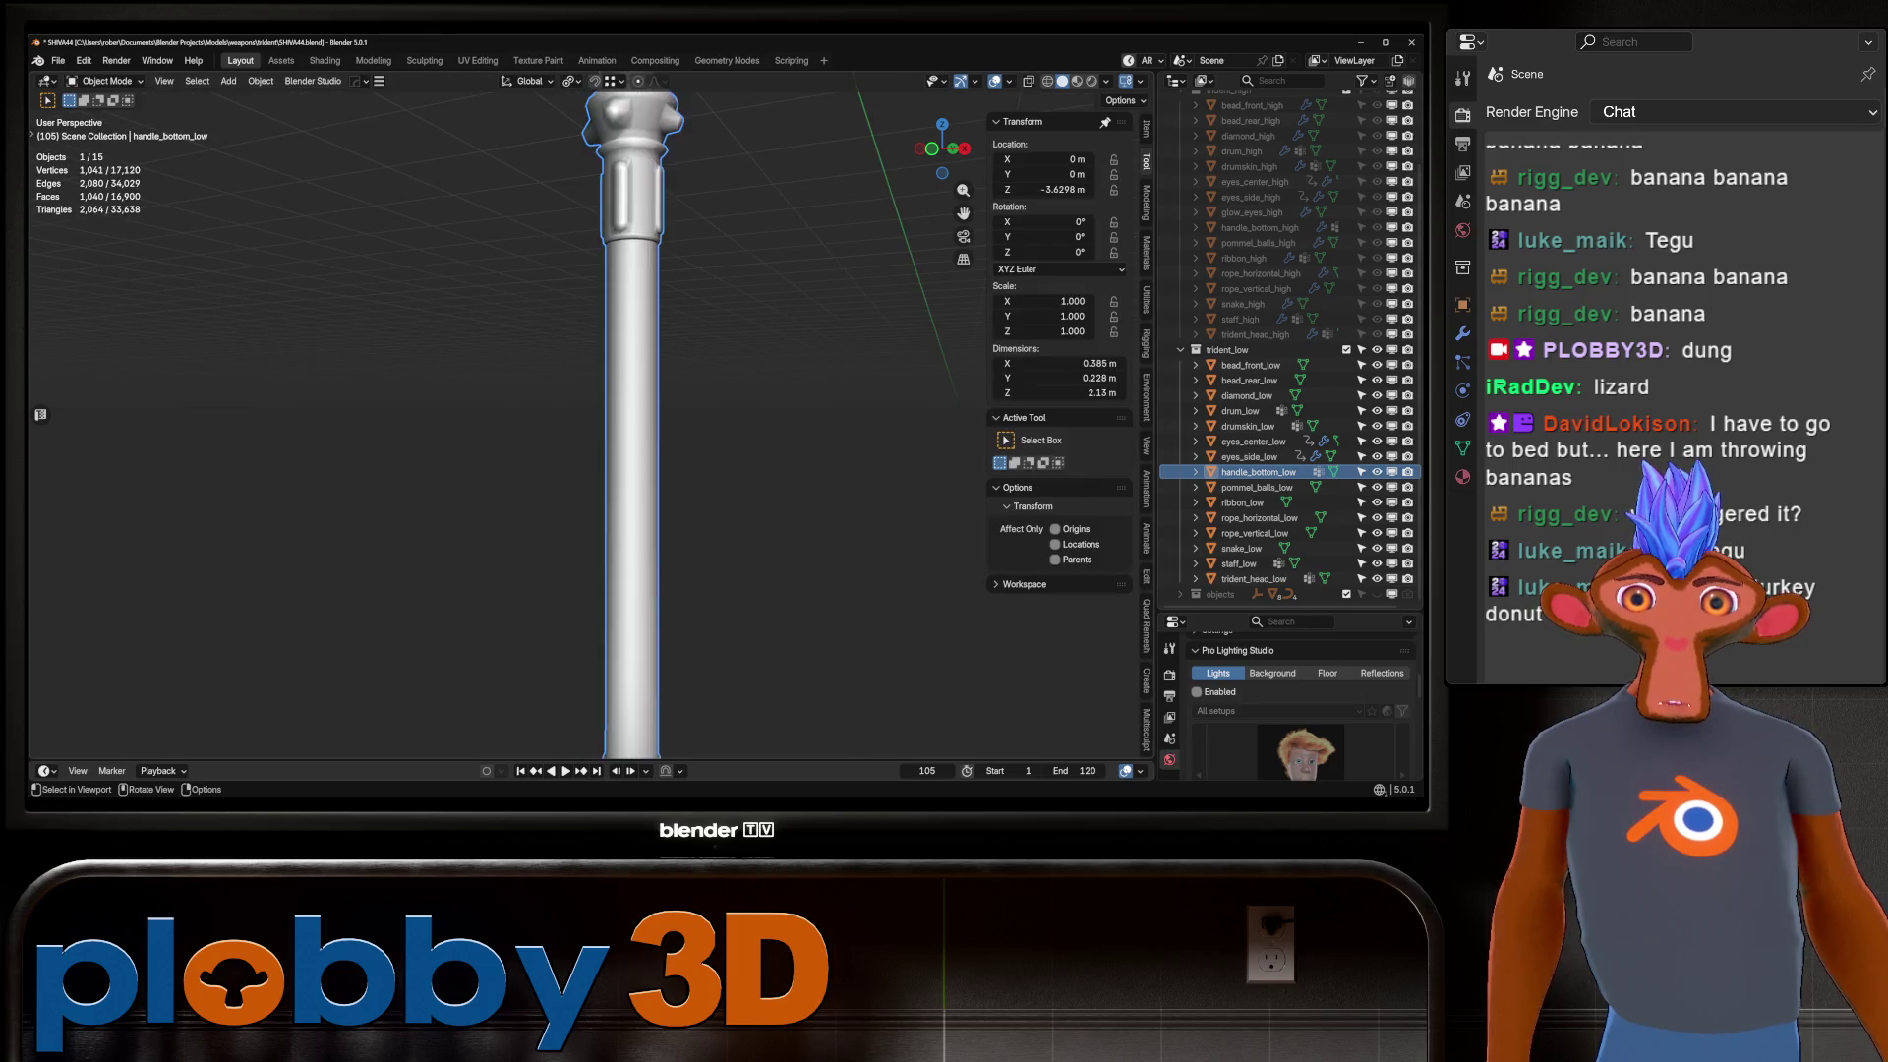
pyautogui.moveTo(590, 413); pyautogui.dragTo(639, 325, button='middle')
pyautogui.scroll(-5, 629, 413)
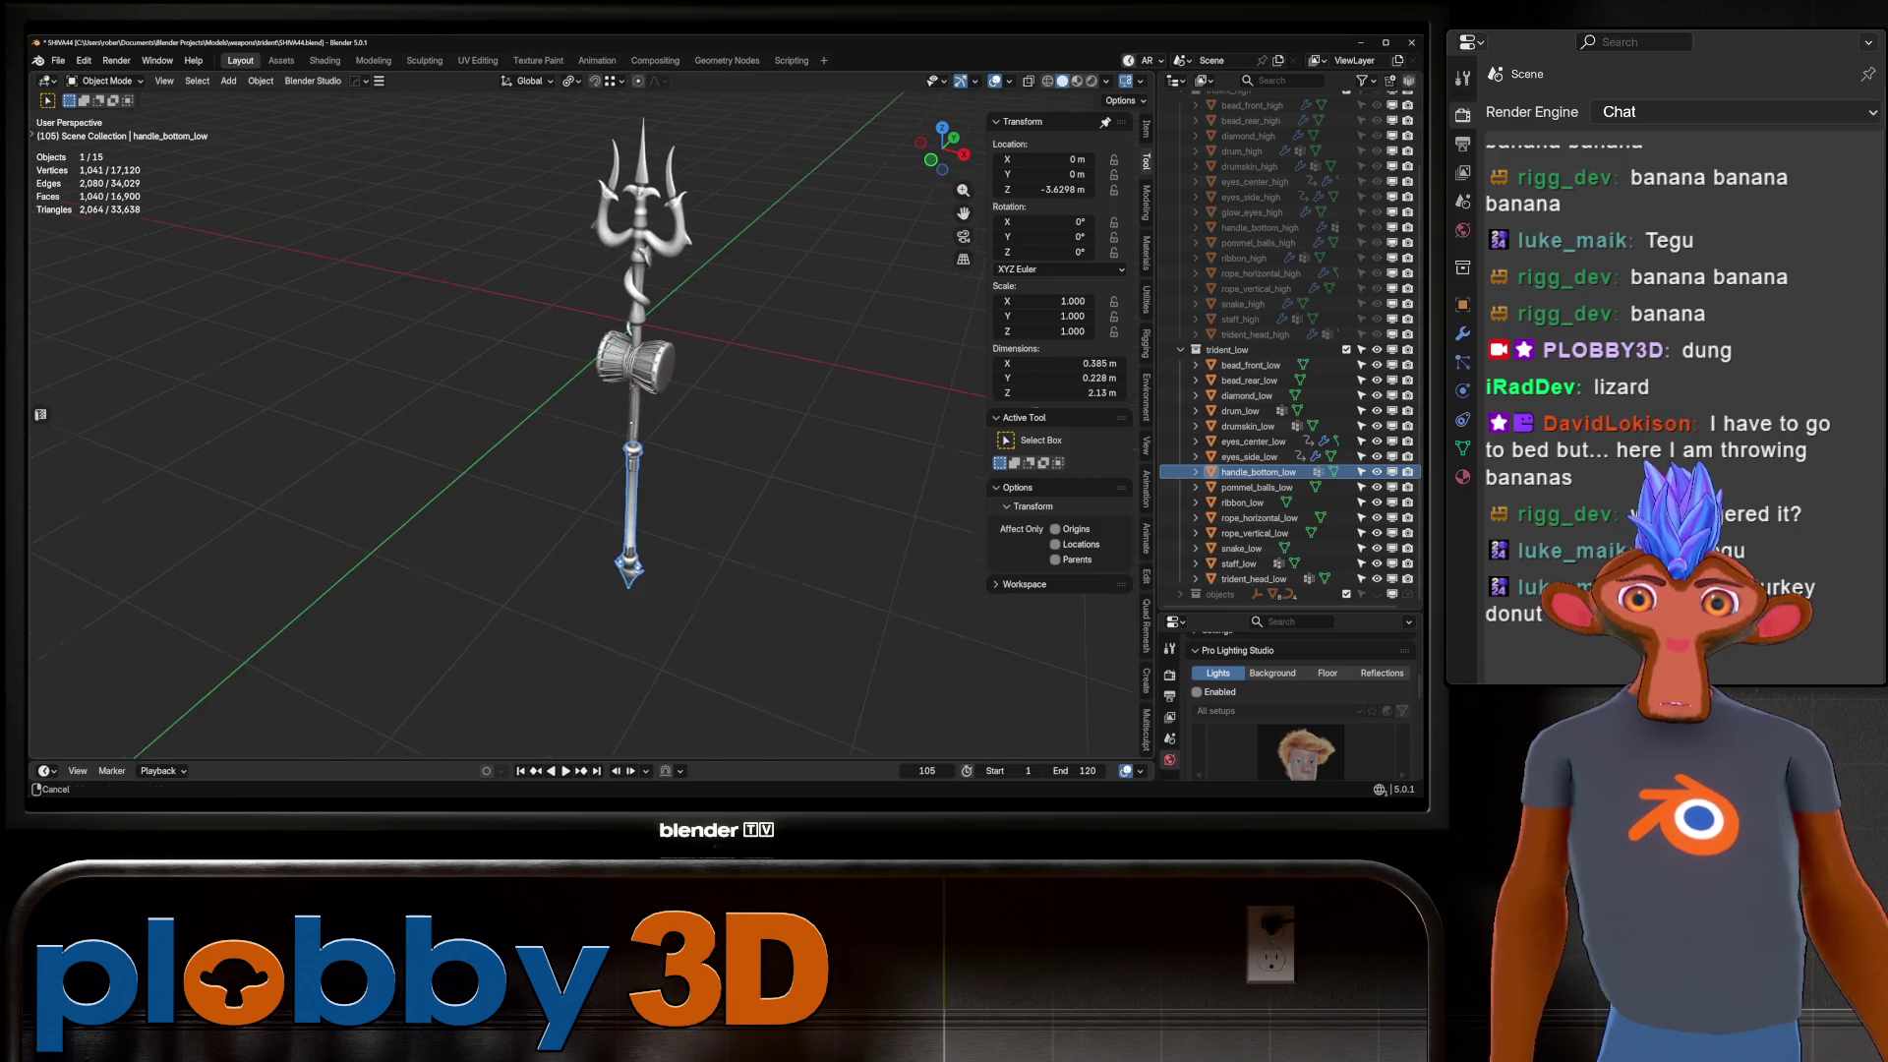
# Save the file and make the trident_high collection visible in the Outliner.
pyautogui.hotkey('ctrl', 's')
pyautogui.scroll(4, 1278, 295)
pyautogui.click(1346, 175)
pyautogui.scroll(5, 610, 413)
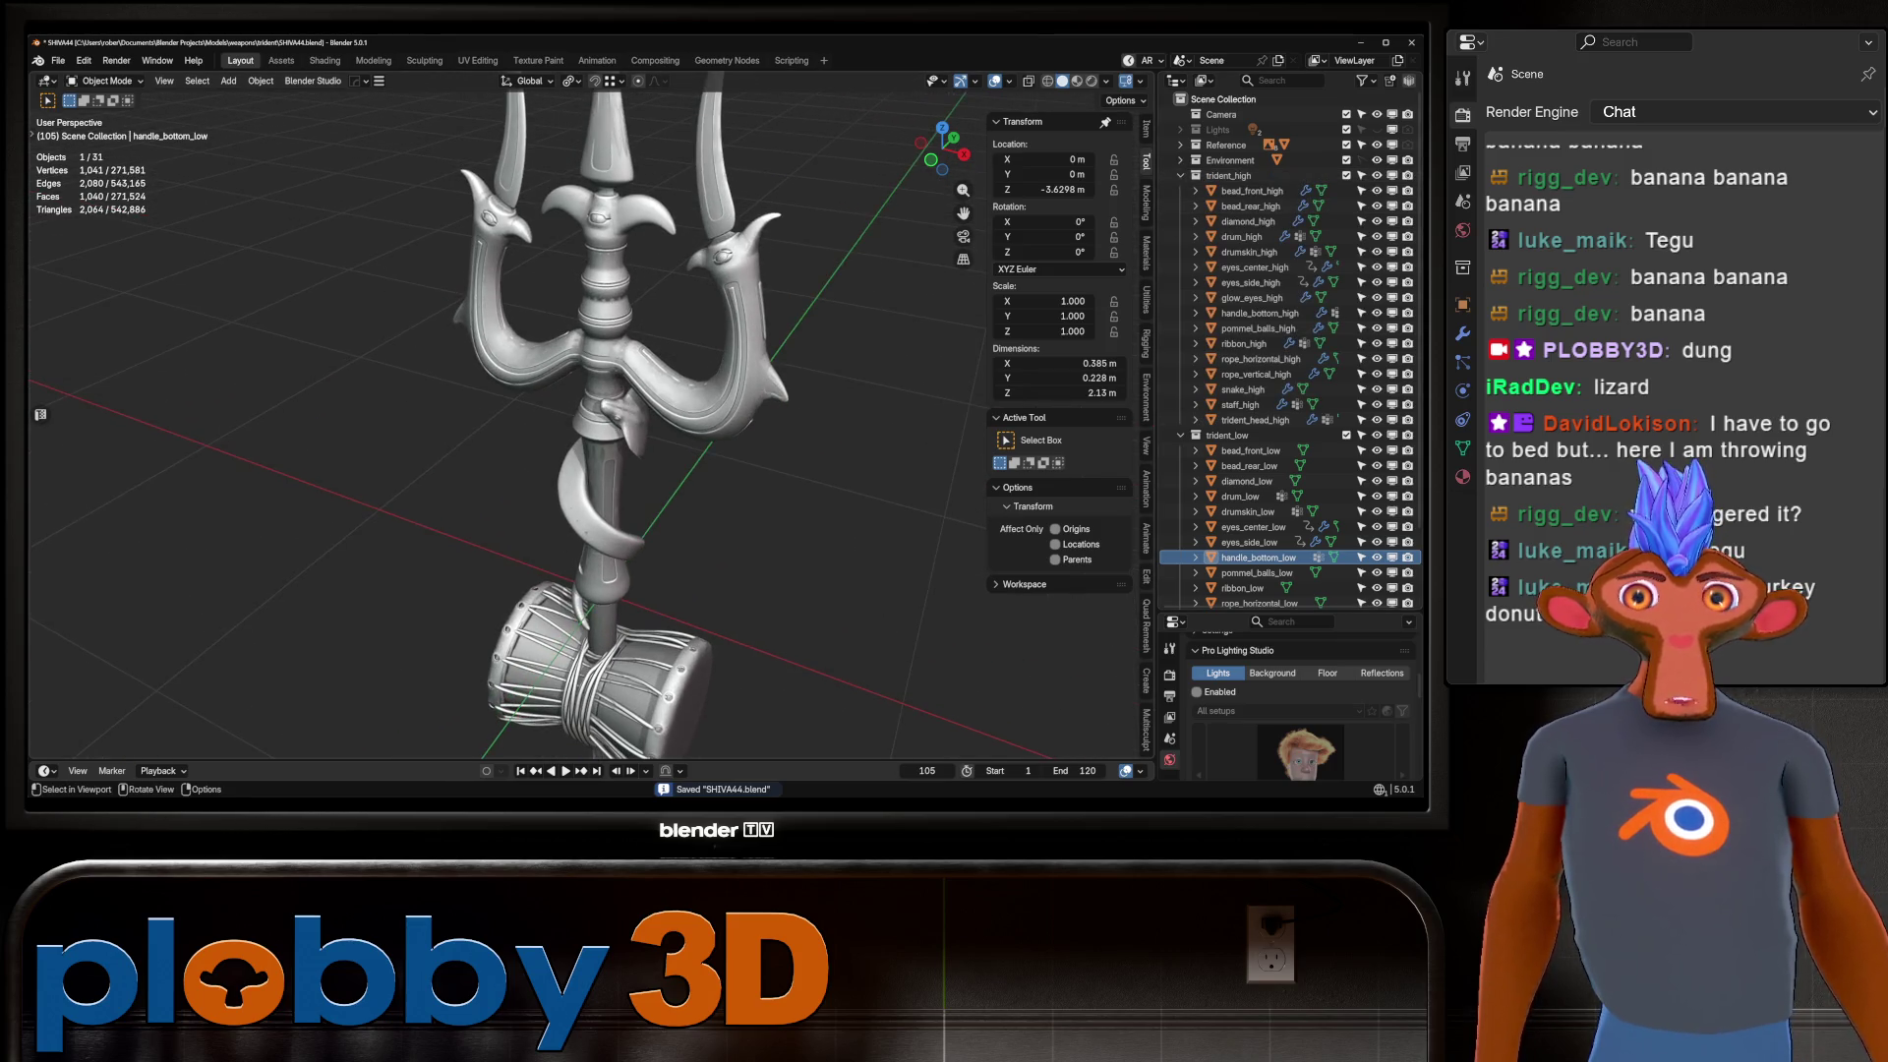
# Enlarge the Properties editor and expand SimpleBake and its Settings presets under Render properties.
pyautogui.scroll(3, 610, 413)
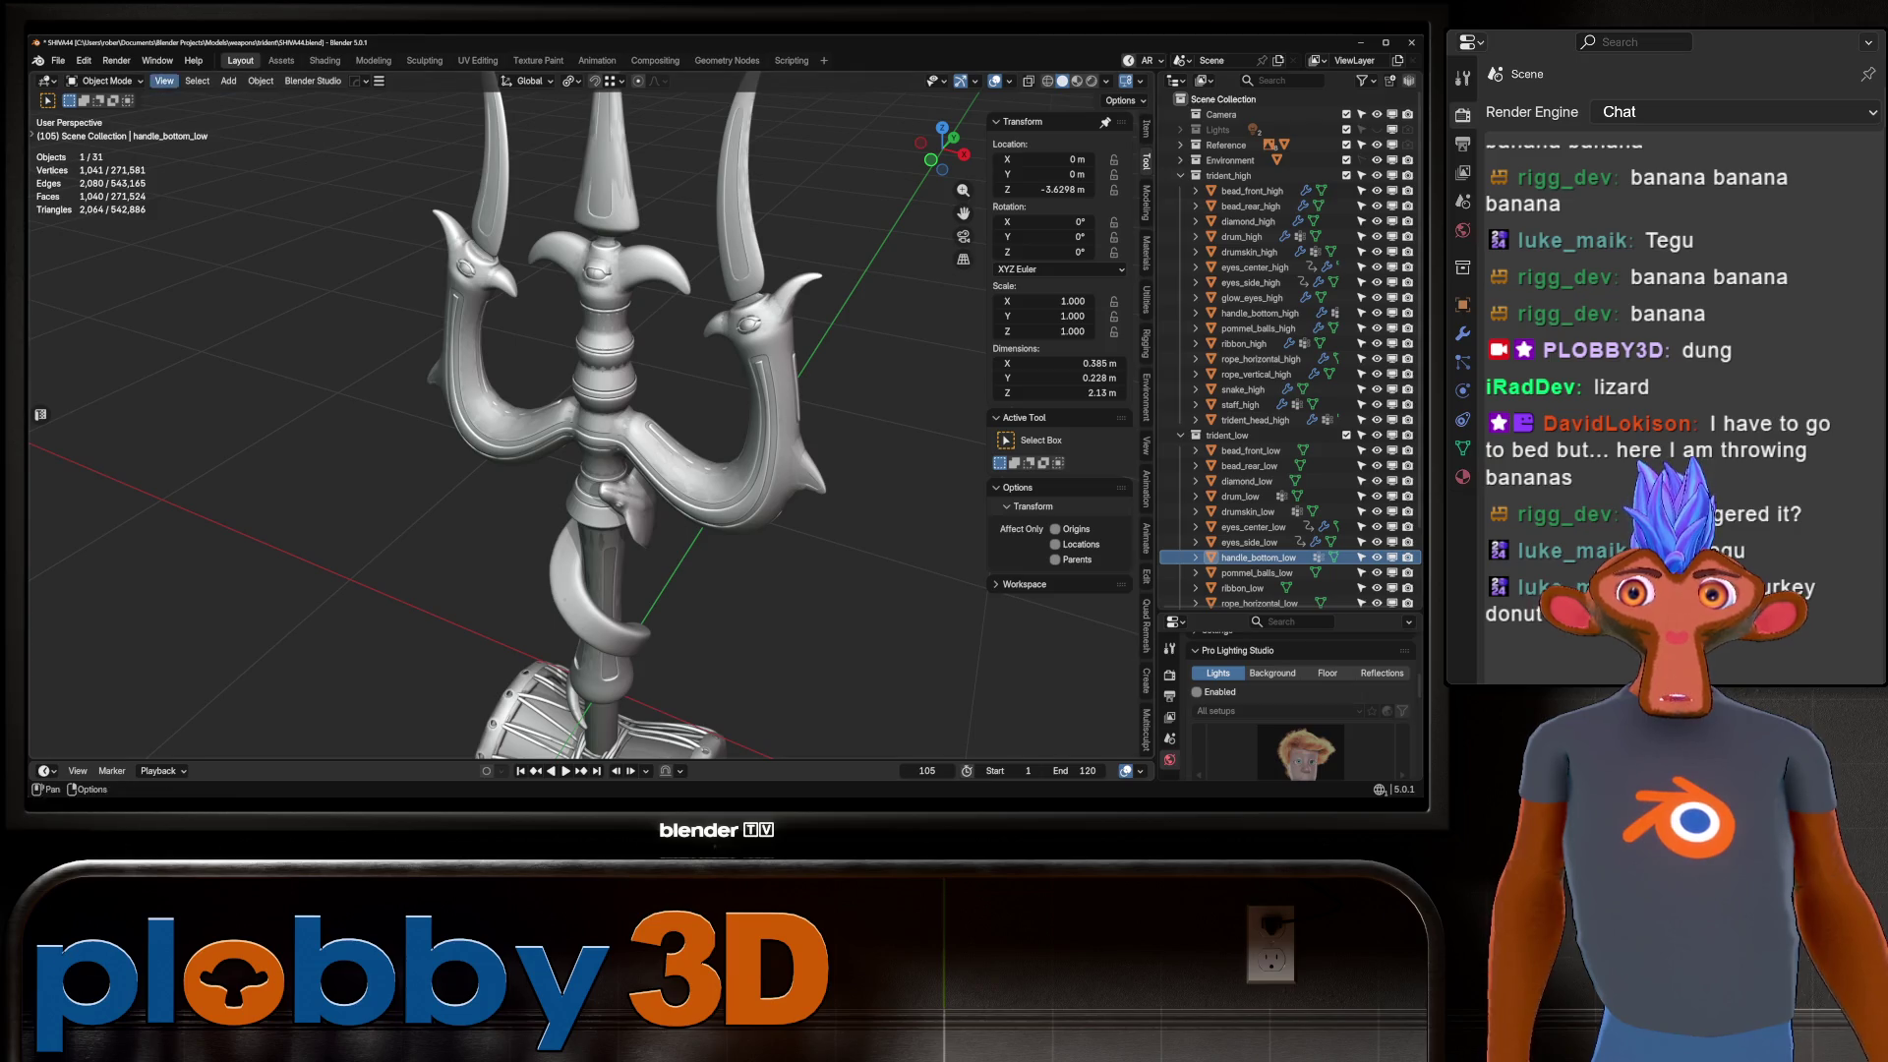
pyautogui.moveTo(1287, 612); pyautogui.dragTo(1288, 365)
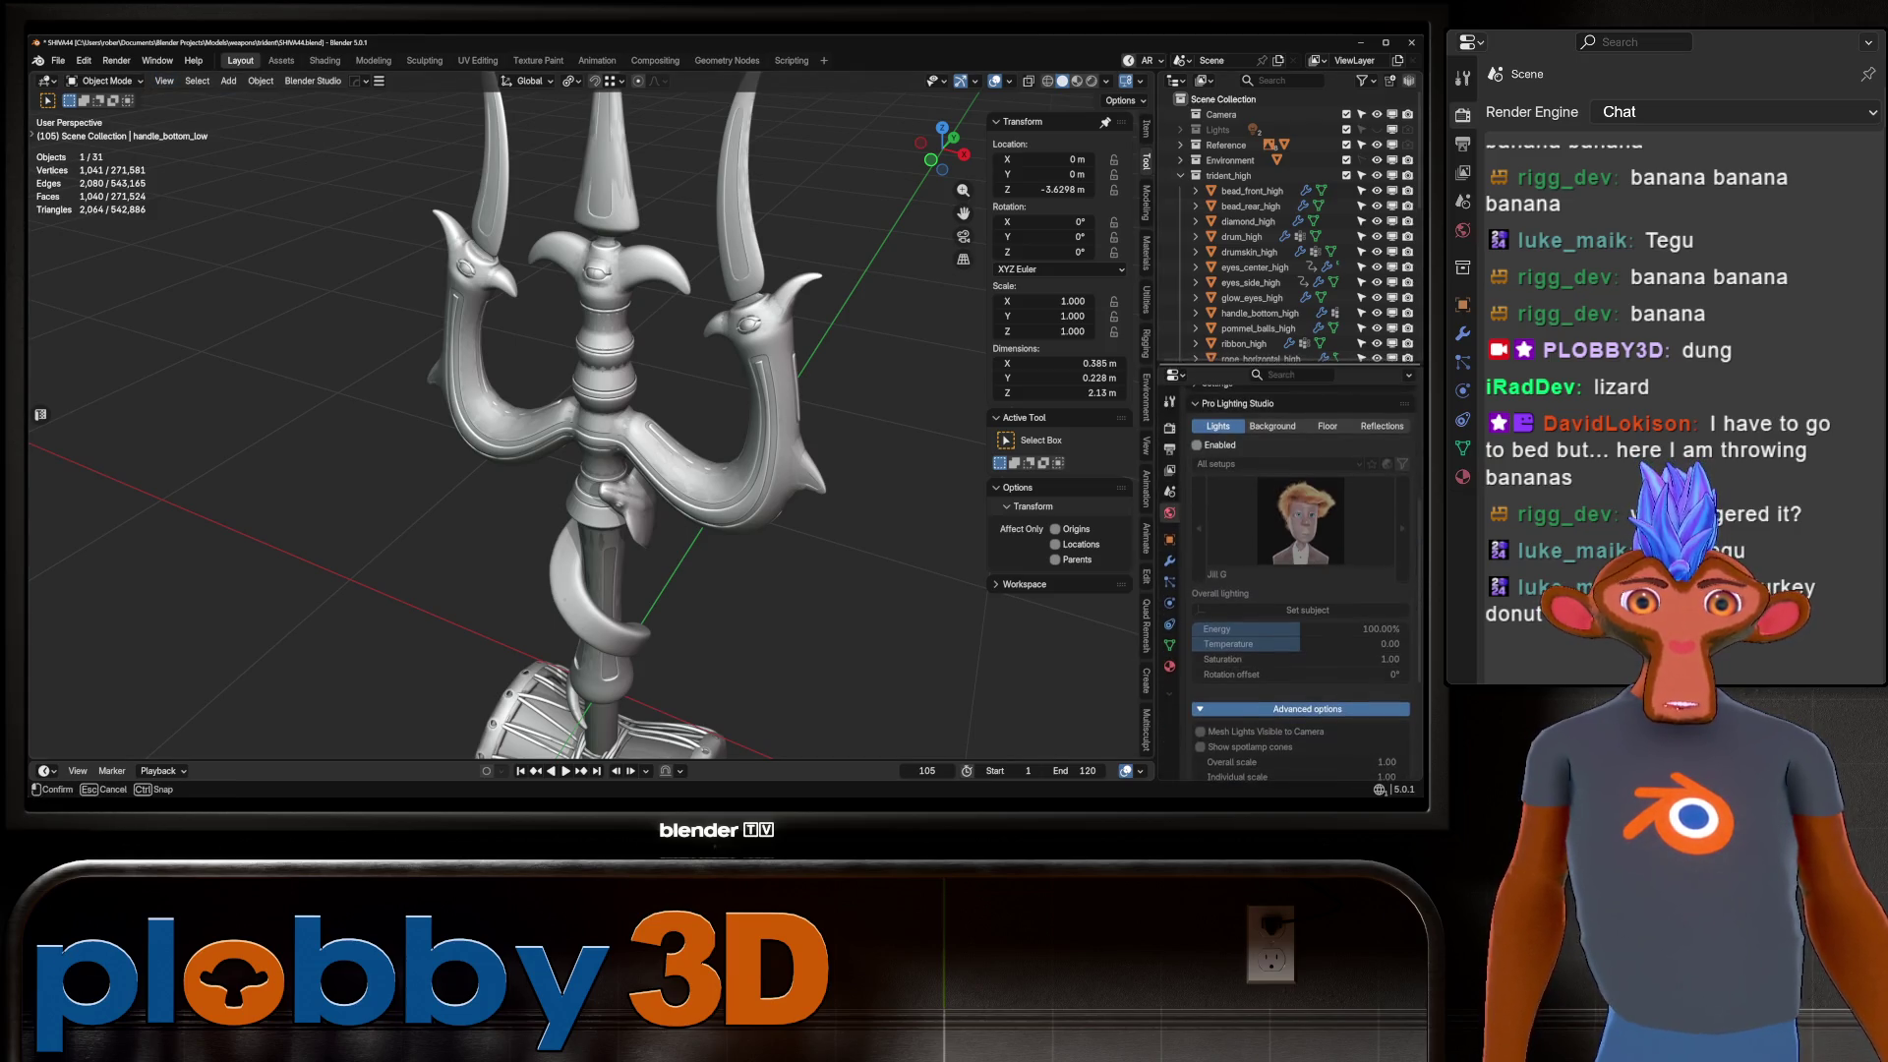
pyautogui.scroll(5, 1298, 580)
pyautogui.moveTo(629, 413)
pyautogui.mouseDown(button='middle')
pyautogui.moveTo(590, 403)
pyautogui.moveTo(610, 423)
pyautogui.moveTo(570, 373)
pyautogui.moveTo(599, 364)
pyautogui.mouseUp(button='middle')
pyautogui.scroll(5, 39, 580)
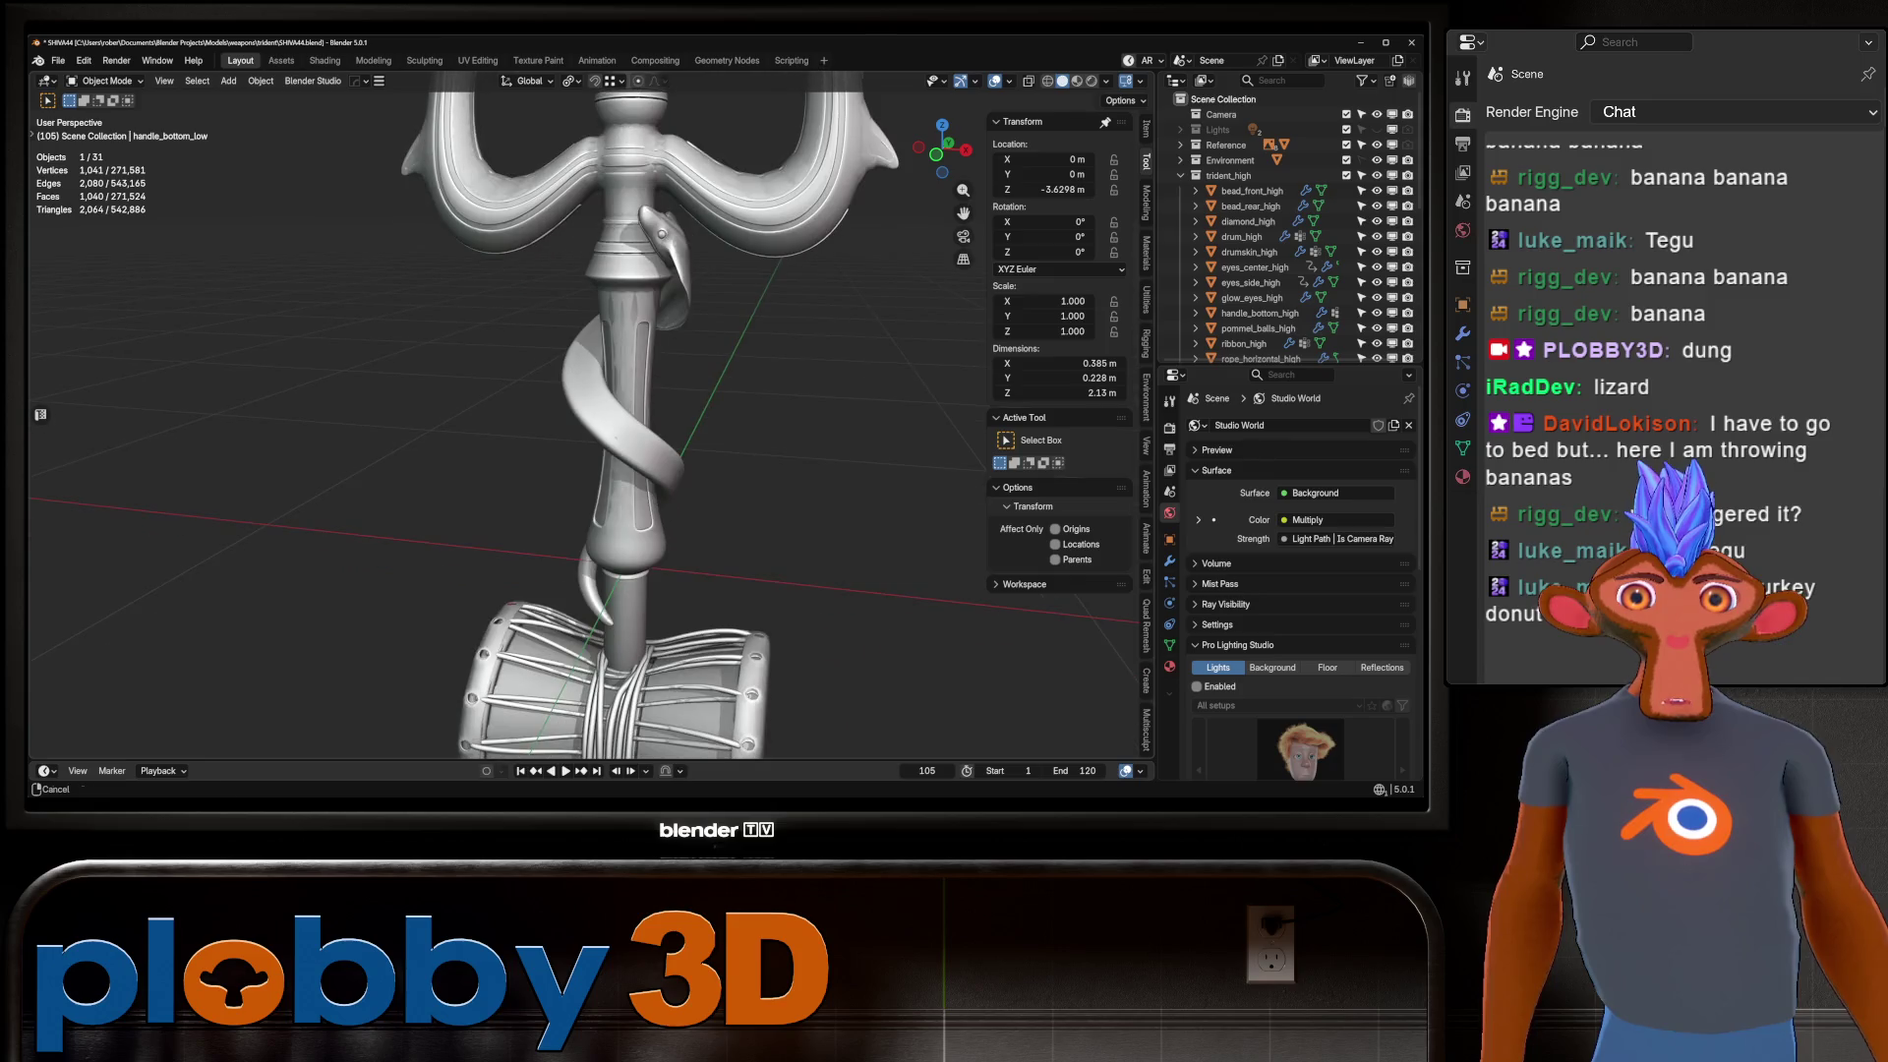
pyautogui.scroll(-6, 1298, 580)
pyautogui.scroll(5, 1298, 580)
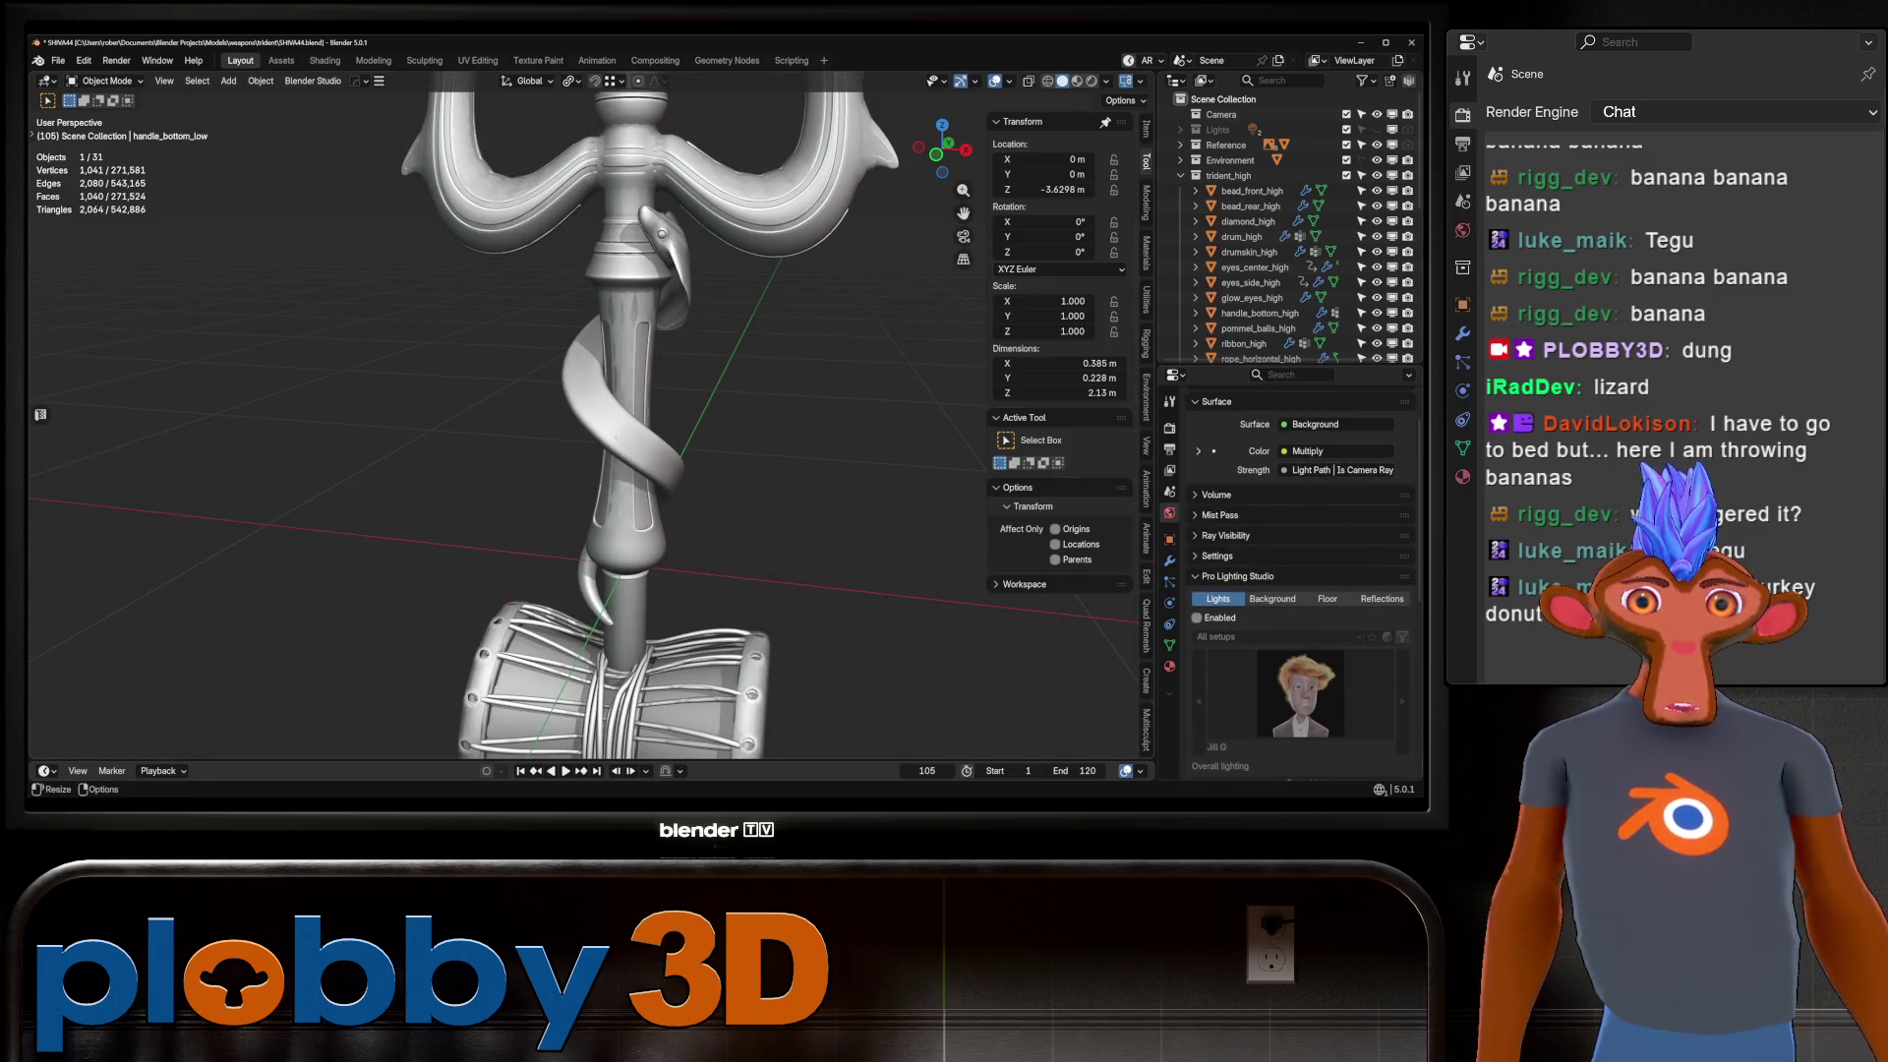
pyautogui.click(1169, 428)
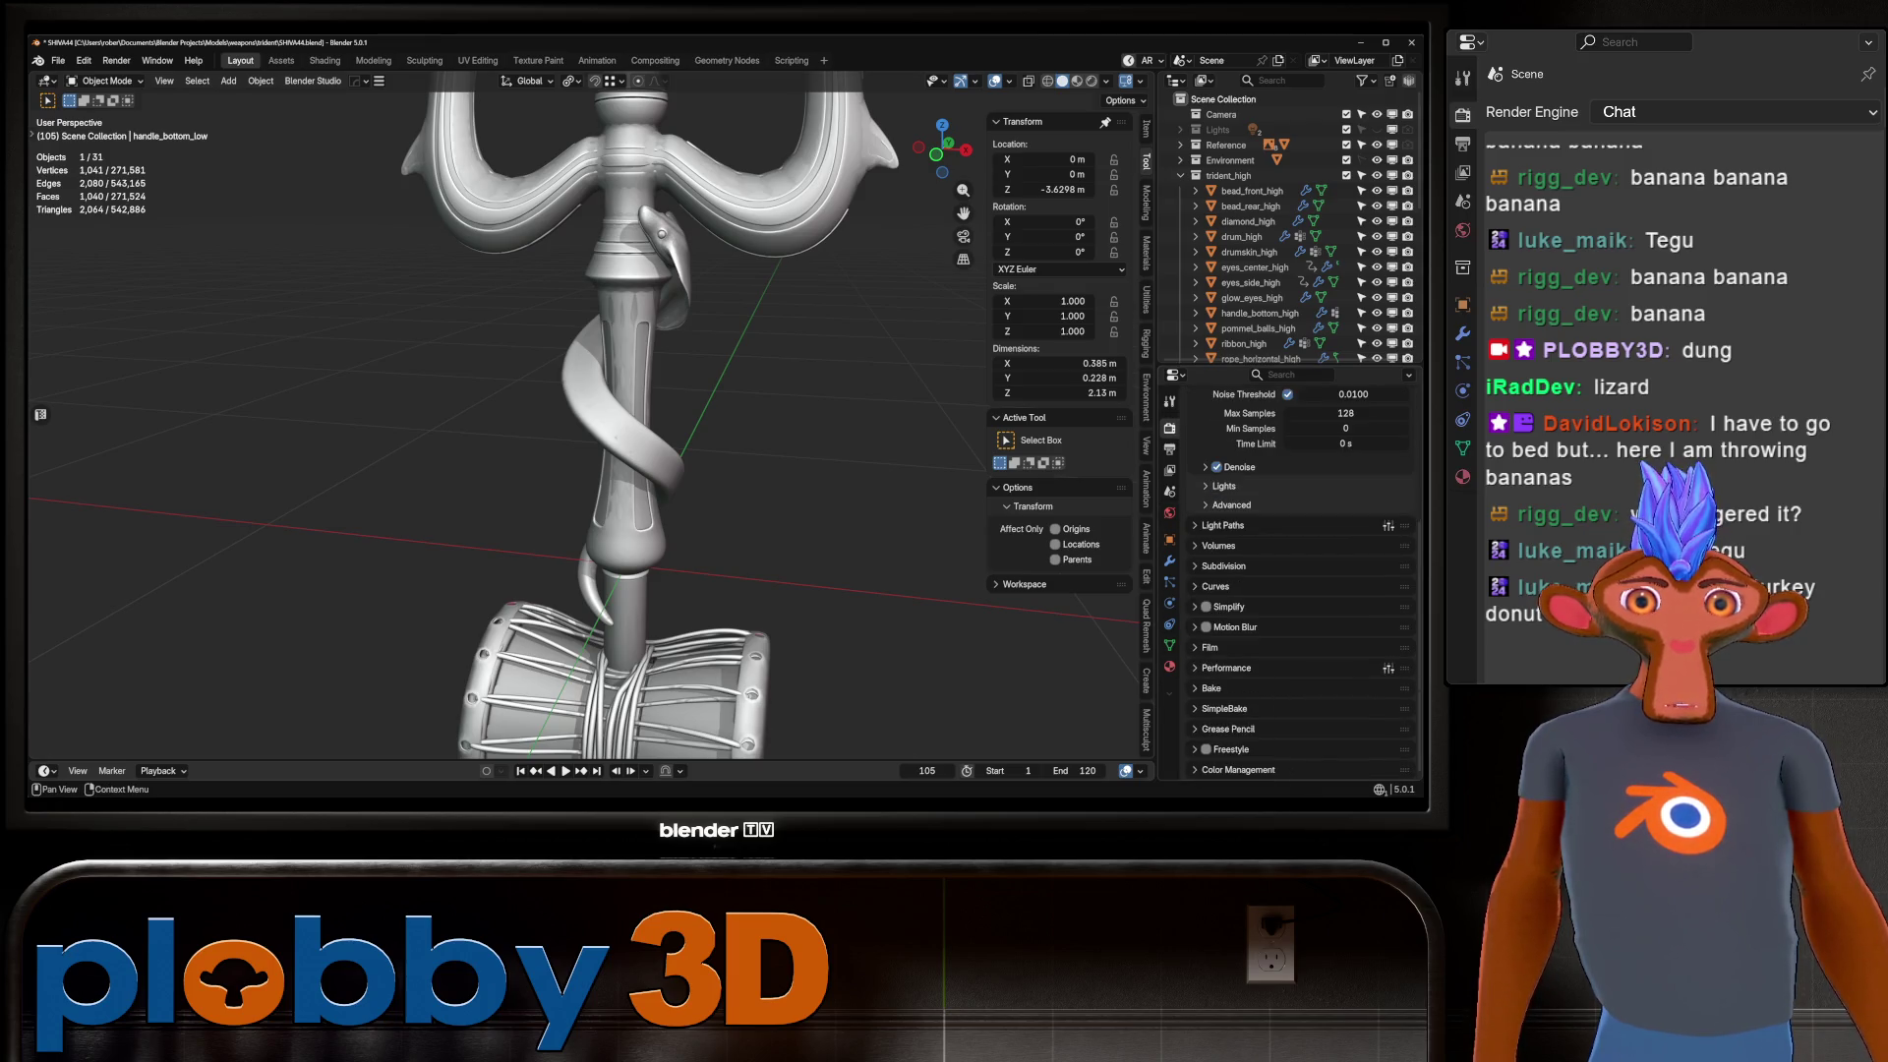
pyautogui.click(1224, 708)
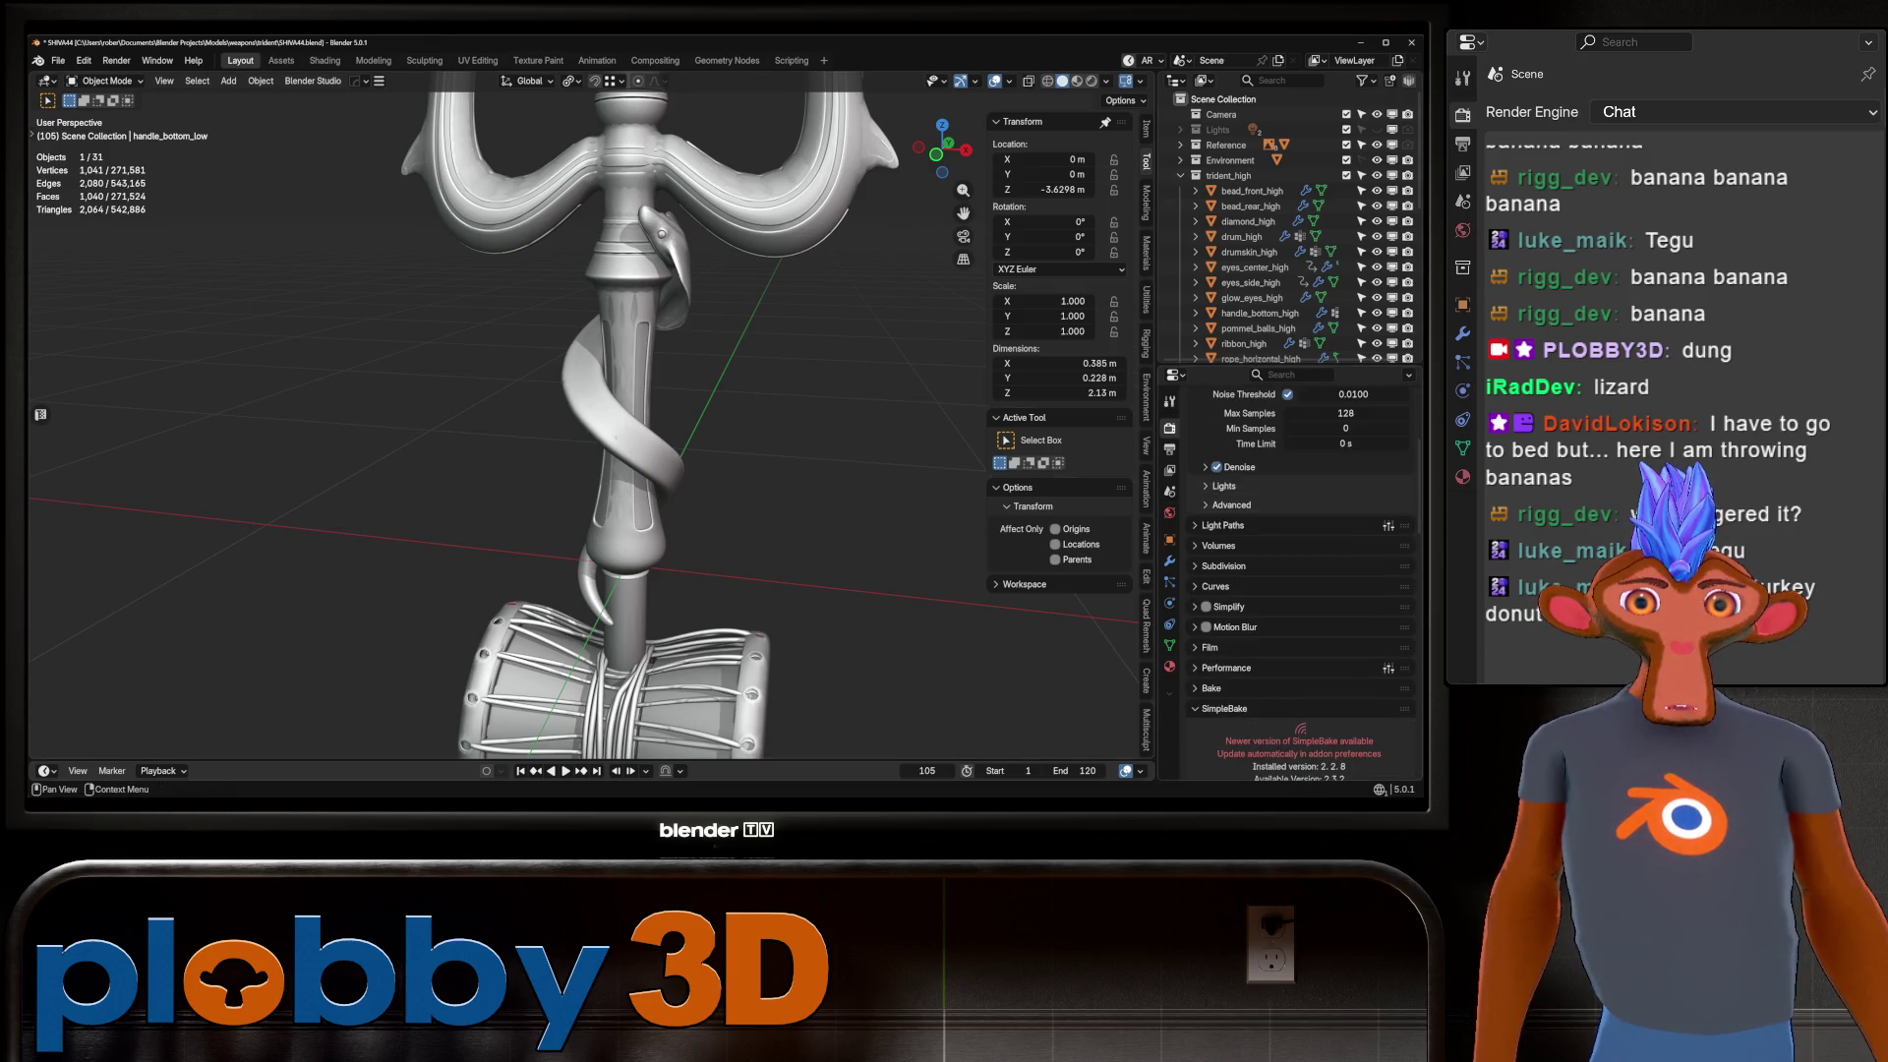
pyautogui.scroll(-8, 1298, 590)
pyautogui.click(1278, 460)
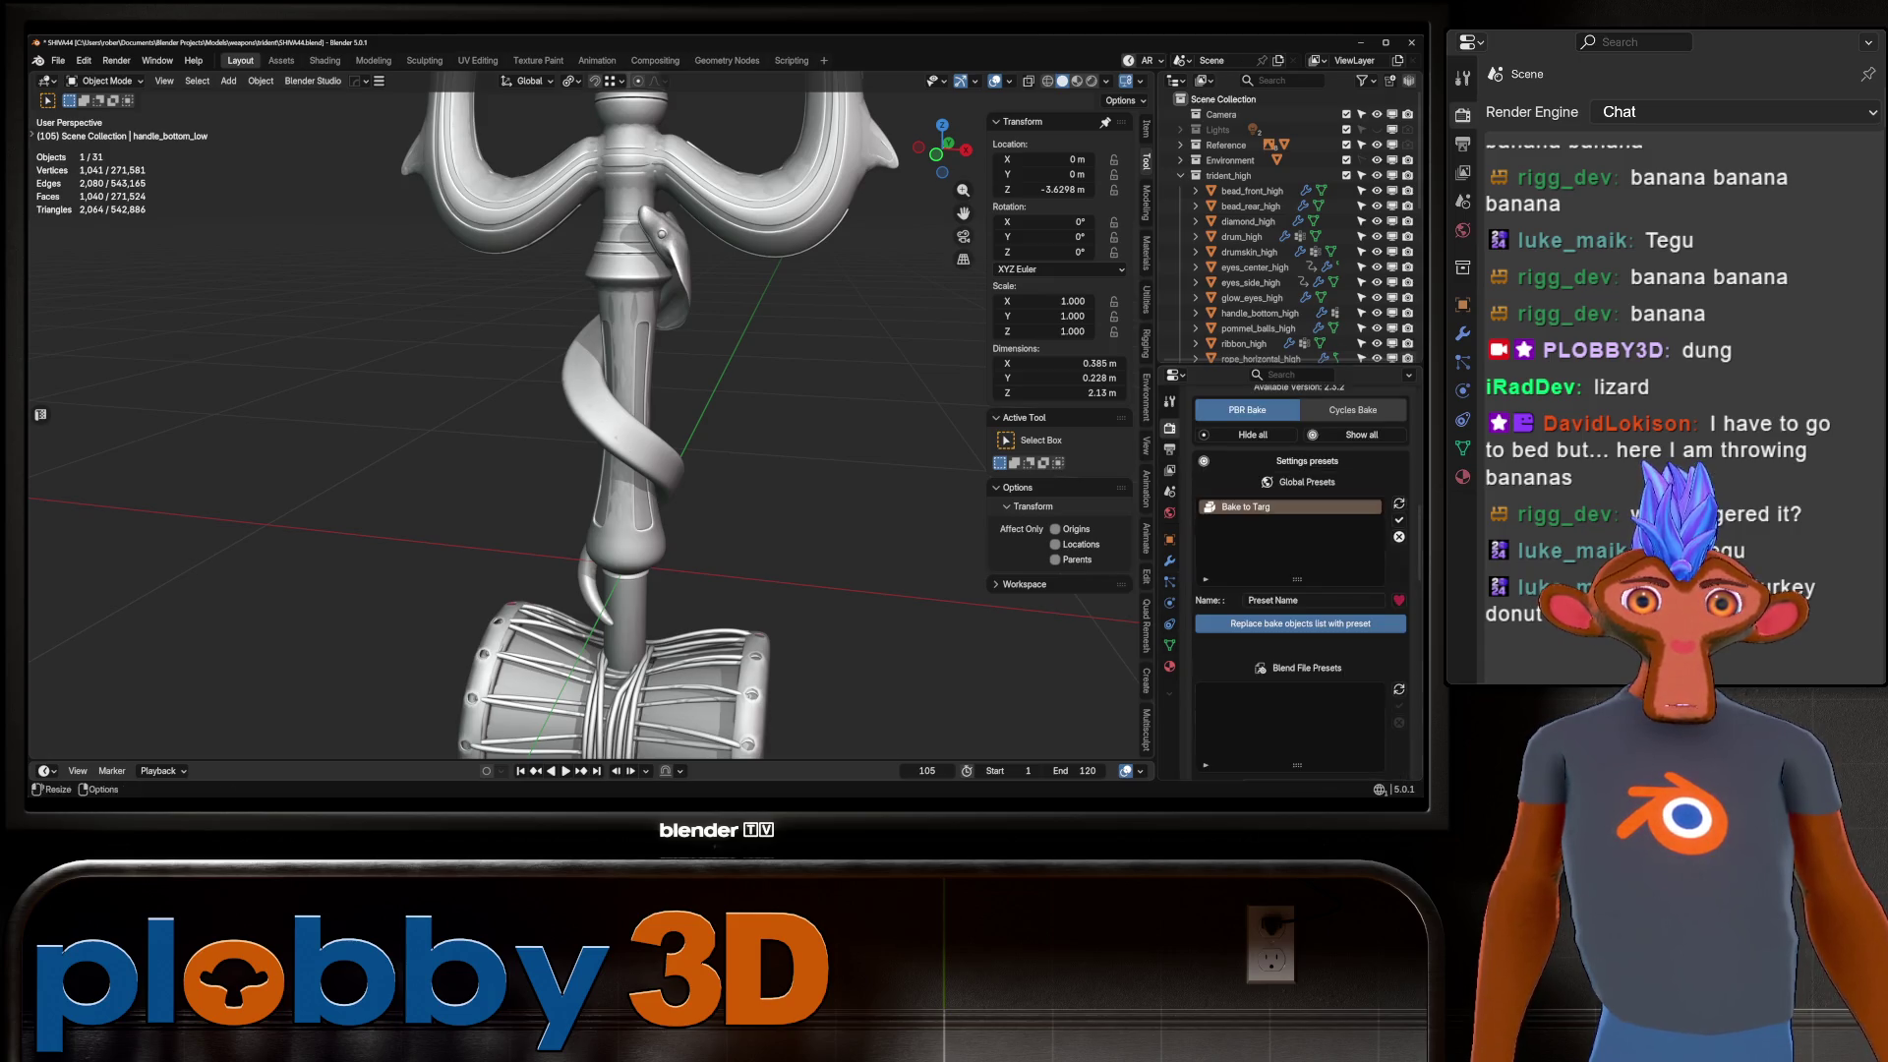
pyautogui.moveTo(1287, 366); pyautogui.dragTo(1288, 259)
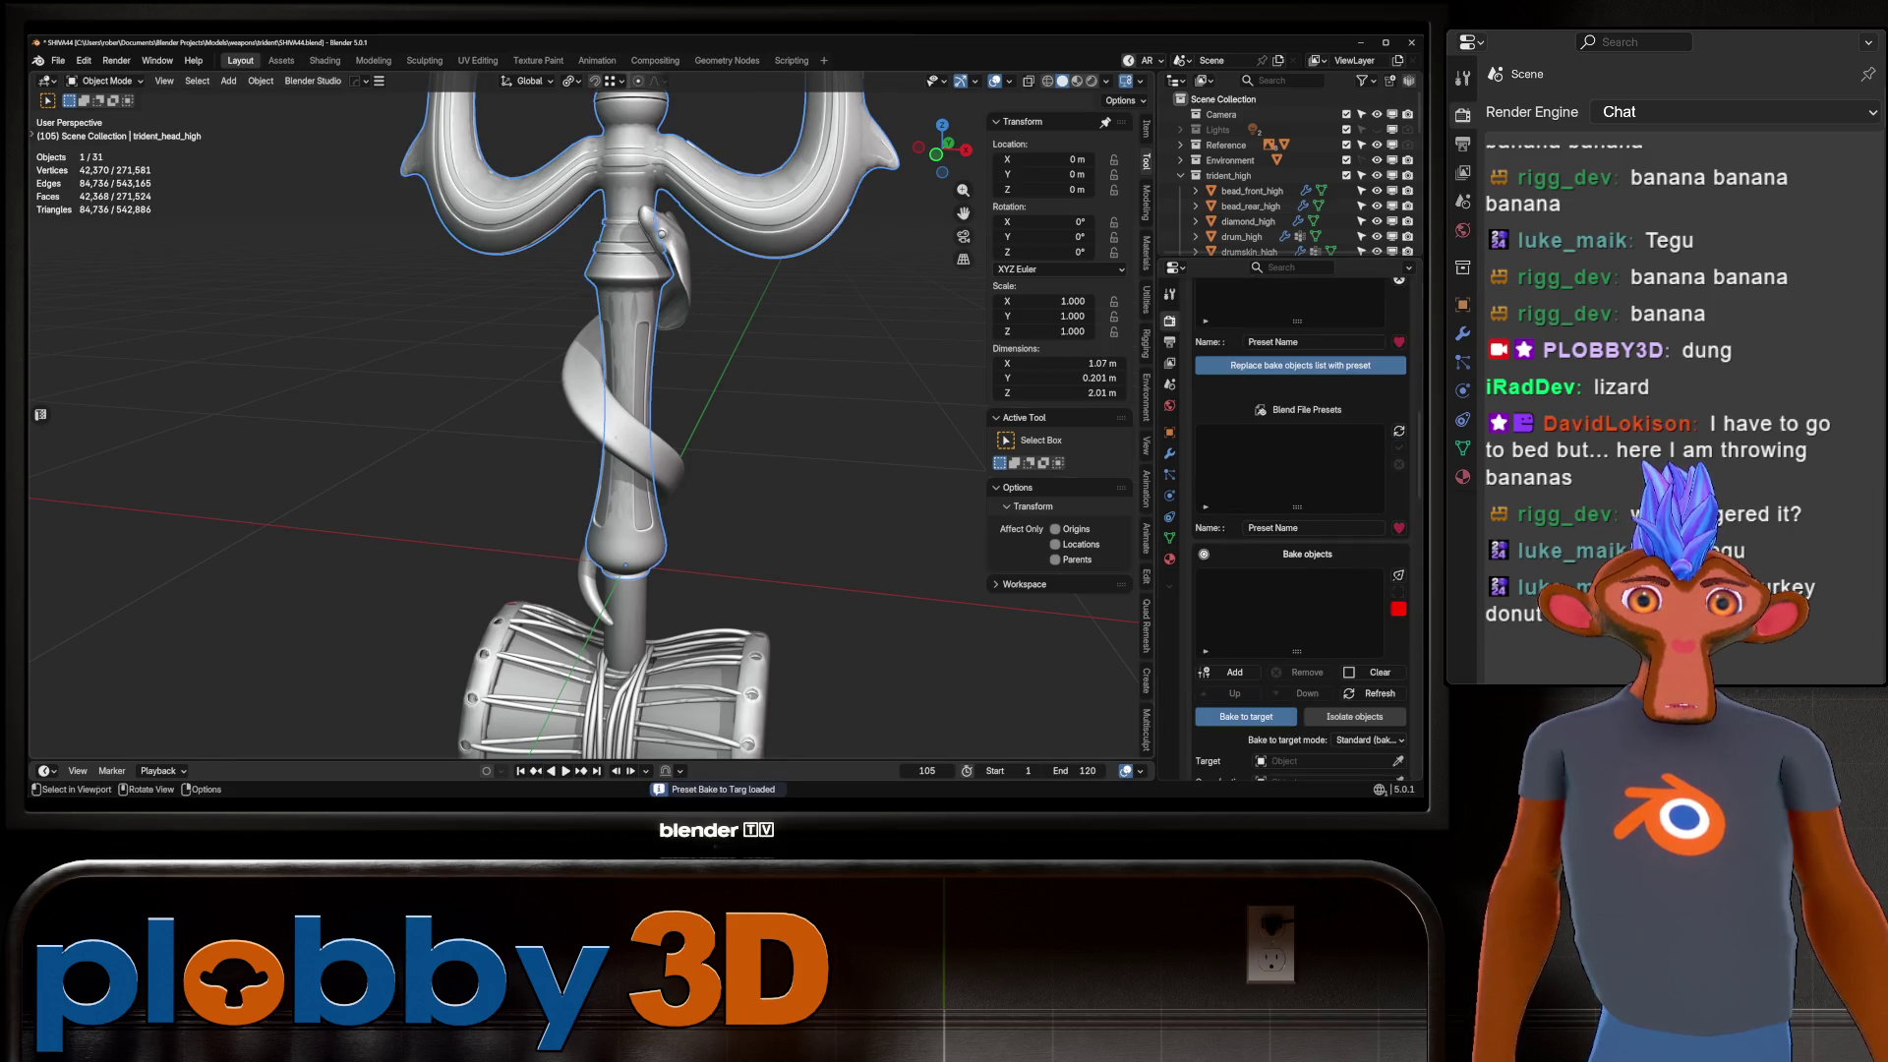
# Delete the glow_eyes_high object from the trident_high collection.
pyautogui.scroll(-2, 1301, 540)
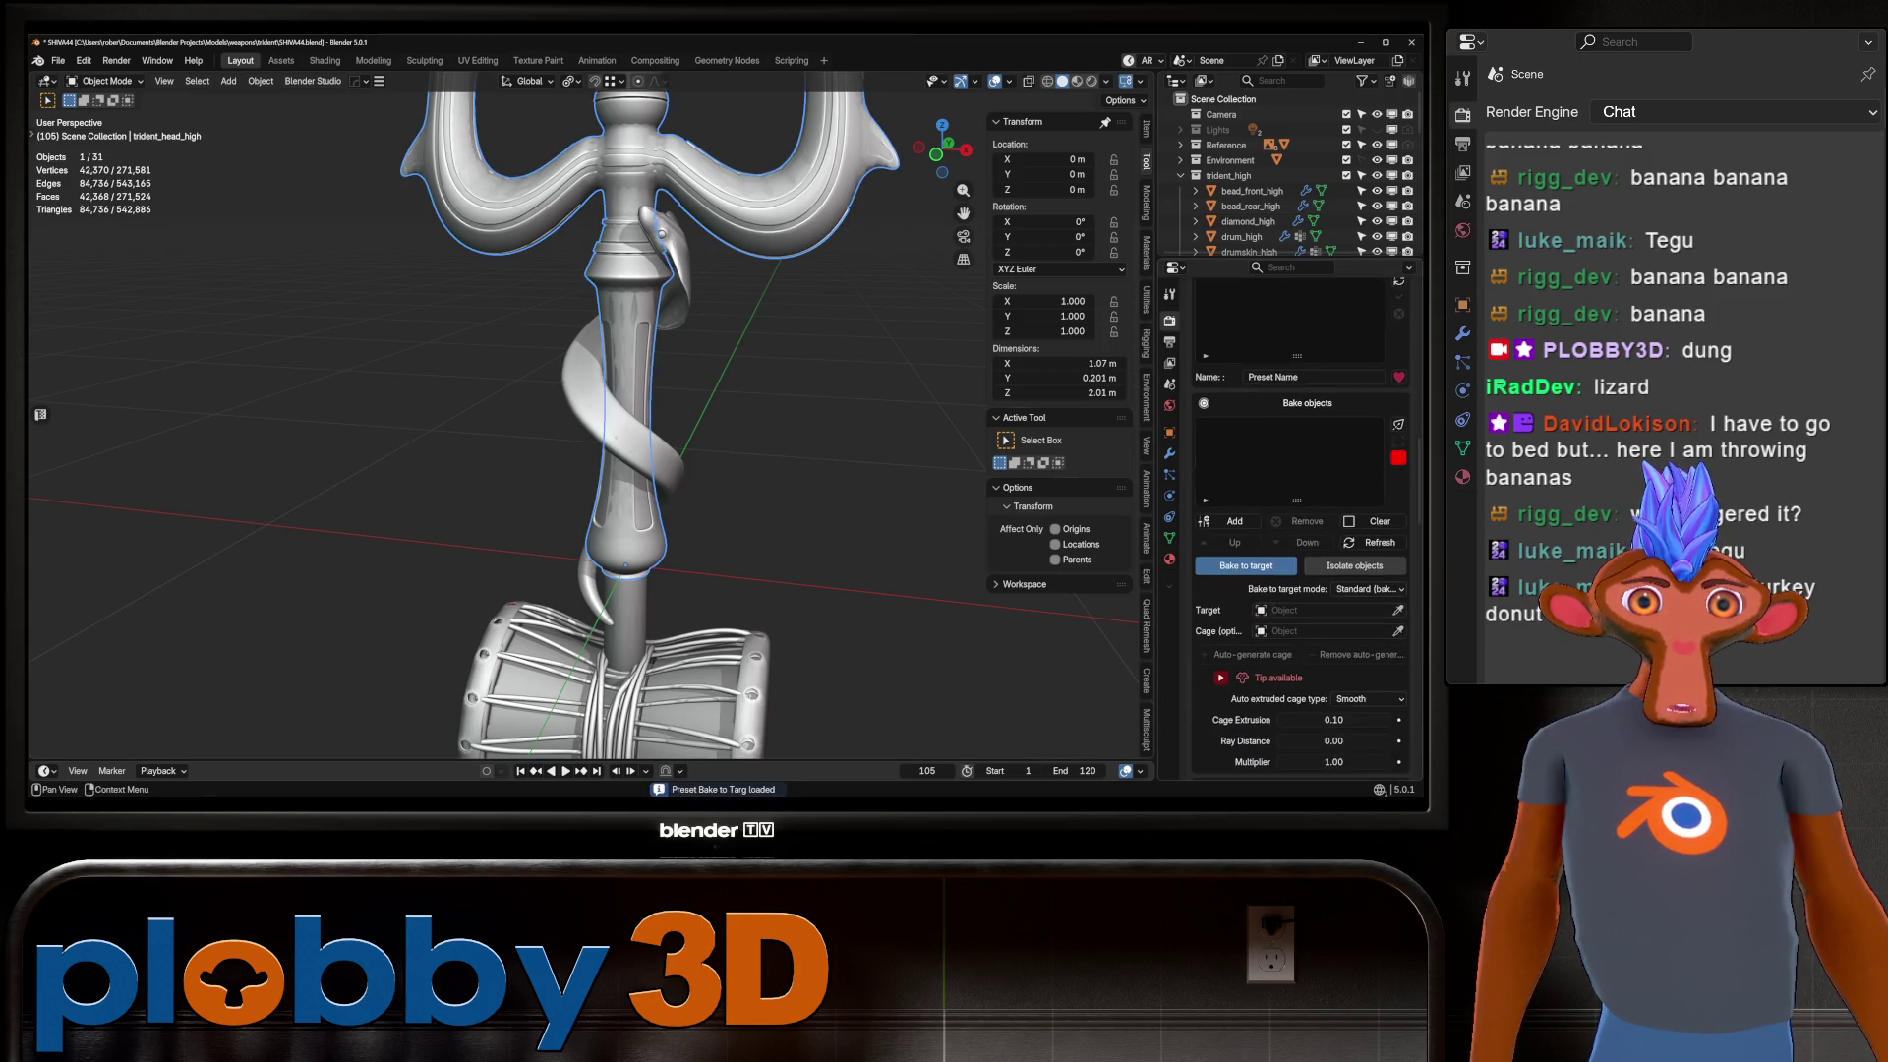
pyautogui.click(1241, 175)
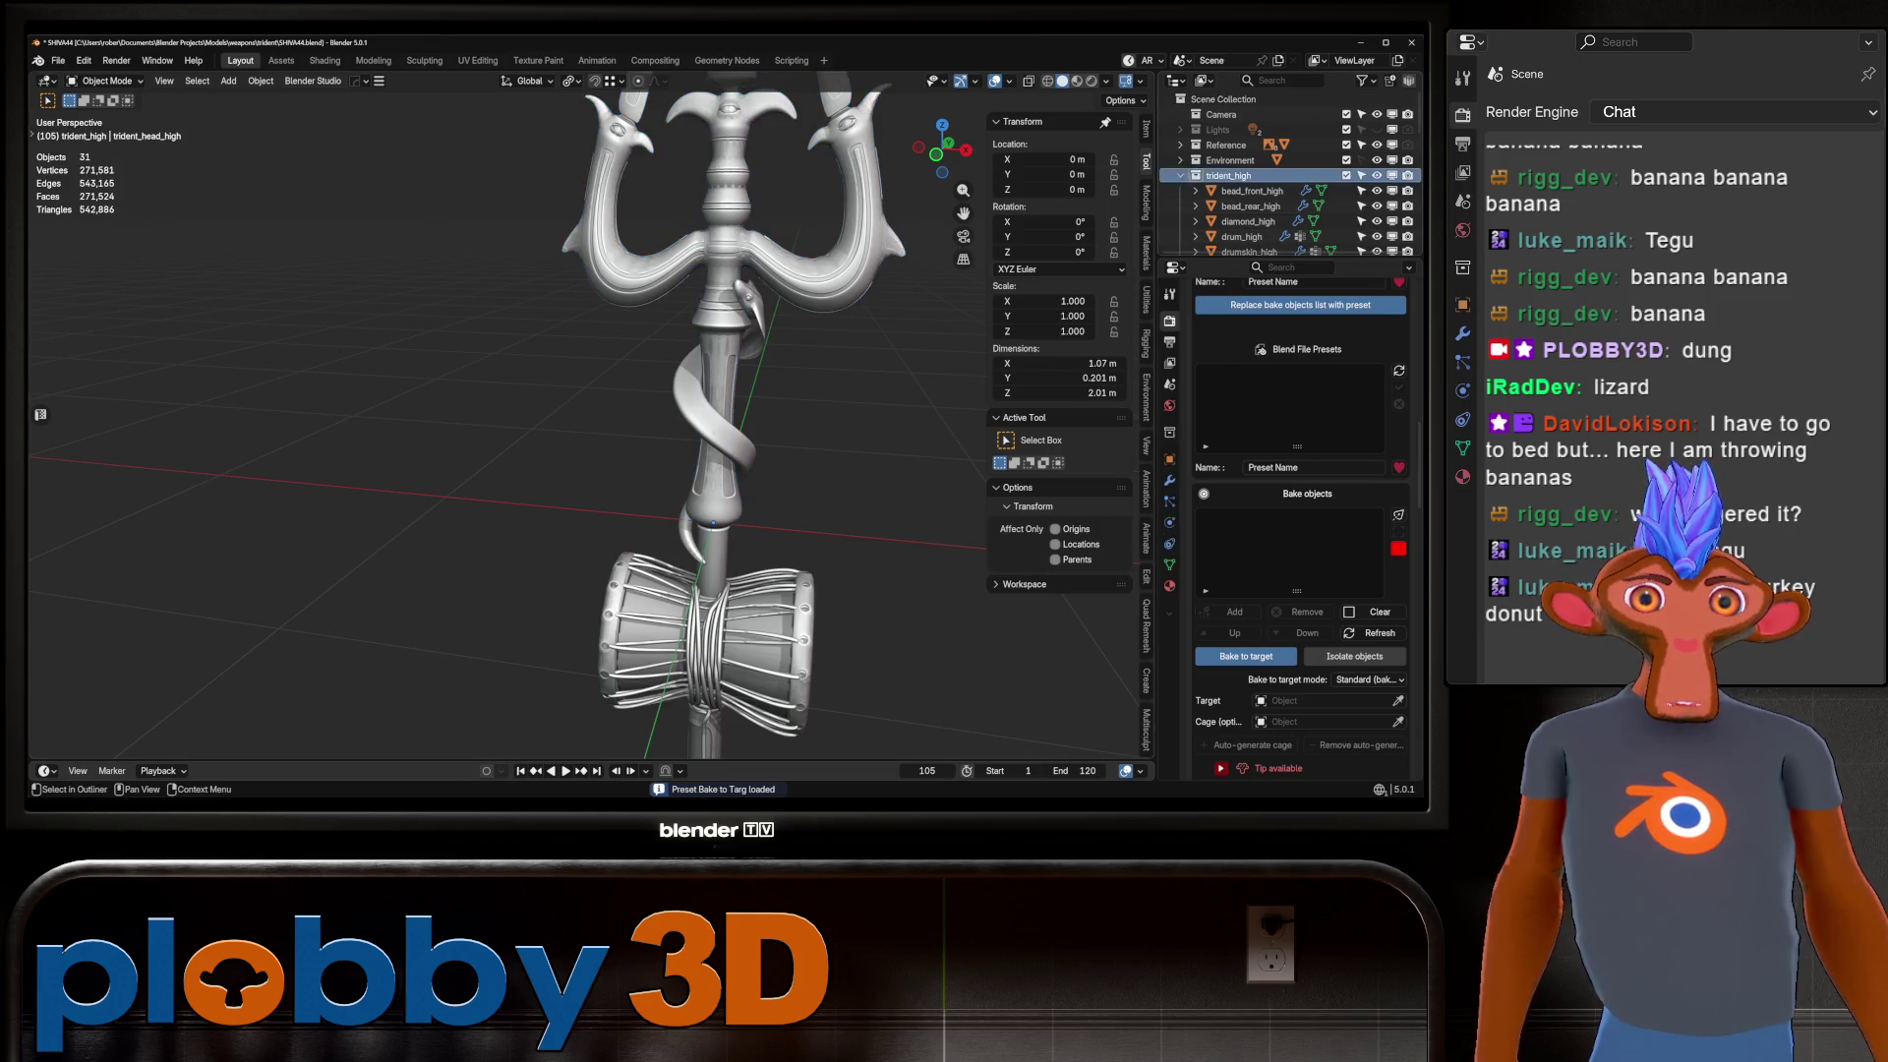
pyautogui.rightClick(1228, 175)
pyautogui.click(1085, 288)
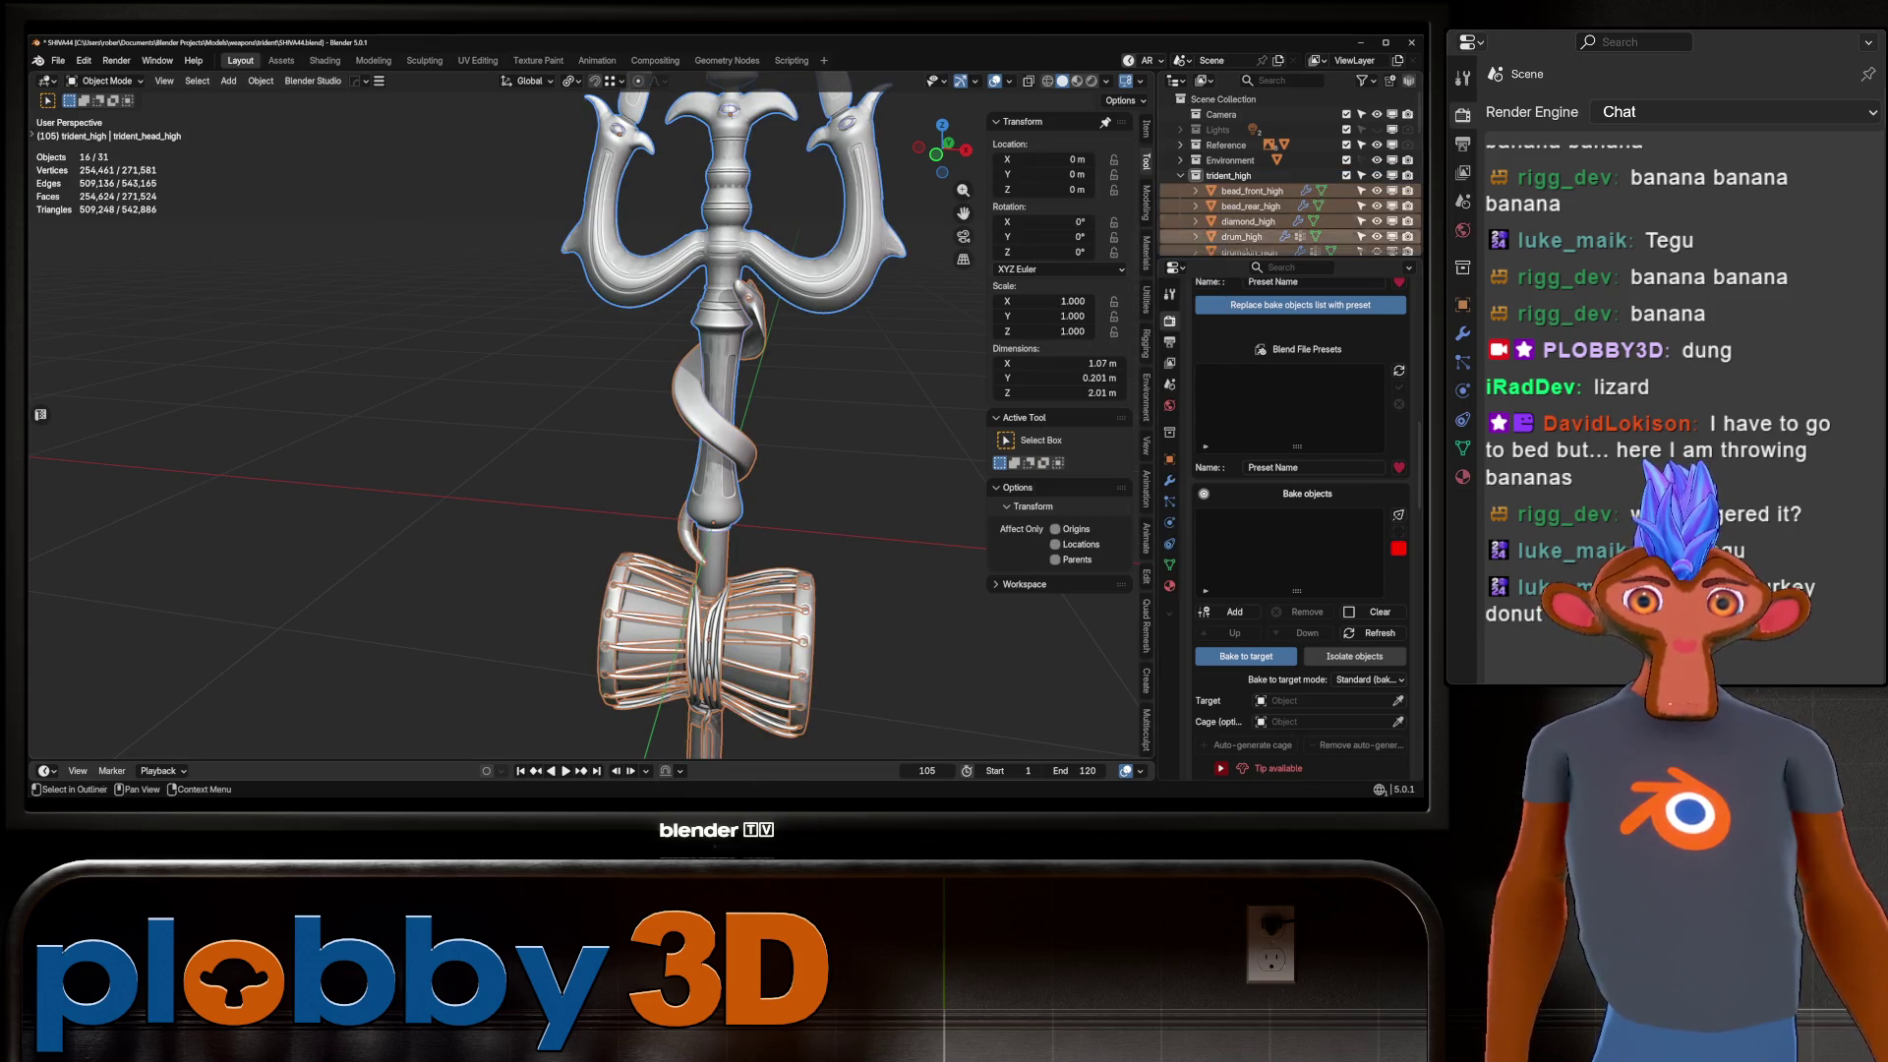
pyautogui.scroll(-4, 1288, 177)
pyautogui.click(1252, 237)
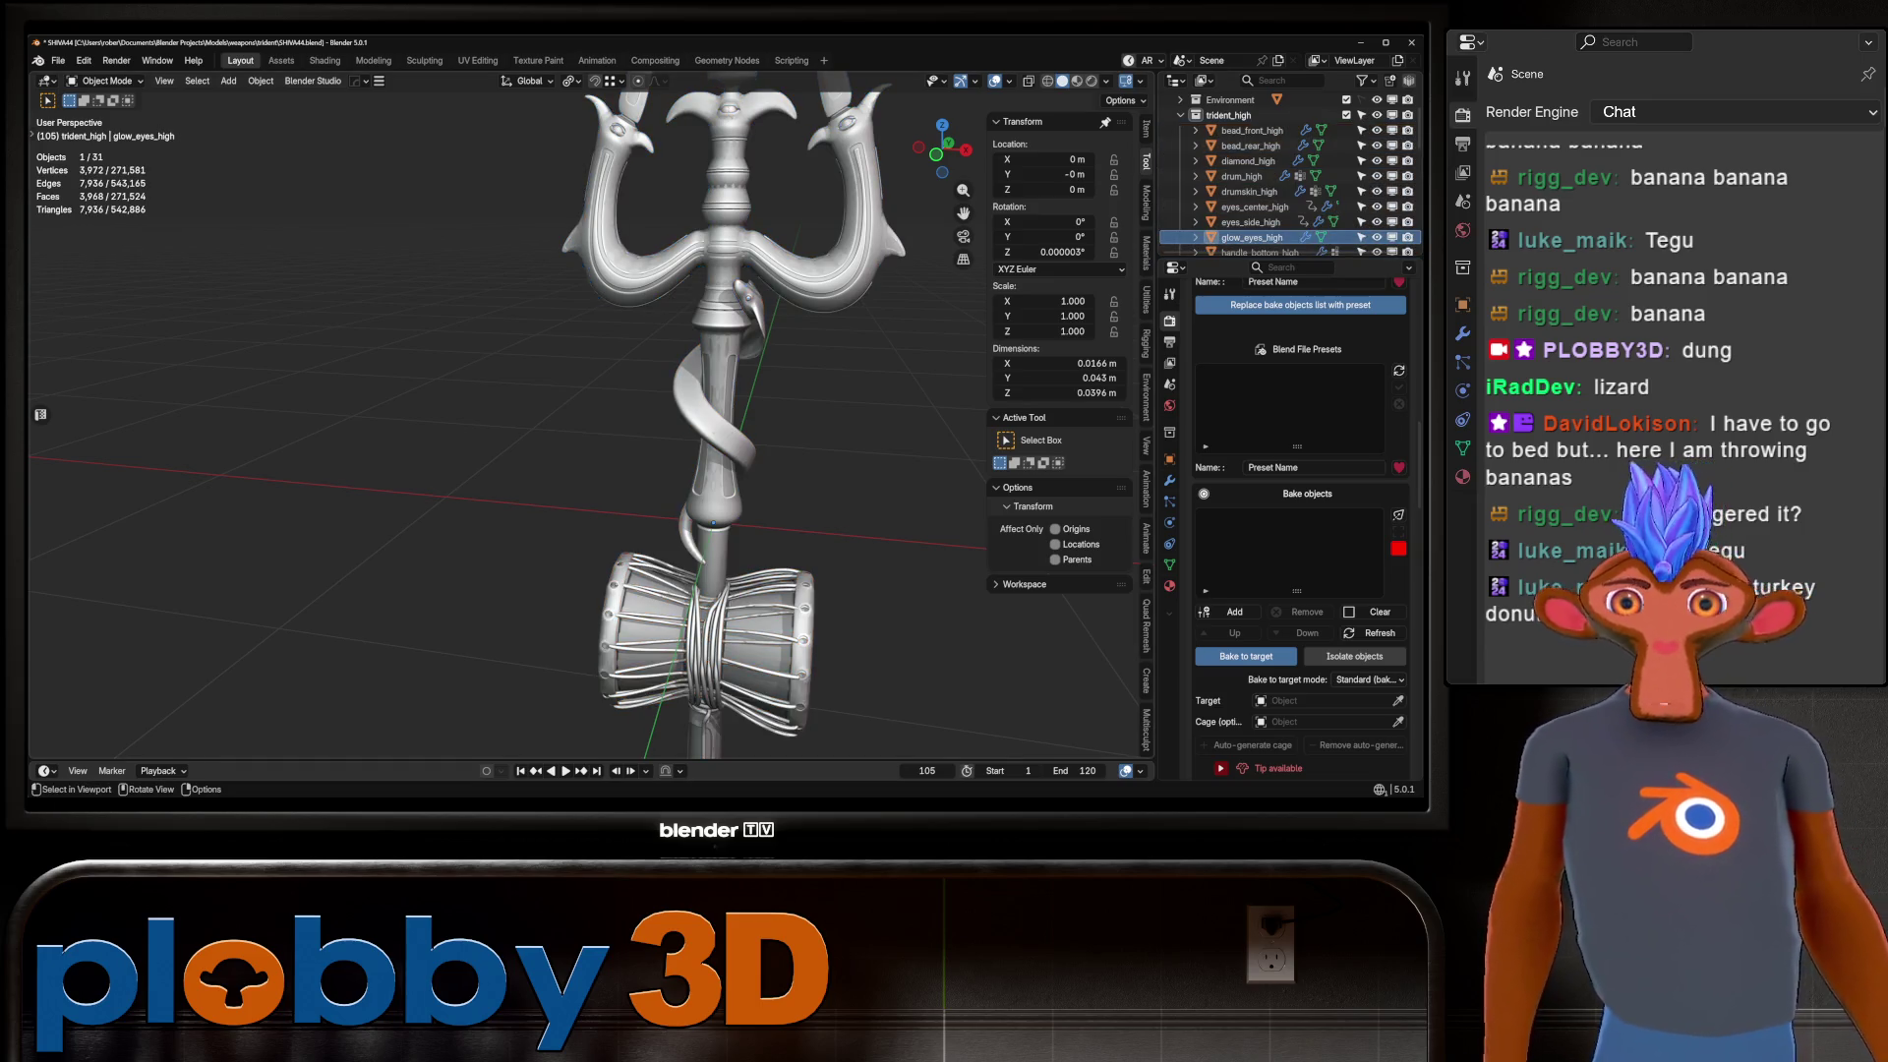
pyautogui.press('x')
pyautogui.press('Return')
# Add the remaining high-poly trident parts to SimpleBake's Bake objects list.
pyautogui.scroll(-5, 1287, 177)
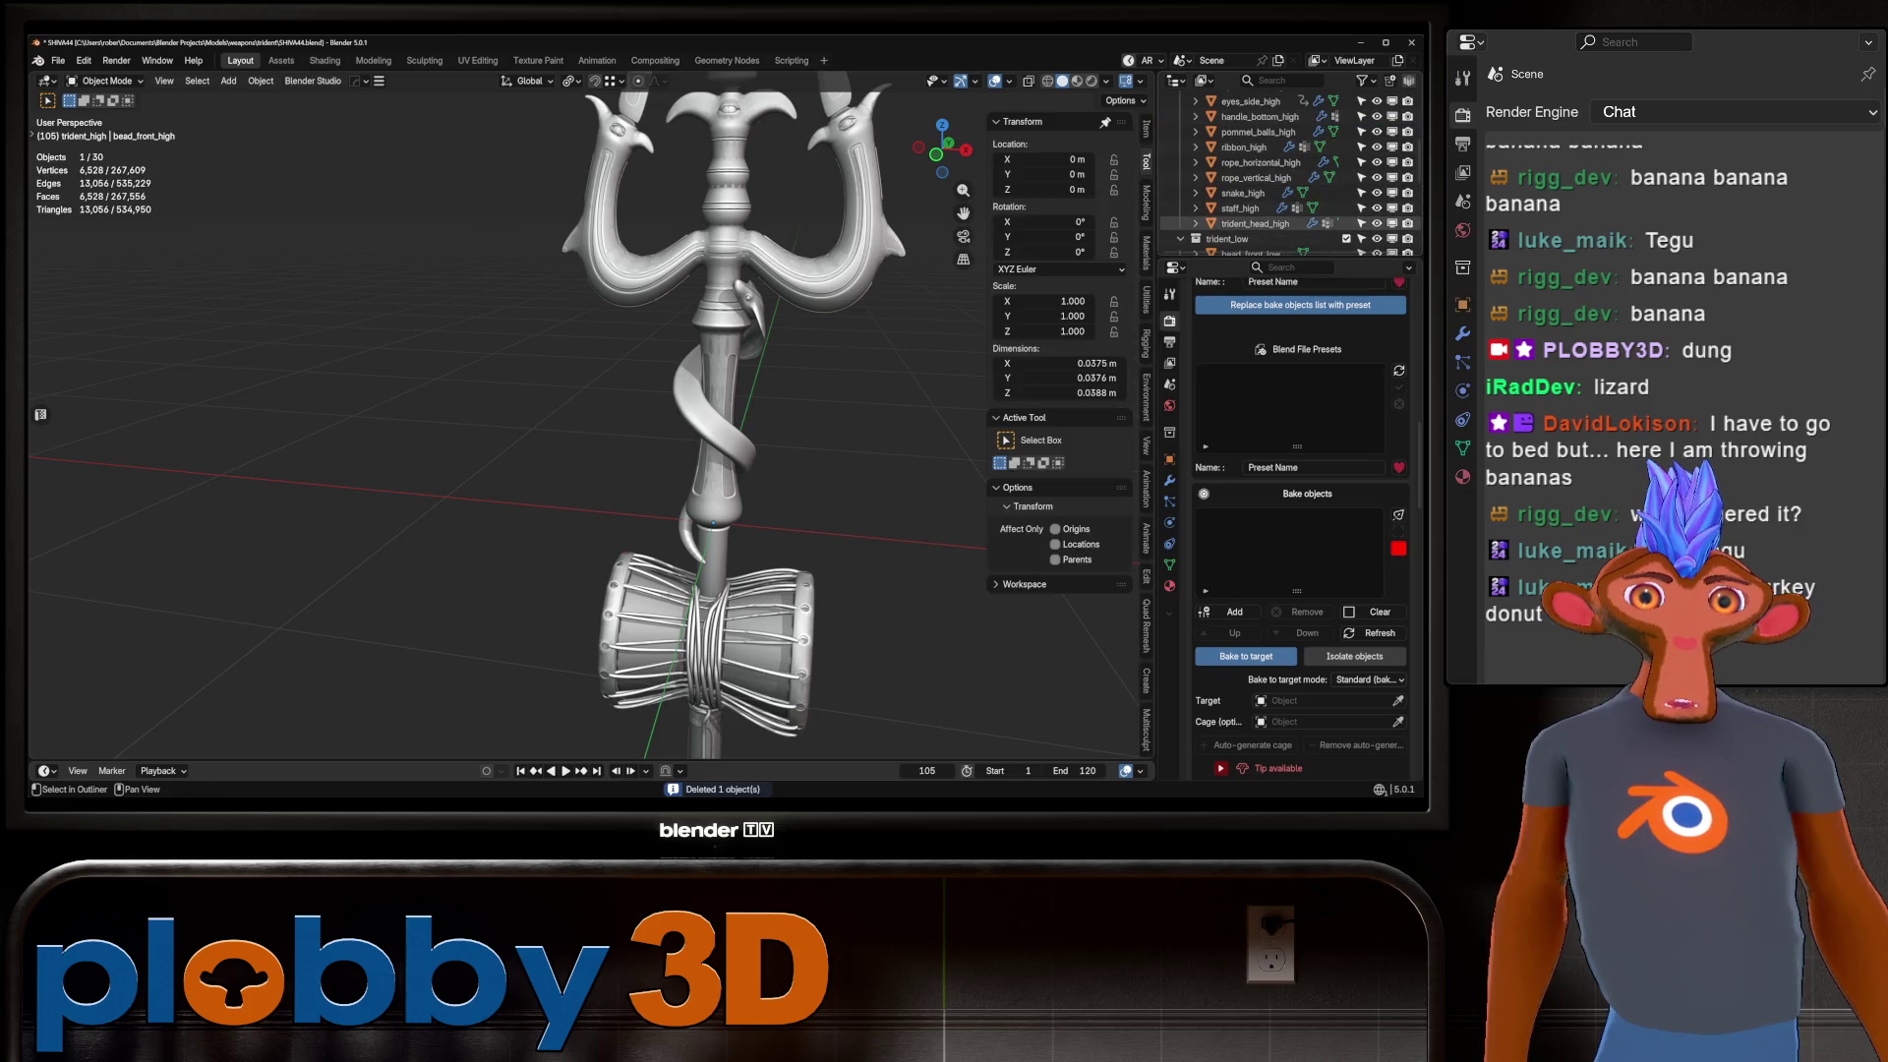
pyautogui.keyDown('shift'); pyautogui.click(1254, 223); pyautogui.keyUp('shift')
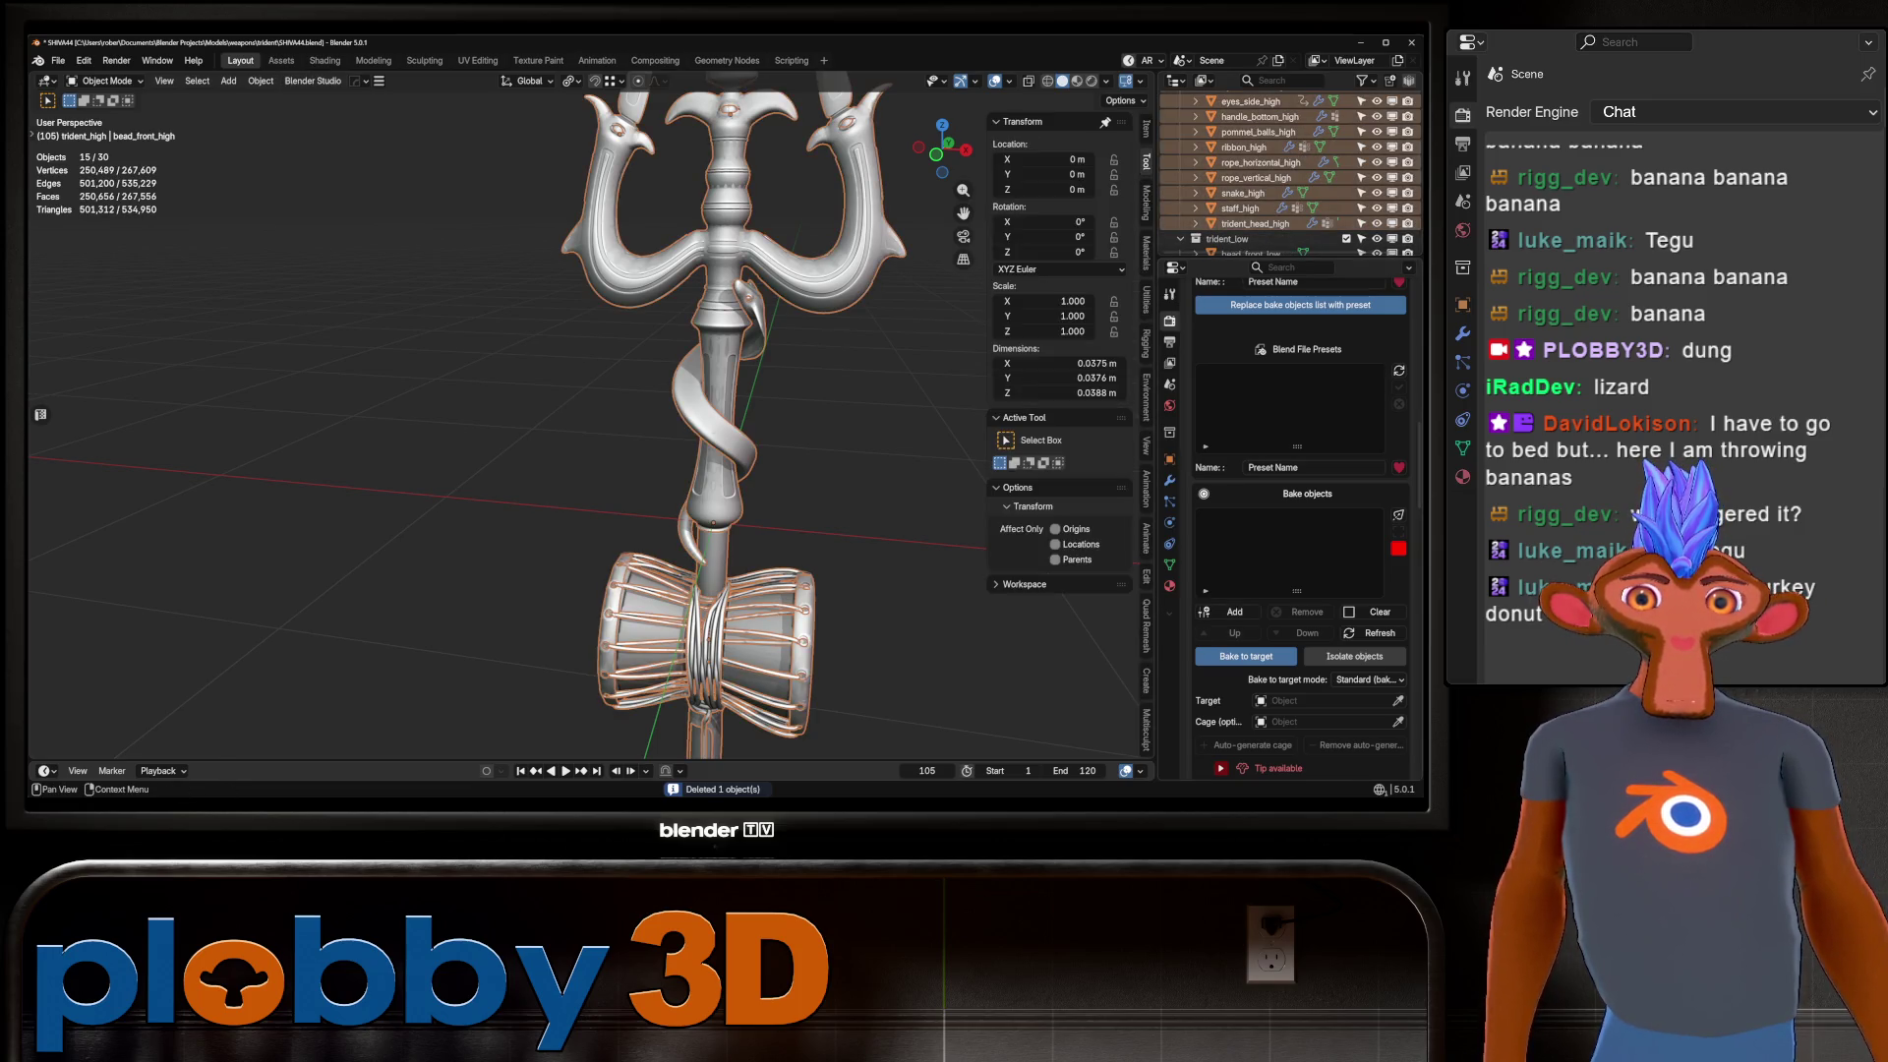
pyautogui.click(1229, 611)
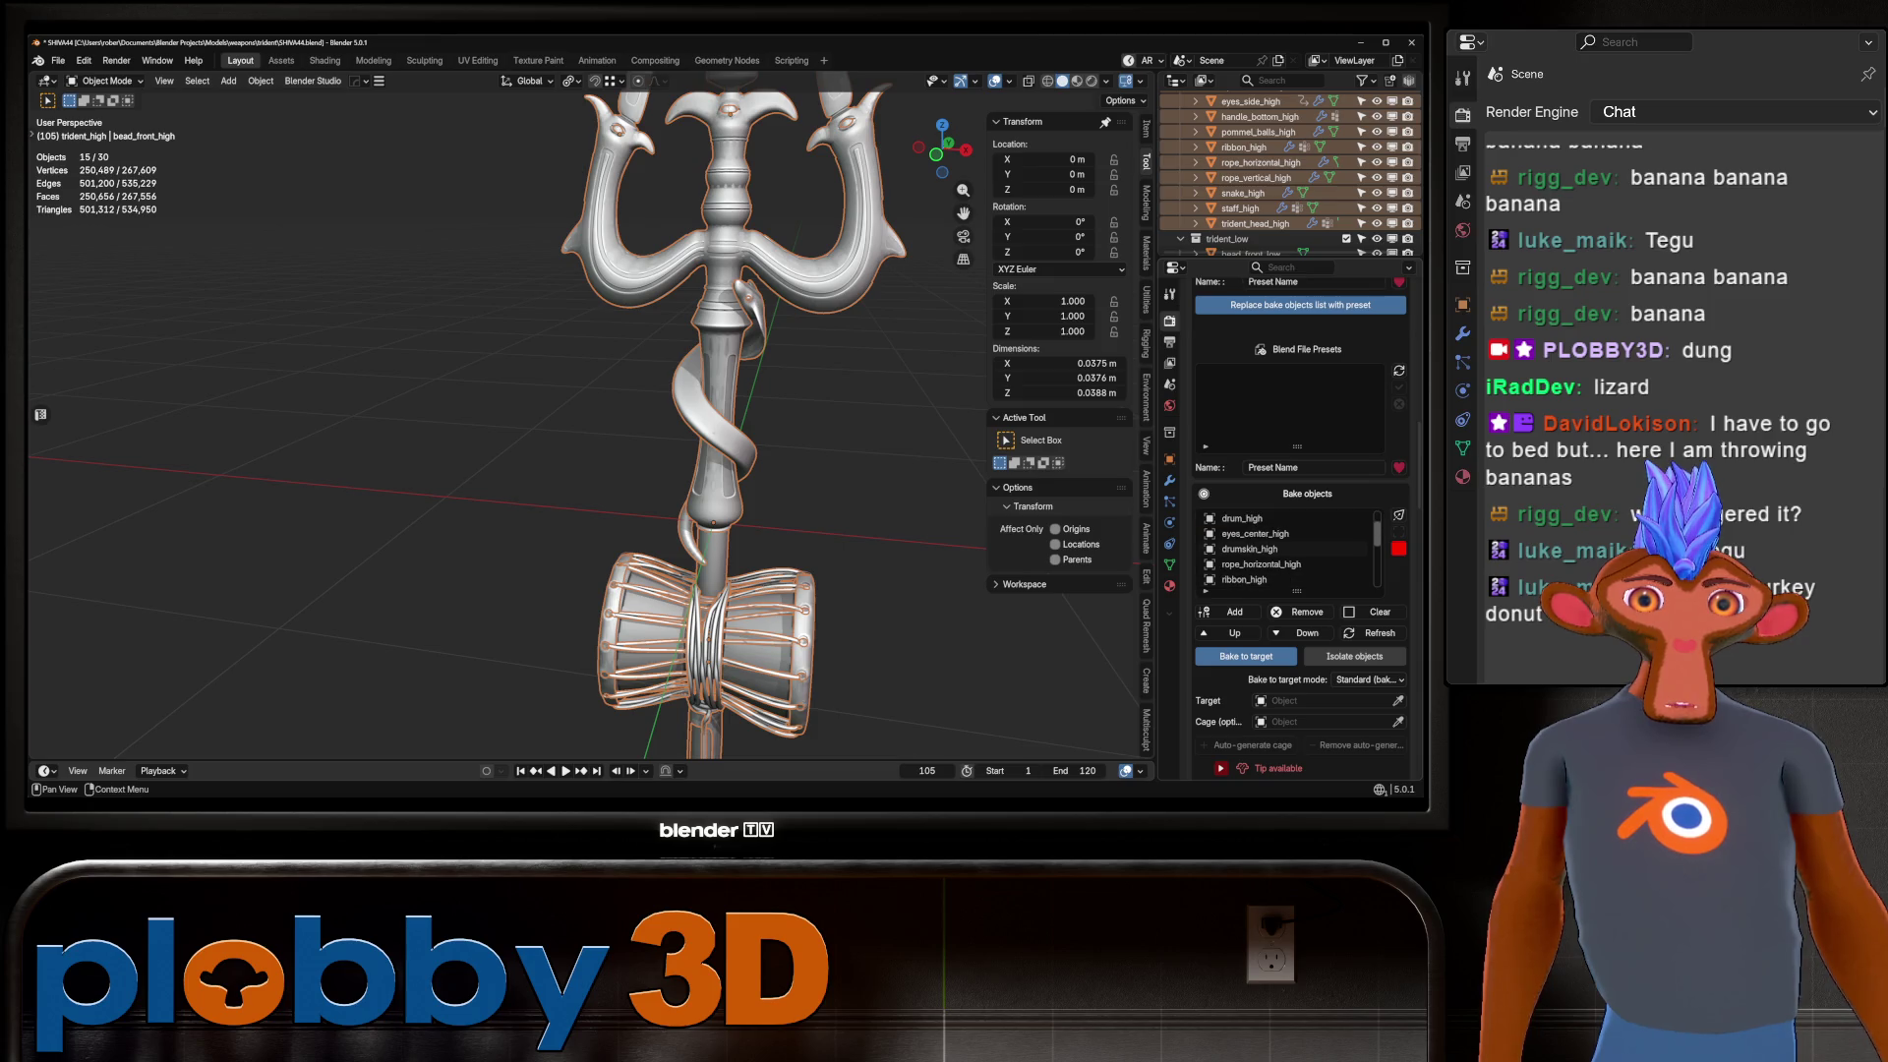
pyautogui.scroll(-3, 1300, 590)
pyautogui.click(1366, 589)
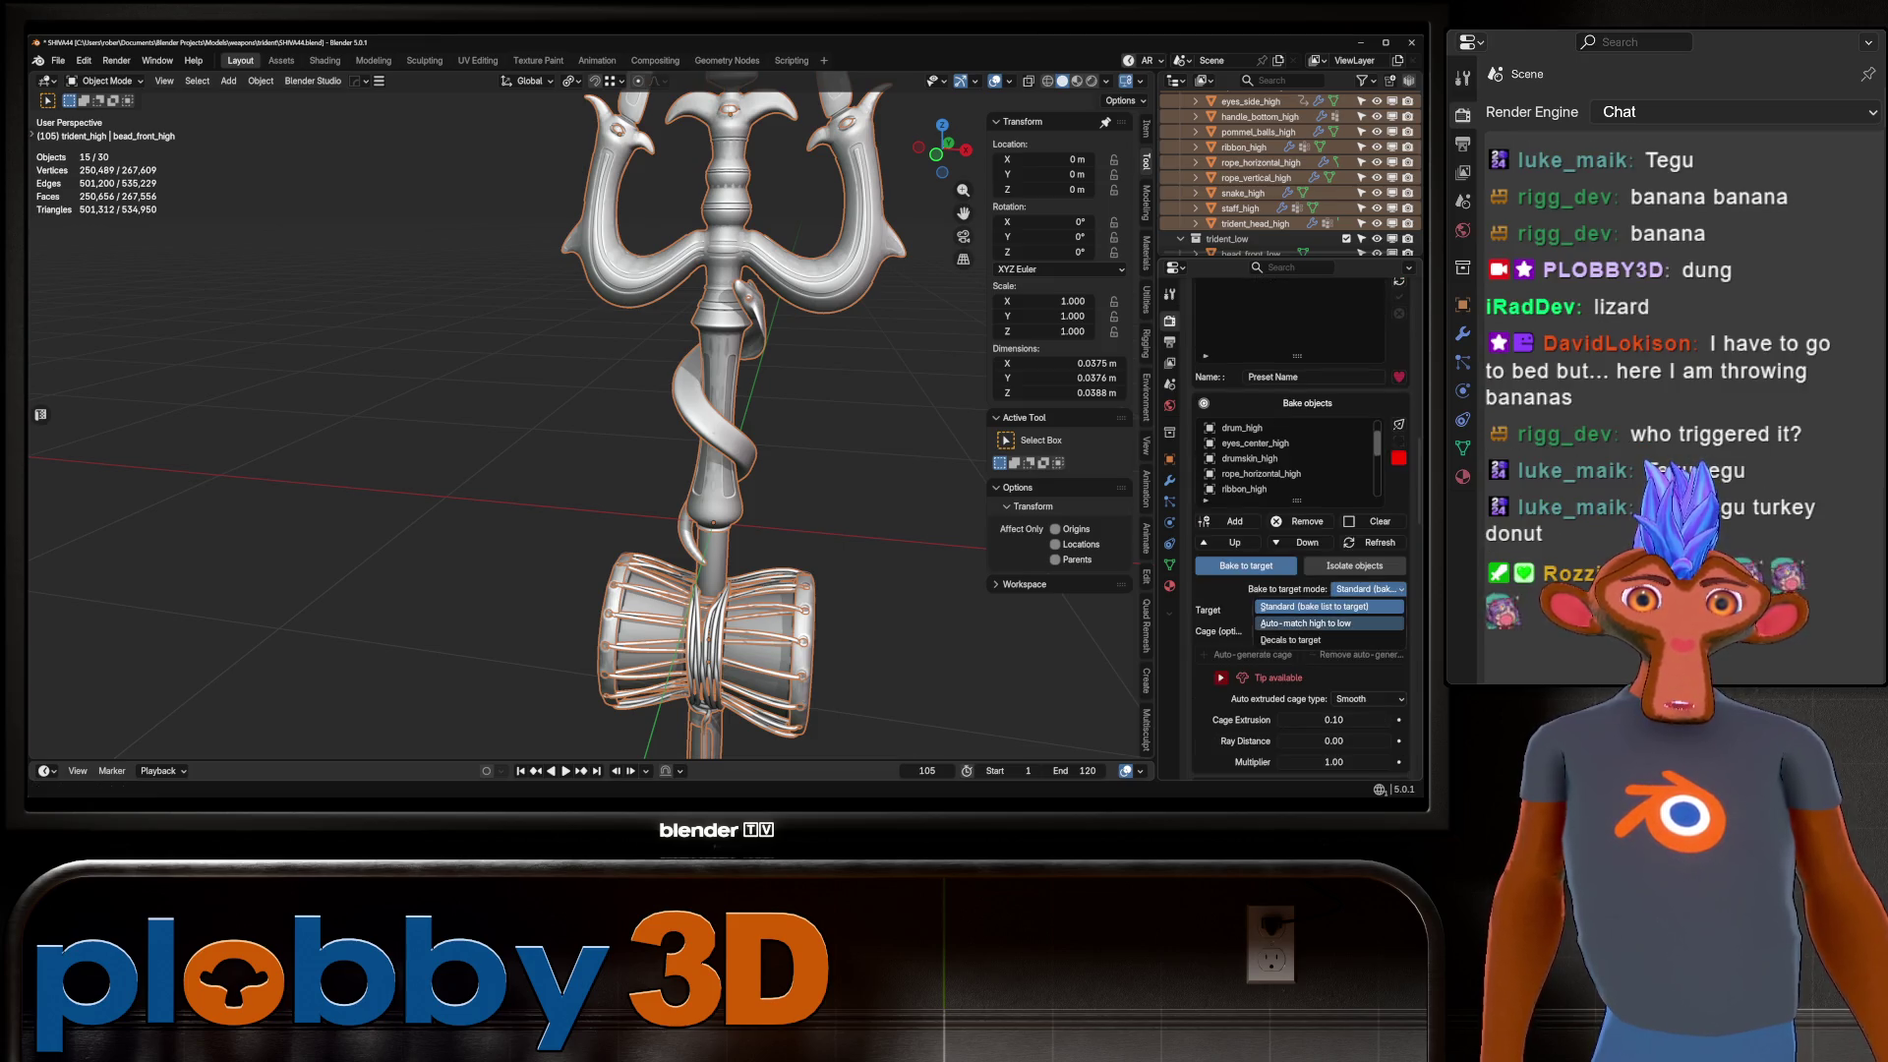
# Set bake mode to Auto-match high to low, cage extrusion 0.00, and enable the extra PBR option.
pyautogui.click(1305, 623)
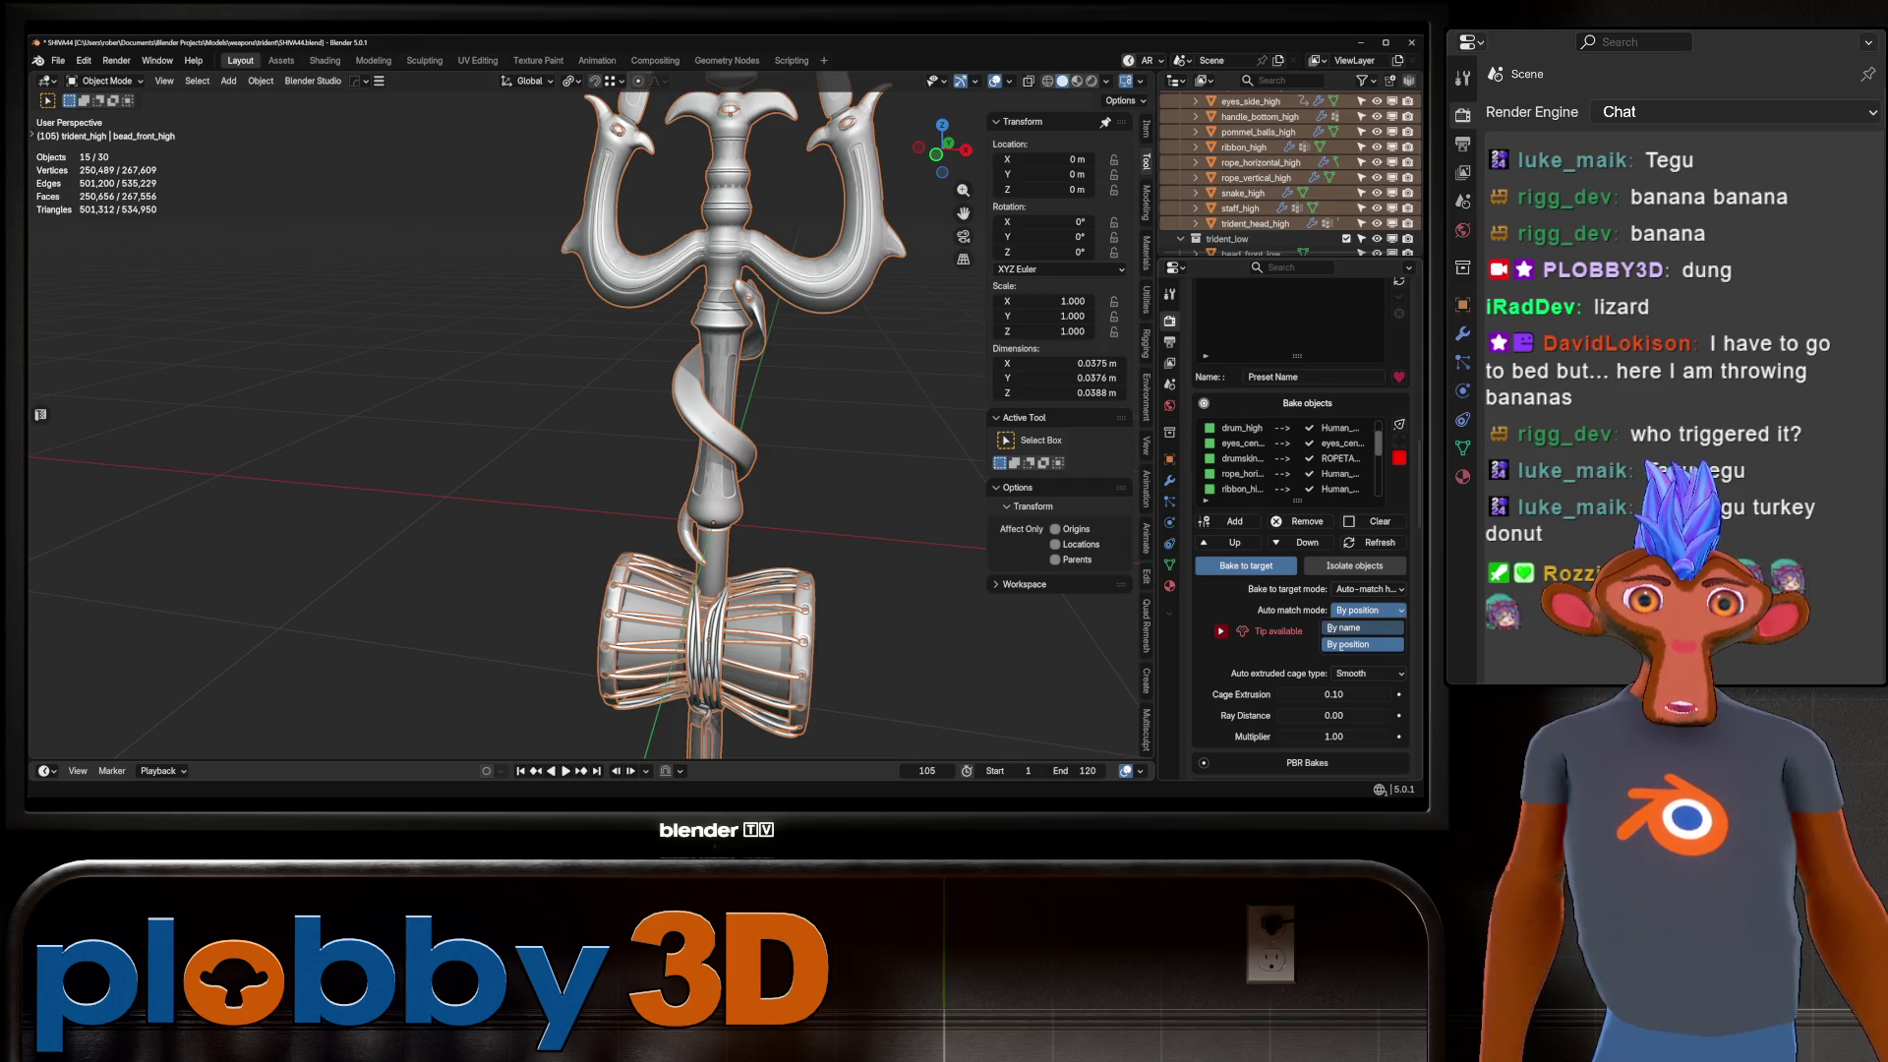
pyautogui.scroll(3, 1299, 550)
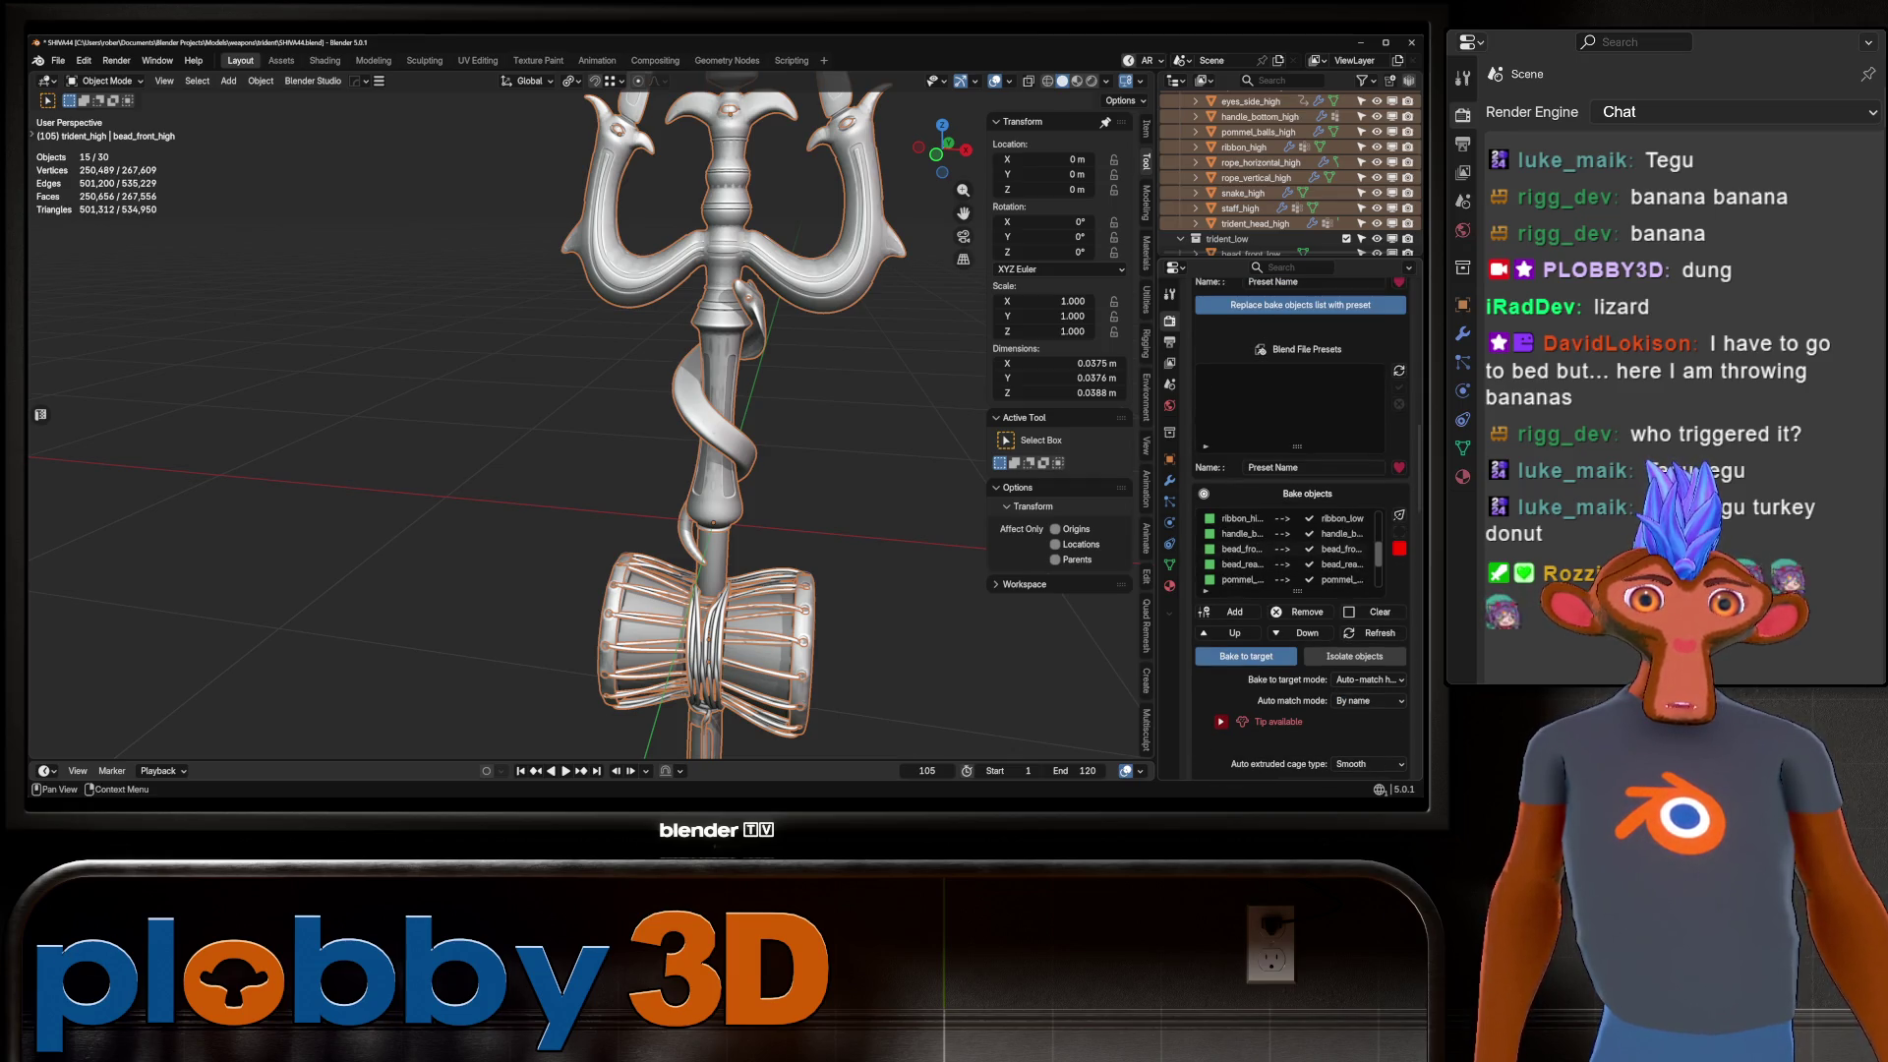
pyautogui.scroll(5, 1288, 548)
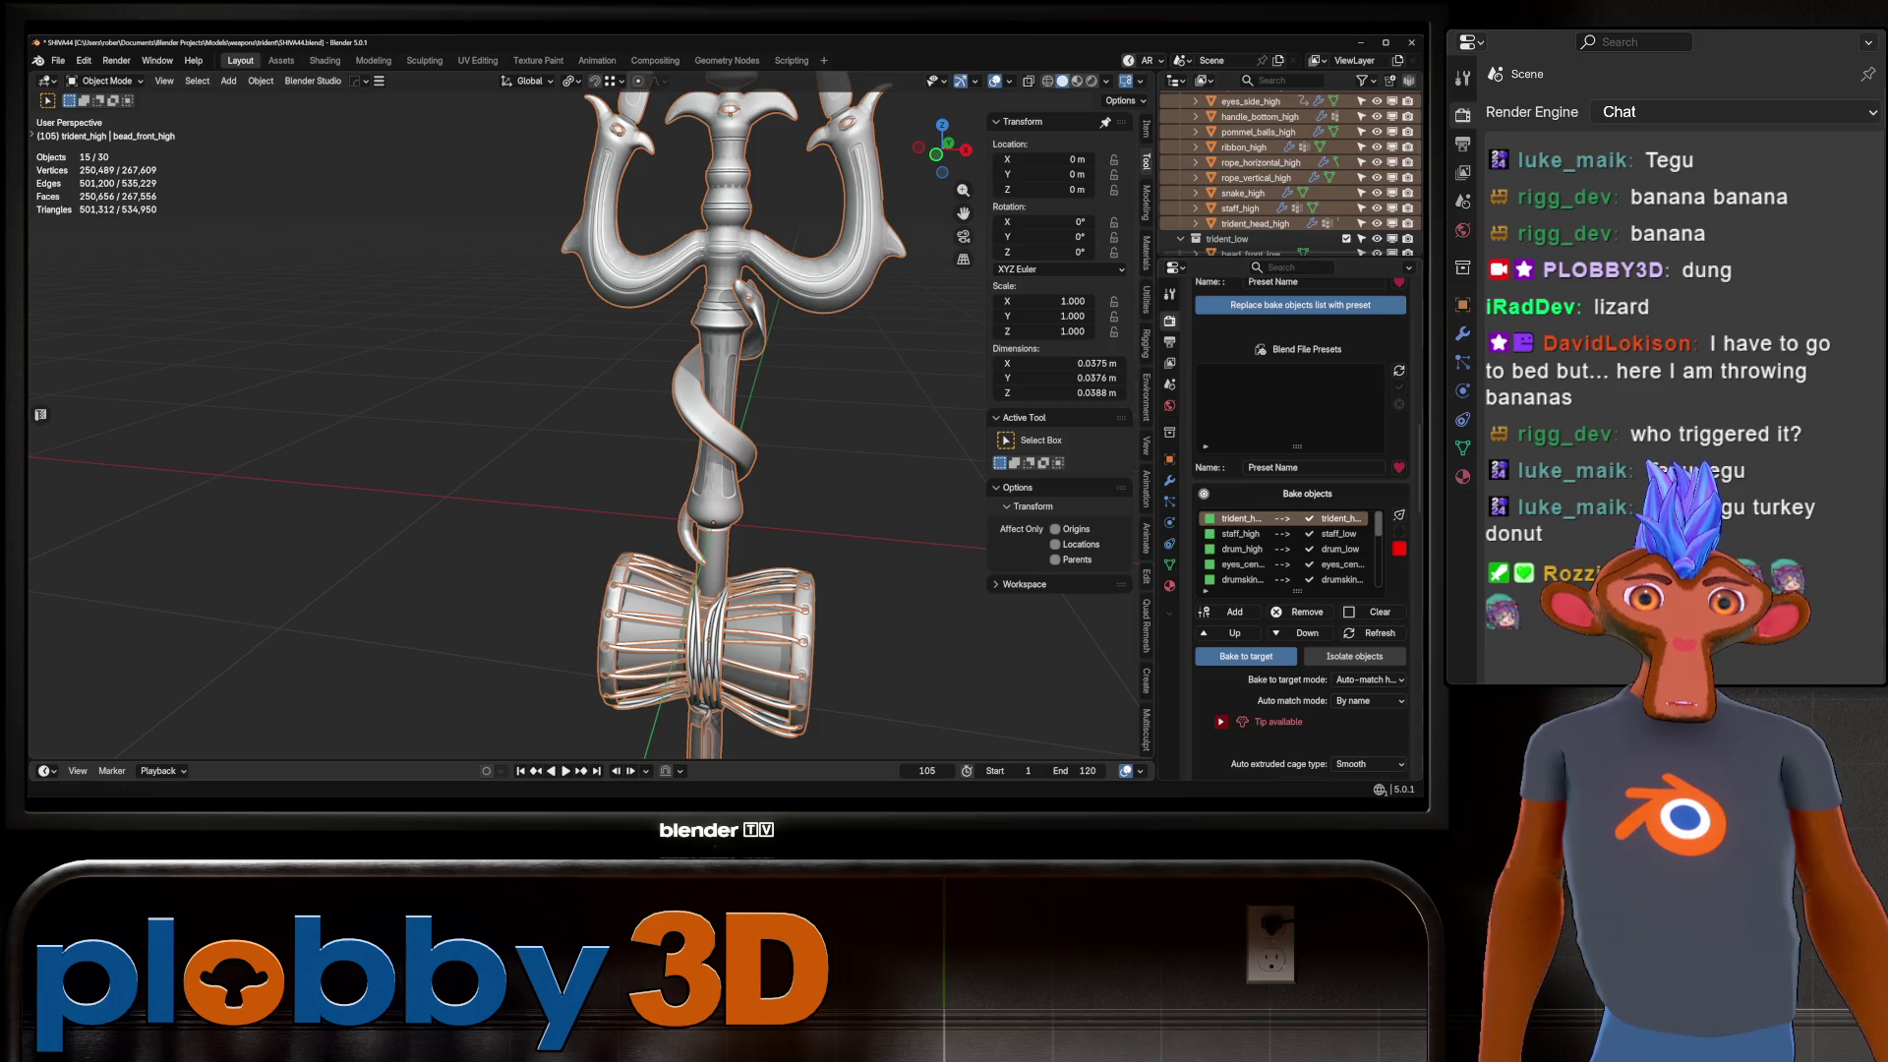
pyautogui.scroll(-2, 1299, 669)
pyautogui.scroll(-10, 1307, 442)
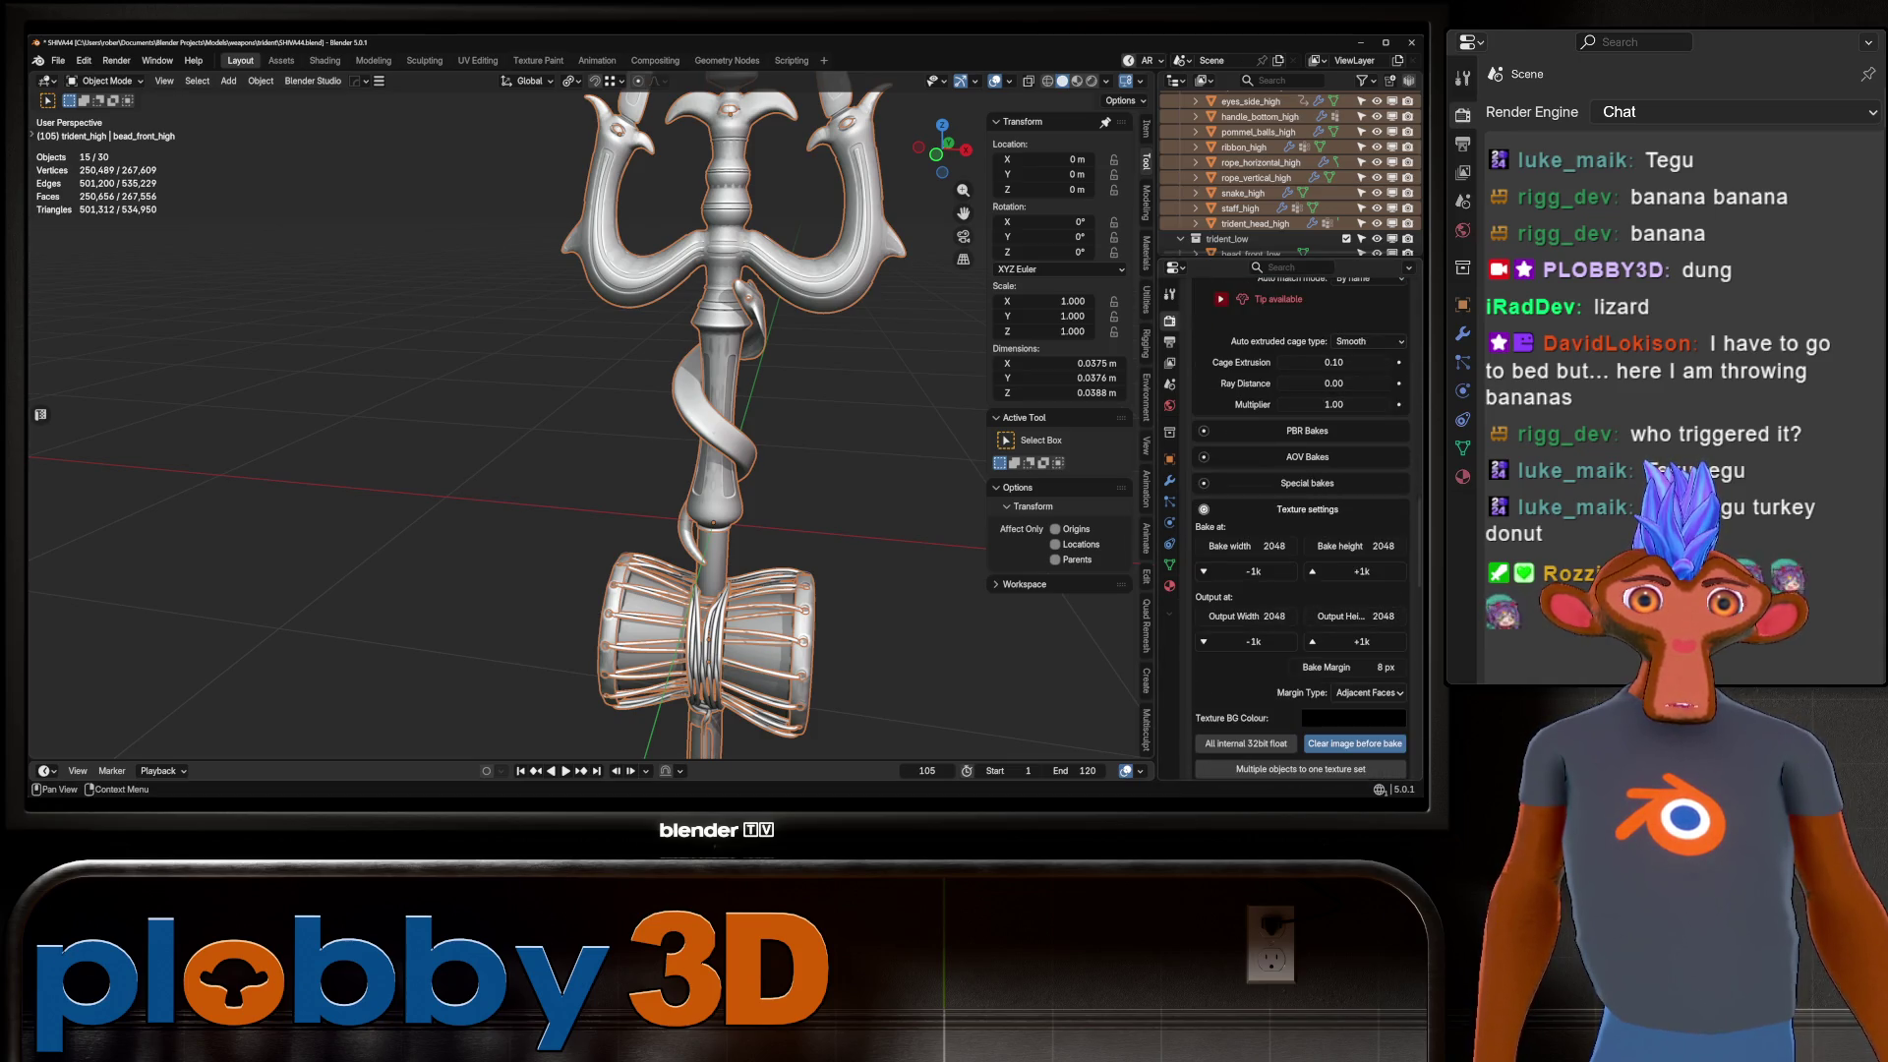
pyautogui.click(1333, 362)
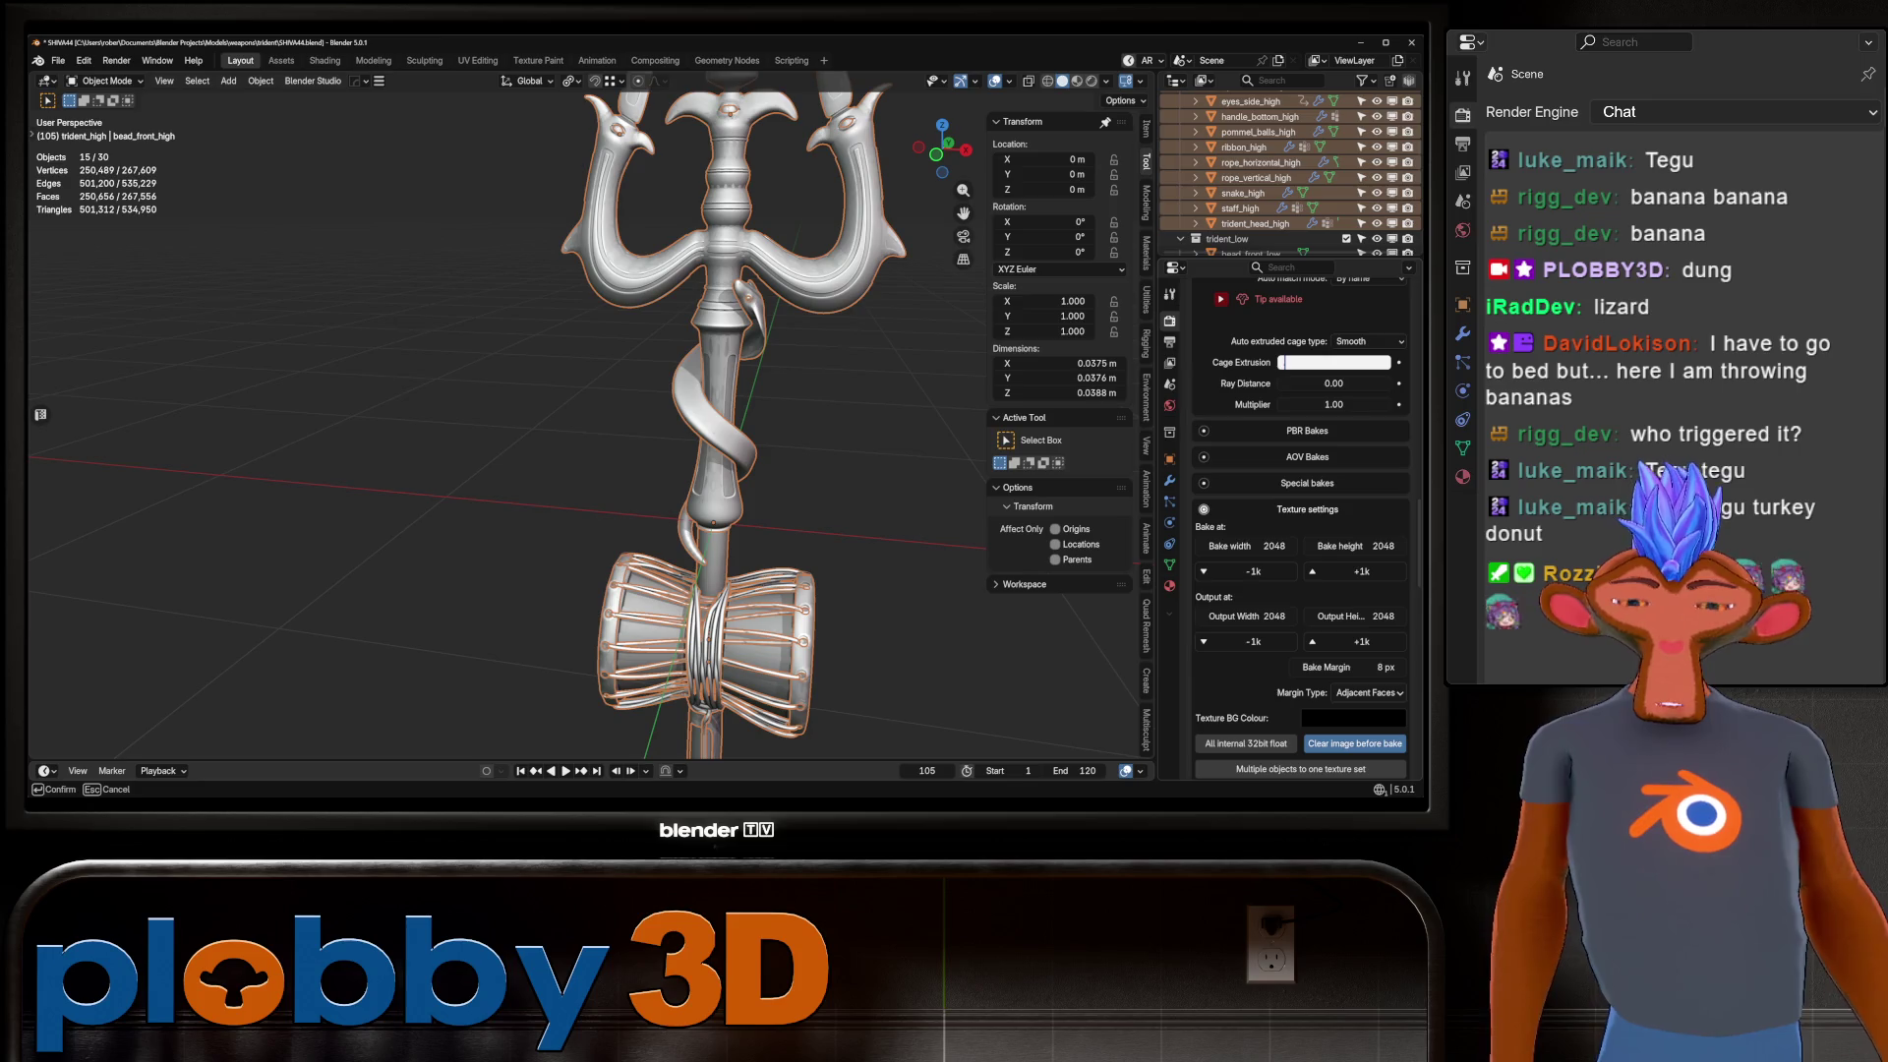
pyautogui.write('.003')
pyautogui.press('Return')
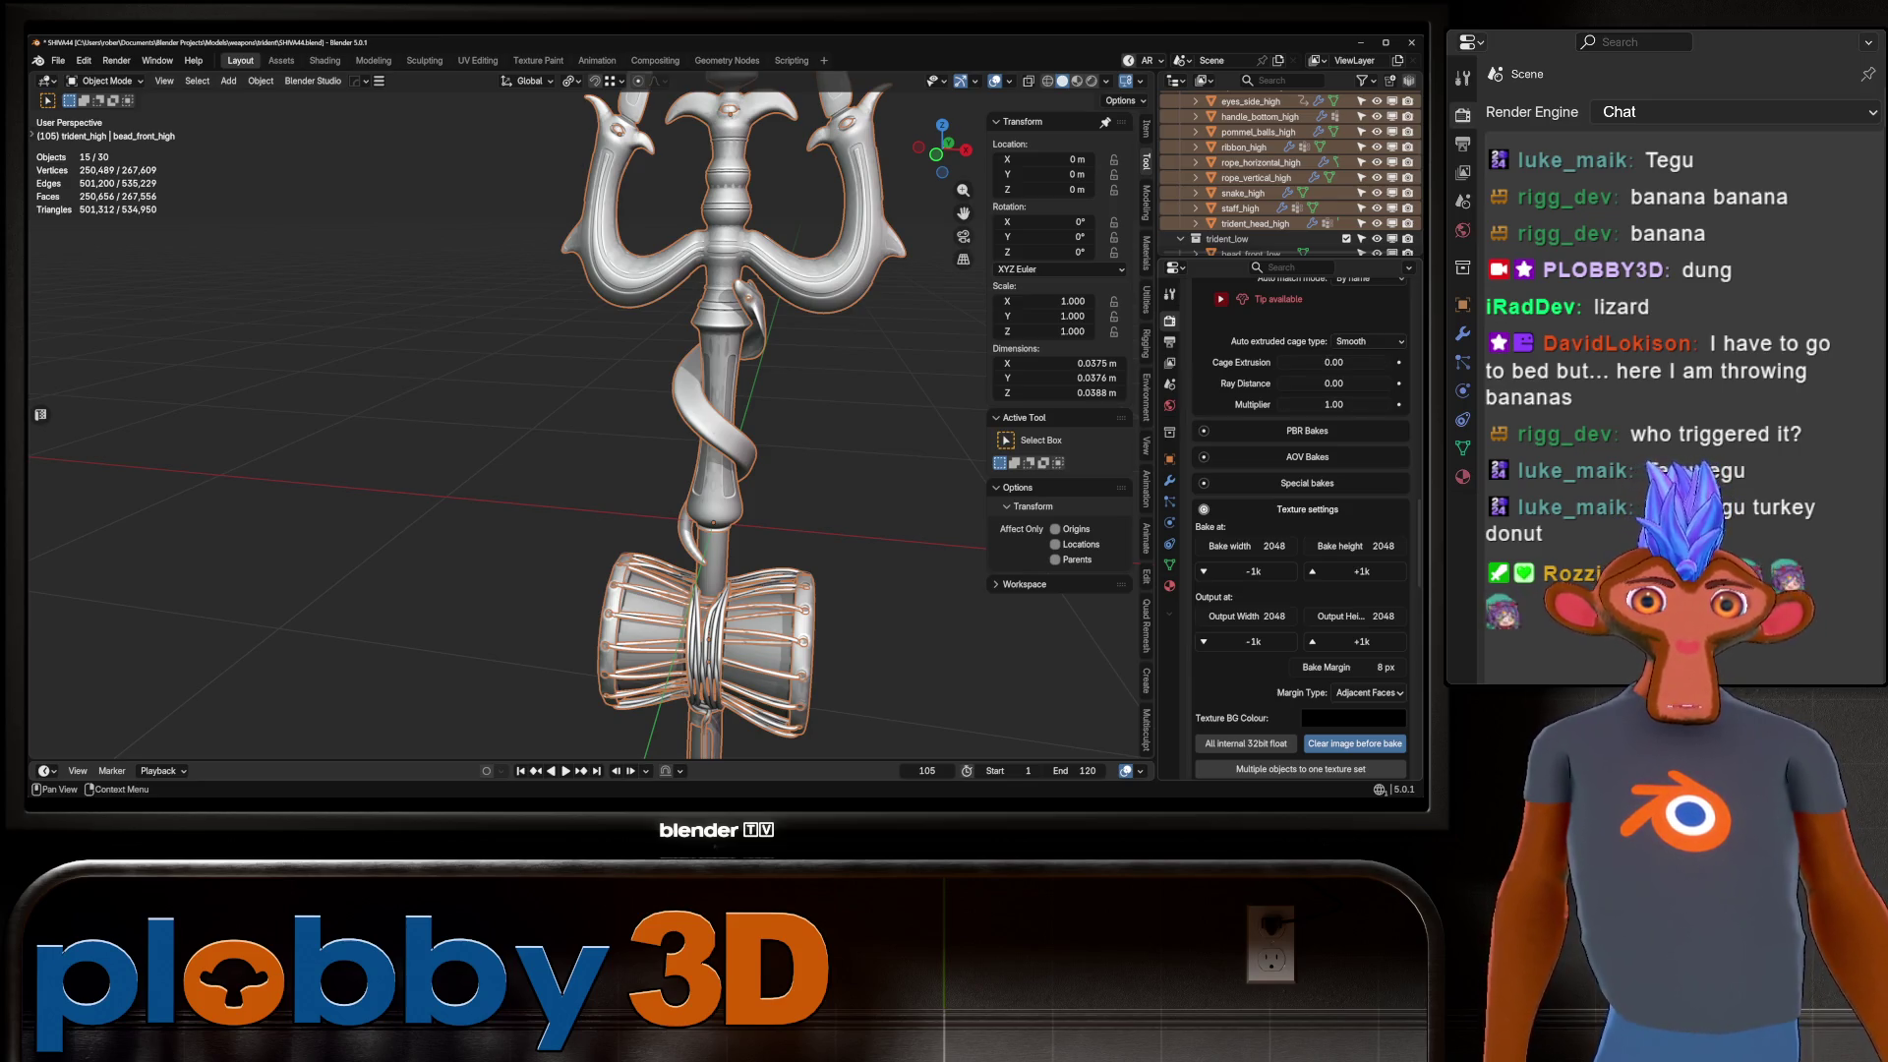
pyautogui.click(1307, 431)
pyautogui.click(1373, 666)
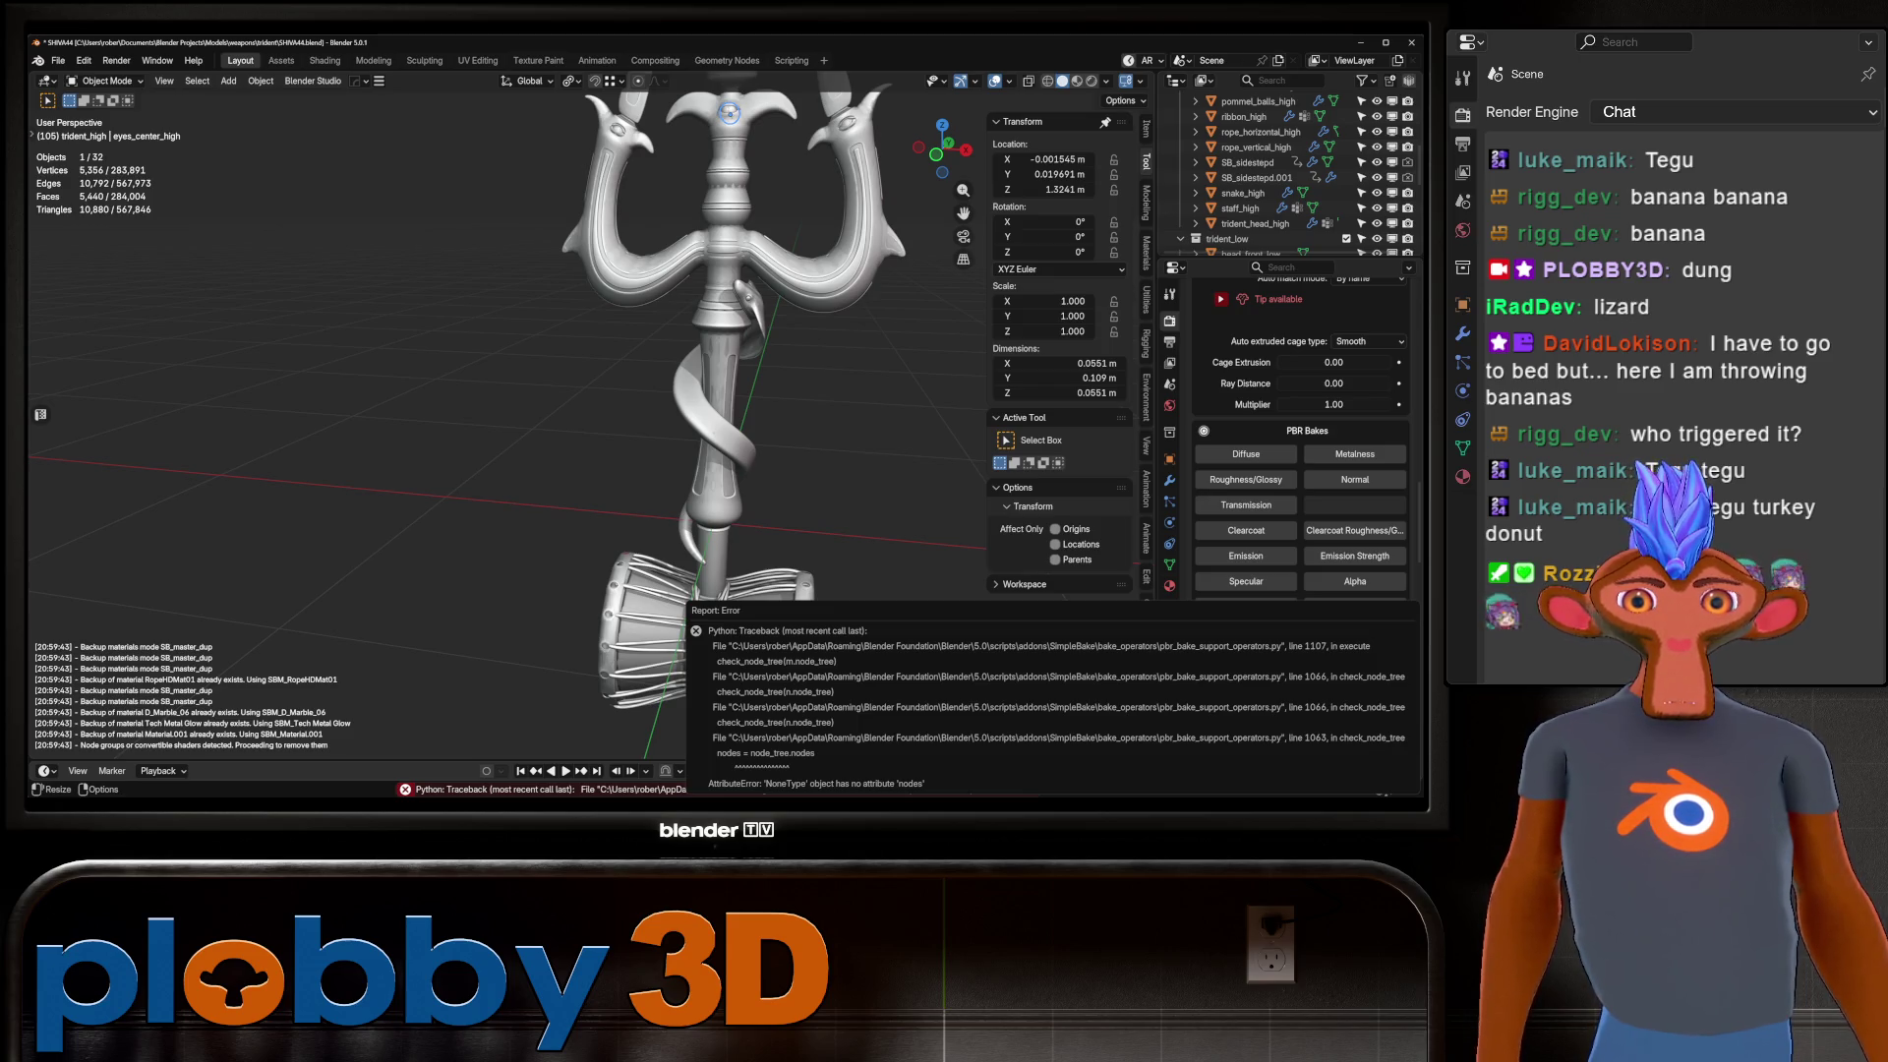
# Save SHIVA44.blend after the bake error.
pyautogui.hotkey('ctrl', 's')
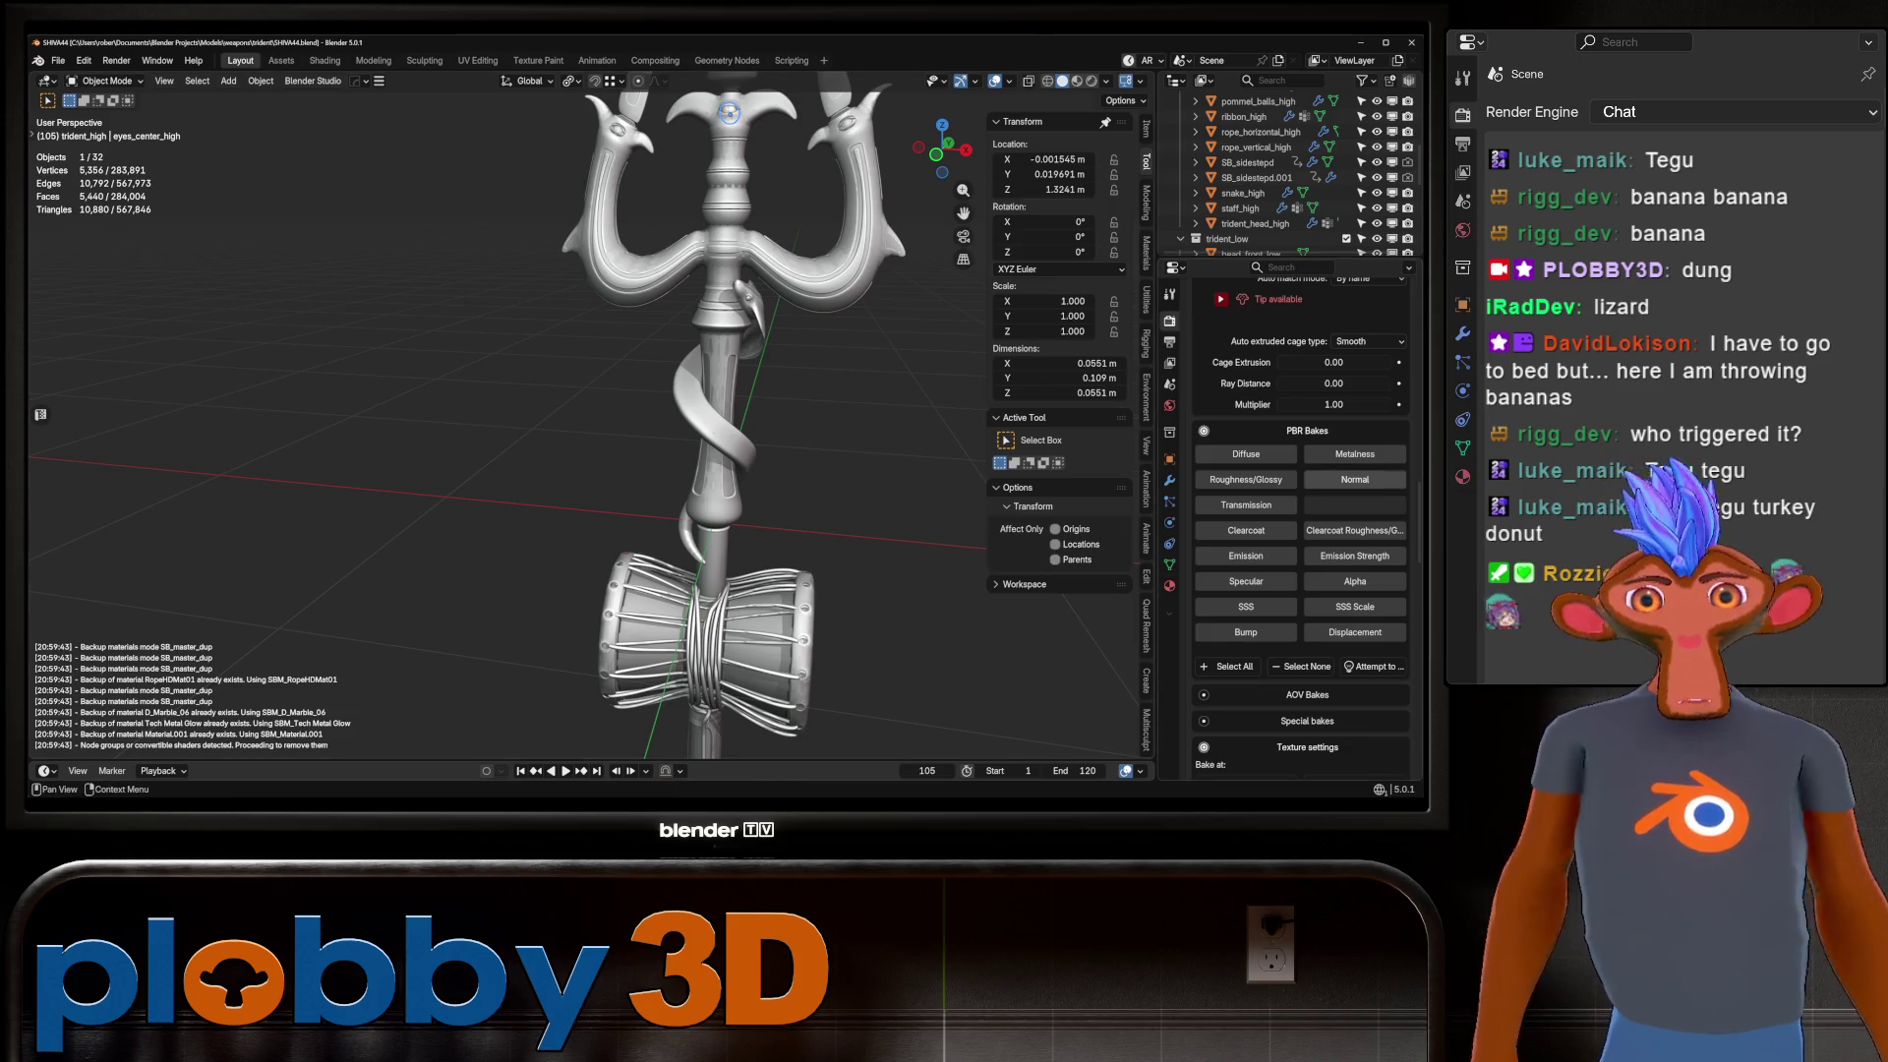
pyautogui.scroll(6, 1355, 481)
pyautogui.click(733, 197)
pyautogui.scroll(5, 1268, 175)
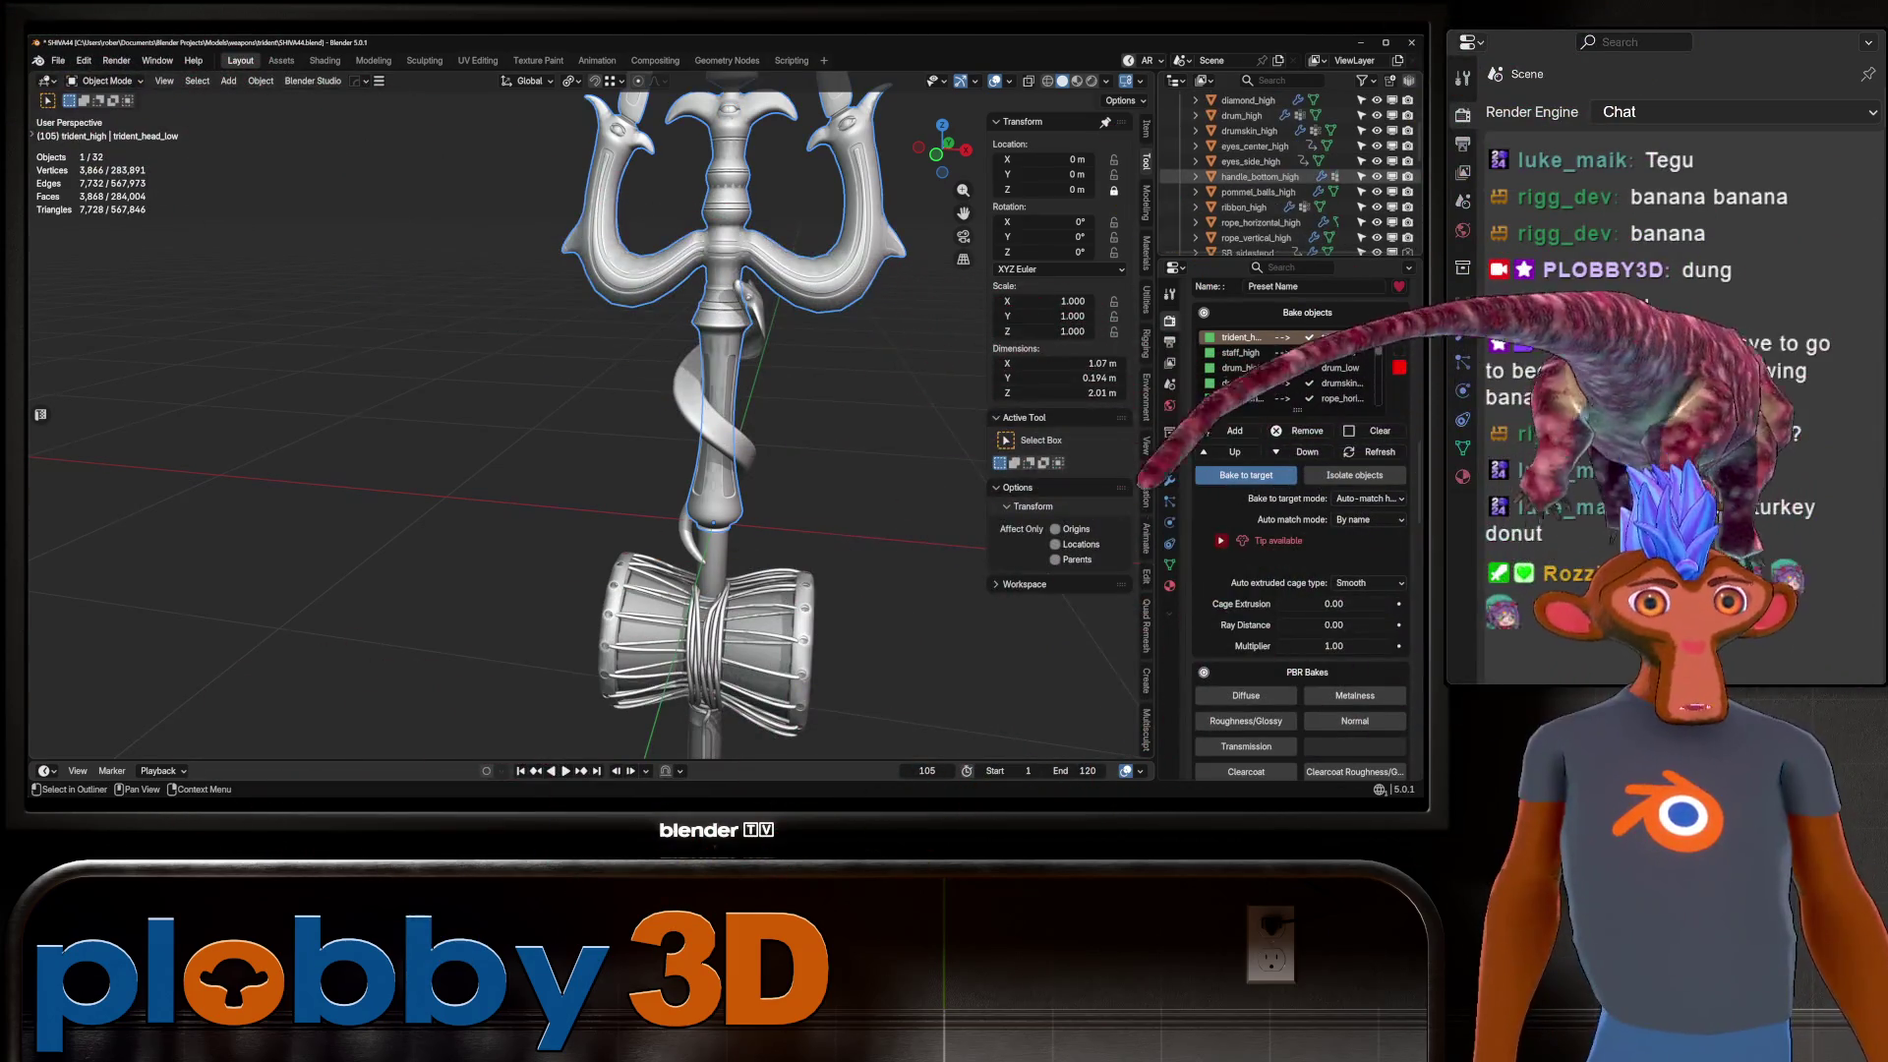
pyautogui.scroll(-5, 1268, 175)
pyautogui.scroll(-3, 1268, 175)
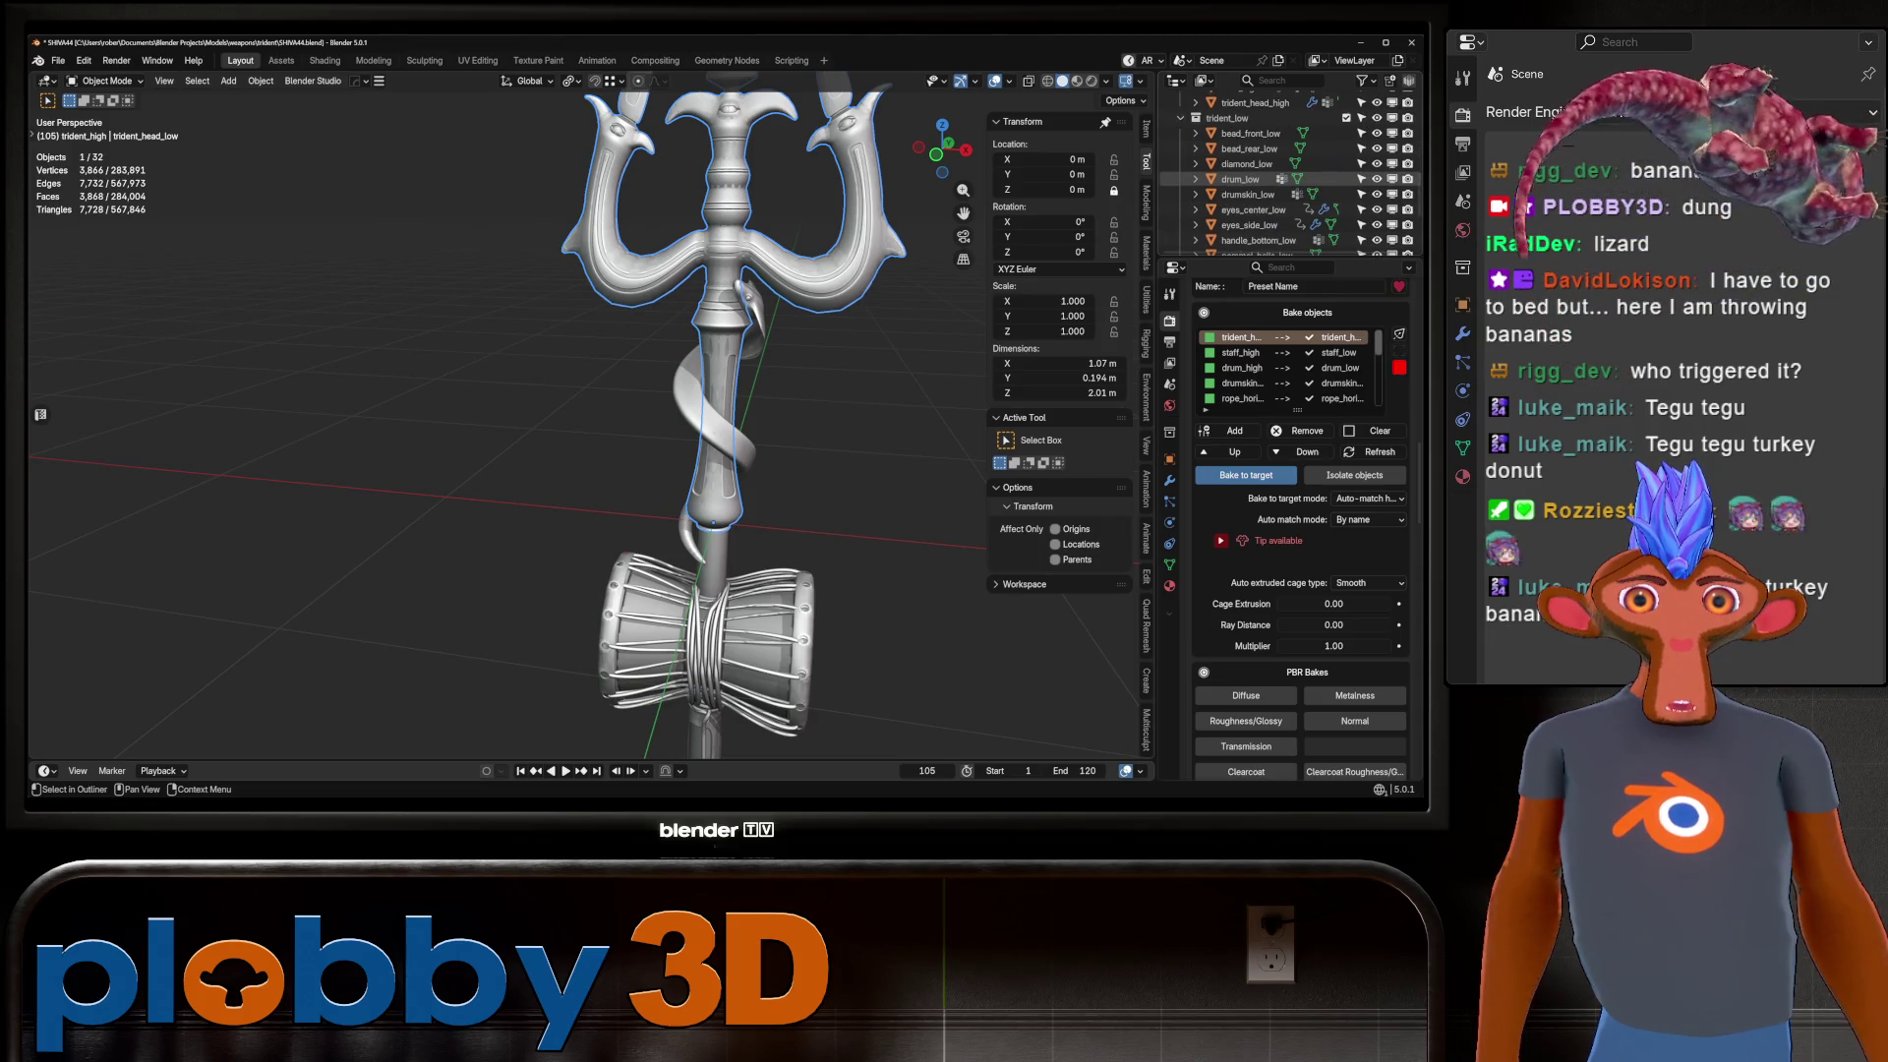
pyautogui.scroll(-5, 1288, 368)
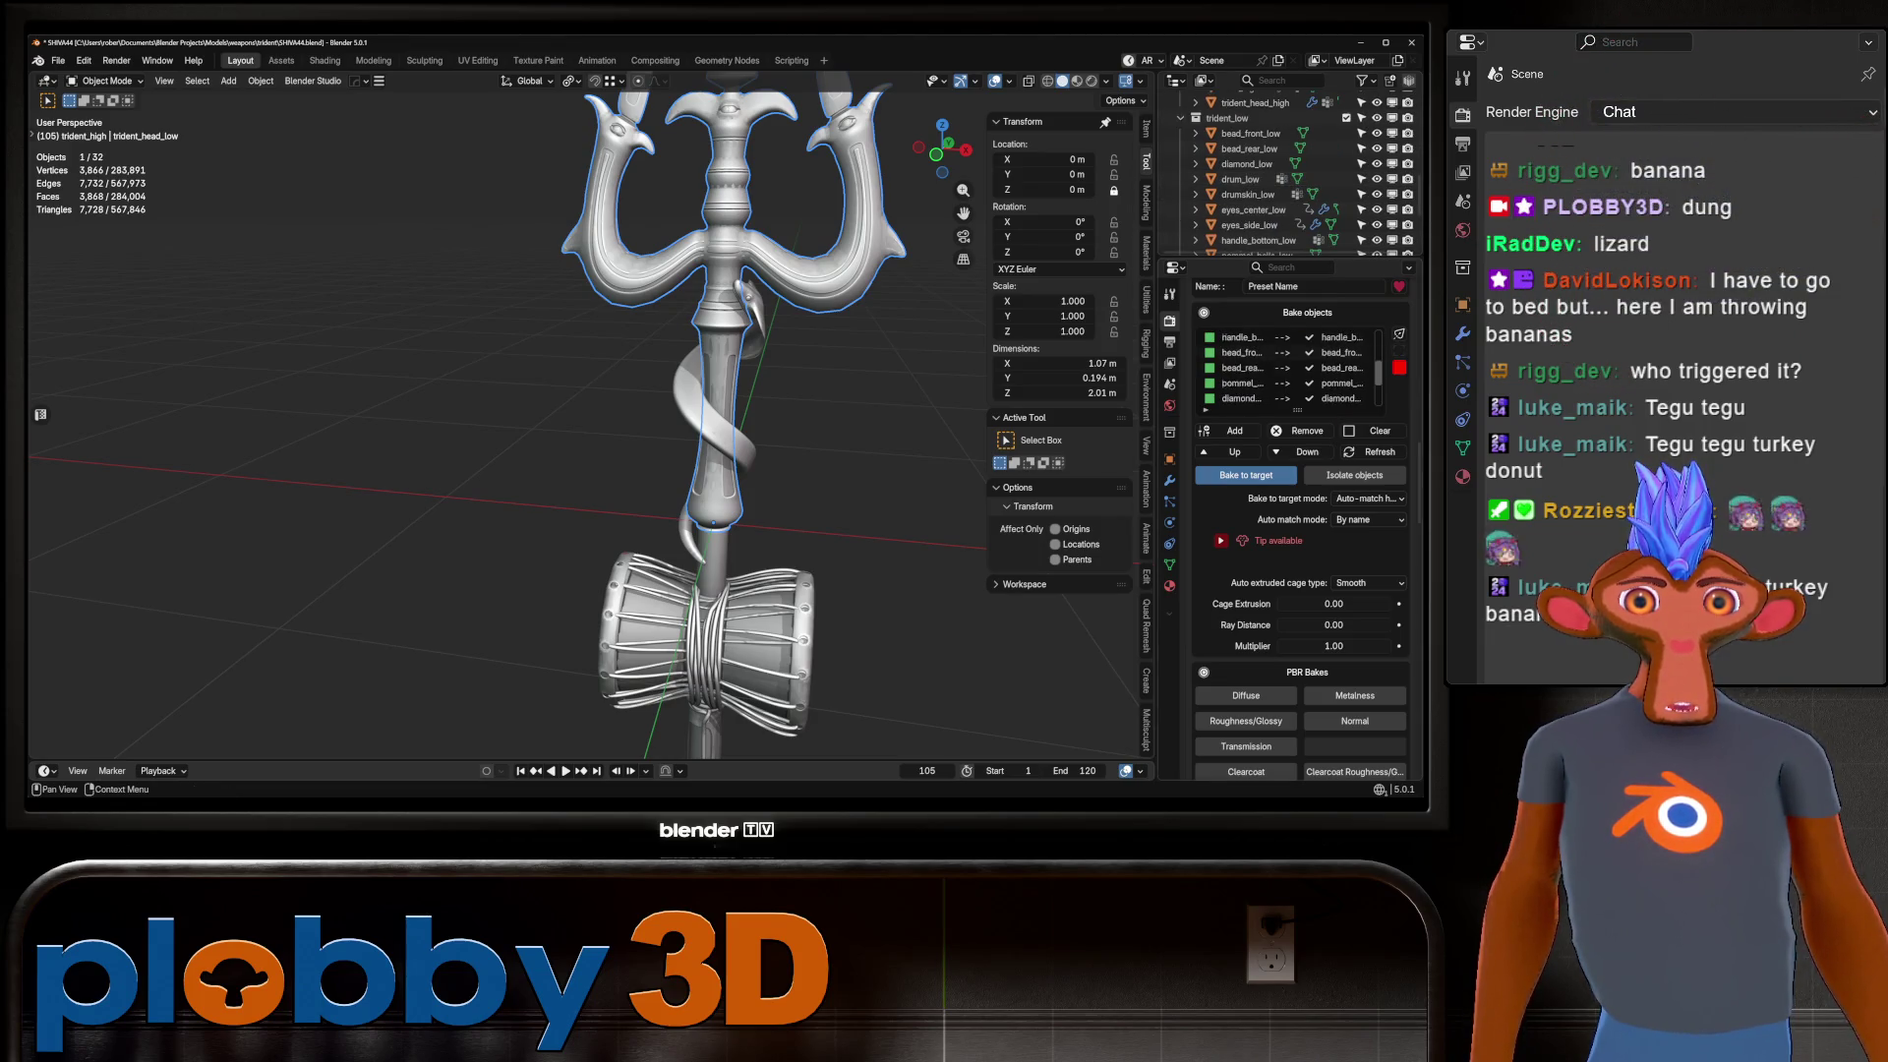
pyautogui.scroll(4, 1268, 175)
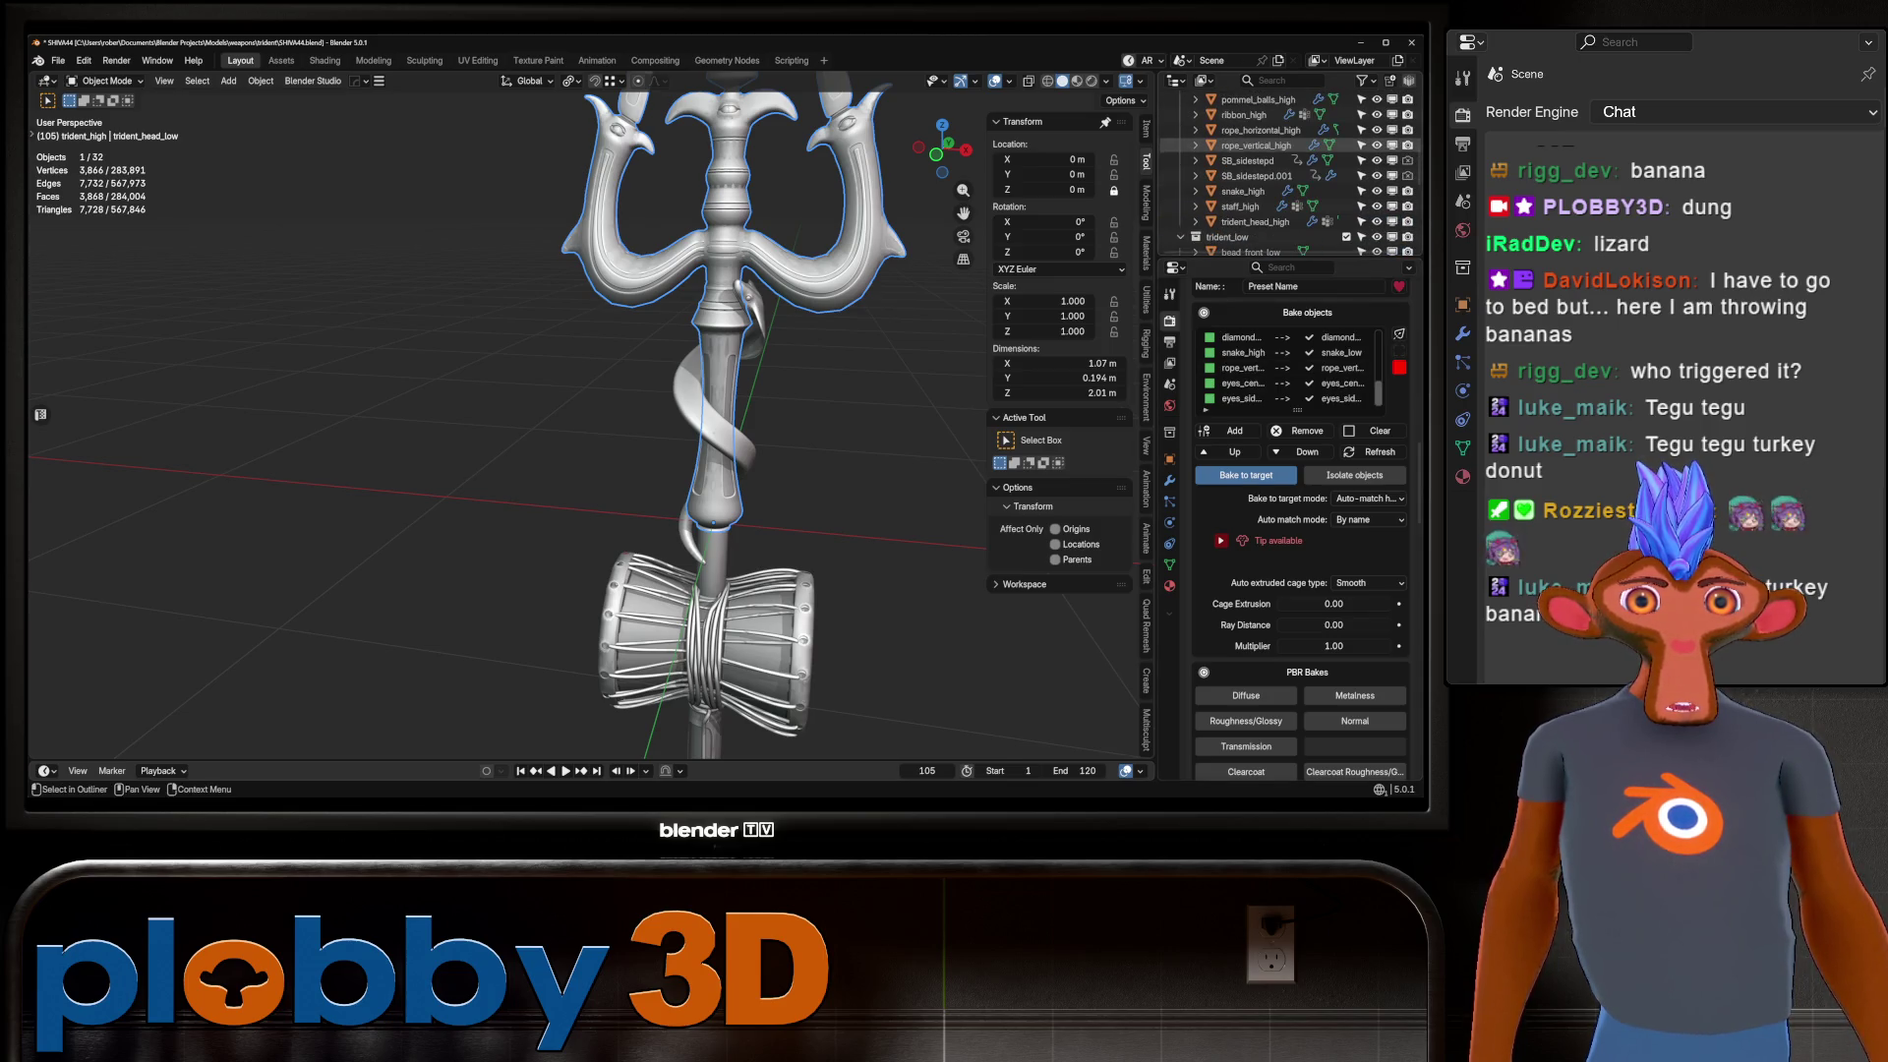
pyautogui.click(1254, 175)
pyautogui.scroll(-4, 862, 390)
pyautogui.scroll(4, 862, 389)
pyautogui.keyDown('ctrl'); pyautogui.click(767, 413); pyautogui.keyUp('ctrl')
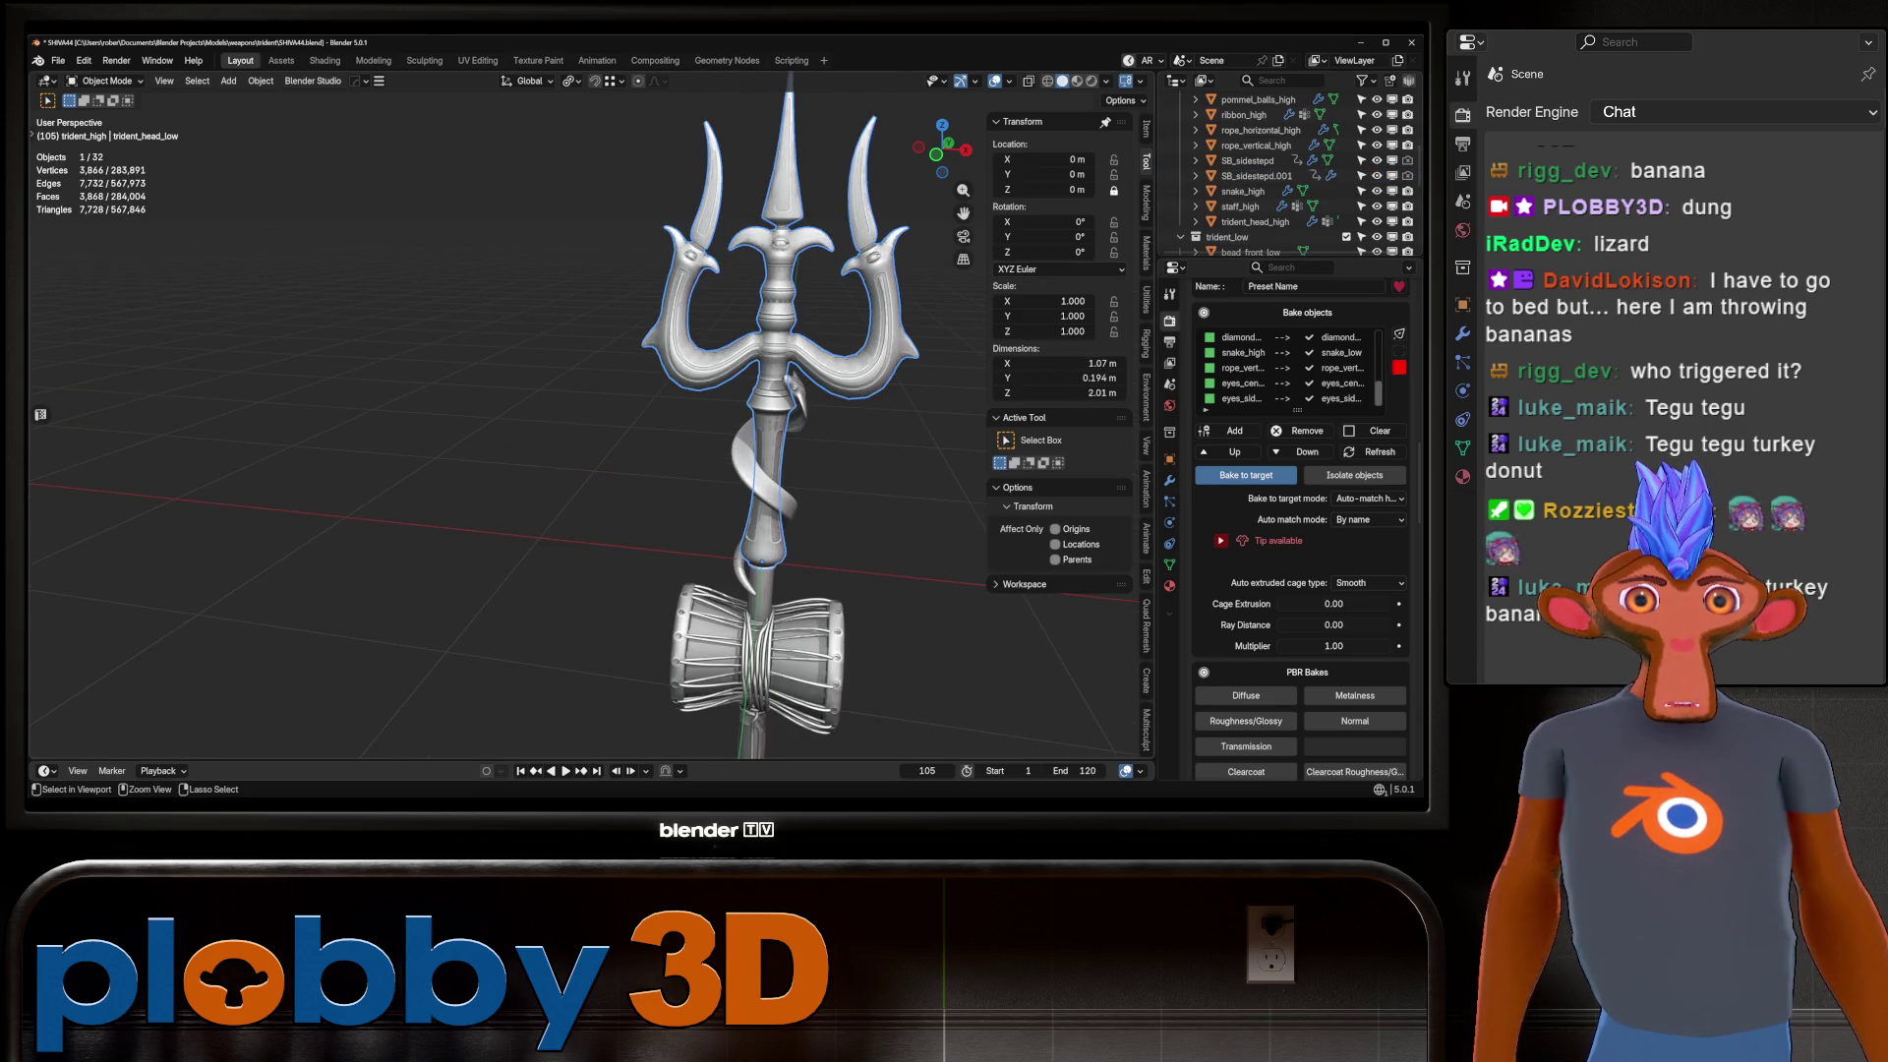
pyautogui.click(767, 413)
pyautogui.scroll(5, 1268, 175)
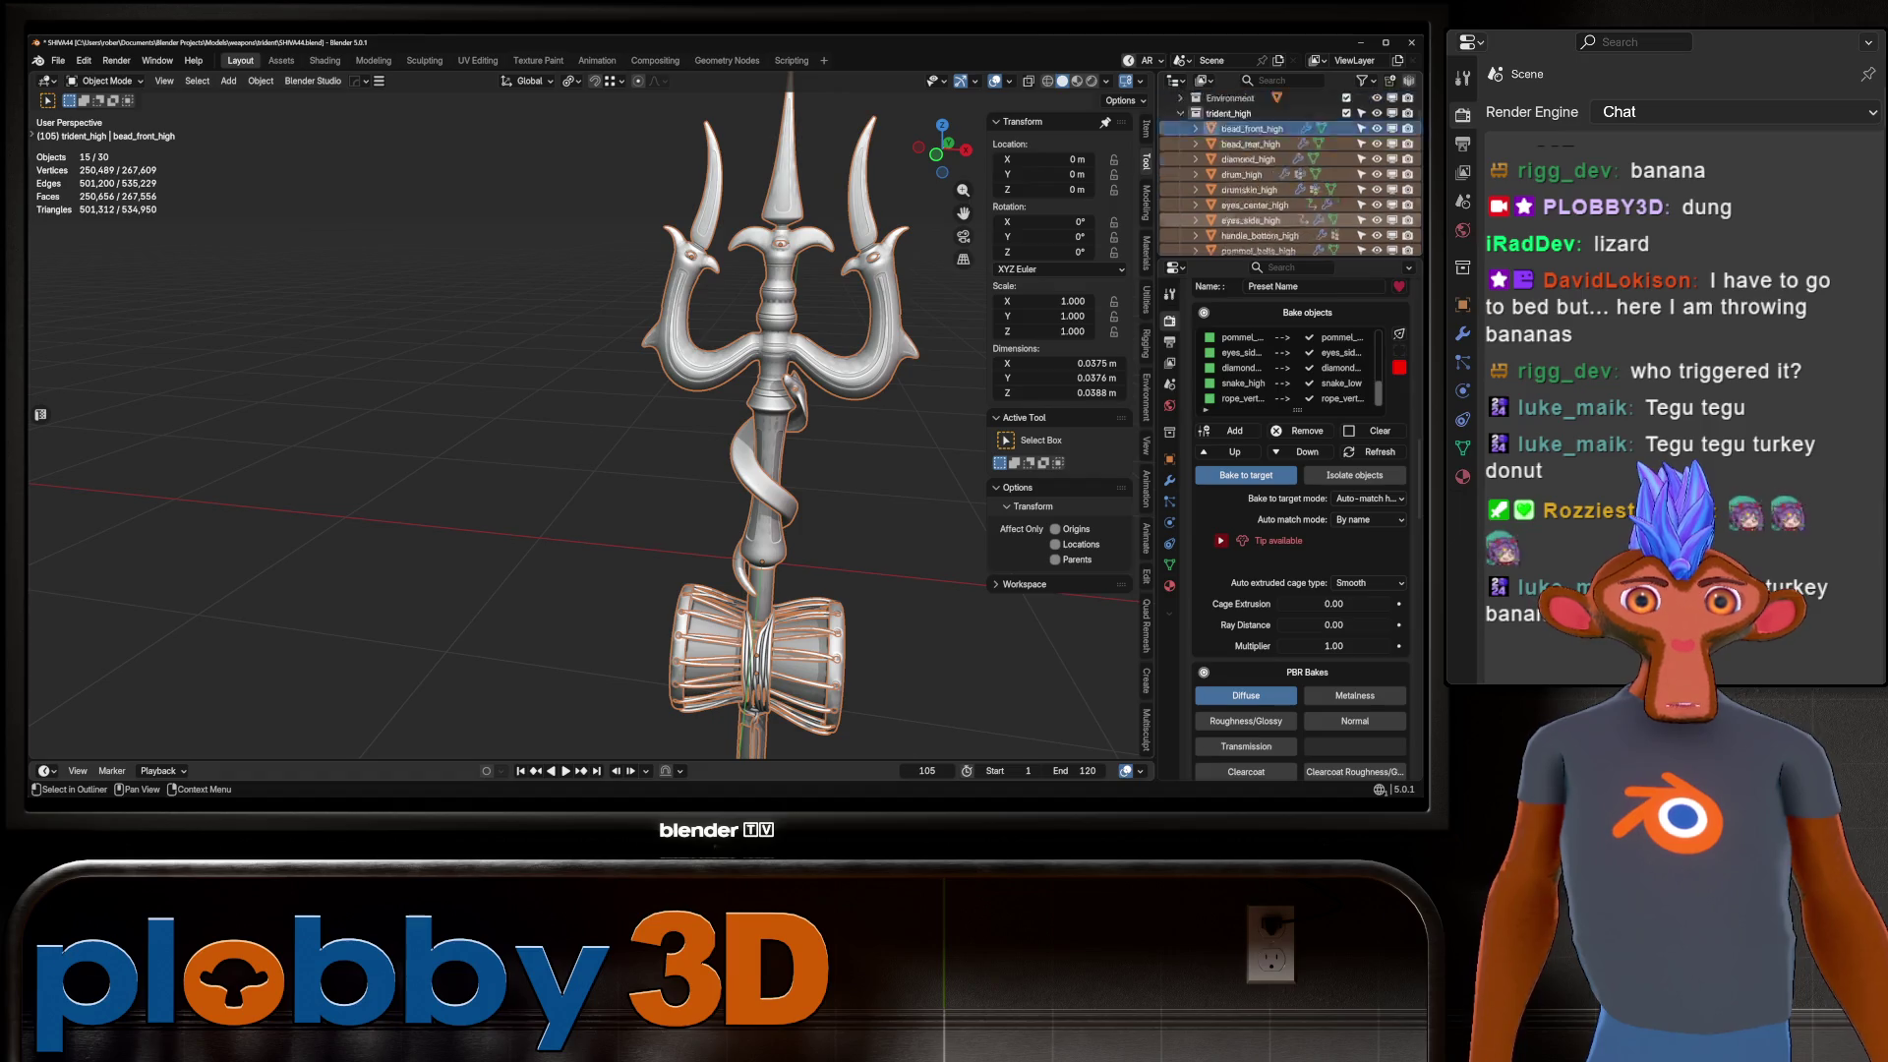
pyautogui.scroll(-5, 1268, 175)
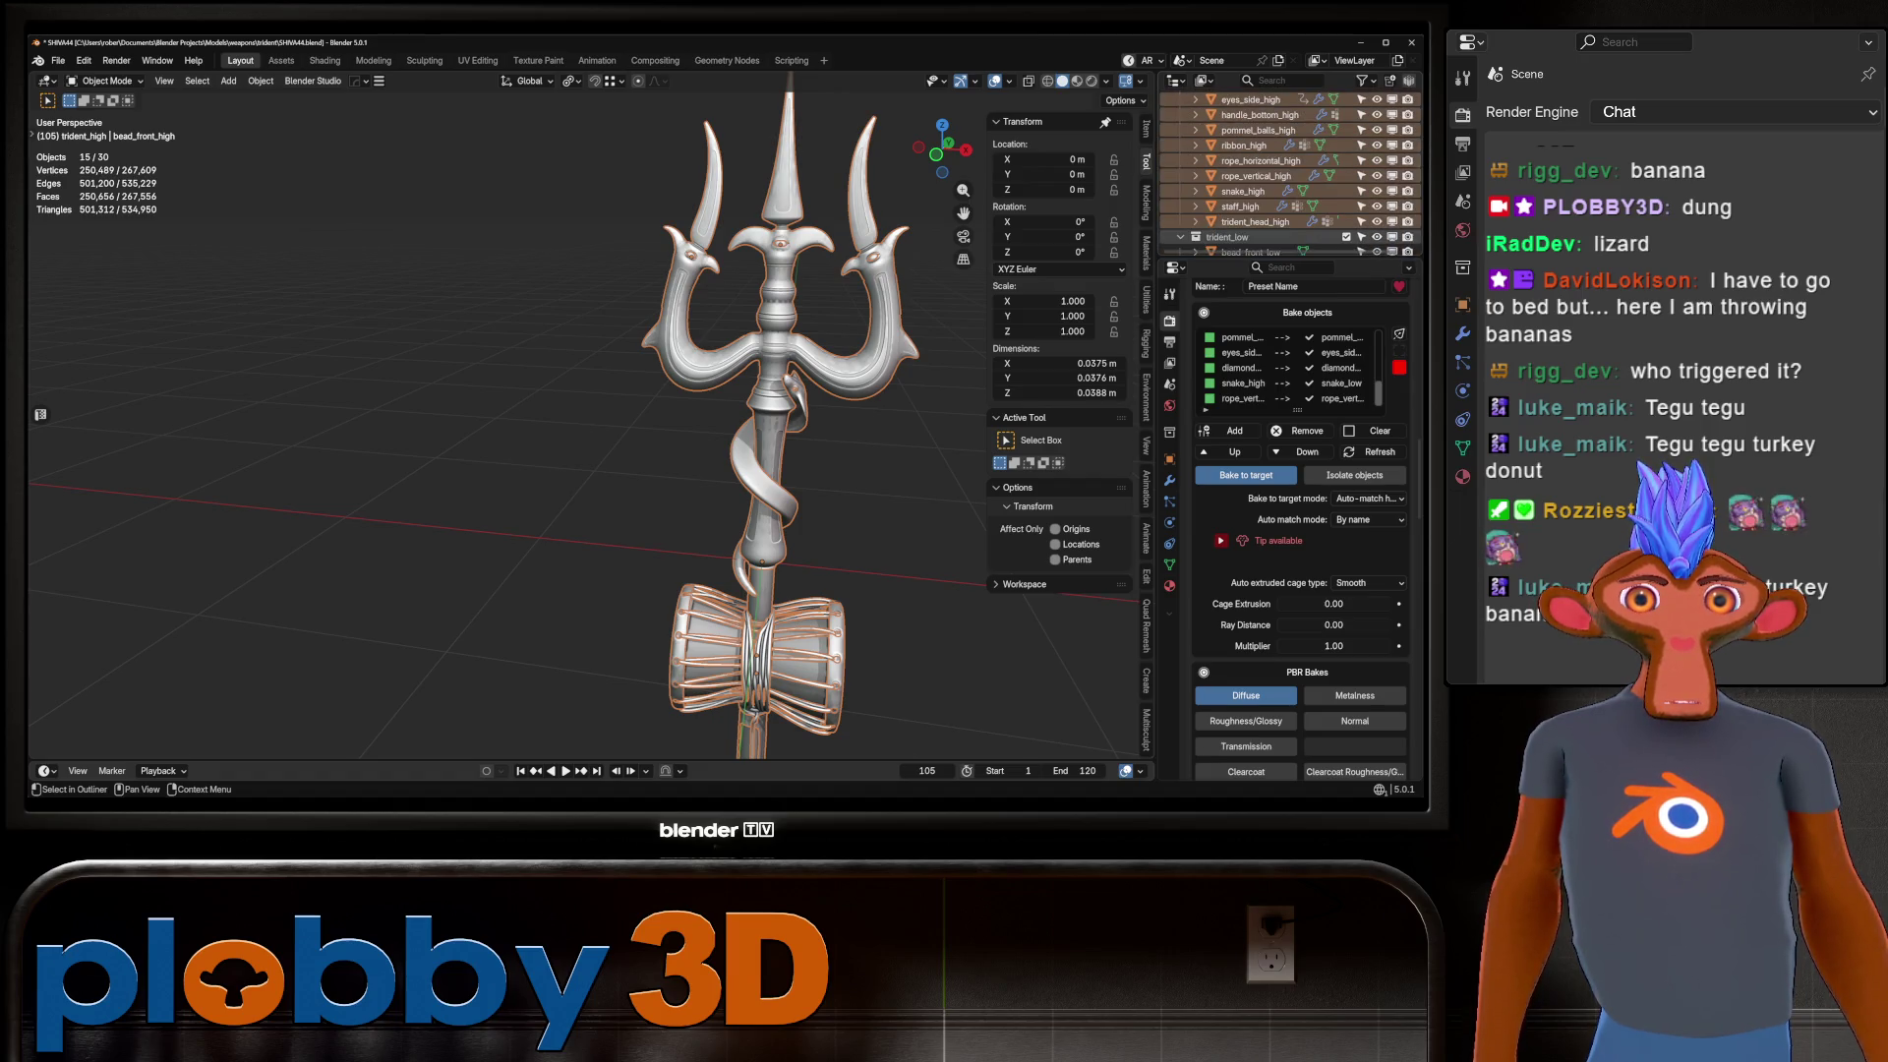
pyautogui.scroll(5, 806, 251)
pyautogui.click(700, 212)
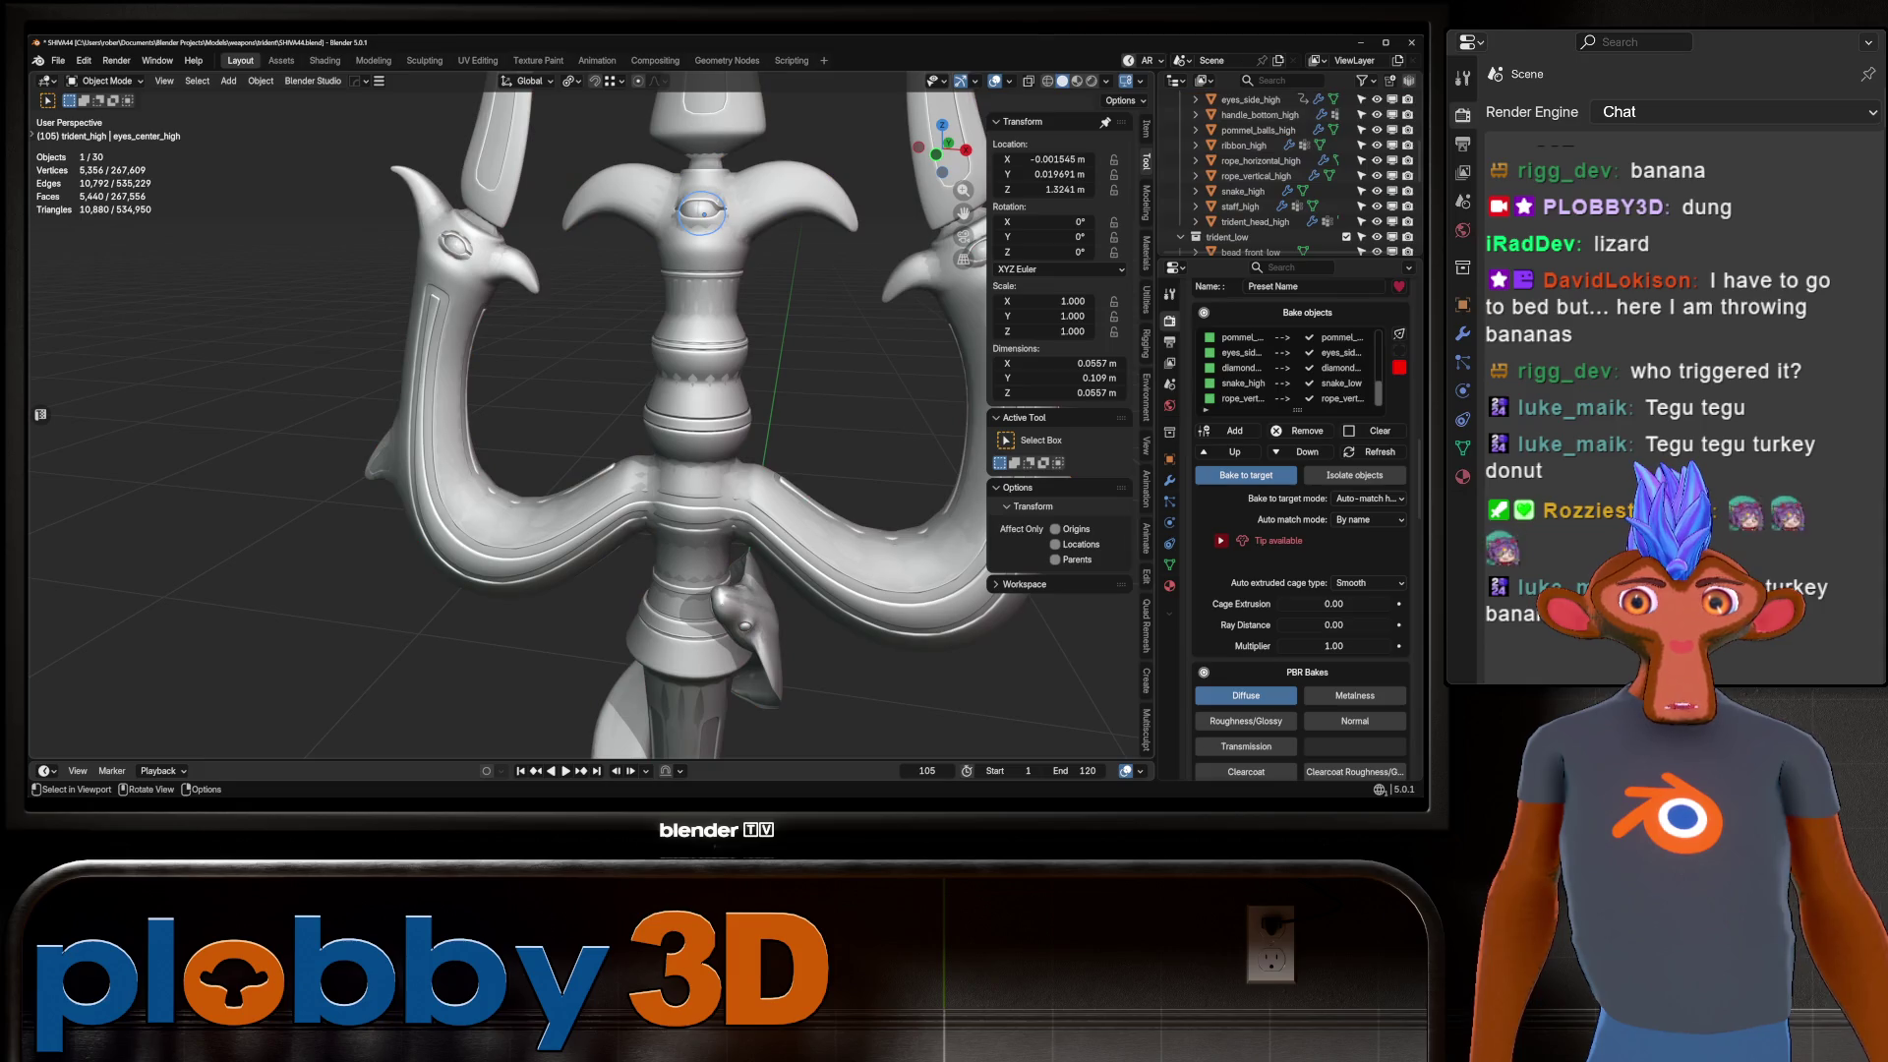
# Apply the Mirror, Auto Smooth and Subdivision modifiers on eyes_center_high.
pyautogui.scroll(3, 1288, 383)
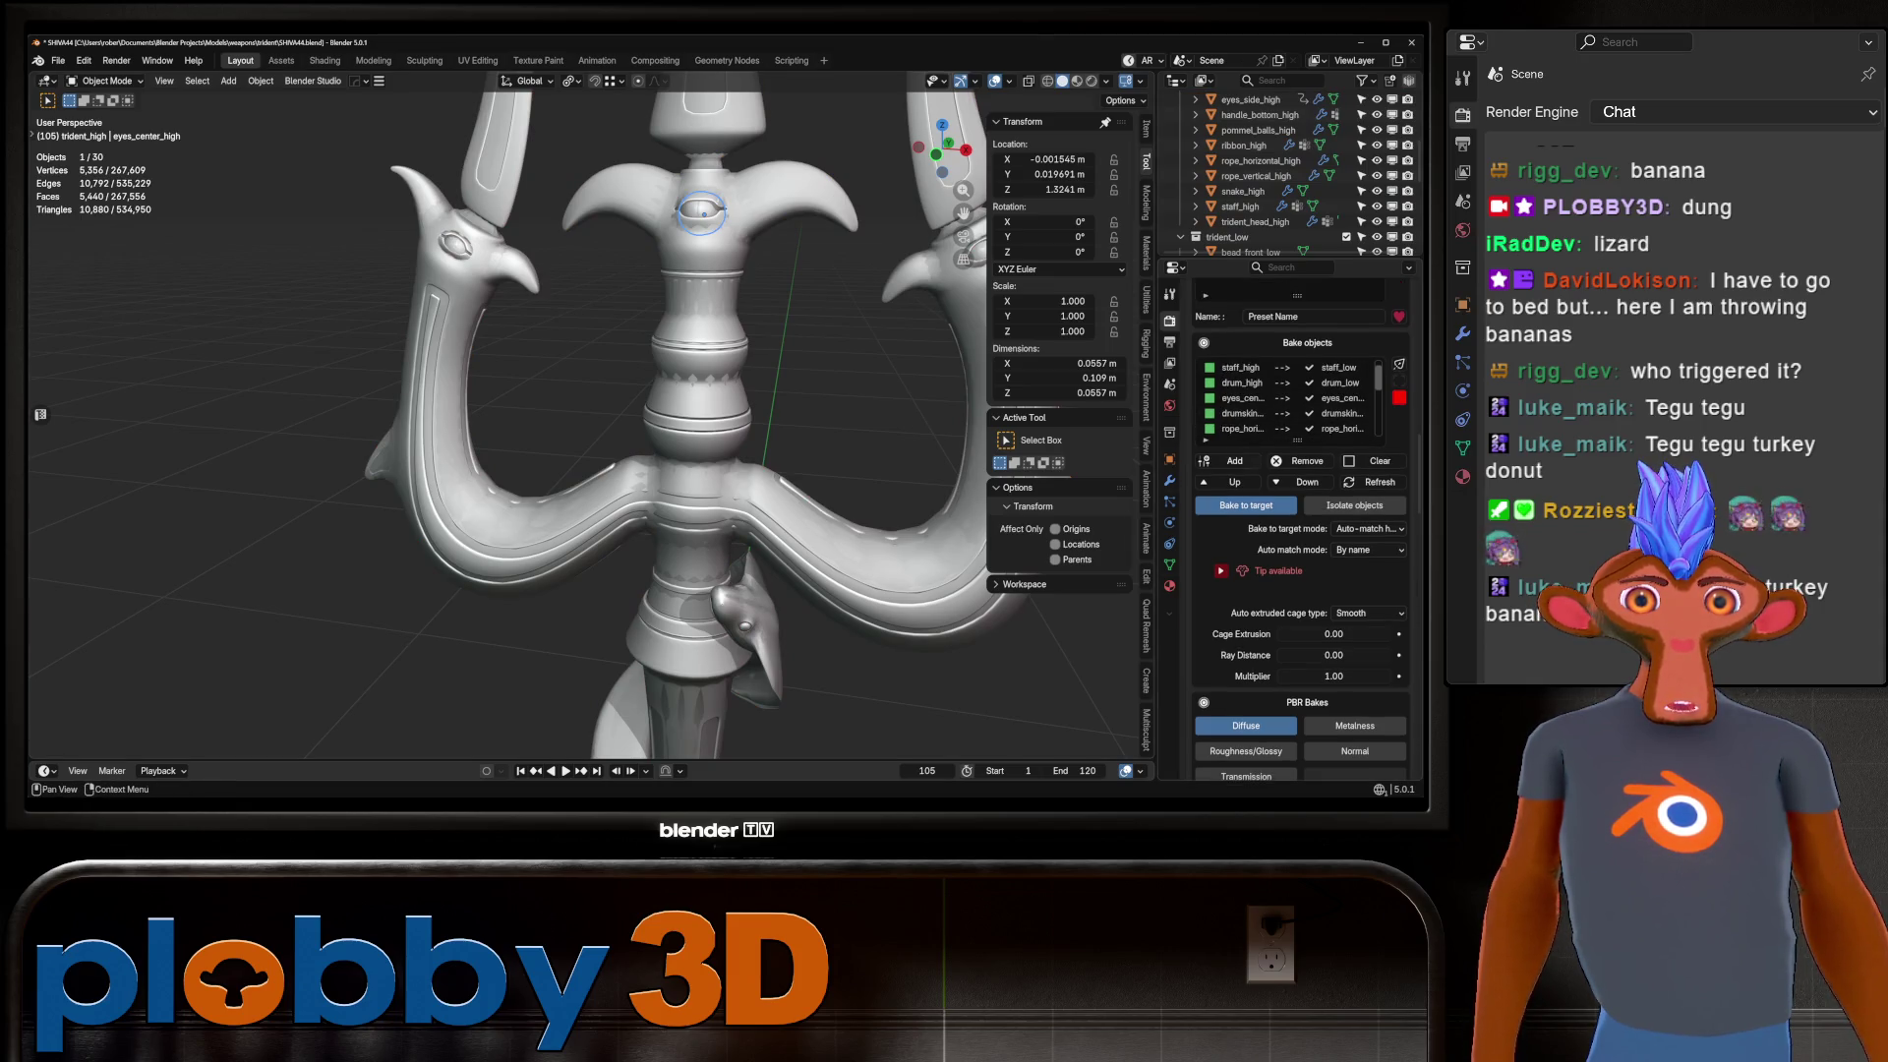
pyautogui.click(1169, 479)
pyautogui.hotkey('ctrl', 'a')
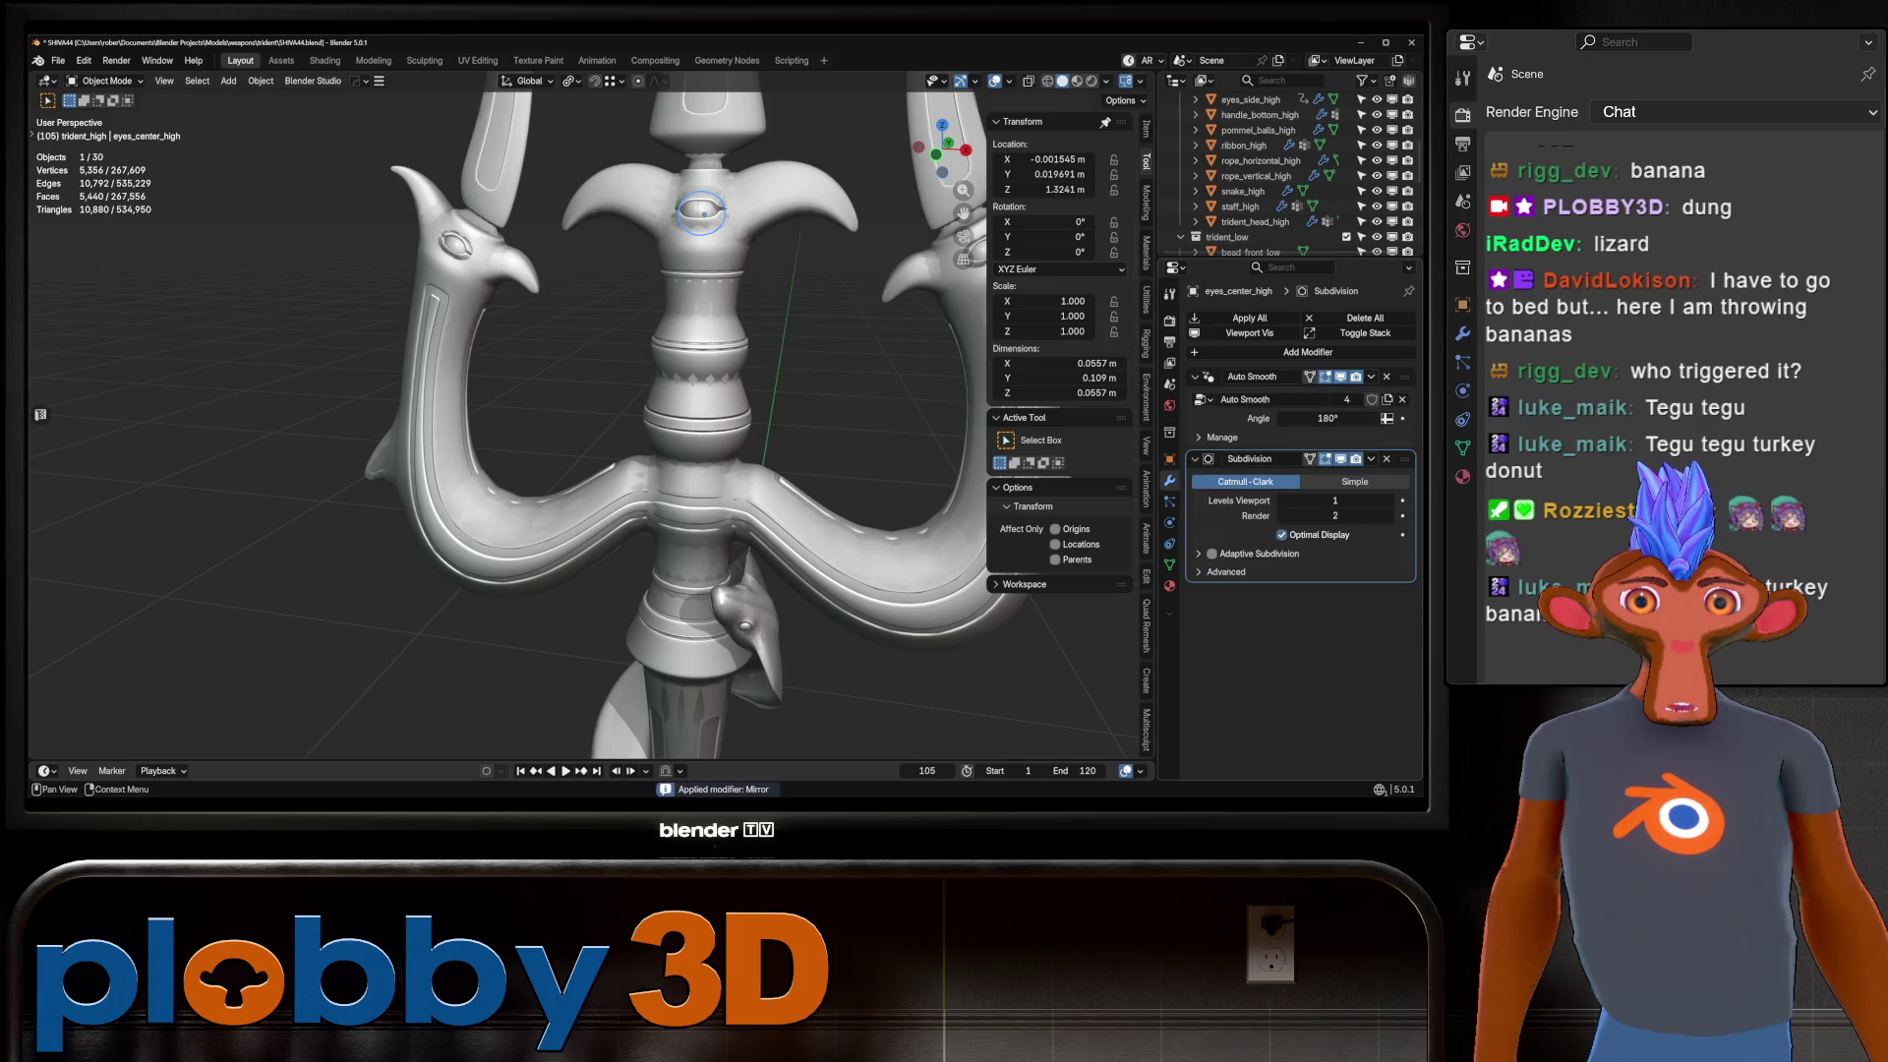
pyautogui.hotkey('ctrl', 'a')
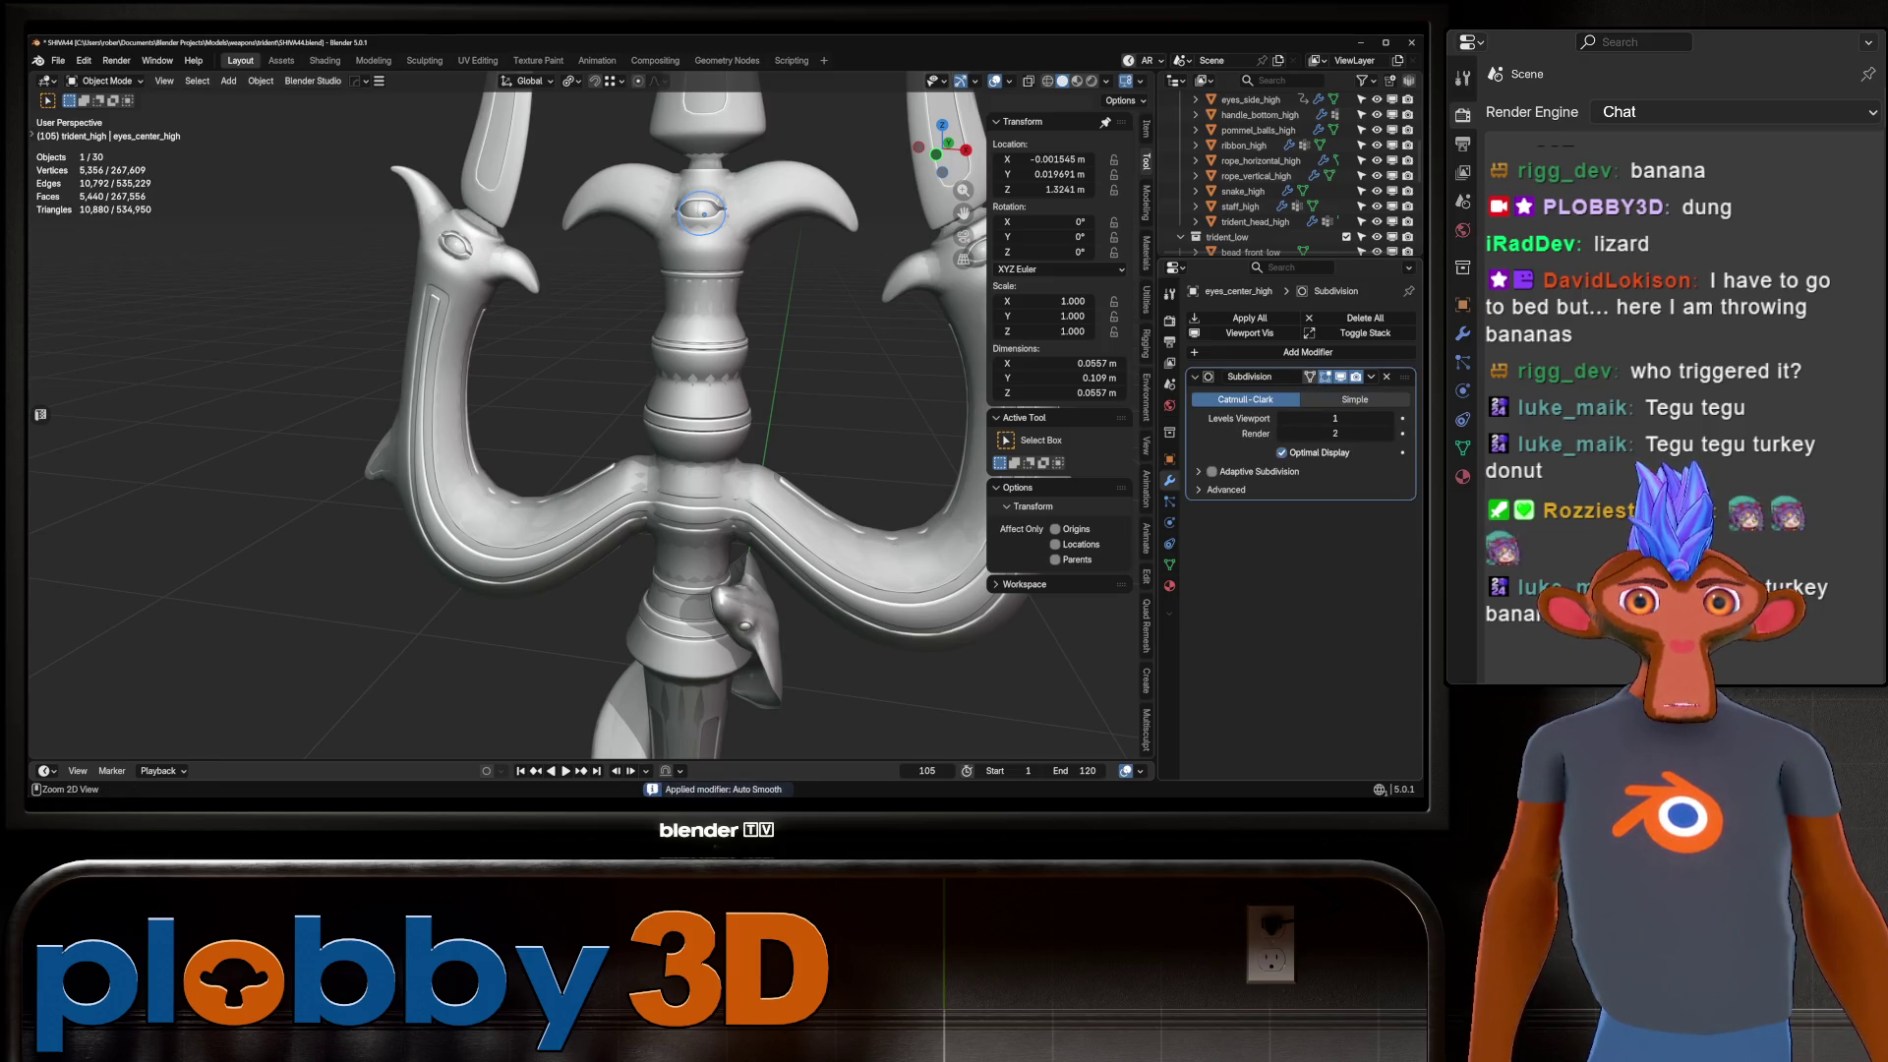
pyautogui.hotkey('ctrl', 'a')
pyautogui.scroll(3, 1287, 172)
# Apply the modifiers on eyes_side_high.
pyautogui.click(1258, 206)
pyautogui.click(1251, 189)
pyautogui.hotkey('ctrl', 'a')
pyautogui.hotkey('ctrl', 'a')
pyautogui.hotkey('ctrl', 'a')
pyautogui.moveTo(590, 423)
pyautogui.mouseDown(button='middle')
pyautogui.moveTo(521, 452)
pyautogui.moveTo(605, 457)
pyautogui.moveTo(609, 423)
pyautogui.moveTo(698, 429)
pyautogui.mouseUp(button='middle')
pyautogui.scroll(-2, 590, 423)
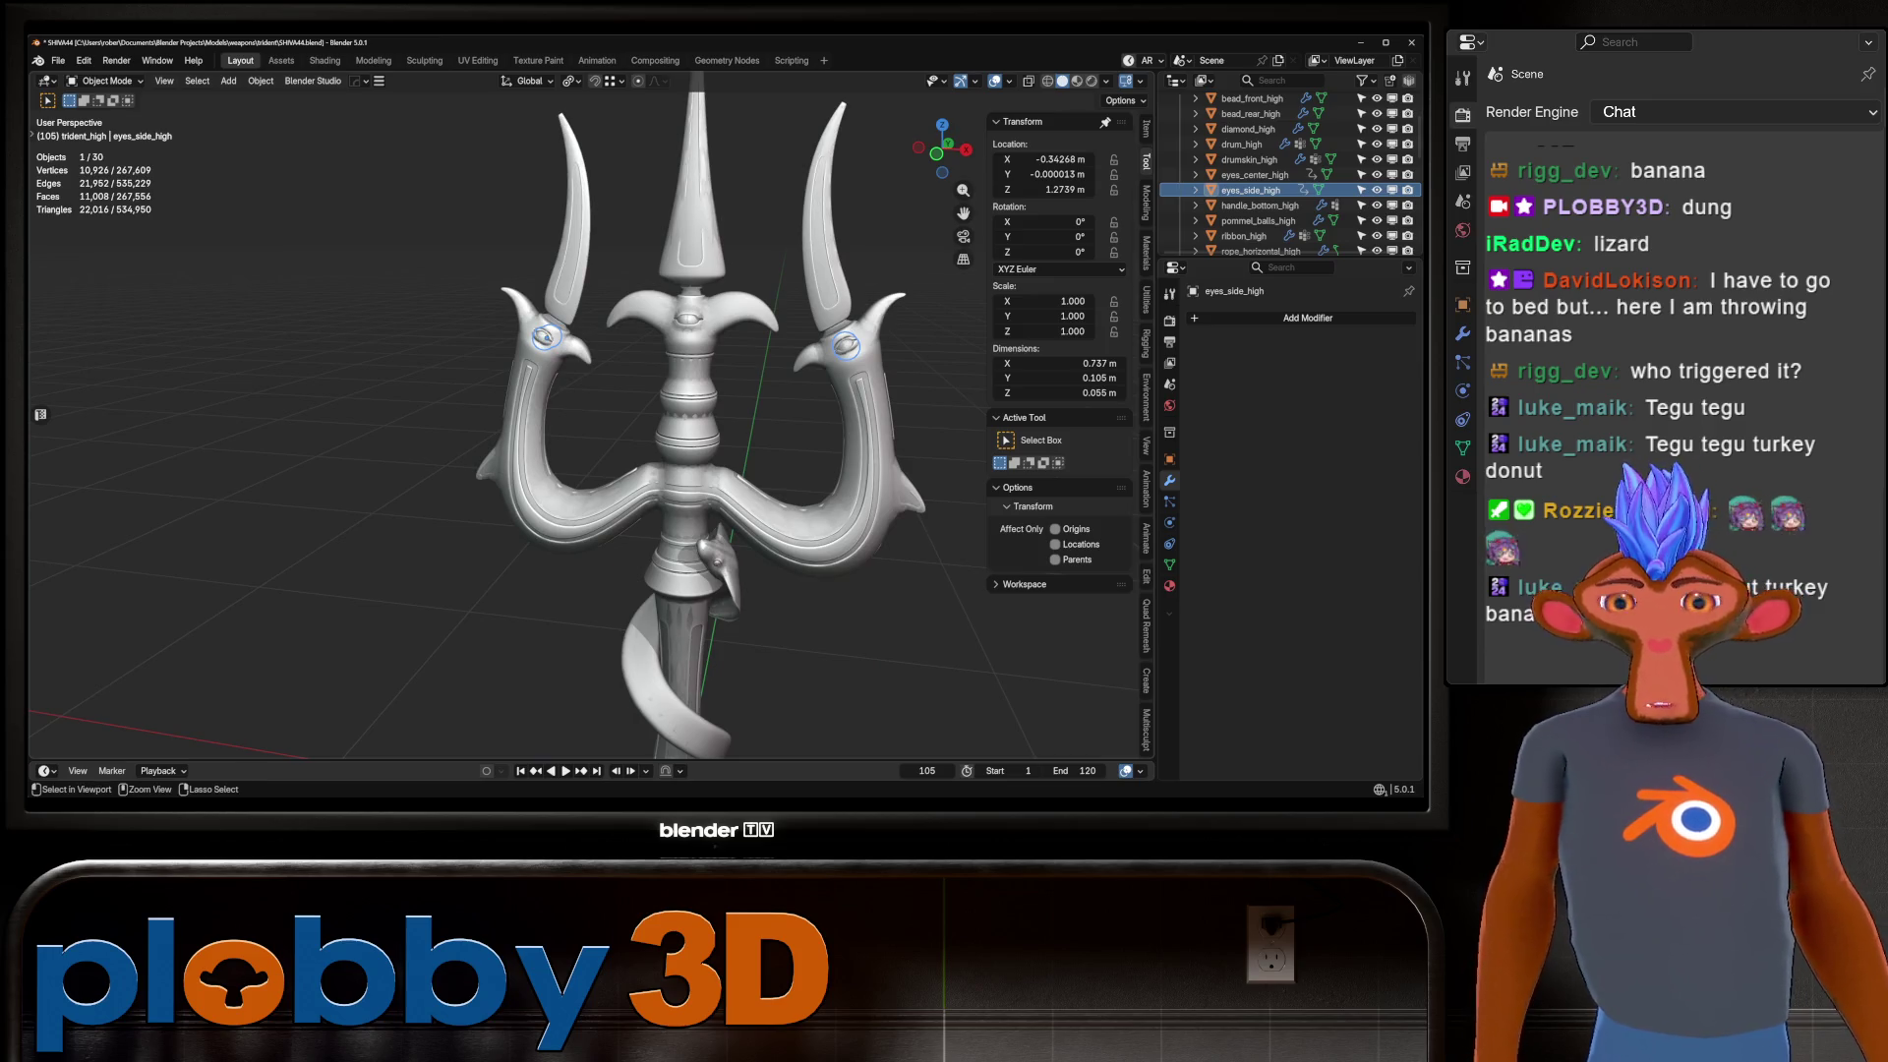
# Save an incremental copy of the blend file with Ctrl+Alt+S.
pyautogui.hotkey('ctrl', 'alt', 's')
pyautogui.scroll(-2, 1287, 172)
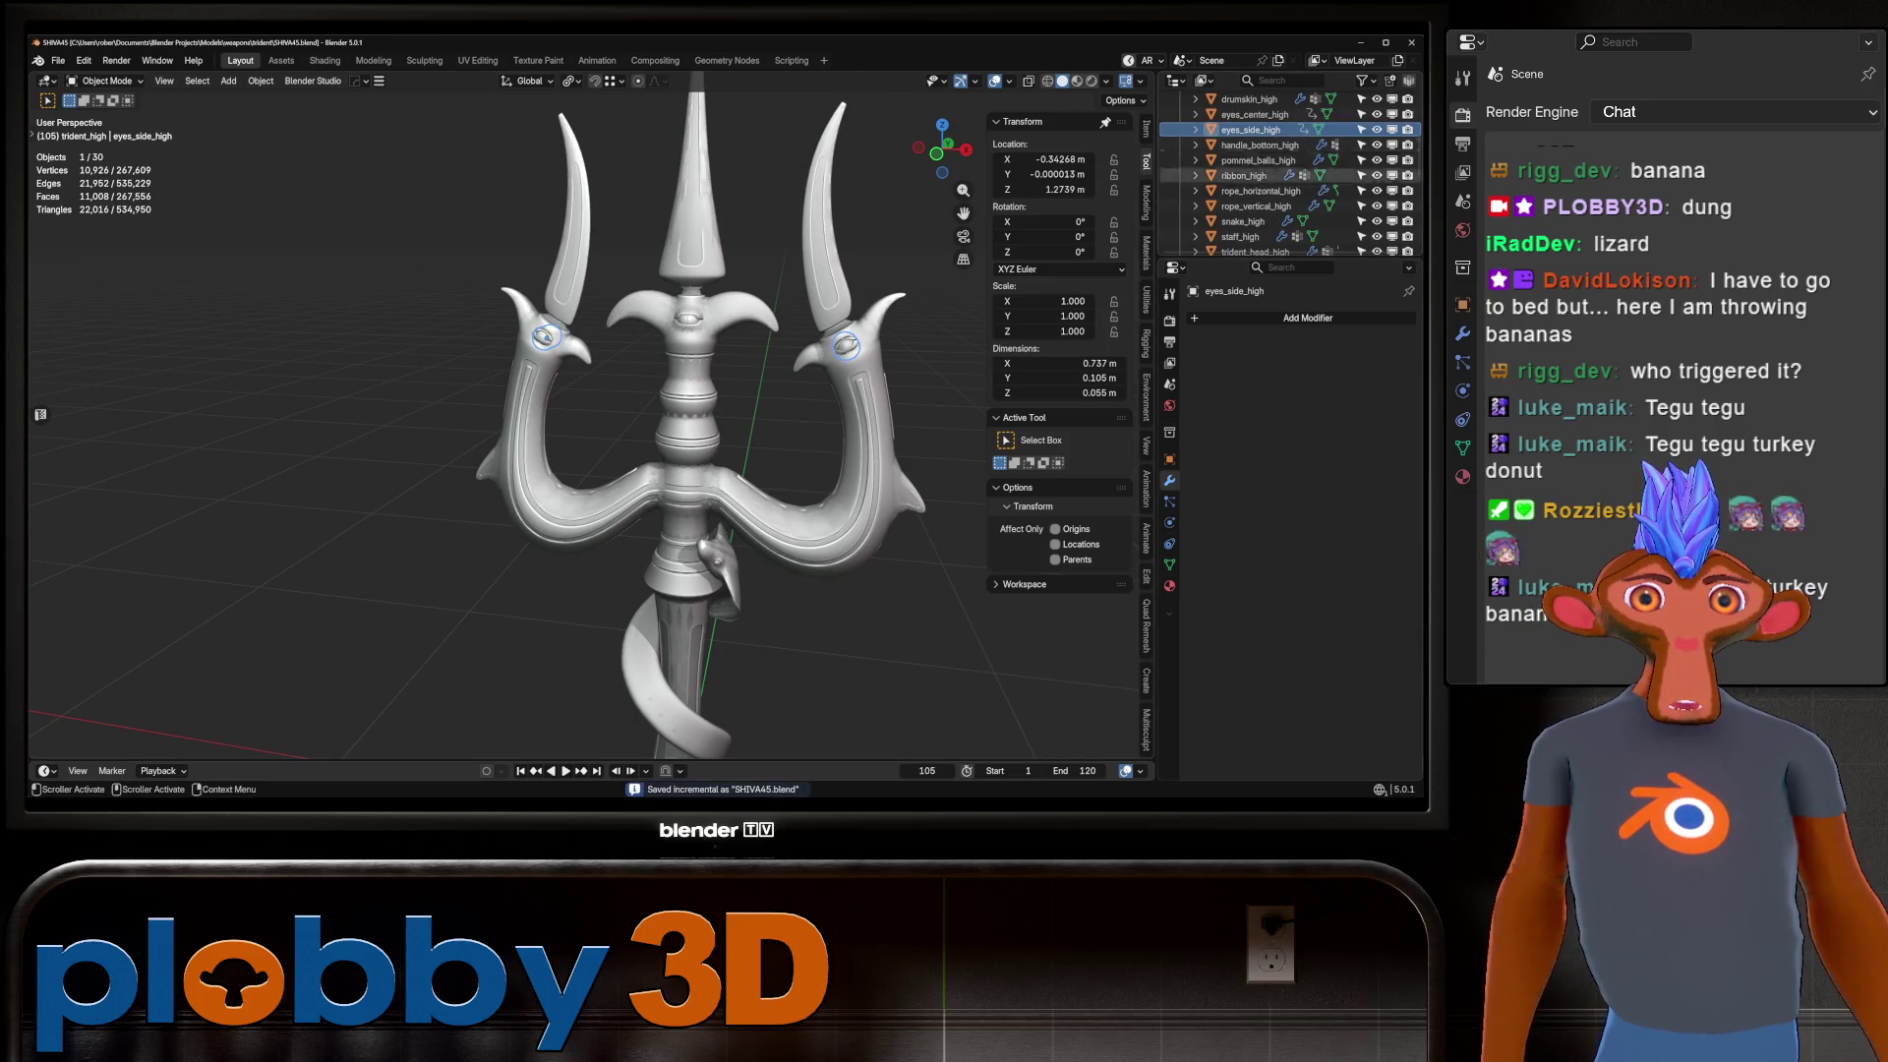
pyautogui.scroll(3, 1268, 190)
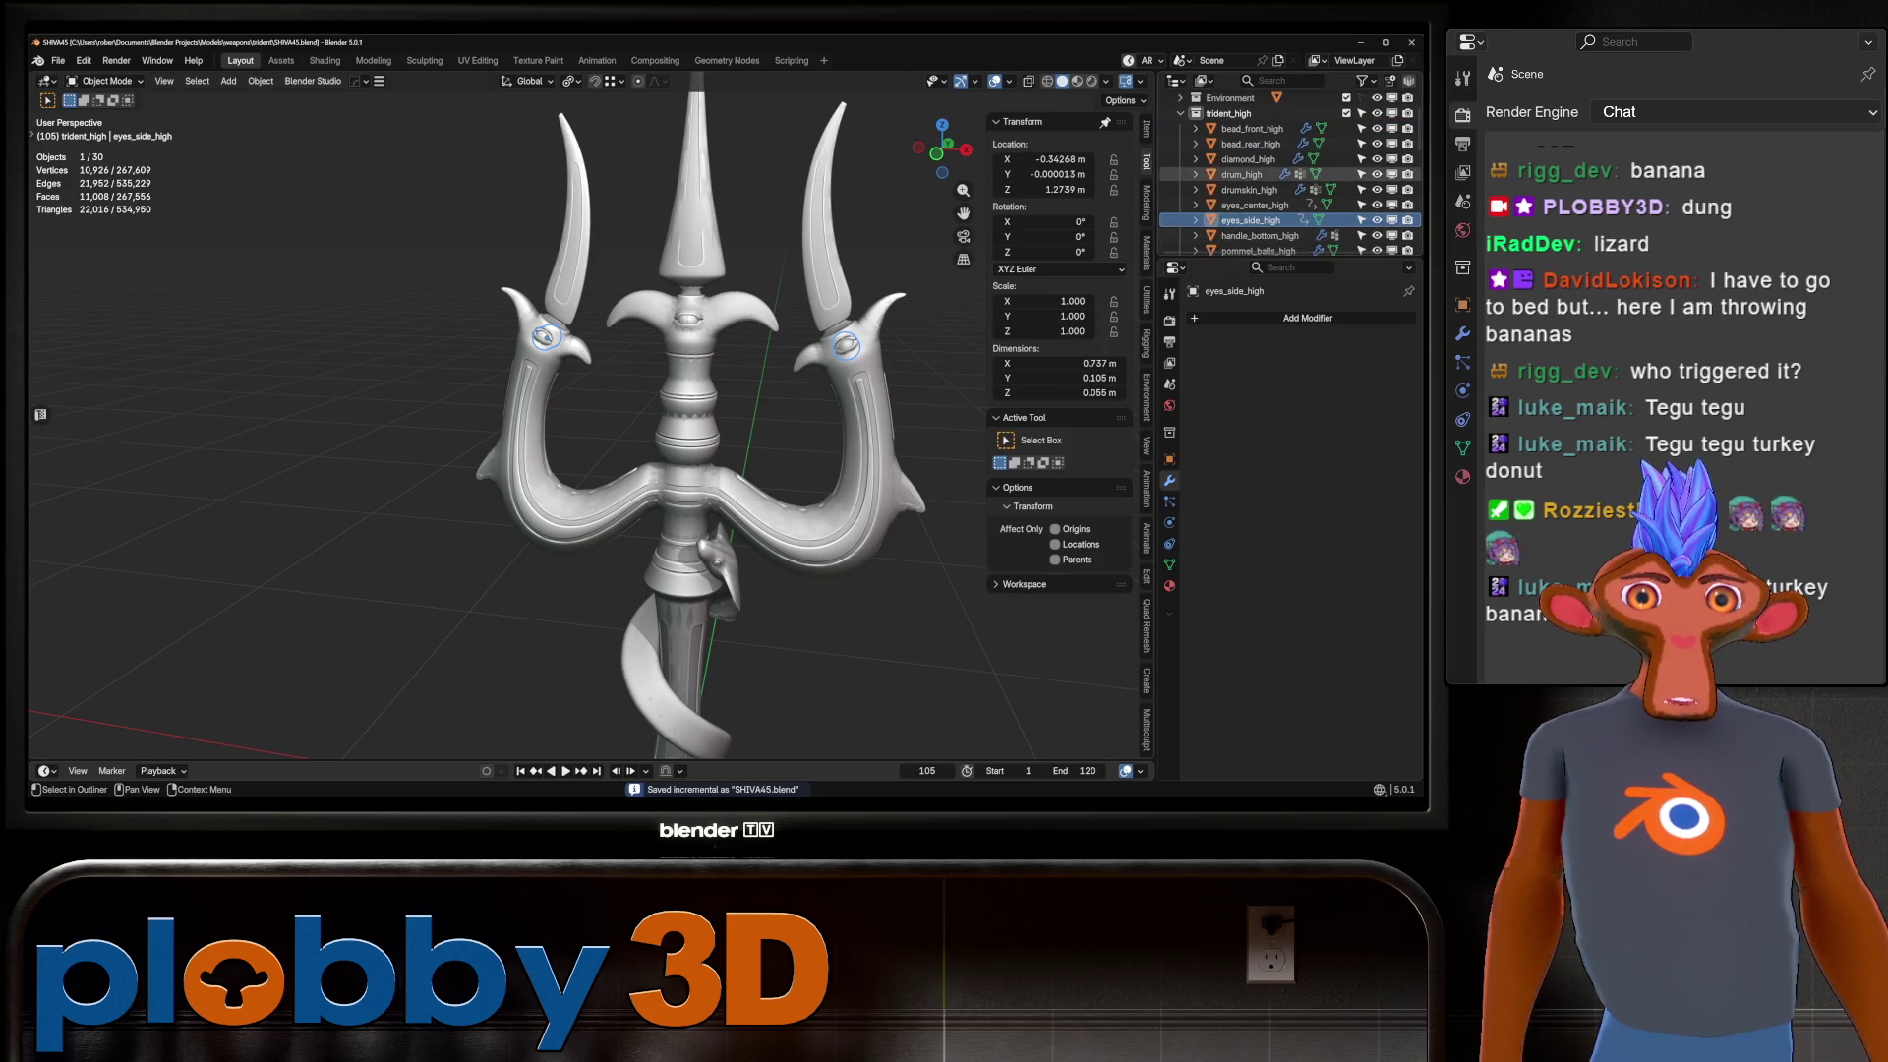
pyautogui.scroll(-4, 1269, 174)
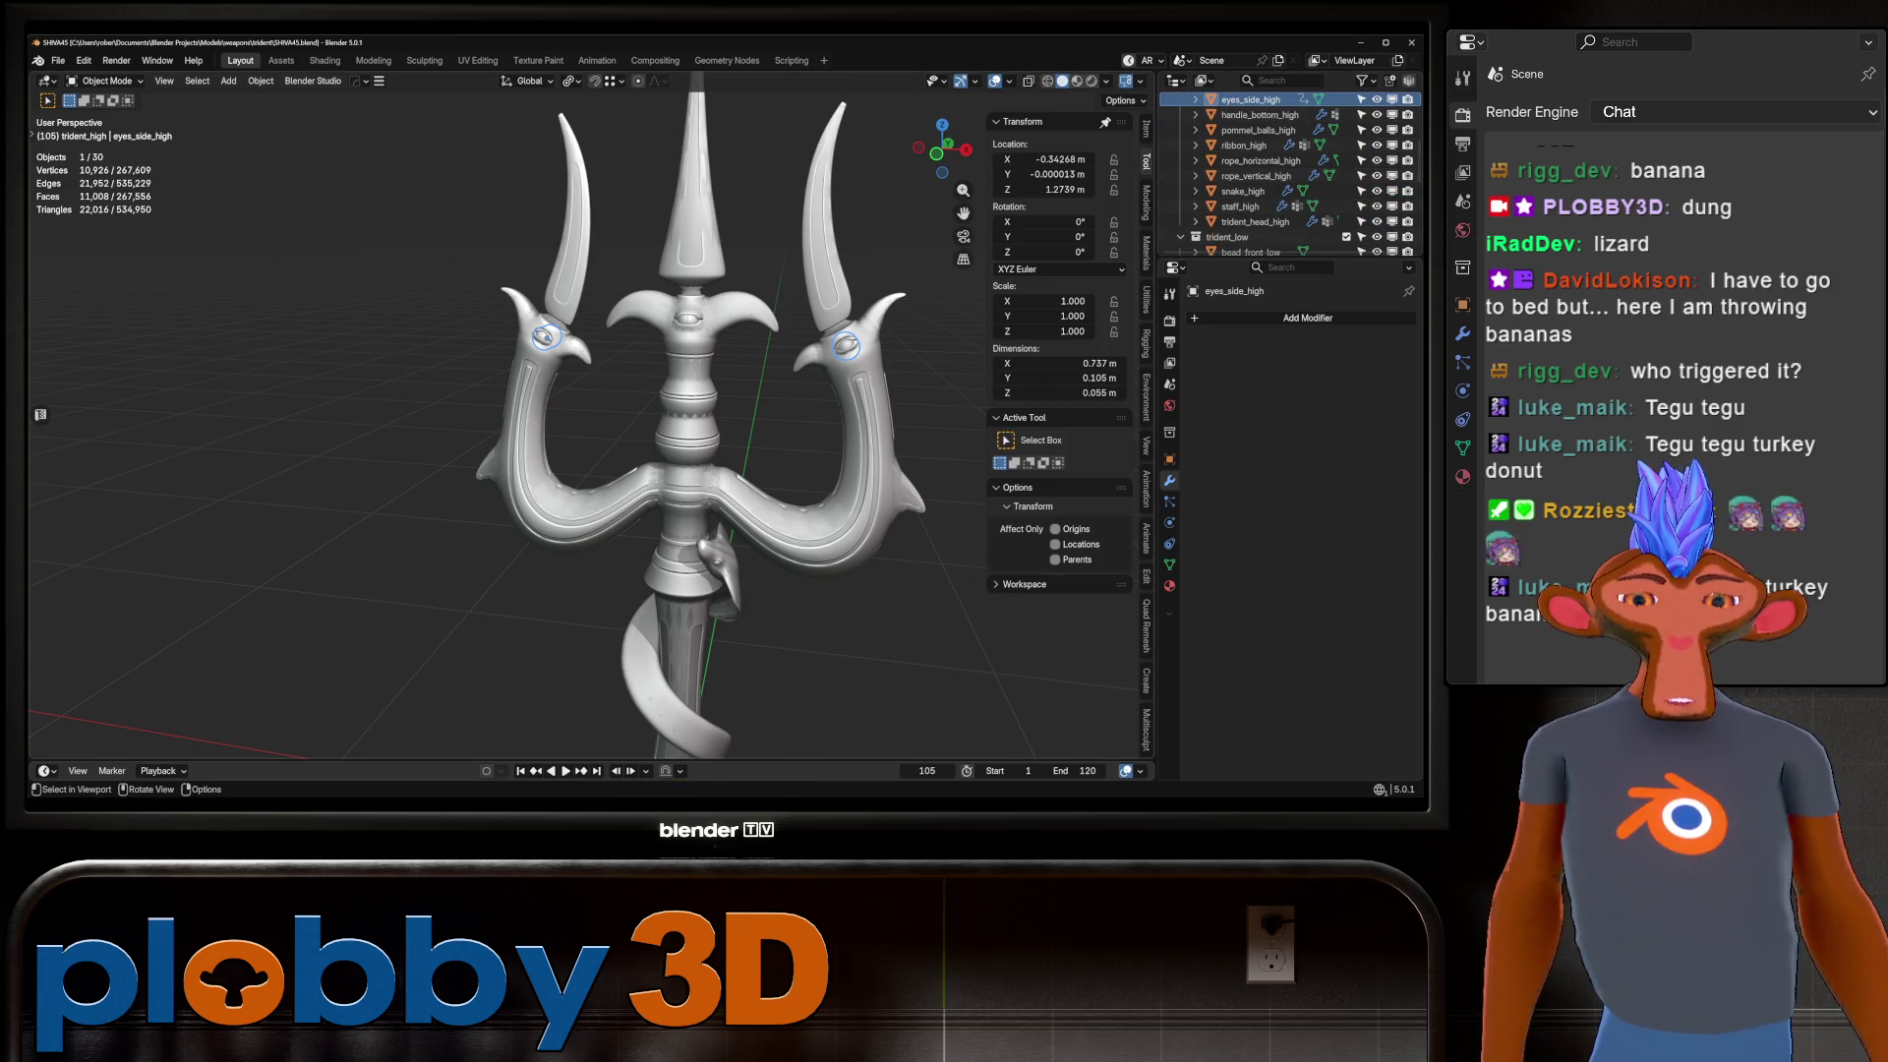
# Show Render properties and scroll down to SimpleBake's Bake objects list.
pyautogui.click(1169, 320)
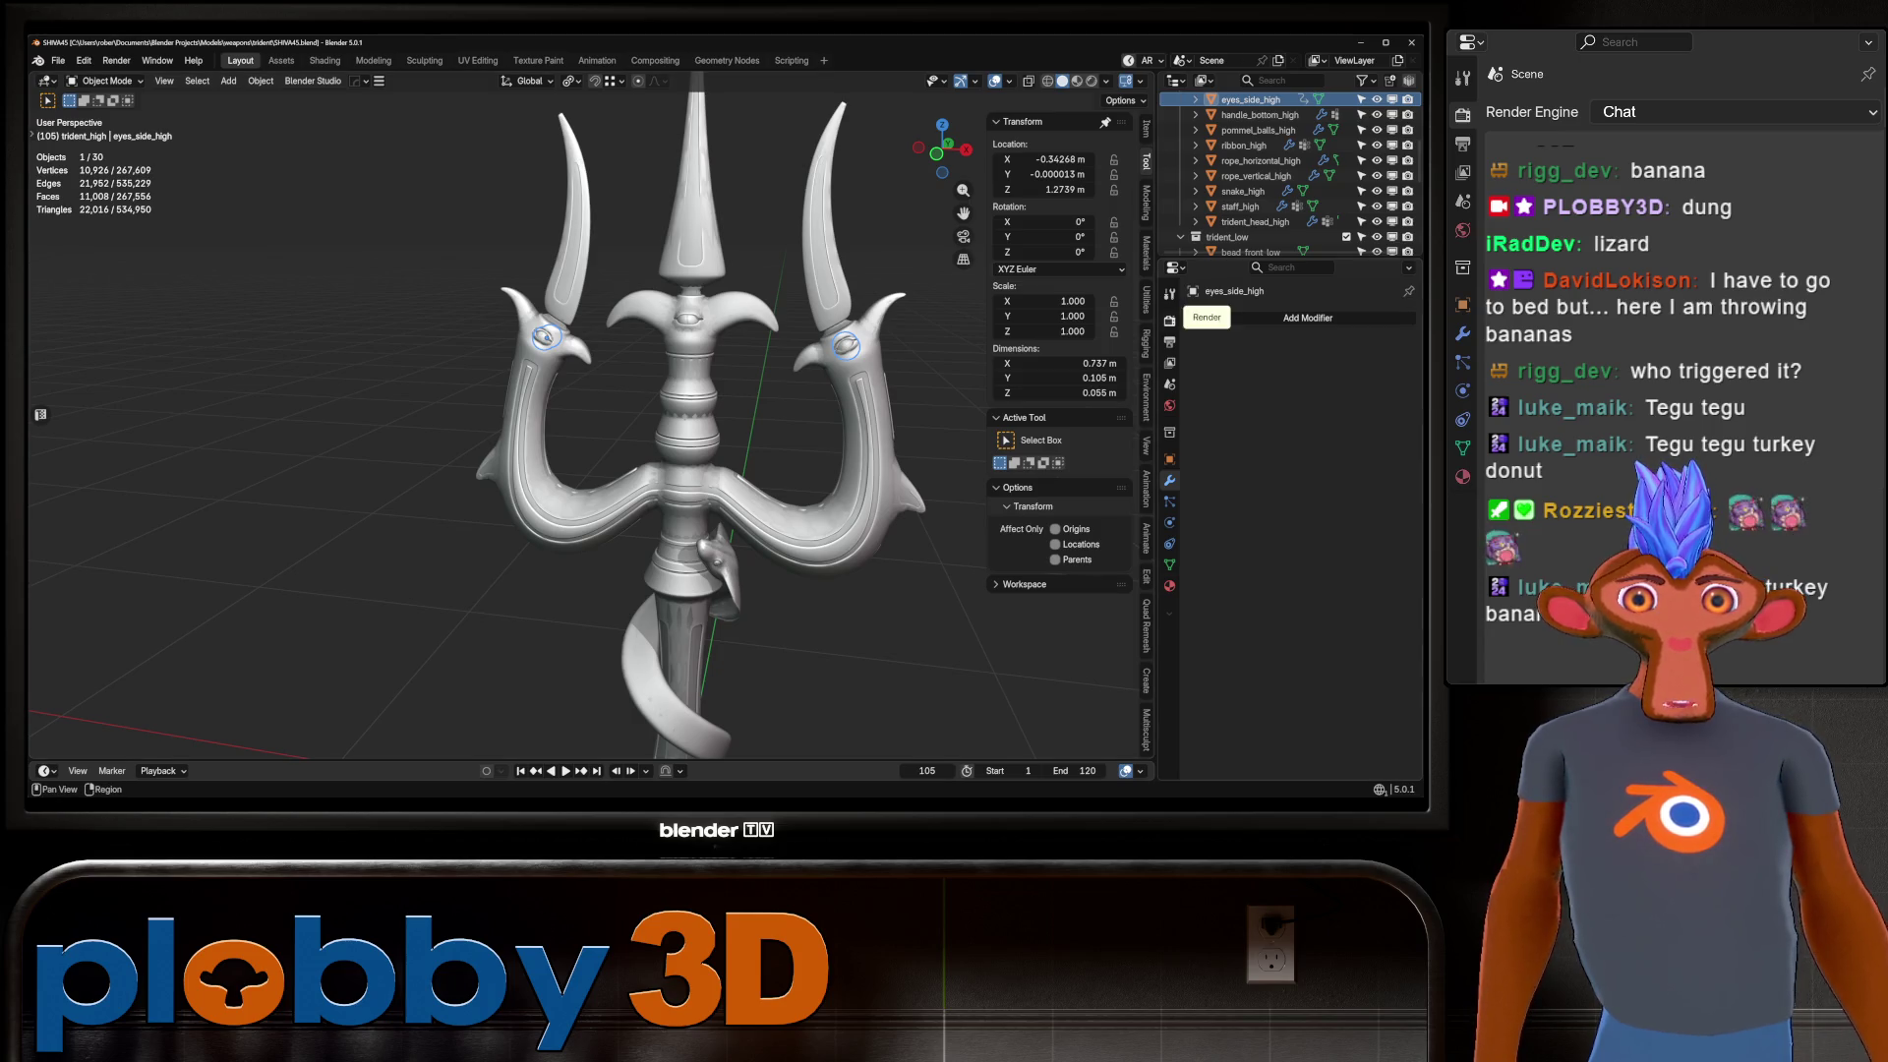
pyautogui.click(1169, 341)
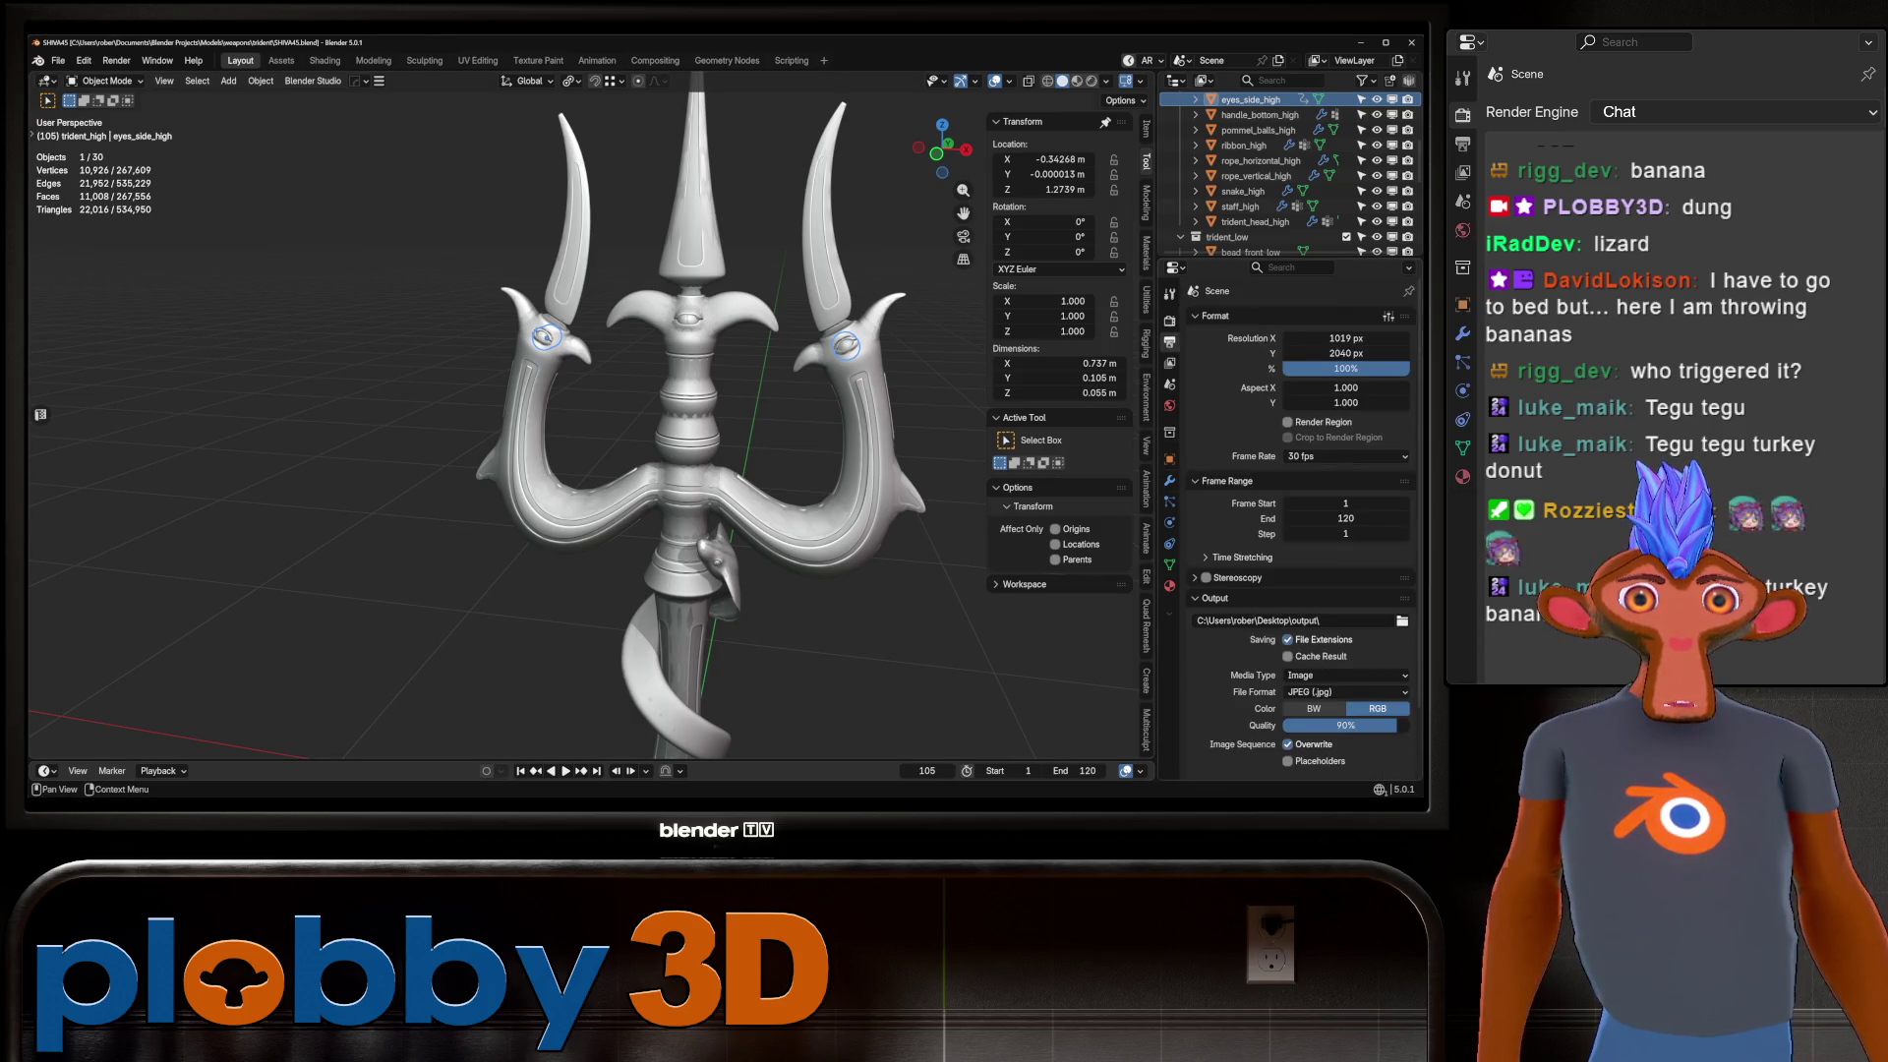
pyautogui.scroll(-2, 1298, 531)
pyautogui.click(1168, 320)
pyautogui.scroll(-10, 1298, 531)
pyautogui.scroll(-10, 1297, 530)
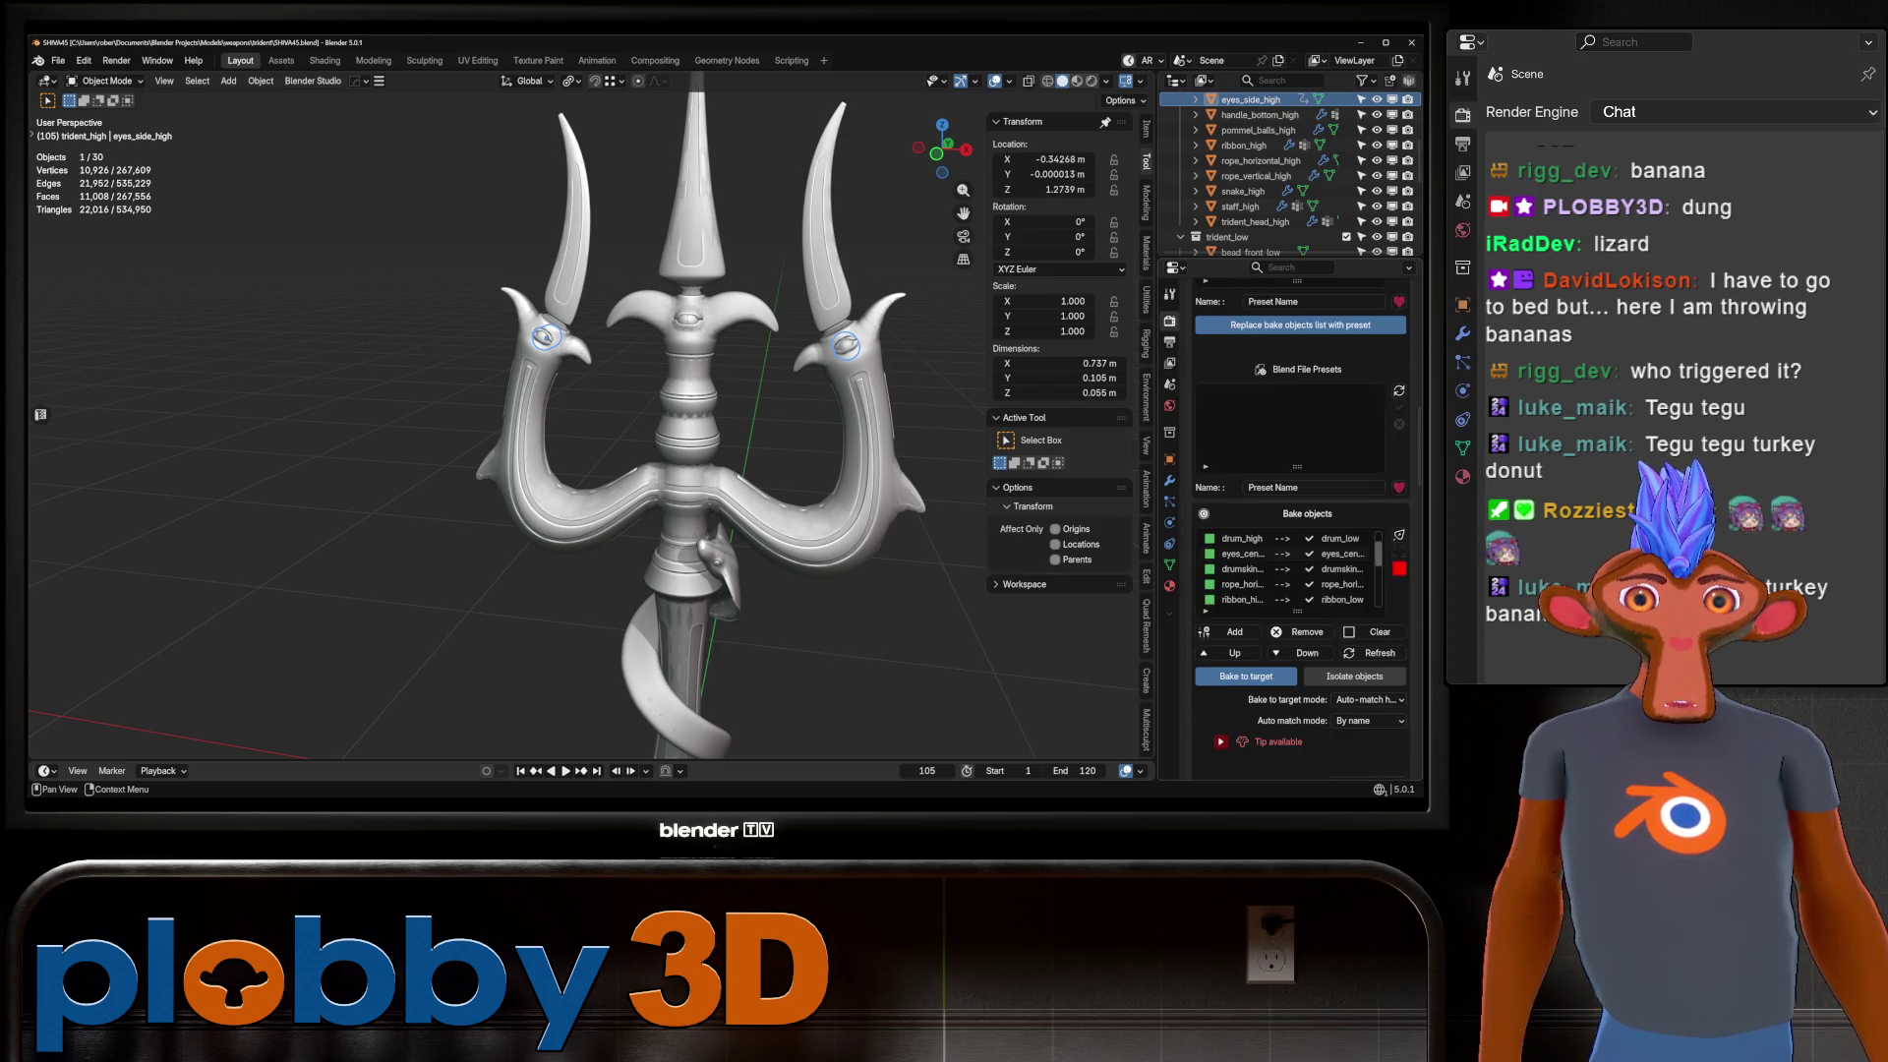
pyautogui.scroll(-8, 1298, 531)
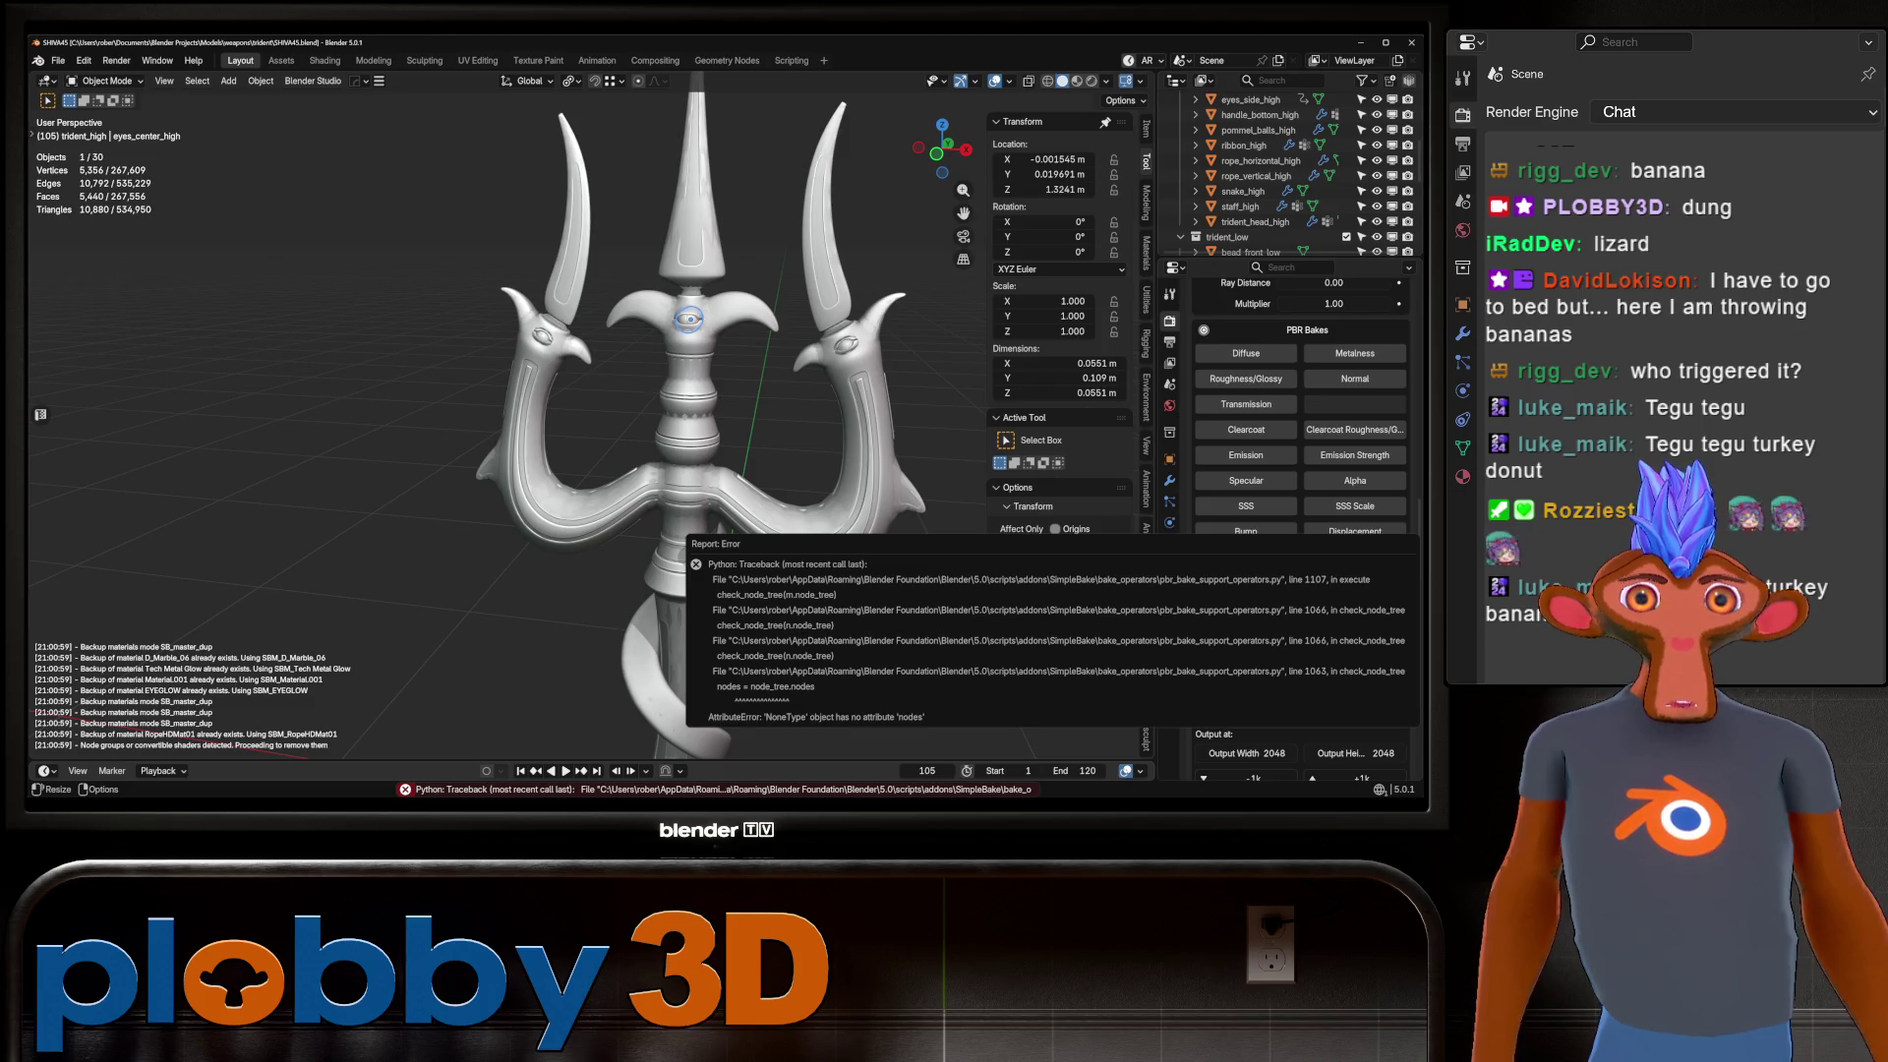
pyautogui.scroll(3, 1288, 177)
pyautogui.scroll(-8, 1278, 172)
pyautogui.scroll(8, 1268, 164)
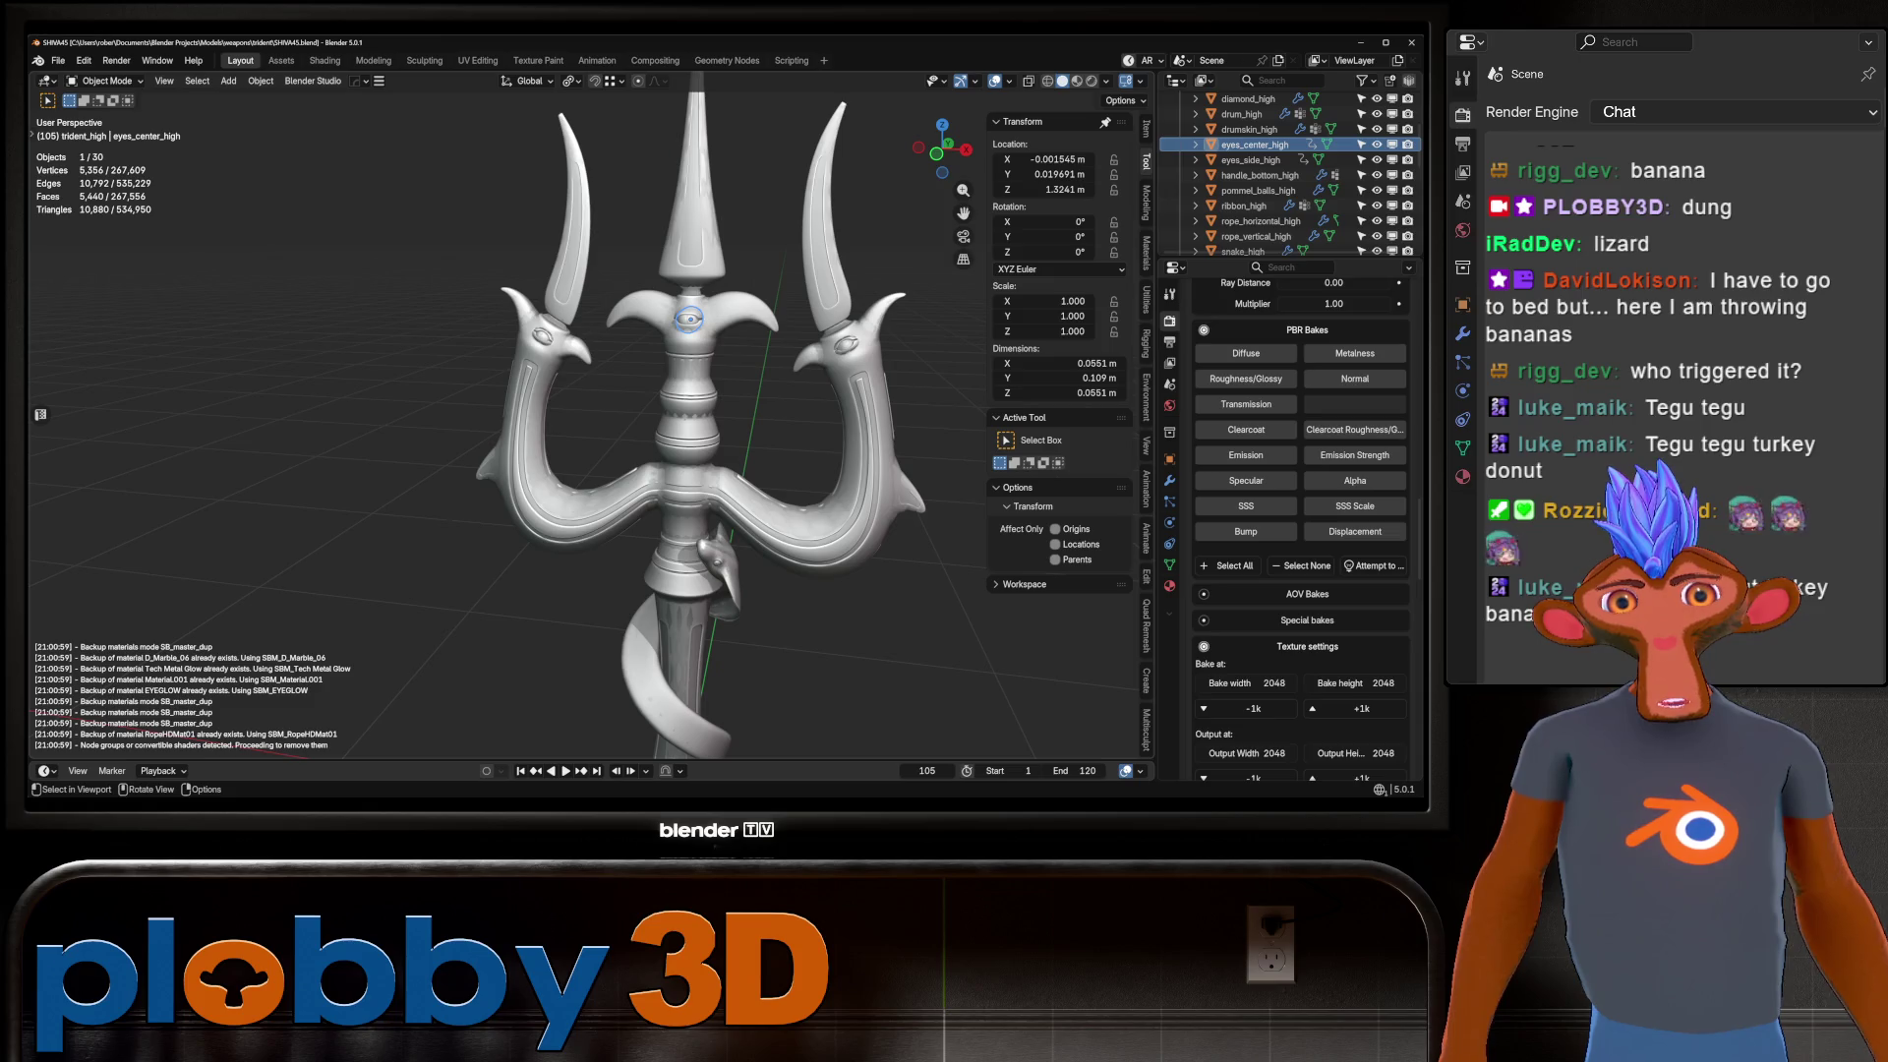
pyautogui.scroll(5, 502, 524)
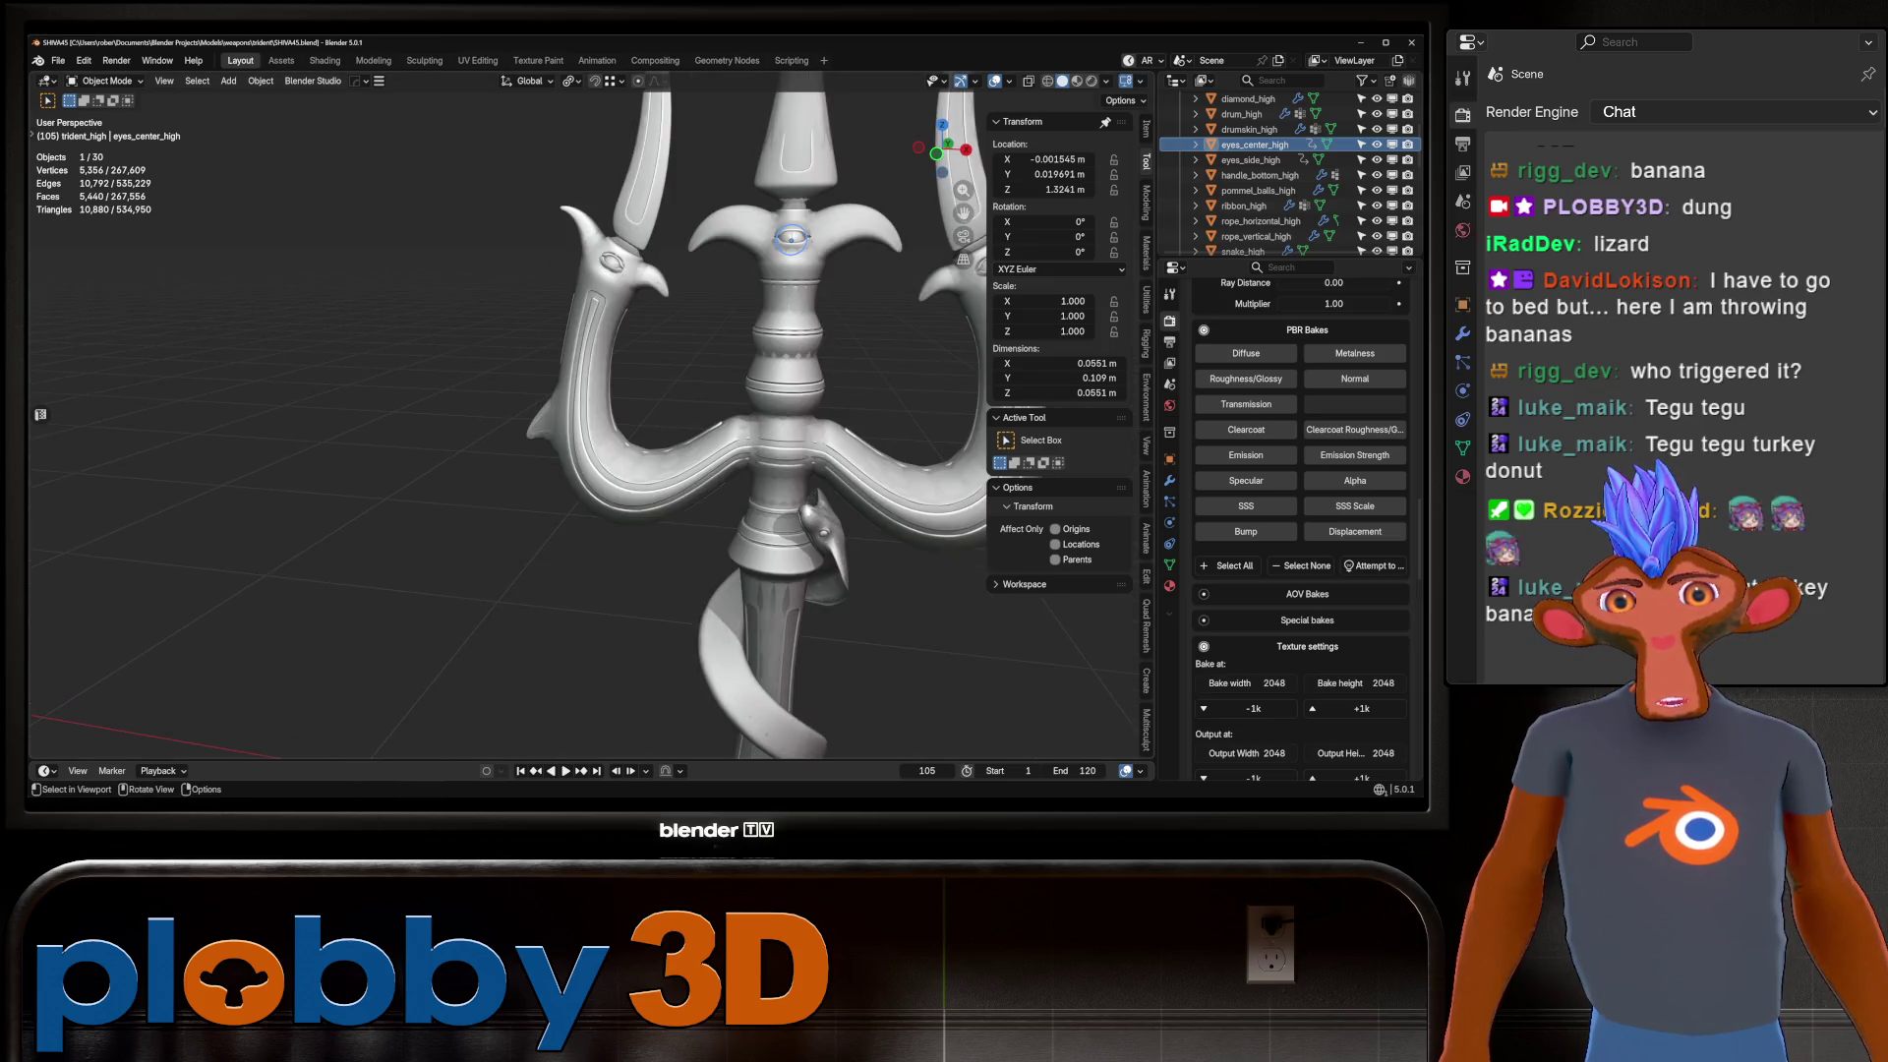
pyautogui.moveTo(551, 422); pyautogui.dragTo(595, 423, button='middle')
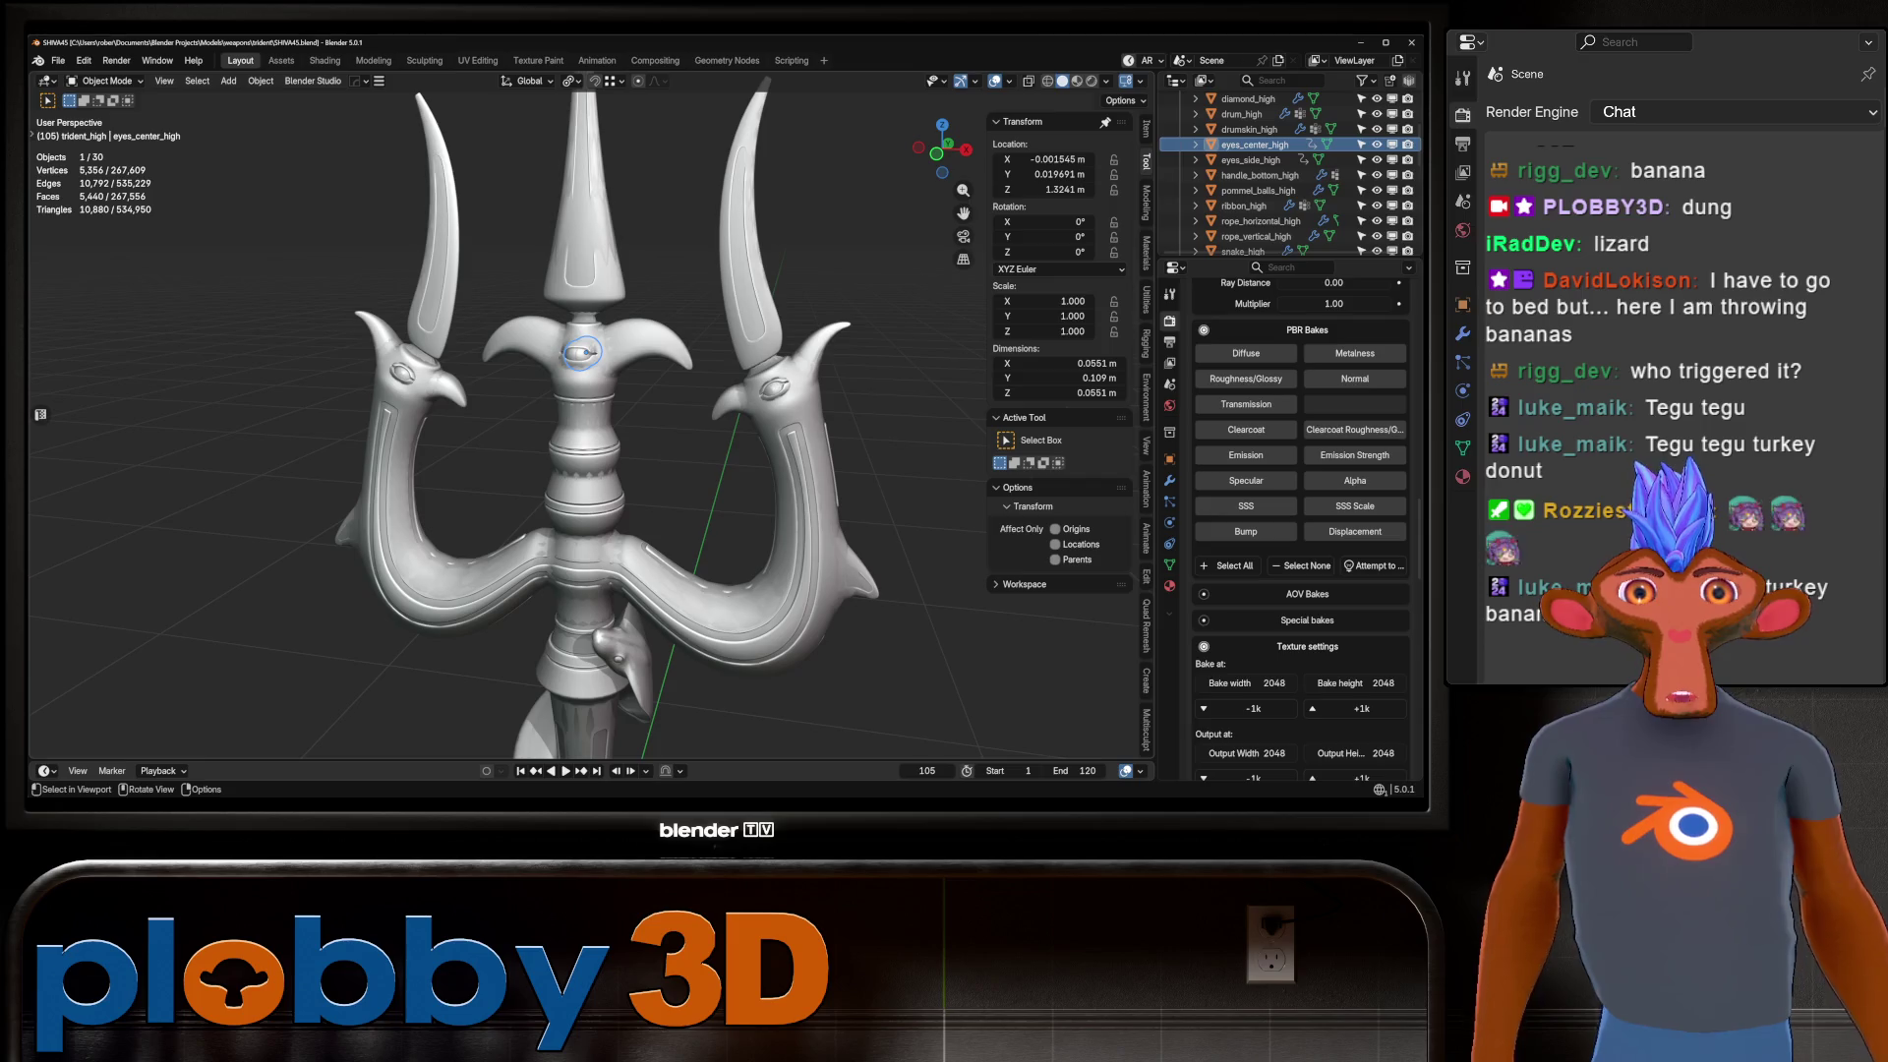
pyautogui.scroll(4, 1301, 530)
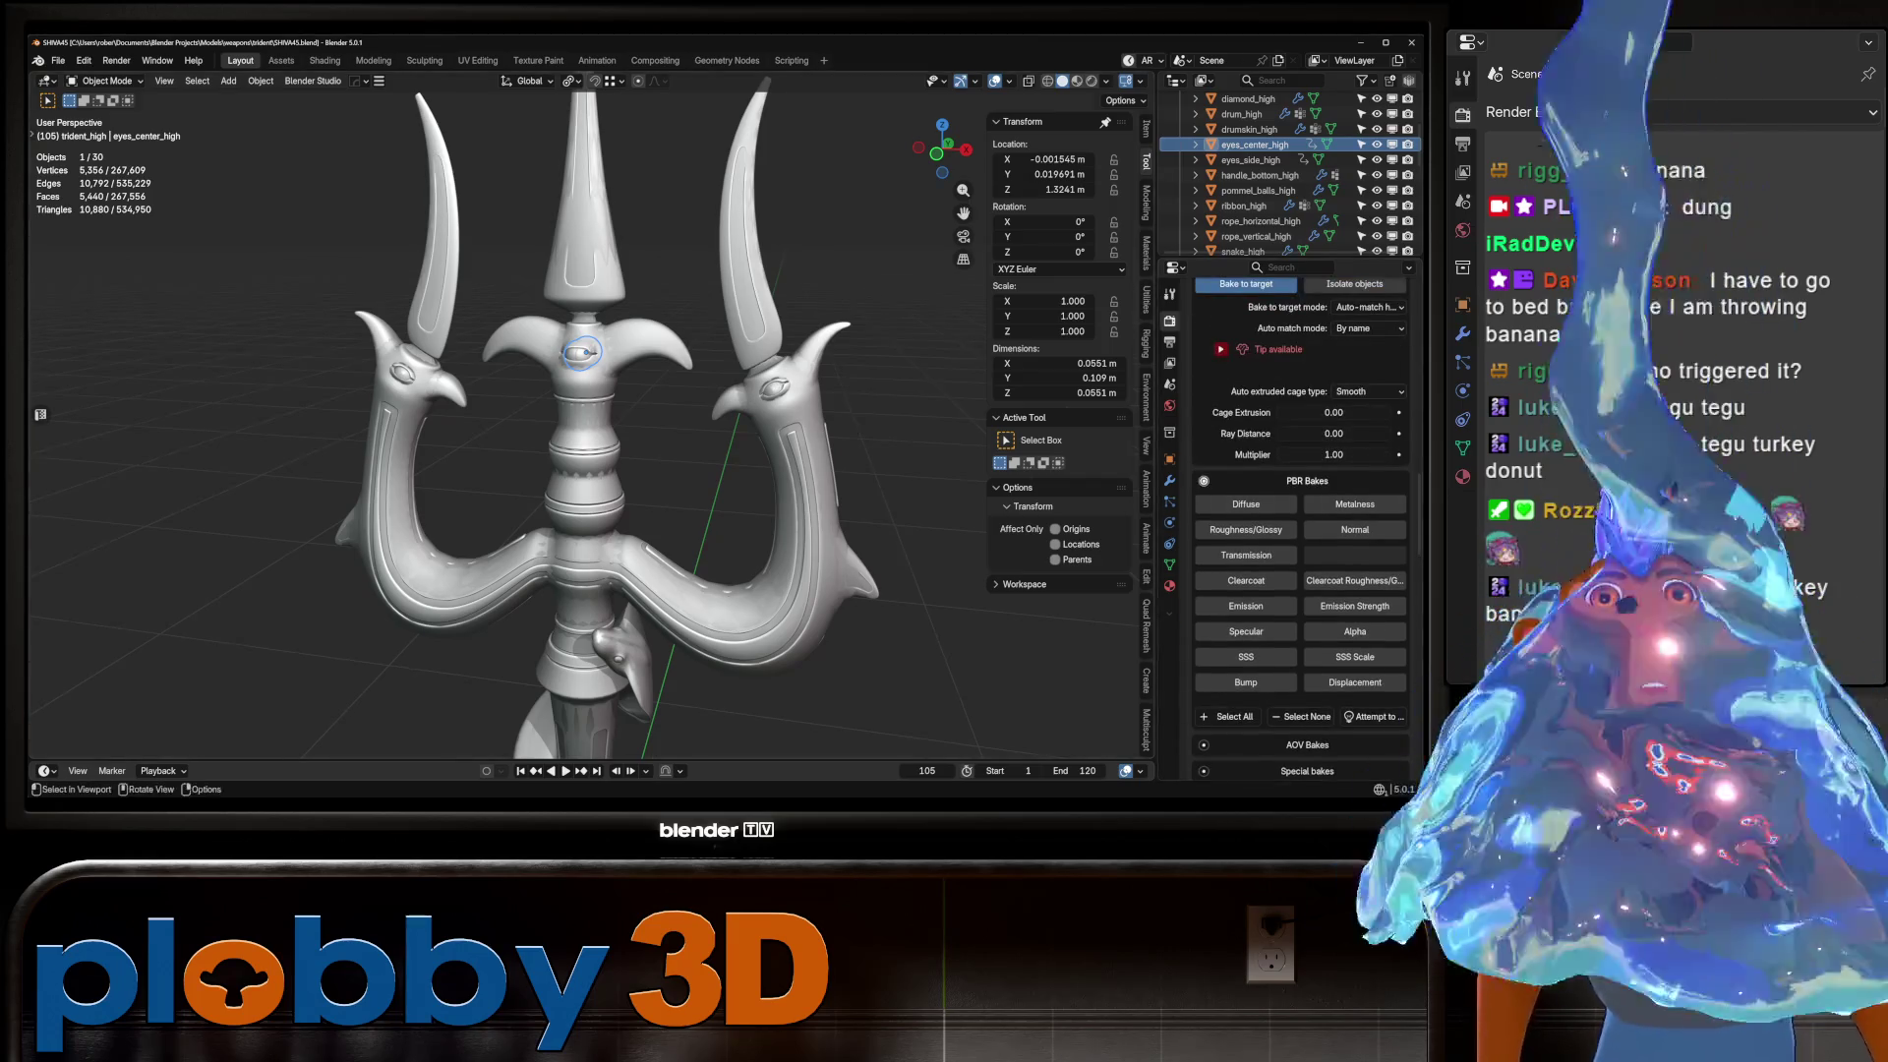
pyautogui.scroll(3, 1301, 531)
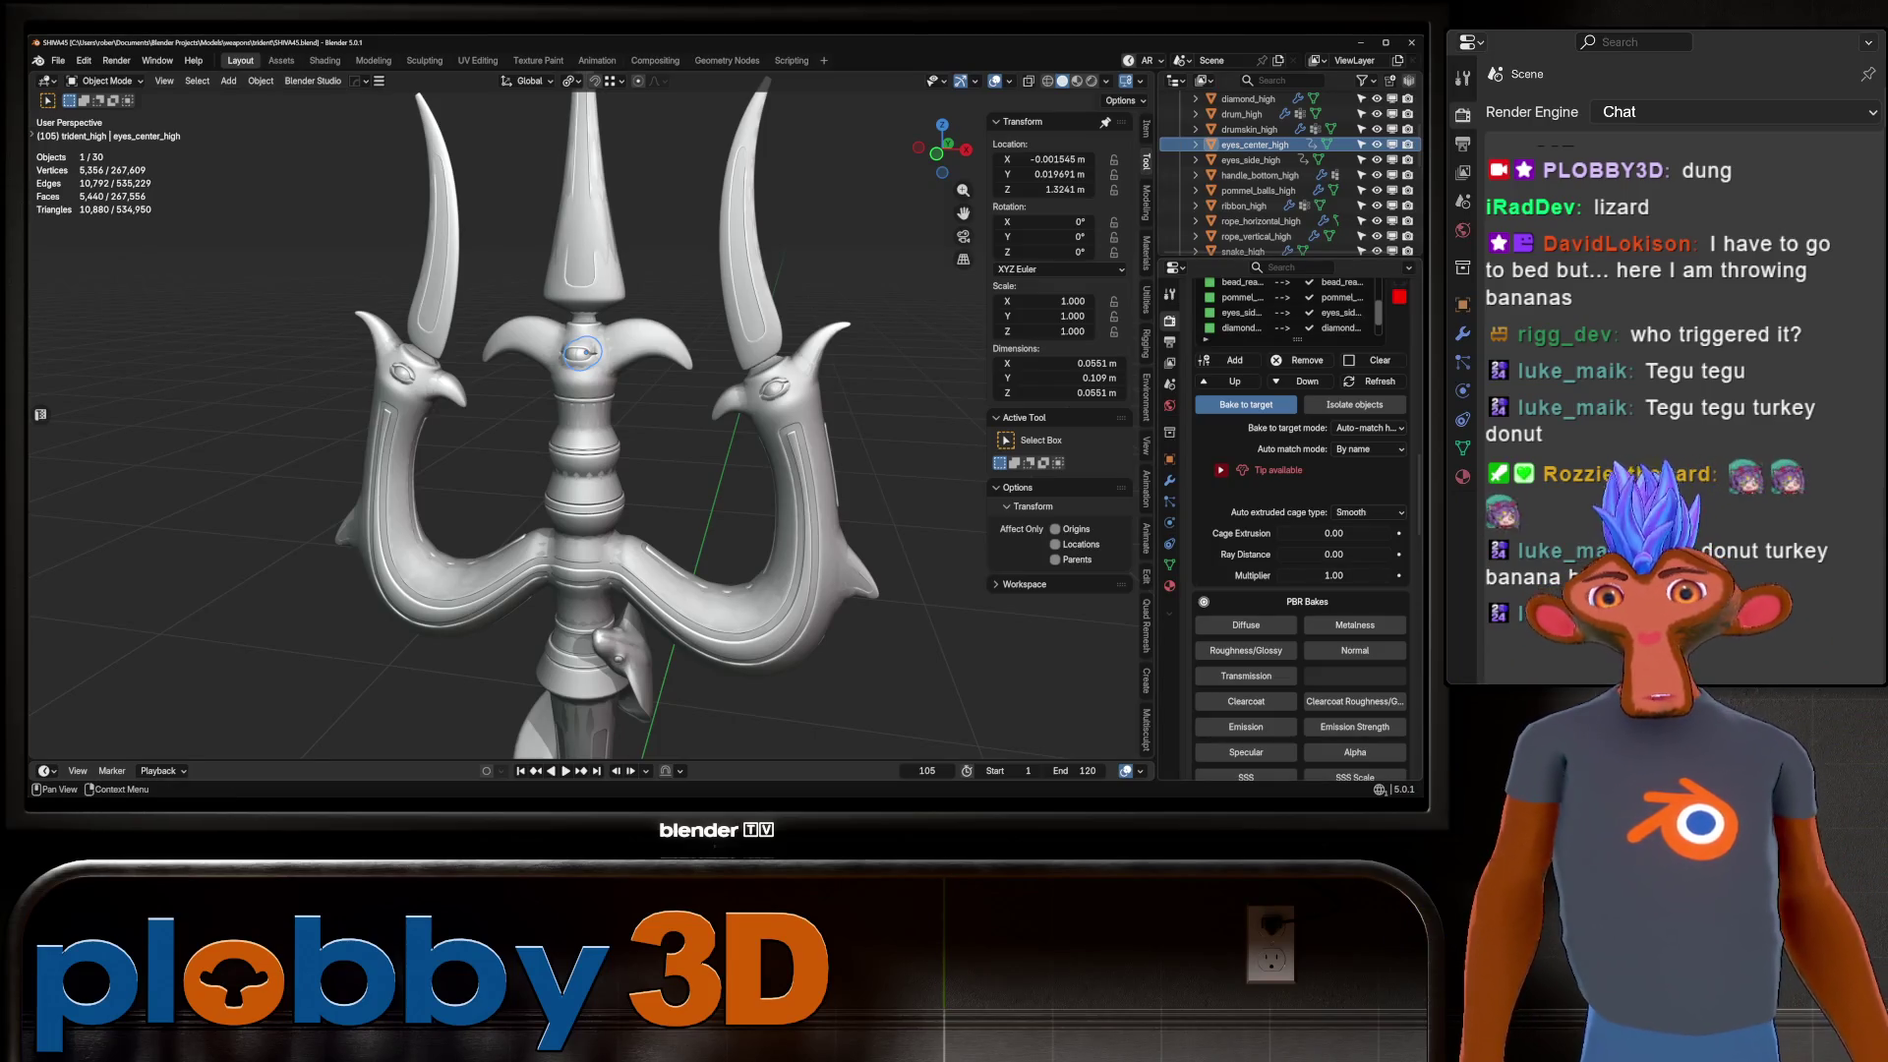
pyautogui.scroll(-4, 1373, 686)
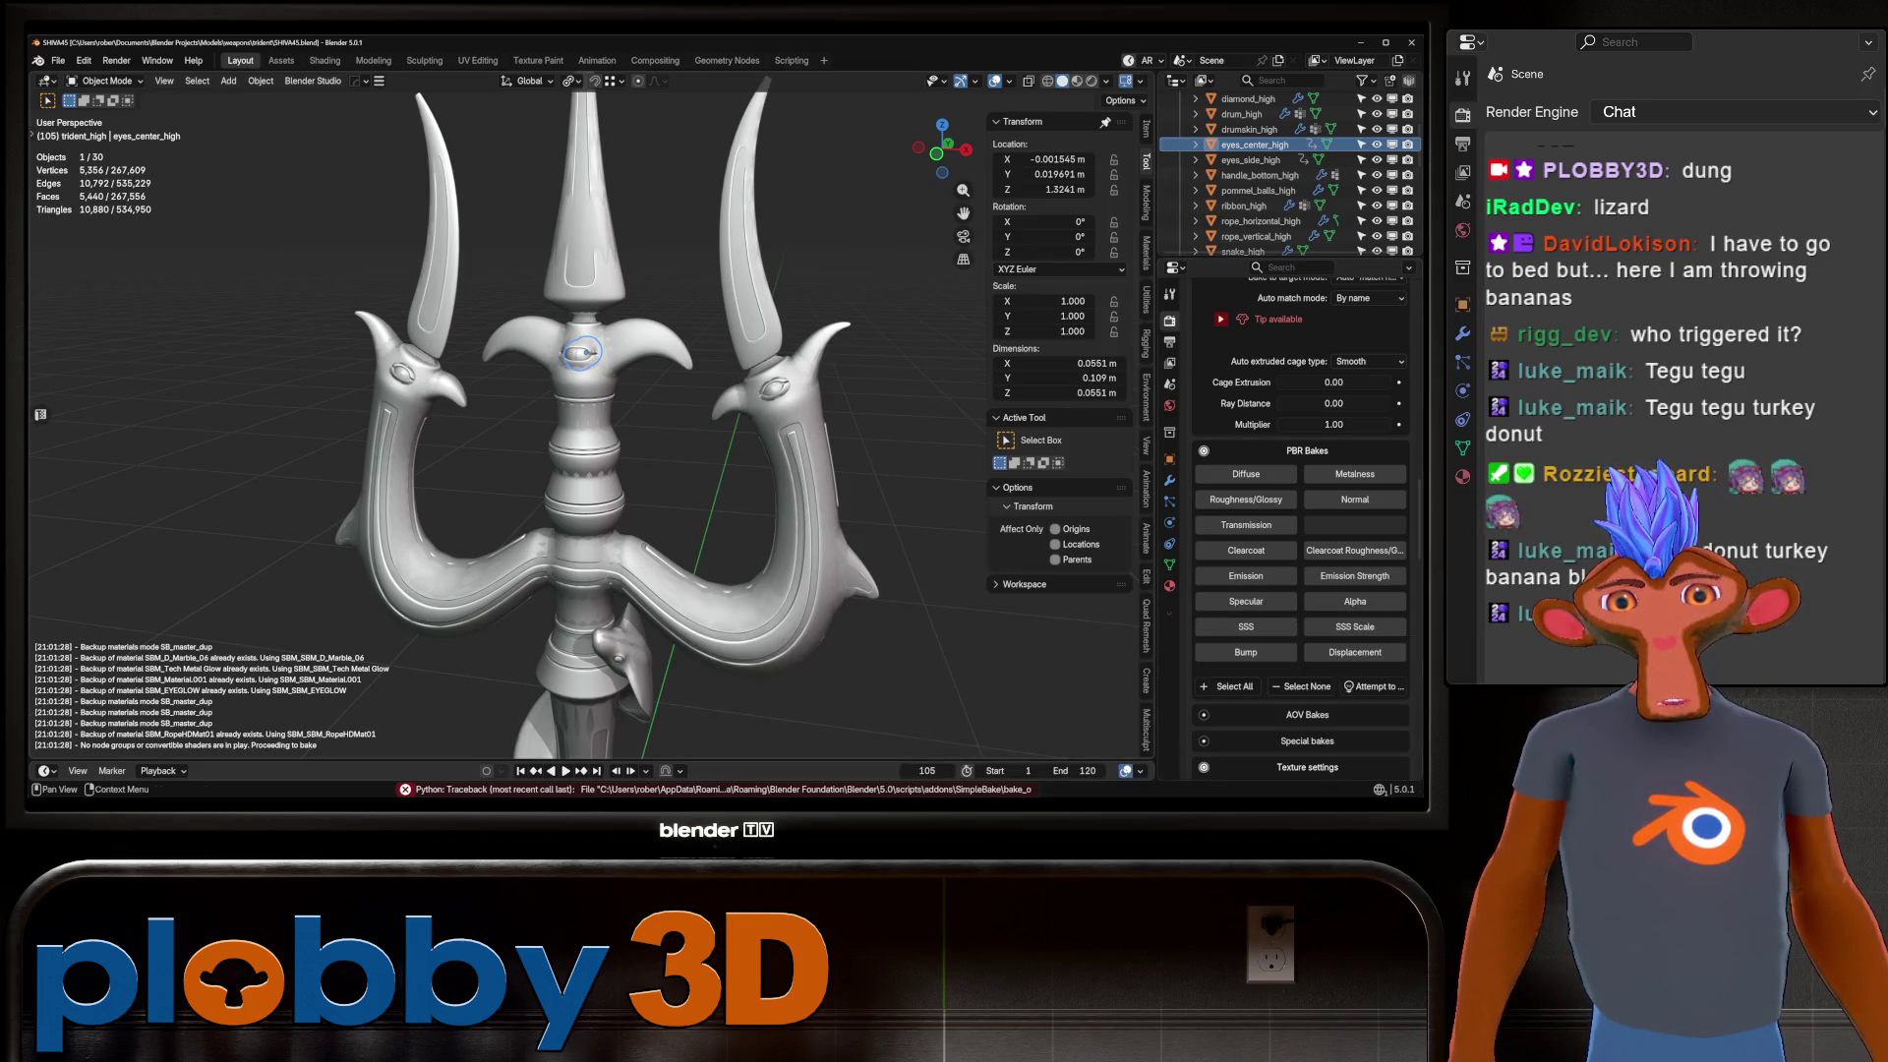
pyautogui.scroll(-5, 550, 423)
pyautogui.moveTo(964, 189)
pyautogui.mouseDown()
pyautogui.moveTo(964, 153)
pyautogui.moveTo(963, 190)
pyautogui.mouseUp()
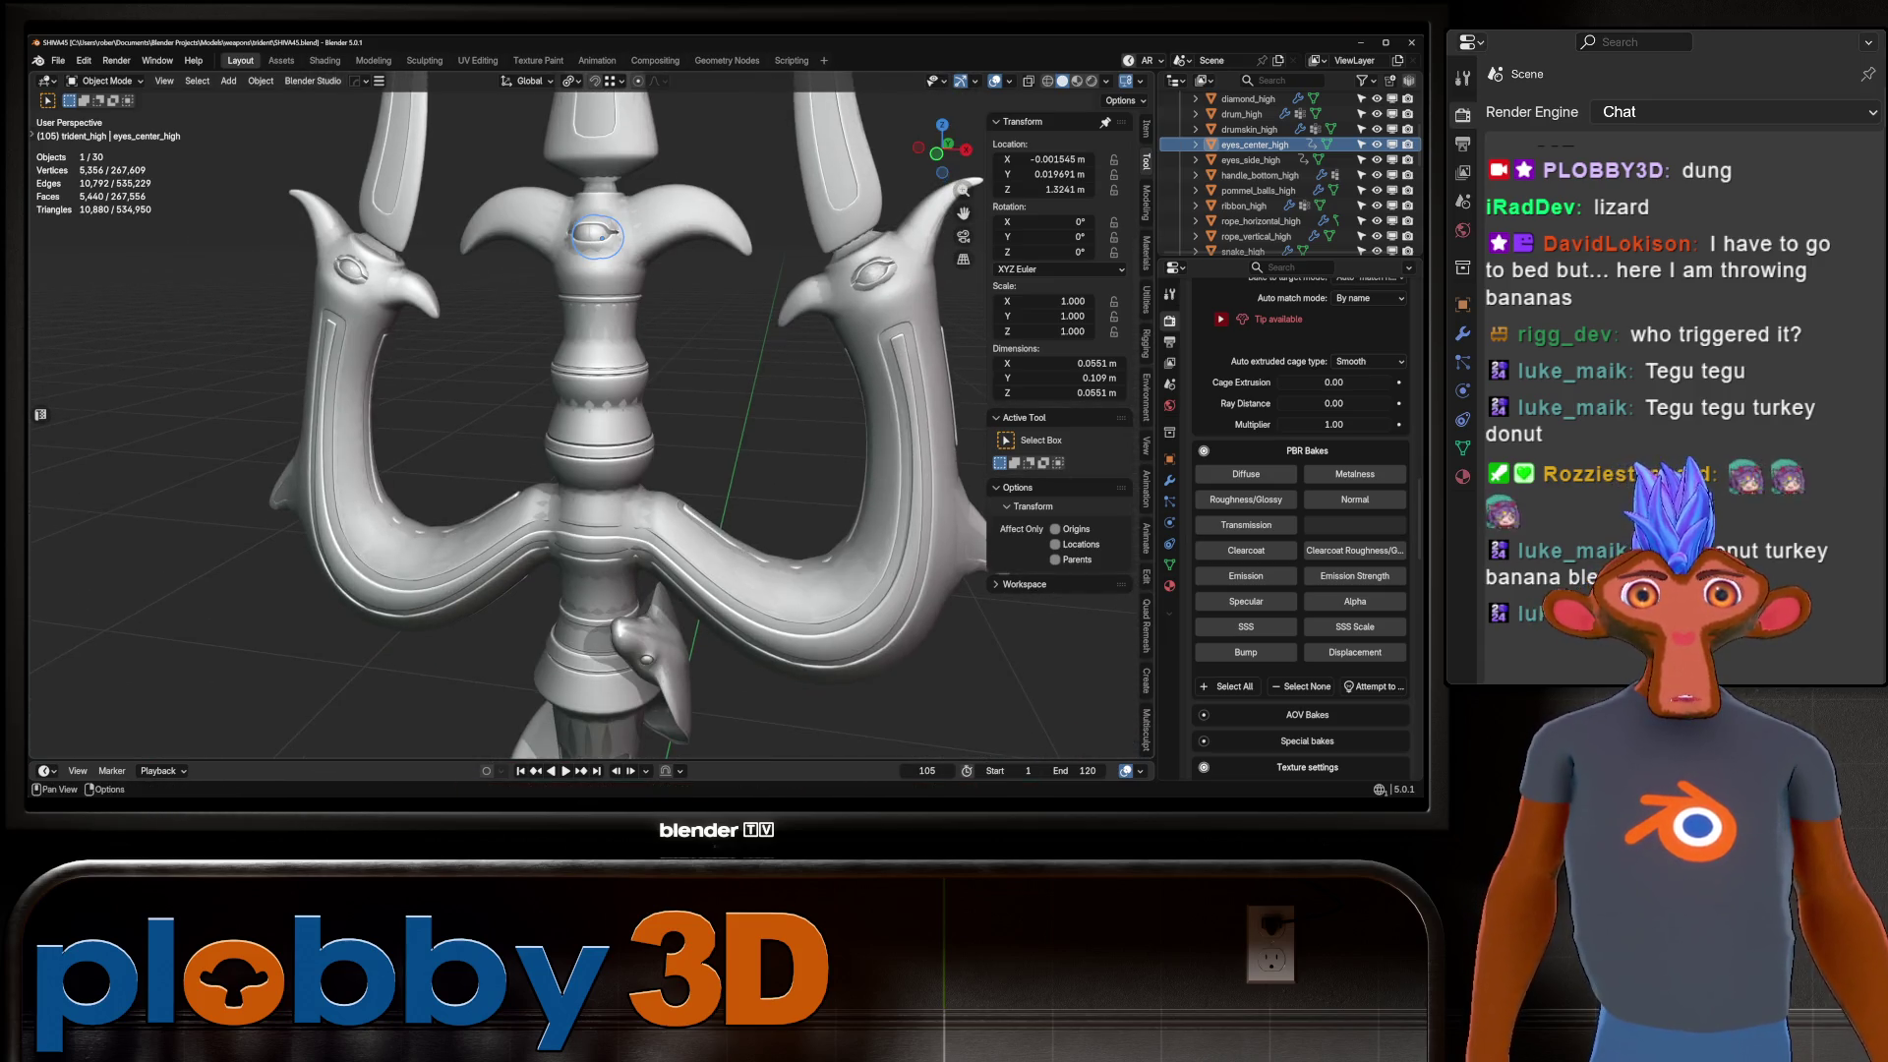
# Enable Diffuse, Metalness, Roughness/Glossy and Normal bakes, merged into one texture set.
pyautogui.click(1245, 474)
pyautogui.click(1355, 474)
pyautogui.click(1246, 500)
pyautogui.click(1354, 500)
pyautogui.scroll(-7, 1355, 511)
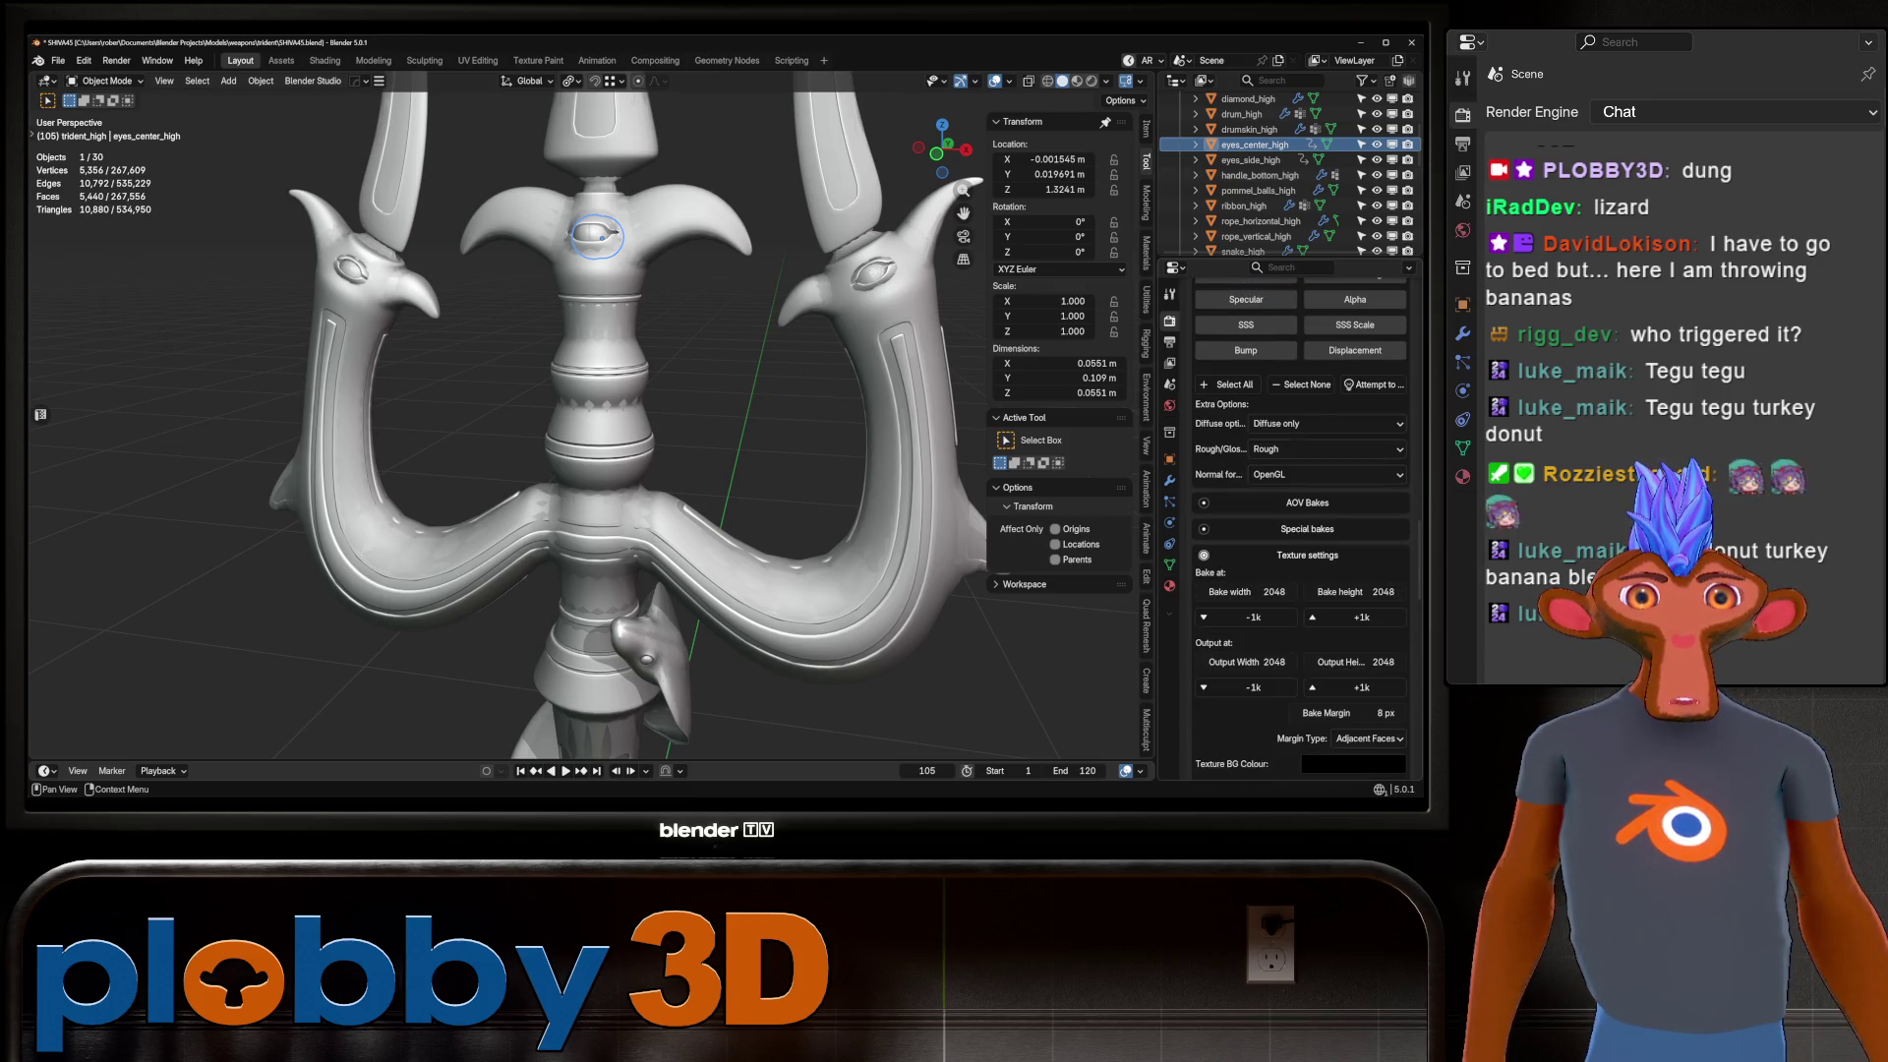
pyautogui.scroll(-6, 1355, 501)
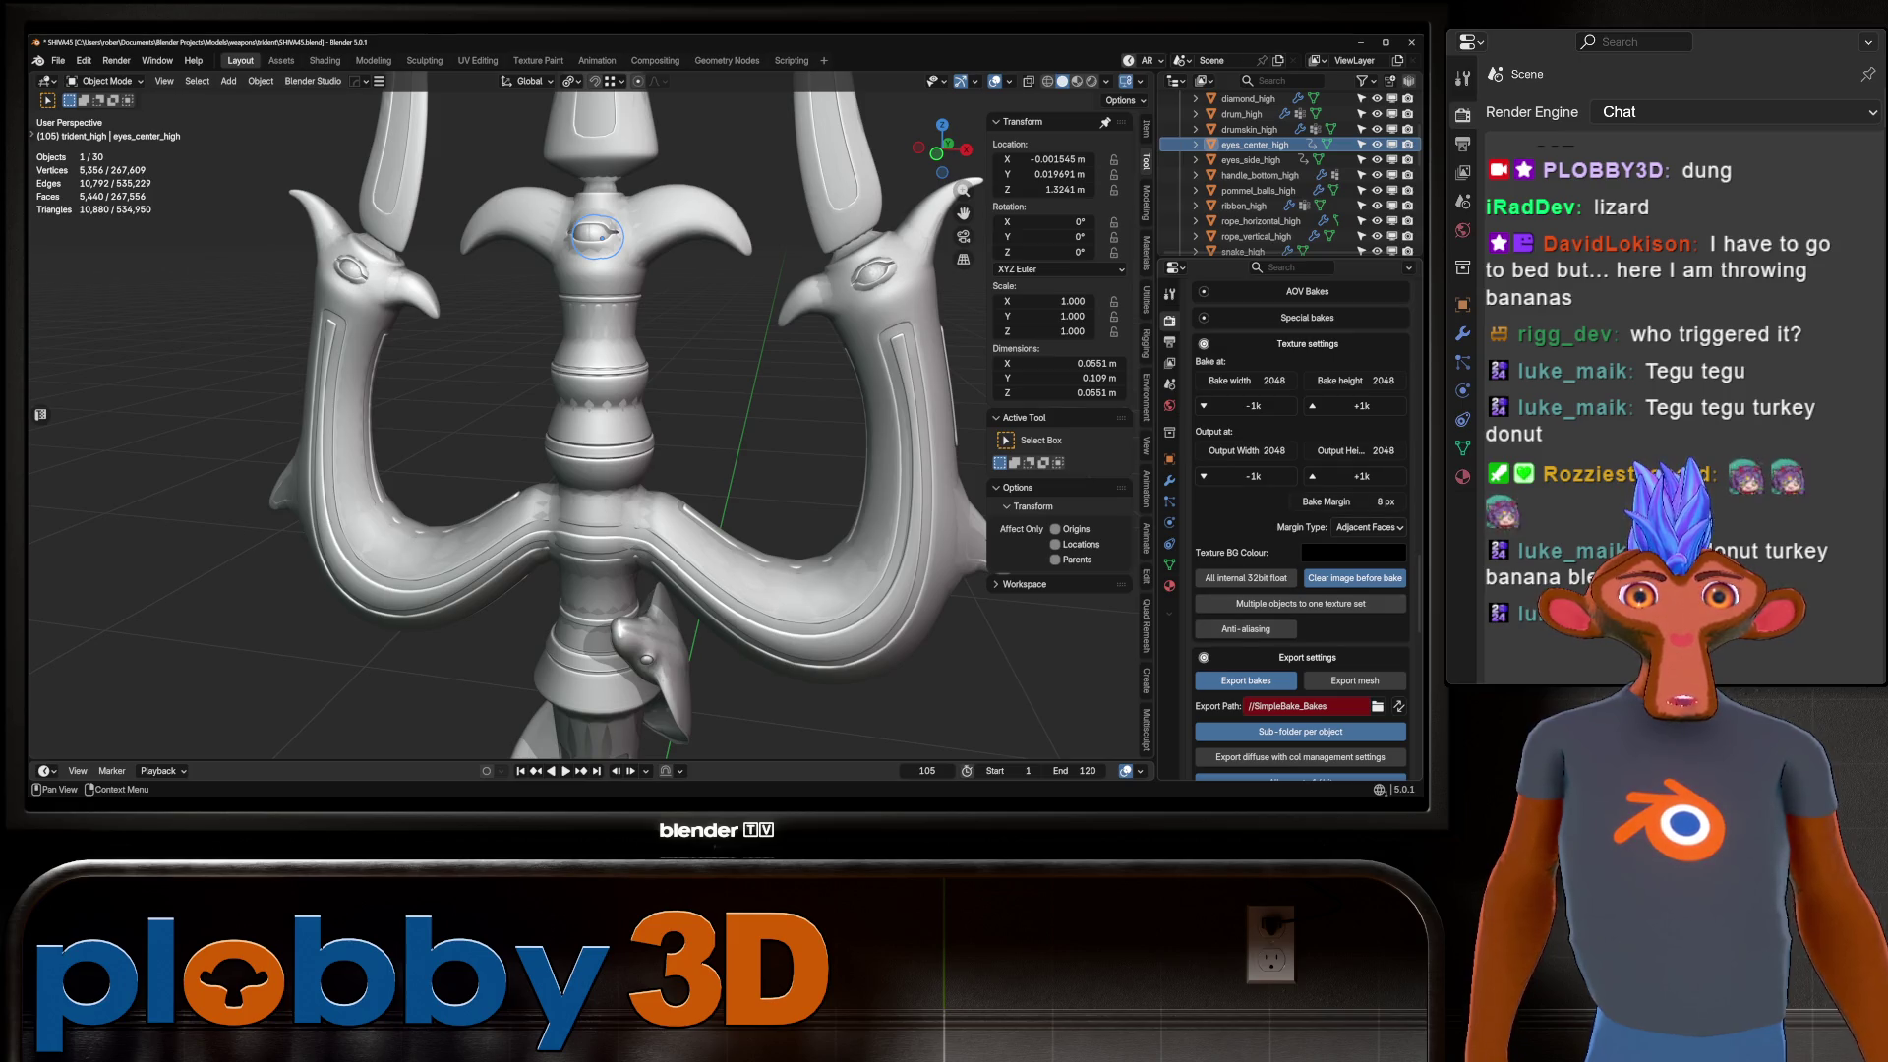
pyautogui.click(1300, 574)
pyautogui.scroll(-3, 1300, 573)
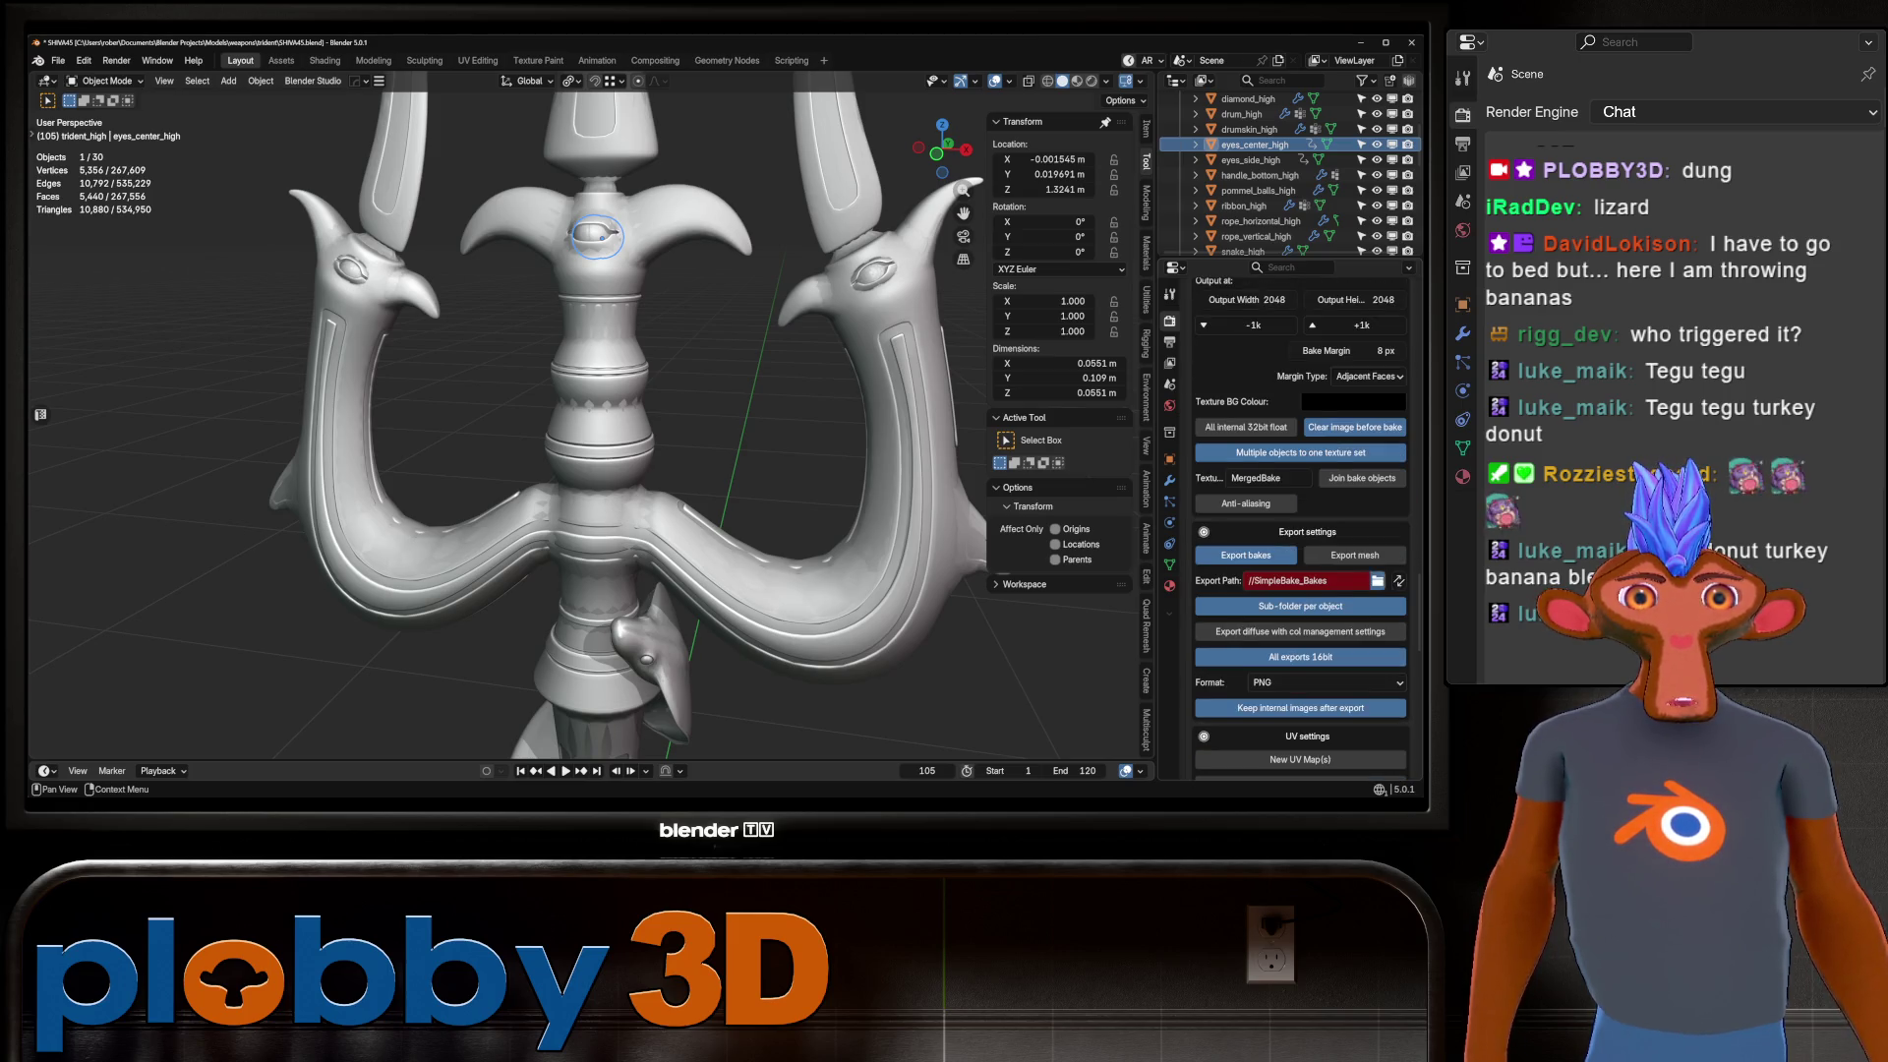
# Point the export path to a new bakenew folder and save as SHIVA45.blend.
pyautogui.click(1377, 580)
pyautogui.click(470, 181)
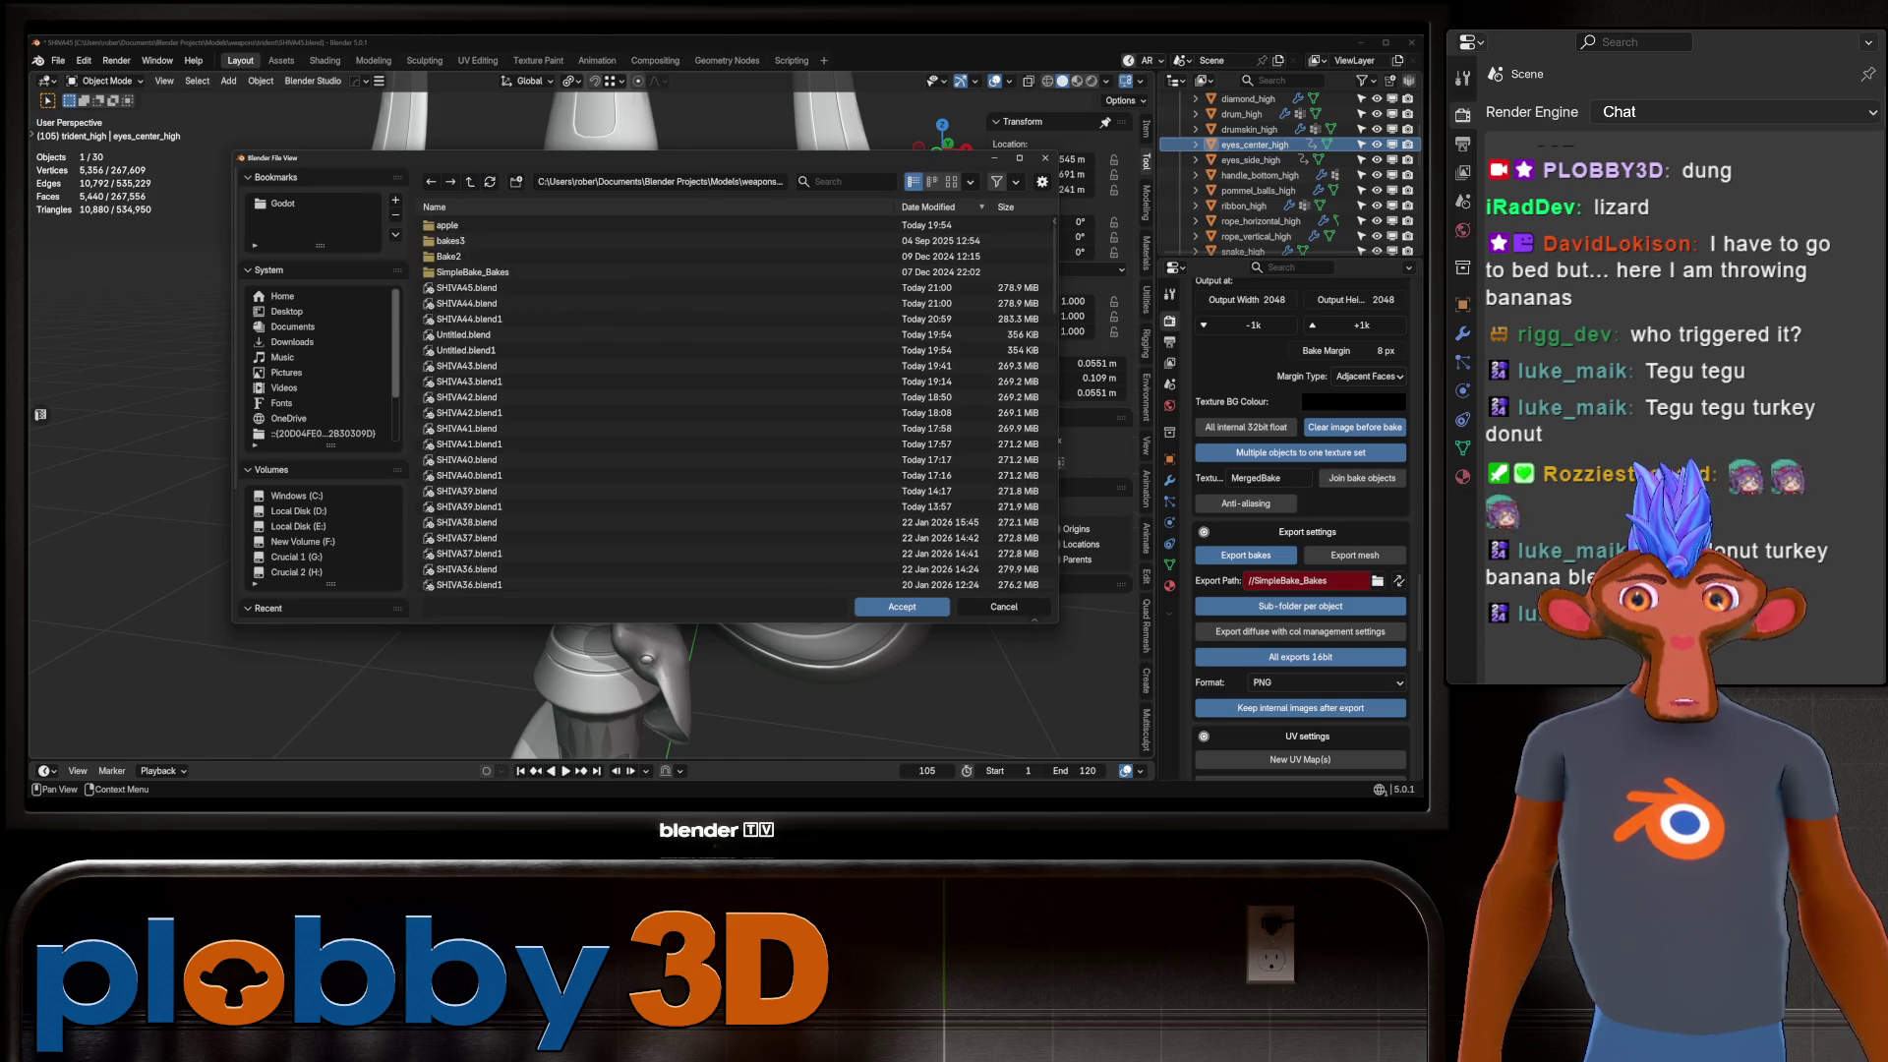
pyautogui.click(517, 181)
pyautogui.write('bakenew')
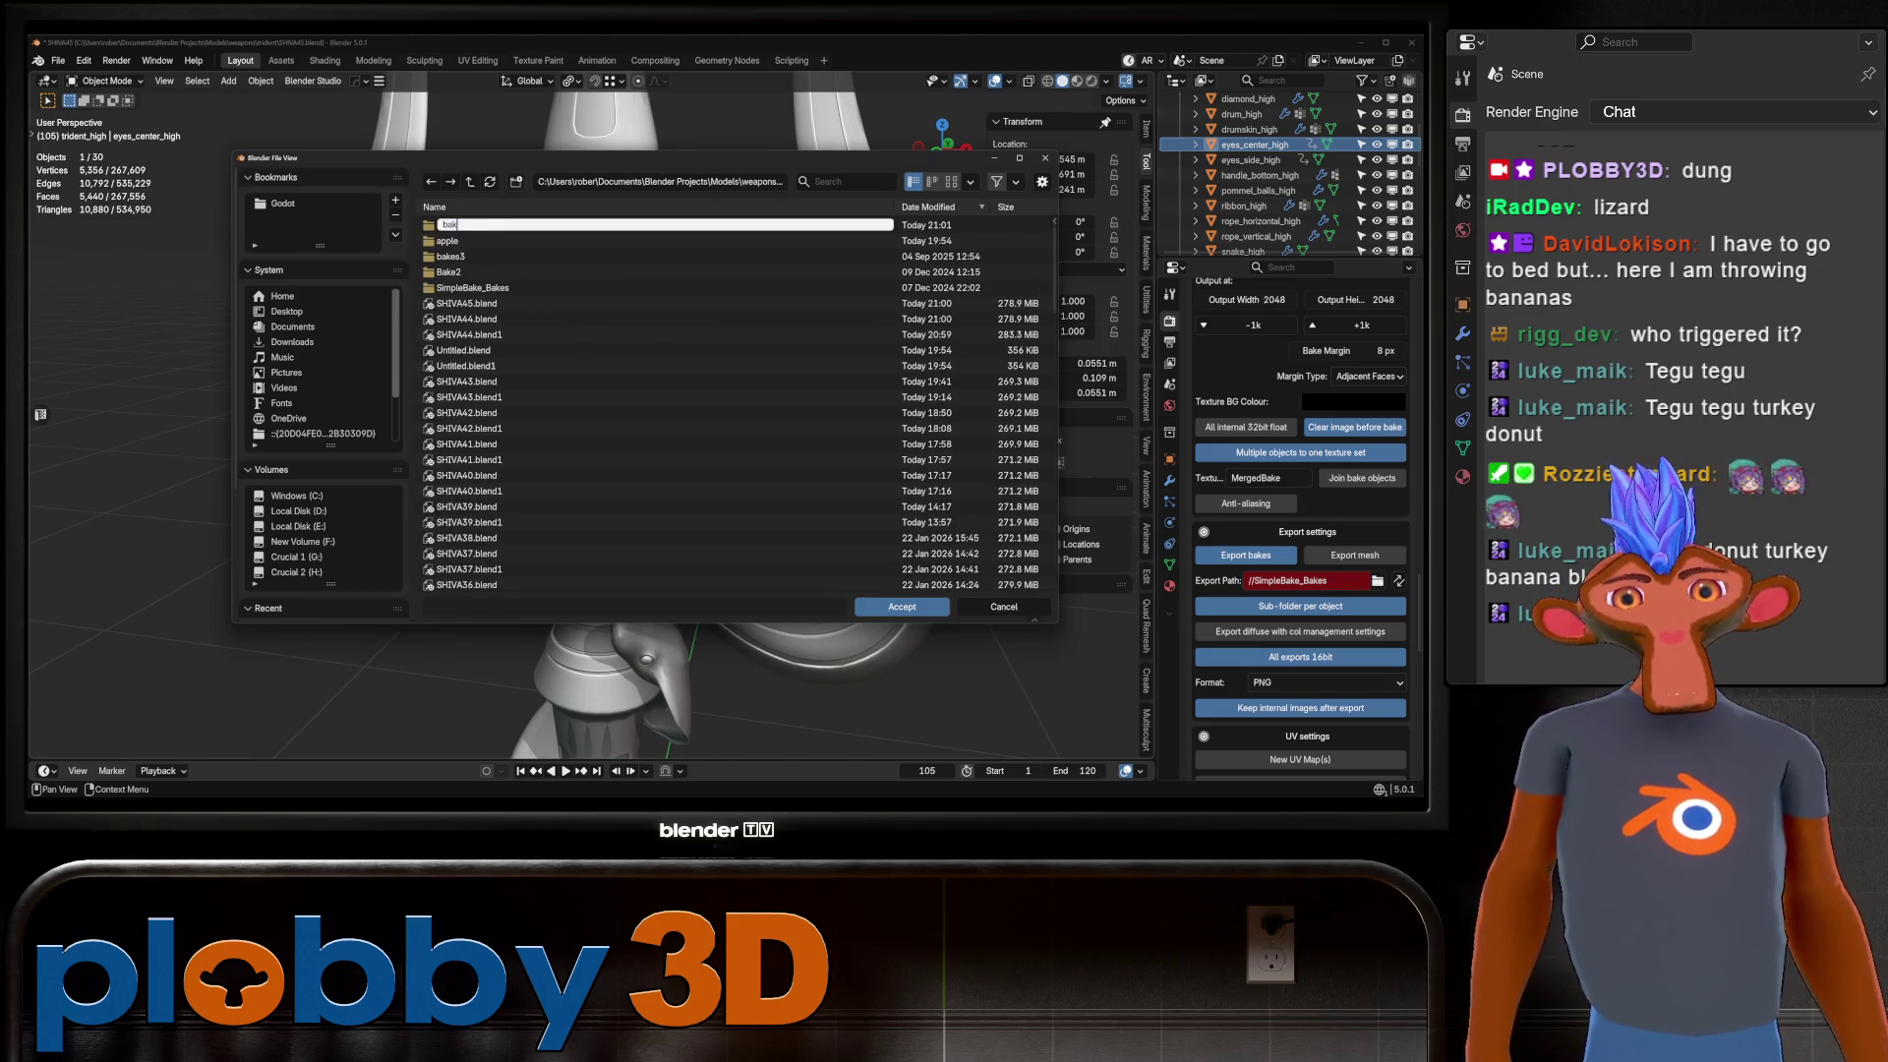
pyautogui.press('Return')
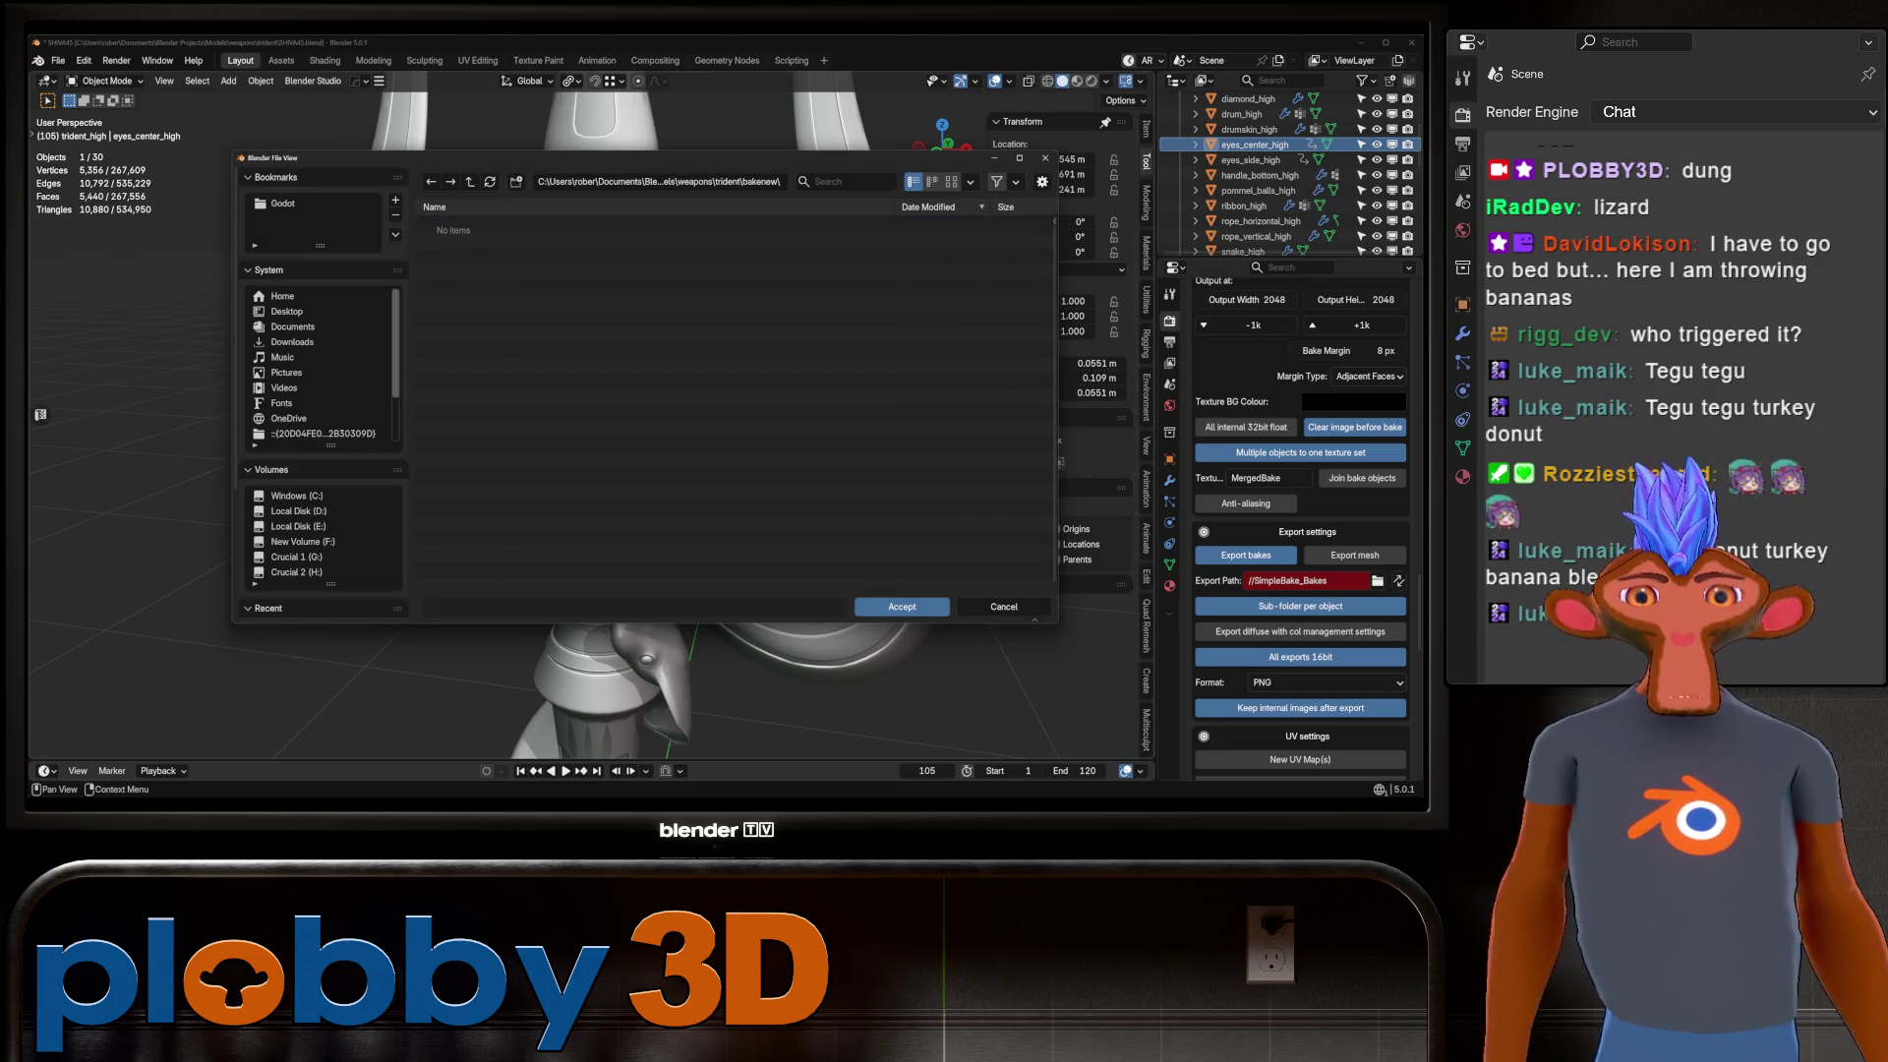
pyautogui.click(902, 606)
pyautogui.hotkey('ctrl', 's')
pyautogui.click(58, 60)
# Purge unused data via File > Clean Up and save the file.
pyautogui.moveTo(98, 342)
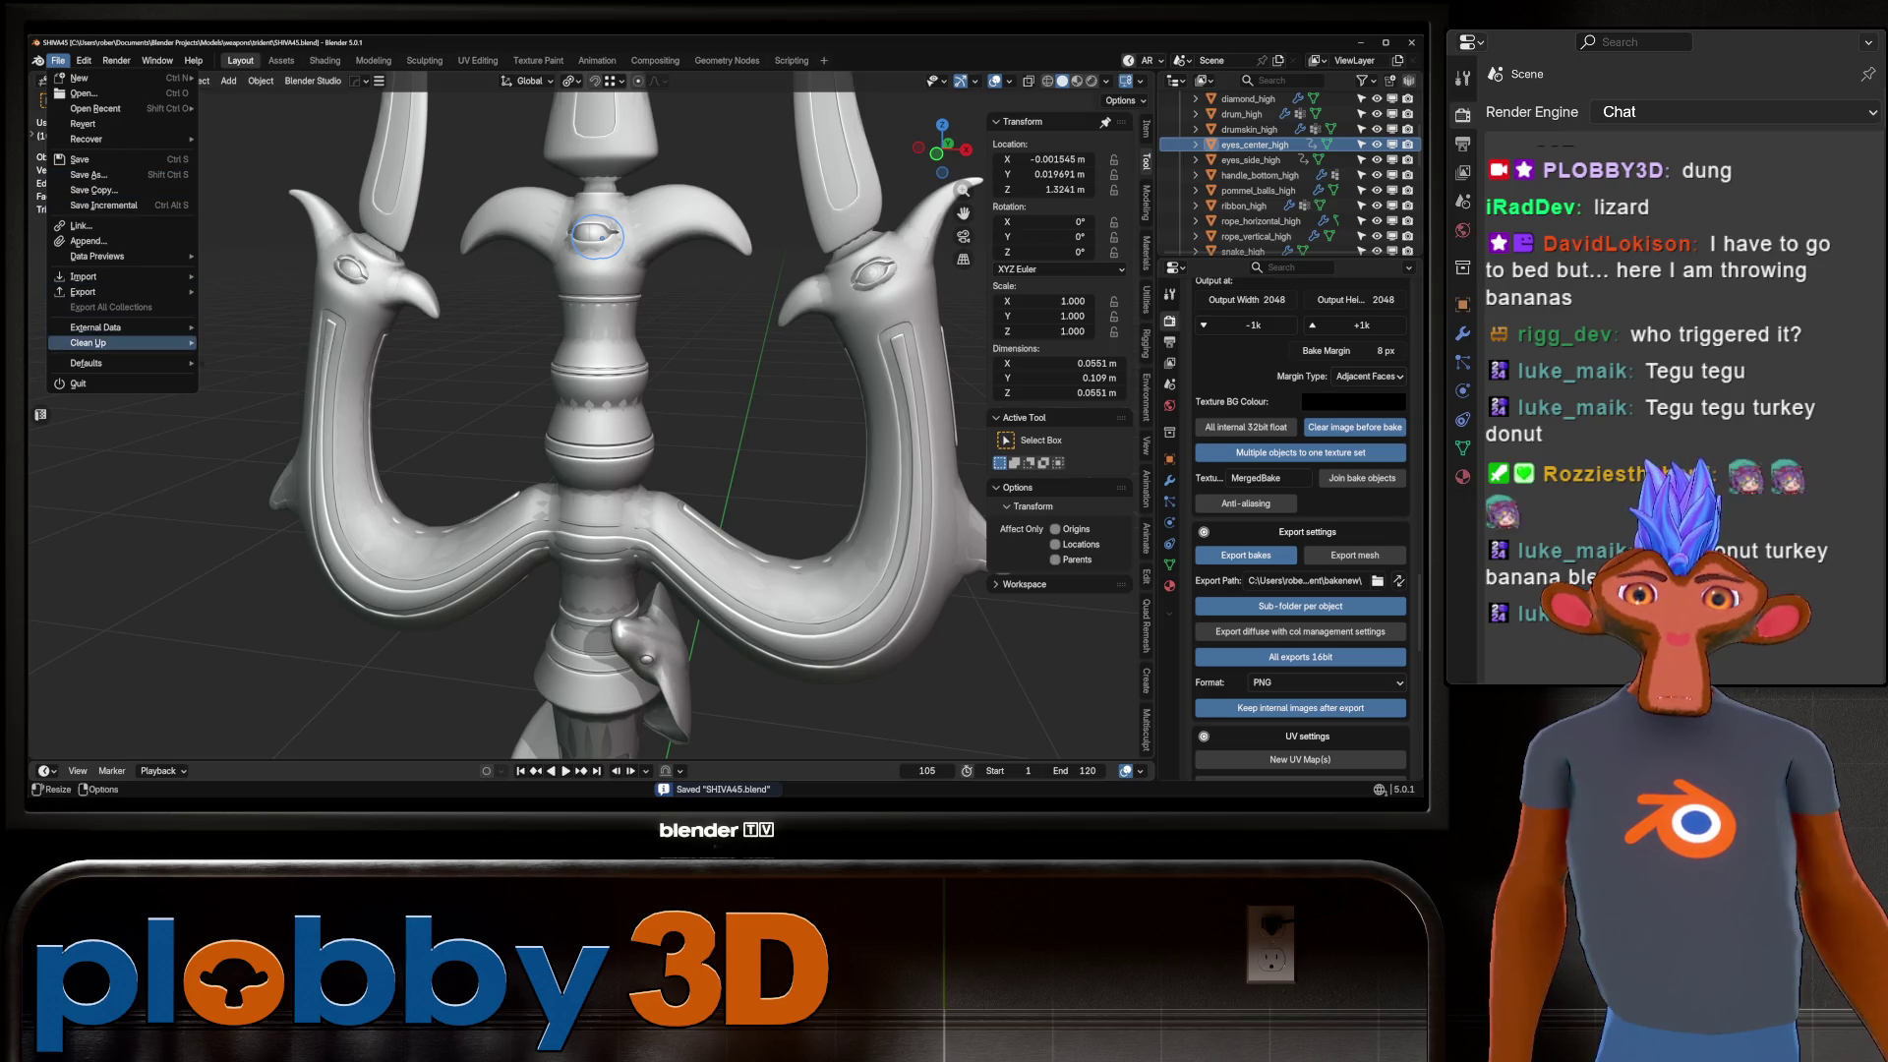
pyautogui.click(263, 342)
pyautogui.click(196, 438)
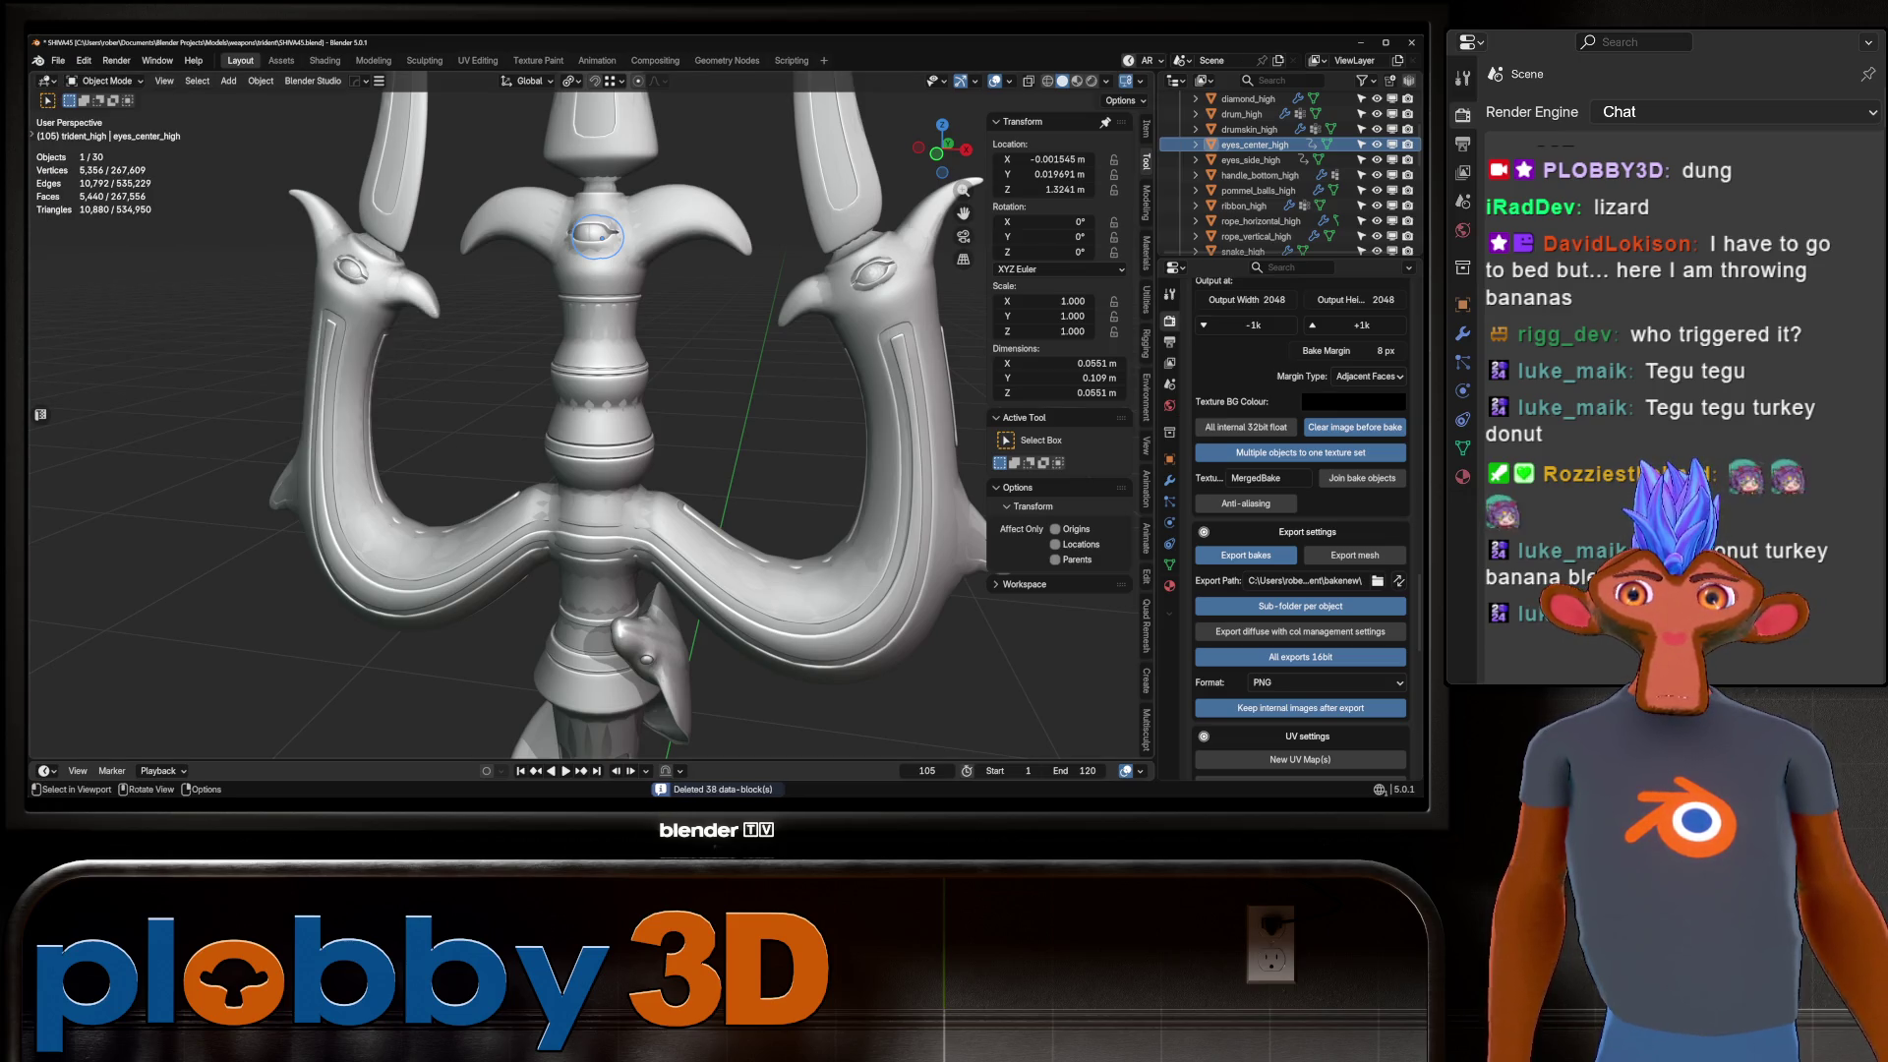
pyautogui.hotkey('ctrl', 's')
# Start the SimpleBake Bake! (Auto Match) run.
pyautogui.scroll(-8, 1301, 531)
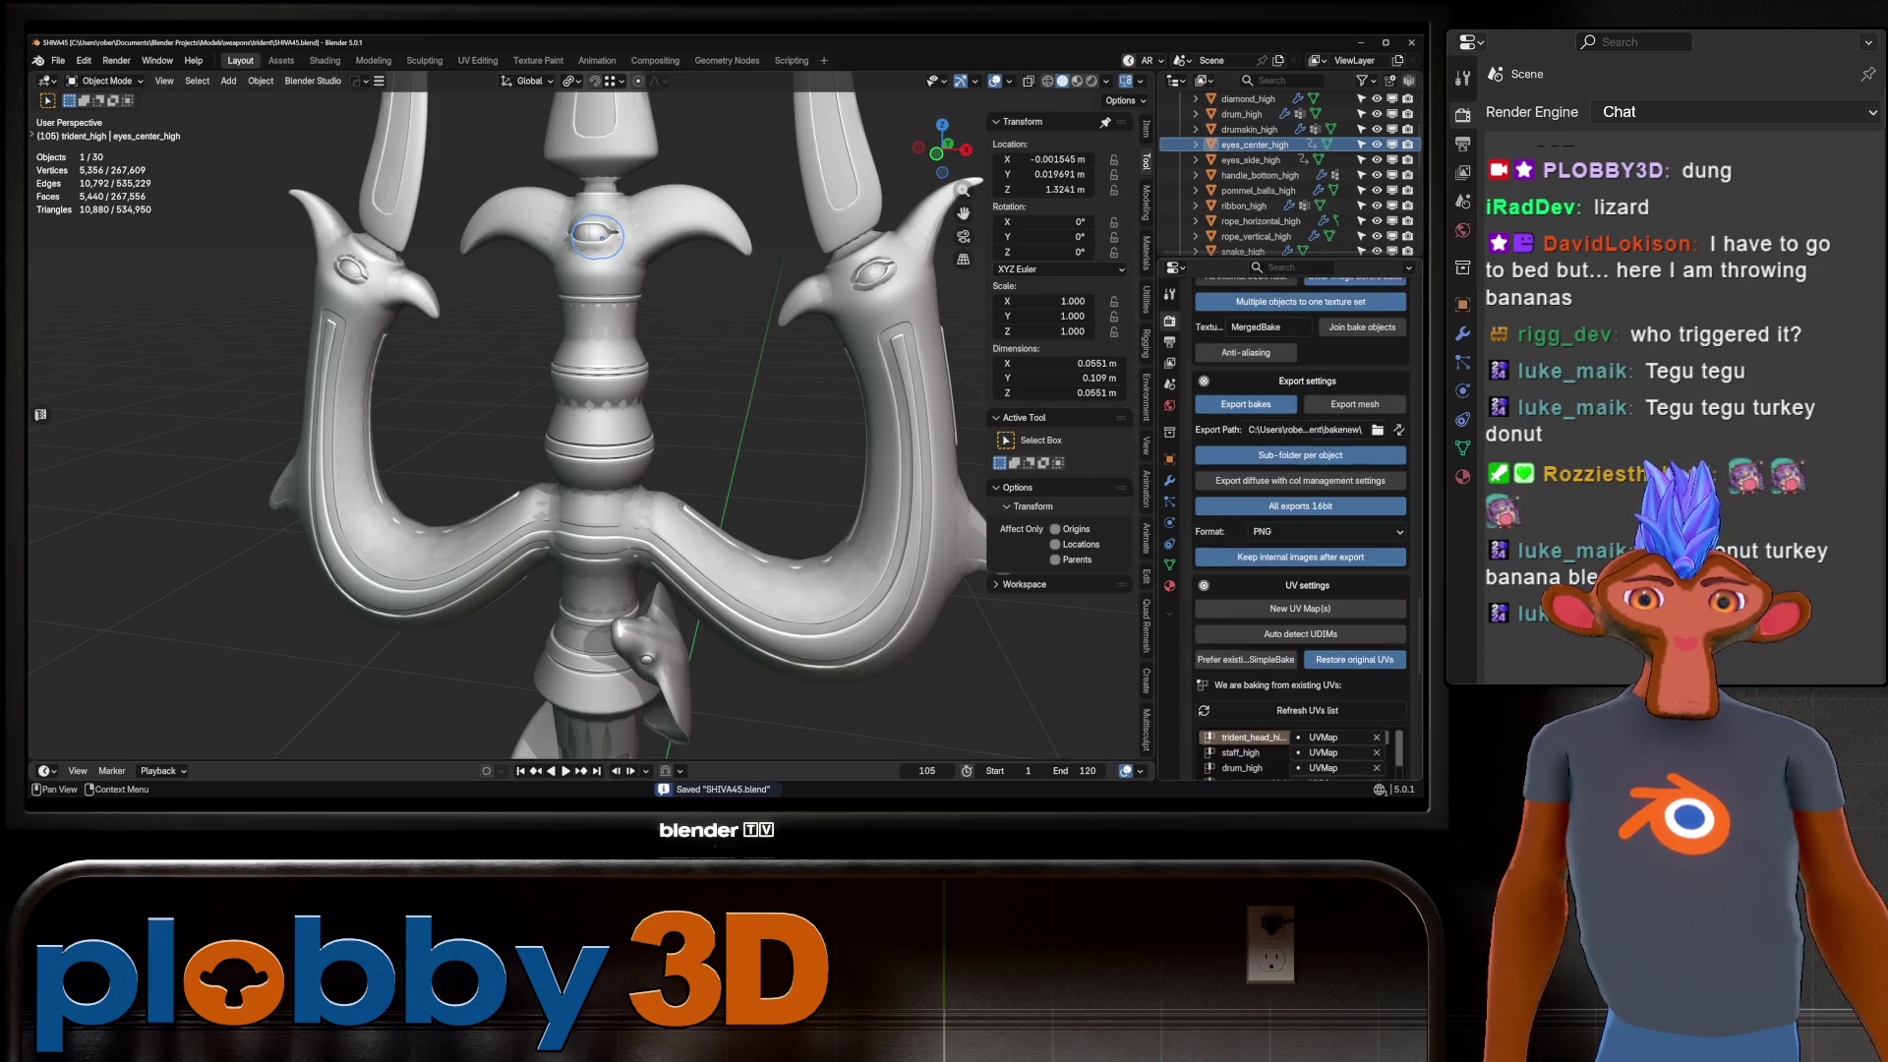
pyautogui.scroll(-10, 1301, 531)
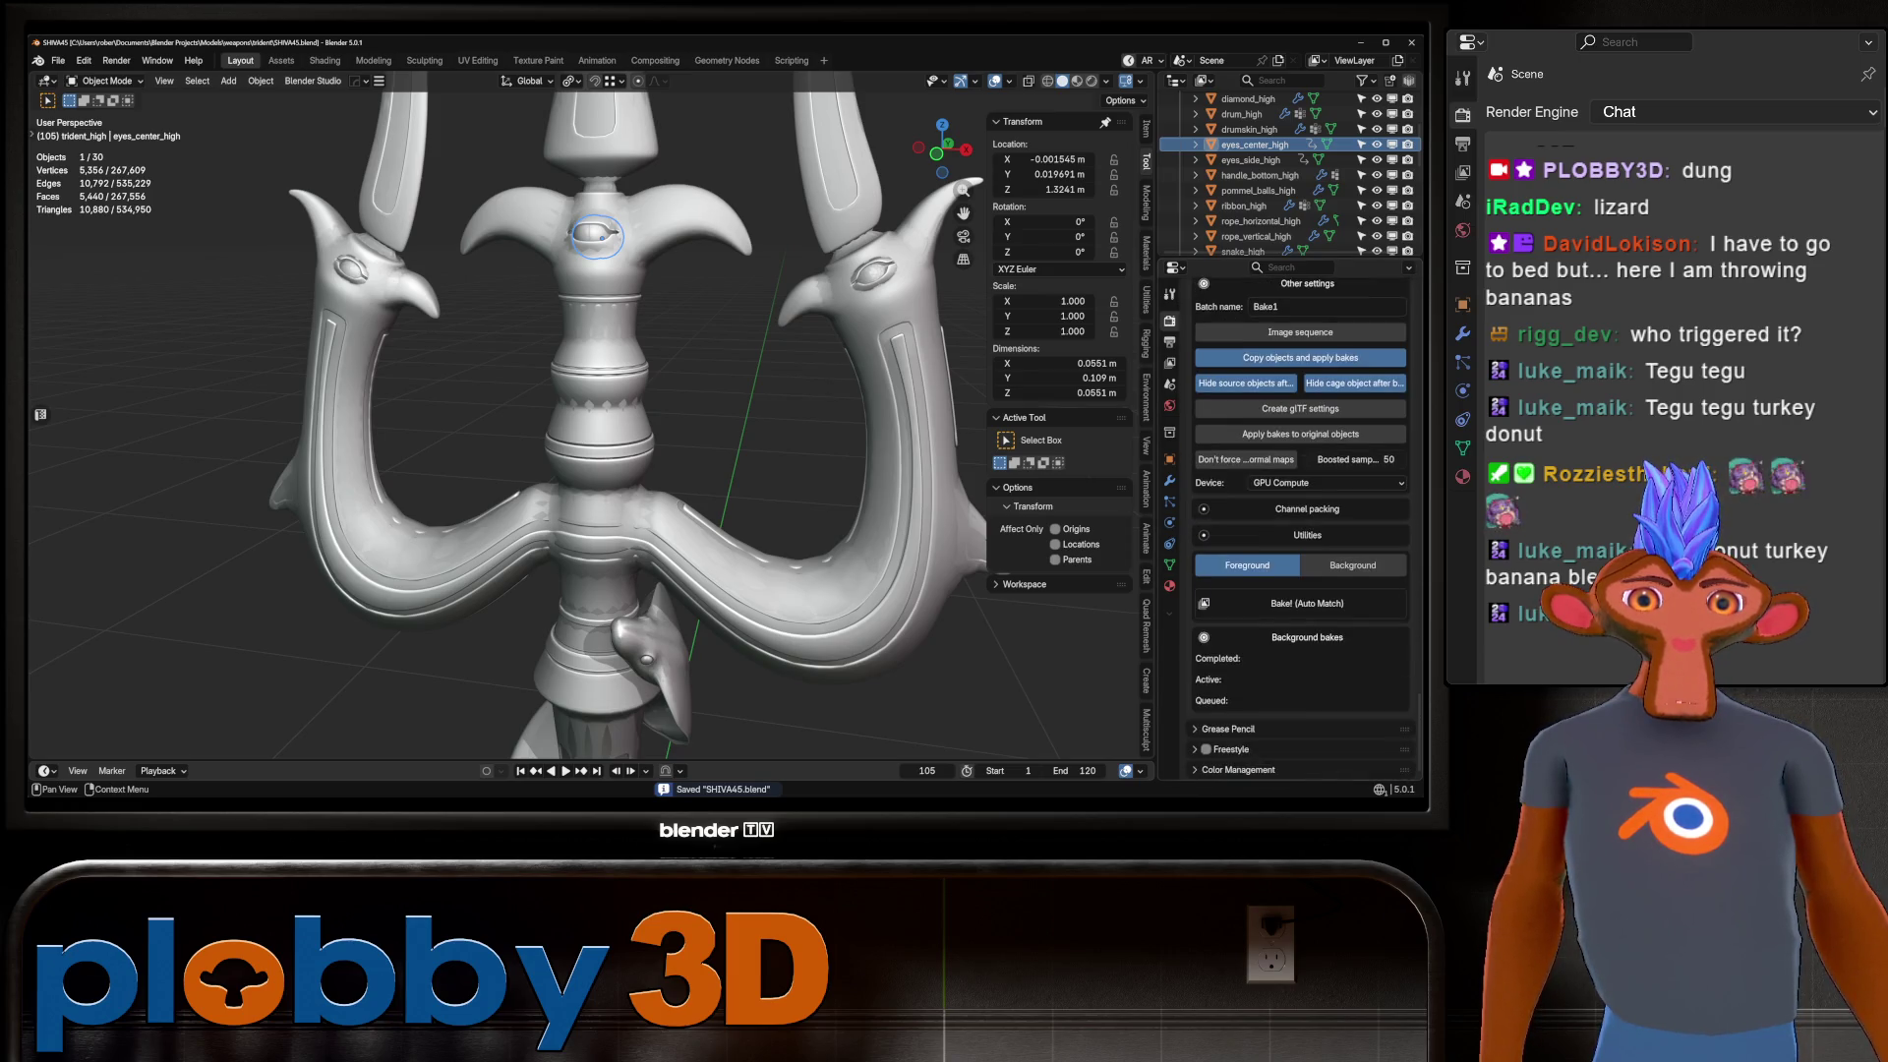
pyautogui.click(1301, 603)
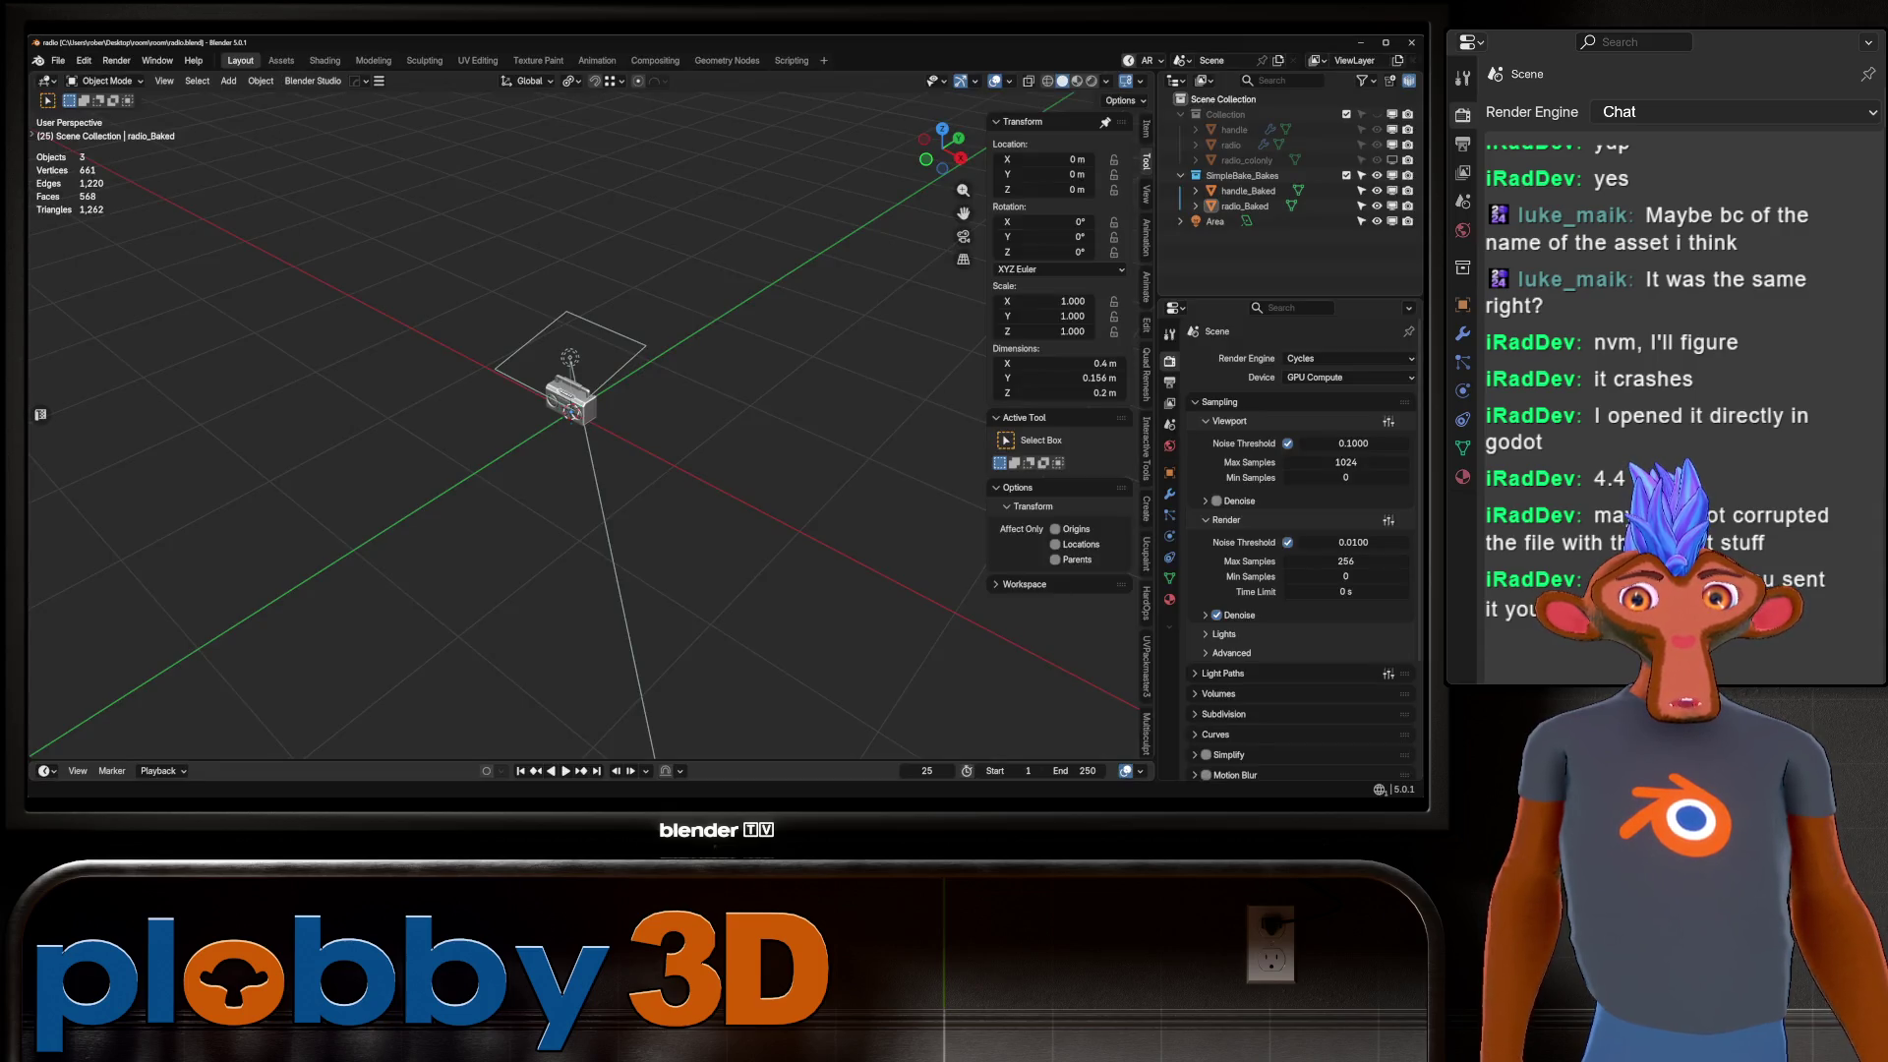
pyautogui.moveTo(570, 413)
pyautogui.keyDown('ctrl'); pyautogui.mouseDown(button='middle')
pyautogui.moveTo(570, 314)
pyautogui.moveTo(571, 413)
pyautogui.moveTo(649, 423)
pyautogui.moveTo(550, 413)
pyautogui.moveTo(669, 394)
pyautogui.moveTo(550, 393)
pyautogui.moveTo(570, 462)
pyautogui.moveTo(668, 433)
pyautogui.mouseUp(button='middle'); pyautogui.keyUp('ctrl')
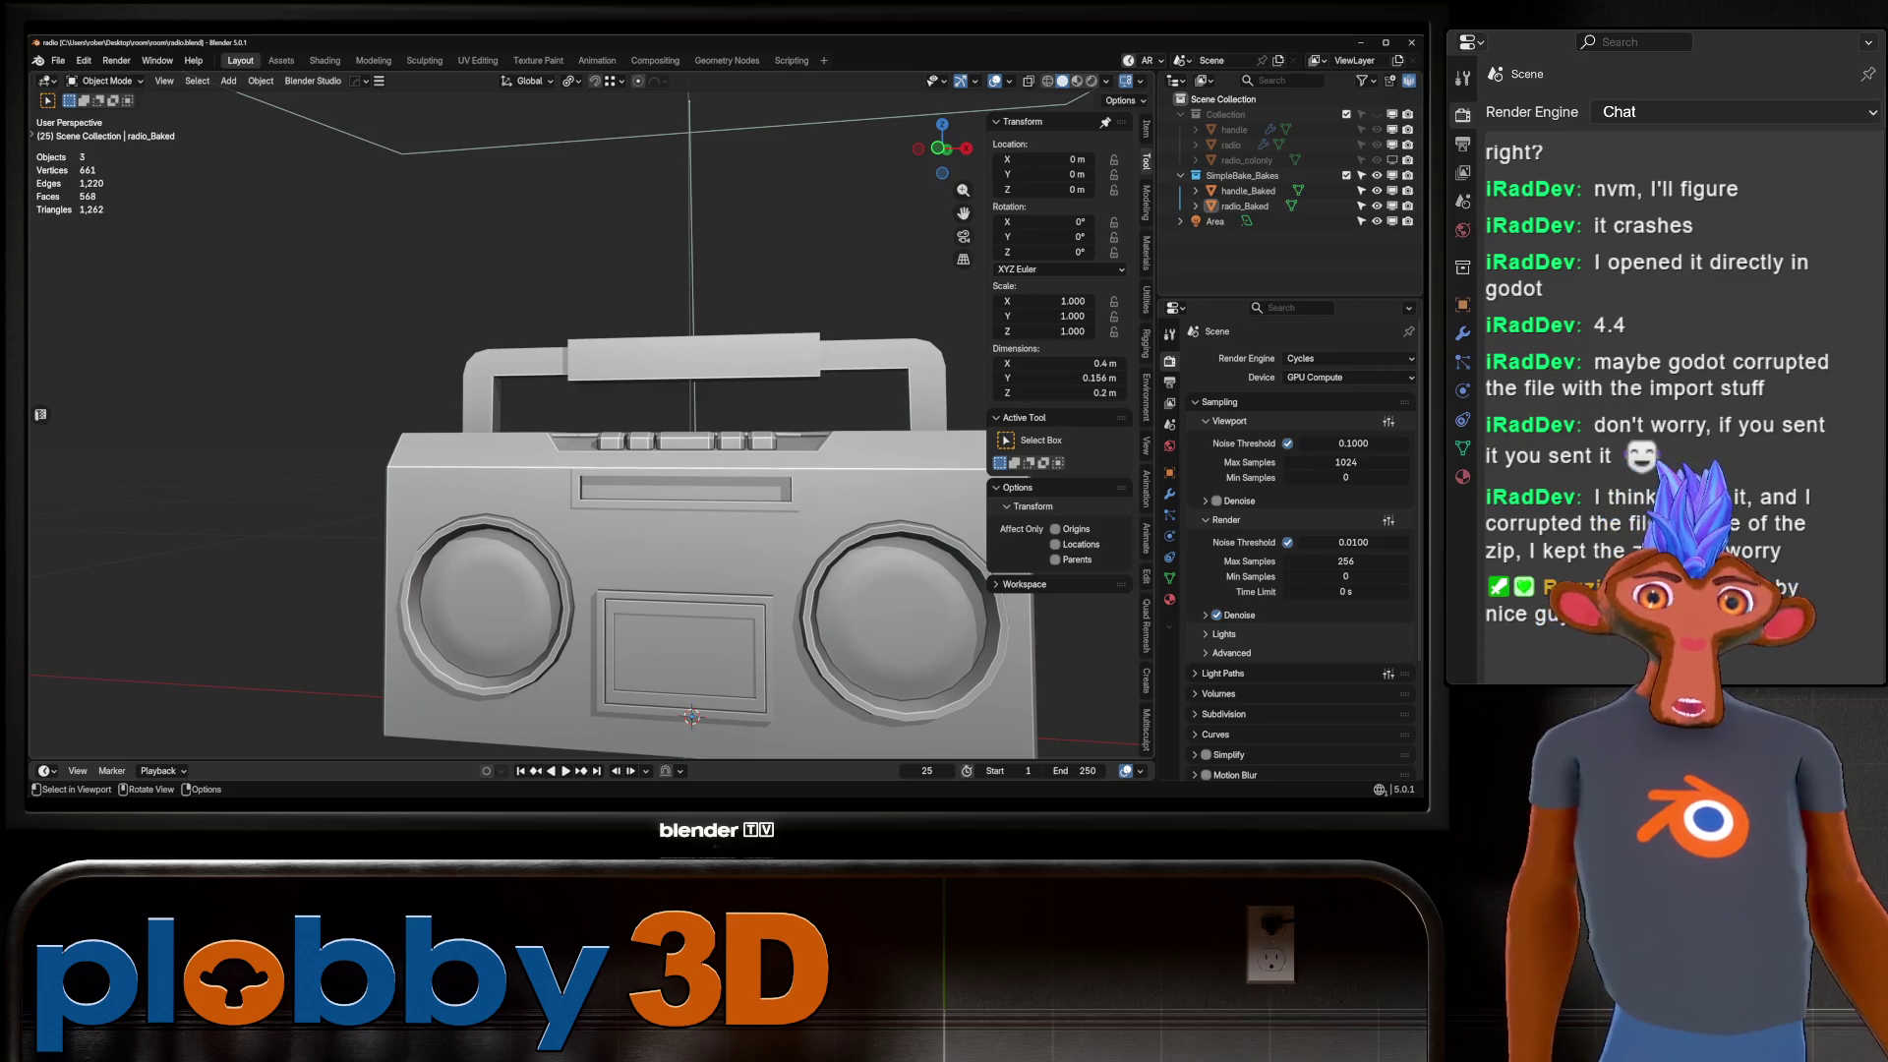
pyautogui.moveTo(668, 433)
pyautogui.mouseDown(button='middle')
pyautogui.moveTo(747, 394)
pyautogui.moveTo(767, 462)
pyautogui.moveTo(737, 492)
pyautogui.mouseUp(button='middle')
pyautogui.click(1076, 81)
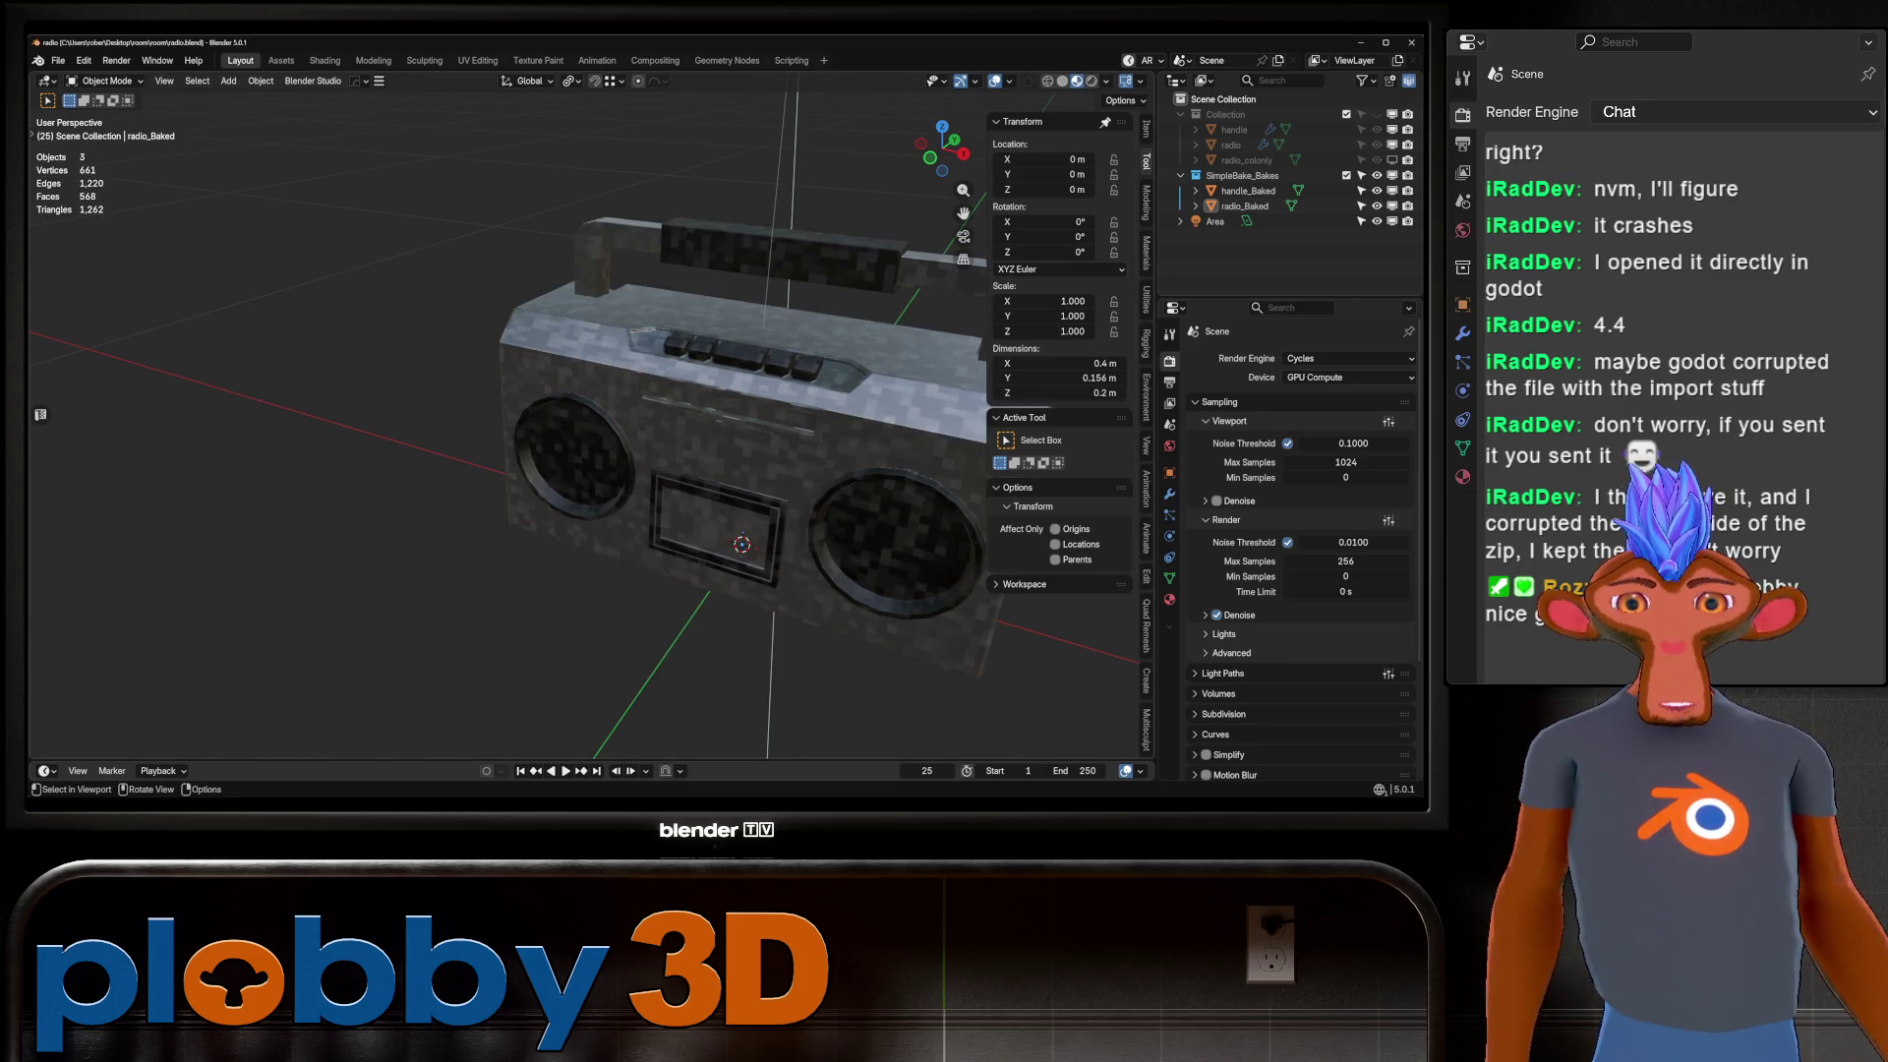
pyautogui.moveTo(738, 492); pyautogui.dragTo(649, 452, button='middle')
pyautogui.moveTo(590, 442)
pyautogui.mouseDown(button='middle')
pyautogui.moveTo(649, 413)
pyautogui.moveTo(560, 463)
pyautogui.moveTo(511, 354)
pyautogui.moveTo(482, 393)
pyautogui.moveTo(511, 423)
pyautogui.moveTo(580, 373)
pyautogui.mouseUp(button='middle')
pyautogui.scroll(3, 452, 295)
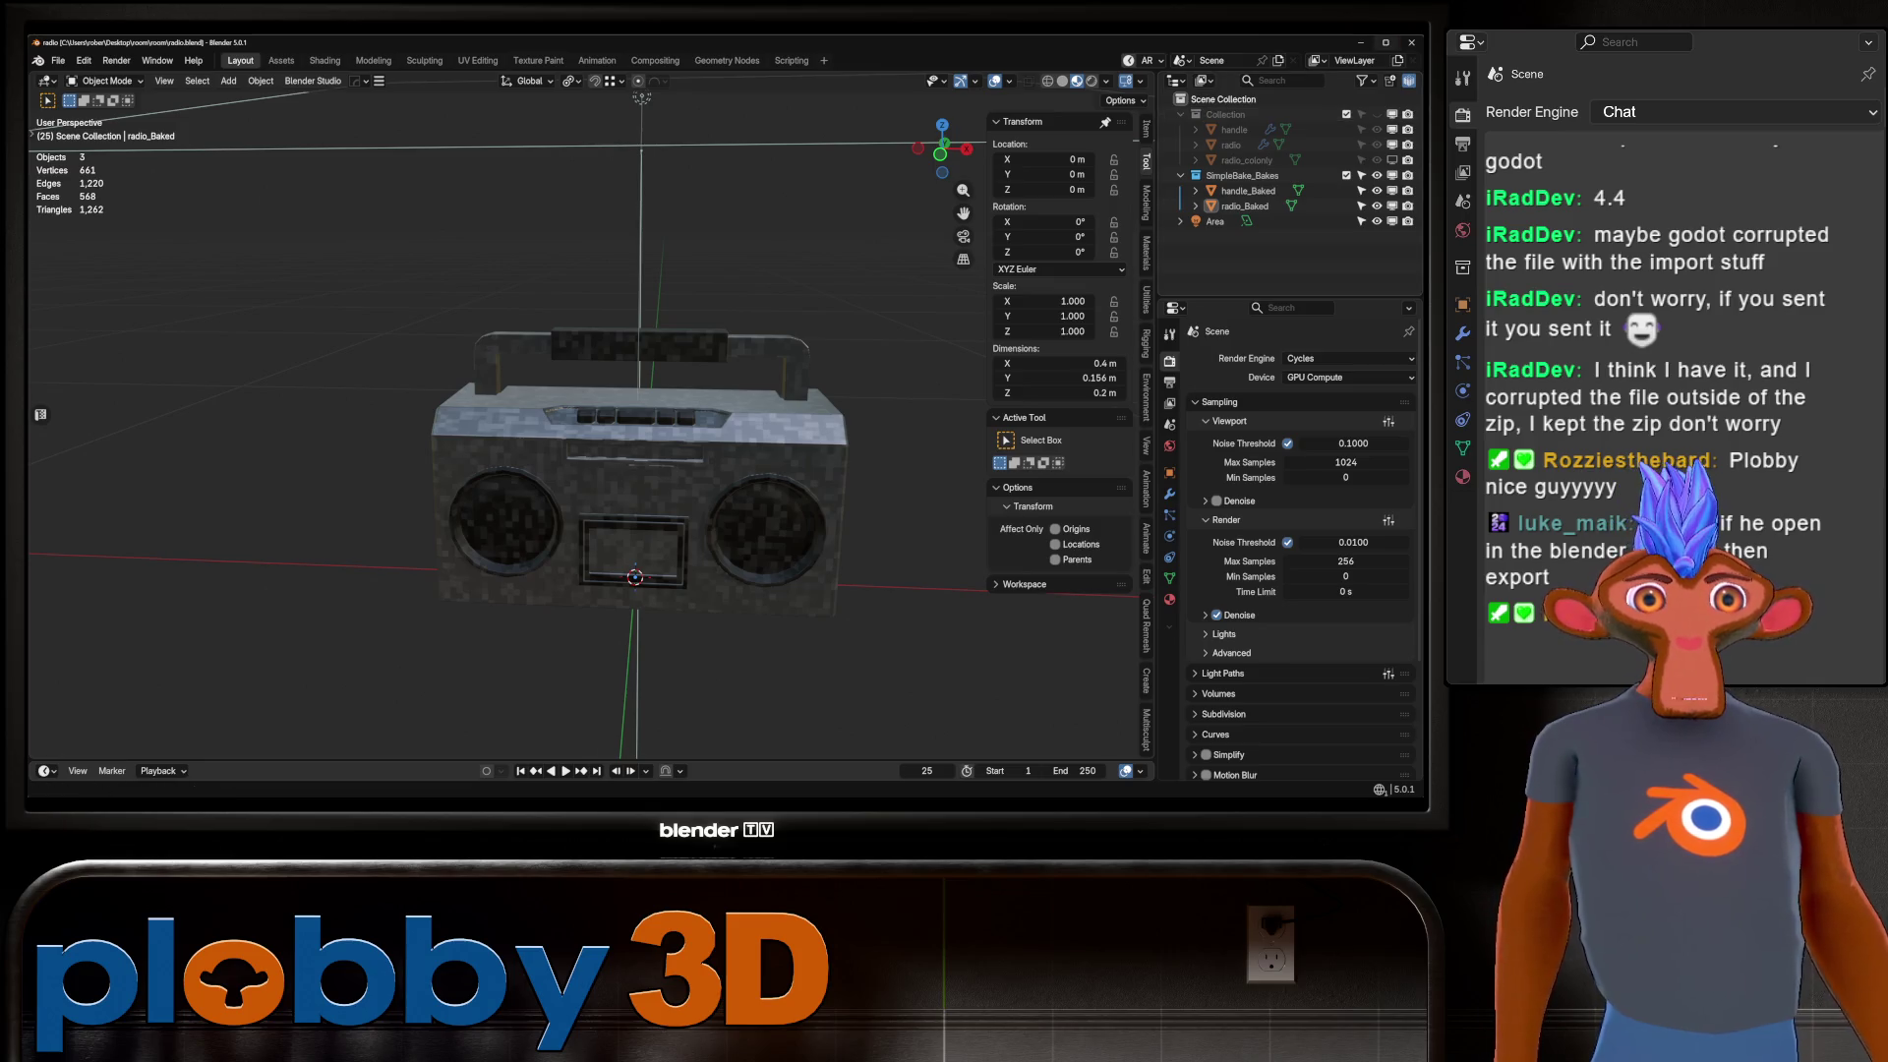
pyautogui.click(1411, 42)
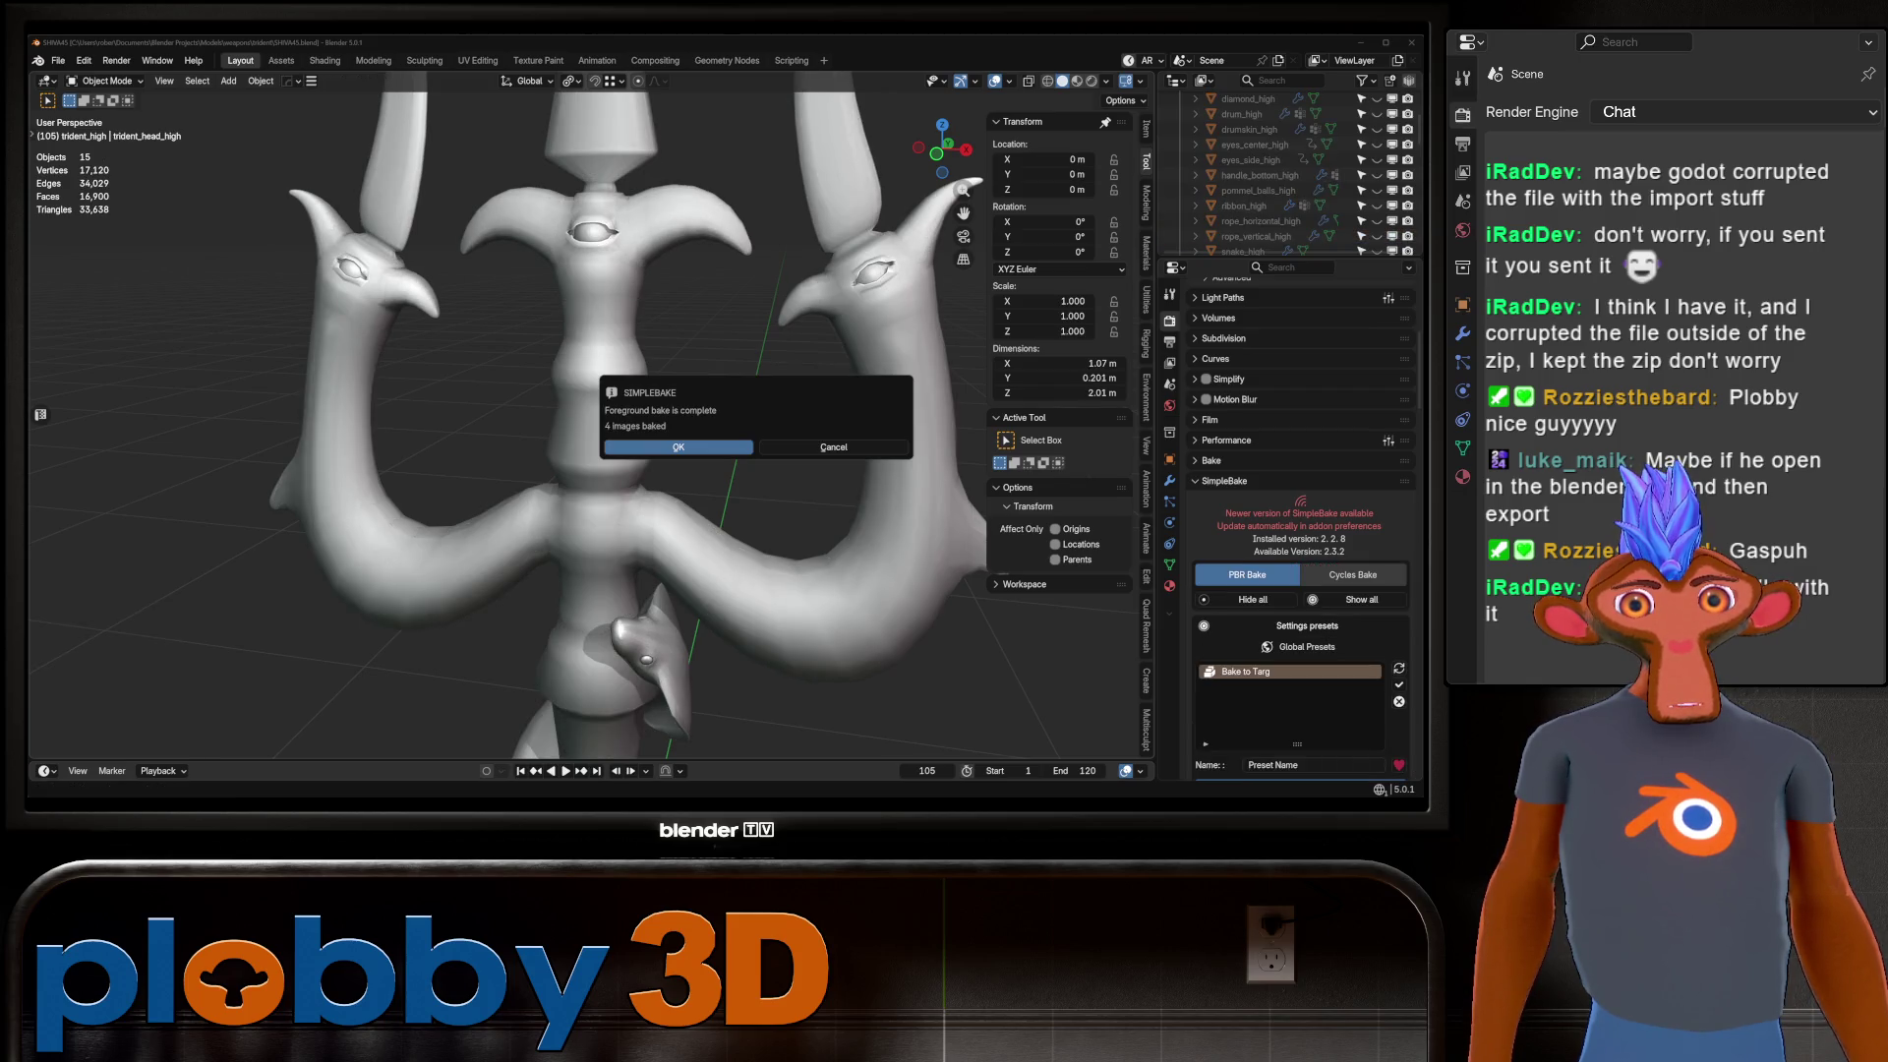
# Zoom on the trident and switch the viewport to Material Preview to show its baked textures.
pyautogui.scroll(-5, 1288, 177)
pyautogui.scroll(5, 1288, 177)
pyautogui.scroll(5, 1288, 177)
pyautogui.moveTo(967, 187)
pyautogui.mouseDown()
pyautogui.moveTo(966, 167)
pyautogui.moveTo(967, 226)
pyautogui.moveTo(964, 103)
pyautogui.moveTo(964, 245)
pyautogui.mouseUp()
pyautogui.click(1077, 80)
# Orbit and zoom from the grip up the shaft to inspect the drum's side drumhead.
pyautogui.scroll(-3, 688, 590)
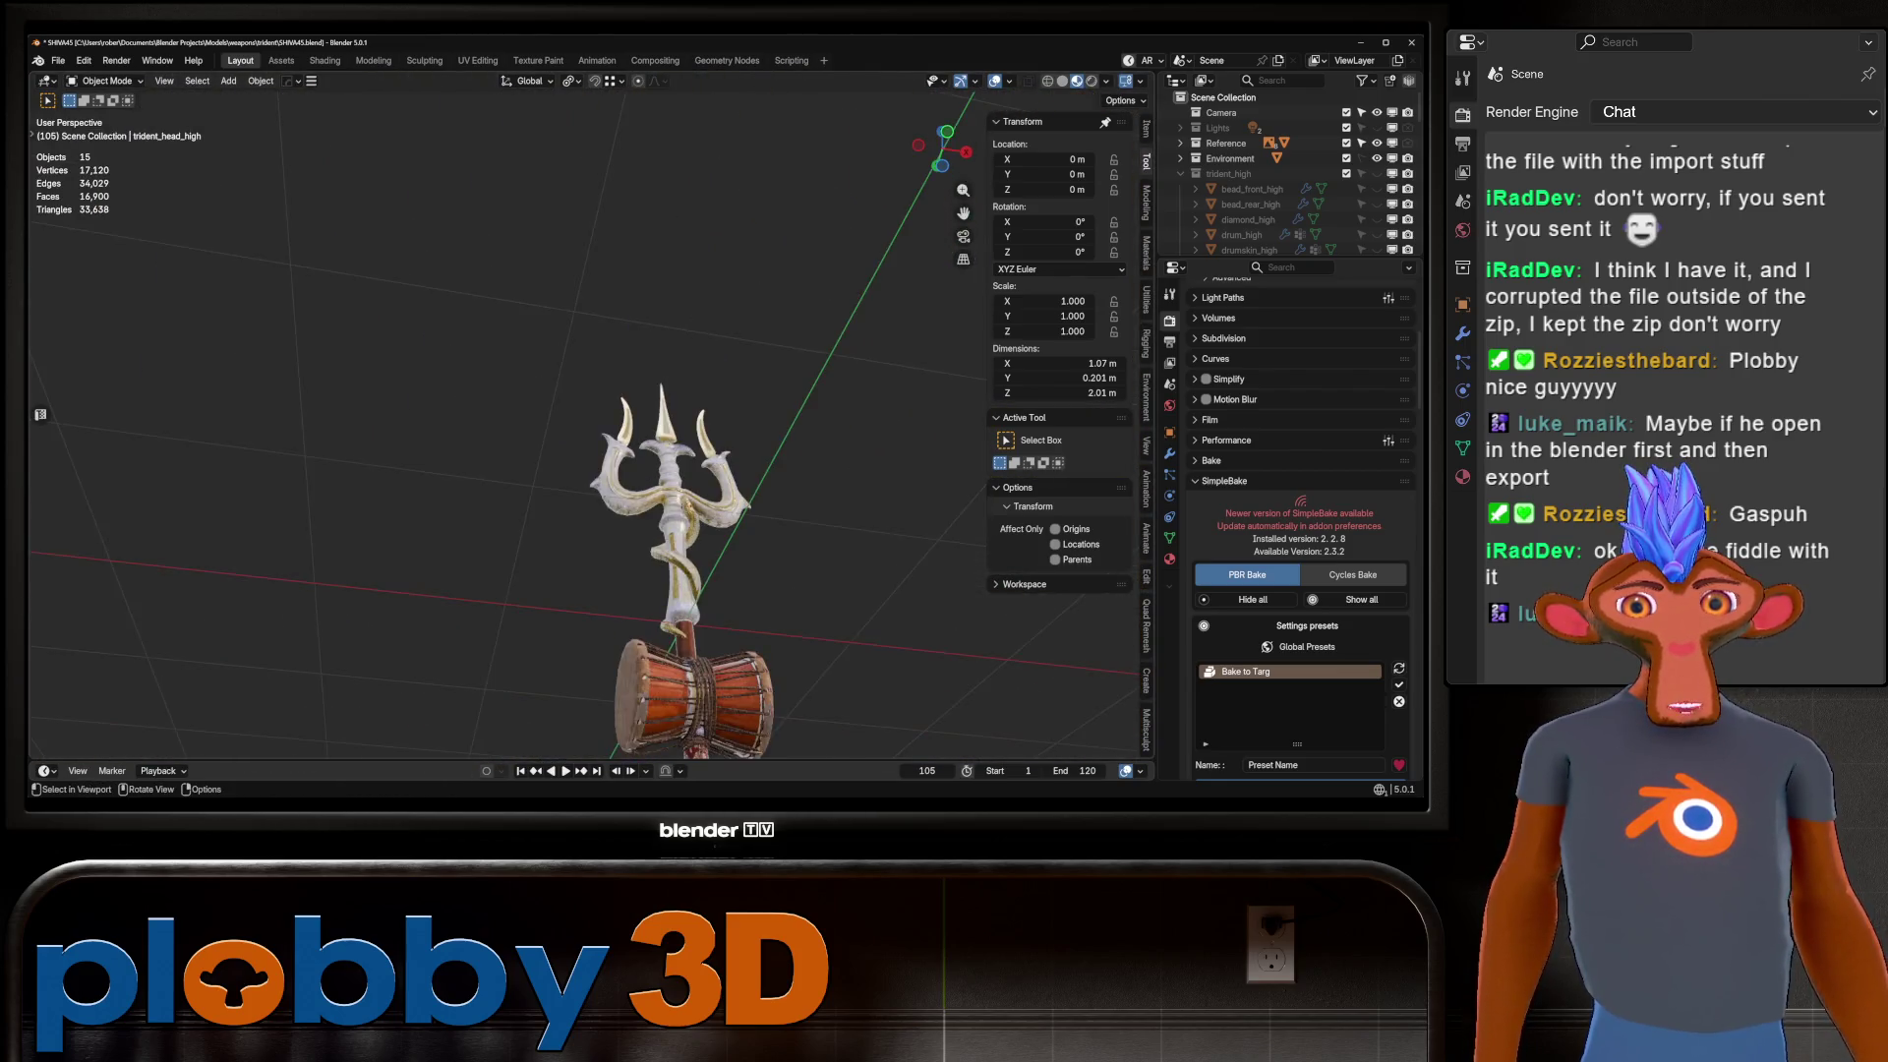
pyautogui.scroll(8, 688, 590)
pyautogui.scroll(-5, 688, 442)
pyautogui.scroll(6, 747, 492)
pyautogui.scroll(-5, 688, 412)
pyautogui.scroll(6, 688, 413)
pyautogui.scroll(4, 688, 413)
pyautogui.moveTo(688, 413)
pyautogui.mouseDown(button='middle')
pyautogui.moveTo(629, 344)
pyautogui.moveTo(629, 394)
pyautogui.mouseUp(button='middle')
pyautogui.scroll(-4, 629, 344)
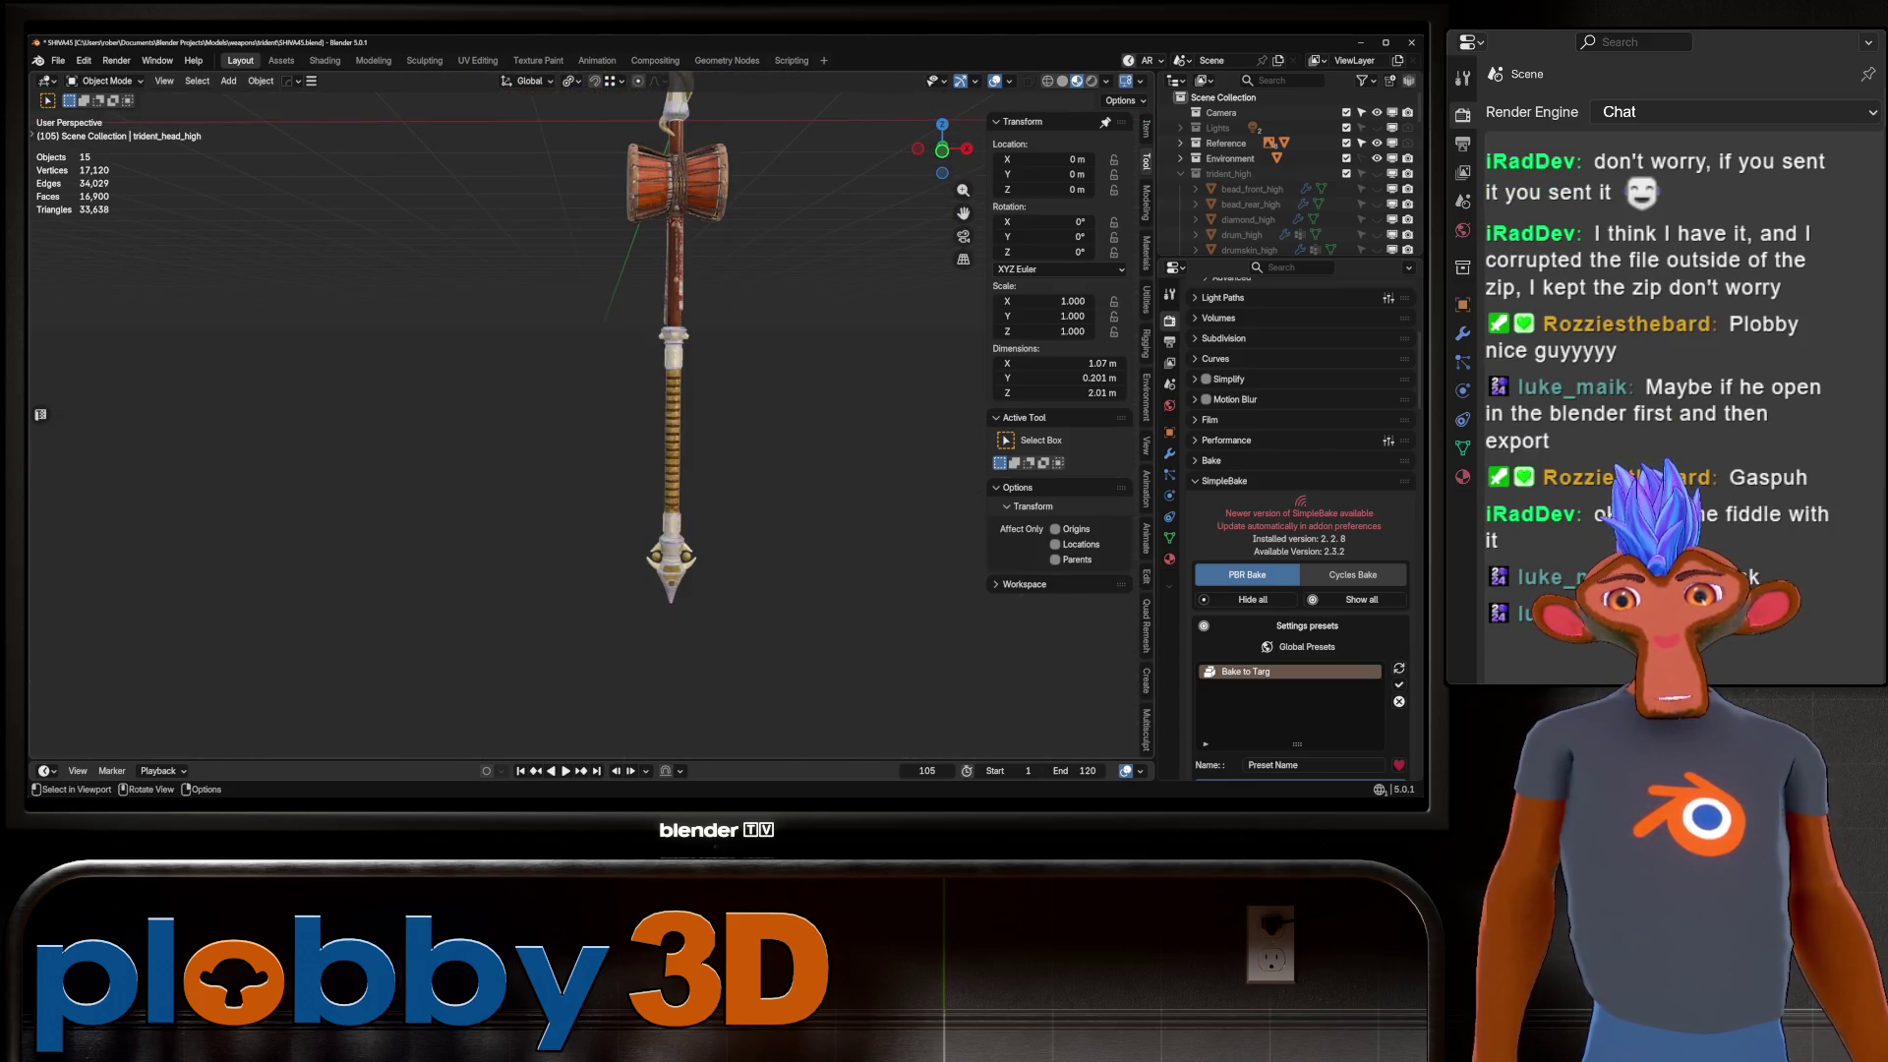
pyautogui.scroll(6, 658, 393)
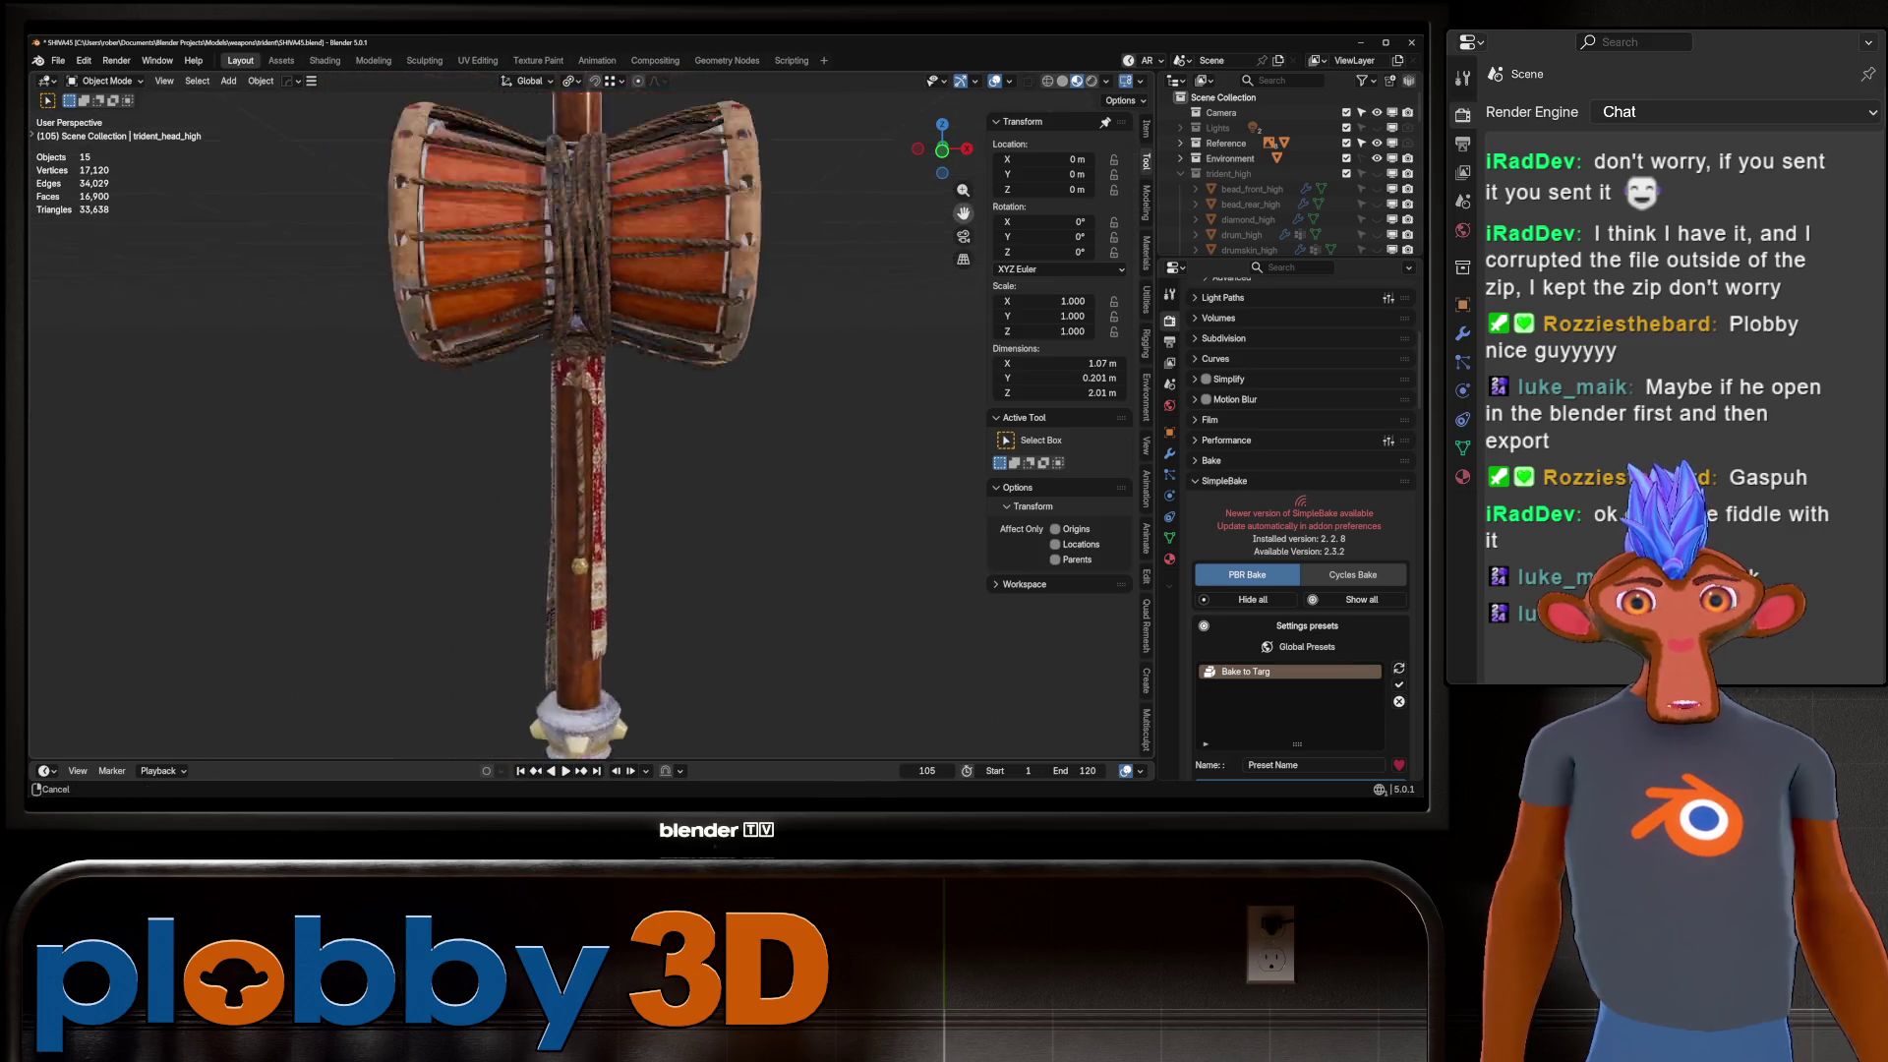
pyautogui.moveTo(658, 393); pyautogui.dragTo(560, 386, button='middle')
pyautogui.scroll(-3, 590, 422)
# Pan up from the drum to the trident head and orbit to a frontal view.
pyautogui.moveTo(964, 212); pyautogui.dragTo(960, 639)
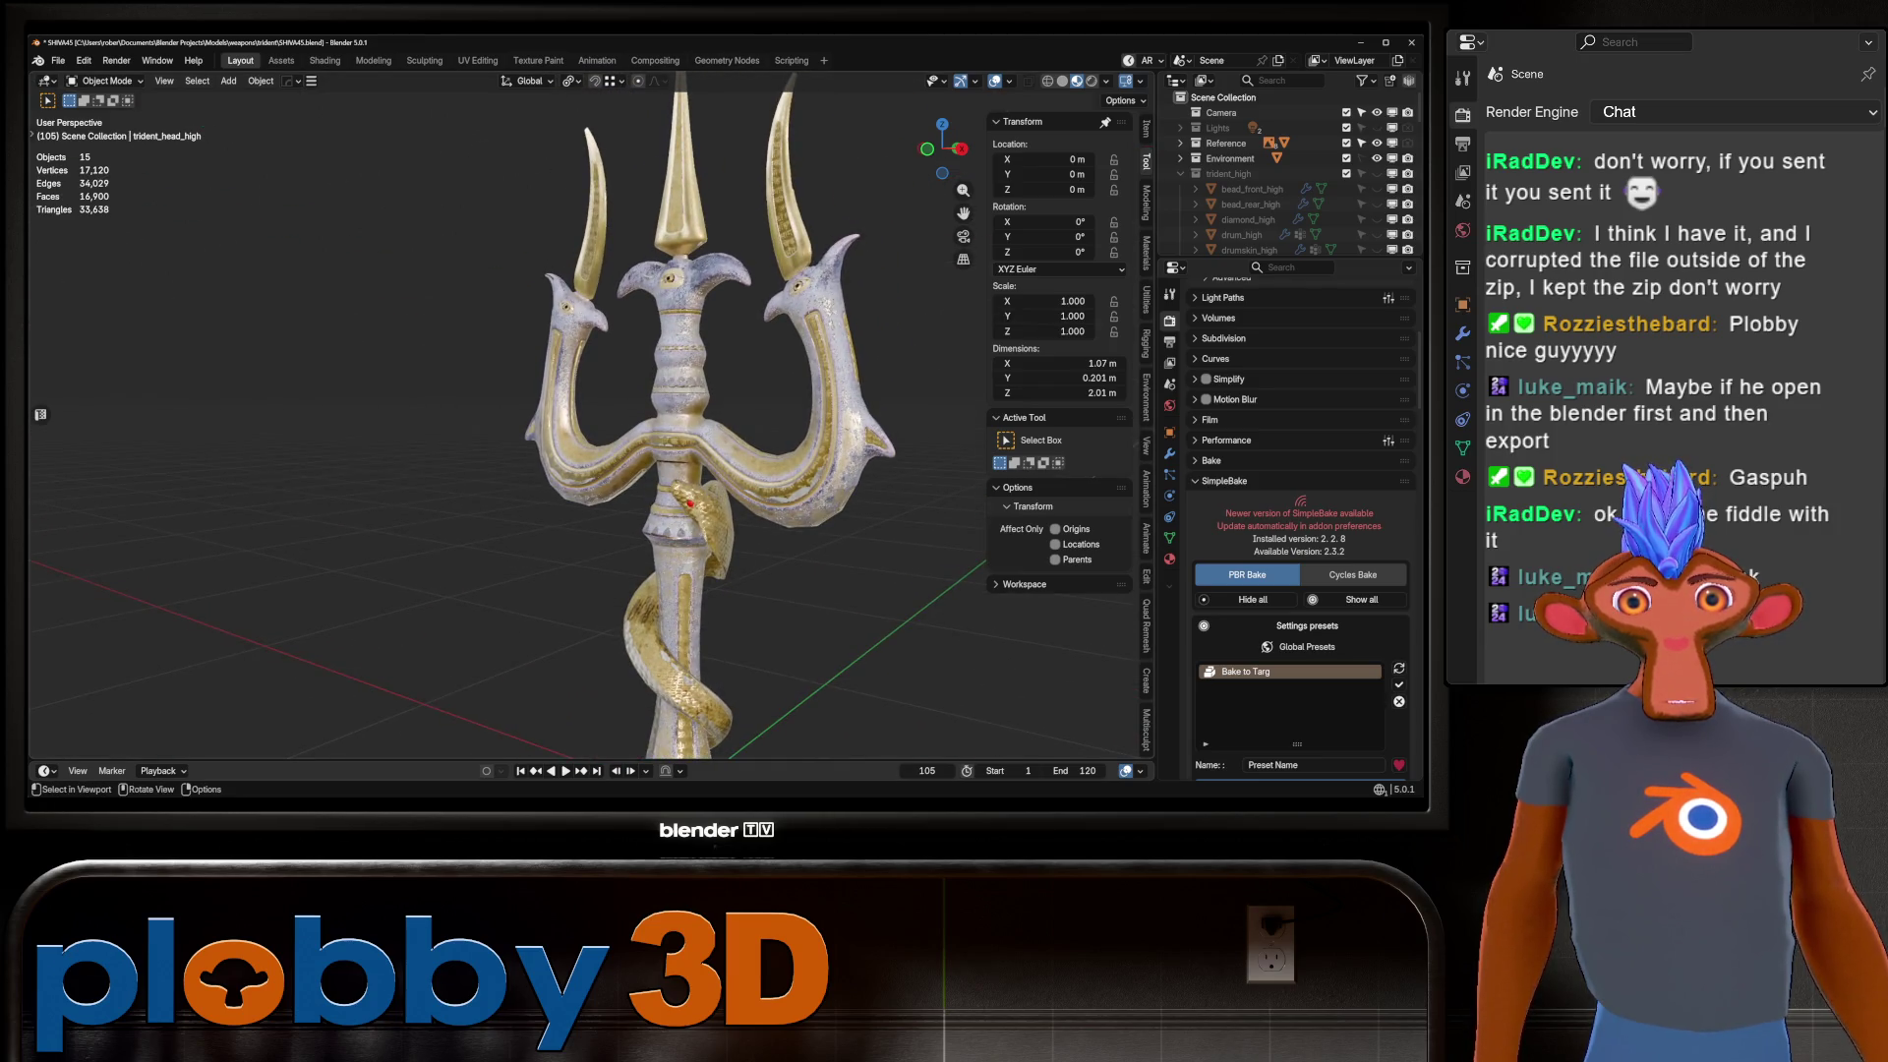
pyautogui.scroll(8, 40, 414)
pyautogui.scroll(-5, 40, 414)
pyautogui.moveTo(942, 157)
pyautogui.mouseDown()
pyautogui.moveTo(958, 162)
pyautogui.moveTo(958, 304)
pyautogui.mouseUp()
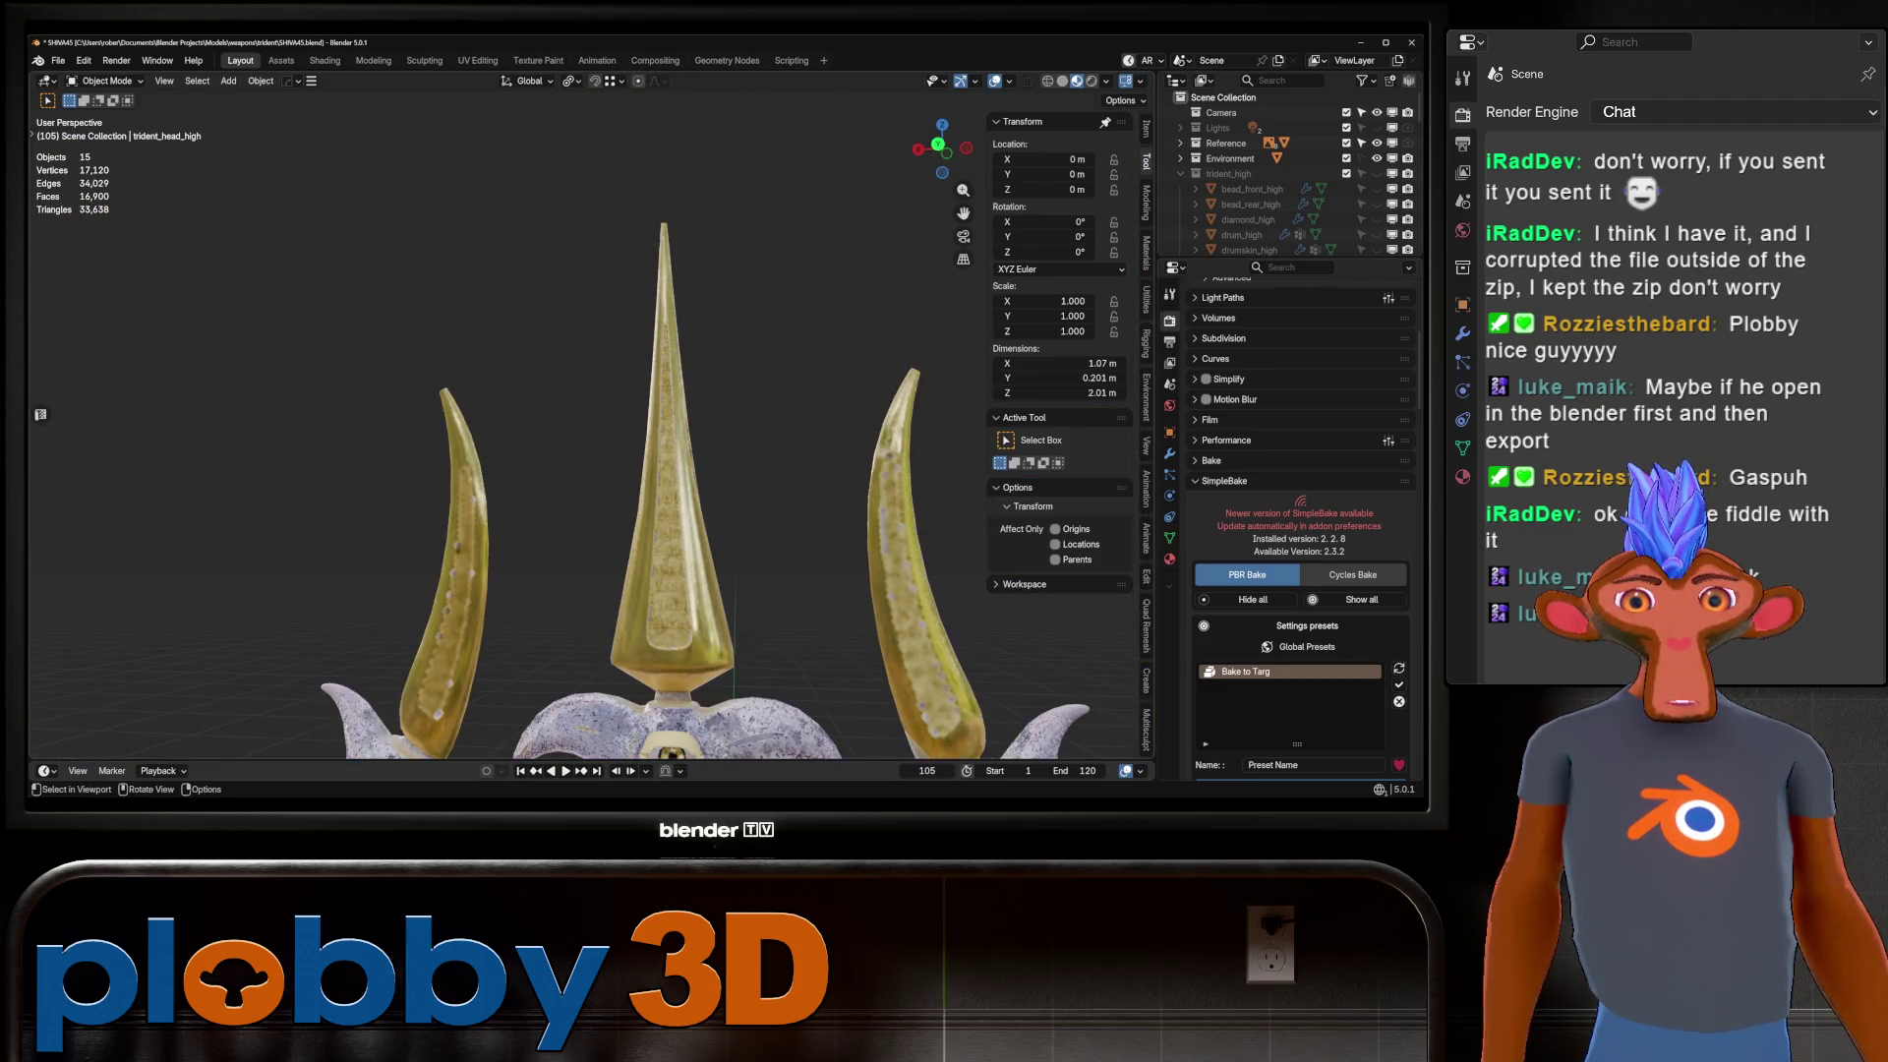
pyautogui.scroll(-5, 629, 442)
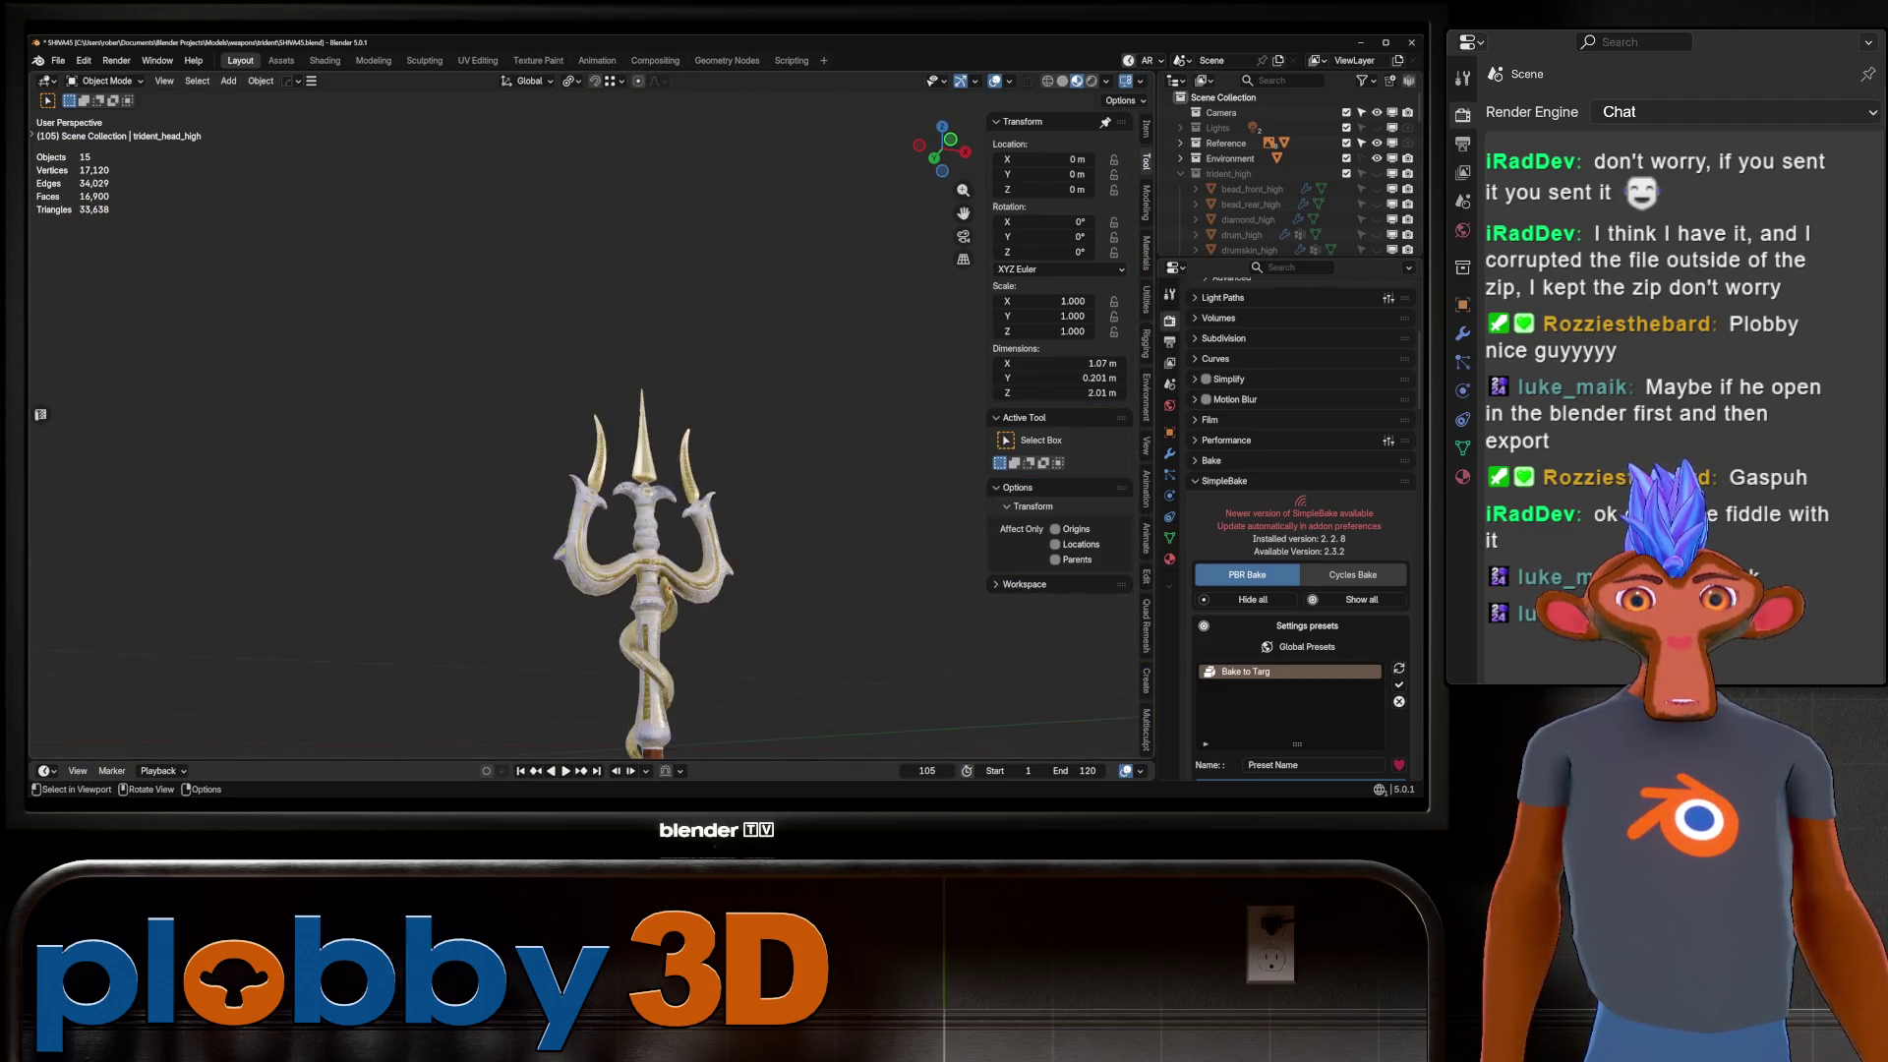
pyautogui.scroll(5, 590, 443)
# Orbit around the spike tips and snake-wrapped shaft, then return to a front view.
pyautogui.moveTo(590, 442)
pyautogui.mouseDown(button='middle')
pyautogui.moveTo(688, 433)
pyautogui.moveTo(236, 432)
pyautogui.moveTo(442, 433)
pyautogui.mouseUp(button='middle')
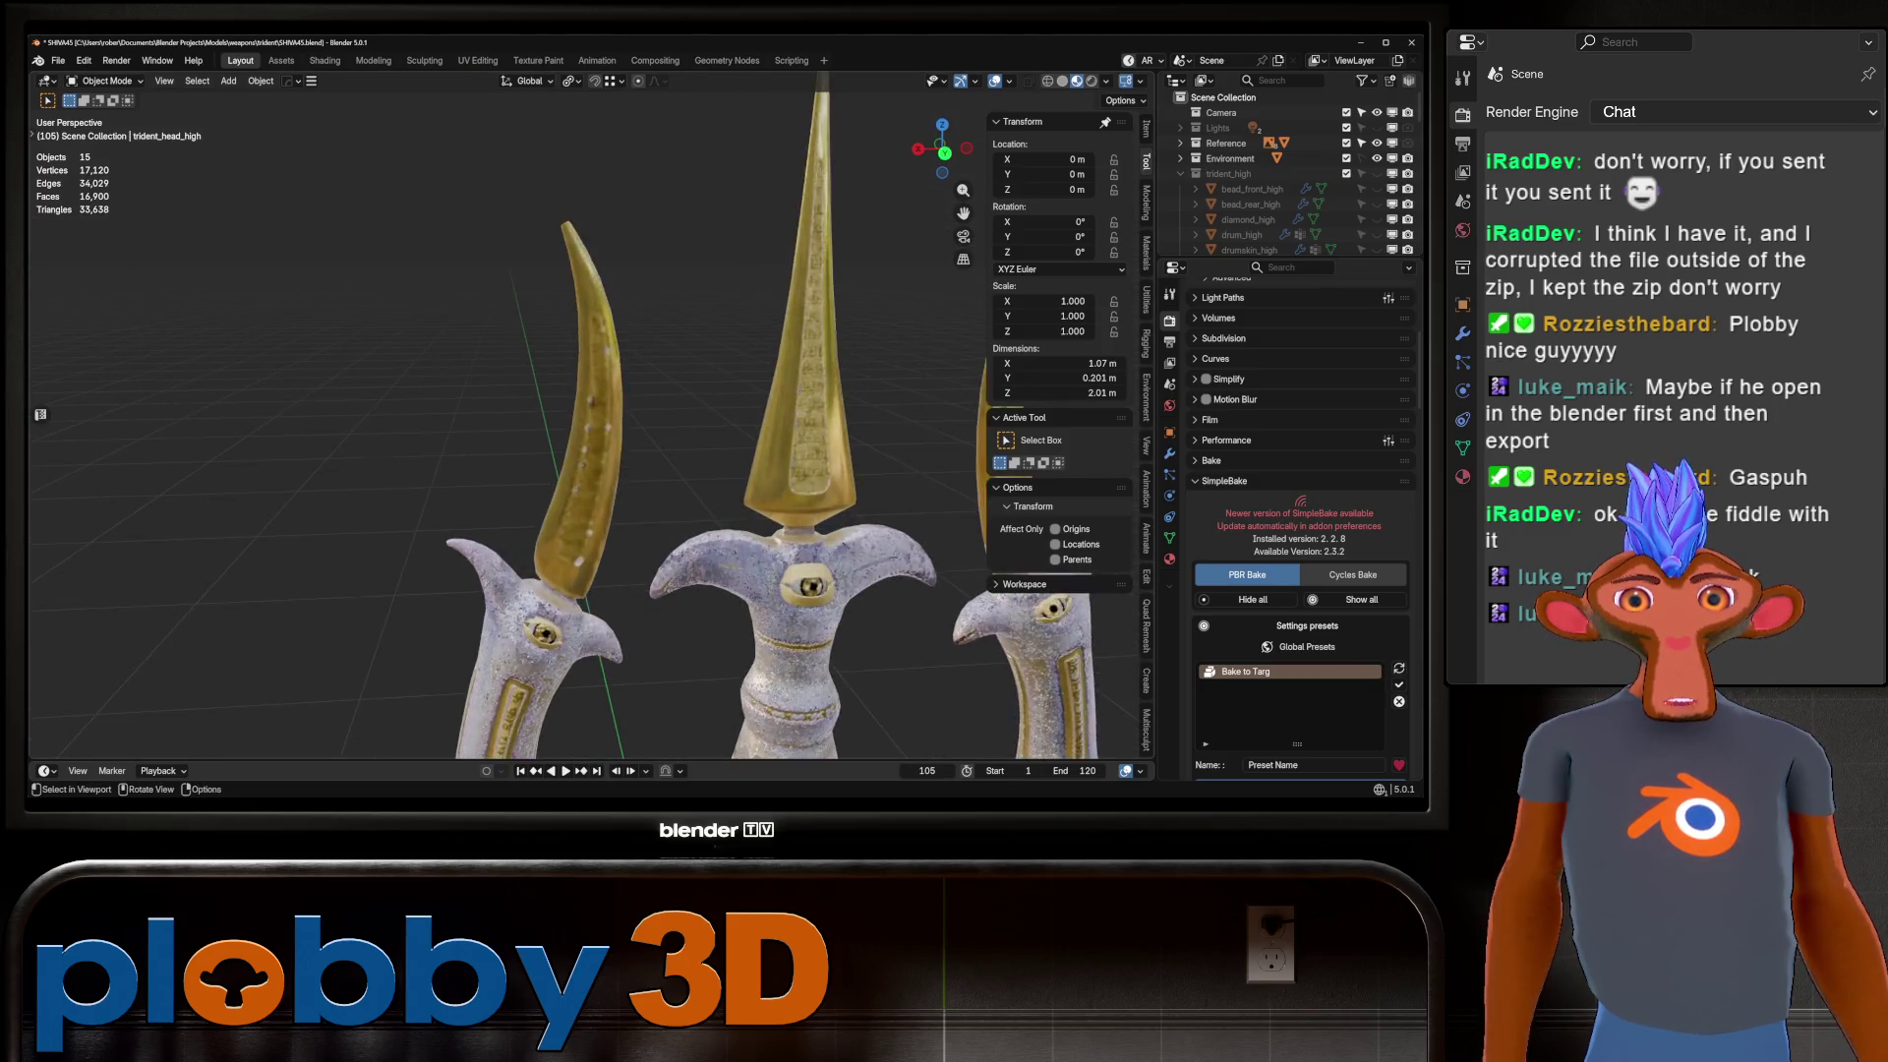
pyautogui.scroll(-4, 629, 443)
pyautogui.scroll(5, 629, 442)
pyautogui.moveTo(443, 590)
pyautogui.mouseDown(button='middle')
pyautogui.moveTo(302, 700)
pyautogui.moveTo(393, 530)
pyautogui.moveTo(502, 472)
pyautogui.mouseUp(button='middle')
pyautogui.scroll(-5, 580, 423)
pyautogui.moveTo(580, 422)
pyautogui.mouseDown(button='middle')
pyautogui.moveTo(531, 442)
pyautogui.moveTo(580, 453)
pyautogui.moveTo(580, 531)
pyautogui.moveTo(1131, 602)
pyautogui.mouseUp(button='middle')
pyautogui.scroll(3, 531, 443)
pyautogui.scroll(4, 589, 423)
pyautogui.scroll(-4, 580, 423)
pyautogui.scroll(-4, 1132, 602)
pyautogui.scroll(4, 1132, 602)
pyautogui.scroll(5, 924, 472)
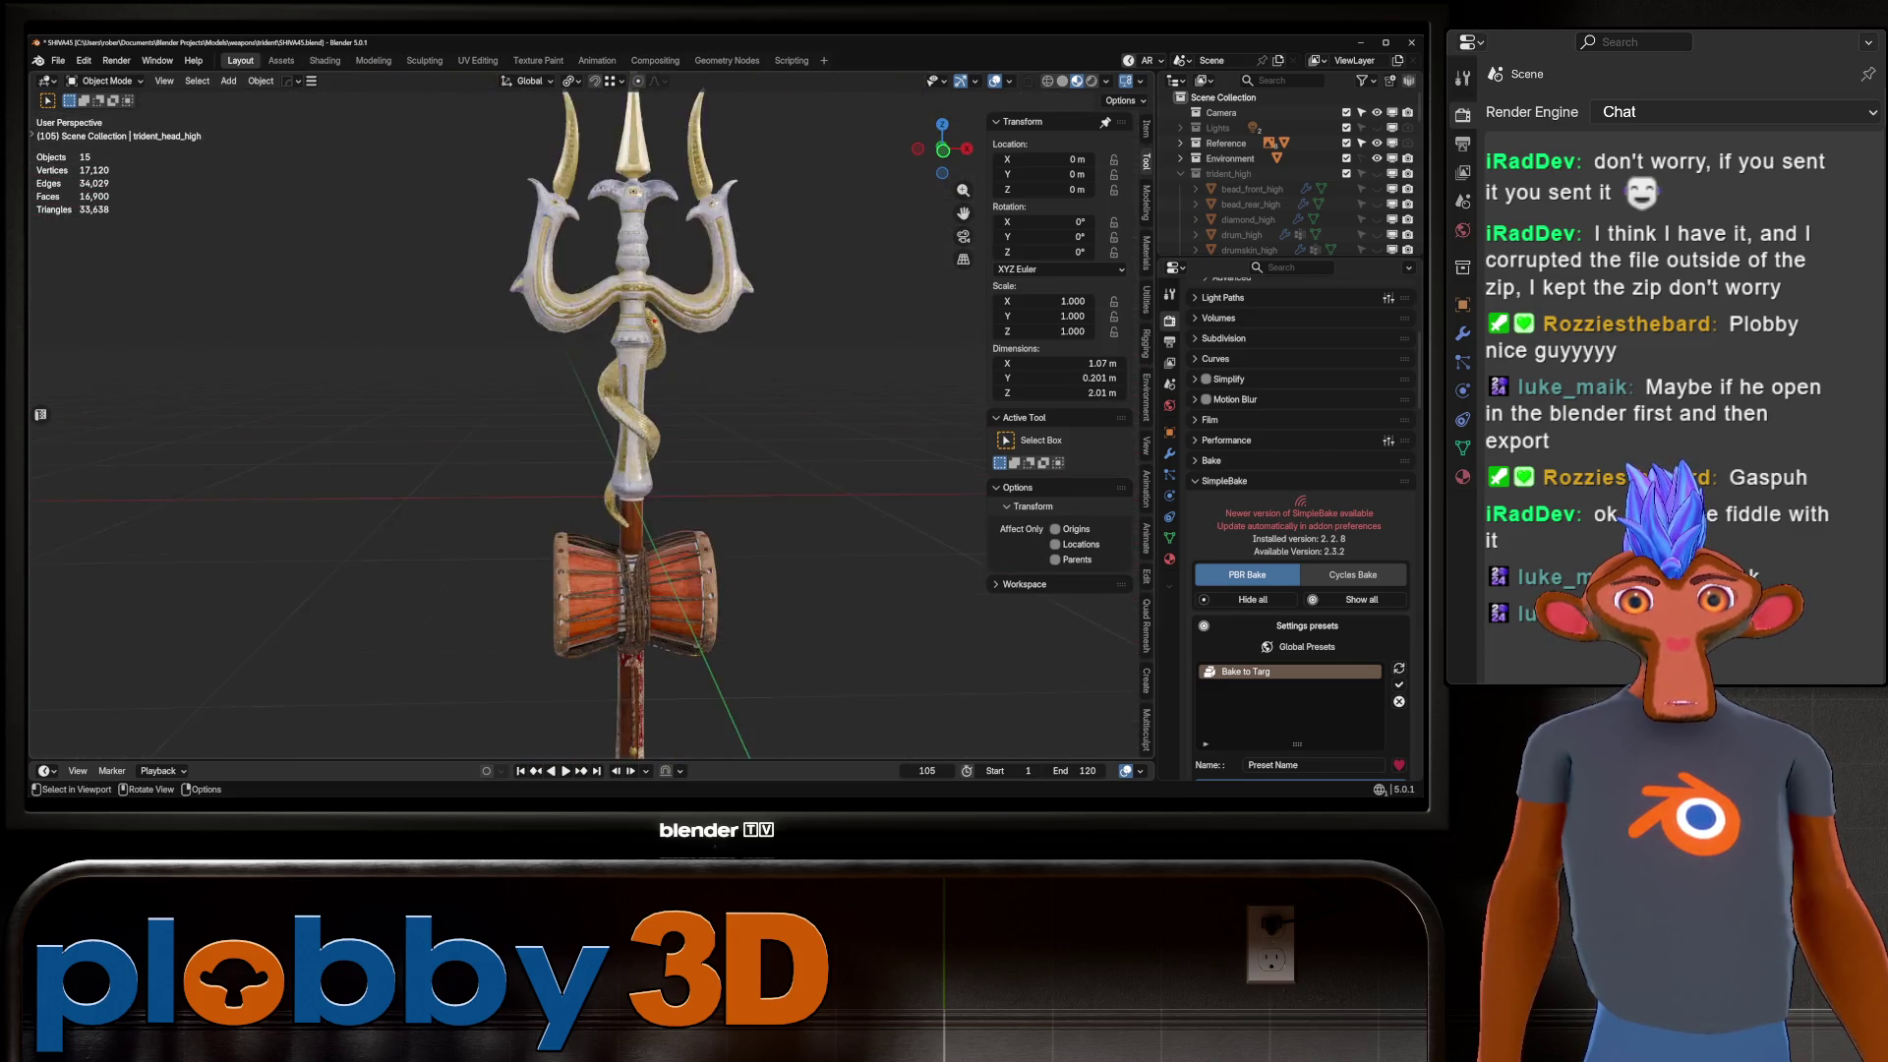
pyautogui.scroll(-8, 900, 379)
# Select and delete all 15 trident objects, then make trident_high the active collection.
pyautogui.press('a')
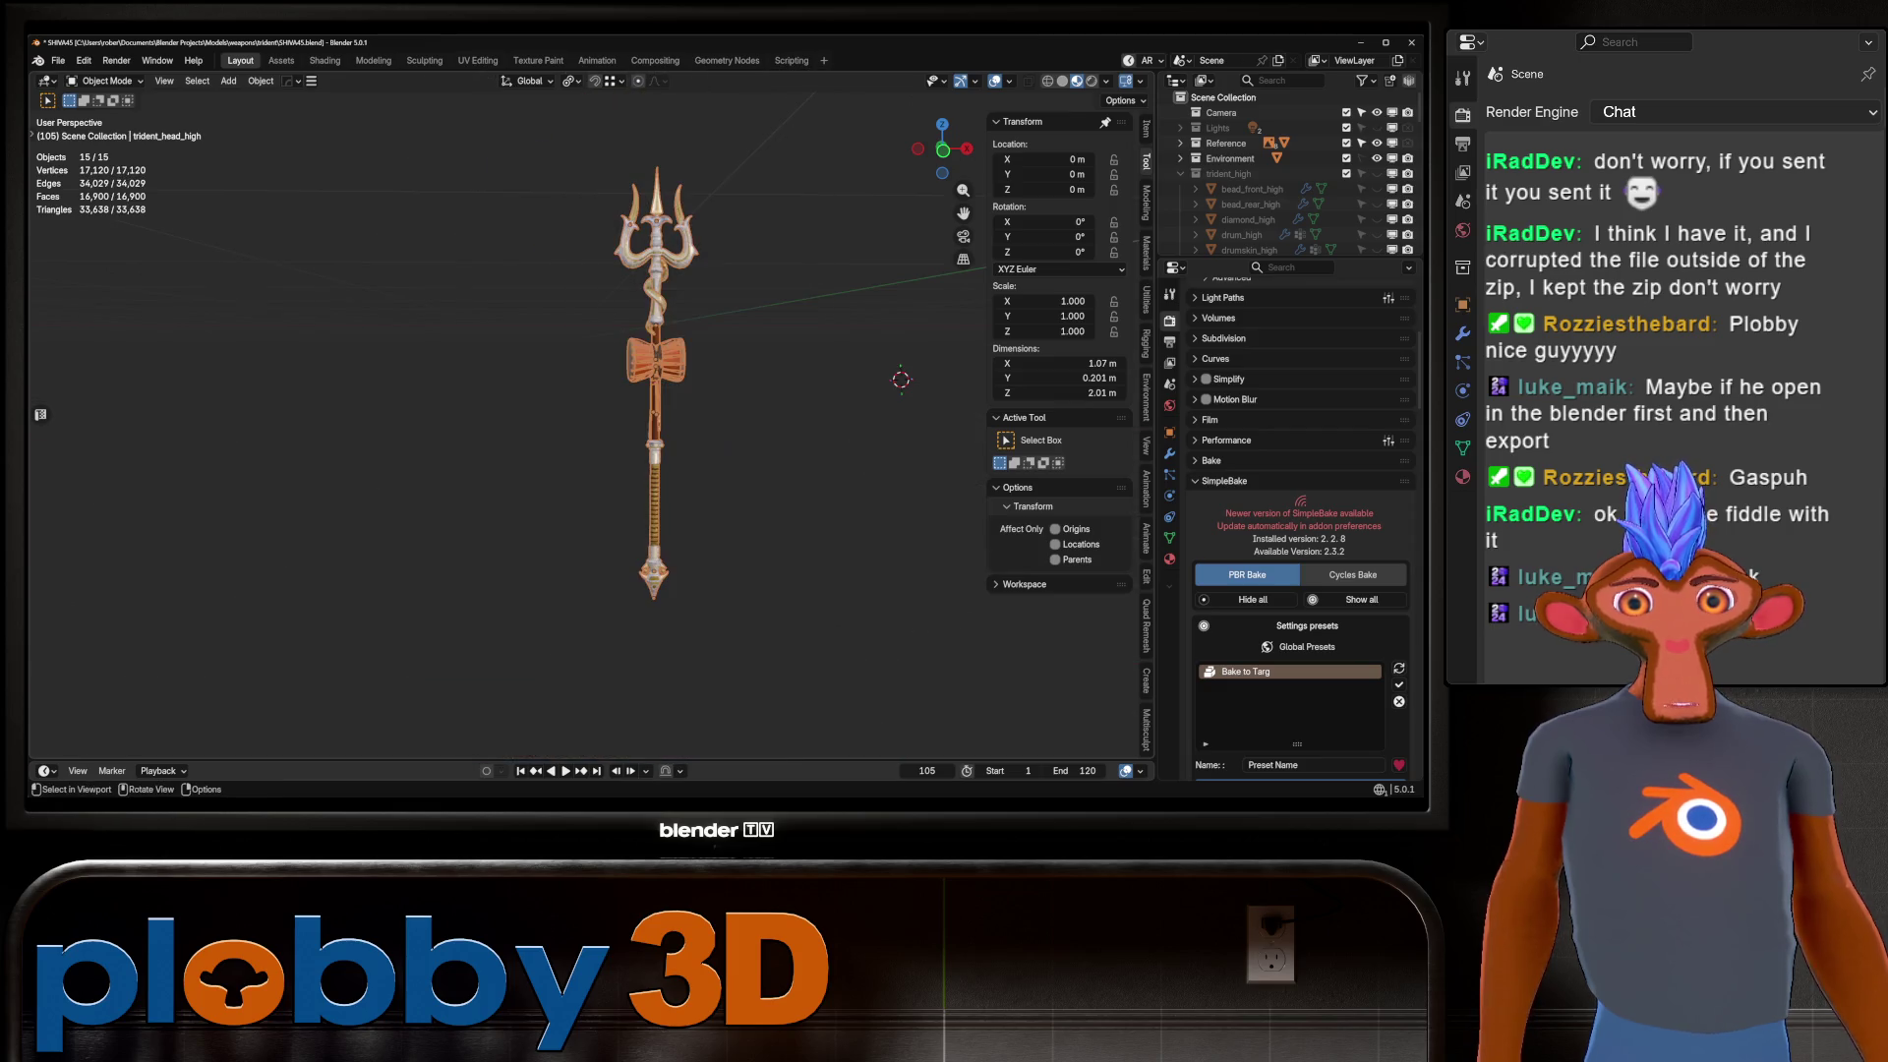
pyautogui.press('Delete')
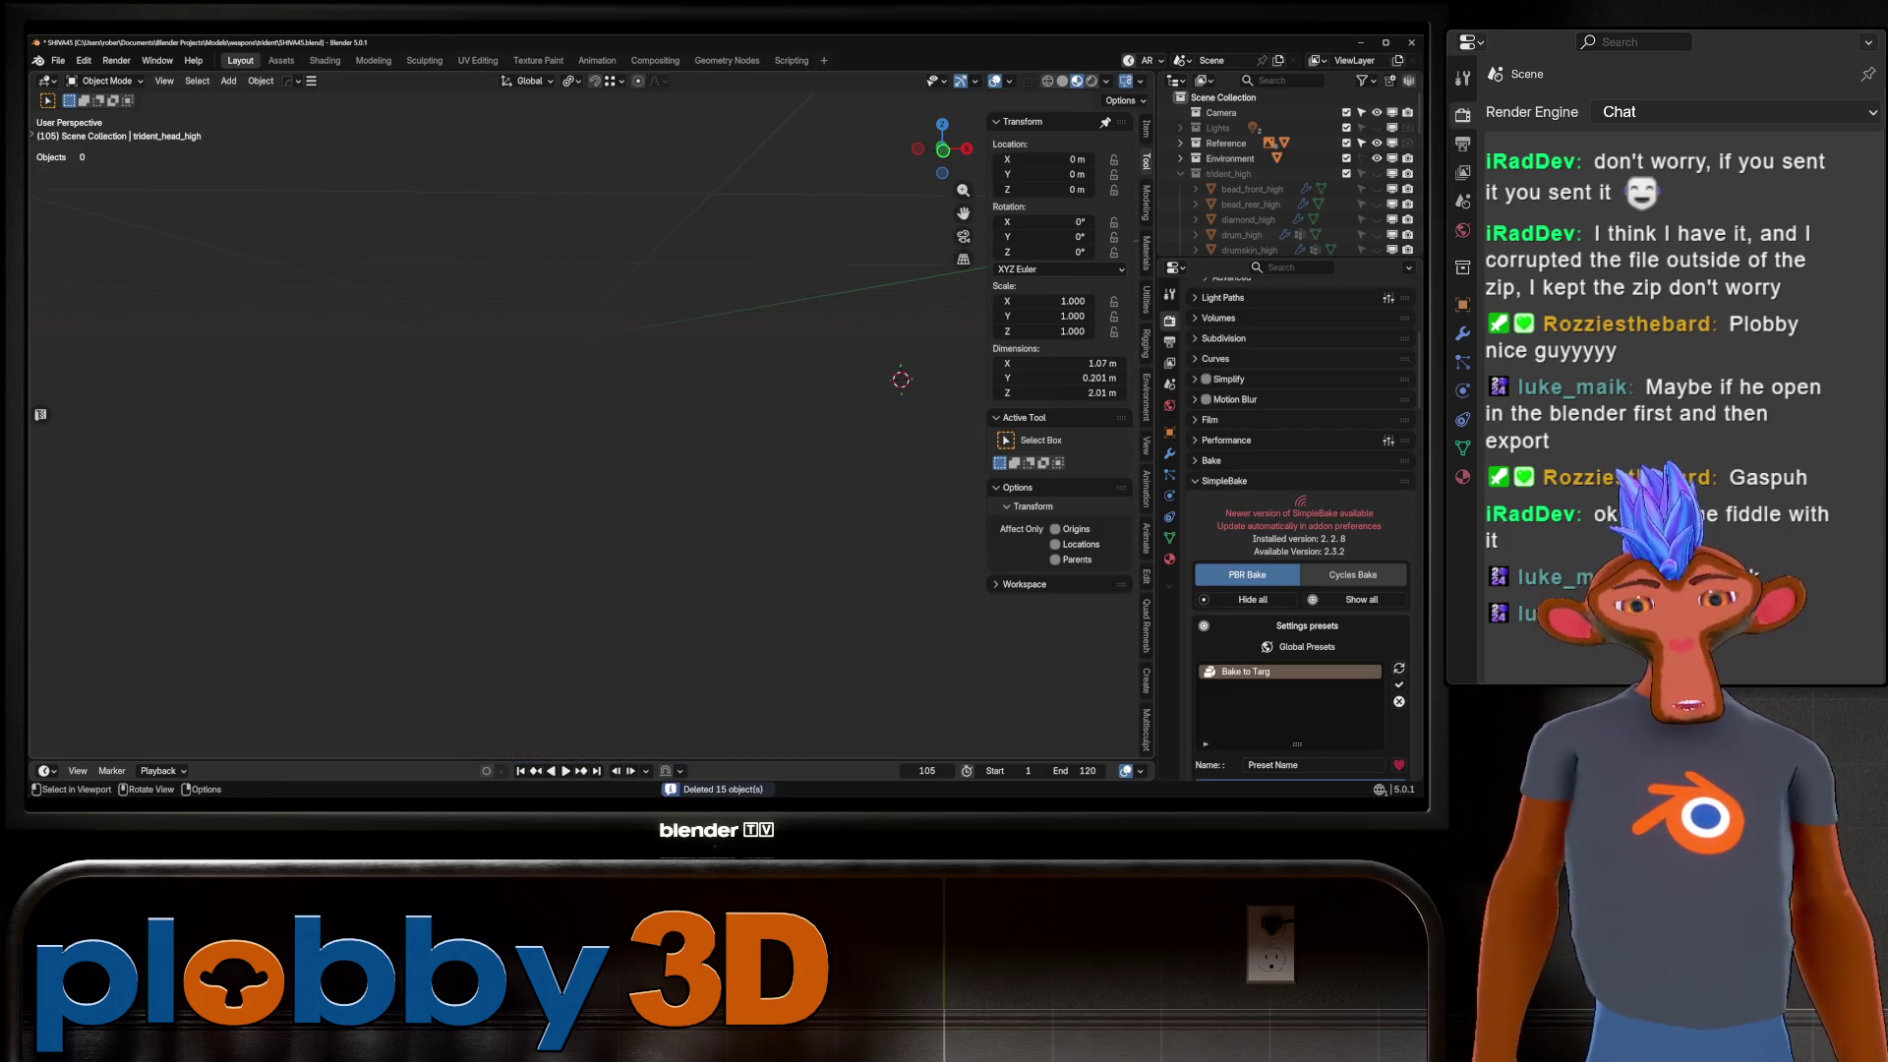
pyautogui.moveTo(590, 442); pyautogui.dragTo(589, 373, button='middle')
pyautogui.scroll(-2, 1278, 176)
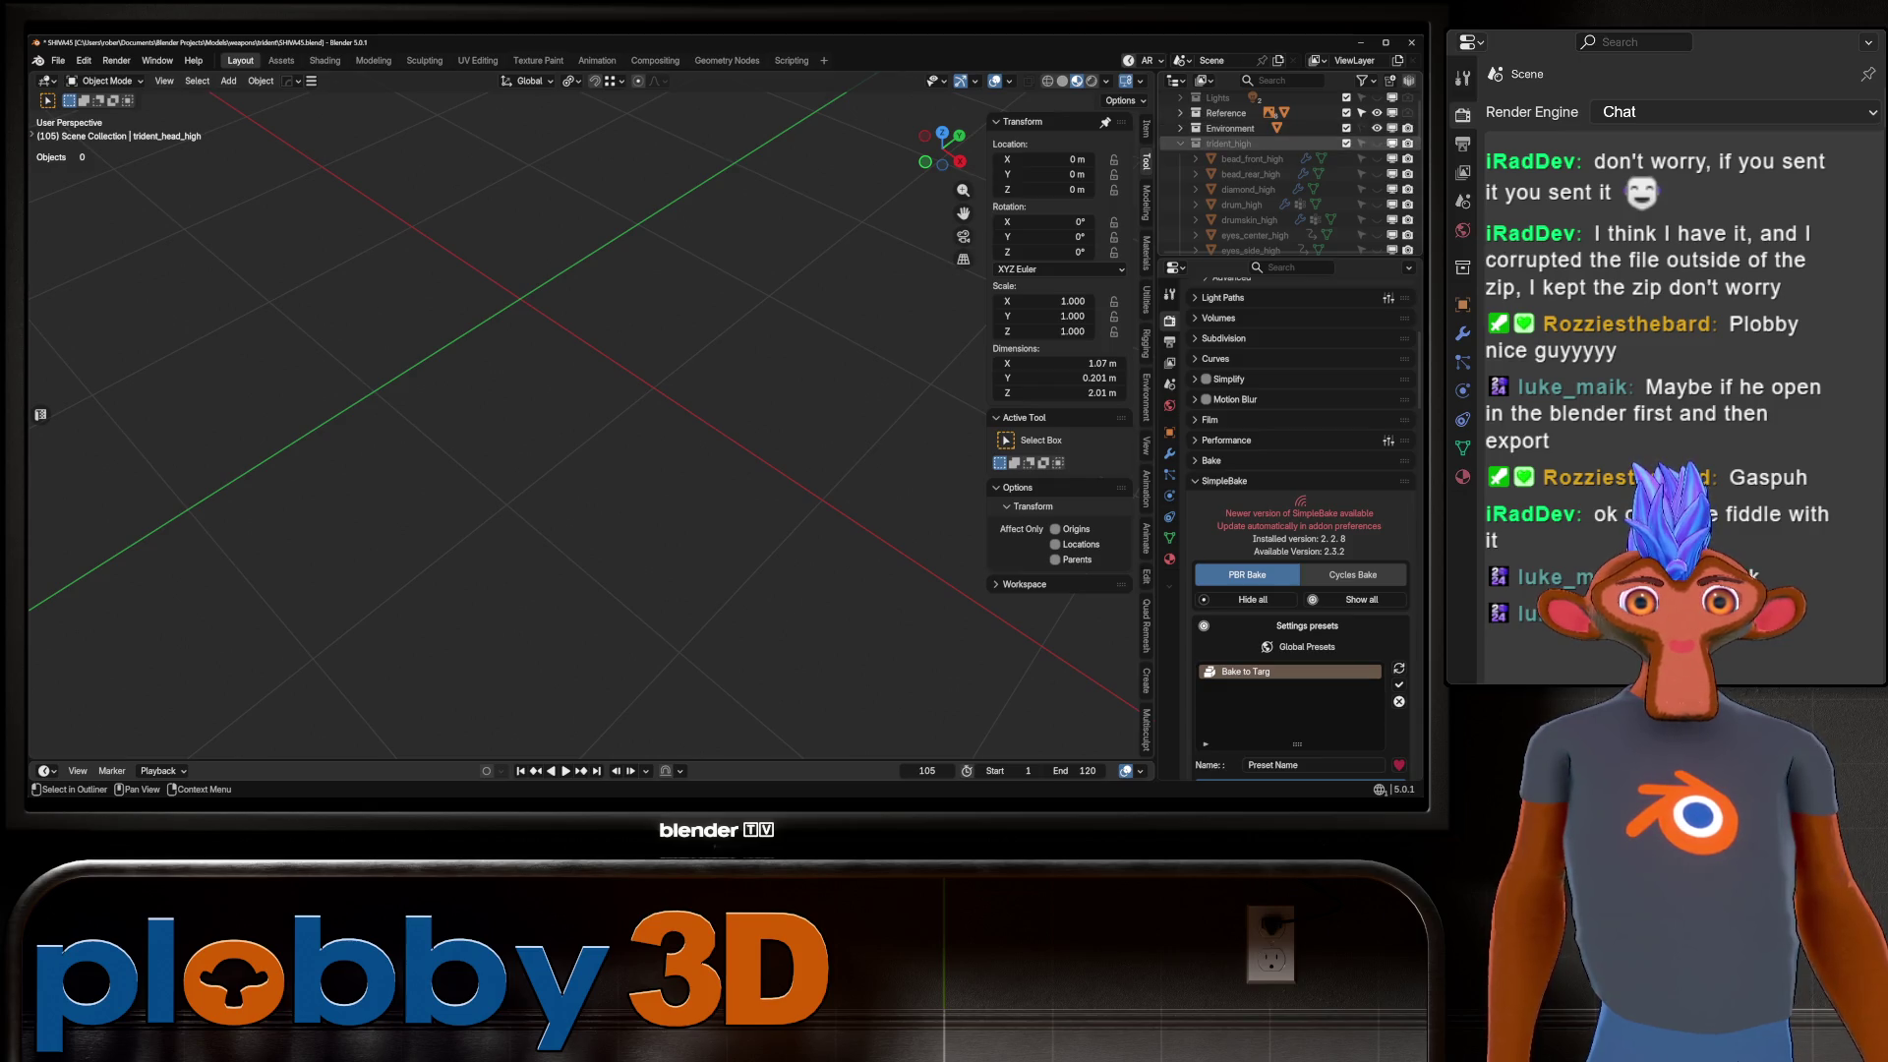
pyautogui.click(1376, 143)
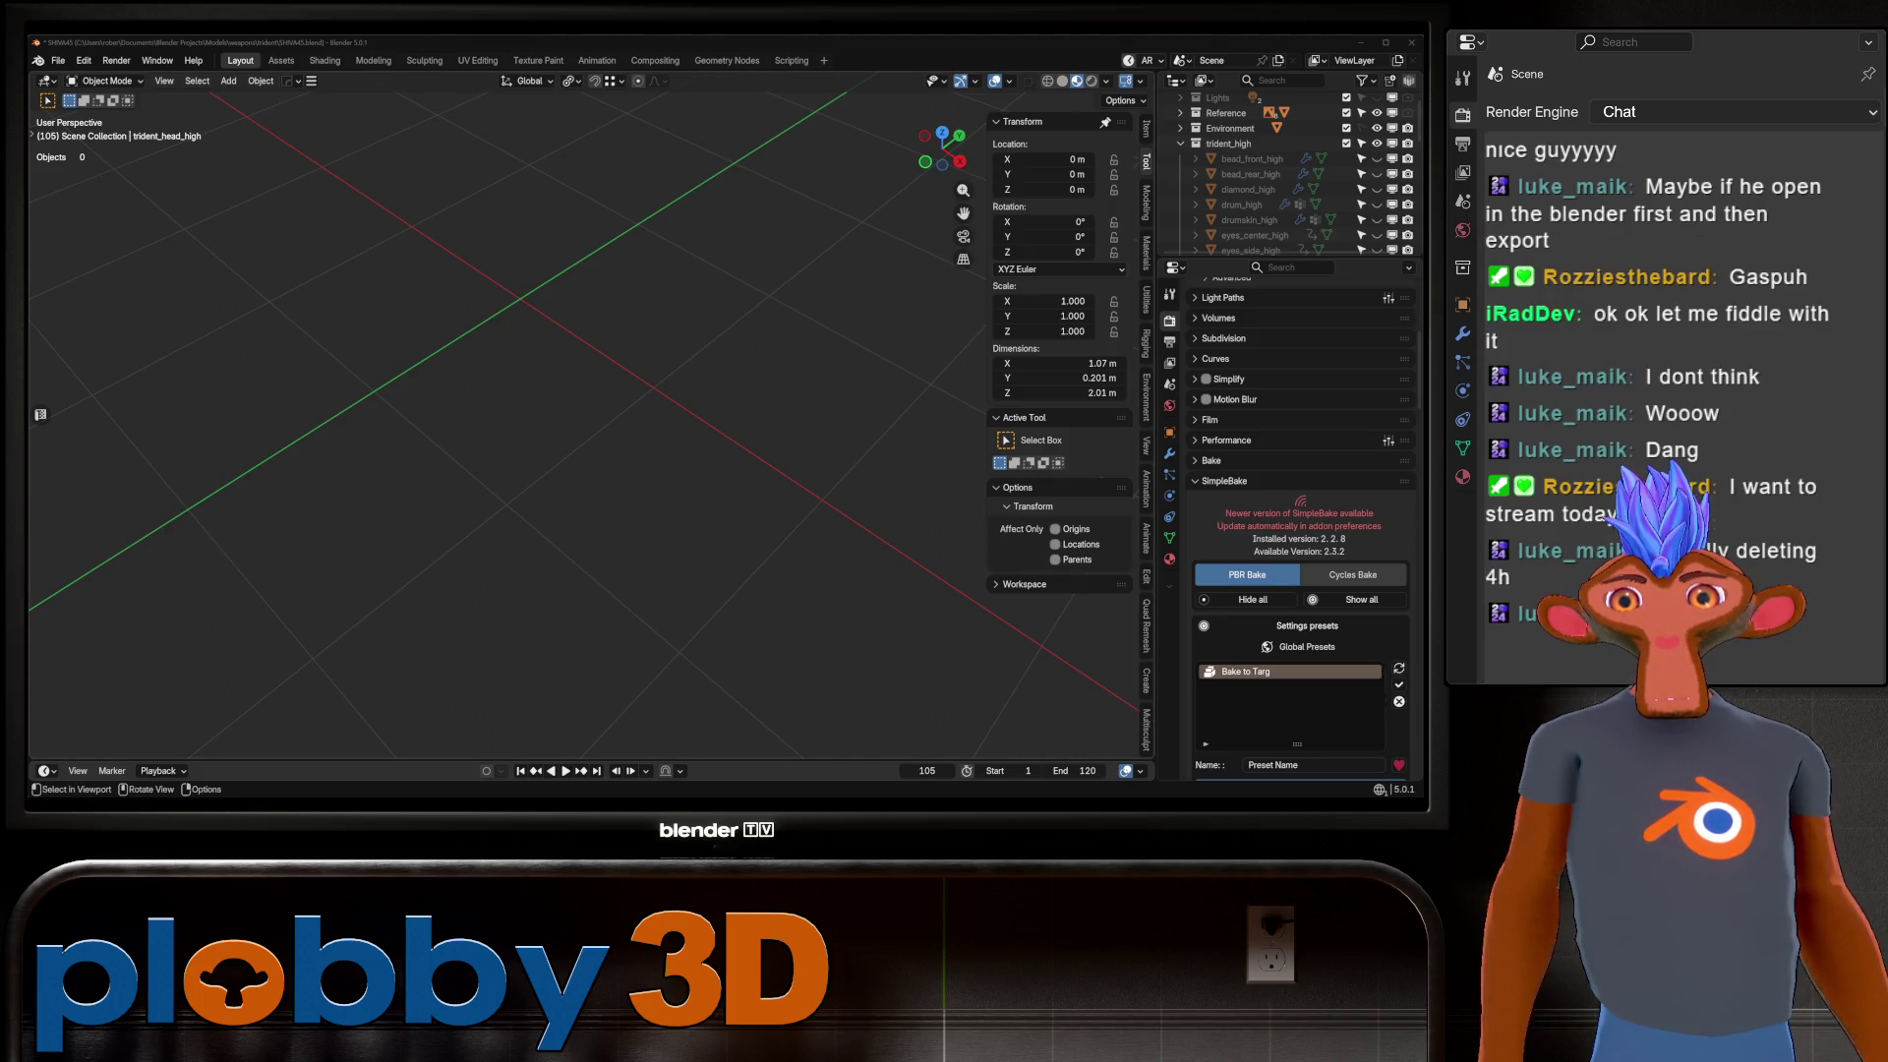
pyautogui.moveTo(786, 545); pyautogui.dragTo(677, 597, button='middle')
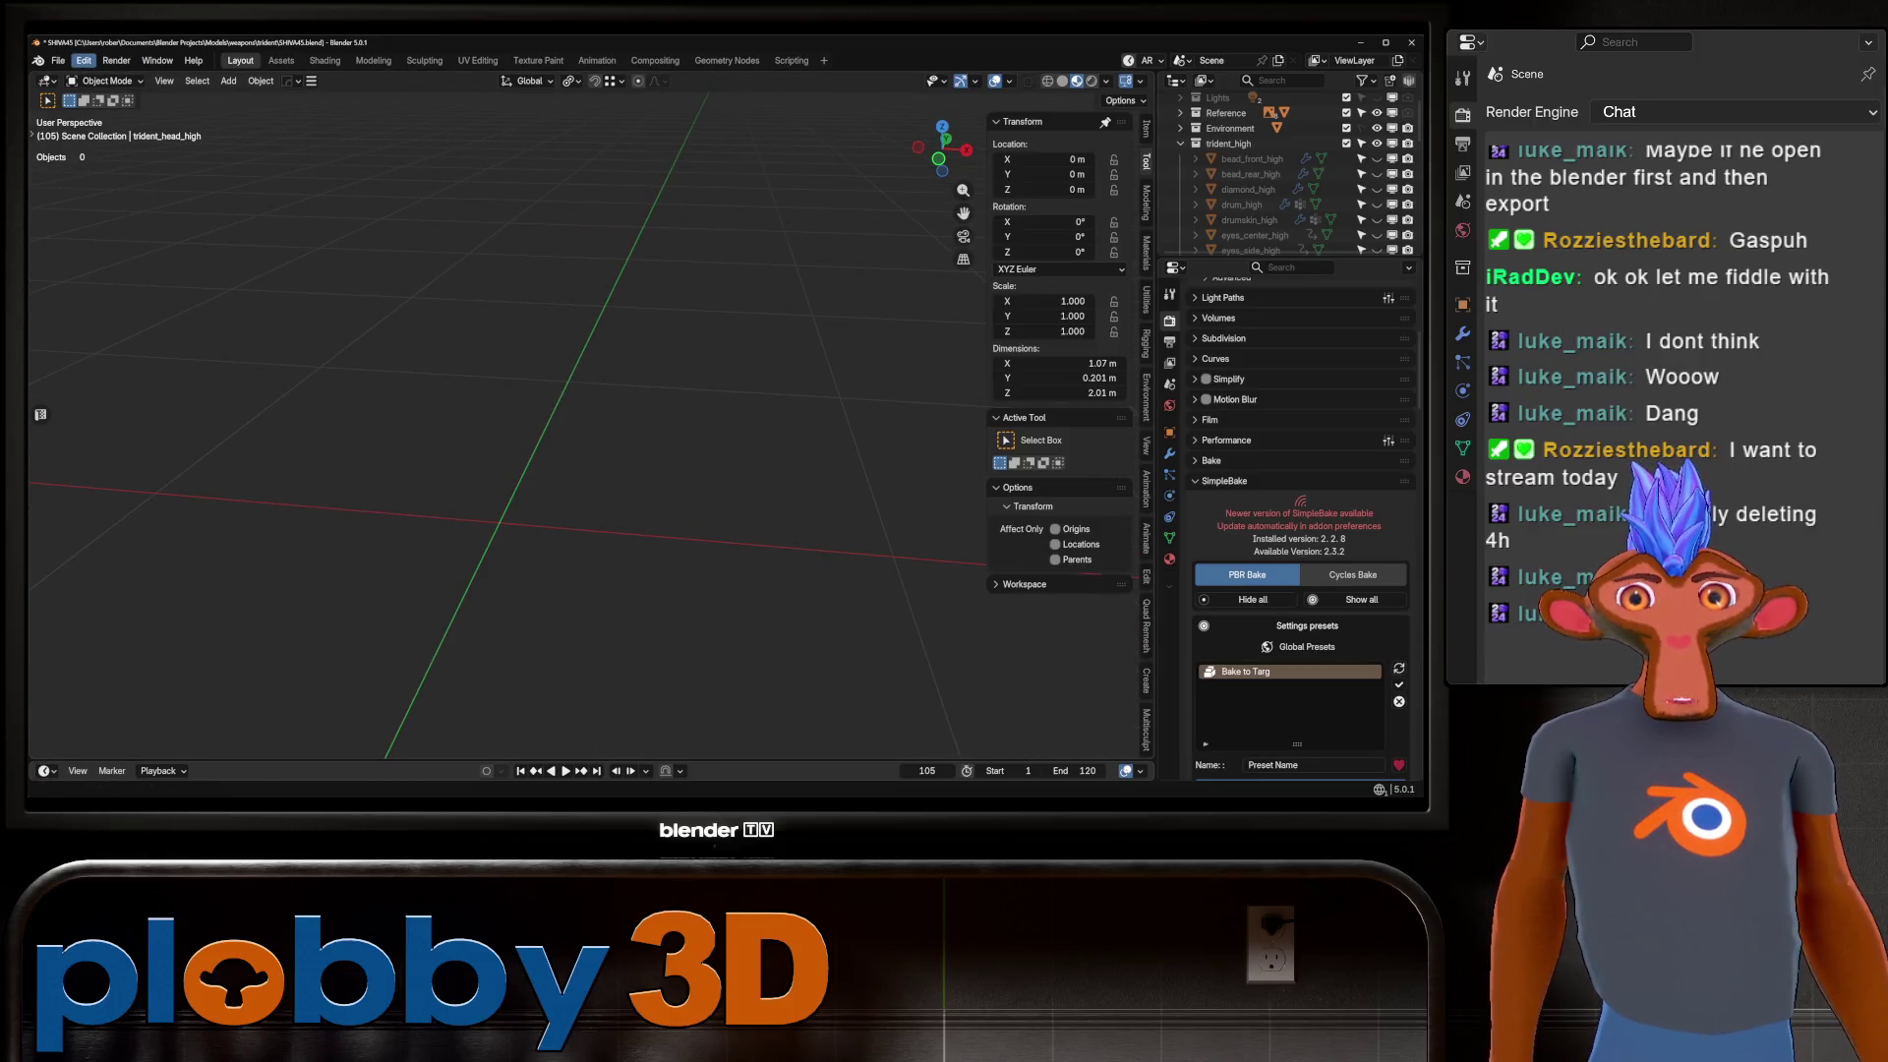
pyautogui.click(84, 60)
pyautogui.click(128, 271)
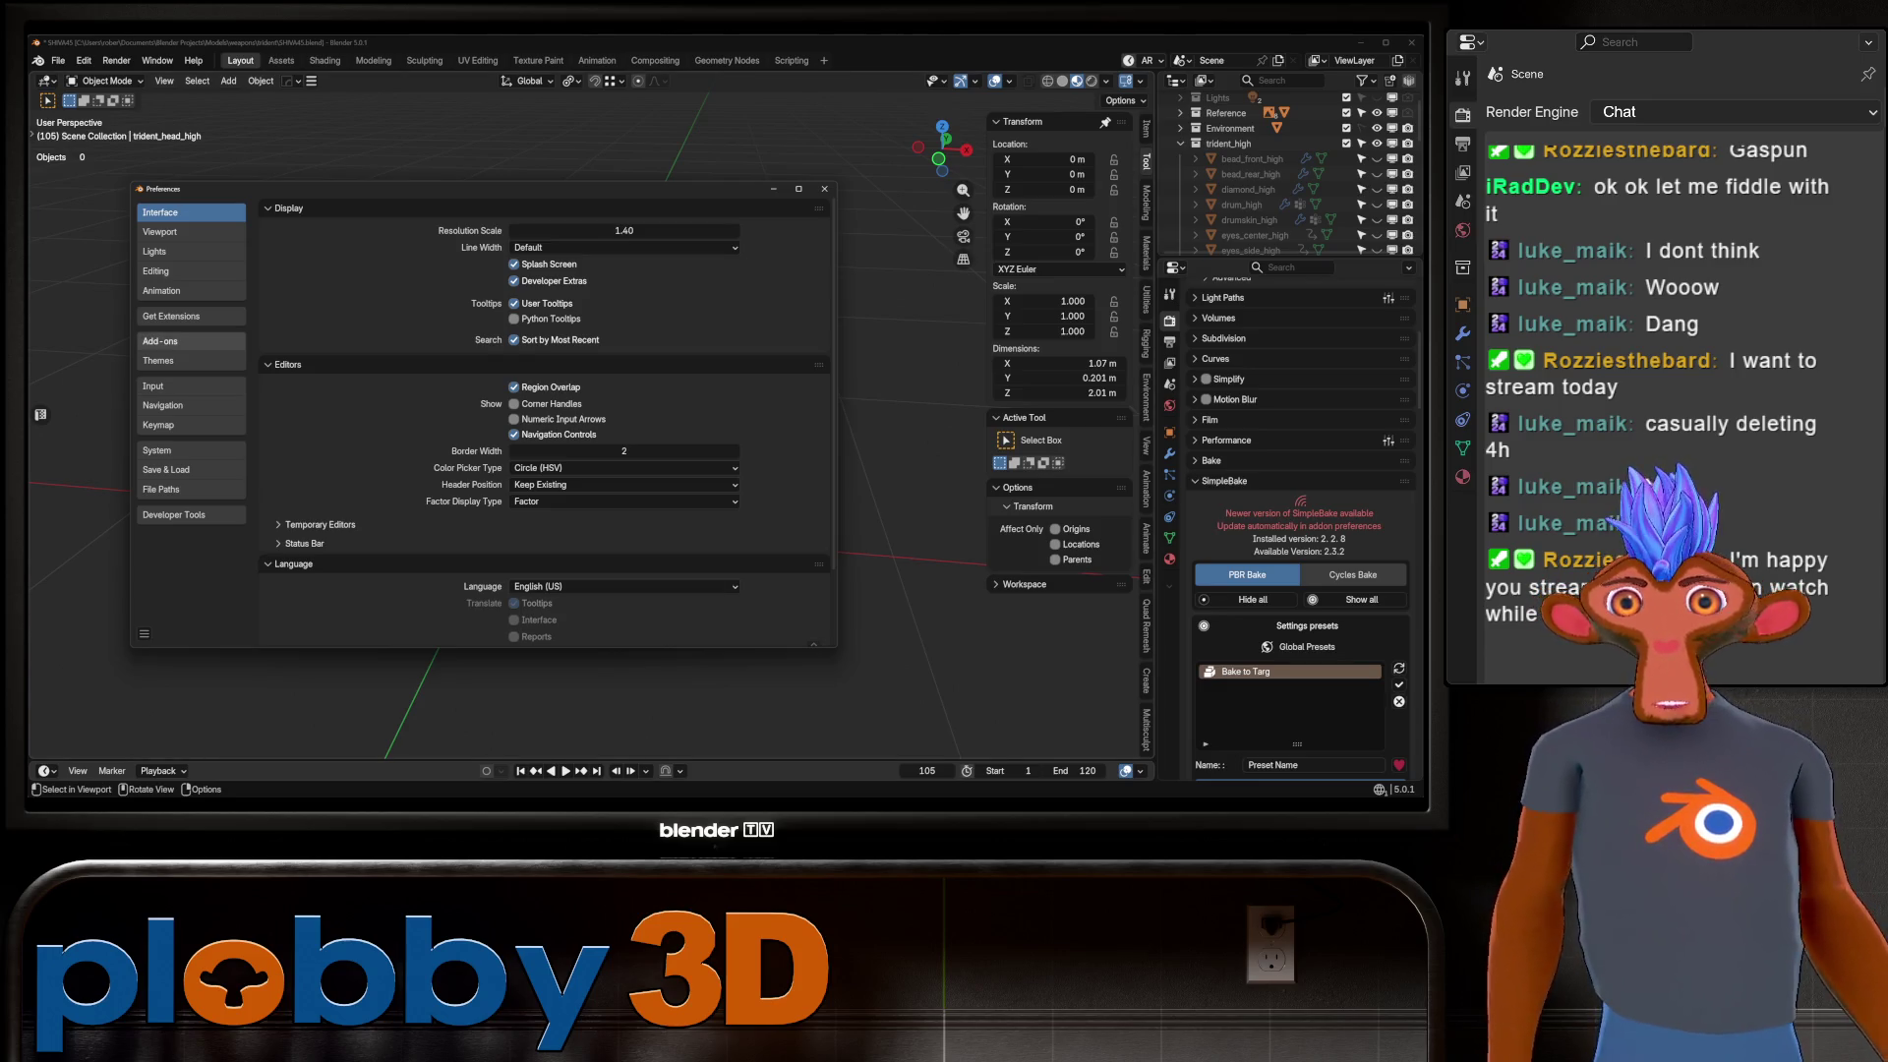
pyautogui.click(824, 189)
pyautogui.scroll(-10, 1268, 175)
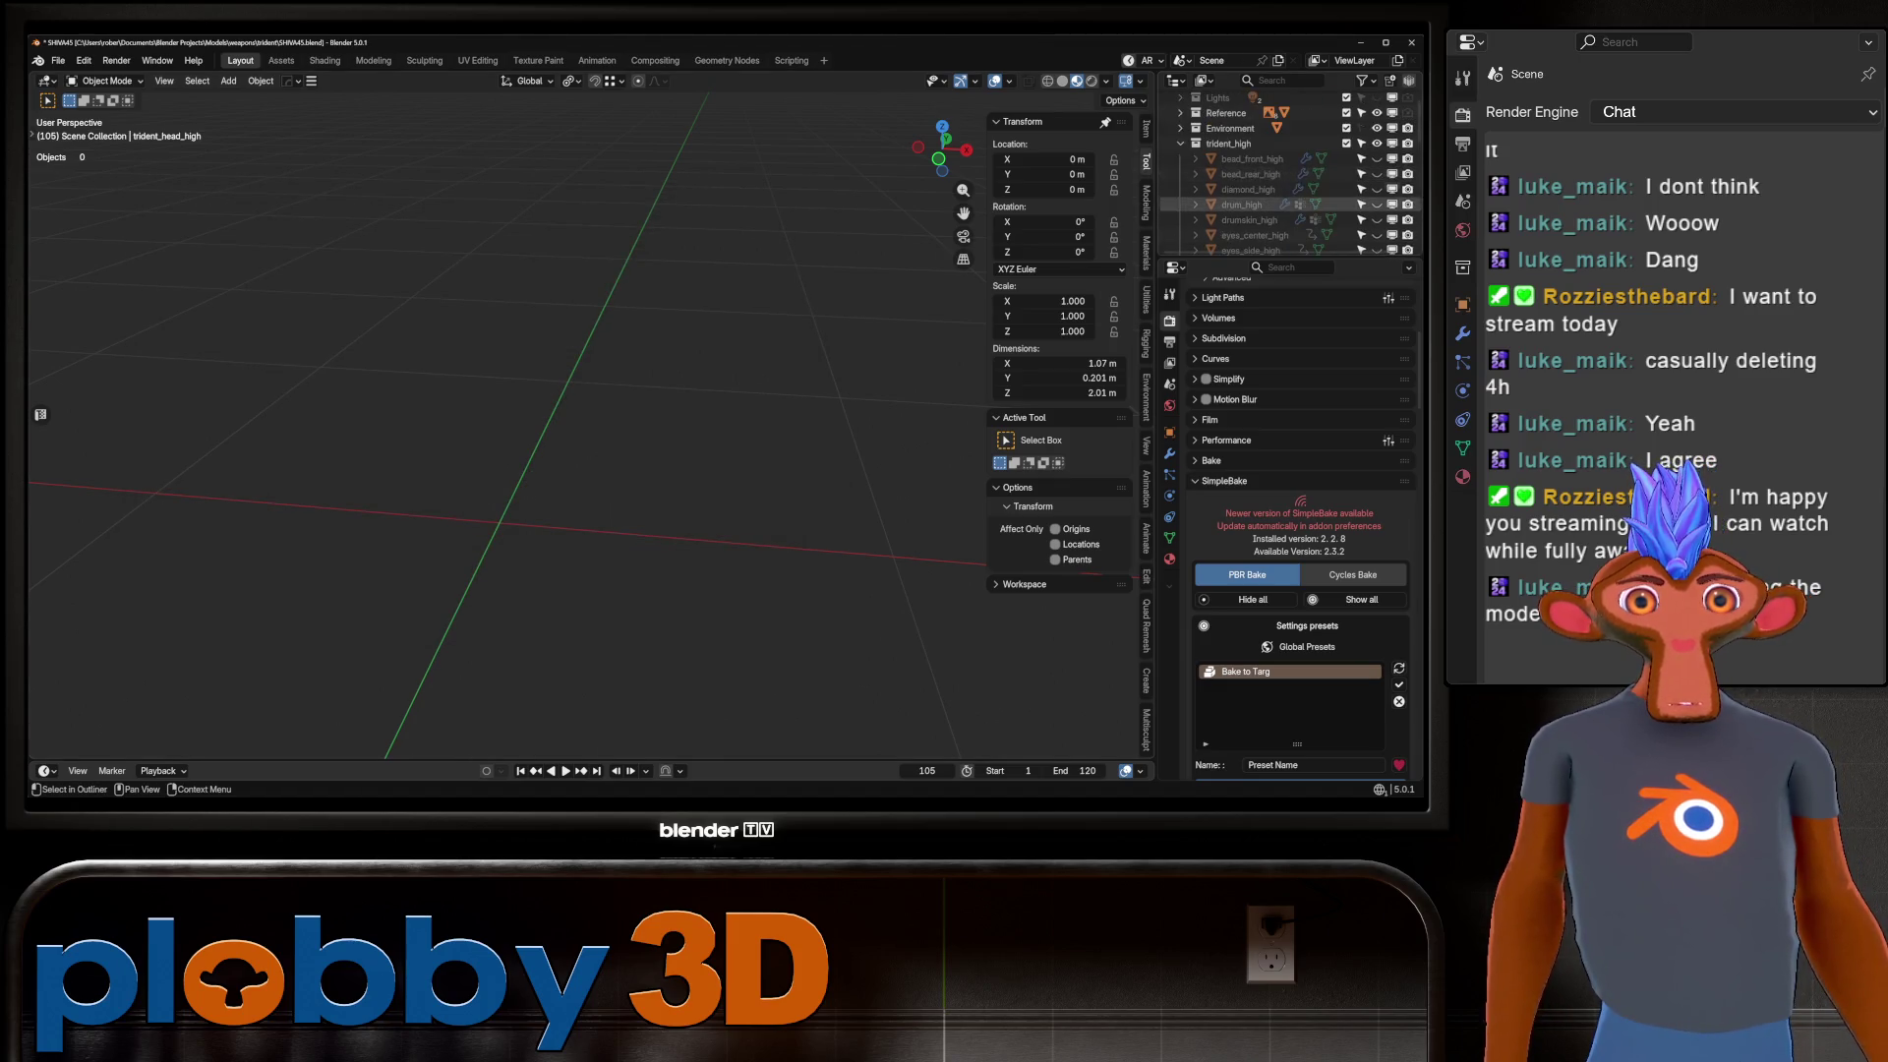
# Unhide the trident_low collection to bring back the 15 low-poly objects.
pyautogui.scroll(-5, 1269, 177)
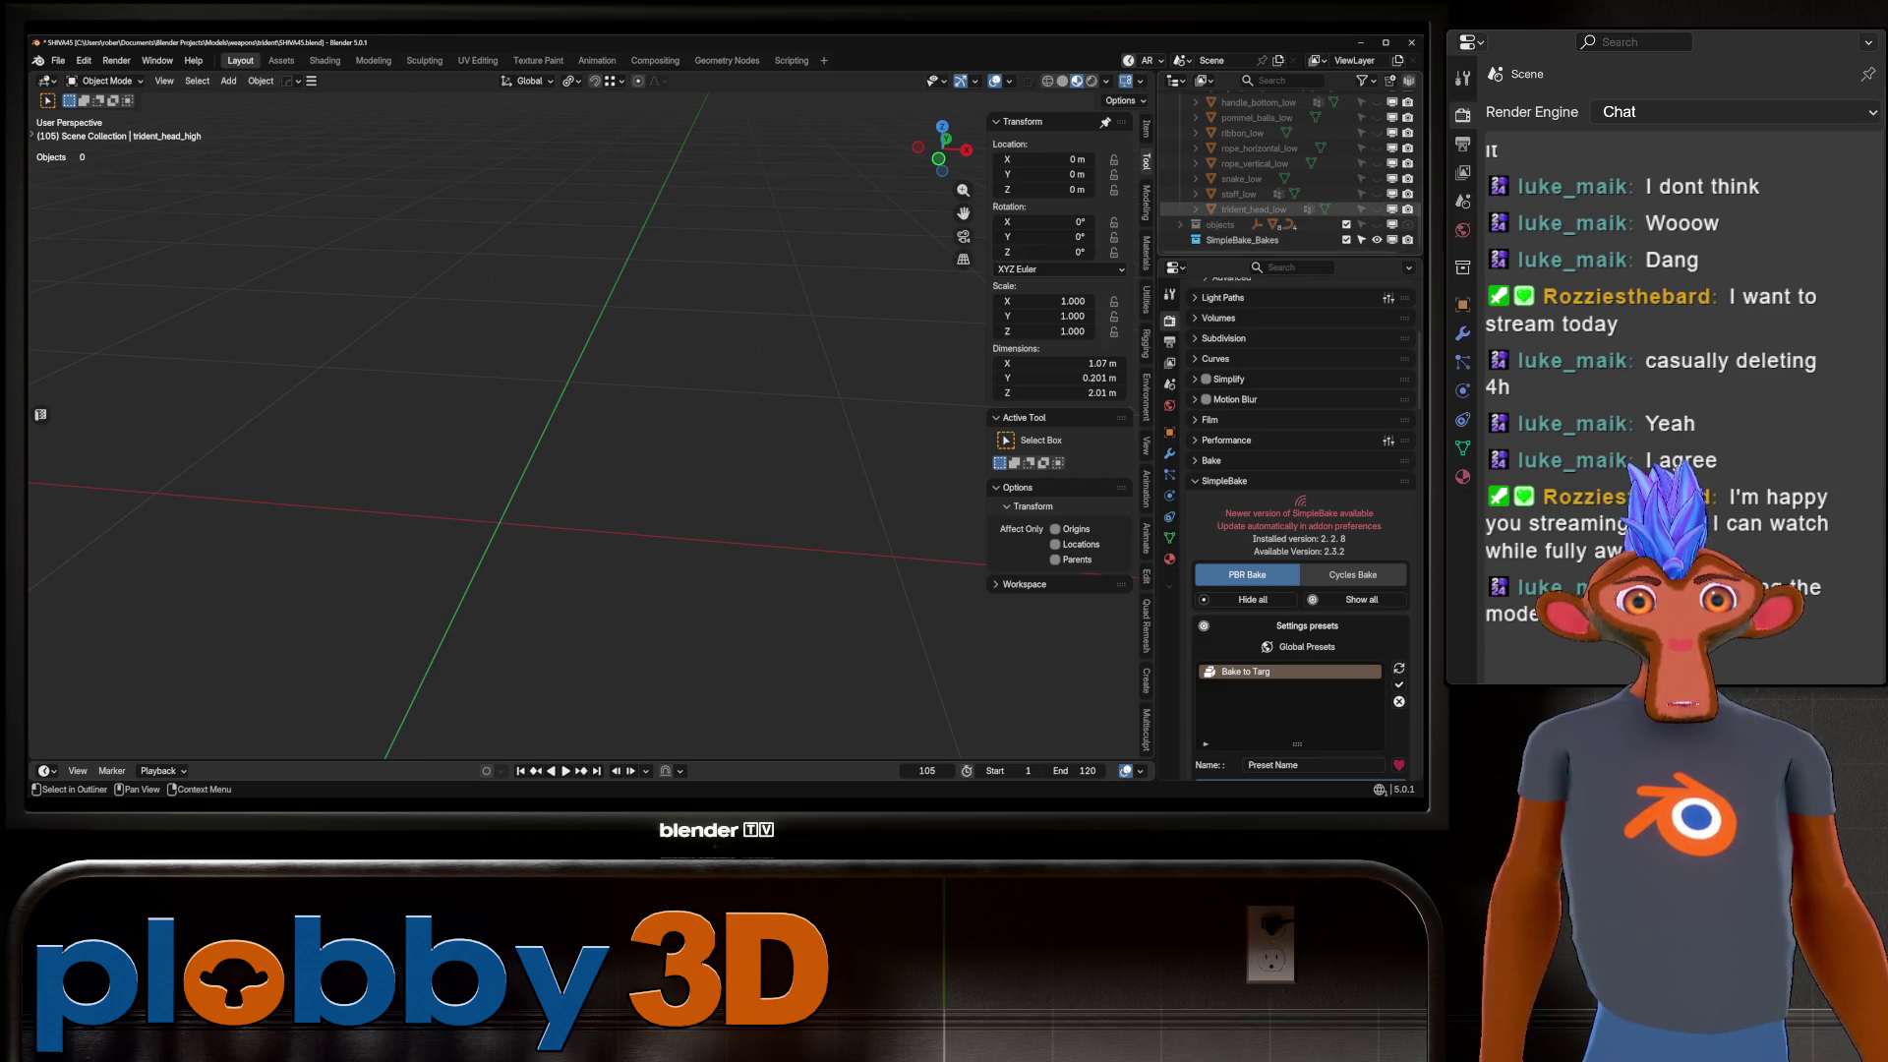
pyautogui.scroll(5, 1268, 177)
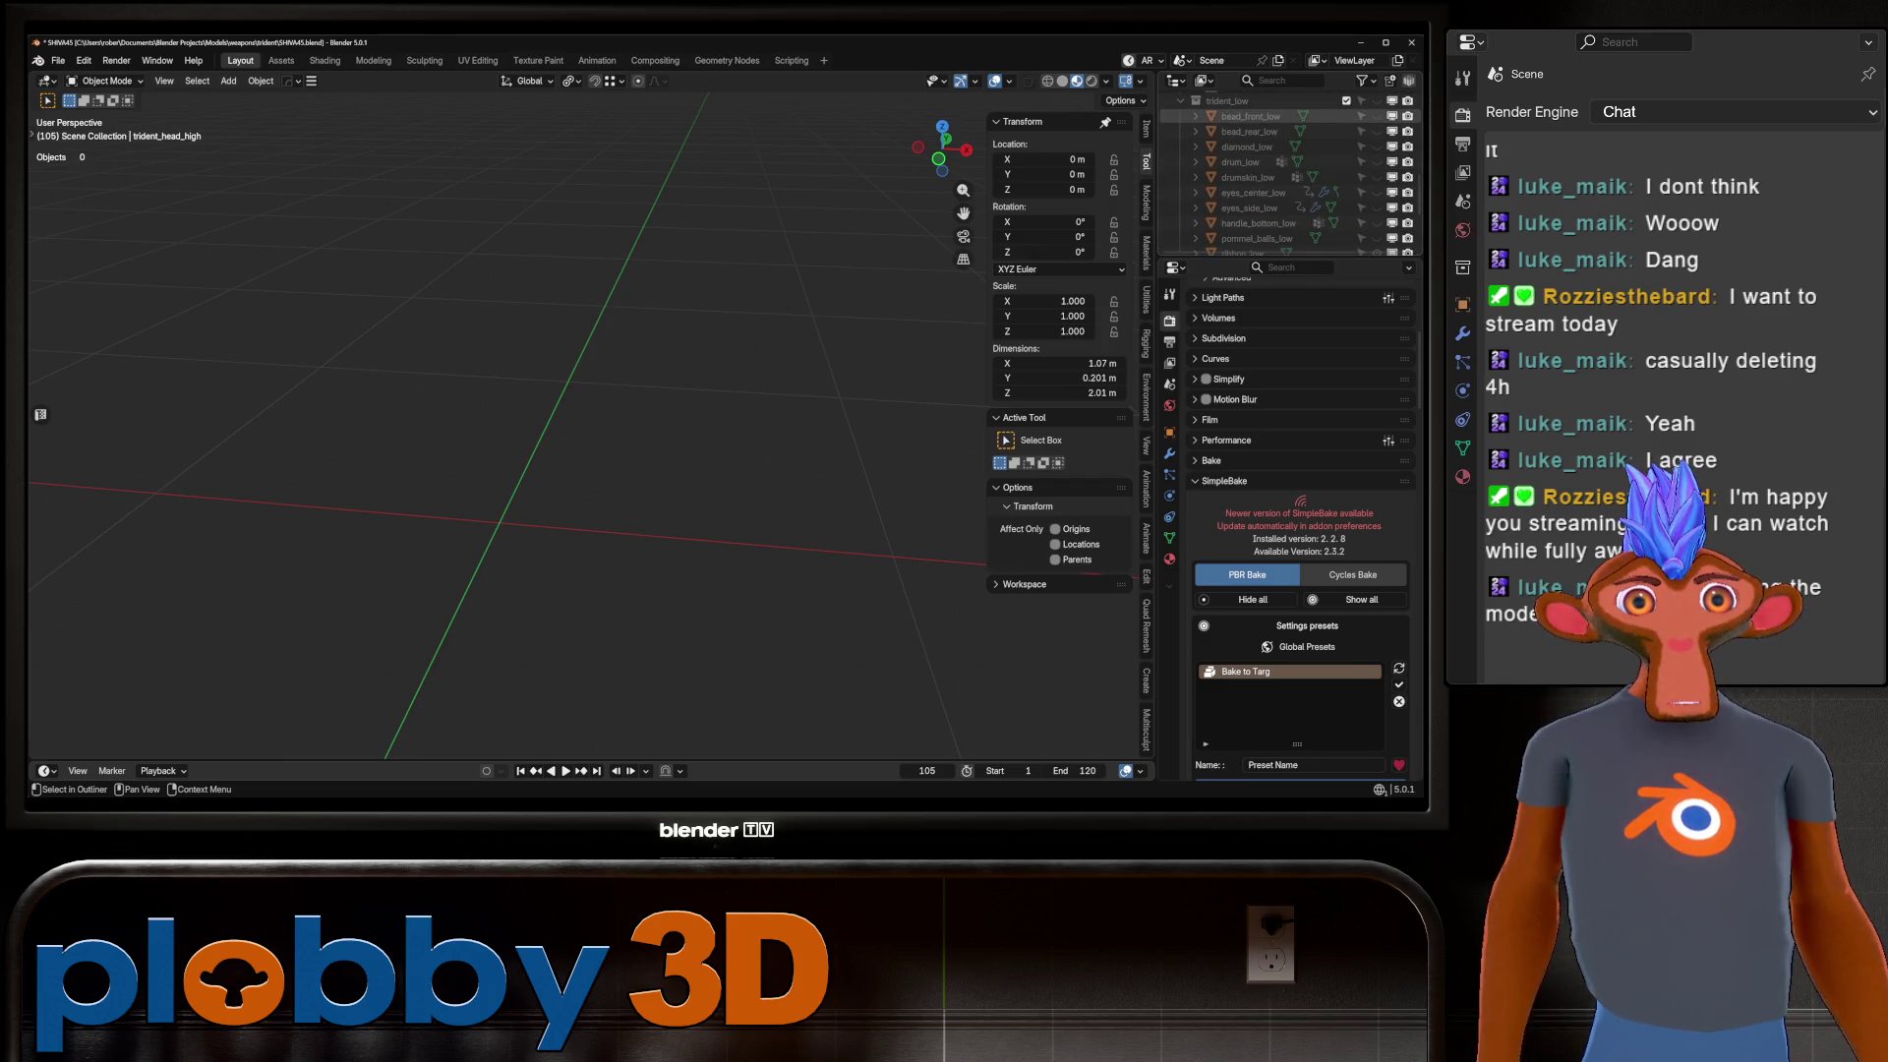
pyautogui.scroll(-1, 1258, 193)
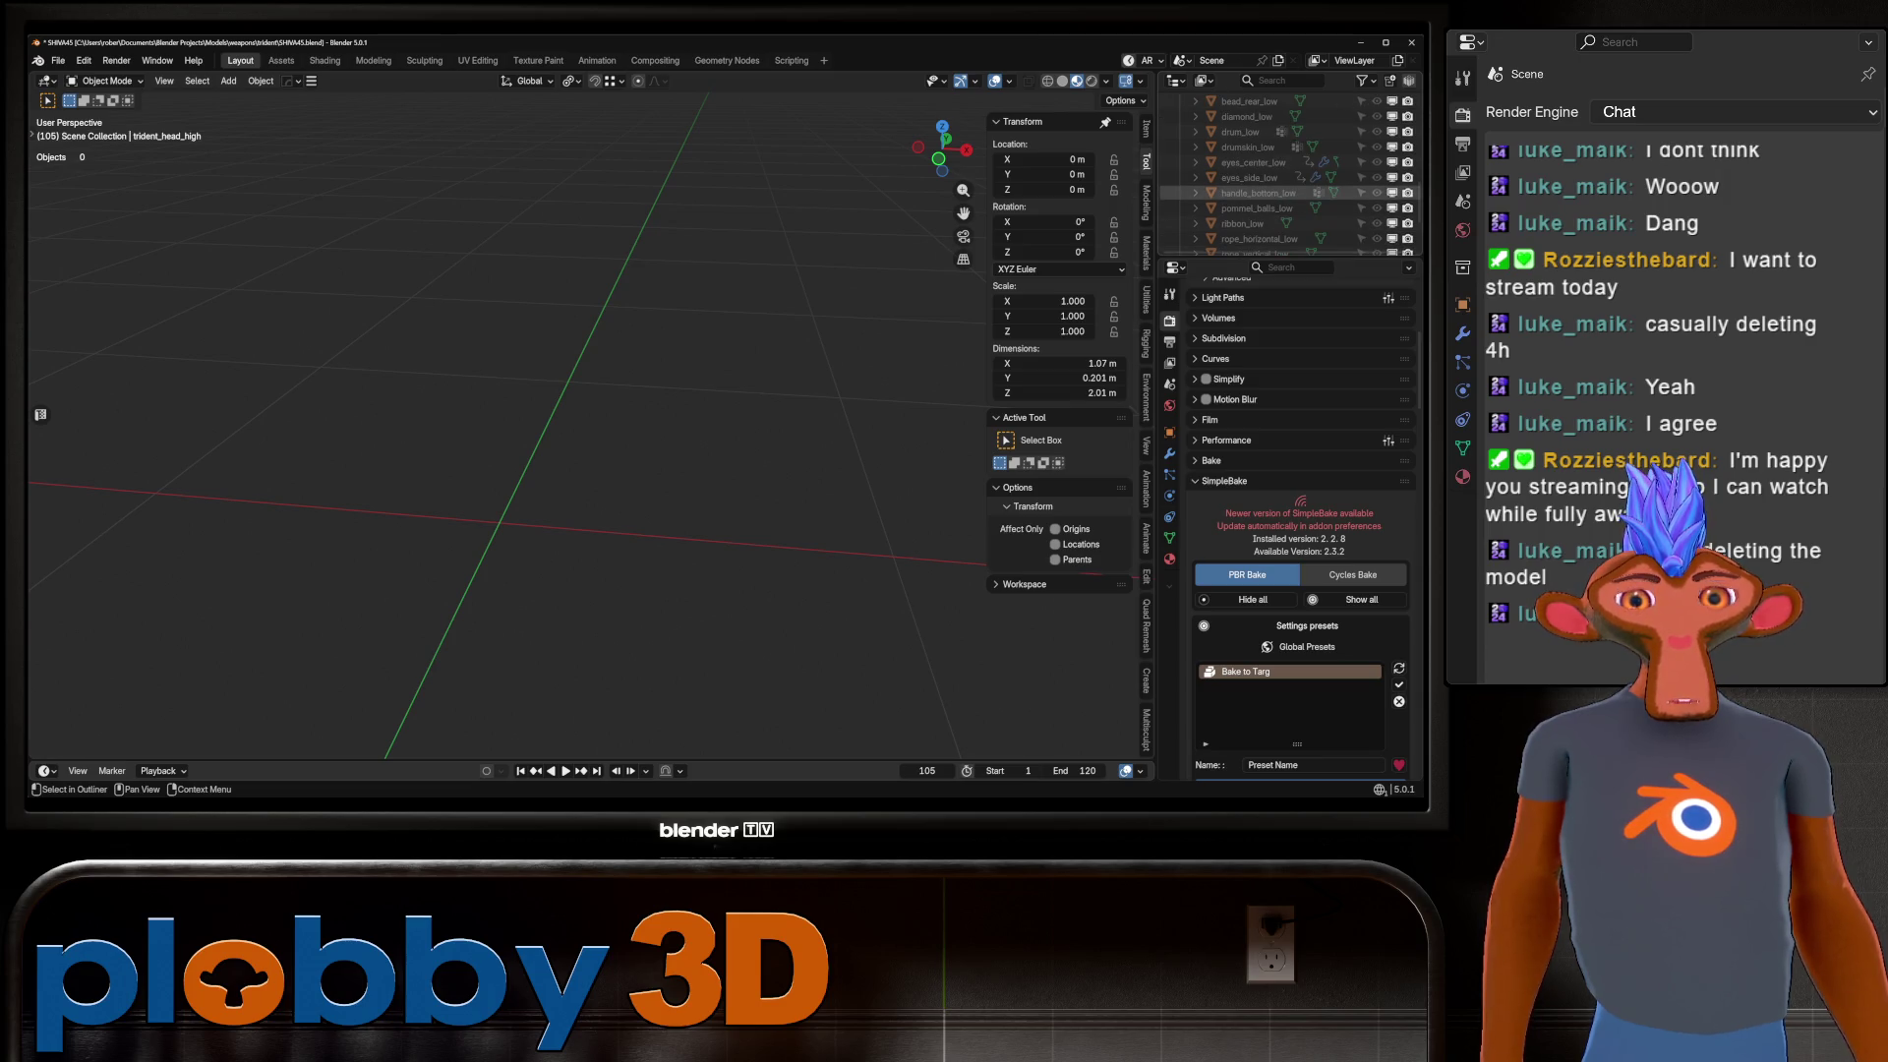
pyautogui.scroll(5, 1258, 217)
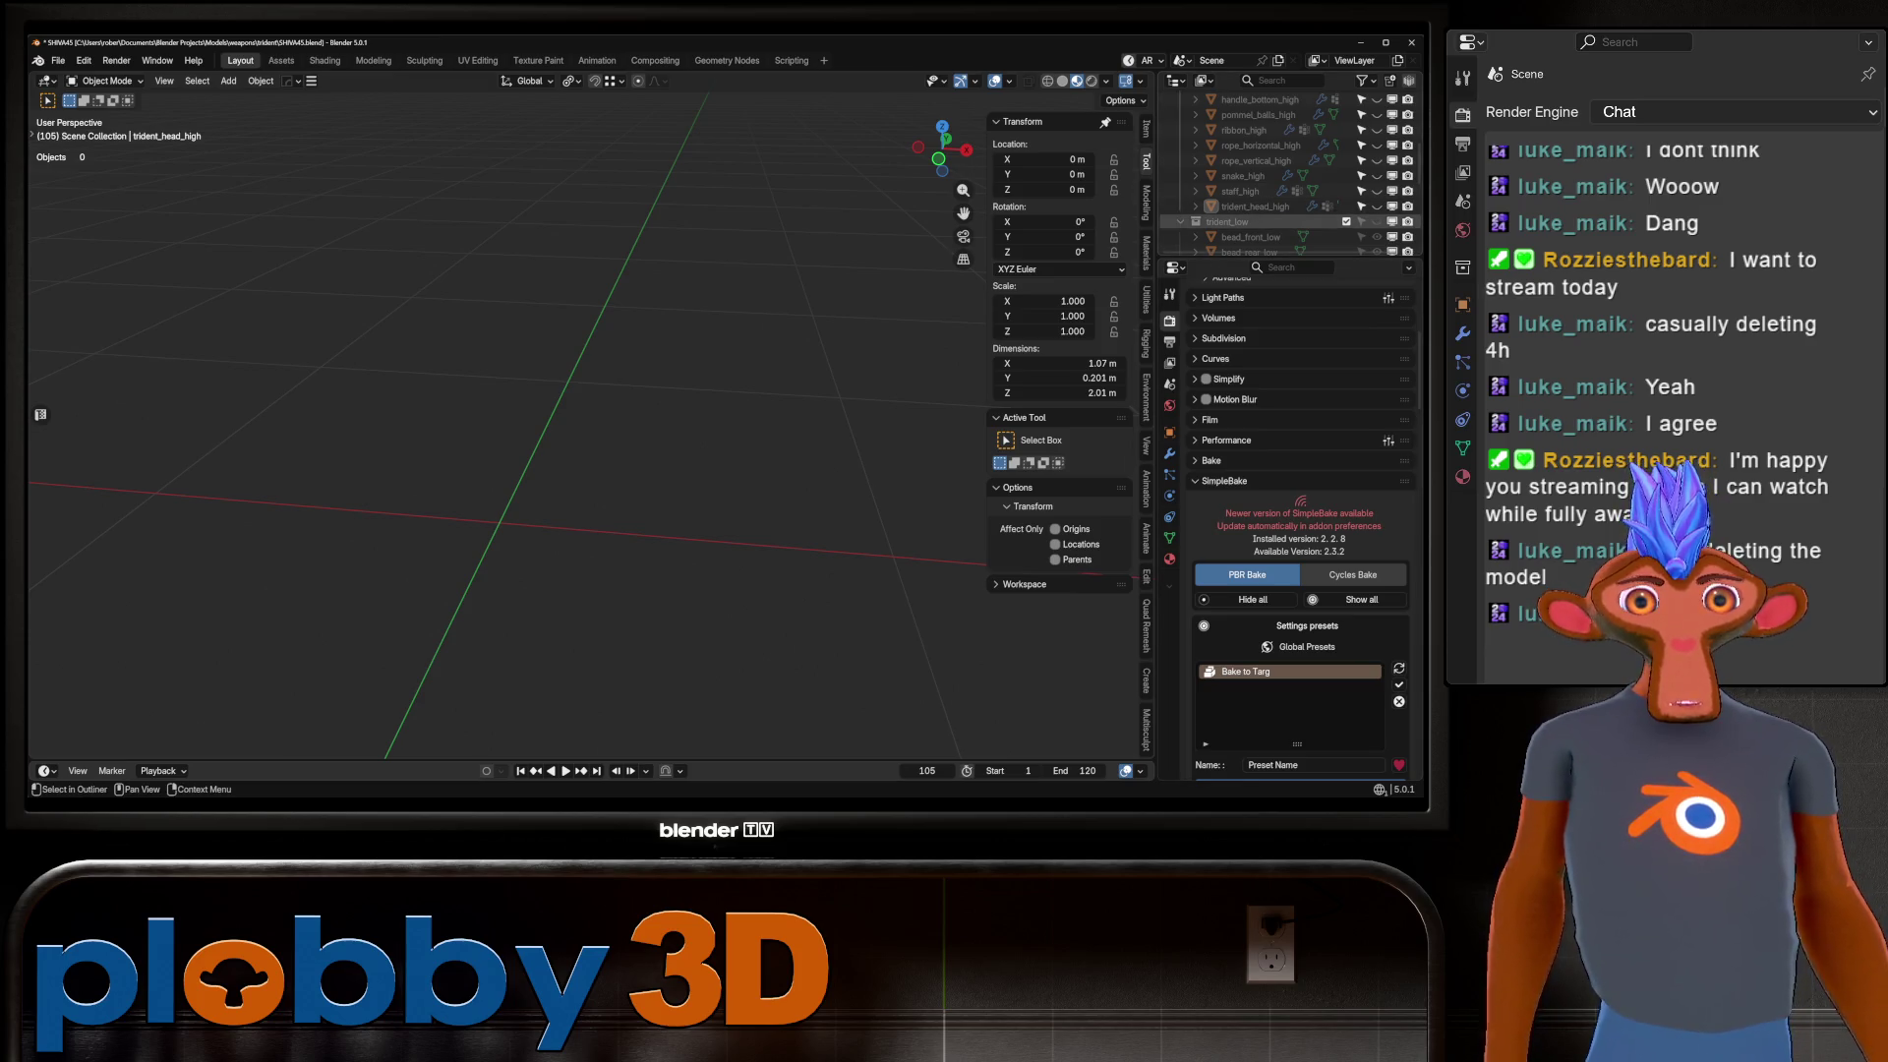
pyautogui.click(1376, 221)
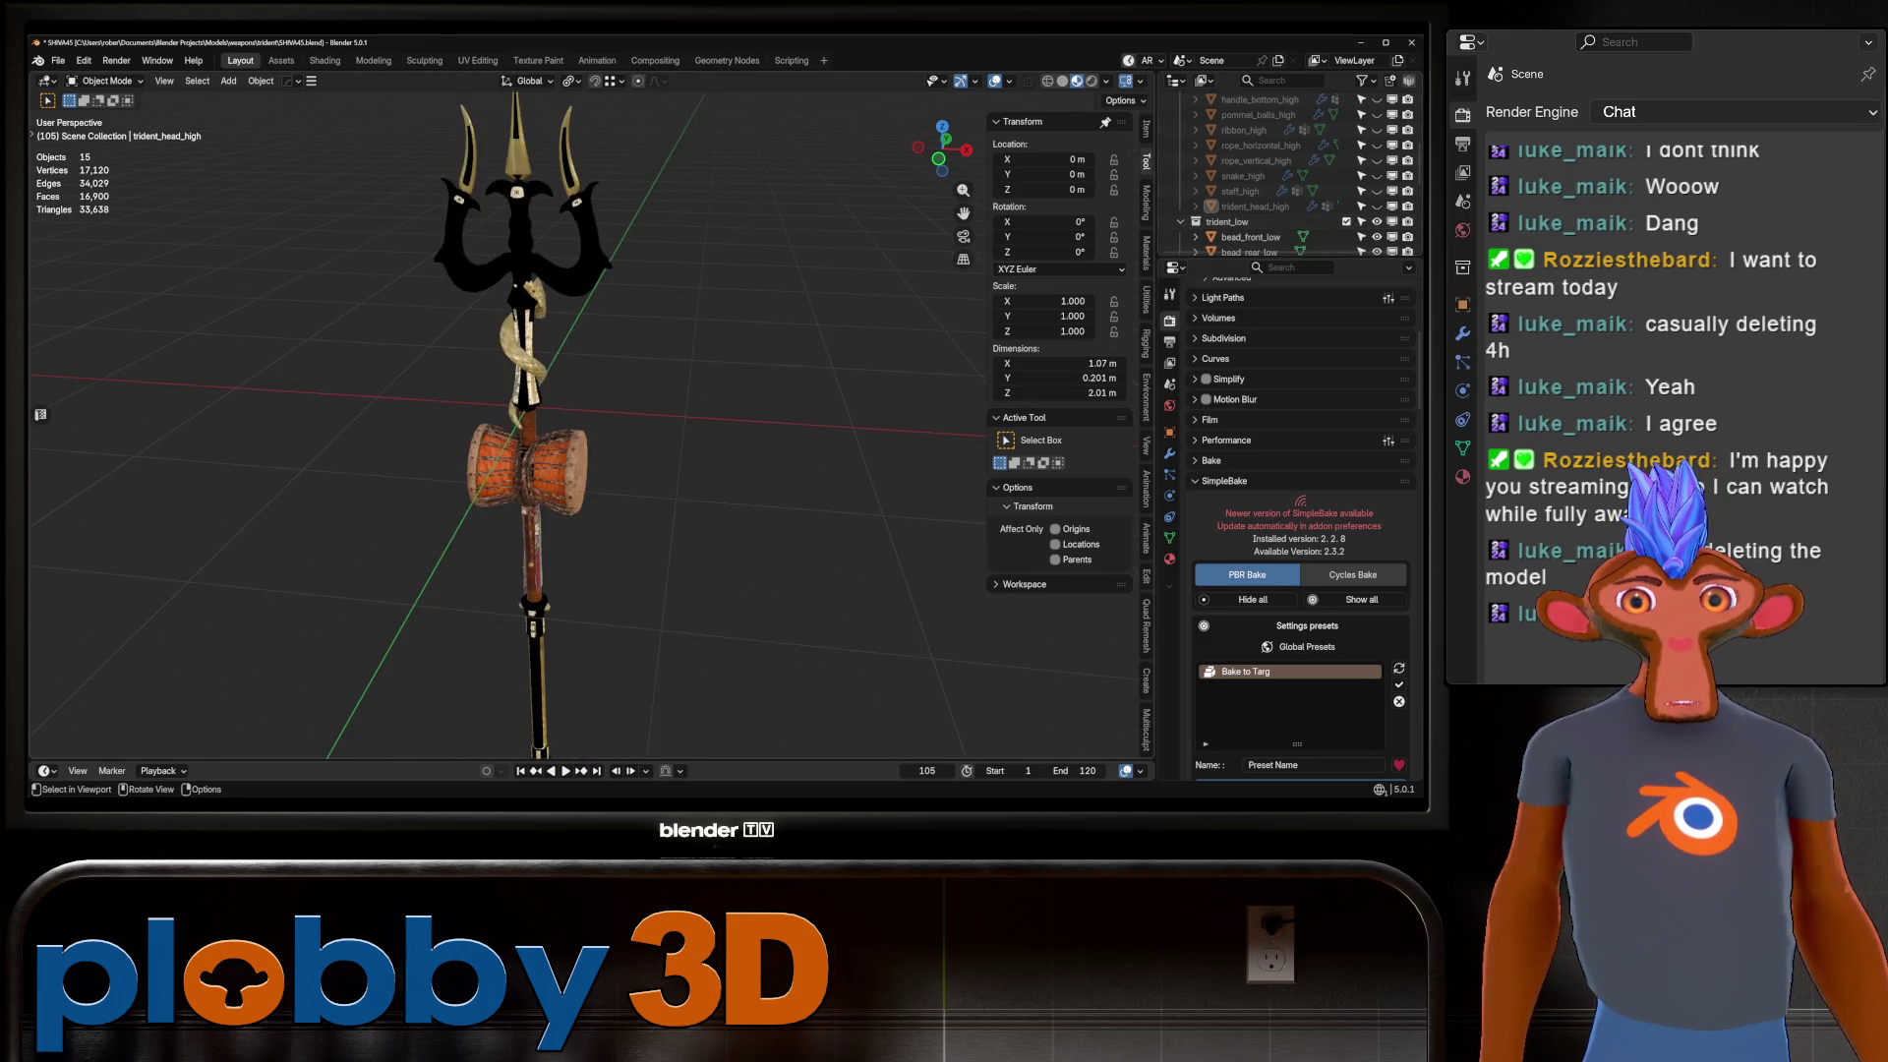
# Select and frame trident_head_low, then view its C_Gold_Base nodes in the Shading workspace.
pyautogui.click(511, 196)
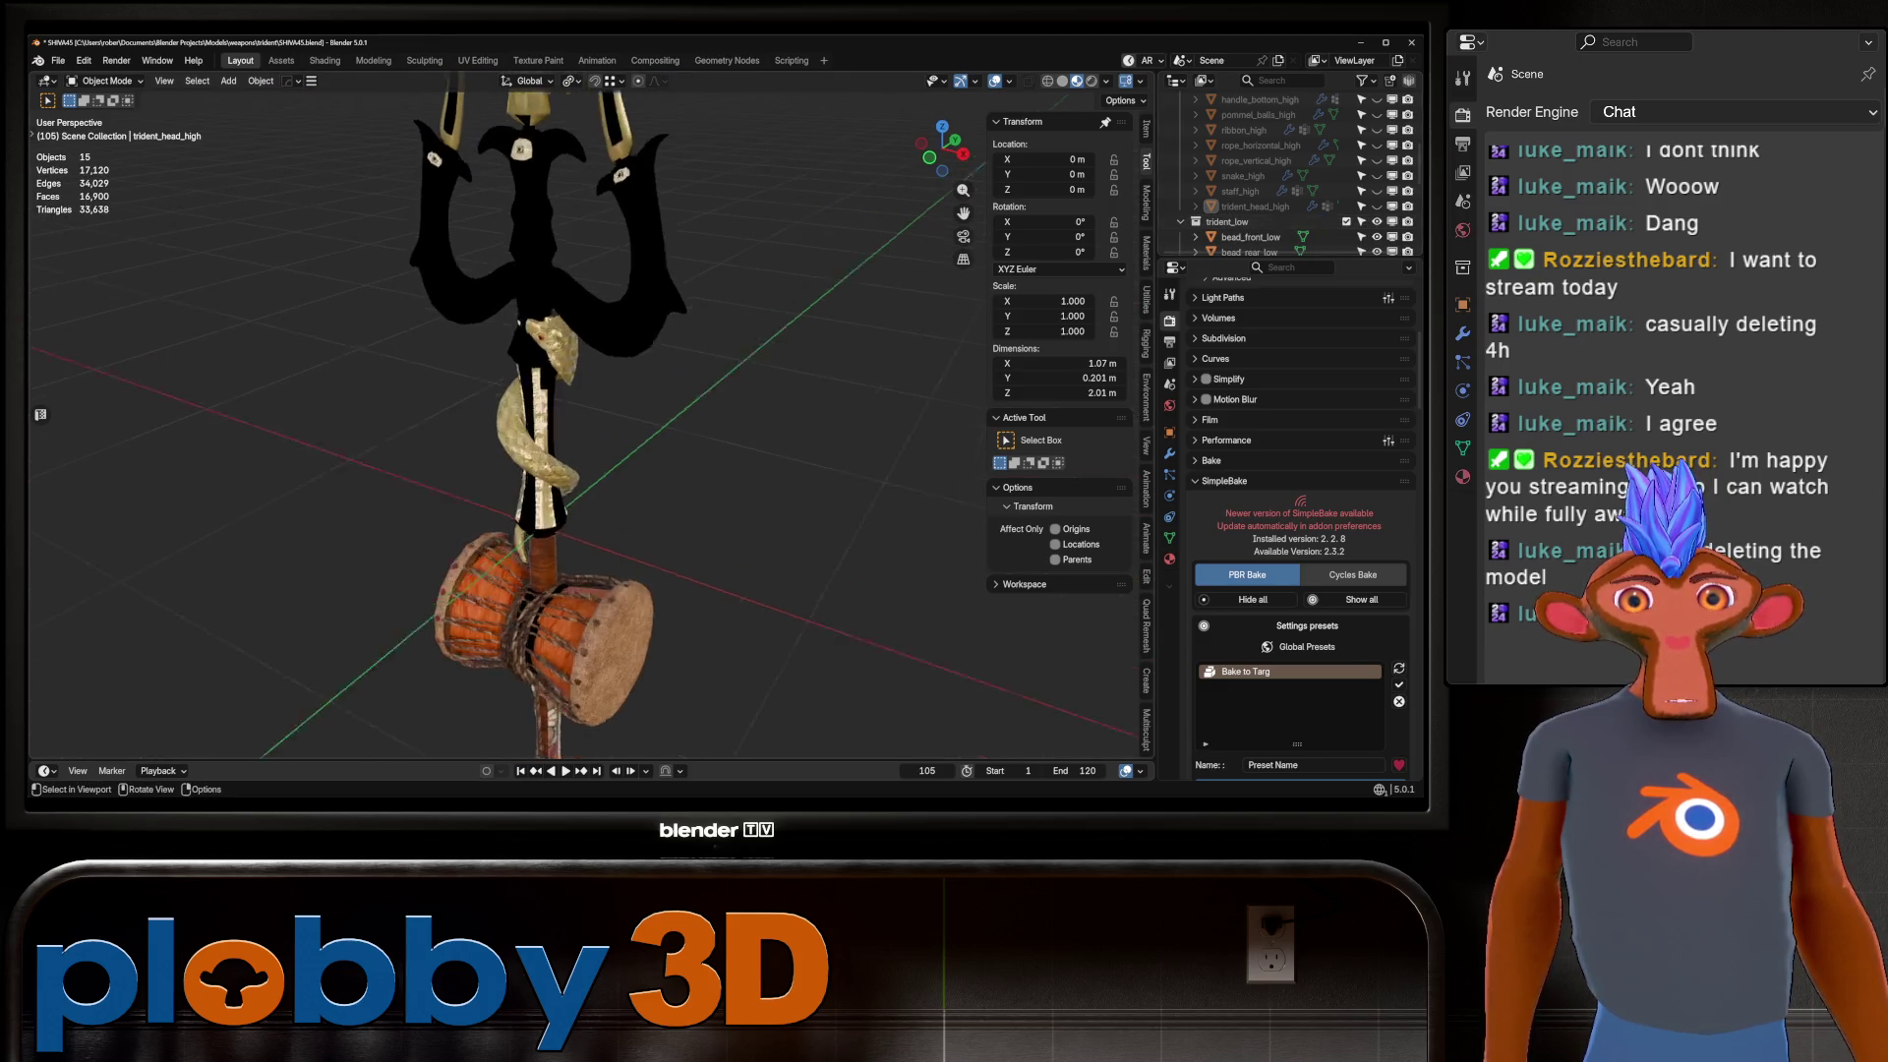
pyautogui.press('KP_Decimal')
pyautogui.press('shift')
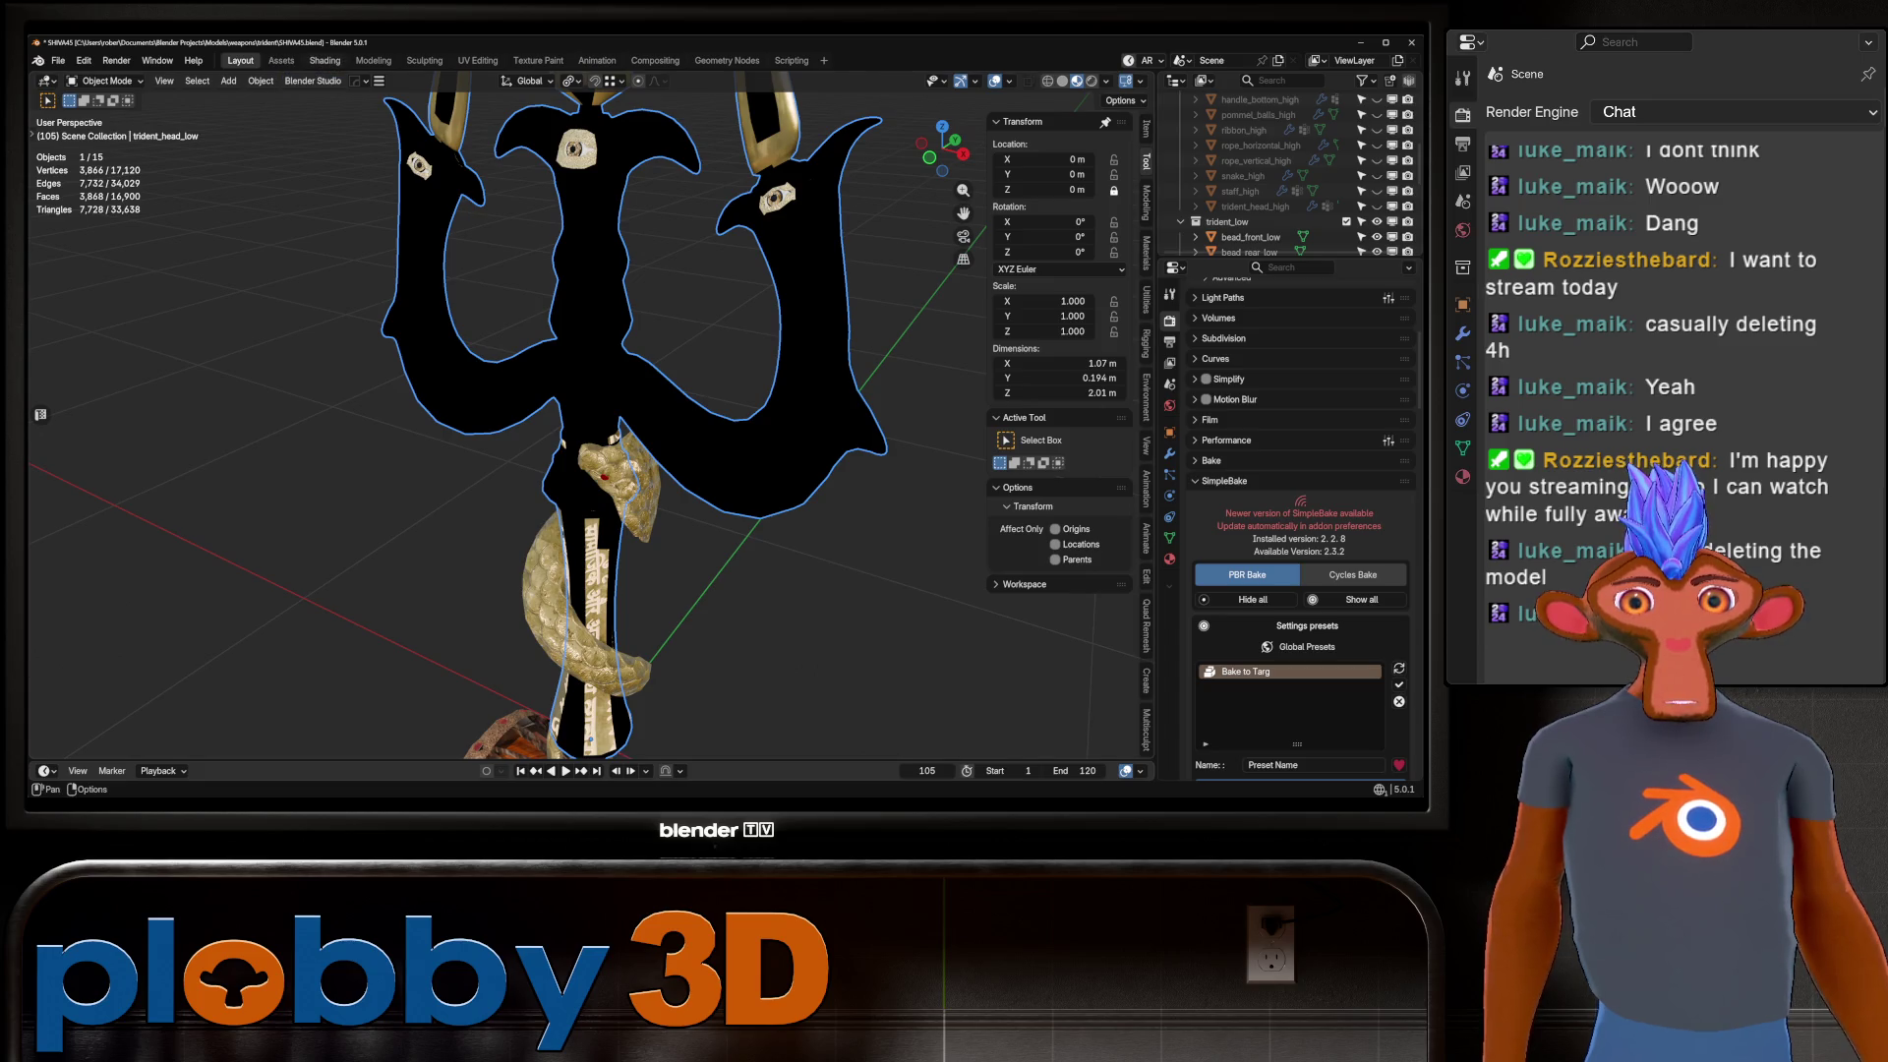
pyautogui.click(324, 60)
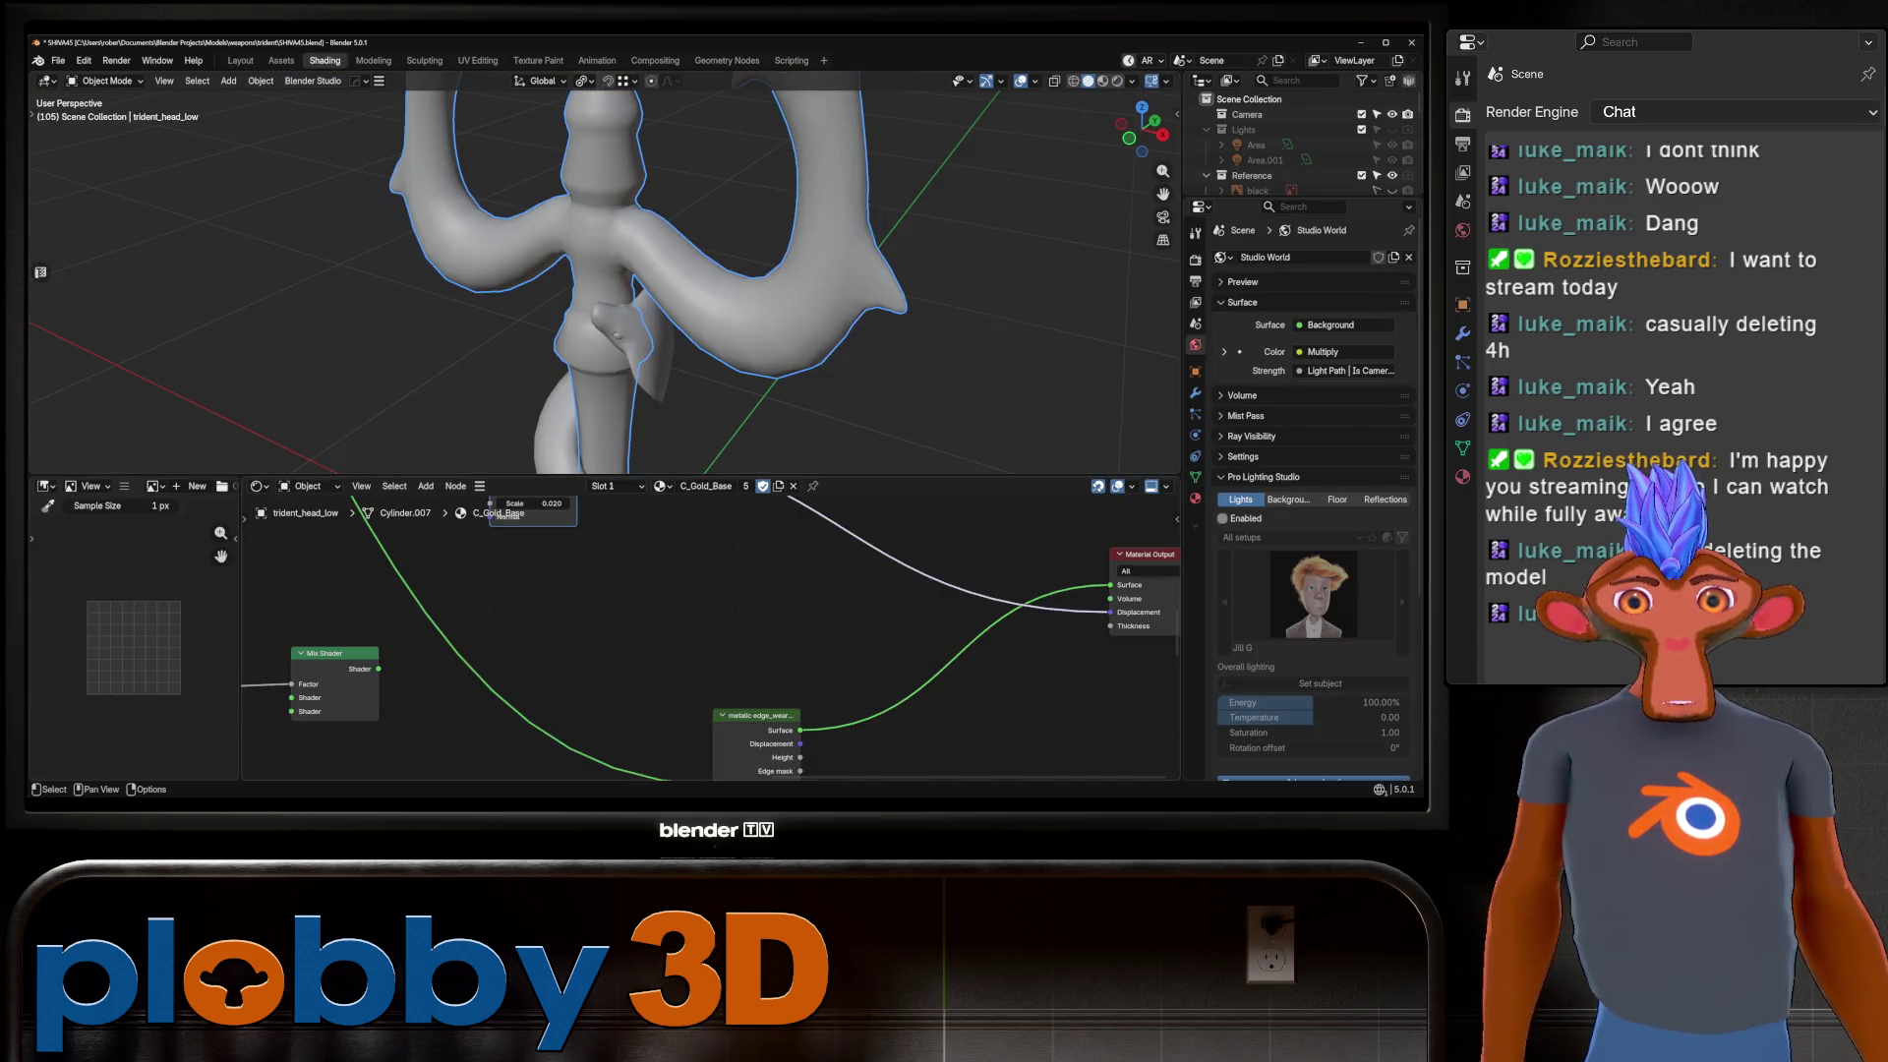
# Pan through the gold material node tree and frame all of its nodes.
pyautogui.scroll(-3, 558, 689)
pyautogui.moveTo(590, 639)
pyautogui.mouseDown(button='middle')
pyautogui.moveTo(792, 737)
pyautogui.moveTo(792, 623)
pyautogui.mouseUp(button='middle')
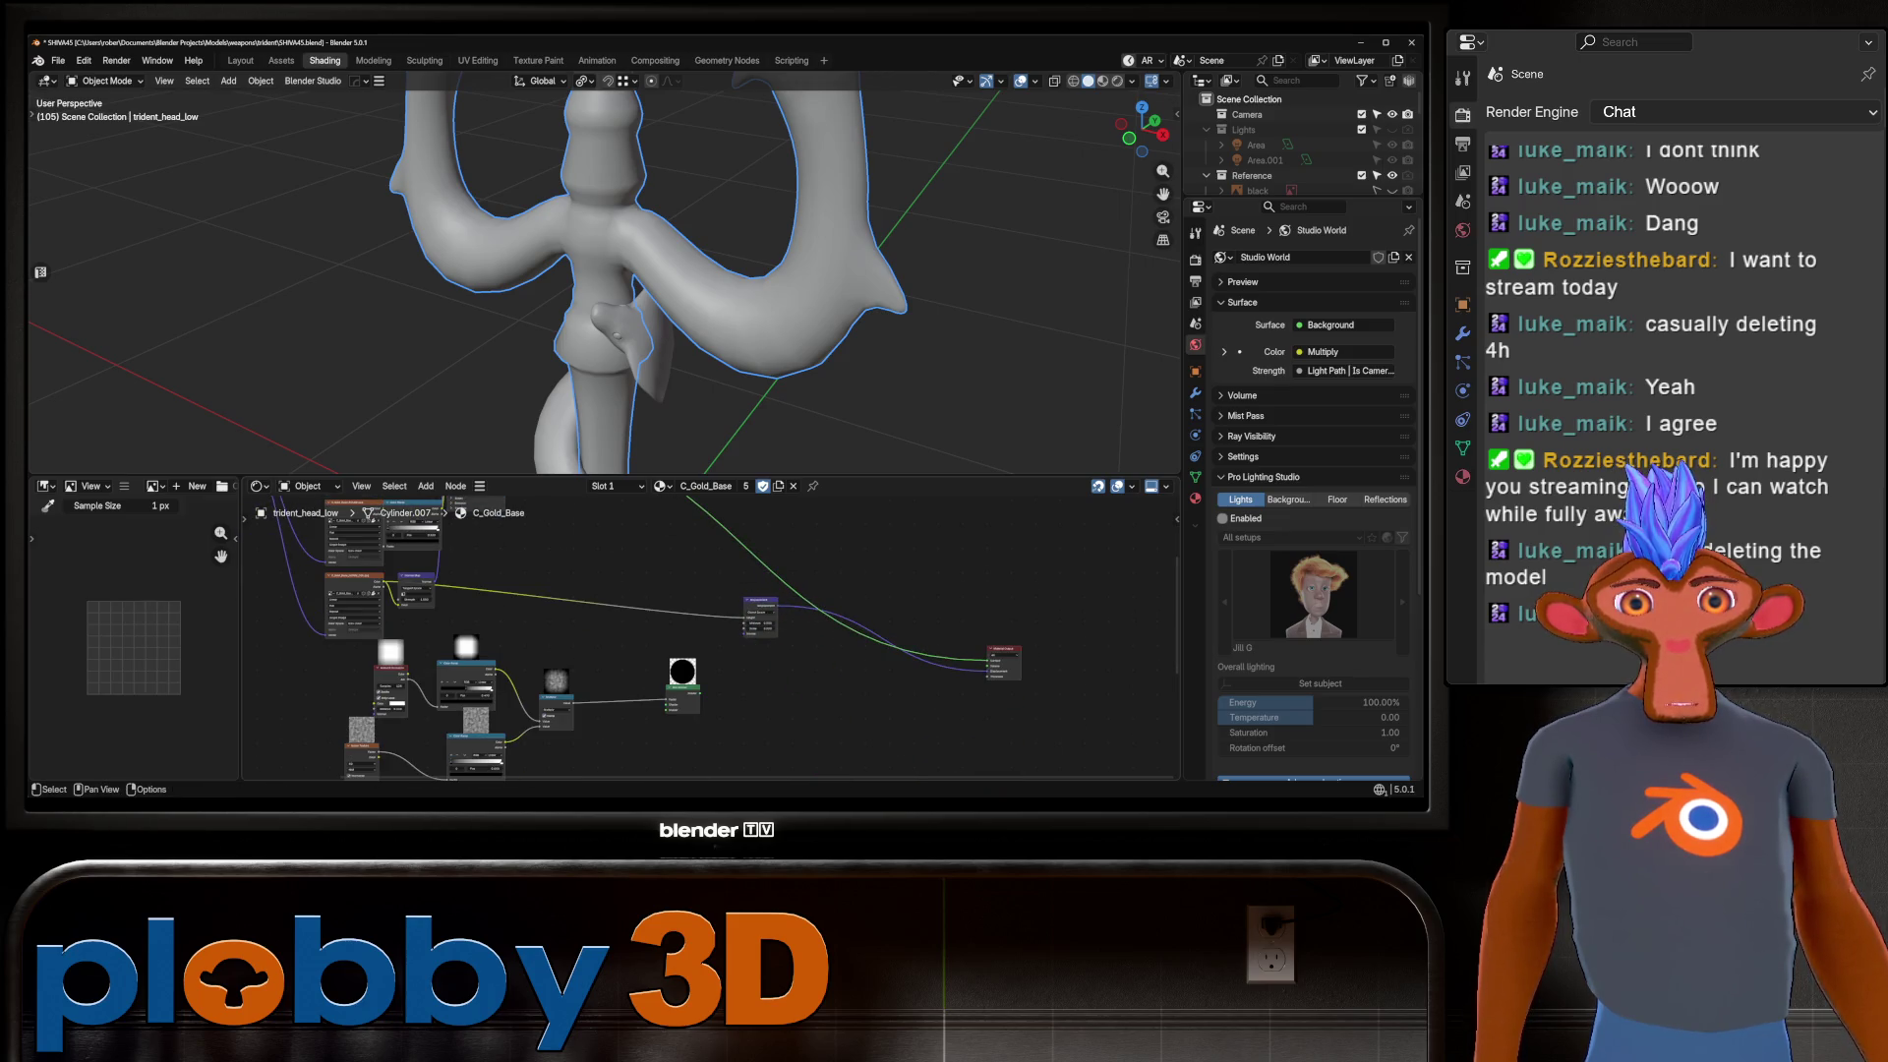
pyautogui.scroll(-3, 688, 639)
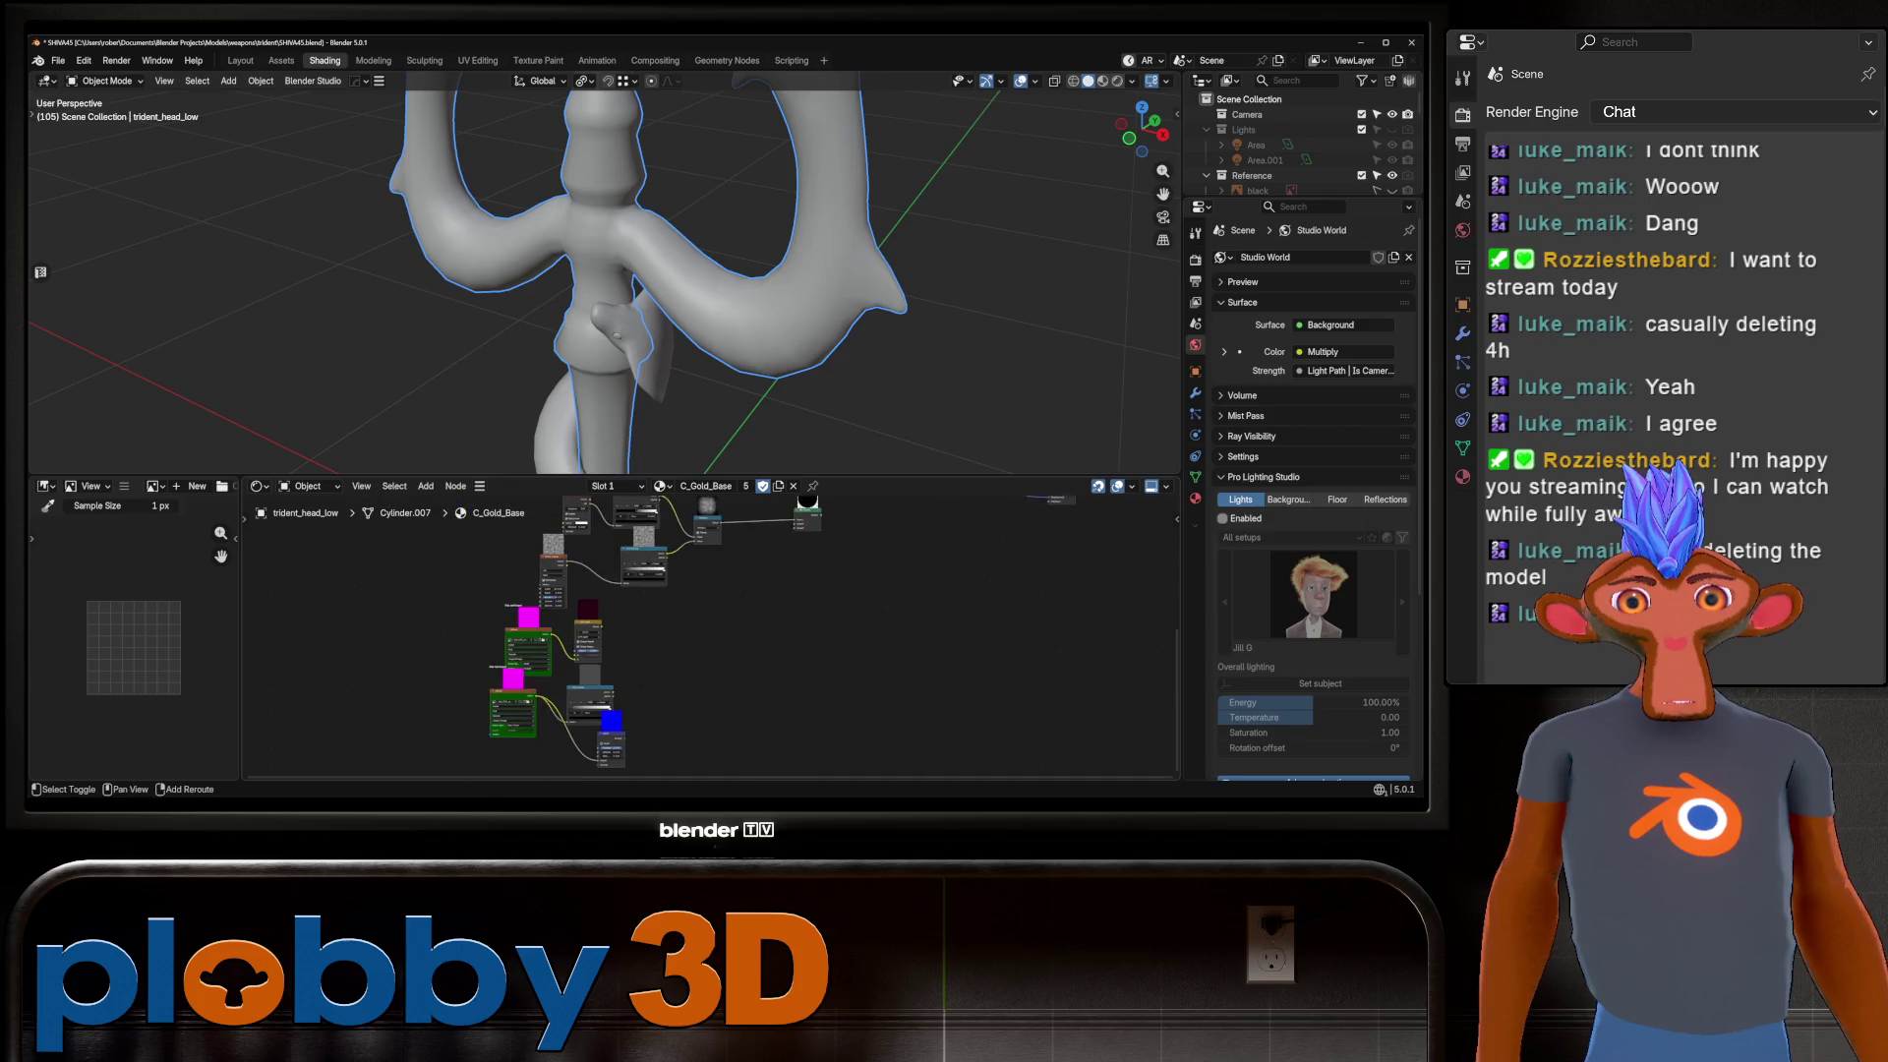
pyautogui.scroll(-2, 539, 557)
pyautogui.moveTo(797, 735); pyautogui.dragTo(504, 566)
pyautogui.press('KP_Decimal')
pyautogui.scroll(5, 548, 511)
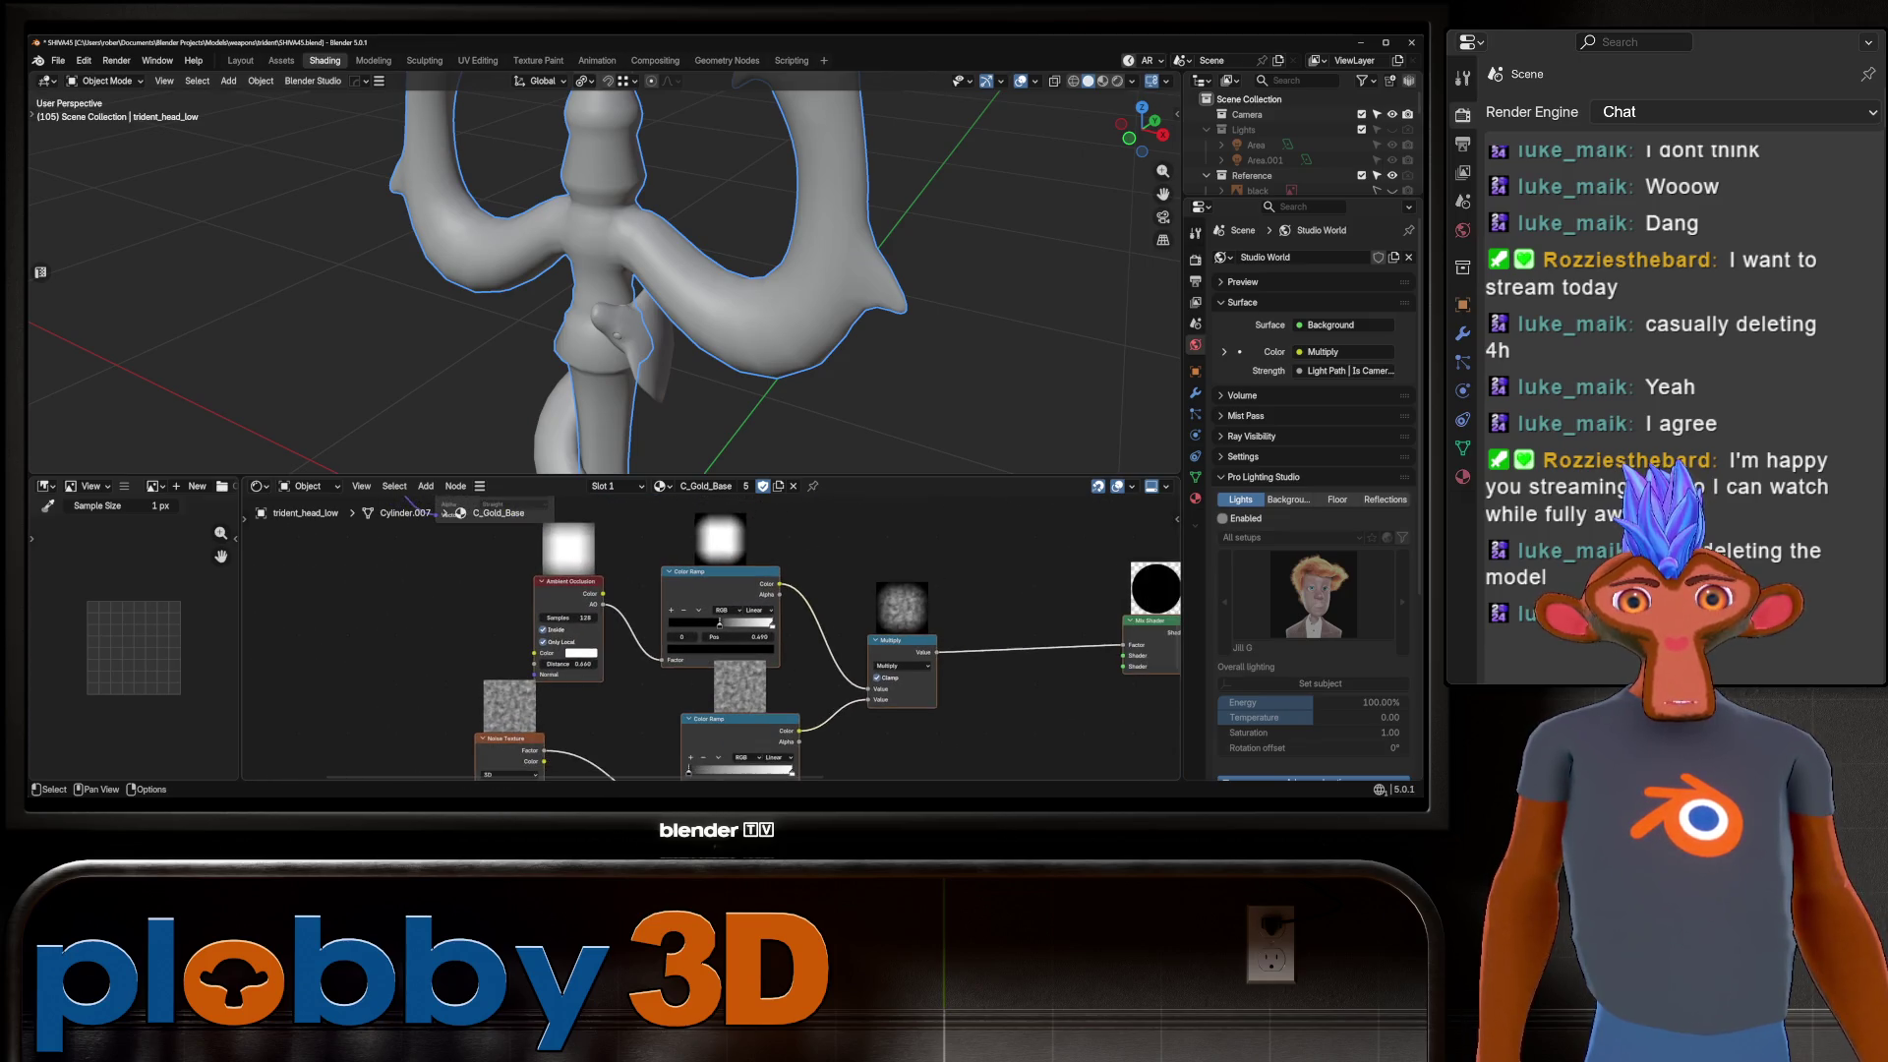
pyautogui.scroll(-4, 629, 295)
# Switch the viewport to Material Preview and orbit onto the trident shaft and snake.
pyautogui.moveTo(629, 295); pyautogui.dragTo(649, 295, button='middle')
pyautogui.scroll(2, 649, 295)
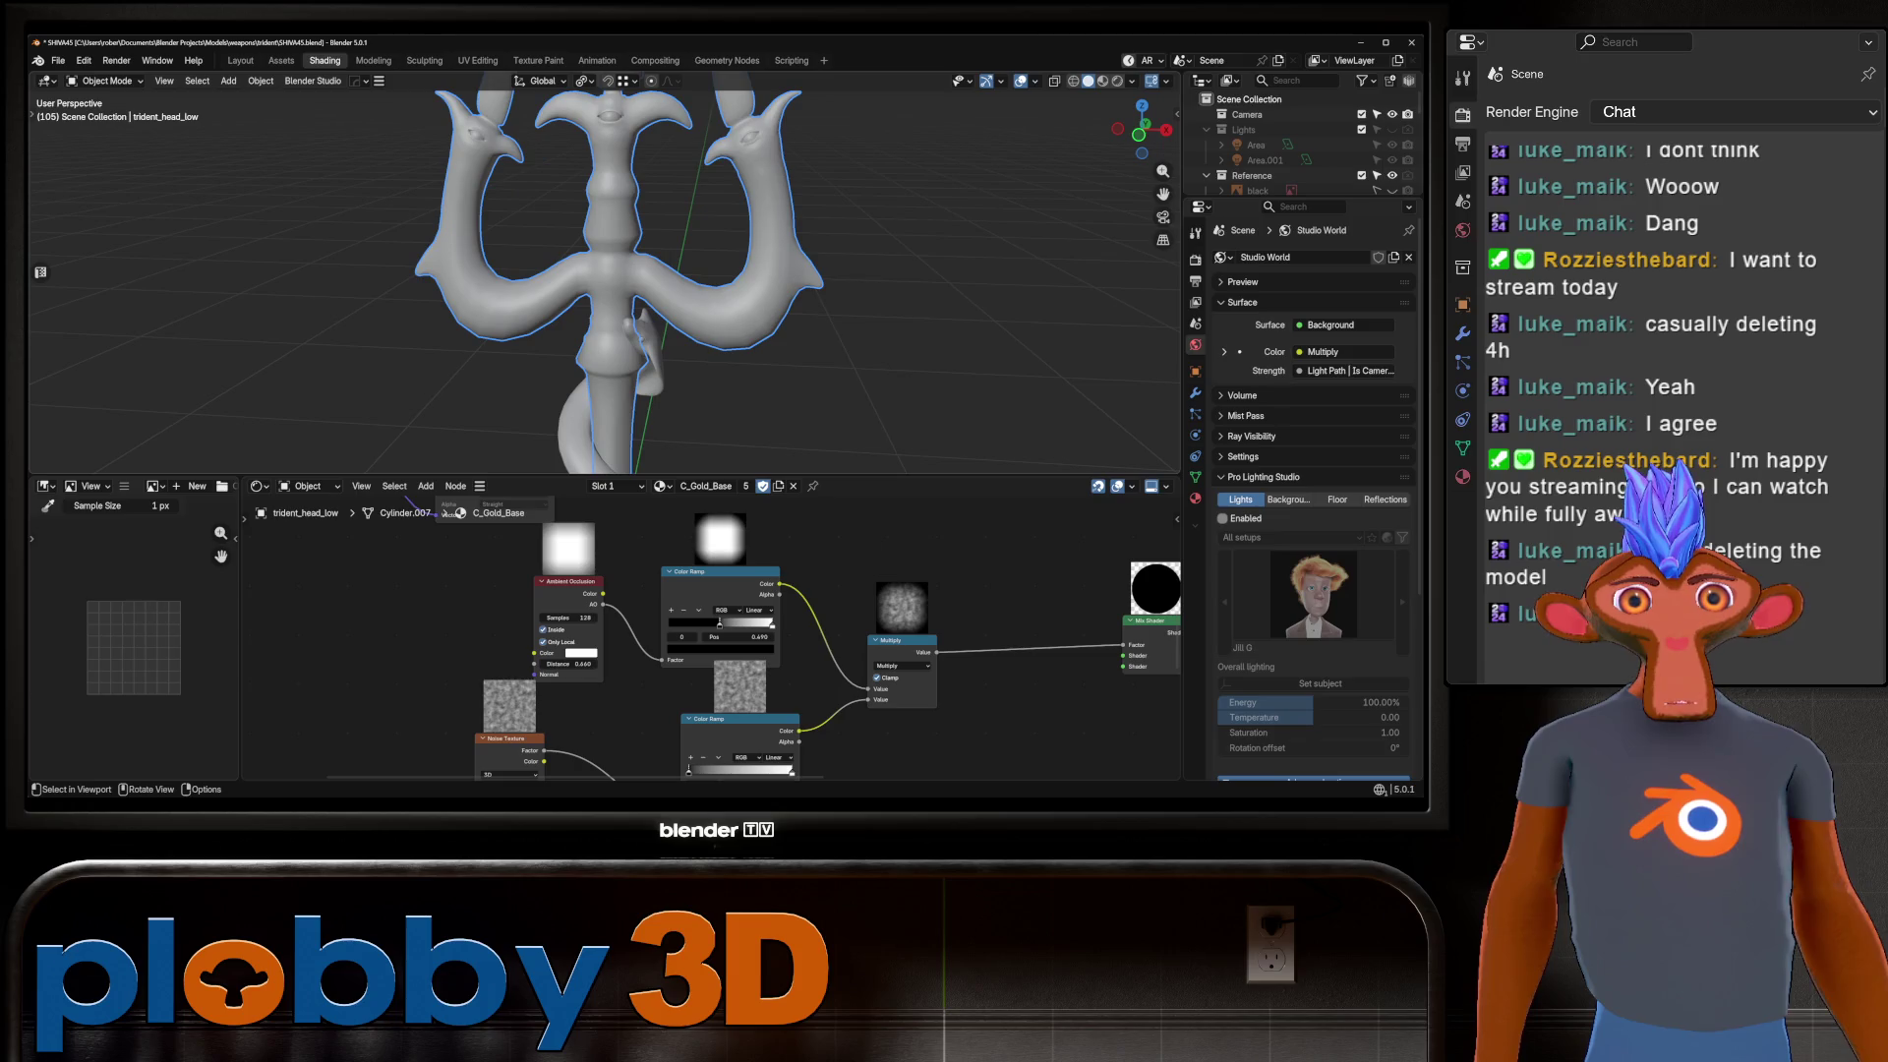
pyautogui.click(1102, 80)
pyautogui.scroll(3, 629, 295)
pyautogui.moveTo(629, 295)
pyautogui.mouseDown(button='middle')
pyautogui.moveTo(648, 285)
pyautogui.moveTo(625, 256)
pyautogui.moveTo(639, 246)
pyautogui.moveTo(580, 364)
pyautogui.moveTo(629, 393)
pyautogui.moveTo(610, 403)
pyautogui.moveTo(649, 354)
pyautogui.moveTo(649, 432)
pyautogui.moveTo(590, 373)
pyautogui.mouseUp(button='middle')
pyautogui.scroll(3, 649, 285)
pyautogui.scroll(3, 639, 246)
# Return to the Layout workspace and zoom on the gold and wooden trident.
pyautogui.click(240, 60)
pyautogui.scroll(4, 629, 394)
pyautogui.scroll(3, 590, 413)
pyautogui.scroll(-3, 590, 412)
pyautogui.scroll(-3, 639, 413)
pyautogui.scroll(-4, 649, 433)
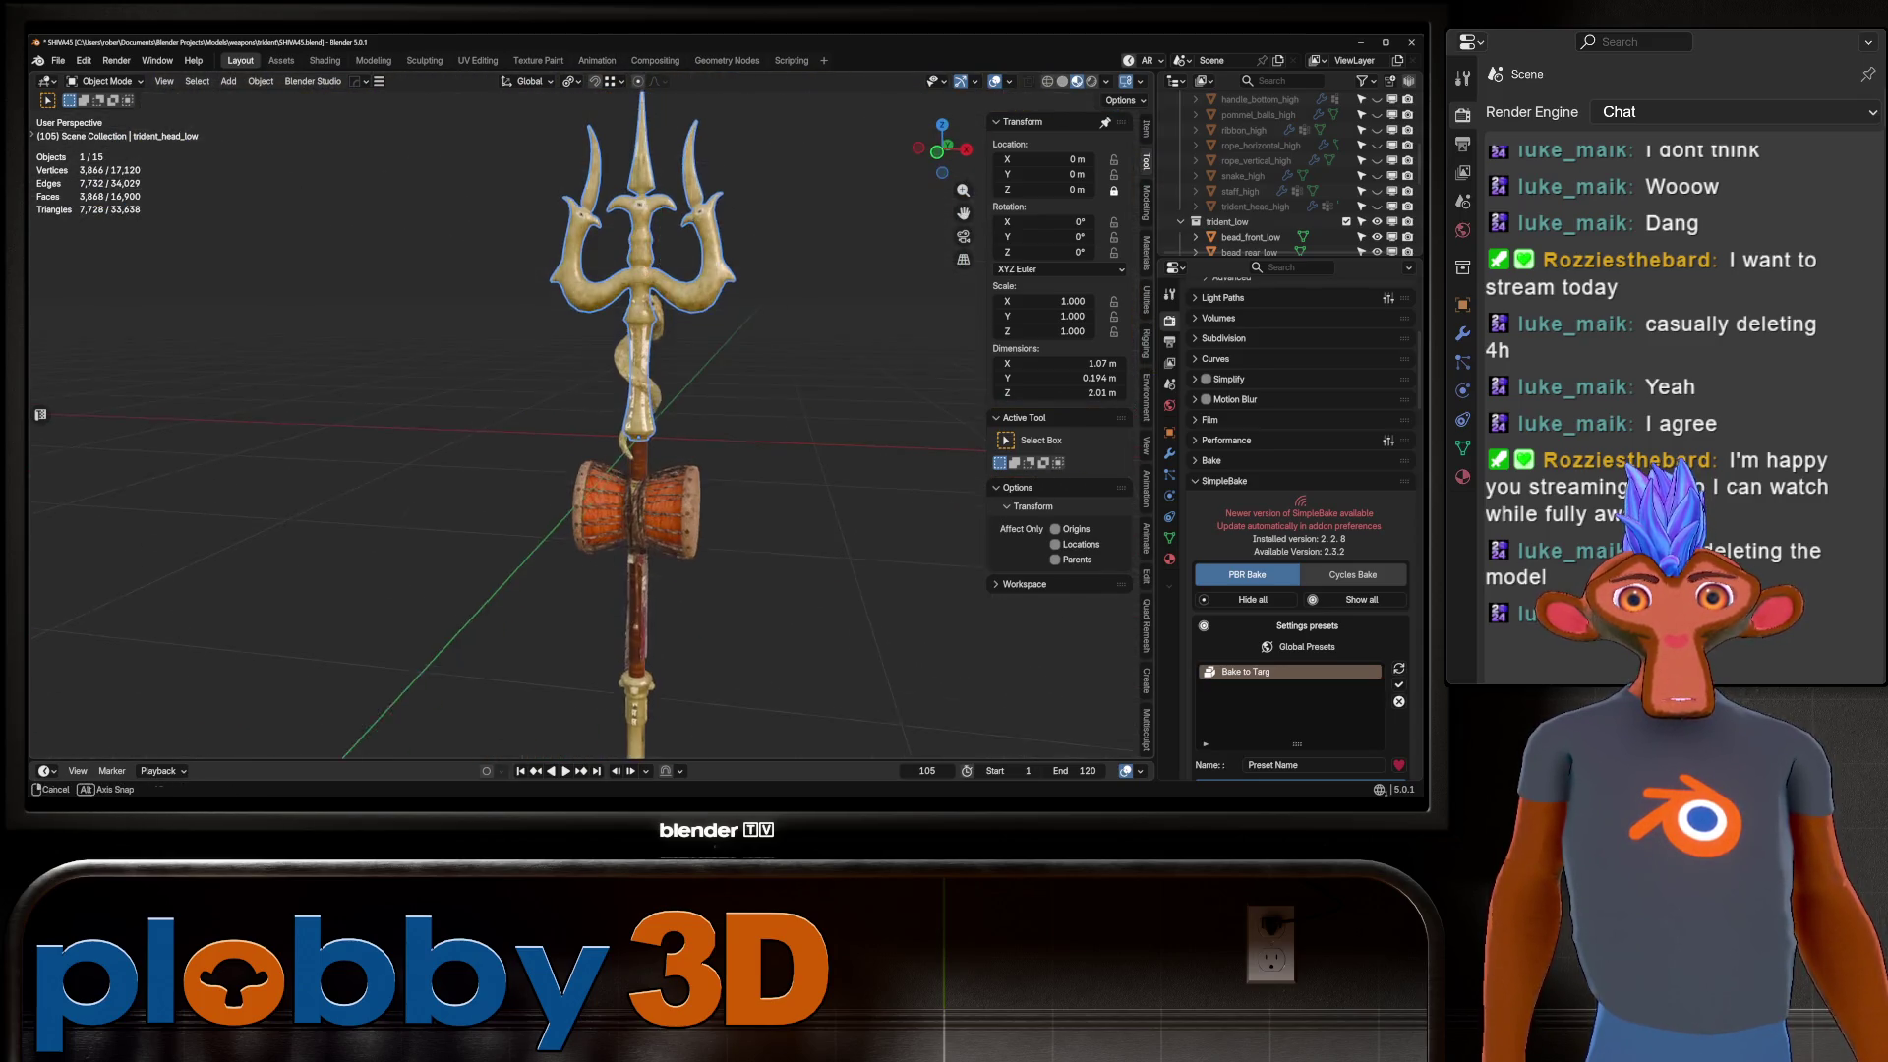
# Hide trident_low with H and unhide the drum and eye-gem high-poly parts in the Outliner.
pyautogui.scroll(5, 590, 413)
pyautogui.scroll(-3, 589, 413)
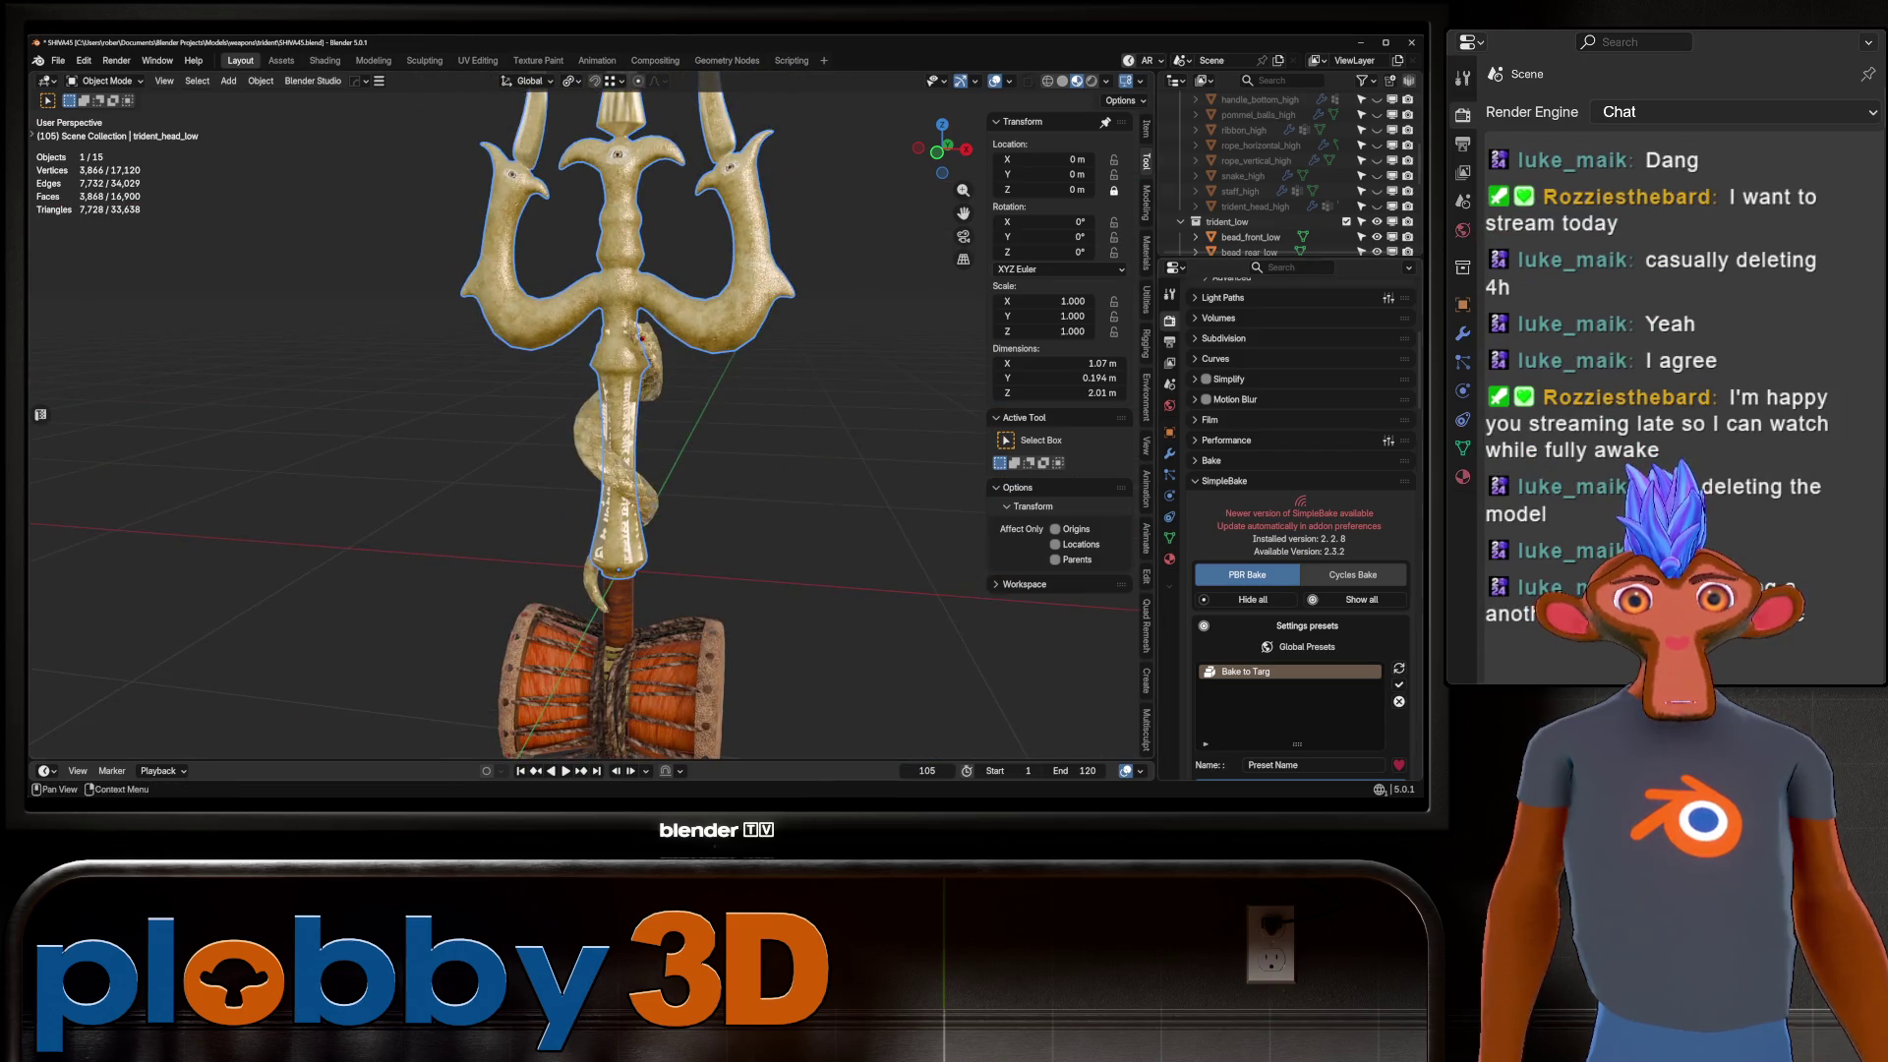
pyautogui.press('h')
pyautogui.scroll(6, 1288, 187)
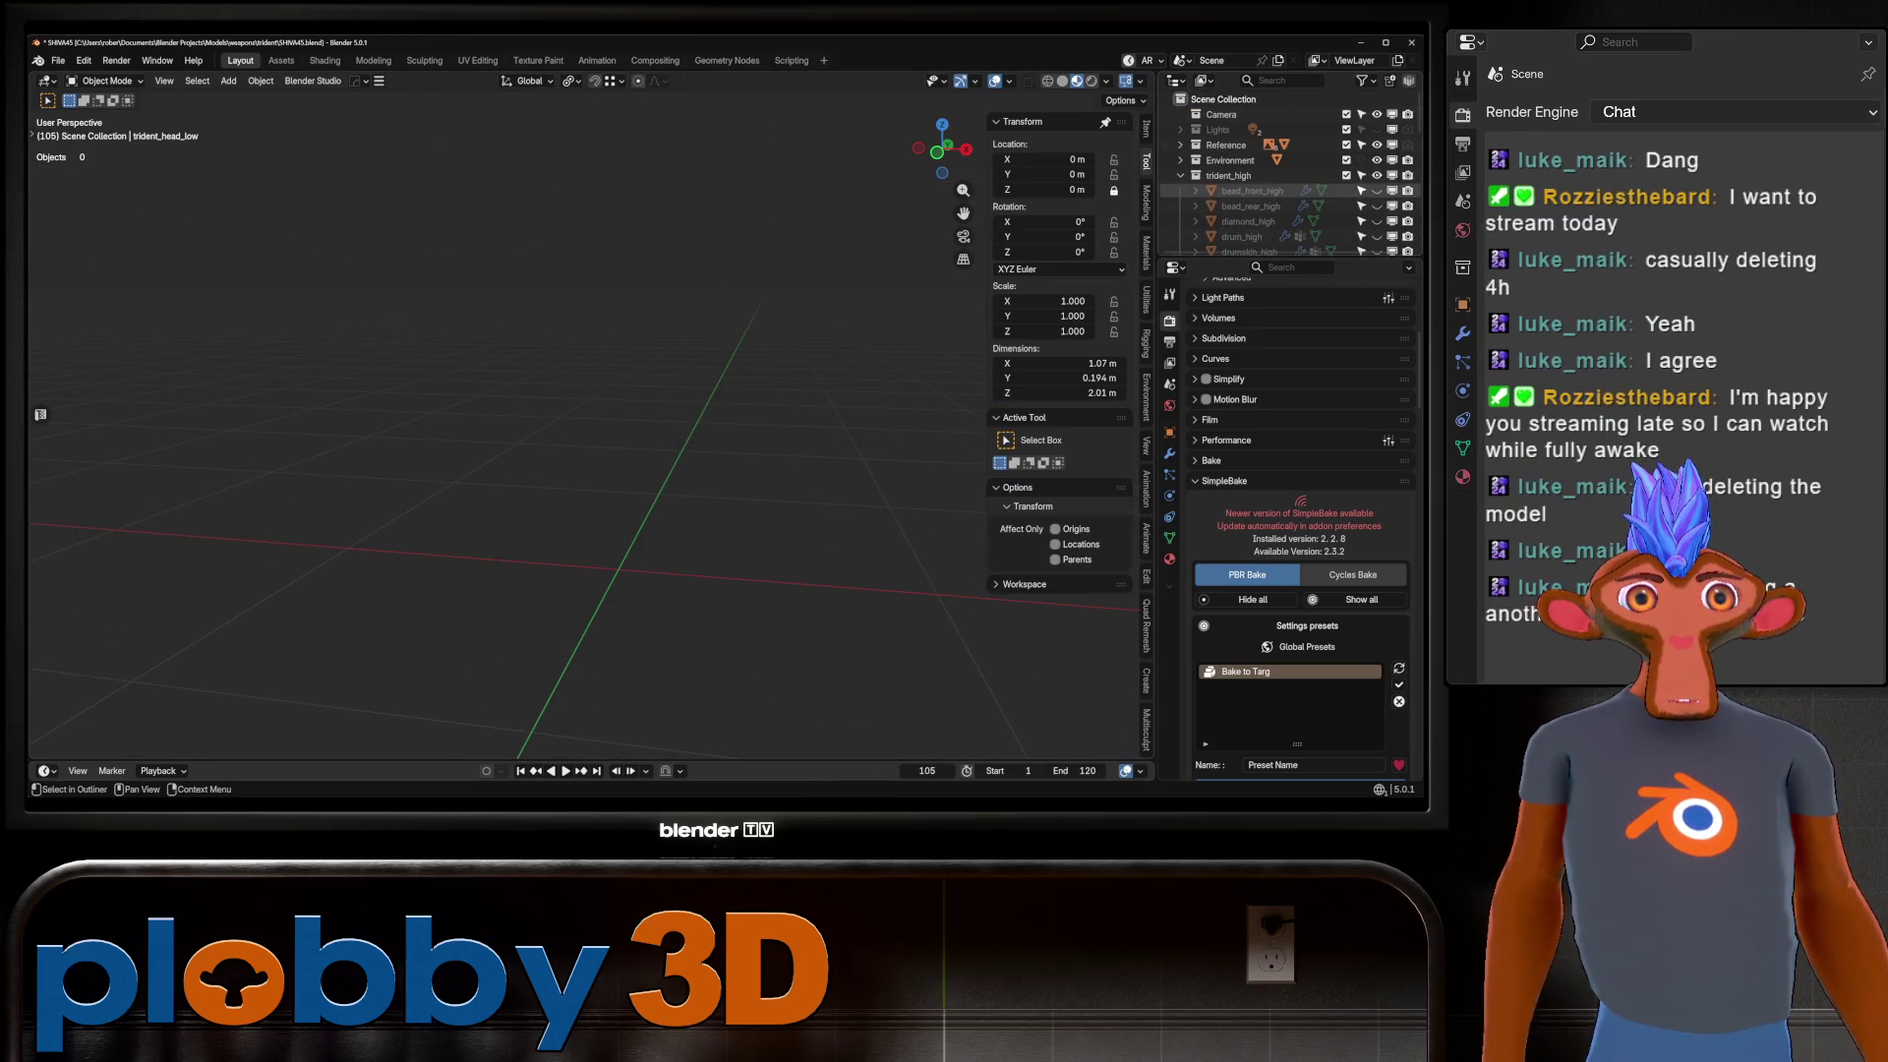
pyautogui.moveTo(1376, 191); pyautogui.dragTo(1376, 251)
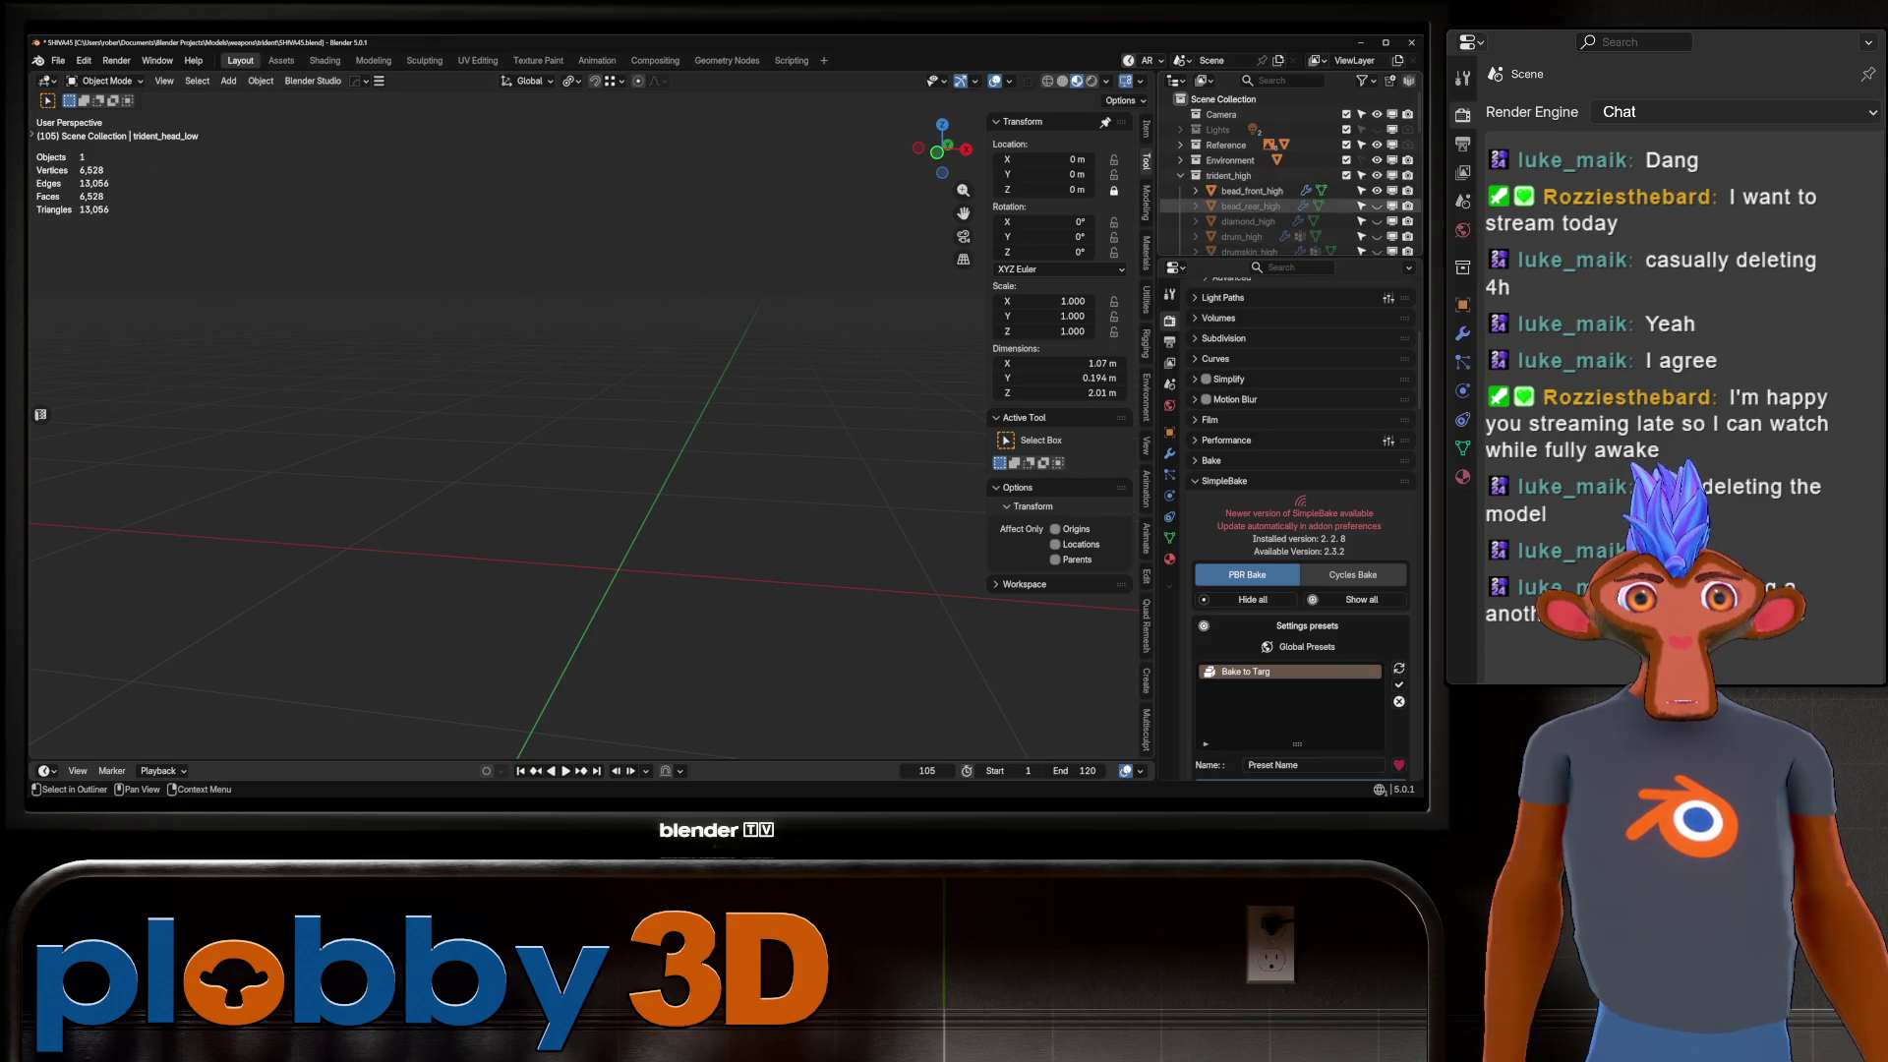
pyautogui.scroll(-3, 1278, 192)
pyautogui.moveTo(1376, 176); pyautogui.dragTo(1377, 253)
pyautogui.scroll(-5, 1377, 246)
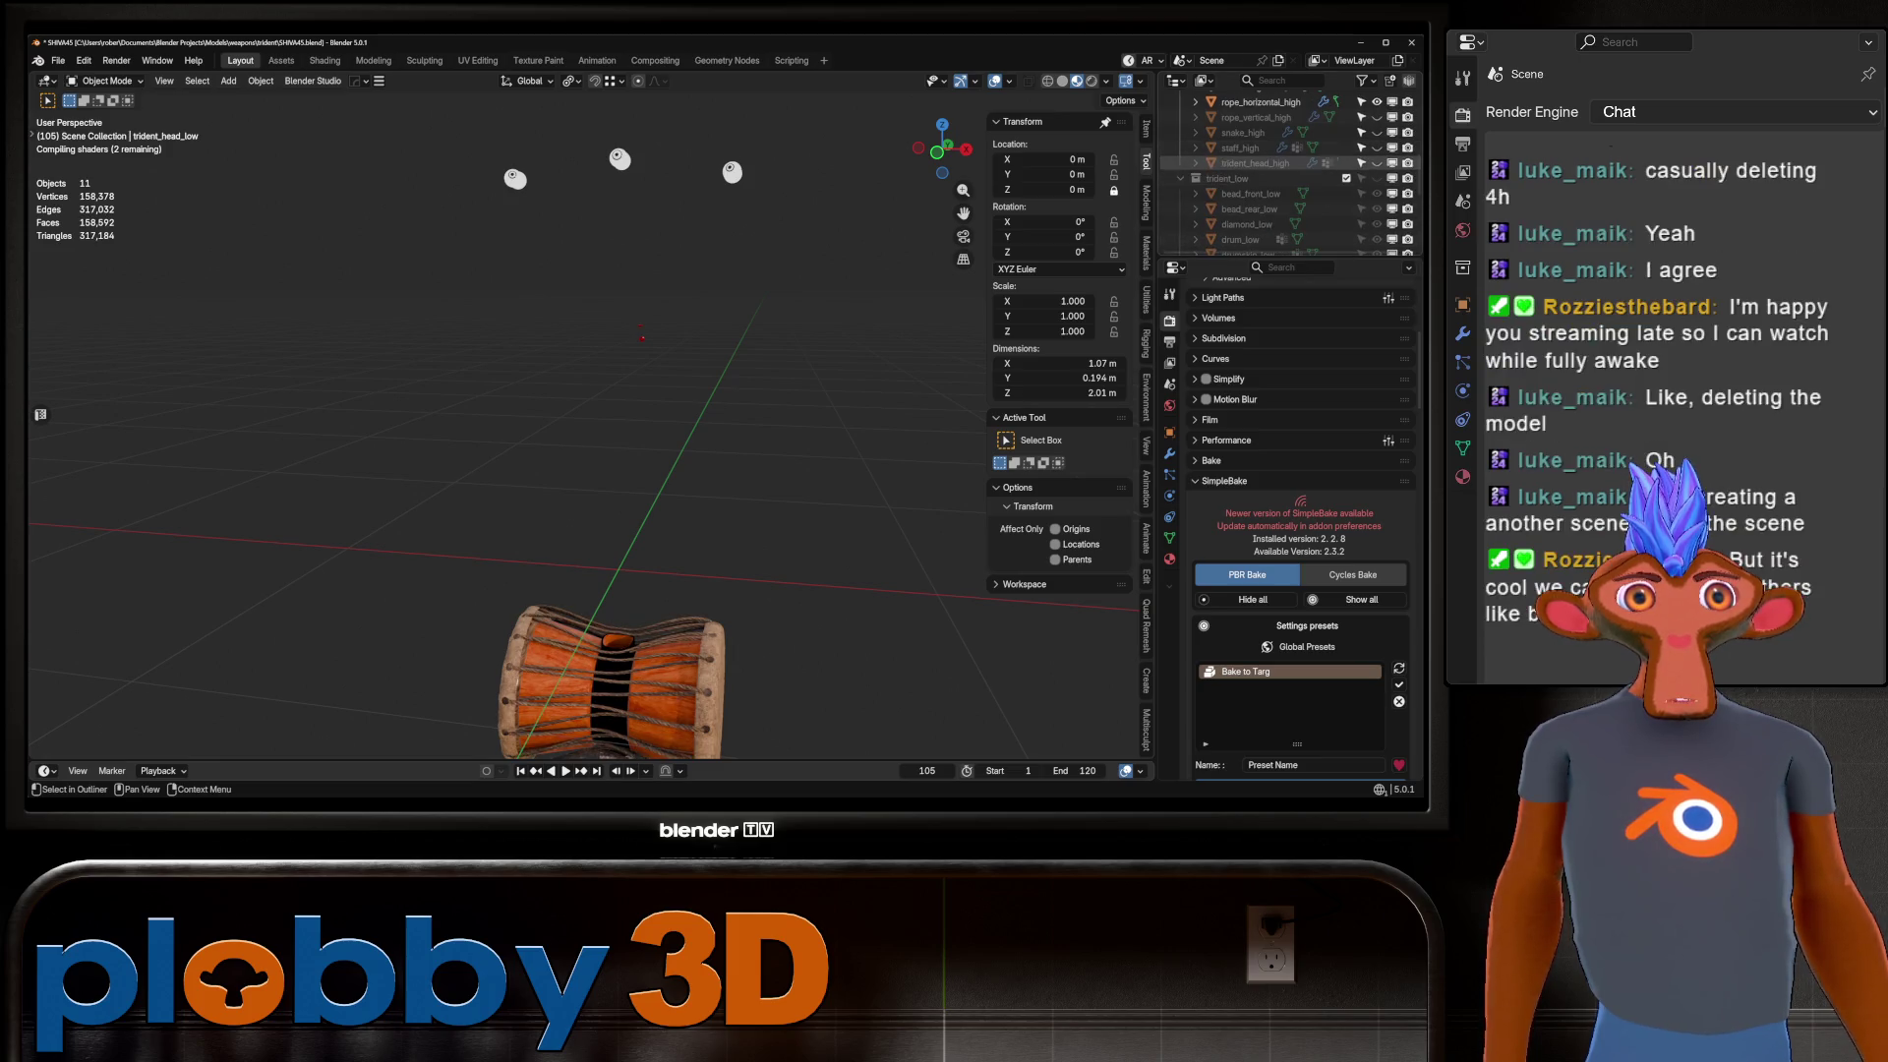
# Unhide the high-poly head, staff, snake and rope parts and orbit around the complete trident.
pyautogui.moveTo(1377, 162); pyautogui.dragTo(1377, 117)
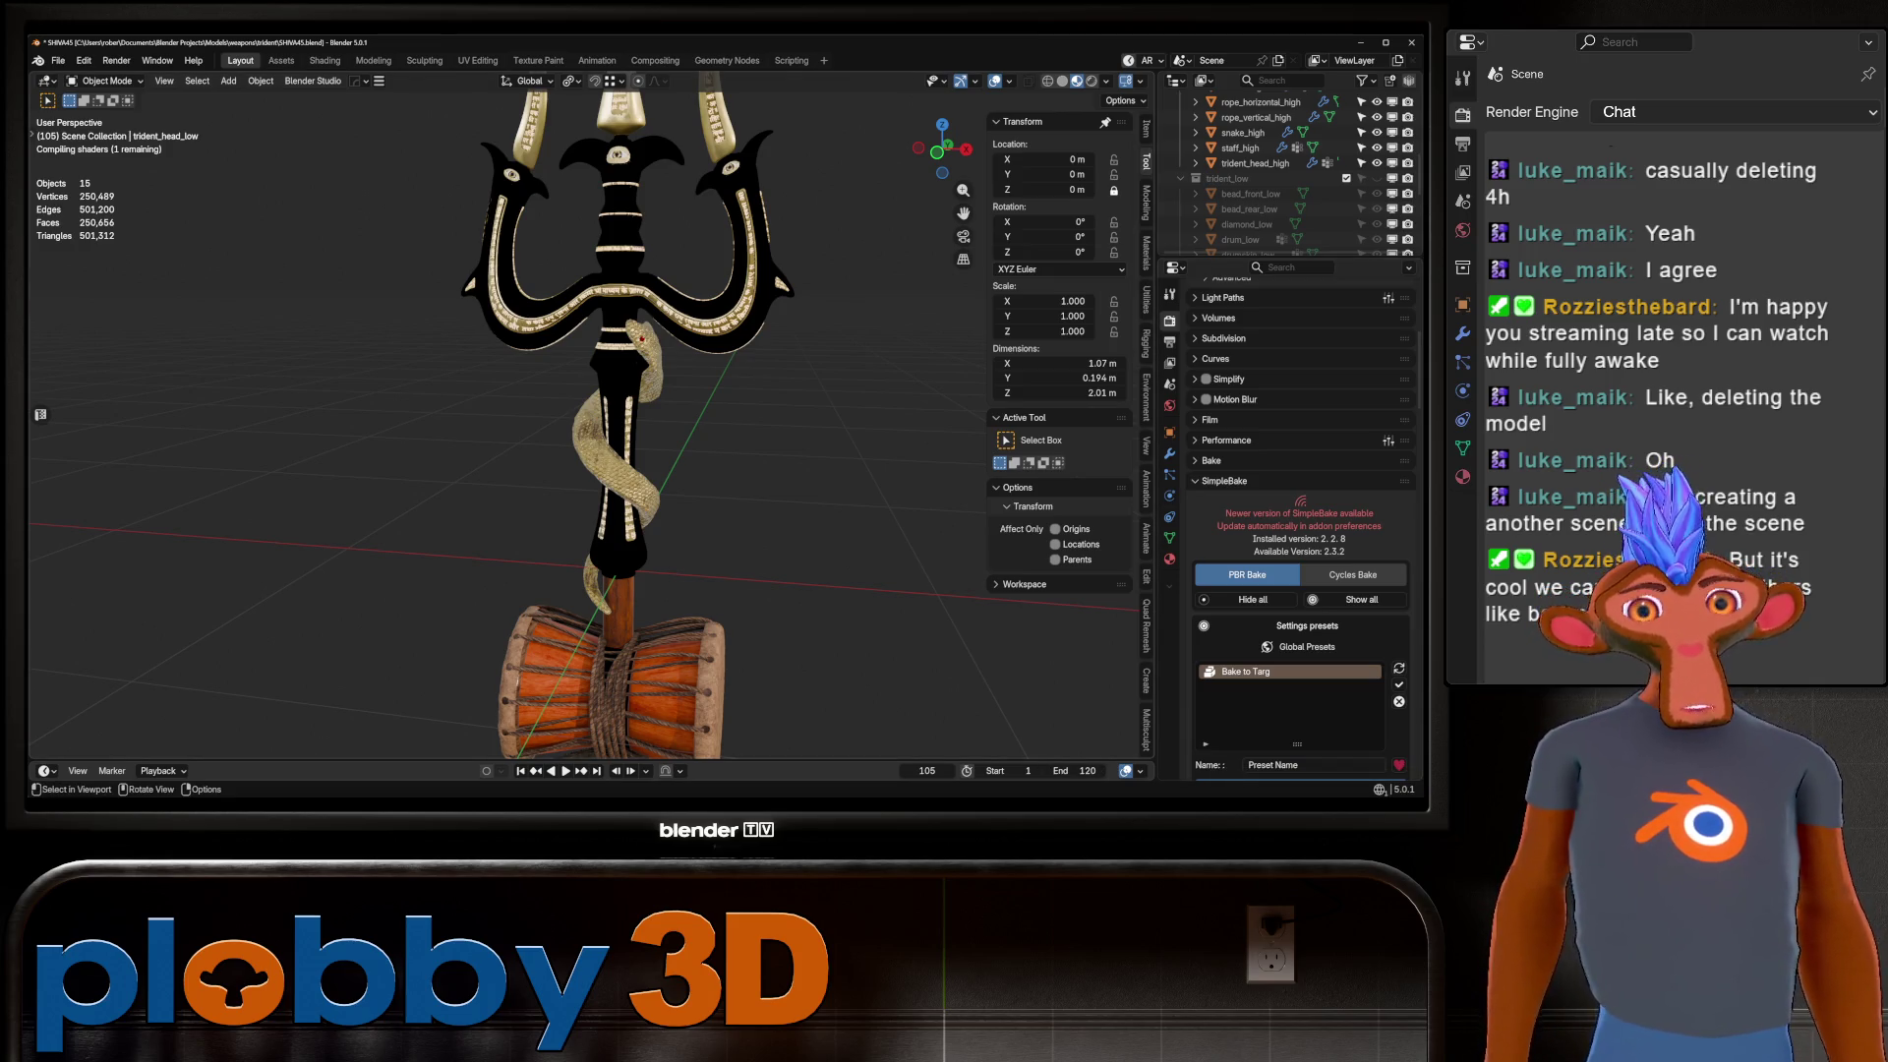
pyautogui.scroll(5, 590, 413)
pyautogui.moveTo(590, 413)
pyautogui.mouseDown(button='middle')
pyautogui.moveTo(630, 373)
pyautogui.moveTo(609, 403)
pyautogui.mouseUp(button='middle')
pyautogui.scroll(-10, 600, 324)
pyautogui.scroll(10, 590, 413)
pyautogui.scroll(-2, 629, 393)
pyautogui.scroll(8, 629, 393)
# Zoom in on the black-and-gold head and inscribed prongs, then select trident_head_high.
pyautogui.scroll(3, 610, 403)
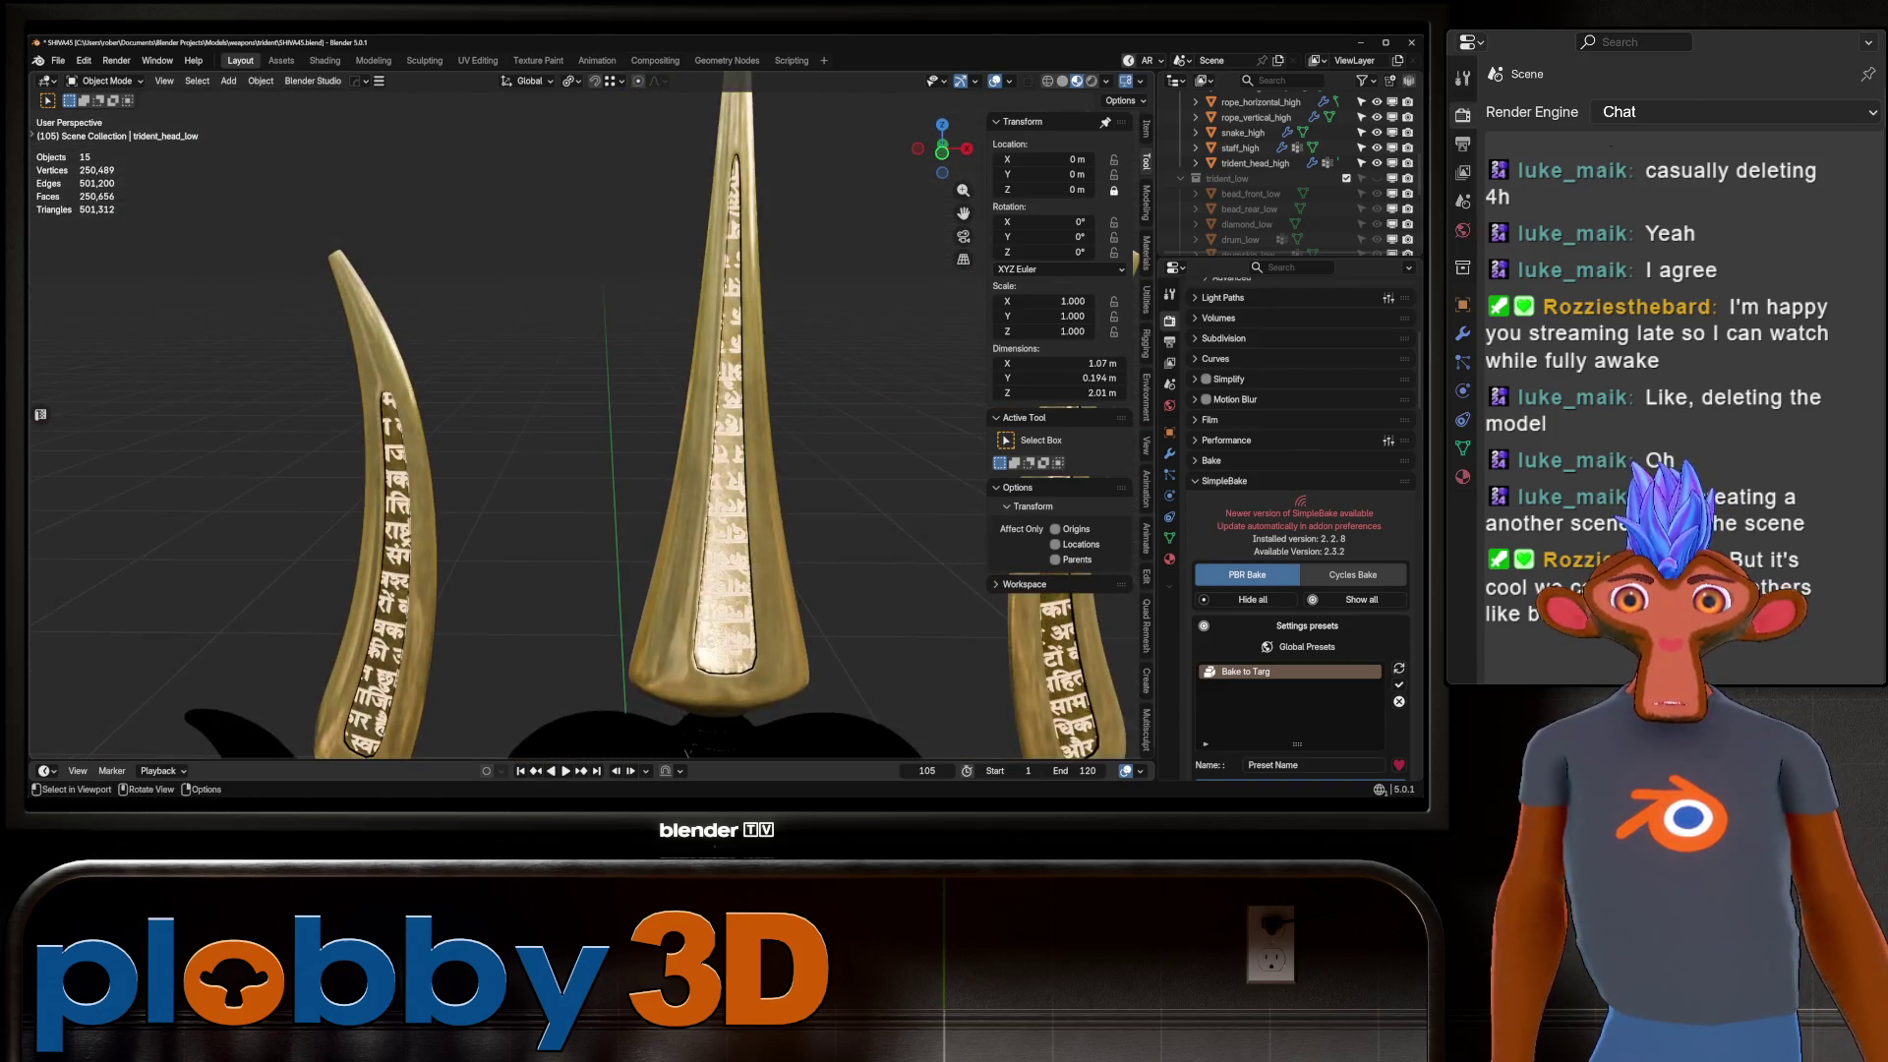
pyautogui.scroll(-6, 609, 403)
pyautogui.scroll(-3, 570, 413)
pyautogui.scroll(8, 571, 413)
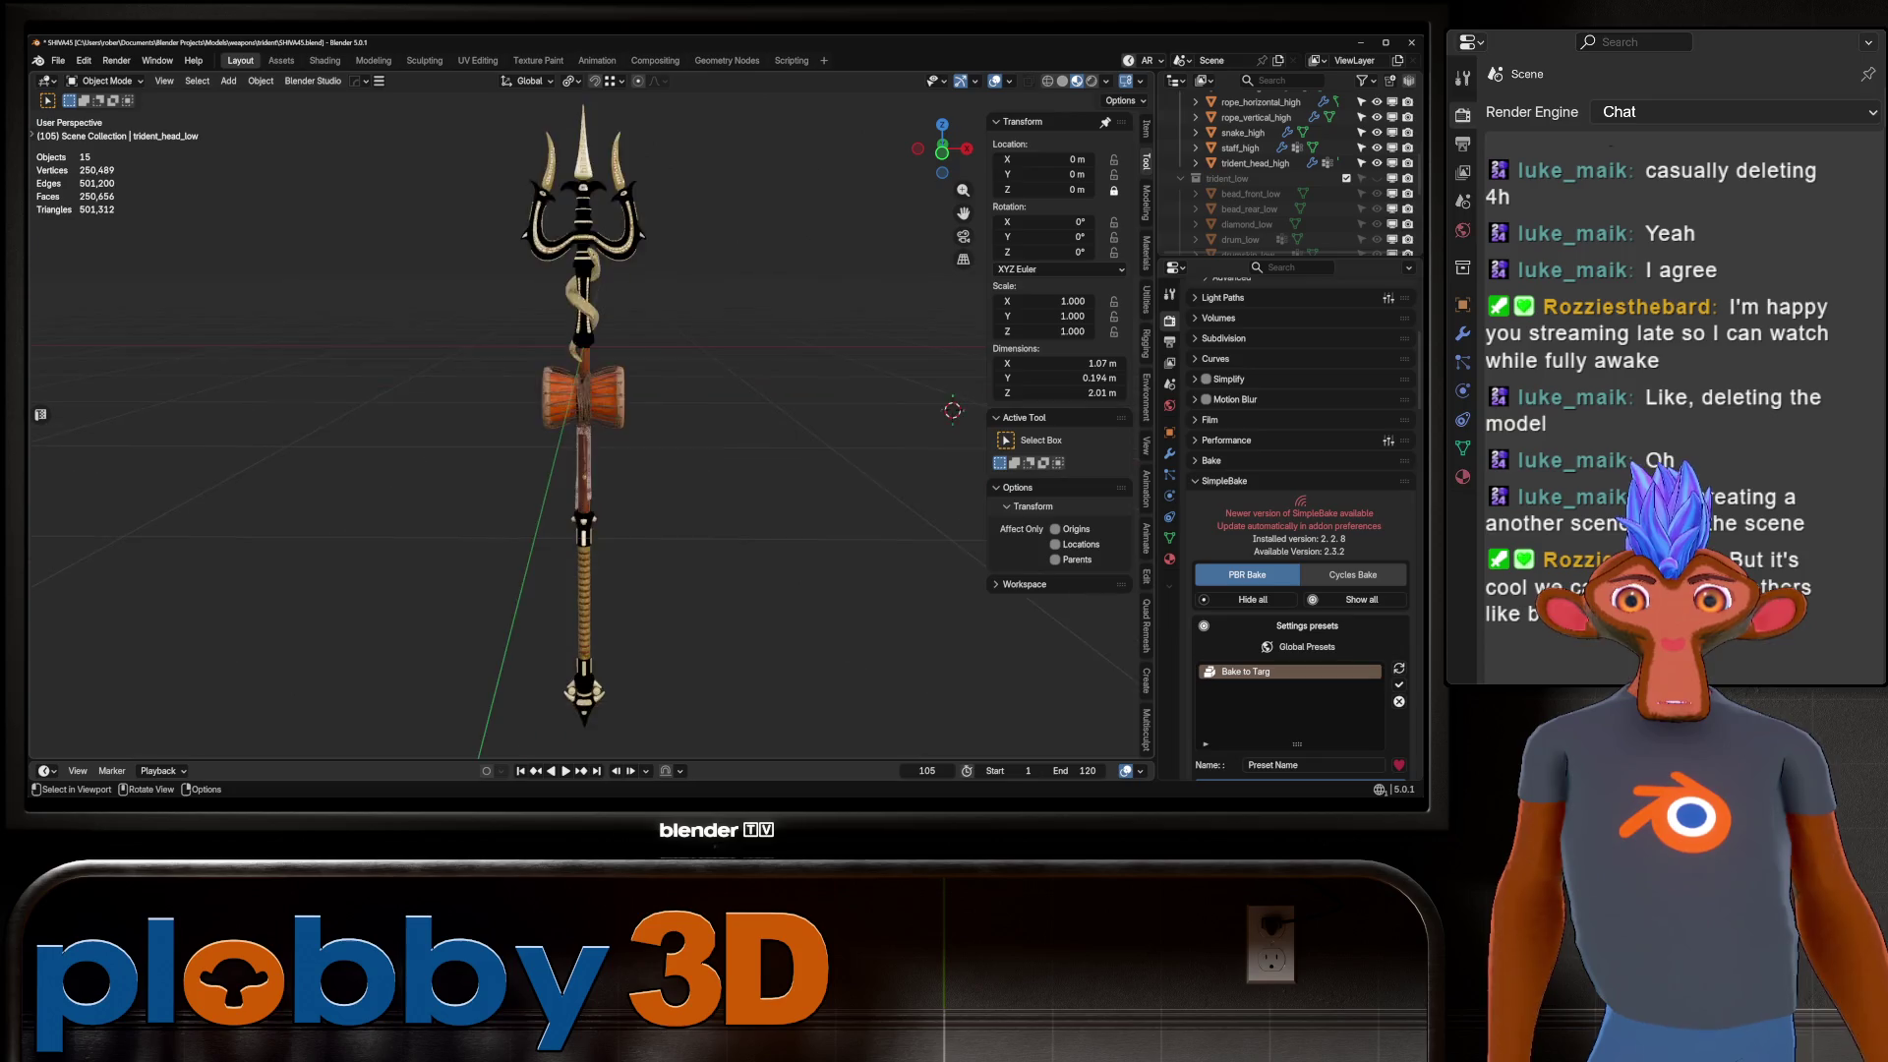
pyautogui.scroll(-4, 570, 413)
pyautogui.scroll(8, 571, 413)
pyautogui.scroll(-4, 570, 413)
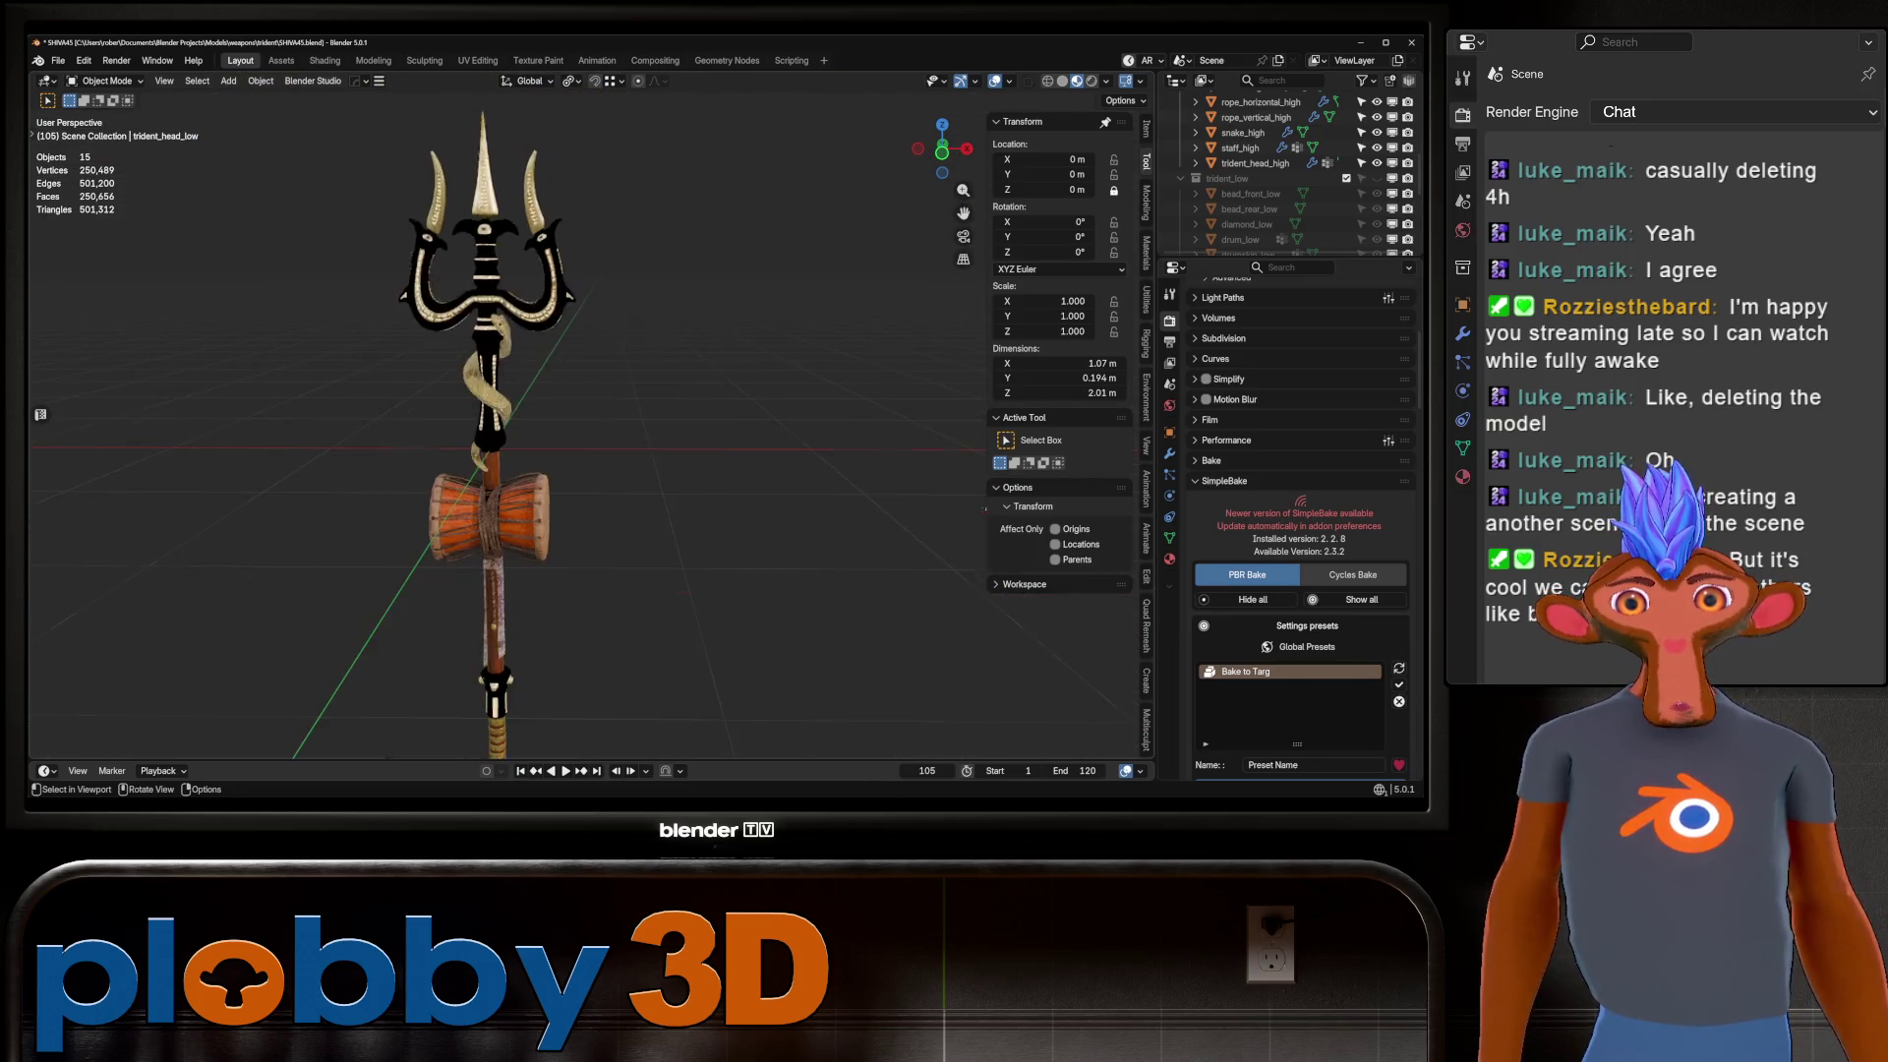
pyautogui.scroll(8, 570, 413)
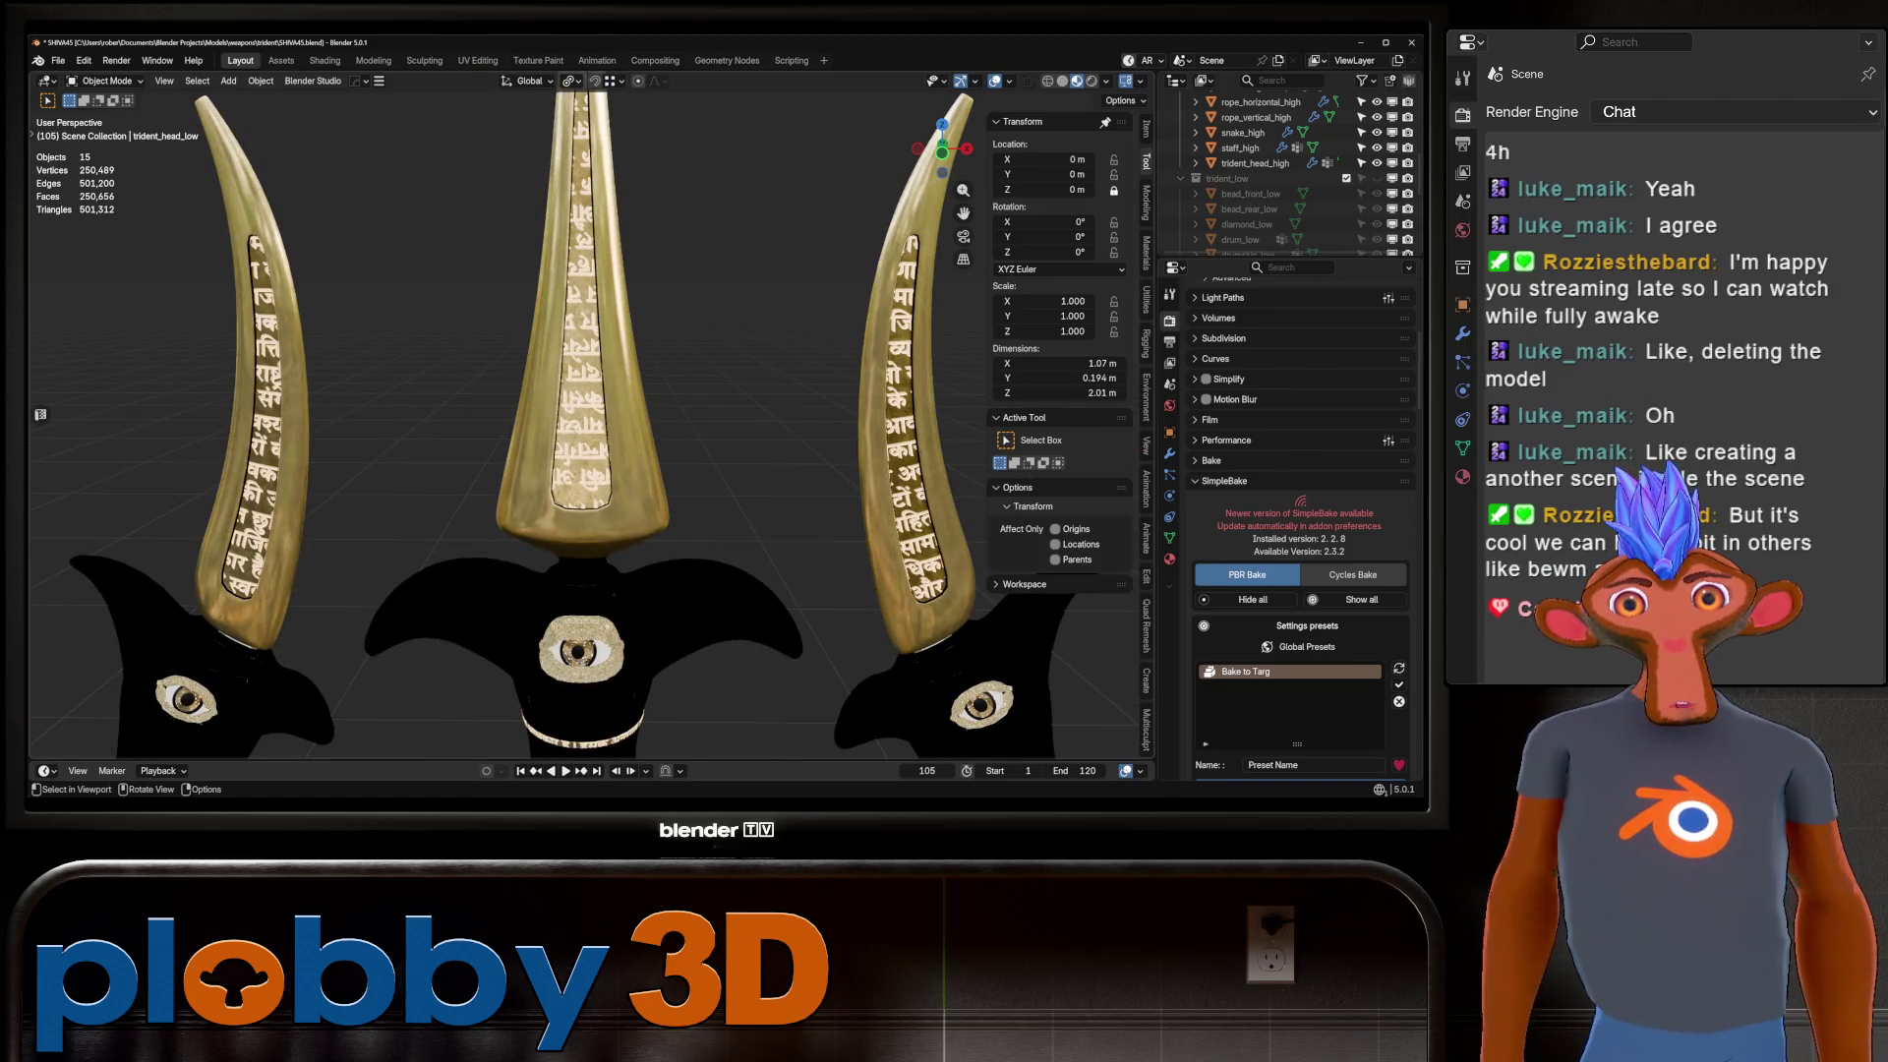
pyautogui.scroll(-5, 570, 413)
pyautogui.scroll(6, 571, 413)
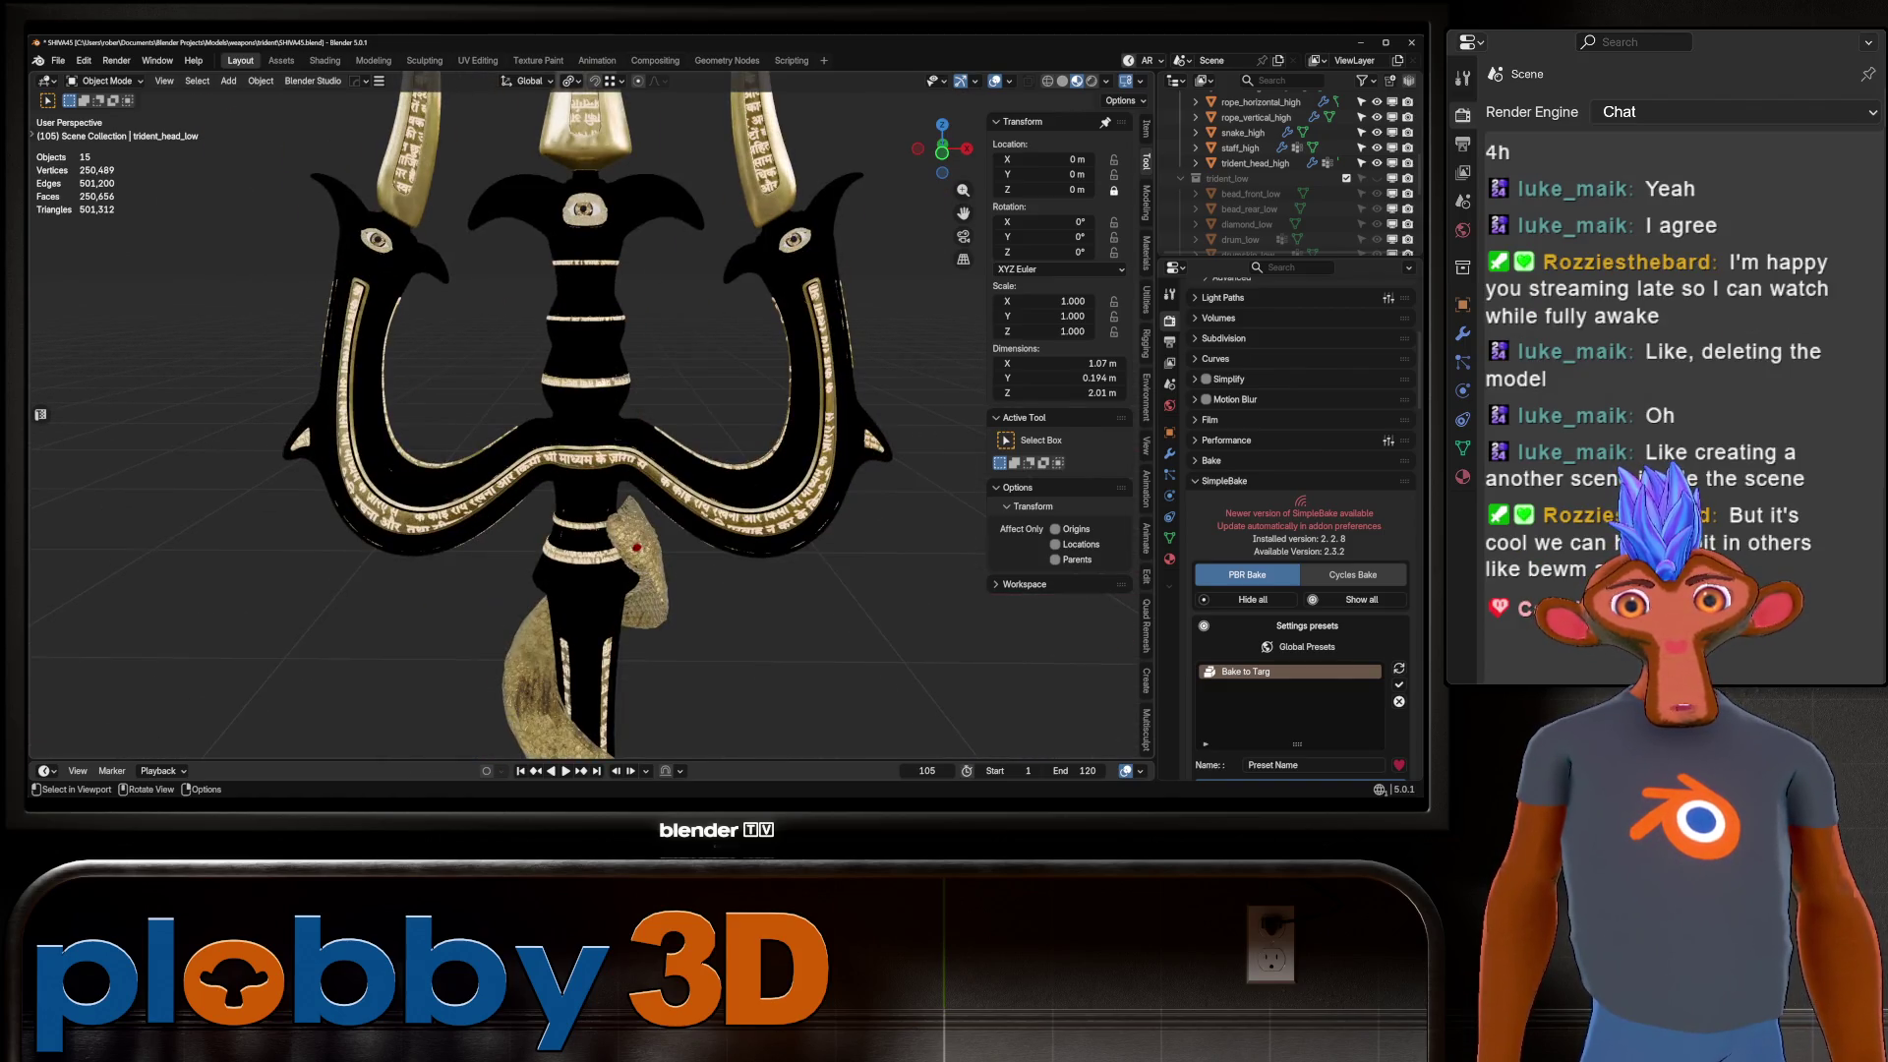
pyautogui.click(1254, 163)
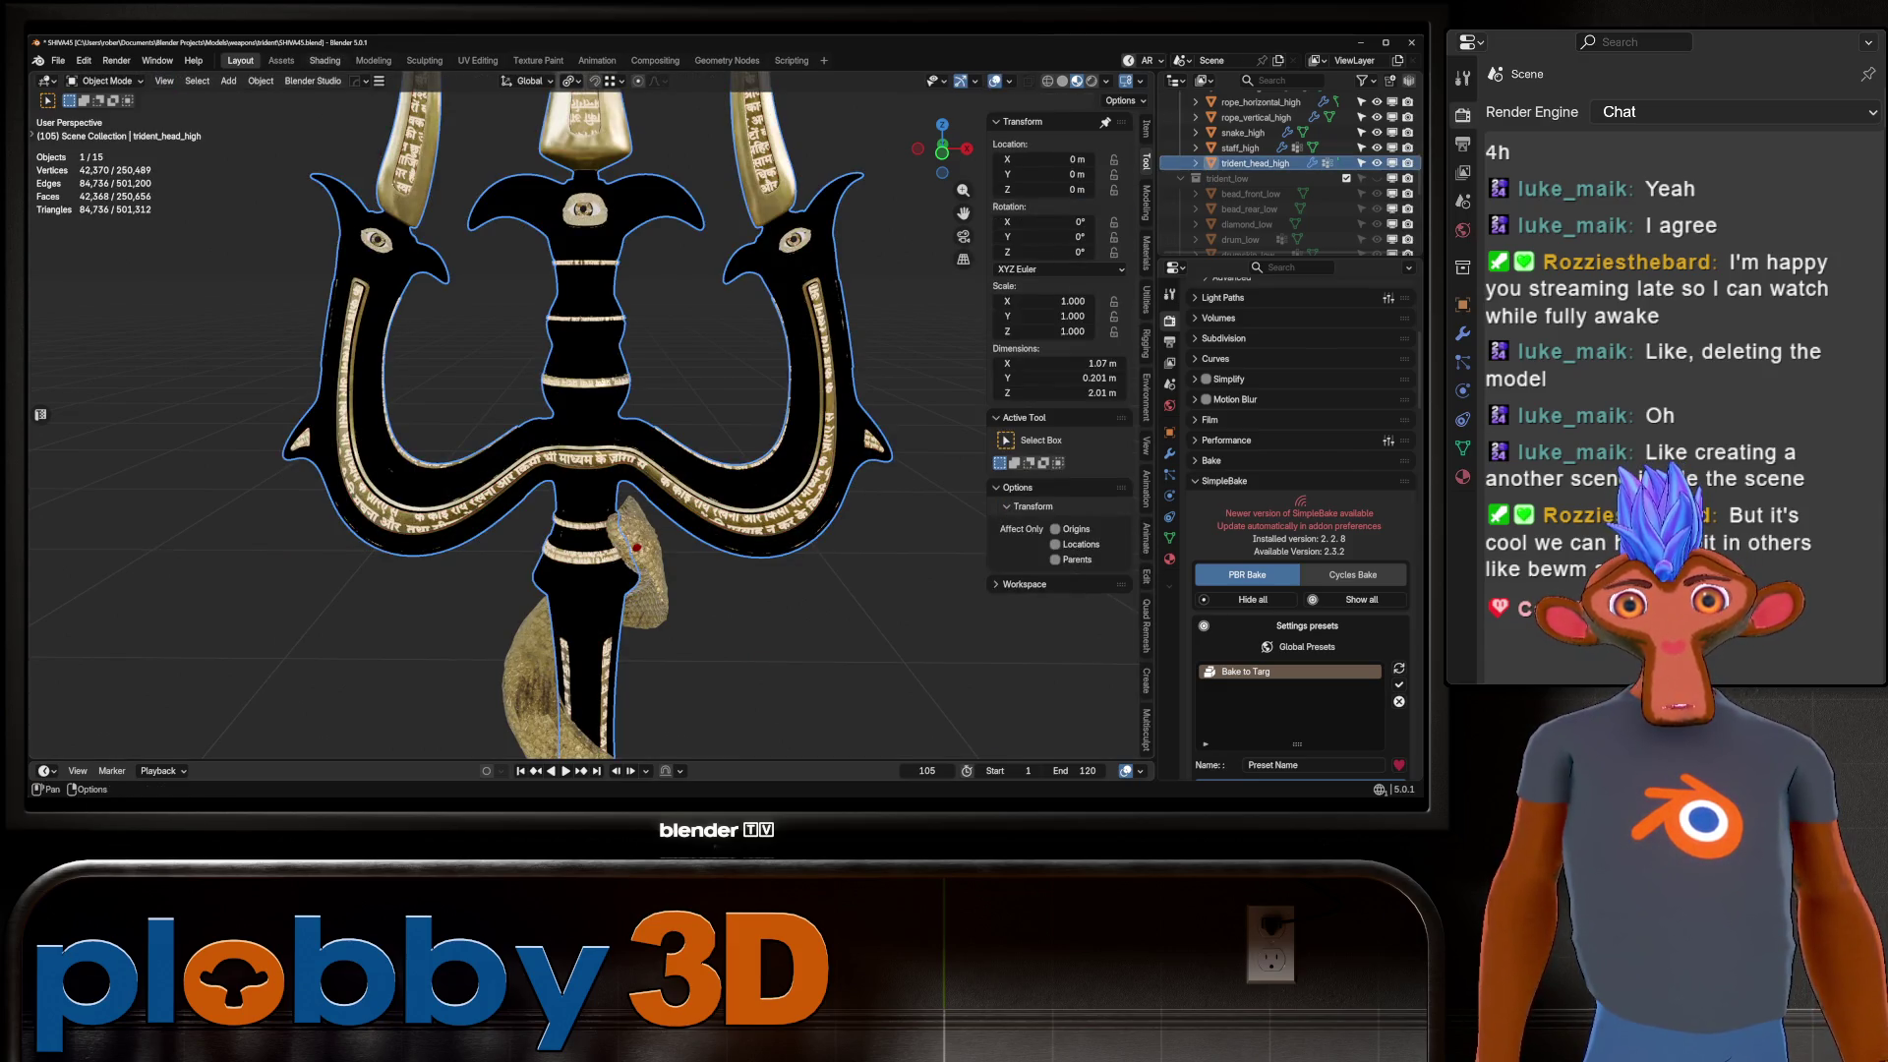
# In the Shading workspace, assign C_Gold_Base to the trident head's first material slot.
pyautogui.click(324, 60)
pyautogui.scroll(-5, 610, 285)
pyautogui.scroll(-8, 708, 630)
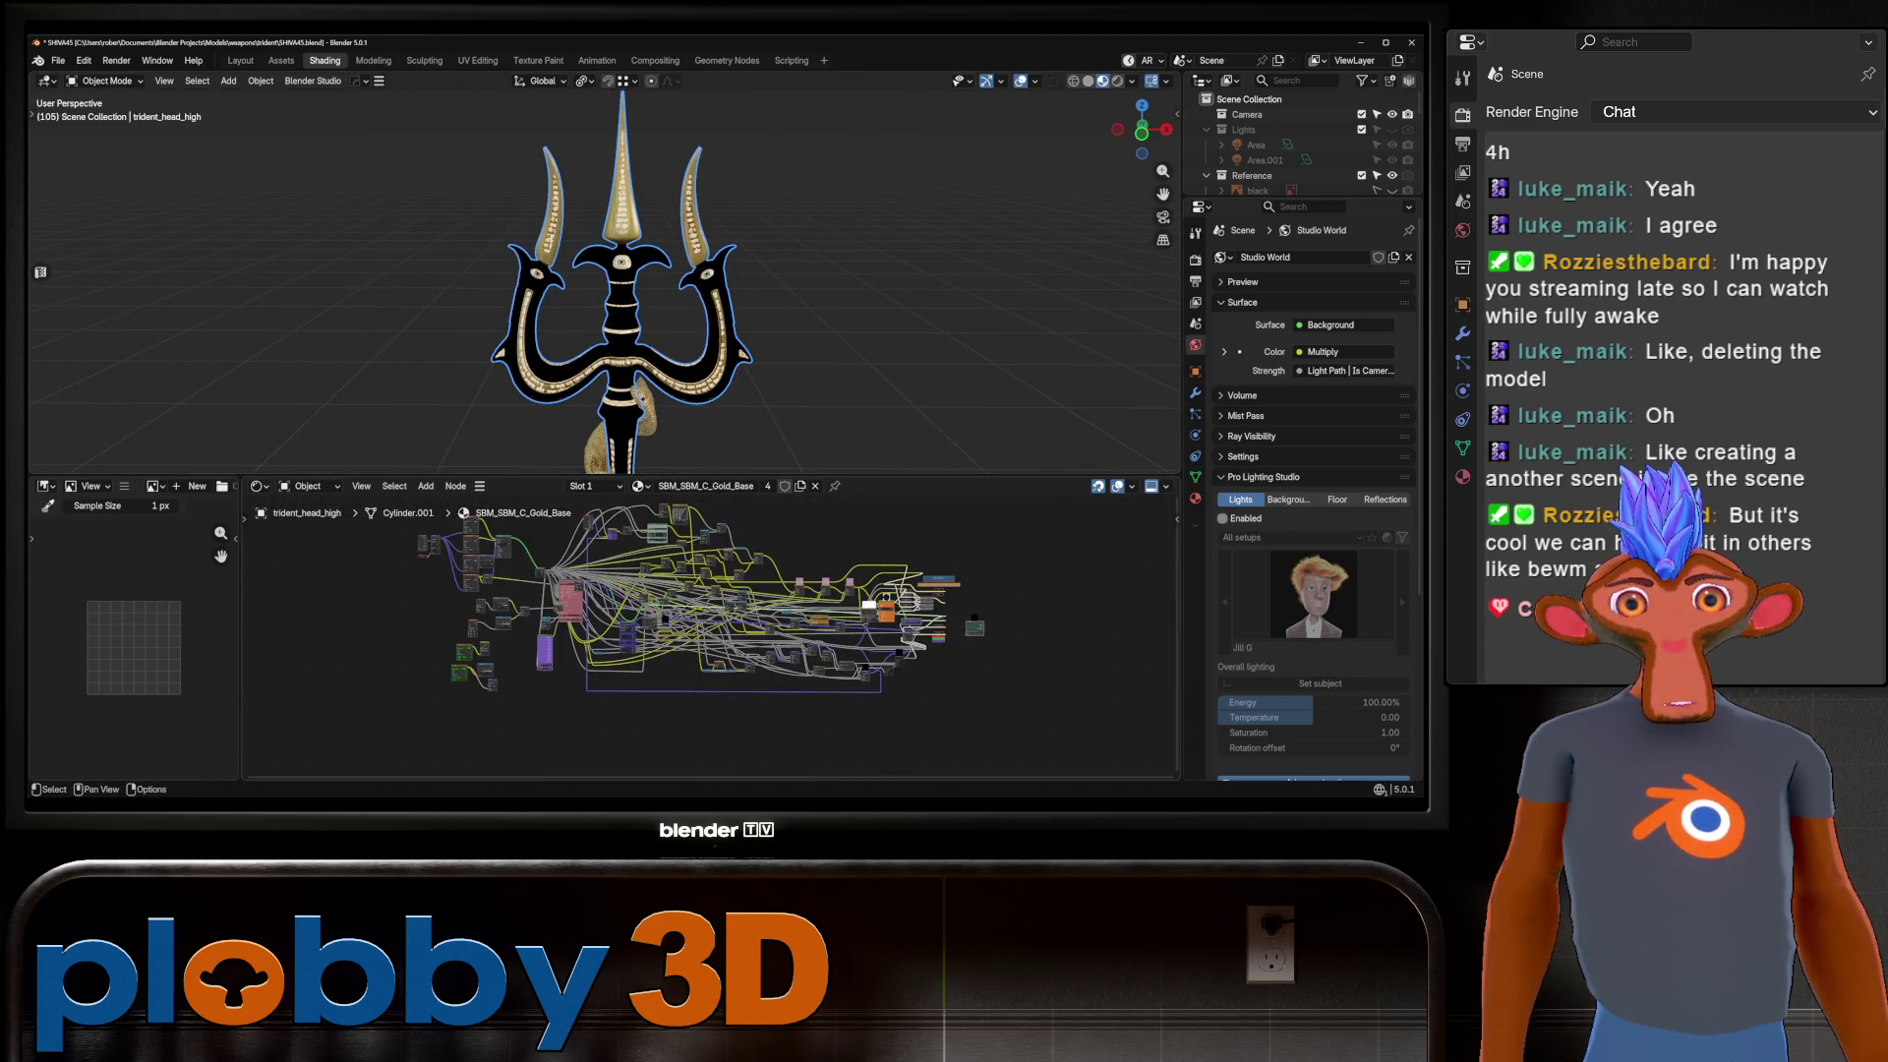
pyautogui.scroll(6, 668, 558)
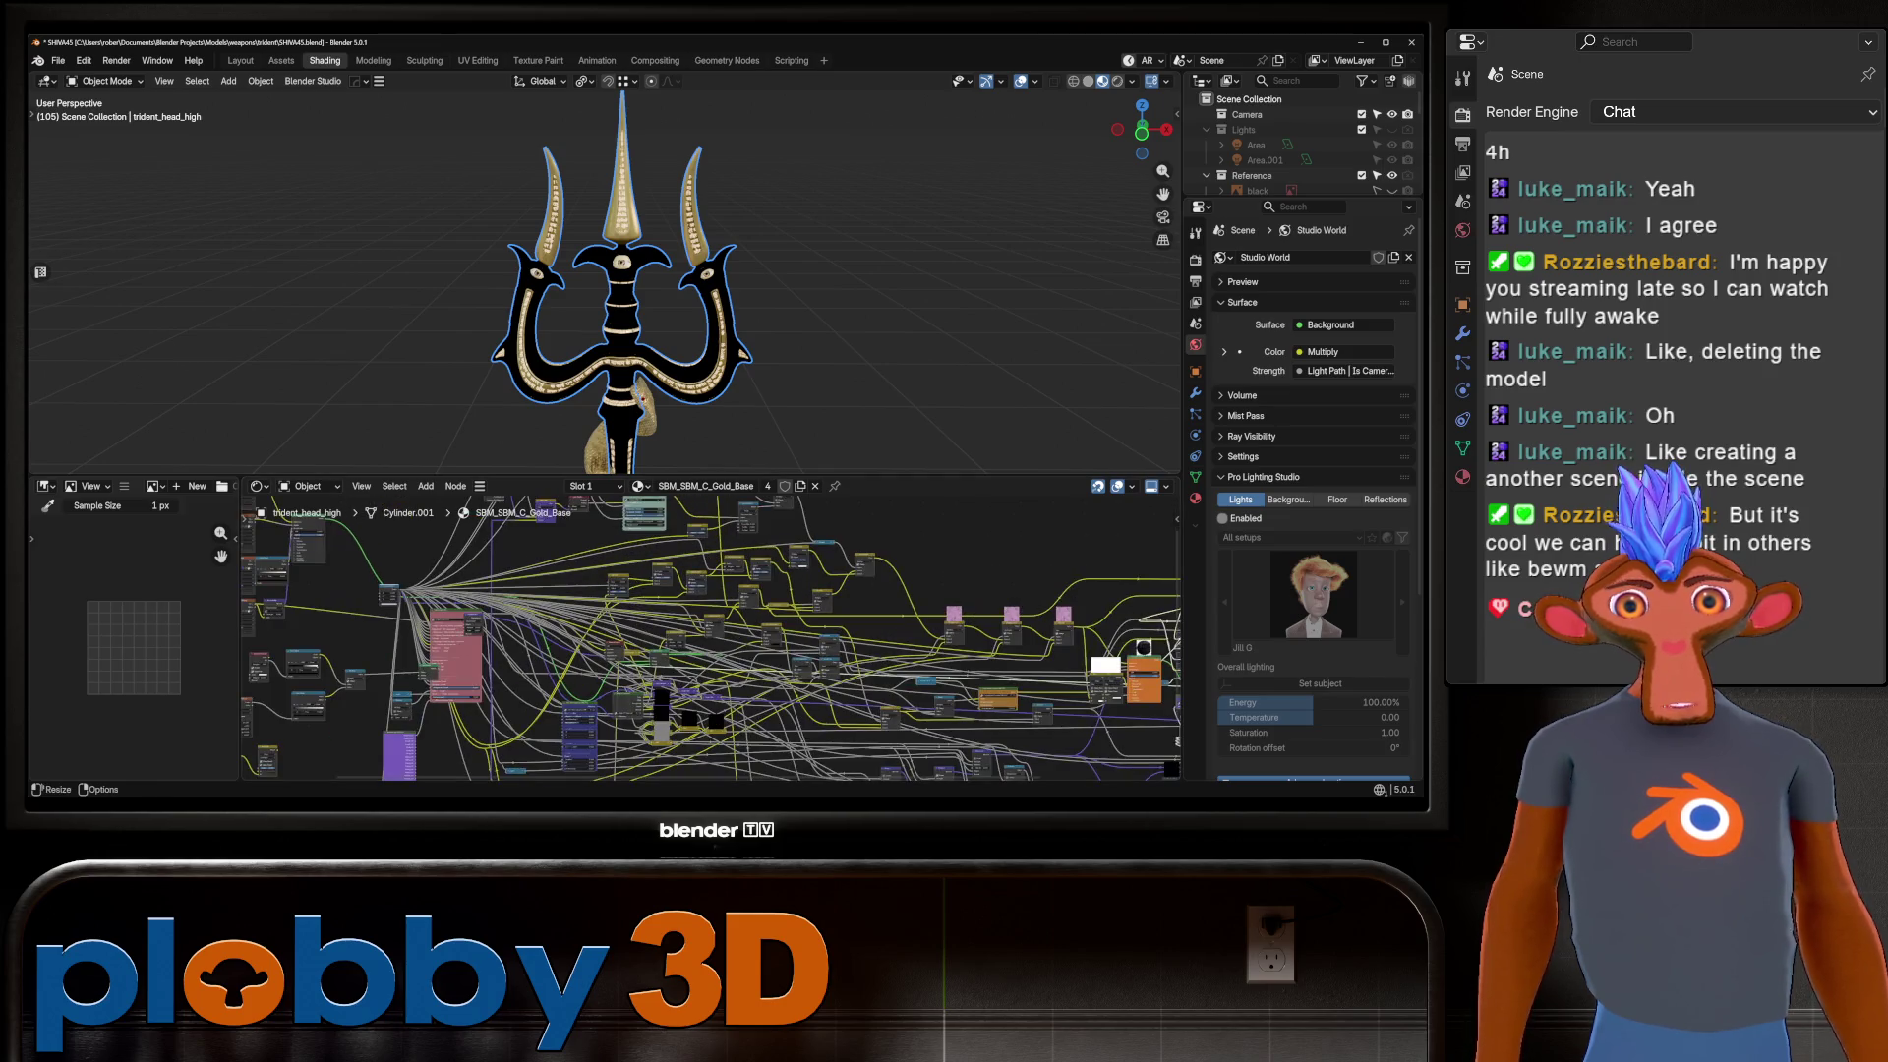
pyautogui.click(640, 486)
pyautogui.scroll(20, 735, 580)
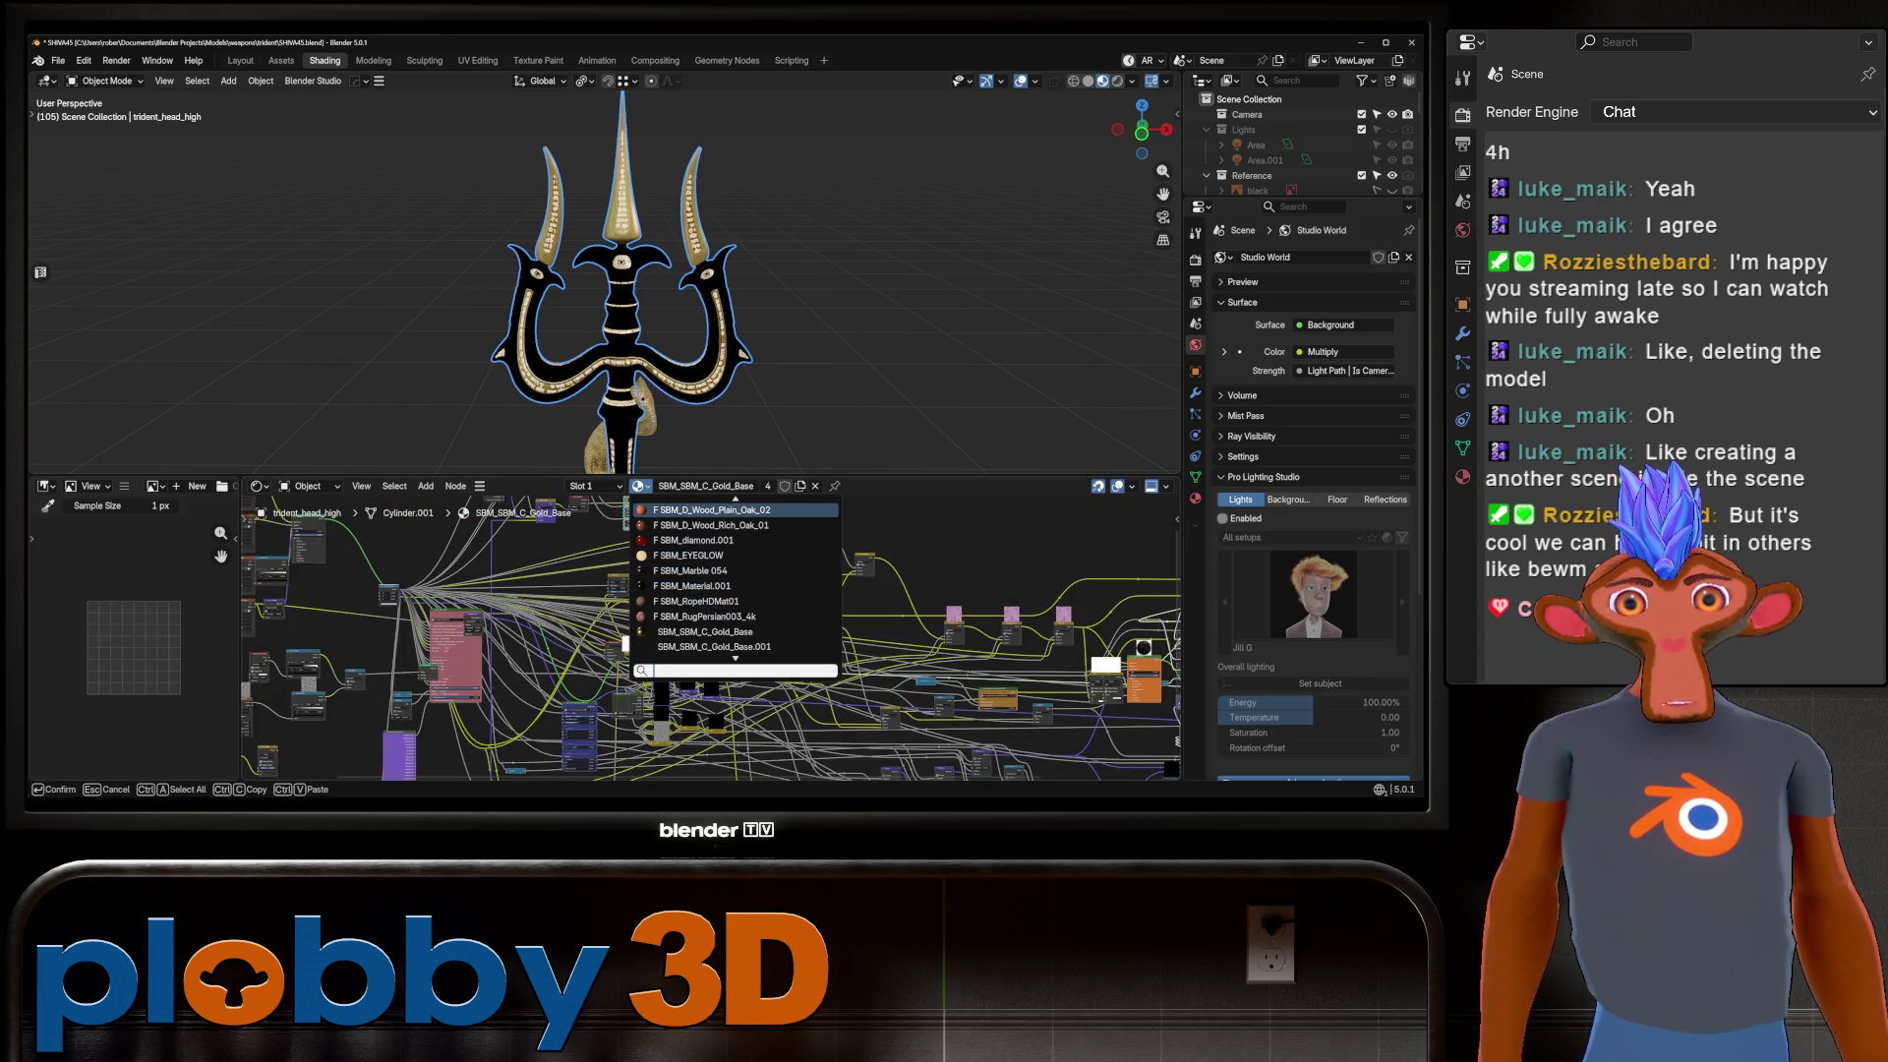
pyautogui.scroll(5, 734, 580)
pyautogui.scroll(10, 735, 580)
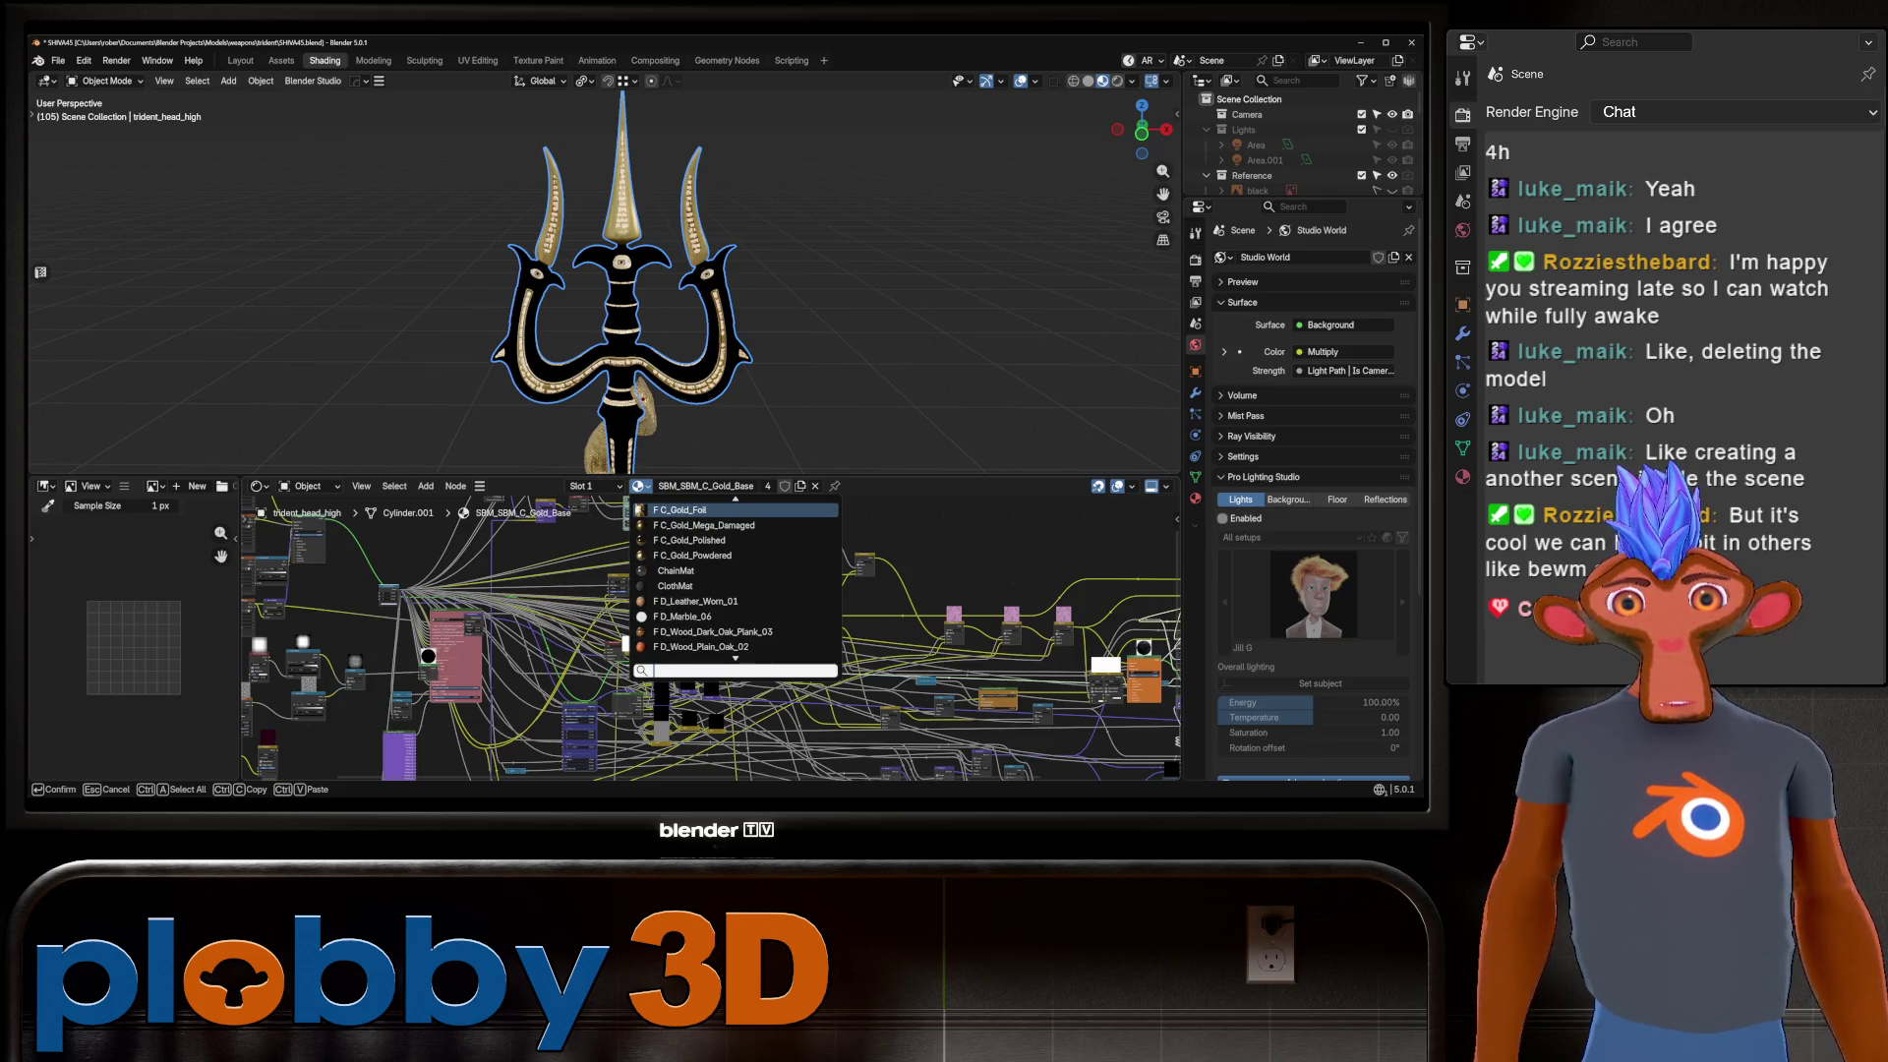
pyautogui.scroll(4, 734, 580)
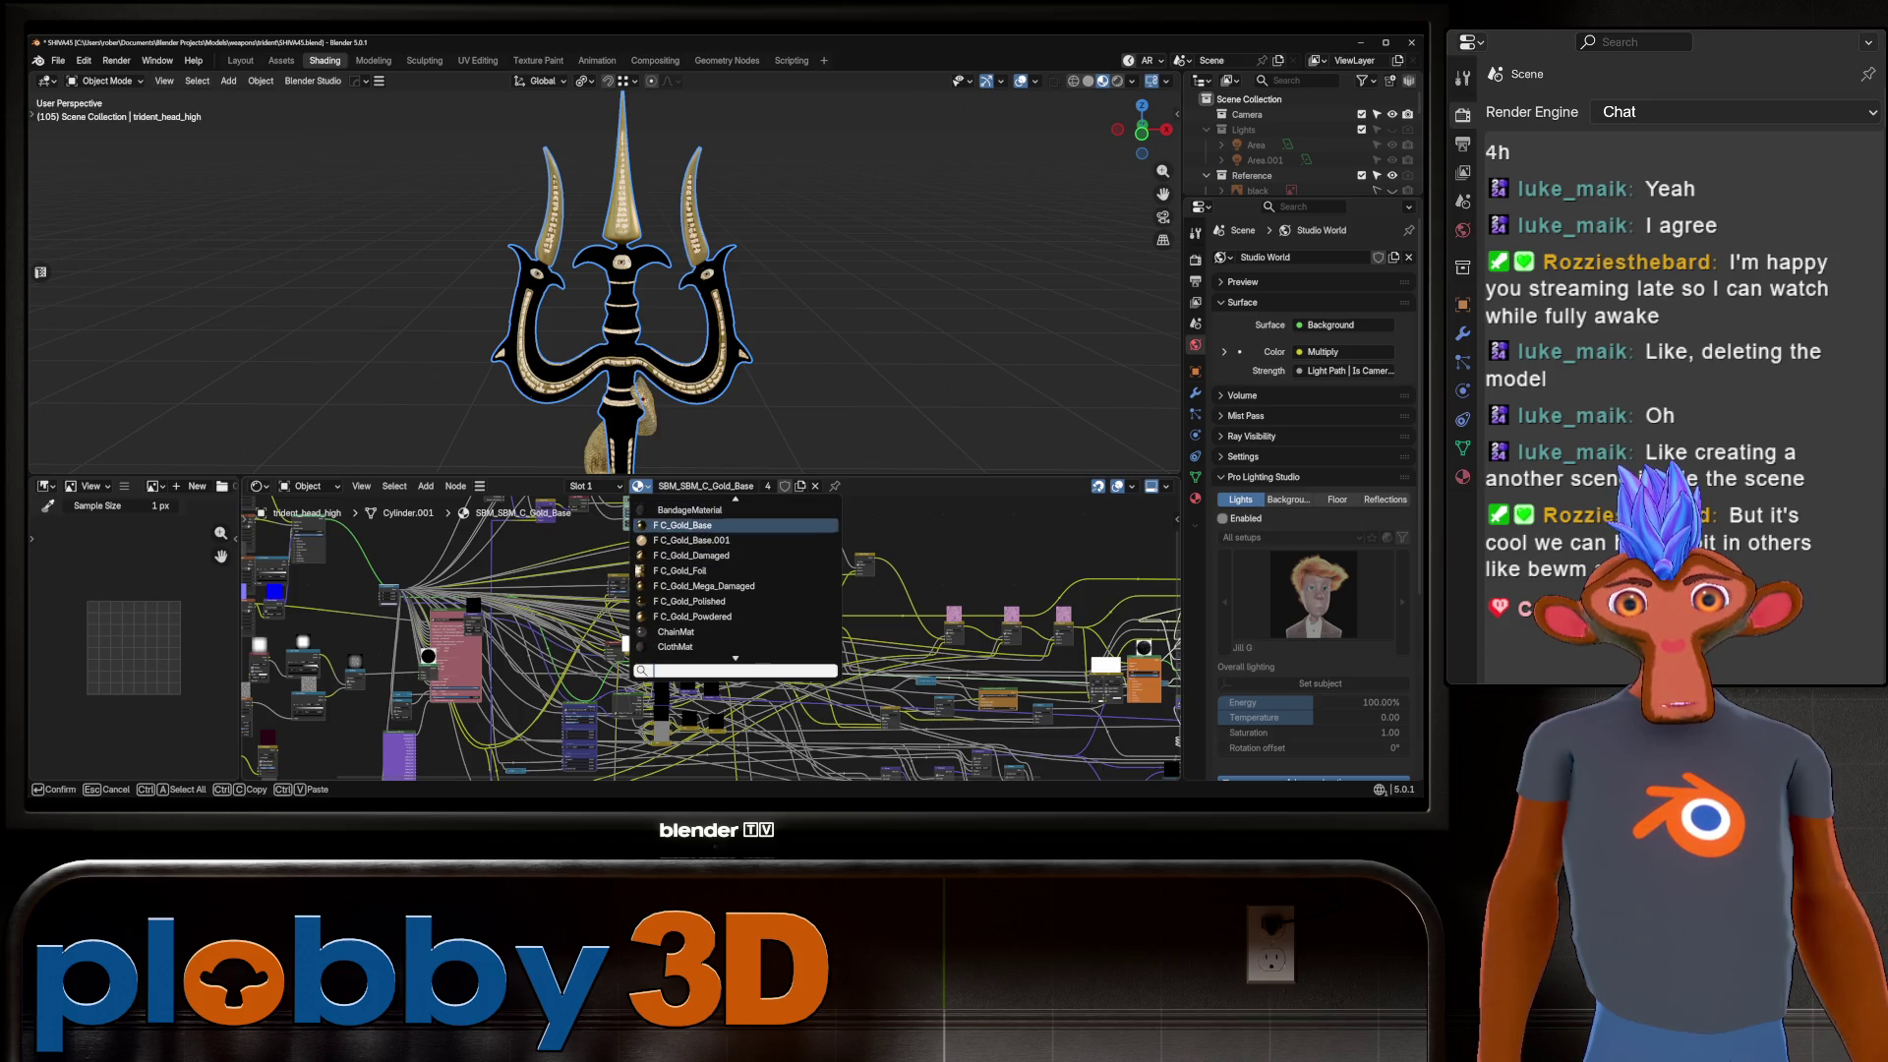
pyautogui.click(682, 525)
# Set the head's third material slot to C_Gold_Base, replacing SBM_SBM_C_Gold_Base.
pyautogui.scroll(5, 619, 295)
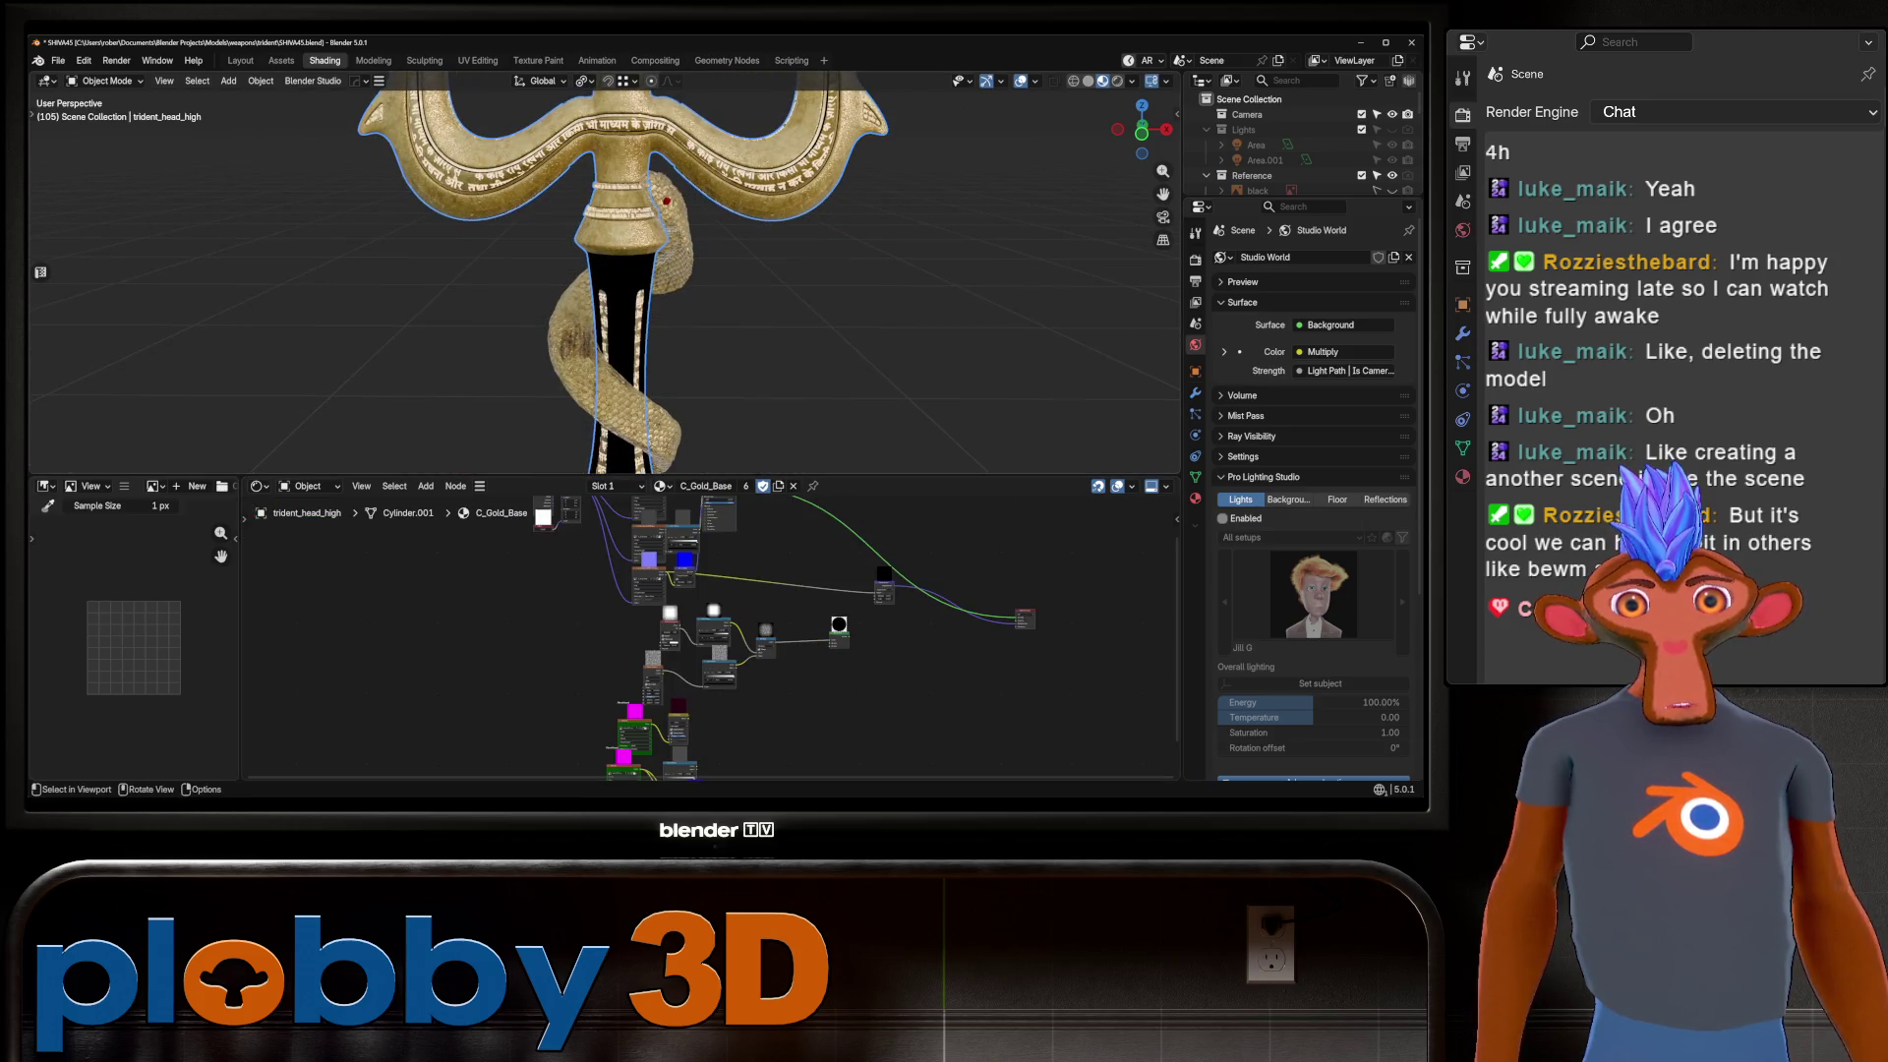
pyautogui.click(661, 486)
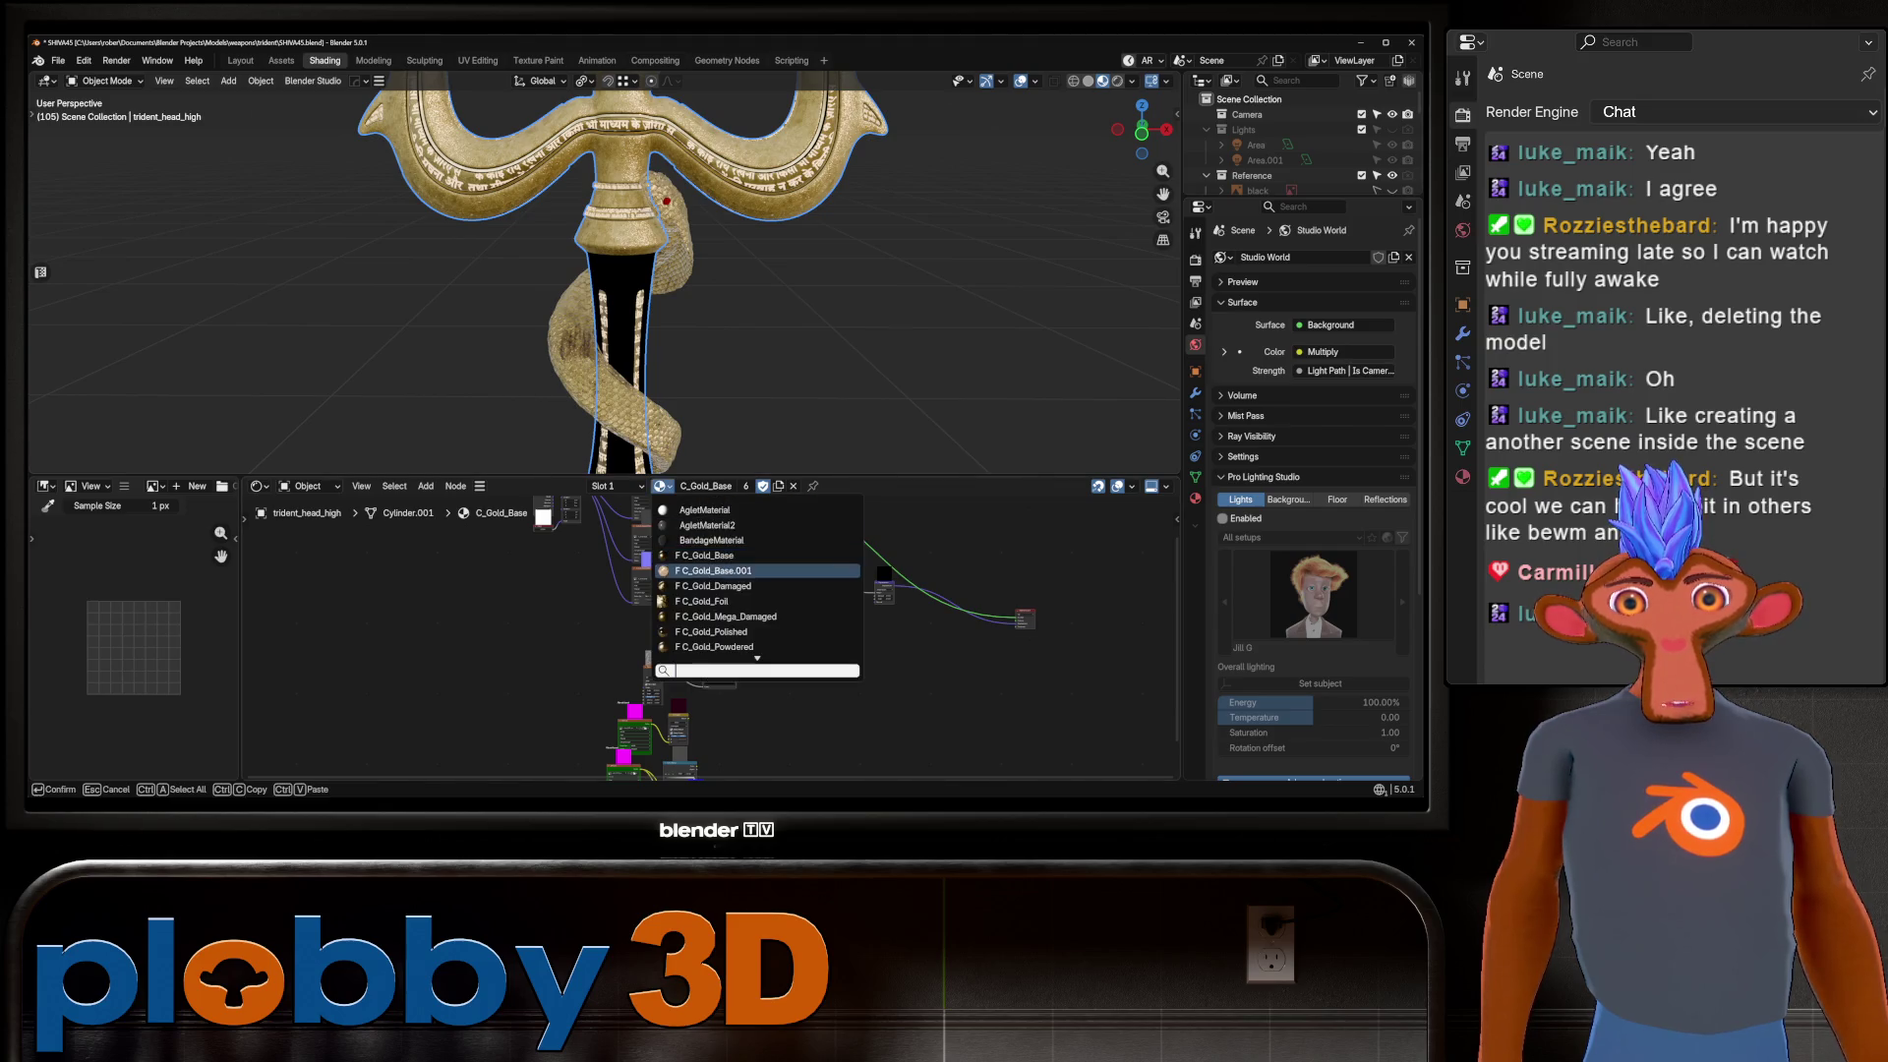
pyautogui.press('Escape')
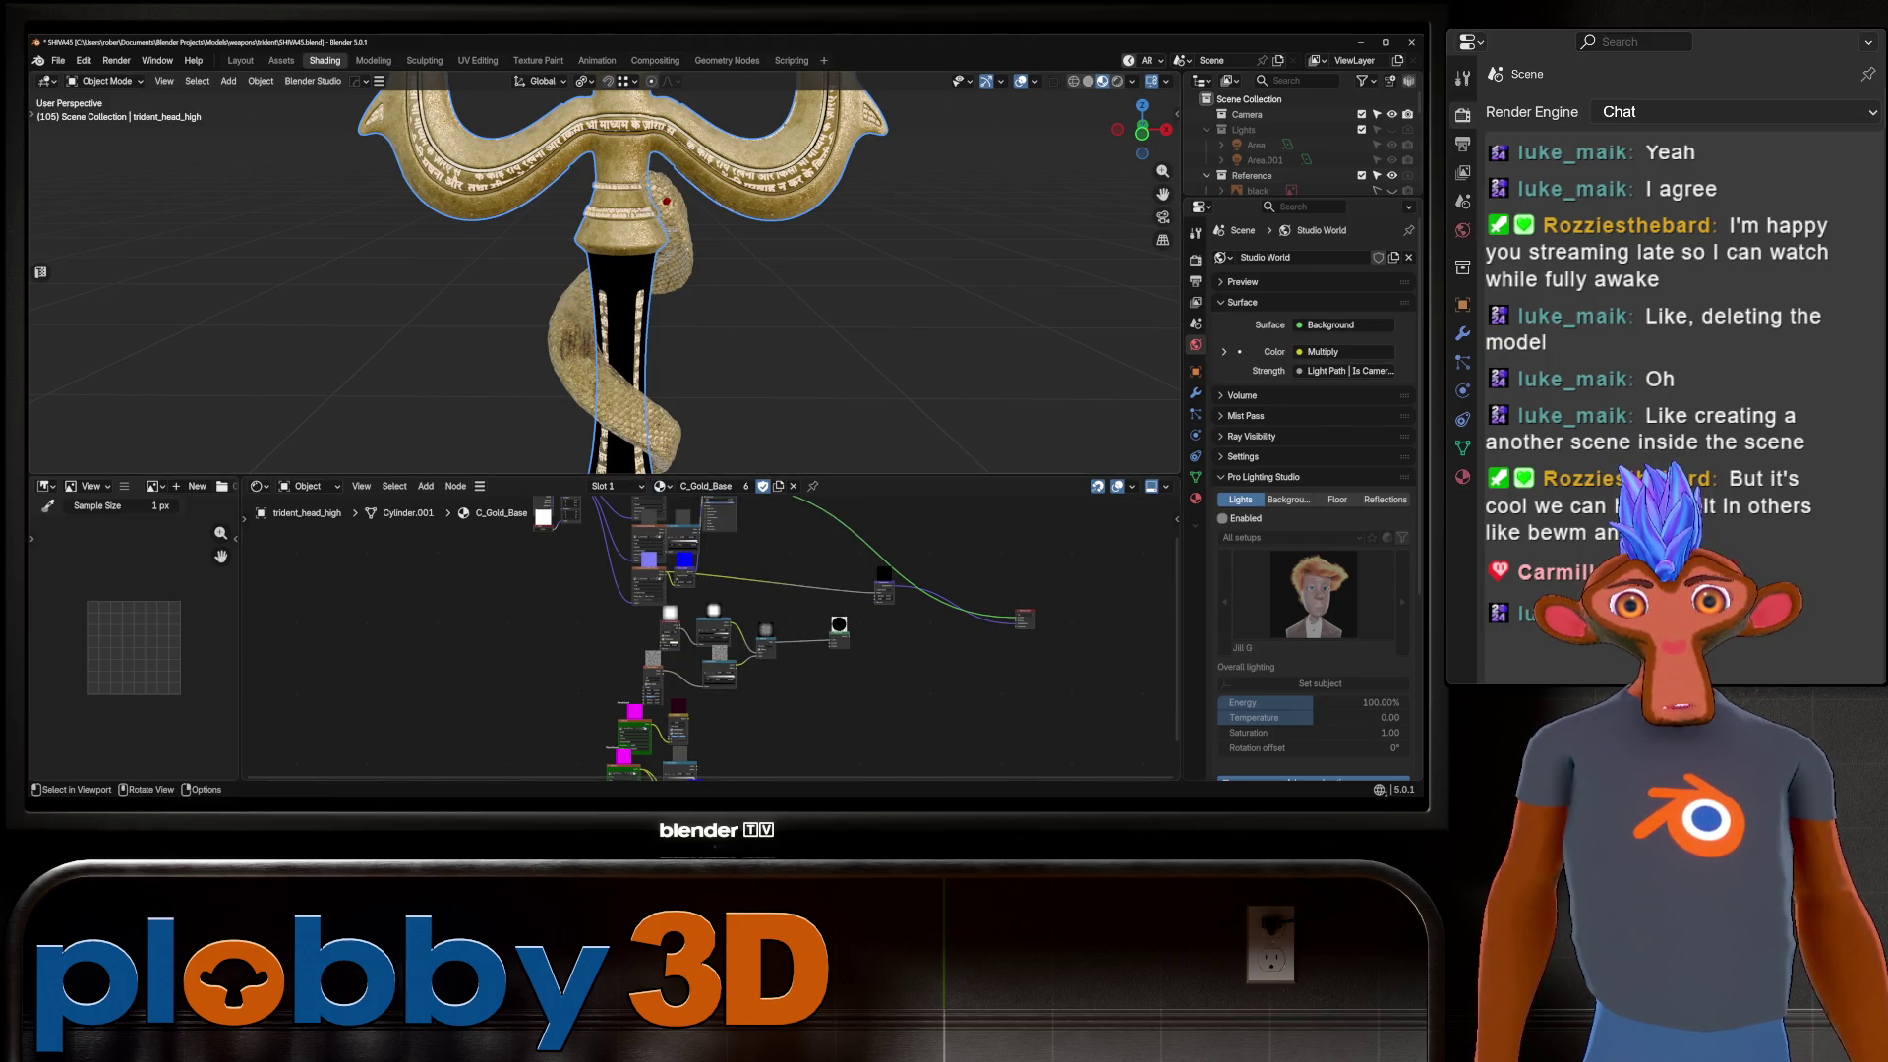
pyautogui.press('Tab')
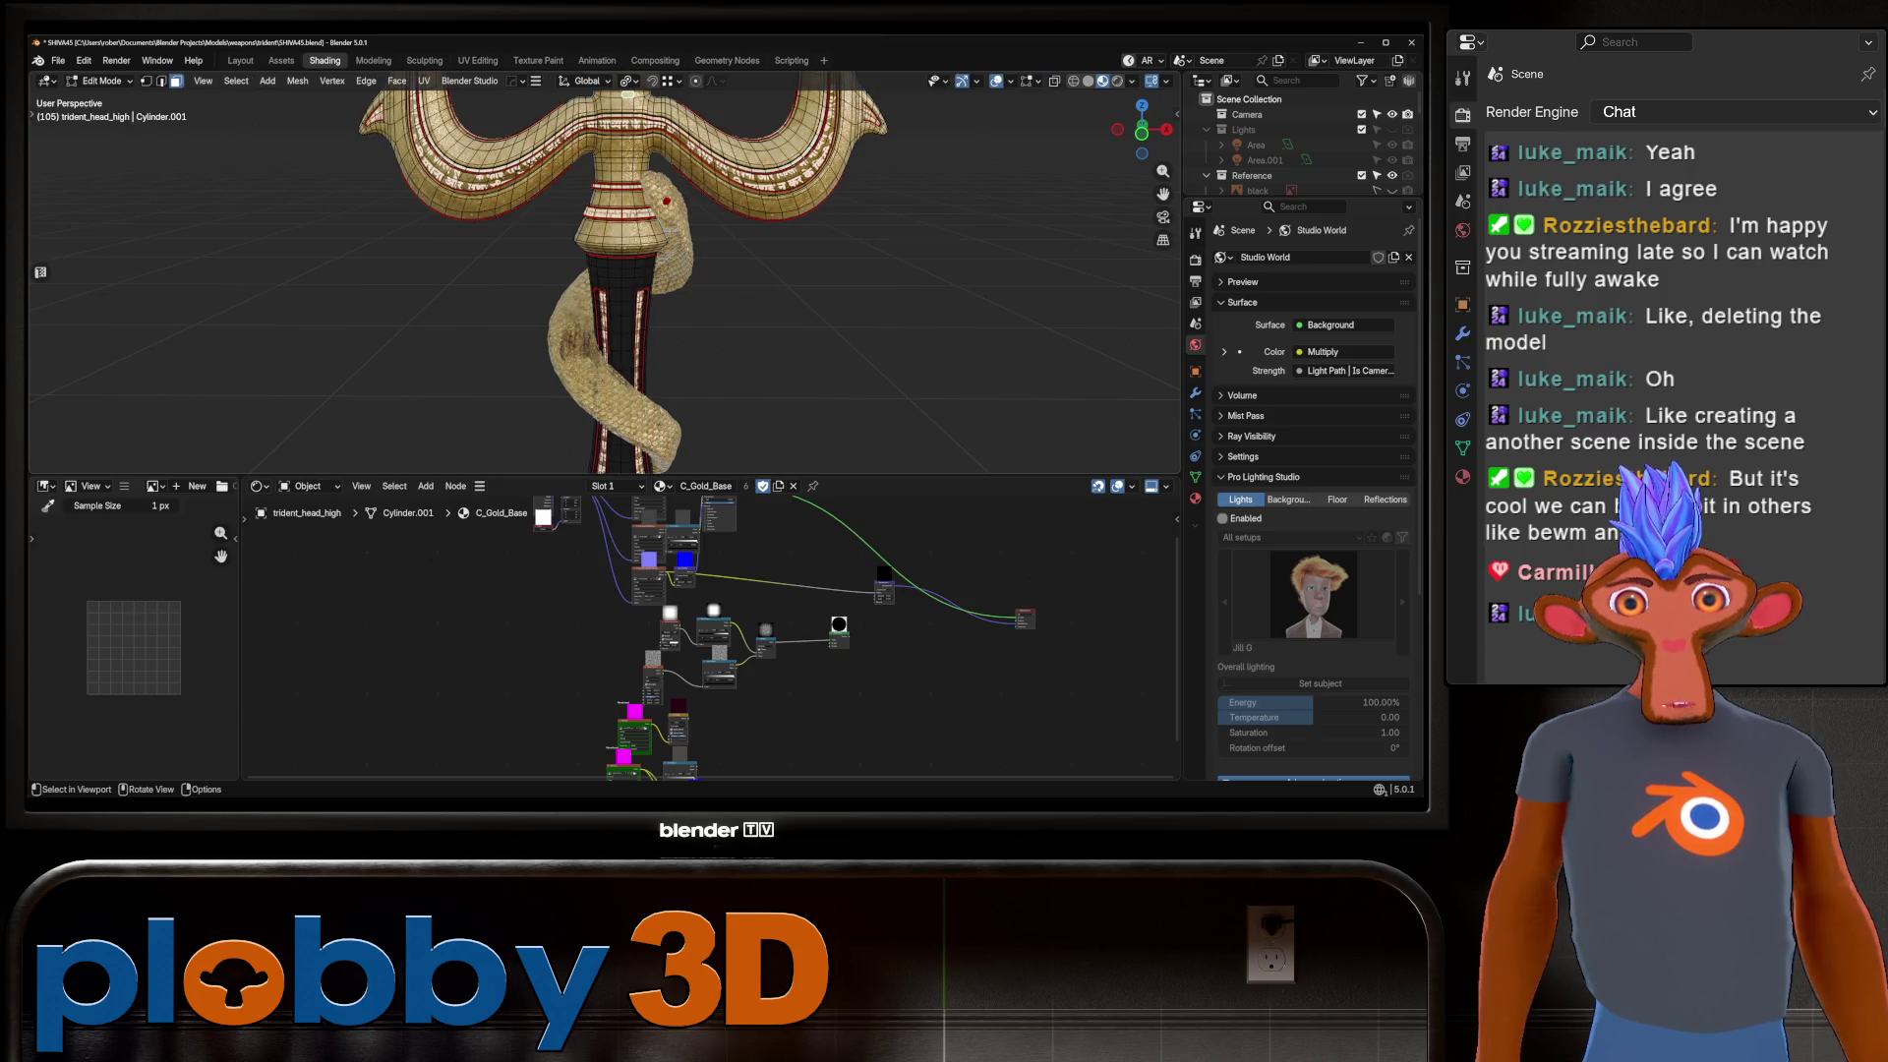
pyautogui.press('Tab')
pyautogui.click(637, 485)
pyautogui.scroll(12, 769, 580)
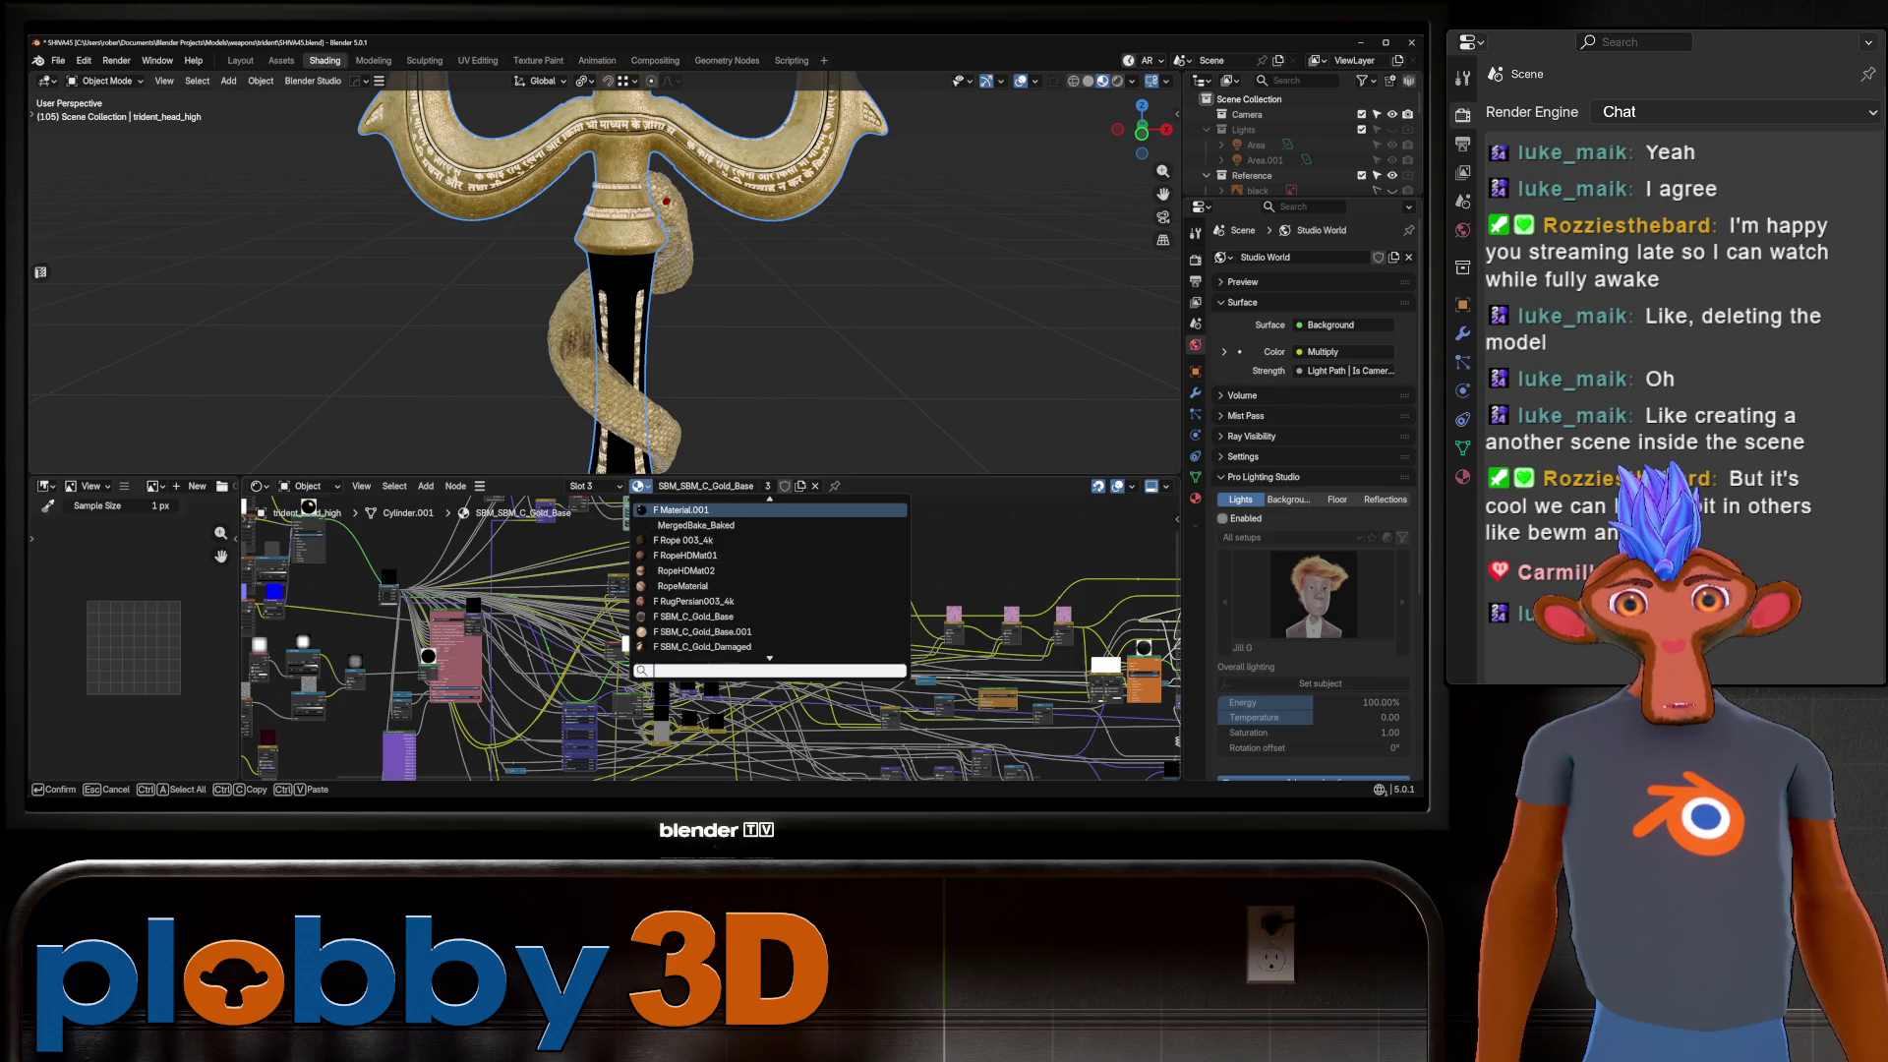
pyautogui.scroll(15, 769, 580)
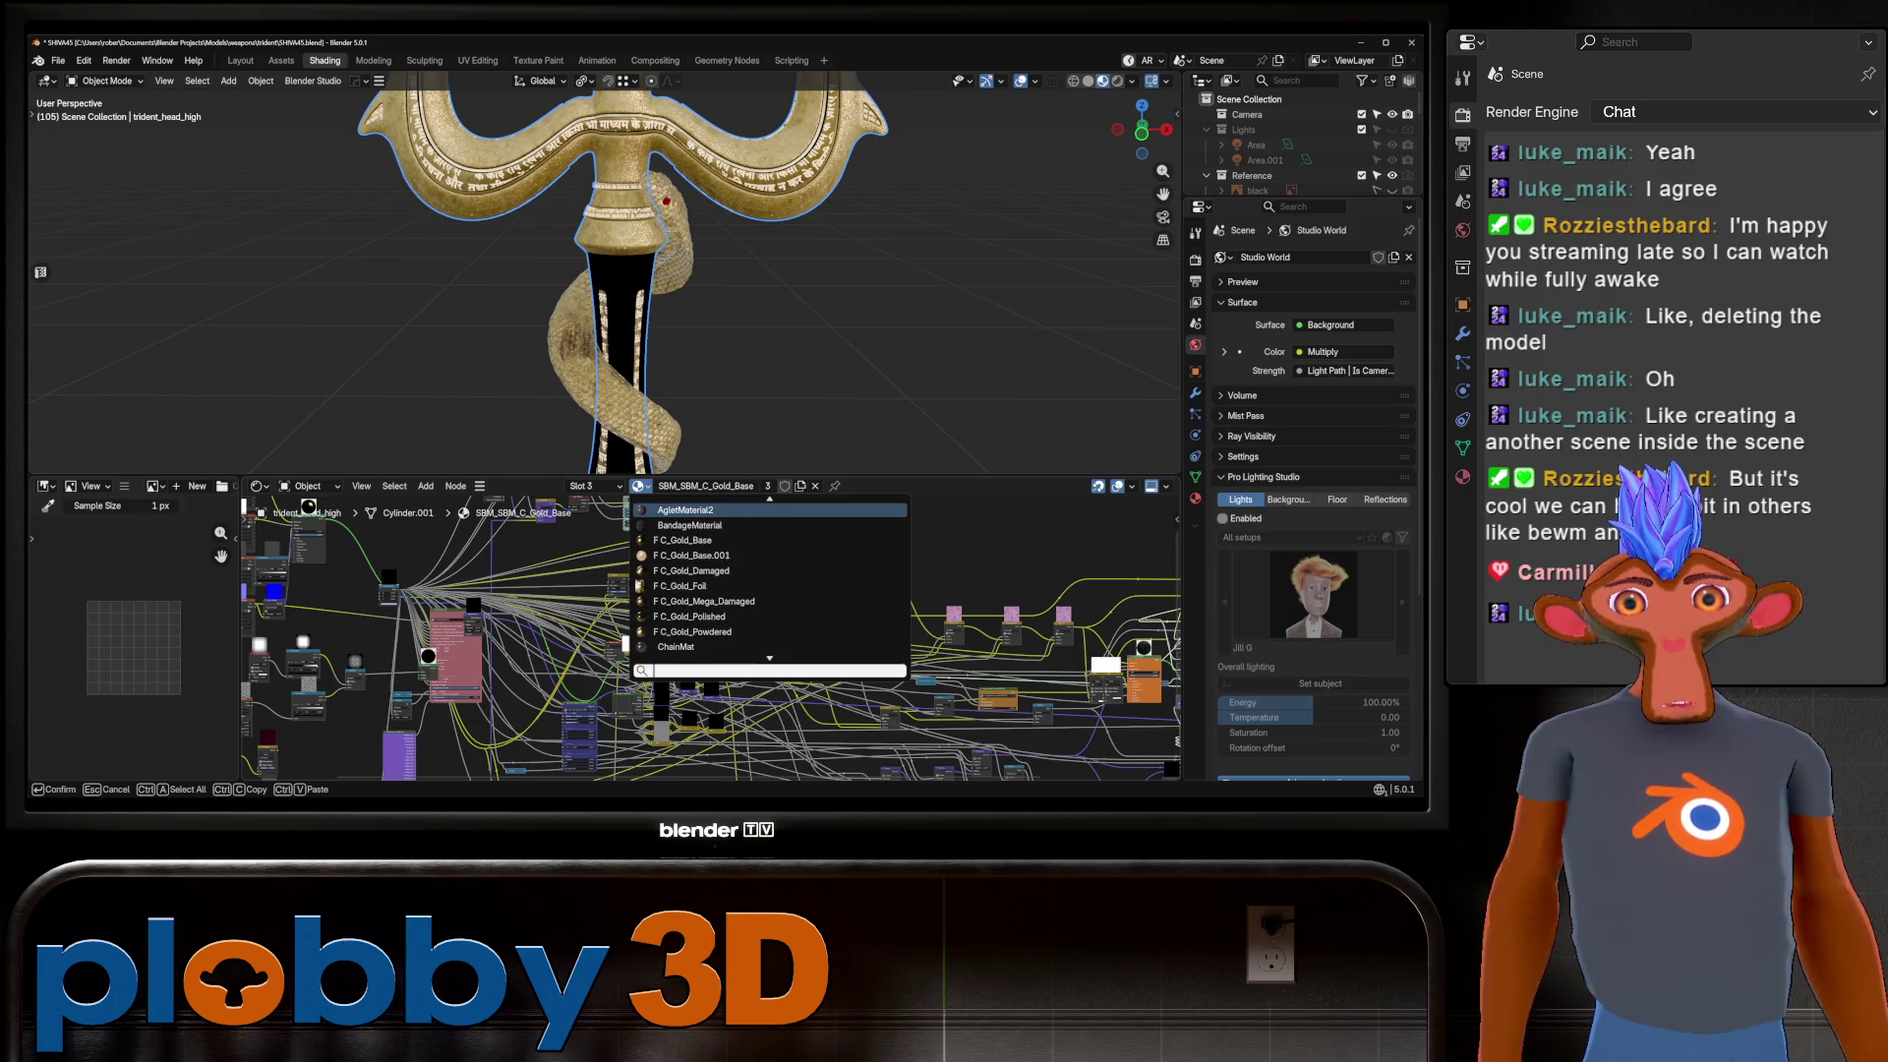
pyautogui.click(688, 525)
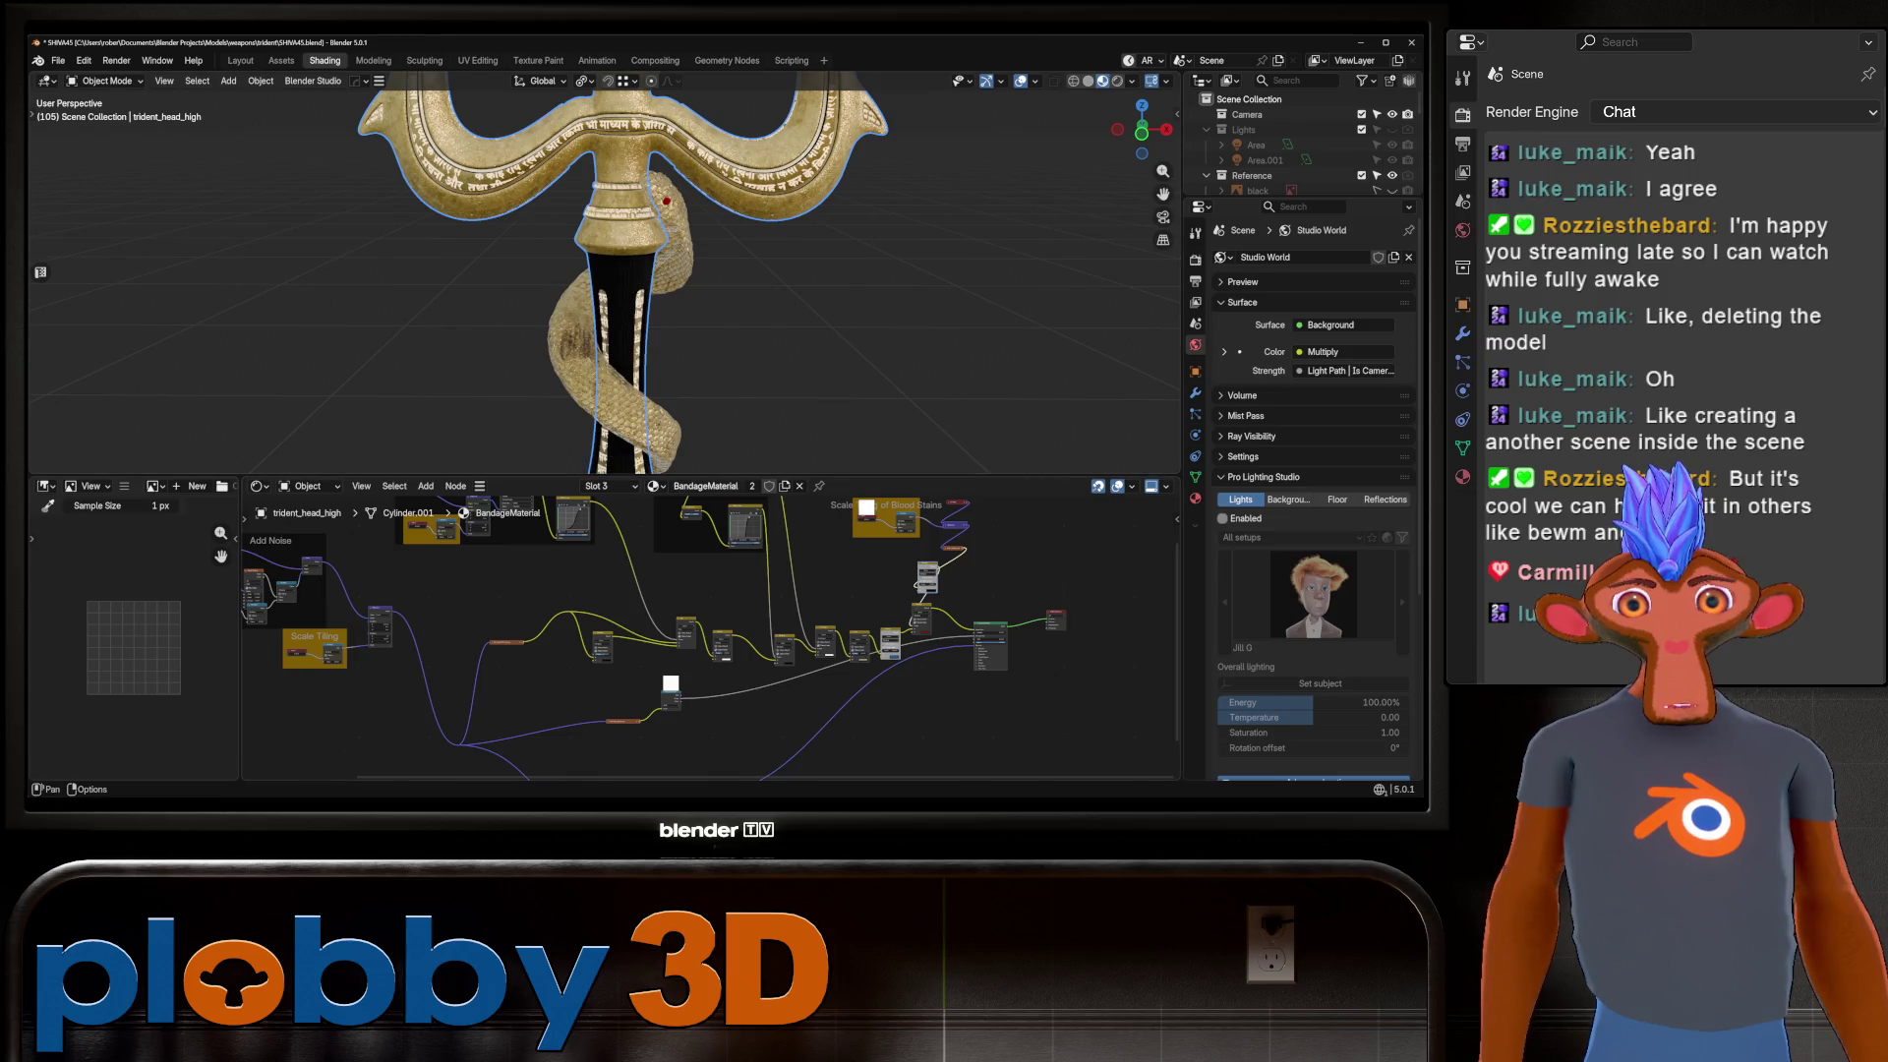
pyautogui.click(654, 485)
pyautogui.click(708, 548)
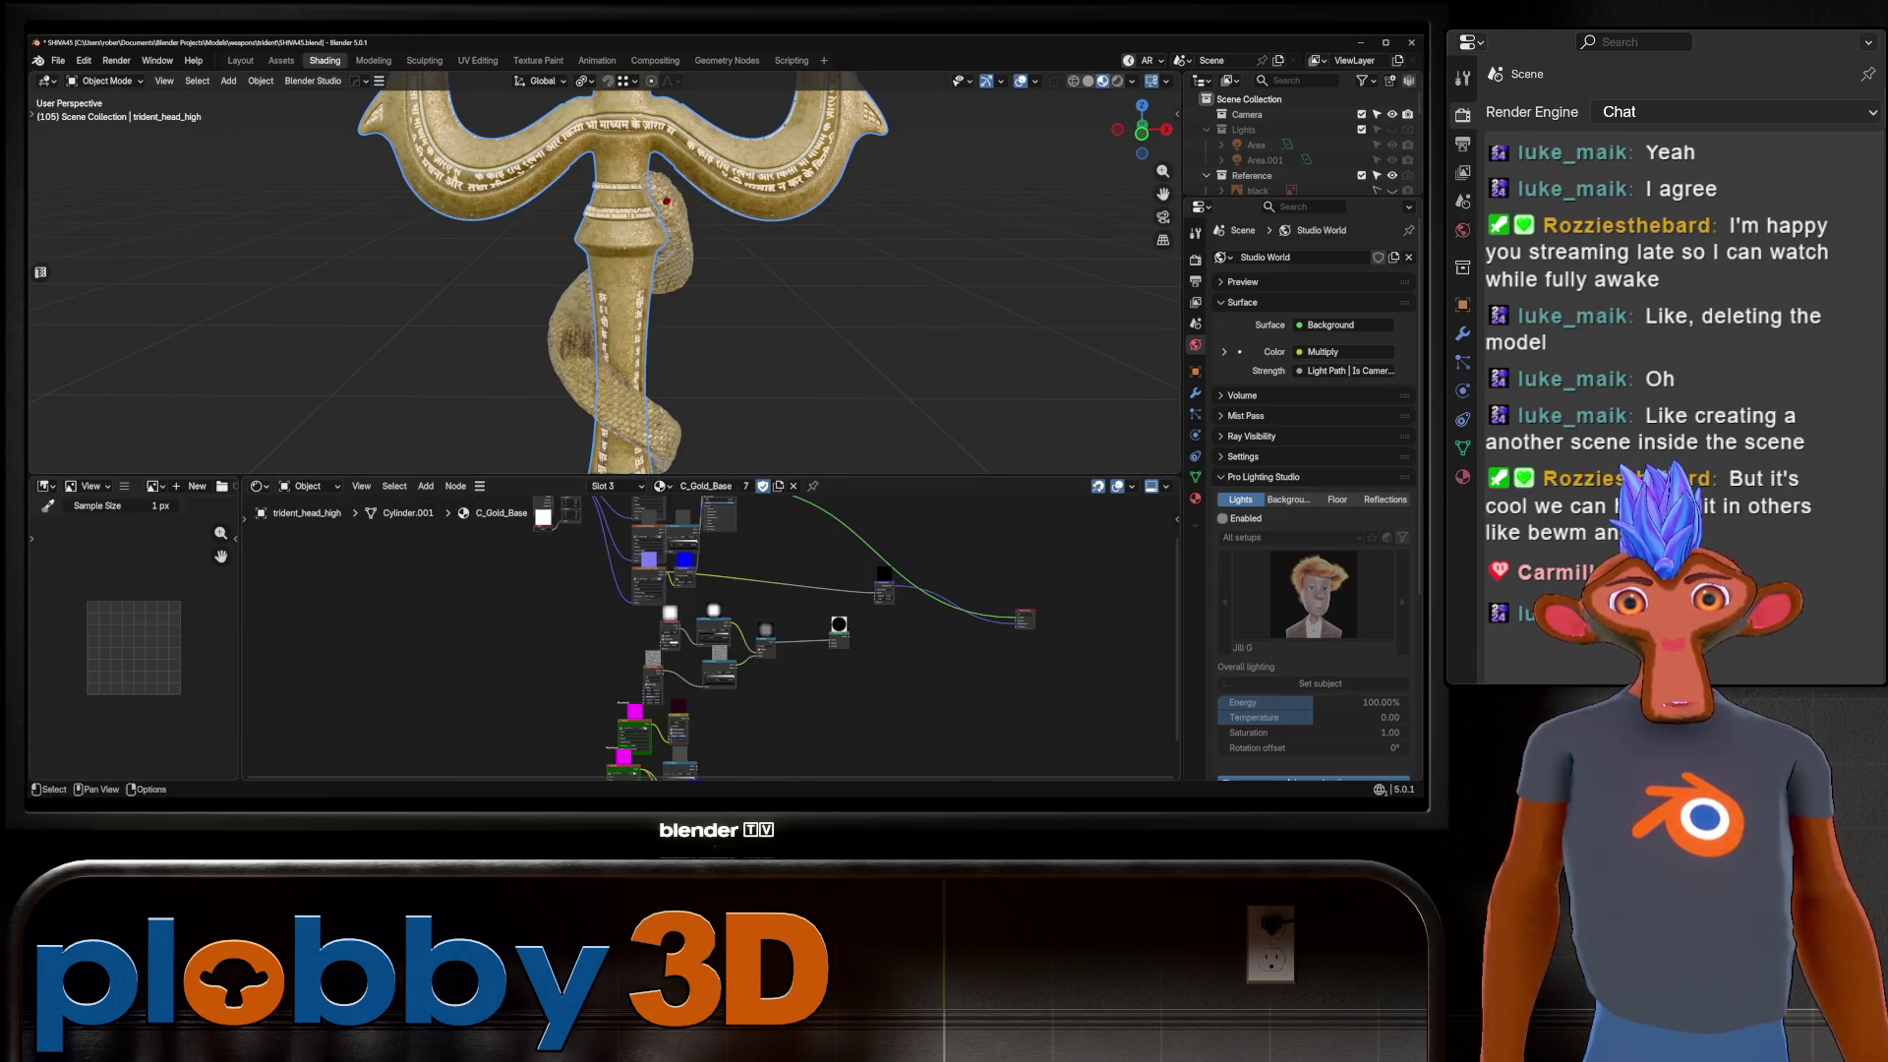
# Move the view down past the drum and select the black grip, handle_bottom_high.
pyautogui.scroll(-3, 605, 275)
pyautogui.keyDown('shift'); pyautogui.moveTo(604, 394); pyautogui.dragTo(605, 108, button='middle'); pyautogui.keyUp('shift')
pyautogui.scroll(2, 654, 275)
pyautogui.keyDown('shift'); pyautogui.moveTo(605, 393); pyautogui.dragTo(604, 108, button='middle'); pyautogui.keyUp('shift')
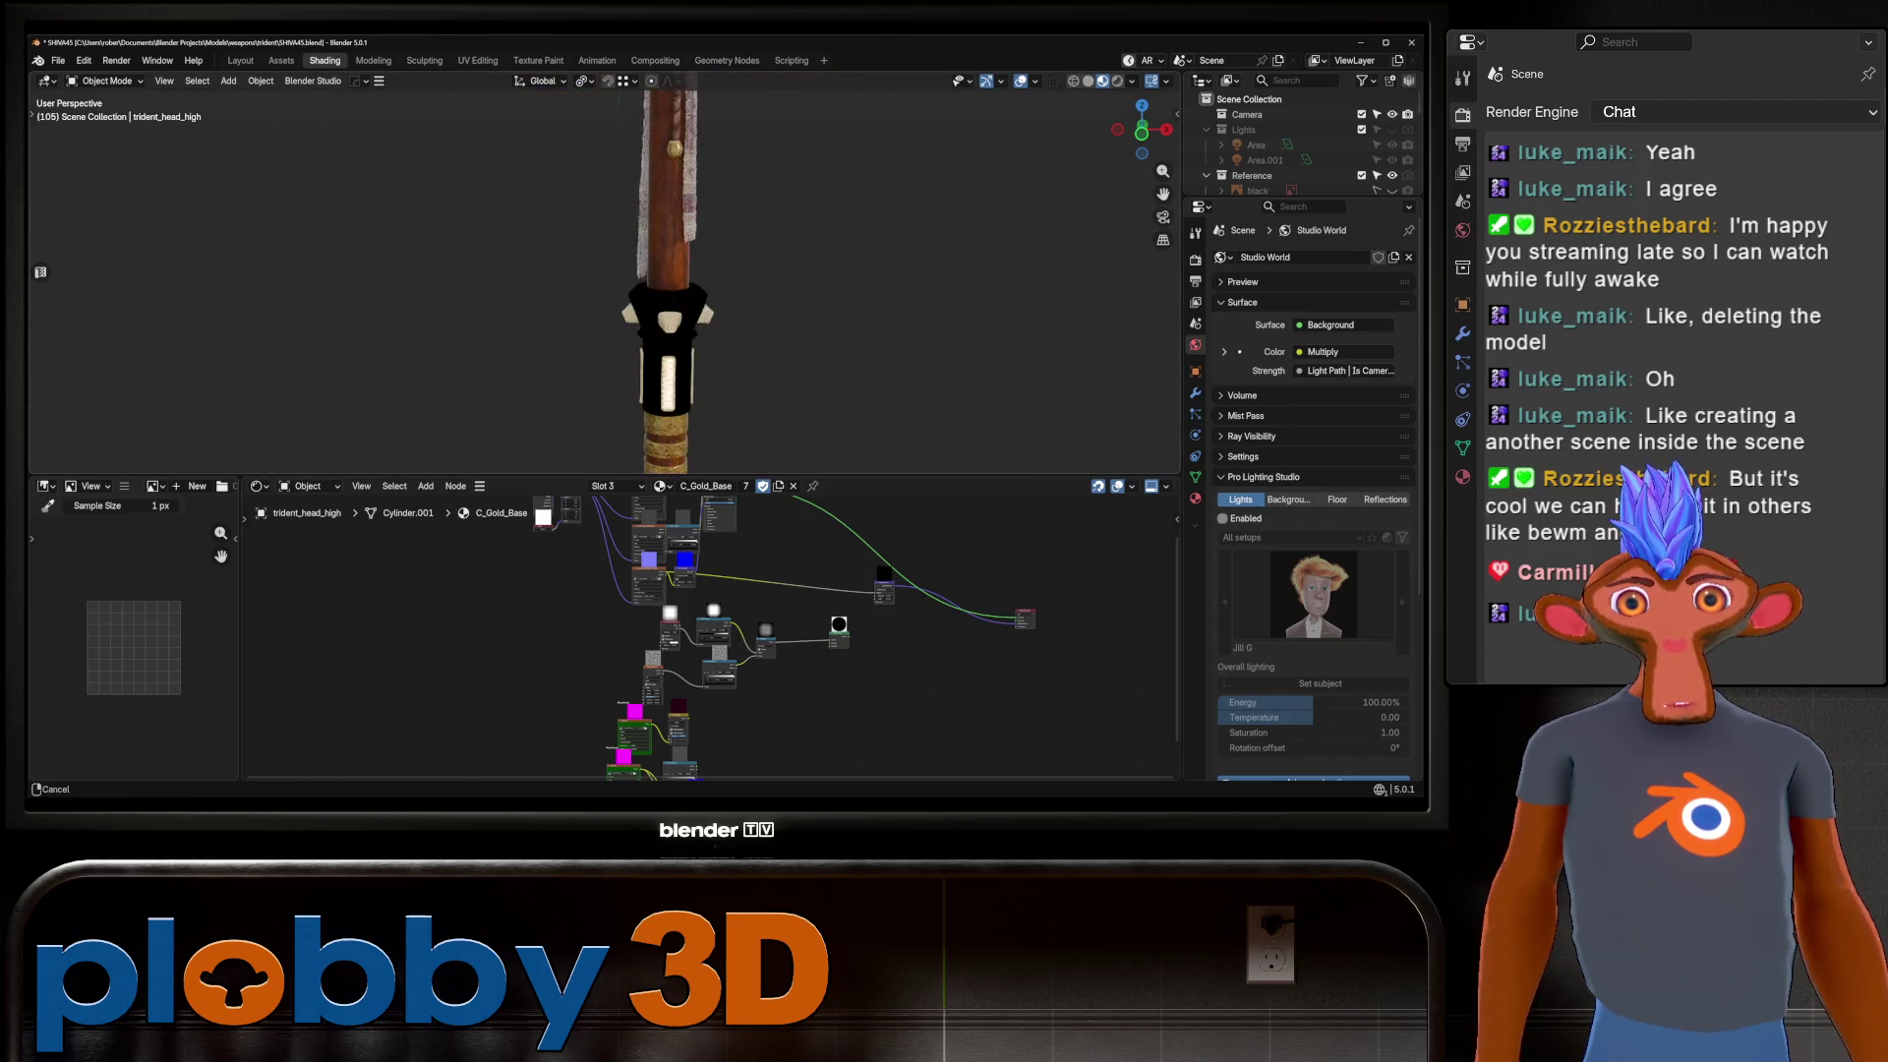
pyautogui.scroll(2, 653, 344)
pyautogui.click(656, 325)
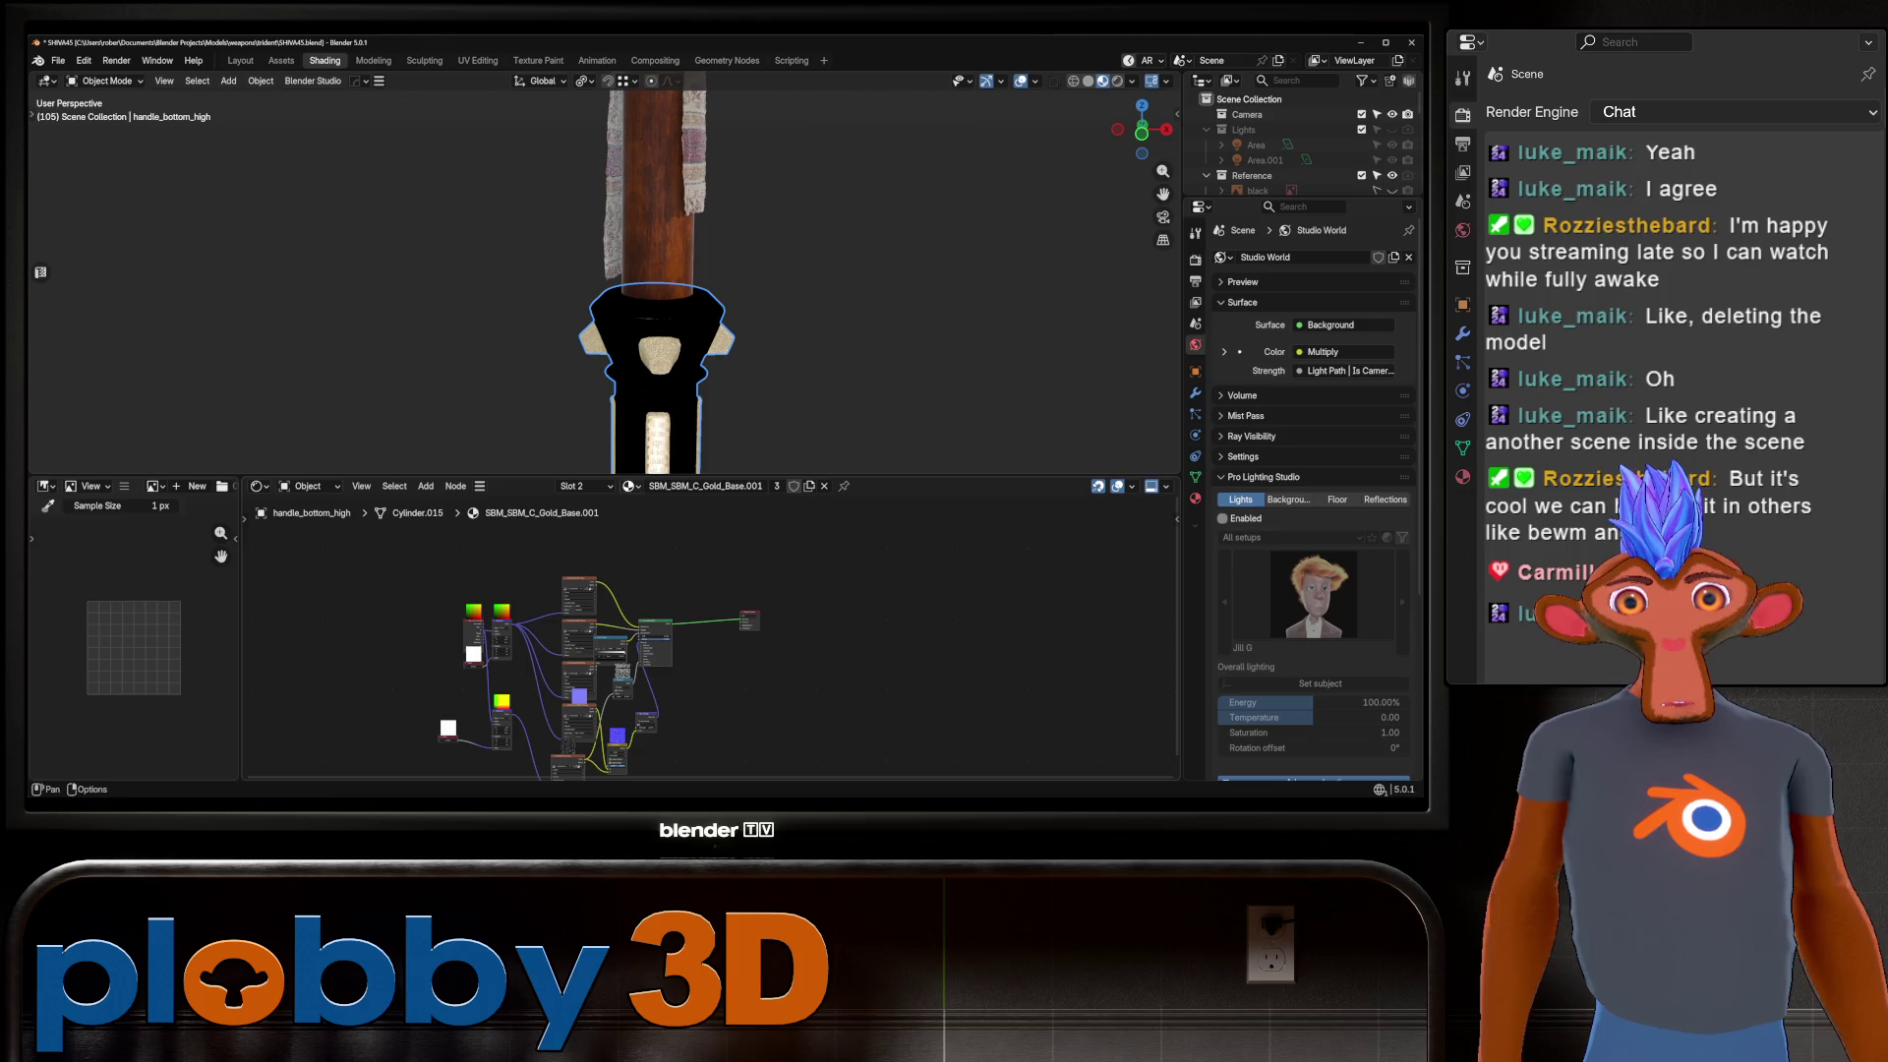
# Assign C_Gold_Base to the grip's material slot and check an edge of its mesh.
pyautogui.click(629, 485)
pyautogui.scroll(10, 728, 578)
pyautogui.scroll(2, 688, 510)
pyautogui.click(688, 510)
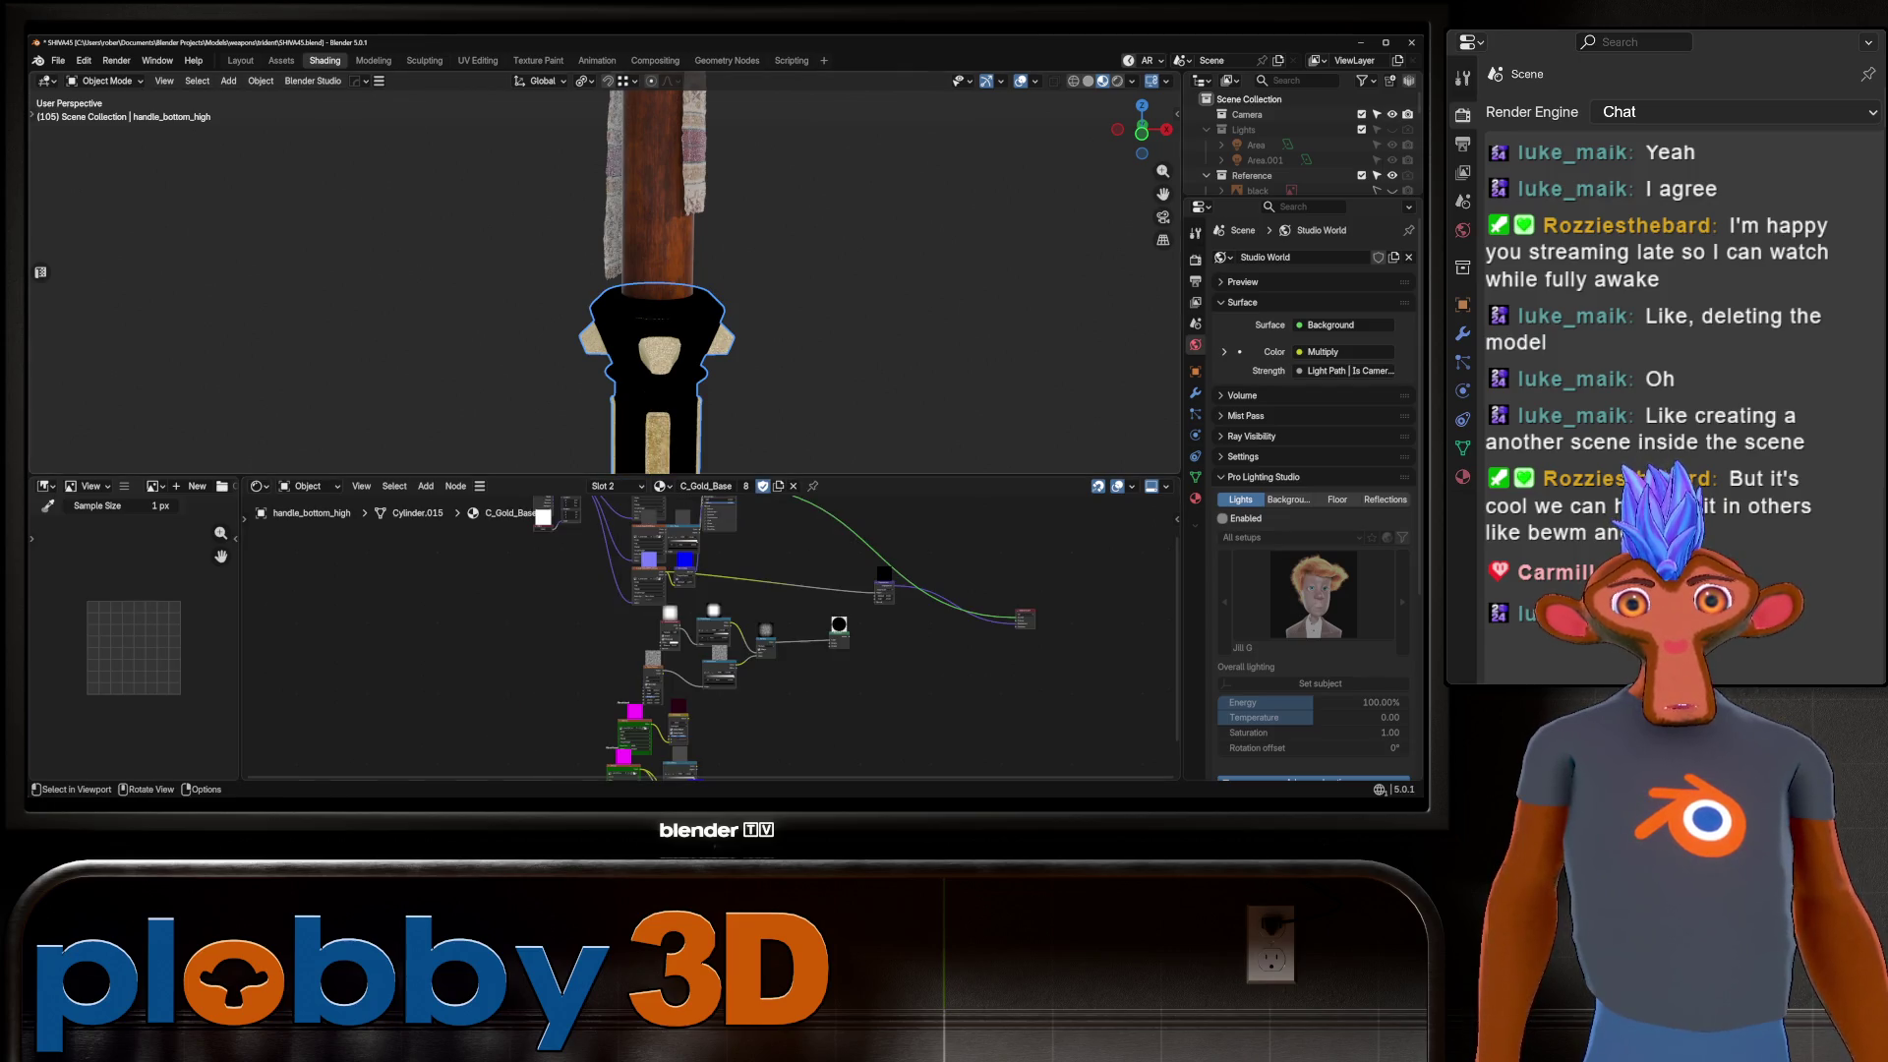
pyautogui.press('Tab')
pyautogui.scroll(3, 669, 285)
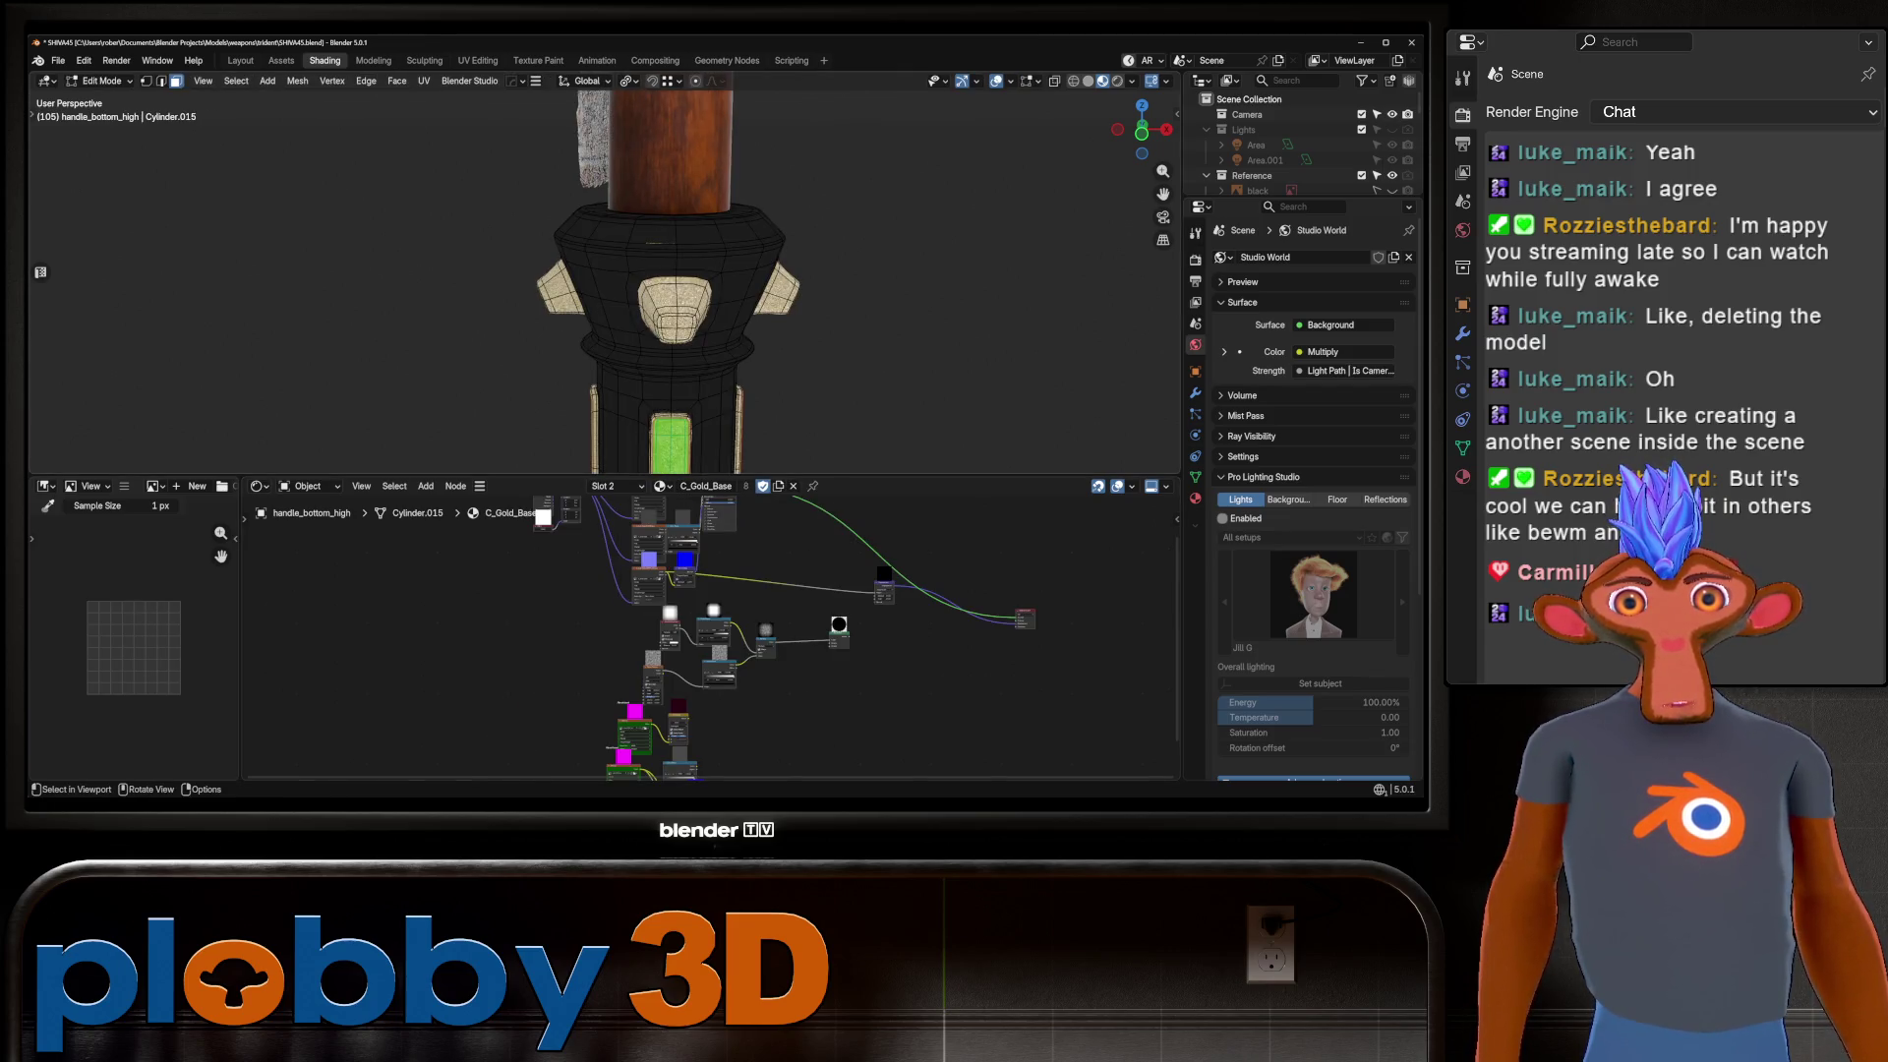
pyautogui.click(654, 366)
pyautogui.press('Tab')
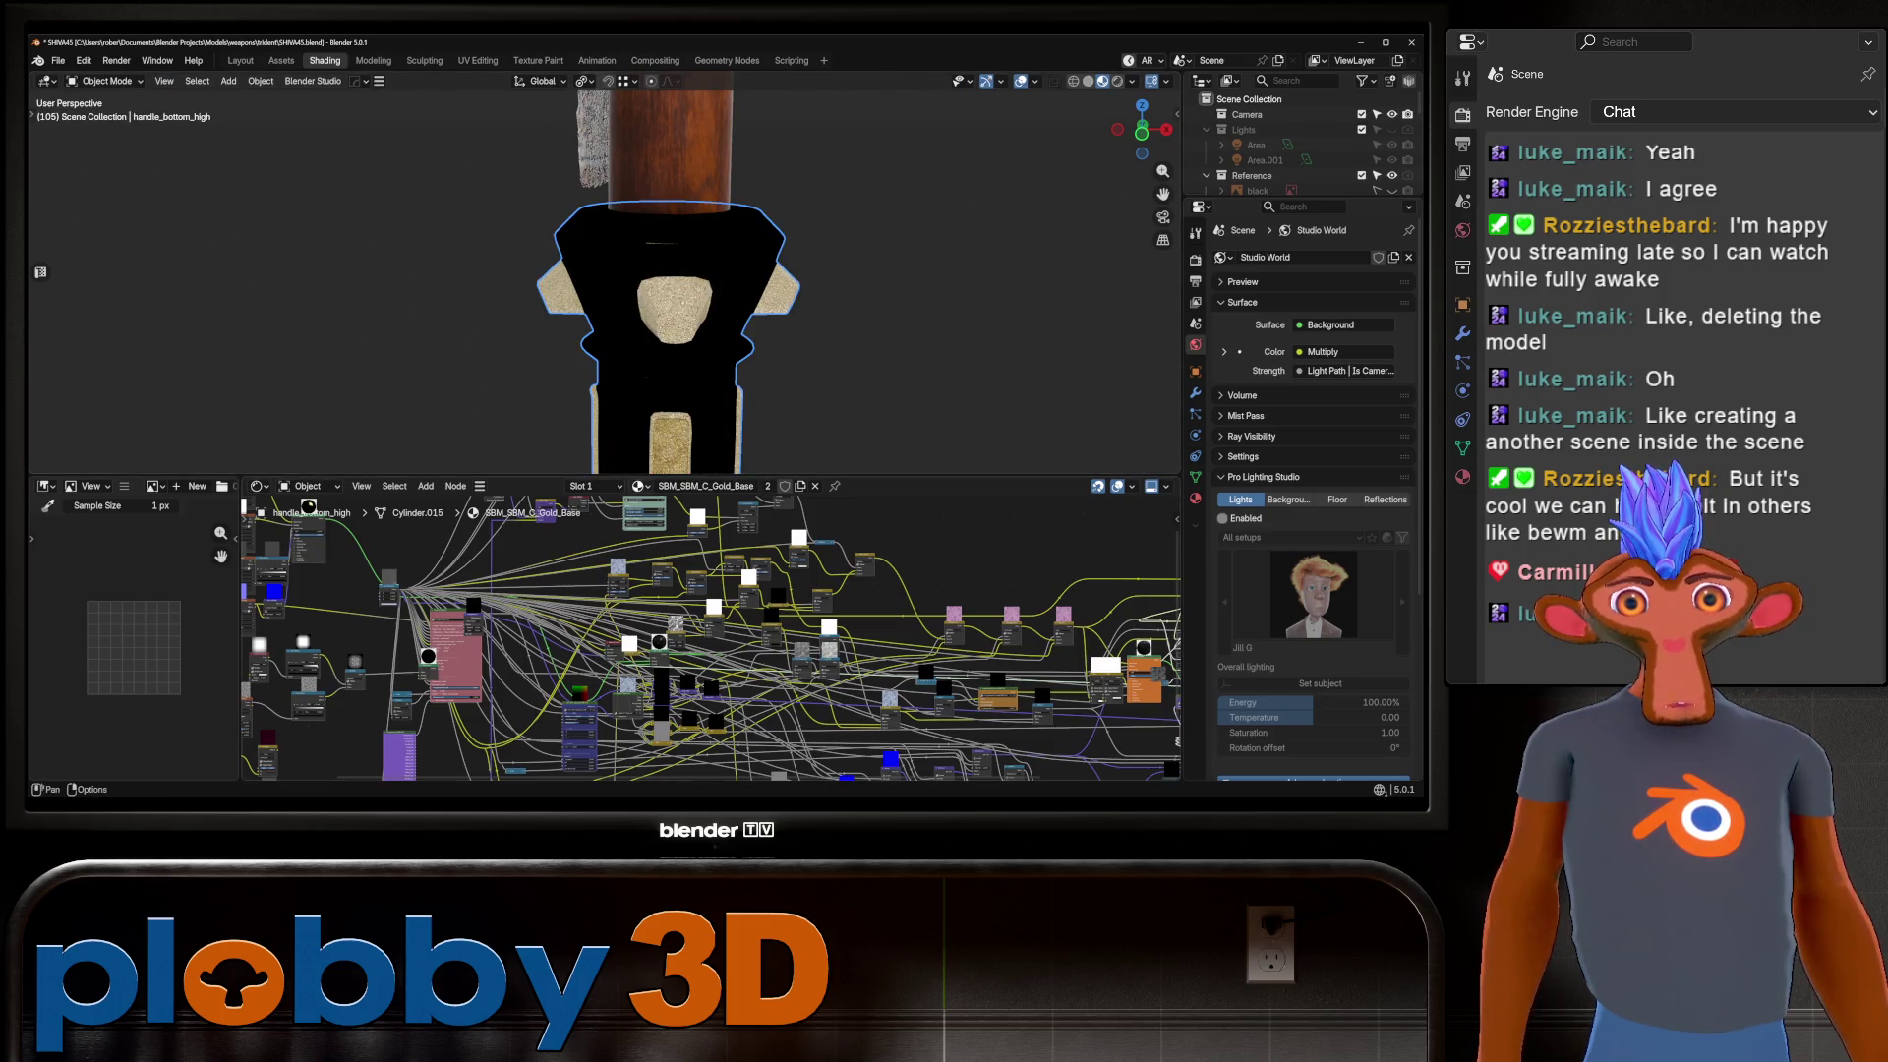
# Apply C_Gold_Base to the handle and move the view down to its gold base.
pyautogui.click(639, 485)
pyautogui.scroll(10, 735, 580)
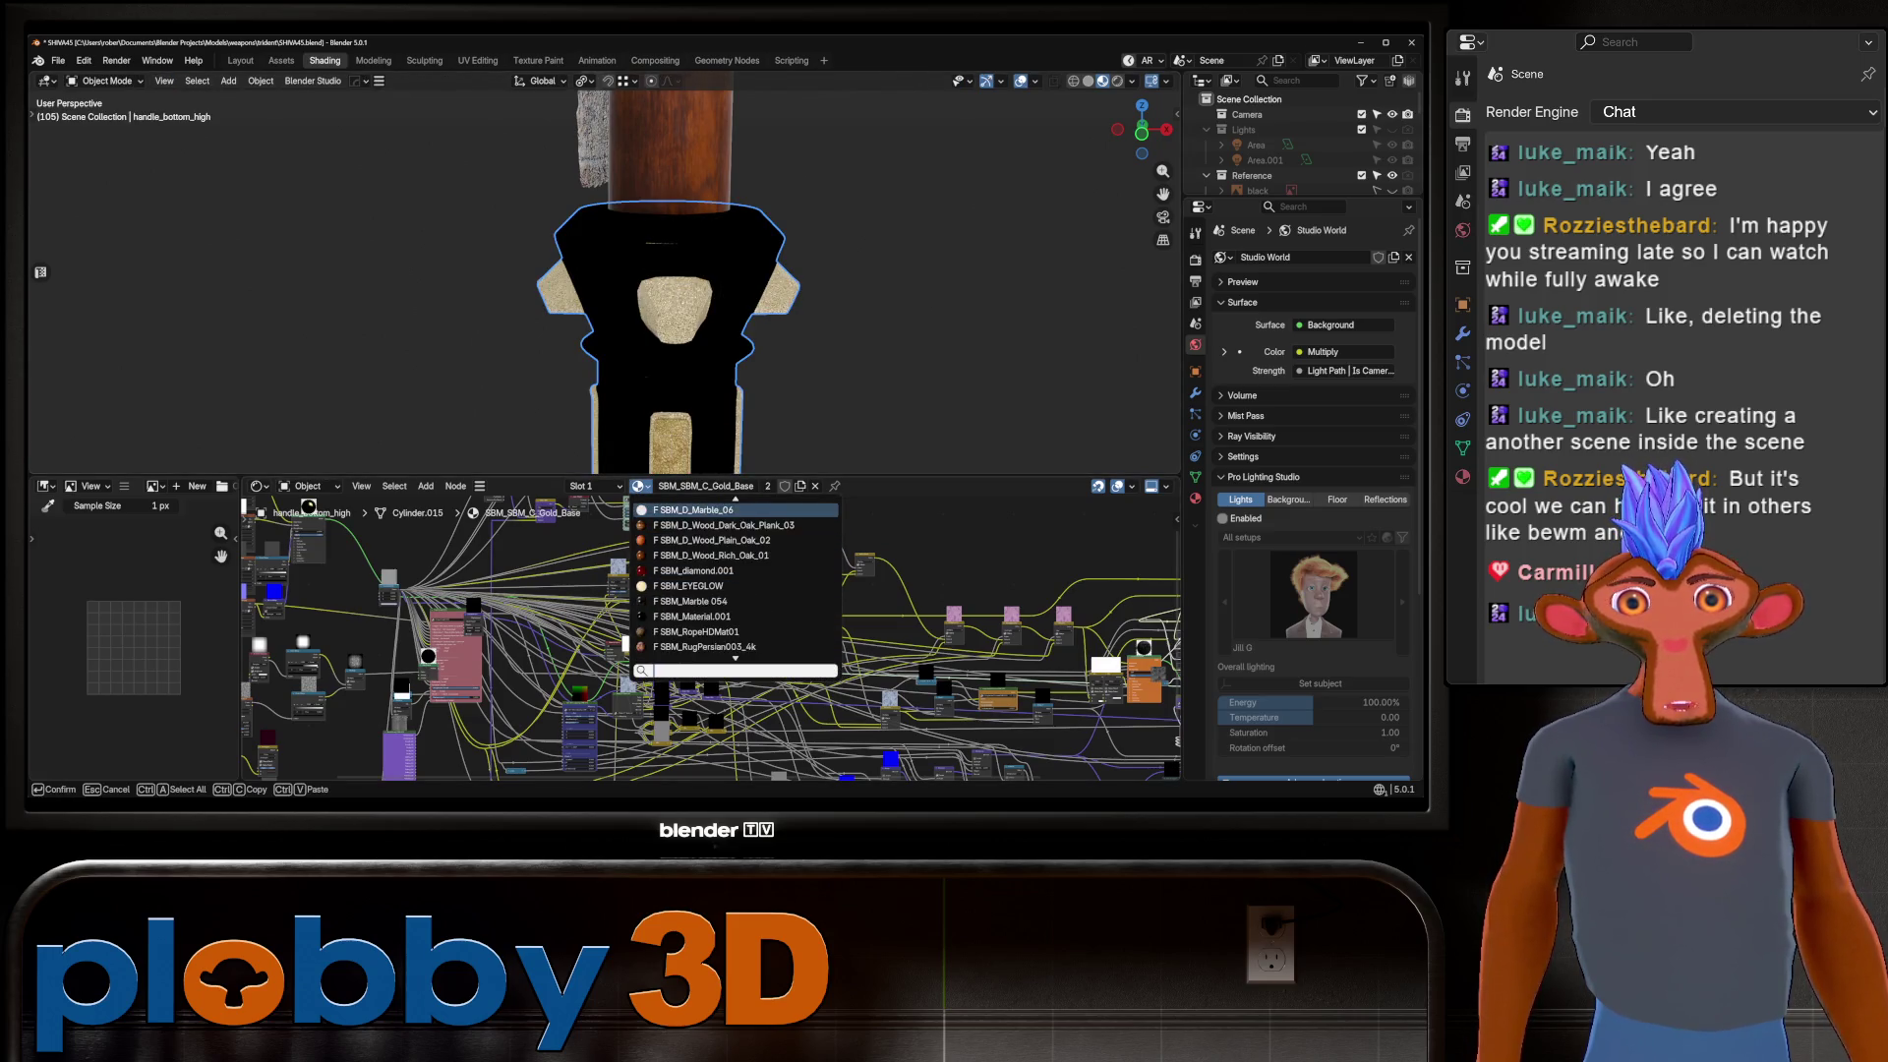
pyautogui.scroll(3, 736, 580)
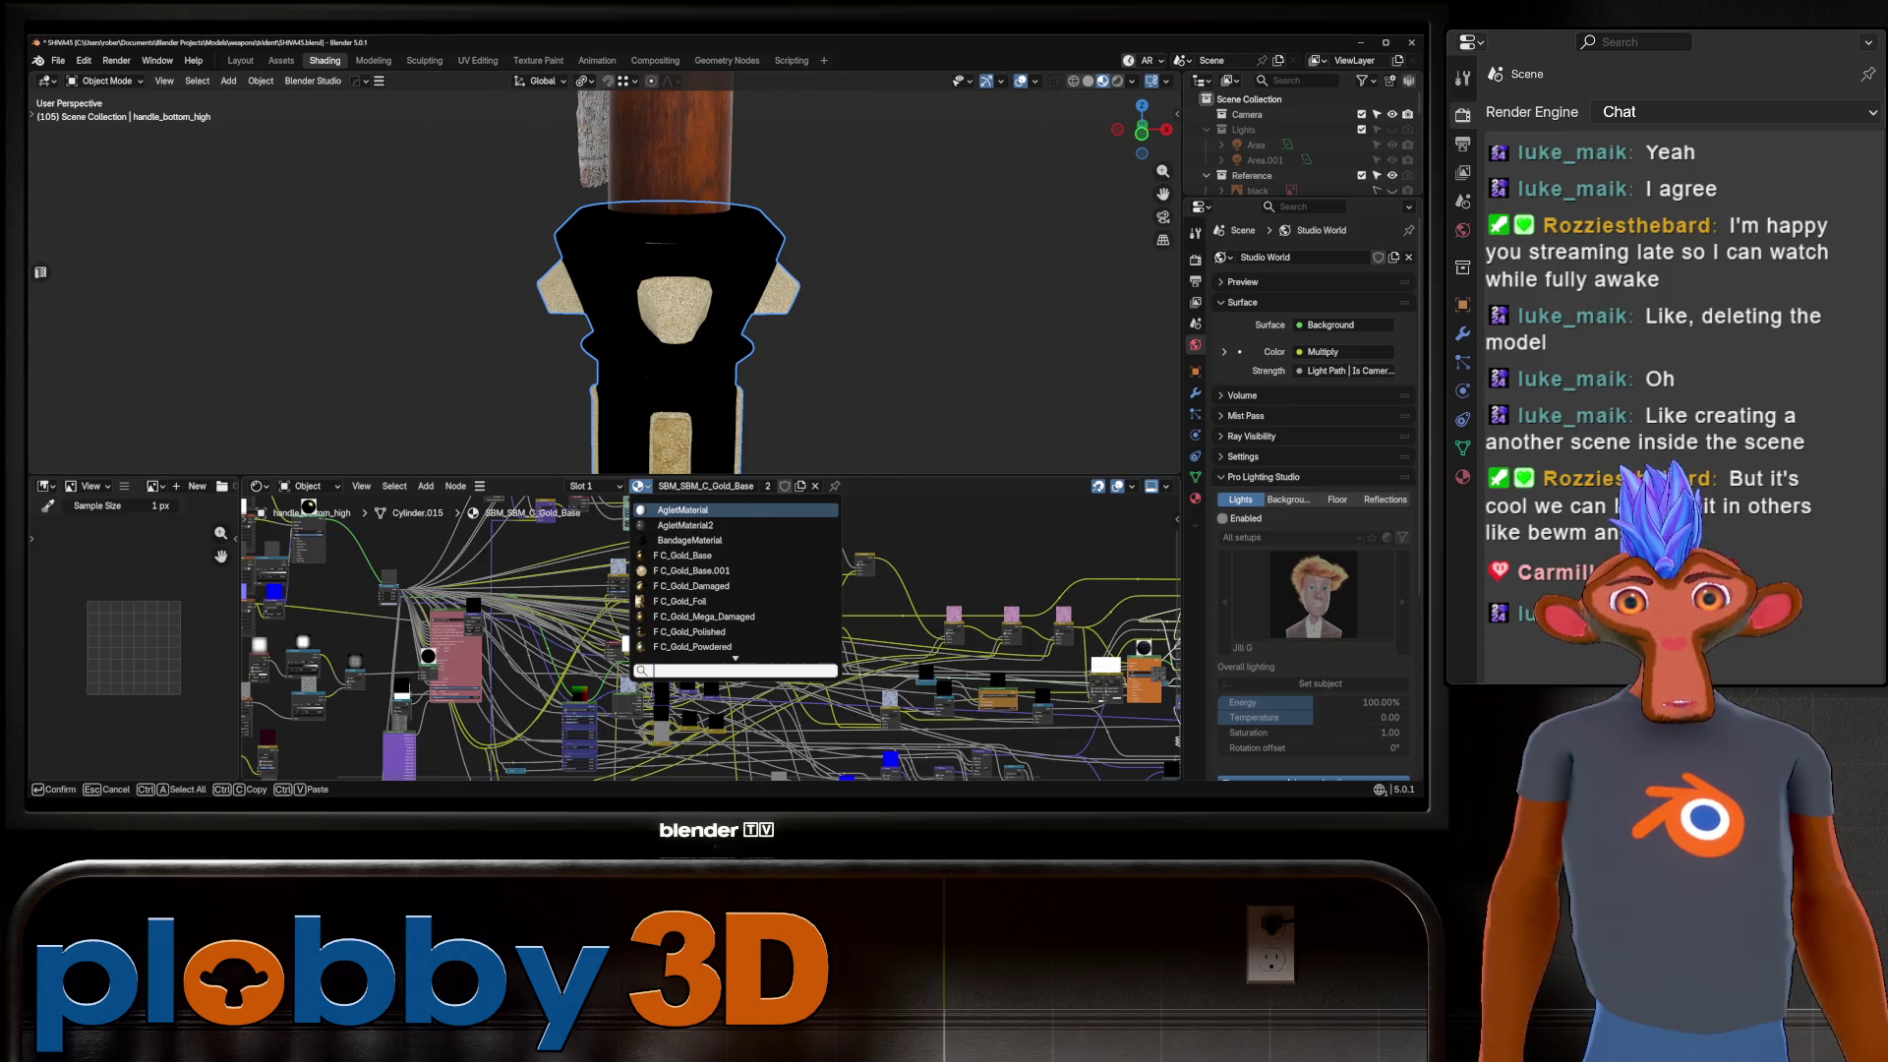
pyautogui.click(708, 555)
pyautogui.scroll(-3, 669, 295)
pyautogui.keyDown('shift'); pyautogui.moveTo(668, 393); pyautogui.dragTo(669, 118, button='middle'); pyautogui.keyUp('shift')
# In Edit Mode, pick a face on the inset panel and extend it to the whole strip with Ctrl+L.
pyautogui.press('Tab')
pyautogui.scroll(5, 605, 280)
pyautogui.click(561, 310)
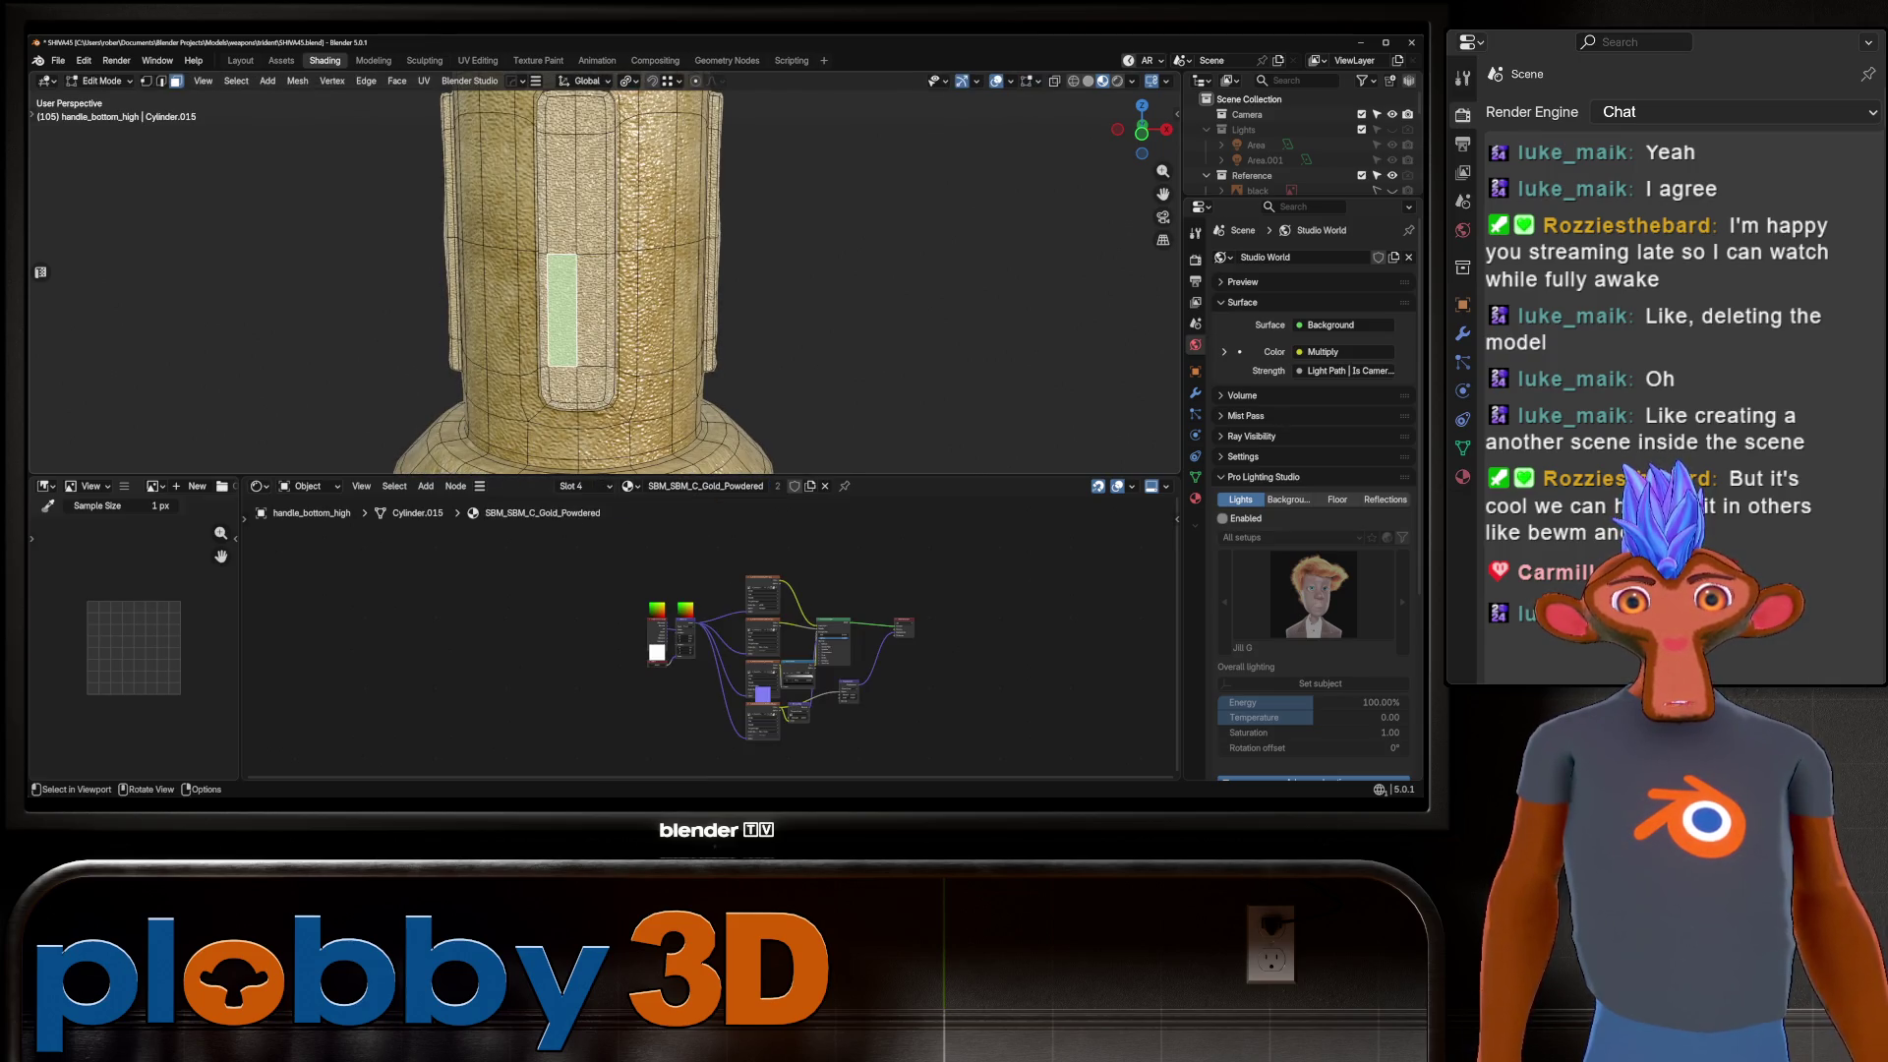
pyautogui.press('Tab')
pyautogui.scroll(-3, 605, 280)
pyautogui.keyDown('shift'); pyautogui.moveTo(605, 197); pyautogui.dragTo(604, 344, button='middle'); pyautogui.keyUp('shift')
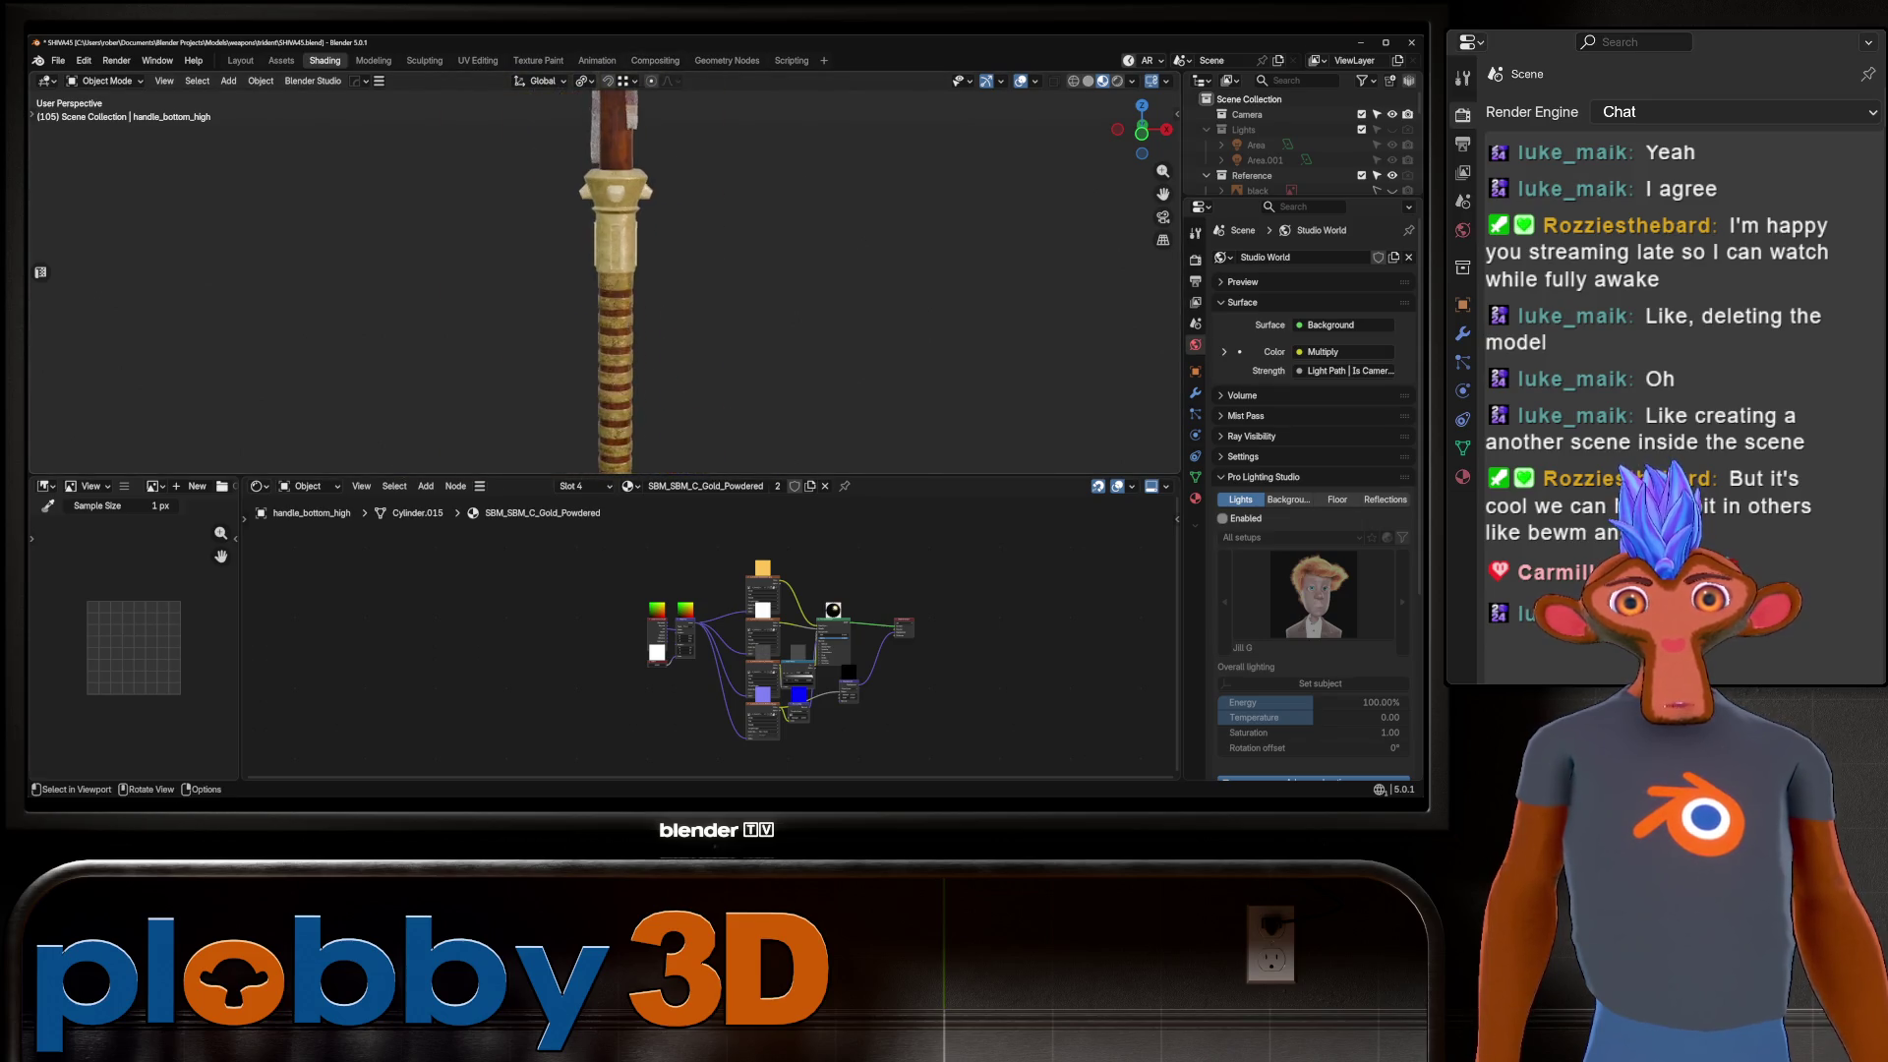
pyautogui.scroll(3, 605, 280)
pyautogui.press('Tab')
pyautogui.click(605, 224)
pyautogui.moveTo(605, 223)
pyautogui.keyDown('shift'); pyautogui.mouseDown(button='middle')
pyautogui.moveTo(604, 329)
pyautogui.moveTo(825, 333)
pyautogui.mouseUp(button='middle'); pyautogui.keyUp('shift')
pyautogui.hotkey('ctrl', 'l')
pyautogui.scroll(2, 605, 324)
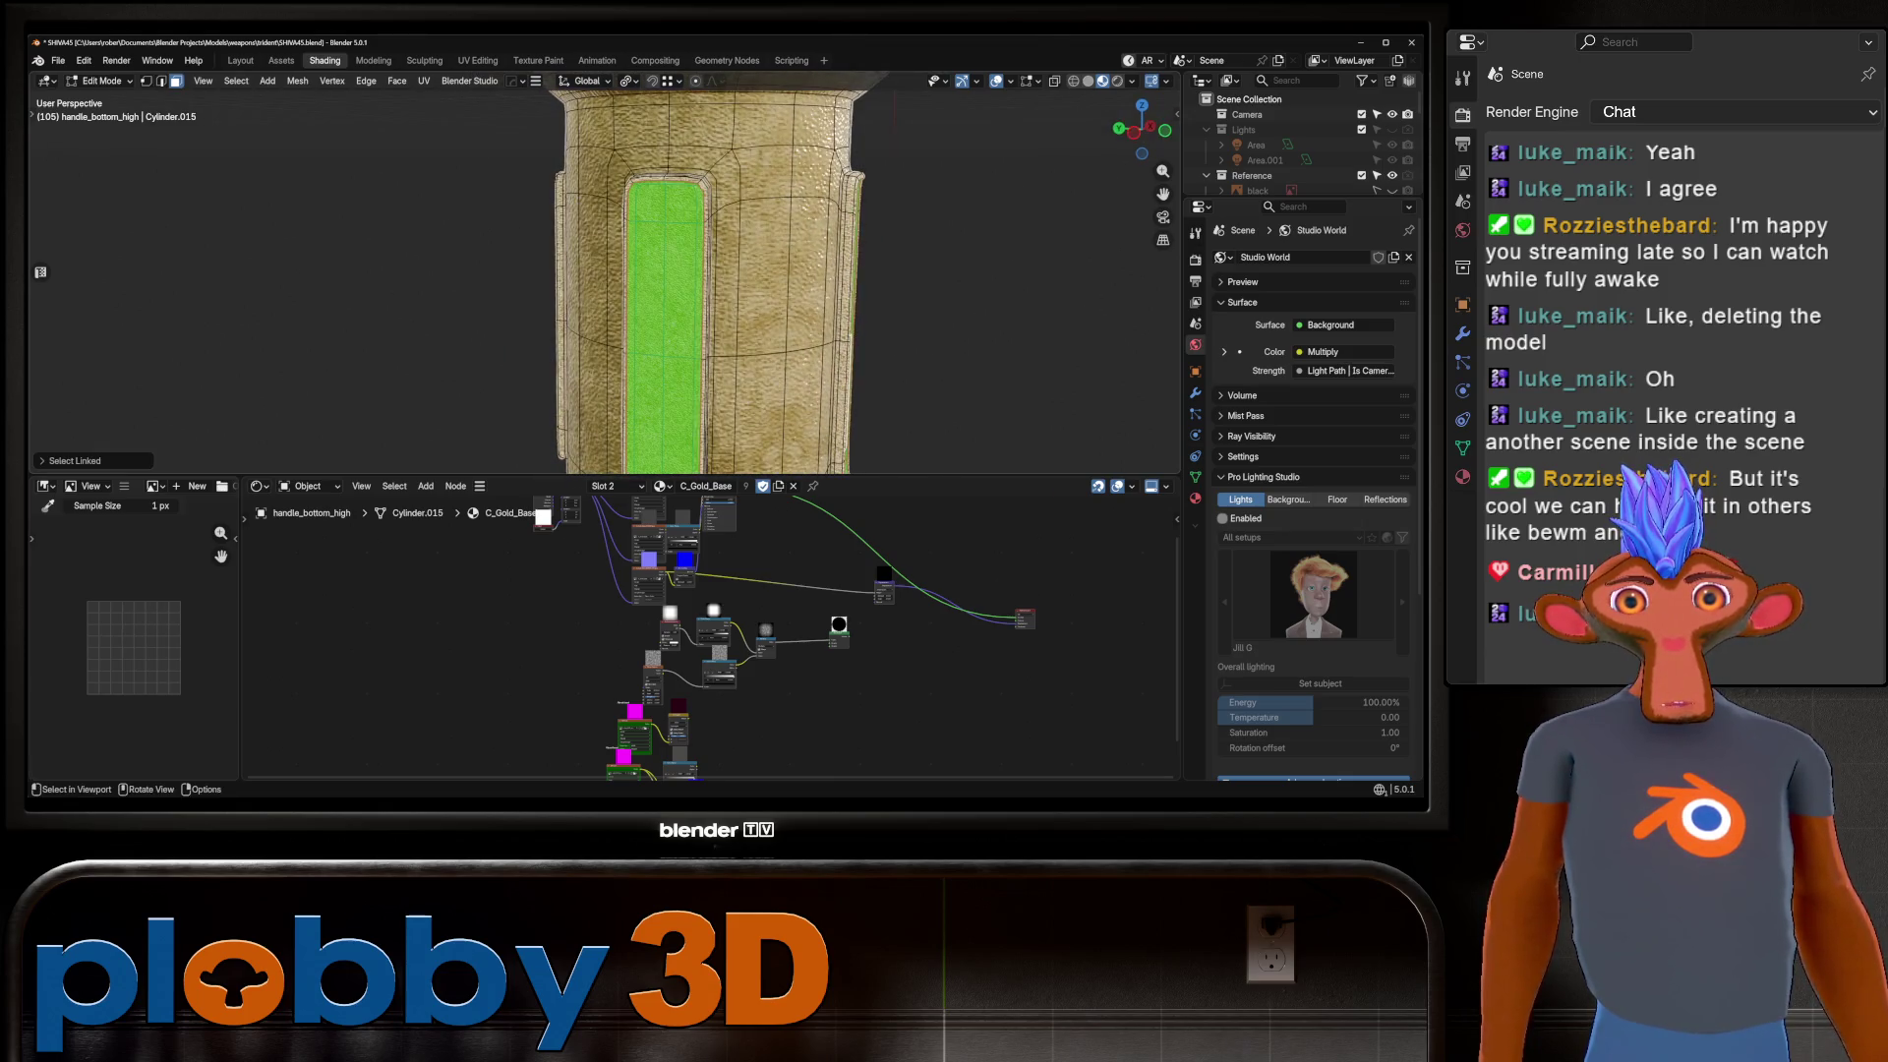
# Give the panel strip C_Gold_Base.001 and orbit over the gold-and-wood handle and sphere base.
pyautogui.click(656, 486)
pyautogui.click(717, 570)
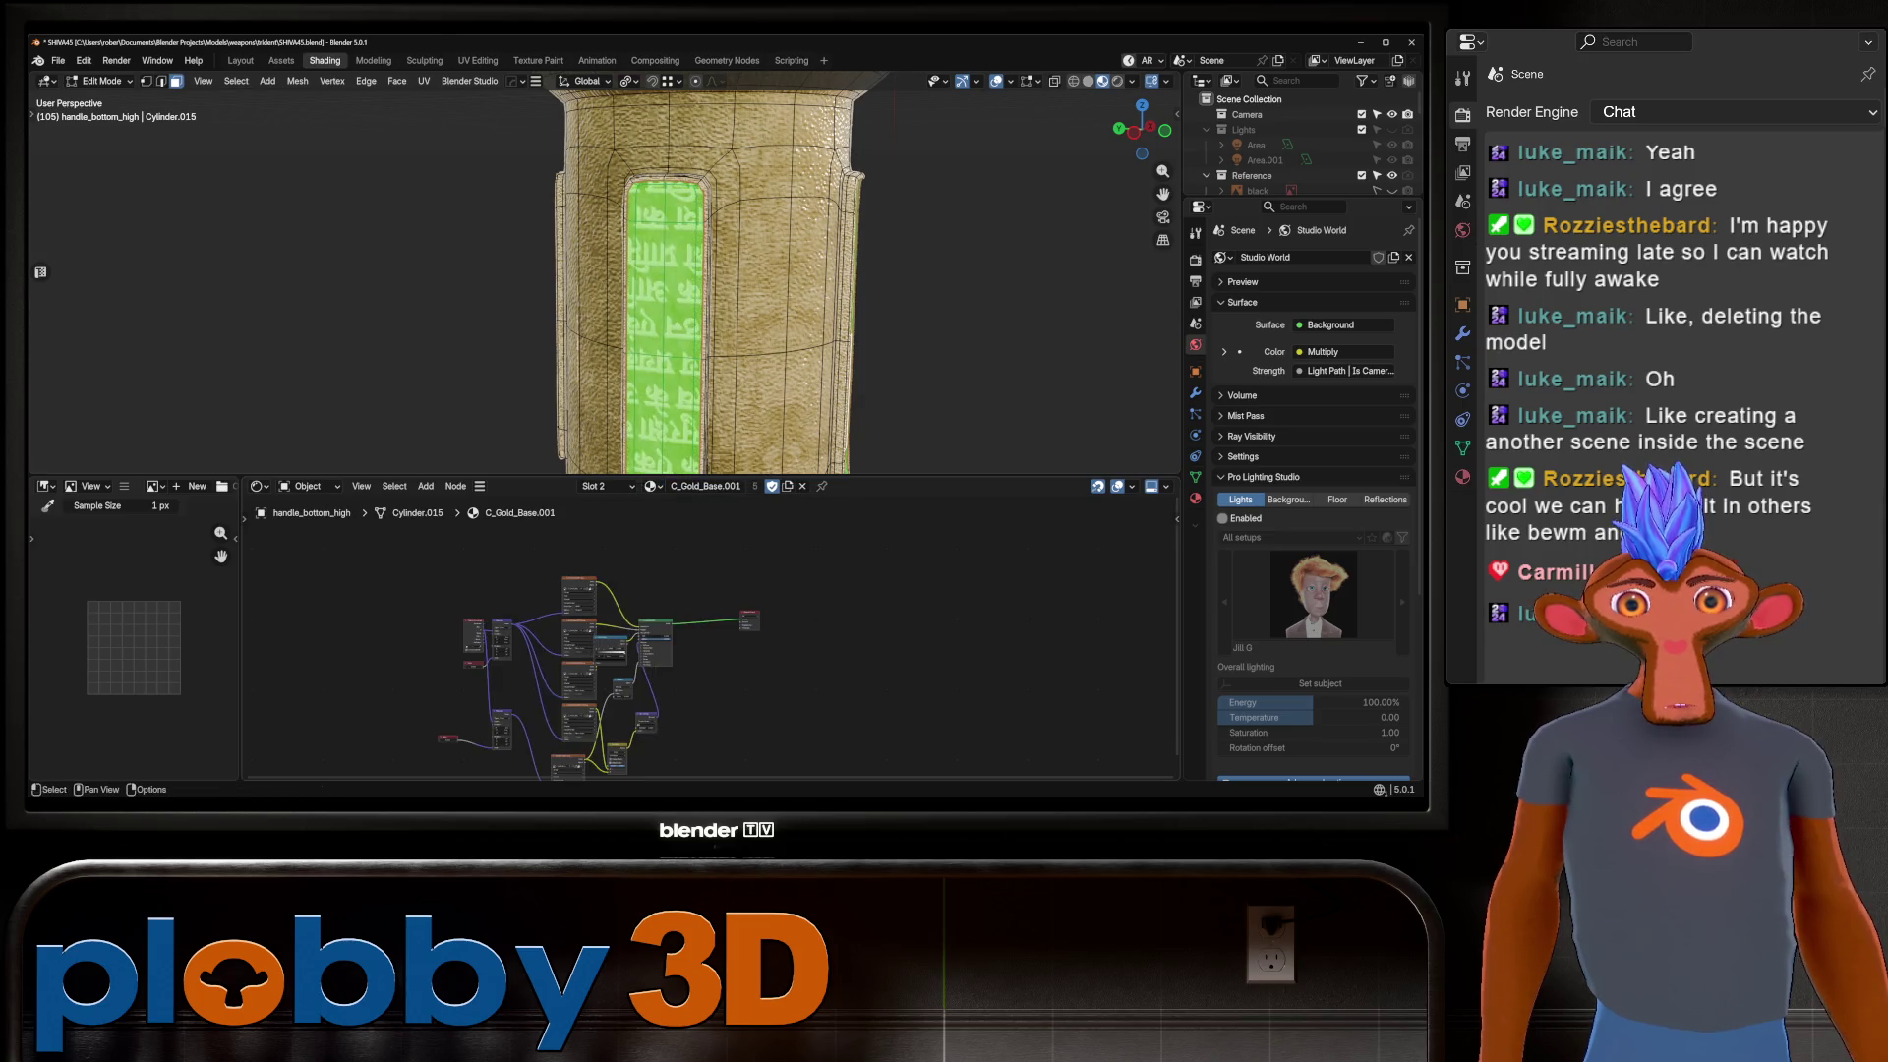
pyautogui.scroll(-4, 771, 295)
pyautogui.press('Tab')
pyautogui.moveTo(772, 295); pyautogui.dragTo(718, 187, button='middle')
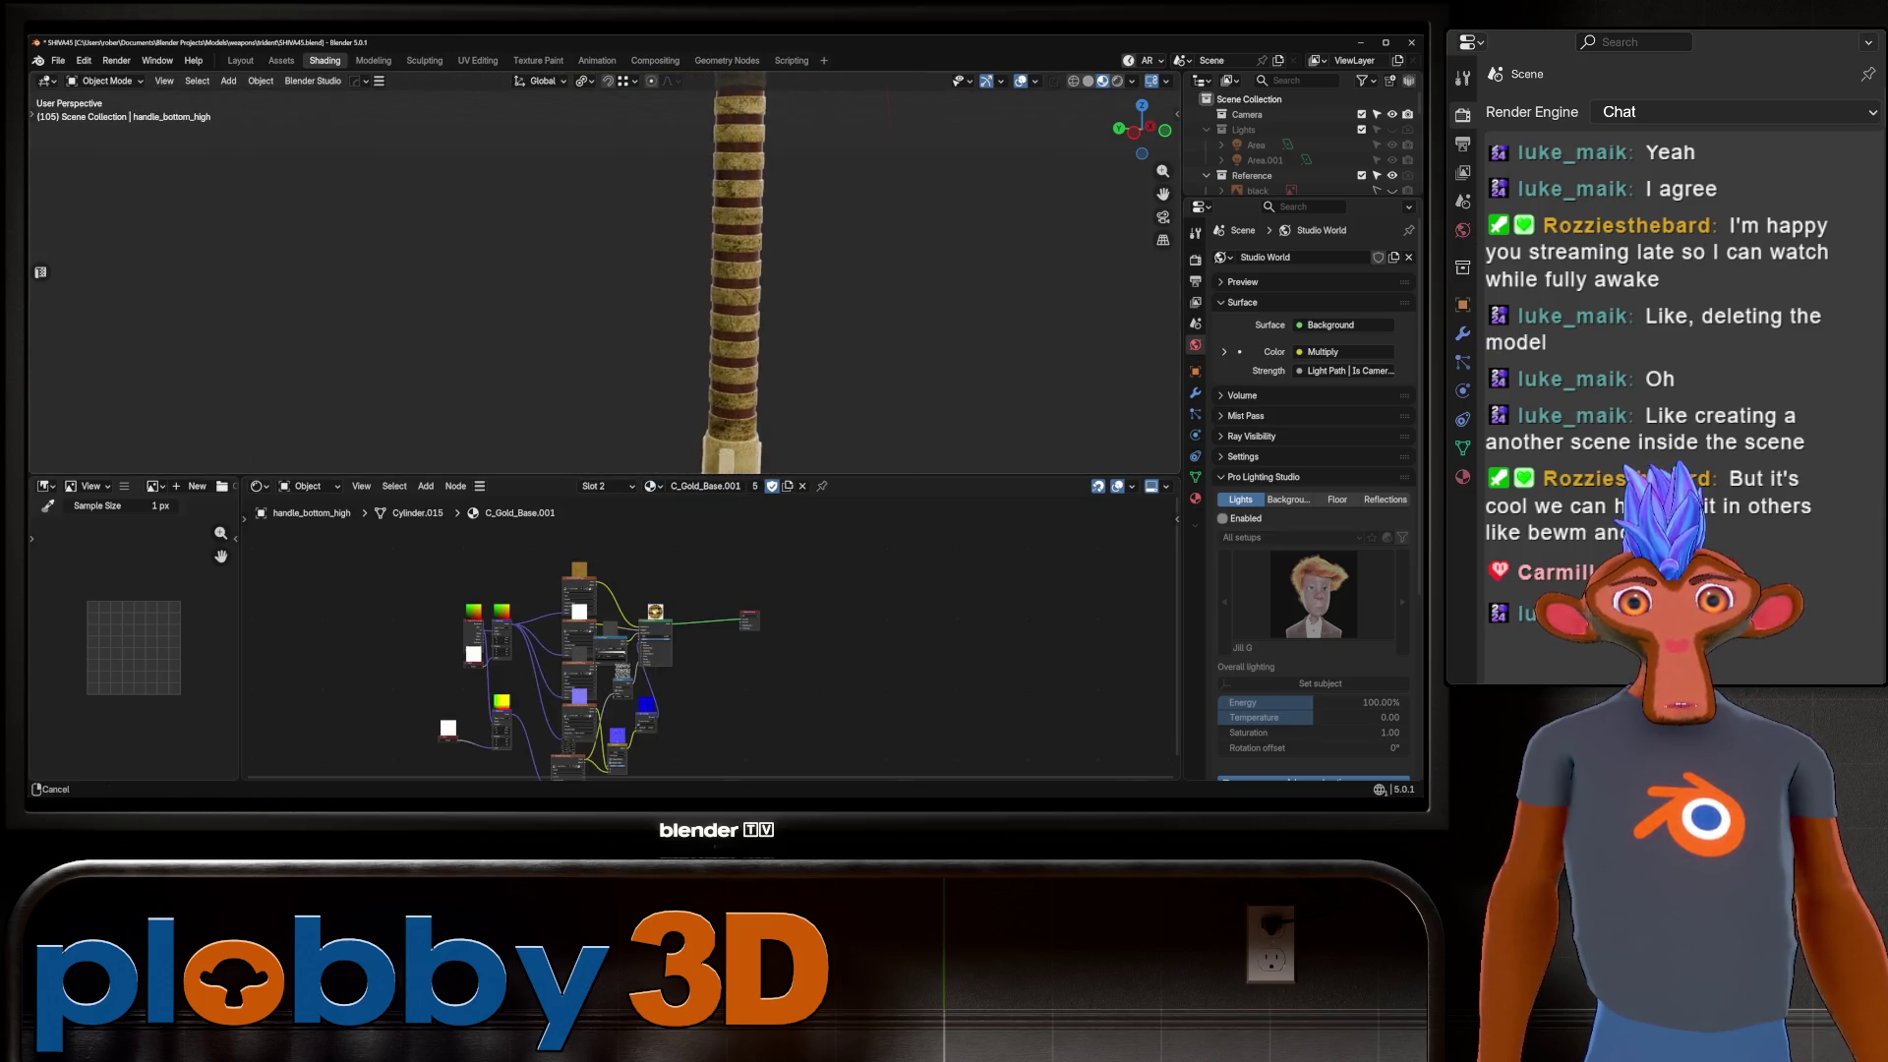
pyautogui.scroll(5, 604, 276)
pyautogui.moveTo(605, 276)
pyautogui.mouseDown(button='middle')
pyautogui.moveTo(688, 226)
pyautogui.moveTo(806, 221)
pyautogui.moveTo(590, 216)
pyautogui.moveTo(56, 96)
pyautogui.moveTo(472, 256)
pyautogui.moveTo(481, 374)
pyautogui.moveTo(482, 266)
pyautogui.mouseUp(button='middle')
pyautogui.scroll(-6, 772, 270)
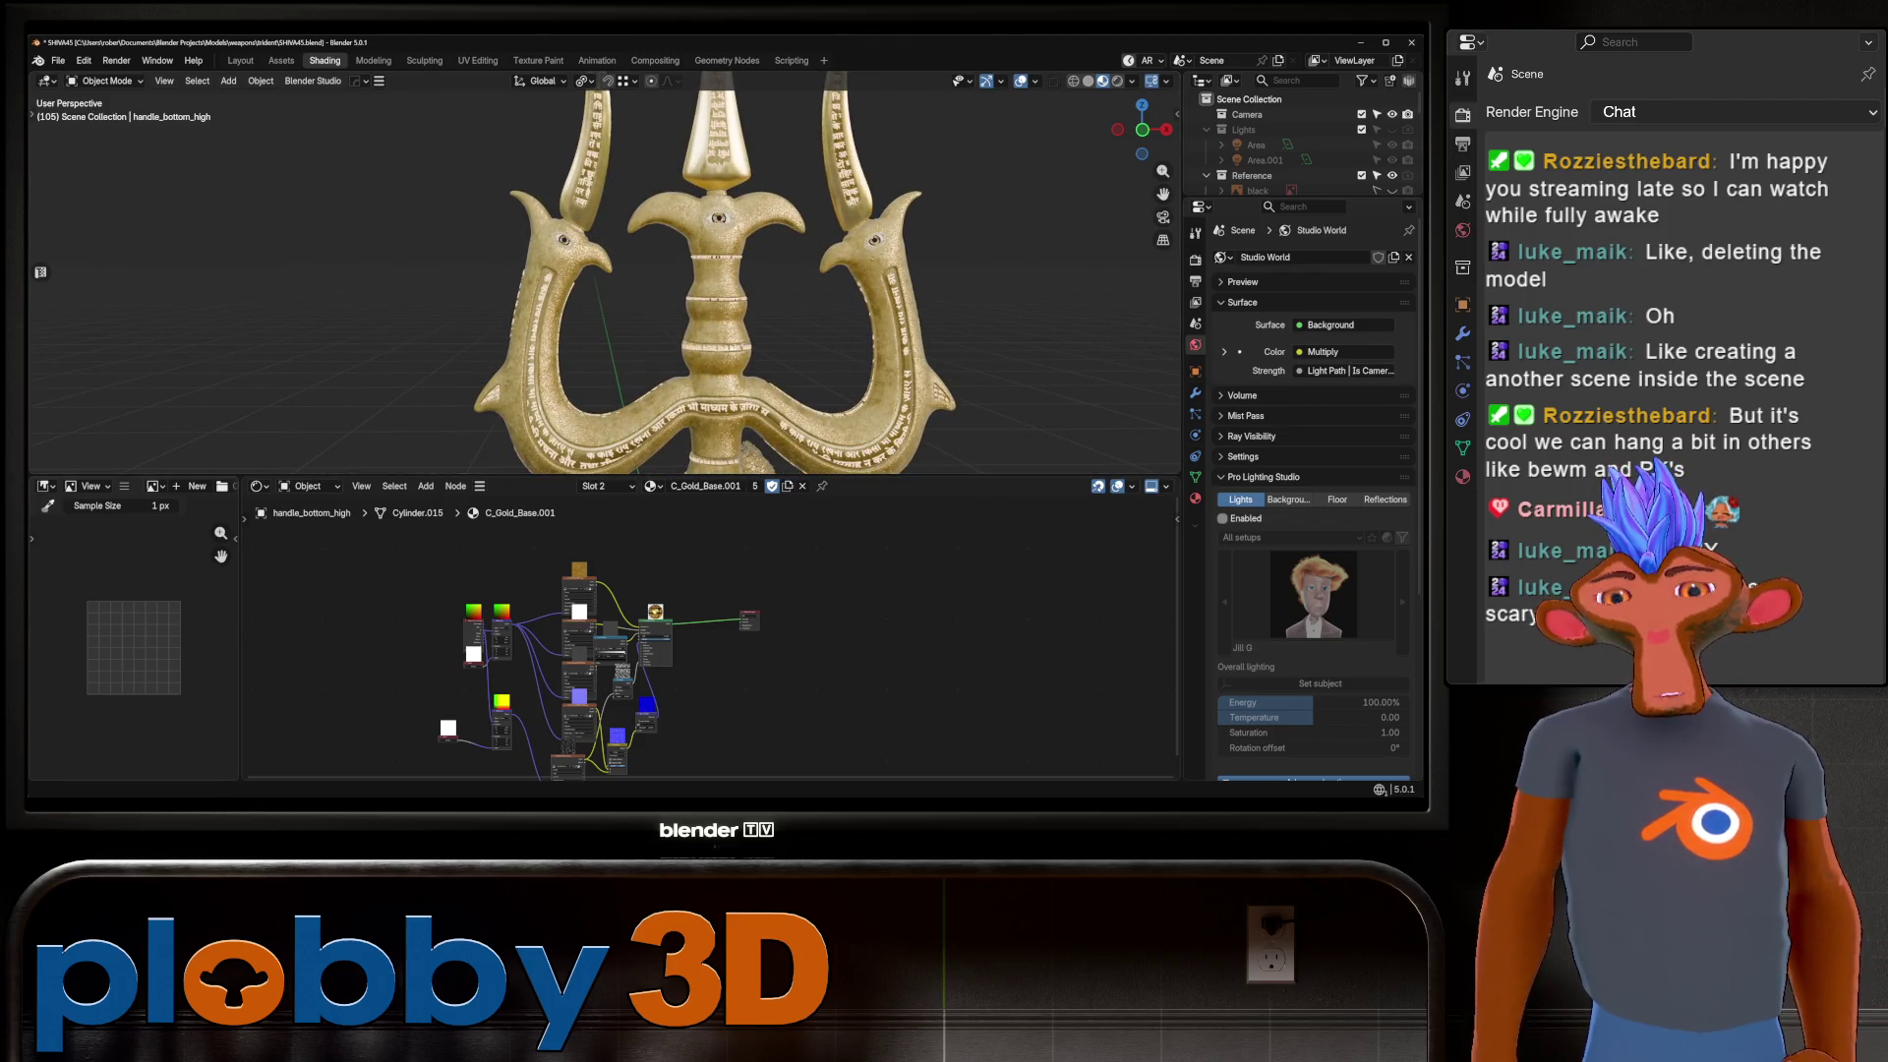
# Save an incremental copy as SHIVA46.blend with Ctrl+Alt+S and open Edit > Preferences.
pyautogui.scroll(-2, 1041, 577)
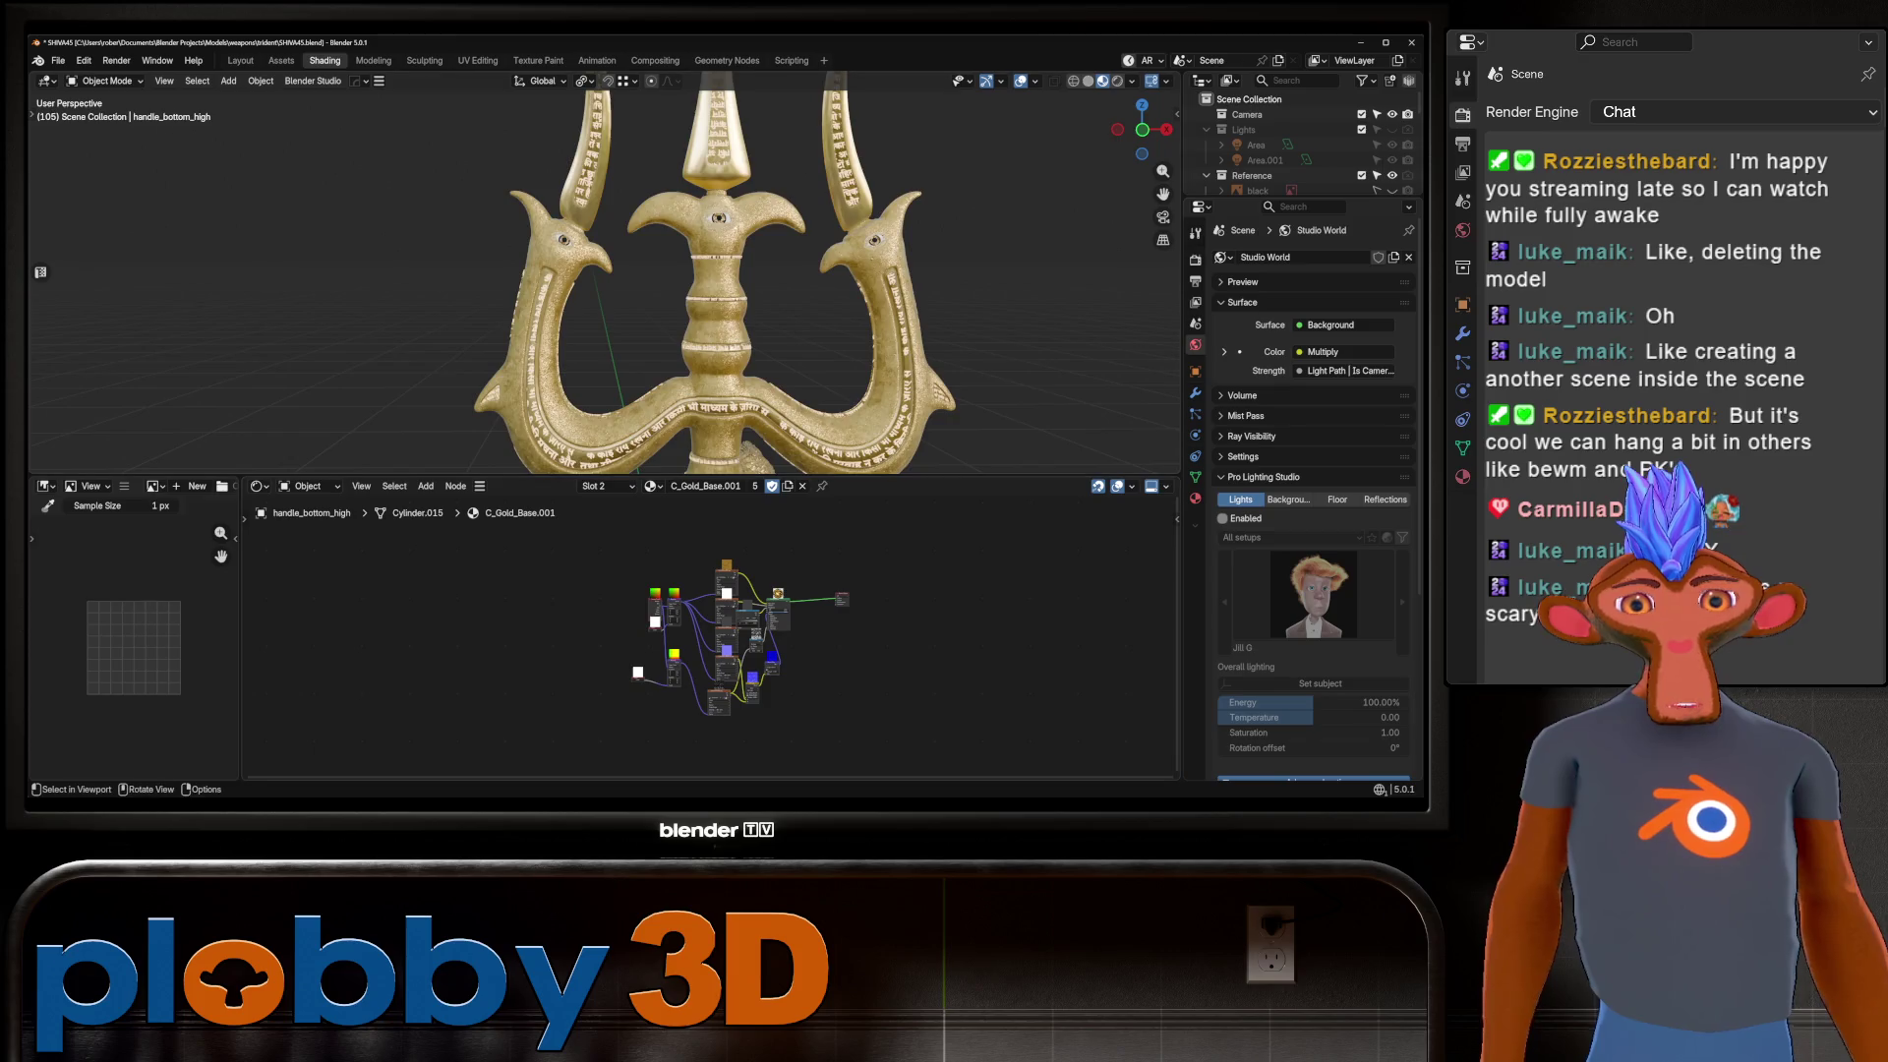
pyautogui.scroll(5, 722, 457)
pyautogui.moveTo(723, 394); pyautogui.dragTo(590, 345, button='middle')
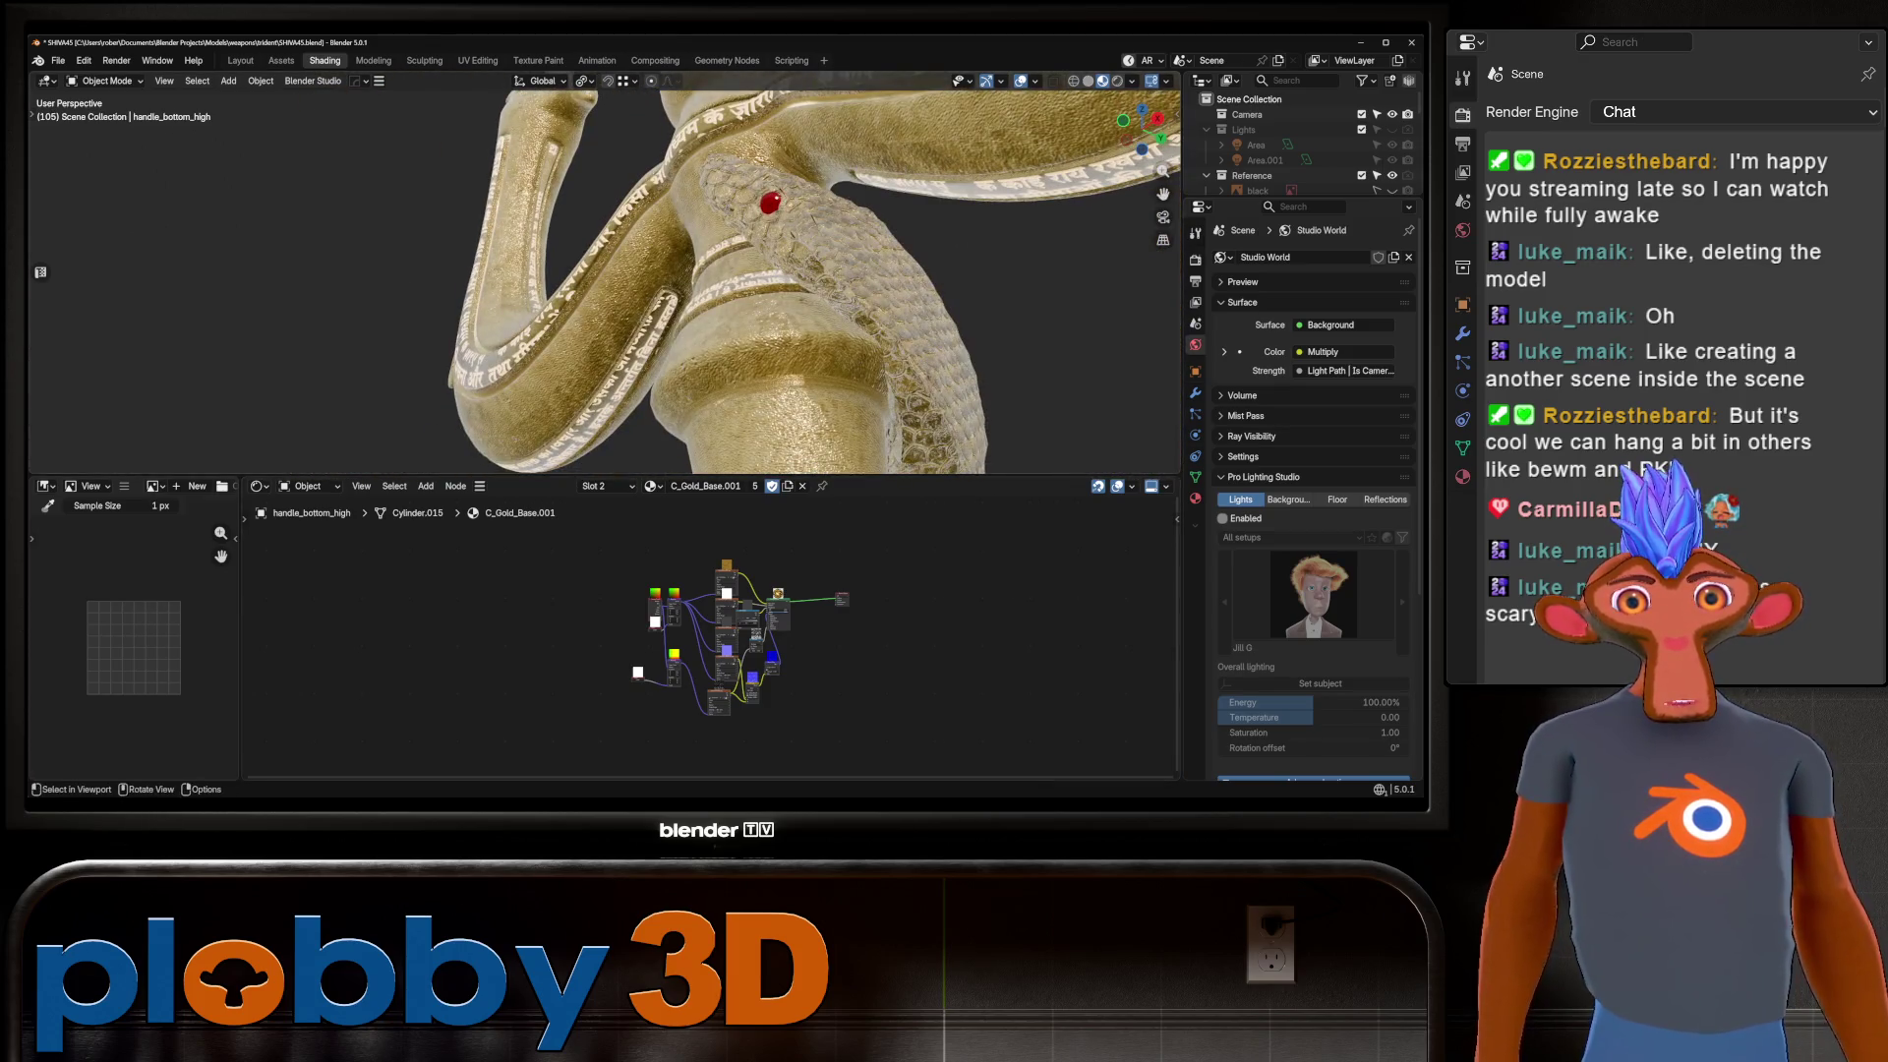
pyautogui.hotkey('ctrl', 'alt', 's')
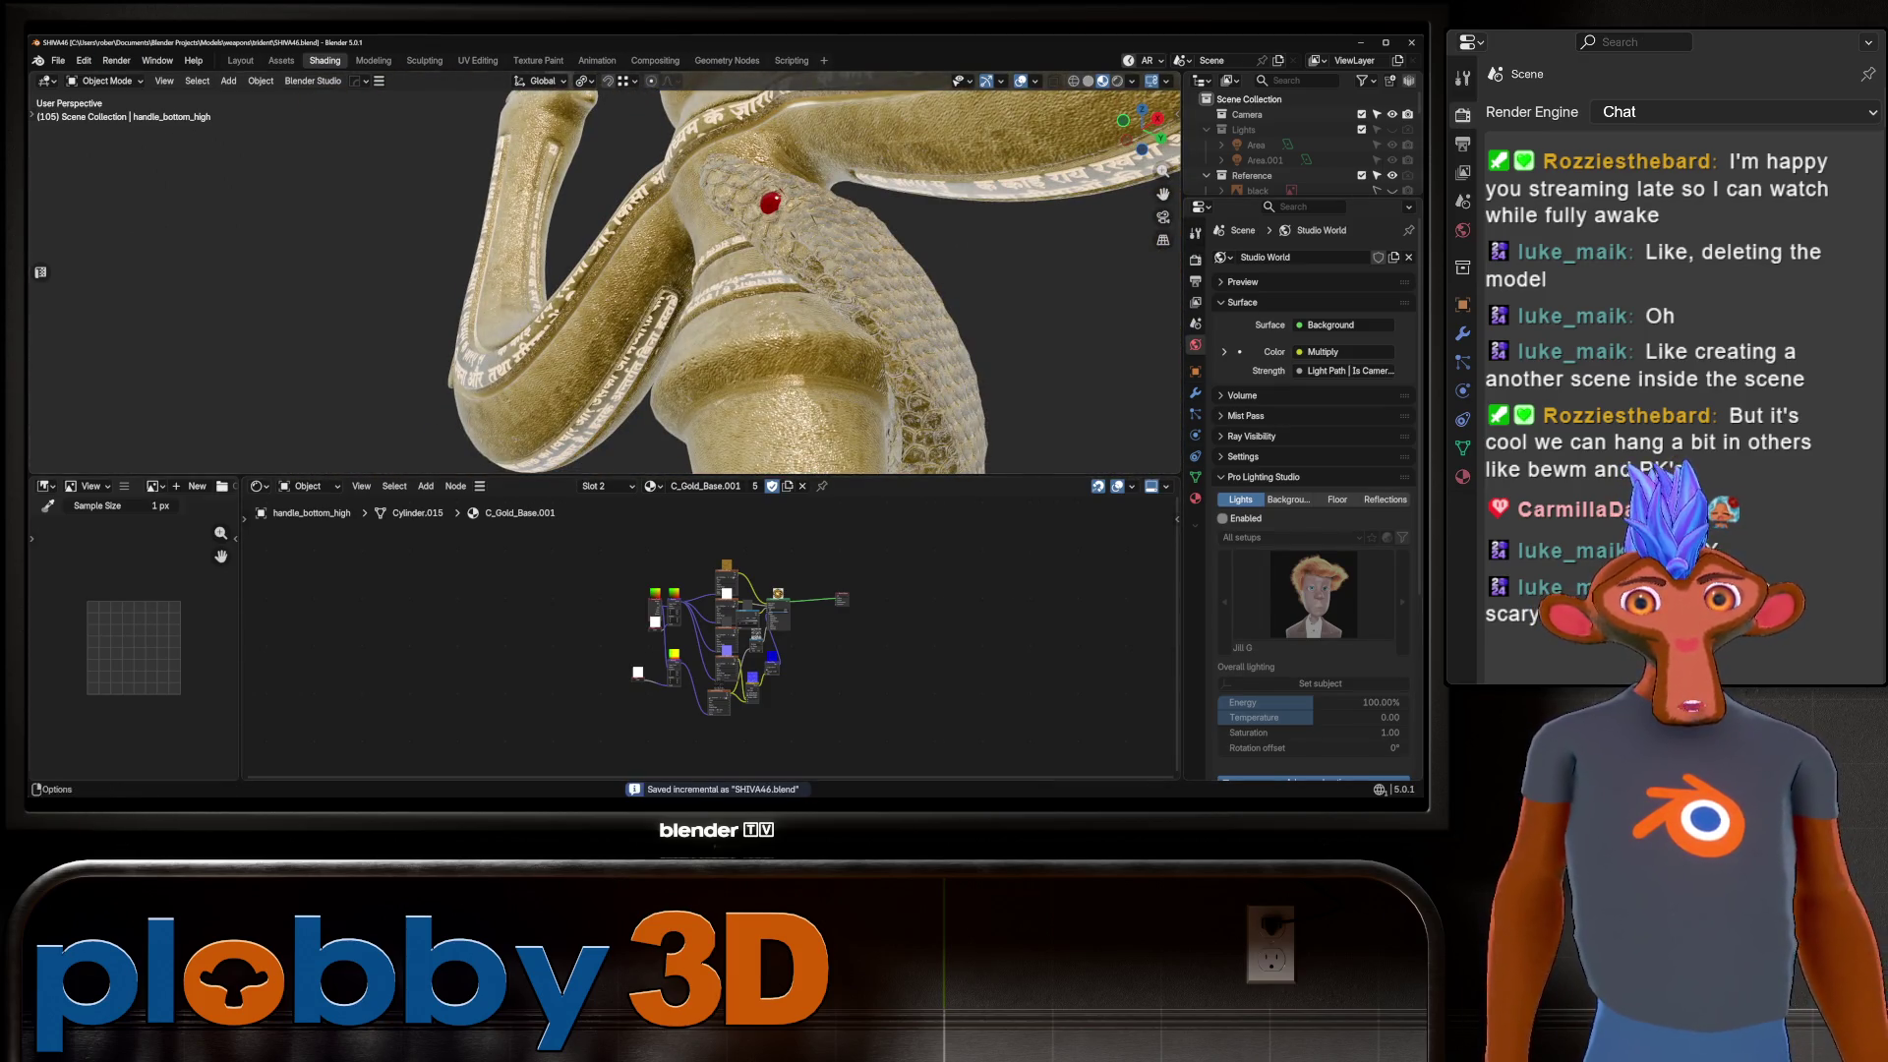
pyautogui.click(84, 61)
pyautogui.click(108, 269)
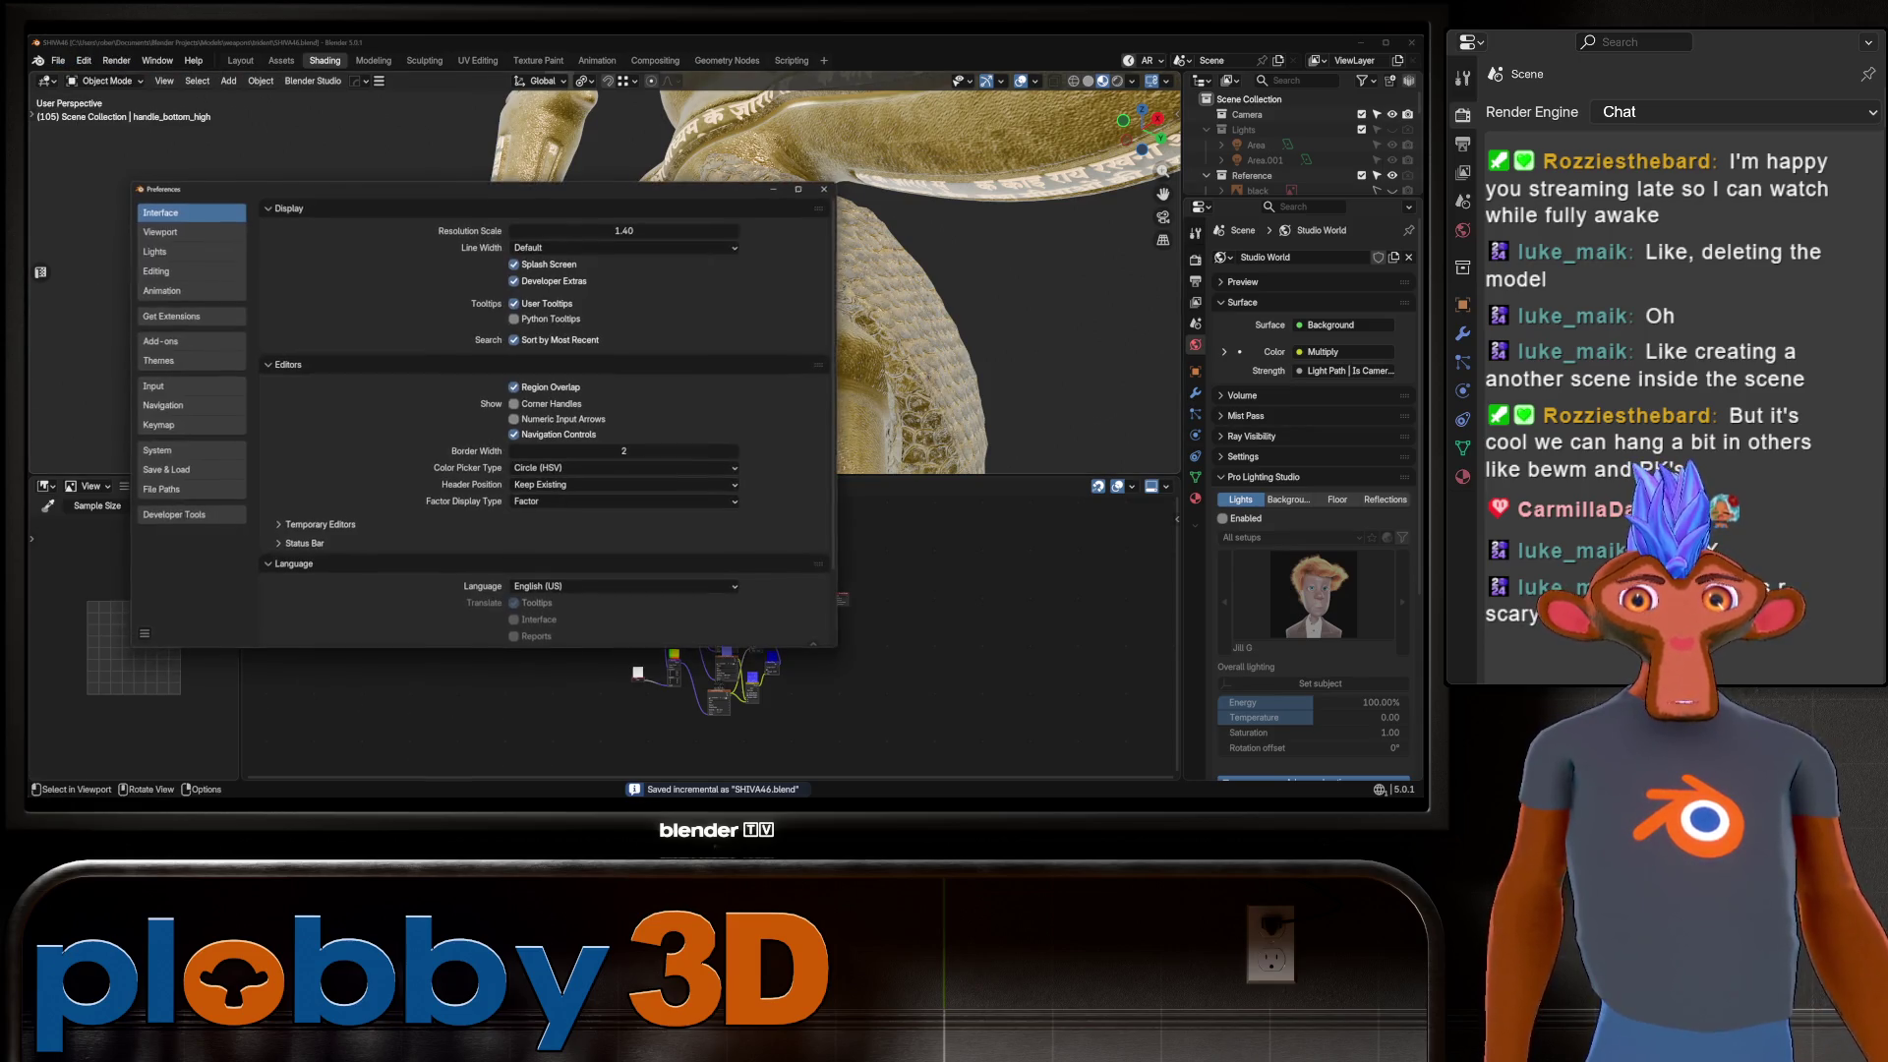
# Find SimpleBake via the 'sim' add-on search, update it to 2.3.2, then close Preferences and quit Blender.
pyautogui.click(160, 341)
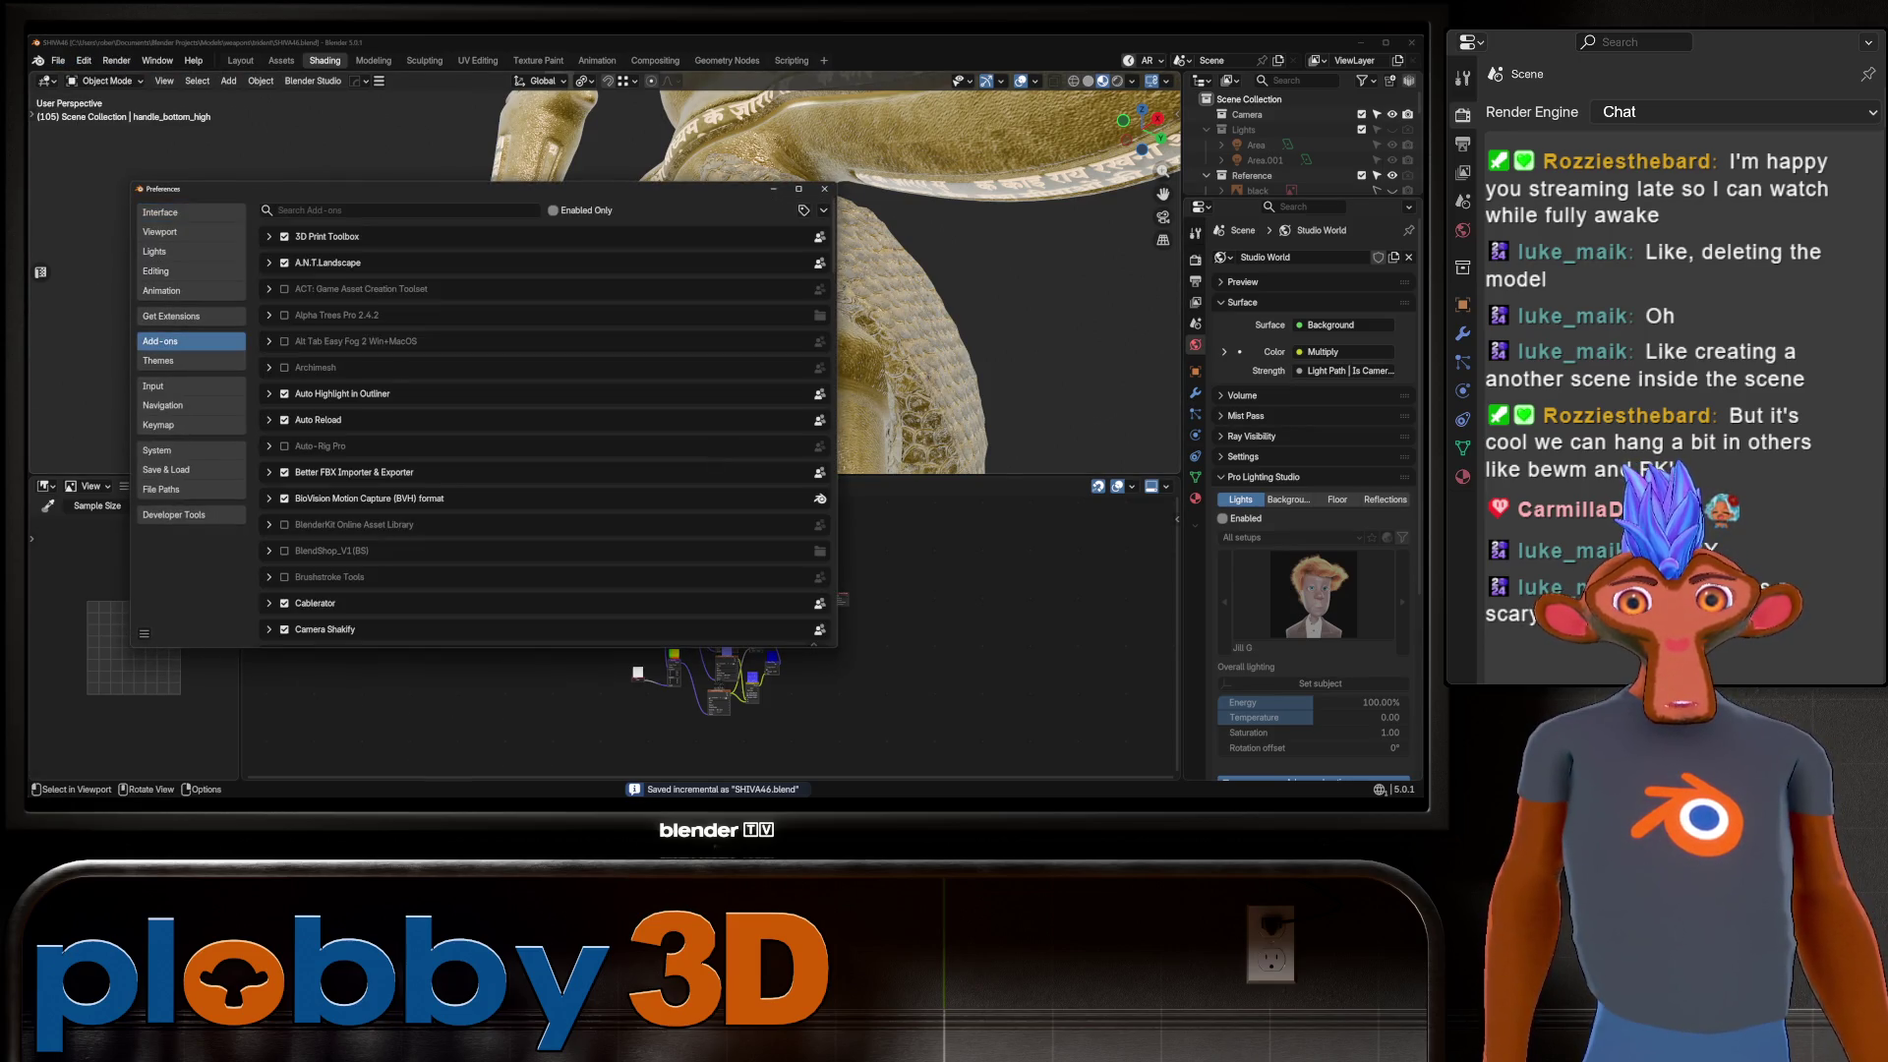
pyautogui.click(278, 210)
pyautogui.write('sim')
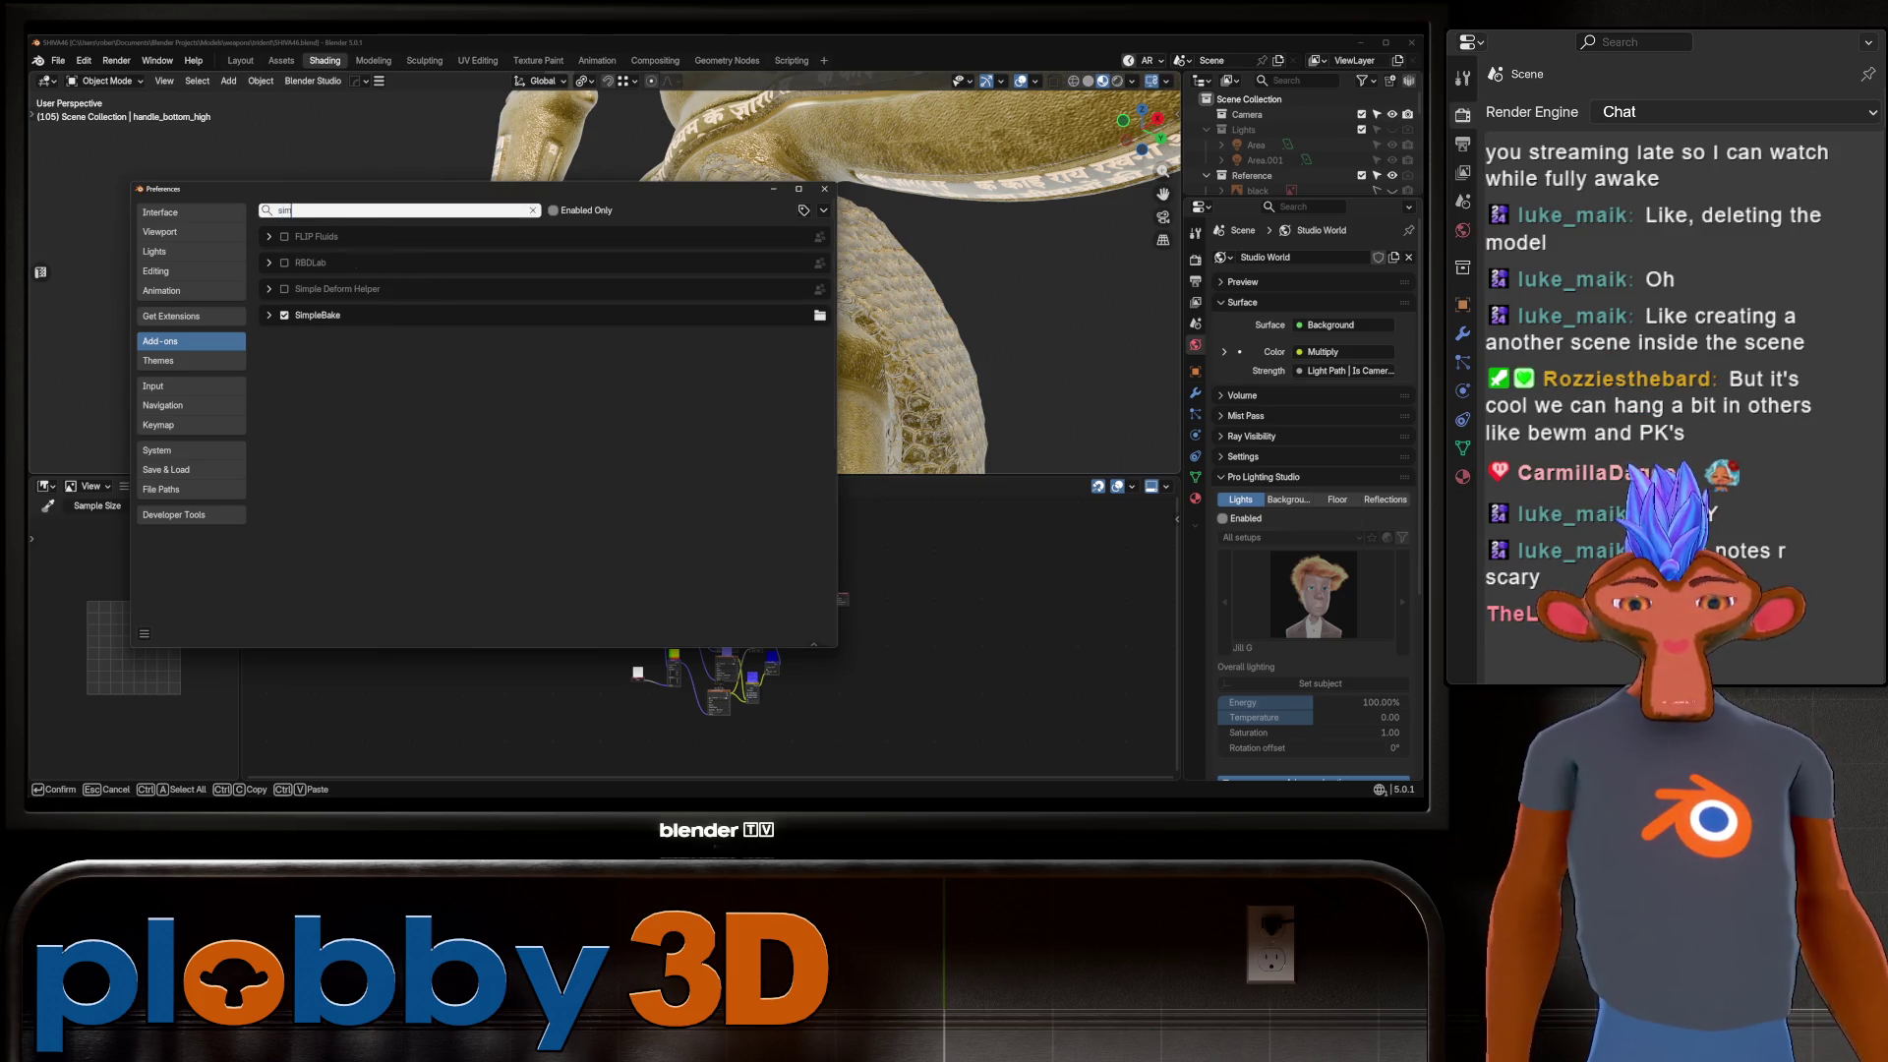
pyautogui.press('Return')
pyautogui.click(268, 314)
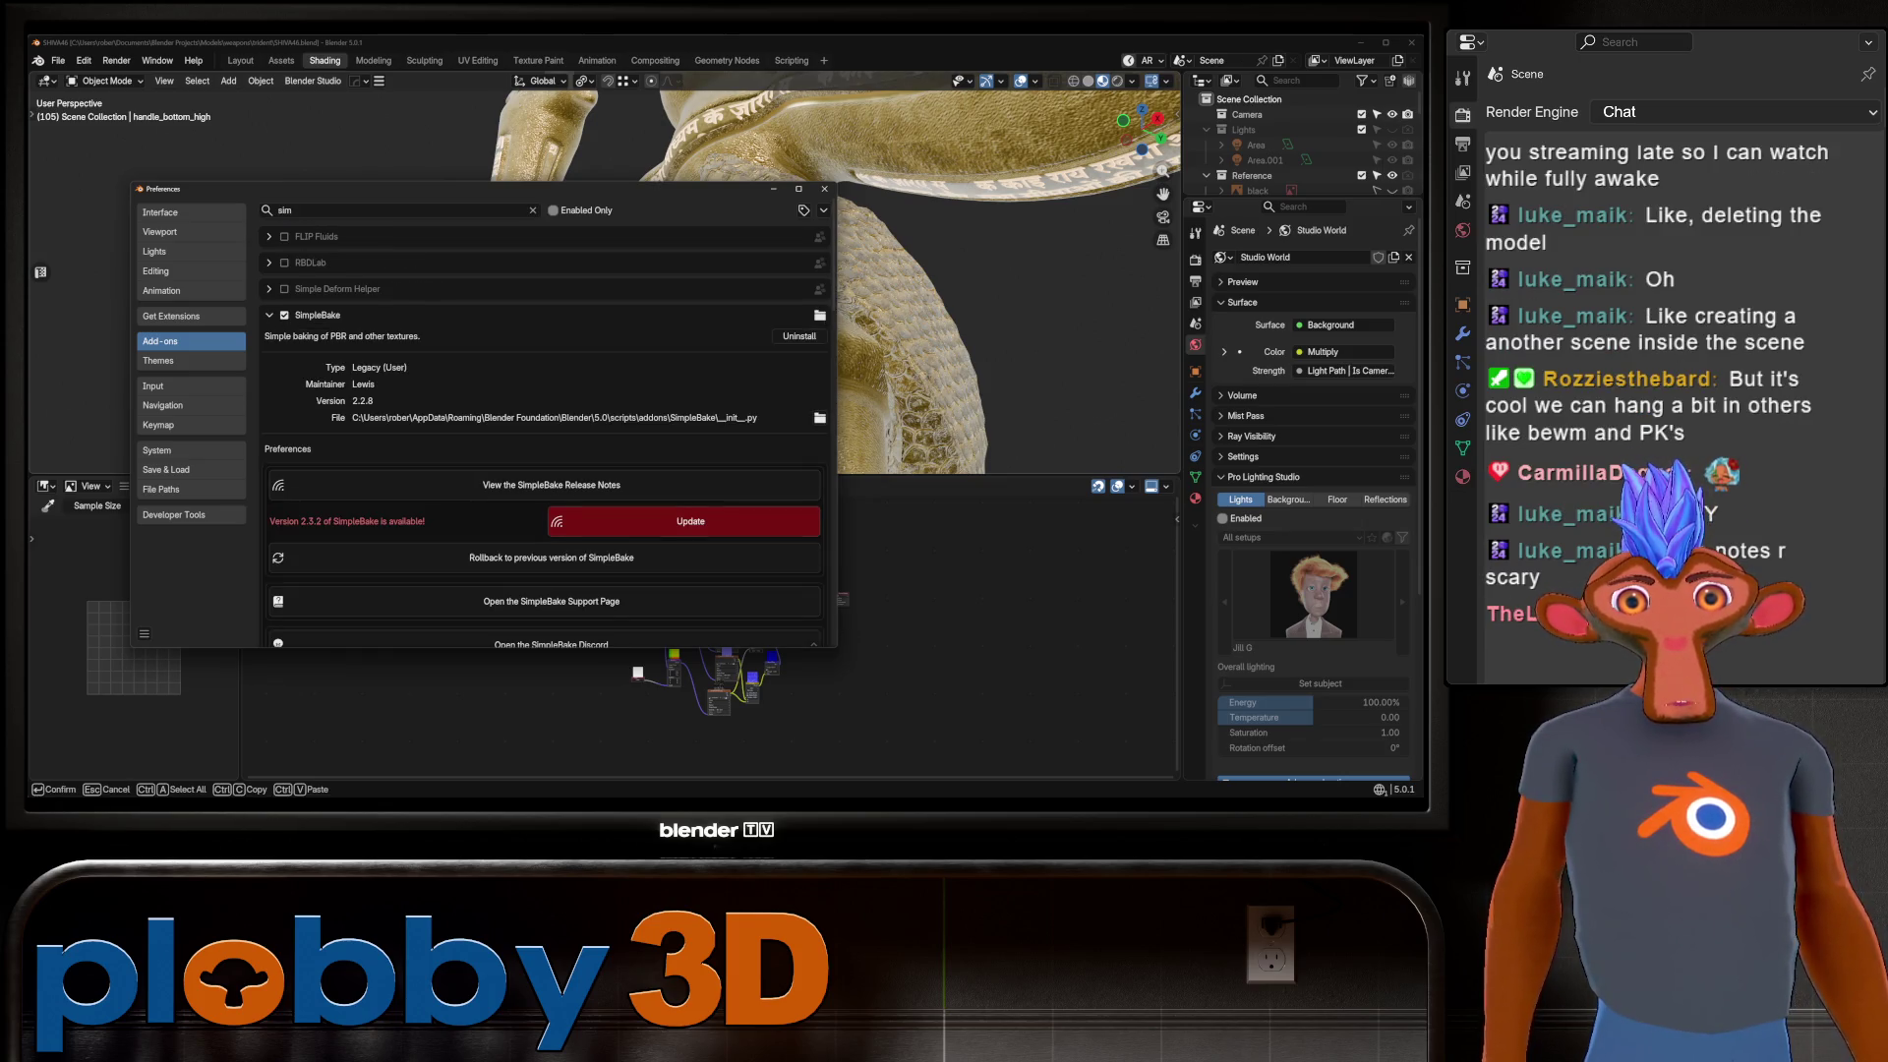
pyautogui.click(690, 521)
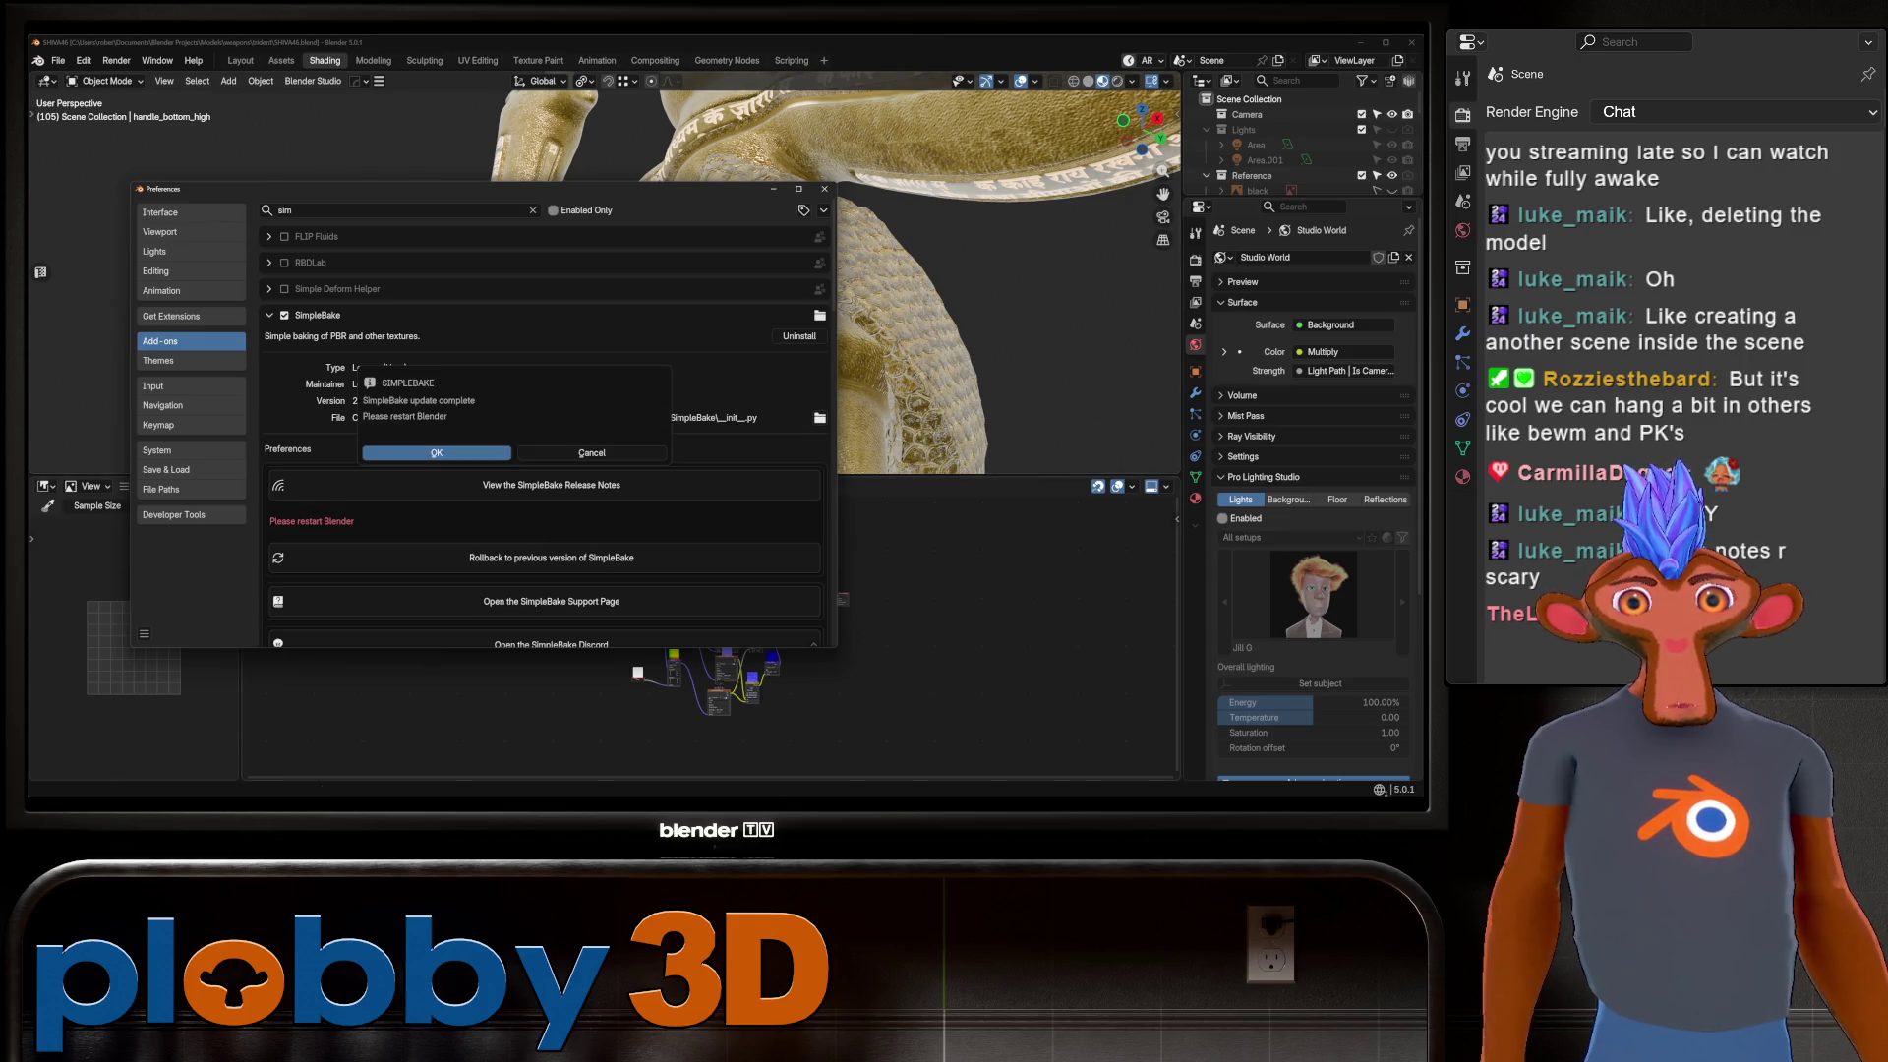
pyautogui.press('Return')
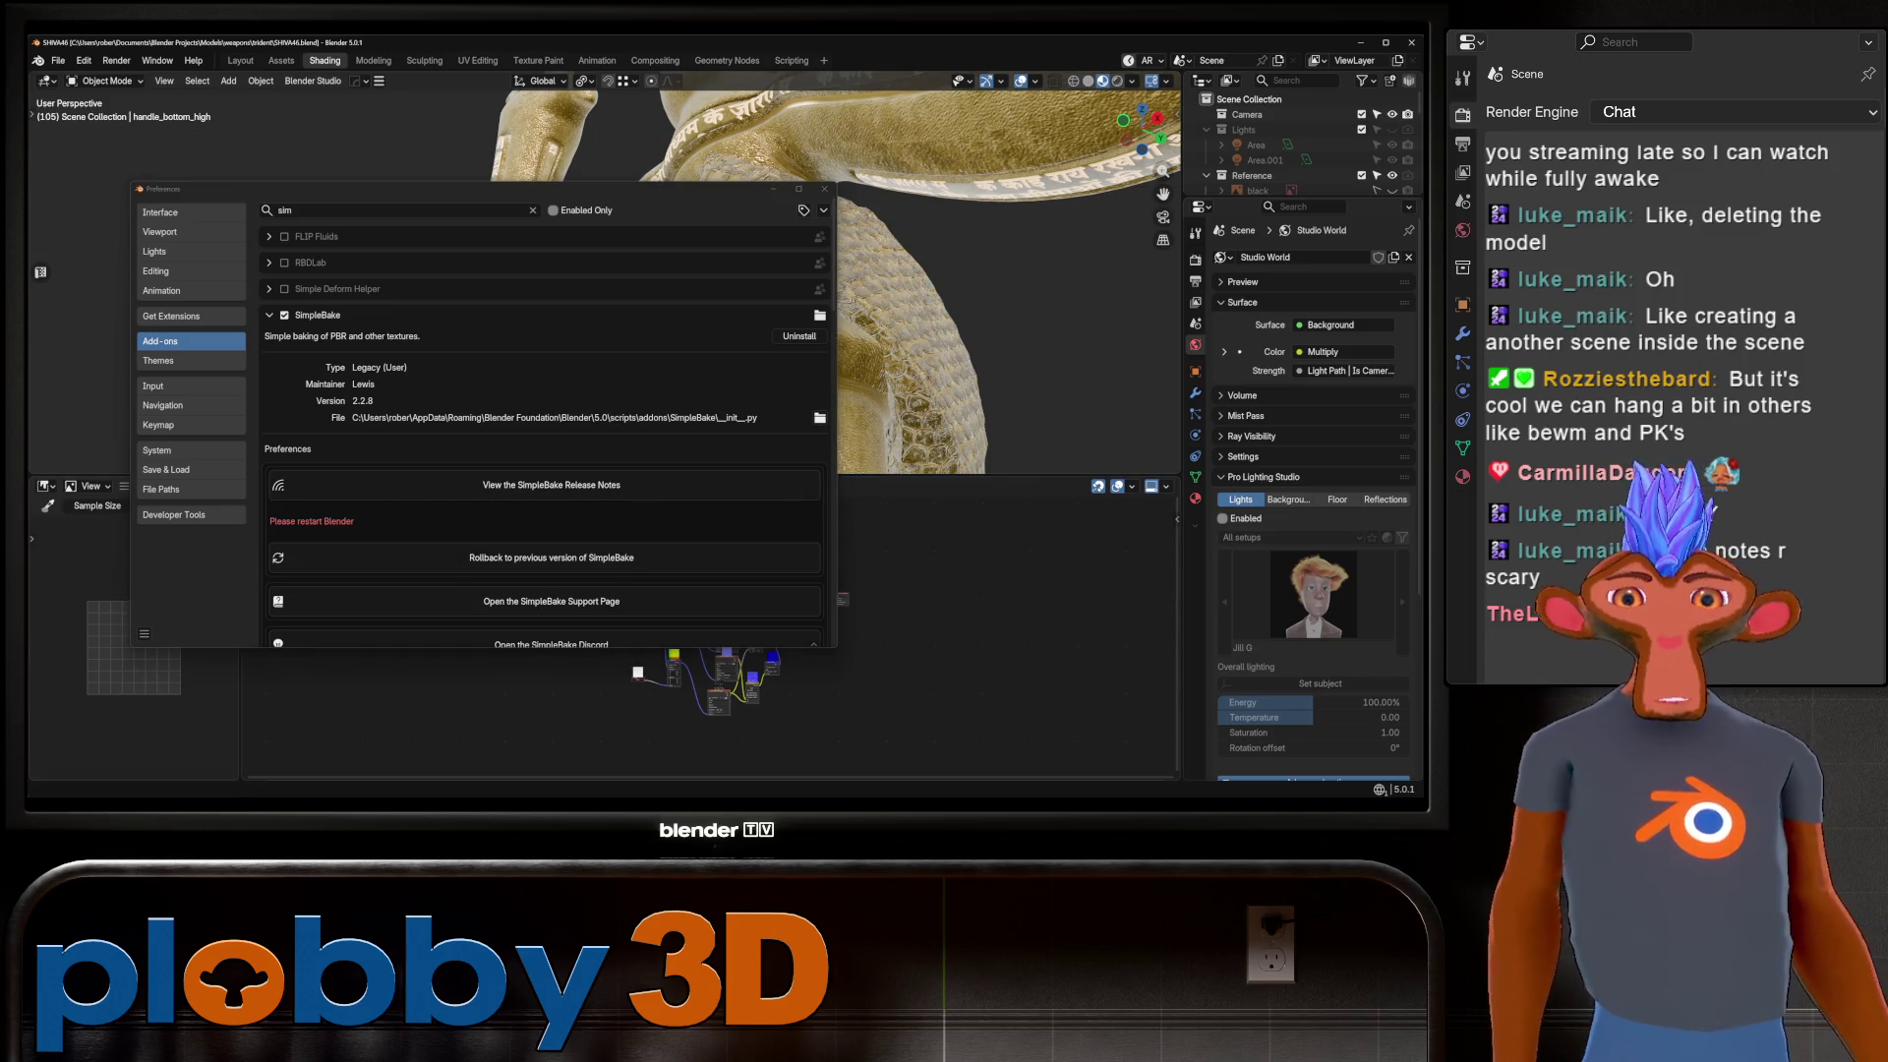
pyautogui.click(824, 188)
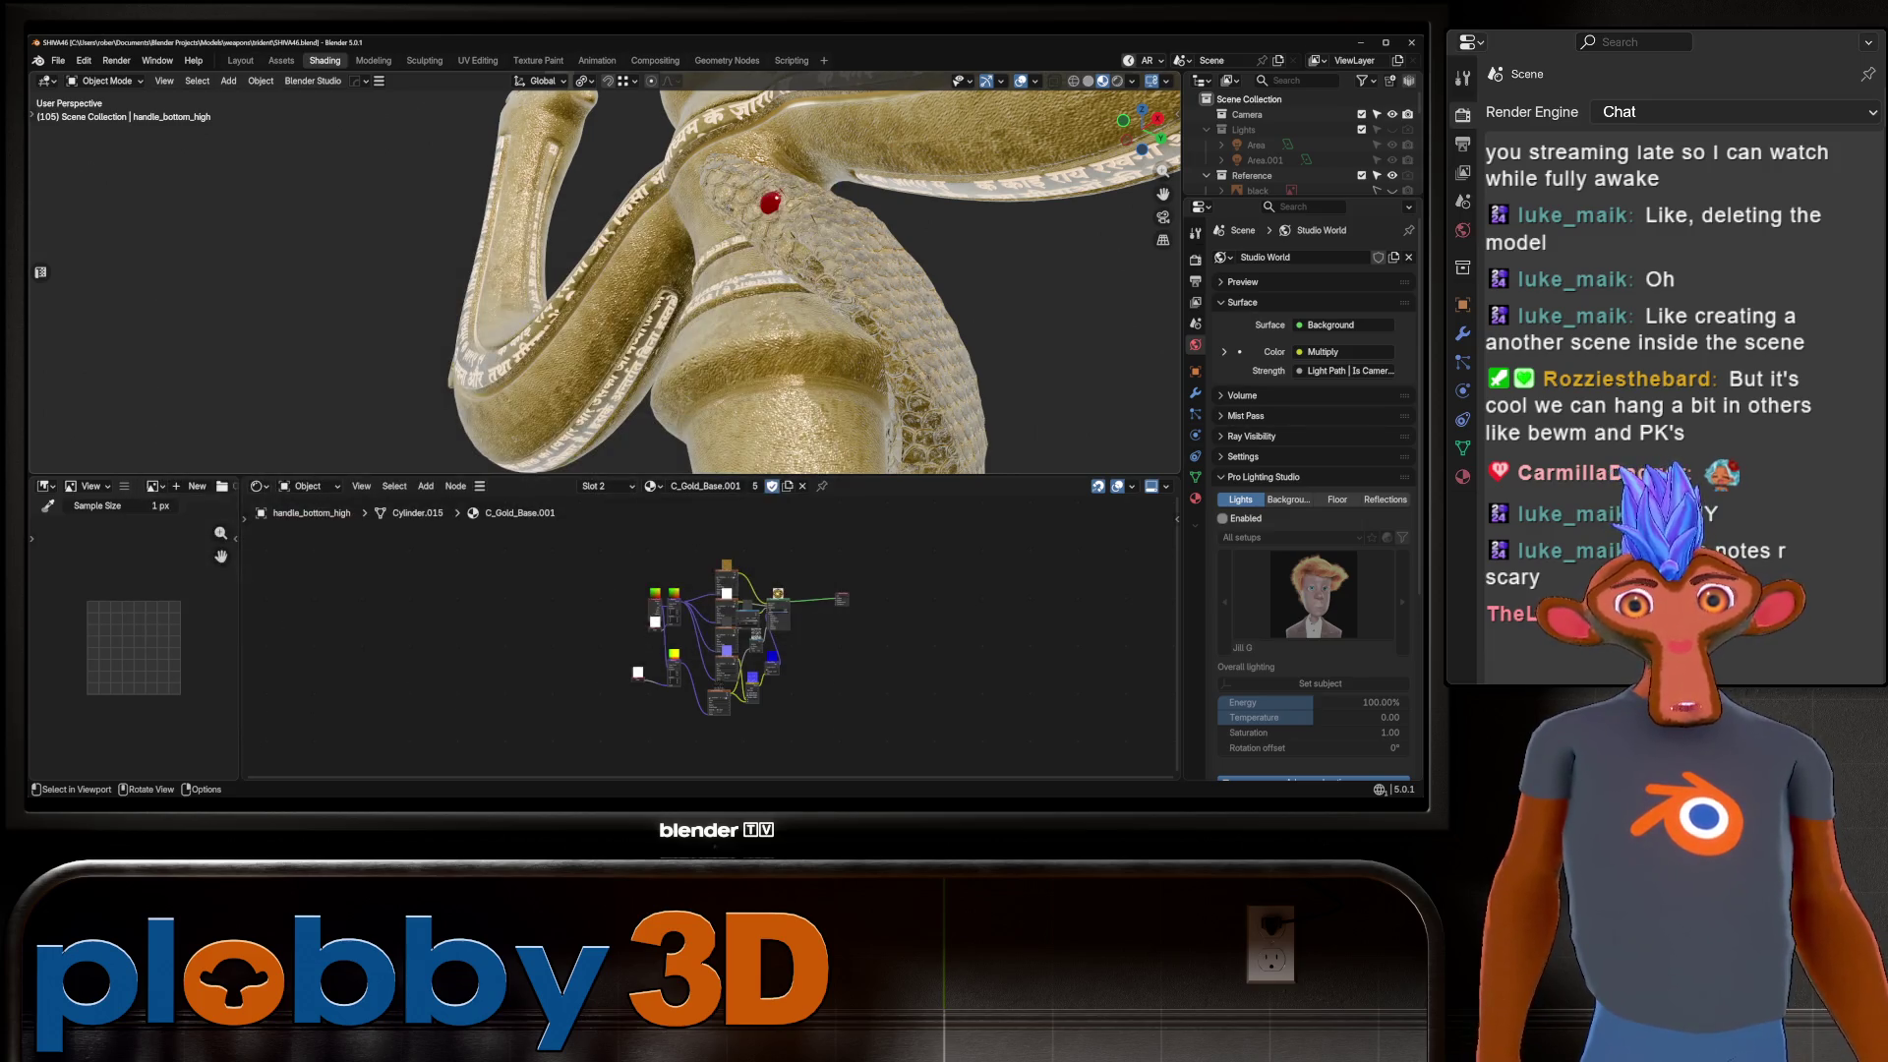
pyautogui.hotkey('ctrl', 'q')
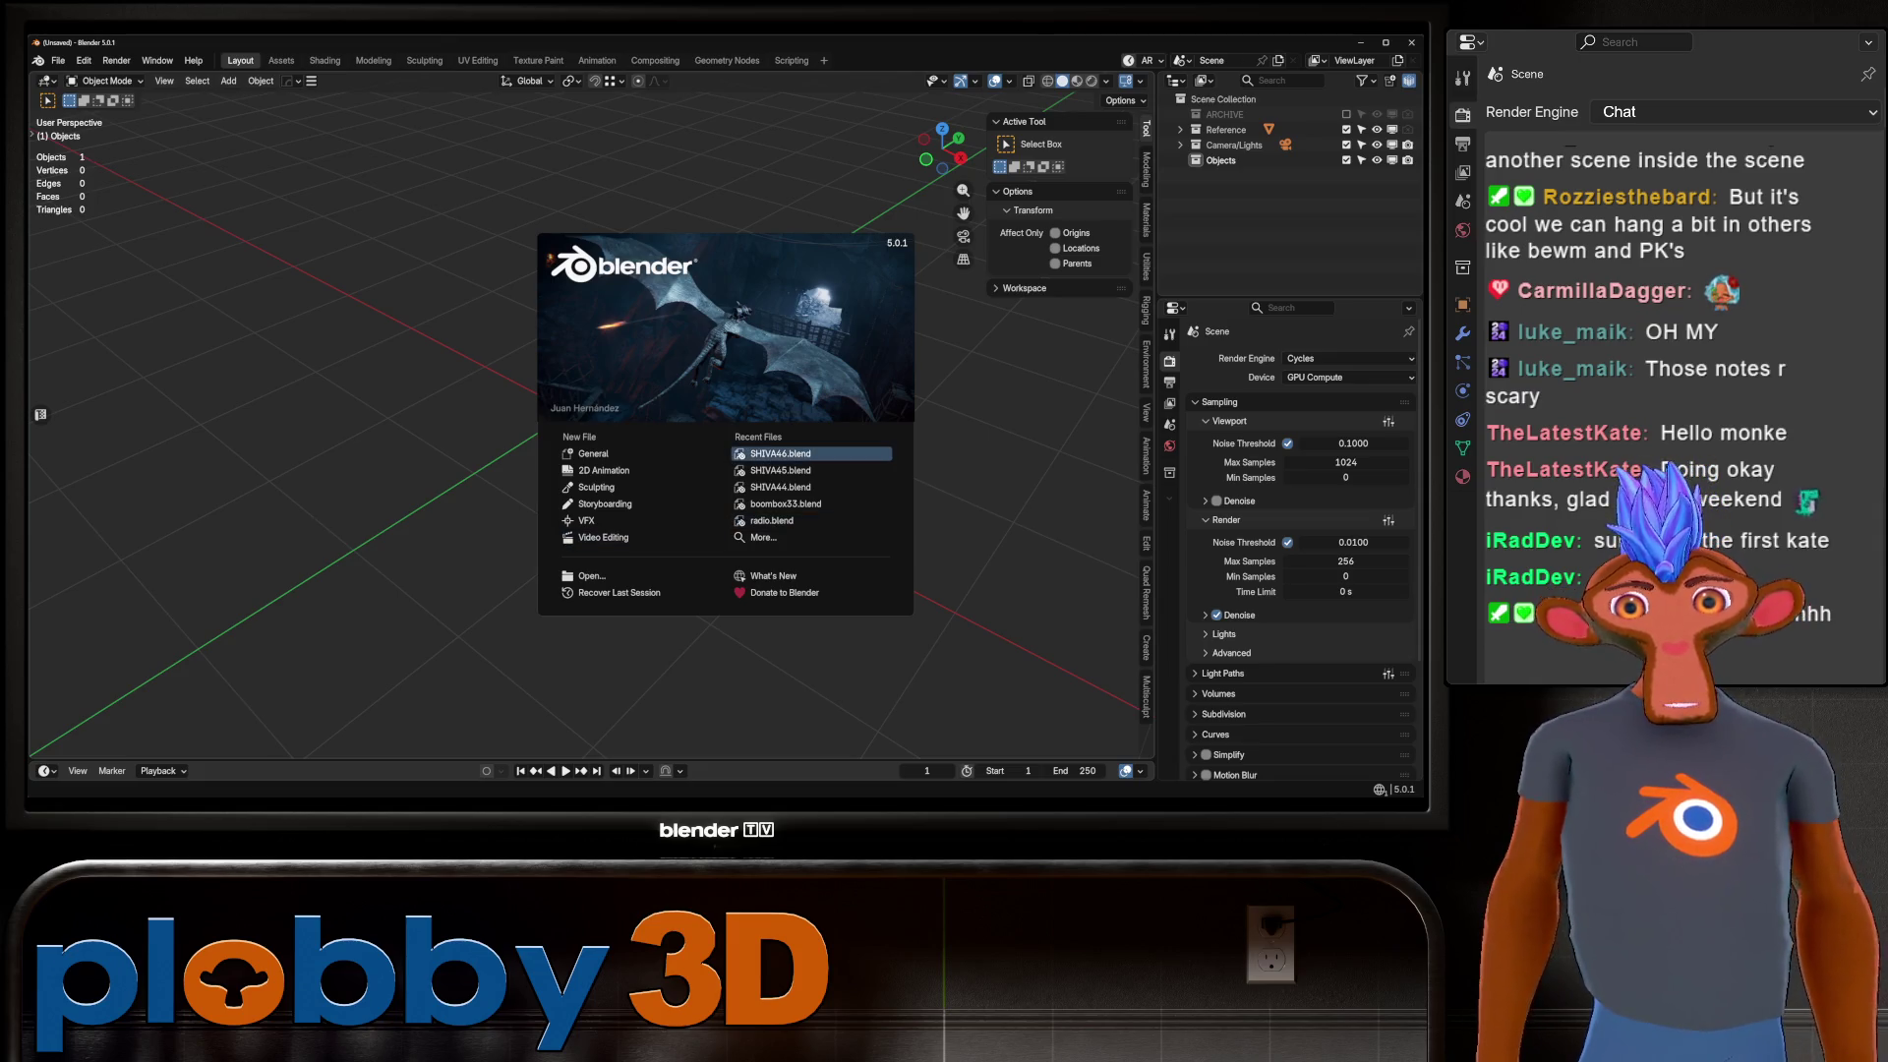
# Reopen SHIVA46.blend from the Recent Files list on the splash screen.
pyautogui.click(779, 453)
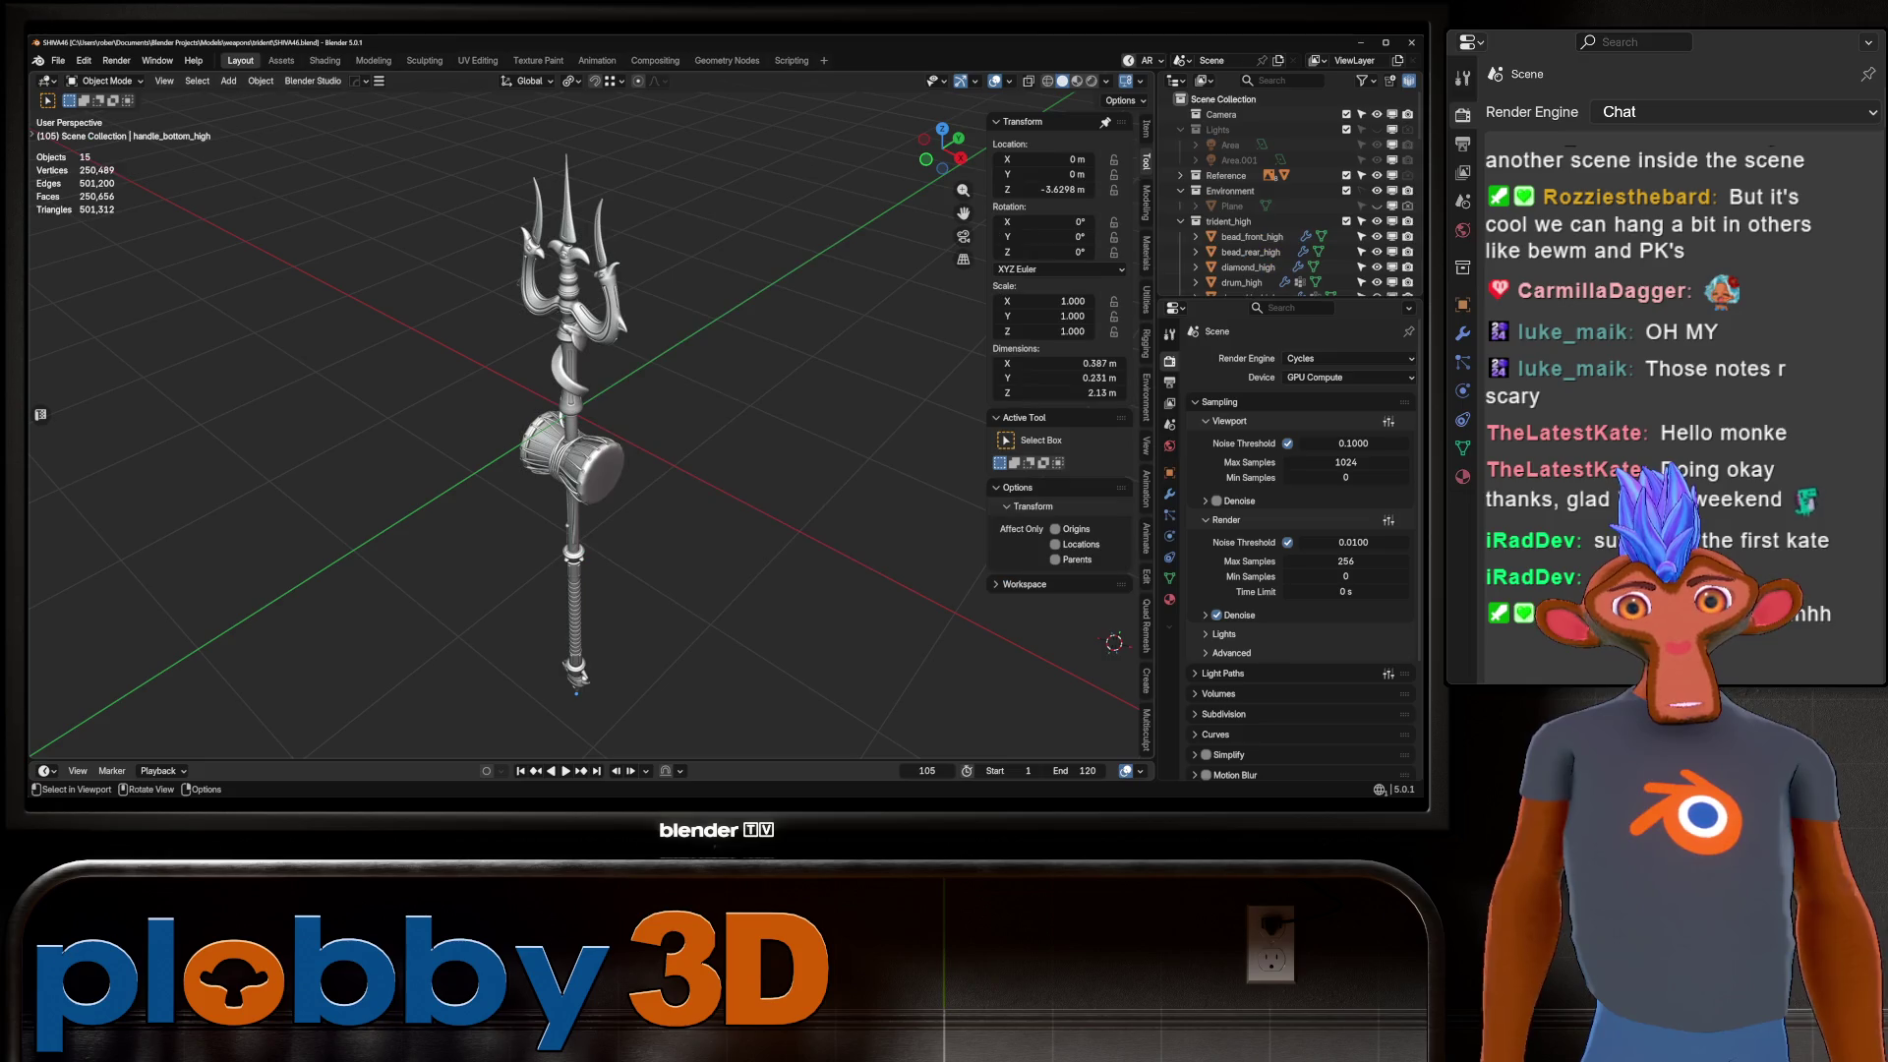
# Check the baked textures in Rendered, then Material Preview shading, orbiting onto the drum and head.
pyautogui.moveTo(550, 443); pyautogui.dragTo(609, 437, button='middle')
pyautogui.scroll(3, 604, 423)
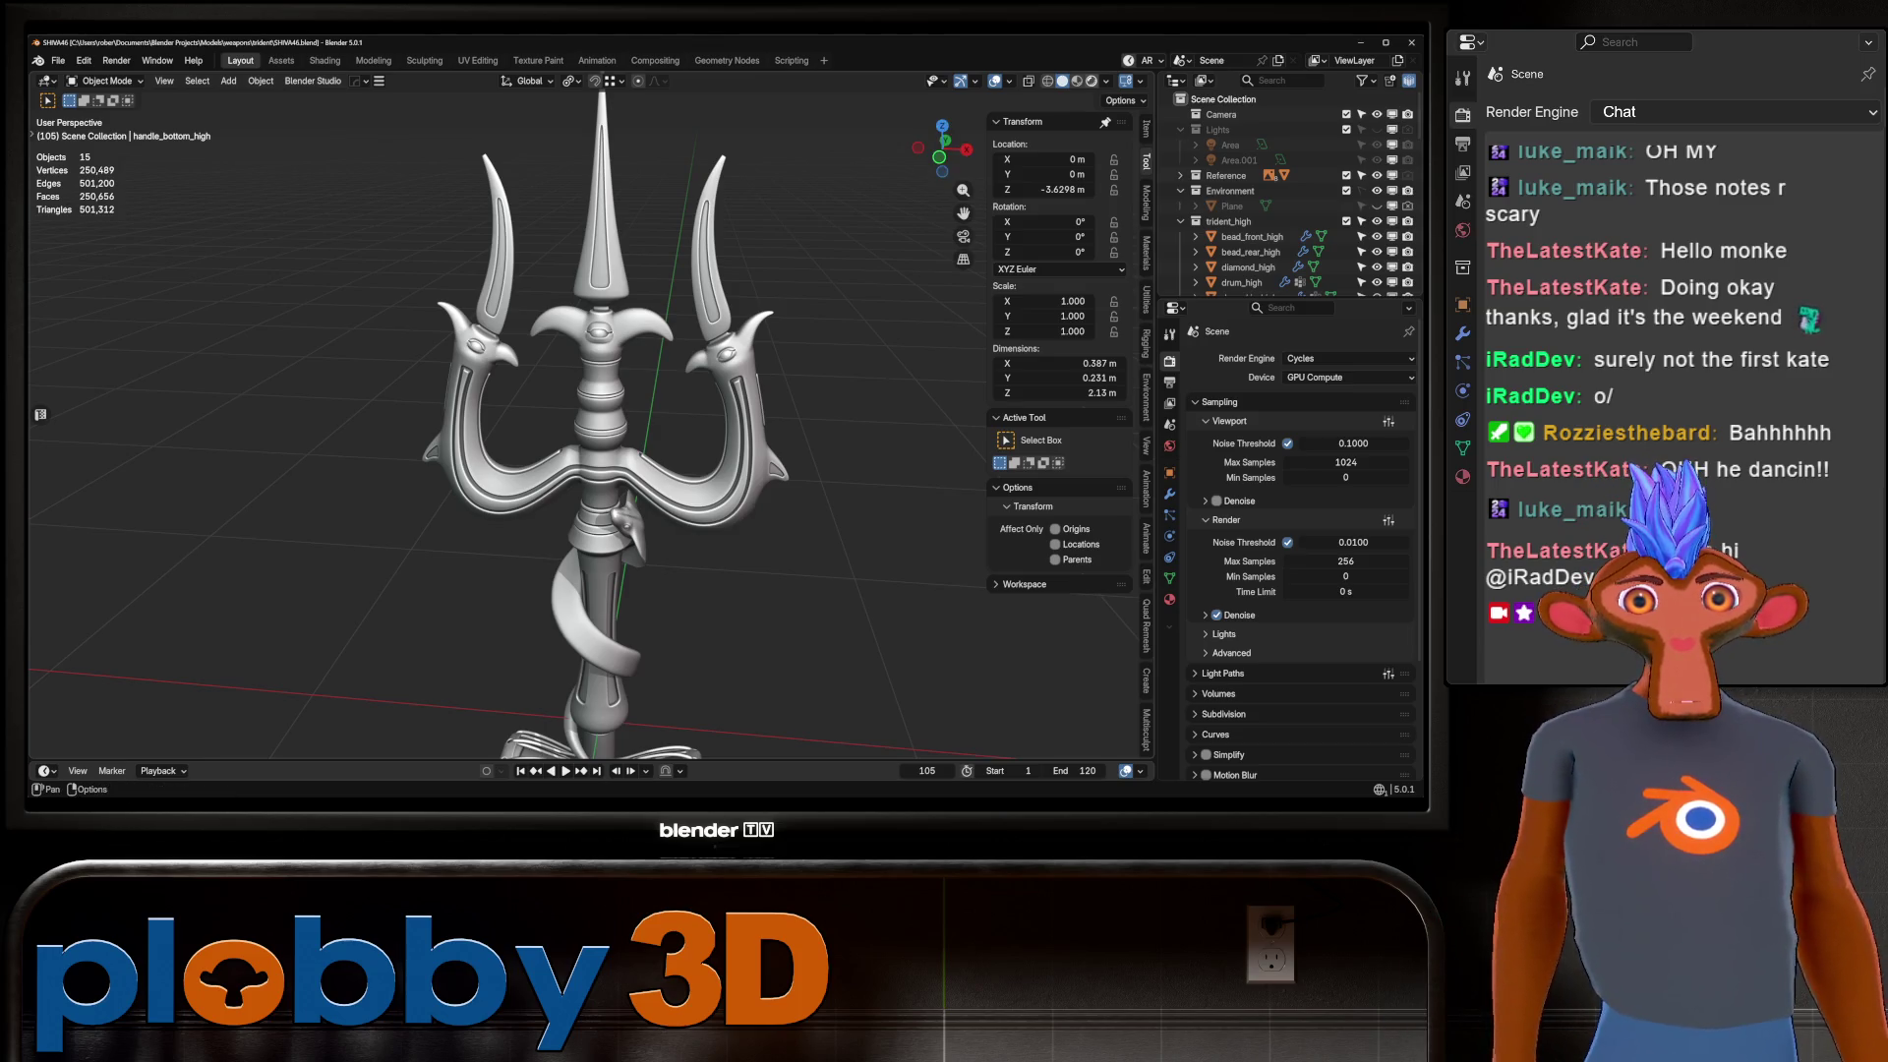
pyautogui.click(1092, 80)
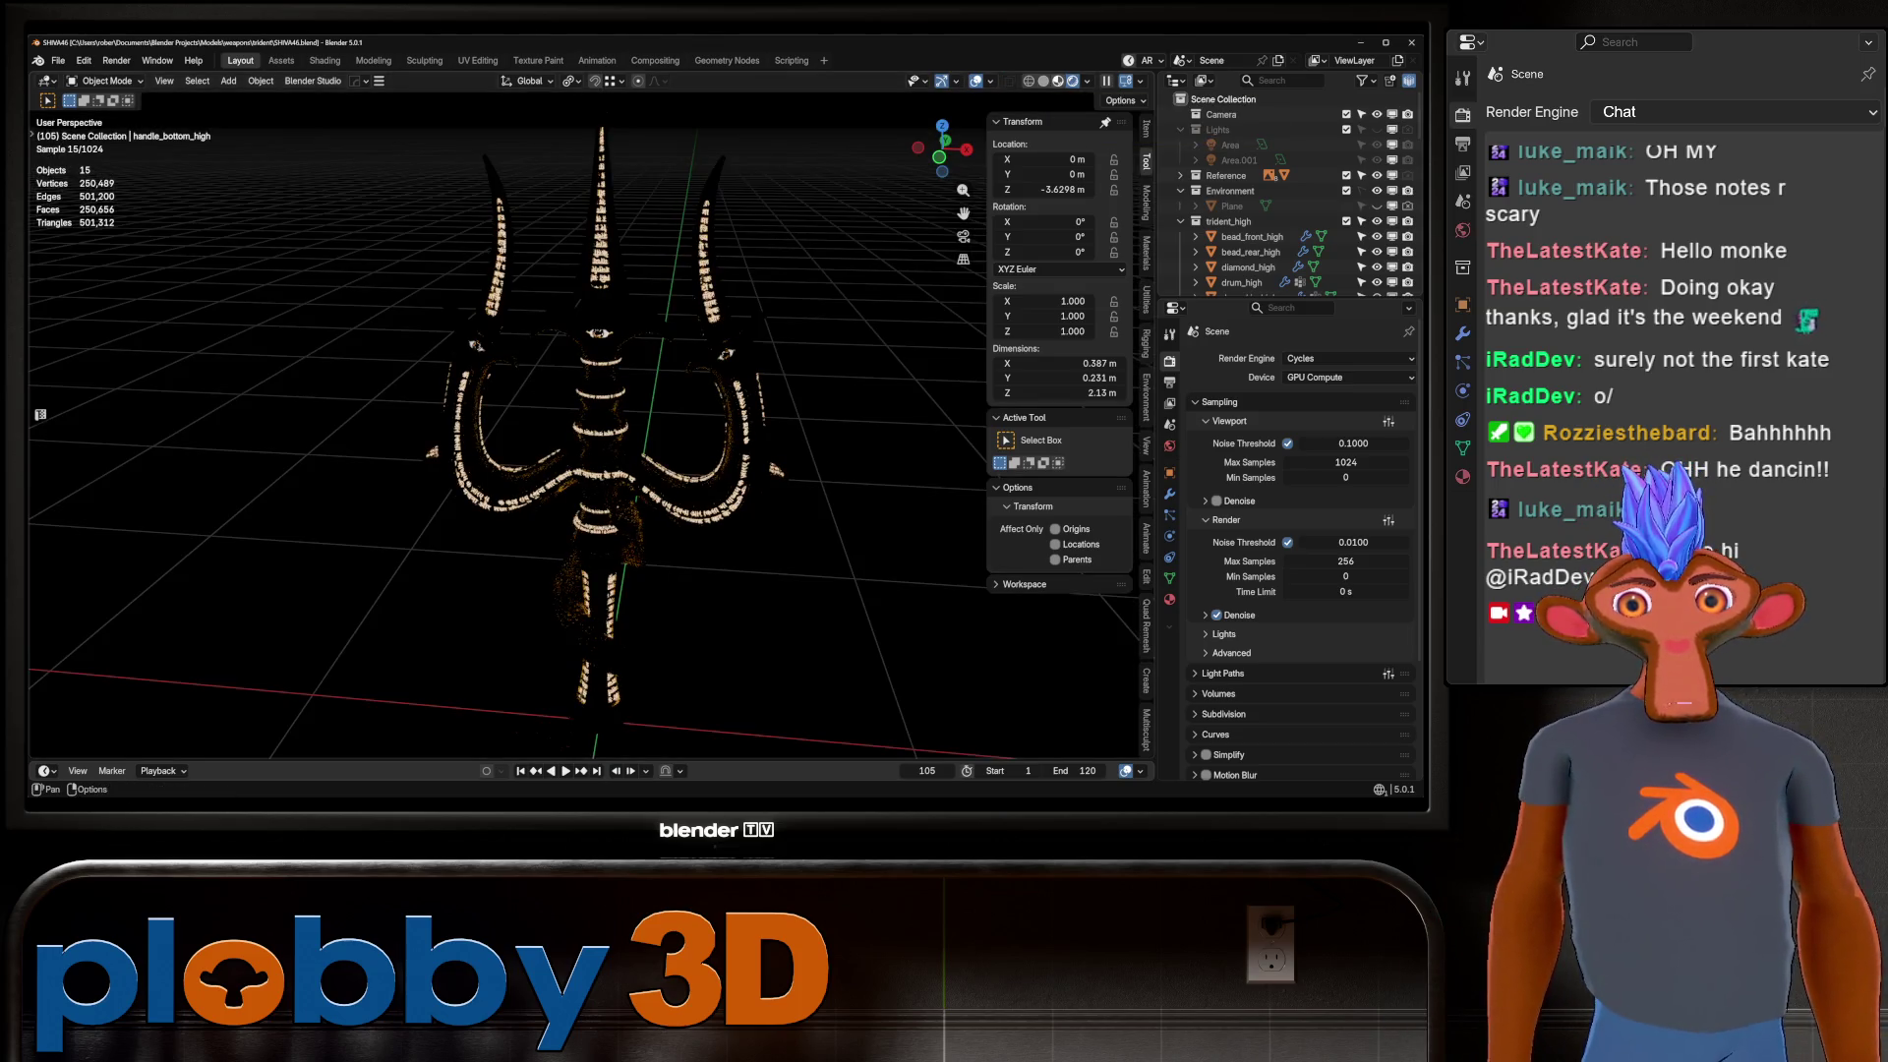
pyautogui.click(1058, 81)
pyautogui.moveTo(962, 212)
pyautogui.mouseDown()
pyautogui.moveTo(958, 256)
pyautogui.moveTo(954, 118)
pyautogui.moveTo(973, 147)
pyautogui.moveTo(1042, 147)
pyautogui.moveTo(992, 206)
pyautogui.mouseUp()
pyautogui.scroll(6, 793, 636)
pyautogui.moveTo(767, 629); pyautogui.dragTo(792, 636, button='middle')
pyautogui.scroll(-5, 792, 636)
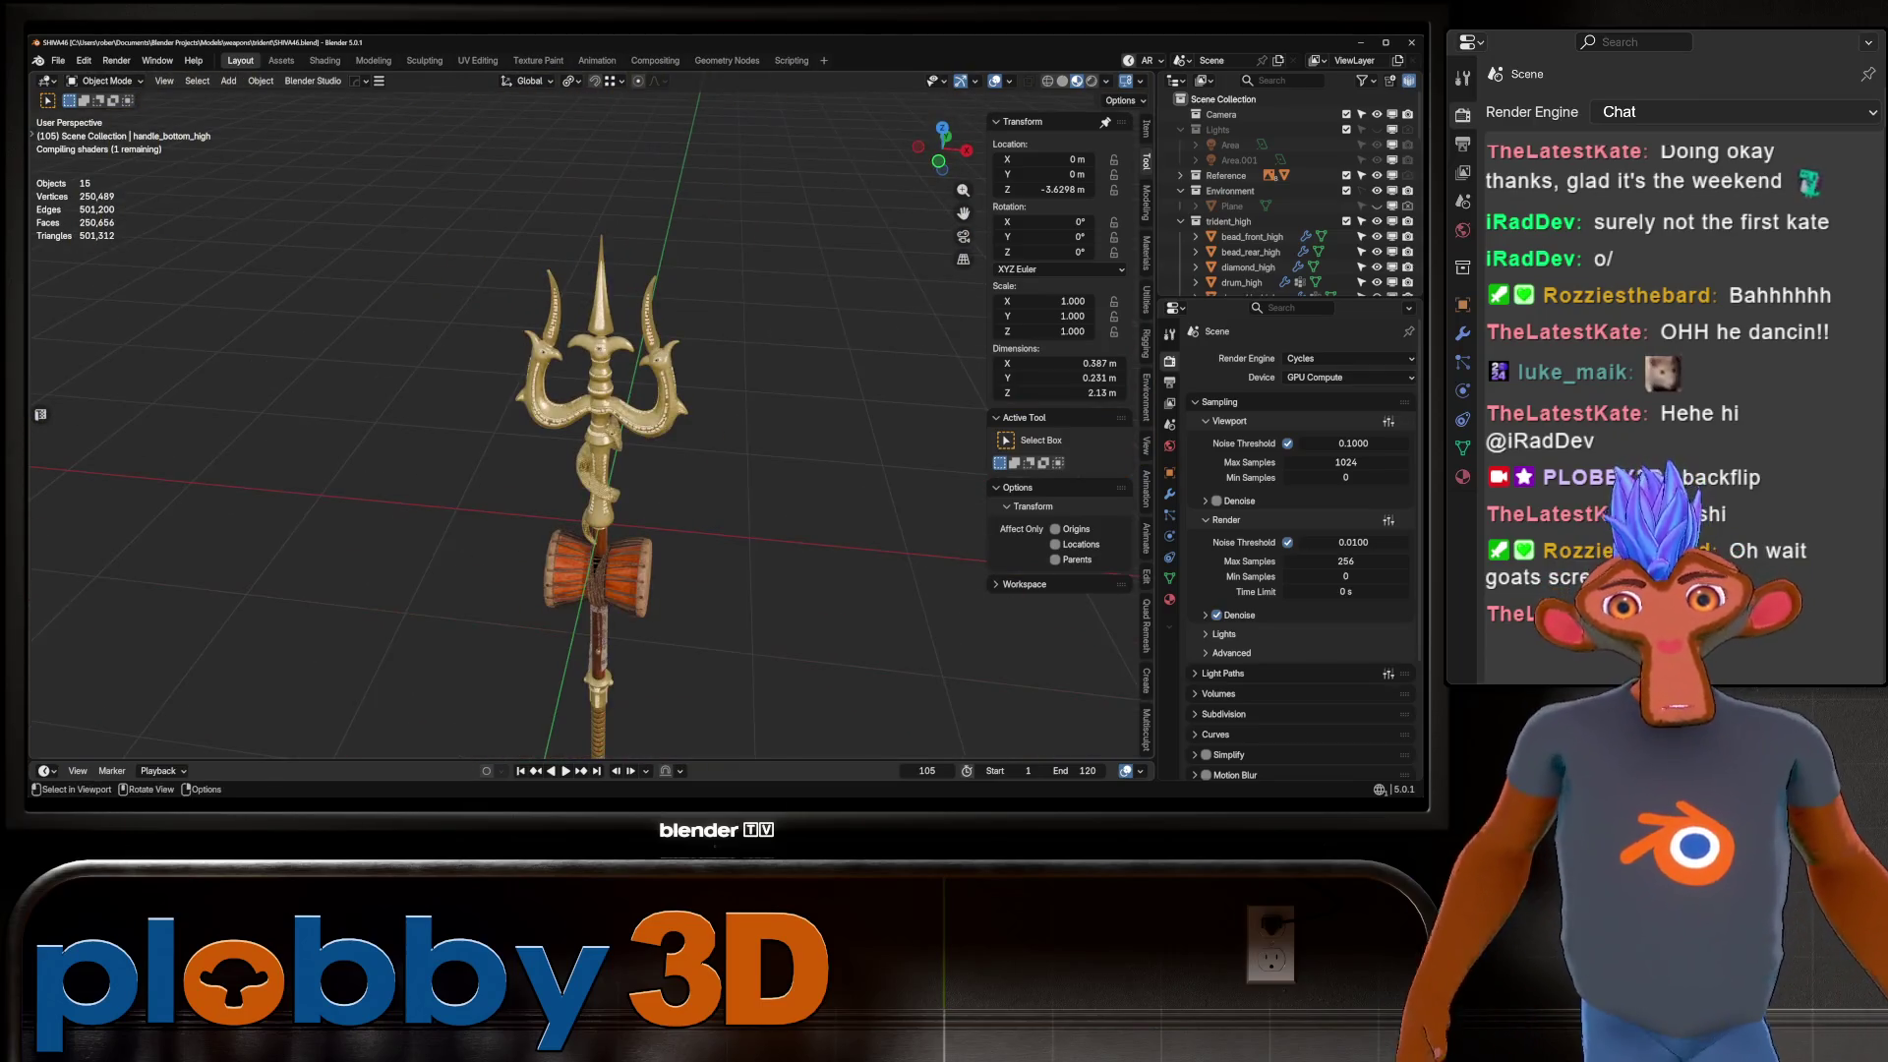
# Select the trident head and frame it with numpad period, orbiting to a new angle.
pyautogui.click(555, 432)
pyautogui.press('KP_Decimal')
pyautogui.scroll(3, 589, 413)
pyautogui.moveTo(590, 413)
pyautogui.mouseDown(button='middle')
pyautogui.moveTo(630, 393)
pyautogui.moveTo(610, 403)
pyautogui.mouseUp(button='middle')
pyautogui.scroll(5, 580, 423)
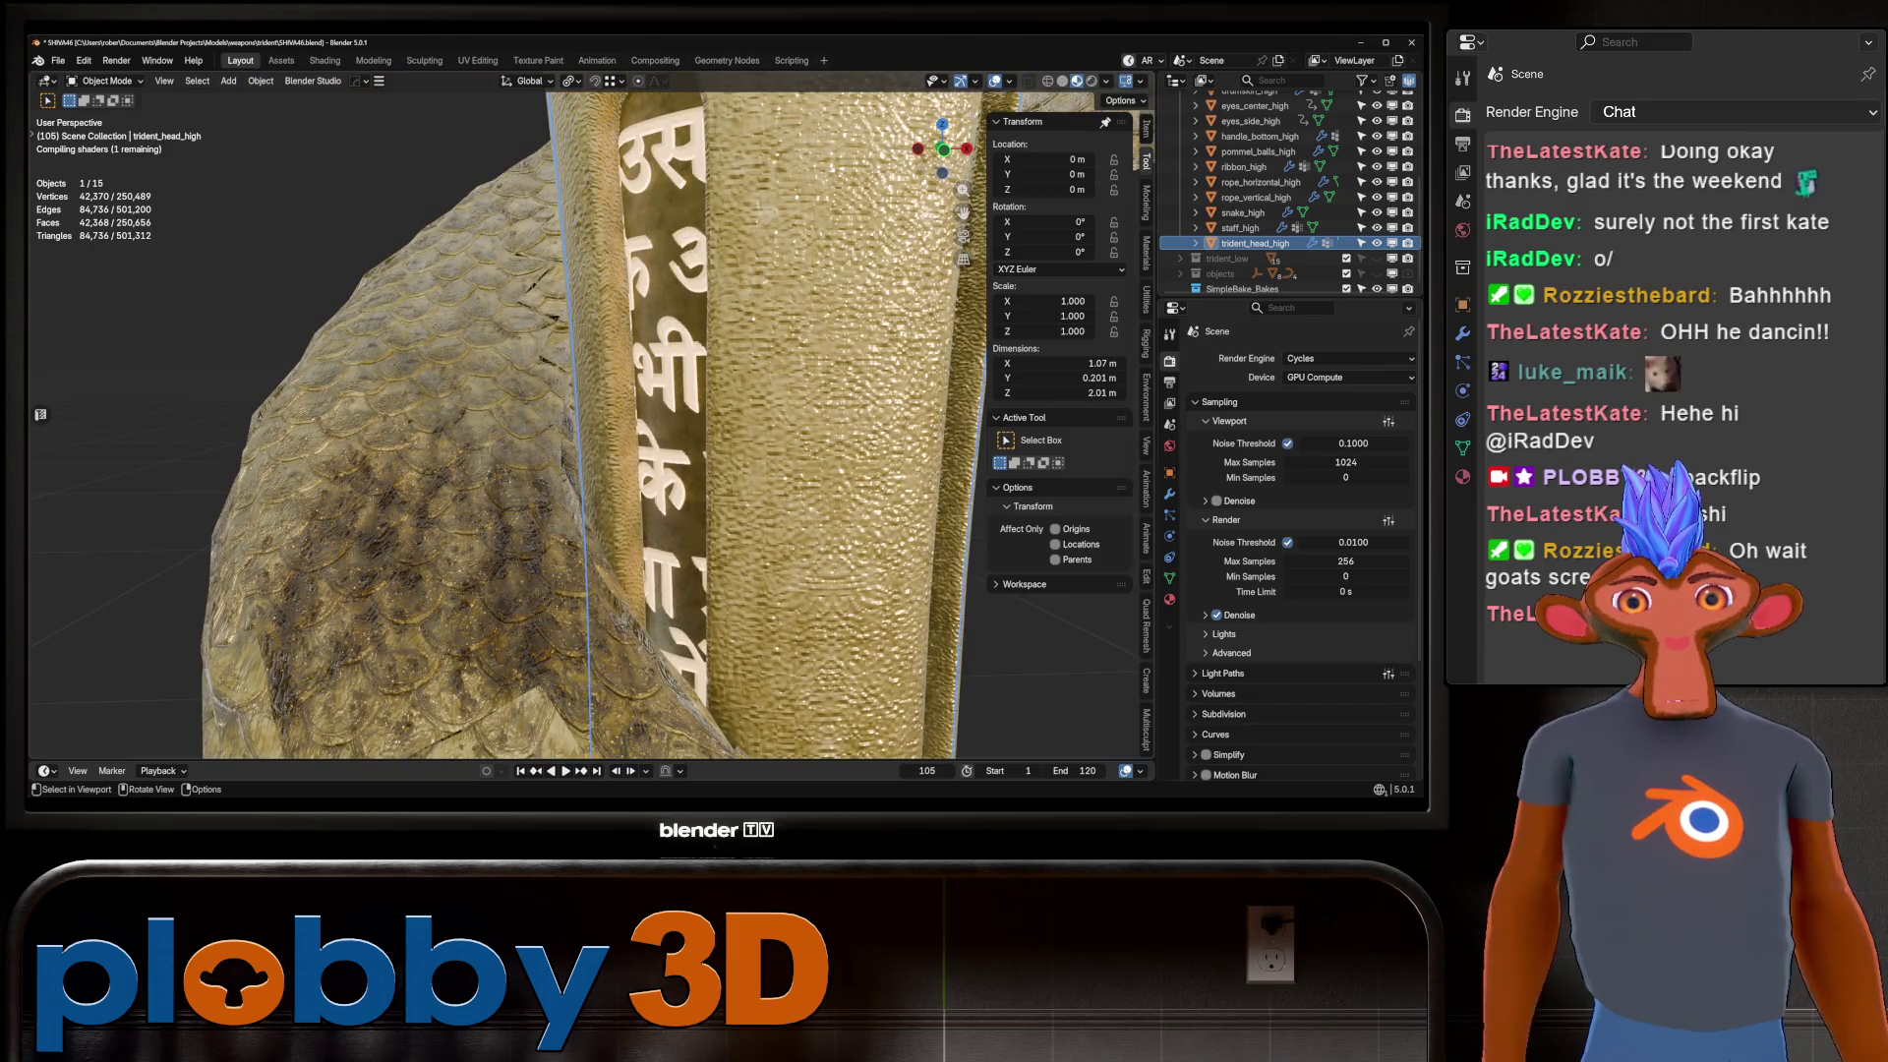
pyautogui.scroll(-8, 590, 422)
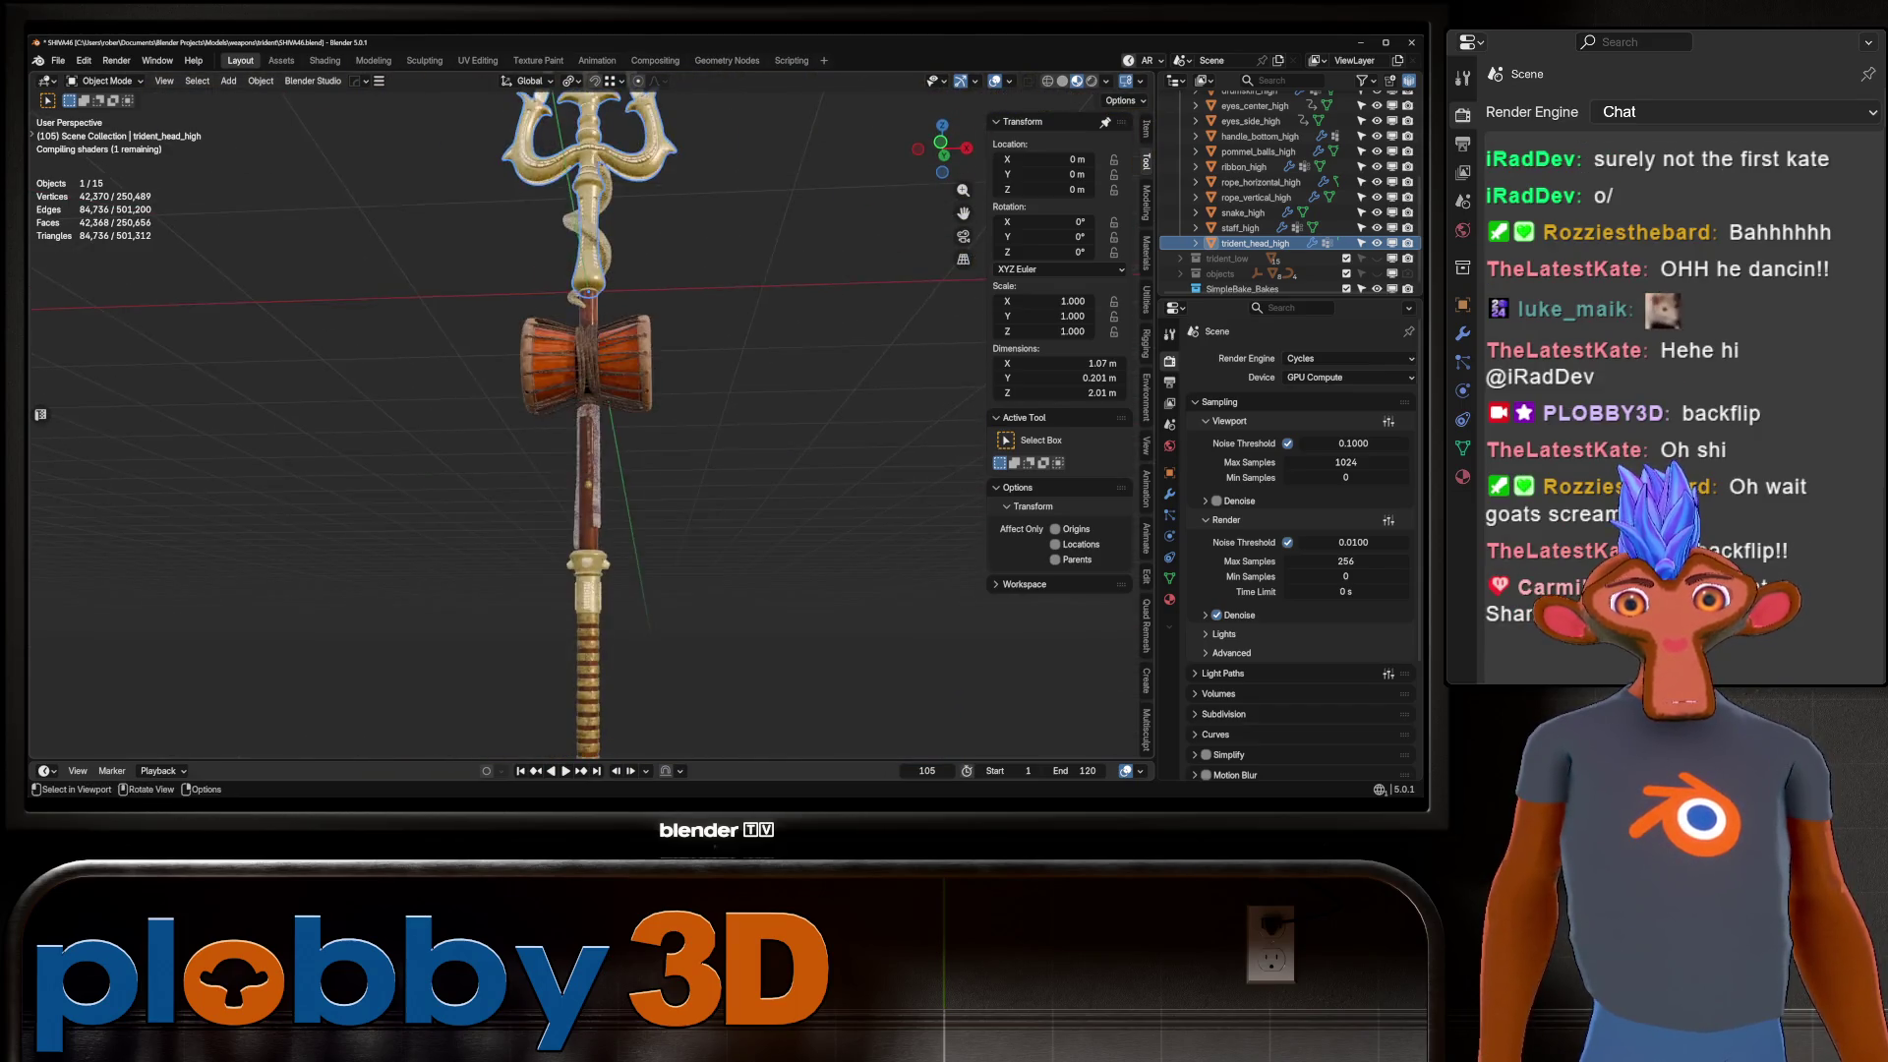
pyautogui.press('KP_Decimal')
pyautogui.scroll(-3, 639, 442)
# Box-select all 15 trident parts, enter Edit Mode and switch to the UV Editing workspace.
pyautogui.moveTo(584, 268); pyautogui.dragTo(847, 761)
pyautogui.press('Tab')
pyautogui.scroll(6, 669, 393)
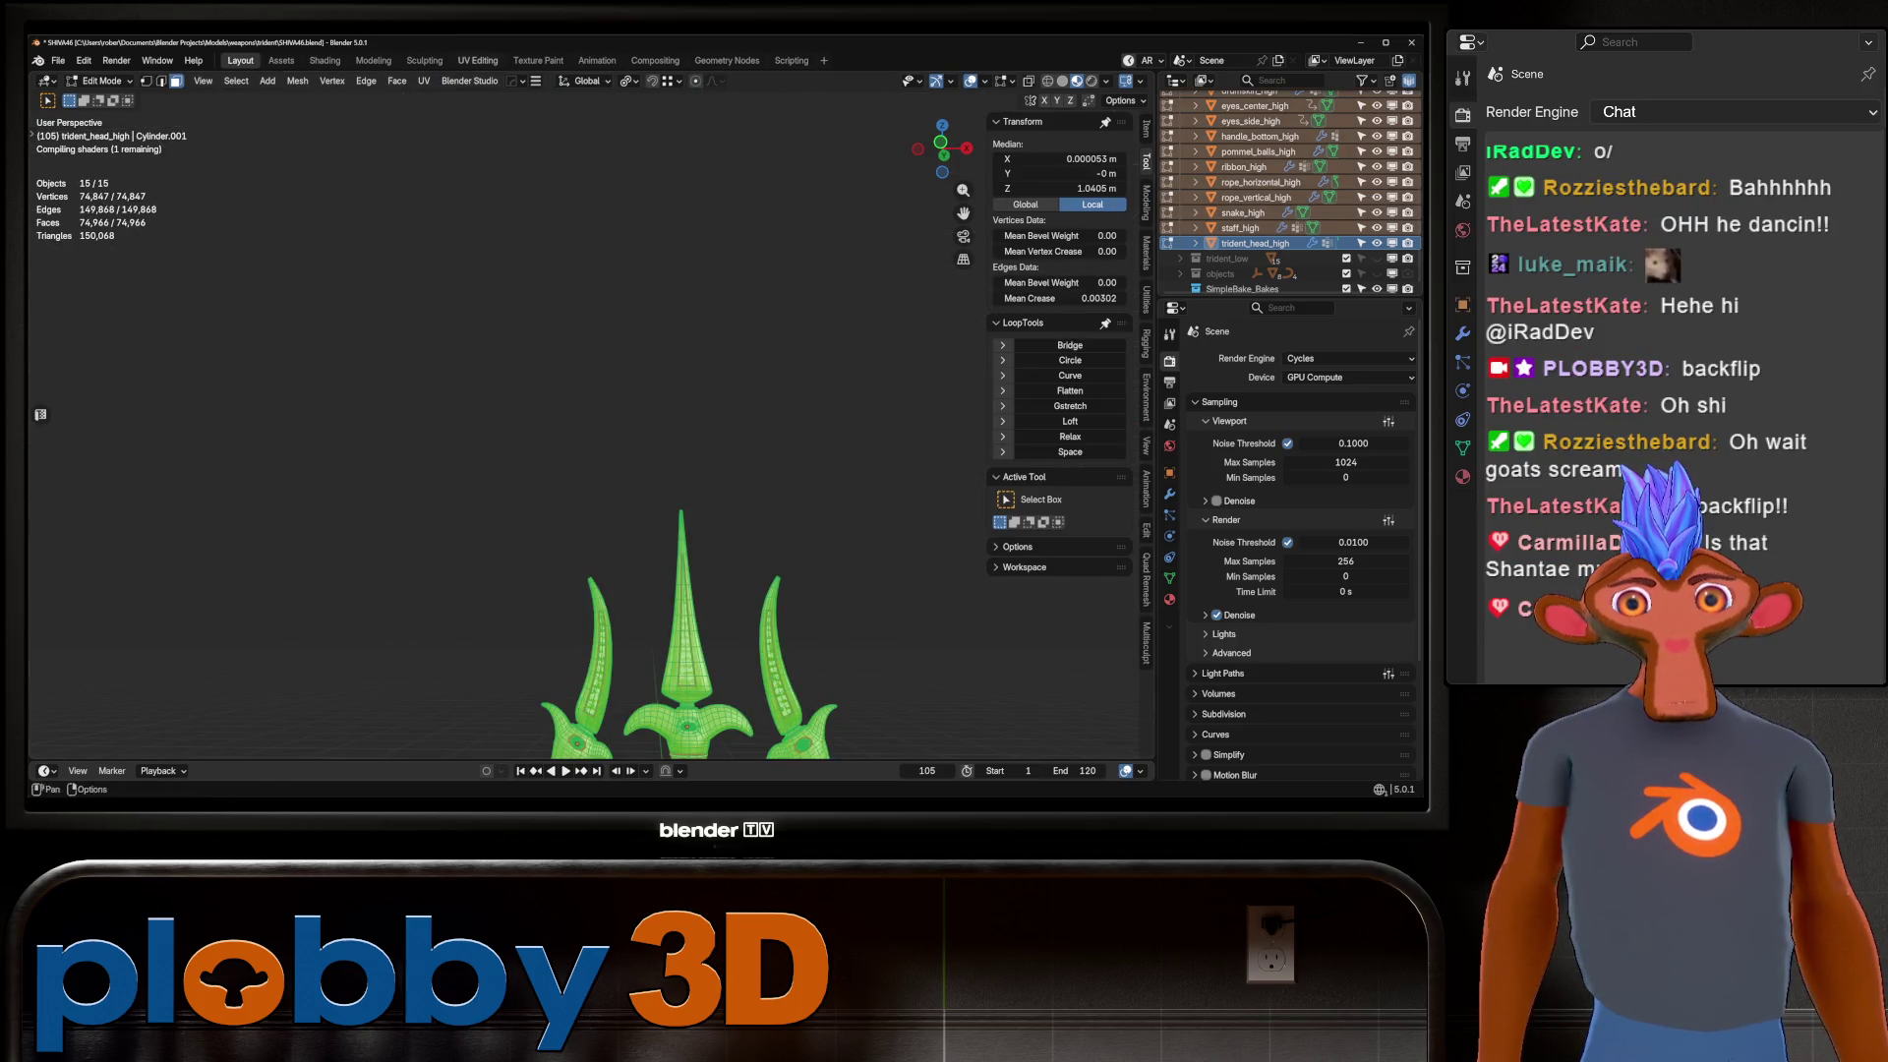
pyautogui.click(477, 60)
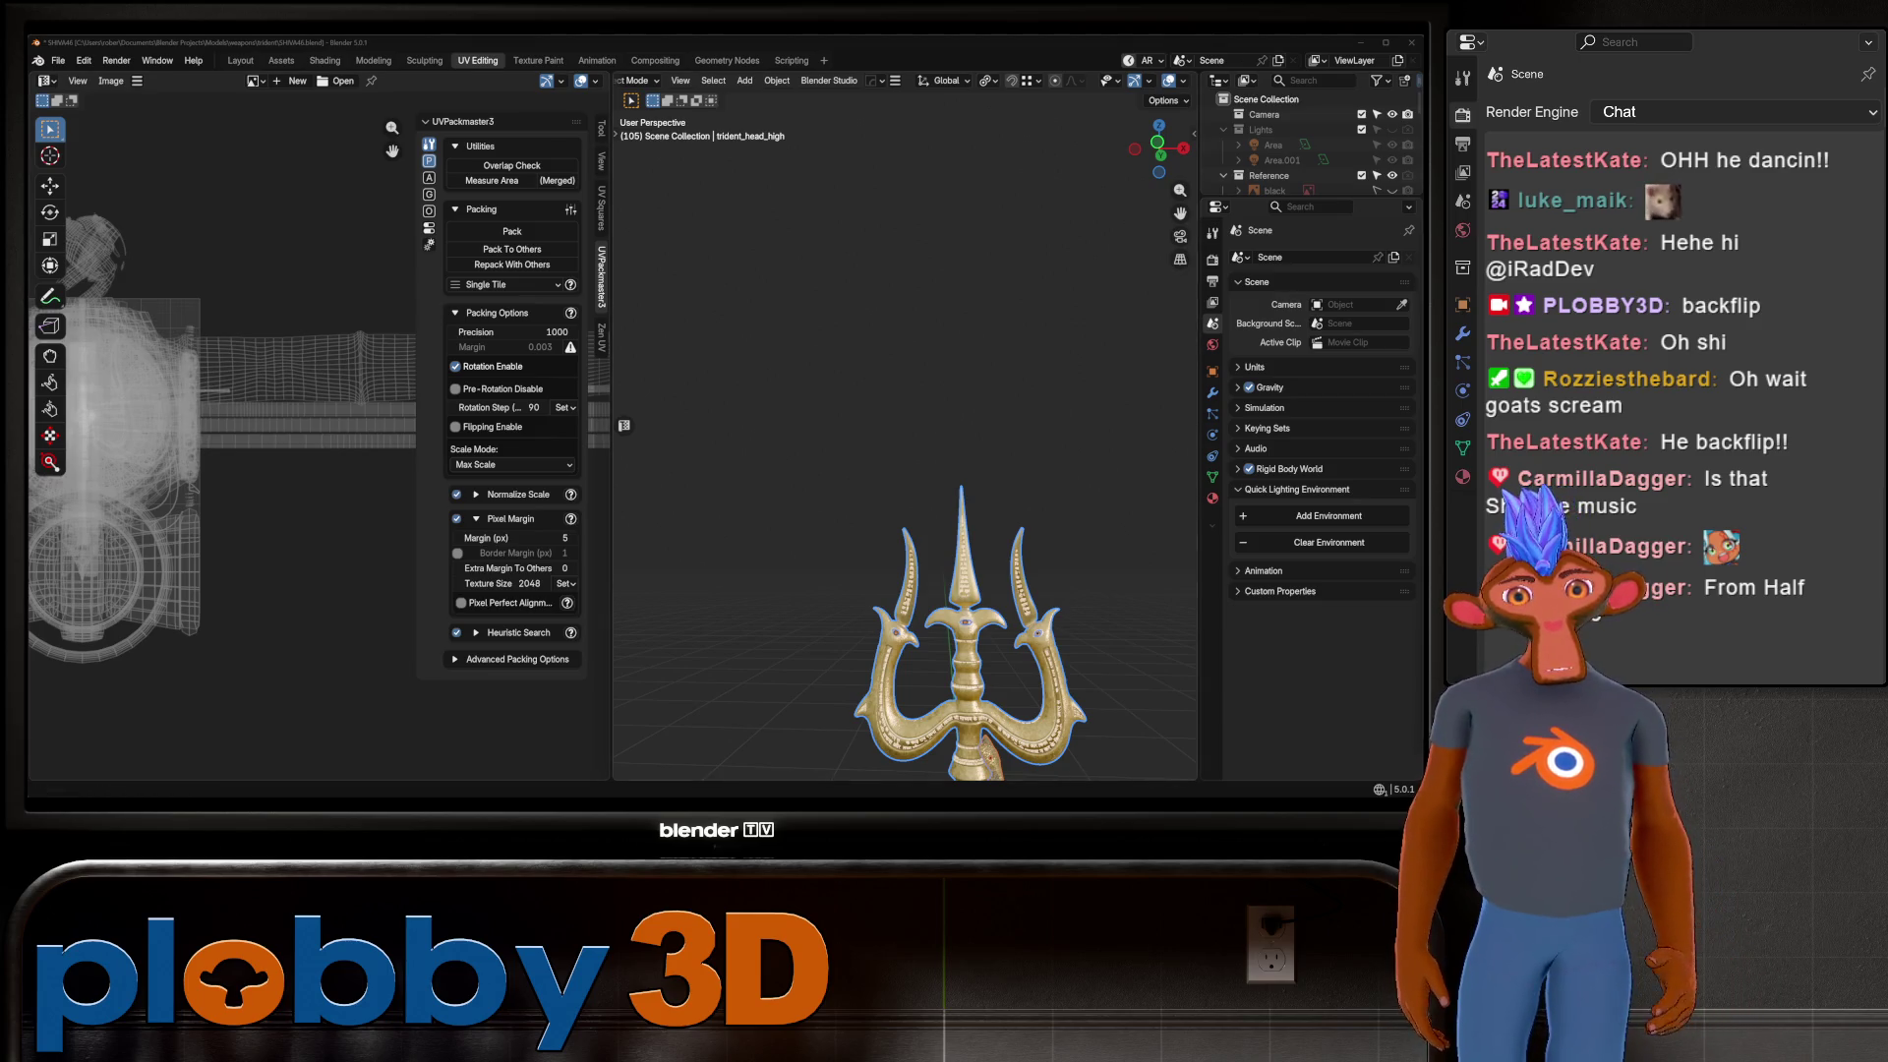
# Switch over to the Streamer.bot actions window.
pyautogui.hotkey('alt', 'Tab')
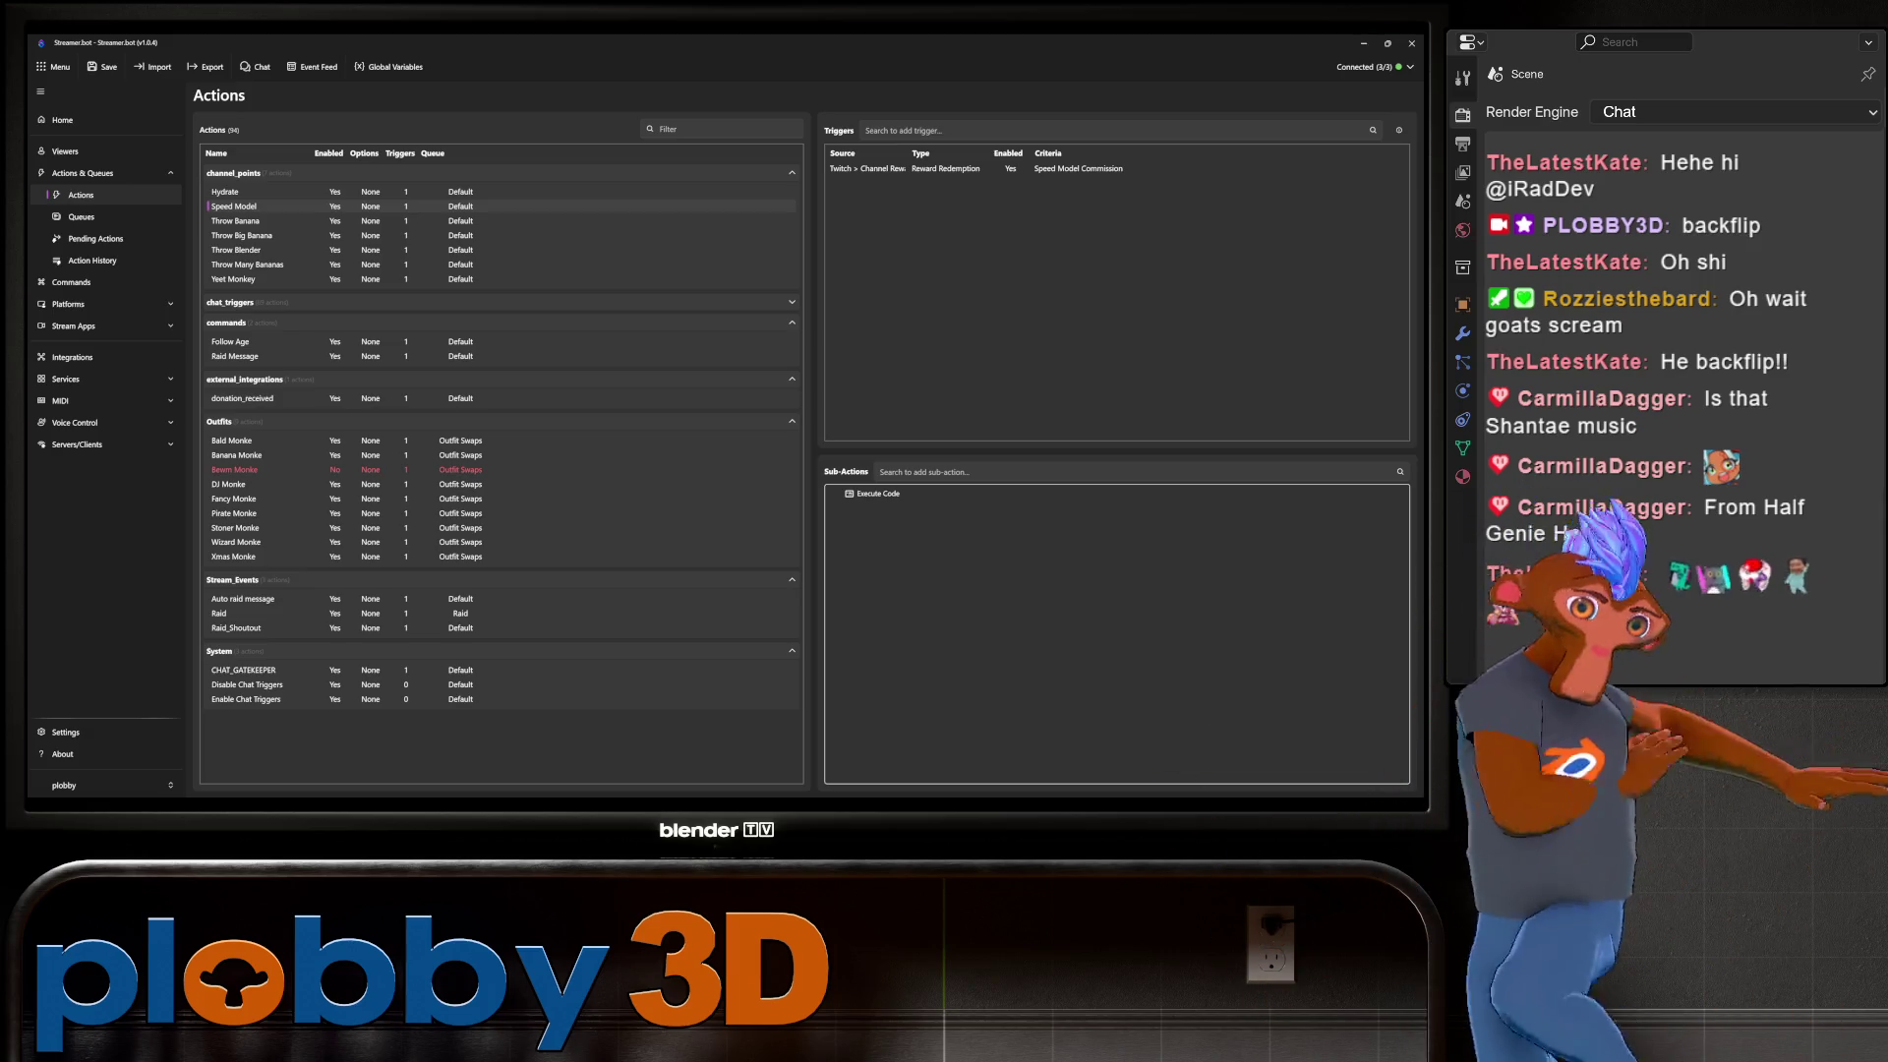
# Expand and scroll through the chat_triggers actions, collapse the group, then return to Blender.
pyautogui.click(491, 302)
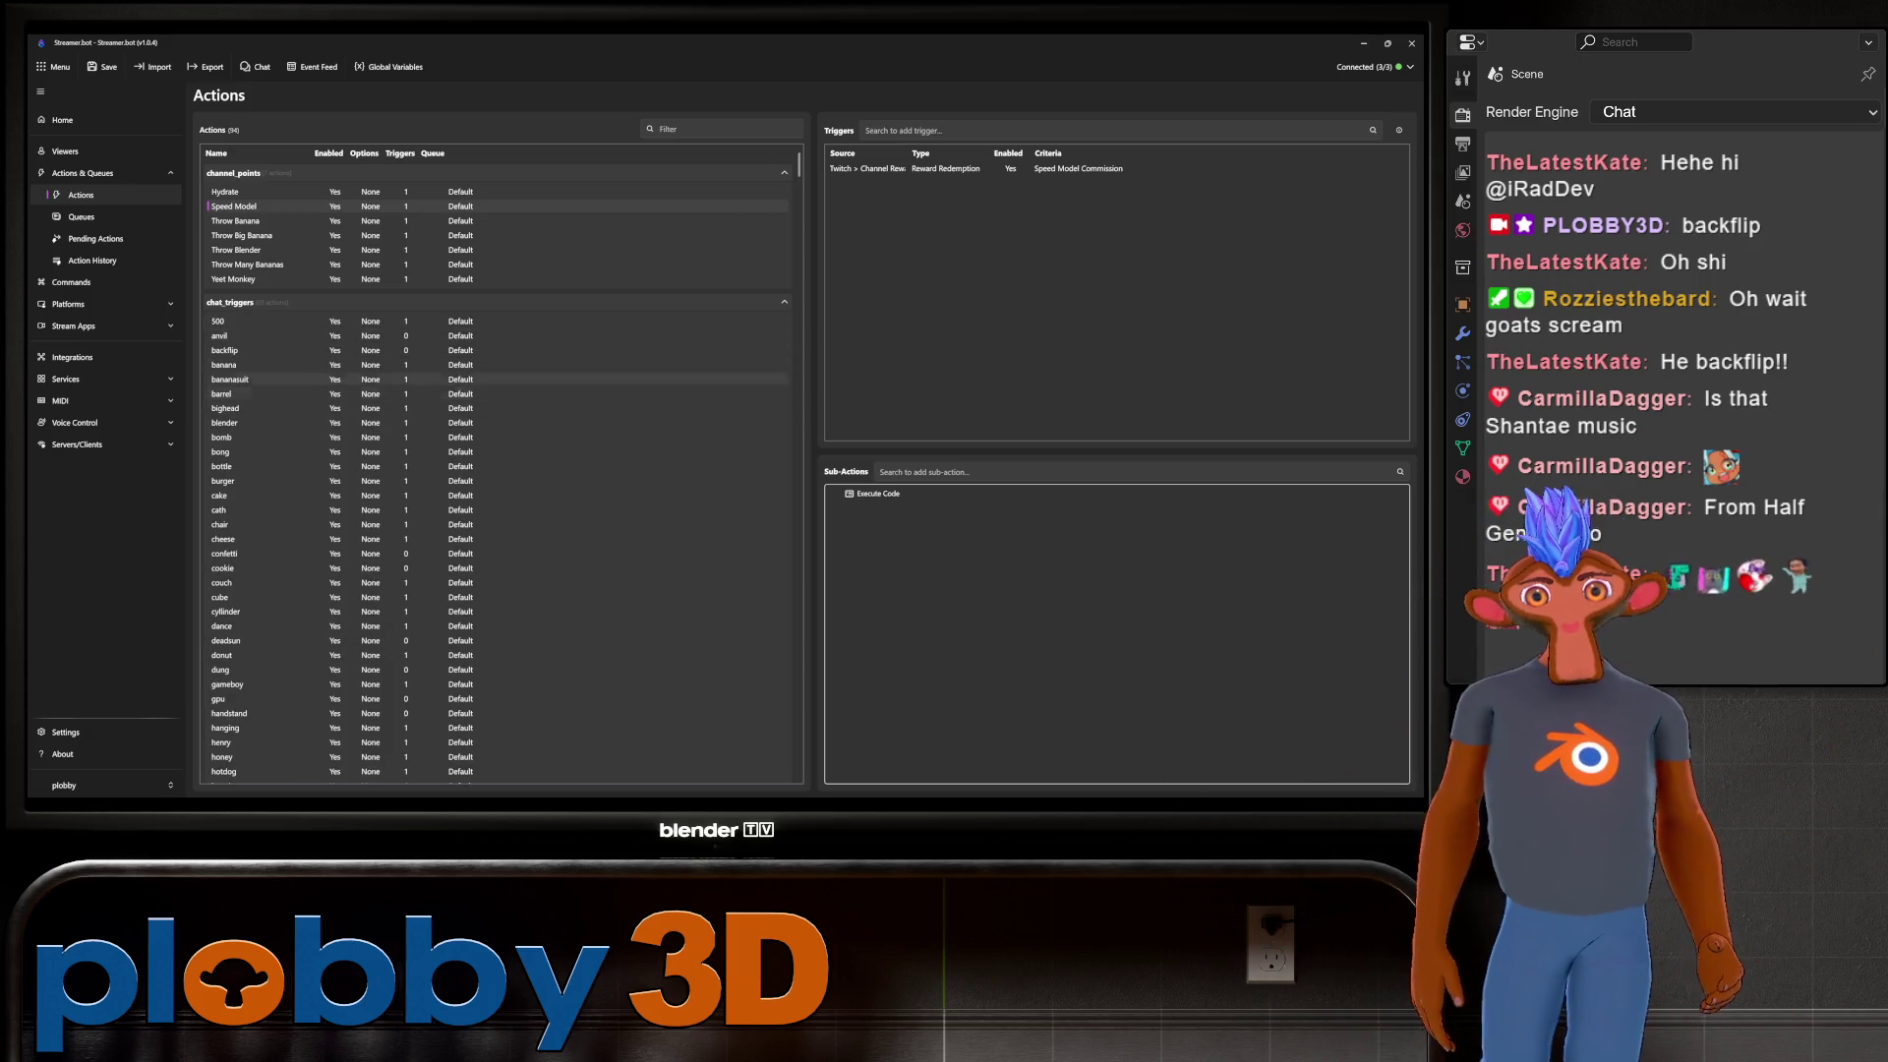
pyautogui.scroll(-4, 491, 588)
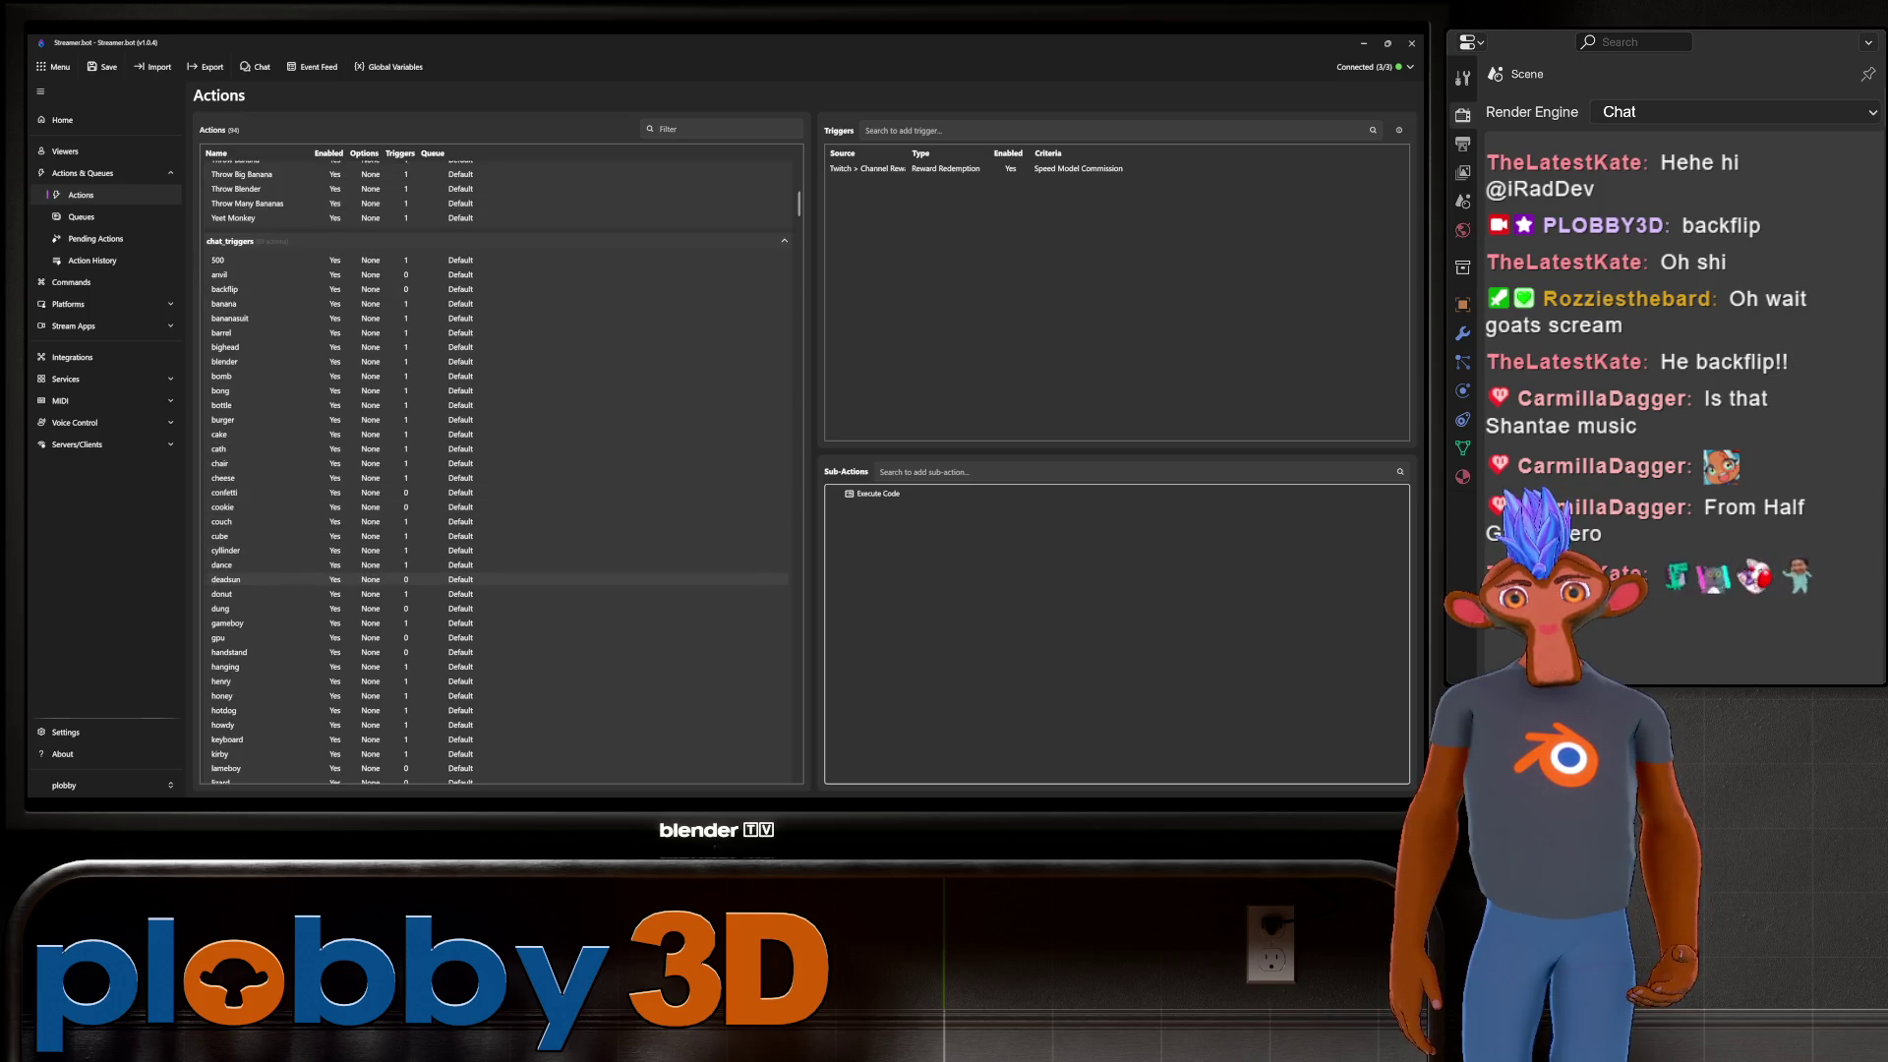
pyautogui.scroll(-2, 491, 588)
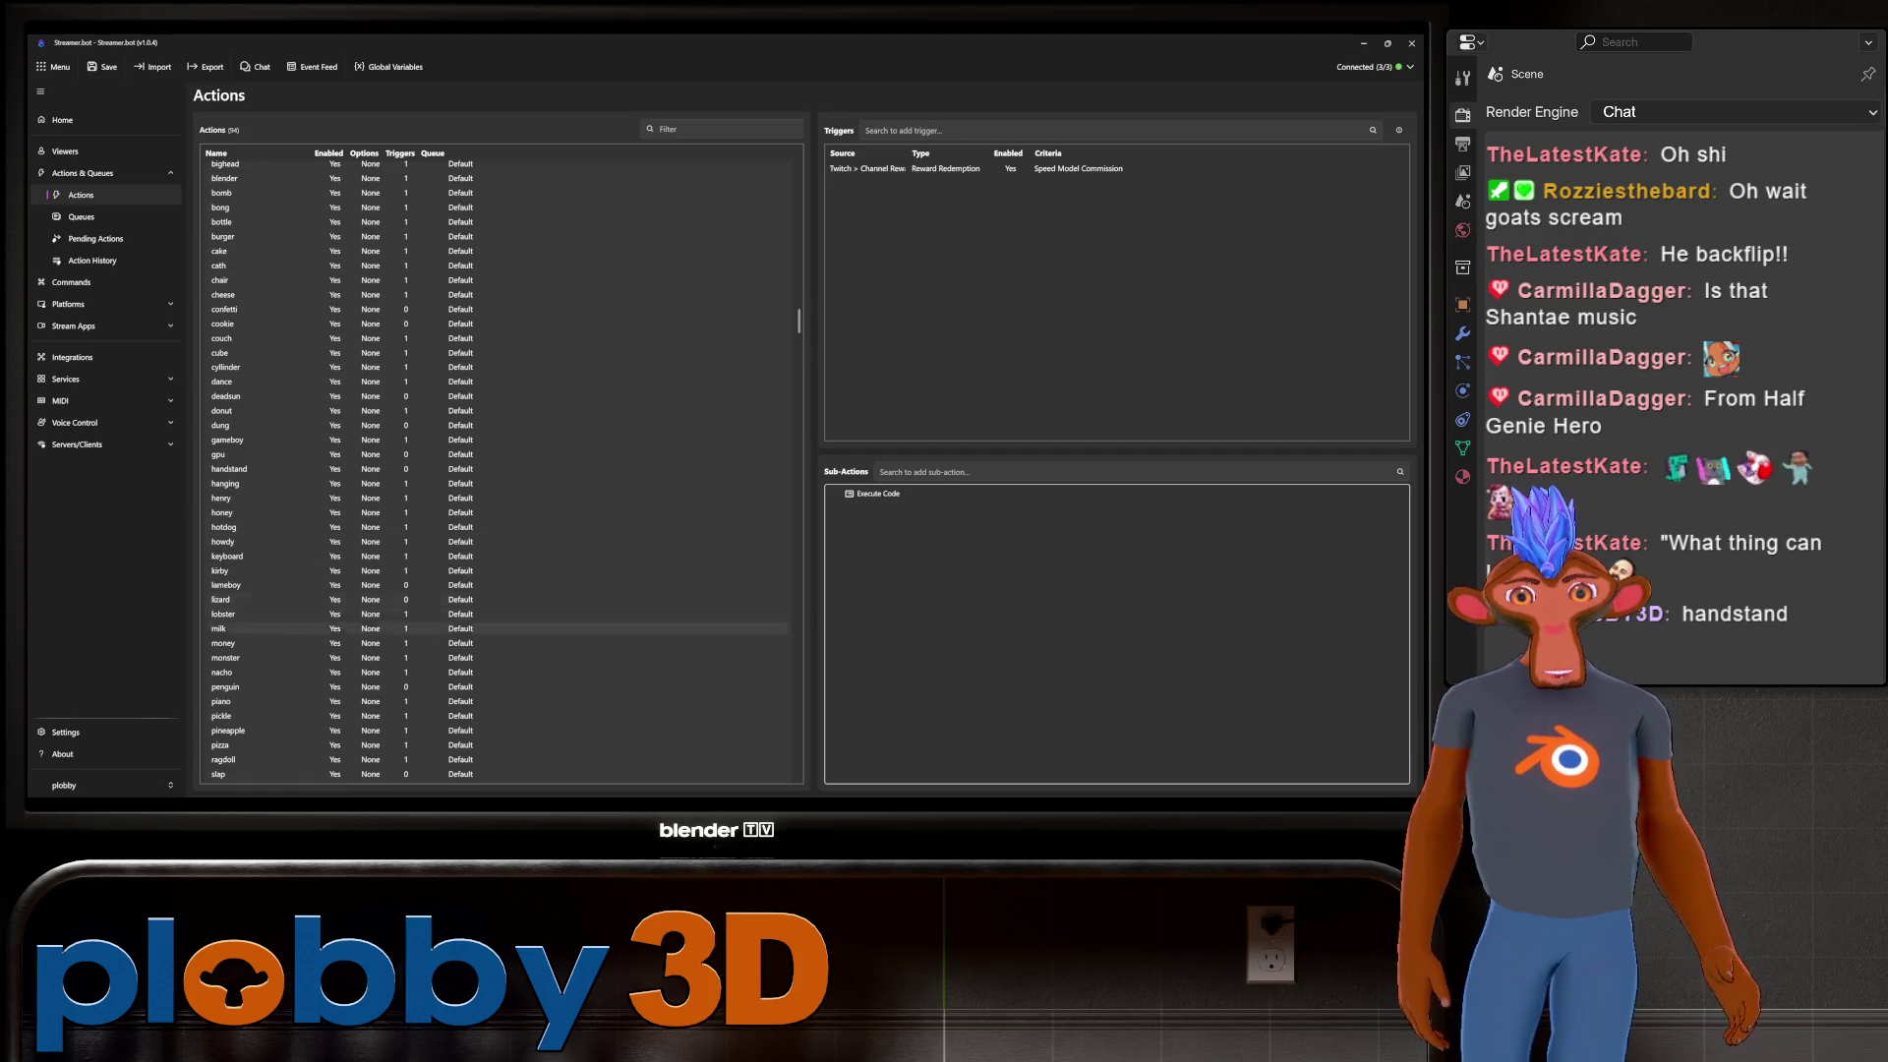
pyautogui.scroll(5, 502, 462)
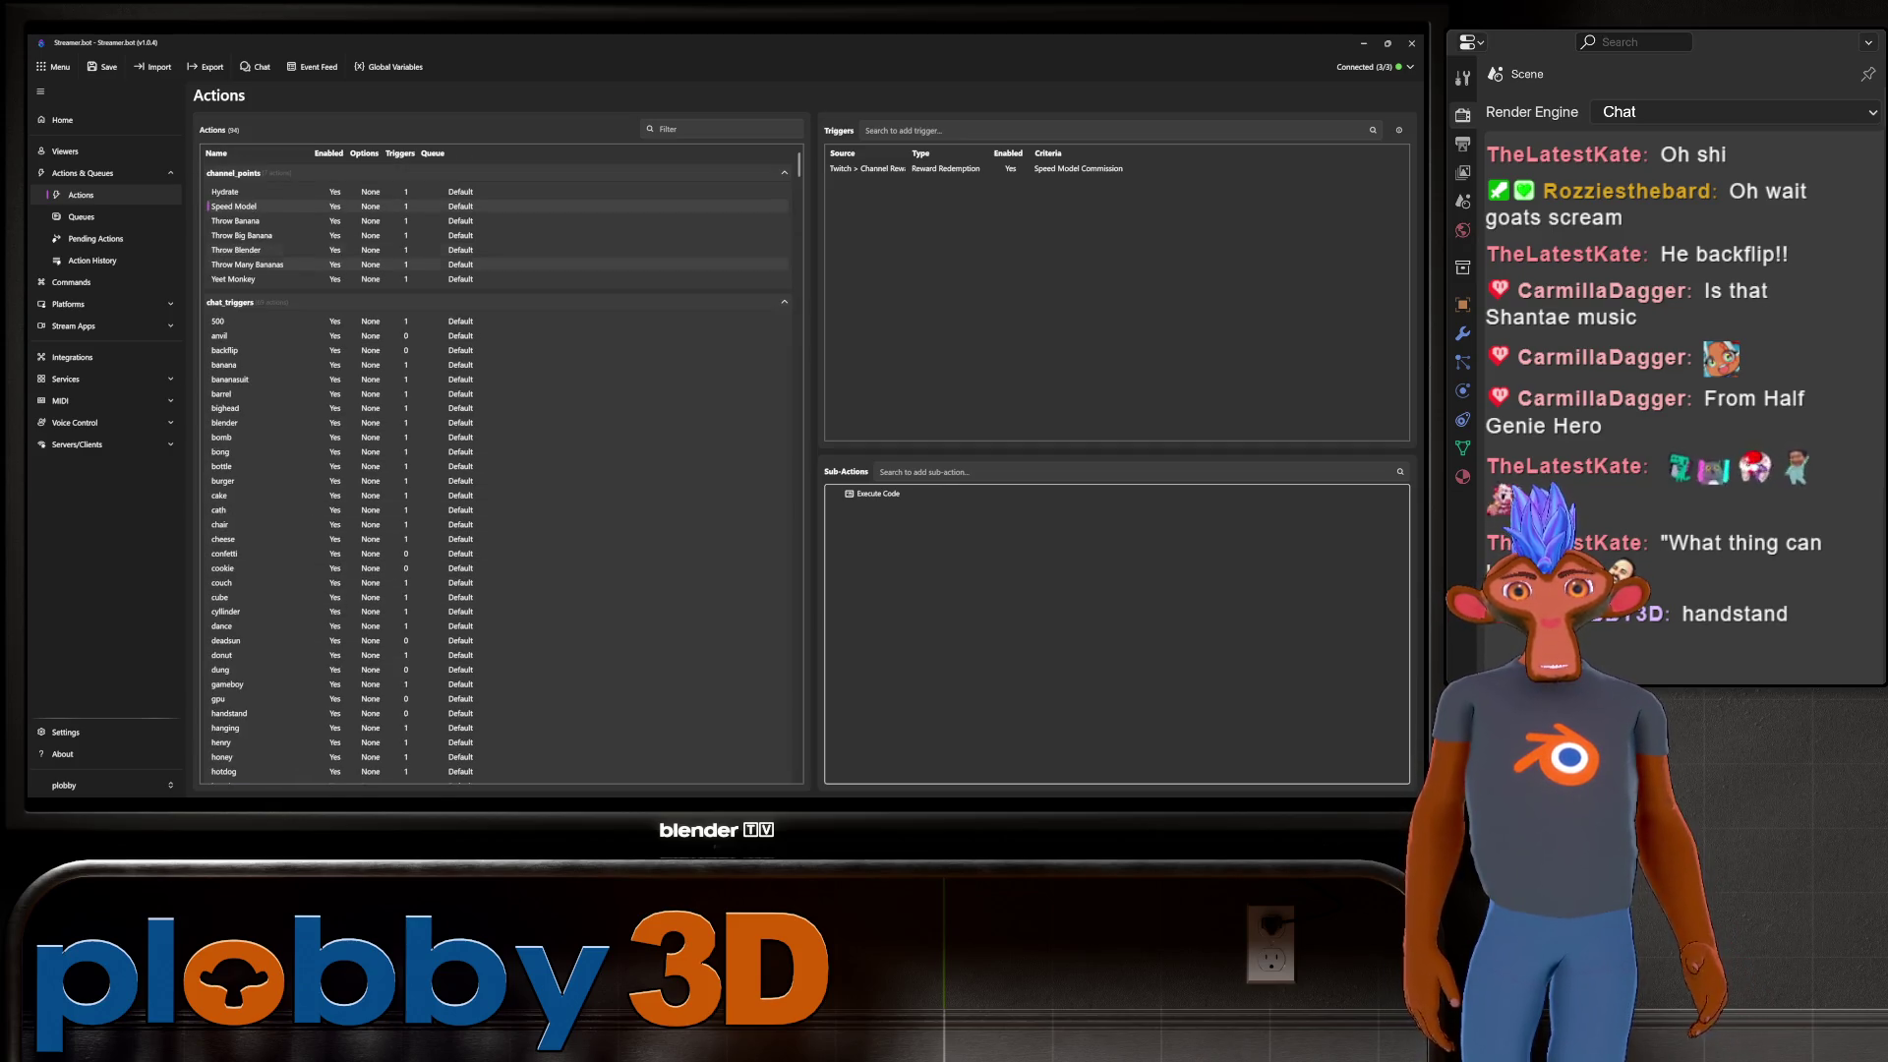
pyautogui.click(784, 302)
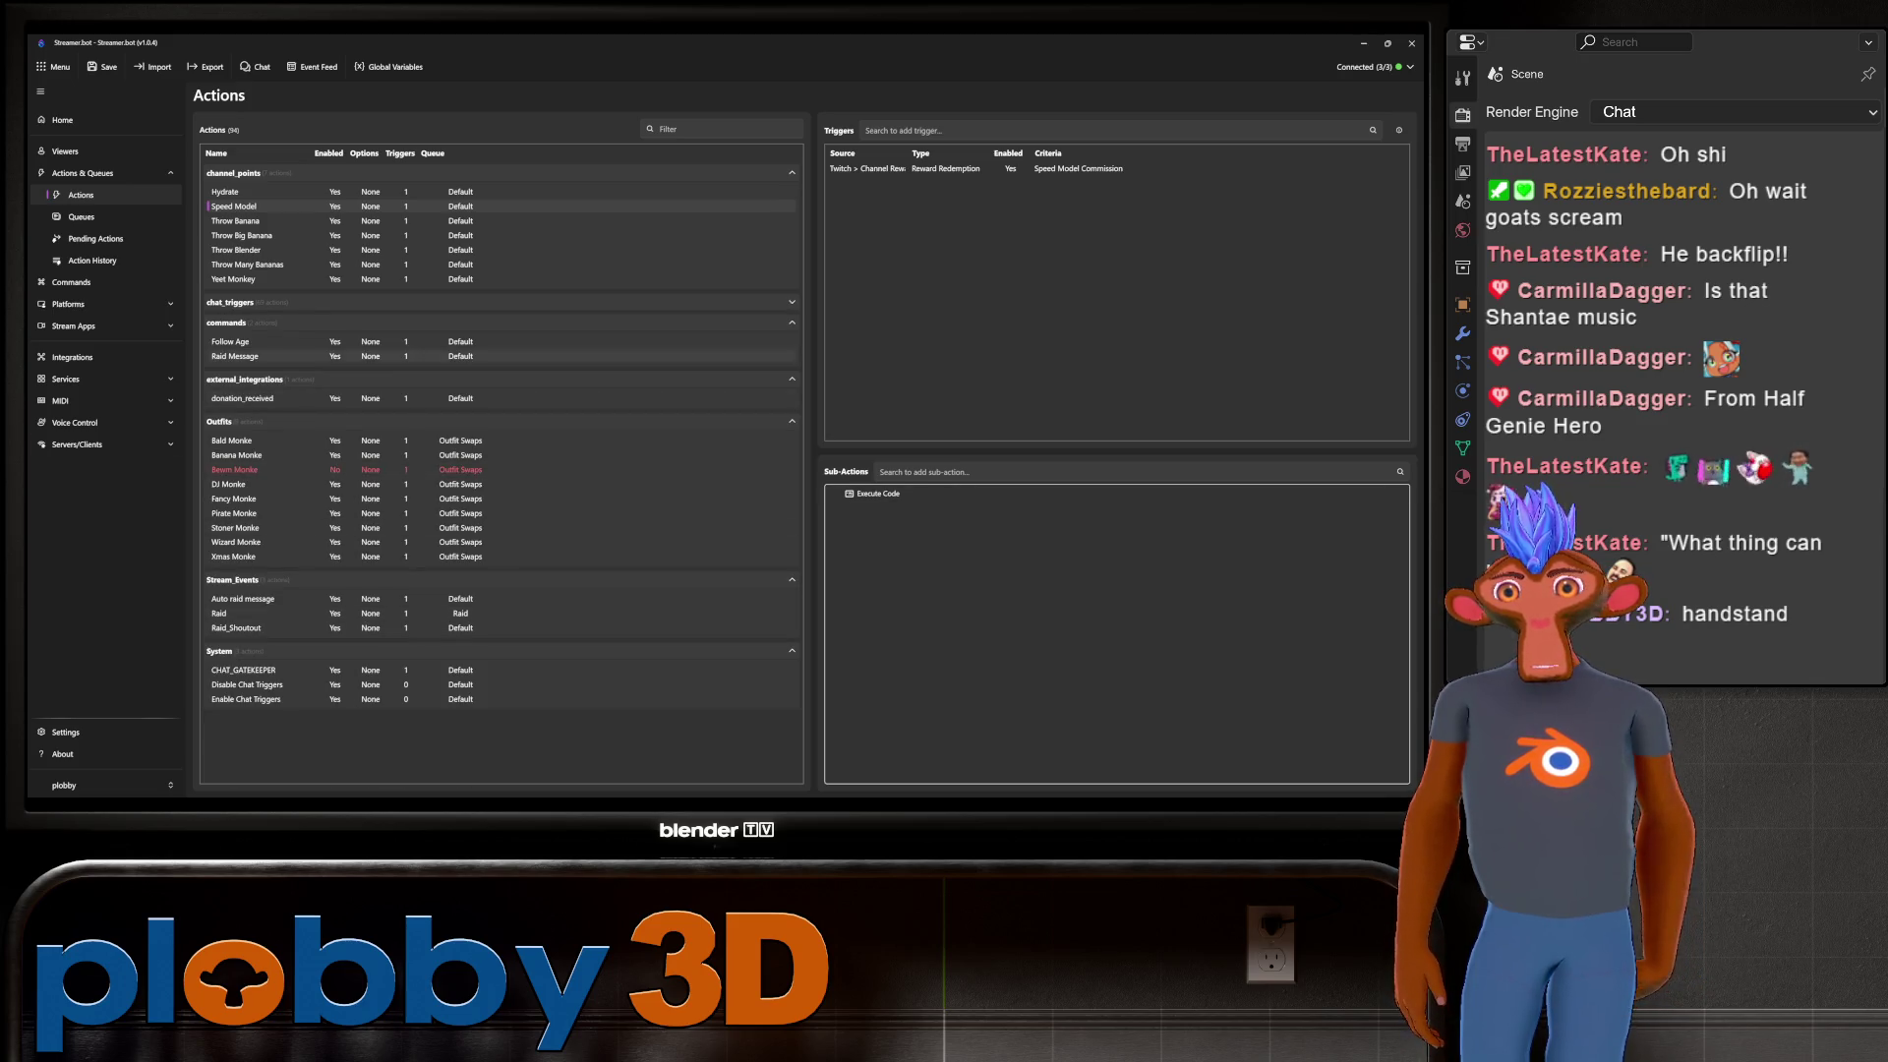
pyautogui.hotkey('alt', 'Tab')
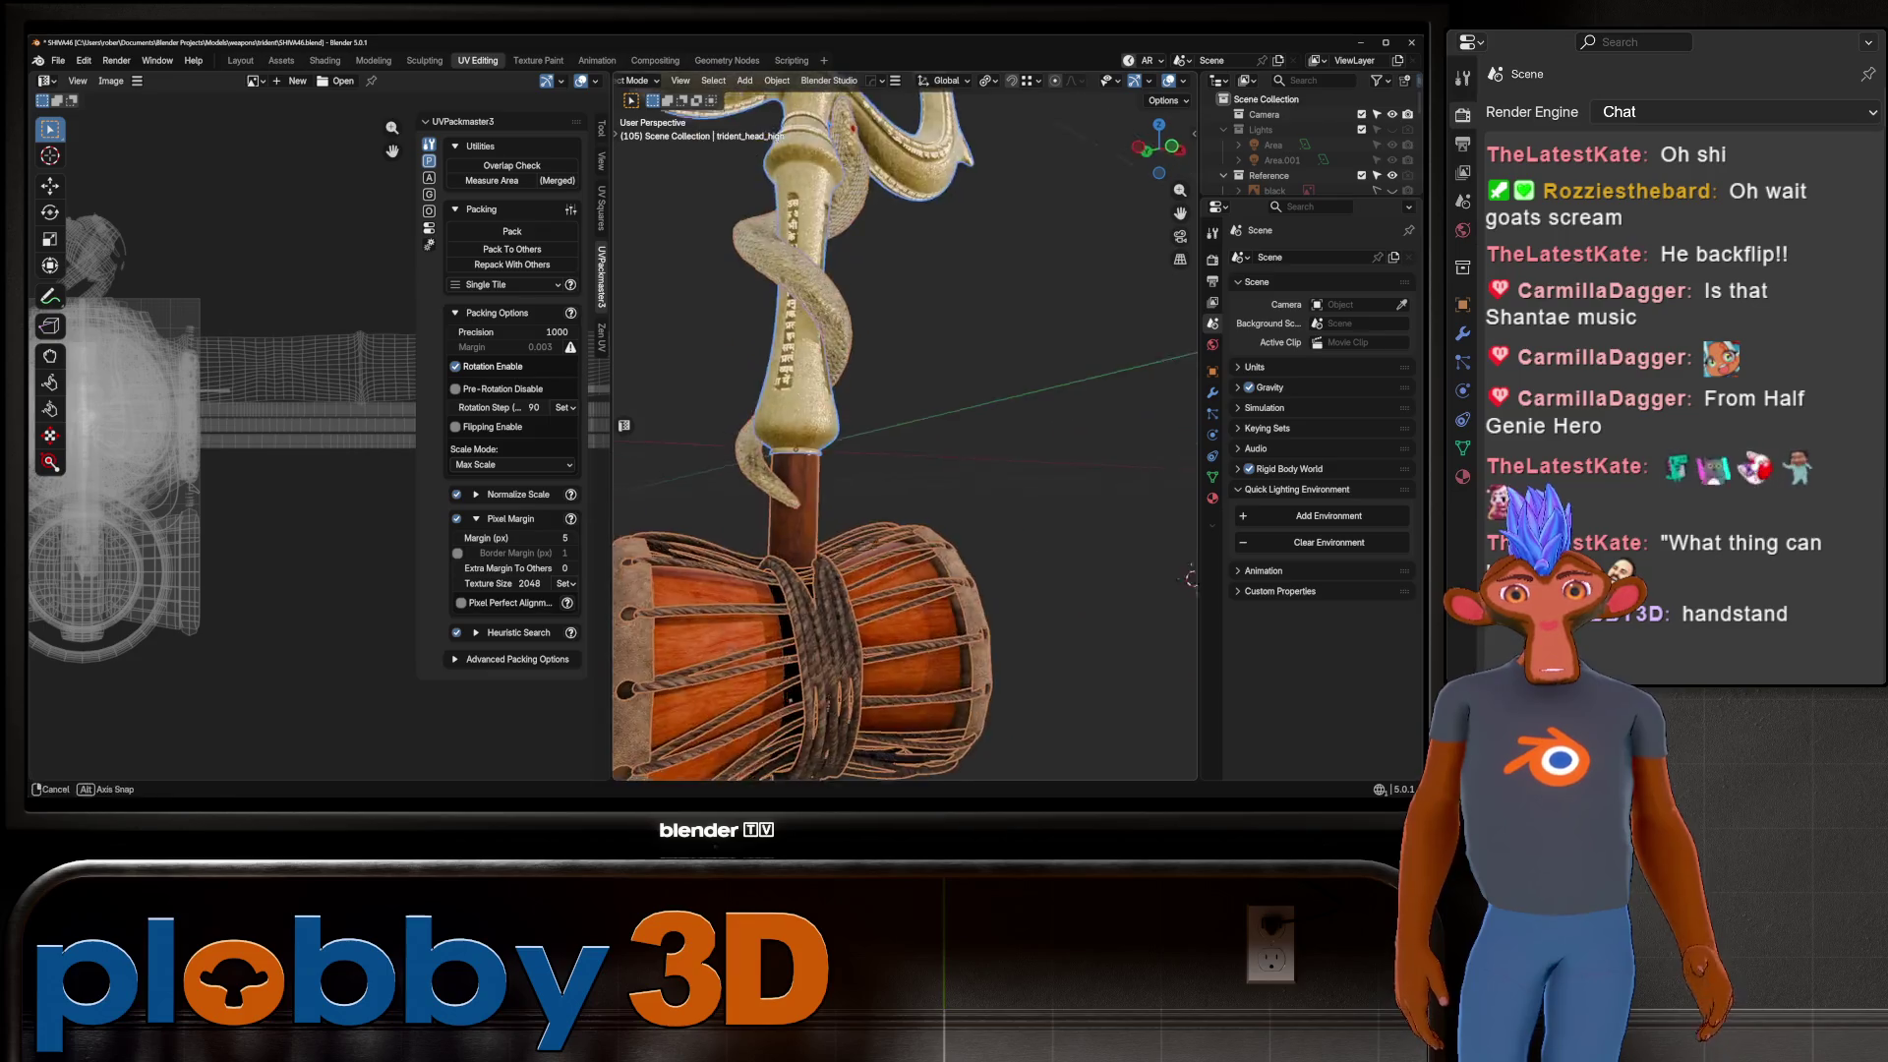
# In Material Properties, swap the drum's gold slot from SBM_SBM_C_Gold_Base to C_Gold_Base.
pyautogui.press('Tab')
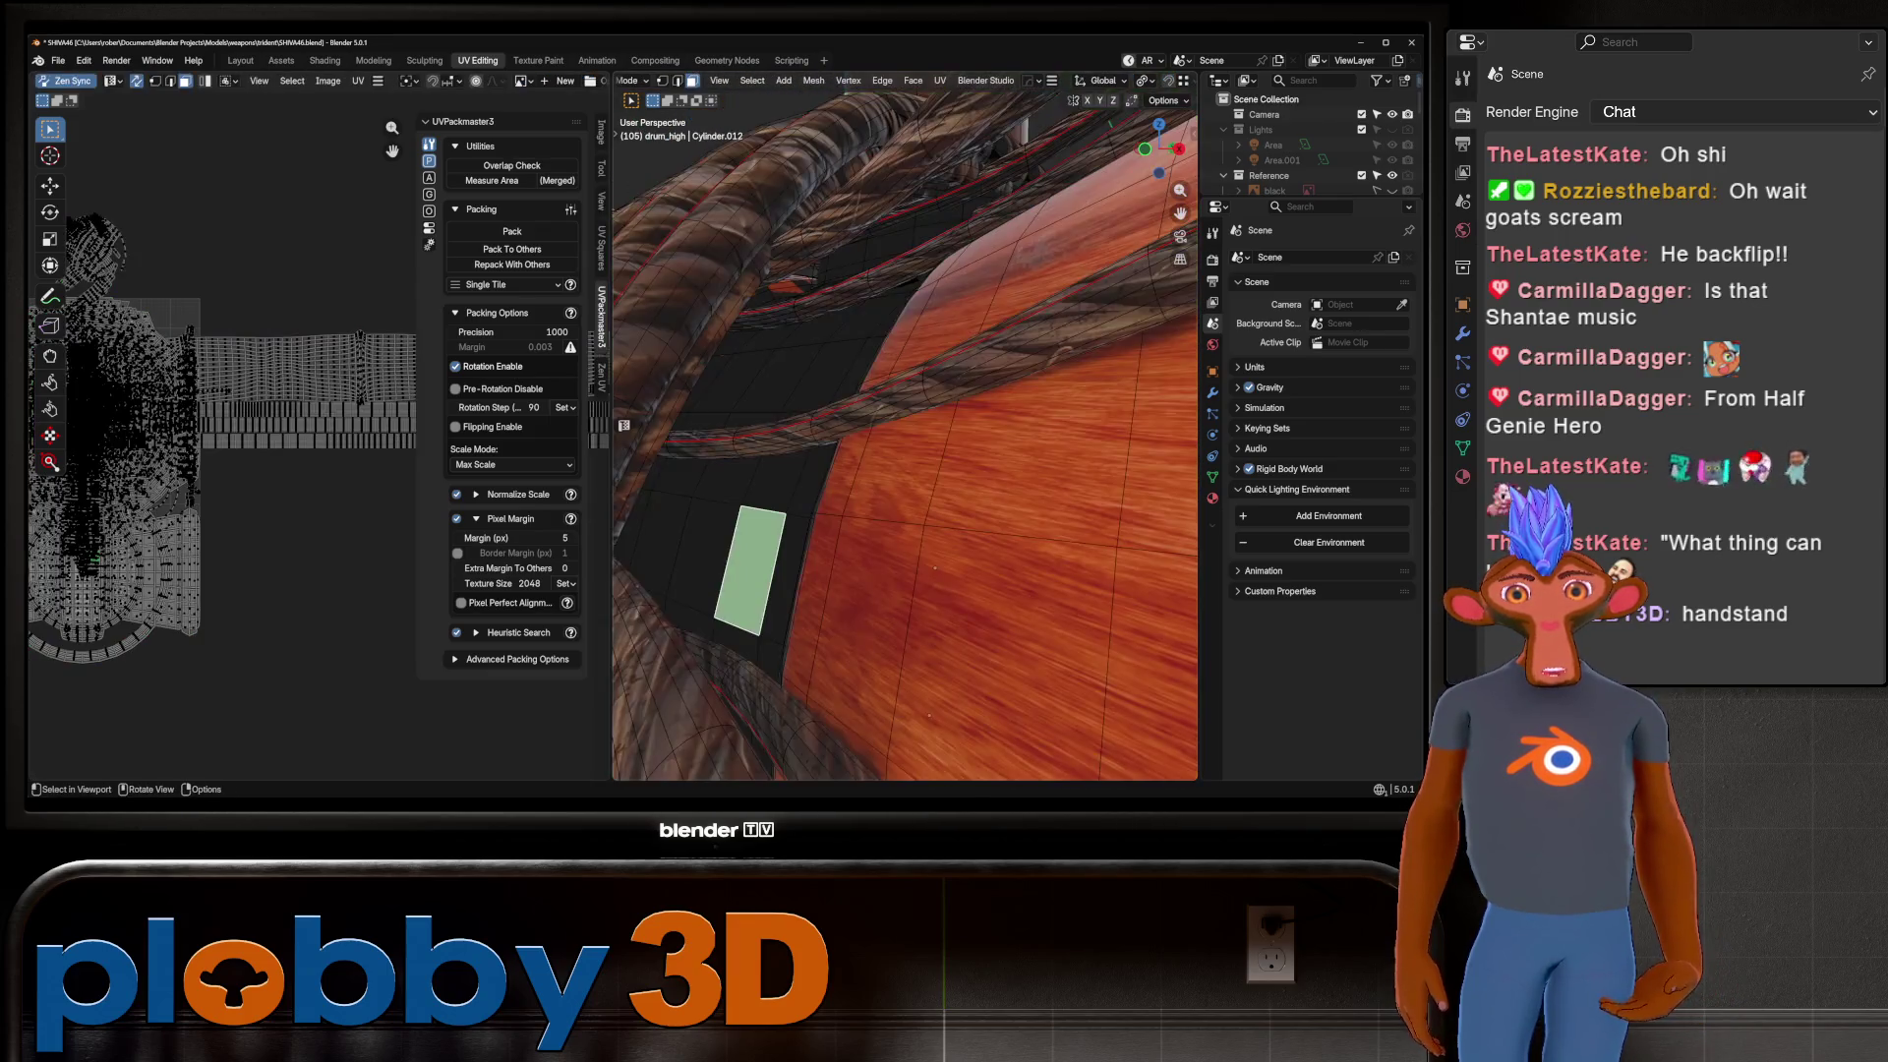
pyautogui.press('Tab')
pyautogui.press('Tab')
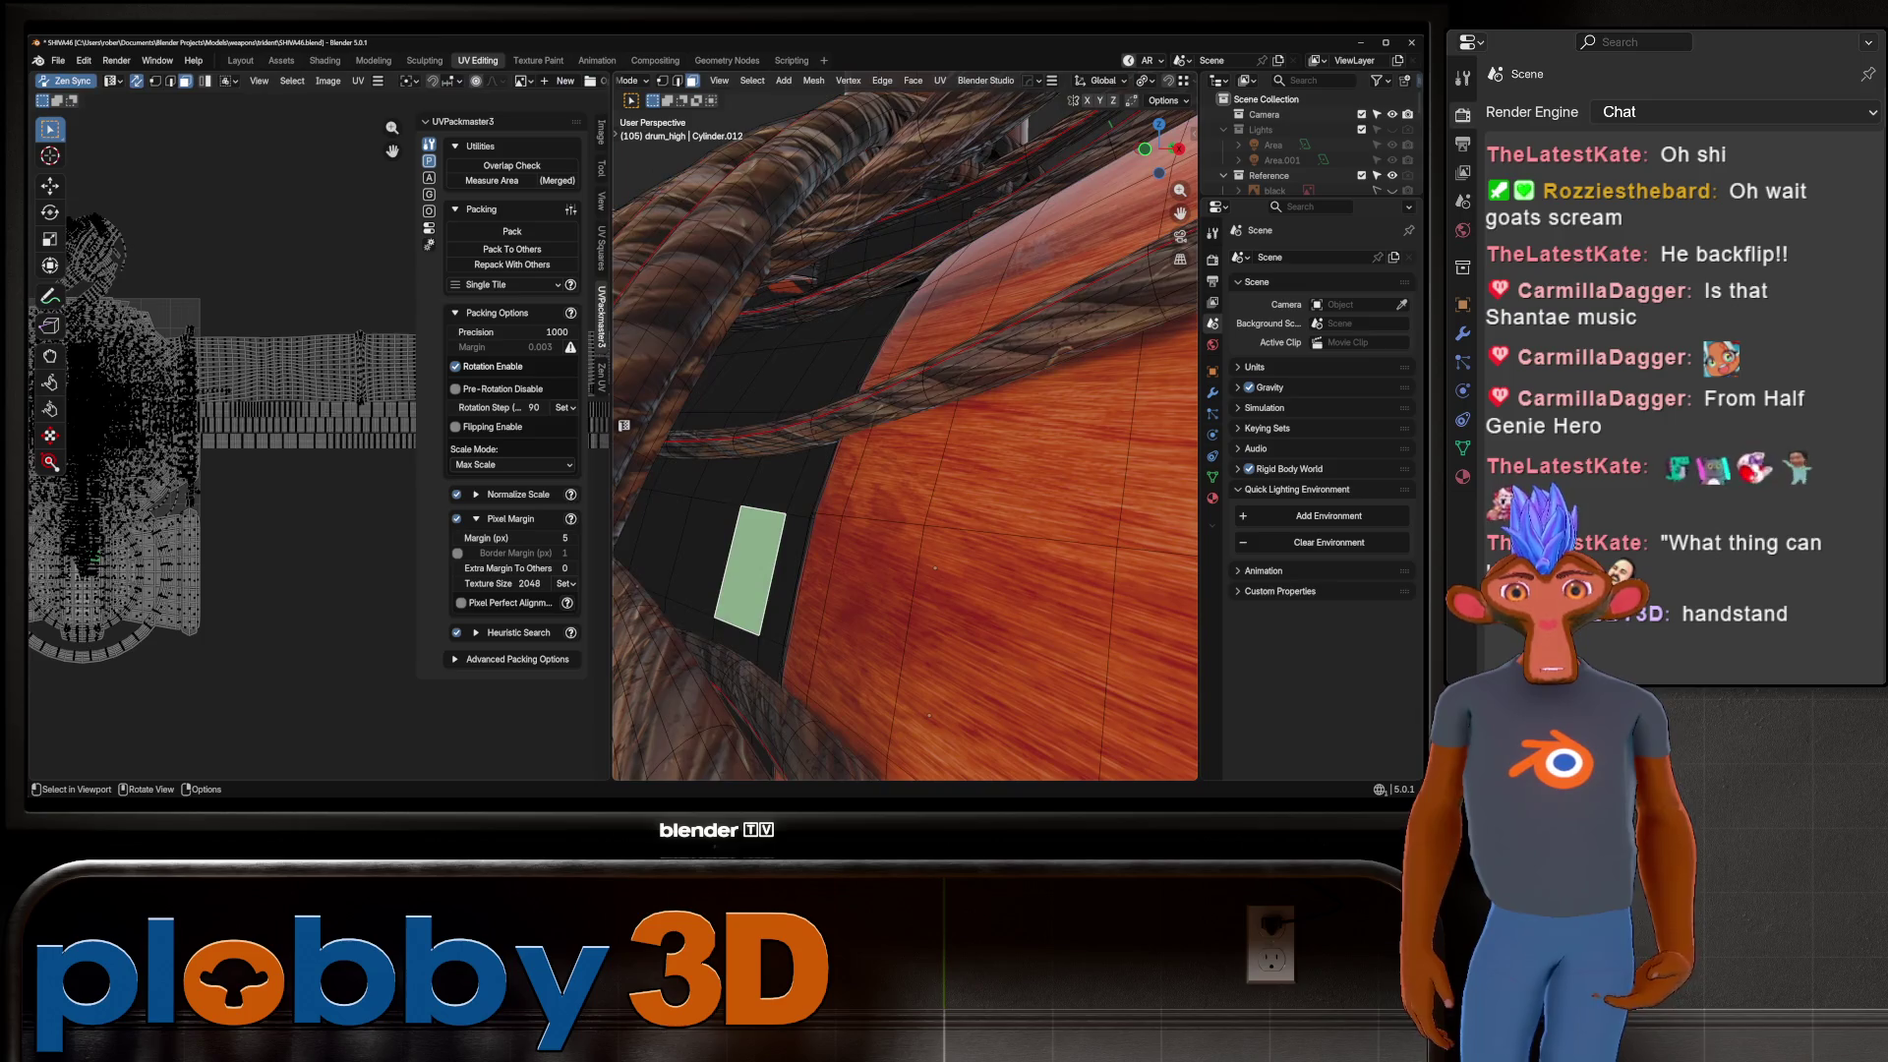
pyautogui.click(1212, 498)
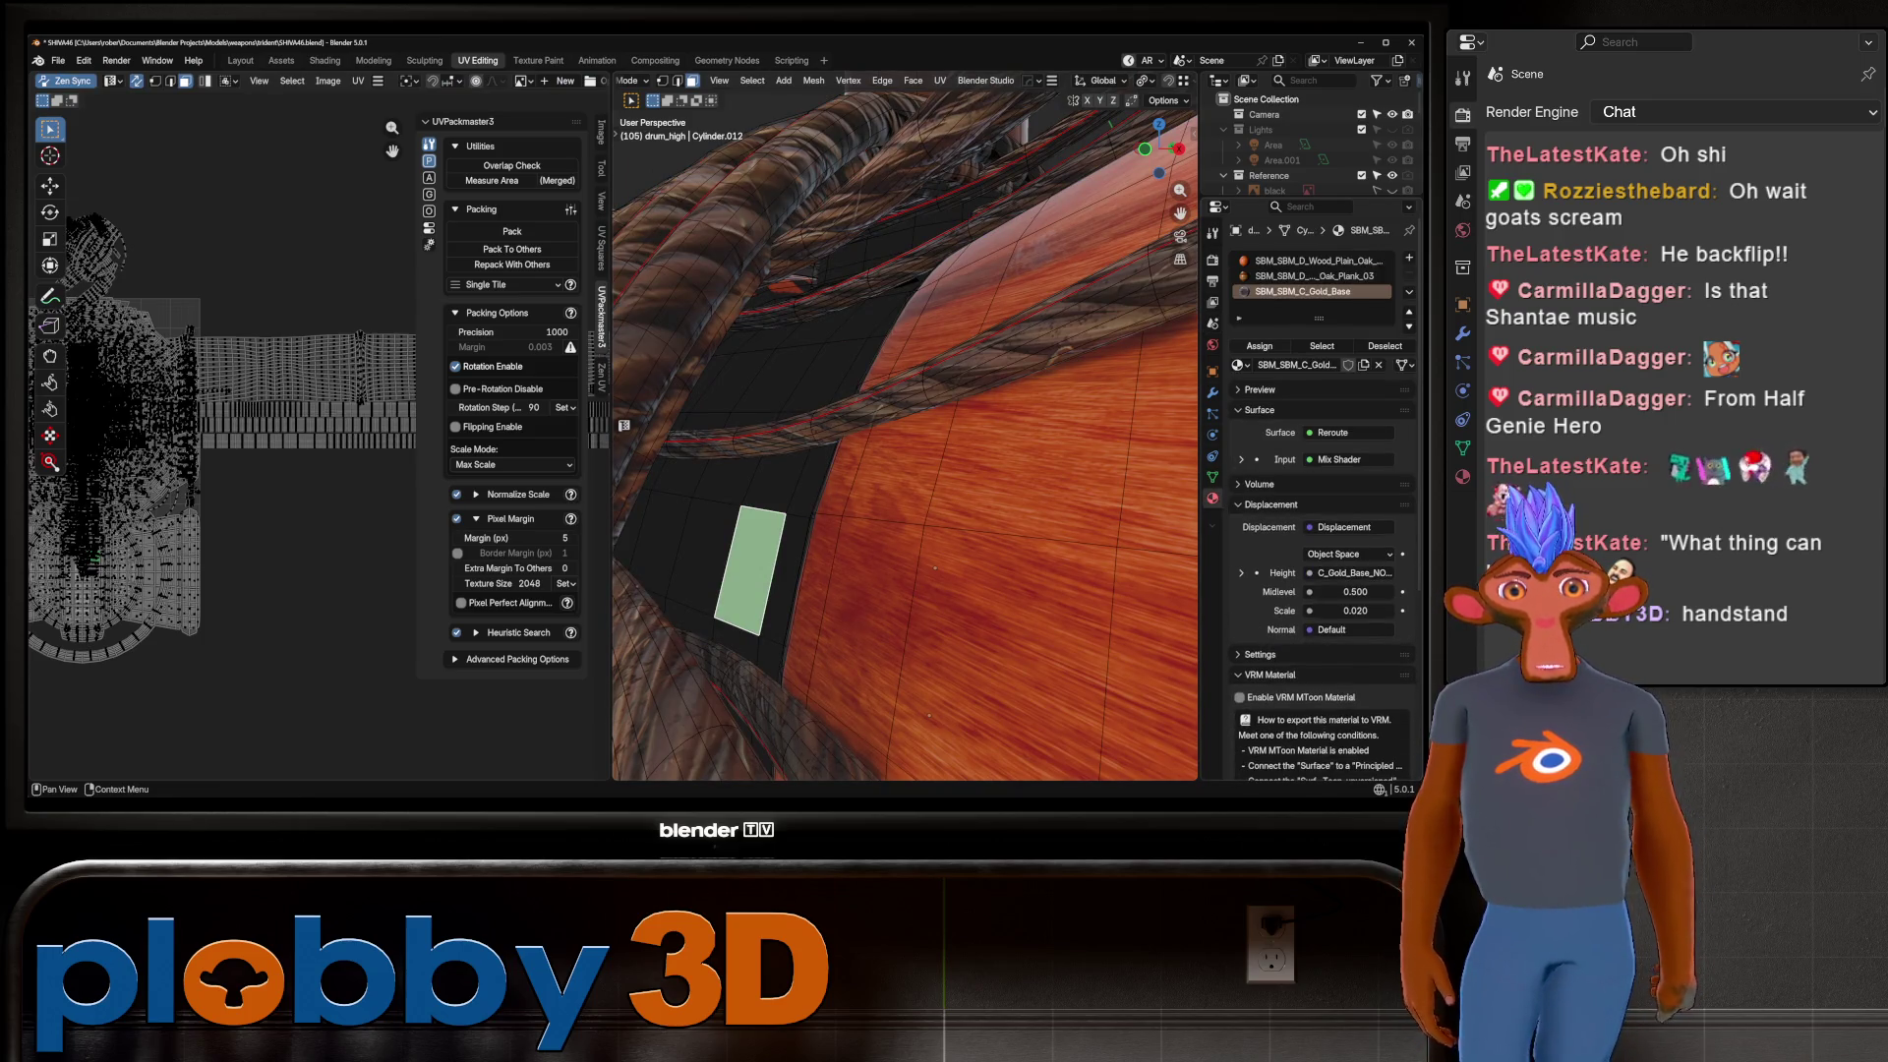
pyautogui.click(1237, 365)
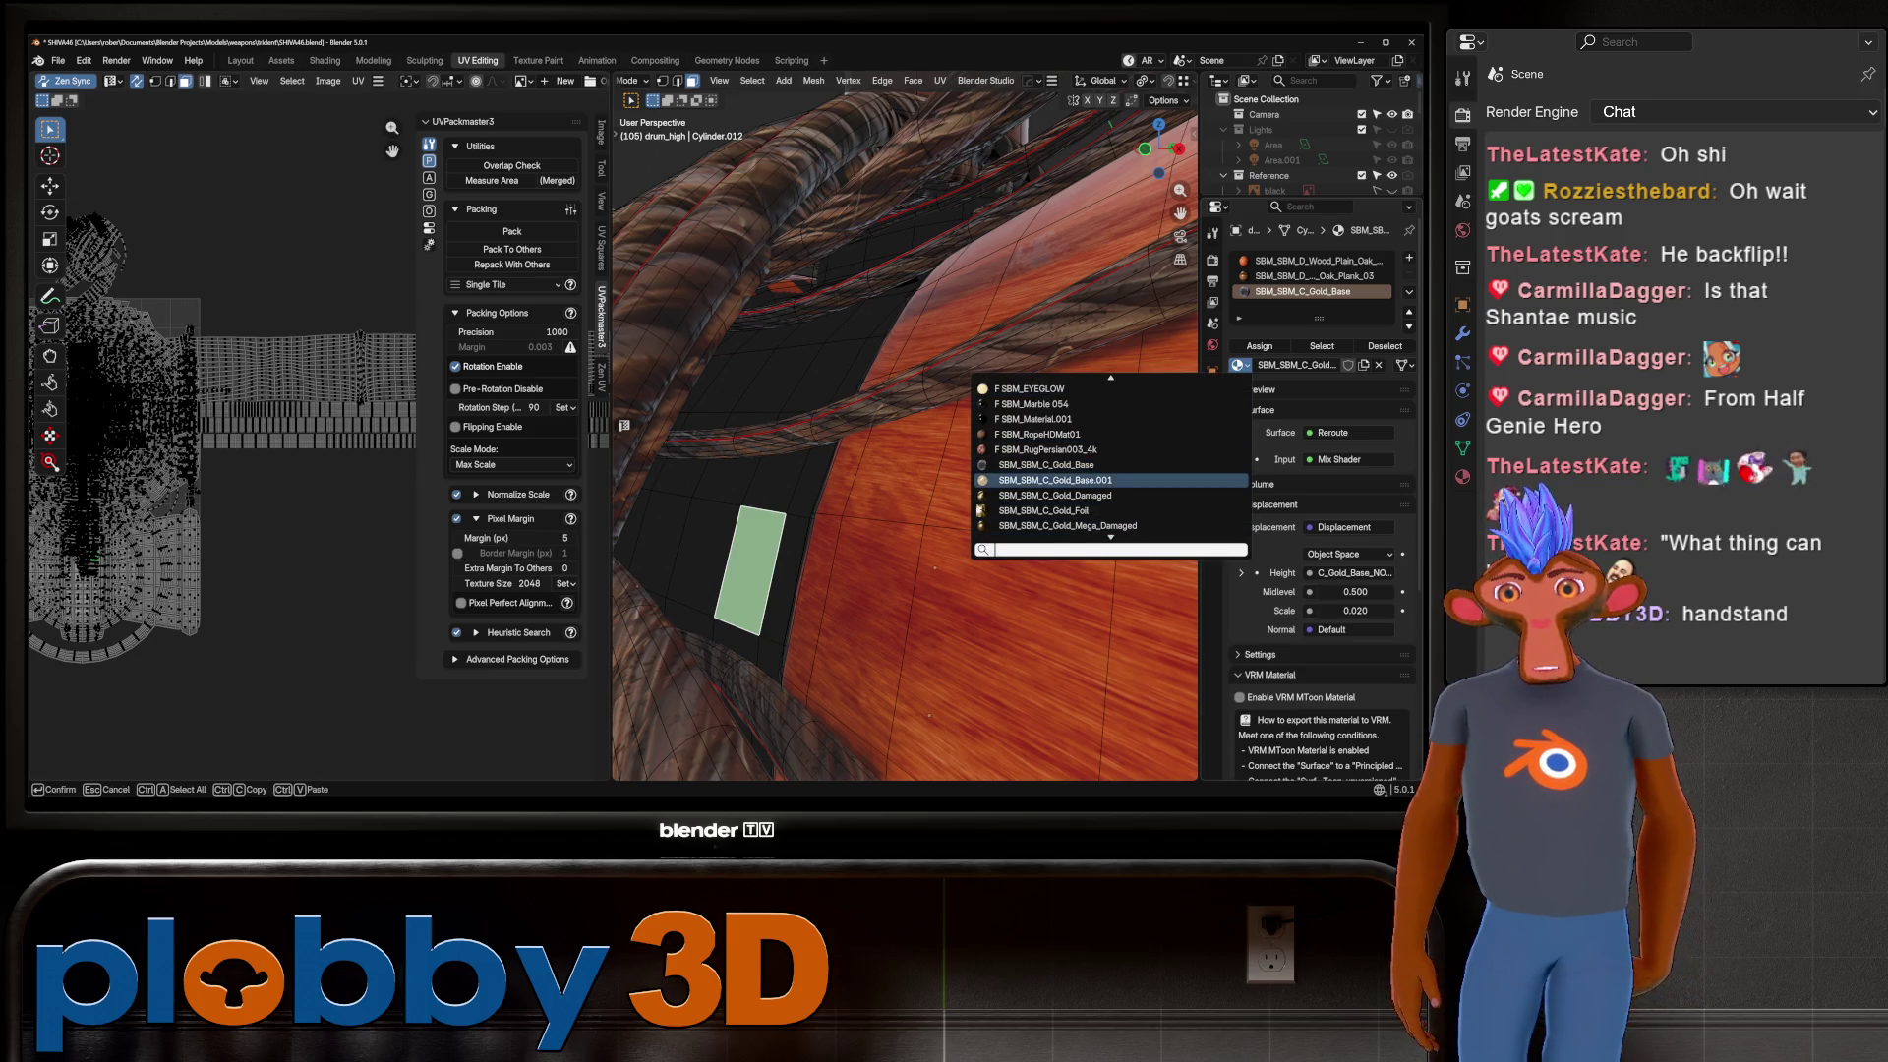
pyautogui.scroll(5, 1042, 388)
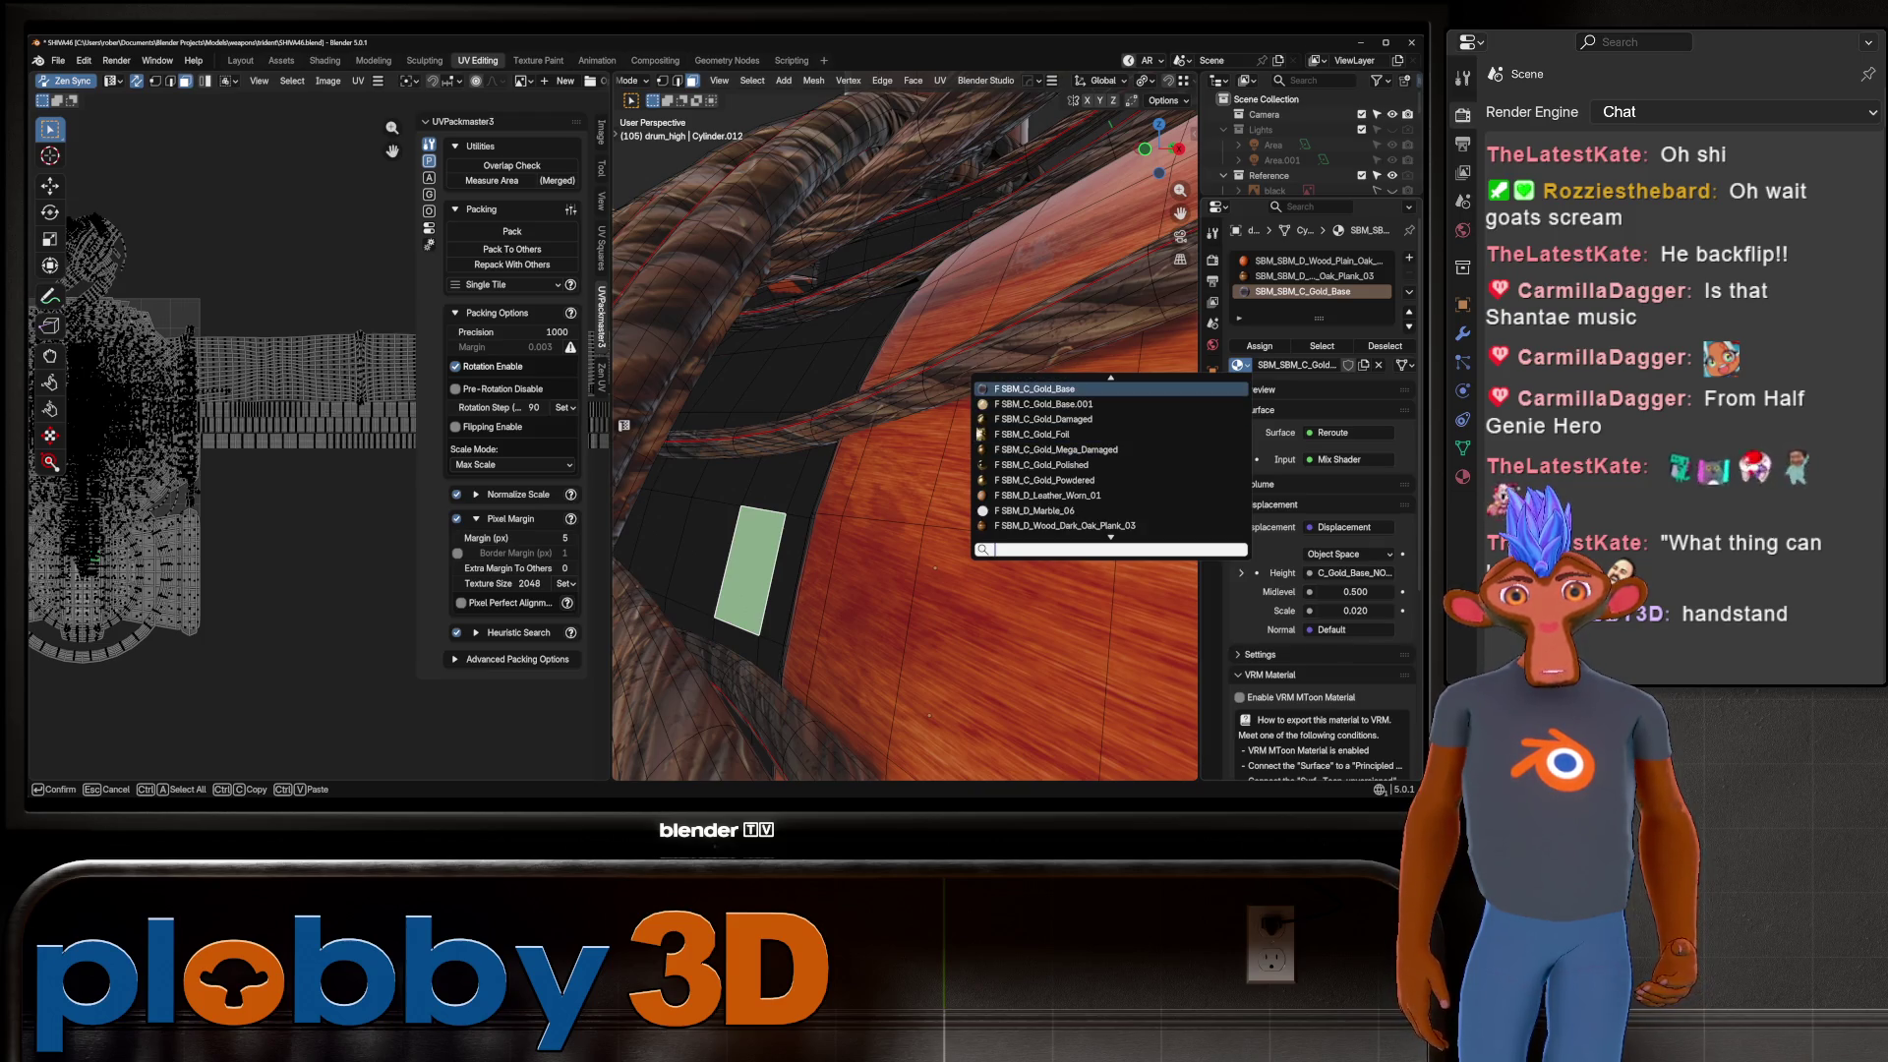
pyautogui.scroll(10, 1111, 457)
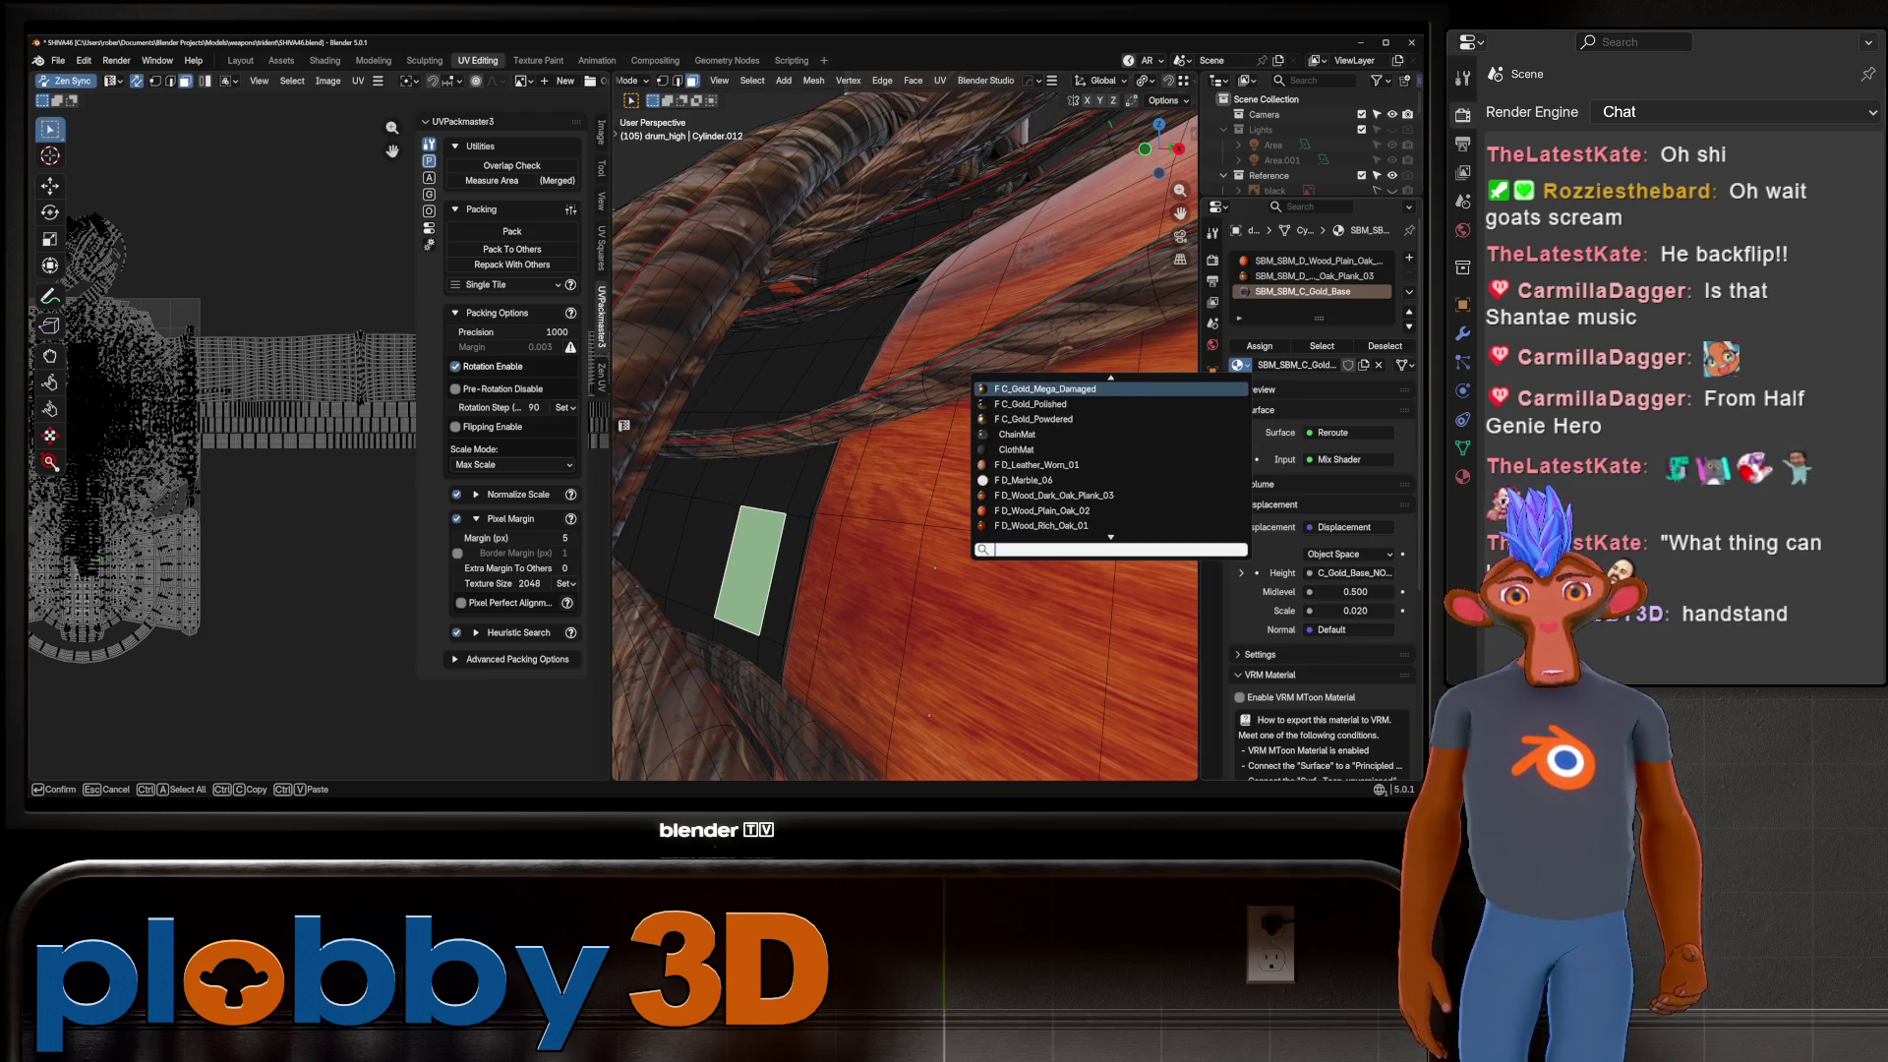
pyautogui.click(1022, 404)
# Orbit out to inspect the drum, select all mesh and UVs in Edit Mode, then return to object mode.
pyautogui.moveTo(885, 443)
pyautogui.mouseDown(button='middle')
pyautogui.moveTo(846, 452)
pyautogui.moveTo(865, 334)
pyautogui.moveTo(884, 413)
pyautogui.moveTo(913, 349)
pyautogui.mouseUp(button='middle')
pyautogui.scroll(5, 850, 422)
pyautogui.scroll(-4, 870, 354)
pyautogui.scroll(5, 904, 433)
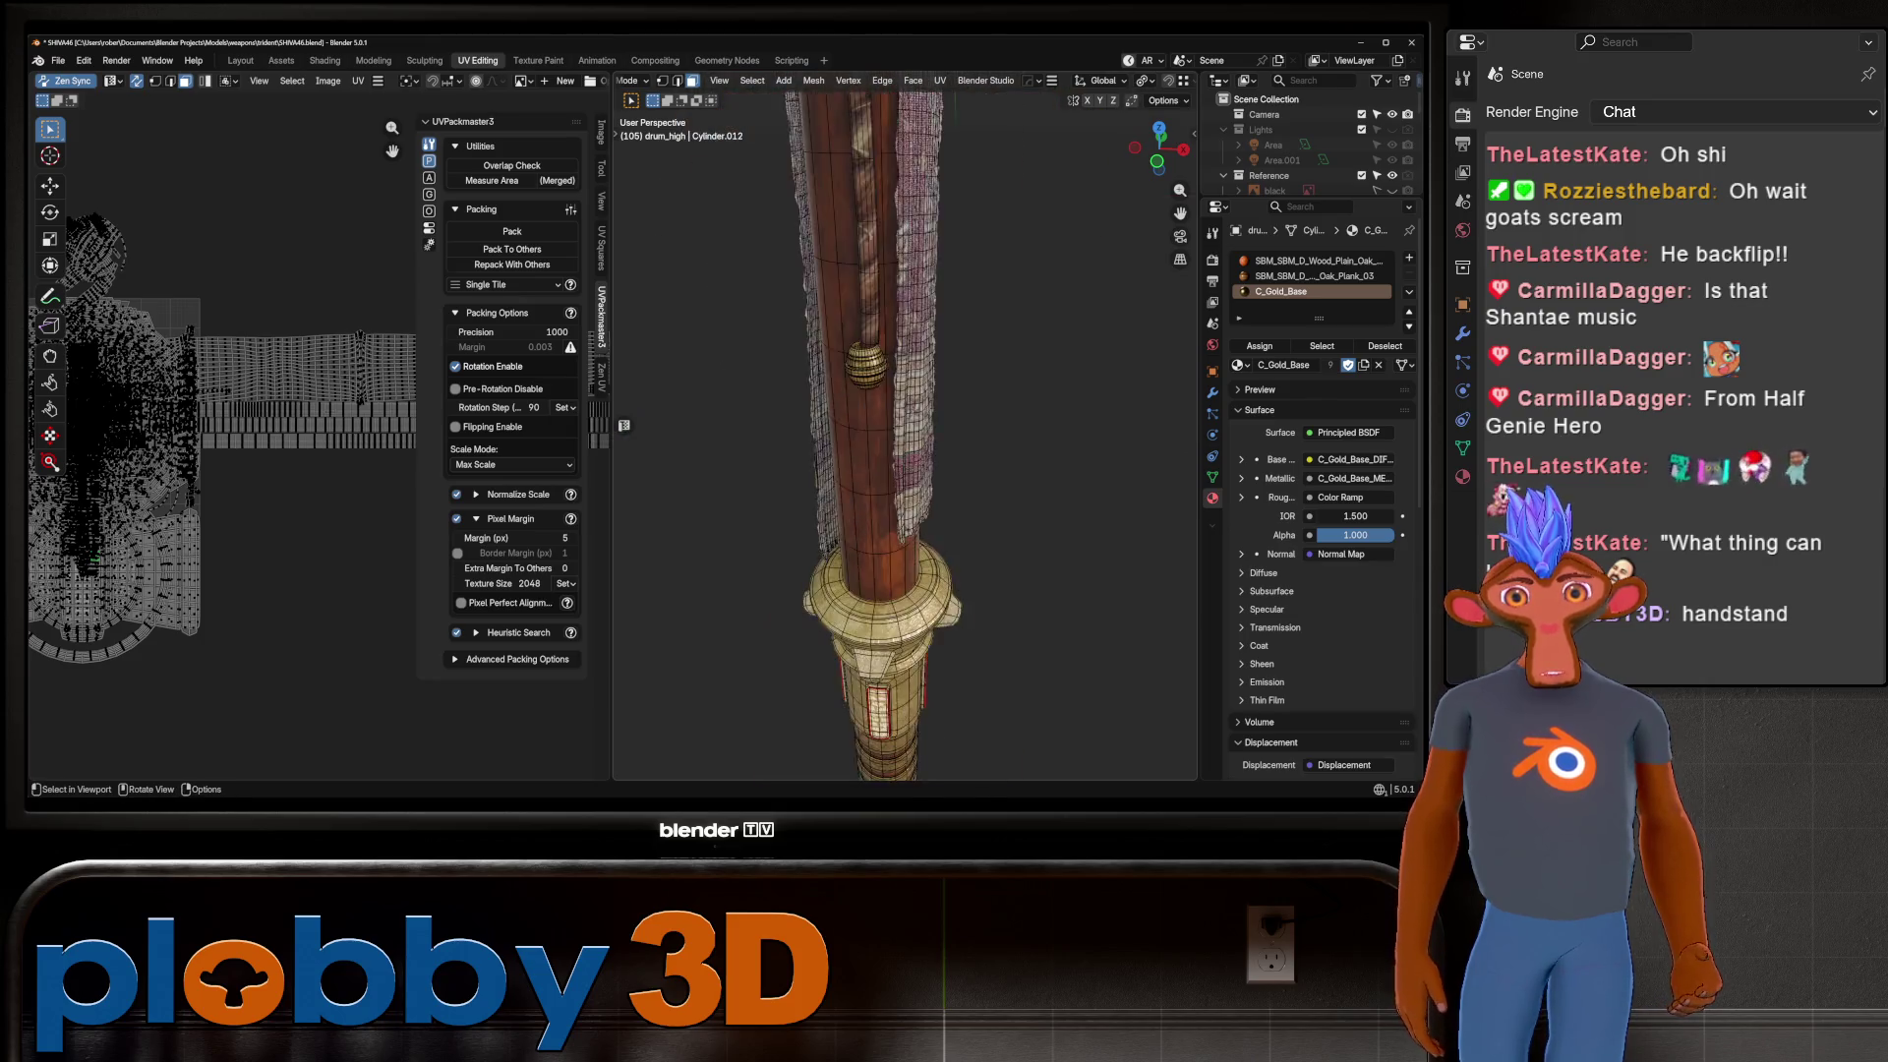
pyautogui.scroll(-5, 904, 433)
pyautogui.press('Tab')
pyautogui.scroll(5, 905, 432)
pyautogui.scroll(-8, 904, 433)
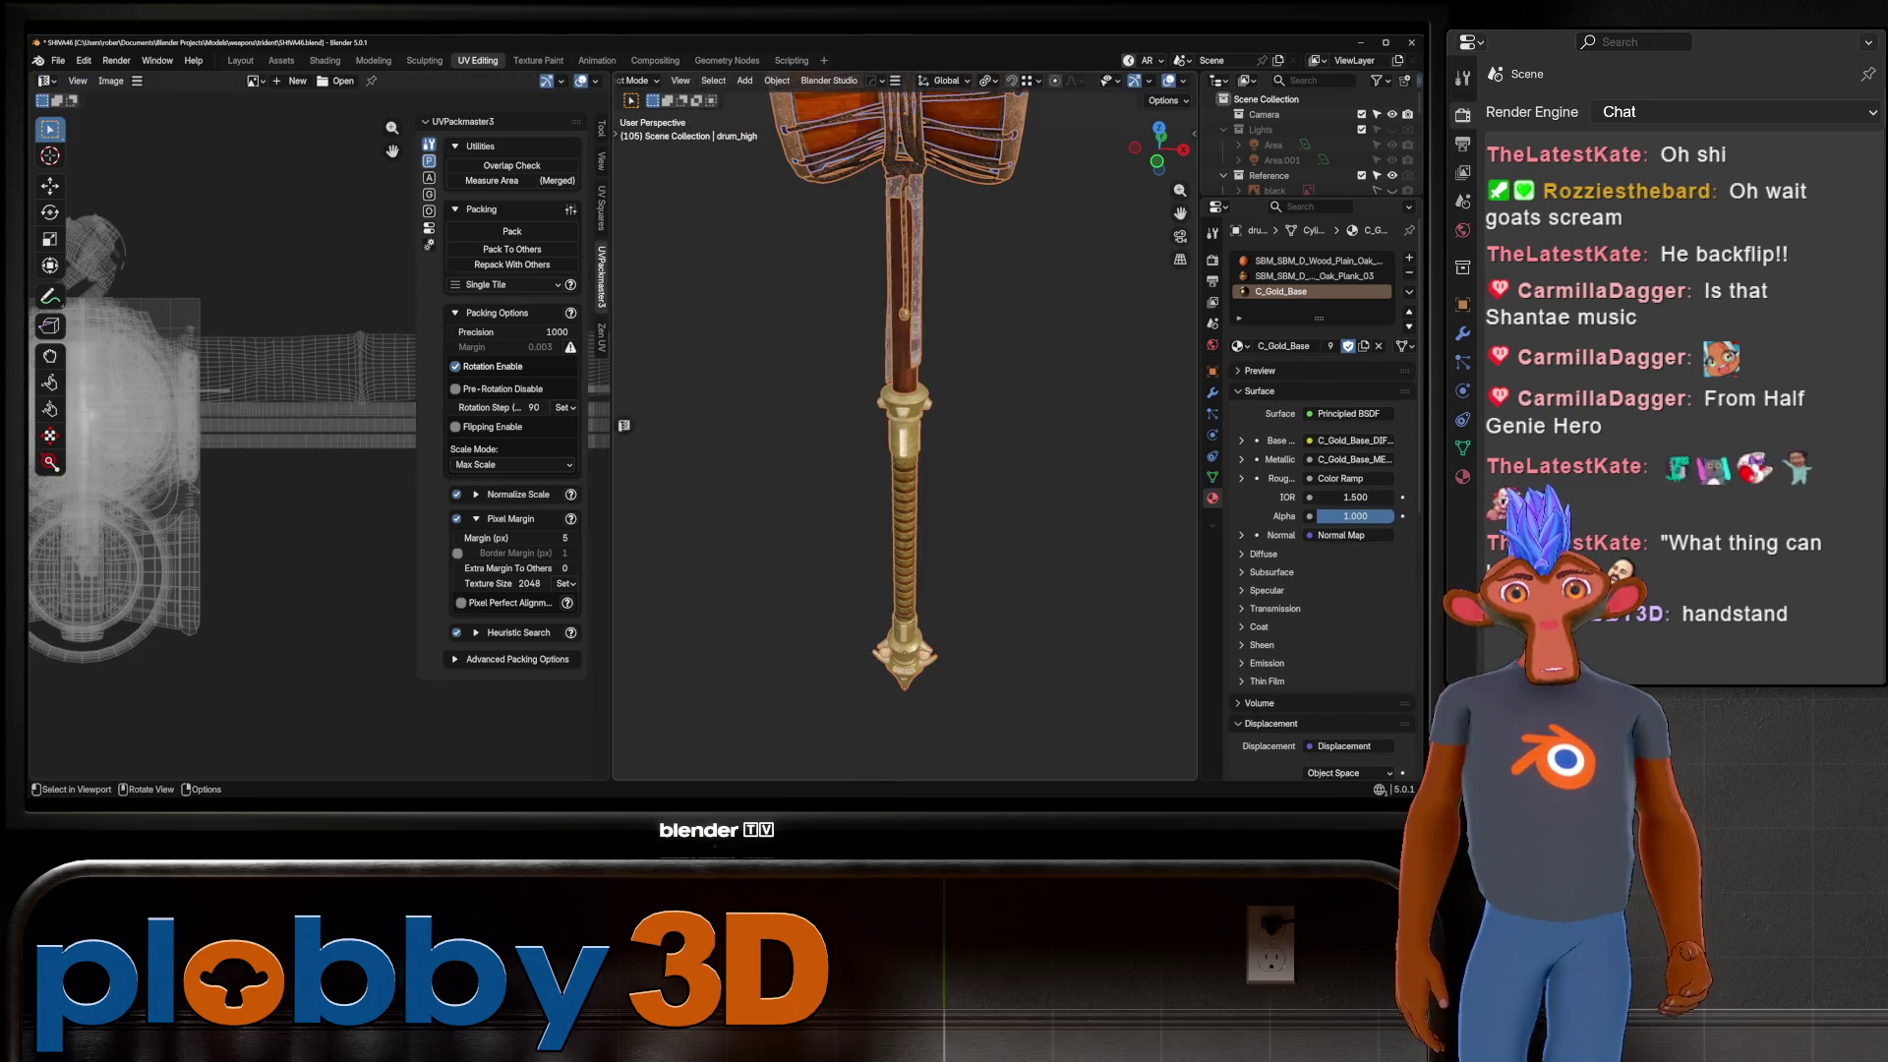
pyautogui.press('Tab')
pyautogui.press('a')
pyautogui.press('Tab')
pyautogui.scroll(-3, 1307, 148)
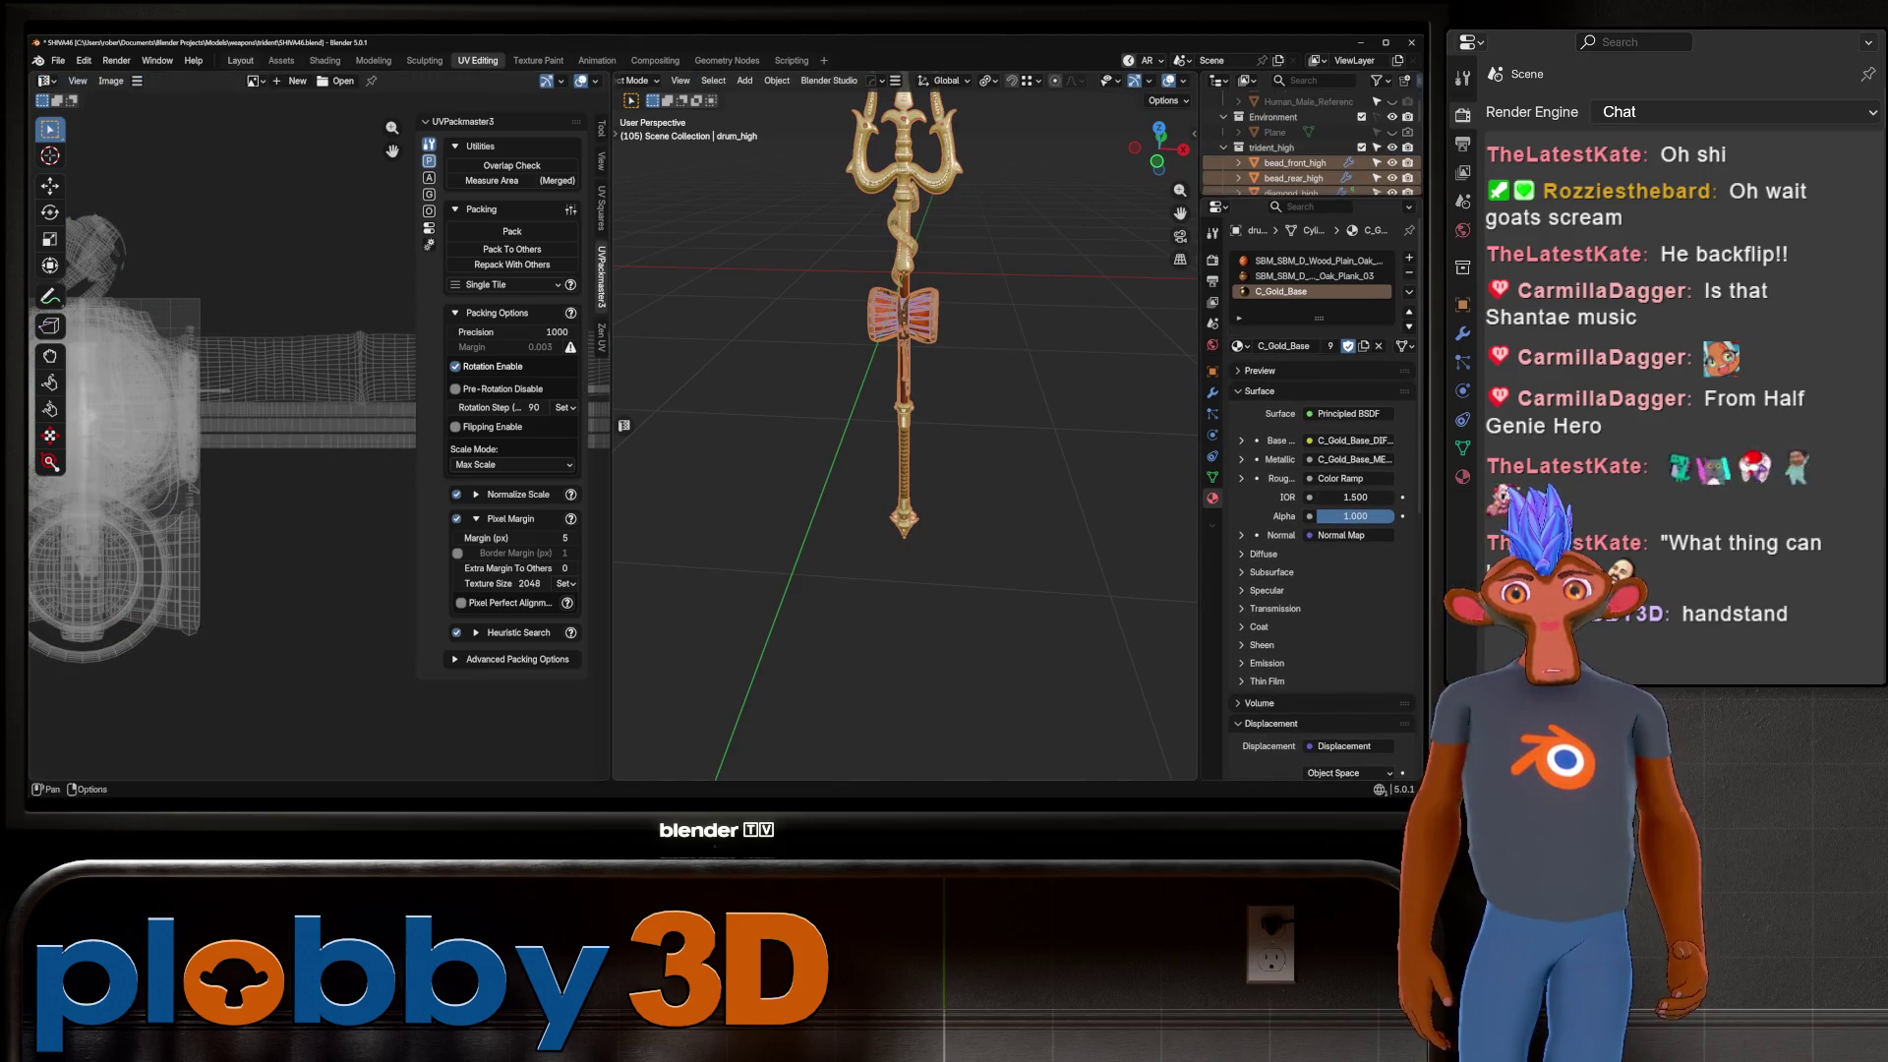
# In the Layout workspace, hide the high-poly trident, show the low-poly parts and select all 15.
pyautogui.click(240, 60)
pyautogui.scroll(3, 629, 432)
pyautogui.scroll(-3, 1288, 197)
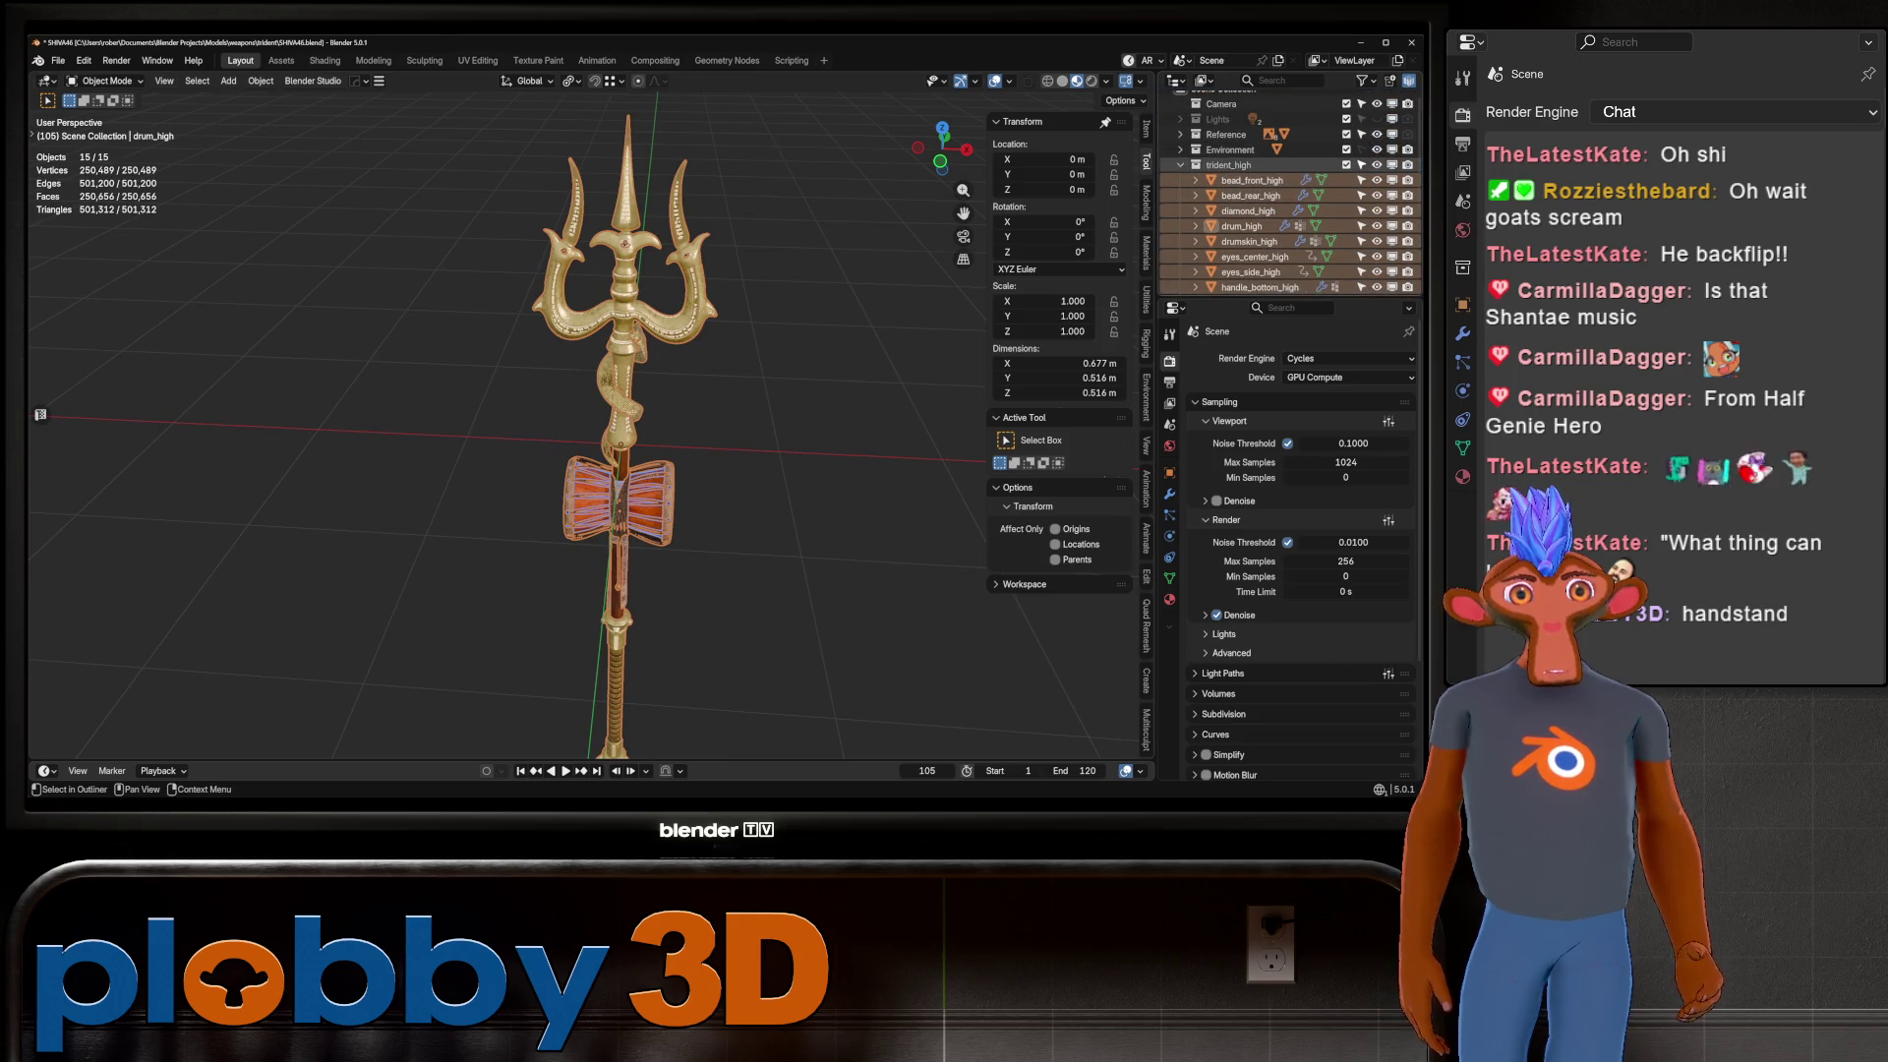
pyautogui.press('h')
pyautogui.scroll(-3, 1287, 196)
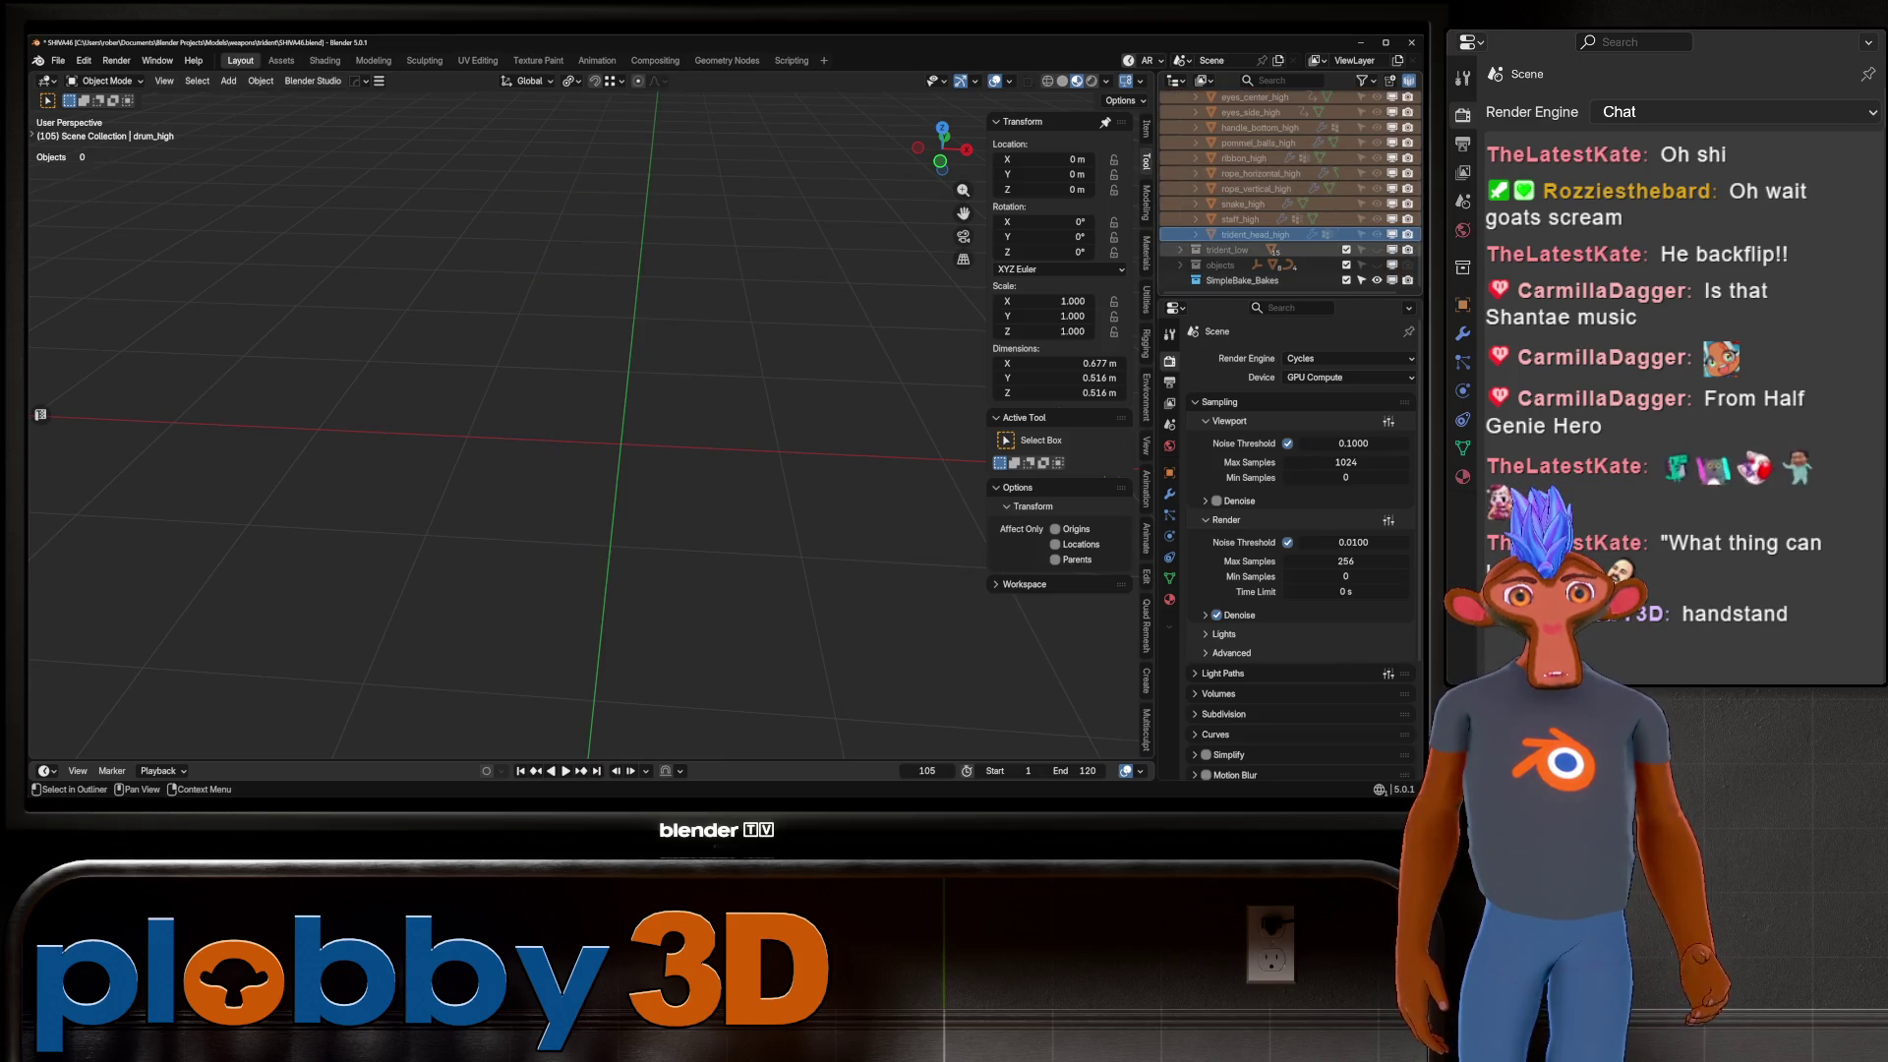
pyautogui.click(1376, 249)
pyautogui.scroll(-3, 629, 433)
pyautogui.moveTo(451, 112); pyautogui.dragTo(649, 566)
pyautogui.scroll(8, 556, 197)
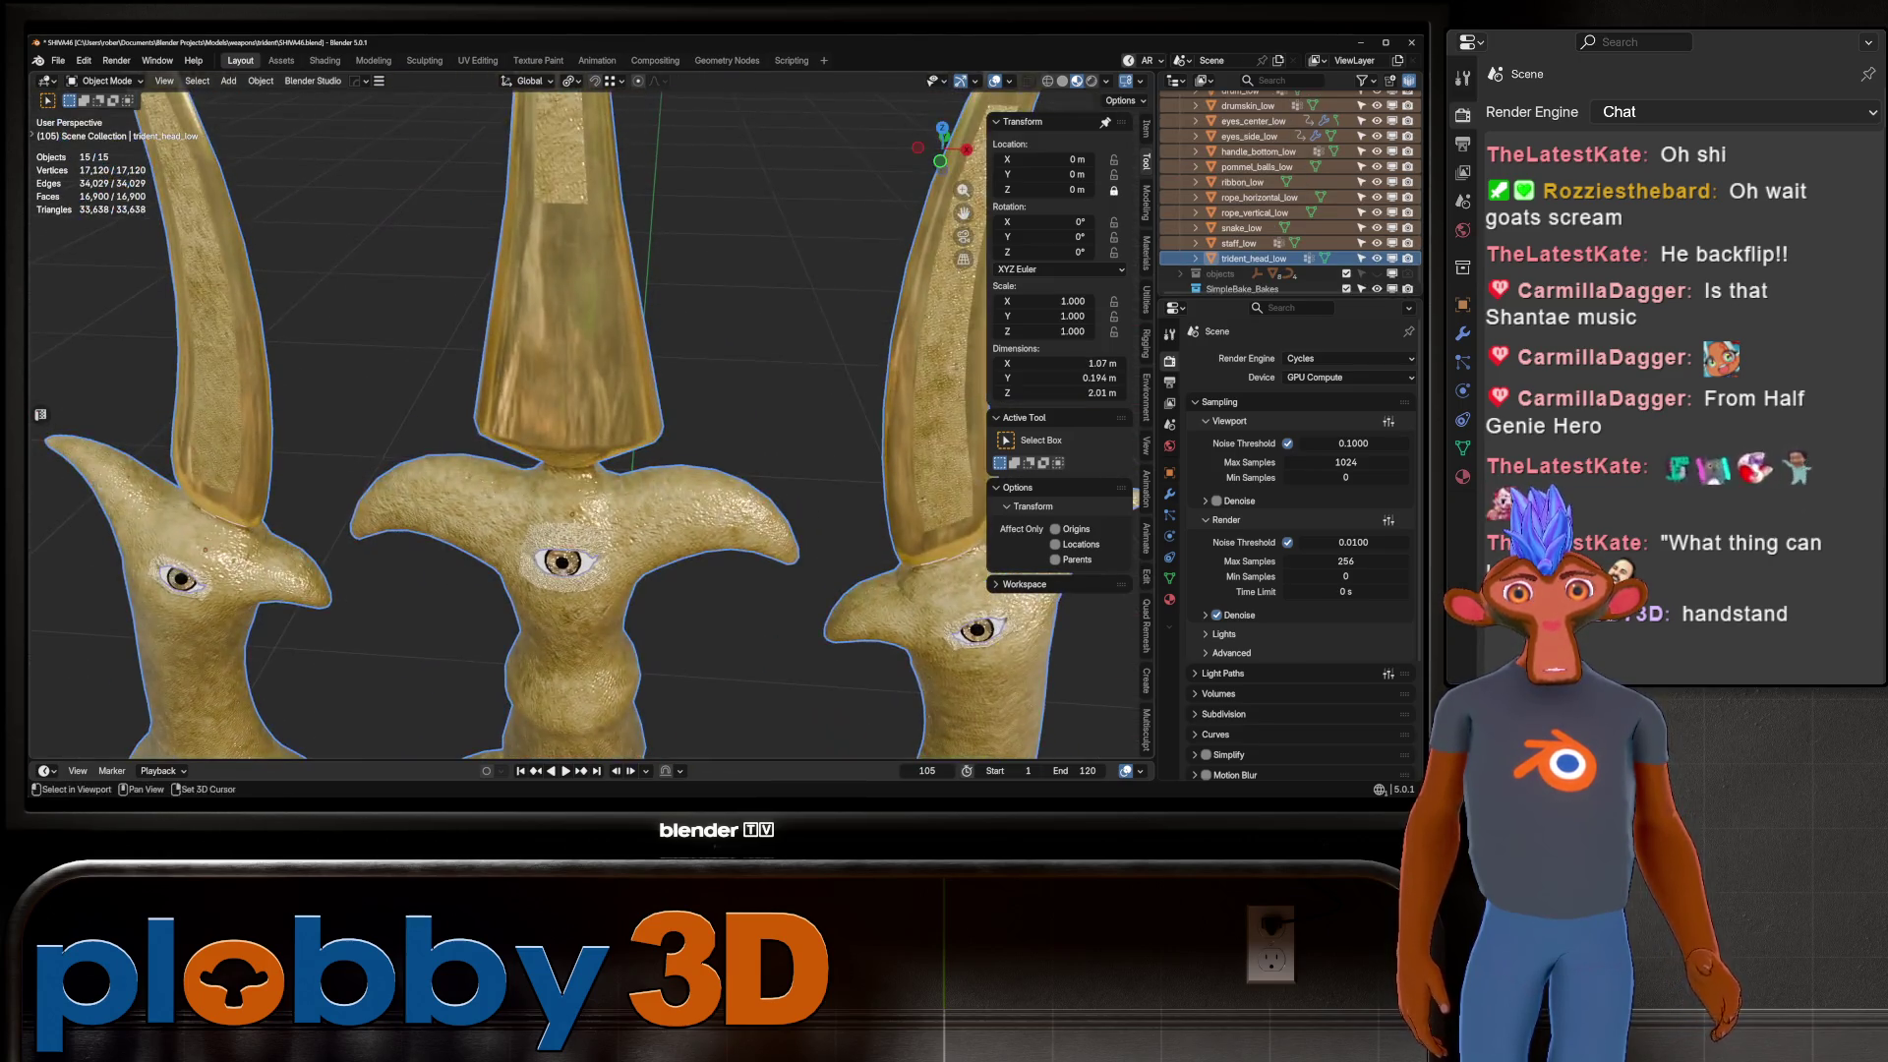
# View the low-poly trident's UV layout in the UV Editing workspace, then leave Edit Mode.
pyautogui.moveTo(556, 197); pyautogui.dragTo(590, 227, button='middle')
pyautogui.press('Tab')
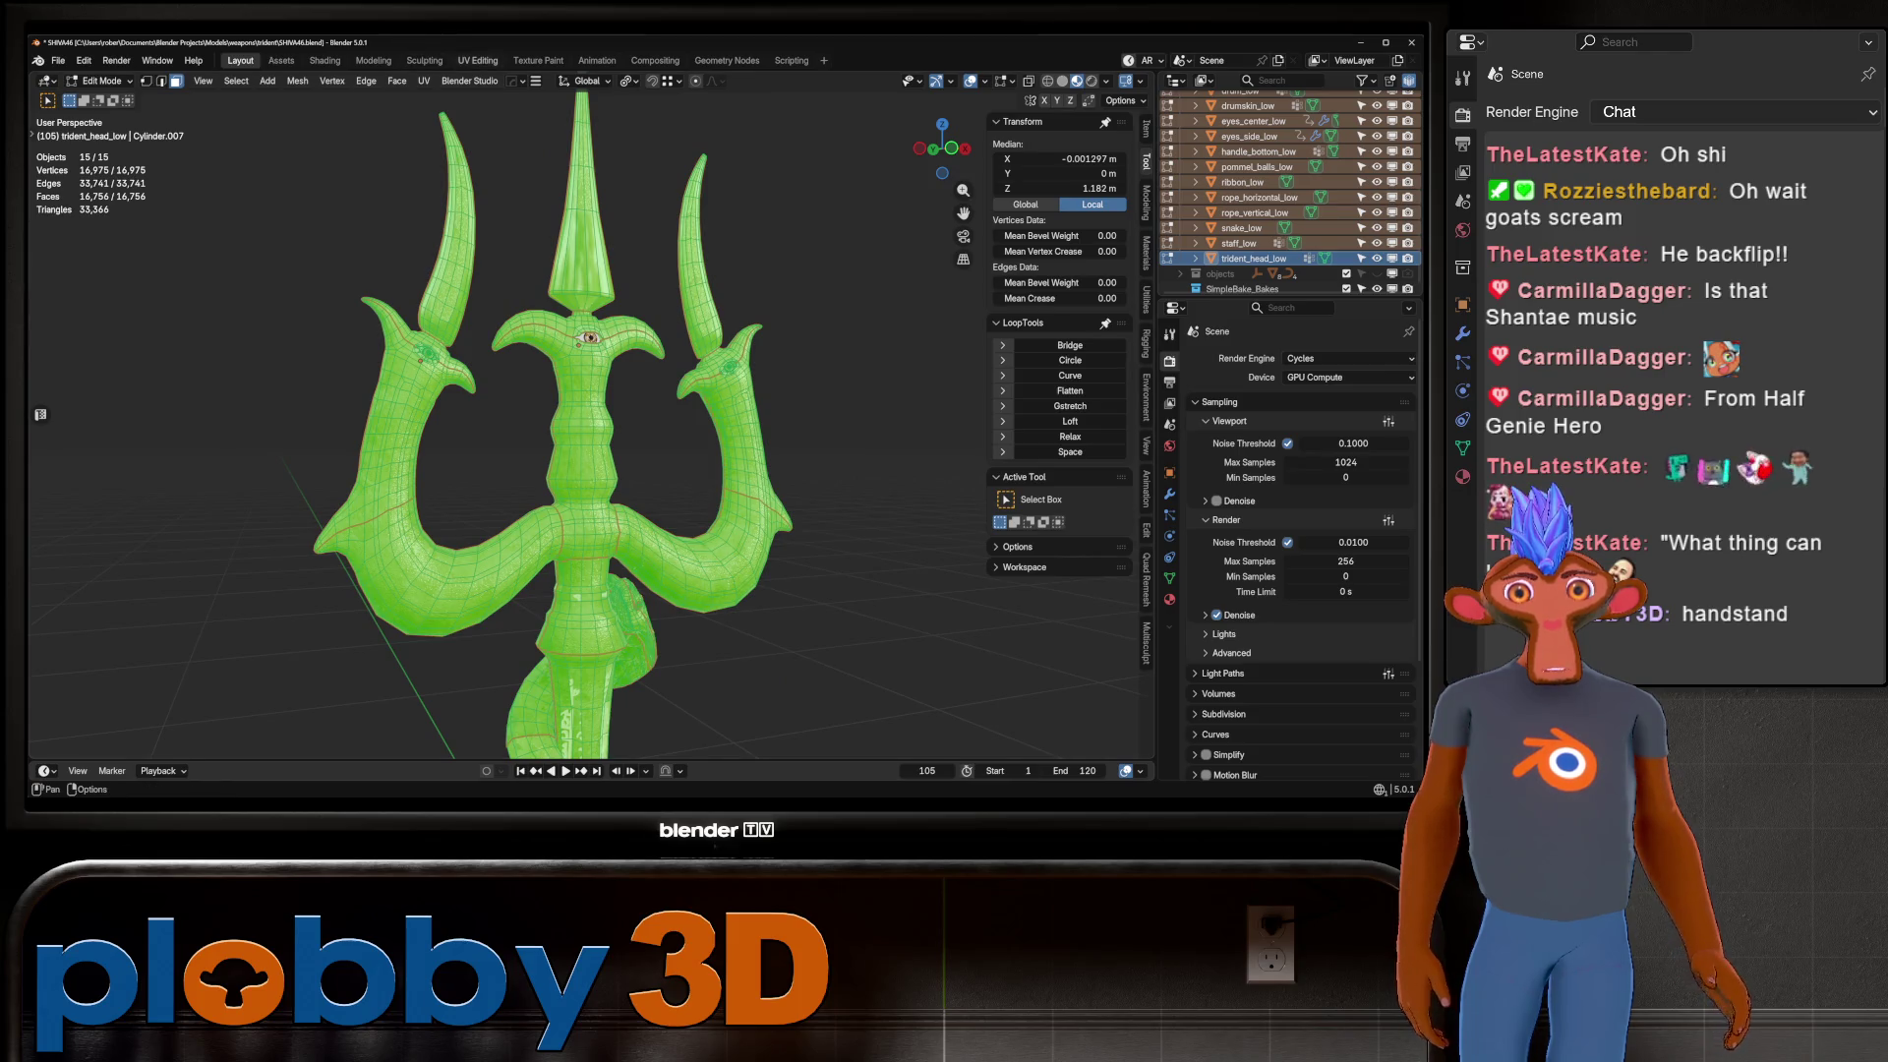
pyautogui.click(477, 60)
pyautogui.scroll(5, 283, 560)
pyautogui.scroll(-8, 283, 561)
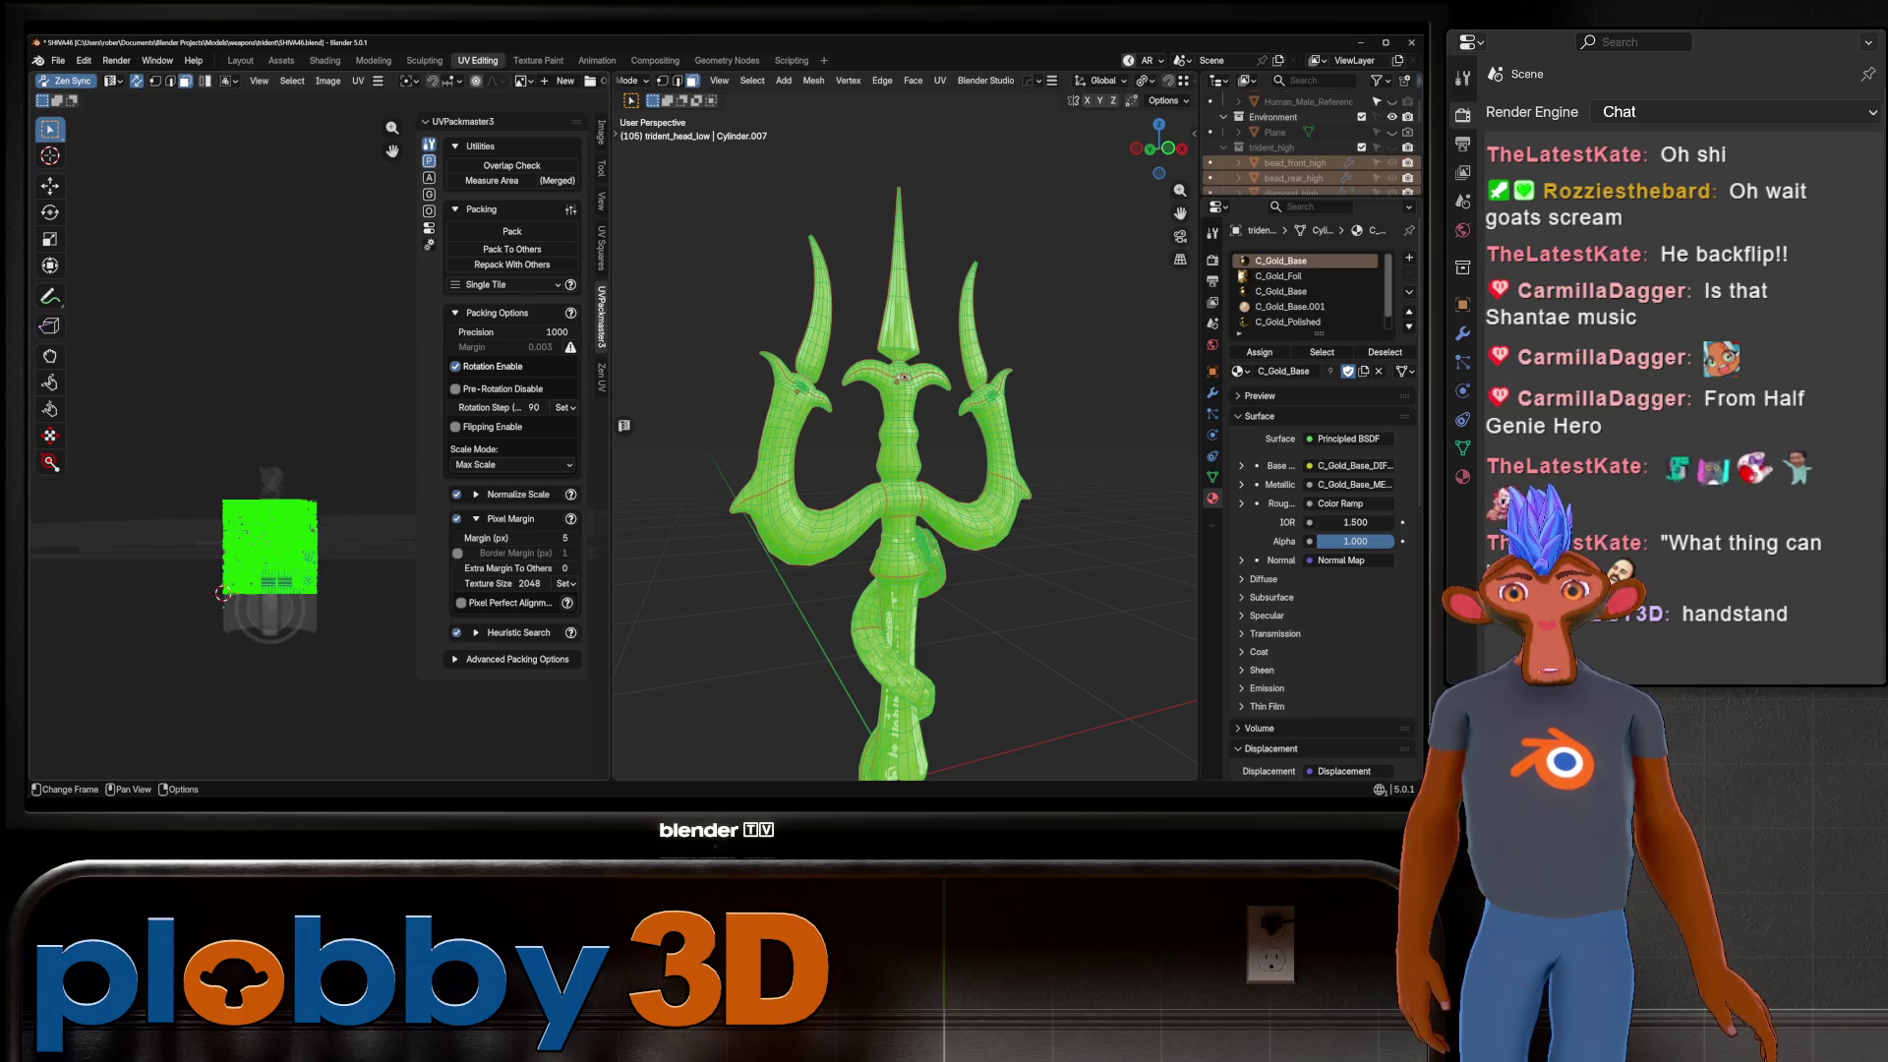
pyautogui.scroll(-3, 252, 573)
pyautogui.scroll(10, 291, 578)
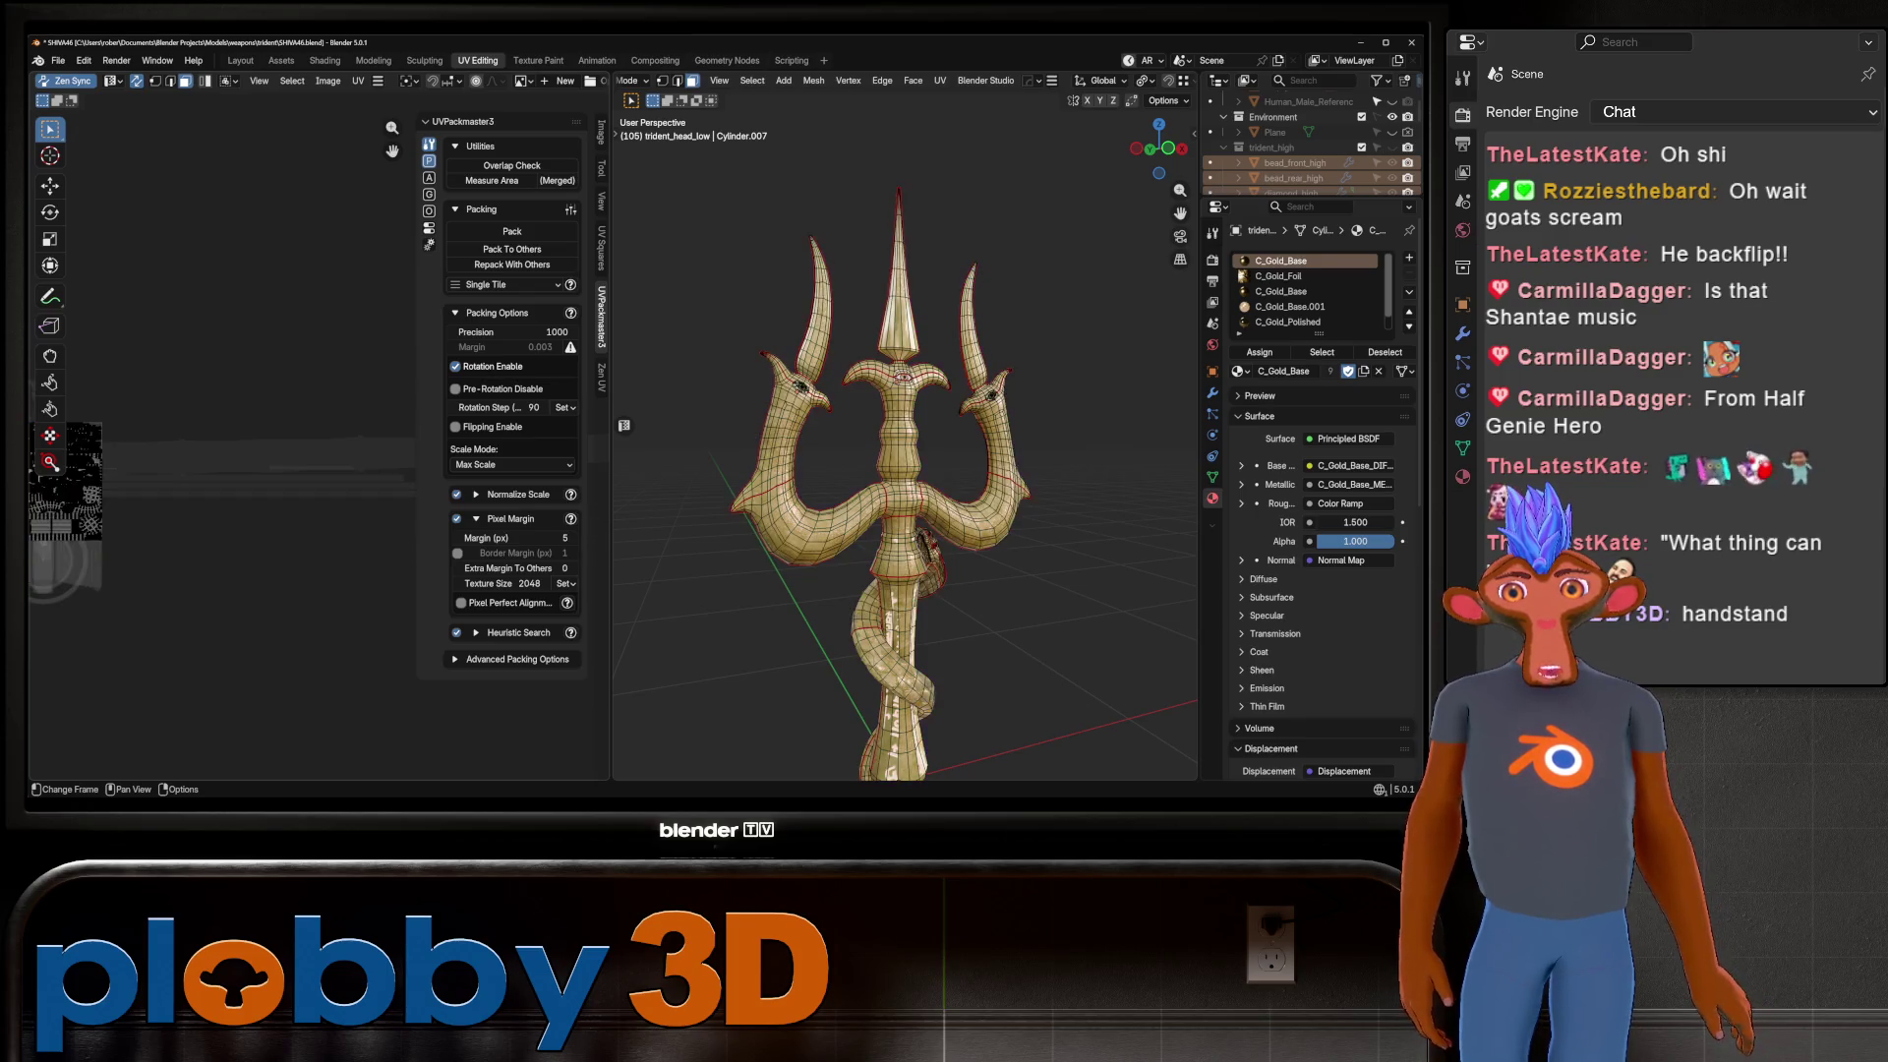
pyautogui.press('Tab')
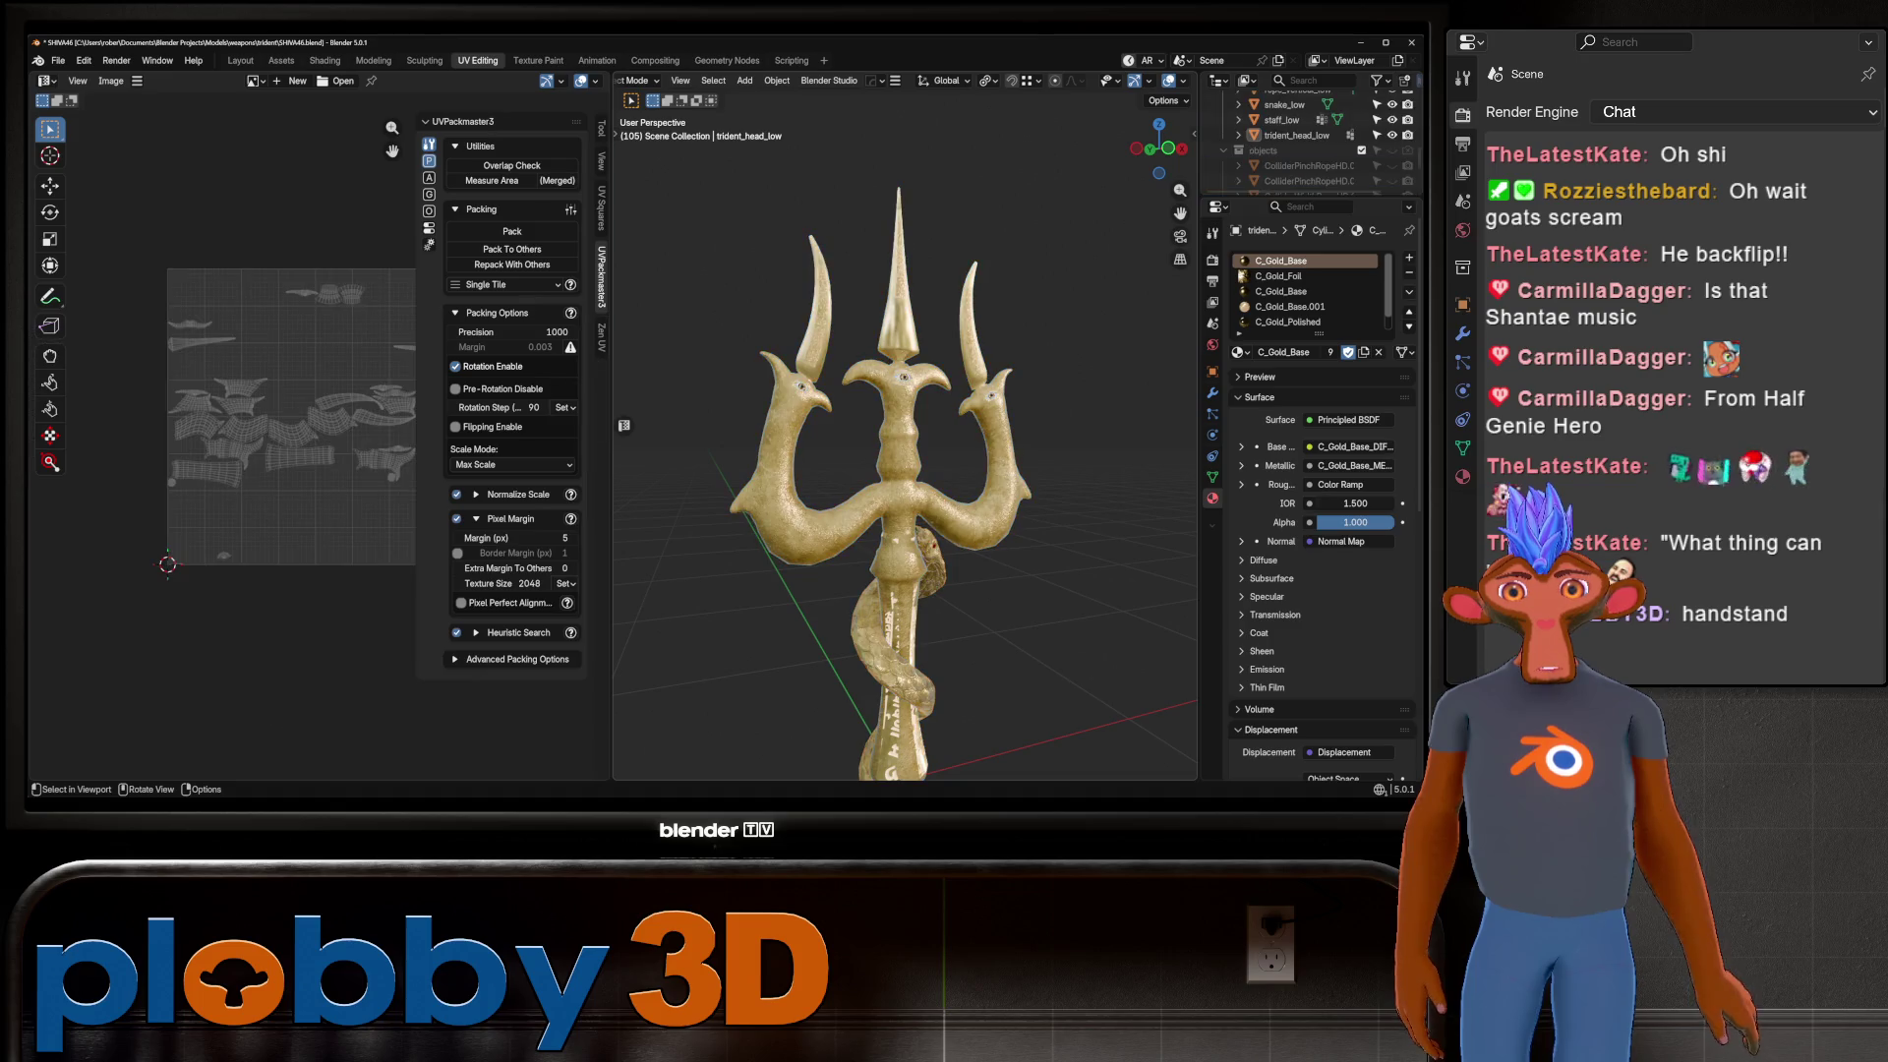
pyautogui.scroll(-5, 904, 453)
# Select all trident parts in Edit Mode, open the UV overlay options, then deselect everything.
pyautogui.press('a')
pyautogui.press('Tab')
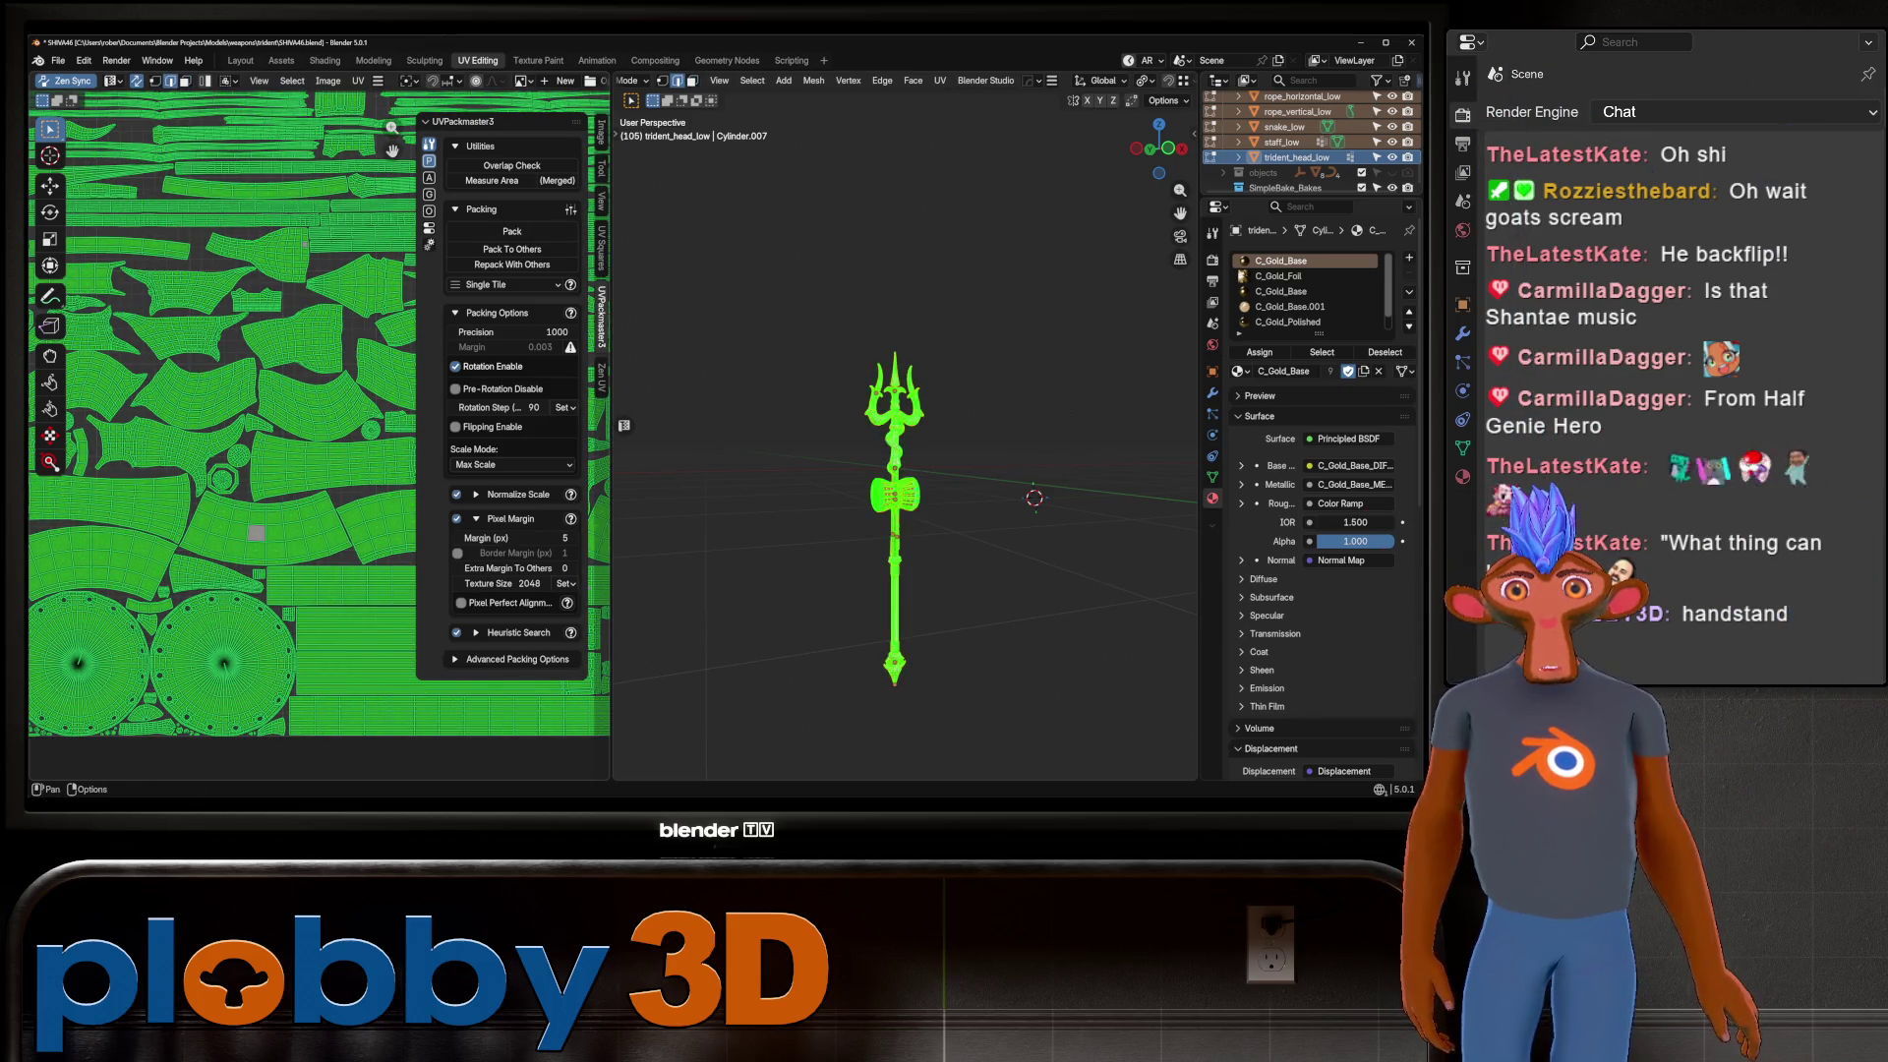
pyautogui.scroll(-5, 471, 80)
pyautogui.click(490, 81)
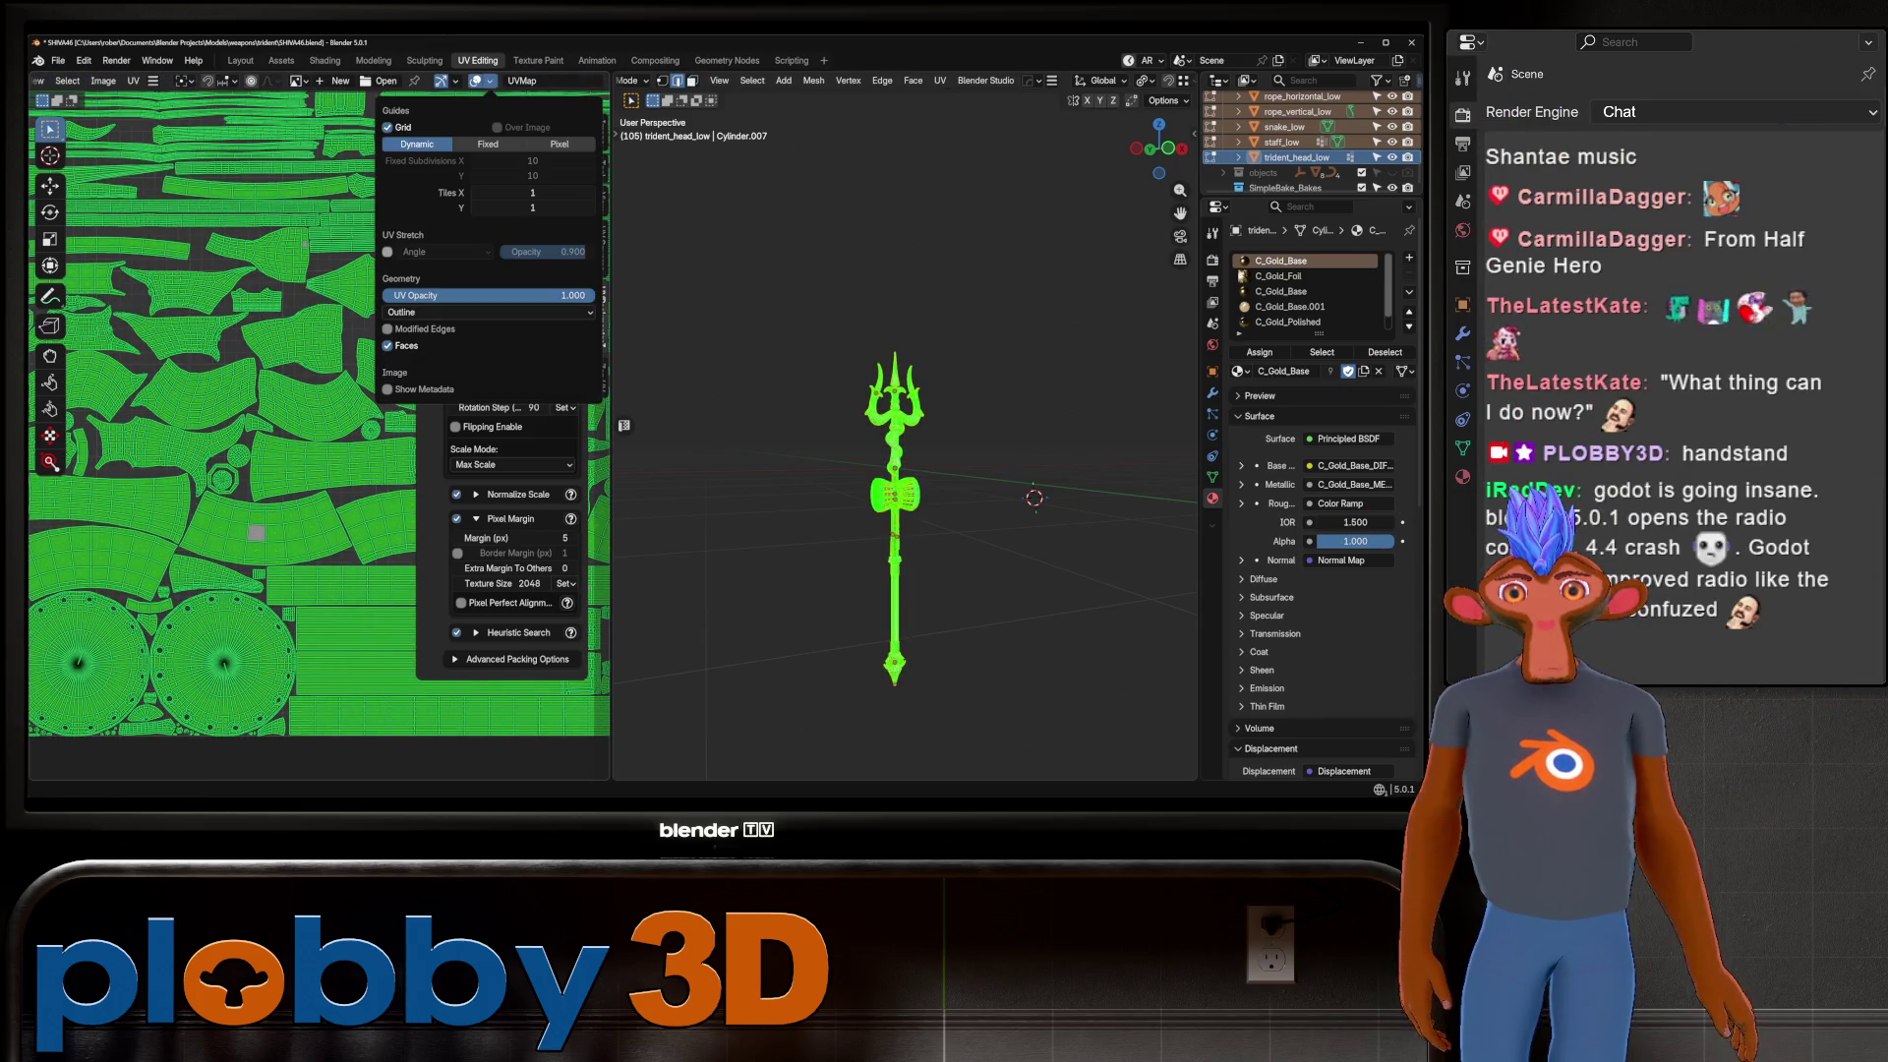
pyautogui.hotkey('alt', 'a')
pyautogui.scroll(-3, 304, 521)
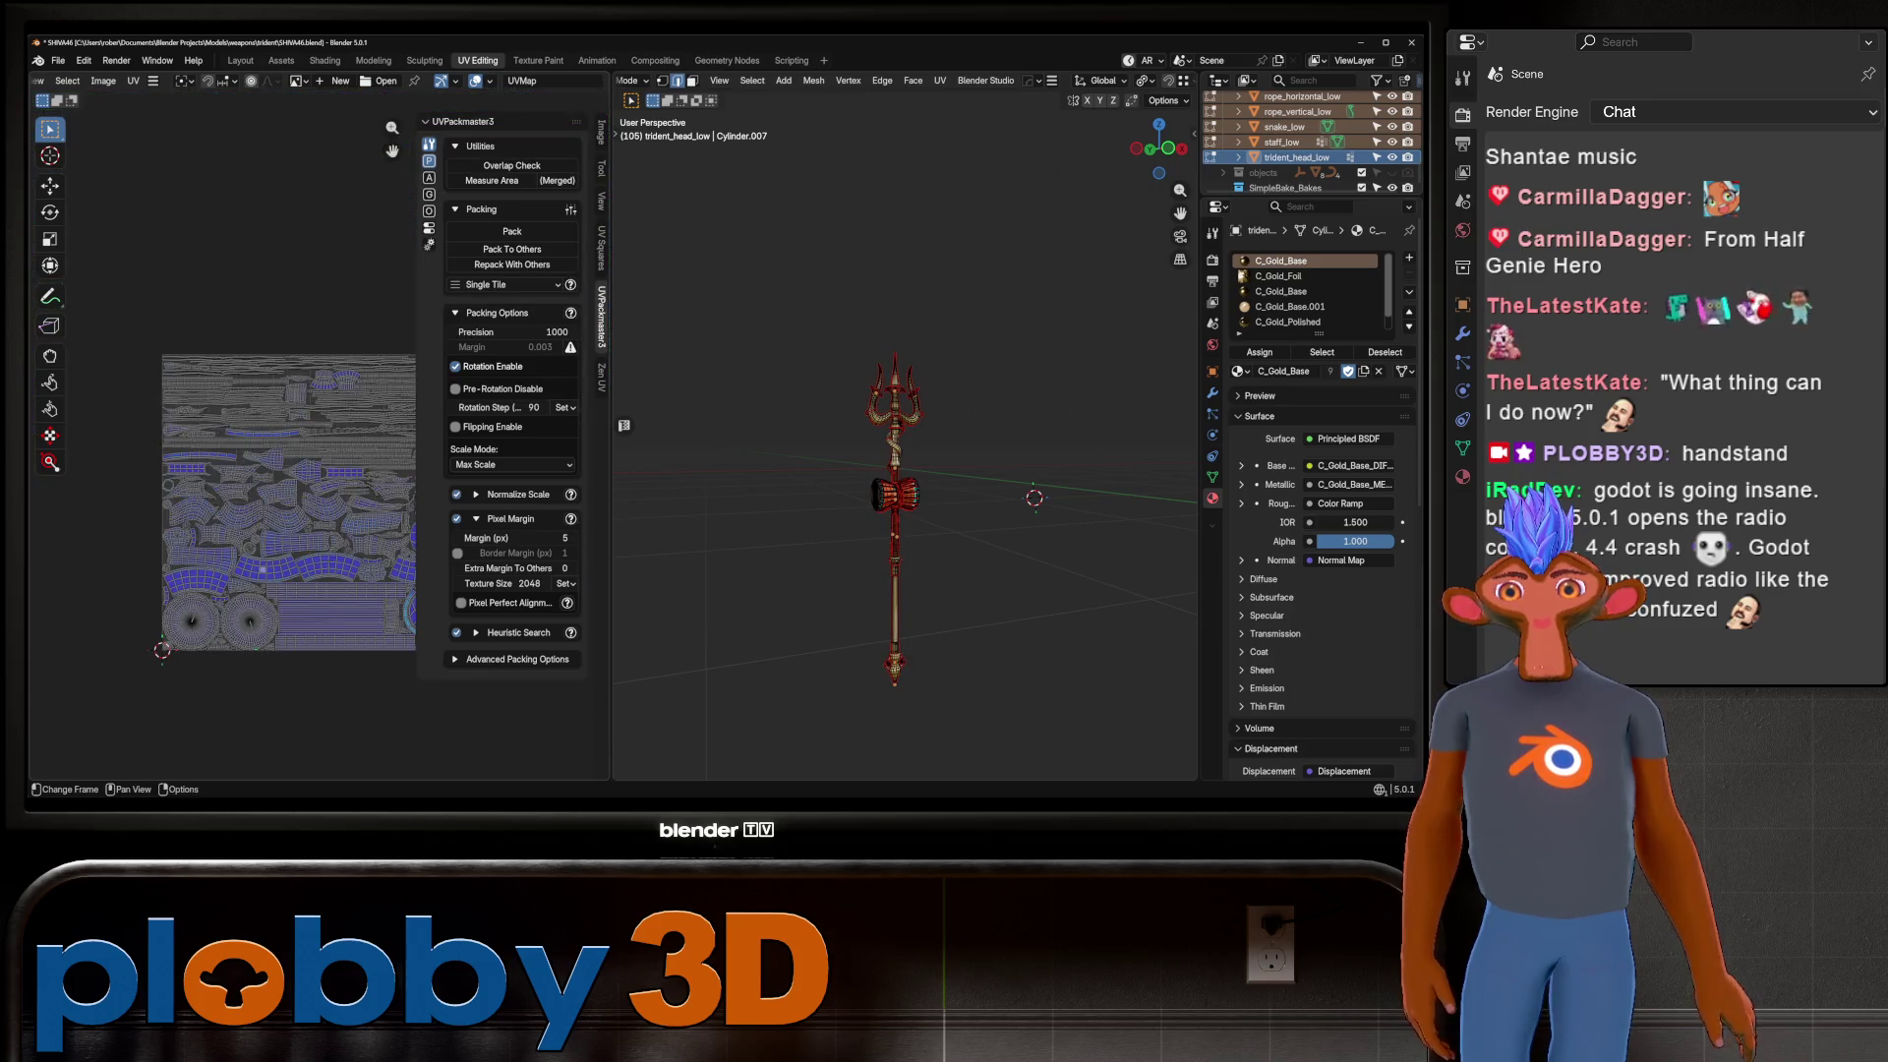
pyautogui.scroll(4, 305, 521)
pyautogui.scroll(5, 221, 433)
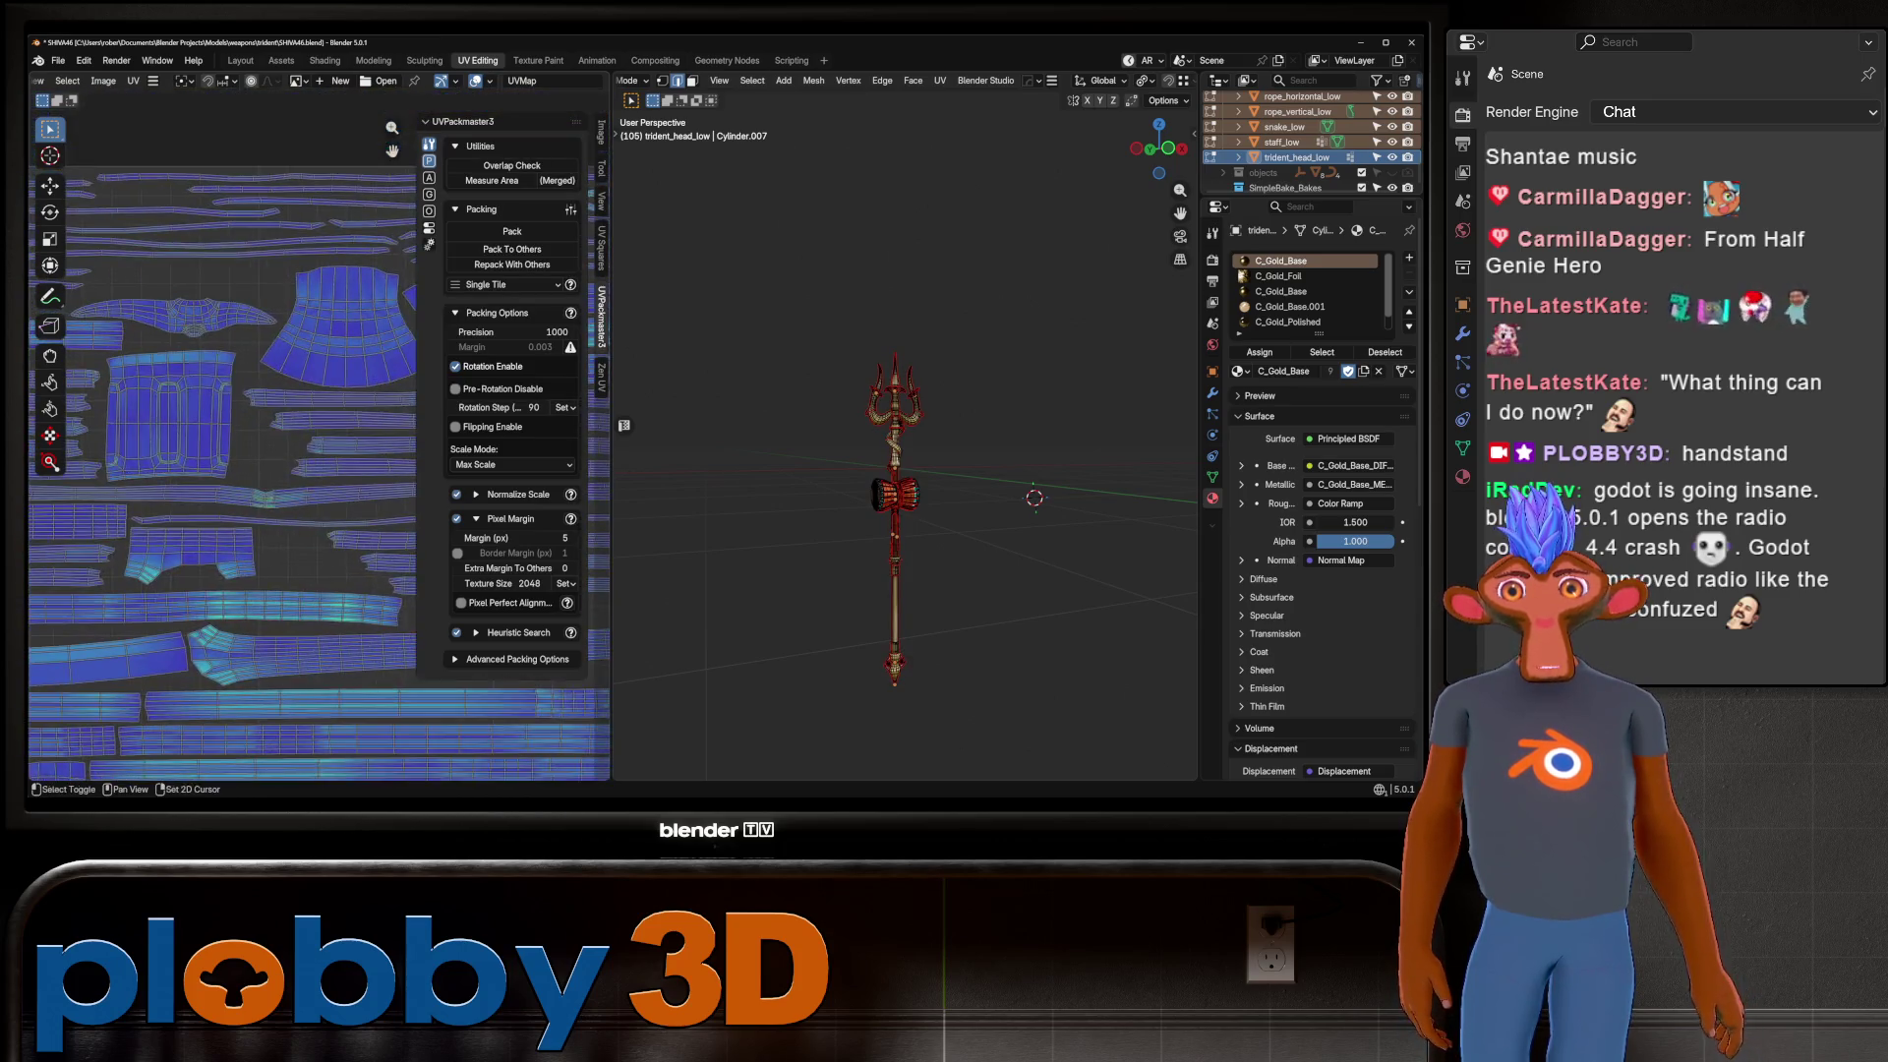
pyautogui.scroll(5, 325, 433)
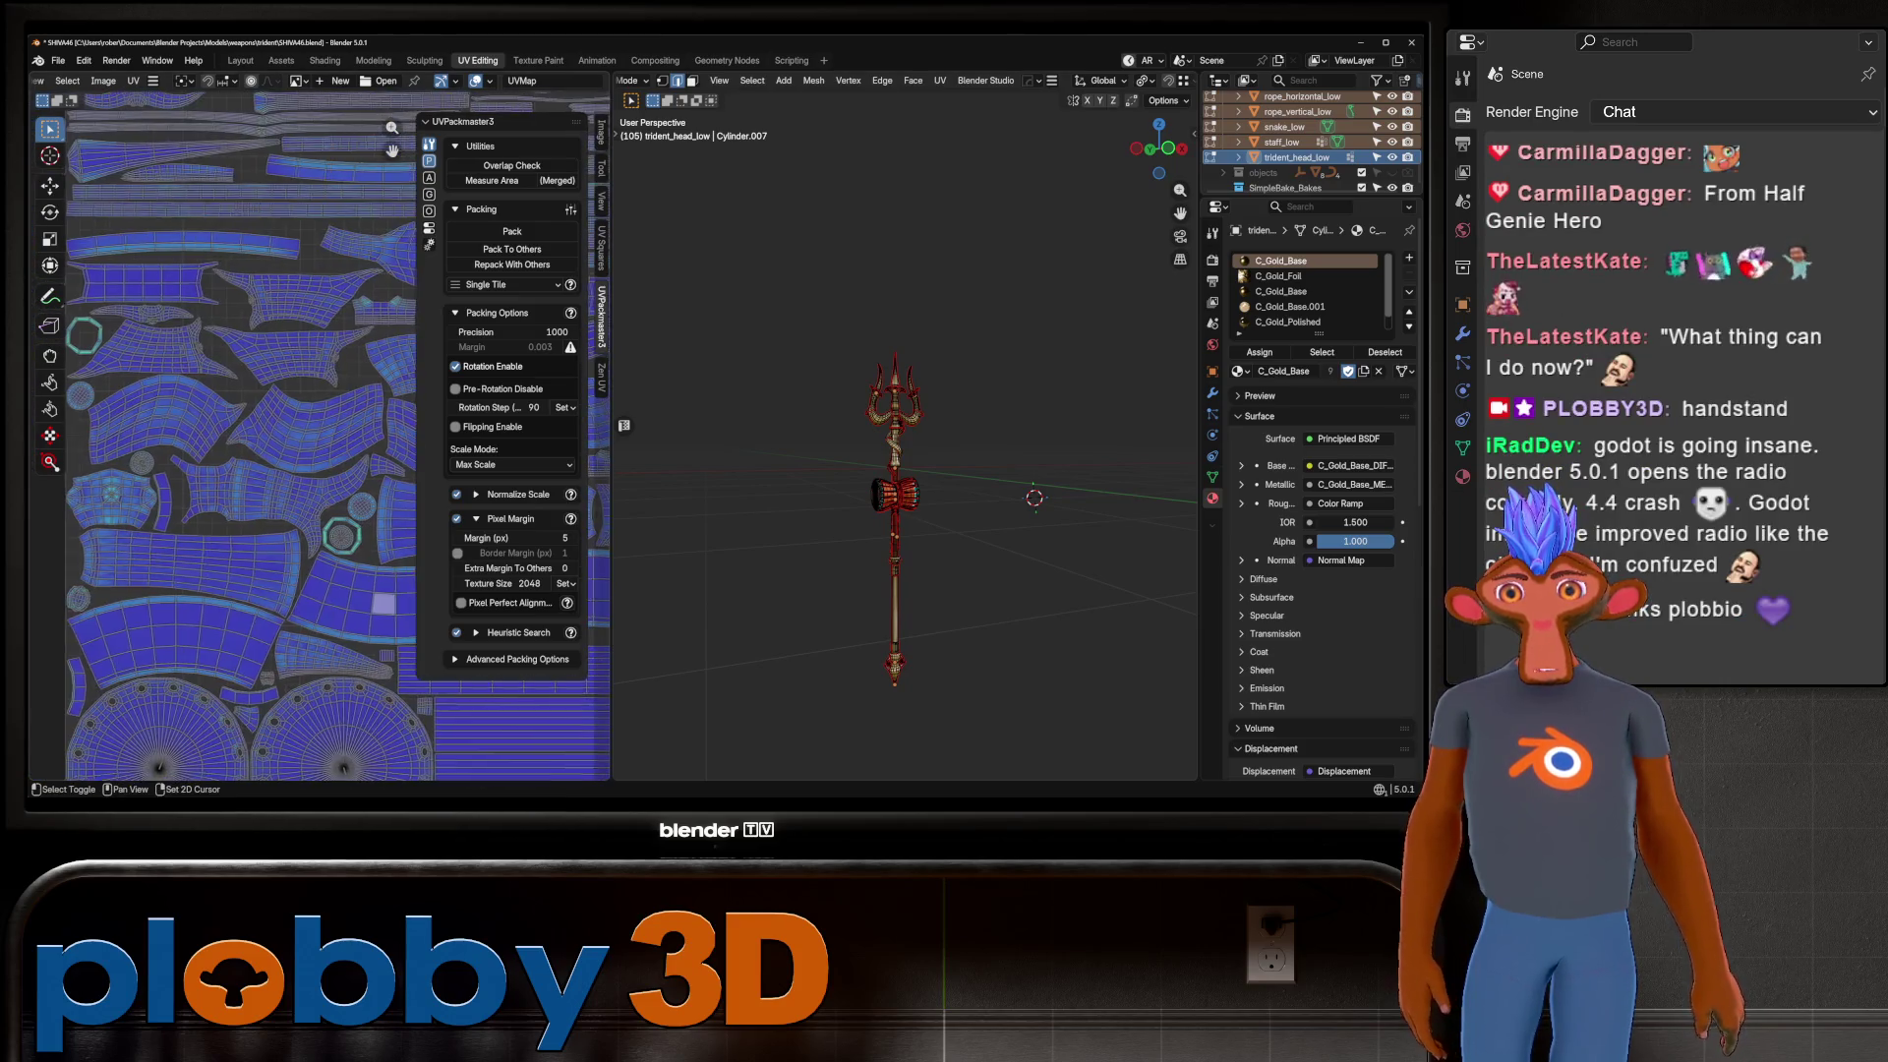
pyautogui.scroll(3, 325, 432)
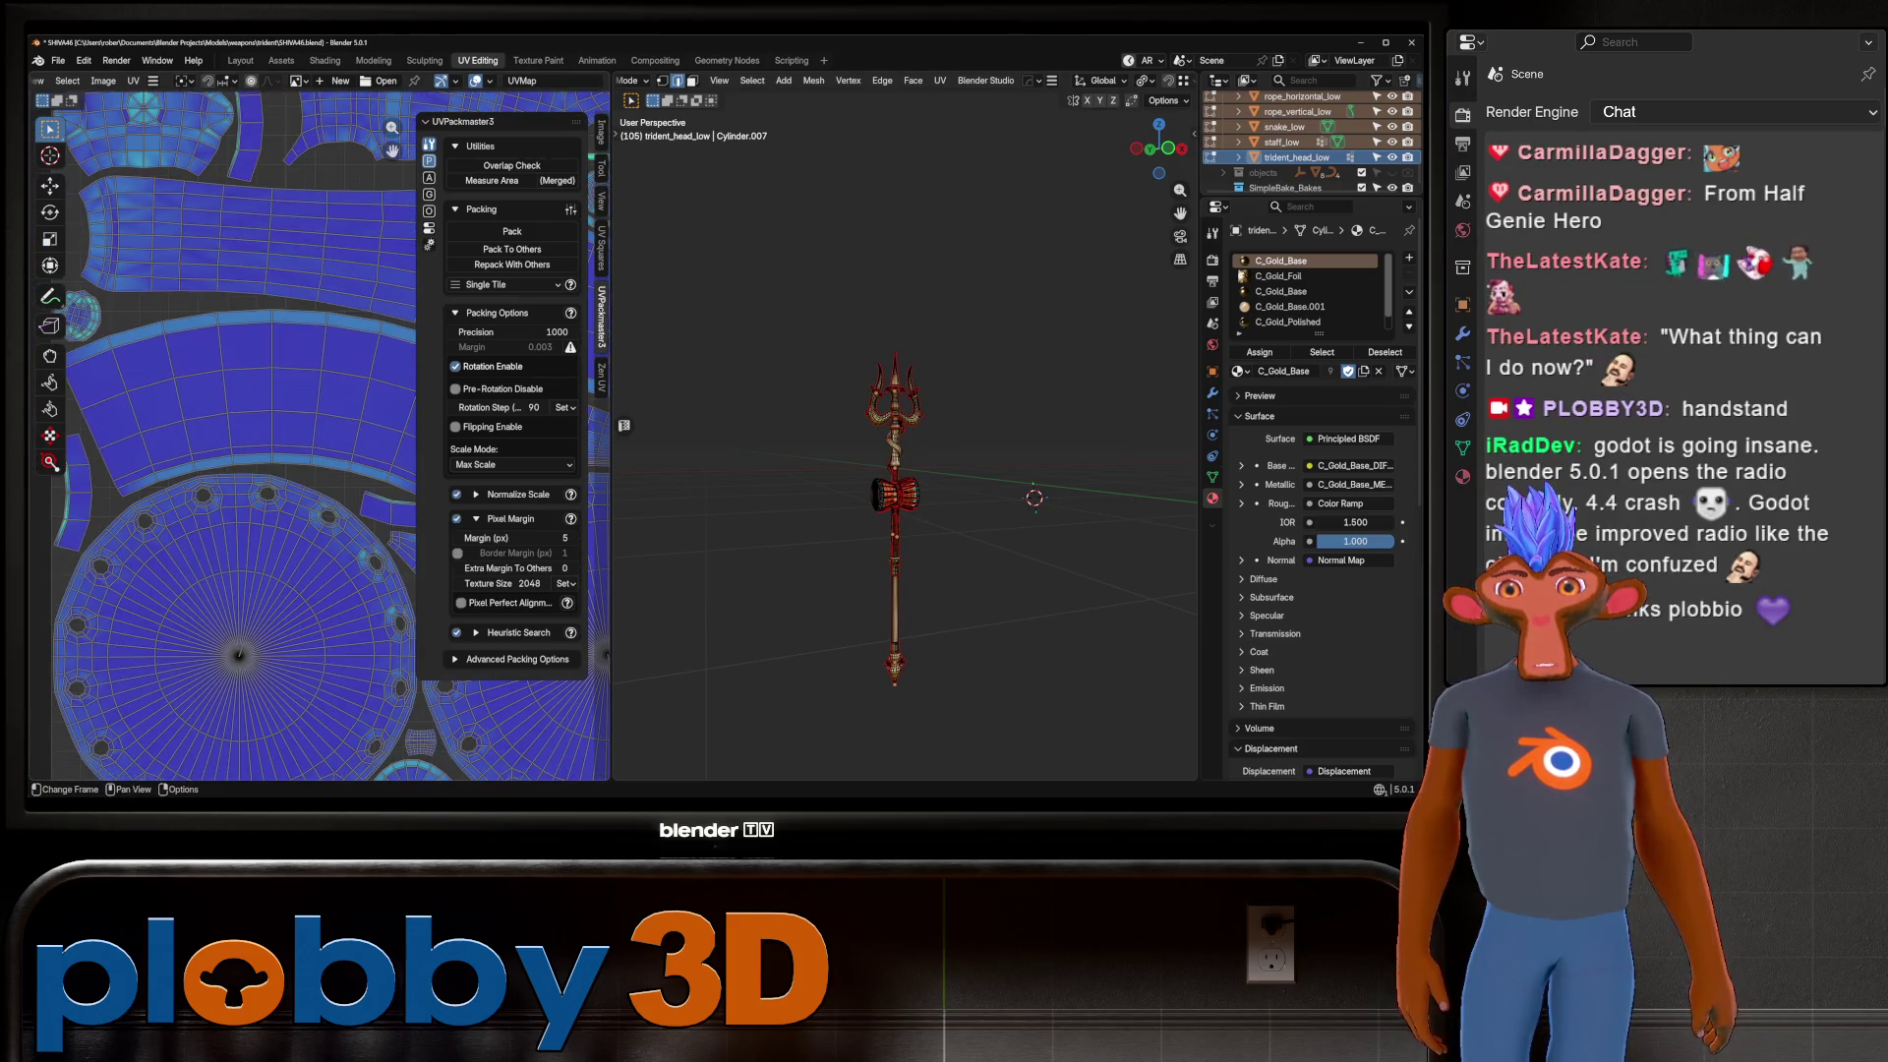
# Back in the Layout workspace, select trident_head_low, frame it and orbit to a front-on view.
pyautogui.press('Tab')
pyautogui.hotkey('ctrl', 'pageup')
pyautogui.hotkey('ctrl', 'pageup')
pyautogui.hotkey('ctrl', 'pageup')
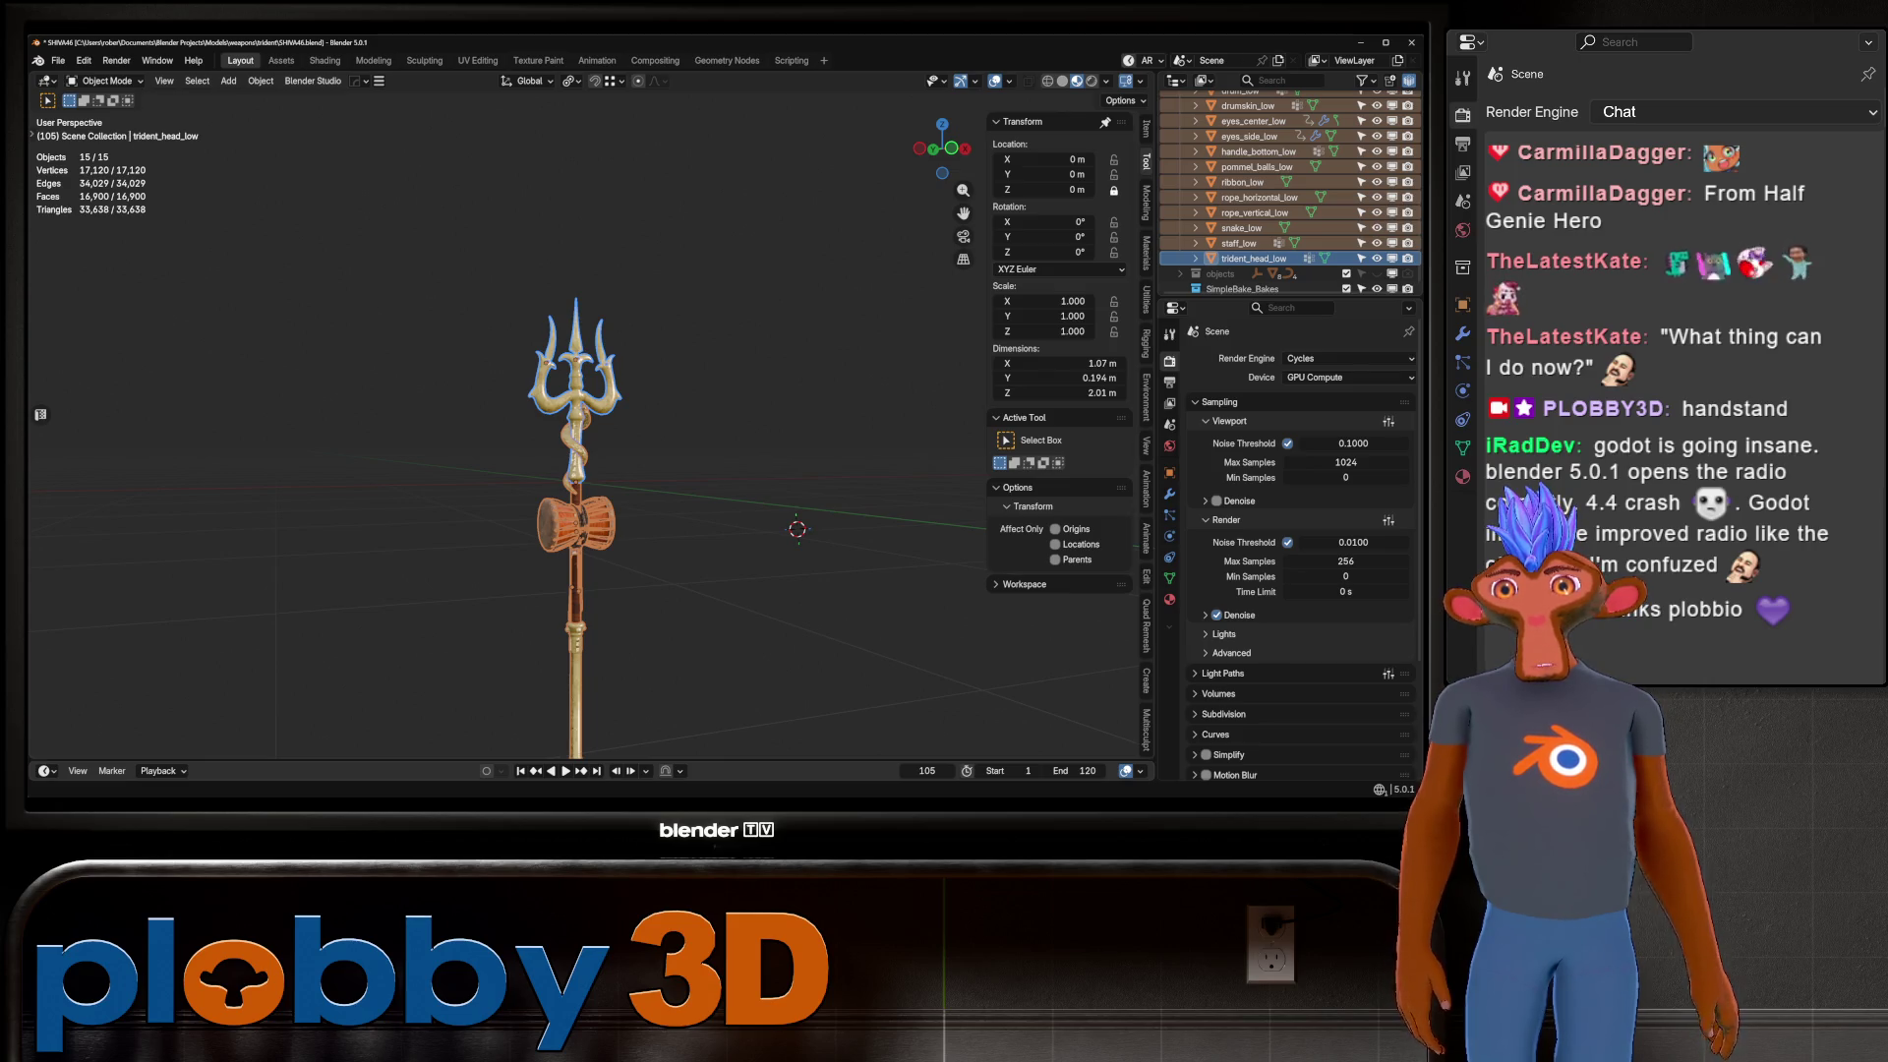
pyautogui.scroll(10, 580, 423)
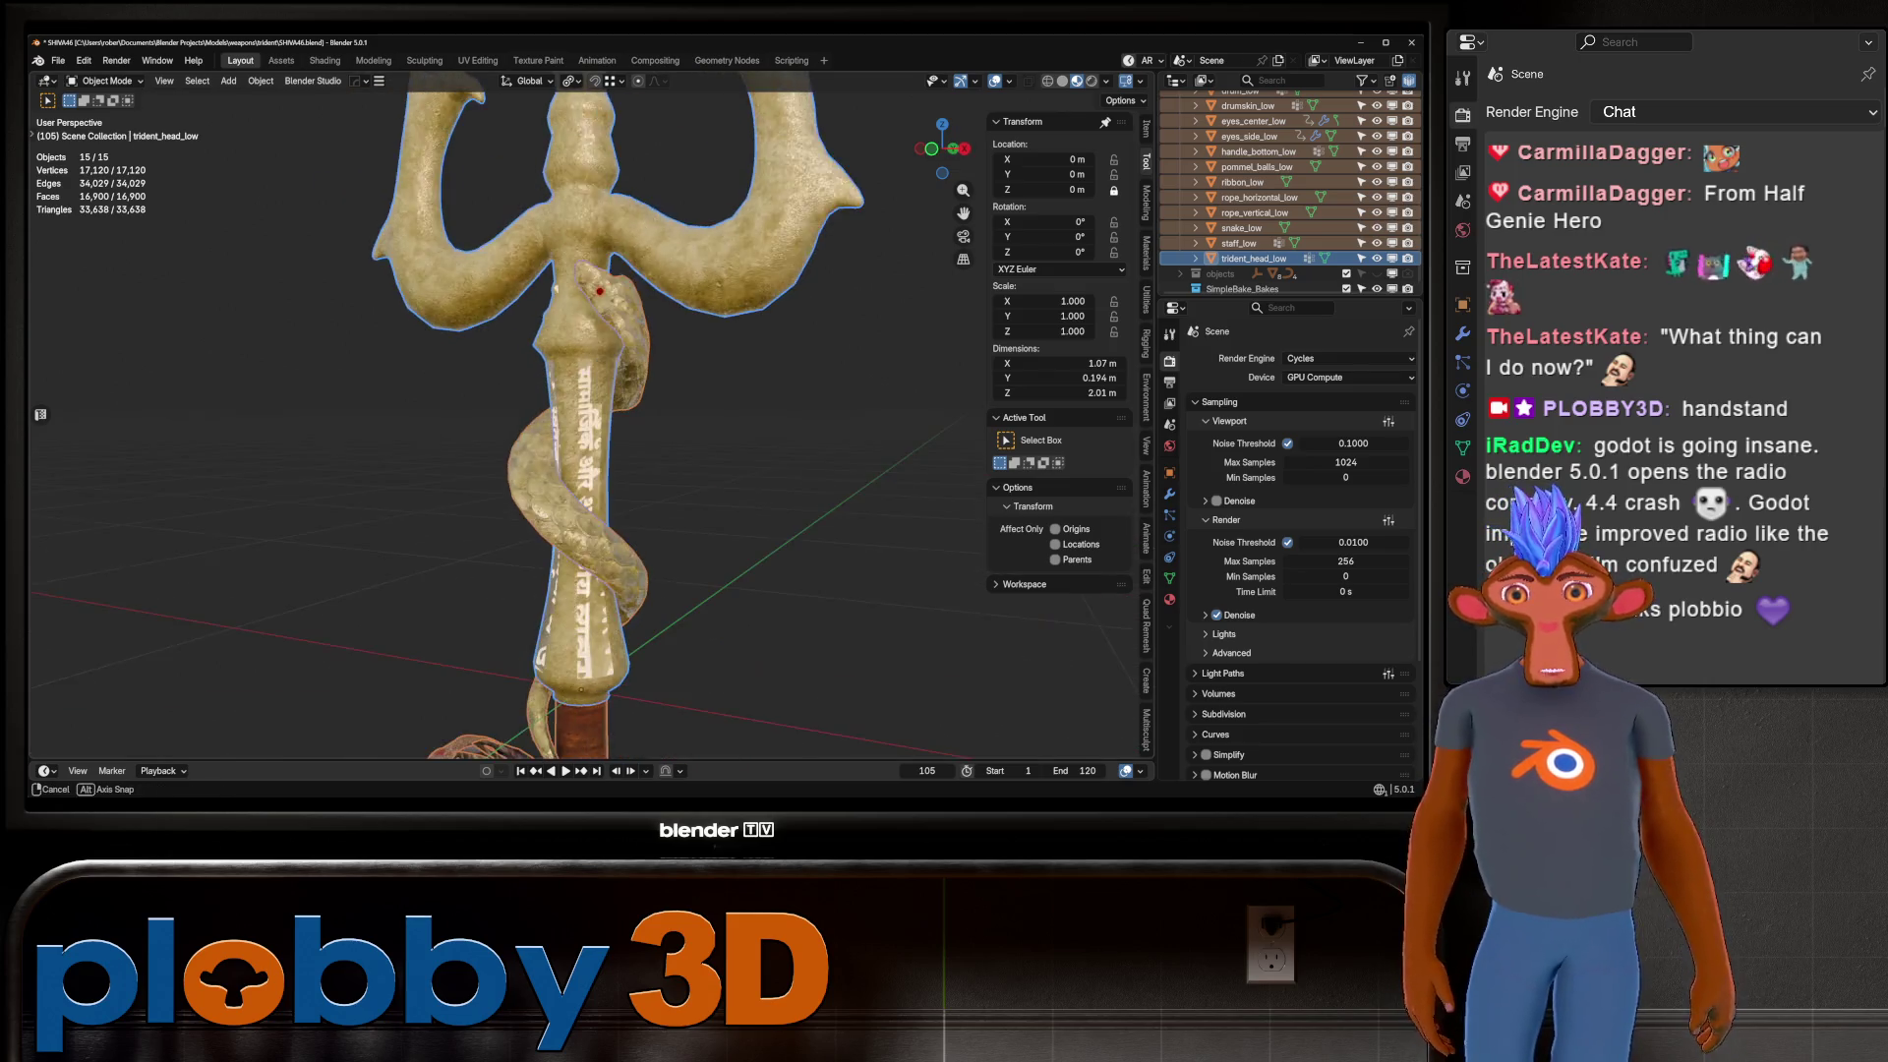
pyautogui.moveTo(580, 422); pyautogui.dragTo(914, 374, button='middle')
pyautogui.click(590, 443)
pyautogui.scroll(-12, 590, 423)
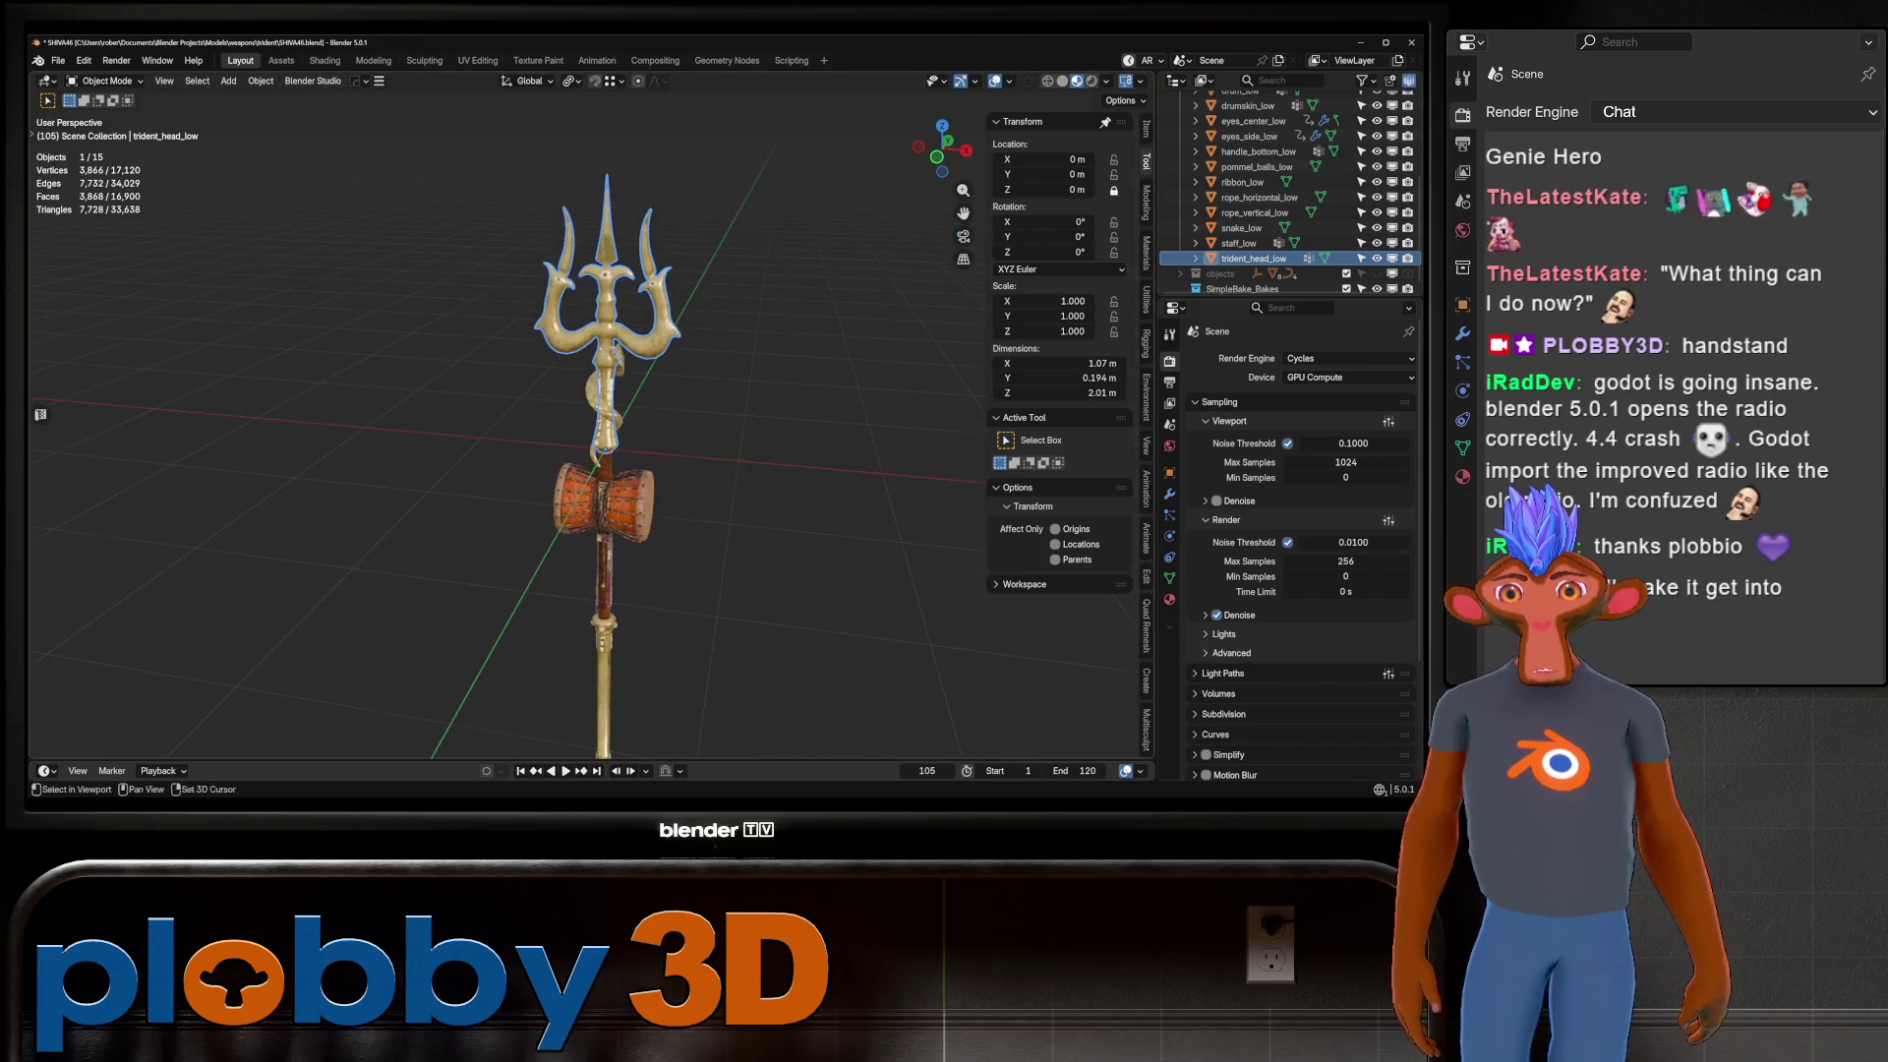
pyautogui.press('KP_Decimal')
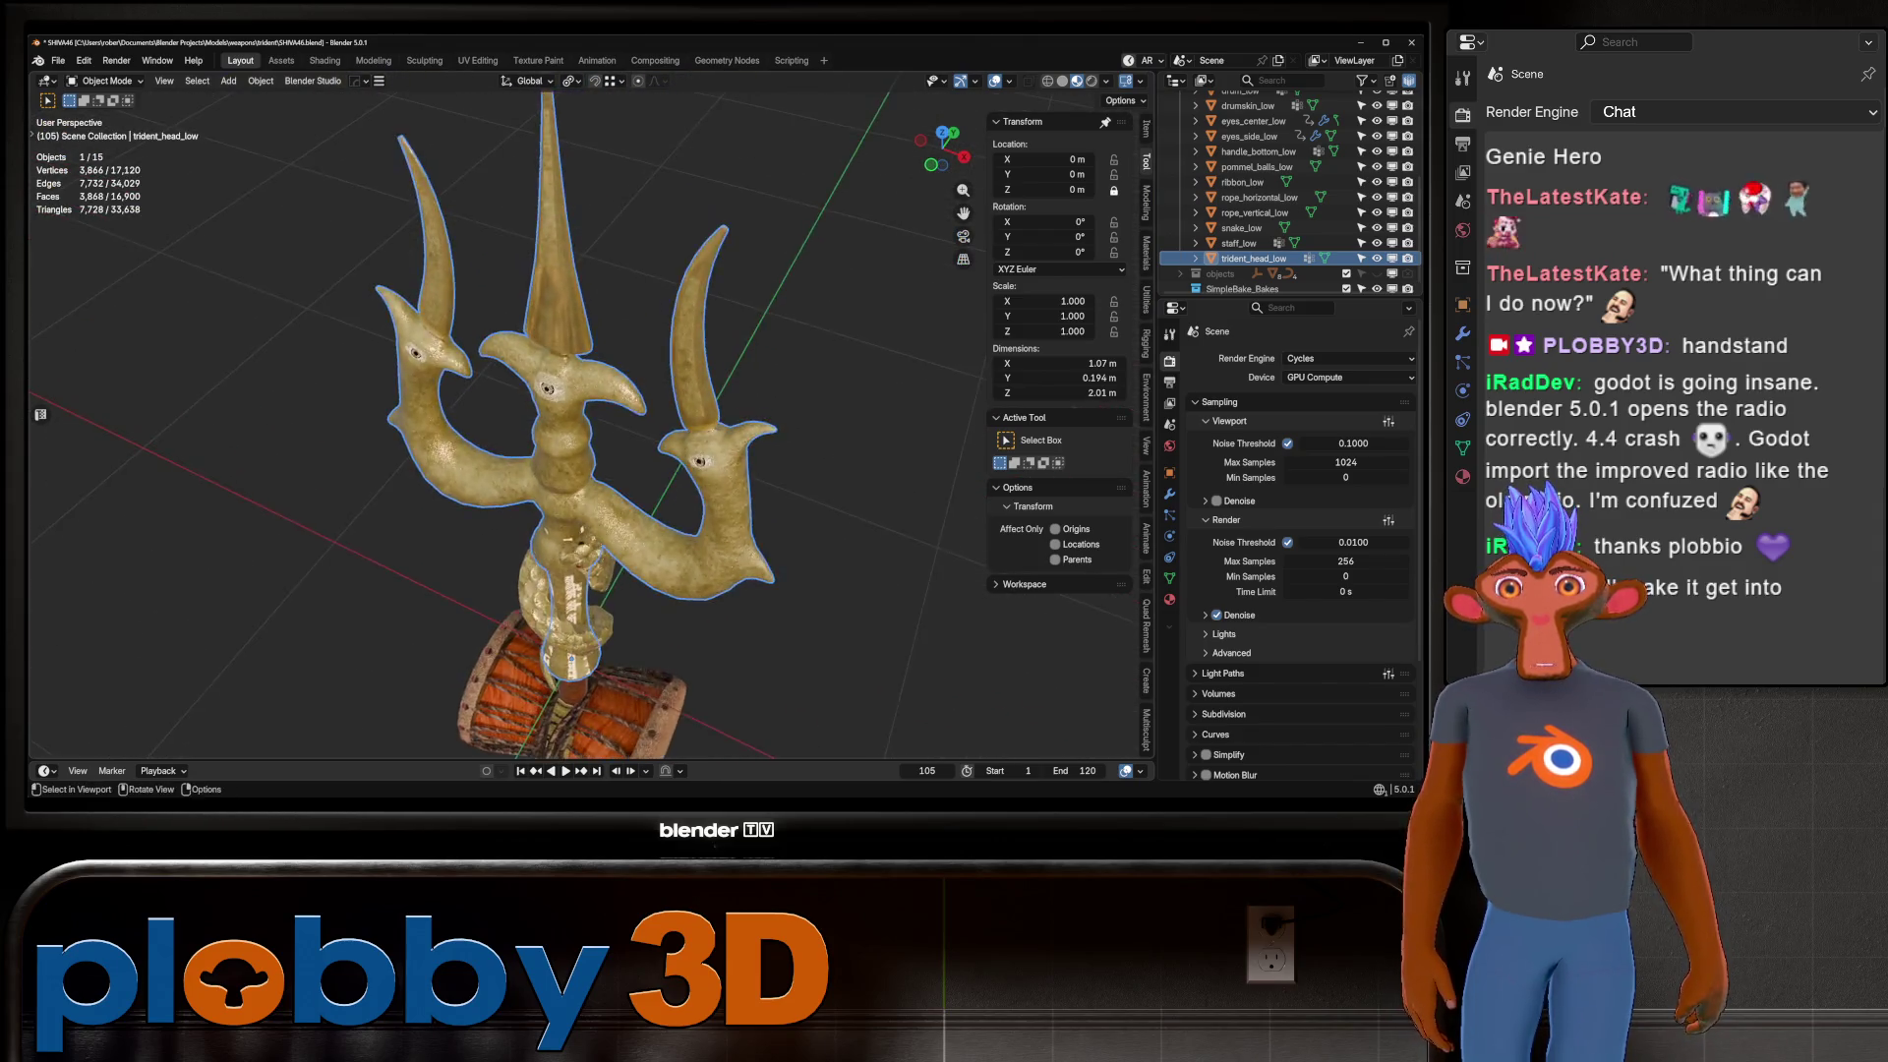
pyautogui.moveTo(551, 442); pyautogui.dragTo(678, 429, button='middle')
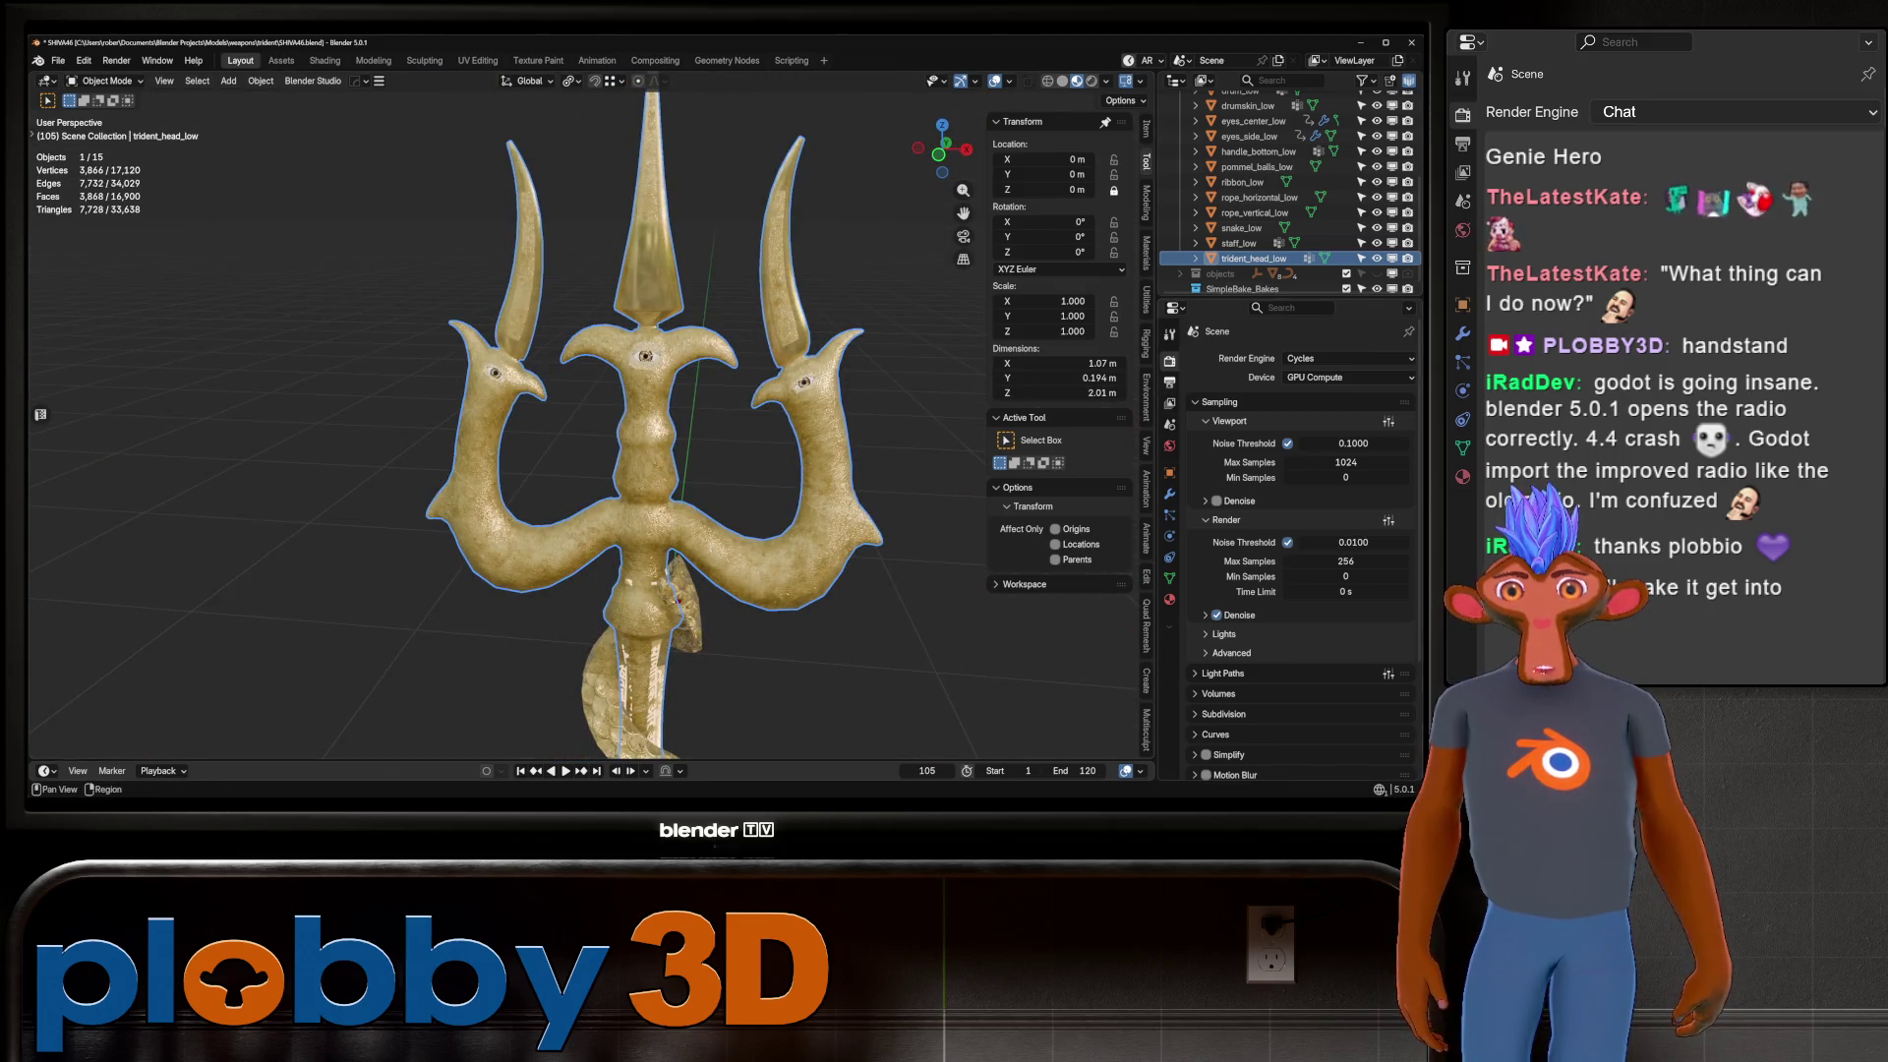
# Set SimpleBake's Cage Extrusion to 0.001 and Bake Margin to 4 px, then save.
pyautogui.click(1169, 381)
pyautogui.click(1169, 360)
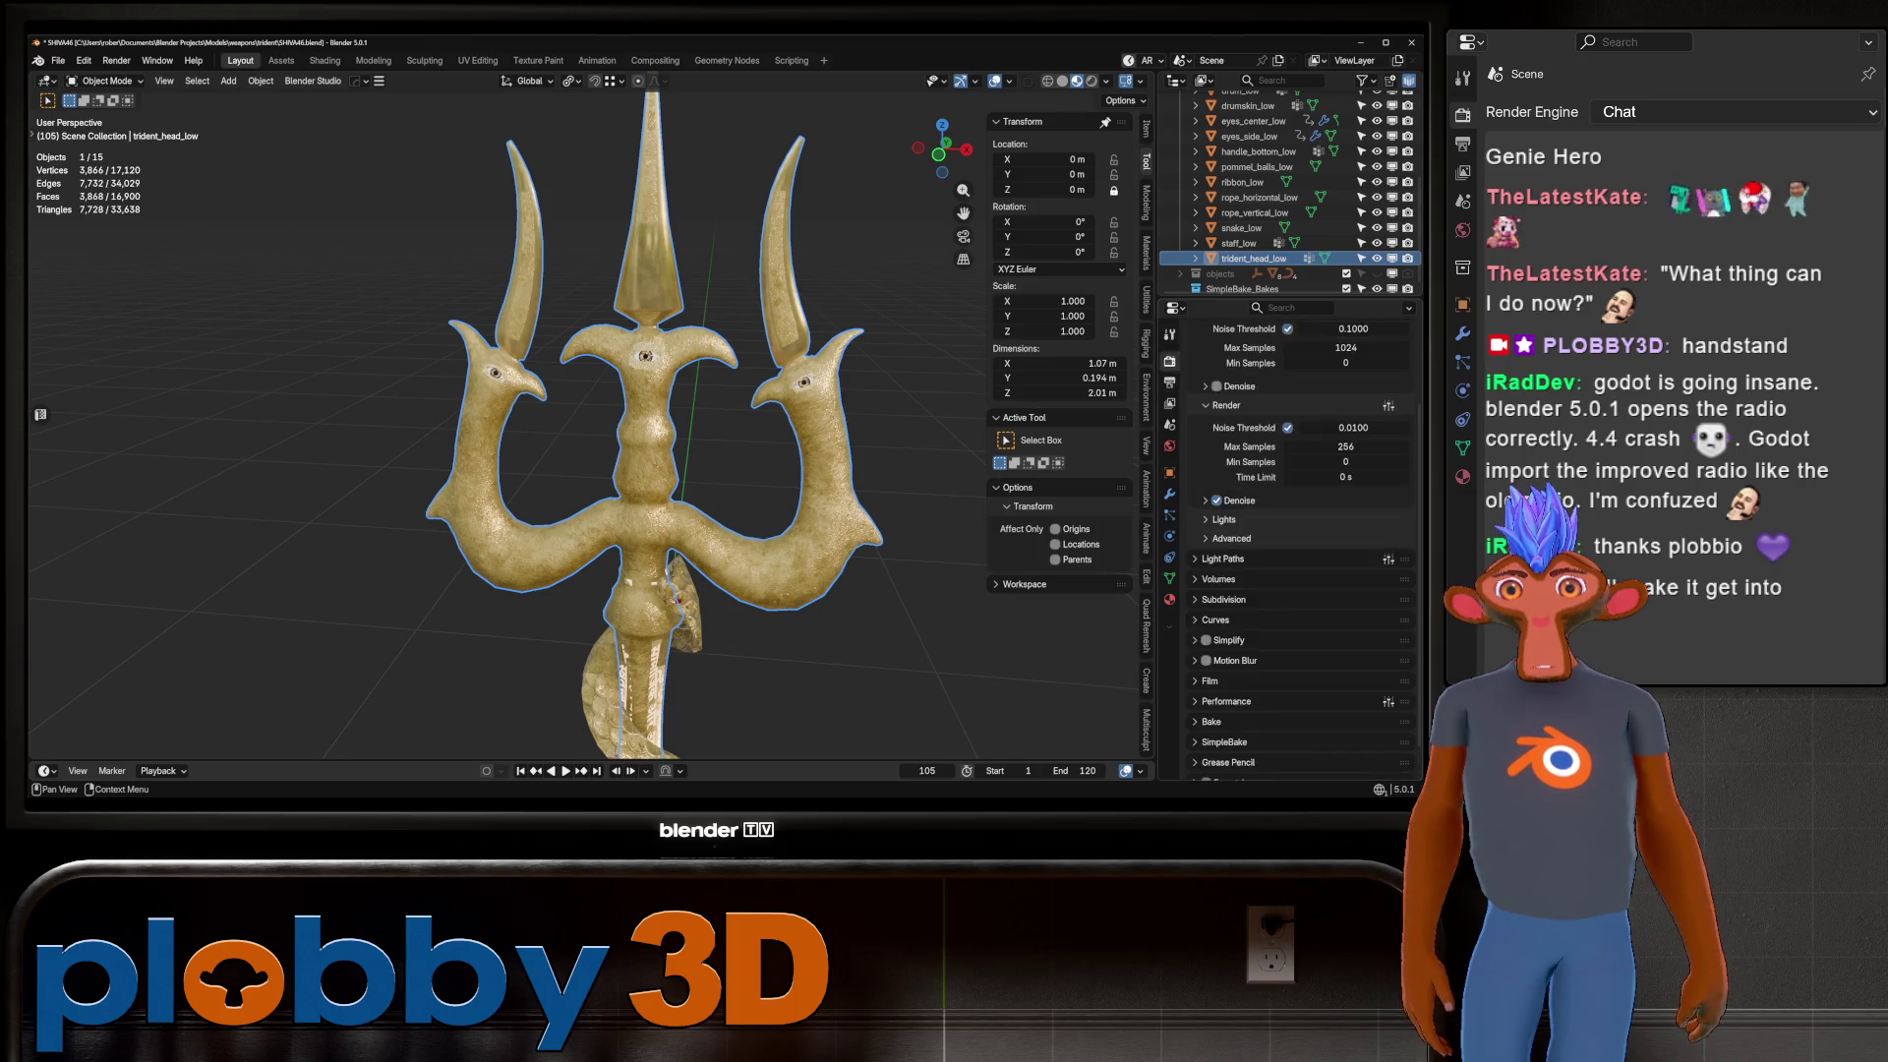
pyautogui.click(1212, 688)
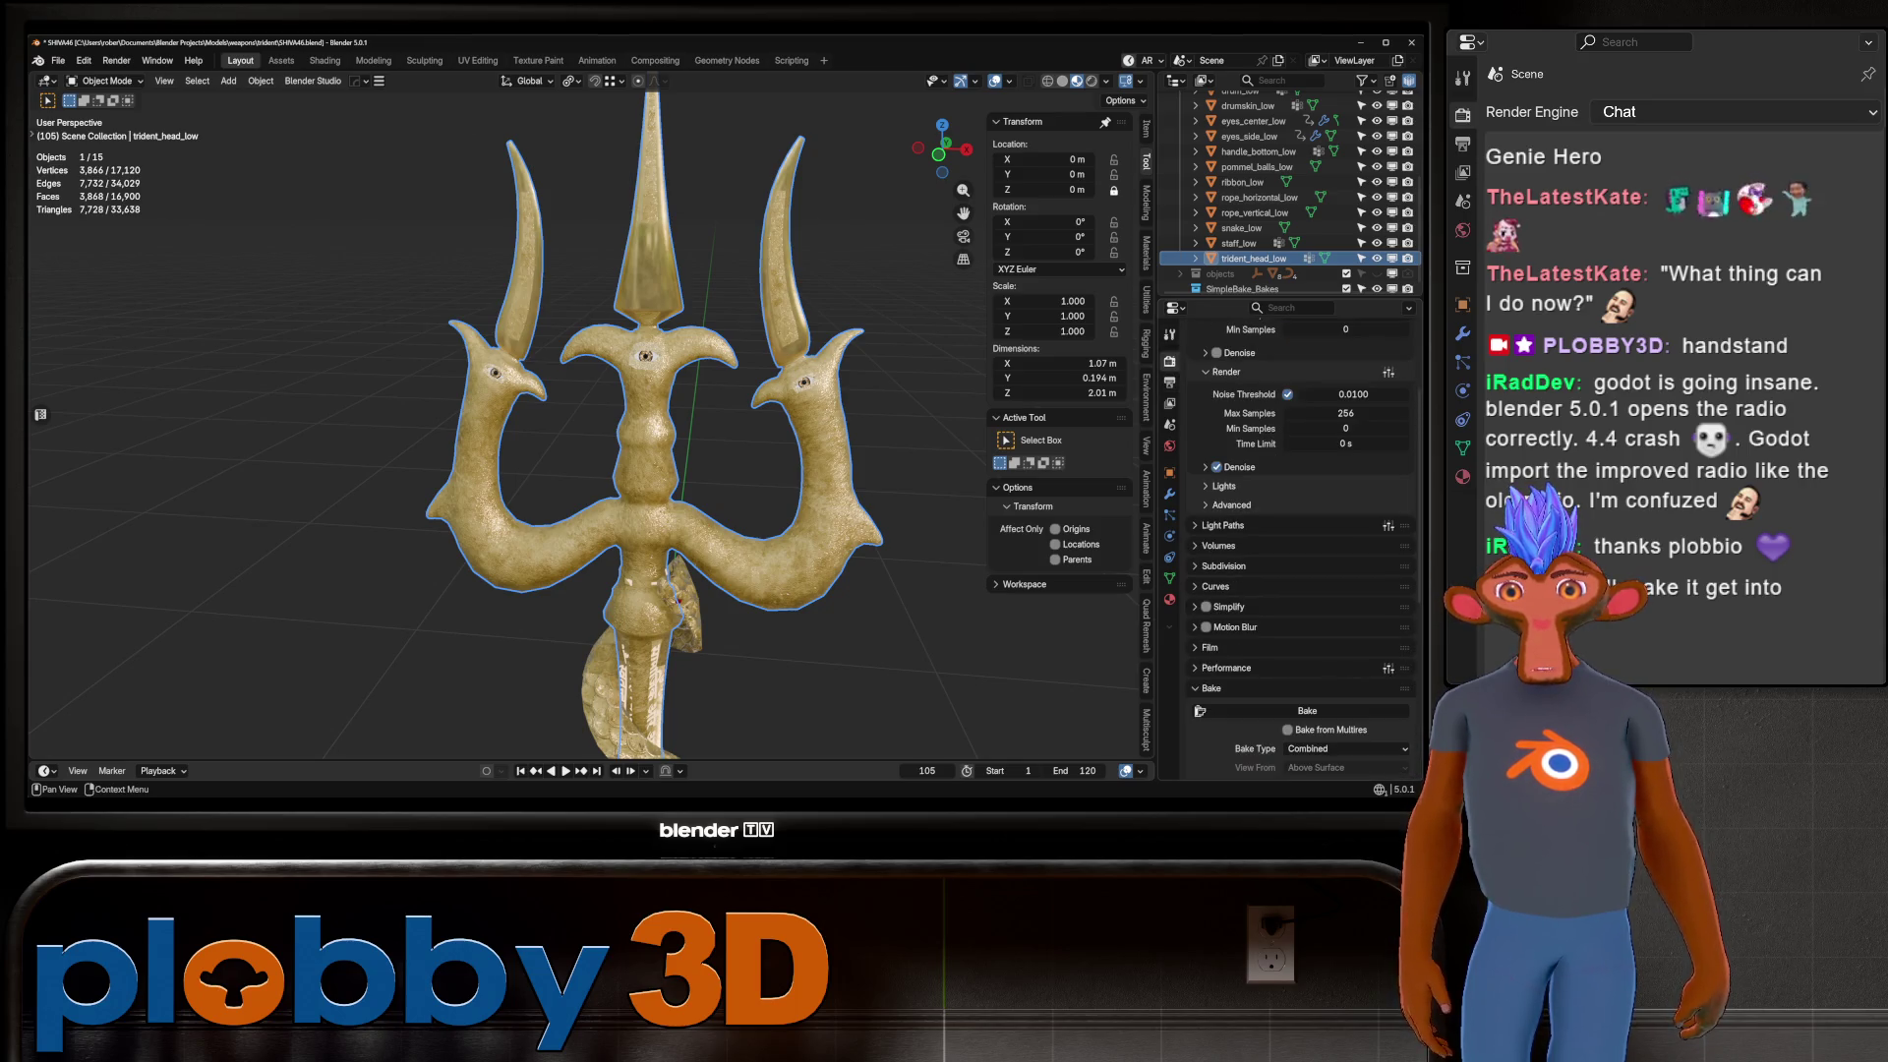
pyautogui.scroll(-10, 1298, 550)
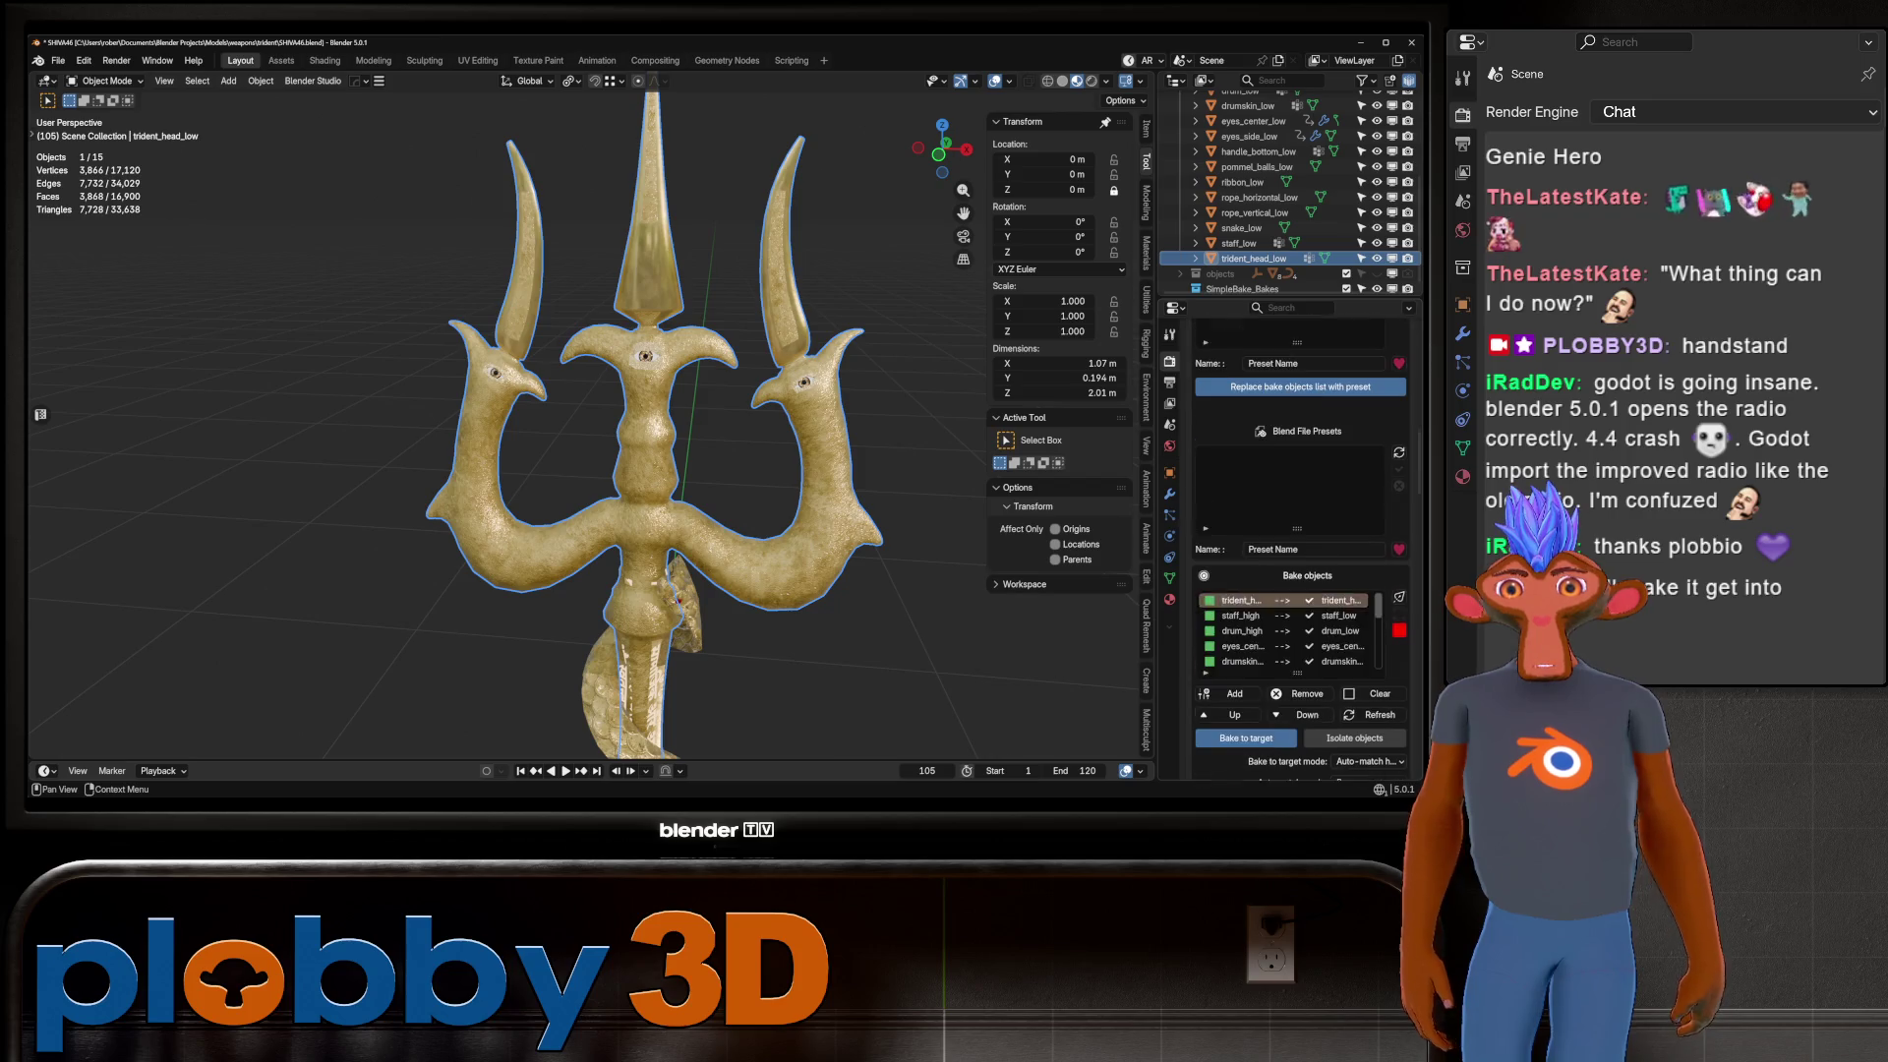
pyautogui.scroll(-10, 1298, 551)
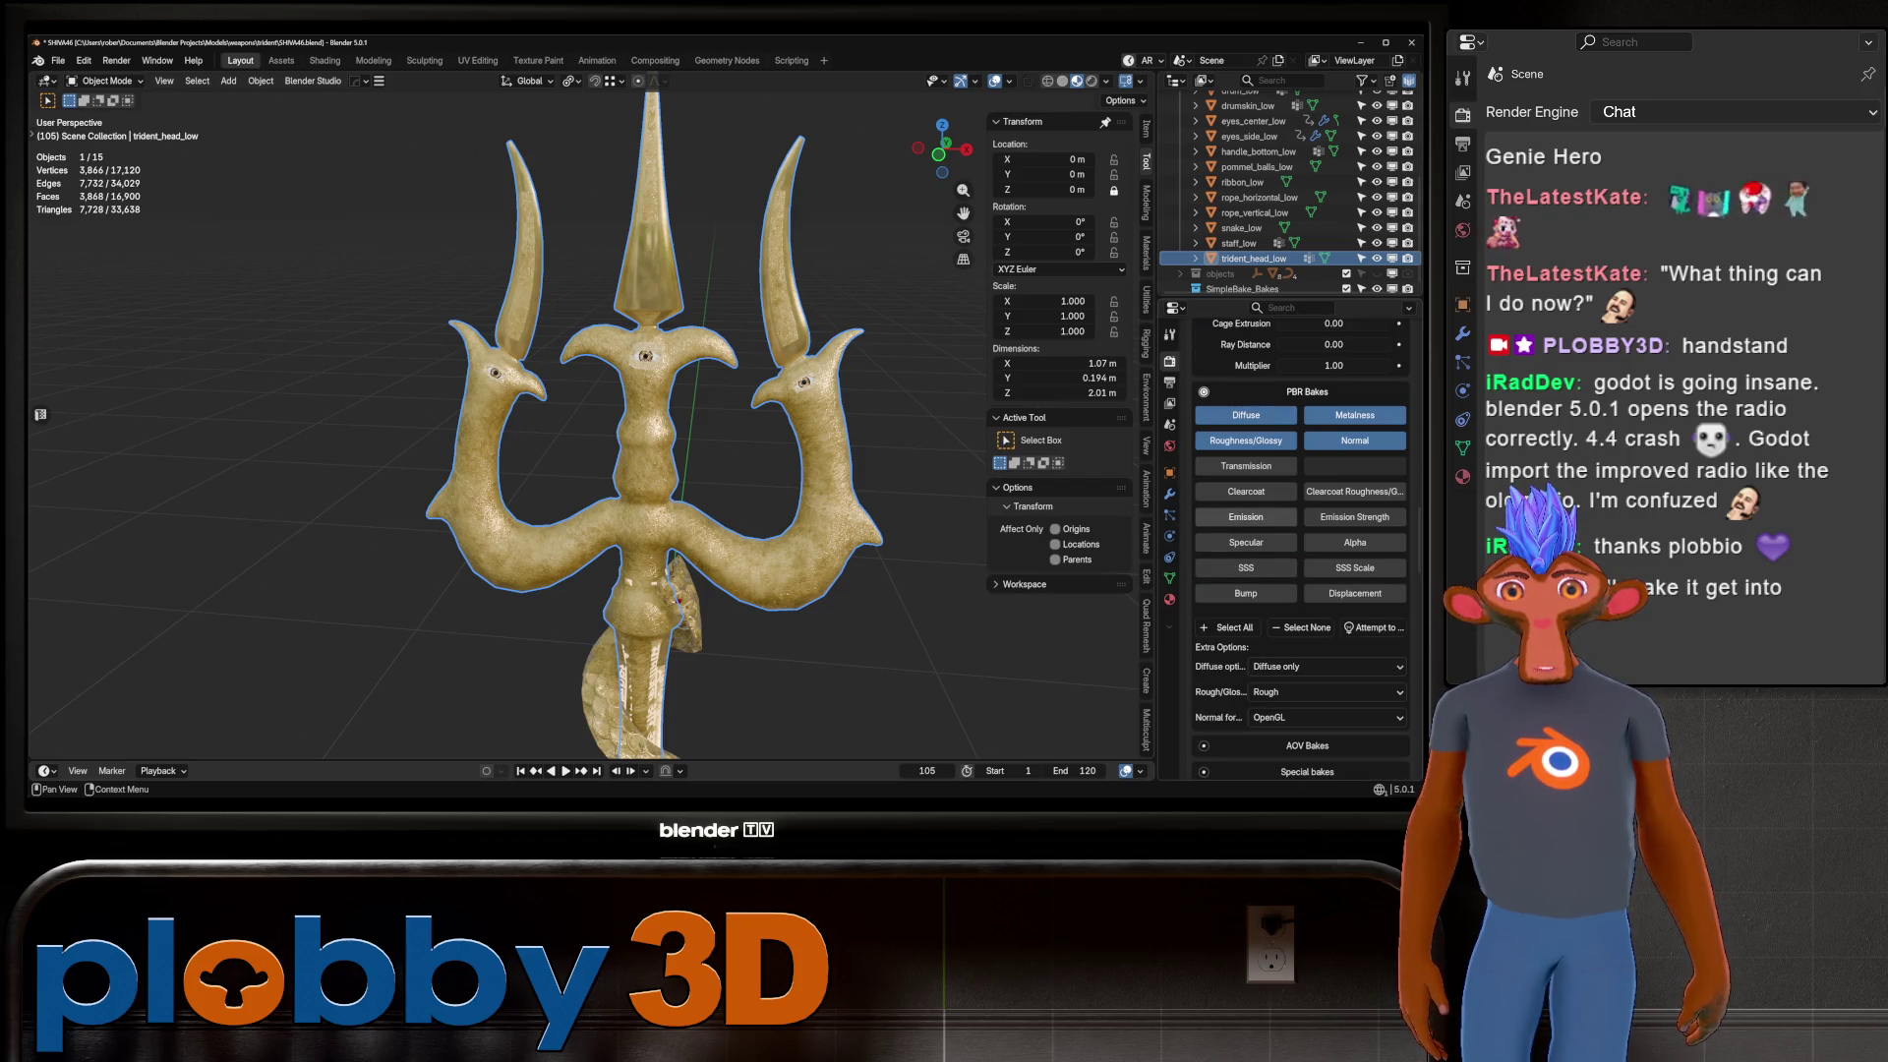
pyautogui.scroll(6, 1298, 550)
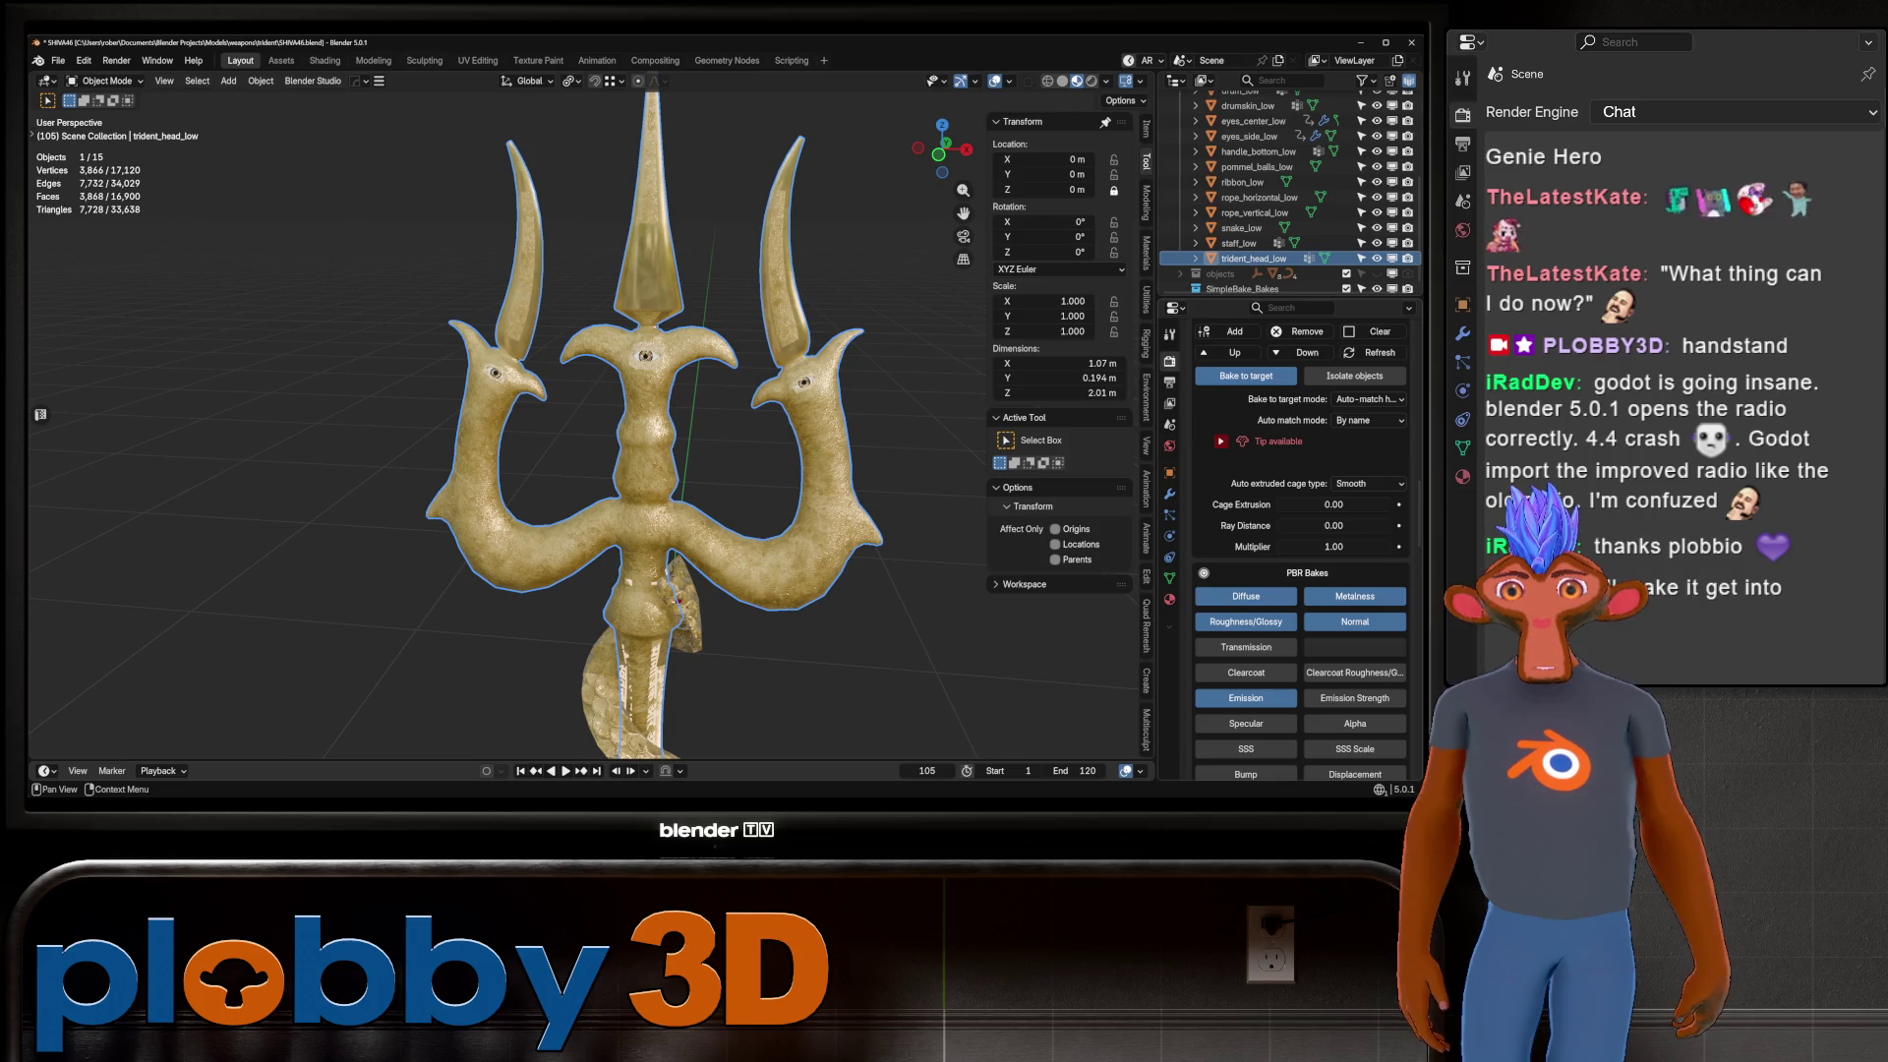
pyautogui.click(1333, 504)
pyautogui.write('.00')
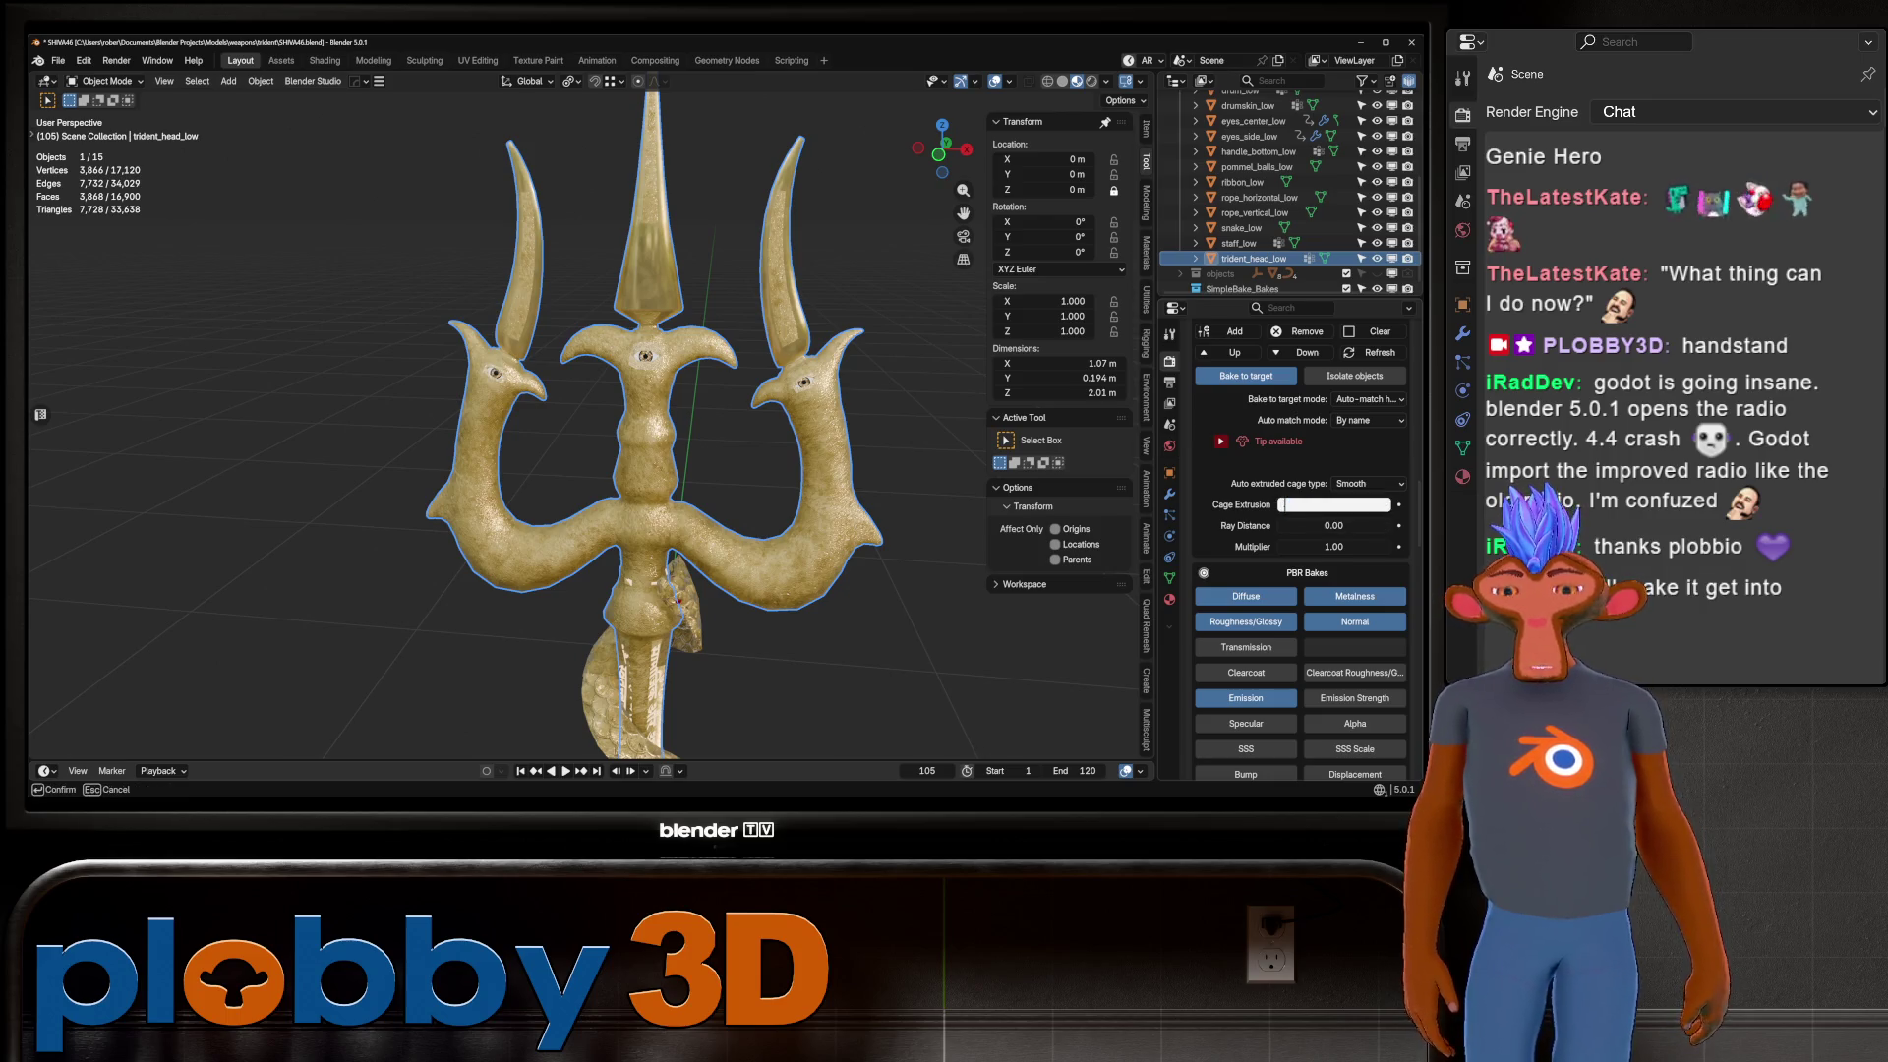
pyautogui.write('1')
pyautogui.press('Return')
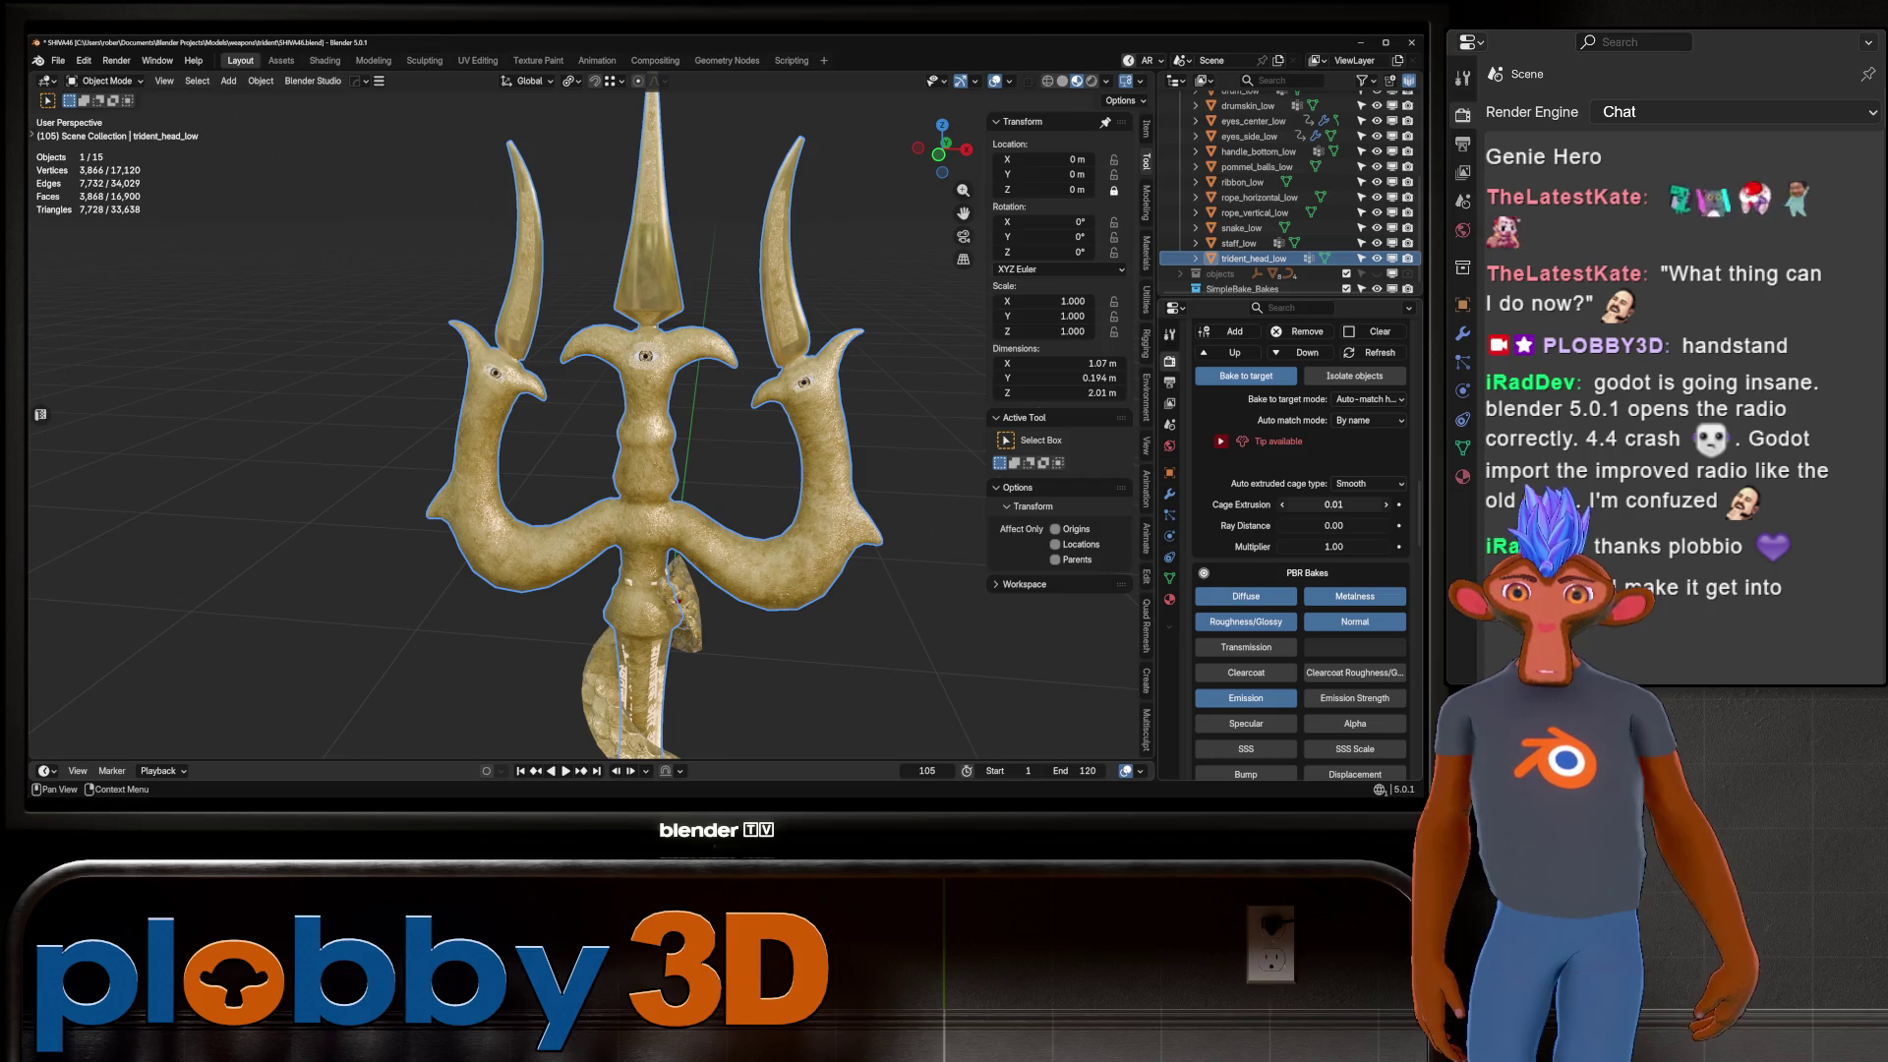
pyautogui.scroll(-5, 1298, 550)
pyautogui.scroll(-10, 1298, 541)
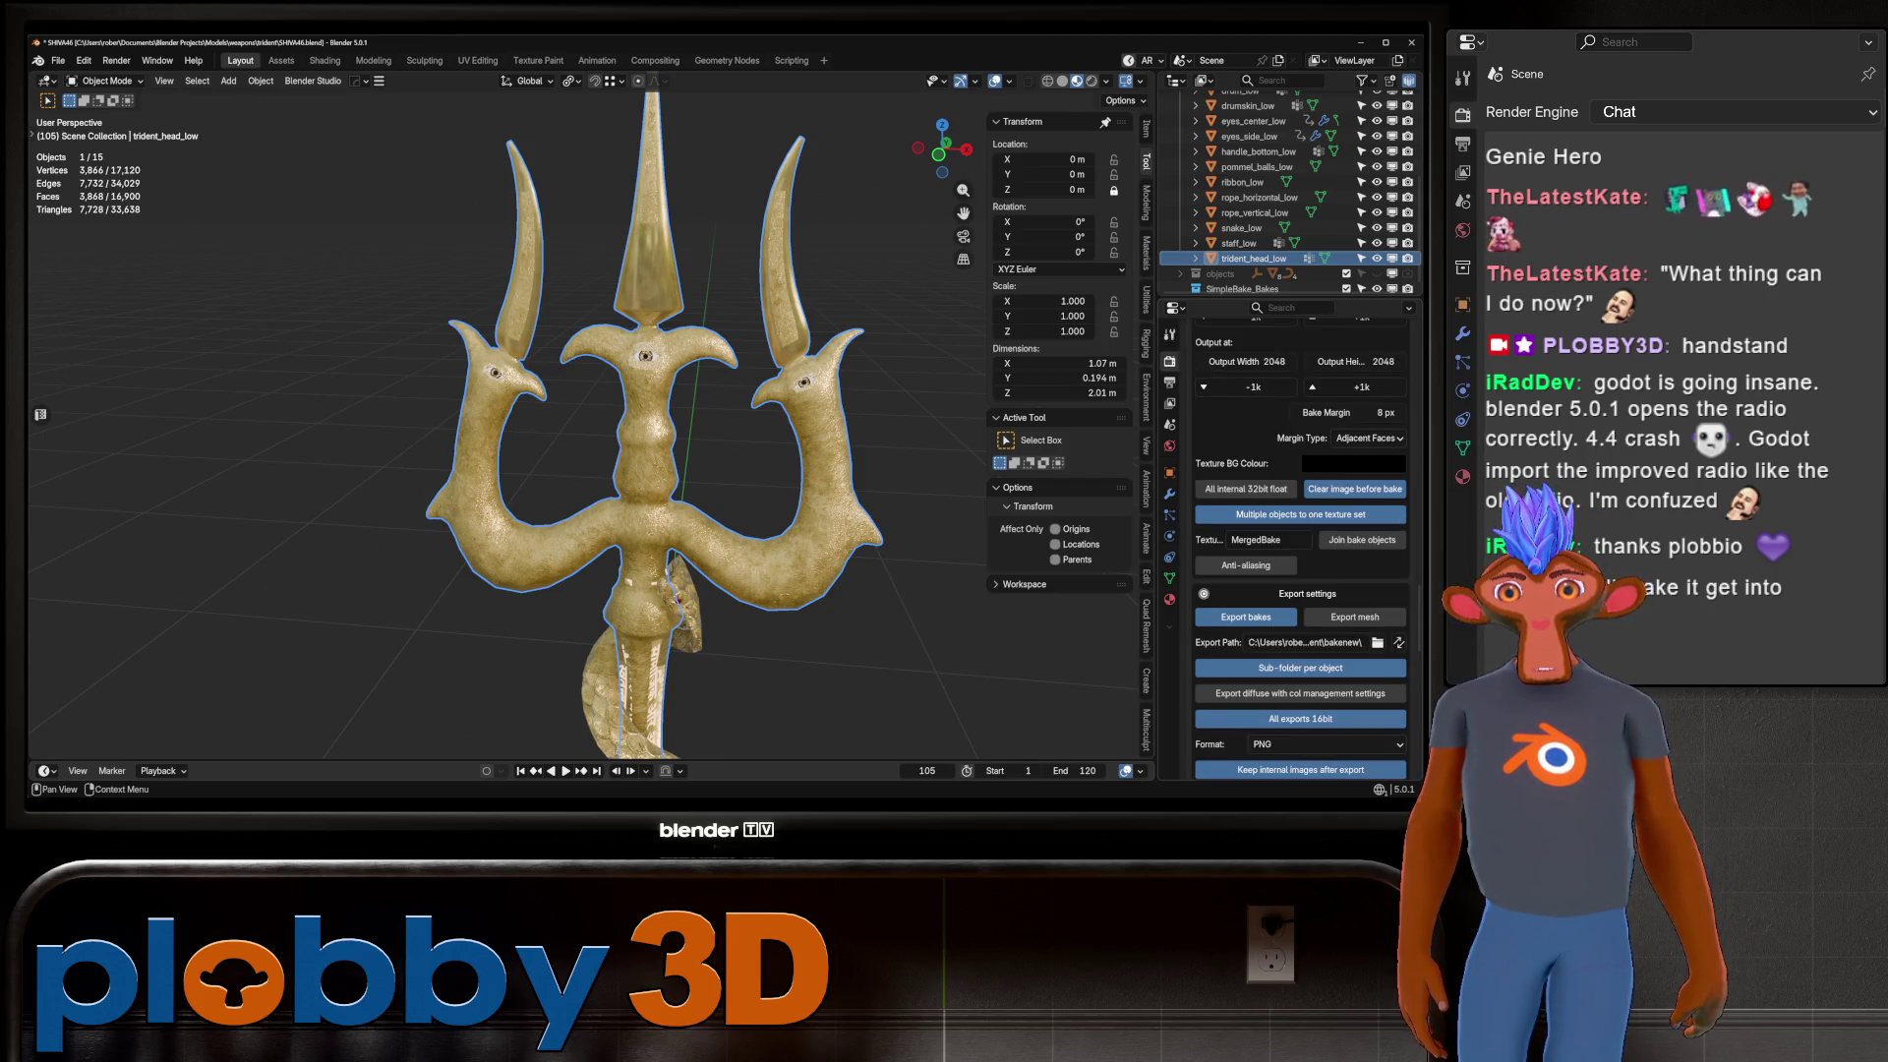
pyautogui.doubleClick(1347, 412)
pyautogui.write('4')
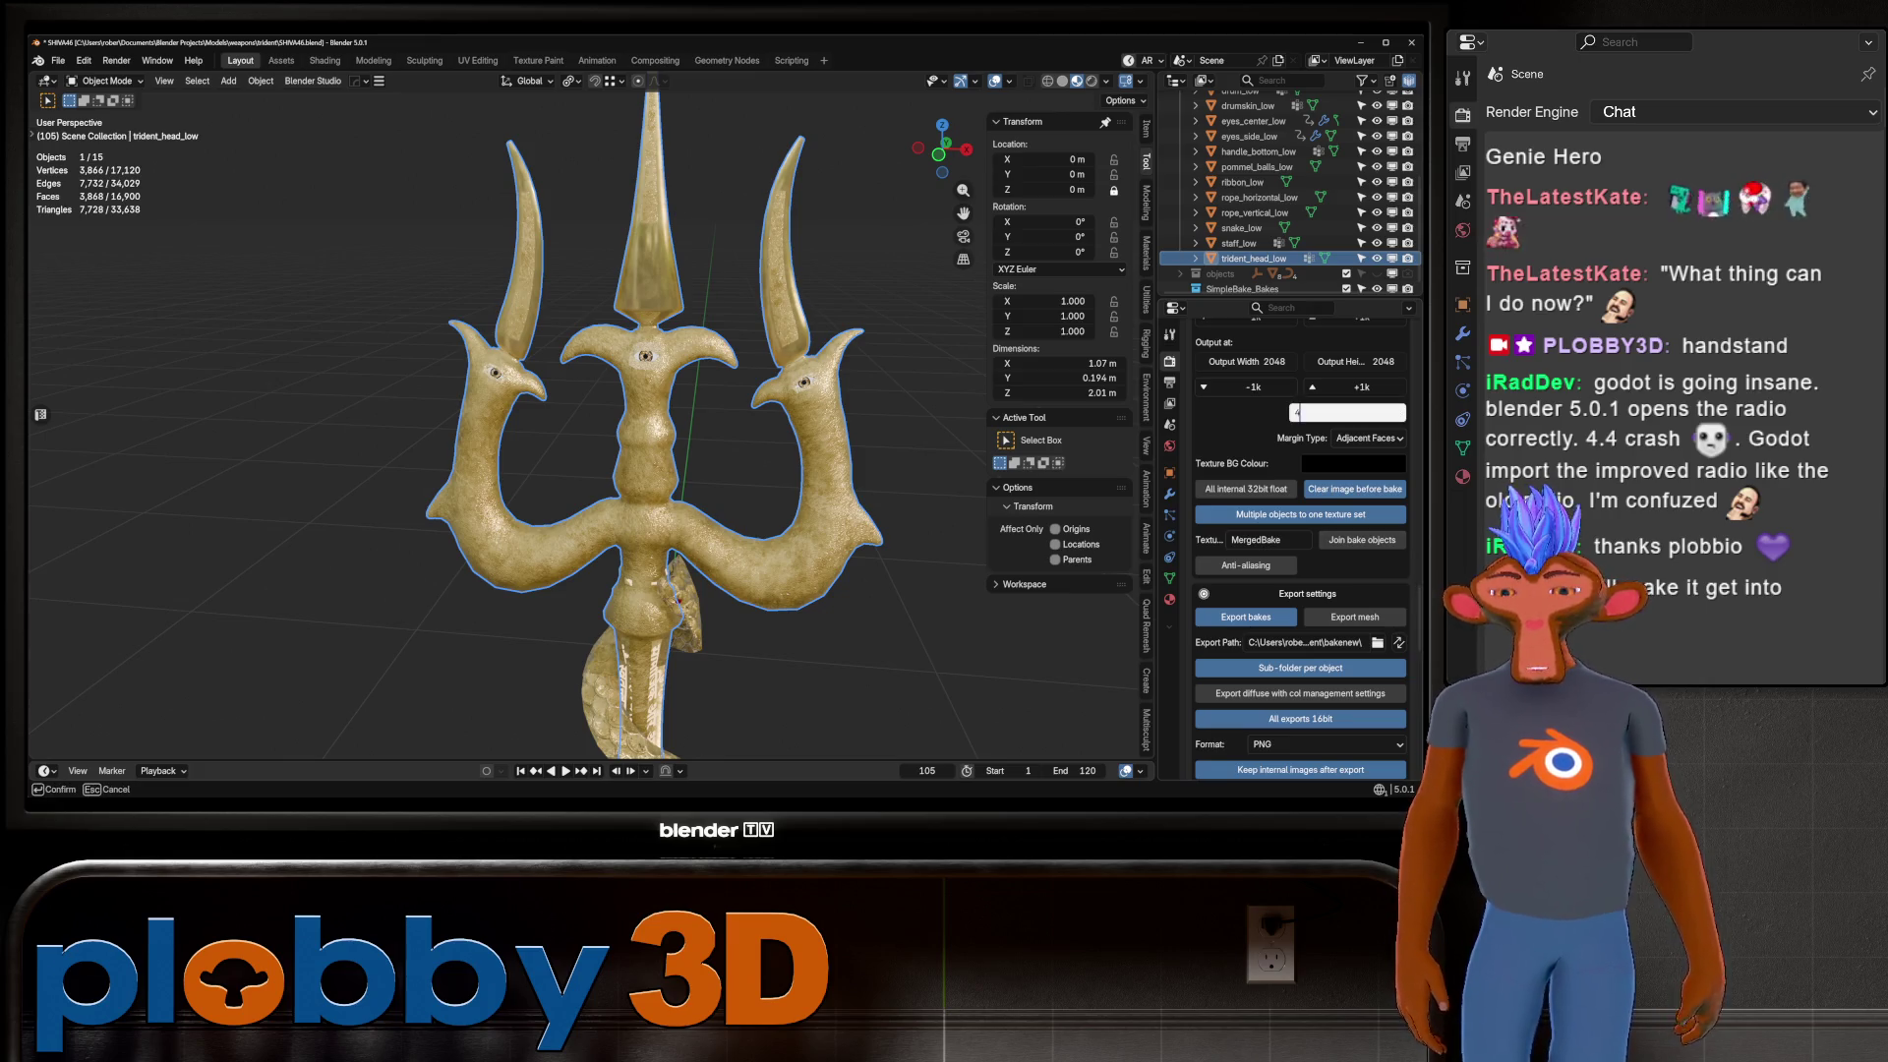
pyautogui.press('Return')
pyautogui.scroll(-5, 1300, 541)
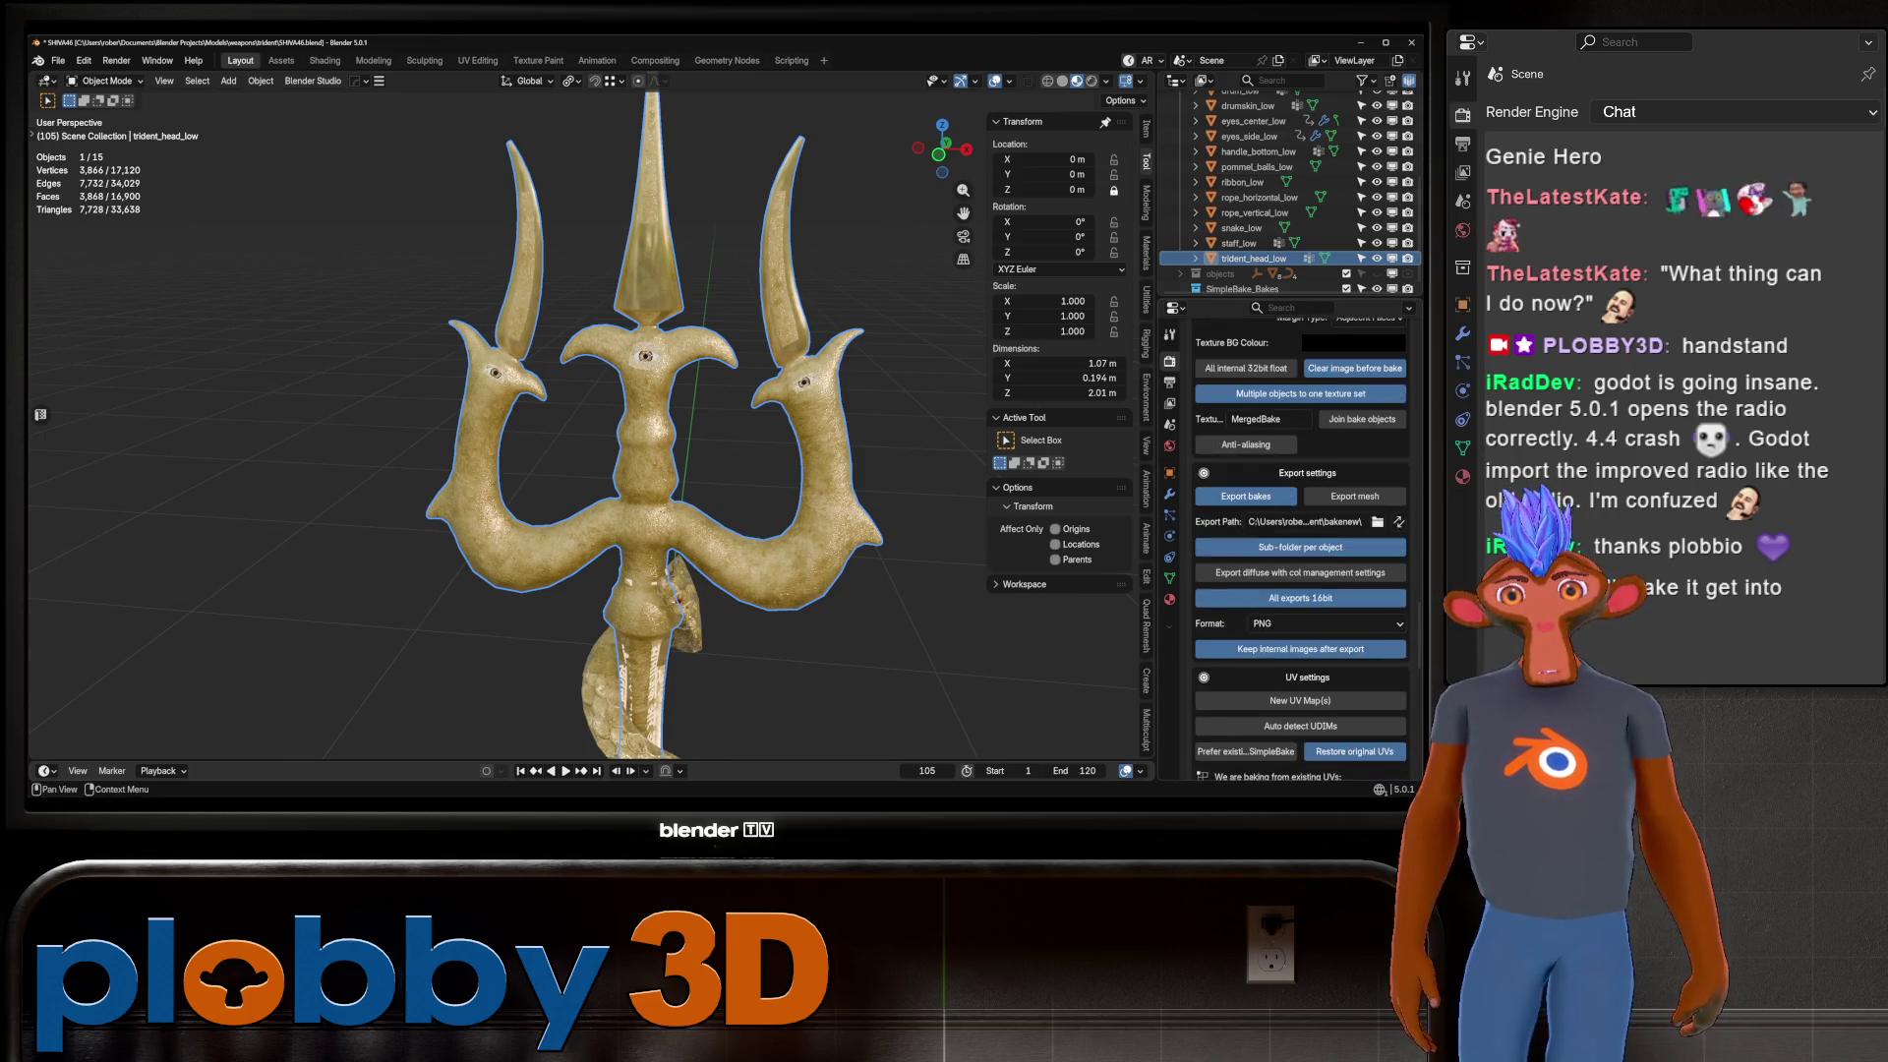
pyautogui.hotkey('ctrl', 's')
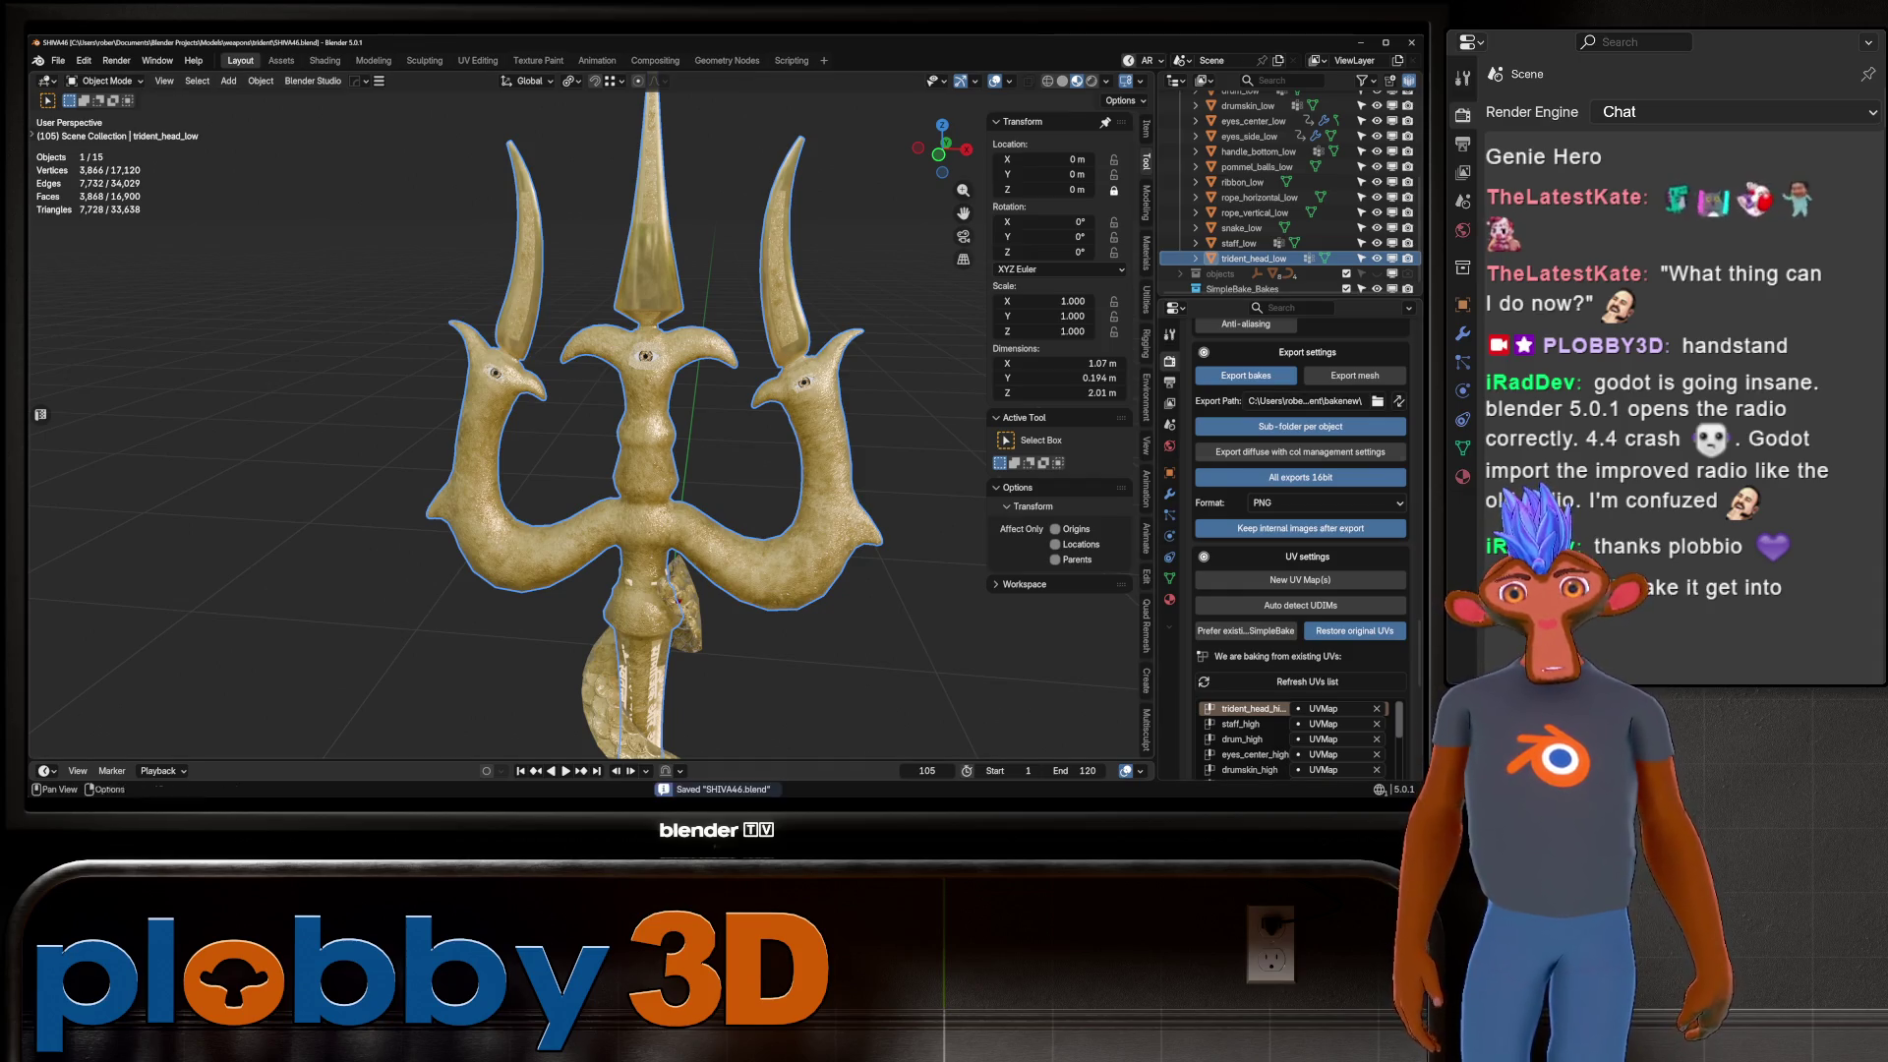
# Delete the old MergedBake folder from the export path and save the file.
pyautogui.scroll(2, 1300, 540)
pyautogui.click(1377, 491)
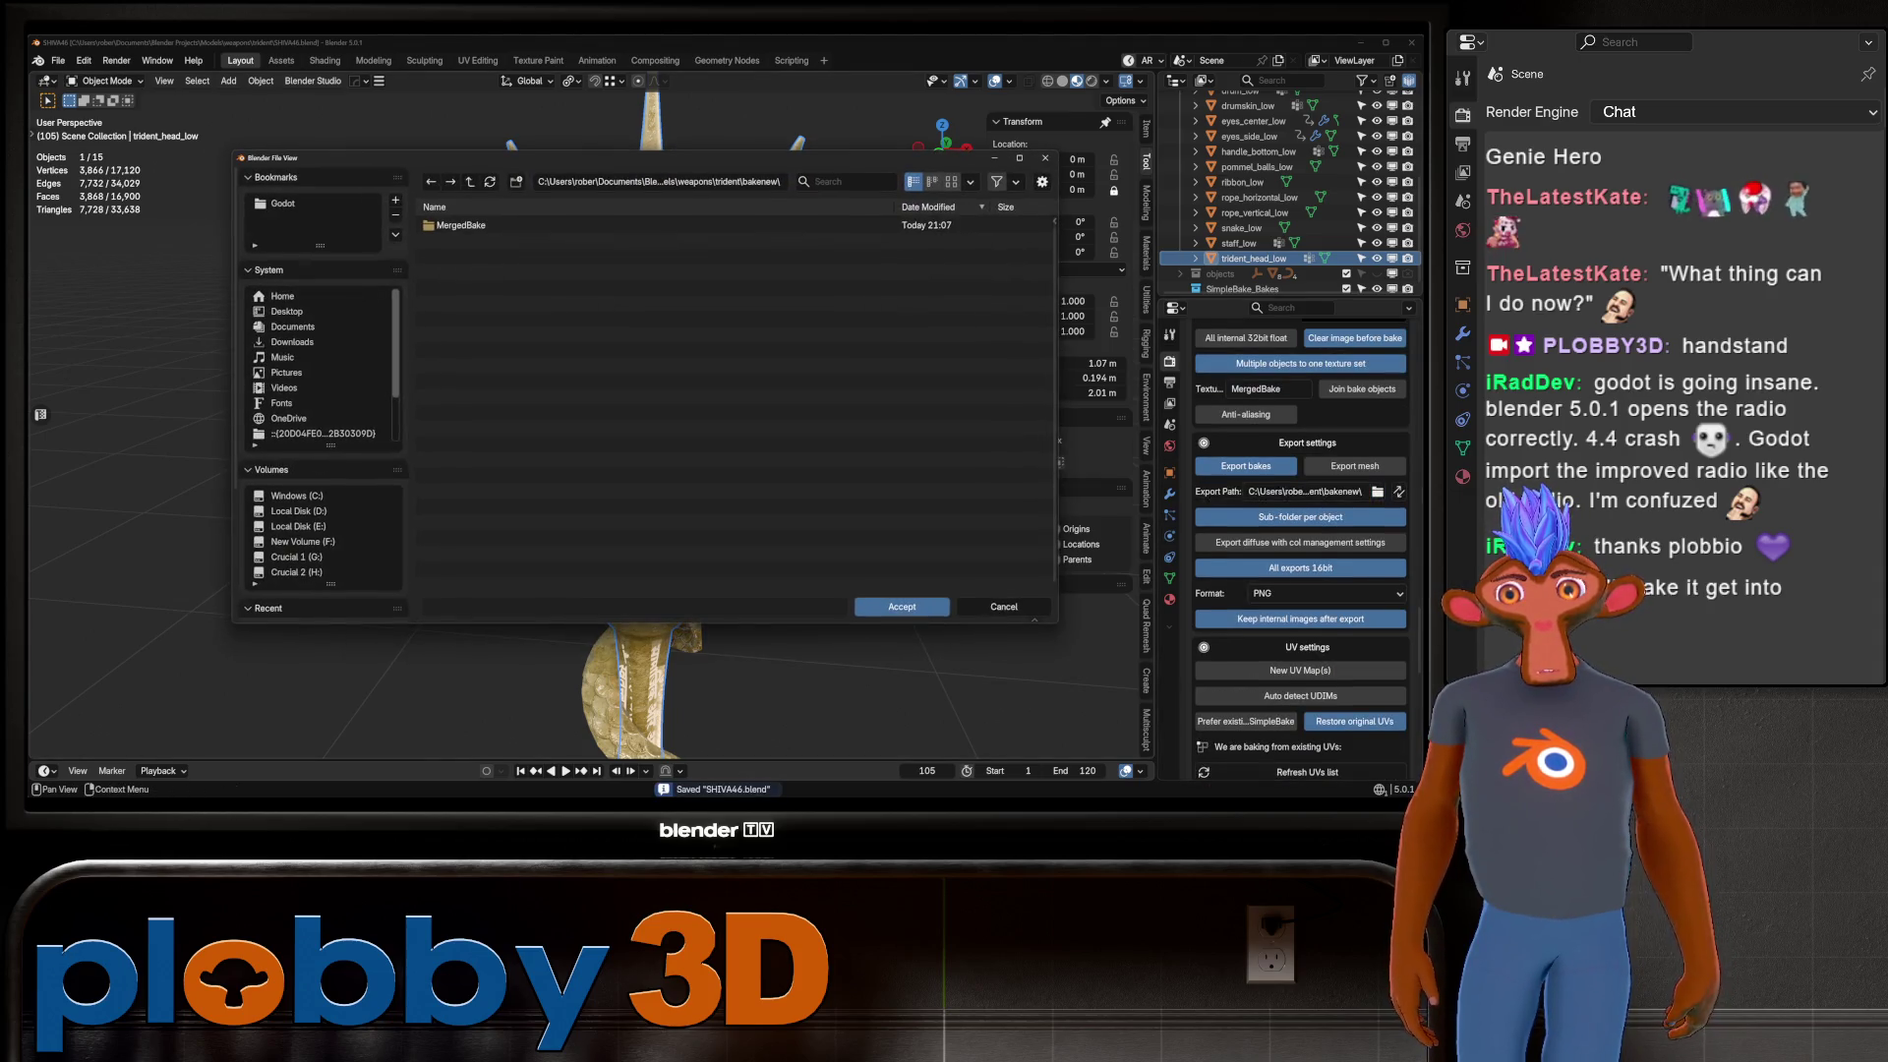
pyautogui.rightClick(433, 225)
pyautogui.click(409, 352)
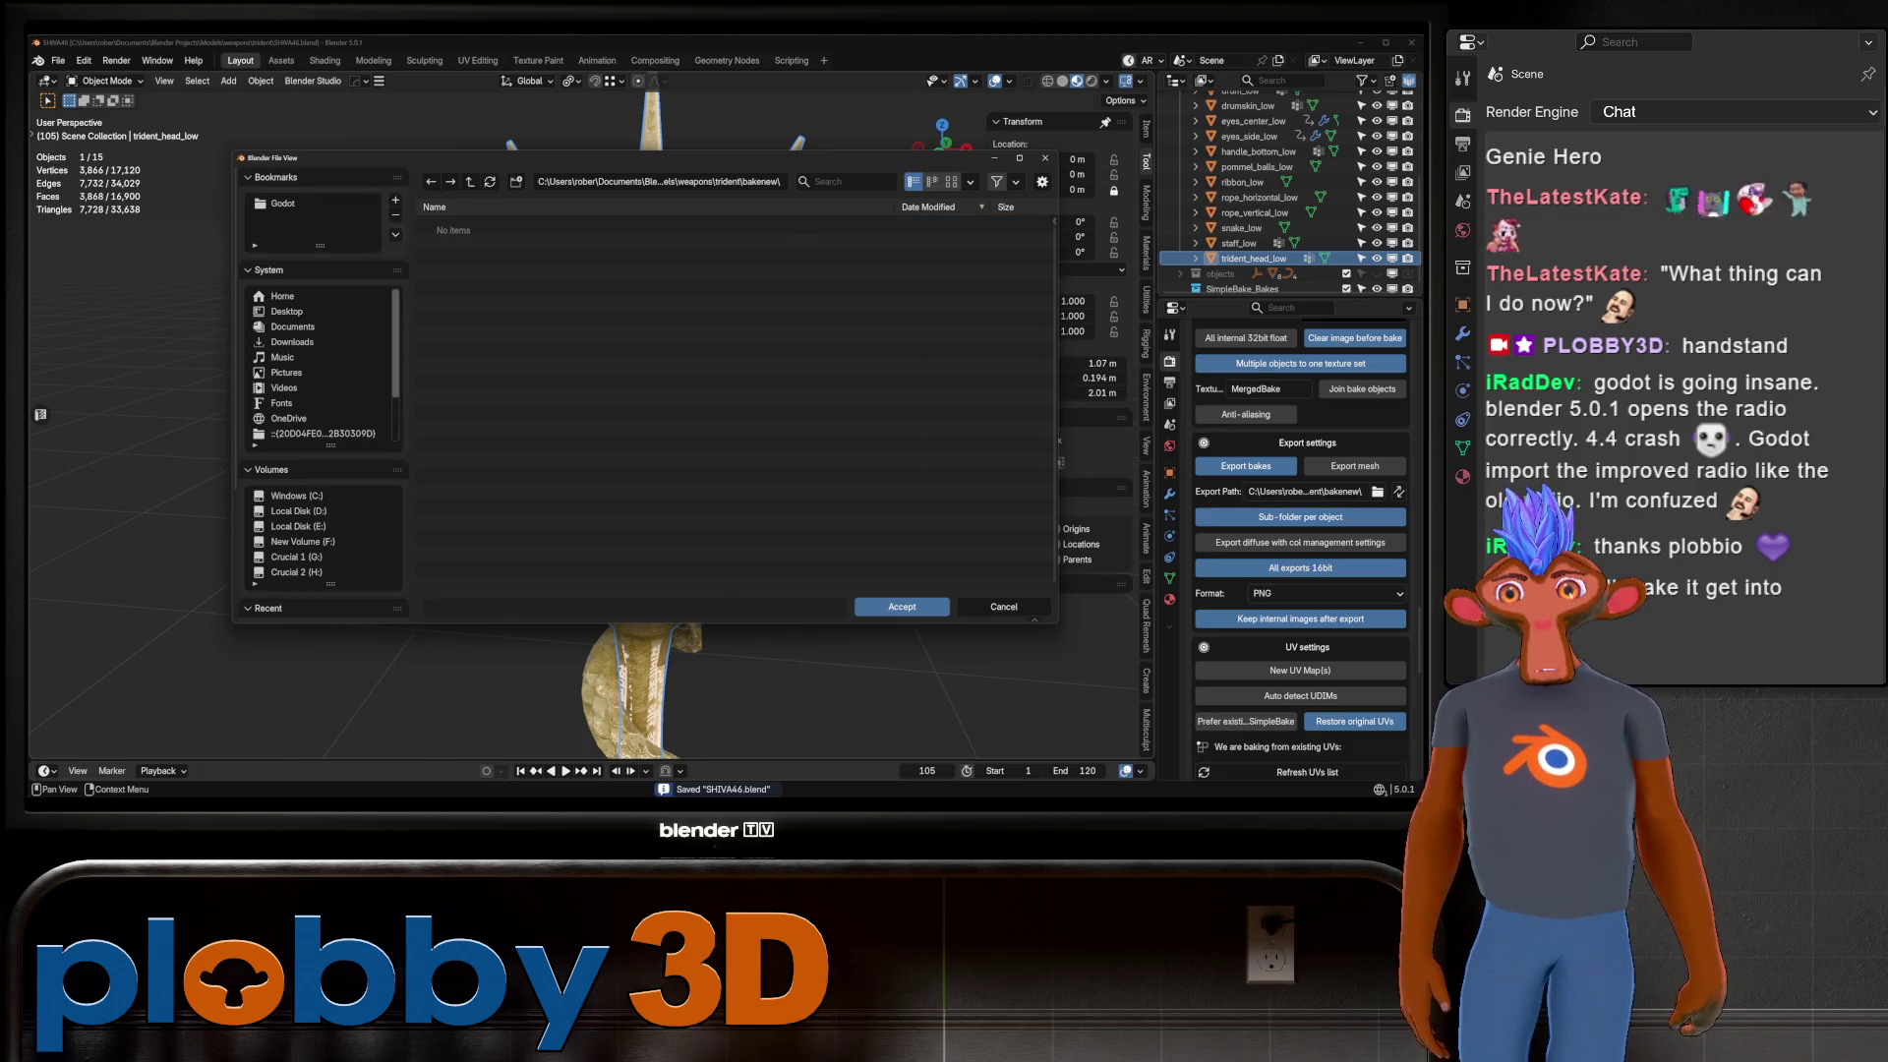
pyautogui.click(902, 606)
pyautogui.scroll(-5, 1299, 541)
pyautogui.hotkey('ctrl', 's')
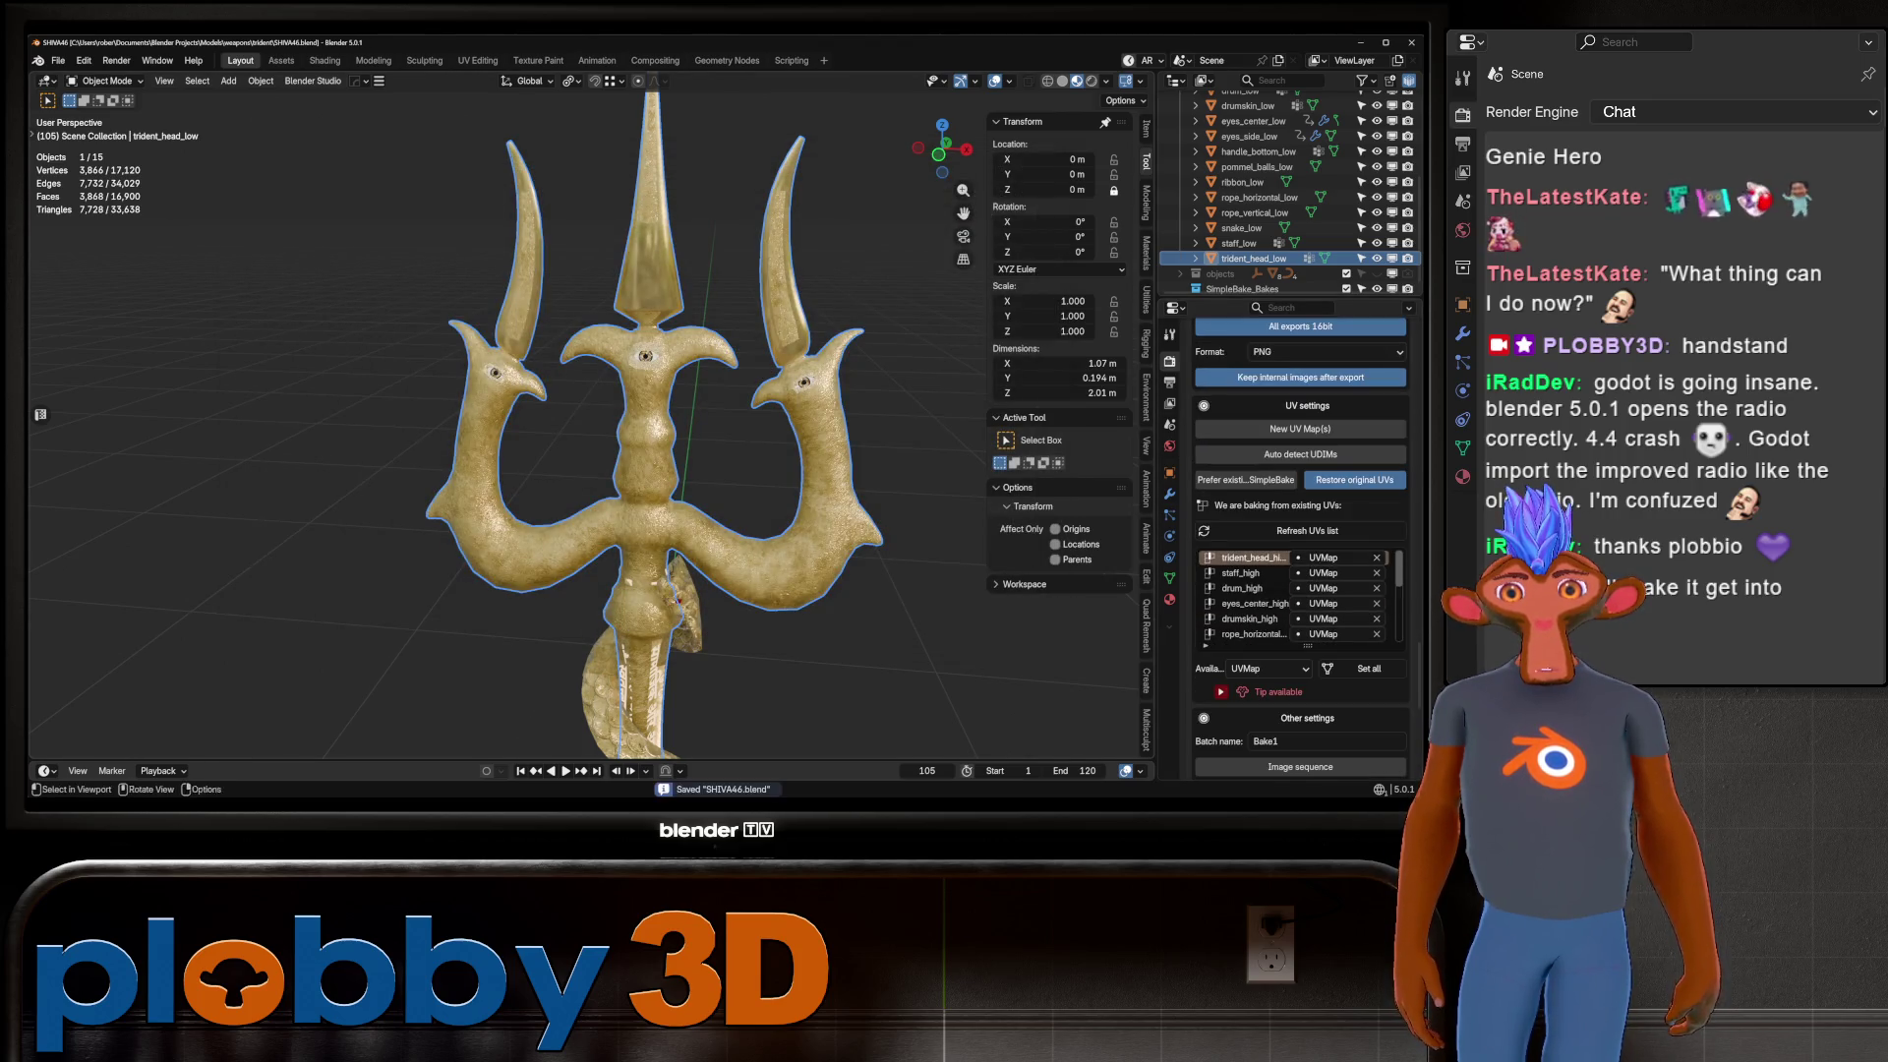
# Switch to Solid shading, show trident_high, save, and start the SimpleBake bake.
pyautogui.scroll(-9, 1300, 550)
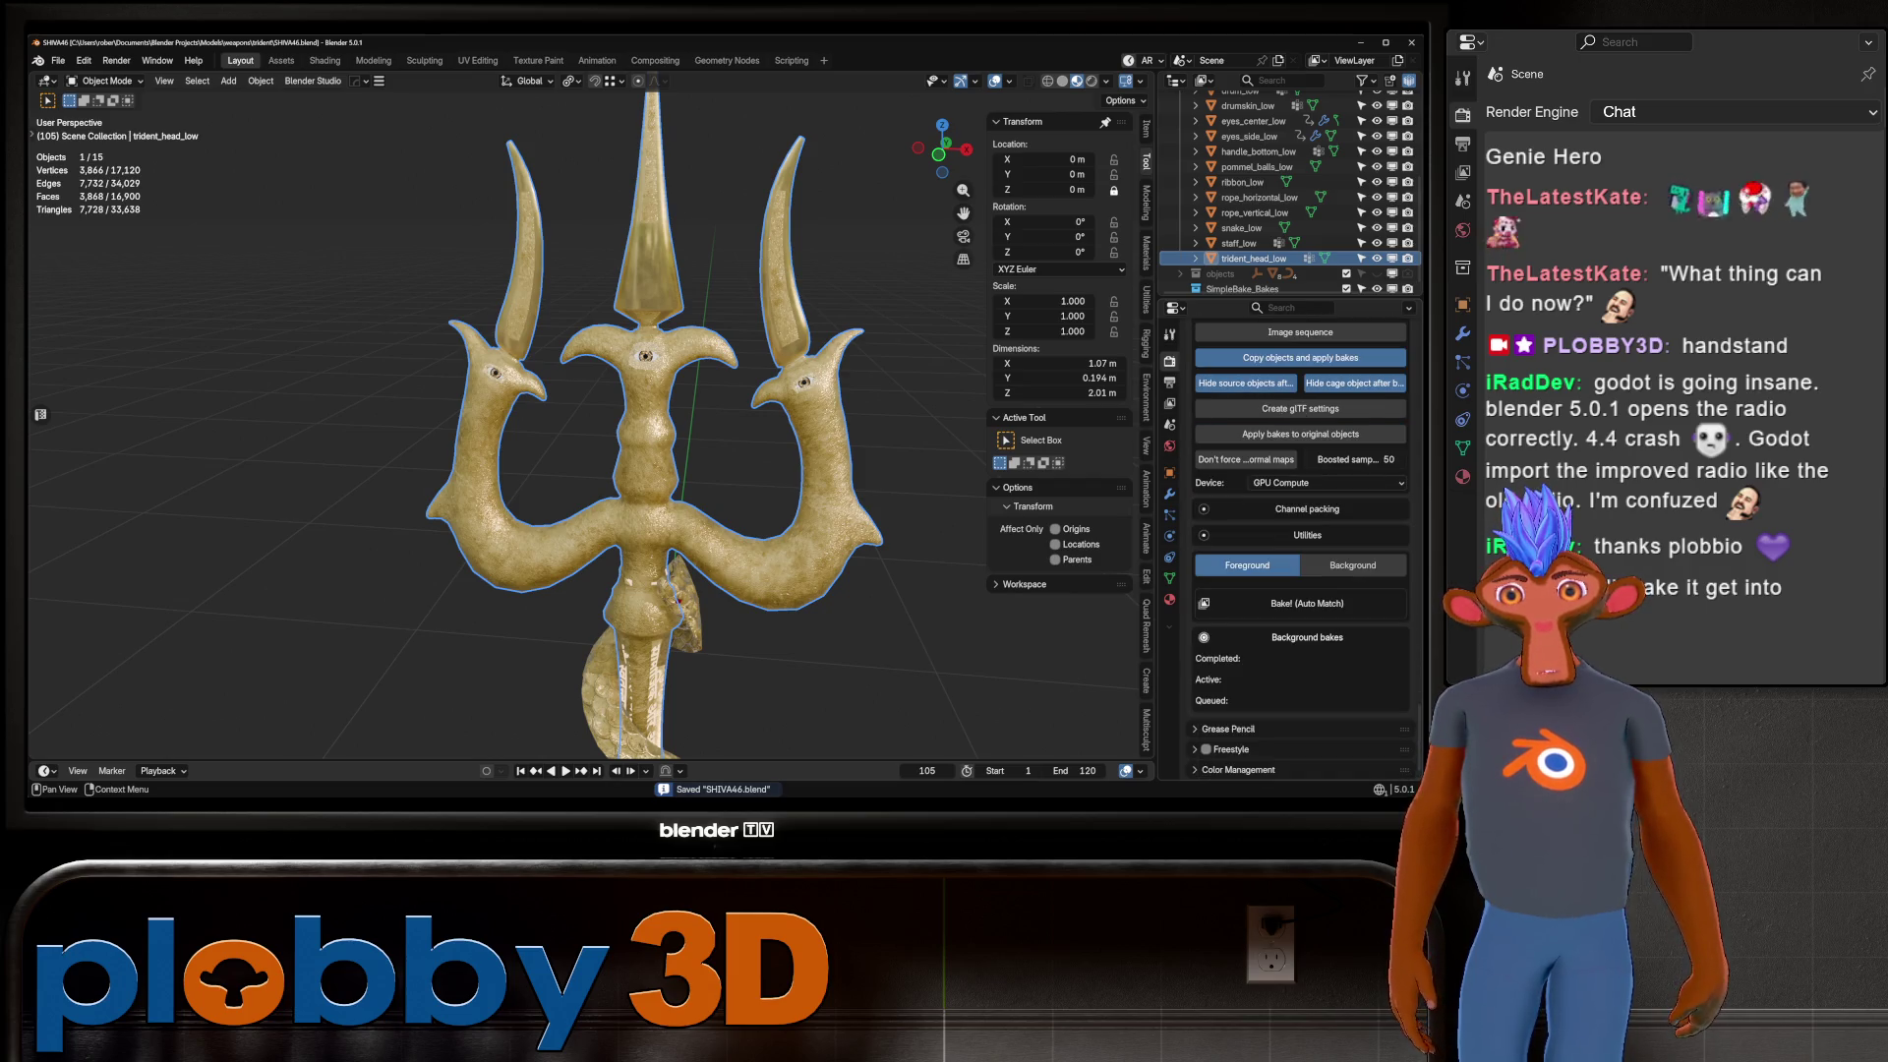
pyautogui.click(1062, 81)
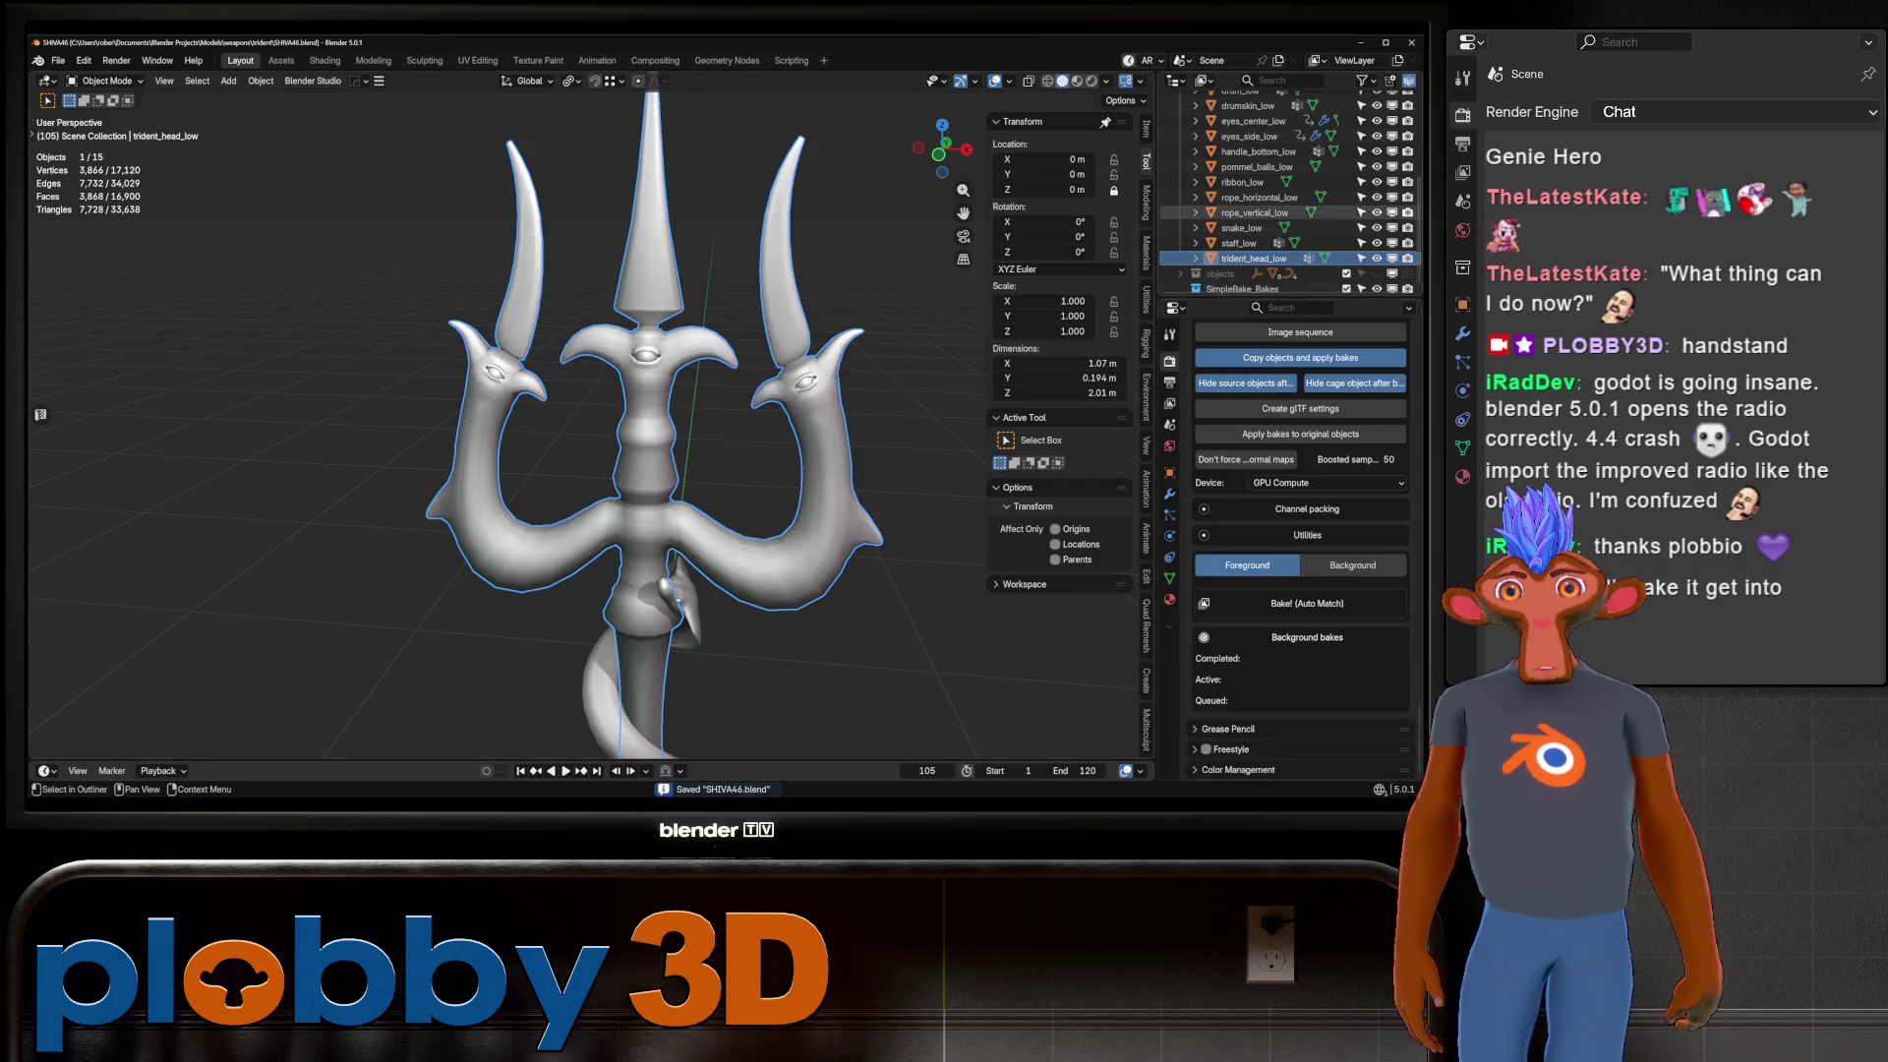
pyautogui.scroll(5, 1288, 187)
pyautogui.click(1346, 175)
pyautogui.scroll(-5, 1288, 187)
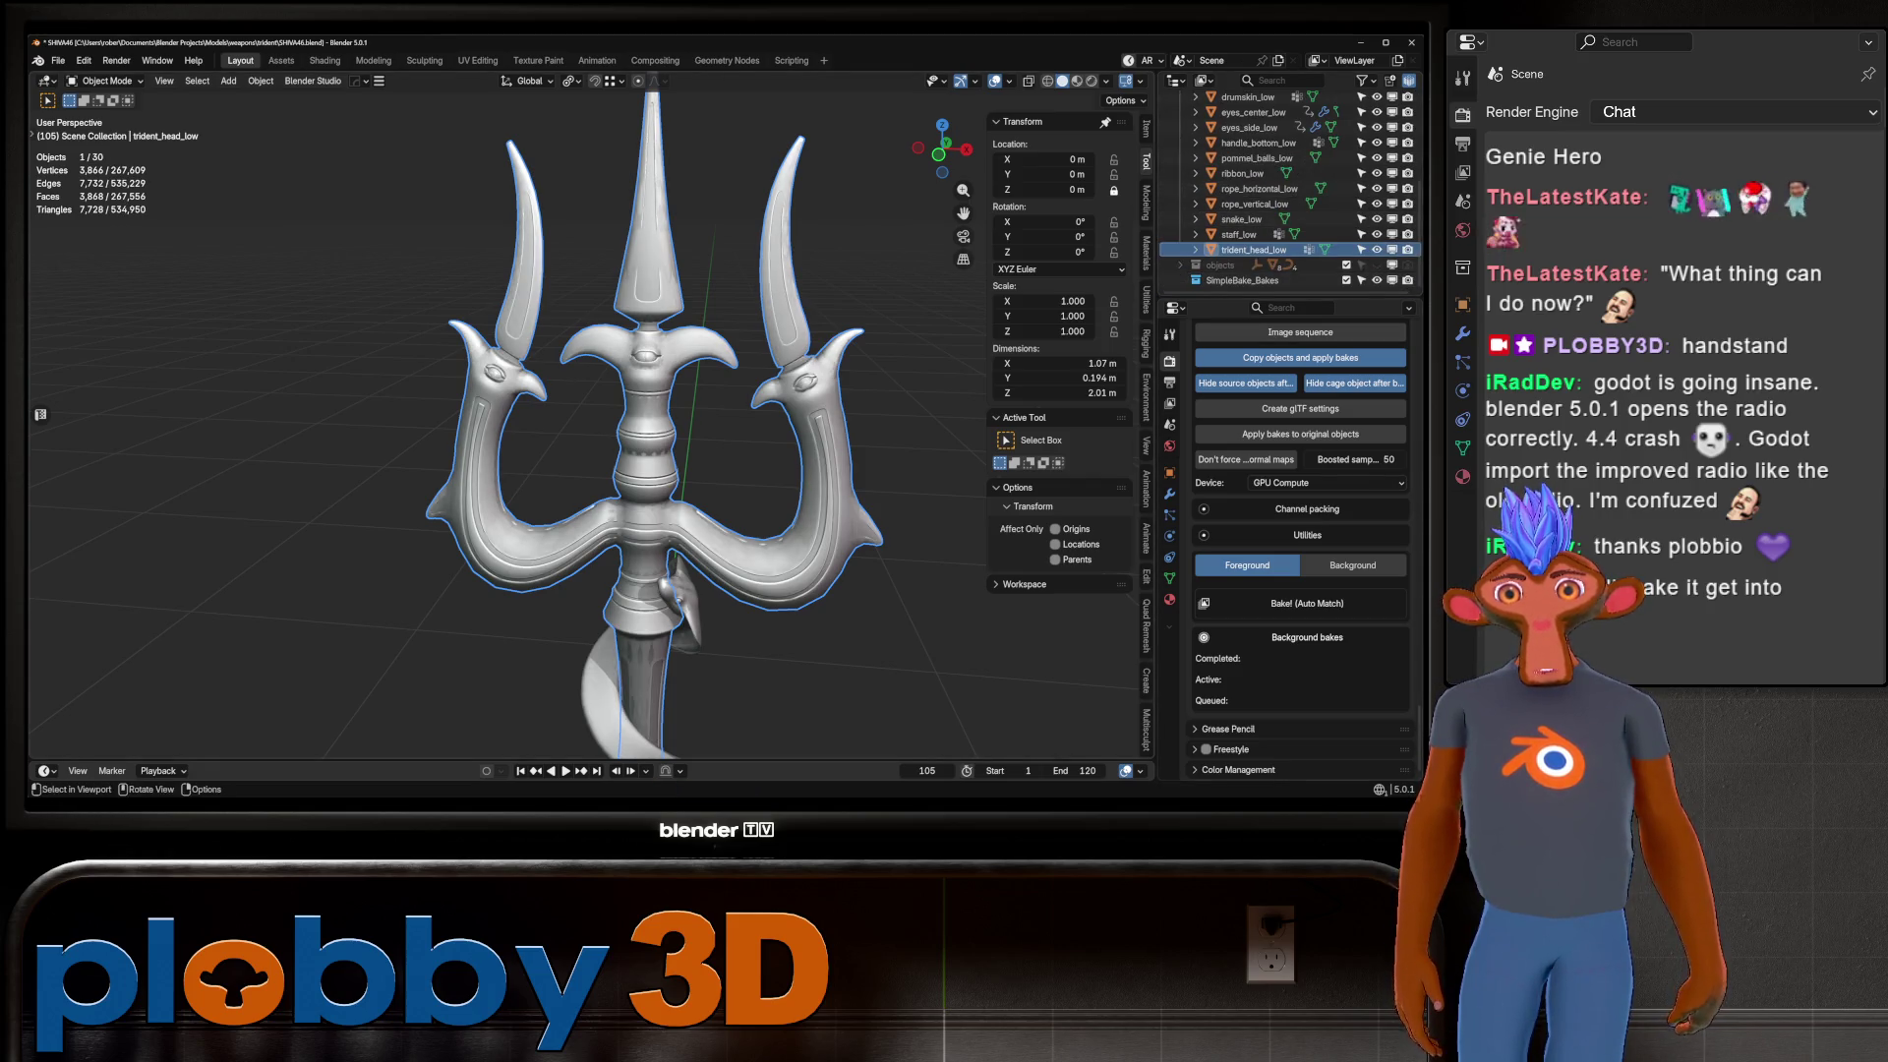
pyautogui.hotkey('ctrl', 's')
pyautogui.click(1307, 602)
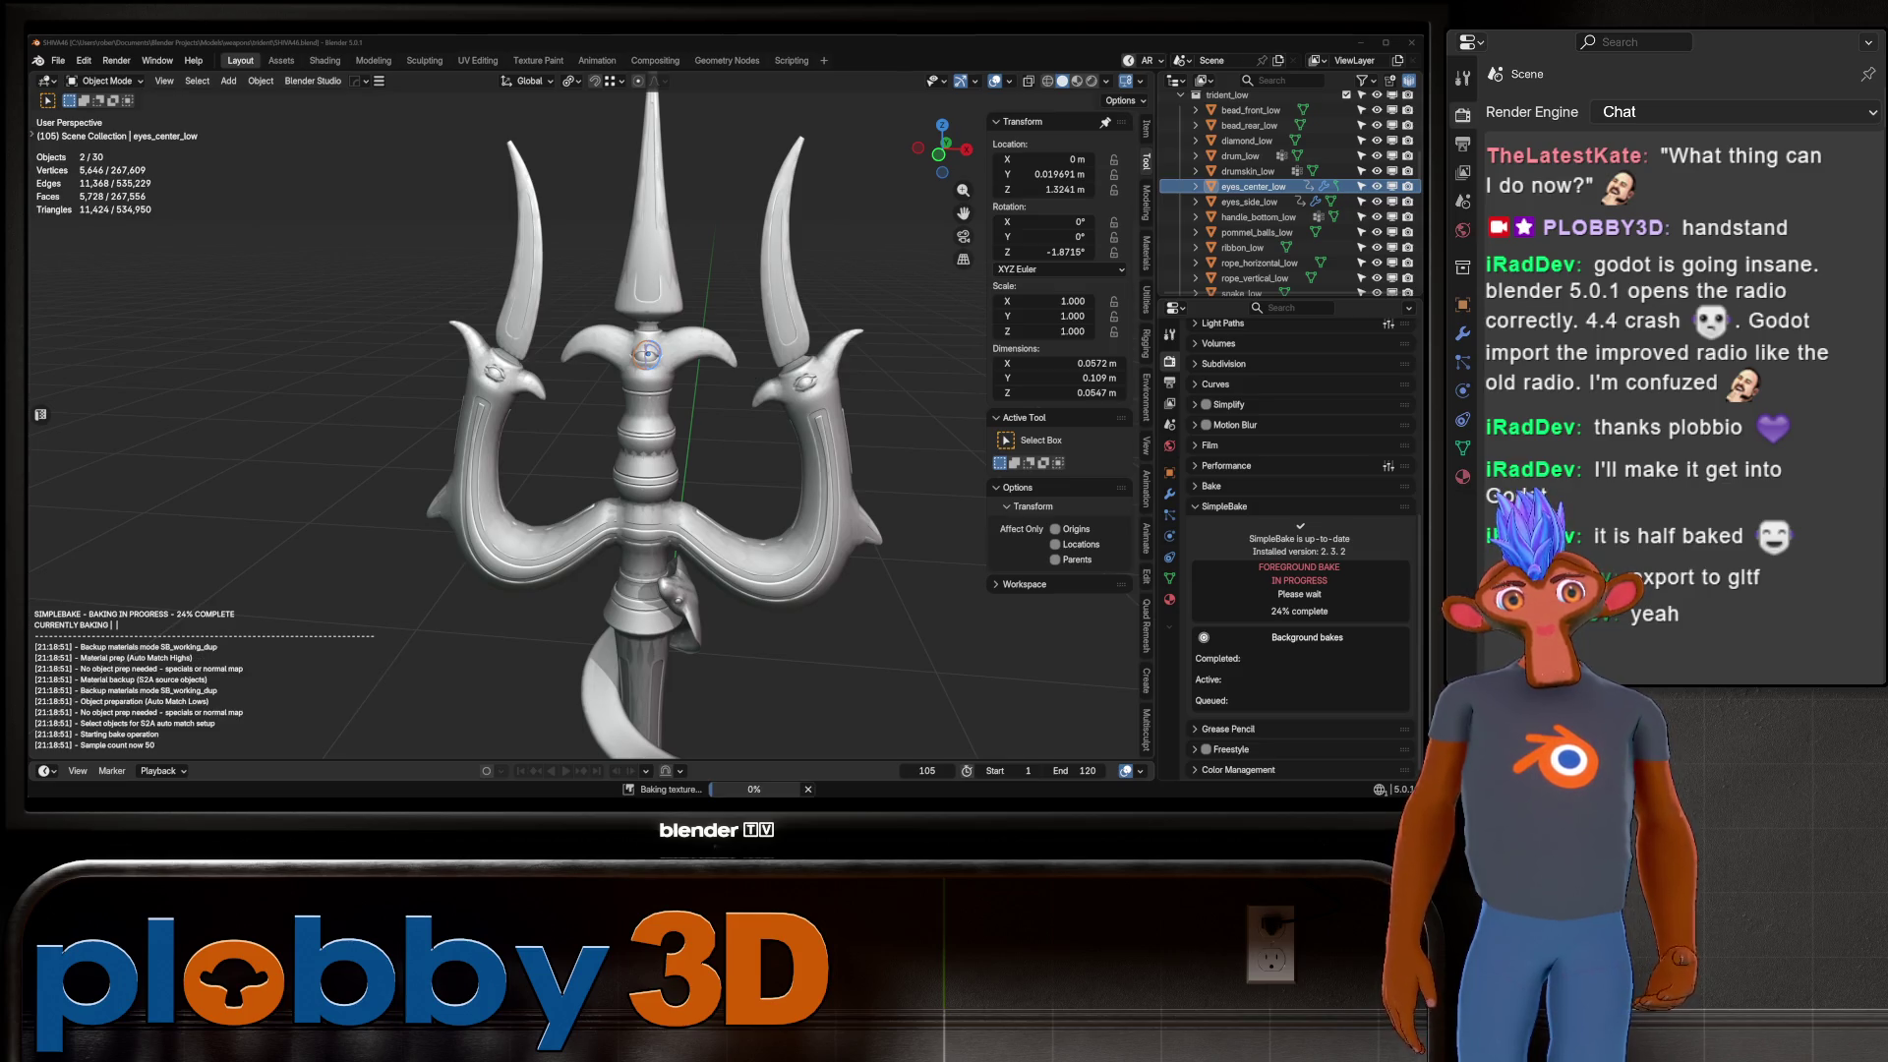
pyautogui.moveTo(551, 413)
pyautogui.mouseDown(button='middle')
pyautogui.moveTo(688, 403)
pyautogui.moveTo(629, 393)
pyautogui.moveTo(590, 413)
pyautogui.moveTo(658, 408)
pyautogui.moveTo(639, 413)
pyautogui.mouseUp(button='middle')
pyautogui.scroll(-5, 590, 423)
pyautogui.scroll(-4, 629, 413)
pyautogui.scroll(4, 629, 413)
pyautogui.scroll(5, 659, 408)
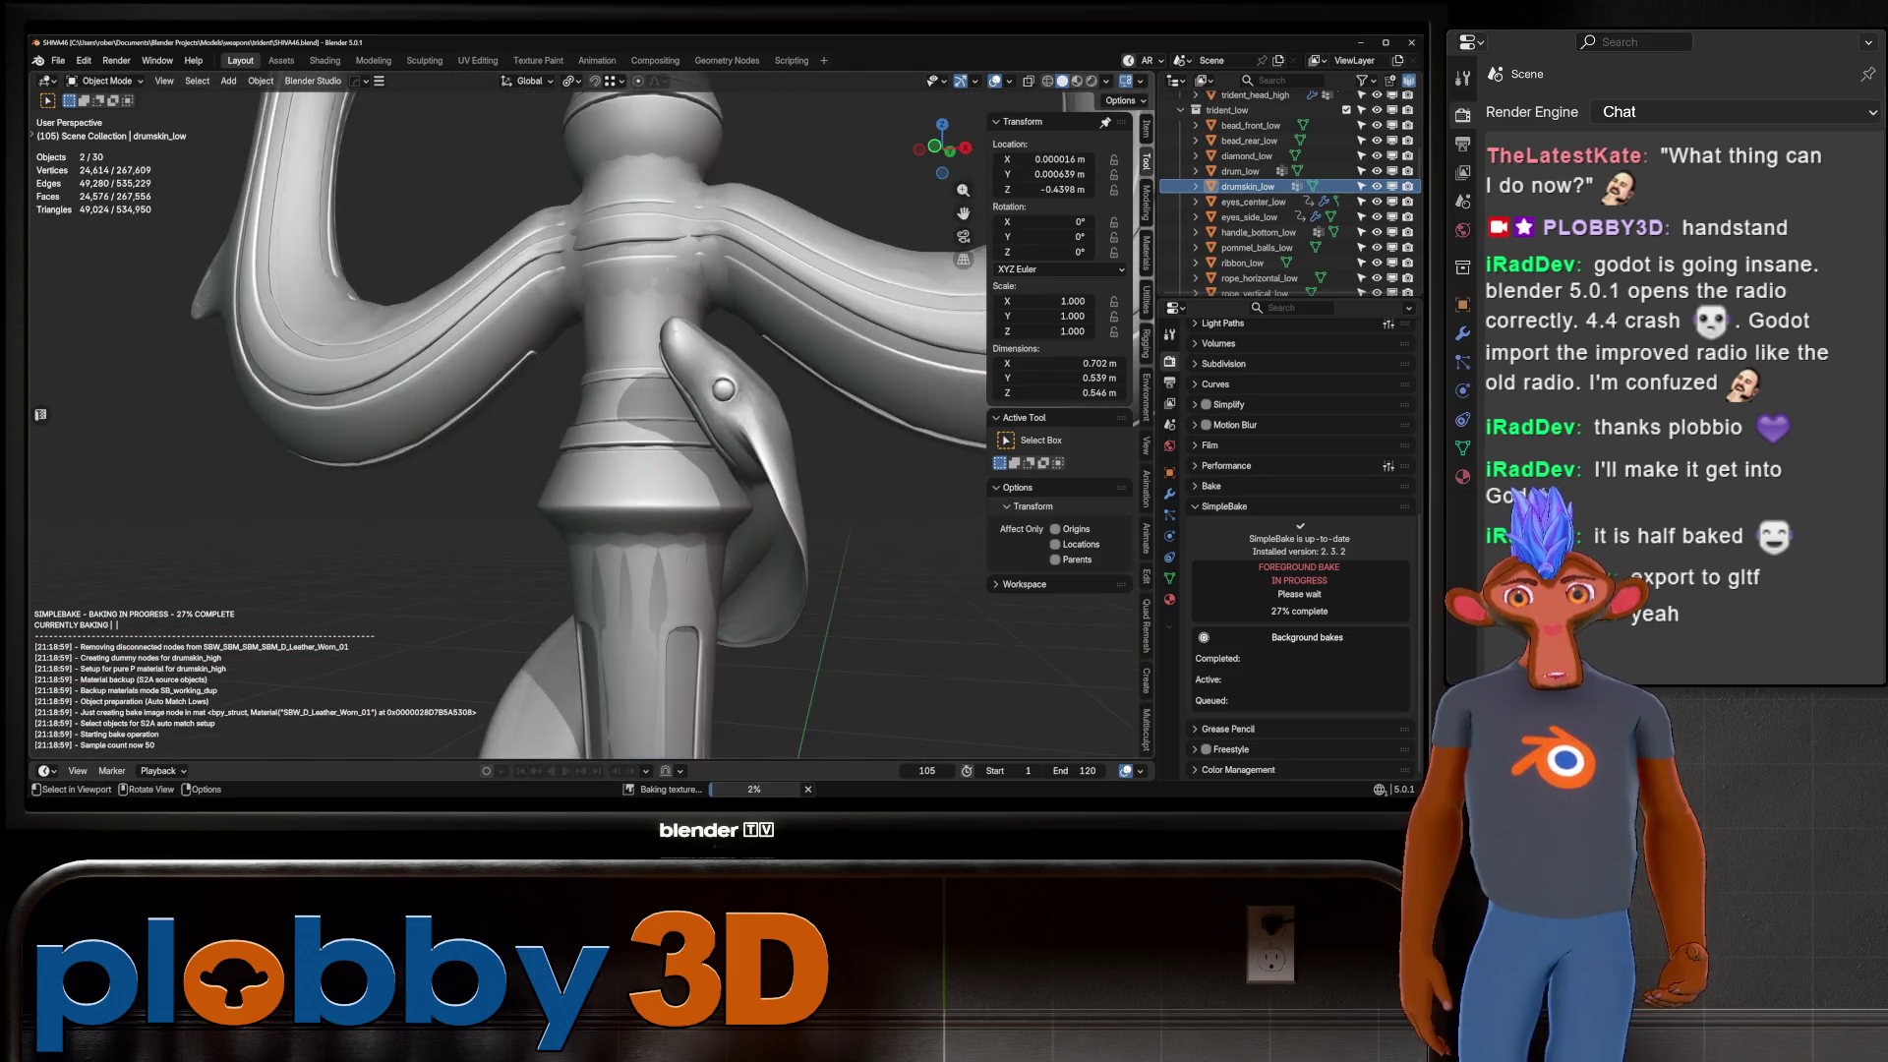
pyautogui.scroll(-6, 639, 413)
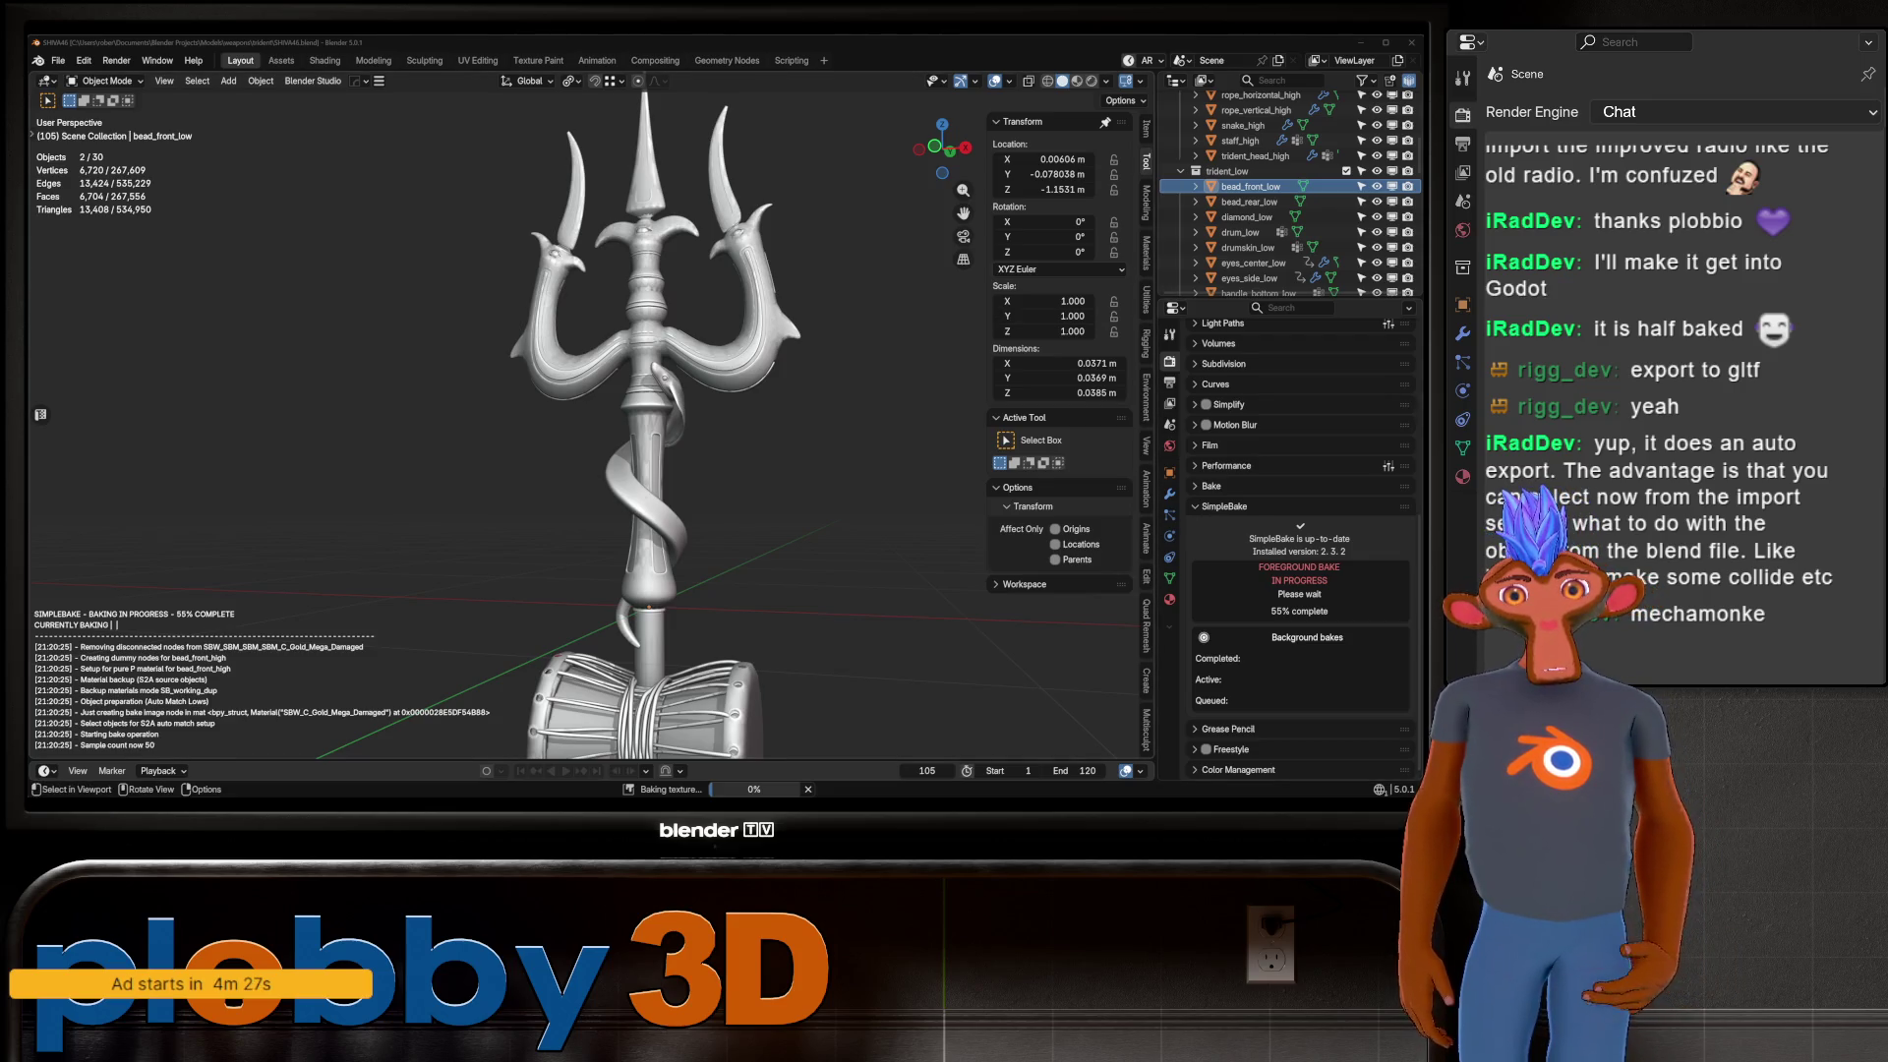
pyautogui.scroll(5, 600, 261)
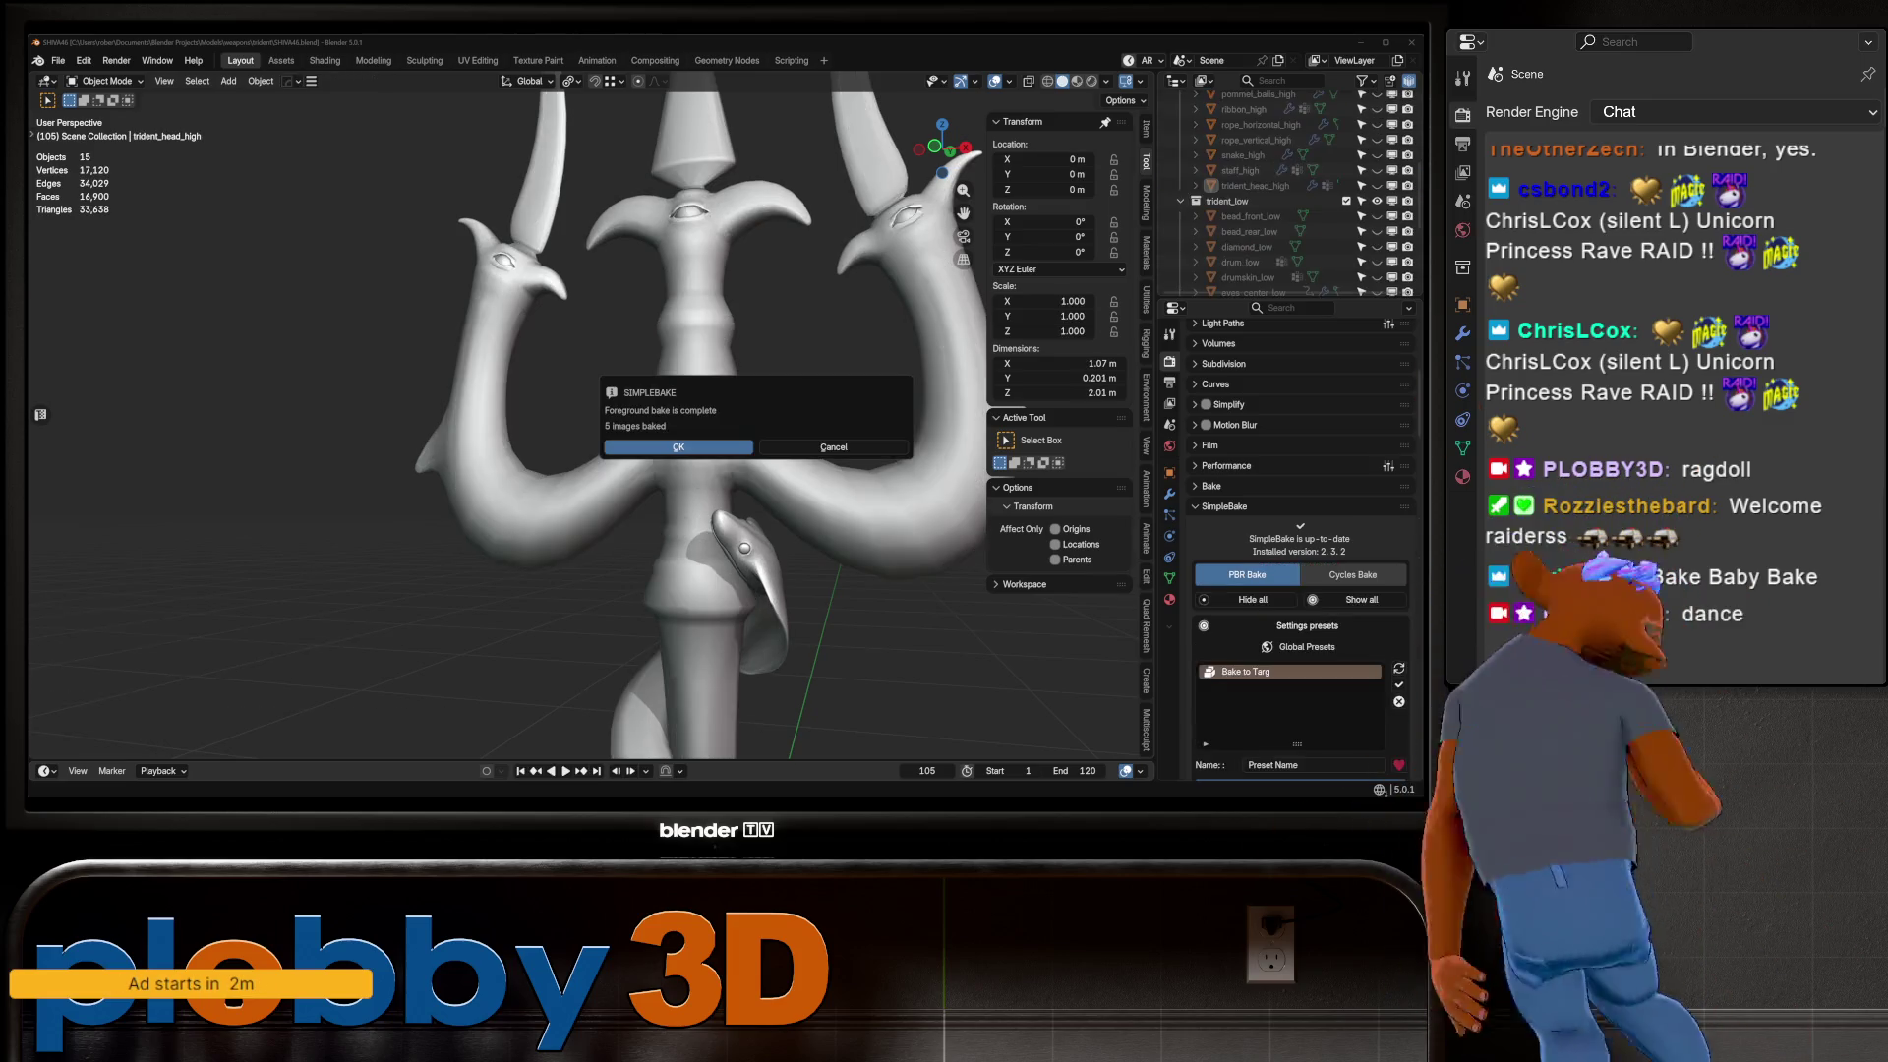
# Switch the viewport to Material Preview and orbit and zoom around the high-poly trident.
pyautogui.scroll(-6, 1278, 187)
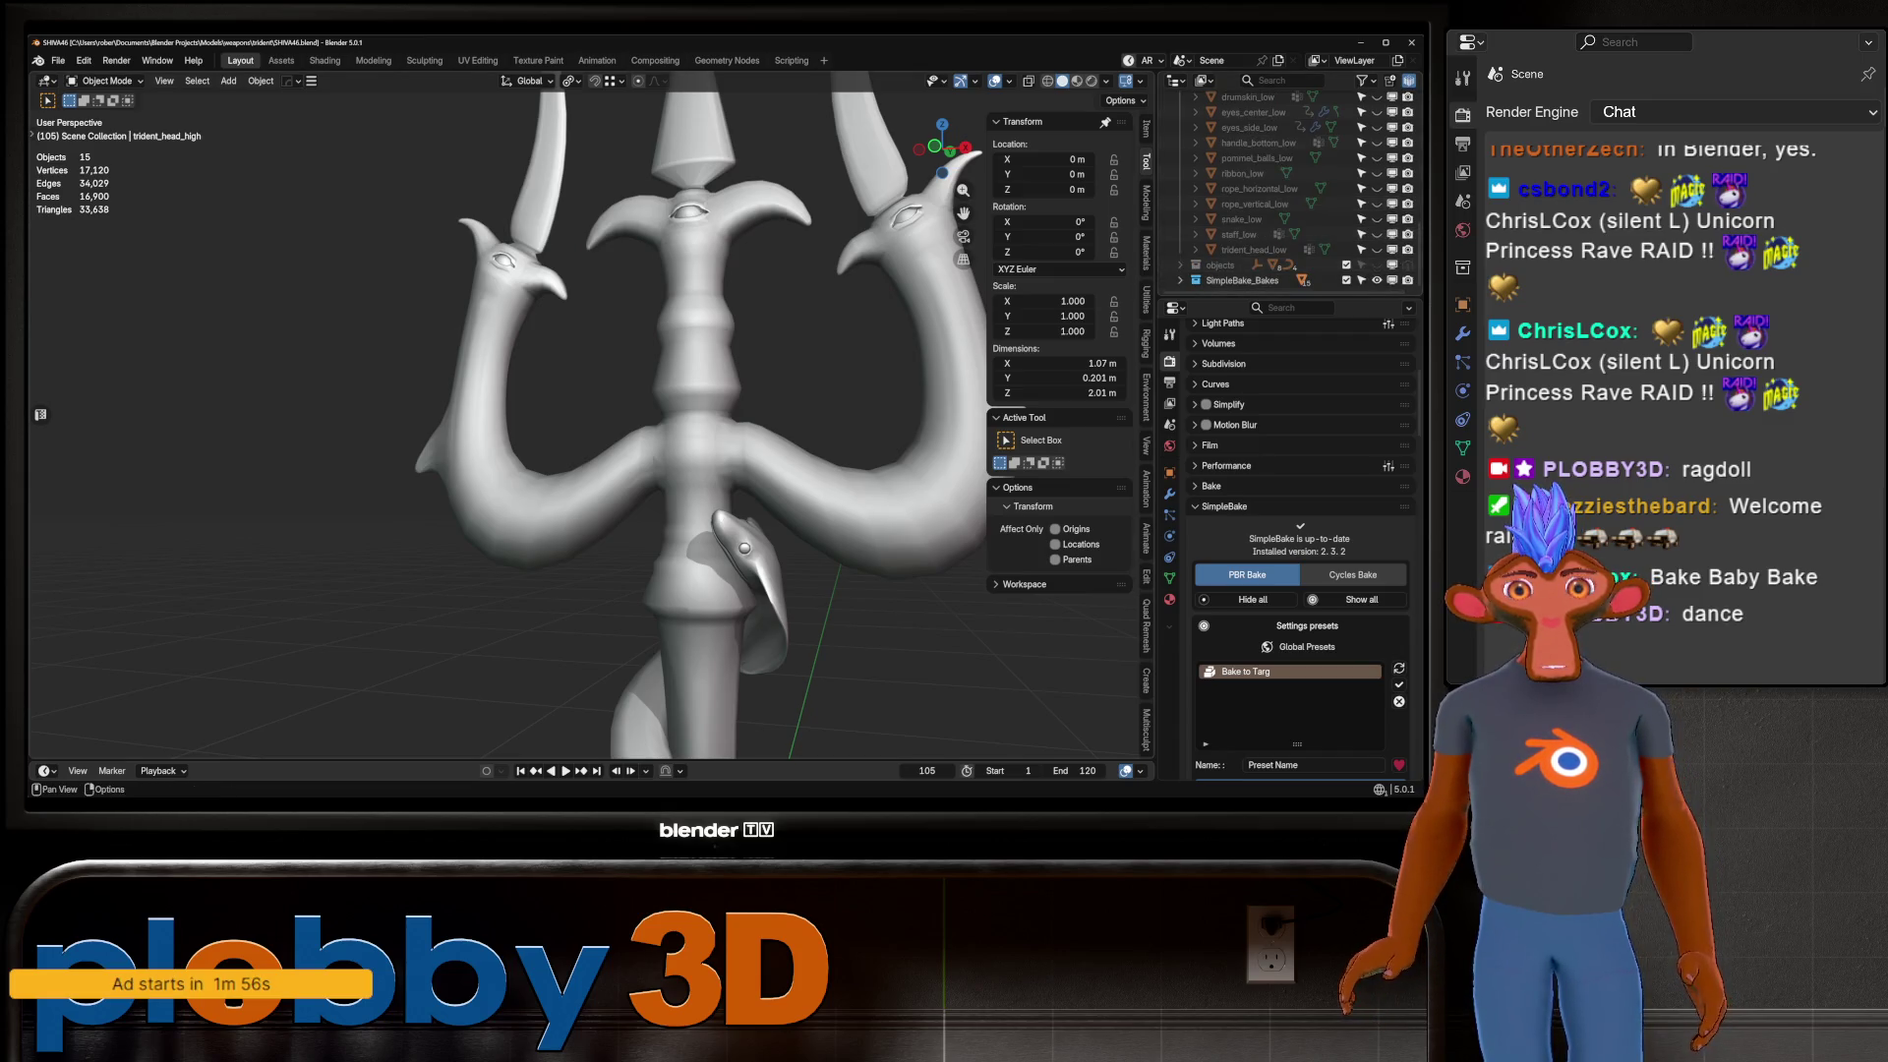
pyautogui.click(1076, 80)
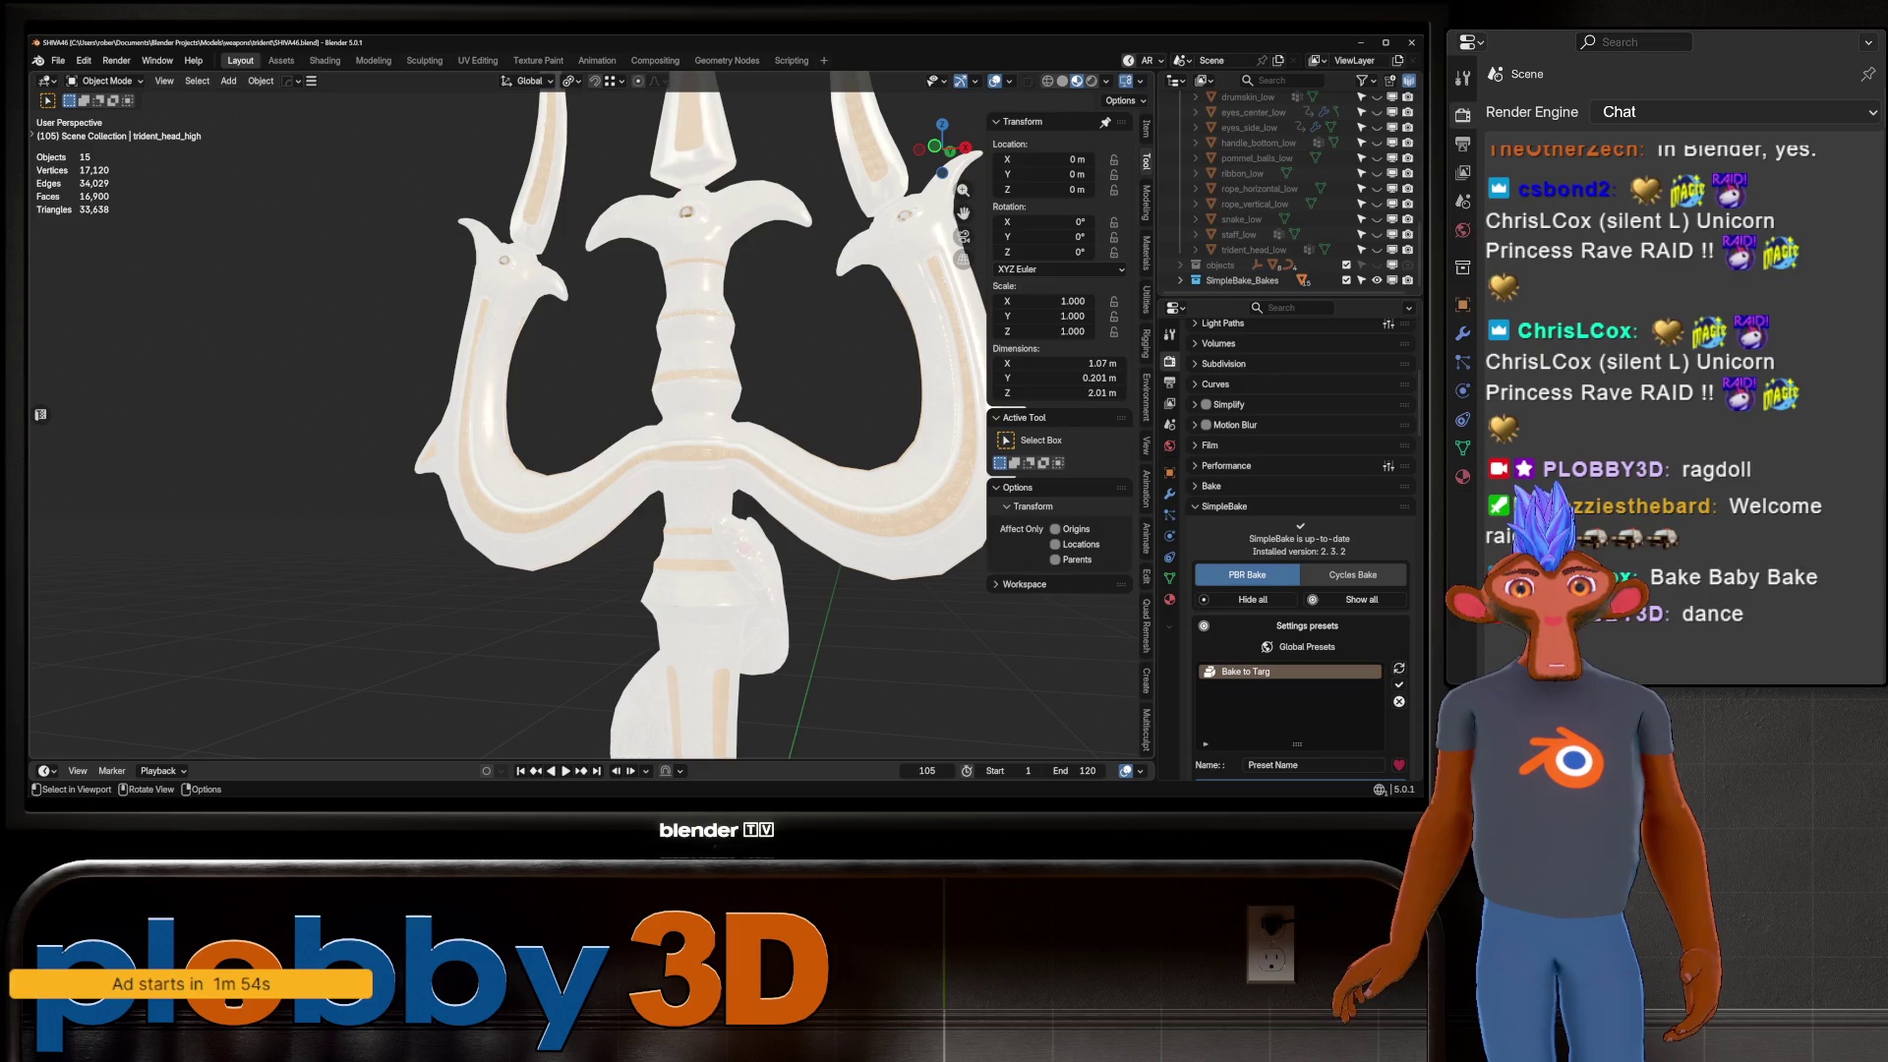
pyautogui.scroll(-5, 590, 423)
pyautogui.moveTo(590, 422)
pyautogui.mouseDown(button='middle')
pyautogui.moveTo(845, 452)
pyautogui.moveTo(708, 463)
pyautogui.moveTo(531, 374)
pyautogui.moveTo(629, 413)
pyautogui.moveTo(609, 394)
pyautogui.moveTo(649, 403)
pyautogui.moveTo(669, 373)
pyautogui.mouseUp(button='middle')
pyautogui.scroll(5, 525, 368)
pyautogui.scroll(-3, 525, 367)
pyautogui.scroll(-4, 649, 403)
pyautogui.scroll(2, 688, 413)
pyautogui.scroll(-10, 1298, 541)
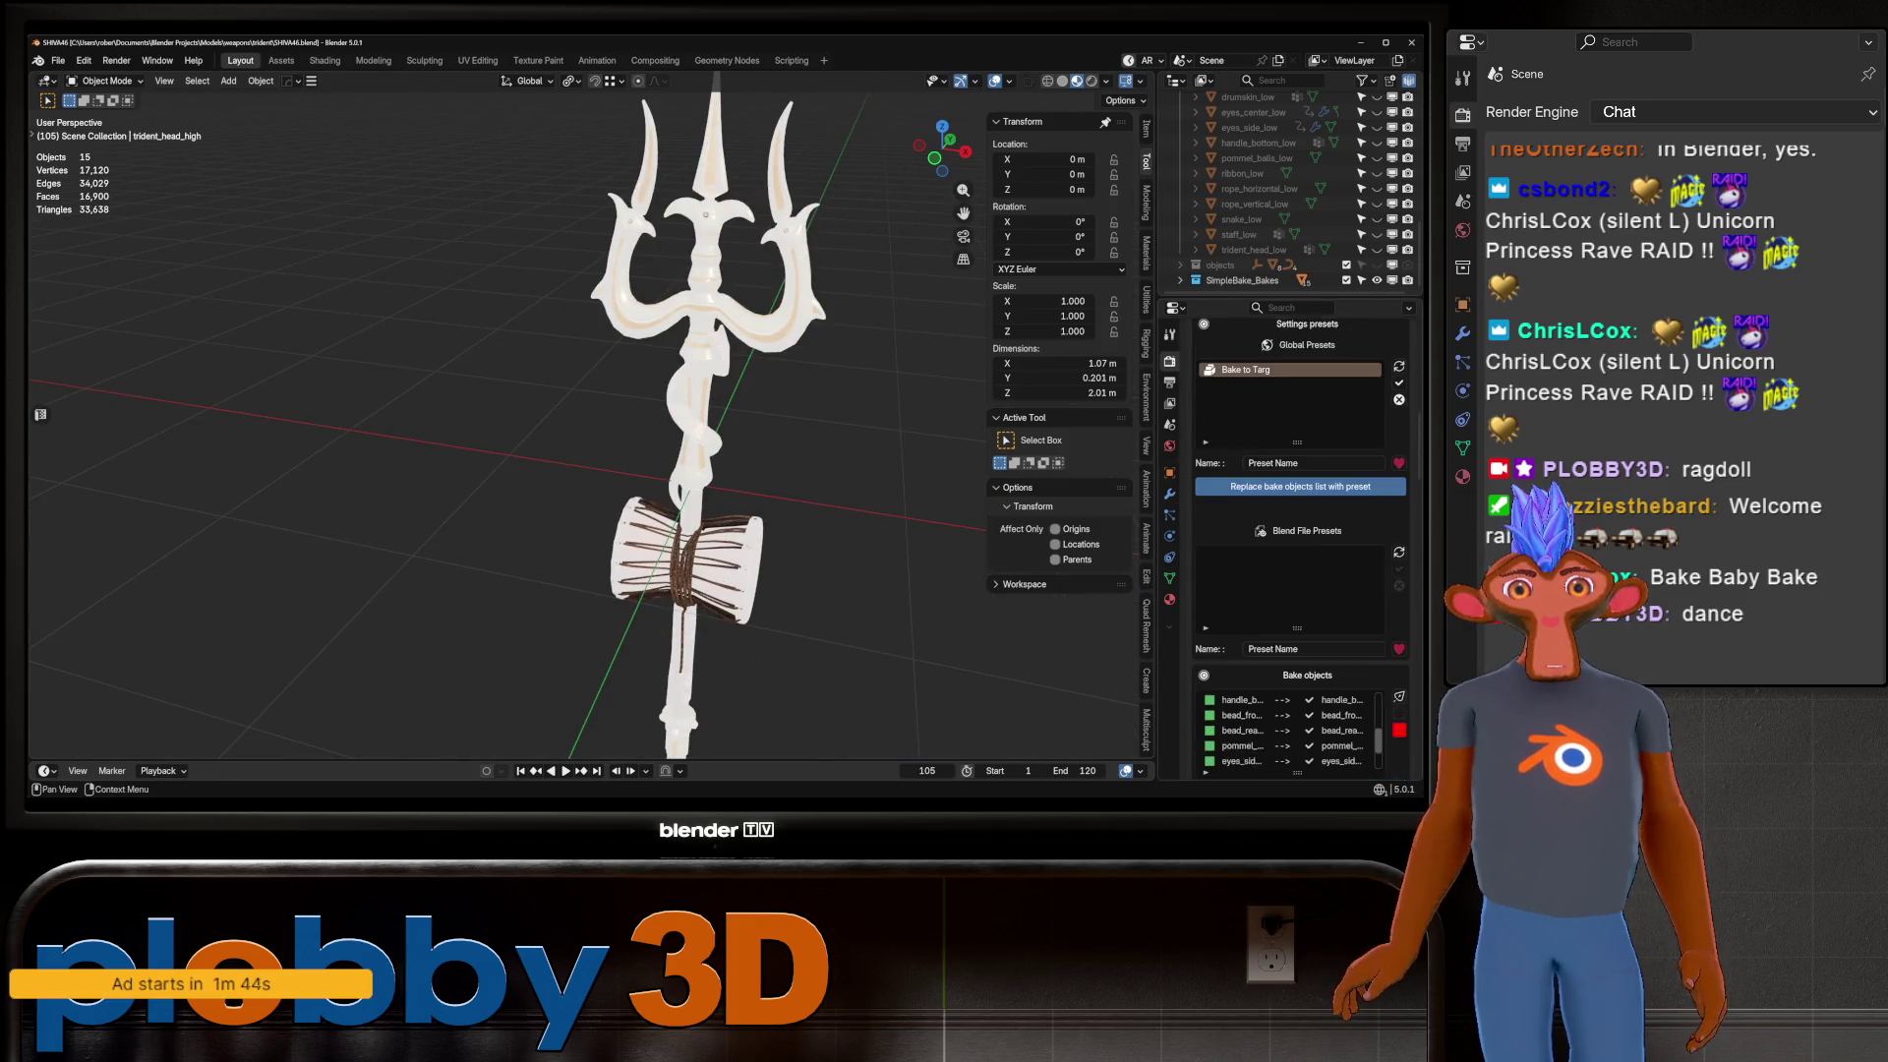
pyautogui.scroll(-8, 1298, 541)
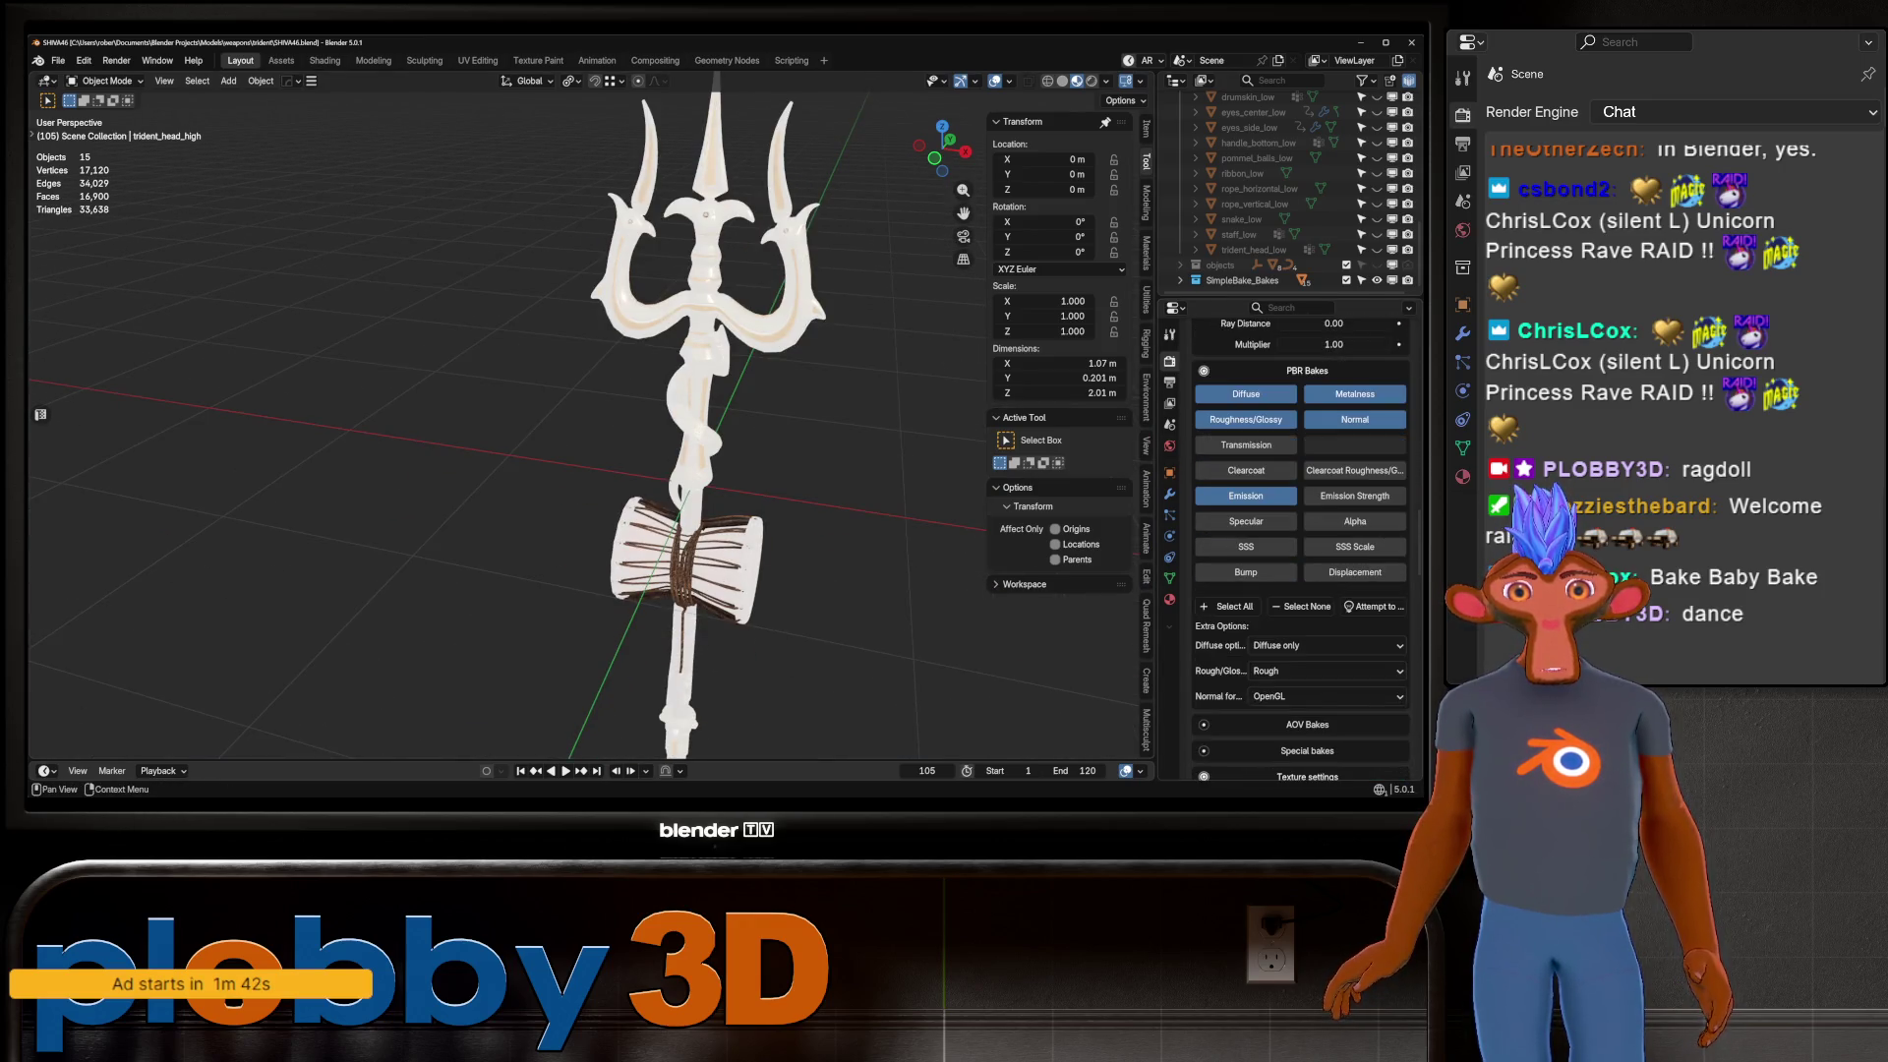
pyautogui.click(325, 59)
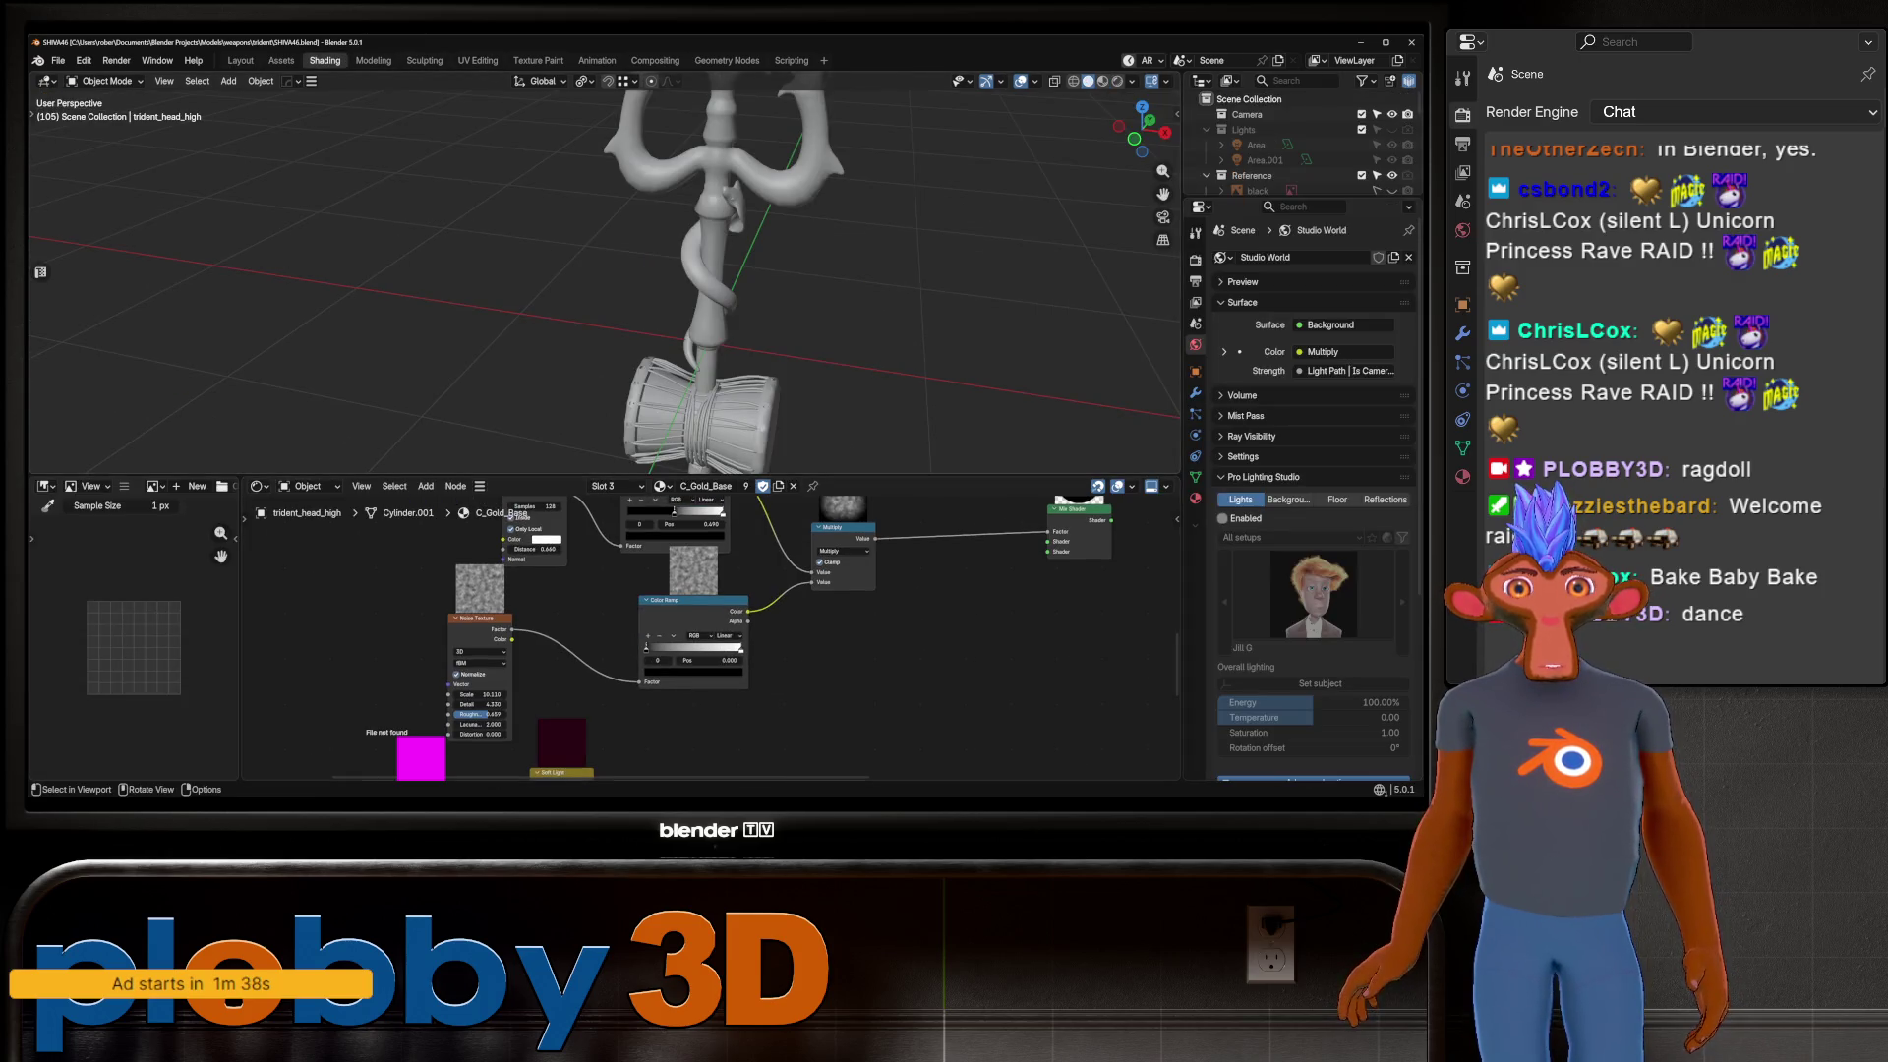
# Set MergedBake_Baked.001's Emission Strength to 0 in Material Preview and orbit the gold head.
pyautogui.click(1102, 80)
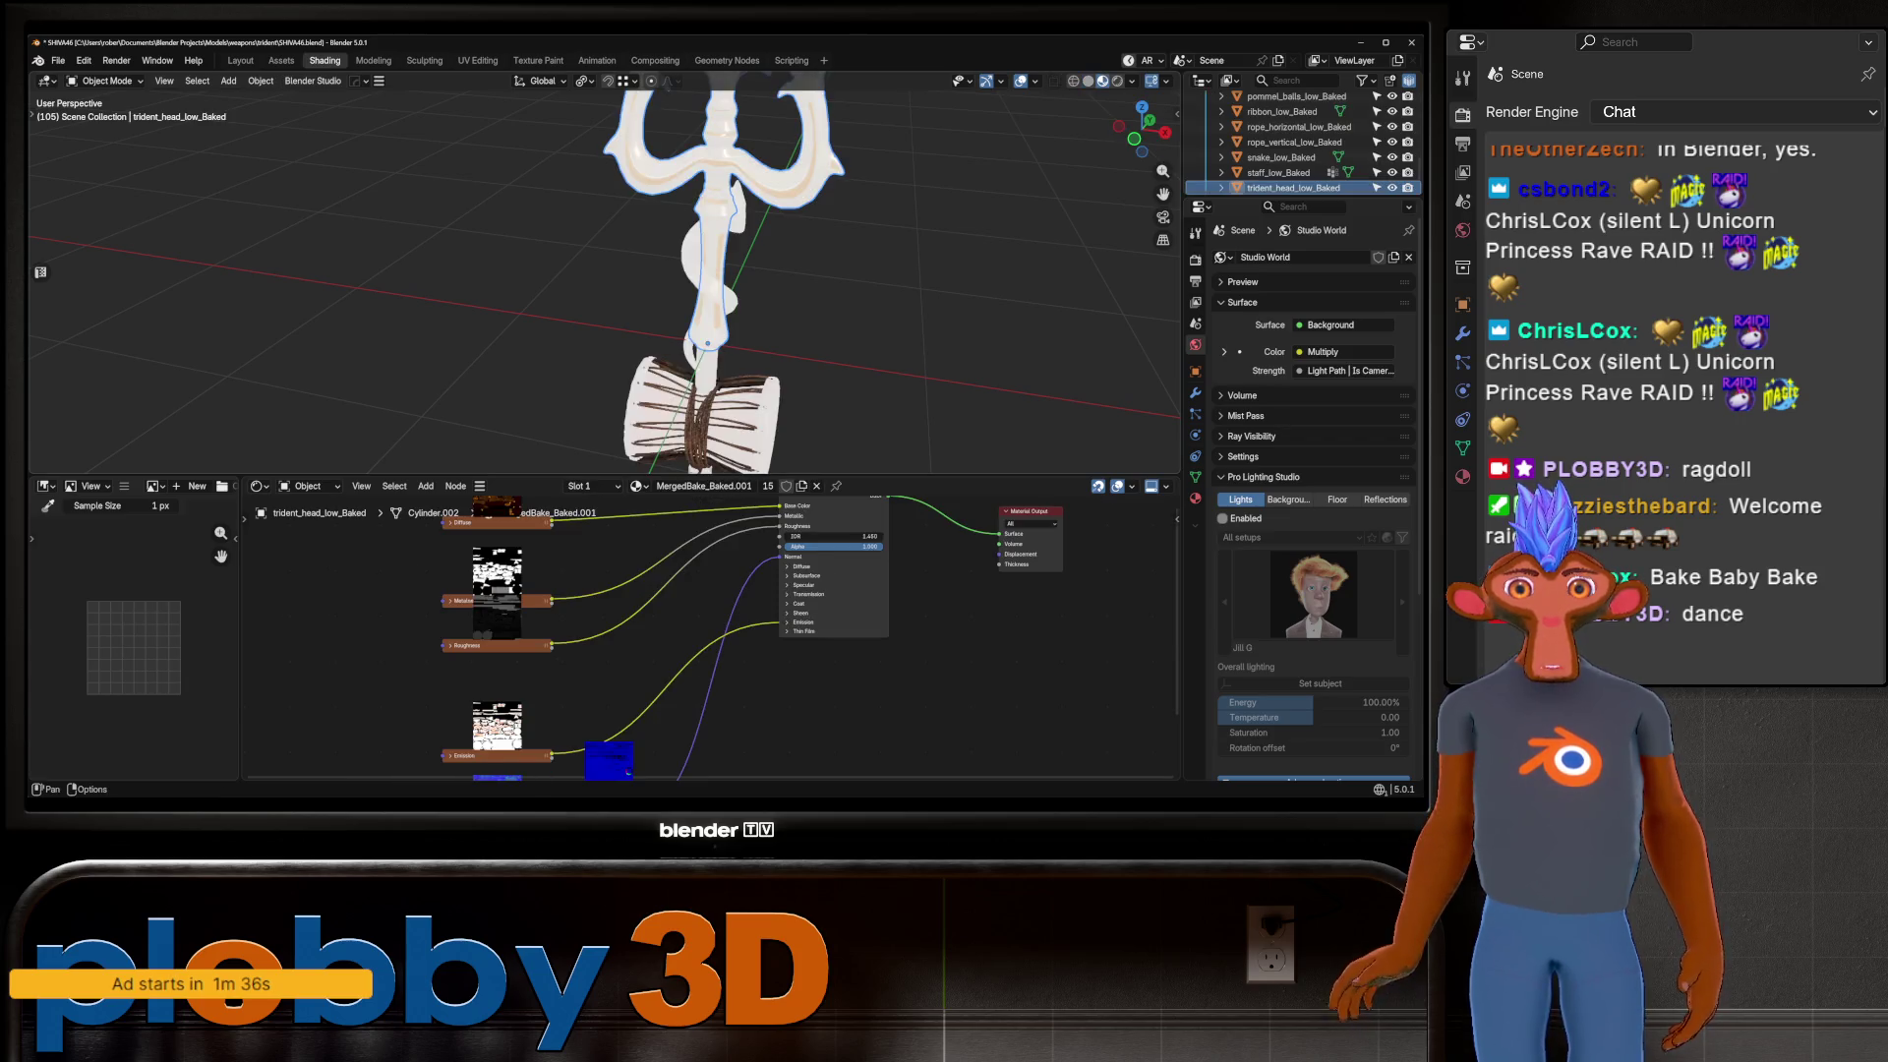
pyautogui.scroll(1, 517, 687)
pyautogui.click(847, 611)
pyautogui.scroll(1, 689, 639)
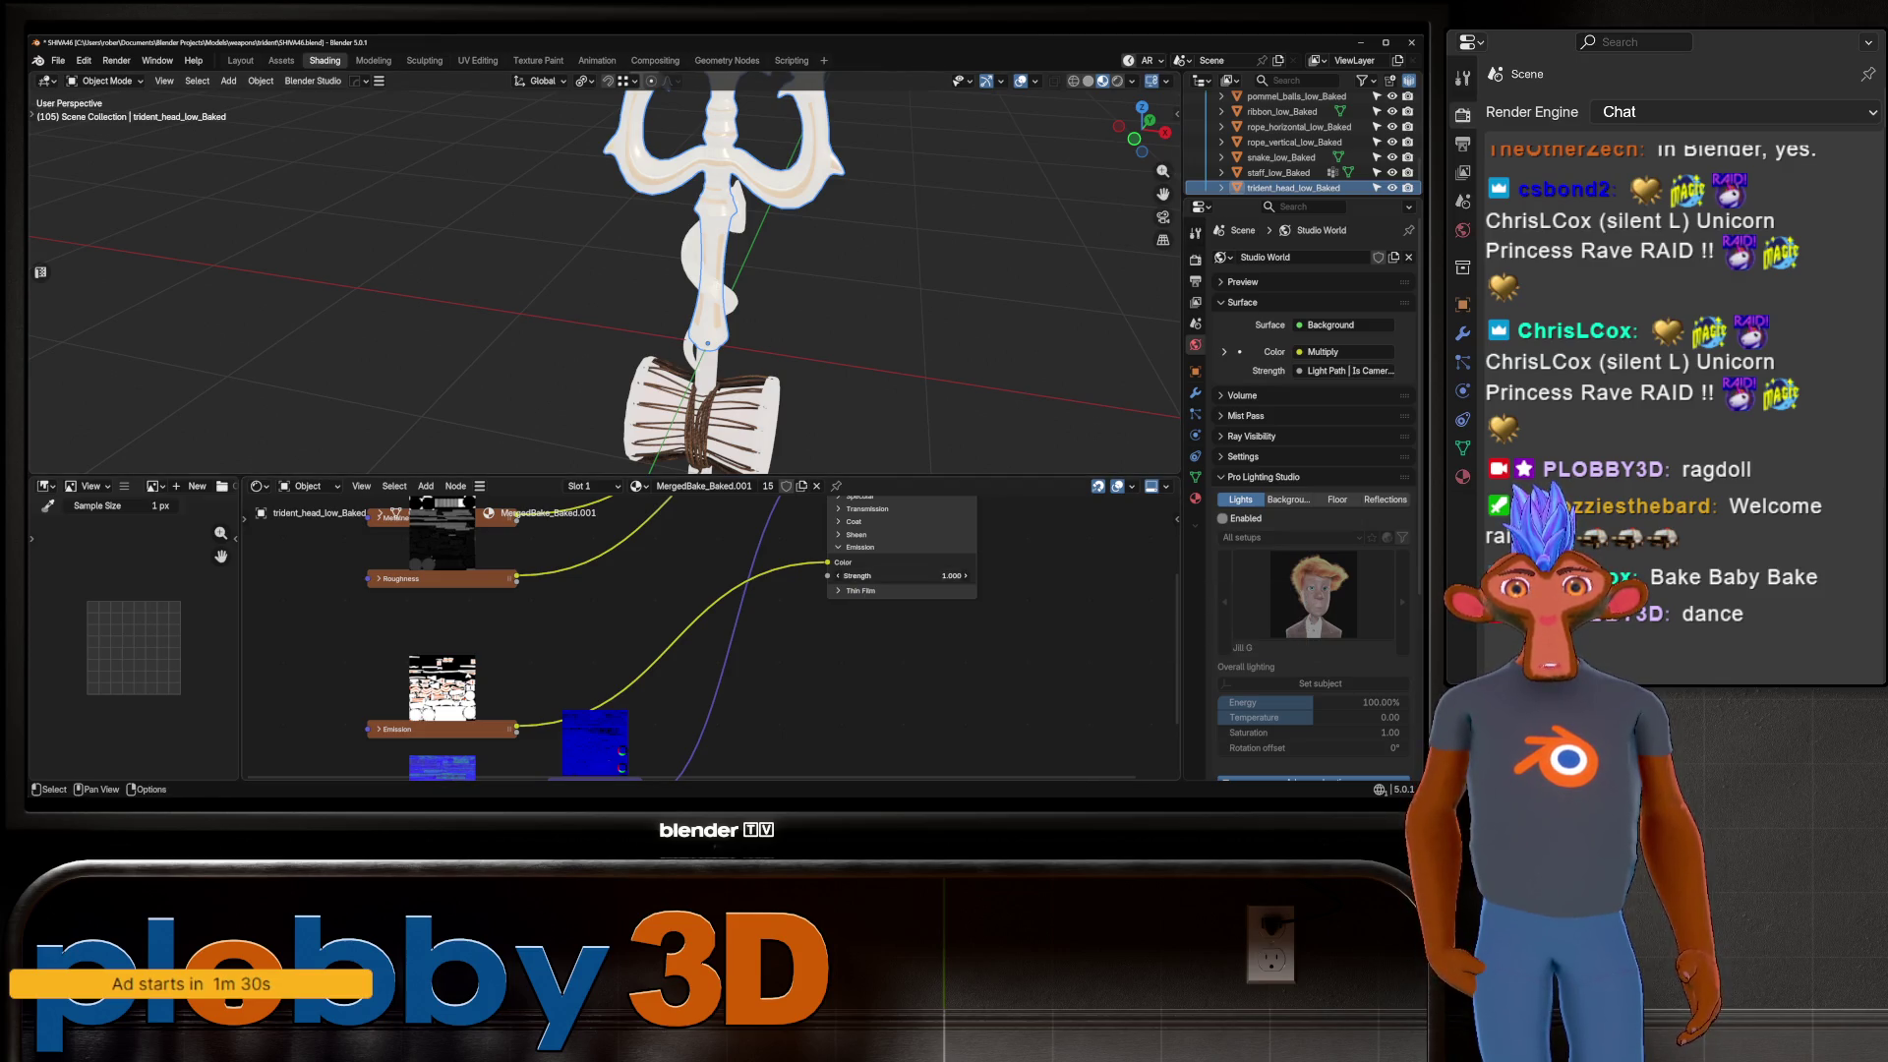
pyautogui.moveTo(865, 393); pyautogui.dragTo(835, 393, button='middle')
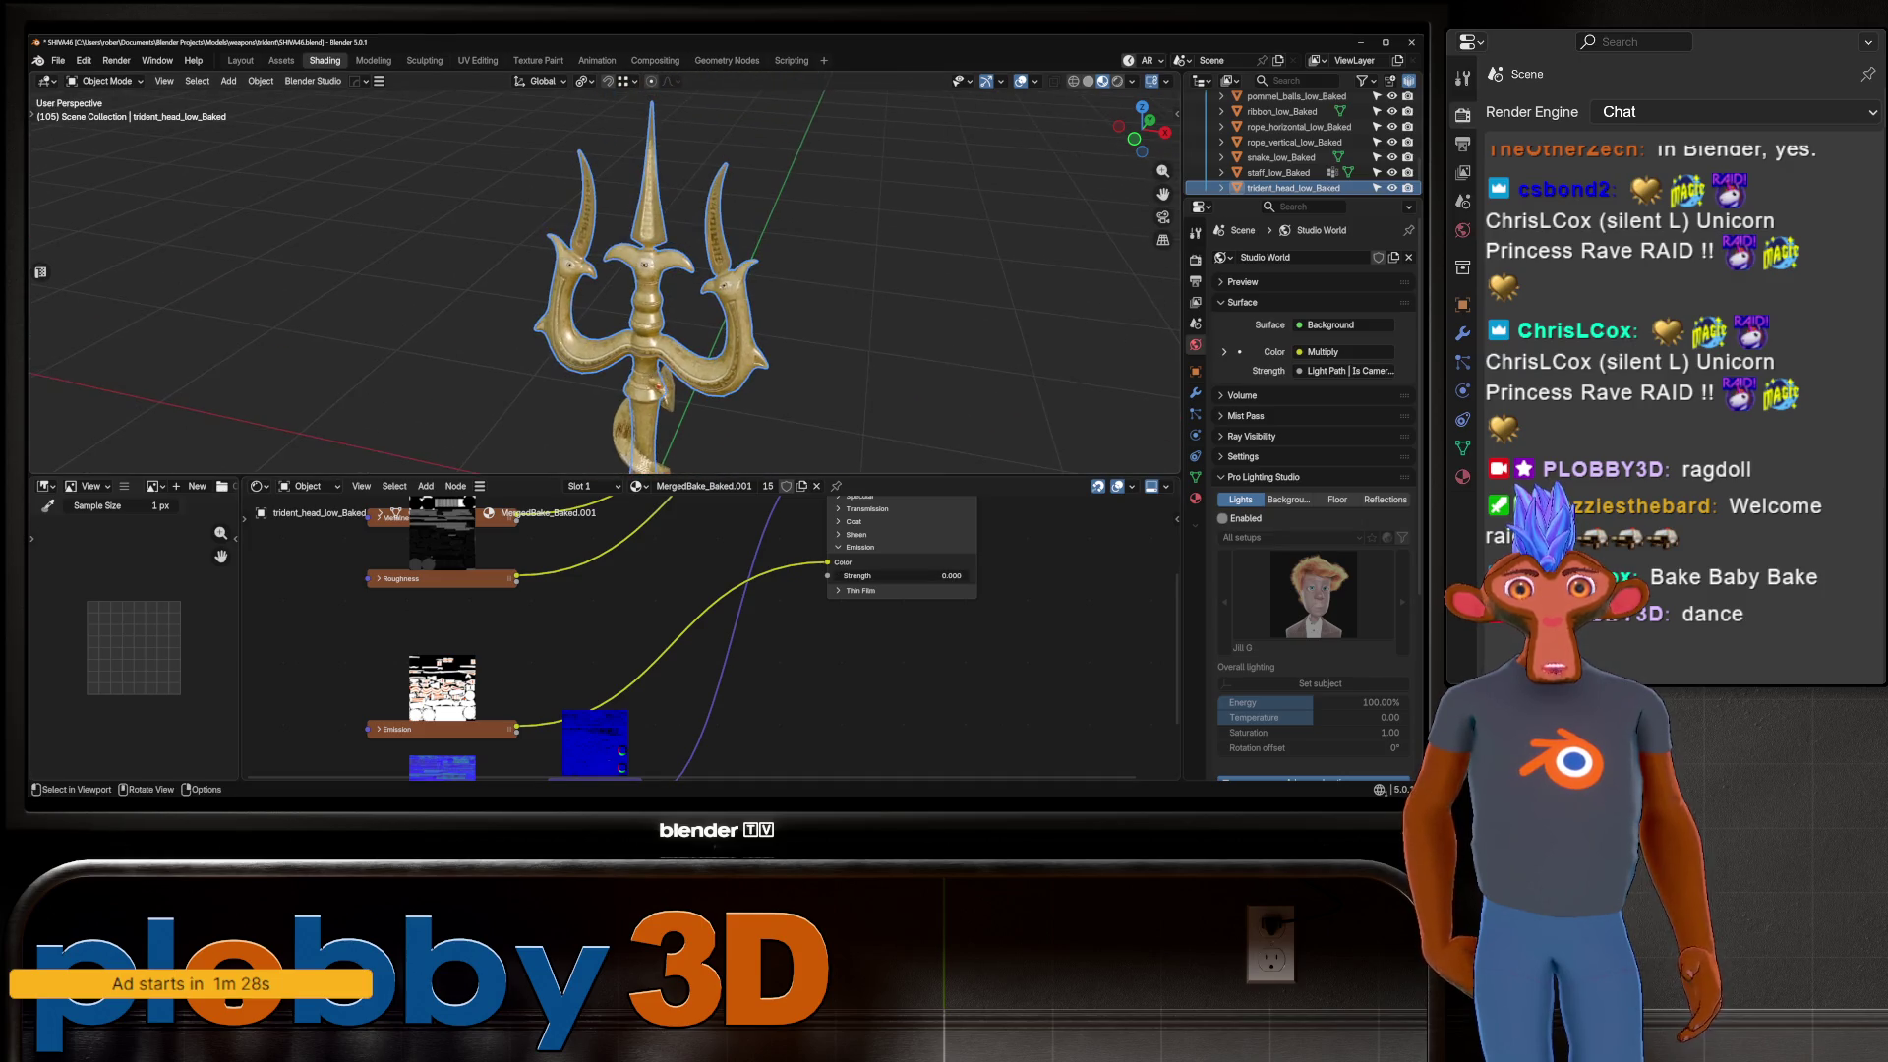
pyautogui.scroll(5, 604, 276)
pyautogui.moveTo(605, 275); pyautogui.dragTo(782, 307, button='middle')
pyautogui.scroll(6, 782, 307)
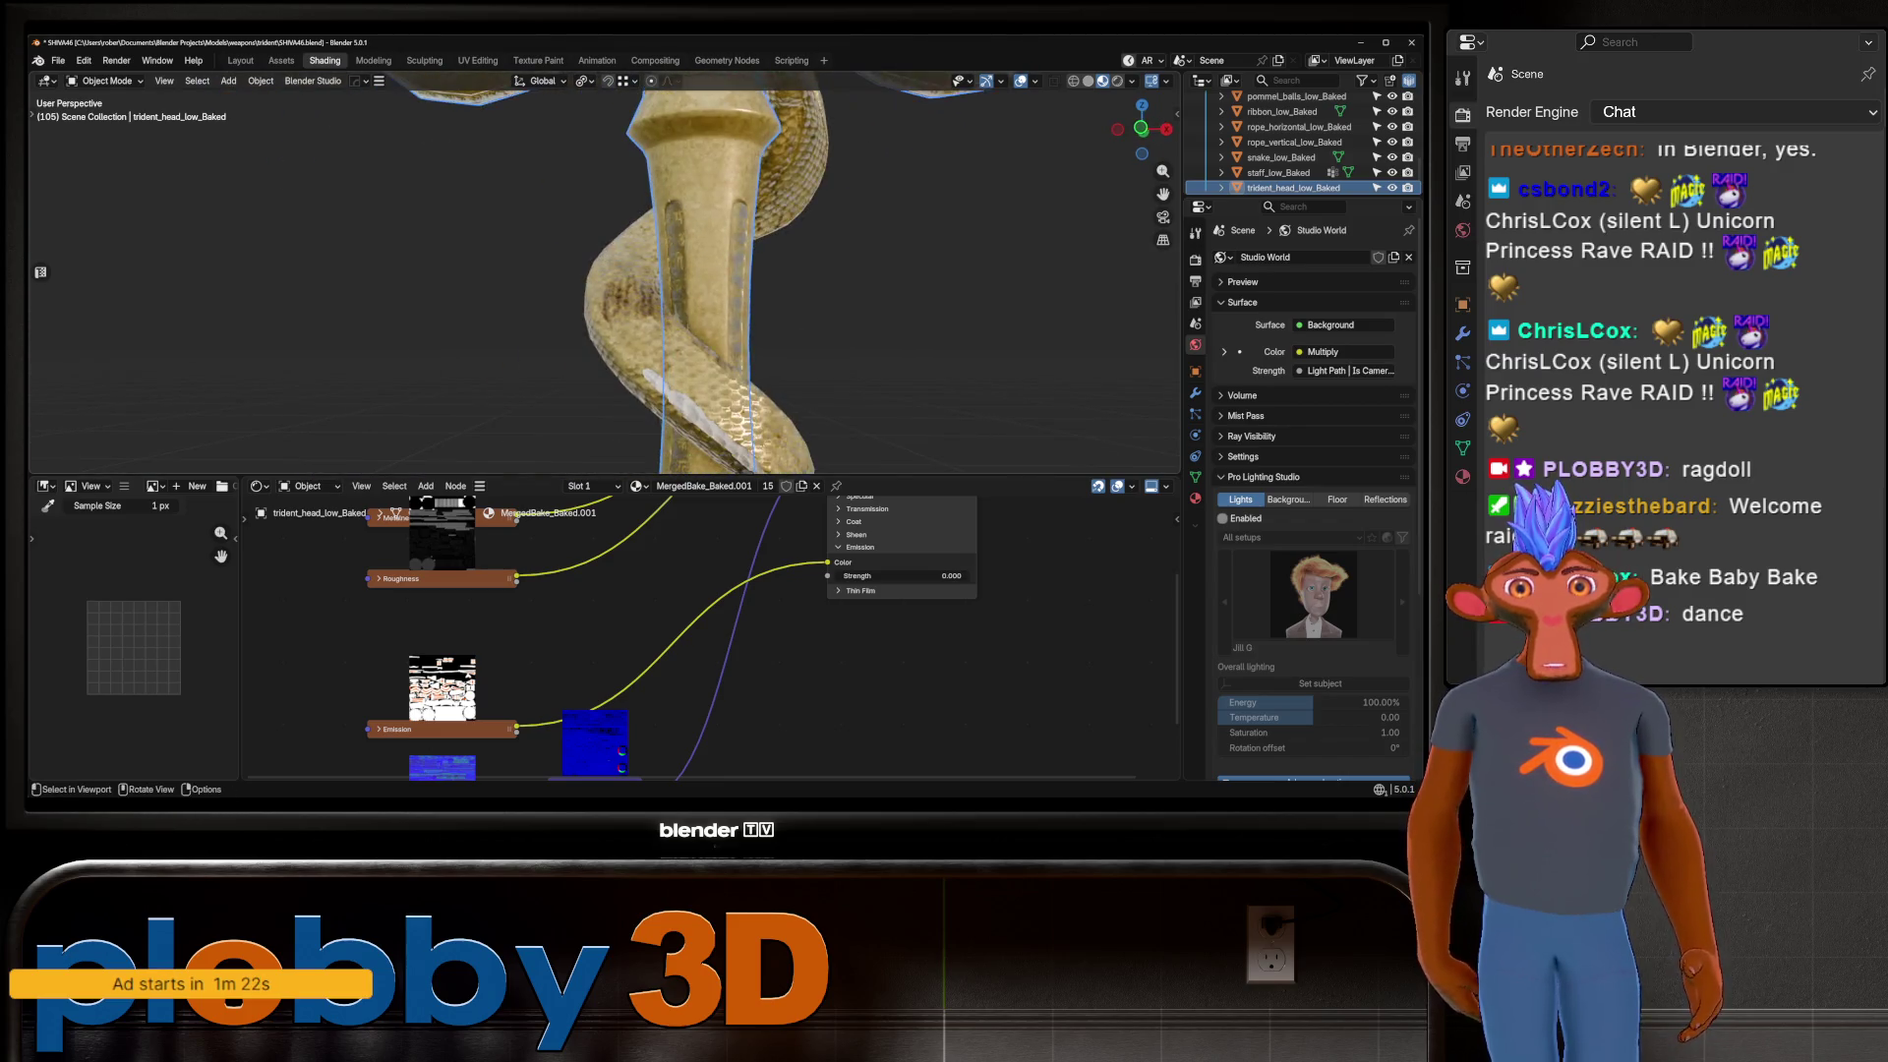
pyautogui.scroll(6, 782, 306)
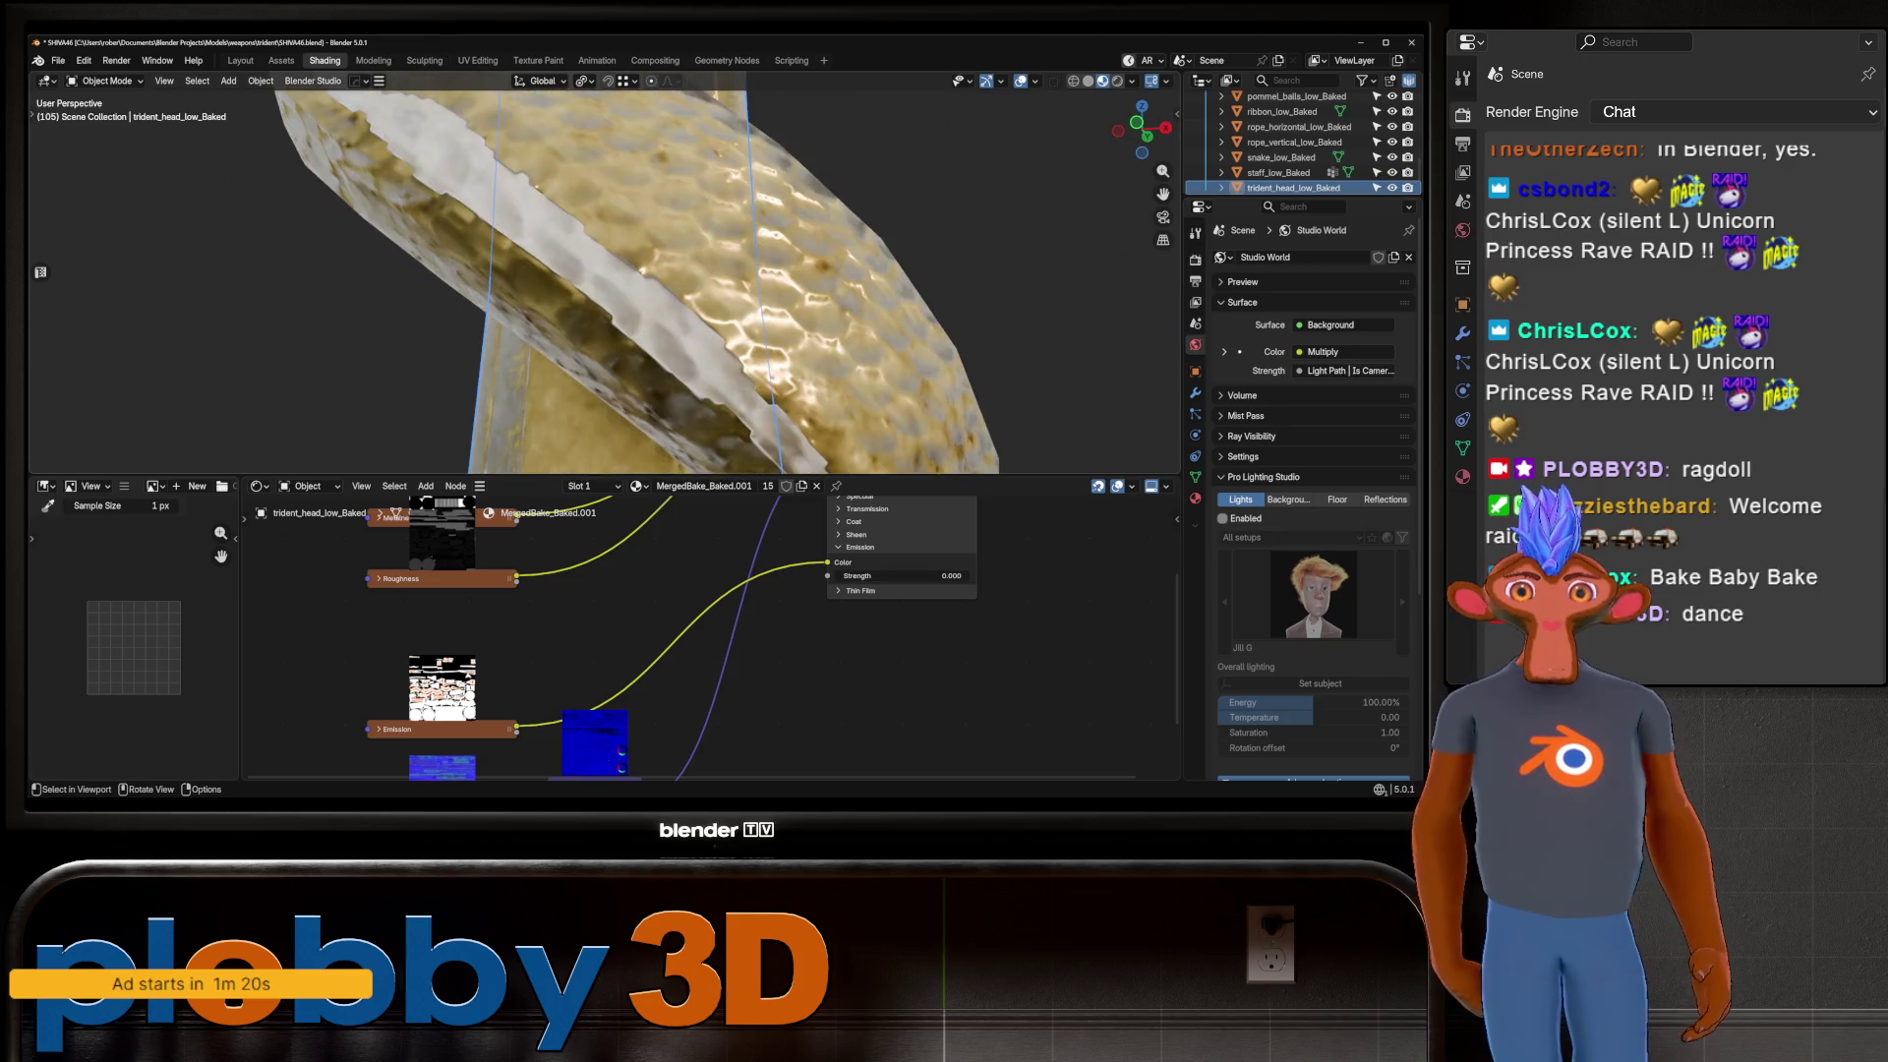
pyautogui.scroll(-8, 604, 280)
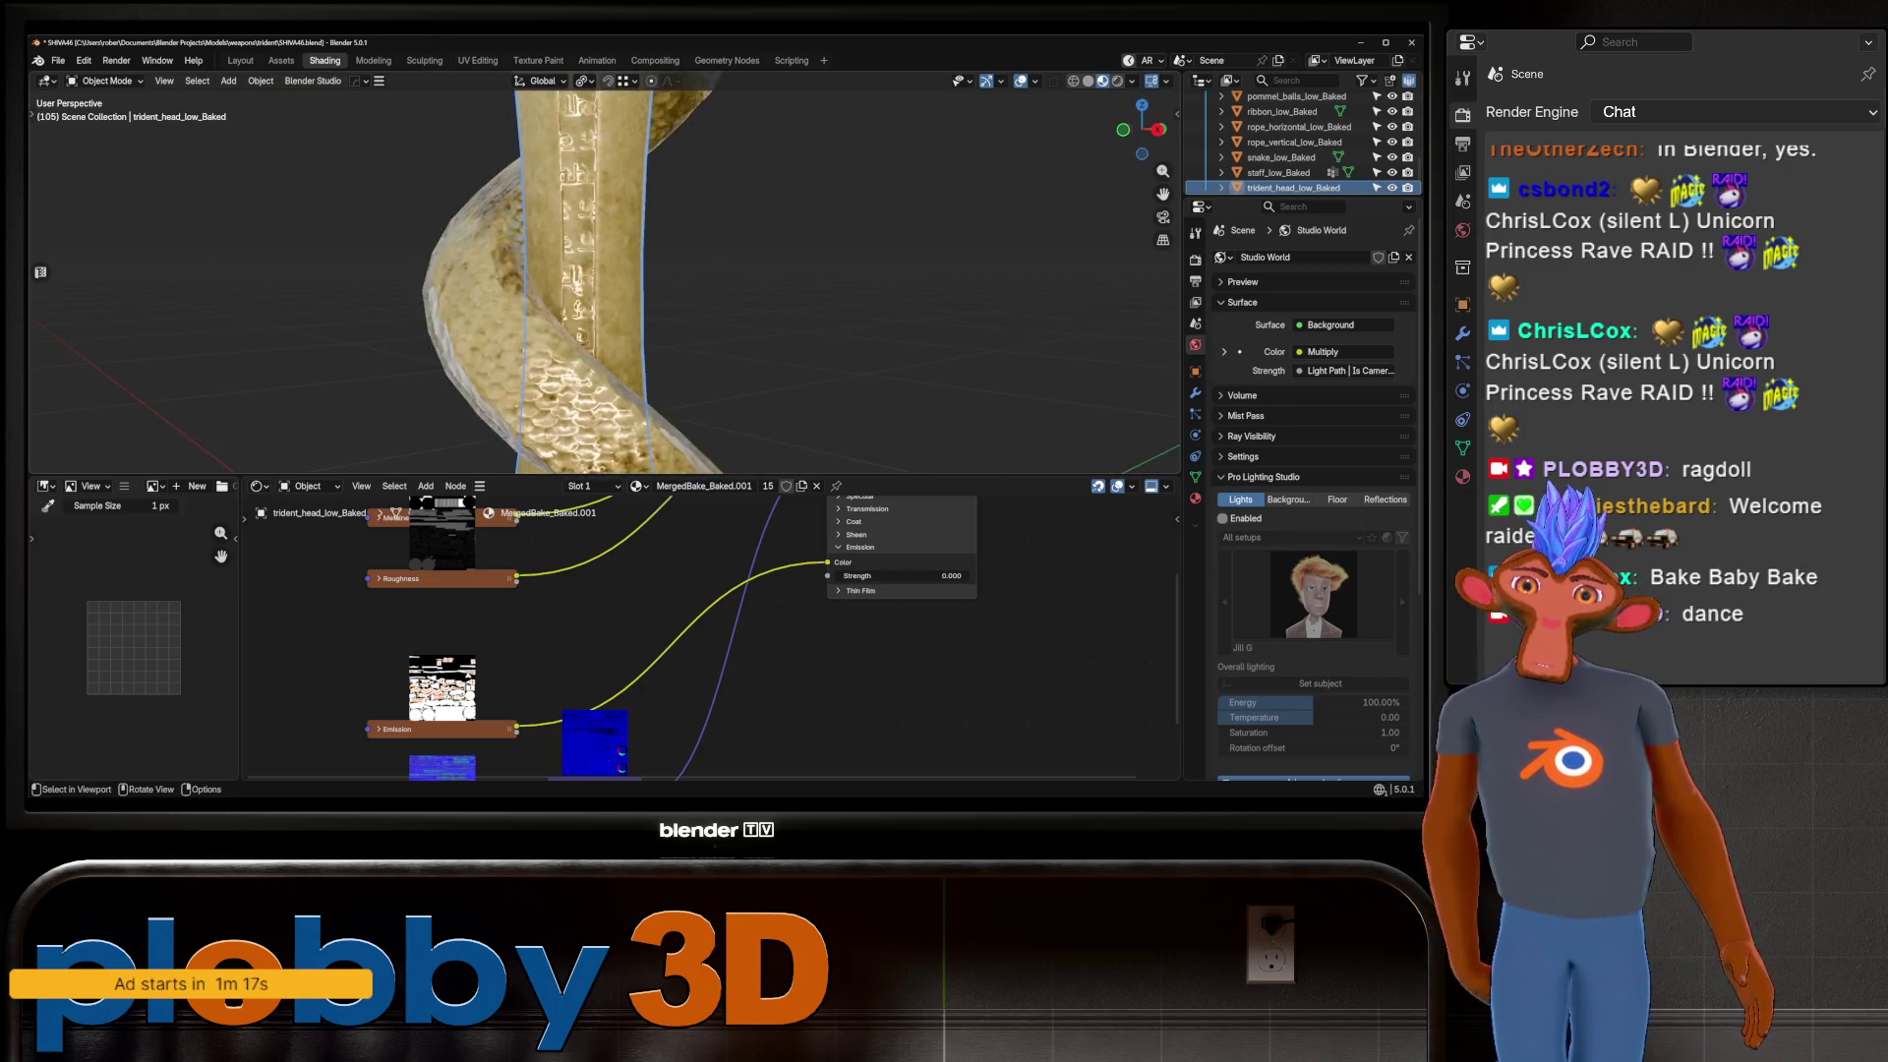
pyautogui.moveTo(604, 280); pyautogui.dragTo(605, 354, button='middle')
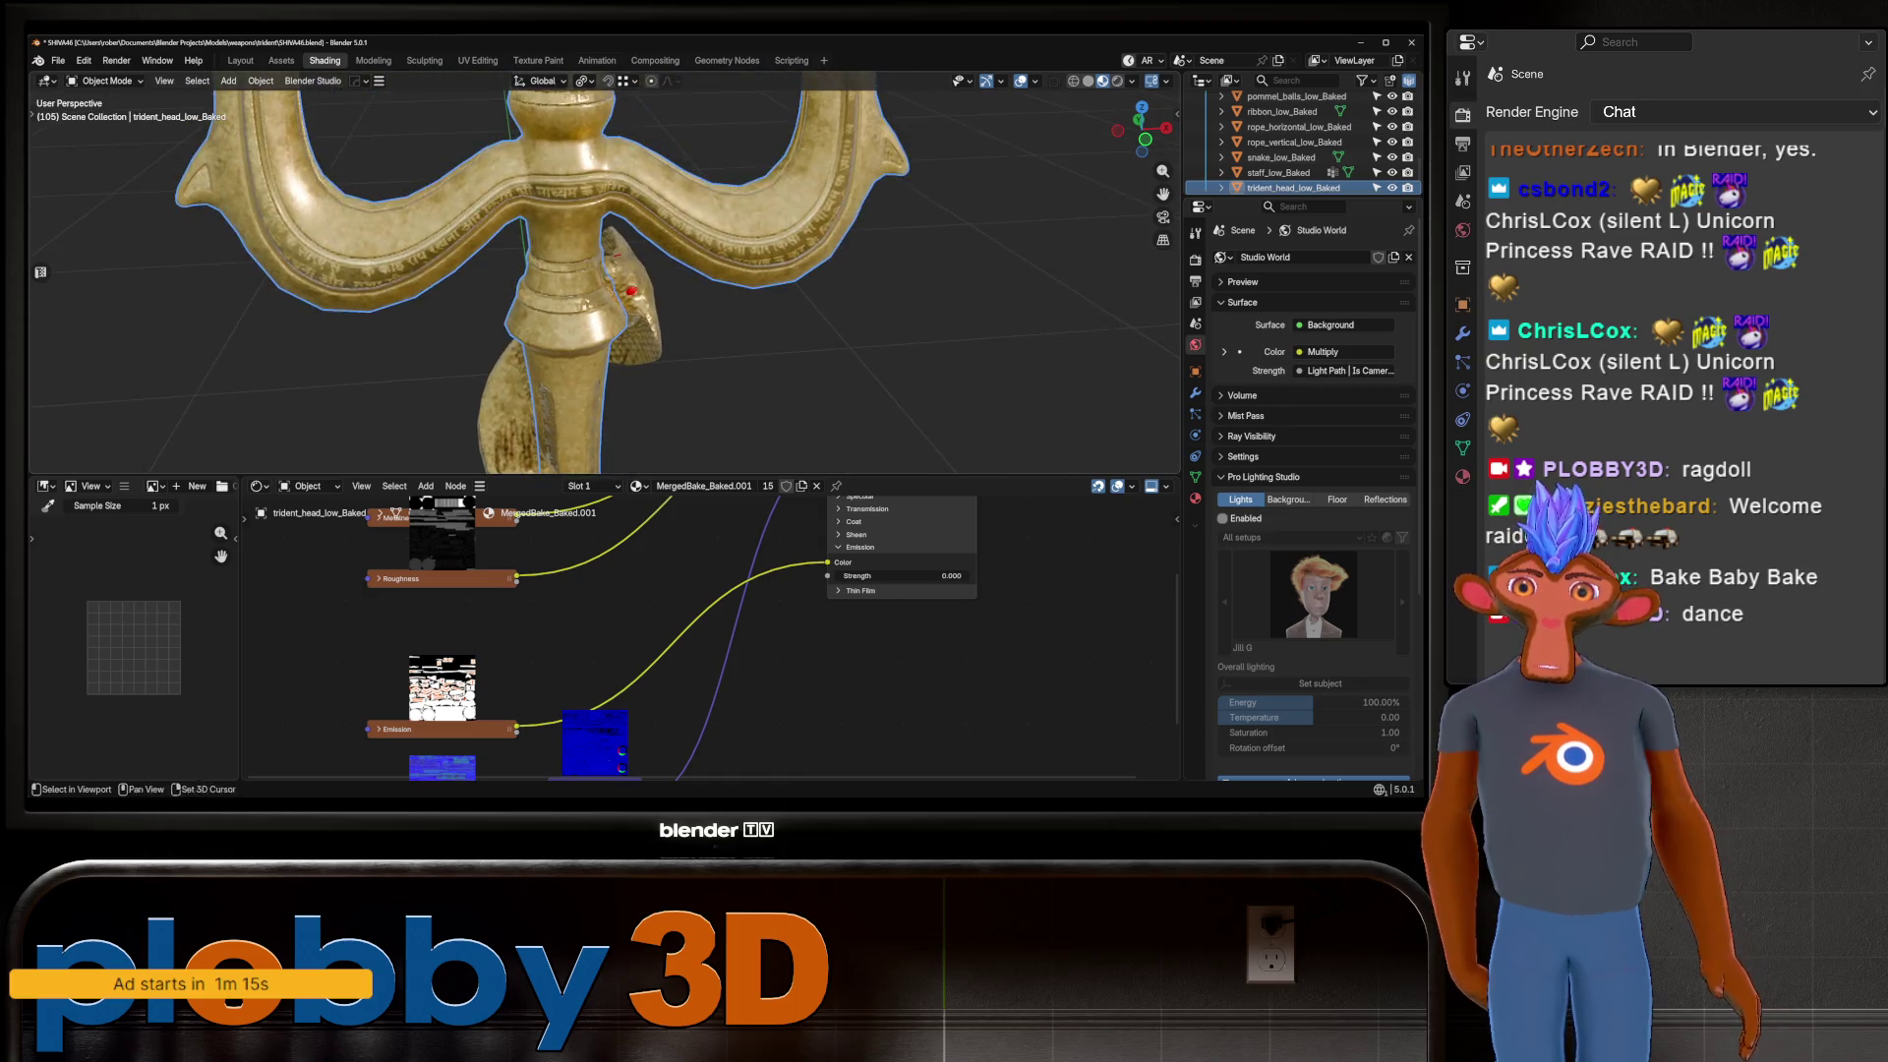
pyautogui.scroll(4, 605, 280)
pyautogui.moveTo(605, 281)
pyautogui.mouseDown(button='middle')
pyautogui.moveTo(708, 286)
pyautogui.moveTo(629, 281)
pyautogui.mouseUp(button='middle')
pyautogui.scroll(-2, 629, 280)
# Return to the Layout workspace and pan down the shaft past the drum.
pyautogui.click(240, 60)
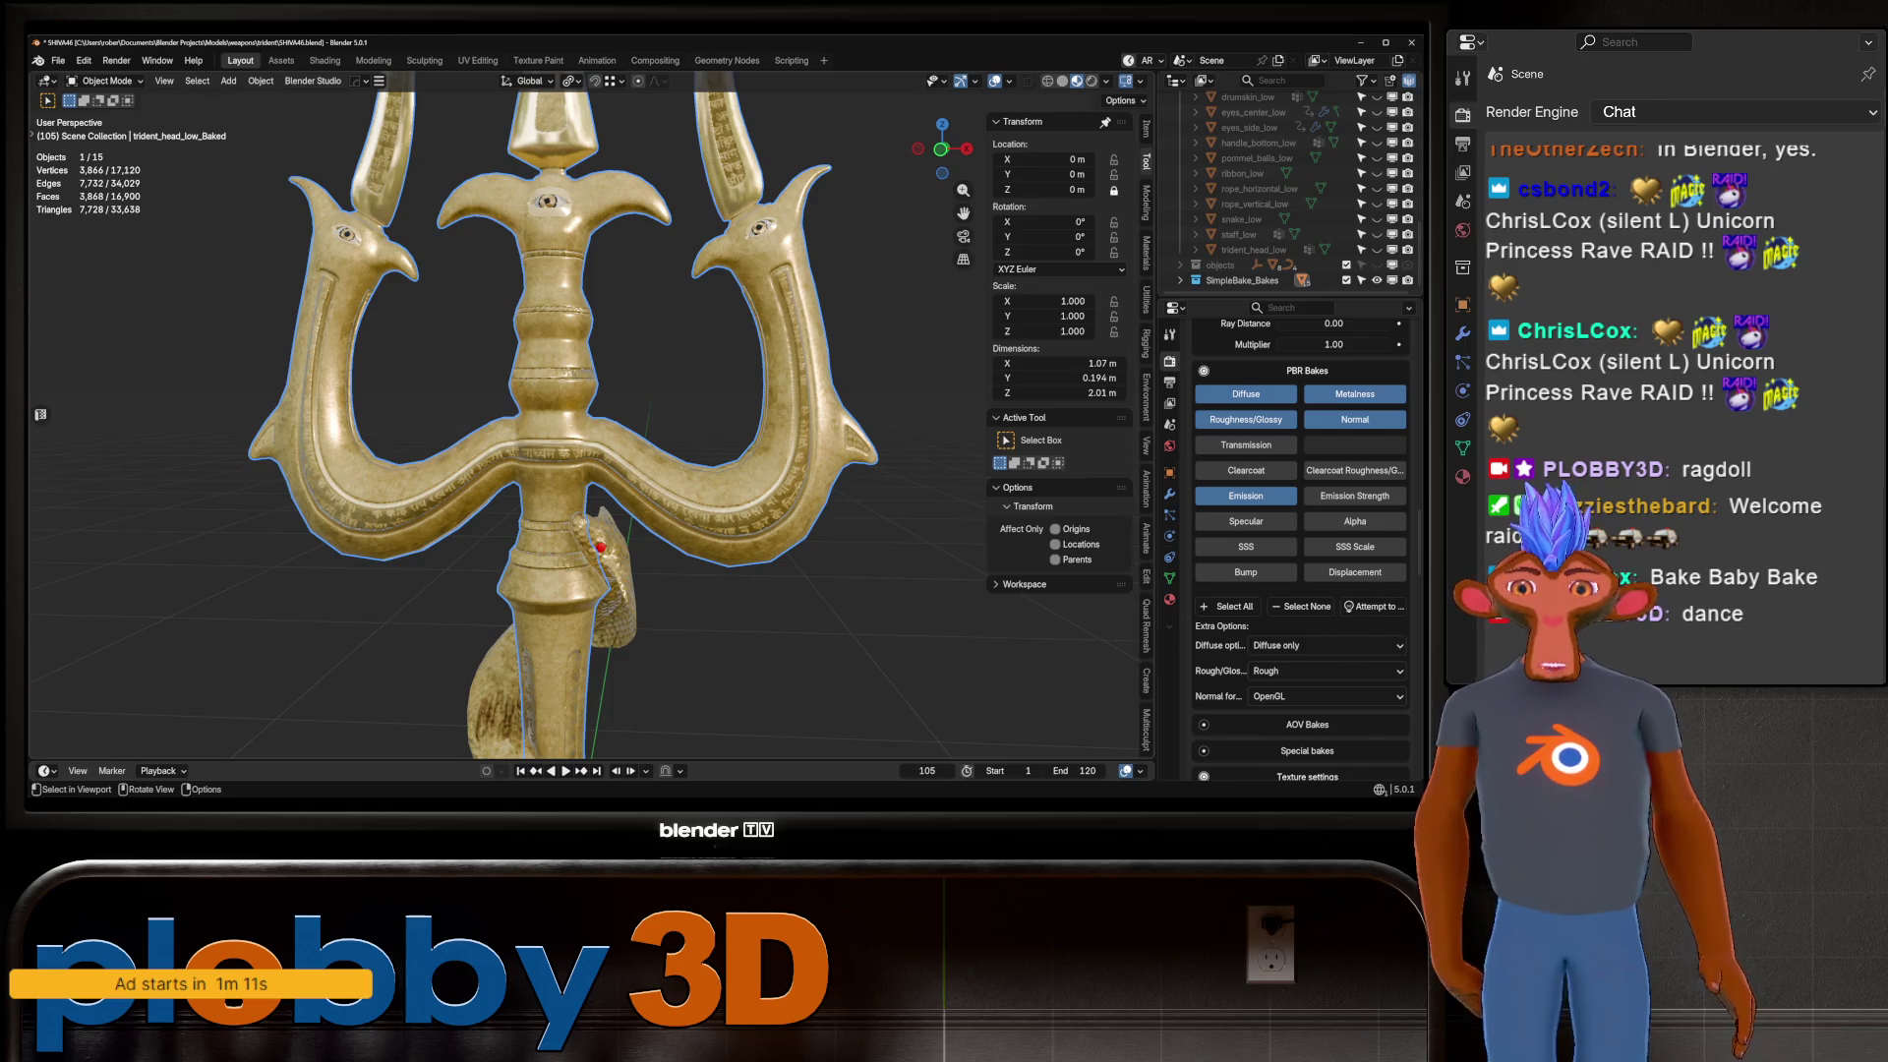
pyautogui.scroll(-3, 629, 393)
pyautogui.keyDown('shift'); pyautogui.moveTo(630, 492); pyautogui.dragTo(629, 216, button='middle'); pyautogui.keyUp('shift')
pyautogui.scroll(4, 629, 393)
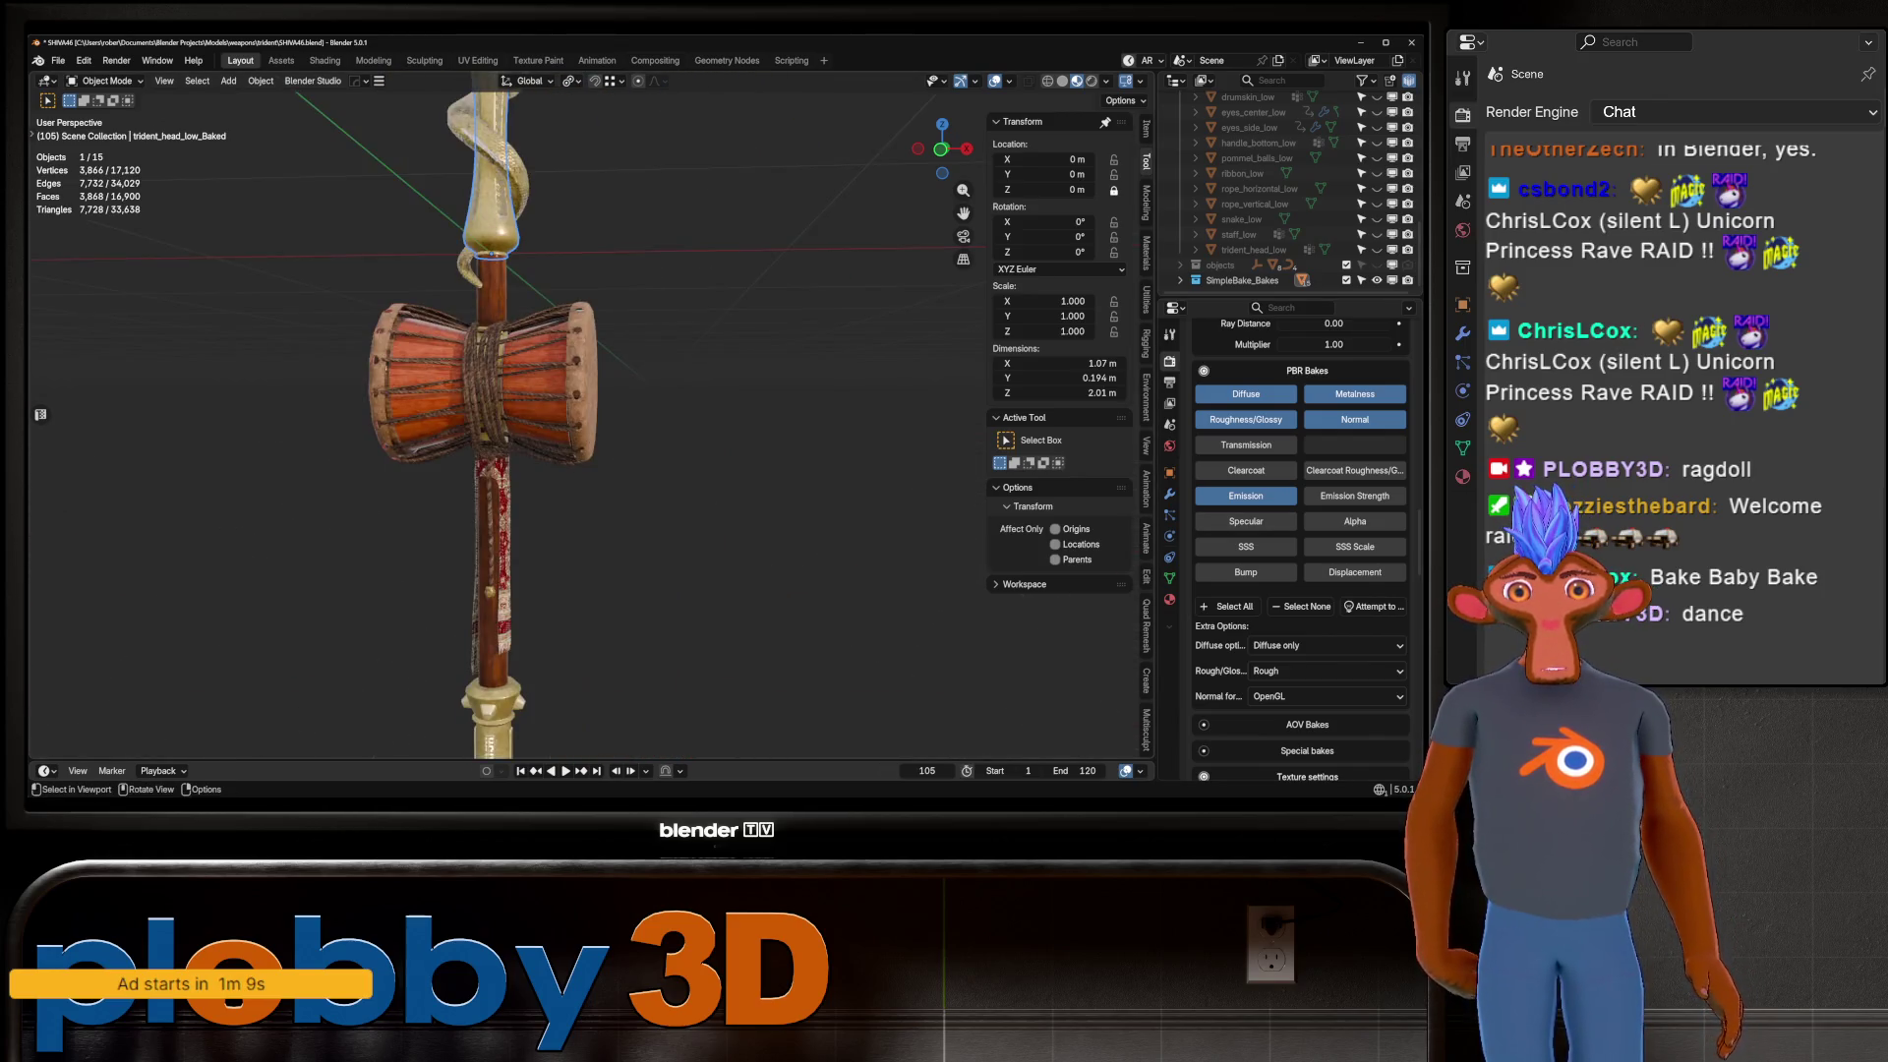
pyautogui.scroll(2, 590, 413)
pyautogui.keyDown('shift'); pyautogui.moveTo(589, 492); pyautogui.dragTo(590, 265, button='middle'); pyautogui.keyUp('shift')
pyautogui.scroll(3, 590, 413)
pyautogui.moveTo(590, 413); pyautogui.dragTo(708, 413, button='middle')
pyautogui.scroll(-4, 590, 413)
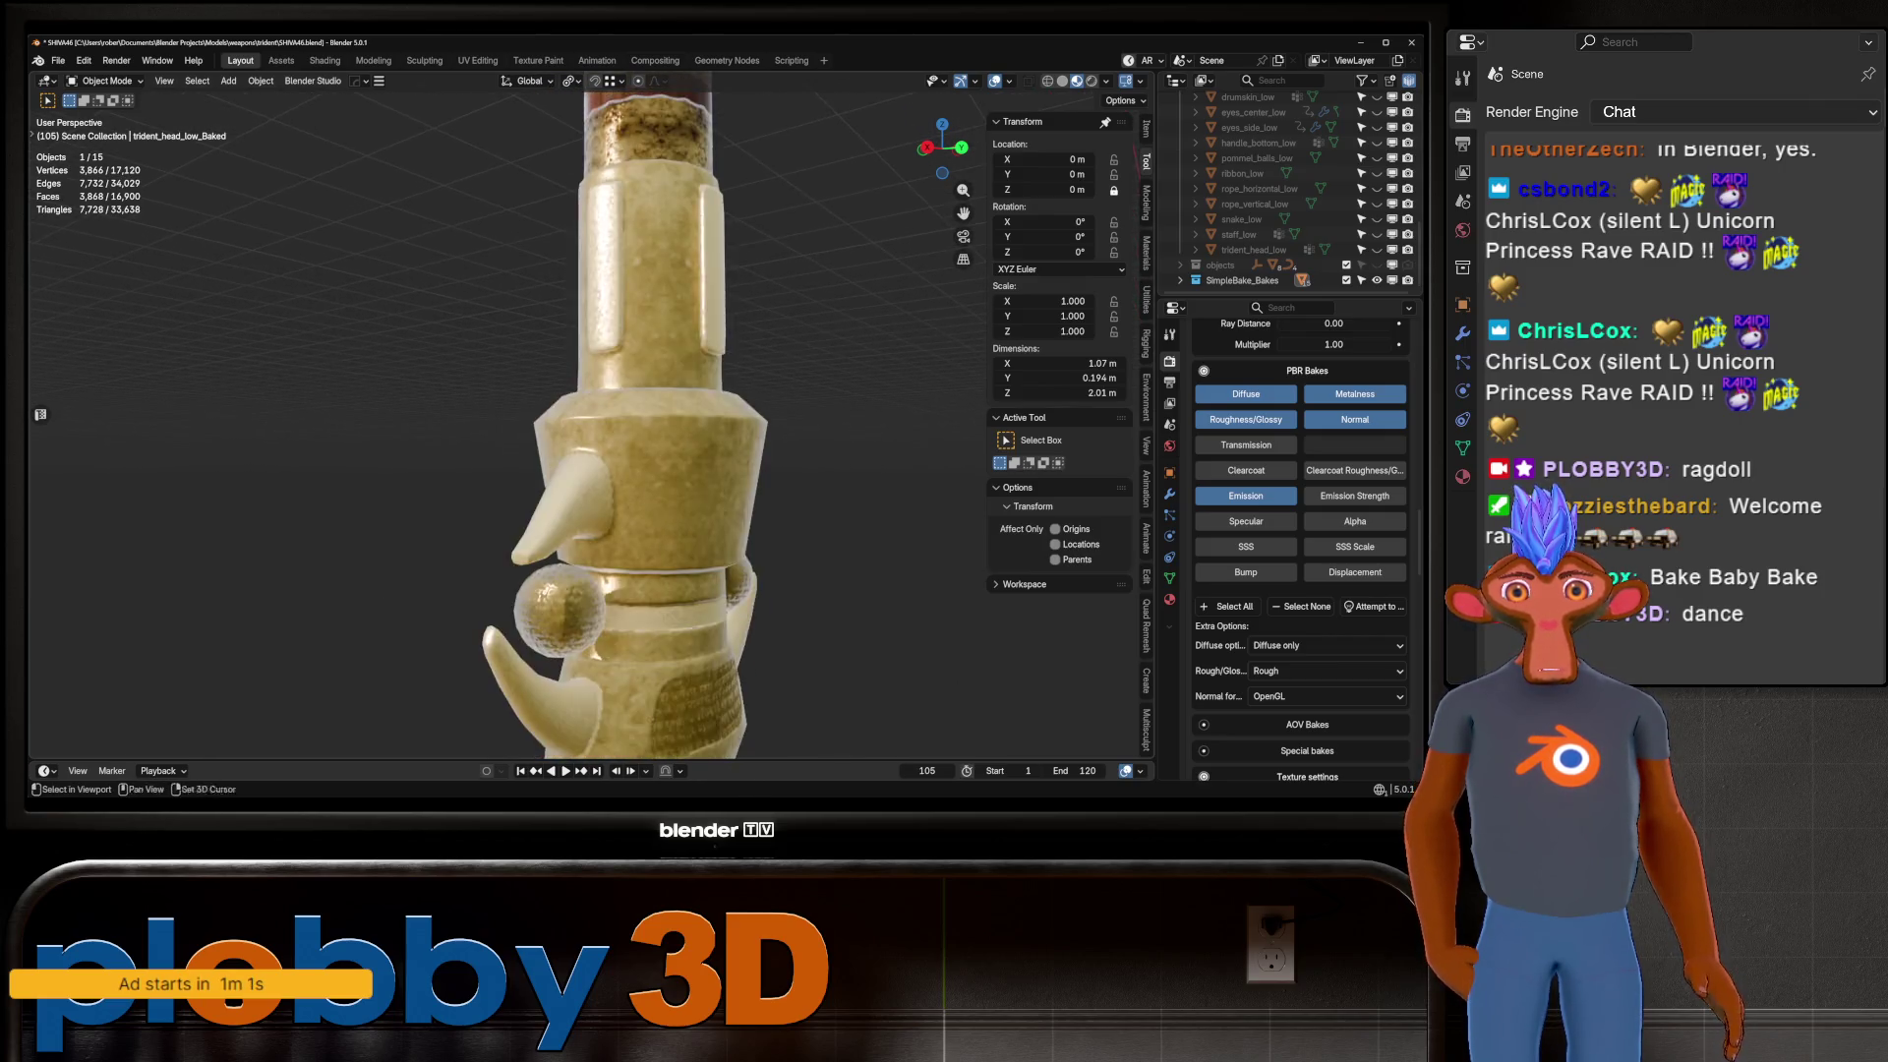
# Orbit over the spiked pommel, shaft snake, tines and a low view of the drum.
pyautogui.moveTo(590, 413); pyautogui.dragTo(767, 412, button='middle')
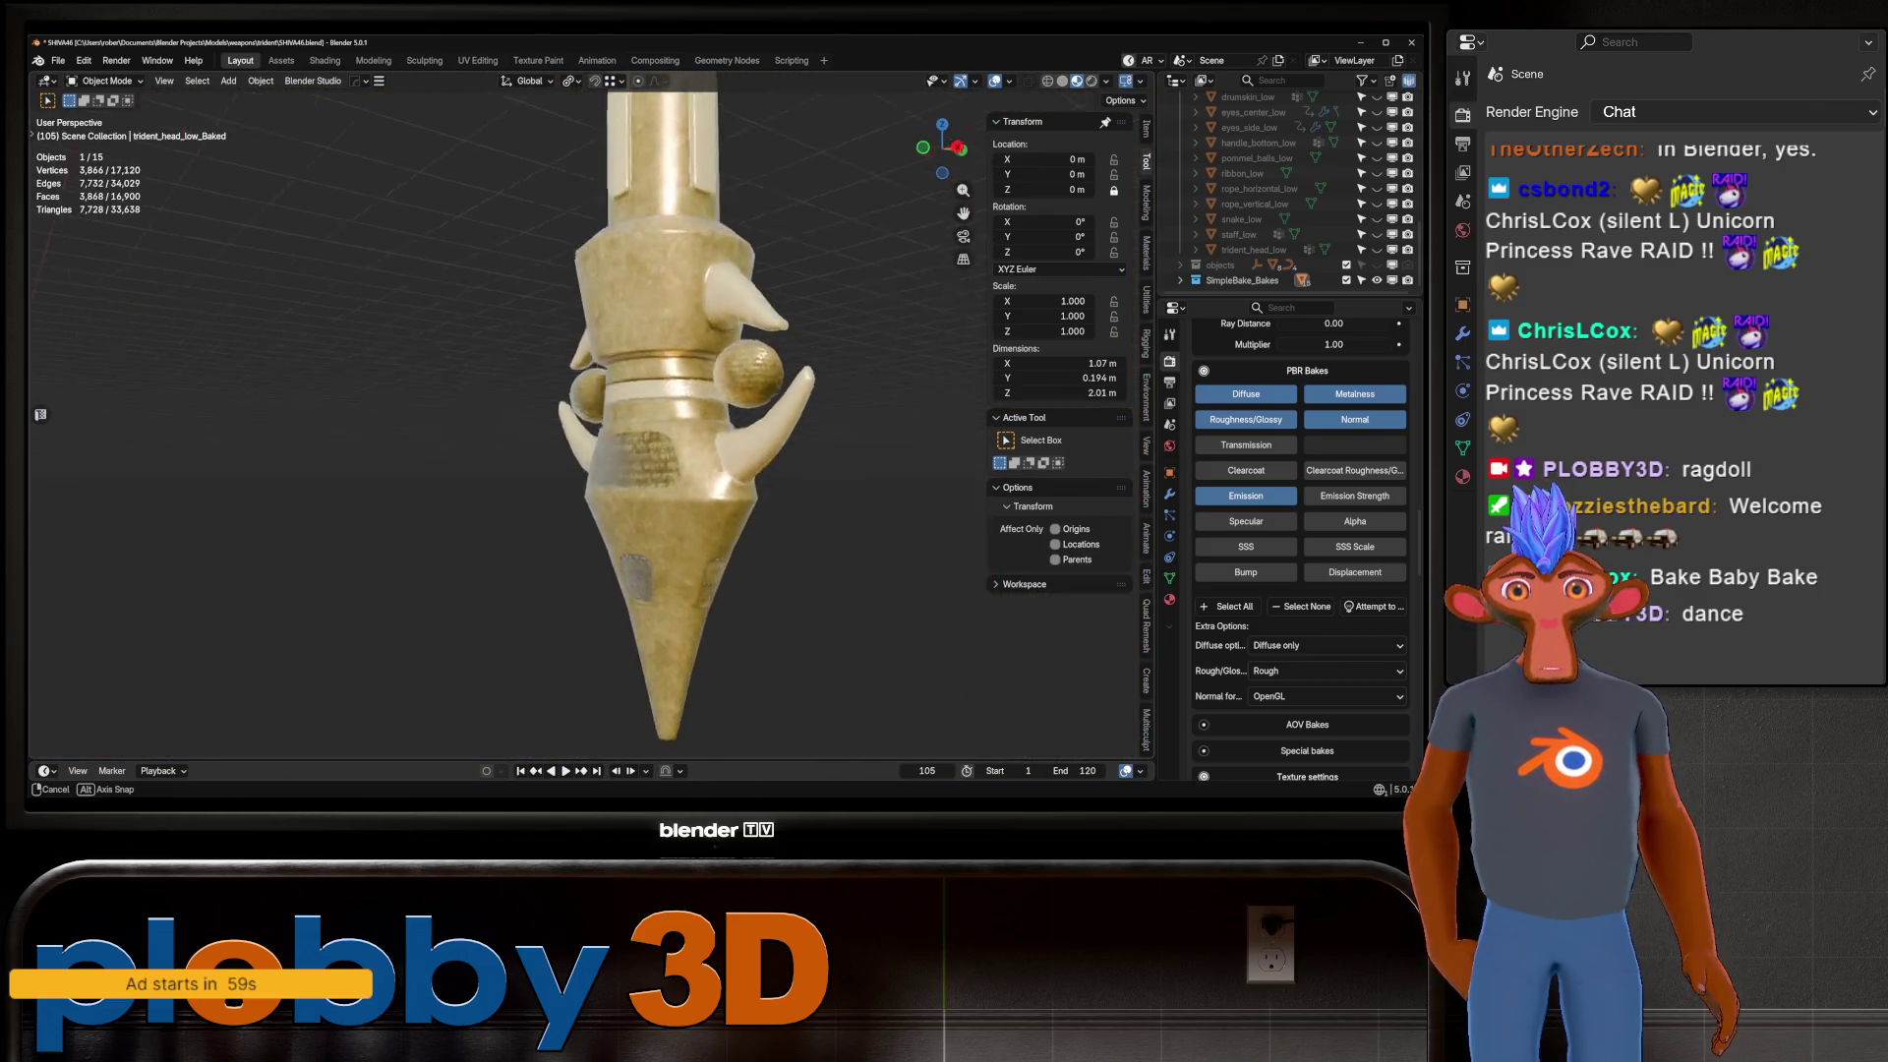
pyautogui.scroll(3, 639, 413)
pyautogui.moveTo(639, 413); pyautogui.dragTo(678, 413, button='middle')
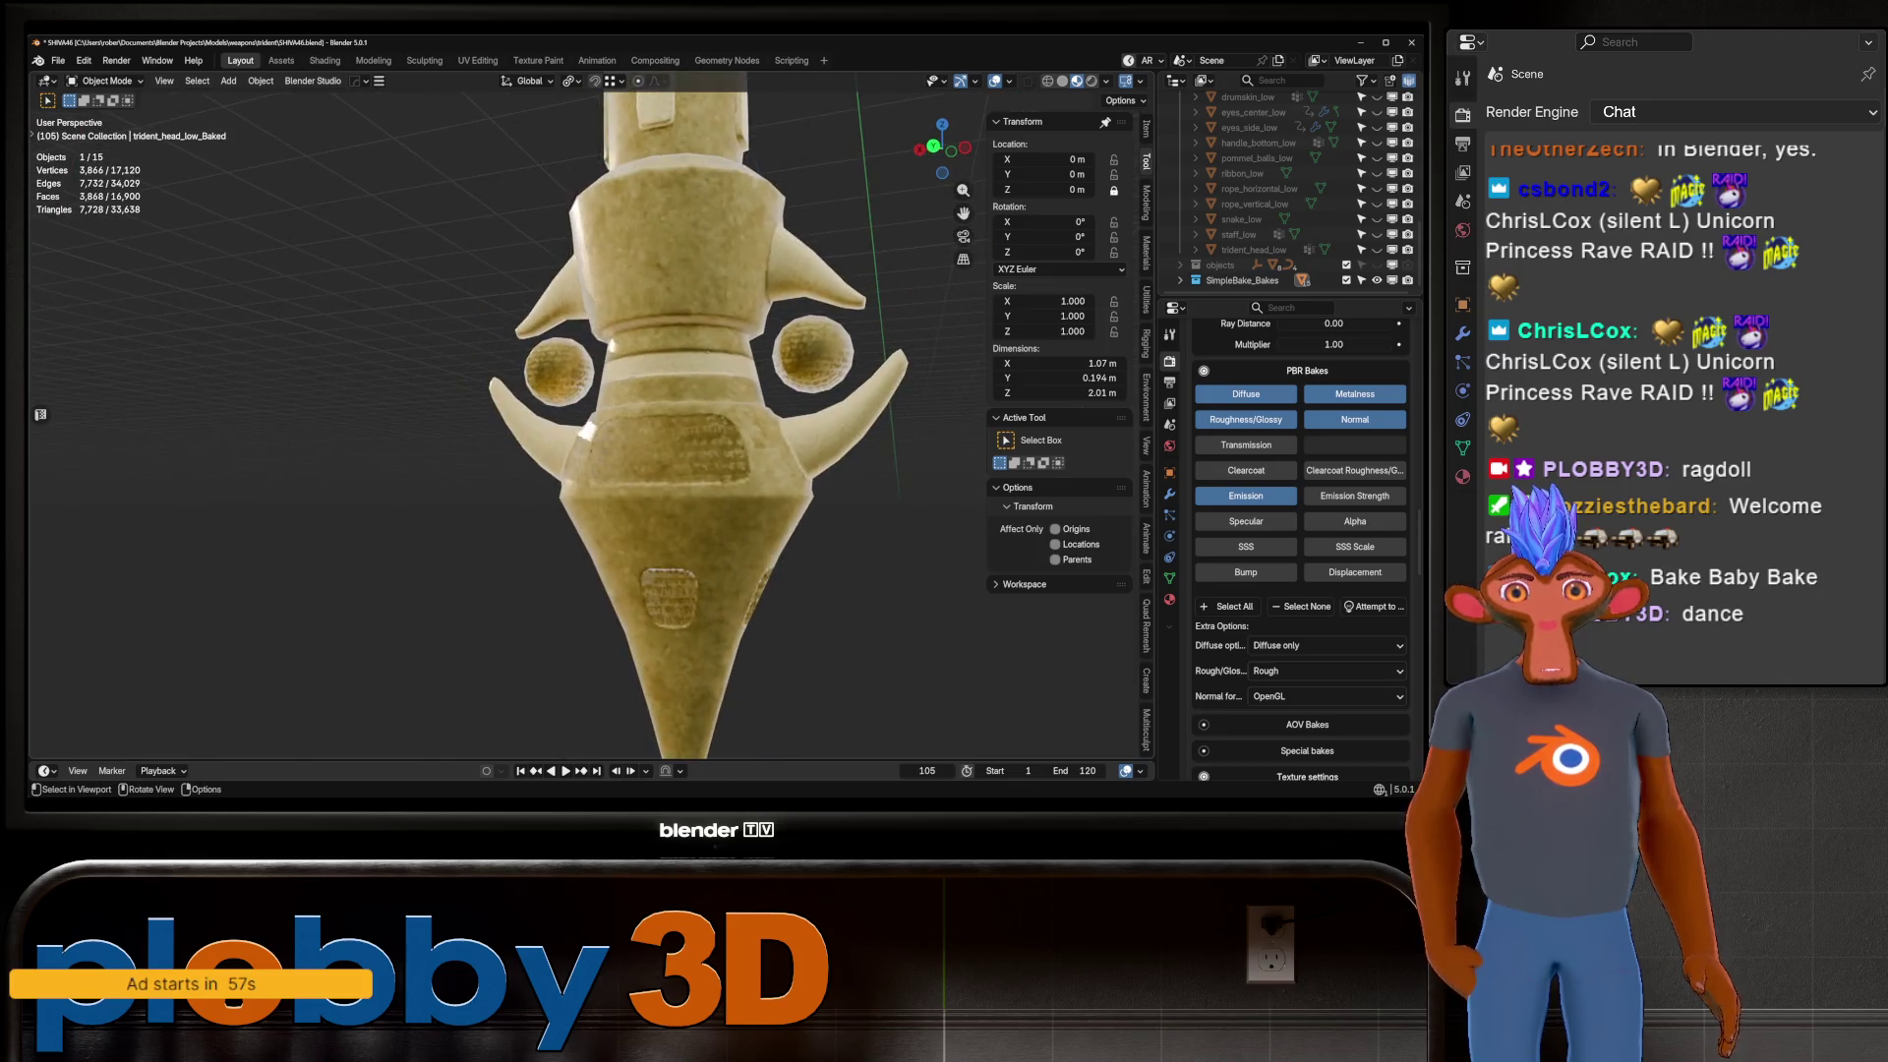
pyautogui.scroll(5, 590, 413)
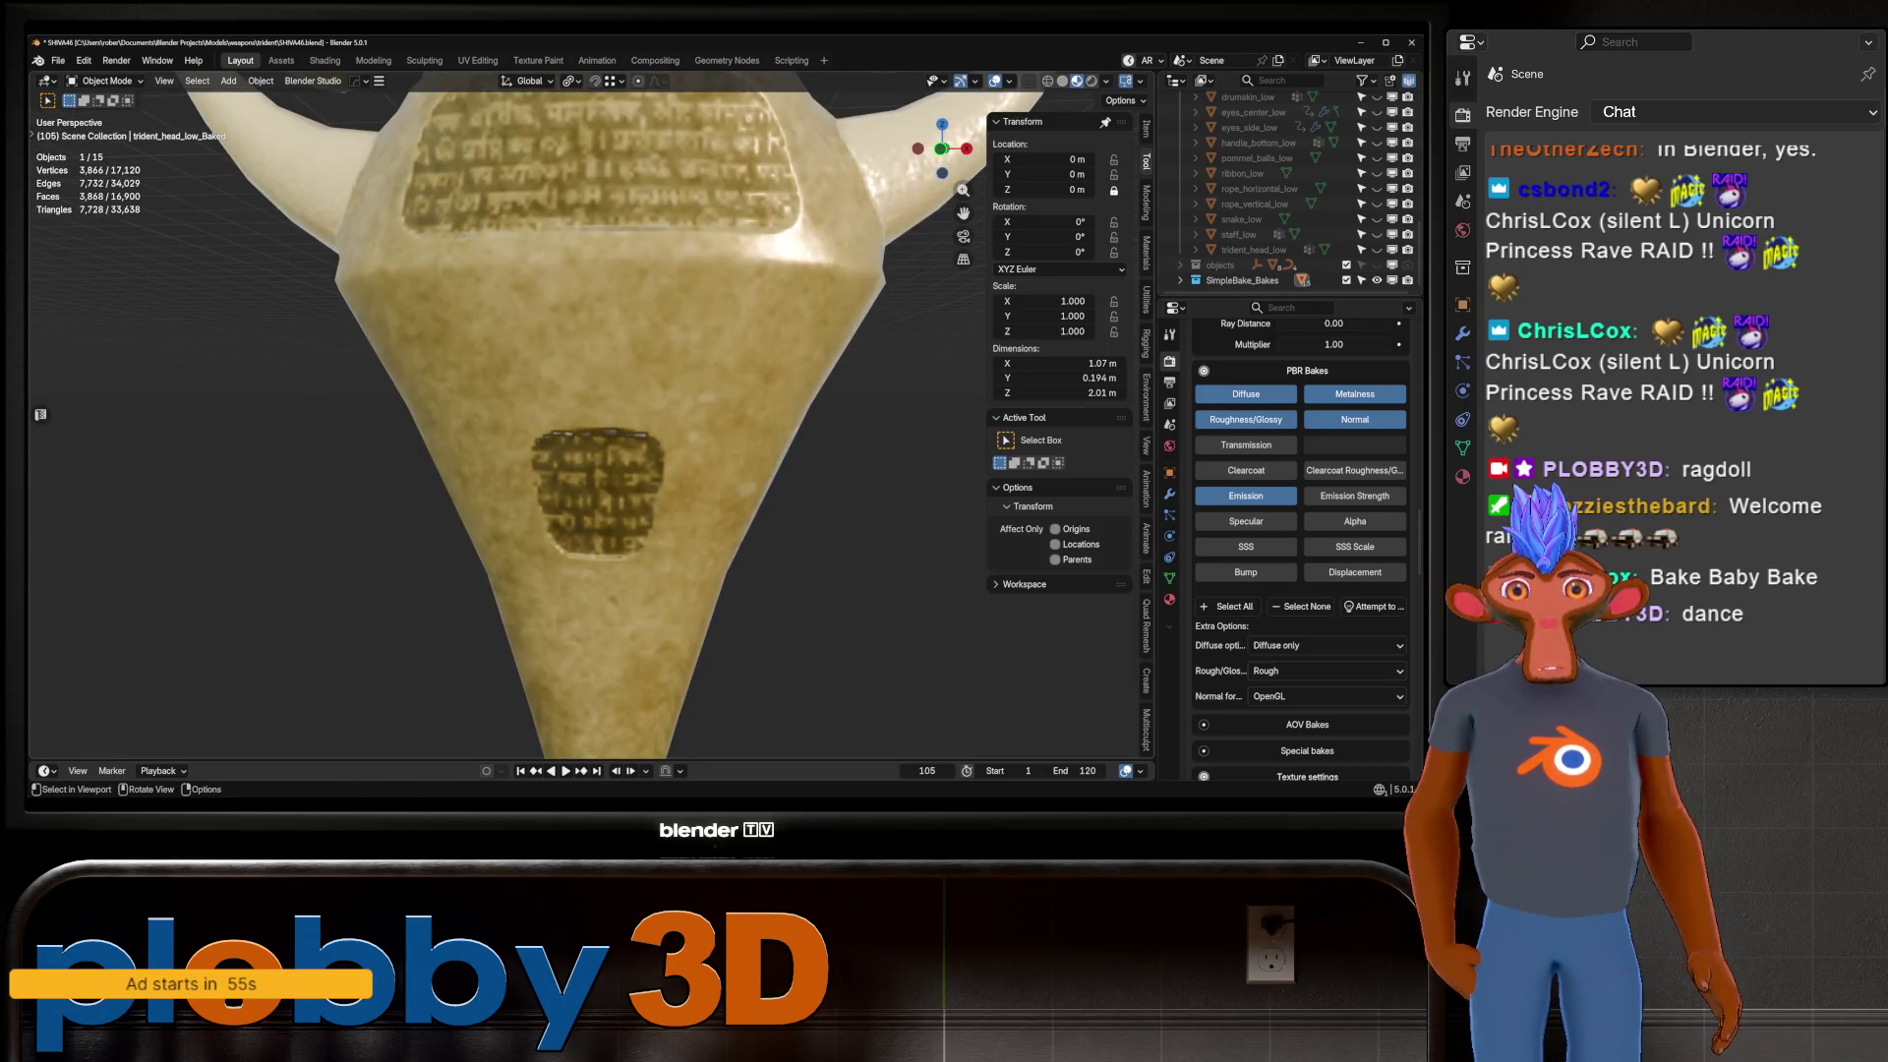
pyautogui.scroll(-6, 590, 413)
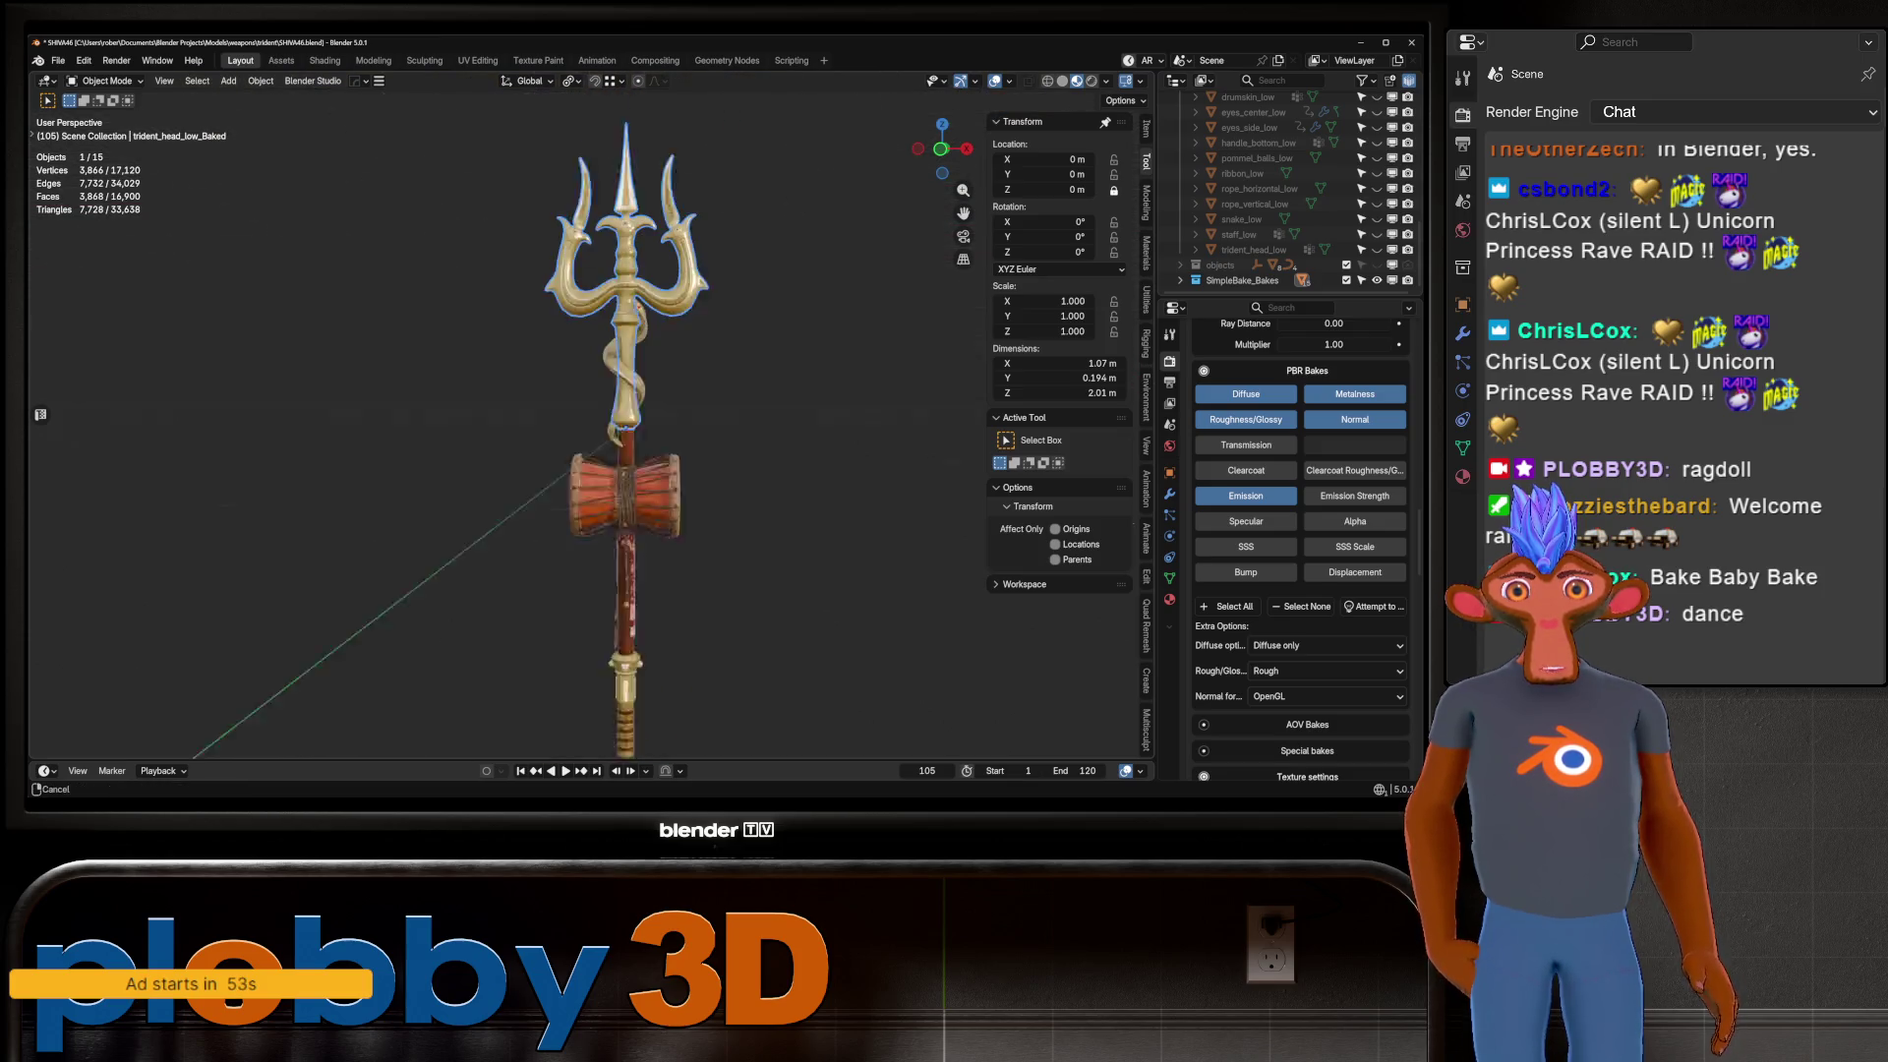
pyautogui.scroll(8, 590, 413)
pyautogui.moveTo(590, 413); pyautogui.dragTo(594, 413, button='middle')
pyautogui.scroll(-7, 590, 413)
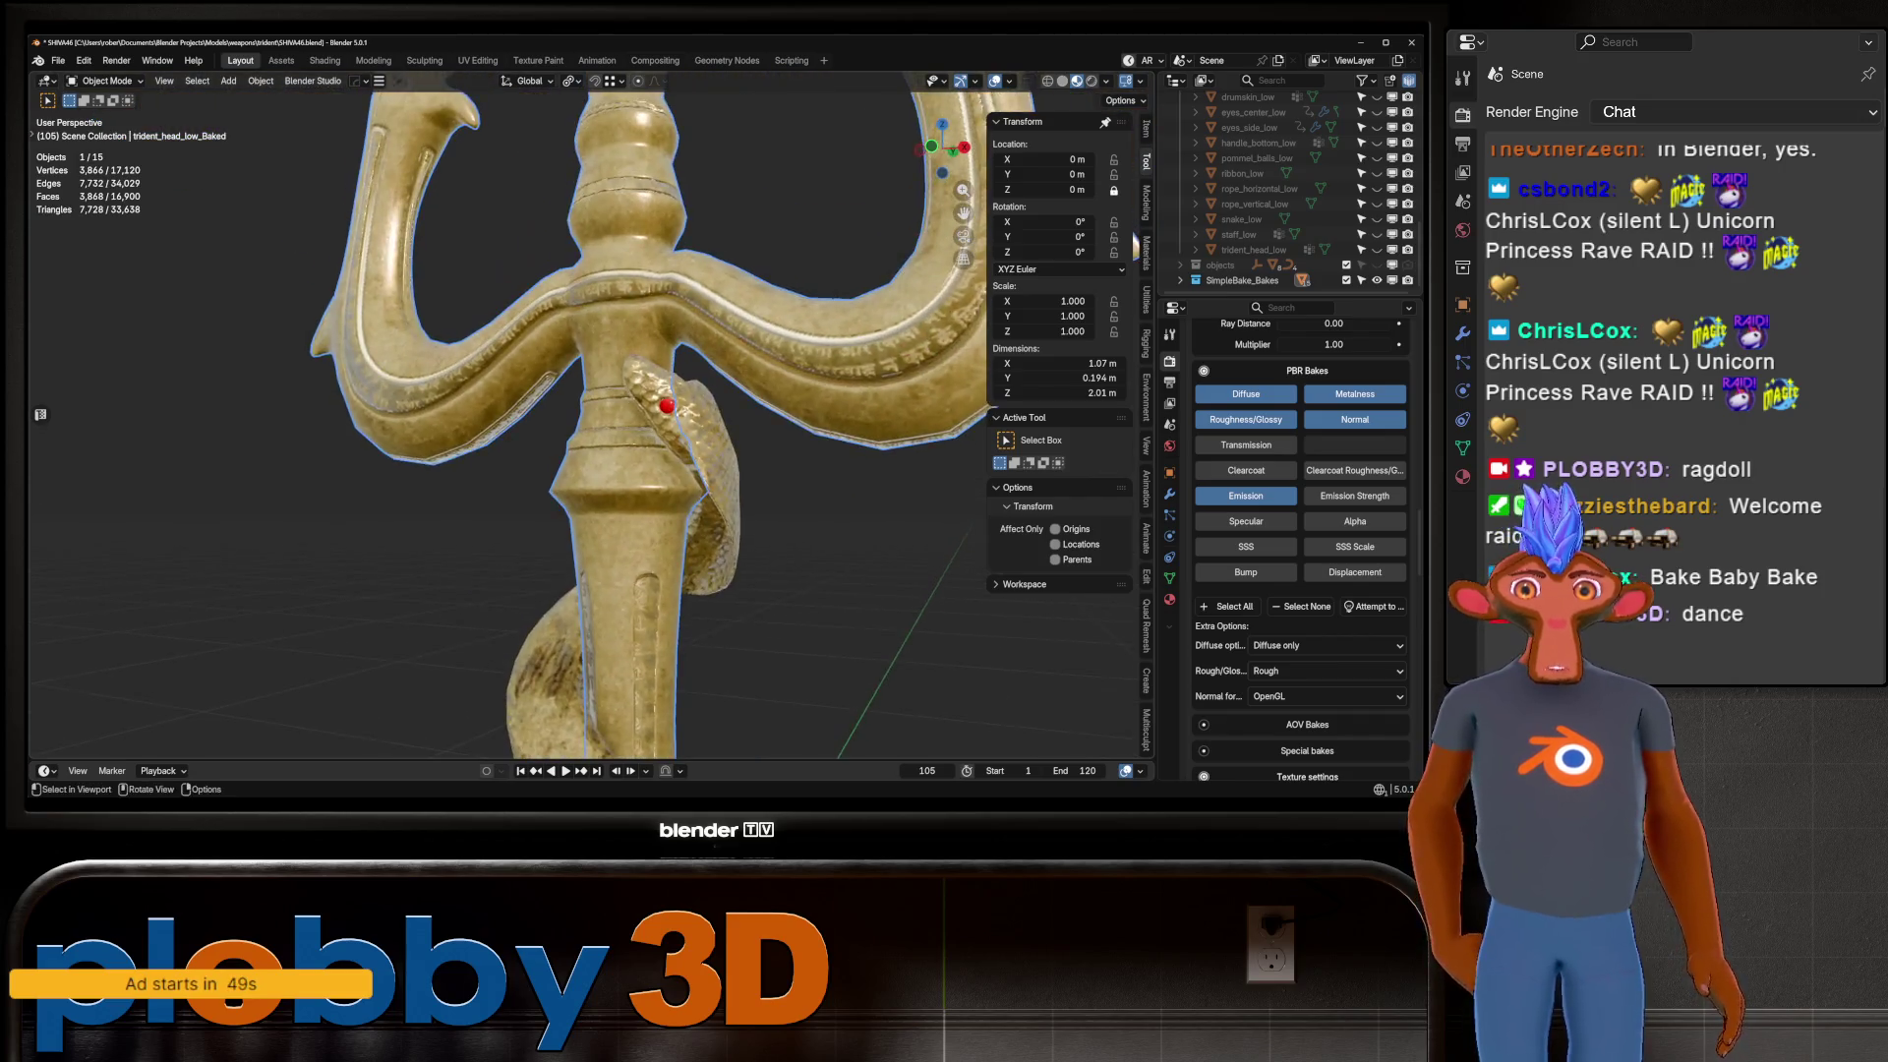
pyautogui.scroll(8, 590, 413)
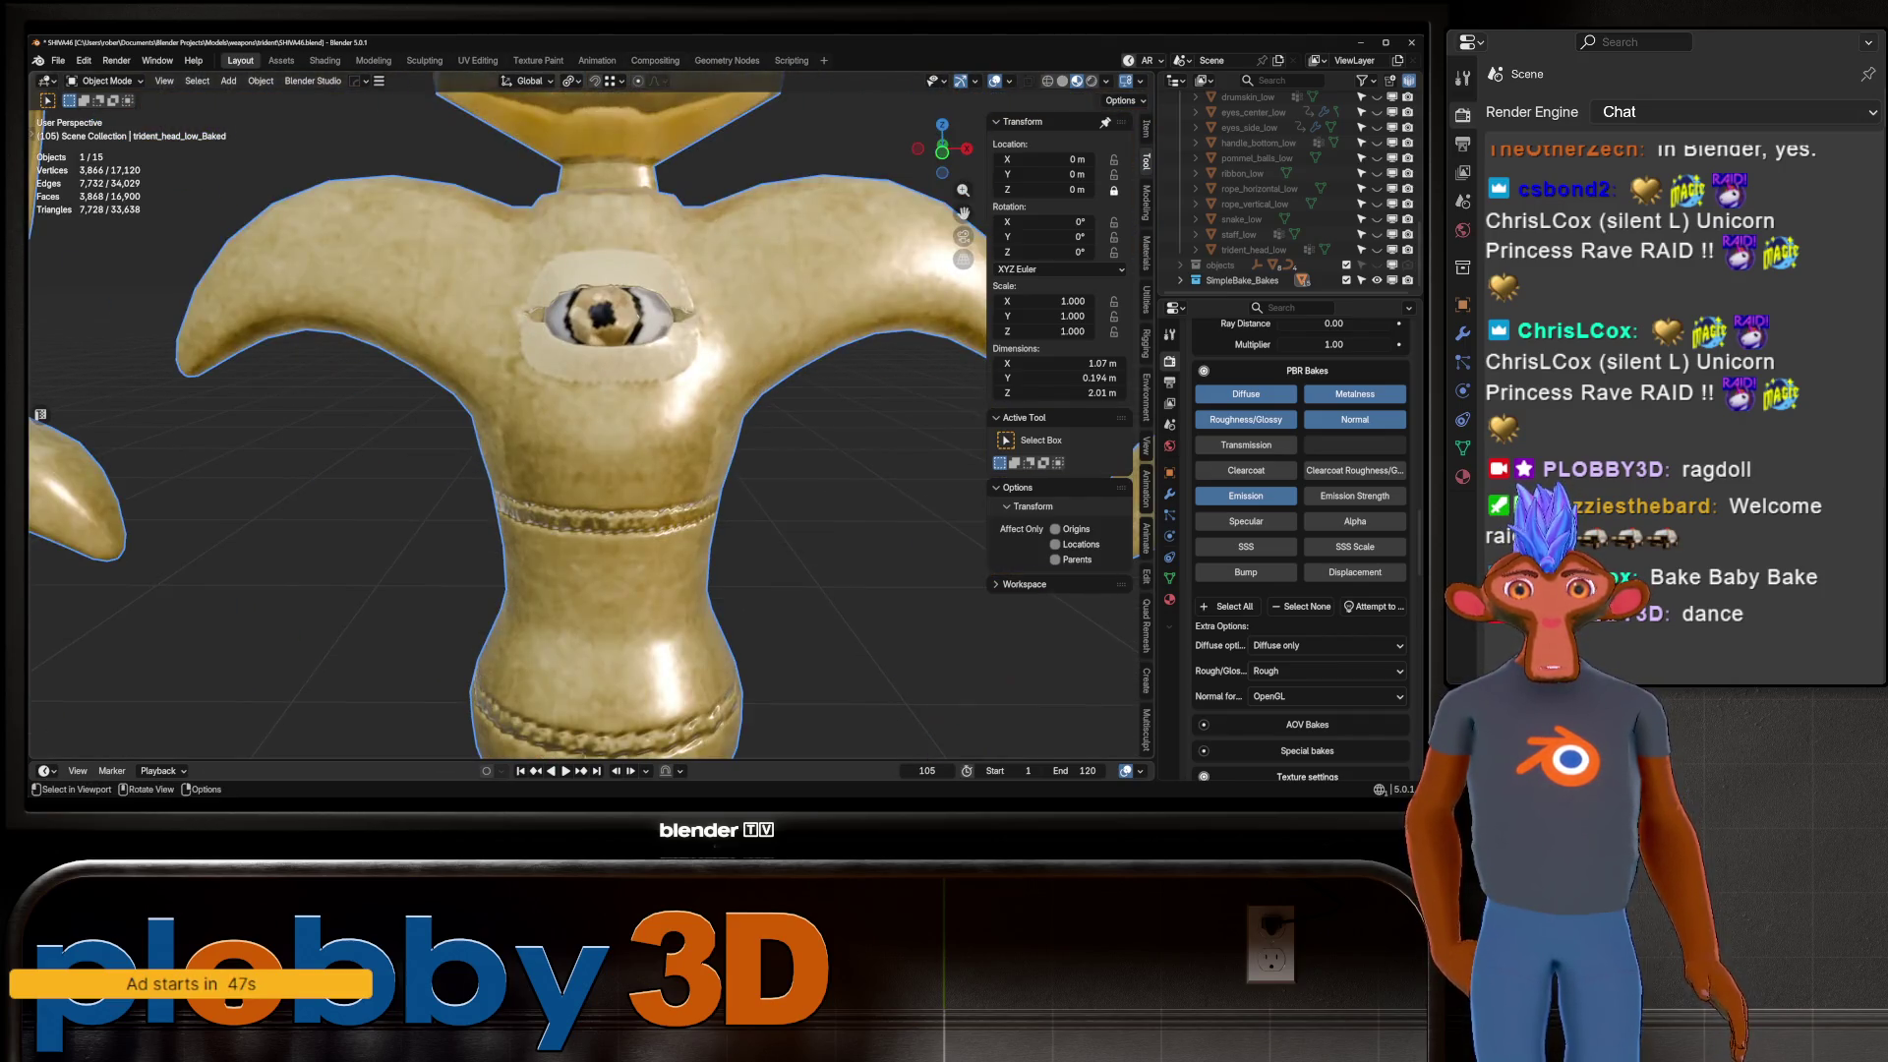
pyautogui.scroll(-8, 590, 412)
pyautogui.moveTo(590, 413); pyautogui.dragTo(669, 295, button='middle')
pyautogui.moveTo(787, 511)
pyautogui.mouseDown(button='middle')
pyautogui.moveTo(835, 472)
pyautogui.moveTo(825, 589)
pyautogui.moveTo(777, 413)
pyautogui.moveTo(796, 423)
pyautogui.moveTo(796, 393)
pyautogui.moveTo(708, 391)
pyautogui.mouseUp(button='middle')
pyautogui.scroll(-5, 944, 357)
pyautogui.scroll(3, 610, 423)
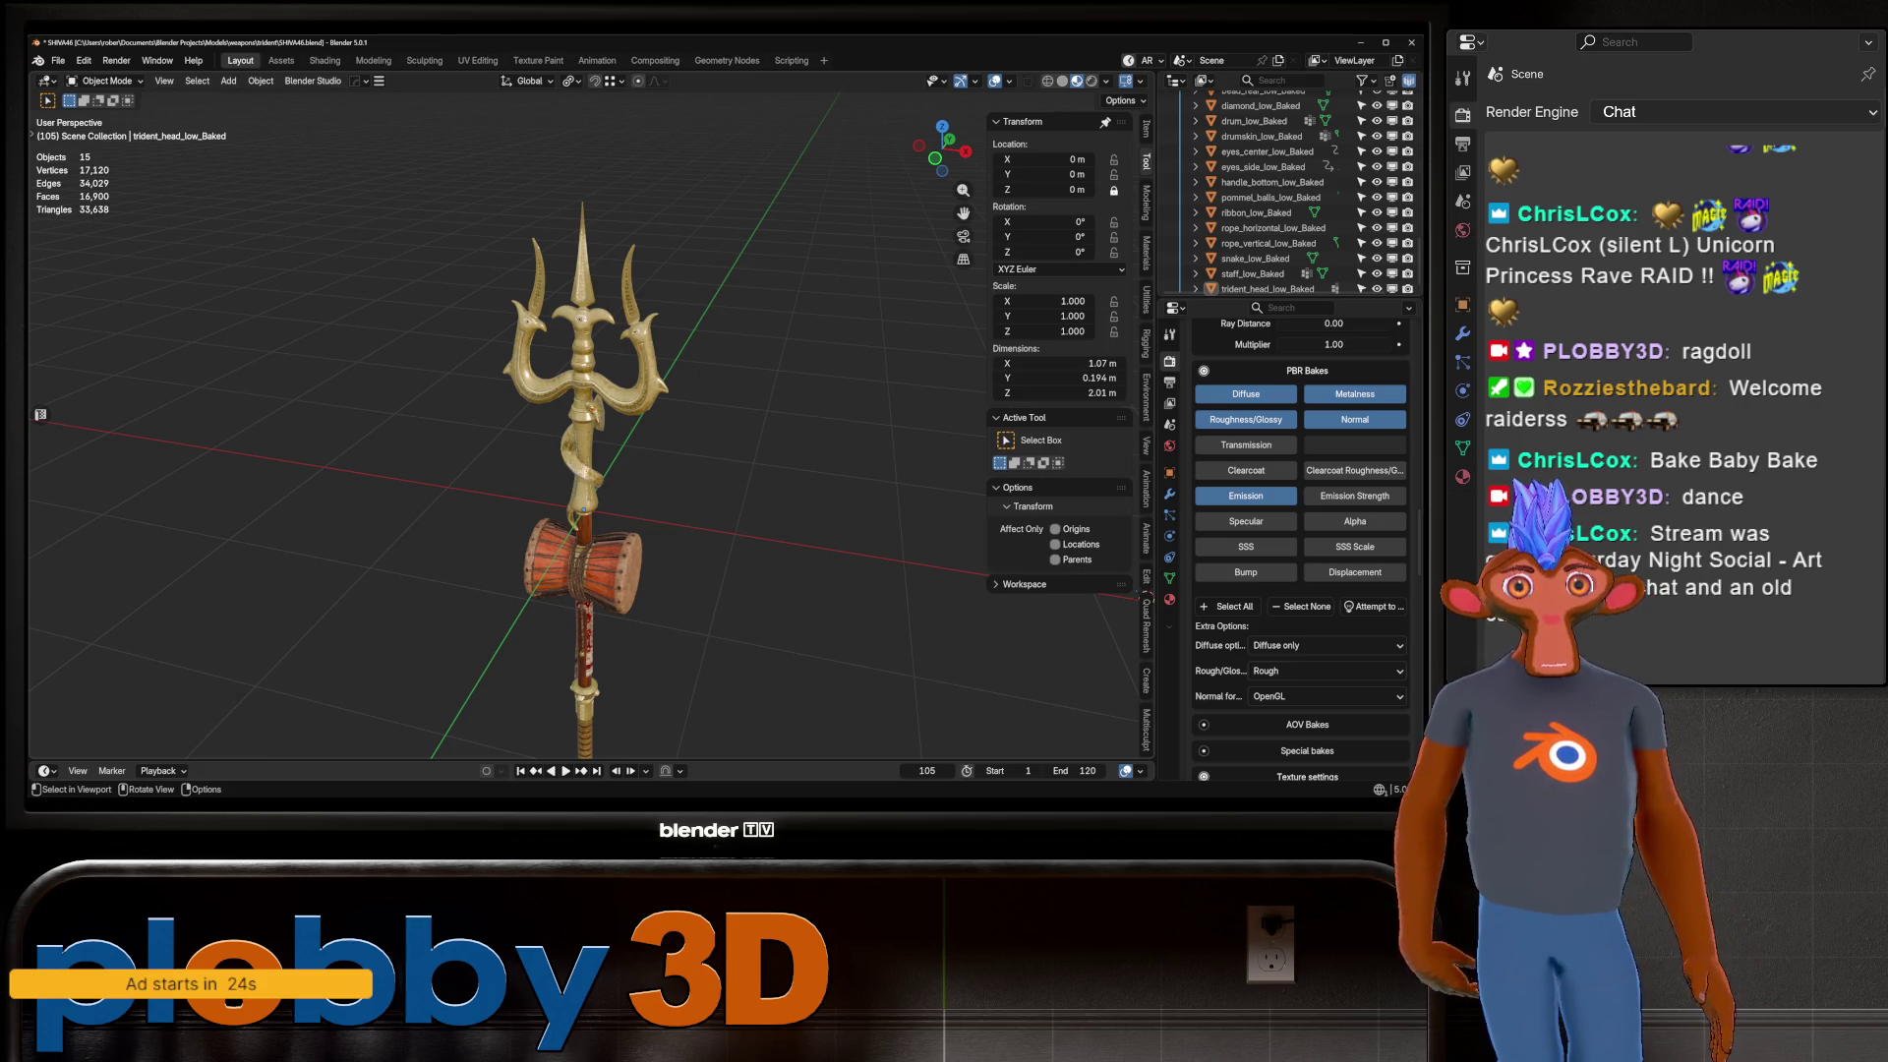
pyautogui.scroll(10, 583, 509)
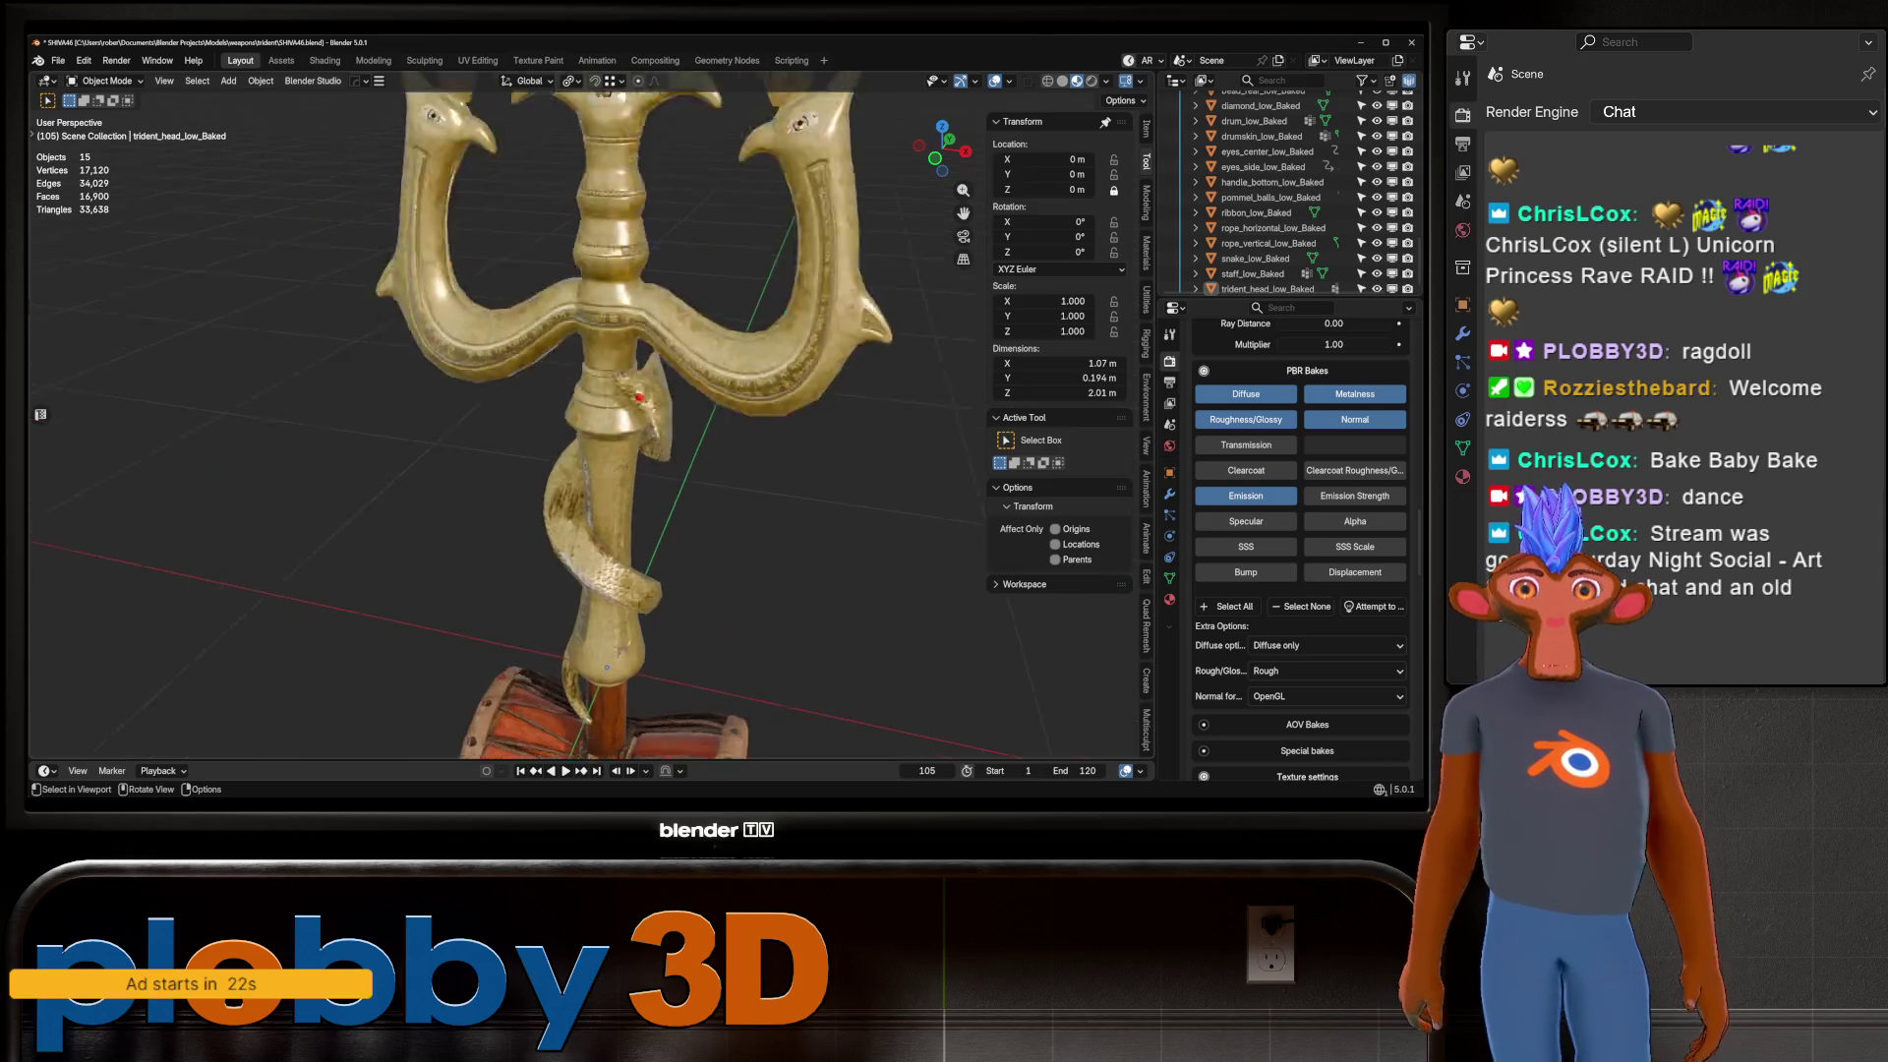
pyautogui.scroll(6, 583, 509)
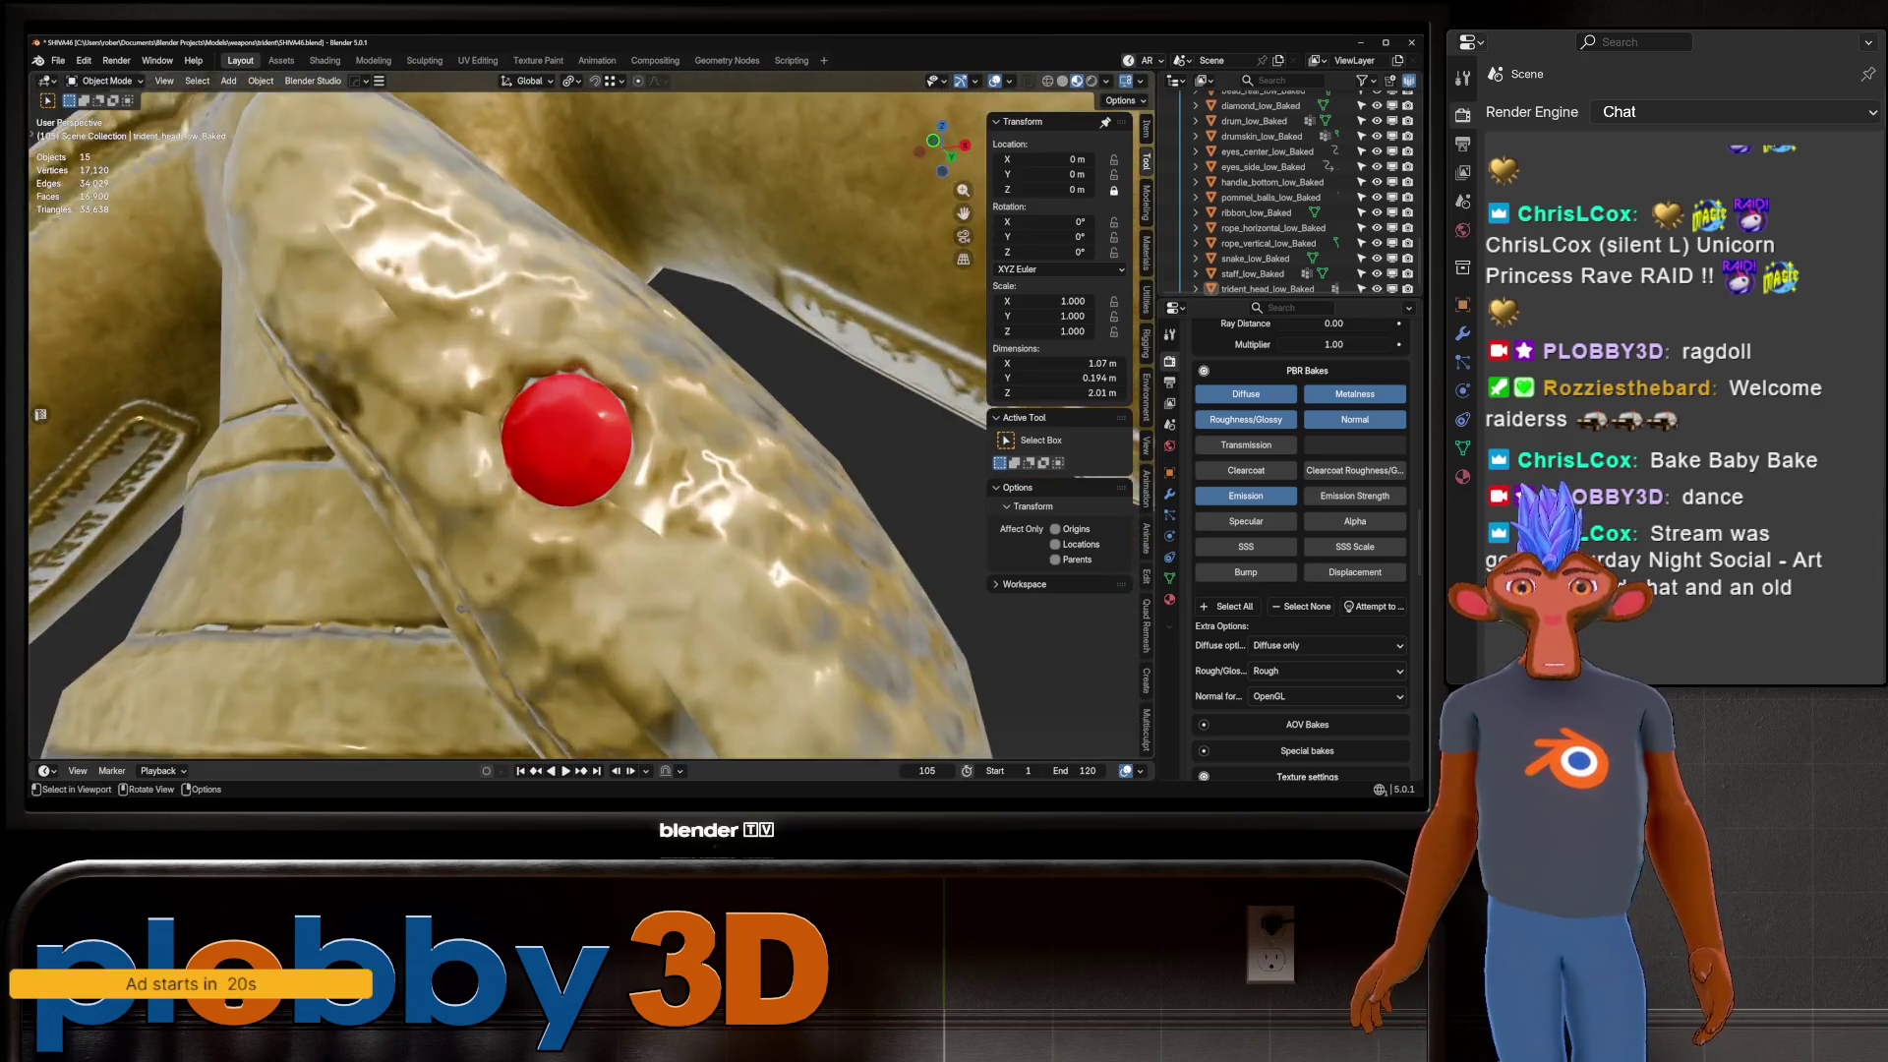
pyautogui.click(544, 408)
pyautogui.moveTo(544, 409); pyautogui.dragTo(590, 423, button='middle')
pyautogui.moveTo(450, 239)
pyautogui.mouseDown(button='middle')
pyautogui.moveTo(804, 506)
pyautogui.moveTo(924, 565)
pyautogui.moveTo(846, 531)
pyautogui.moveTo(786, 344)
pyautogui.mouseUp(button='middle')
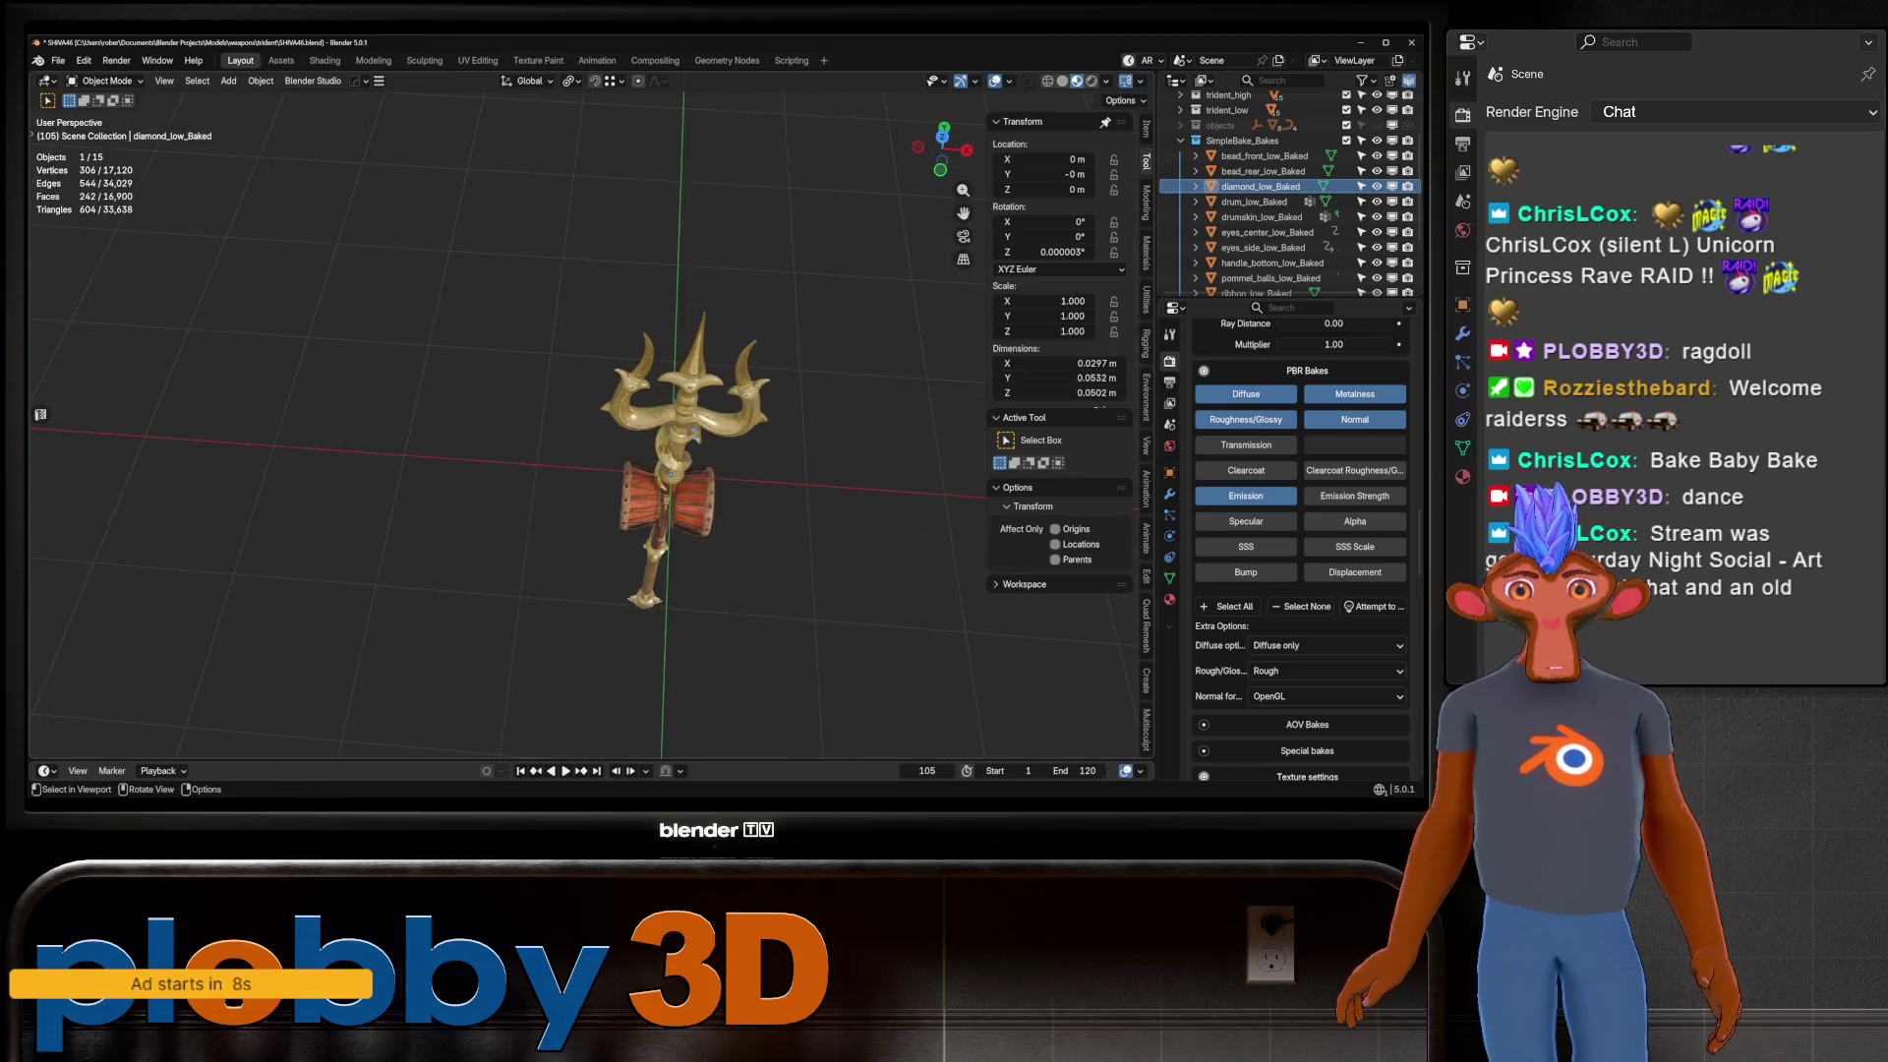
pyautogui.scroll(5, 557, 406)
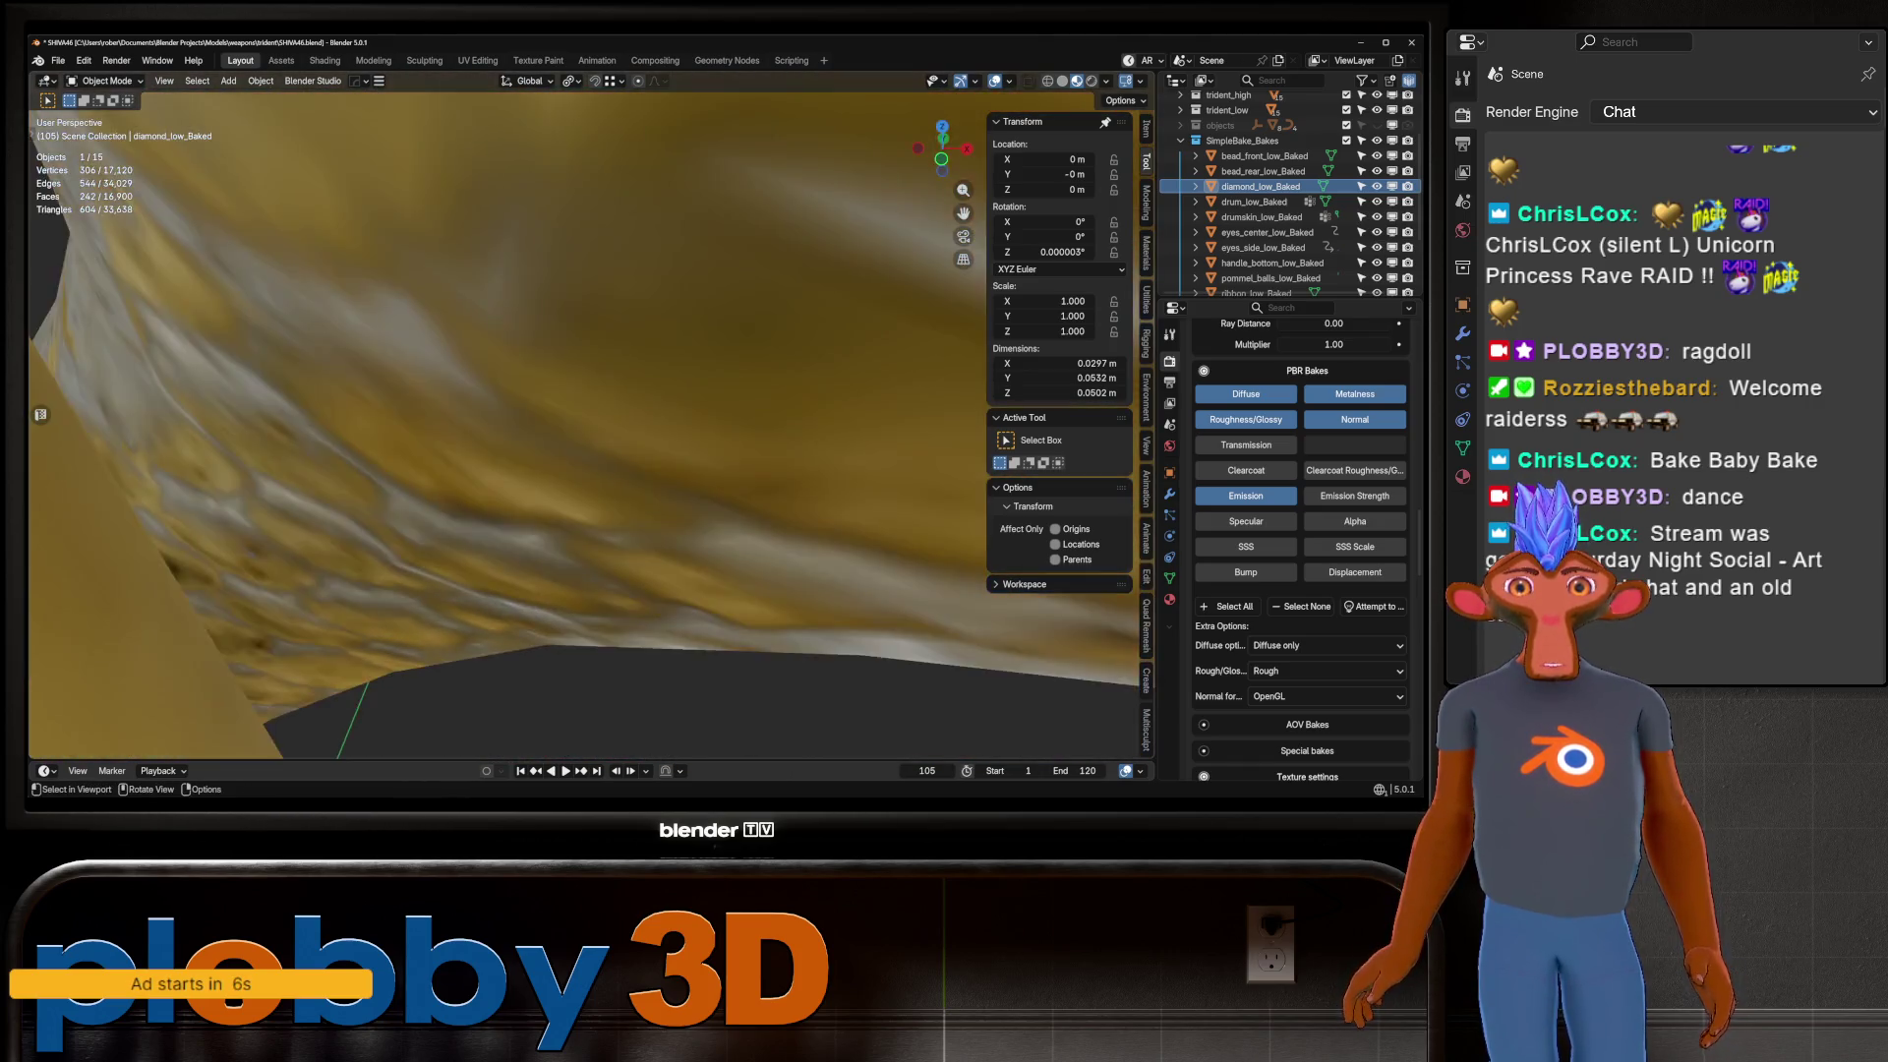